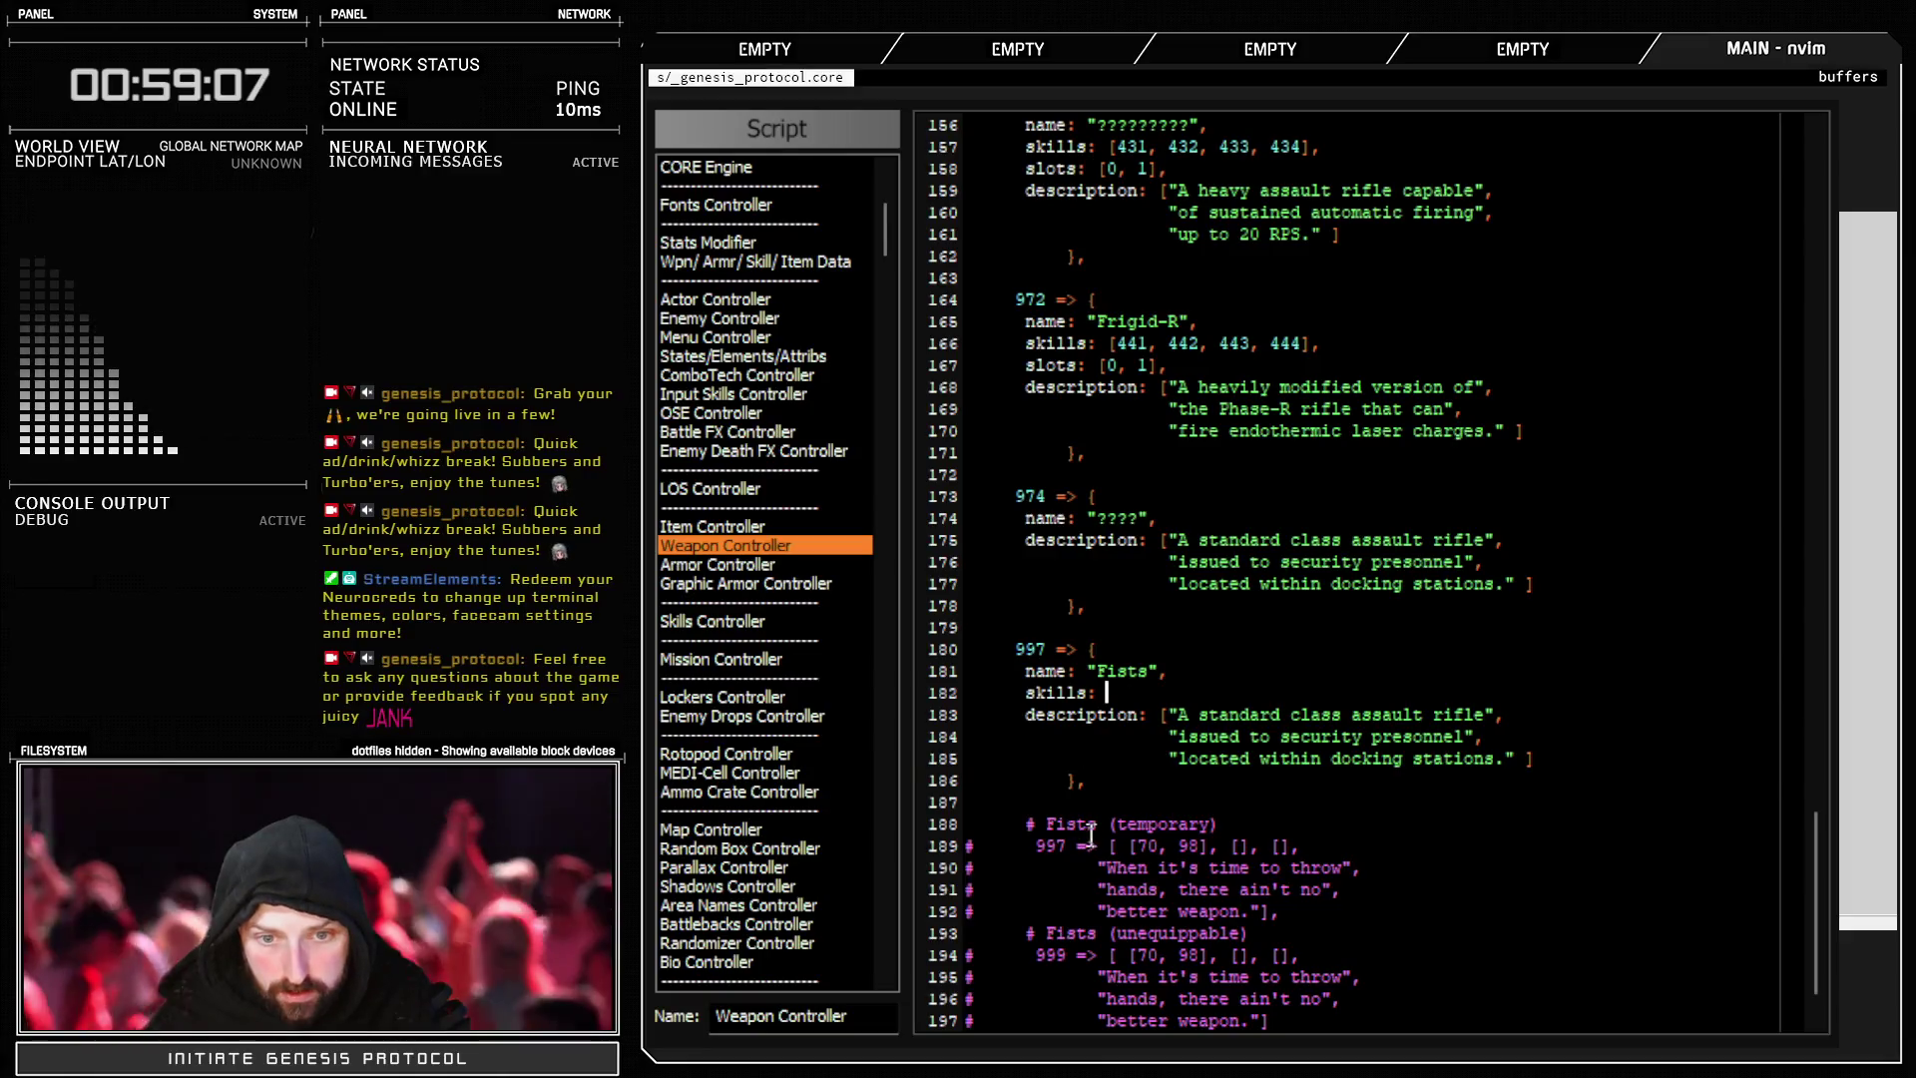
# - Move skills 70, 98 and the throw description into the 997 Fists entry, uncommented and aligned
pyautogui.moveTo(1128, 845)
pyautogui.mouseDown()
pyautogui.moveTo(1213, 843)
pyautogui.moveTo(1110, 692)
pyautogui.moveTo(1512, 758)
pyautogui.mouseUp()
pyautogui.press('d')
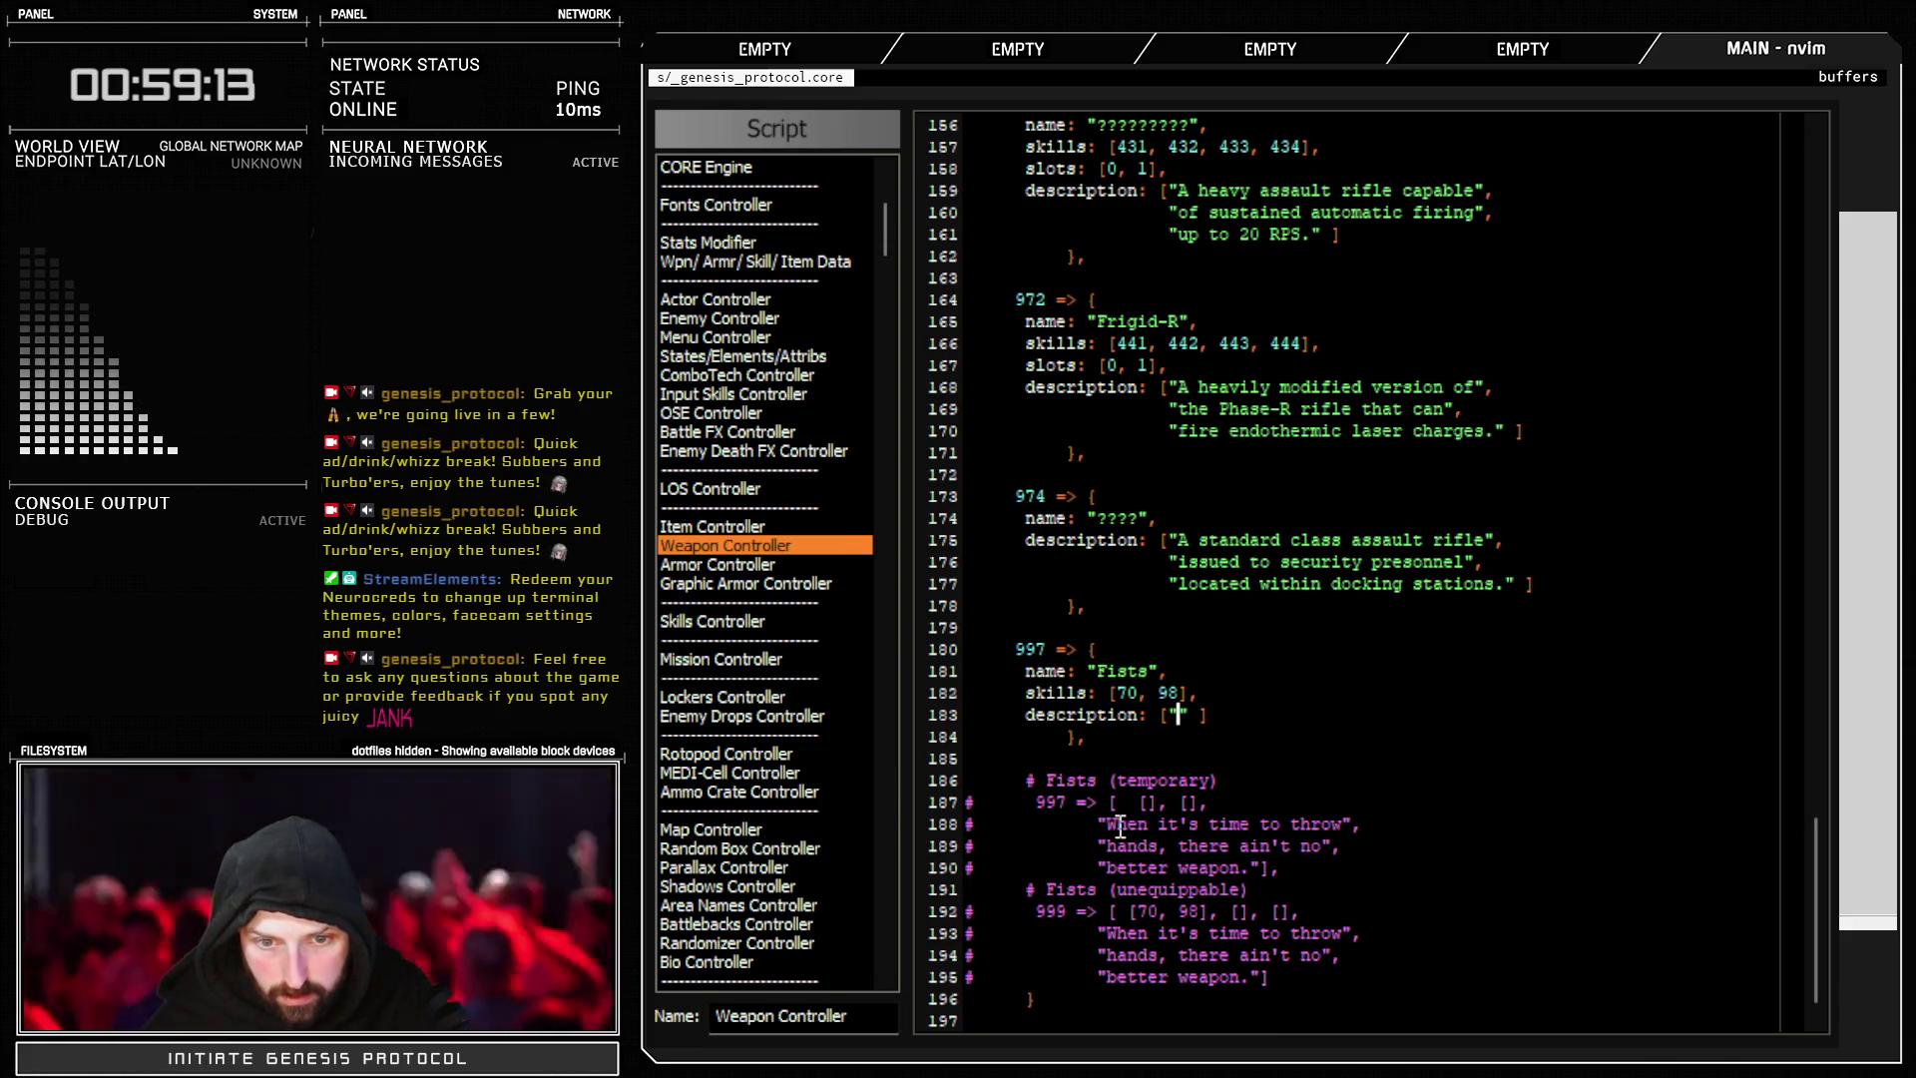
pyautogui.moveTo(1101, 824)
pyautogui.mouseDown()
pyautogui.moveTo(1241, 867)
pyautogui.moveTo(1175, 718)
pyautogui.mouseUp()
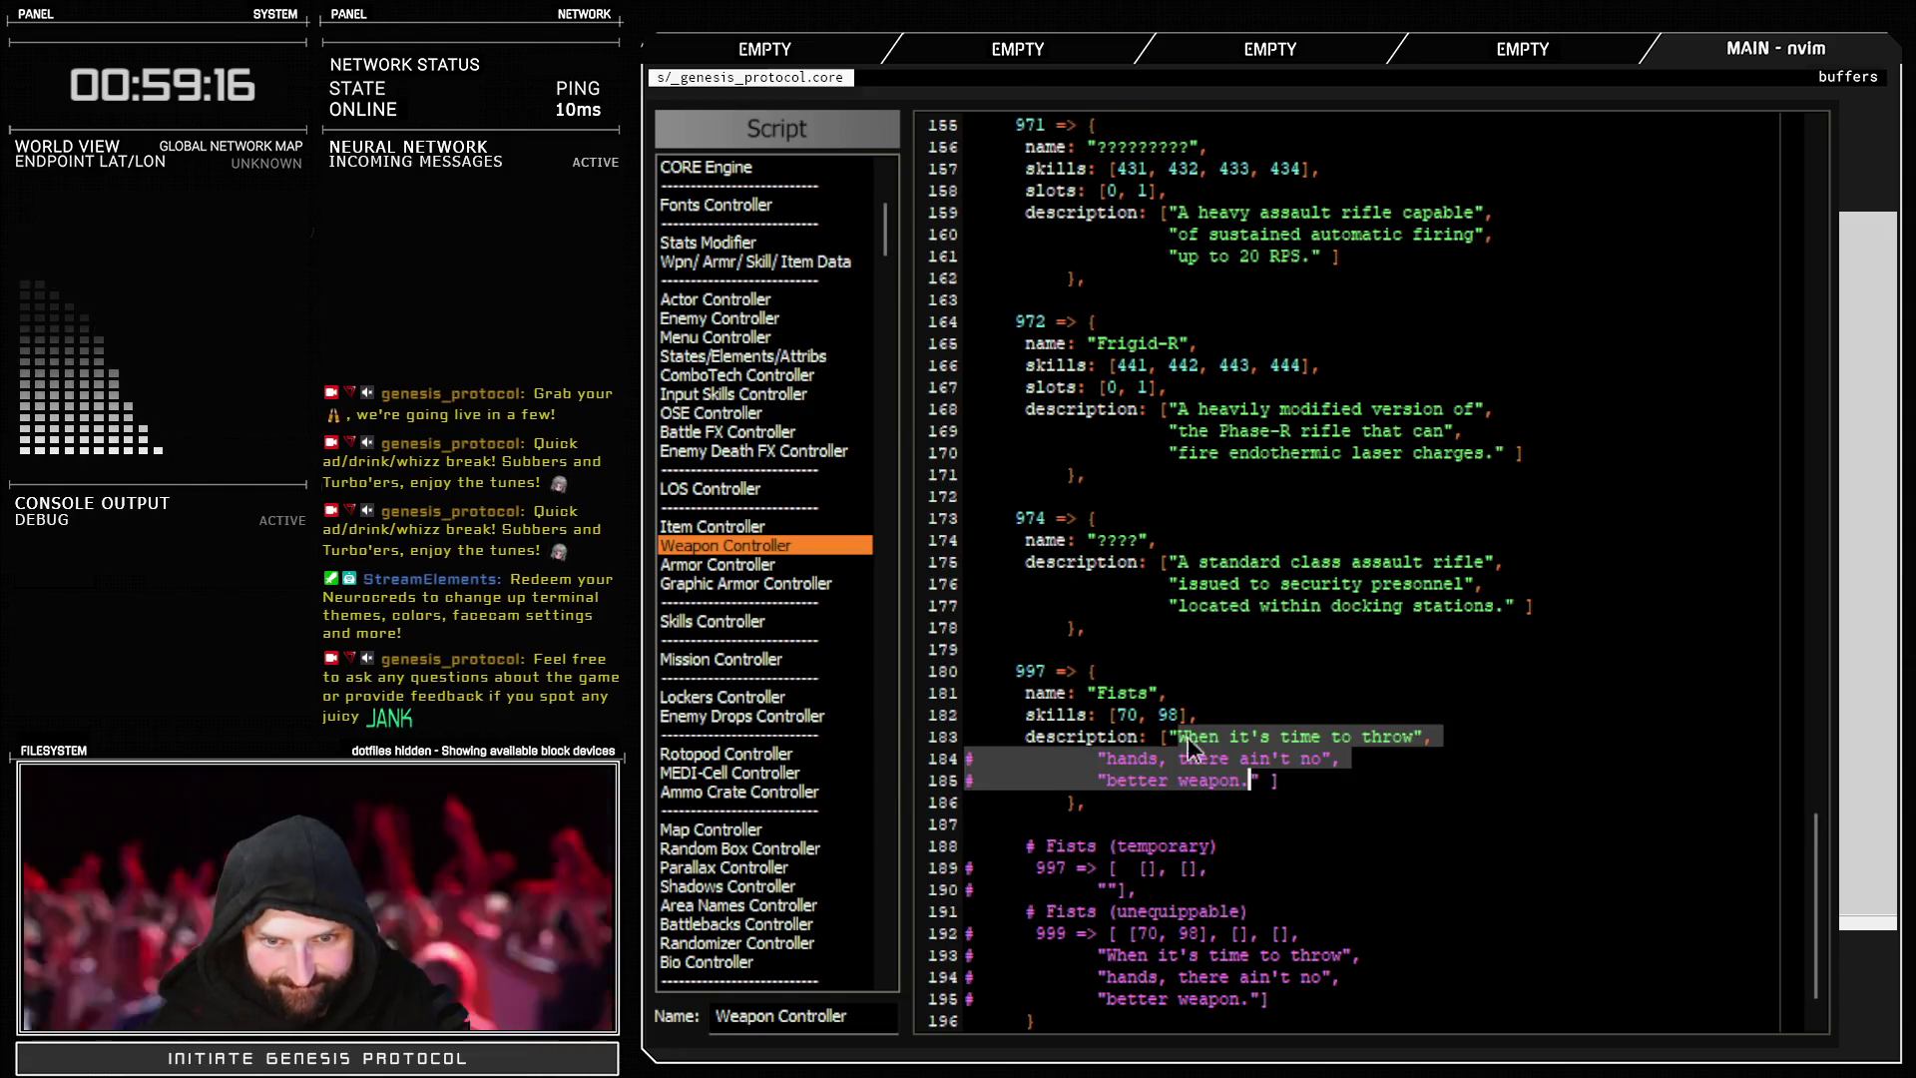
pyautogui.click(988, 774)
pyautogui.press('BackSpace')
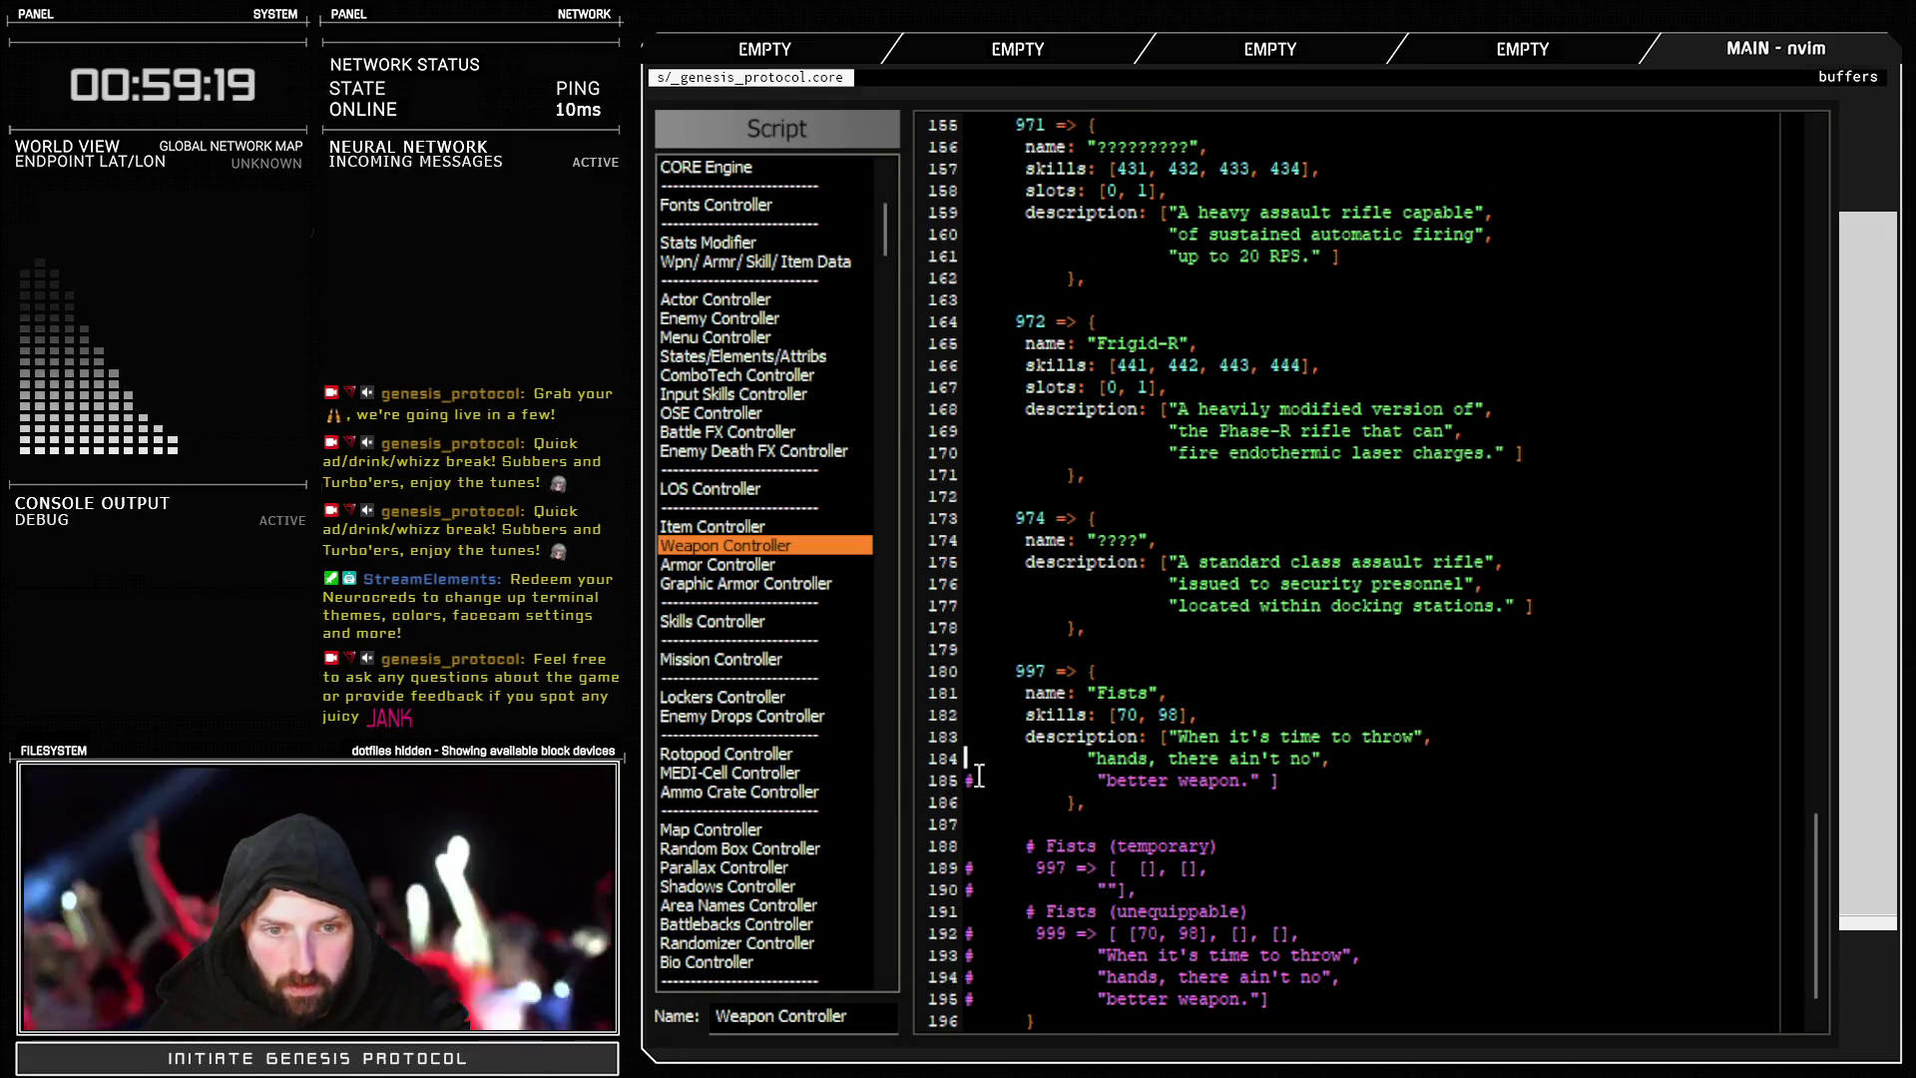
pyautogui.click(988, 786)
pyautogui.press('BackSpace')
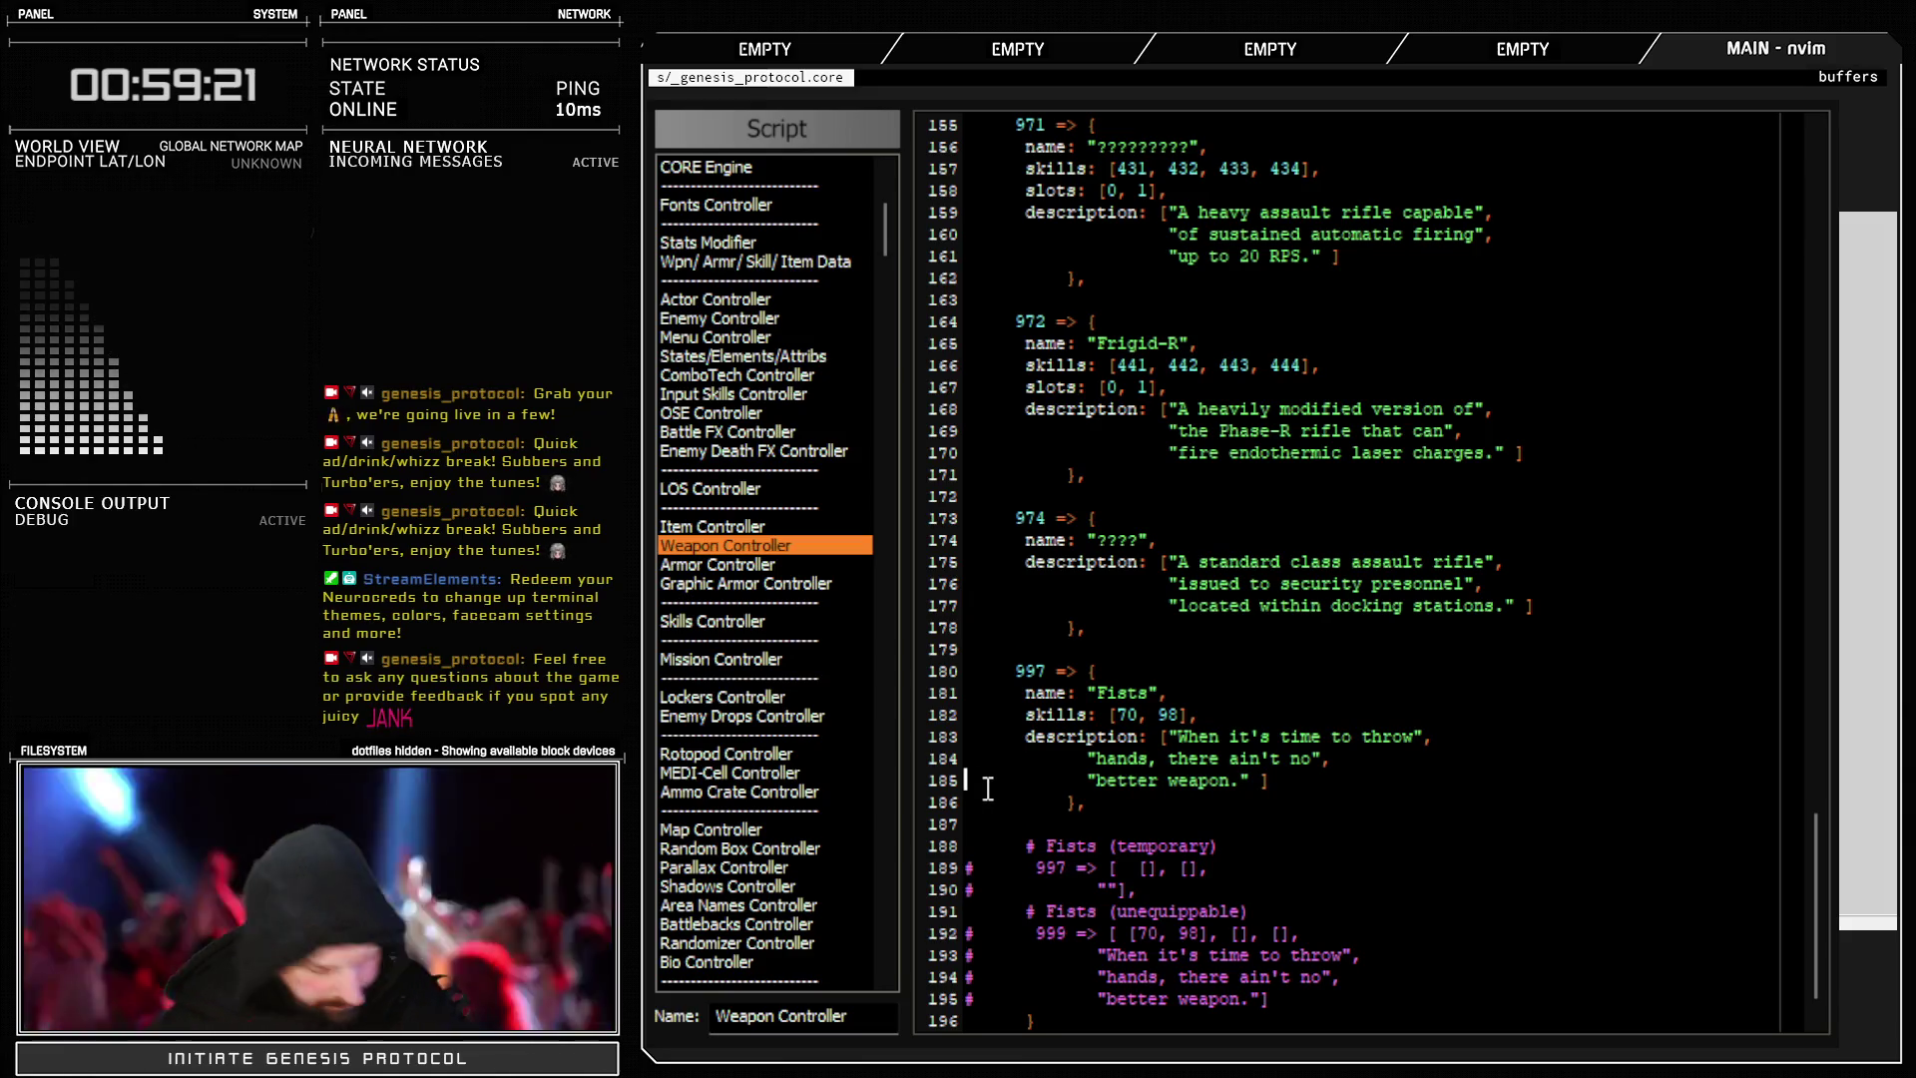
pyautogui.click(1008, 759)
pyautogui.click(1046, 782)
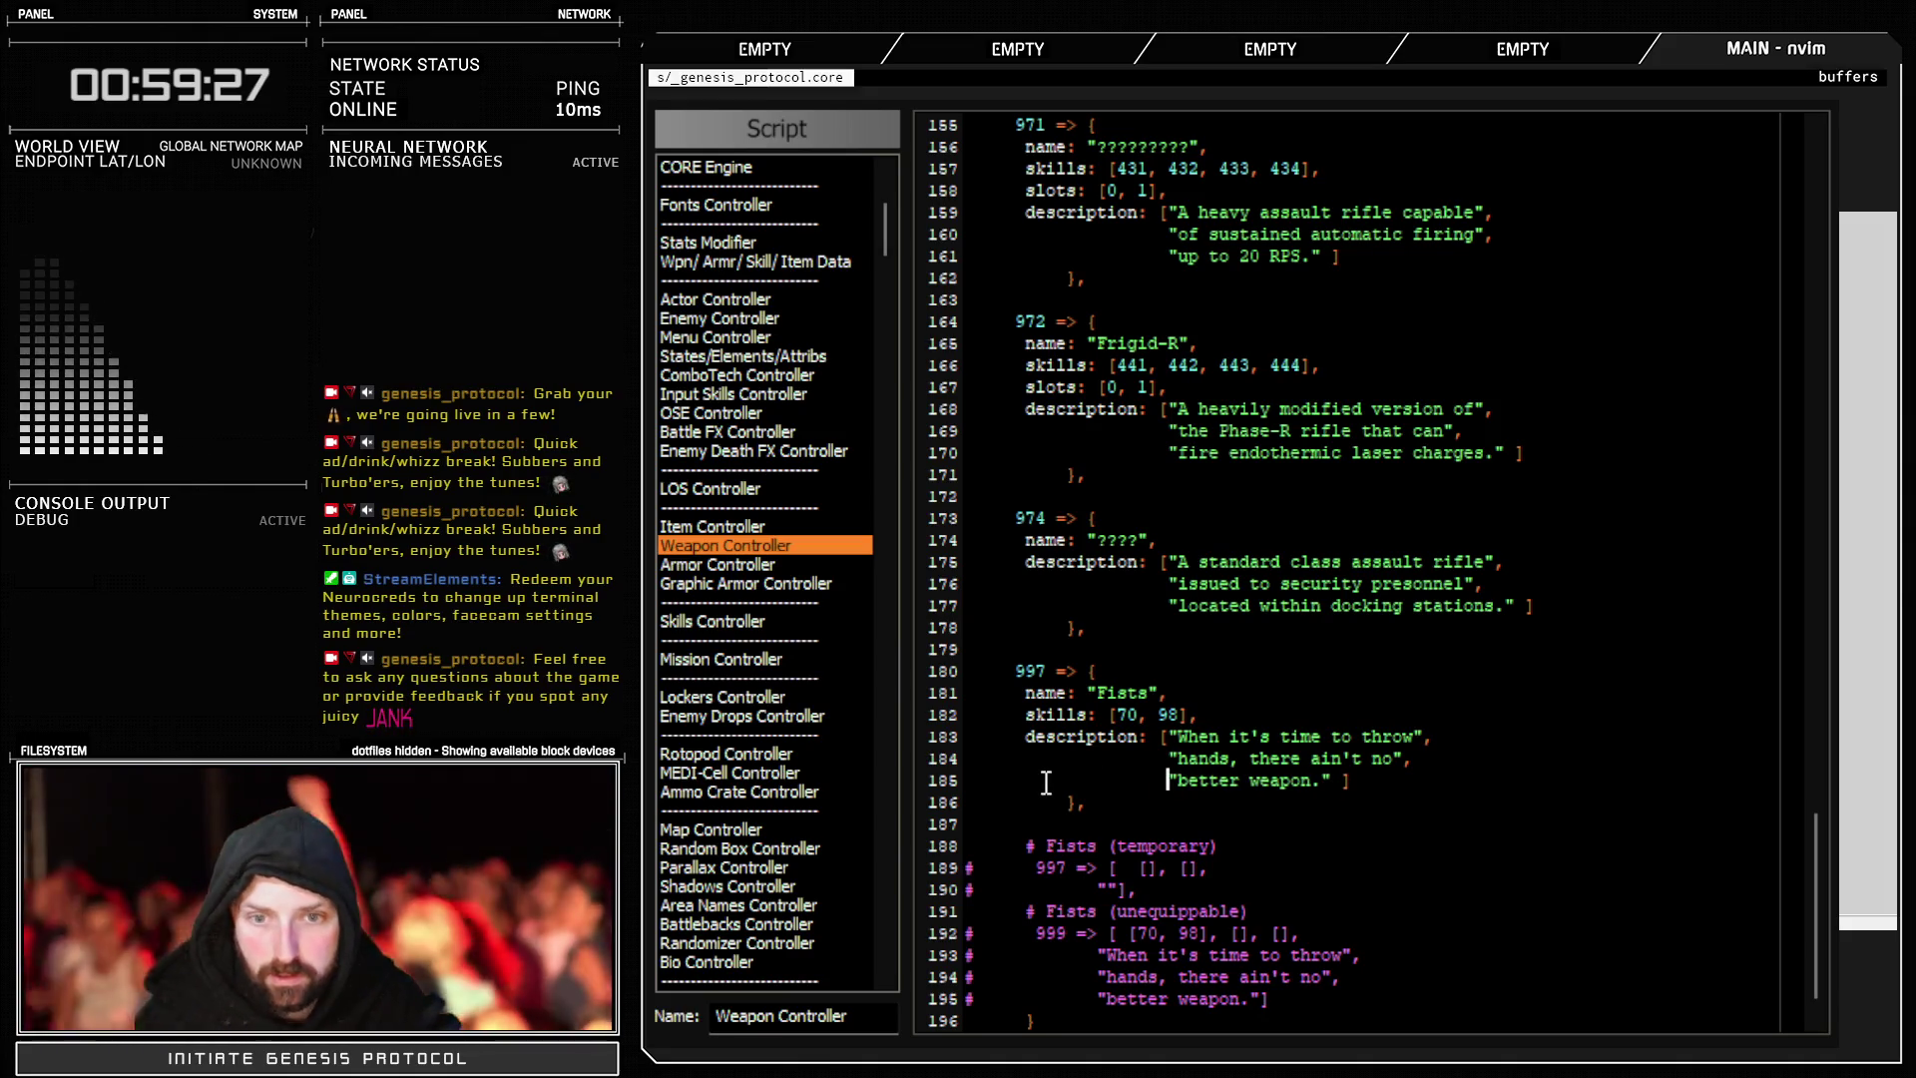
pyautogui.click(1412, 737)
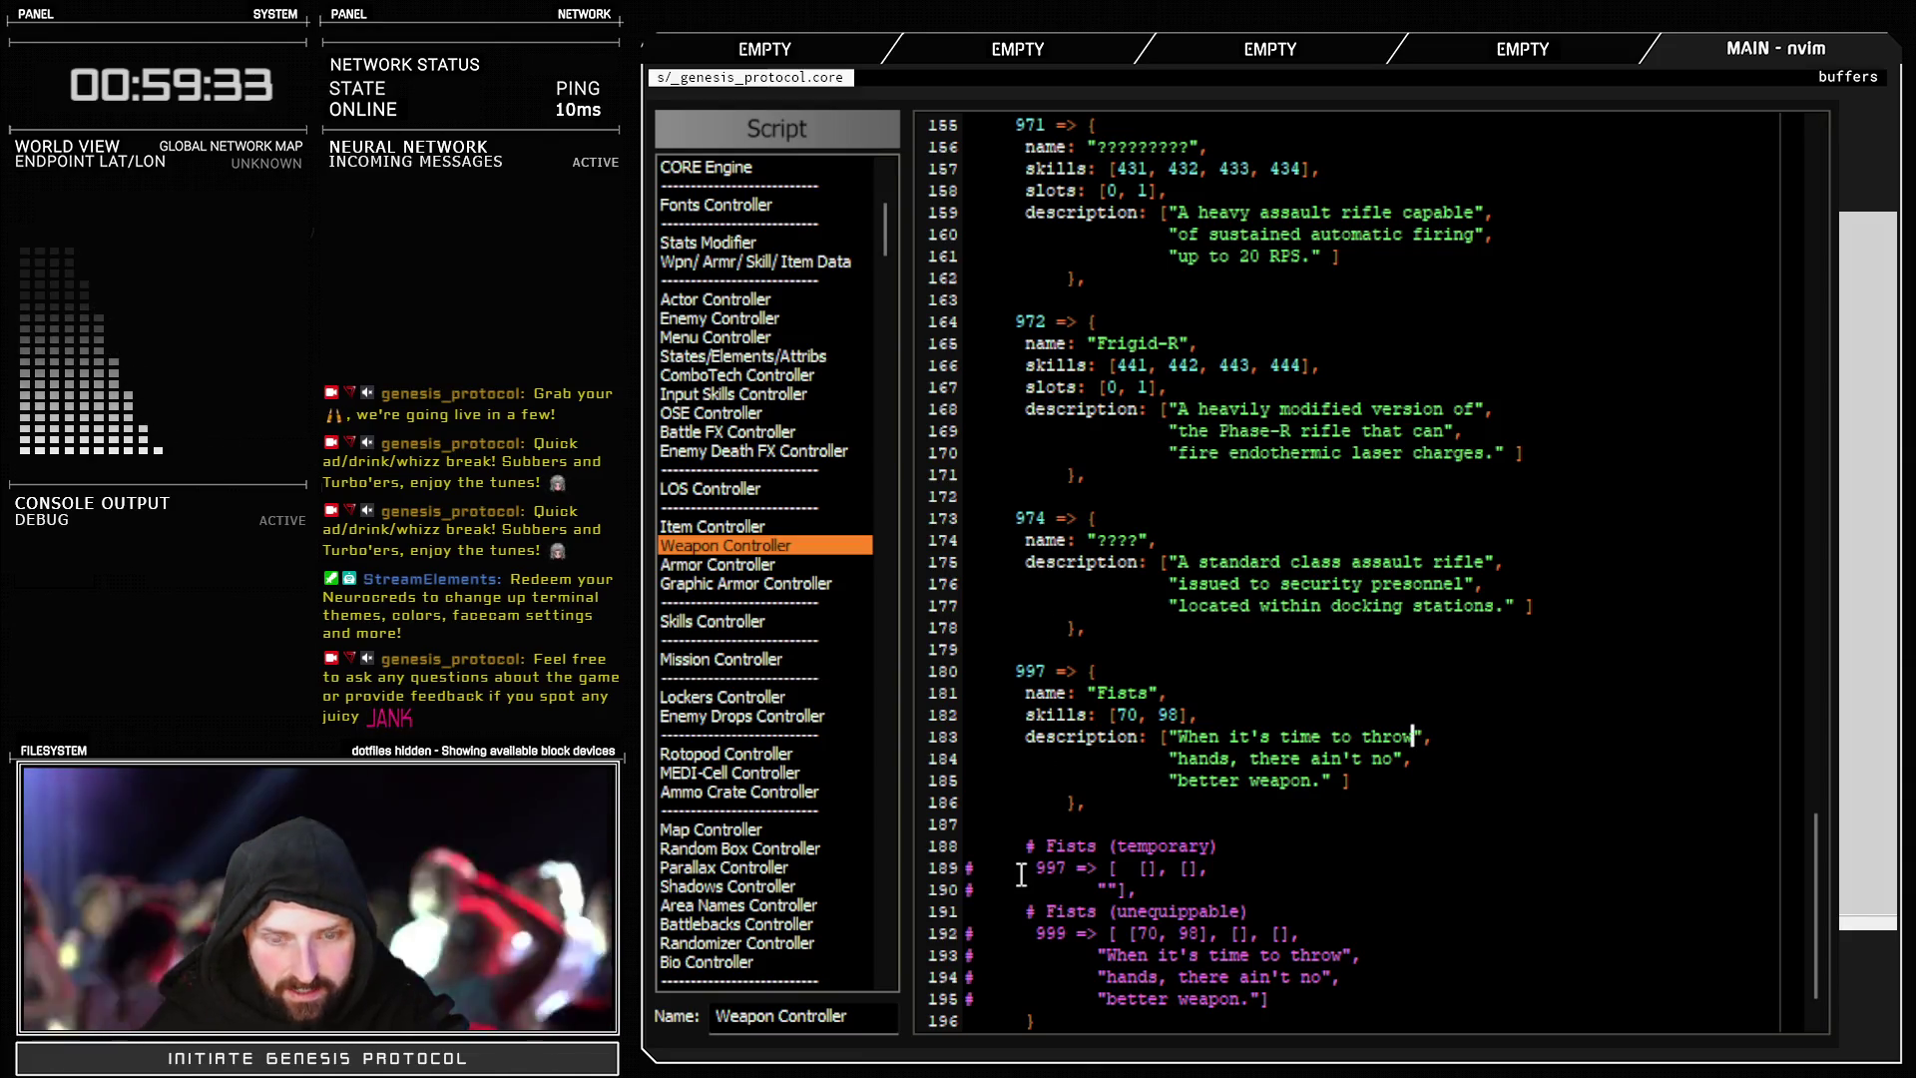
# - Delete the commented temporary Fists block
pyautogui.moveTo(943, 848); pyautogui.dragTo(942, 893)
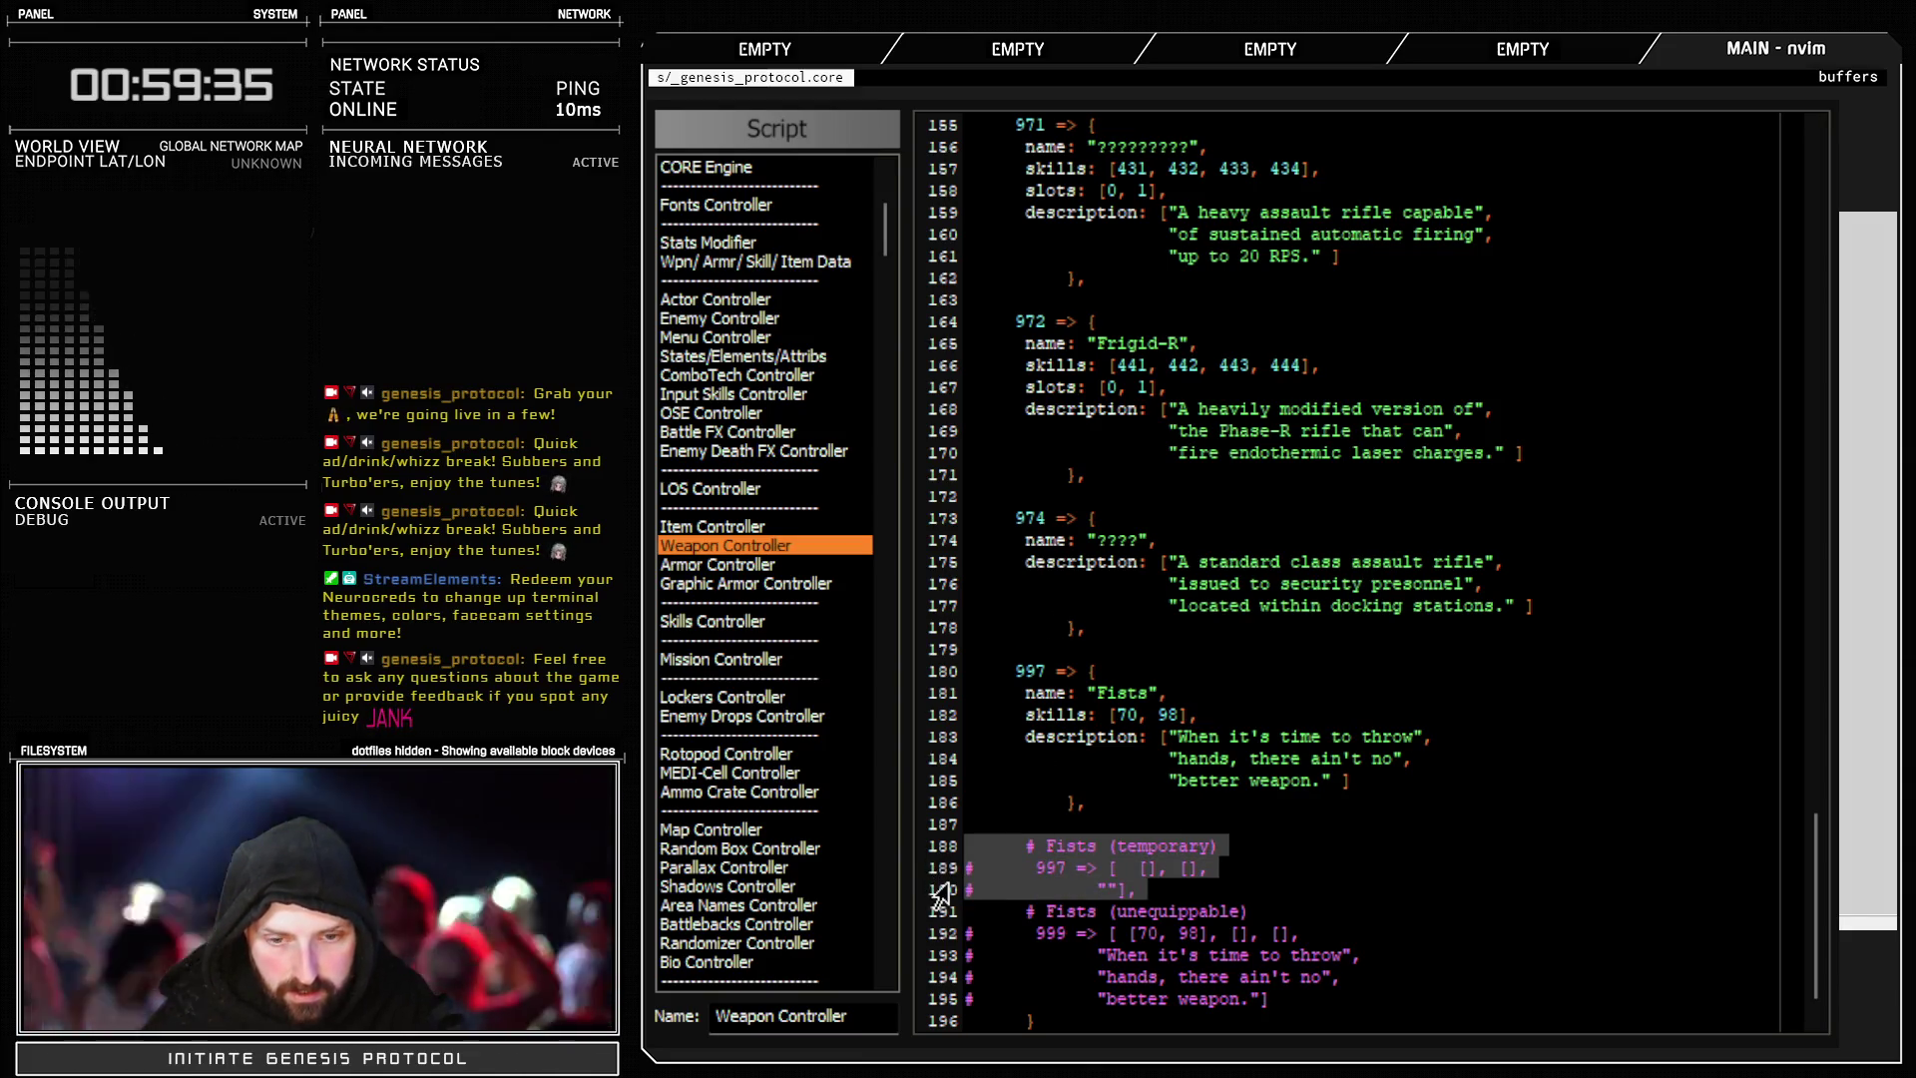
pyautogui.press('c')
pyautogui.press('Return')
pyautogui.press('Return')
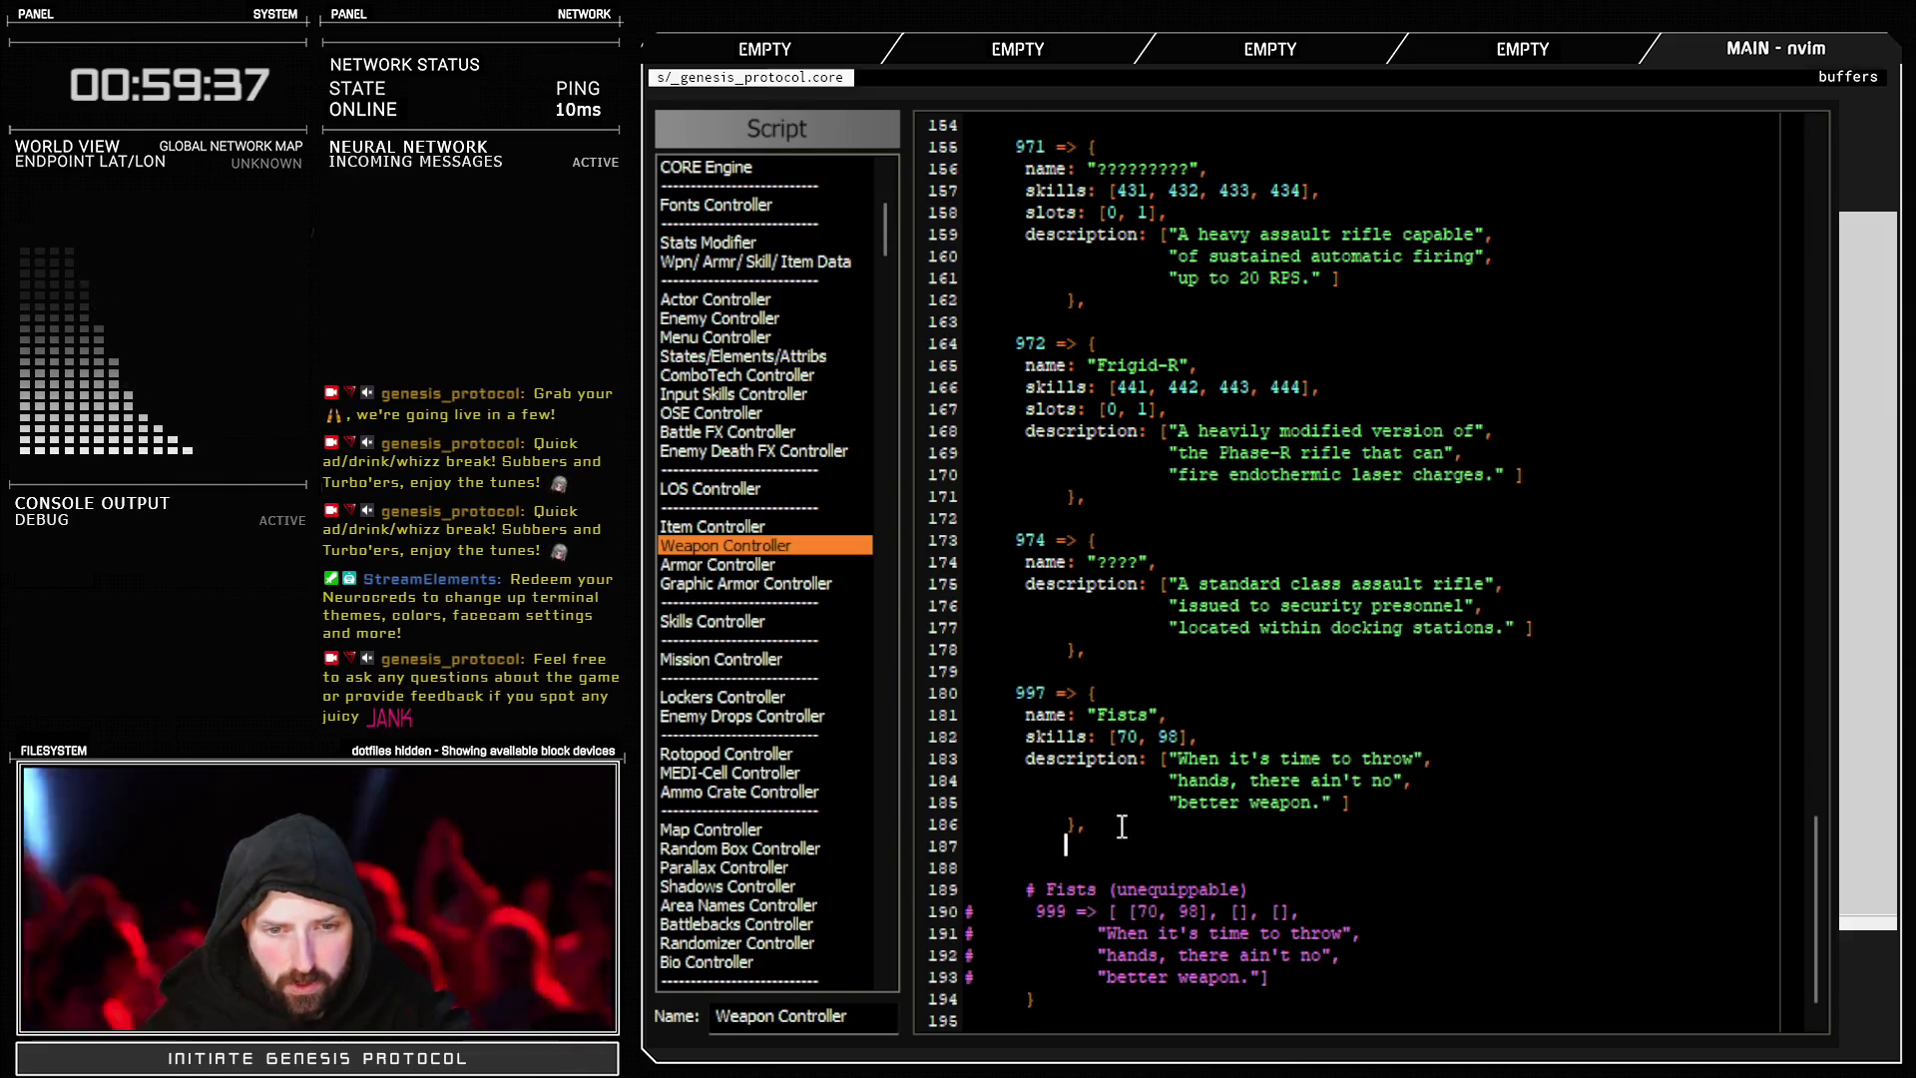
# - Duplicate the 997 Fists entry below itself and begin renumbering the copy
pyautogui.moveTo(943, 696)
pyautogui.mouseDown()
pyautogui.moveTo(966, 846)
pyautogui.moveTo(964, 830)
pyautogui.mouseUp()
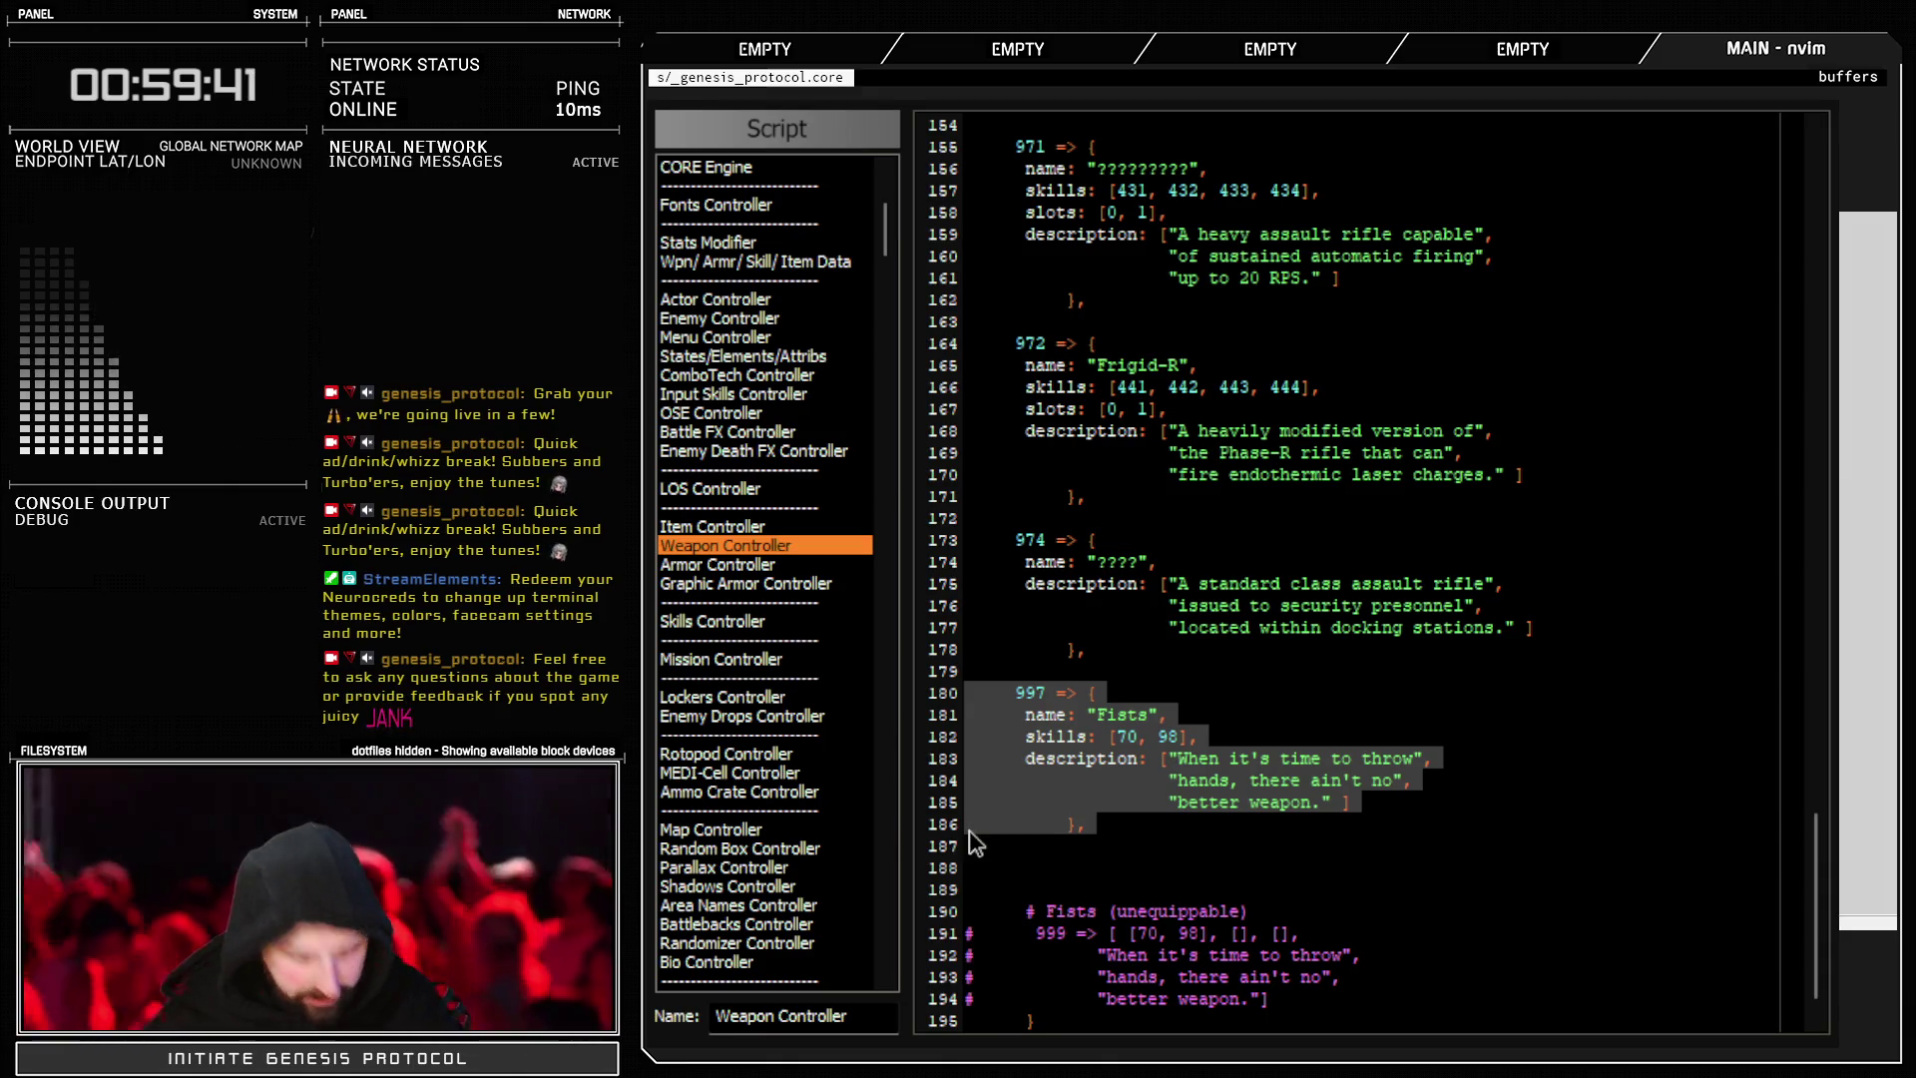
pyautogui.press('y')
pyautogui.press('p')
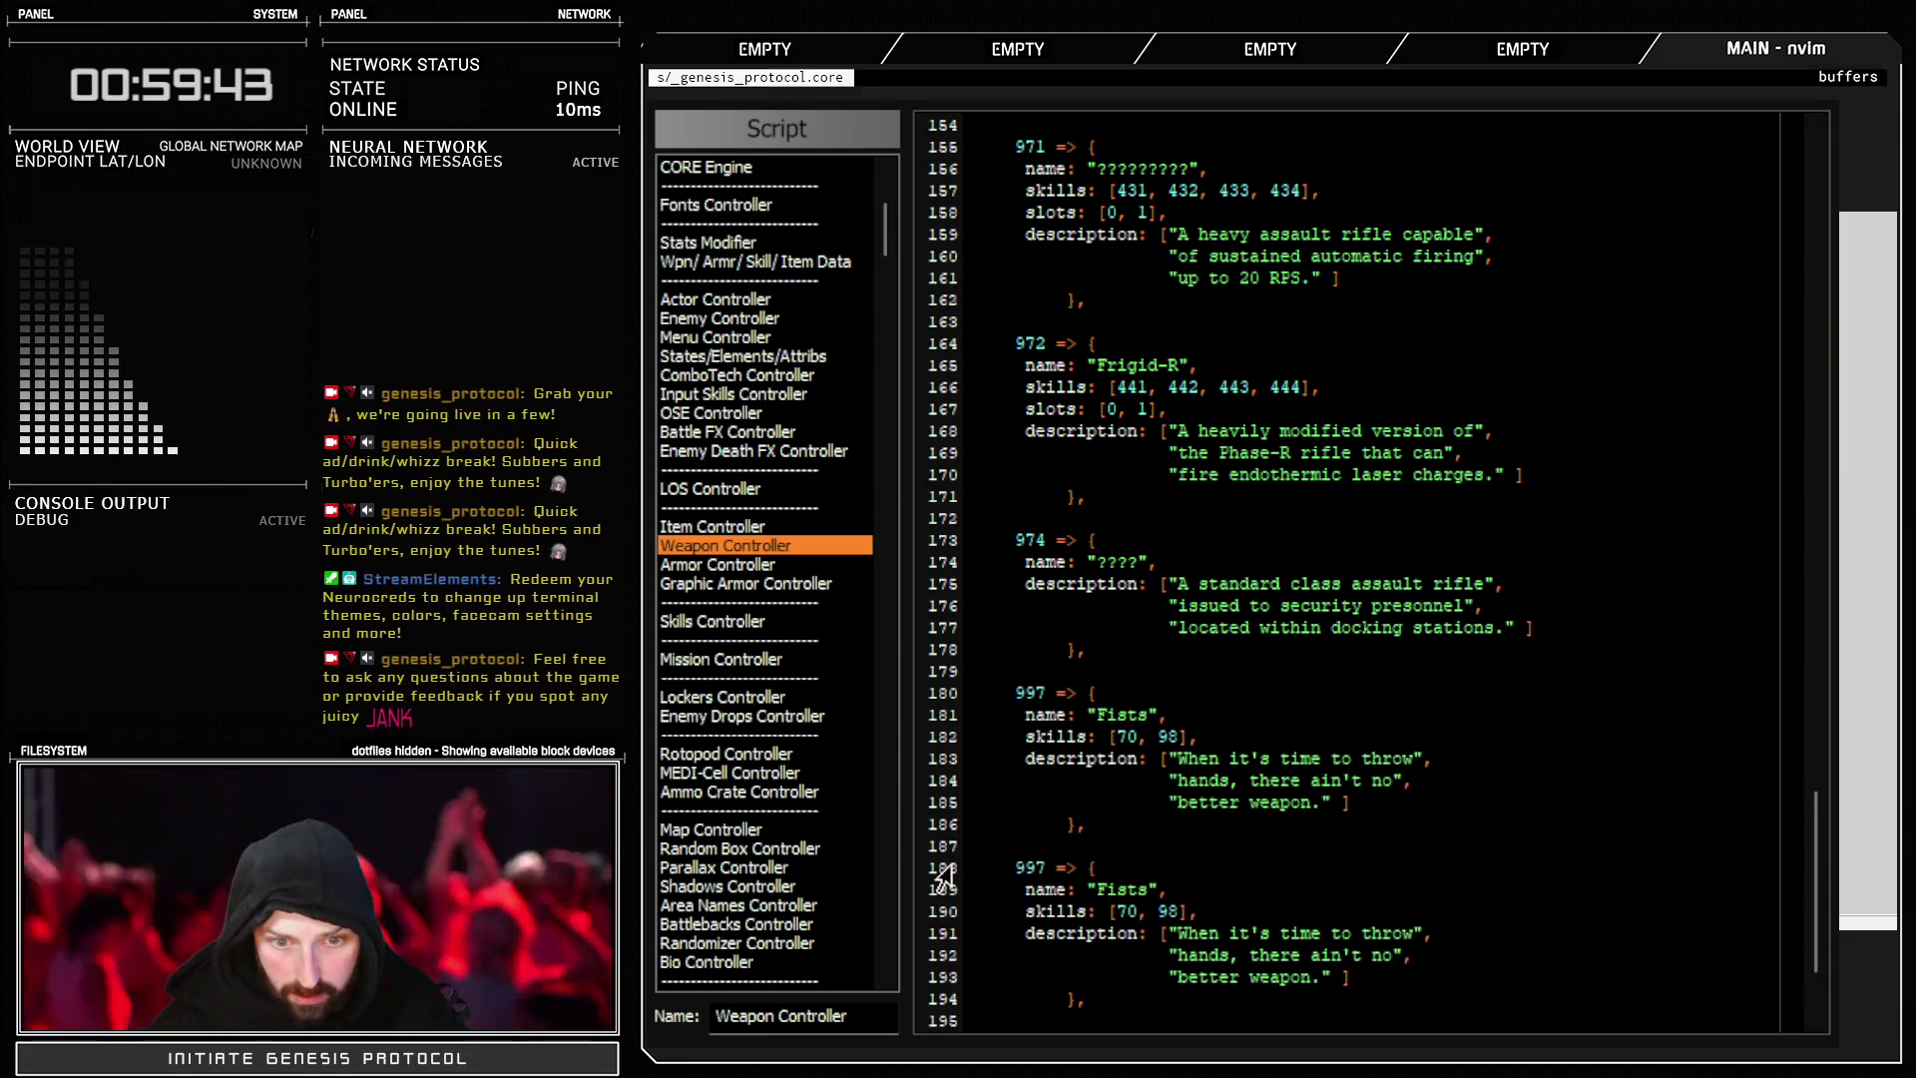
pyautogui.scroll(-3, 1087, 802)
pyautogui.click(1044, 694)
pyautogui.write('x')
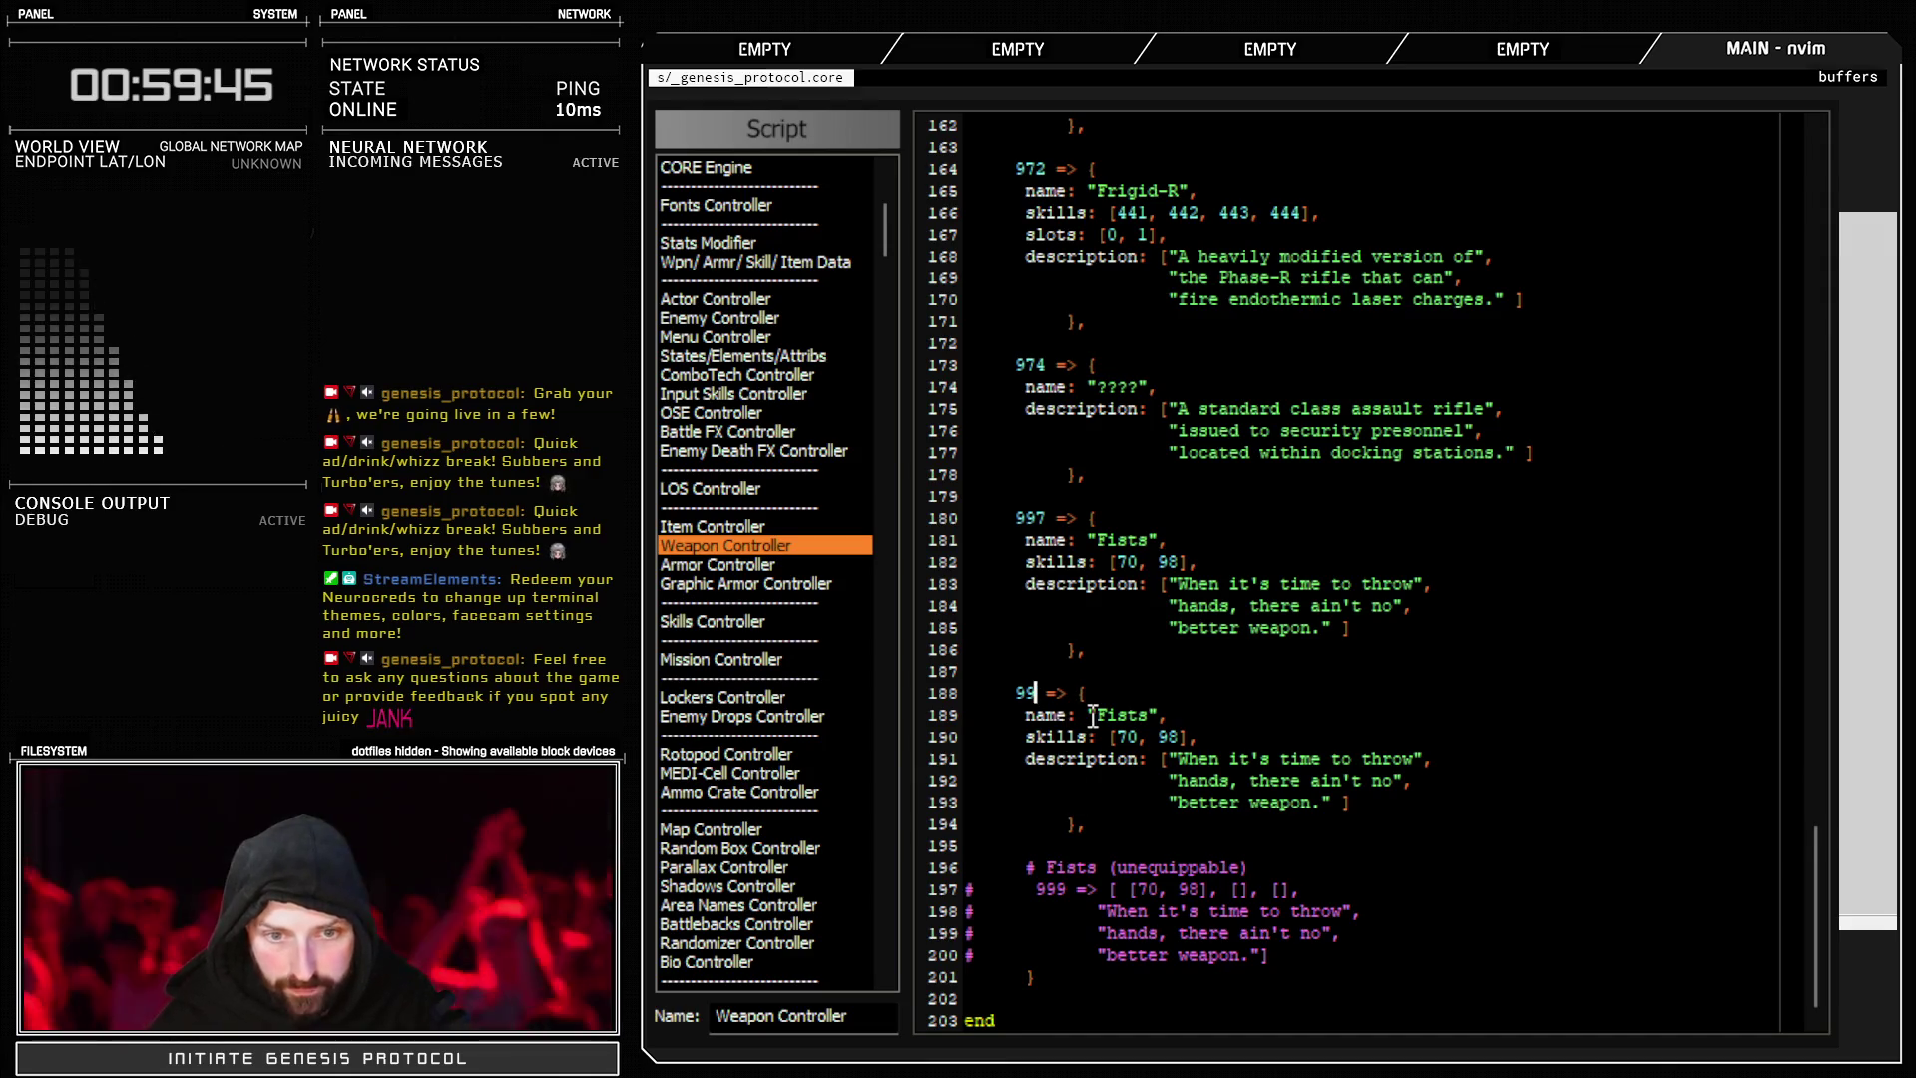
pyautogui.write('9')
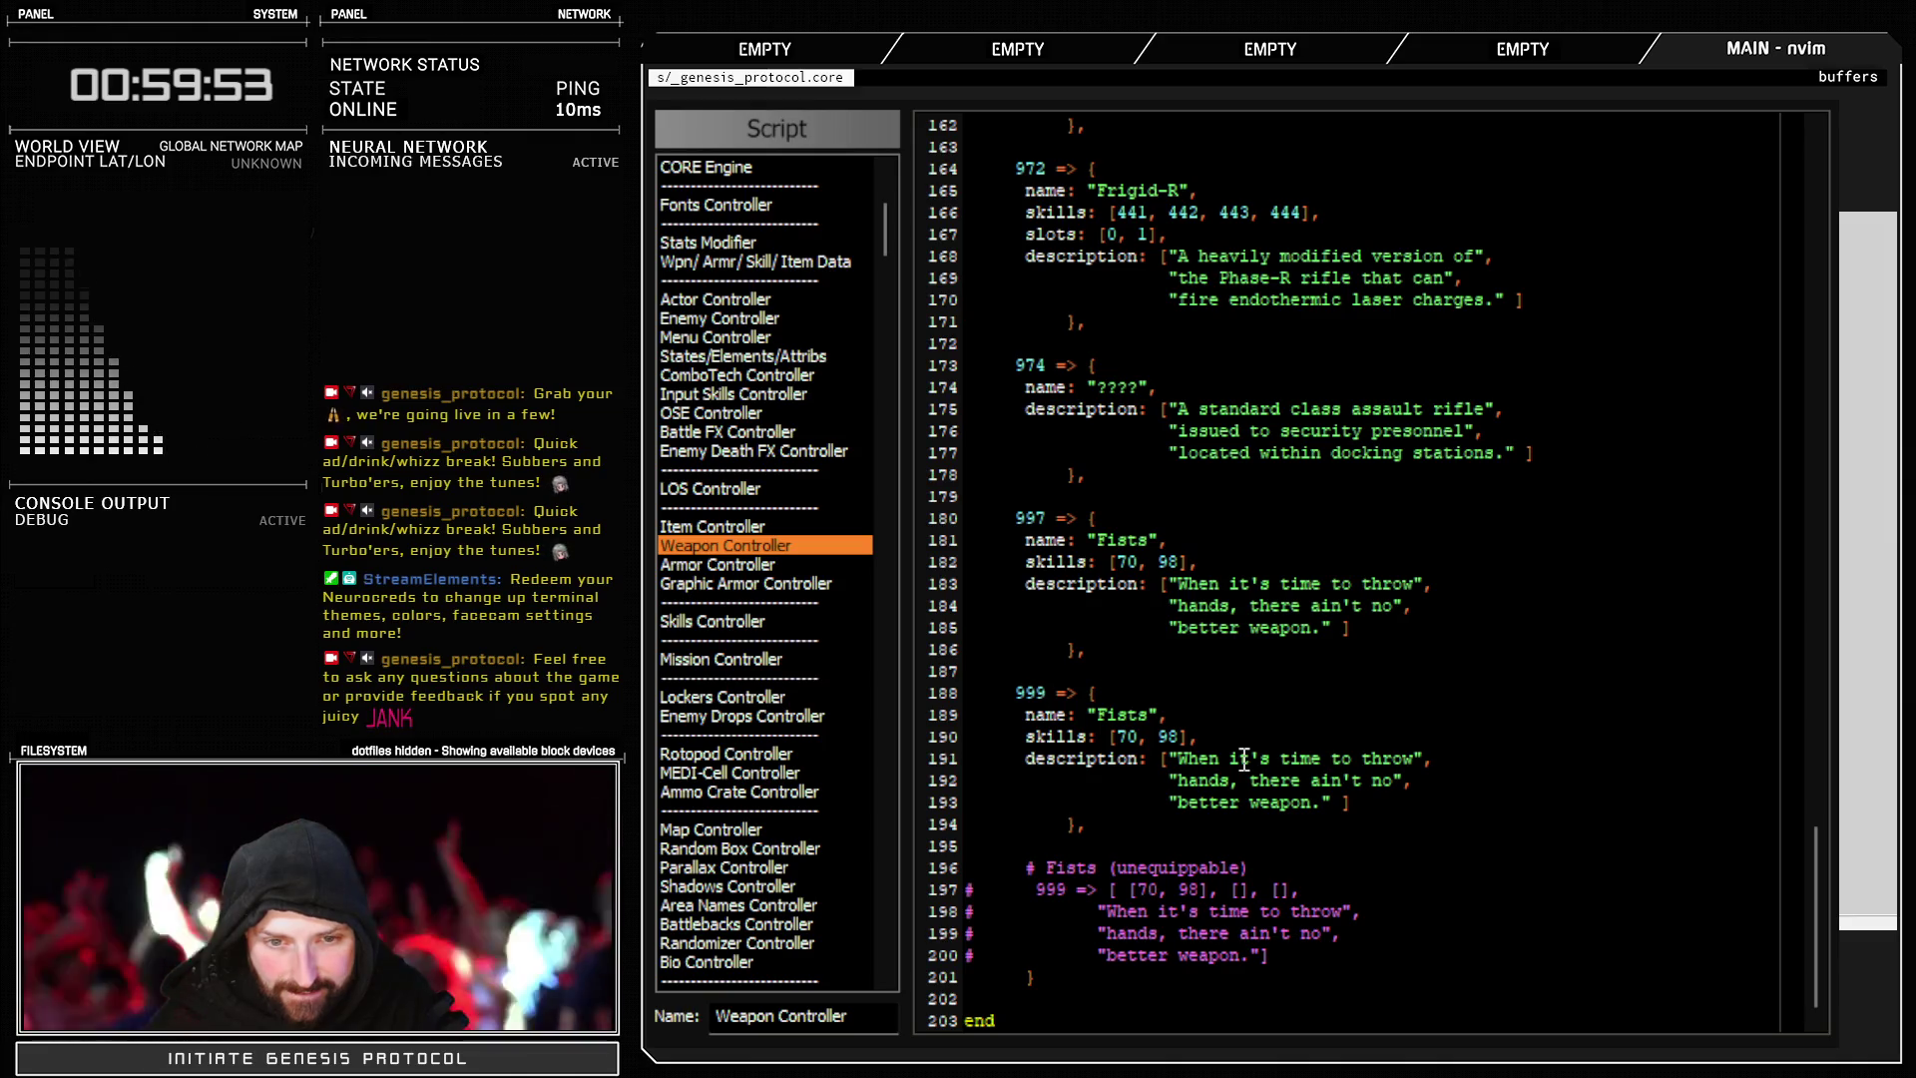
# - Delete the old commented-out 999 Fists block
pyautogui.moveTo(948, 868); pyautogui.dragTo(941, 952)
pyautogui.hotkey('shift', 'v')
pyautogui.press('d')
# - Add an '# End module' comment after the module's closing brace and close the script editor
pyautogui.click(1096, 936)
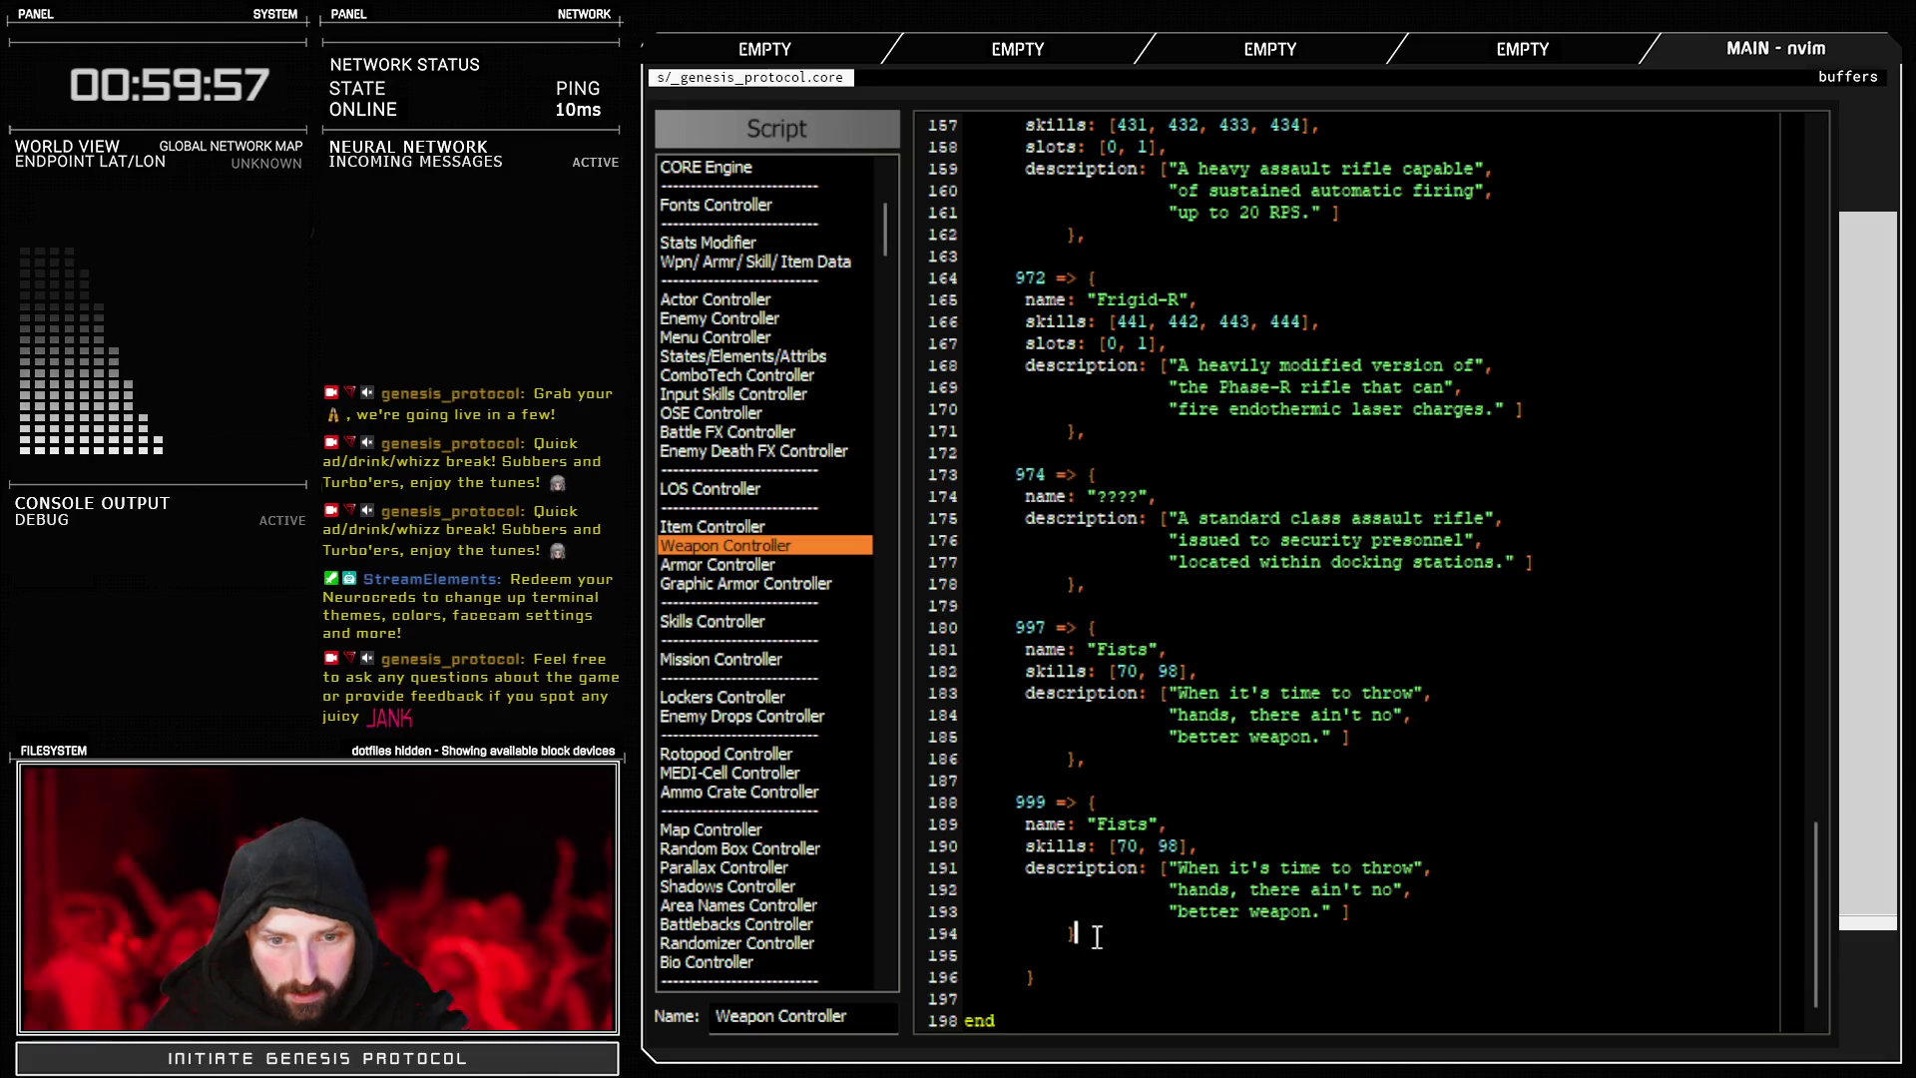
pyautogui.click(1030, 975)
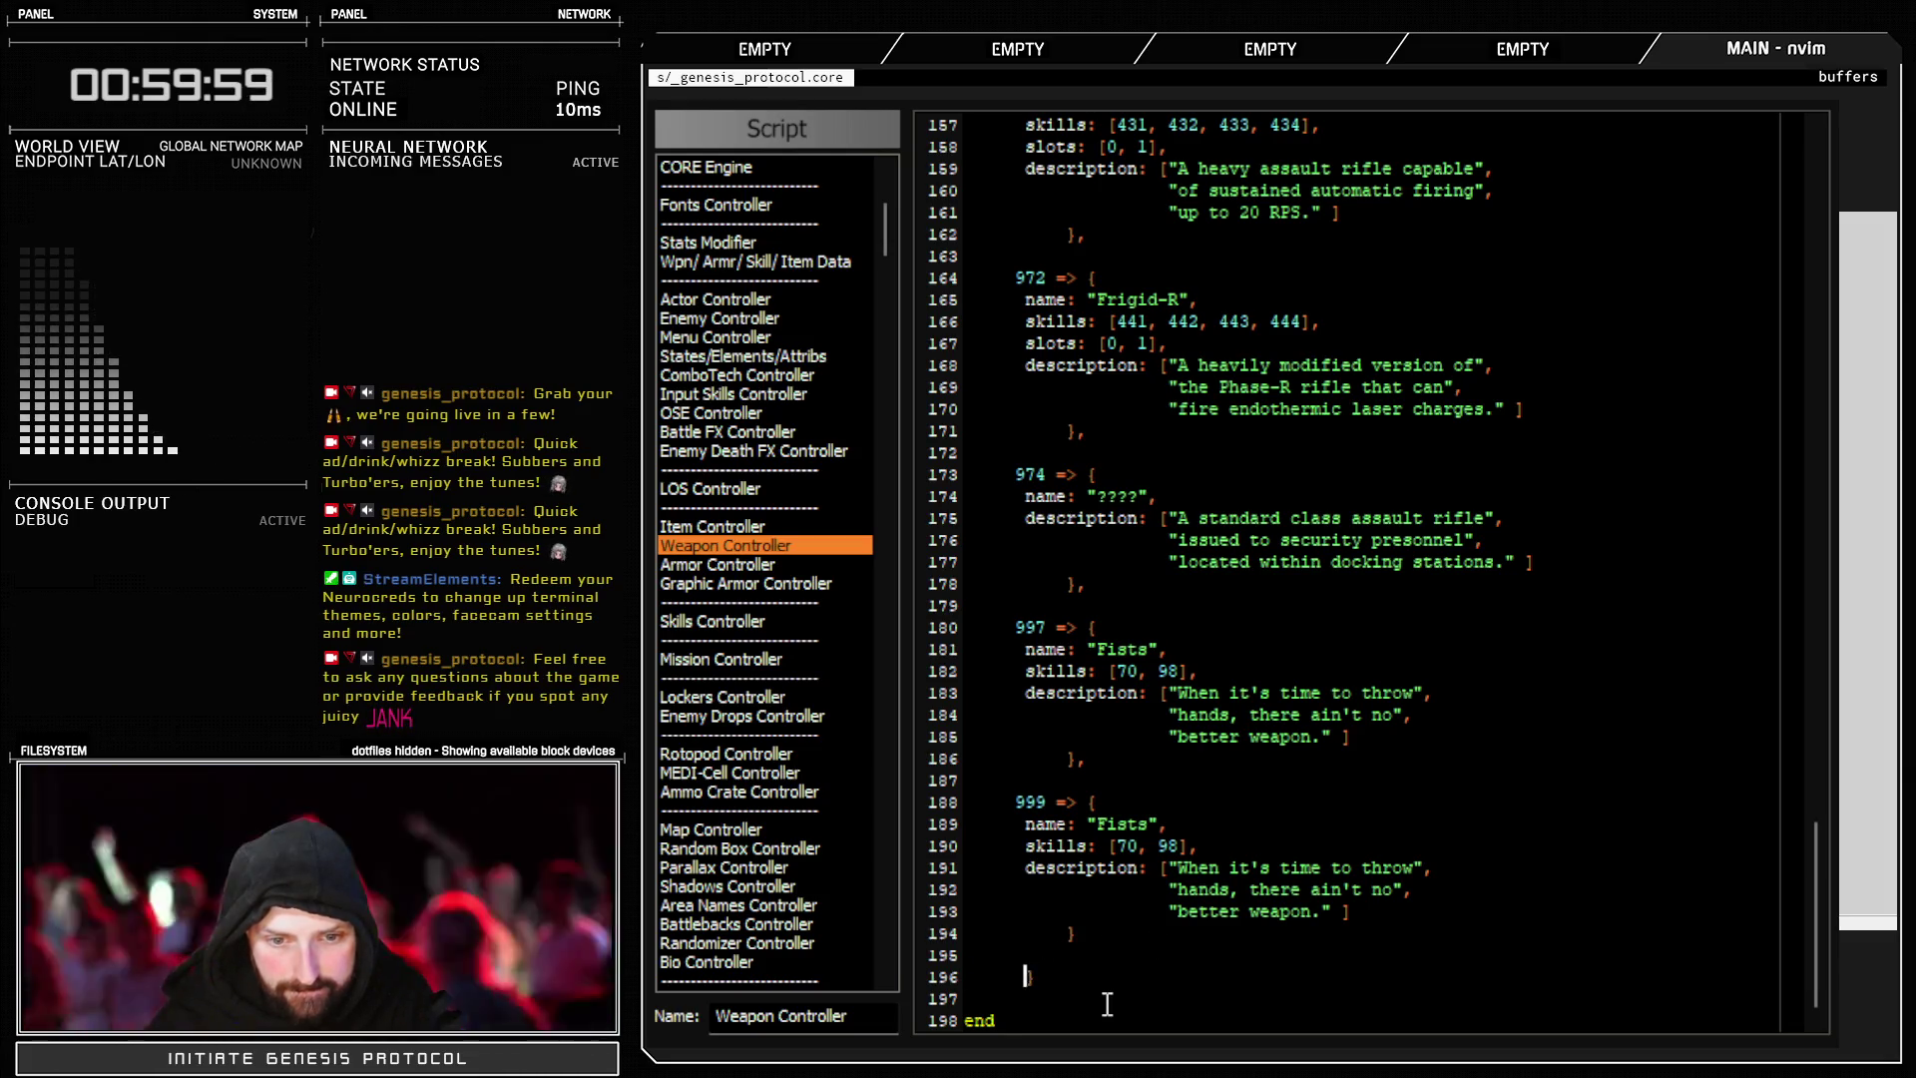
pyautogui.press('BackSpace')
pyautogui.write('}')
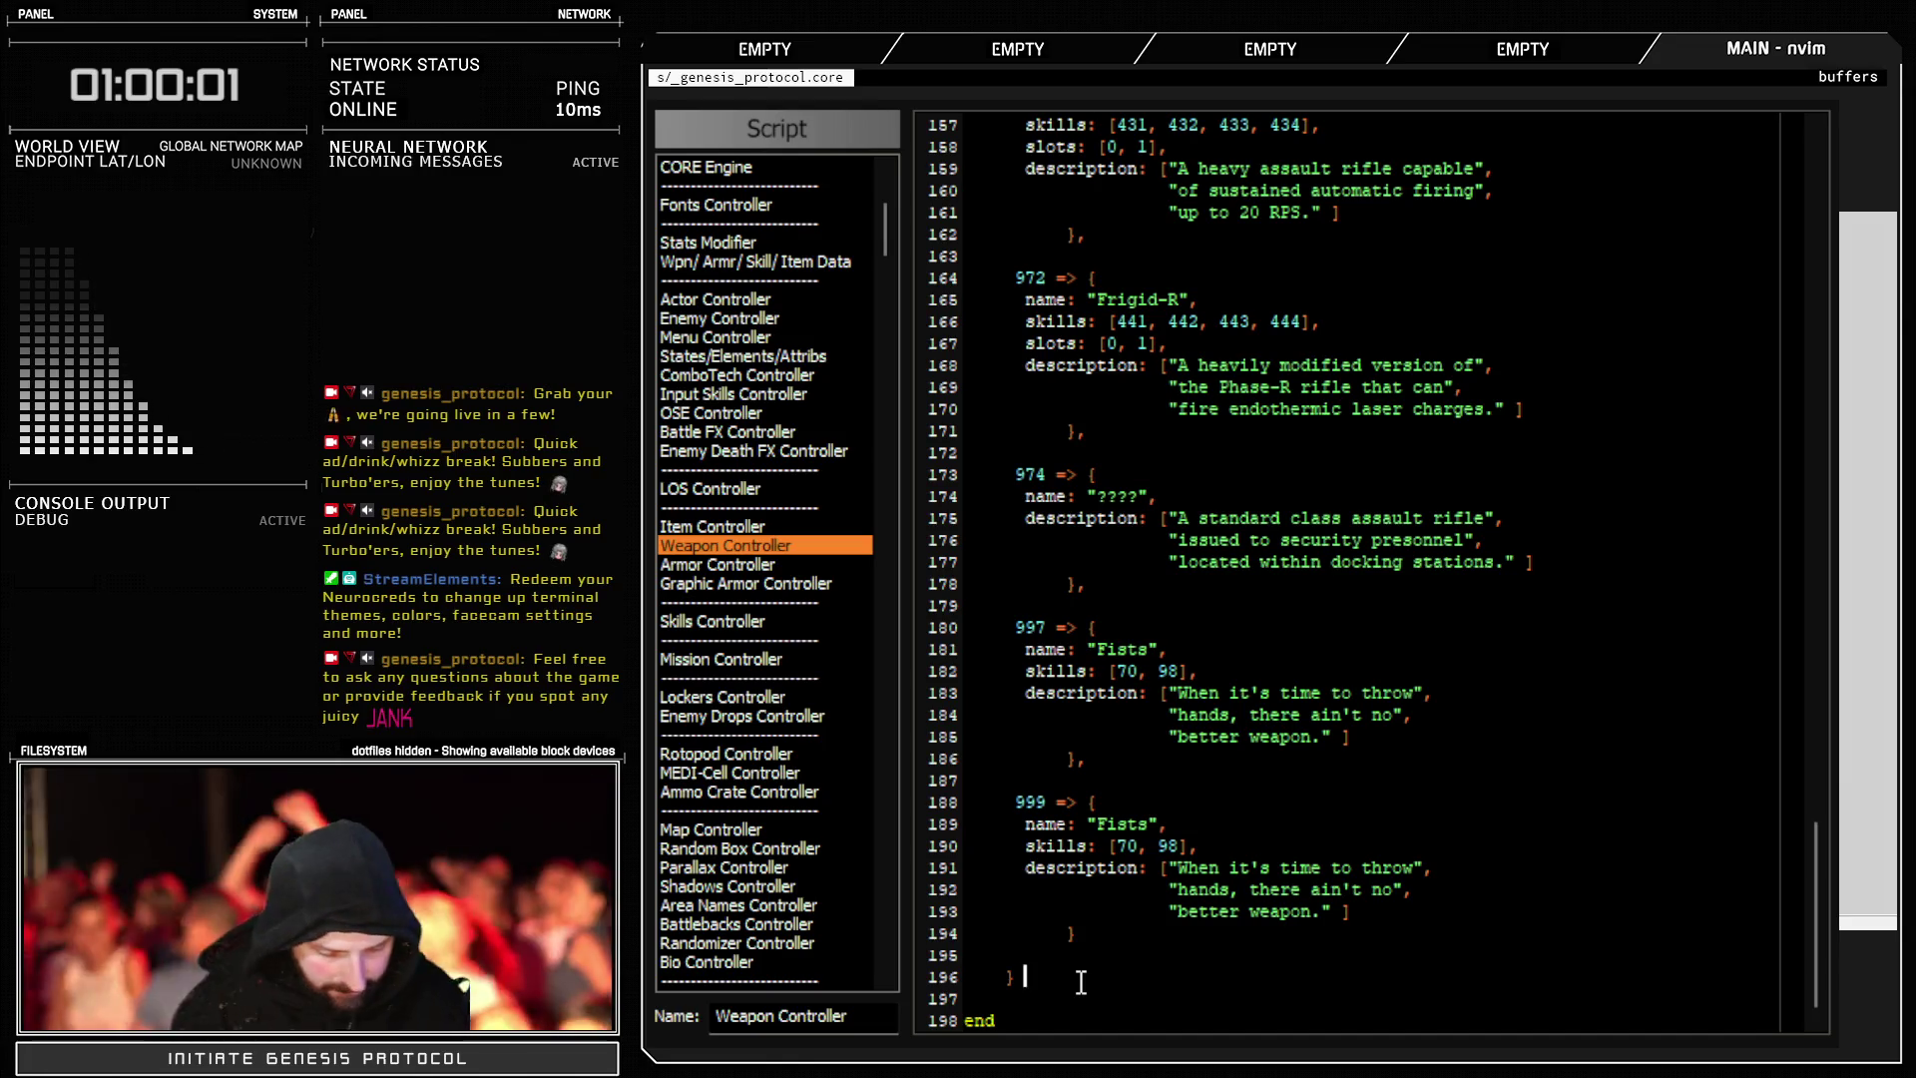
pyautogui.write(' # End module')
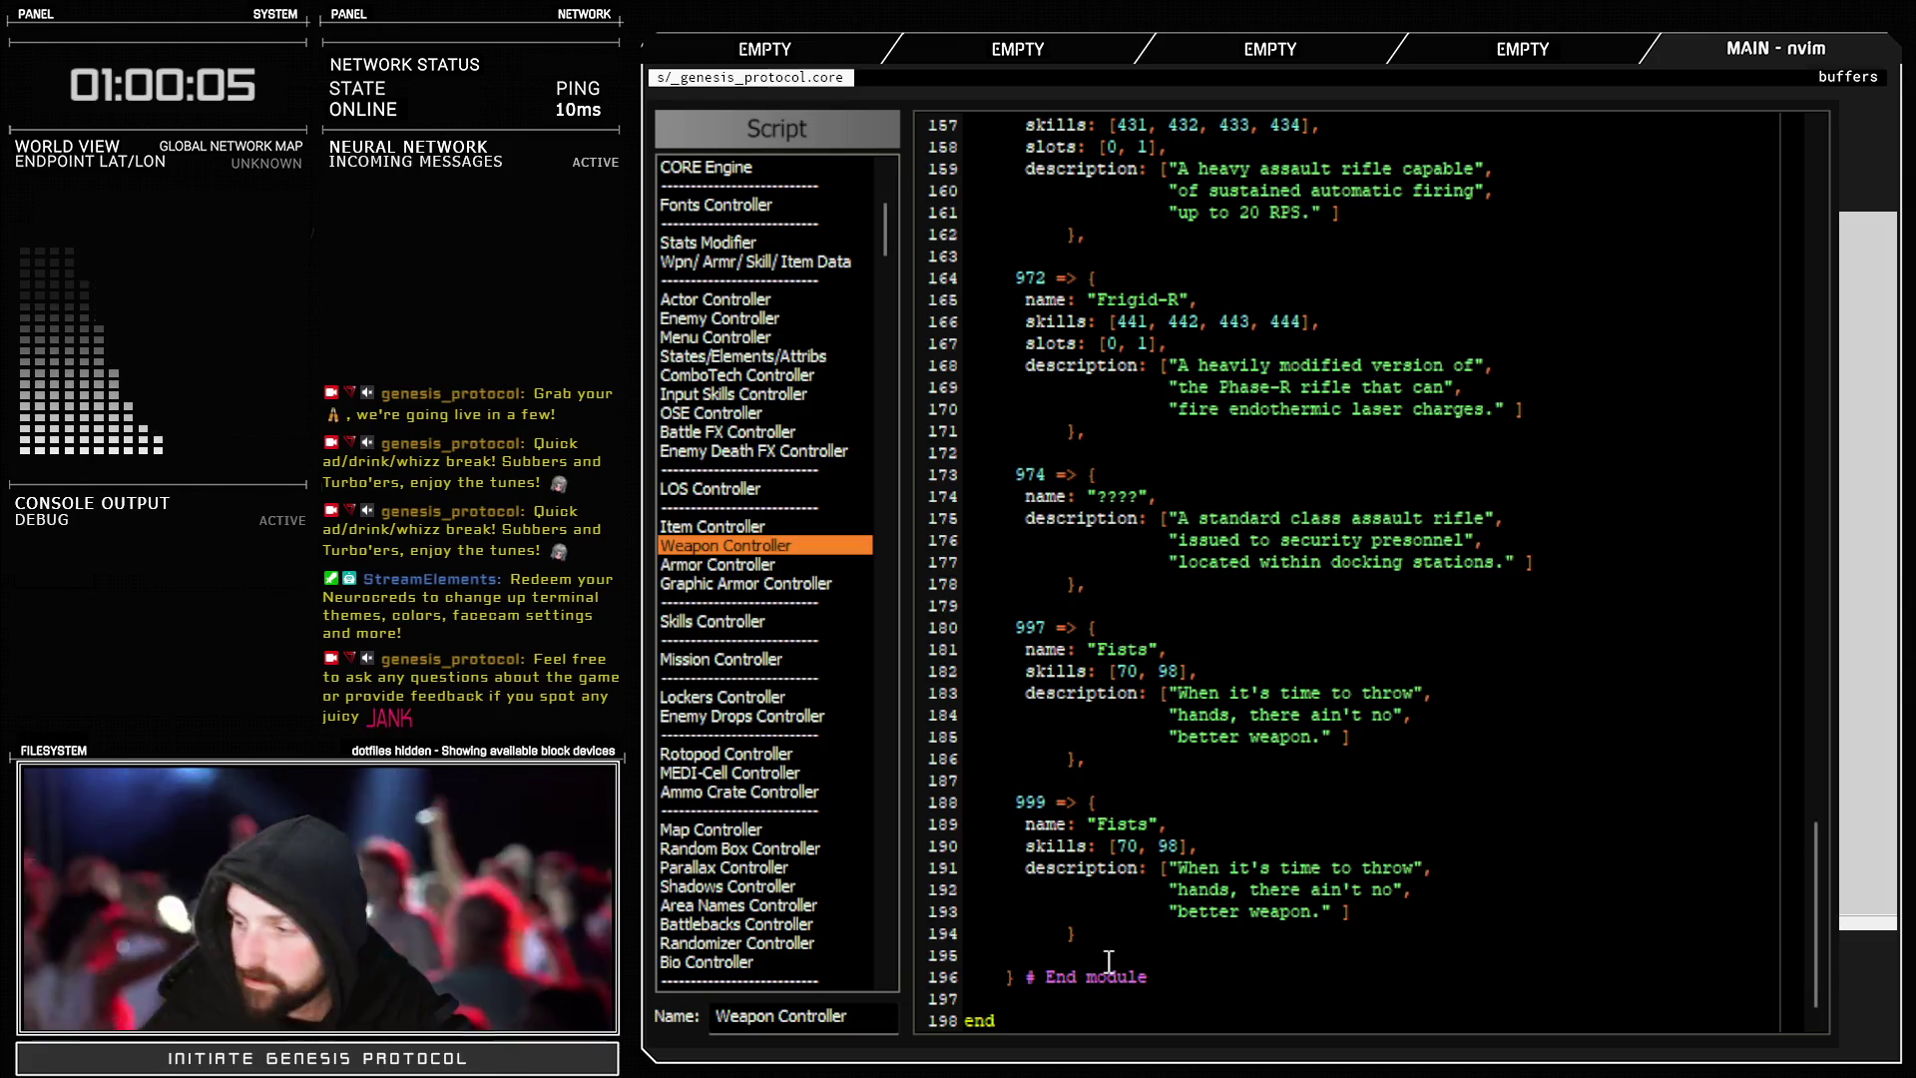
pyautogui.scroll(2, 1117, 960)
pyautogui.scroll(-2, 1207, 936)
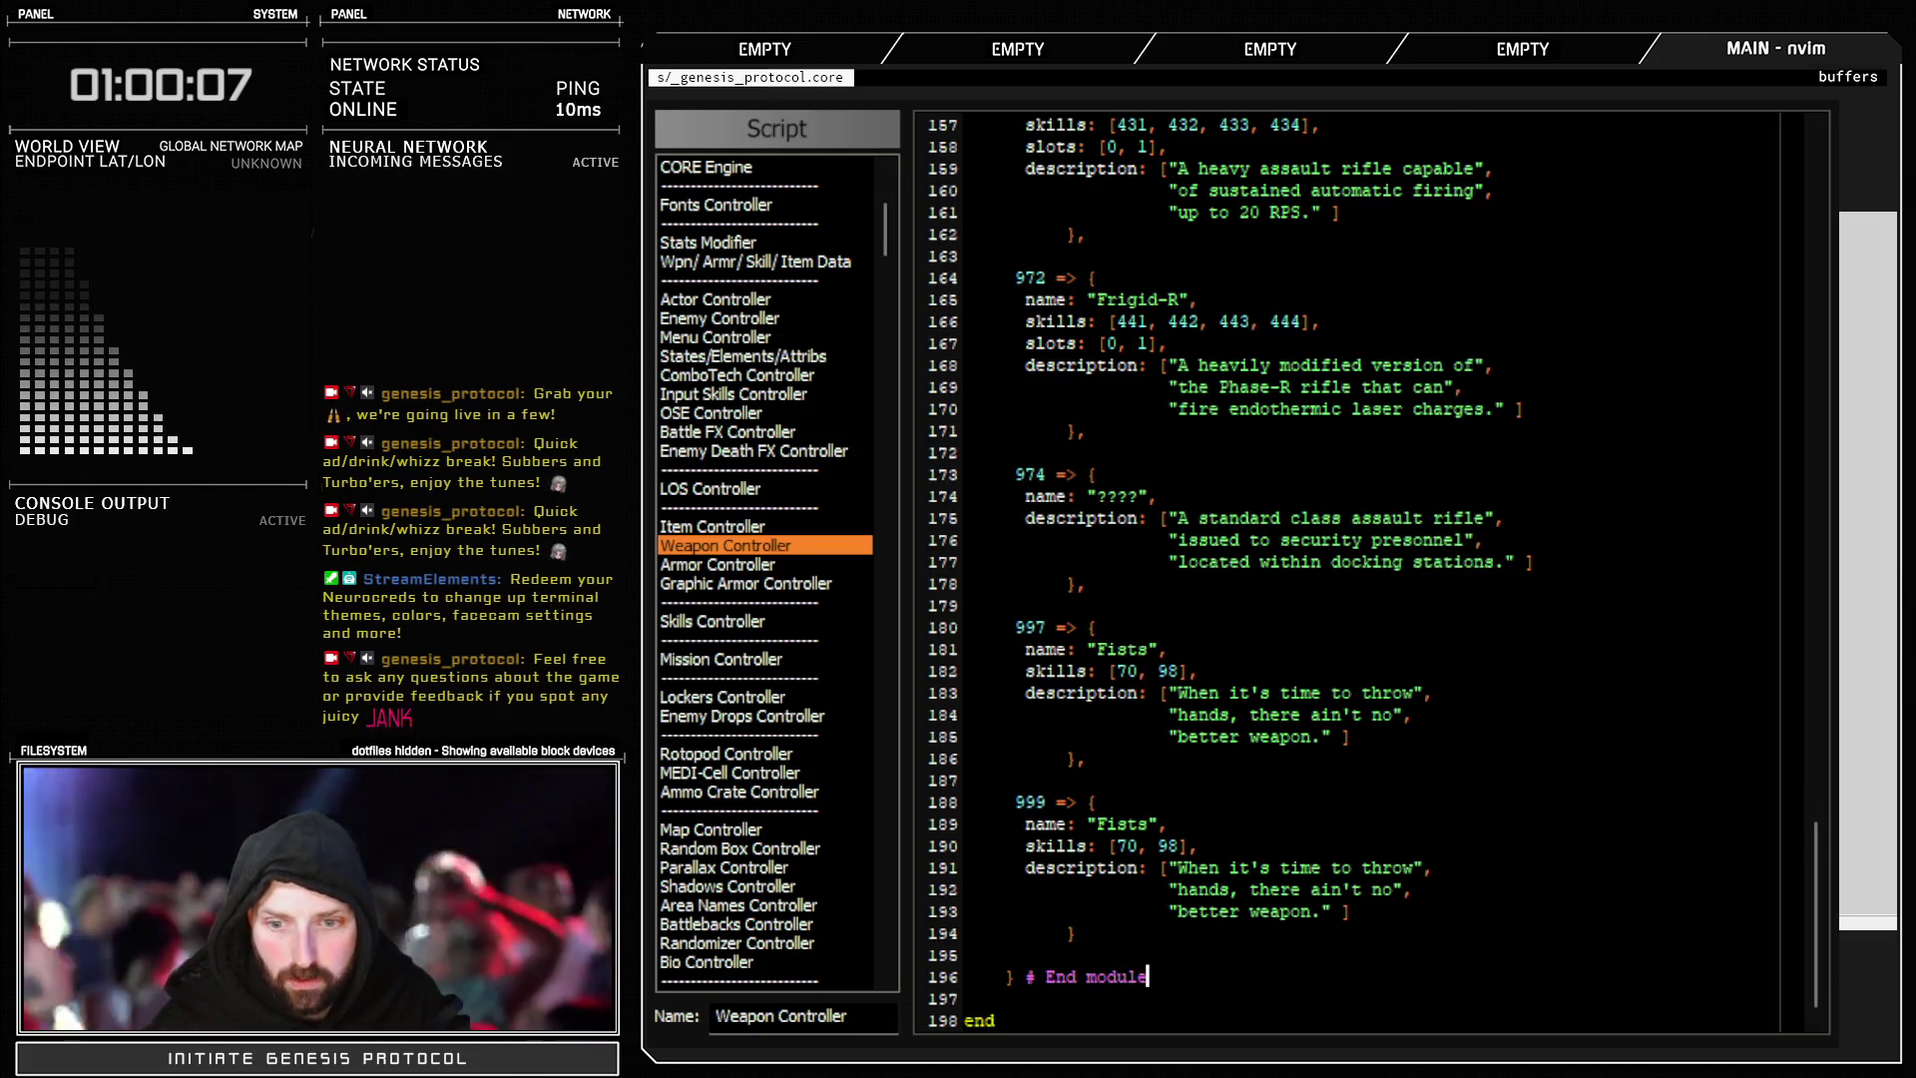
pyautogui.doubleClick(1117, 496)
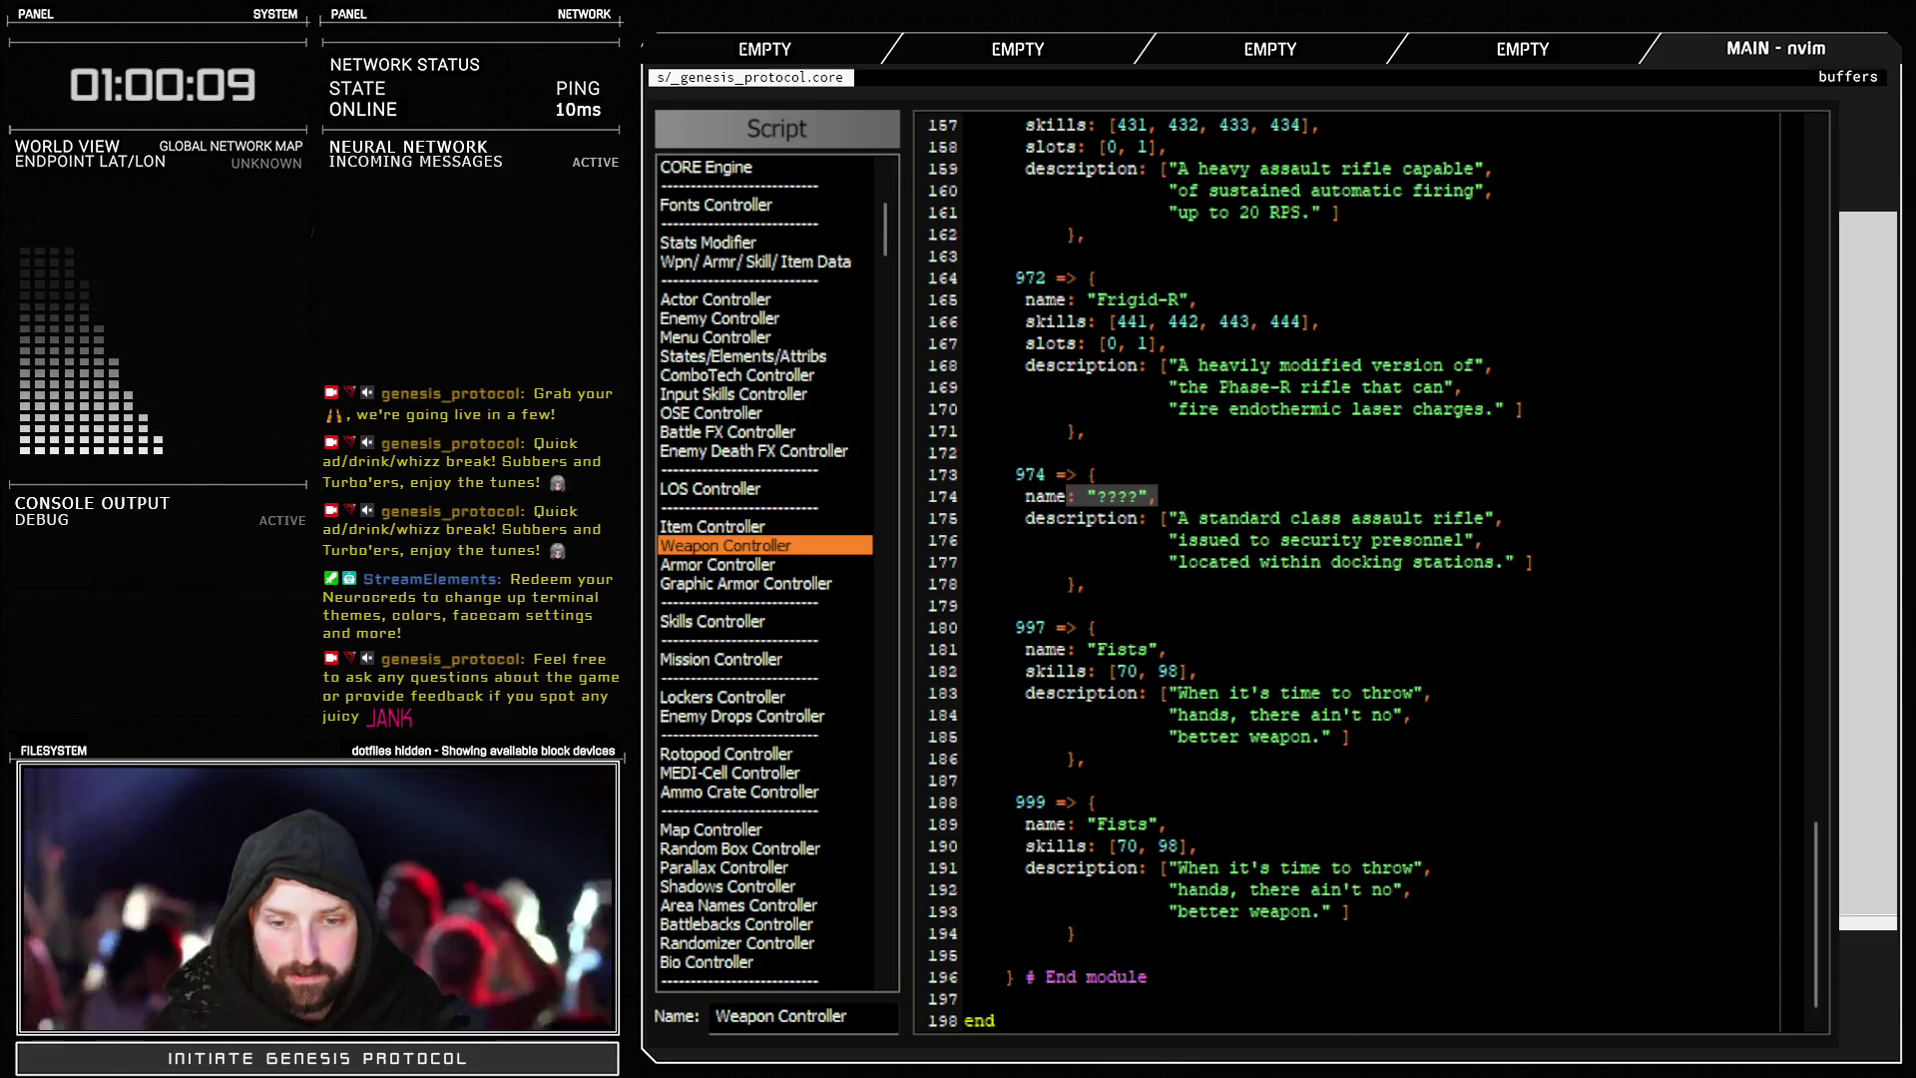
pyautogui.press('F12')
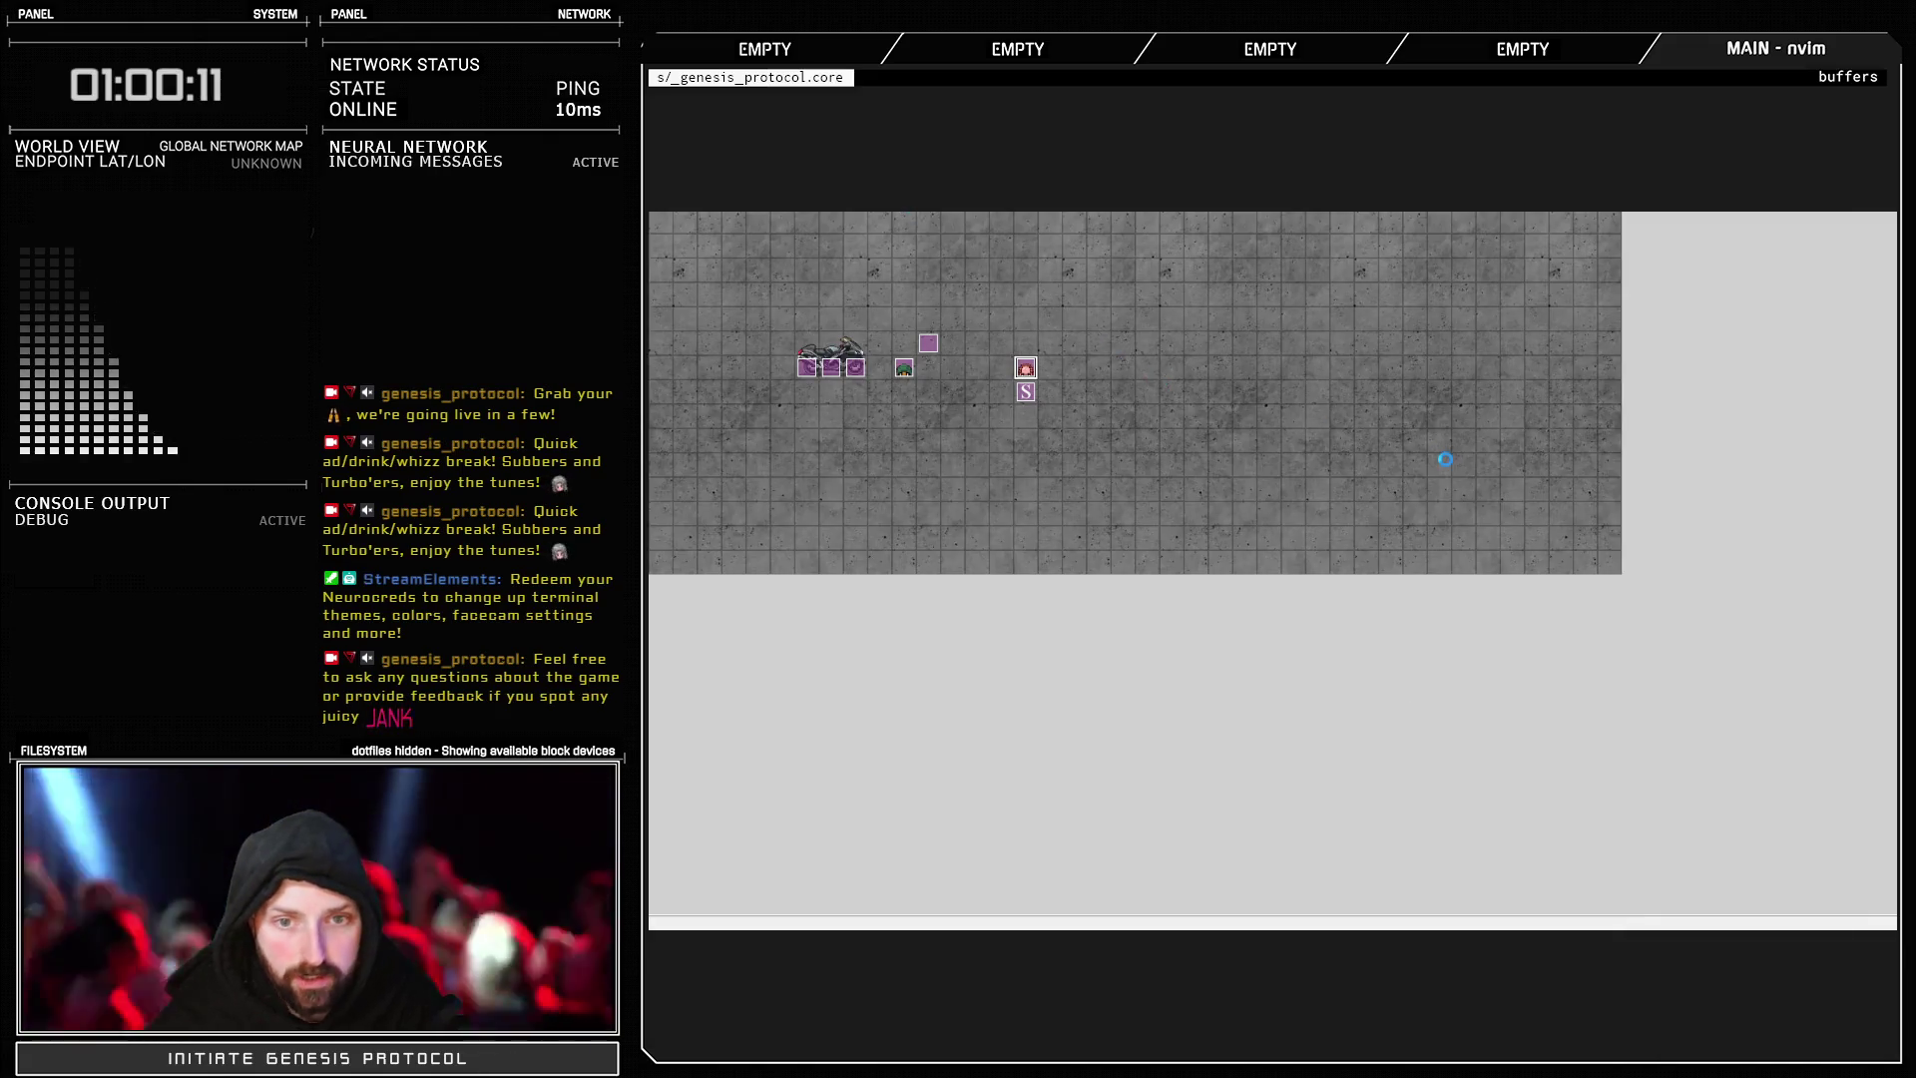
# - Copy weapon 974's name, Blackthorne SAR, from the Database weapons list
pyautogui.press('F9')
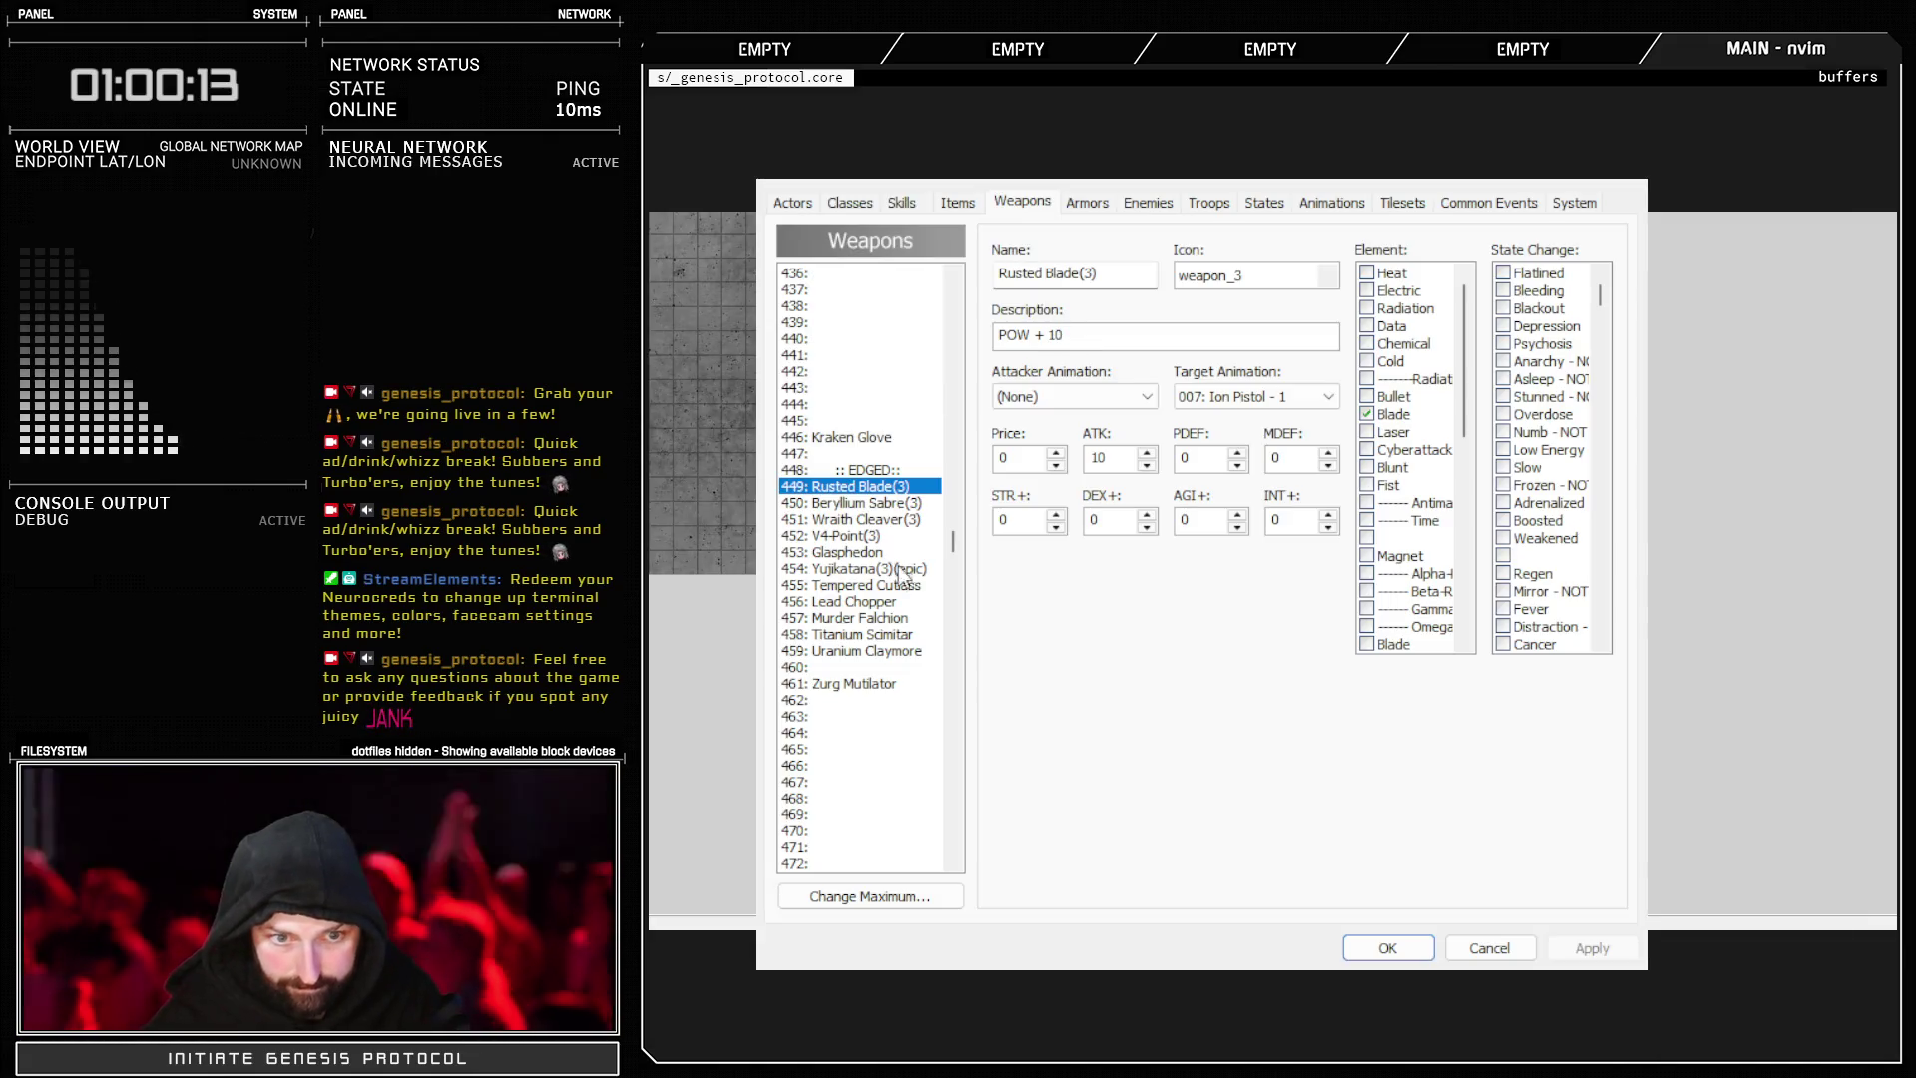
pyautogui.moveTo(952, 539); pyautogui.dragTo(980, 835)
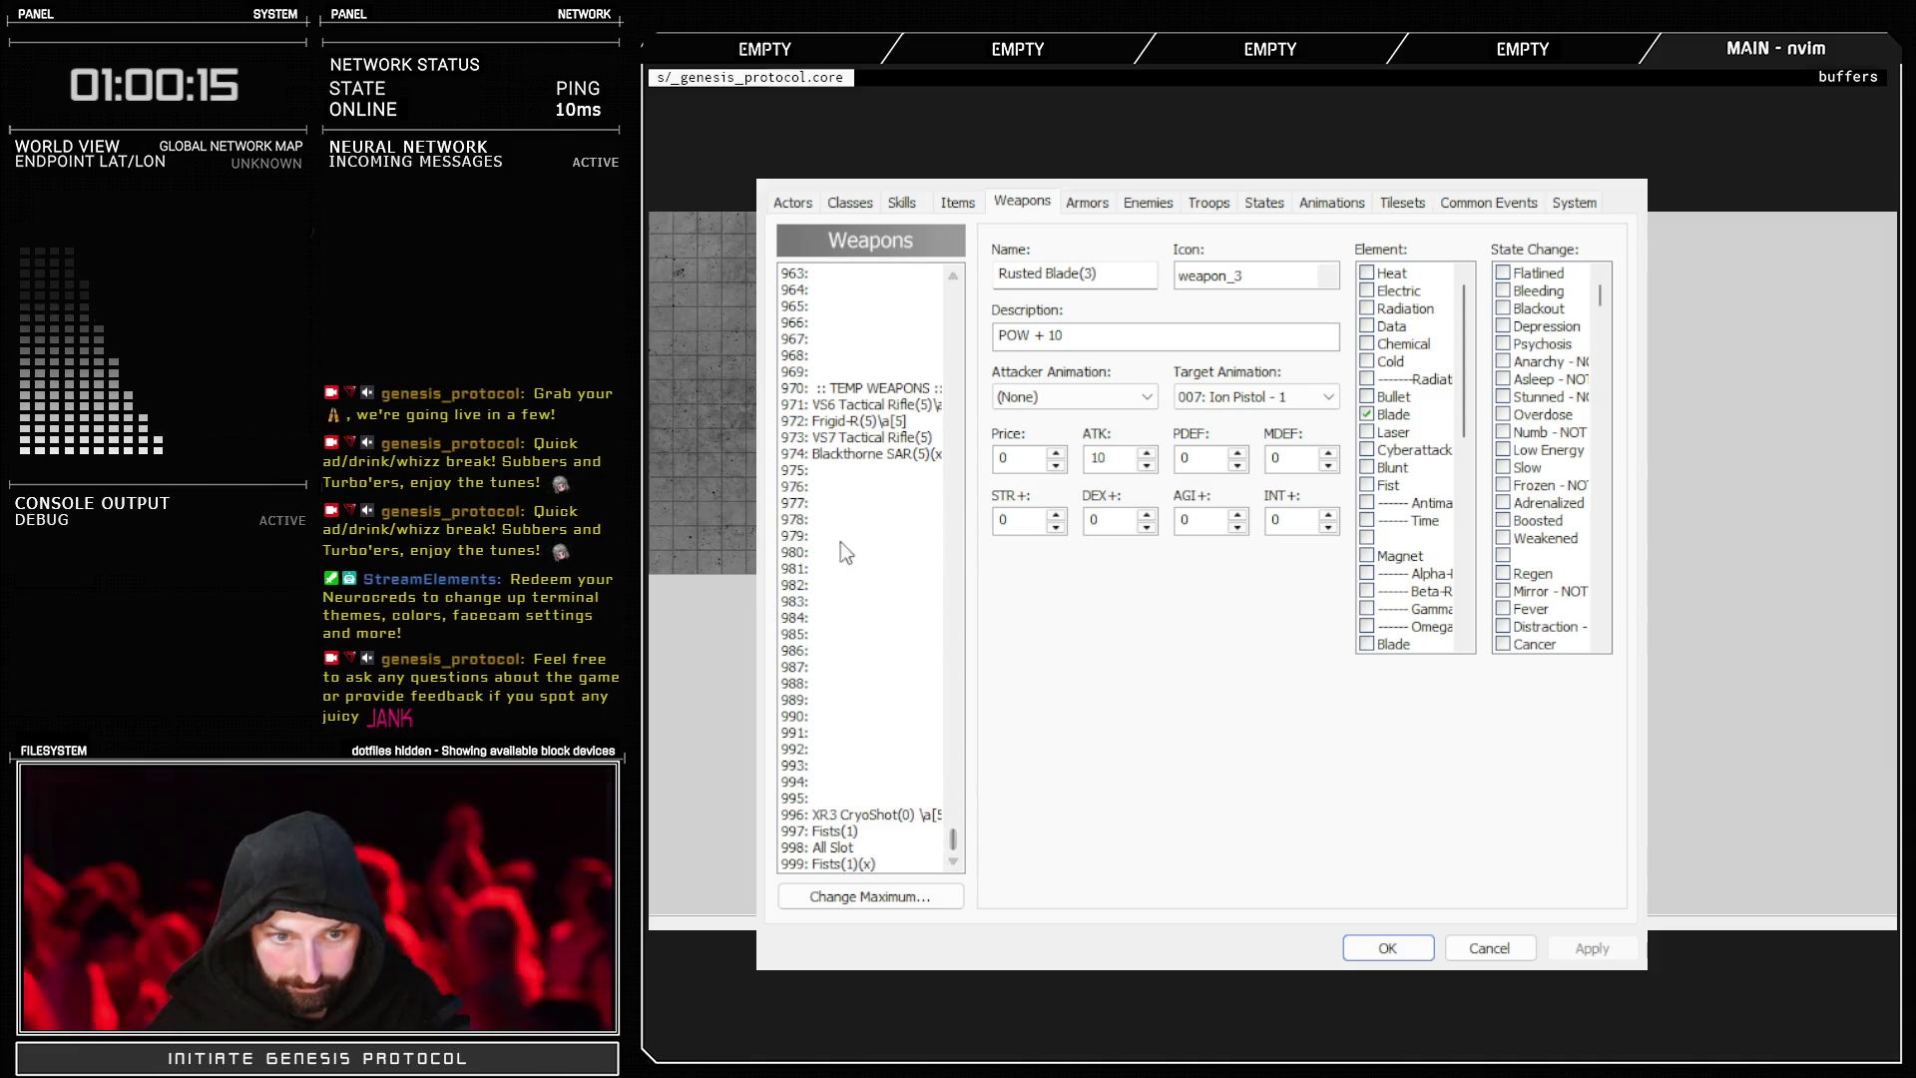
pyautogui.click(846, 456)
pyautogui.moveTo(1101, 272); pyautogui.dragTo(975, 271)
pyautogui.hotkey('ctrl', 'c')
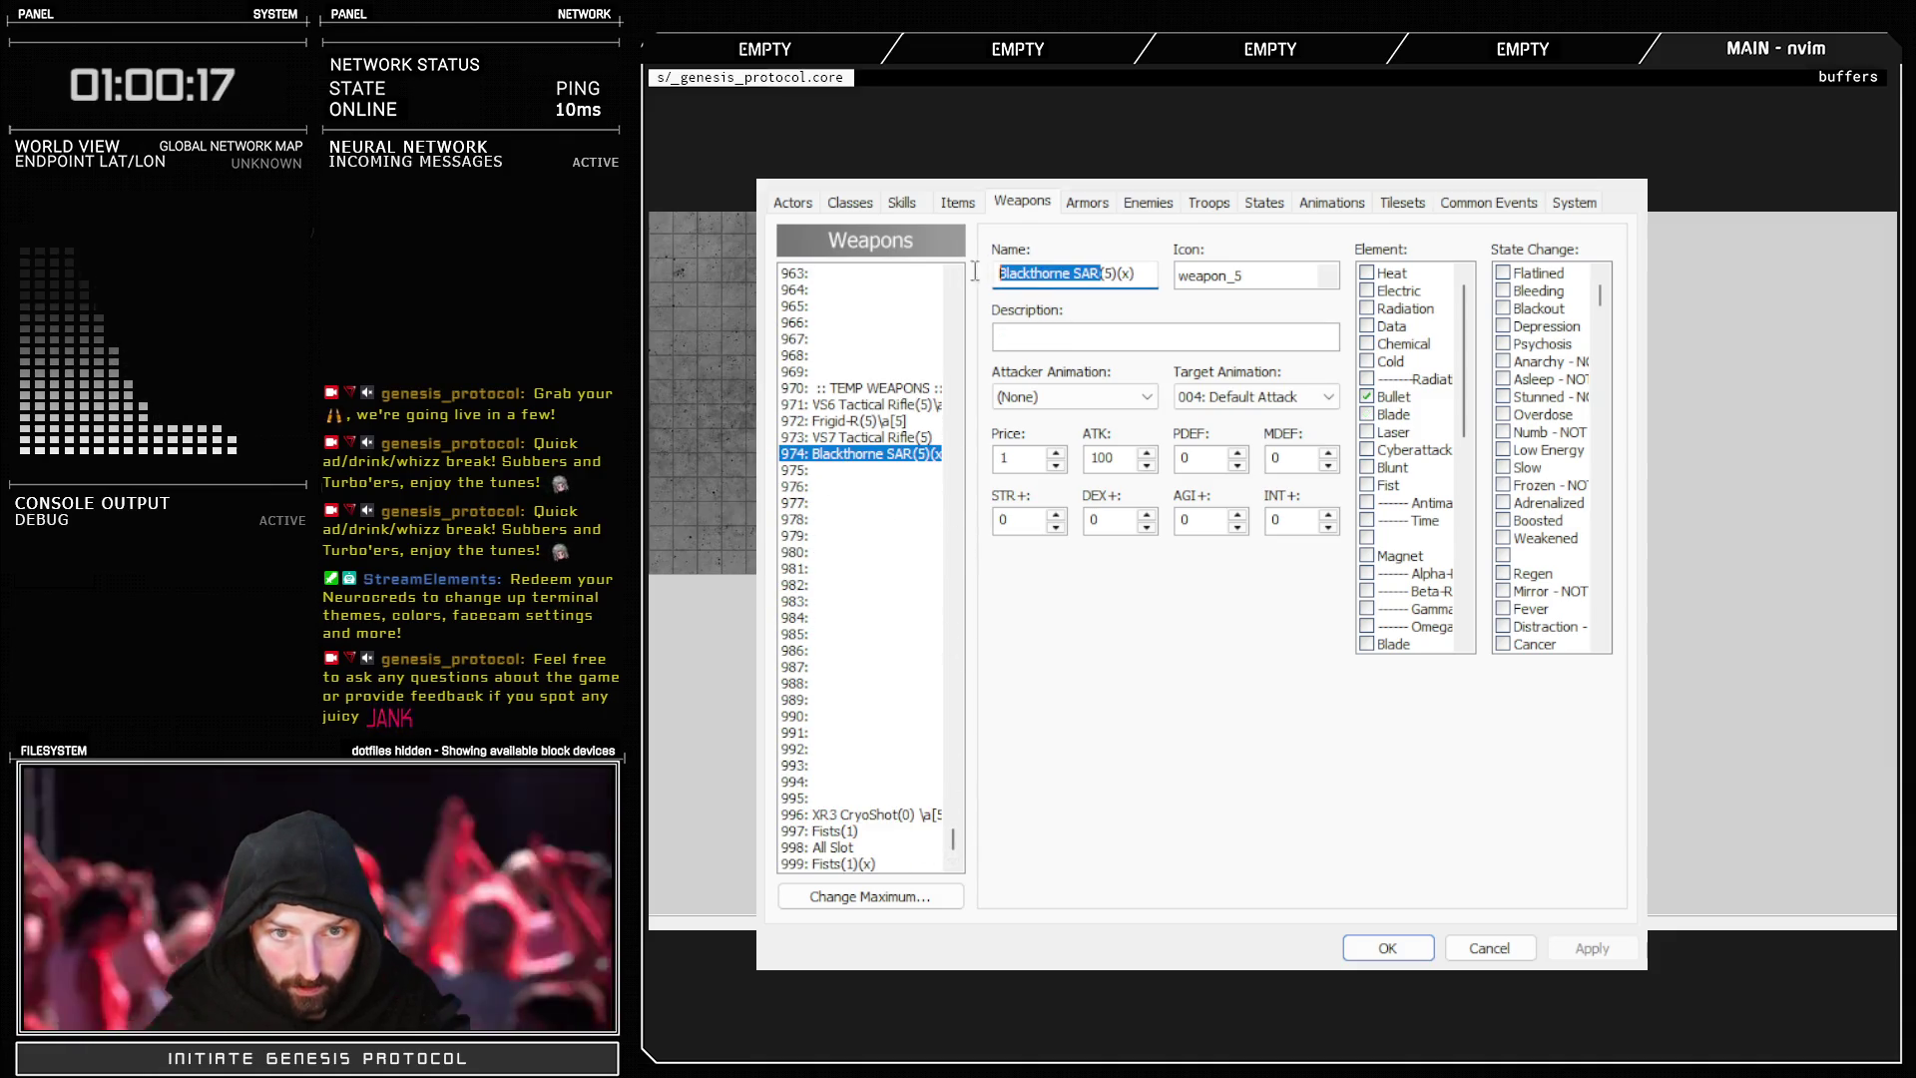
pyautogui.click(1383, 945)
# - Replace script entry 974's placeholder name with Blackthorne SAR
pyautogui.press('F11')
pyautogui.moveTo(1148, 522); pyautogui.dragTo(1187, 522)
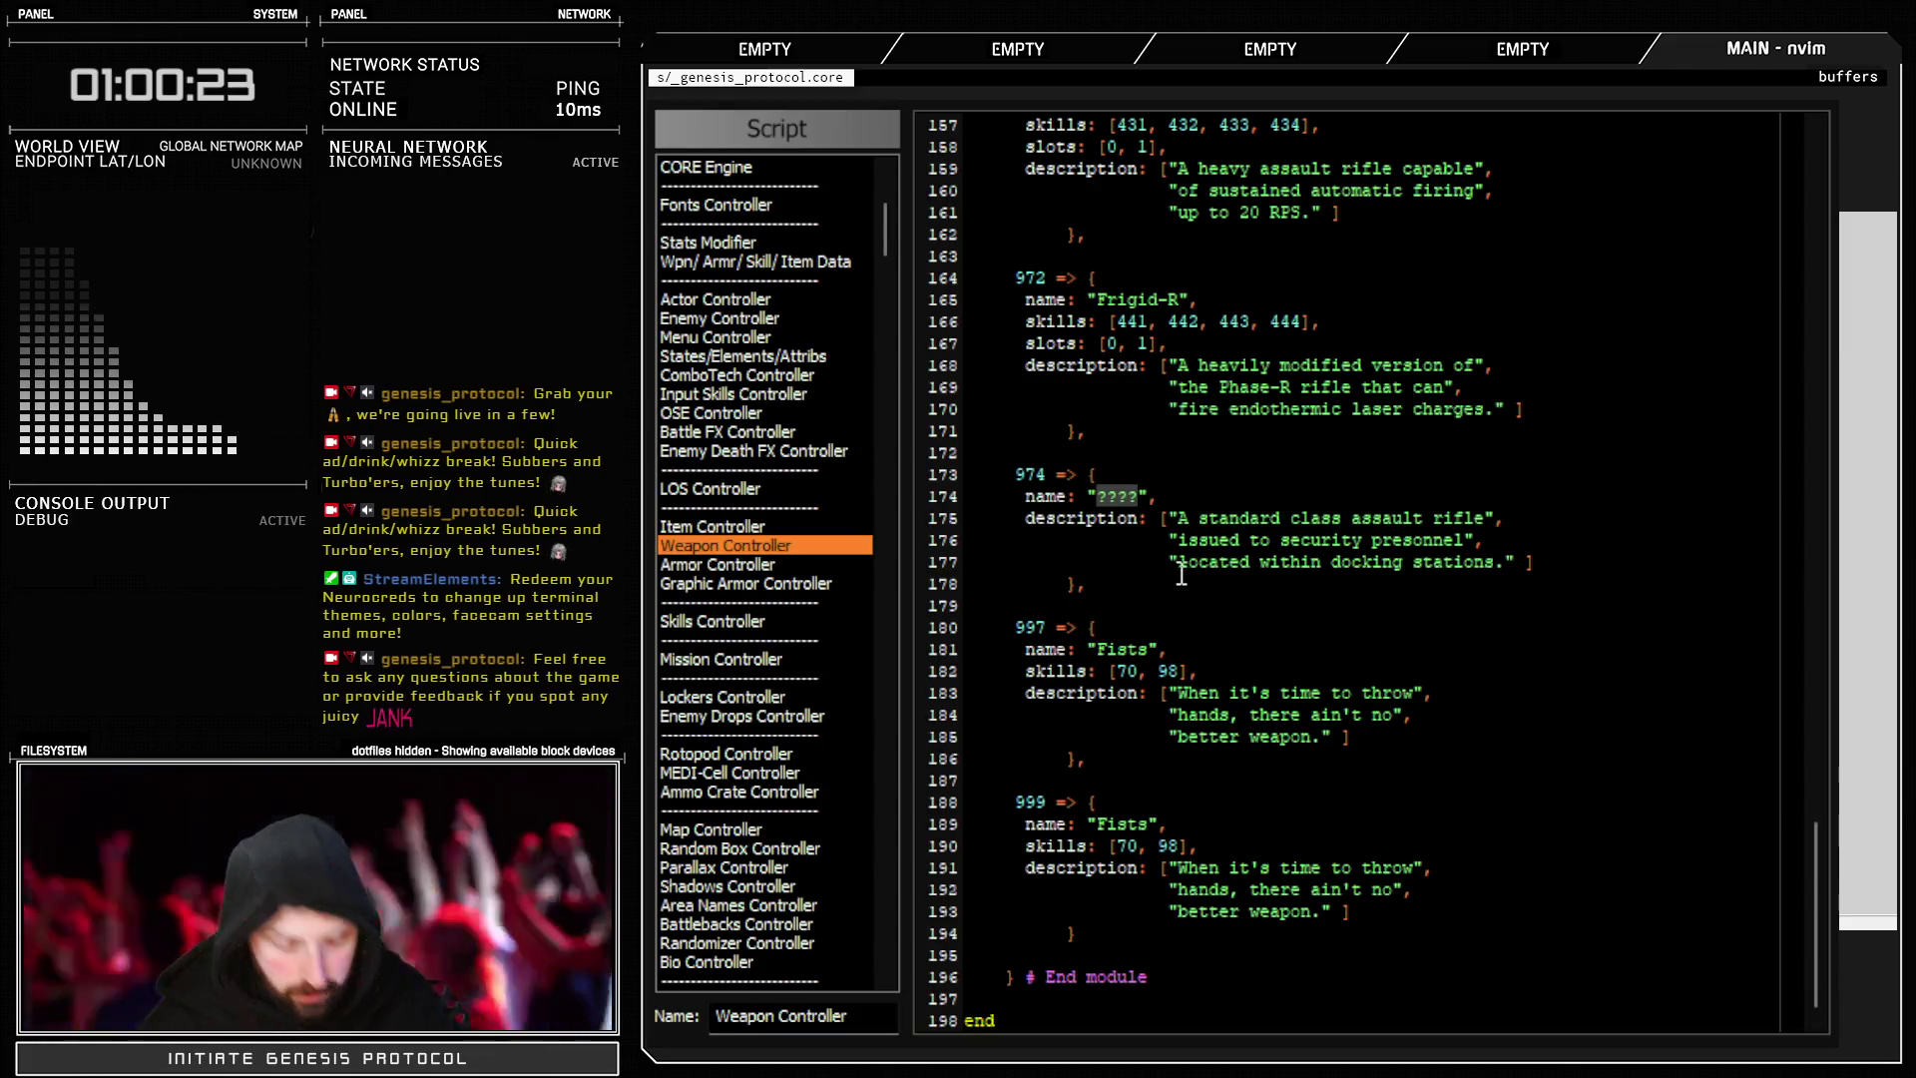
pyautogui.hotkey('ctrl', 'v')
pyautogui.scroll(4, 1259, 583)
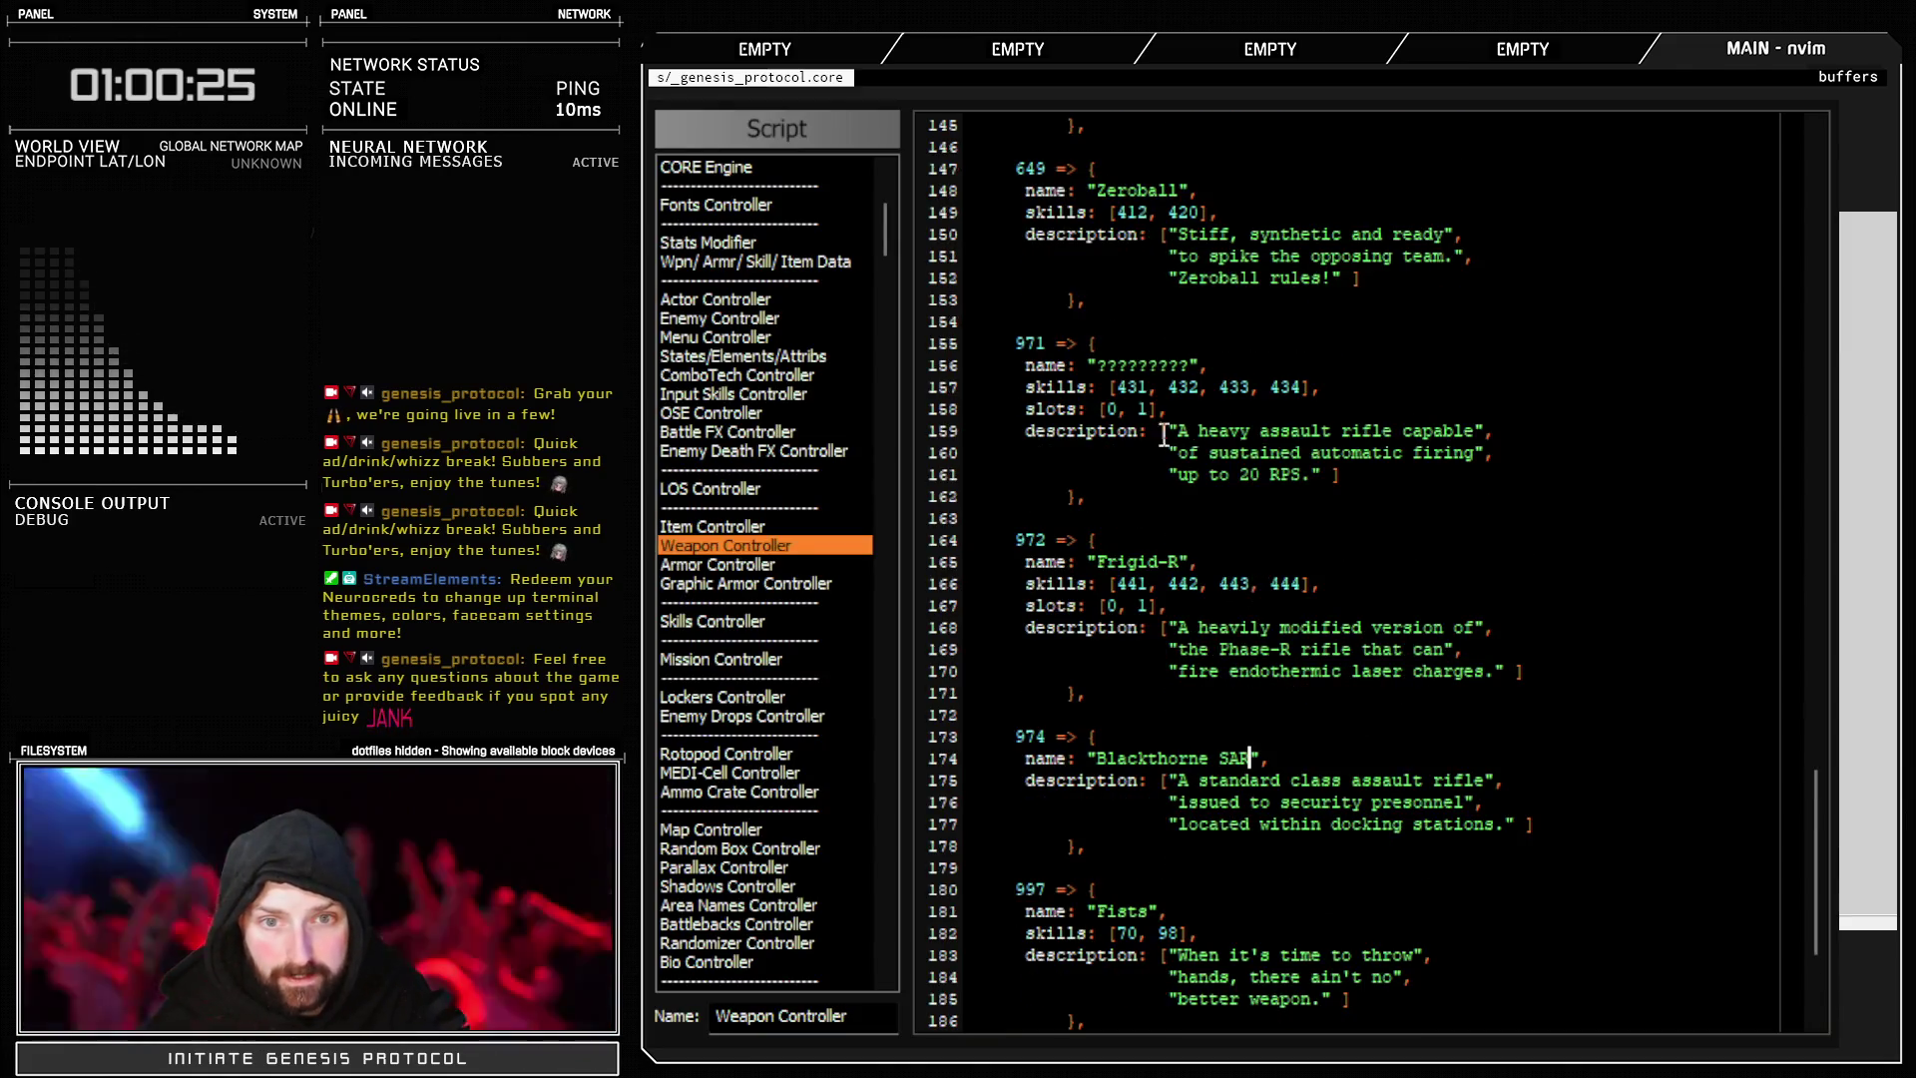
pyautogui.doubleClick(1123, 355)
pyautogui.press('Escape')
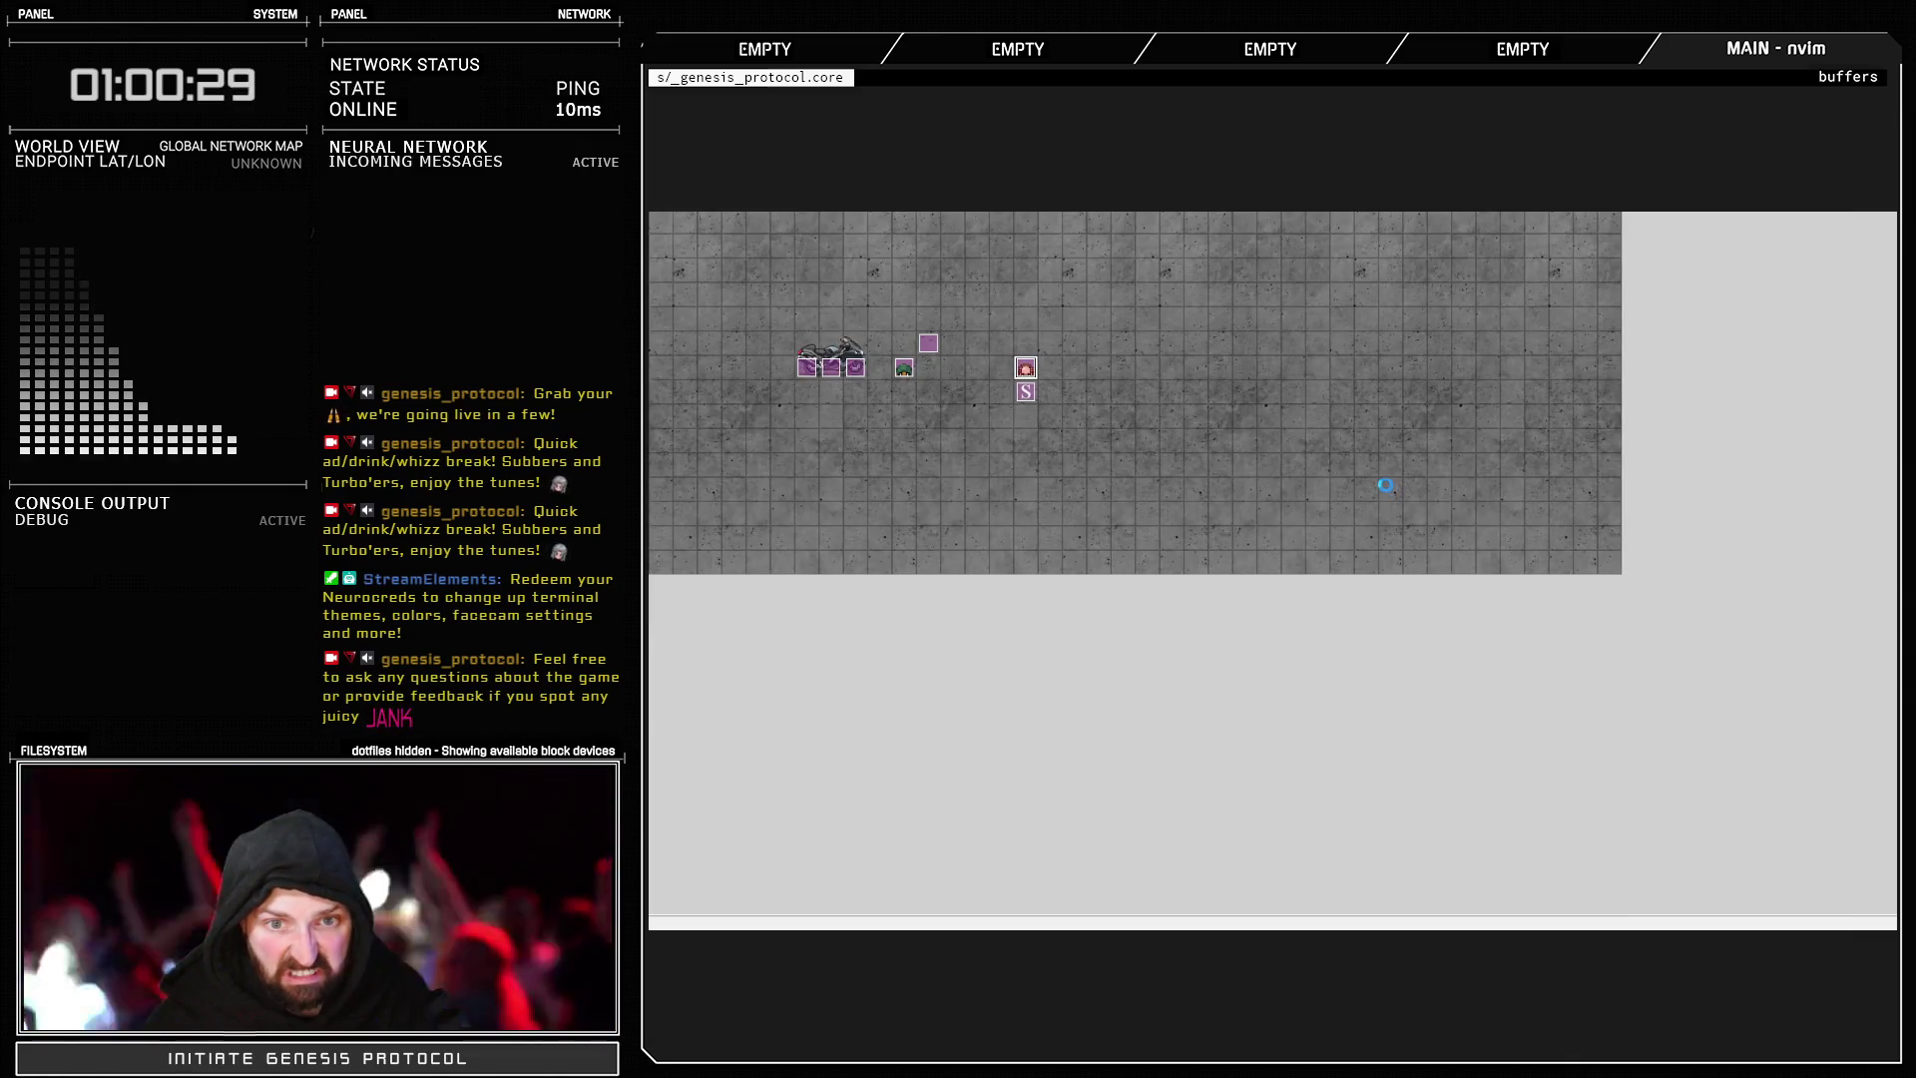
# - Rename Database weapon 971 from VS6 Tactical Rifle to Blackthorne SAR
pyautogui.press('F9')
pyautogui.click(850, 404)
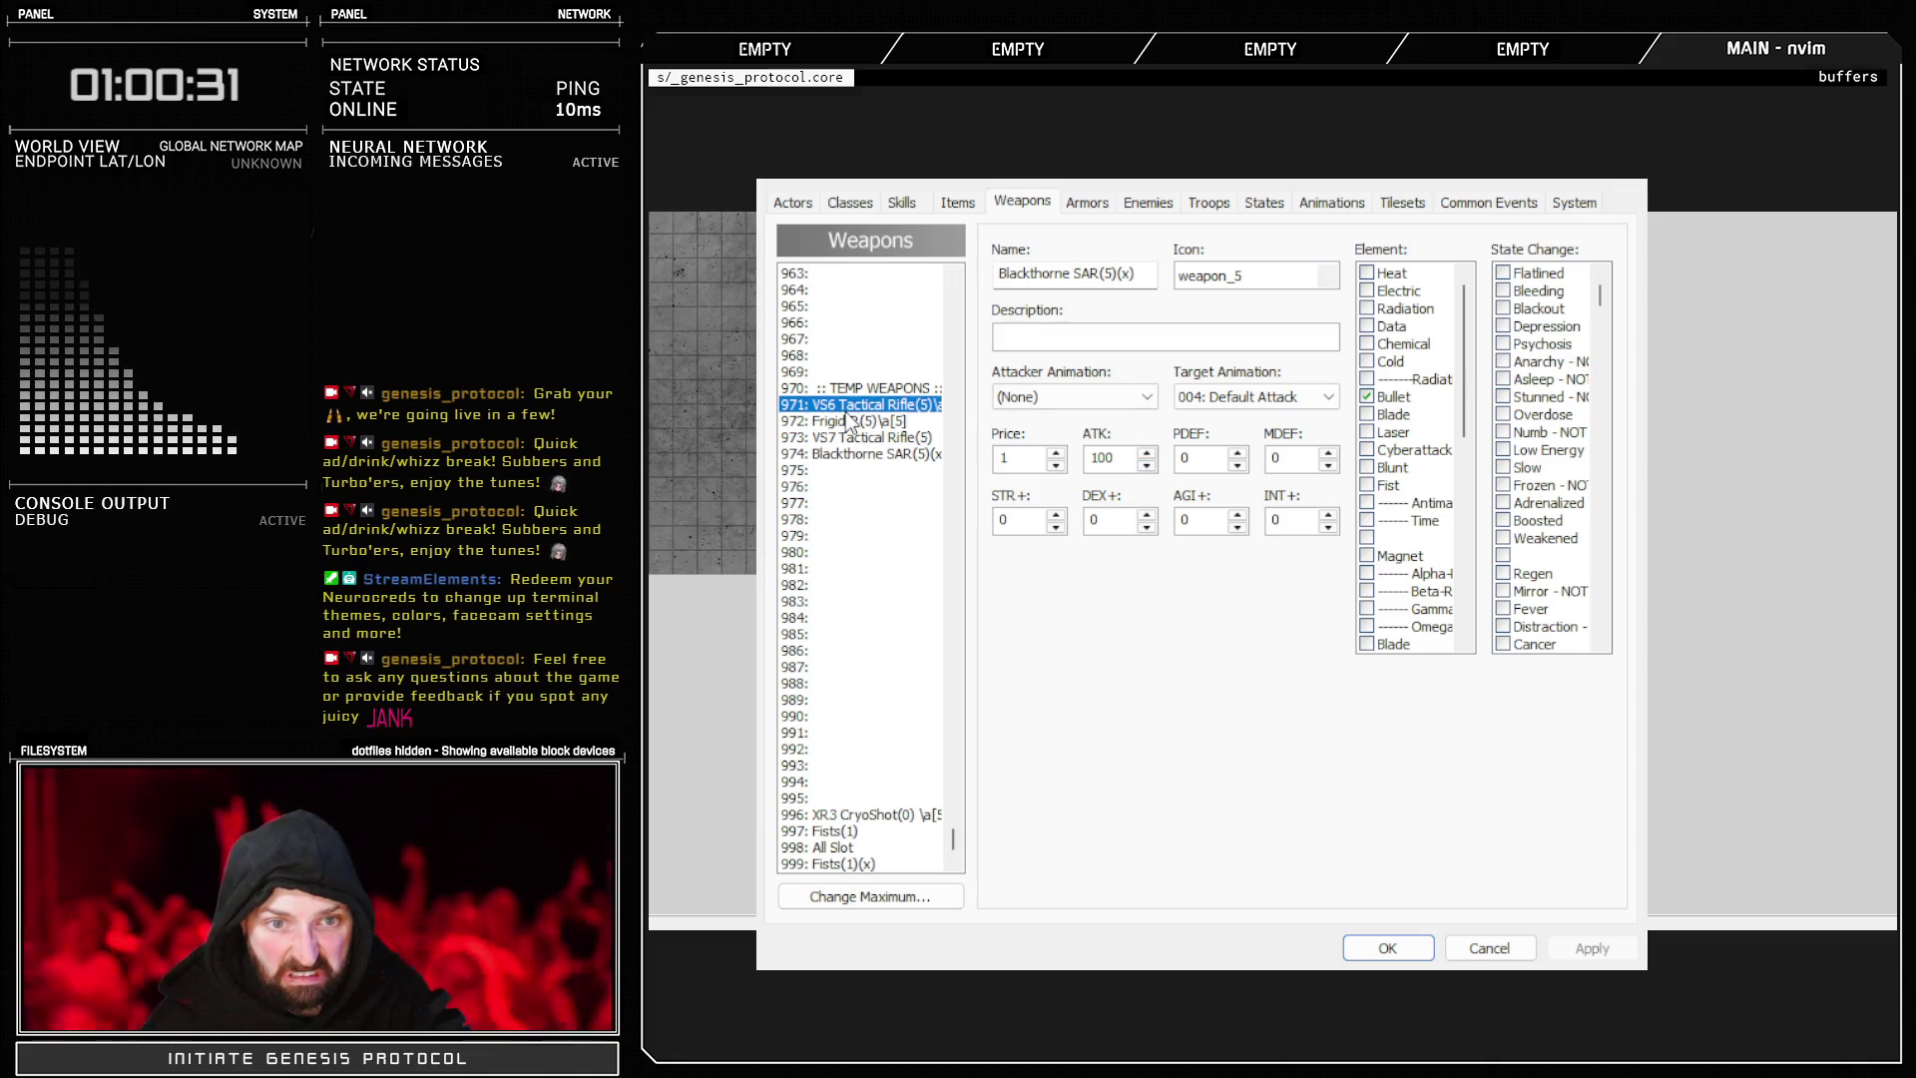
pyautogui.moveTo(1102, 274); pyautogui.dragTo(996, 274)
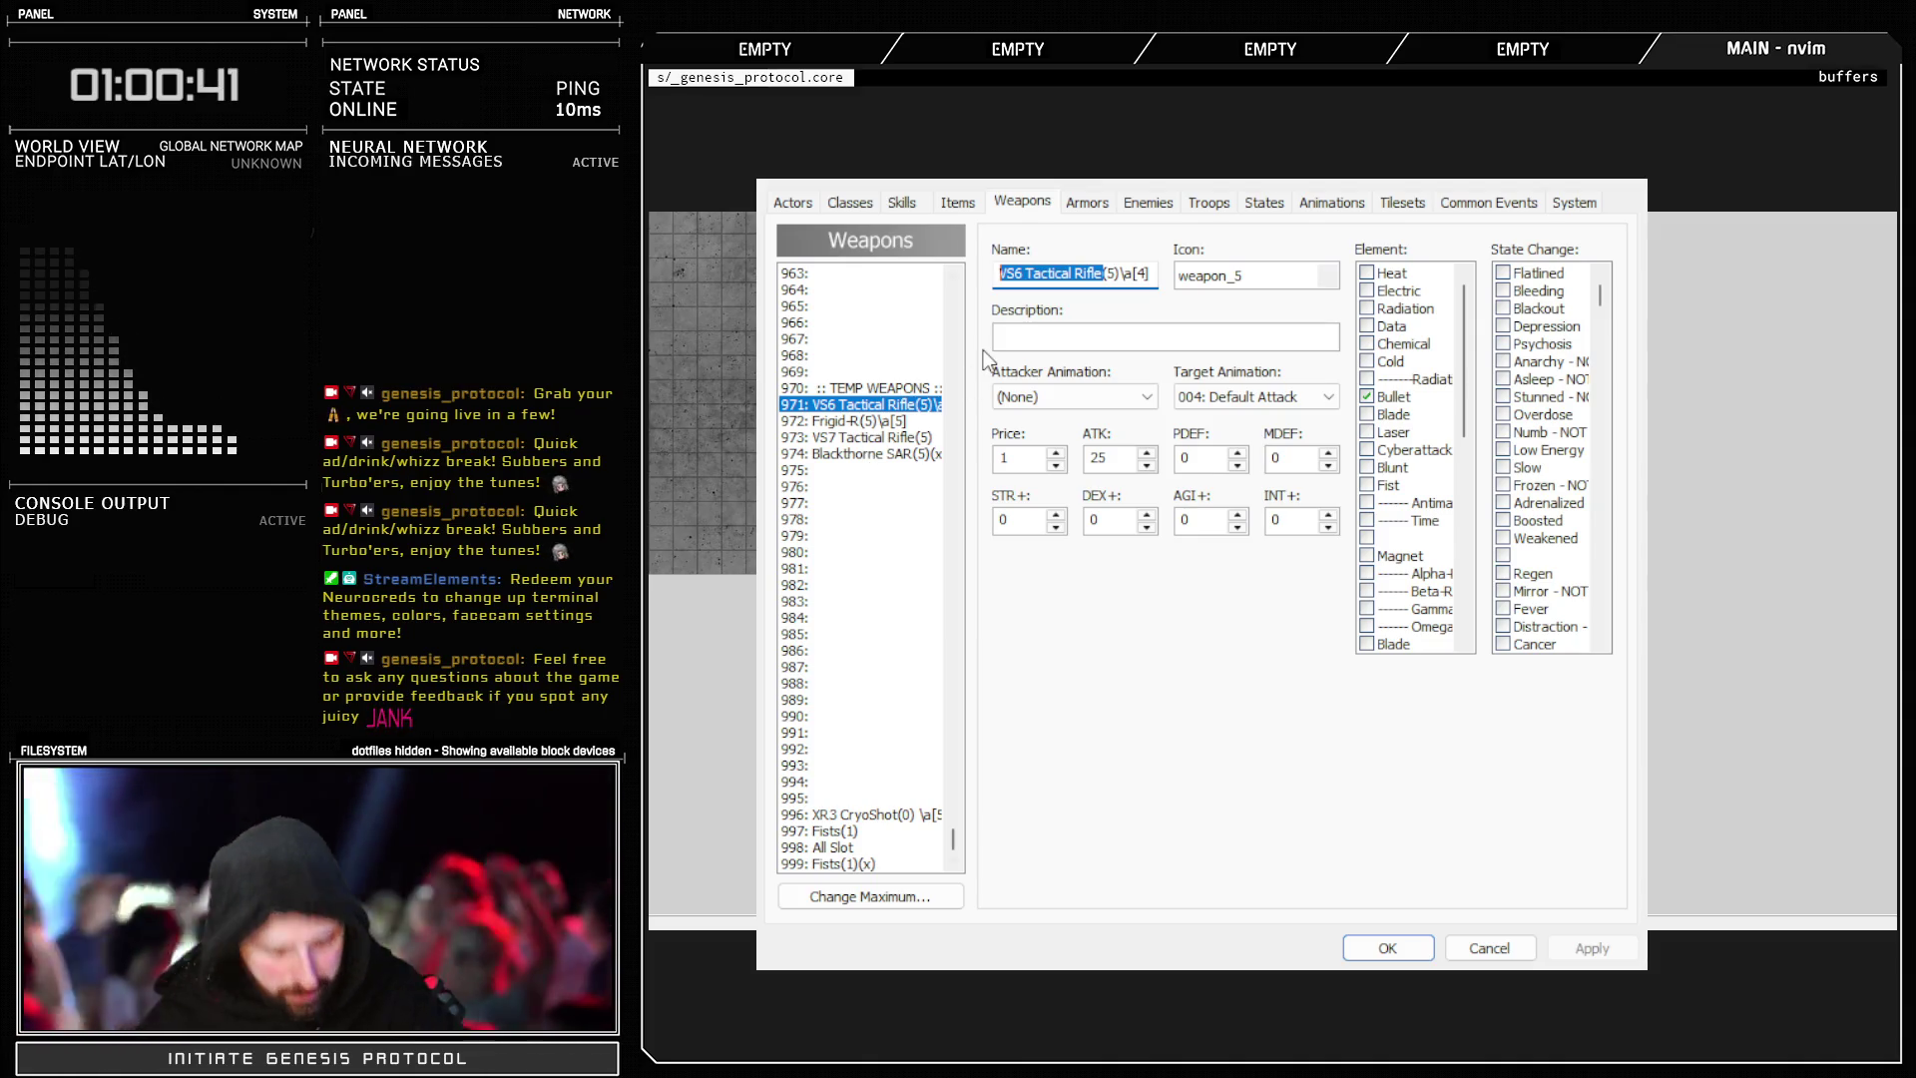
pyautogui.write('Blackthorne SAR')
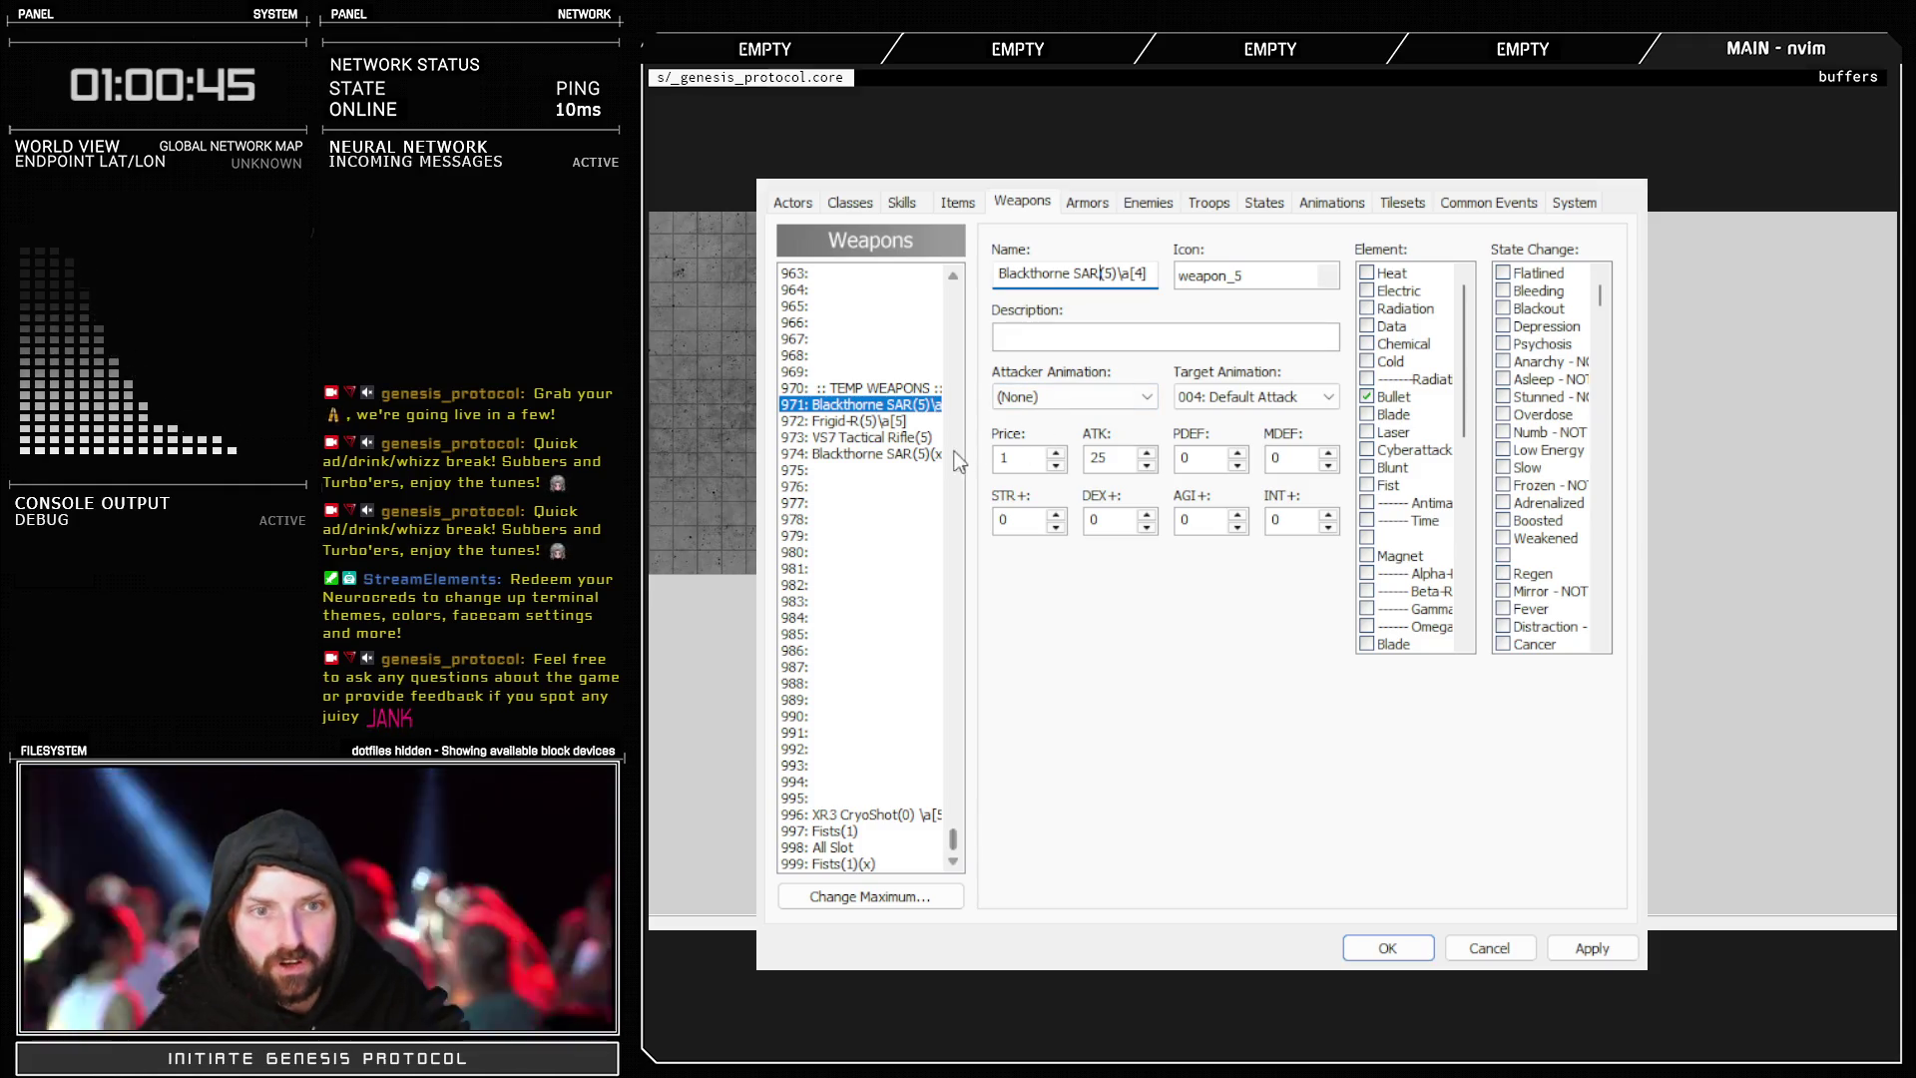
pyautogui.click(921, 454)
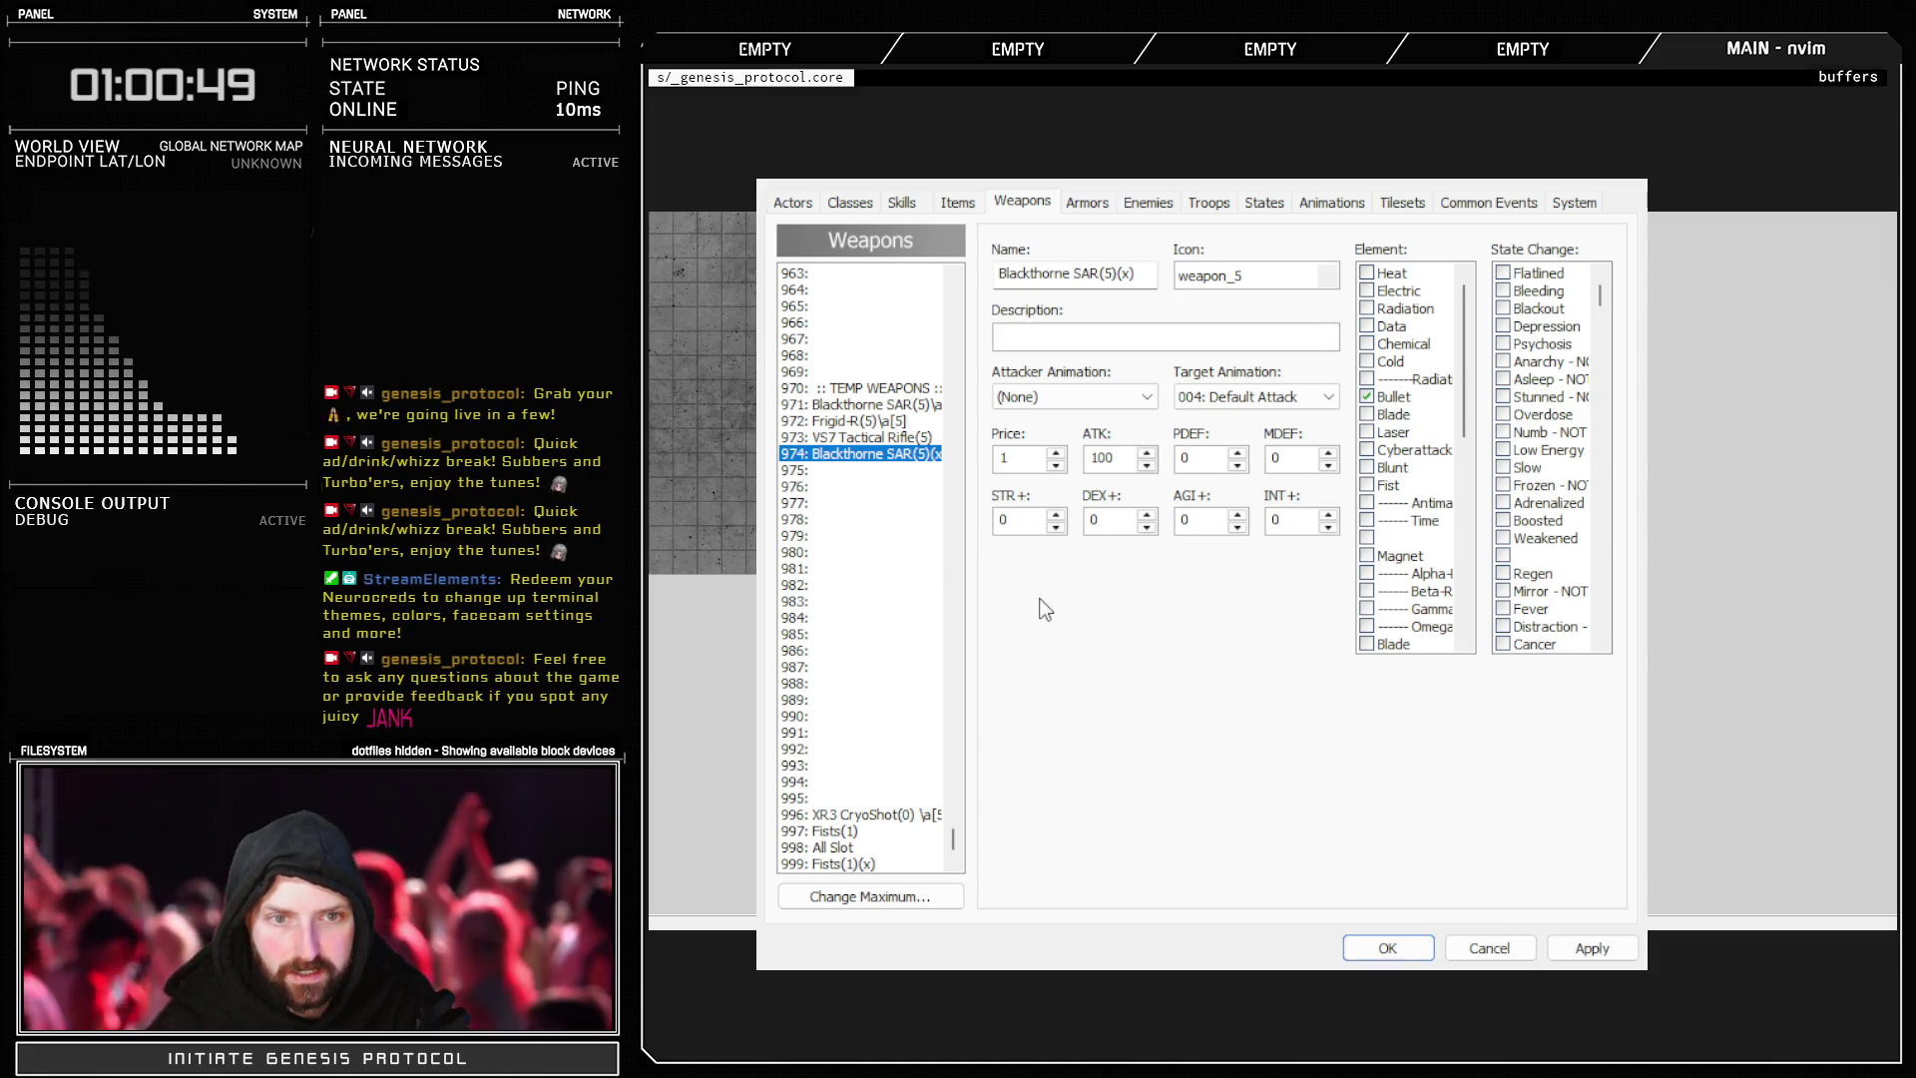
pyautogui.click(864, 404)
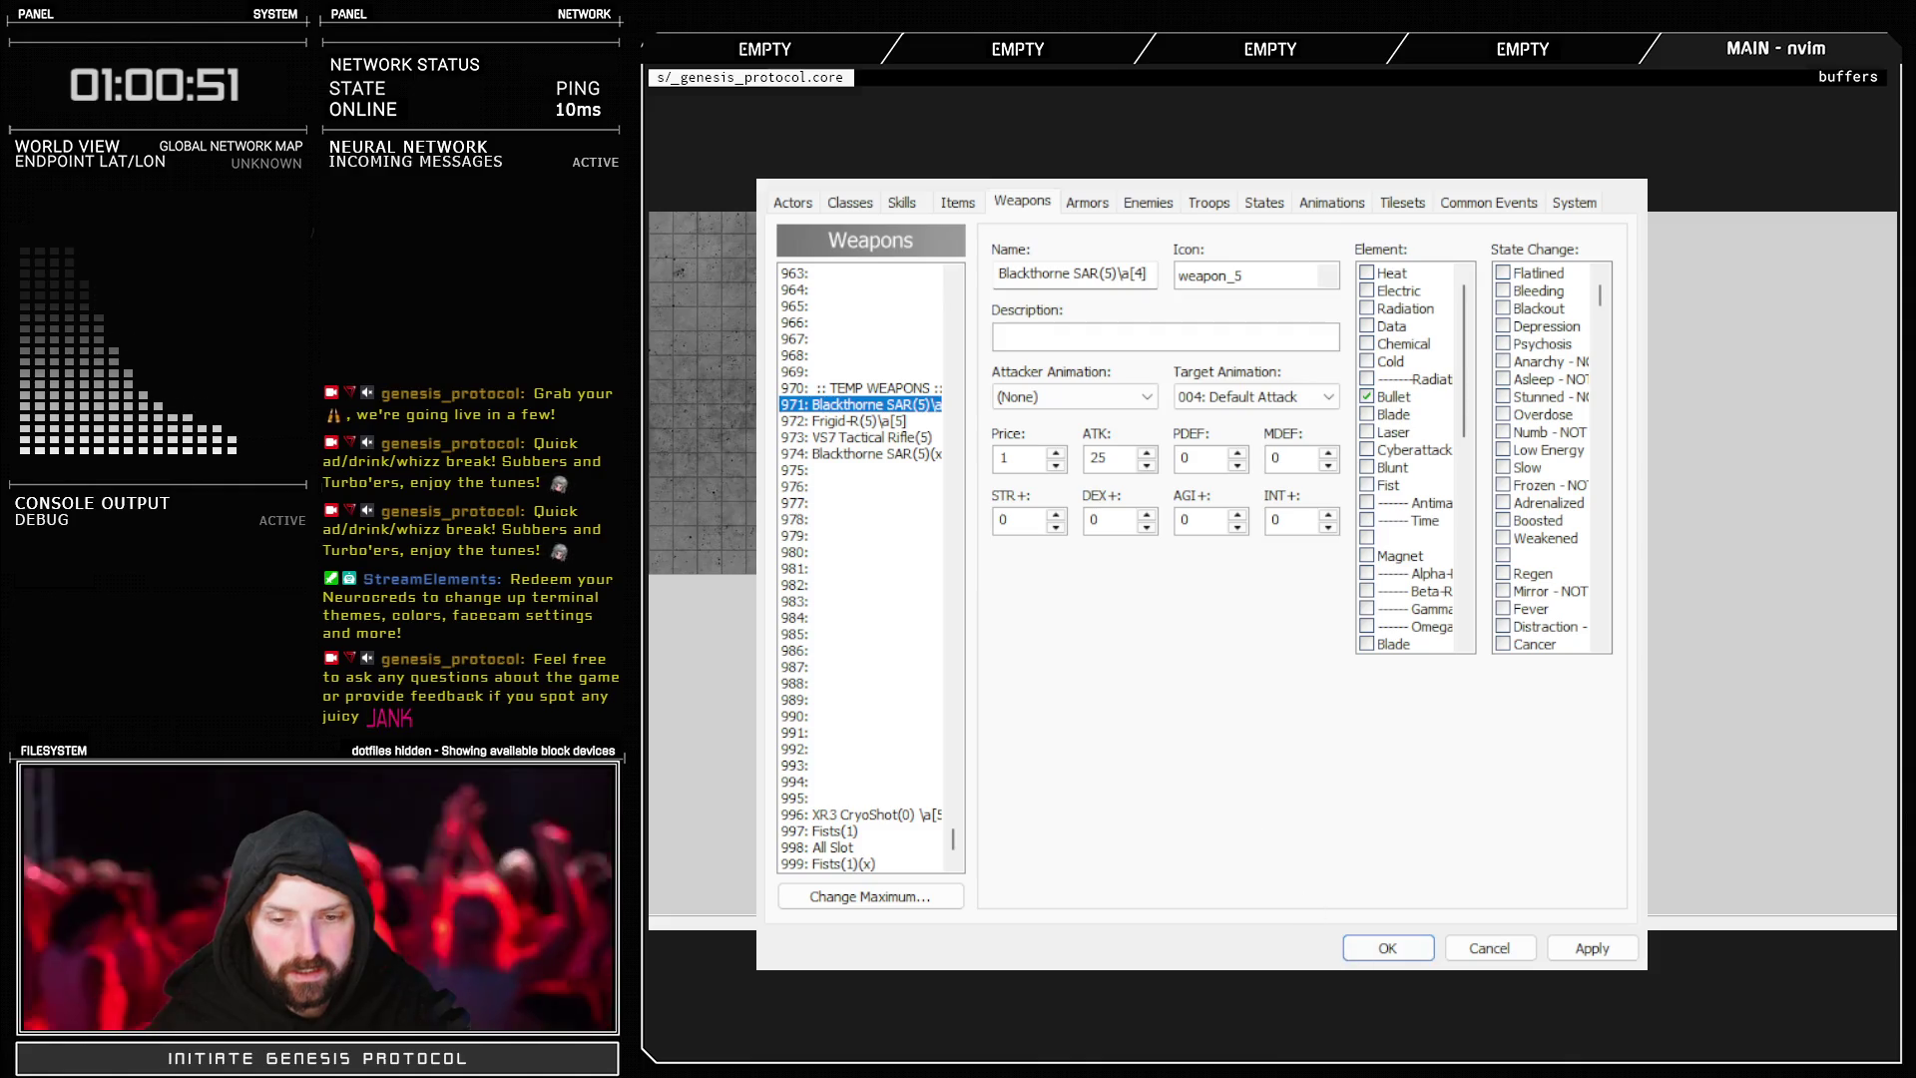
# - Change weapon 974's name to '???? SAR(5)(x)' and close the Database
pyautogui.click(882, 454)
pyautogui.press('Tab')
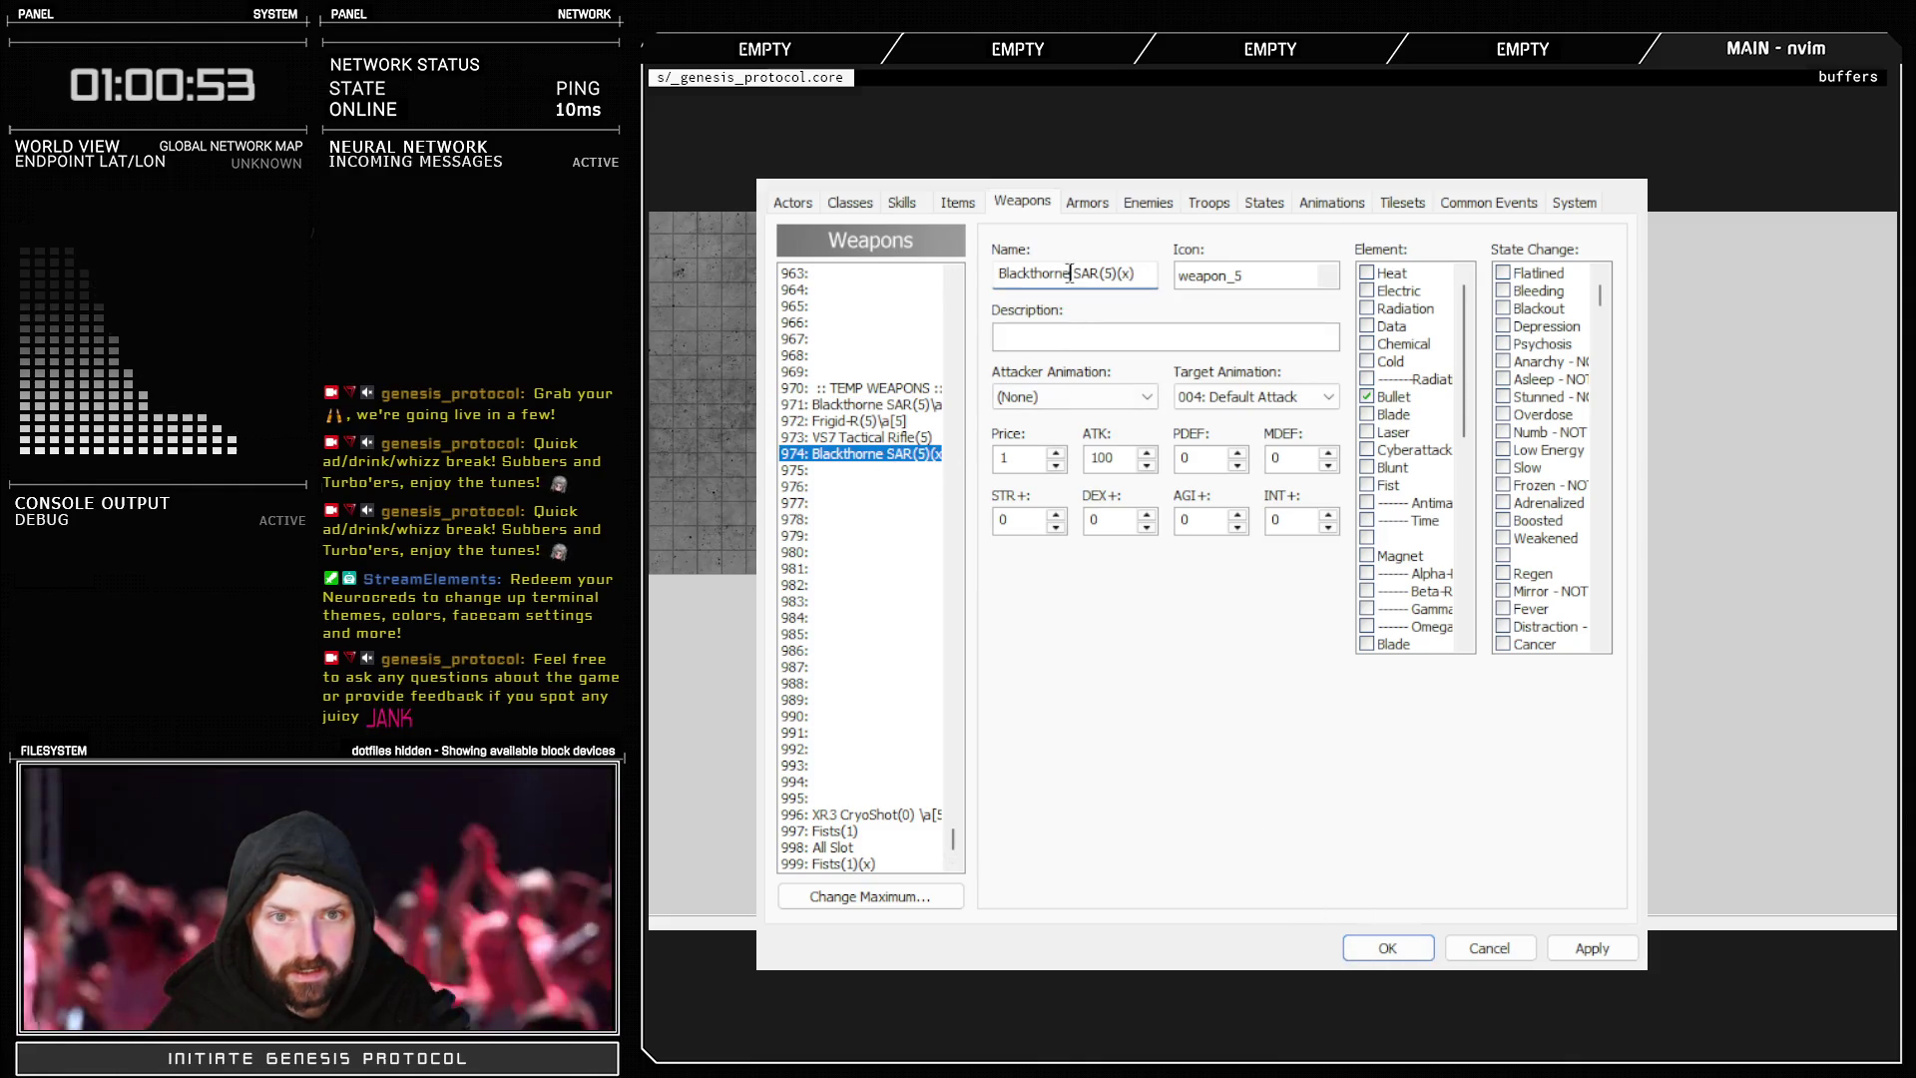
pyautogui.press('Home')
pyautogui.hotkey('ctrl', 'Delete')
pyautogui.press('Delete')
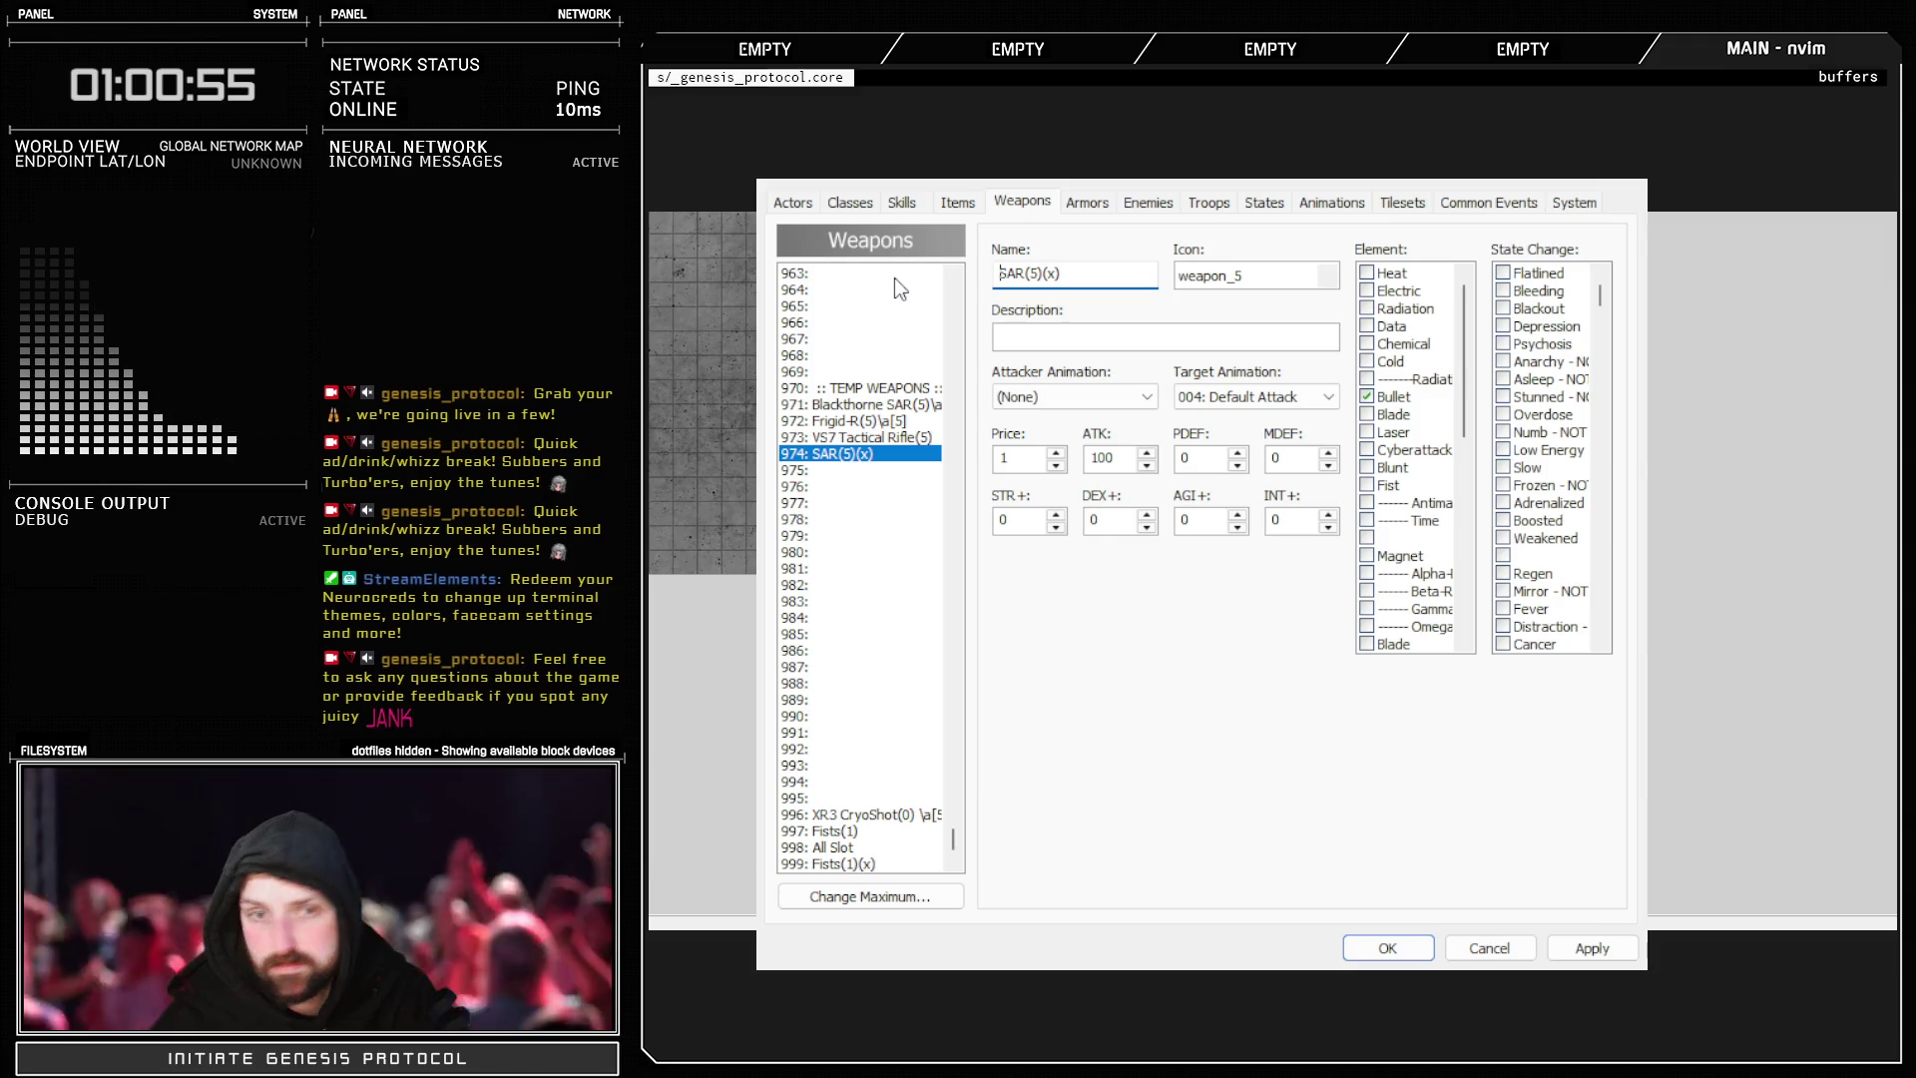
pyautogui.write('????')
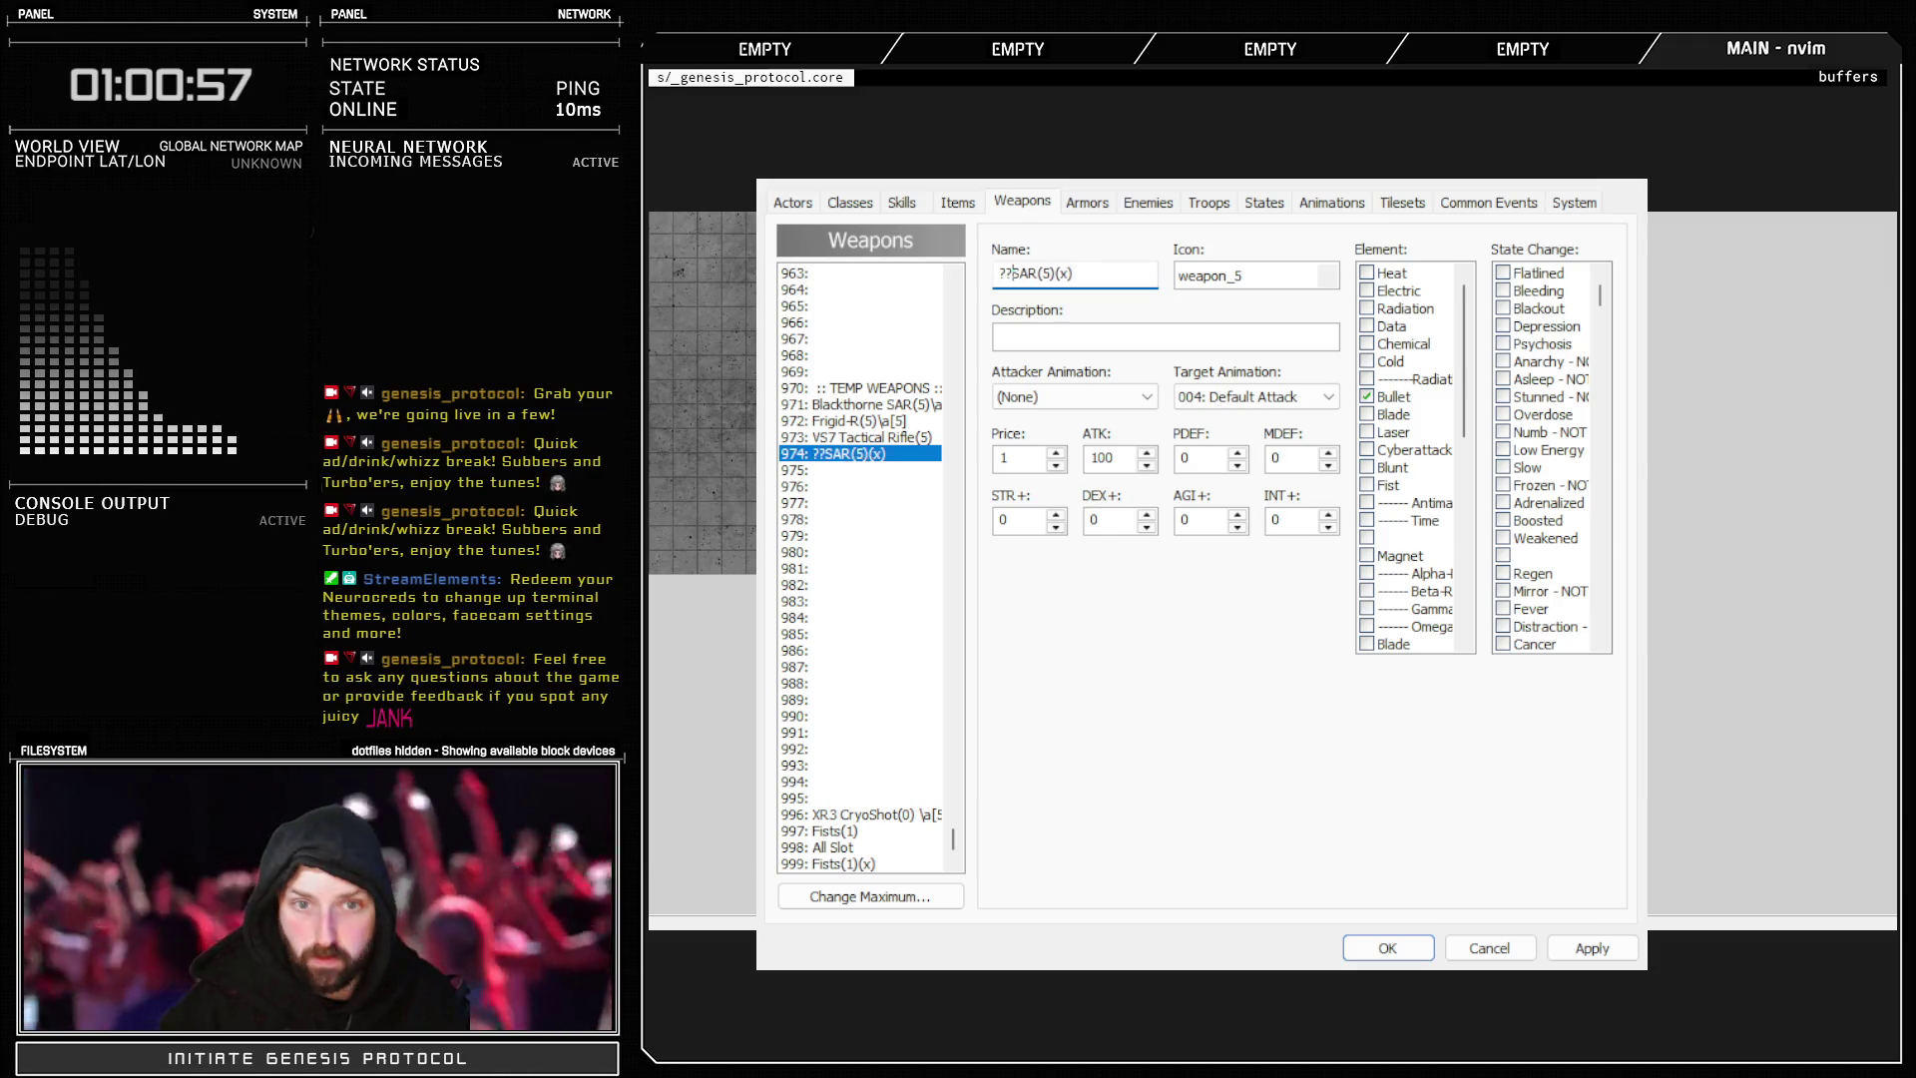
pyautogui.click(1401, 944)
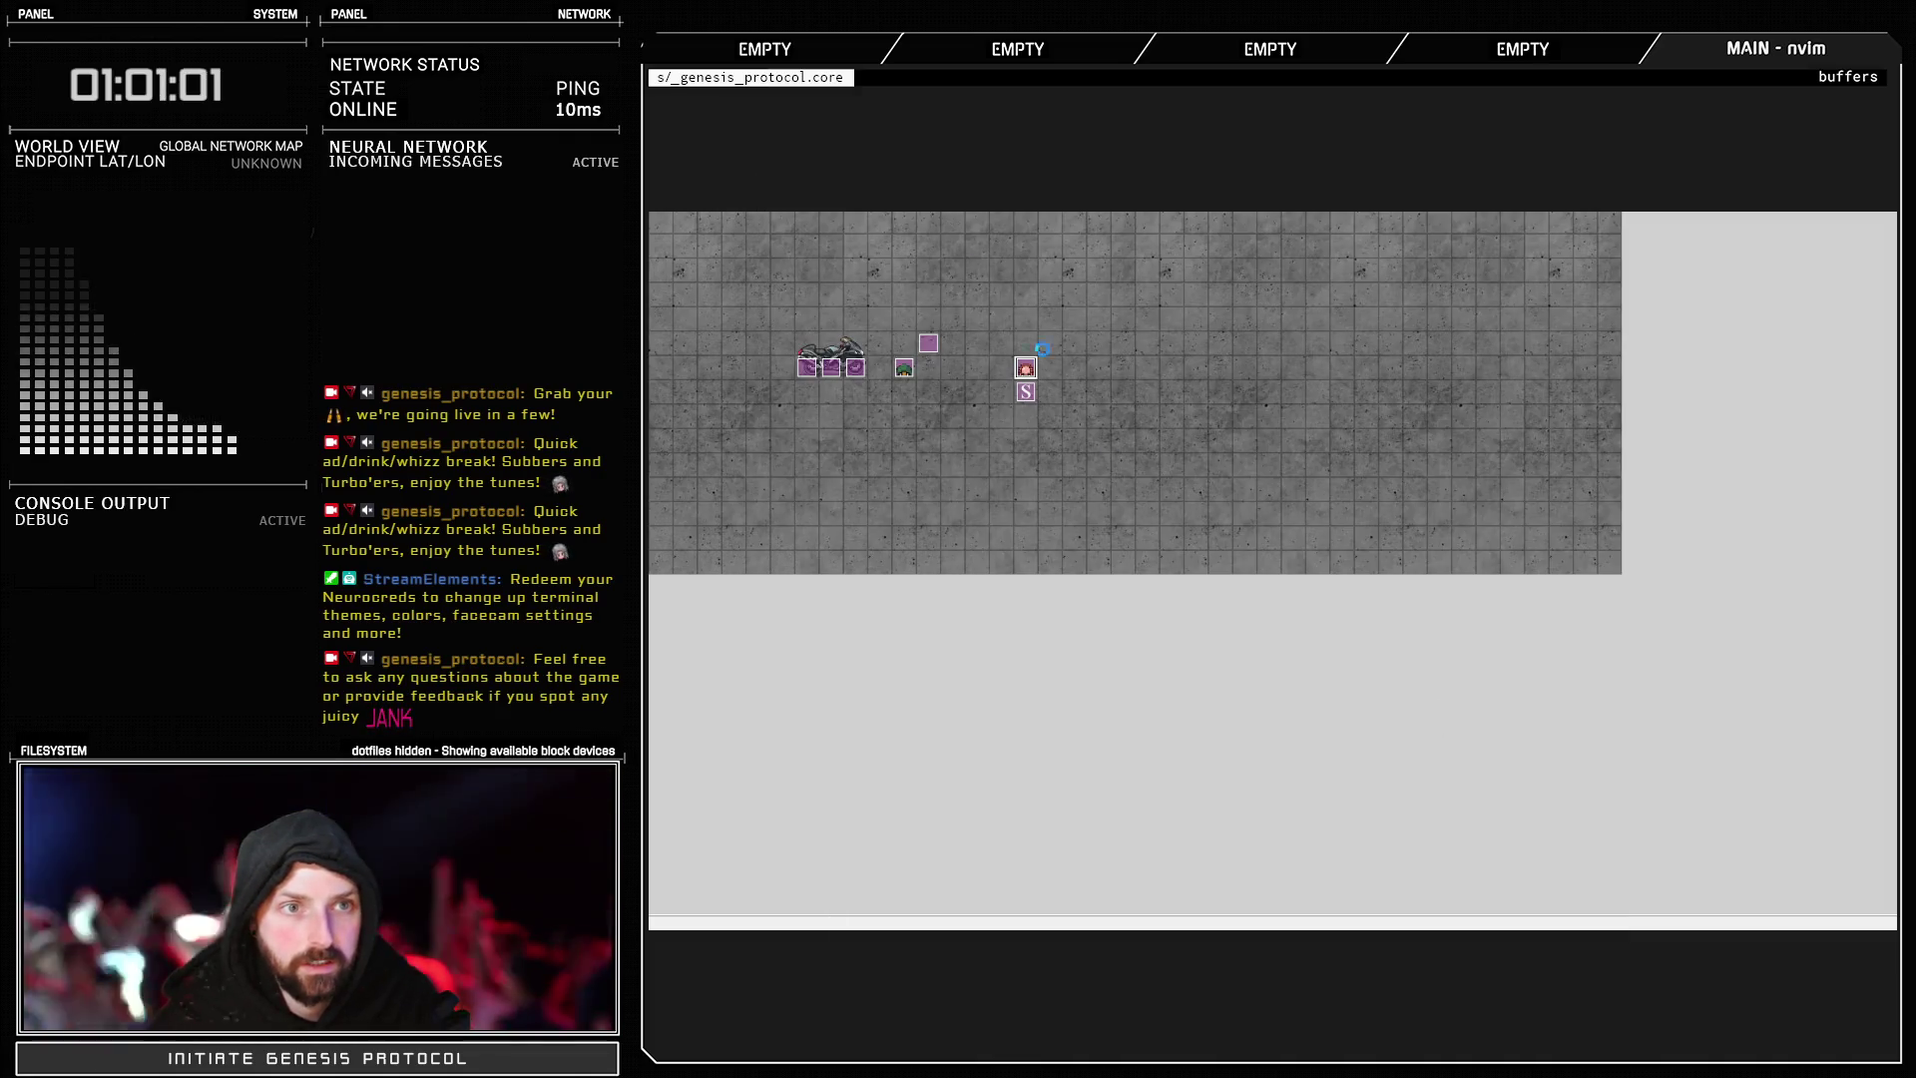
pyautogui.press('F11')
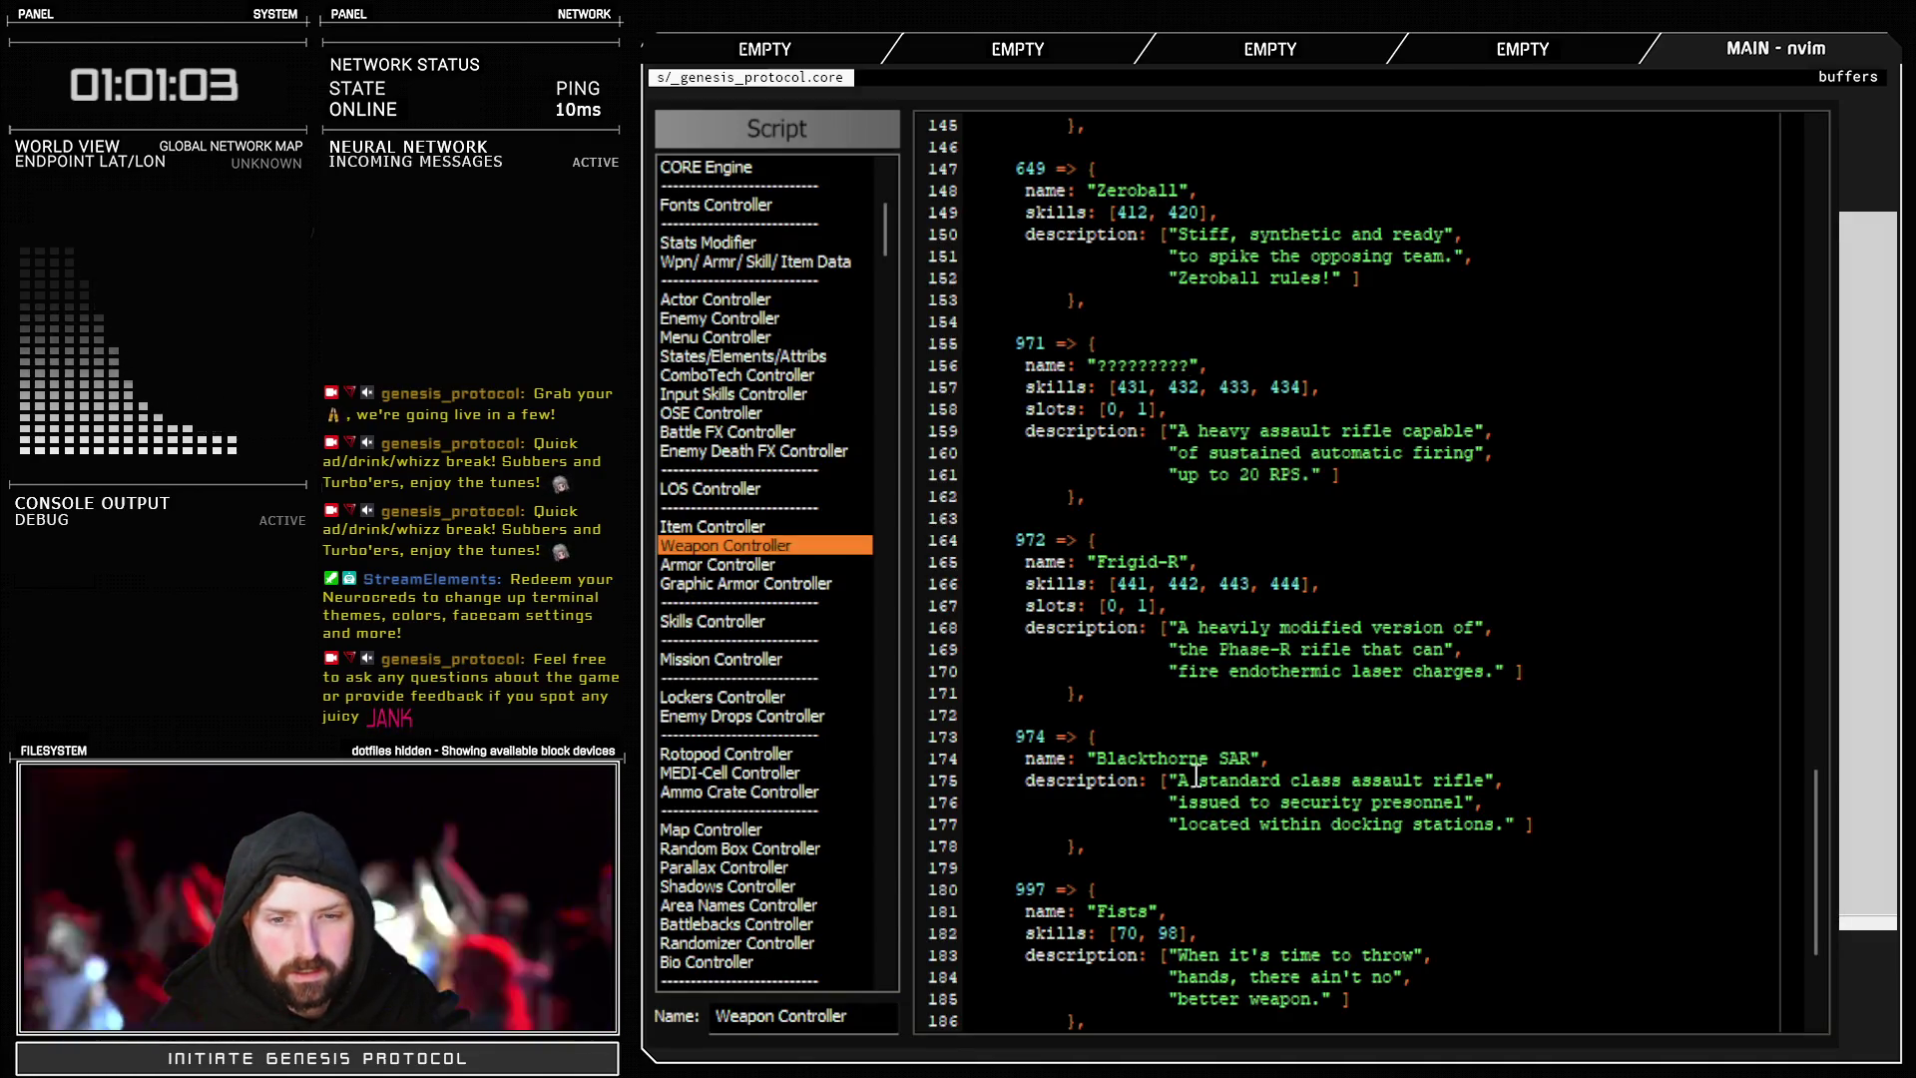
# - Rename script entry 974 to '???? SAR' and entry 971 to Blackthorne SAR
pyautogui.moveTo(1215, 763); pyautogui.dragTo(1095, 761)
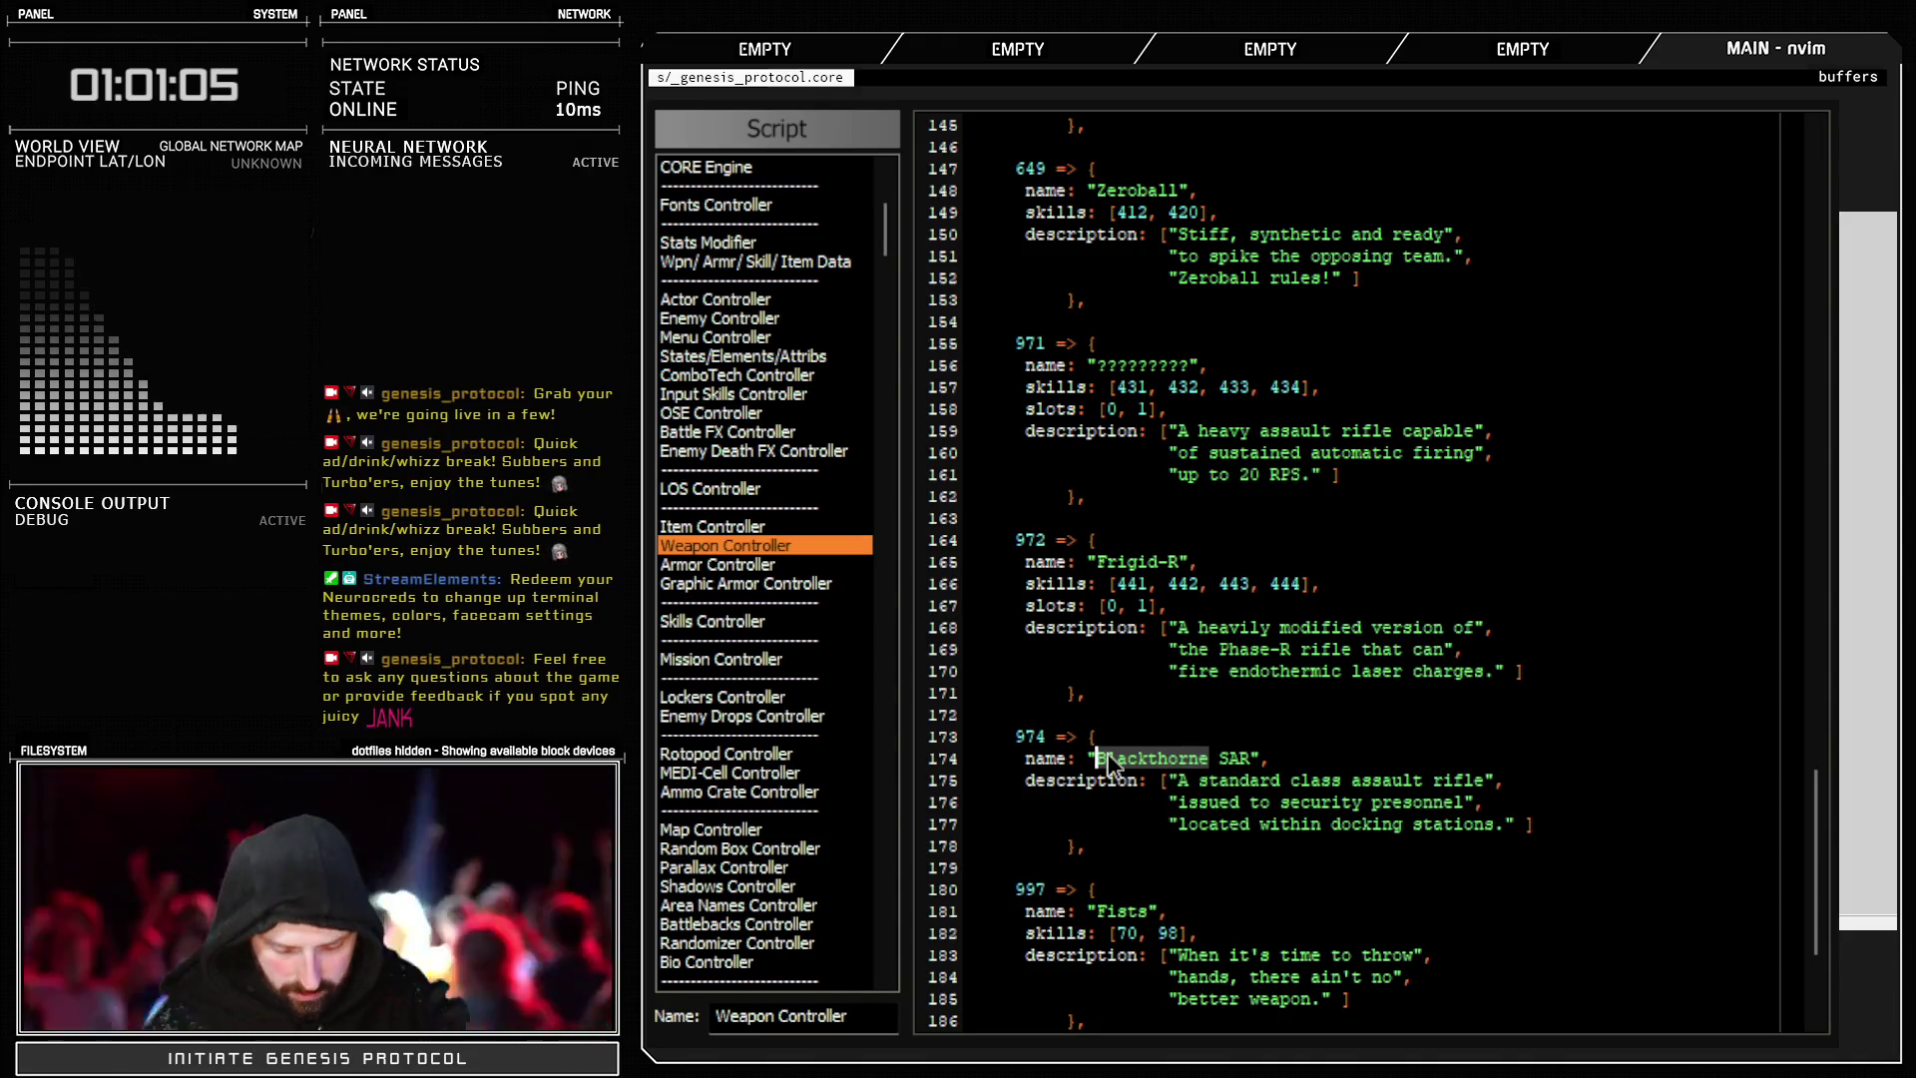
pyautogui.write('????')
pyautogui.doubleClick(1133, 365)
pyautogui.write('Blackthorne SAR')
# - Look up weapon 351 in the Database and name script entry 351 'Cyberarms'
pyautogui.scroll(10, 1229, 609)
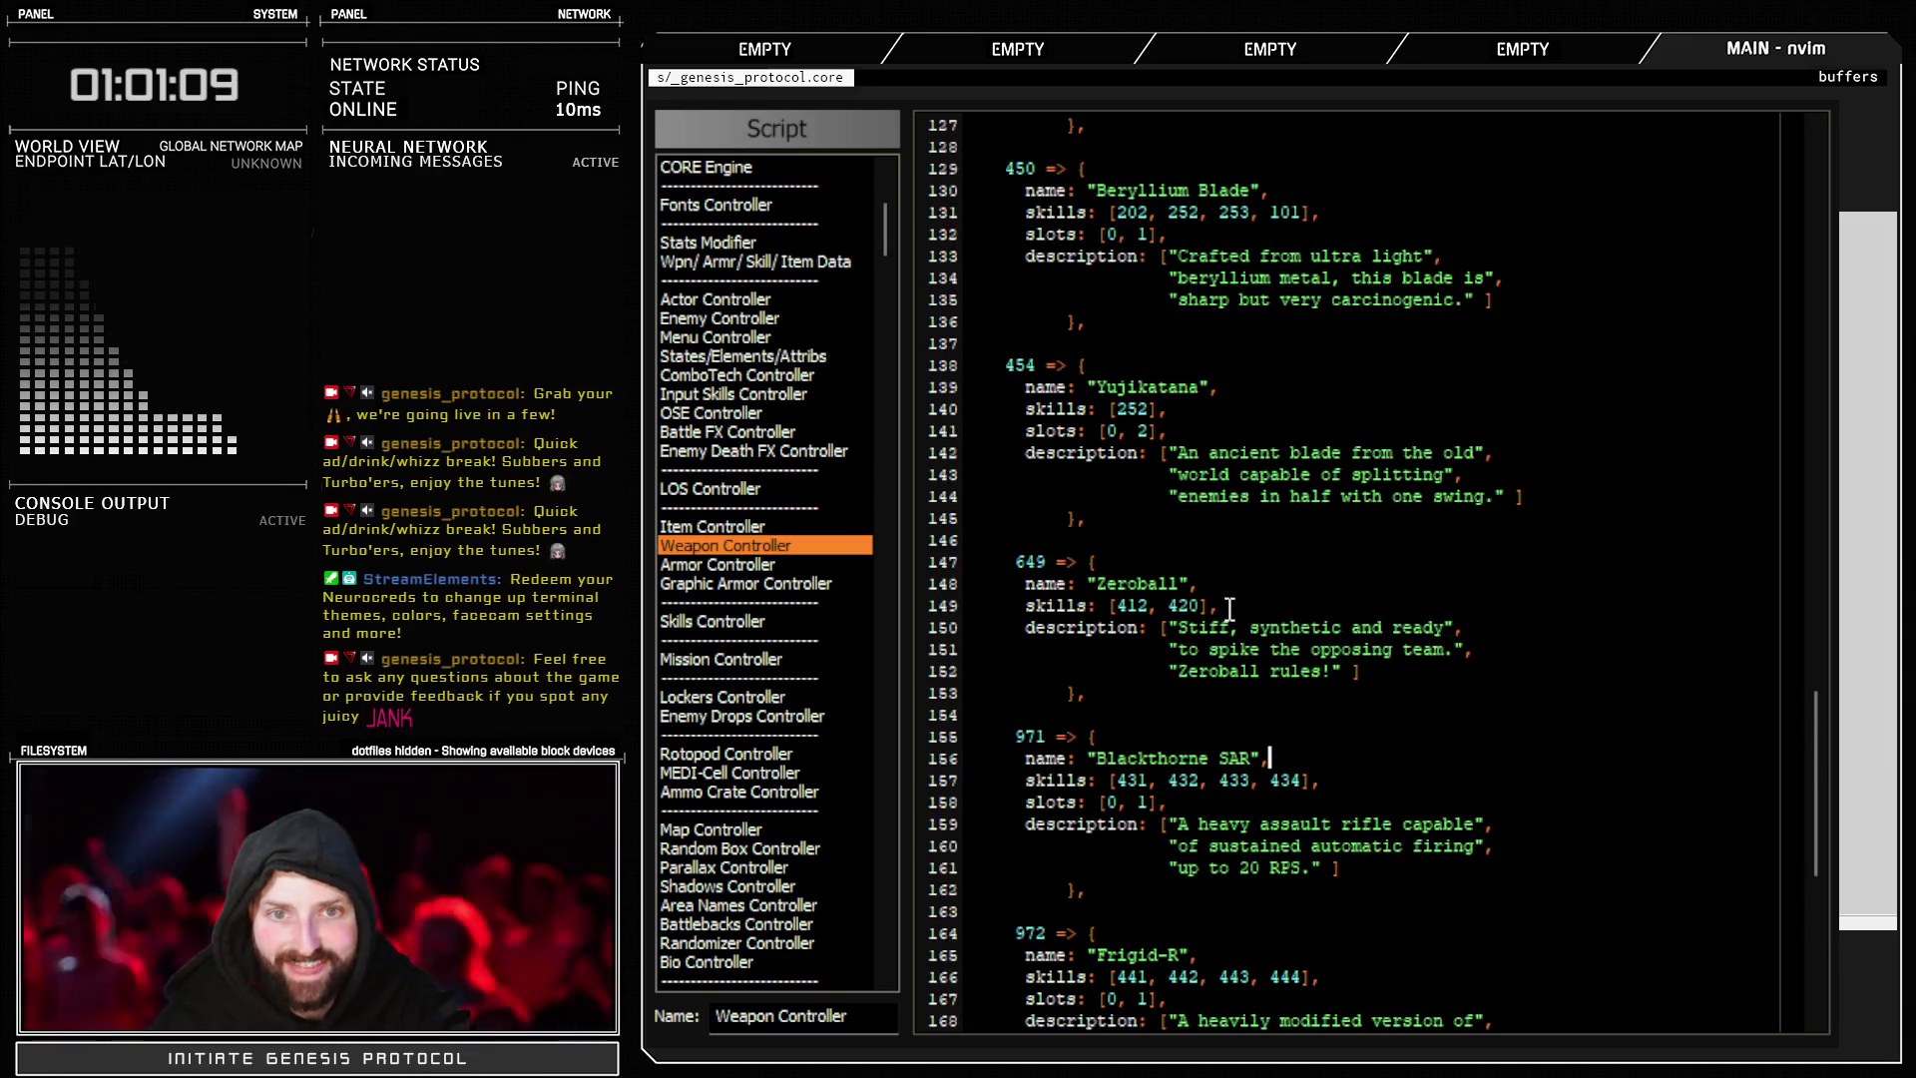
pyautogui.scroll(6, 1229, 609)
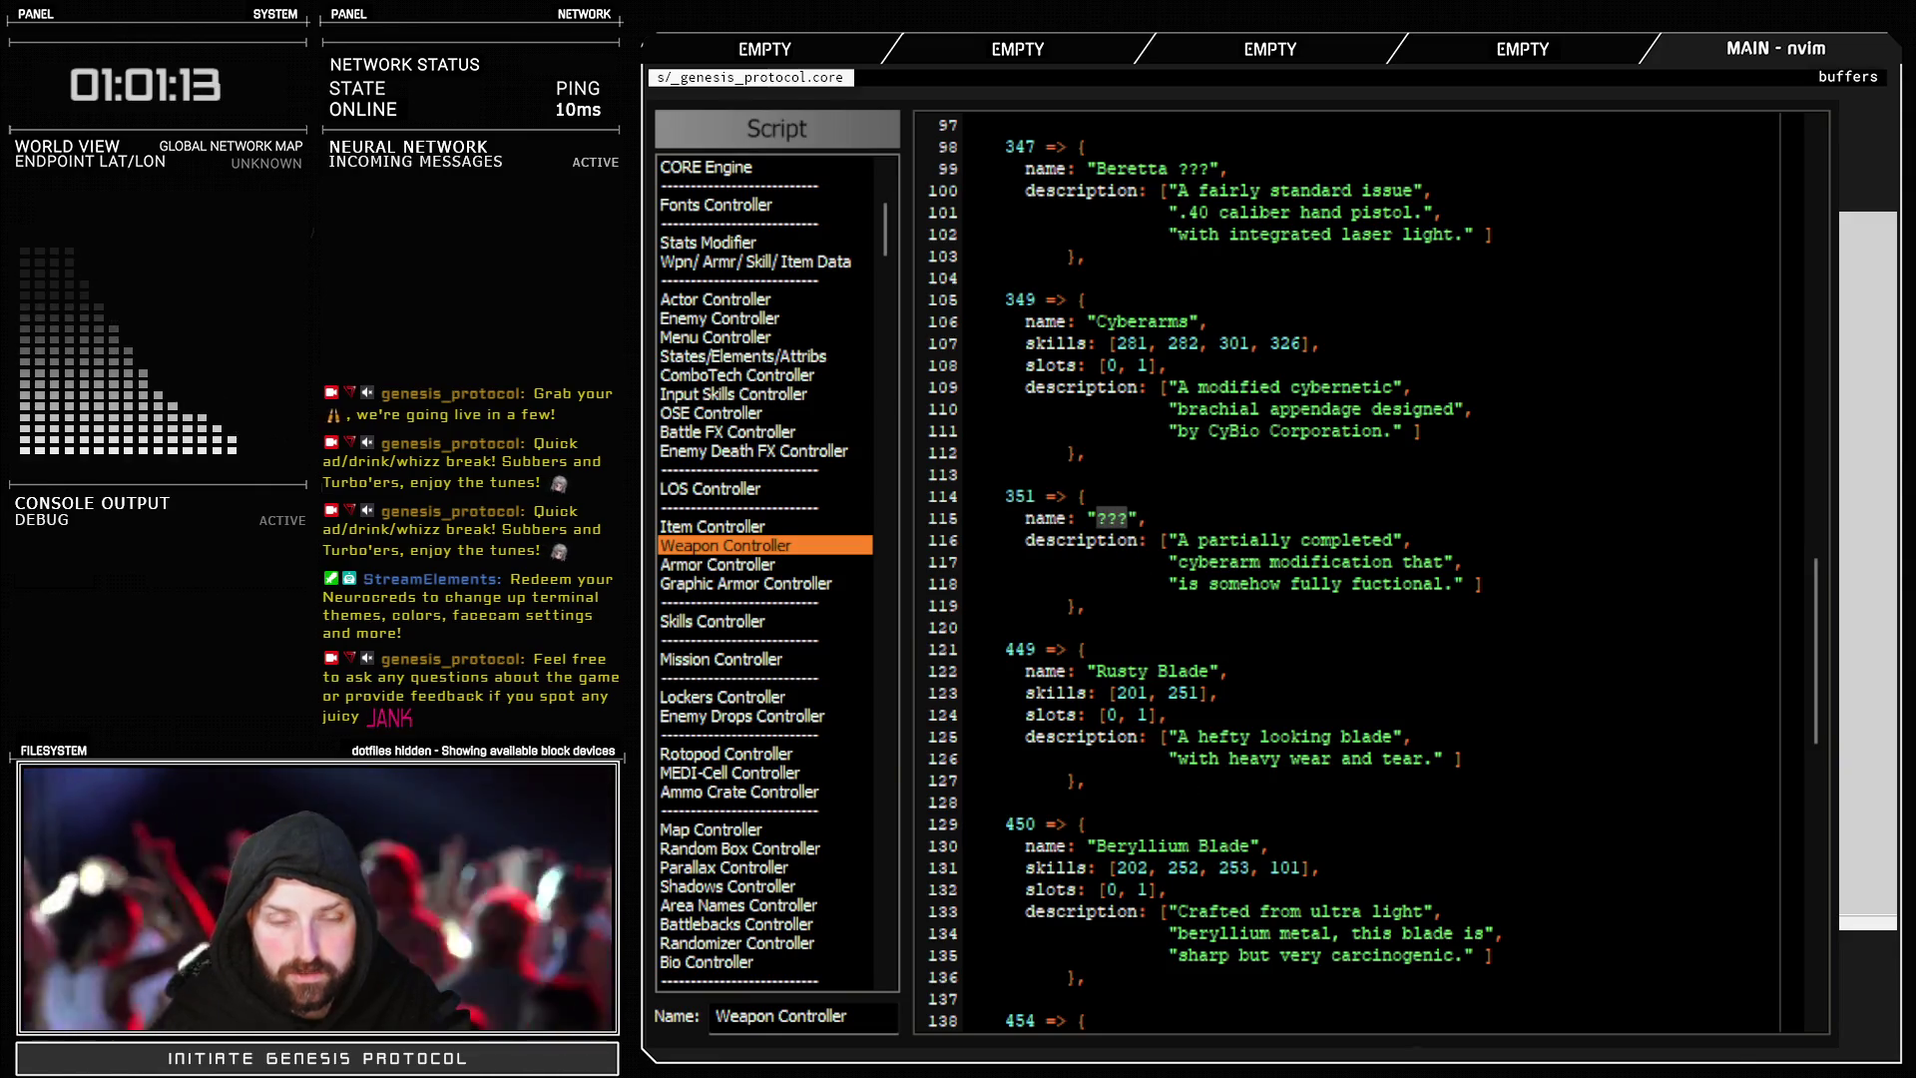
pyautogui.click(1557, 1048)
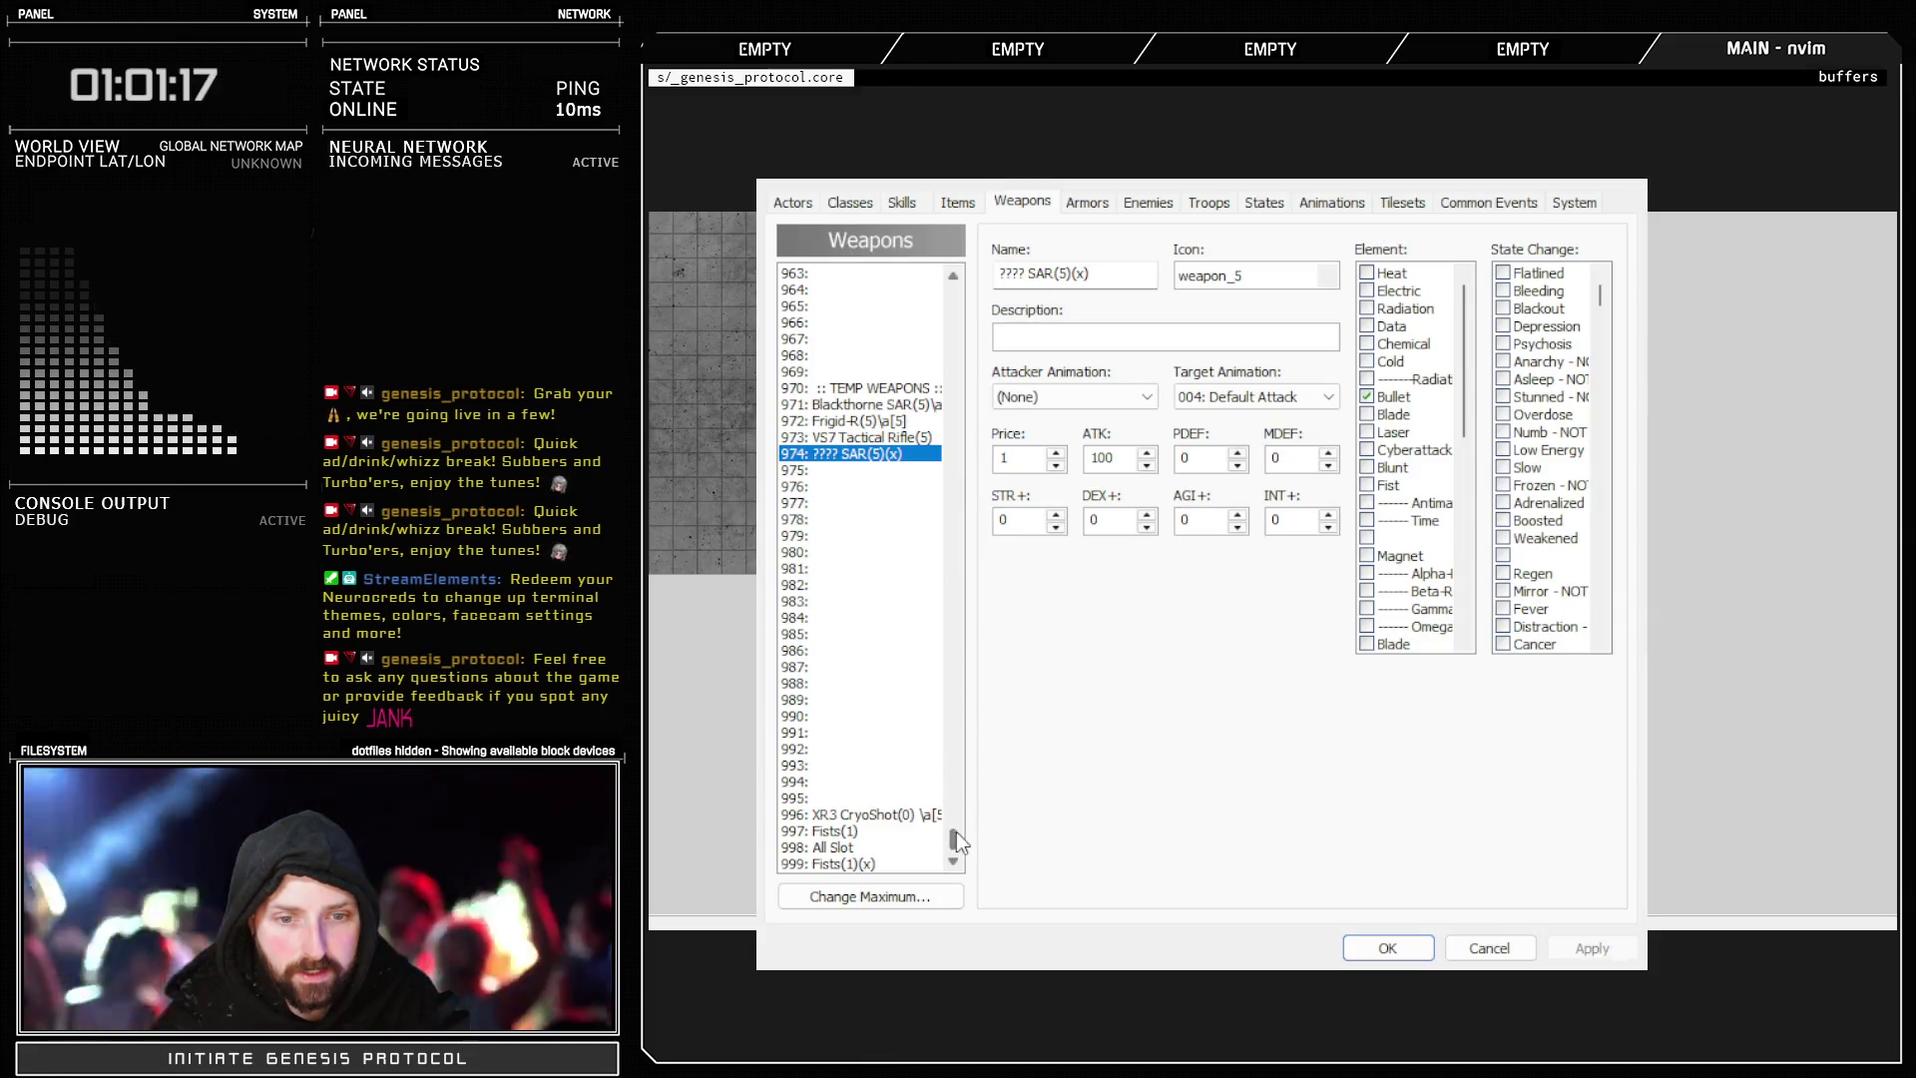
pyautogui.moveTo(956, 830); pyautogui.dragTo(950, 485)
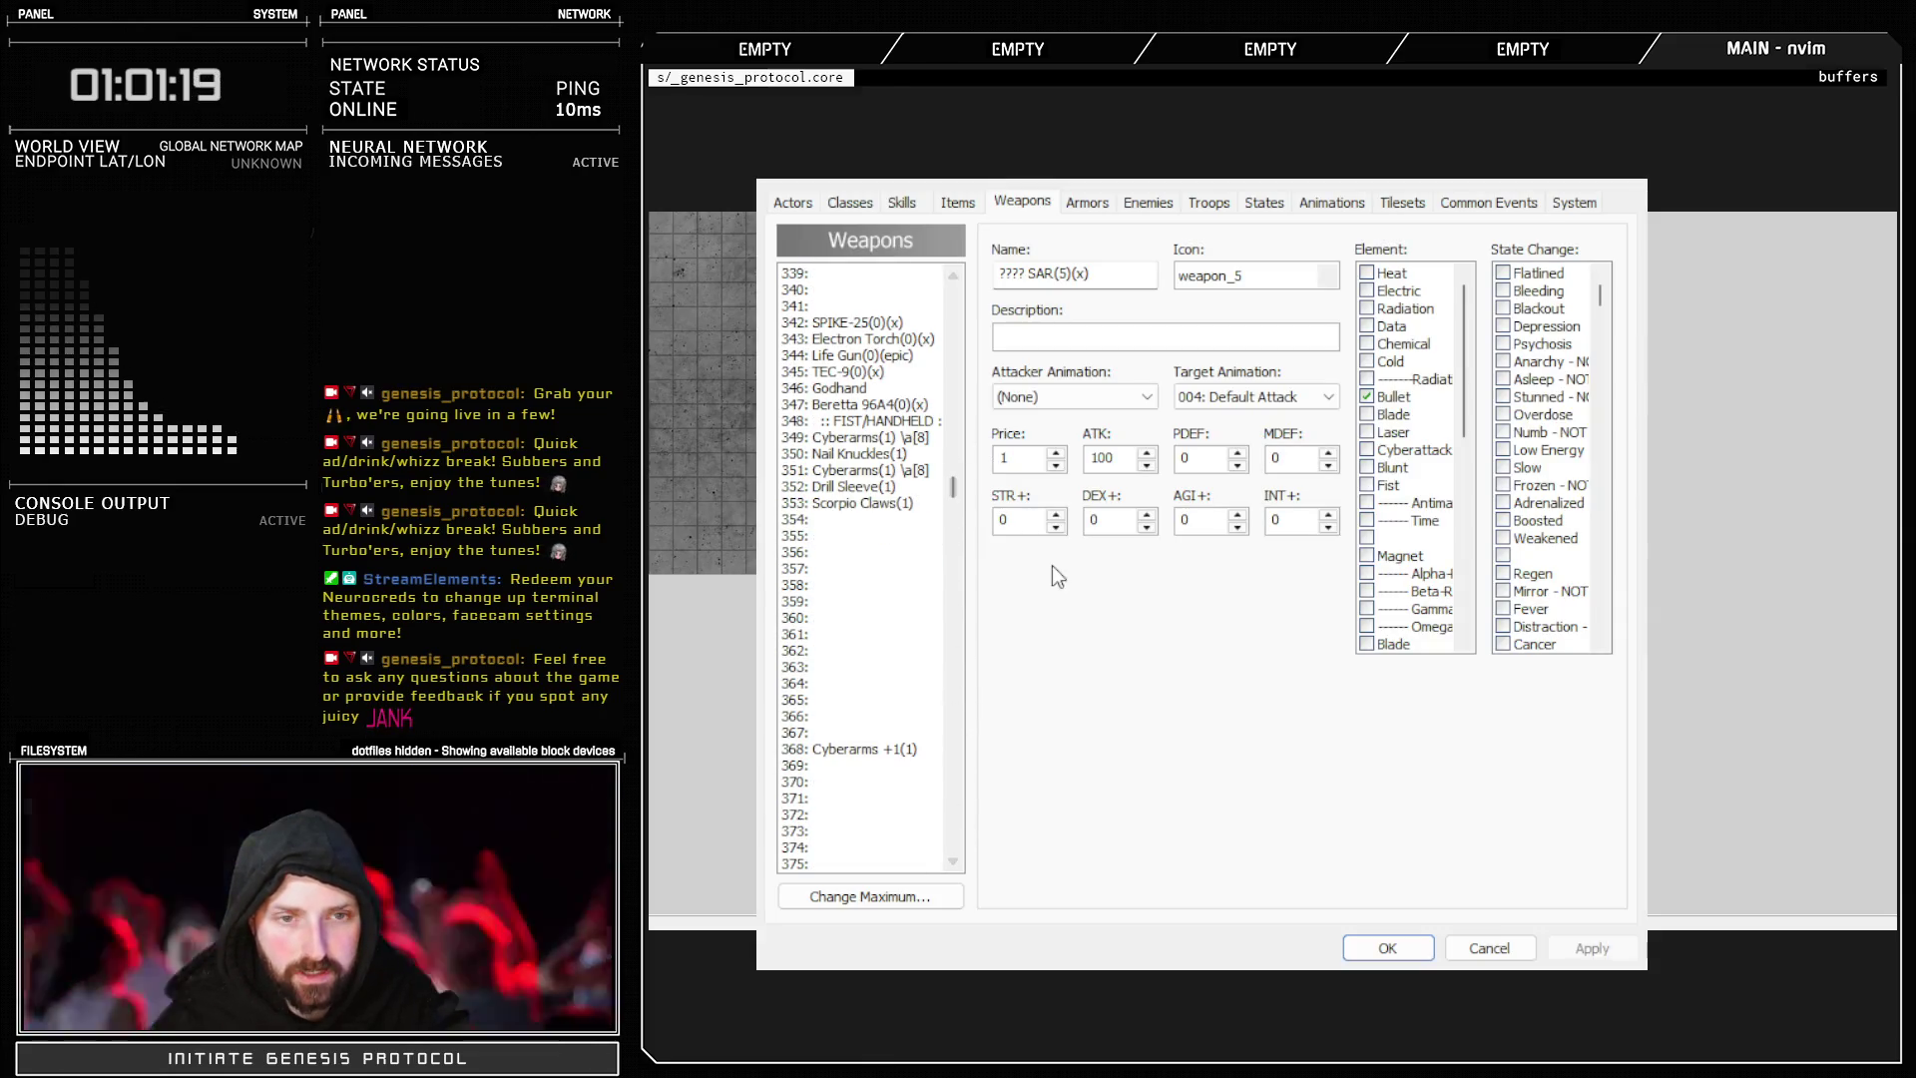
pyautogui.click(878, 470)
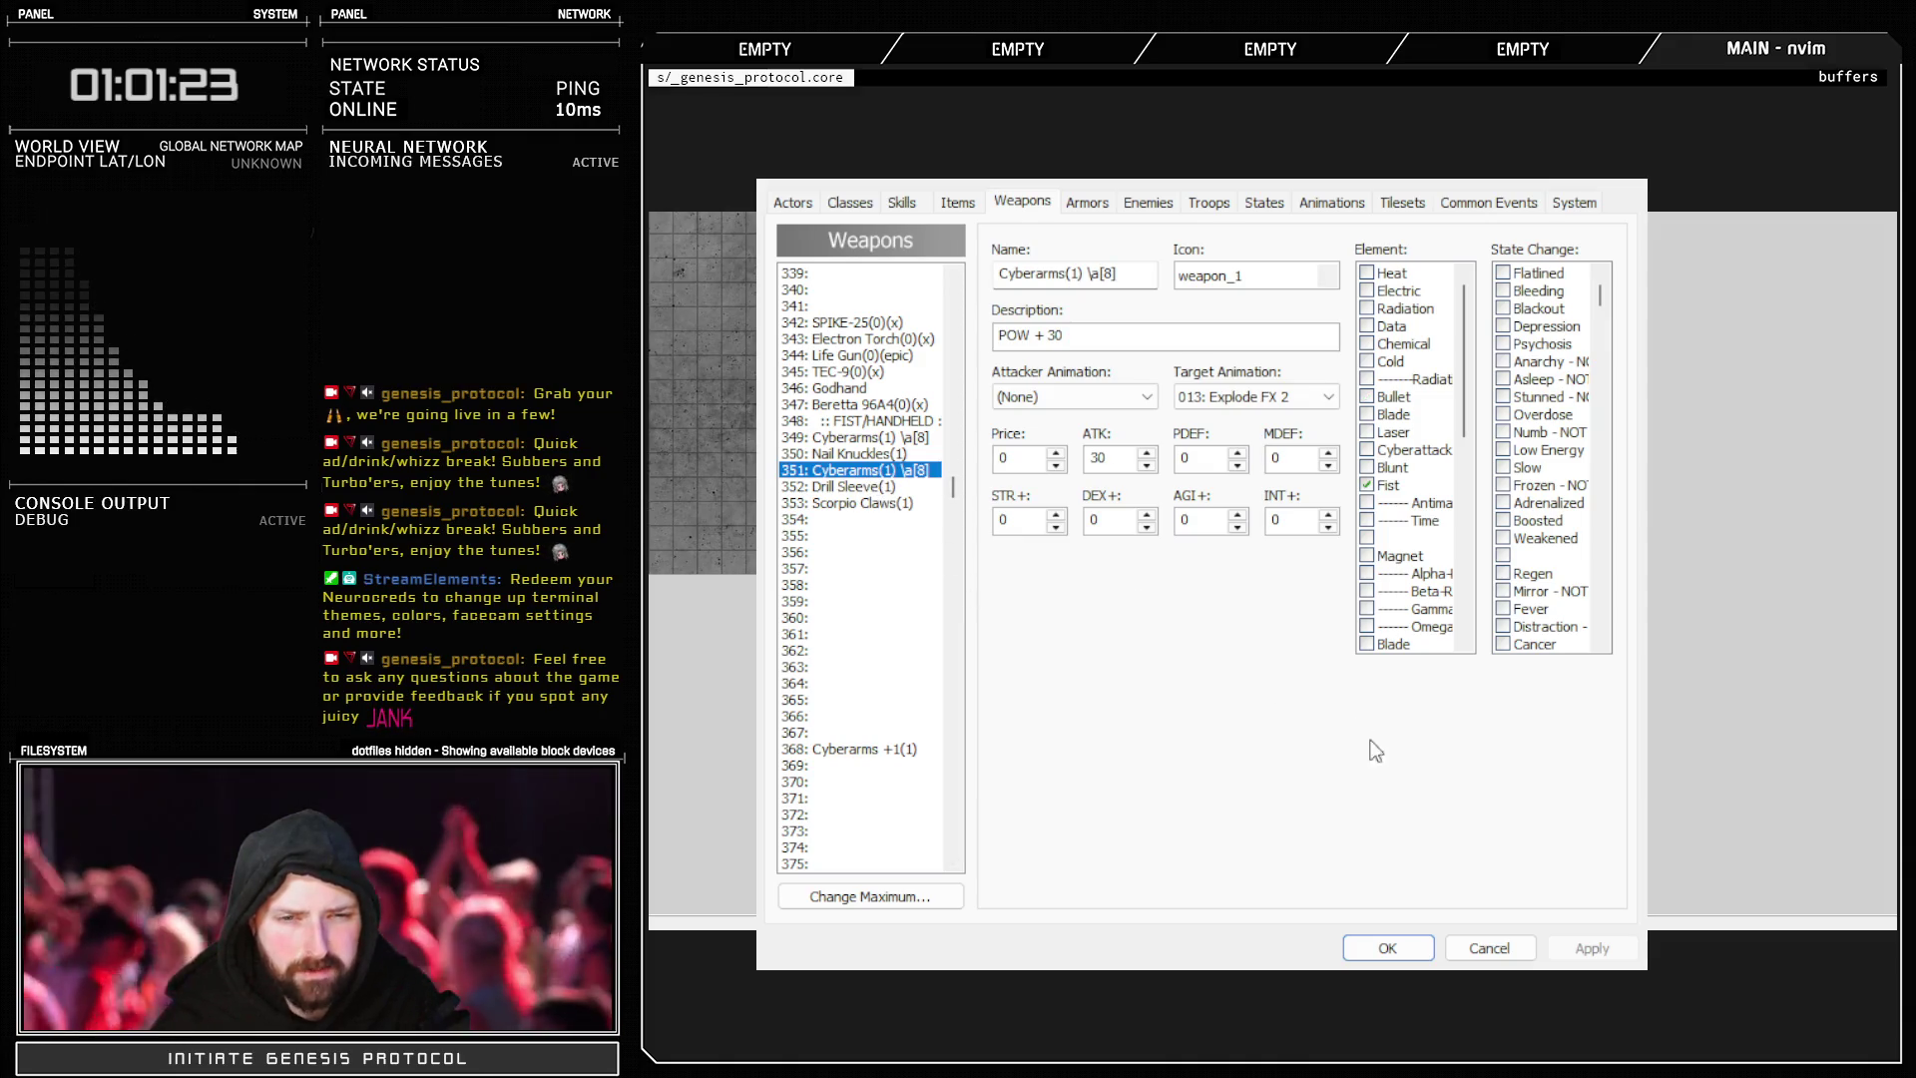
pyautogui.click(1400, 956)
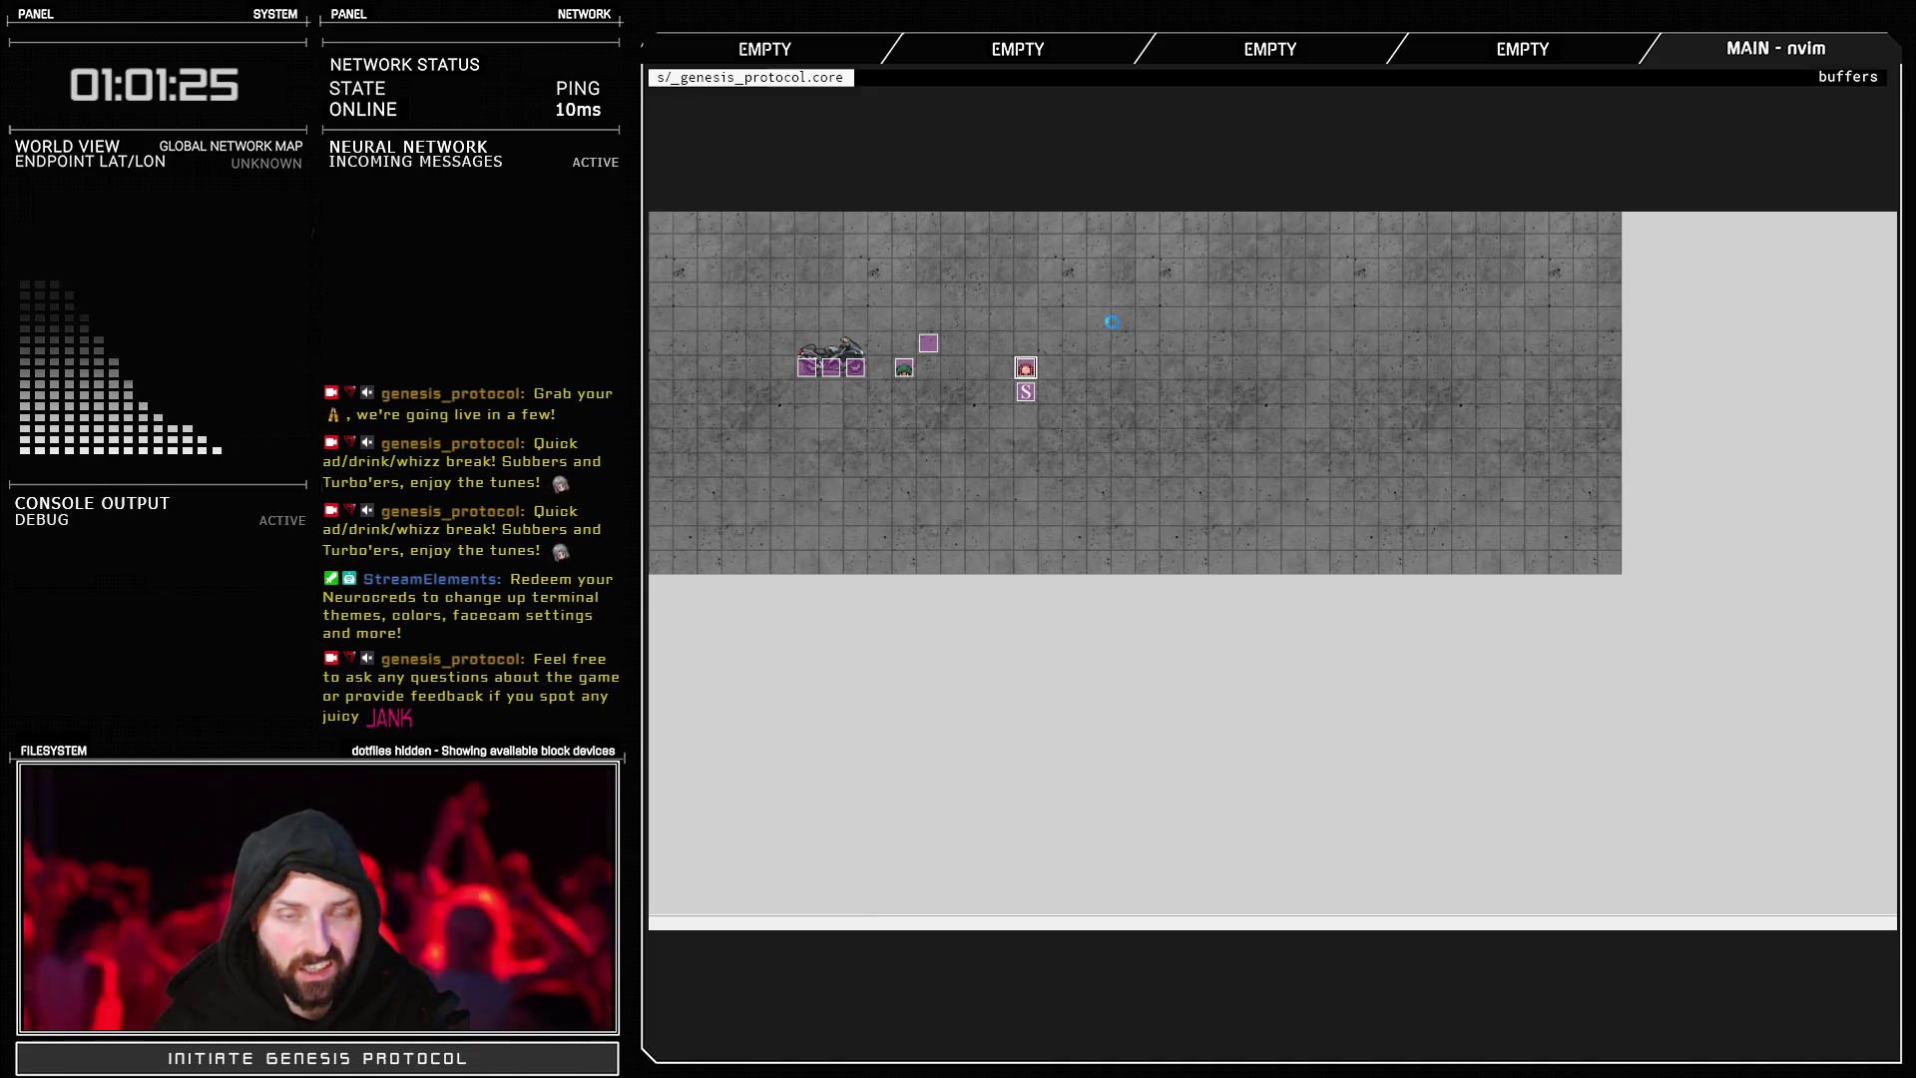
pyautogui.press('F11')
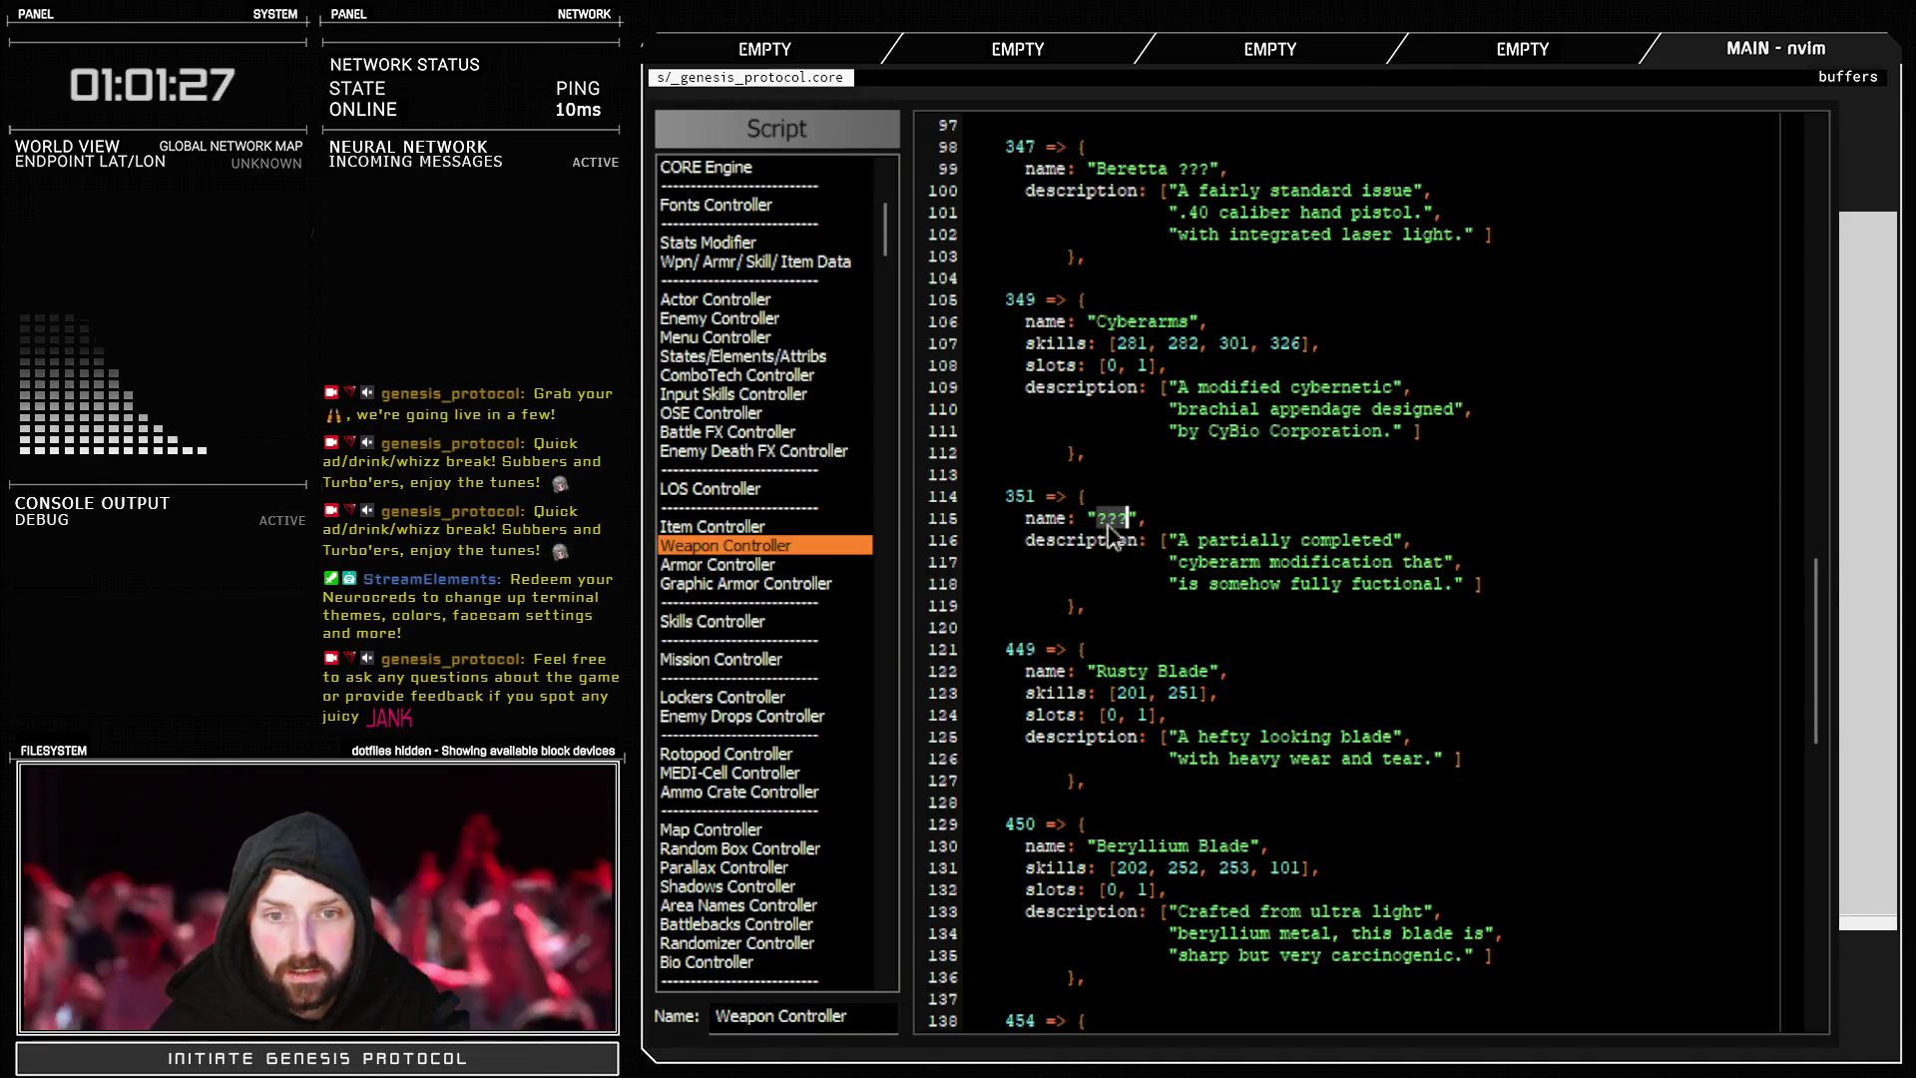
pyautogui.write('cCyberarms')
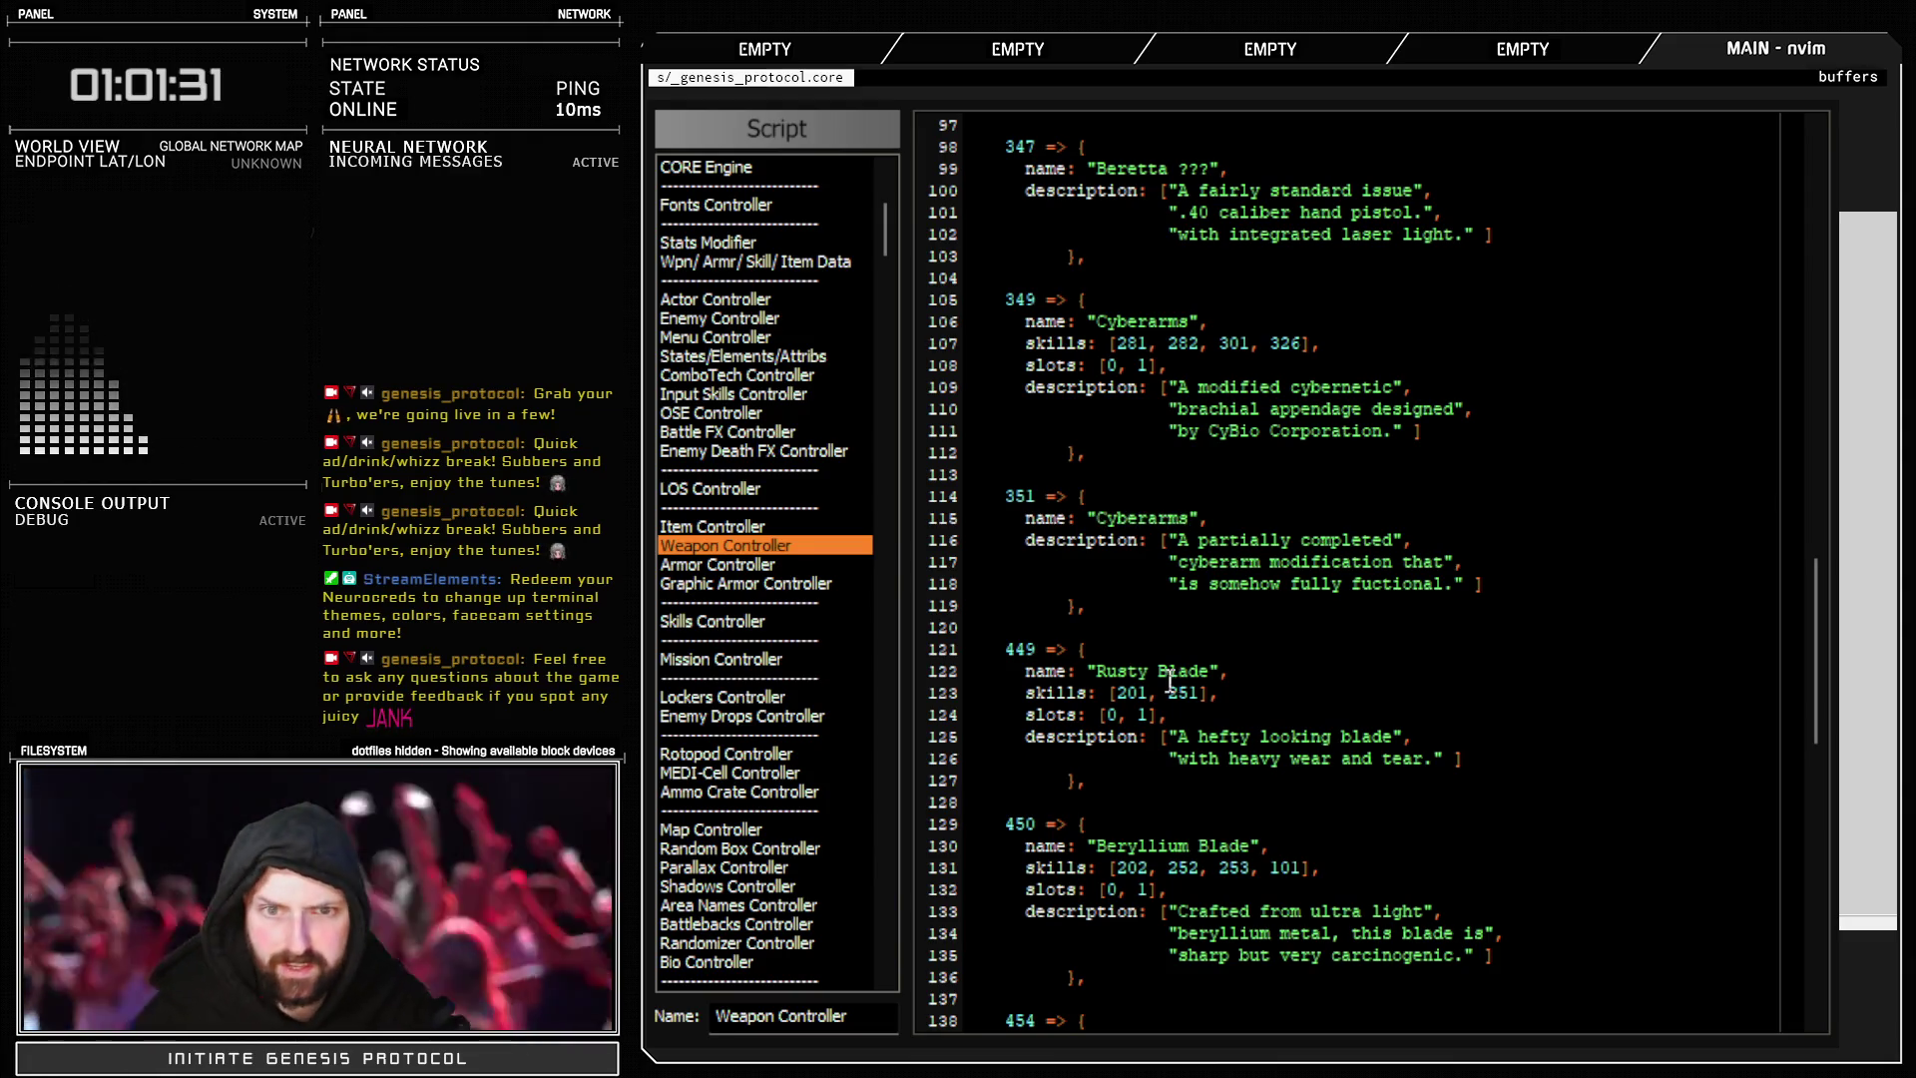
pyautogui.scroll(16, 1193, 397)
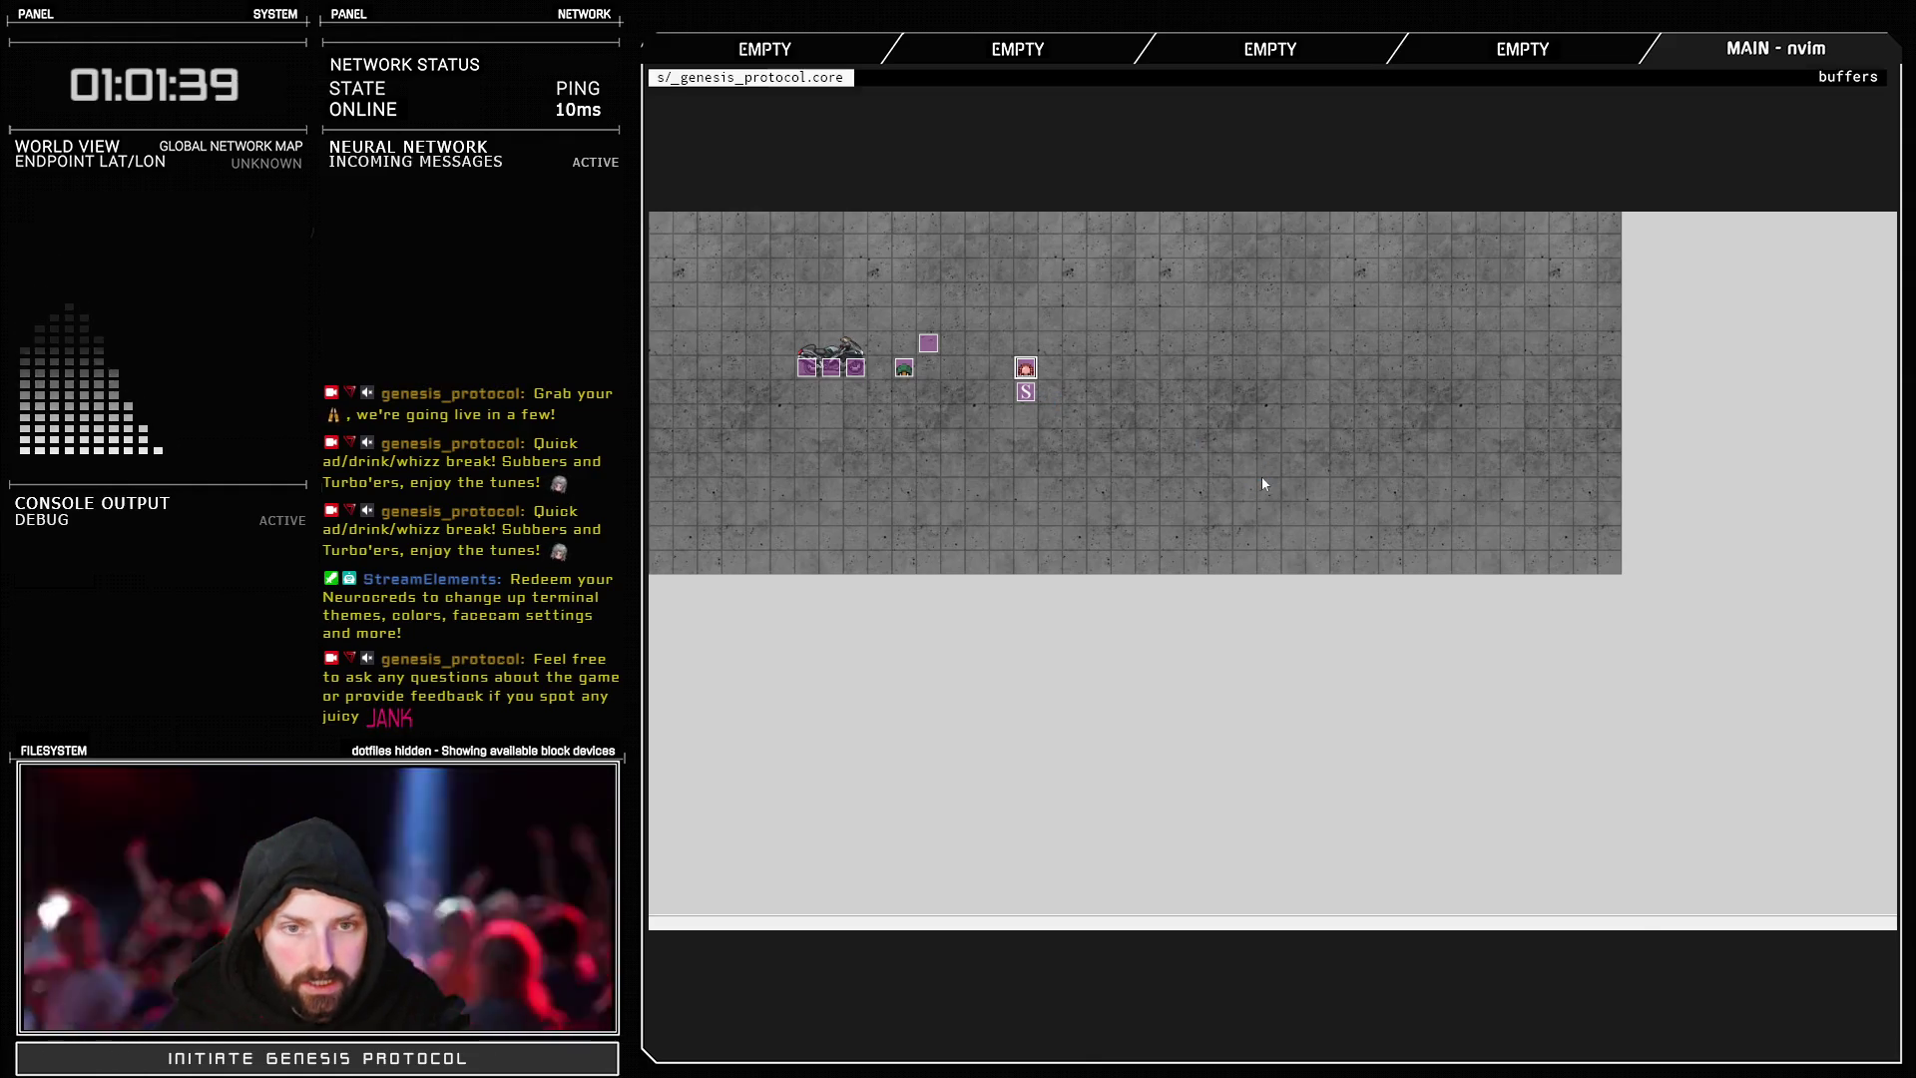
# - Check weapon 5's name in the Database weapons list
pyautogui.press('F9')
pyautogui.moveTo(952, 483); pyautogui.dragTo(954, 291)
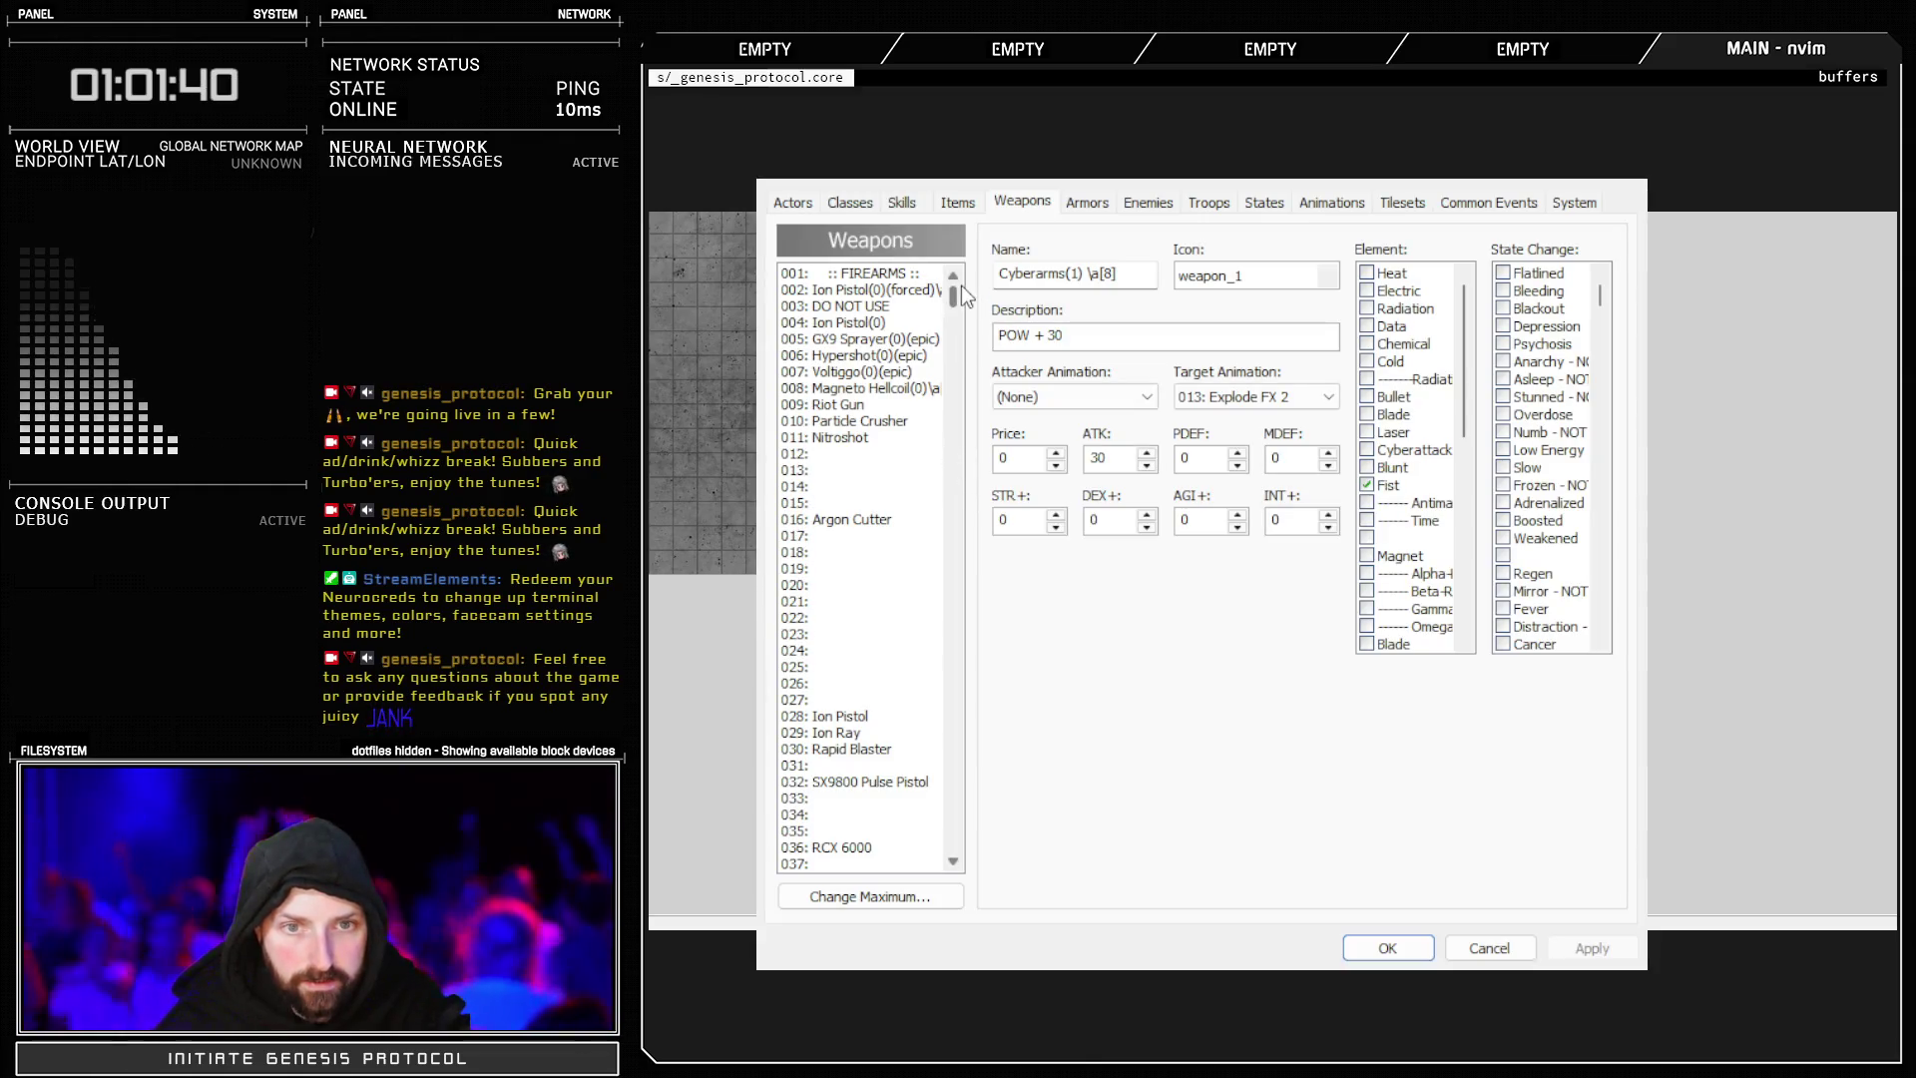
pyautogui.click(856, 340)
pyautogui.click(1387, 948)
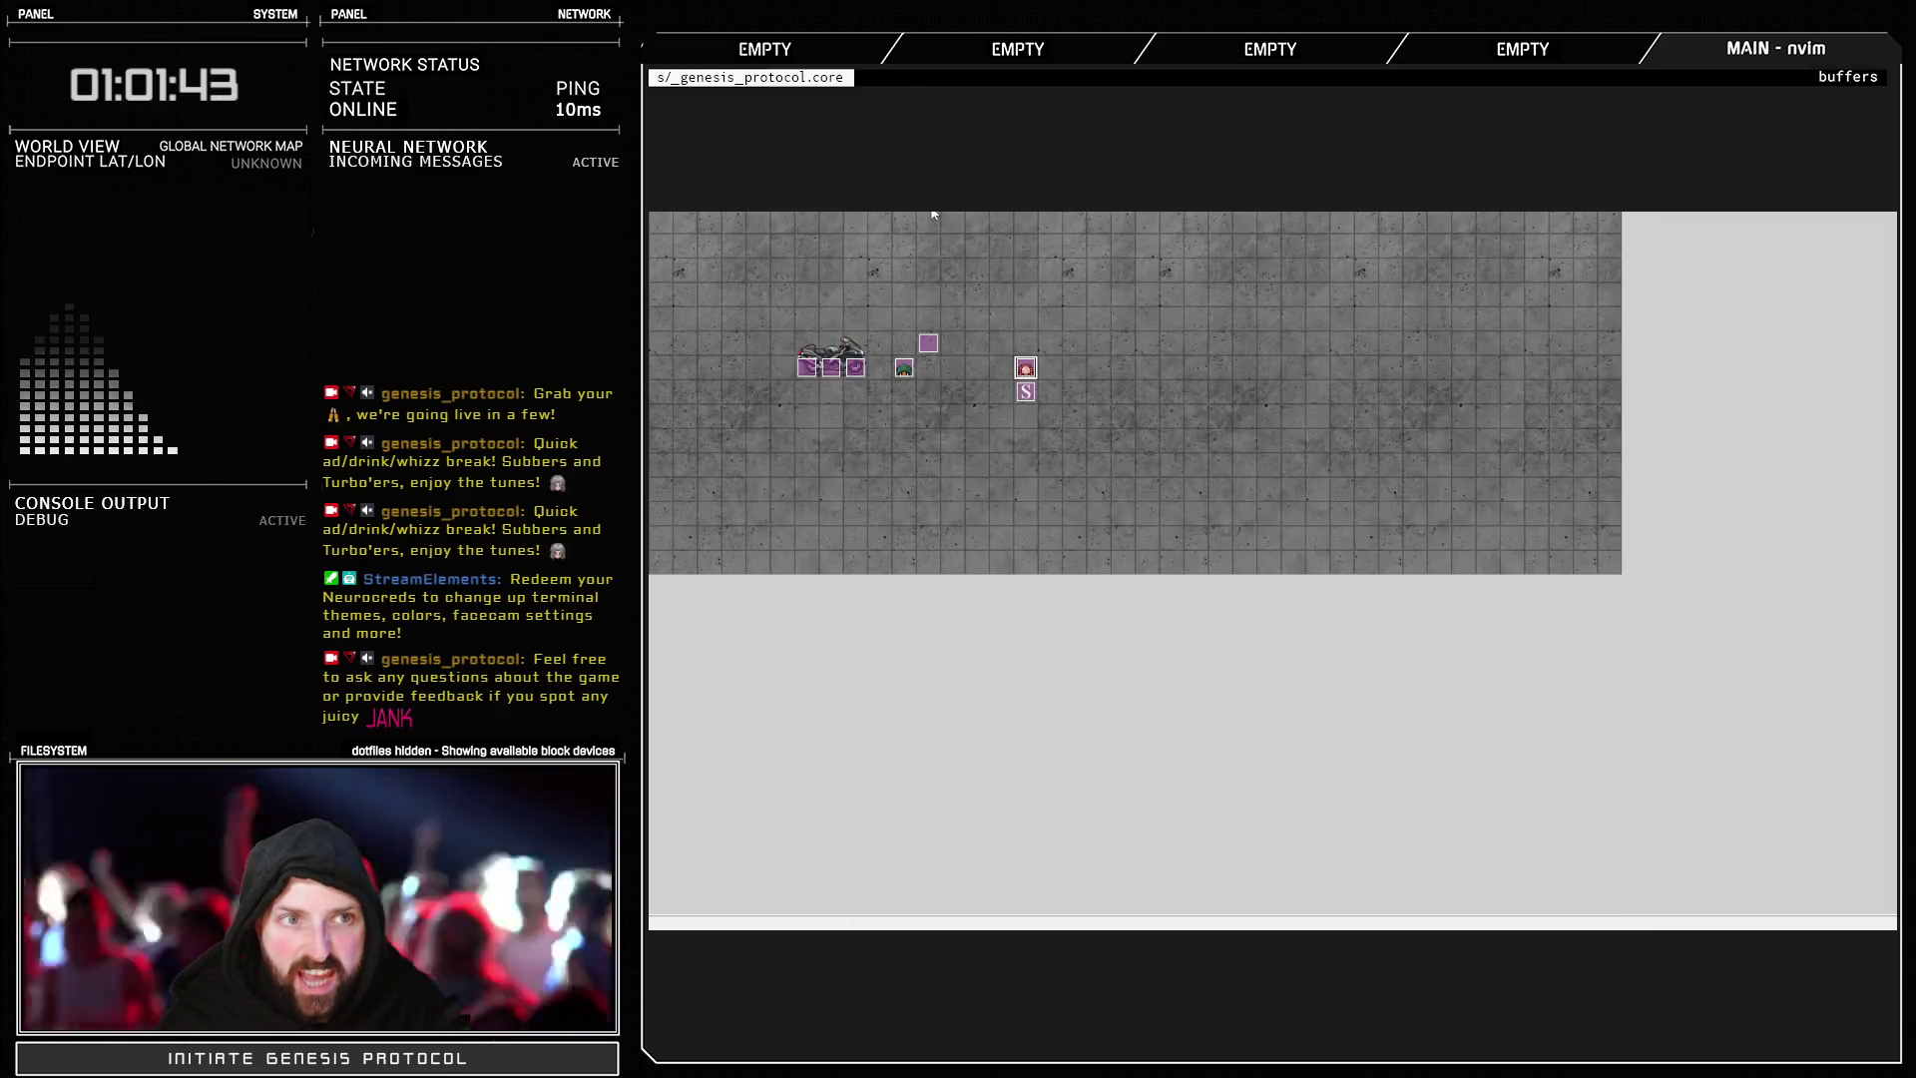
pyautogui.press('F11')
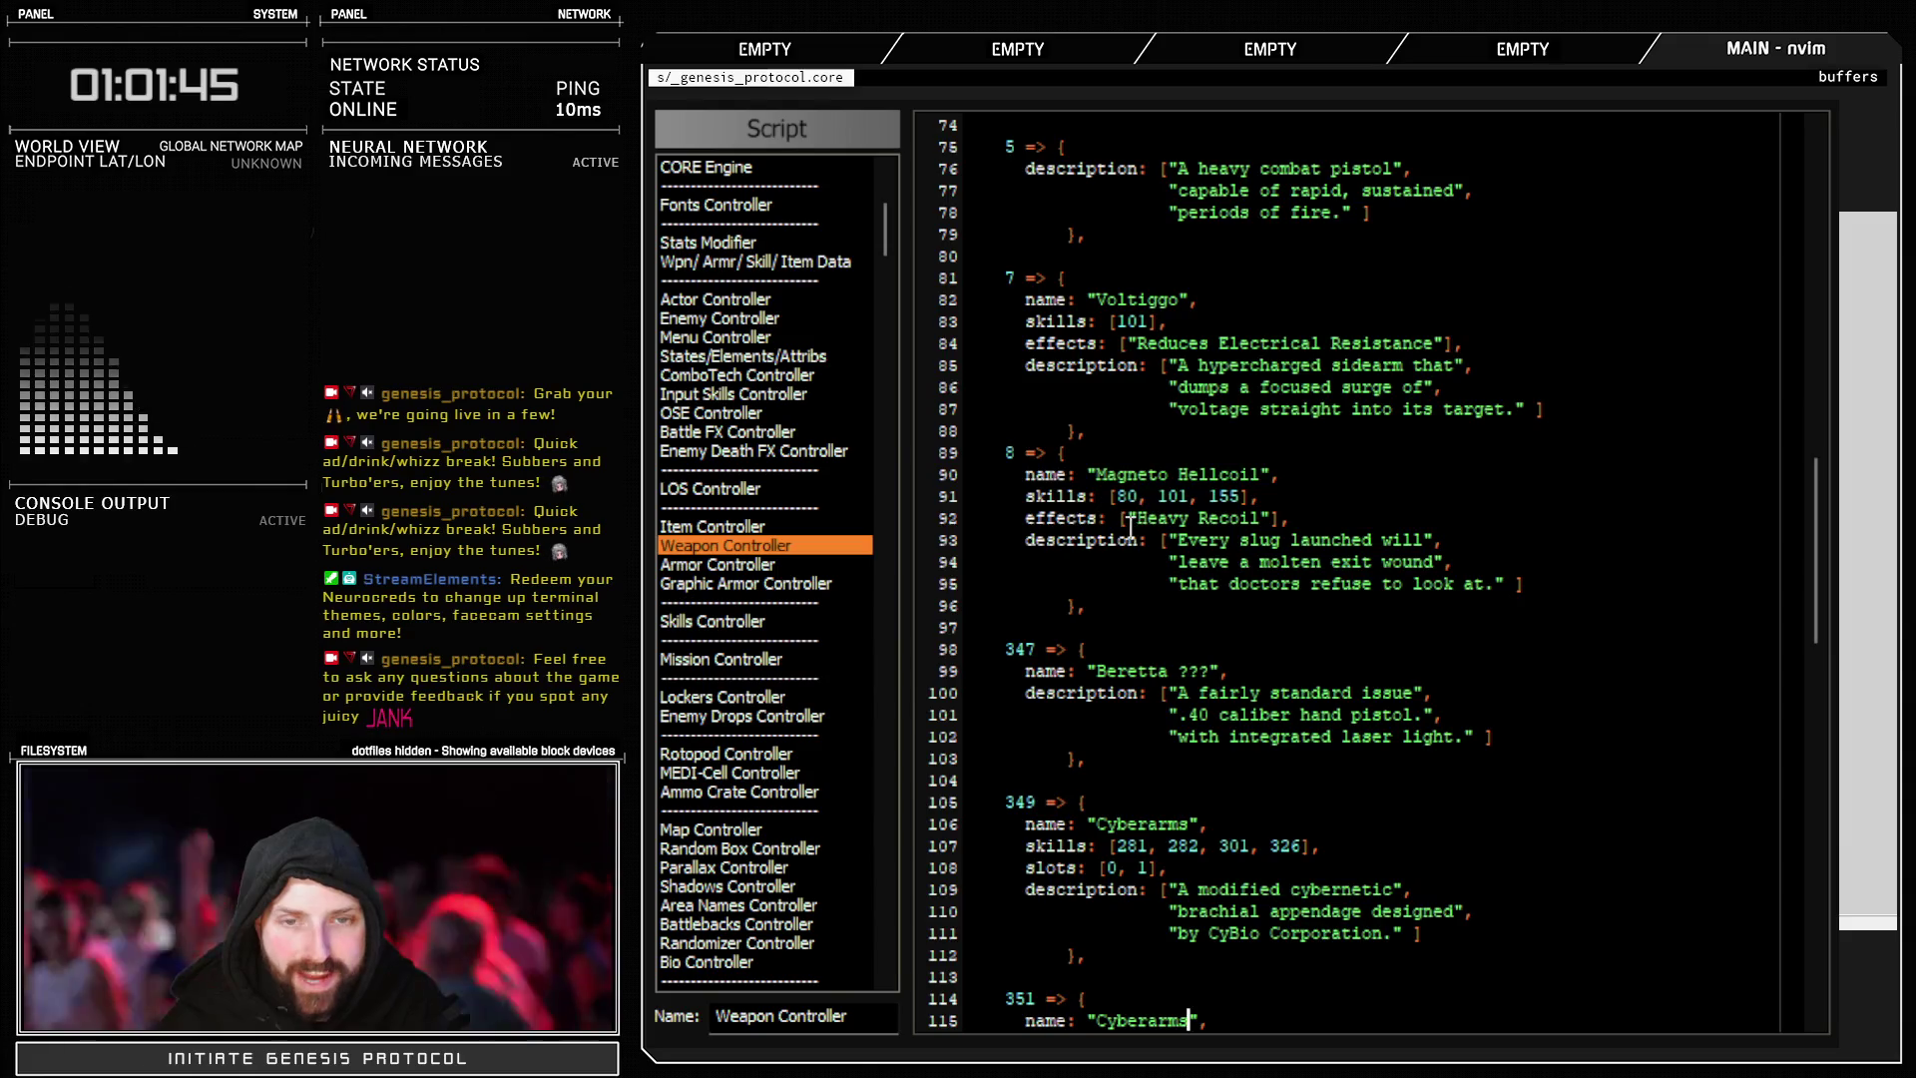
# - Add the line name: "GX9 Sprayer", under entry 5, fixing the typo, and close the editor
pyautogui.click(1101, 539)
pyautogui.press('Return')
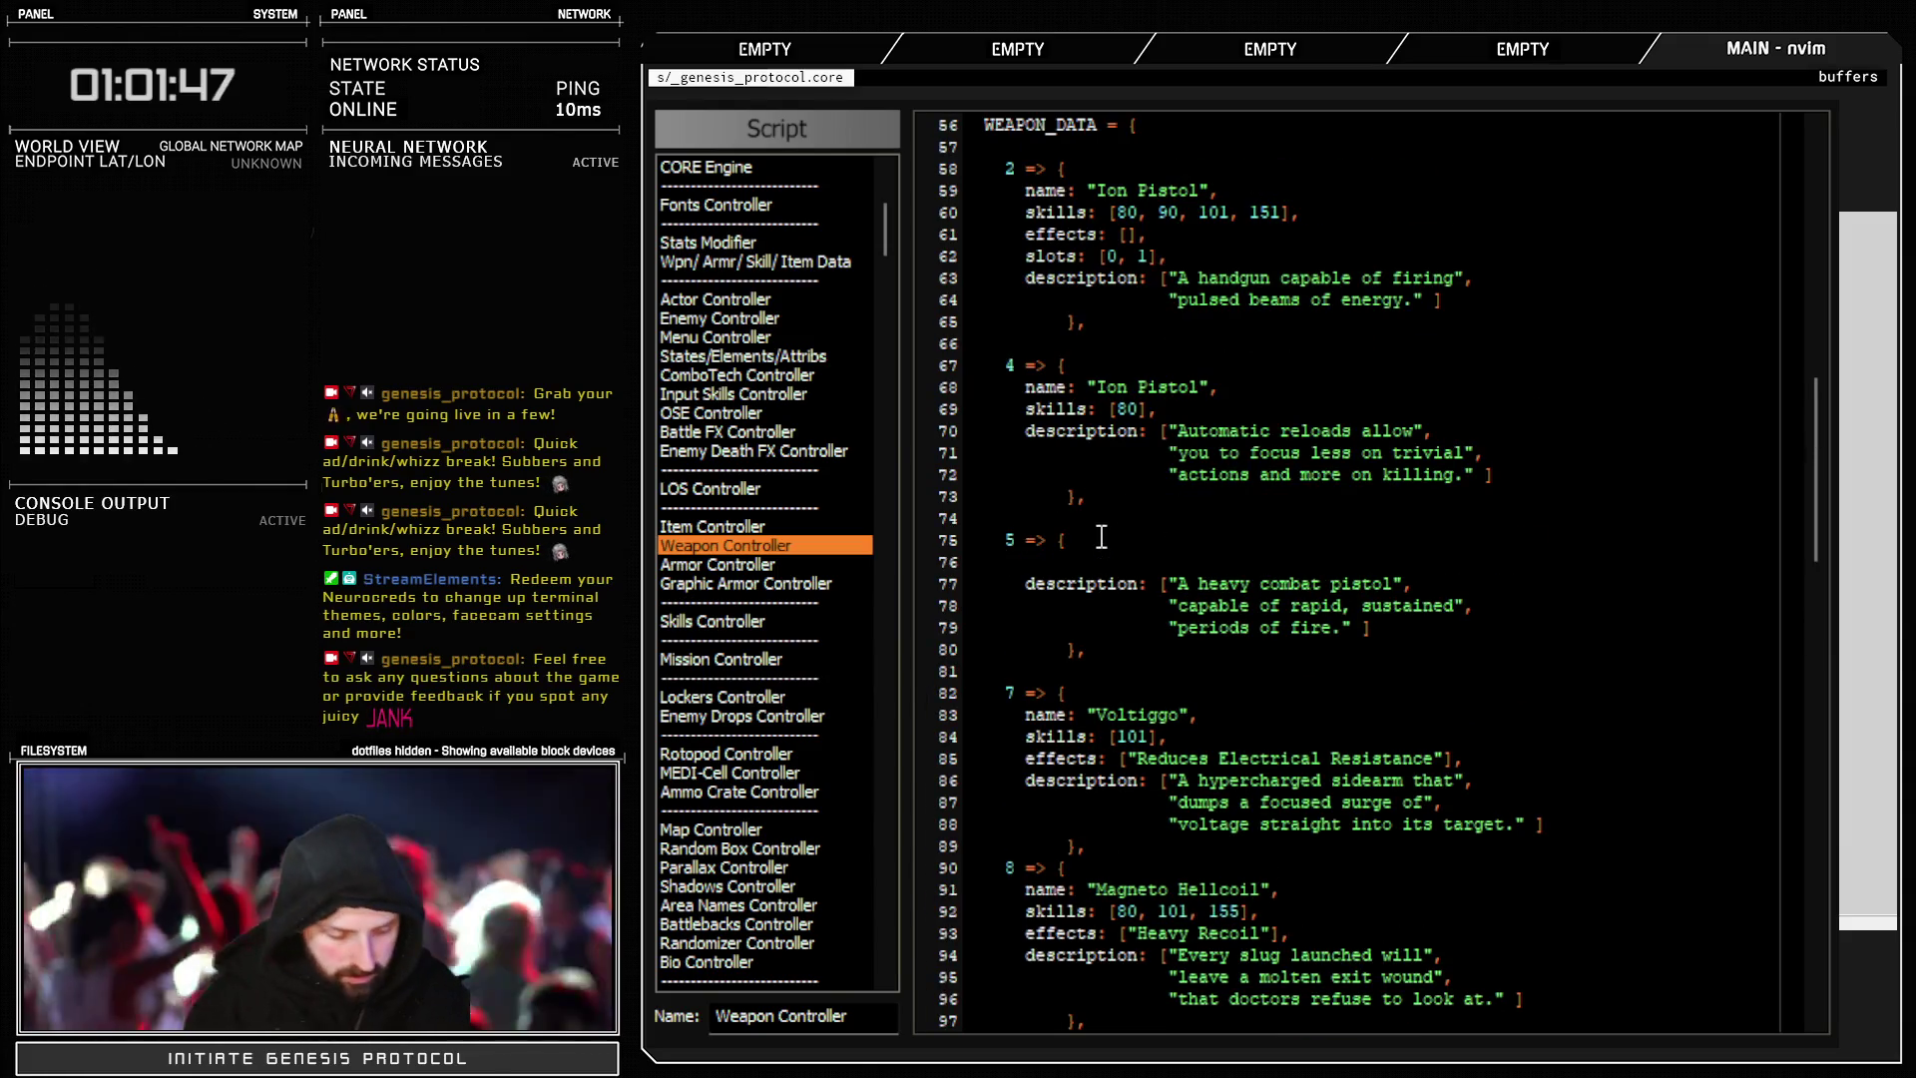
pyautogui.write('name: GX9 Sporaye')
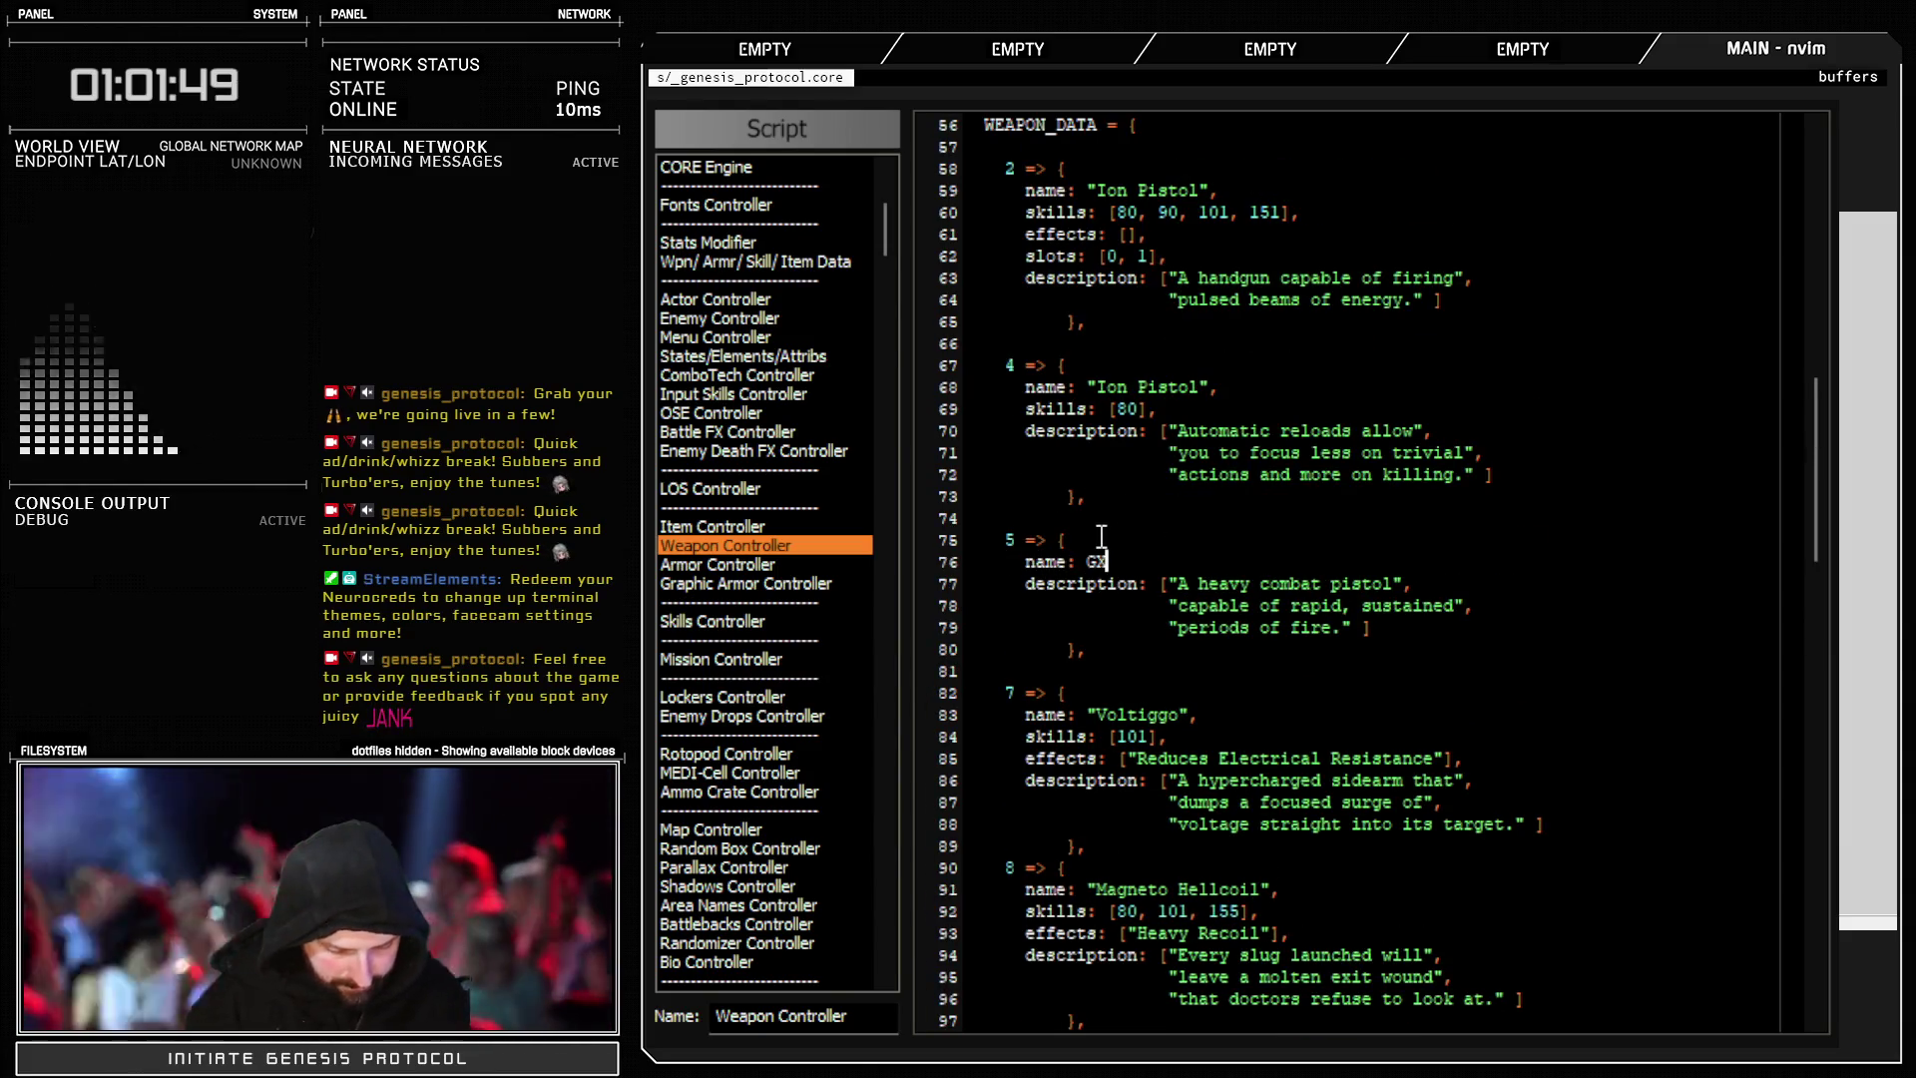
pyautogui.write('r')
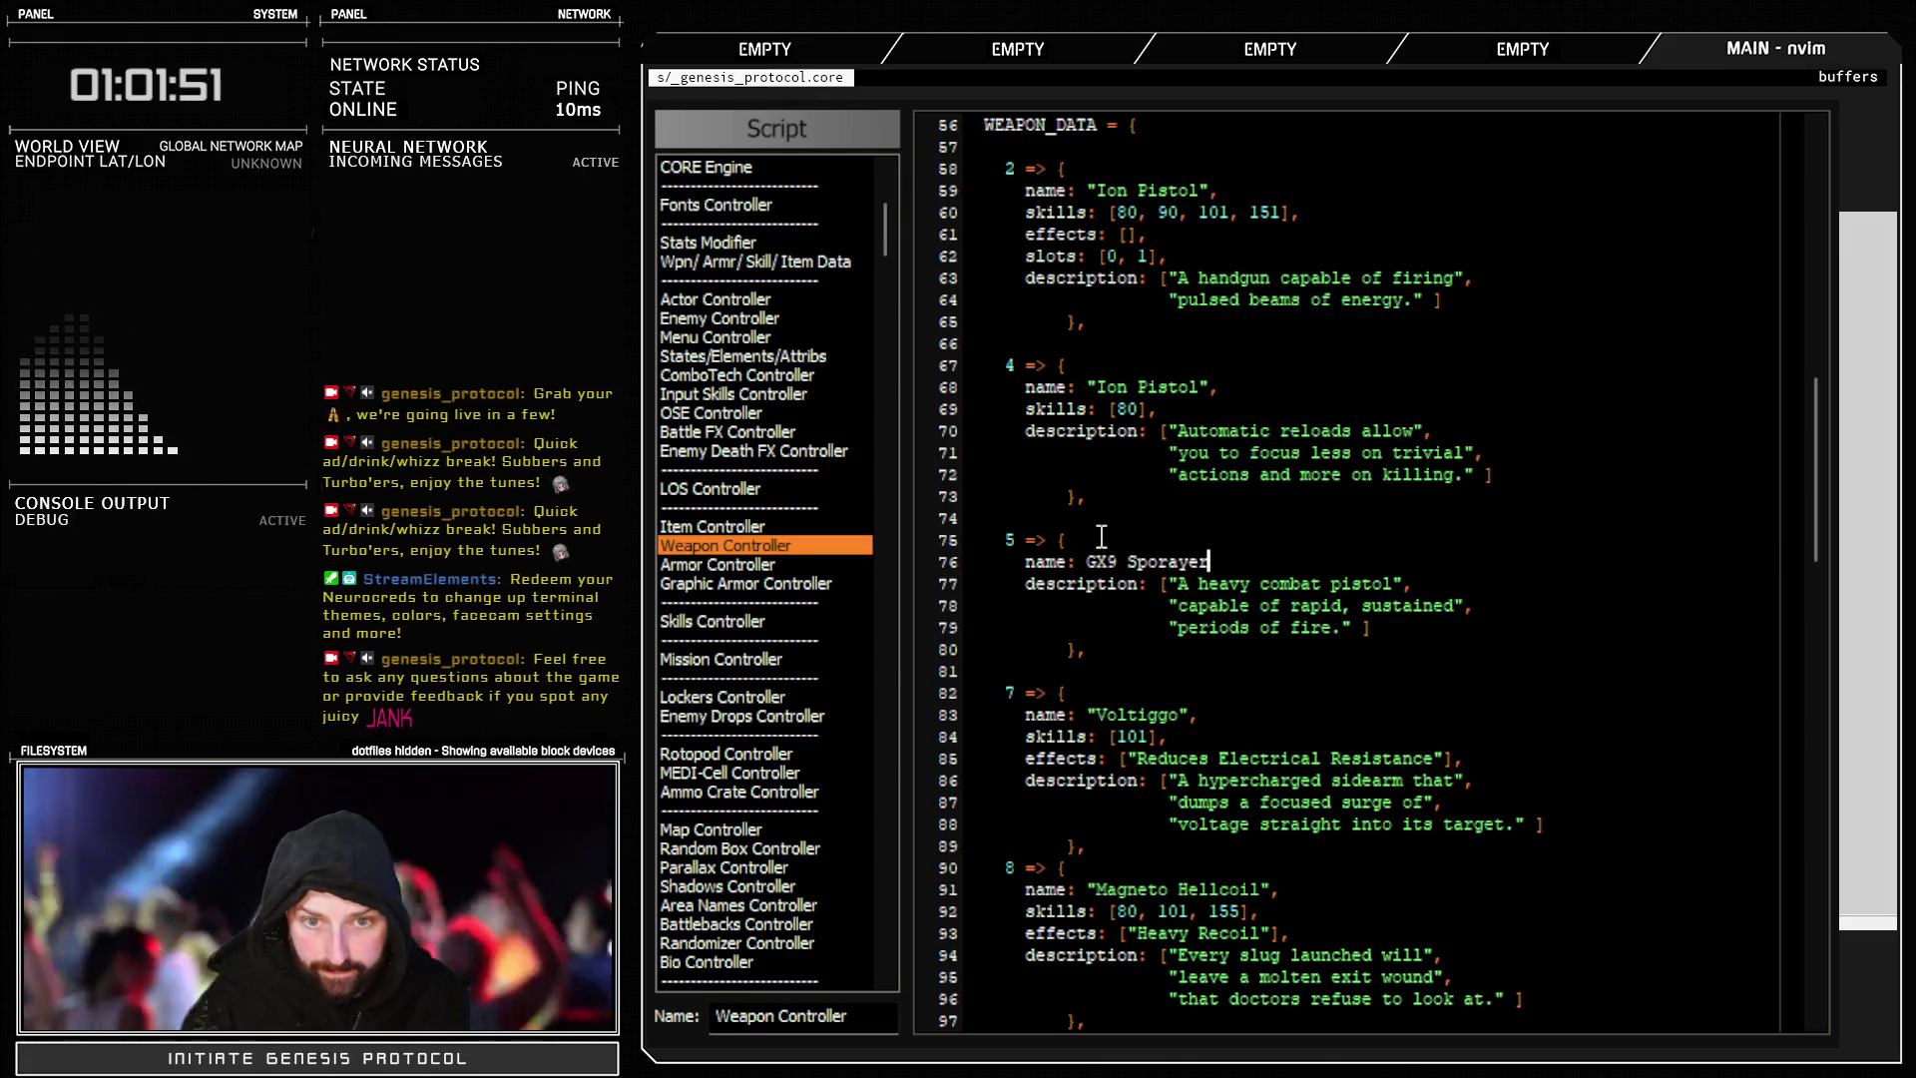
pyautogui.press('BackSpace')
pyautogui.press('BackSpace')
pyautogui.press('BackSpace')
pyautogui.write('ayer",')
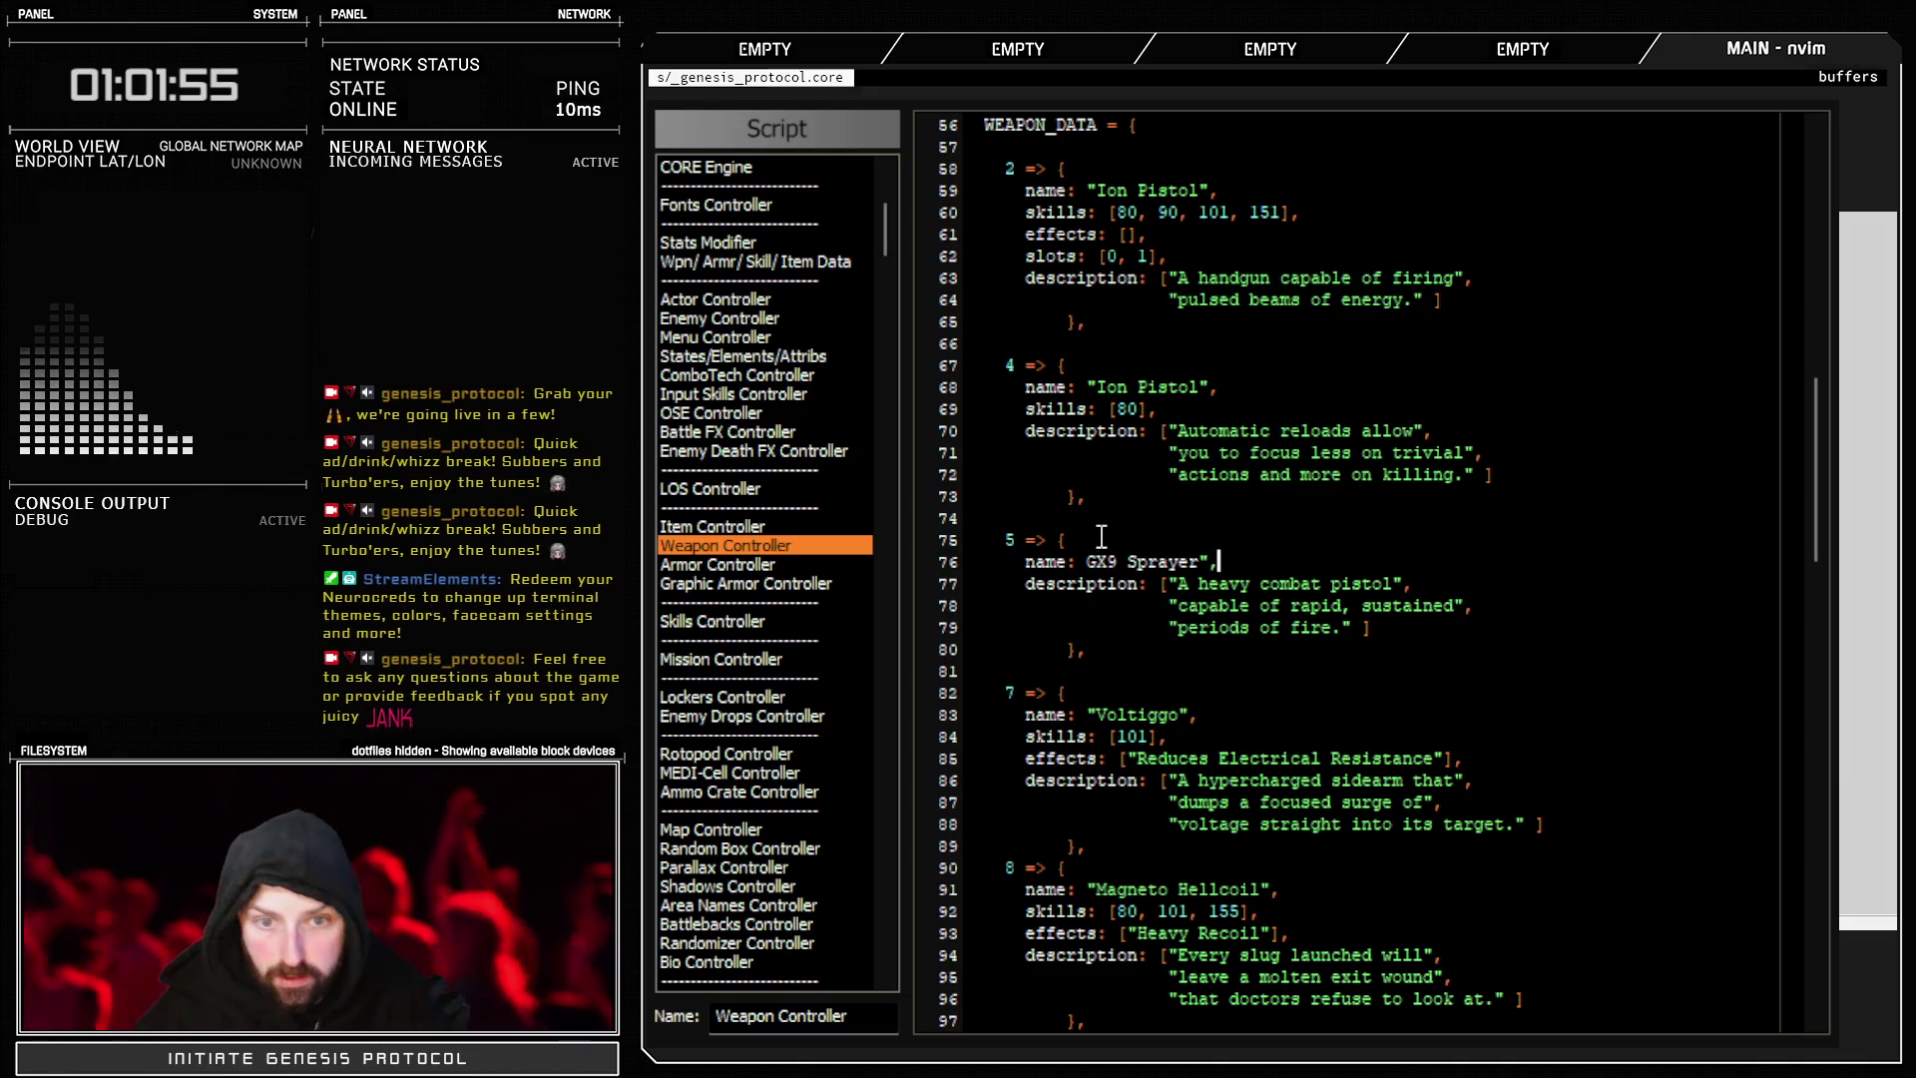
pyautogui.click(1087, 564)
pyautogui.write('"')
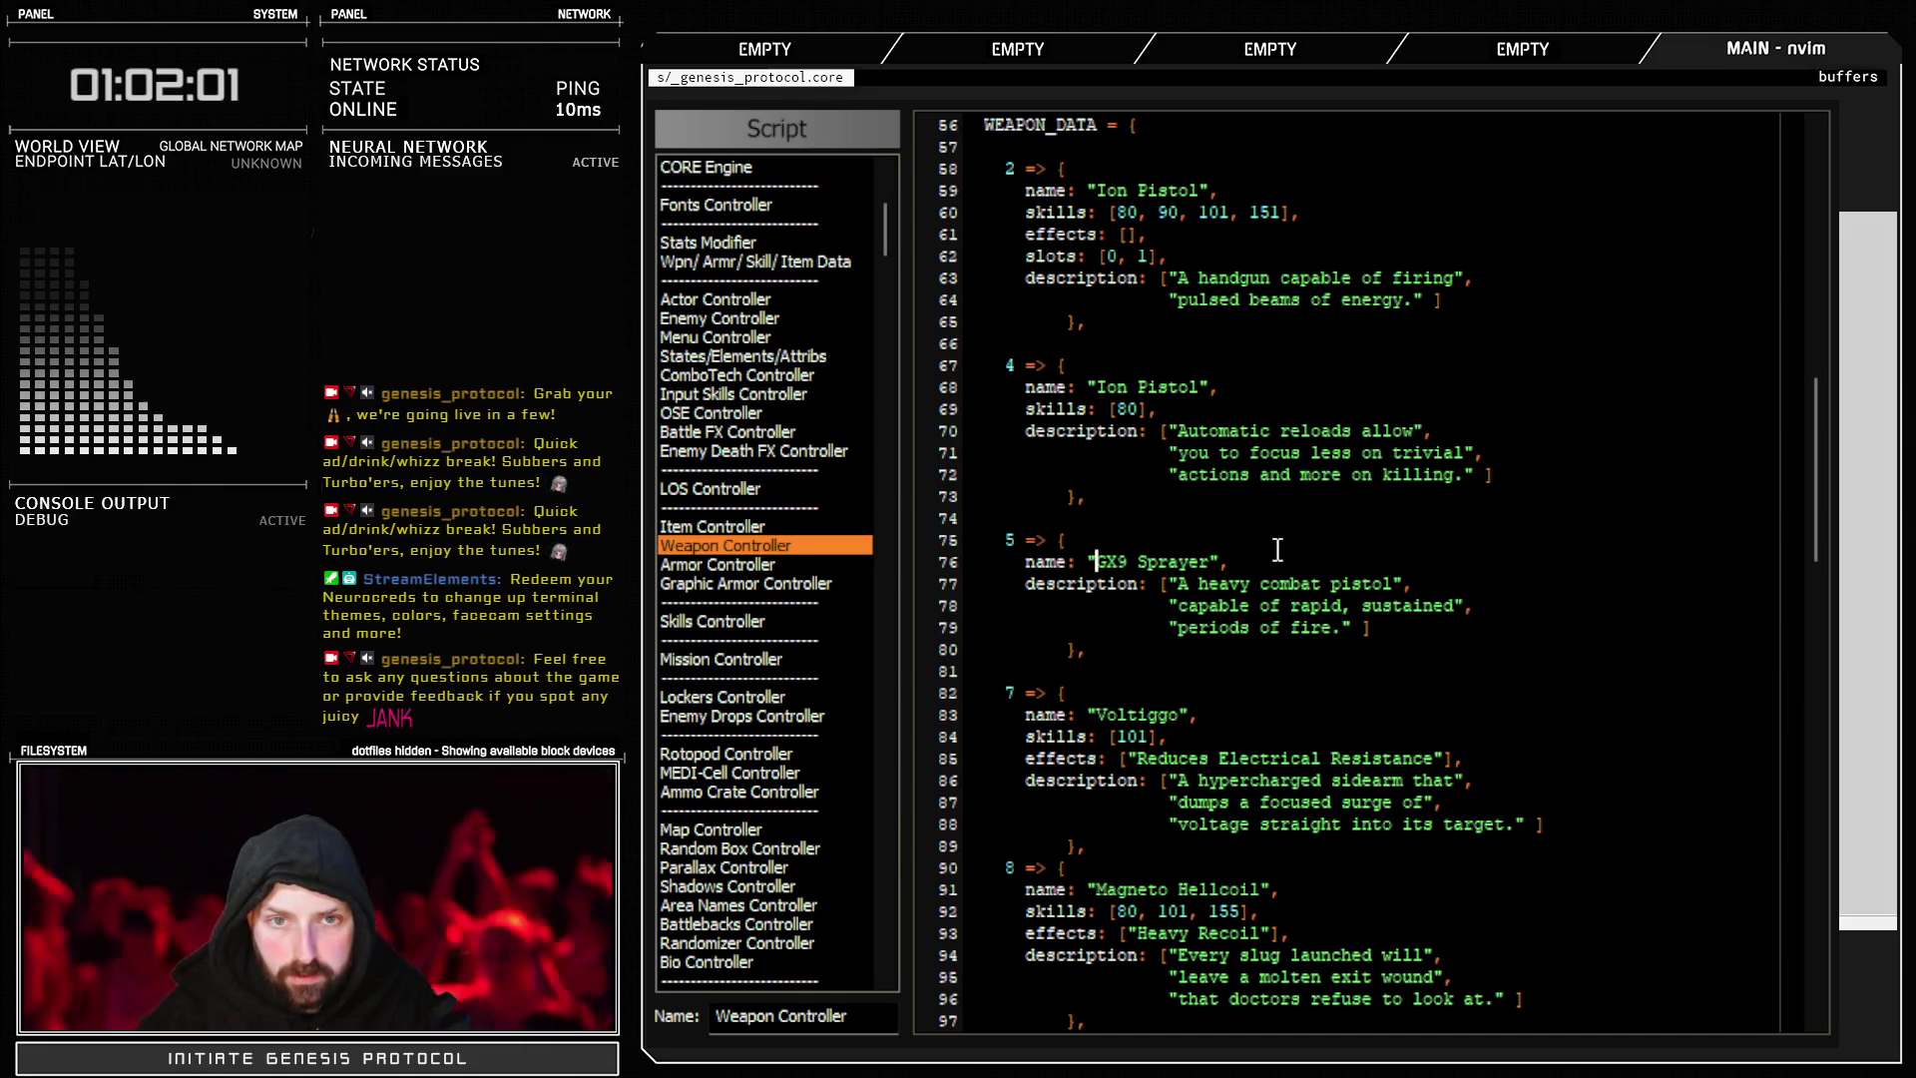
pyautogui.scroll(-20, 1277, 550)
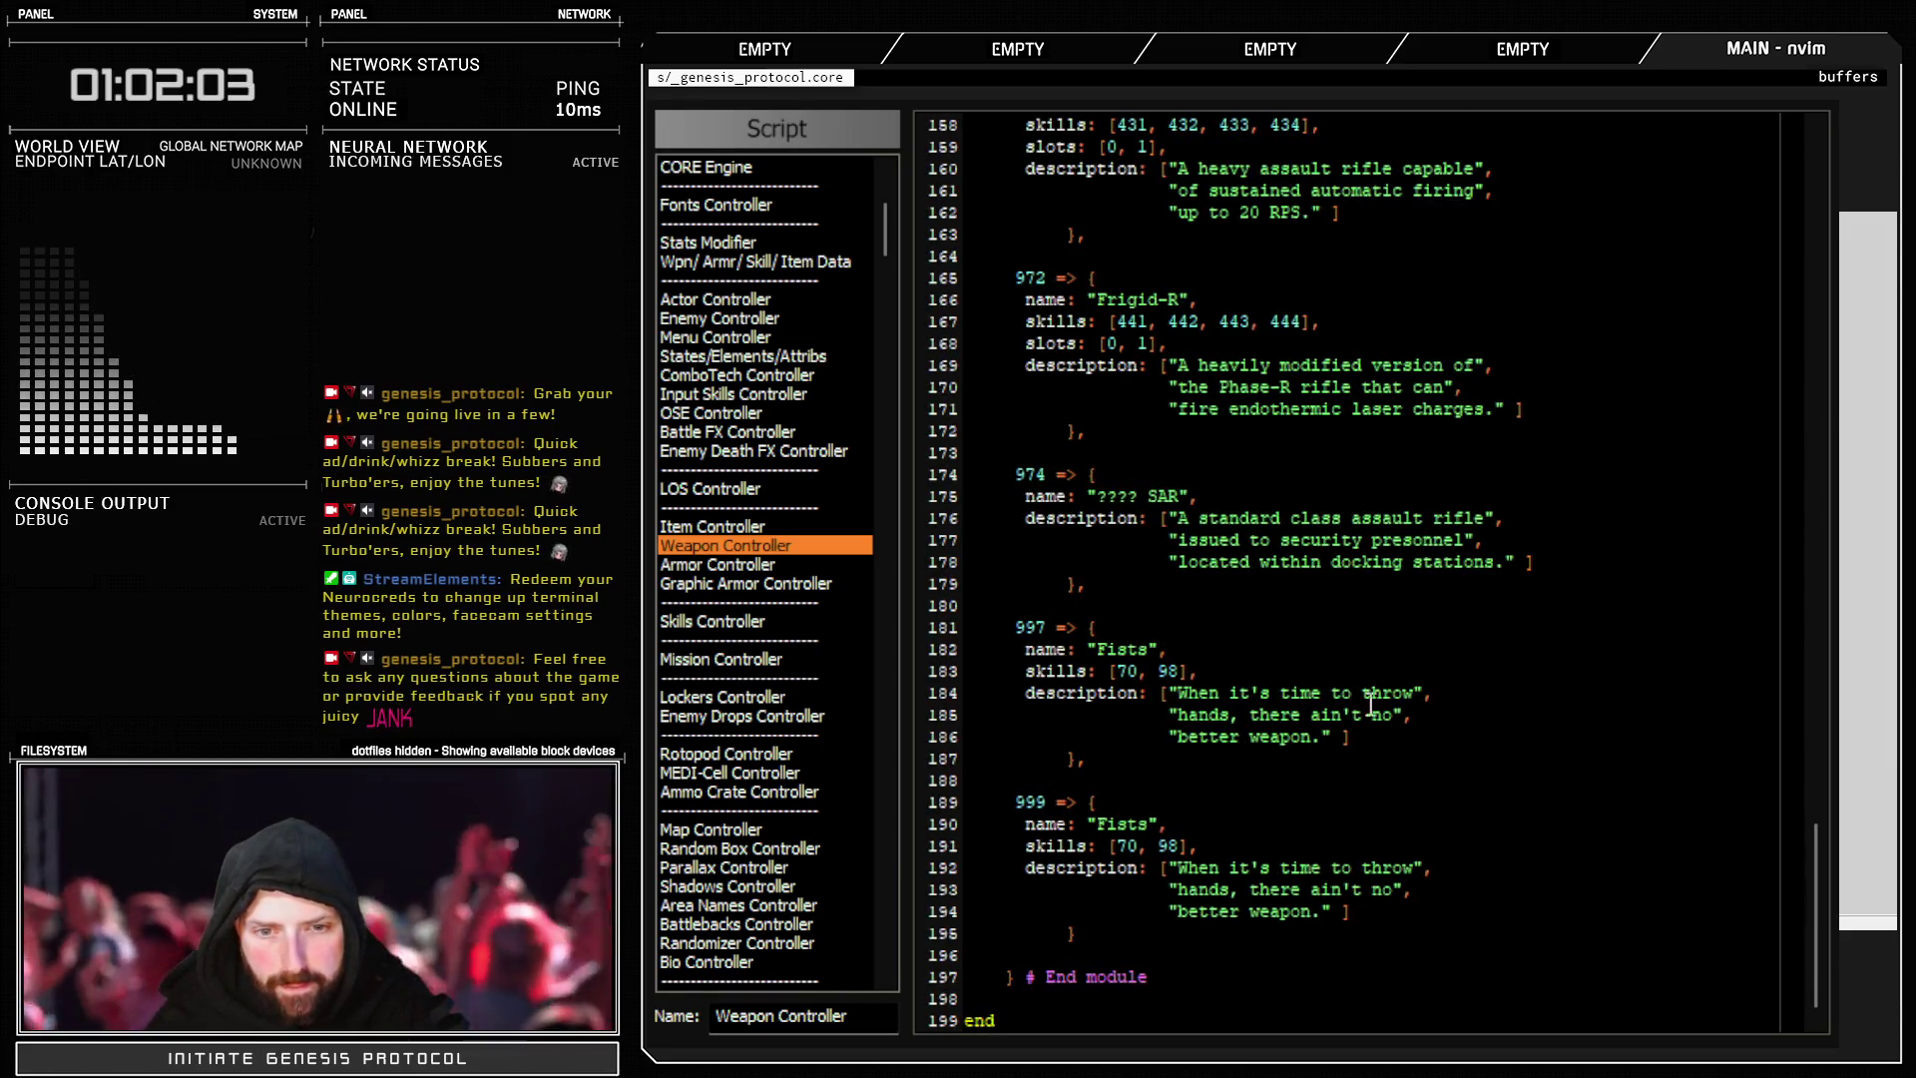
pyautogui.press('Escape')
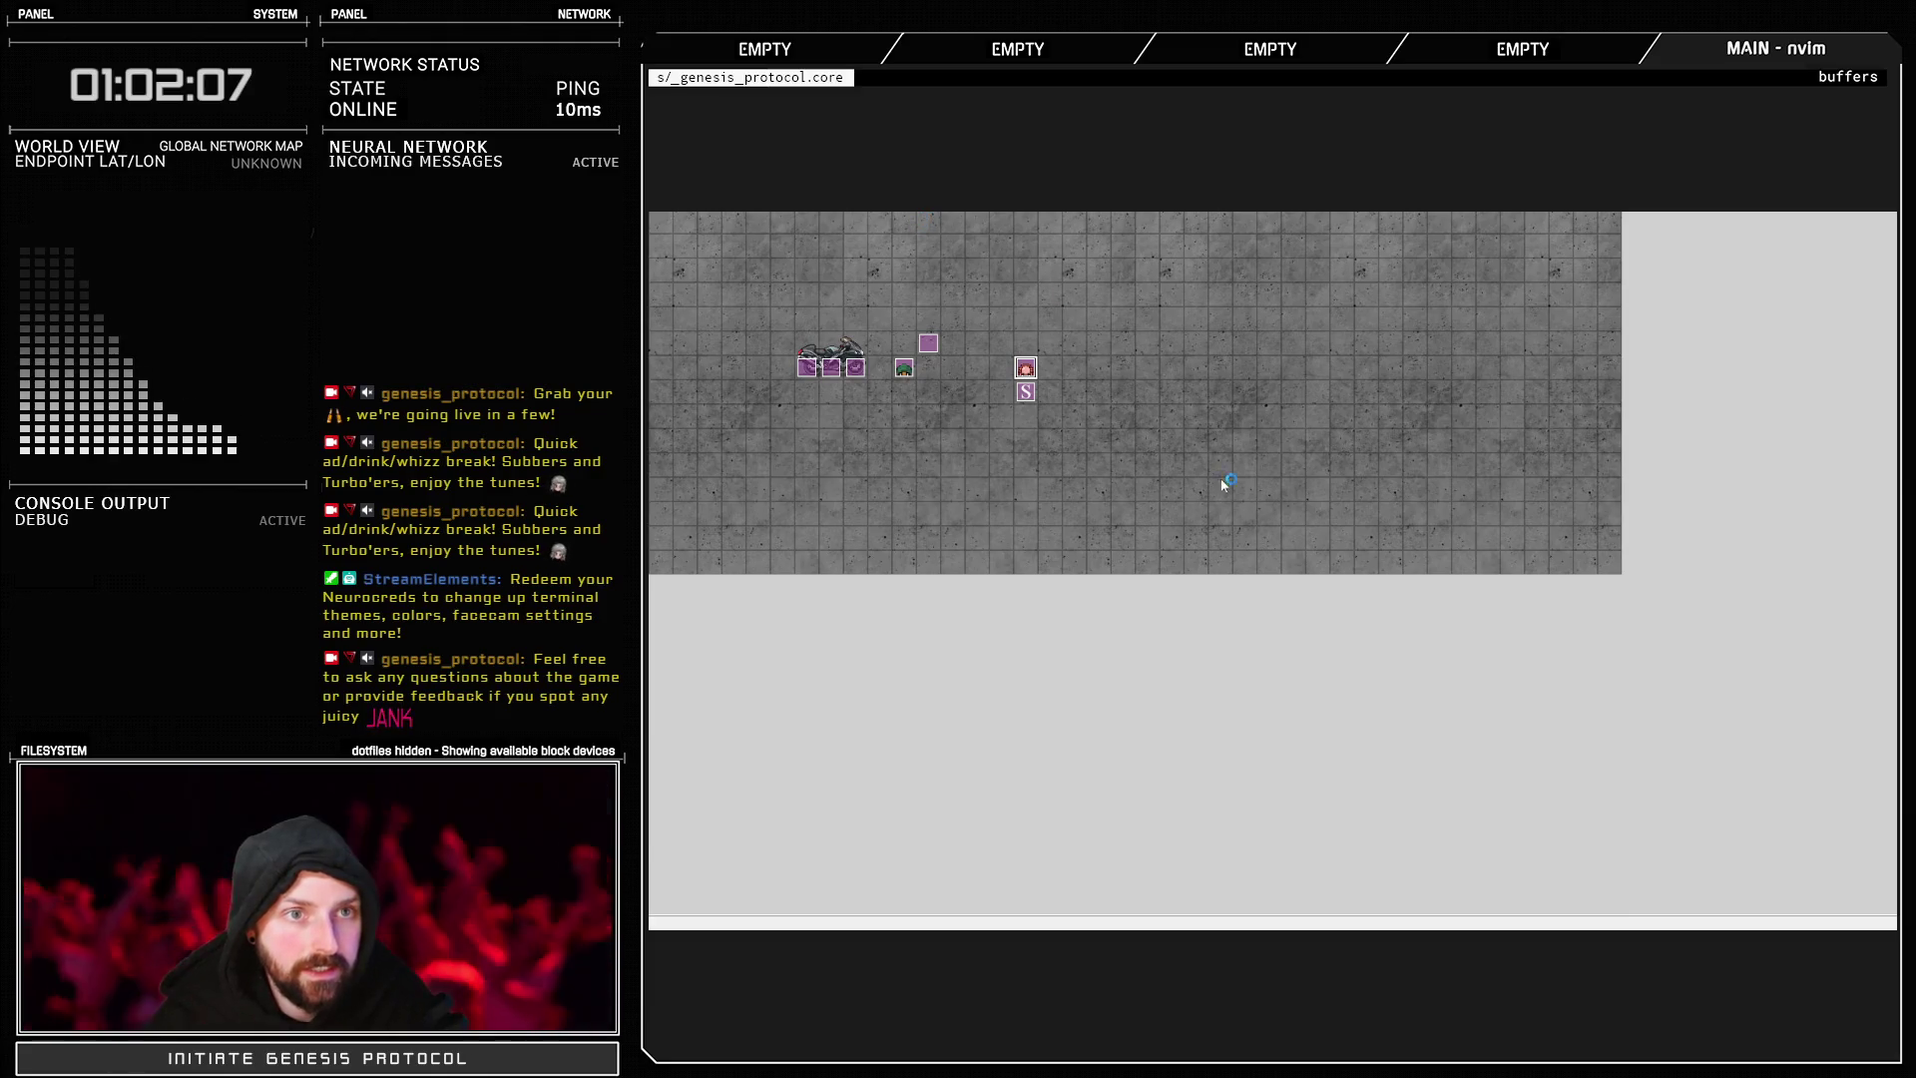
# - Start a playtest and load the game from save slot 01
pyautogui.hotkey('ctrl', 'r')
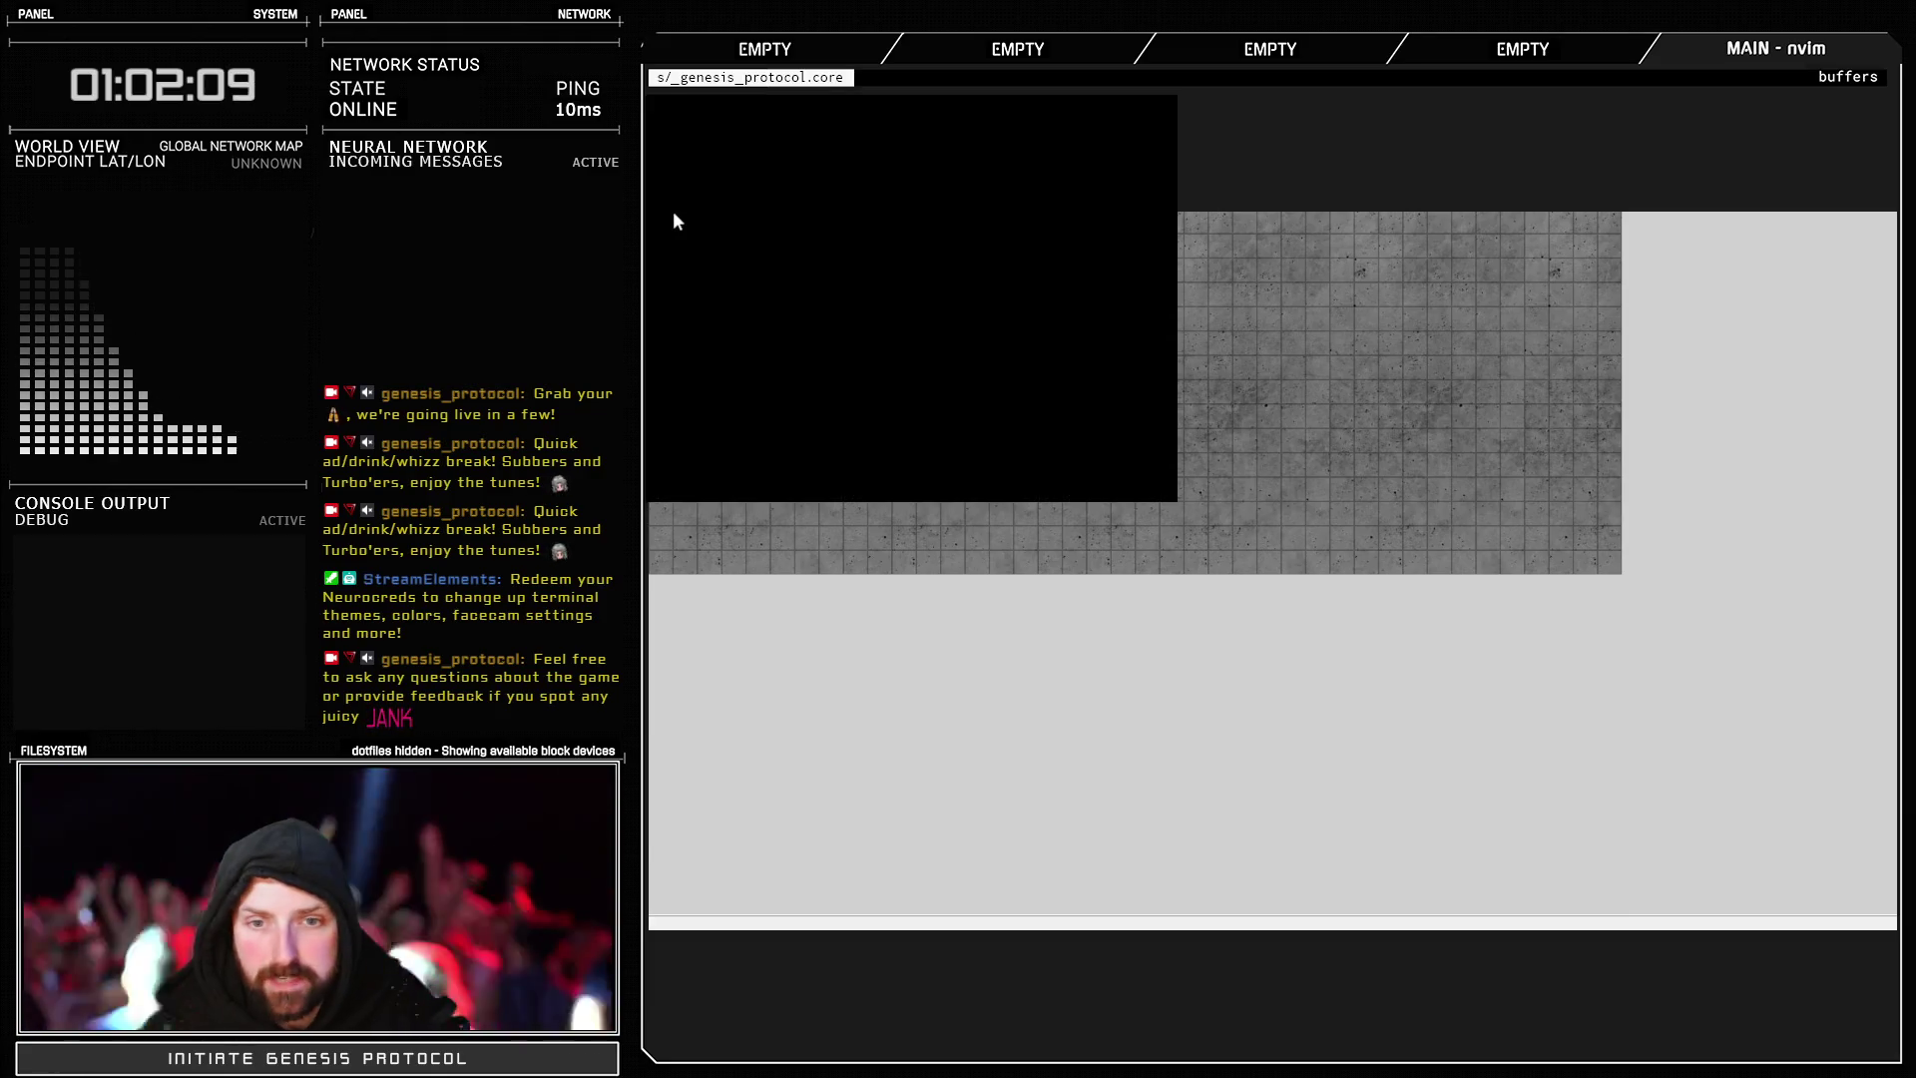
pyautogui.press('Return')
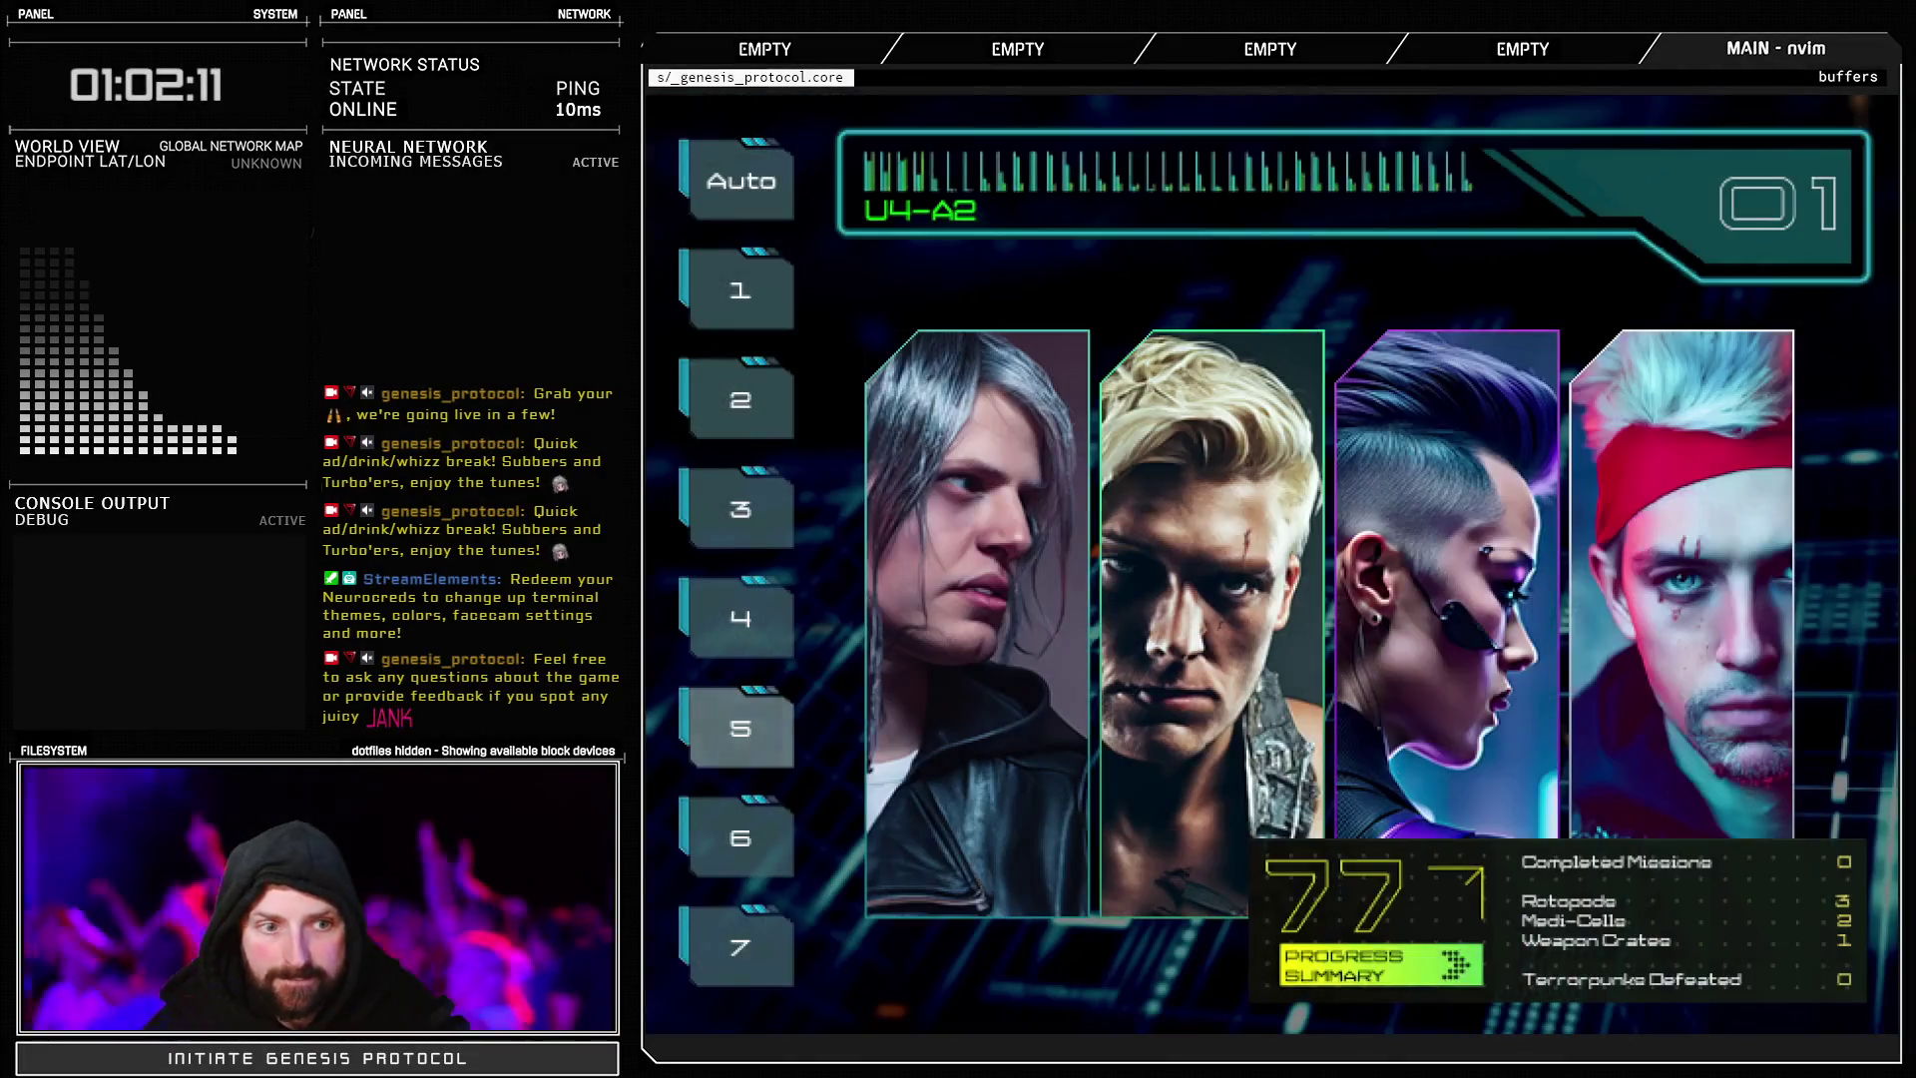
pyautogui.press('Return')
# - Browse the Supplies Weapons/Clothing items, checking the Jumpsuit and Combat Boots stats
pyautogui.press('Escape')
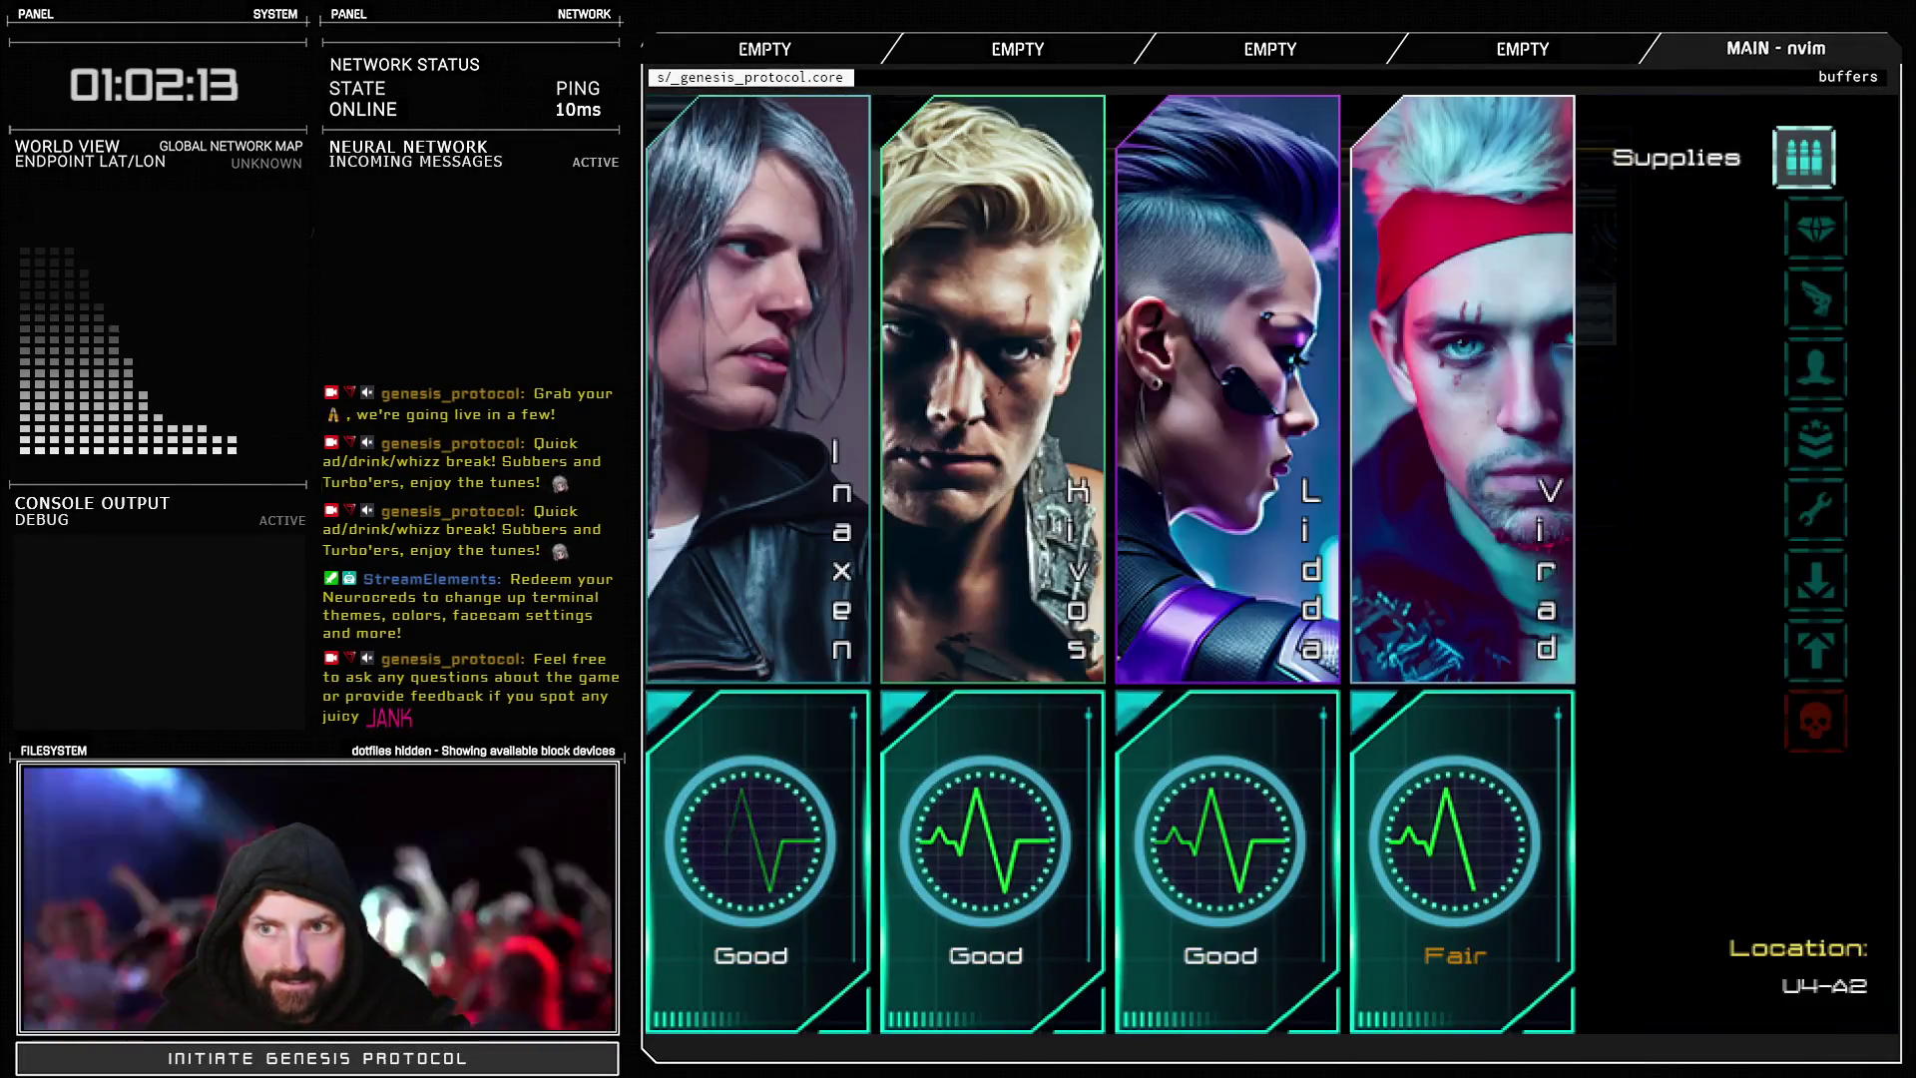
pyautogui.press('Return')
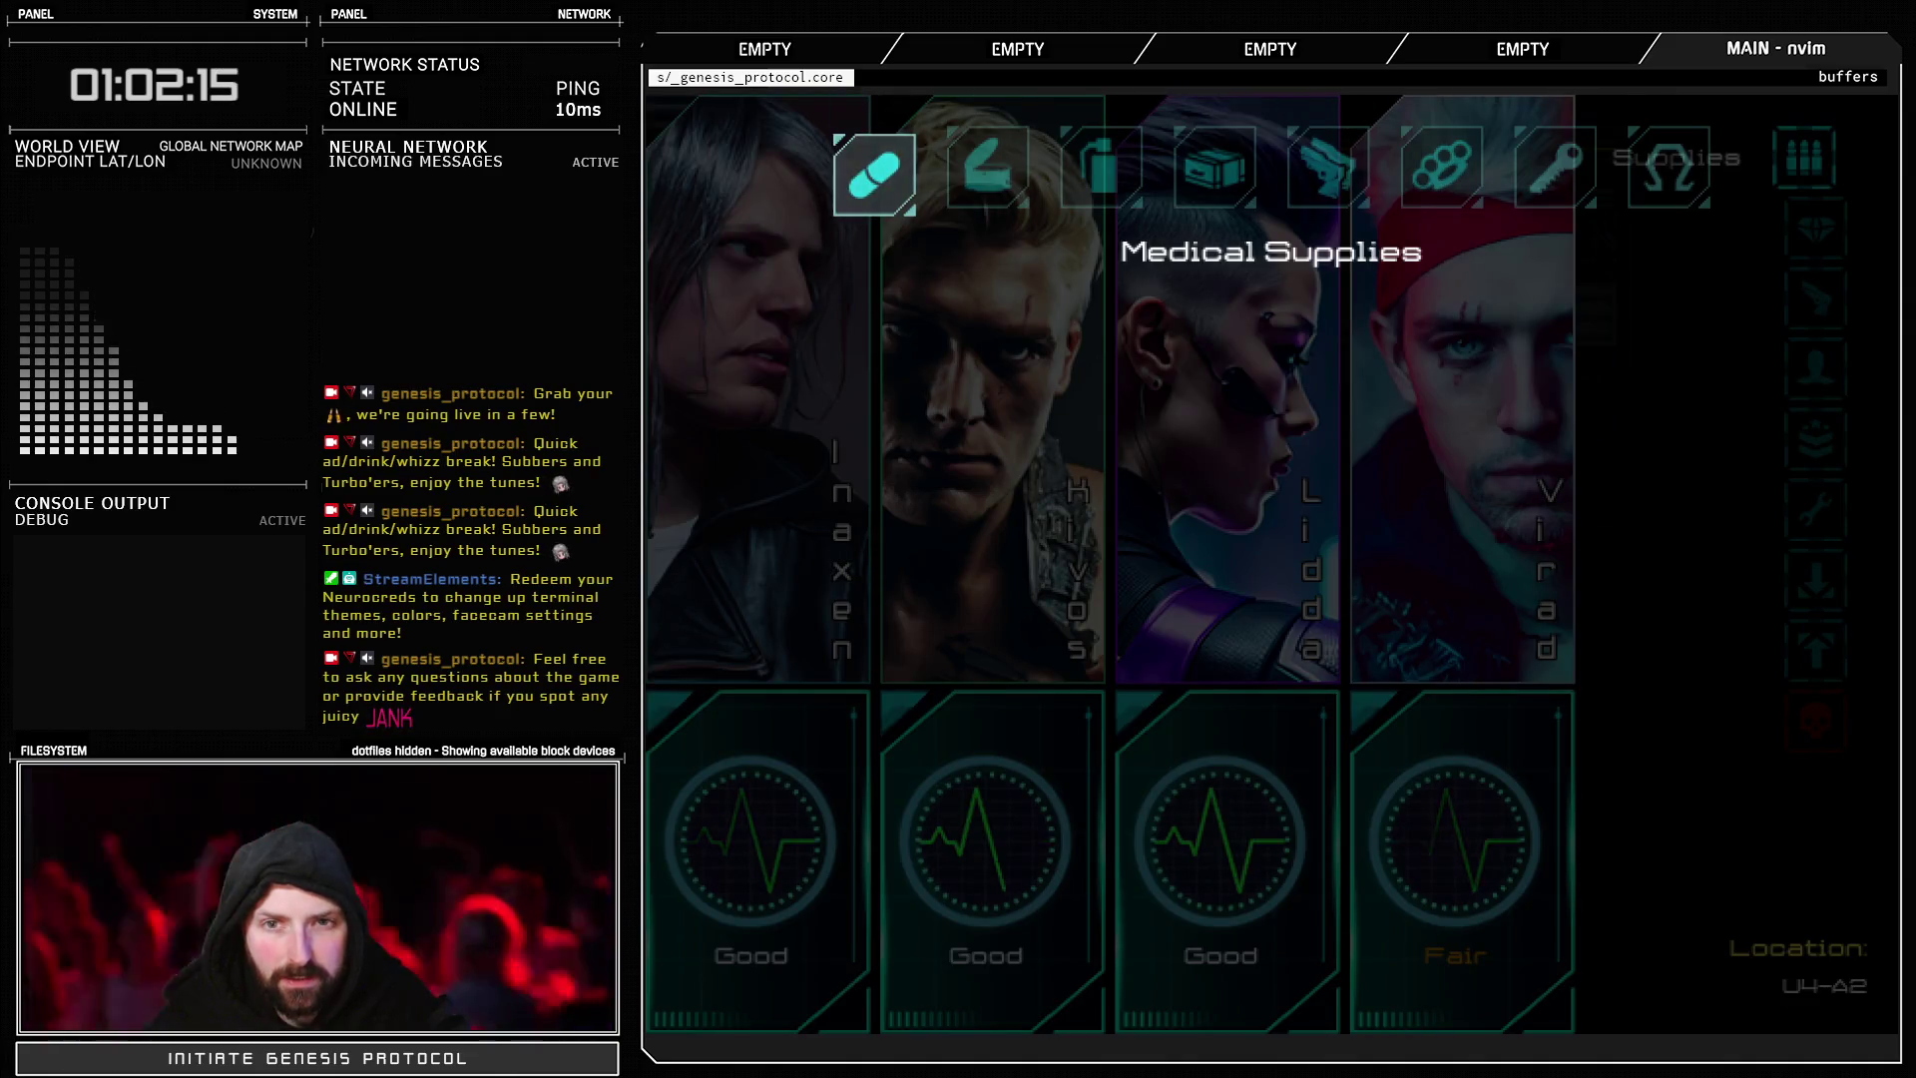
pyautogui.press('Escape')
pyautogui.press('Return')
pyautogui.press('Right')
pyautogui.press('Right')
pyautogui.press('Right')
pyautogui.press('Left')
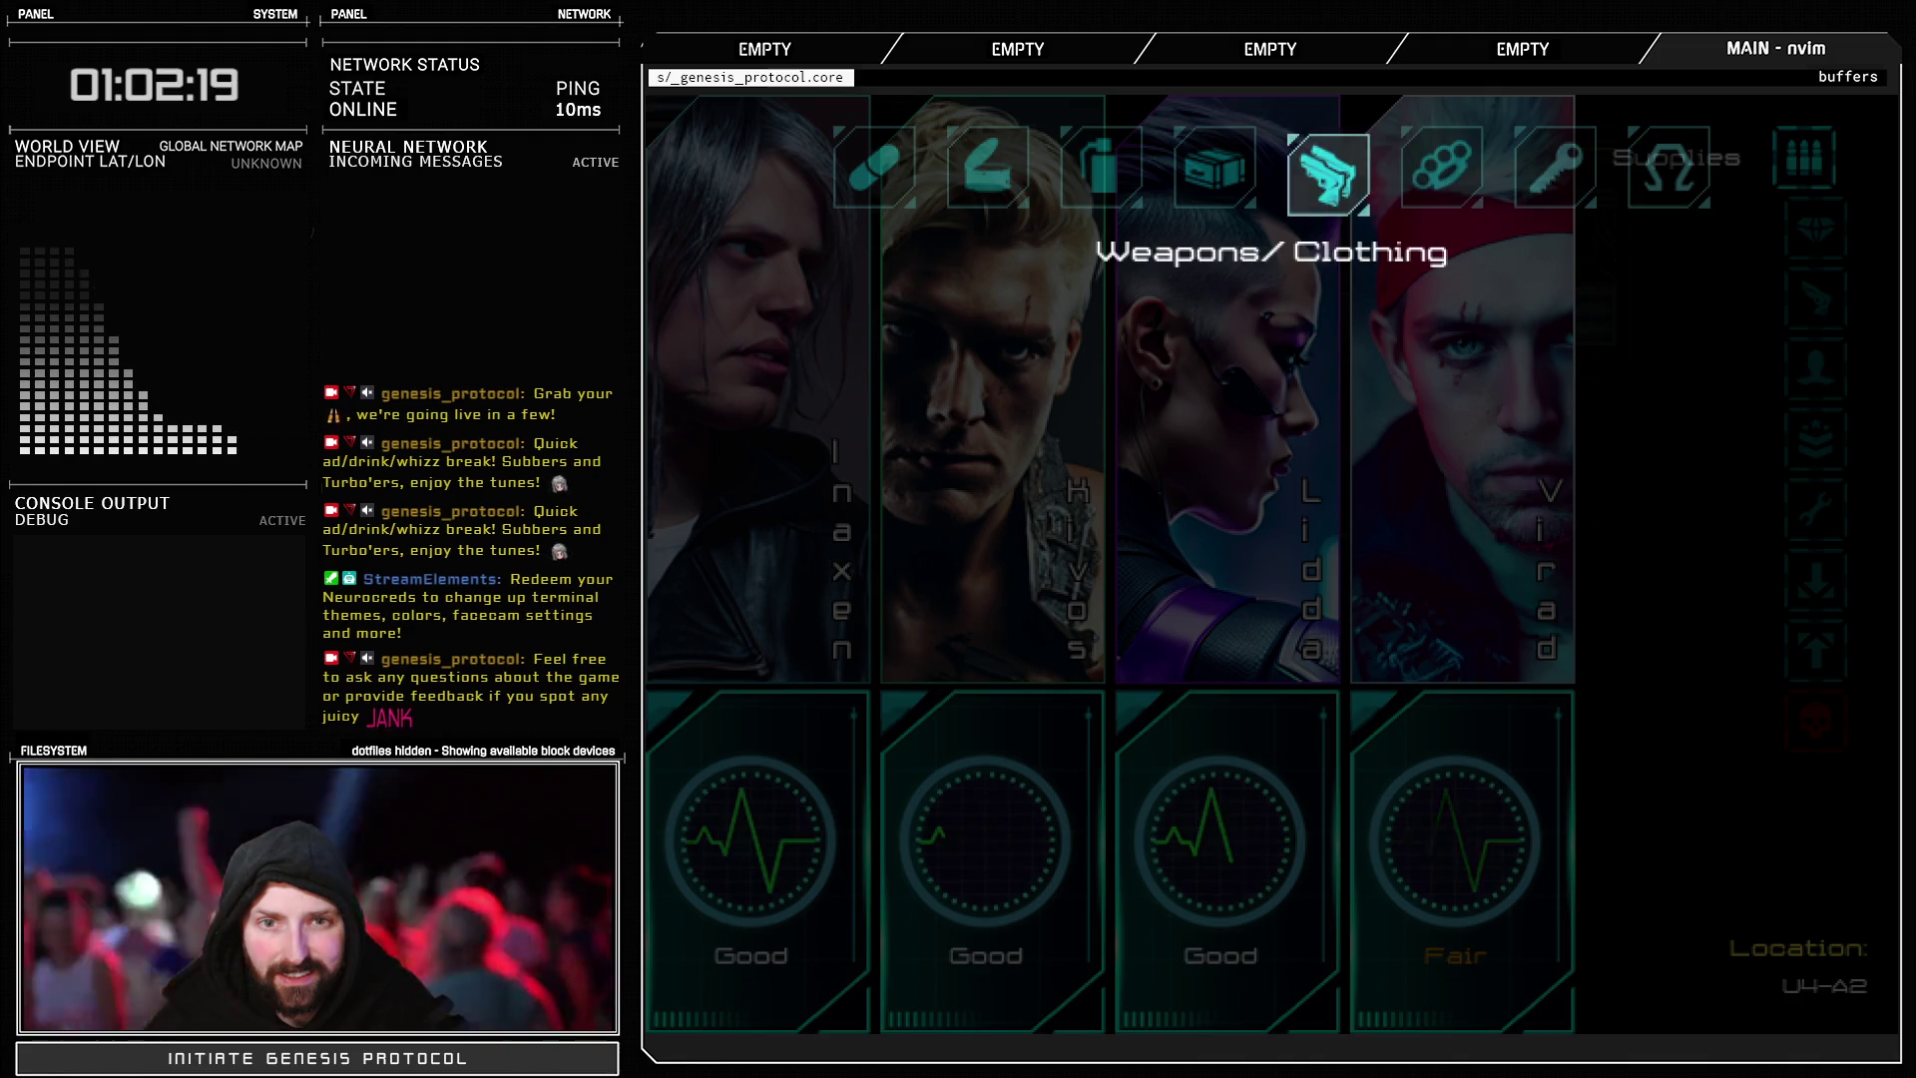
pyautogui.press('Return')
pyautogui.press('Right')
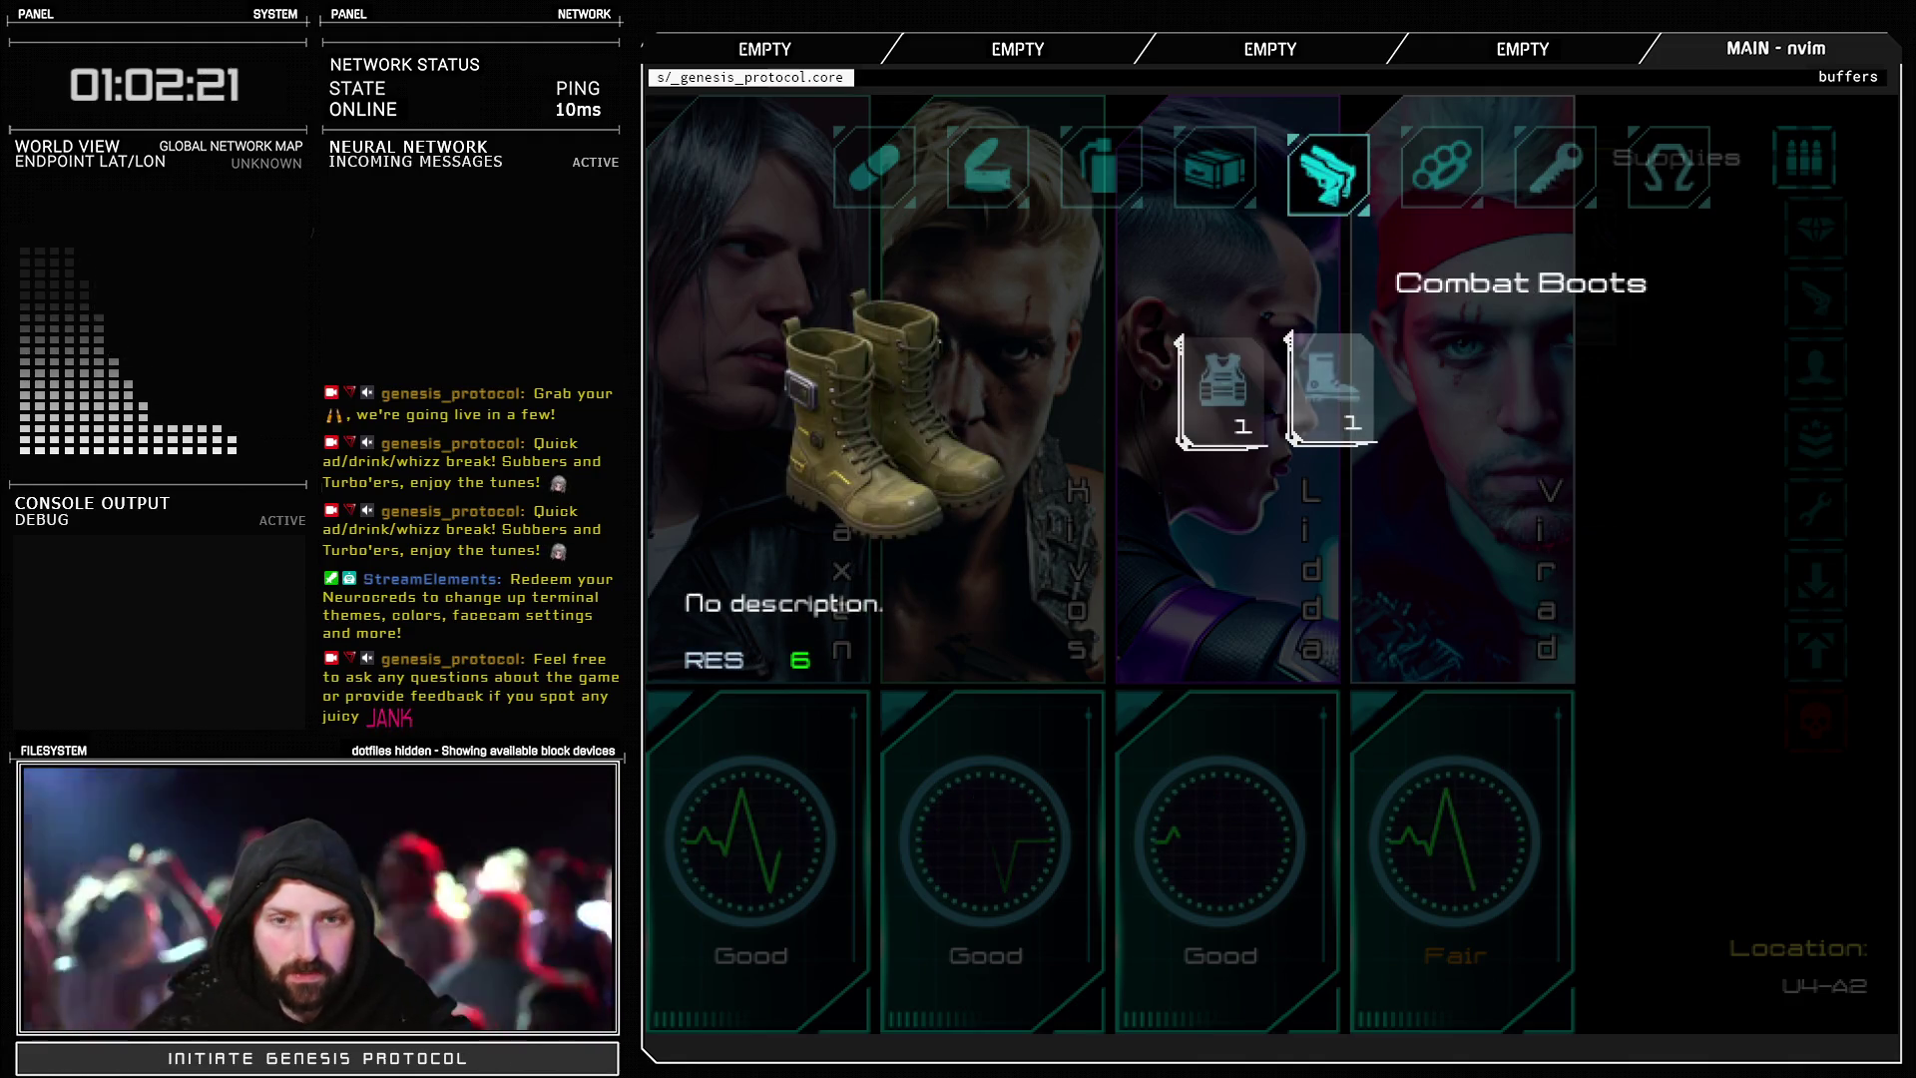
pyautogui.press('Left')
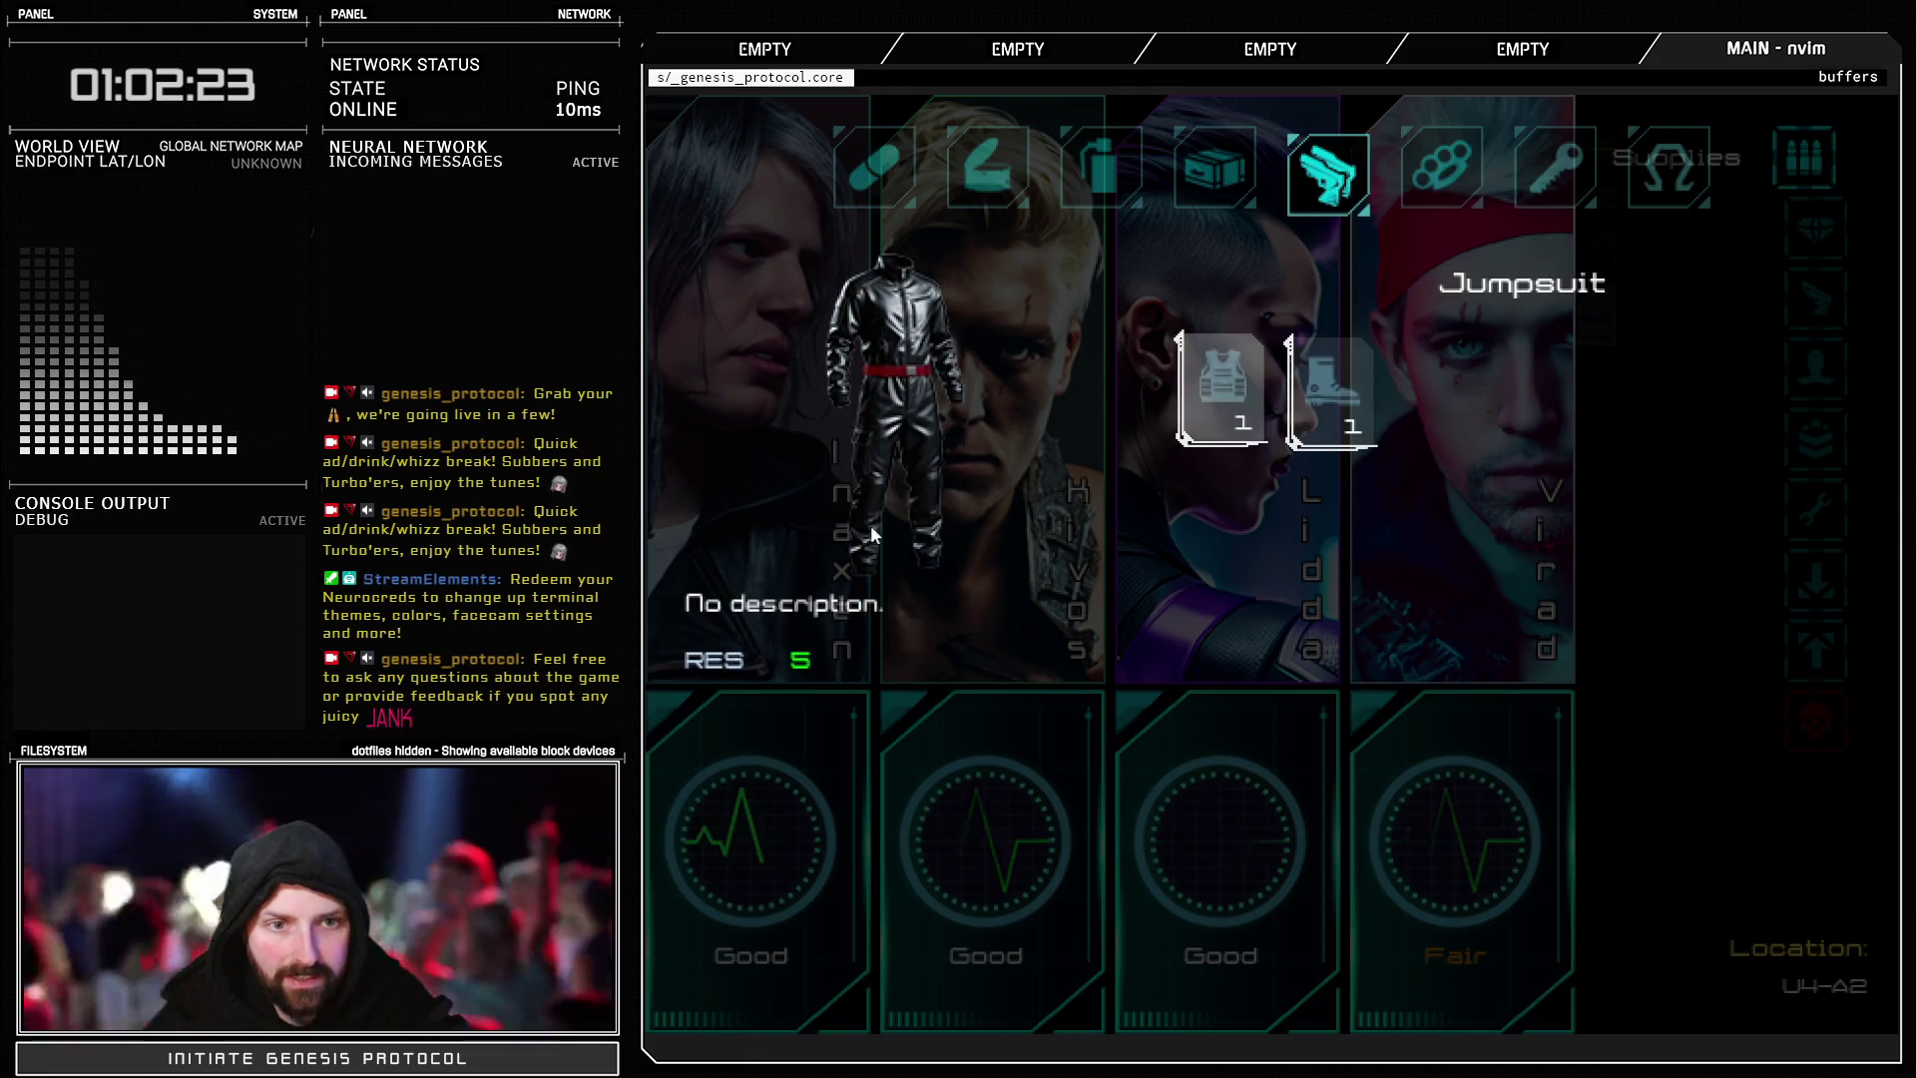
pyautogui.press('Right')
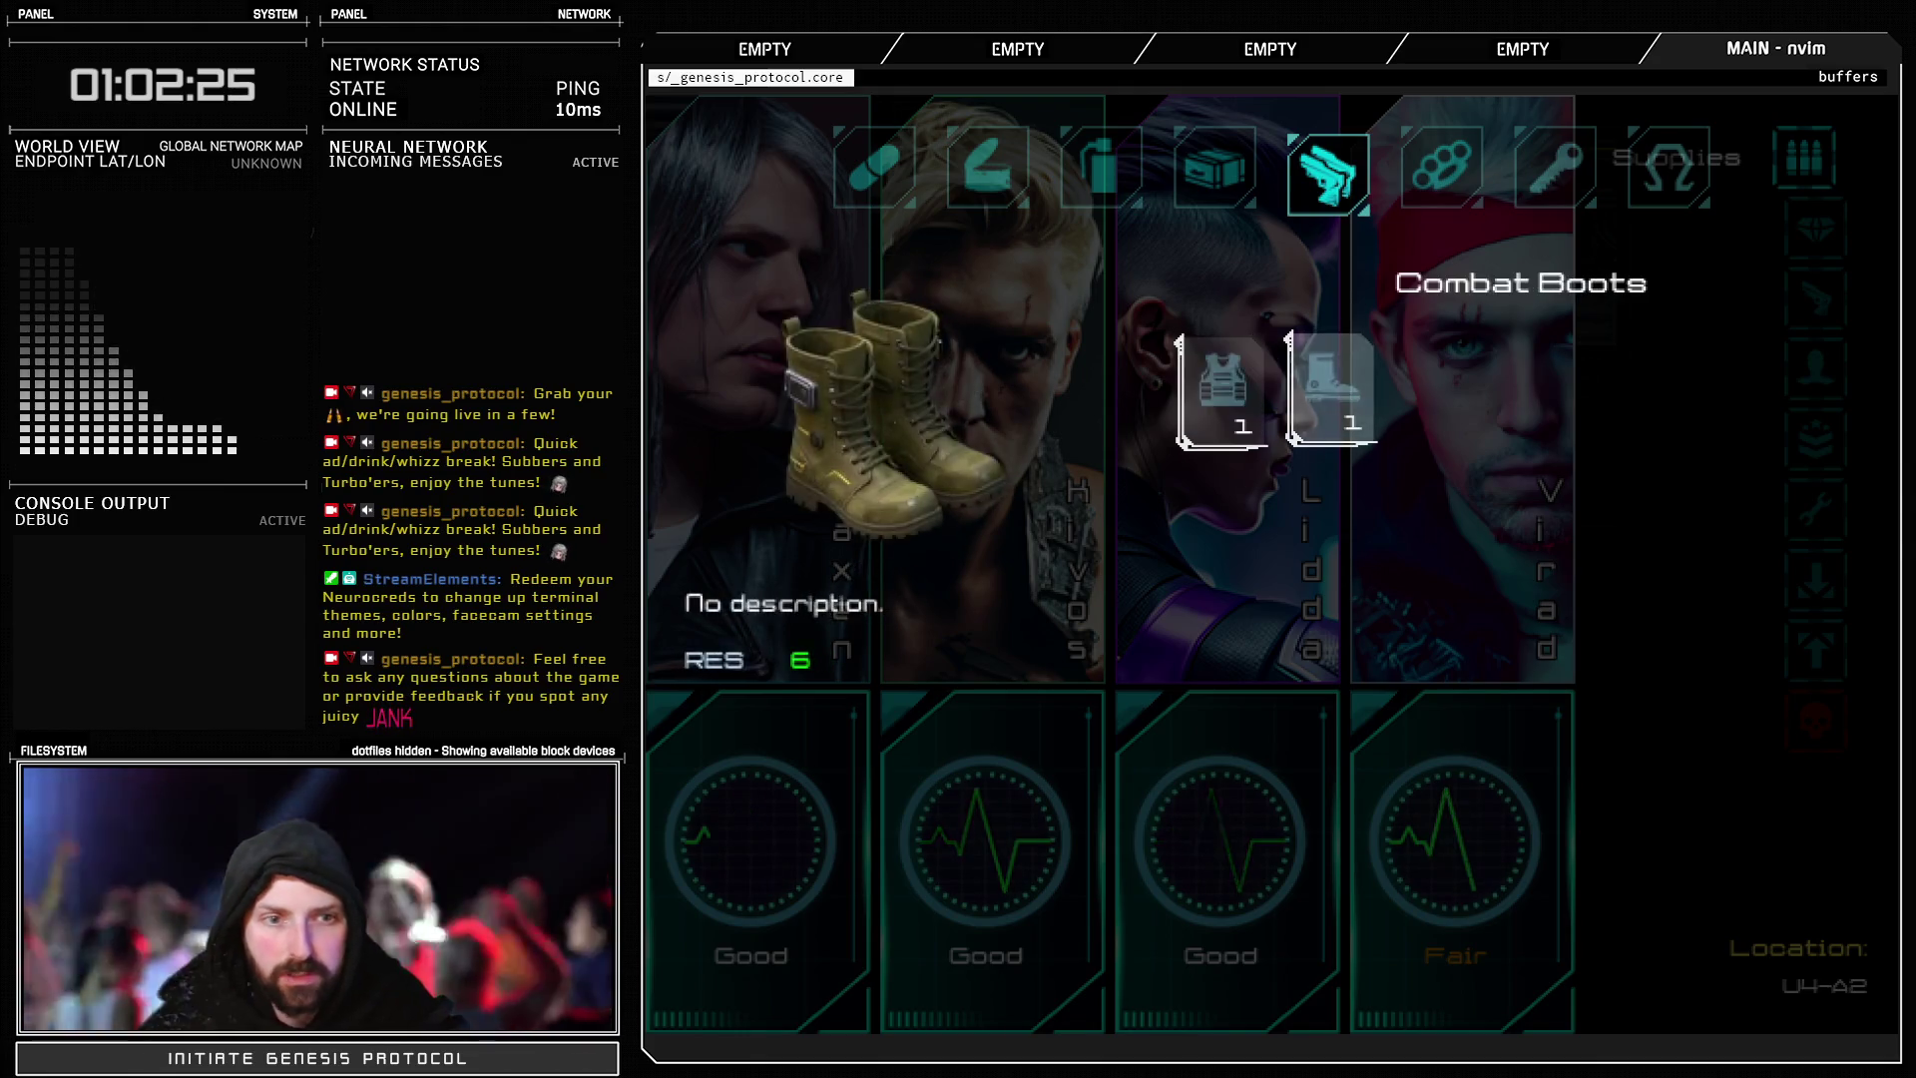
pyautogui.press('Escape')
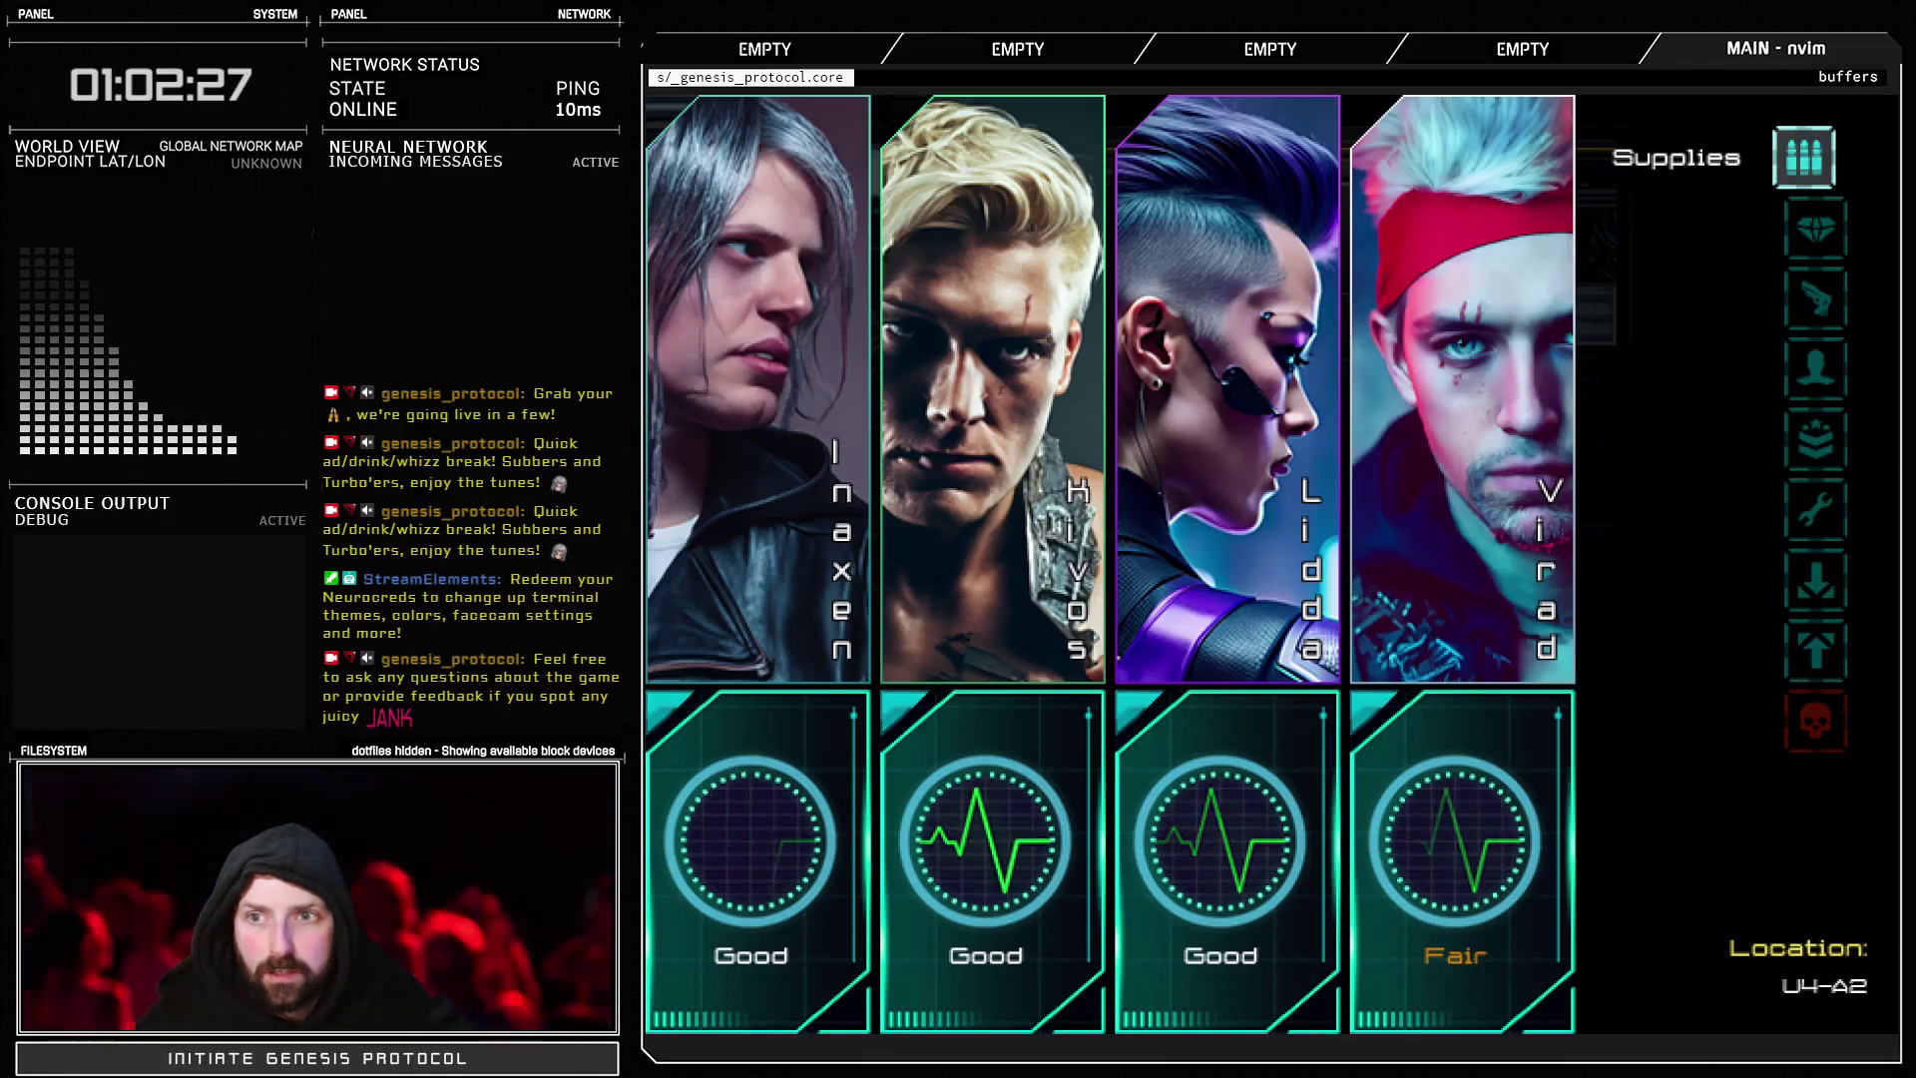
# - Open a character's equipment screen and view the equipped weapon's details
pyautogui.press('Down')
pyautogui.press('Down')
pyautogui.press('Return')
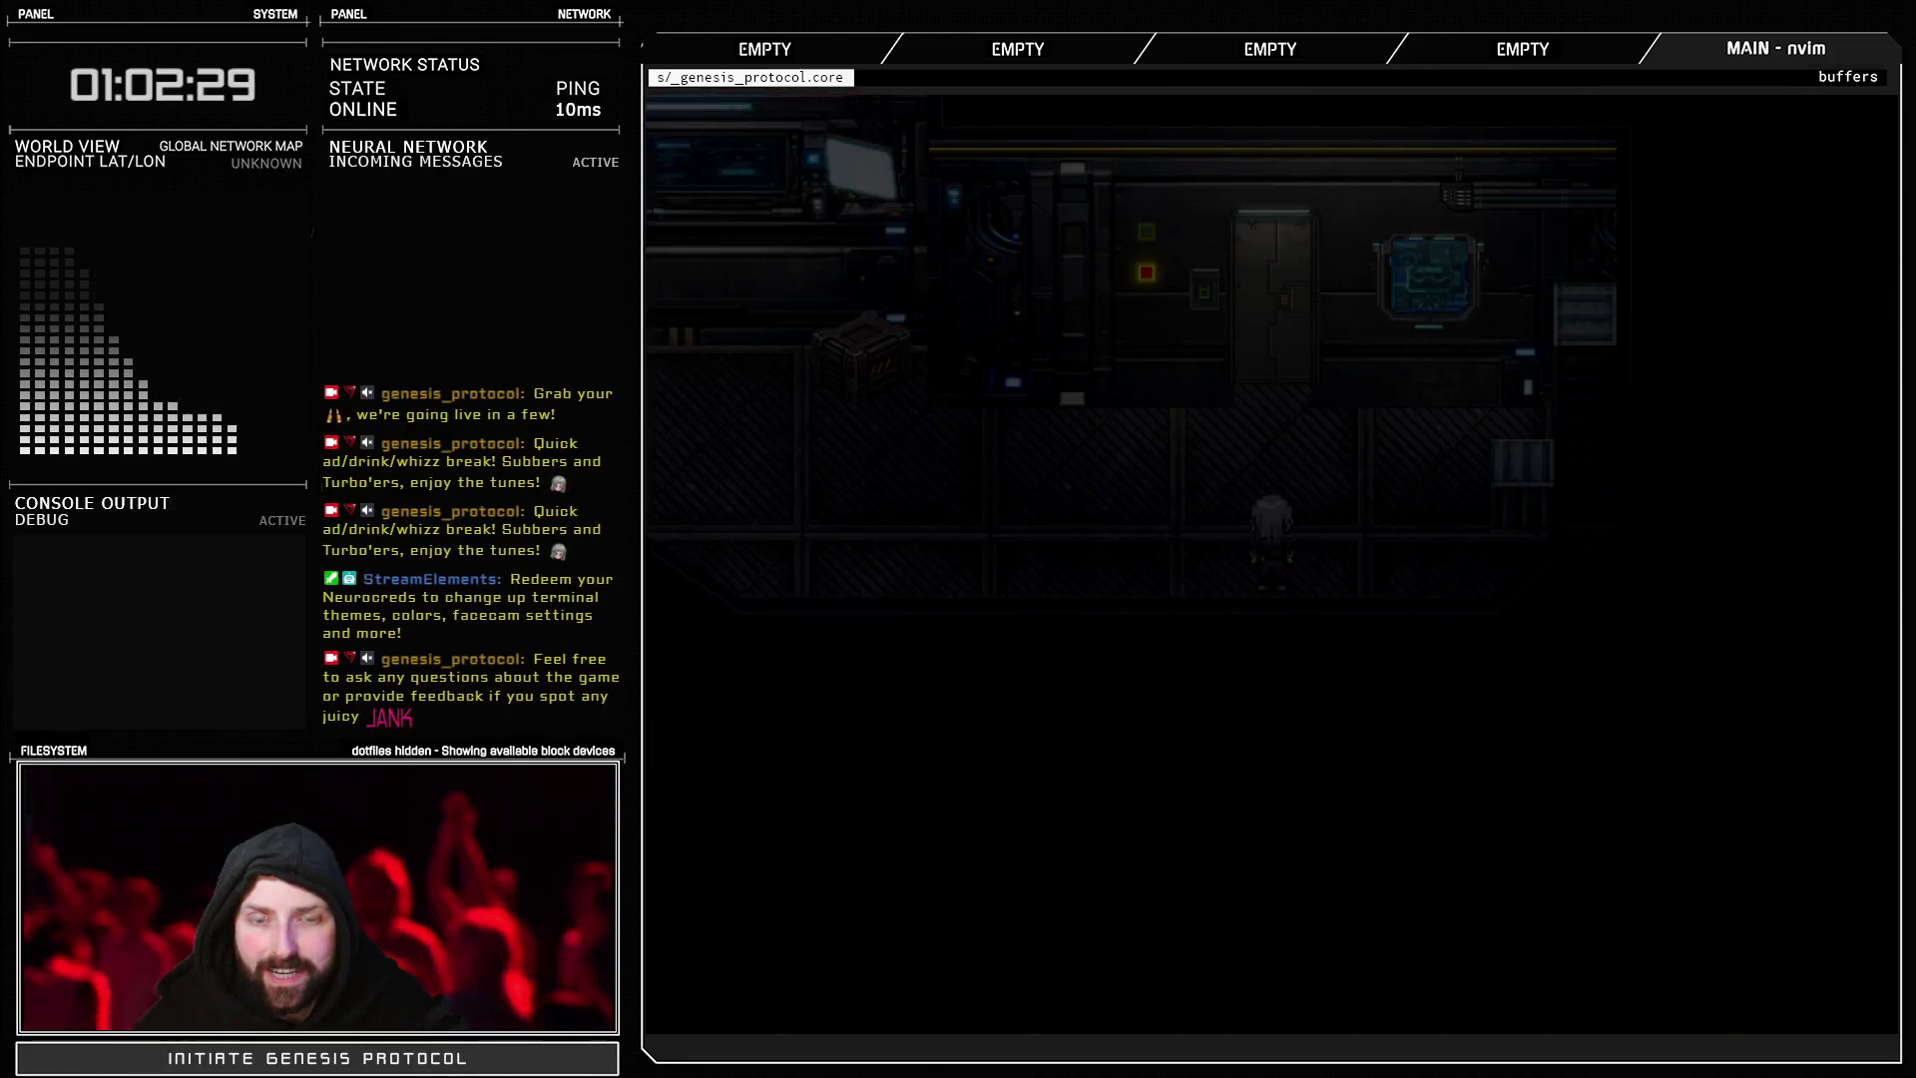
pyautogui.press('Return')
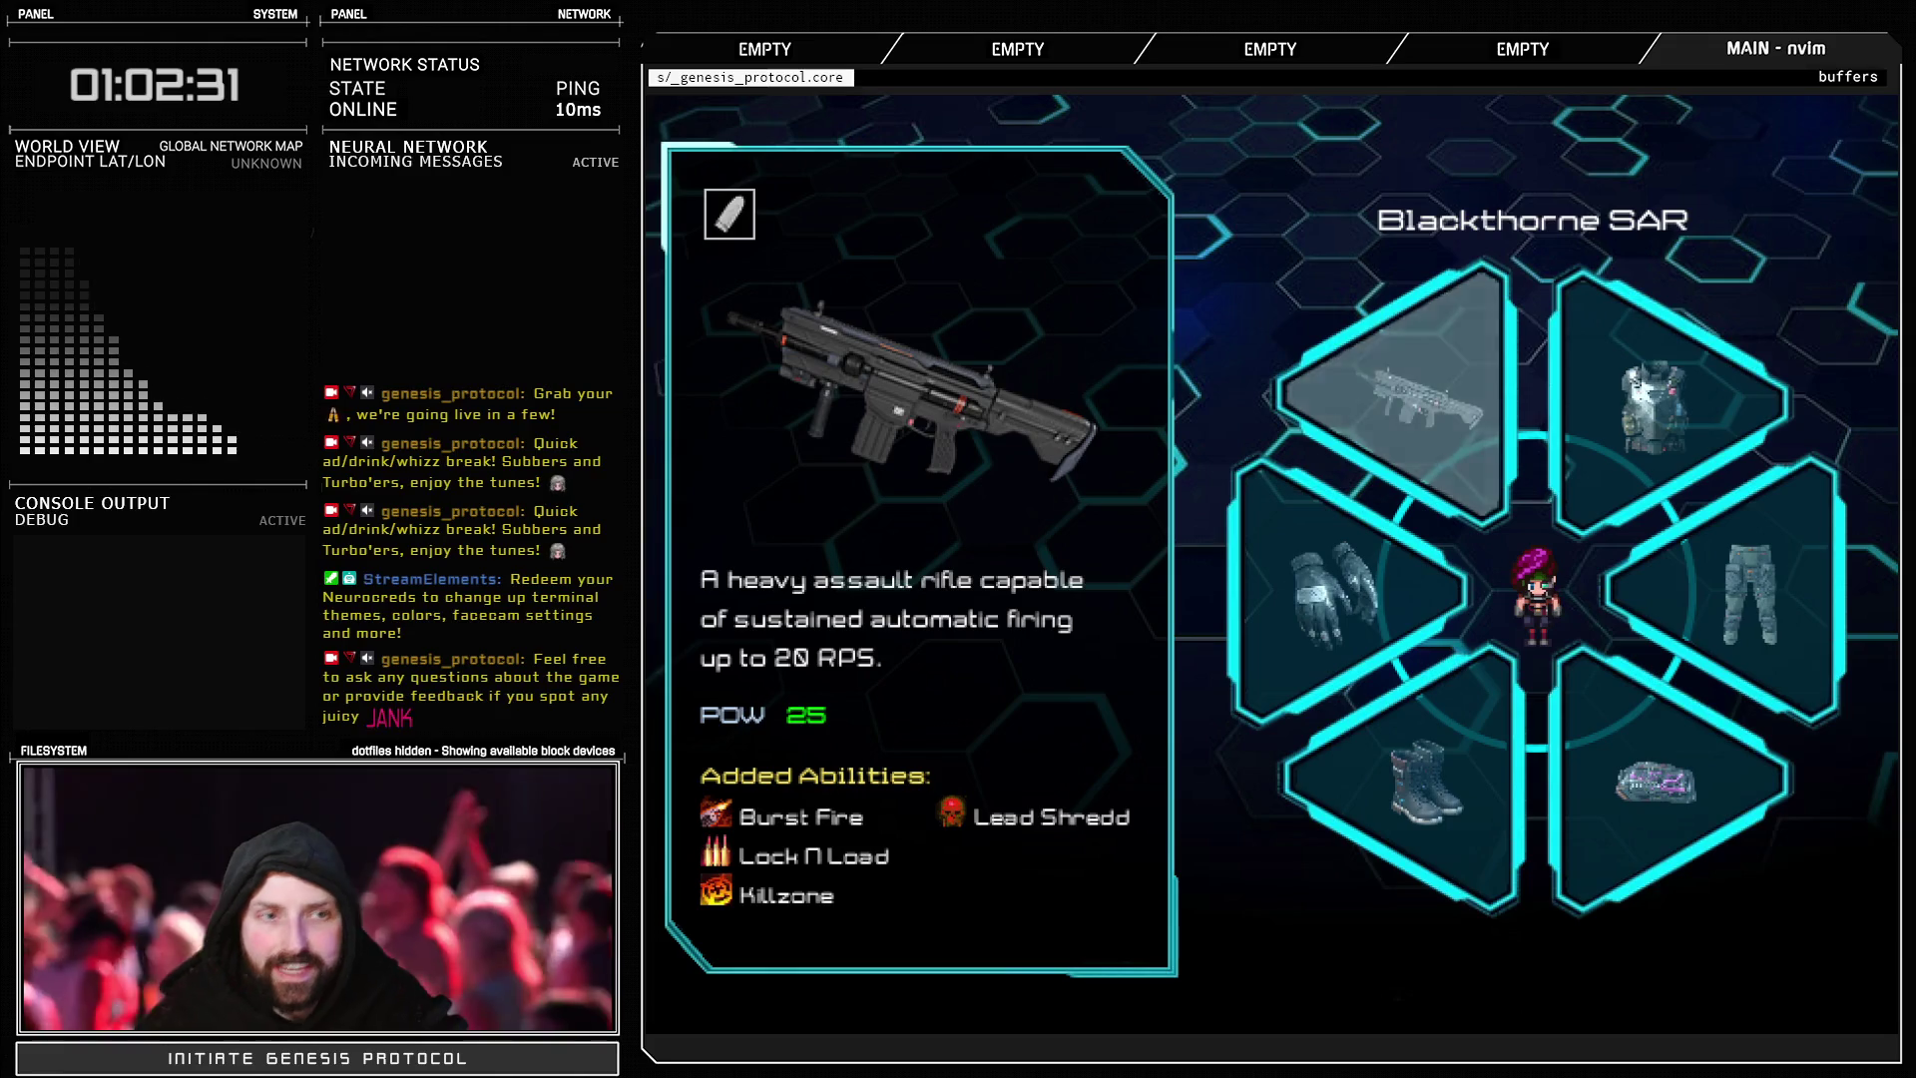
# - Inspect the equipped gloves, boots and other gear, ending on the Blackthorne SAR
pyautogui.click(1300, 632)
pyautogui.press('Down')
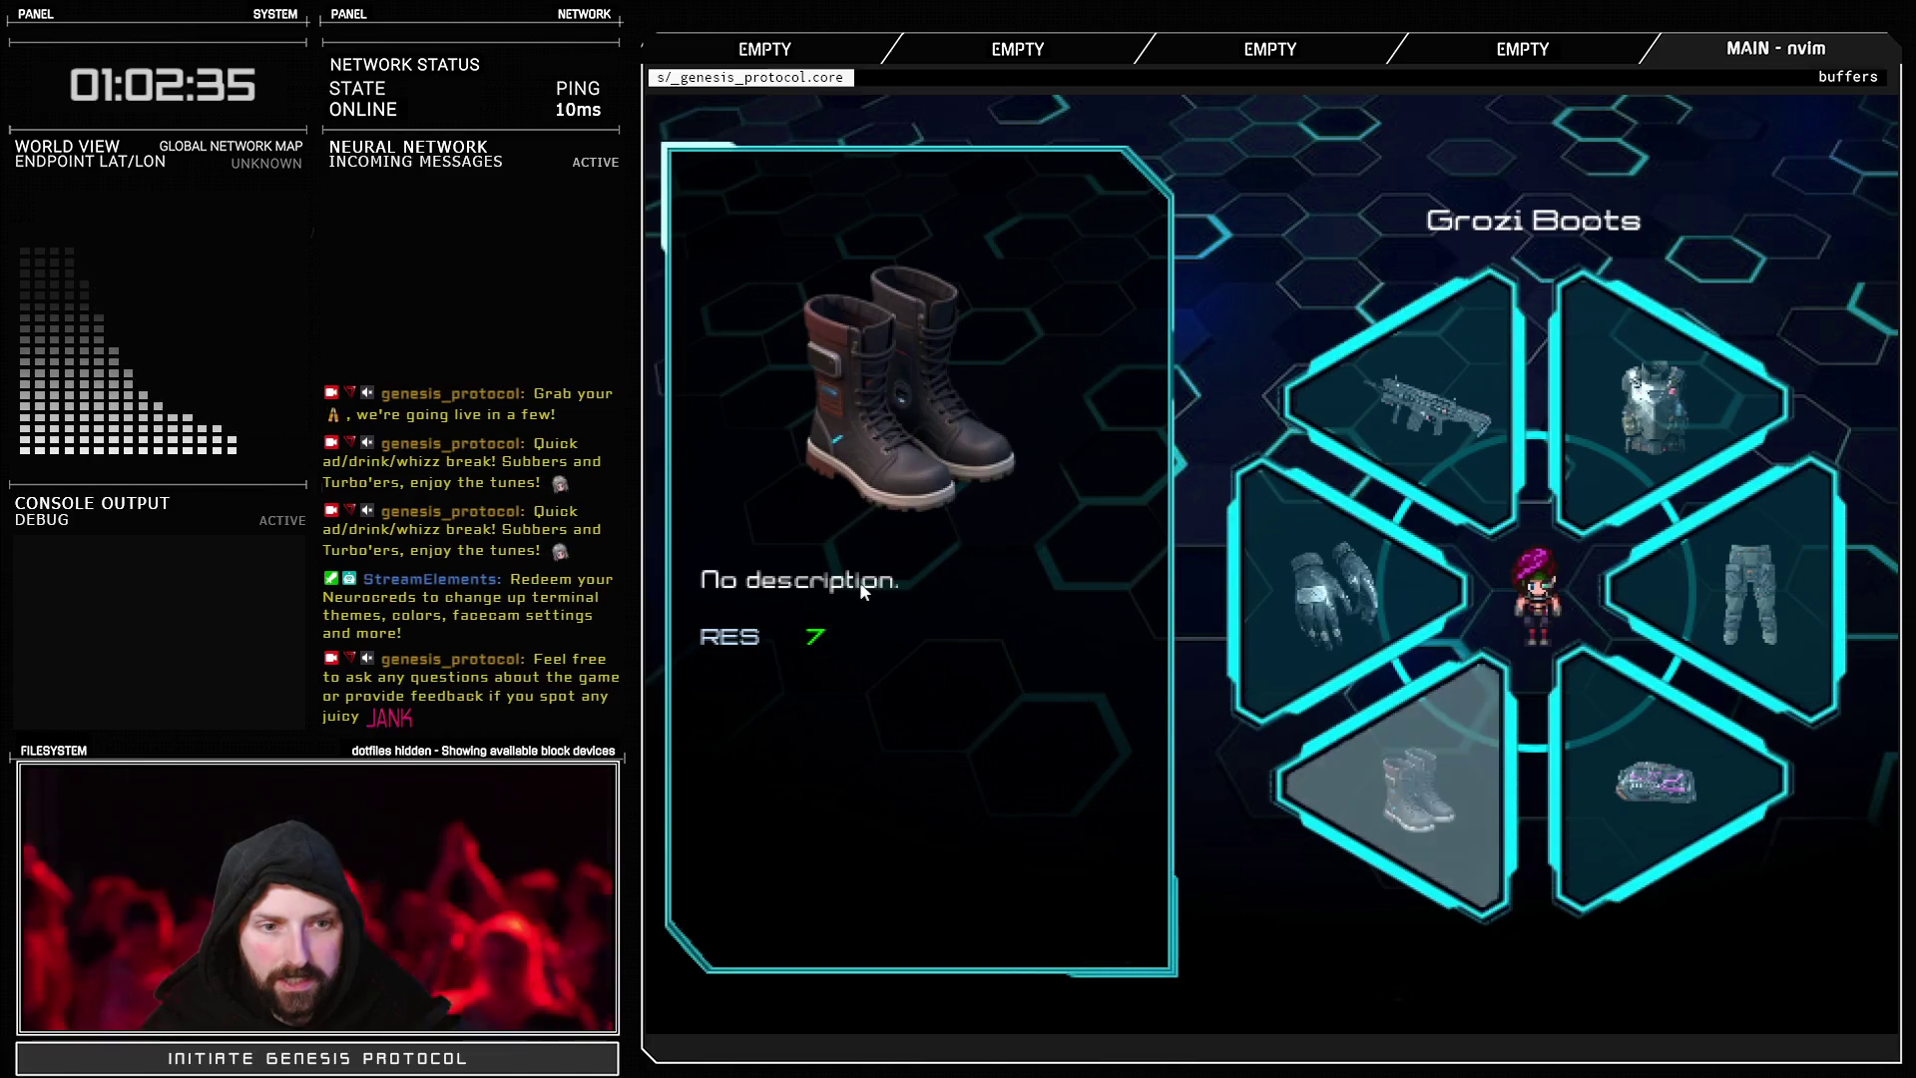
pyautogui.press('Right')
pyautogui.press('Up')
pyautogui.press('Up')
pyautogui.press('Left')
pyautogui.press('Down')
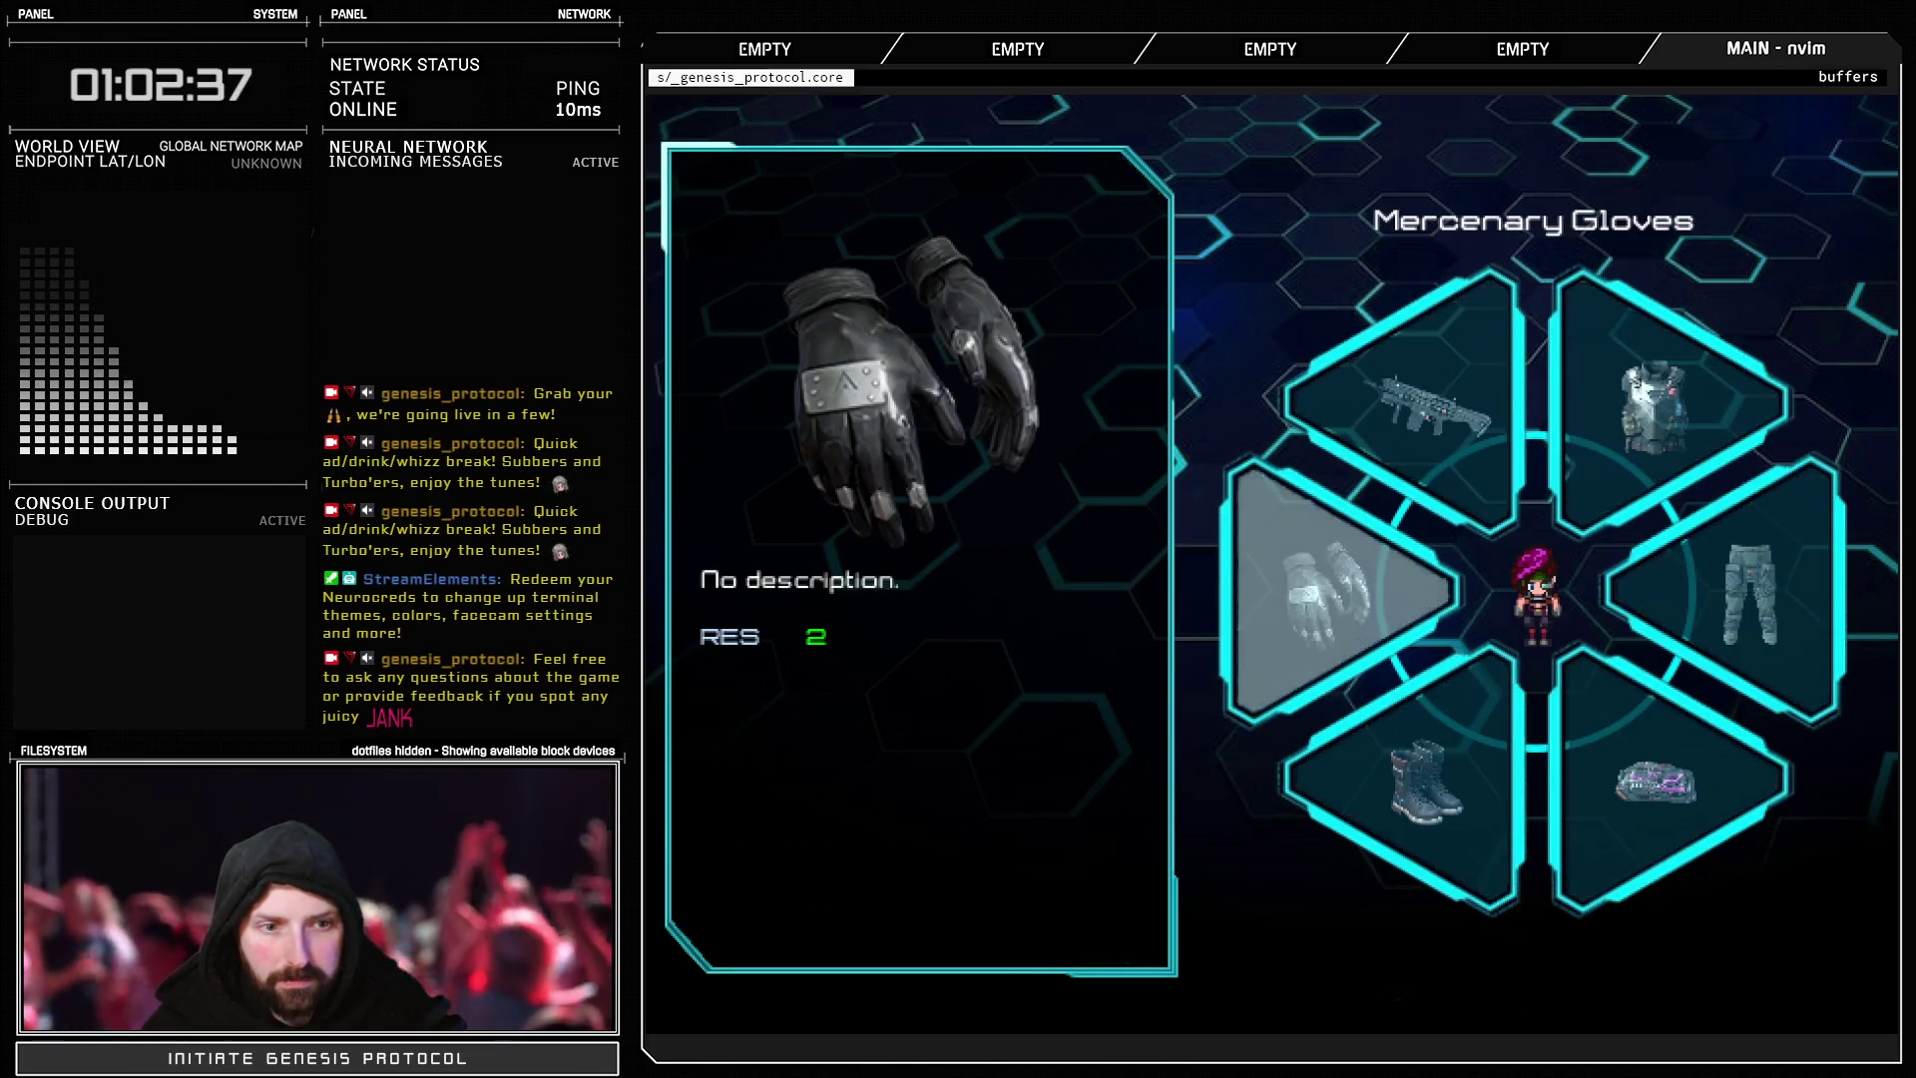
pyautogui.press('Down')
pyautogui.press('Right')
pyautogui.press('Up')
pyautogui.press('Up')
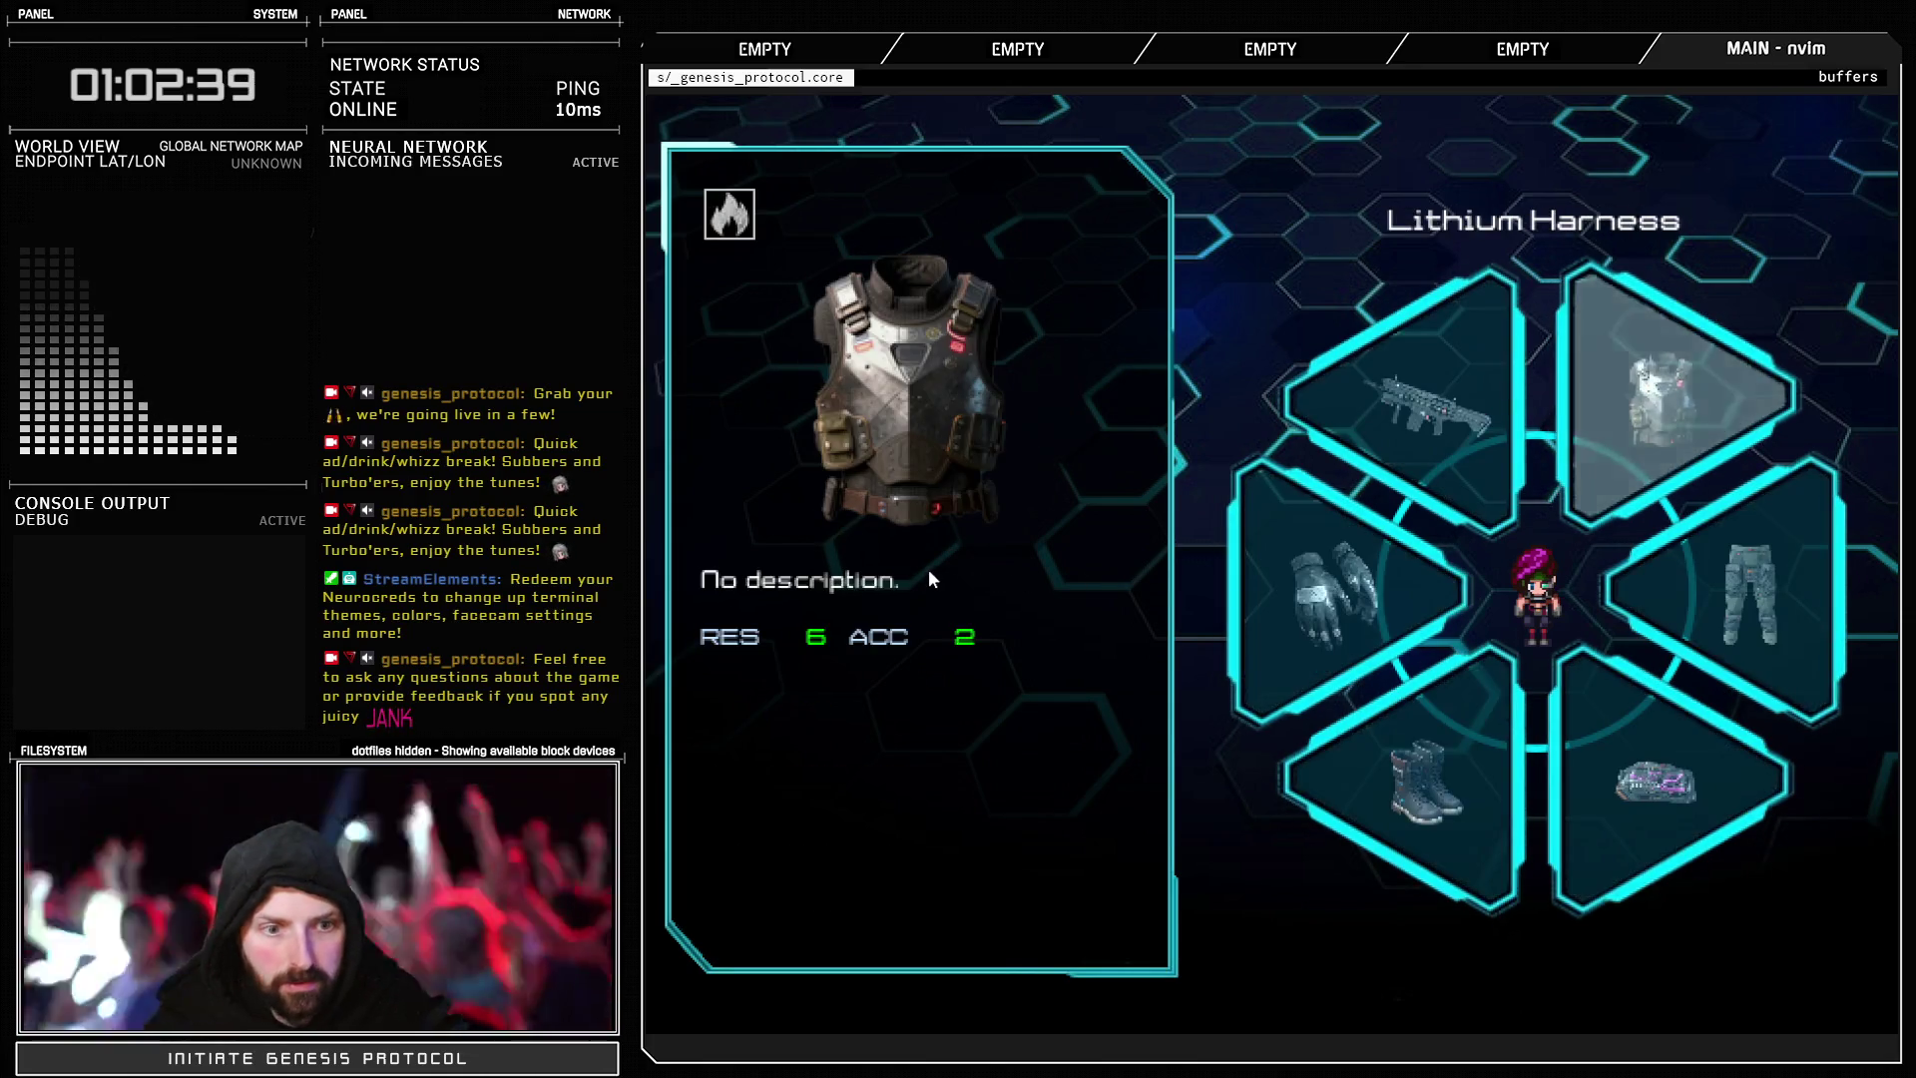
pyautogui.press('Left')
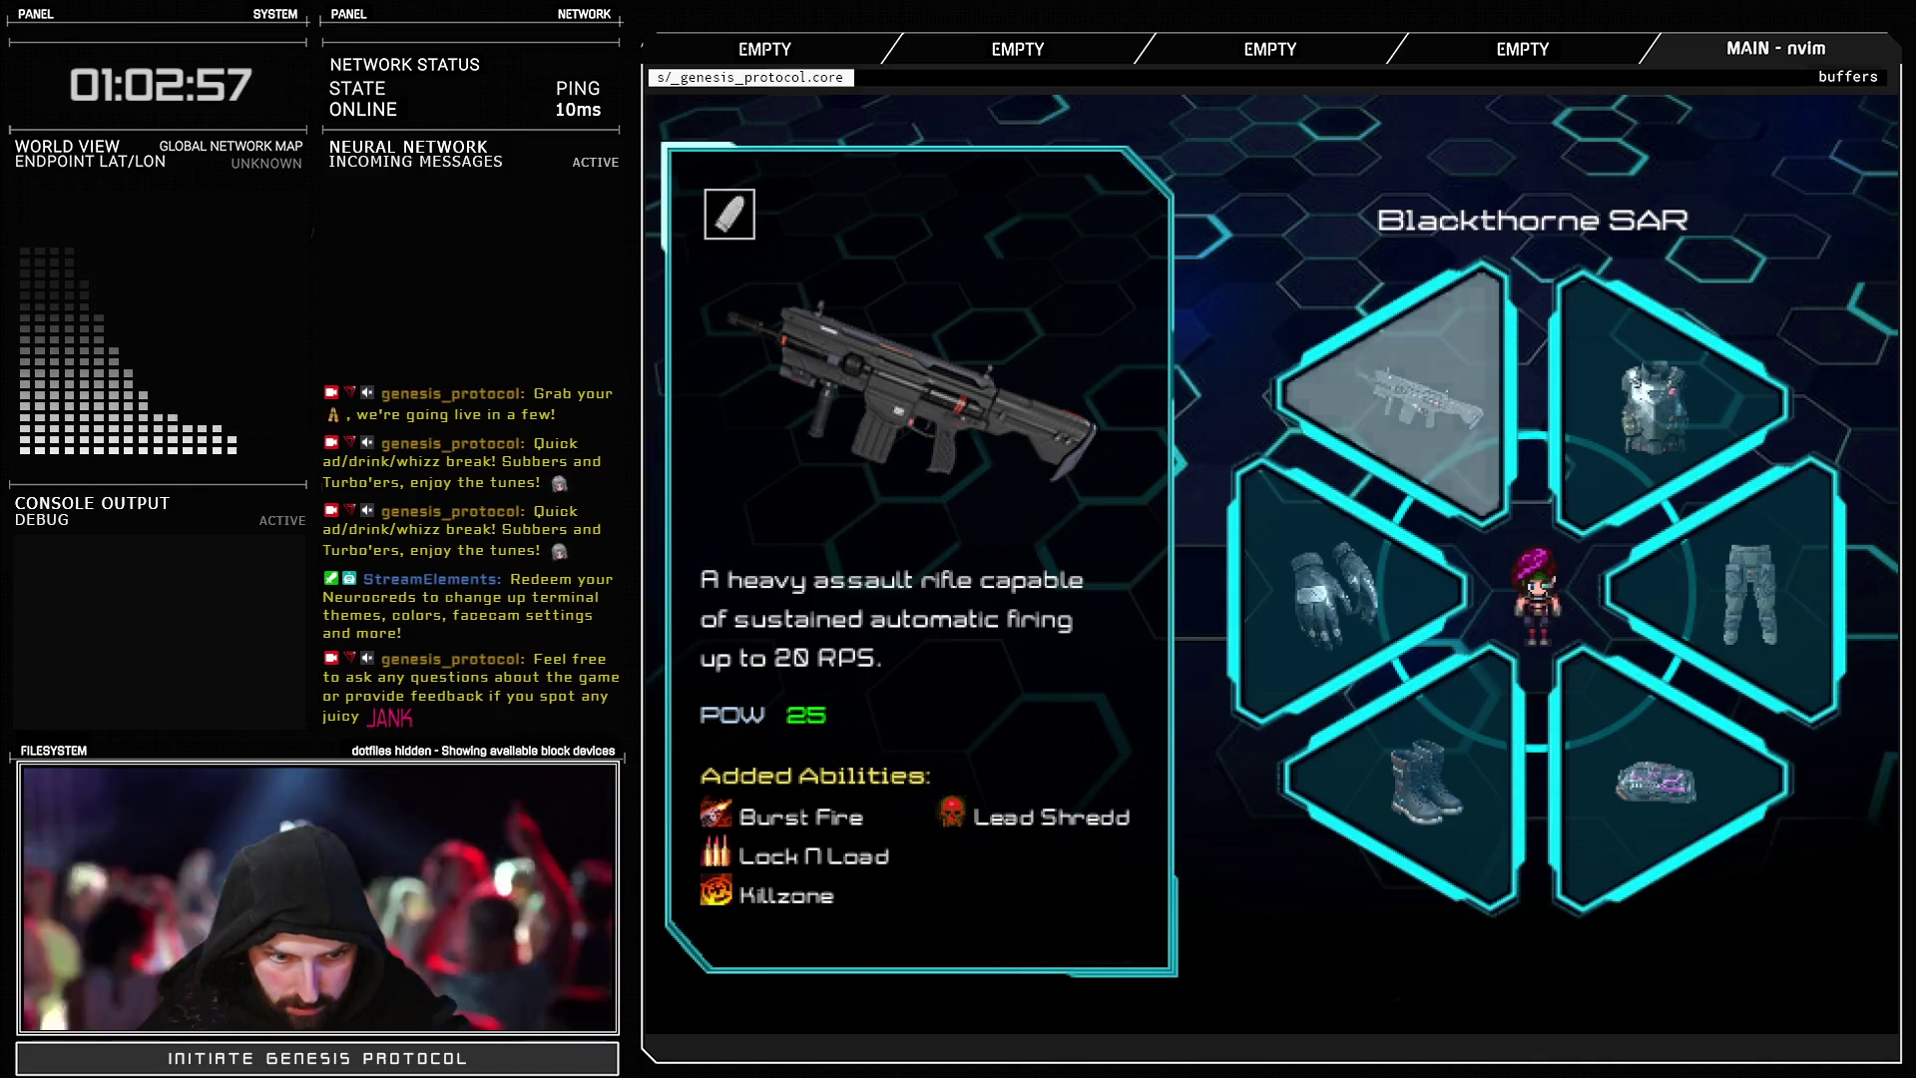
# - Back out of the equipment screen and exit the game through Quit
pyautogui.press('Return')
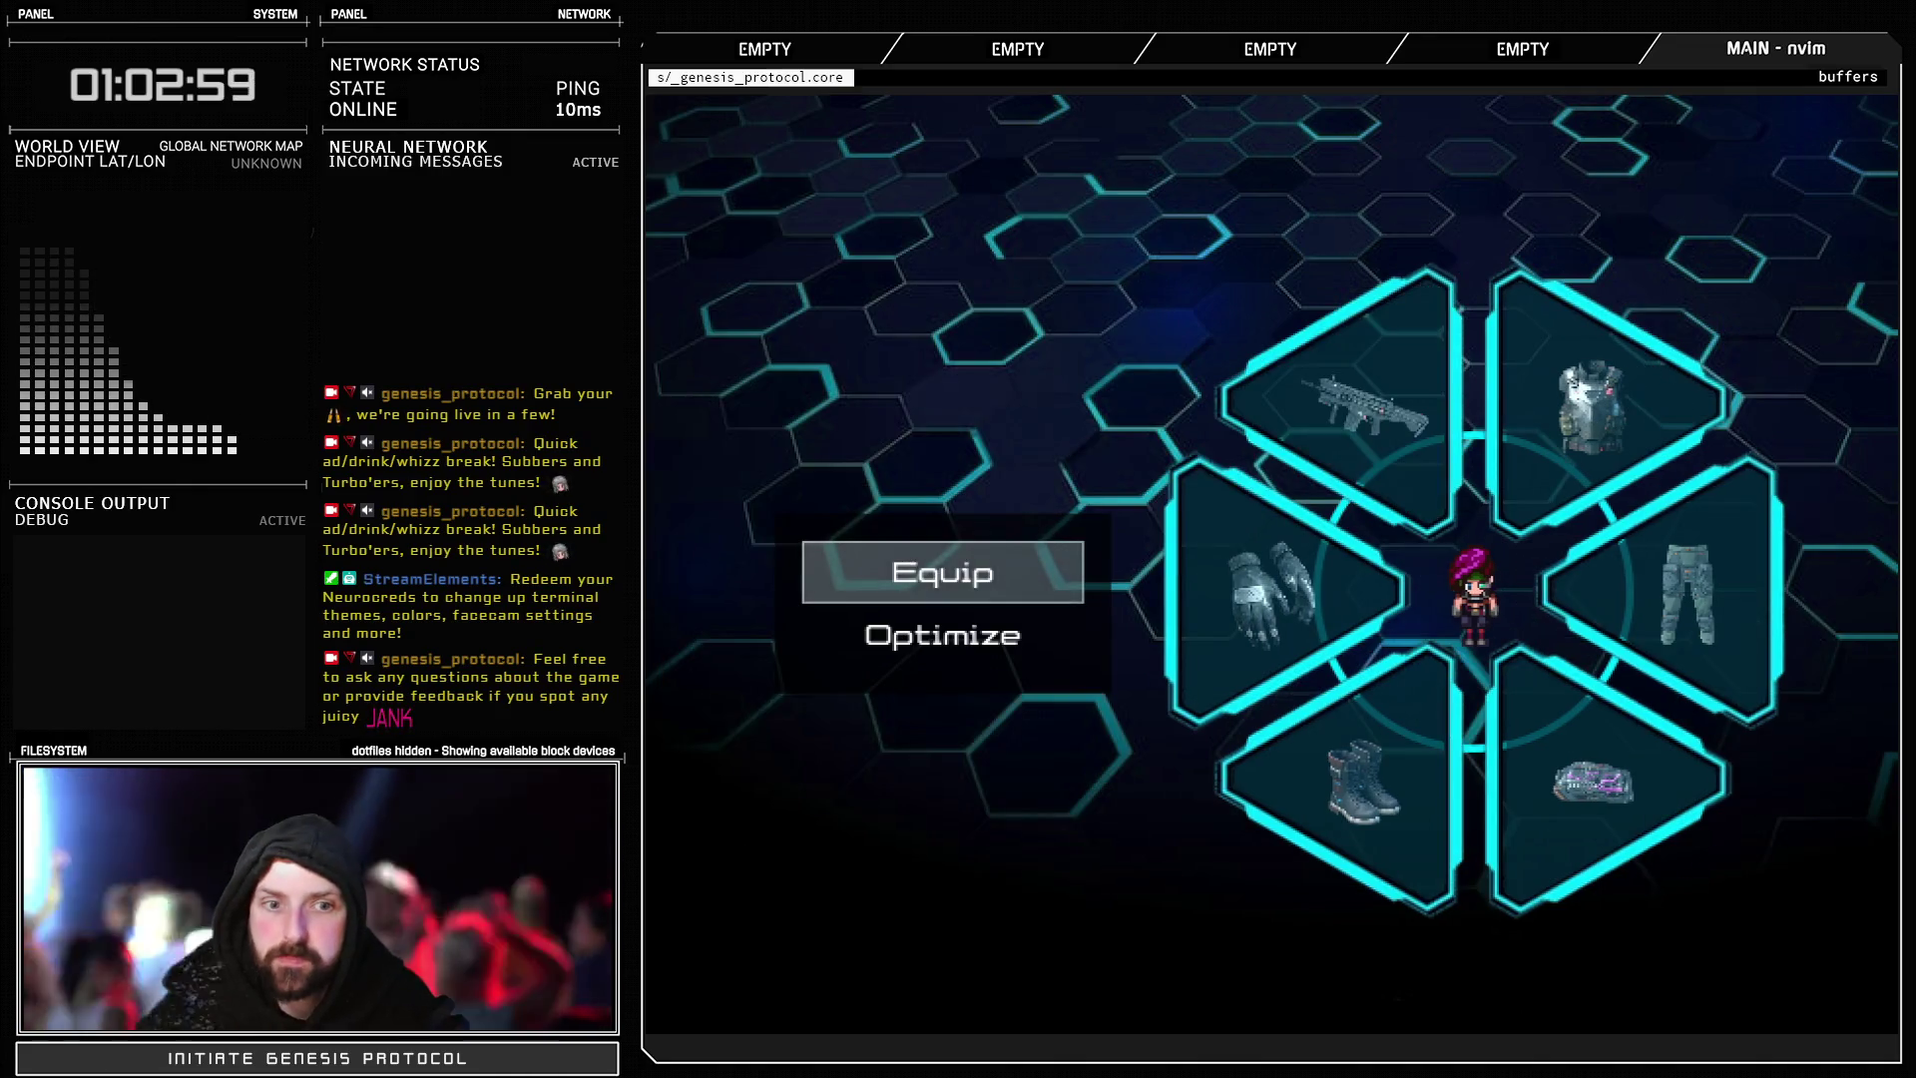
pyautogui.press('Return')
pyautogui.press('Up')
pyautogui.press('Up')
pyautogui.press('Up')
pyautogui.press('Return')
pyautogui.press('Down')
pyautogui.press('Down')
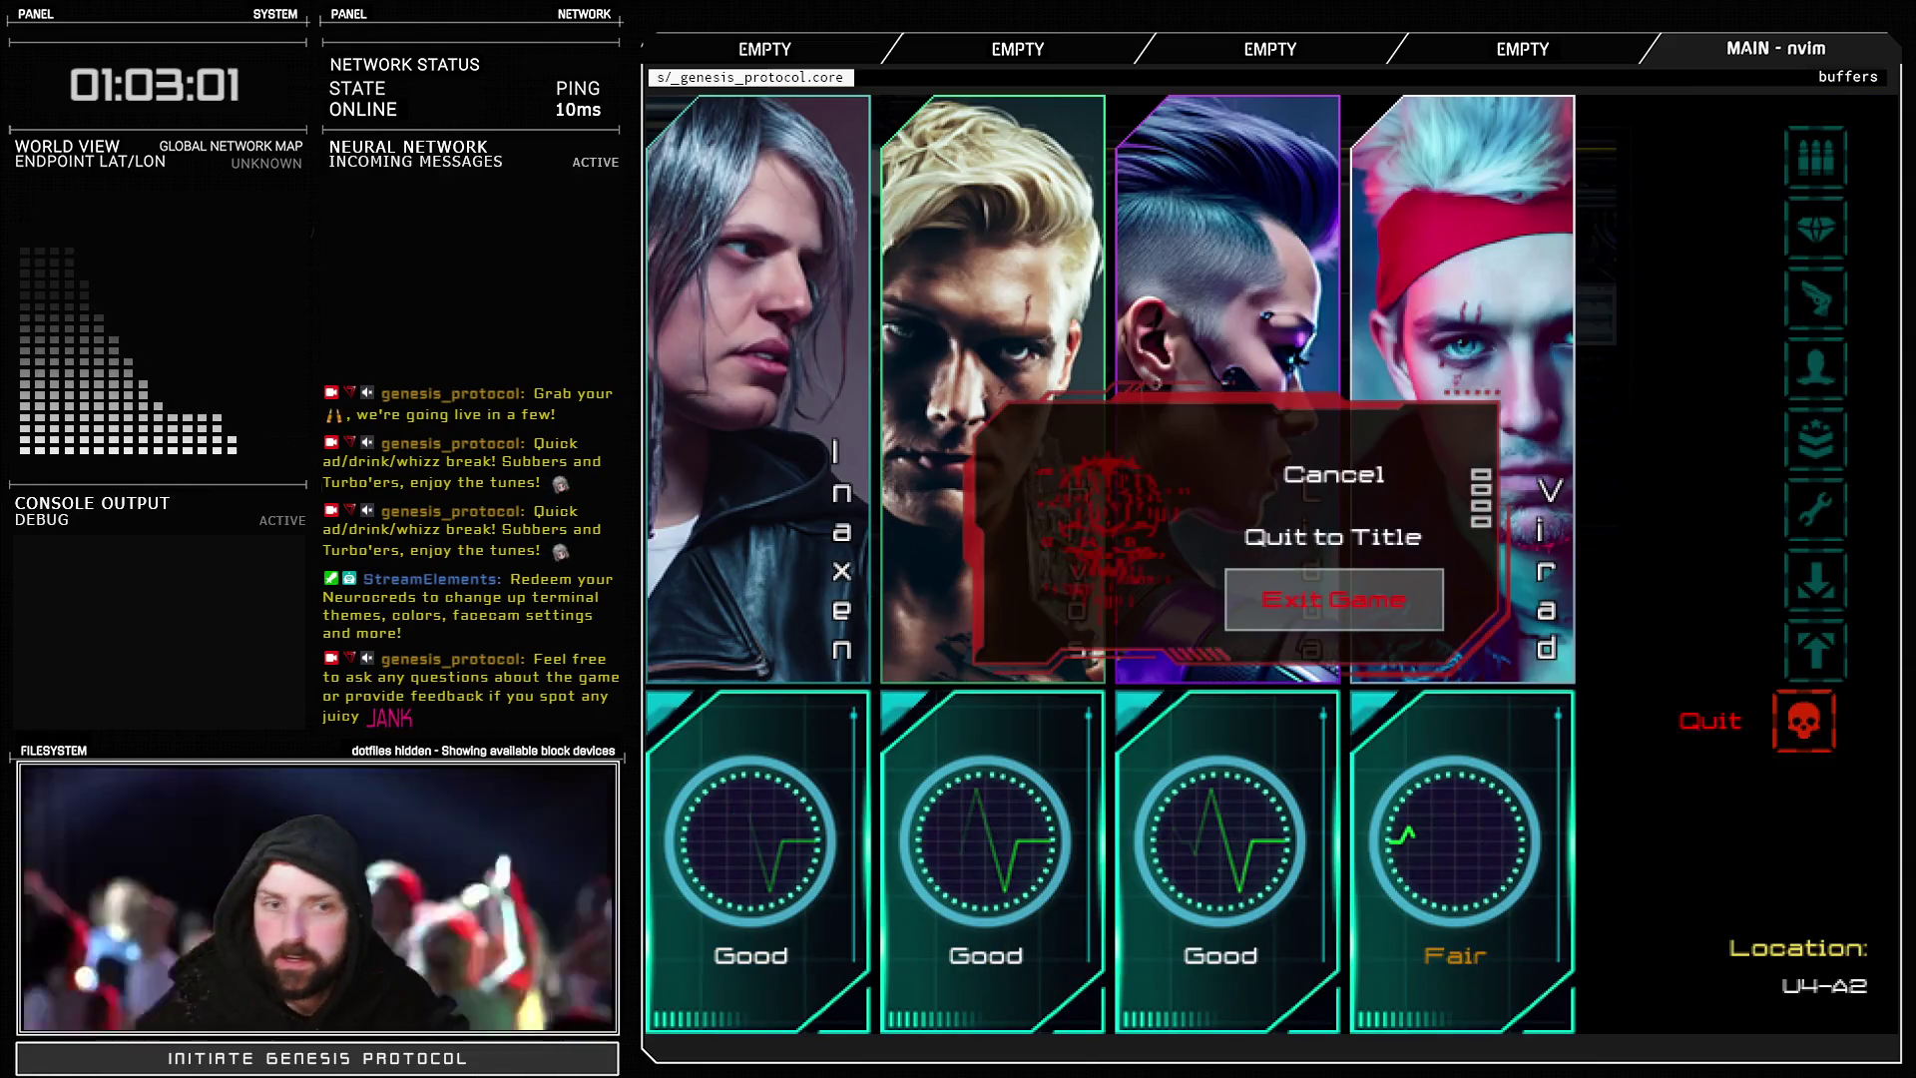
pyautogui.press('Return')
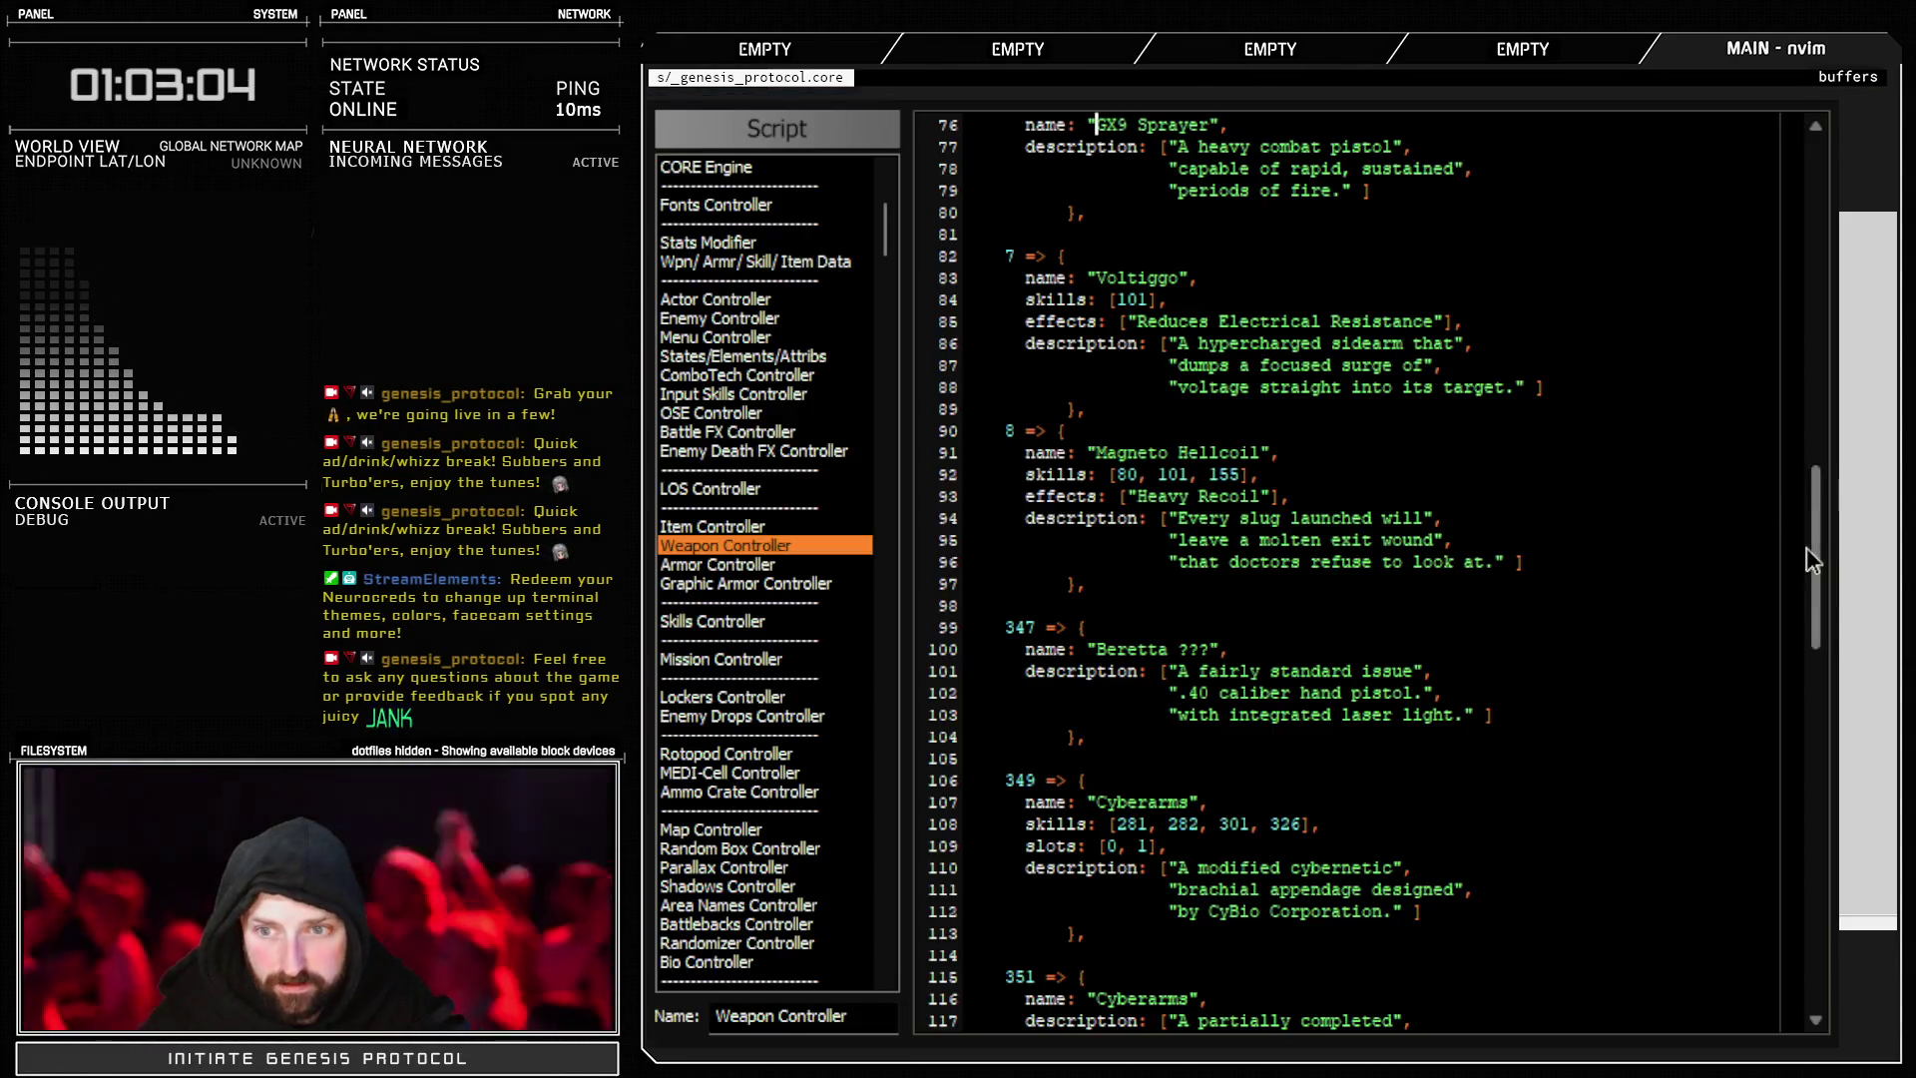
# - Set the Blackthorne SAR skills to 431, 432, 434, 433 and launch a playtest
pyautogui.moveTo(1806, 546); pyautogui.dragTo(1822, 924)
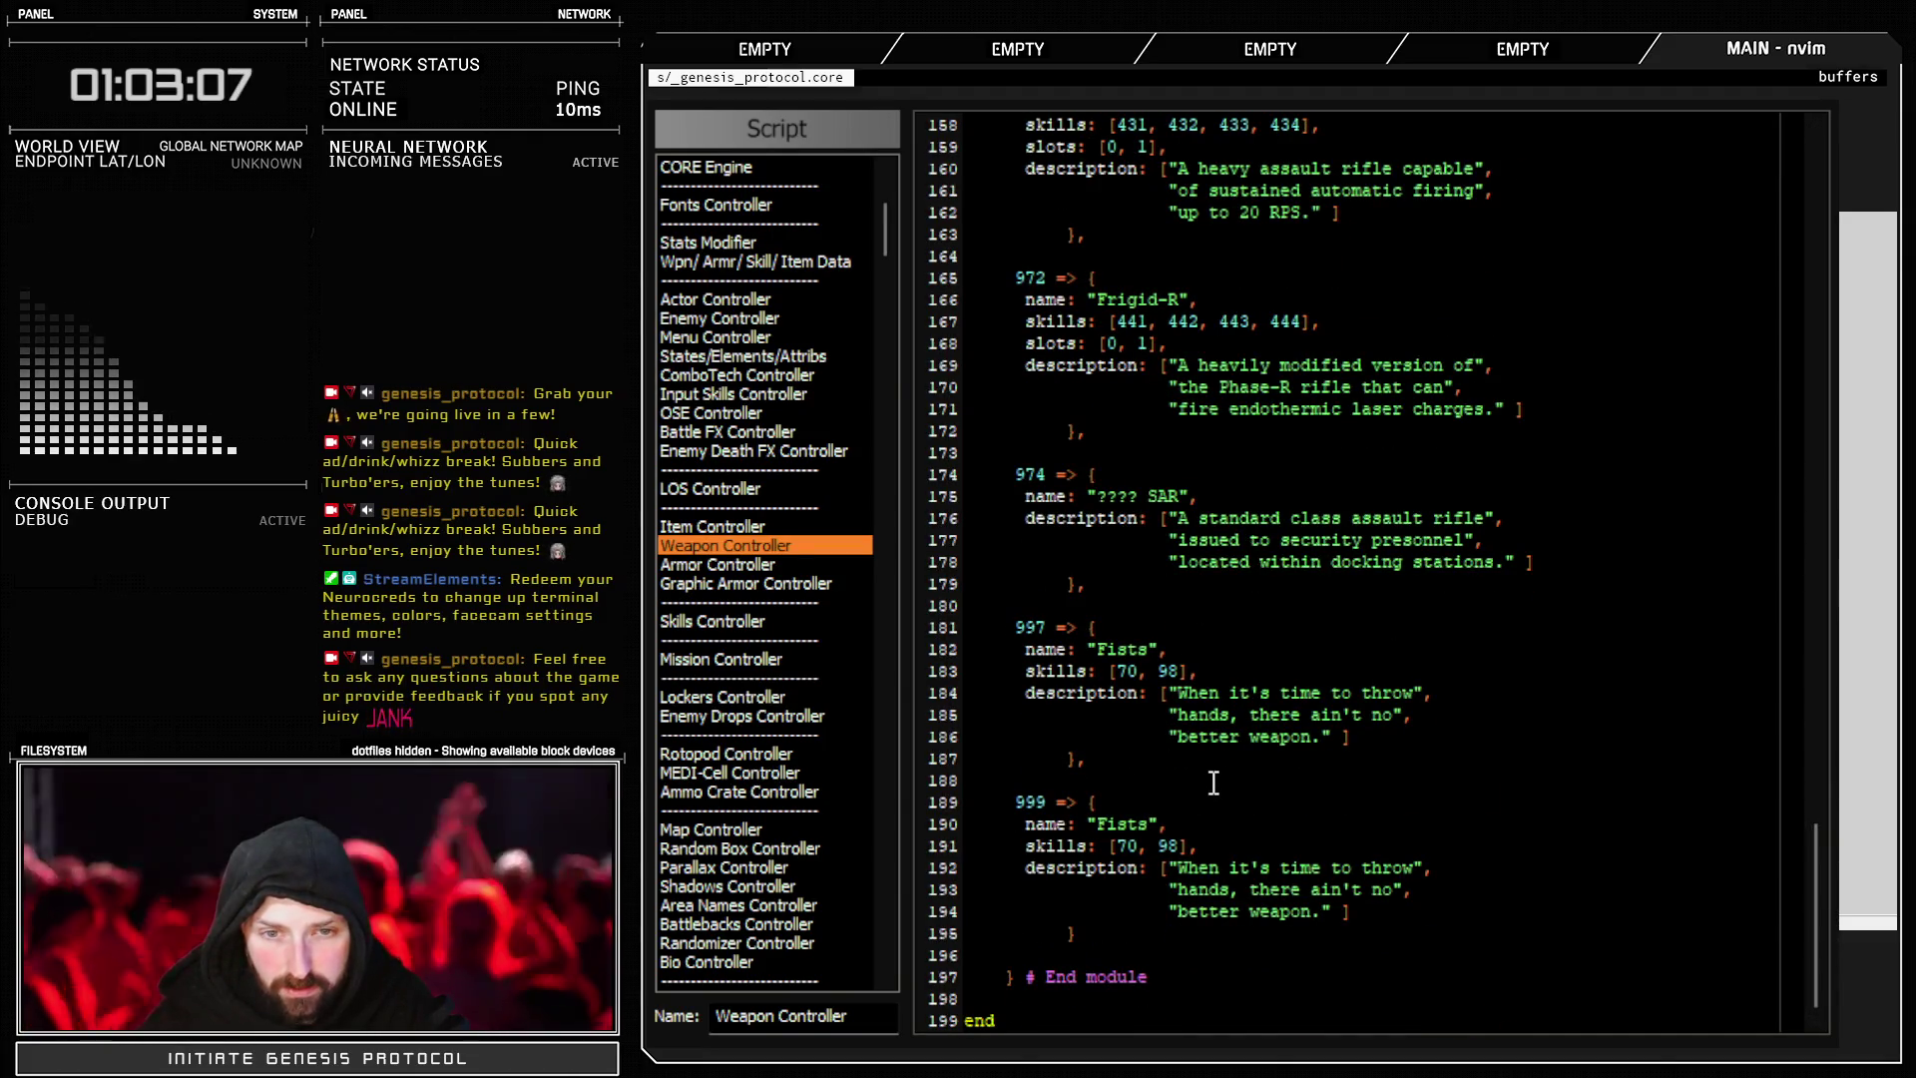
pyautogui.scroll(4, 1213, 782)
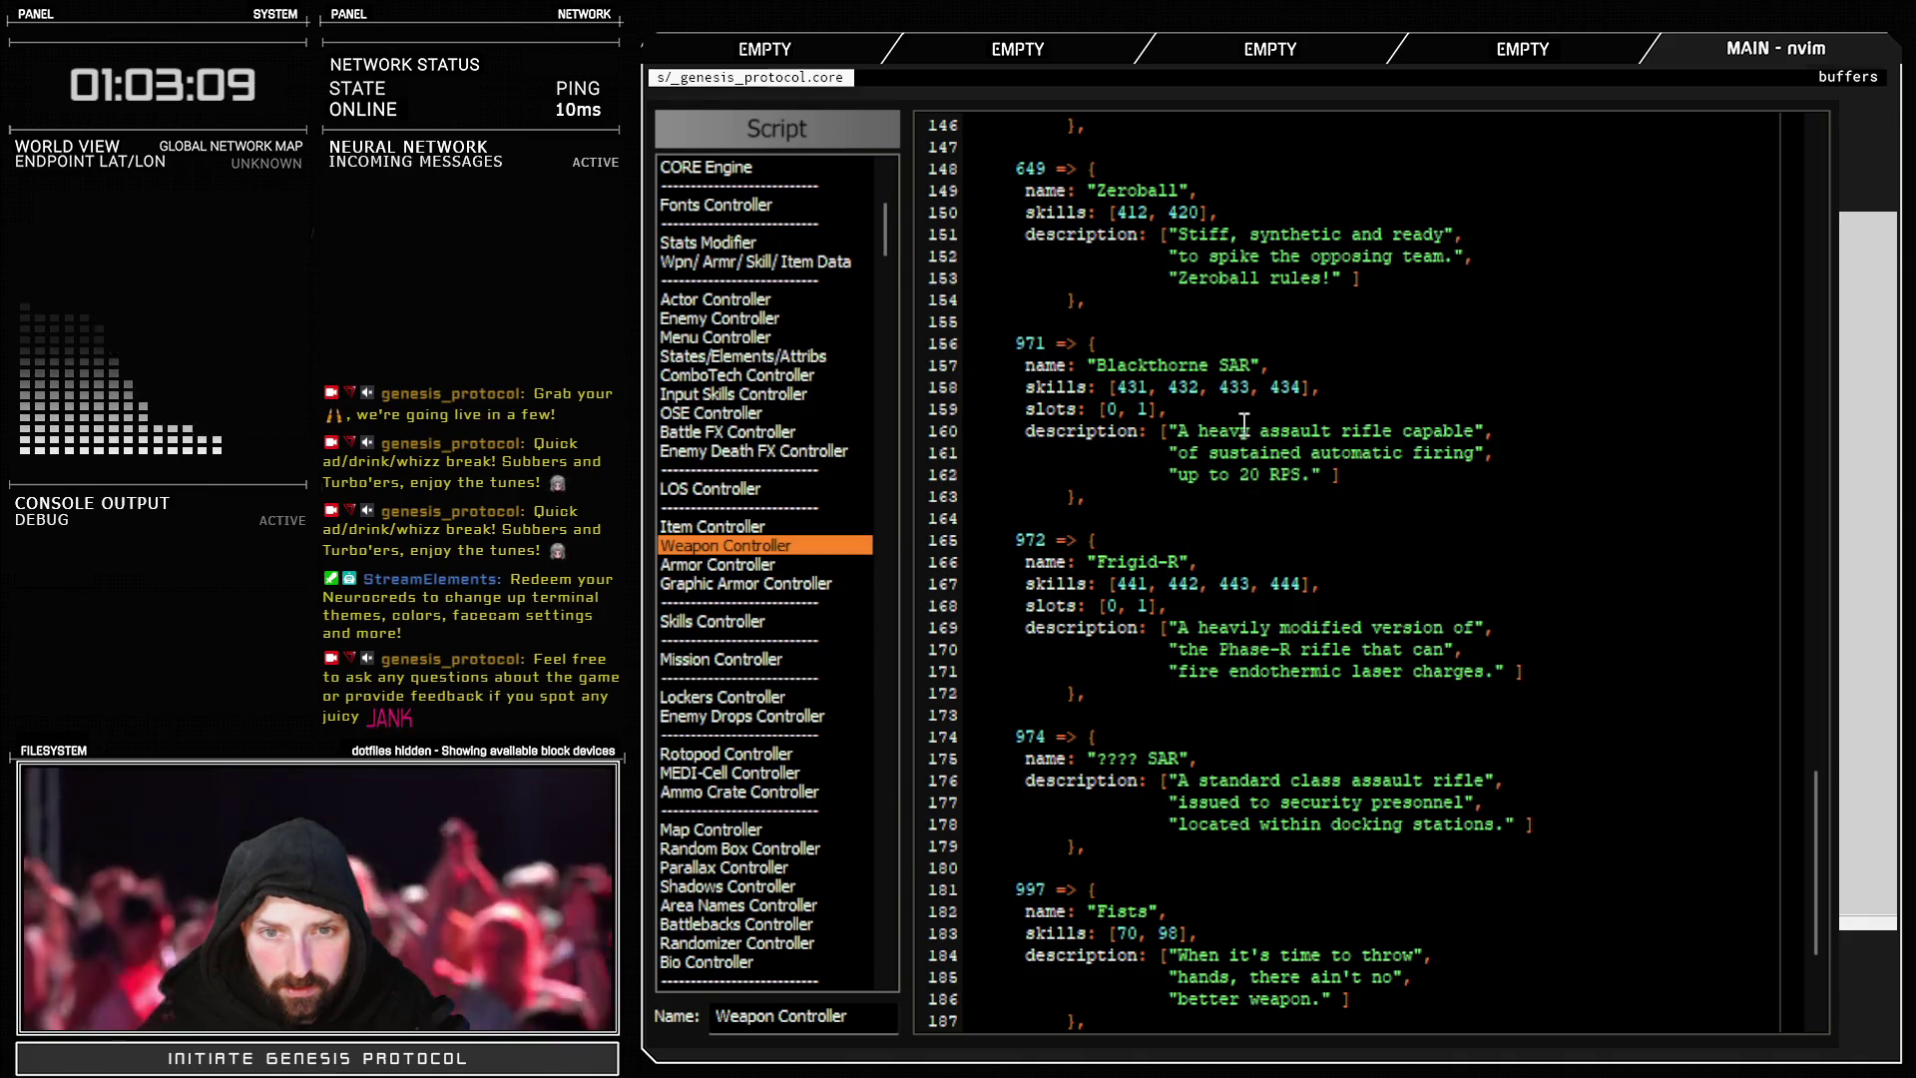
pyautogui.click(1247, 387)
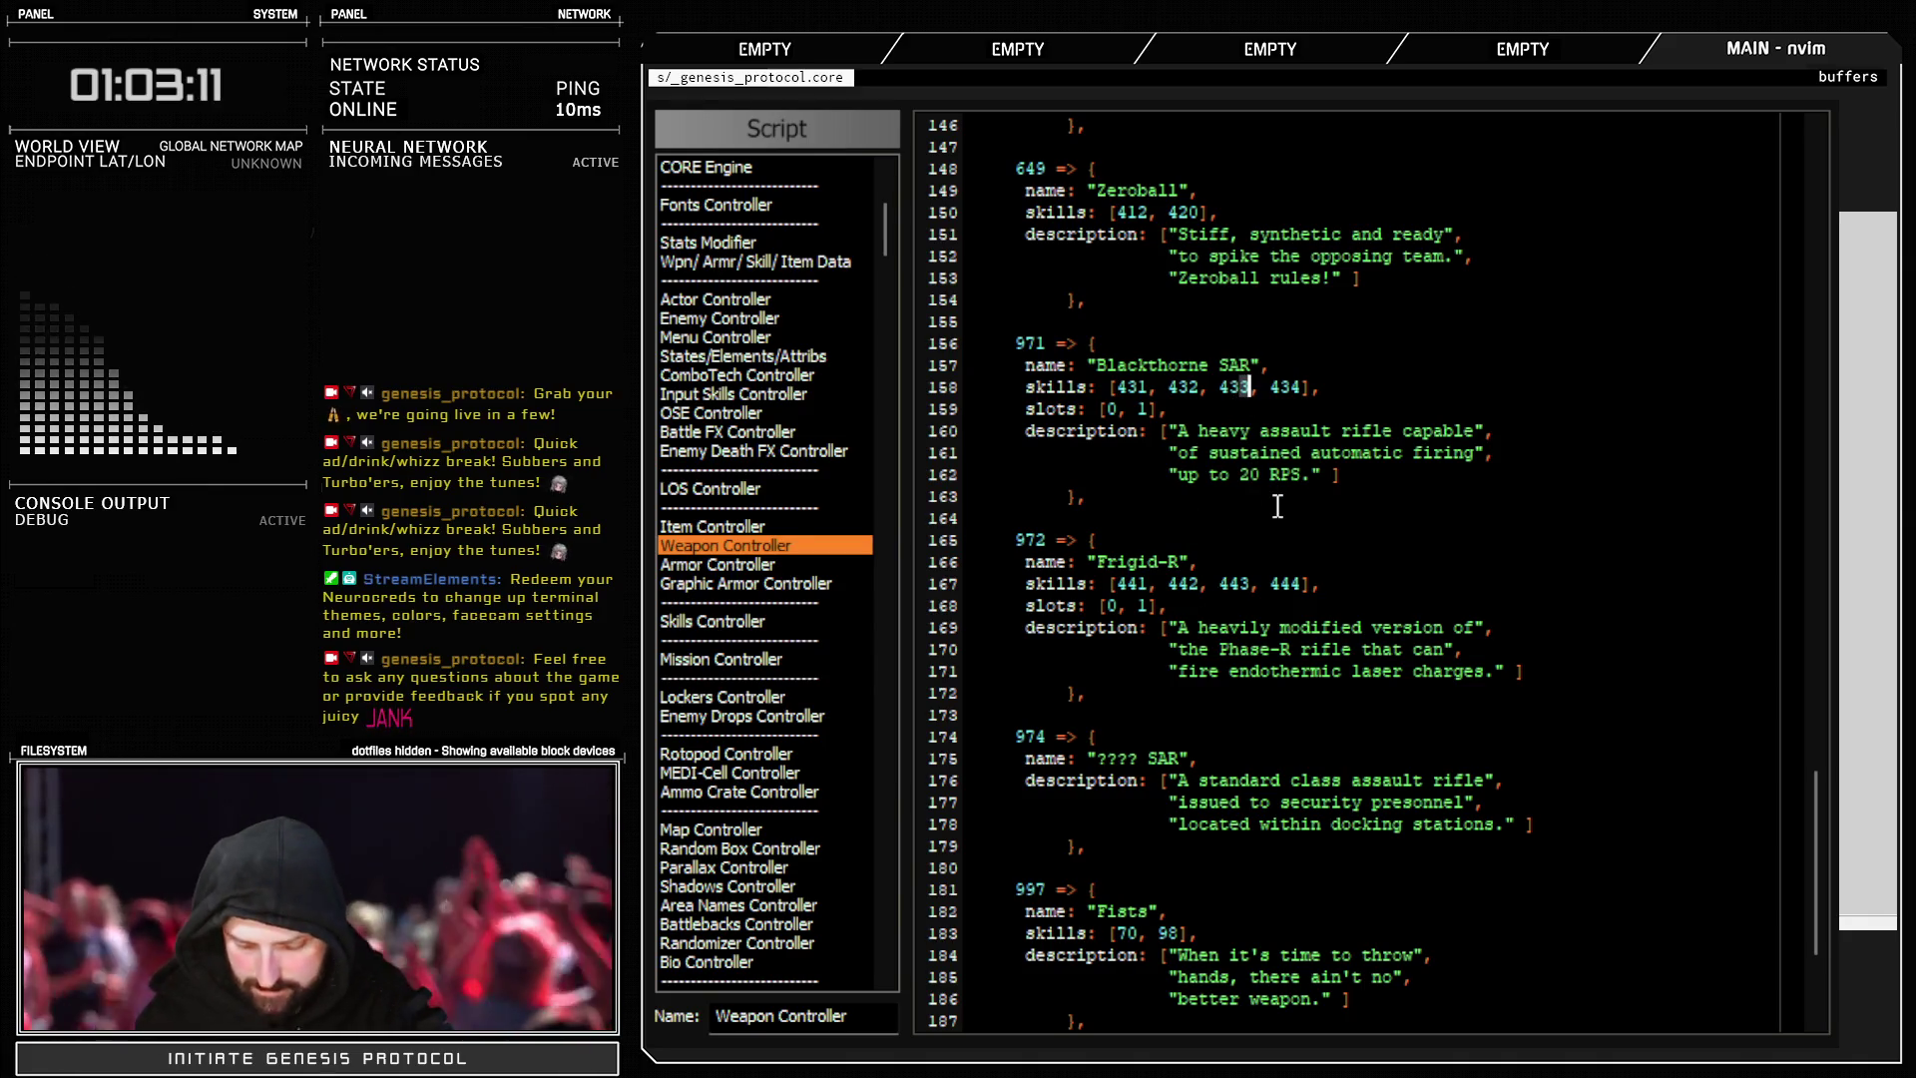
pyautogui.write('4')
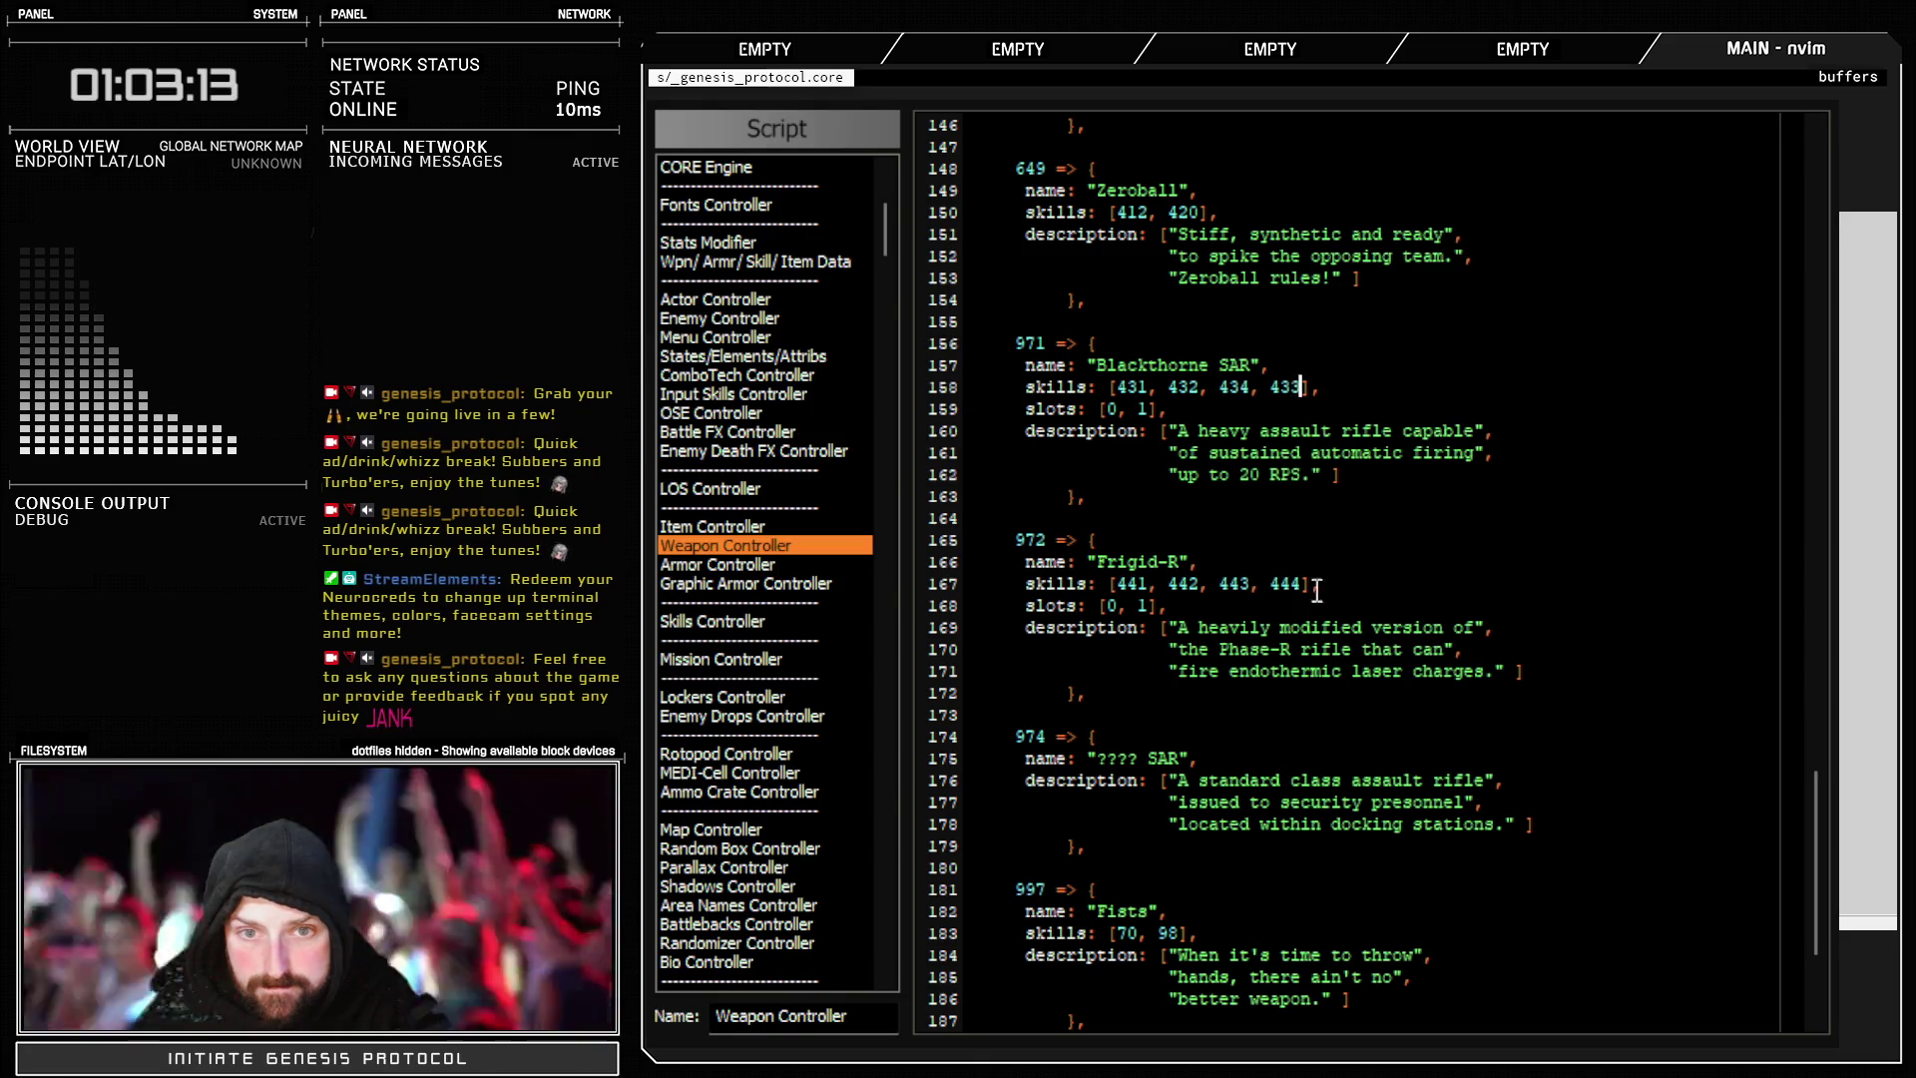
pyautogui.press('F12')
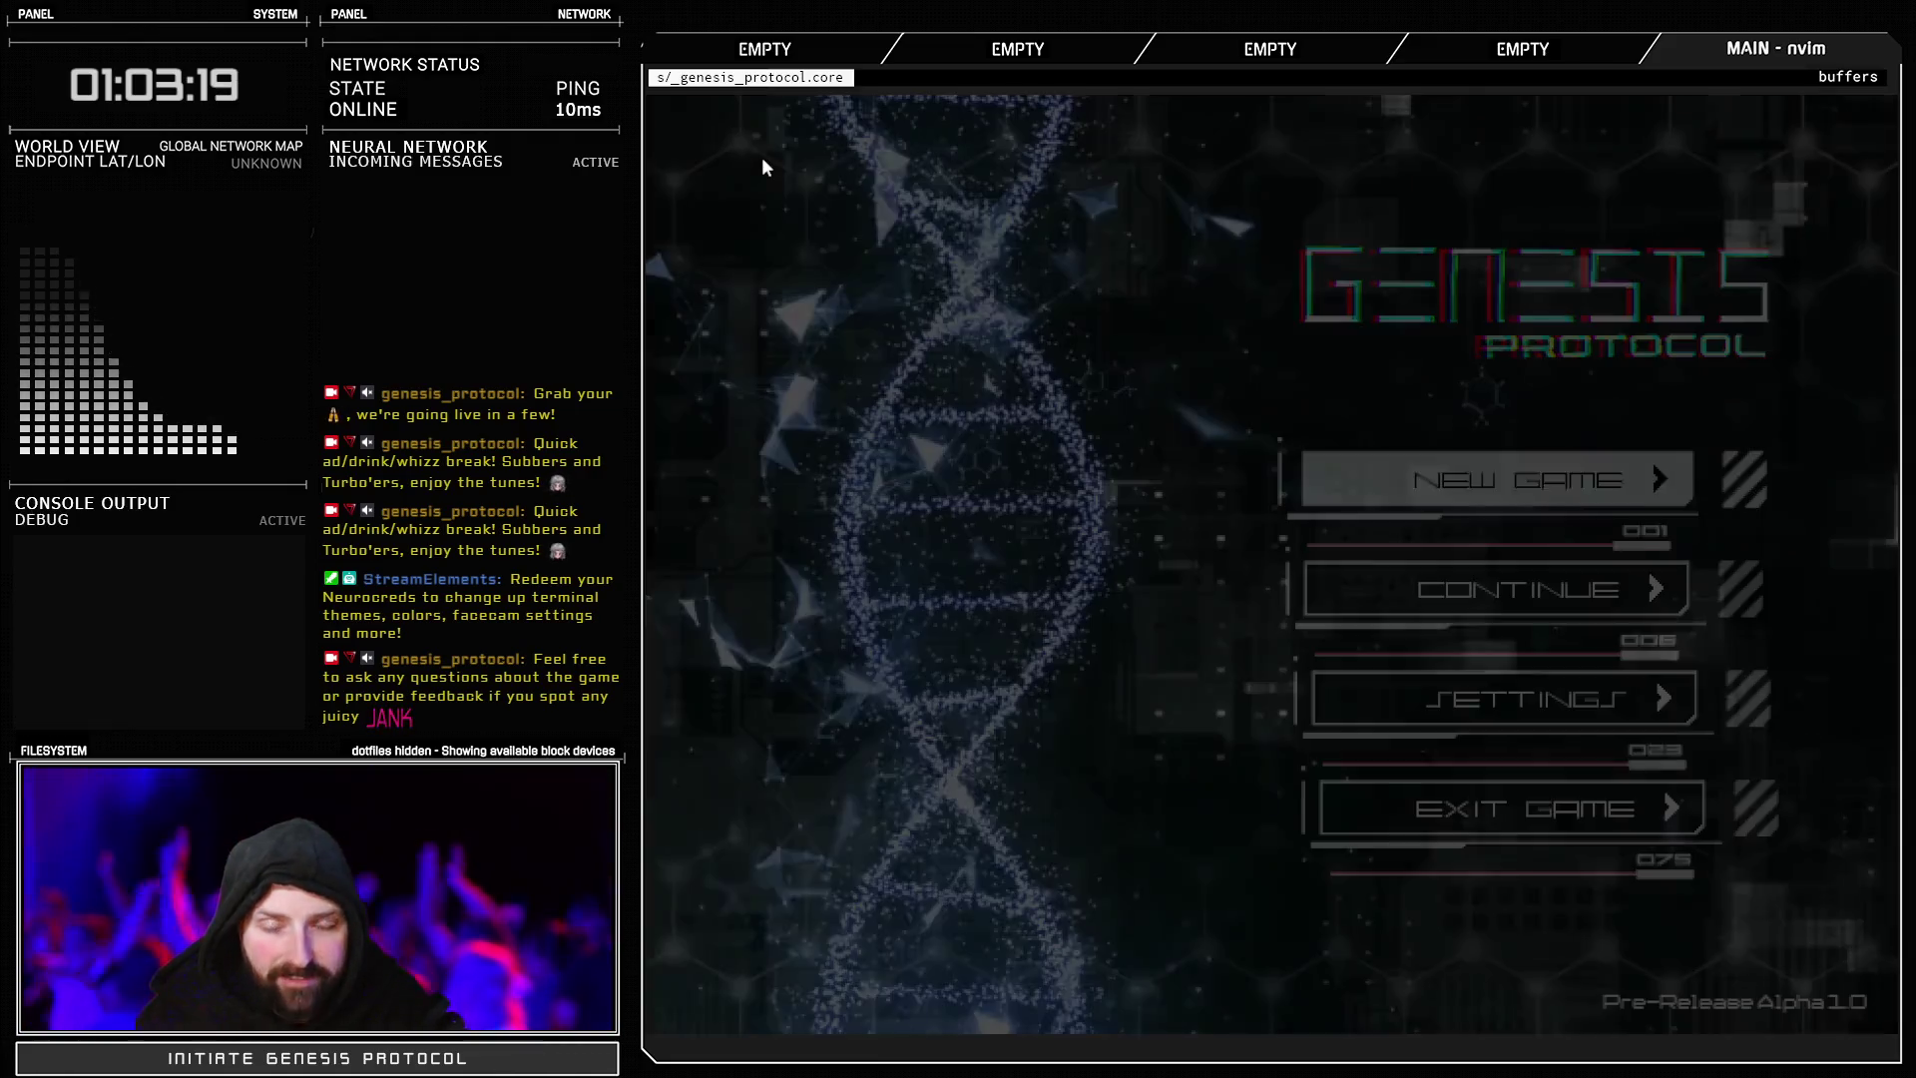
# - Load slot 5, check the Blackthorne SAR's four added abilities in Lidda's equipment, then return to the map
pyautogui.press('Return')
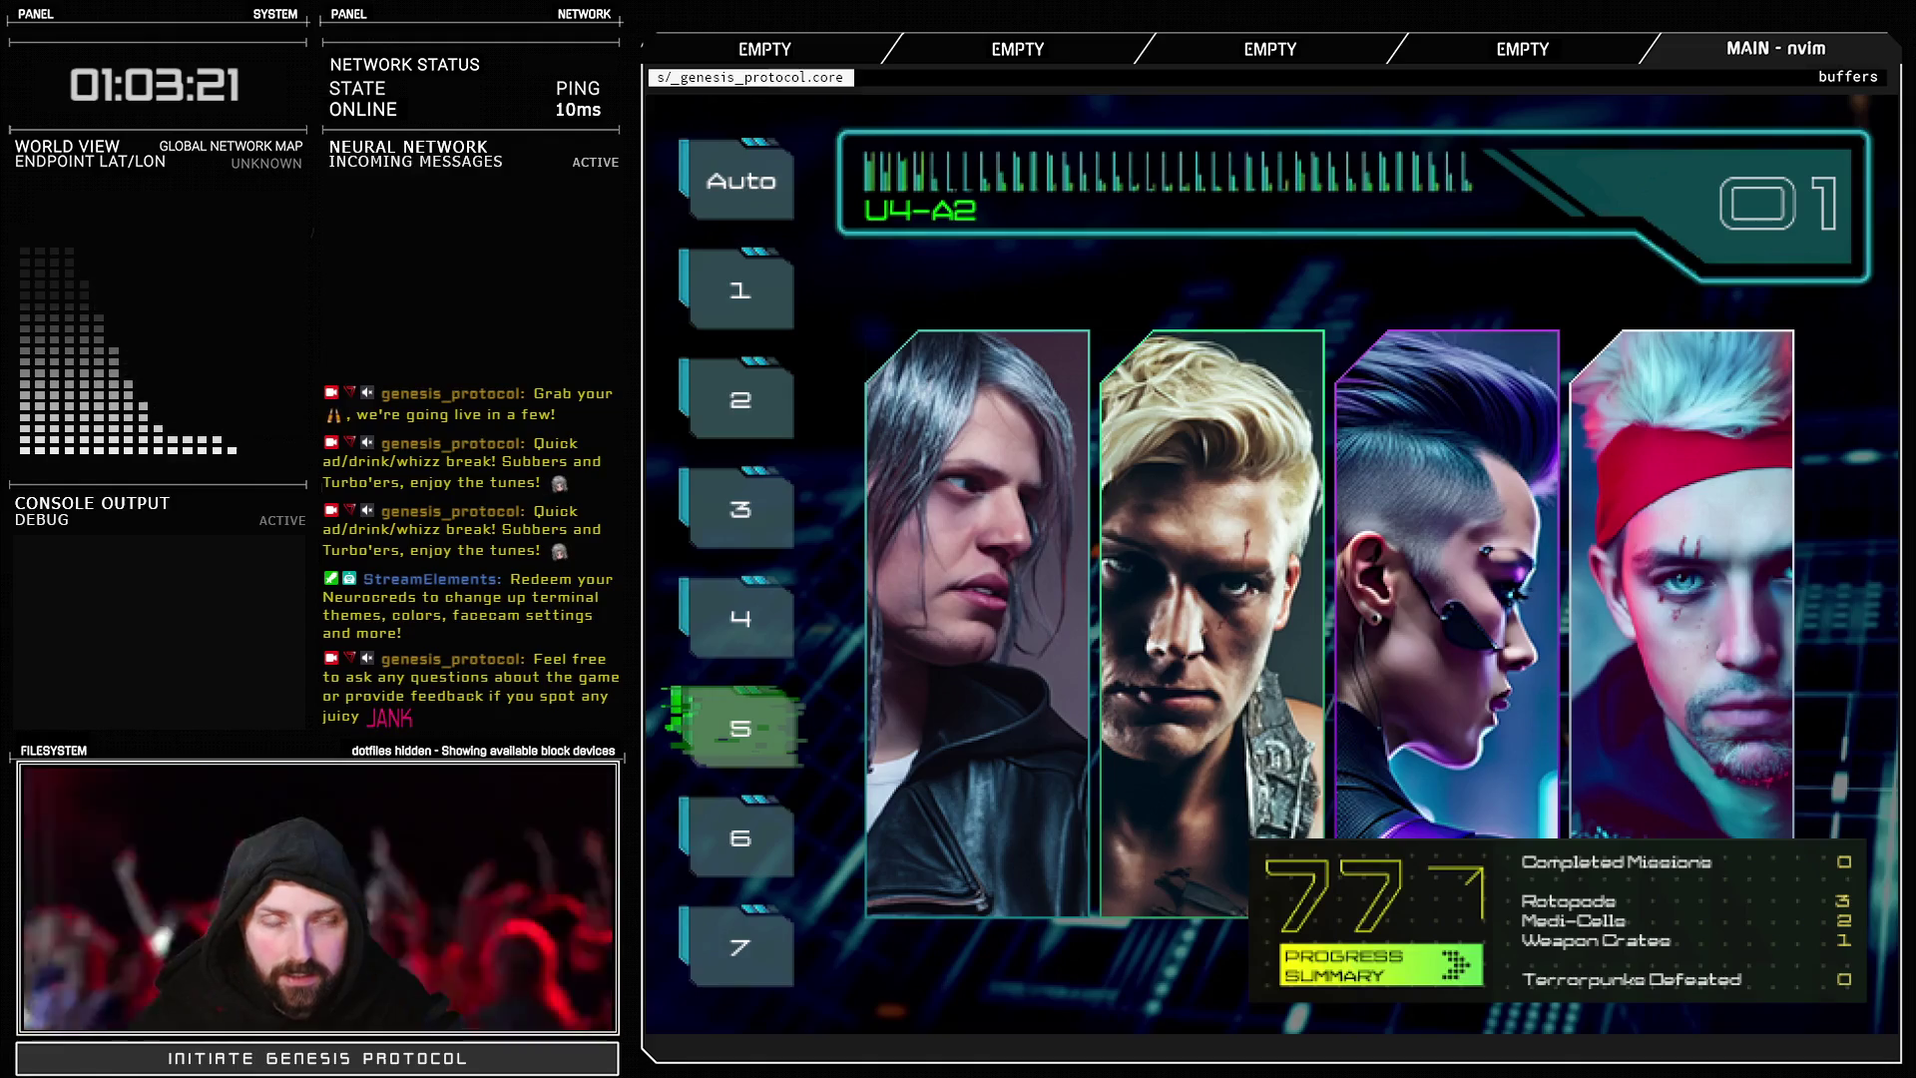
pyautogui.press('Down')
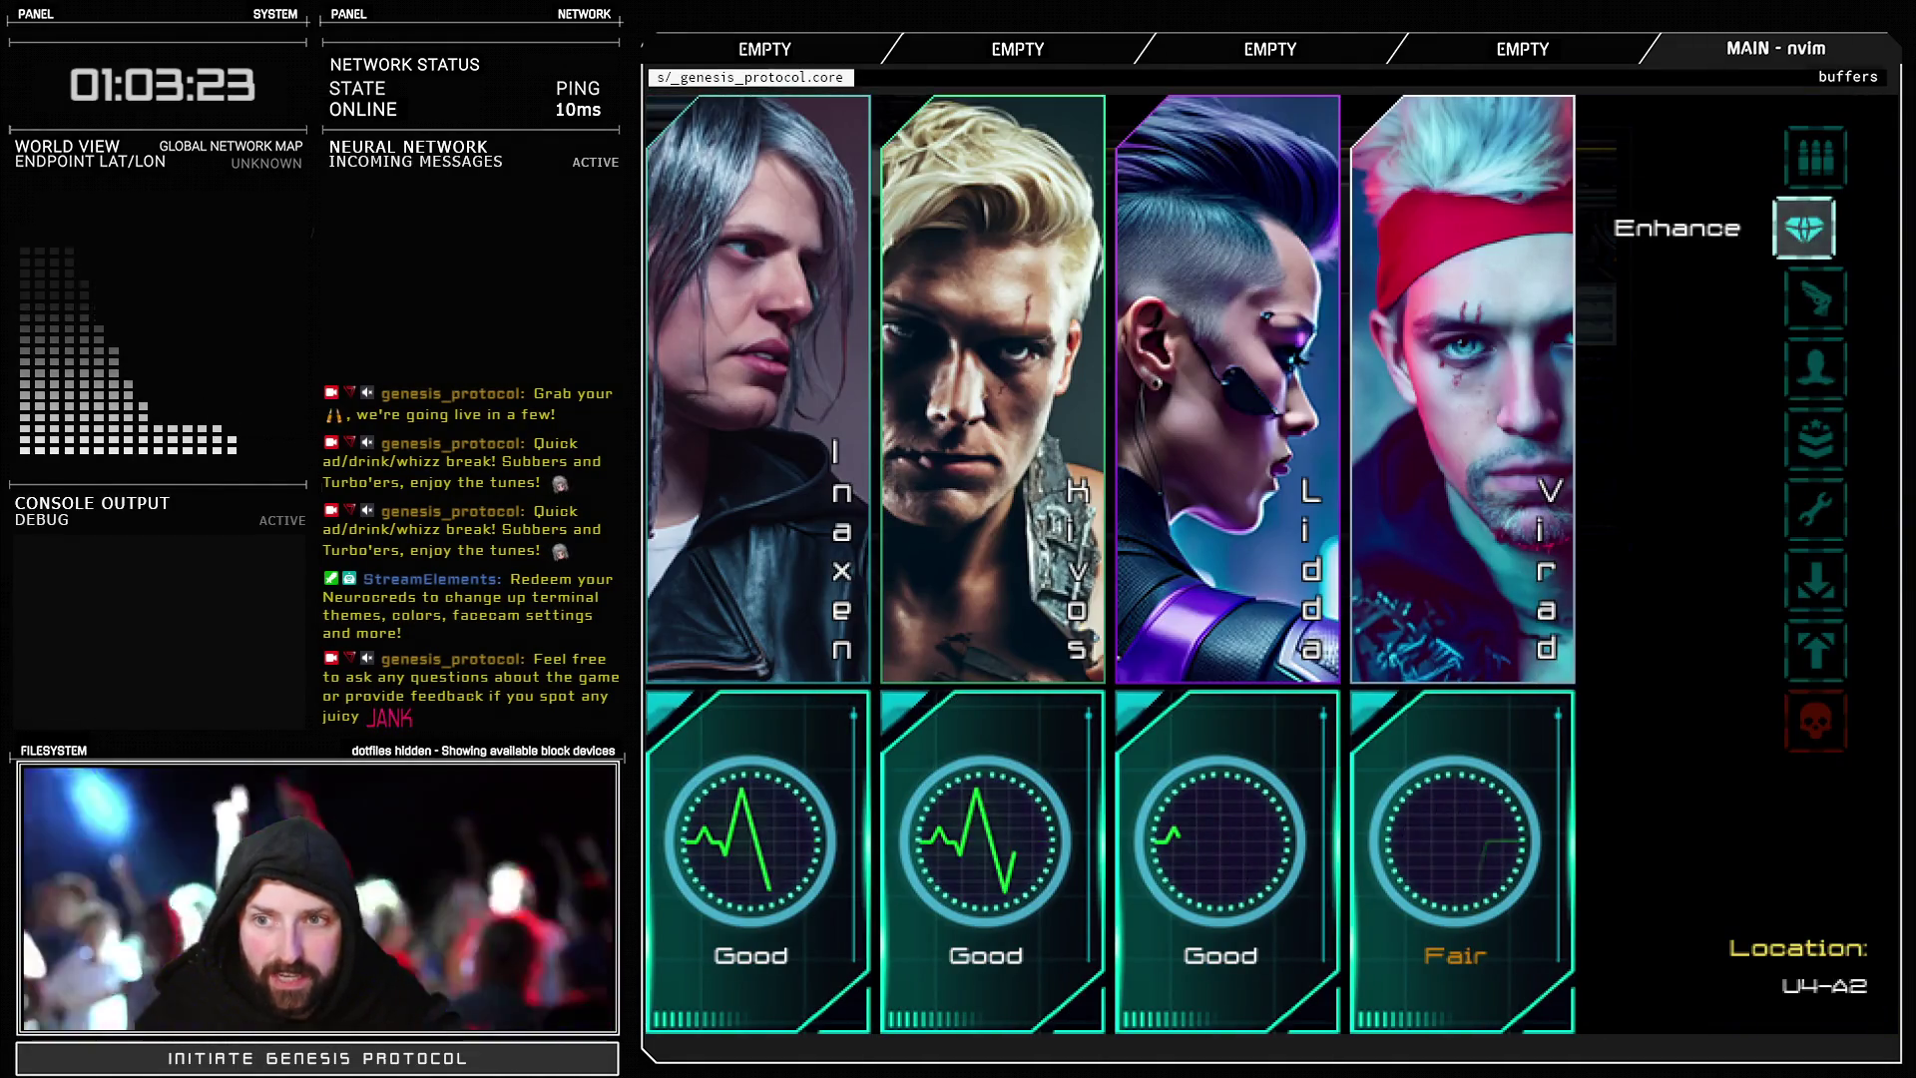
pyautogui.press('Down')
pyautogui.press('Return')
pyautogui.press('Right')
pyautogui.press('Right')
pyautogui.press('Return')
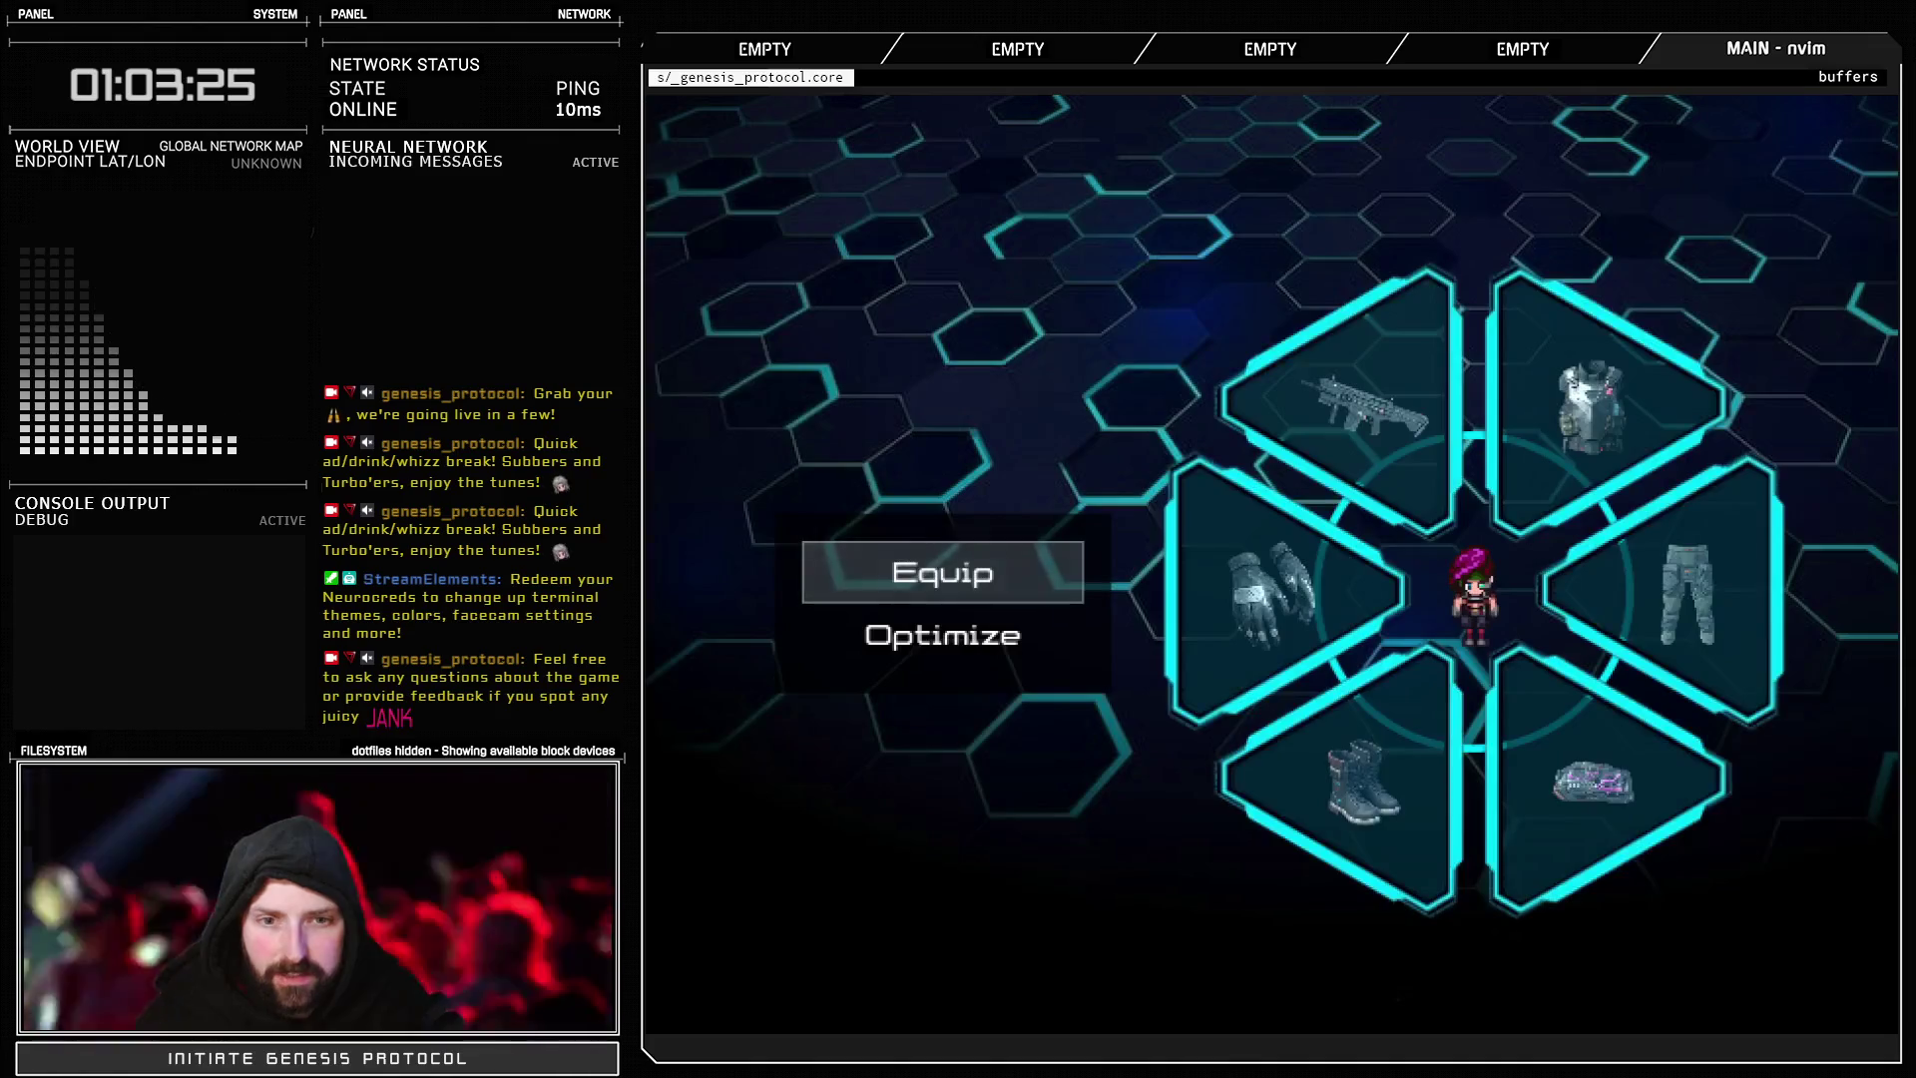
pyautogui.press('Return')
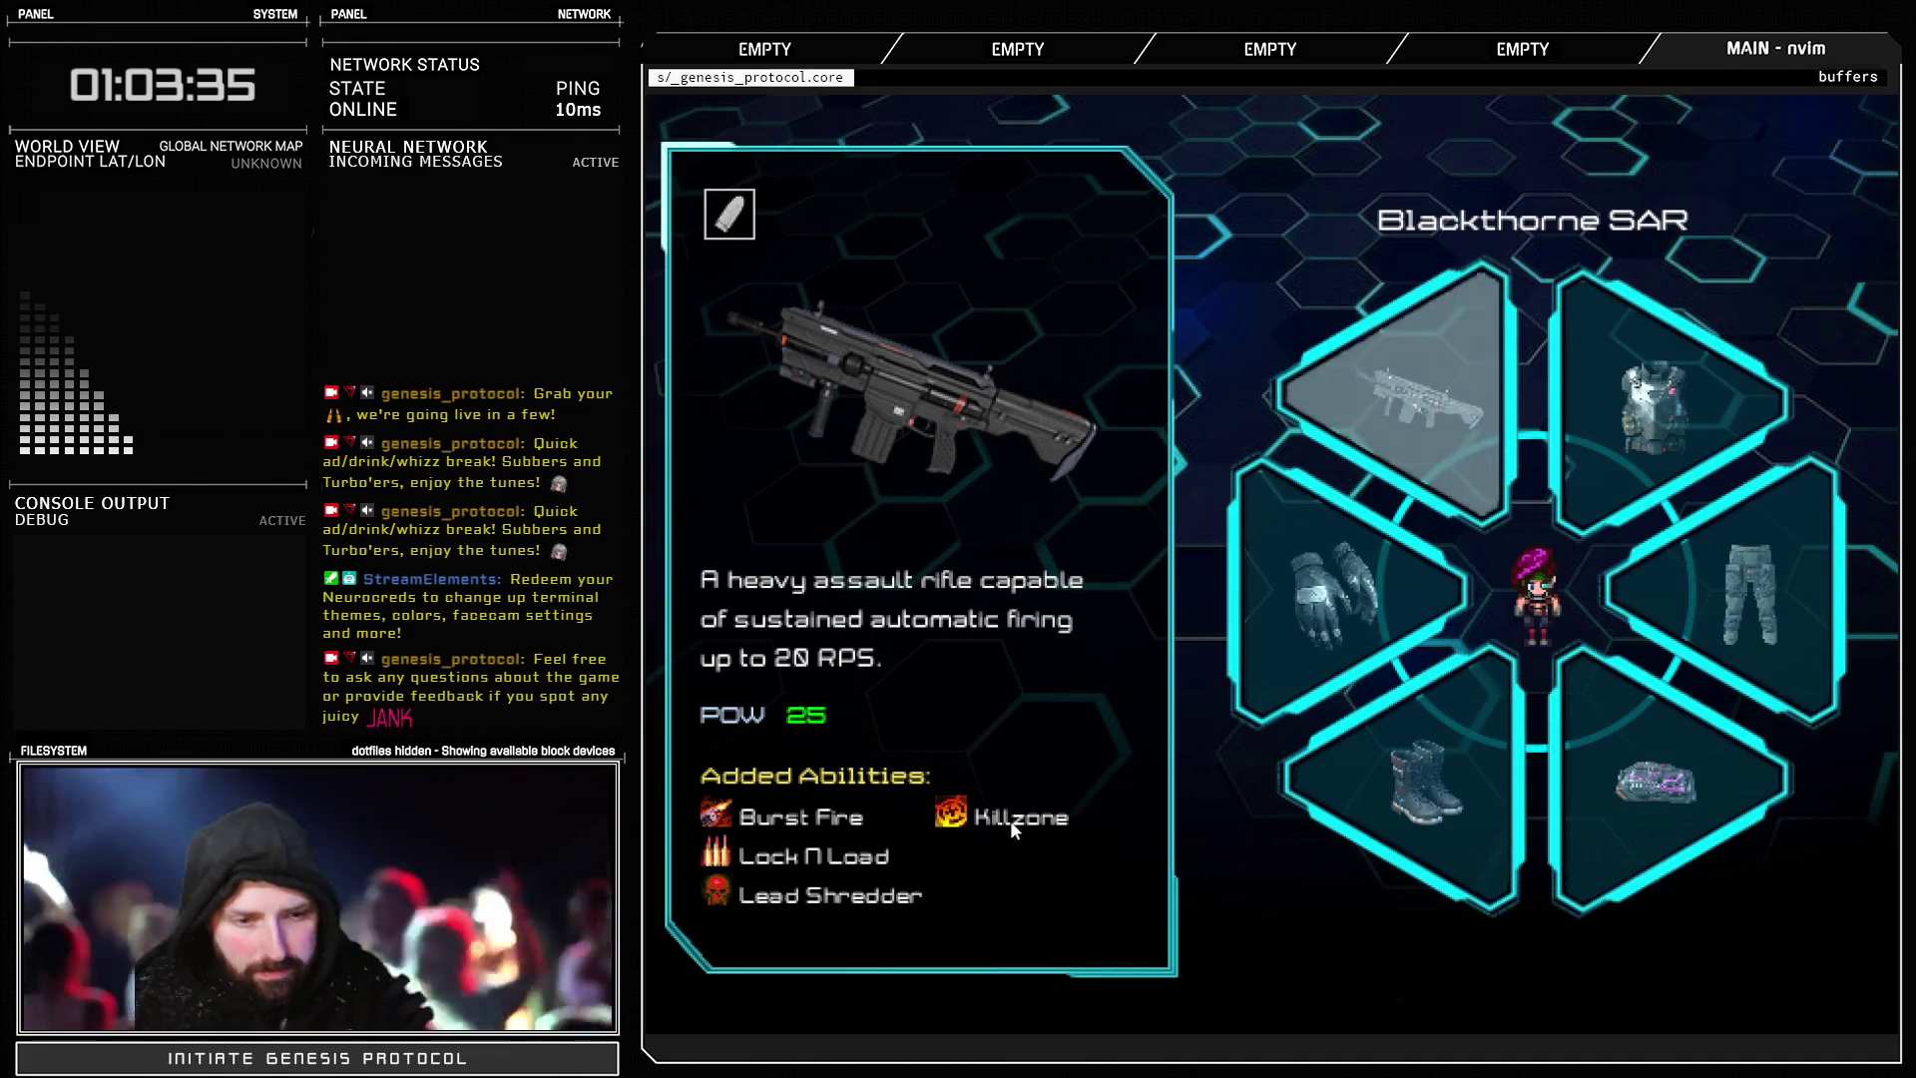
pyautogui.press('Right')
pyautogui.press('Left')
pyautogui.press('Escape')
pyautogui.press('Escape')
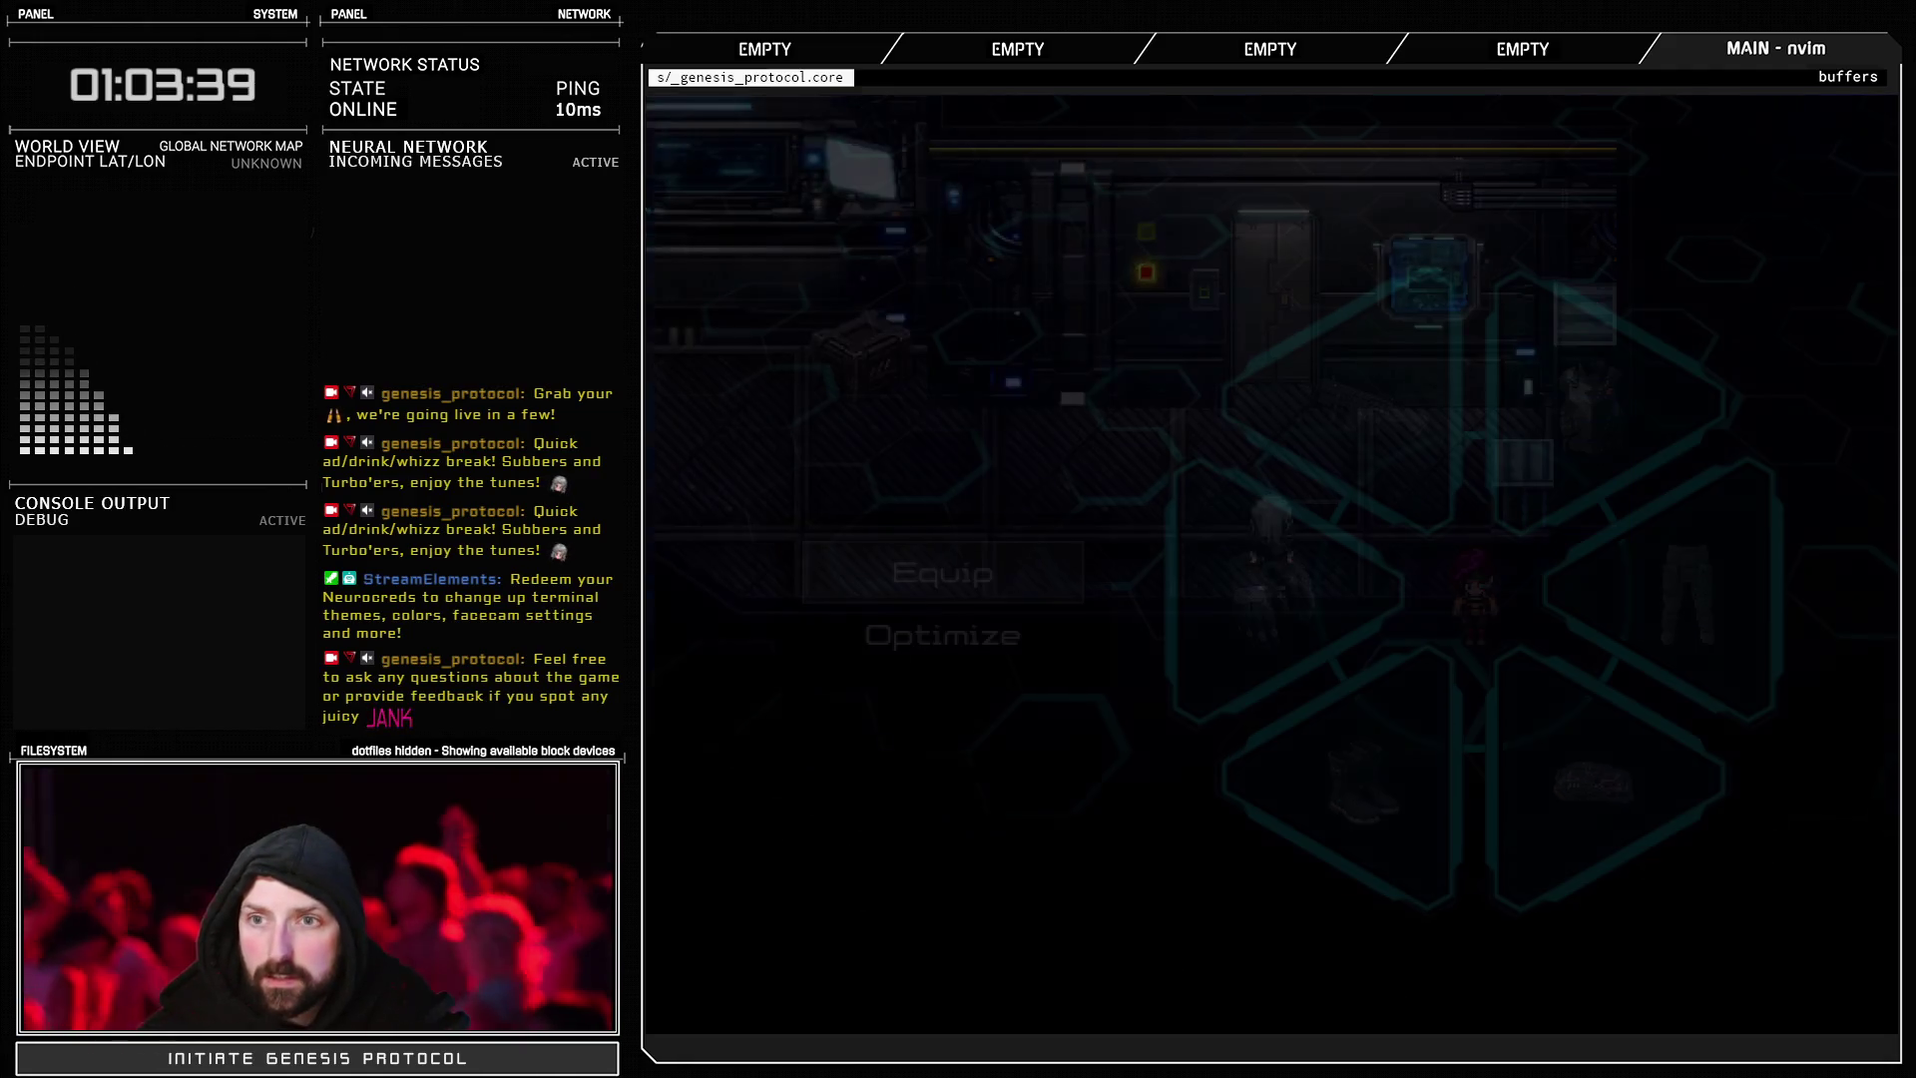
# - Reopen Virad's equipment and cycle through every slot, including the Frigid-R and Lithium Harness
pyautogui.press('Return')
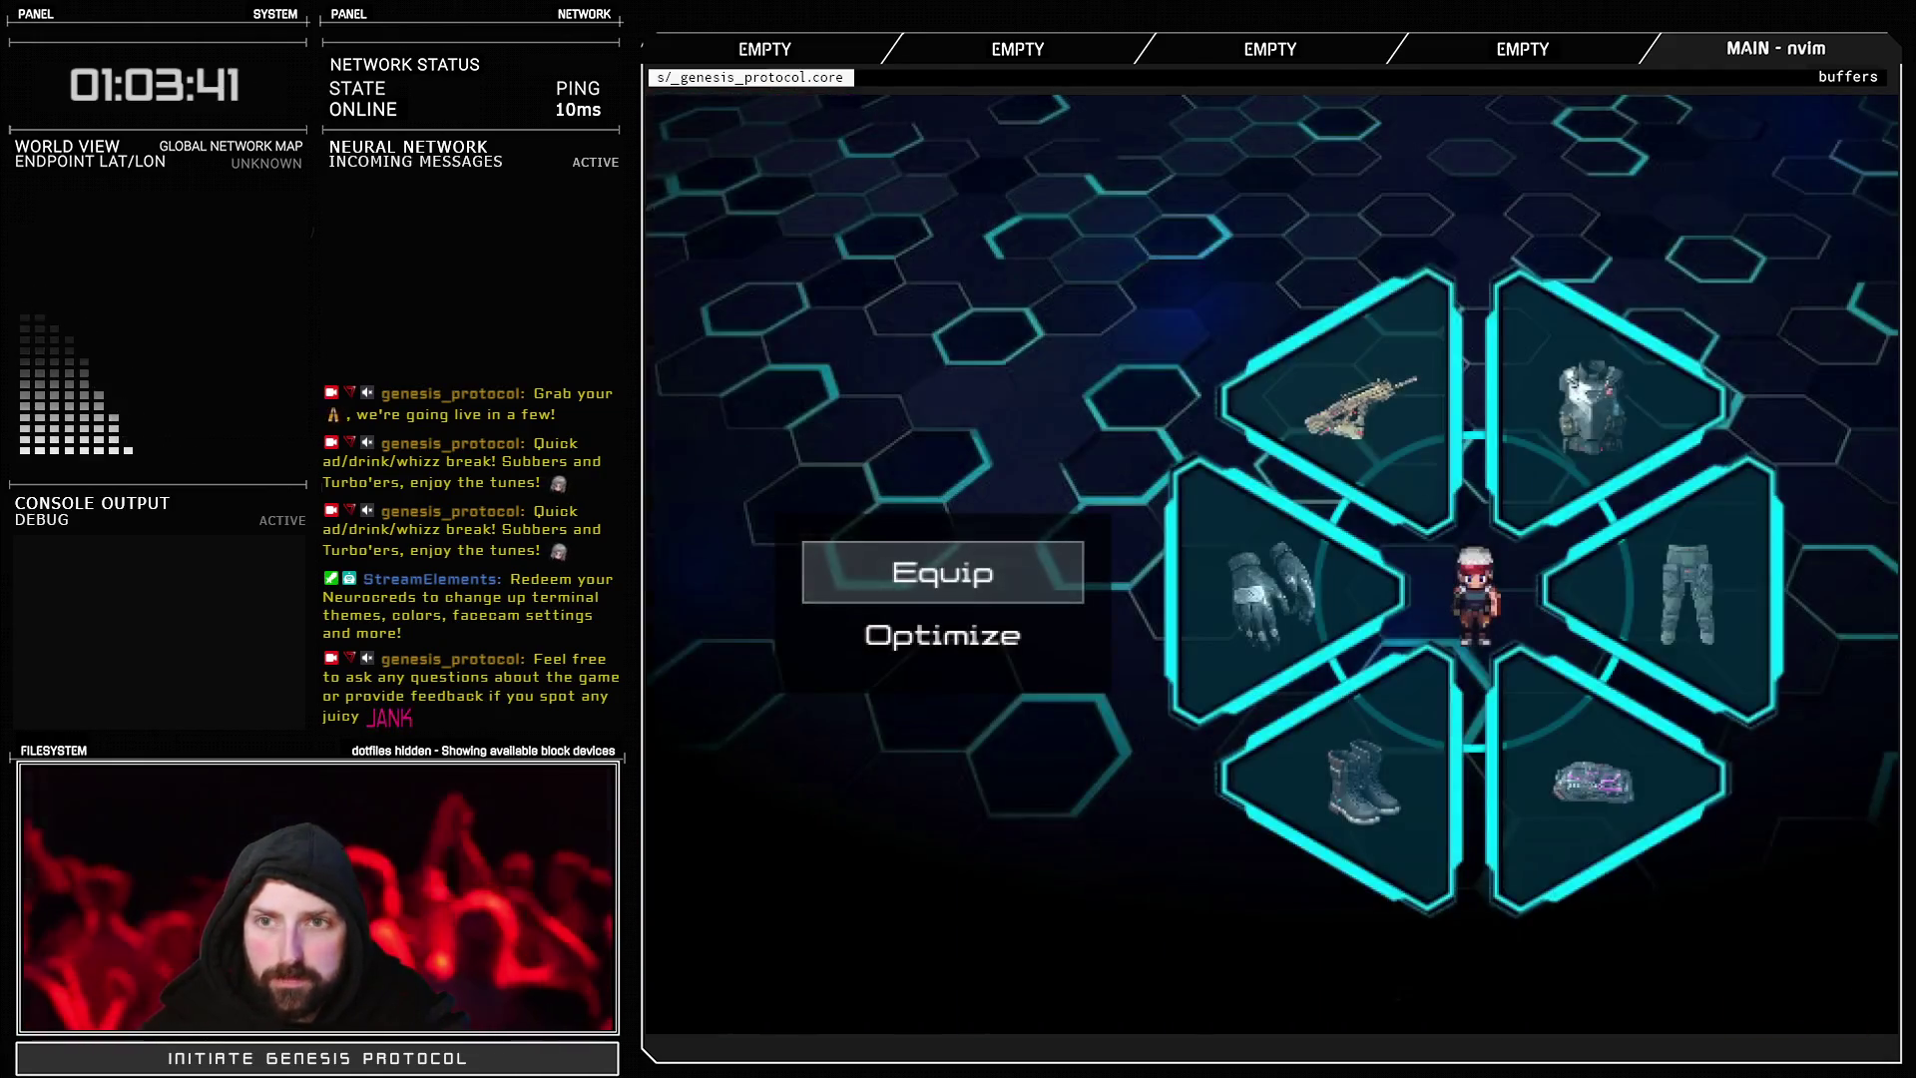
pyautogui.press('Return')
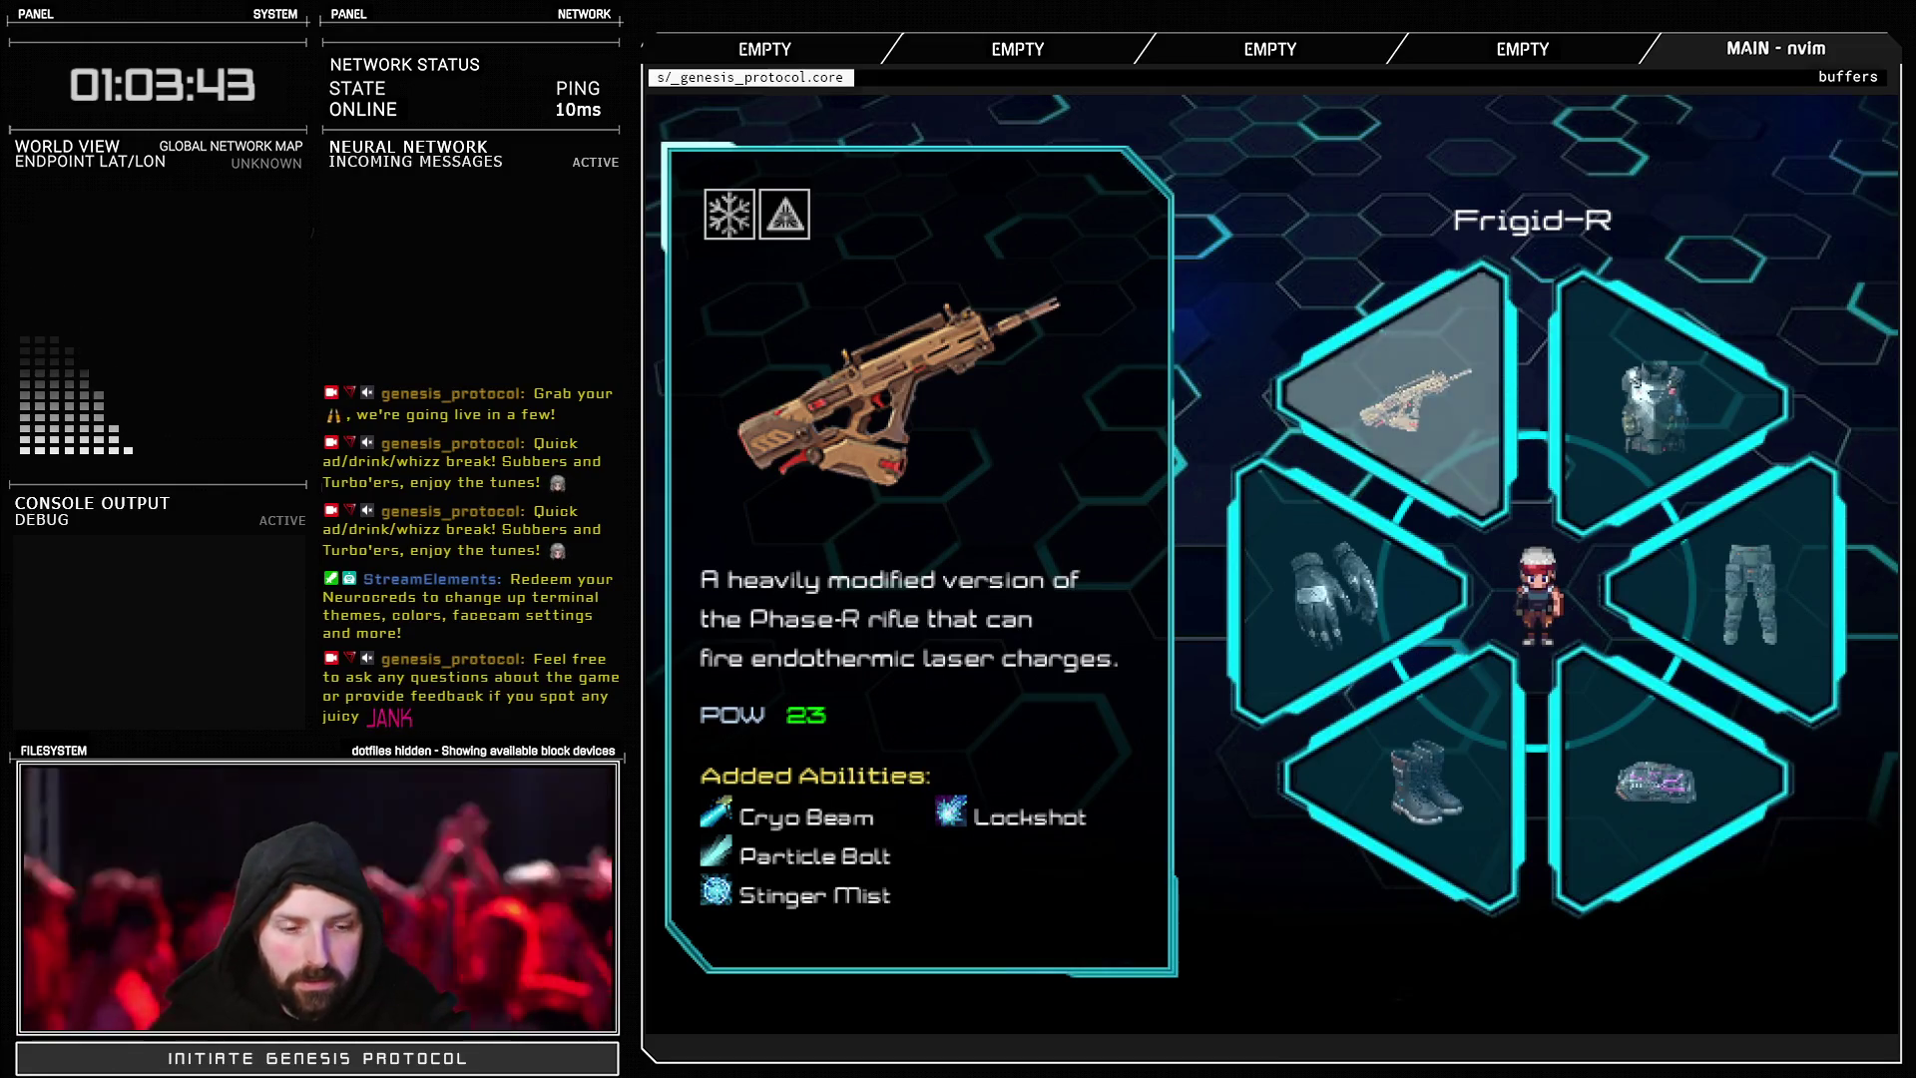
pyautogui.press('Right')
pyautogui.press('Left')
pyautogui.press('Down')
pyautogui.press('Up')
pyautogui.press('Right')
pyautogui.press('Down')
pyautogui.press('Down')
pyautogui.press('Left')
pyautogui.press('Up')
pyautogui.press('Up')
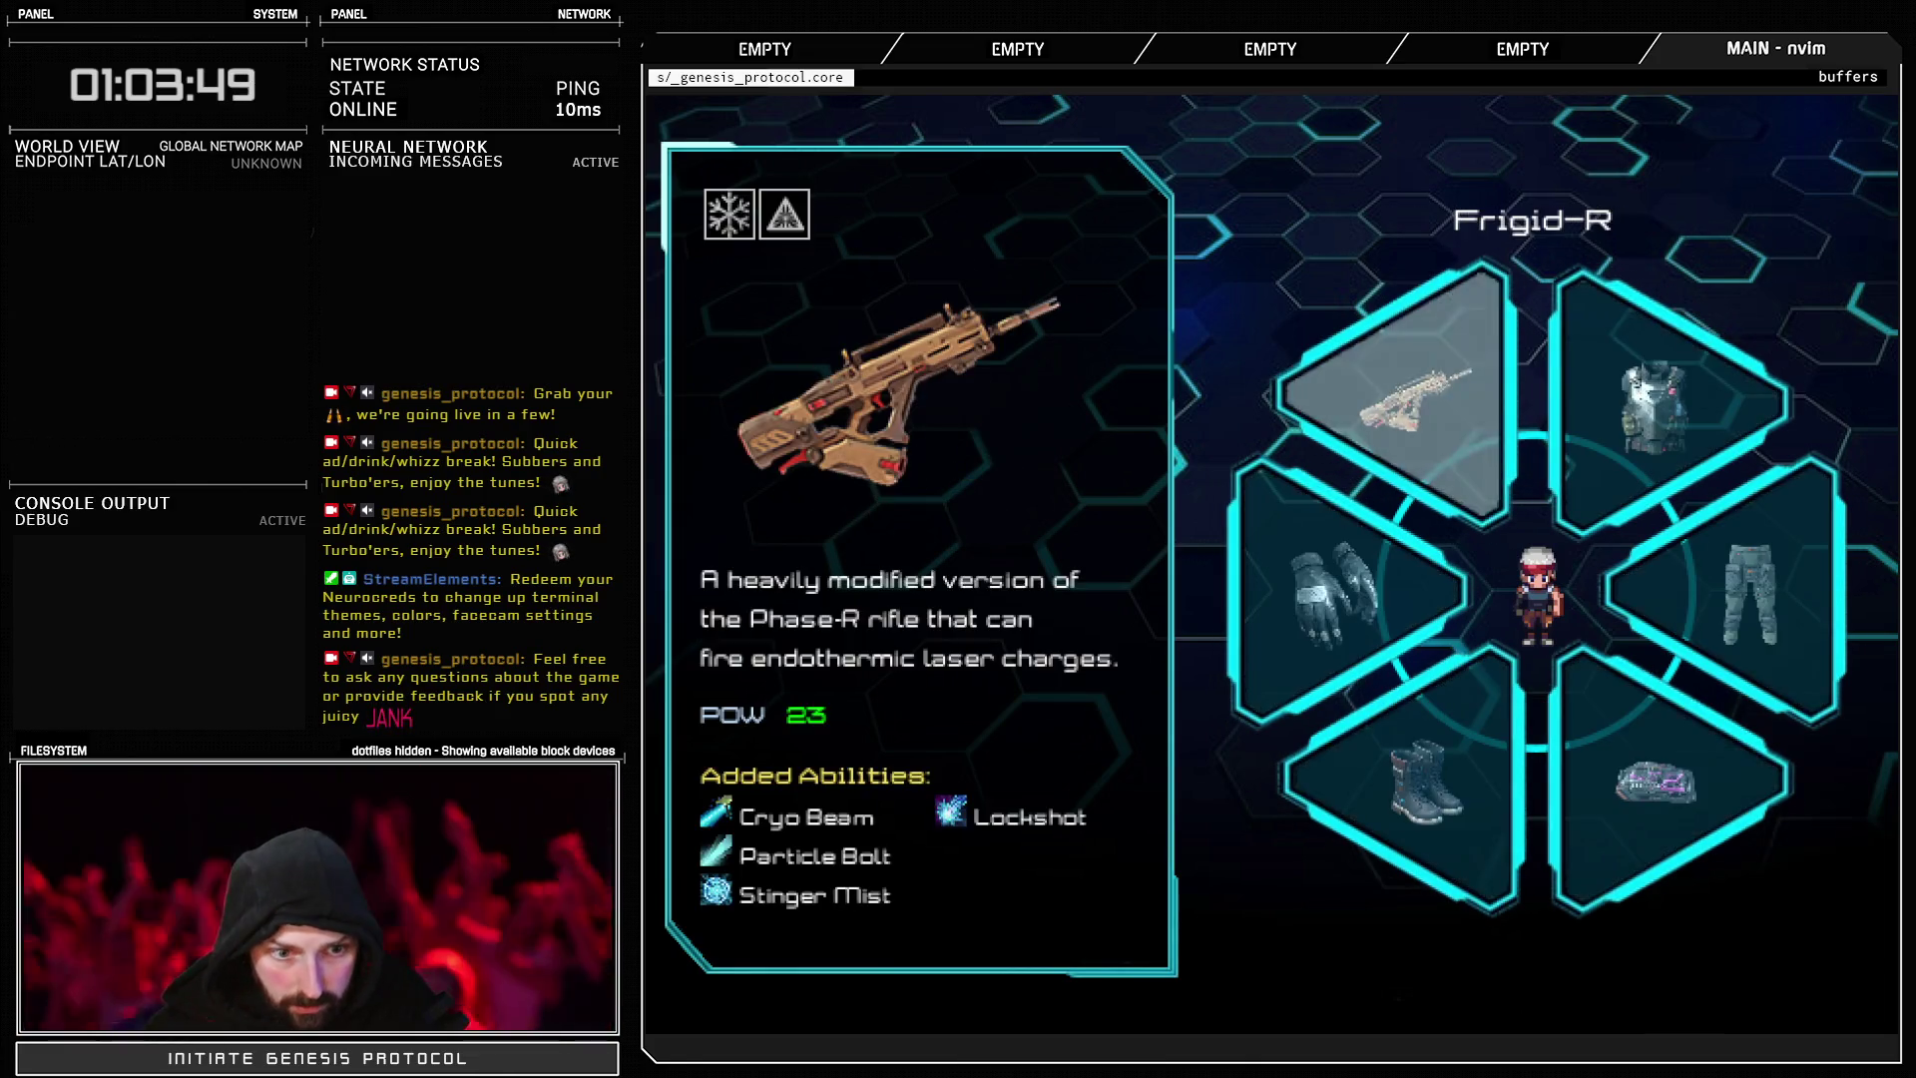
pyautogui.press('Right')
pyautogui.press('Left')
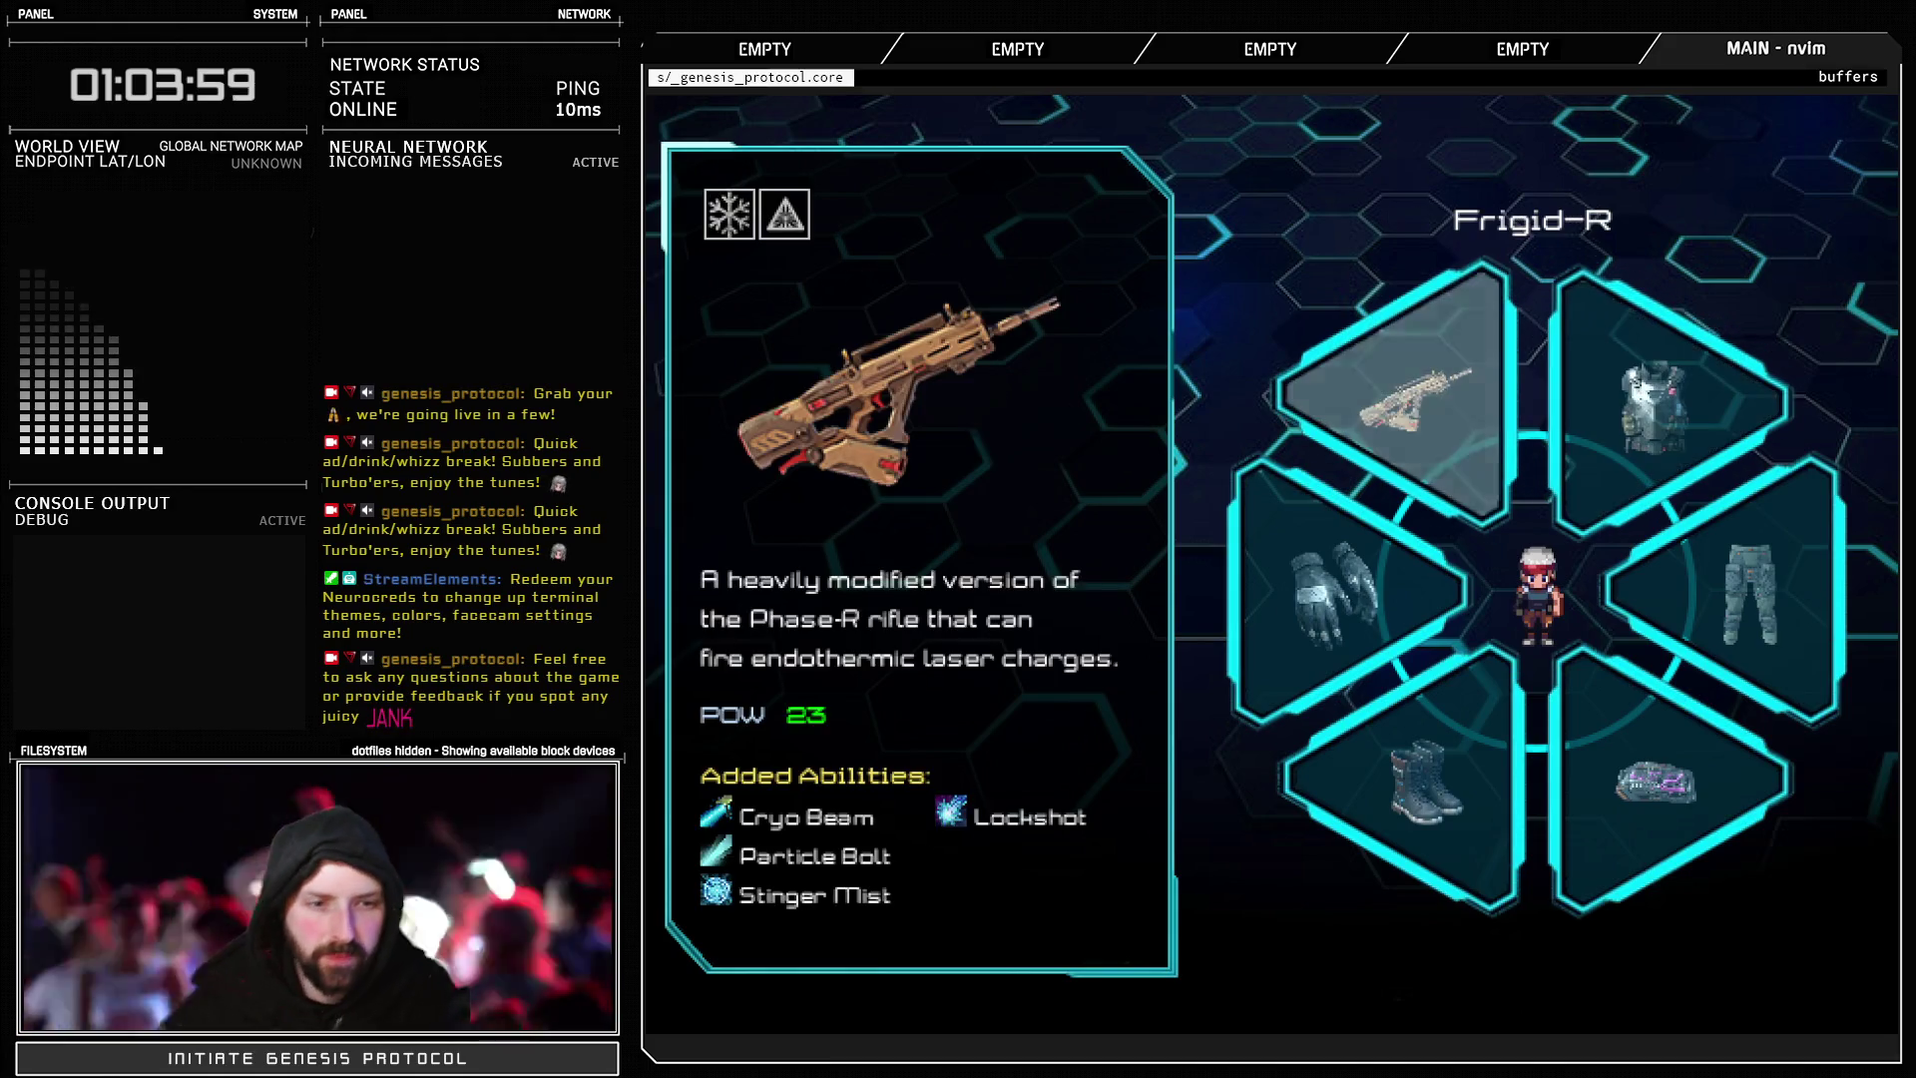
# - Close the item details and back out of the Equip/Optimize menu to the map
pyautogui.press('Down')
pyautogui.press('Right')
pyautogui.press('Up')
pyautogui.press('Up')
pyautogui.press('Return')
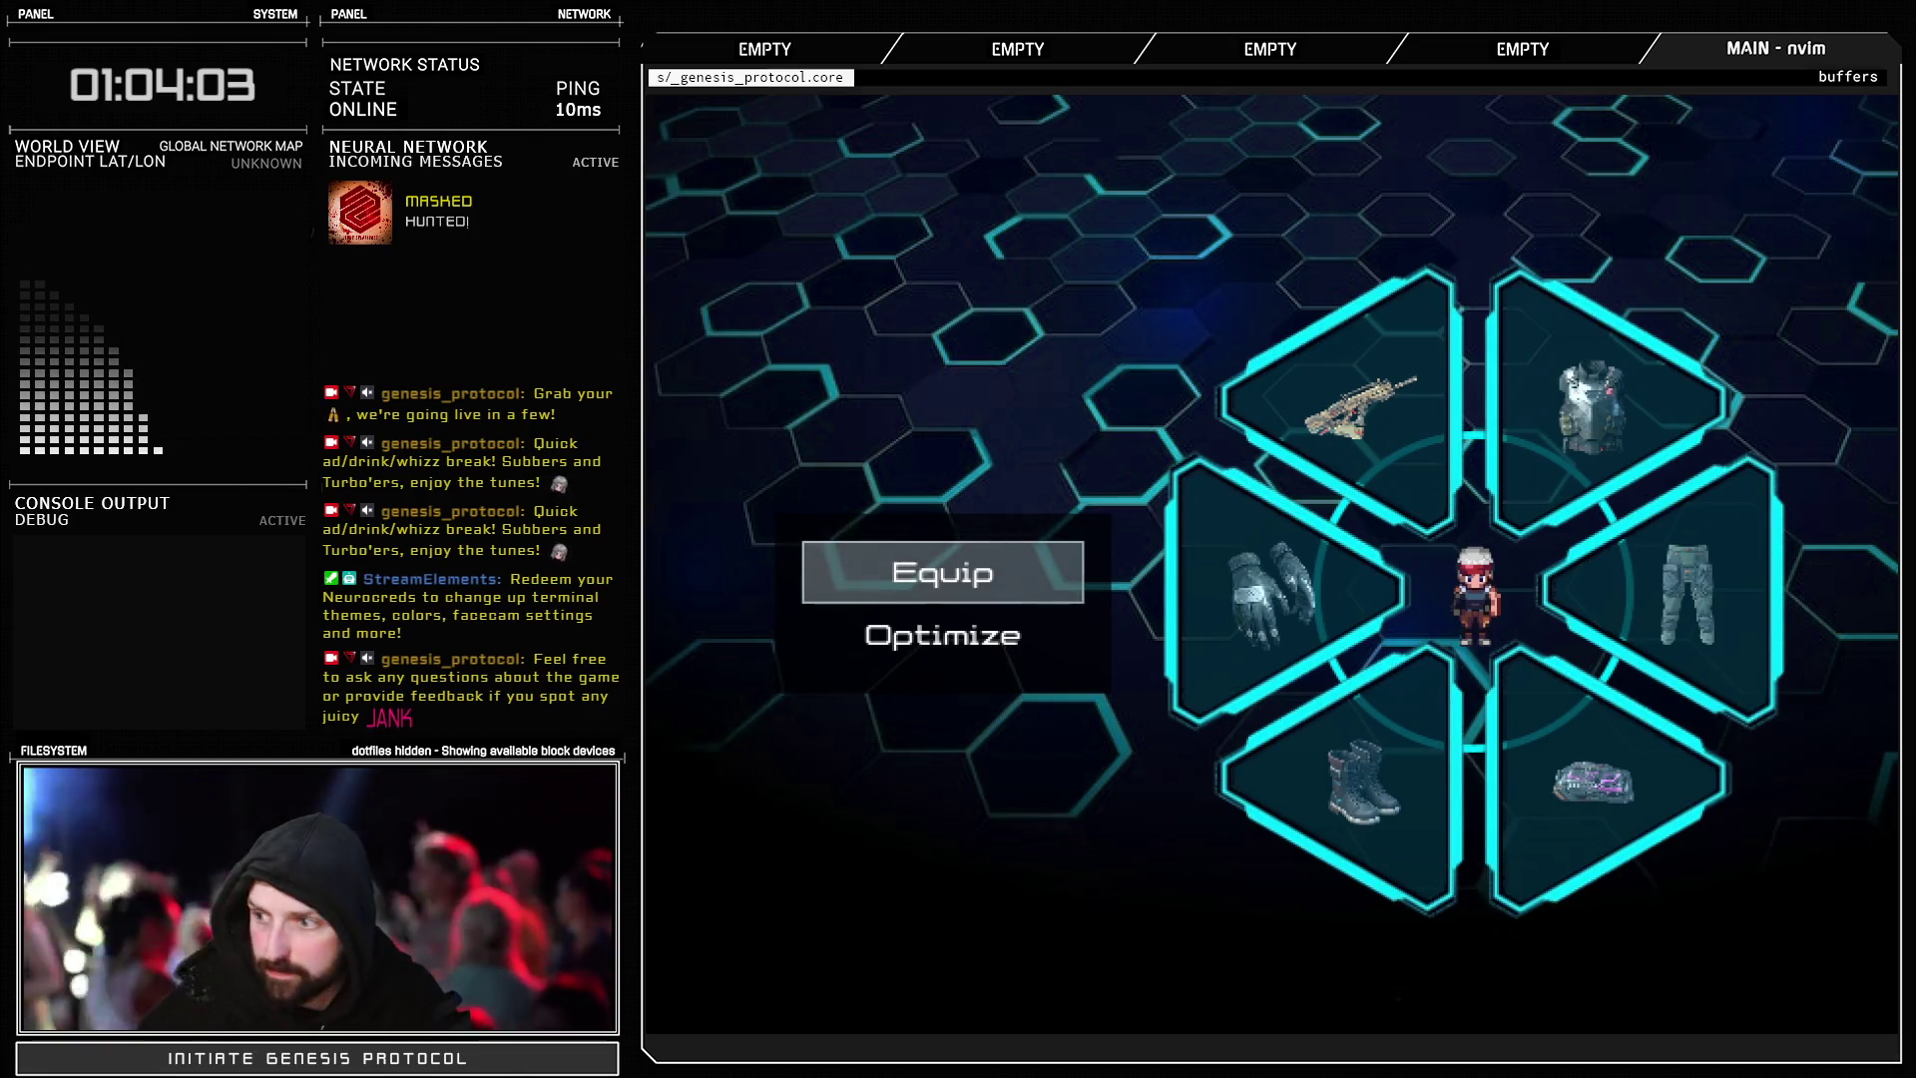
pyautogui.press('Down')
pyautogui.press('Up')
pyautogui.press('Return')
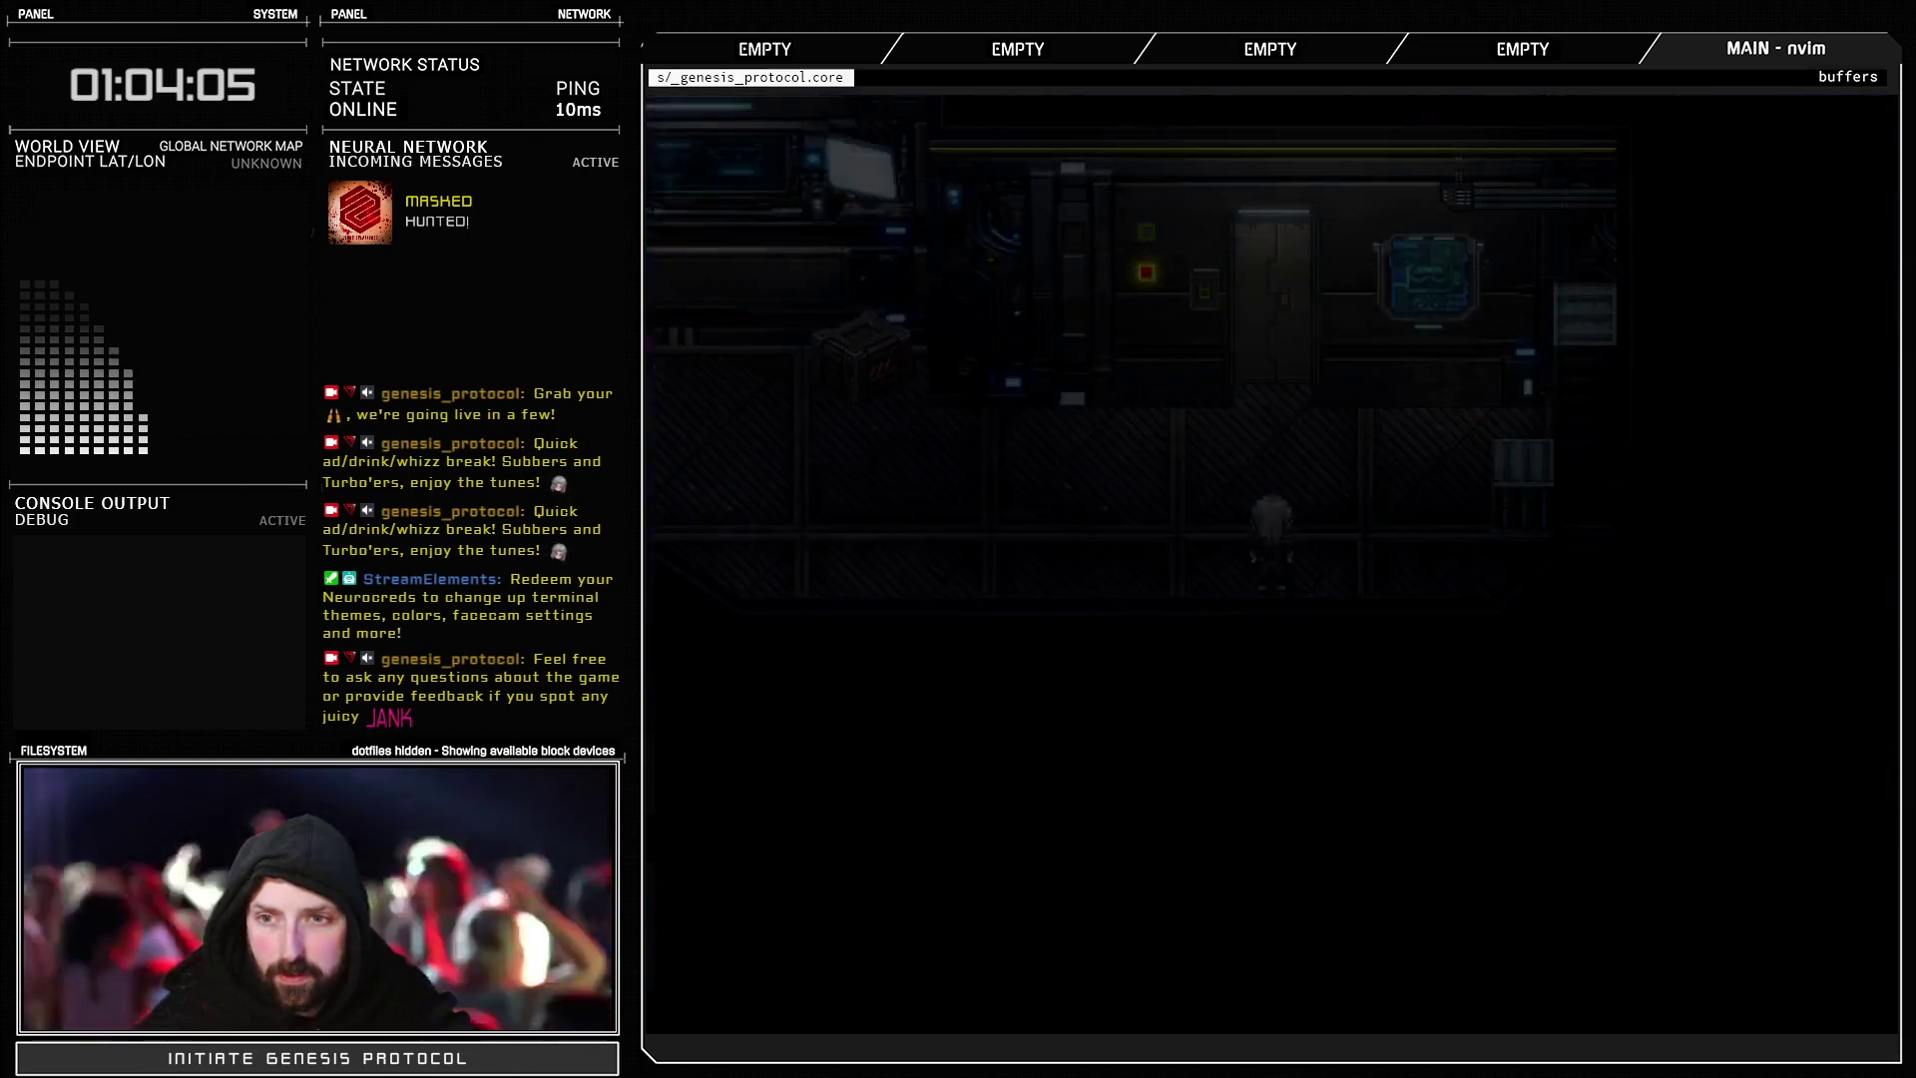
# - View Inaxen's status screen, including weapon efficiency, then close it
pyautogui.press('Down')
pyautogui.press('Return')
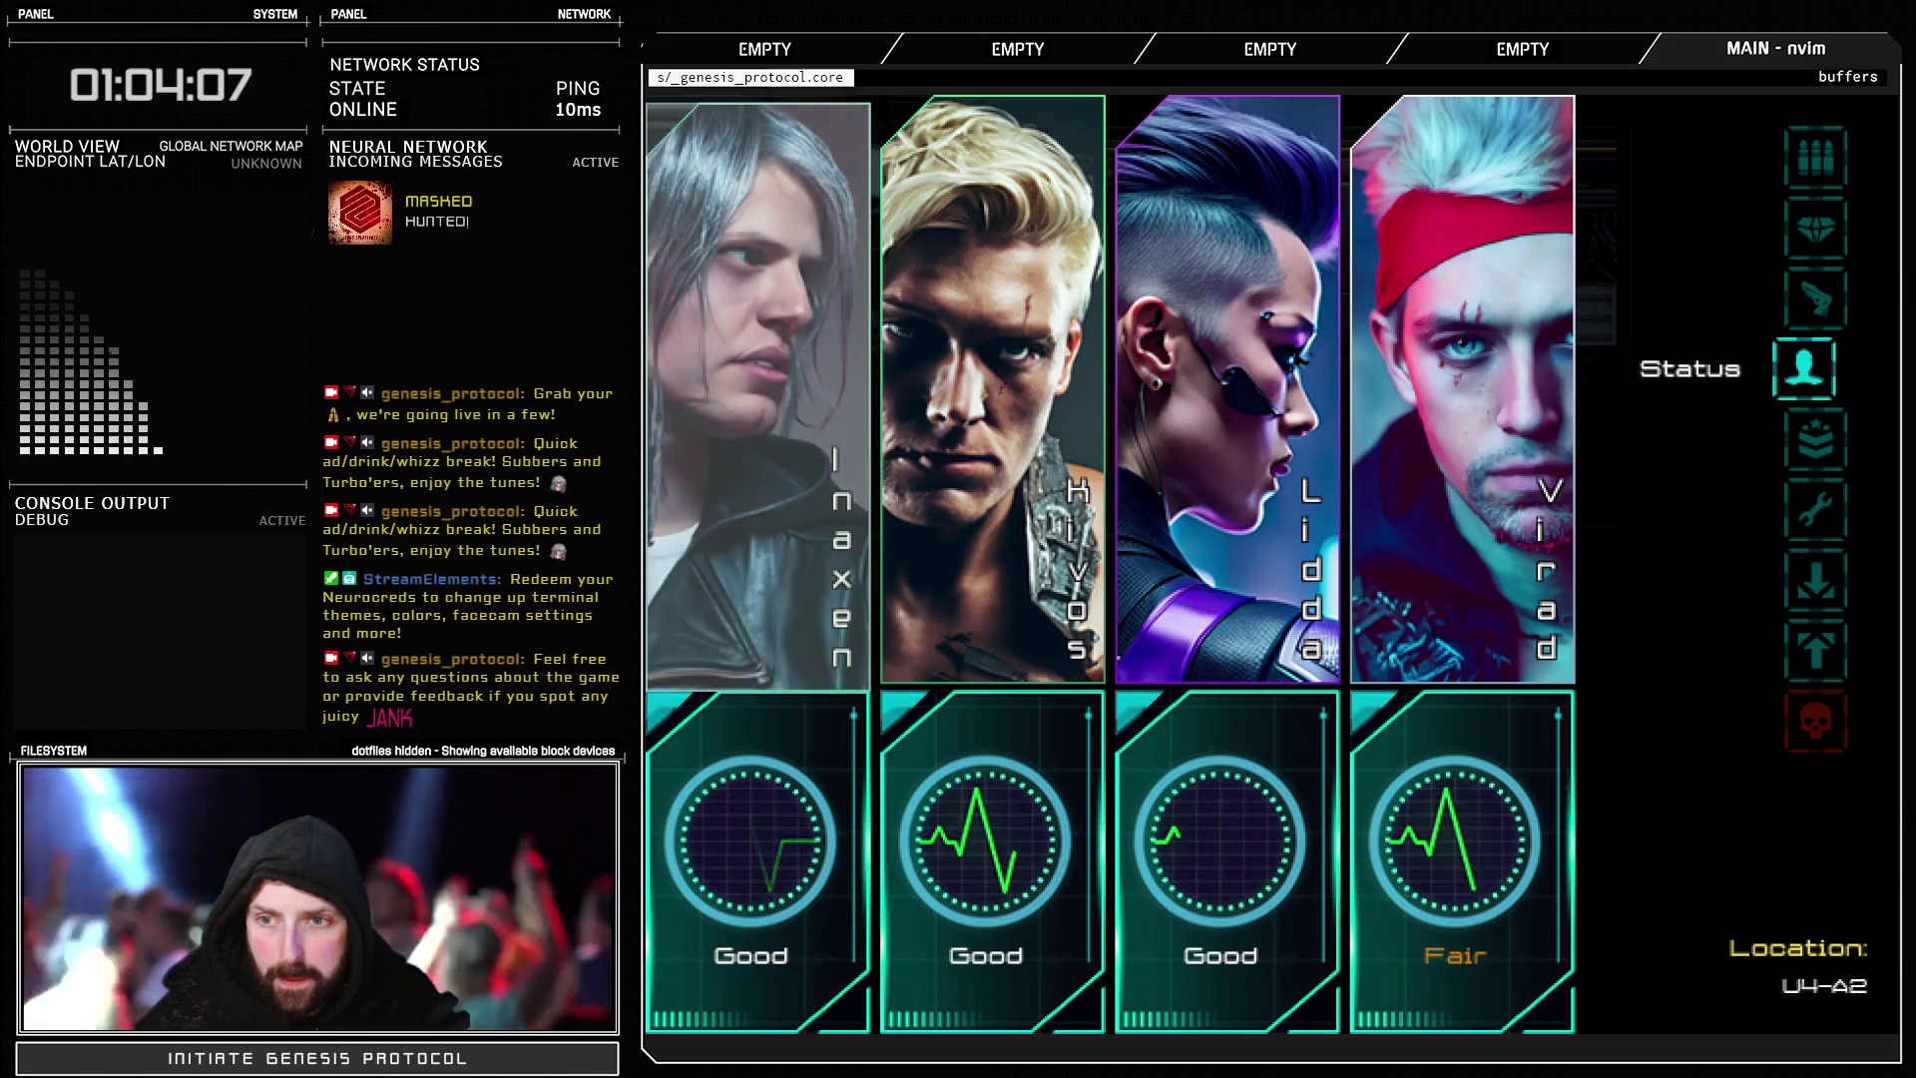
pyautogui.press('Return')
pyautogui.press('Down')
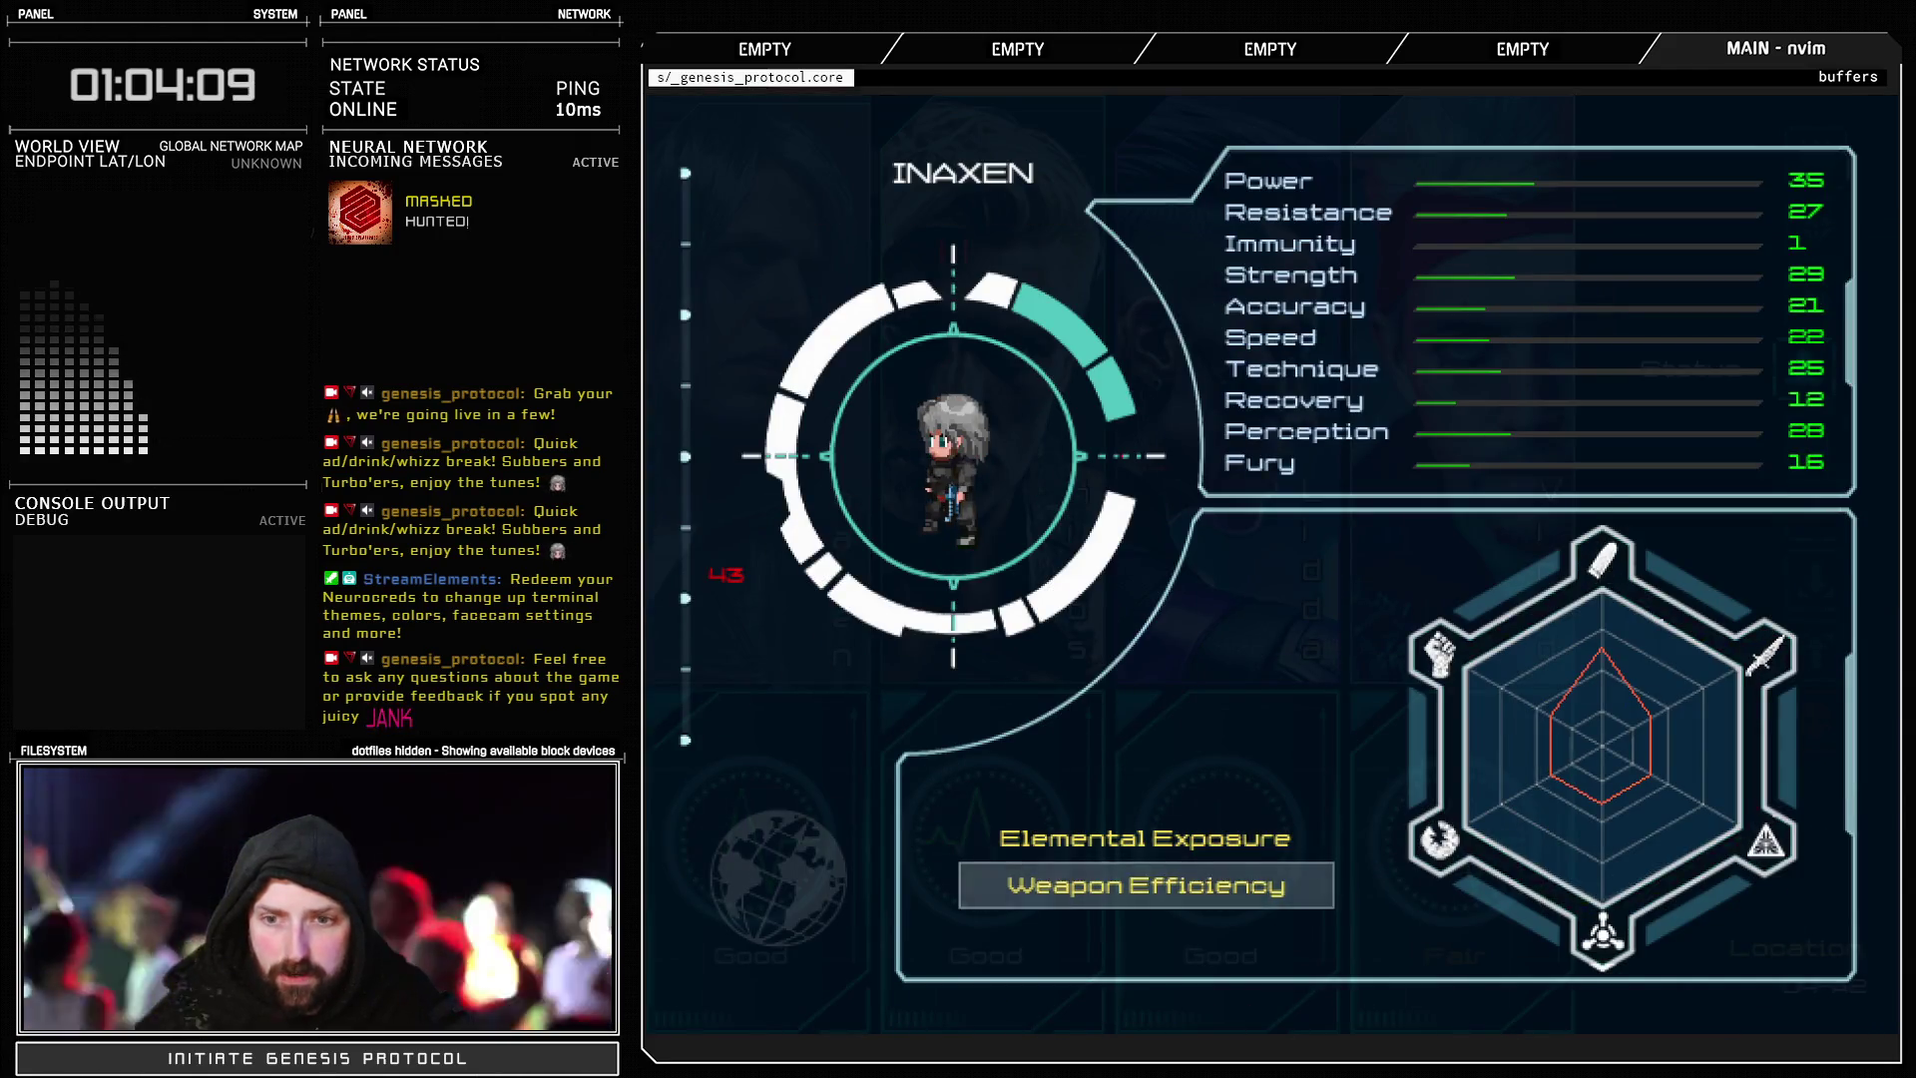
pyautogui.press('Escape')
# - View Lidda's status screen, checking weapon efficiency and elemental exposure
pyautogui.press('Return')
pyautogui.press('Right')
pyautogui.press('Right')
pyautogui.press('Return')
pyautogui.press('Down')
pyautogui.press('Up')
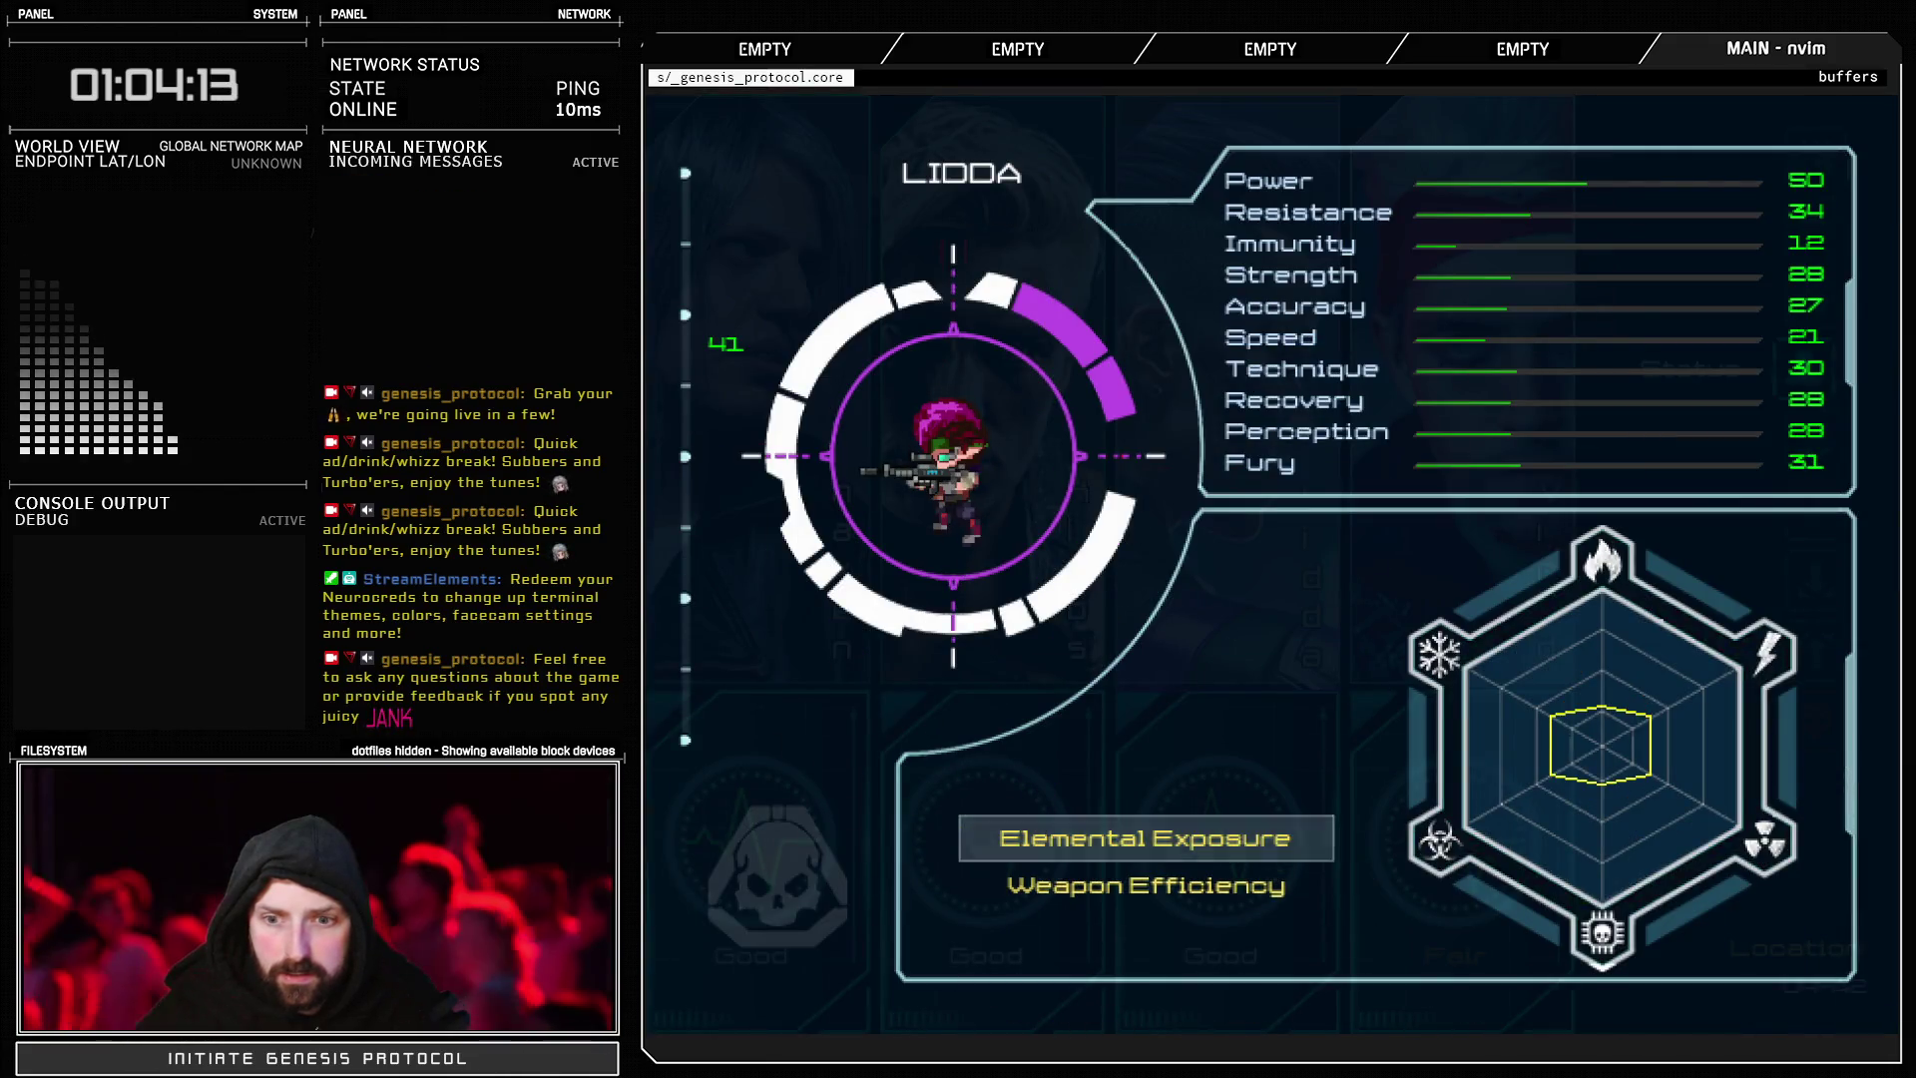
pyautogui.press('Escape')
# - View Virad's status screen, checking weapon efficiency and elemental exposure
pyautogui.press('Return')
pyautogui.press('Right')
pyautogui.press('Right')
pyautogui.press('Right')
pyautogui.press('Return')
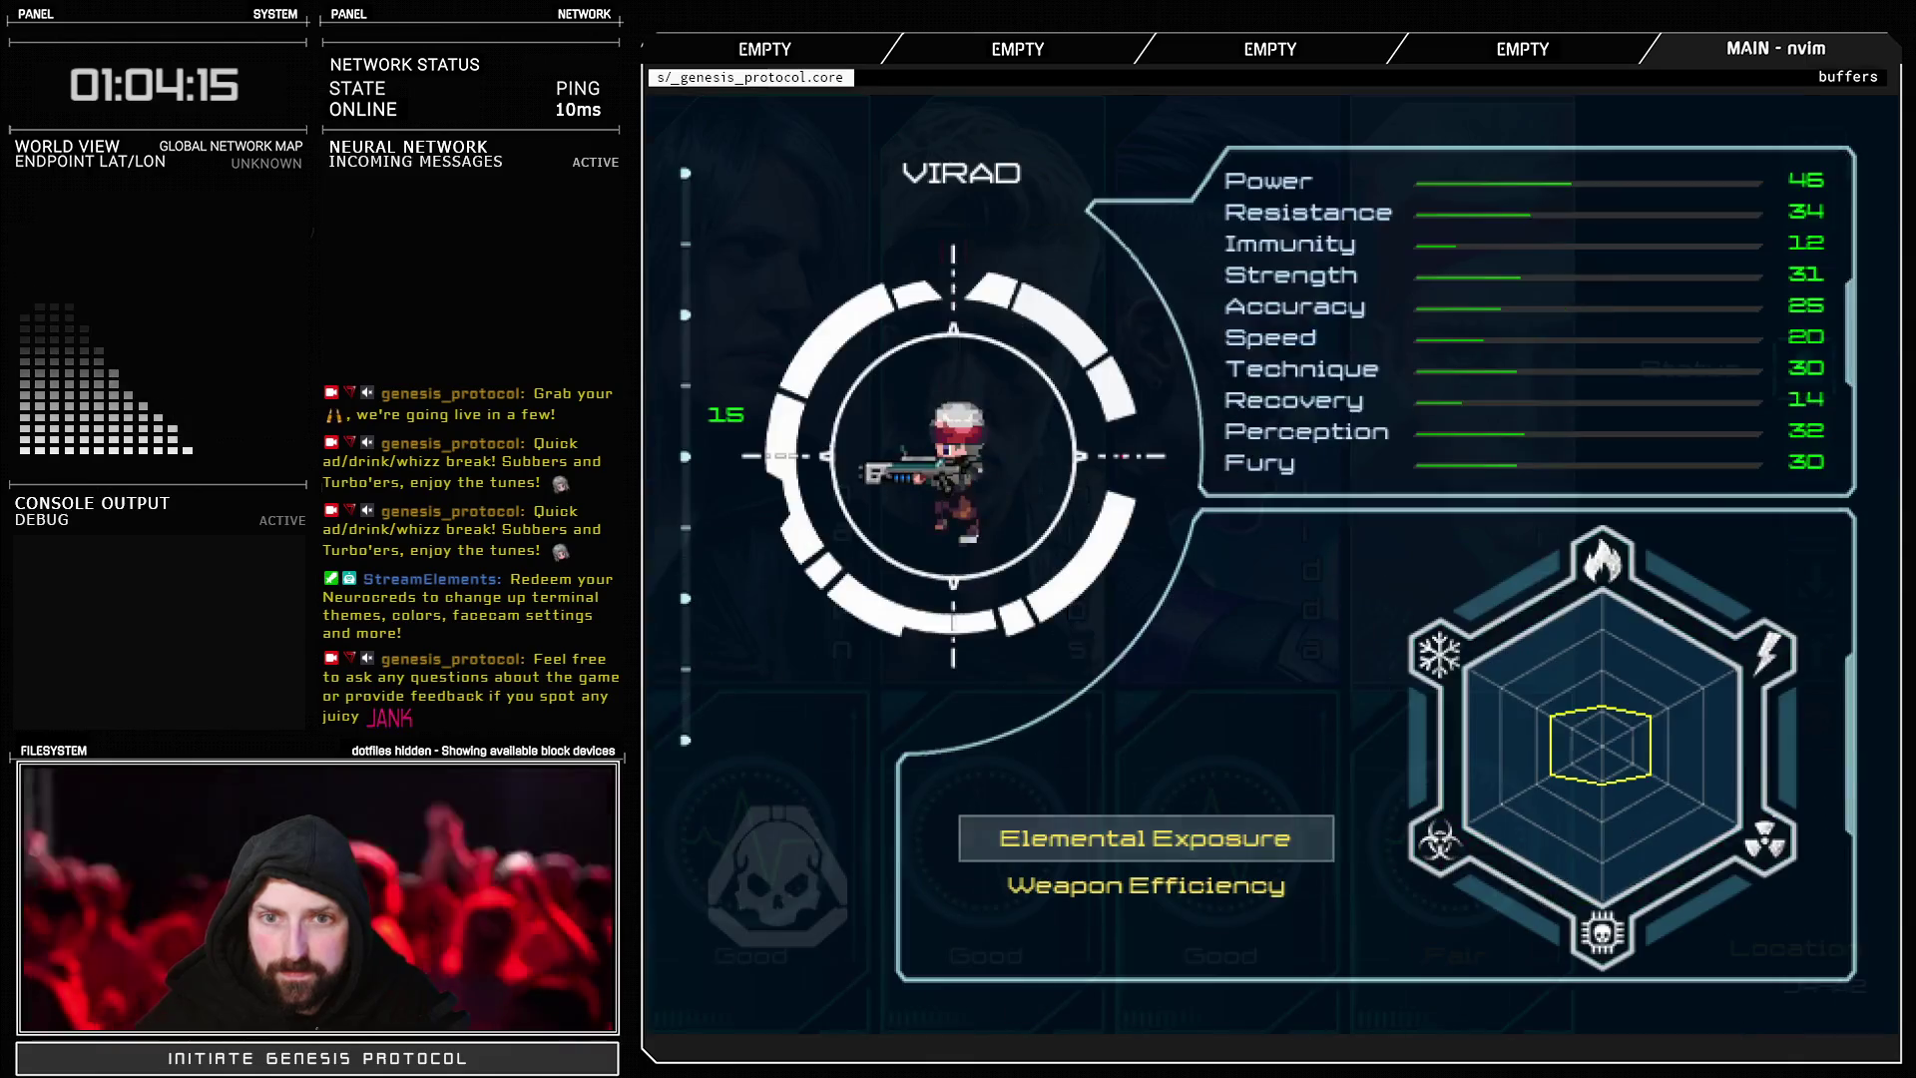
pyautogui.press('Down')
pyautogui.press('Up')
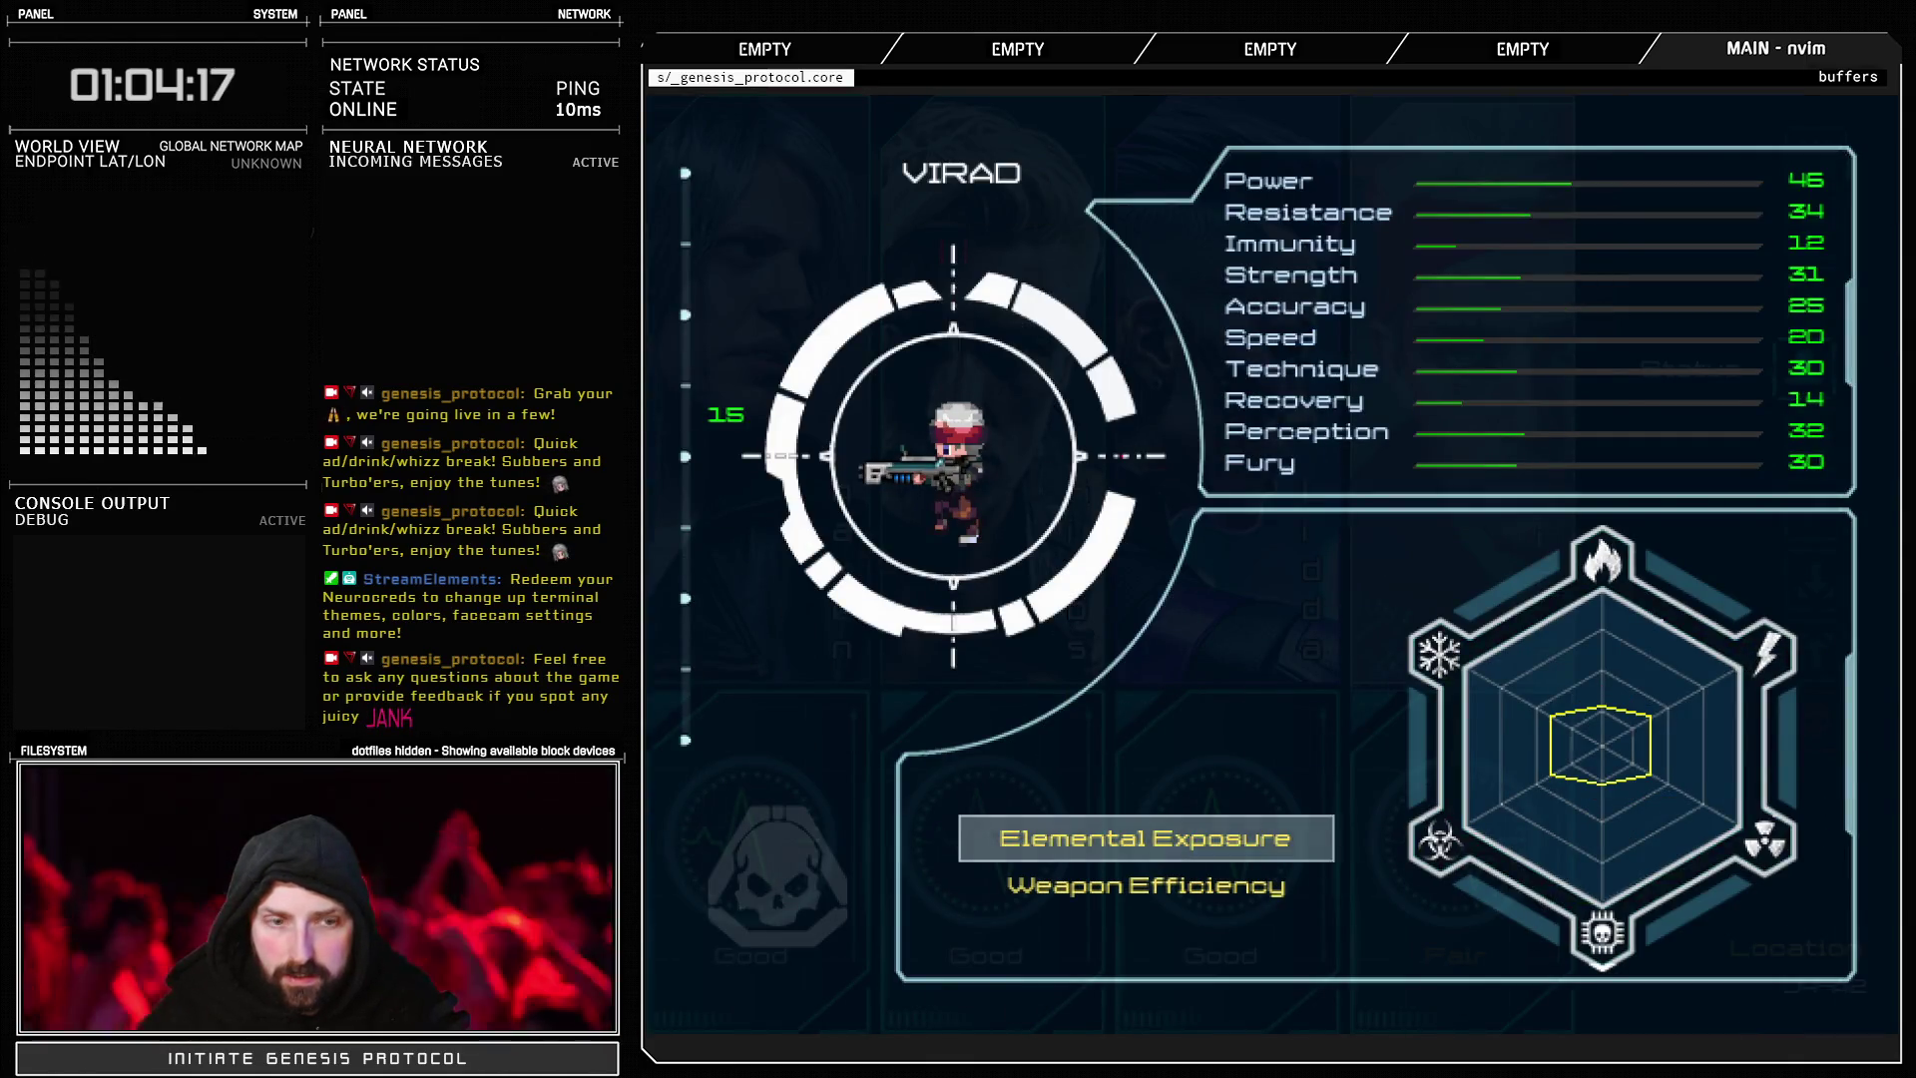
pyautogui.press('Escape')
# - Check Lidda's and Kivos's status screens once more
pyautogui.press('Return')
pyautogui.press('Right')
pyautogui.press('Right')
pyautogui.press('Return')
pyautogui.press('Escape')
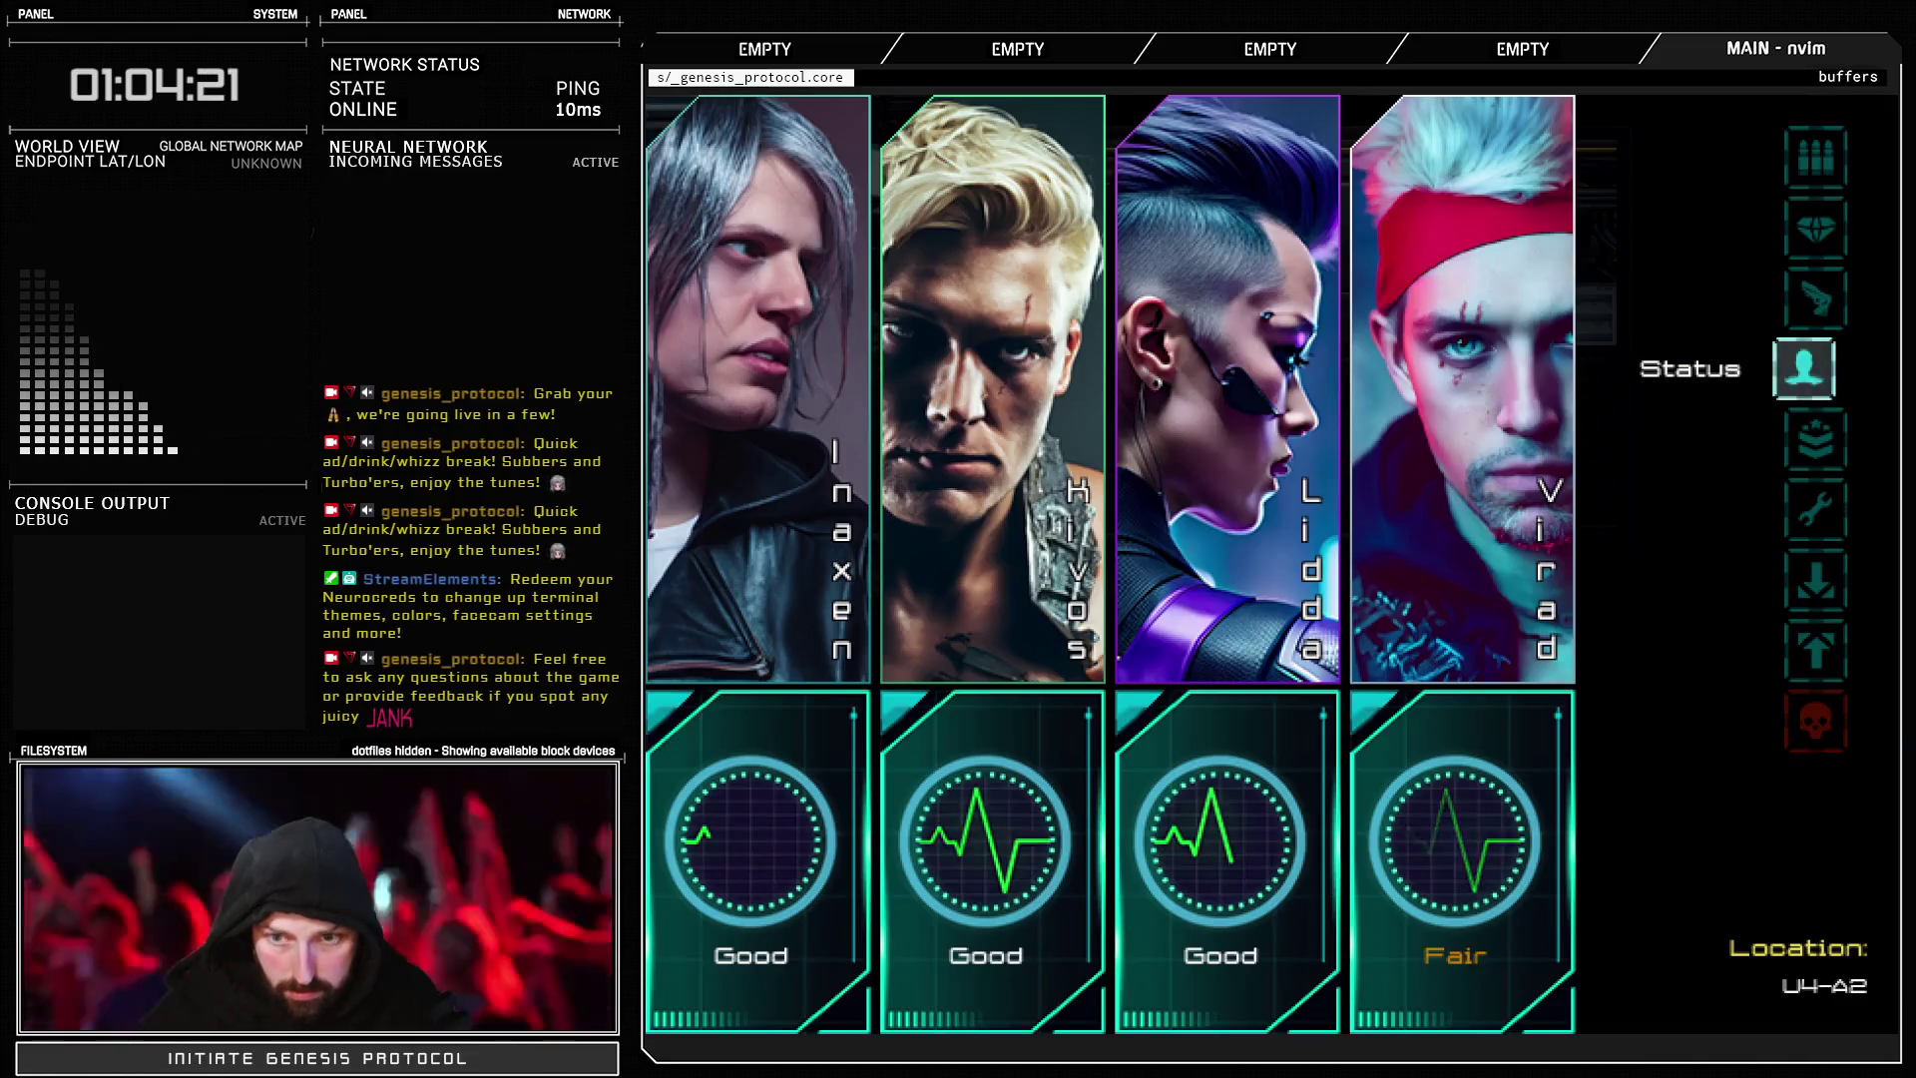
pyautogui.press('Right')
pyautogui.press('Return')
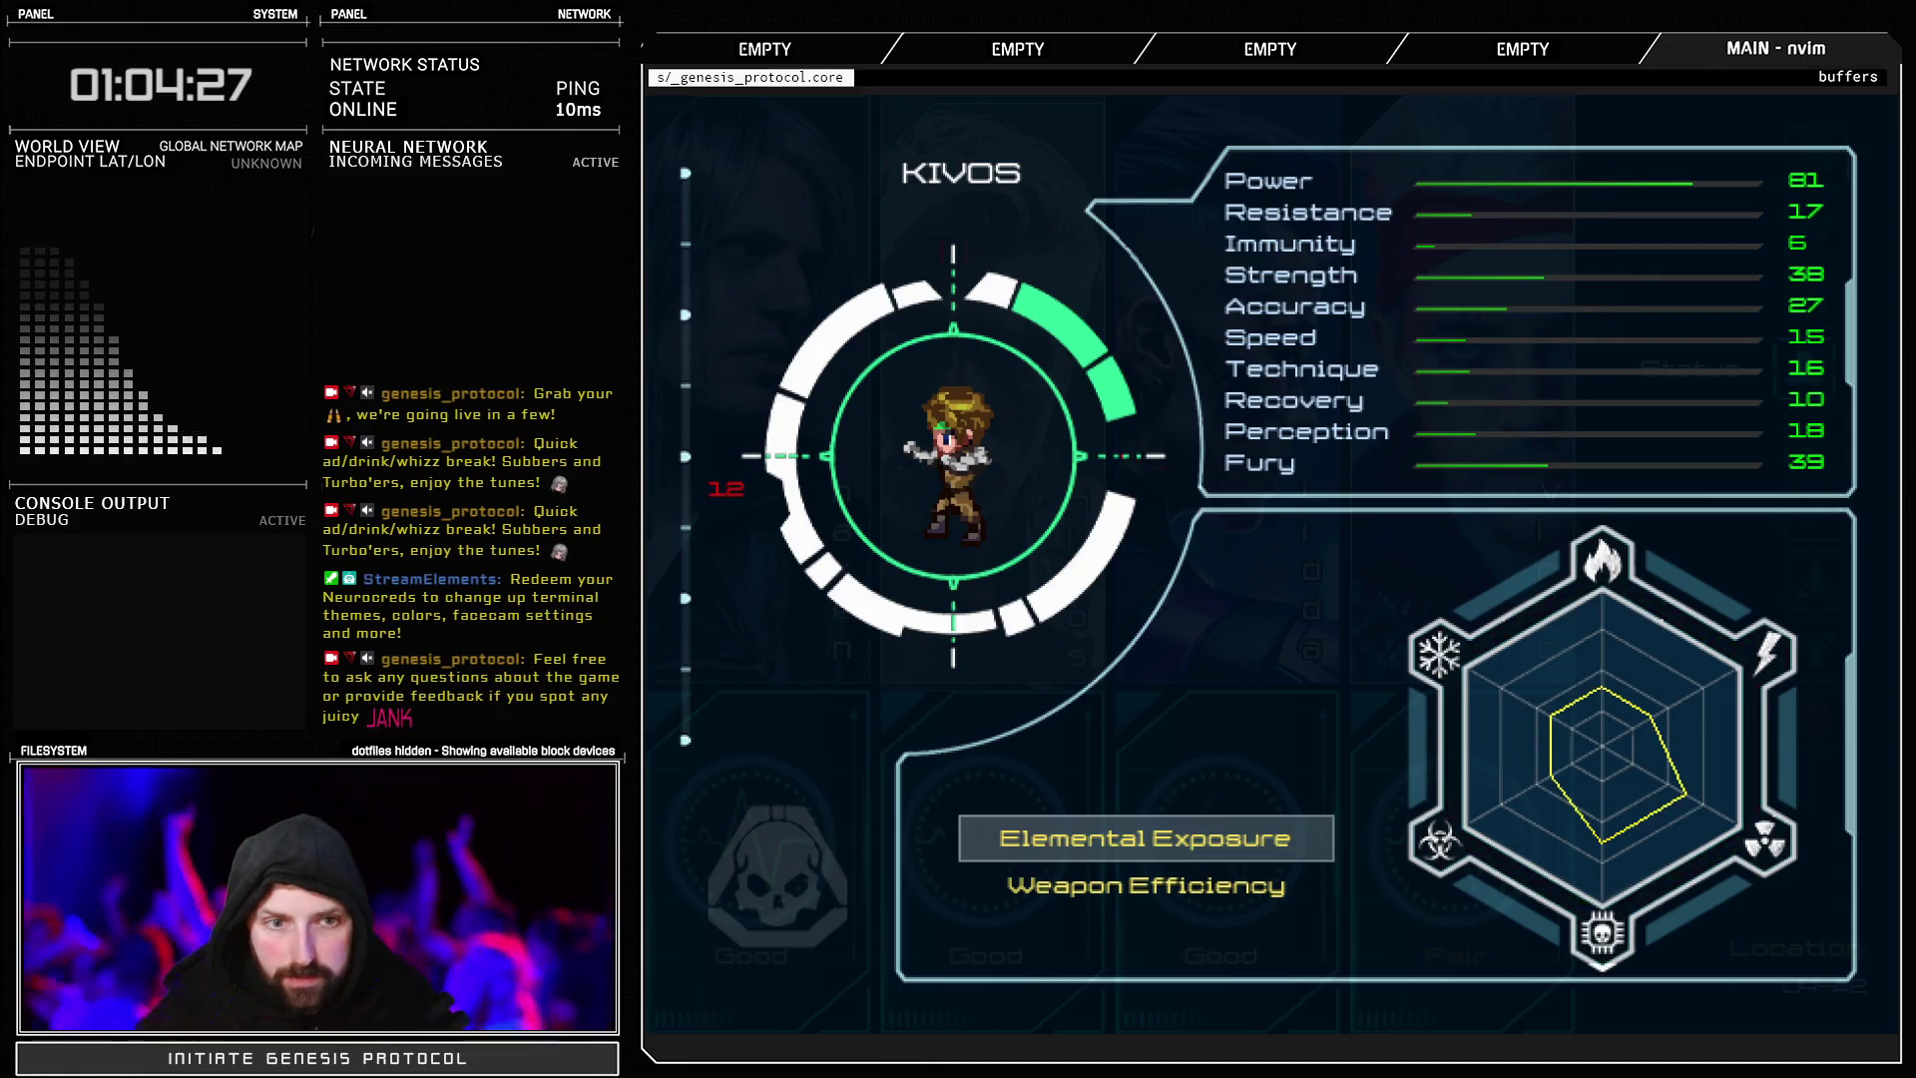
pyautogui.press('Escape')
# - Bring up the quit confirmation from the party menu, then cancel it
pyautogui.press('Escape')
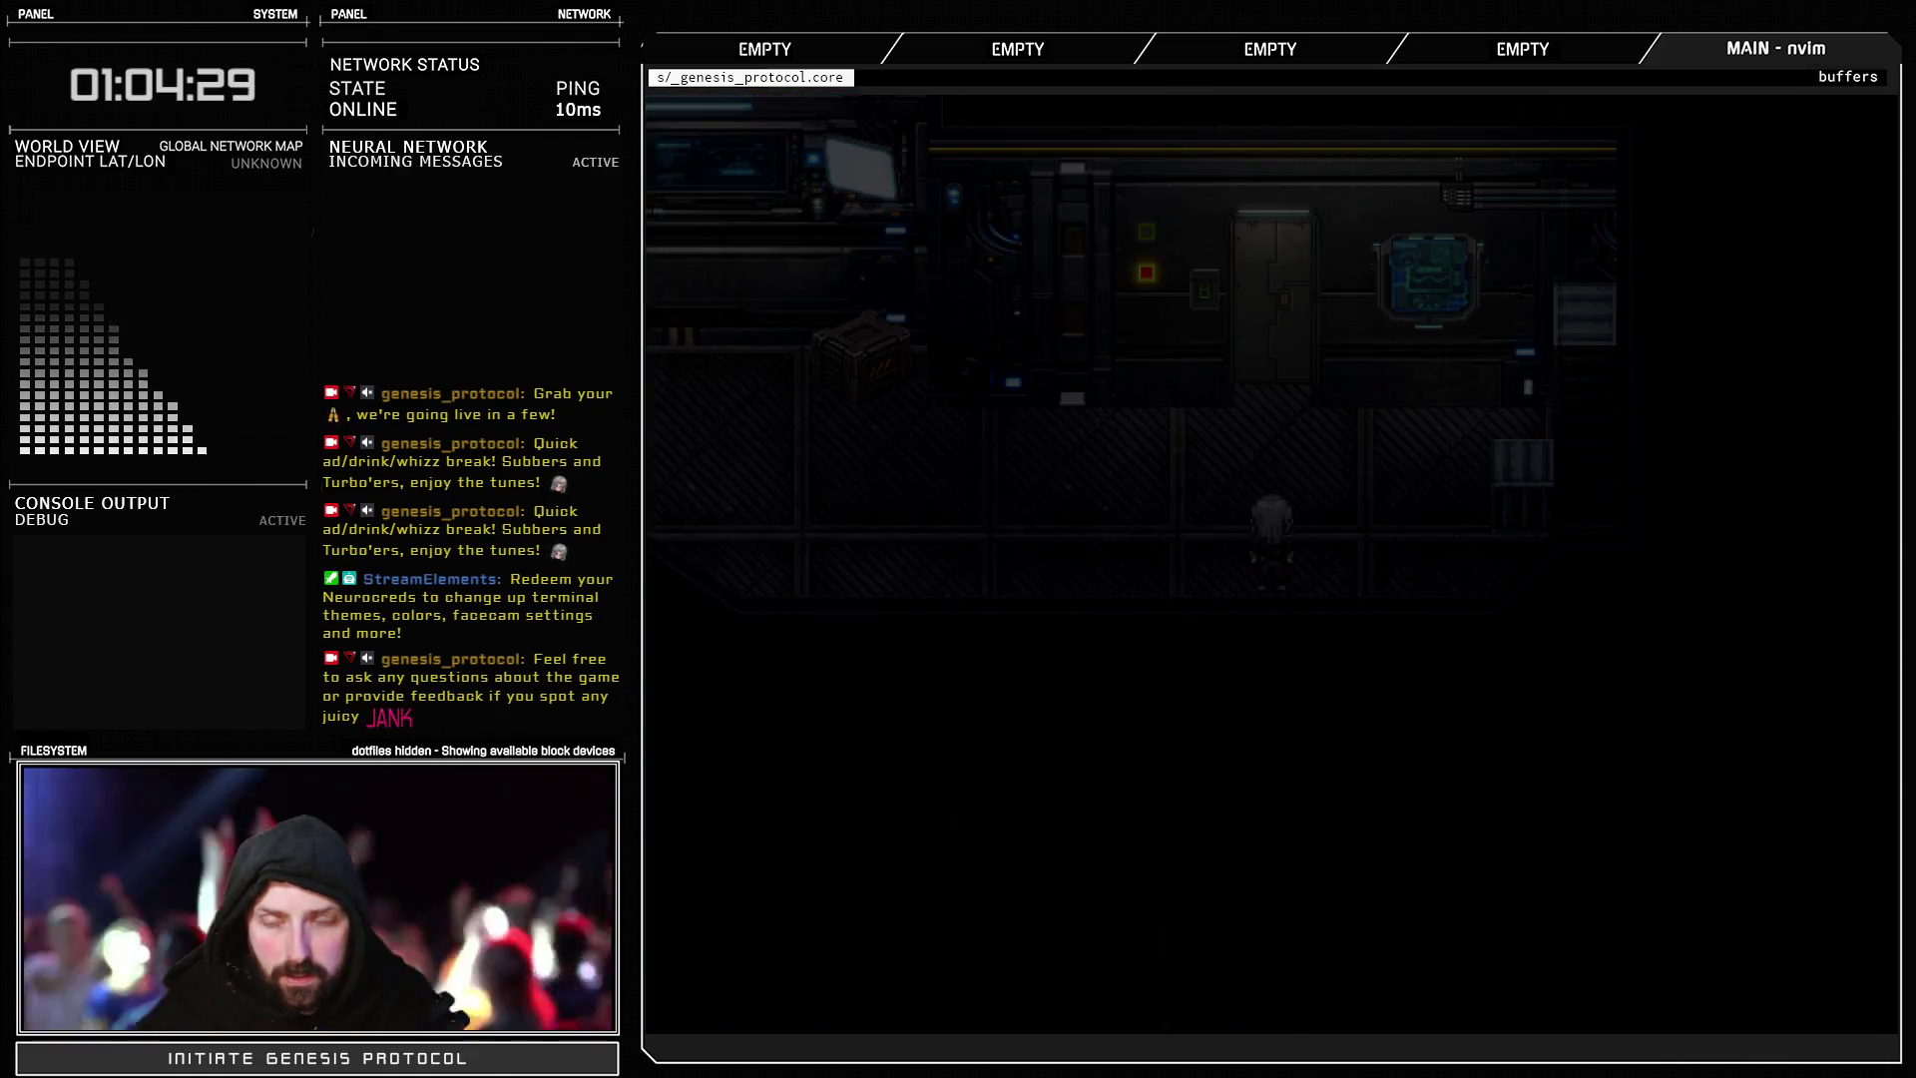
pyautogui.press('Escape')
pyautogui.press('Up')
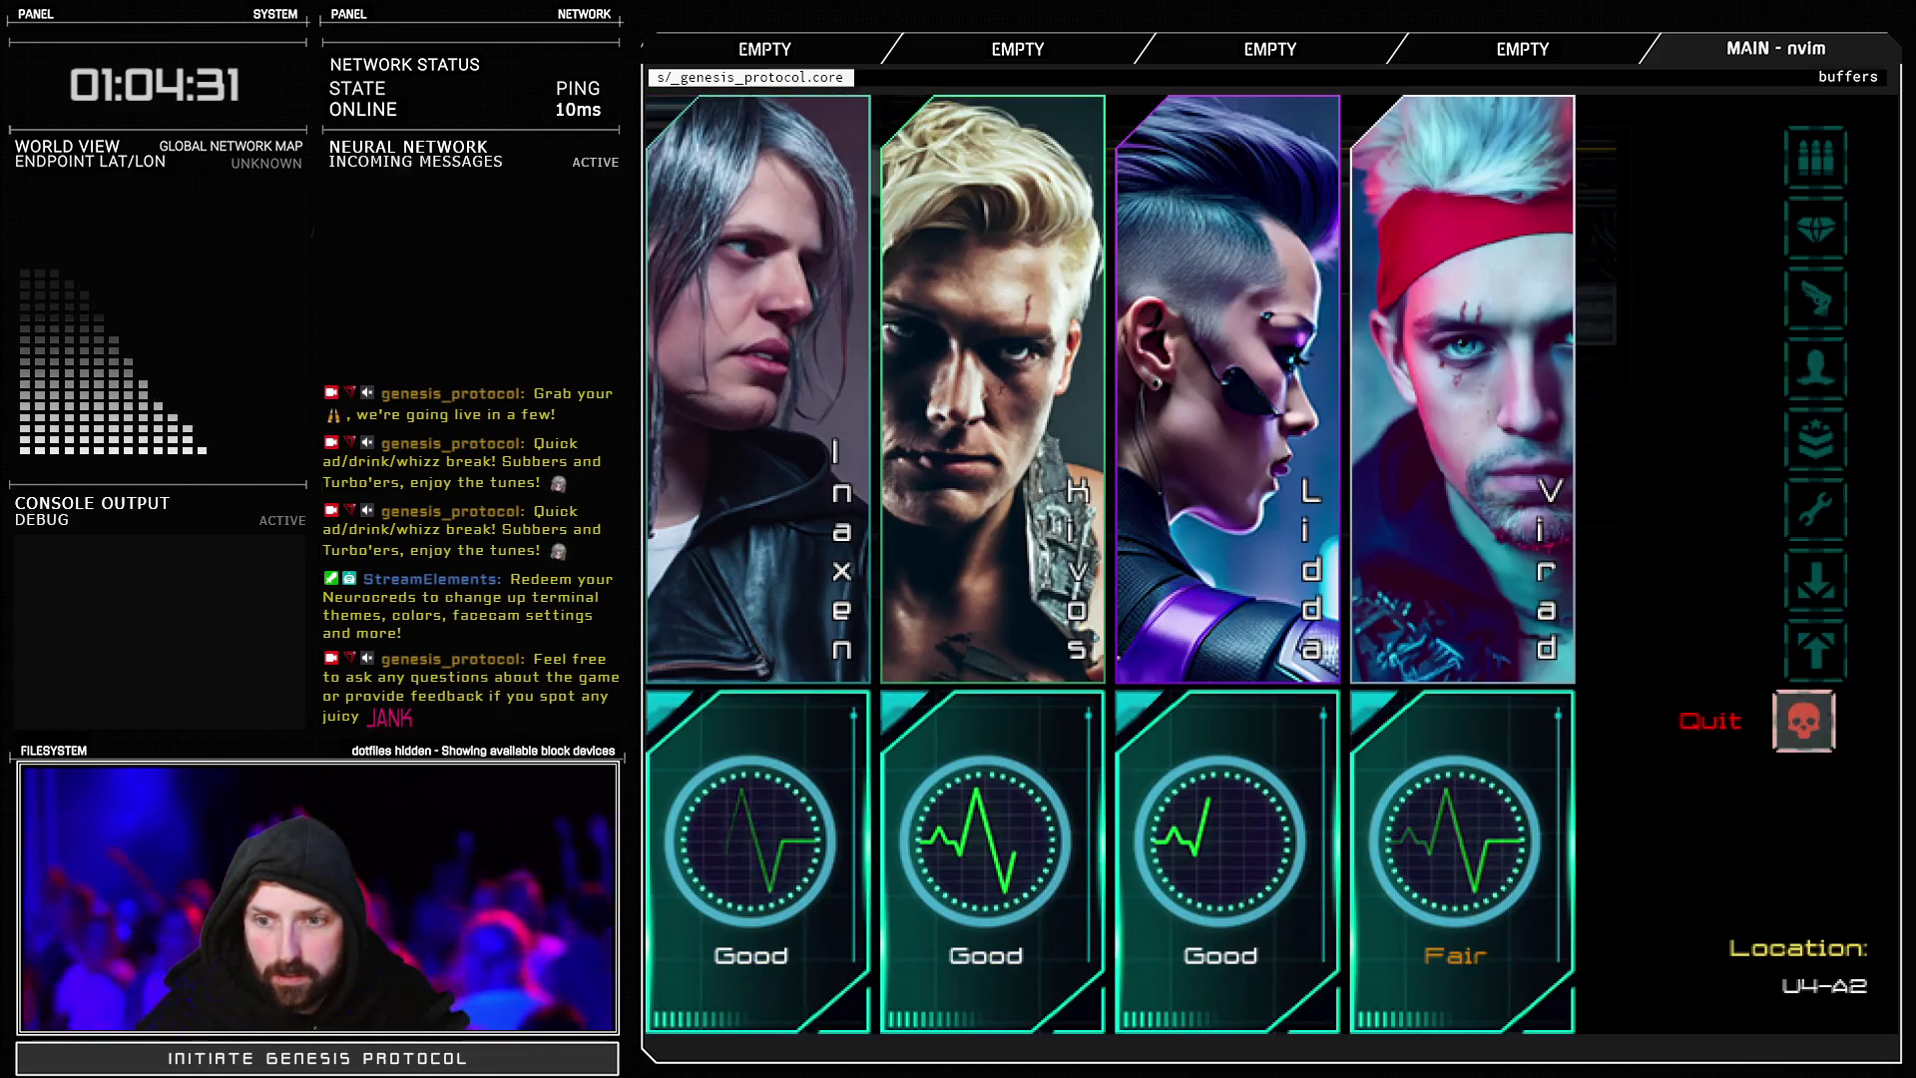
pyautogui.press('Return')
pyautogui.press('Down')
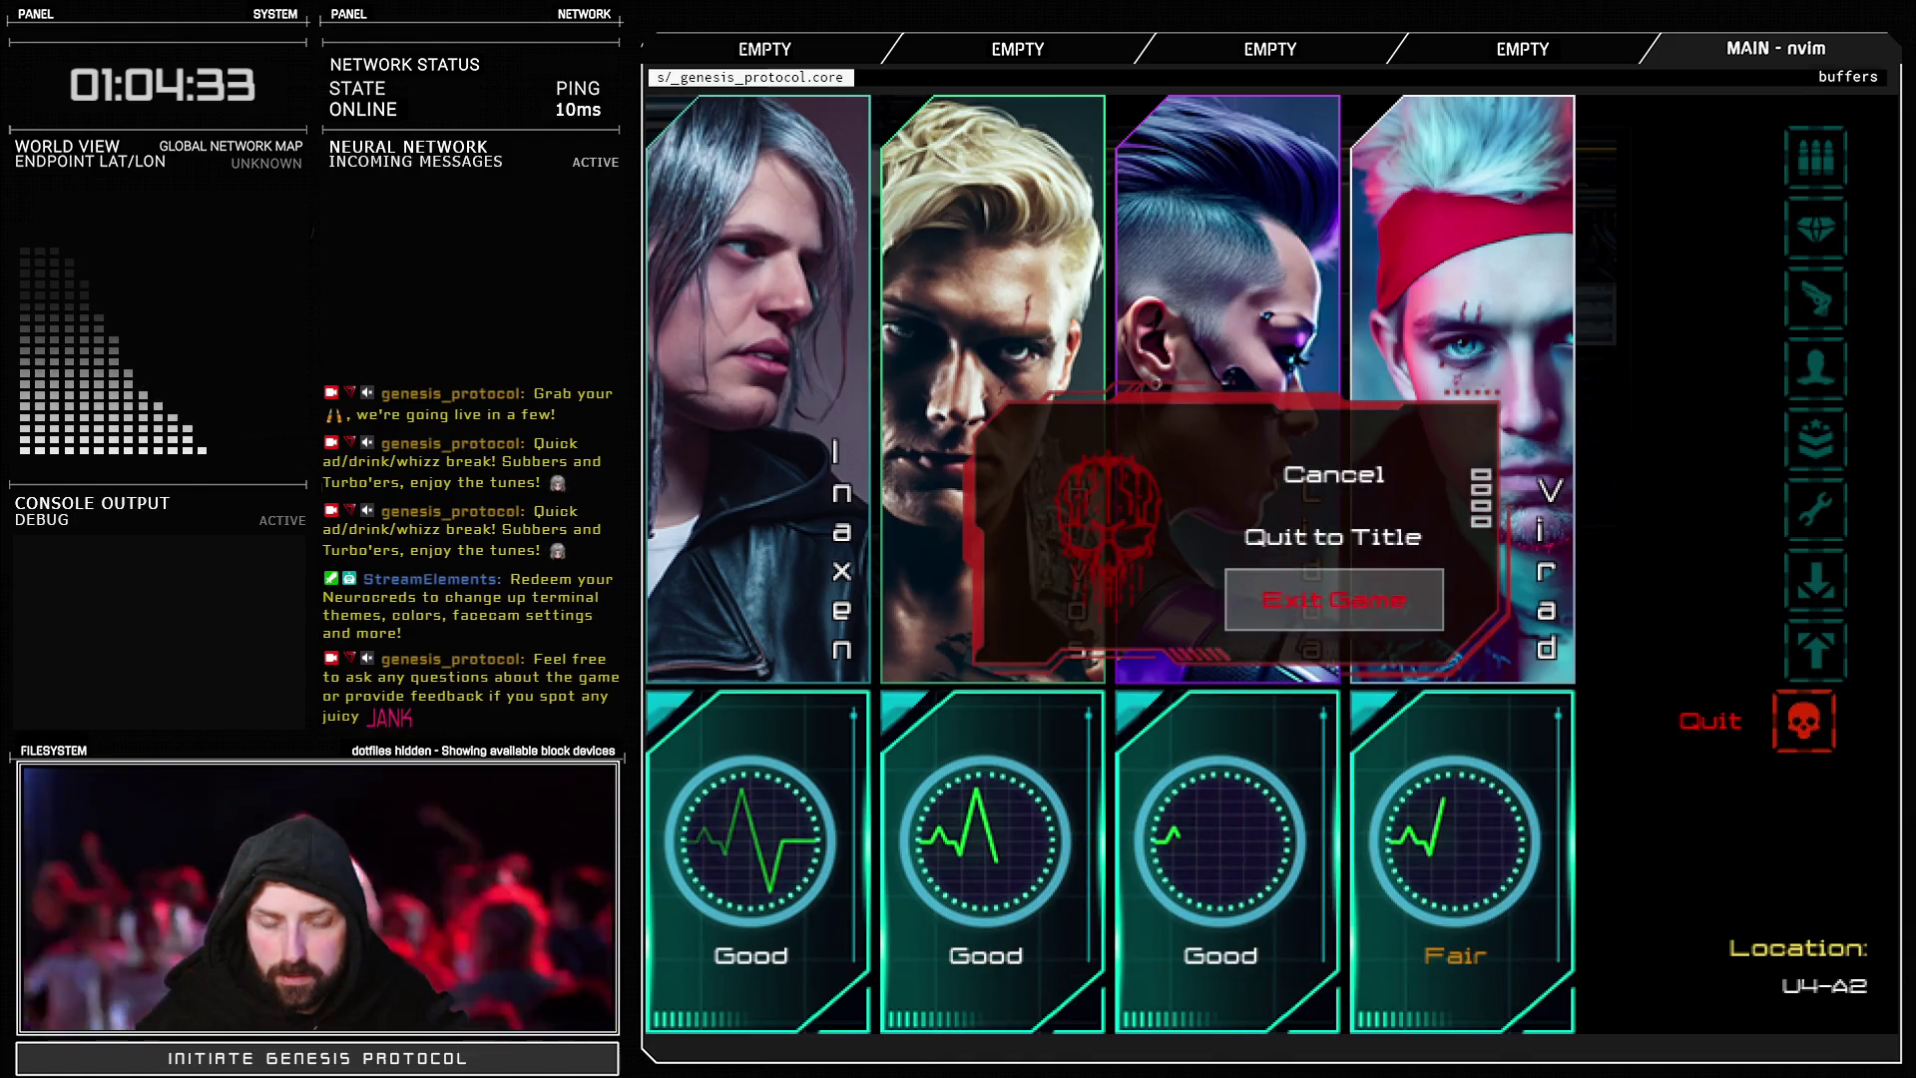
pyautogui.press('Escape')
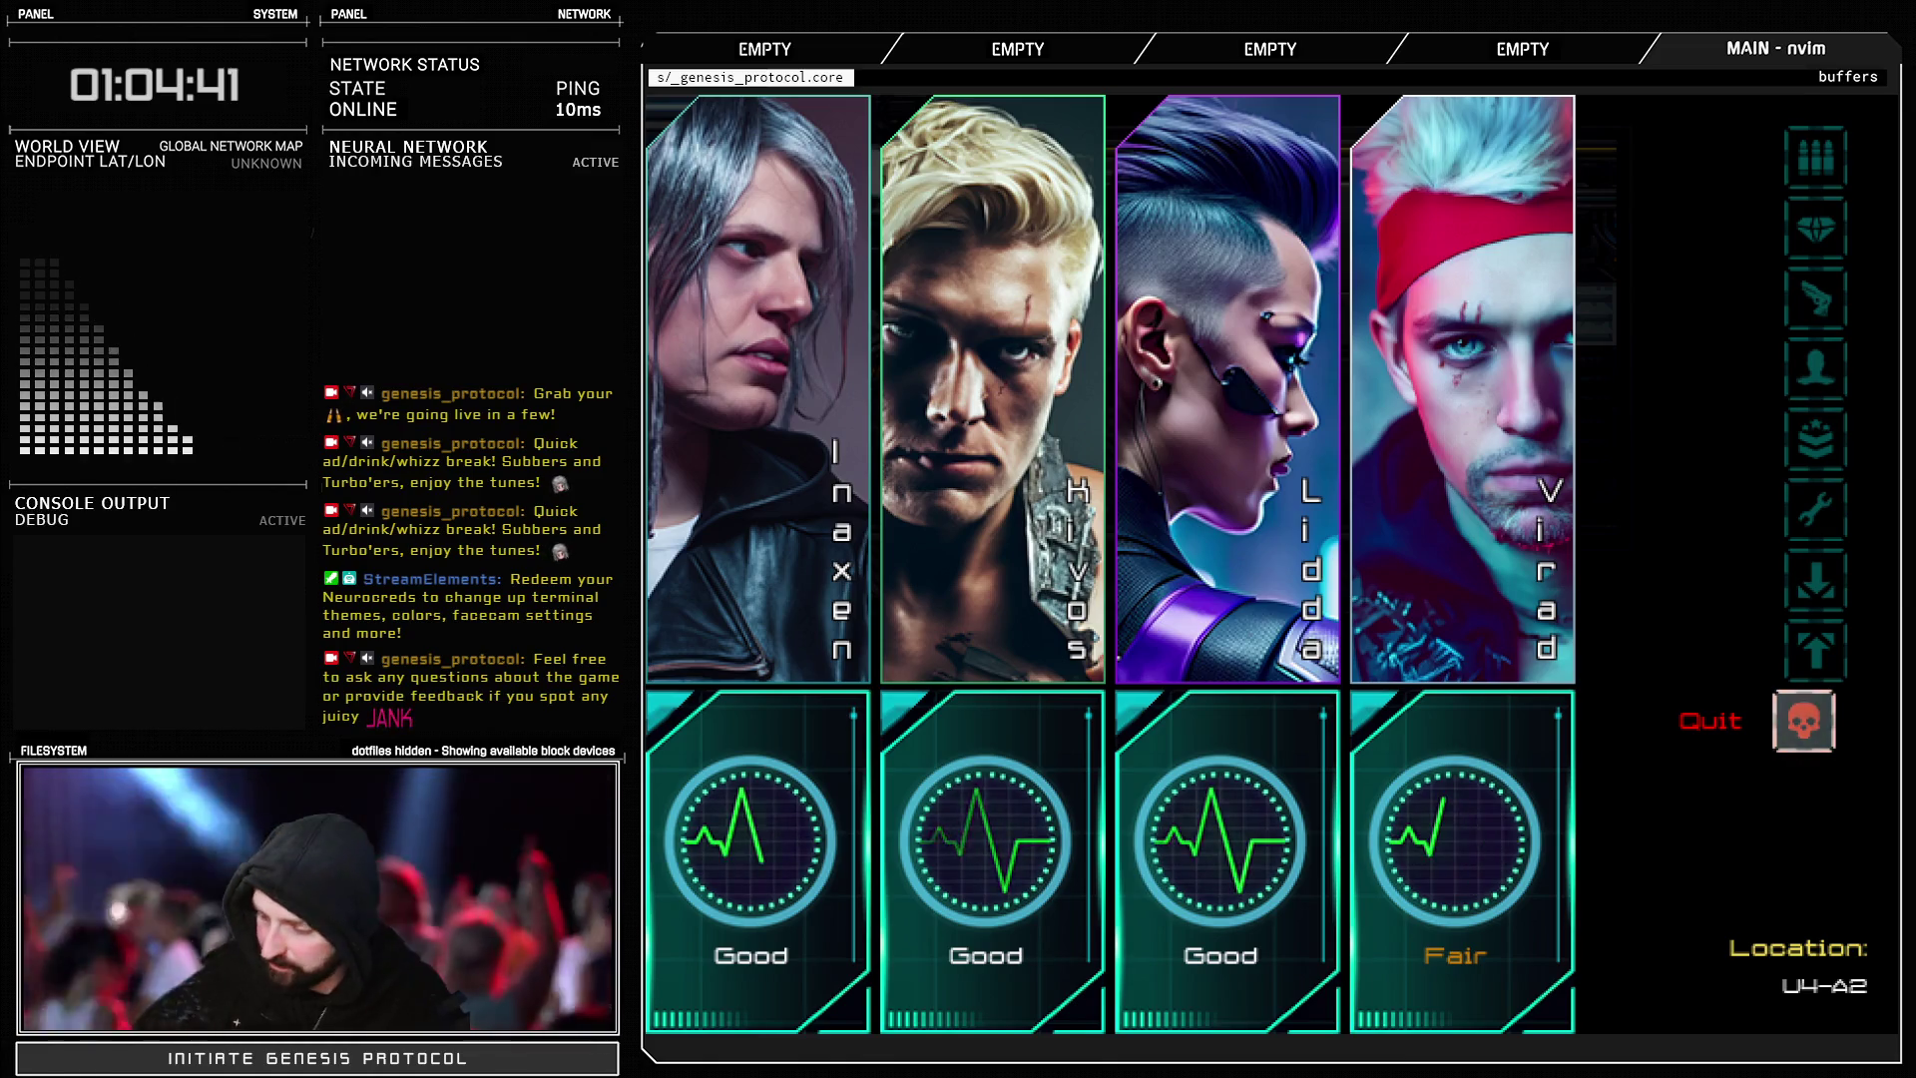
pyautogui.press('Return')
# - Go back to Status in the party menu and pick the second portrait
pyautogui.press('Escape')
pyautogui.press('Up')
pyautogui.press('Up')
pyautogui.press('Up')
pyautogui.press('Up')
pyautogui.press('Up')
pyautogui.press('Up')
pyautogui.press('Down')
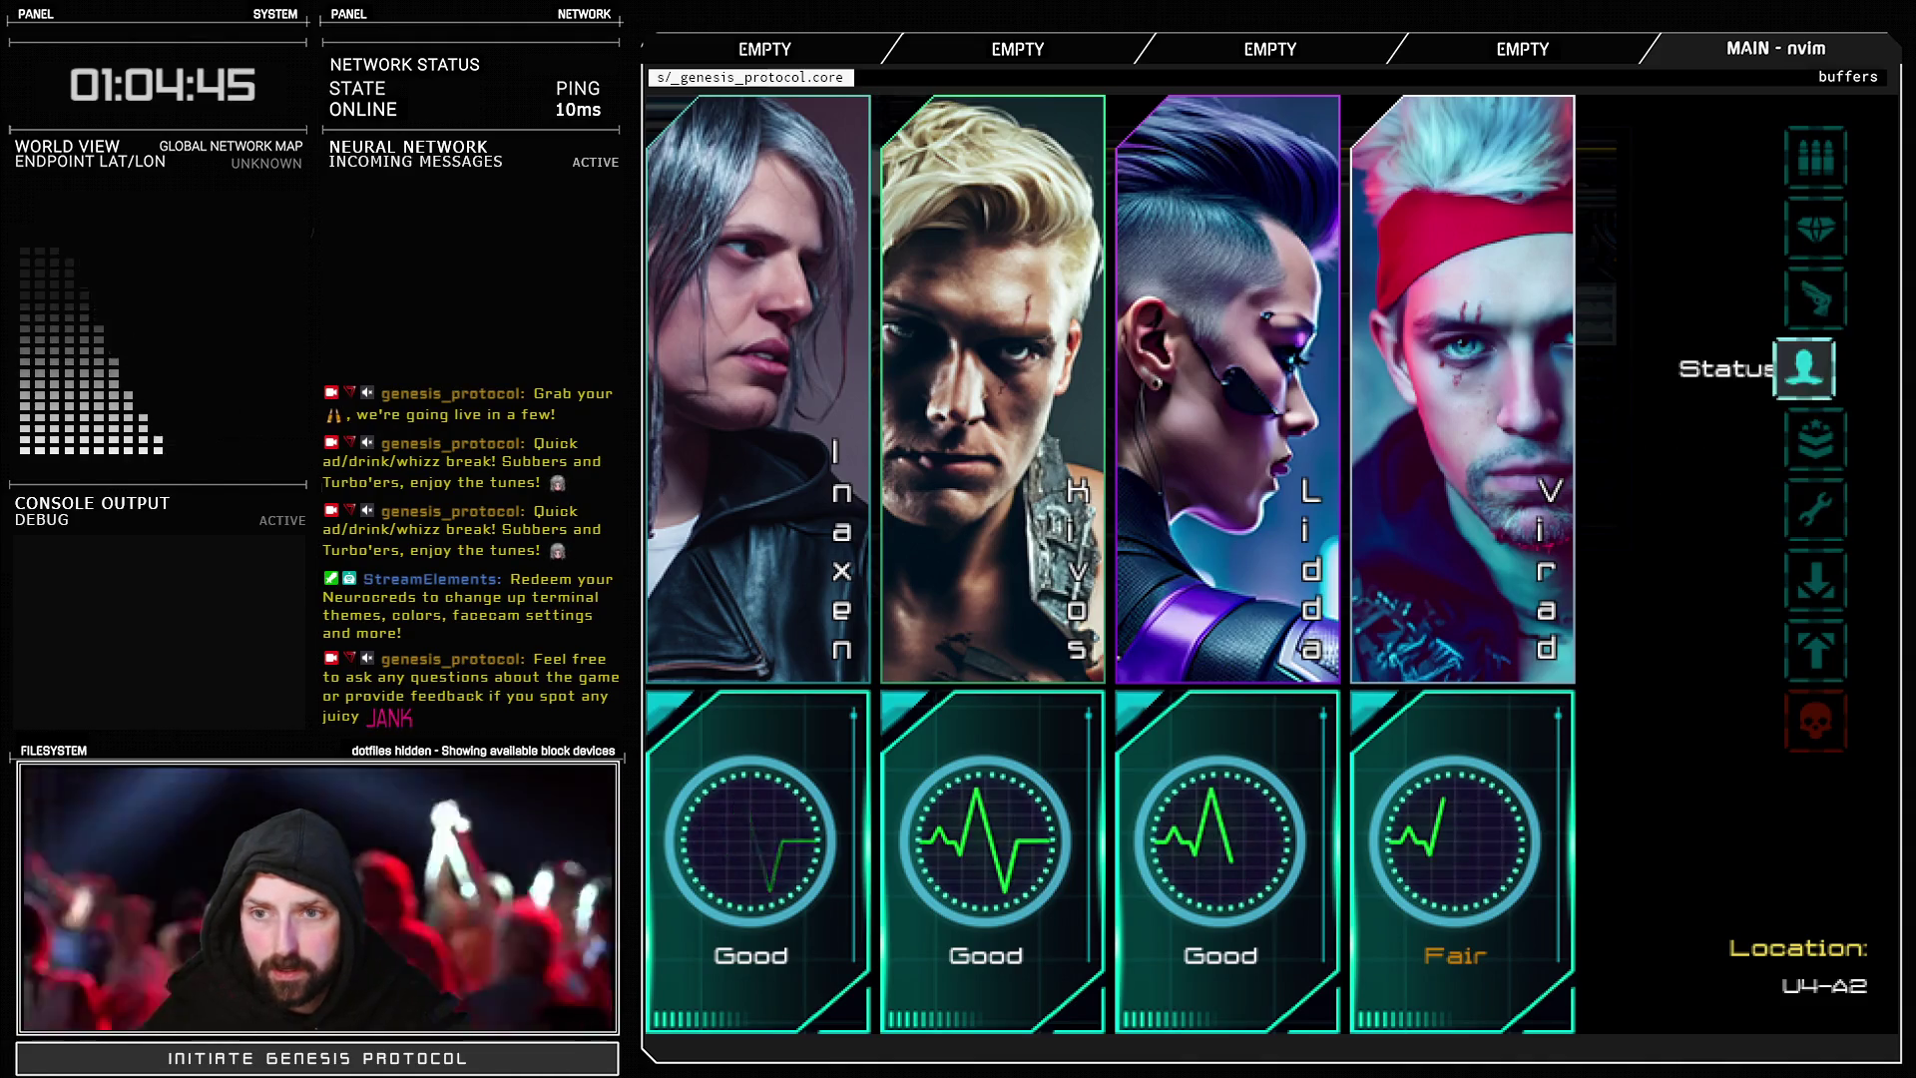
pyautogui.press('Return')
pyautogui.press('Right')
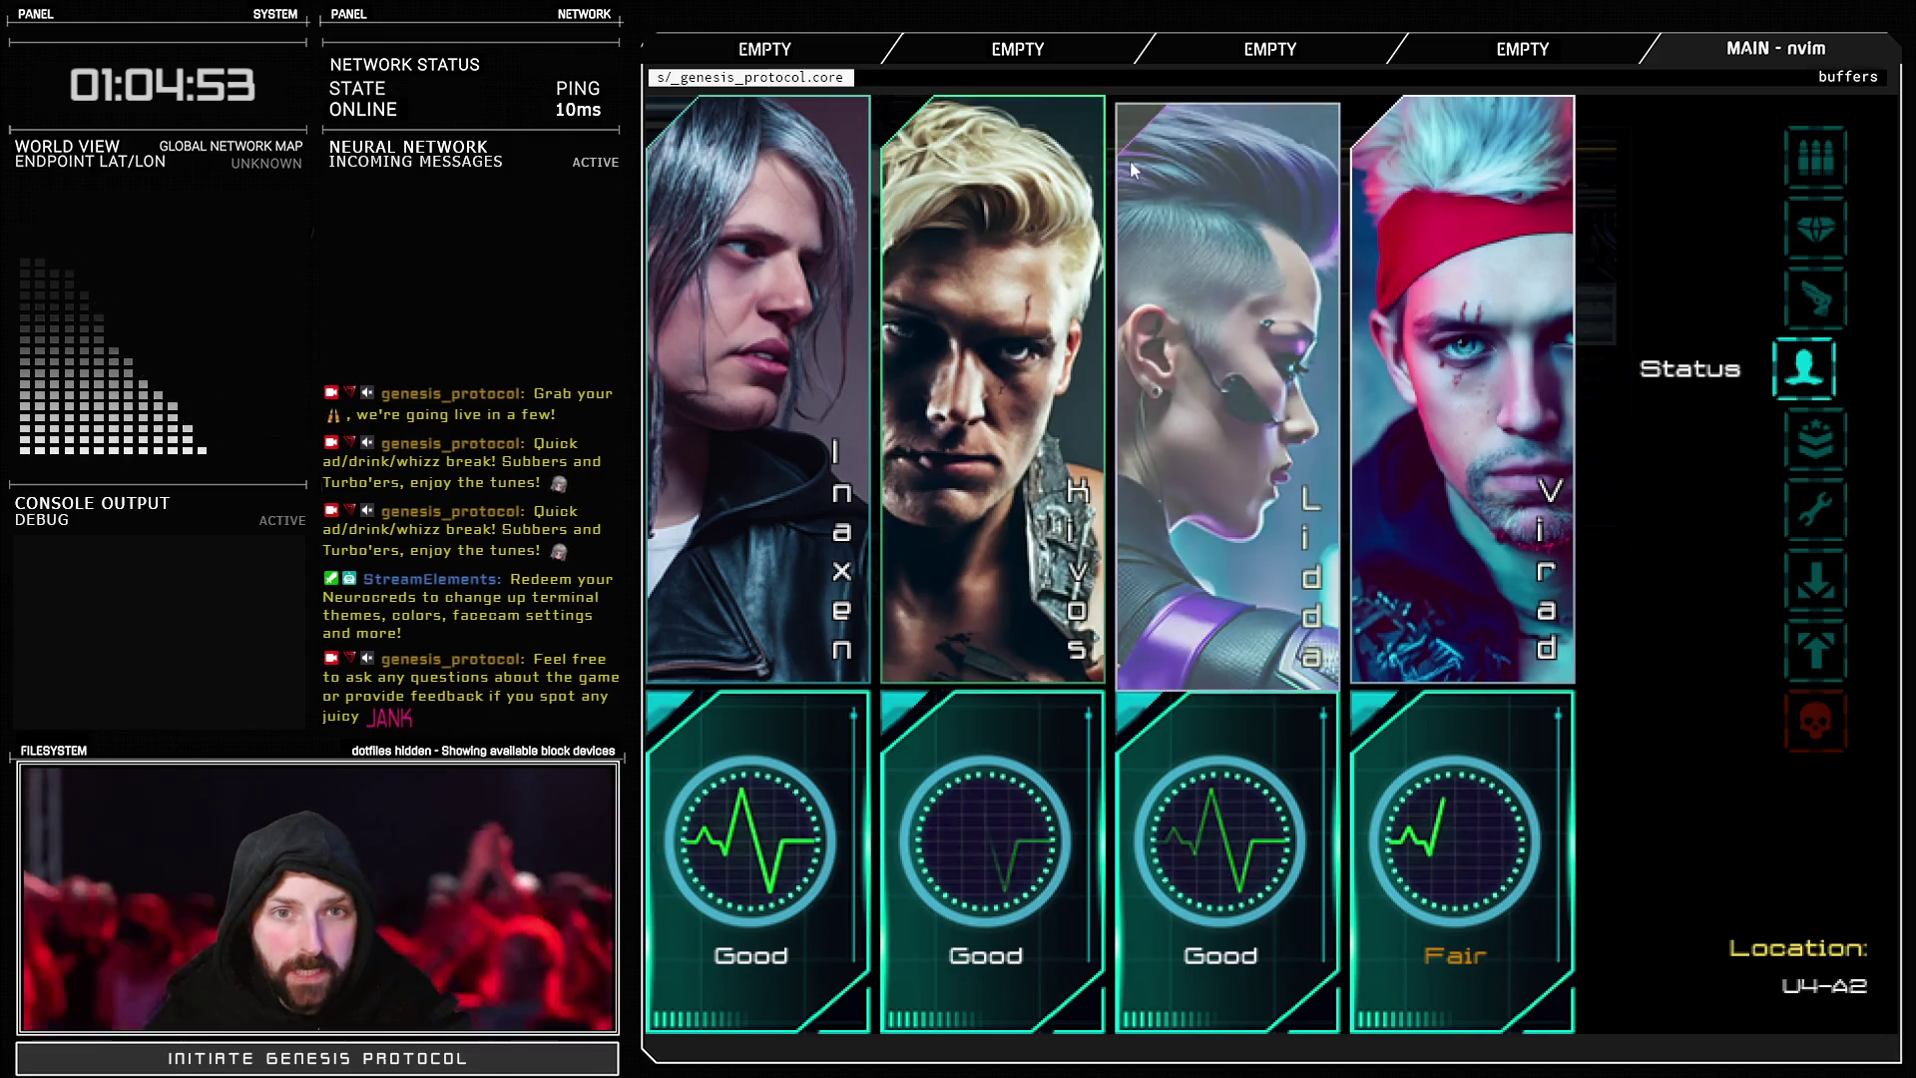
# - Reopen the party menu, choose Quit, and select Exit Game
pyautogui.press('Escape')
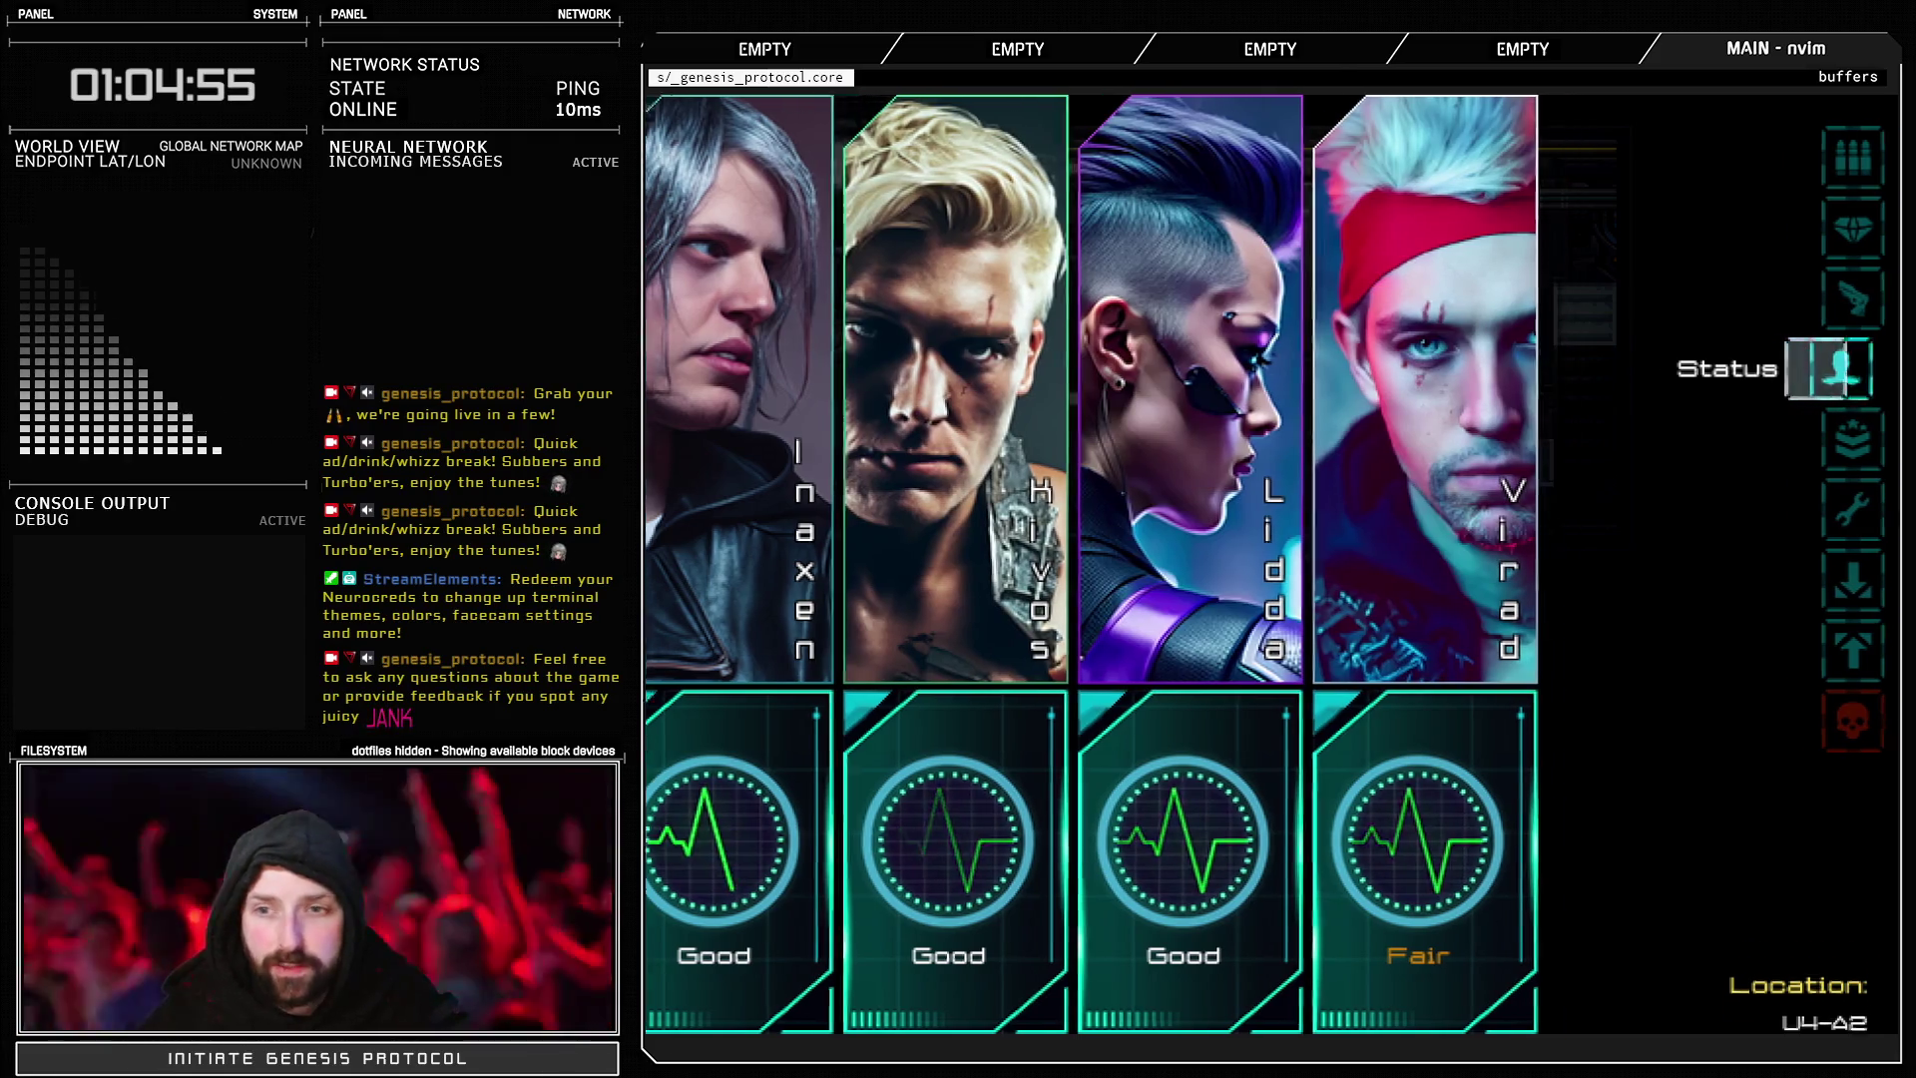
pyautogui.press('Escape')
pyautogui.press('Up')
pyautogui.press('Return')
pyautogui.press('Return')
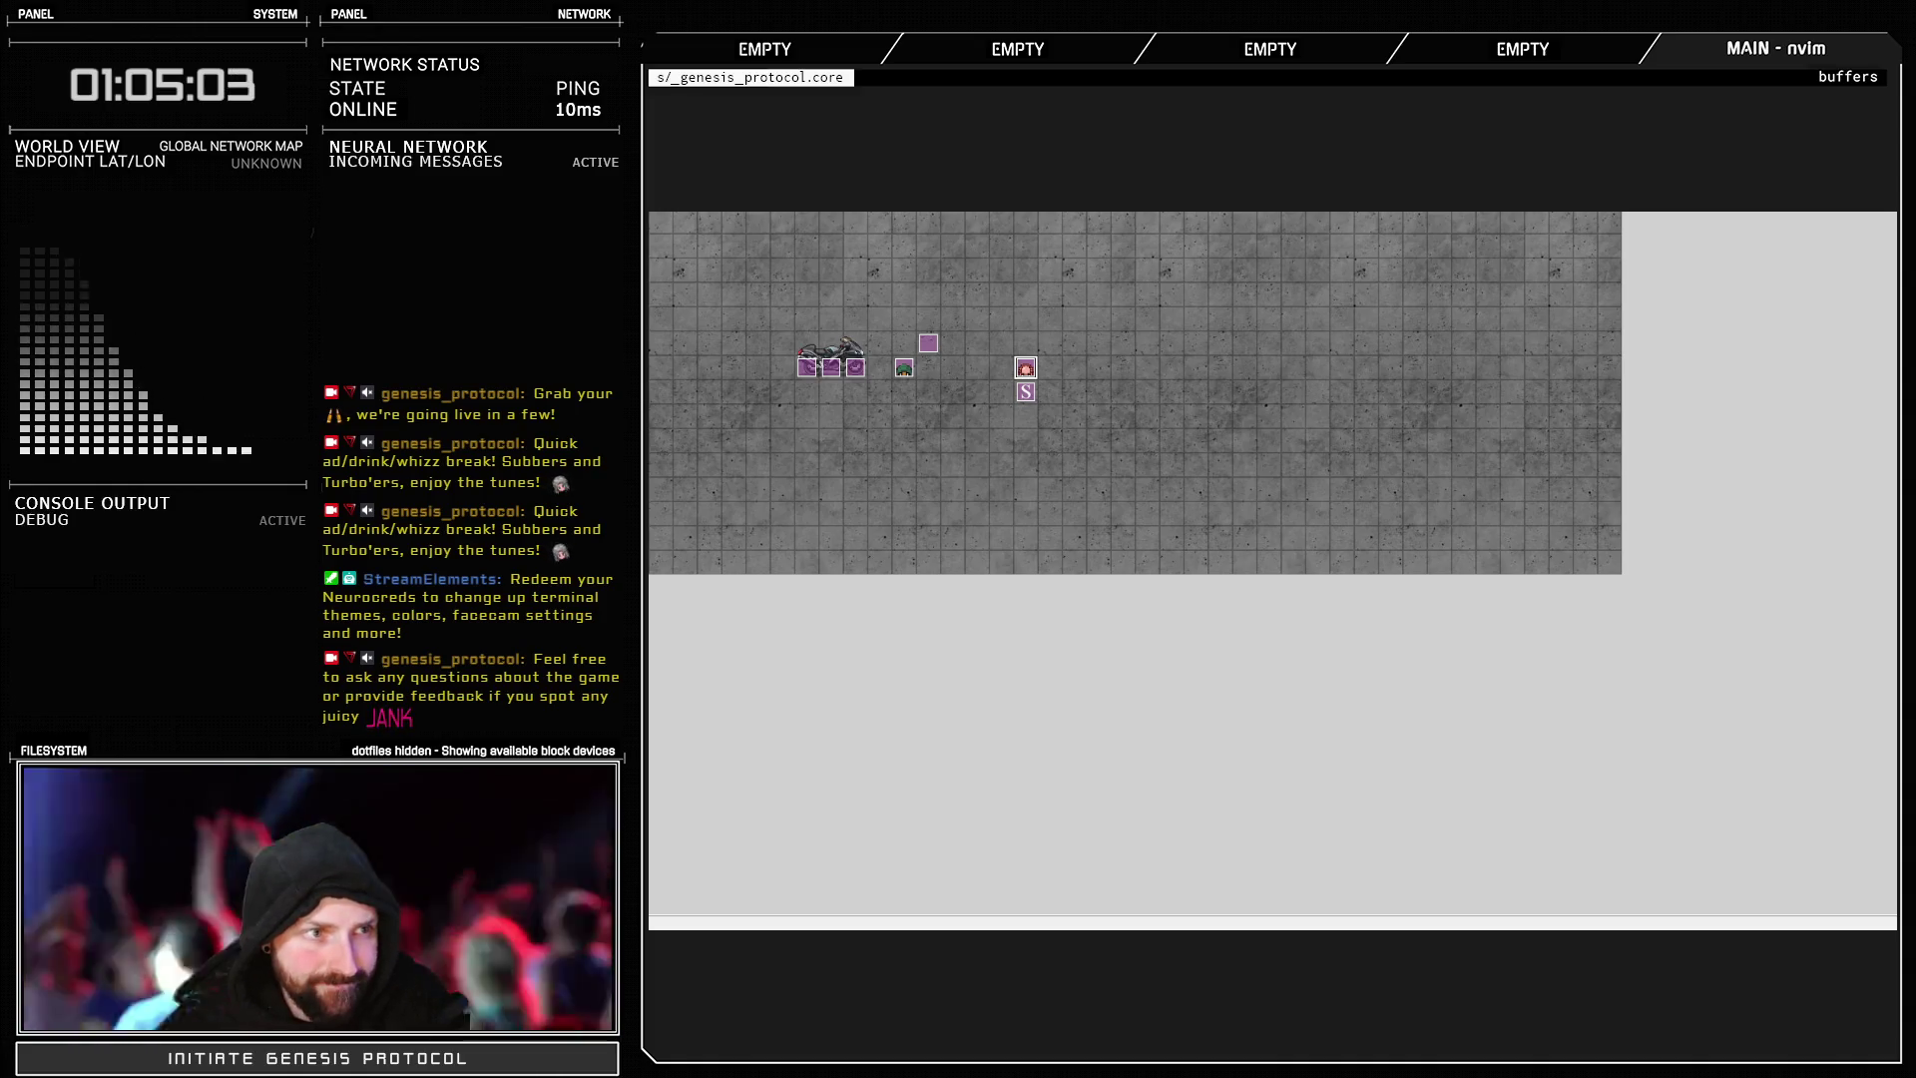
# - In the Script Editor's Debug script, change $BTEST = false to true on line 5
pyautogui.press('F11')
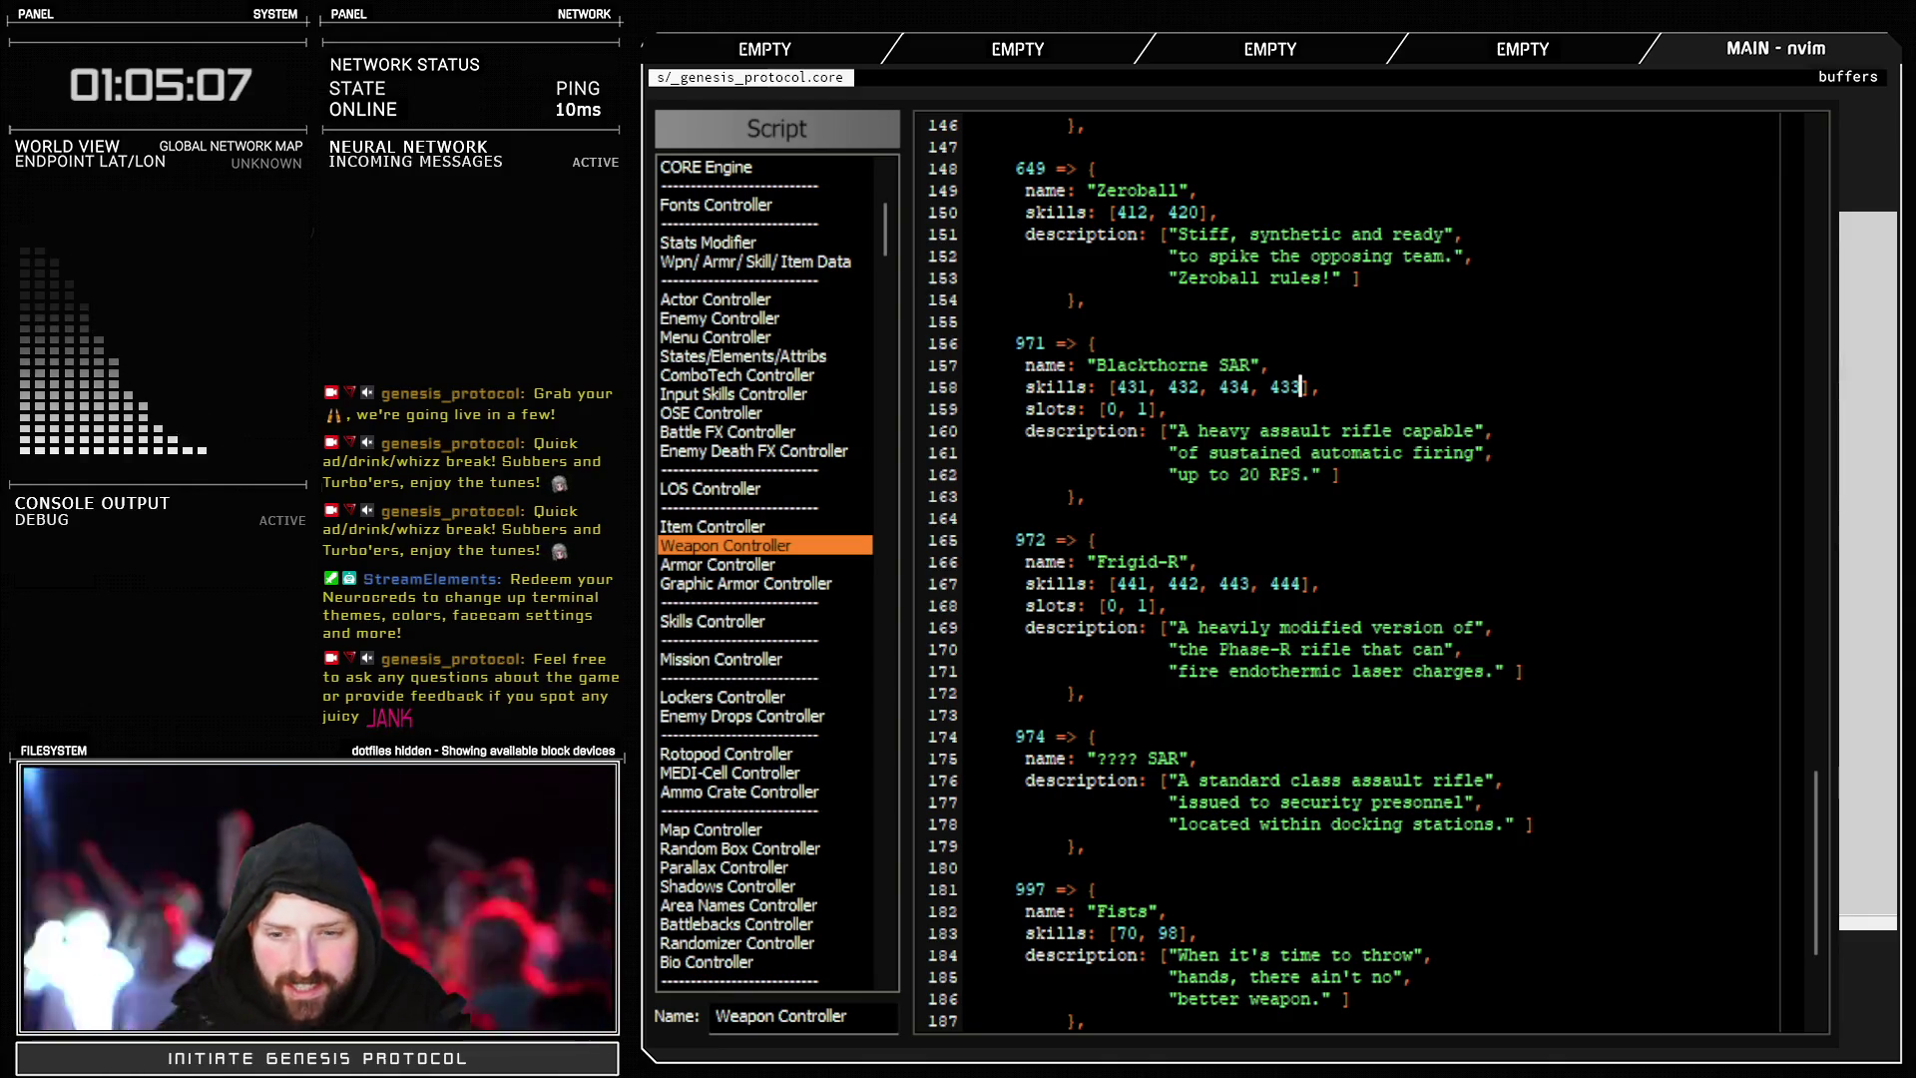
pyautogui.press('Escape')
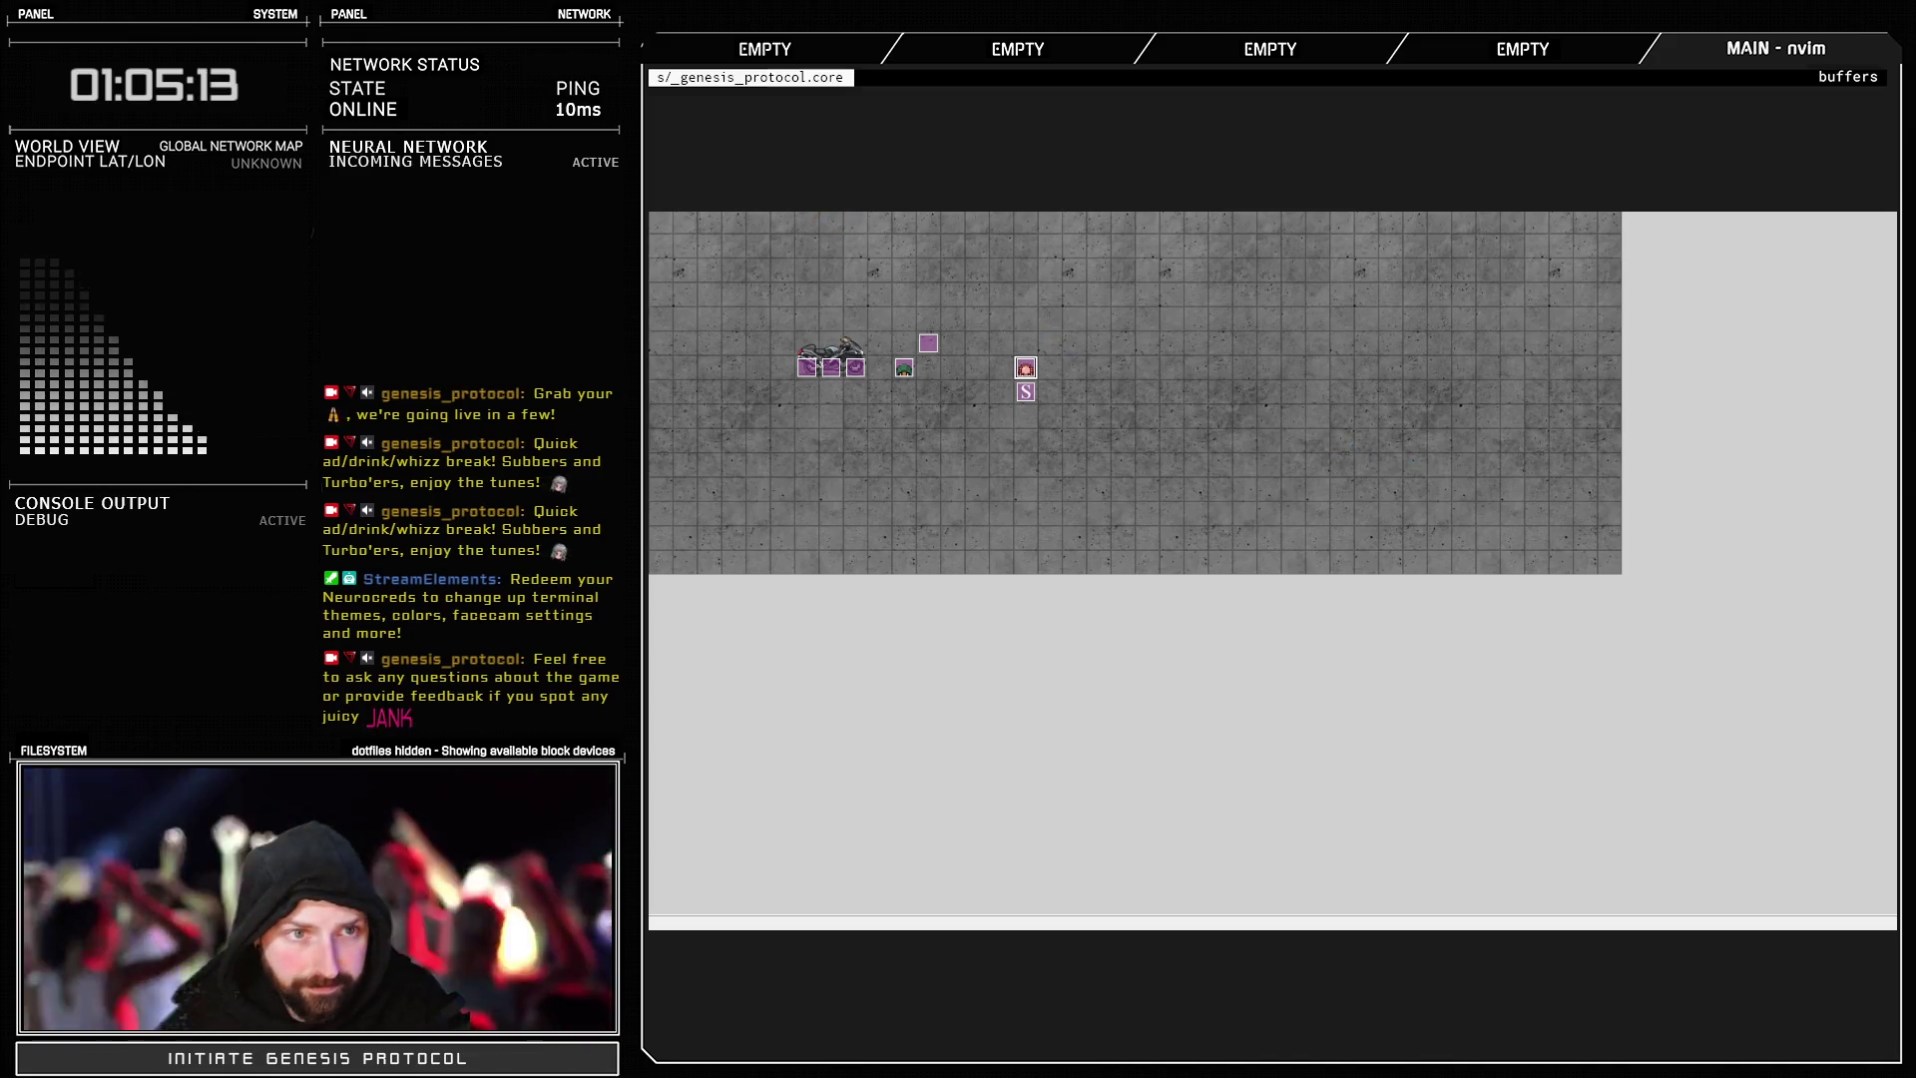
pyautogui.hotkey('alt', 'F4')
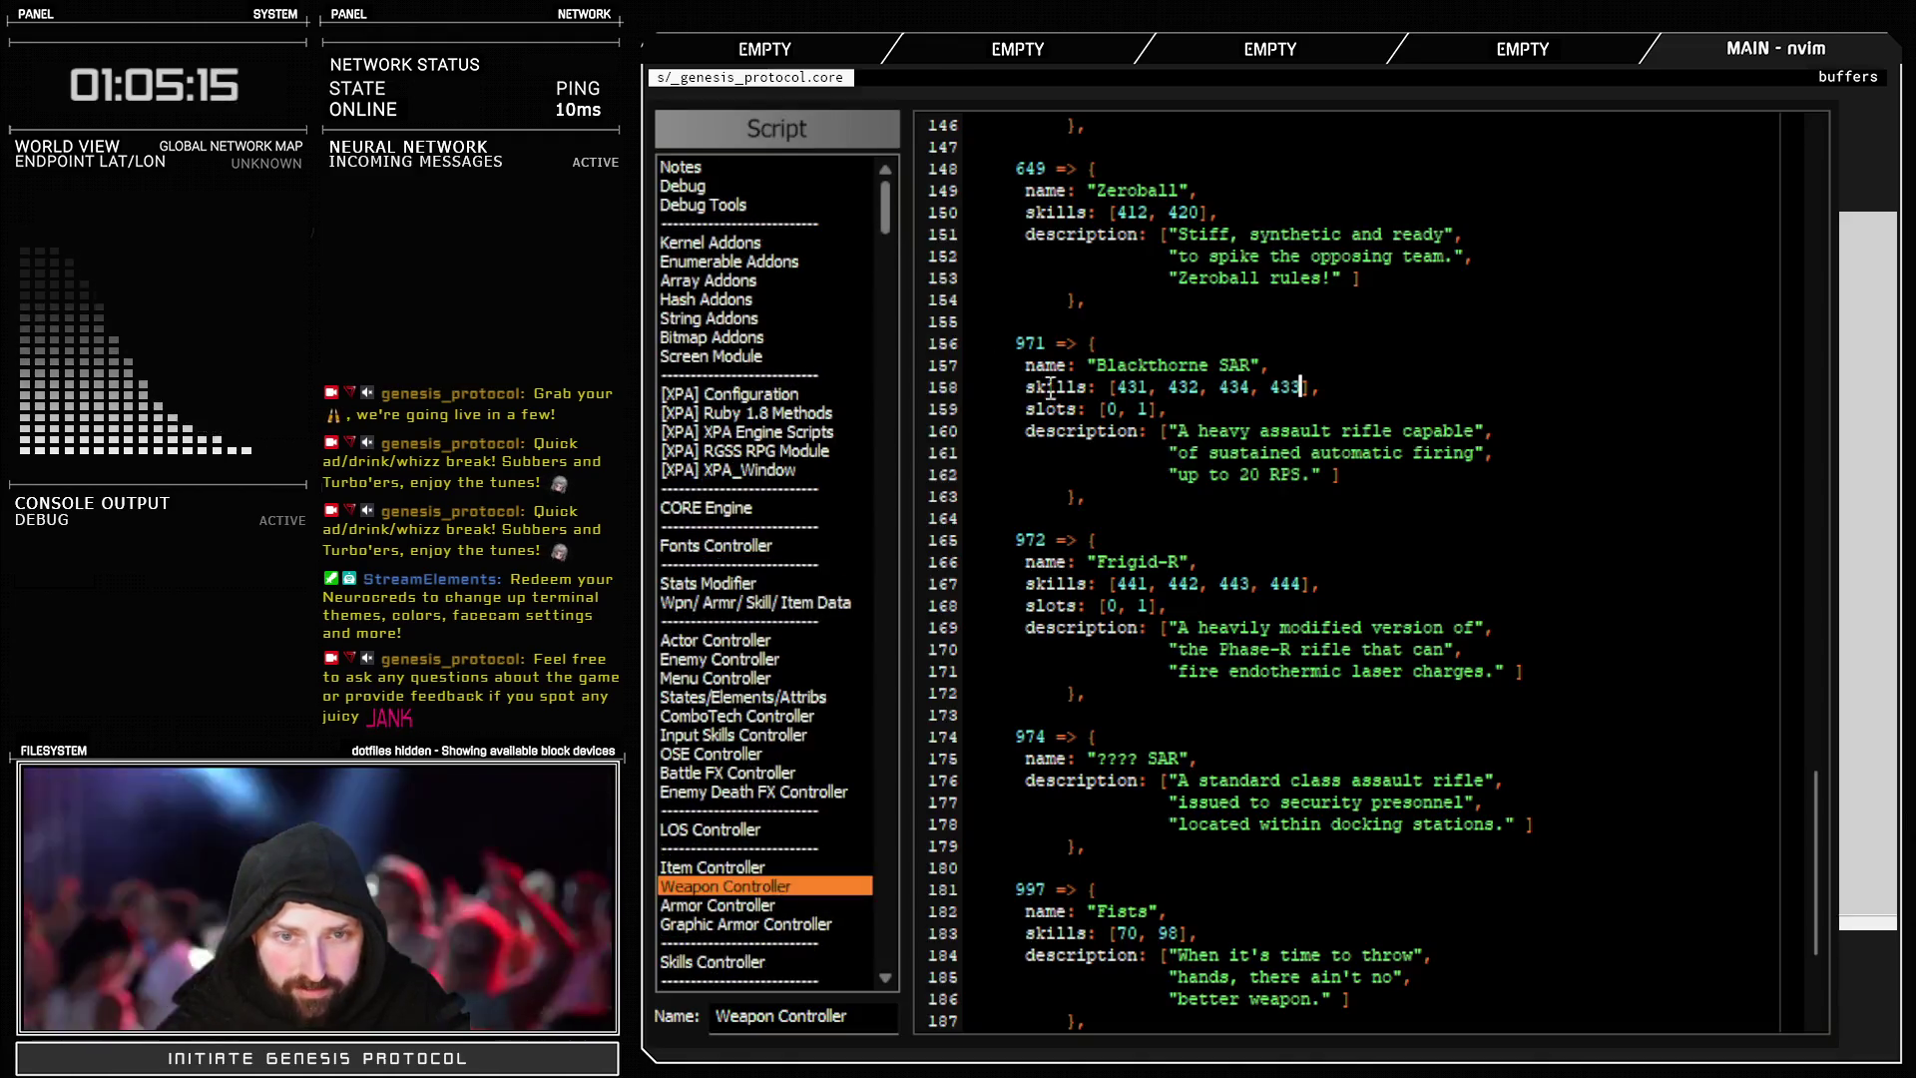
pyautogui.click(683, 188)
pyautogui.doubleClick(1069, 212)
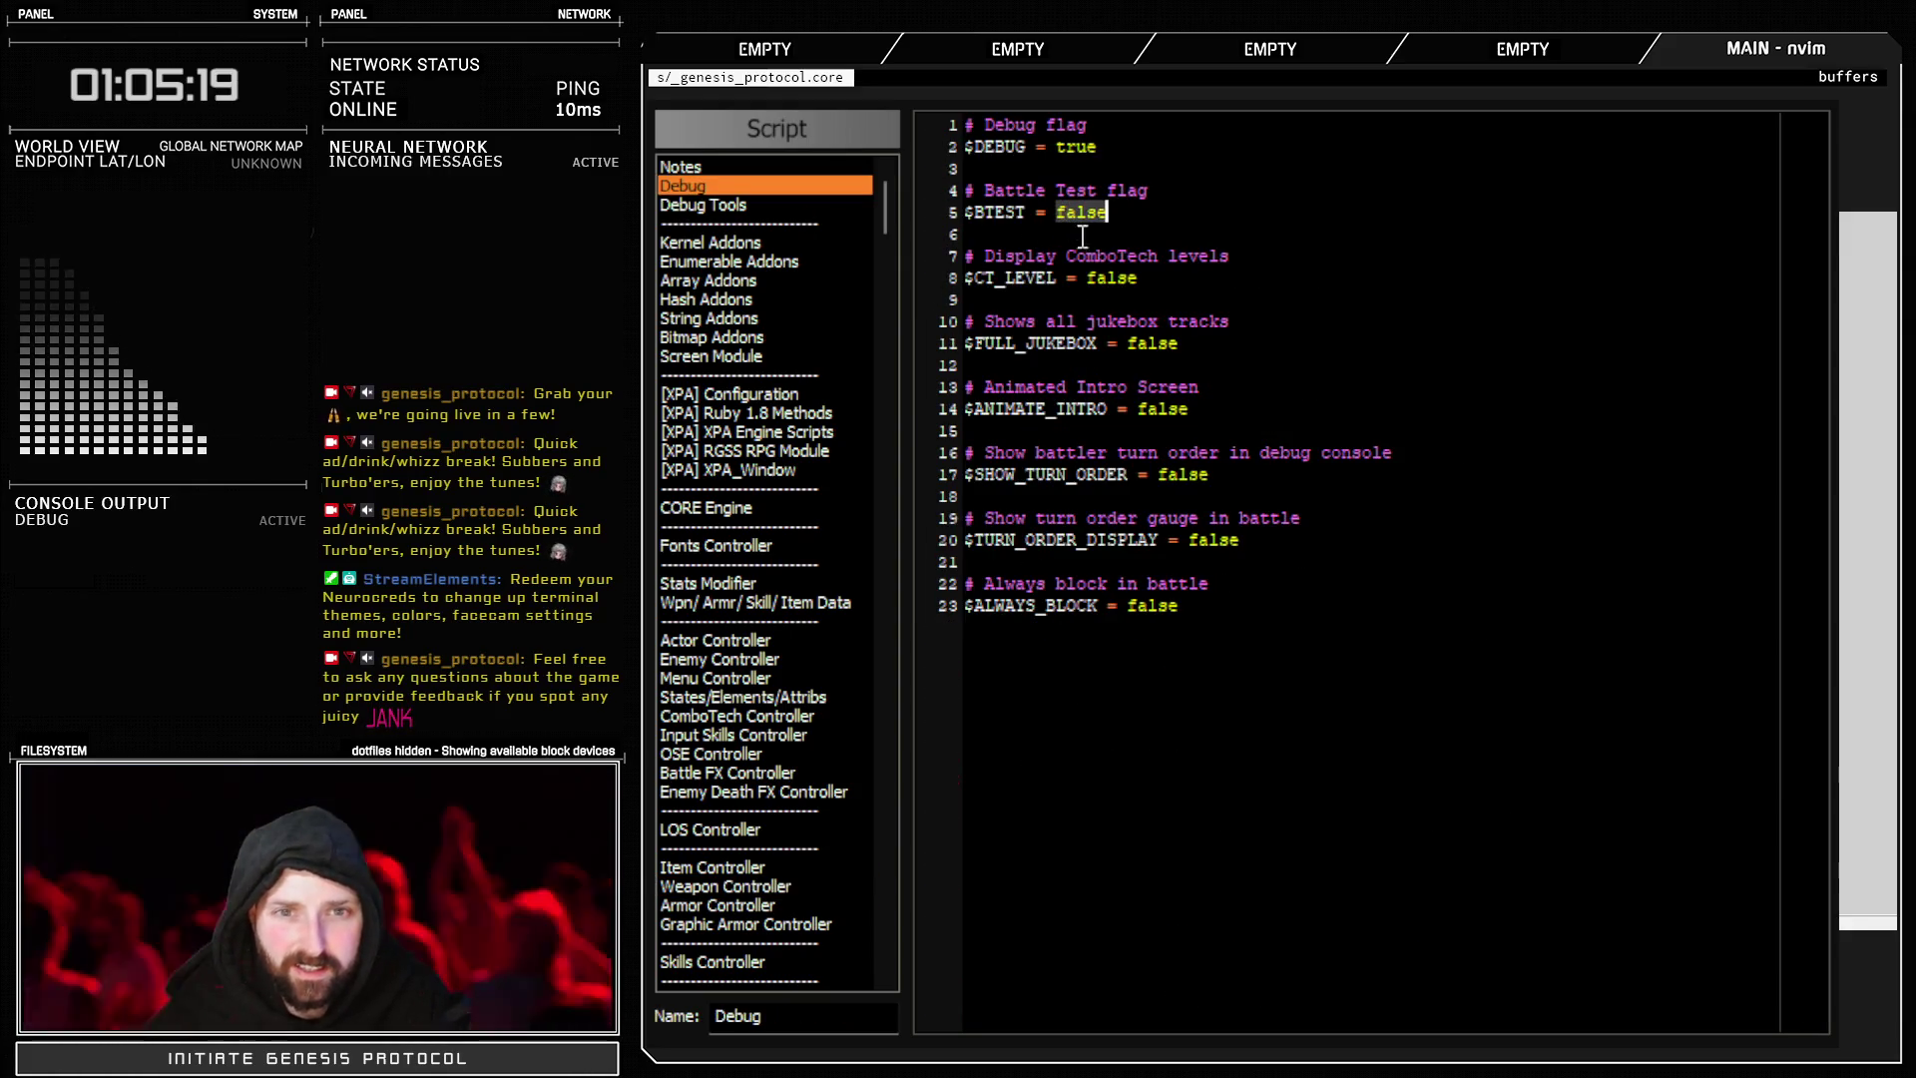
pyautogui.write('tru')
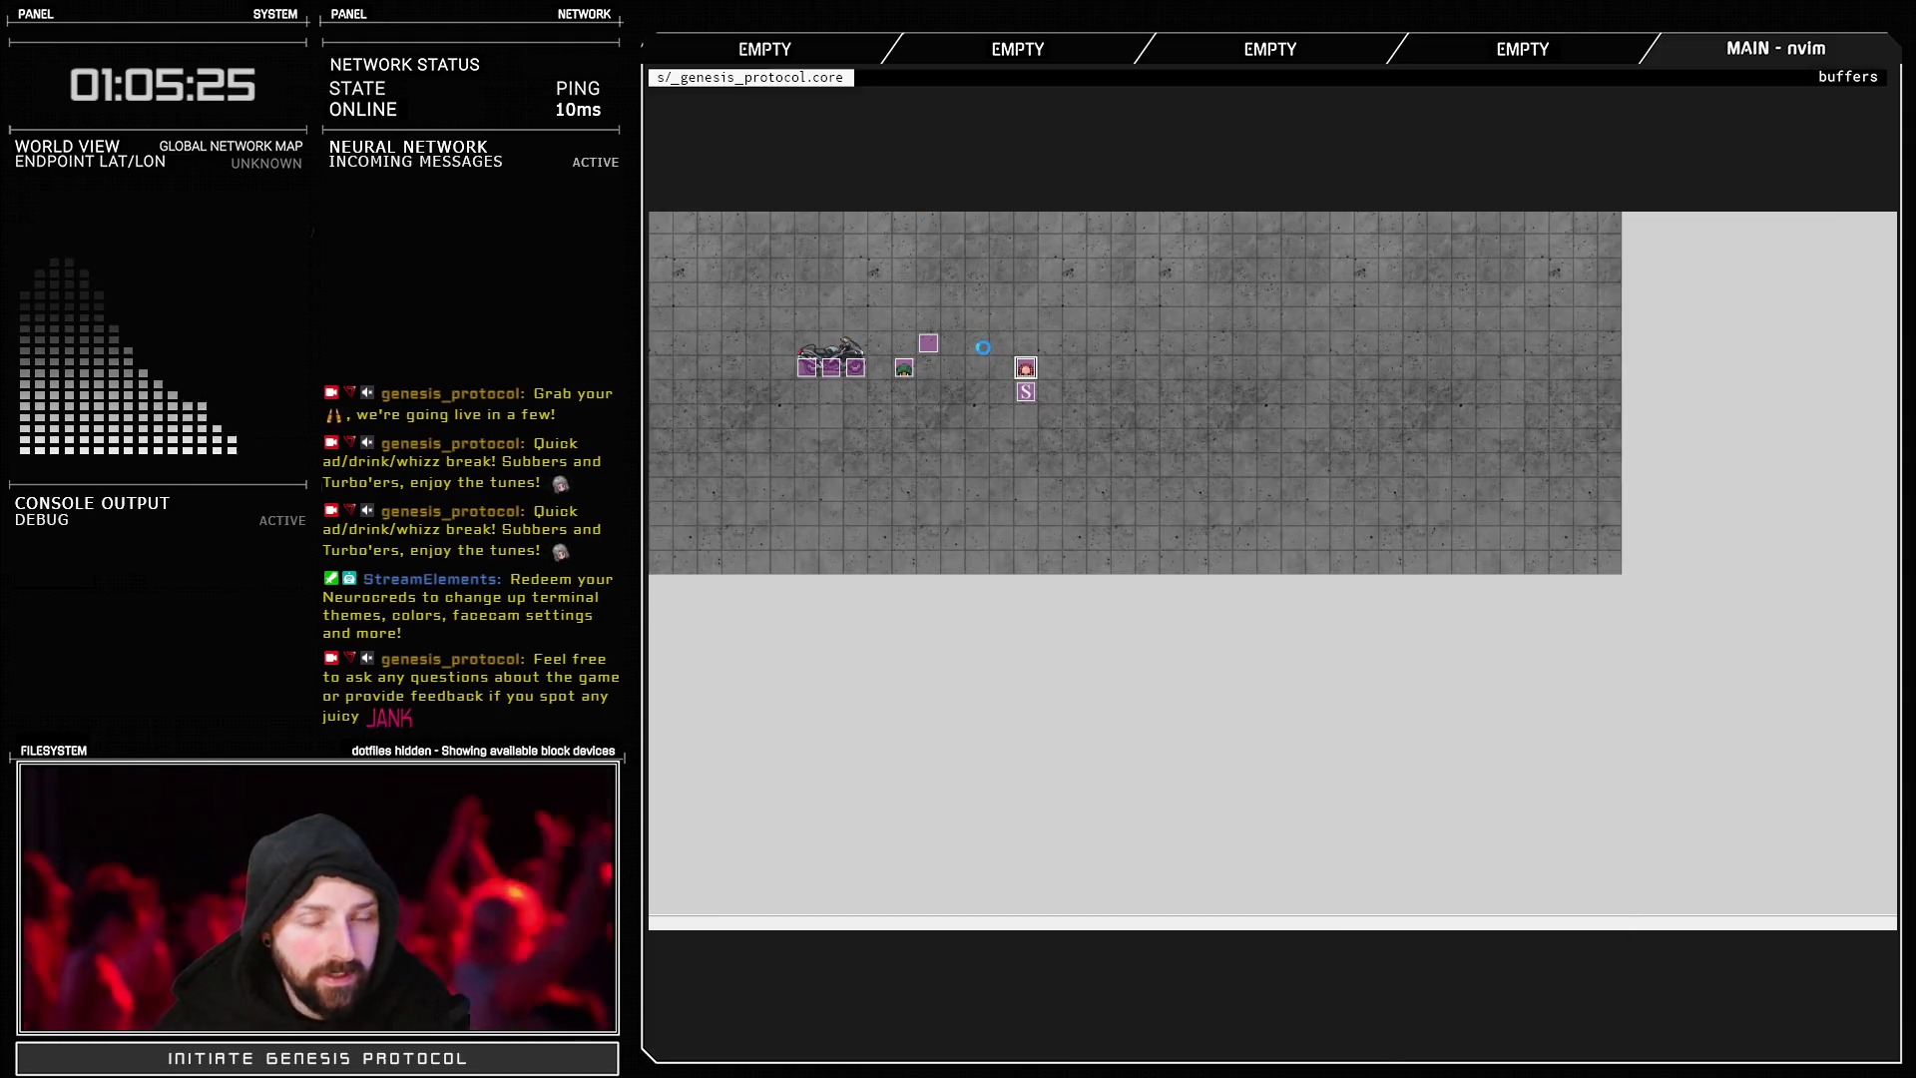
# - Open the Database with F9 and go to the Troops tab
pyautogui.press('F9')
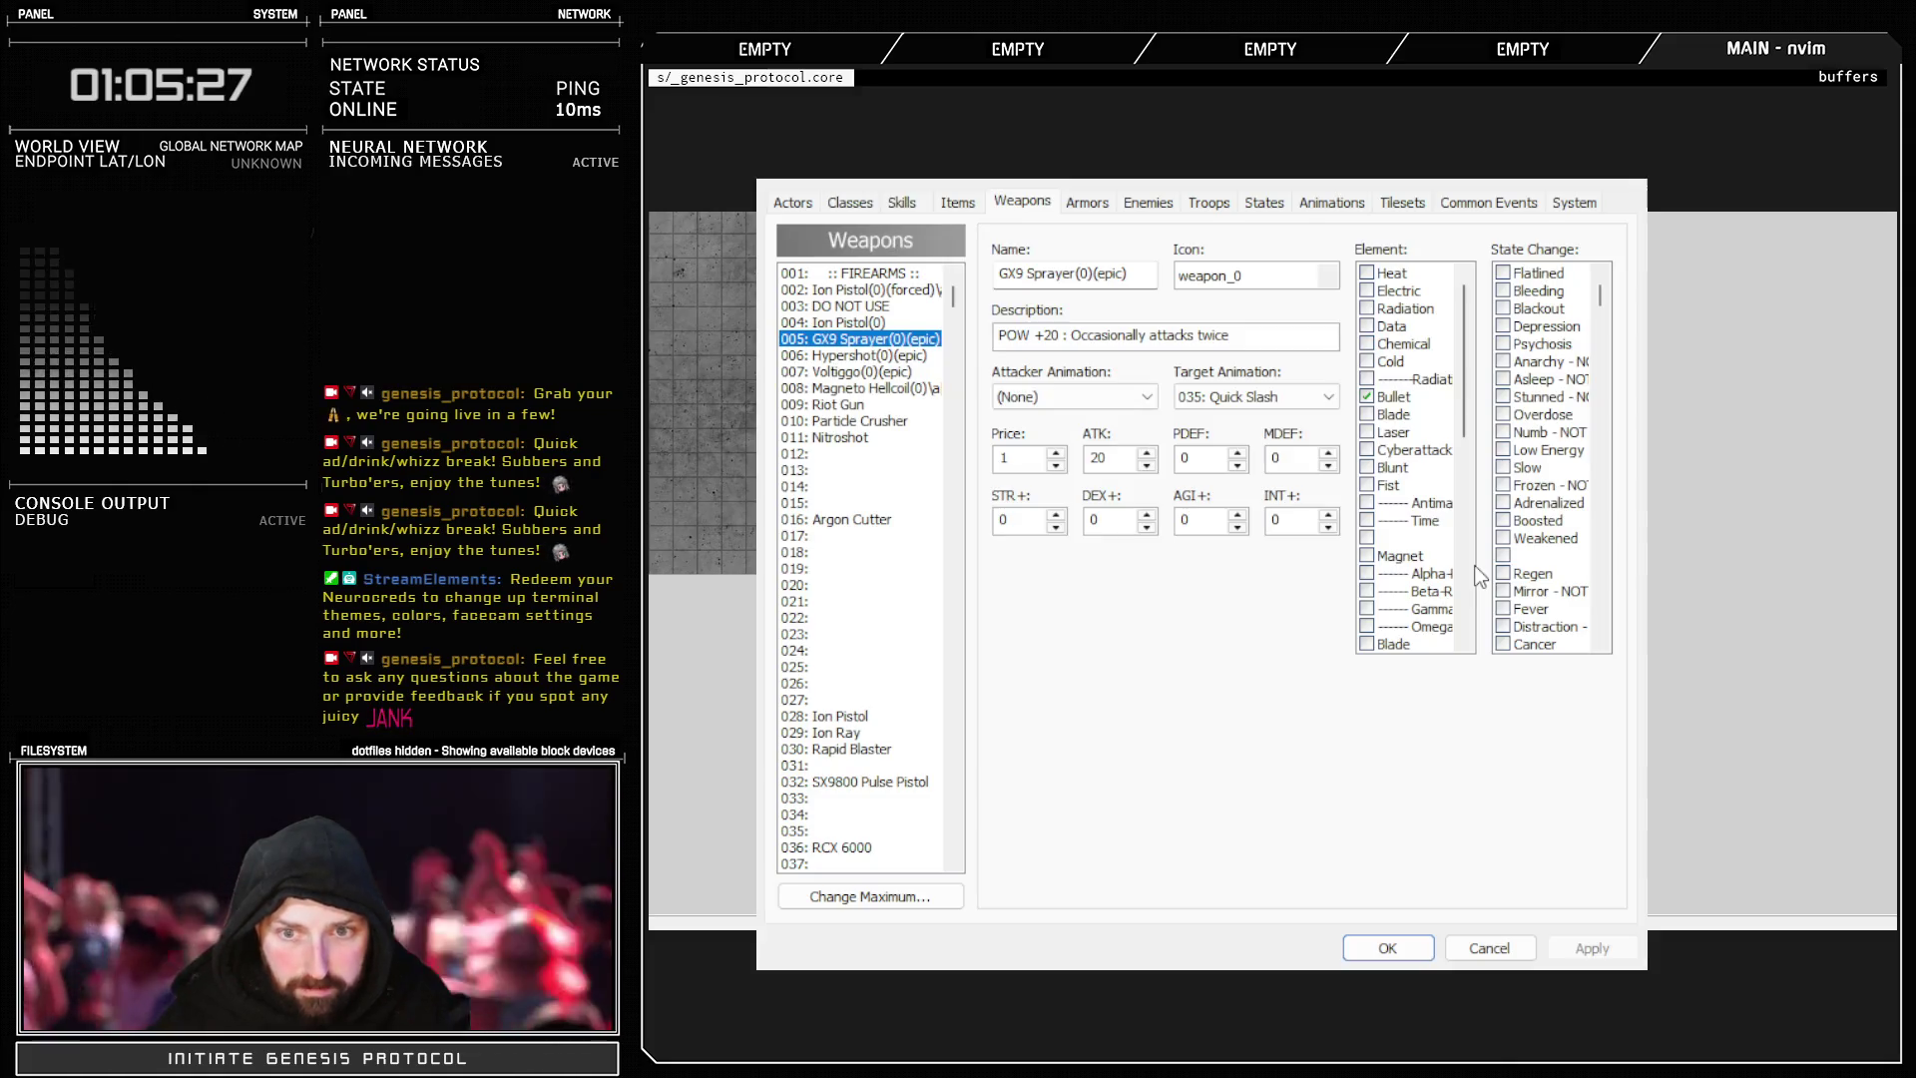
pyautogui.click(1211, 204)
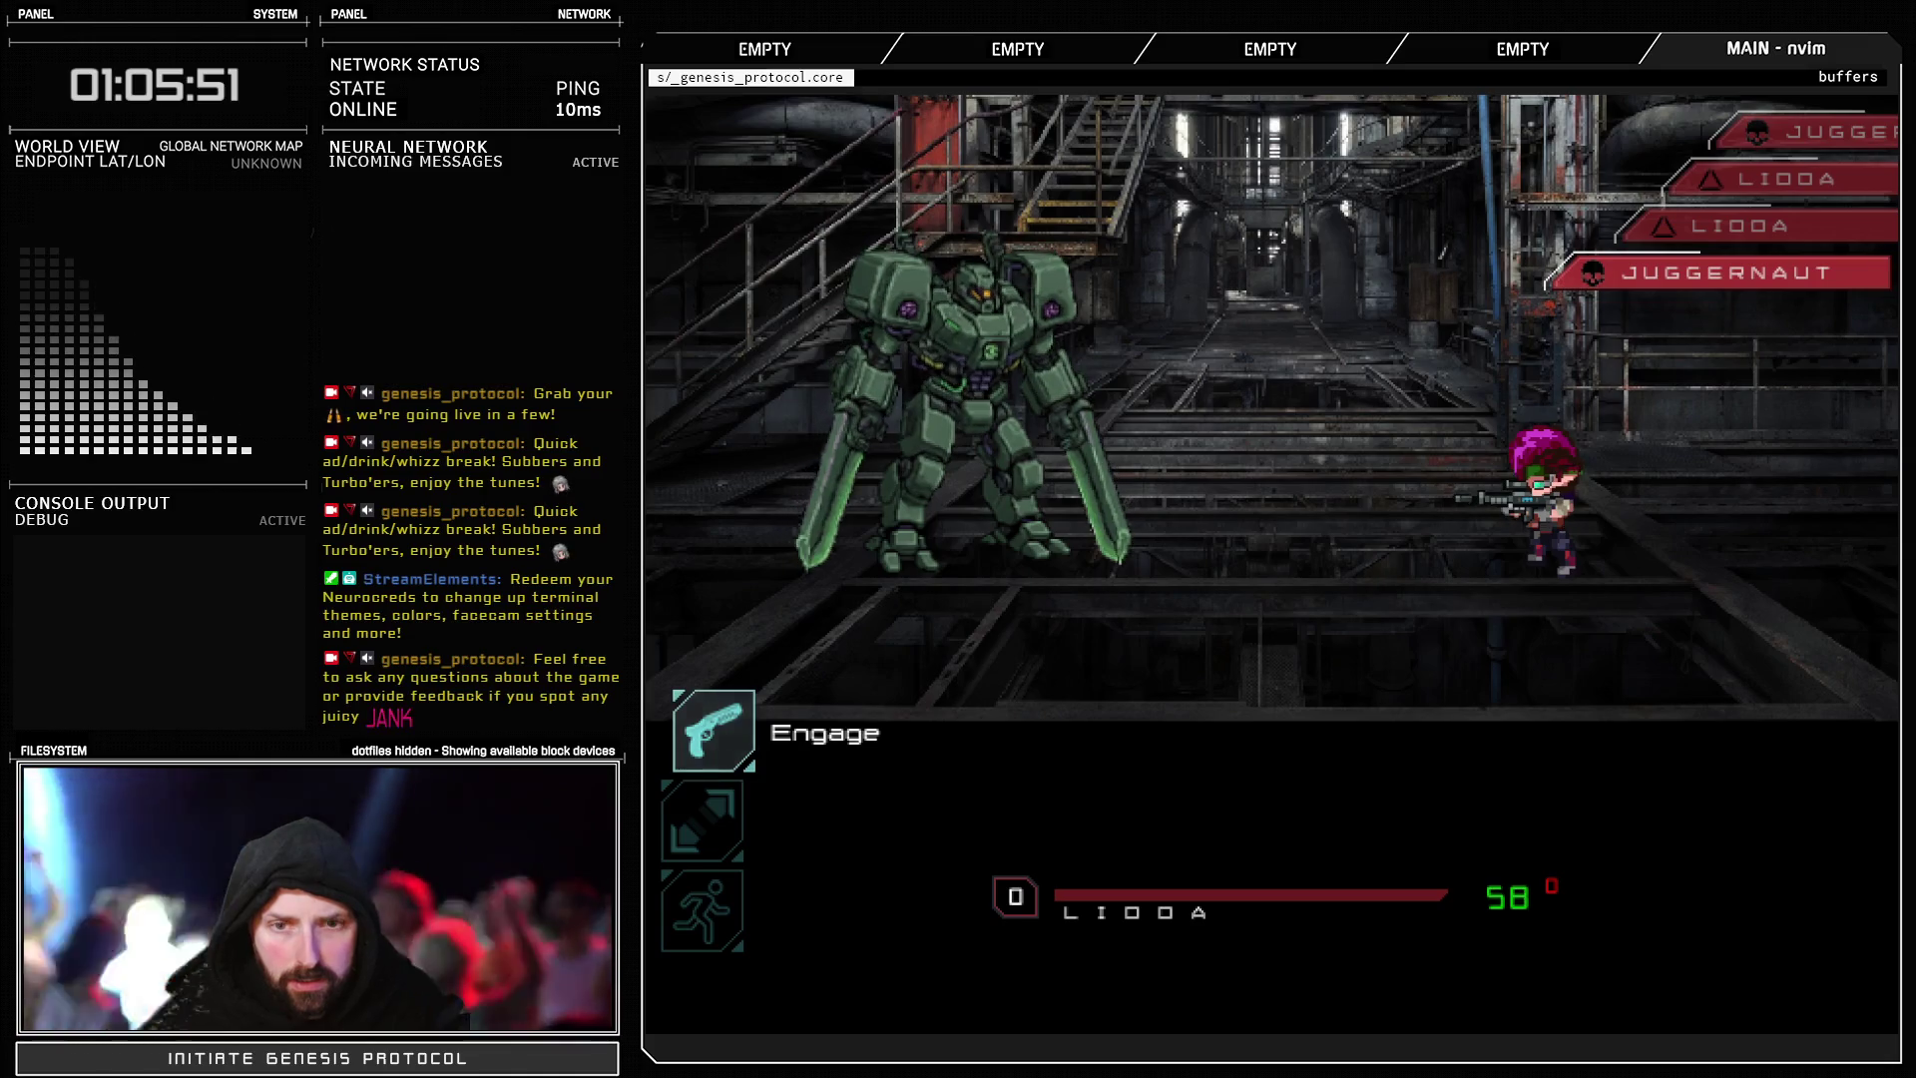
# - Fire Lidda's Engage attack, end the battle test, close the Database, and switch to Photoshop
pyautogui.press('Return')
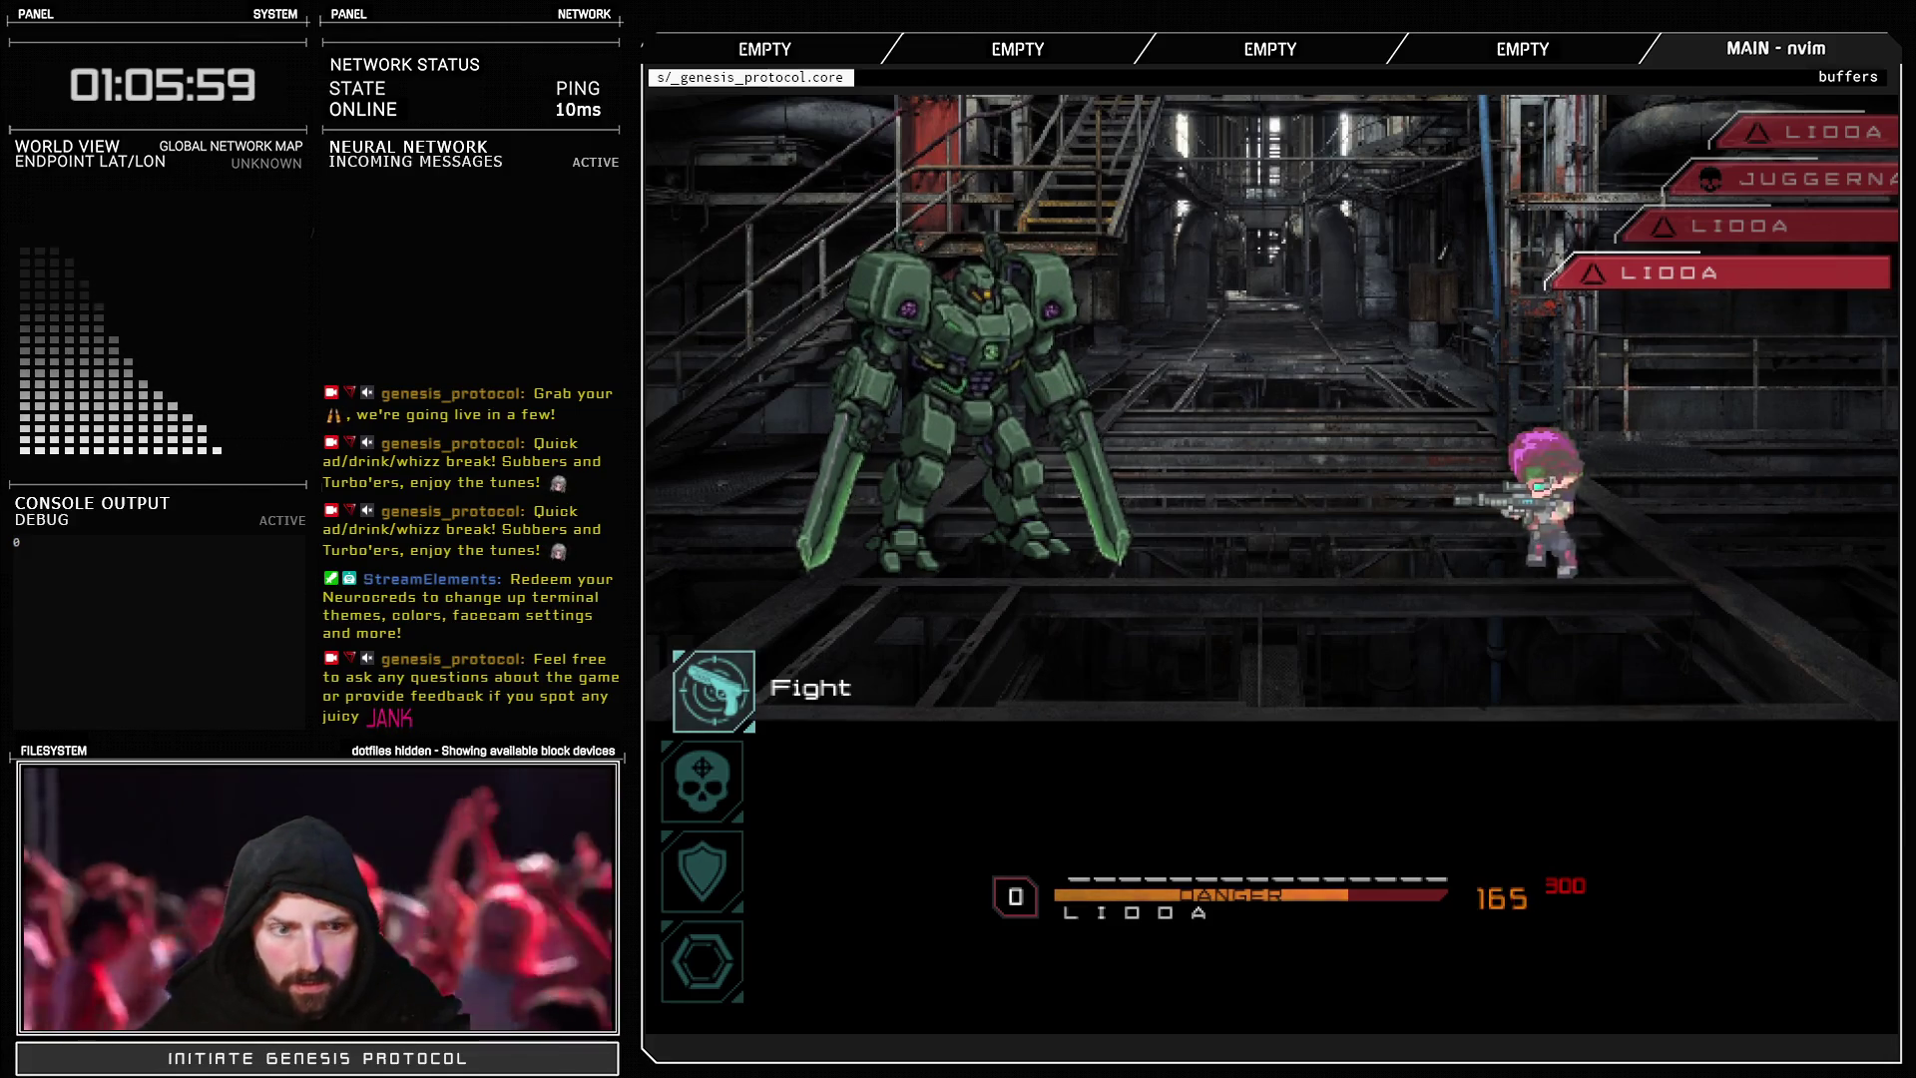
pyautogui.press('Return')
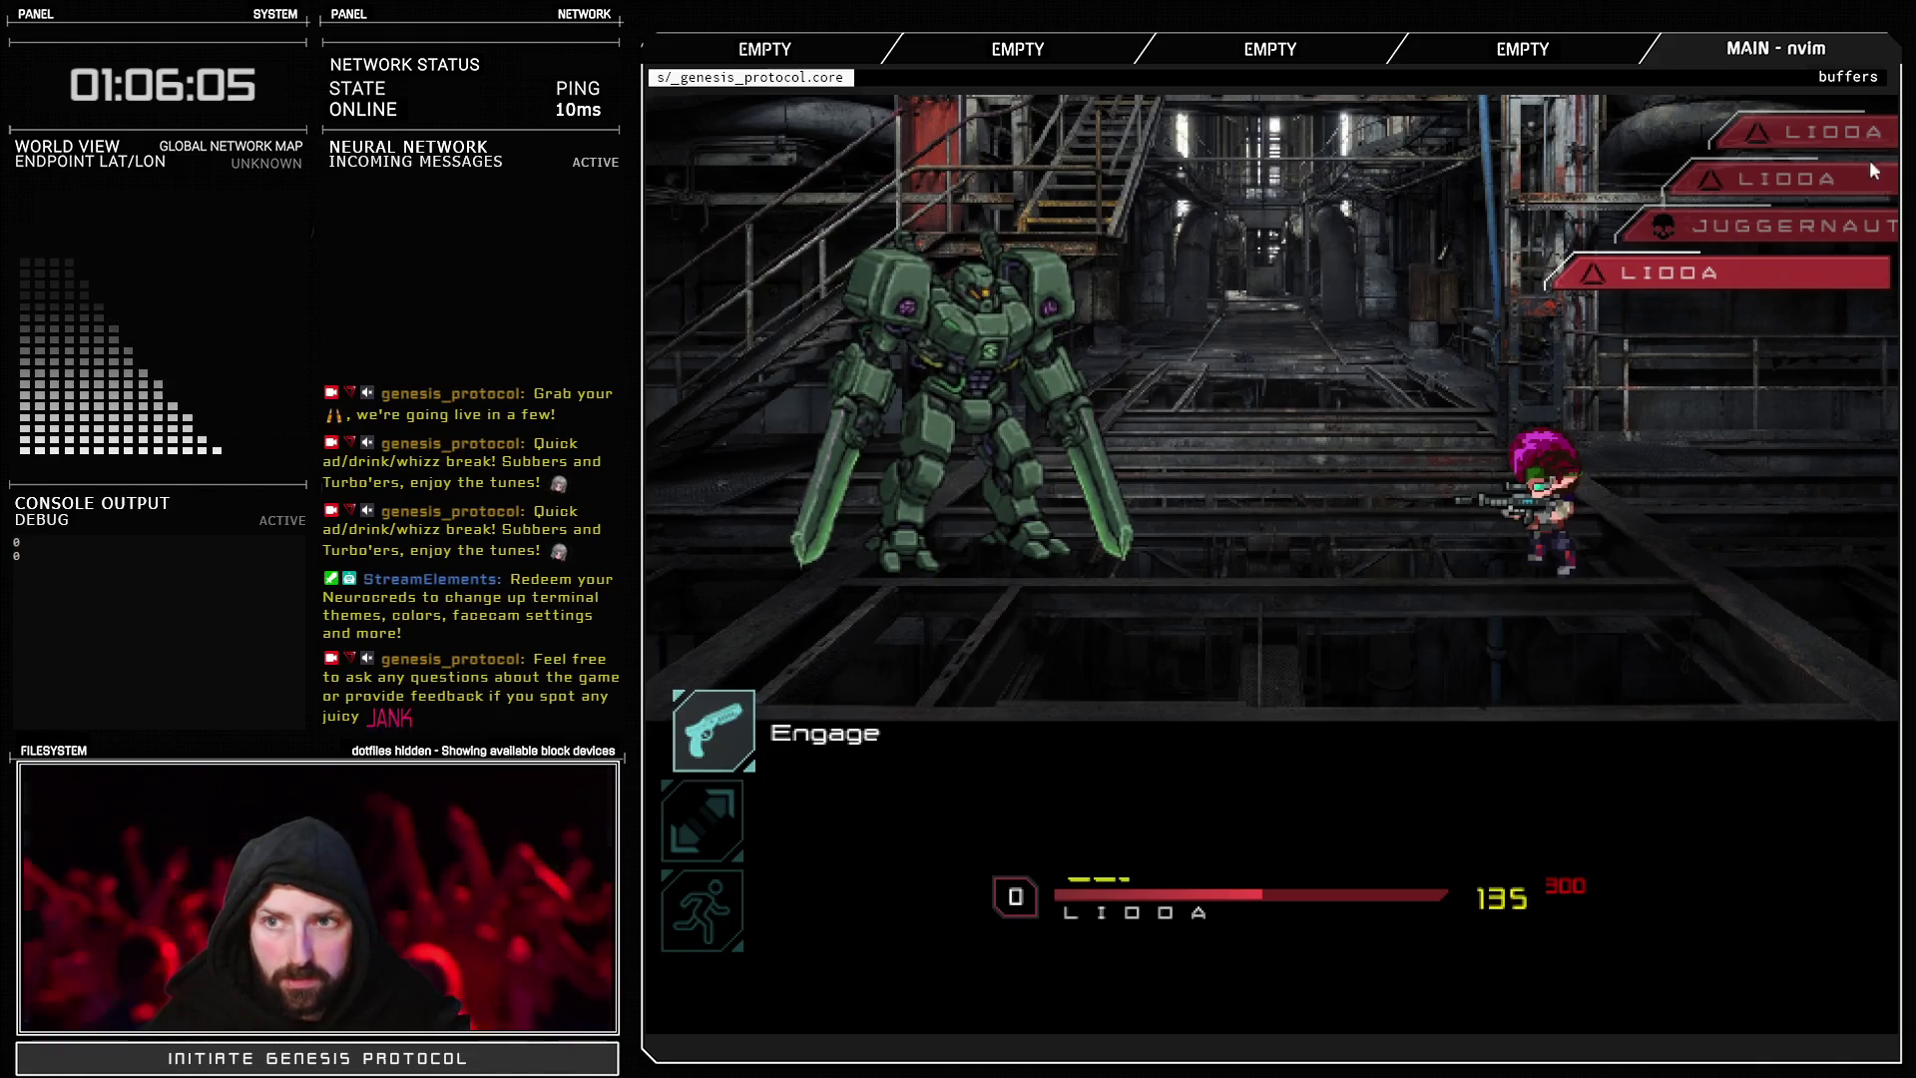
pyautogui.hotkey('alt', 'F4')
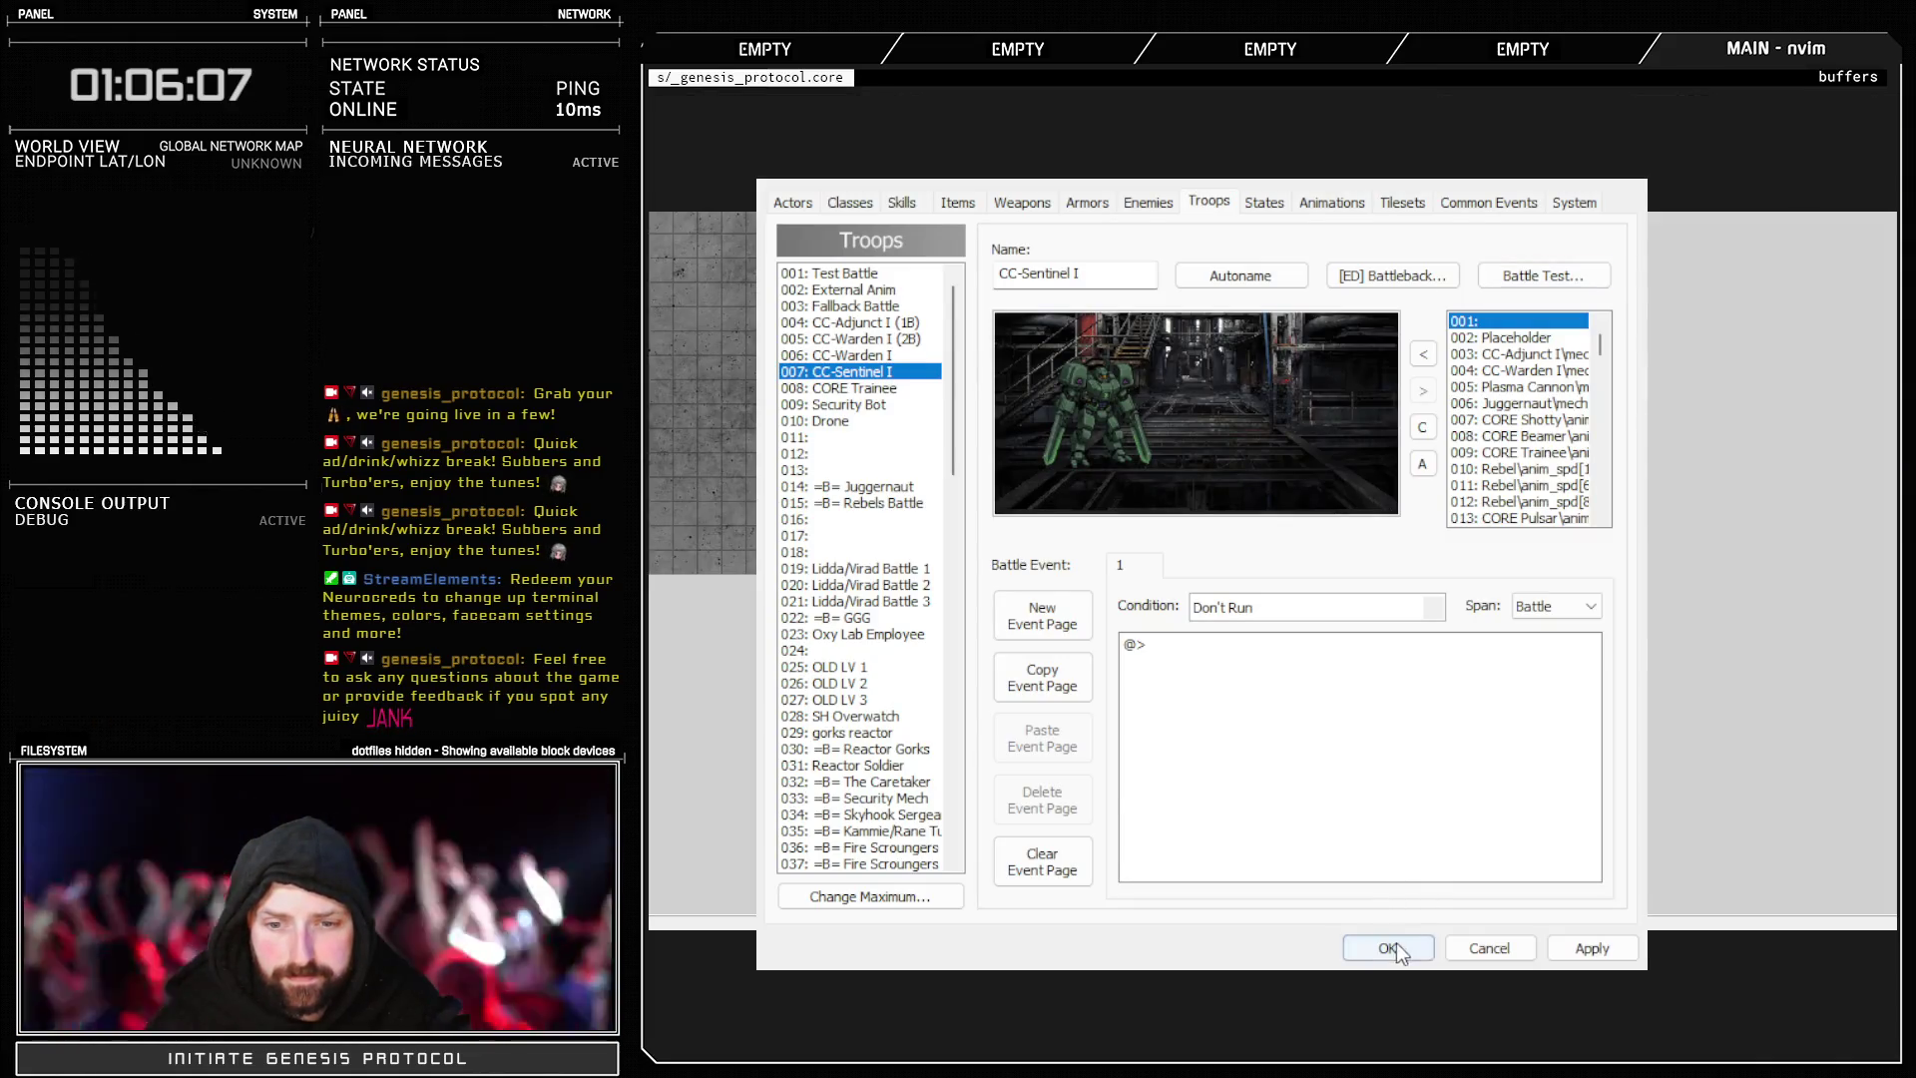
pyautogui.click(1392, 947)
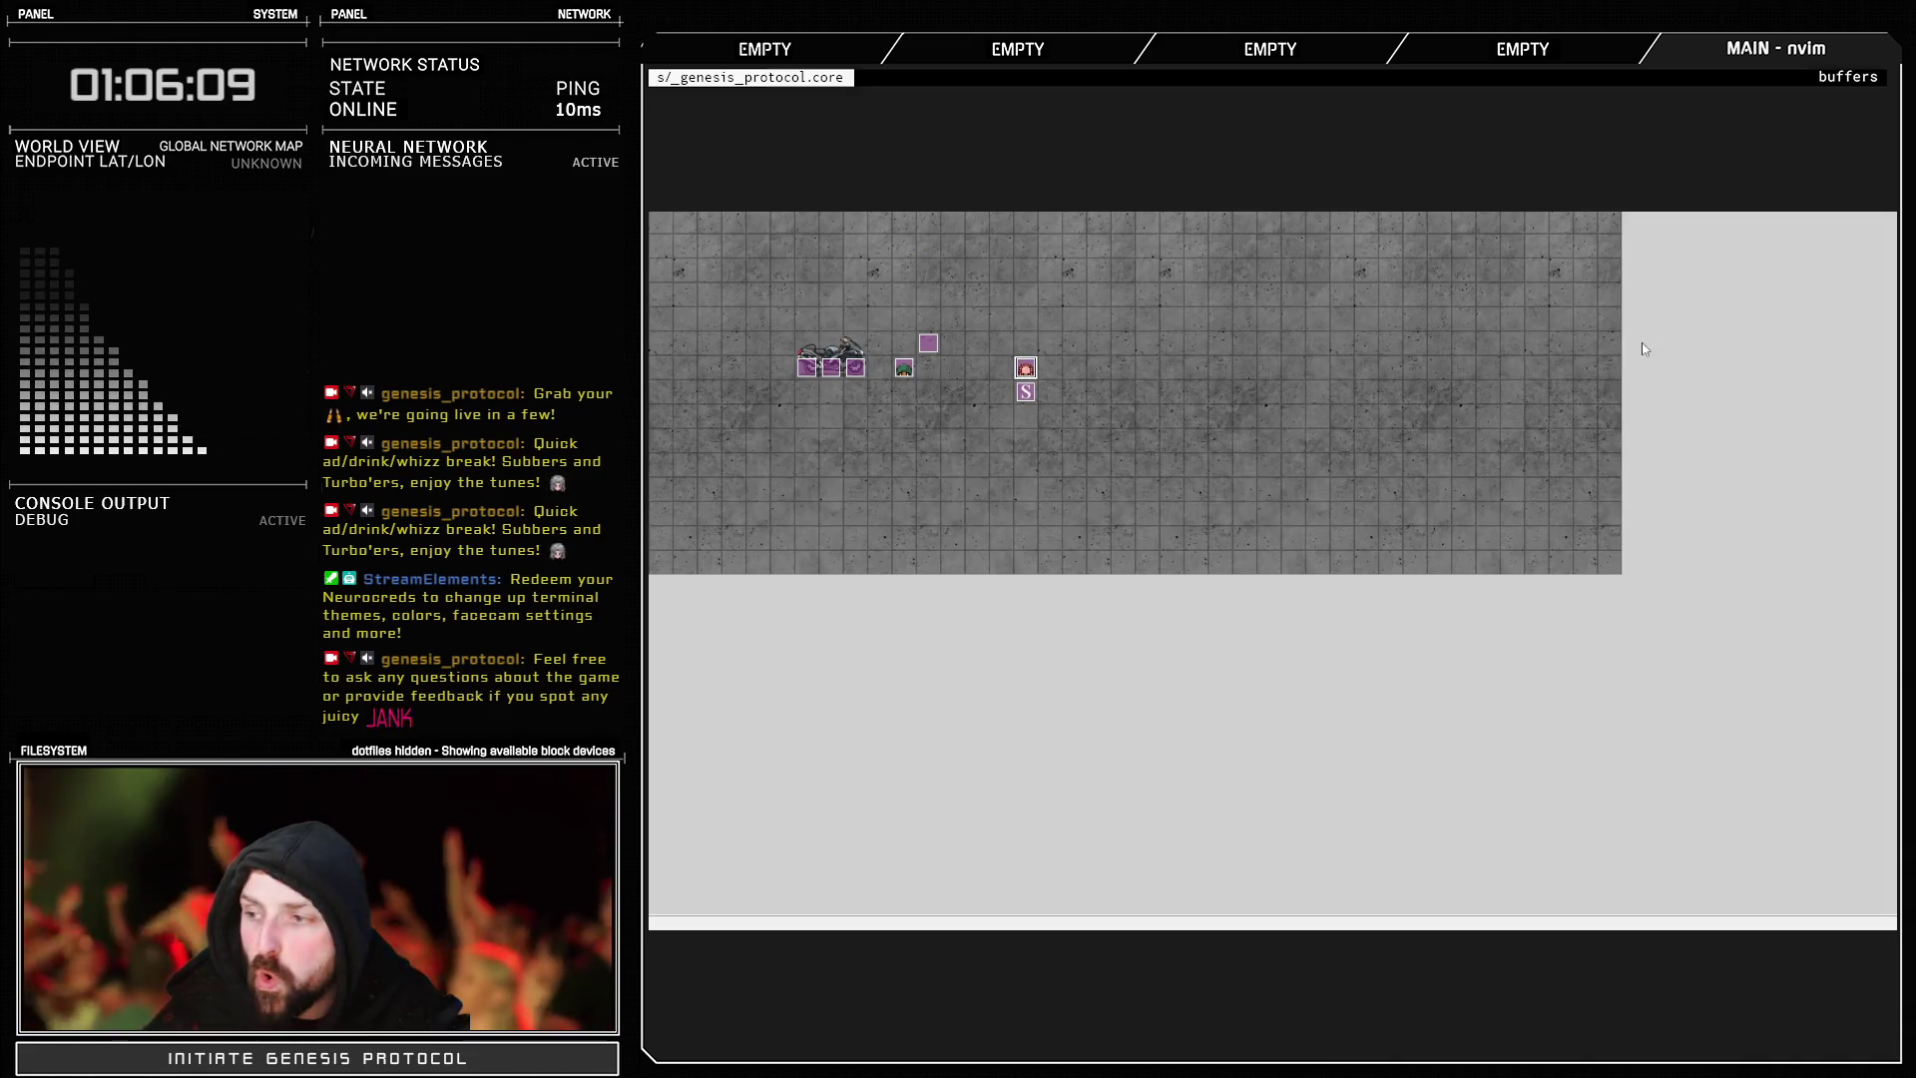
pyautogui.hotkey('alt', 'Tab')
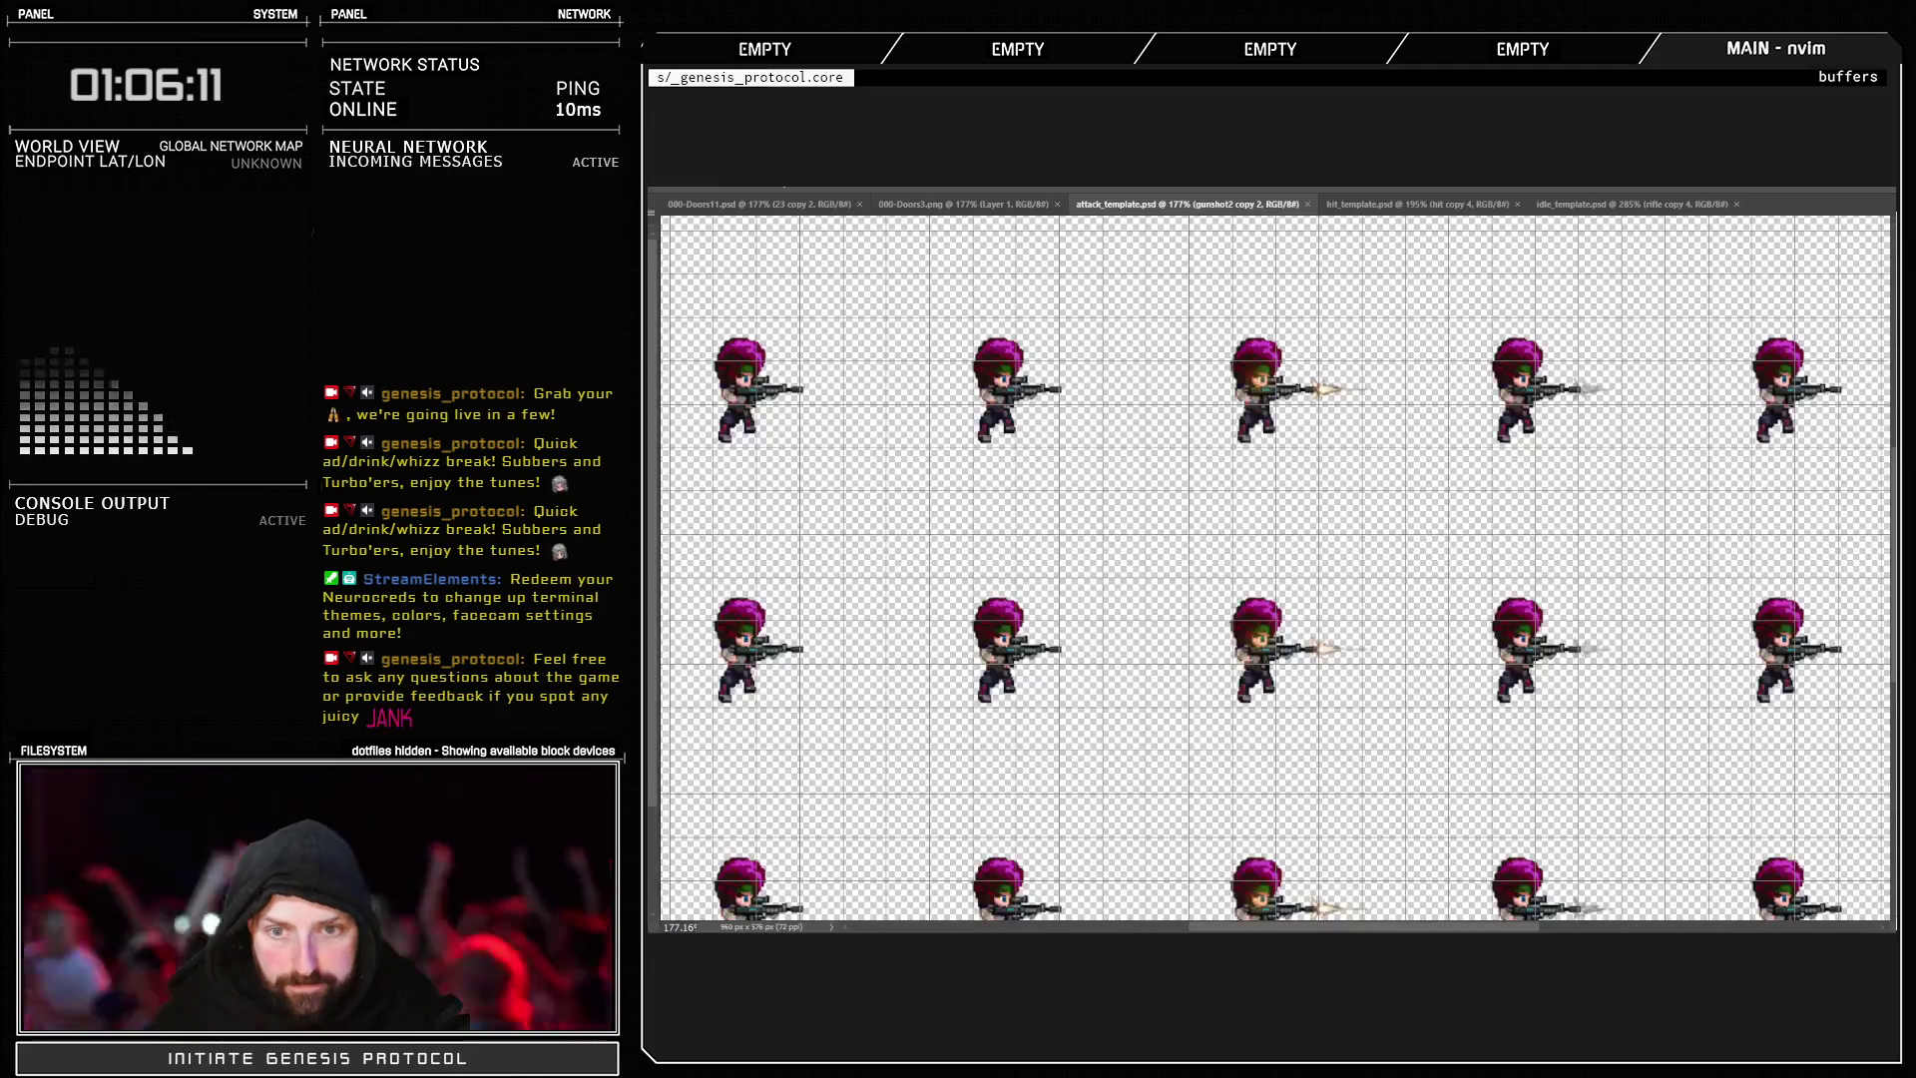
# - Fit the attack sheet in view, then switch to hit_template.psd and nudge its first frame
pyautogui.hotkey('ctrl', '0')
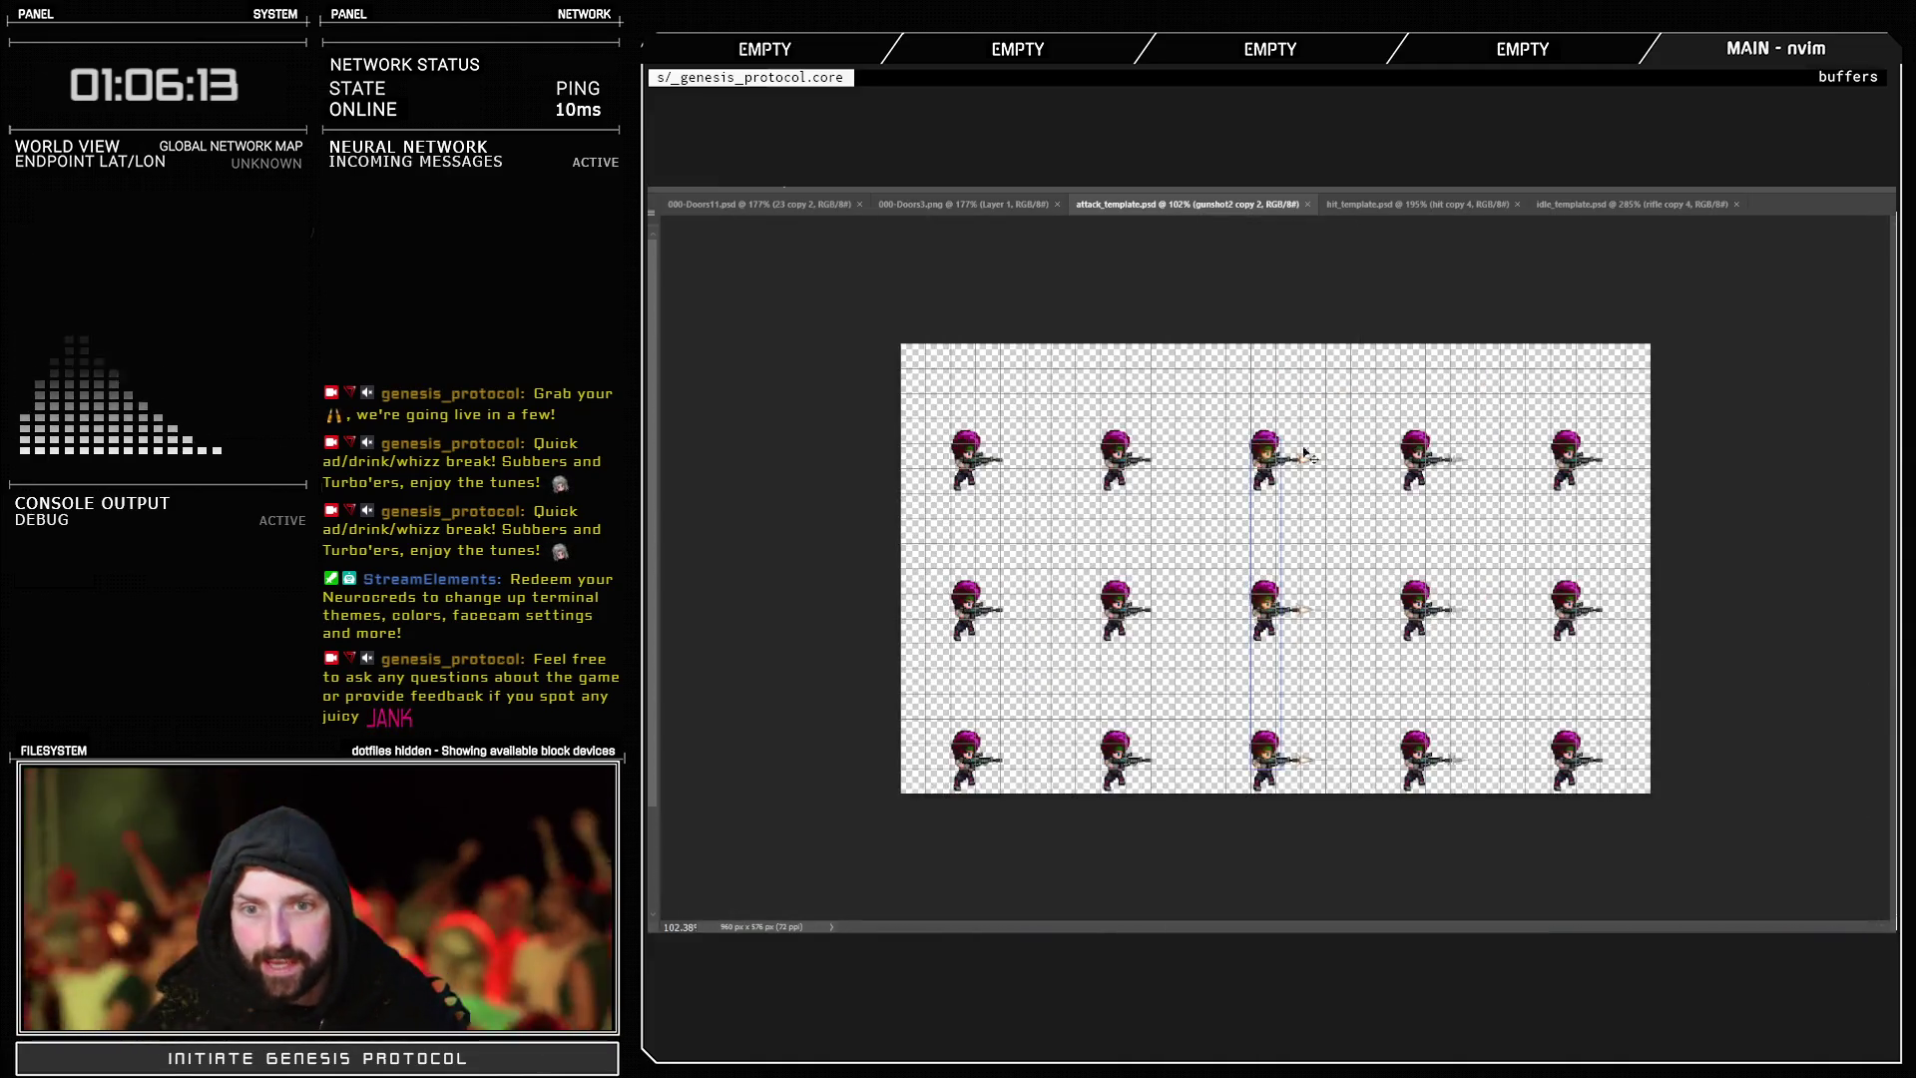
pyautogui.click(1382, 203)
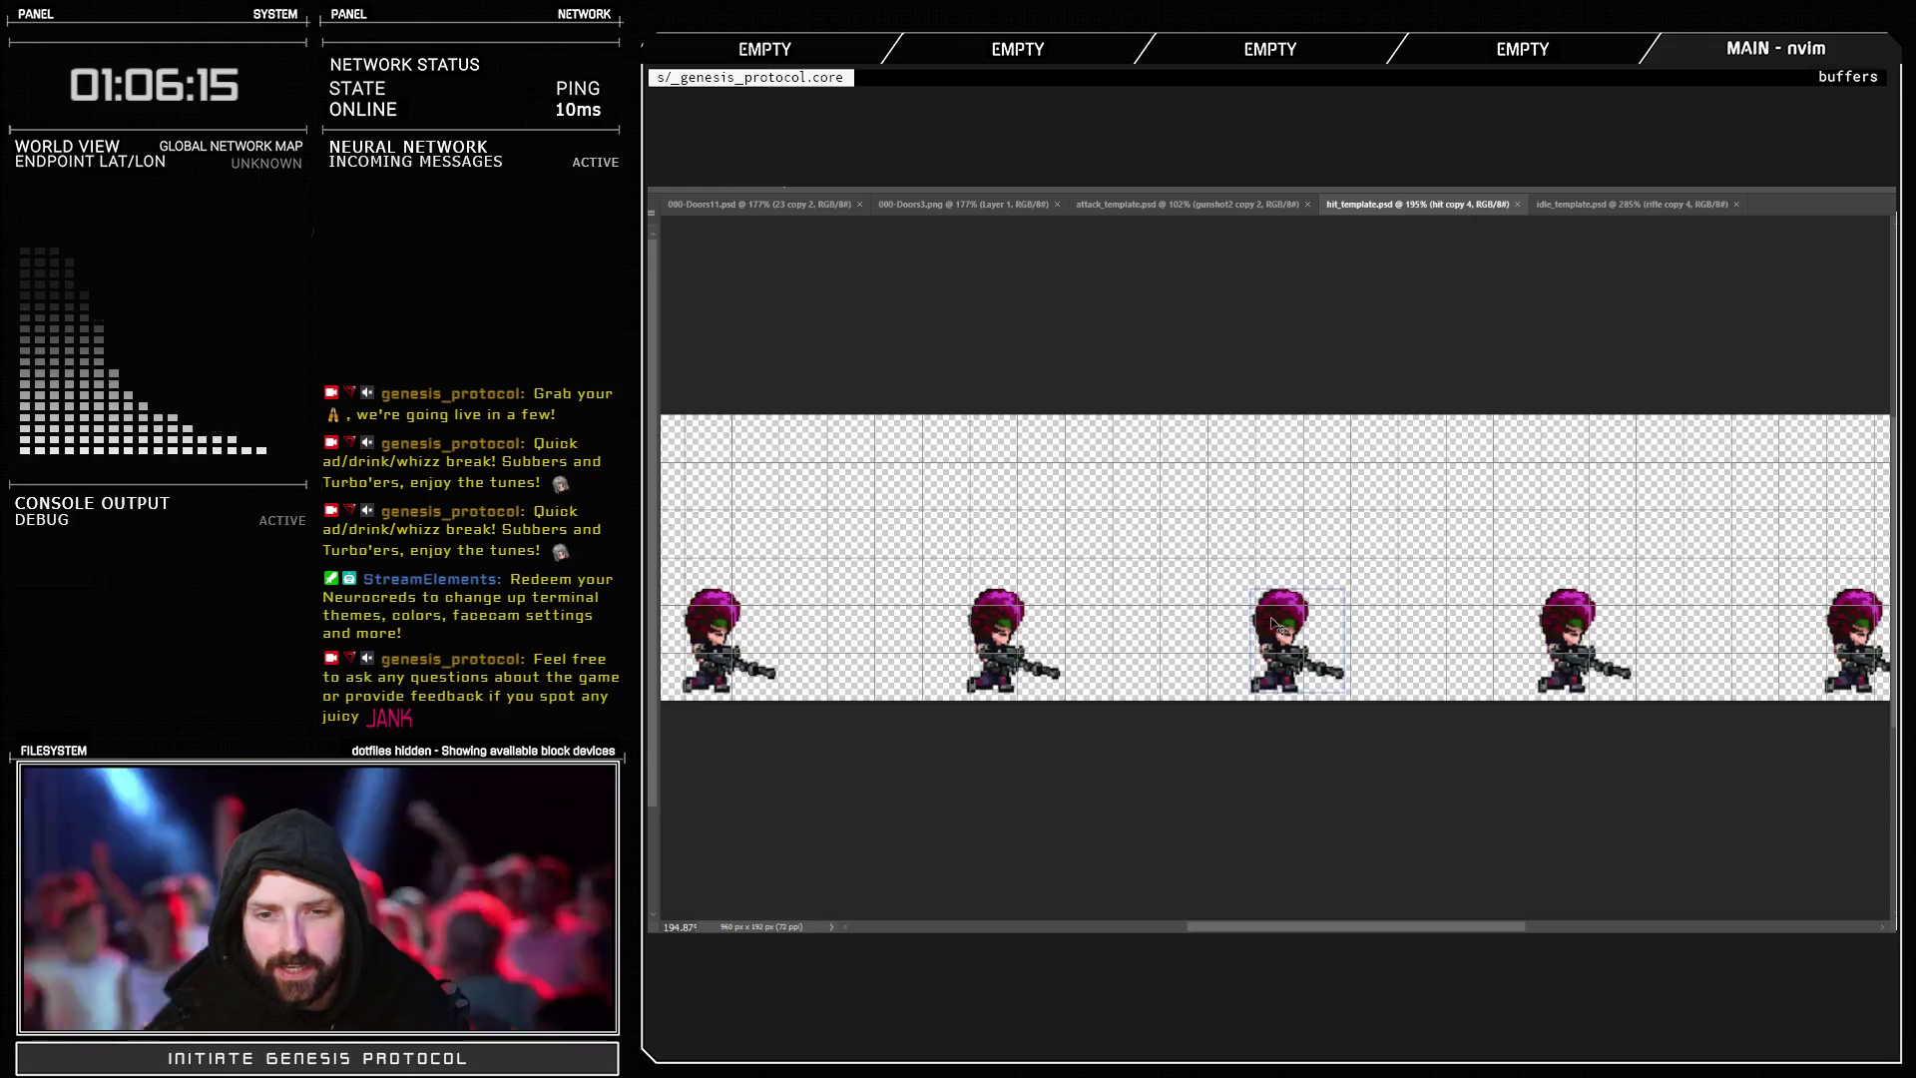
pyautogui.hotkey('ctrl', '0')
pyautogui.scroll(1, 1272, 623)
pyautogui.scroll(3, 1261, 604)
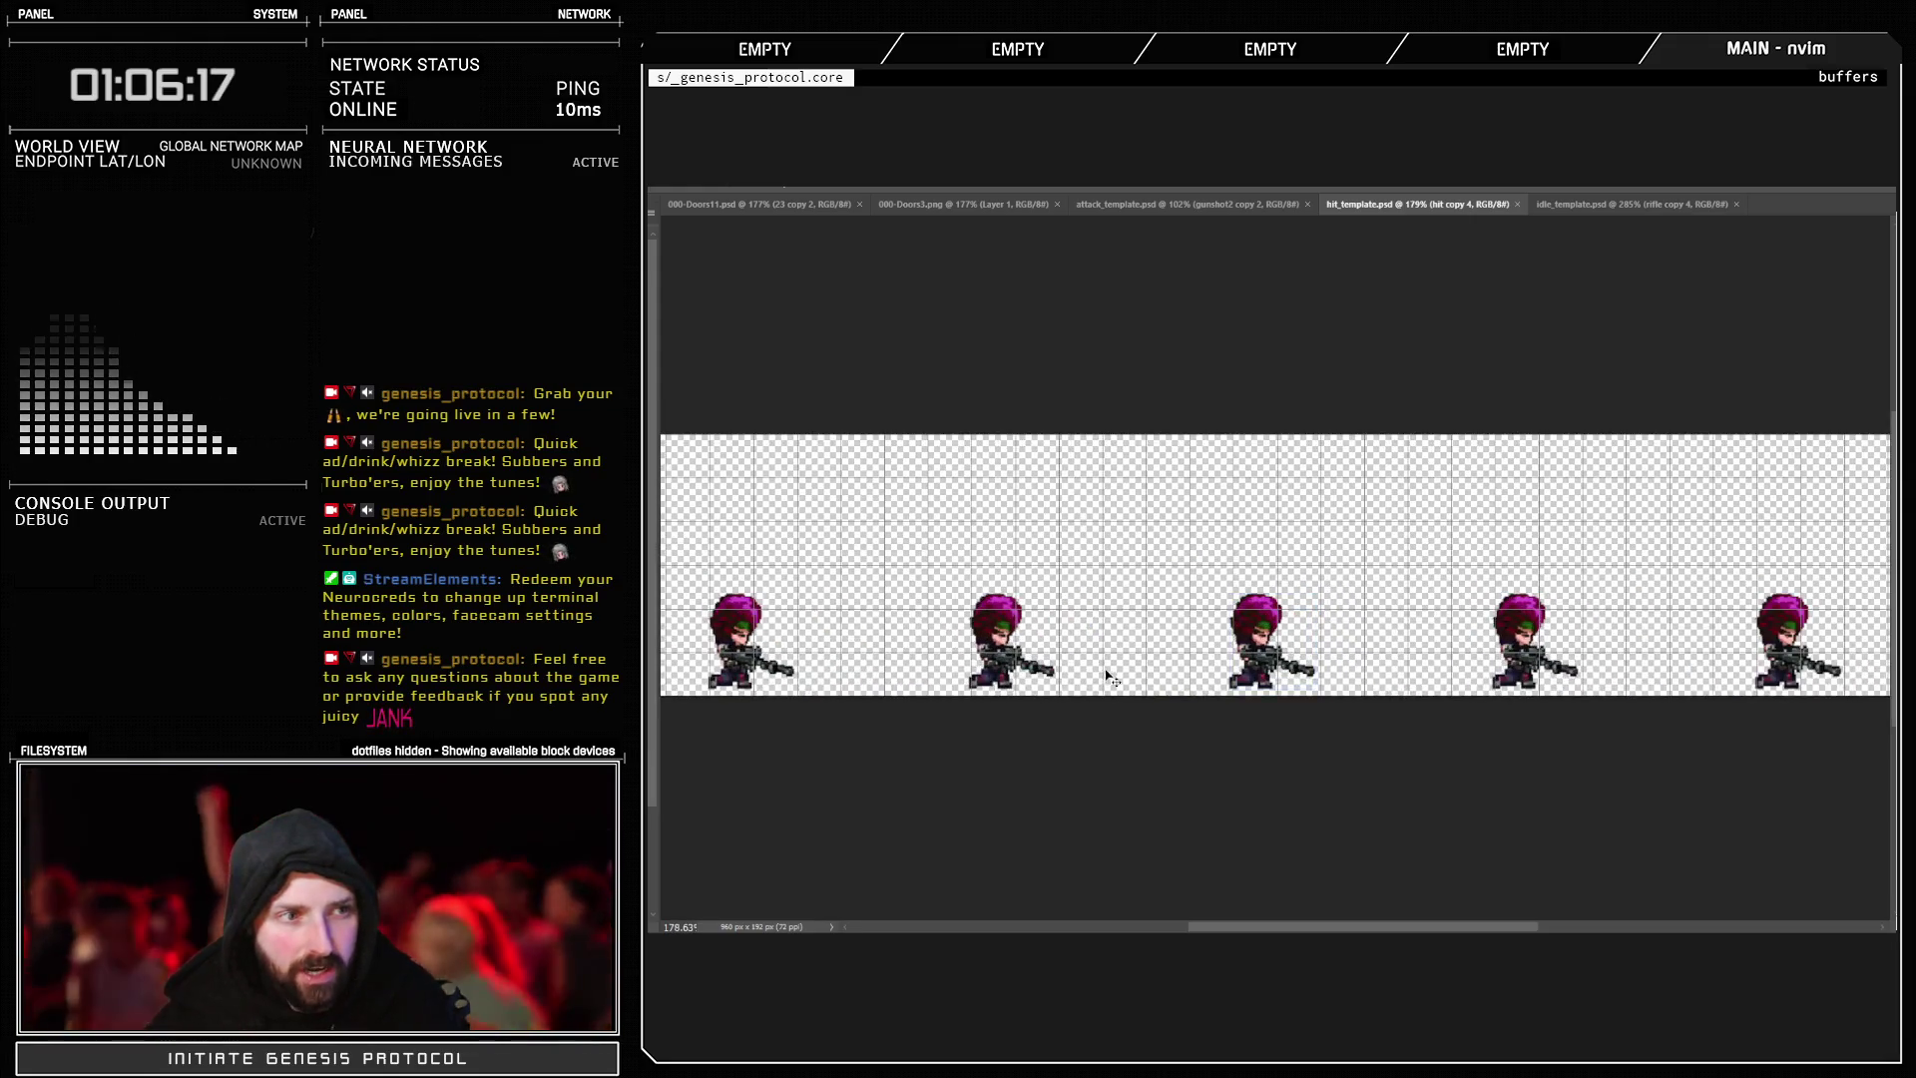
pyautogui.moveTo(696, 588)
pyautogui.mouseDown()
pyautogui.moveTo(1082, 589)
pyautogui.moveTo(696, 589)
pyautogui.mouseUp()
pyautogui.scroll(7, 995, 704)
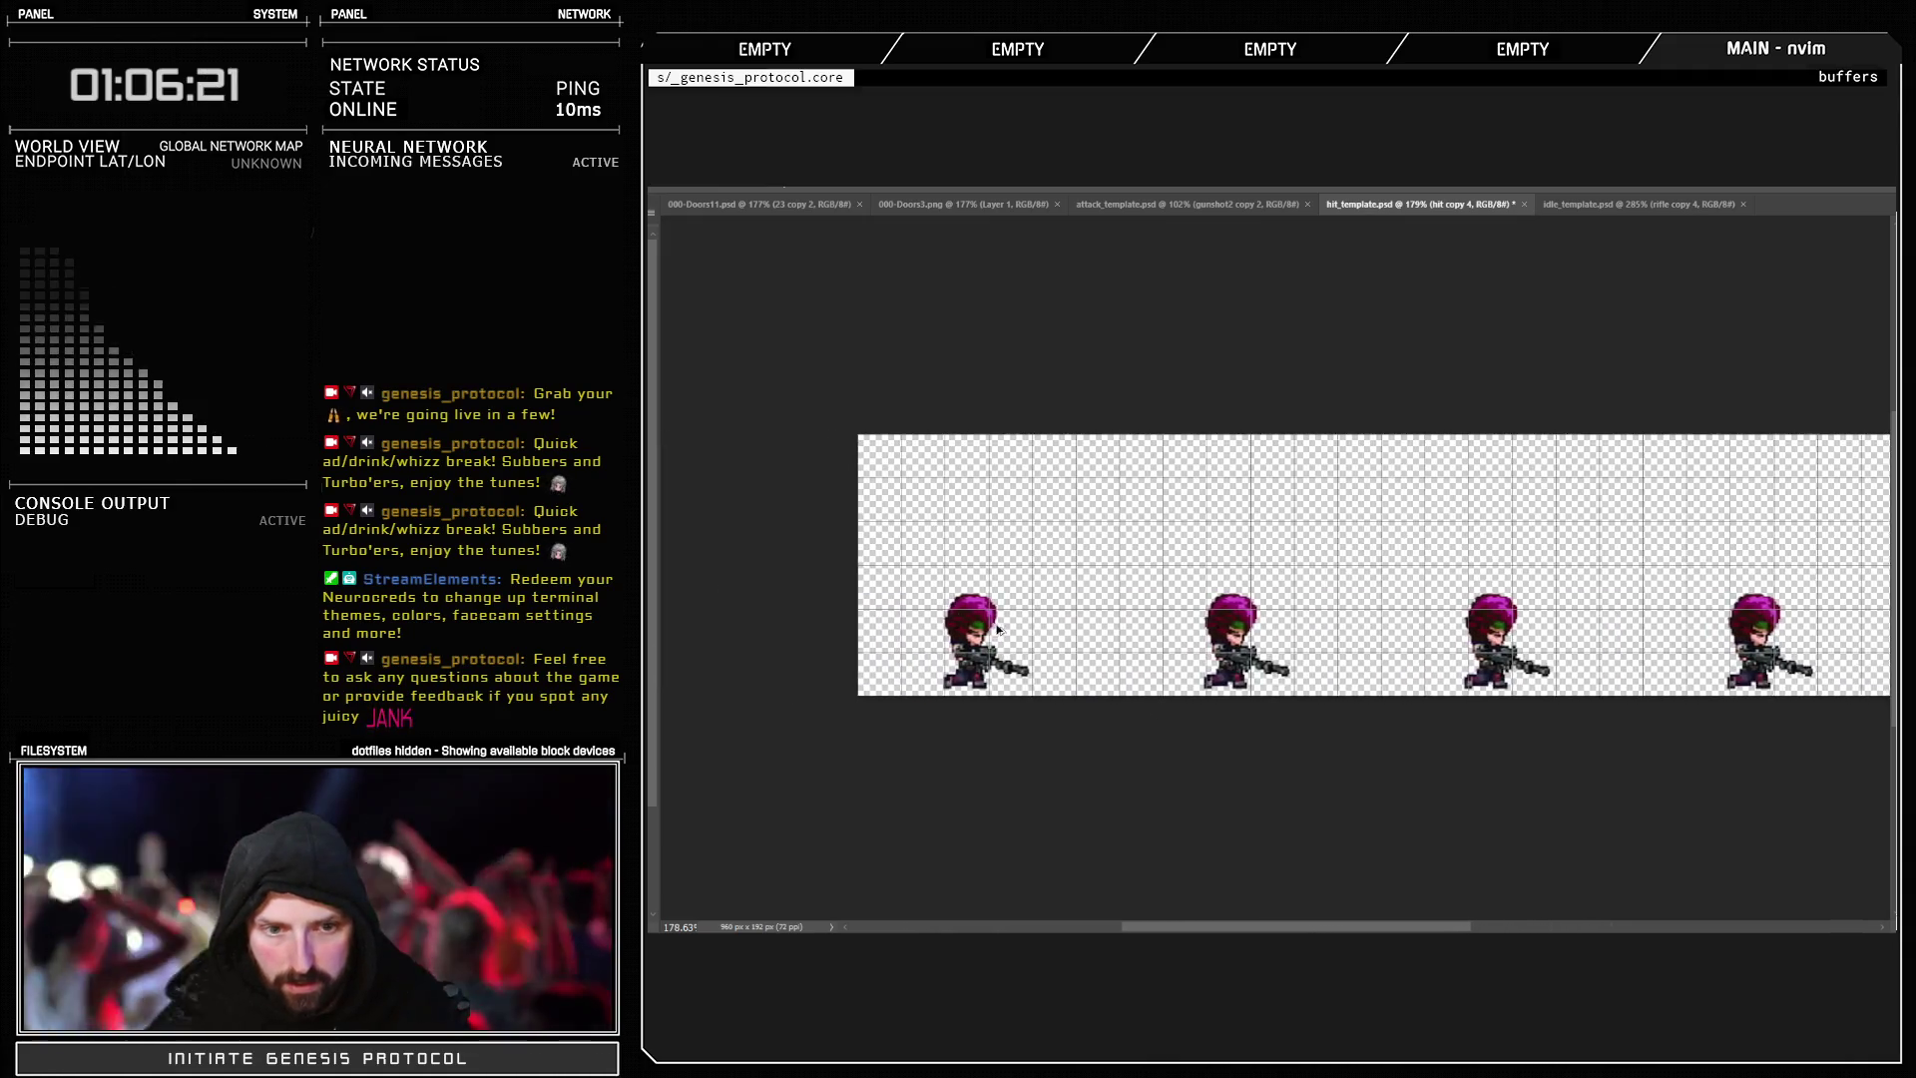
pyautogui.scroll(4, 1262, 608)
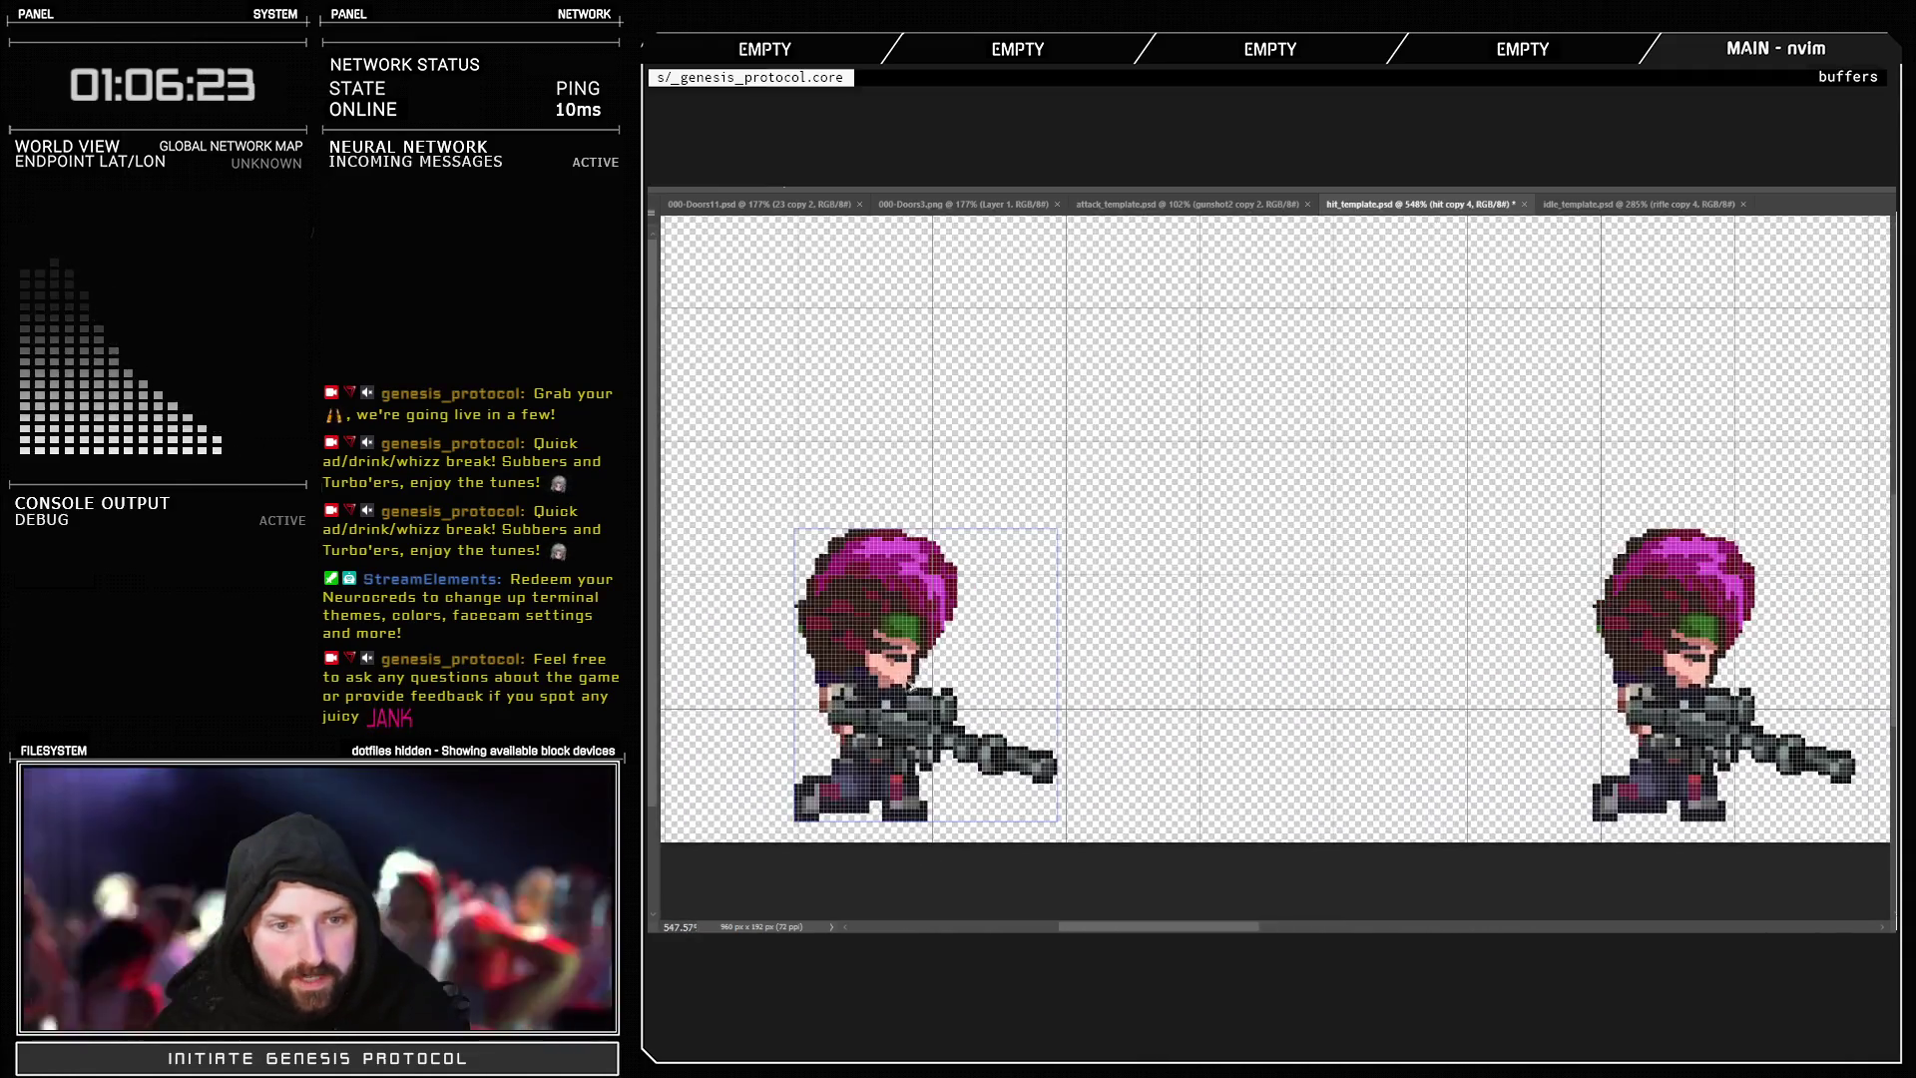
pyautogui.scroll(-2, 904, 684)
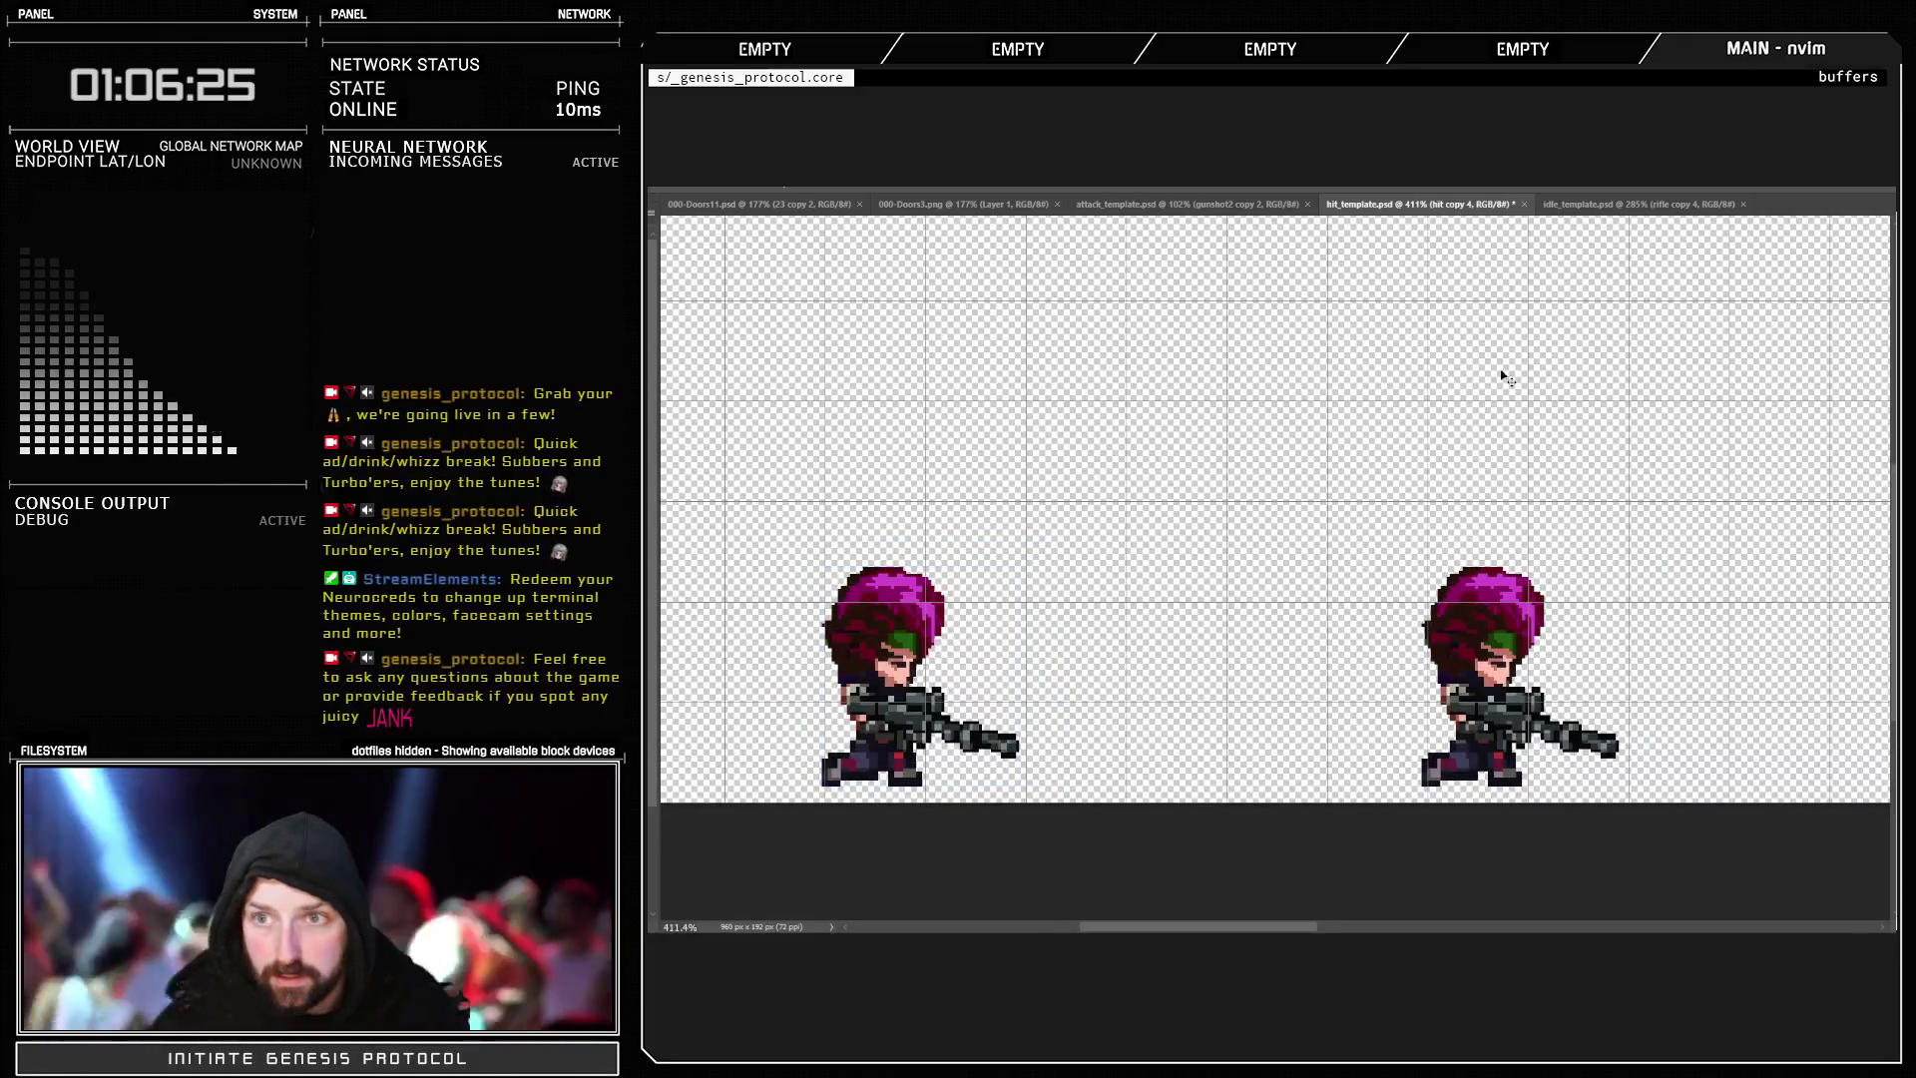
# - In idle_template.psd, select the head layer and drag it to the upper right
pyautogui.click(1580, 210)
pyautogui.scroll(3, 1107, 569)
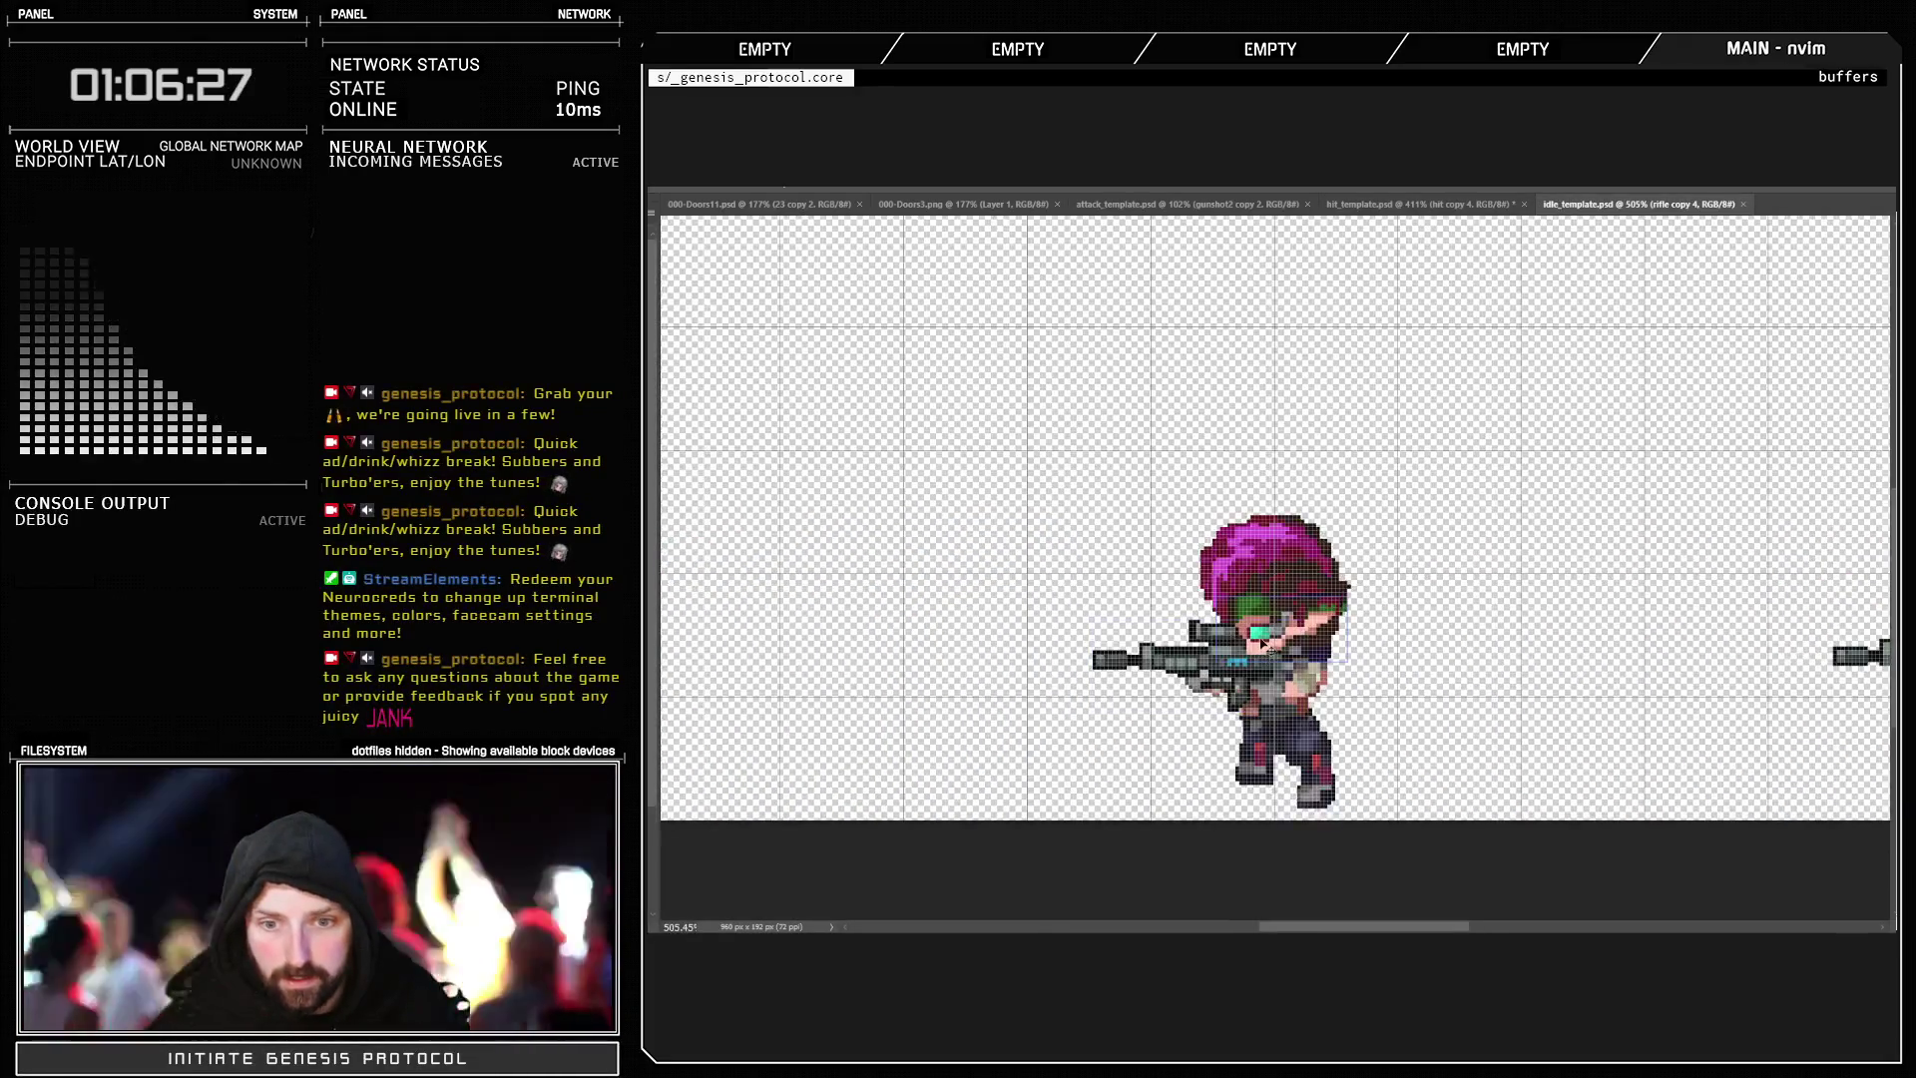
pyautogui.moveTo(1317, 926)
pyautogui.mouseDown()
pyautogui.moveTo(1068, 928)
pyautogui.moveTo(1088, 930)
pyautogui.mouseUp()
pyautogui.scroll(1, 1343, 746)
pyautogui.click(1188, 589)
pyautogui.moveTo(1187, 589)
pyautogui.mouseDown()
pyautogui.moveTo(1302, 578)
pyautogui.moveTo(1462, 484)
pyautogui.moveTo(1434, 498)
pyautogui.mouseUp()
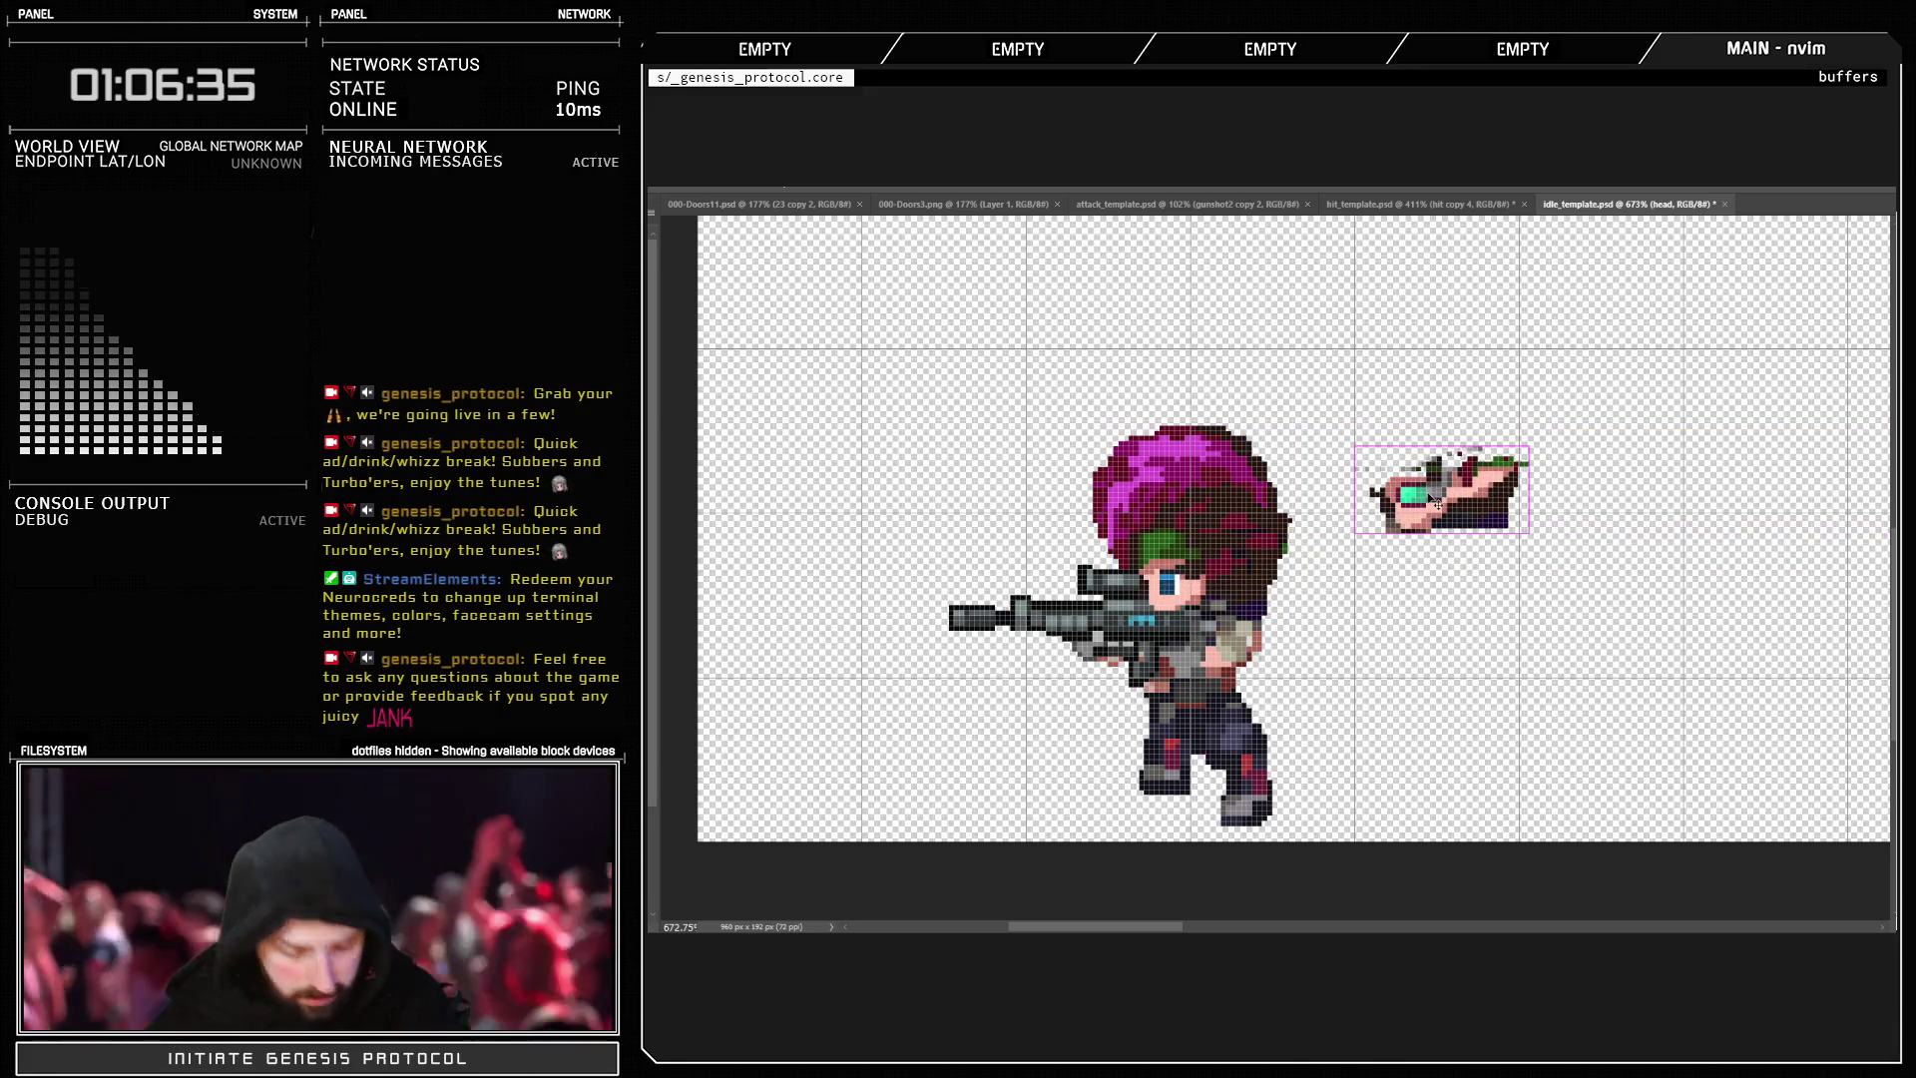
# - Undo the head move, show guides in hit_template.psd, and clear then restore the first sprite
pyautogui.hotkey('ctrl', 'z')
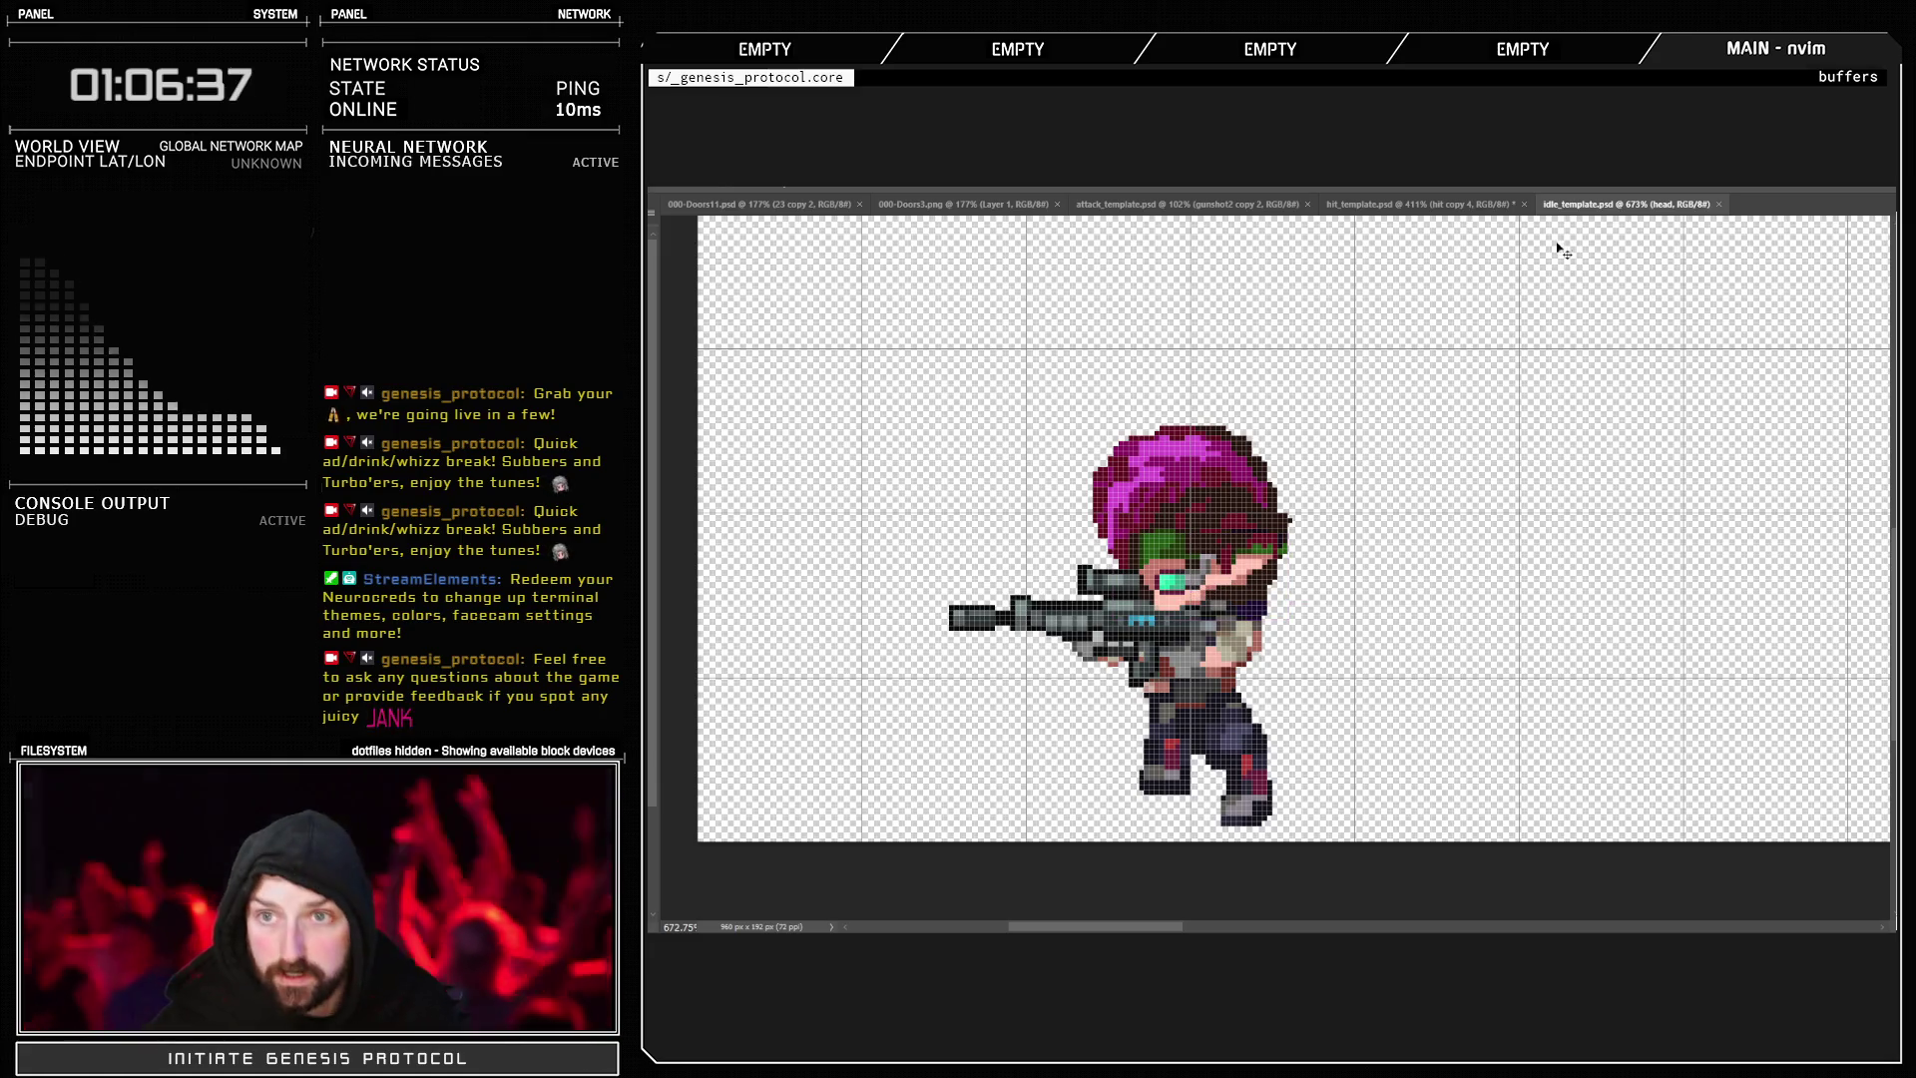
pyautogui.click(1191, 204)
pyautogui.click(1357, 204)
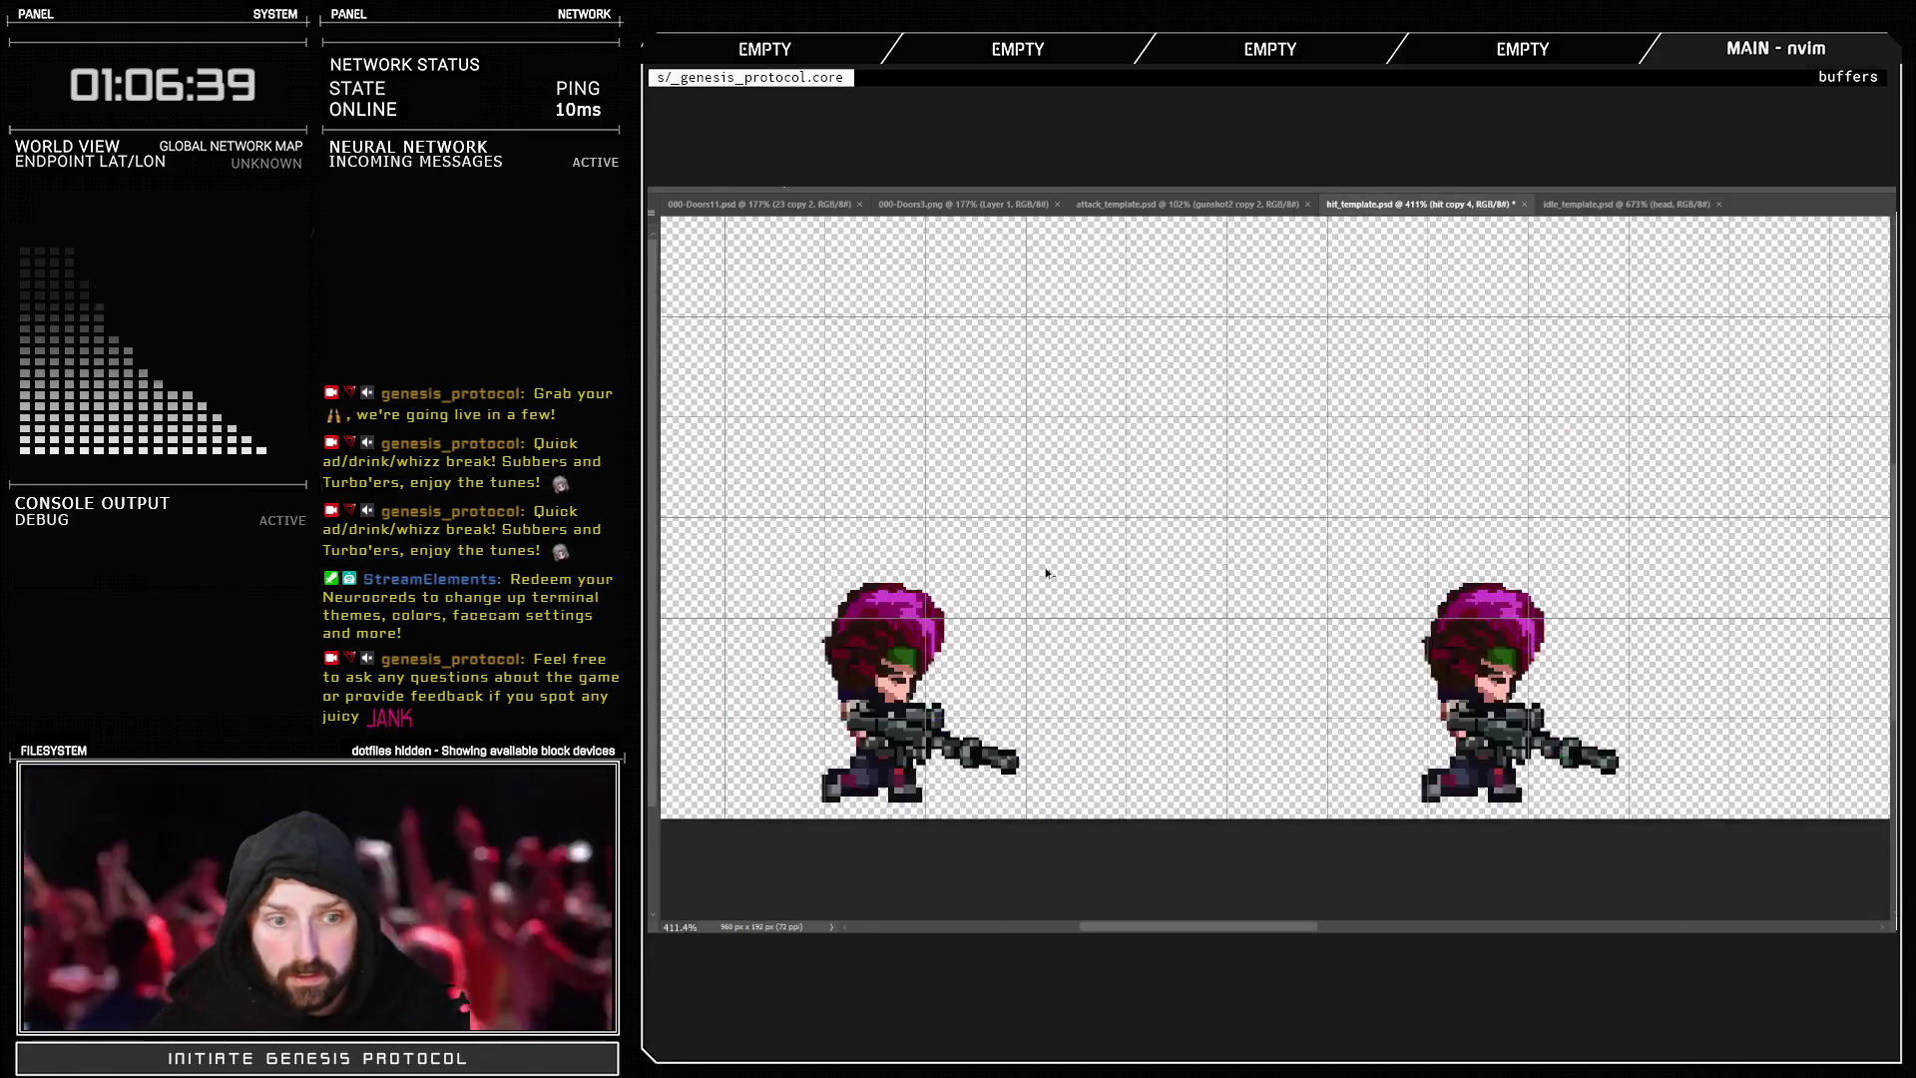
pyautogui.scroll(2, 1097, 699)
pyautogui.scroll(-3, 1222, 863)
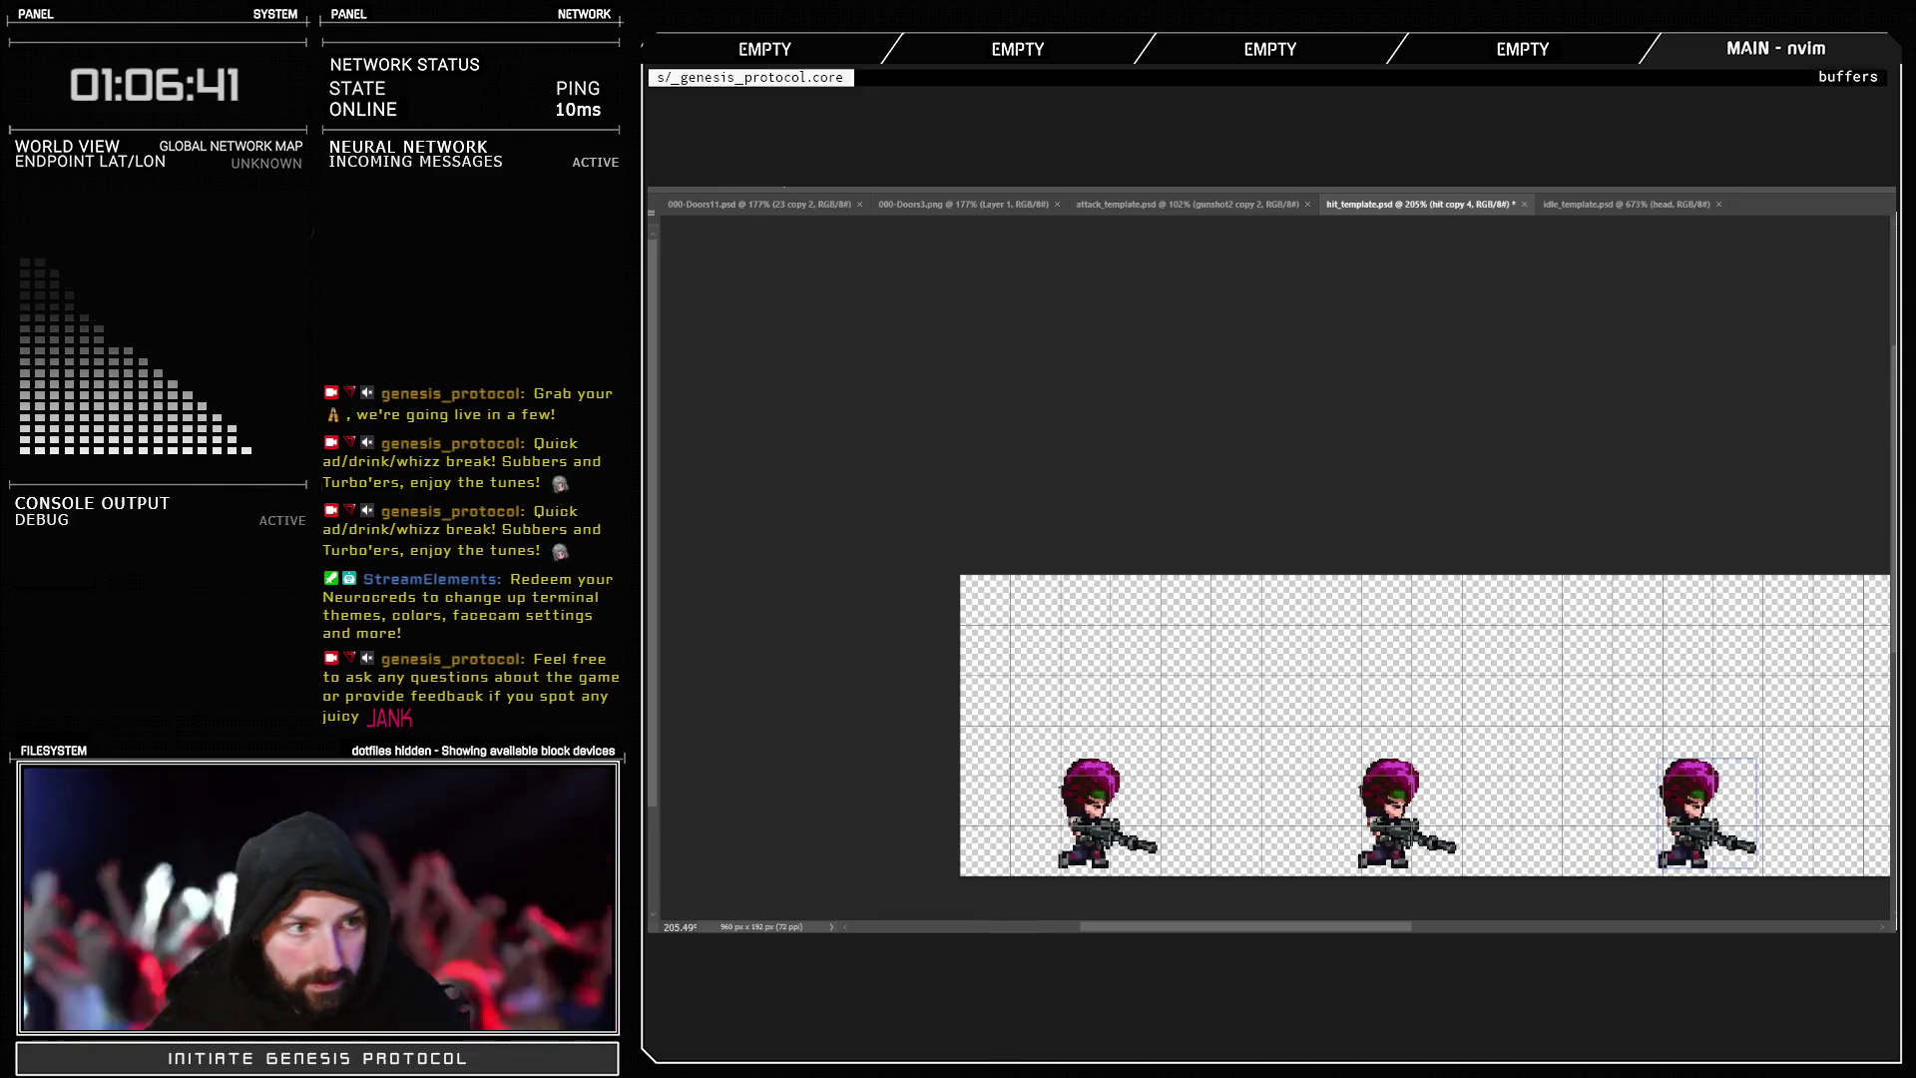
pyautogui.scroll(-1, 1249, 890)
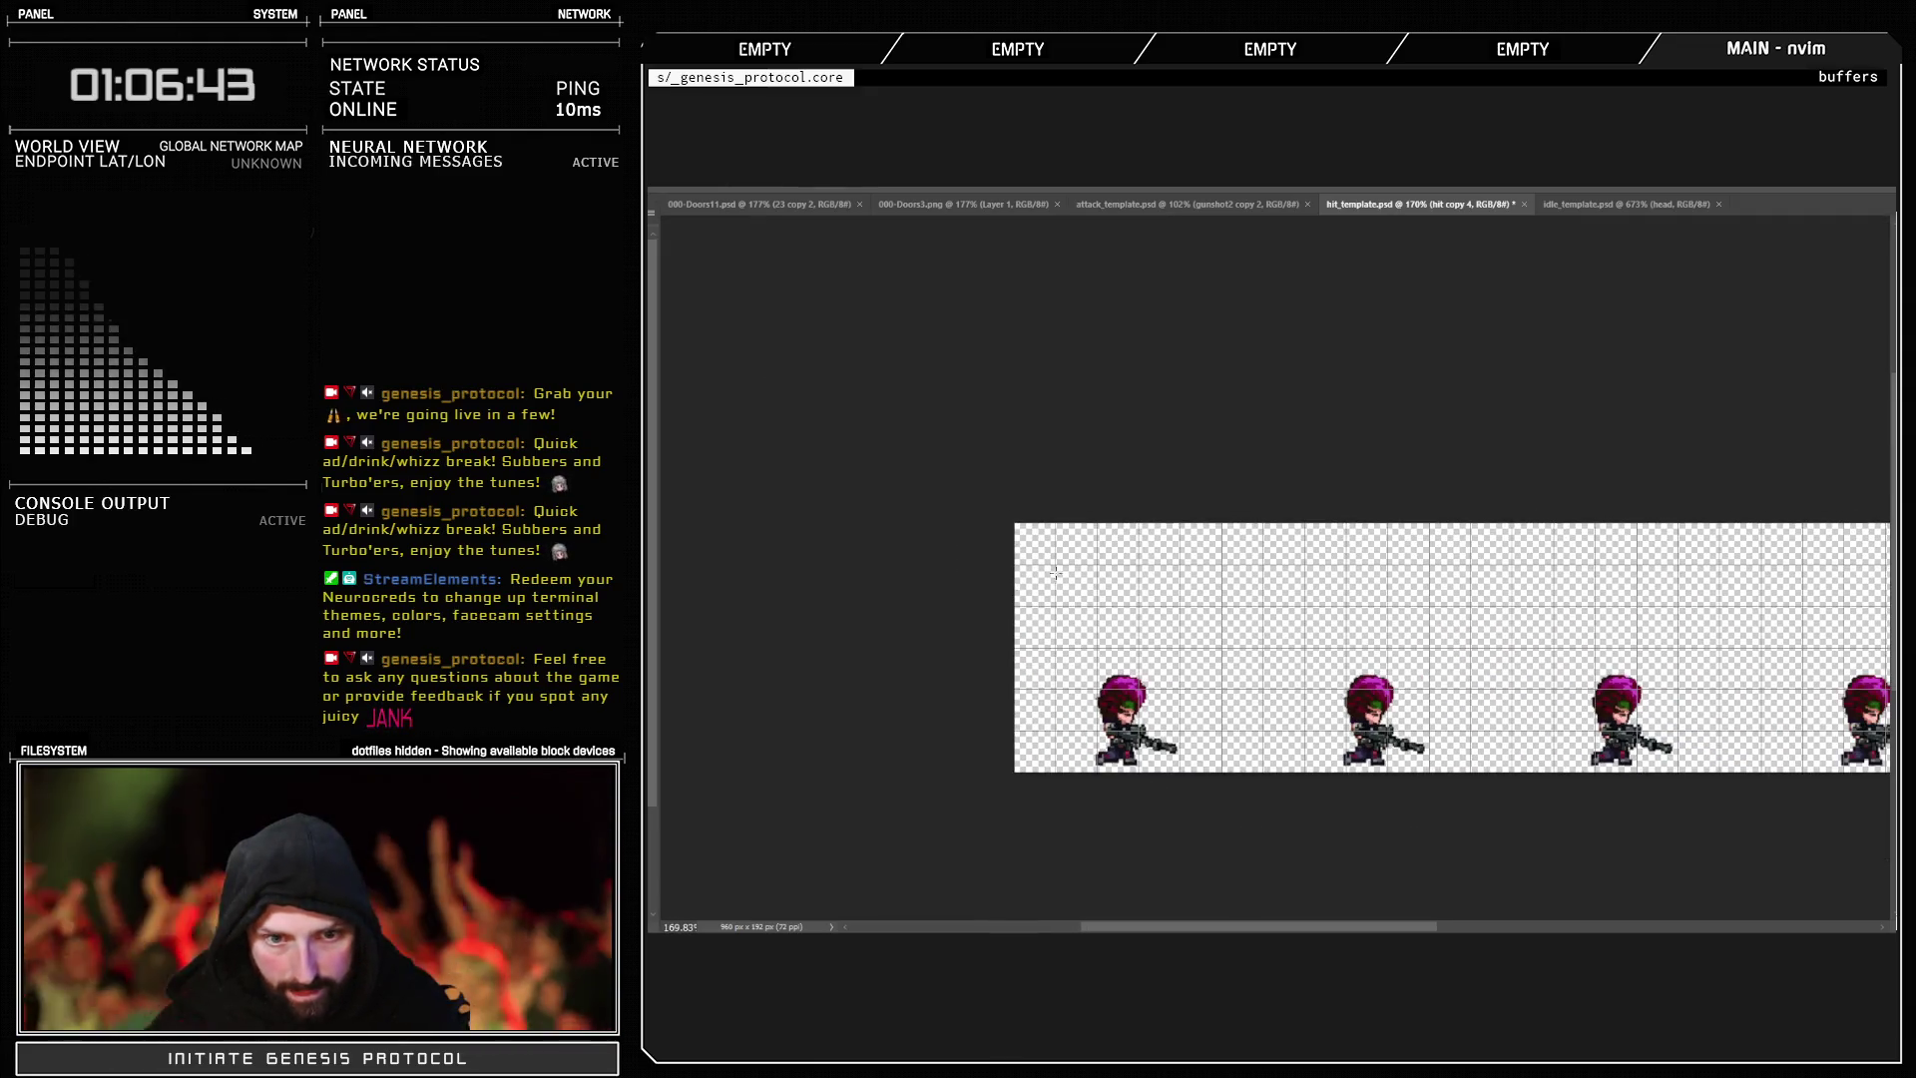
pyautogui.hotkey('ctrl', ';')
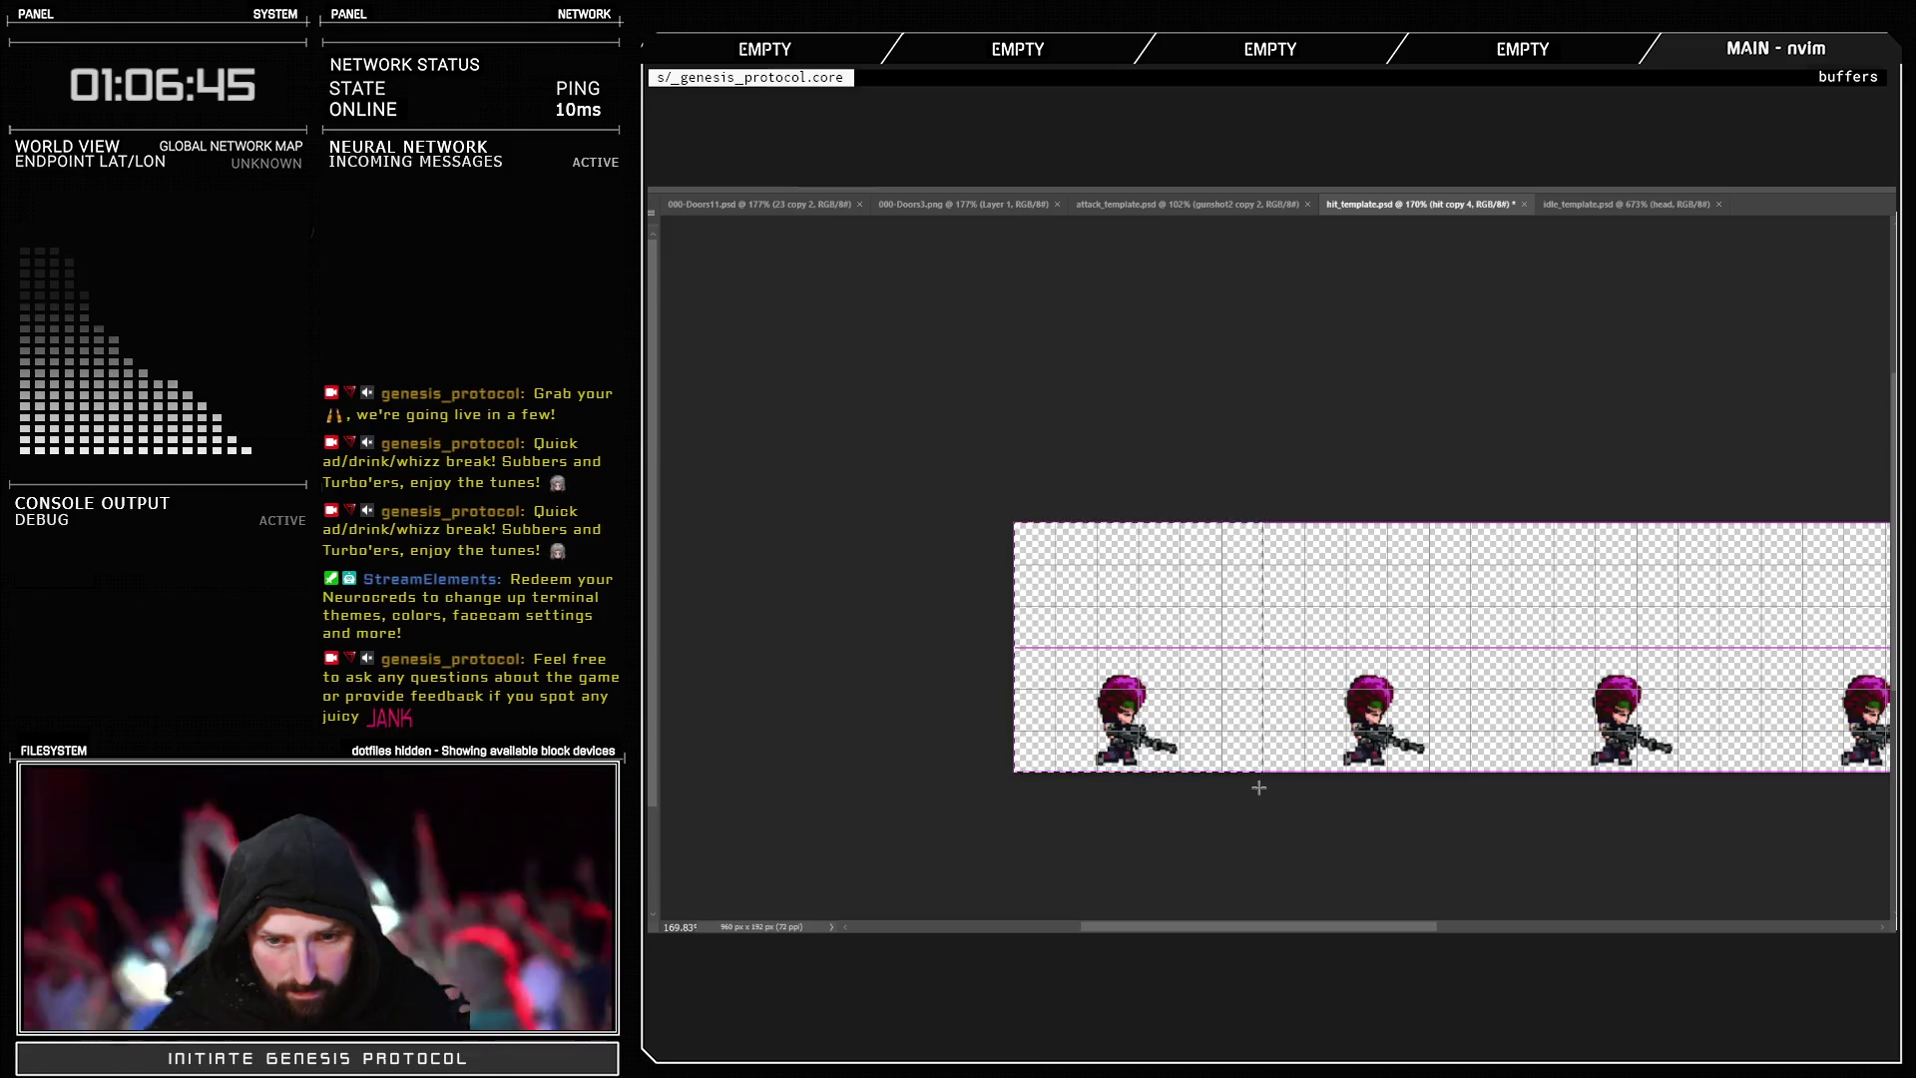
pyautogui.moveTo(1014, 521); pyautogui.dragTo(1263, 771)
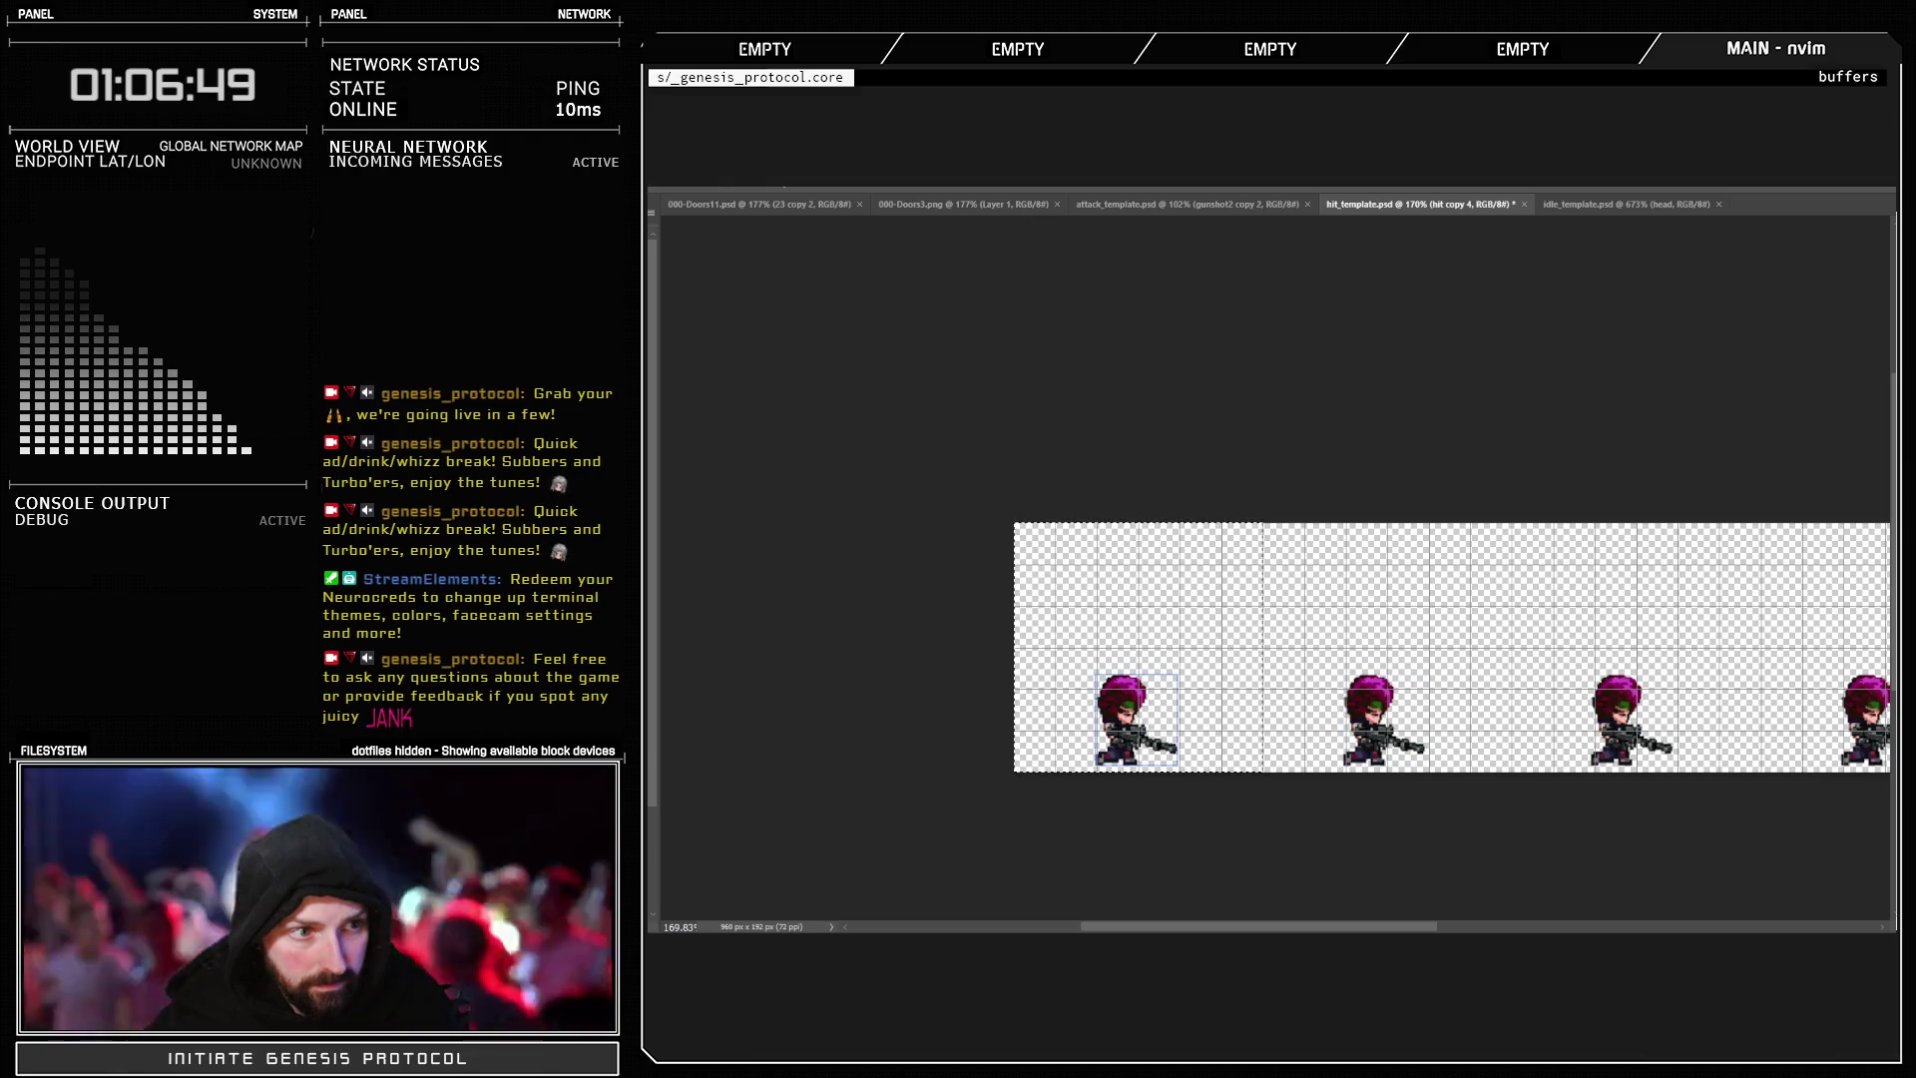
pyautogui.press('Delete')
pyautogui.hotkey('ctrl', 'z')
pyautogui.hotkey('alt', '[')
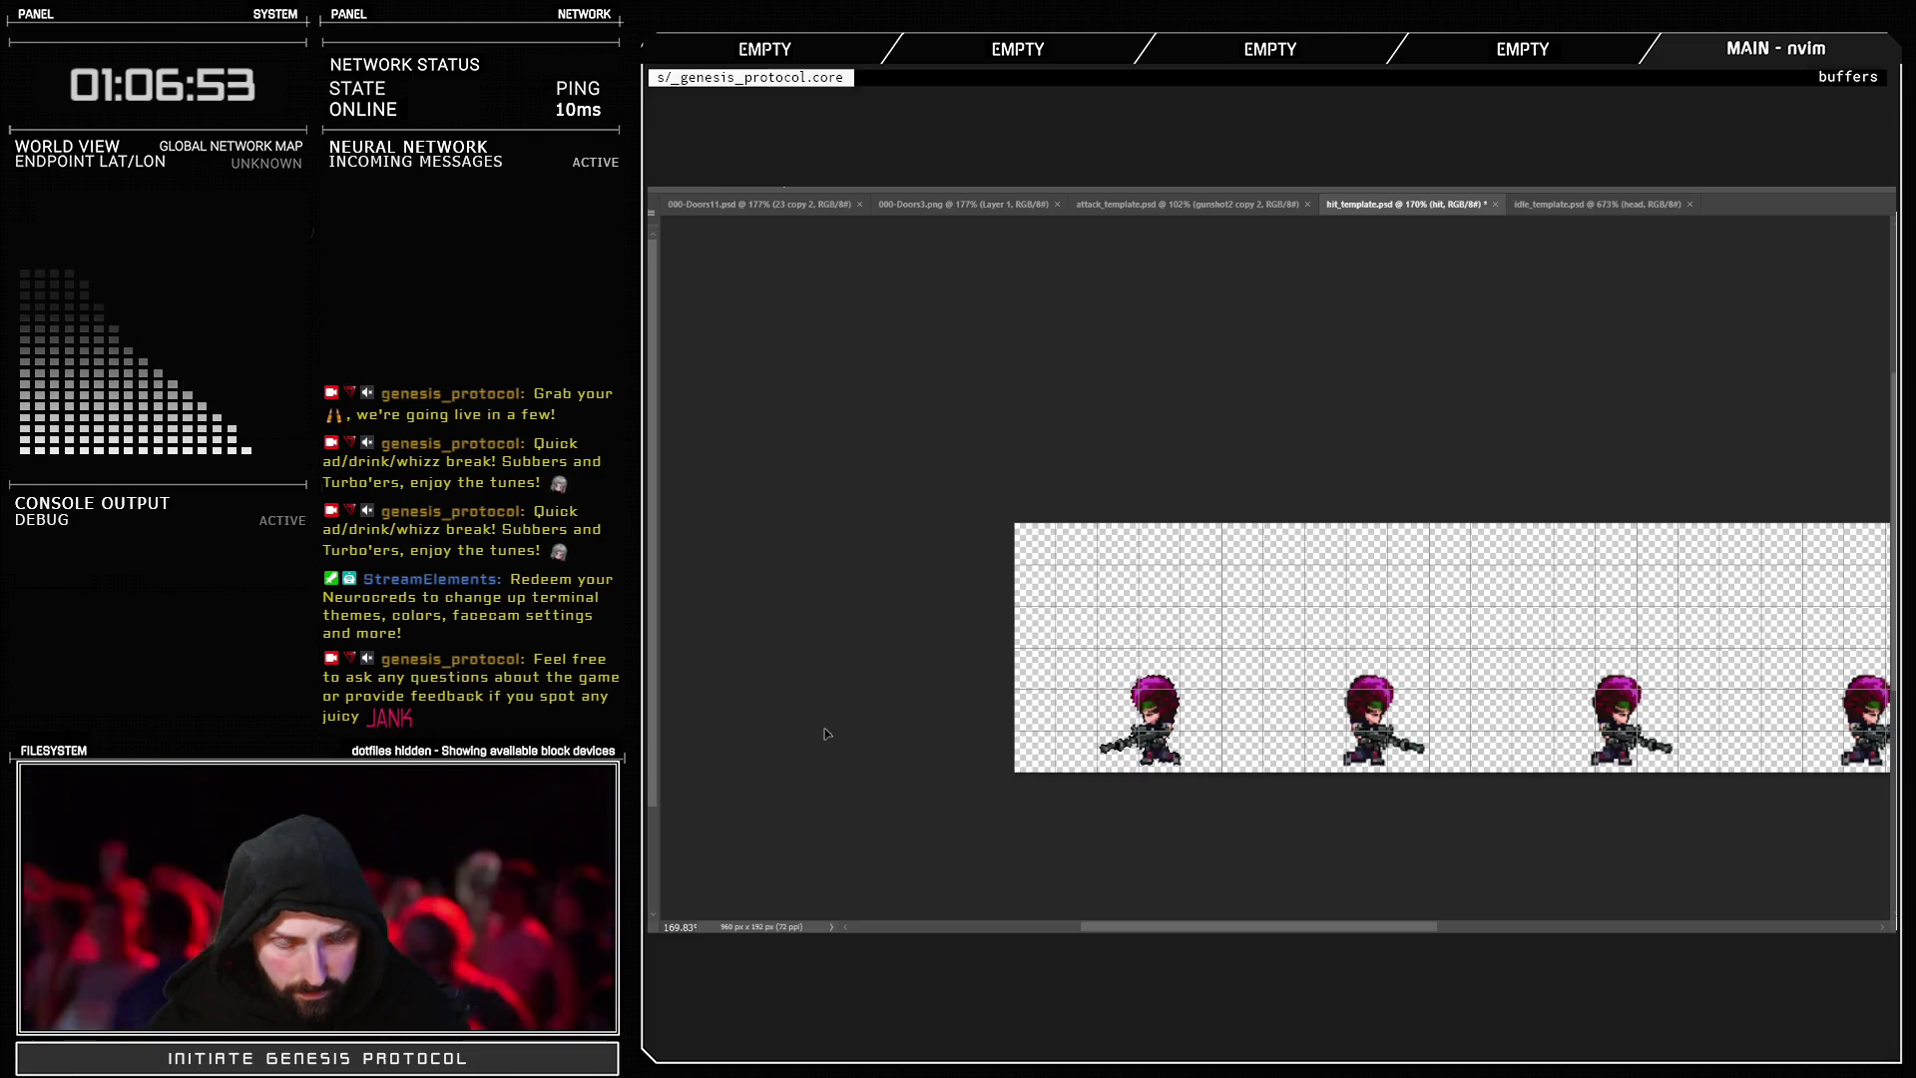
# - Flip the hit copy sprites to face left, undoing and redoing flips as needed
pyautogui.hotkey('alt', ']')
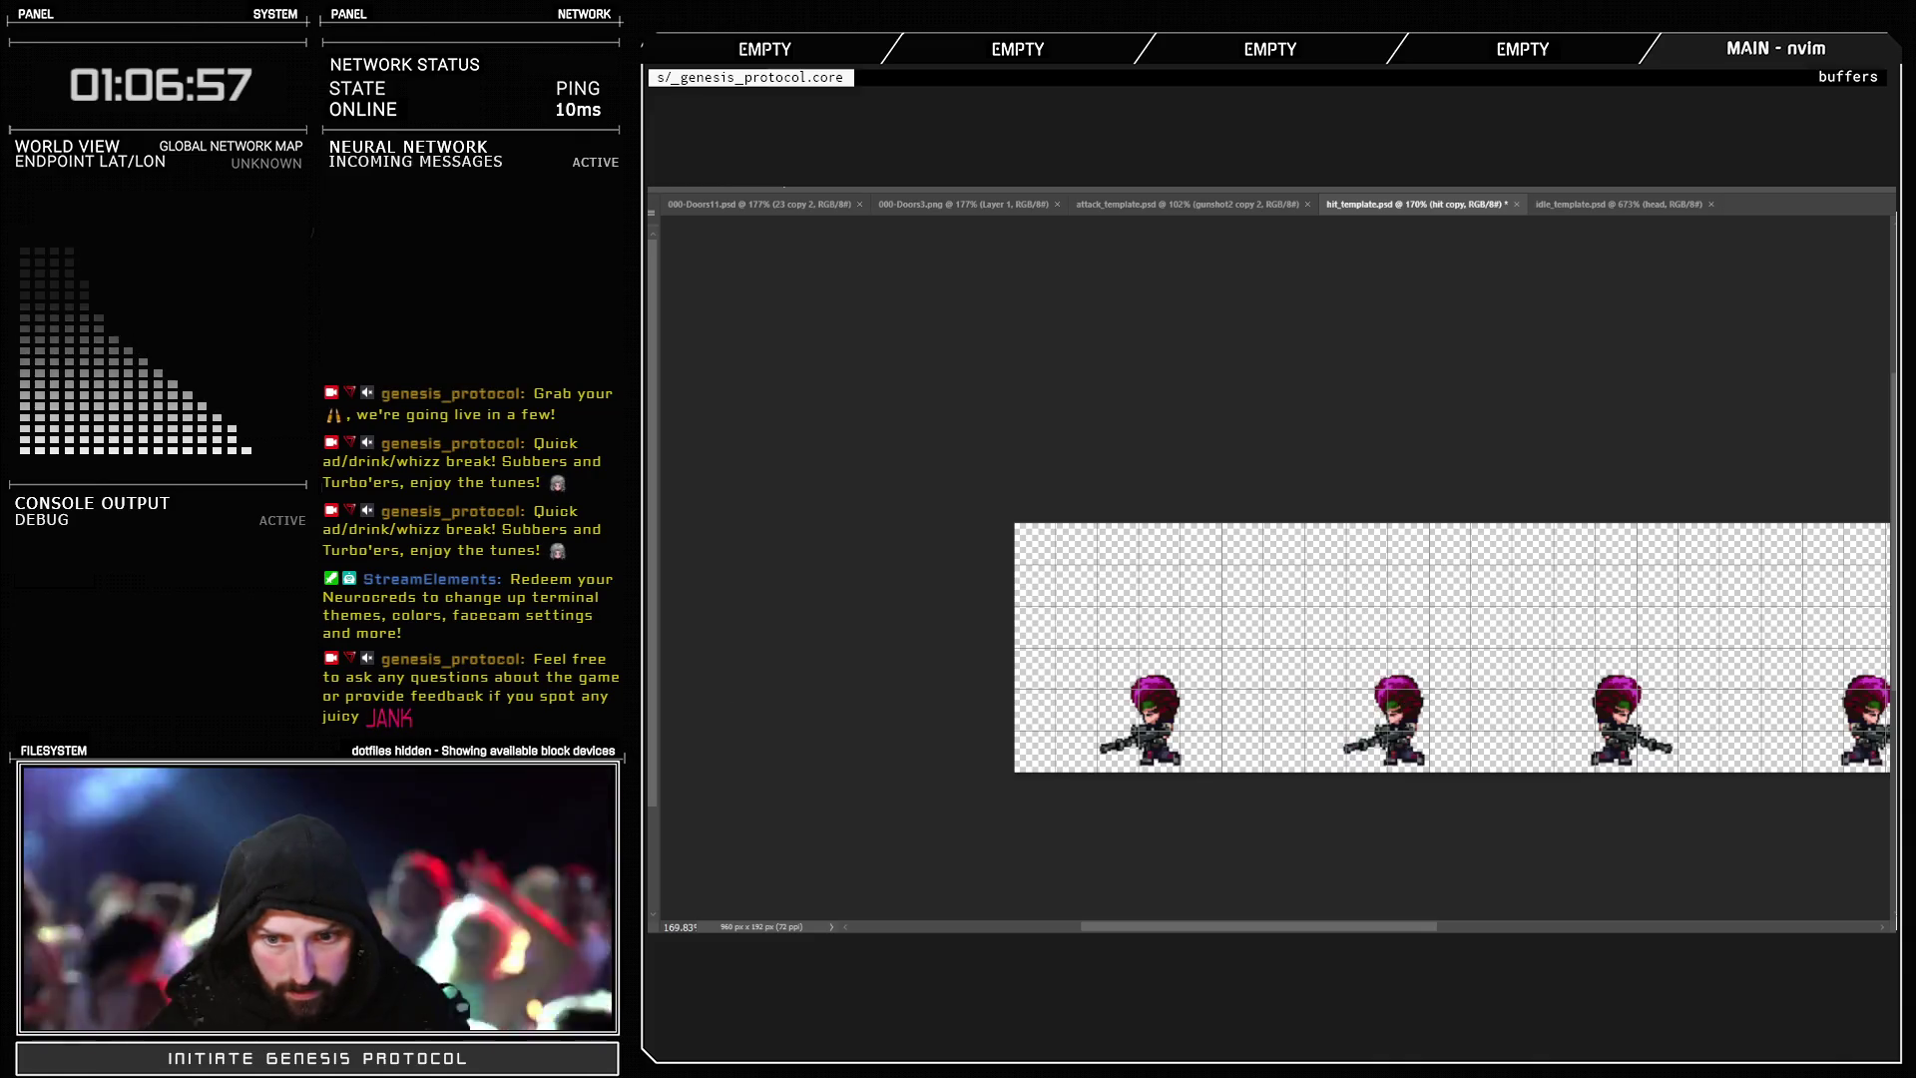
pyautogui.hotkey('ctrl', 'j')
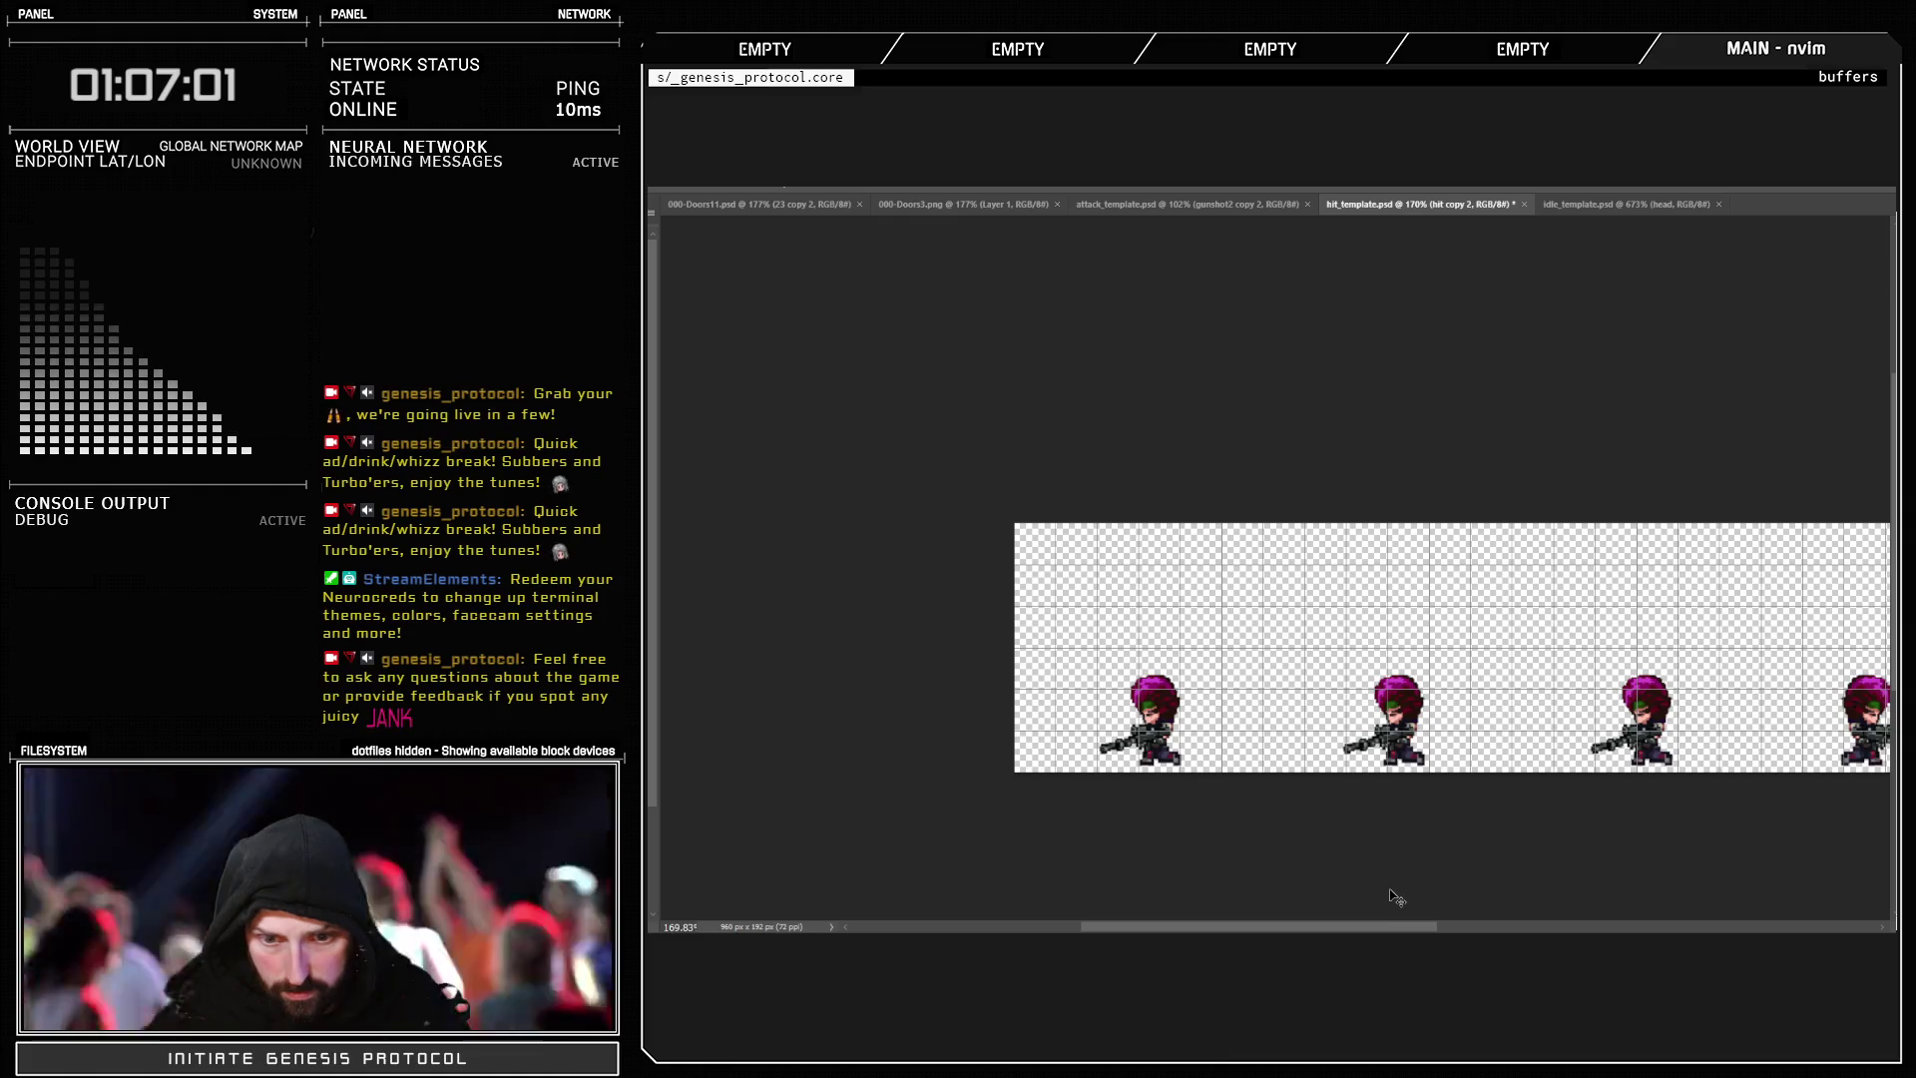
pyautogui.hotkey('ctrl', 'z')
pyautogui.hotkey('ctrl', 'z')
pyautogui.hotkey('ctrl', 'z')
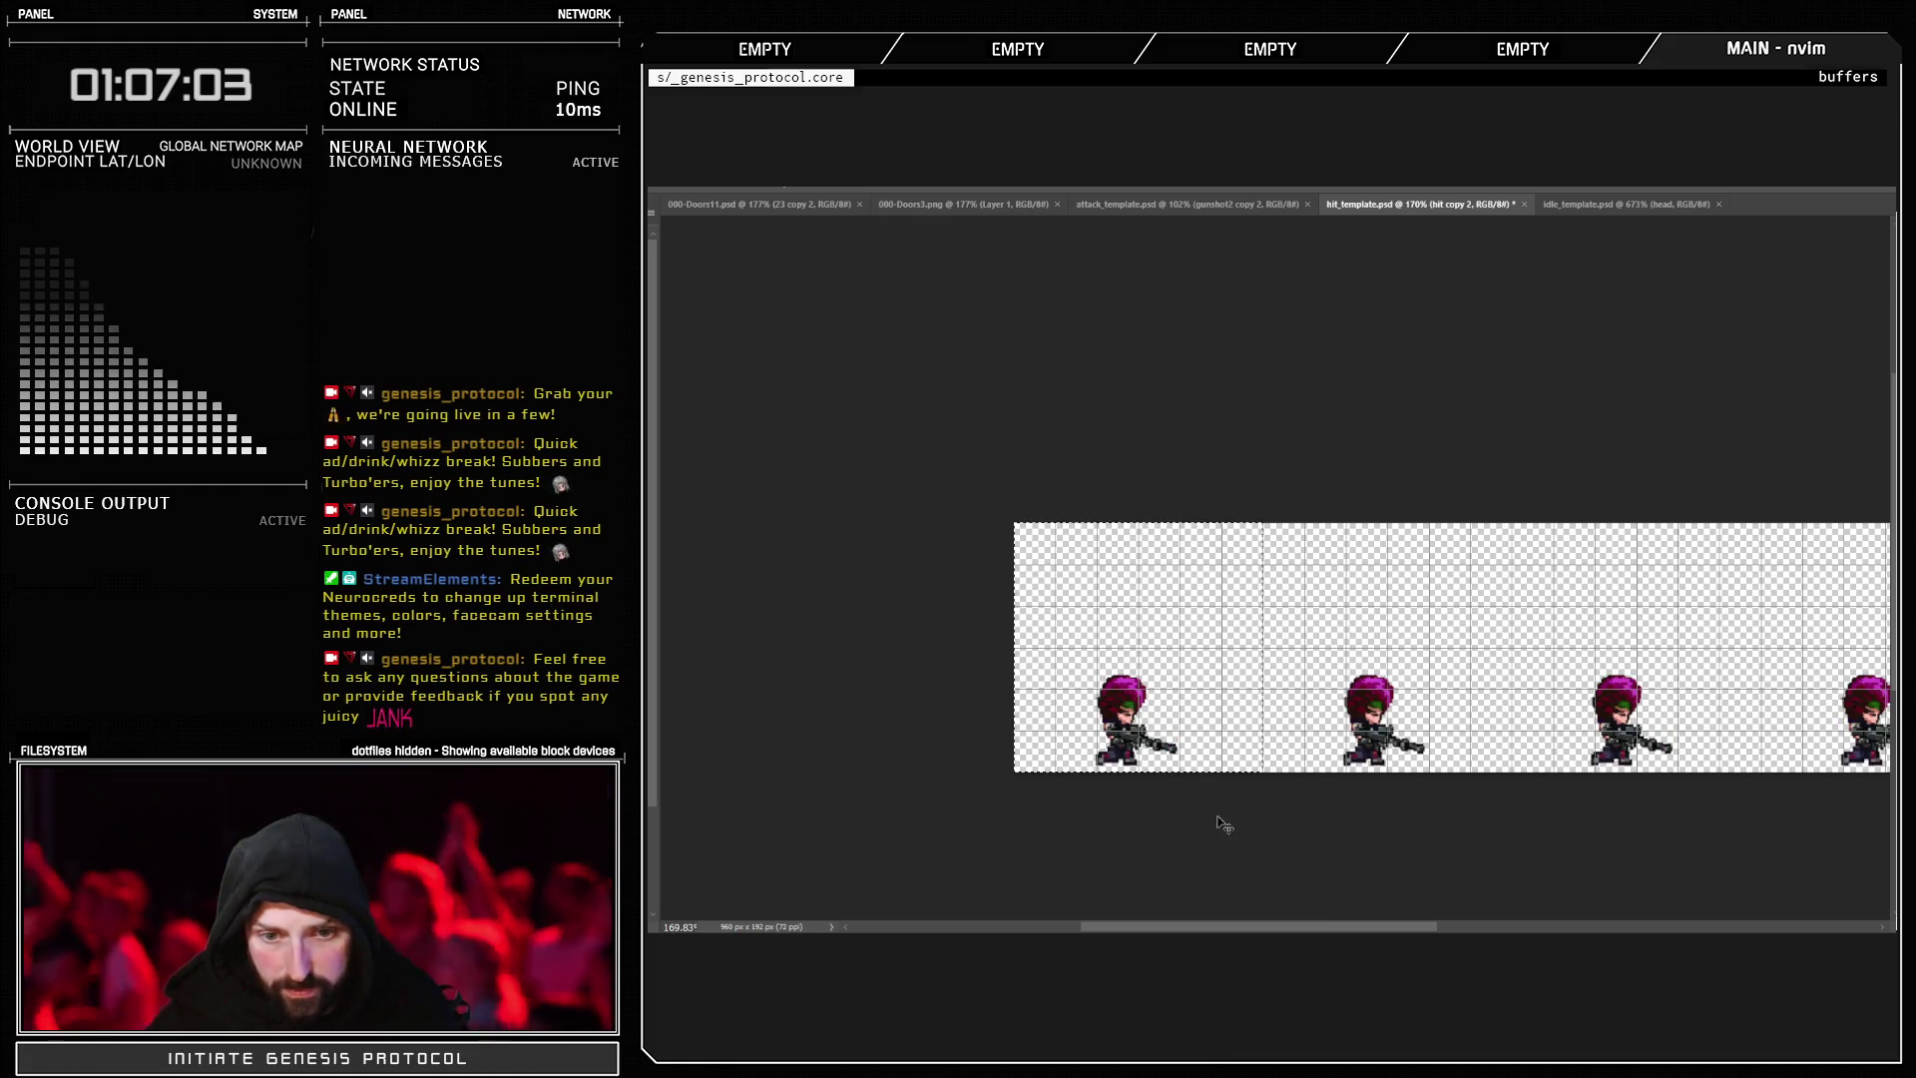
pyautogui.hotkey('ctrl', 'z')
pyautogui.hotkey('ctrl', 'z')
pyautogui.hotkey('ctrl', 'z')
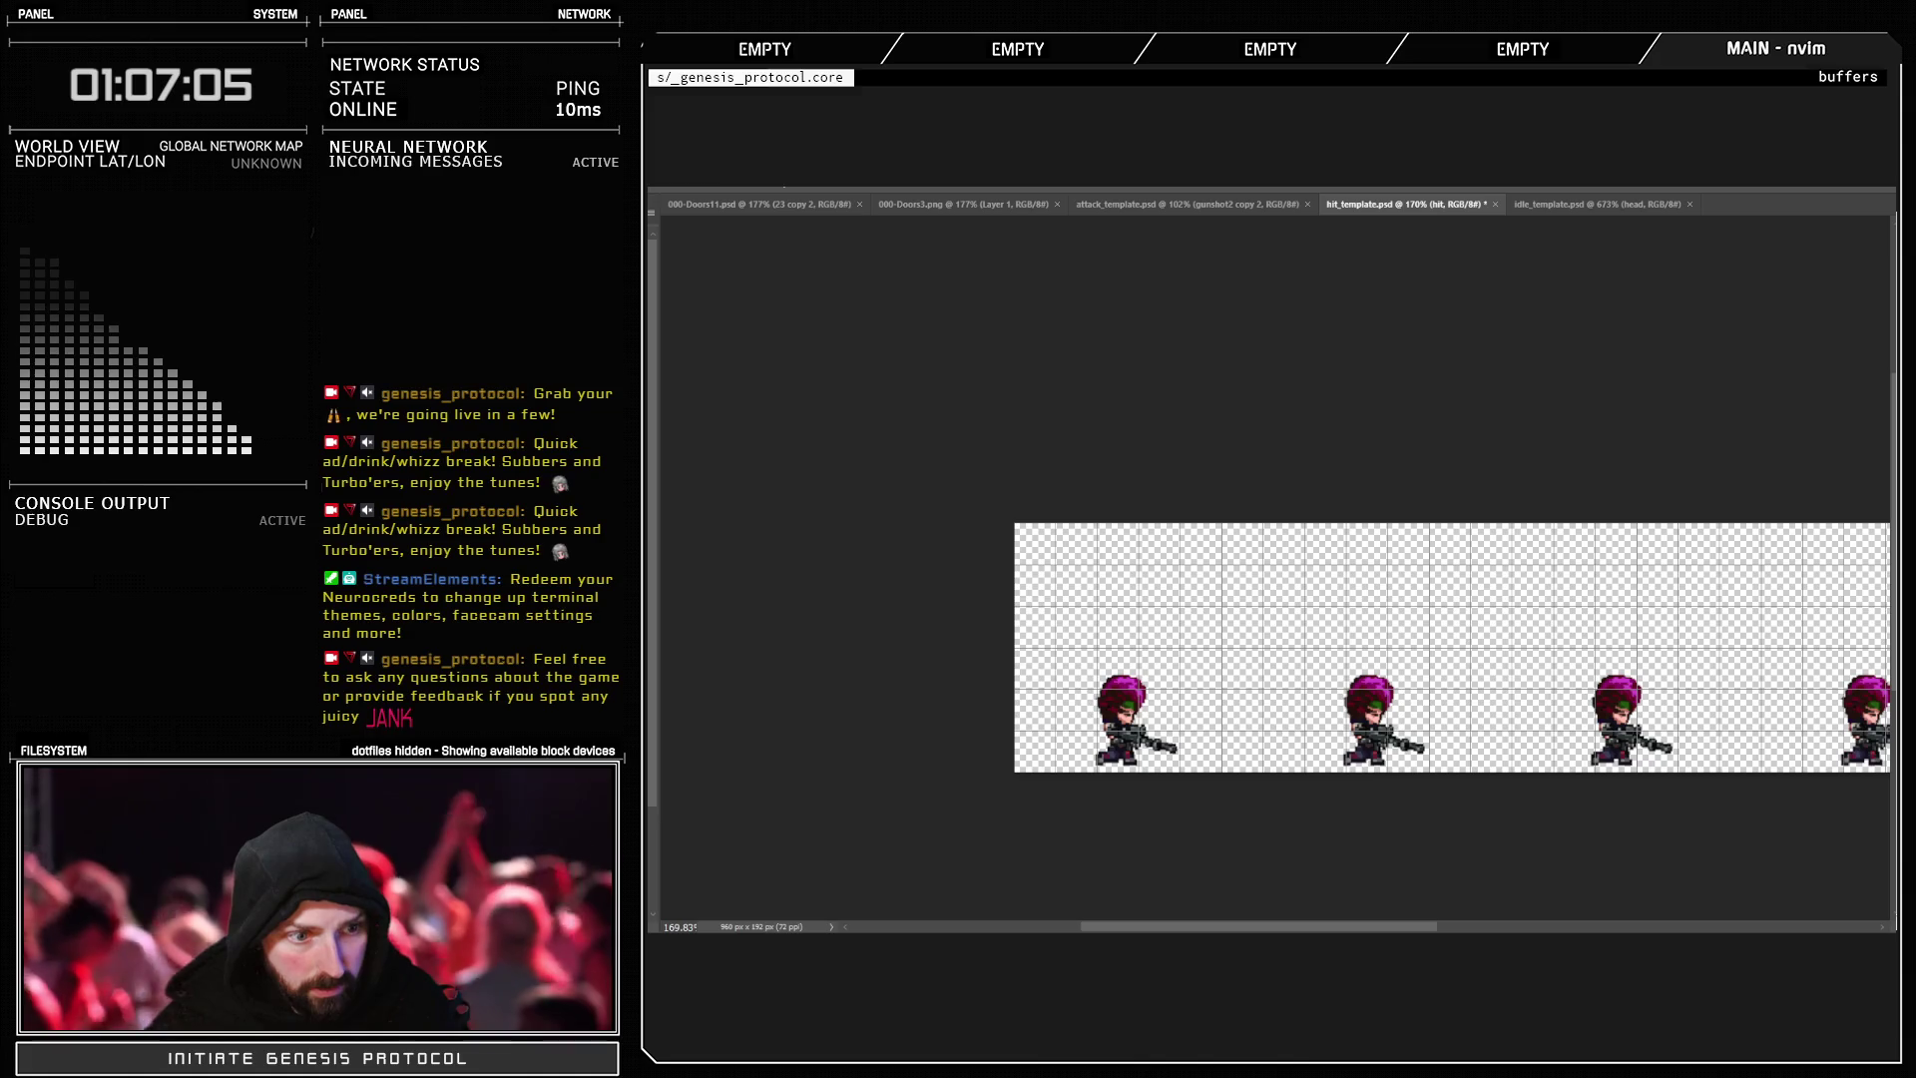
pyautogui.hotkey('ctrl', 'shift', 'z')
pyautogui.hotkey('ctrl', 'shift', 'z')
pyautogui.hotkey('ctrl', 'shift', 'z')
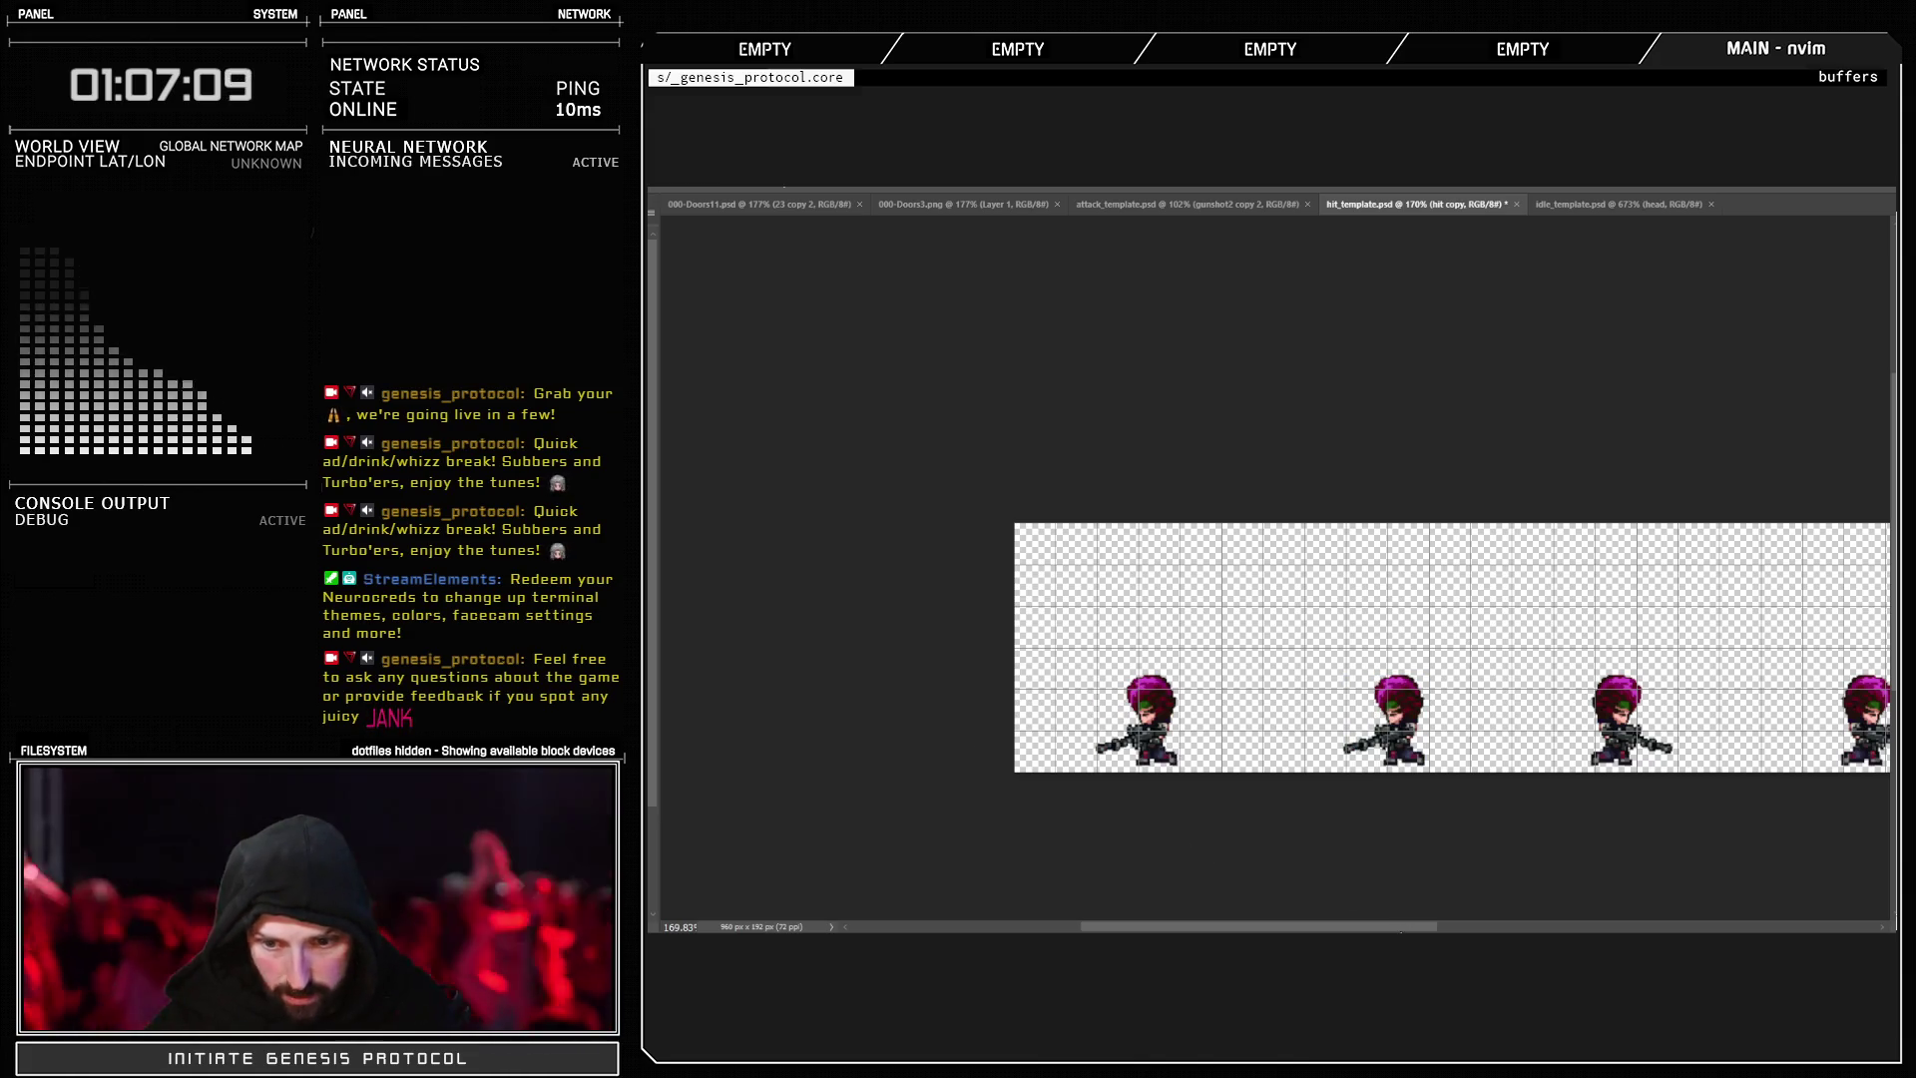
pyautogui.hscroll(5, 1407, 843)
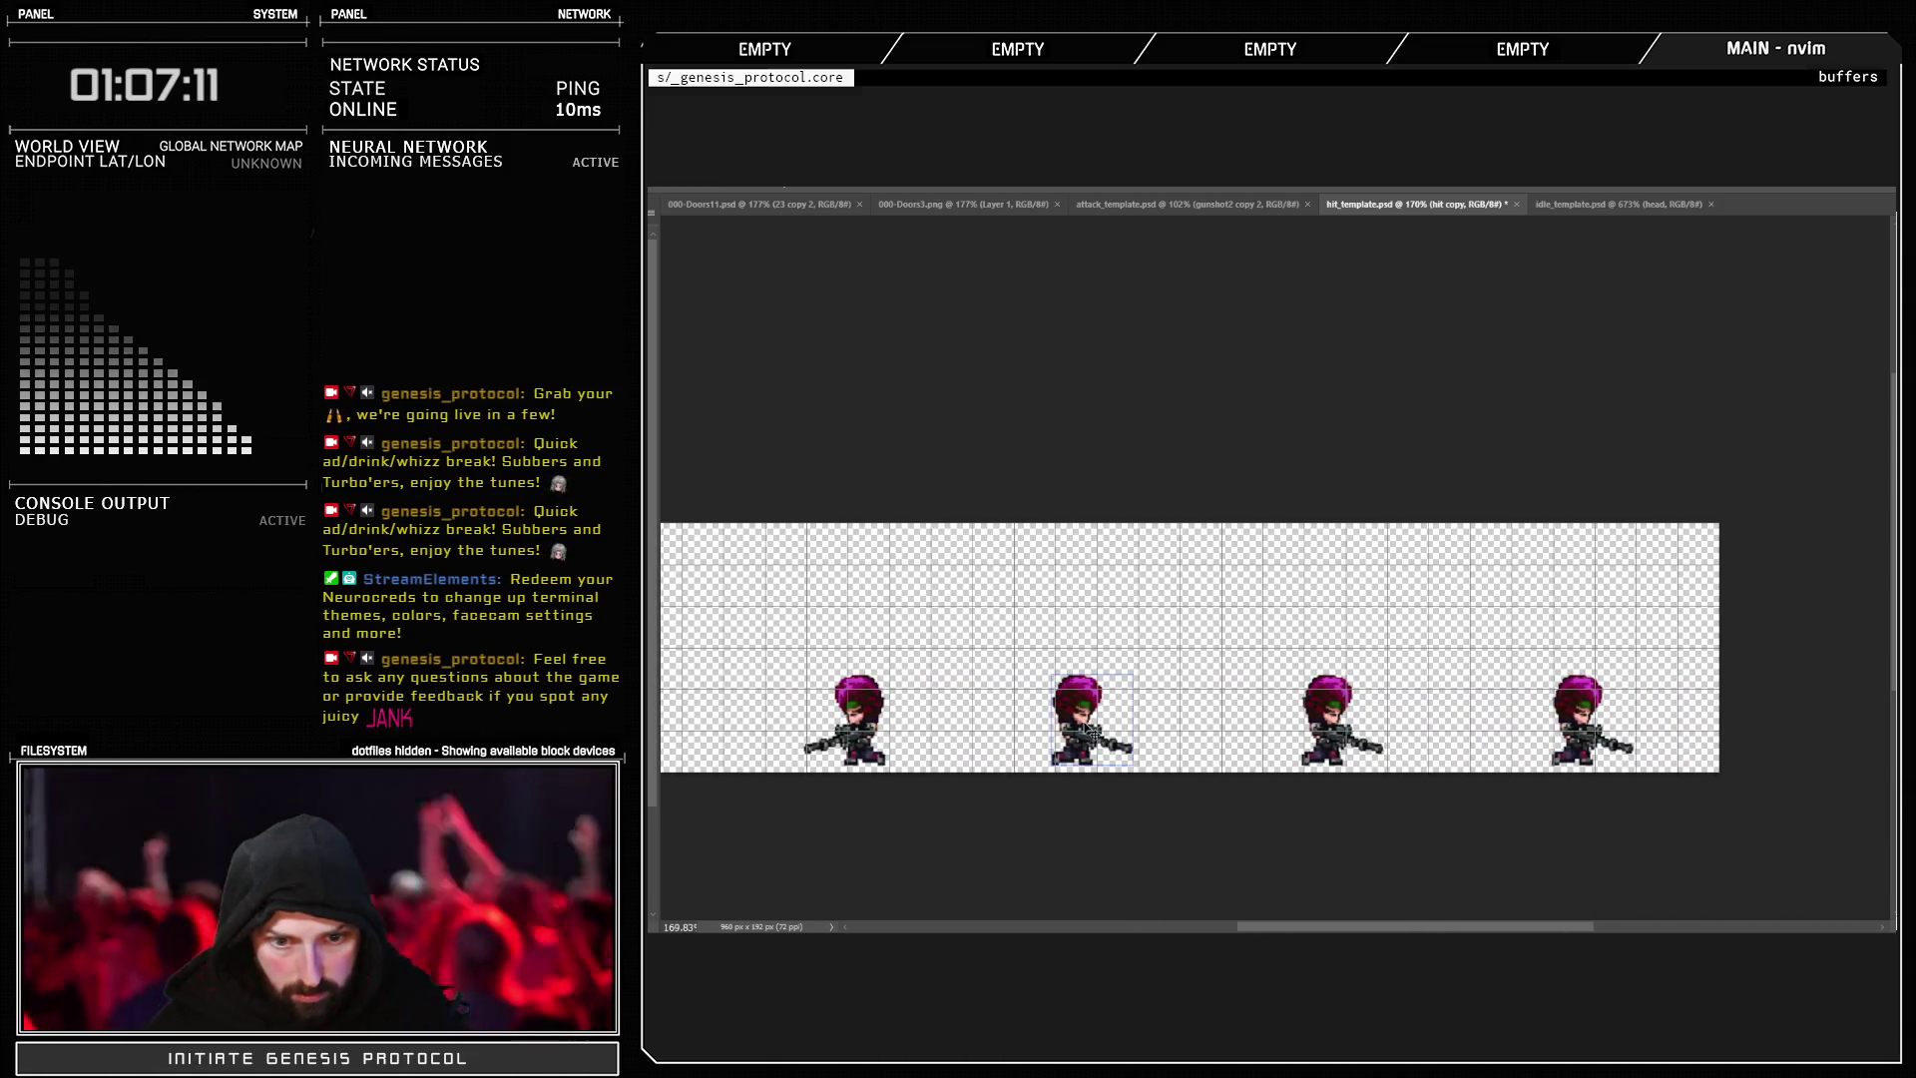
pyautogui.hotkey('ctrl', 'shift', 'z')
pyautogui.hotkey('ctrl', 'shift', 'z')
pyautogui.hotkey('ctrl', 'shift', 'z')
pyautogui.hotkey('ctrl', 'shift', 'z')
pyautogui.hotkey('ctrl', 'shift', 'z')
pyautogui.hotkey('ctrl', 'shift', 'z')
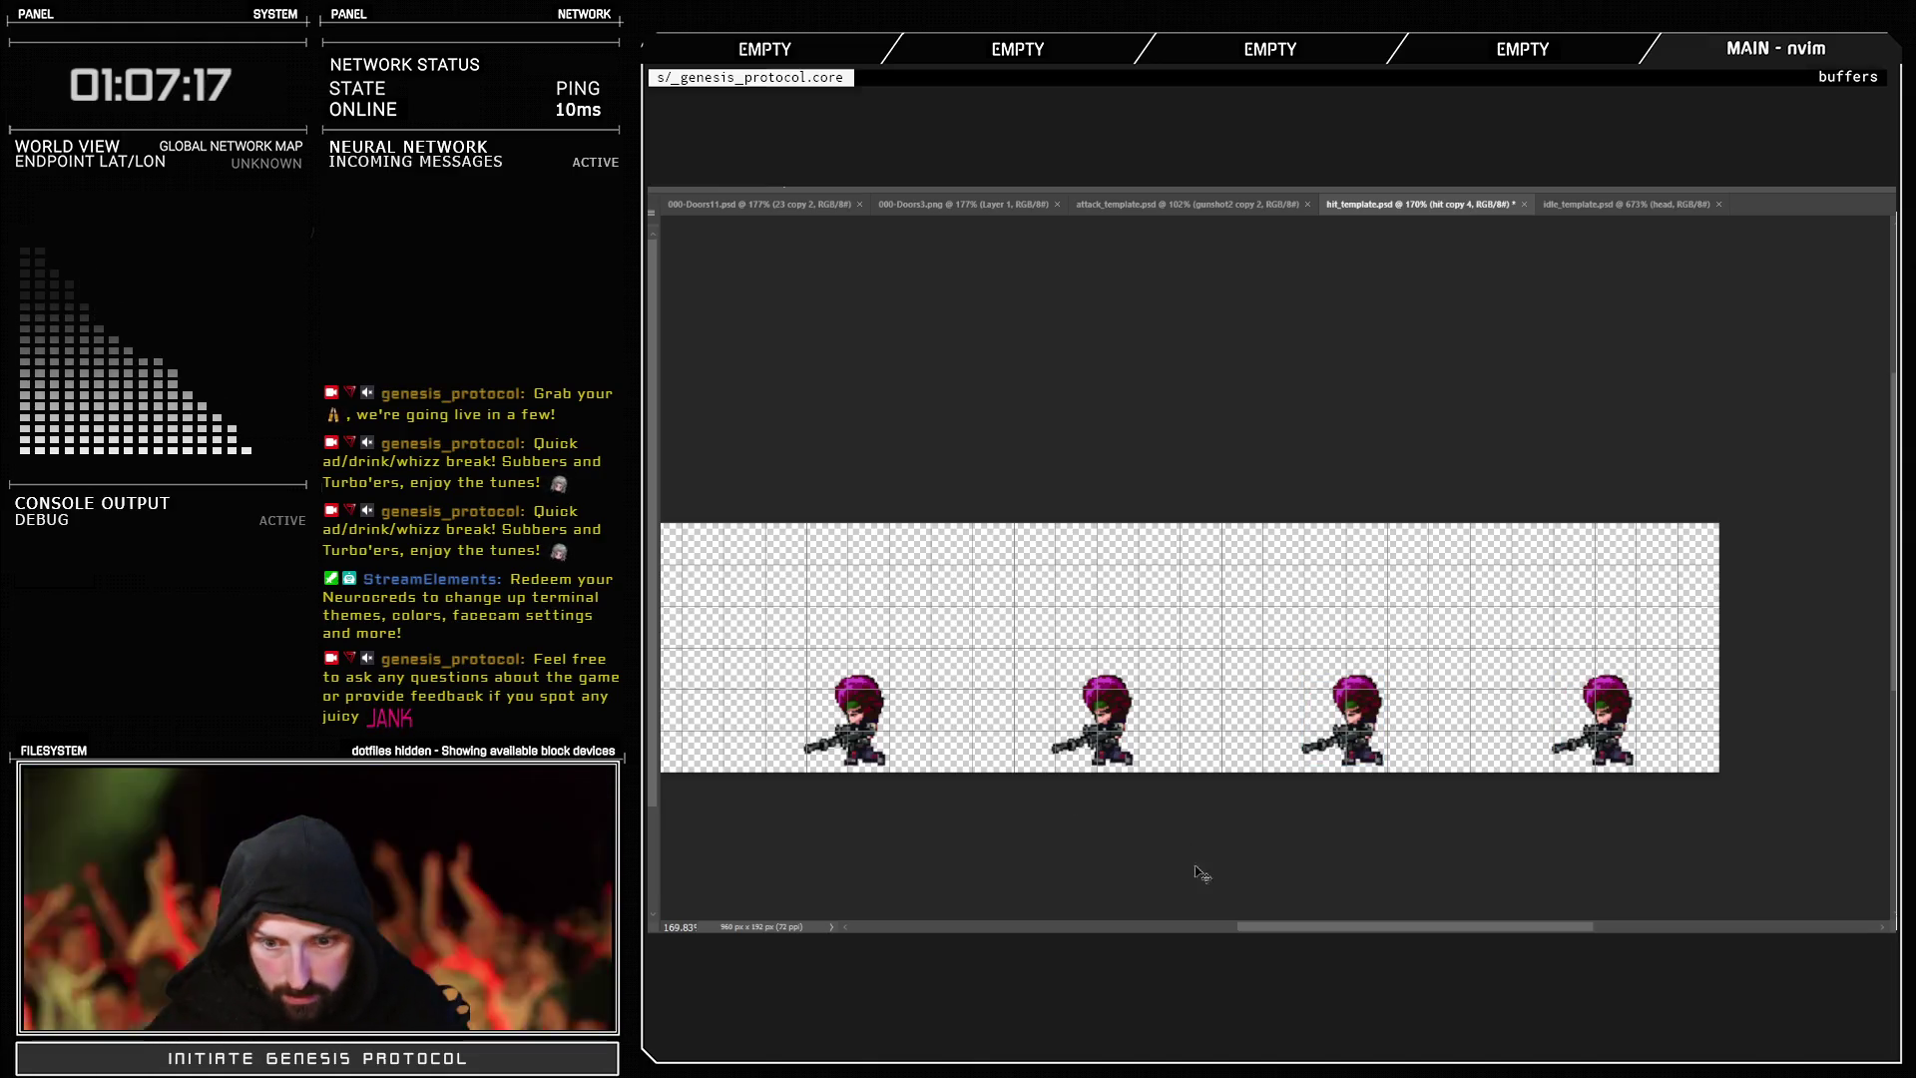
pyautogui.moveTo(1256, 928); pyautogui.dragTo(1170, 928)
# - Paste the head sprite into a marquee above the first sprite and park it there
pyautogui.scroll(5, 1026, 718)
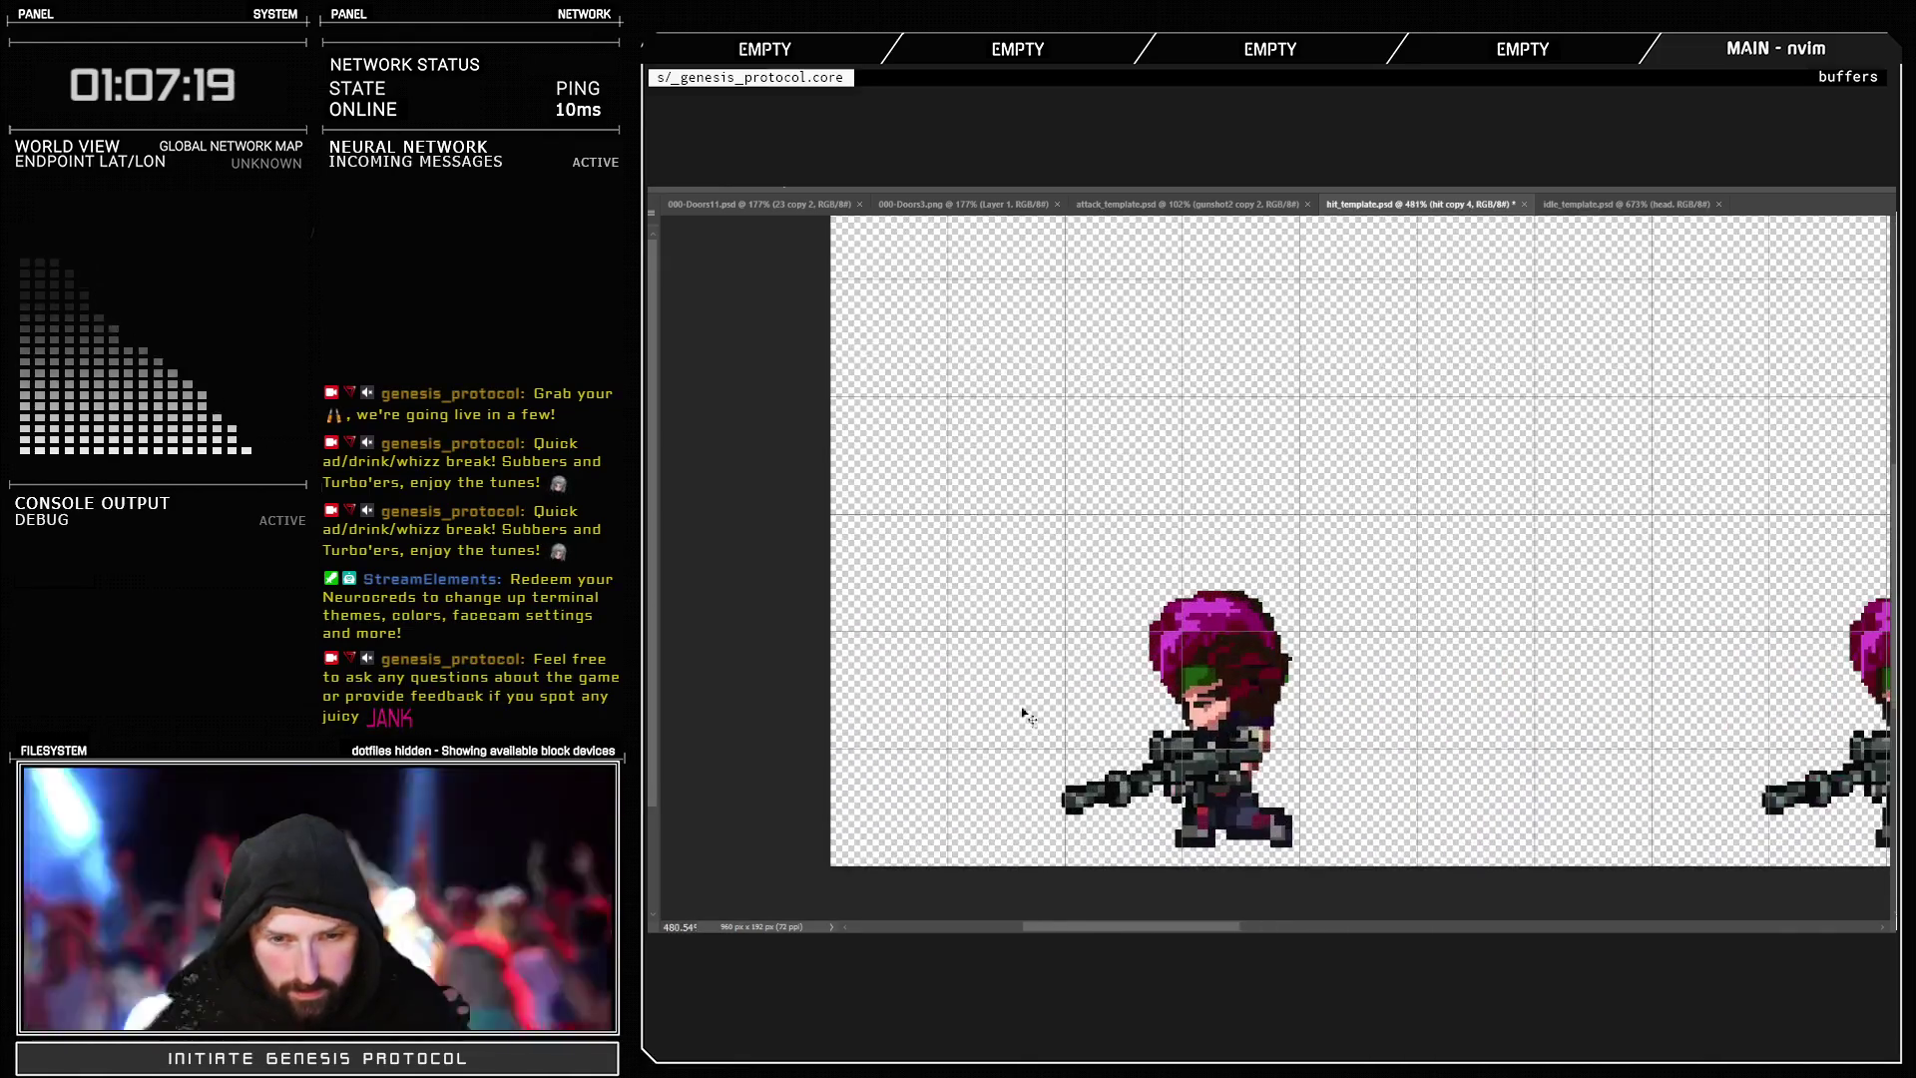
pyautogui.moveTo(1091, 404); pyautogui.dragTo(1233, 471)
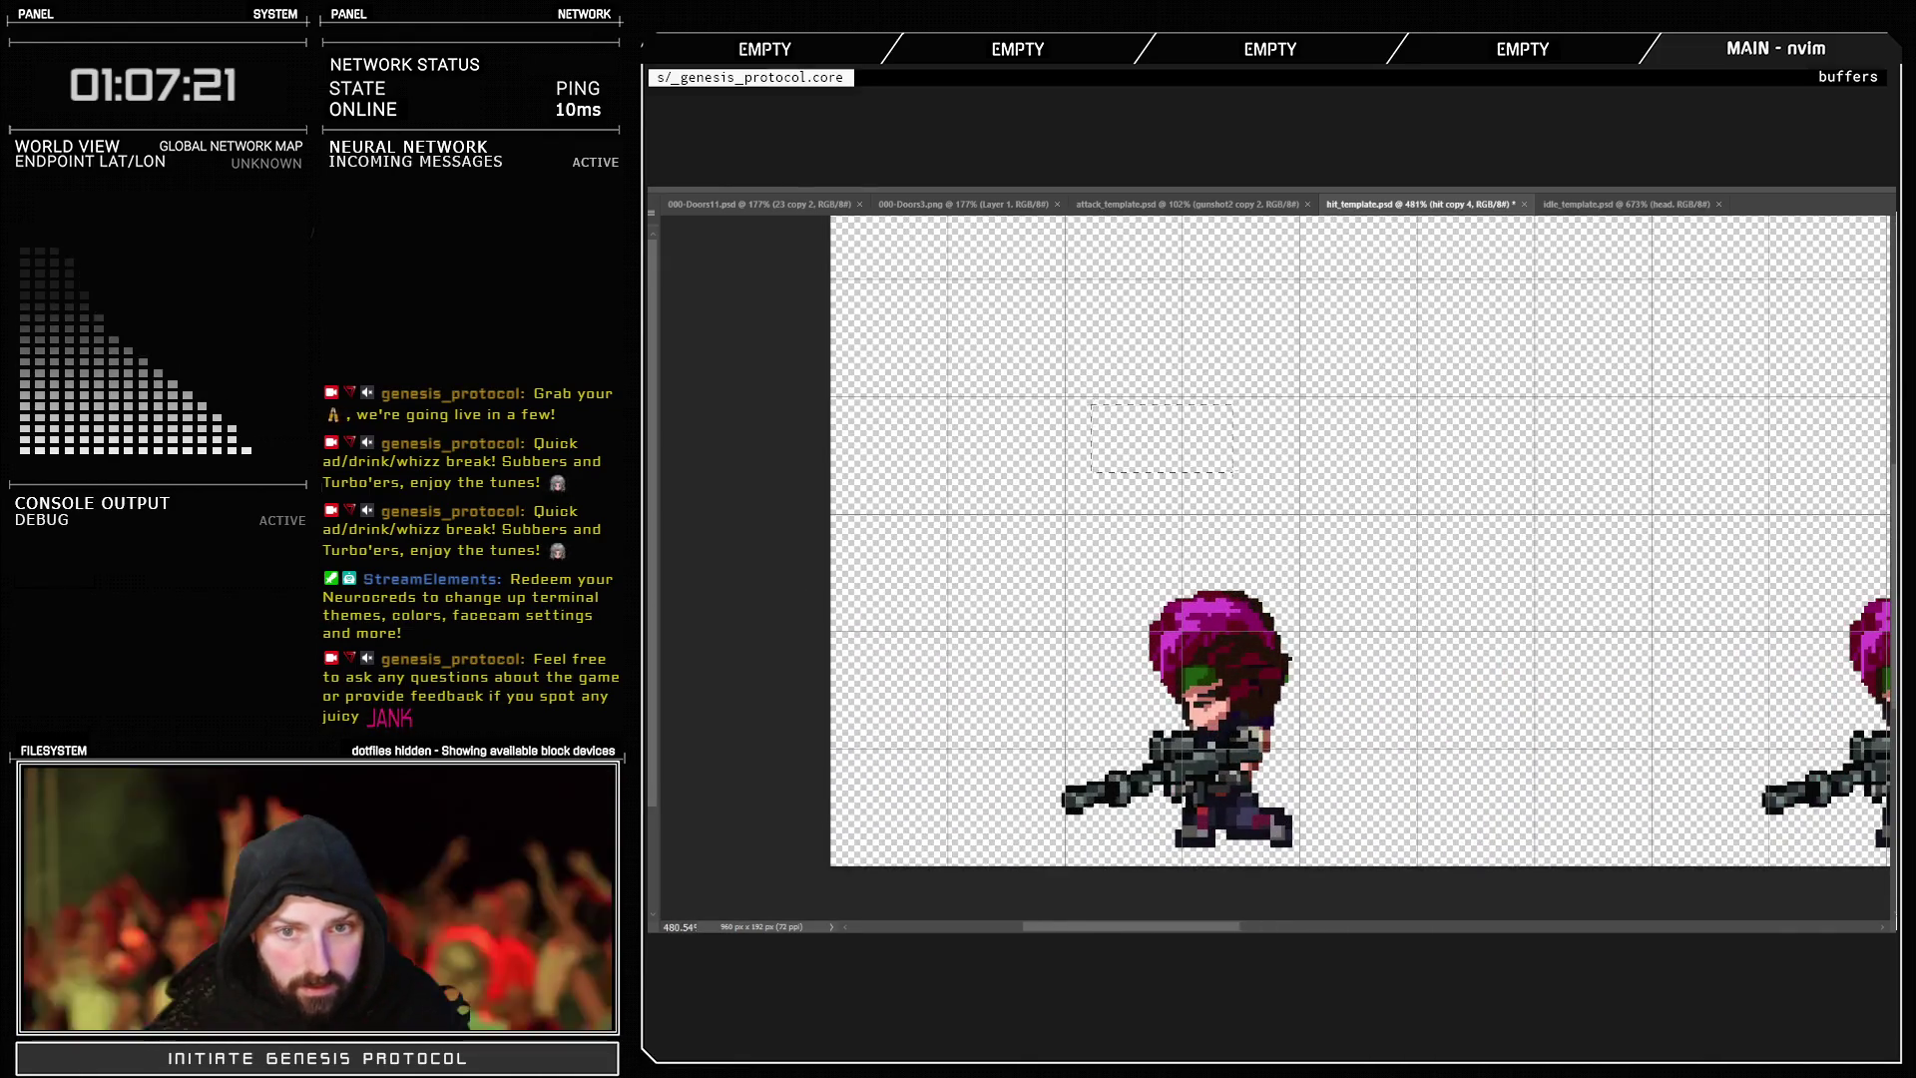
pyautogui.hotkey('ctrl', 'v')
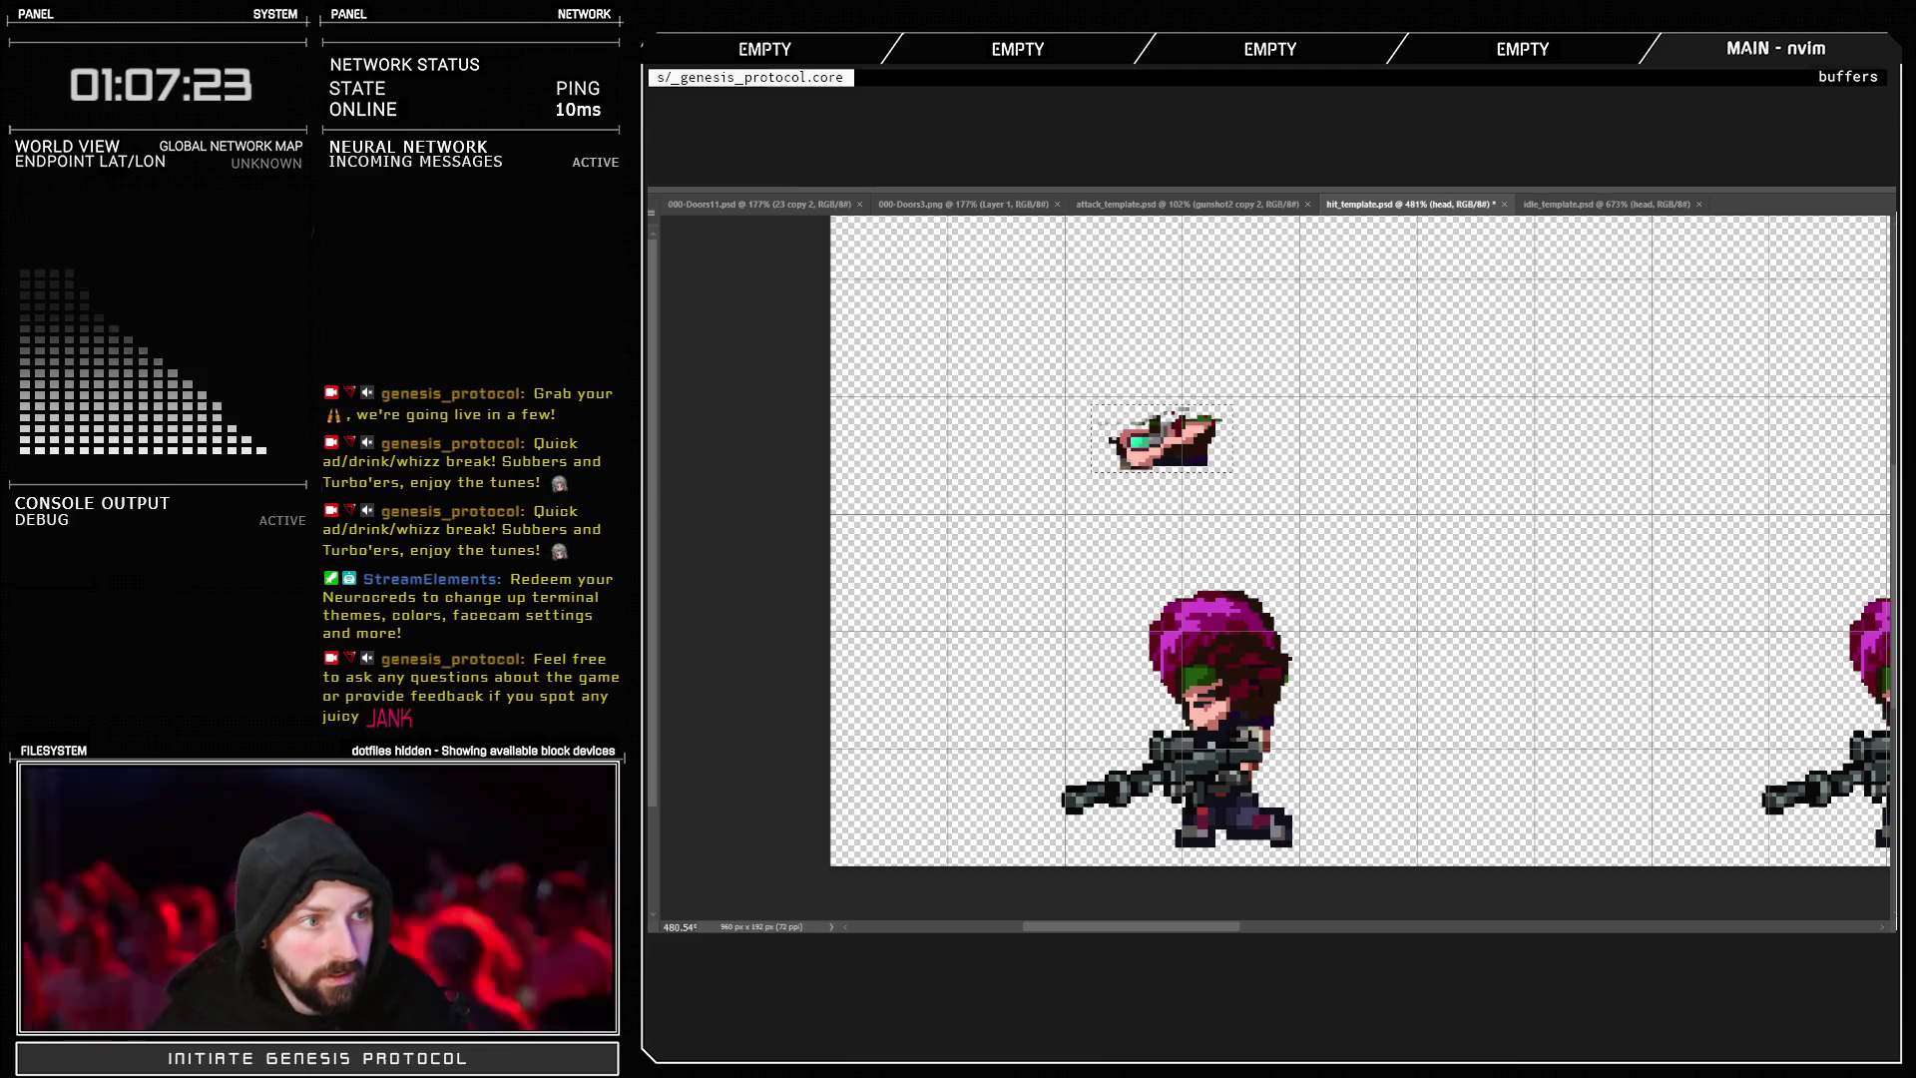
pyautogui.moveTo(1147, 464); pyautogui.dragTo(1215, 714)
pyautogui.scroll(2, 1215, 714)
pyautogui.scroll(-3, 1227, 710)
pyautogui.scroll(1, 1237, 709)
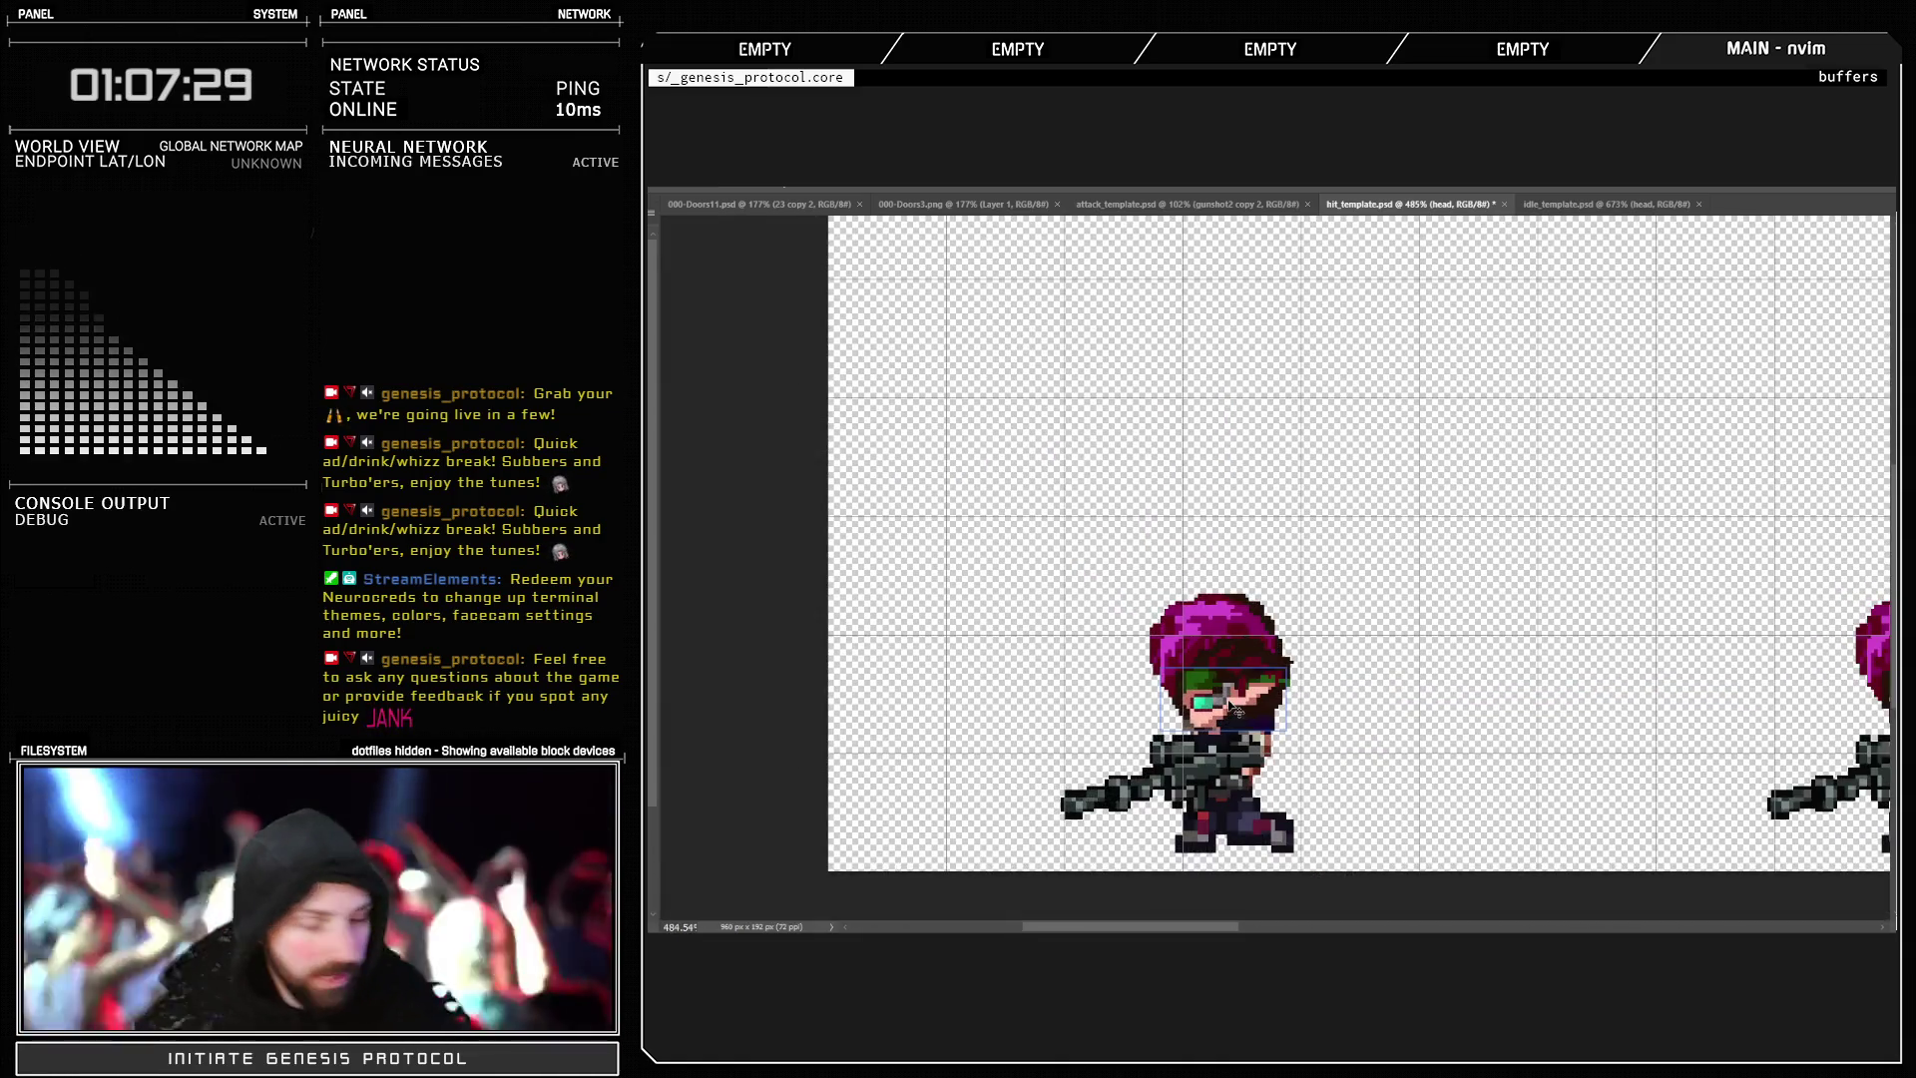
pyautogui.moveTo(1227, 696)
pyautogui.mouseDown()
pyautogui.moveTo(1297, 477)
pyautogui.moveTo(1282, 468)
pyautogui.mouseUp()
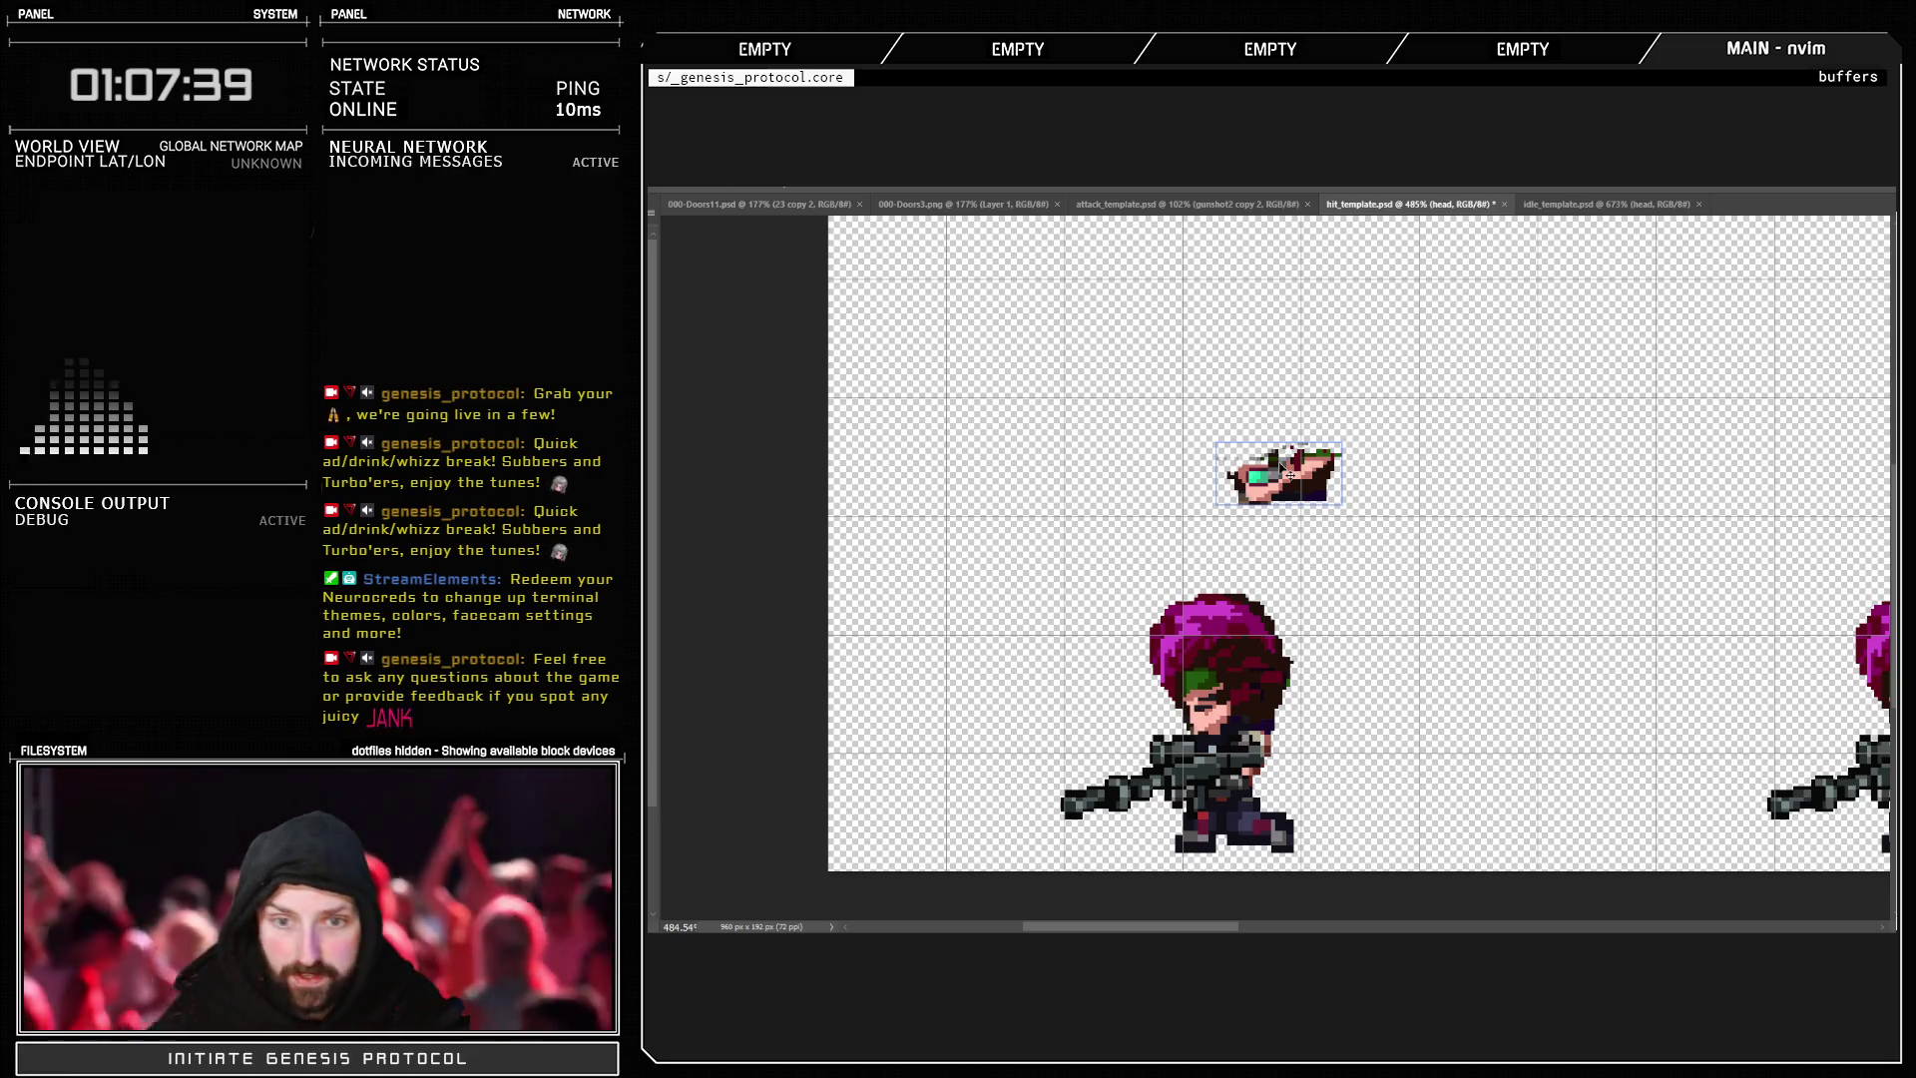
# - Select the full body sprite, compare with attack_template.psd, and return to hit_template.psd
pyautogui.click(1230, 726)
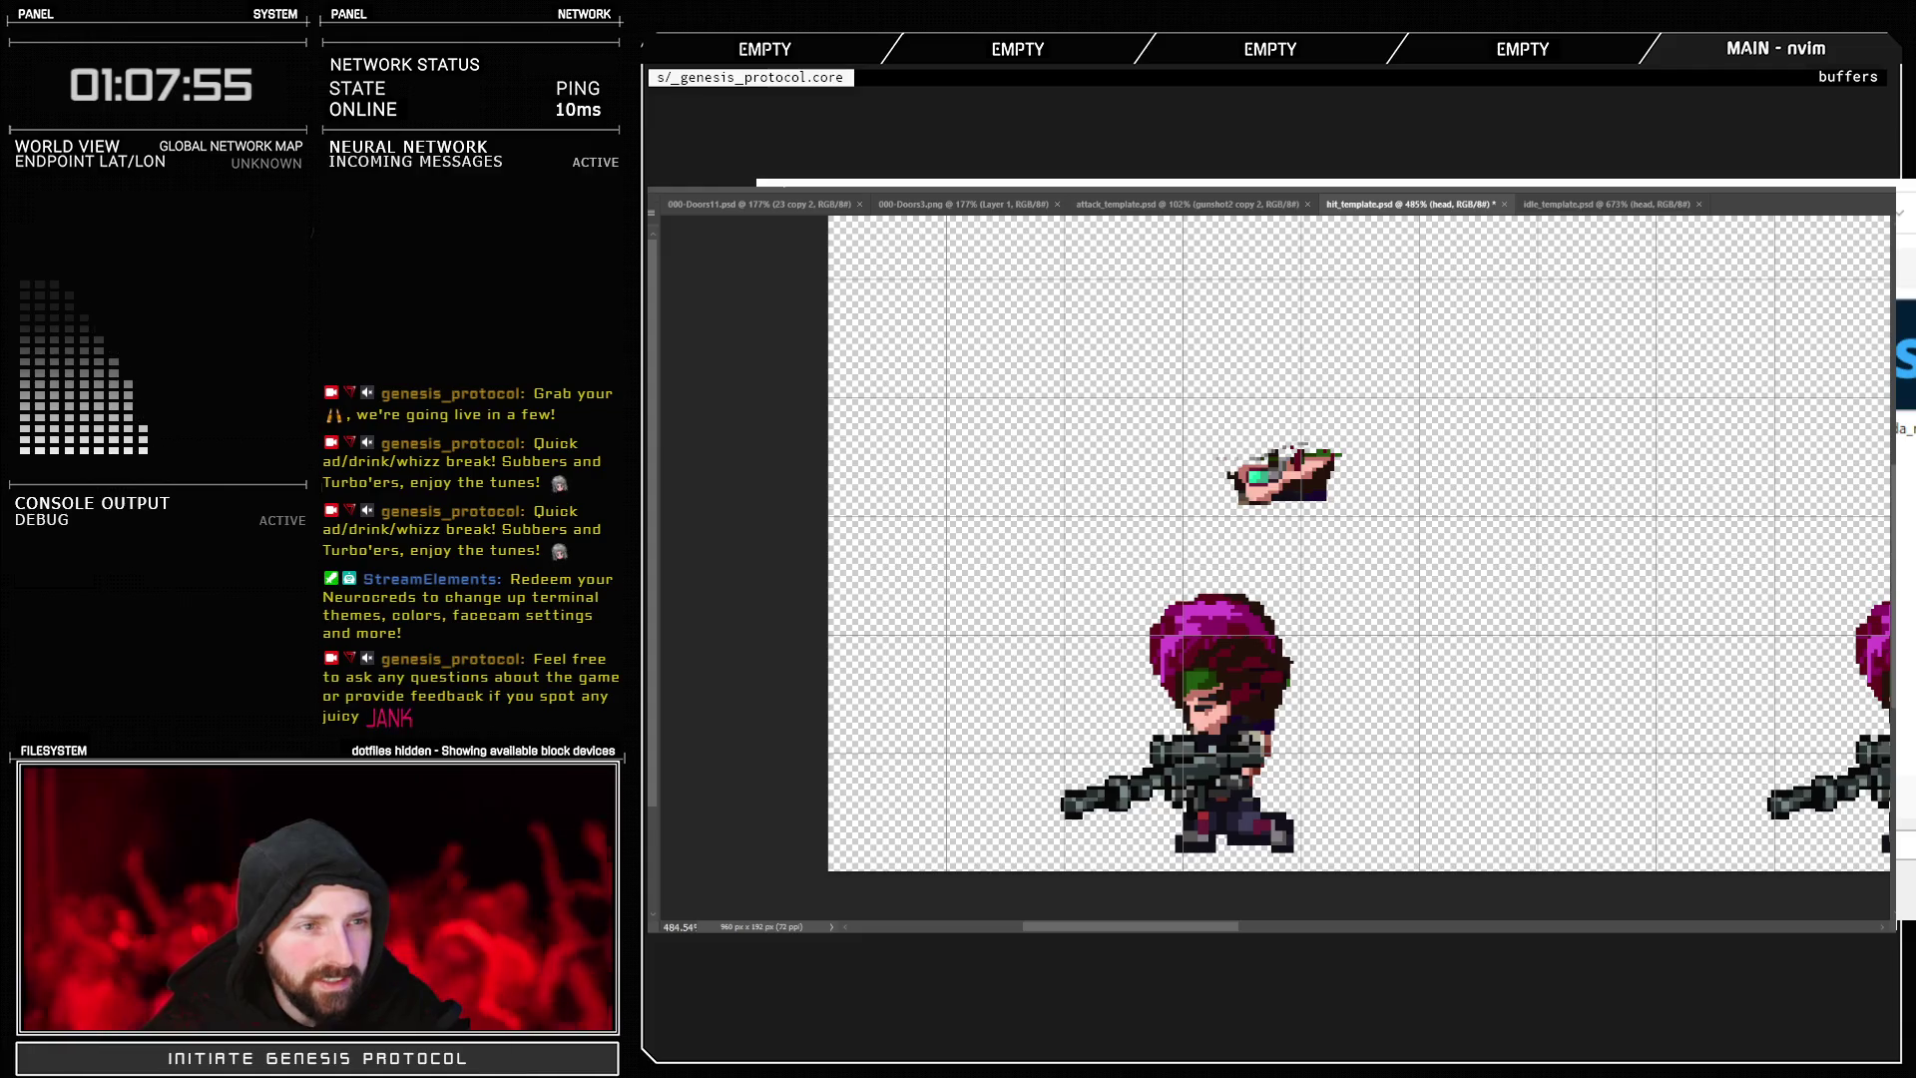
pyautogui.scroll(5, 1234, 332)
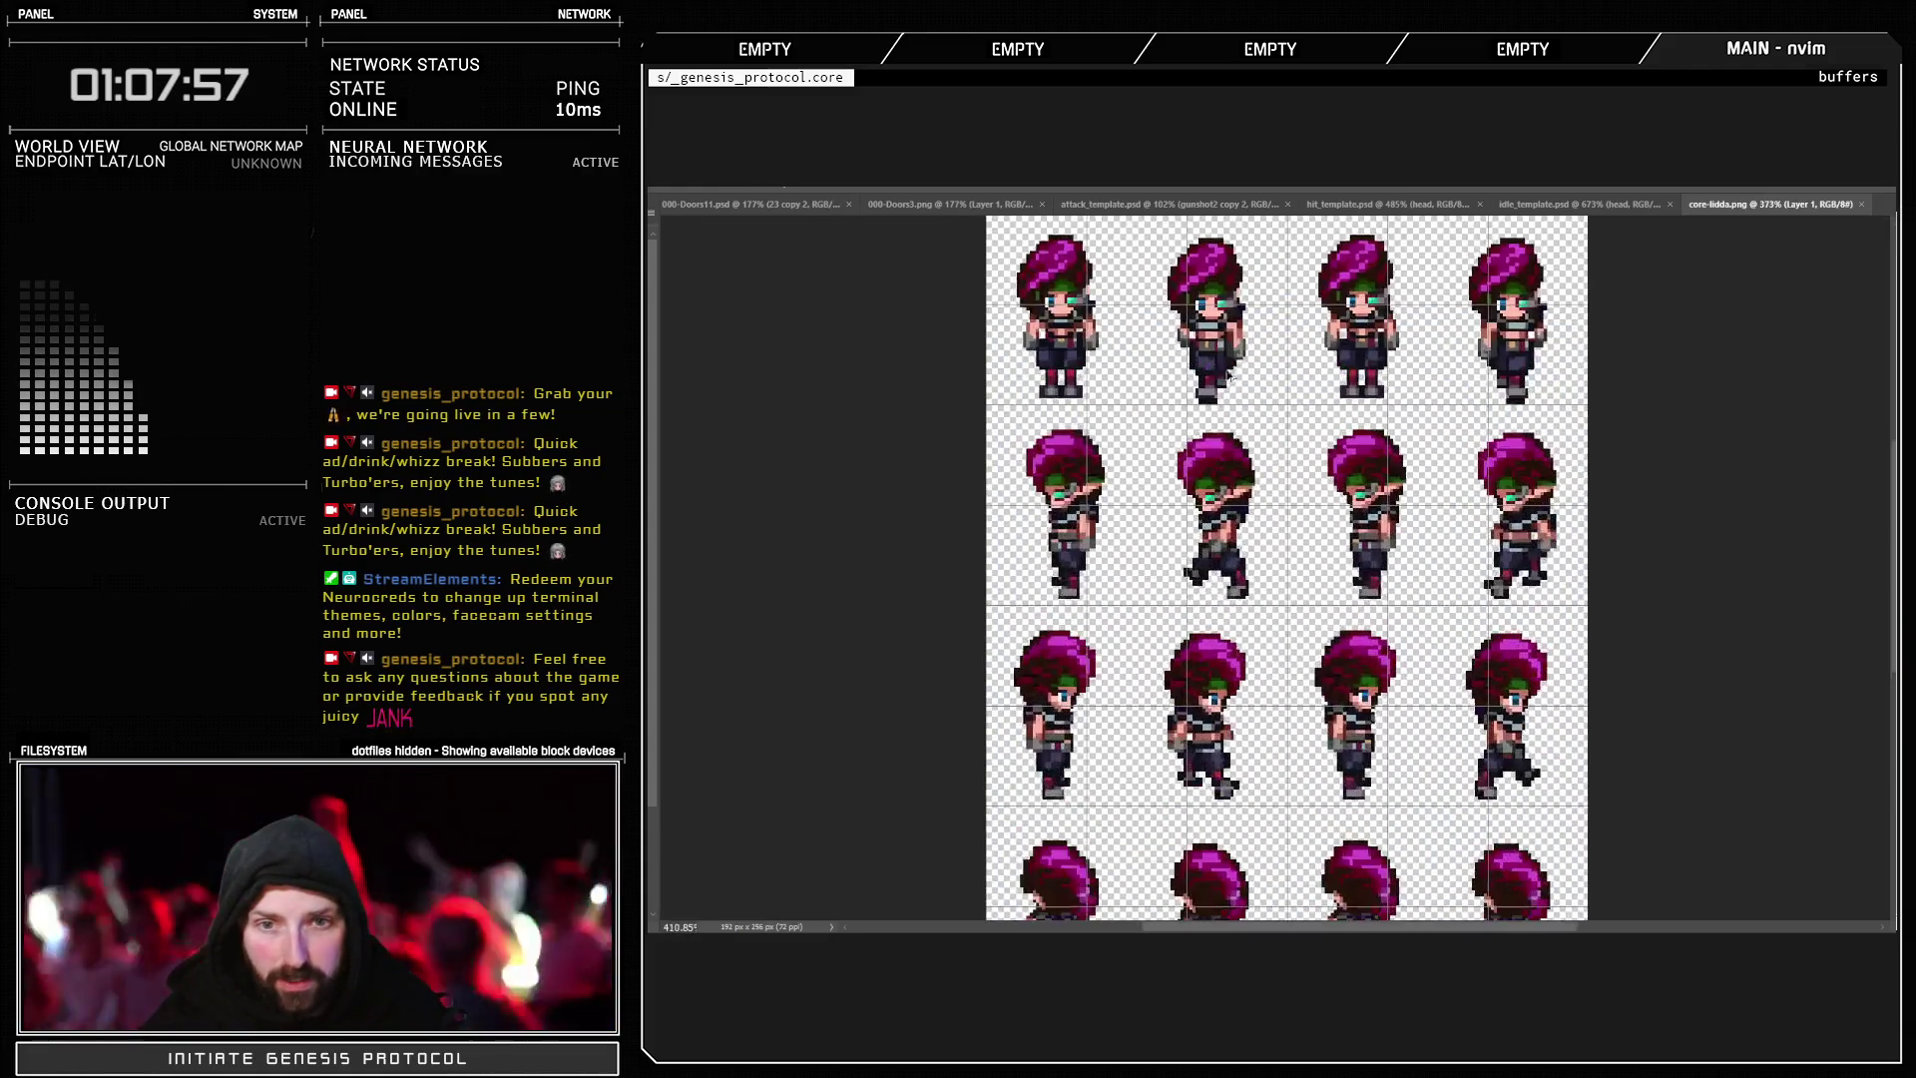
pyautogui.scroll(2, 1060, 454)
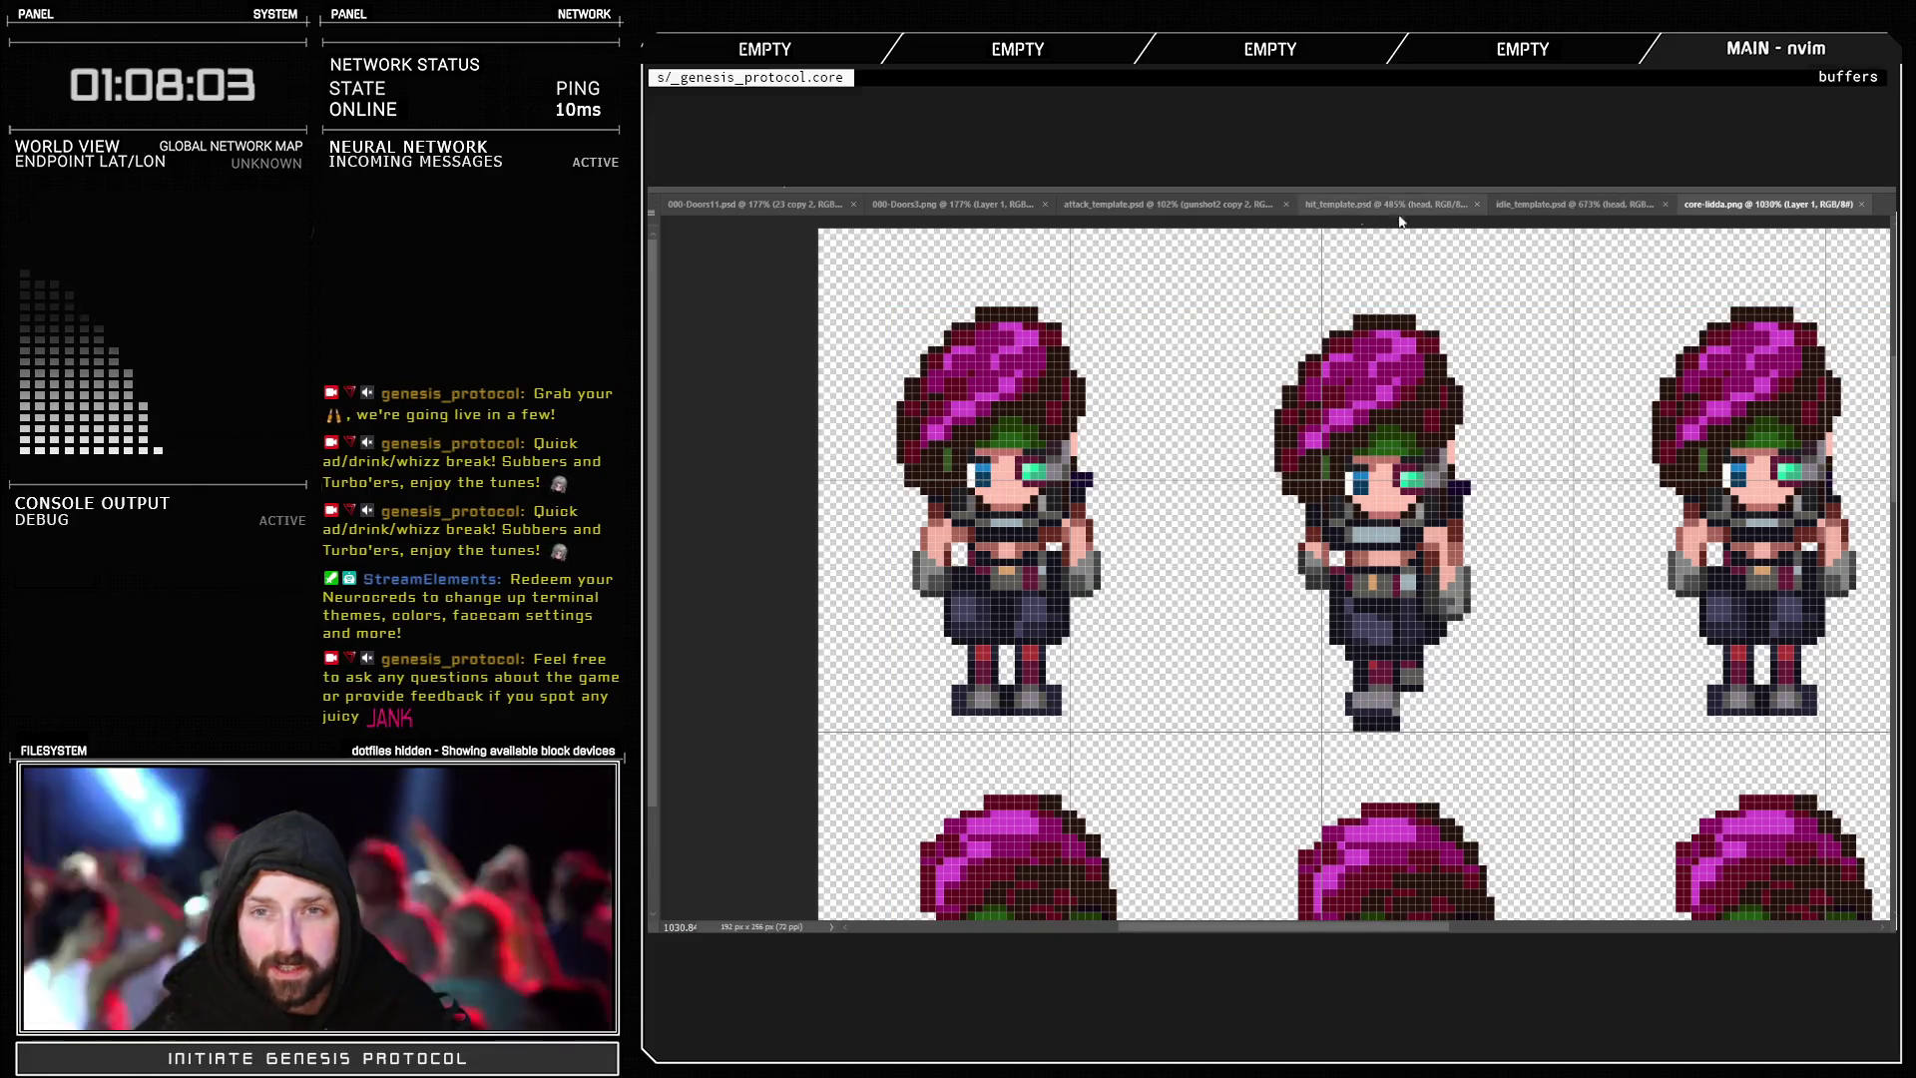
pyautogui.click(1182, 204)
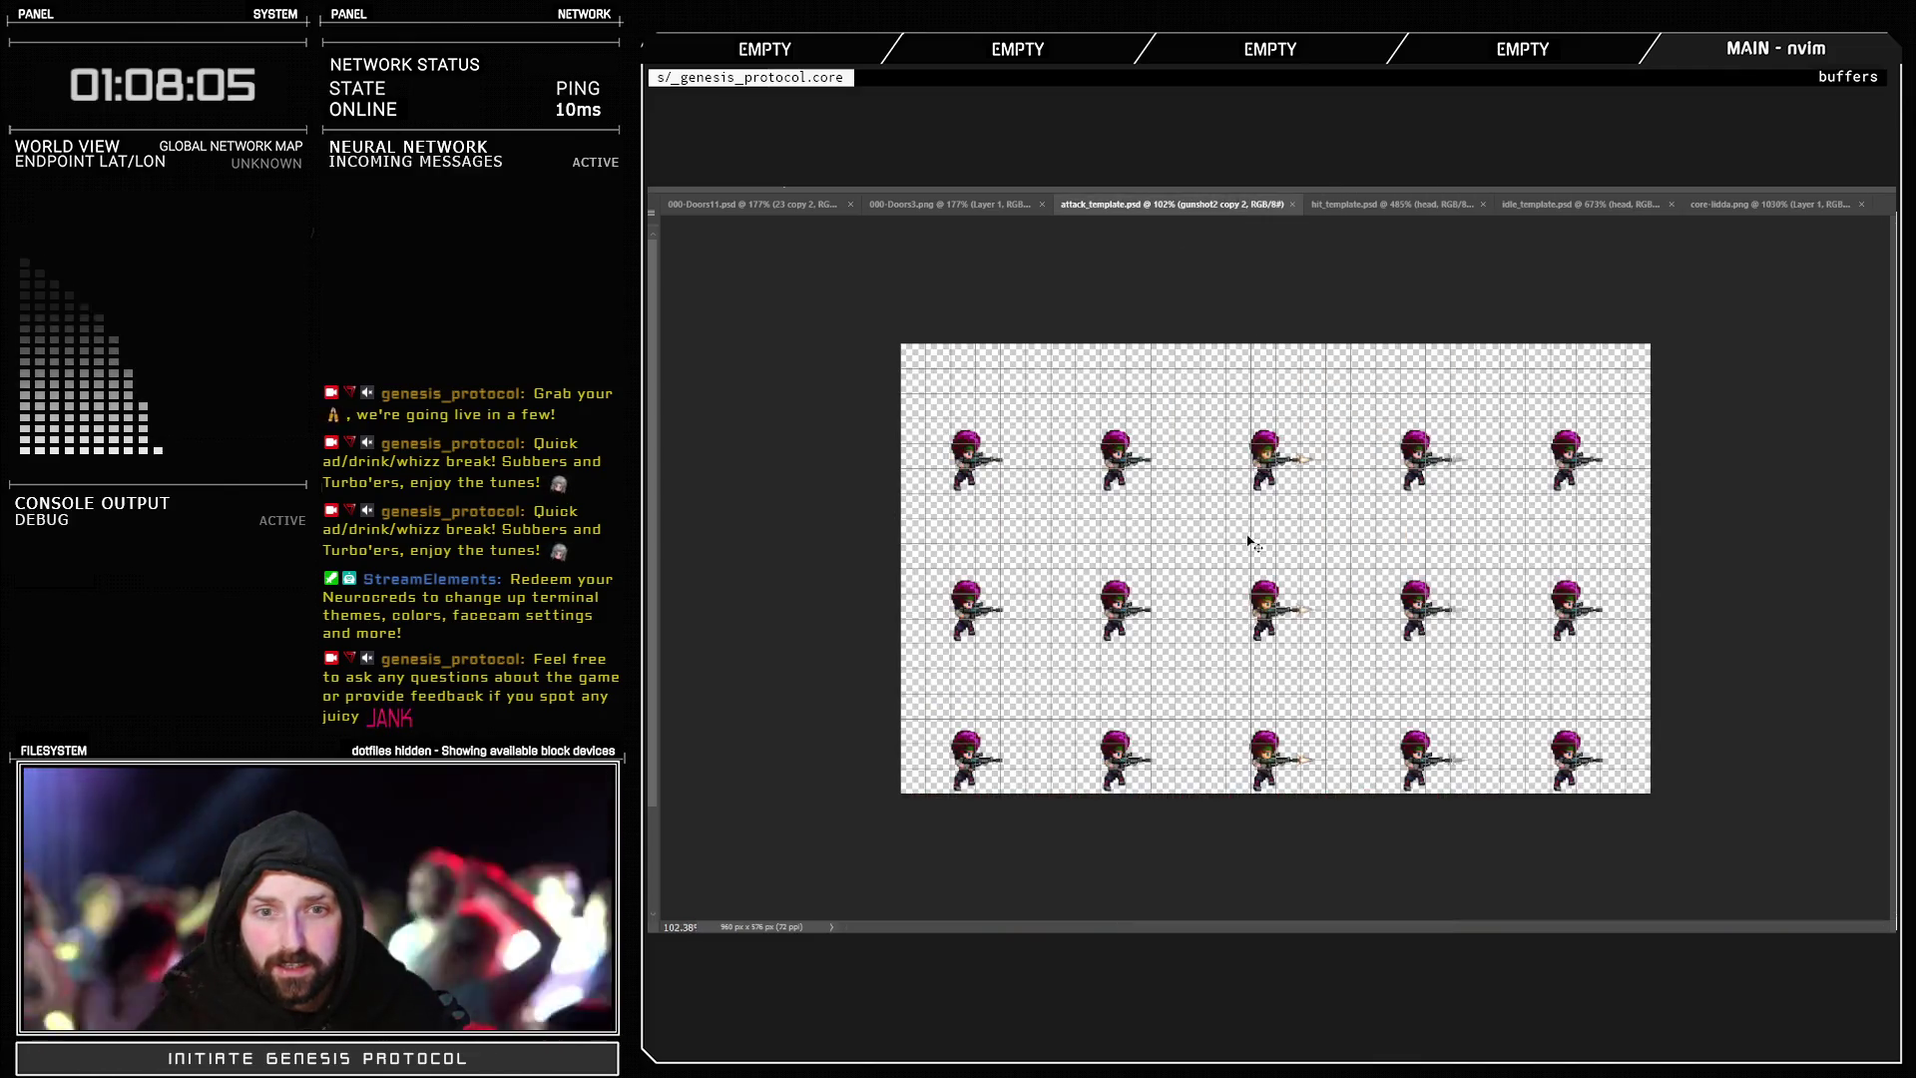
pyautogui.scroll(5, 1086, 424)
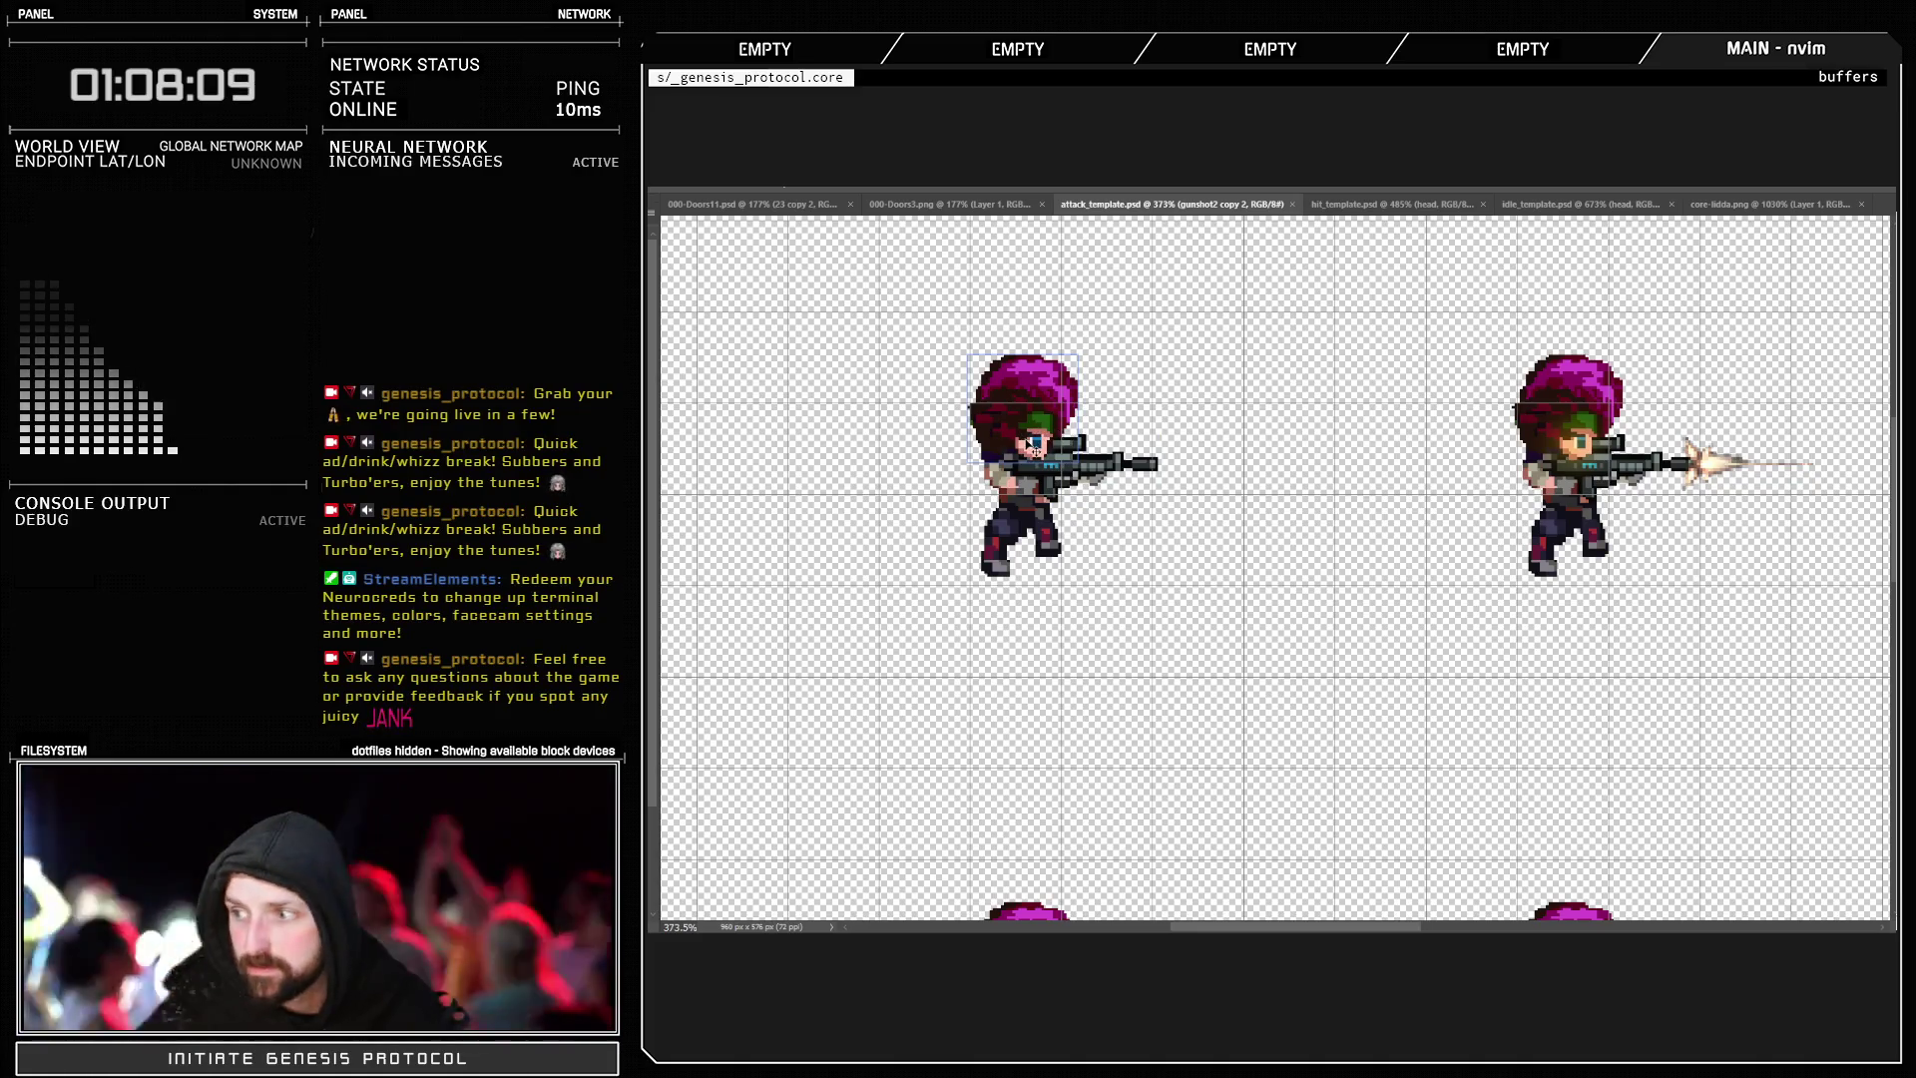
pyautogui.click(1387, 205)
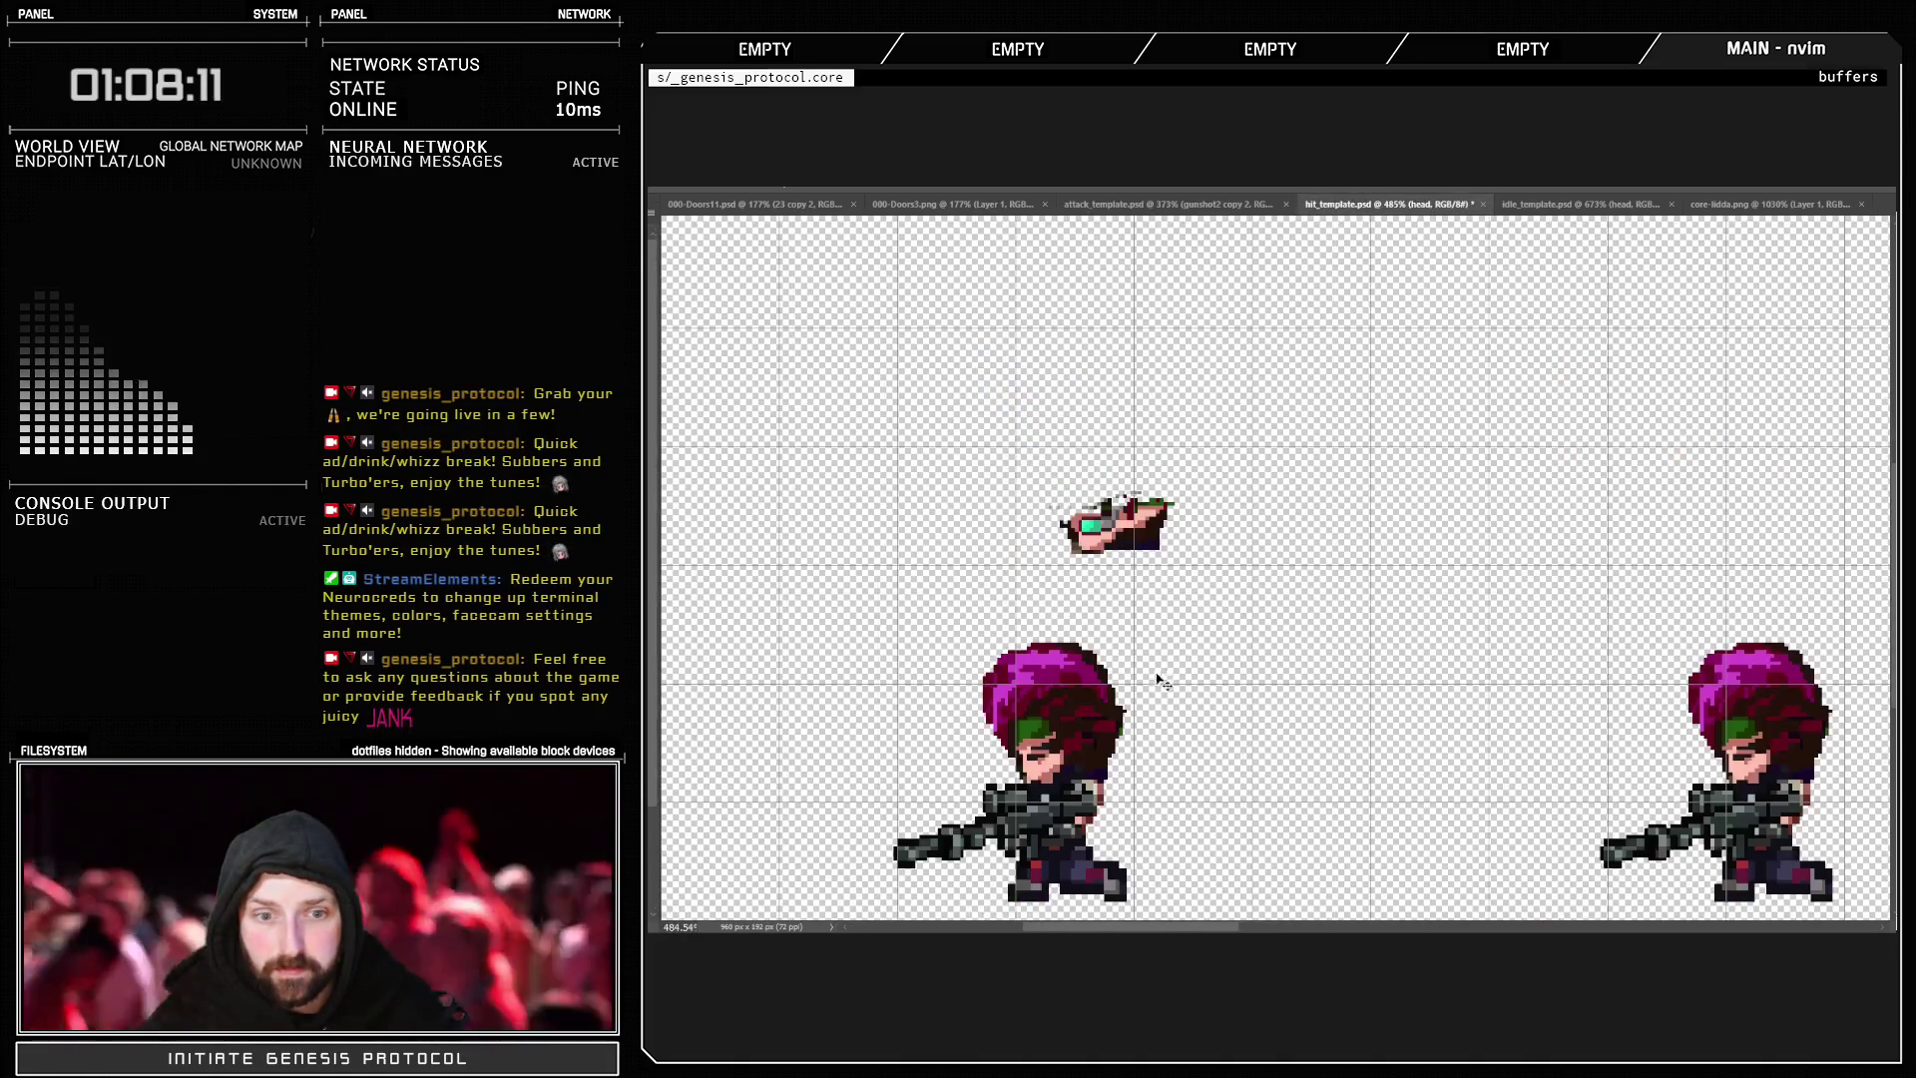
pyautogui.scroll(-3, 1172, 715)
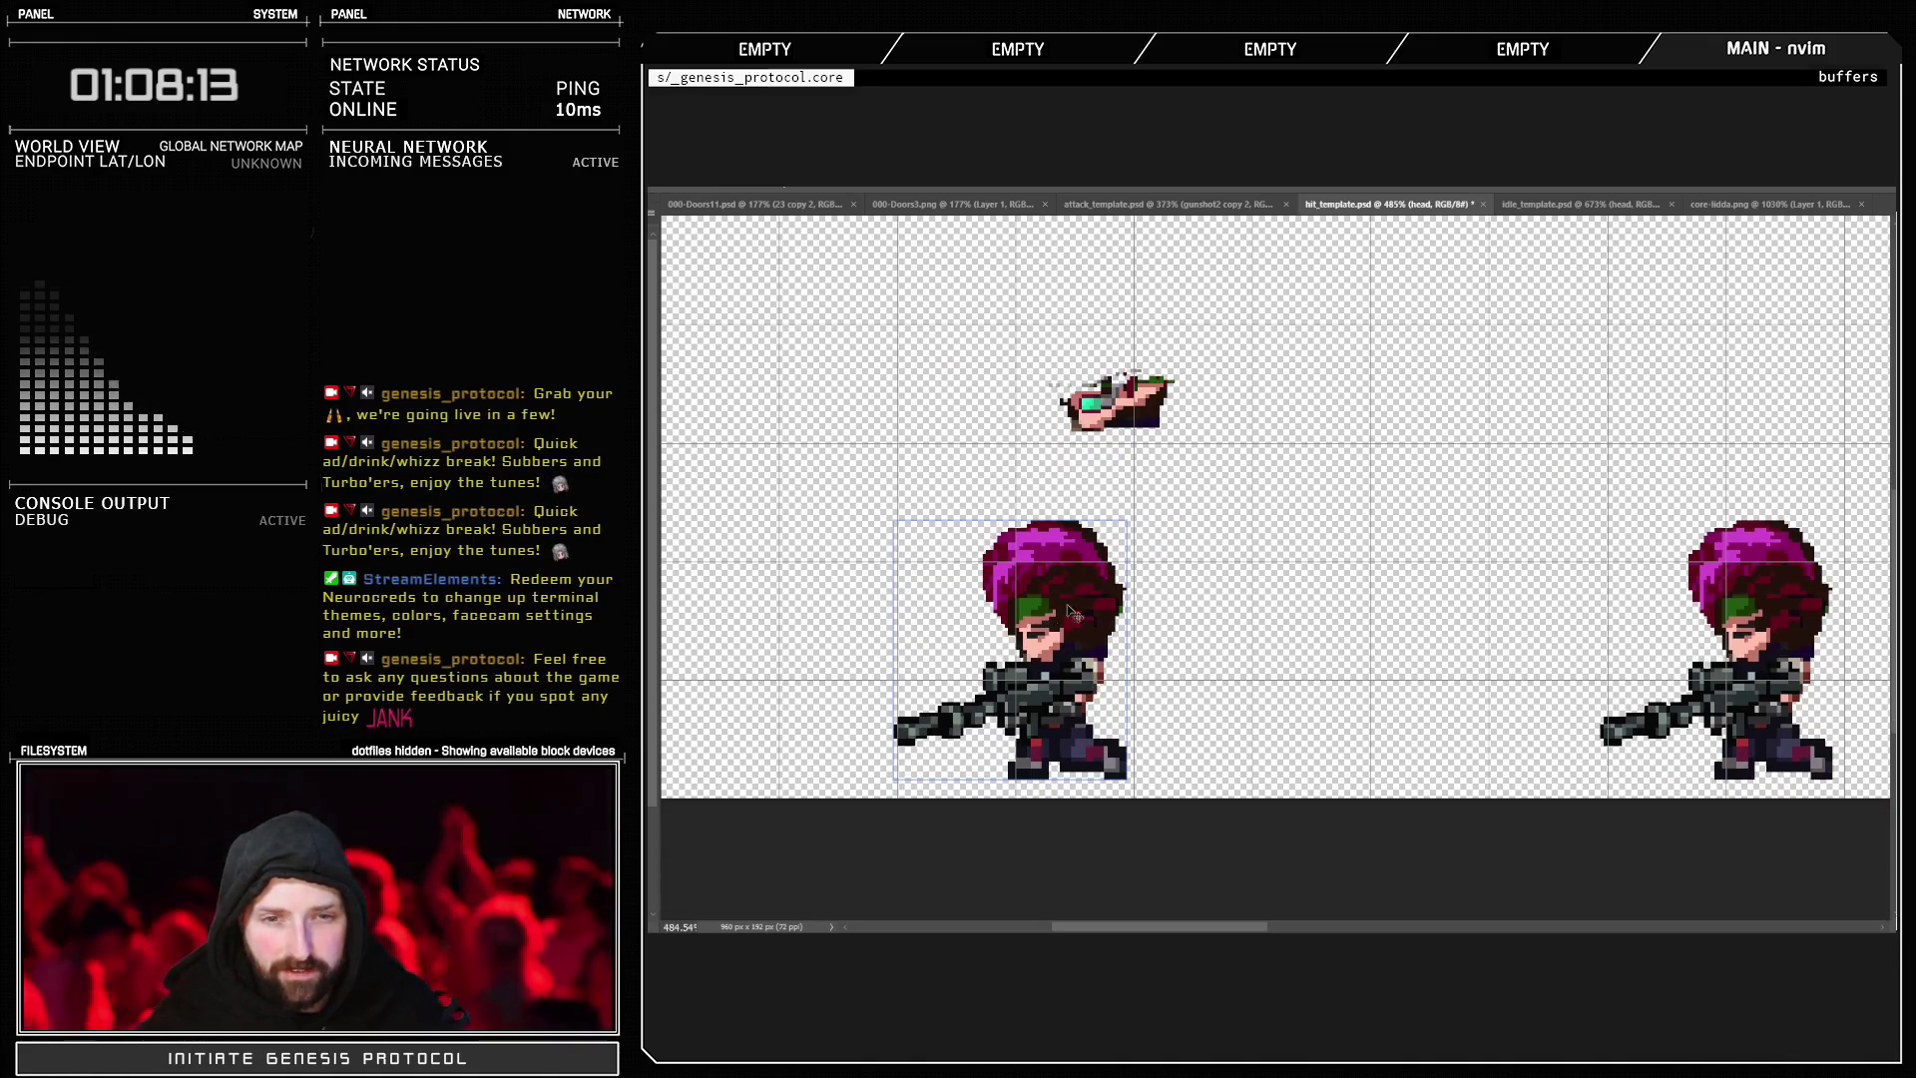
pyautogui.hscroll(-4, 1197, 518)
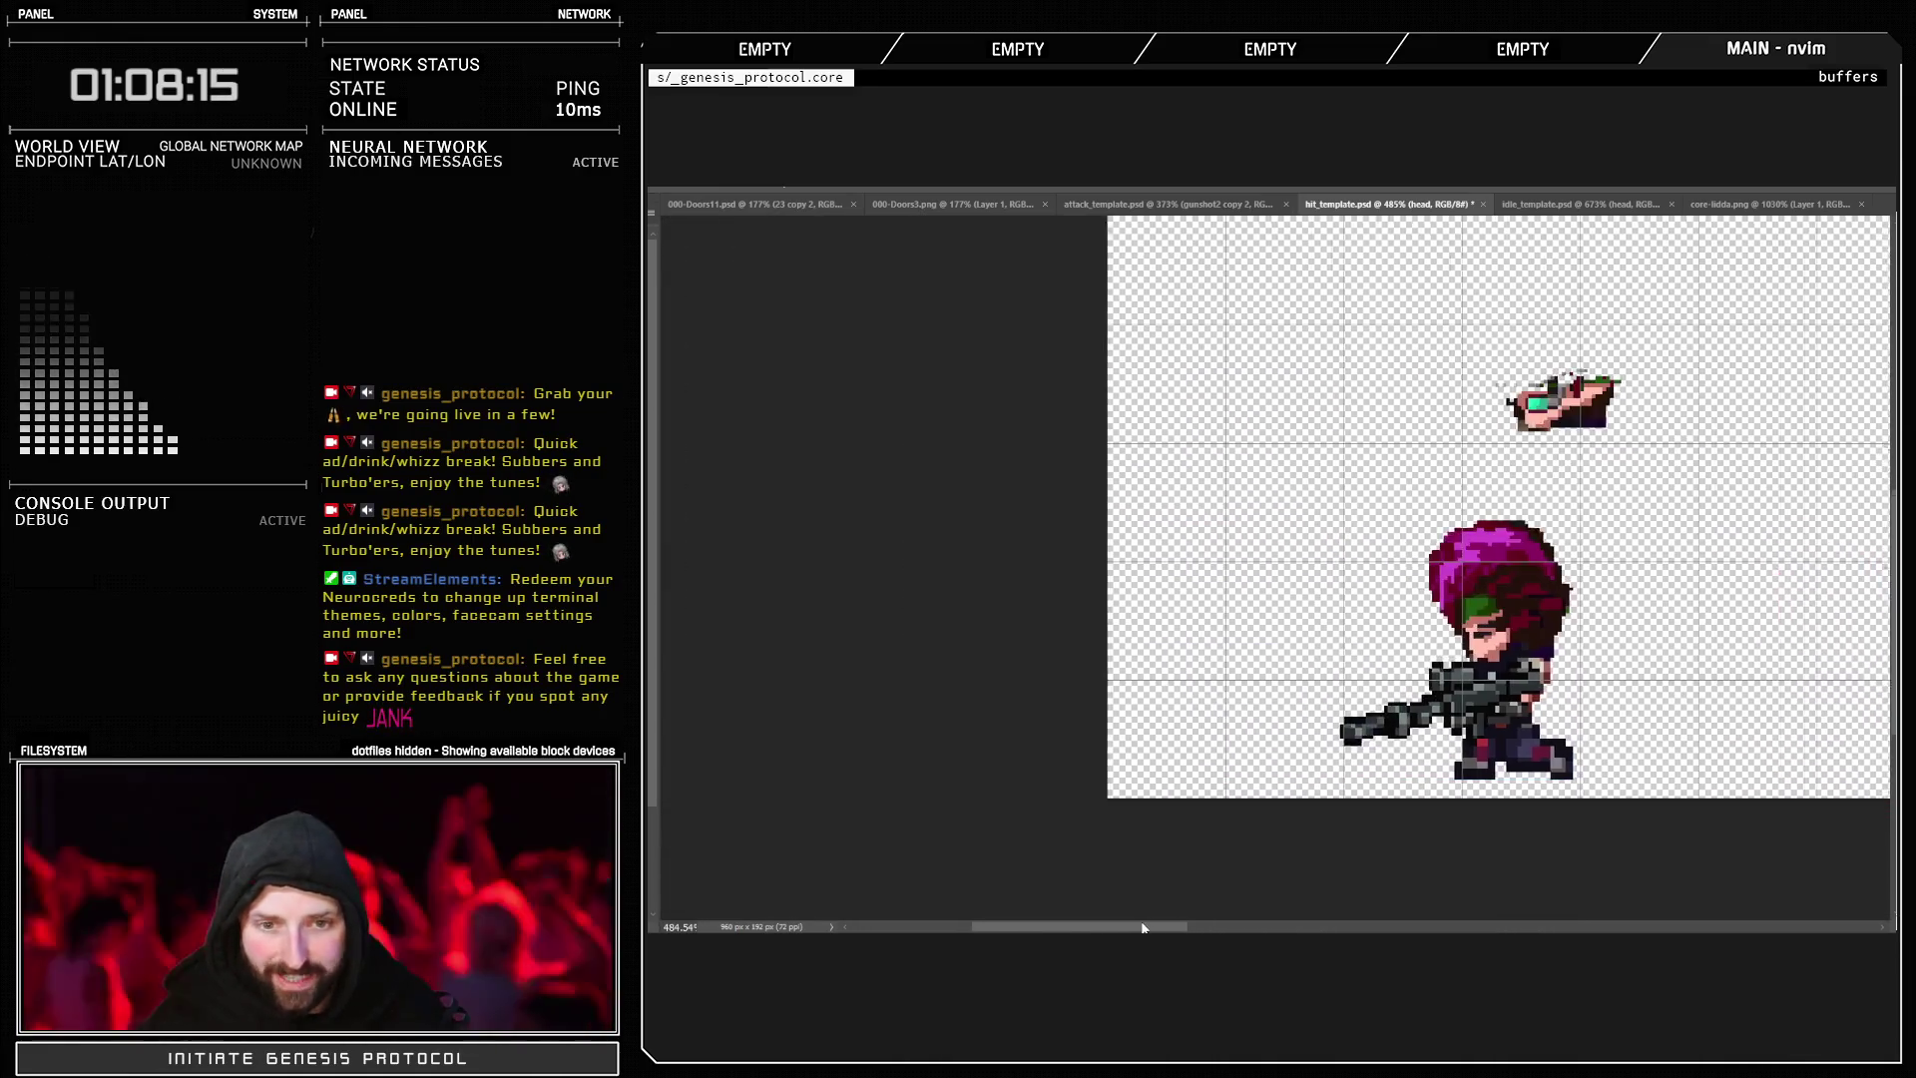
pyautogui.hscroll(3, 1197, 519)
# - Reposition the head piece and erase the stray dark pixels beneath it
pyautogui.moveTo(1232, 409)
pyautogui.mouseDown()
pyautogui.moveTo(1176, 618)
pyautogui.moveTo(1294, 517)
pyautogui.mouseUp()
pyautogui.scroll(3, 1295, 516)
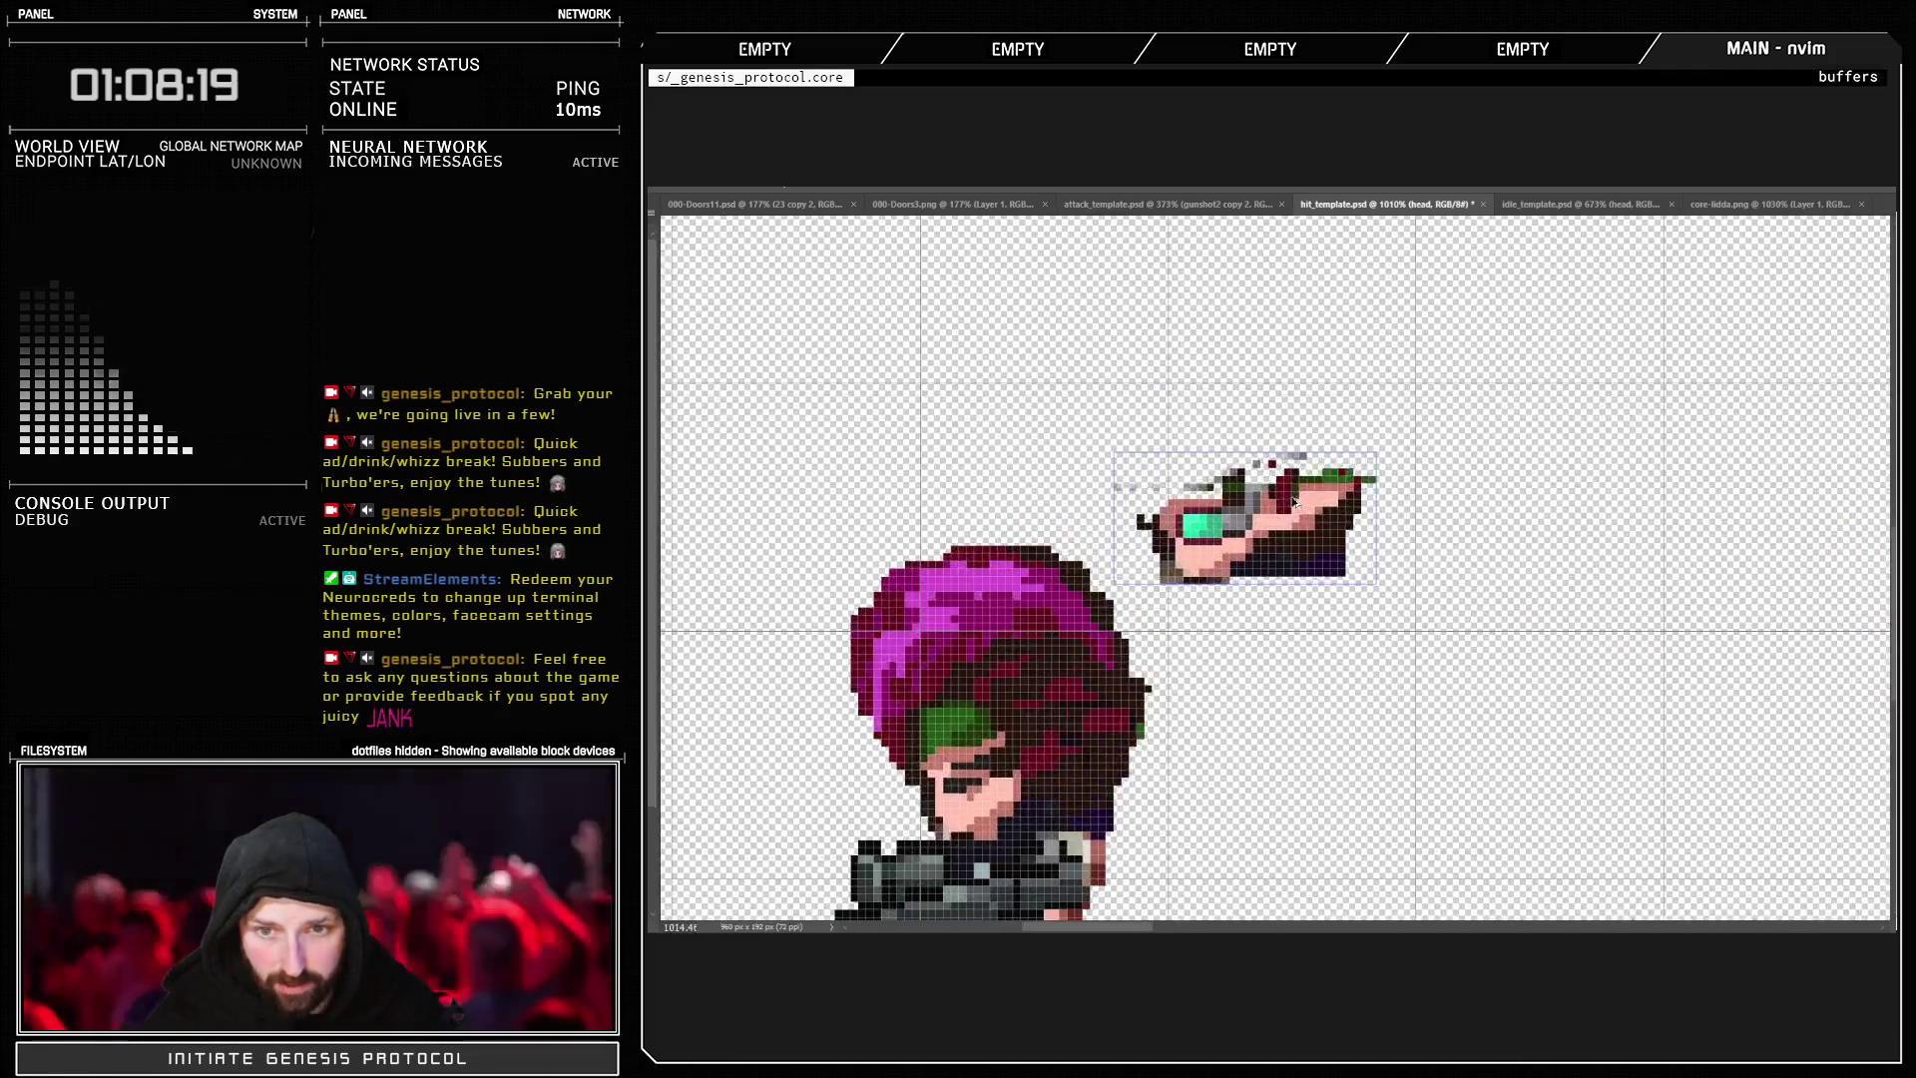
pyautogui.scroll(-2, 1355, 727)
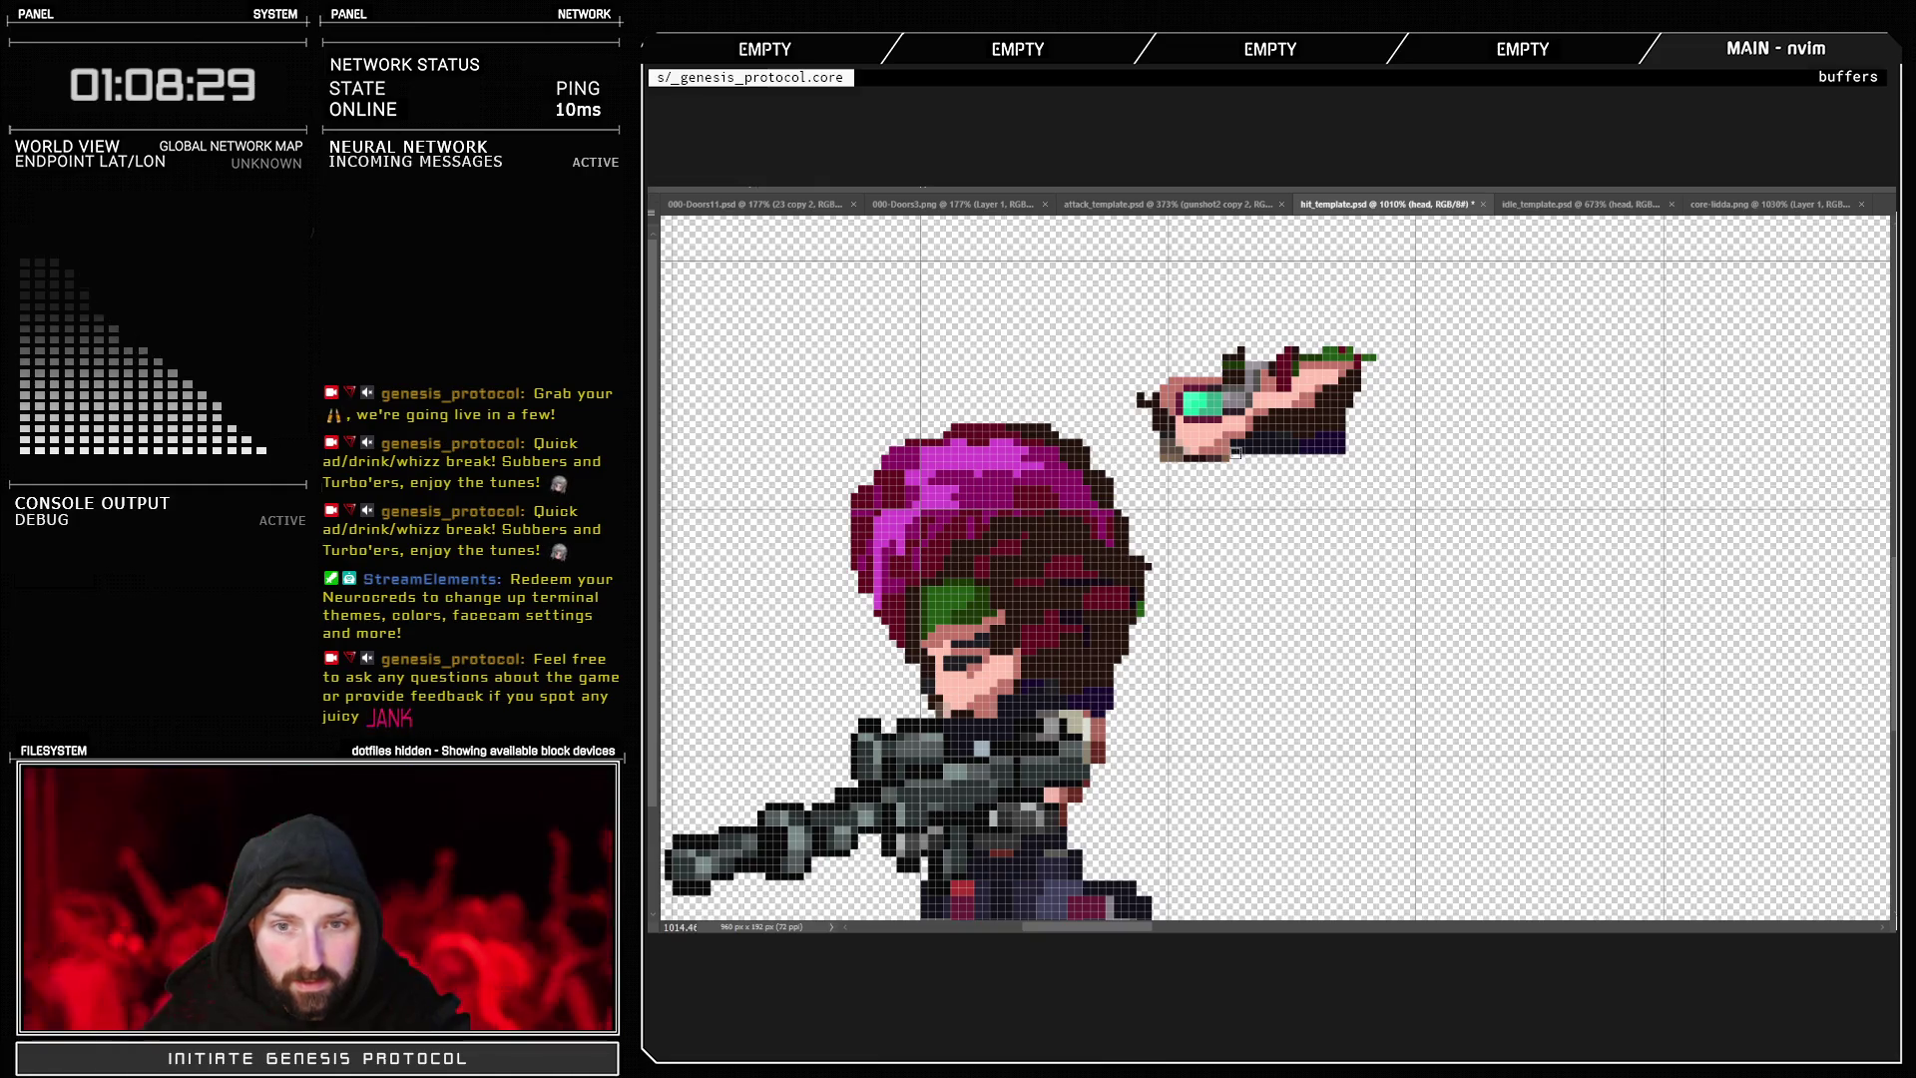
pyautogui.moveTo(1252, 449)
pyautogui.mouseDown()
pyautogui.moveTo(1332, 444)
pyautogui.moveTo(1359, 392)
pyautogui.moveTo(1332, 449)
pyautogui.mouseUp()
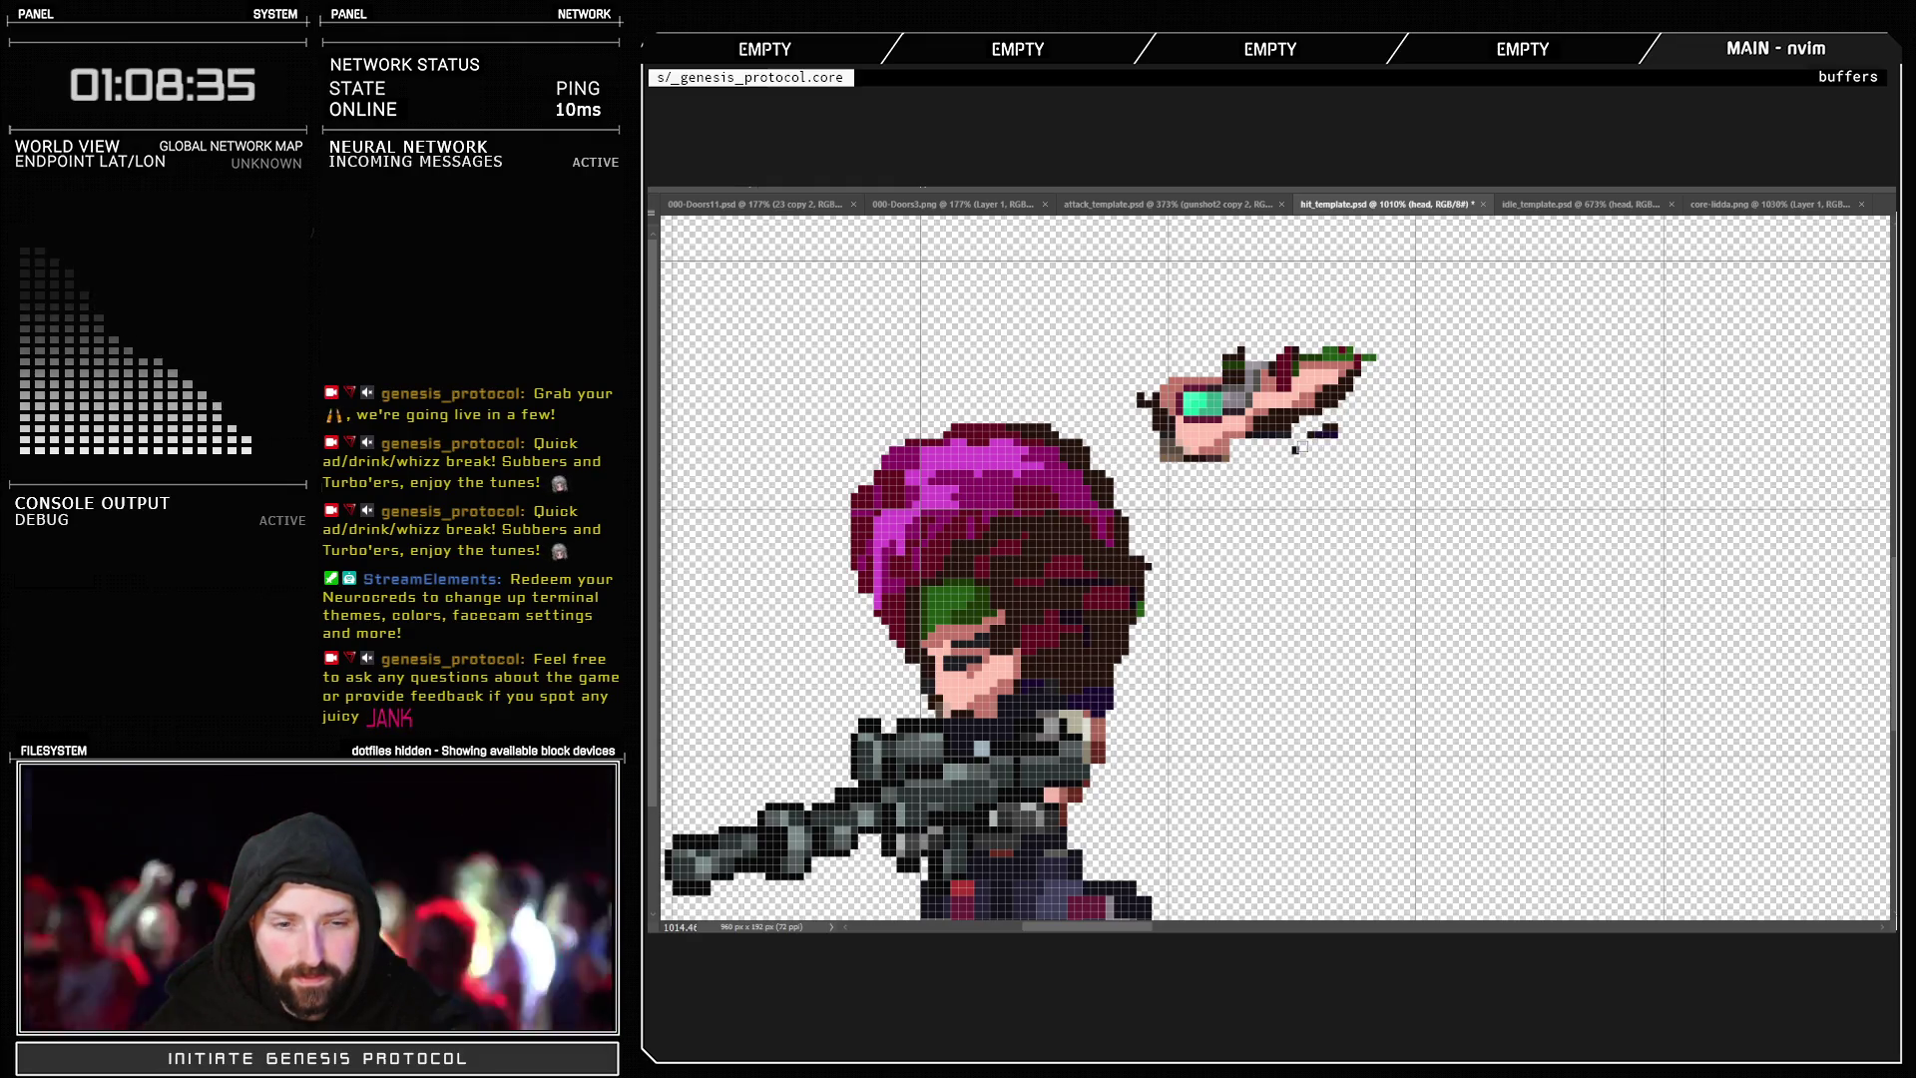
# - Compare with core-lidda.png, attack and idle sheets, then move the head onto the body
pyautogui.click(1710, 205)
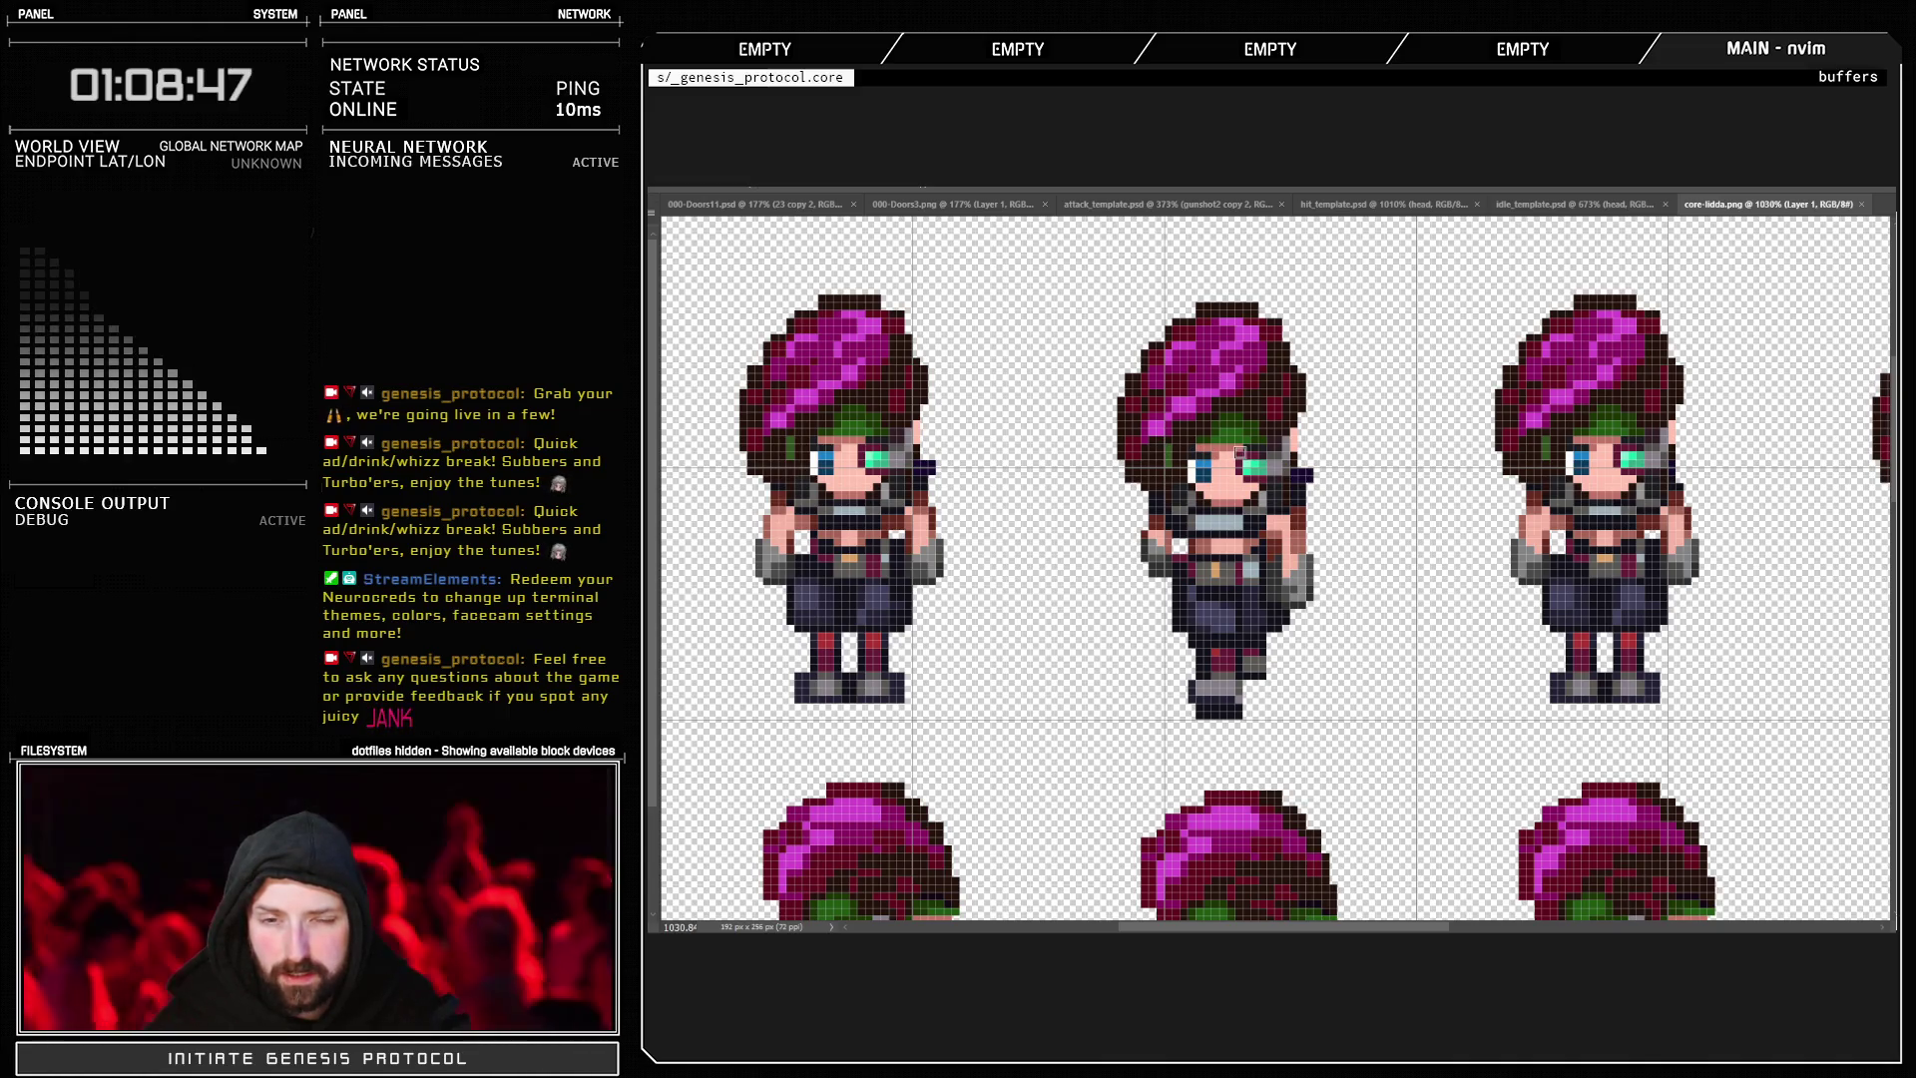
pyautogui.click(1342, 204)
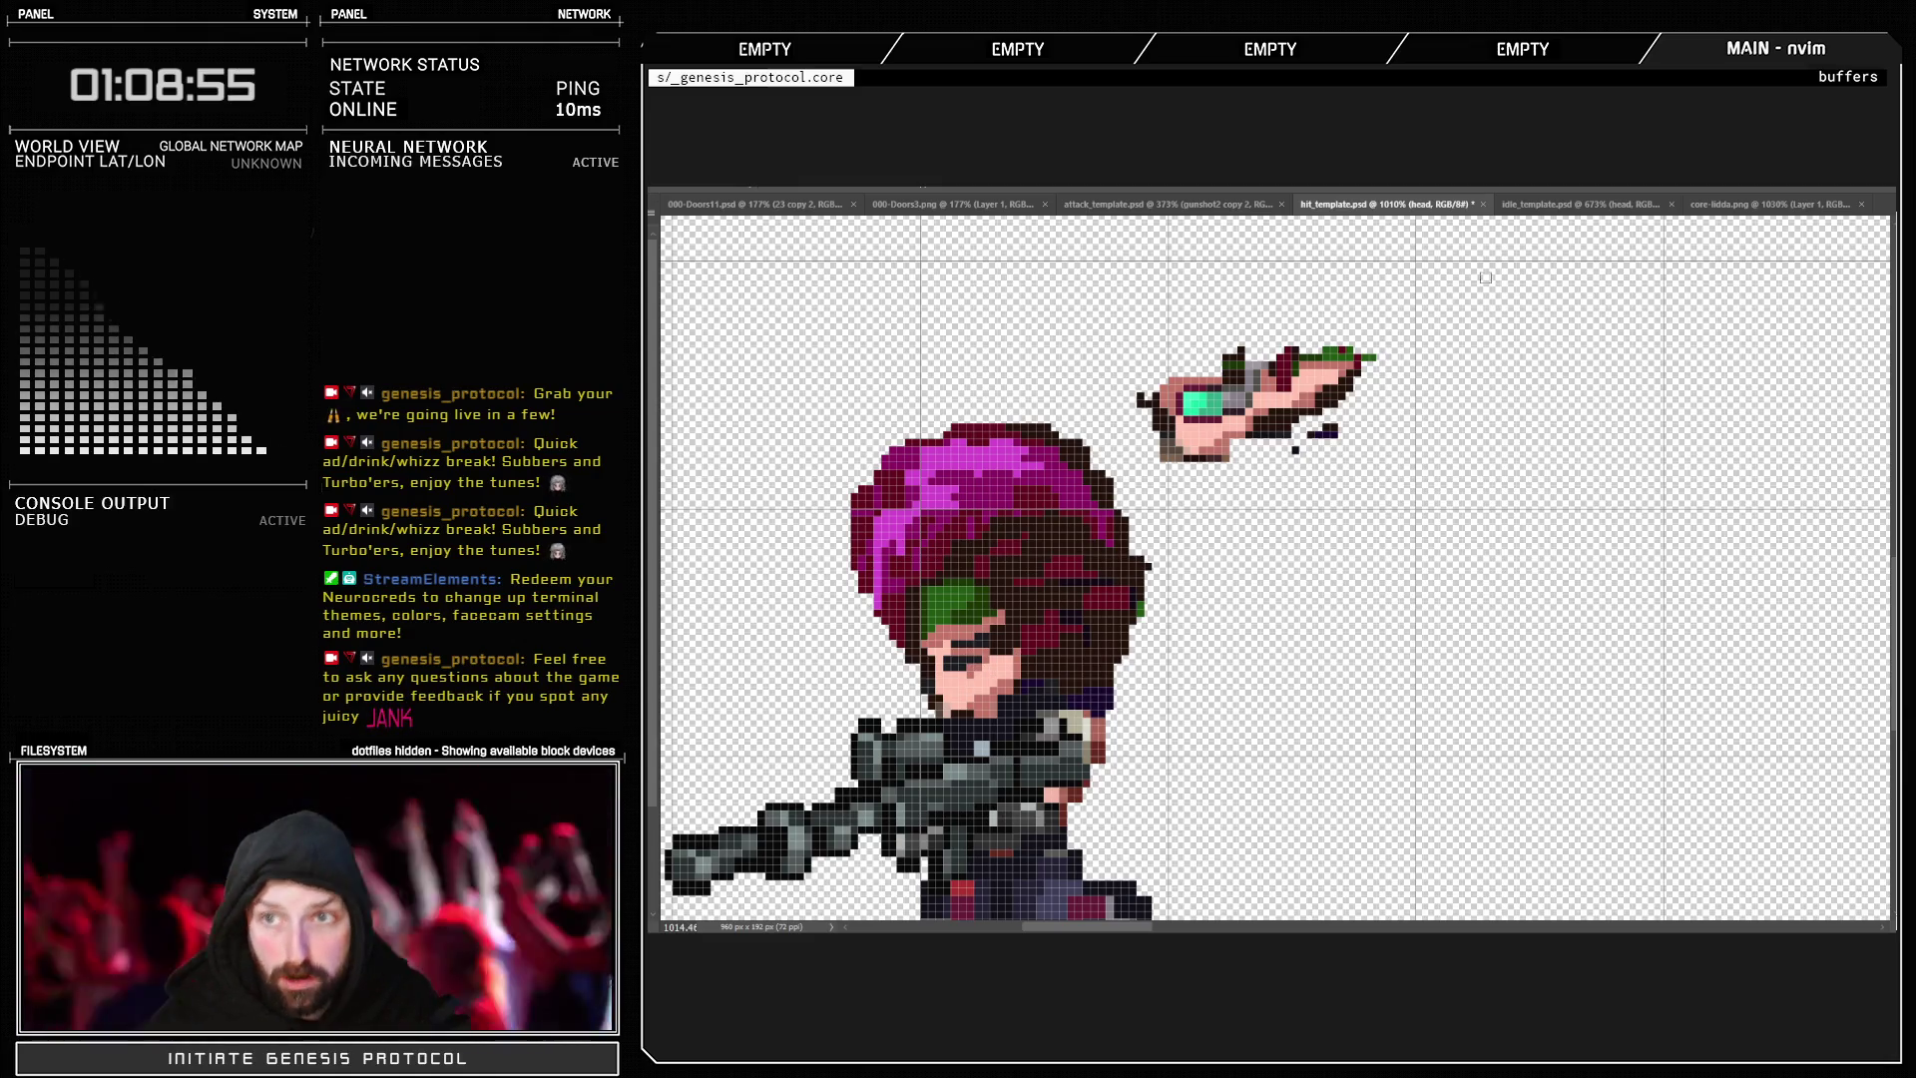
pyautogui.click(1284, 205)
pyautogui.click(1387, 205)
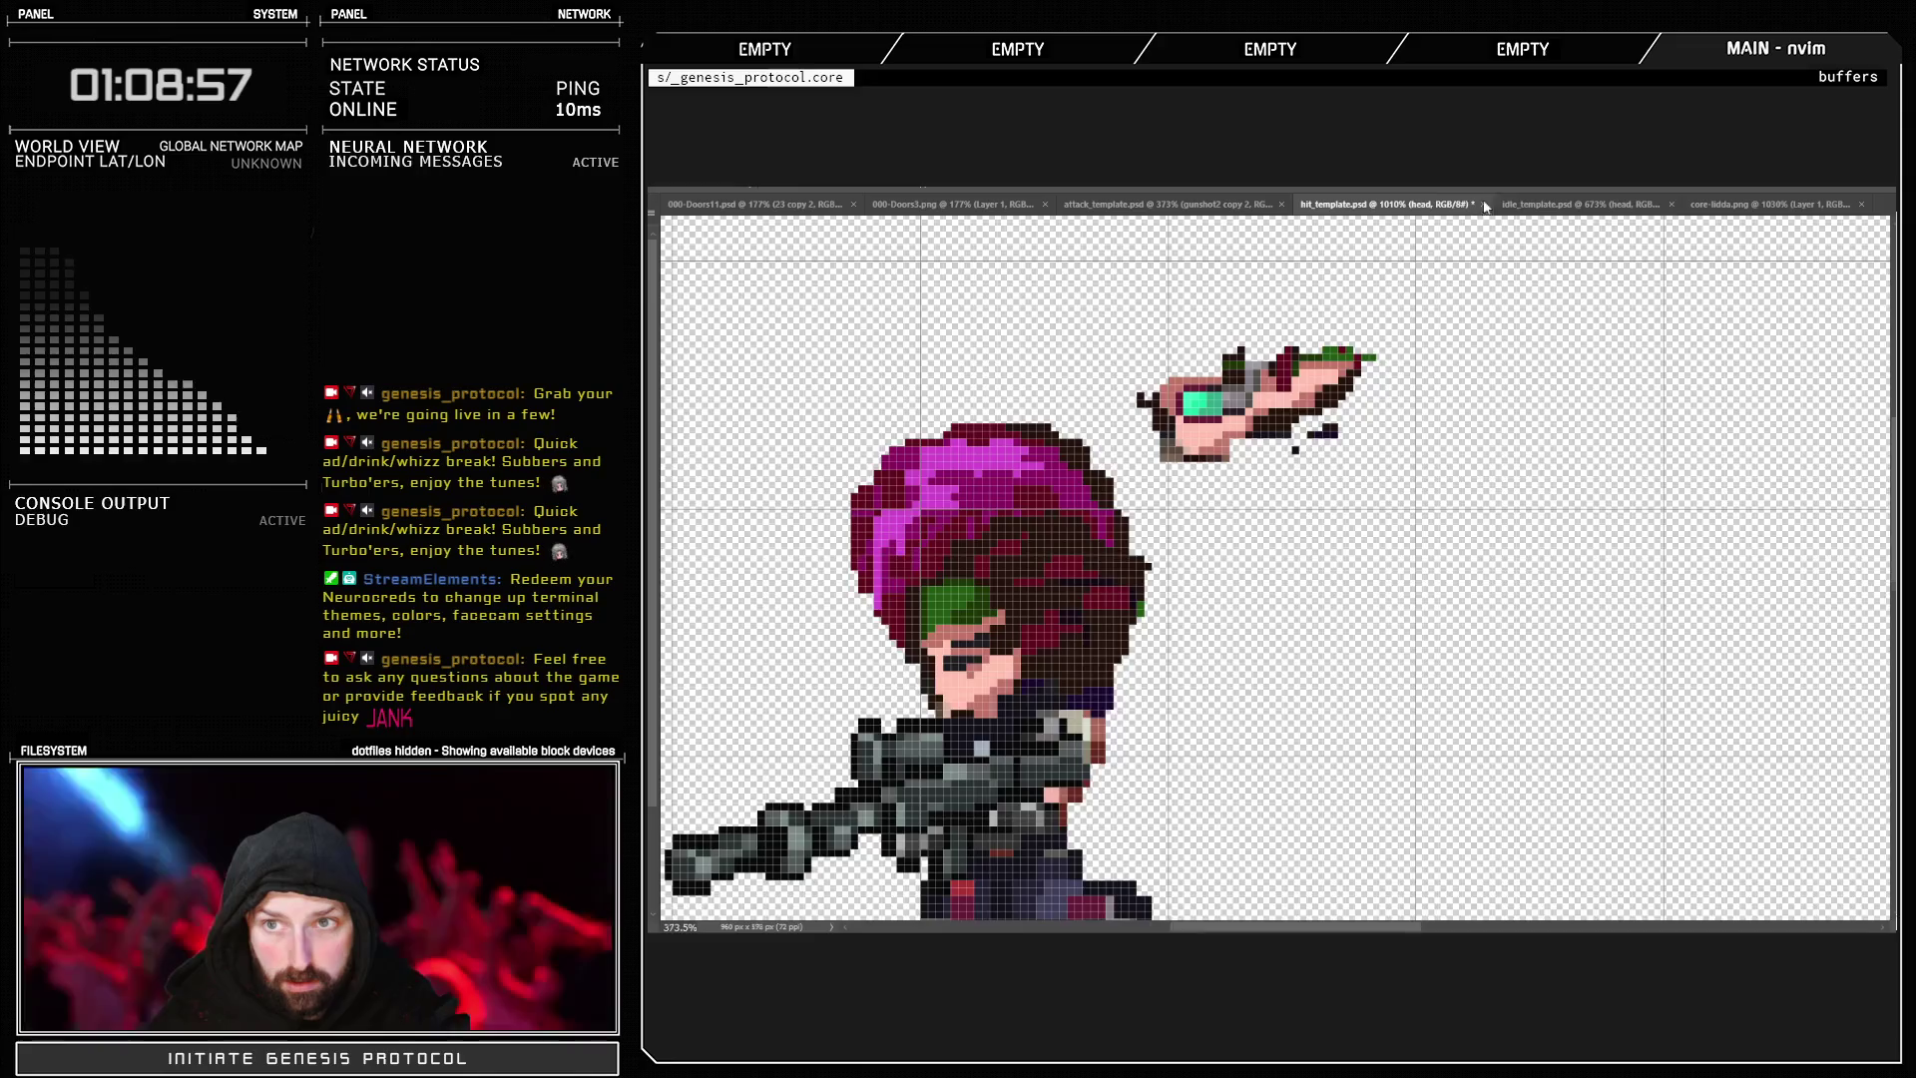
pyautogui.click(1577, 205)
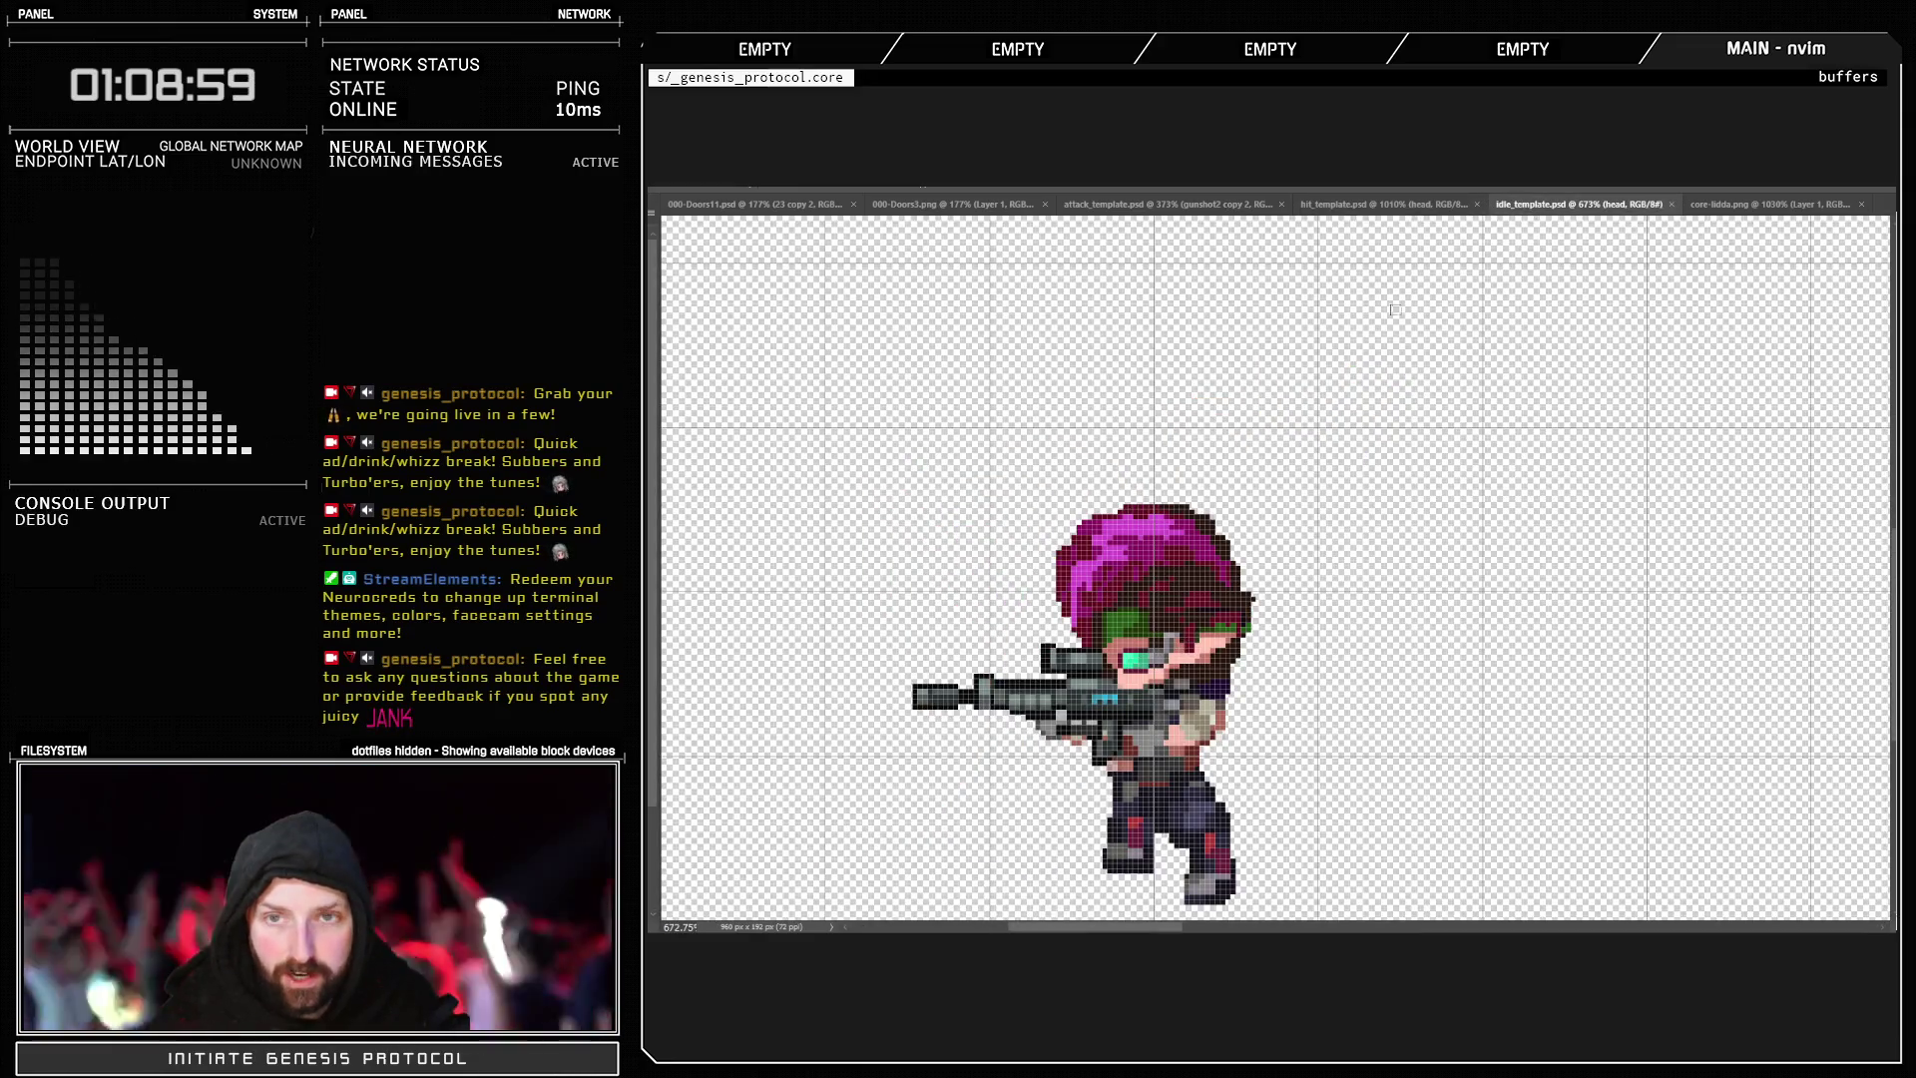
pyautogui.click(1387, 204)
pyautogui.scroll(-2, 1014, 666)
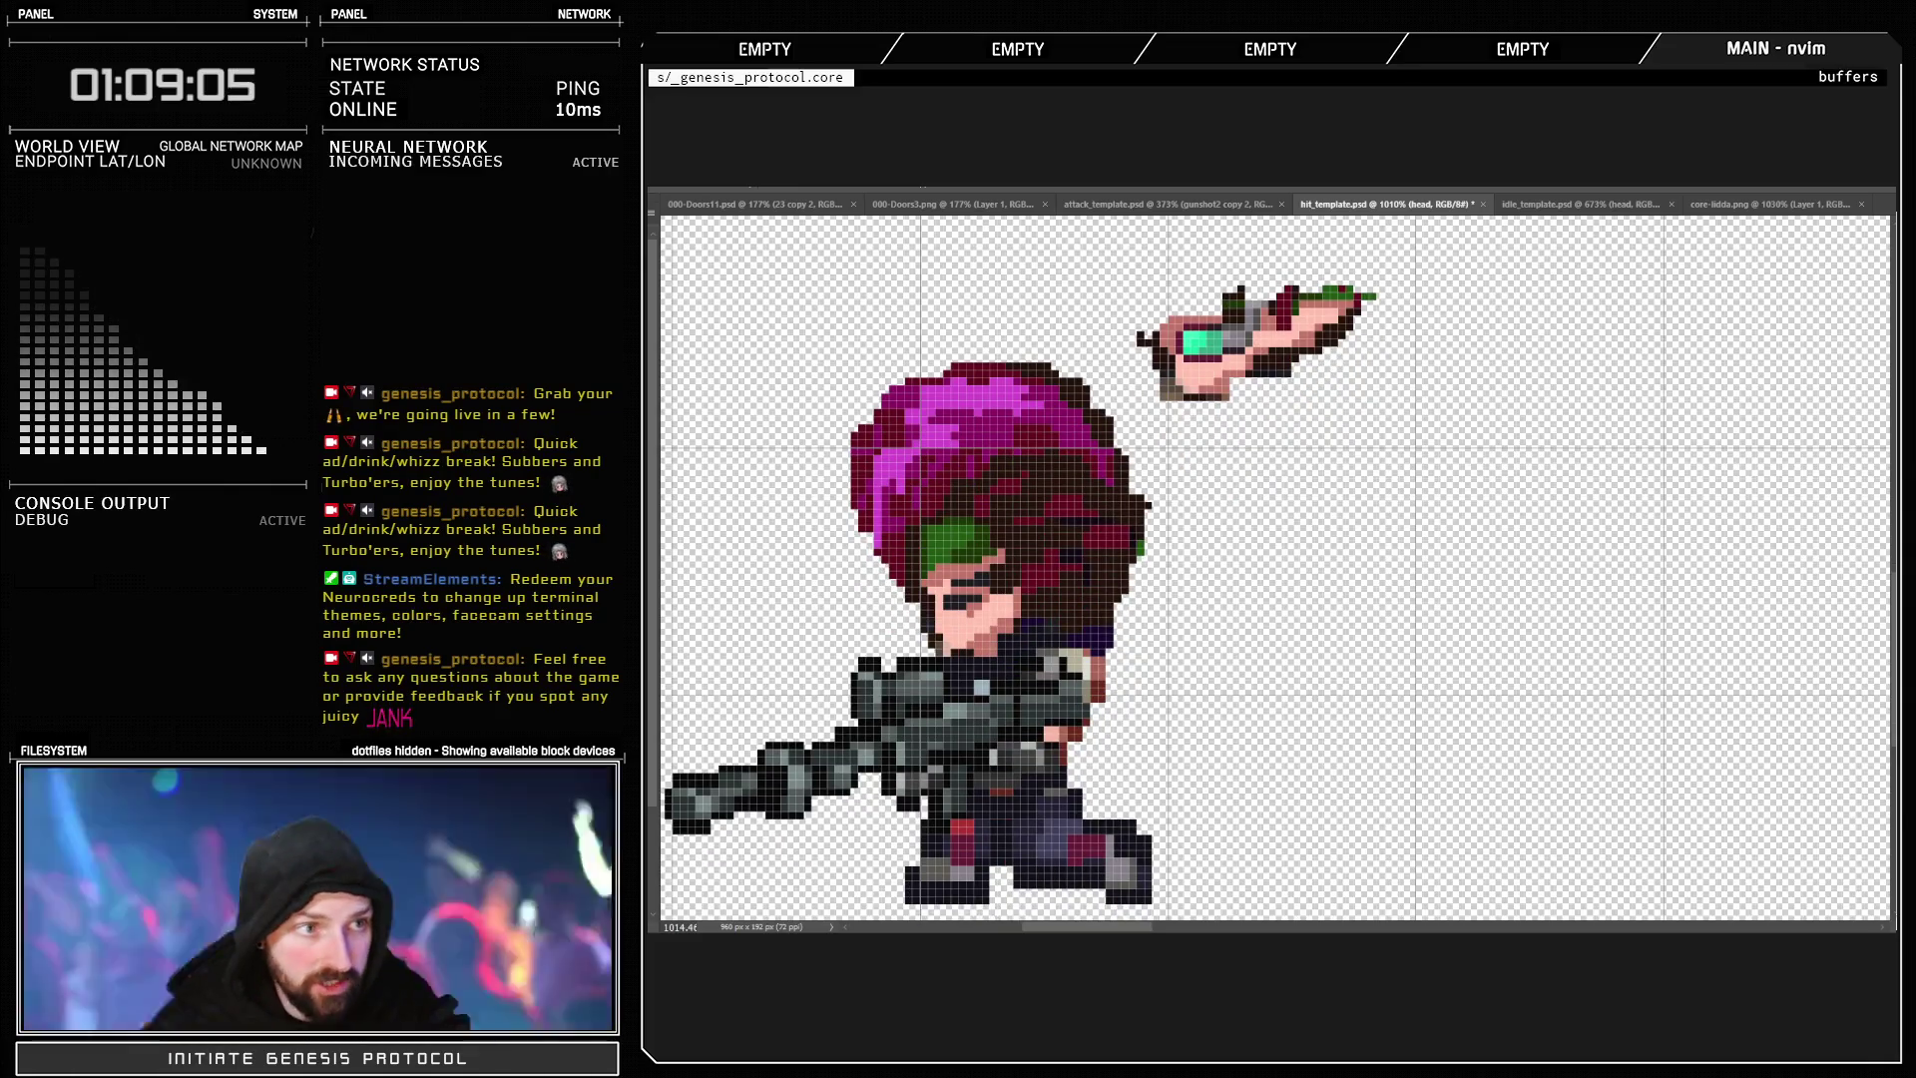
pyautogui.moveTo(1038, 514); pyautogui.dragTo(977, 594)
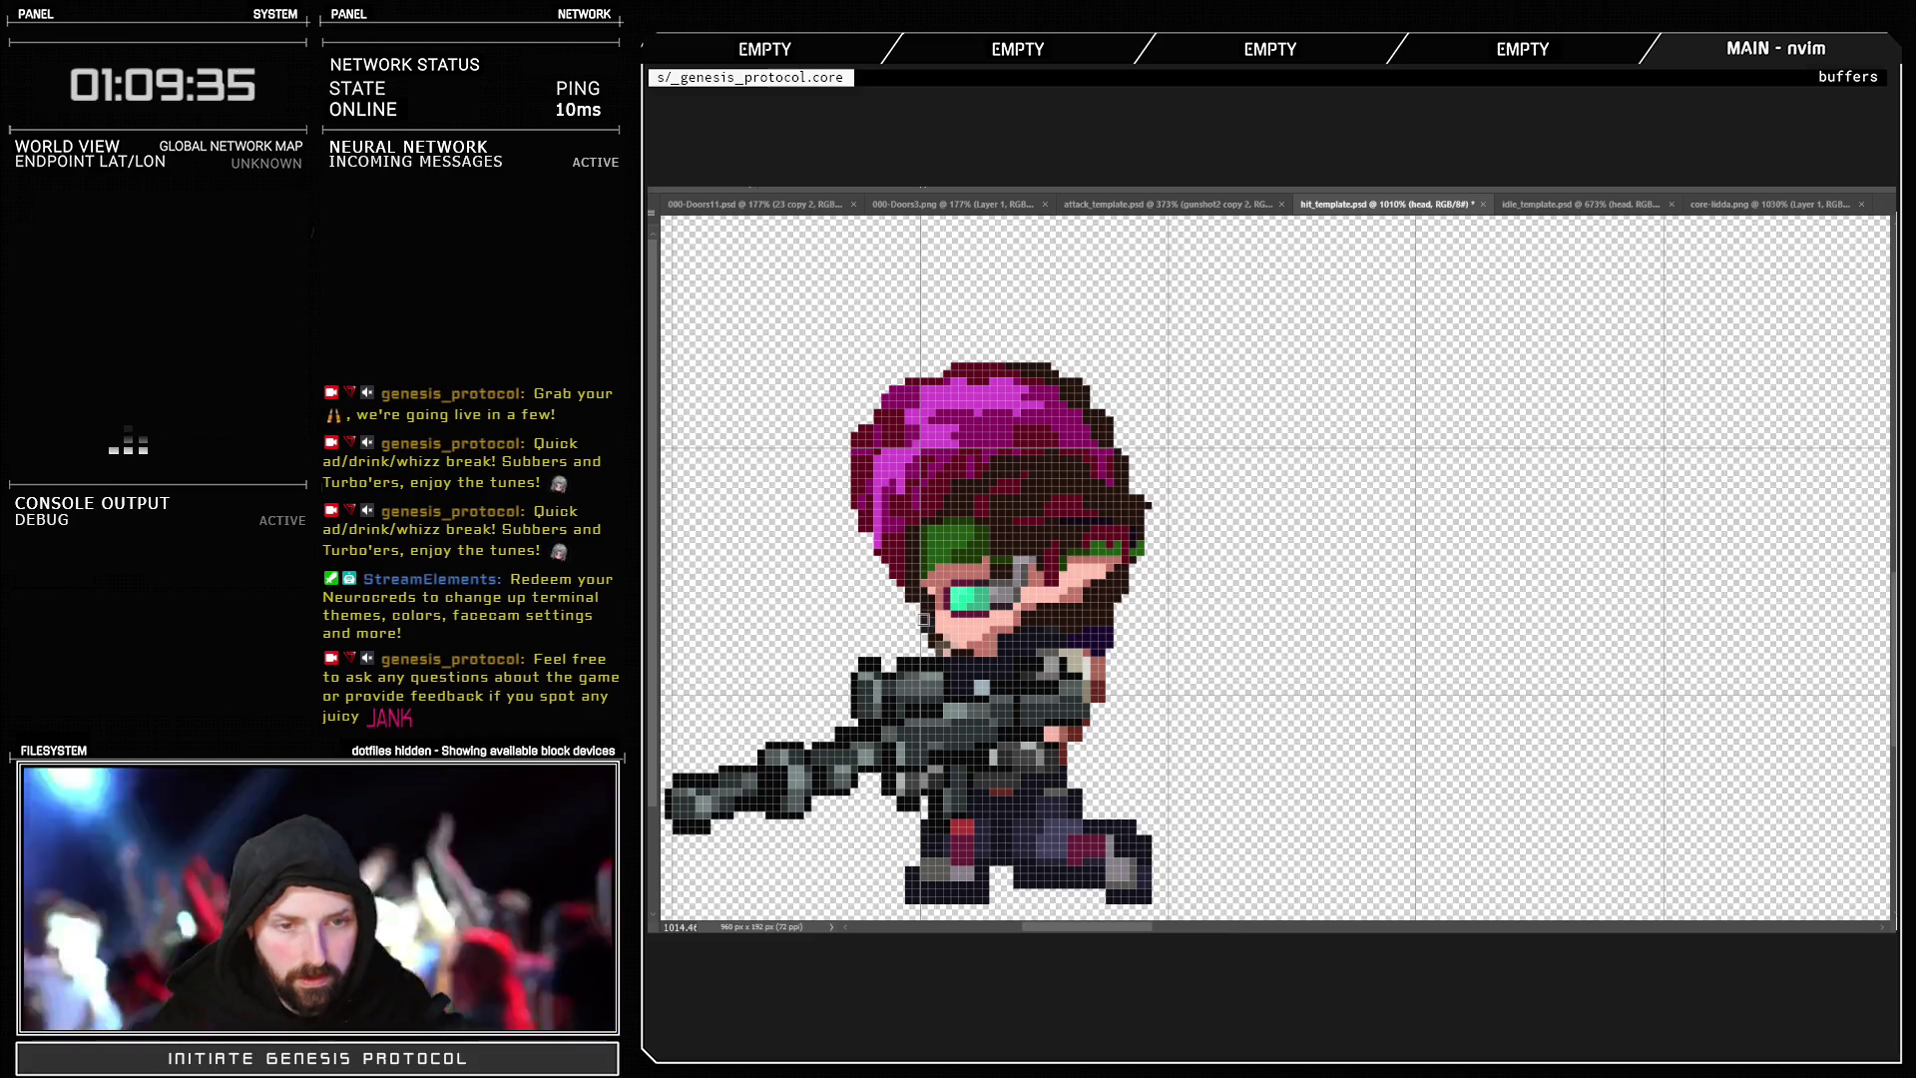
pyautogui.scroll(3, 911, 579)
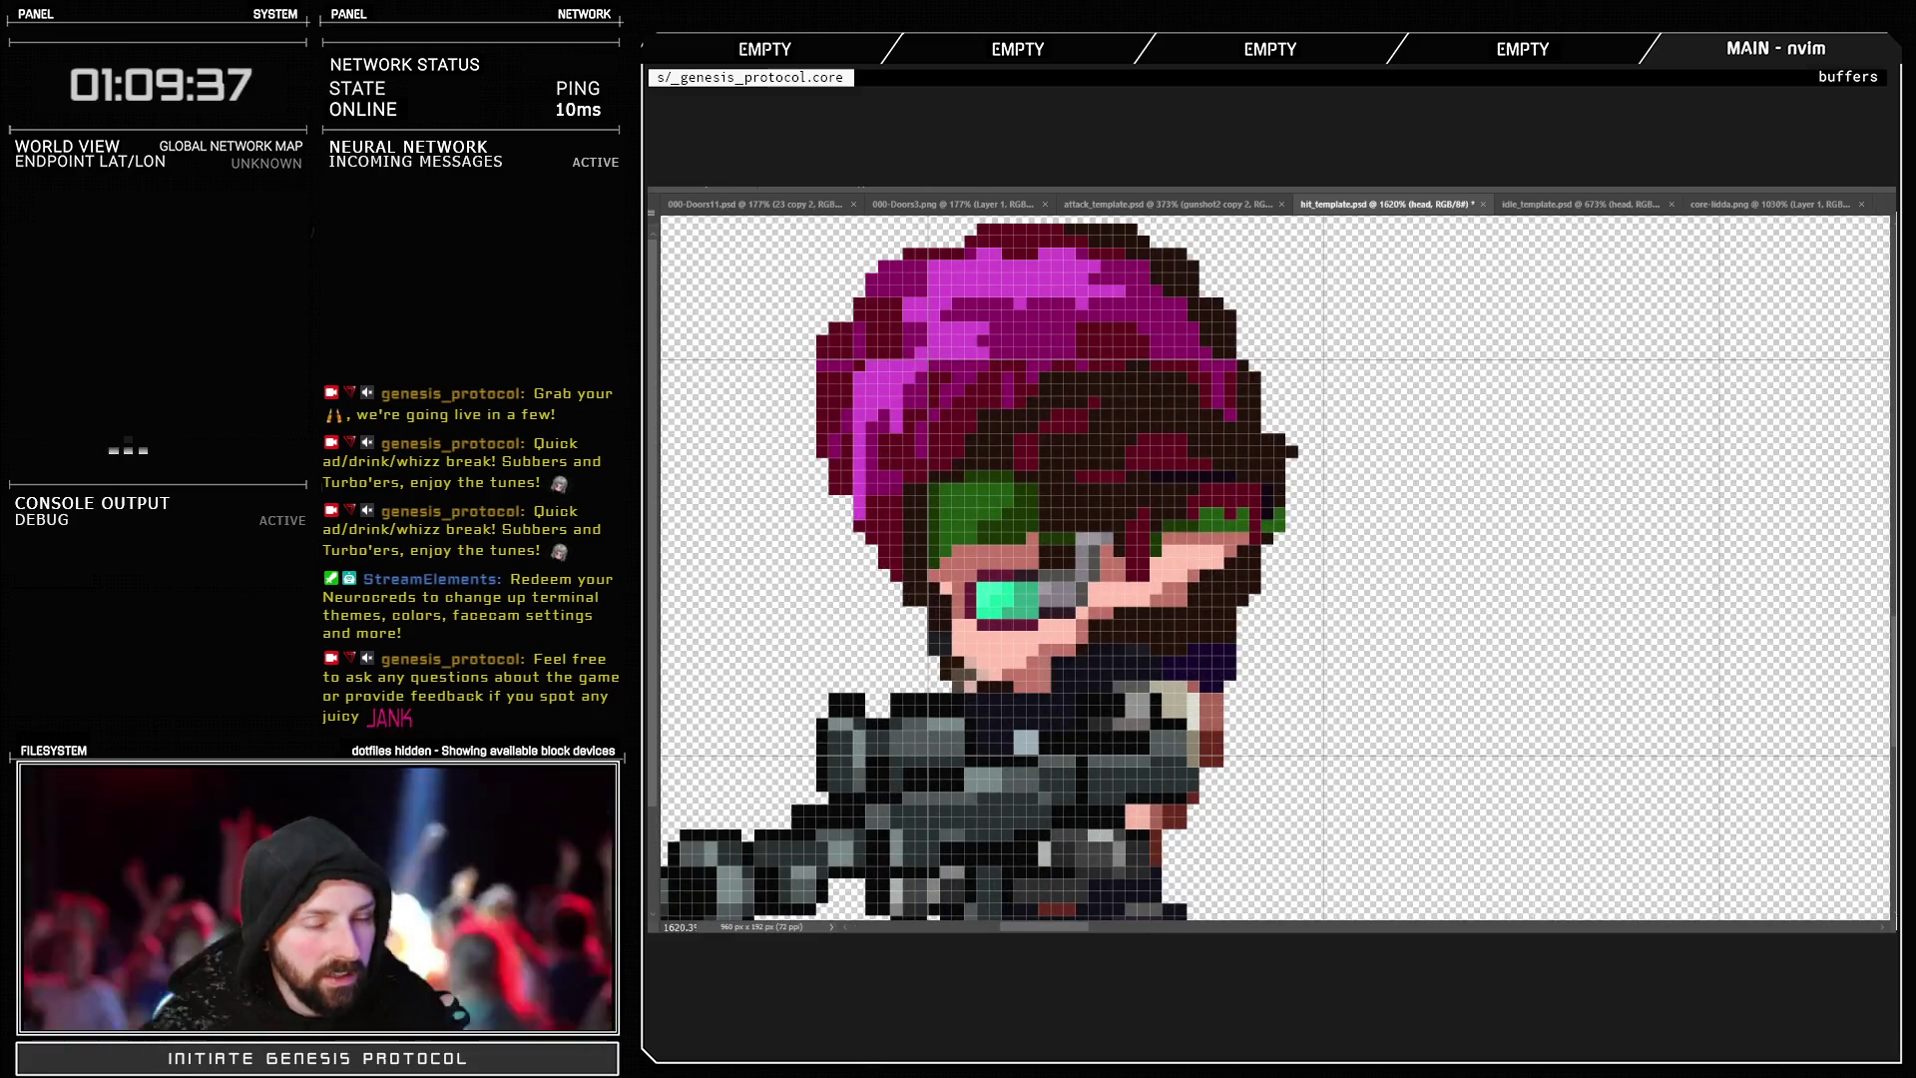
pyautogui.scroll(2, 940, 571)
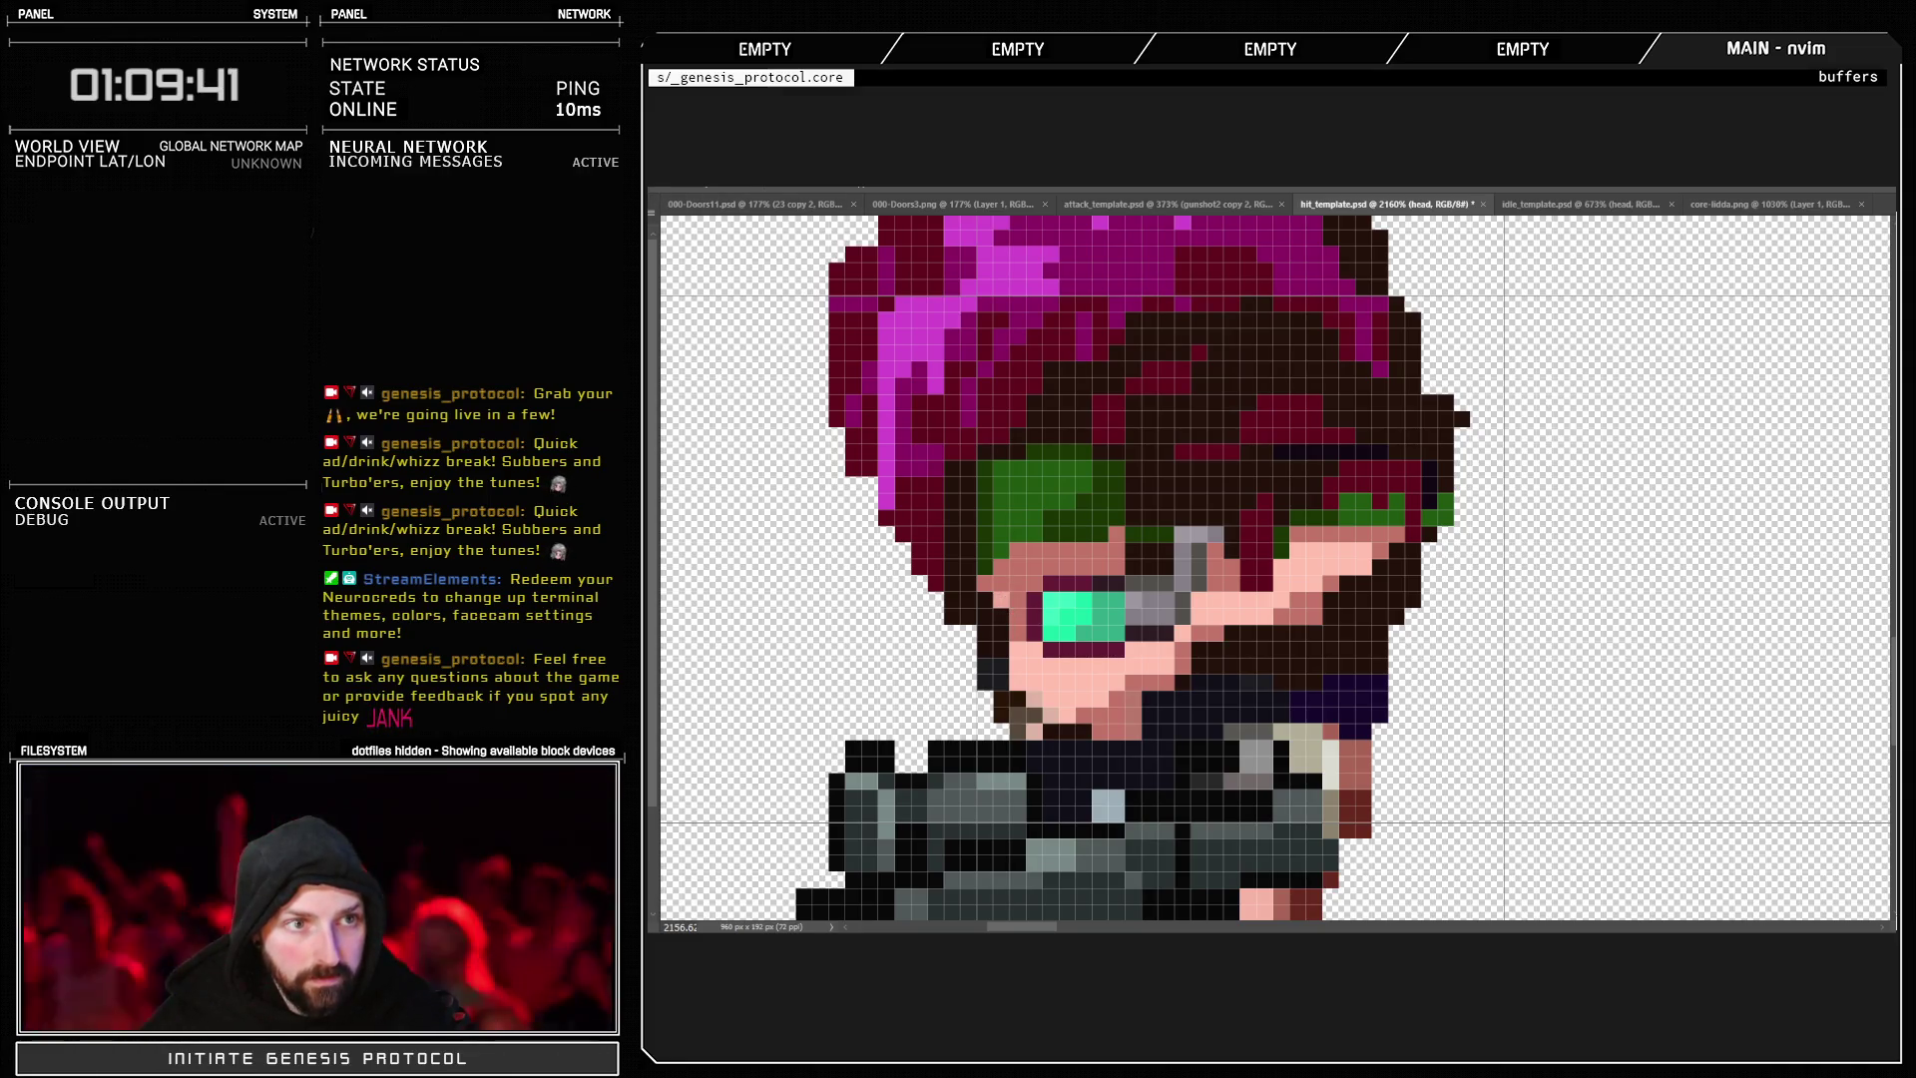
pyautogui.scroll(-6, 1025, 617)
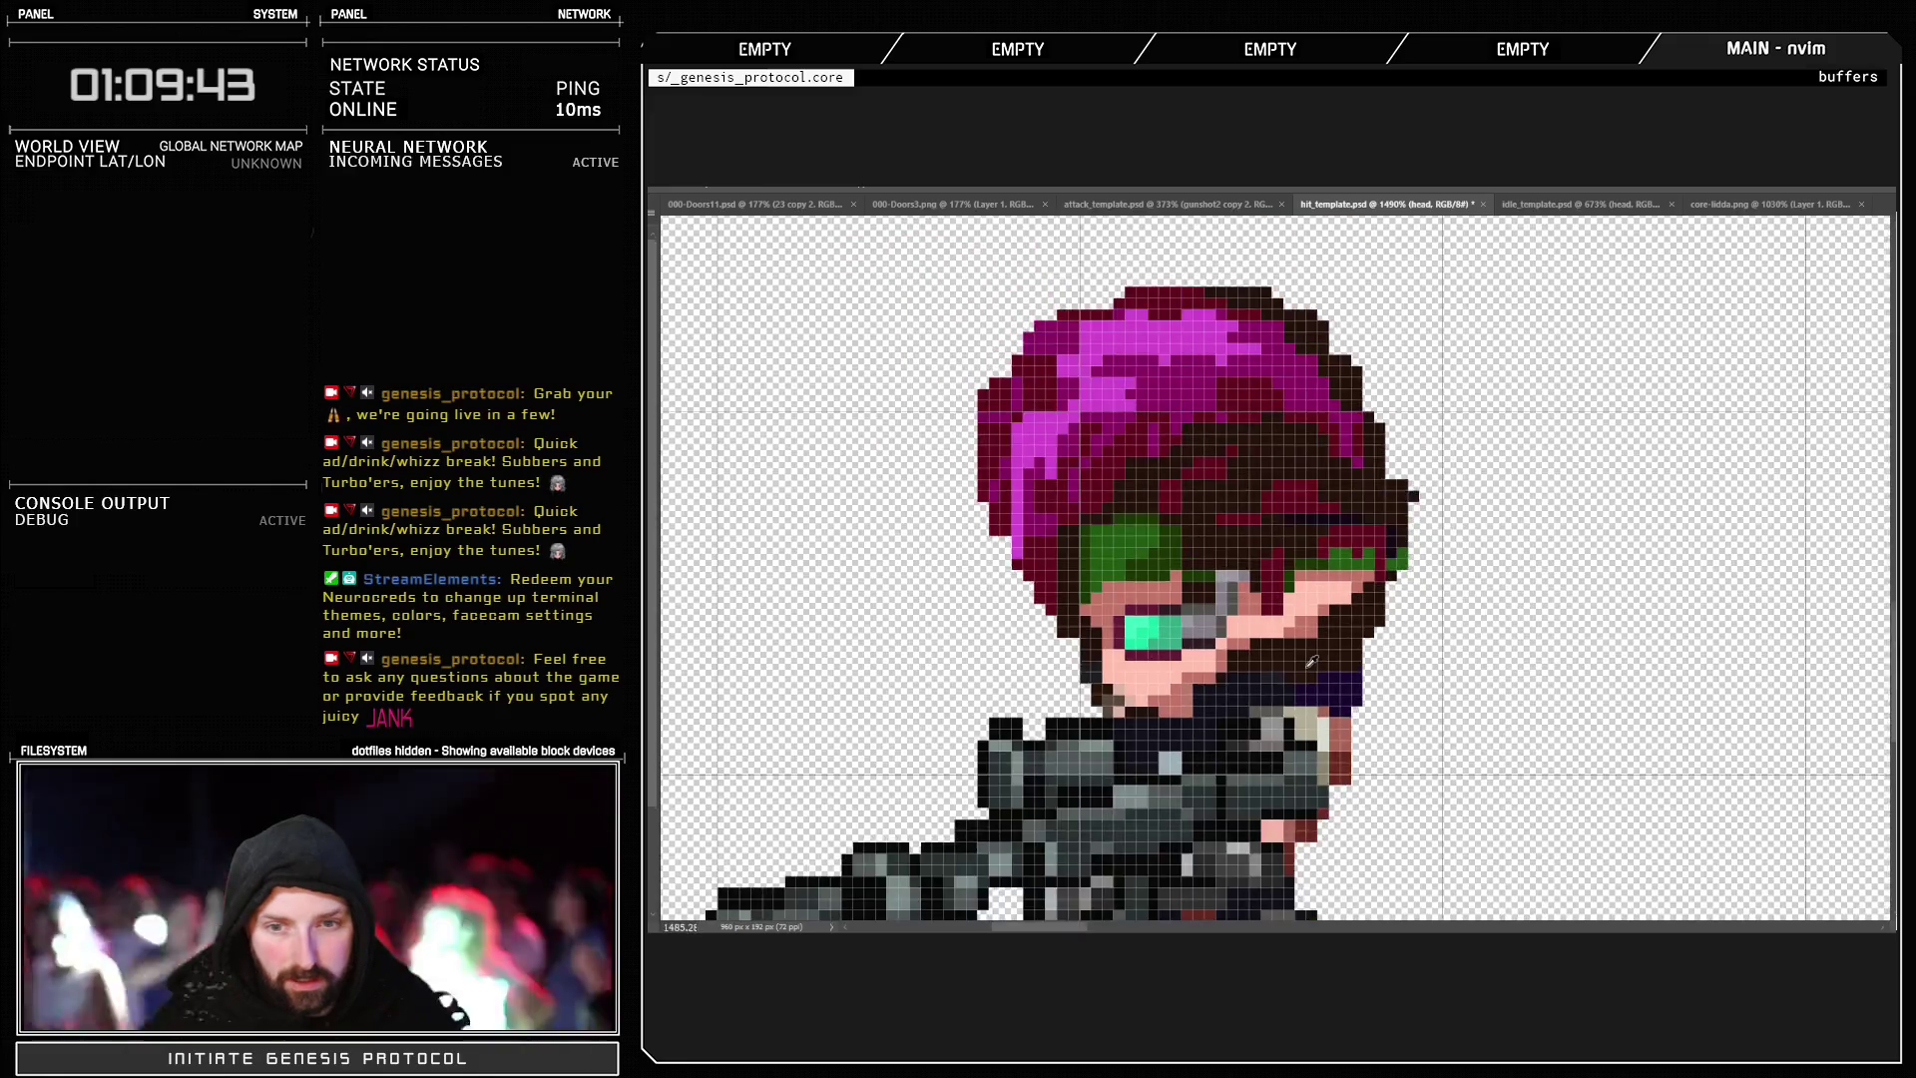
pyautogui.scroll(5, 1302, 686)
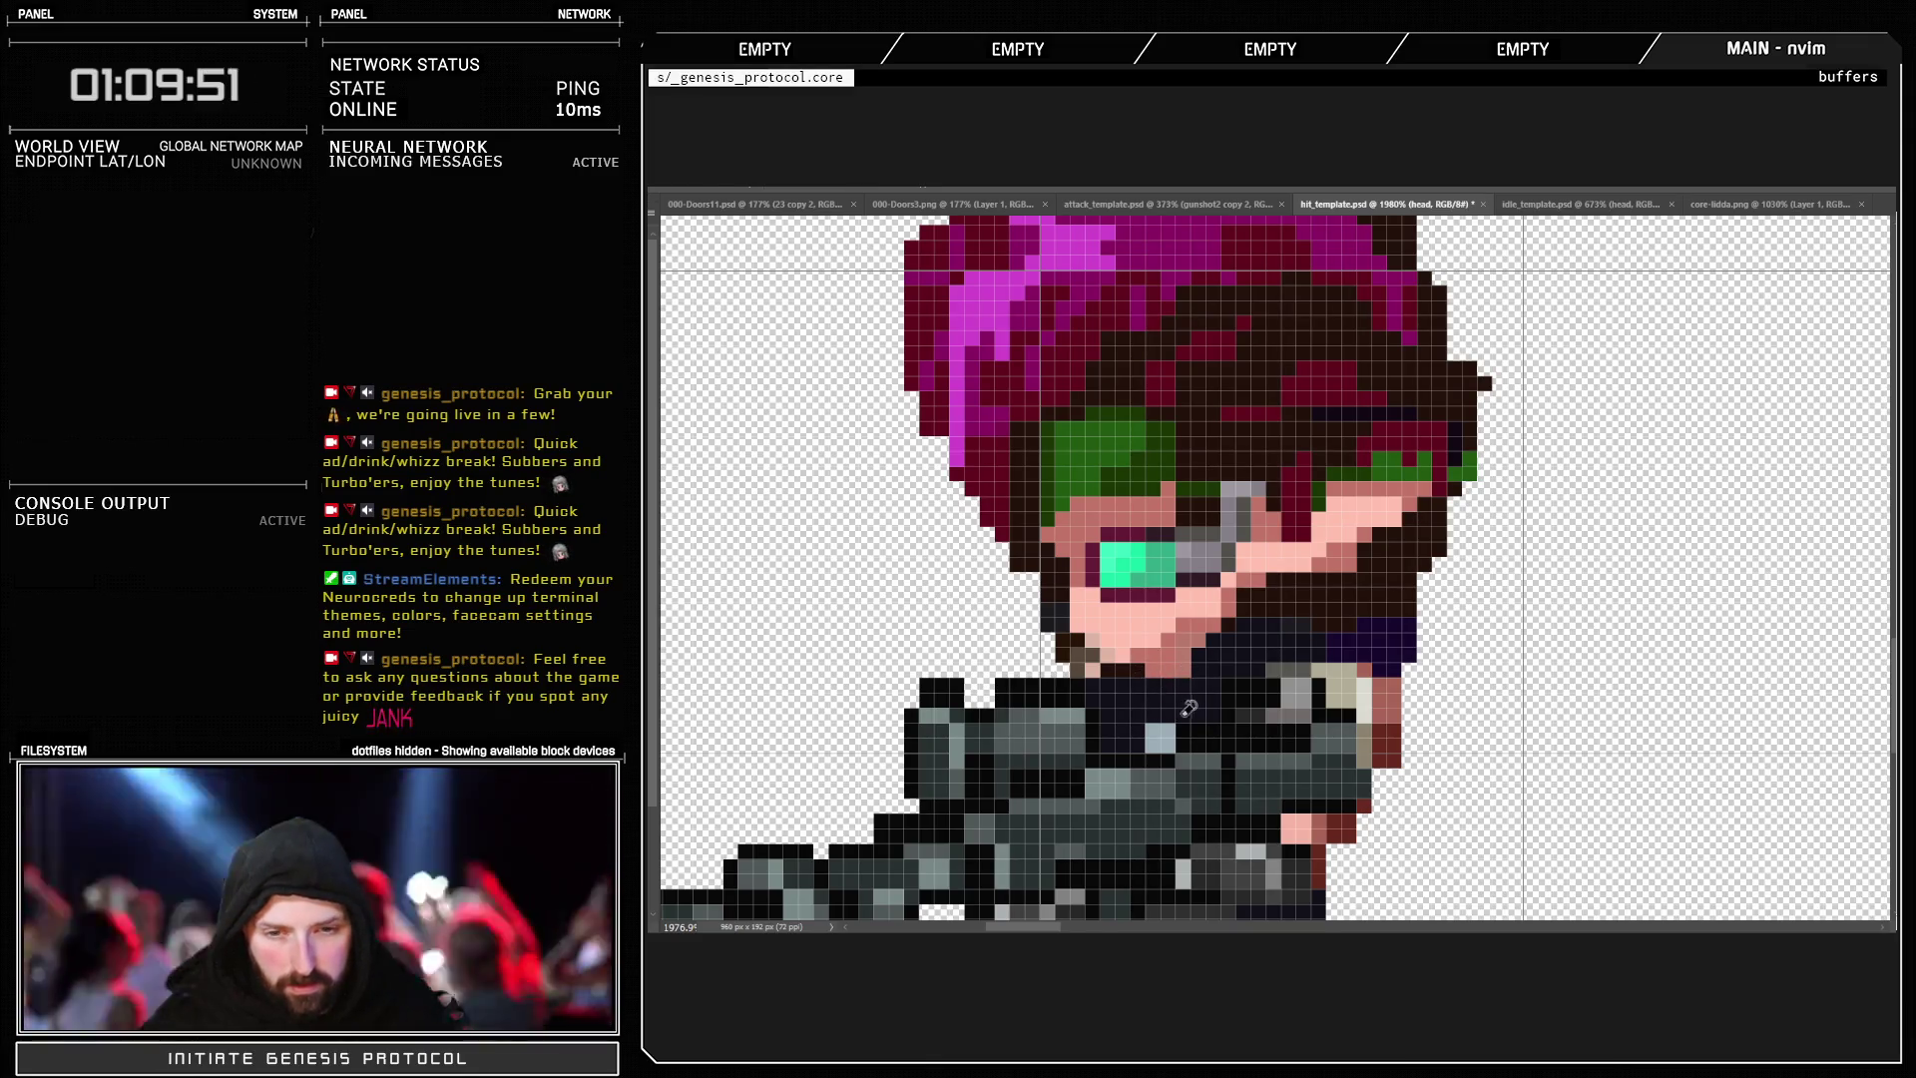
pyautogui.scroll(-3, 1173, 669)
pyautogui.scroll(3, 1173, 670)
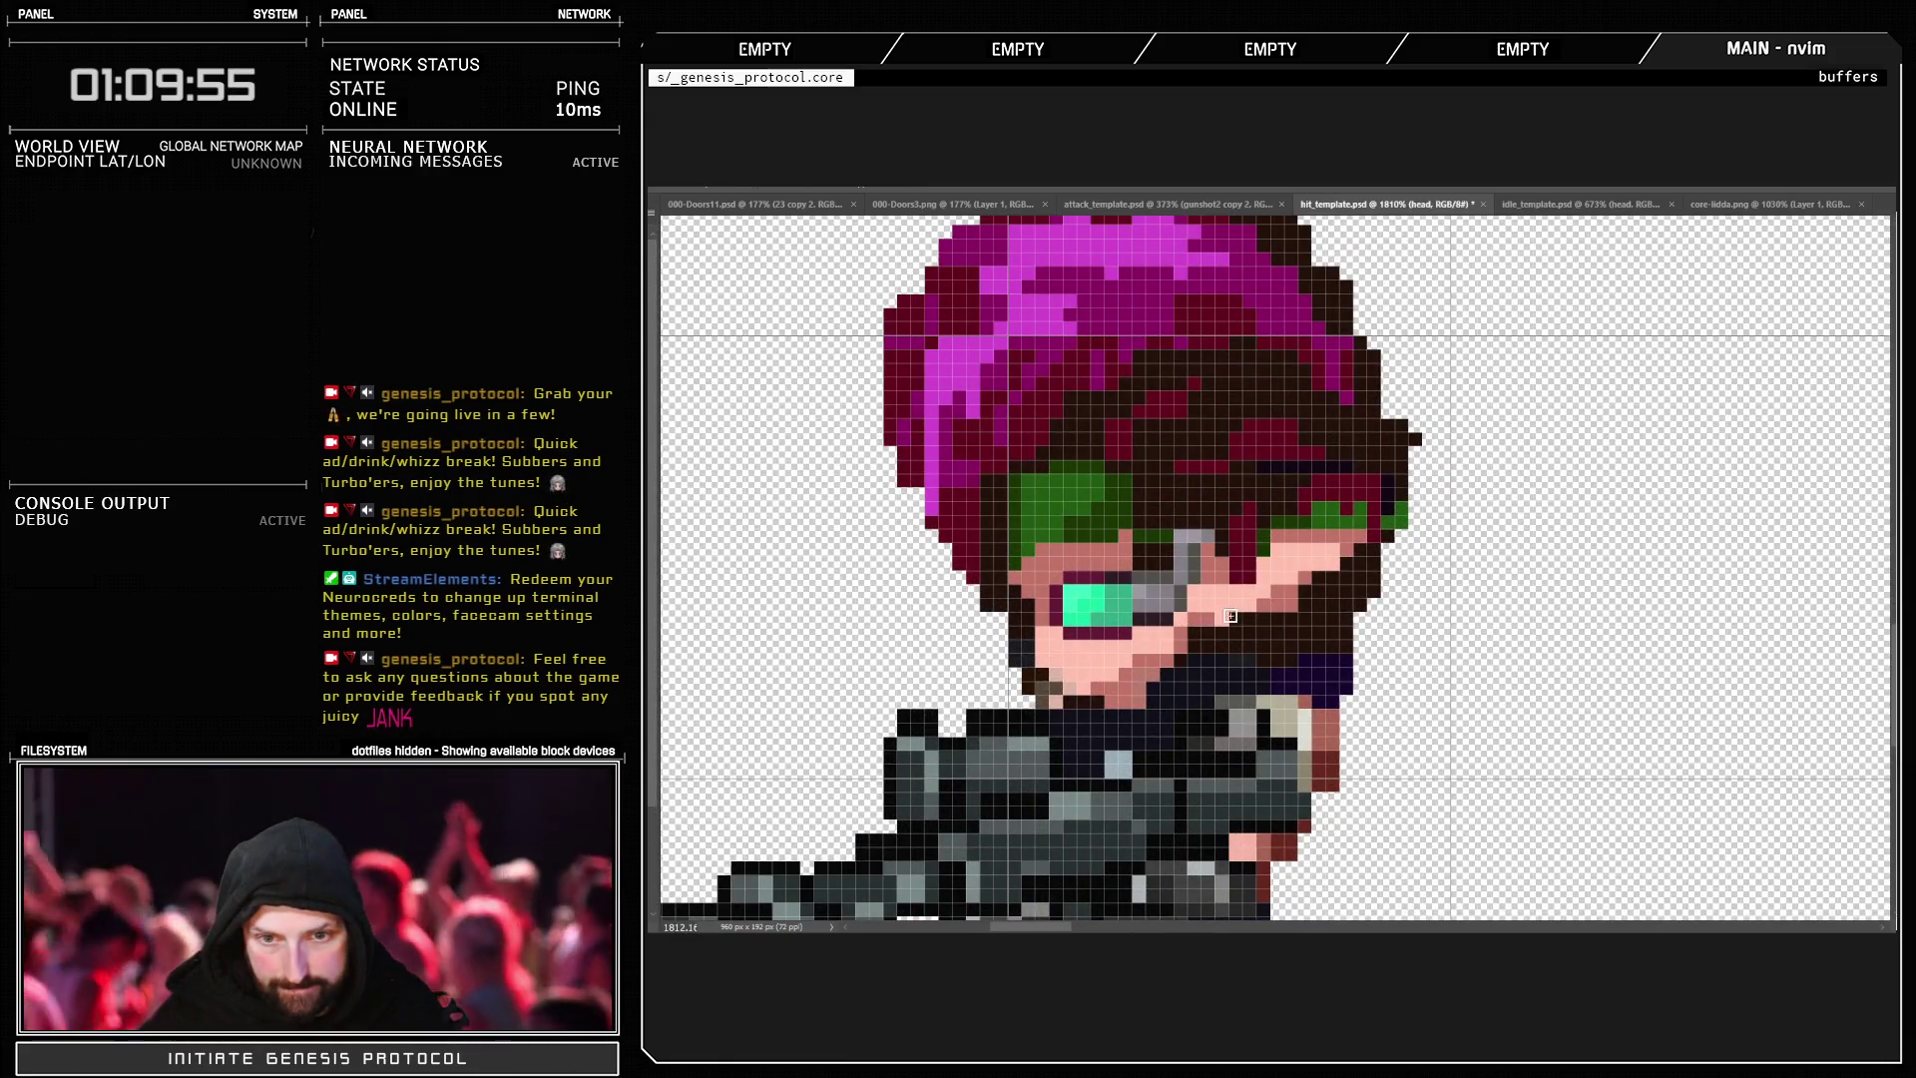
pyautogui.scroll(-5, 1241, 607)
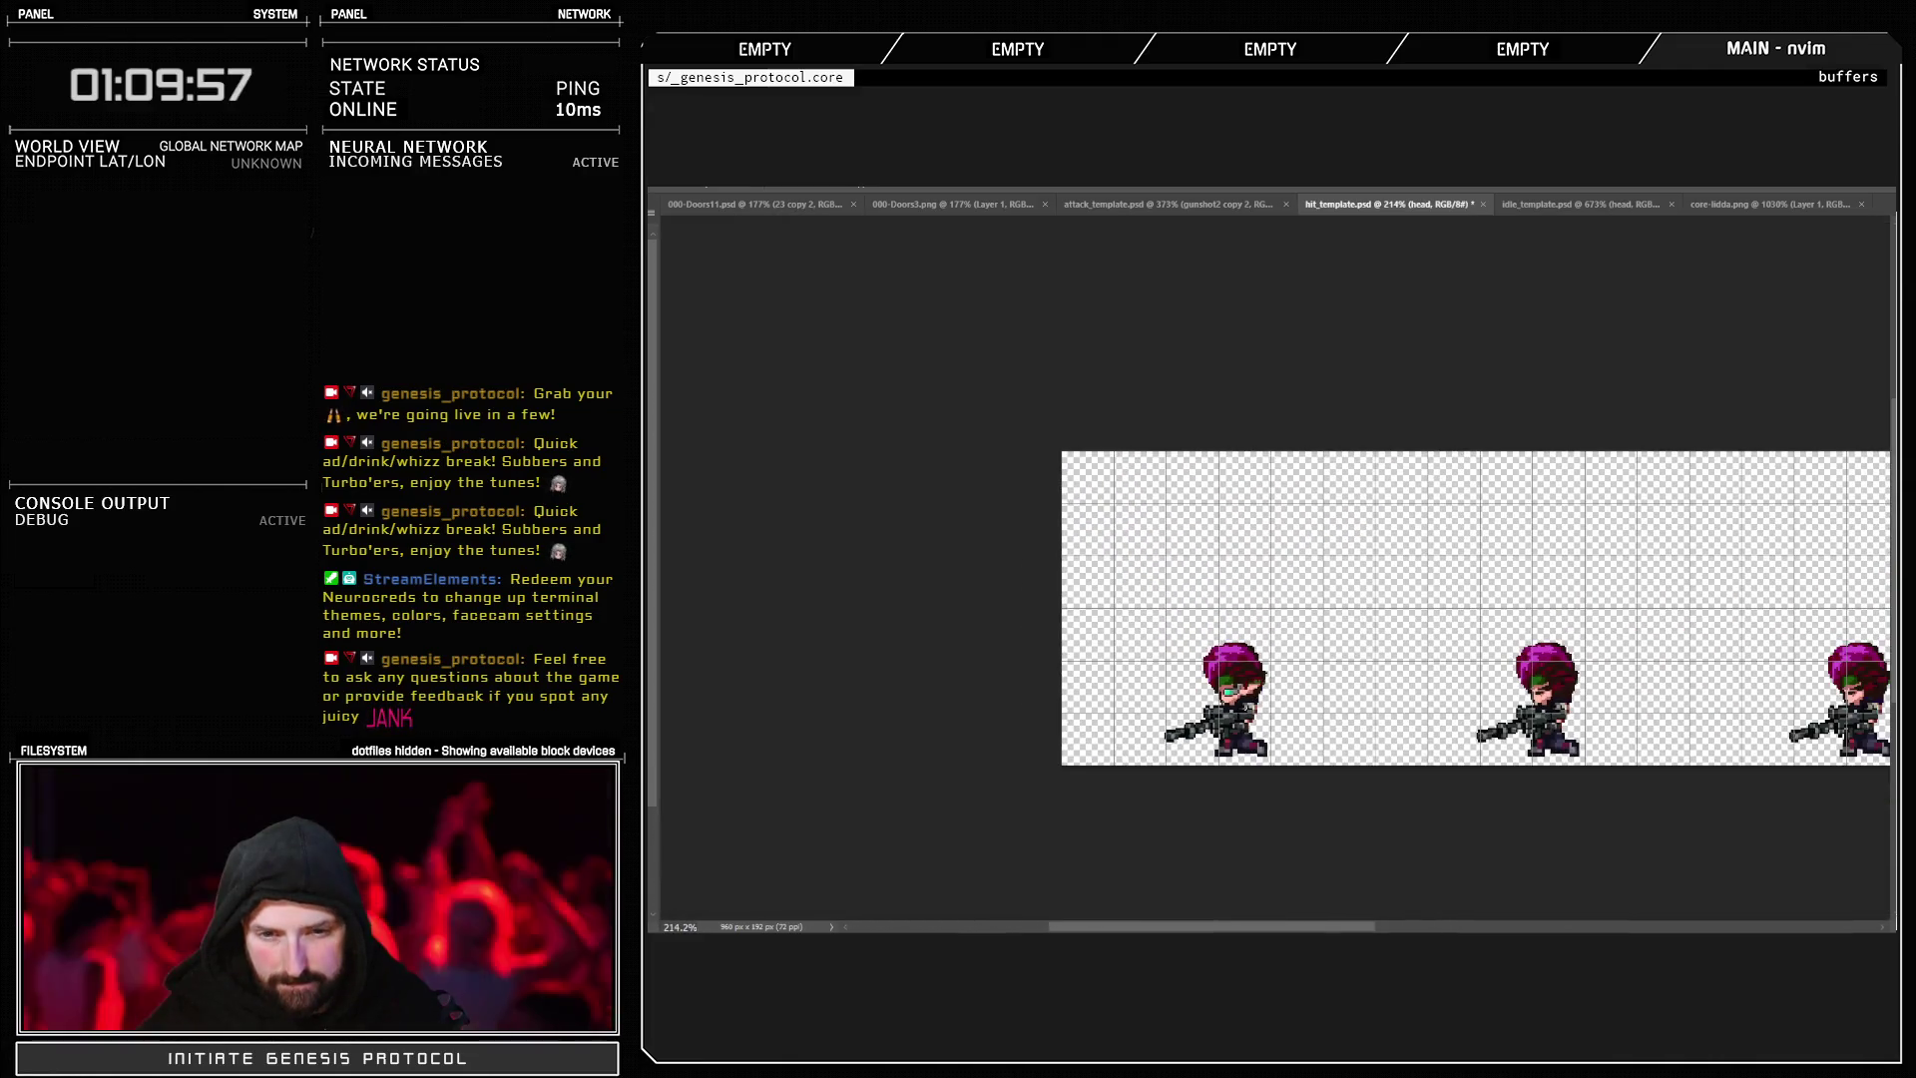
# - Marquee the first frame's head piece and drag it onto the second frame
pyautogui.scroll(6, 1249, 704)
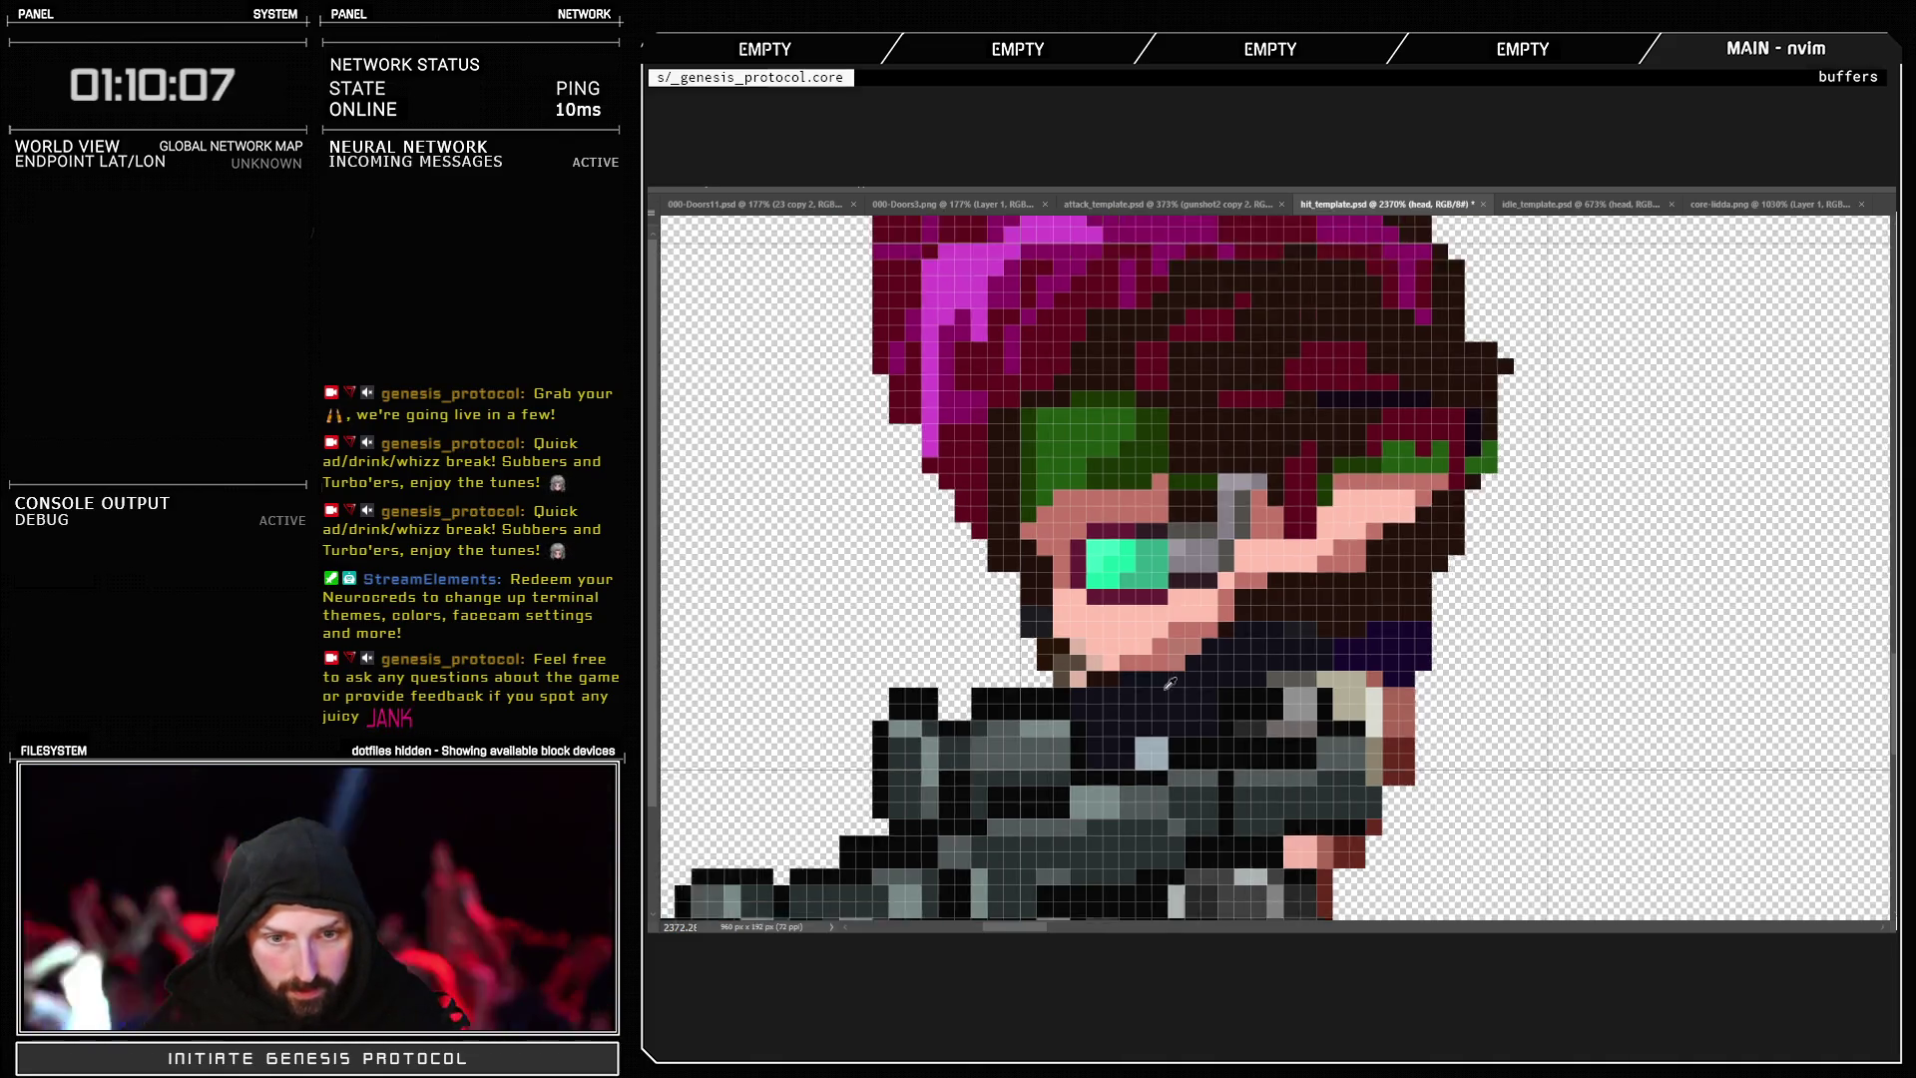
pyautogui.scroll(-6, 1122, 710)
pyautogui.scroll(-3, 1170, 686)
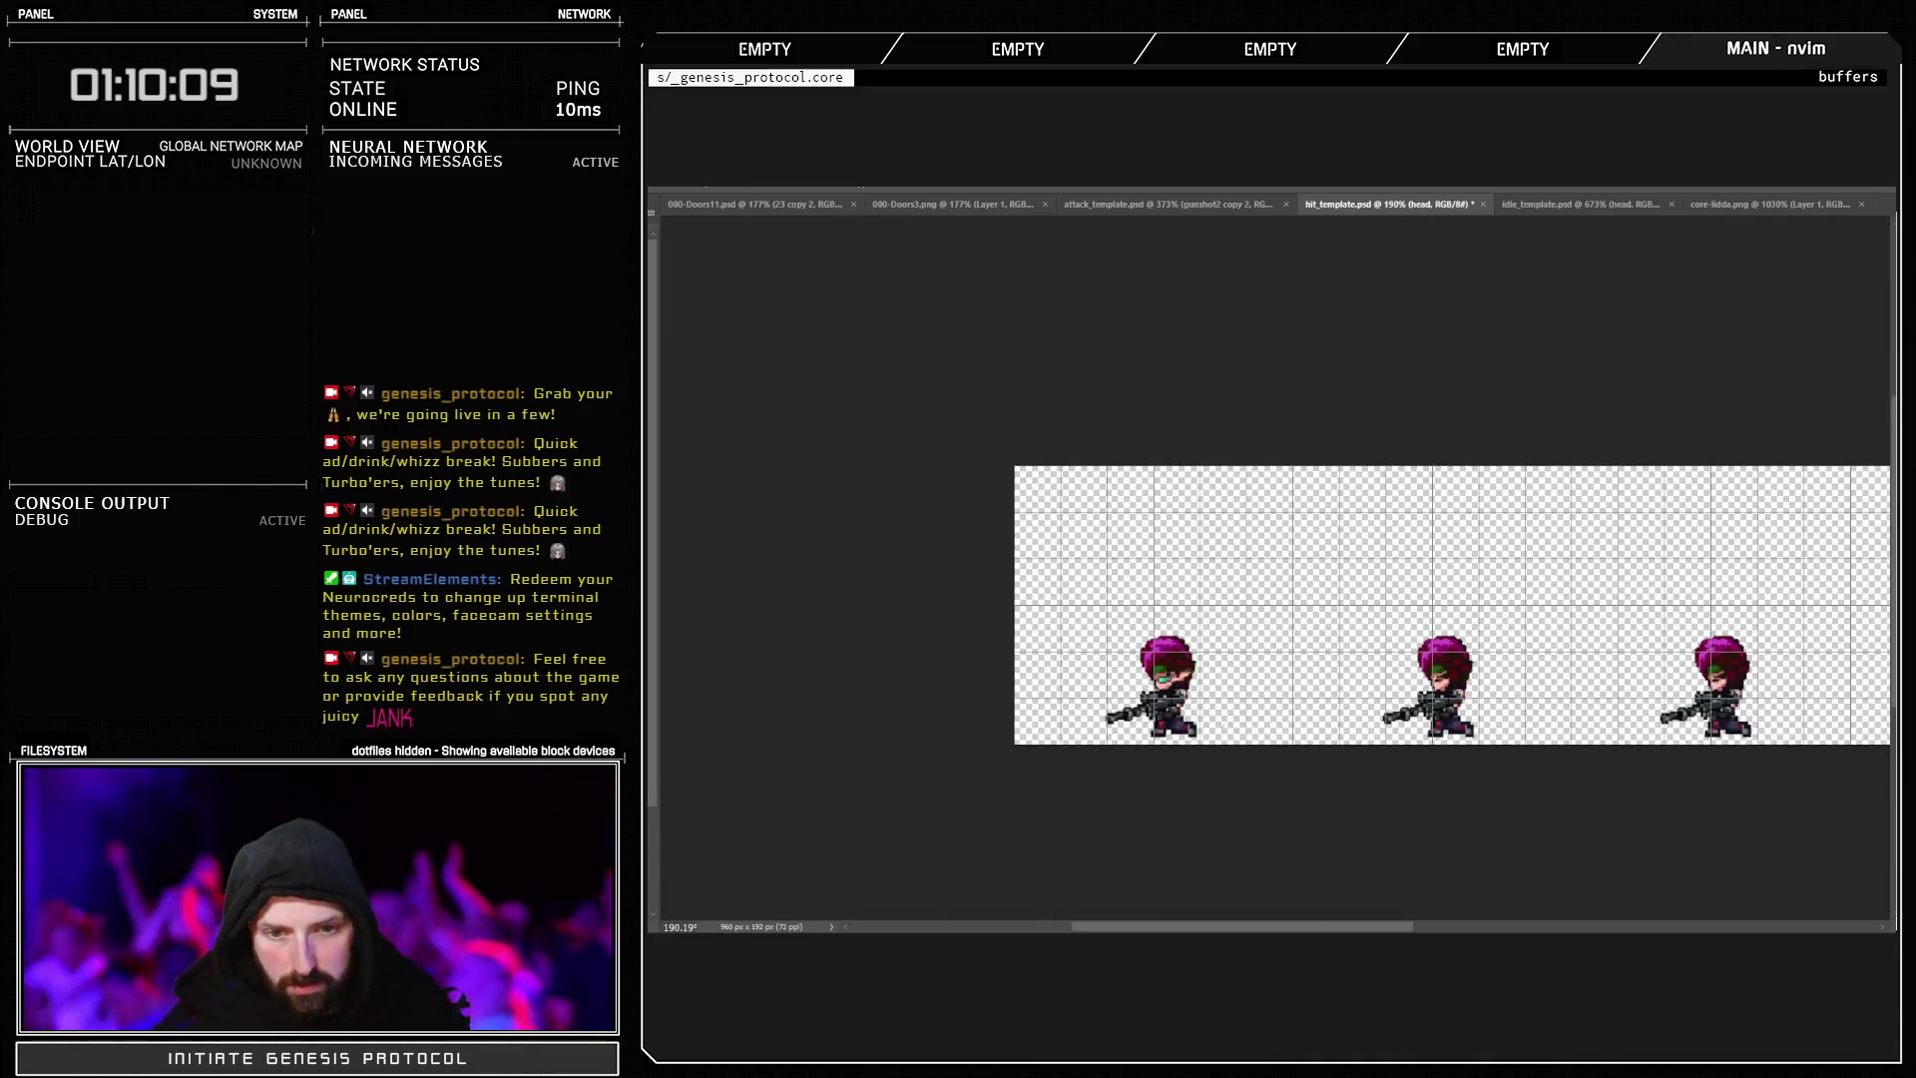
pyautogui.scroll(1, 1226, 730)
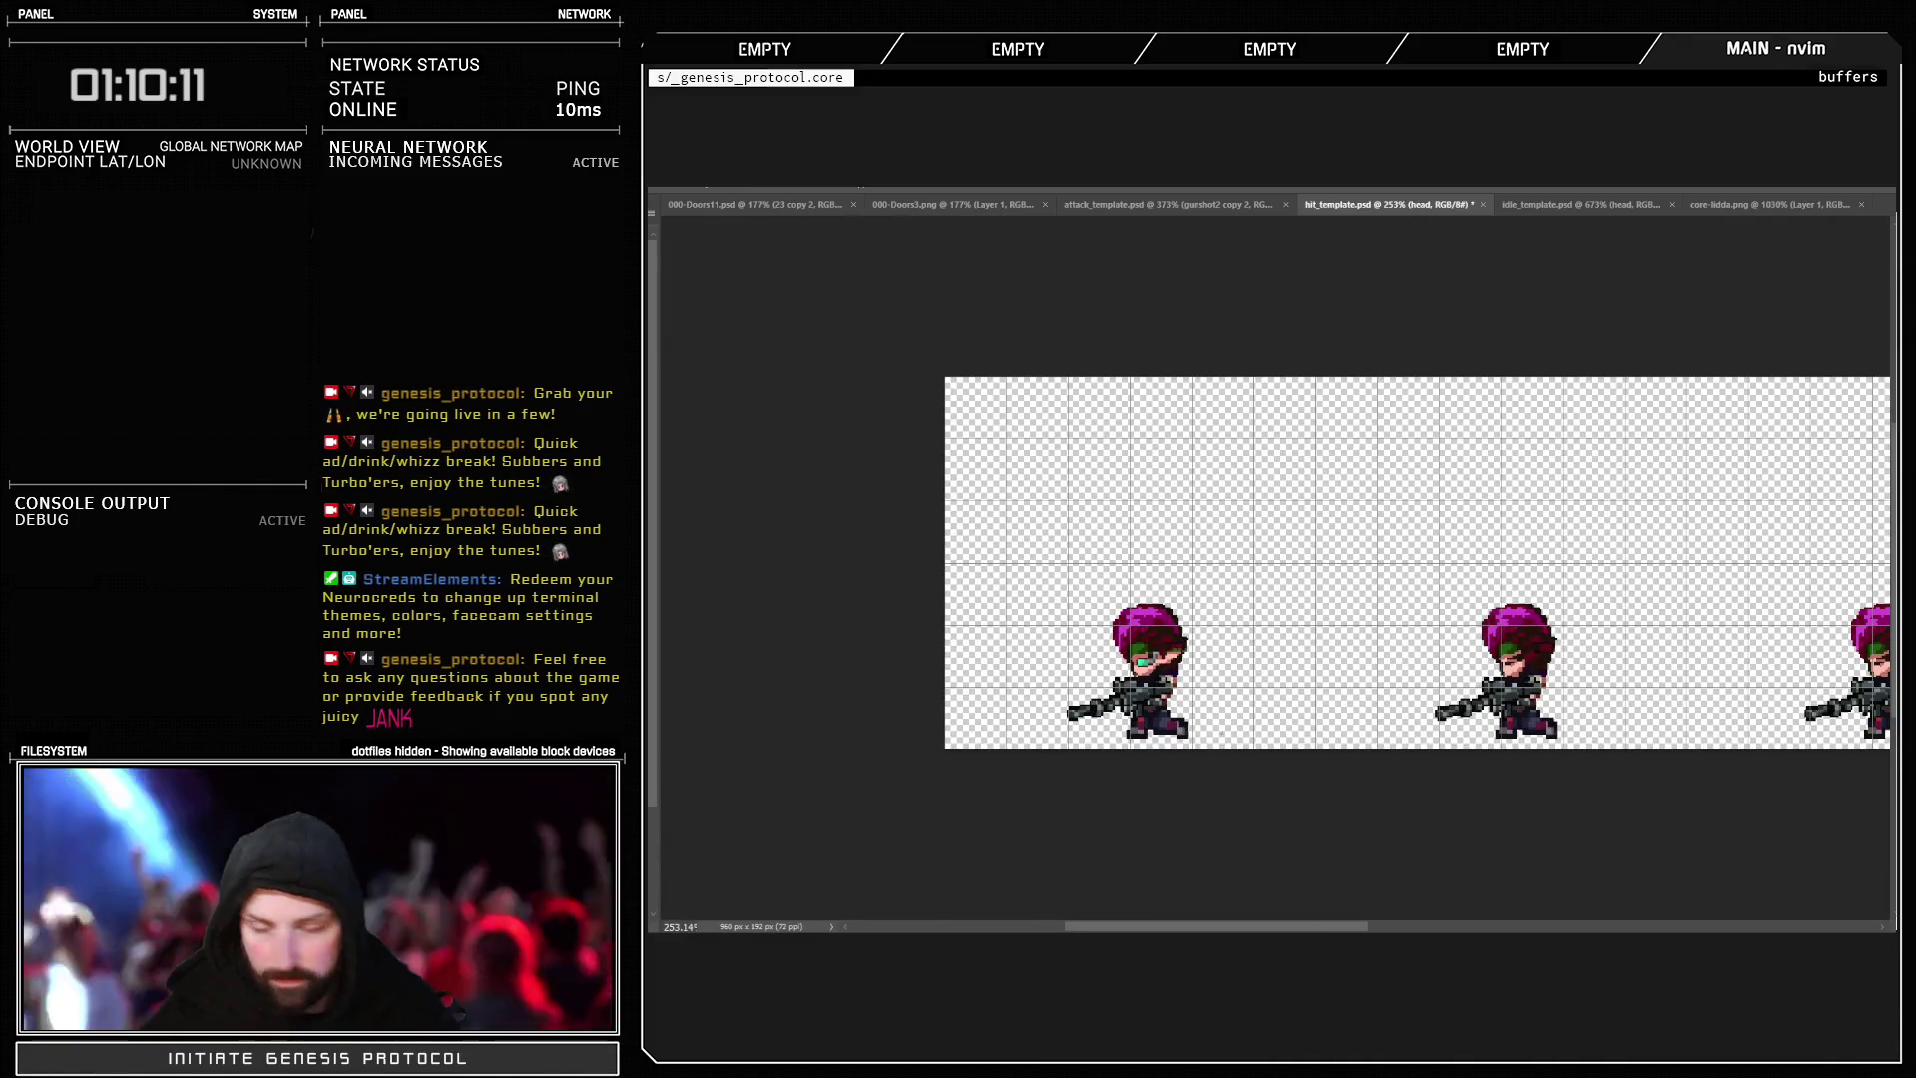
pyautogui.moveTo(1030, 591); pyautogui.dragTo(1275, 780)
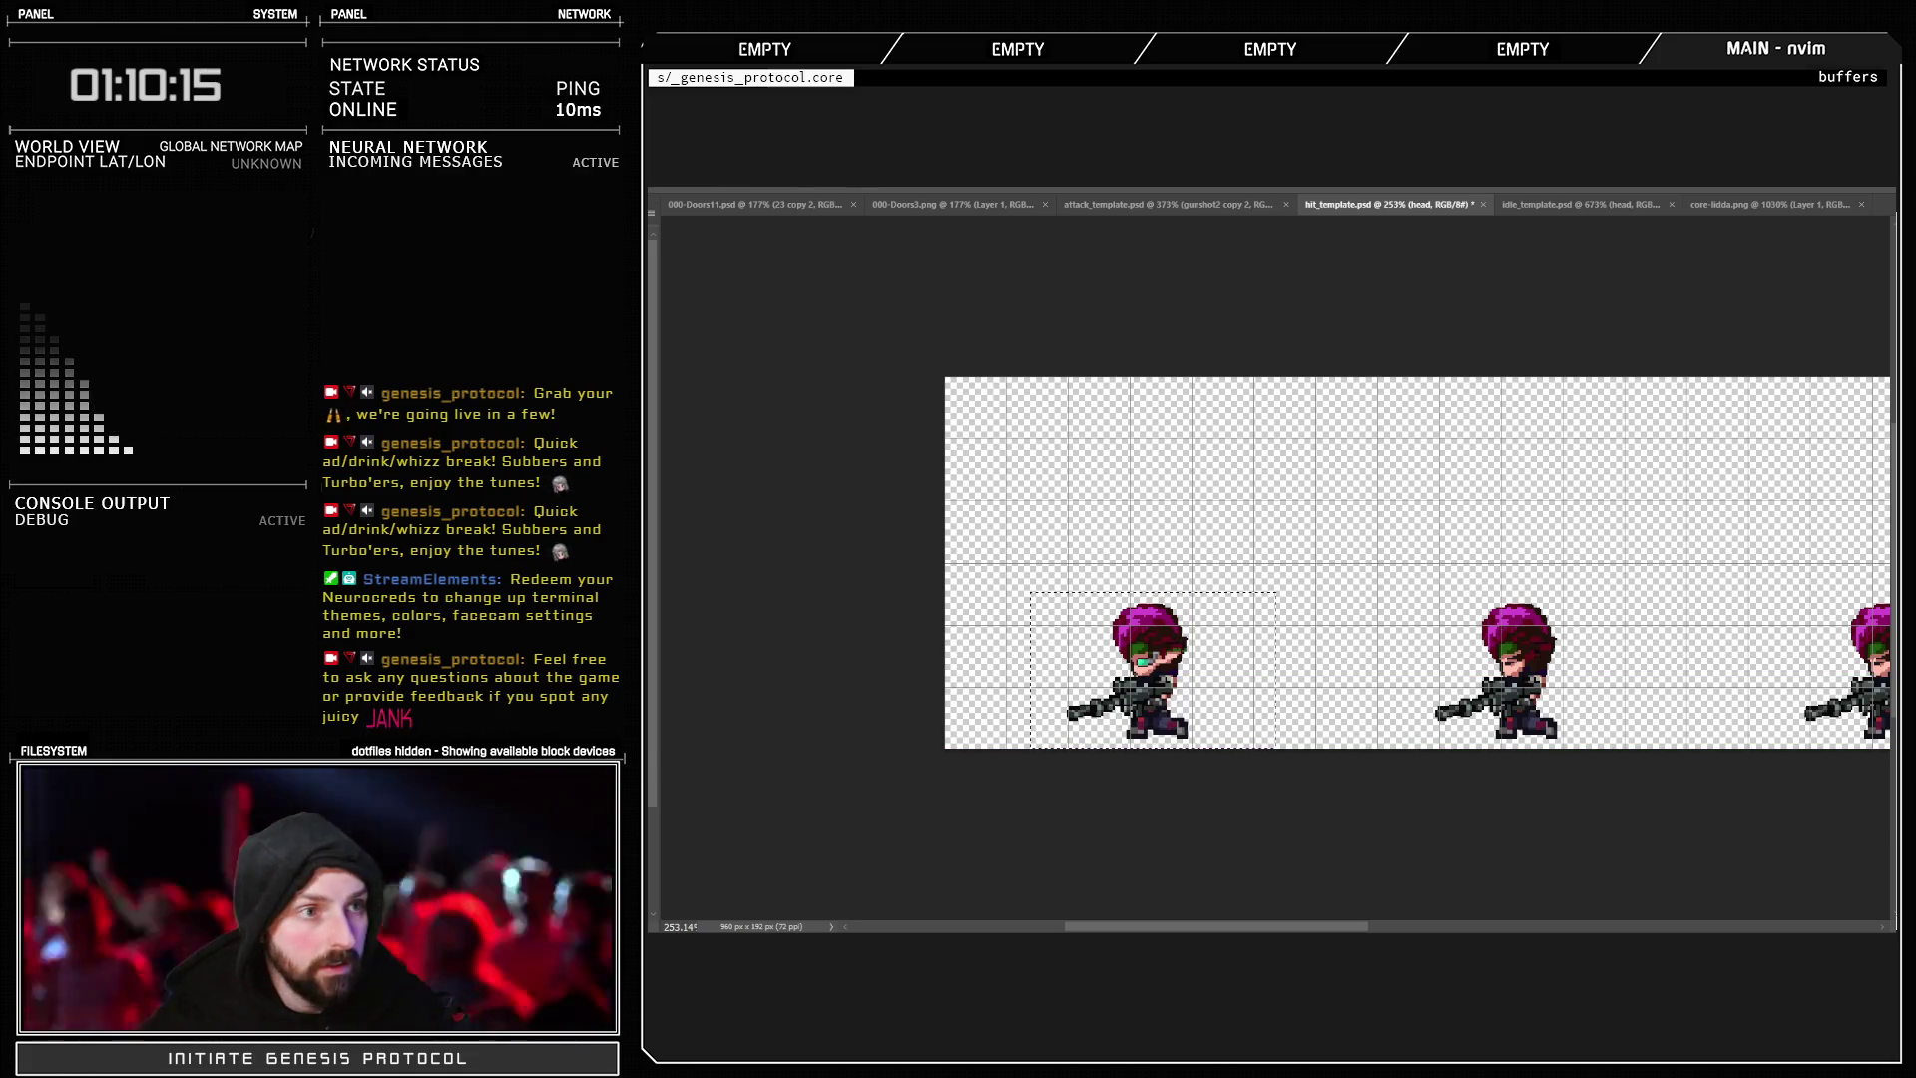
pyautogui.scroll(-1, 1105, 637)
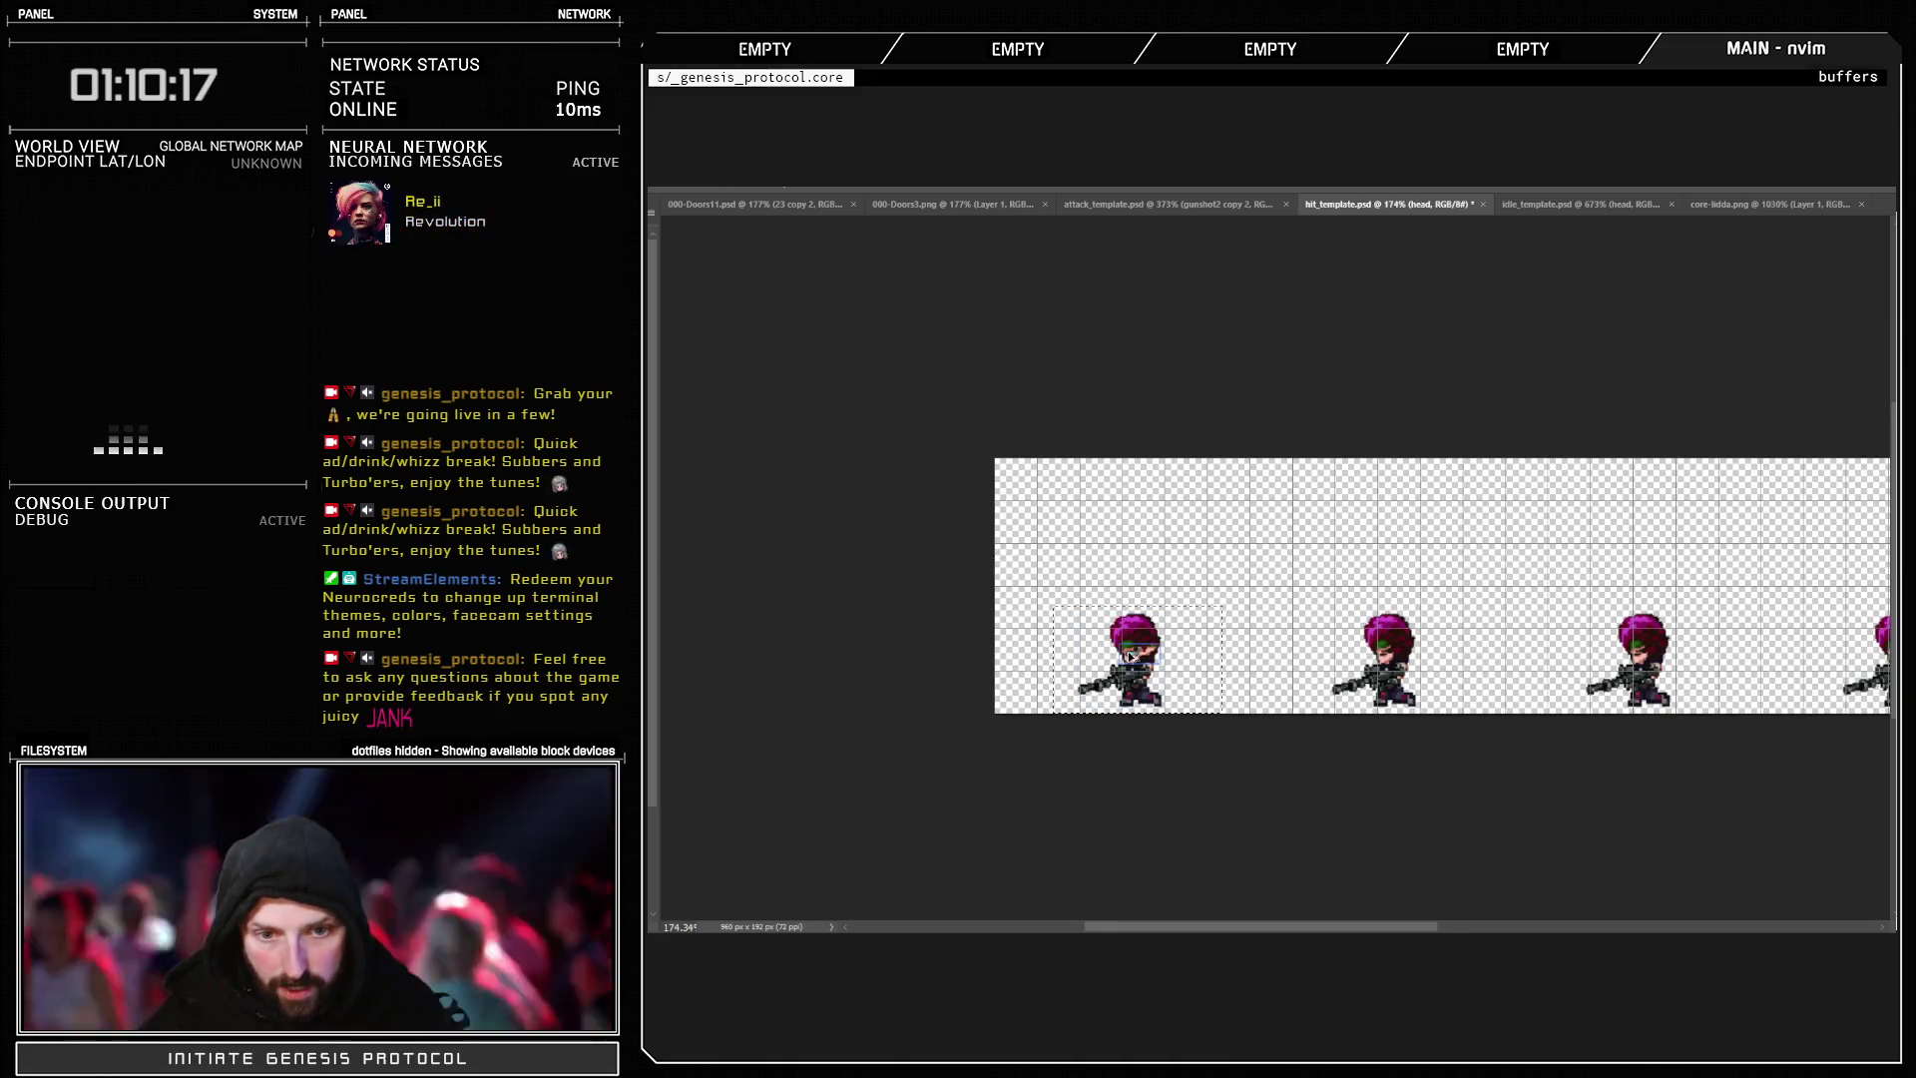
pyautogui.moveTo(1277, 660); pyautogui.dragTo(1392, 657)
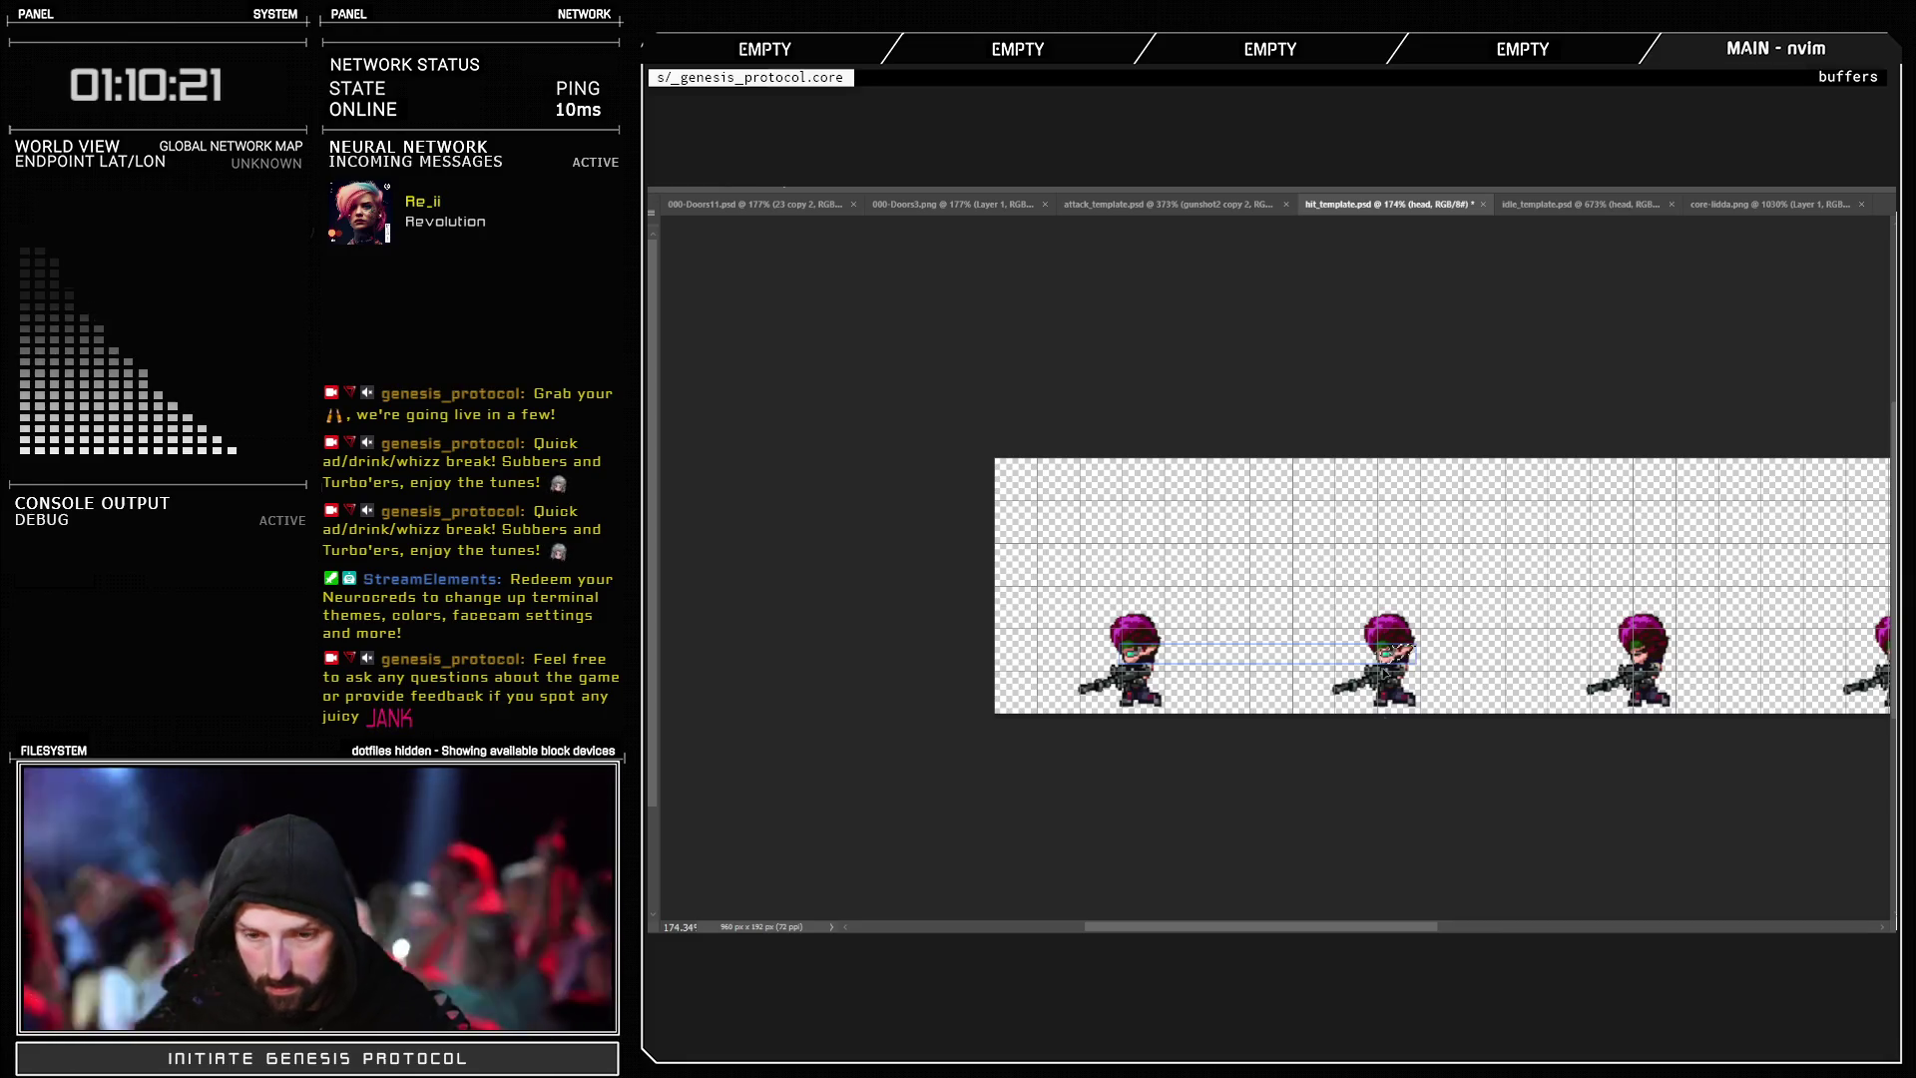
# - Reposition the copied head piece so it lines up with the second frame
pyautogui.moveTo(1412, 928); pyautogui.dragTo(1452, 928)
pyautogui.scroll(4, 1324, 627)
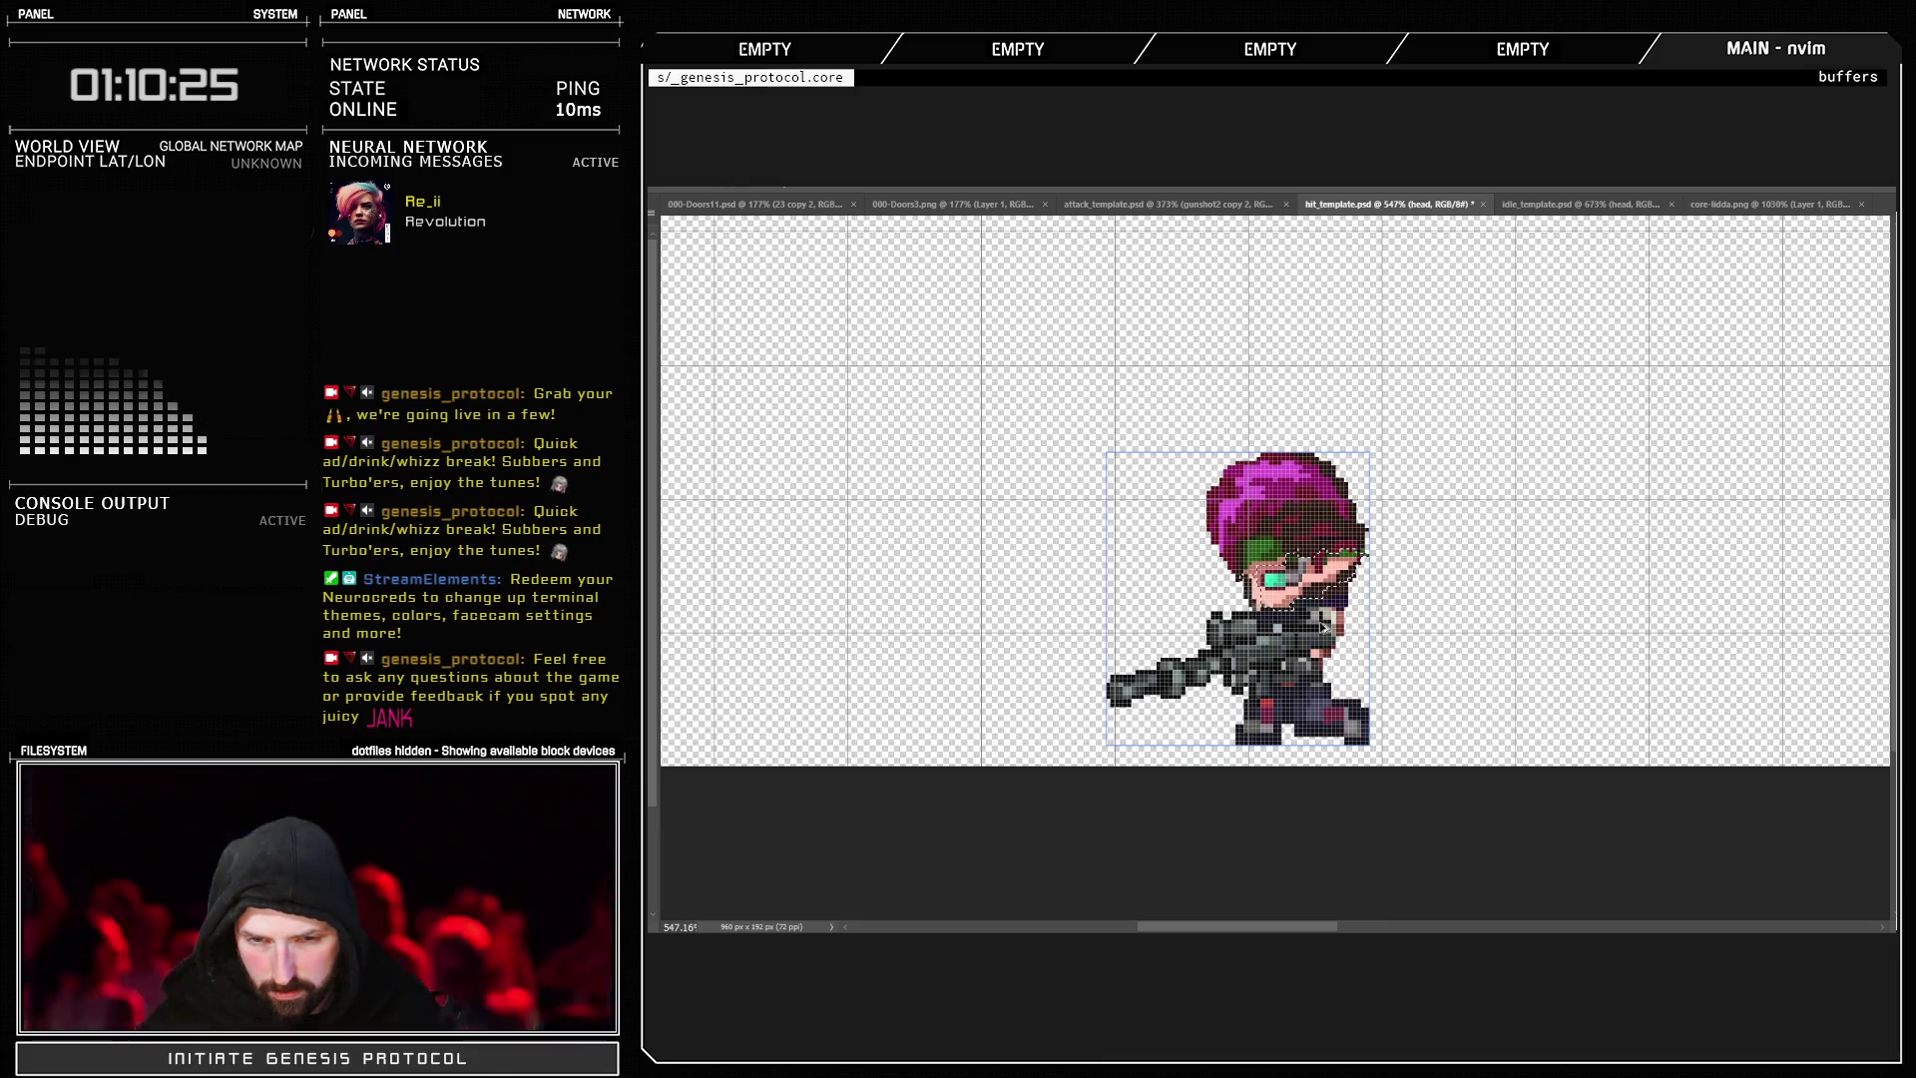
pyautogui.scroll(-2, 1324, 627)
pyautogui.scroll(-2, 1322, 626)
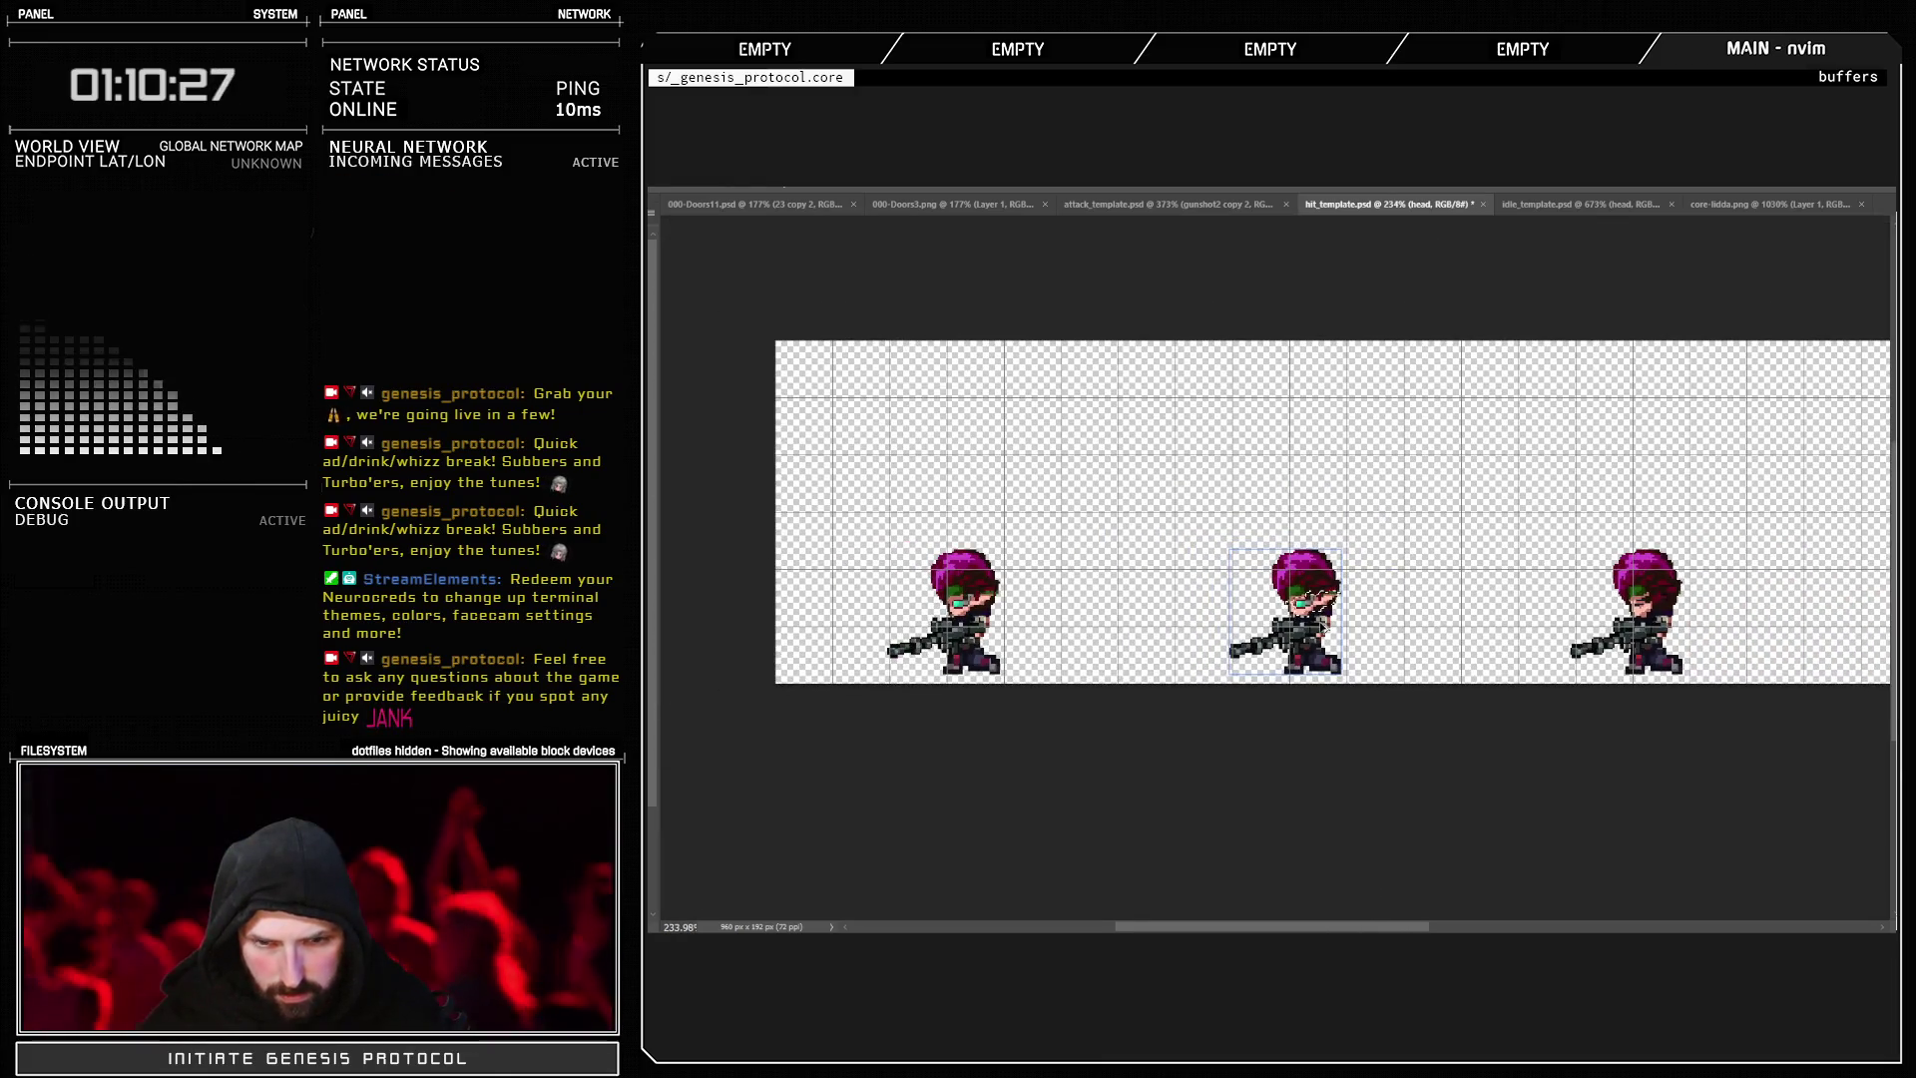
pyautogui.scroll(2, 1322, 626)
pyautogui.moveTo(1349, 914); pyautogui.dragTo(1323, 926)
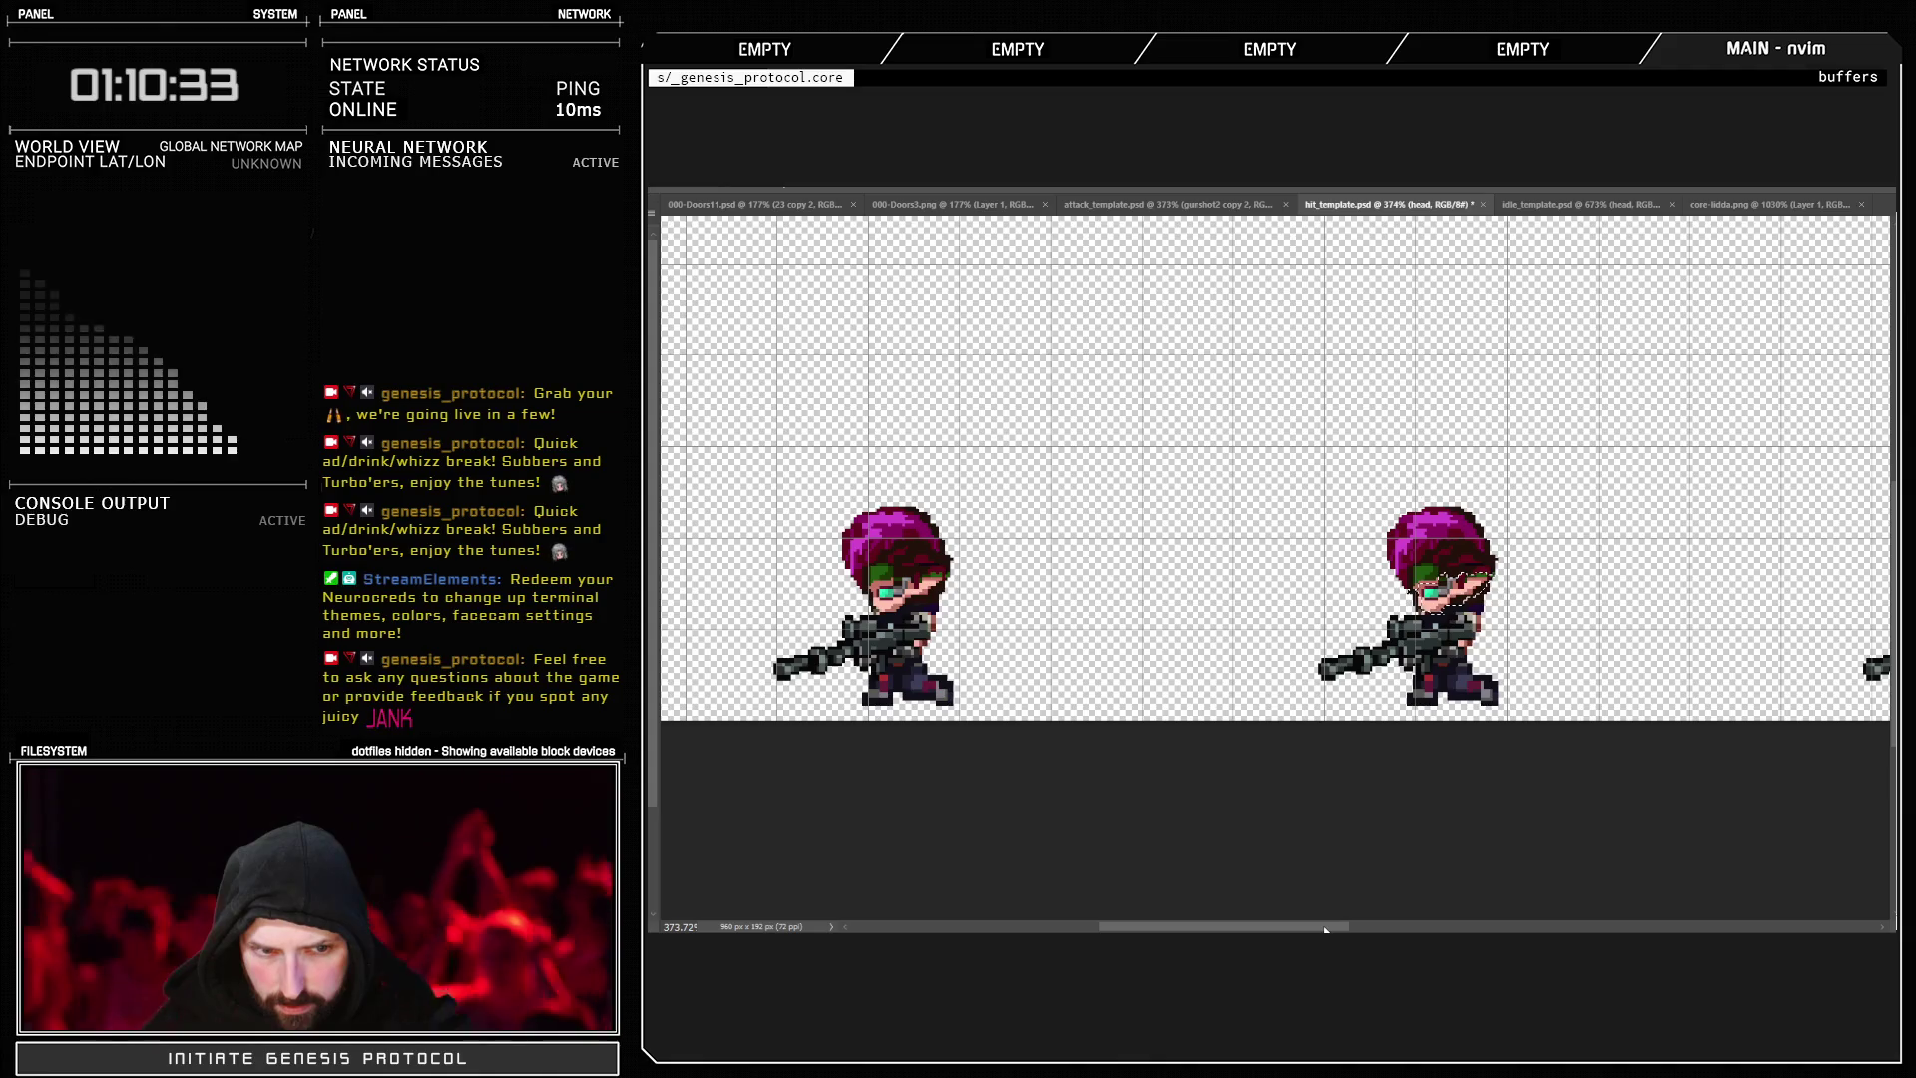
pyautogui.moveTo(1330, 930); pyautogui.dragTo(1425, 930)
pyautogui.moveTo(1028, 592)
pyautogui.mouseDown()
pyautogui.moveTo(1577, 587)
pyautogui.moveTo(1533, 581)
pyautogui.mouseUp()
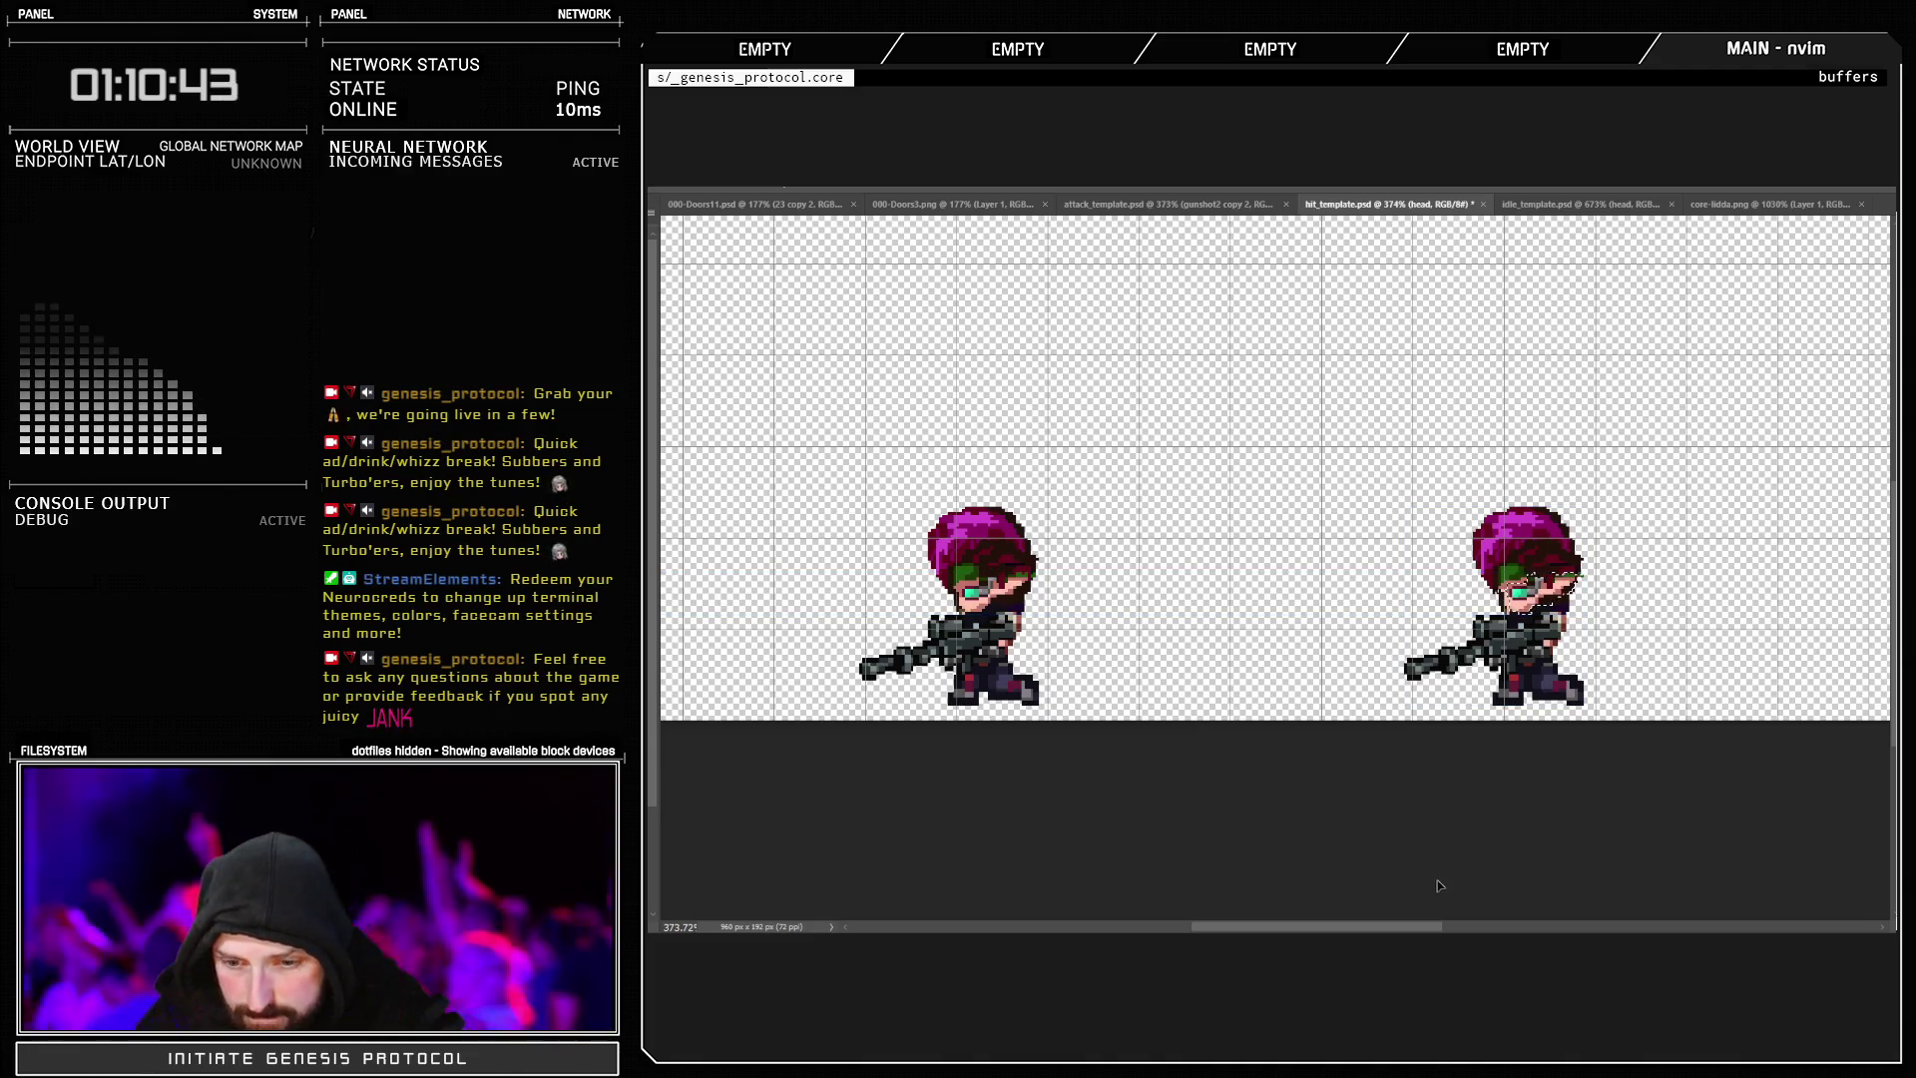
pyautogui.hscroll(3, 1103, 633)
pyautogui.moveTo(933, 596); pyautogui.dragTo(1481, 594)
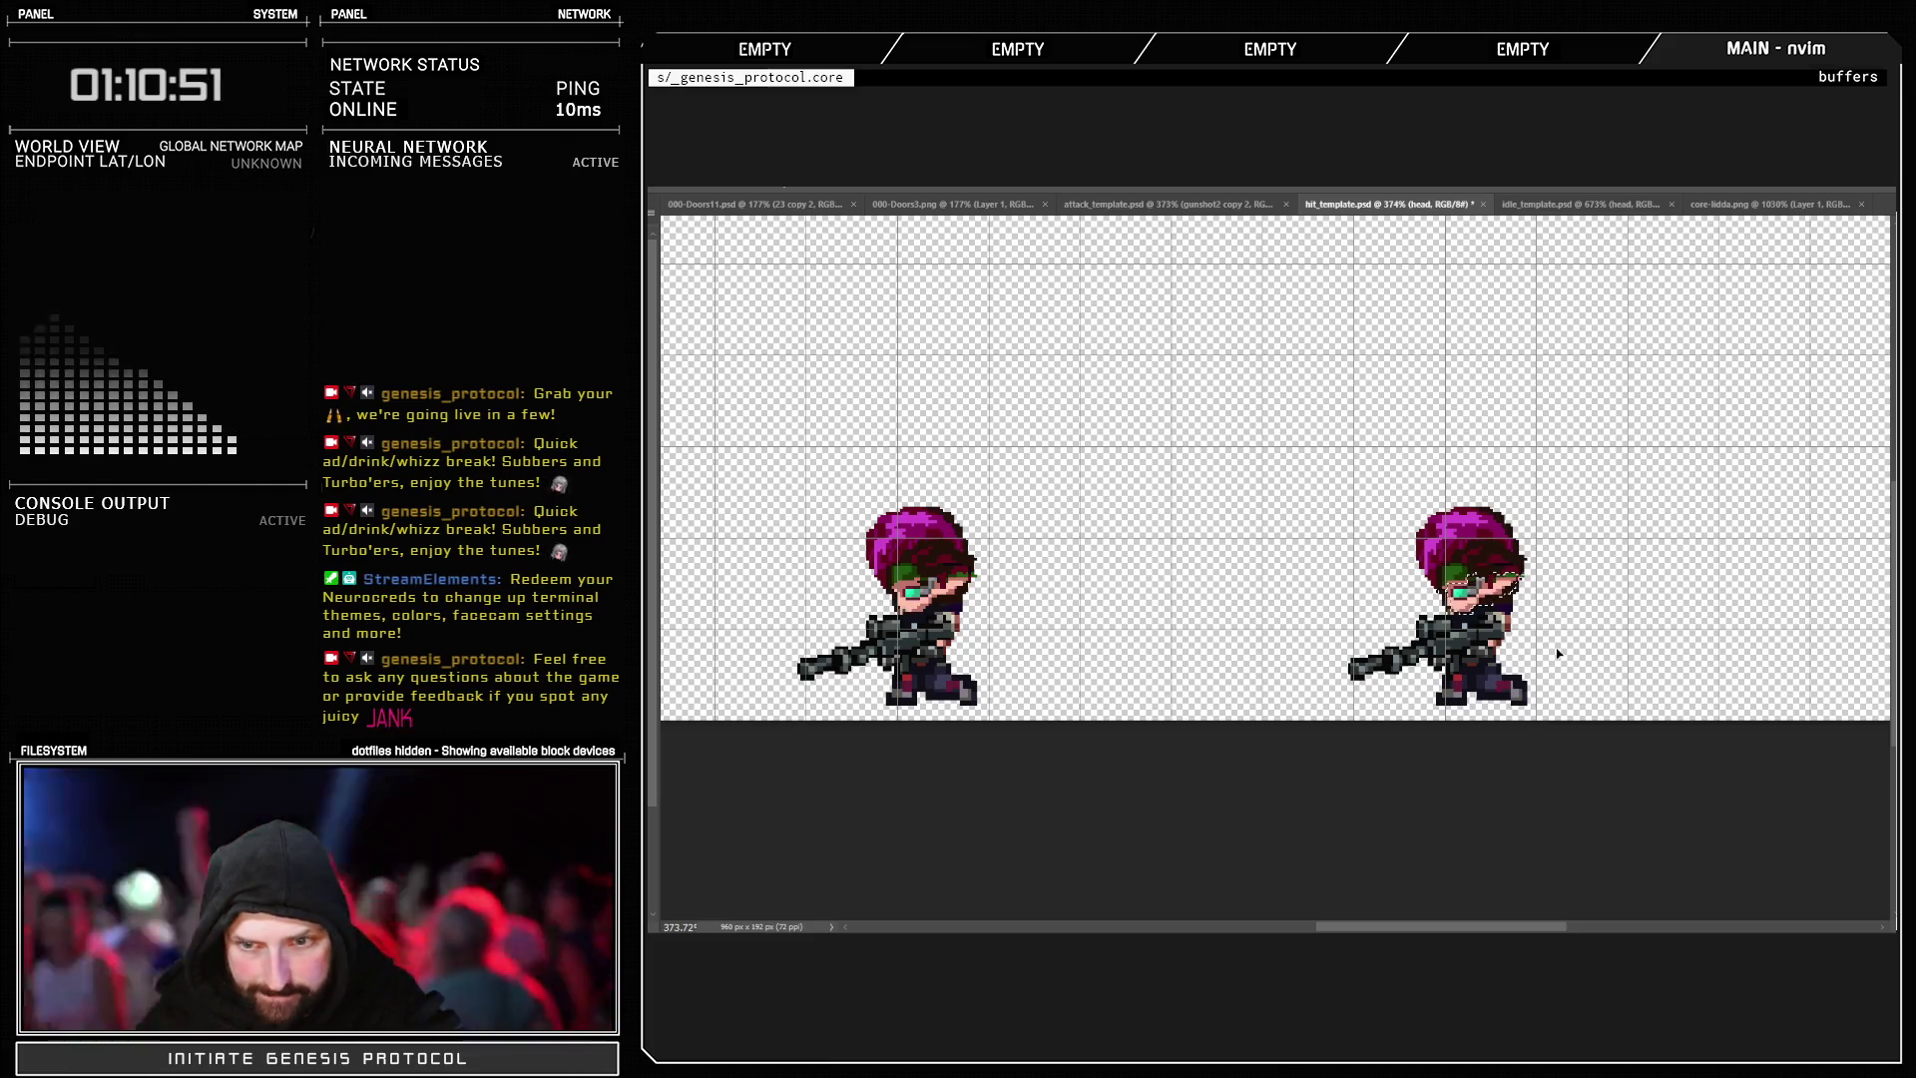
# - Move the floating face onto the right frame's face, then select and clear the head area
pyautogui.moveTo(1480, 928); pyautogui.dragTo(1577, 928)
pyautogui.moveTo(1327, 596); pyautogui.dragTo(1579, 591)
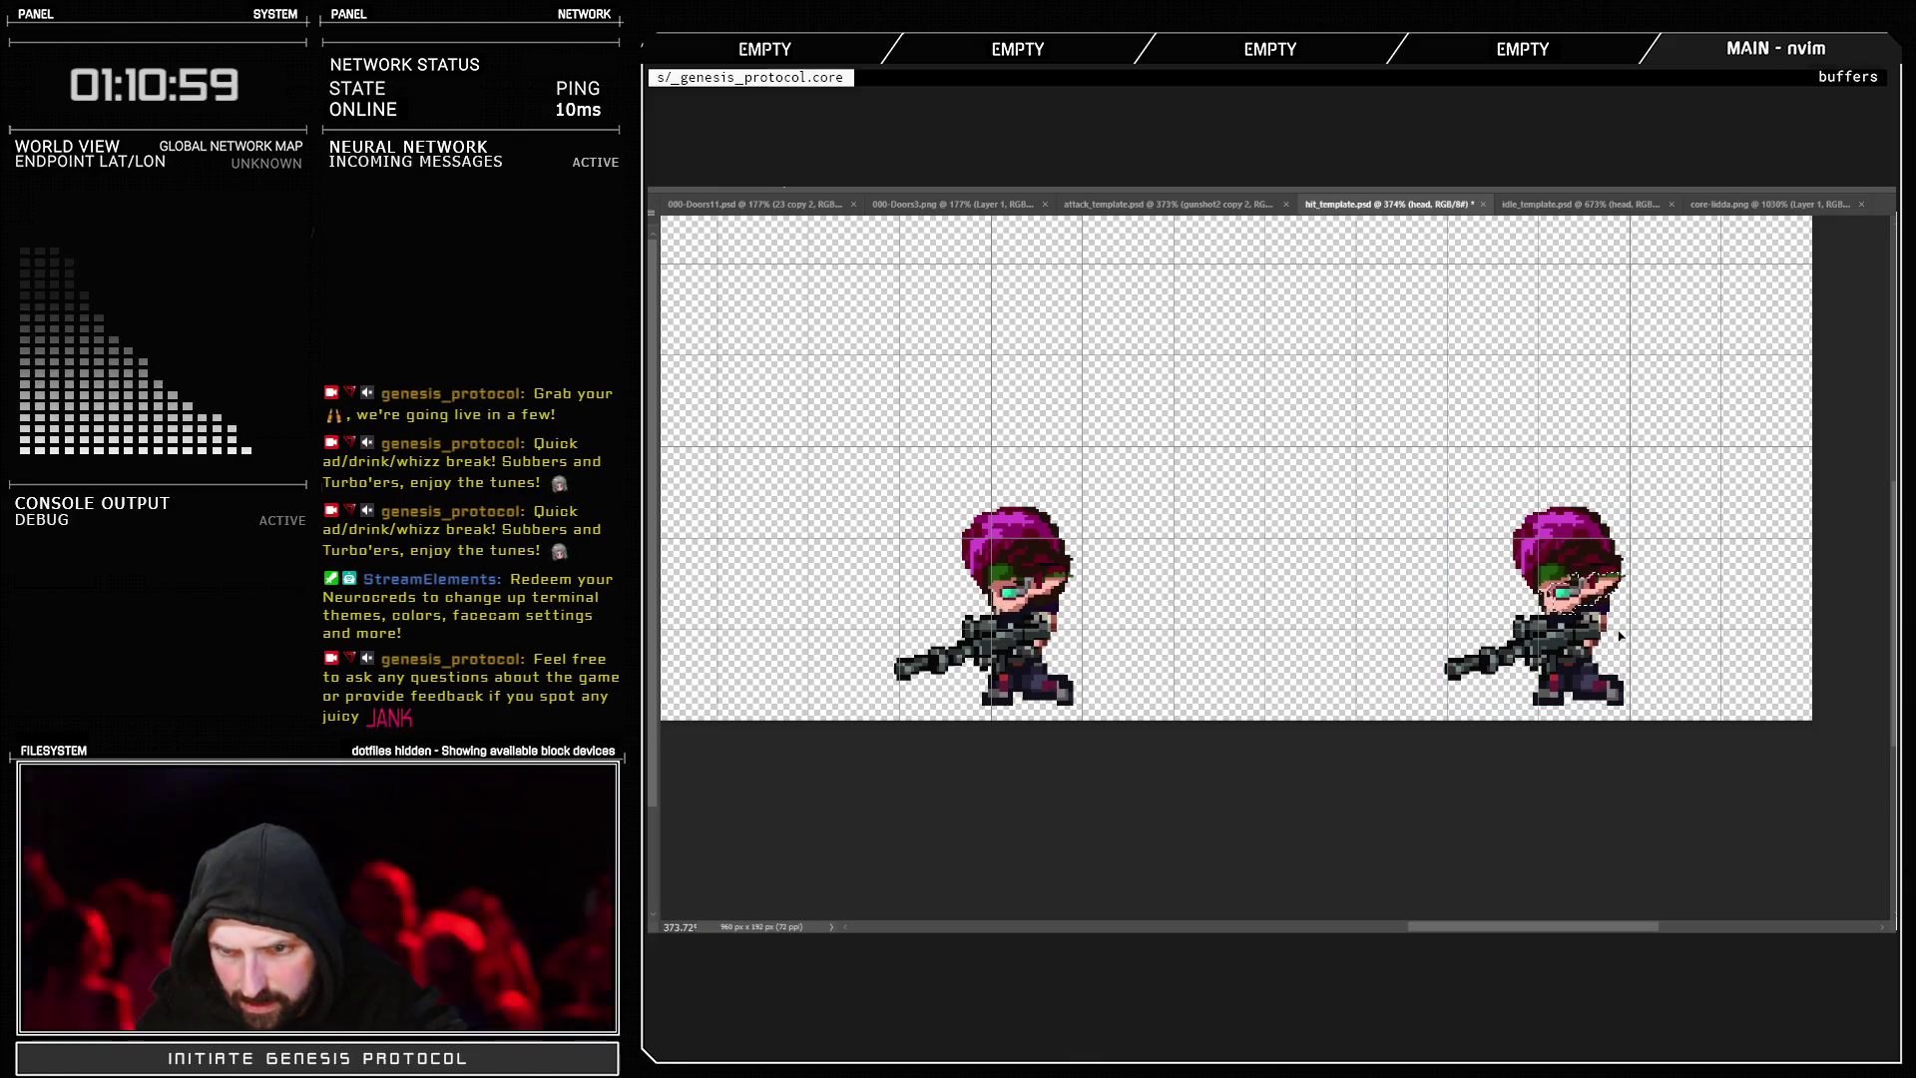
pyautogui.scroll(5, 1619, 636)
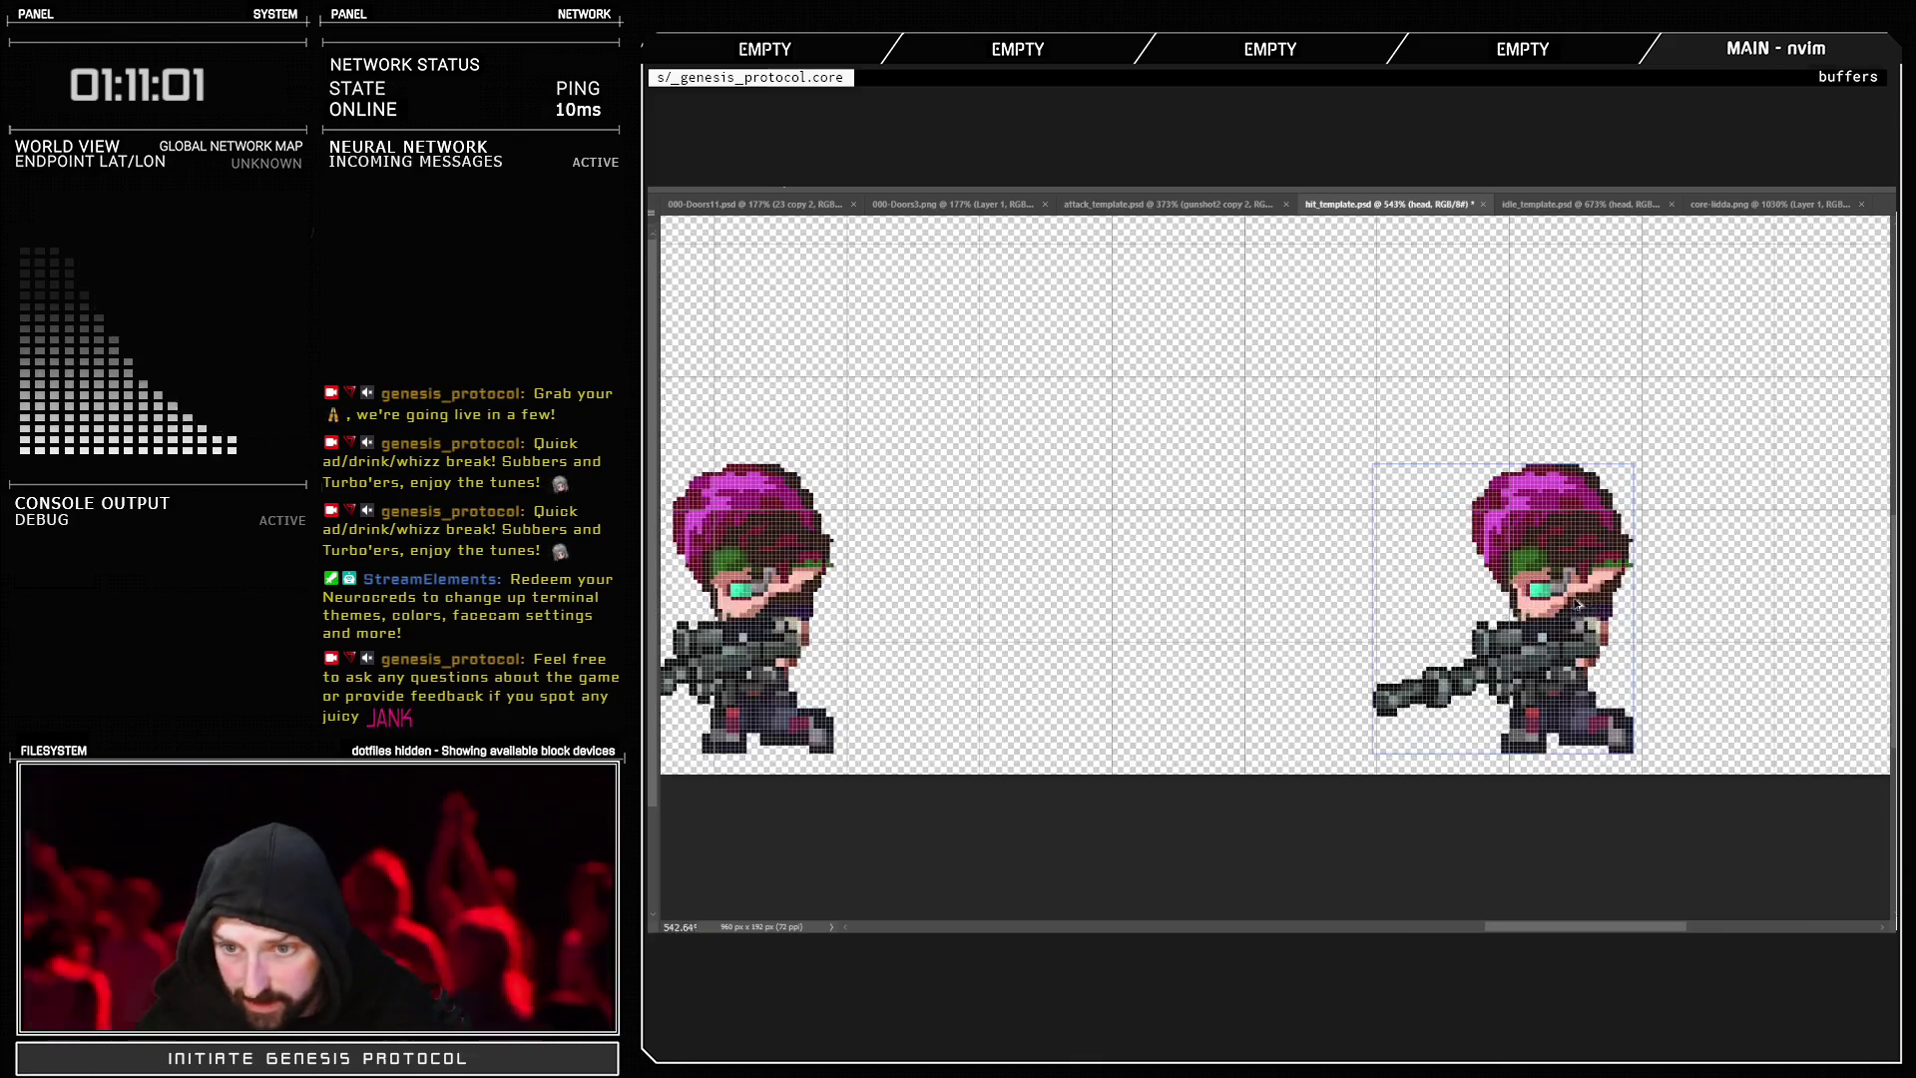
pyautogui.moveTo(1581, 927); pyautogui.dragTo(1165, 909)
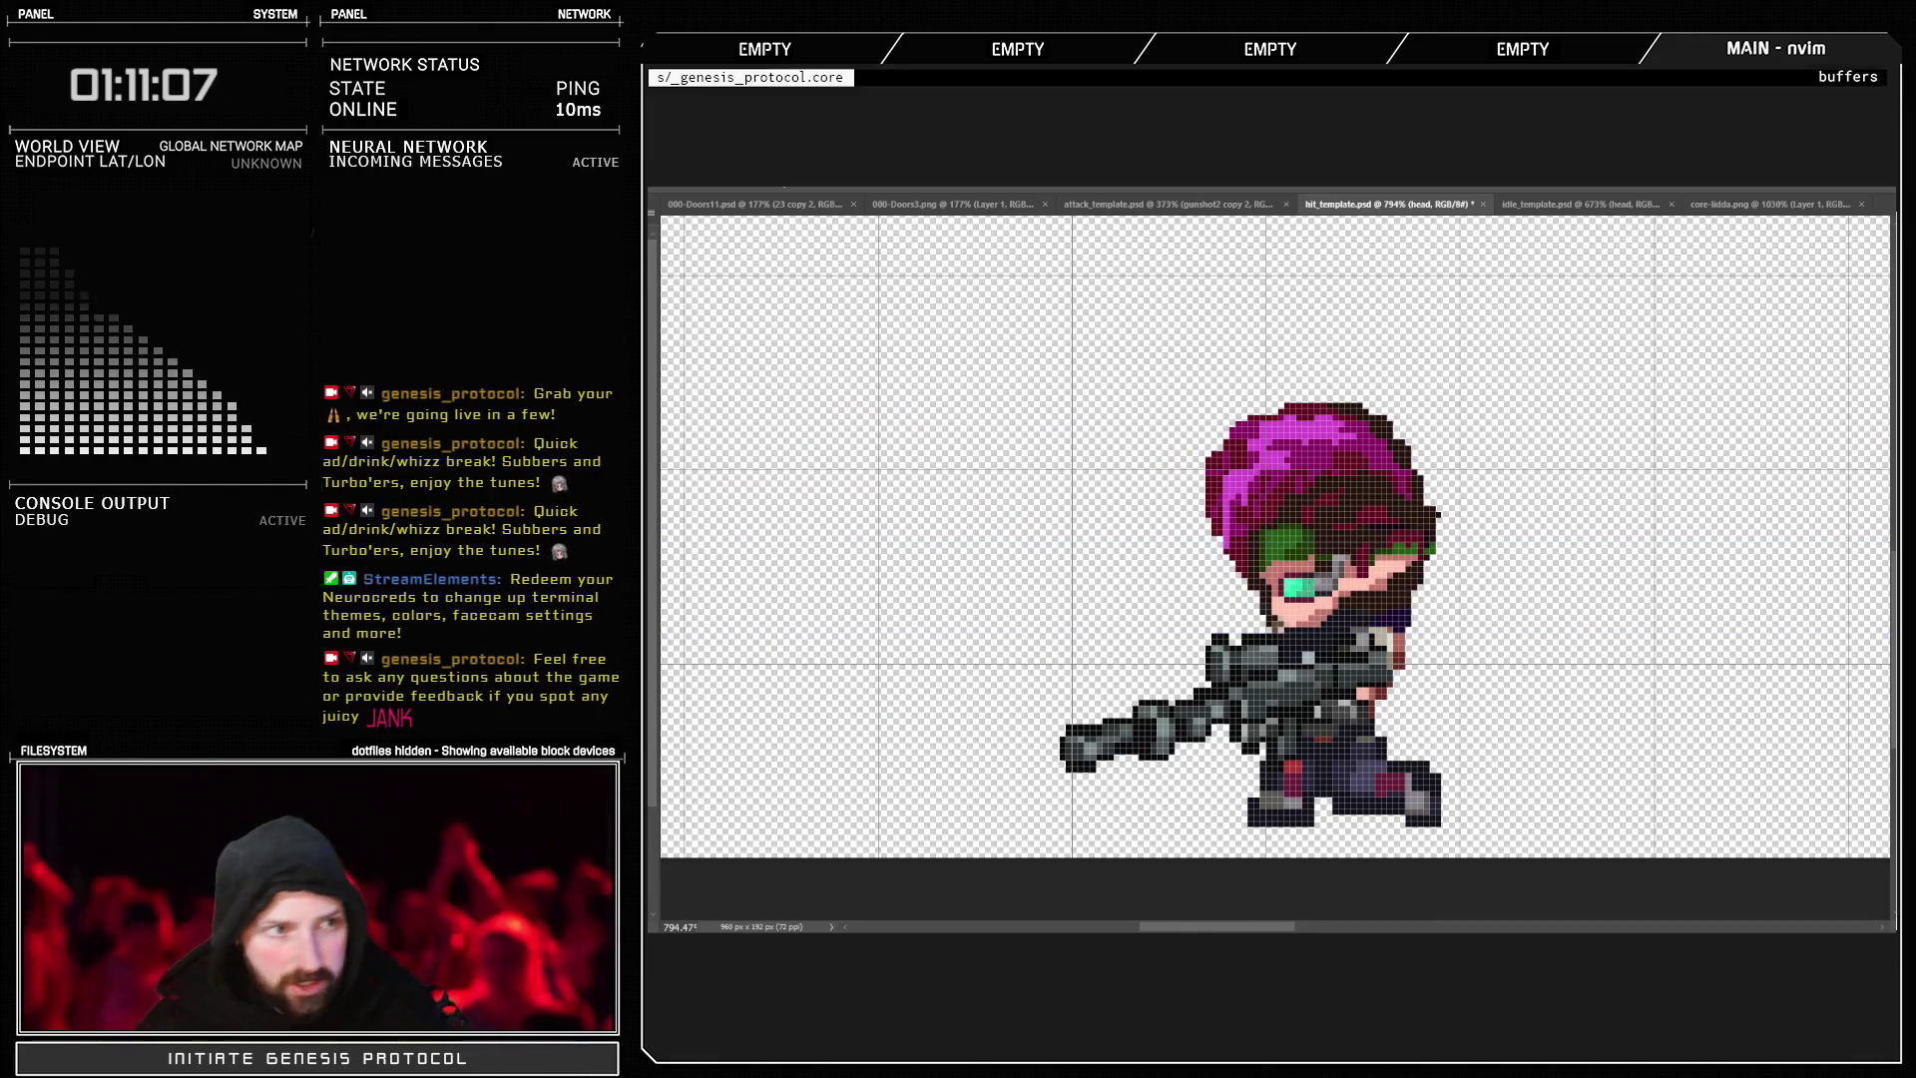
pyautogui.moveTo(1035, 428); pyautogui.dragTo(1514, 649)
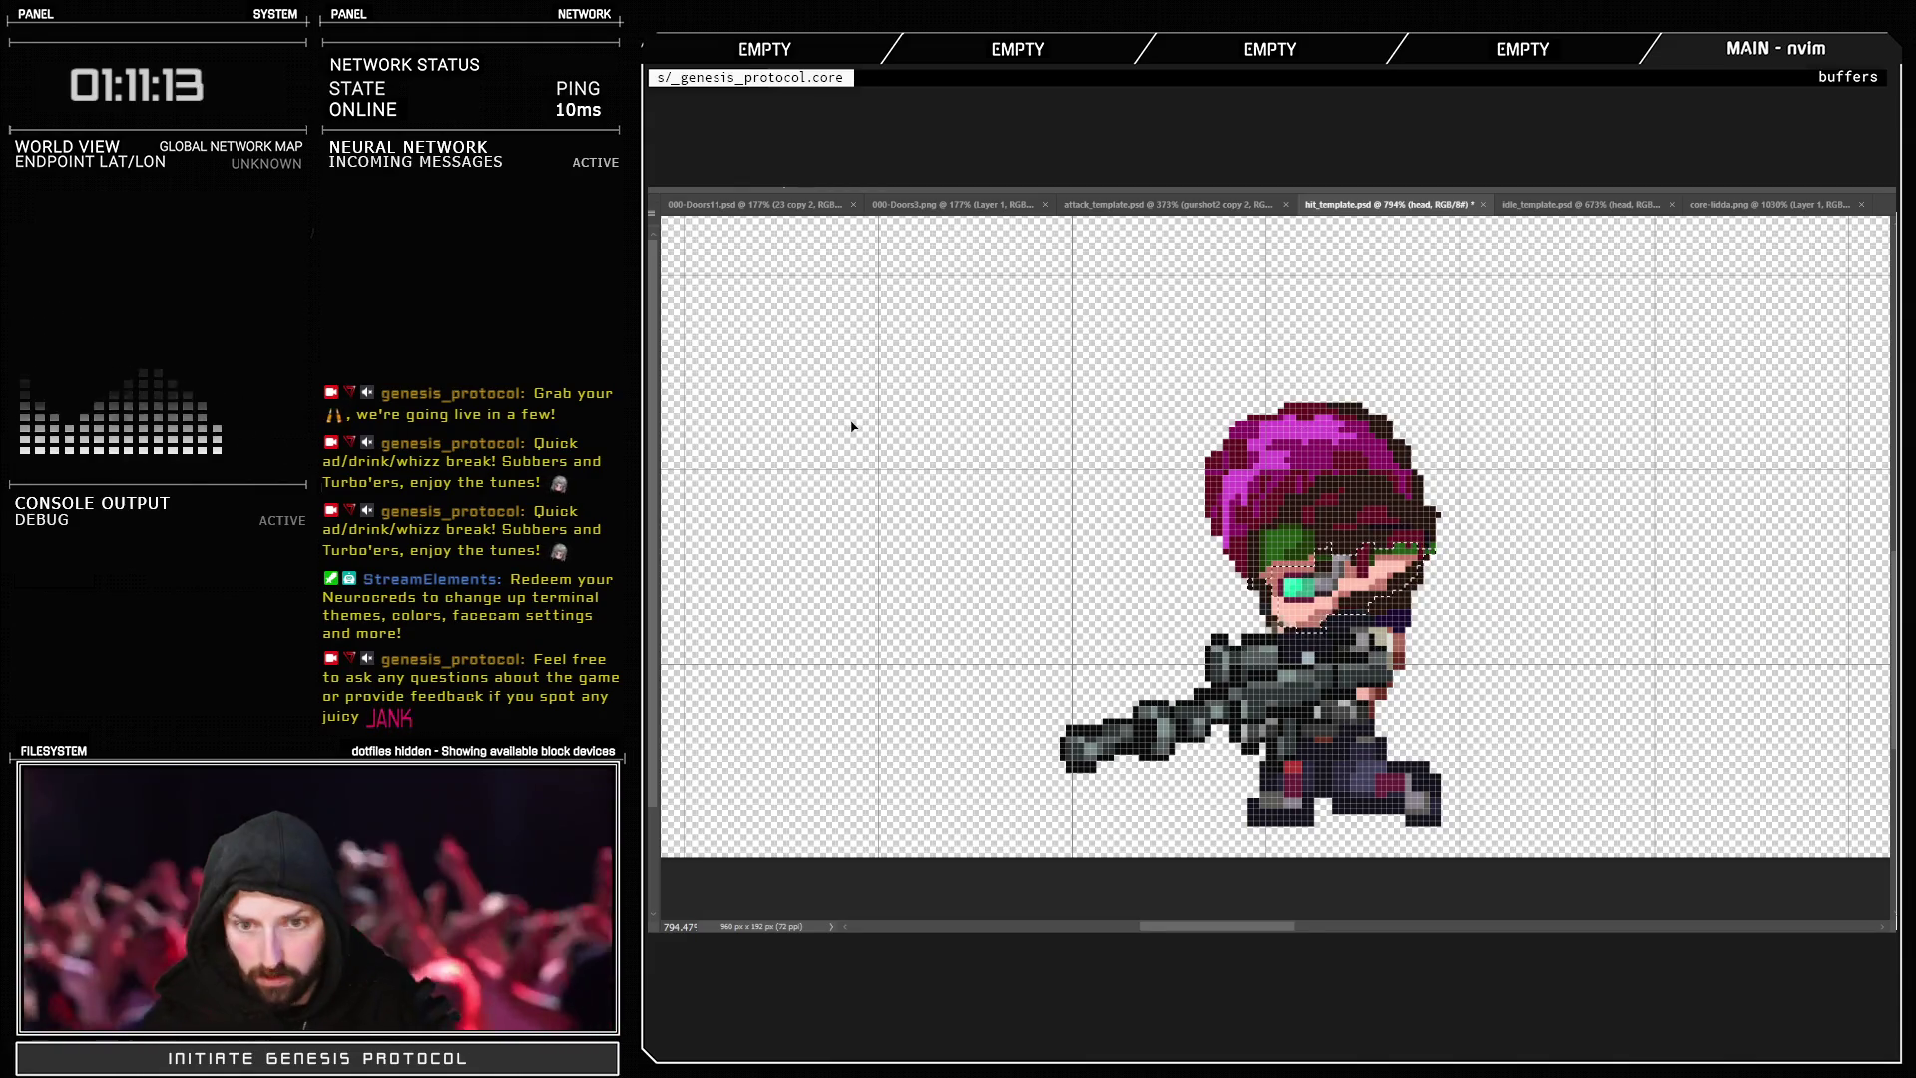
pyautogui.click(1290, 886)
pyautogui.moveTo(1272, 926)
pyautogui.mouseDown()
pyautogui.moveTo(1216, 926)
pyautogui.moveTo(1432, 927)
pyautogui.mouseUp()
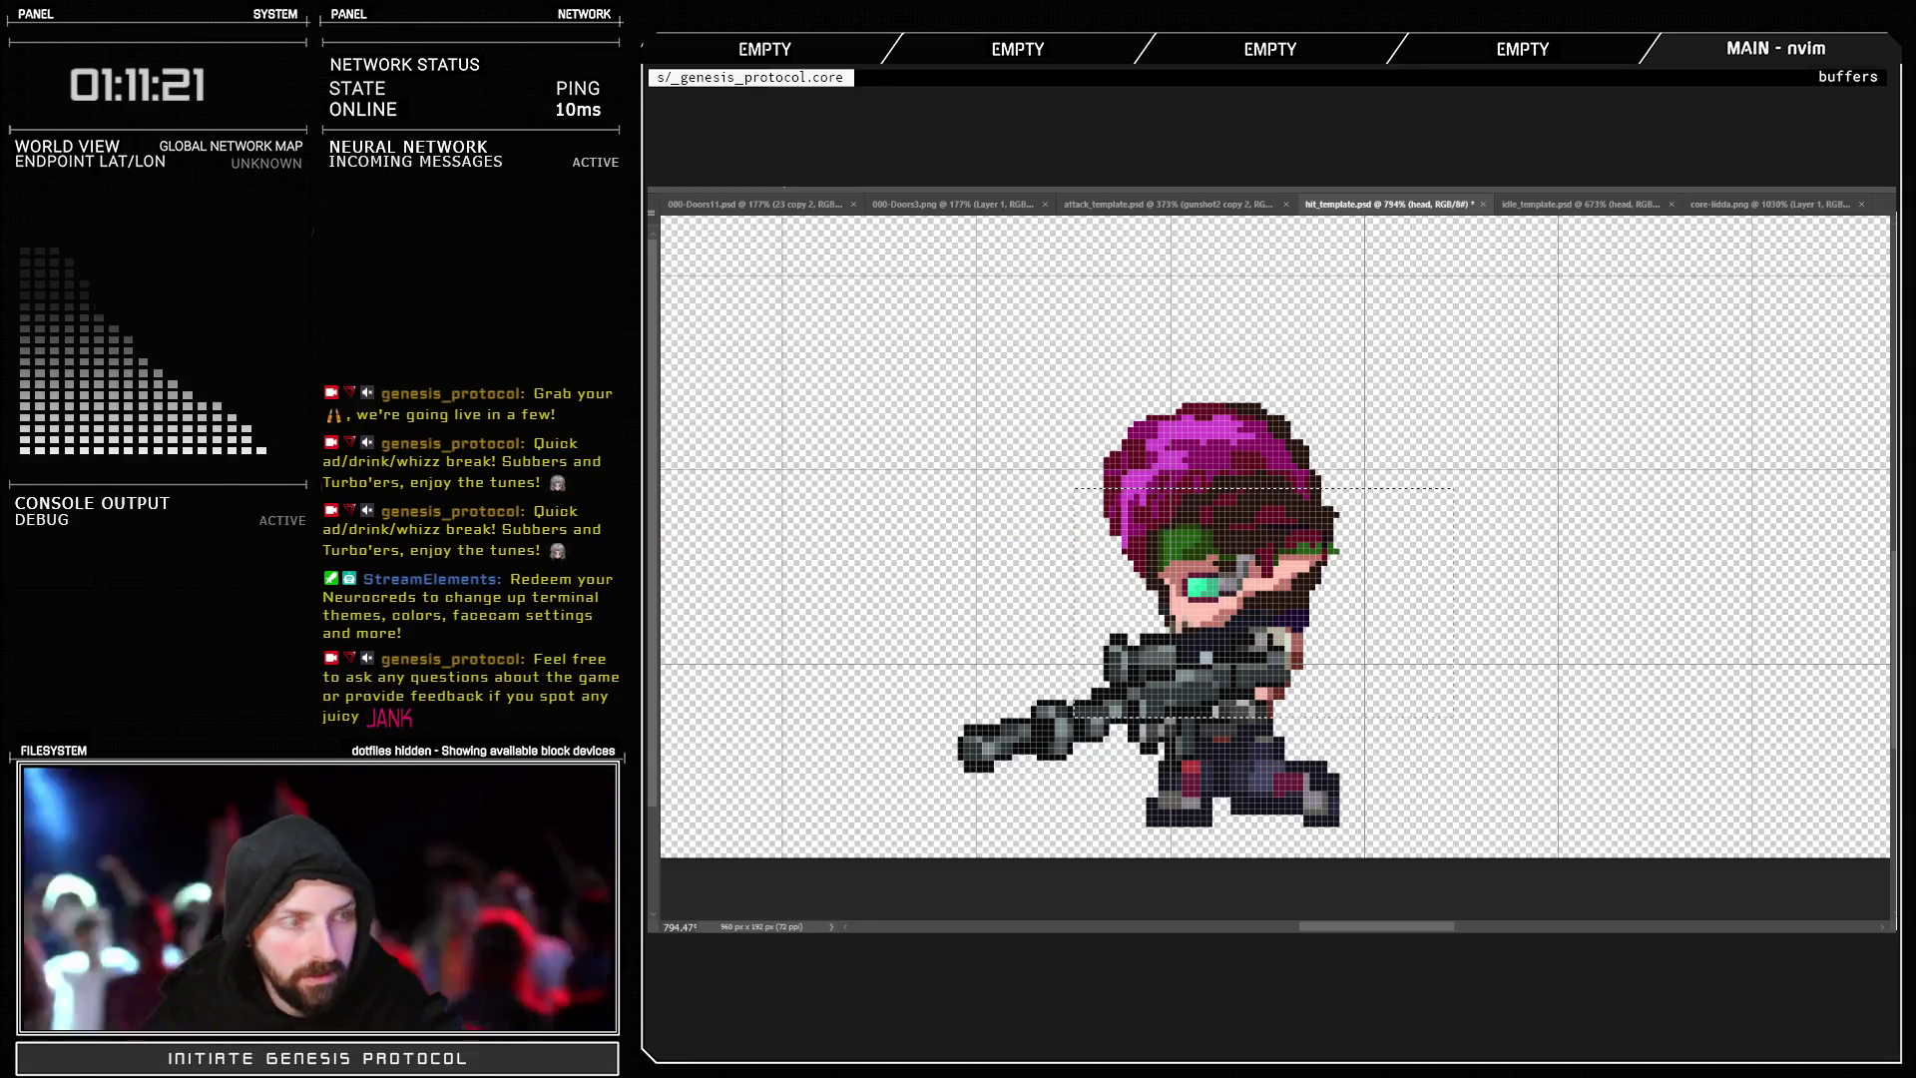
# - Restore the previous selection with Ctrl+Shift+D and lasso just the face and visor
pyautogui.hotkey('ctrl', 'shift', 'd')
pyautogui.hscroll(3, 785, 576)
pyautogui.hotkey('ctrl', 'd')
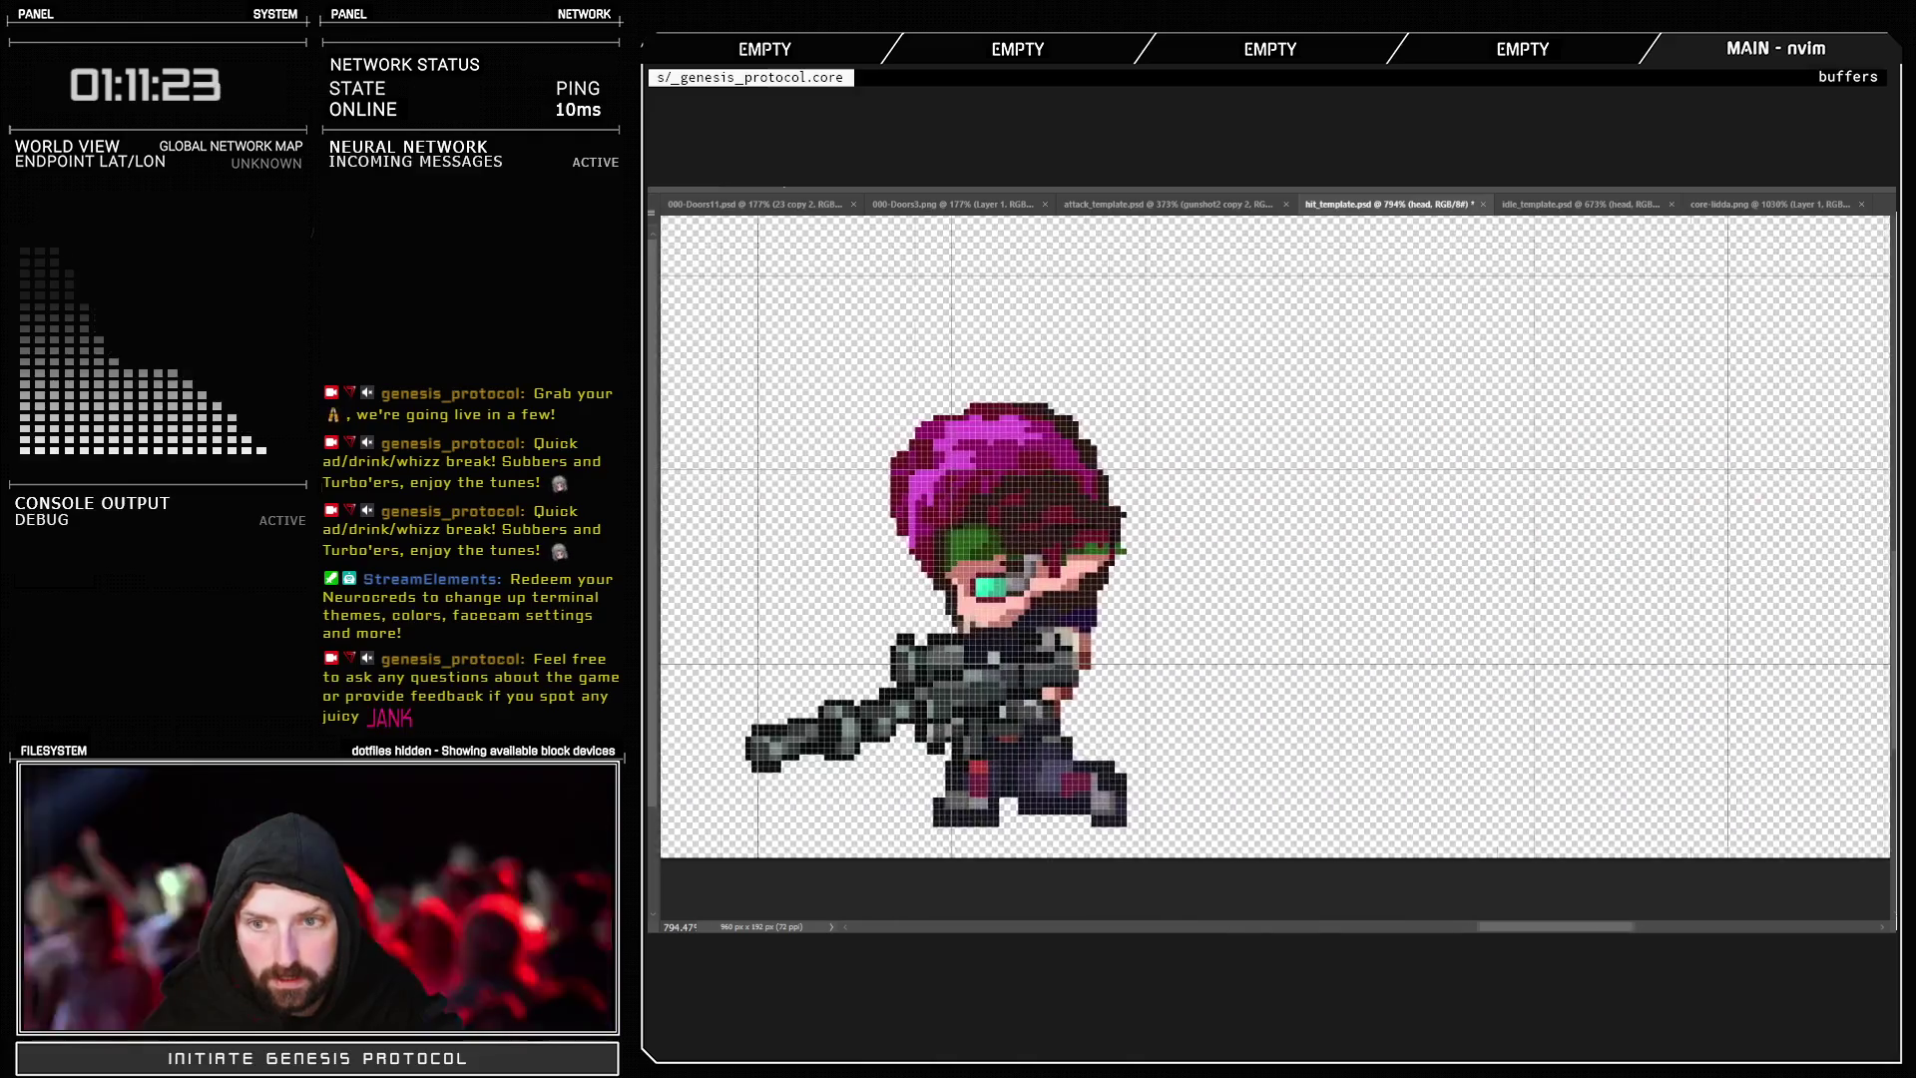
pyautogui.hotkey('ctrl', 'shift', 'd')
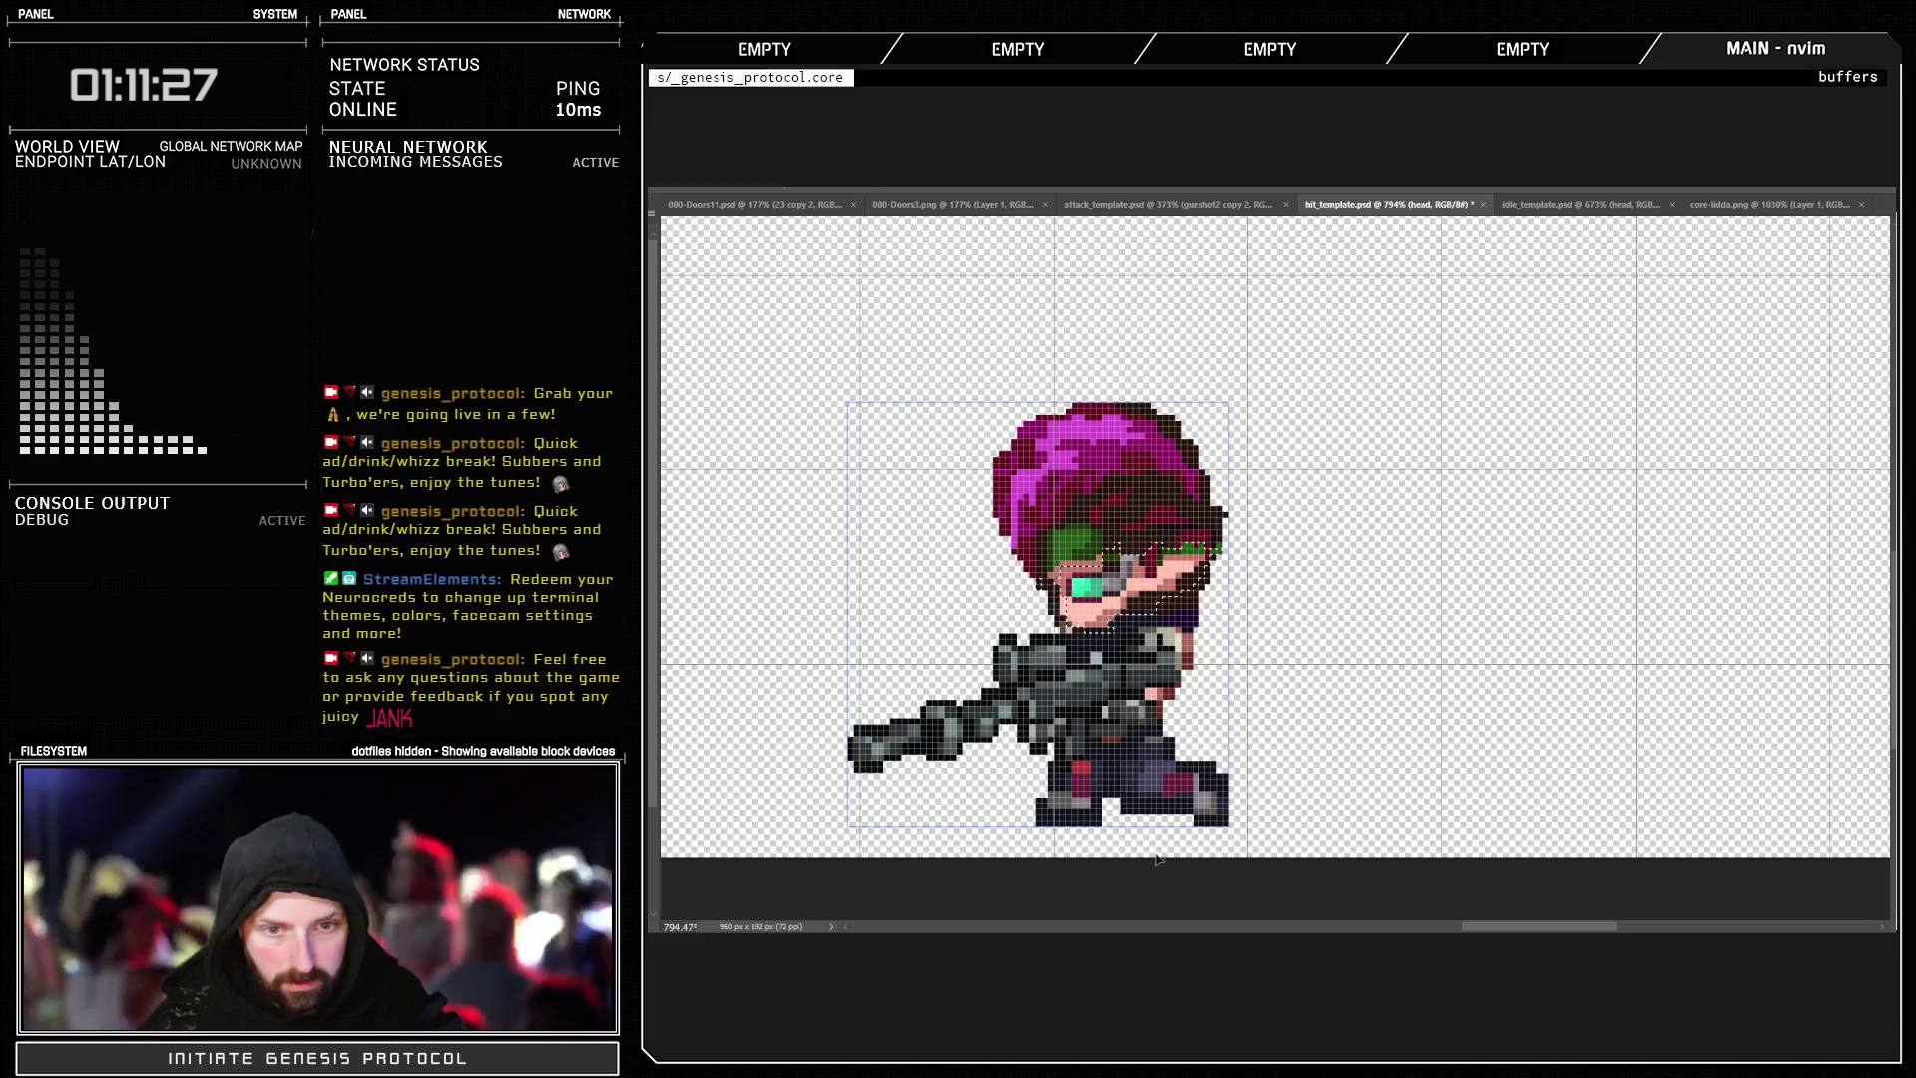
pyautogui.hscroll(3, 1276, 539)
pyautogui.hscroll(3, 1471, 850)
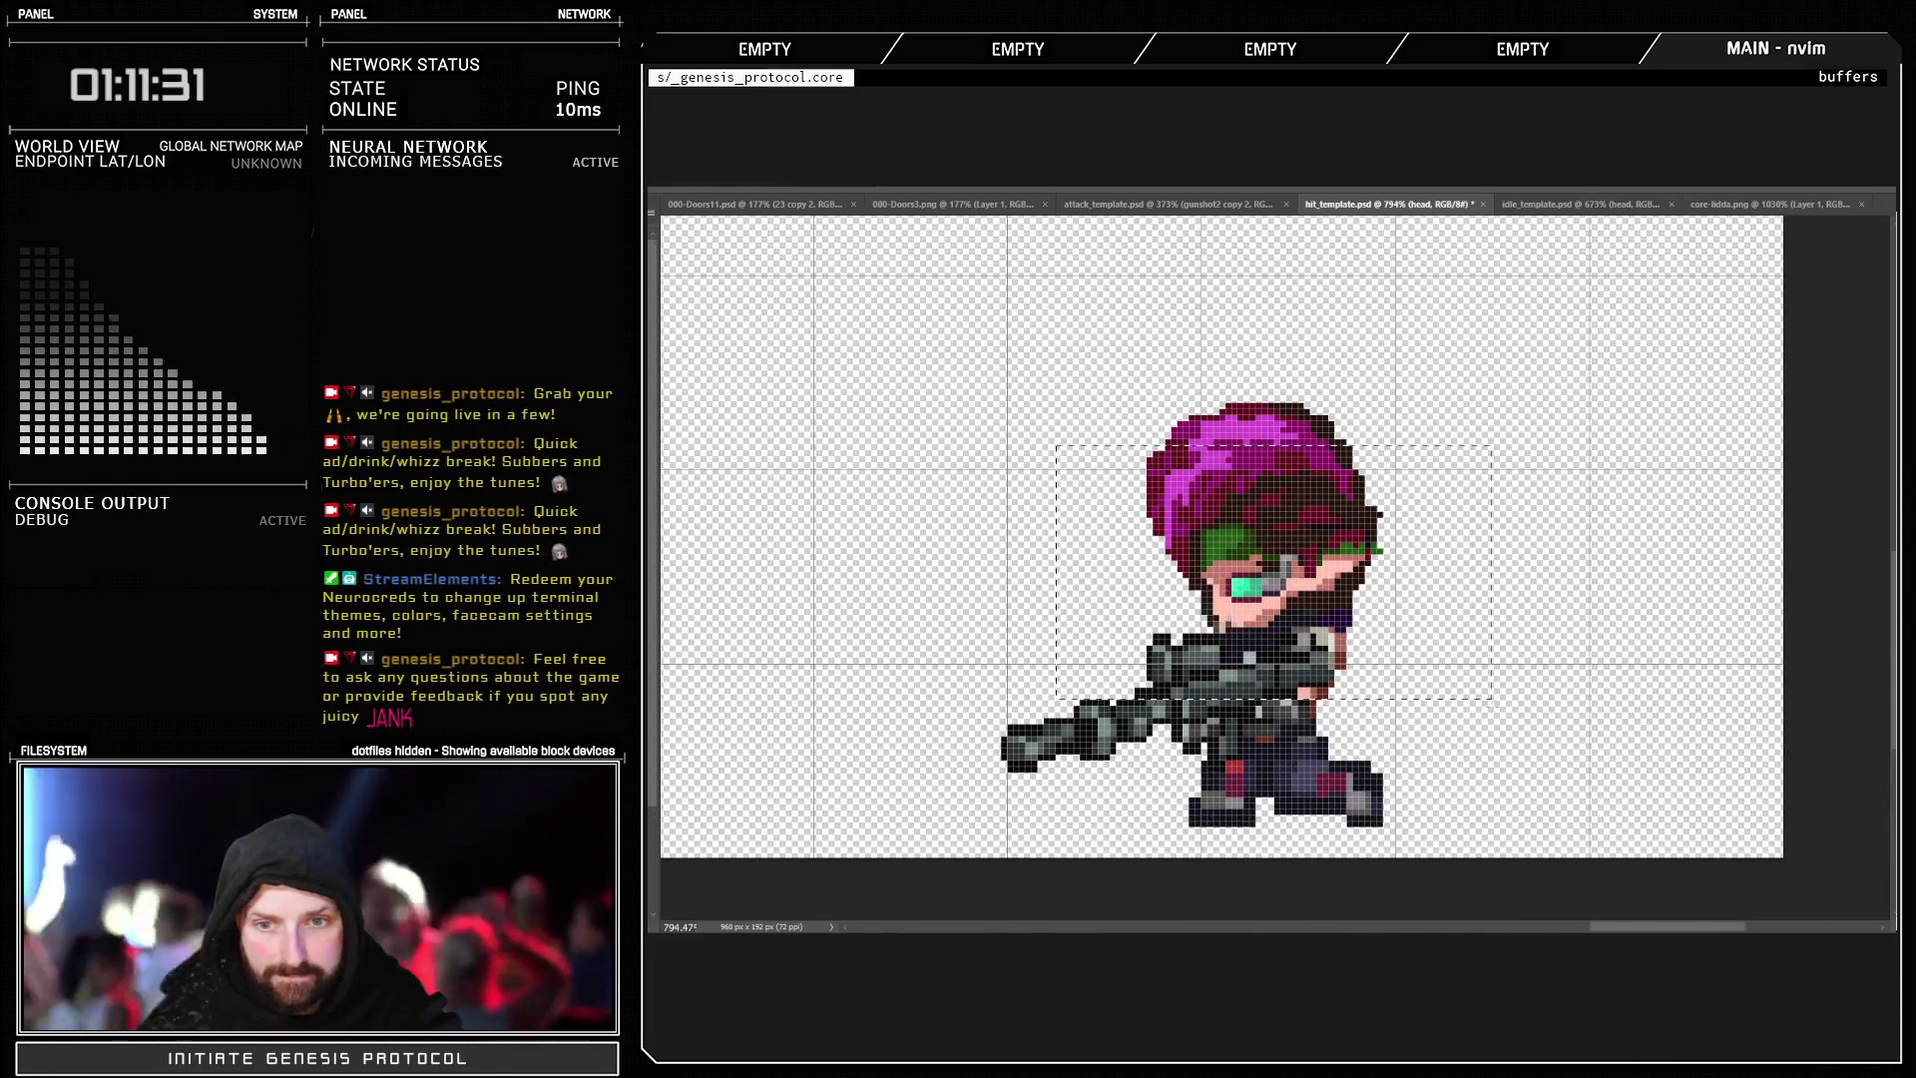
pyautogui.moveTo(1377, 543); pyautogui.dragTo(661, 632)
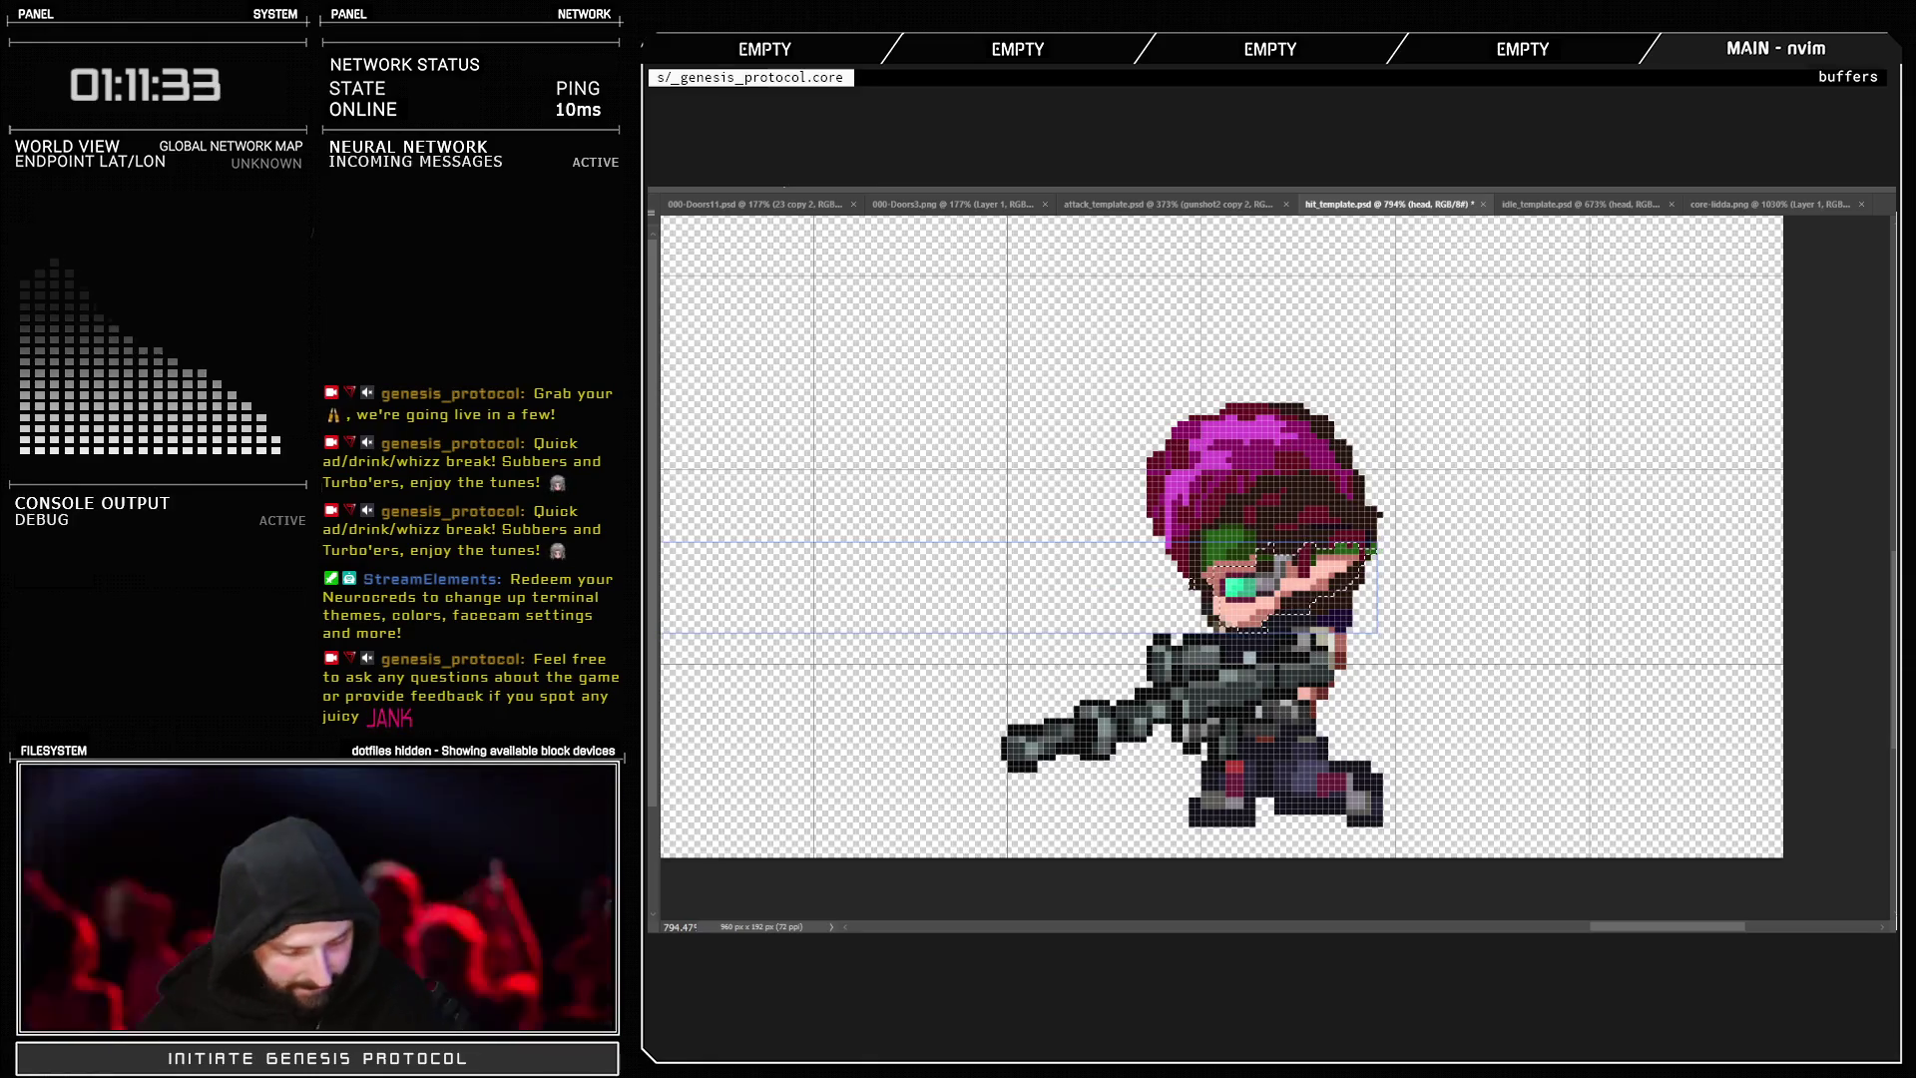
pyautogui.scroll(-5, 1145, 552)
pyautogui.scroll(-3, 1143, 552)
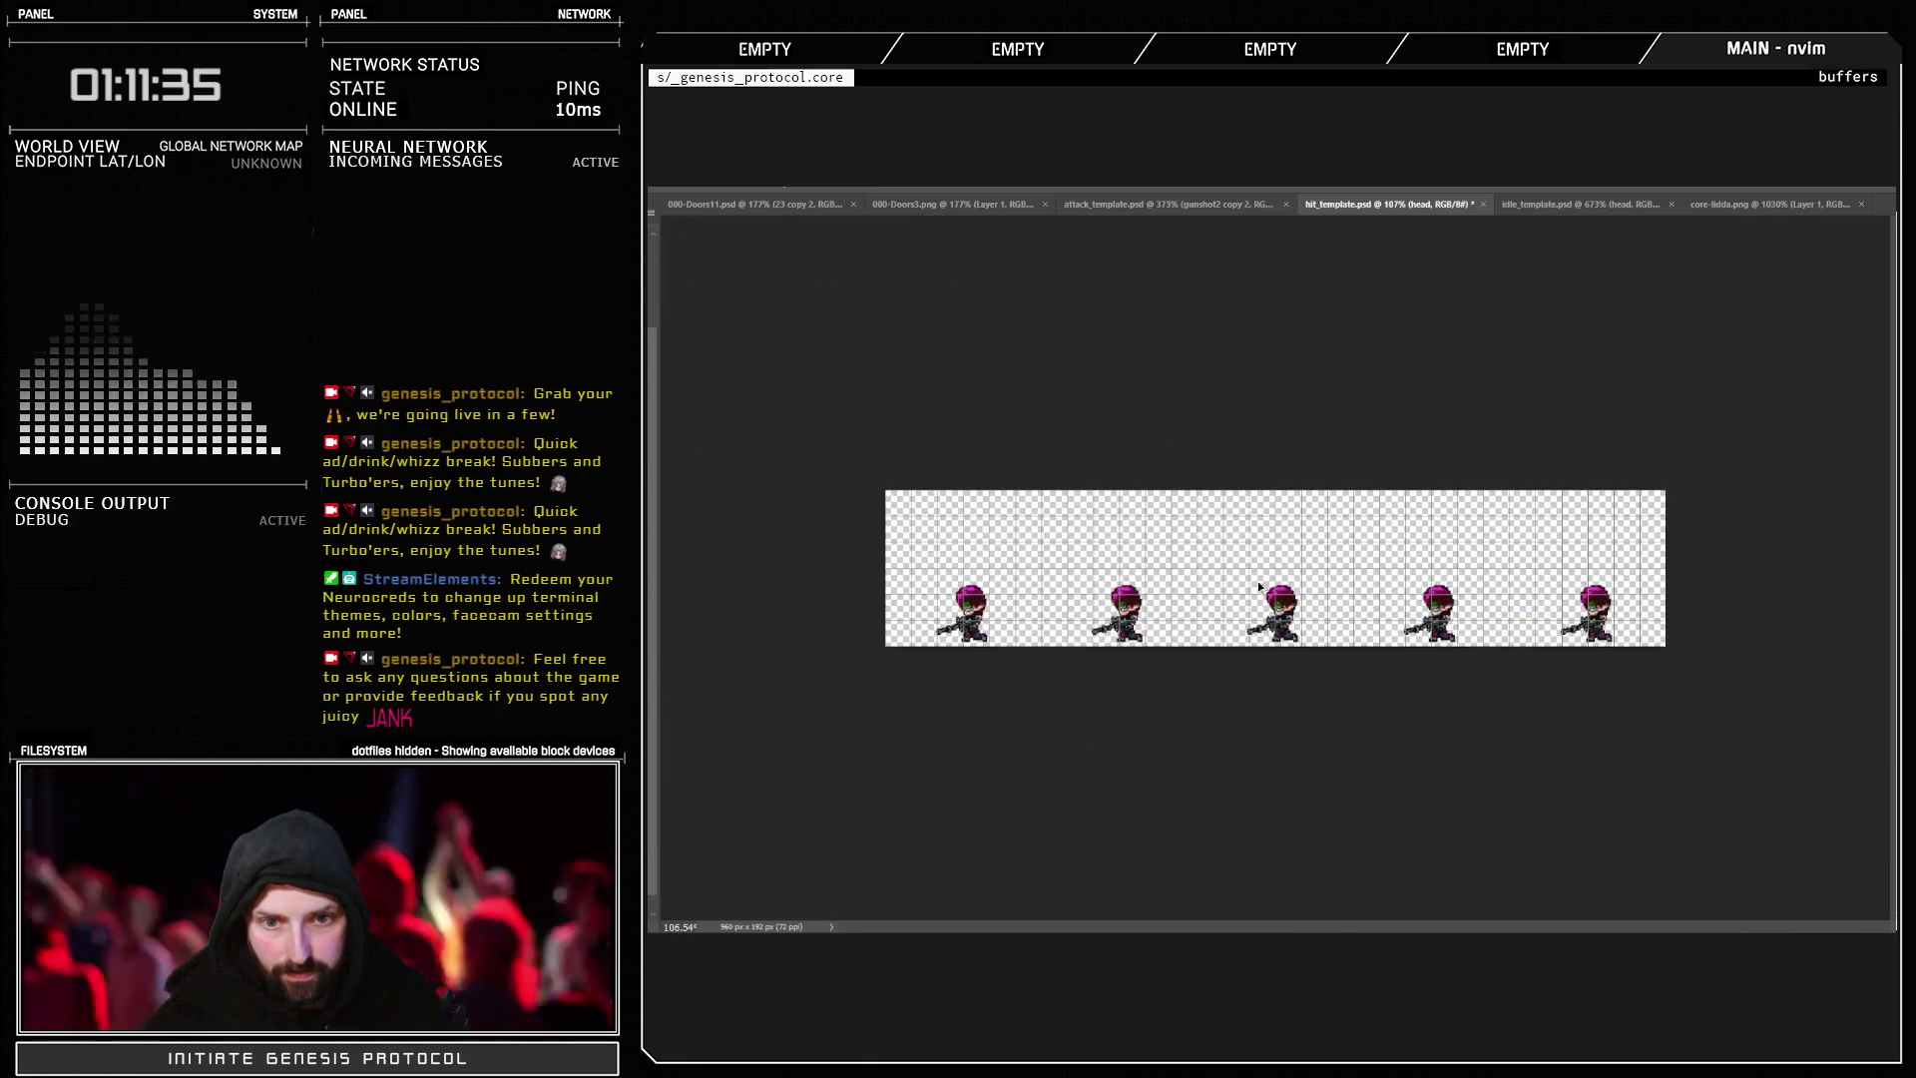
# - Save hit_template.psd and return to the RPG Maker XP editor
pyautogui.scroll(2, 1143, 551)
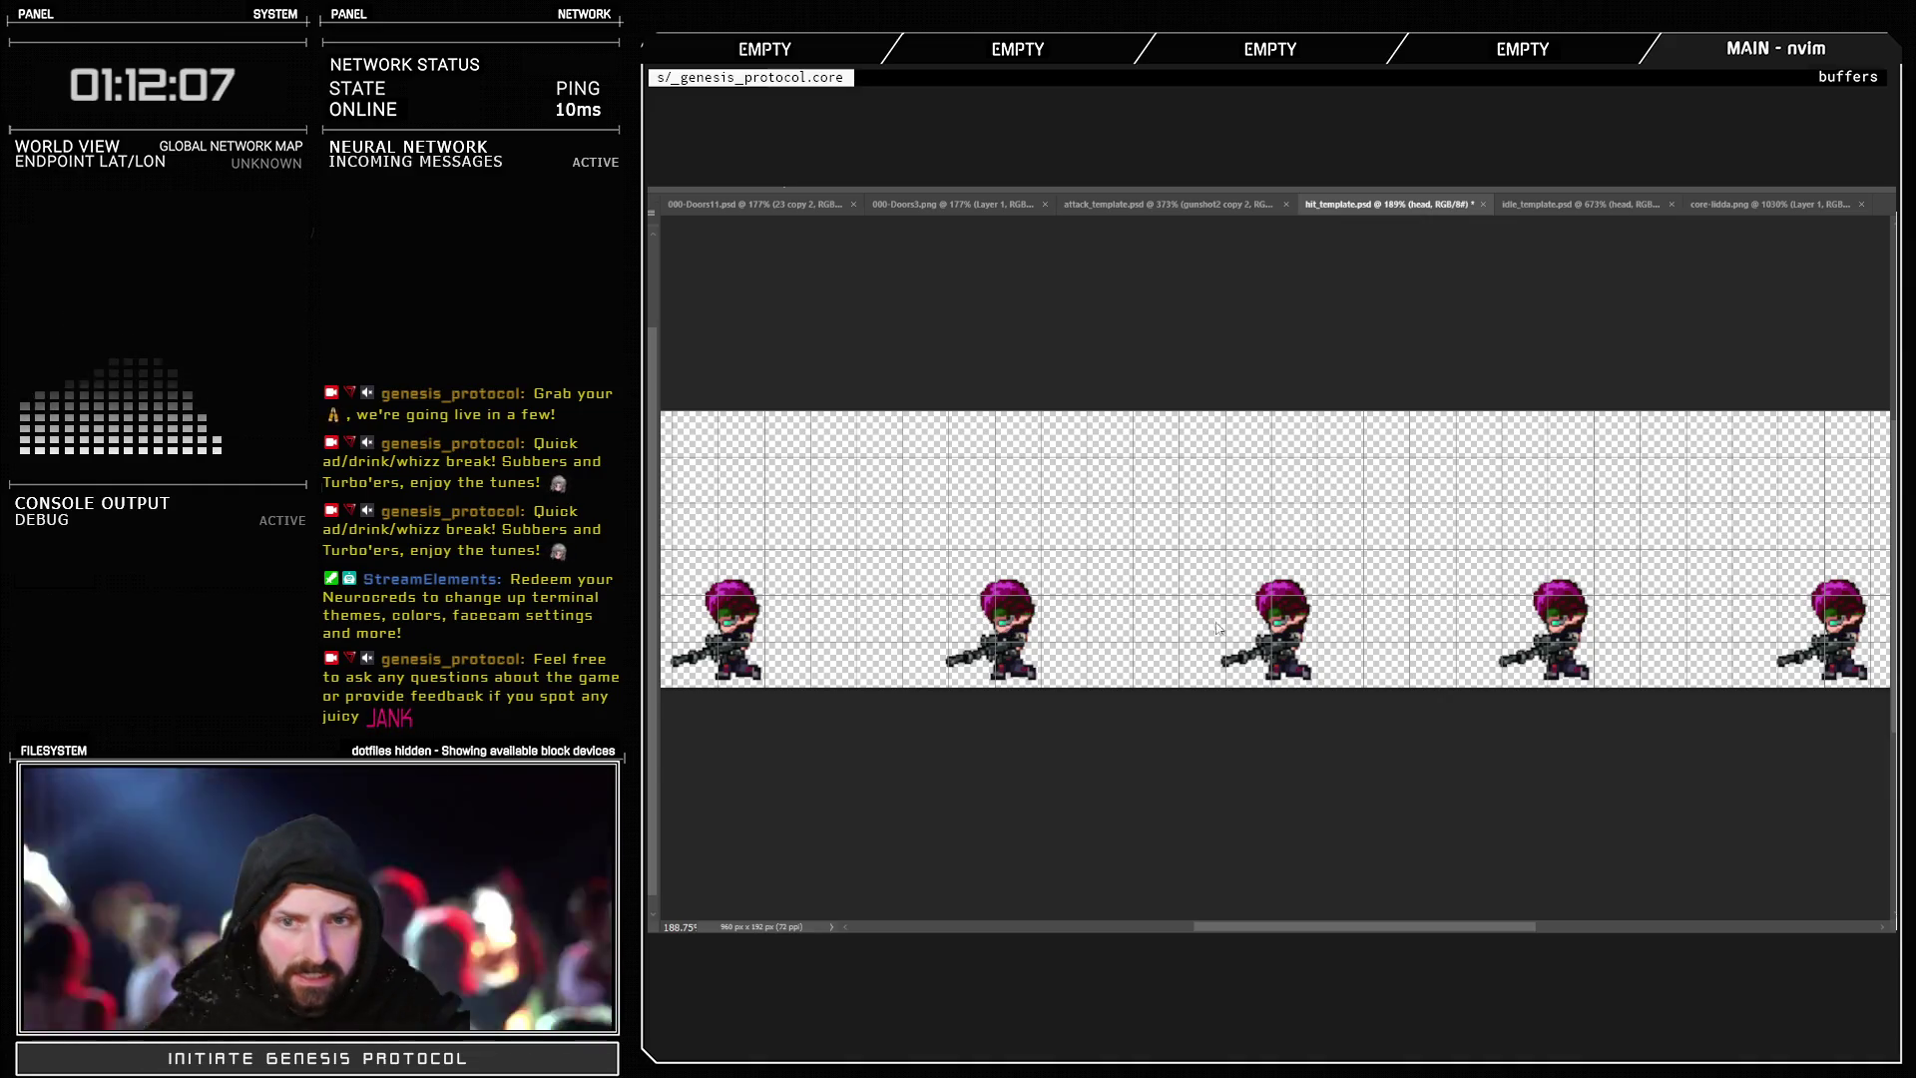
pyautogui.hotkey('ctrl', 's')
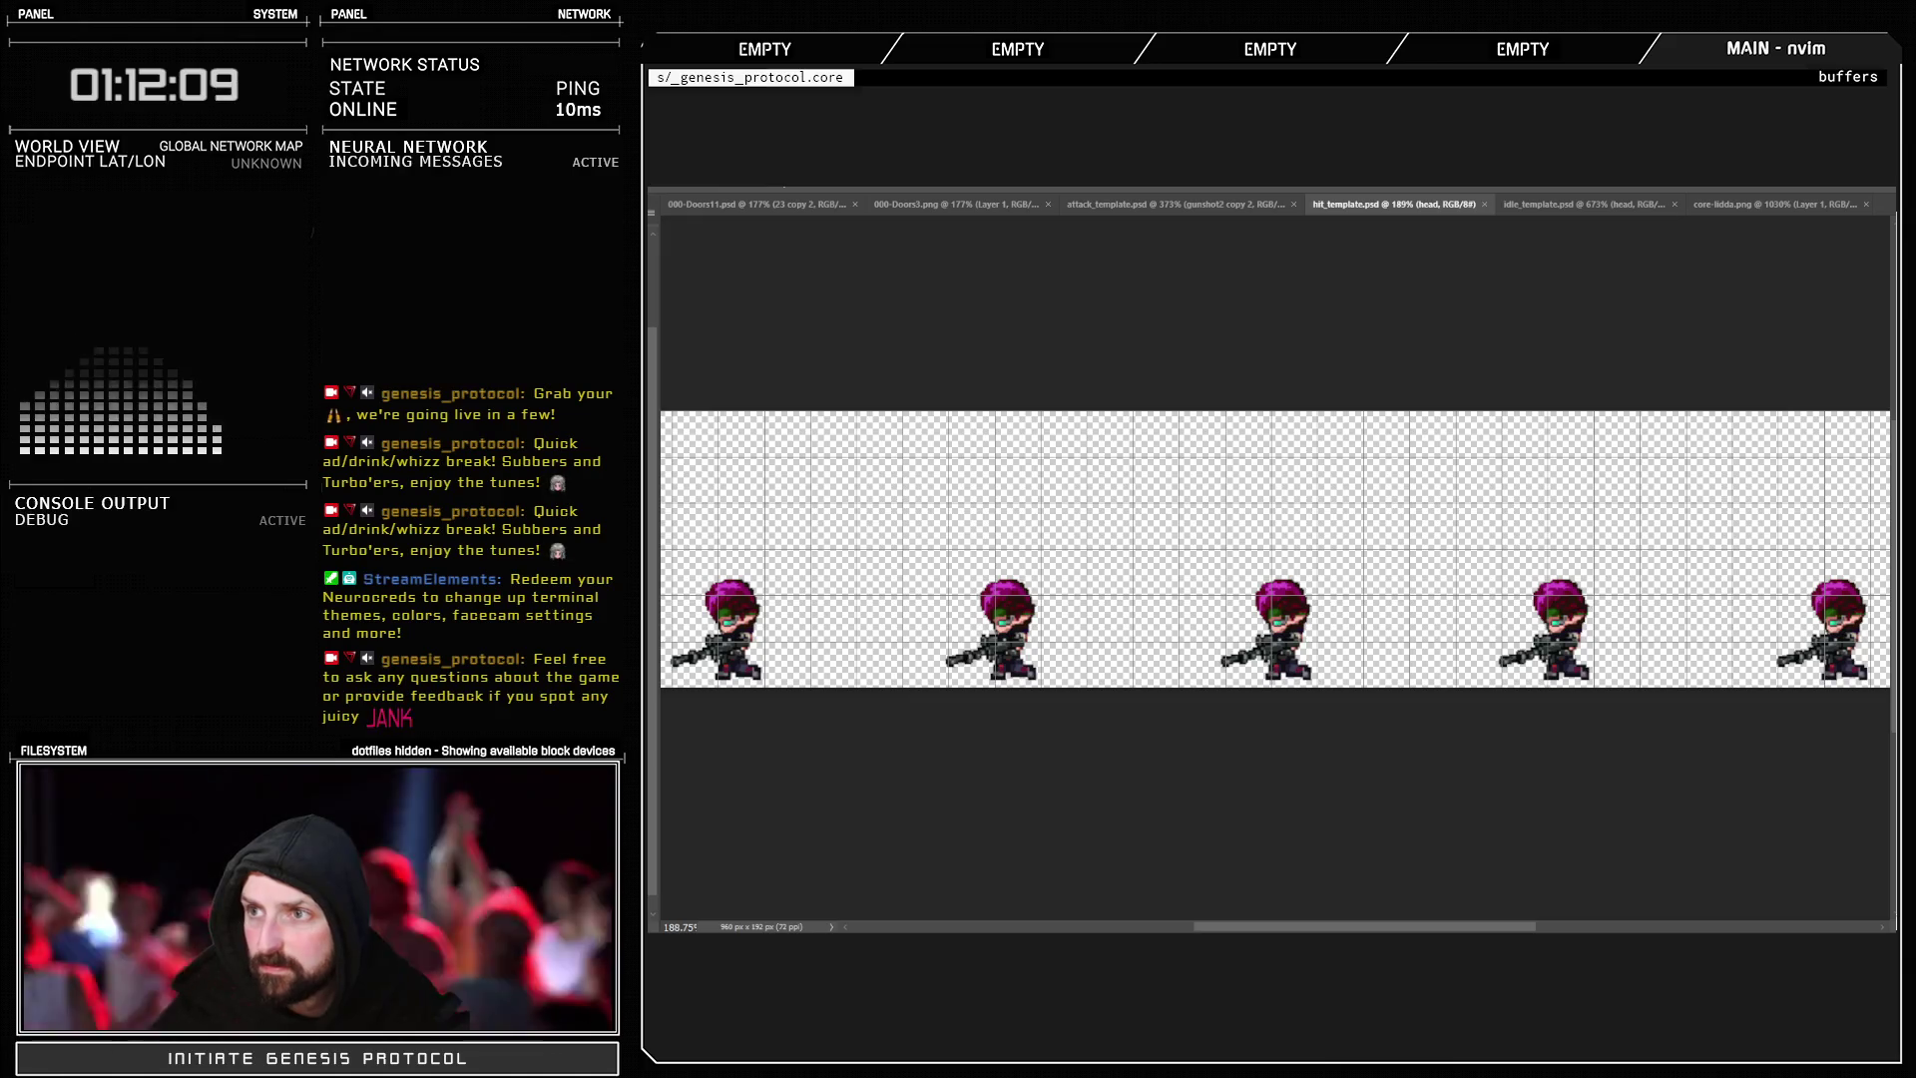
pyautogui.hotkey('alt', 'Tab')
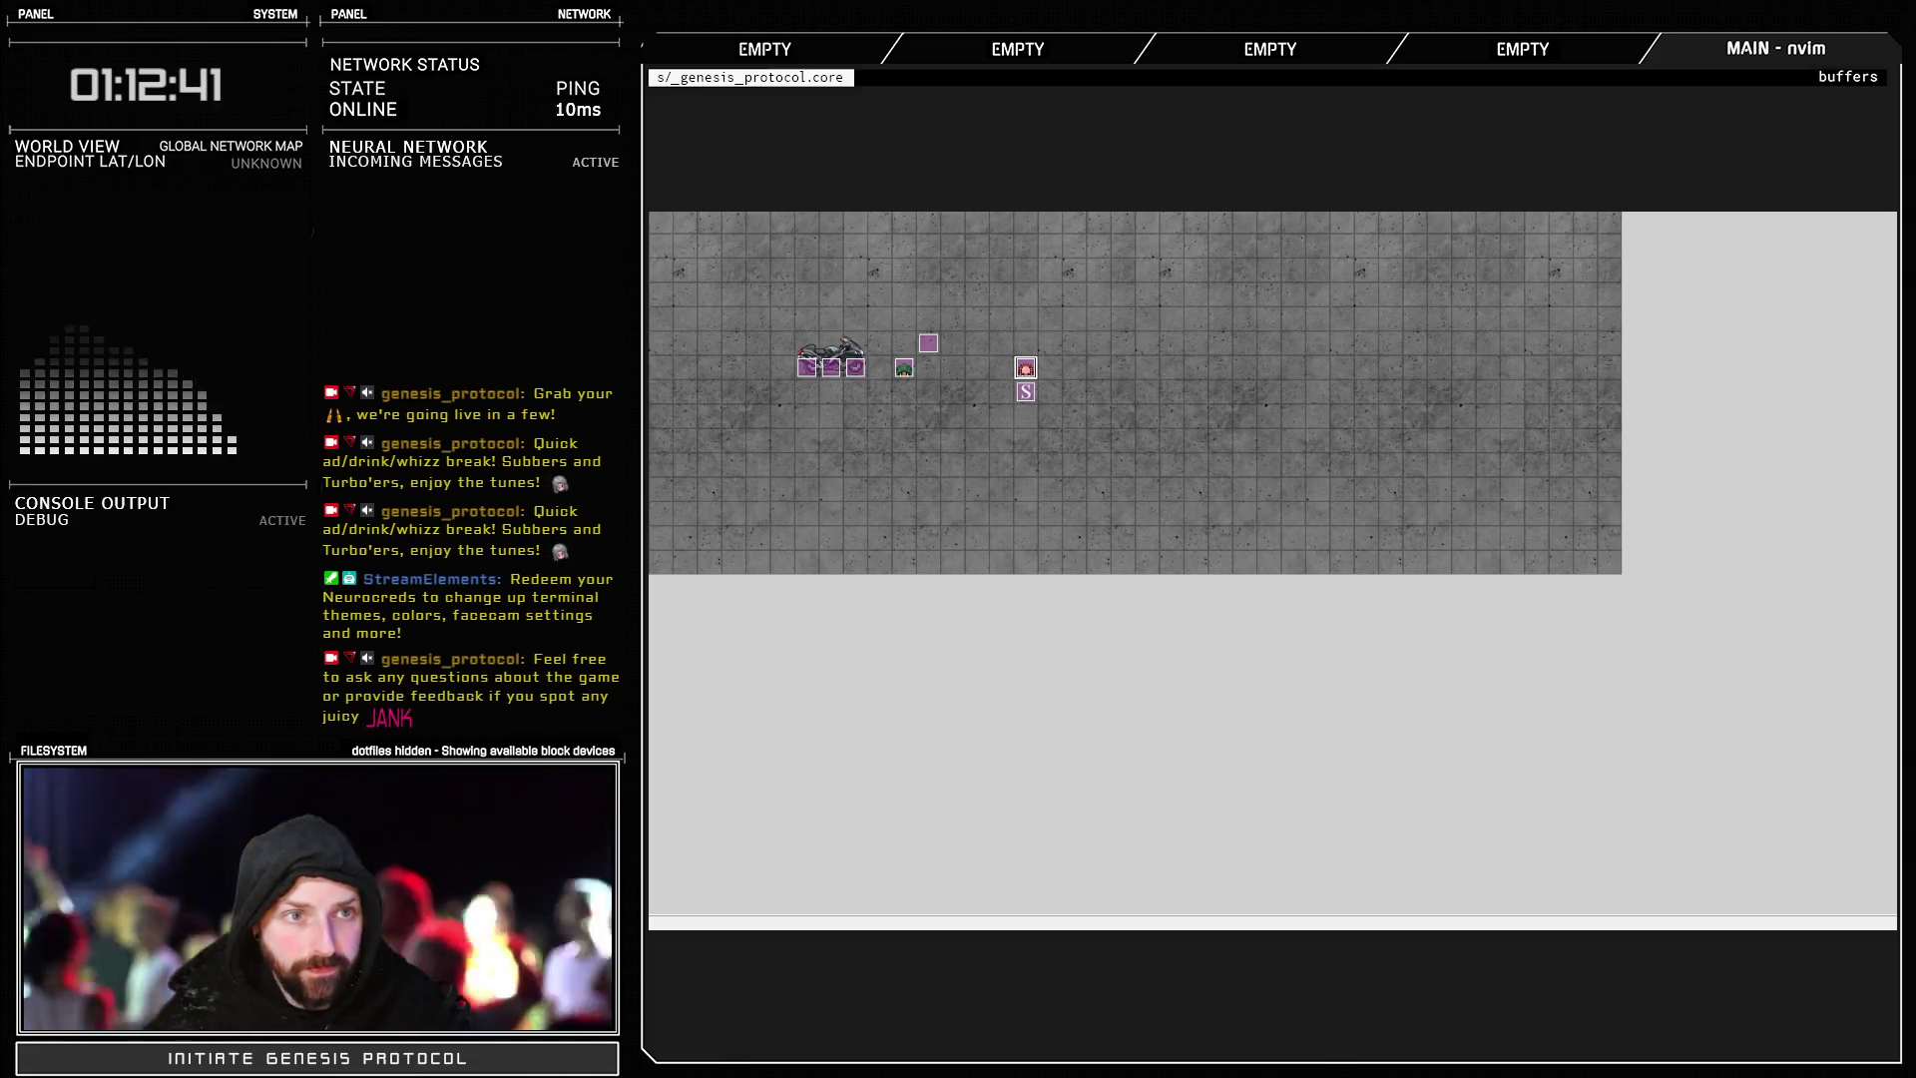
# - Start the troop battle test and have Lidda fire Burst Fire at the Juggernaut repeatedly
pyautogui.press('F9')
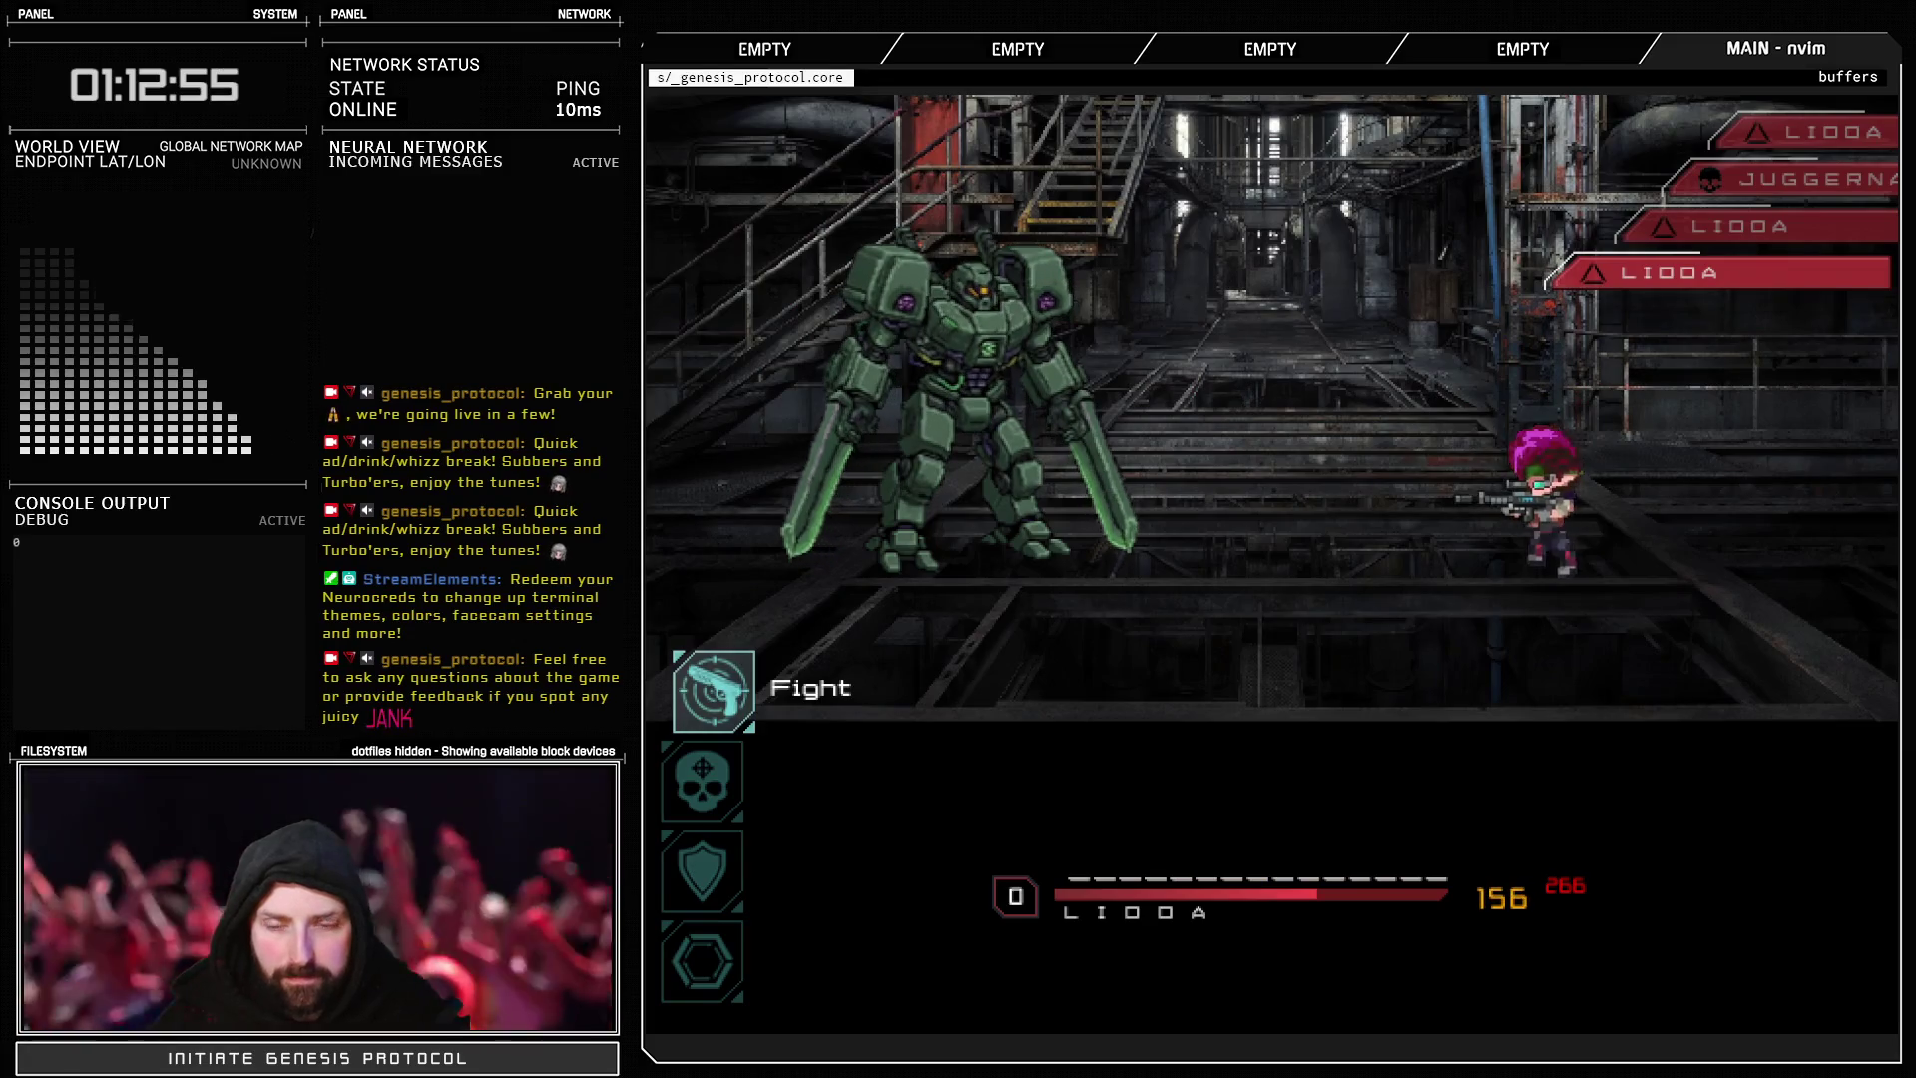
pyautogui.press('Return')
pyautogui.press('Return')
pyautogui.press('Return')
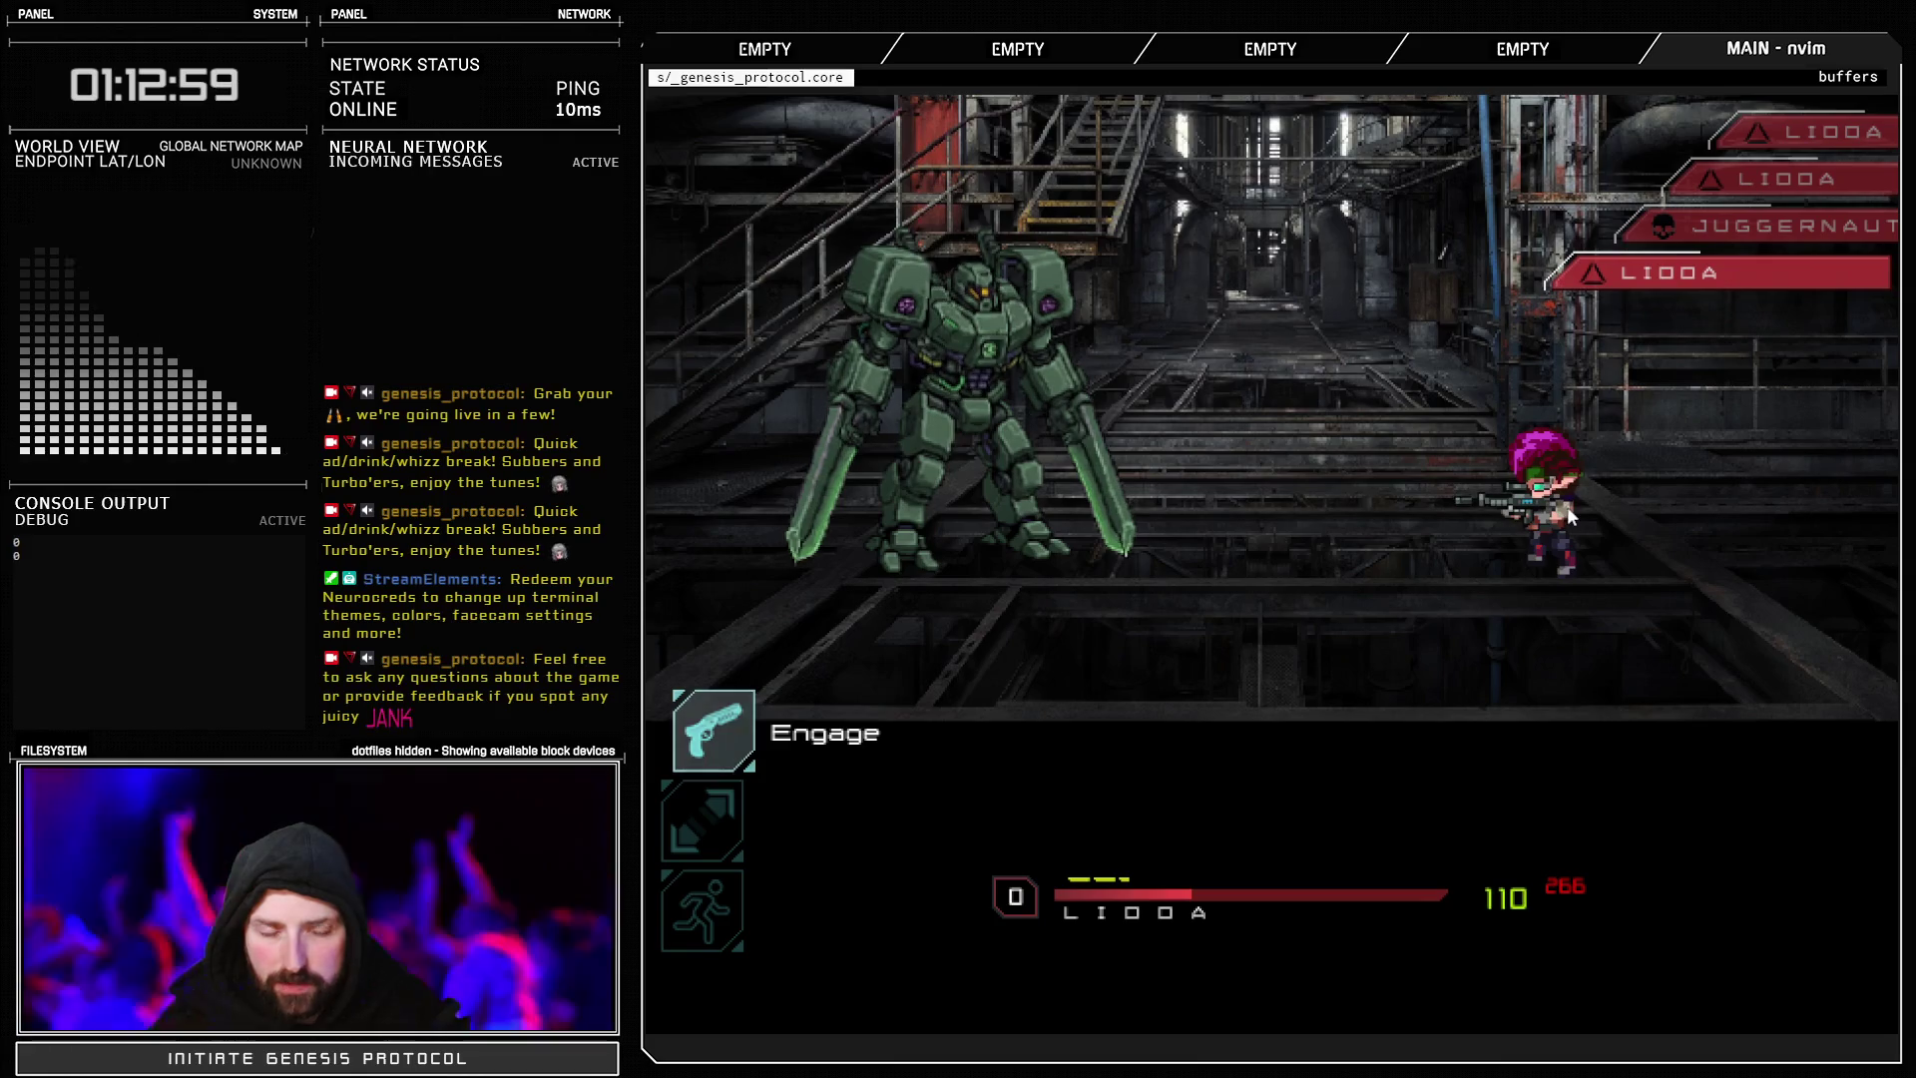
pyautogui.press('Return')
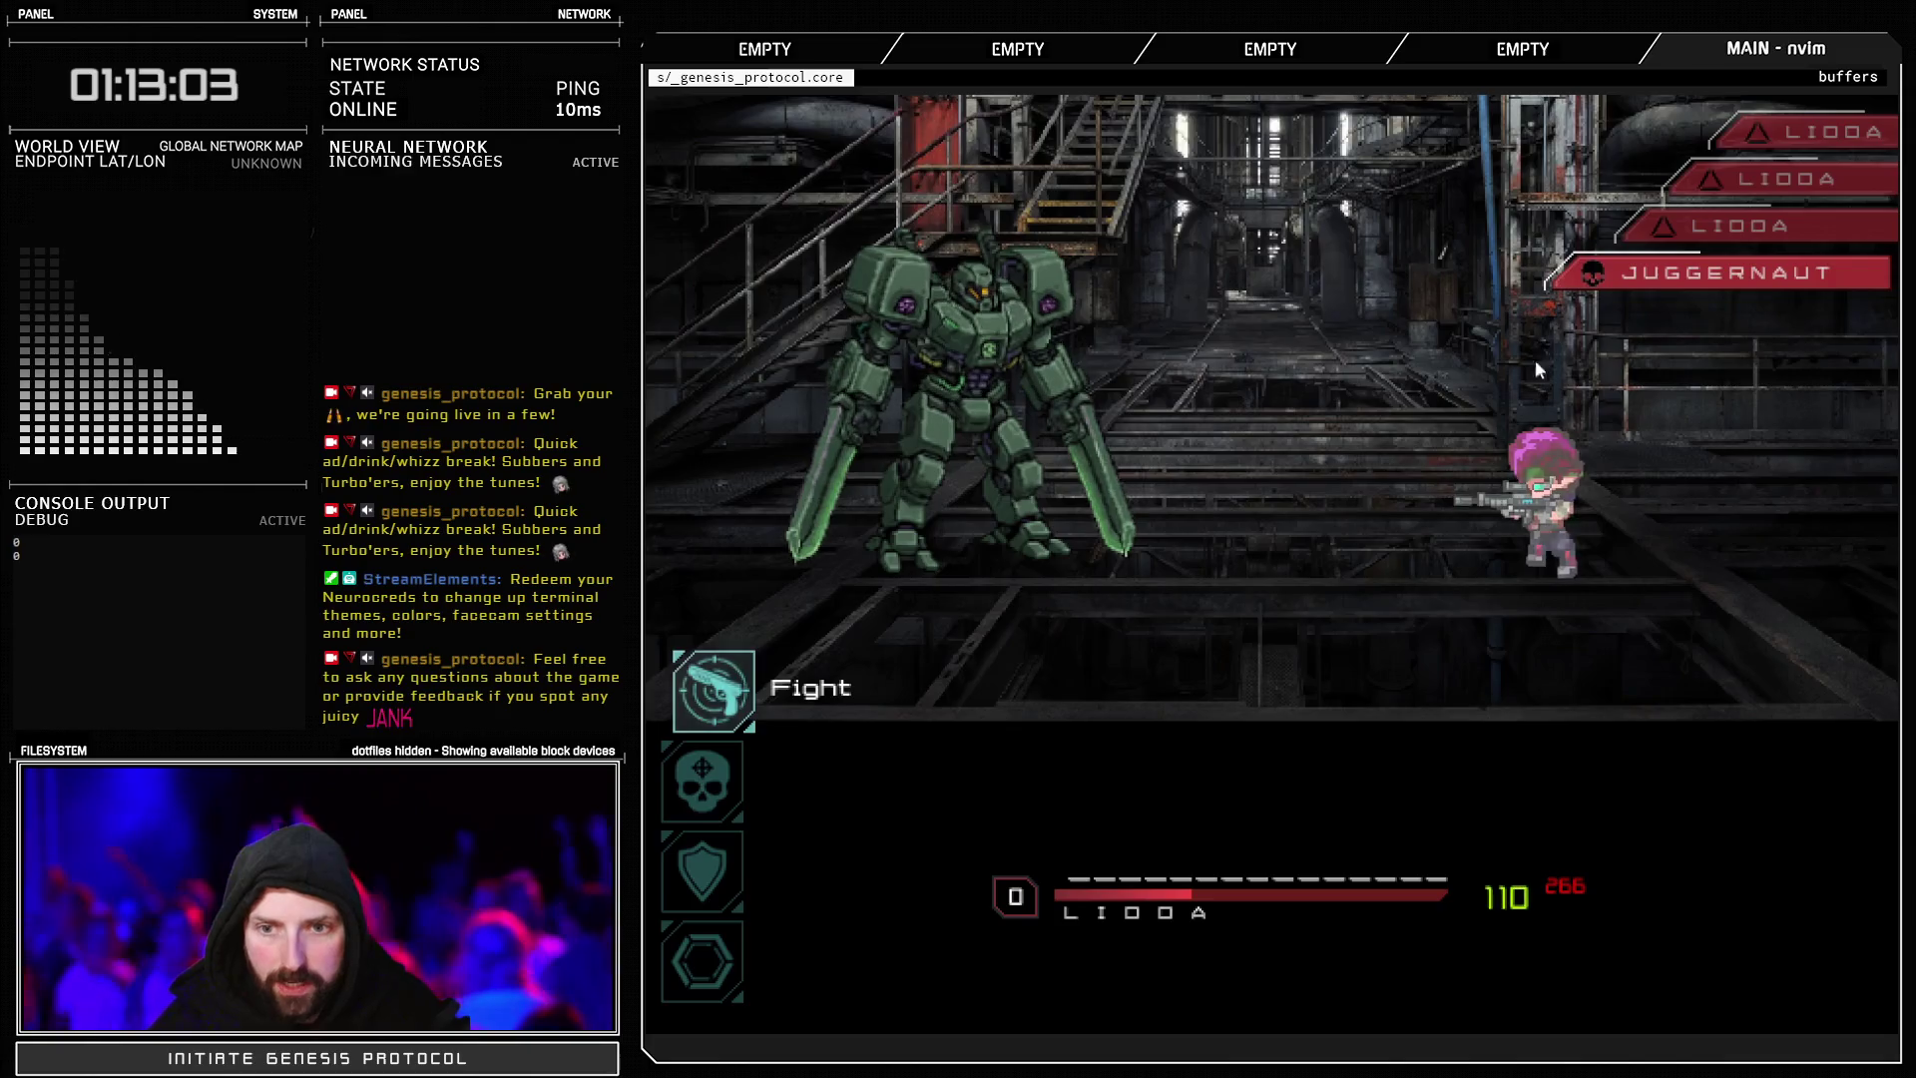
pyautogui.press('Return')
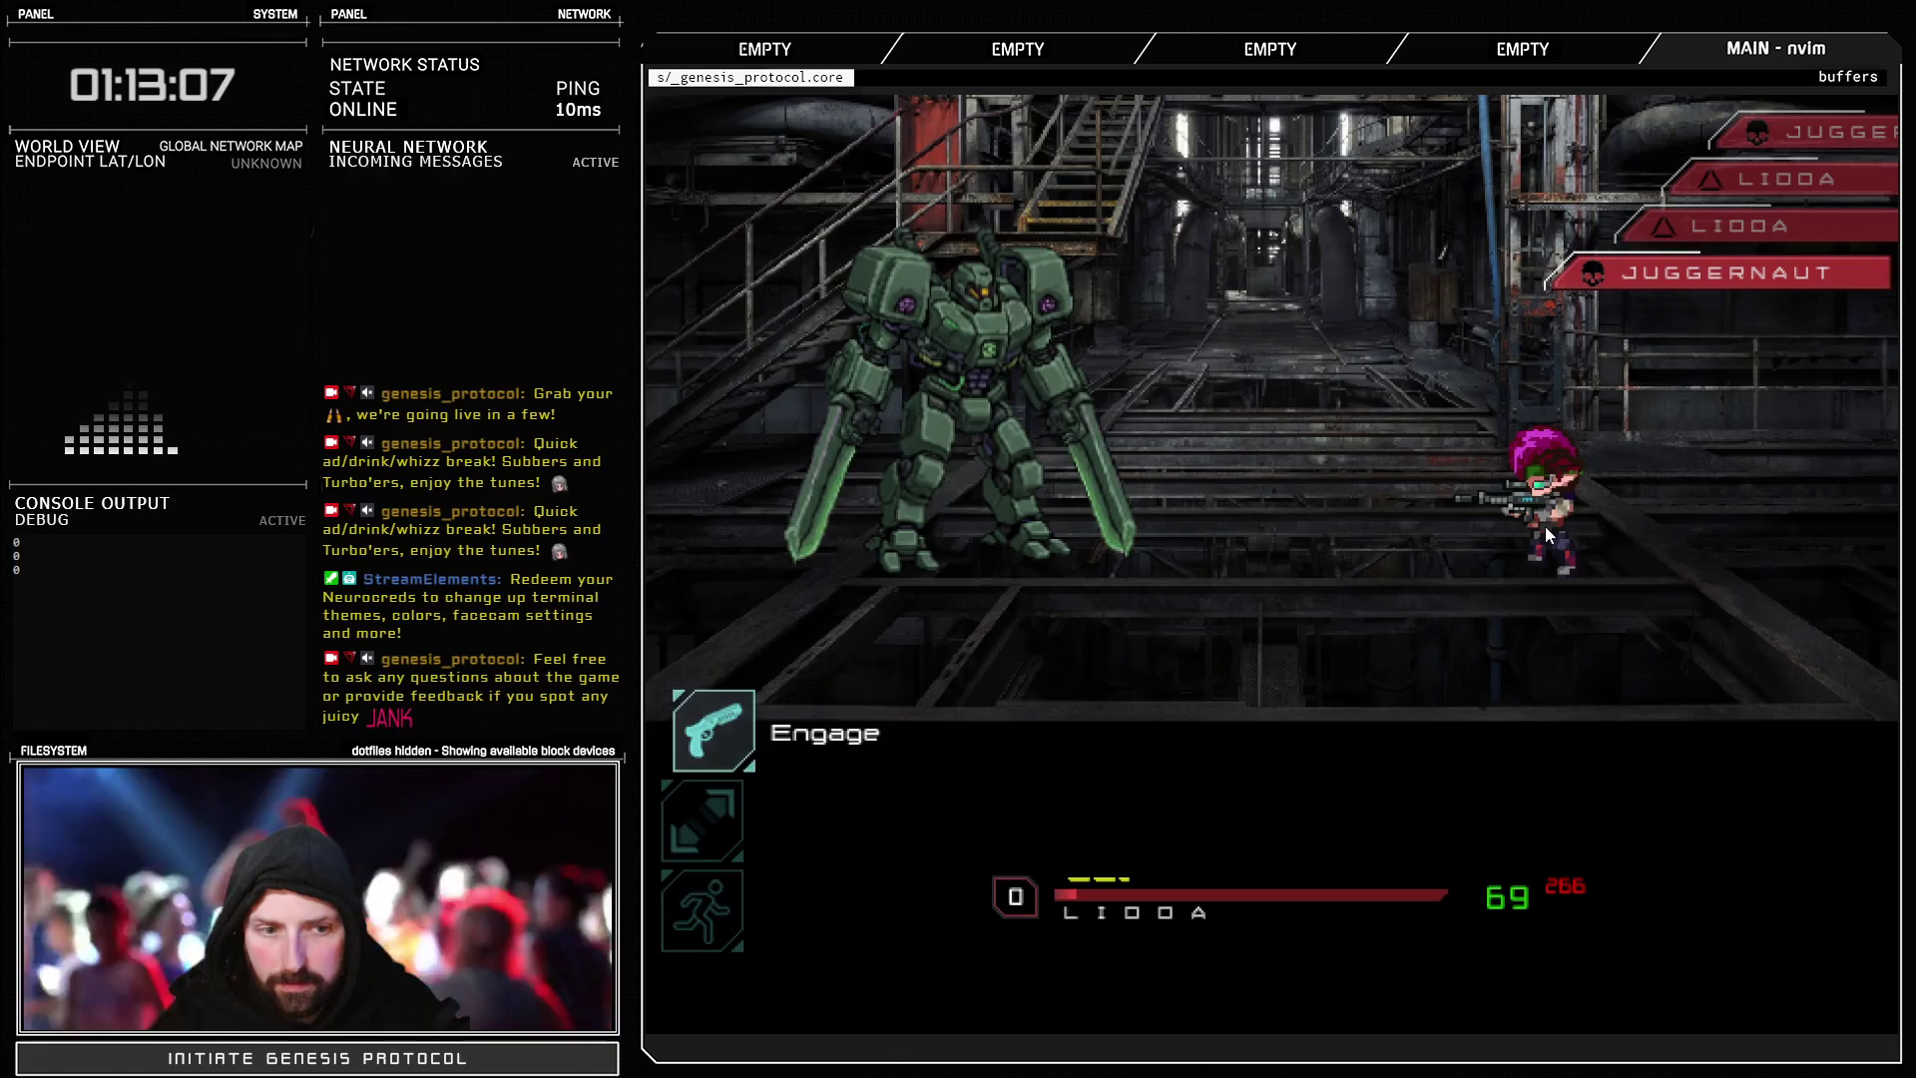
pyautogui.press('Return')
pyautogui.press('Return')
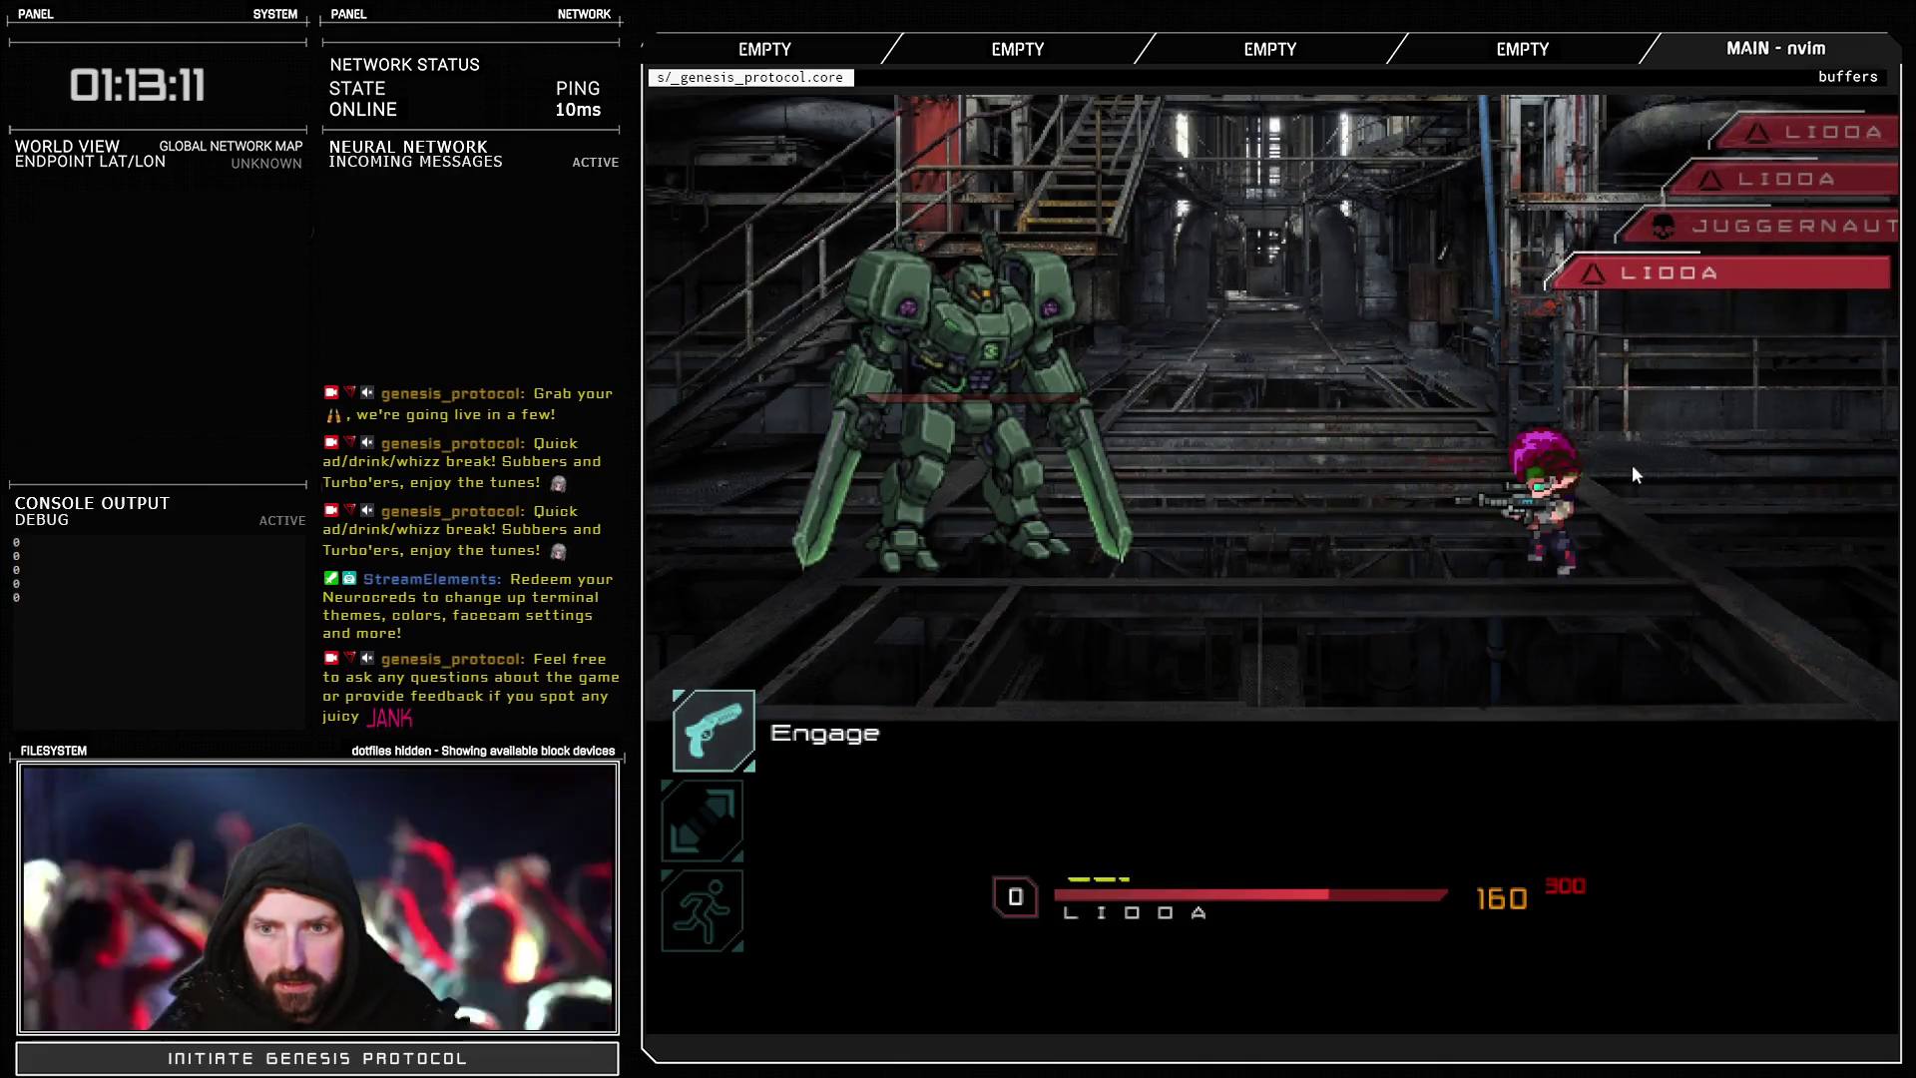
pyautogui.press('Return')
pyautogui.press('Return')
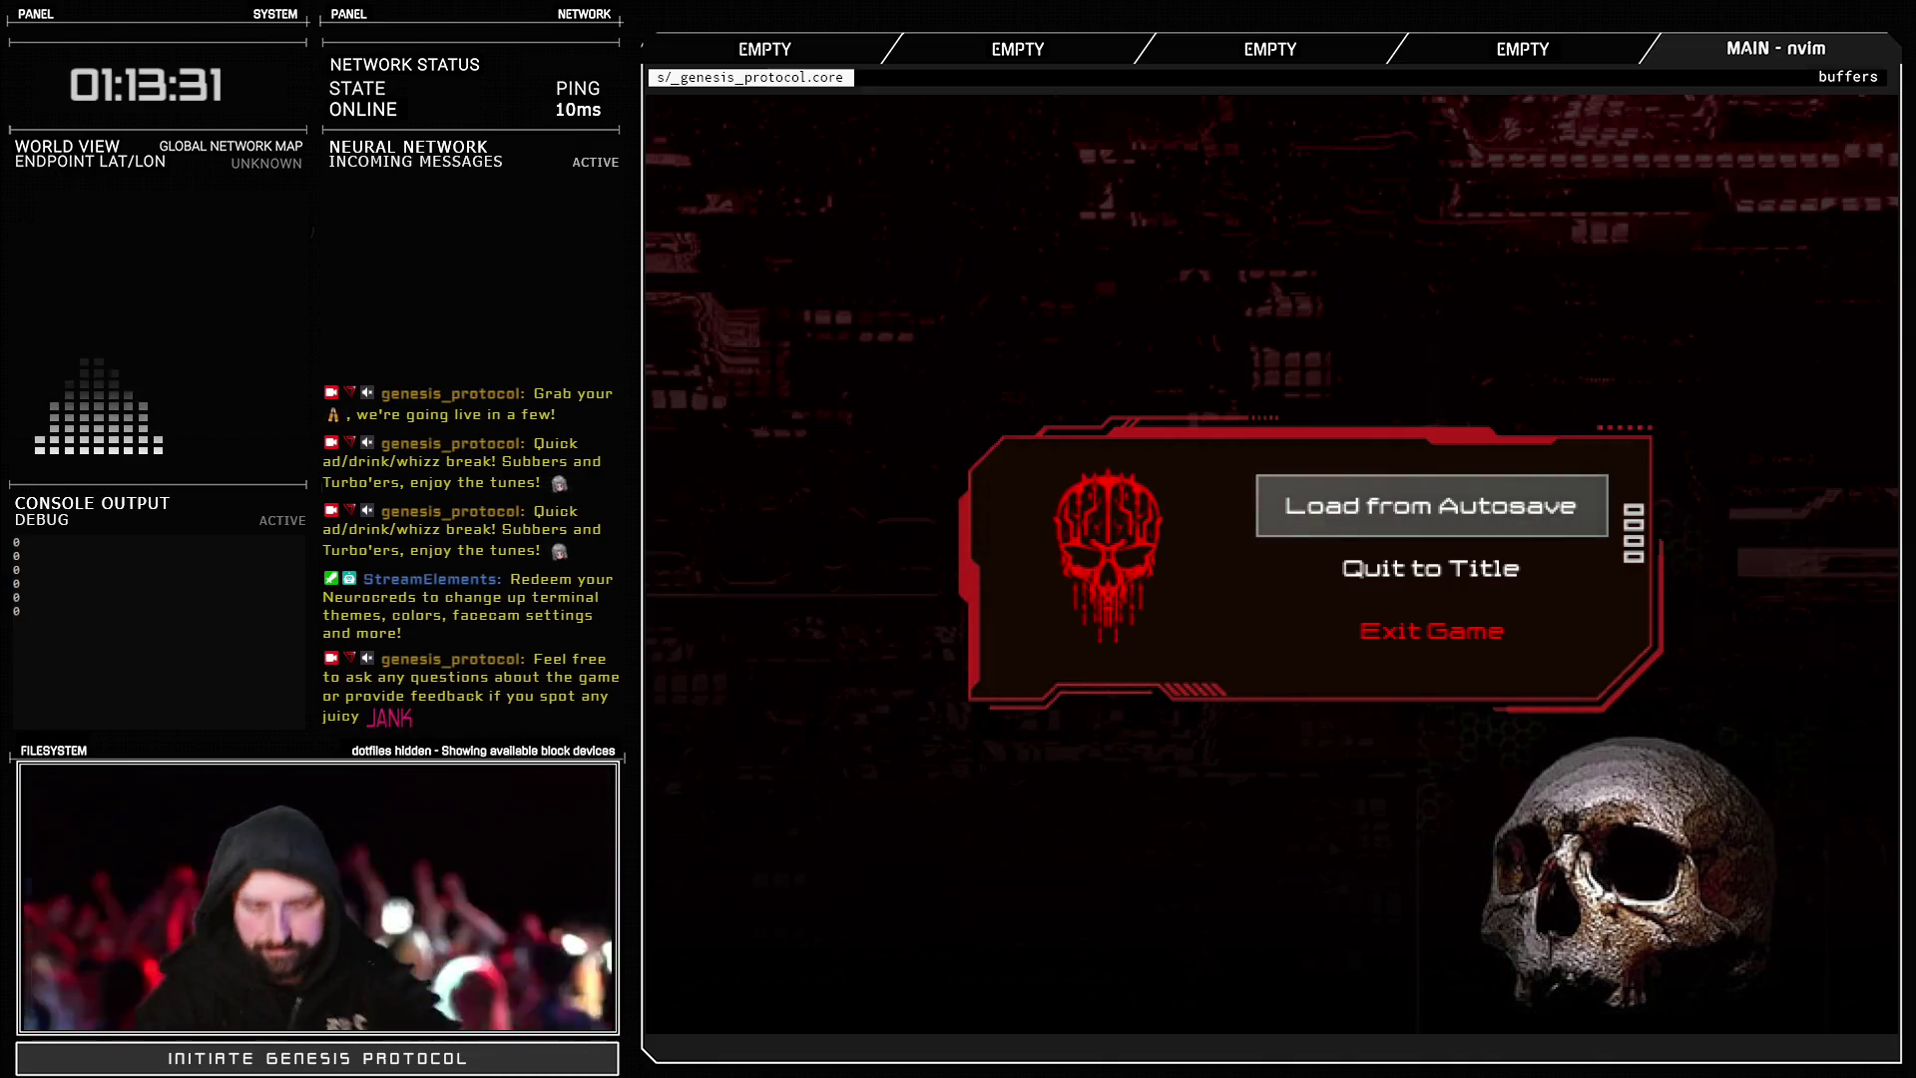
# - Quit the battle test to title, close the Troops database, and switch to Photoshop
pyautogui.press('Down')
pyautogui.press('Down')
pyautogui.press('Return')
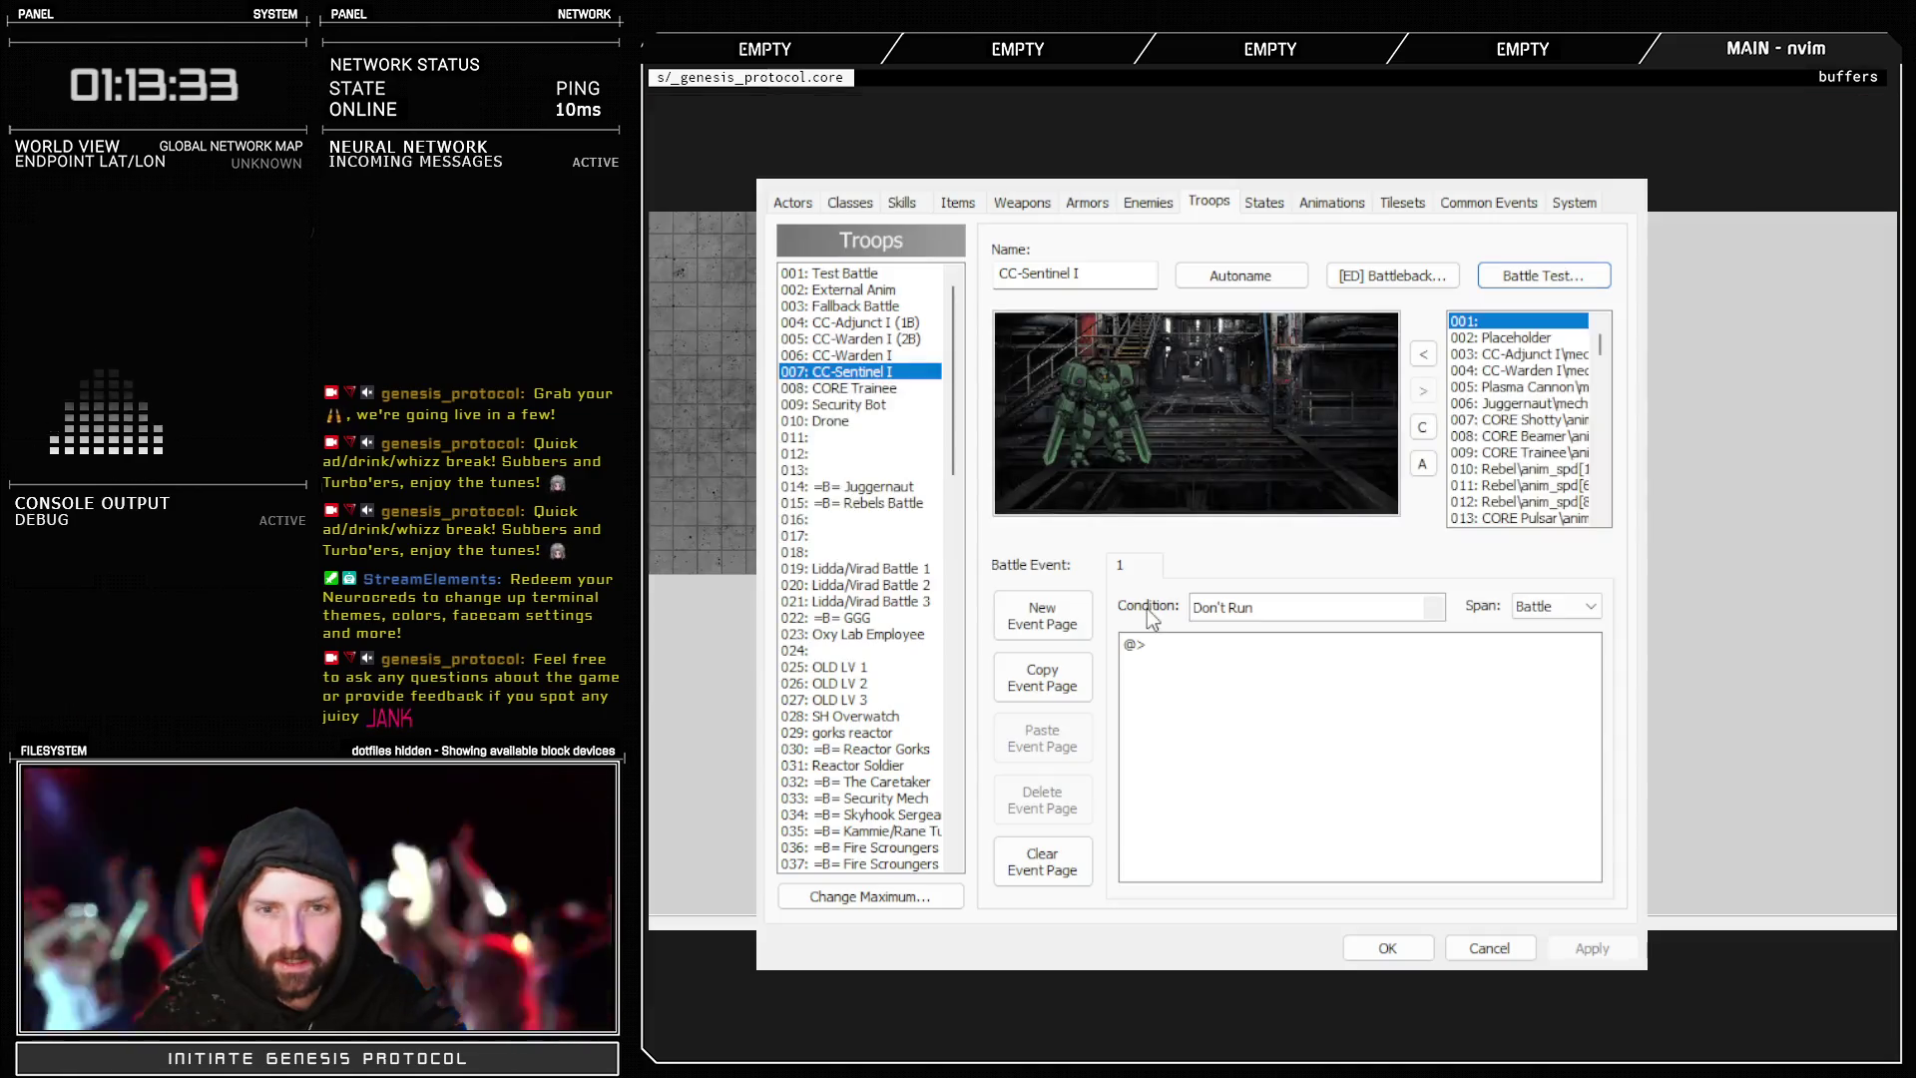
pyautogui.click(1367, 941)
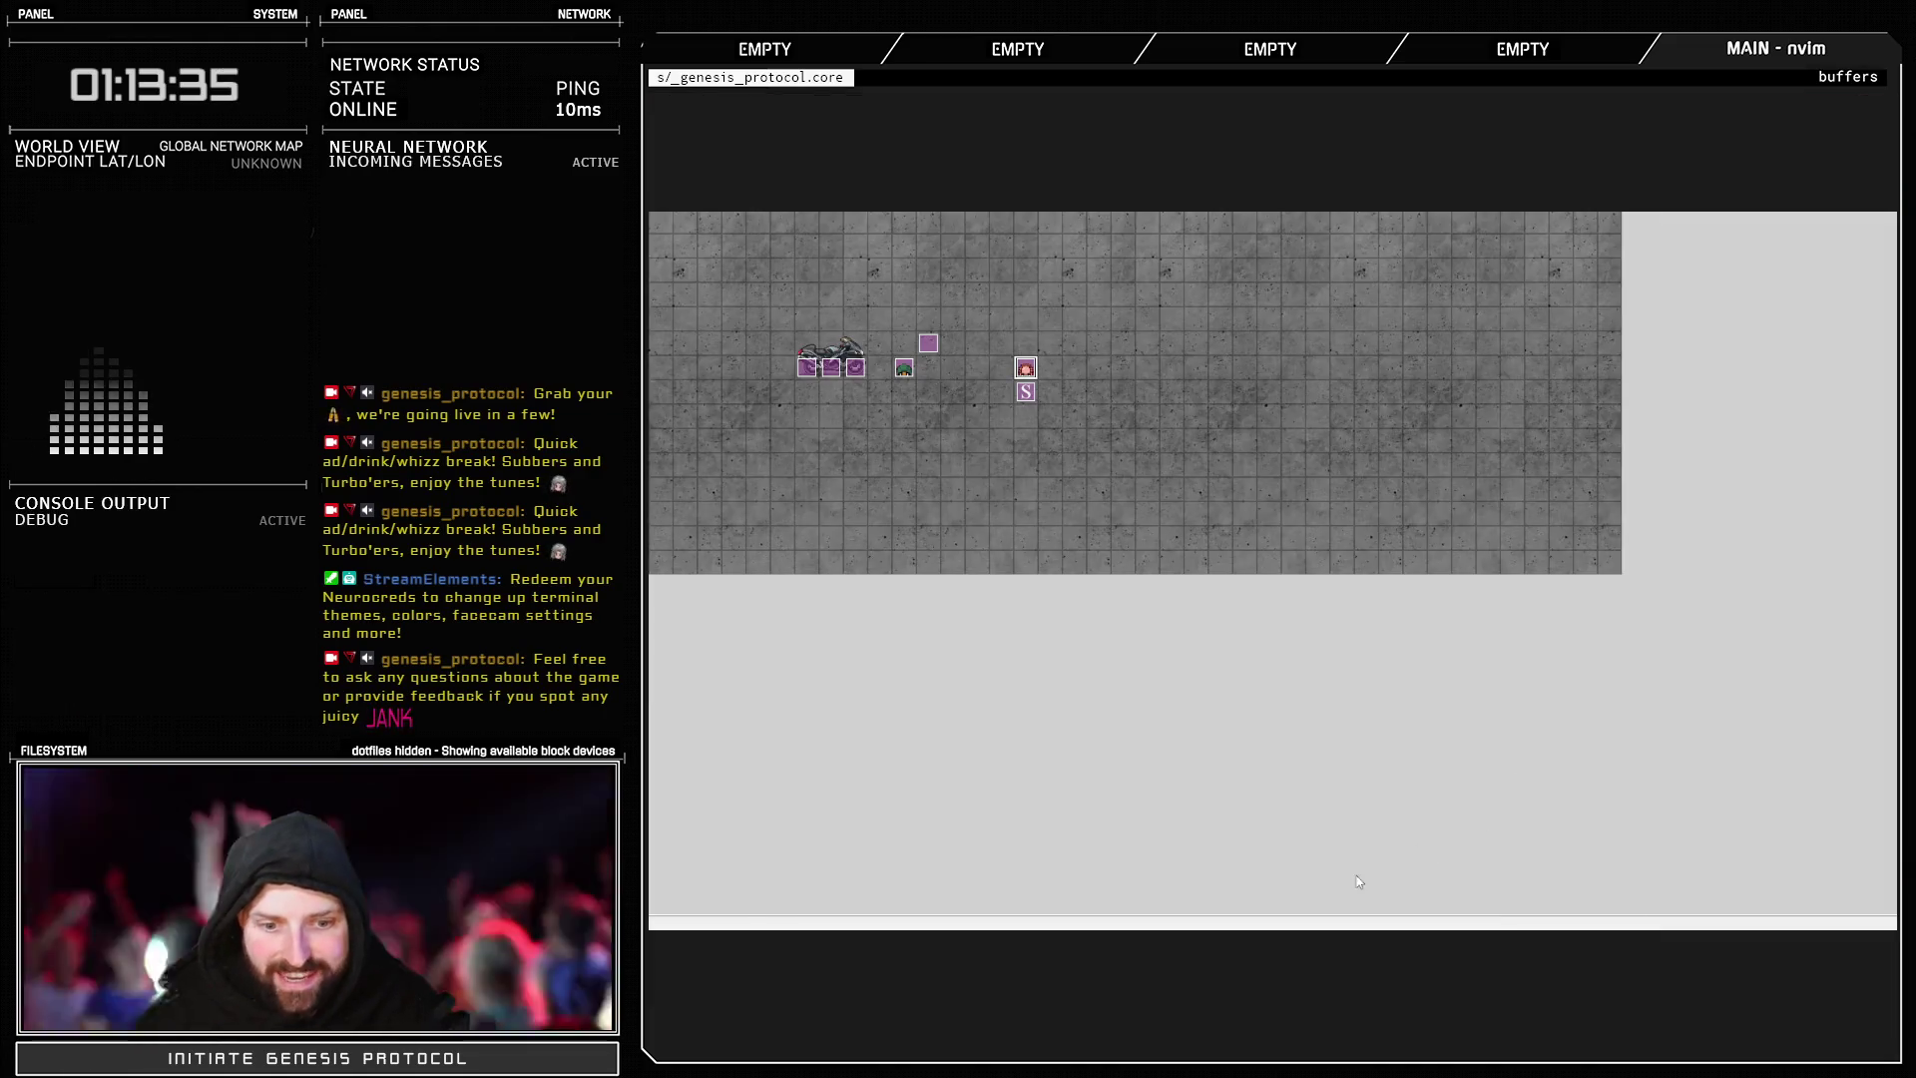
pyautogui.click(1288, 923)
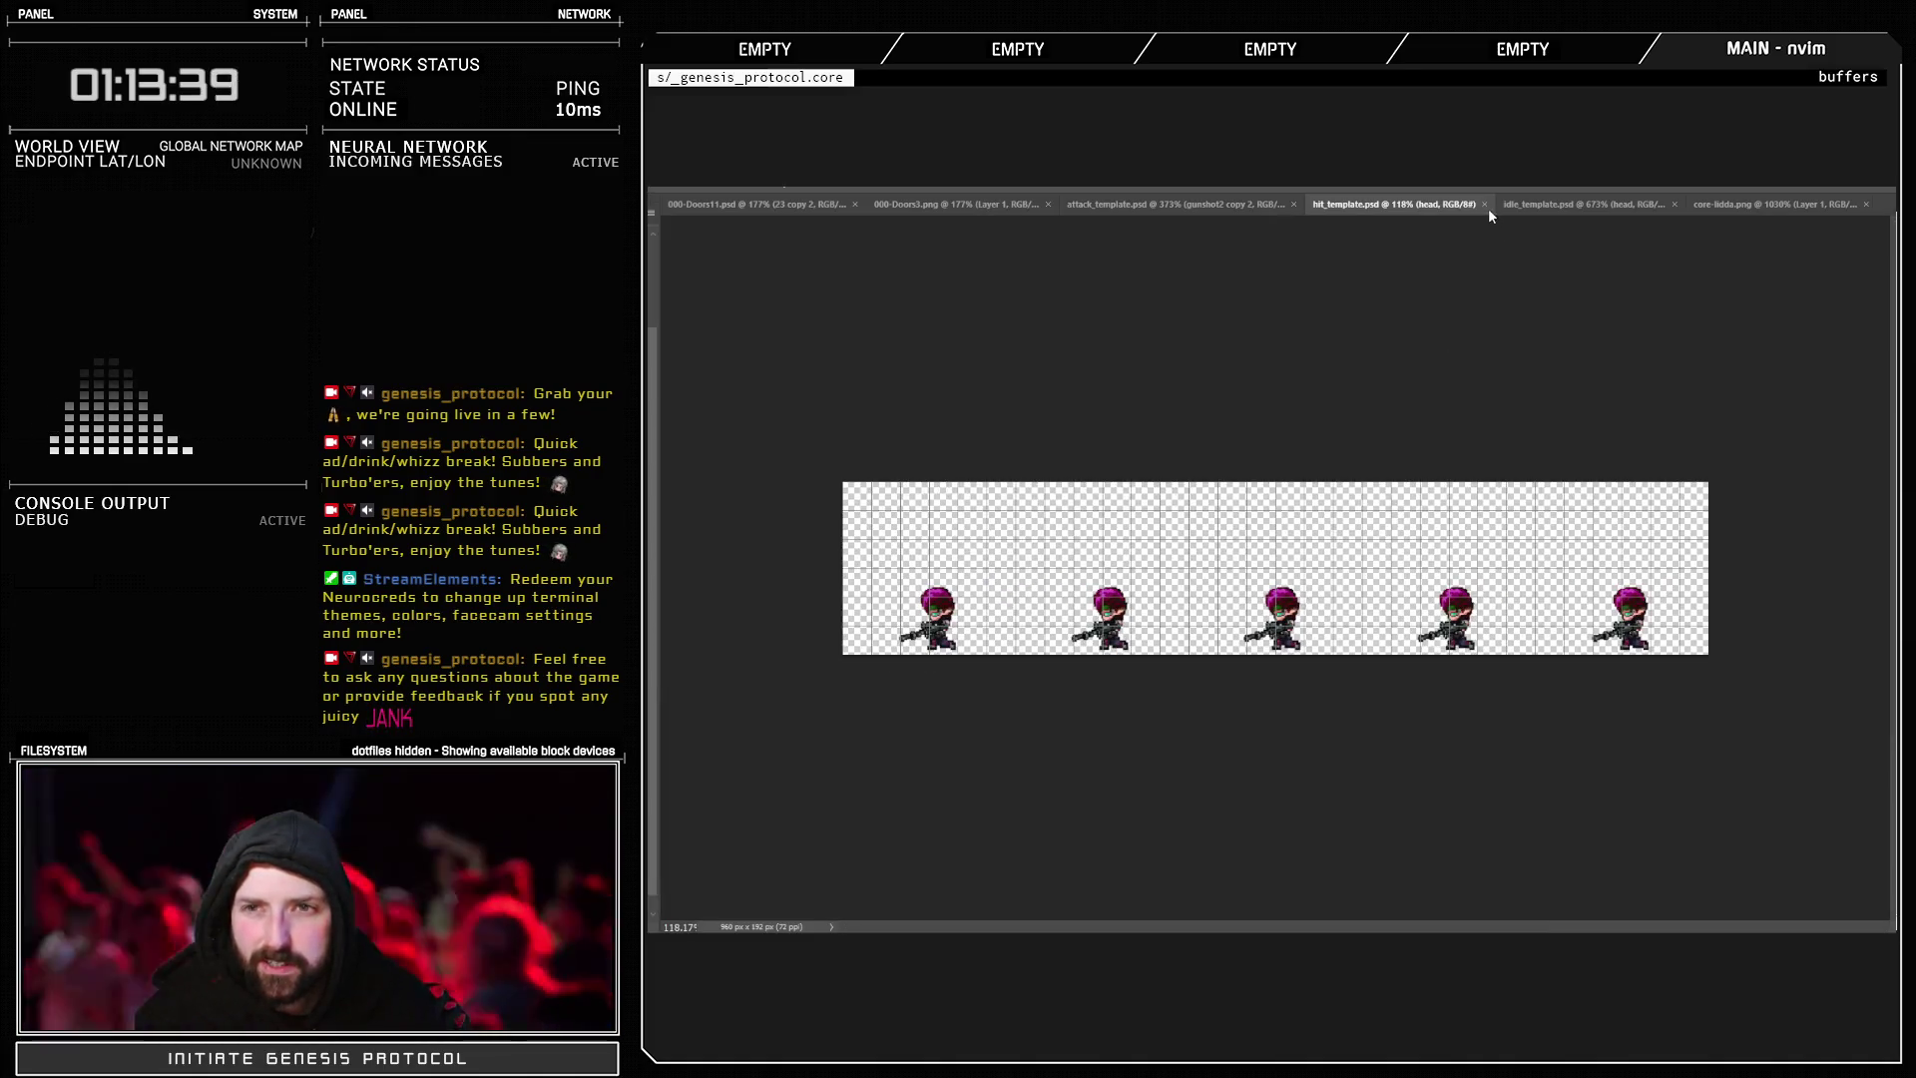
# - Close hit_template.psd and view attack_template.psd, comparing it with the core-lidda.png reference
pyautogui.click(1487, 205)
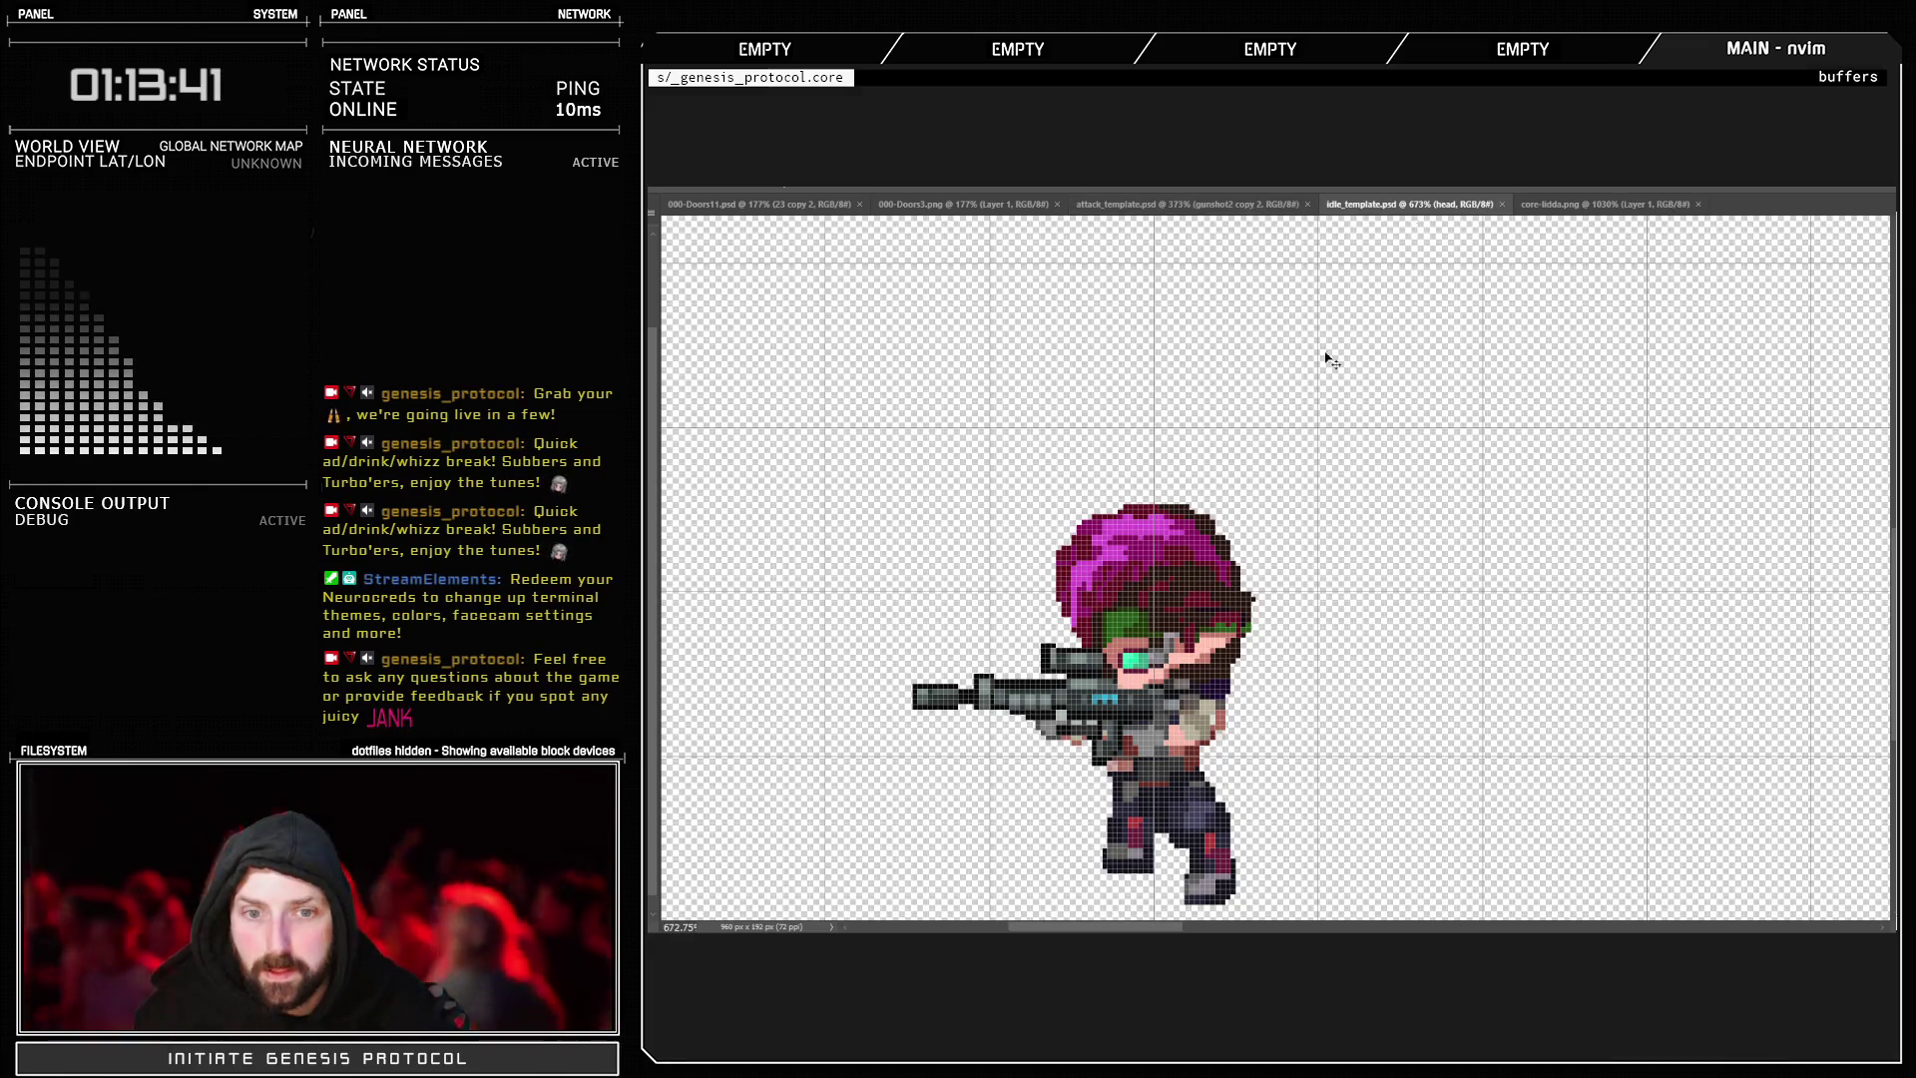
pyautogui.scroll(-2, 1302, 584)
pyautogui.scroll(-5, 1303, 584)
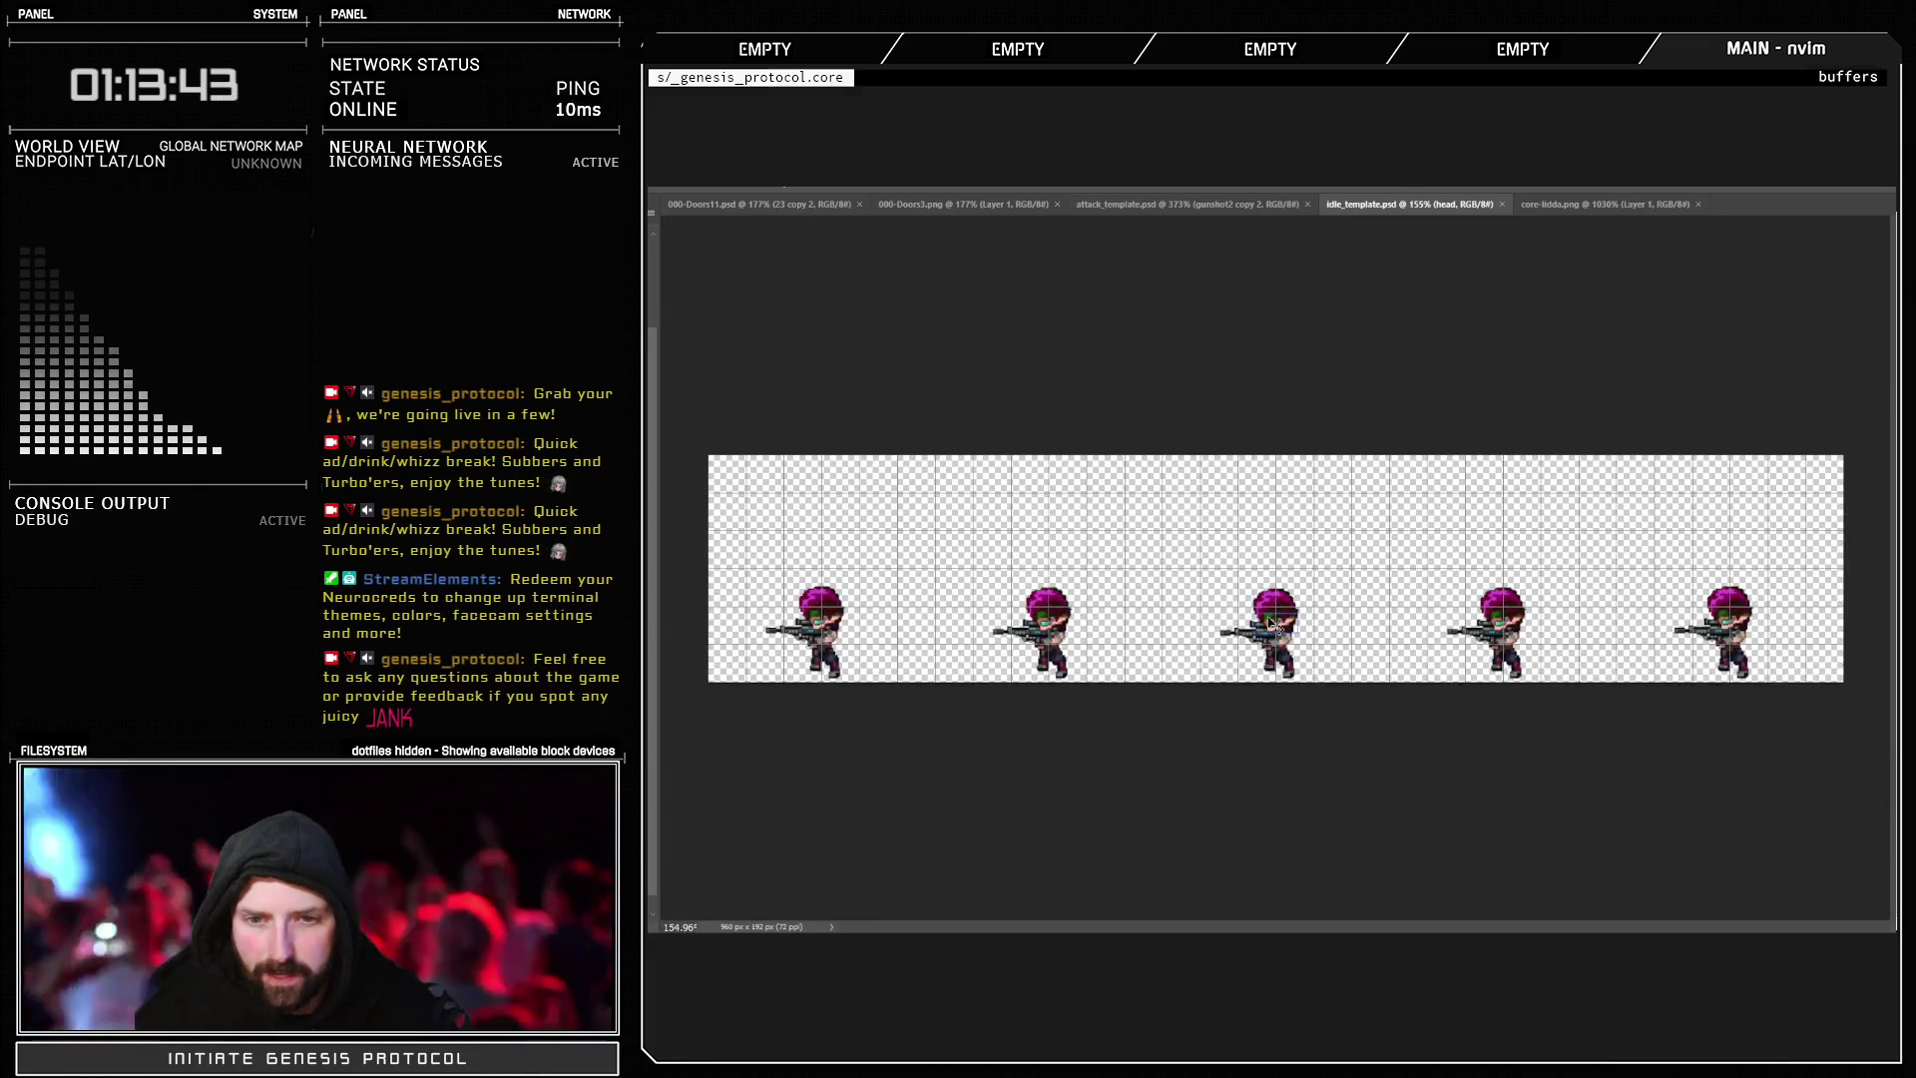
pyautogui.click(1255, 213)
pyautogui.scroll(-5, 1330, 529)
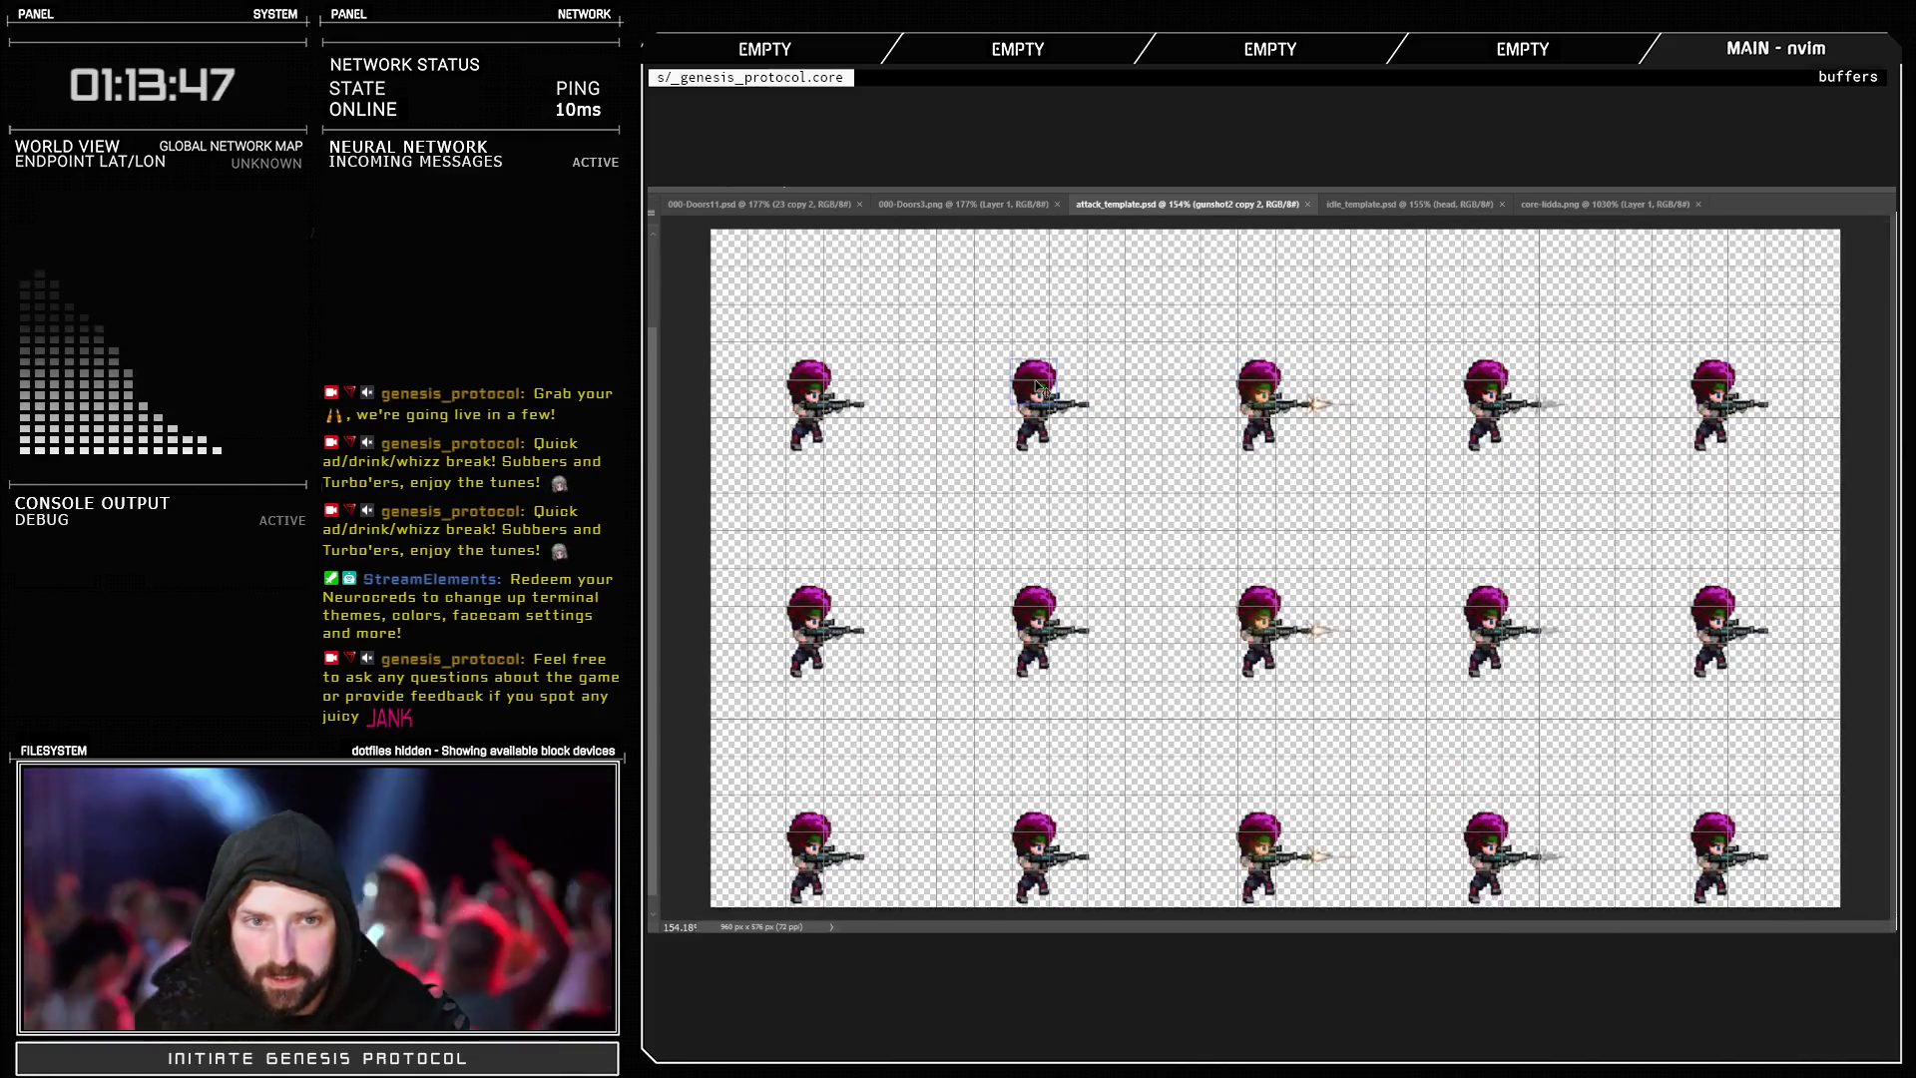
pyautogui.scroll(5, 1155, 481)
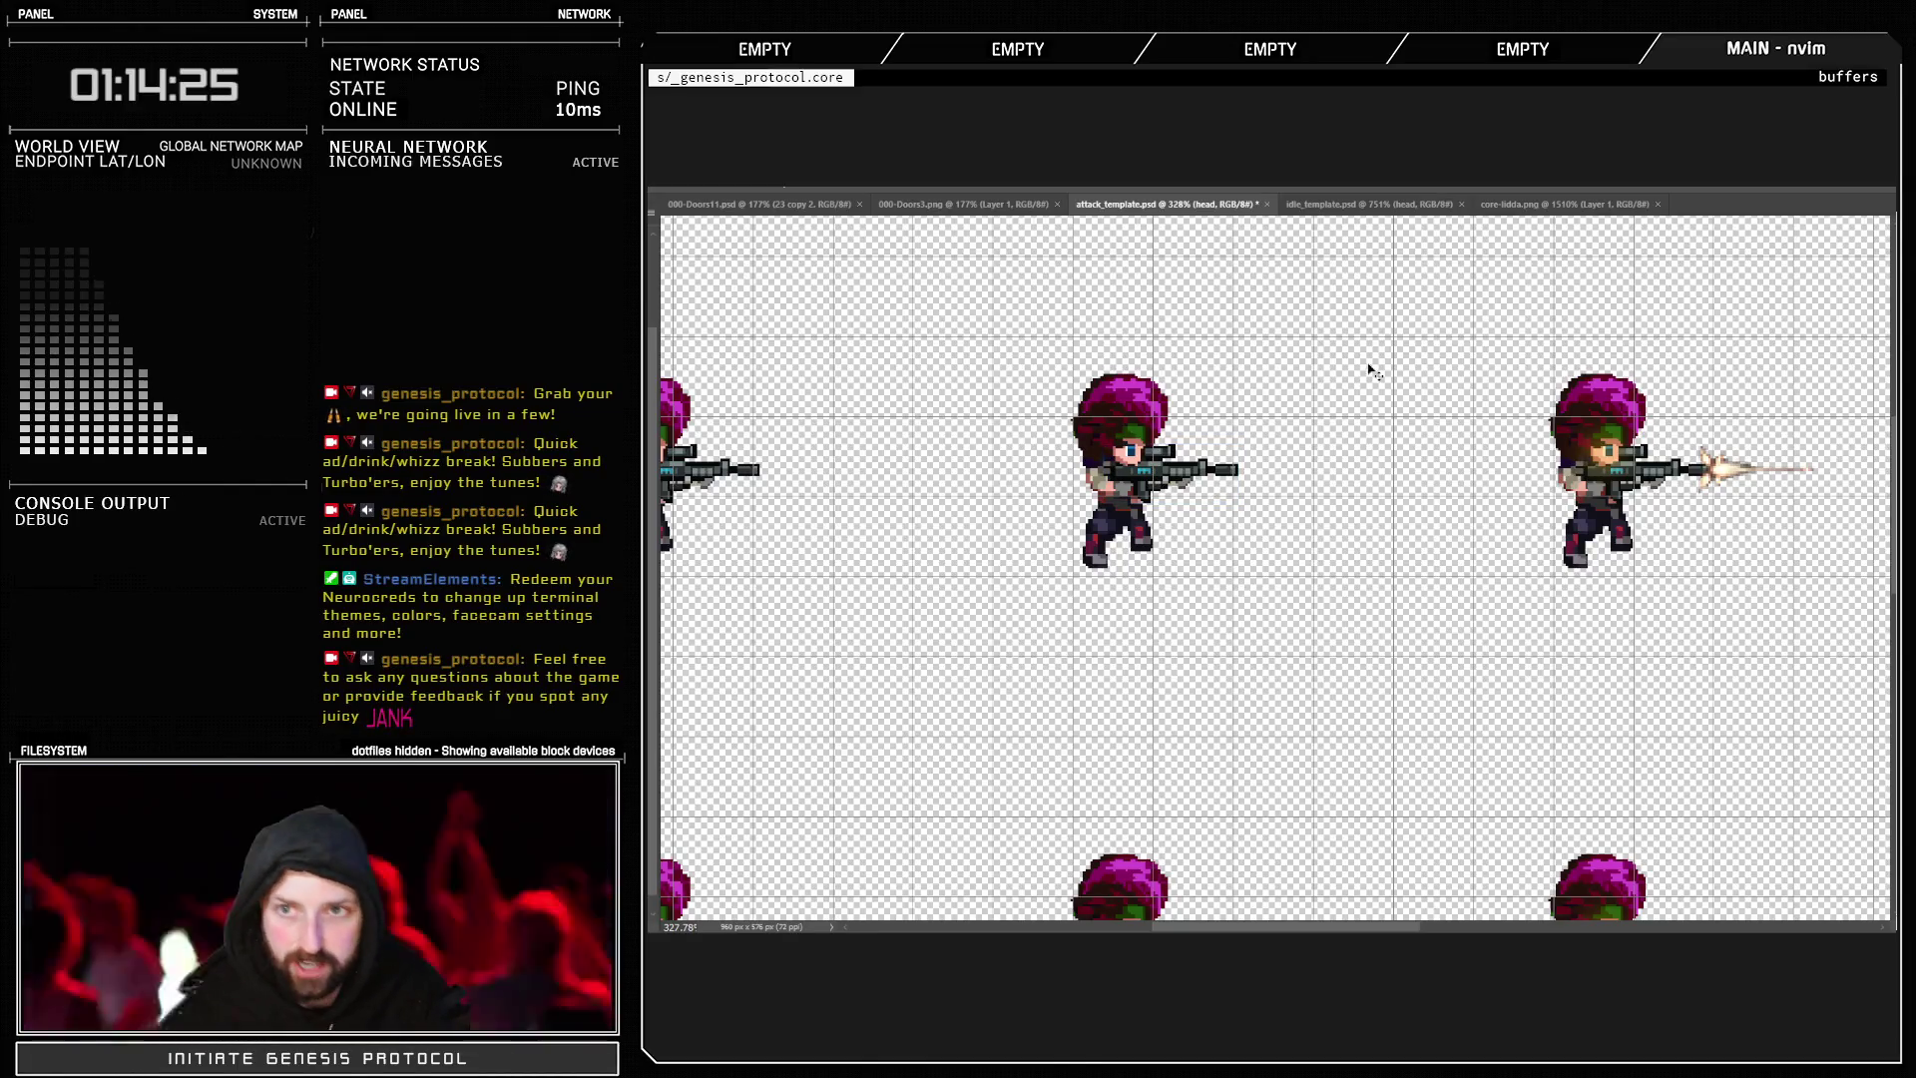
pyautogui.click(1528, 206)
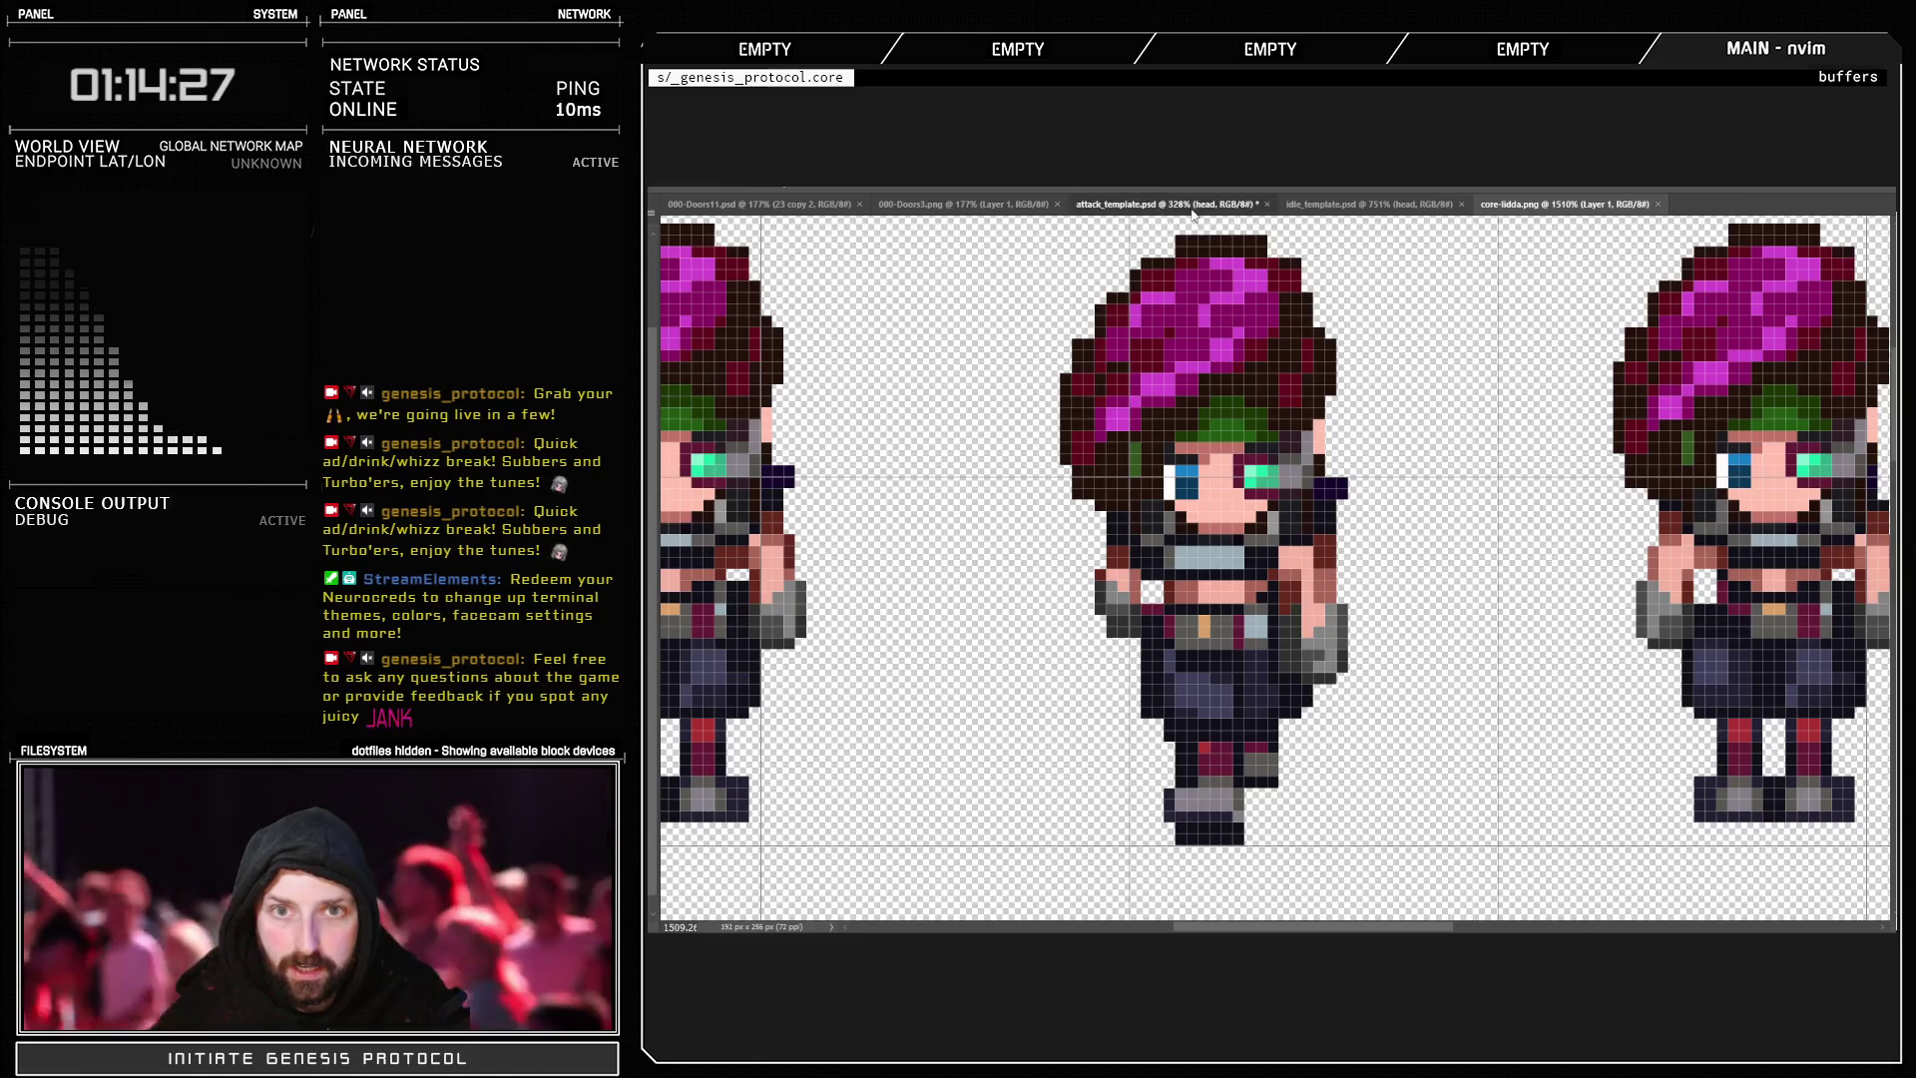
pyautogui.click(1193, 206)
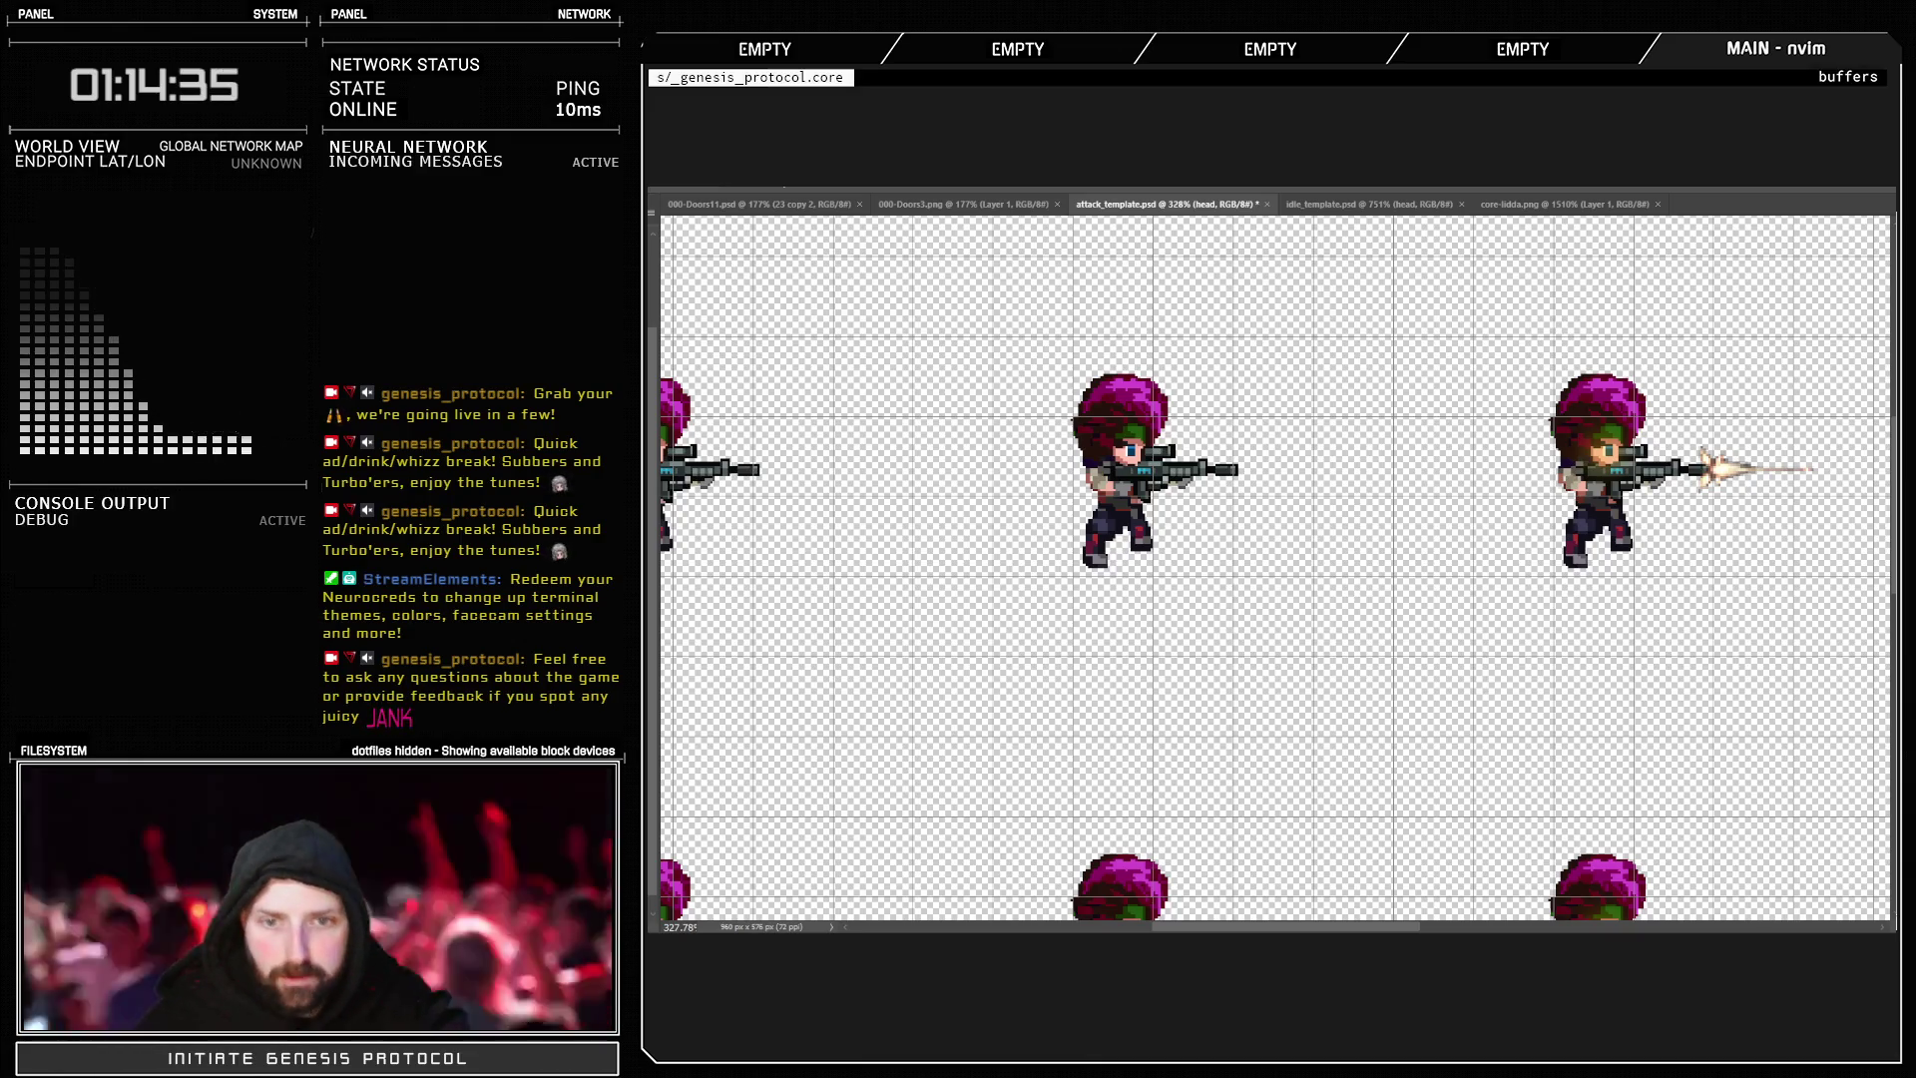
pyautogui.scroll(-5, 1209, 639)
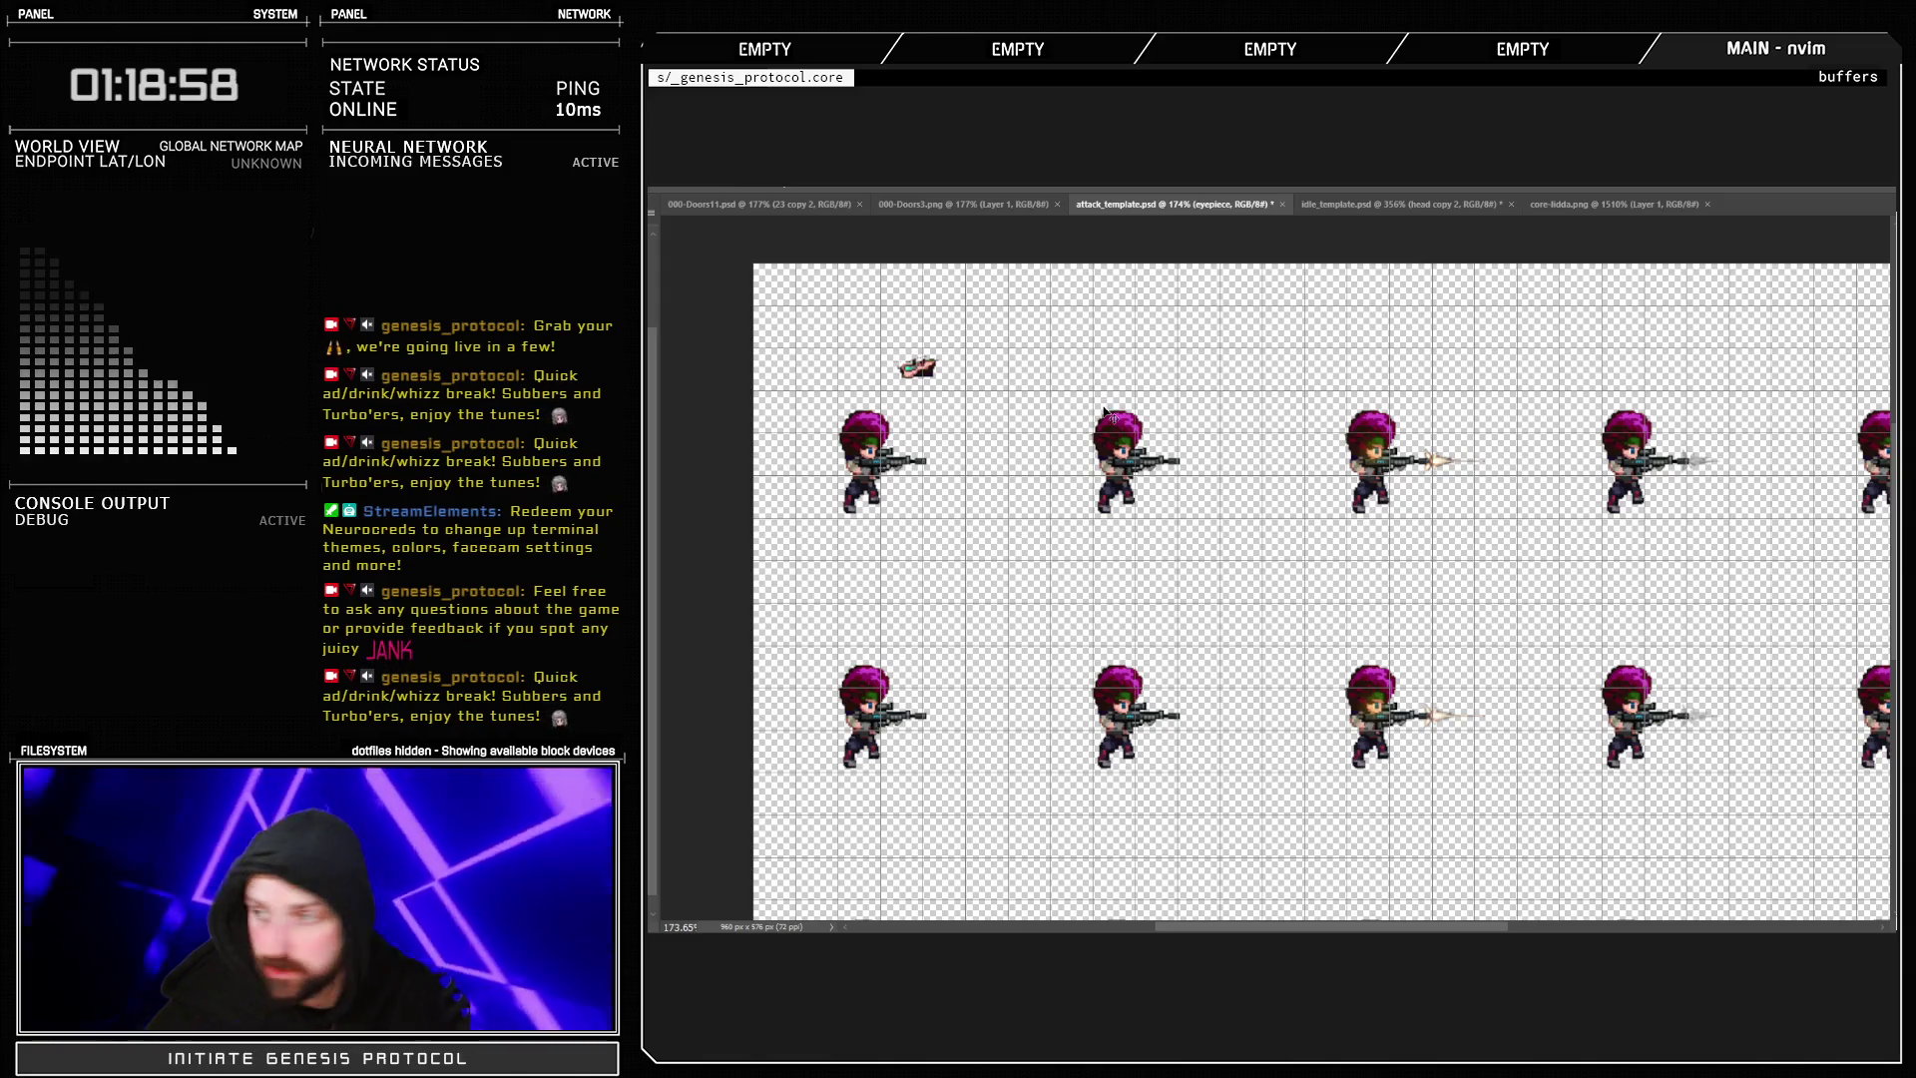
# - Zoom out to view the whole attack_template.psd sheet with the eyepiece above the first frame
pyautogui.scroll(-3, 1137, 535)
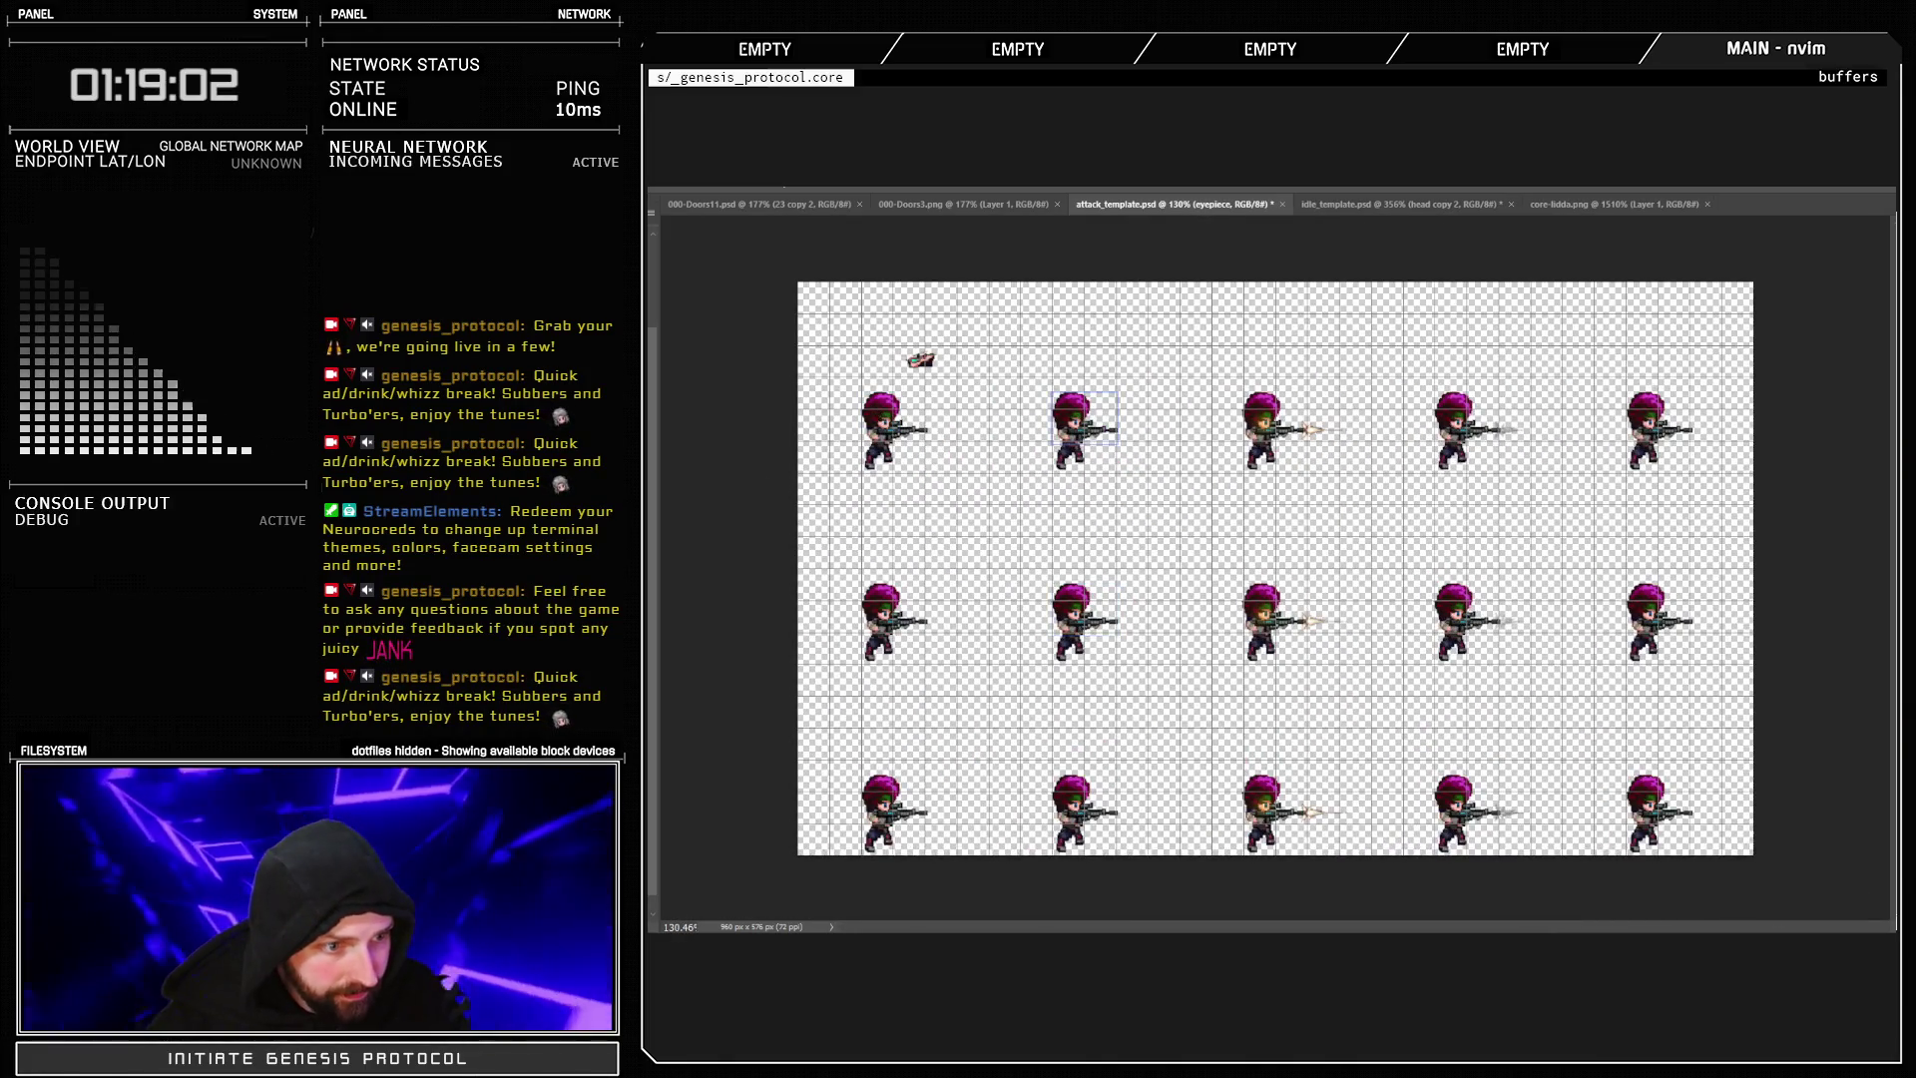
# - Flip the first top-row sprite horizontally and paste its pulled-back pose into top-row frames two to four
pyautogui.click(1084, 420)
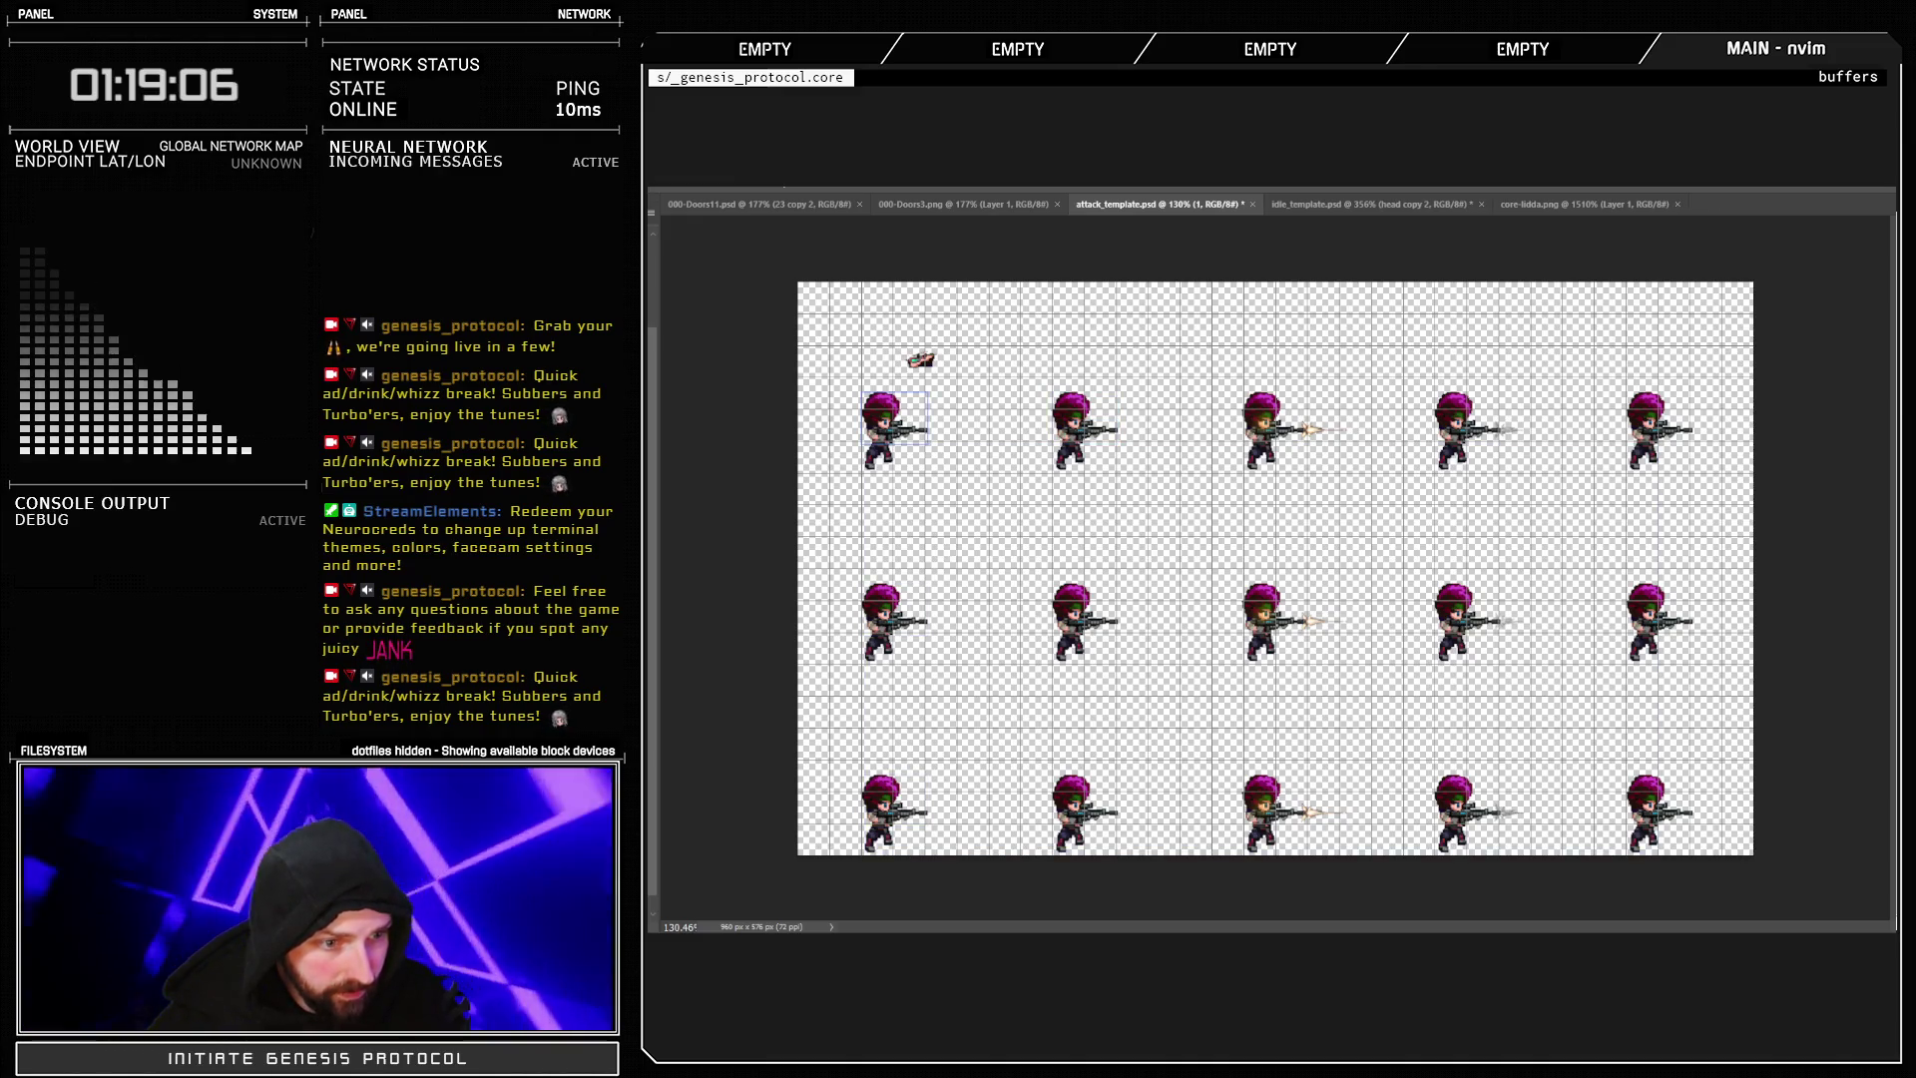
pyautogui.hotkey('ctrl', 'shift', 'h')
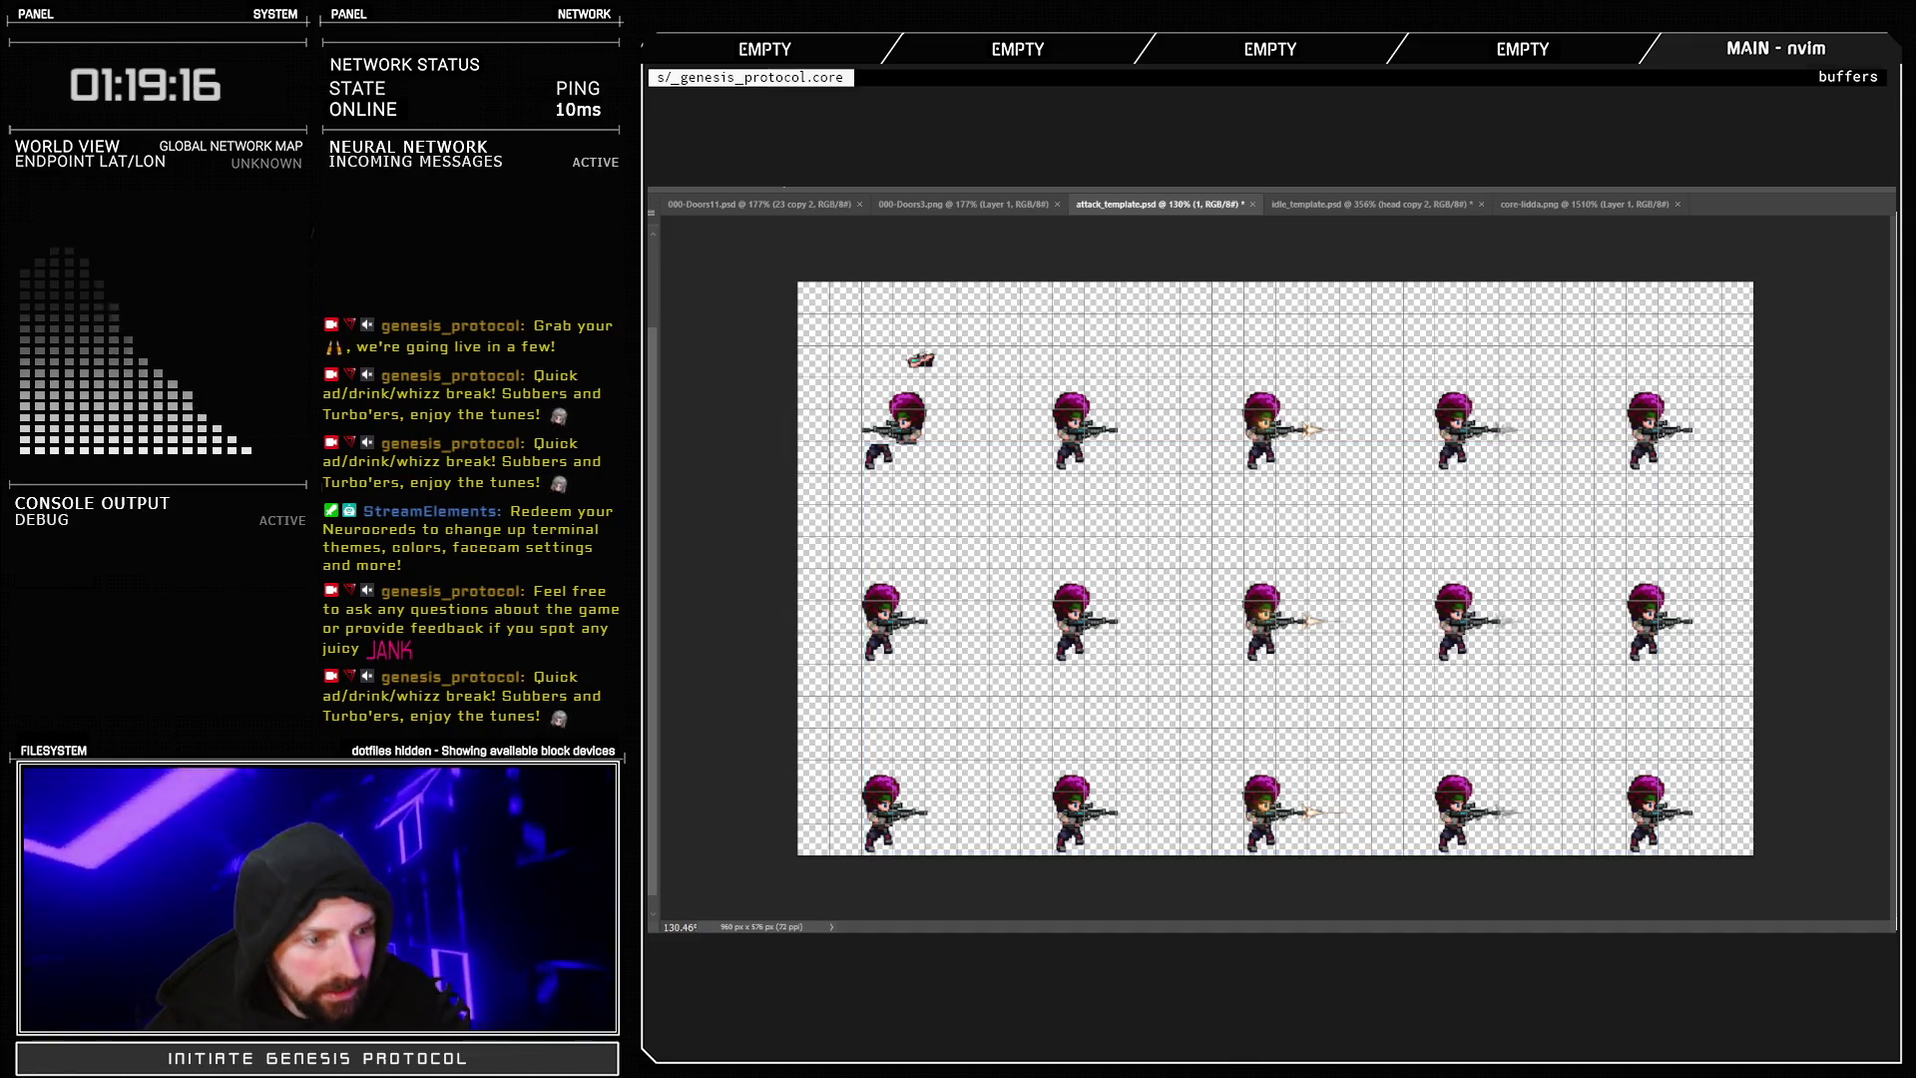
pyautogui.click(893, 803)
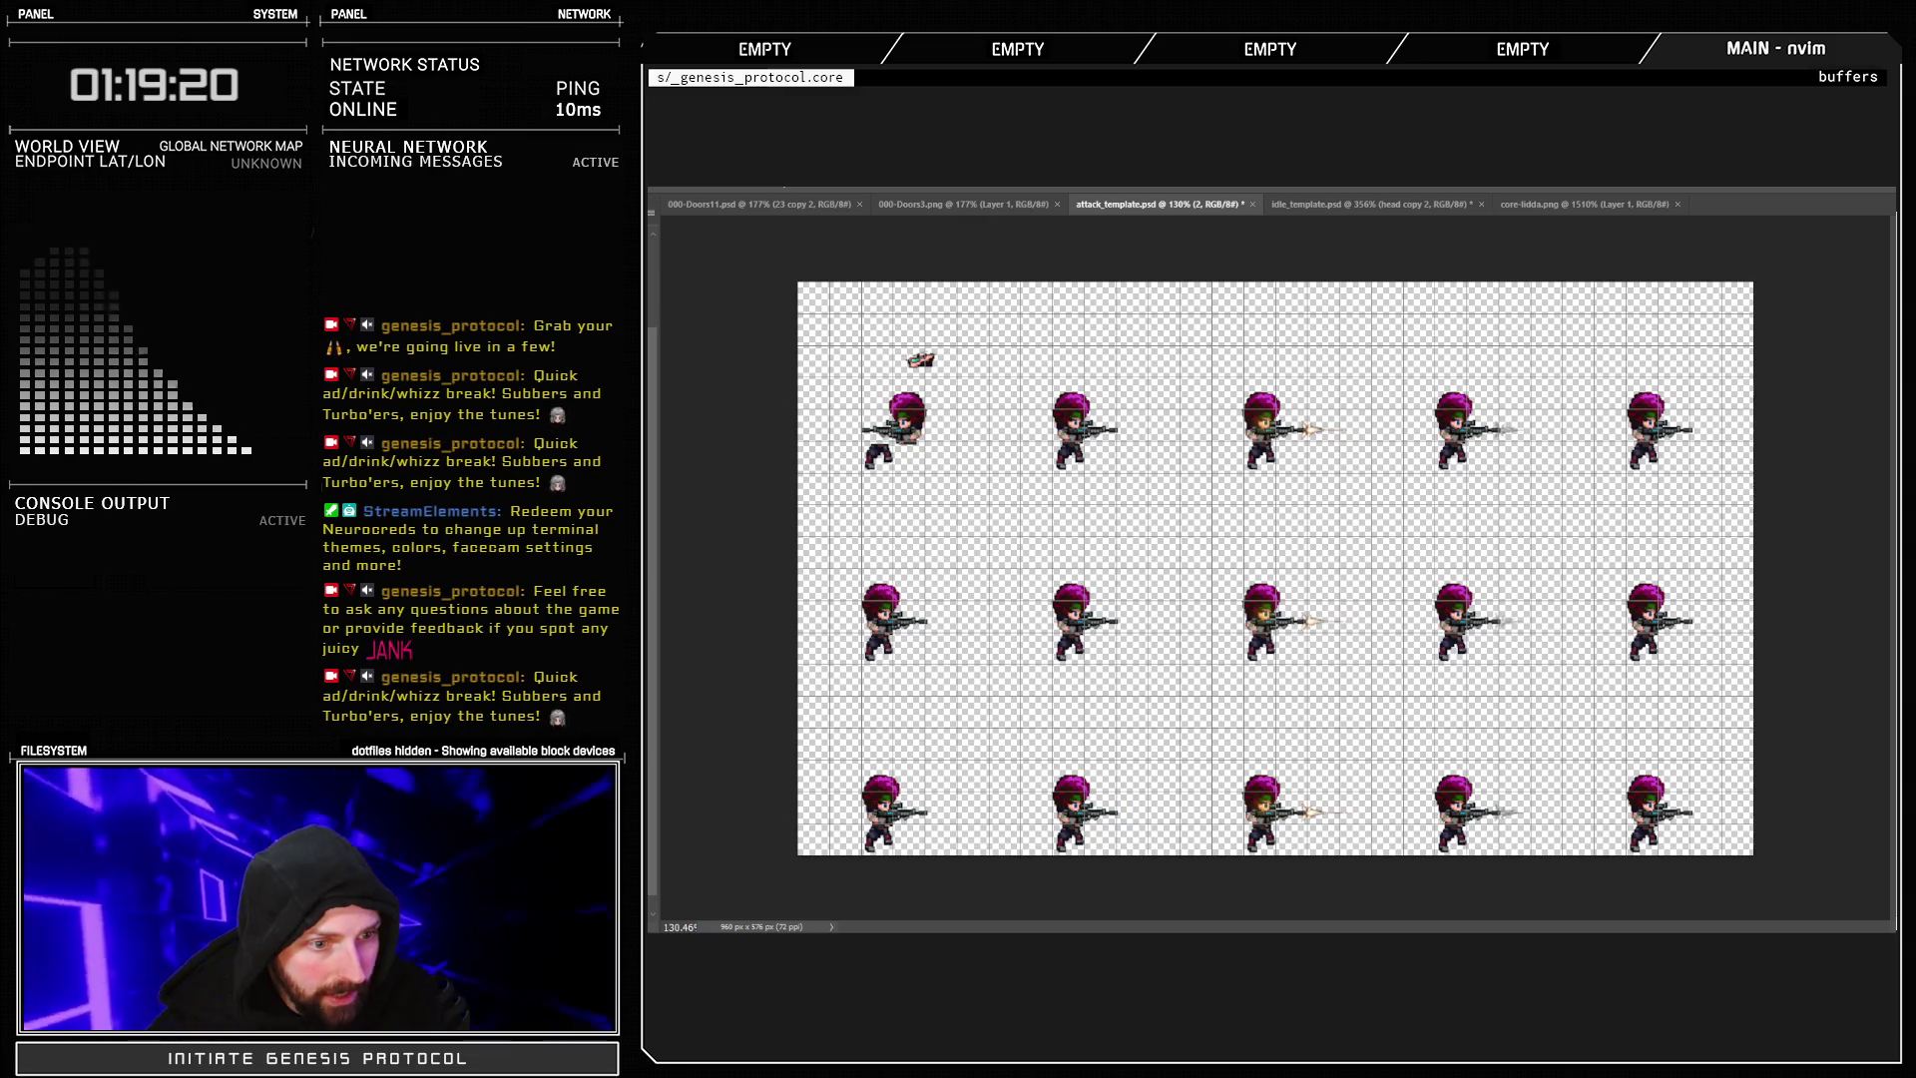
pyautogui.hotkey('ctrl', 'v')
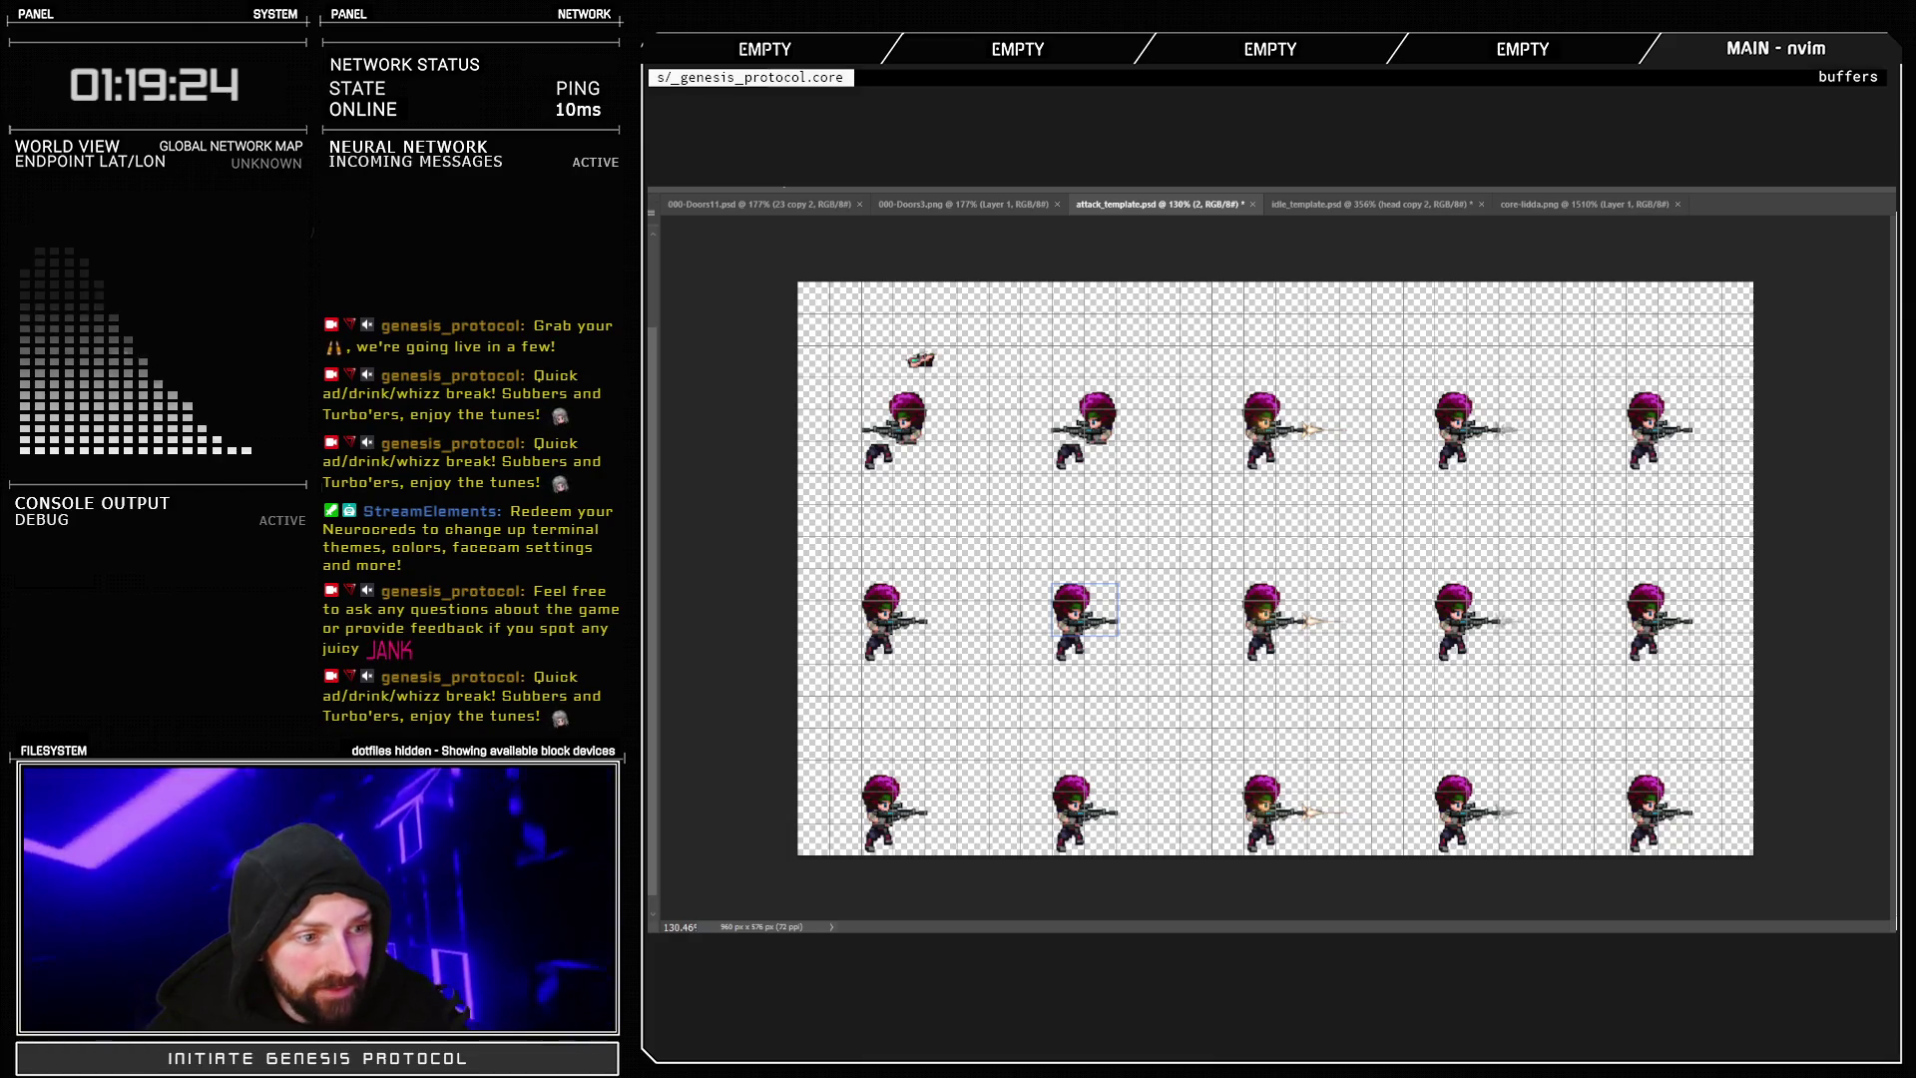
pyautogui.click(1084, 618)
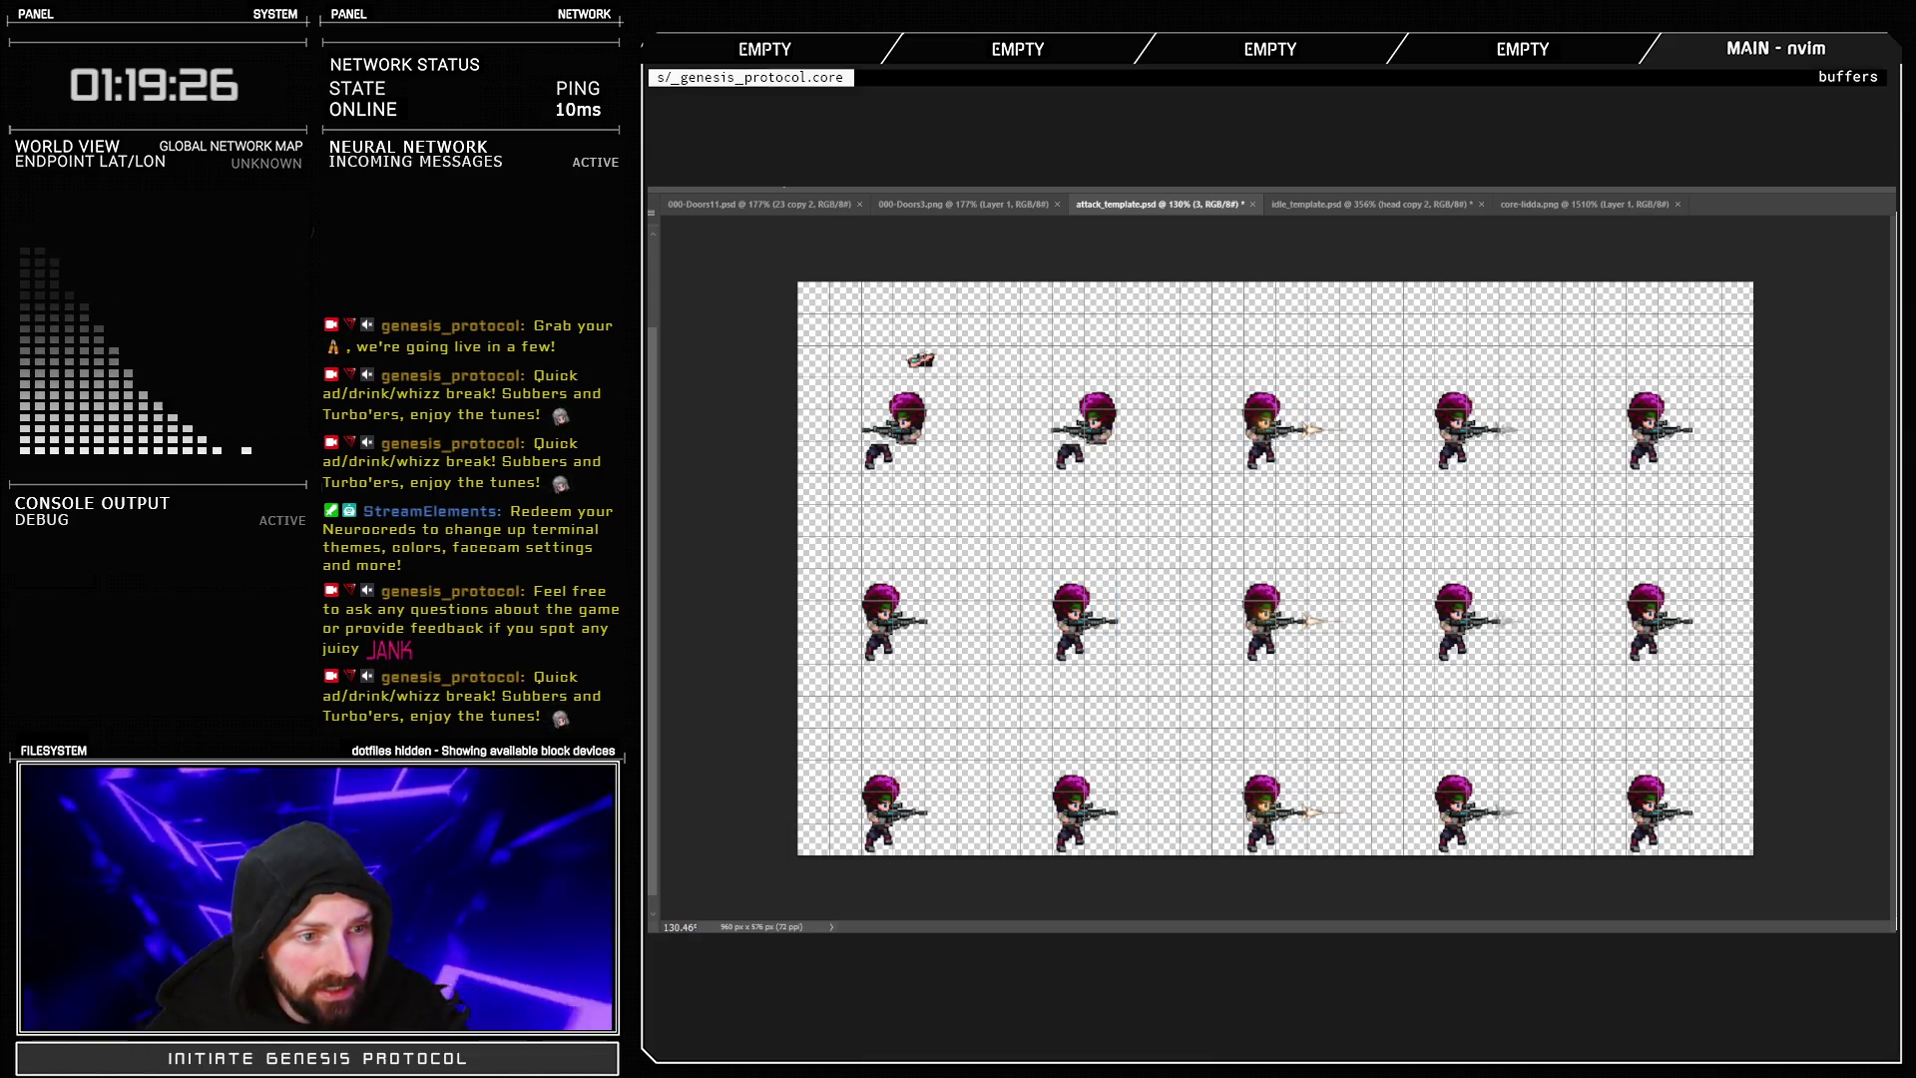
pyautogui.hotkey('ctrl', 'v')
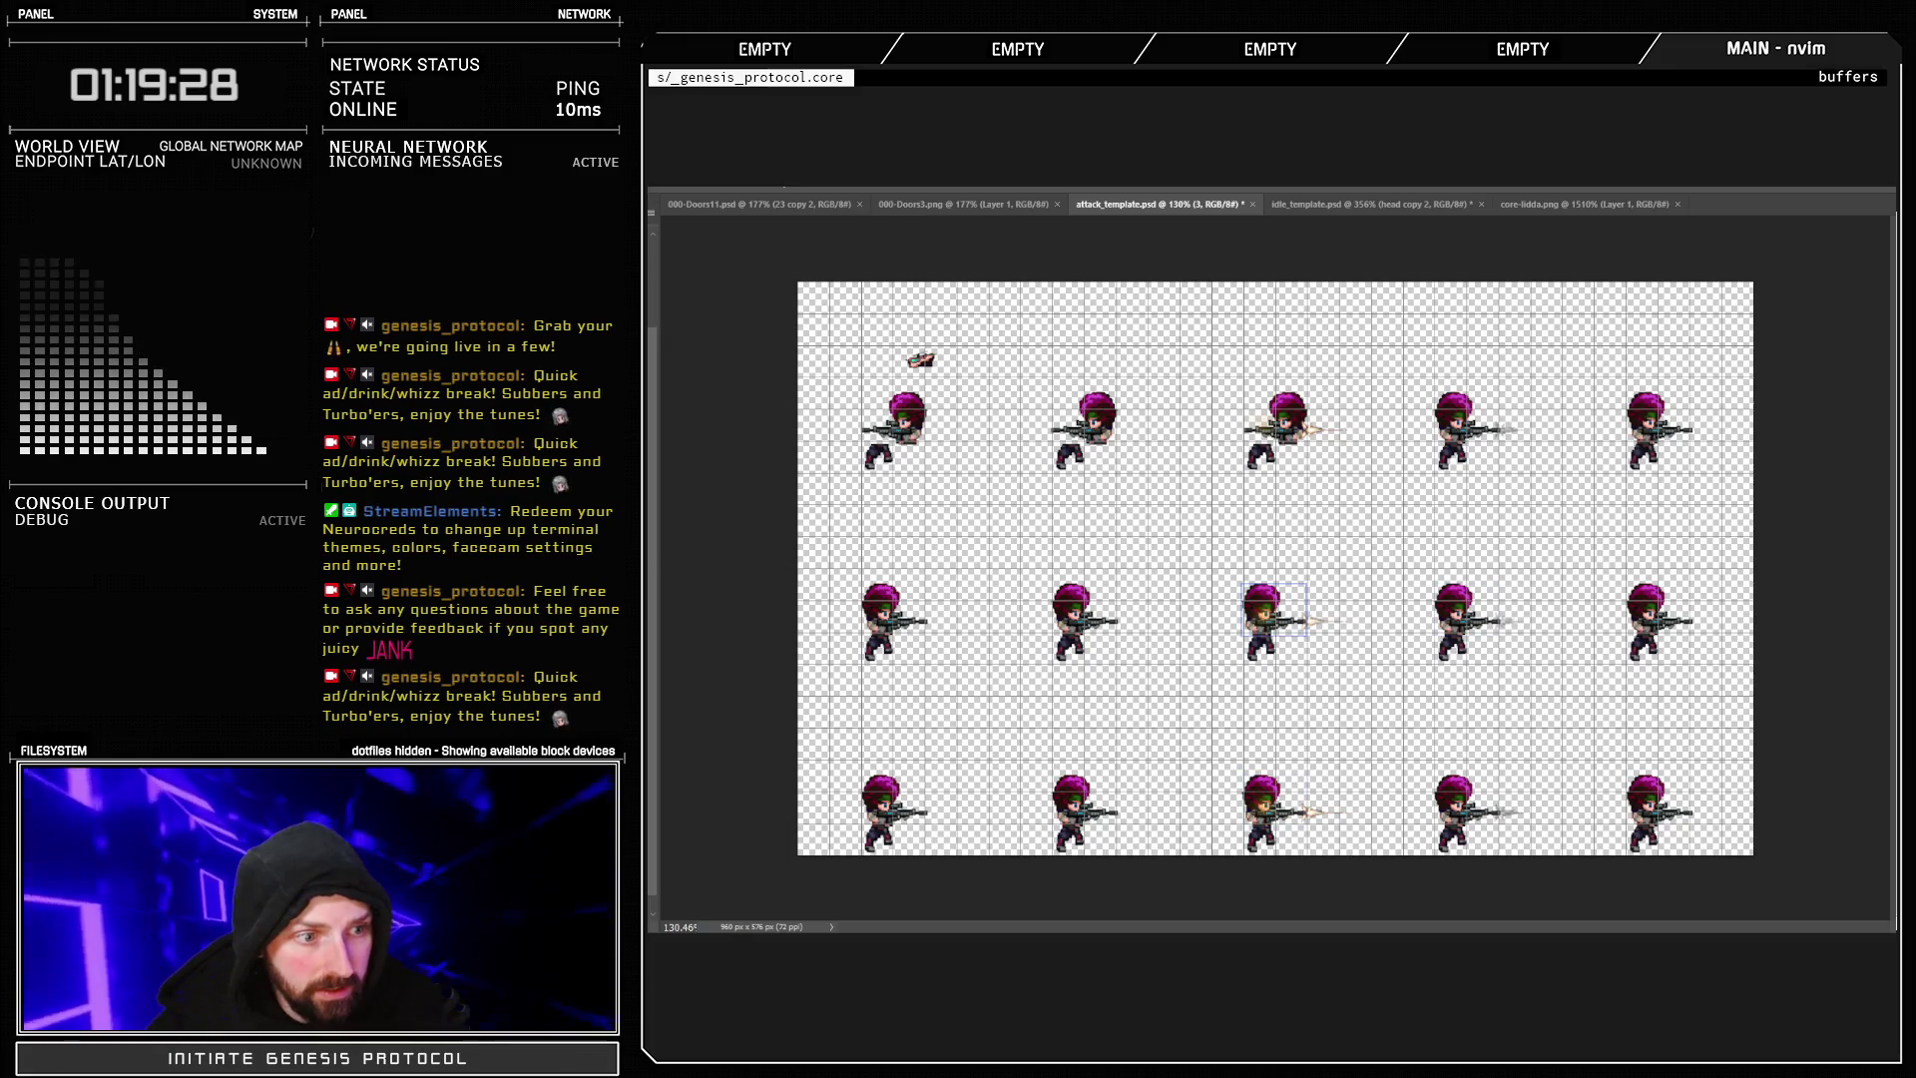
pyautogui.click(1275, 619)
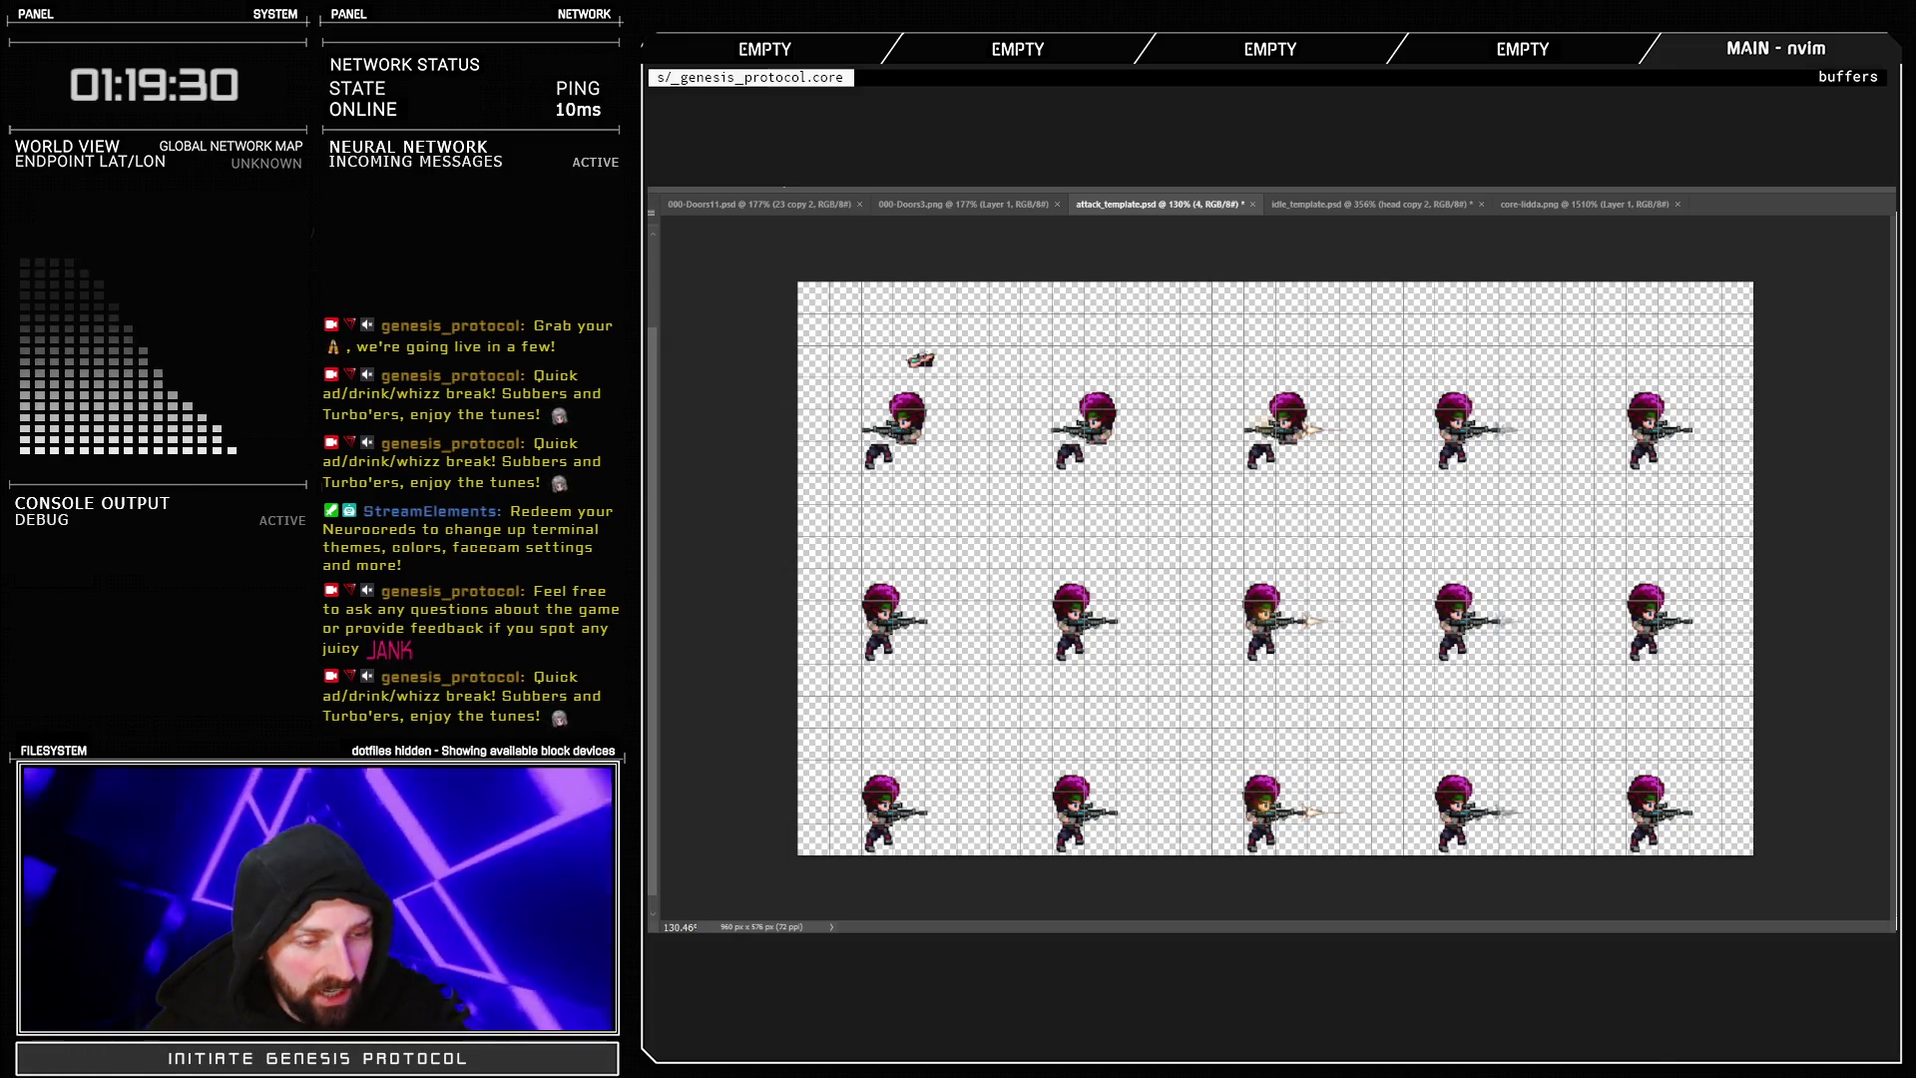
pyautogui.hotkey('ctrl', 'v')
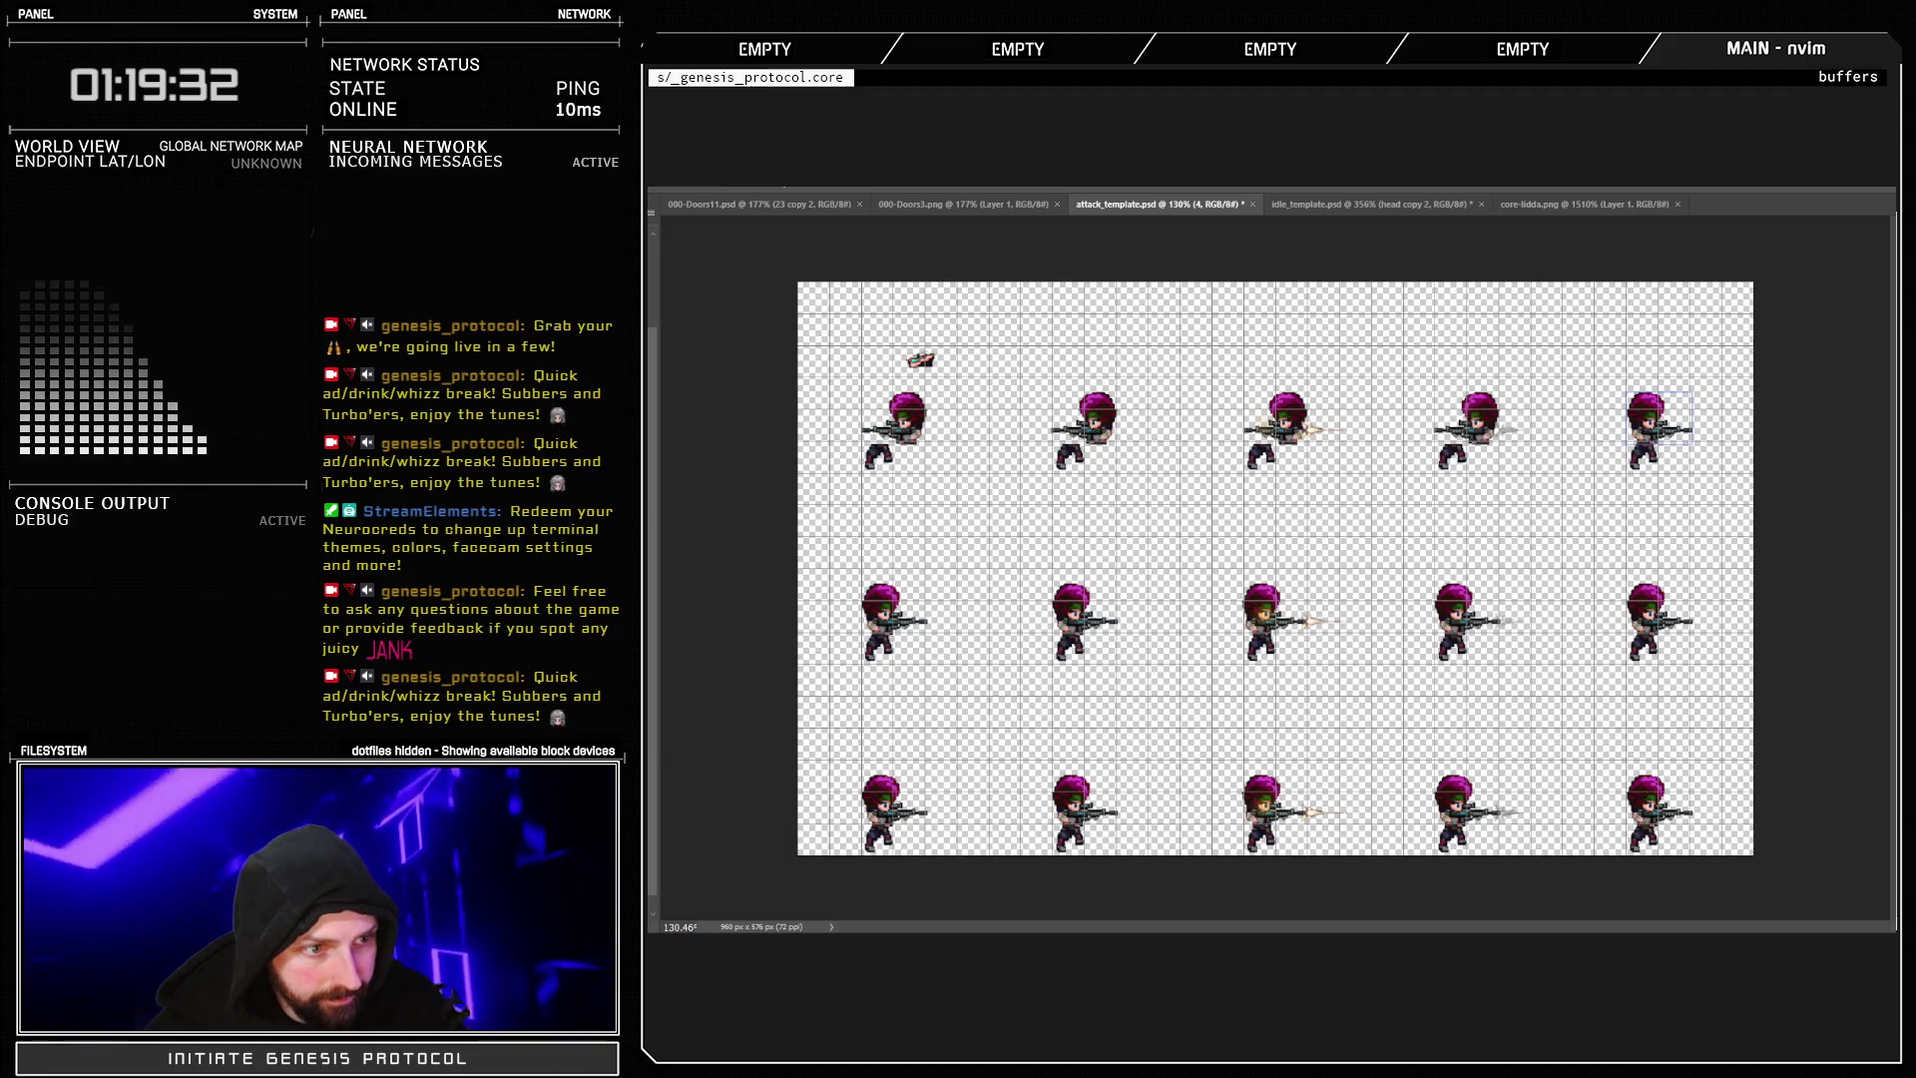
# - Paste the new poses into the fifth top-row frame and the middle- and bottom-row frames
pyautogui.hotkey('ctrl', 'v')
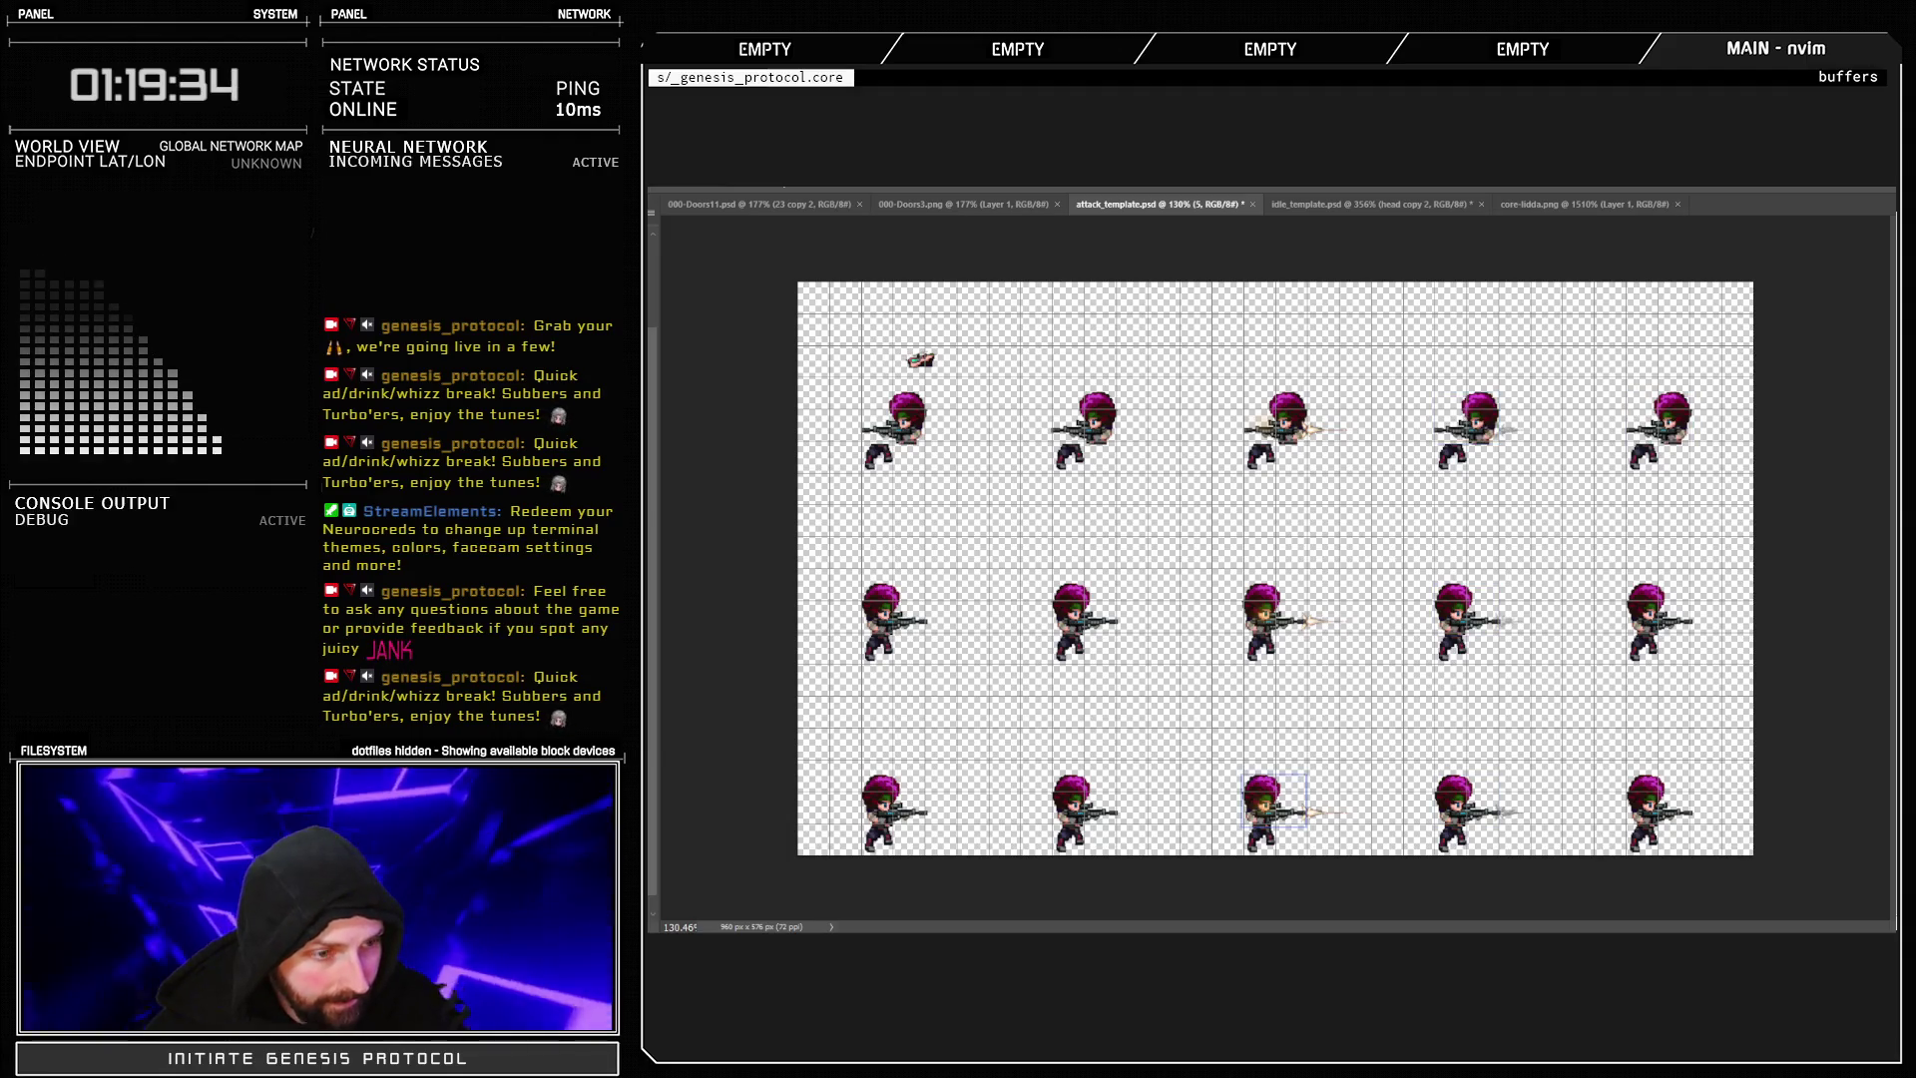
pyautogui.hotkey('ctrl', 'v')
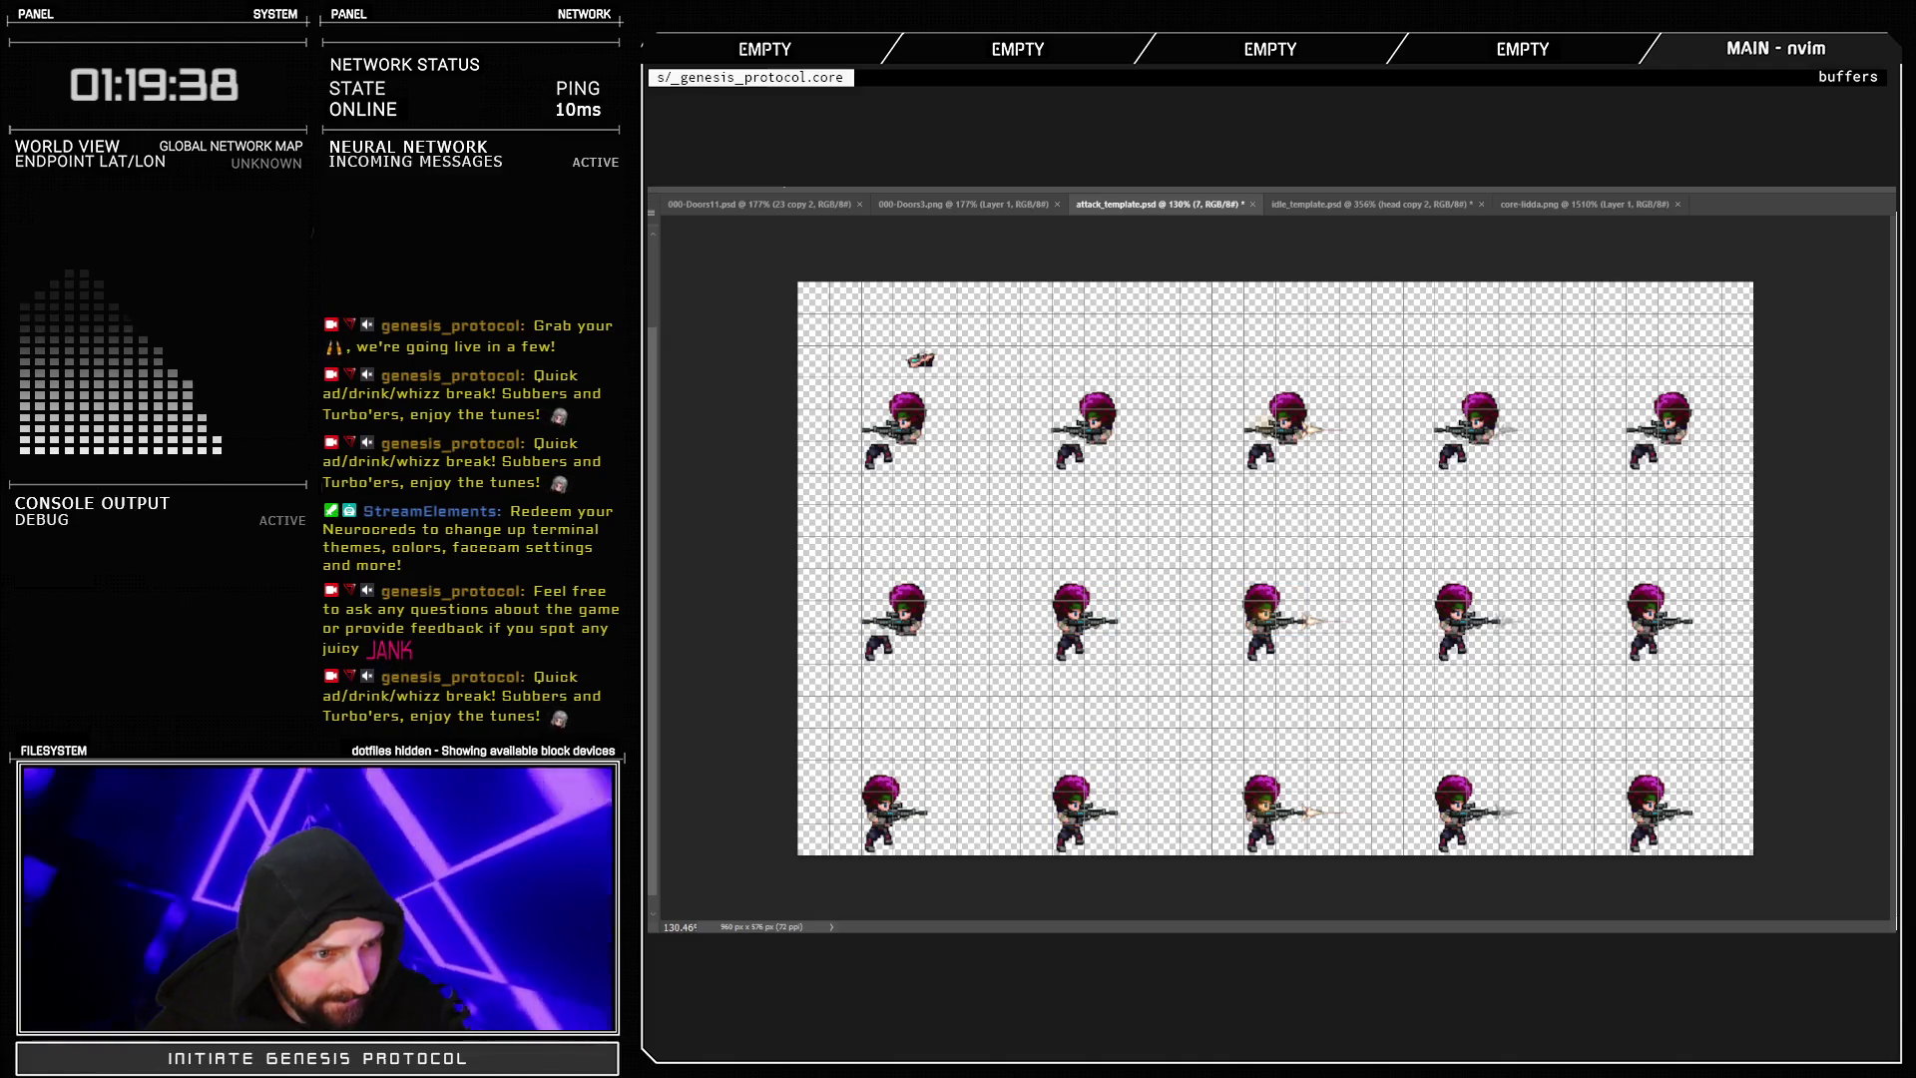
pyautogui.hotkey('ctrl', 'v')
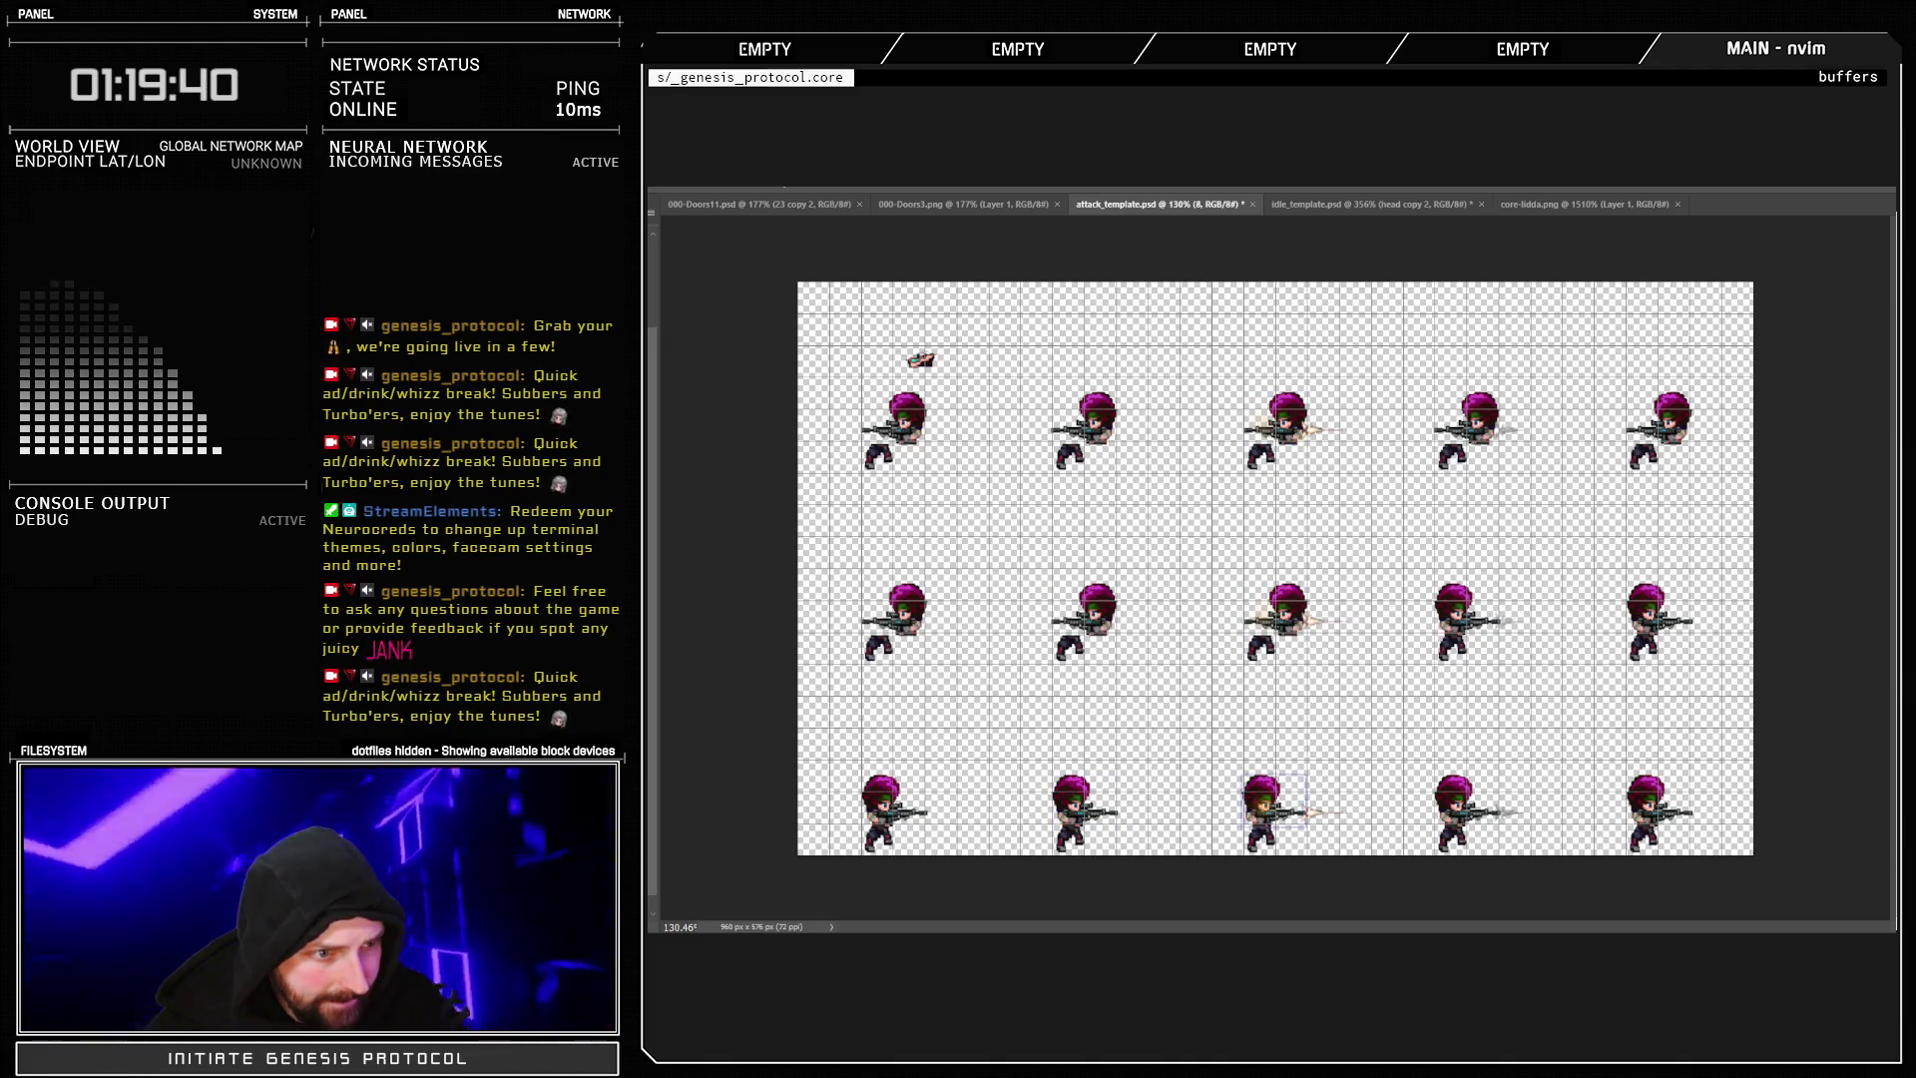
pyautogui.hotkey('ctrl', 'v')
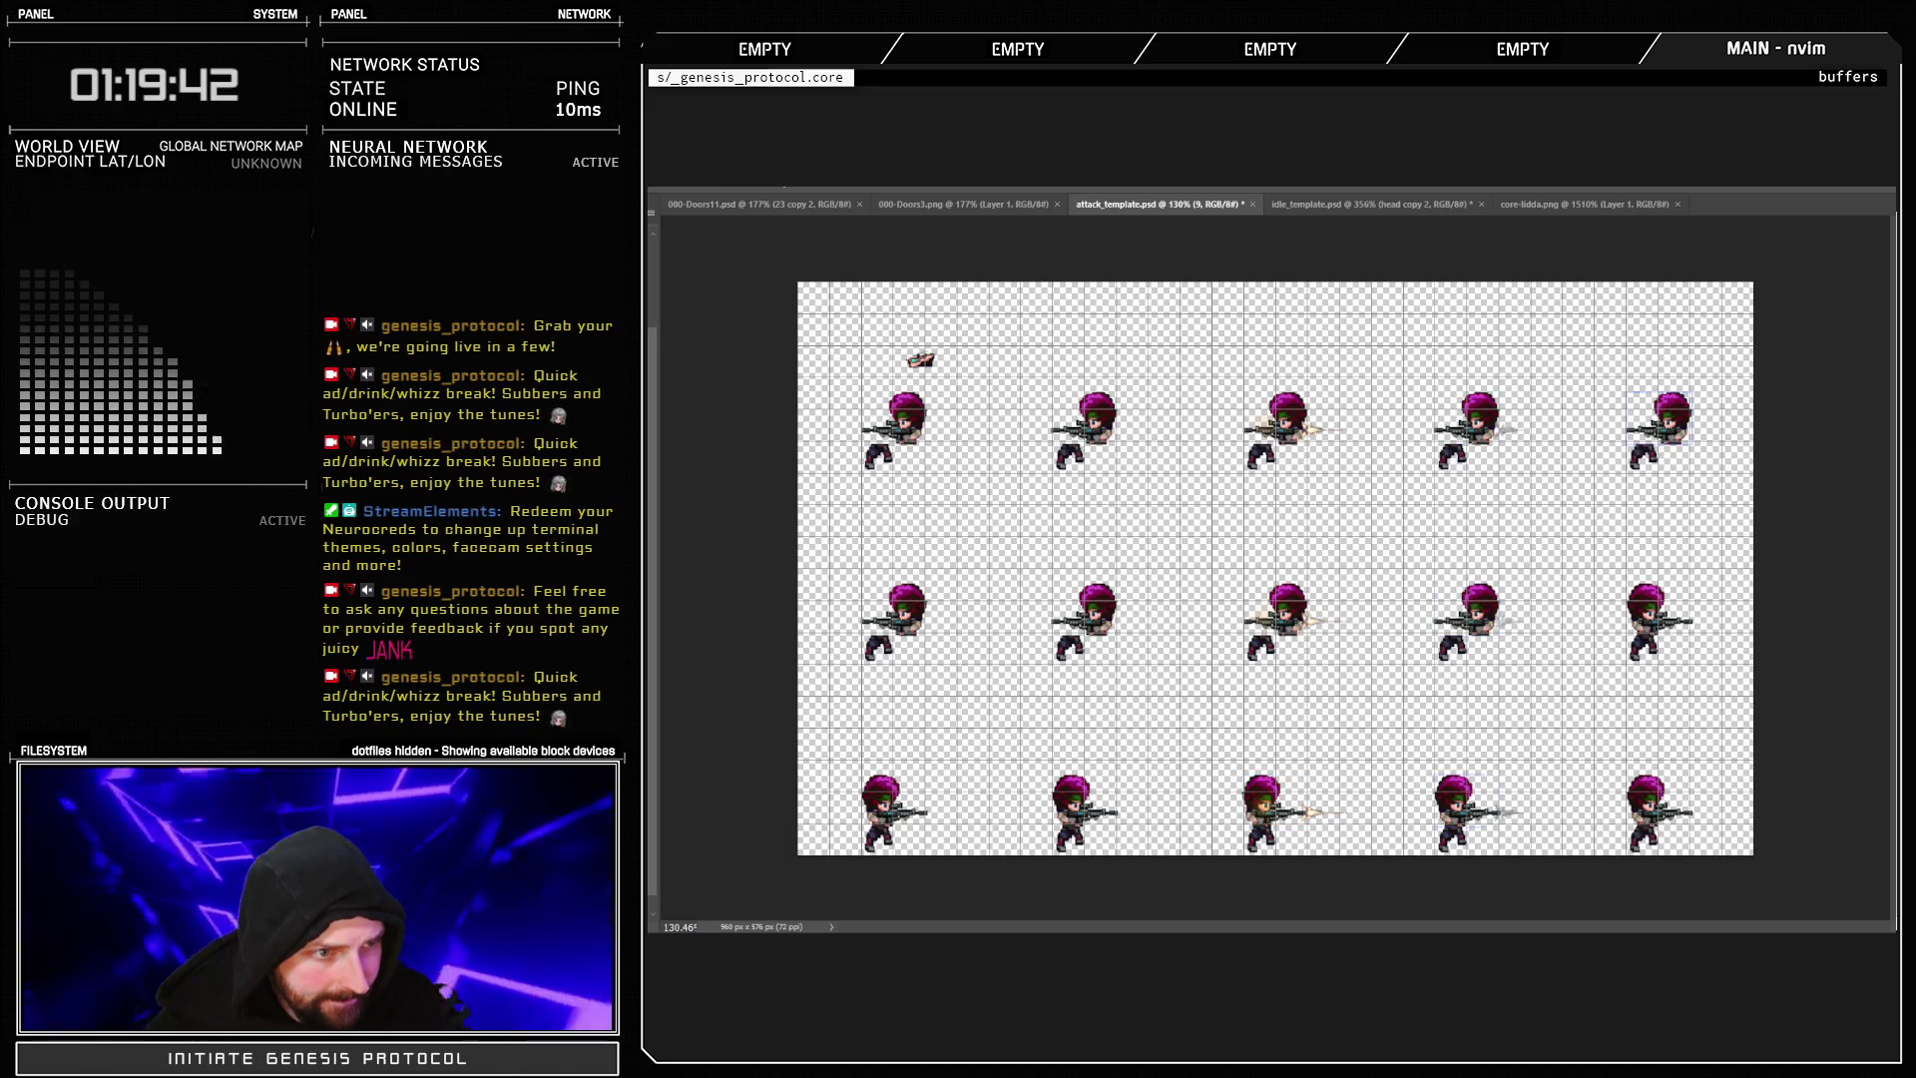
pyautogui.hotkey('ctrl', 'v')
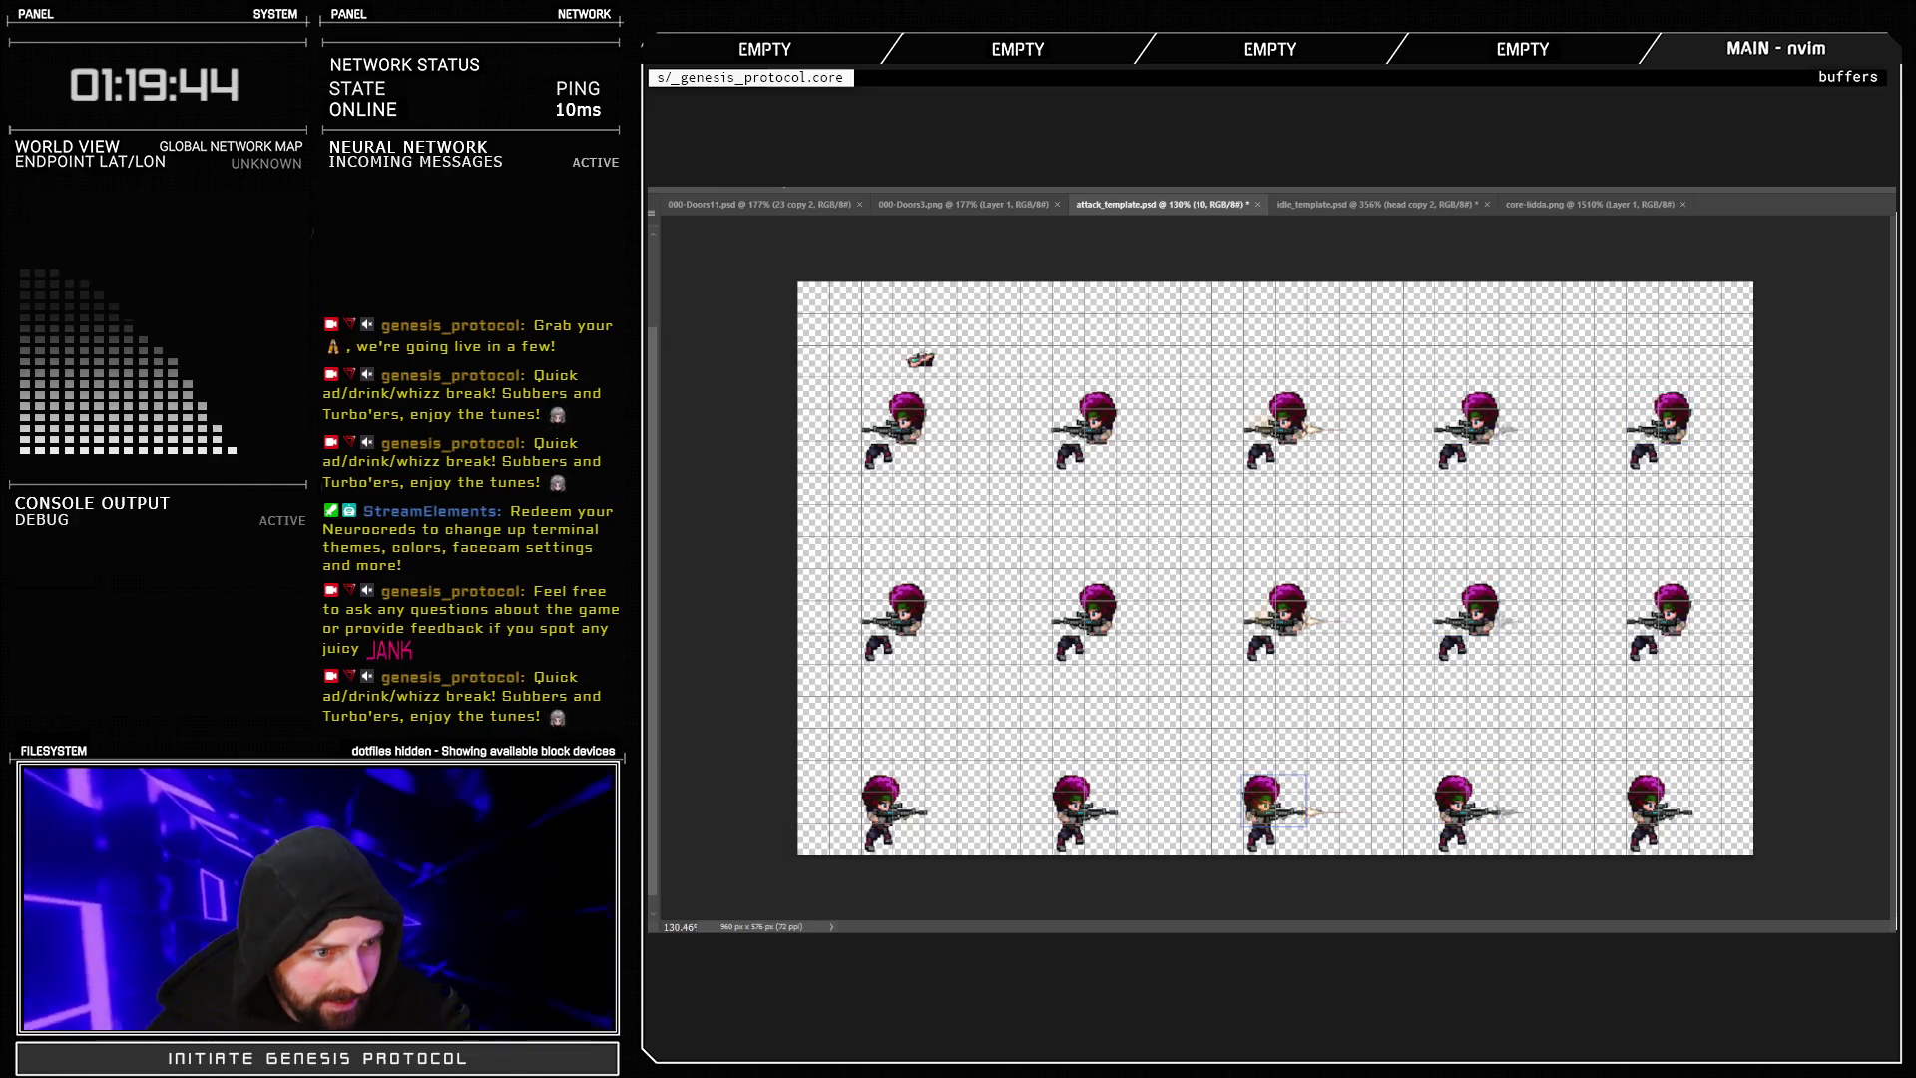
pyautogui.hotkey('ctrl', 'v')
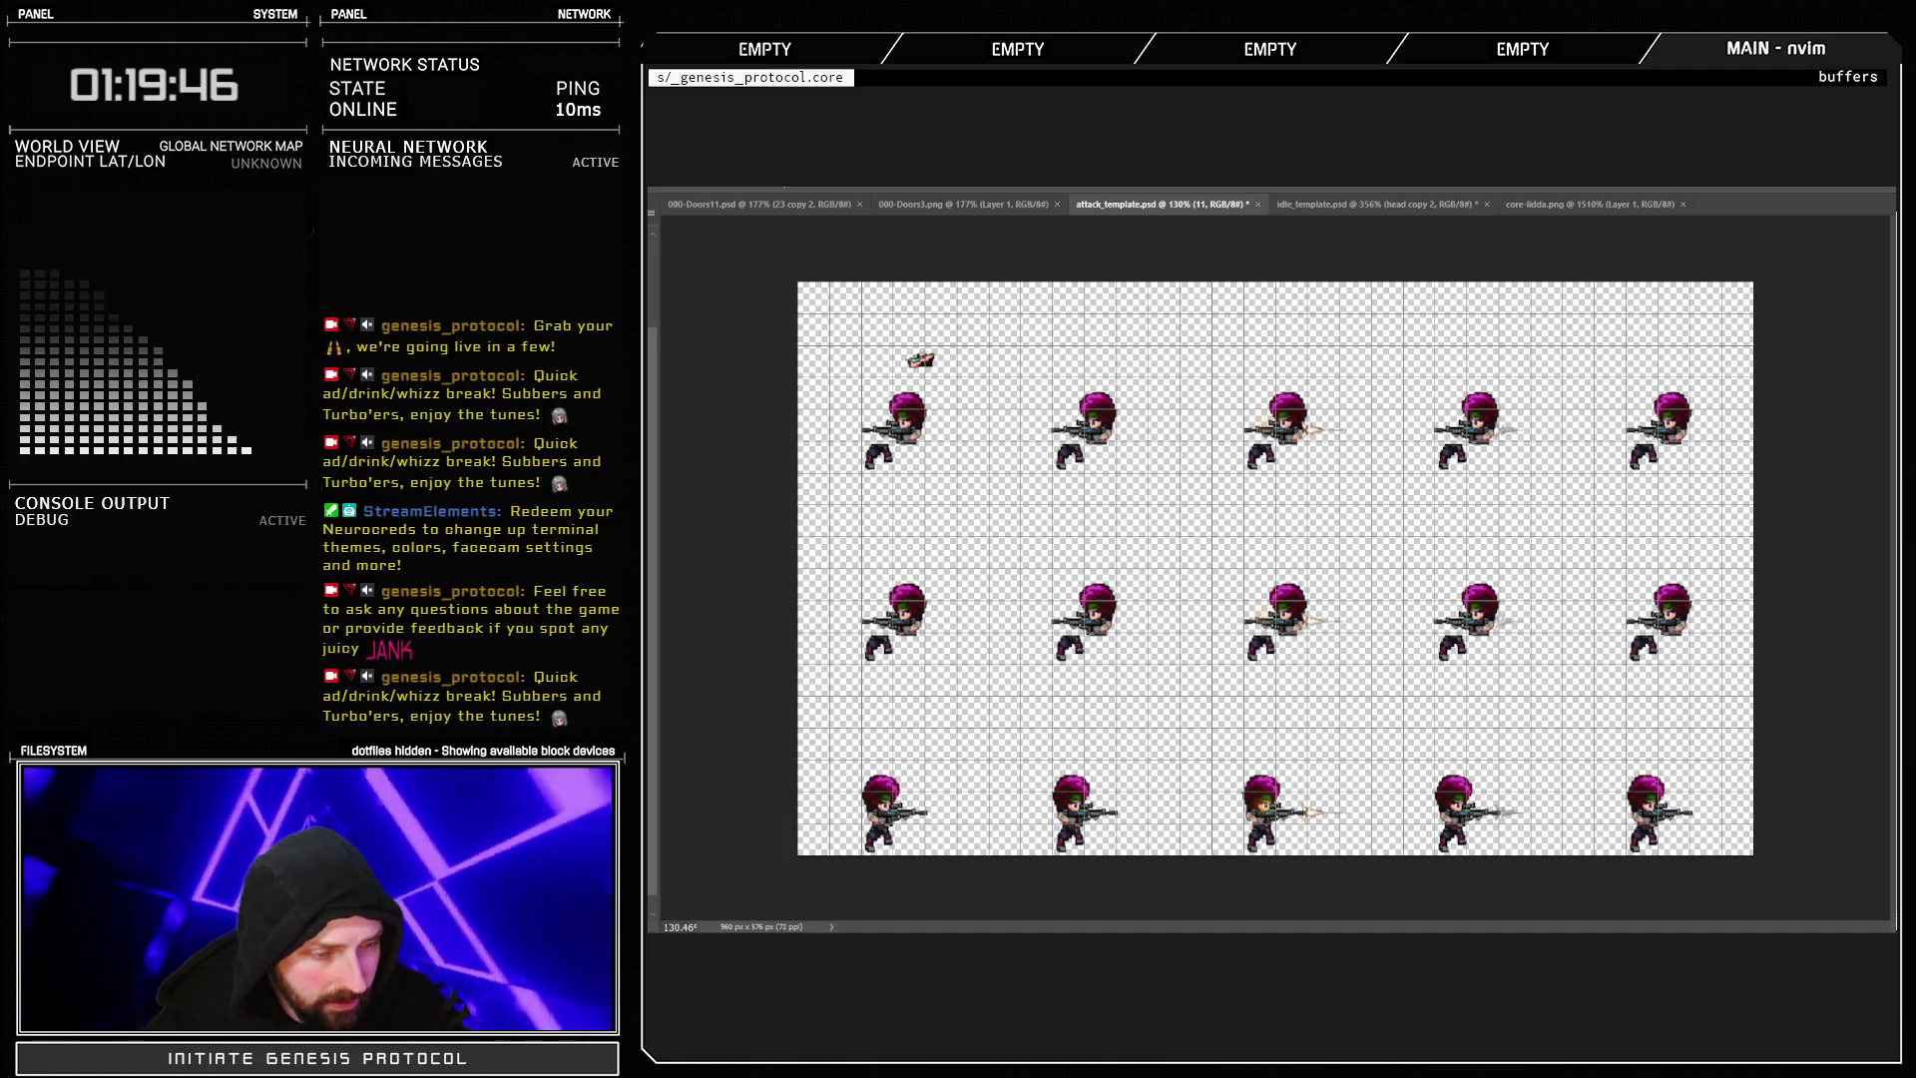
pyautogui.hotkey('ctrl', 'v')
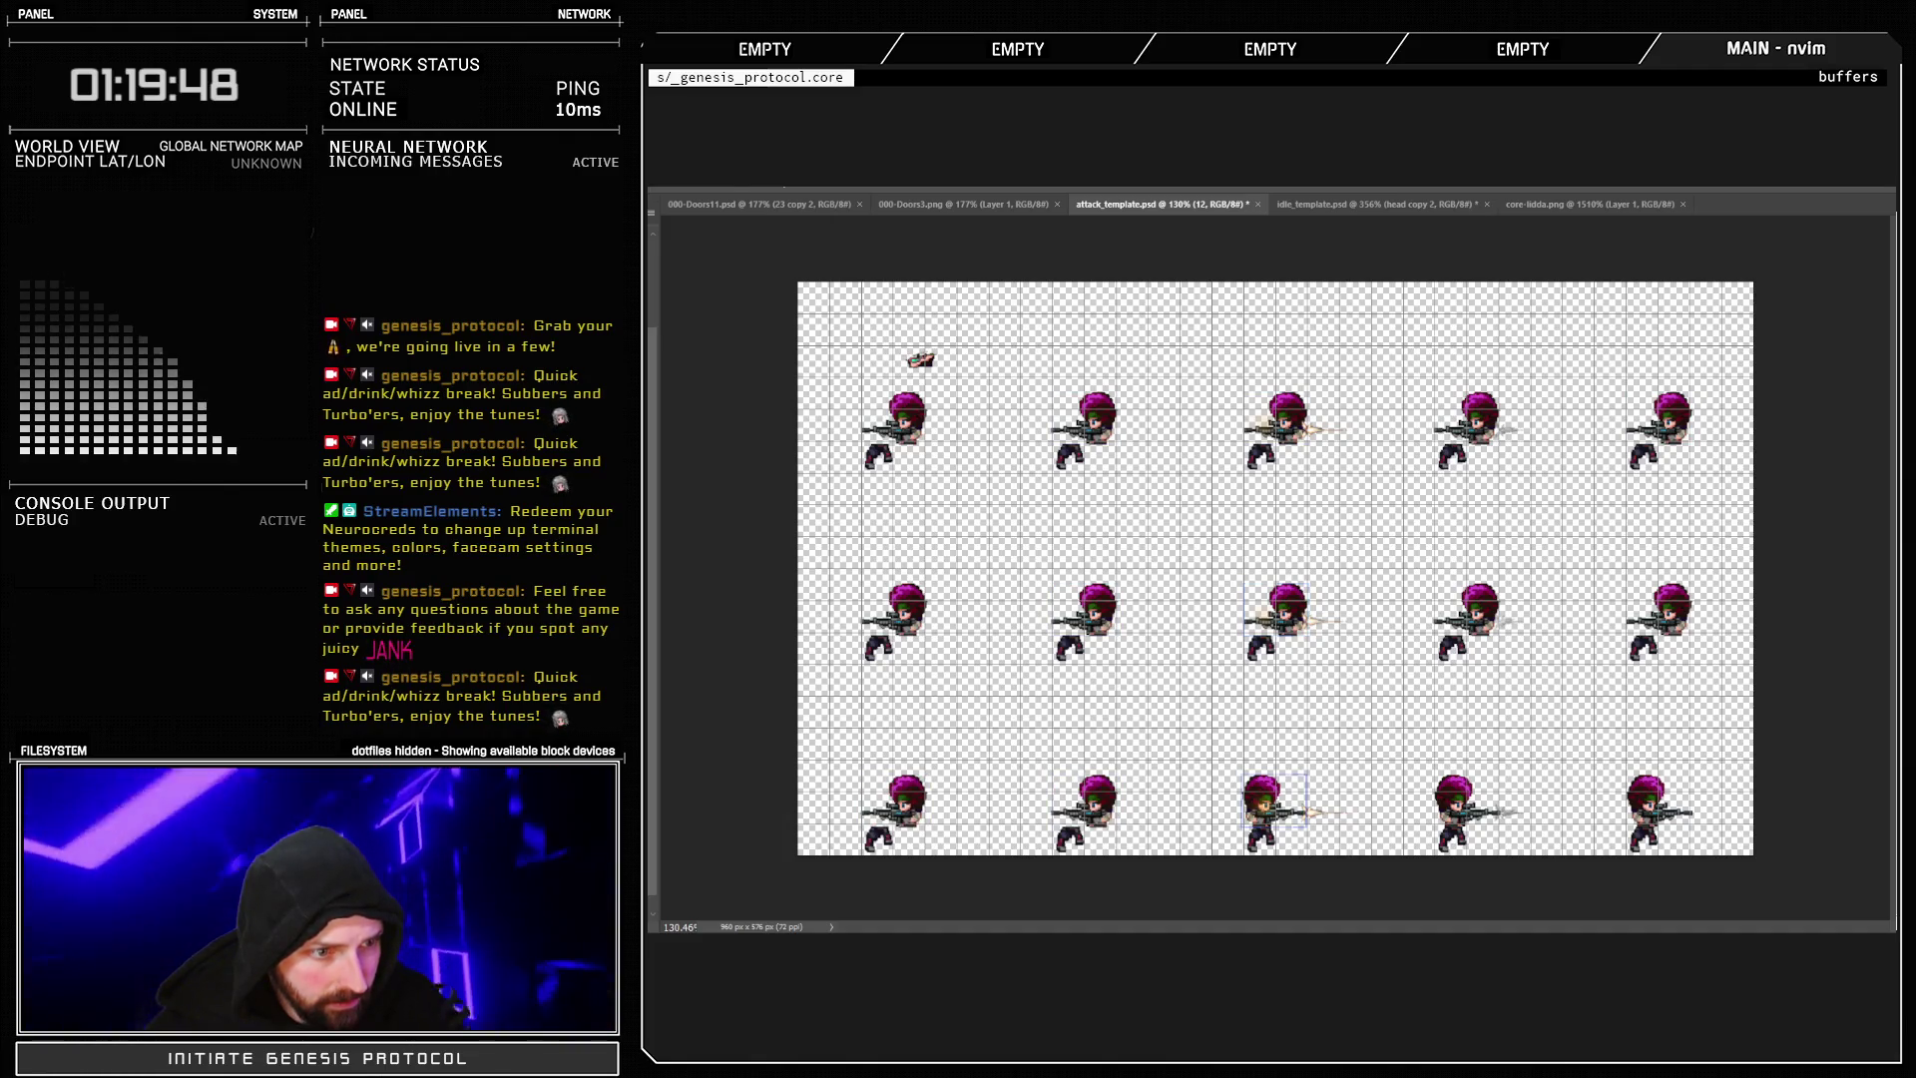
pyautogui.hotkey('ctrl', 'v')
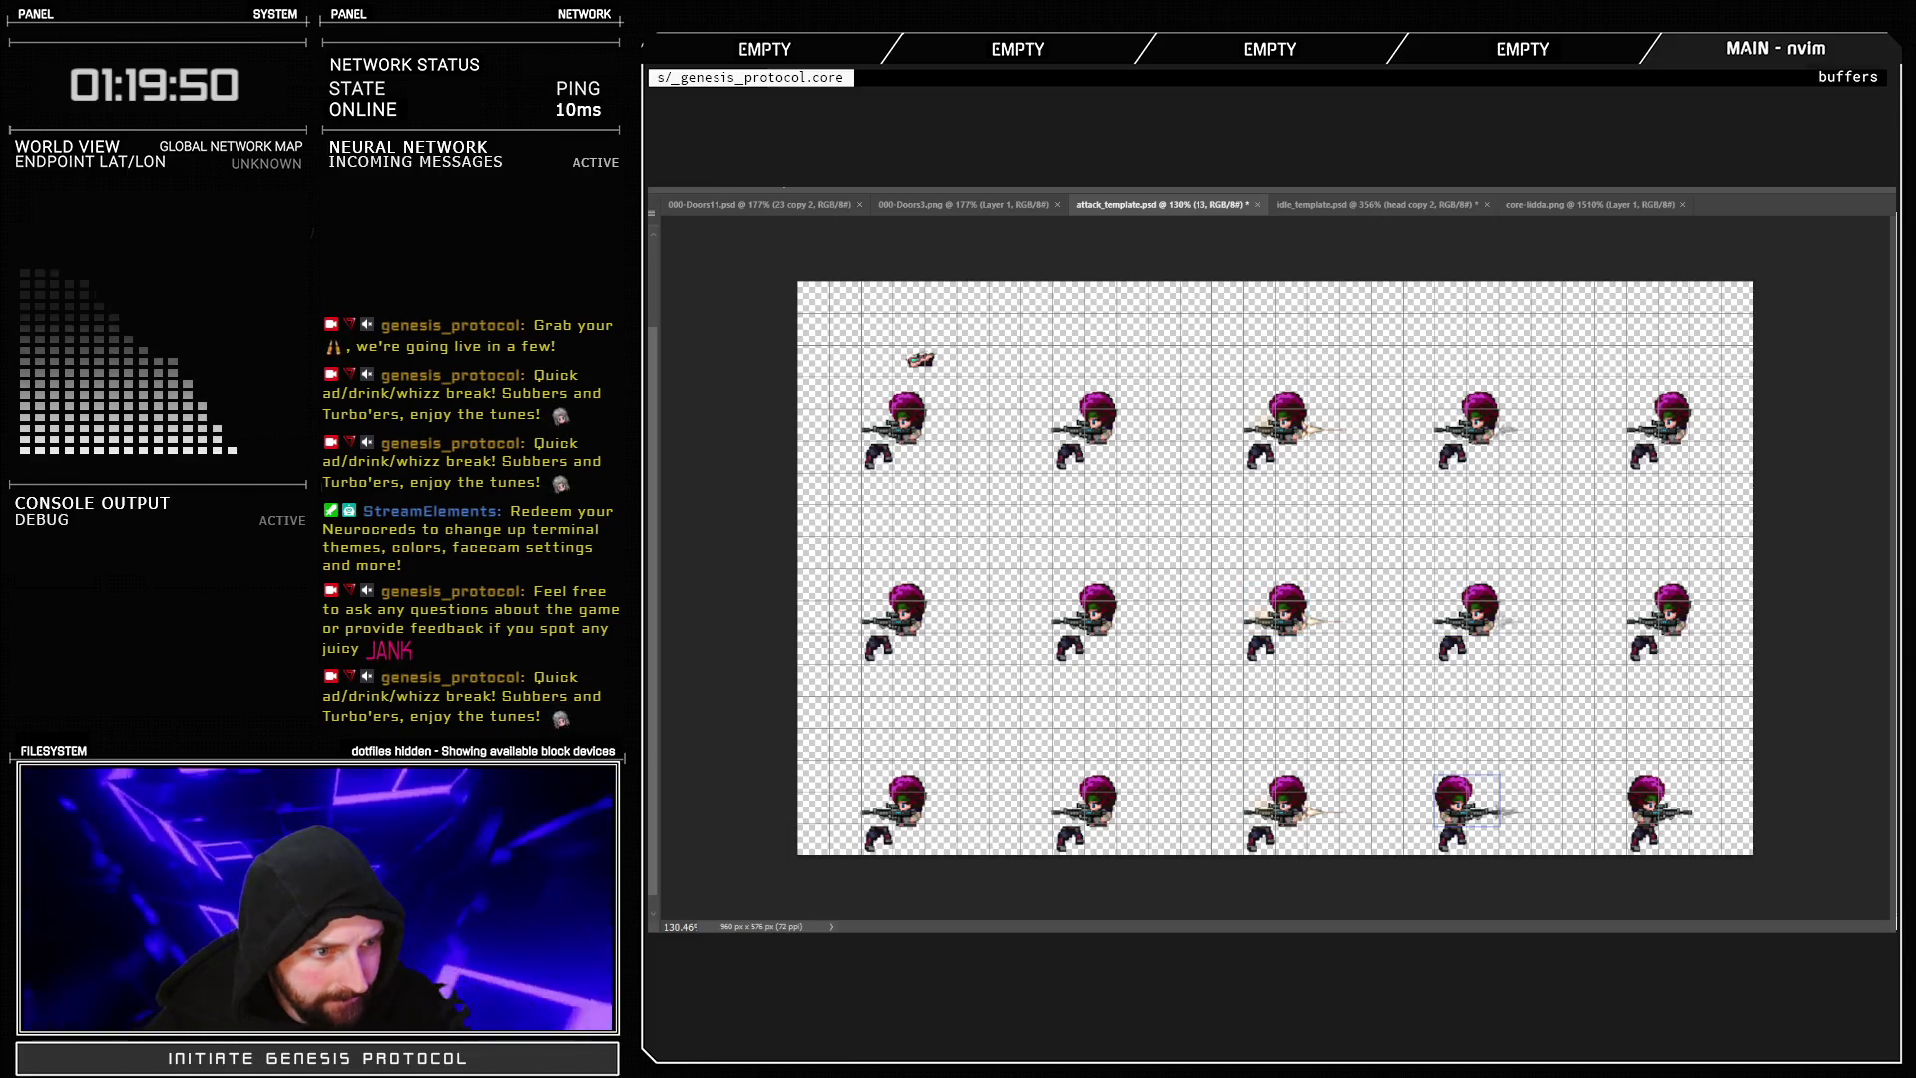
pyautogui.hotkey('ctrl', 'v')
pyautogui.hotkey('ctrl', 'v')
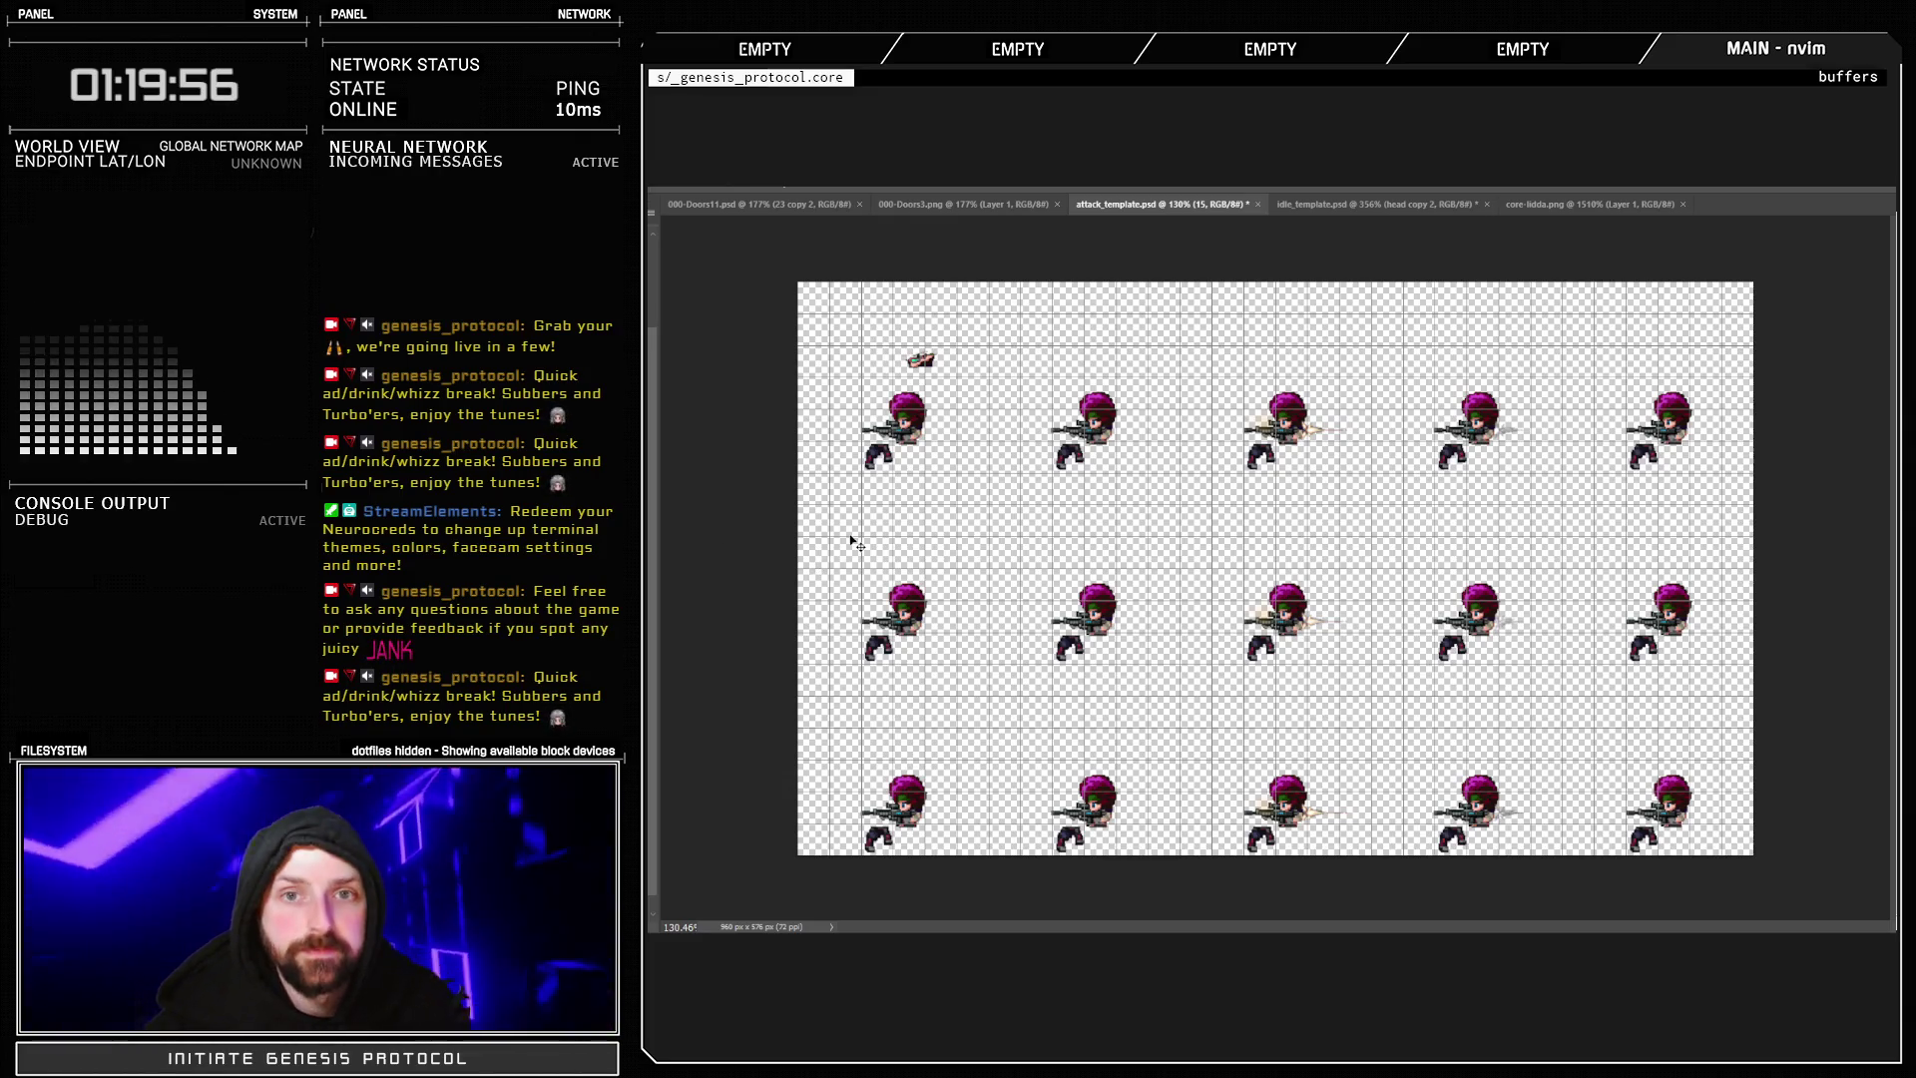
# - After checking idle_template.psd, paste standing legs into the first cell on the body - fixed layer
pyautogui.click(1363, 208)
pyautogui.scroll(-5, 1035, 565)
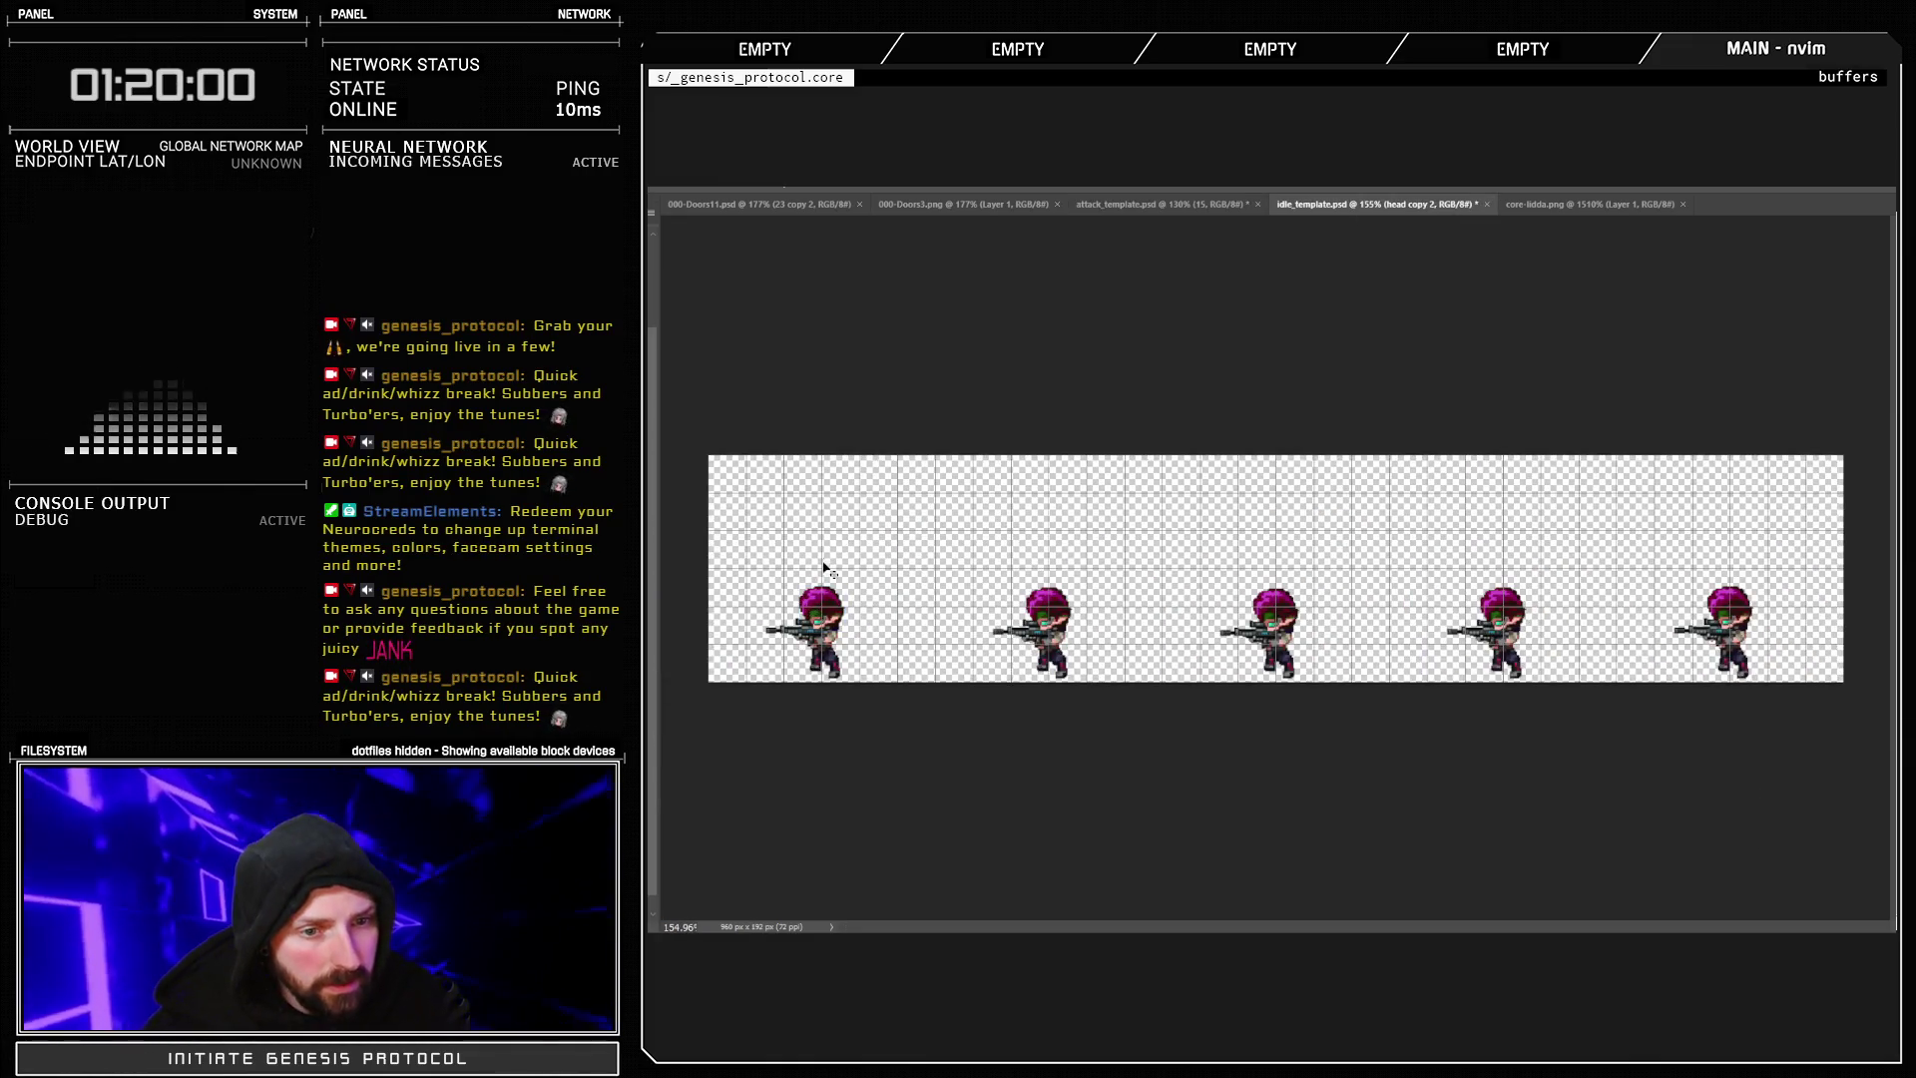
pyautogui.click(1195, 207)
pyautogui.scroll(2, 814, 334)
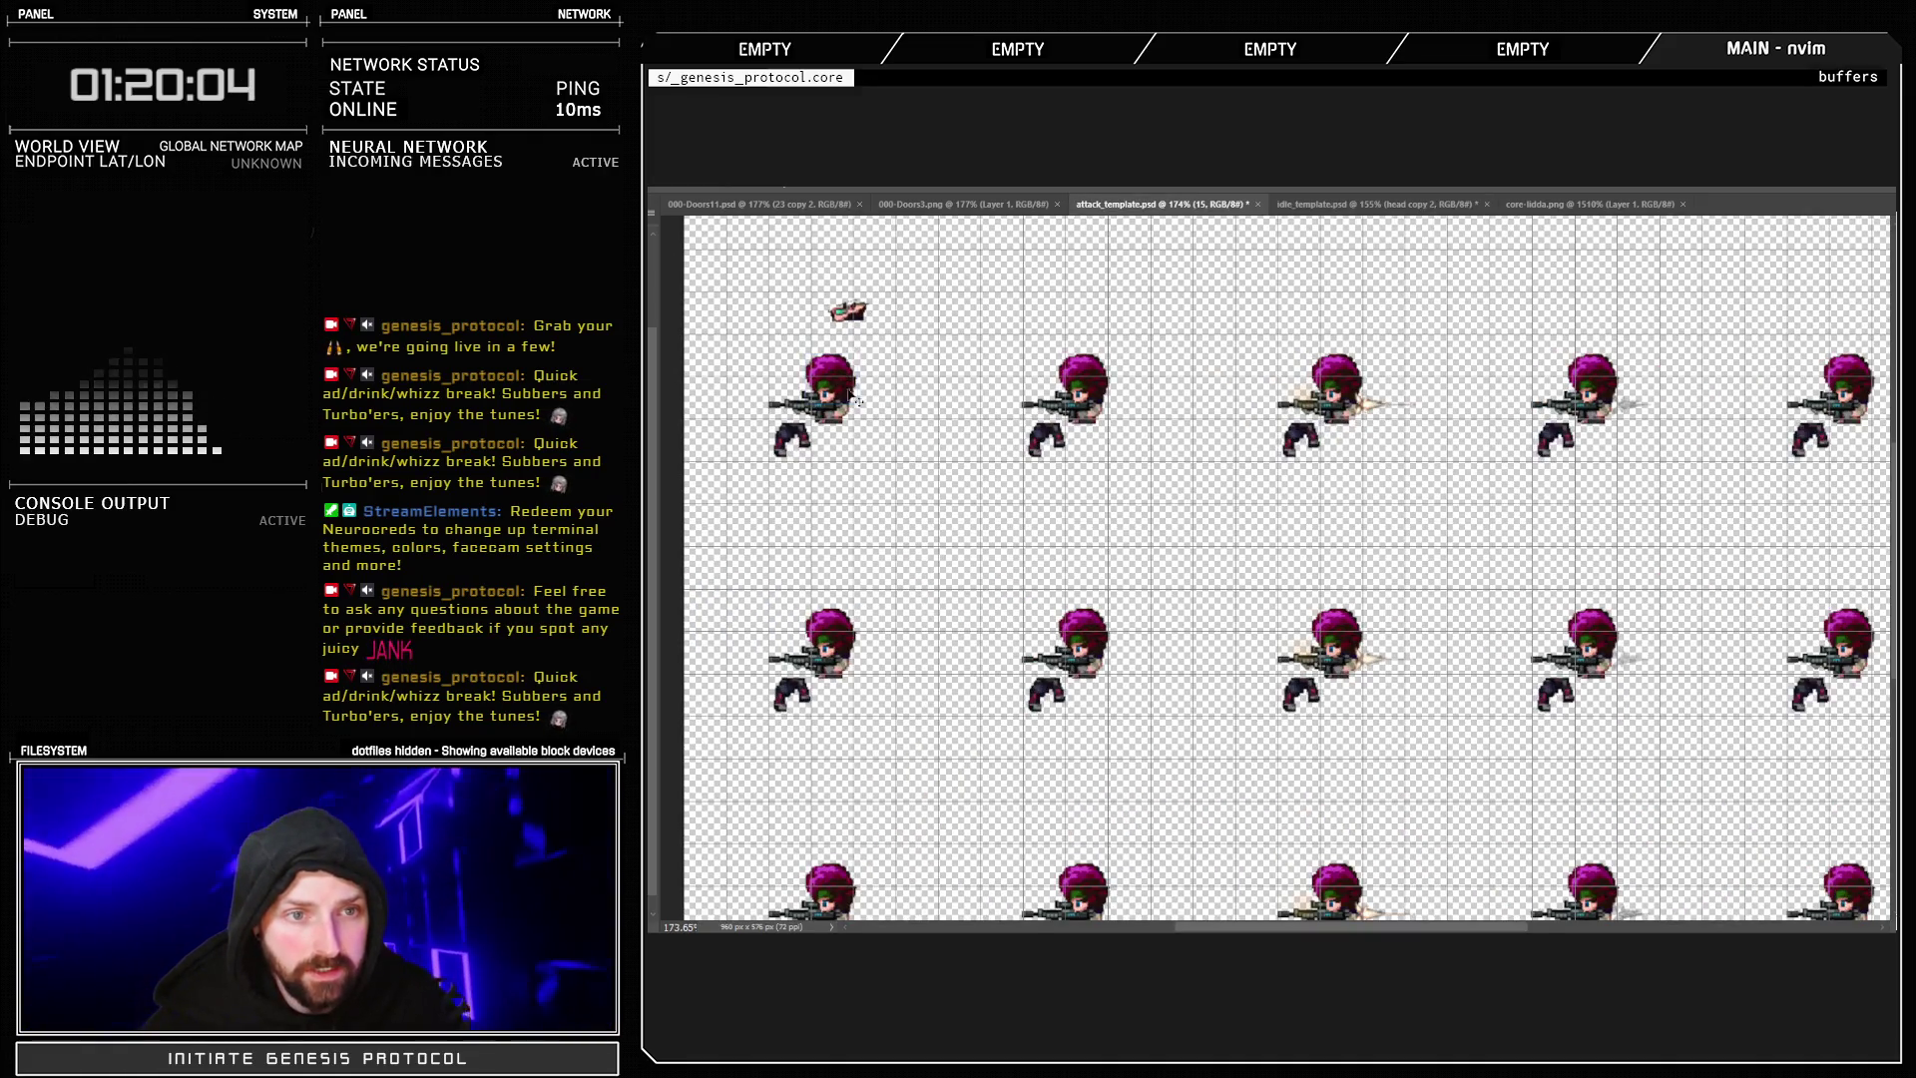
pyautogui.moveTo(1334, 925); pyautogui.dragTo(1246, 912)
pyautogui.scroll(3, 1246, 912)
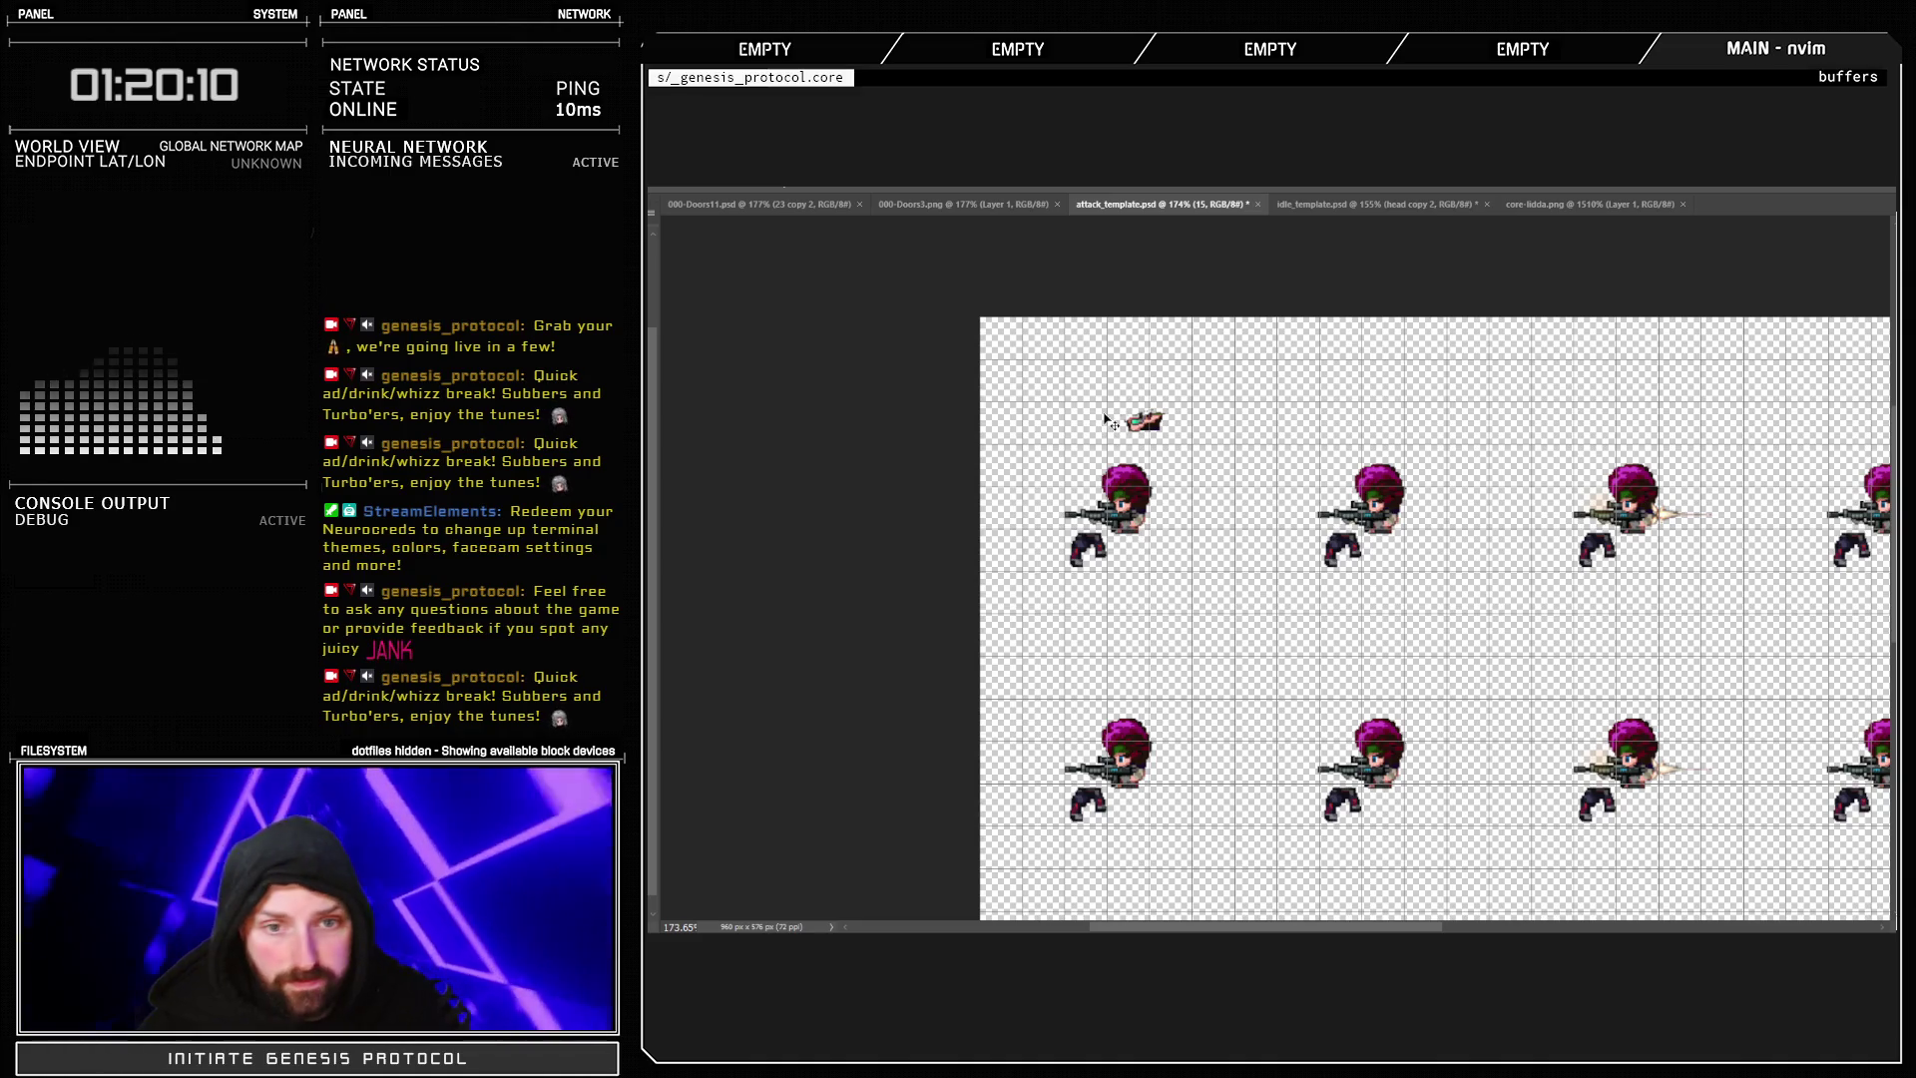
pyautogui.click(1102, 557)
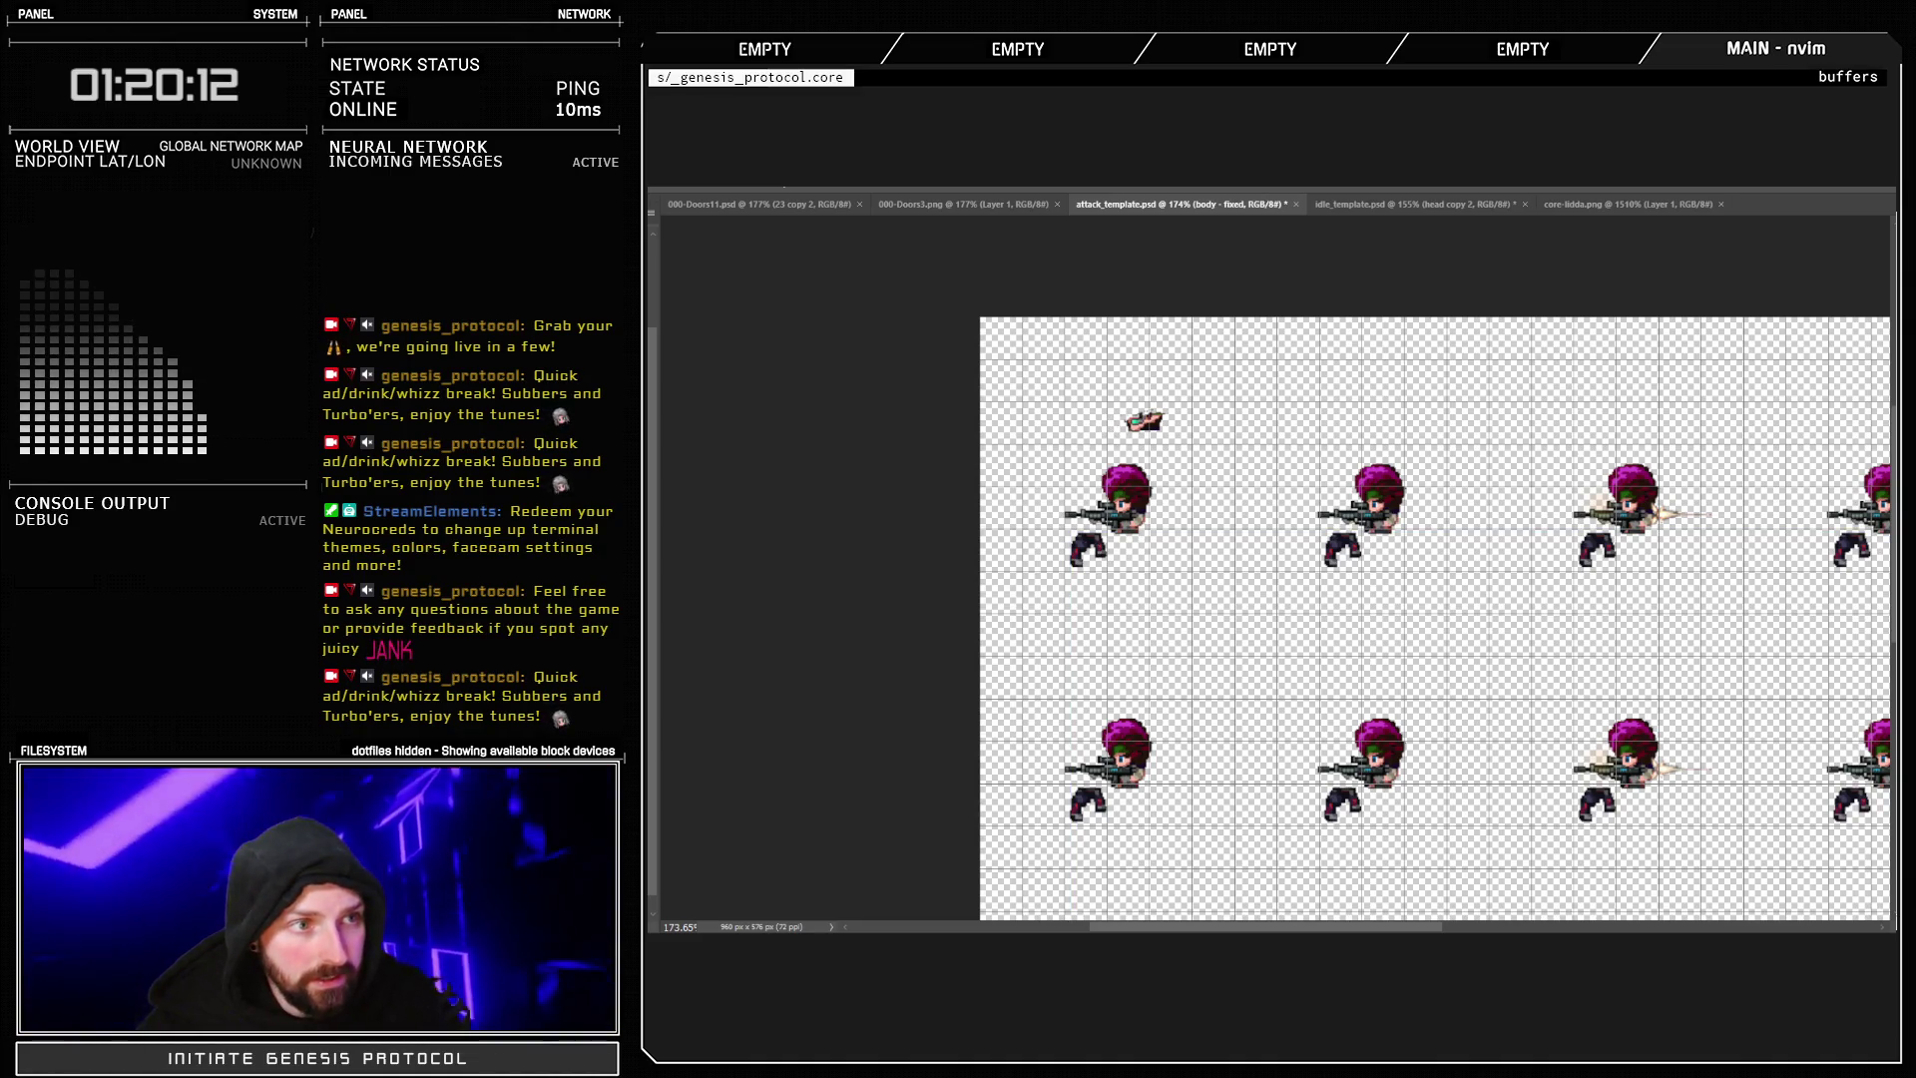
pyautogui.moveTo(976, 308)
pyautogui.mouseDown()
pyautogui.moveTo(1192, 571)
pyautogui.moveTo(1234, 575)
pyautogui.mouseUp()
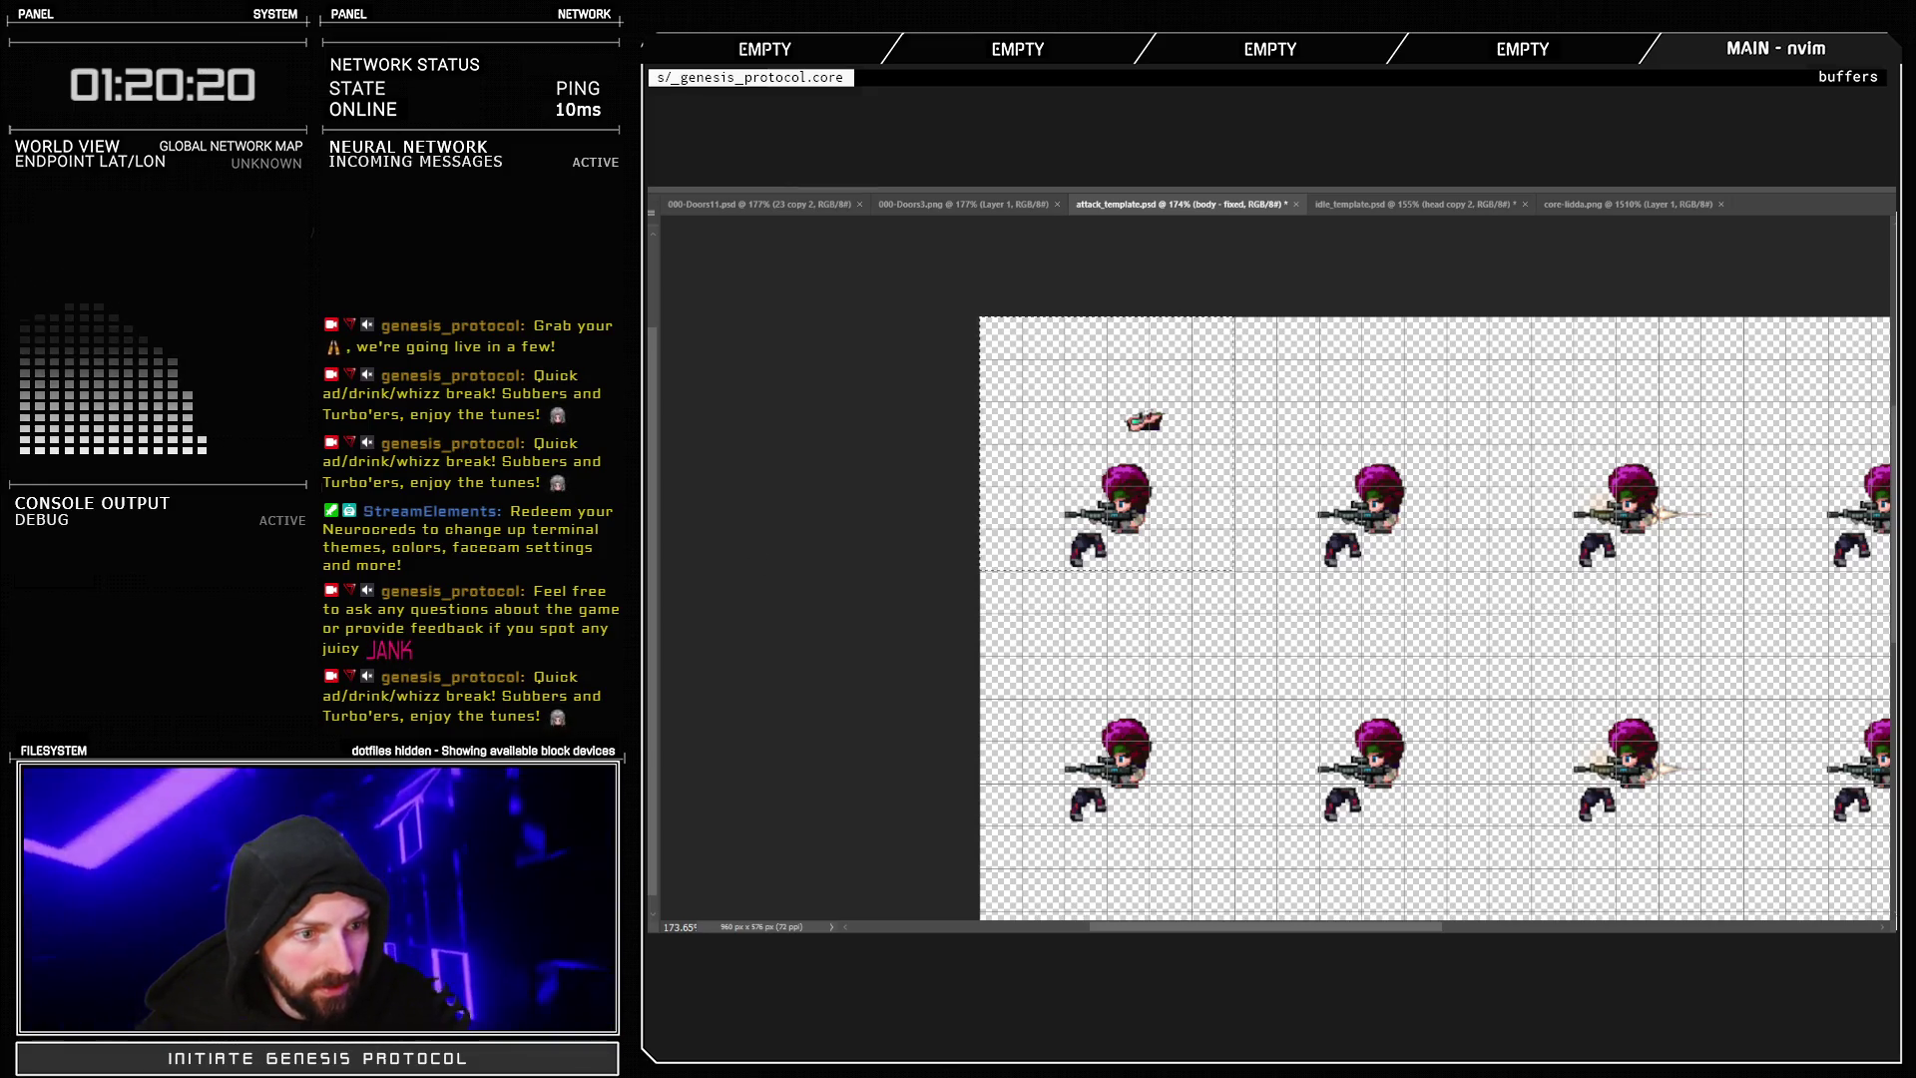
pyautogui.hotkey('ctrl', 'v')
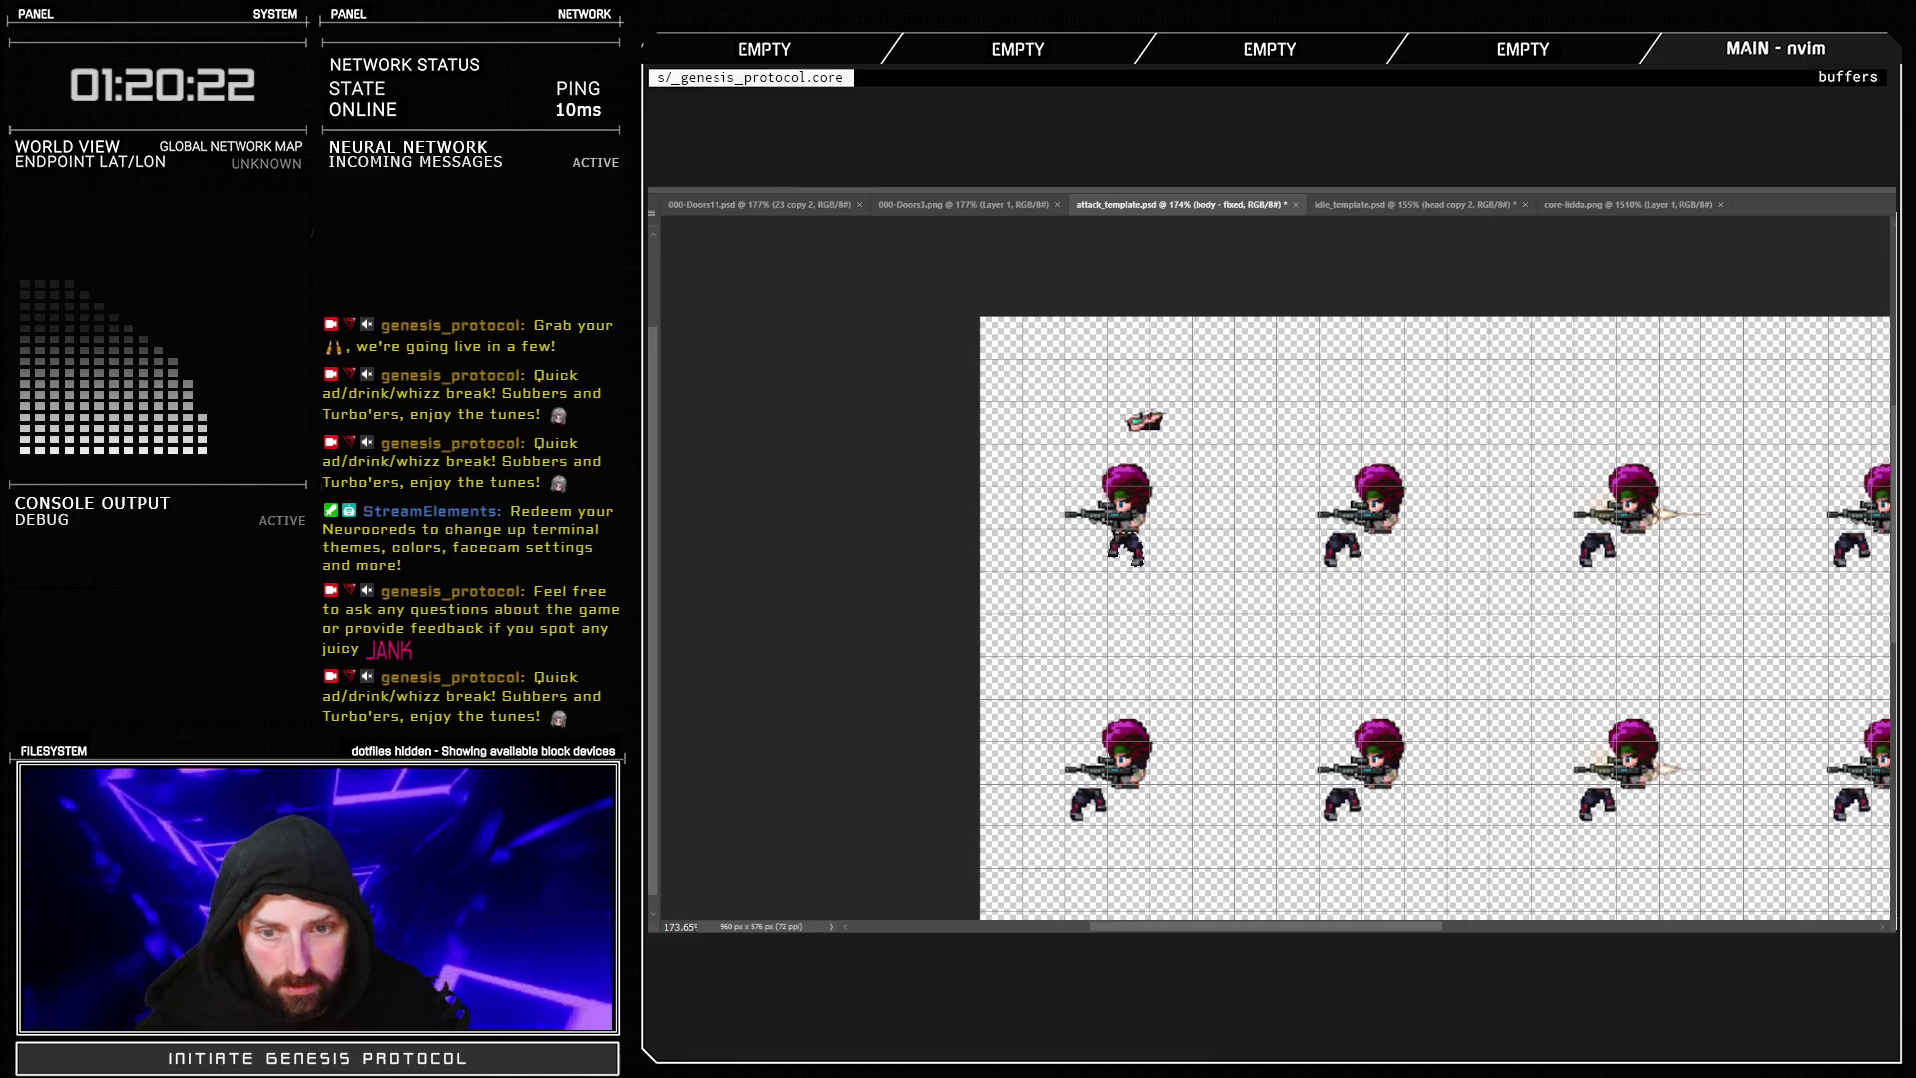
pyautogui.moveTo(1309, 930); pyautogui.dragTo(1328, 930)
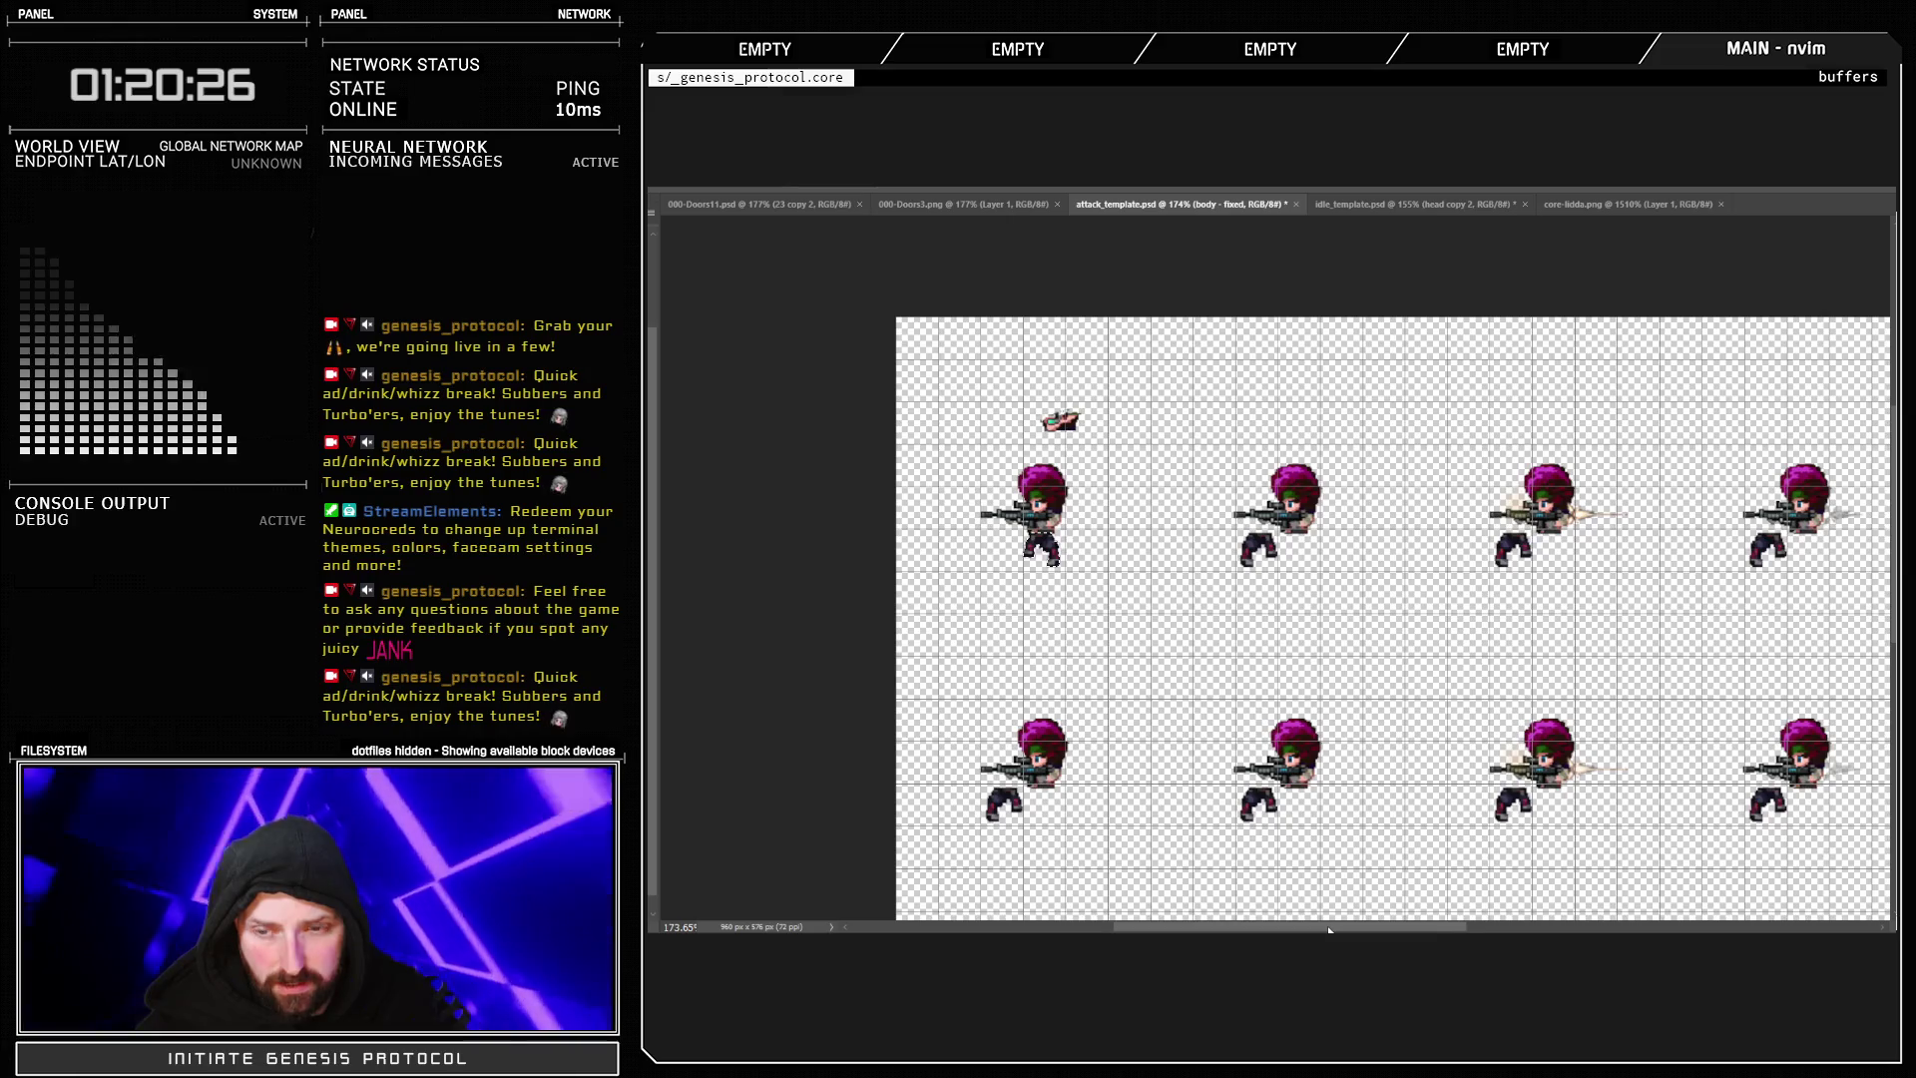
# - Select every sprite layer and nudge all sprites left into grid alignment
pyautogui.scroll(-3, 1303, 810)
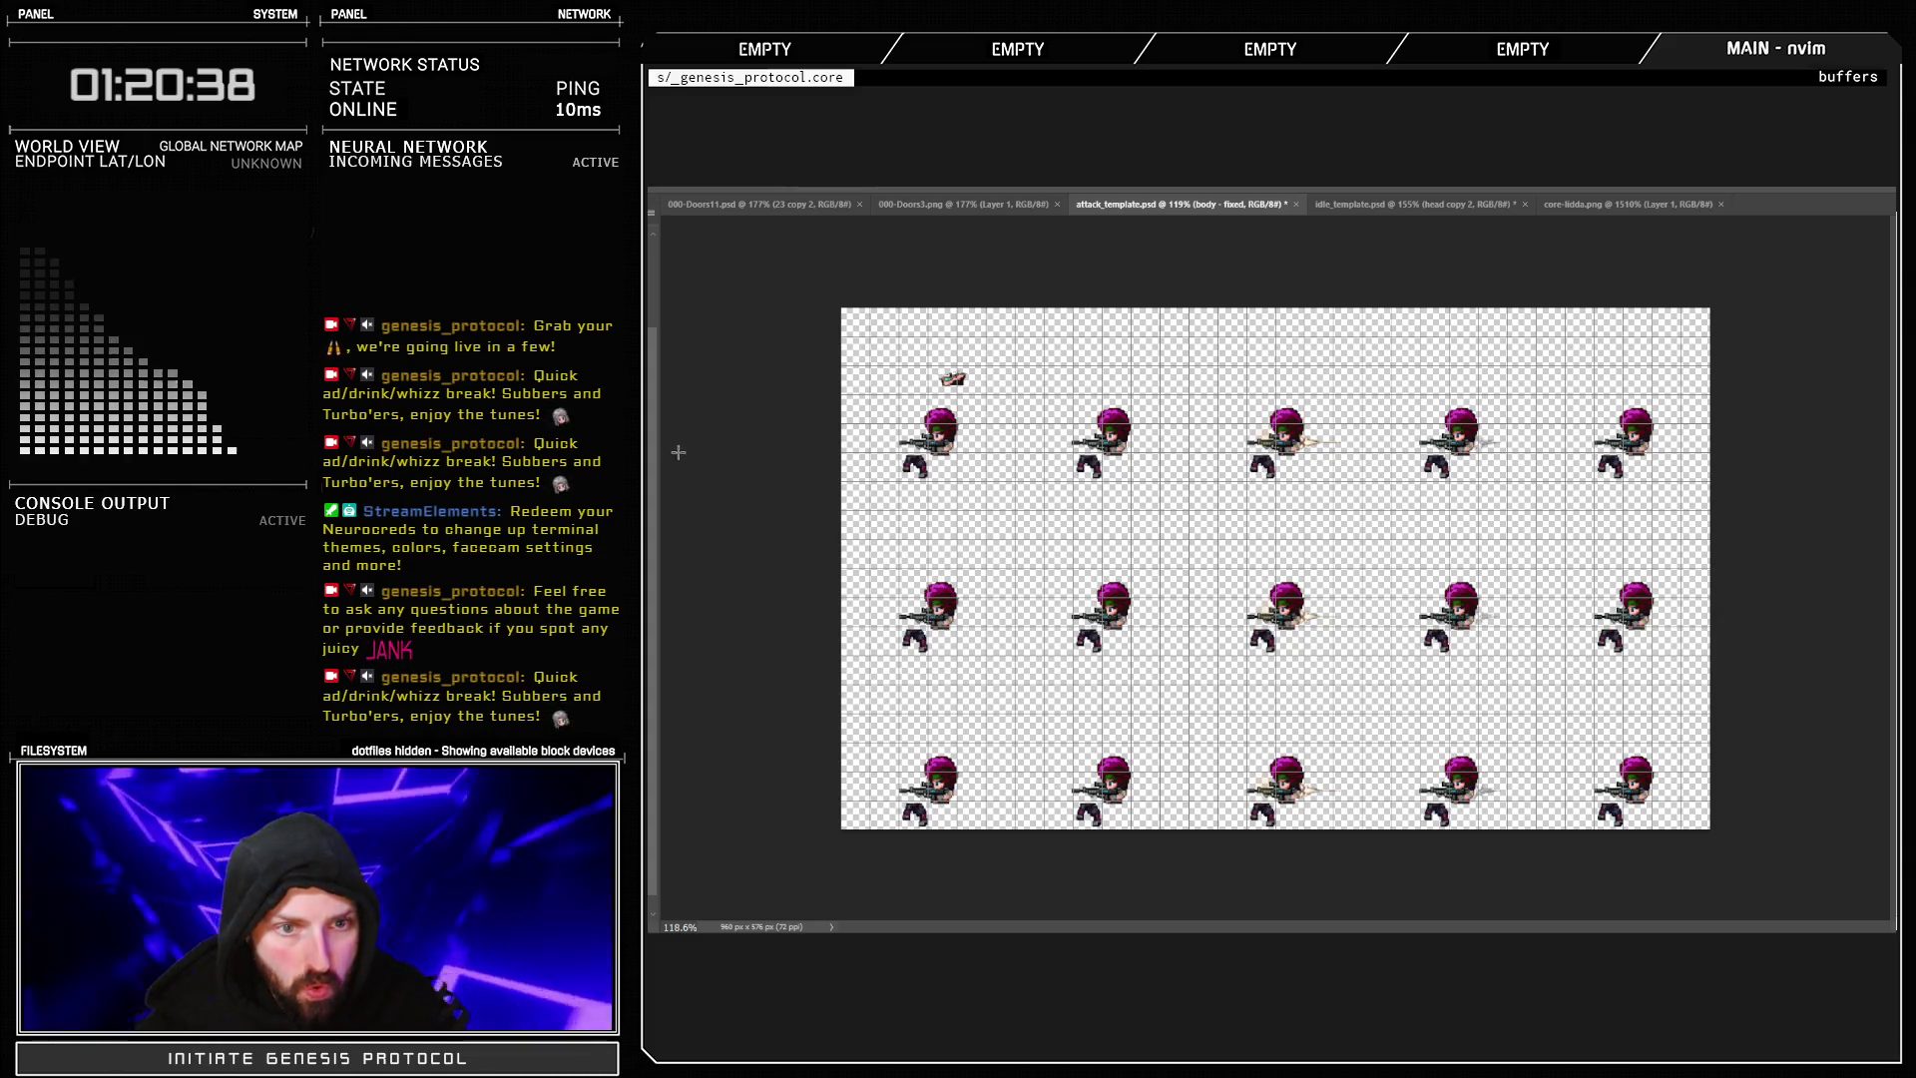
pyautogui.scroll(4, 679, 452)
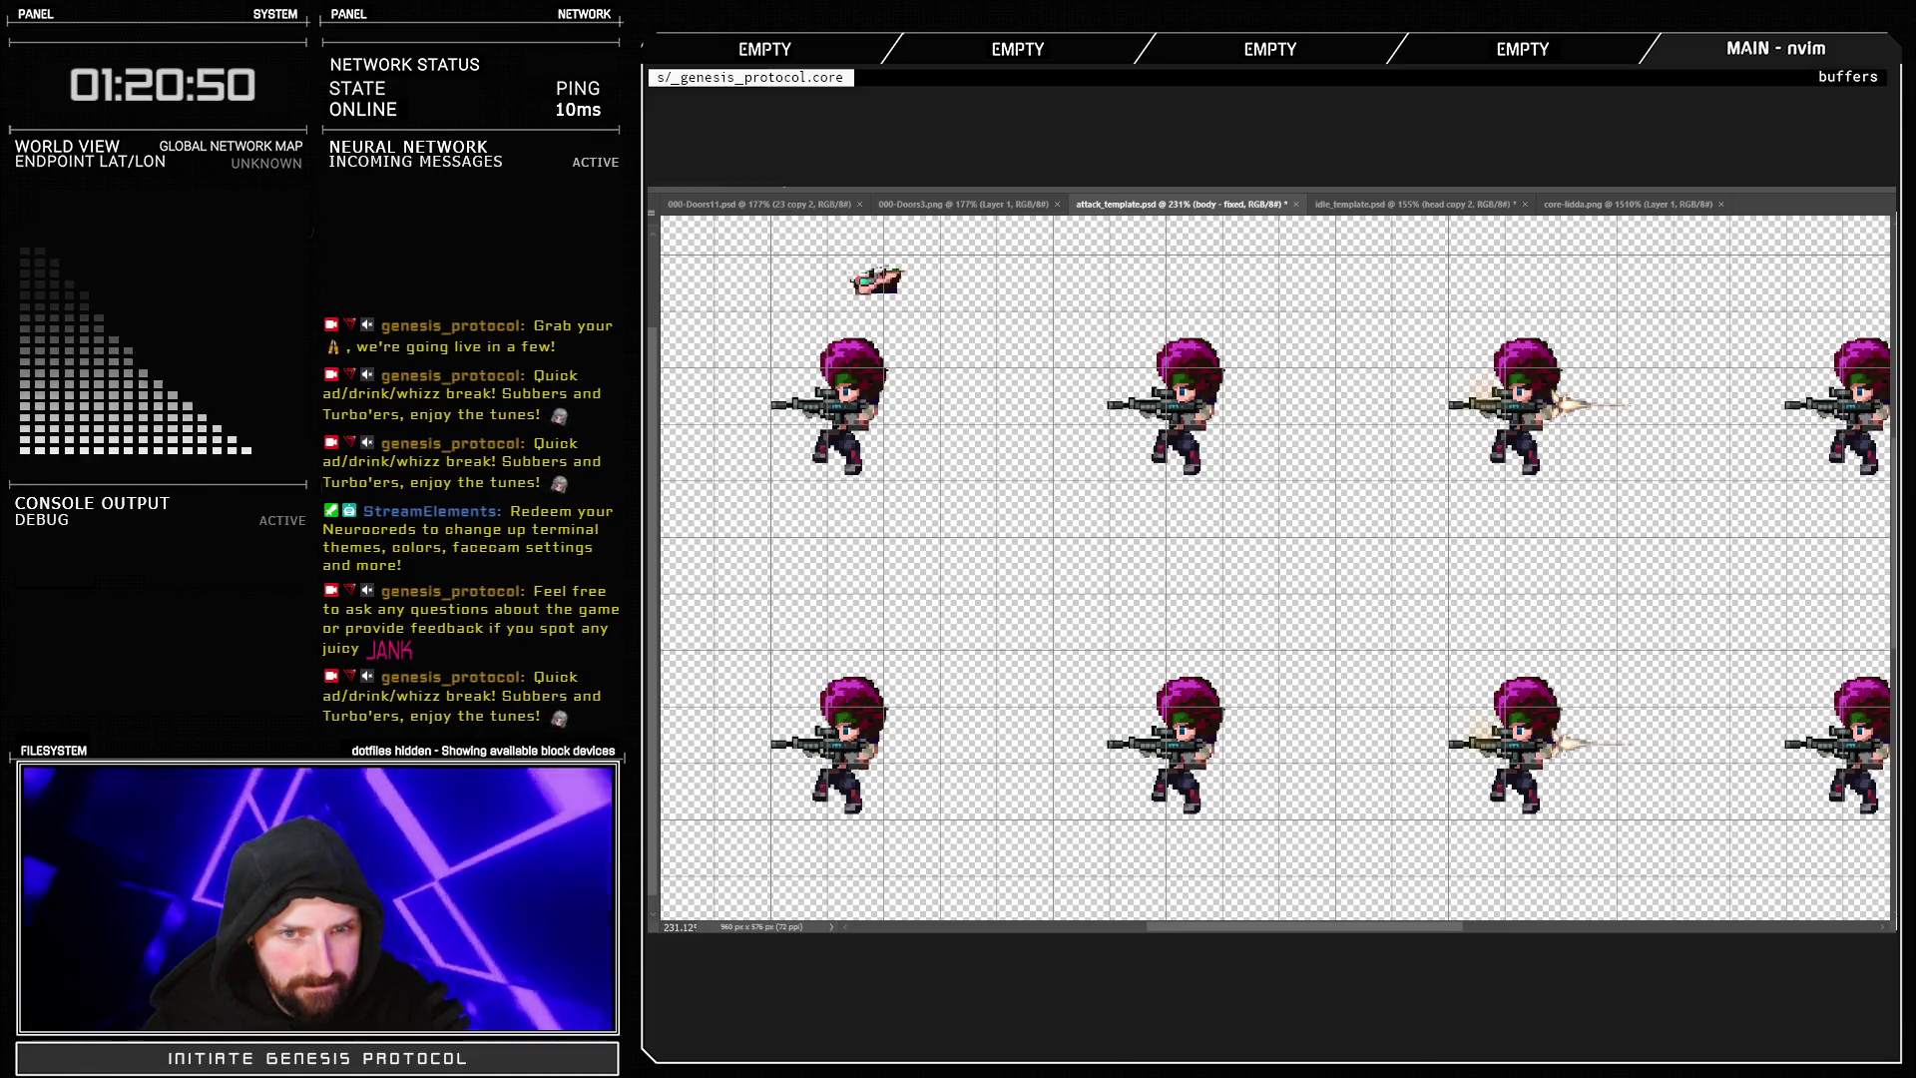
pyautogui.hotkey('alt', '[')
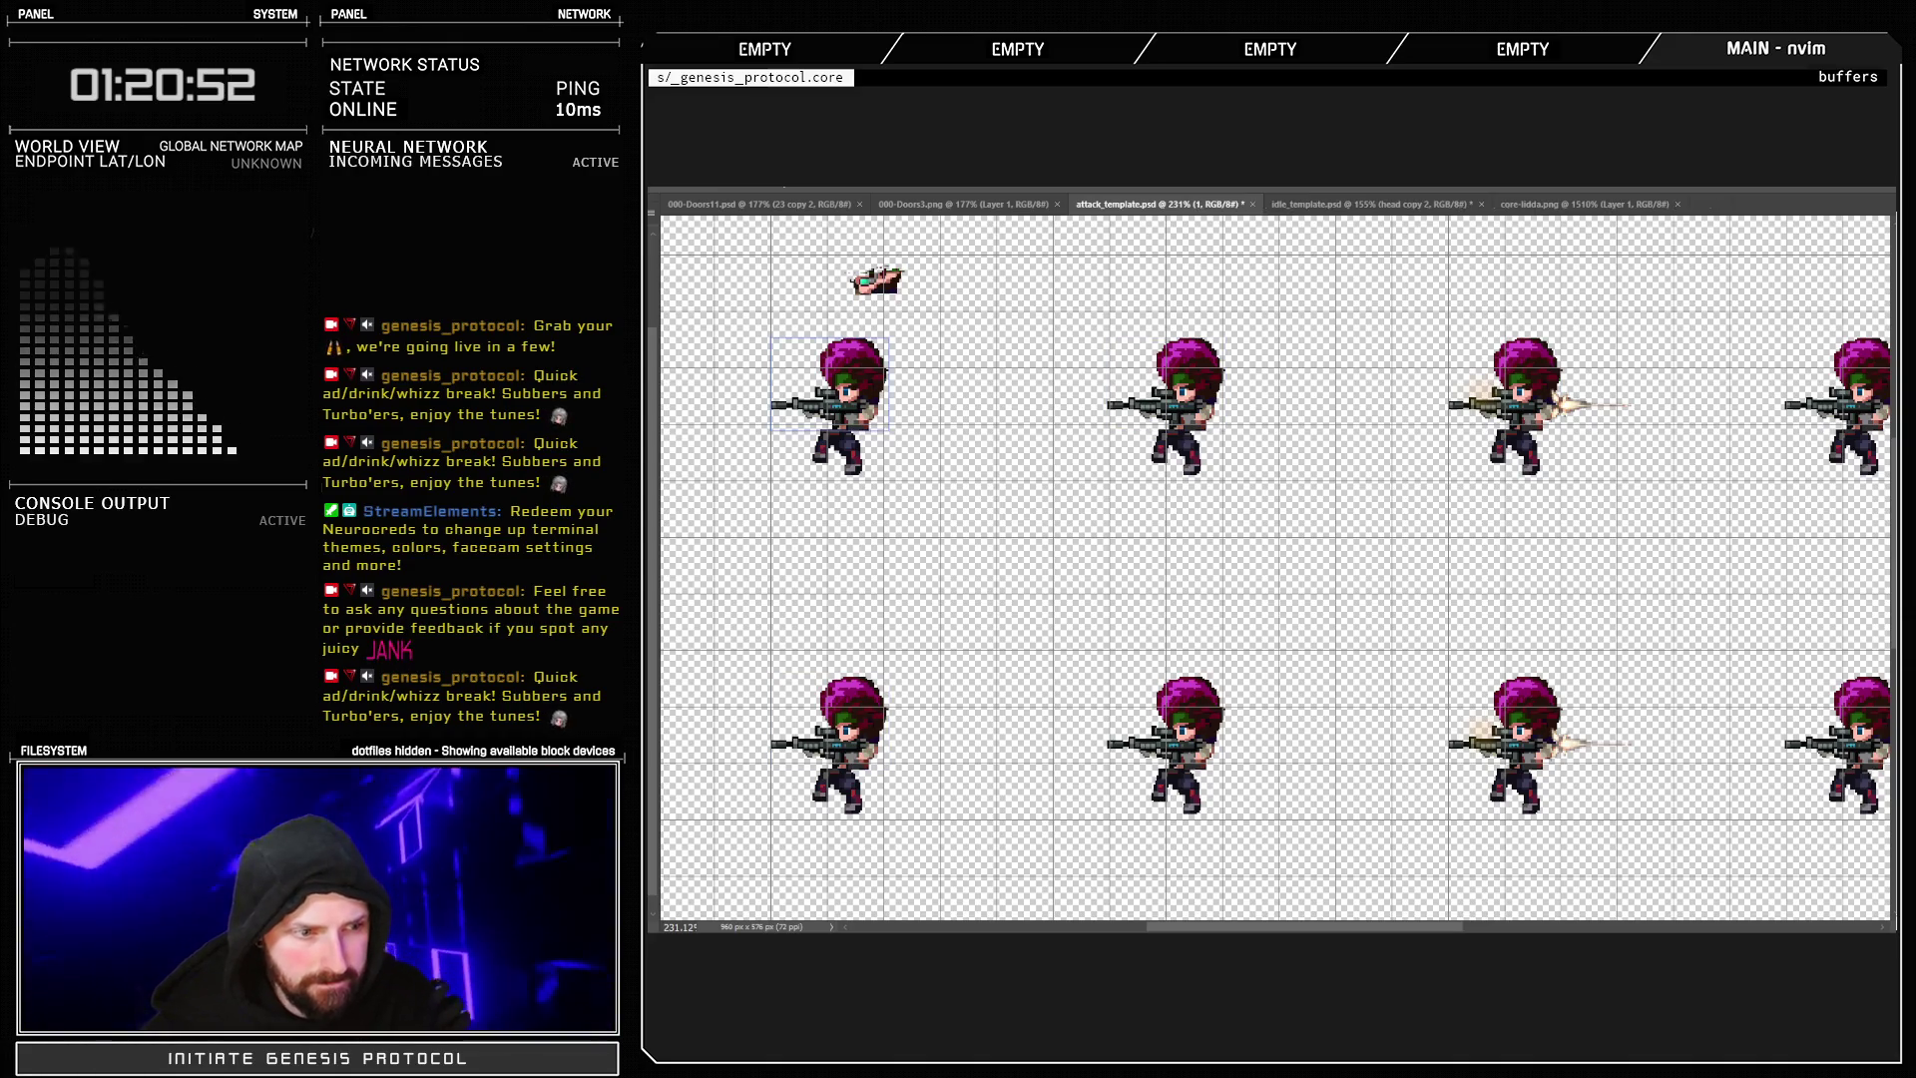
pyautogui.hotkey('ctrl', 'alt', 'a')
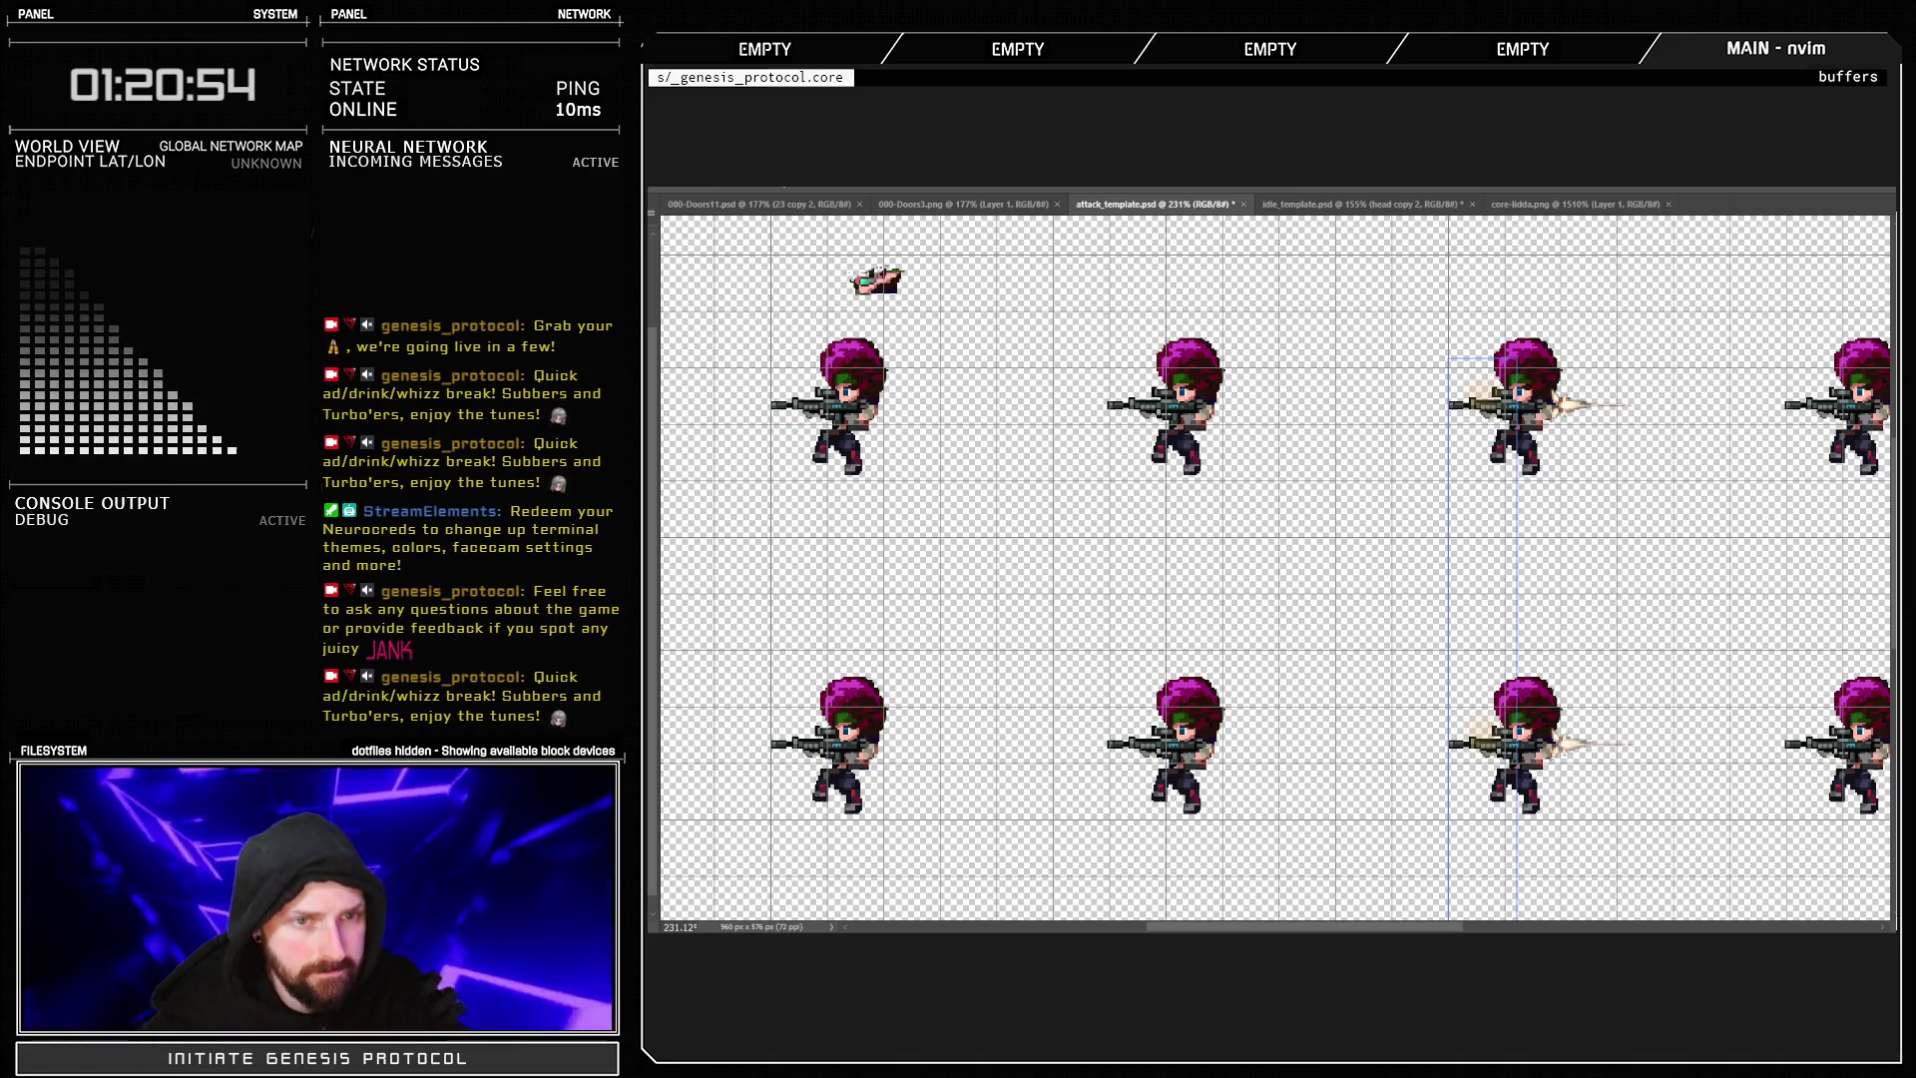
pyautogui.press('Left')
pyautogui.press('Left')
pyautogui.press('Left')
pyautogui.press('Left')
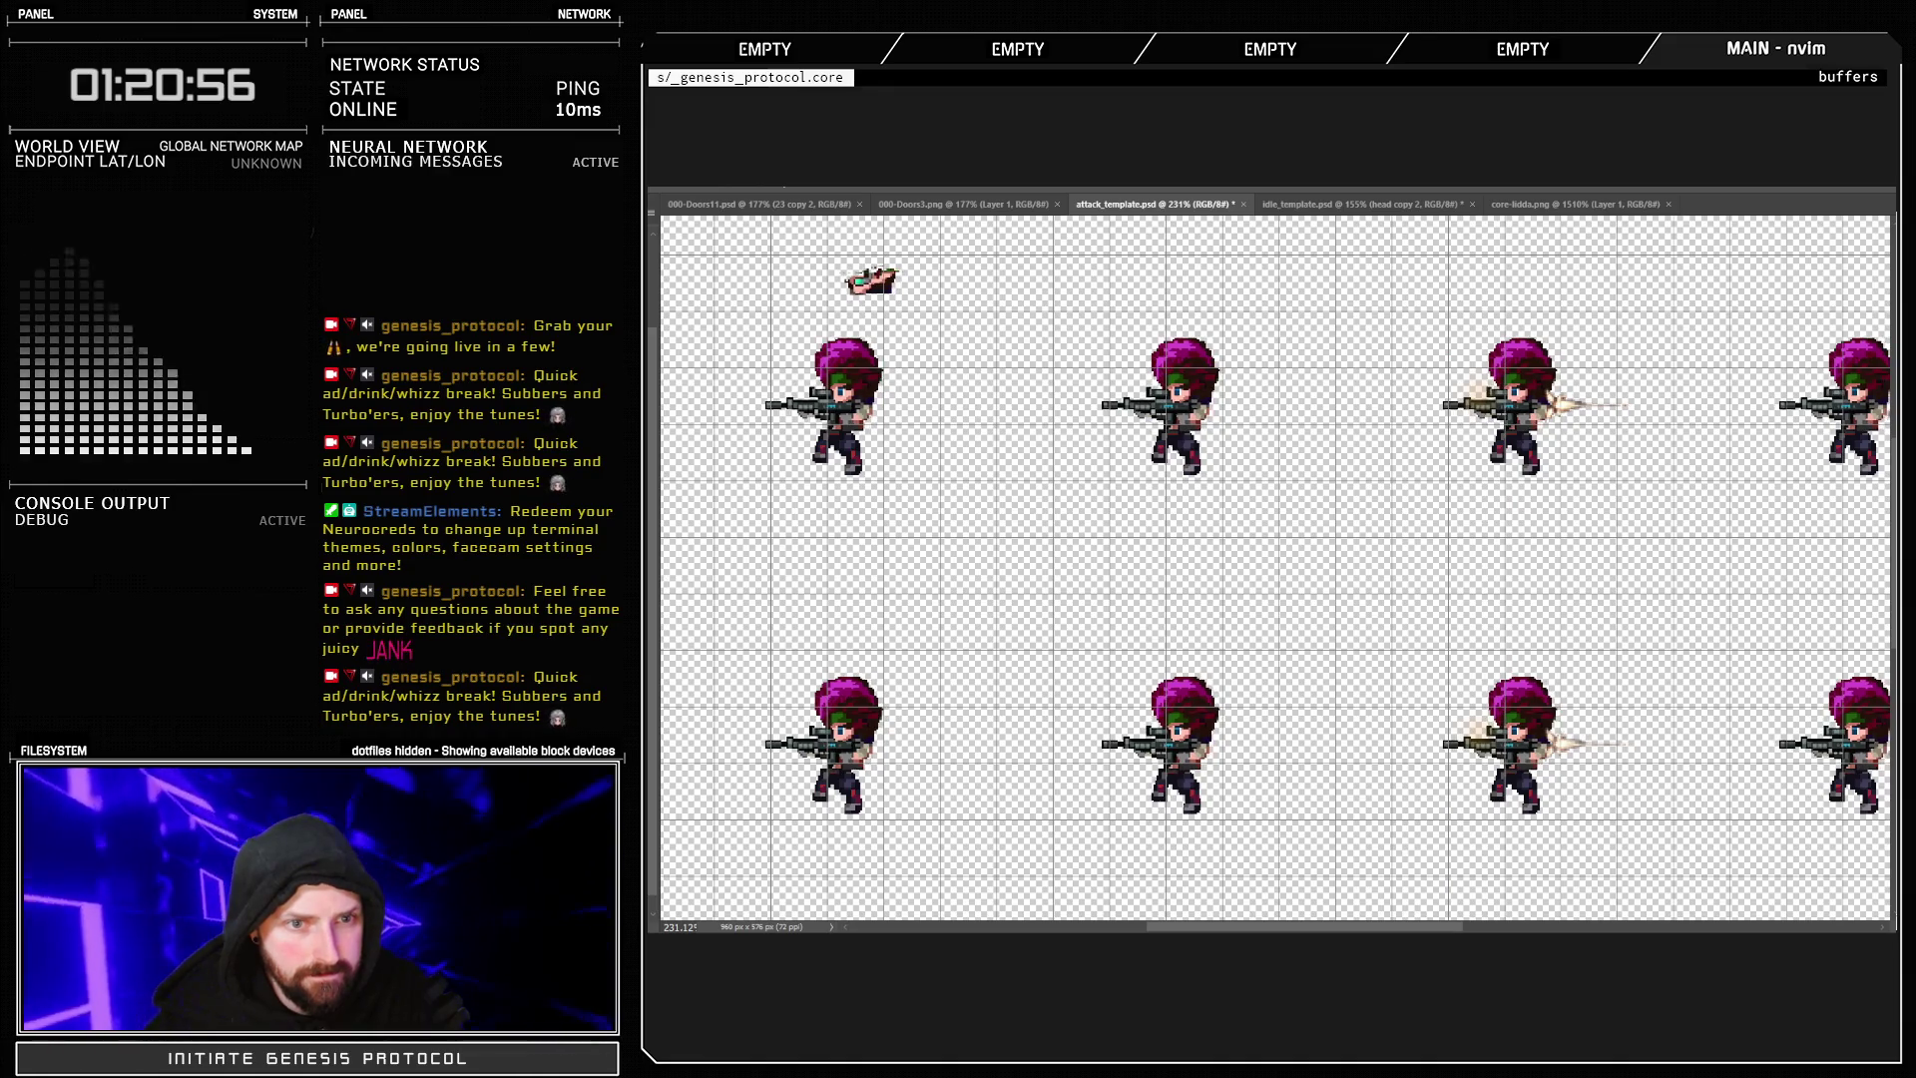
pyautogui.press('Left')
pyautogui.press('Left')
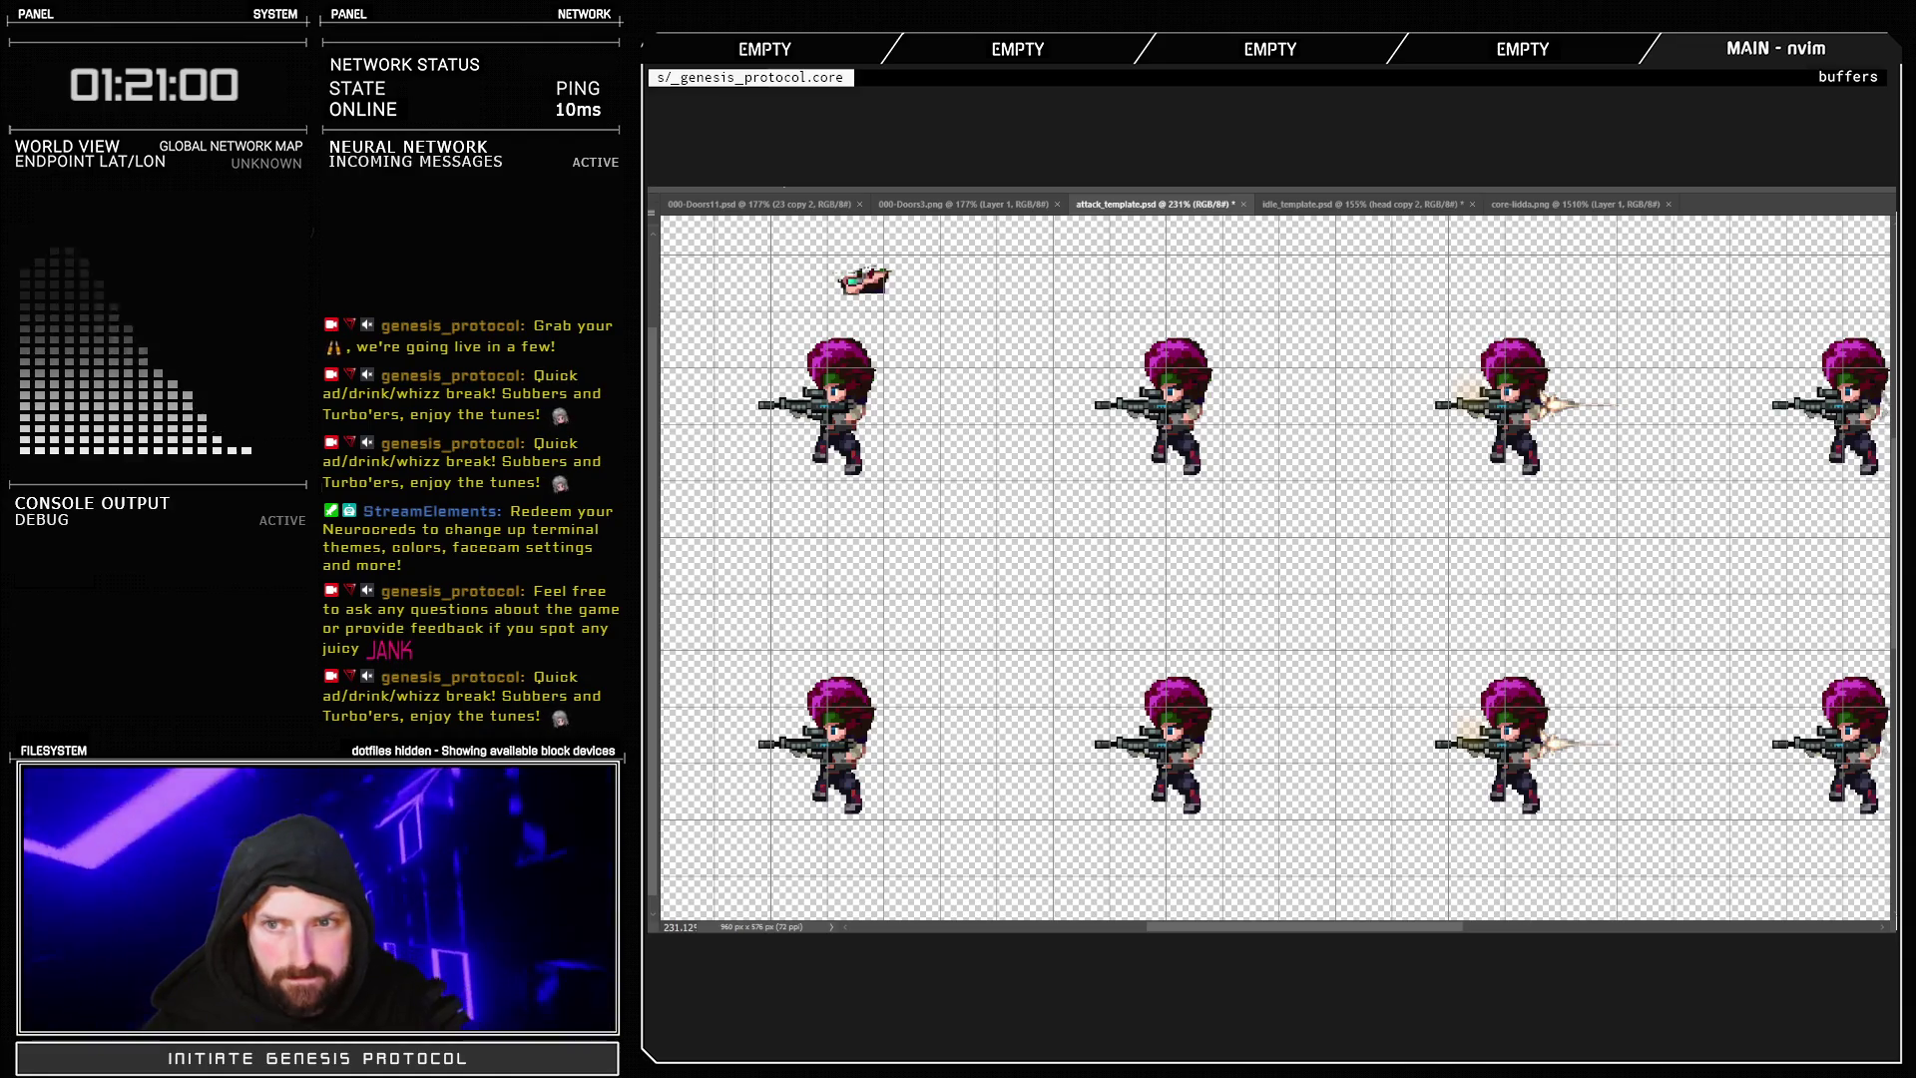
pyautogui.press('Right')
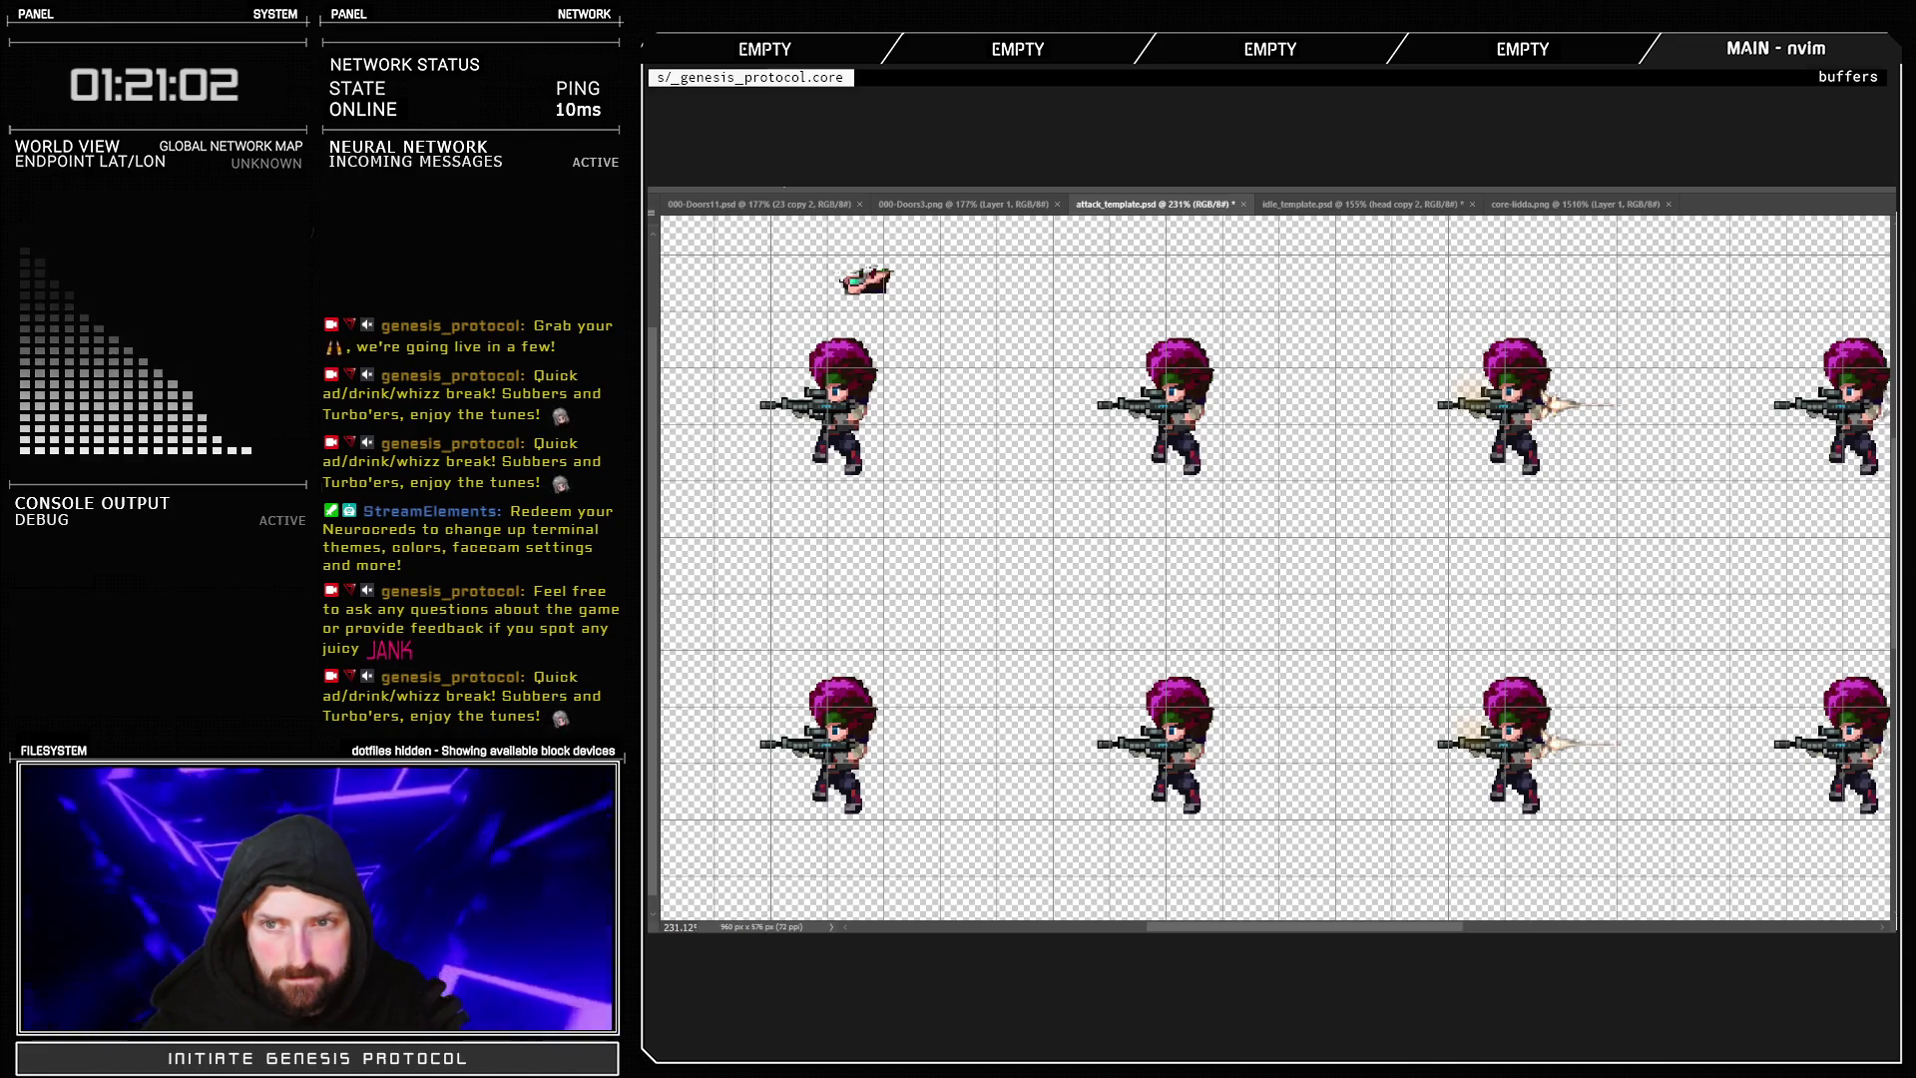
pyautogui.press('Left')
pyautogui.press('Left')
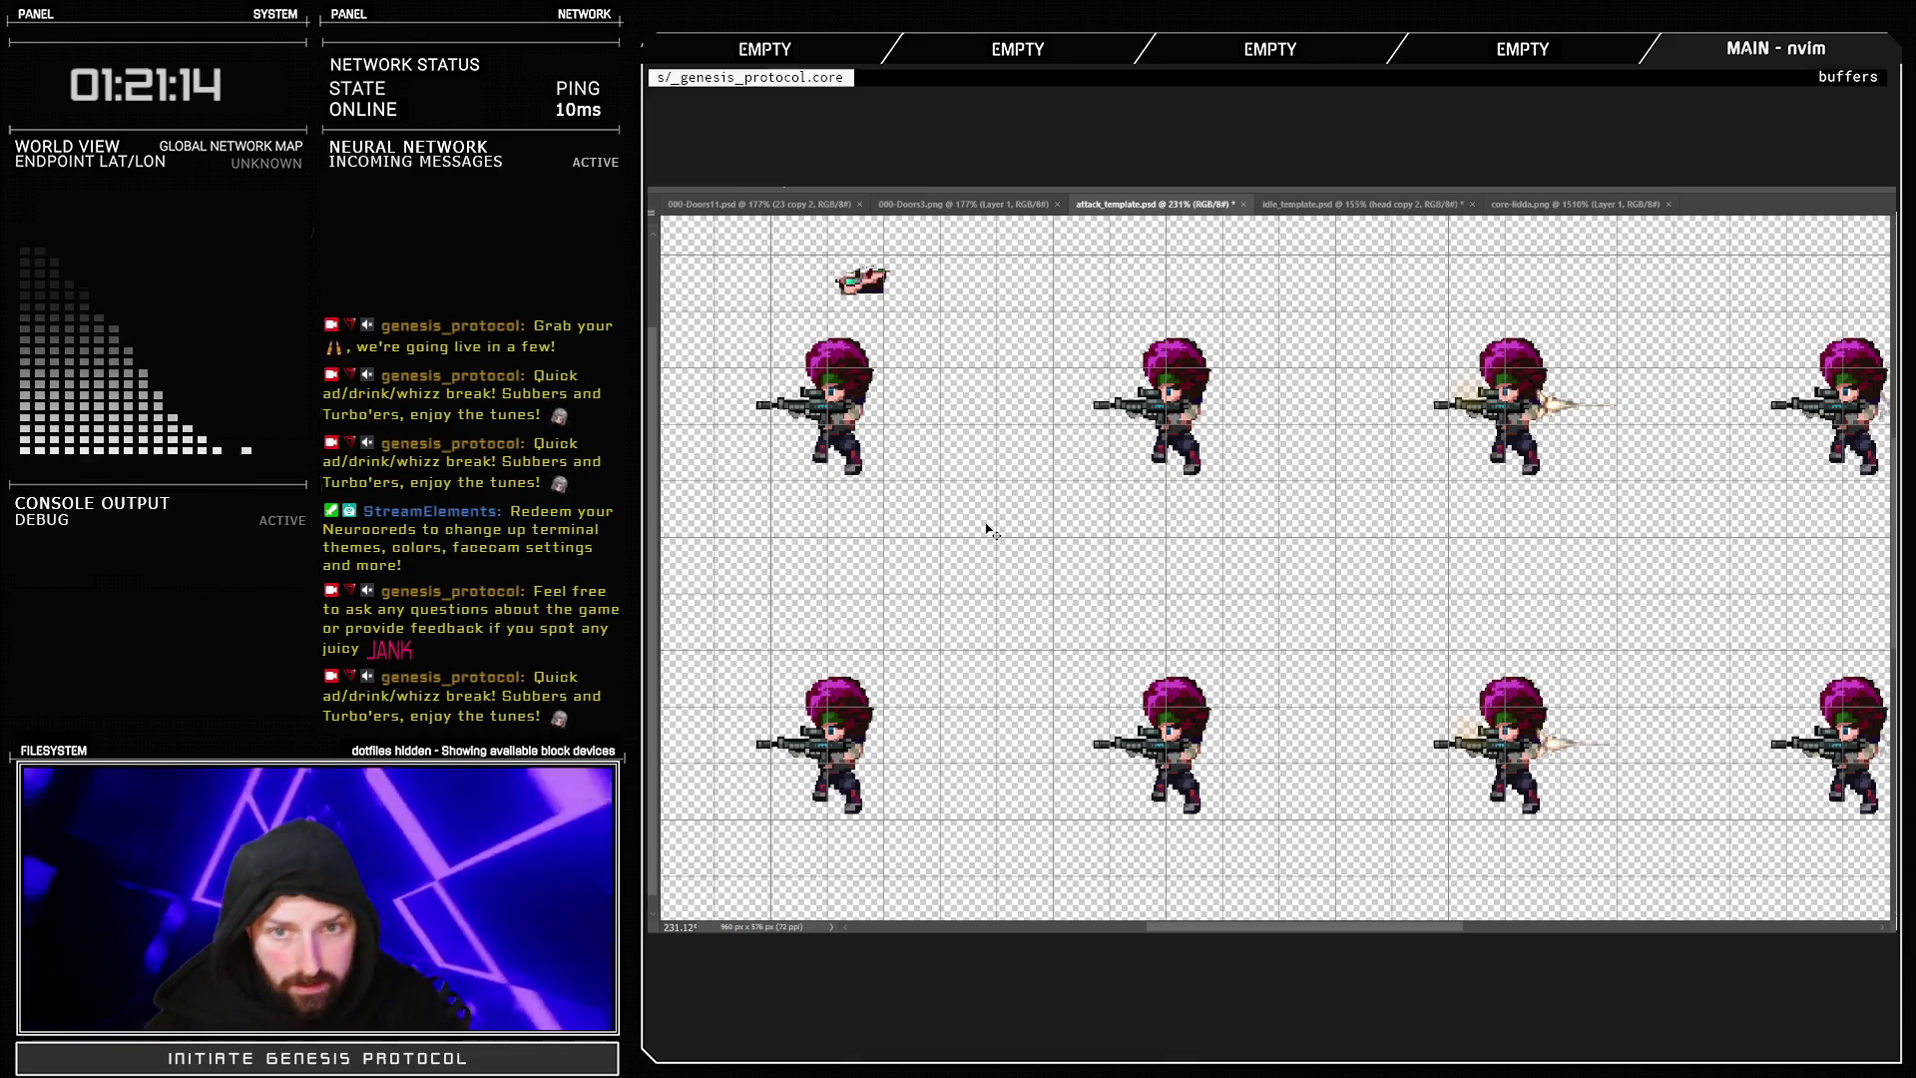
# - On the gunshot layer, shift the third- and fourth-column muzzle flashes left into place
pyautogui.scroll(-1, 1447, 520)
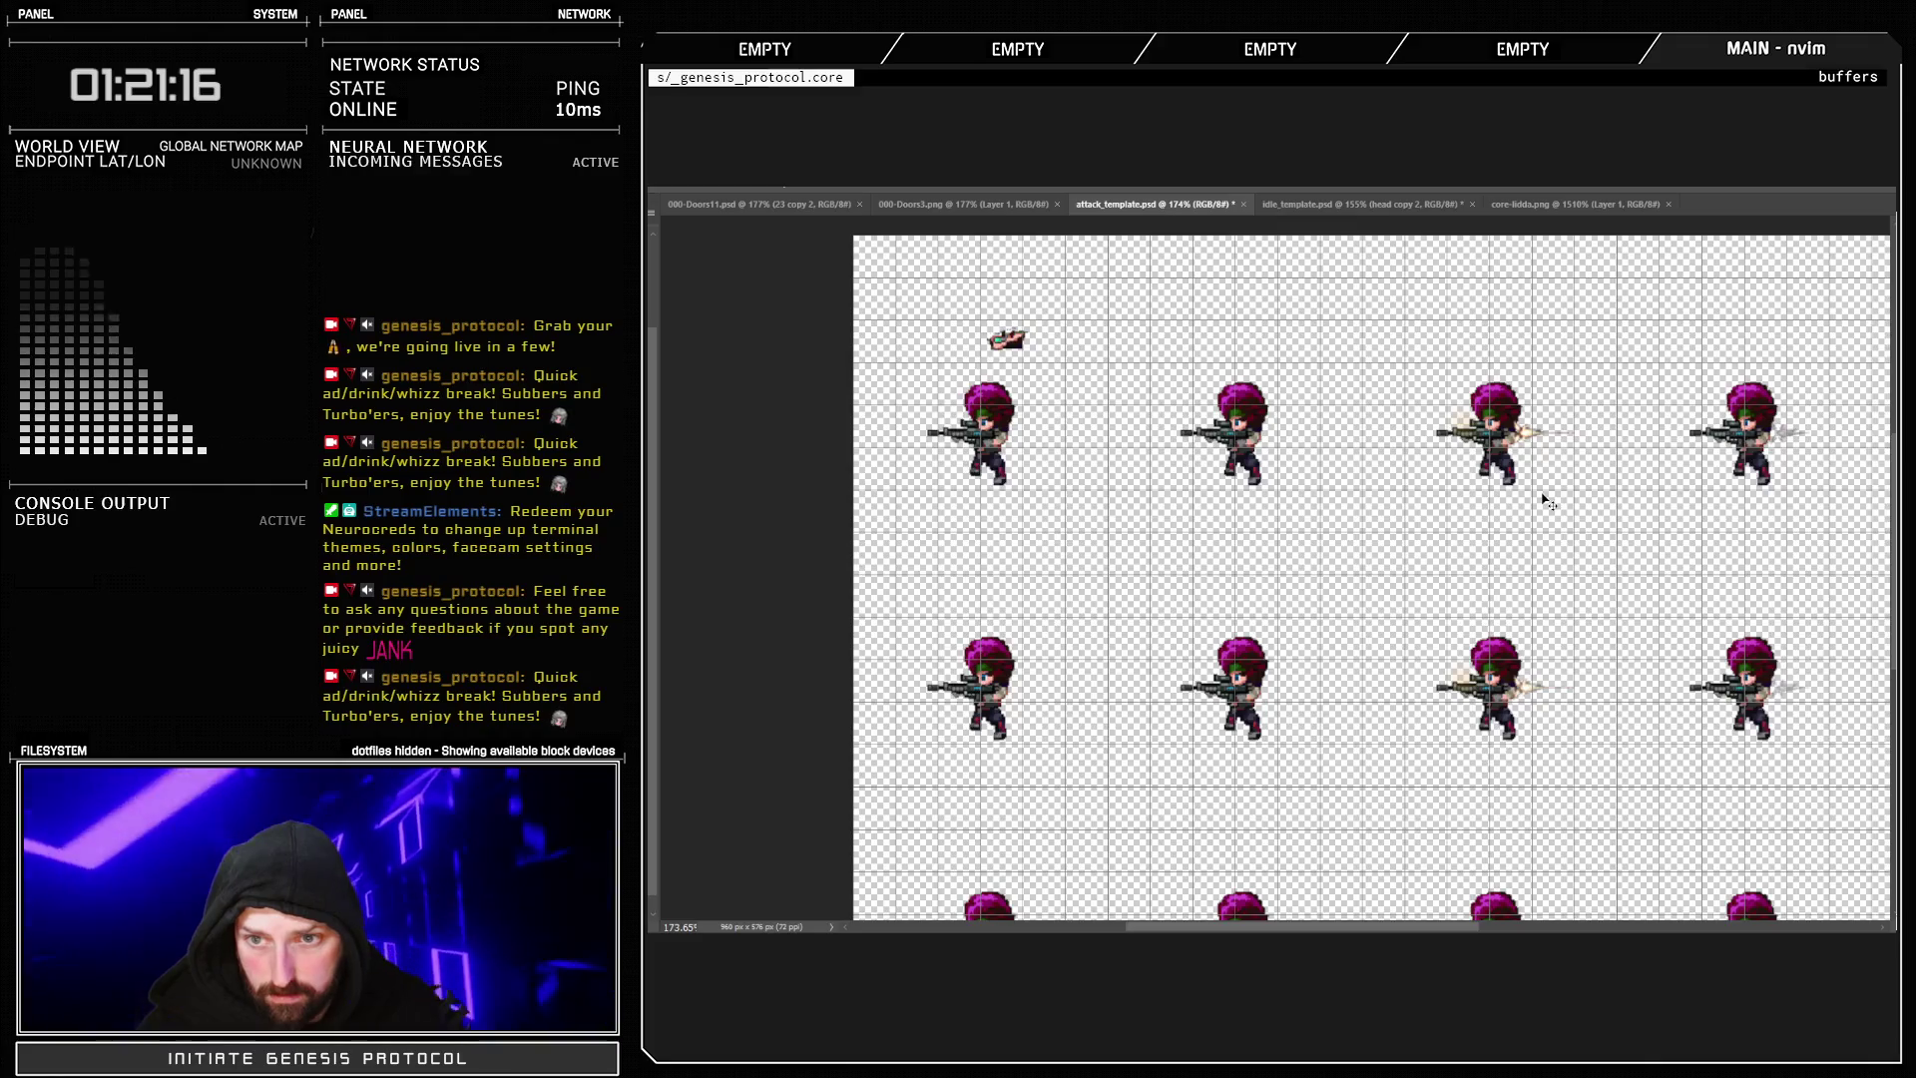
pyautogui.scroll(1, 1547, 502)
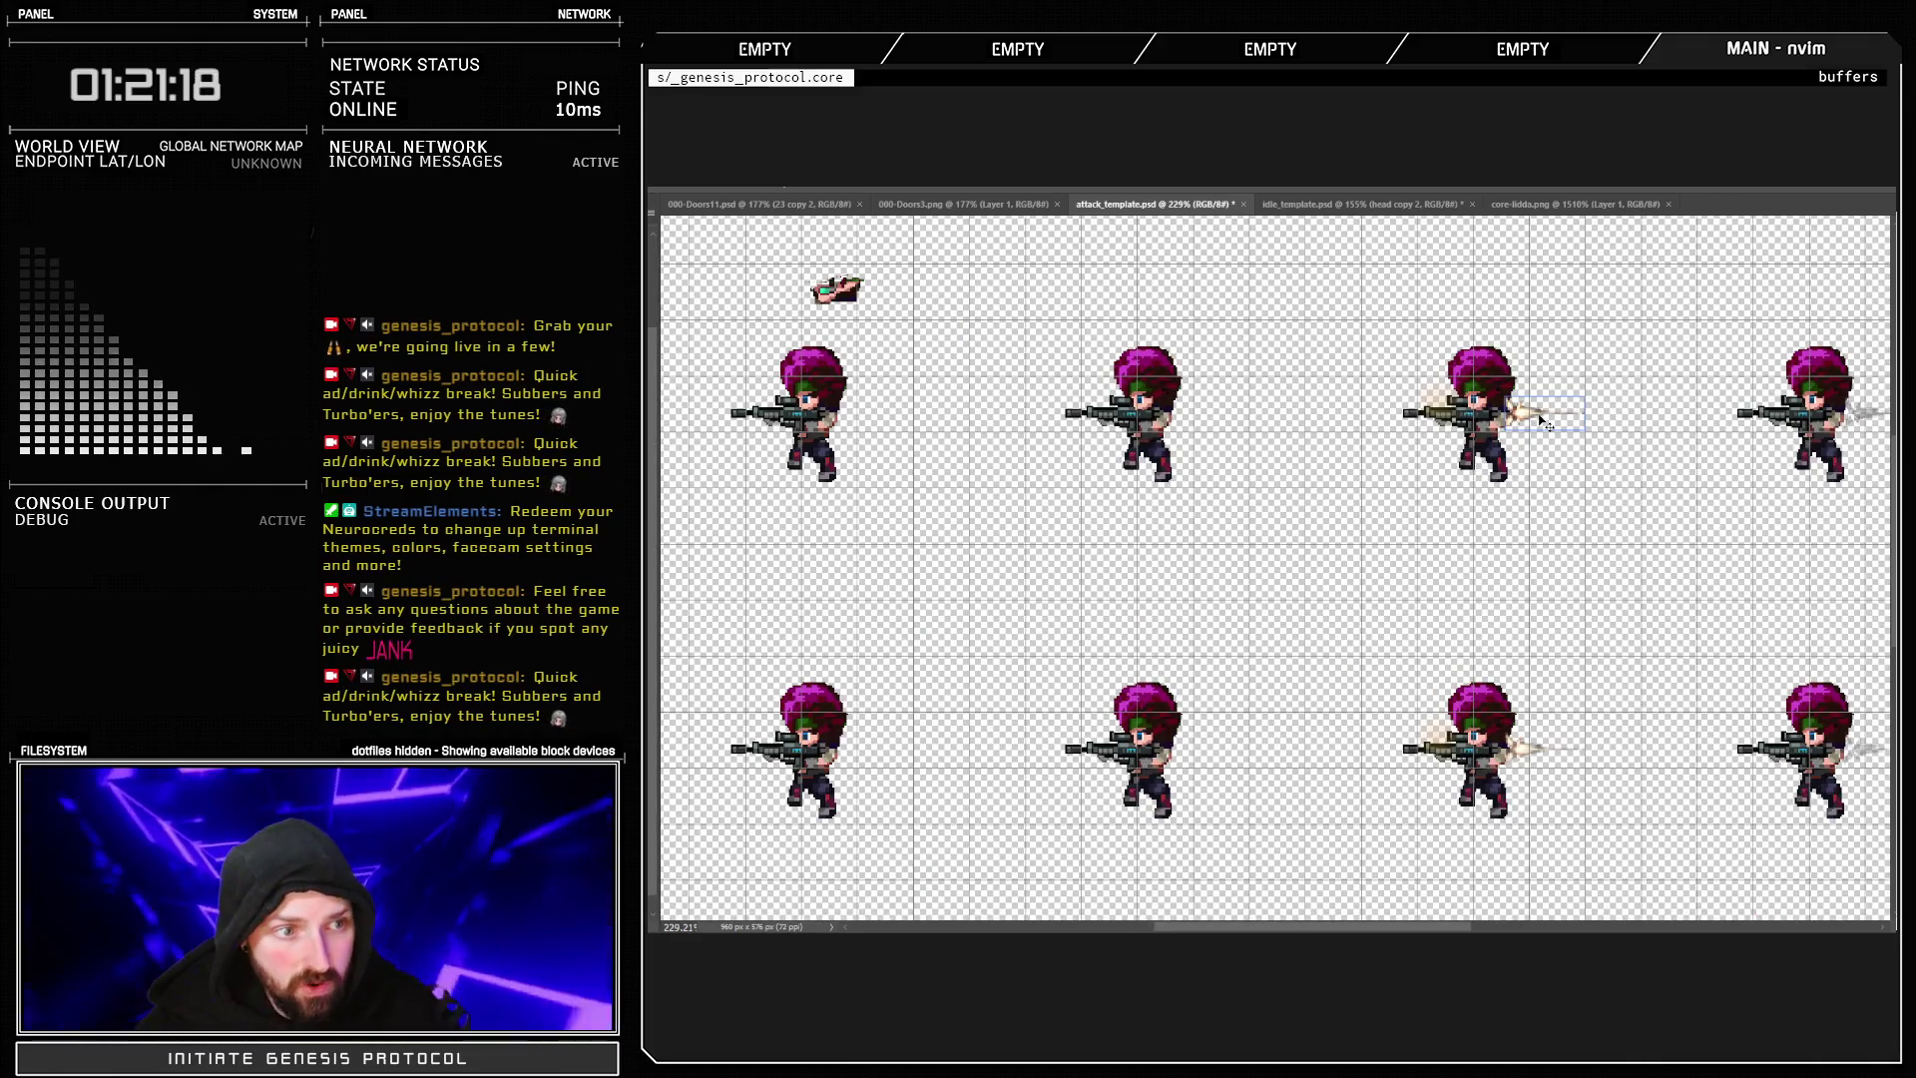
pyautogui.click(1544, 422)
pyautogui.scroll(-2, 1582, 565)
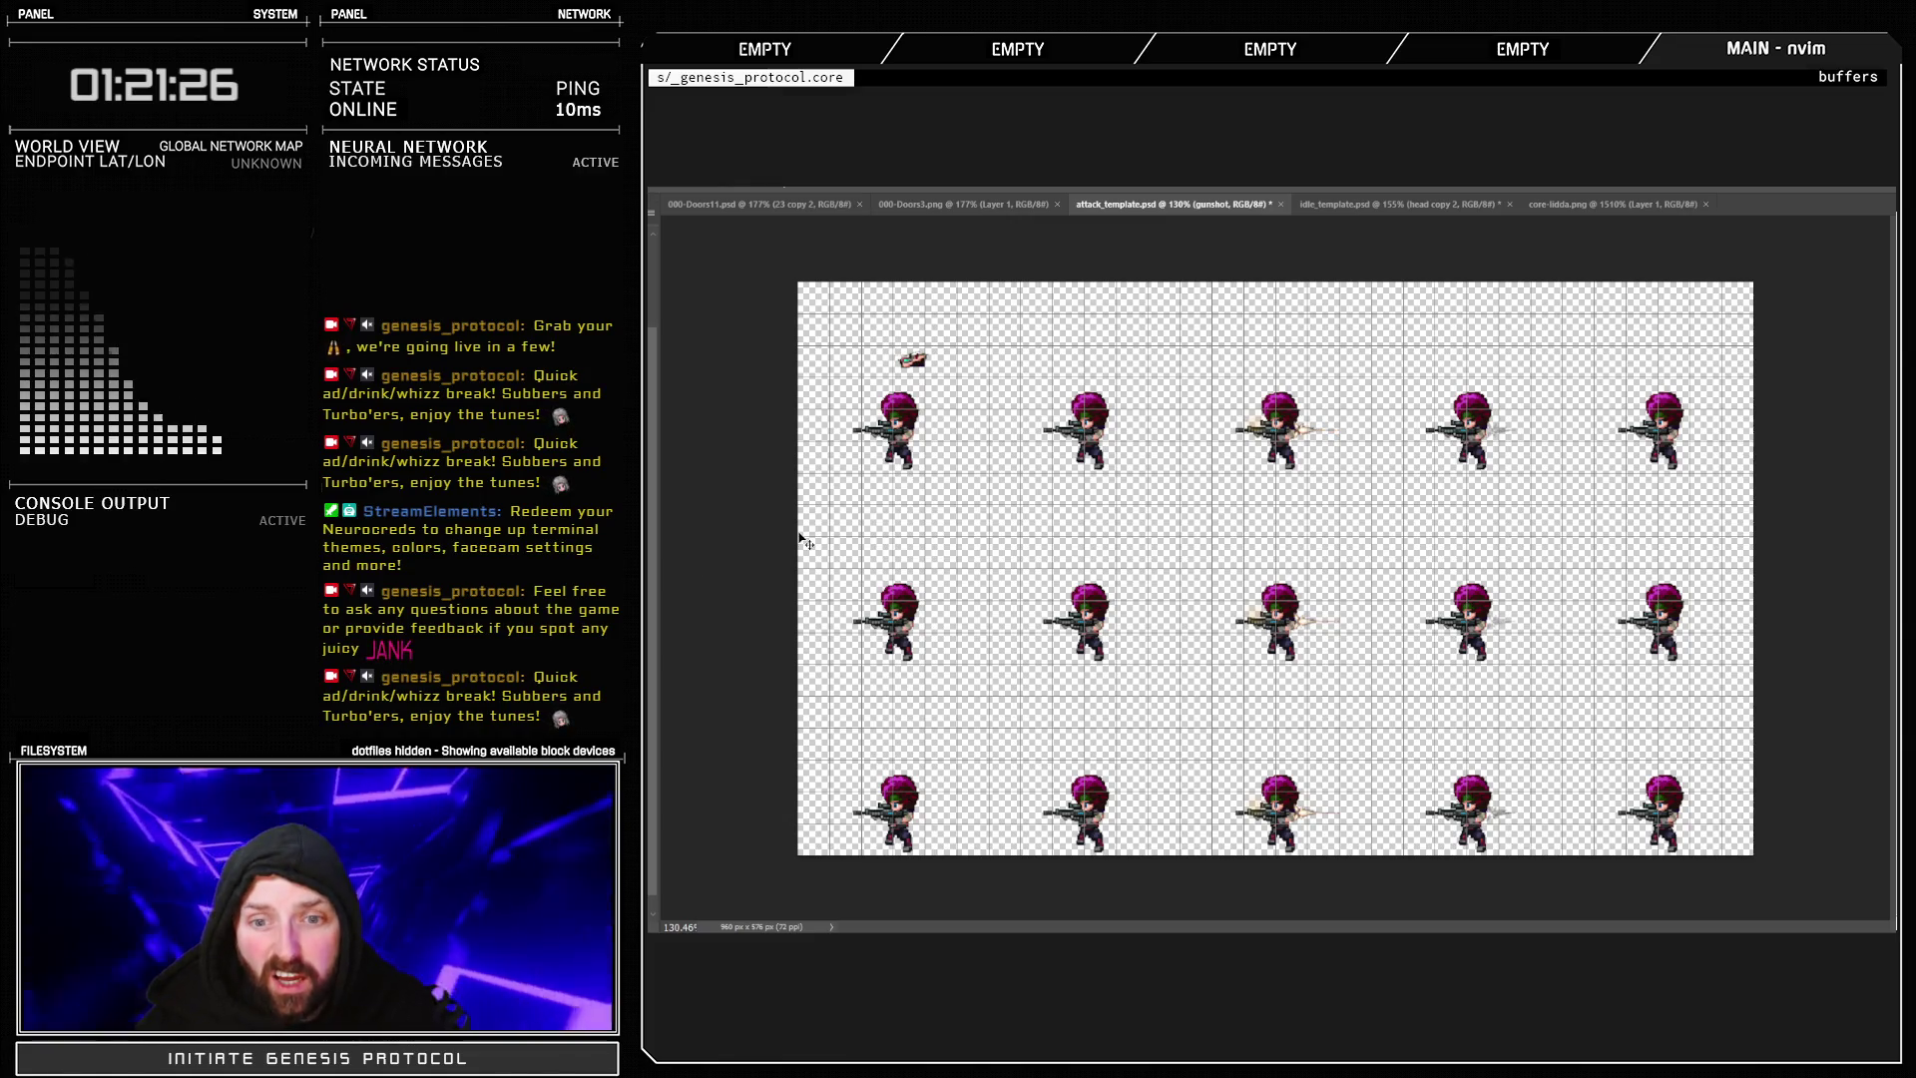
pyautogui.moveTo(1295, 613); pyautogui.dragTo(1338, 630)
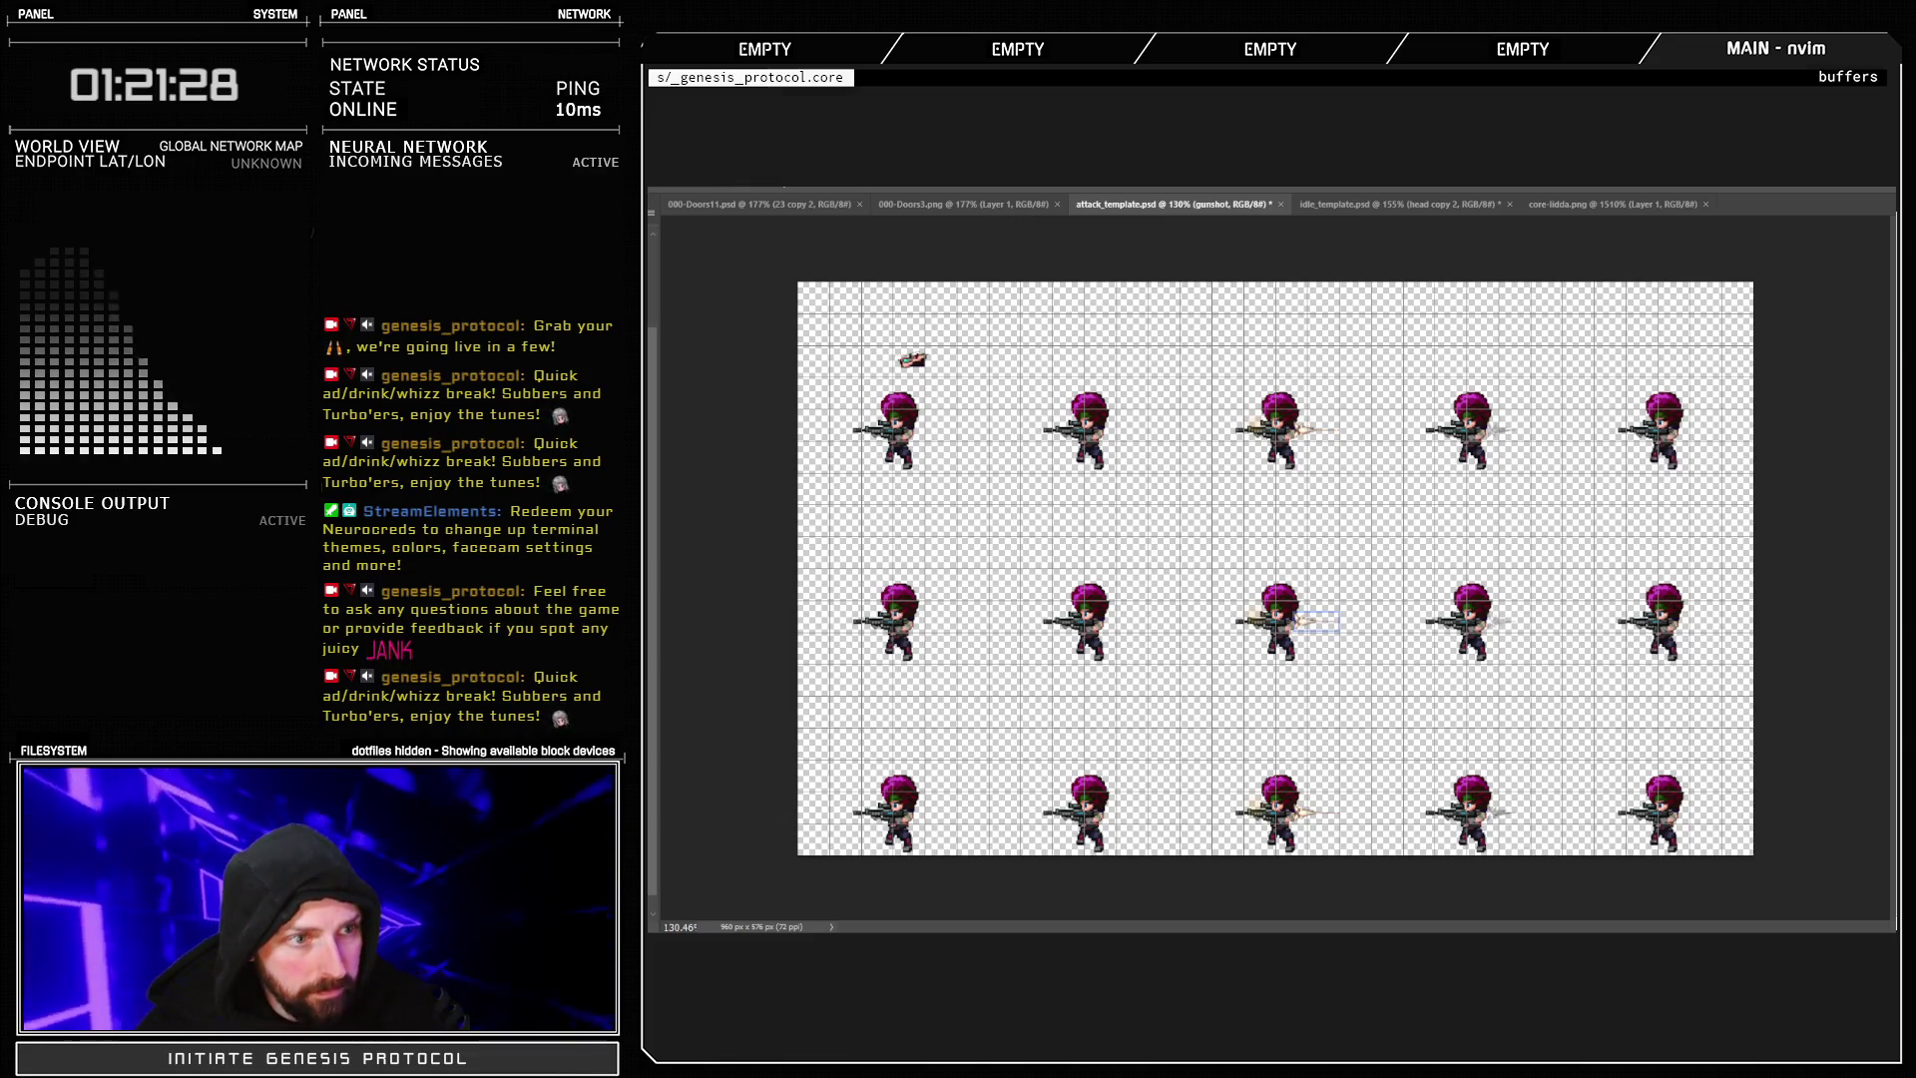
pyautogui.moveTo(1292, 420); pyautogui.dragTo(1339, 441)
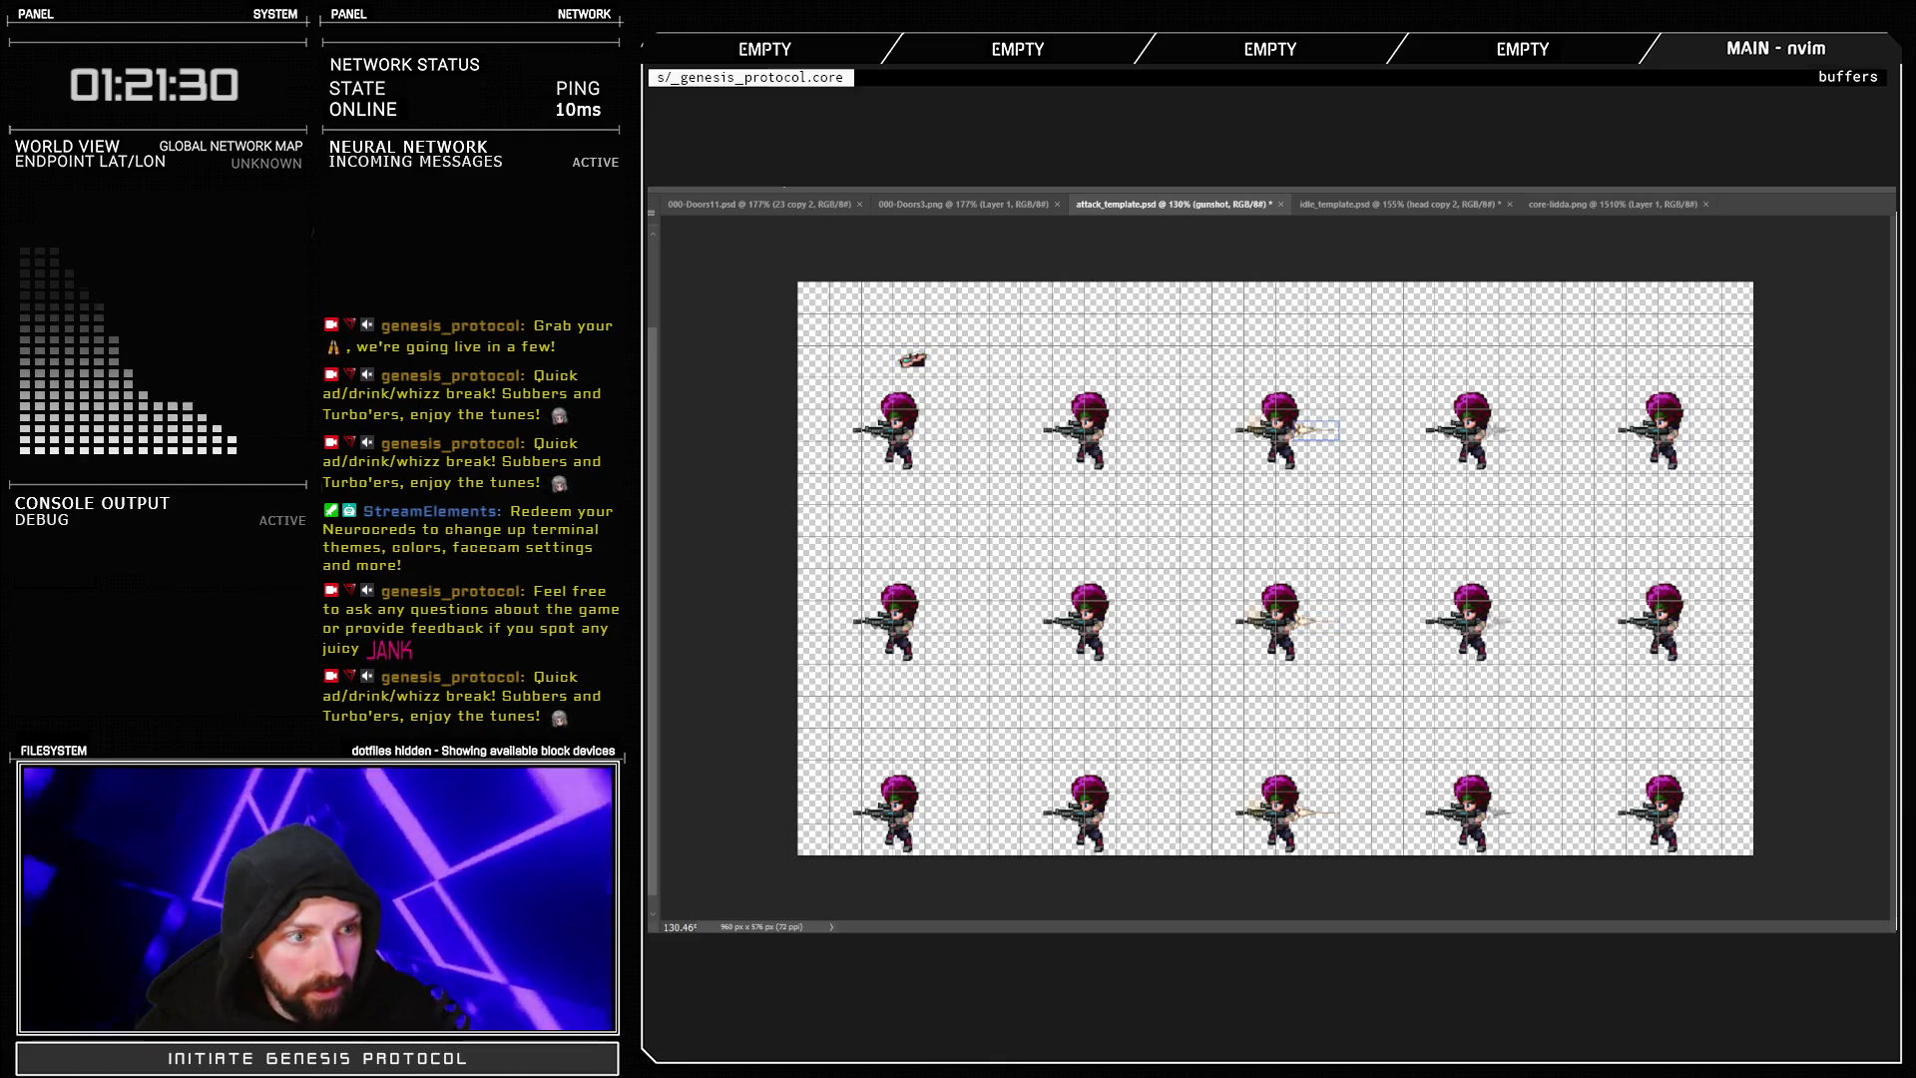
pyautogui.hotkey('ctrl', 'd')
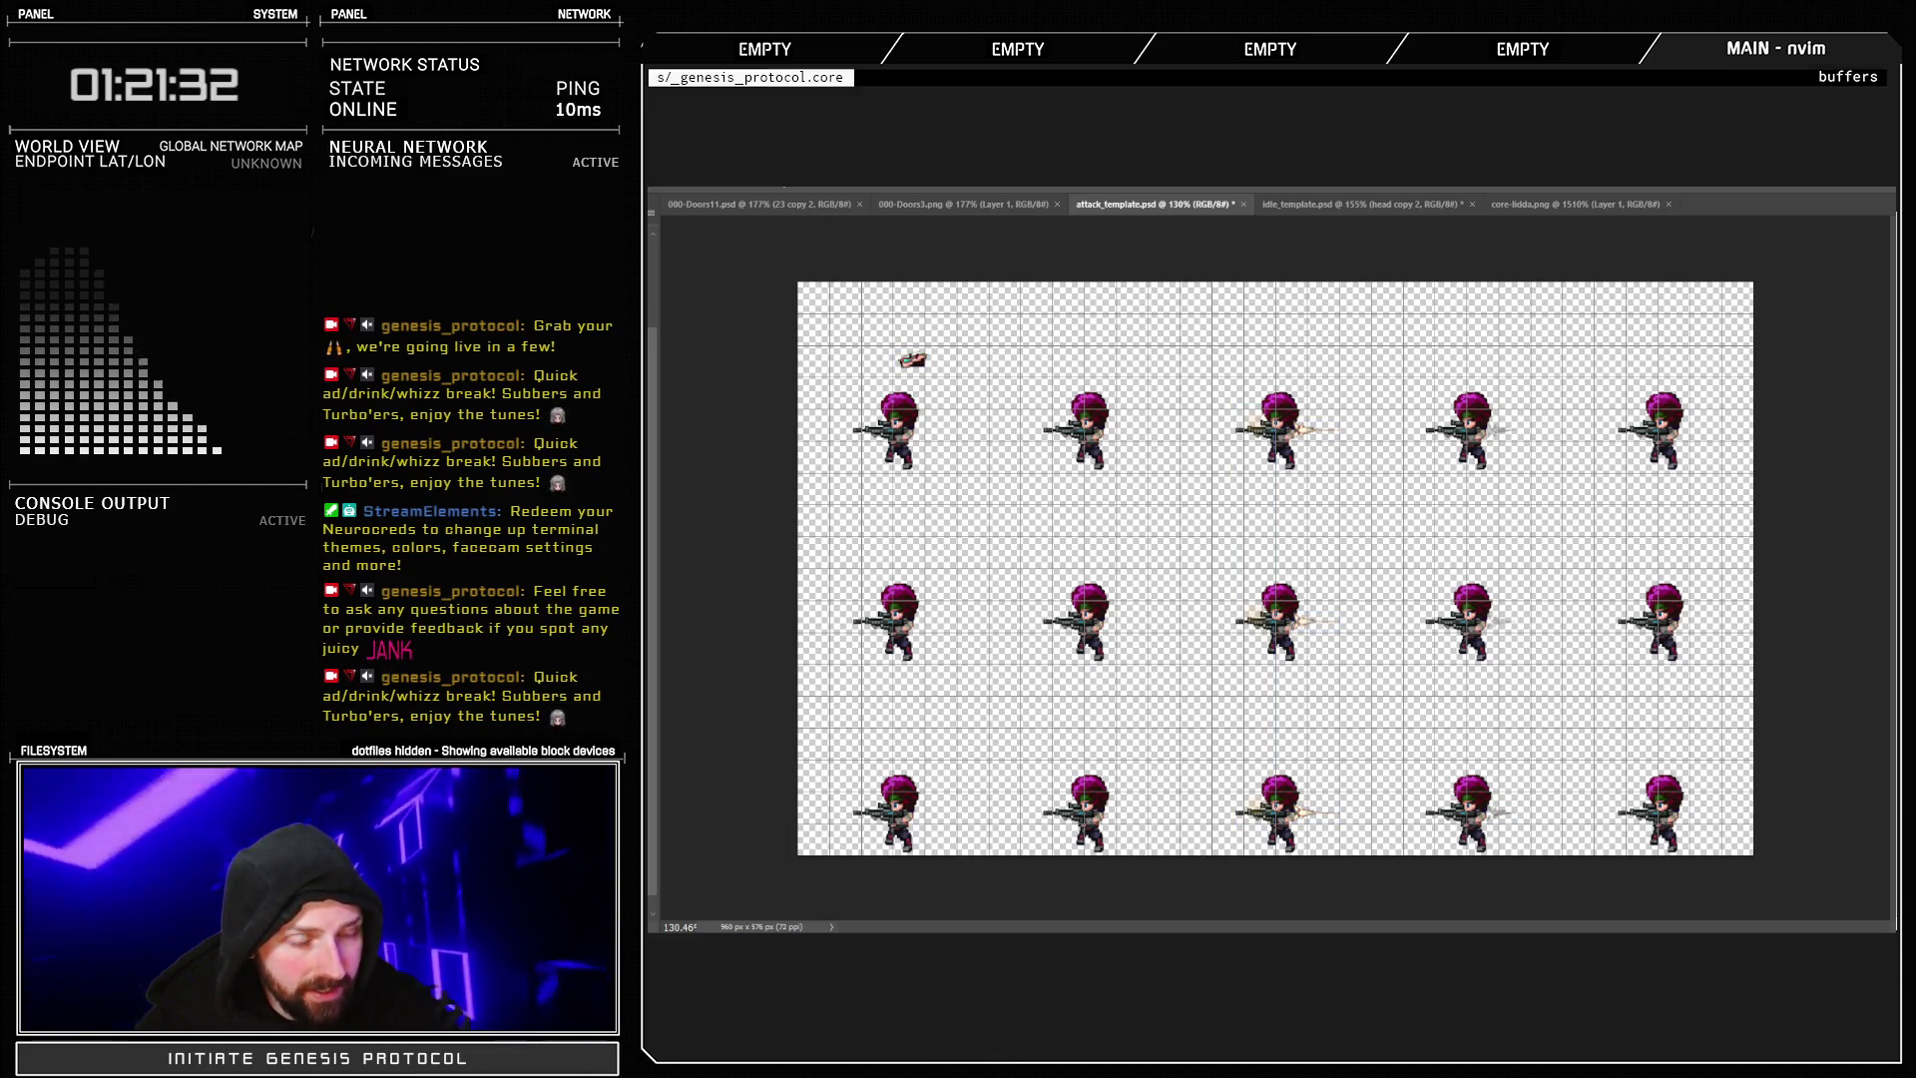
pyautogui.hotkey('ctrl', 'z')
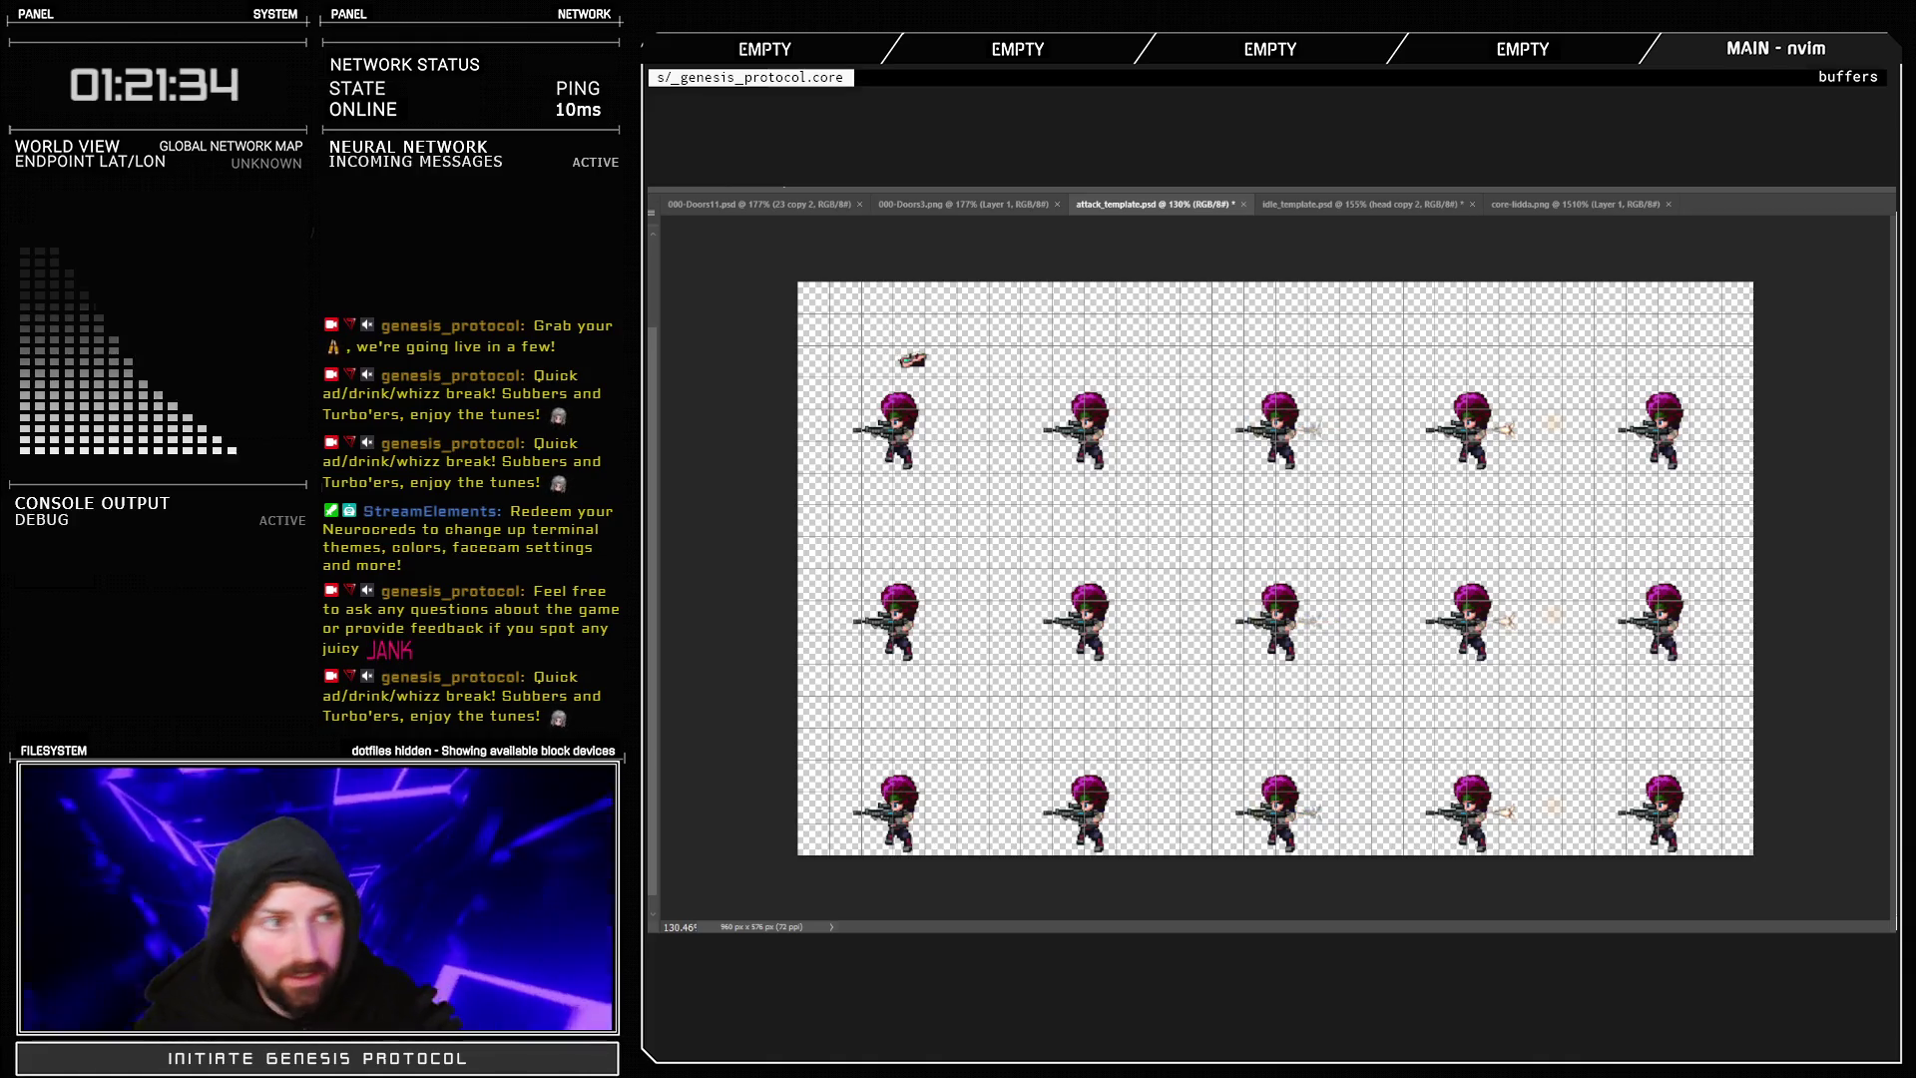
pyautogui.press('Left')
pyautogui.press('Left')
pyautogui.press('Left')
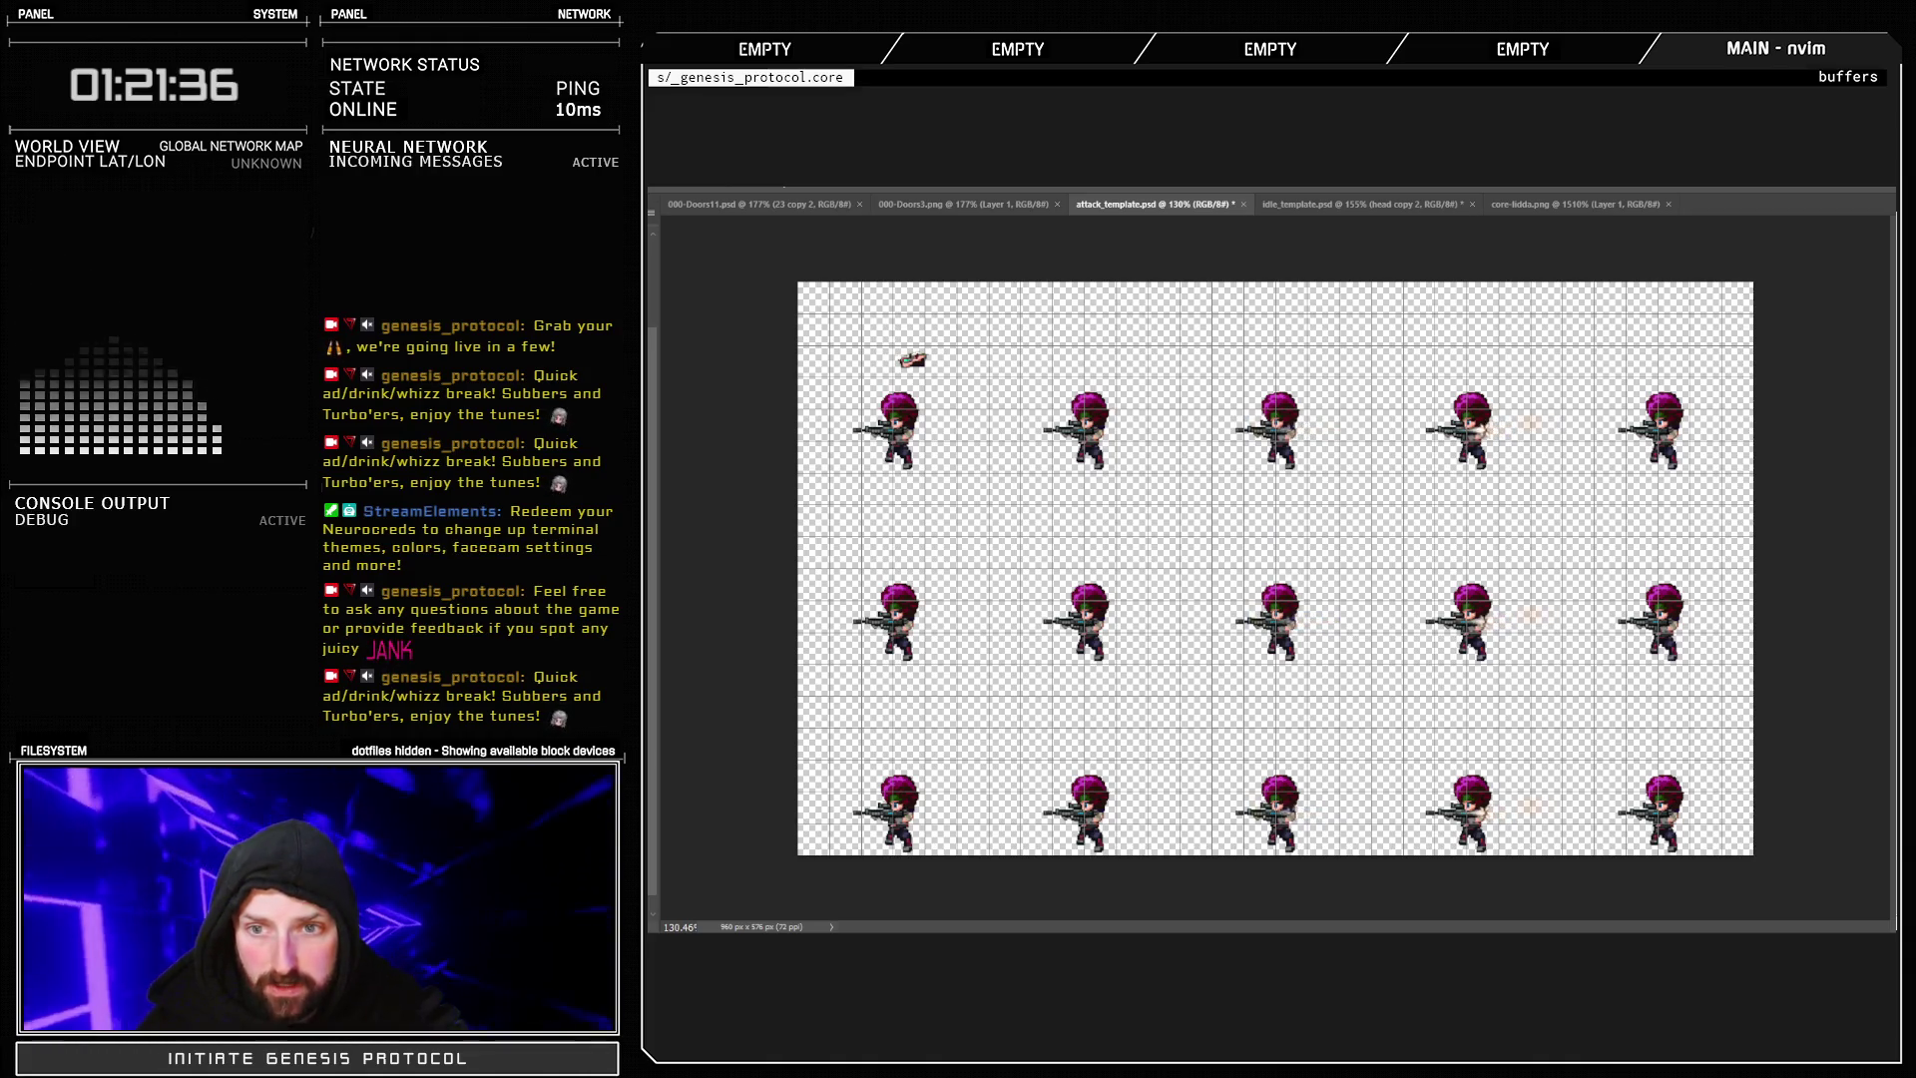
pyautogui.press('Left')
pyautogui.press('Left')
pyautogui.press('Left')
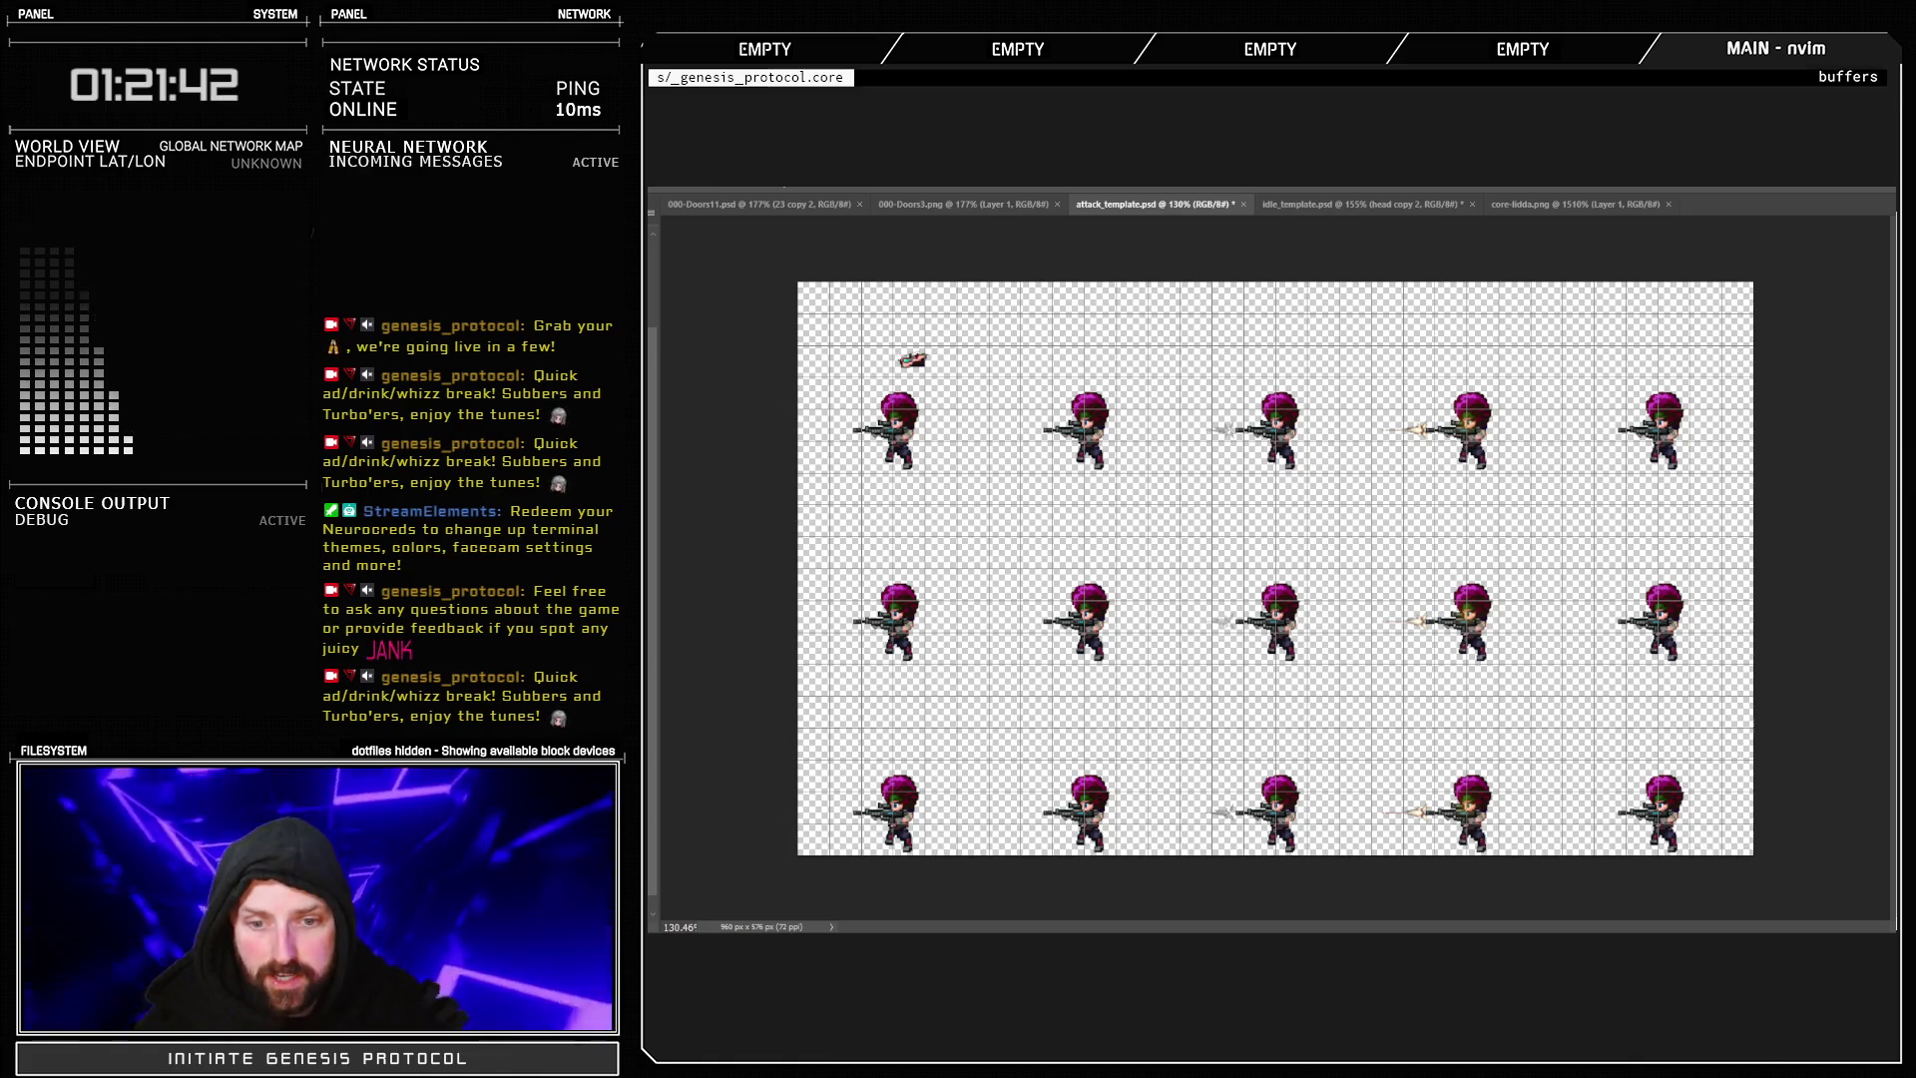
# - Review the realigned frames and save attack_template.psd
pyautogui.scroll(5, 1476, 406)
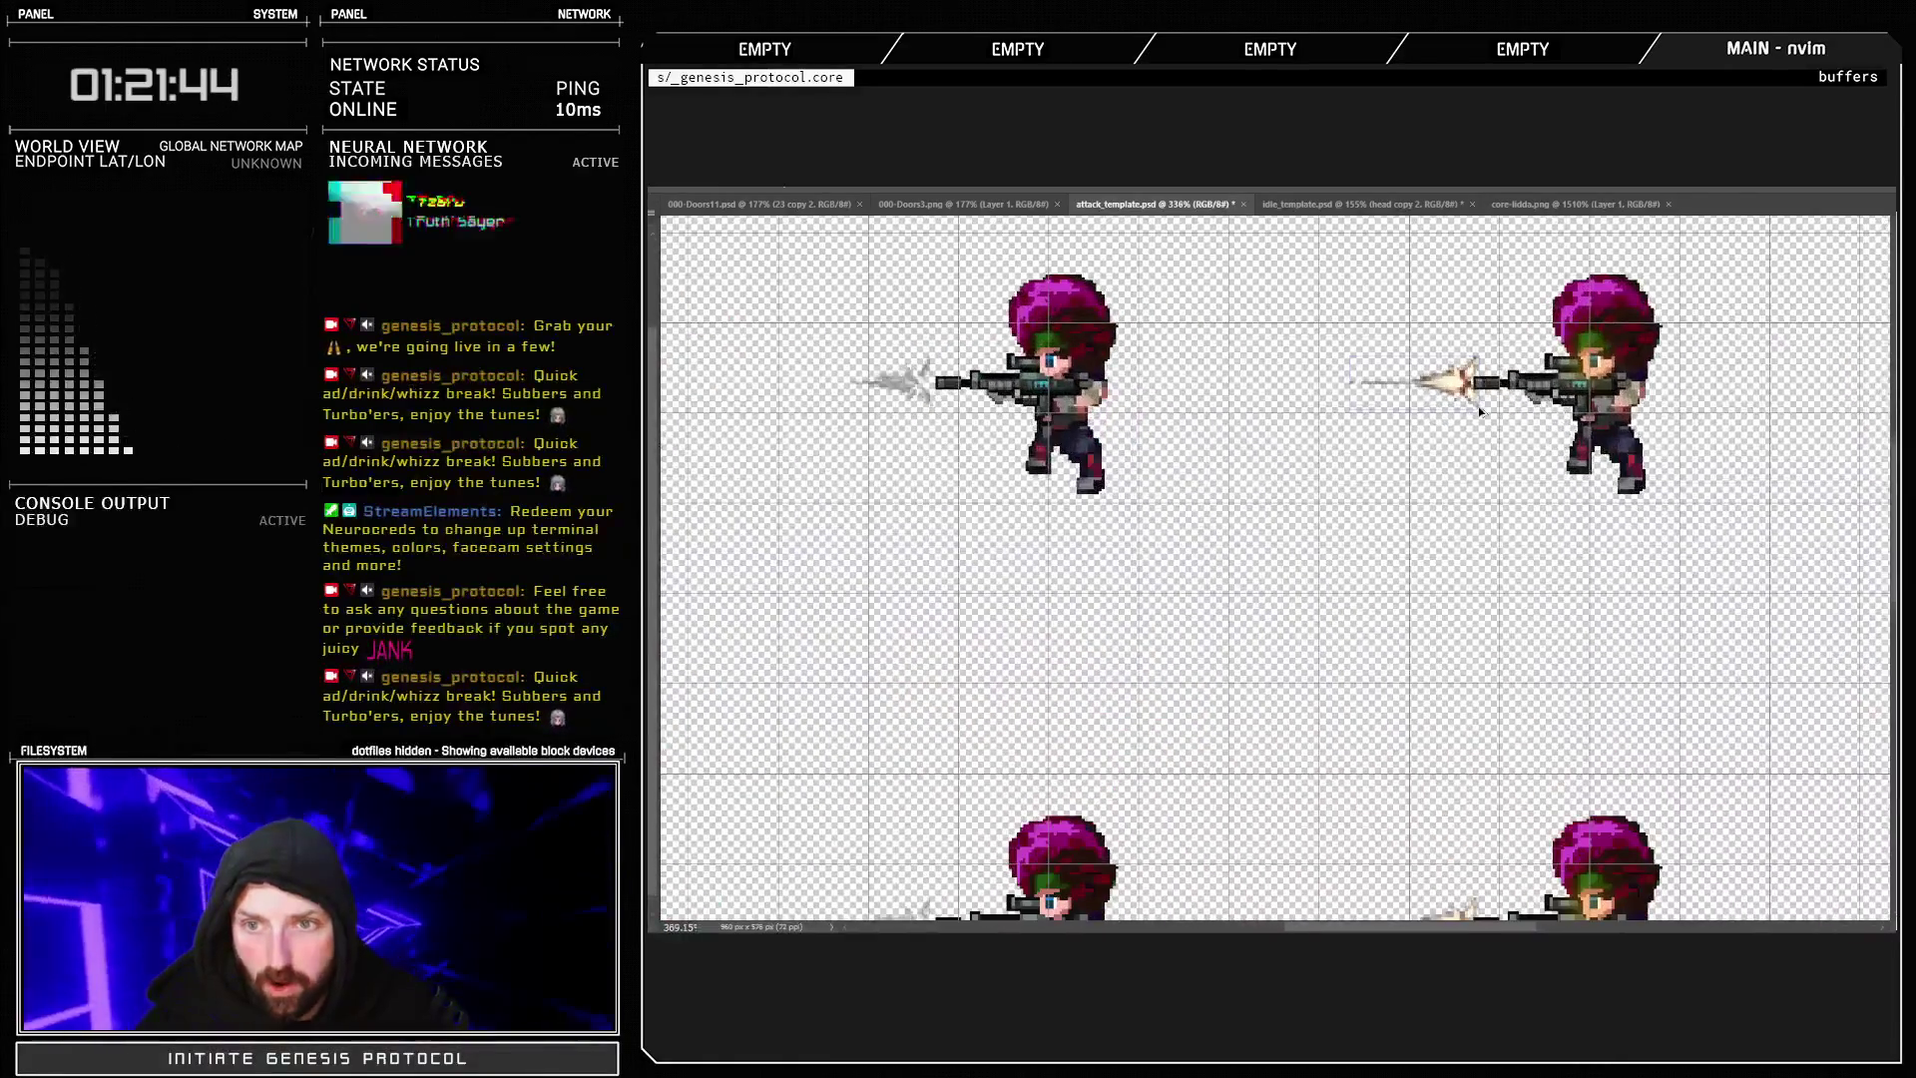
pyautogui.scroll(-4, 1403, 436)
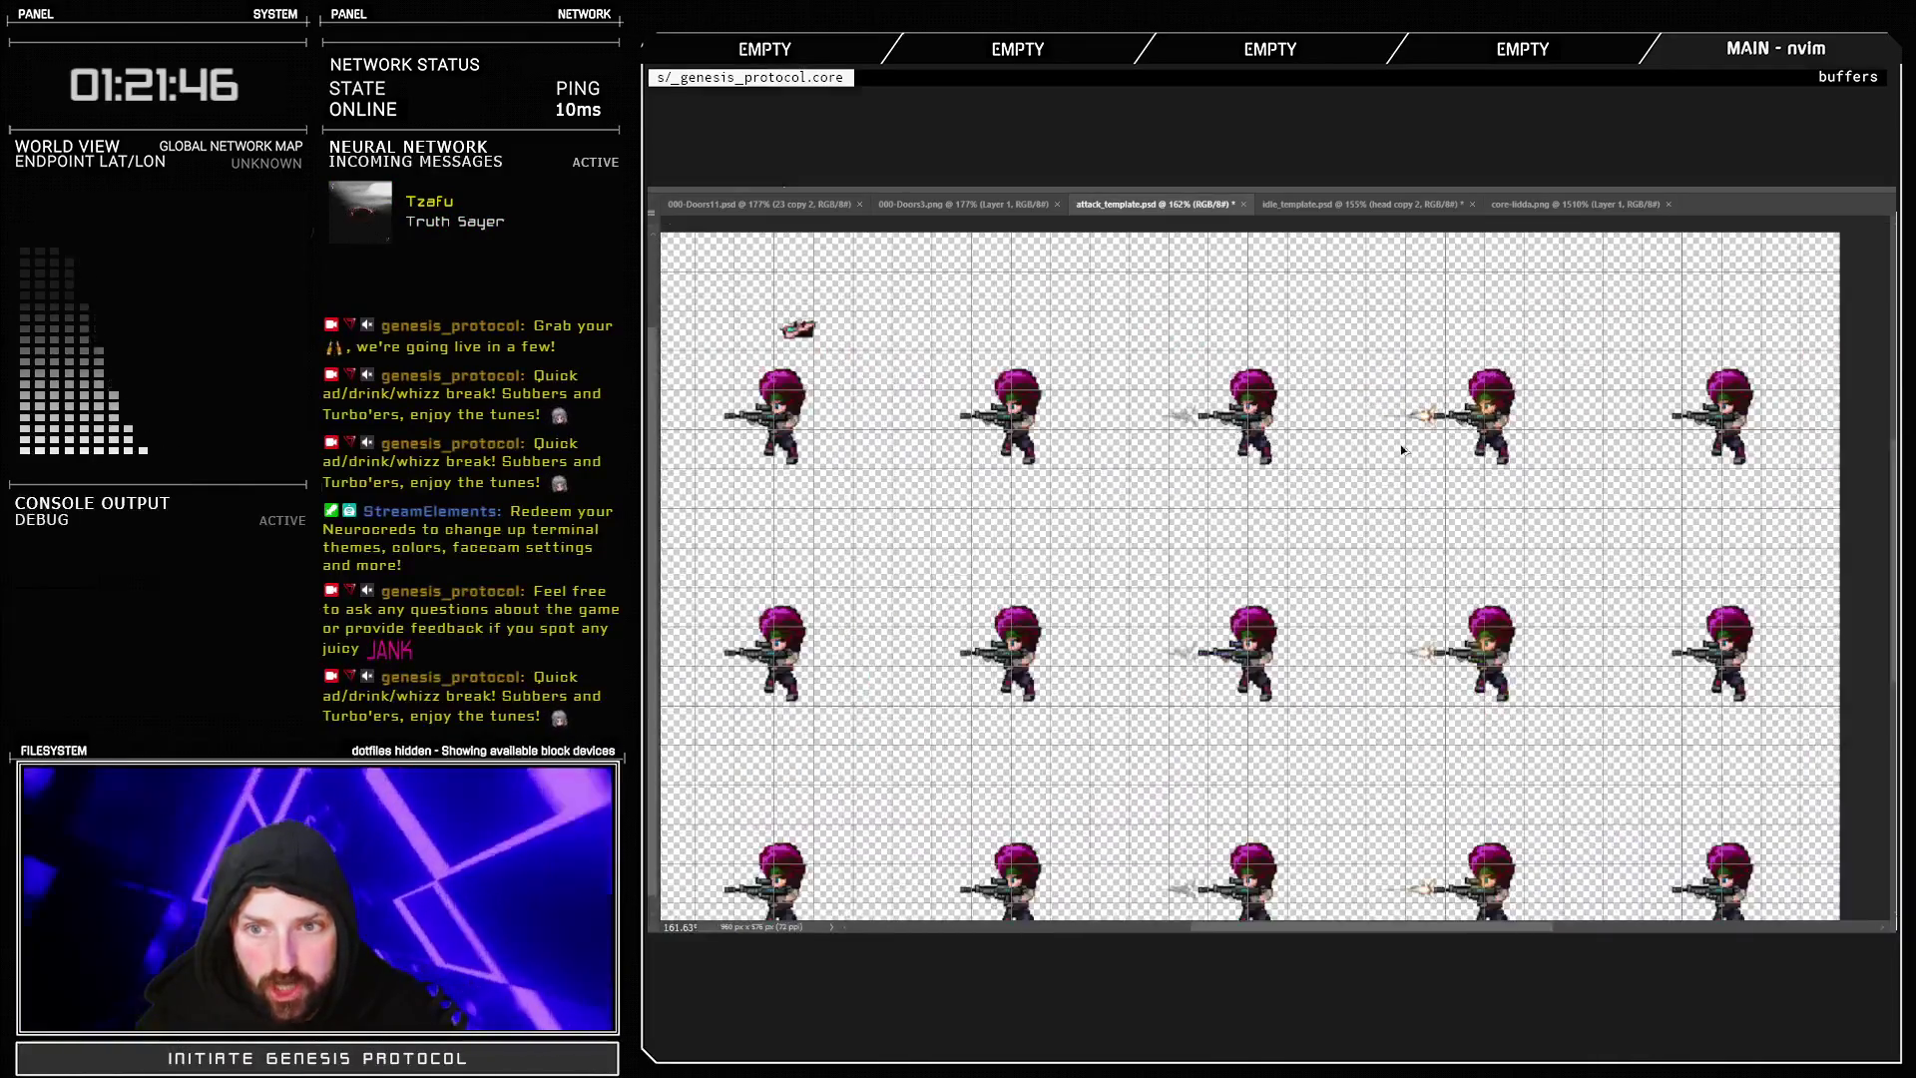
pyautogui.scroll(-1, 1398, 445)
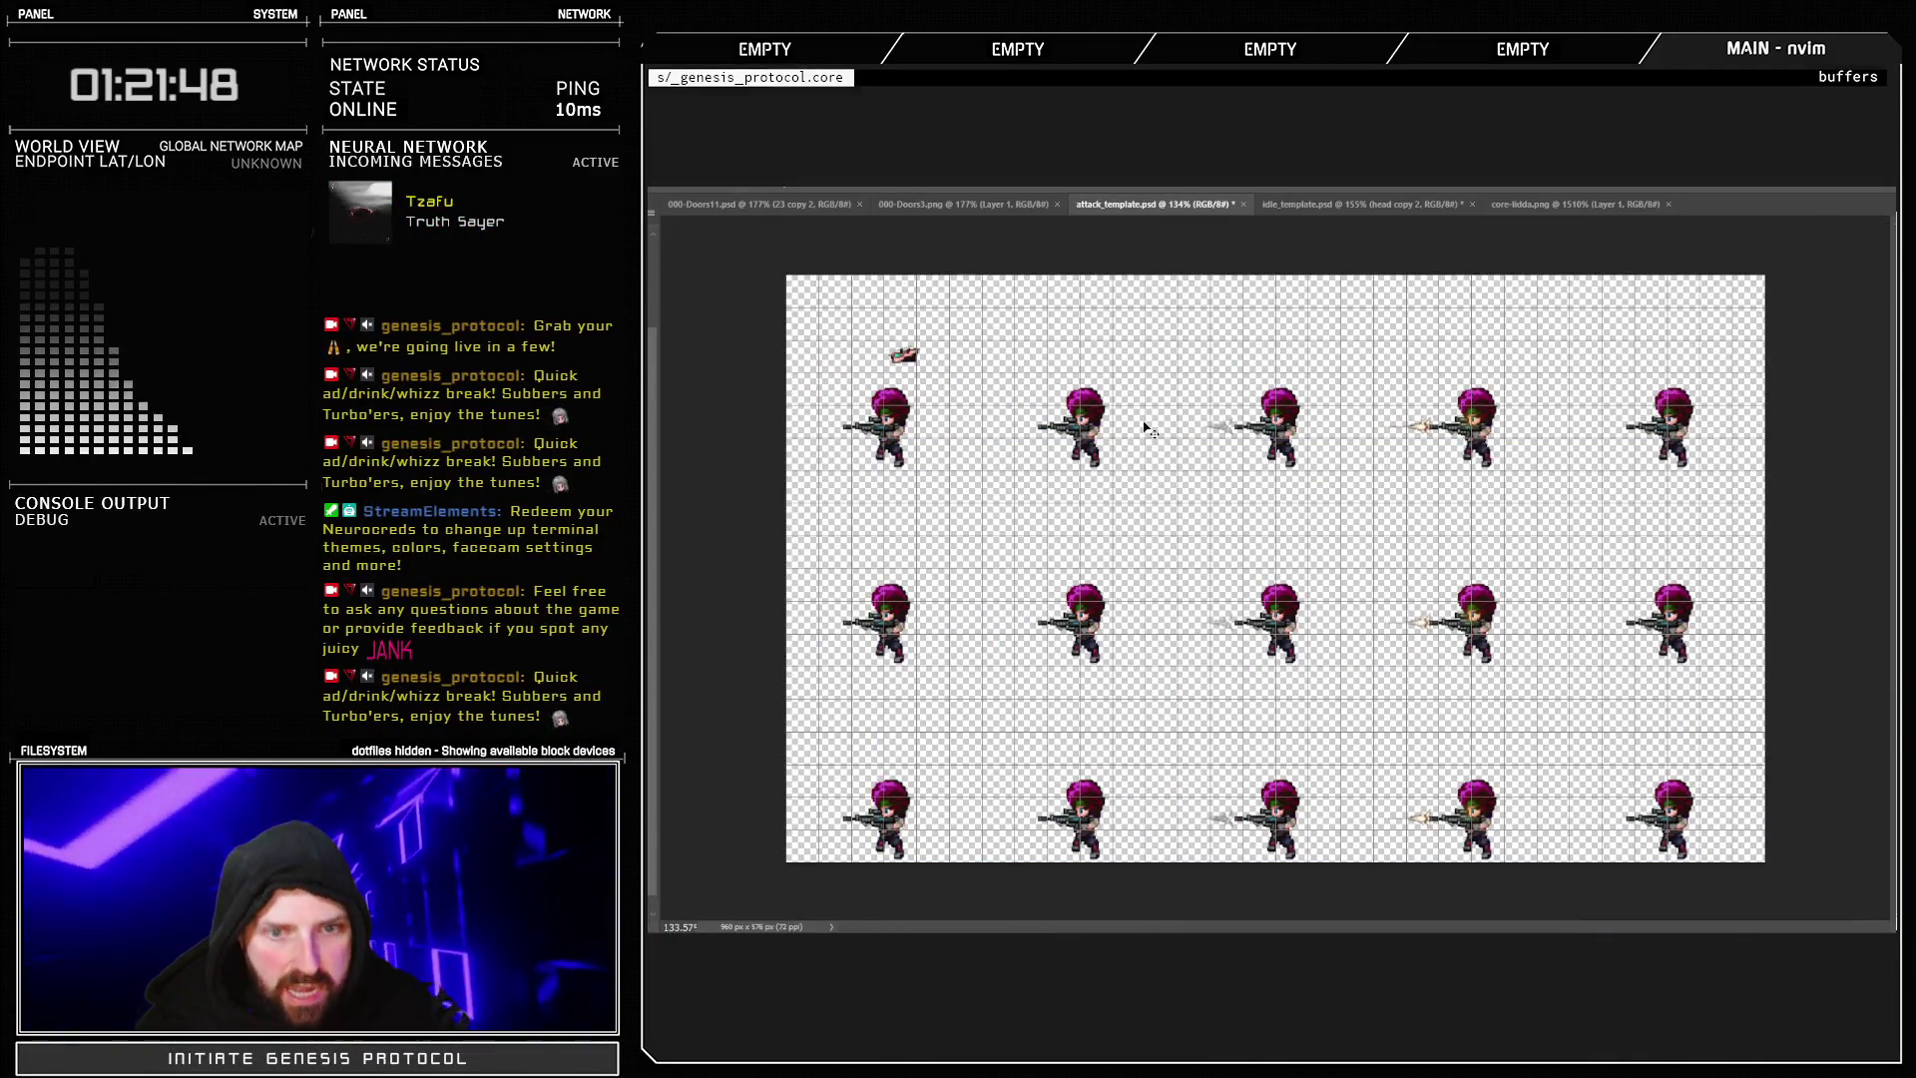
pyautogui.scroll(2, 1147, 429)
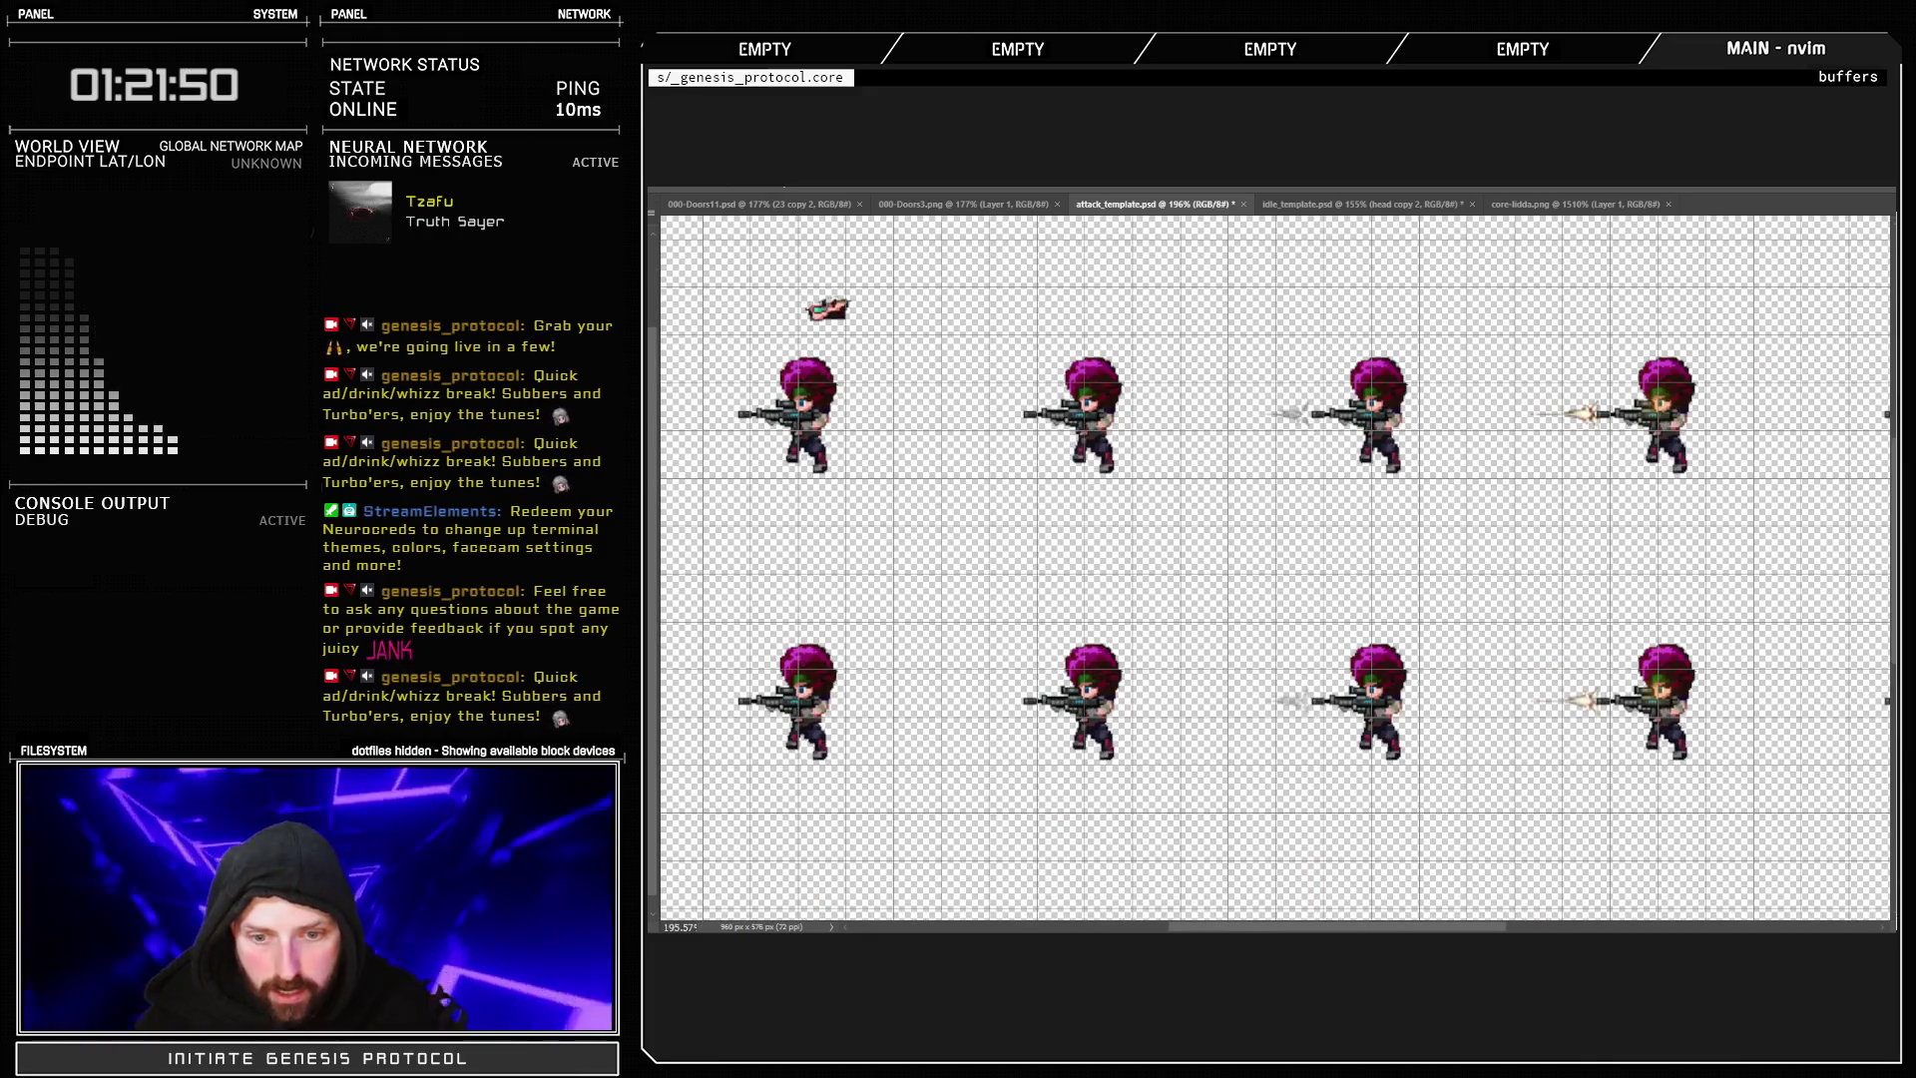
pyautogui.hscroll(-3, 1124, 568)
pyautogui.scroll(1, 1124, 569)
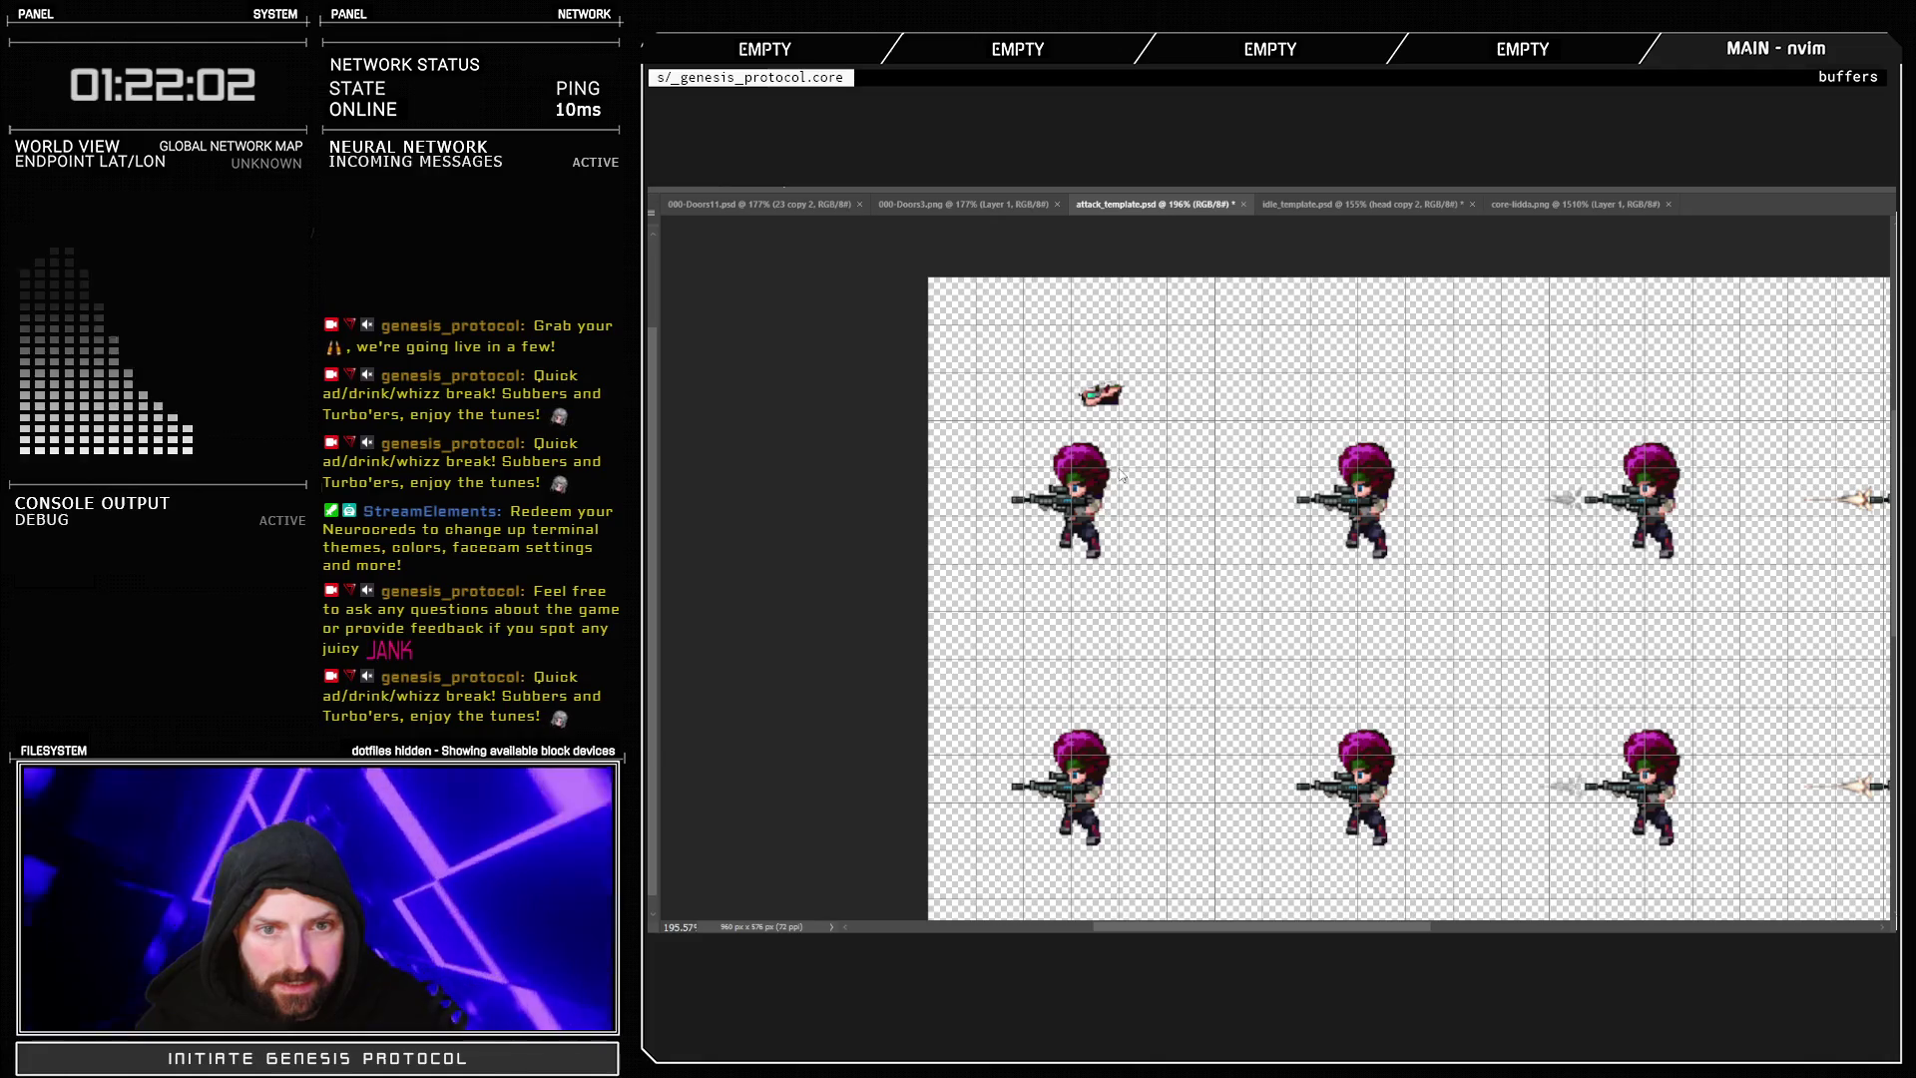
pyautogui.hotkey('ctrl', 's')
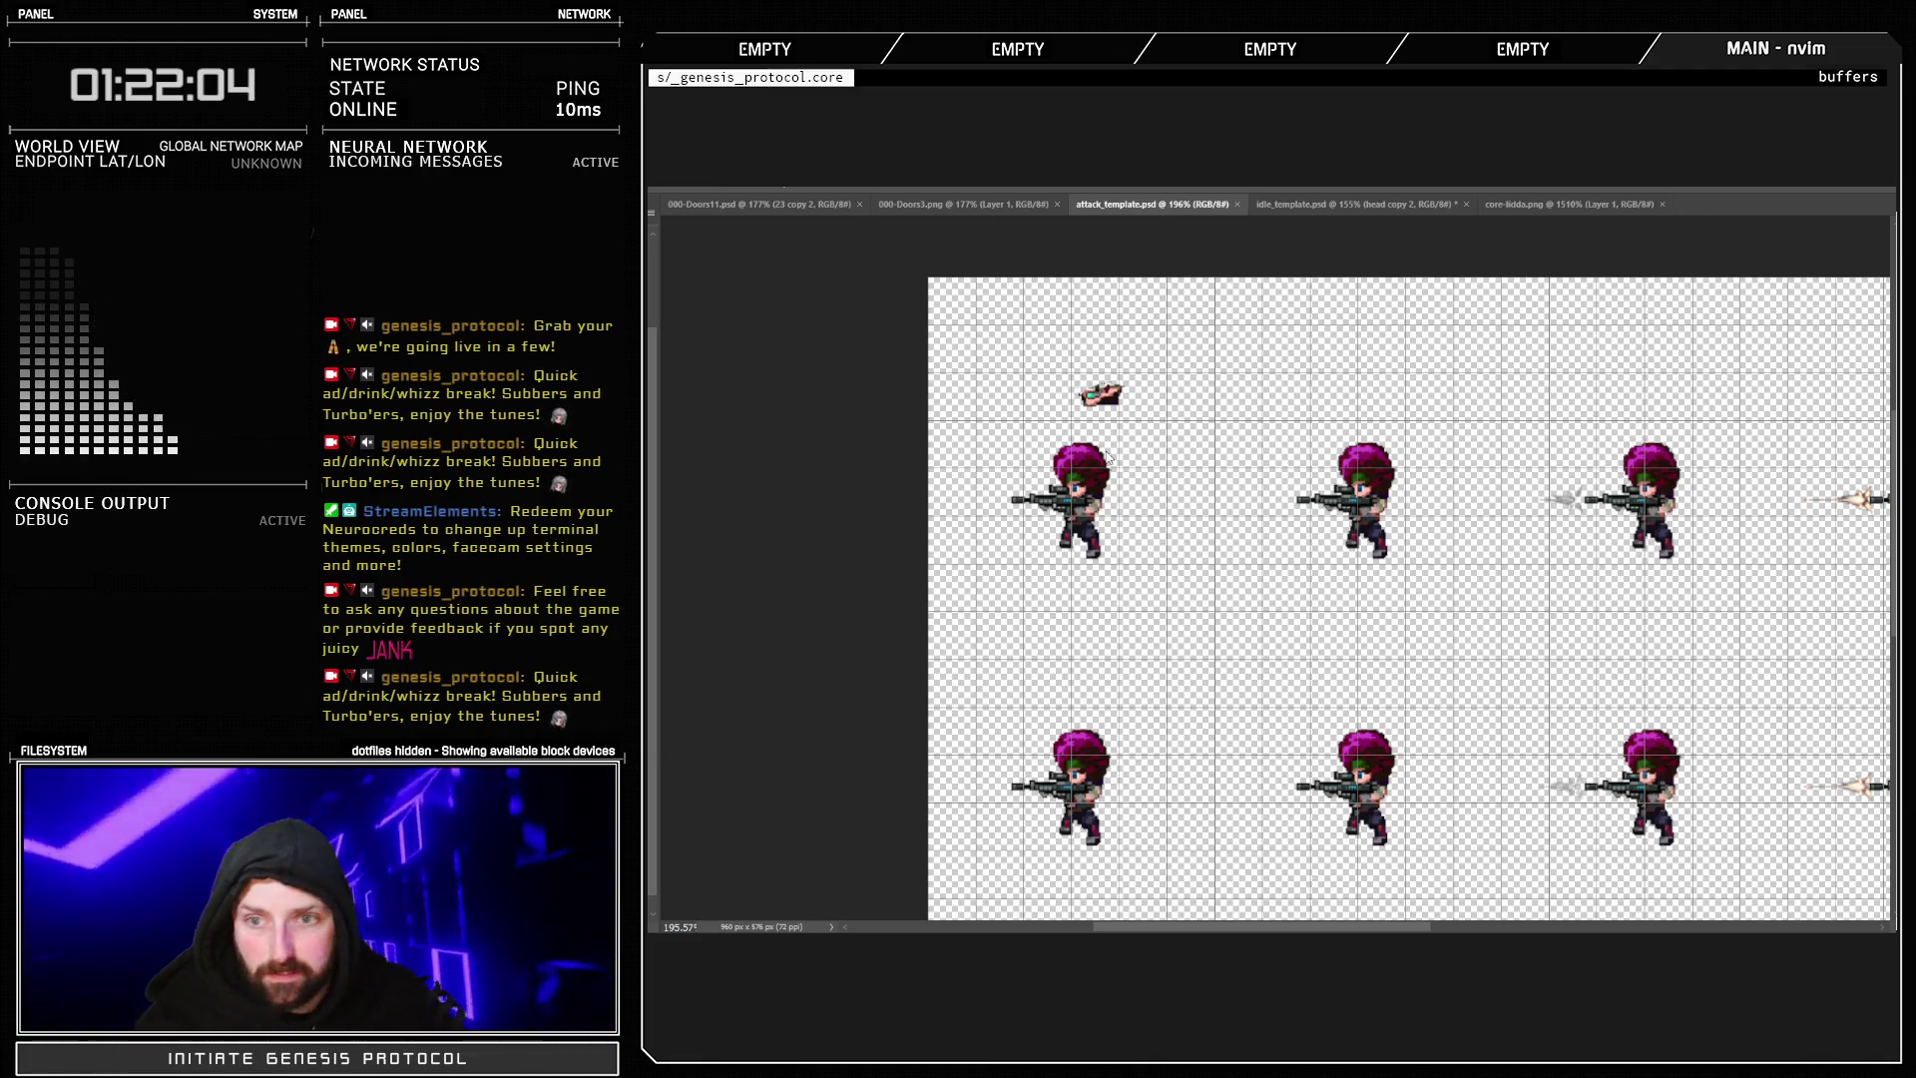
# - Delete the eyepiece from Lidda's attack sprites
pyautogui.click(1103, 396)
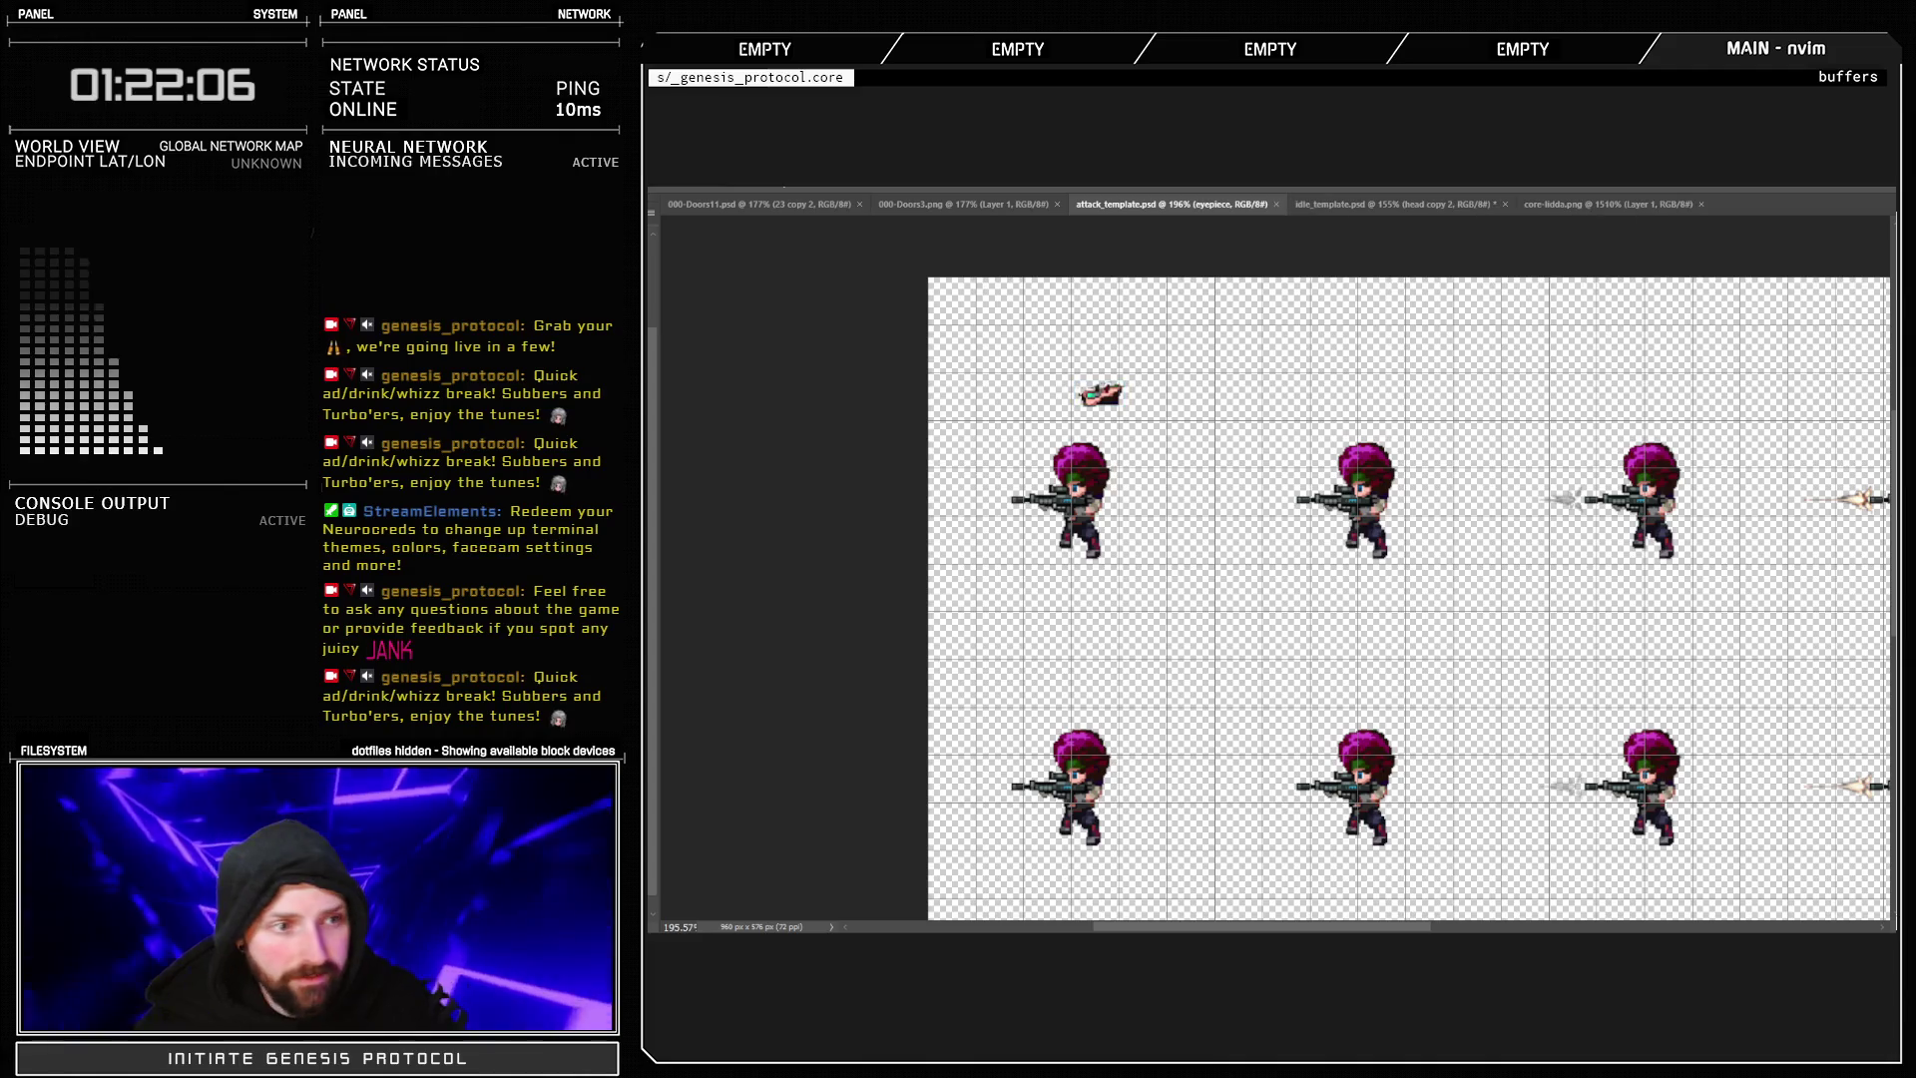
pyautogui.press('Delete')
pyautogui.scroll(-3, 1370, 663)
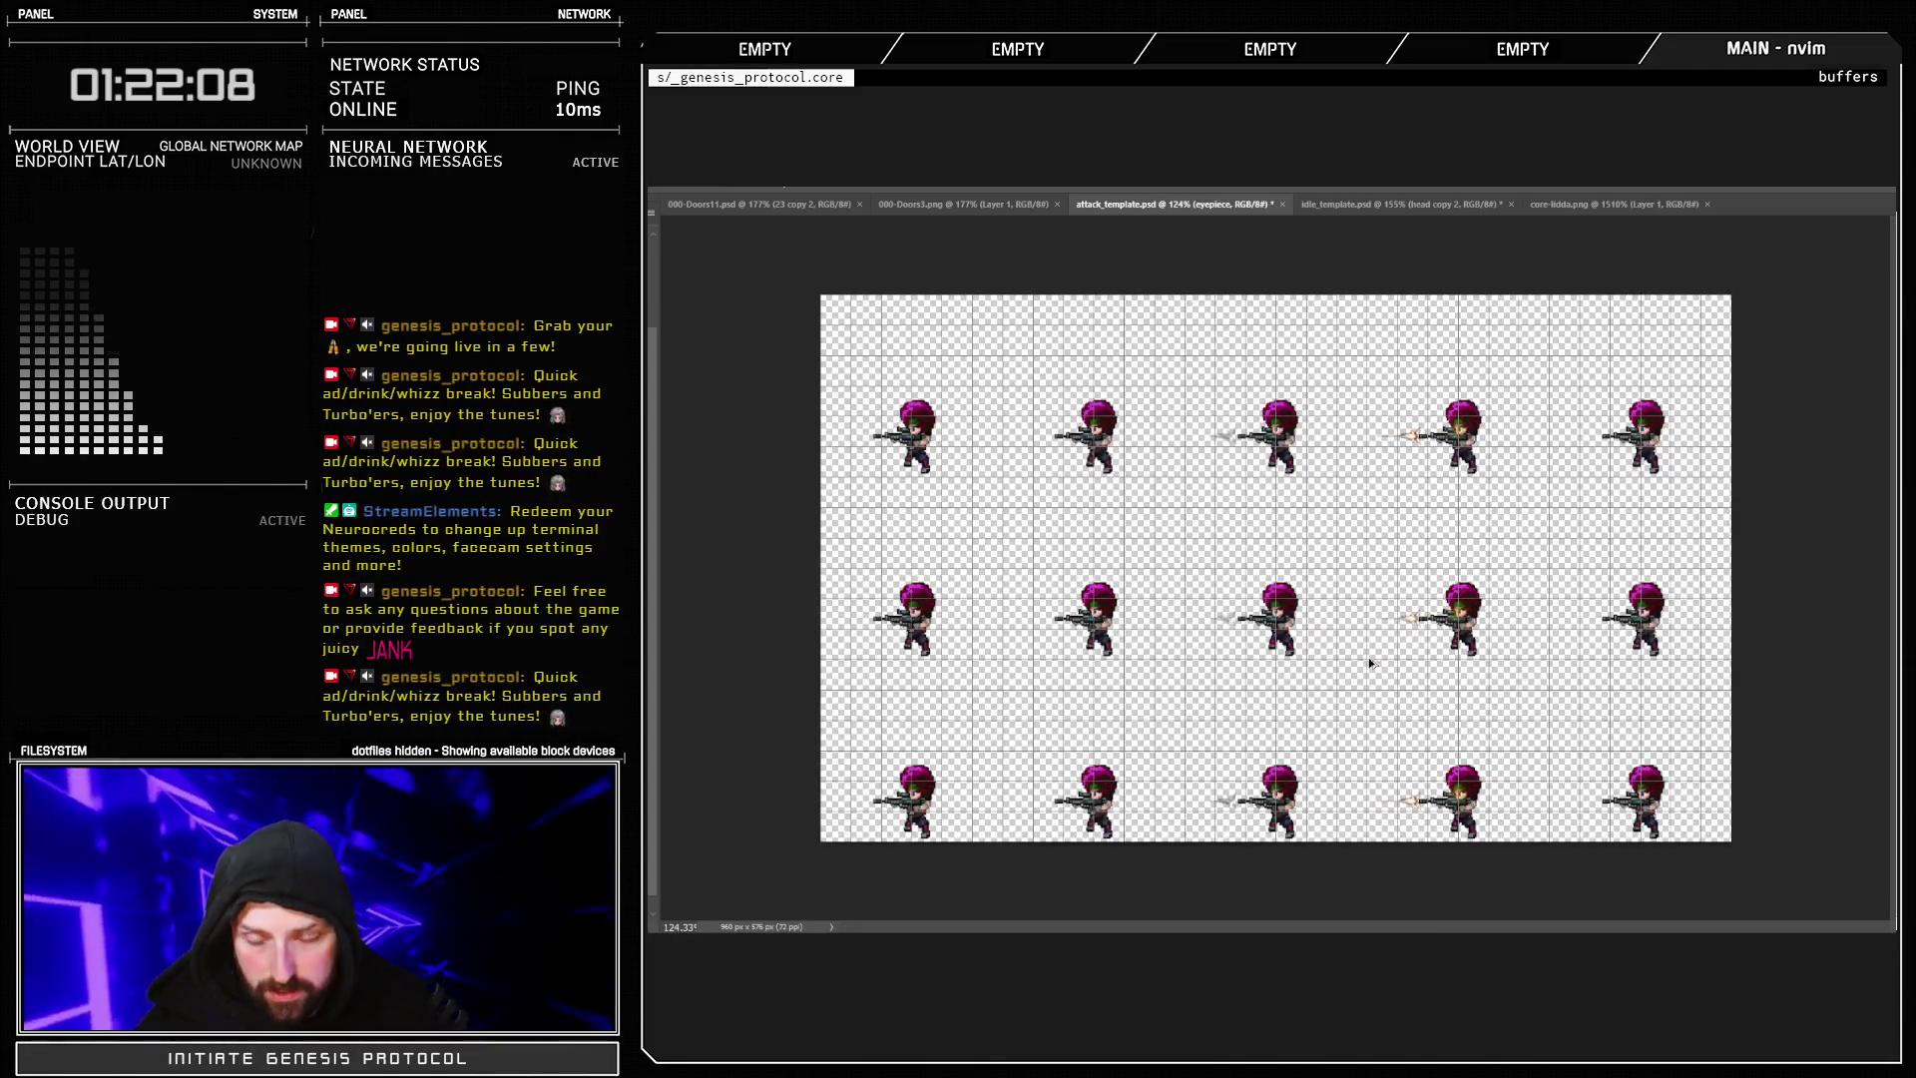
pyautogui.scroll(1, 1370, 663)
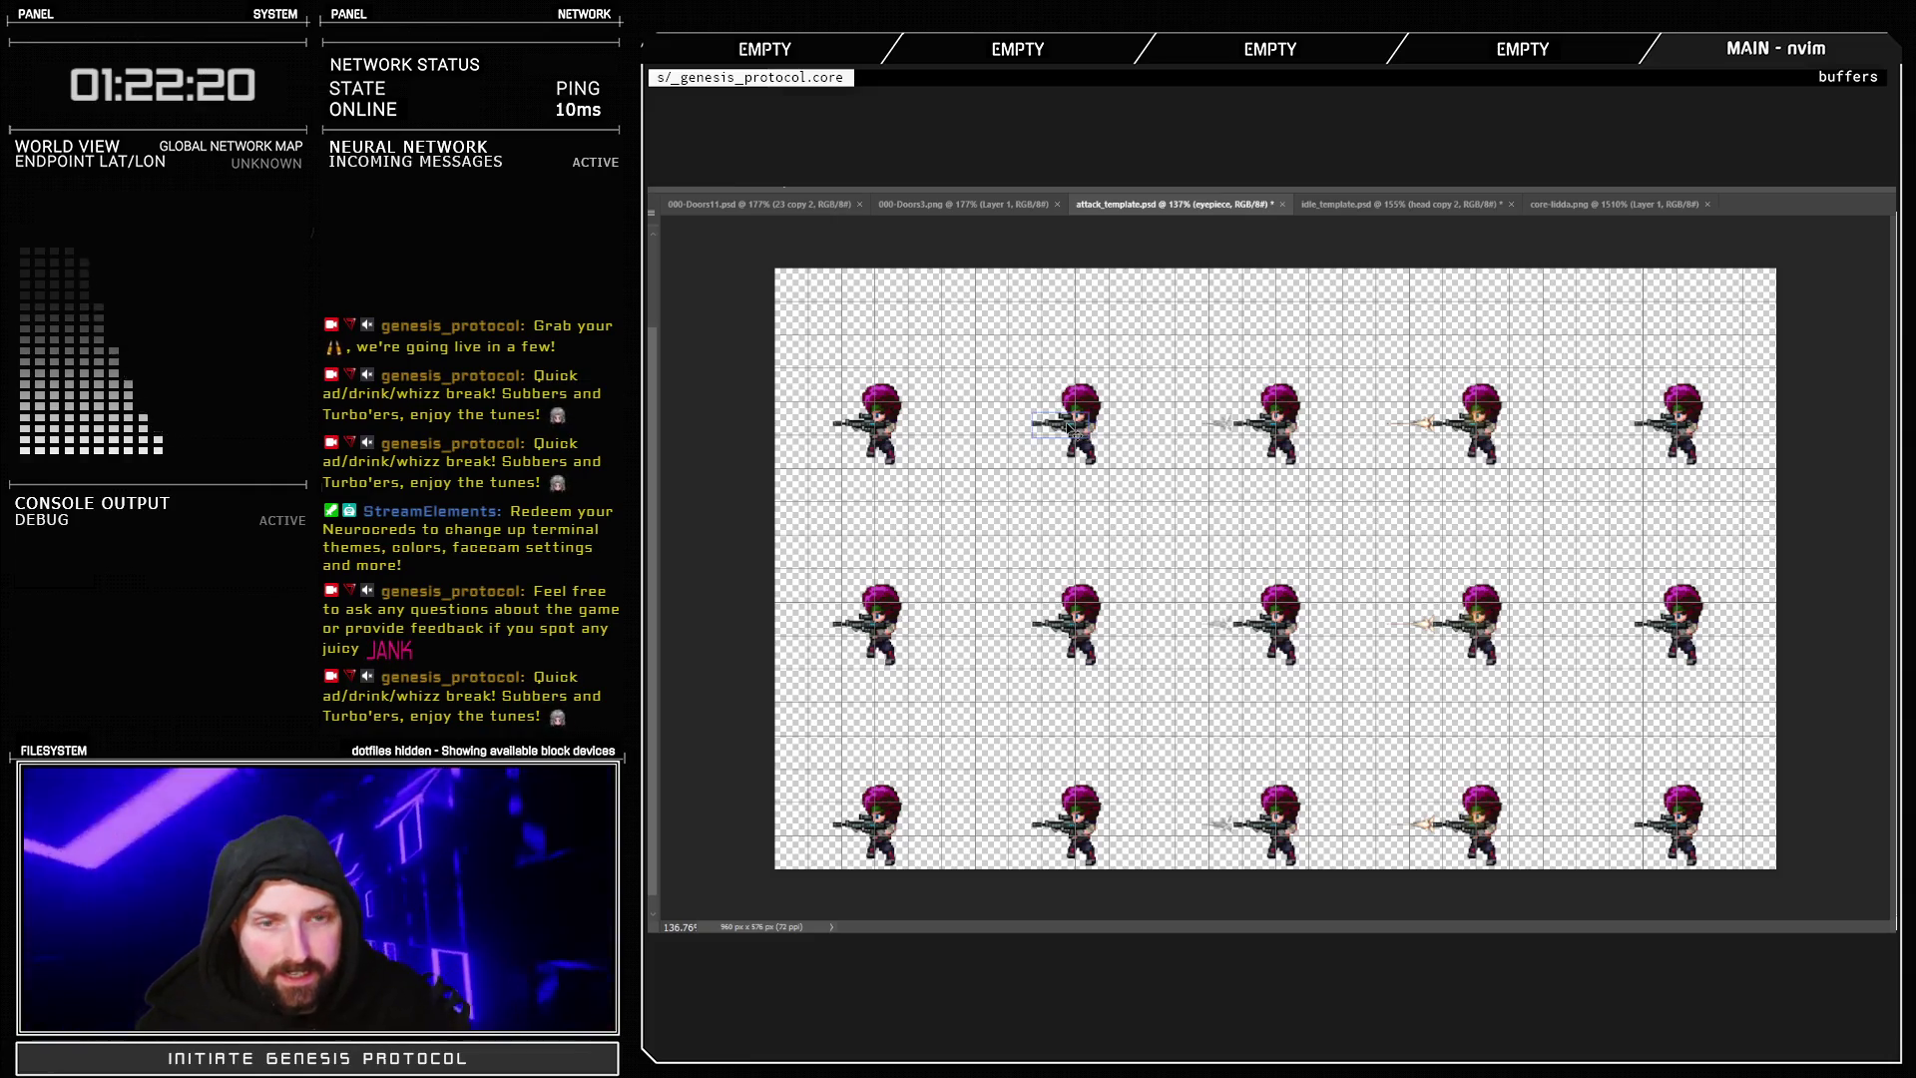
# - Delete the rifle layer content, undo it, and close the core-lidda.png reference sheet
pyautogui.scroll(5, 1067, 427)
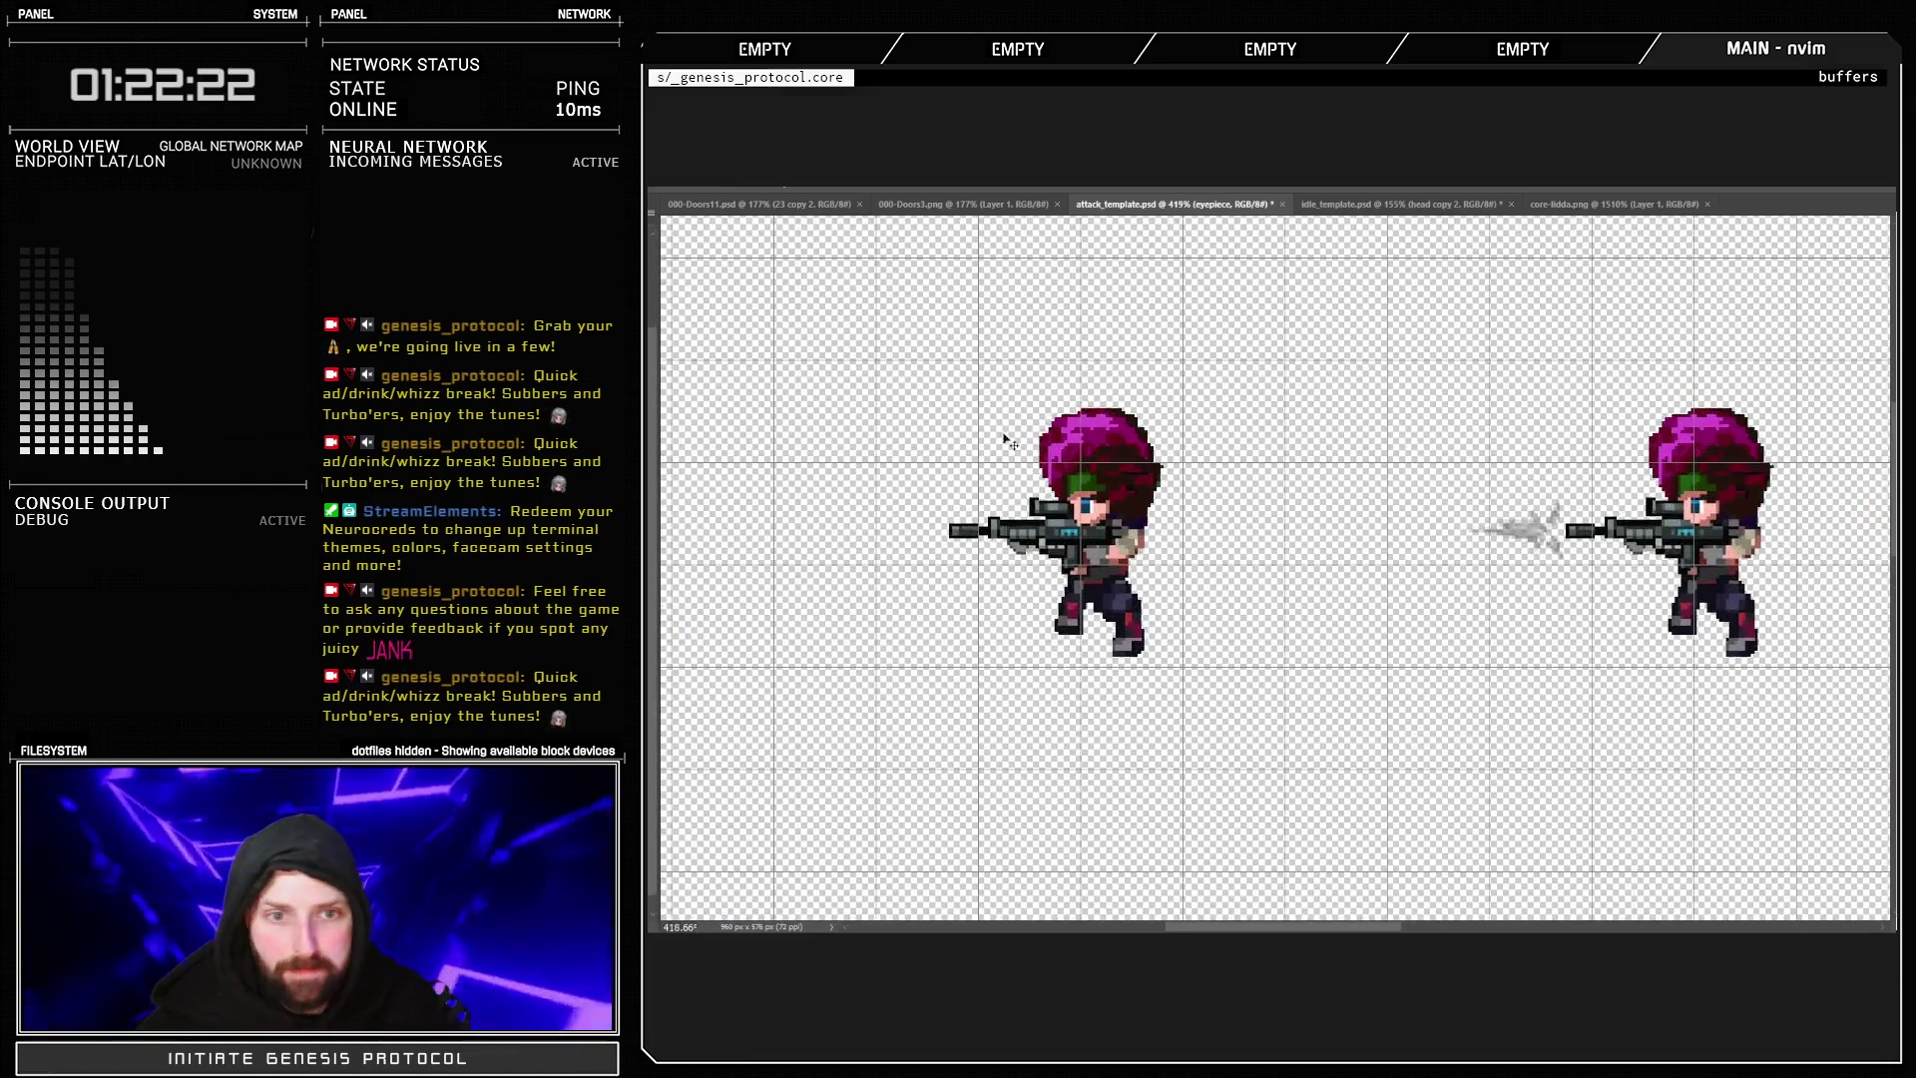
pyautogui.click(1033, 519)
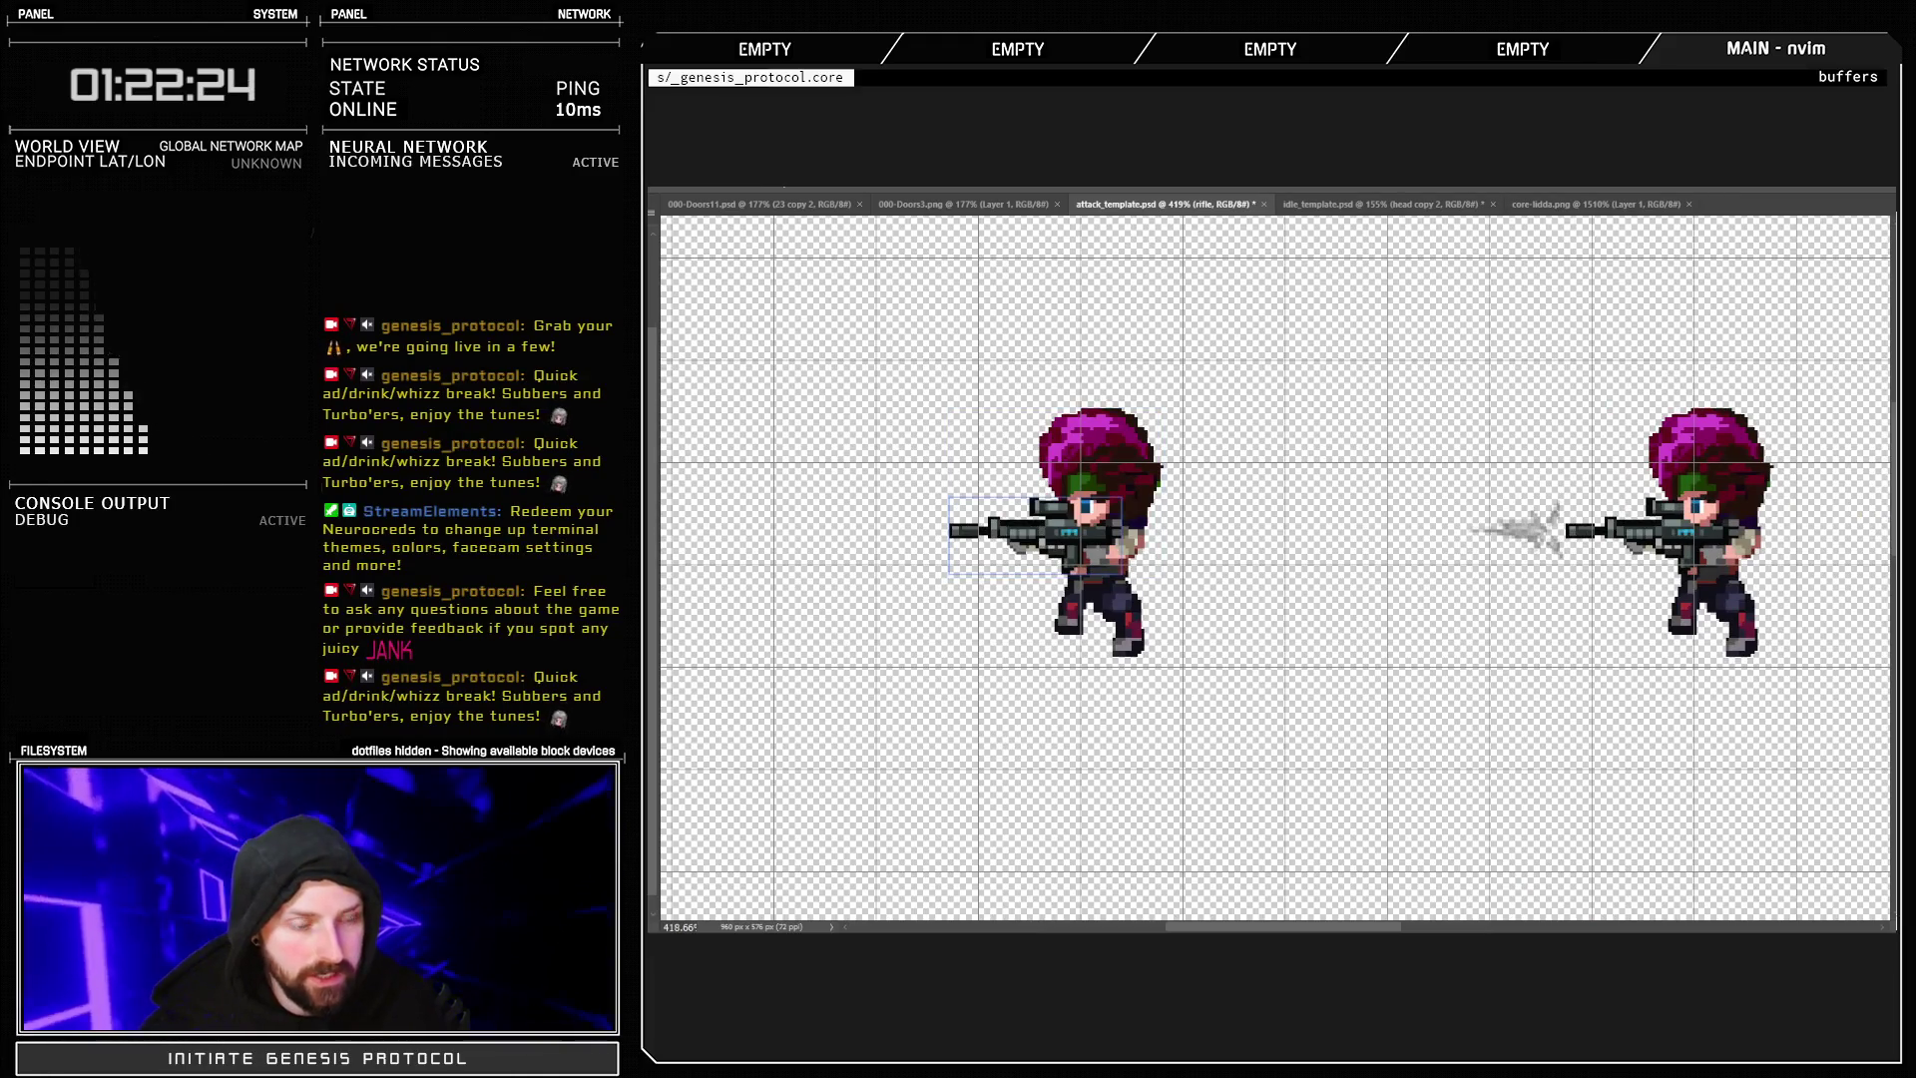
pyautogui.press('Delete')
pyautogui.hotkey('ctrl', 'z')
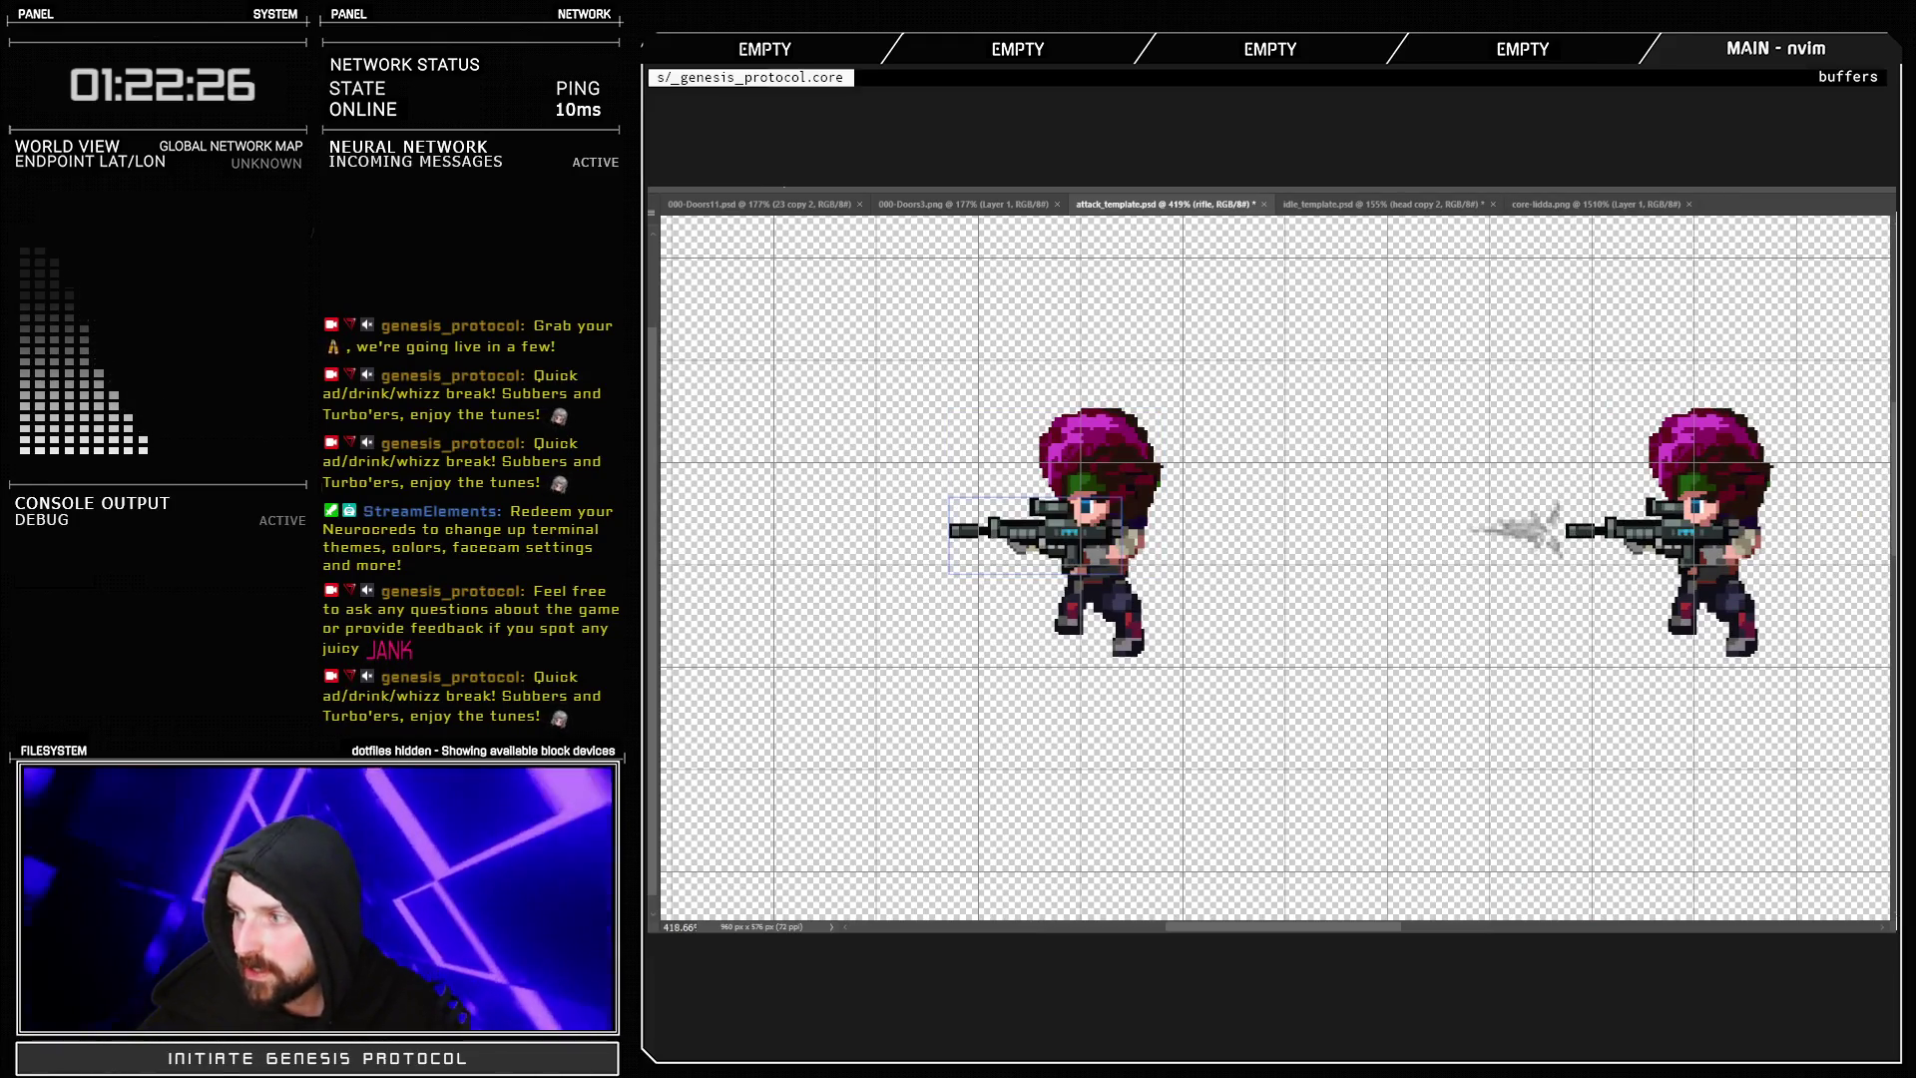
pyautogui.scroll(-3, 1085, 539)
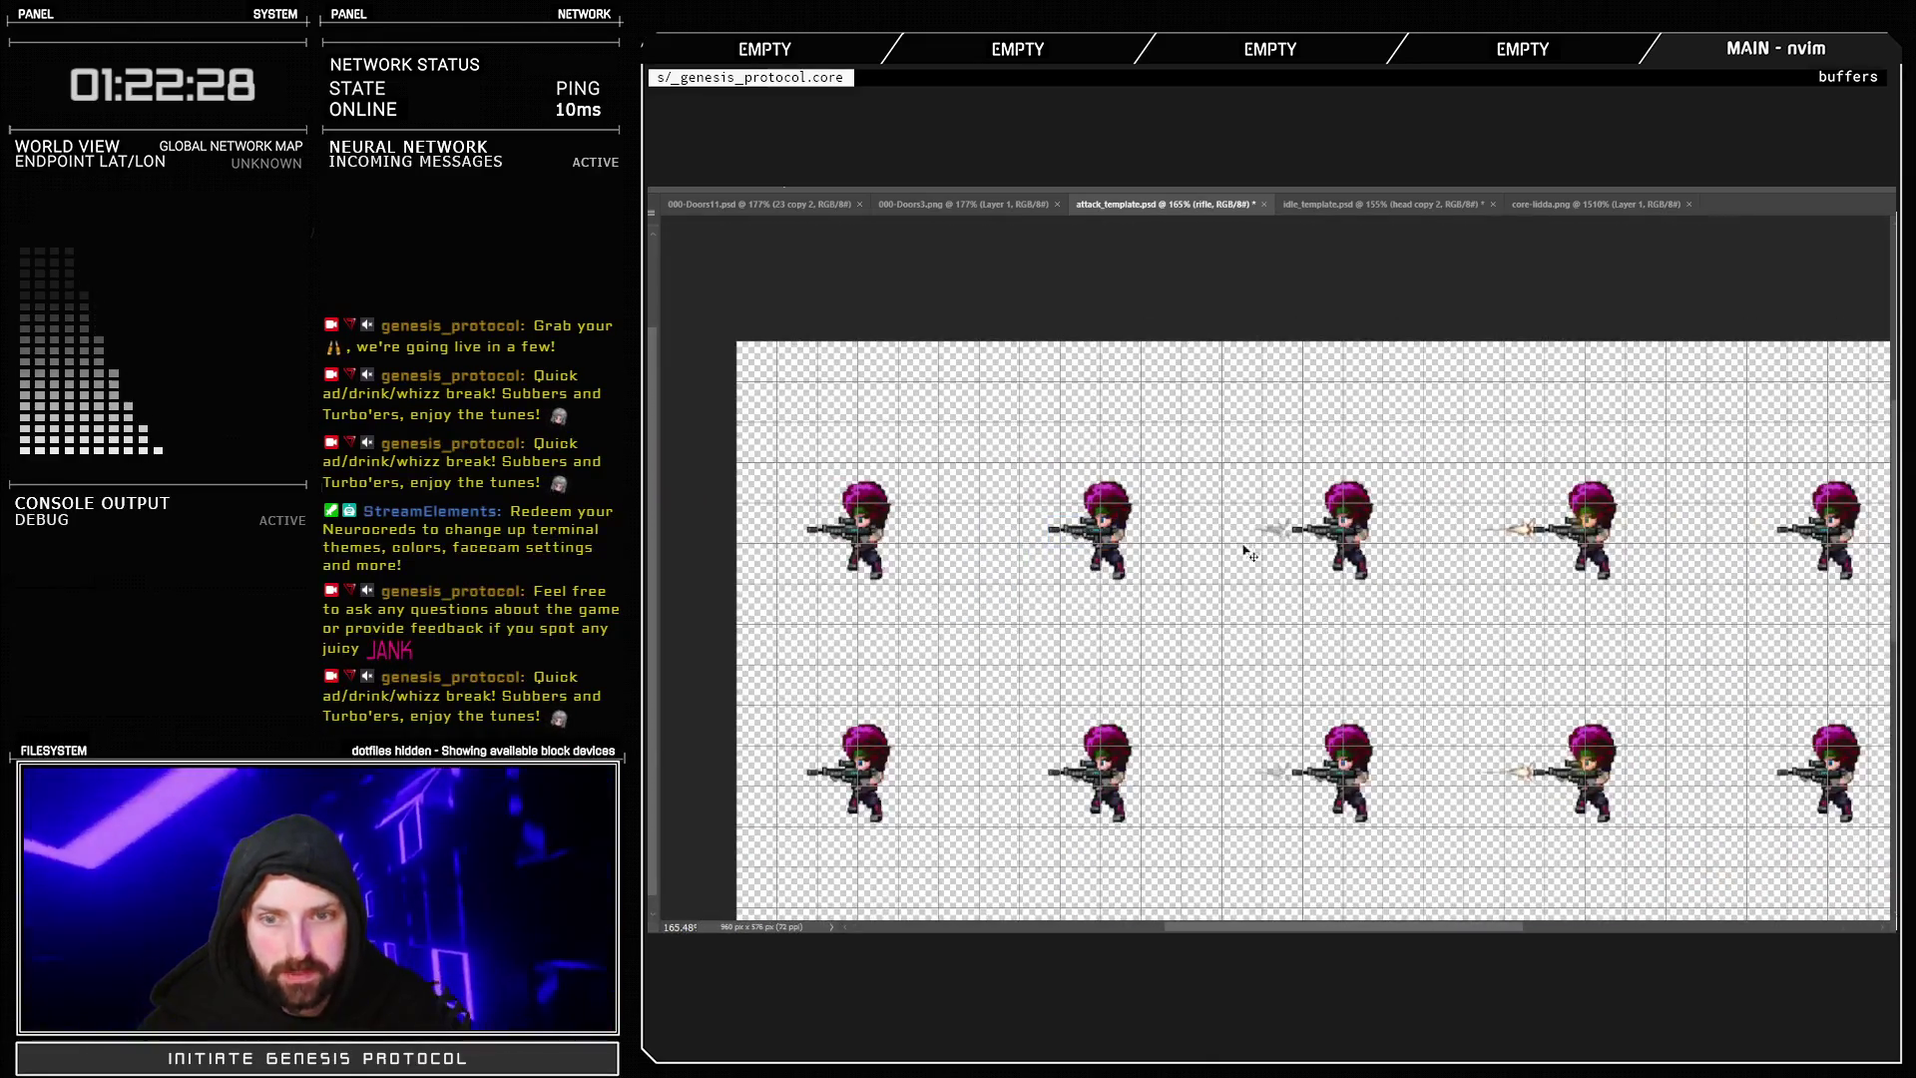
pyautogui.scroll(-2, 1438, 579)
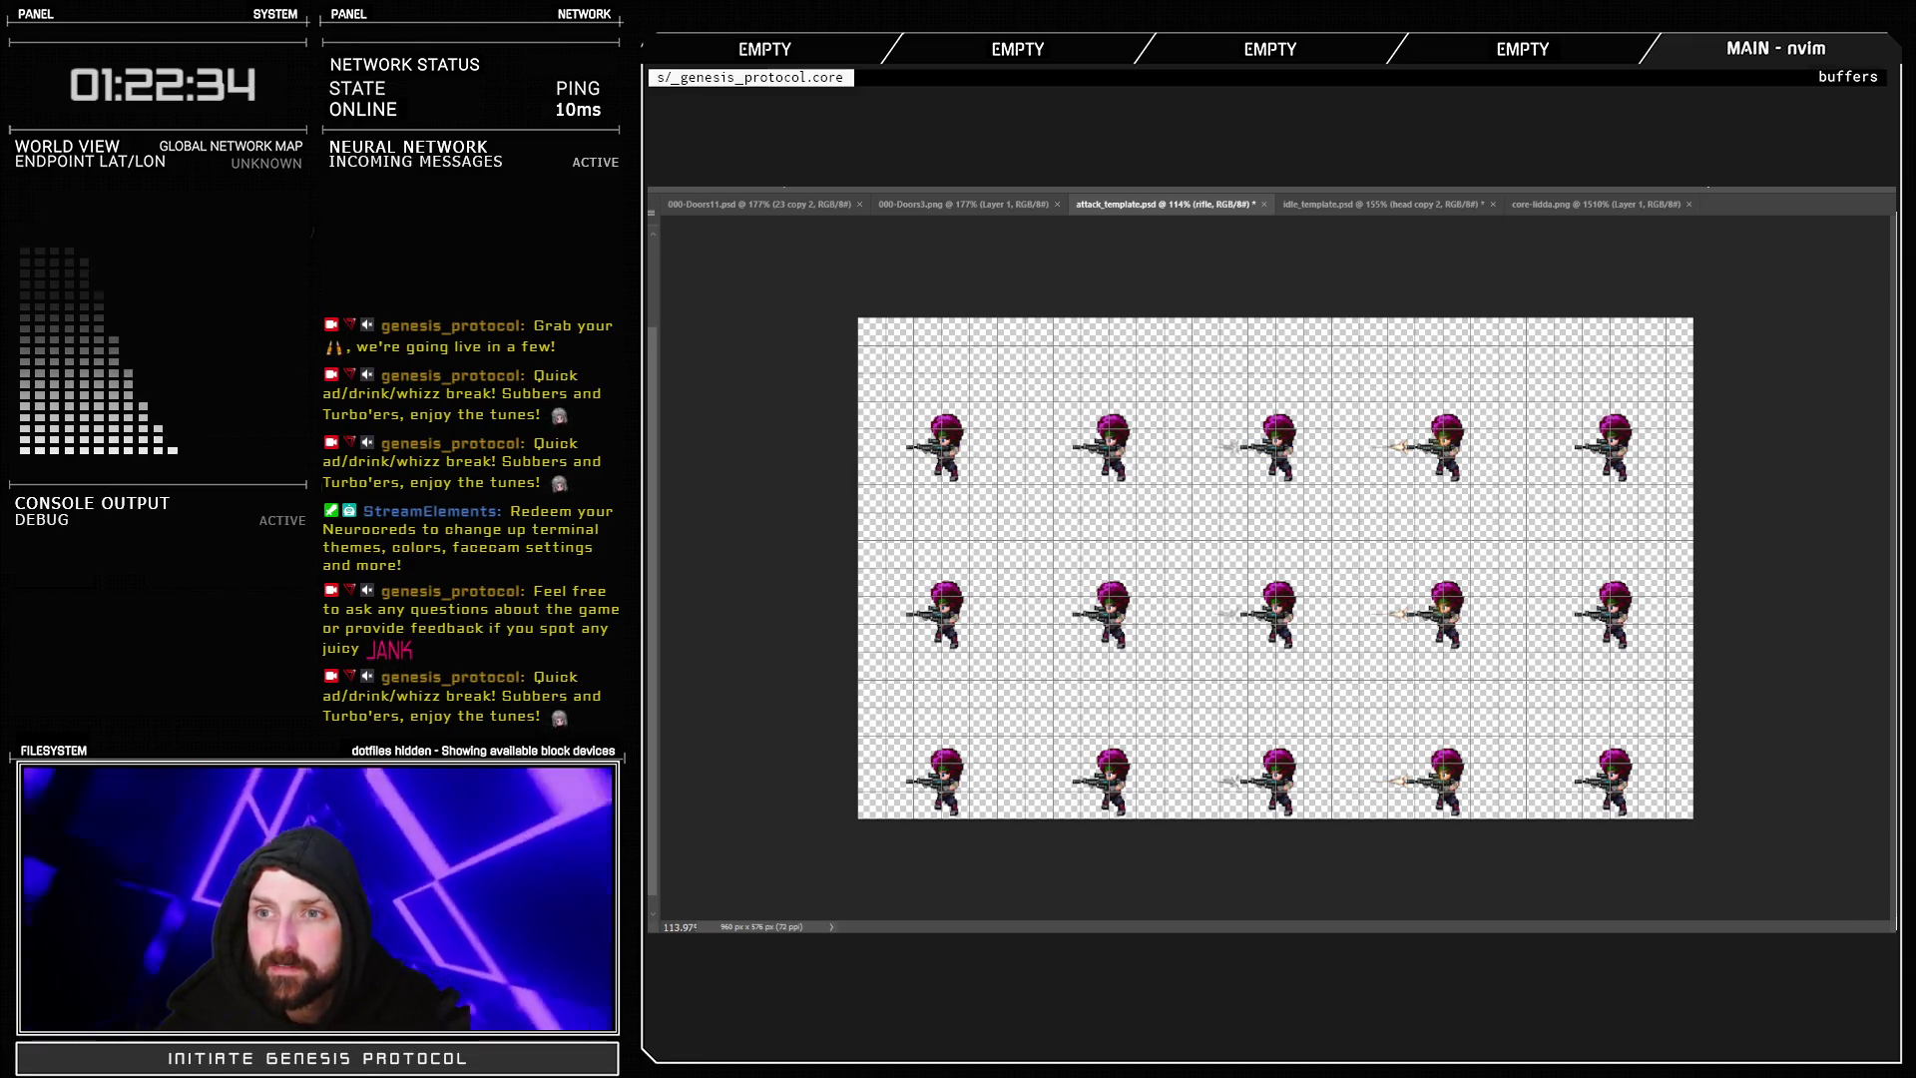
pyautogui.click(1596, 204)
pyautogui.click(1688, 204)
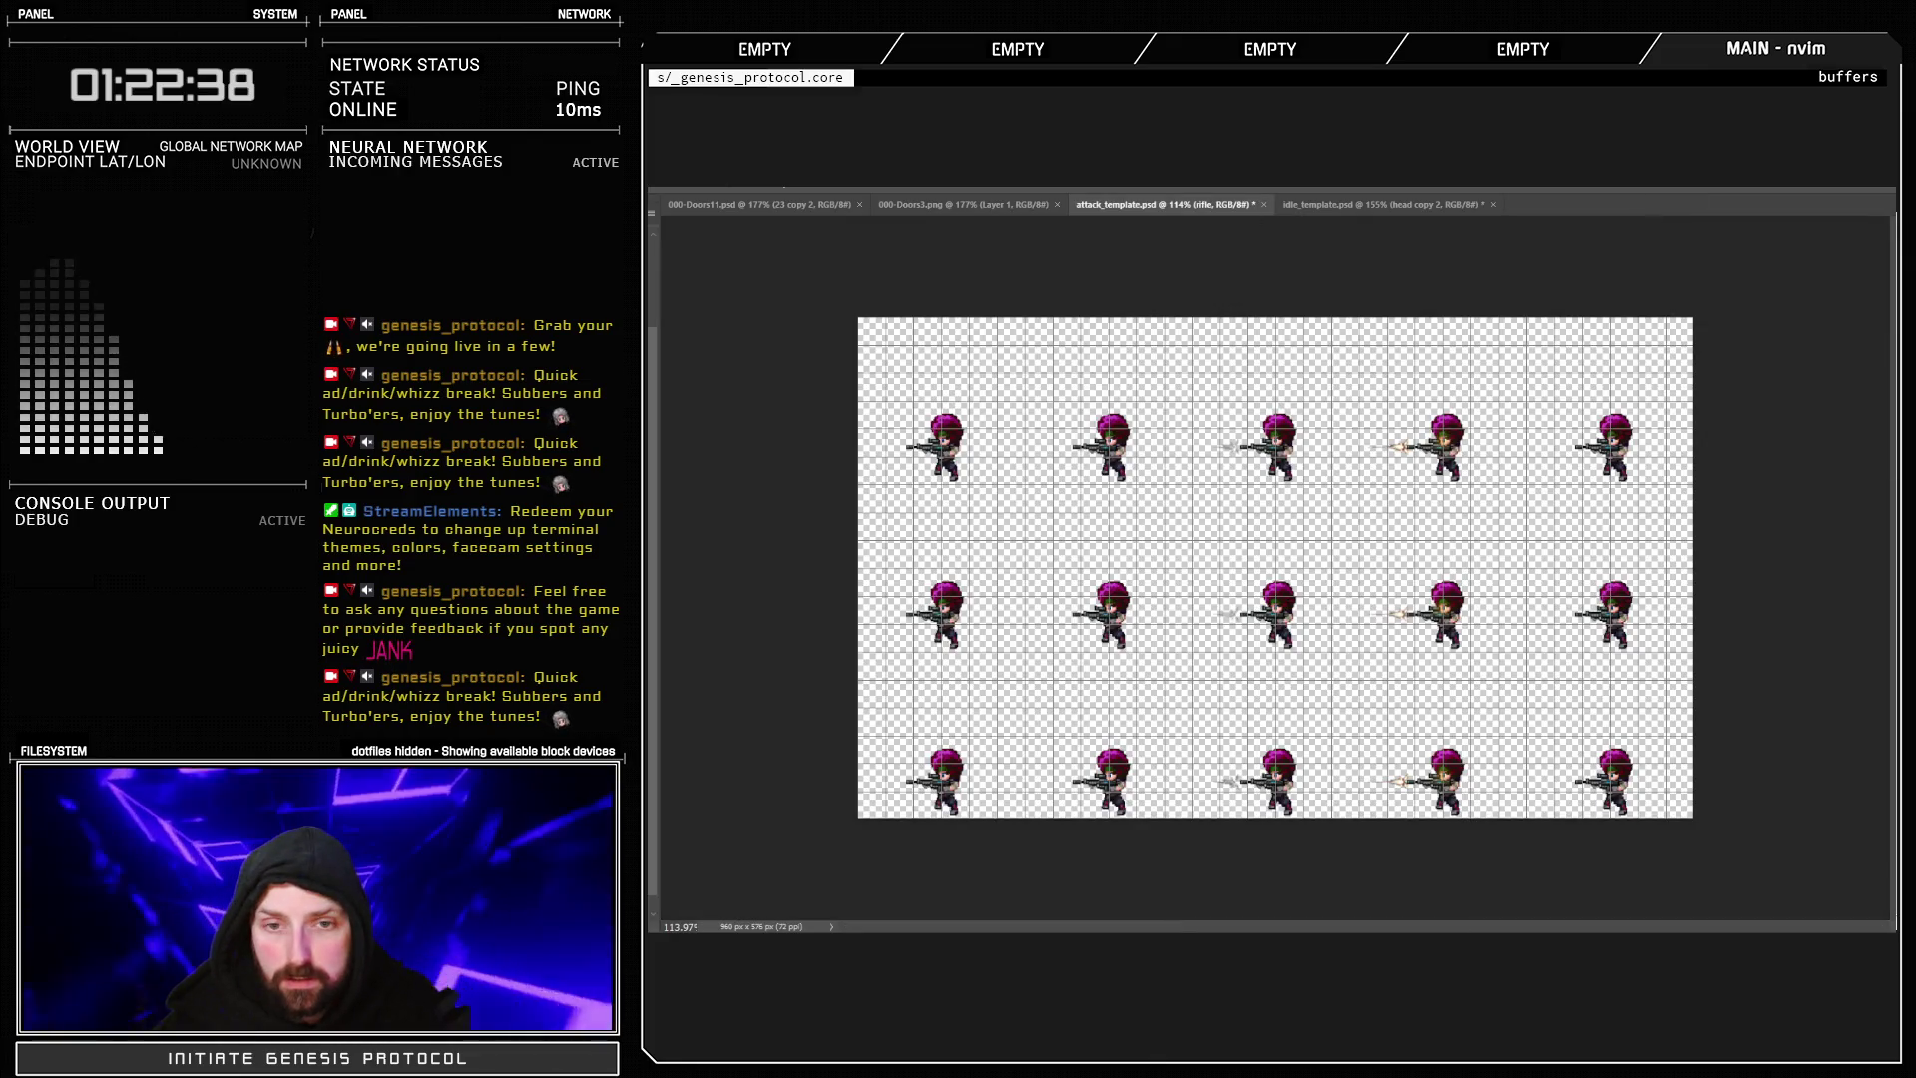
# - Open the RPG Maker XP database and inspect enemy 011 Rebel's animation
pyautogui.hotkey('alt', 'Tab')
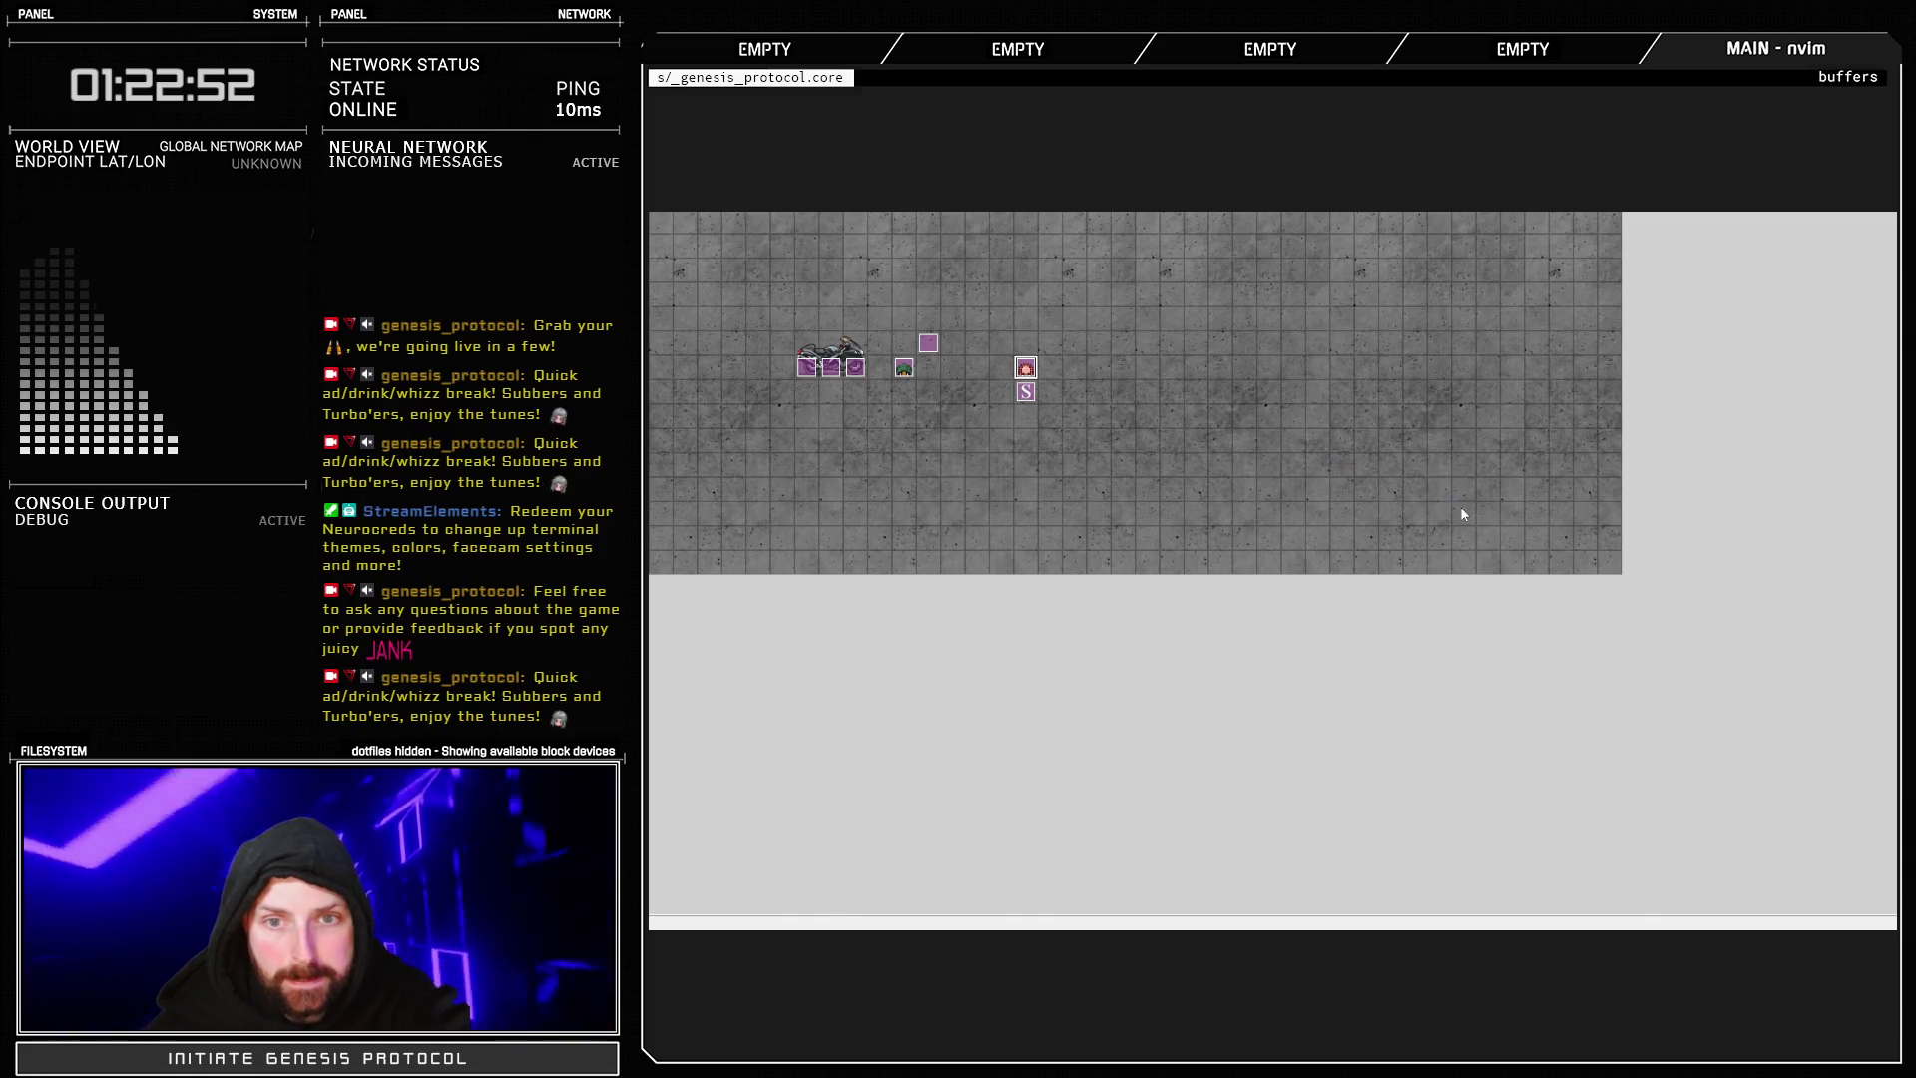
pyautogui.press('F9')
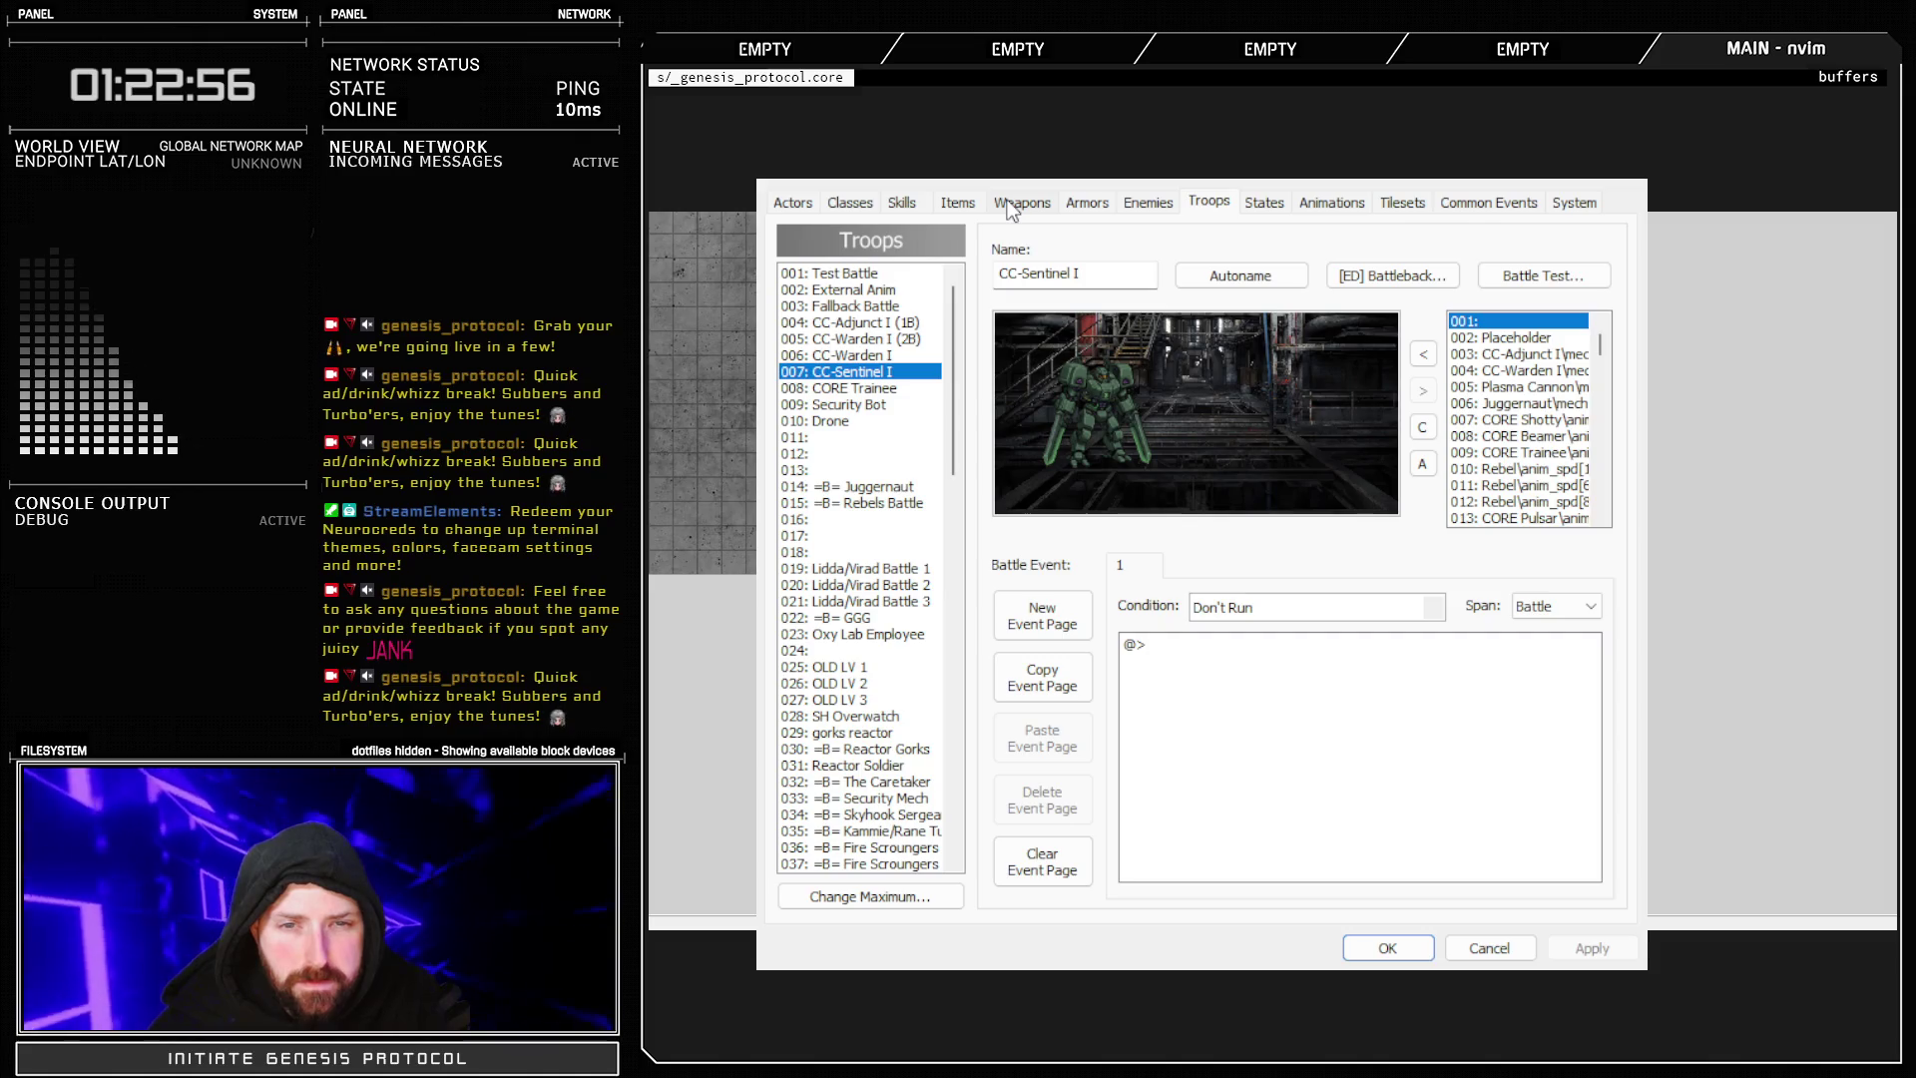
pyautogui.click(1146, 200)
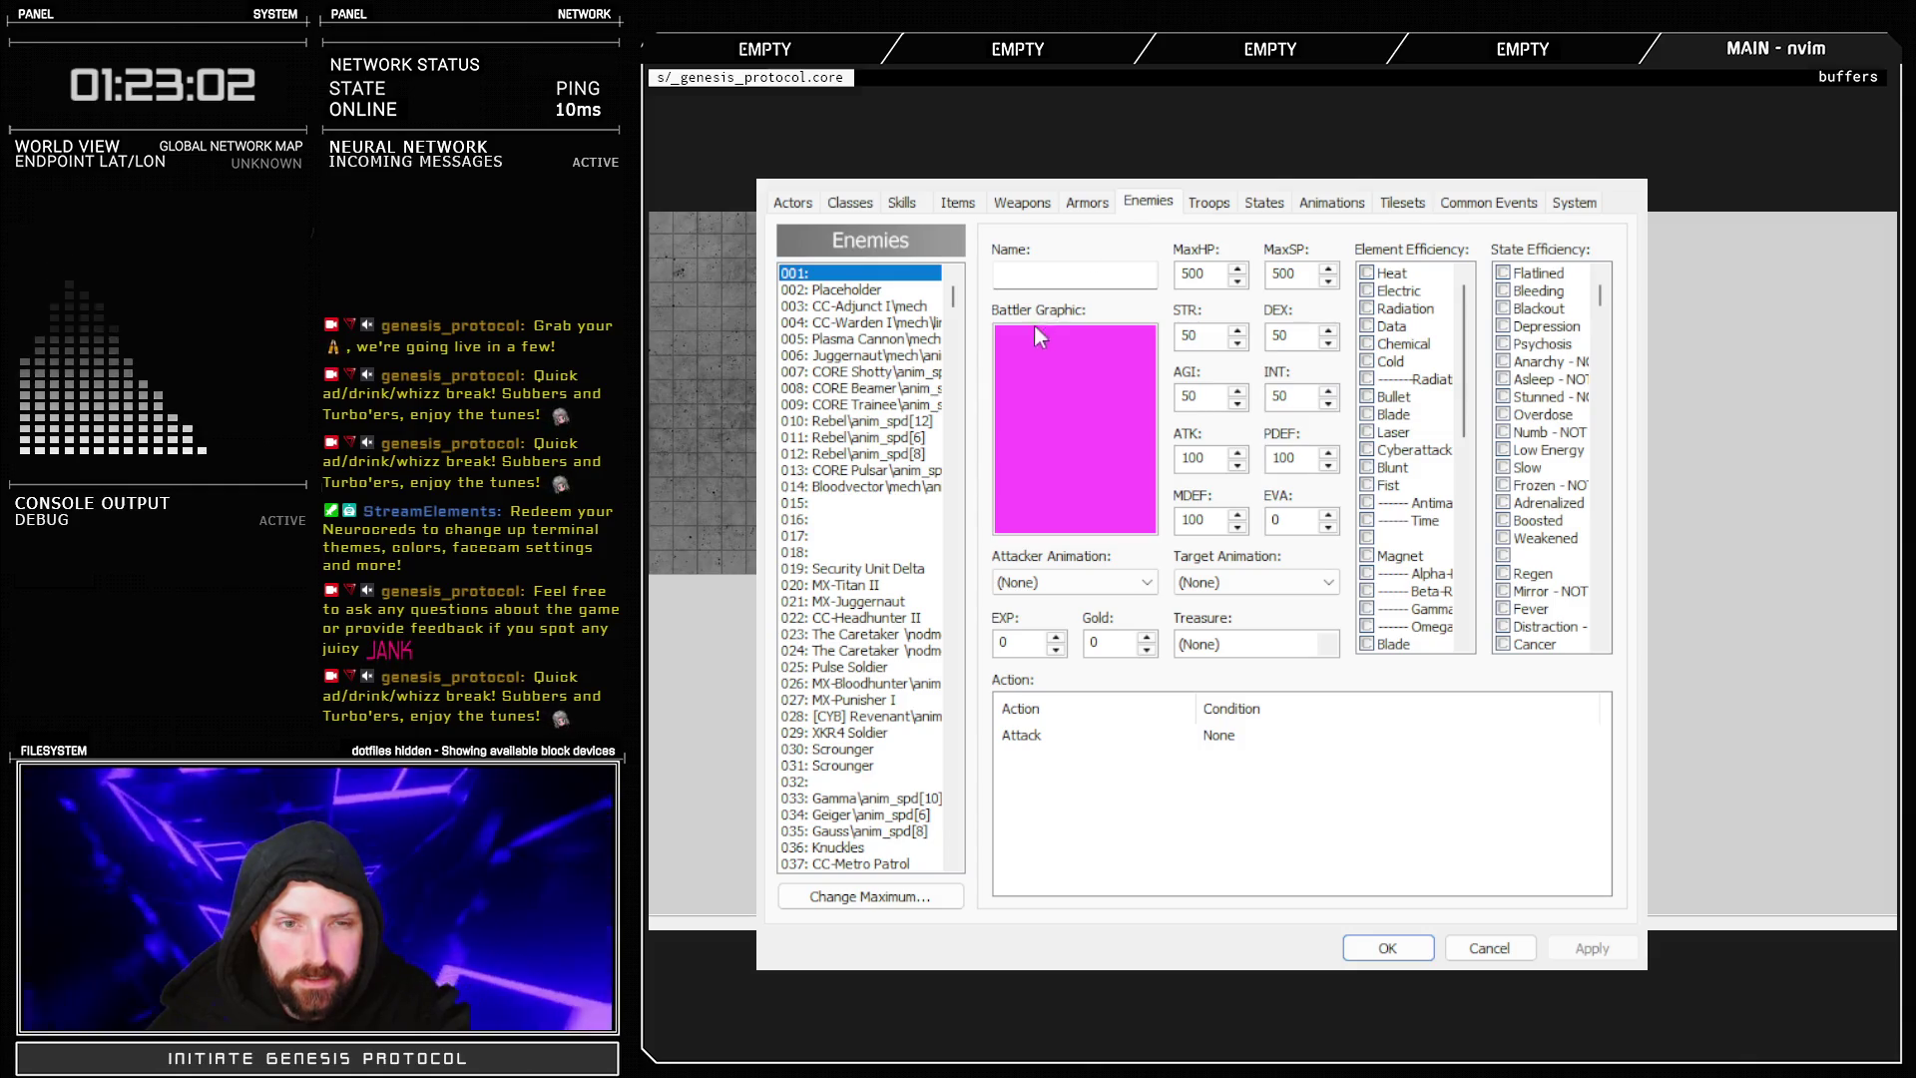
pyautogui.click(897, 439)
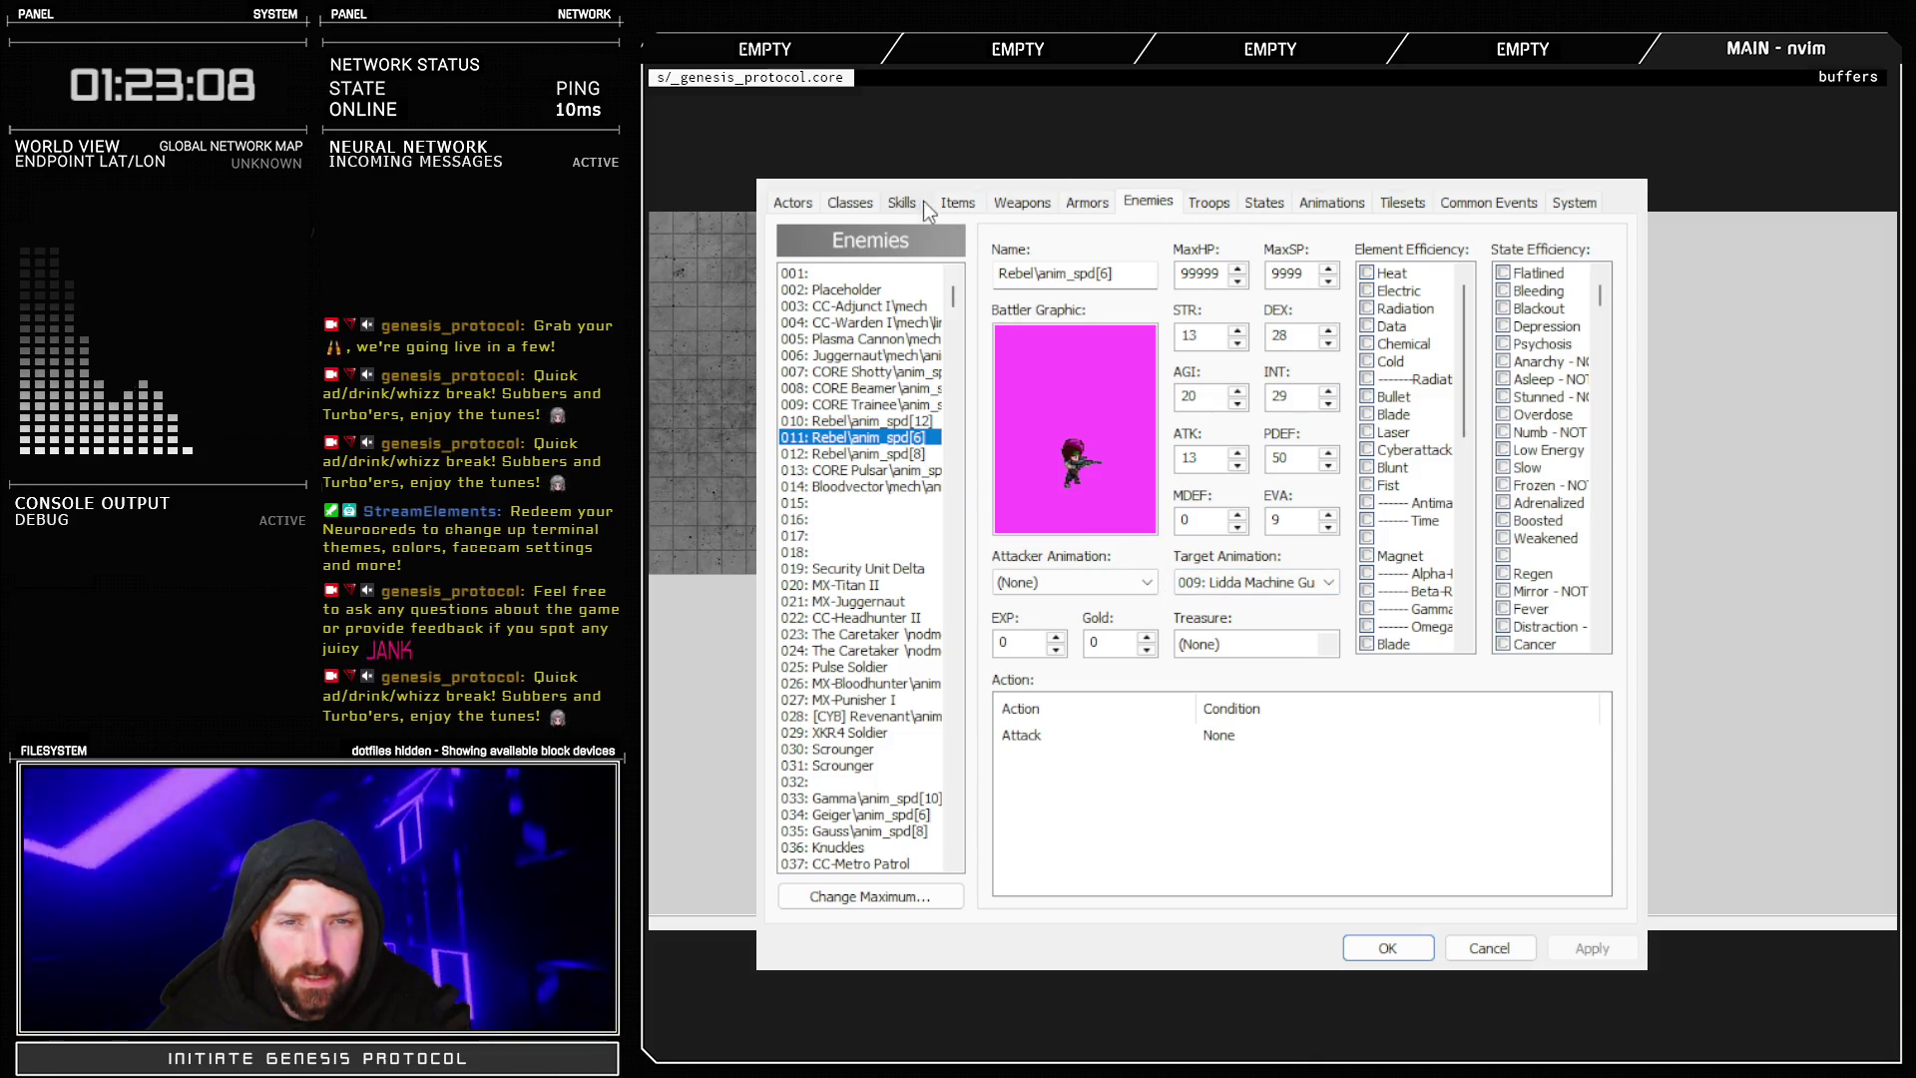
# - Give weapon 971 Blackthorne SAR target animation 009 Lidda Machine Gun and battle-test the CC-Sentinel I troop
pyautogui.click(1006, 202)
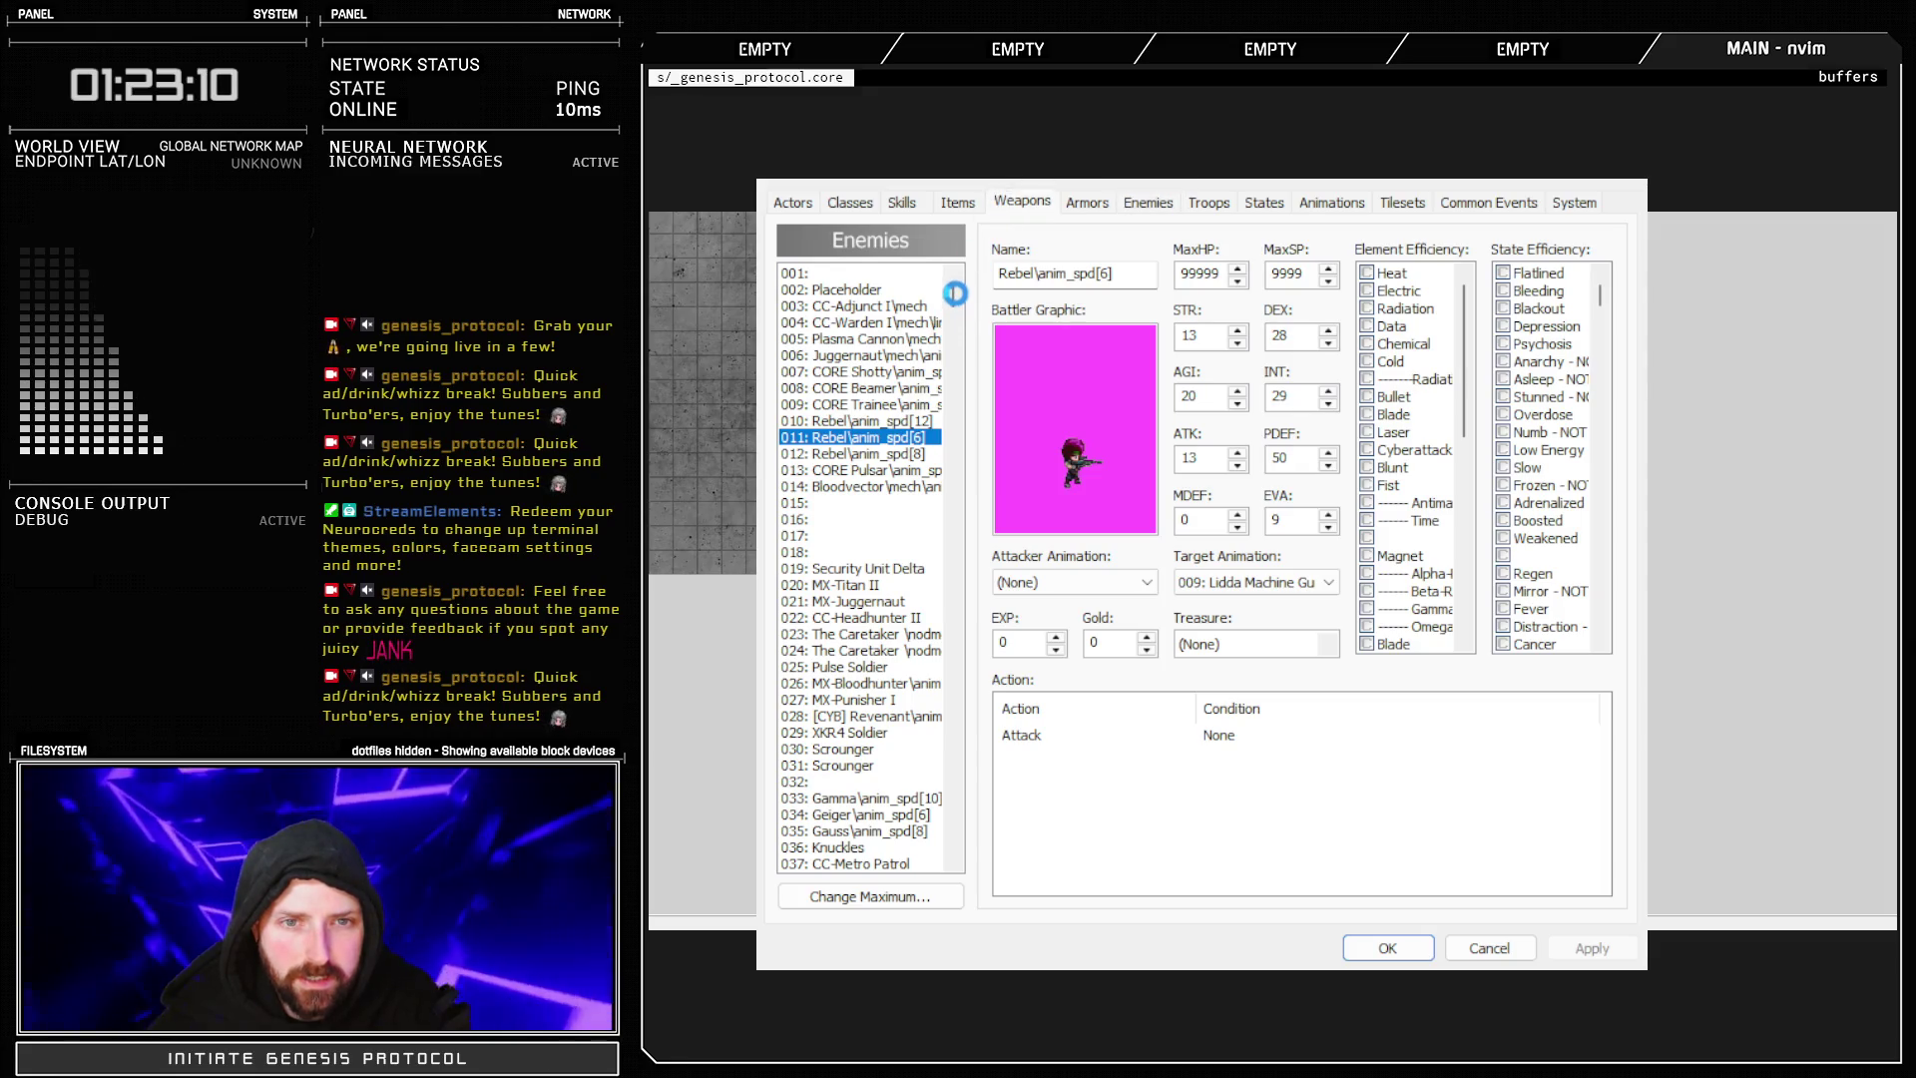
pyautogui.moveTo(955, 289); pyautogui.dragTo(944, 835)
pyautogui.click(901, 437)
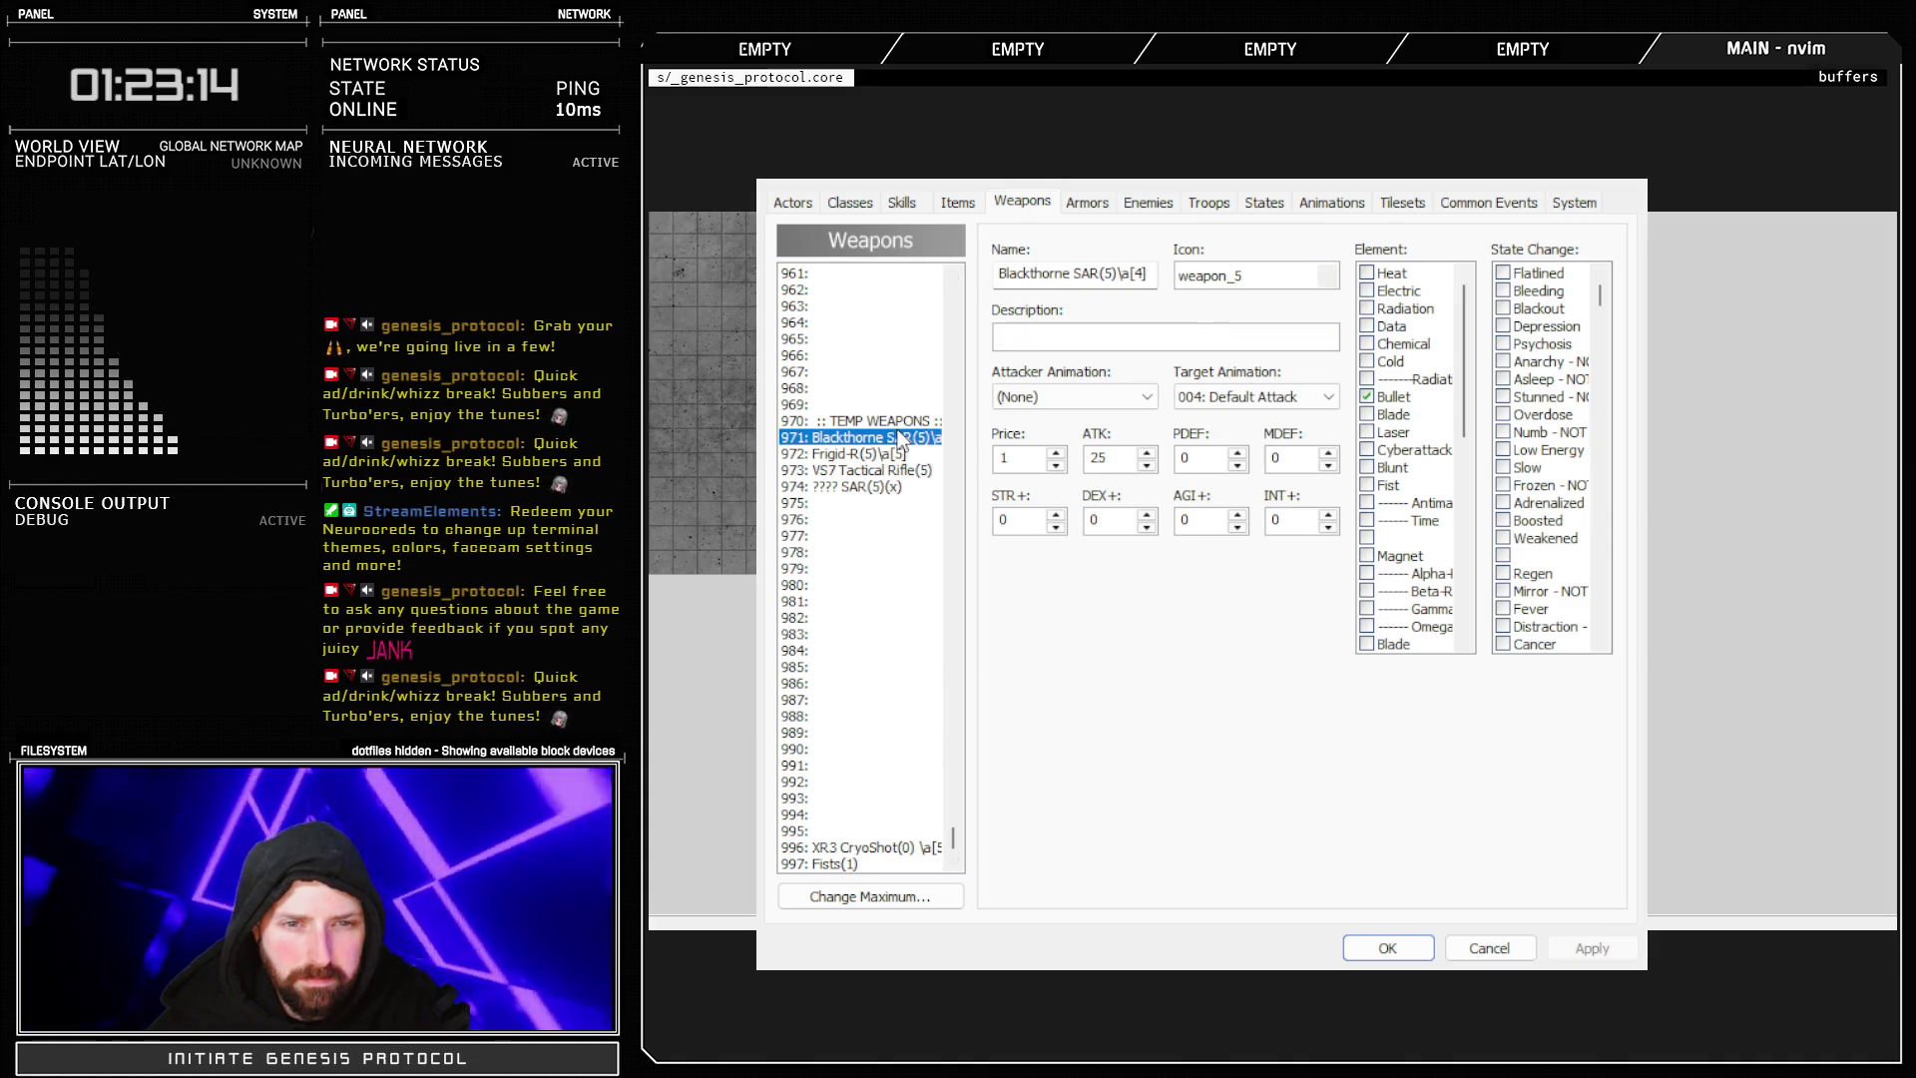
pyautogui.scroll(-5, 1224, 499)
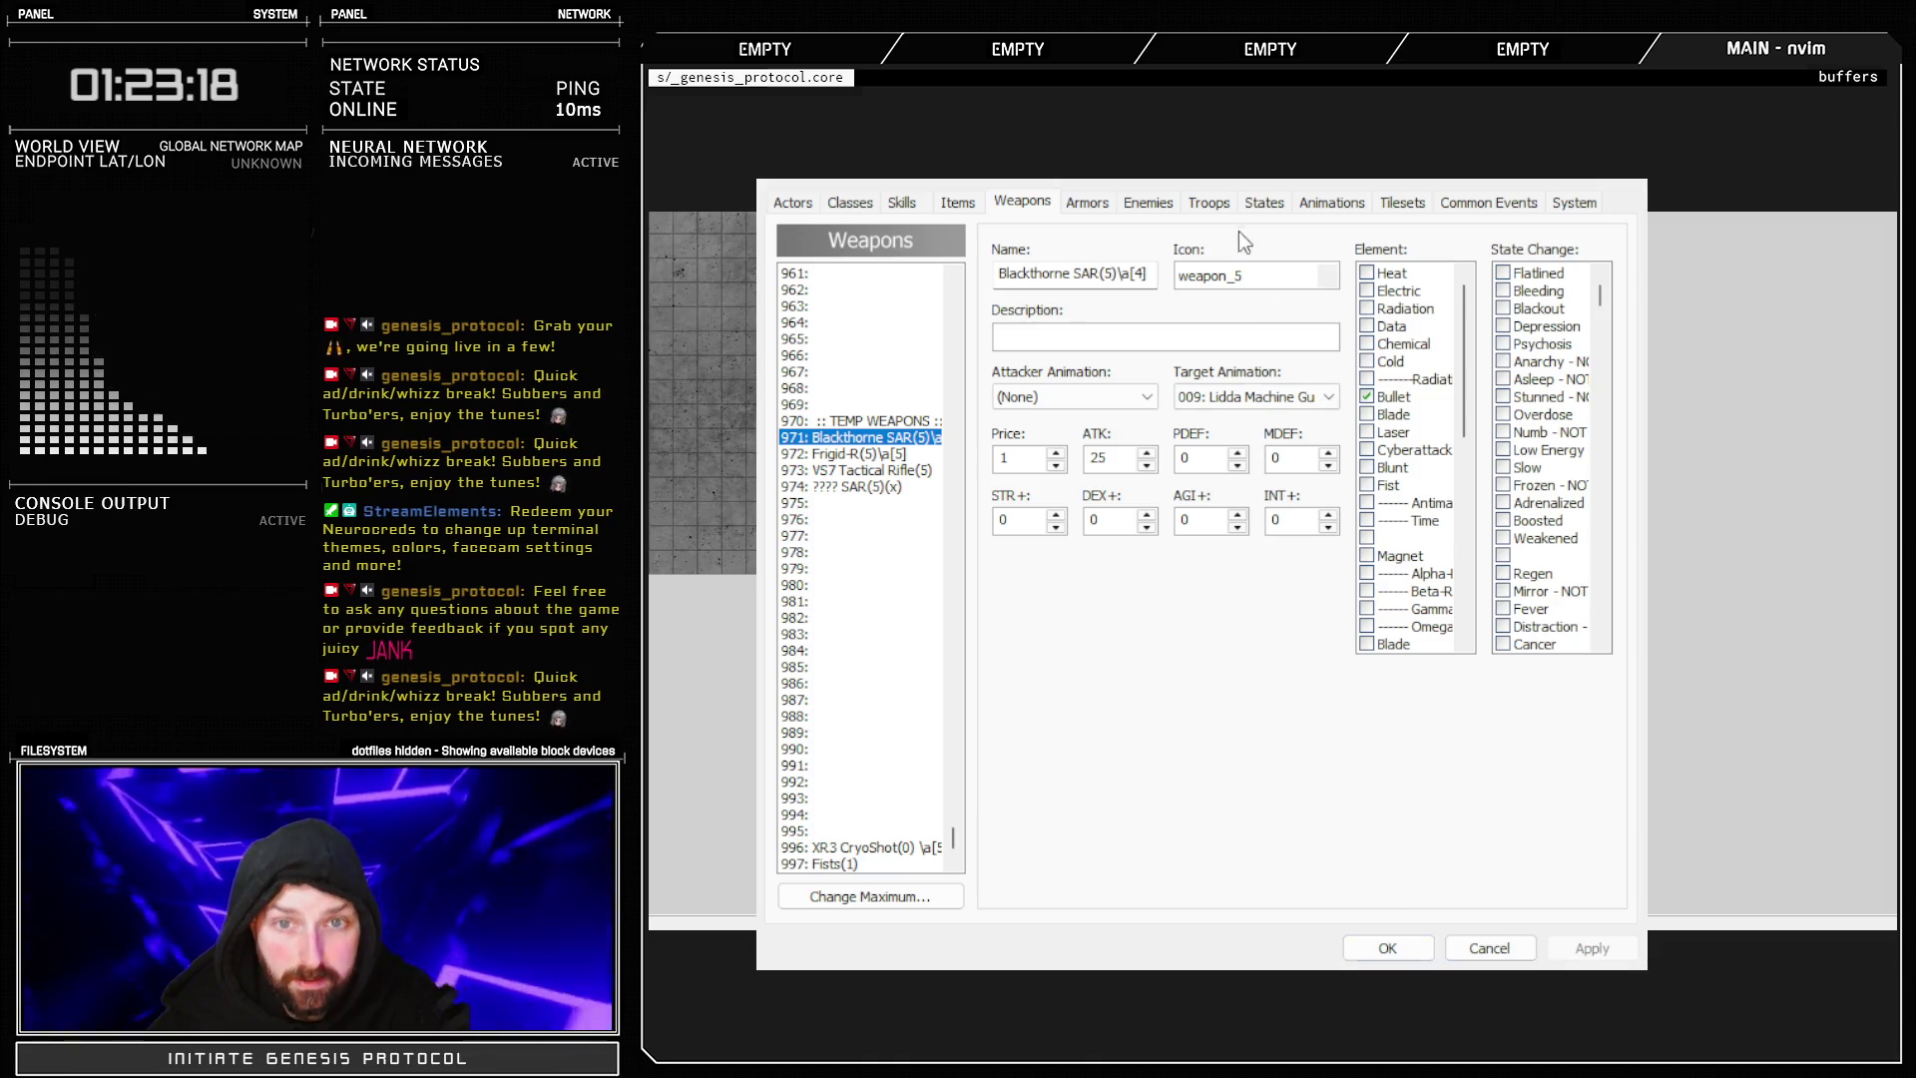
pyautogui.click(1213, 204)
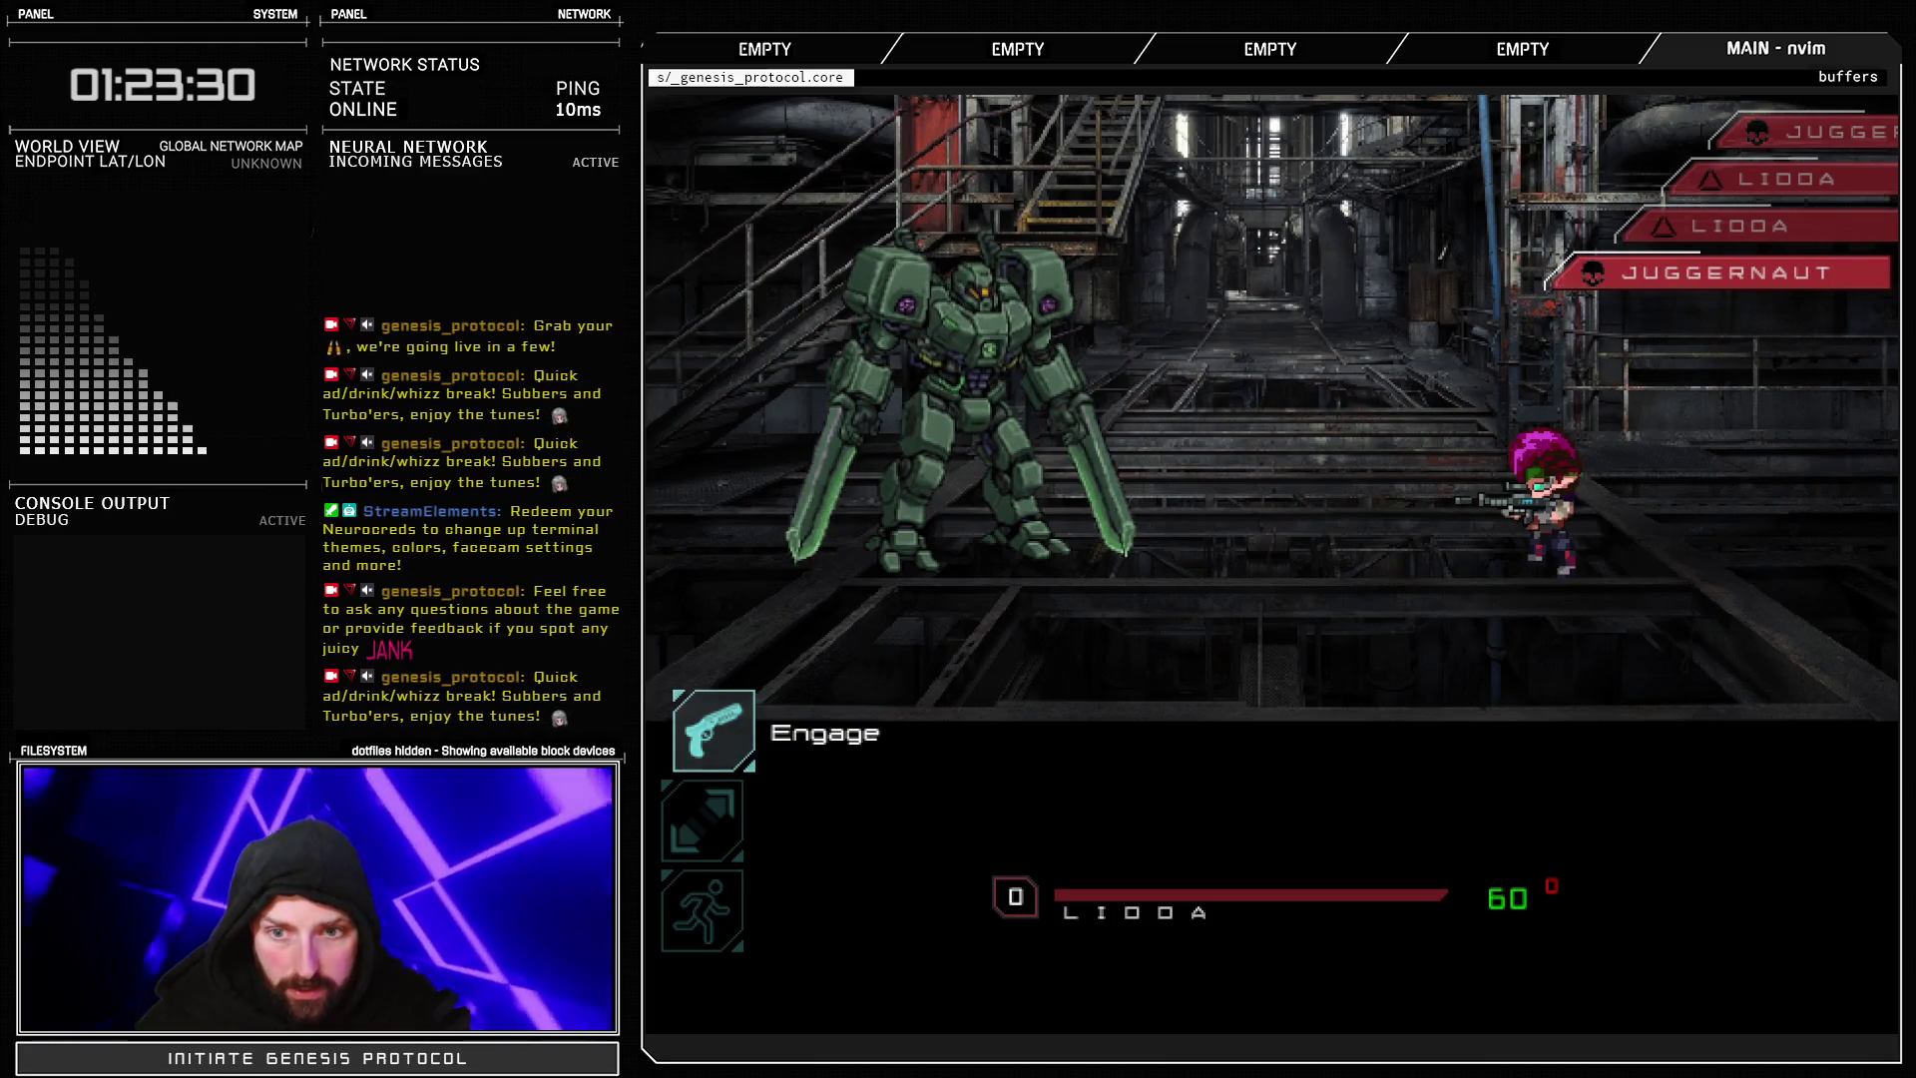
# - Engage, fire Burst Fire at the Juggernaut, then exit the battle test
pyautogui.press('Return')
pyautogui.press('Return')
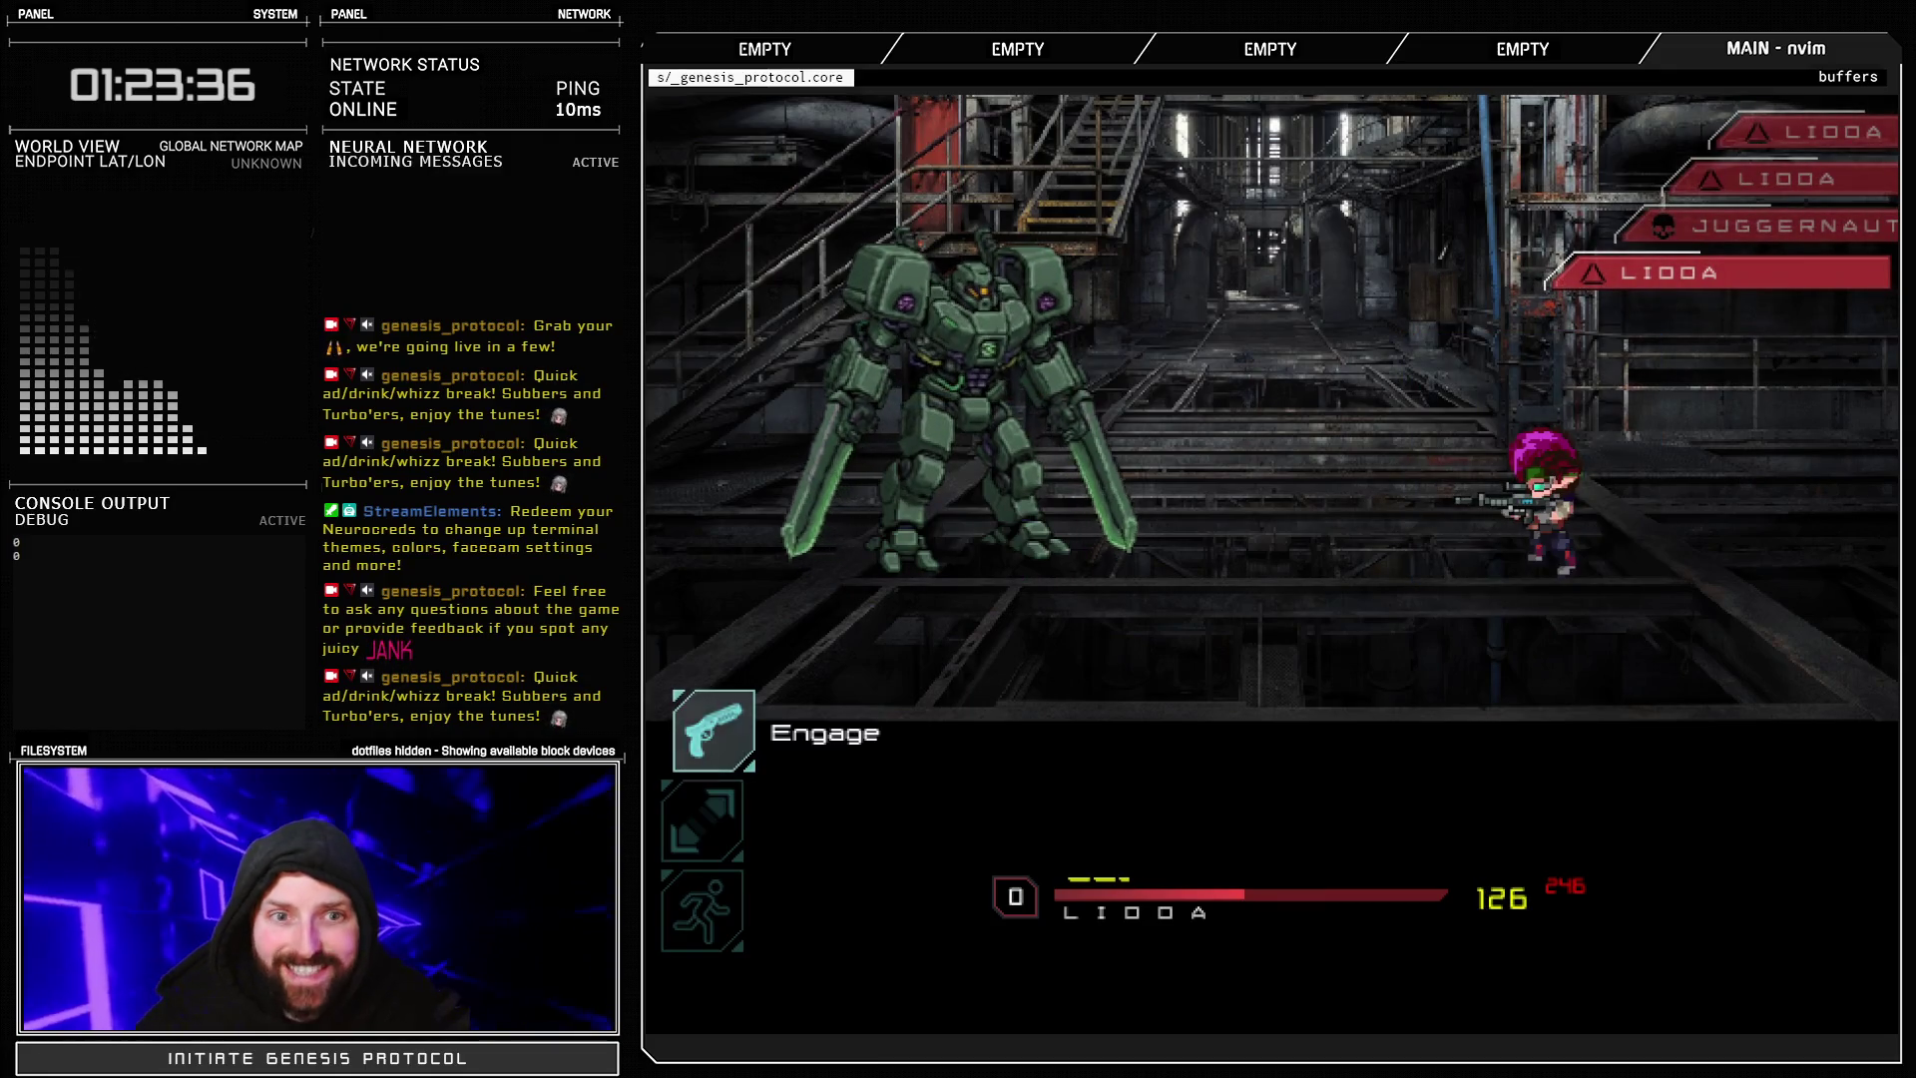
pyautogui.press('Return')
pyautogui.press('Return')
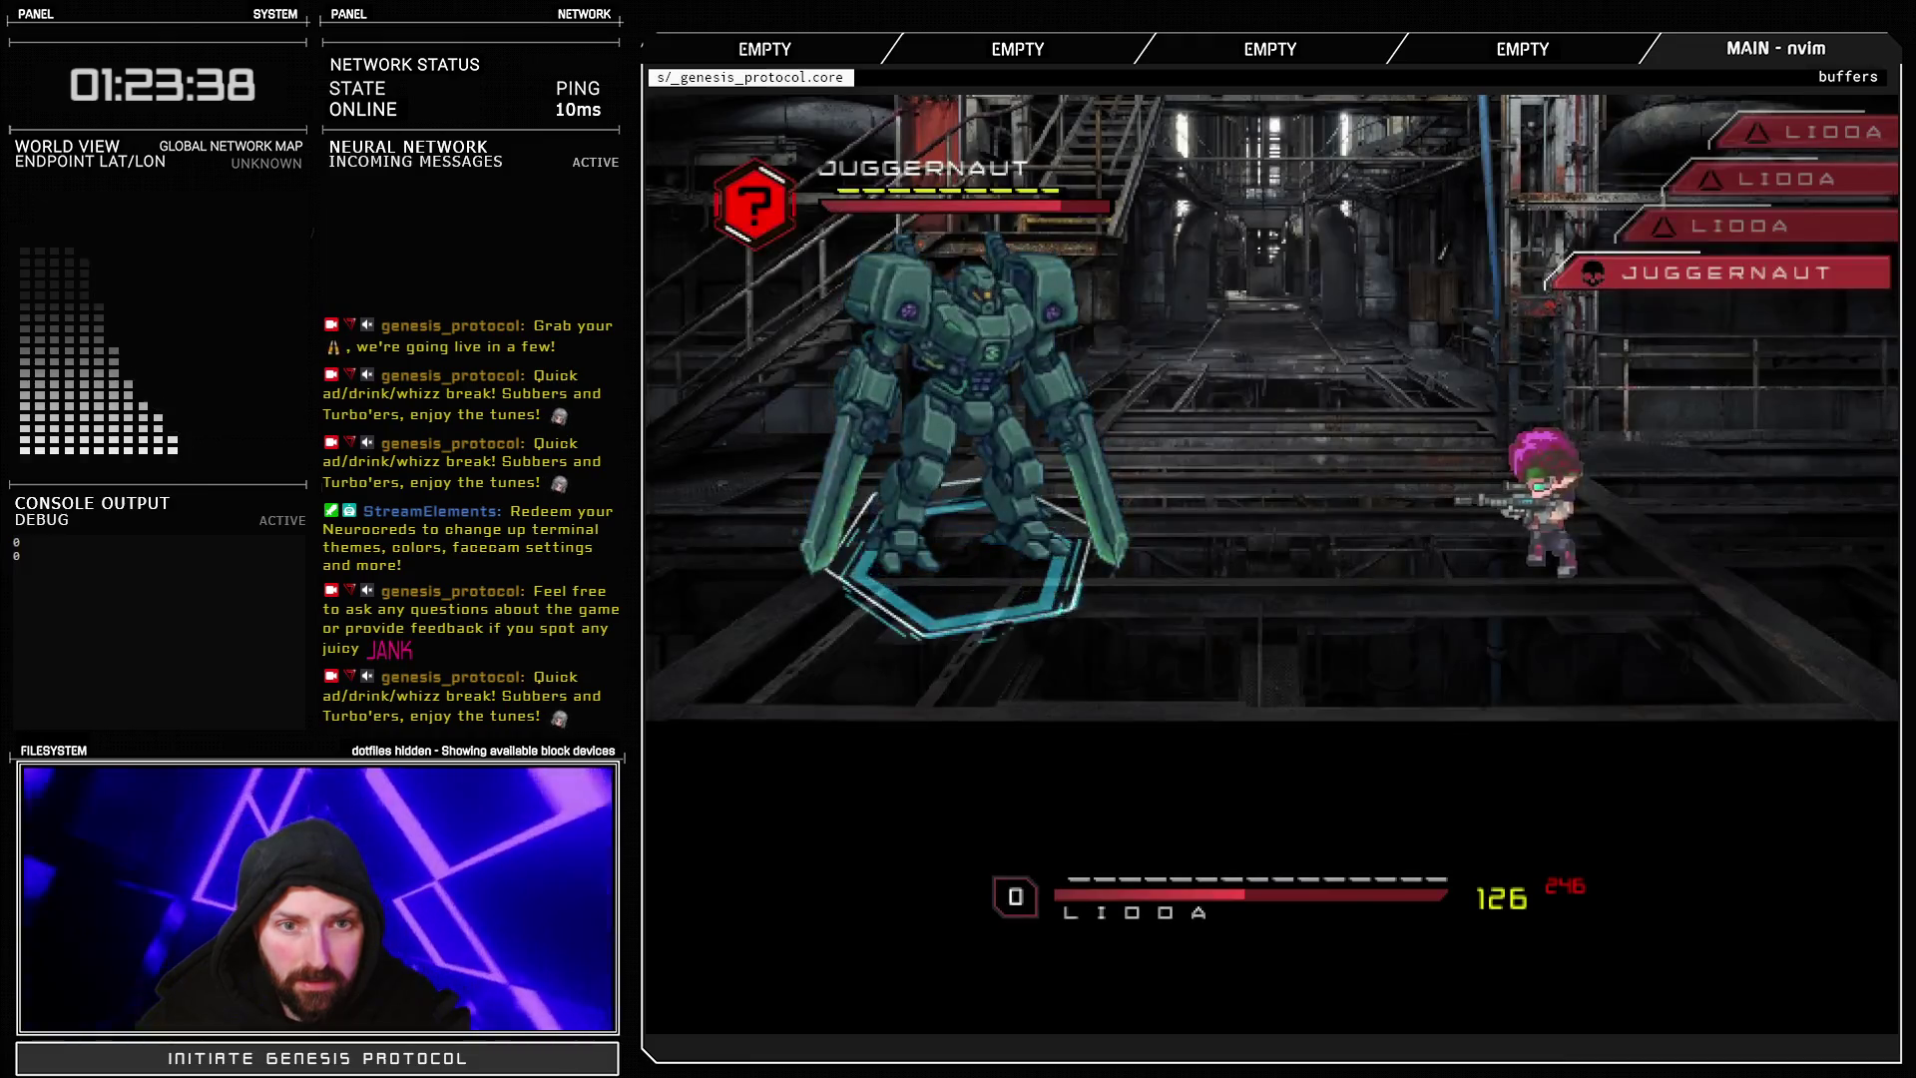
pyautogui.press('Return')
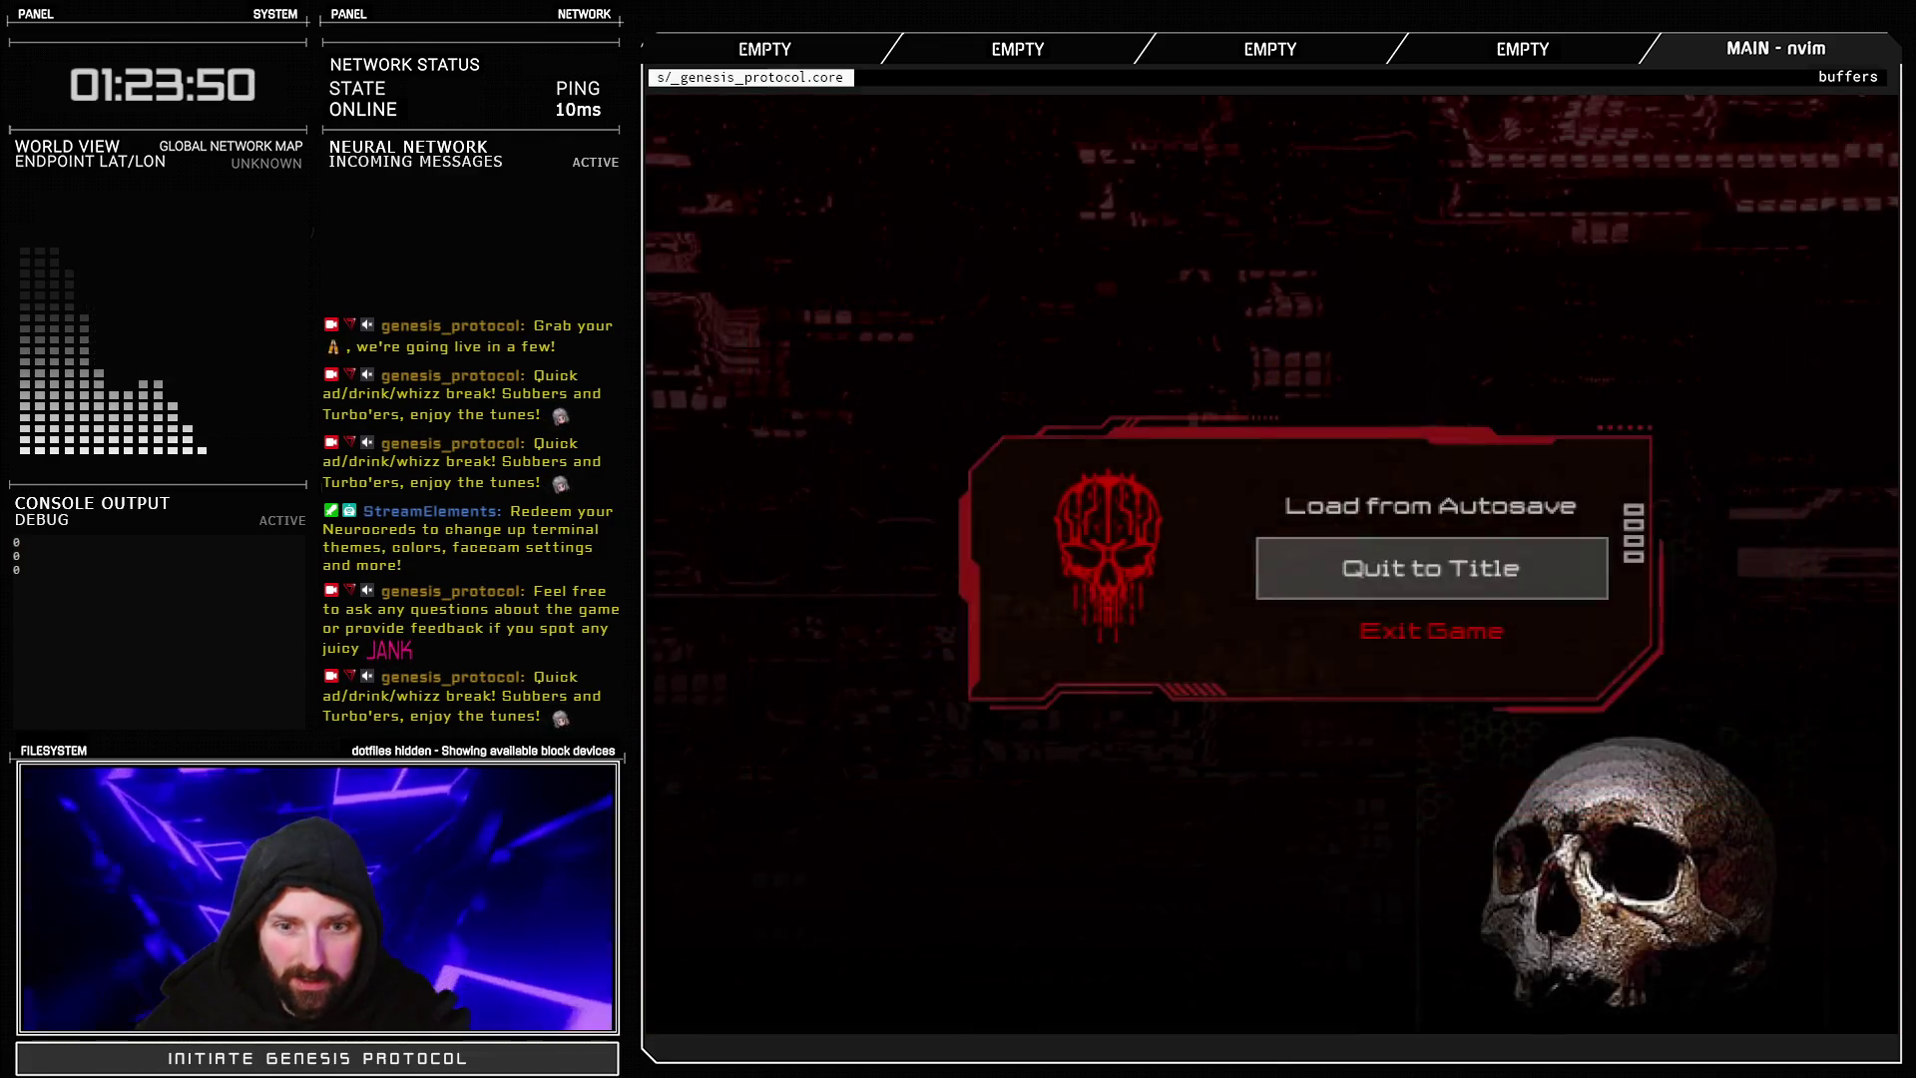
pyautogui.press('Down')
pyautogui.press('Return')
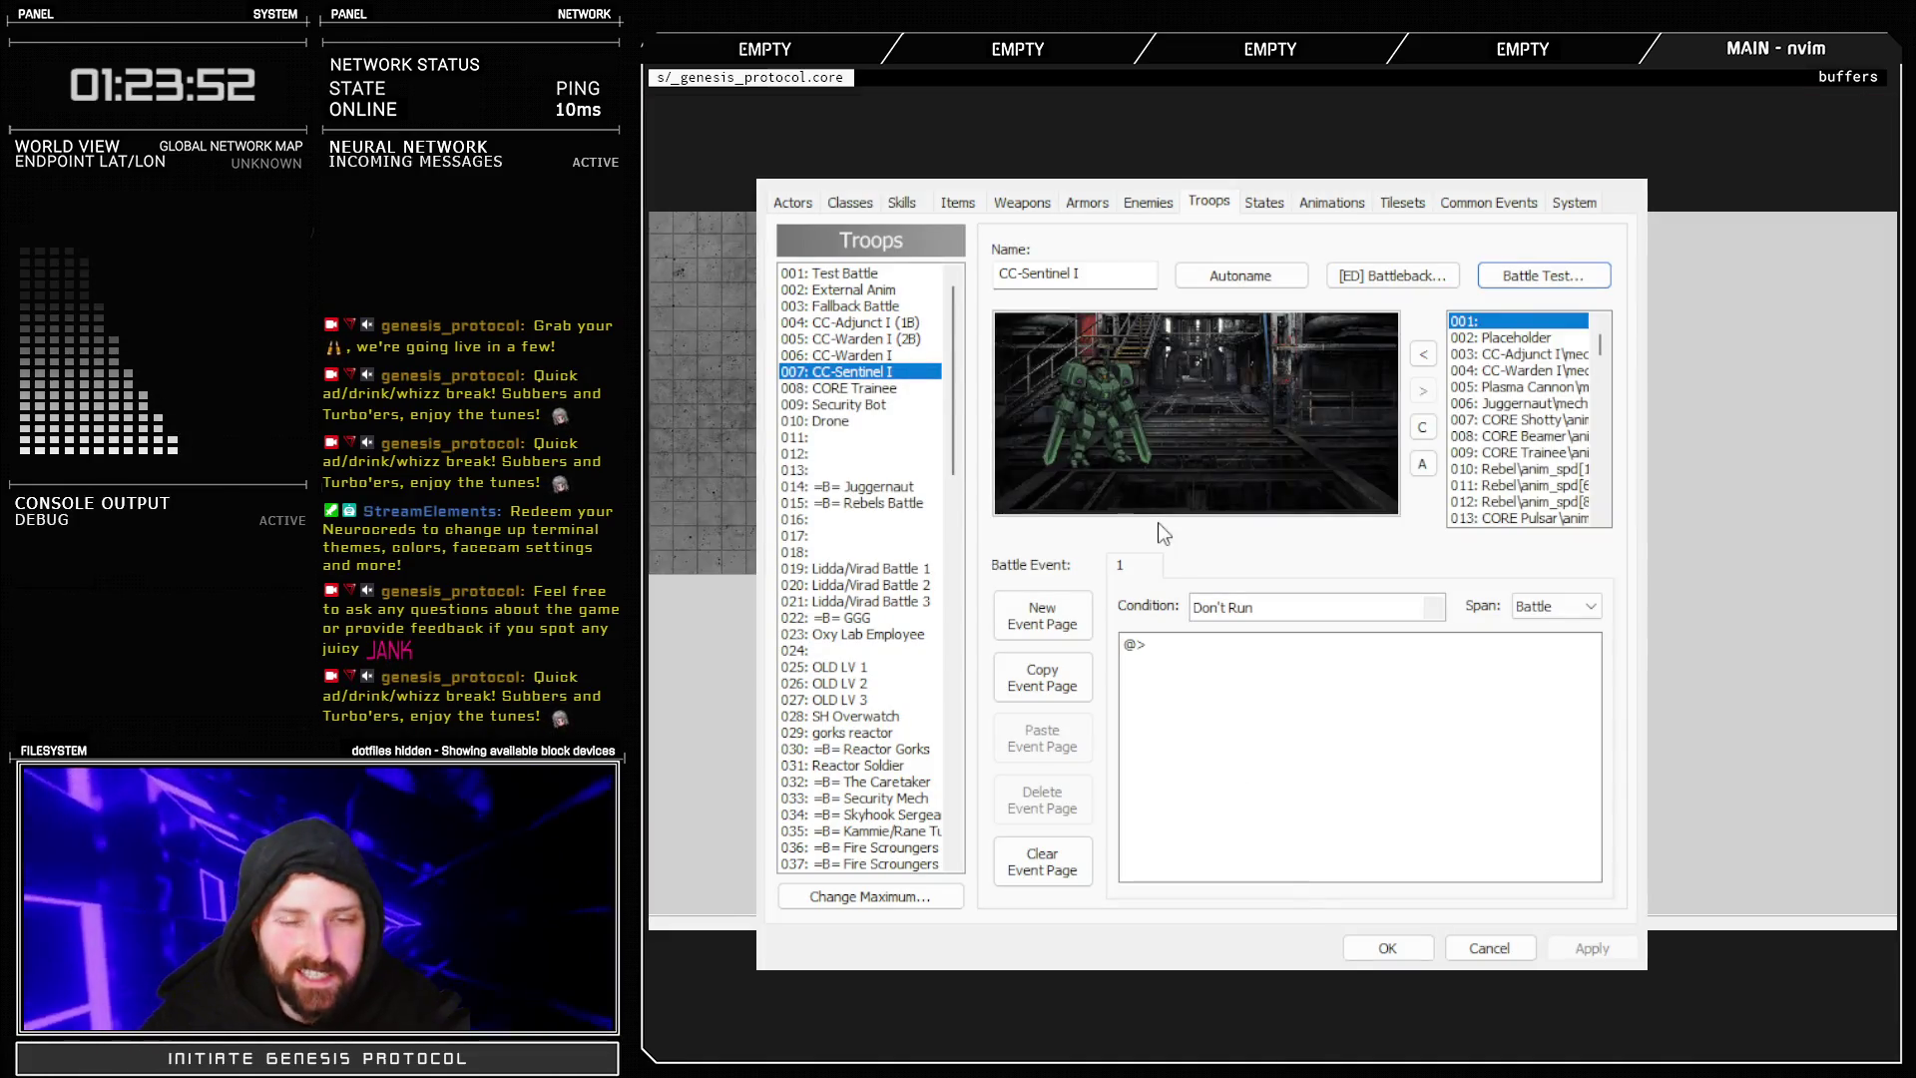
# - Check the CC-Sentinel I troop and inspect the Lidda Machine Gun animation
pyautogui.click(866, 356)
pyautogui.click(874, 372)
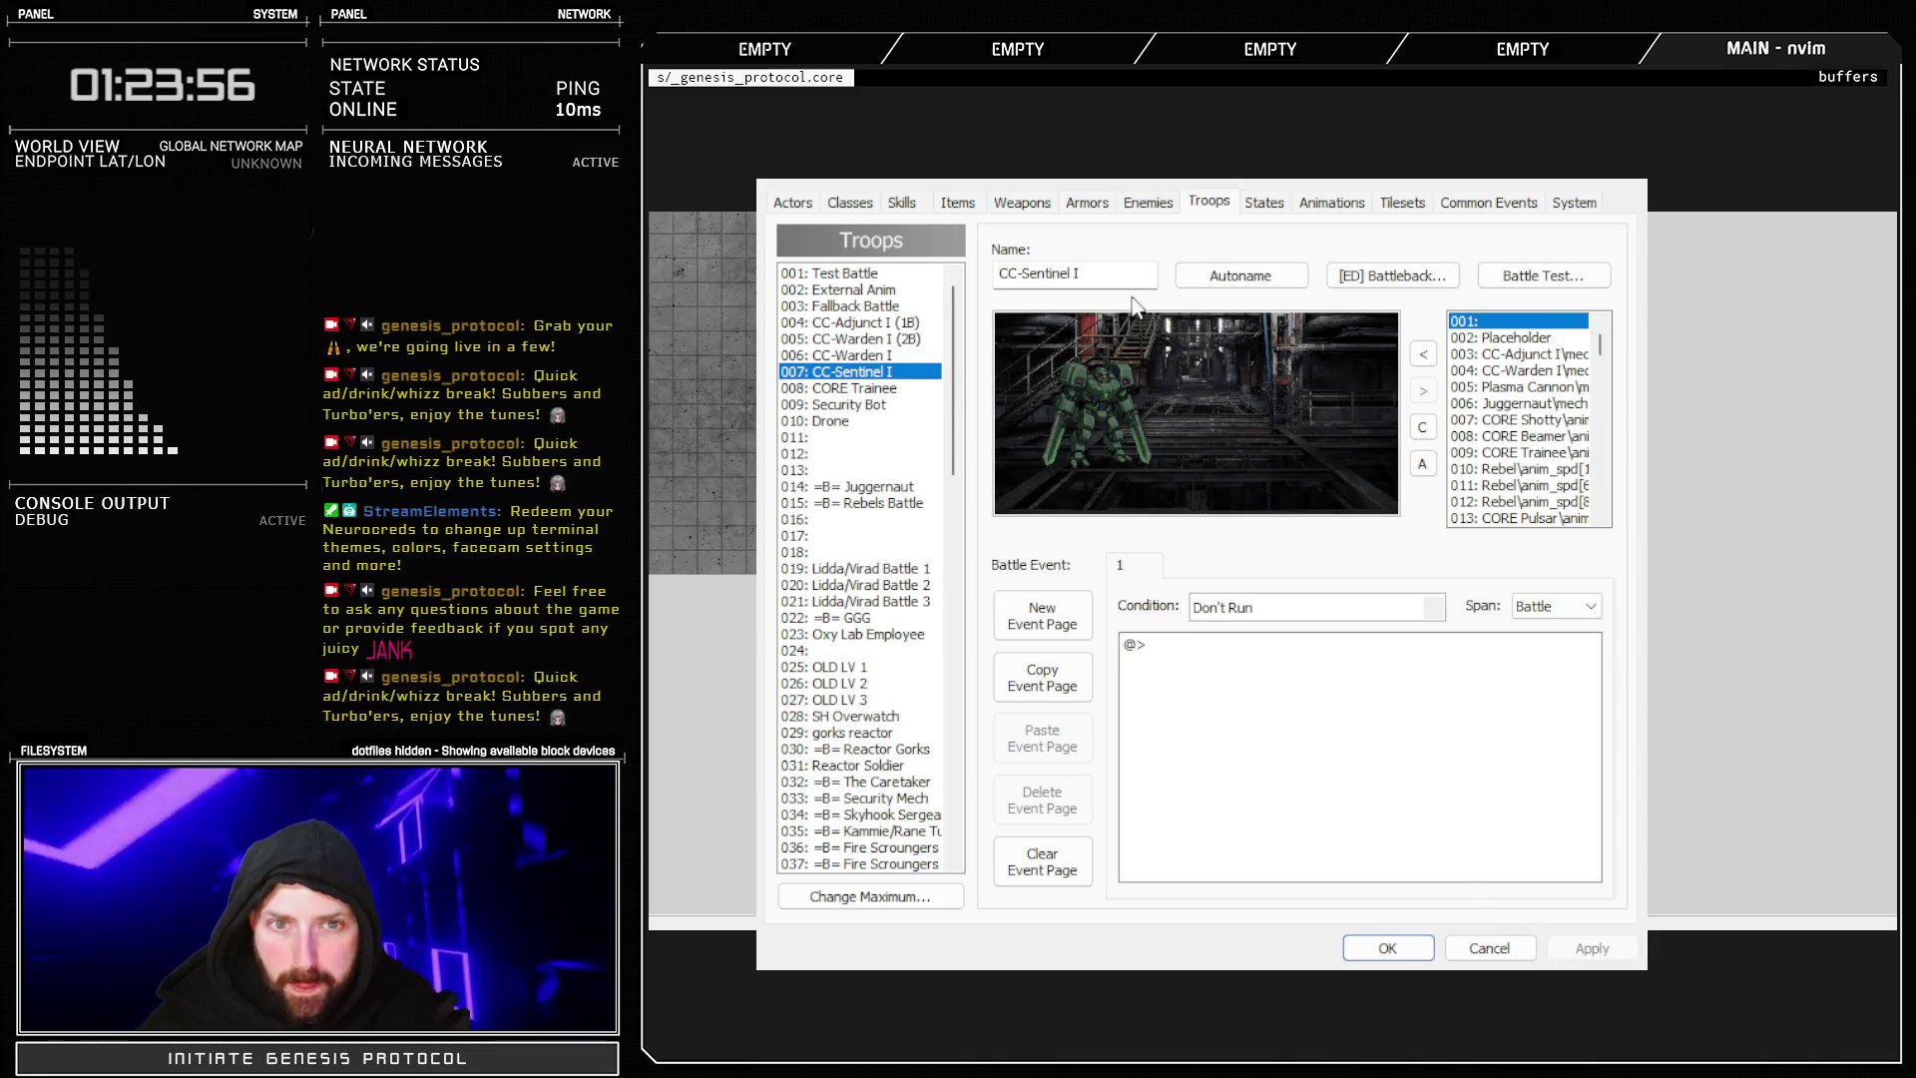
pyautogui.click(1324, 203)
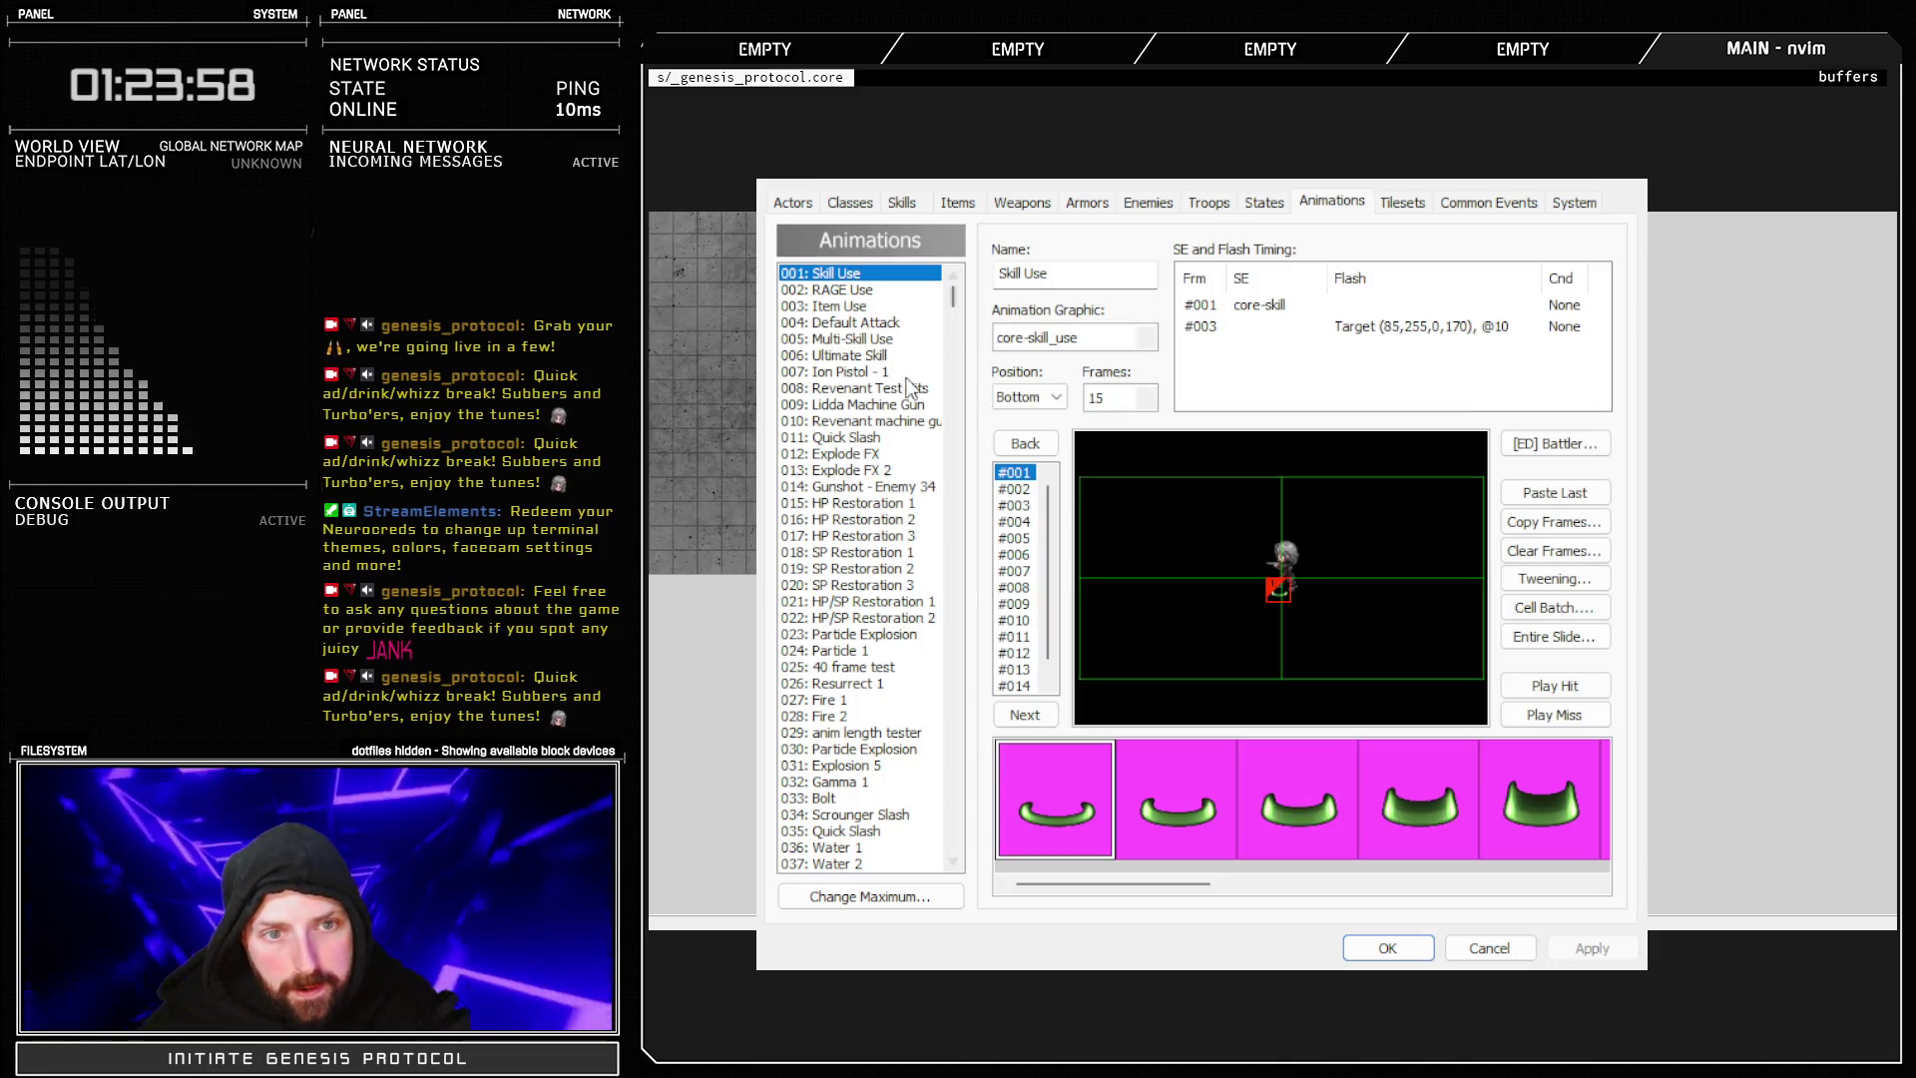
pyautogui.click(866, 404)
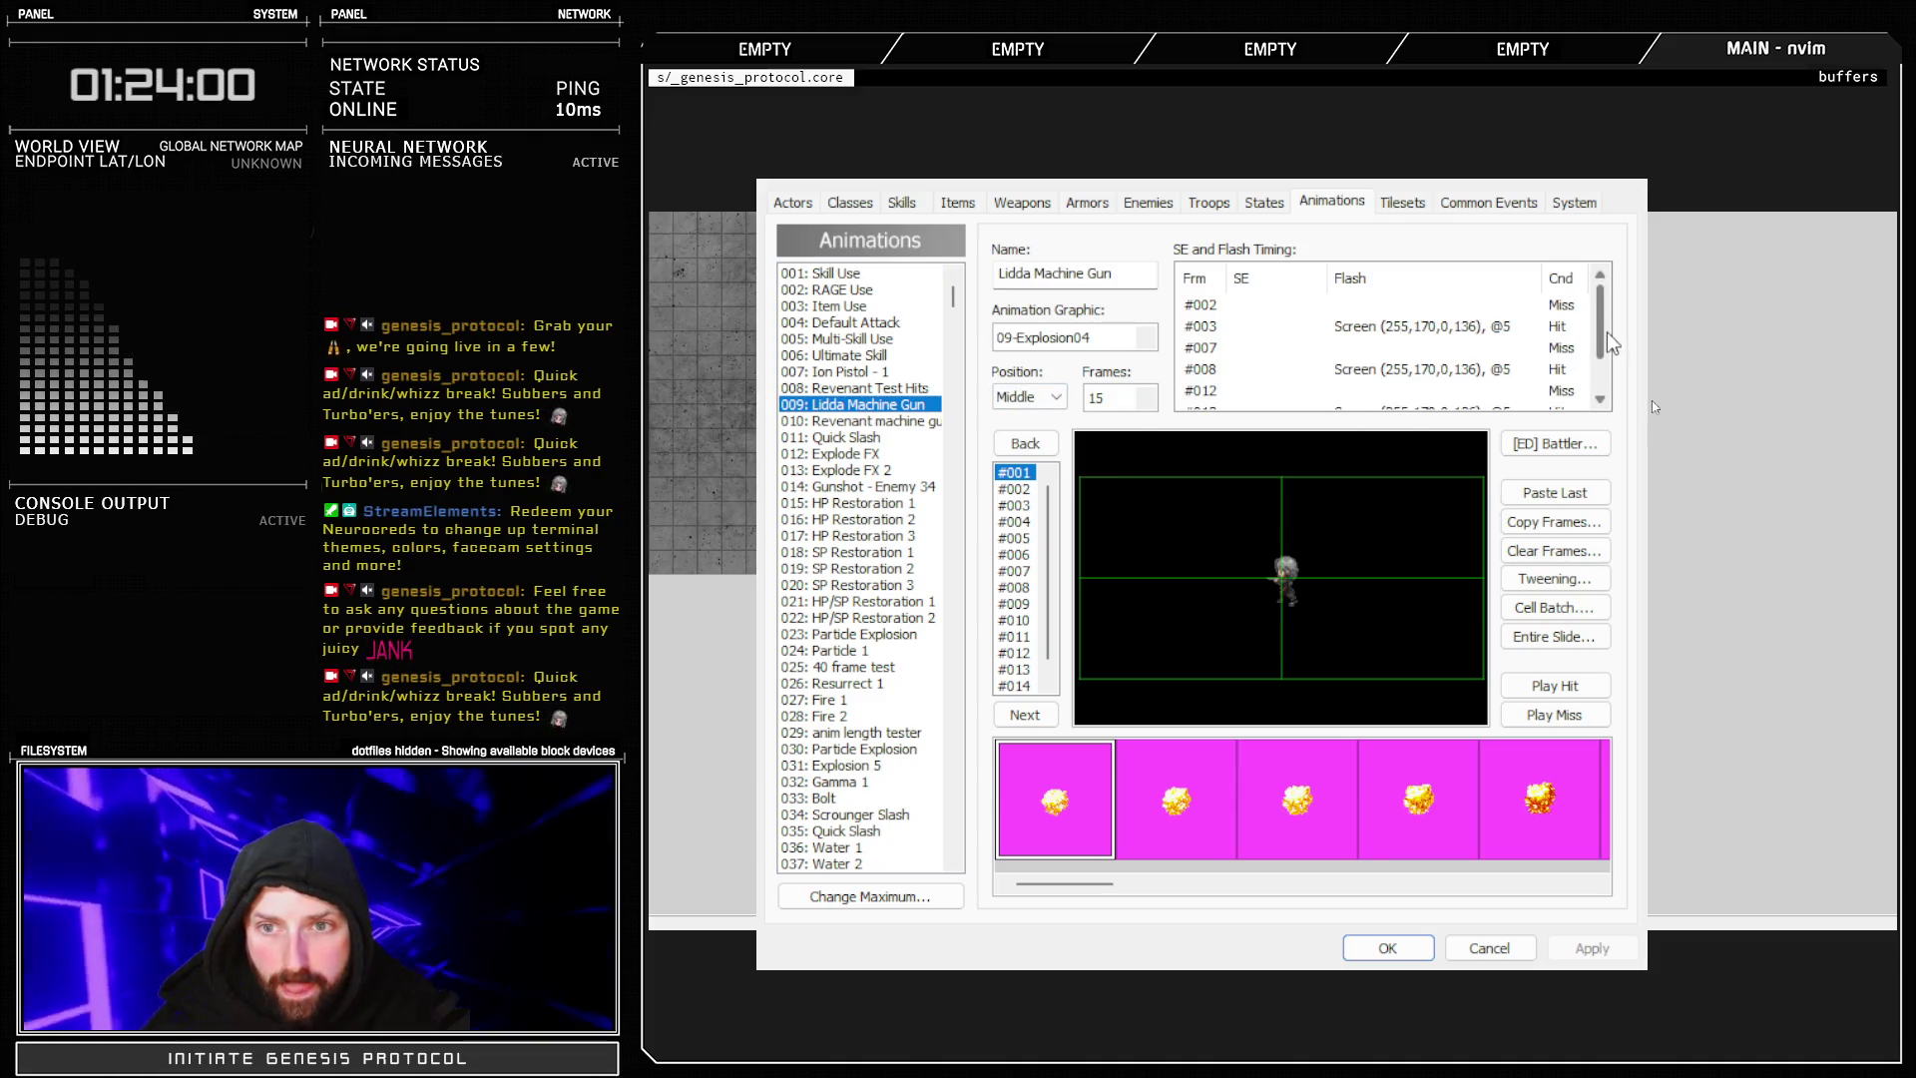
pyautogui.scroll(1, 1604, 360)
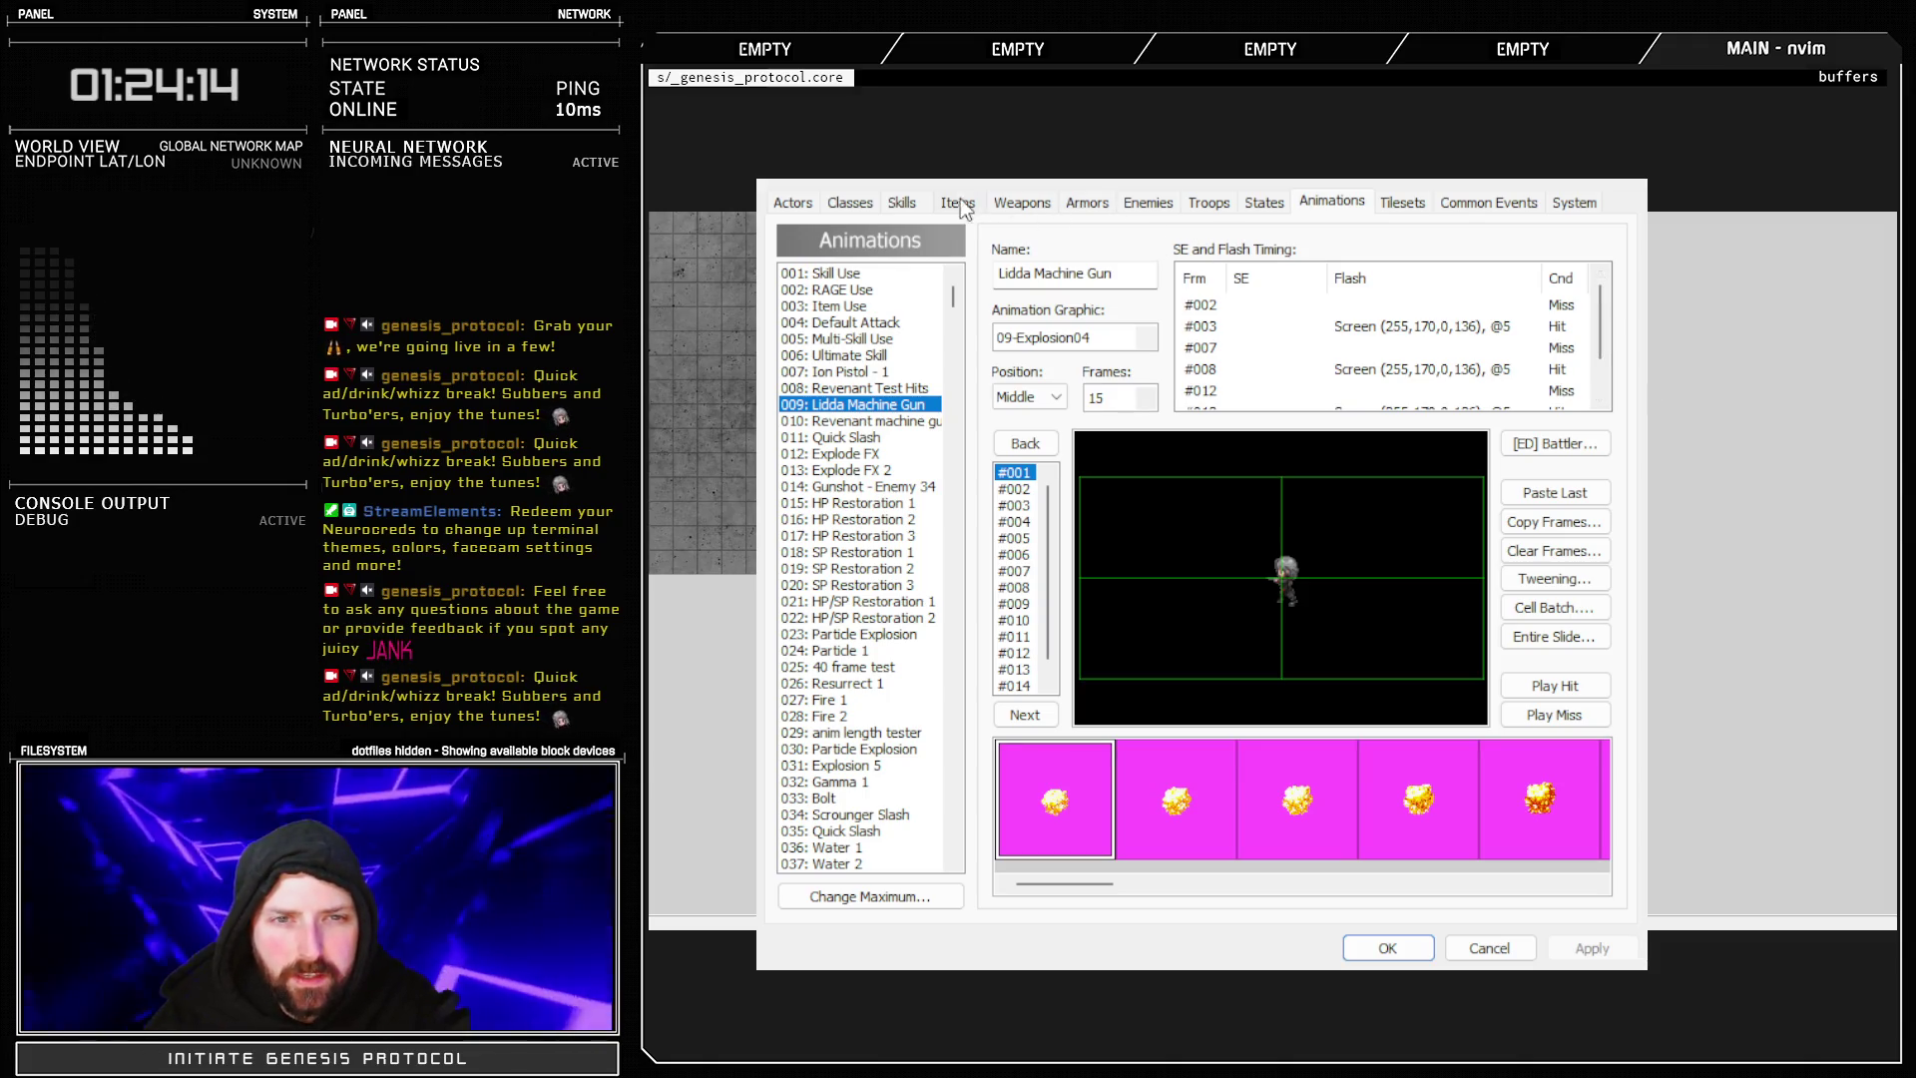
# - Set skill 431 Burst Fire(99)'s target animation to 009 Lidda Machine Gun
pyautogui.click(906, 200)
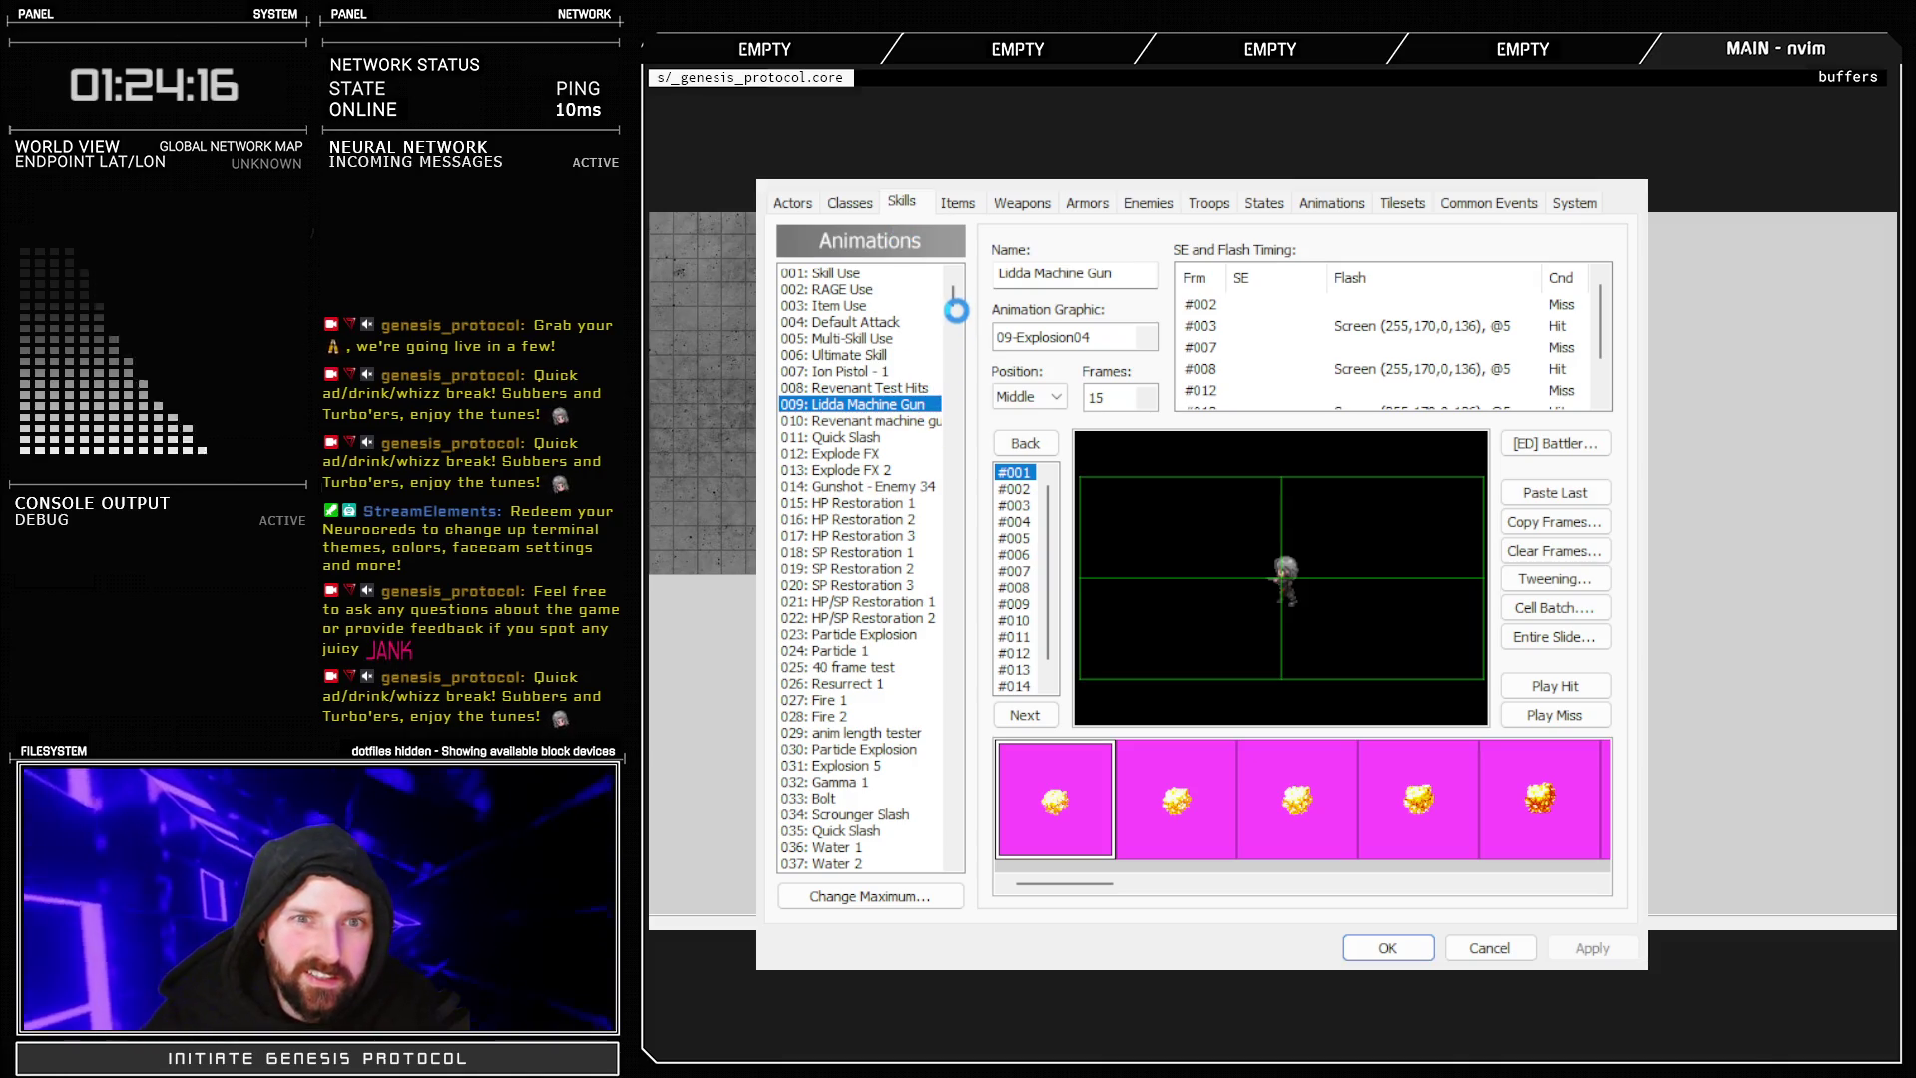
pyautogui.moveTo(950, 297)
pyautogui.mouseDown()
pyautogui.moveTo(1003, 880)
pyautogui.moveTo(988, 741)
pyautogui.moveTo(960, 708)
pyautogui.moveTo(996, 537)
pyautogui.mouseUp()
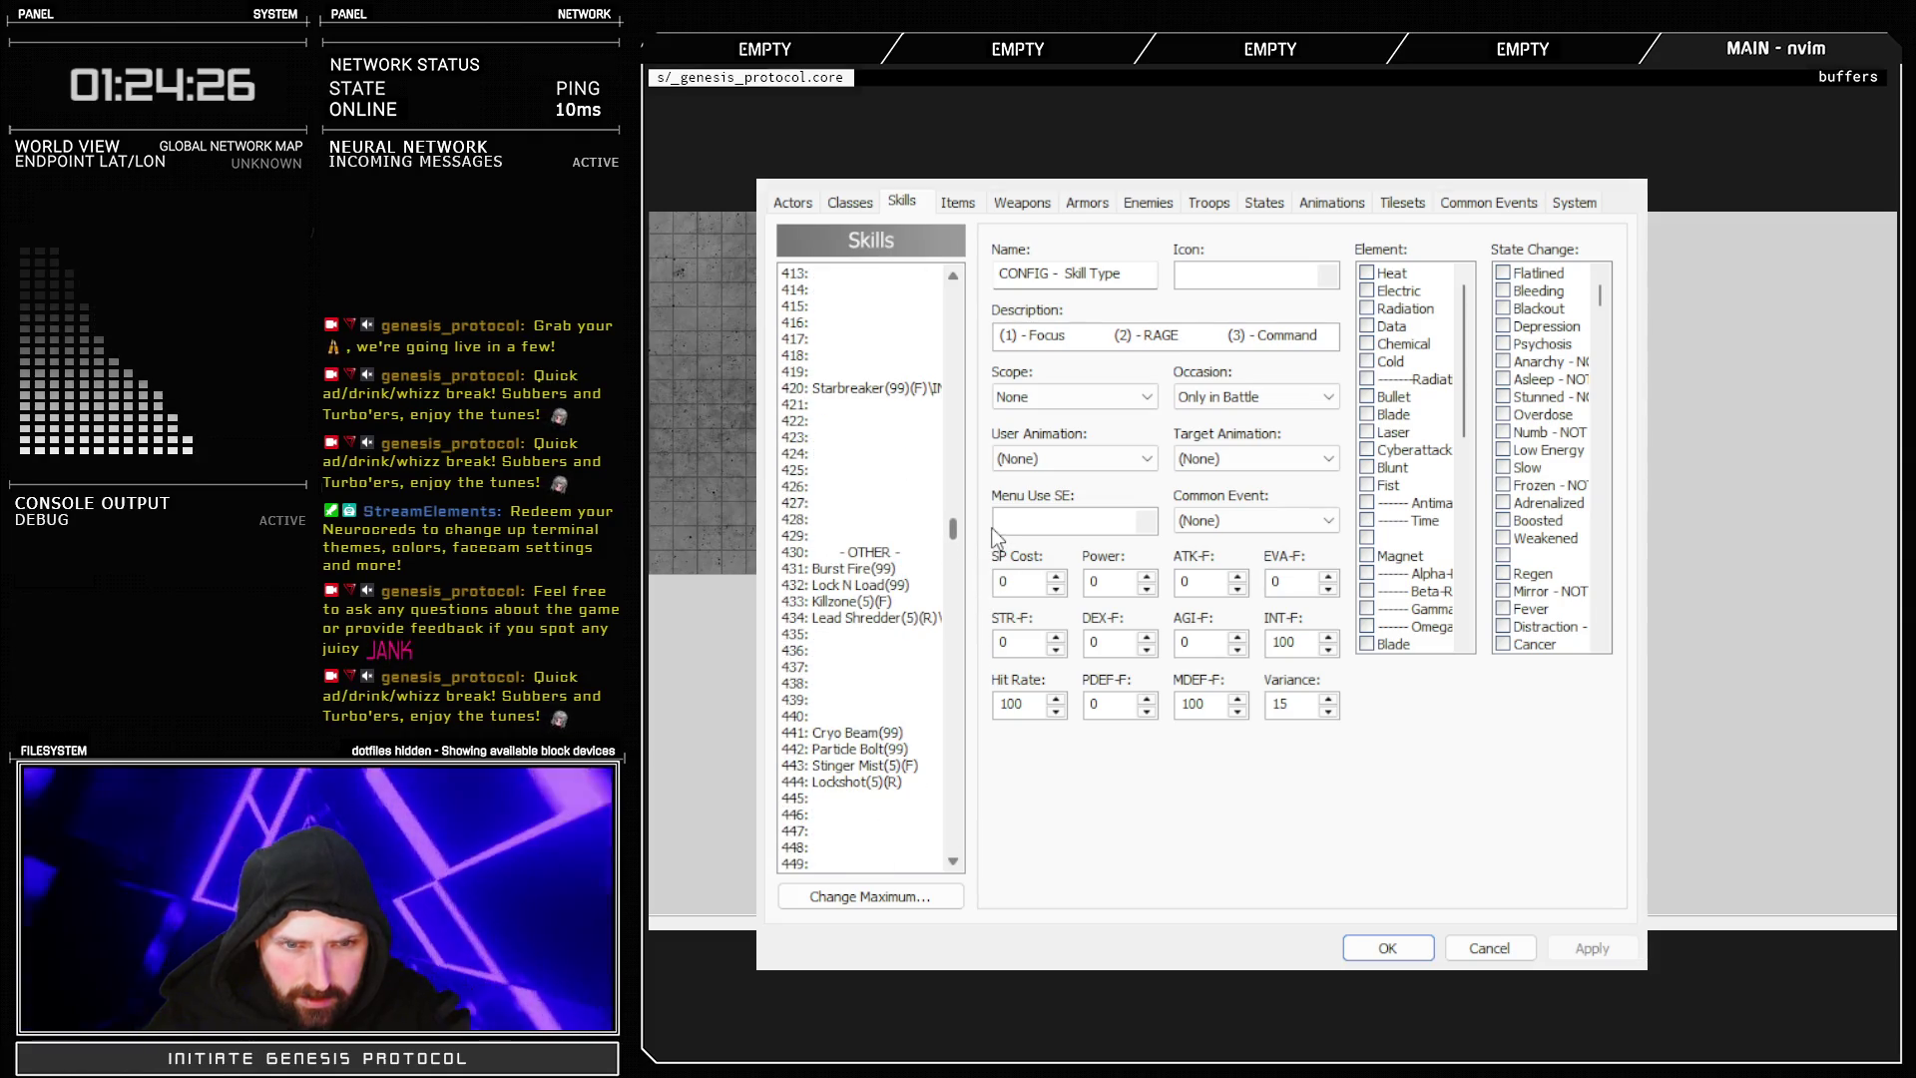
pyautogui.click(898, 568)
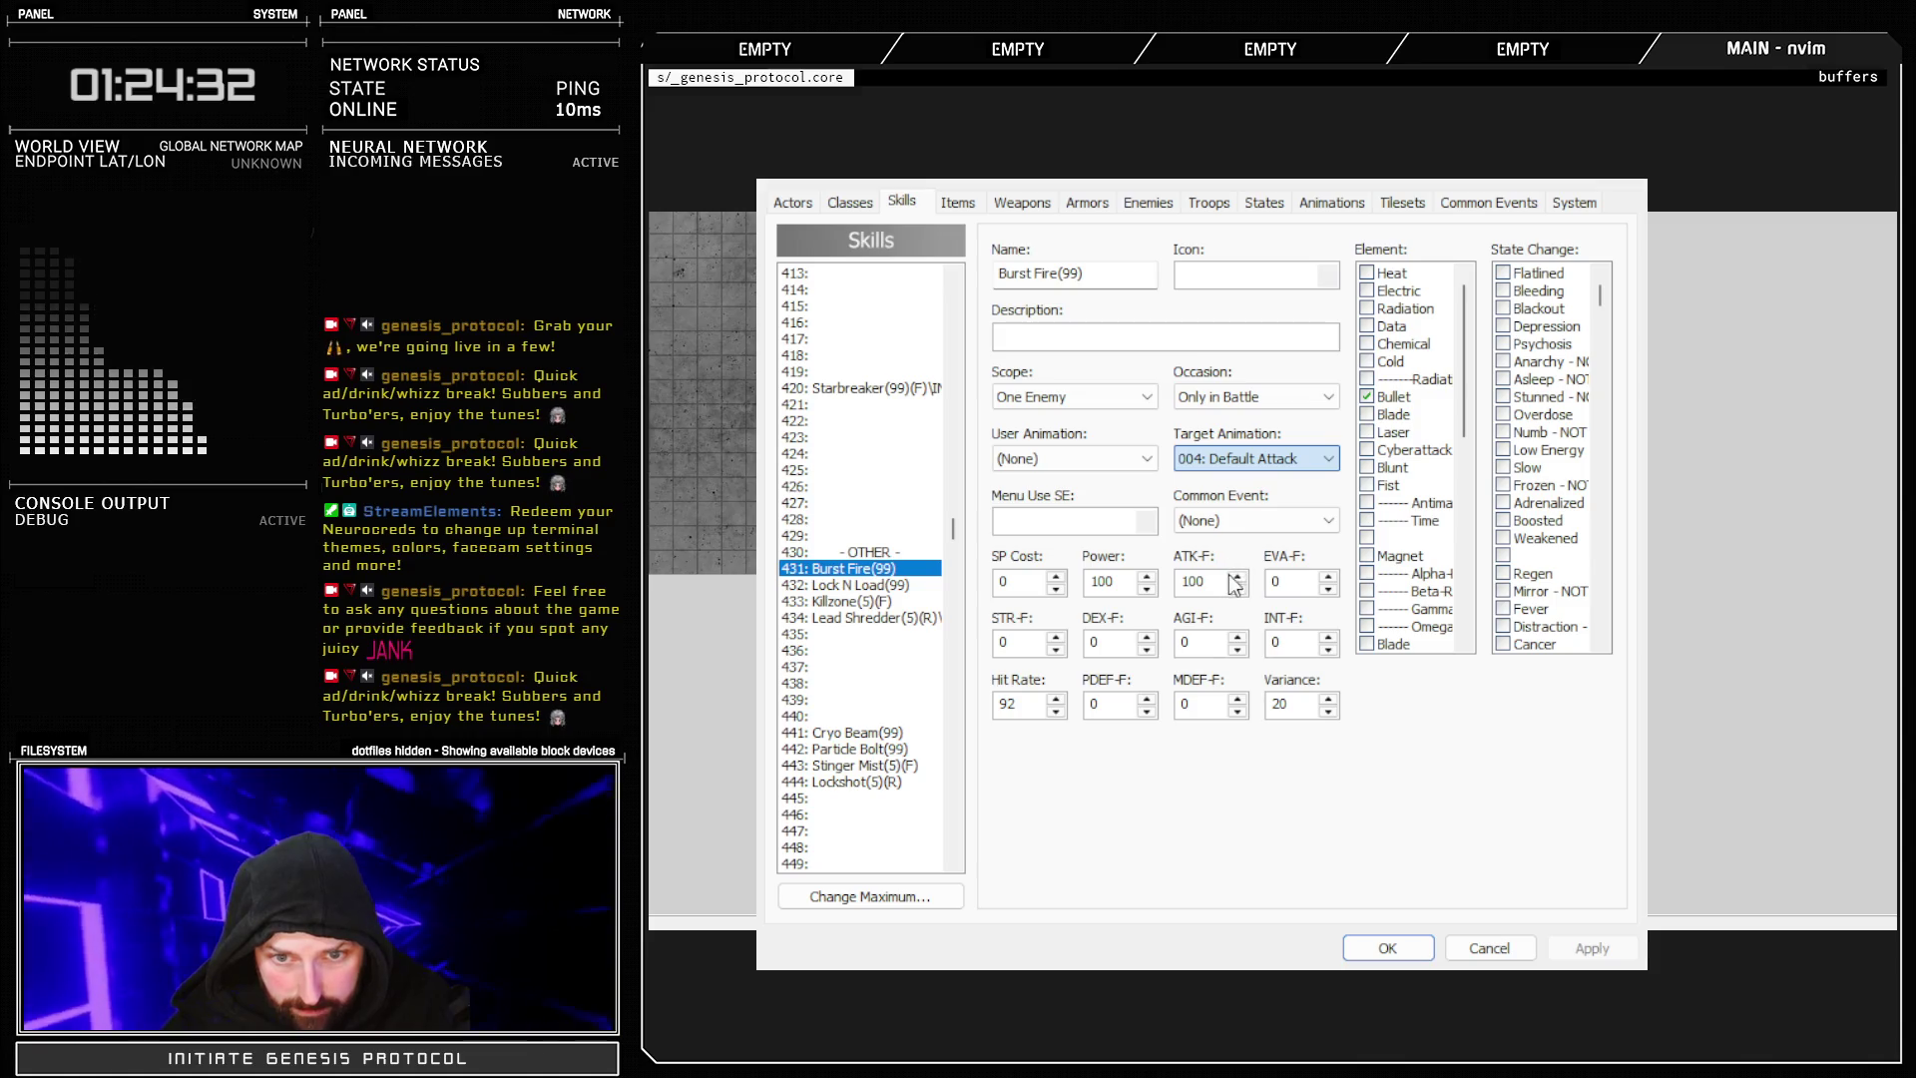
pyautogui.press('Down')
pyautogui.press('Down')
pyautogui.press('Down')
pyautogui.click(1591, 948)
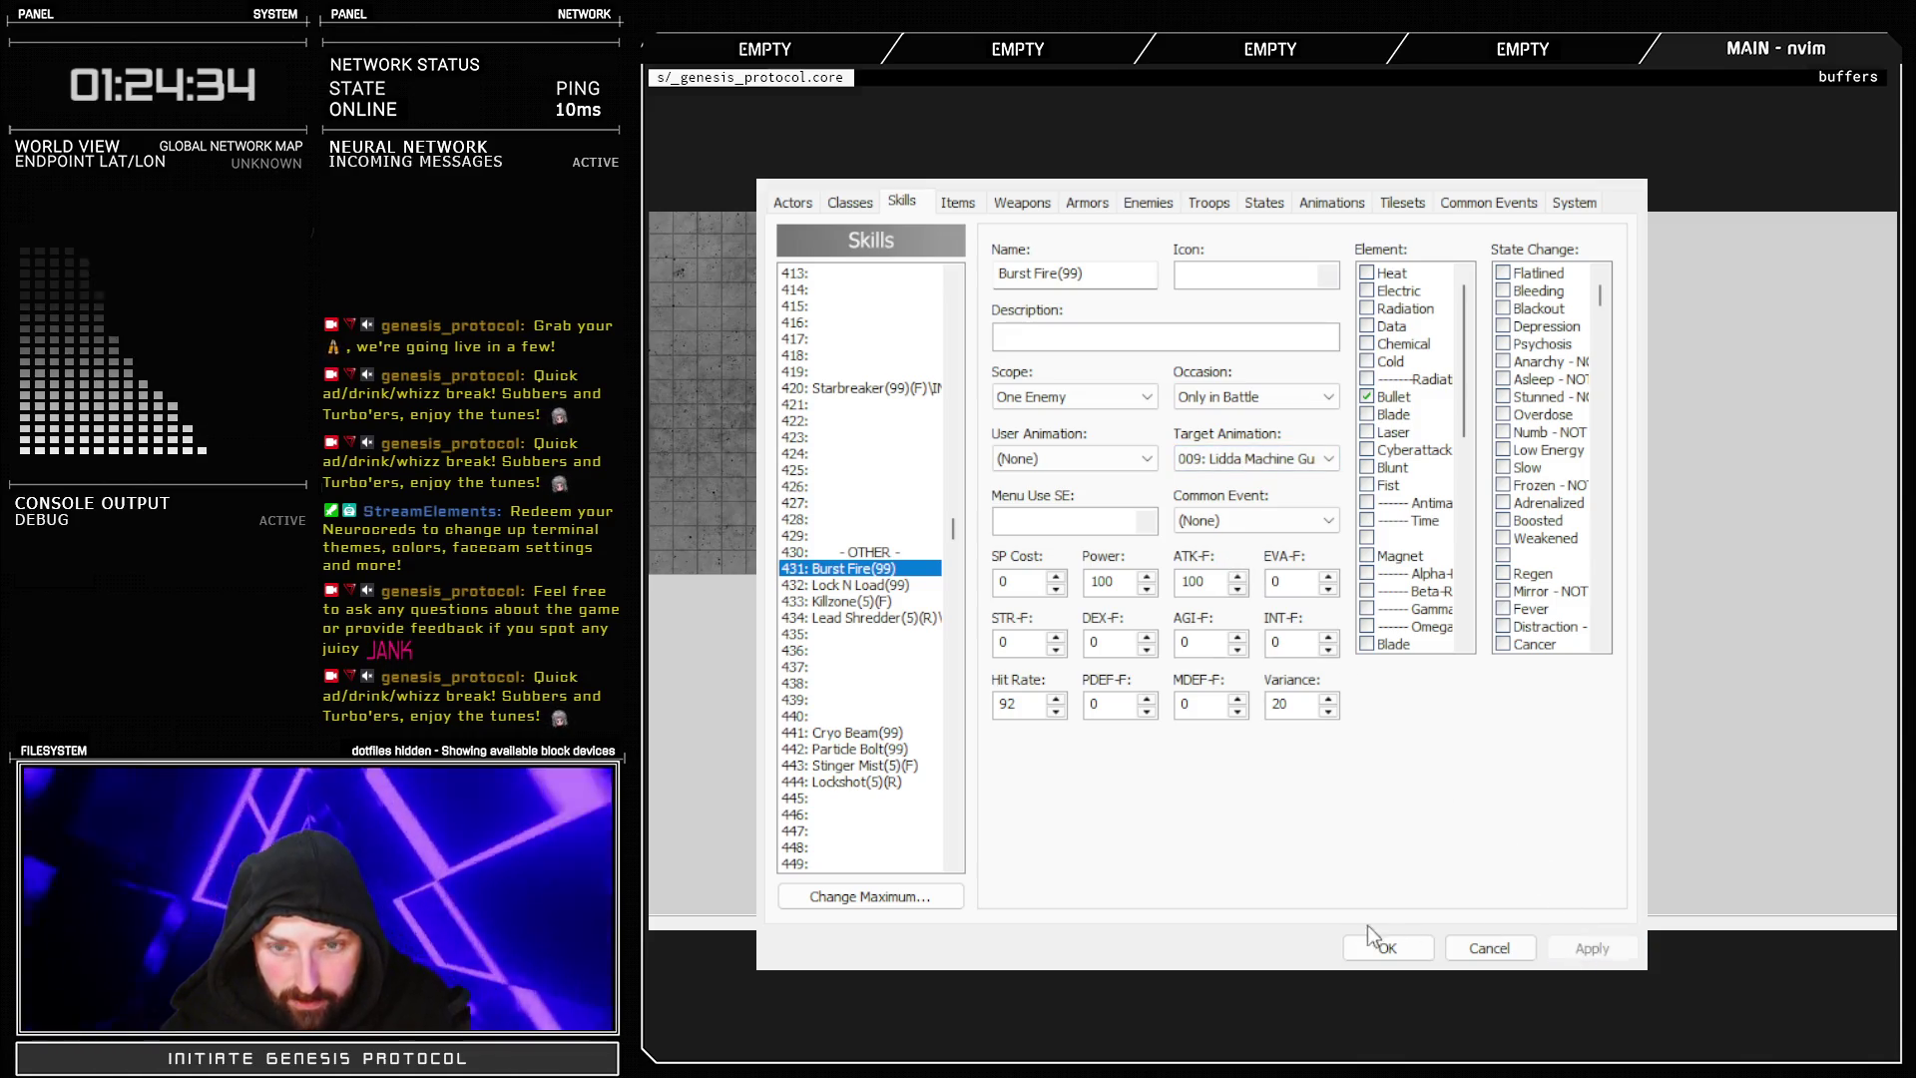
# - Battle-test CC-Sentinel I again, firing Burst Fire at the Juggernaut, then exit the game
pyautogui.click(1209, 202)
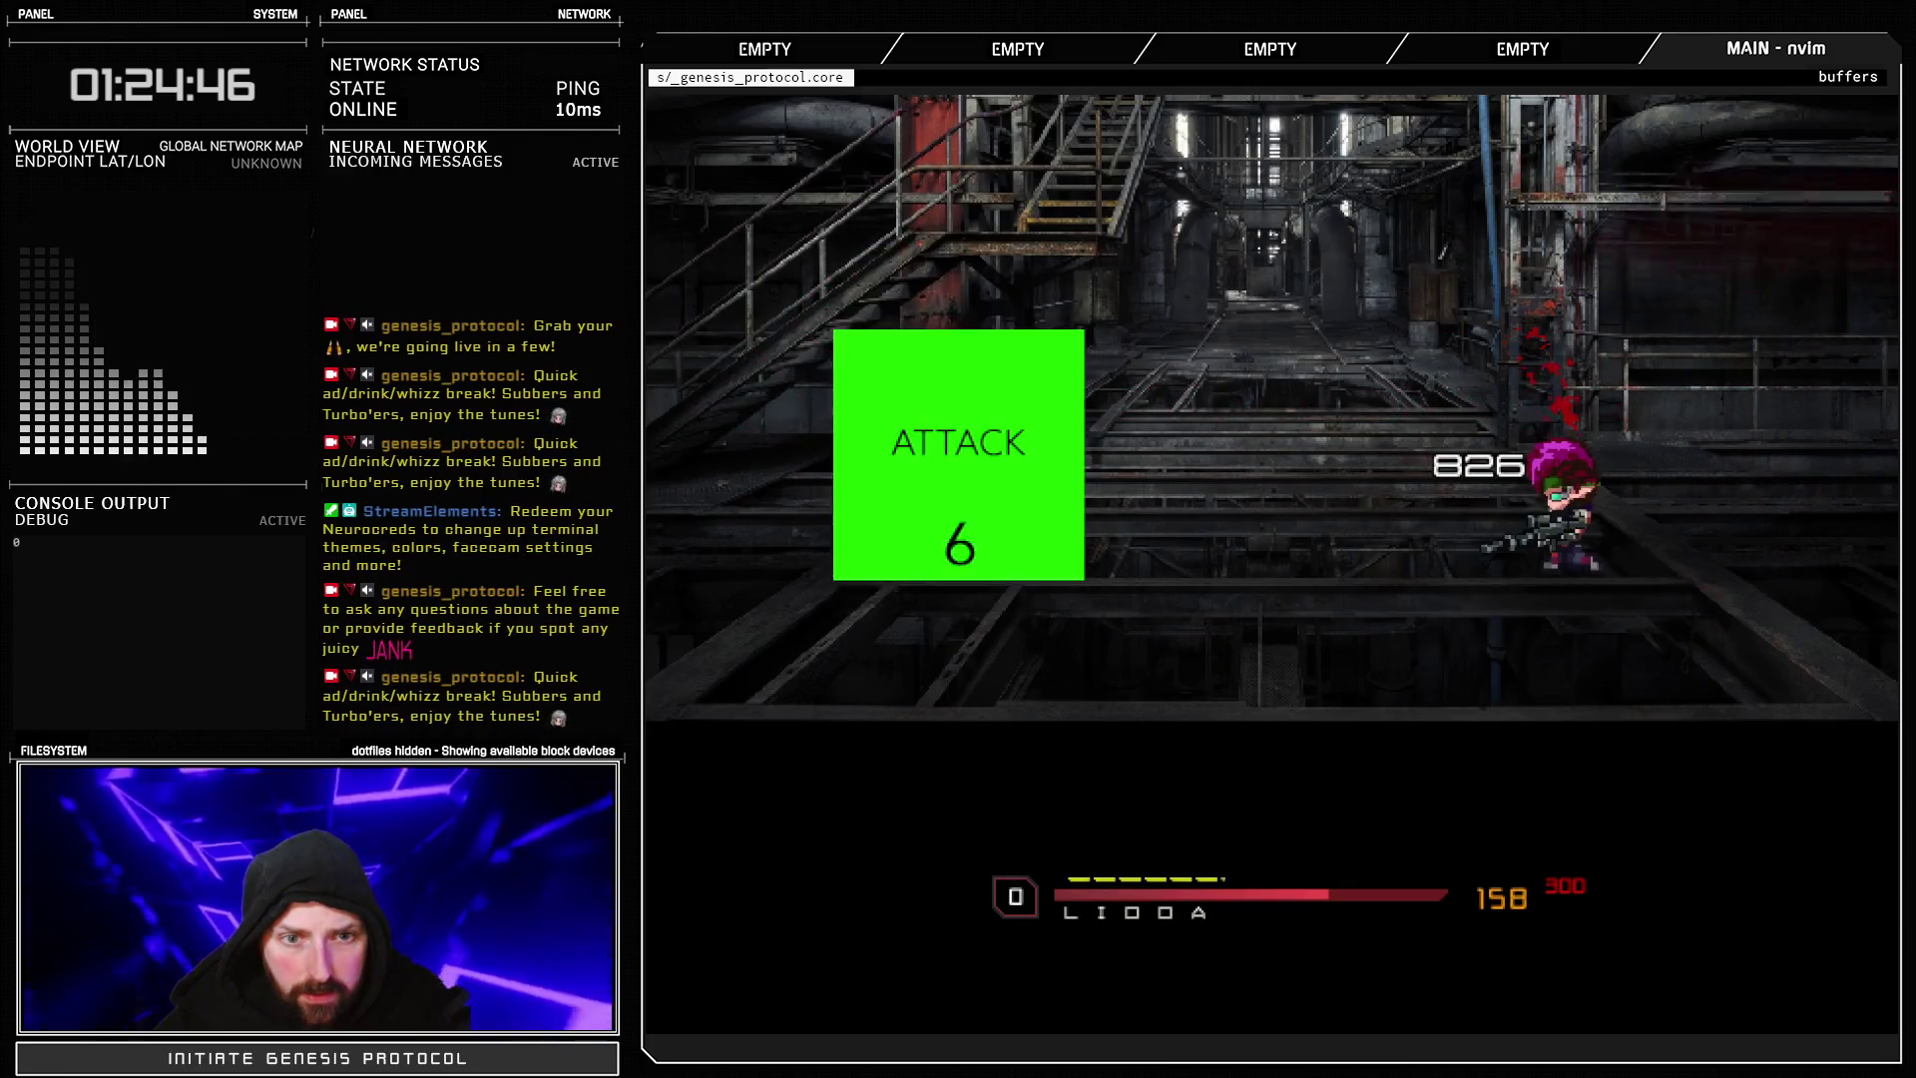
pyautogui.press('Return')
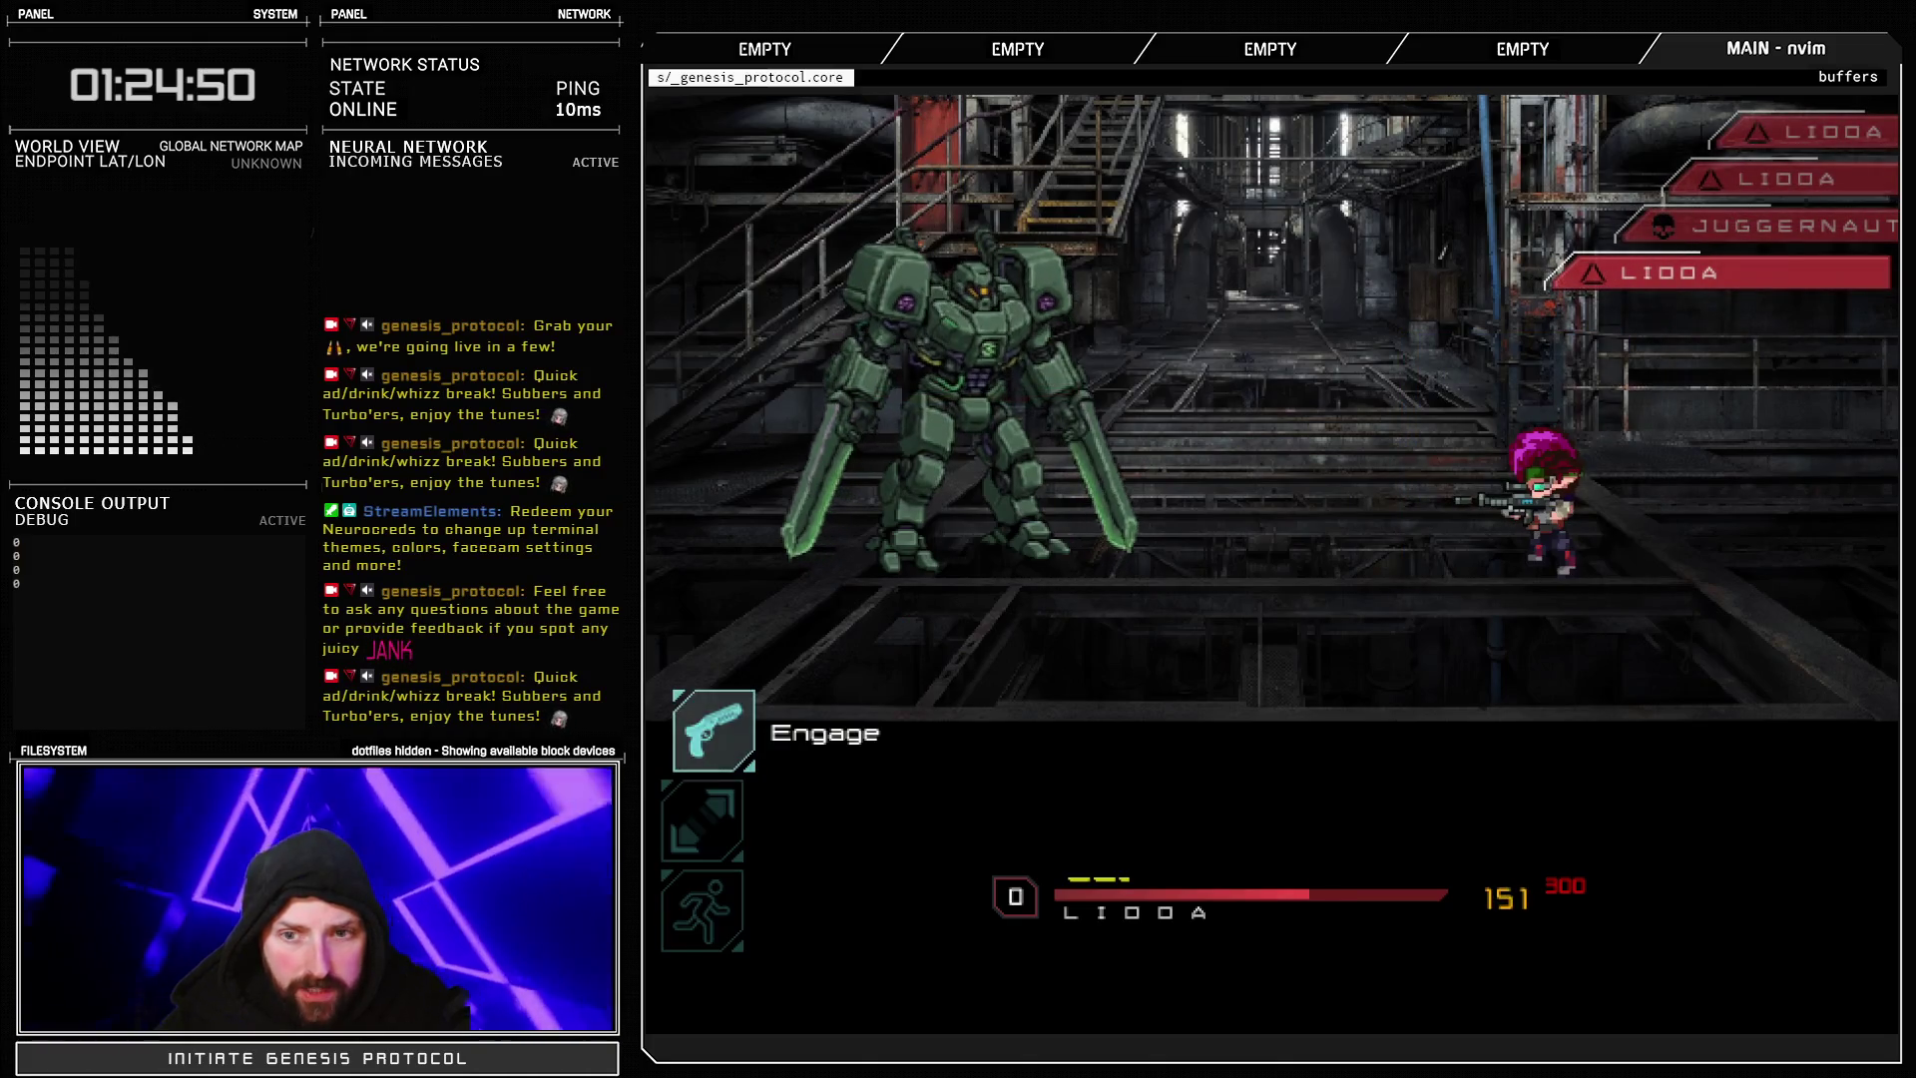
pyautogui.press('Return')
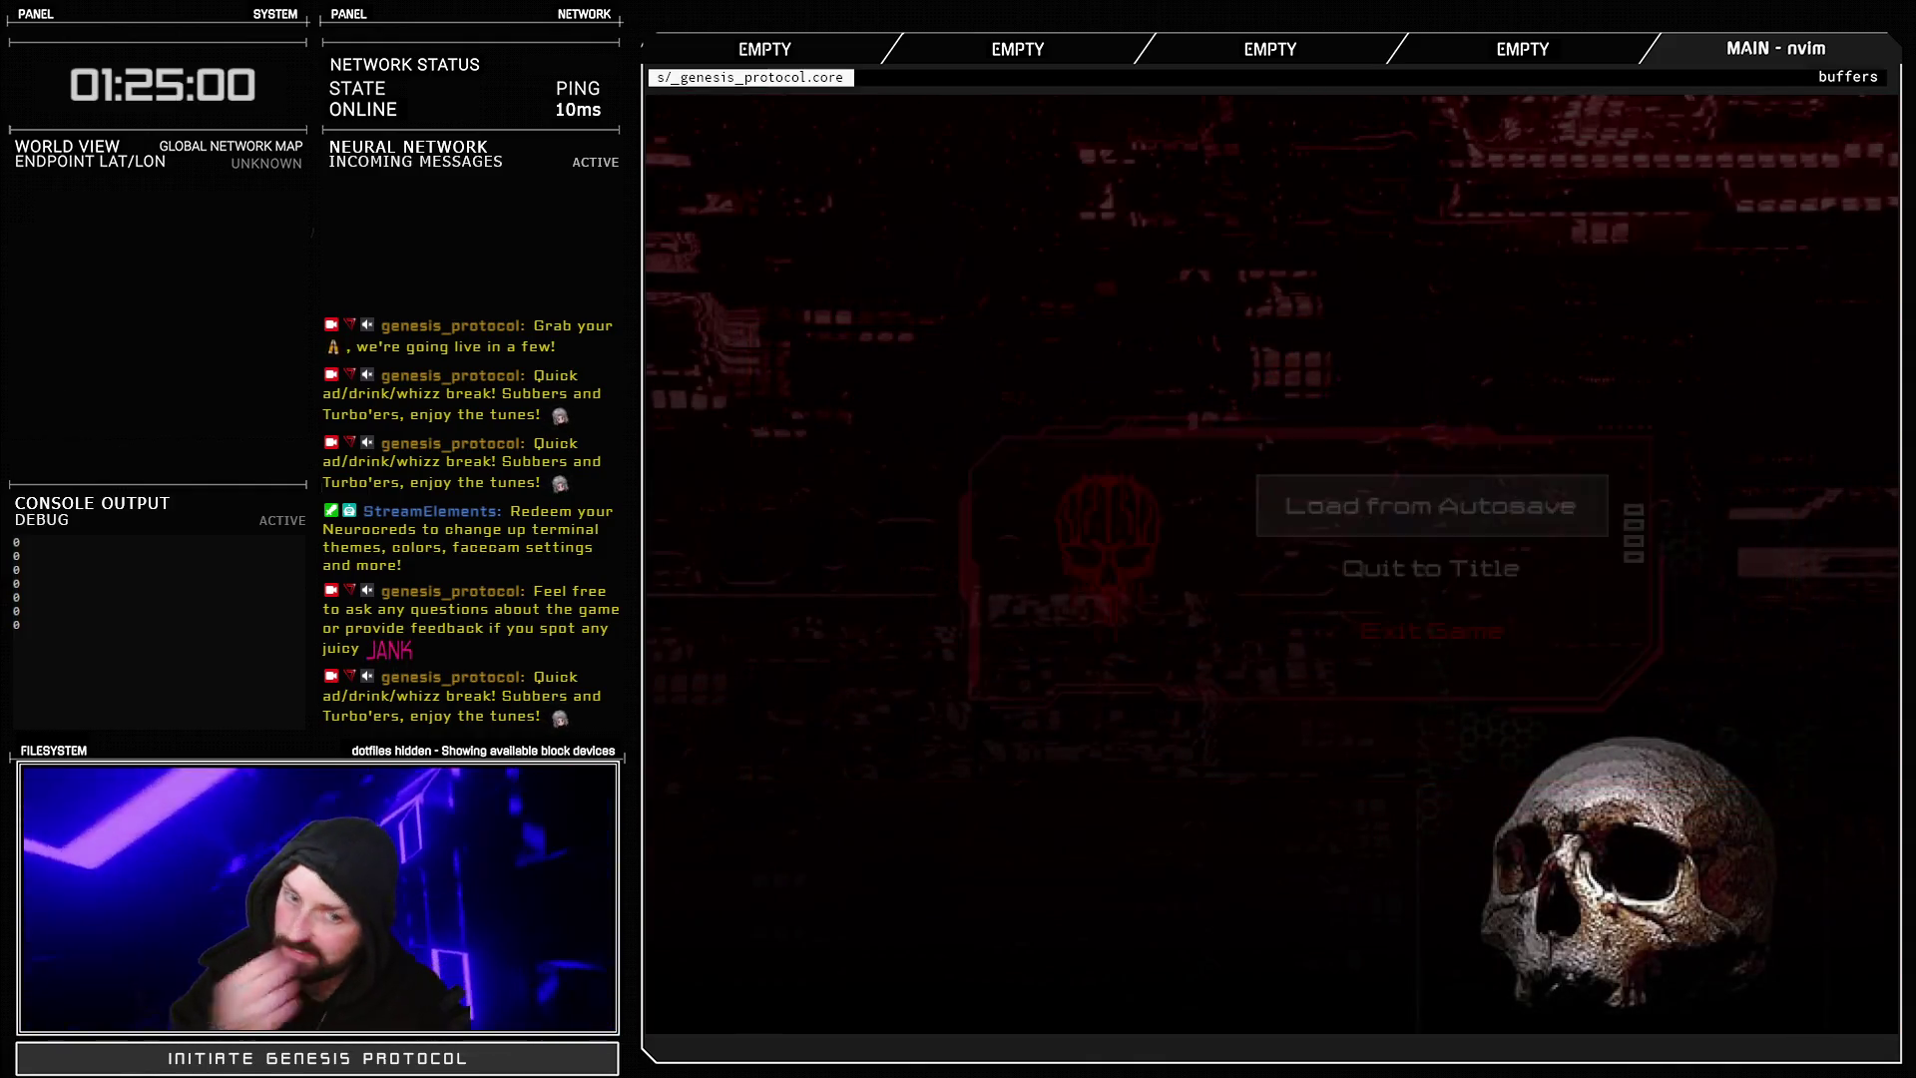
pyautogui.click(1299, 643)
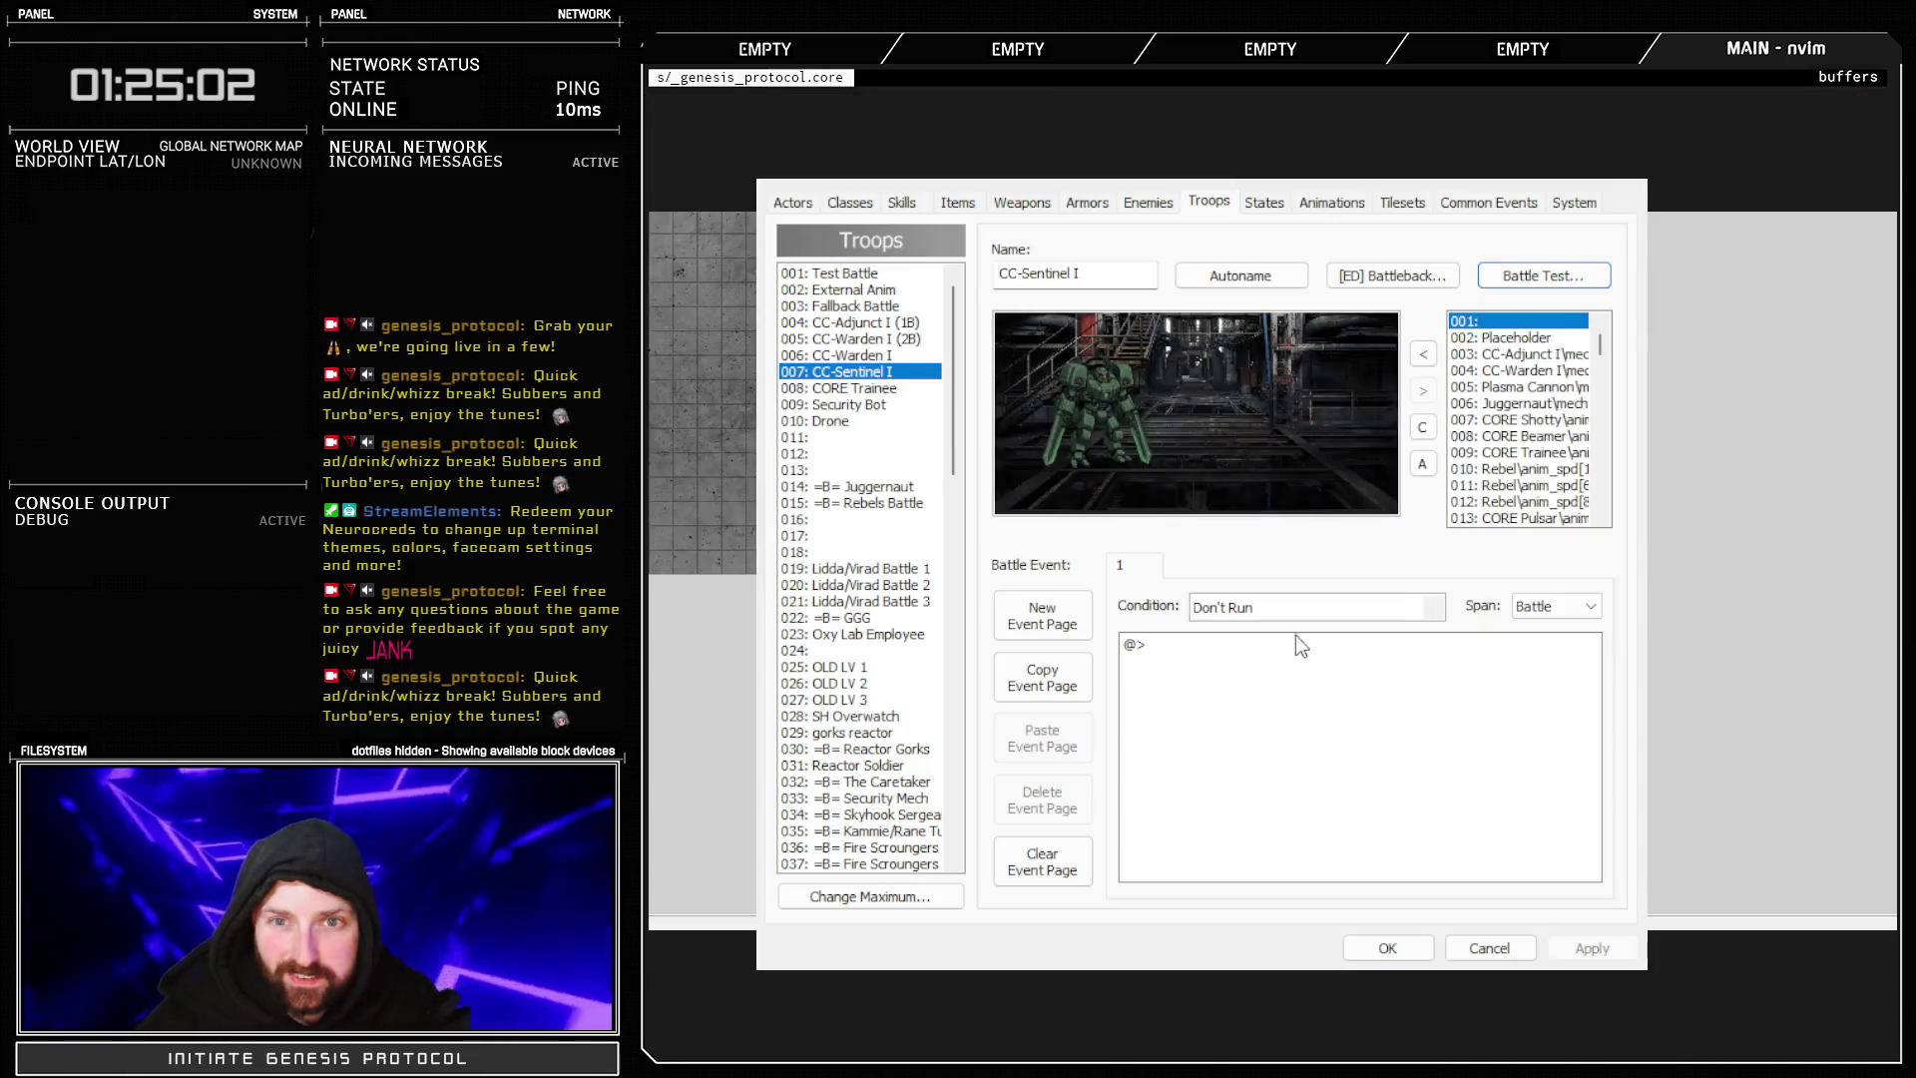
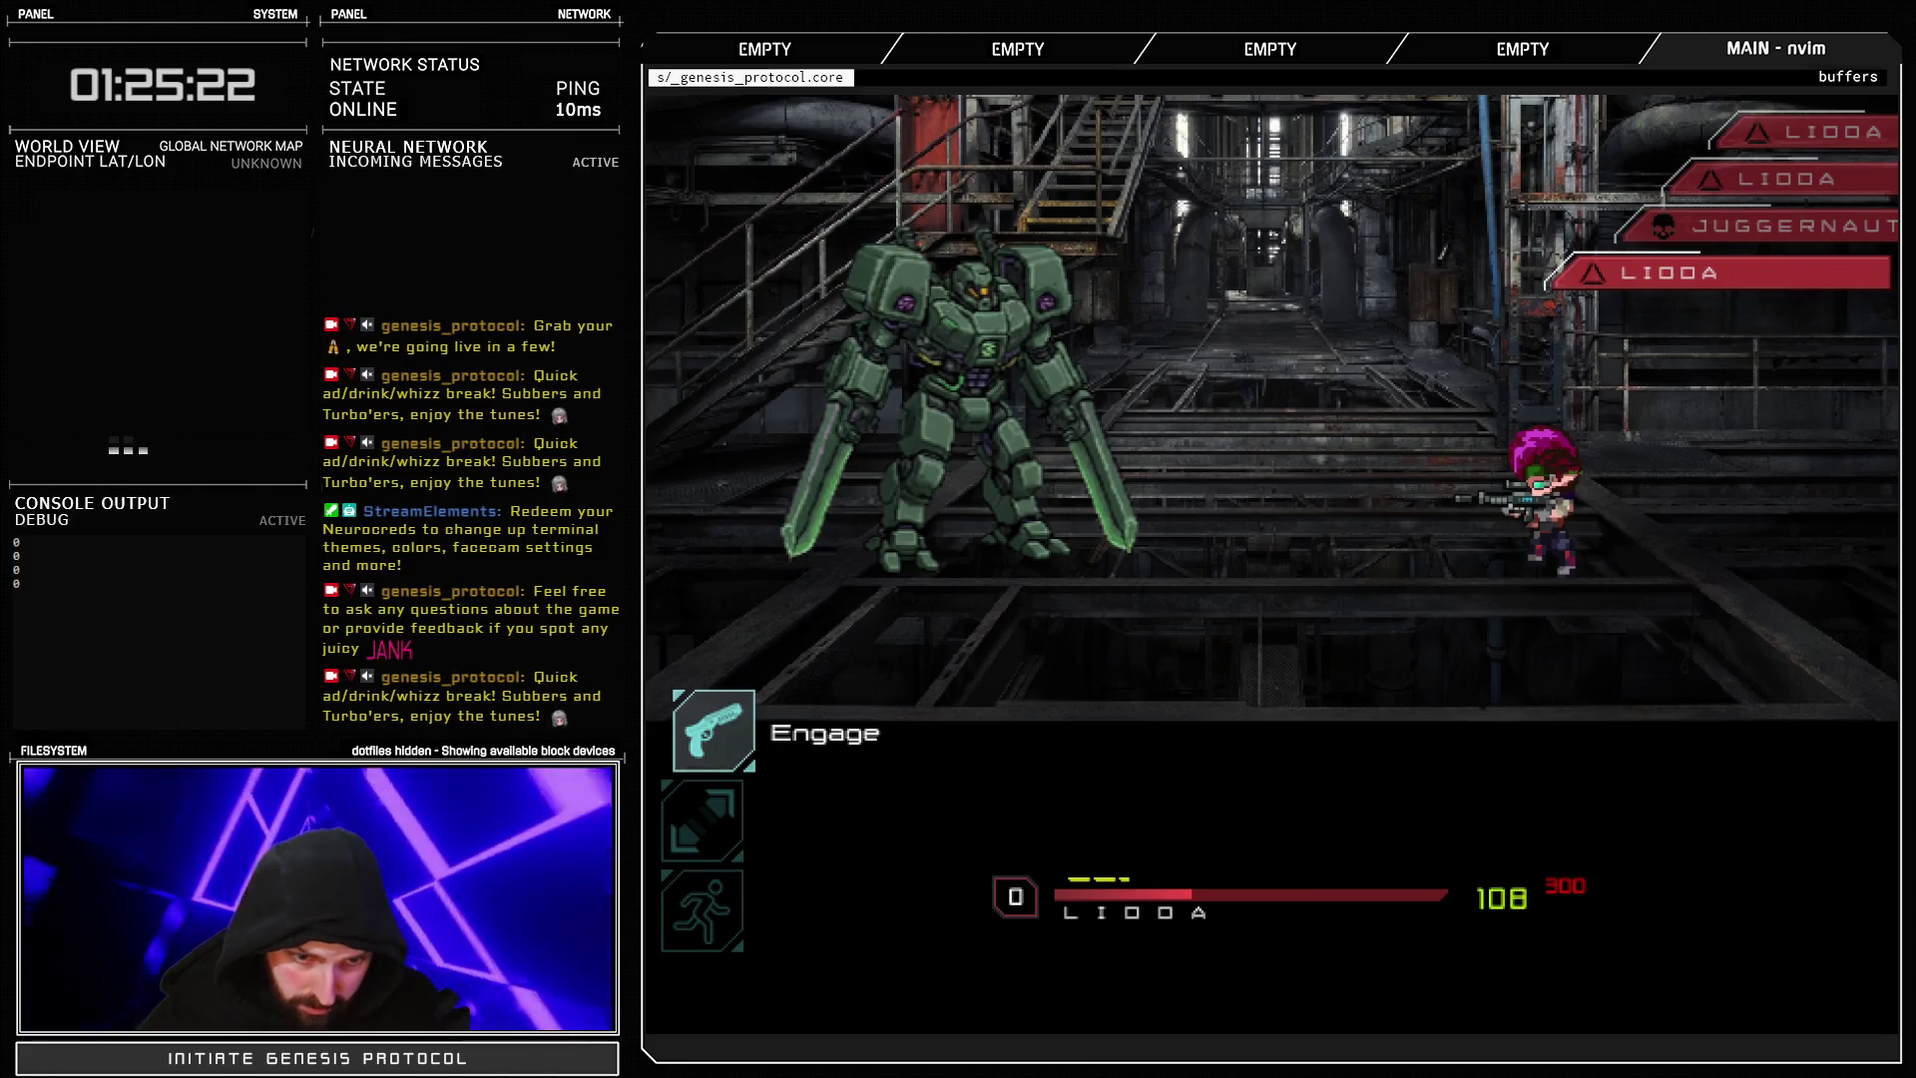
# - Attack the Juggernaut to finish the battle test, then open the Script Editor on the Debug script
pyautogui.press('Return')
pyautogui.press('Return')
pyautogui.press('Return')
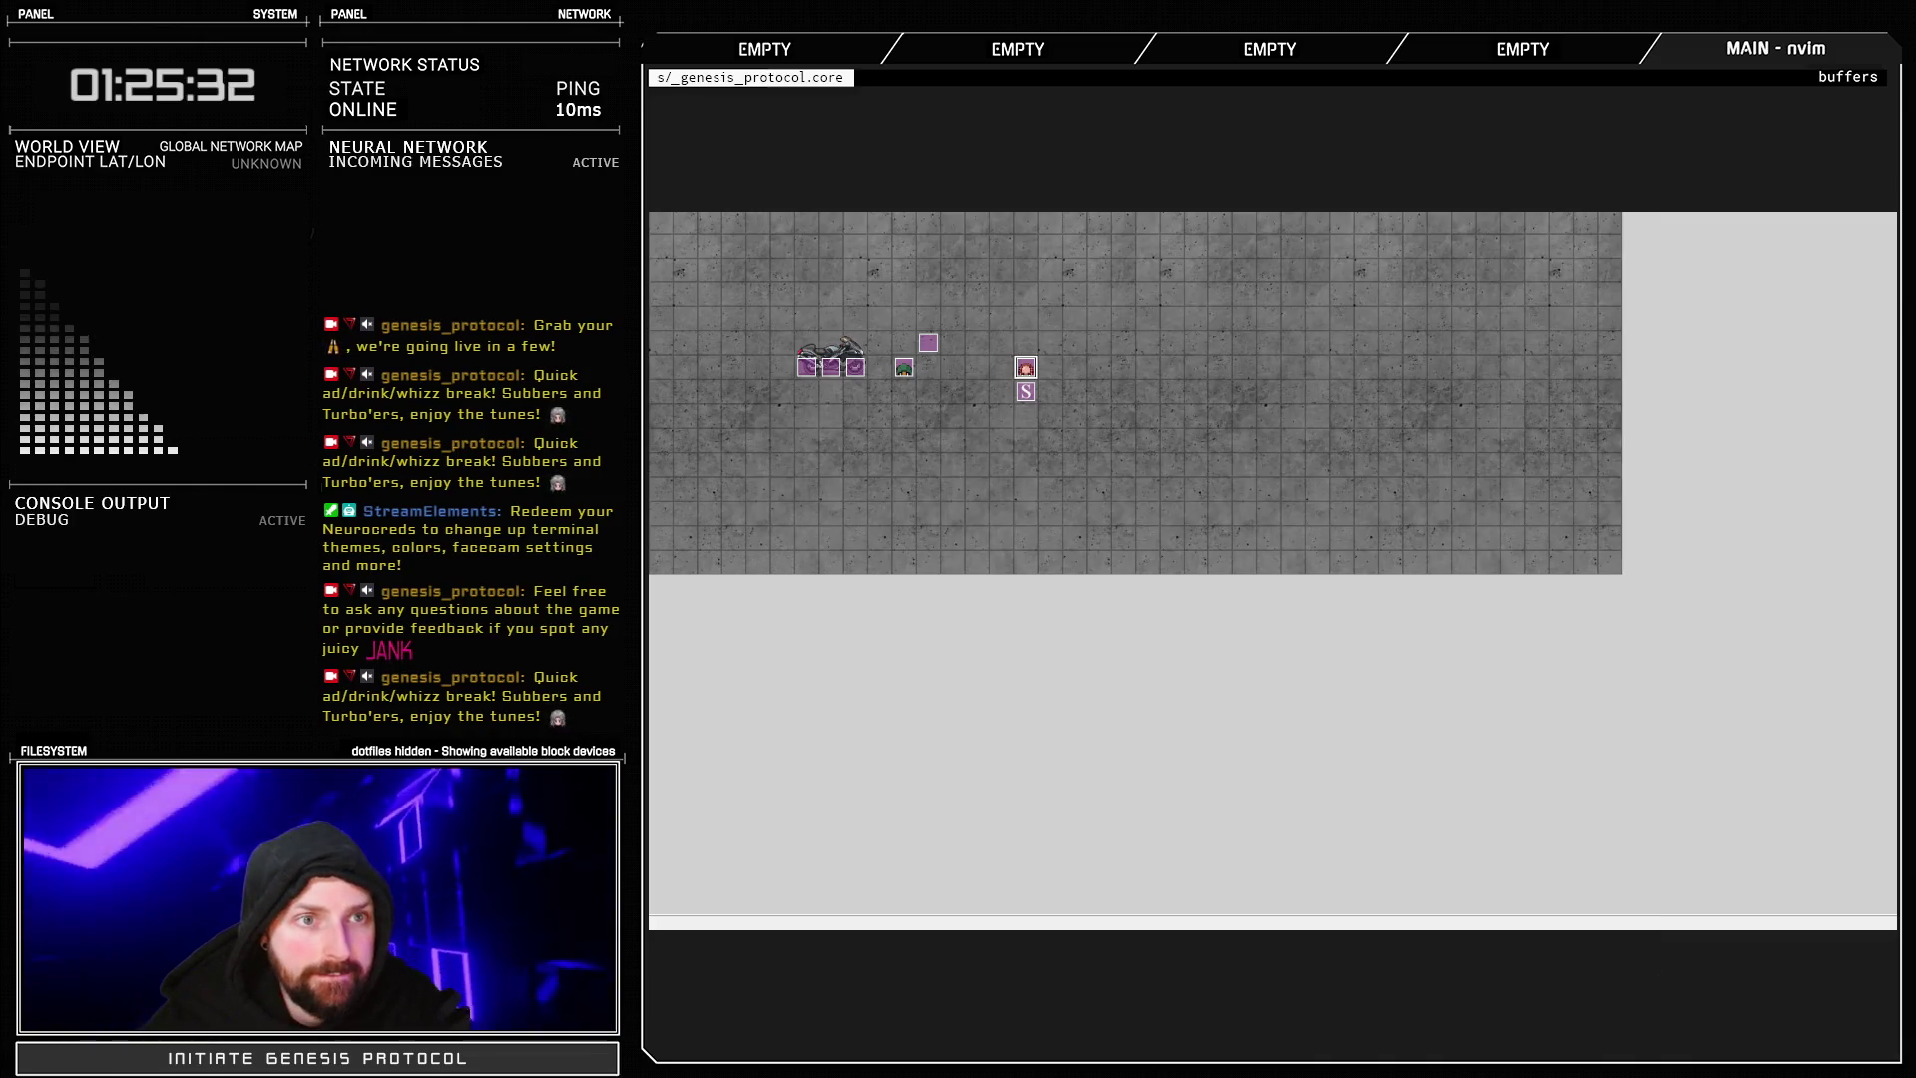
pyautogui.press('F11')
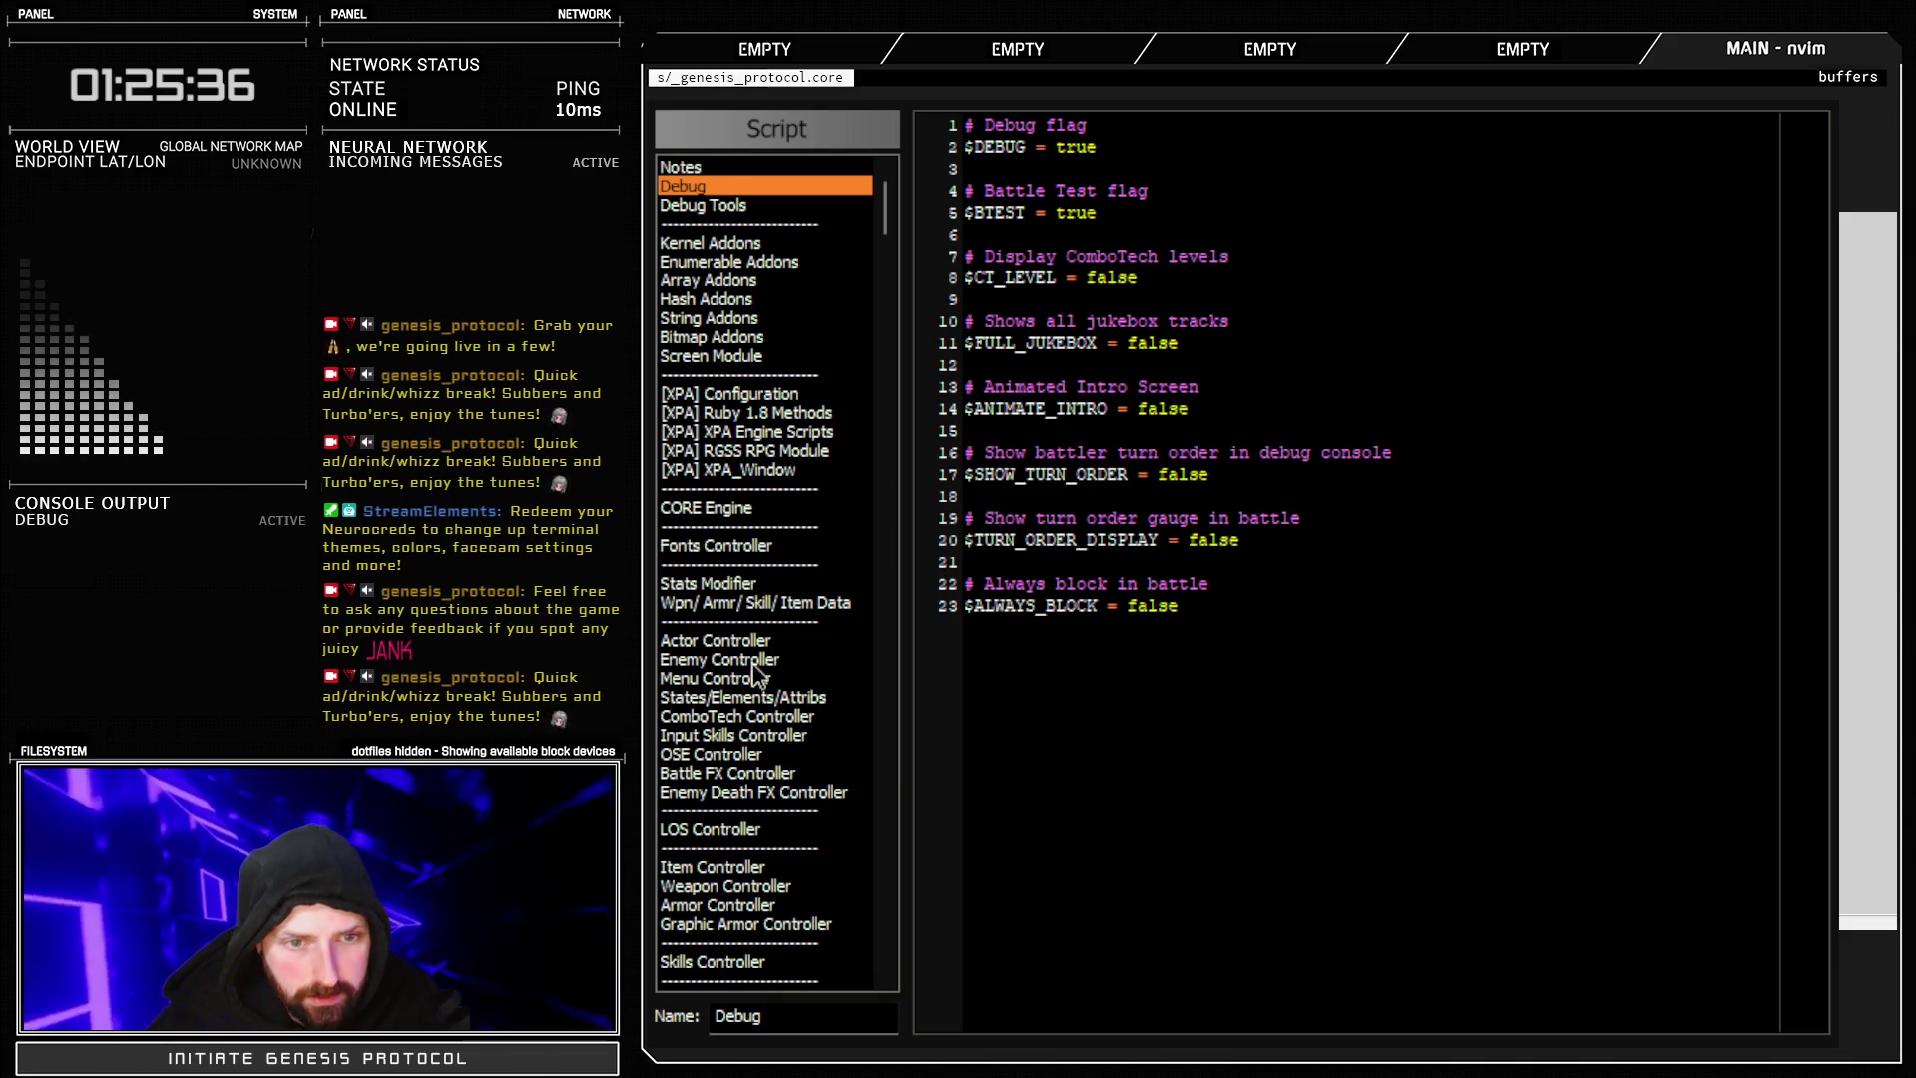
# - Review the Skills Controller script, then open Sprite_Battler at its animation_process_timing method
pyautogui.scroll(-4, 768, 789)
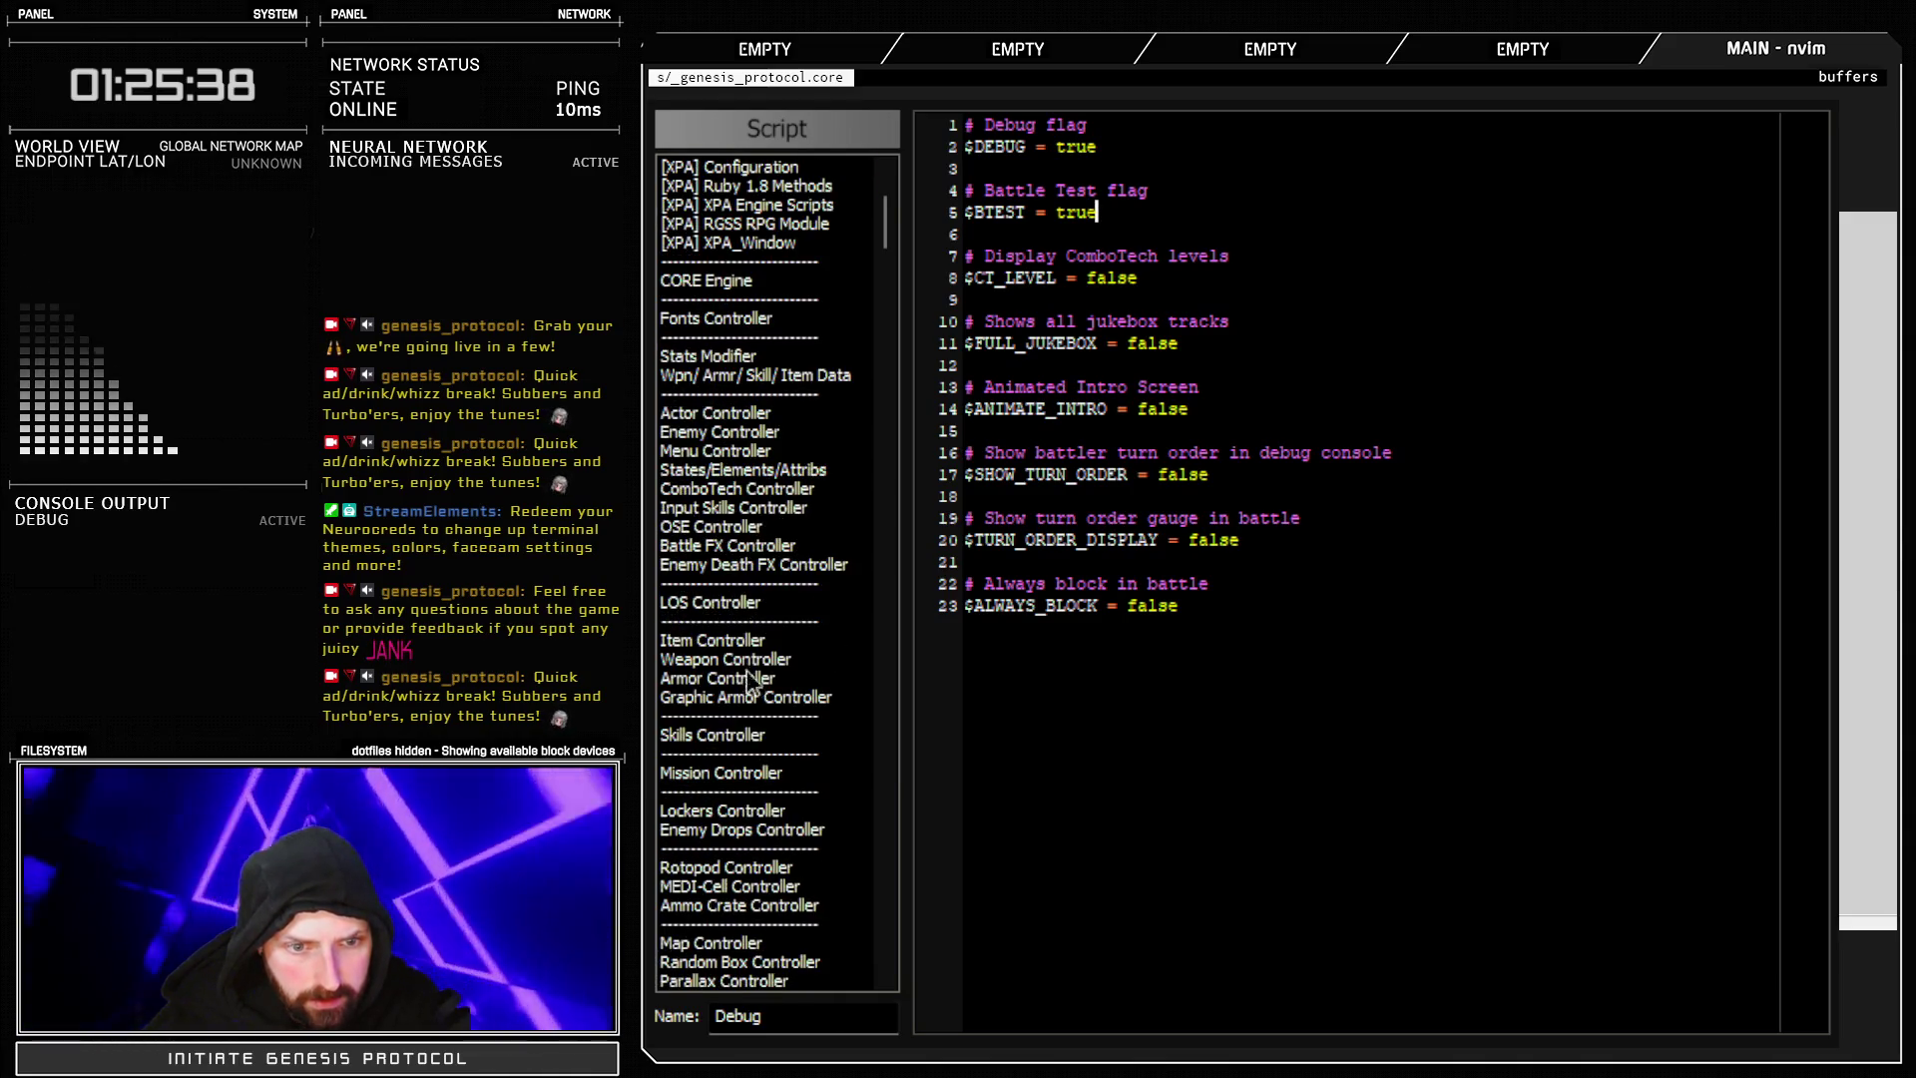
pyautogui.click(746, 737)
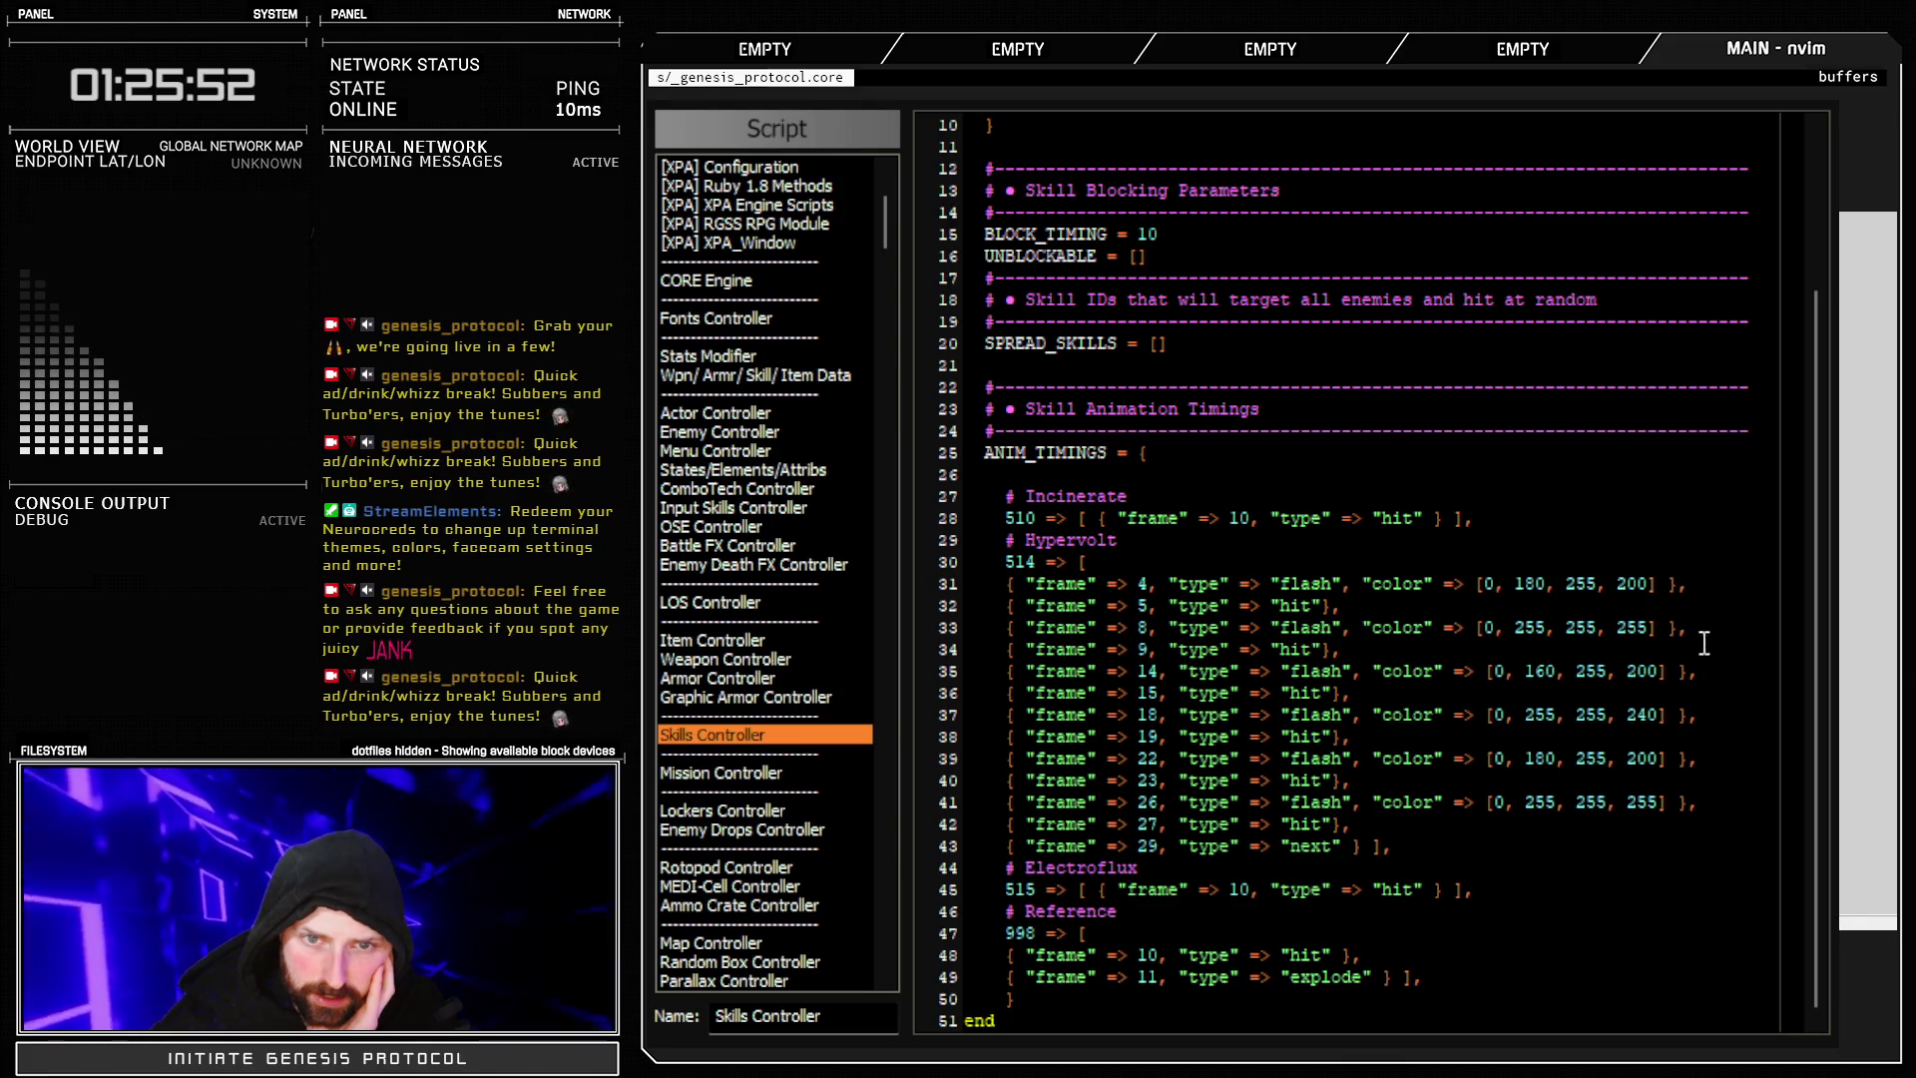
pyautogui.scroll(3, 1277, 734)
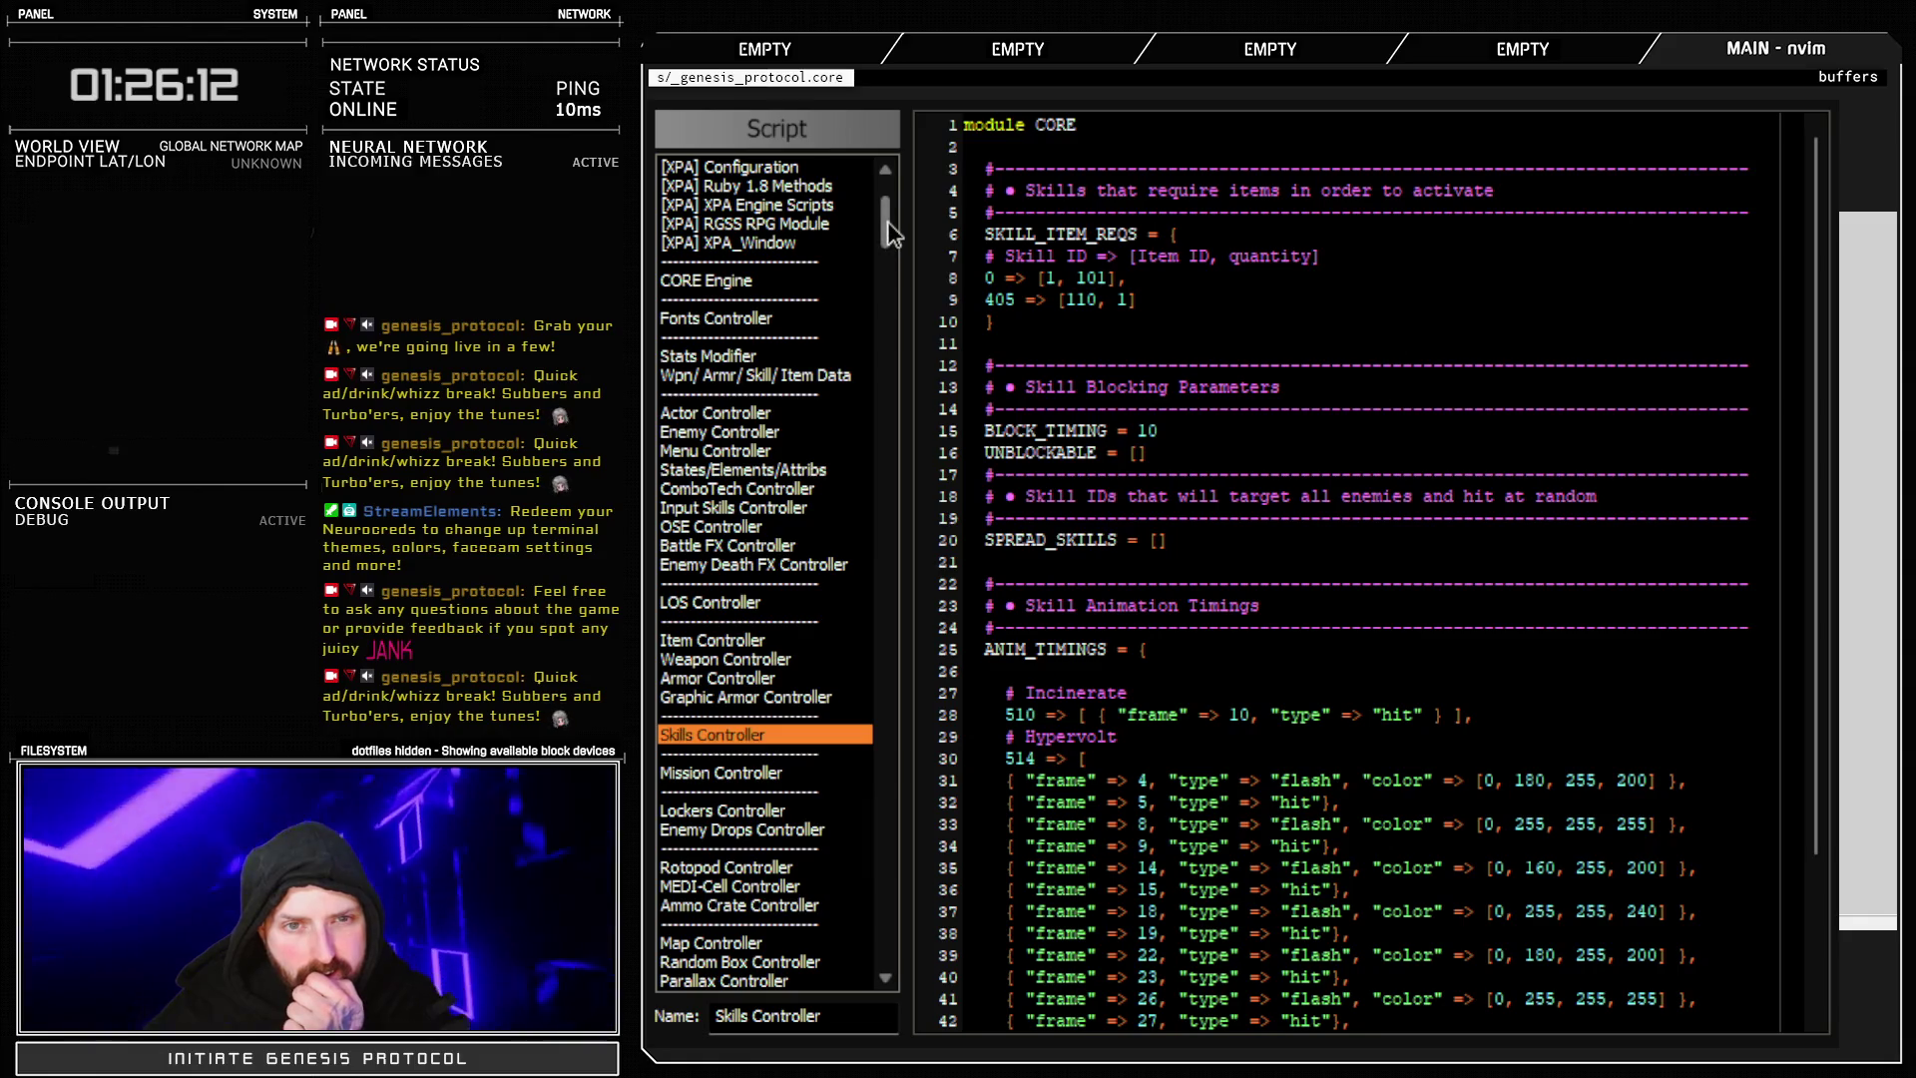
pyautogui.moveTo(891, 232); pyautogui.dragTo(891, 240)
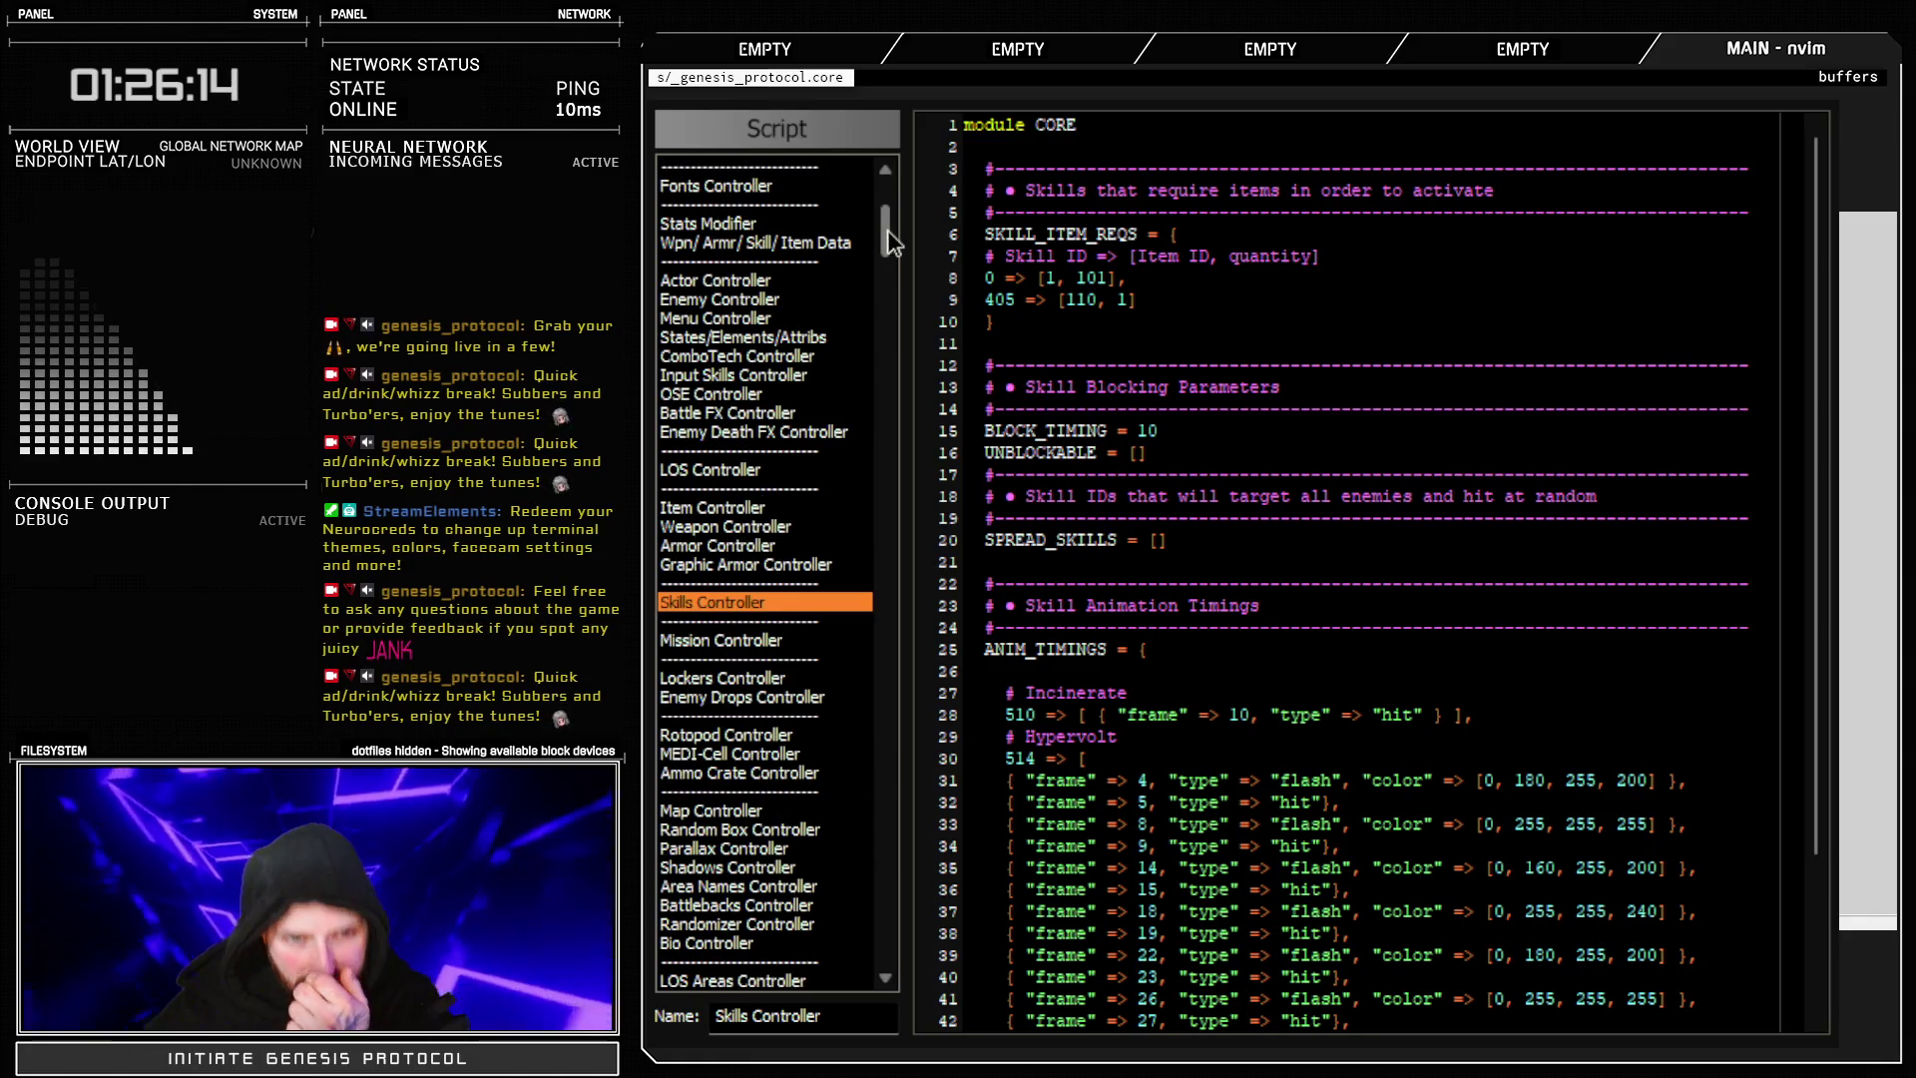
pyautogui.moveTo(891, 239); pyautogui.dragTo(900, 391)
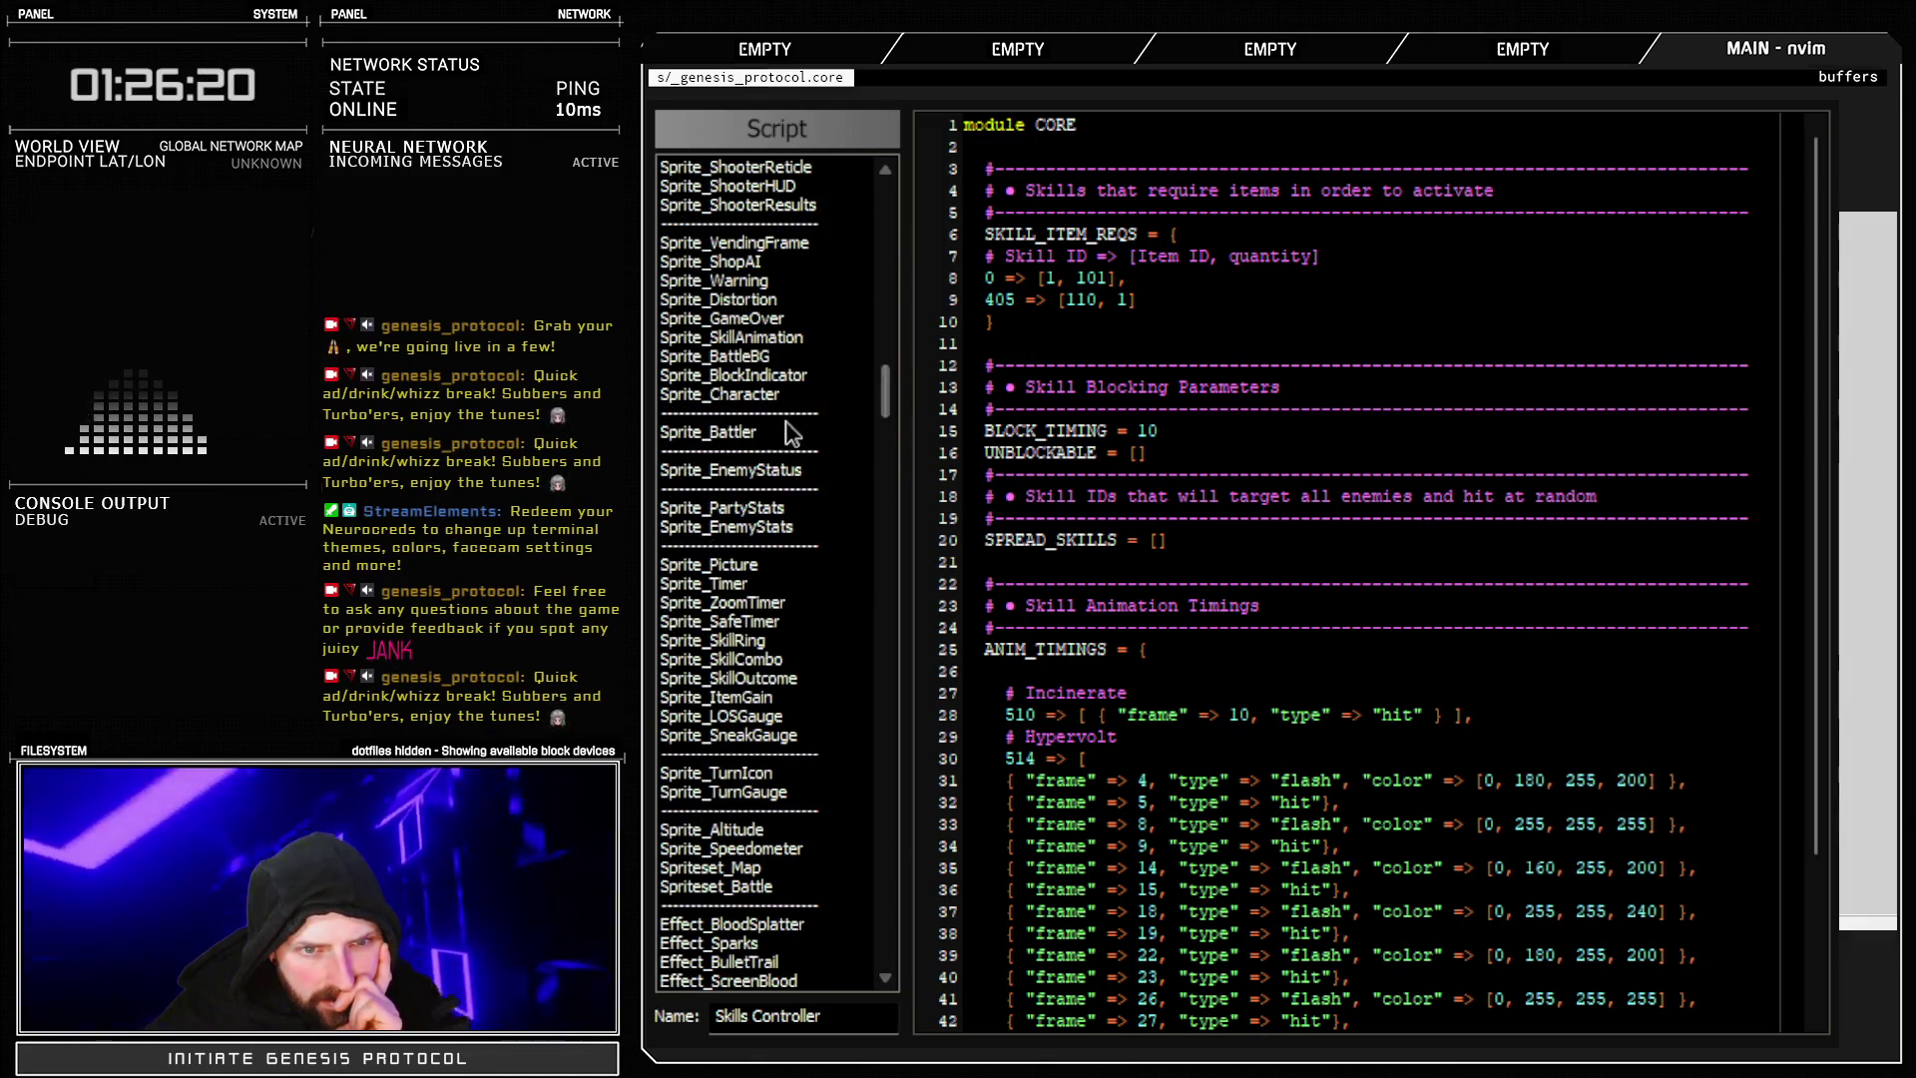
pyautogui.click(733, 435)
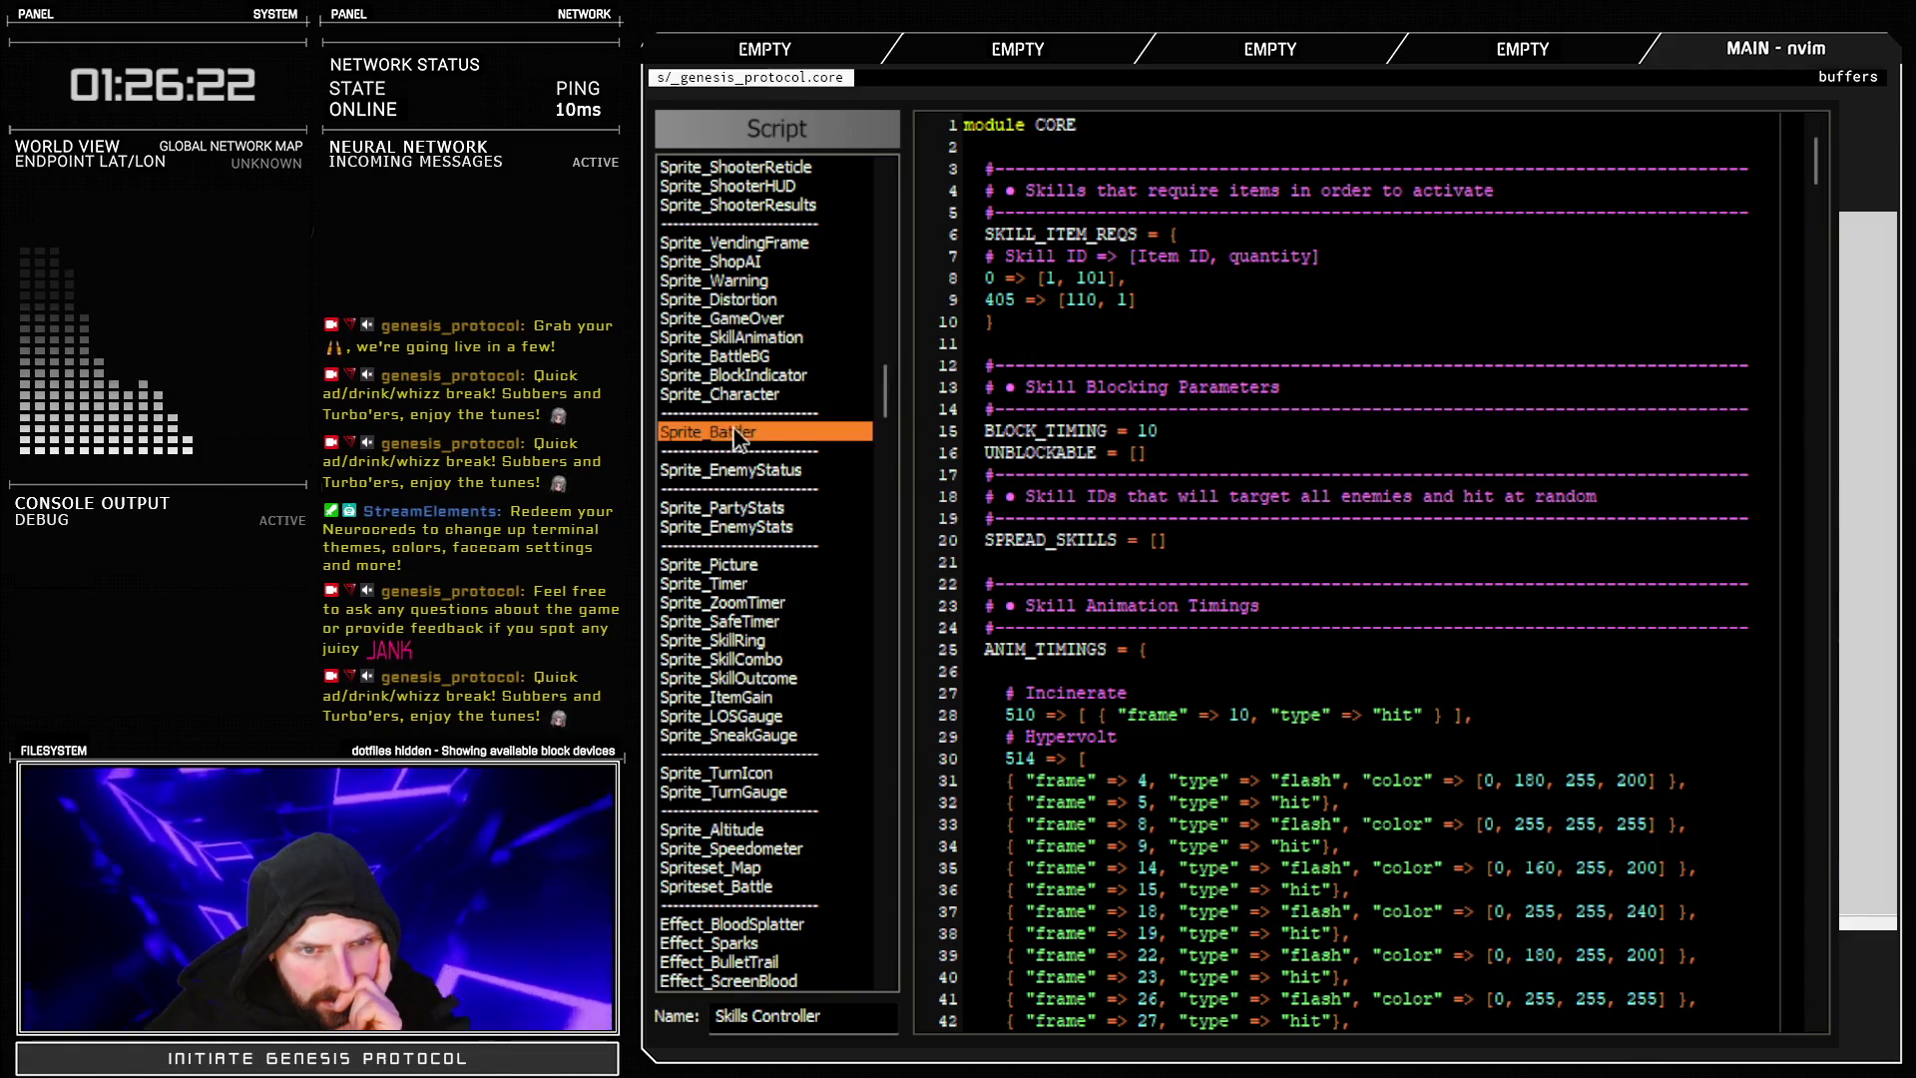
pyautogui.moveTo(1796, 292); pyautogui.dragTo(1789, 630)
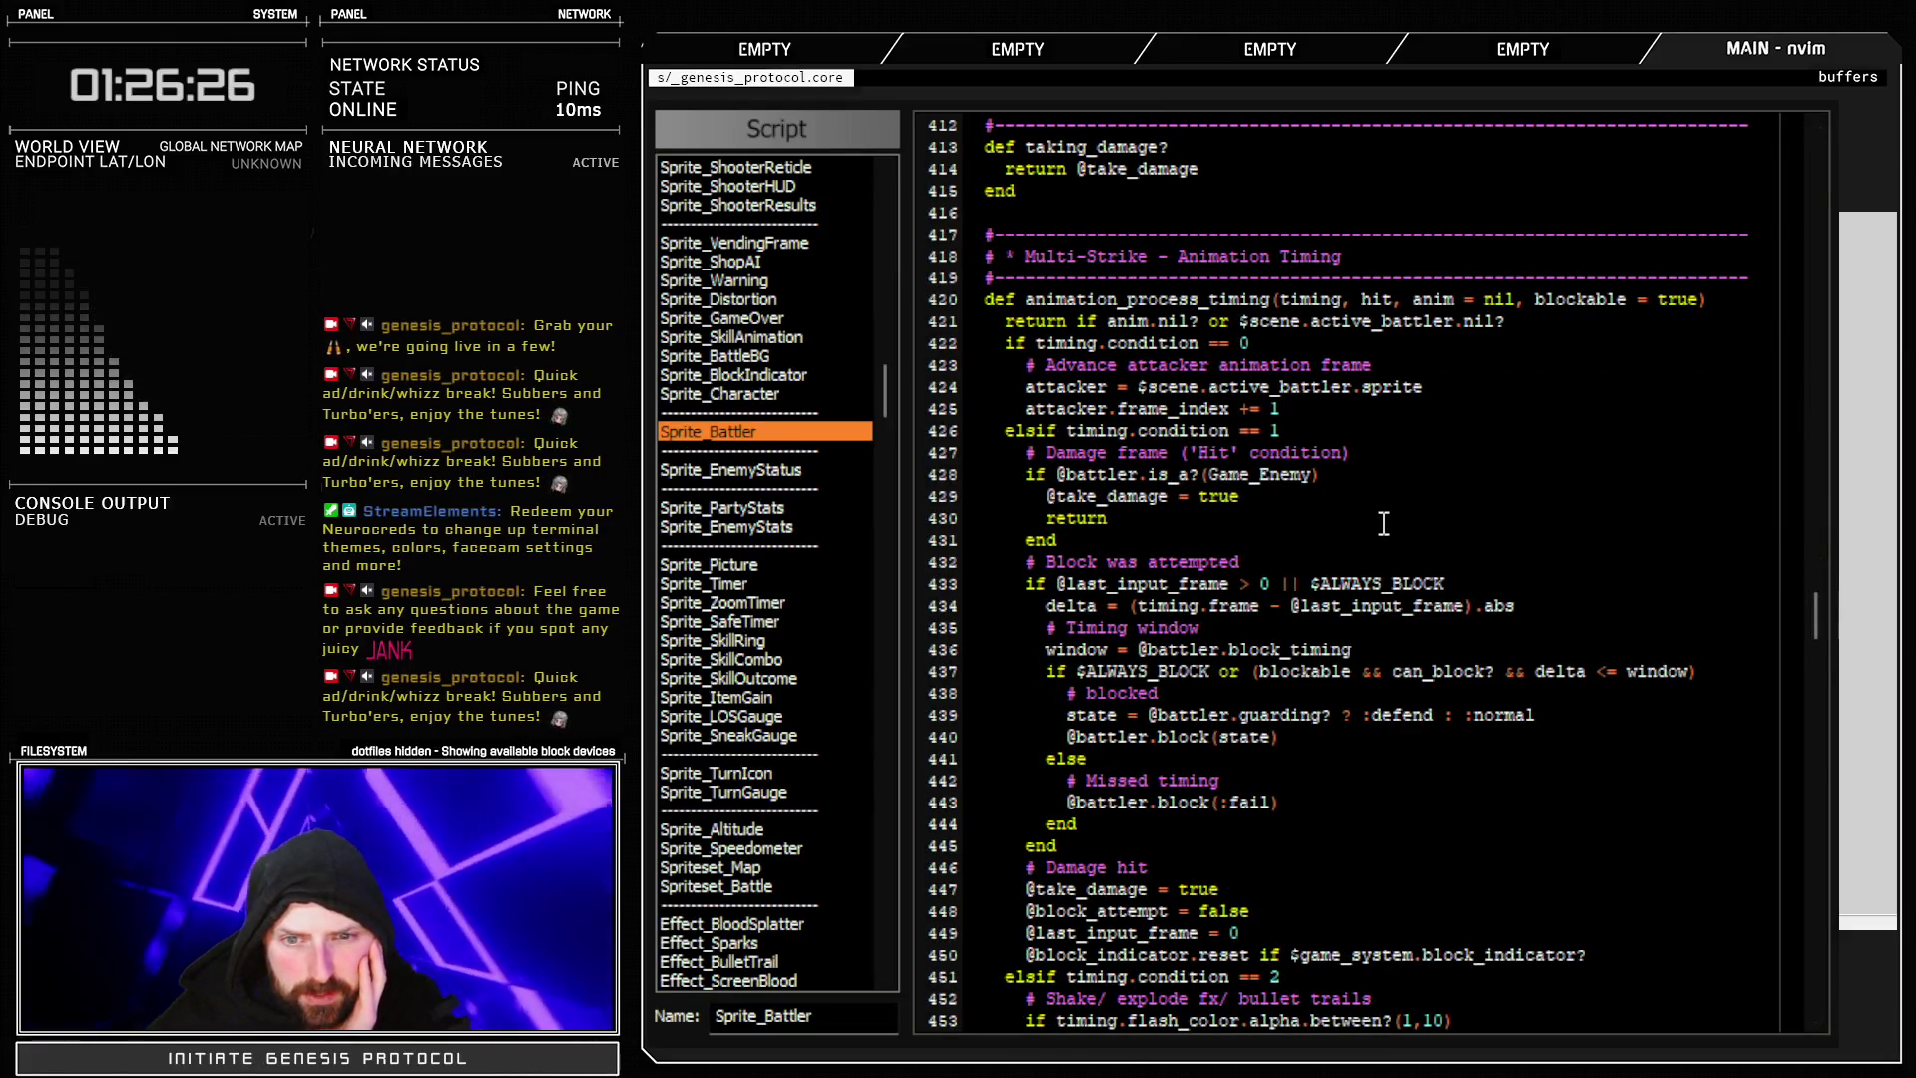
# - Append '# <-- DEBUG flag' after the $ALWAYS_BLOCK check on line 433
pyautogui.click(1469, 583)
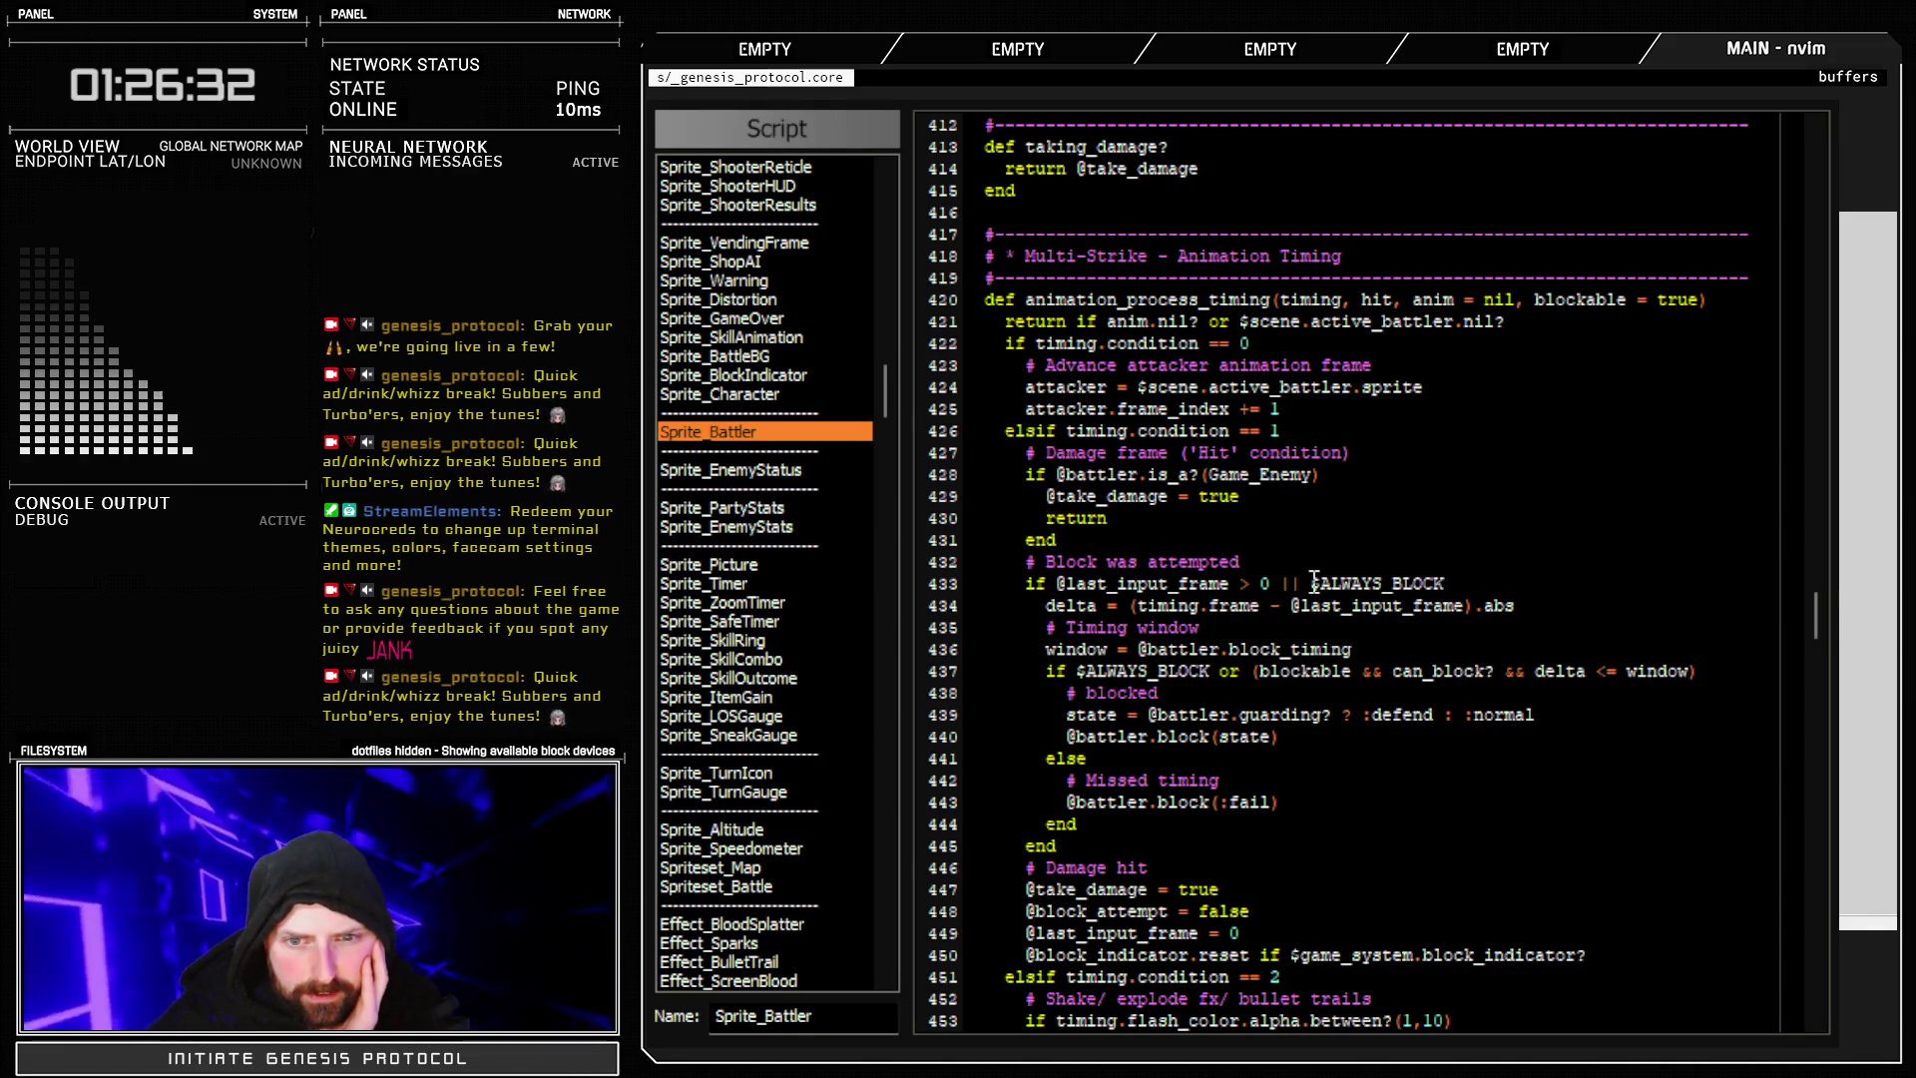
pyautogui.click(1397, 561)
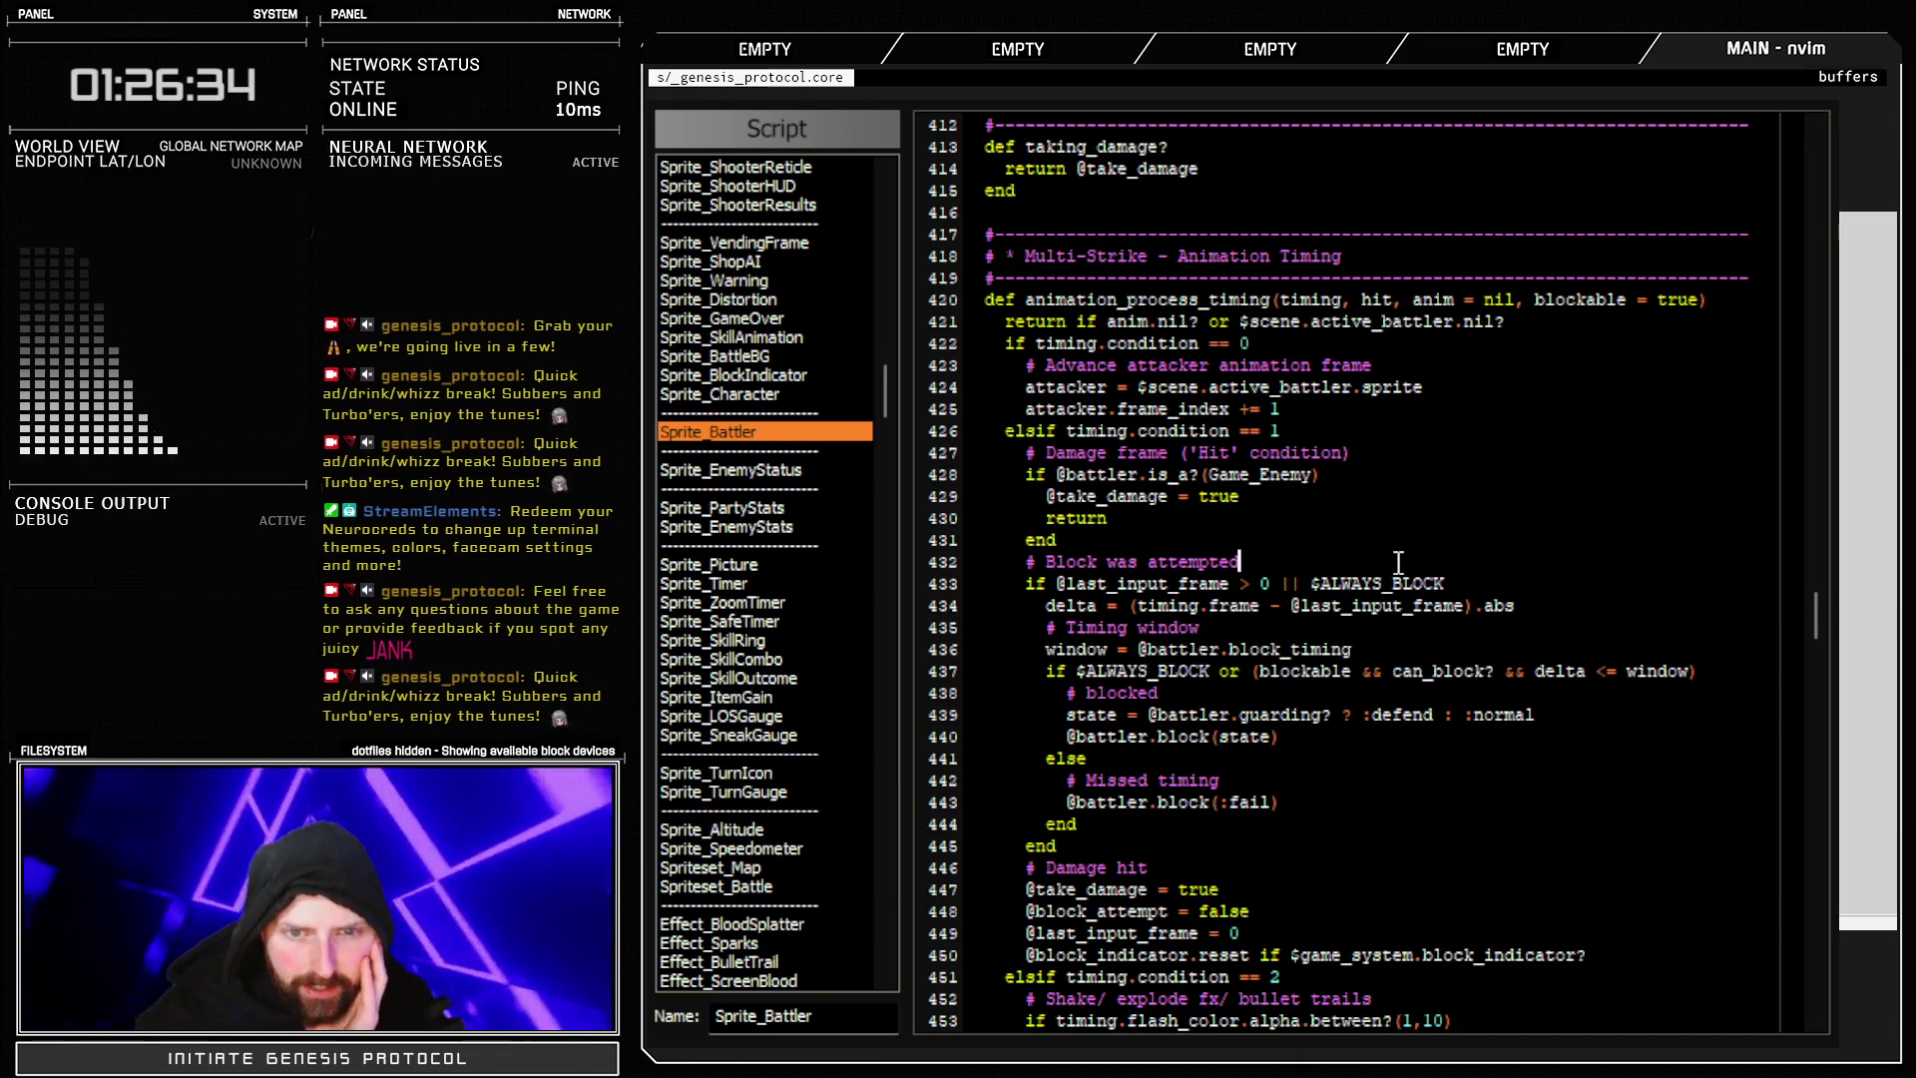
pyautogui.scroll(2, 1397, 562)
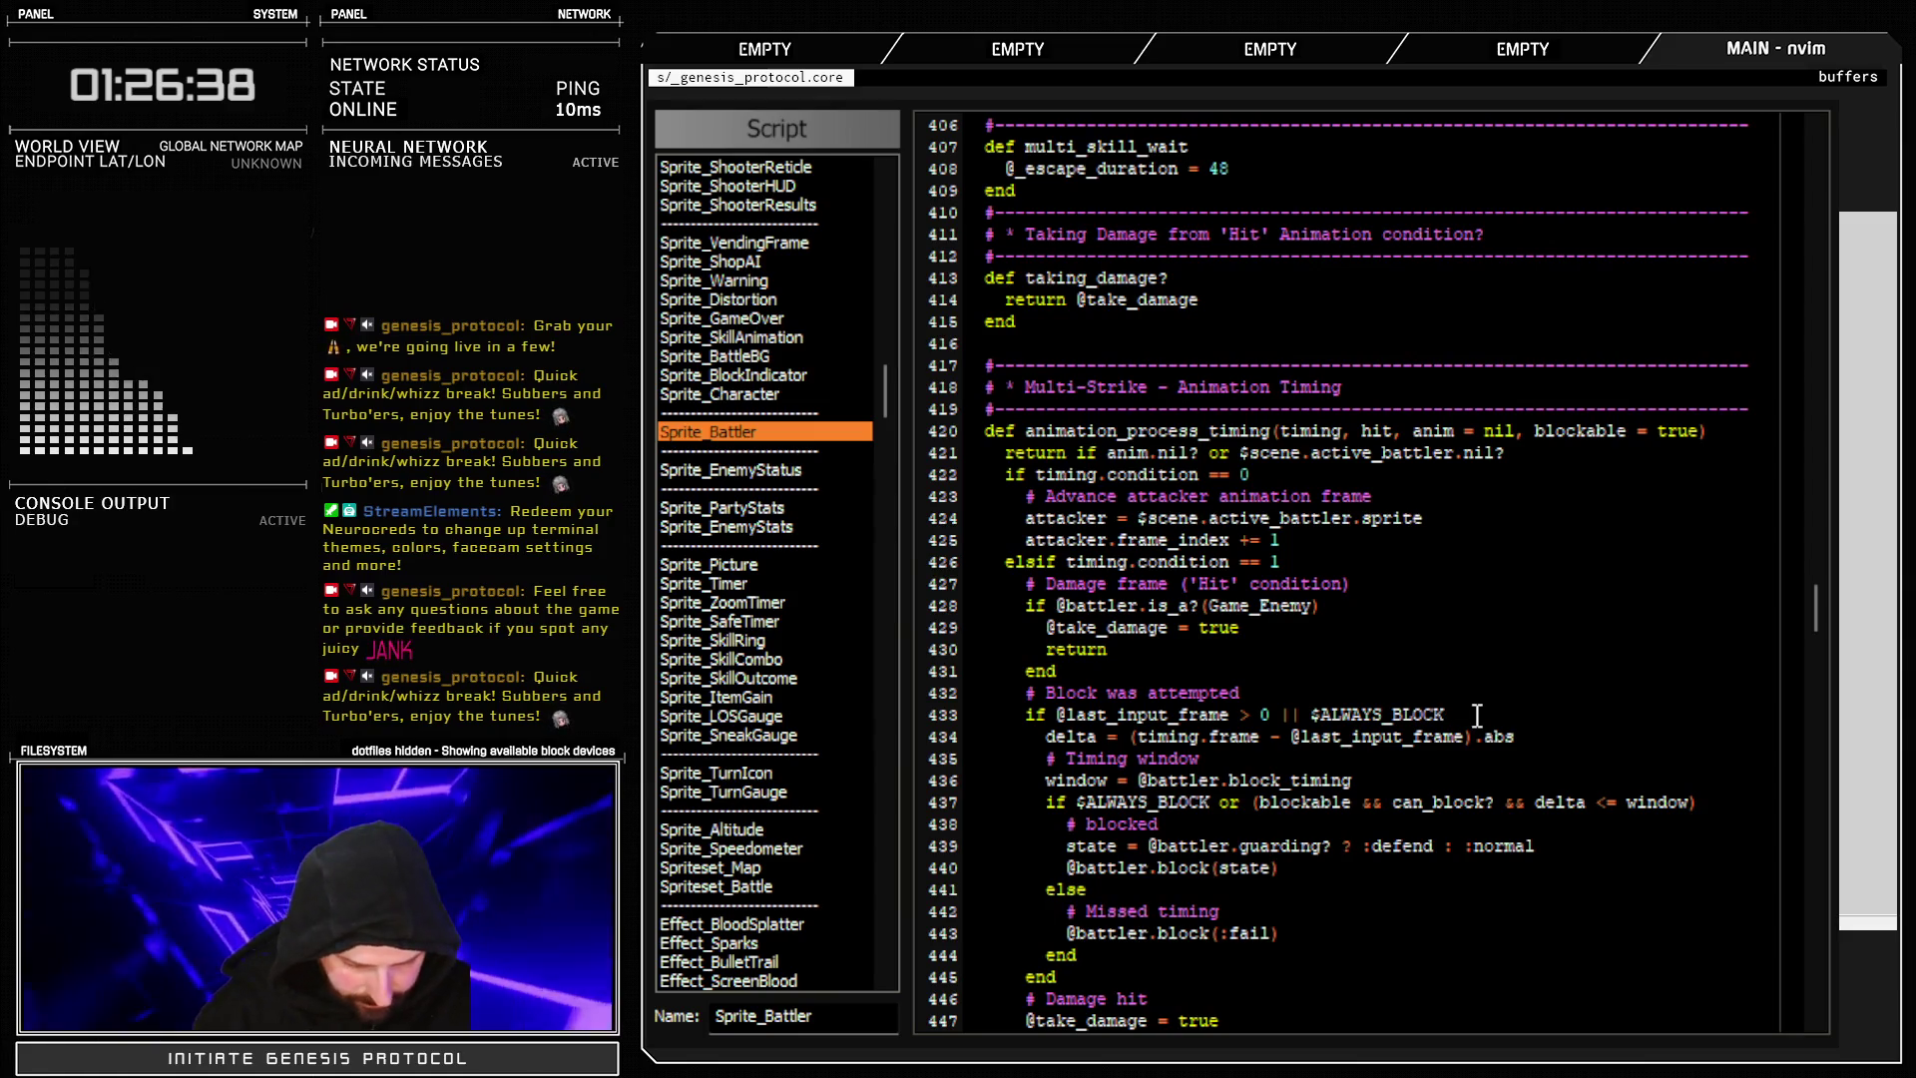
pyautogui.write('# <-- DEBUG fla')
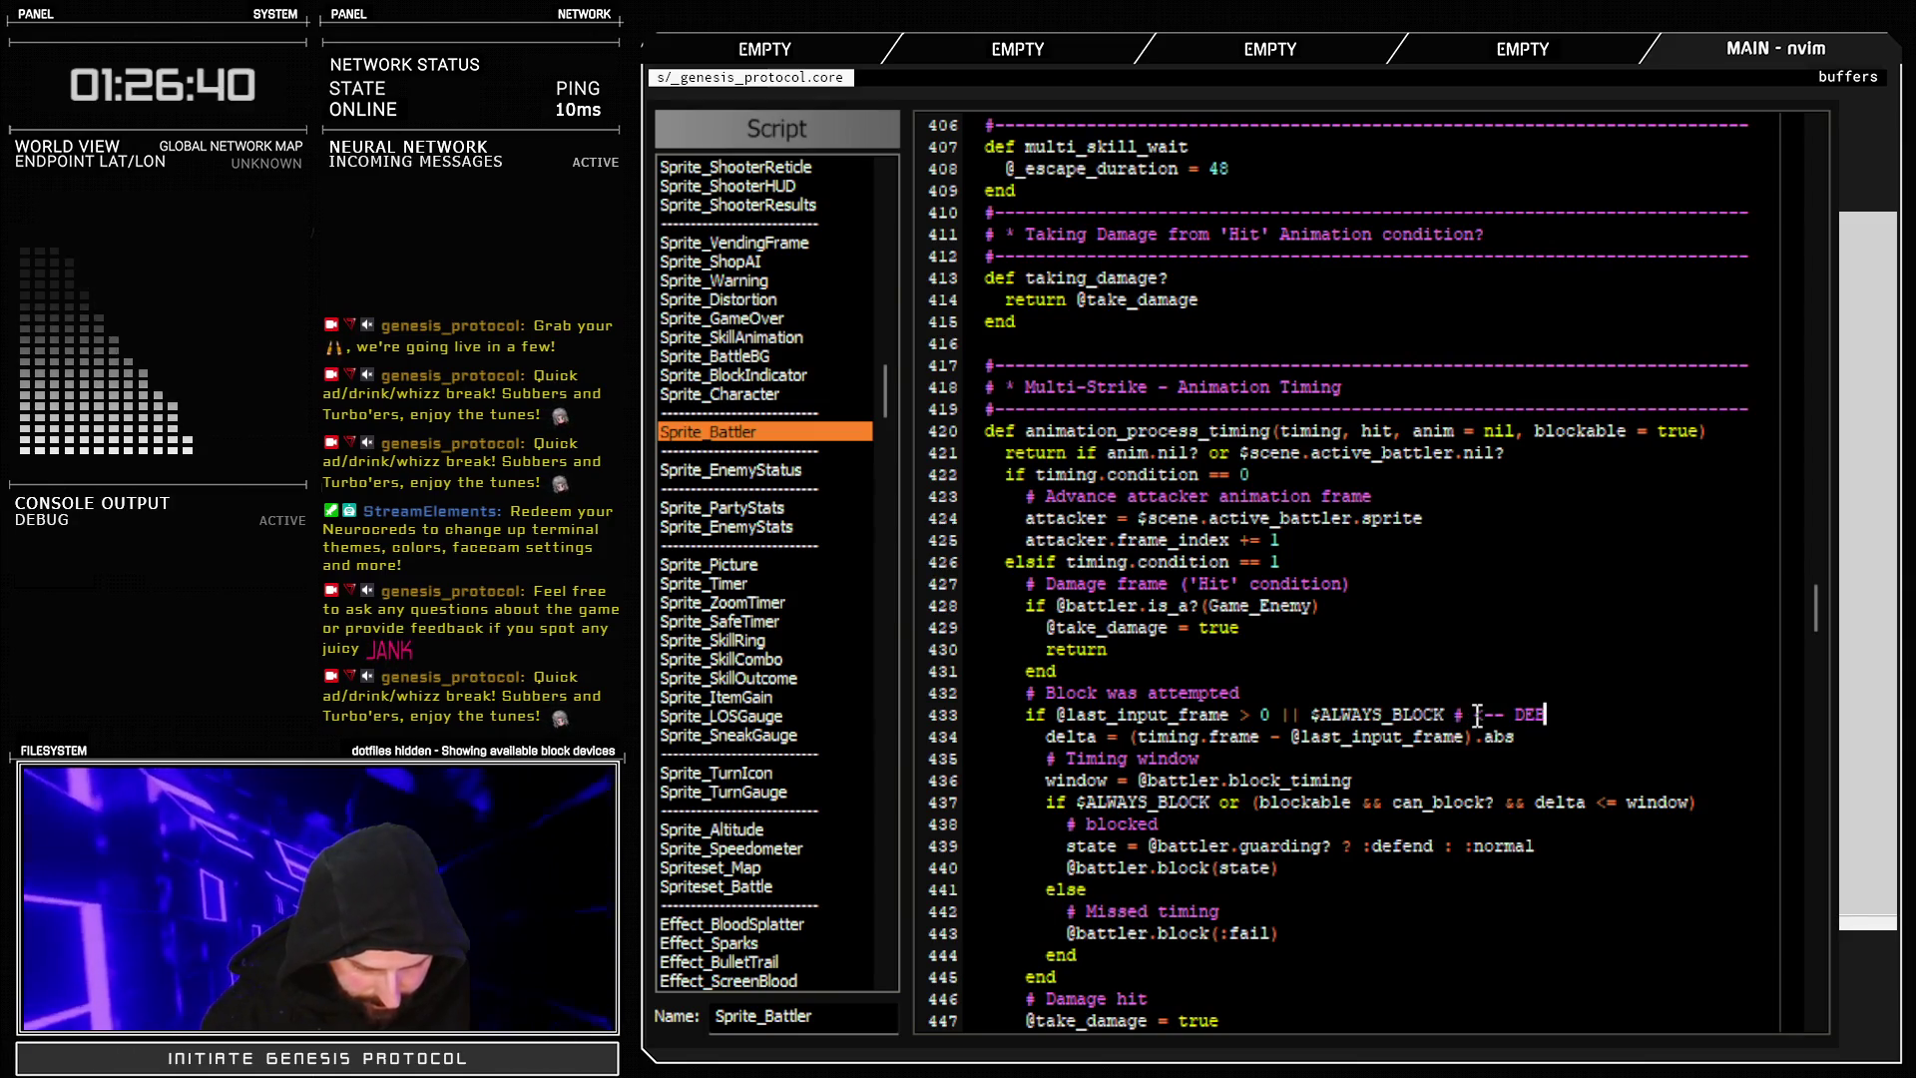
pyautogui.write('g')
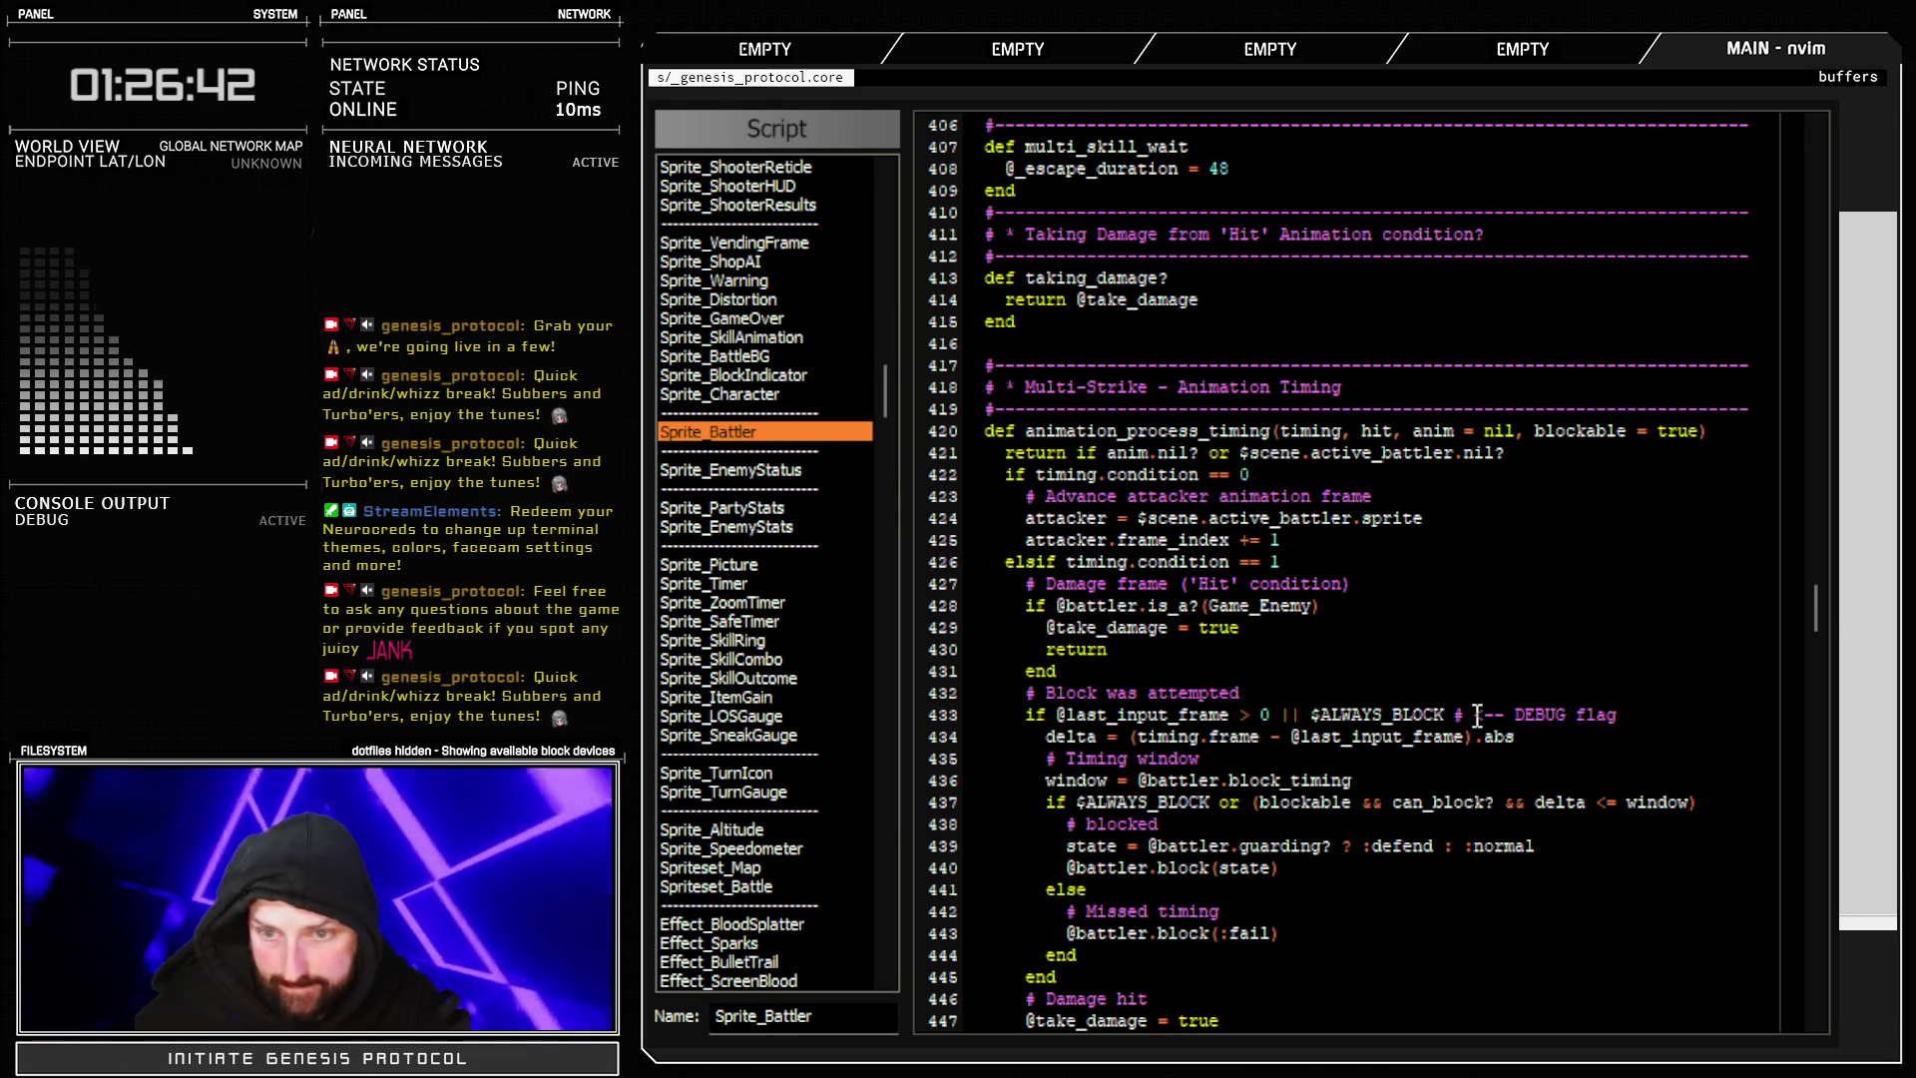
# - Inspect the damage hit code around line 447
pyautogui.scroll(-4, 1477, 716)
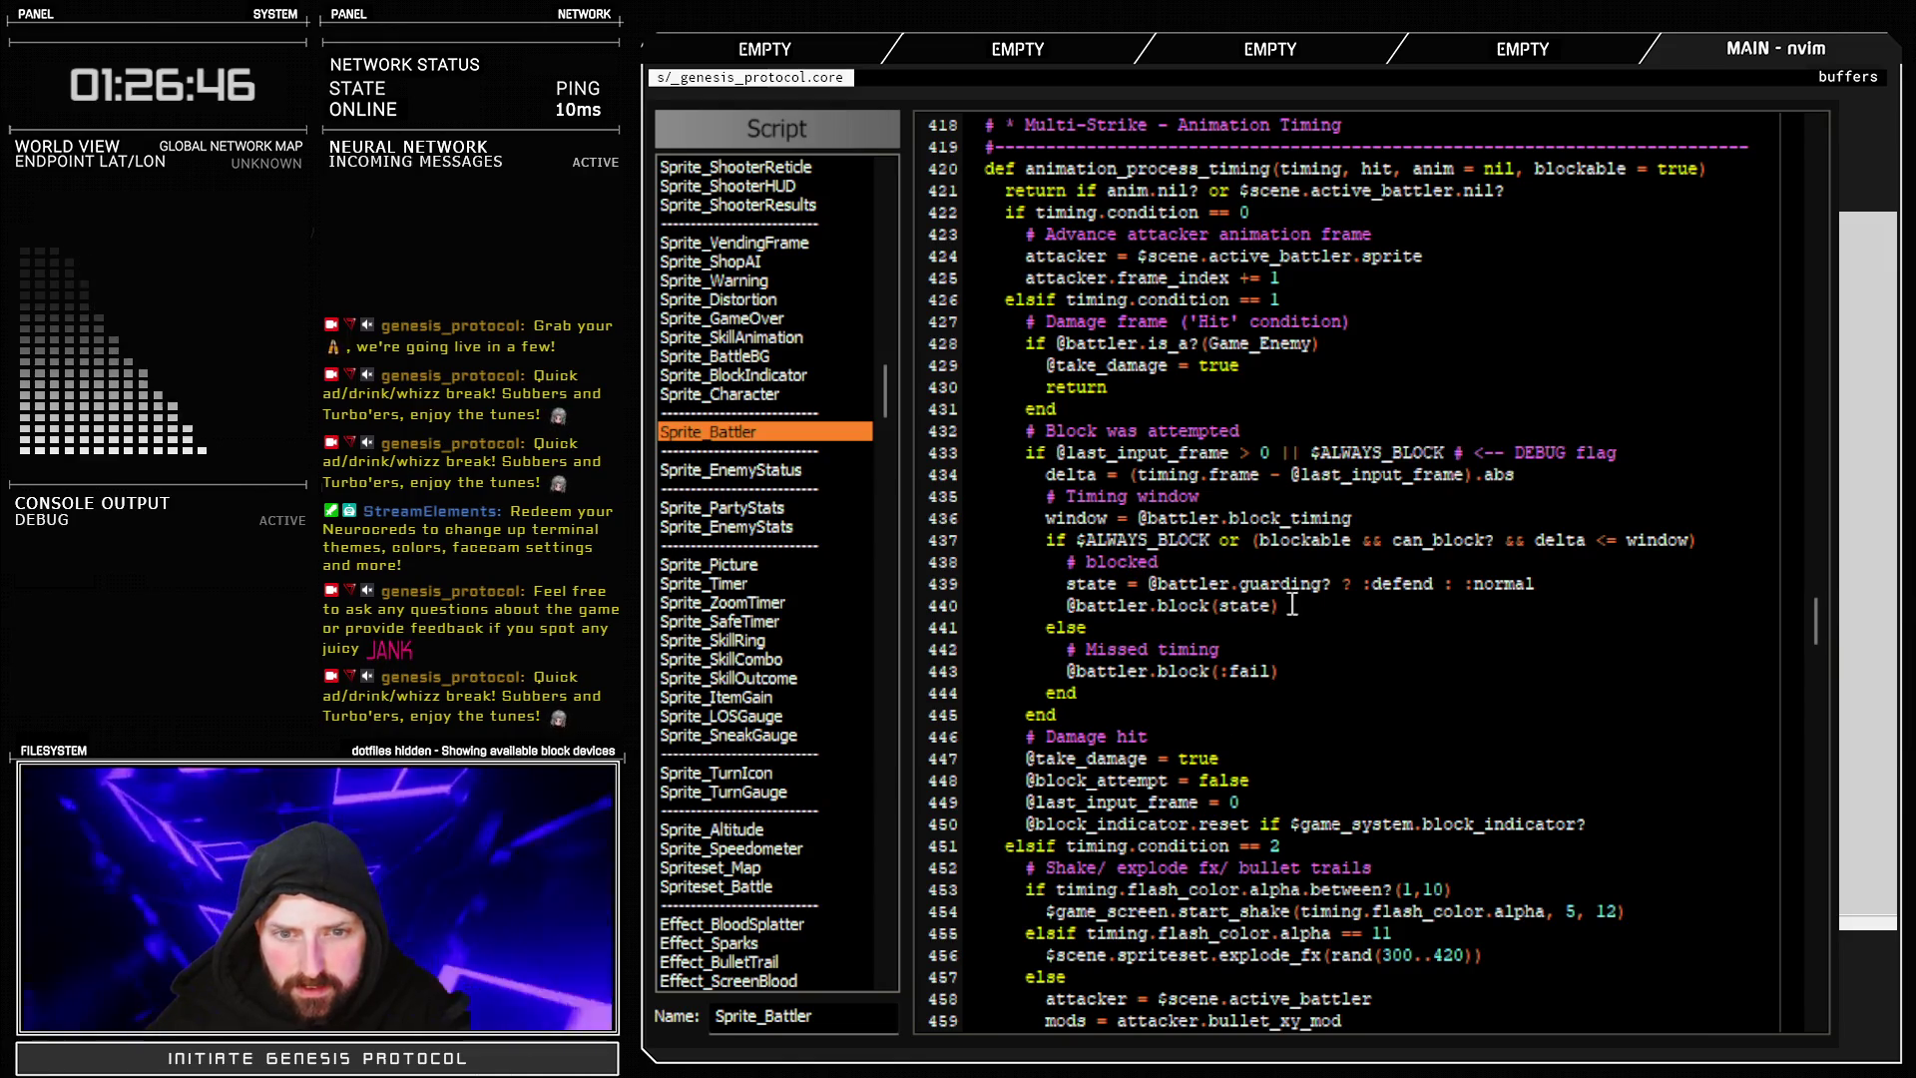
pyautogui.click(1334, 747)
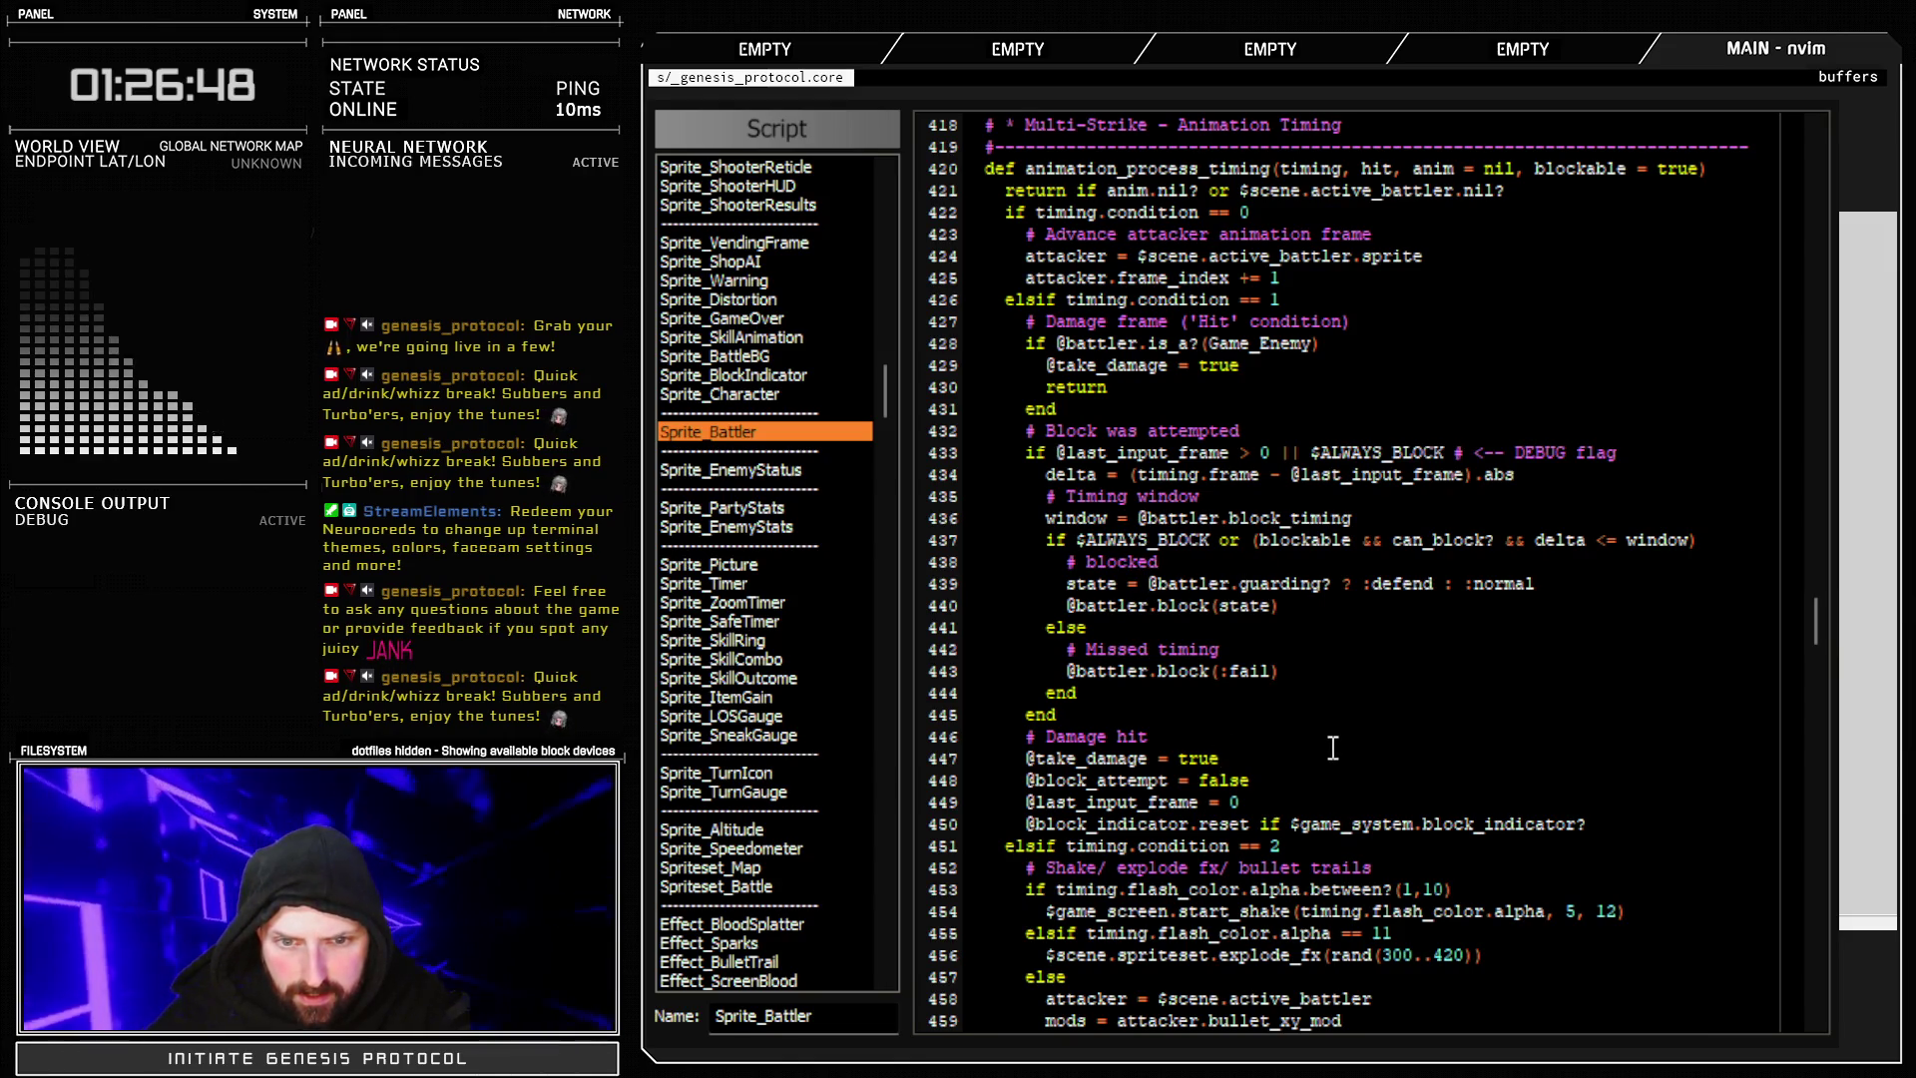
pyautogui.scroll(-4, 1334, 747)
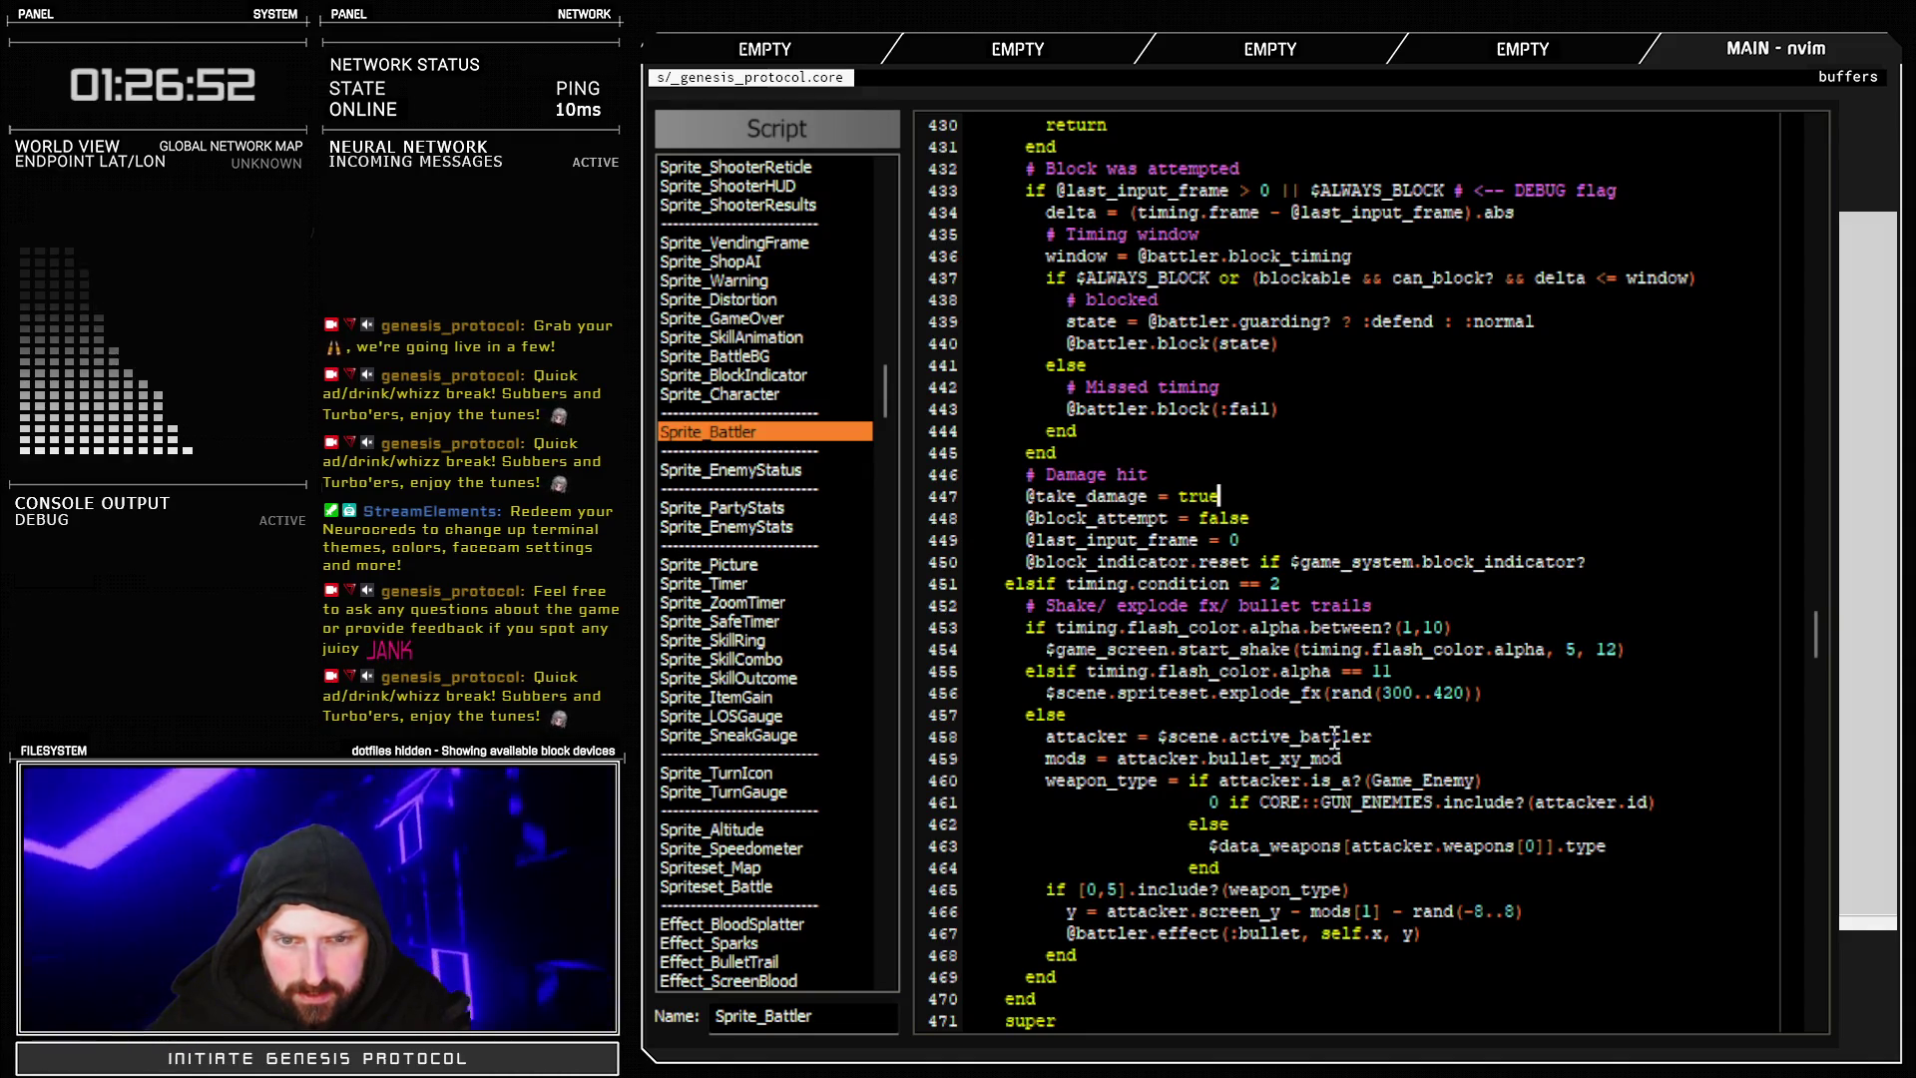
pyautogui.scroll(-6, 1363, 696)
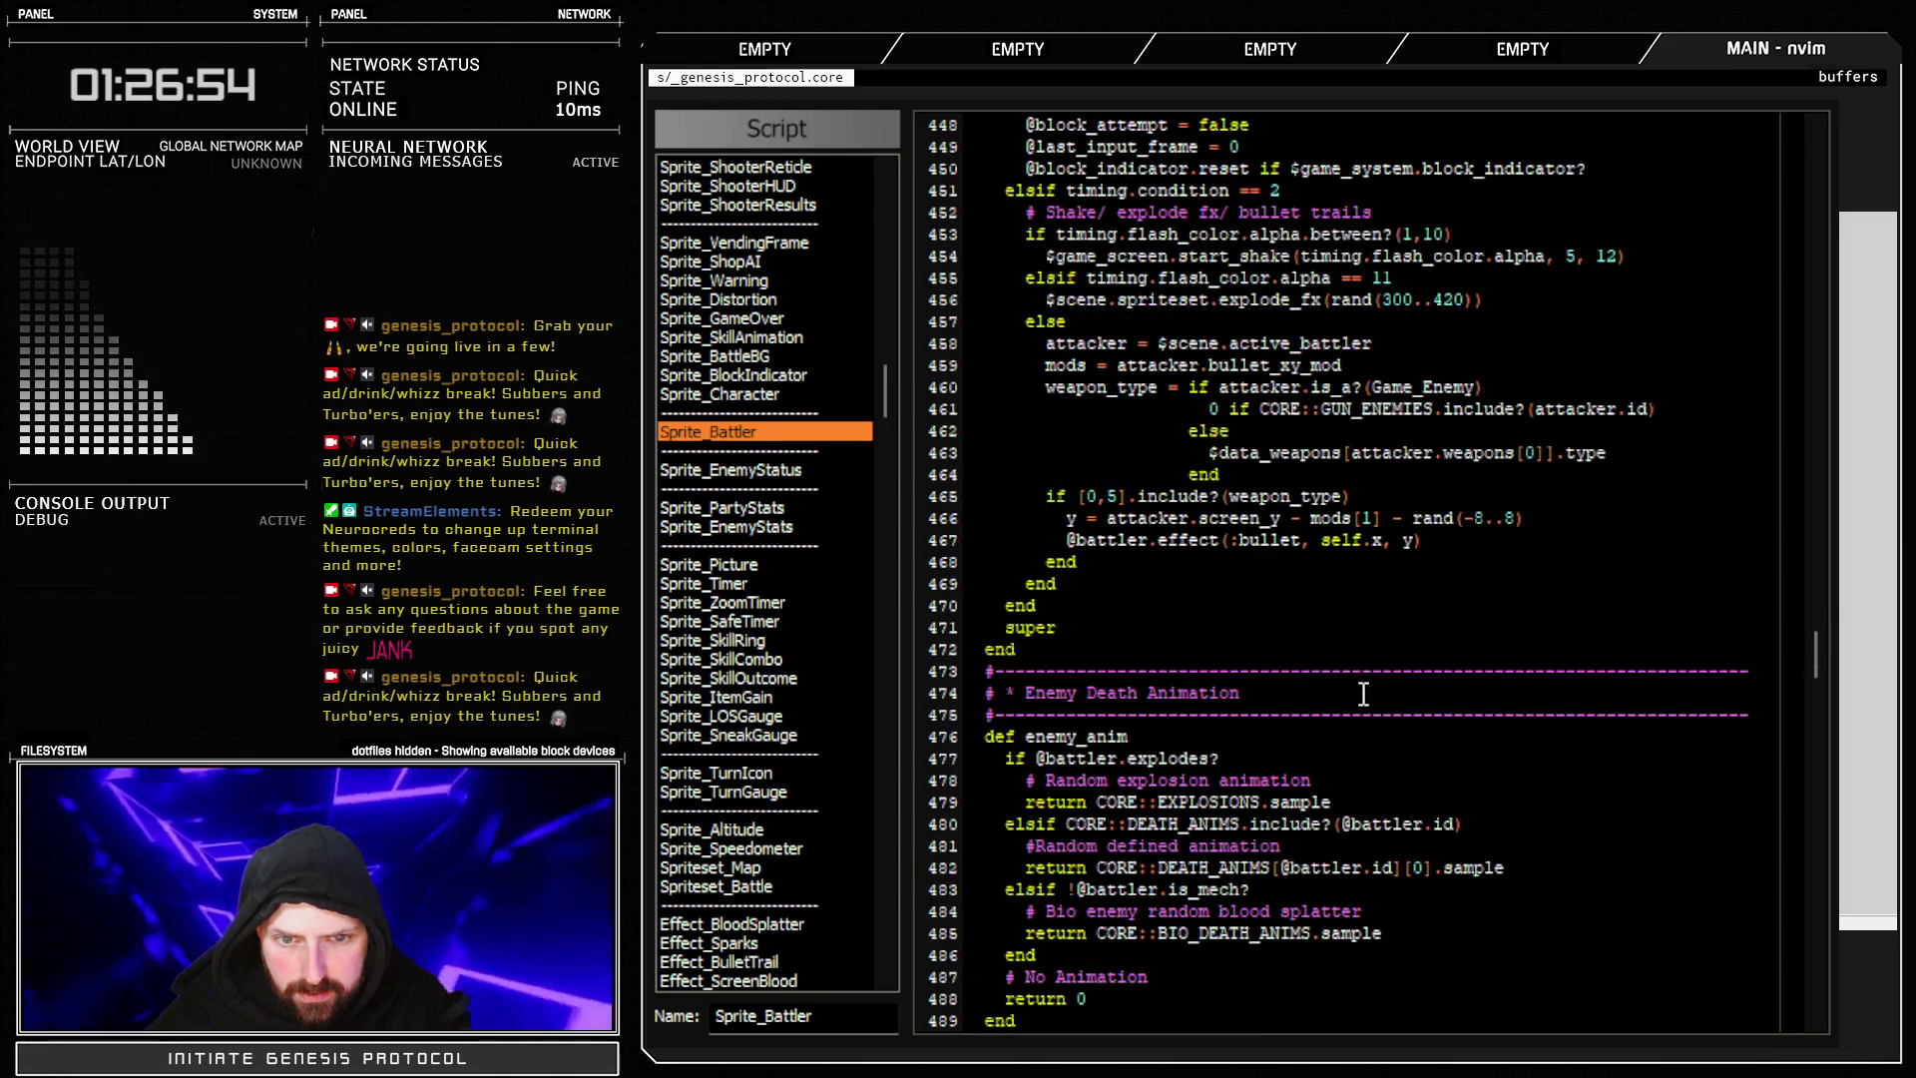
pyautogui.scroll(14, 1347, 700)
pyautogui.scroll(2, 1347, 700)
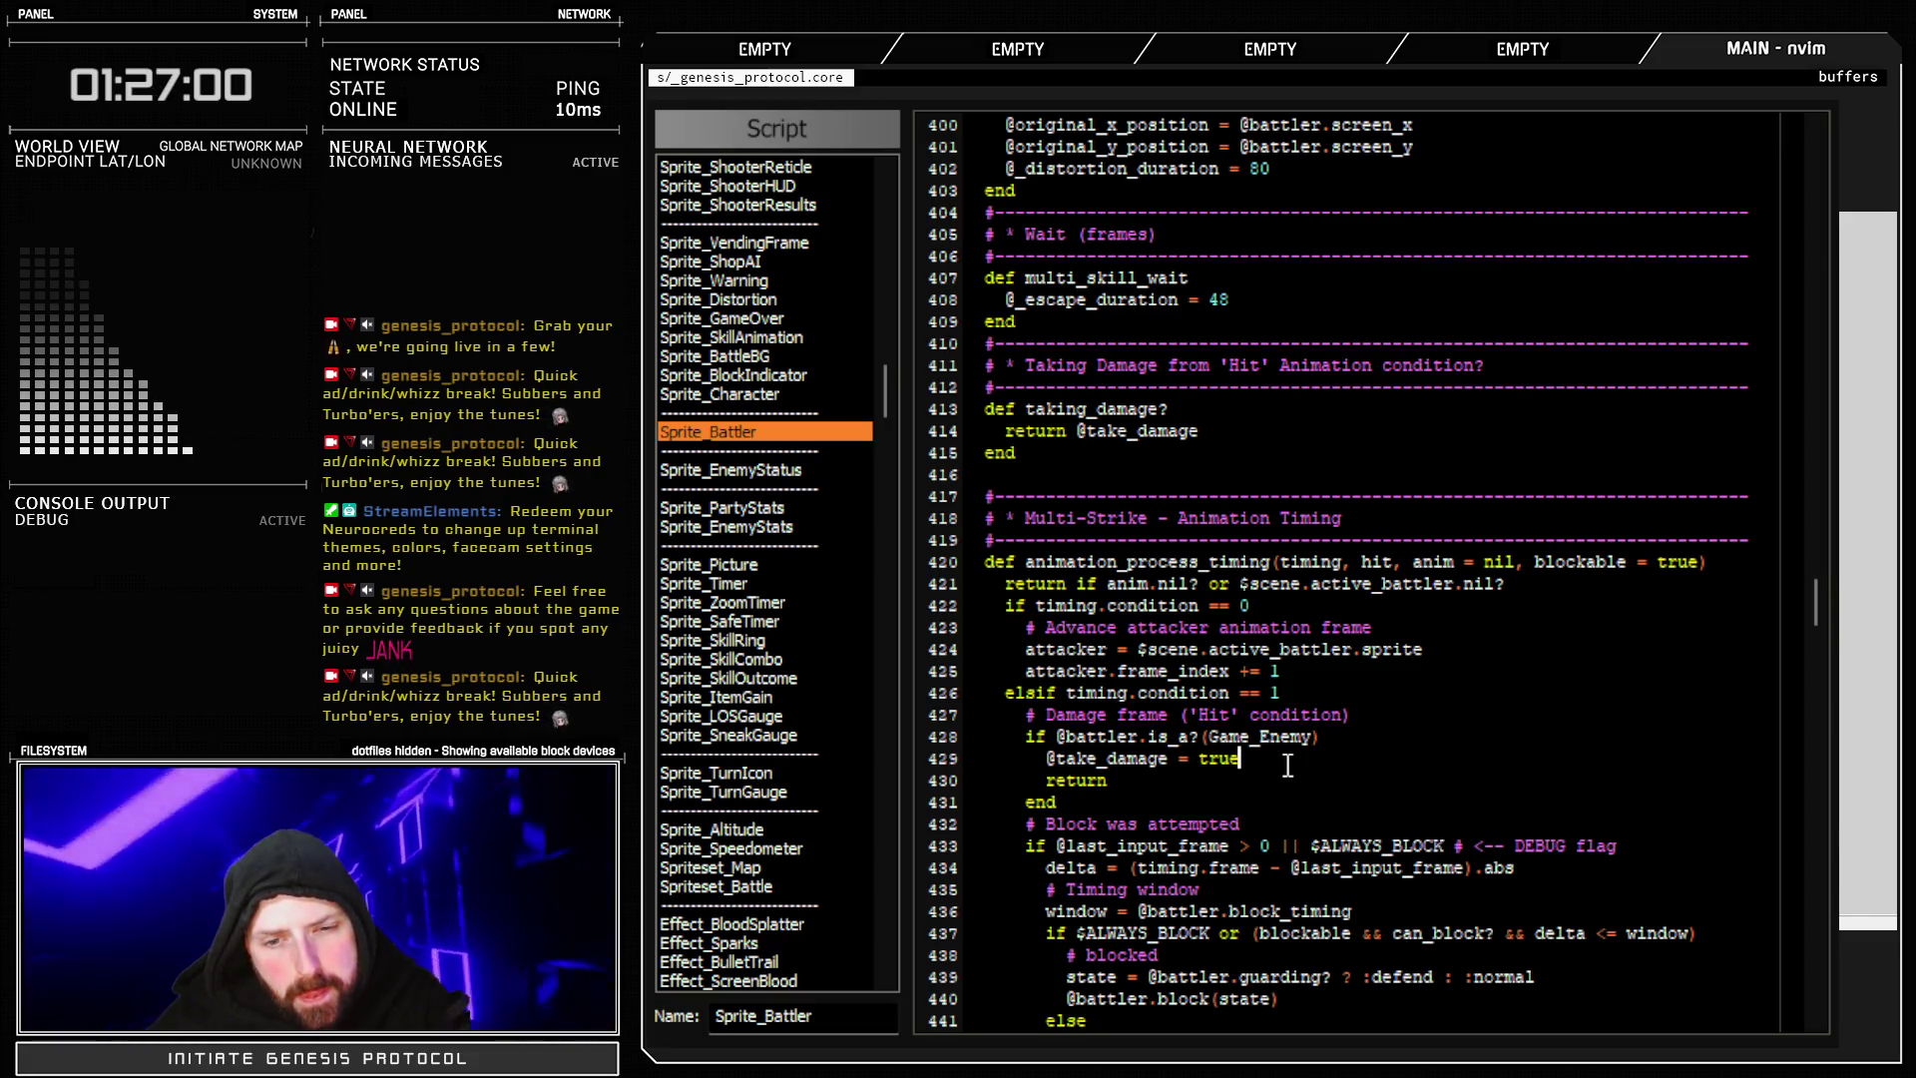
pyautogui.scroll(-4, 1288, 765)
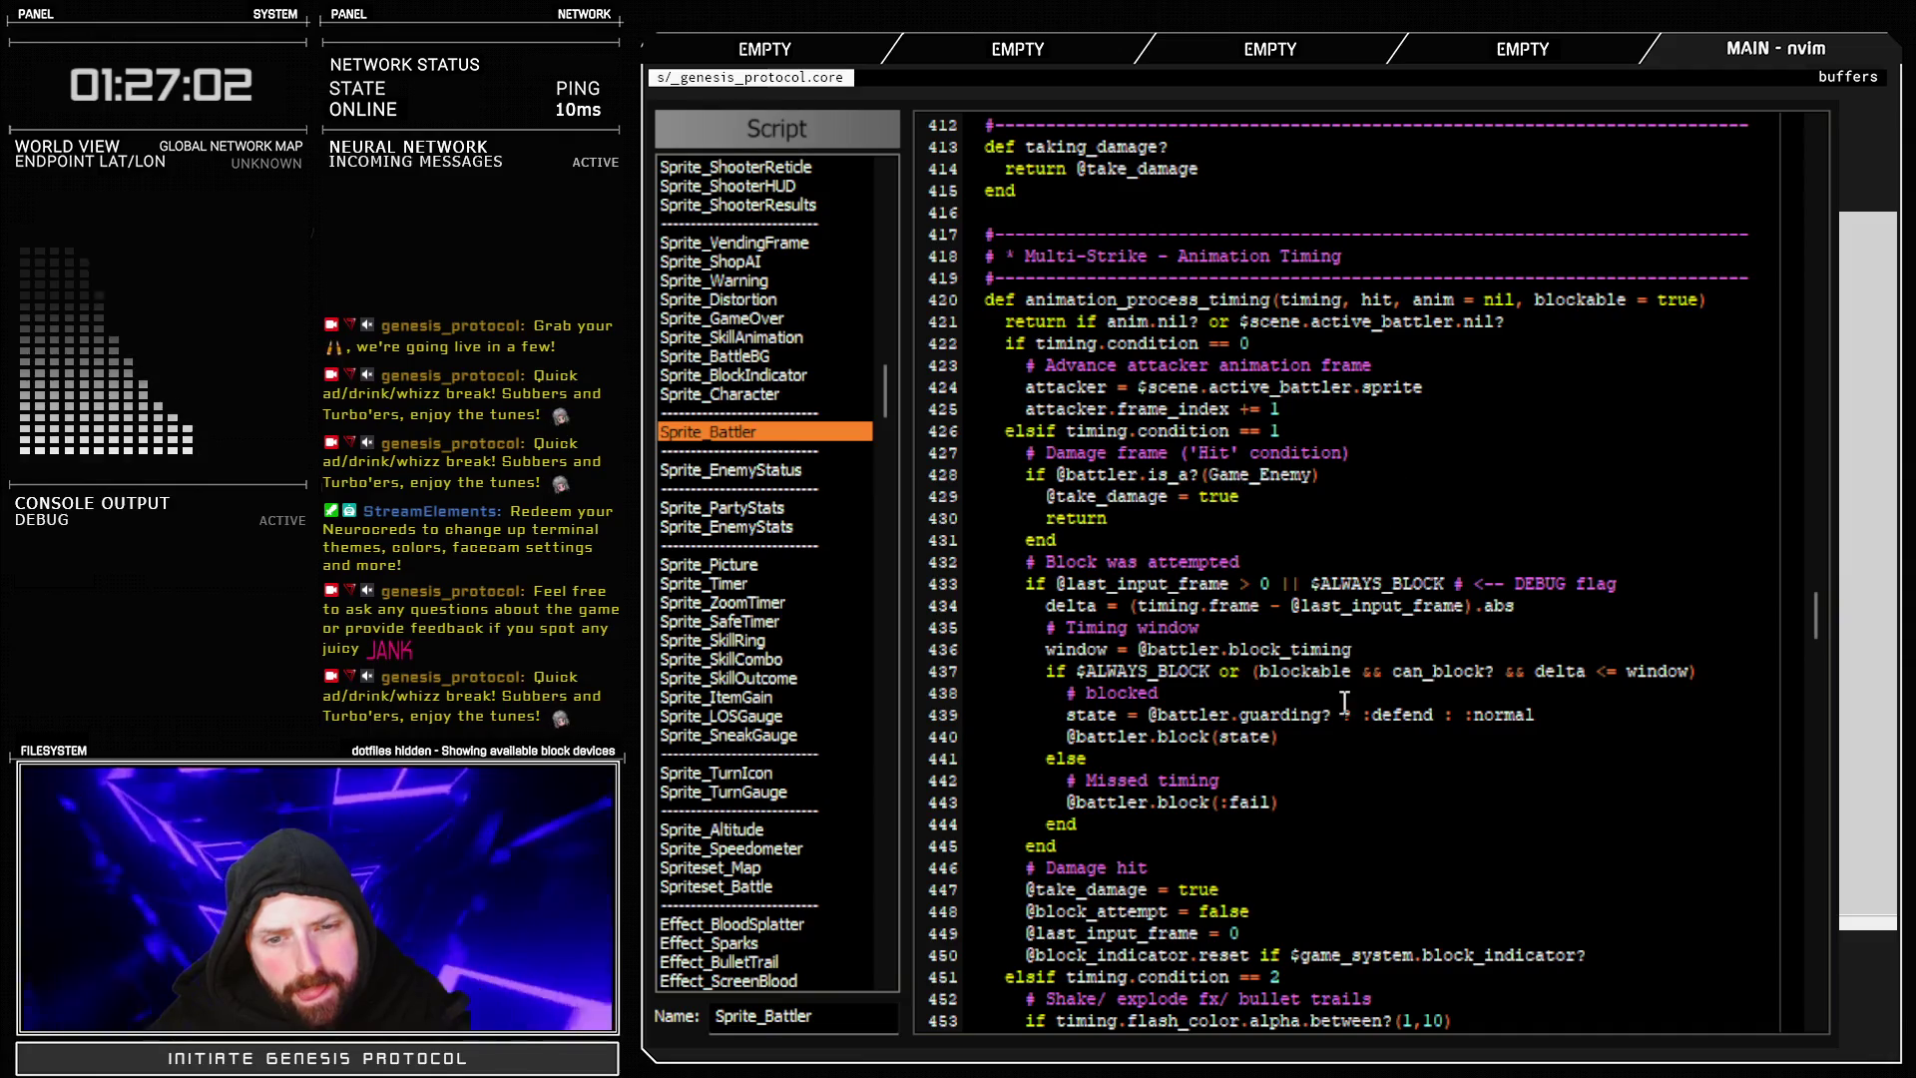
pyautogui.scroll(-4, 1344, 701)
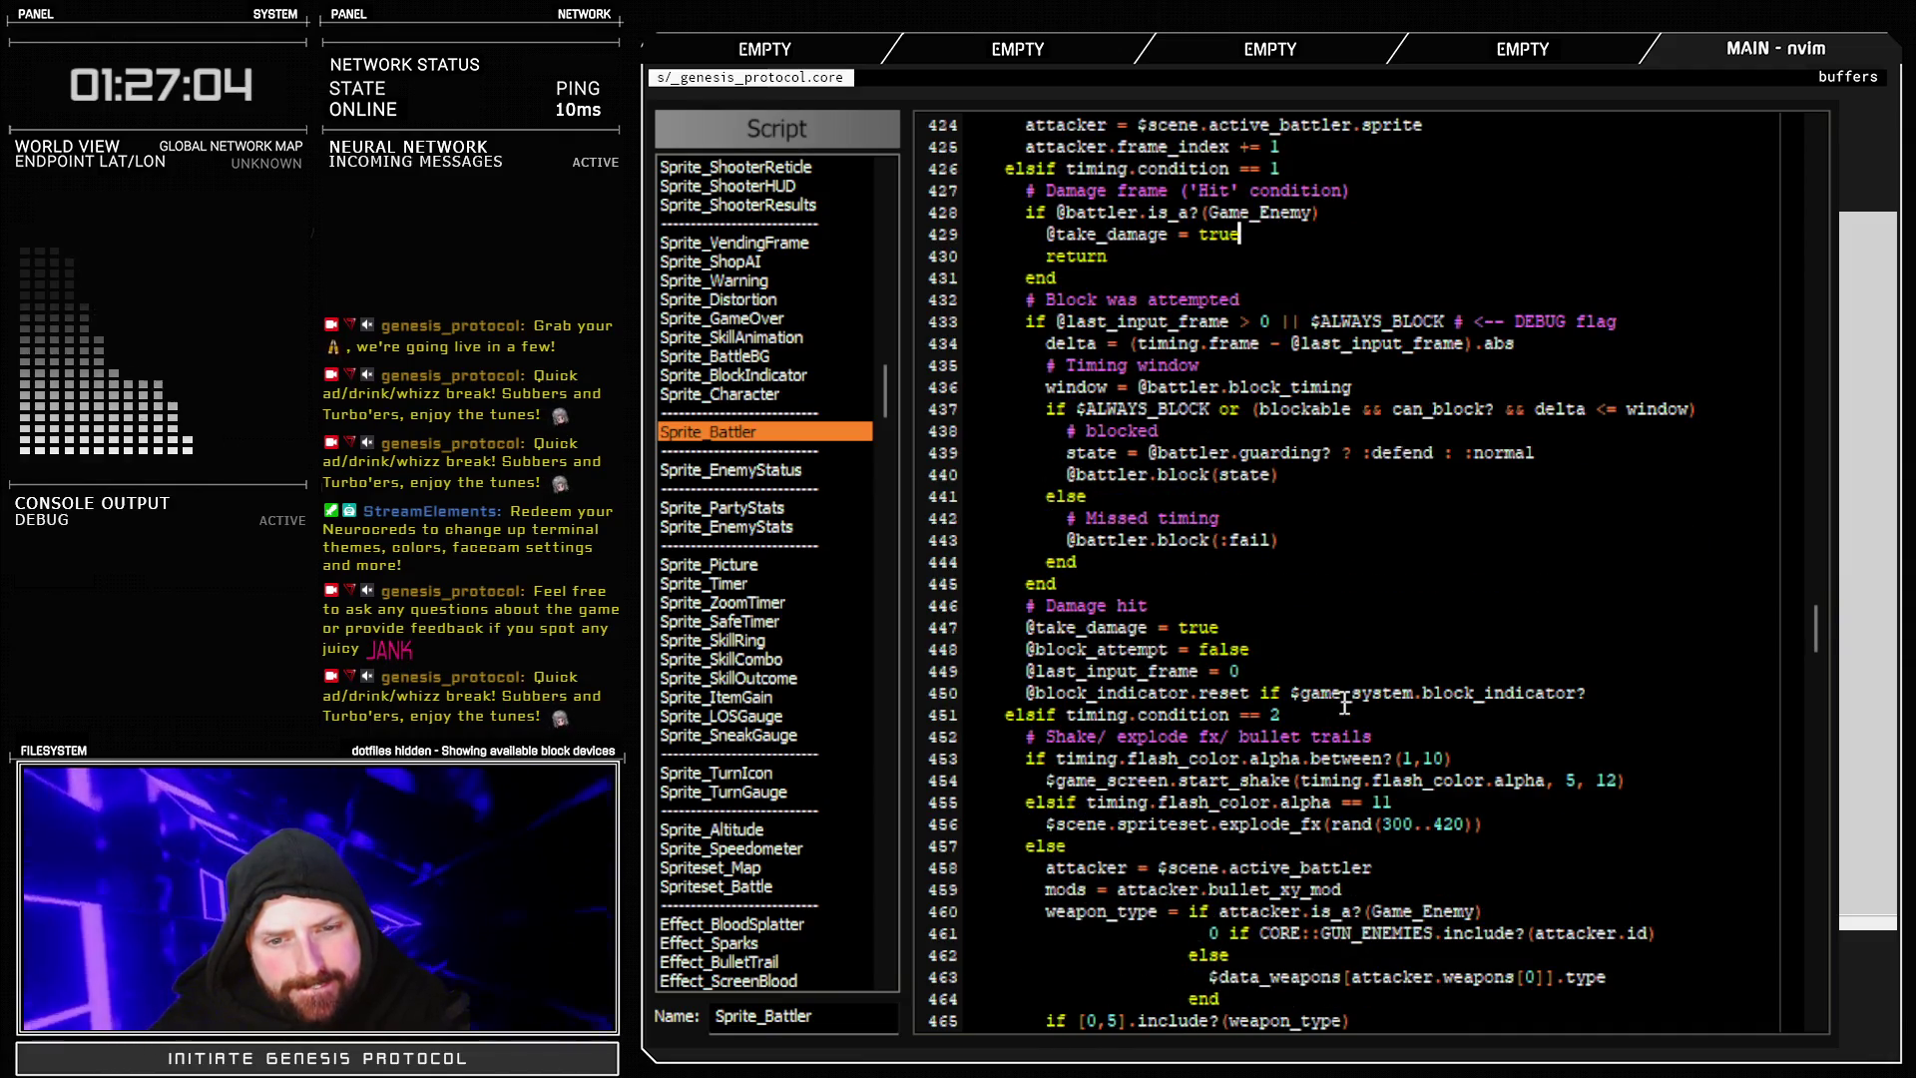
# - Inspect the bullet-trail code's weapon_type lookup for gun enemies and actors, and the effect call's position arguments
pyautogui.click(1399, 736)
pyautogui.scroll(-4, 1543, 726)
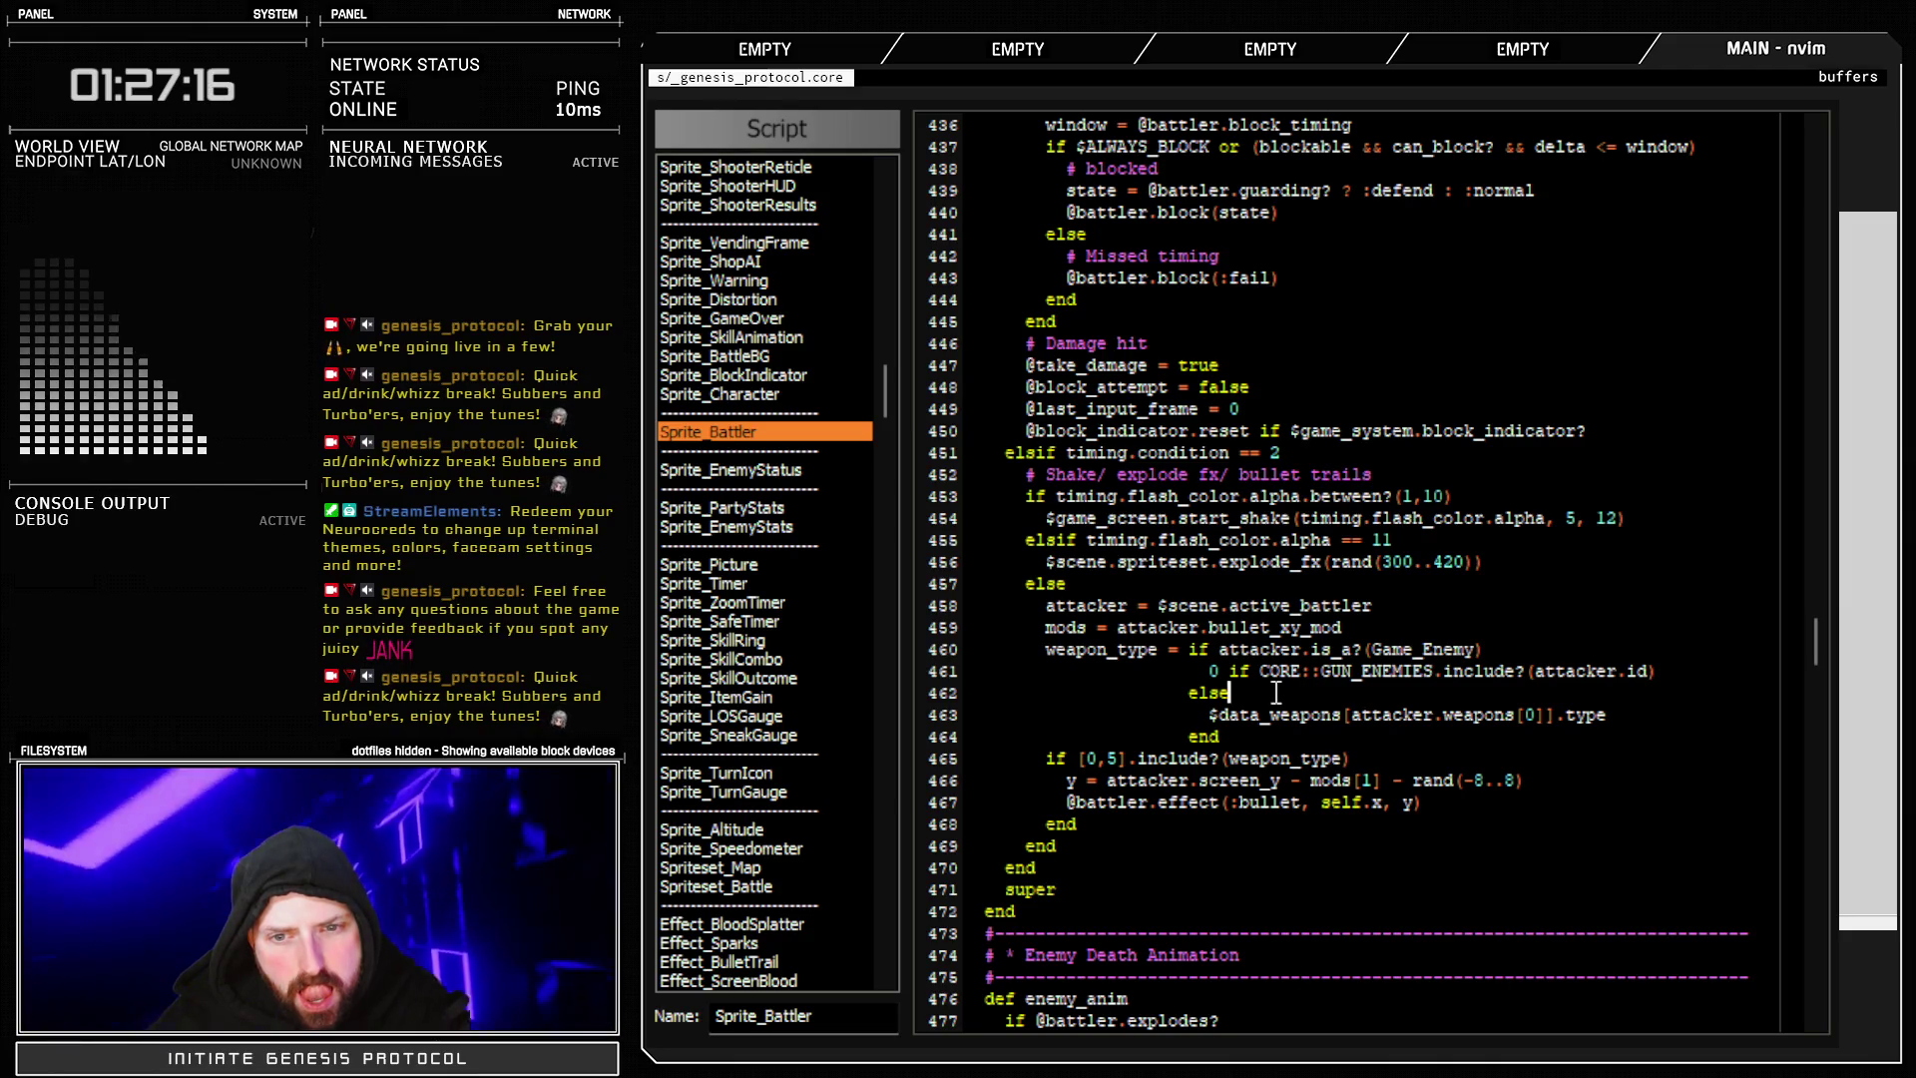
pyautogui.click(1663, 672)
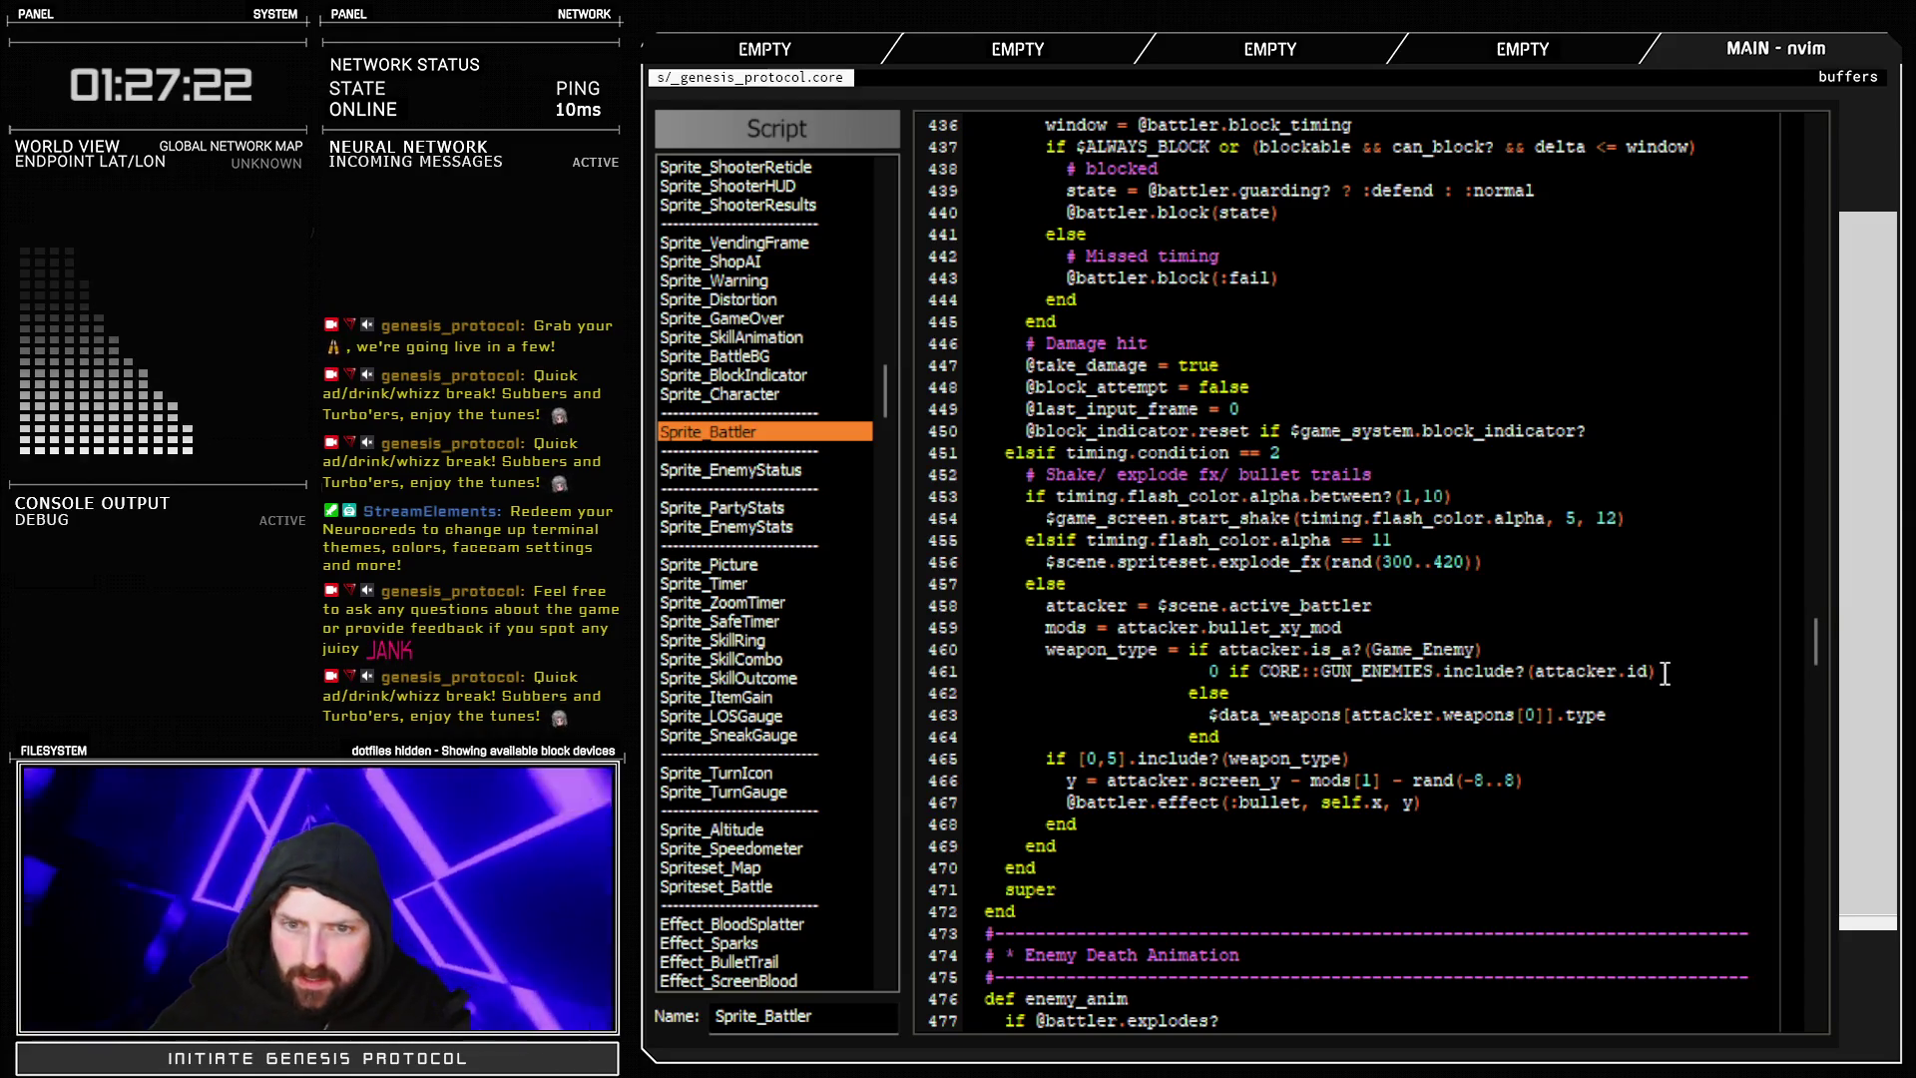
pyautogui.click(1629, 716)
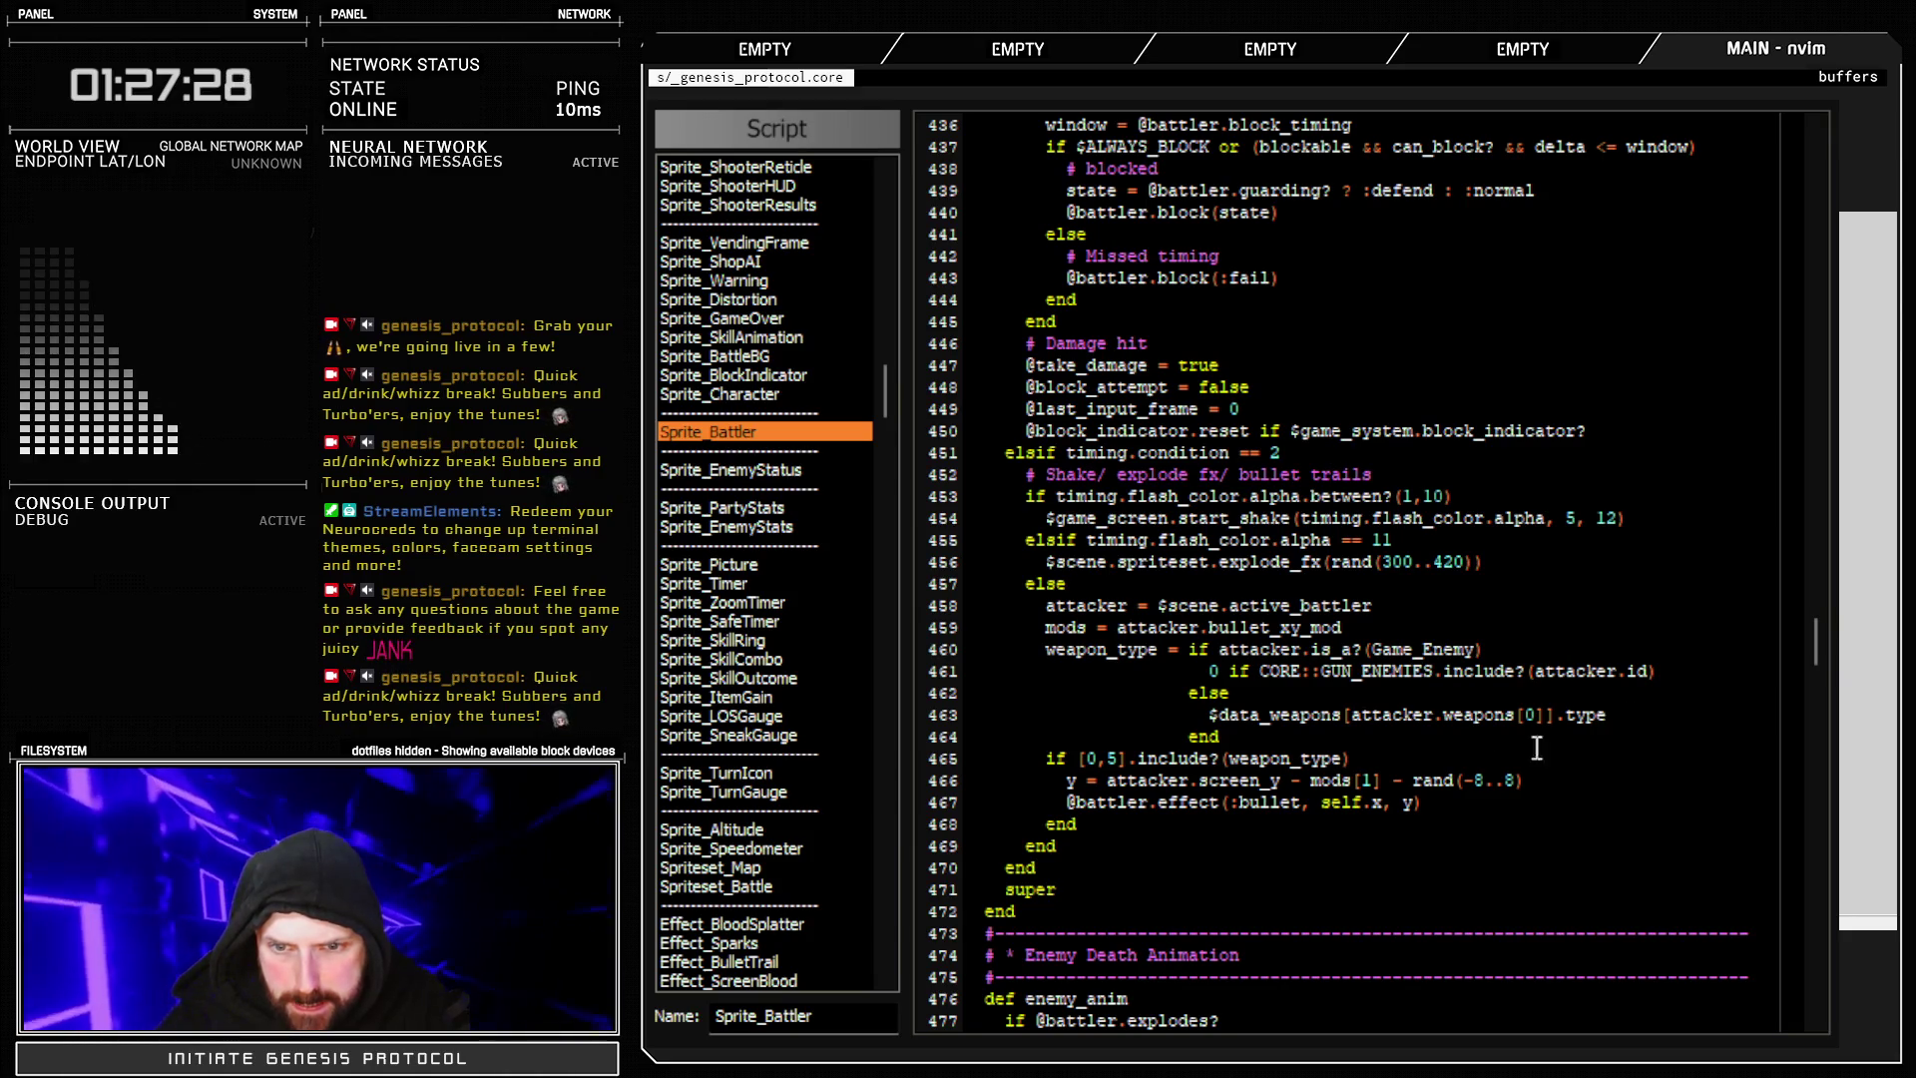
pyautogui.moveTo(1092, 801); pyautogui.dragTo(1407, 803)
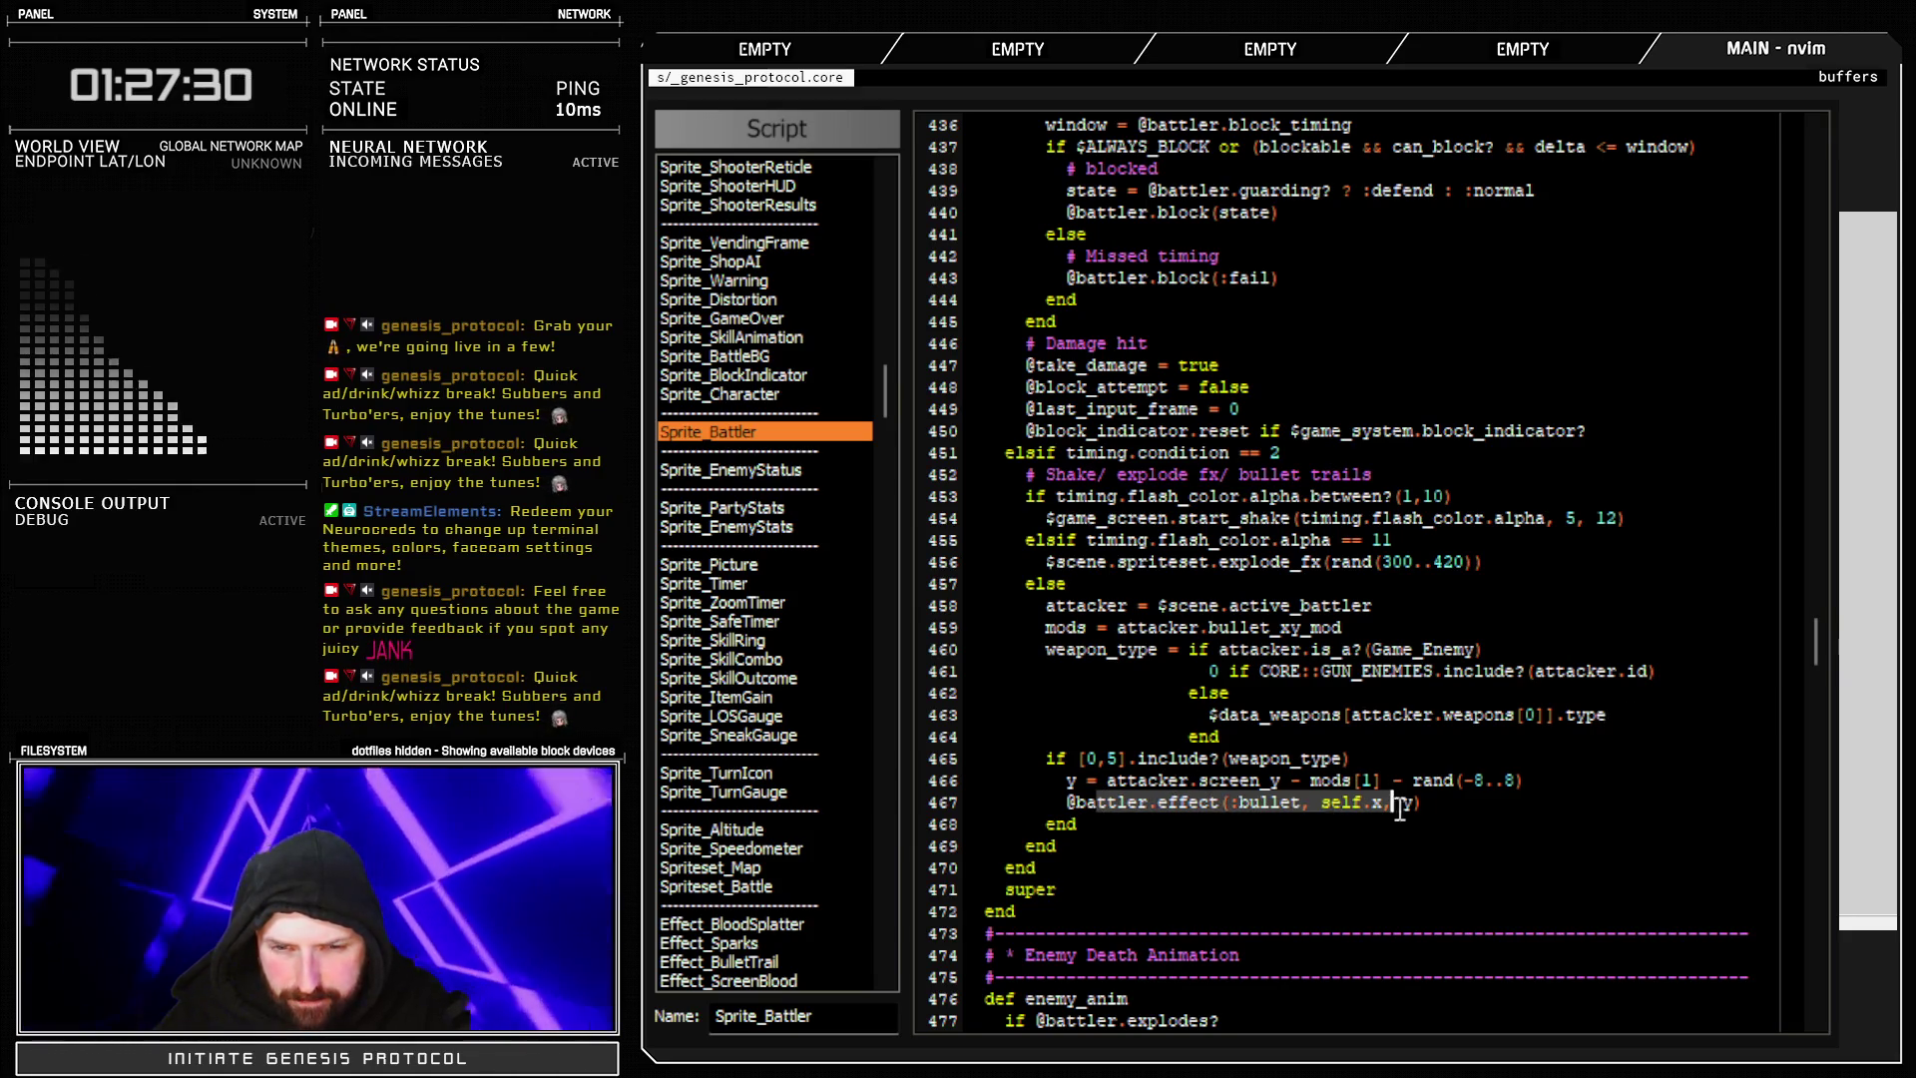
pyautogui.click(1459, 809)
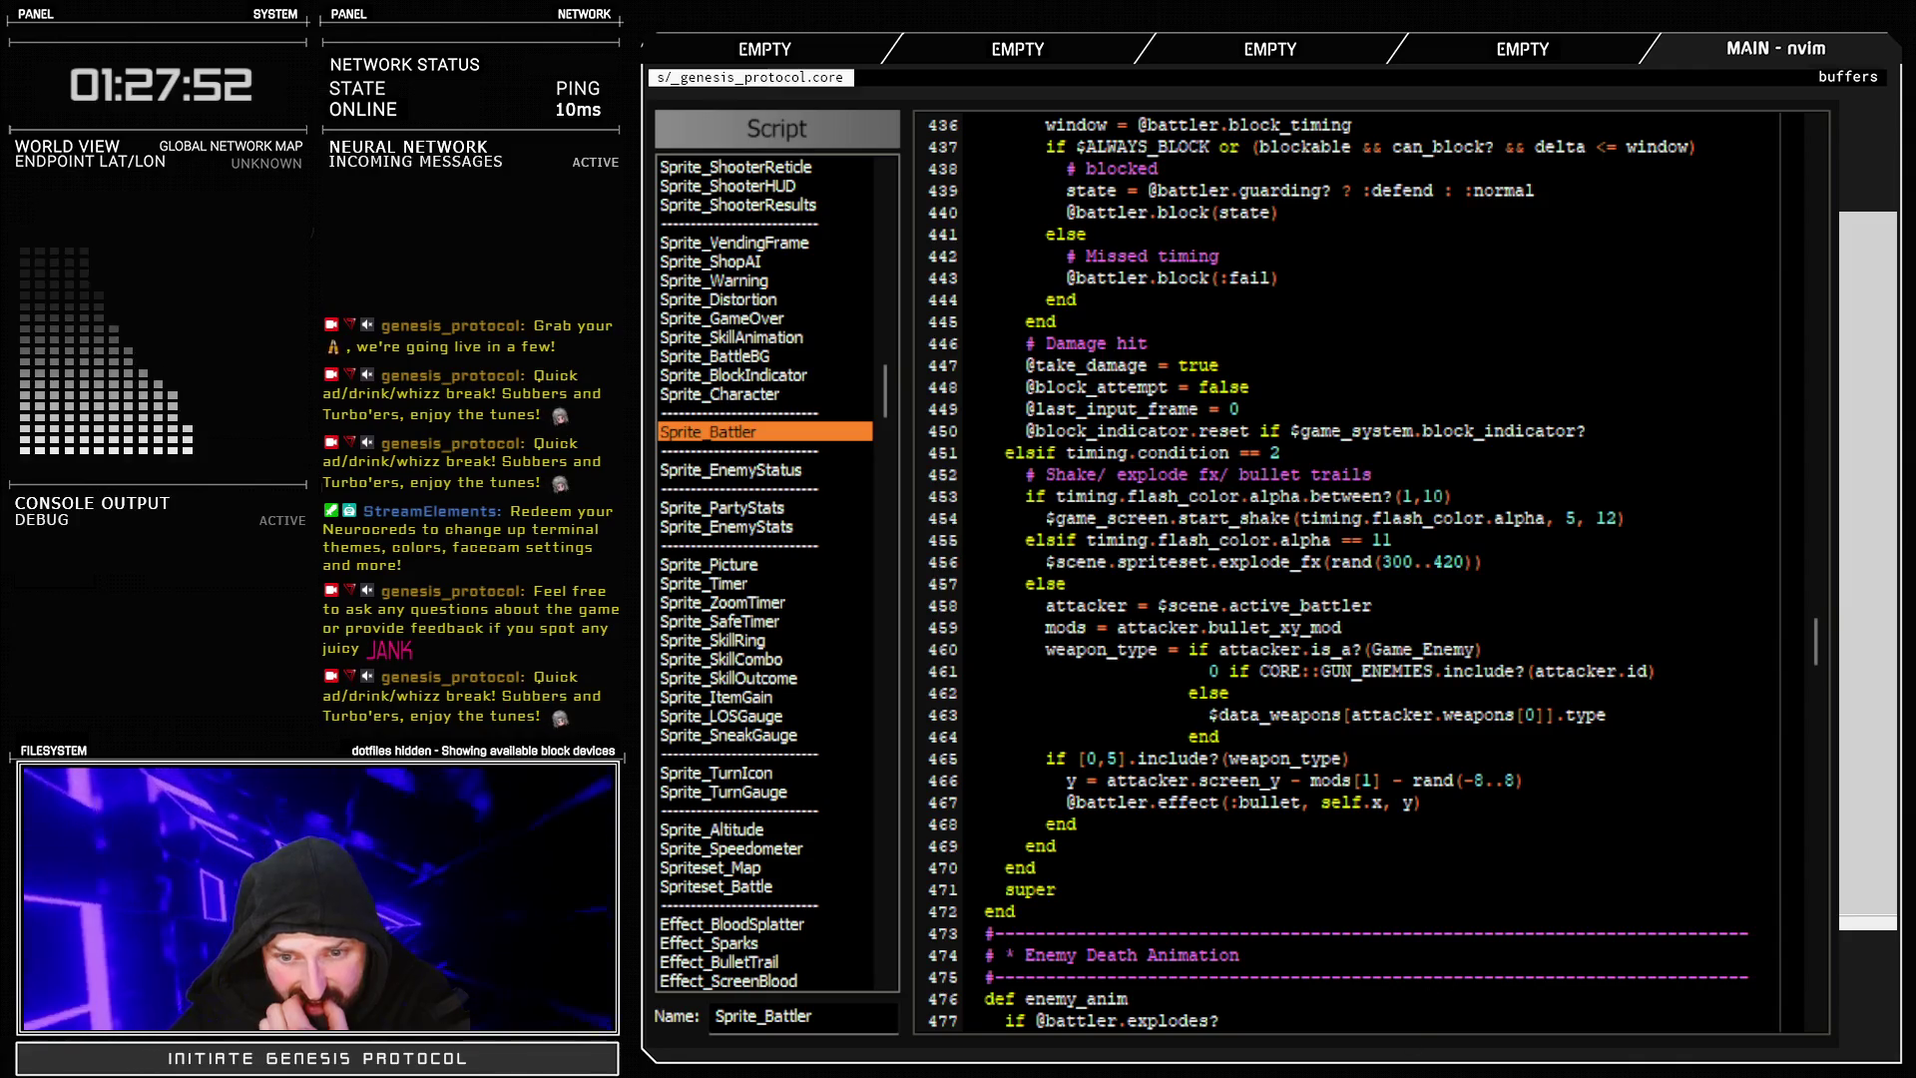
# - Leave the Script Editor and select skill 080 Fast Blast in the Database
pyautogui.press('Escape')
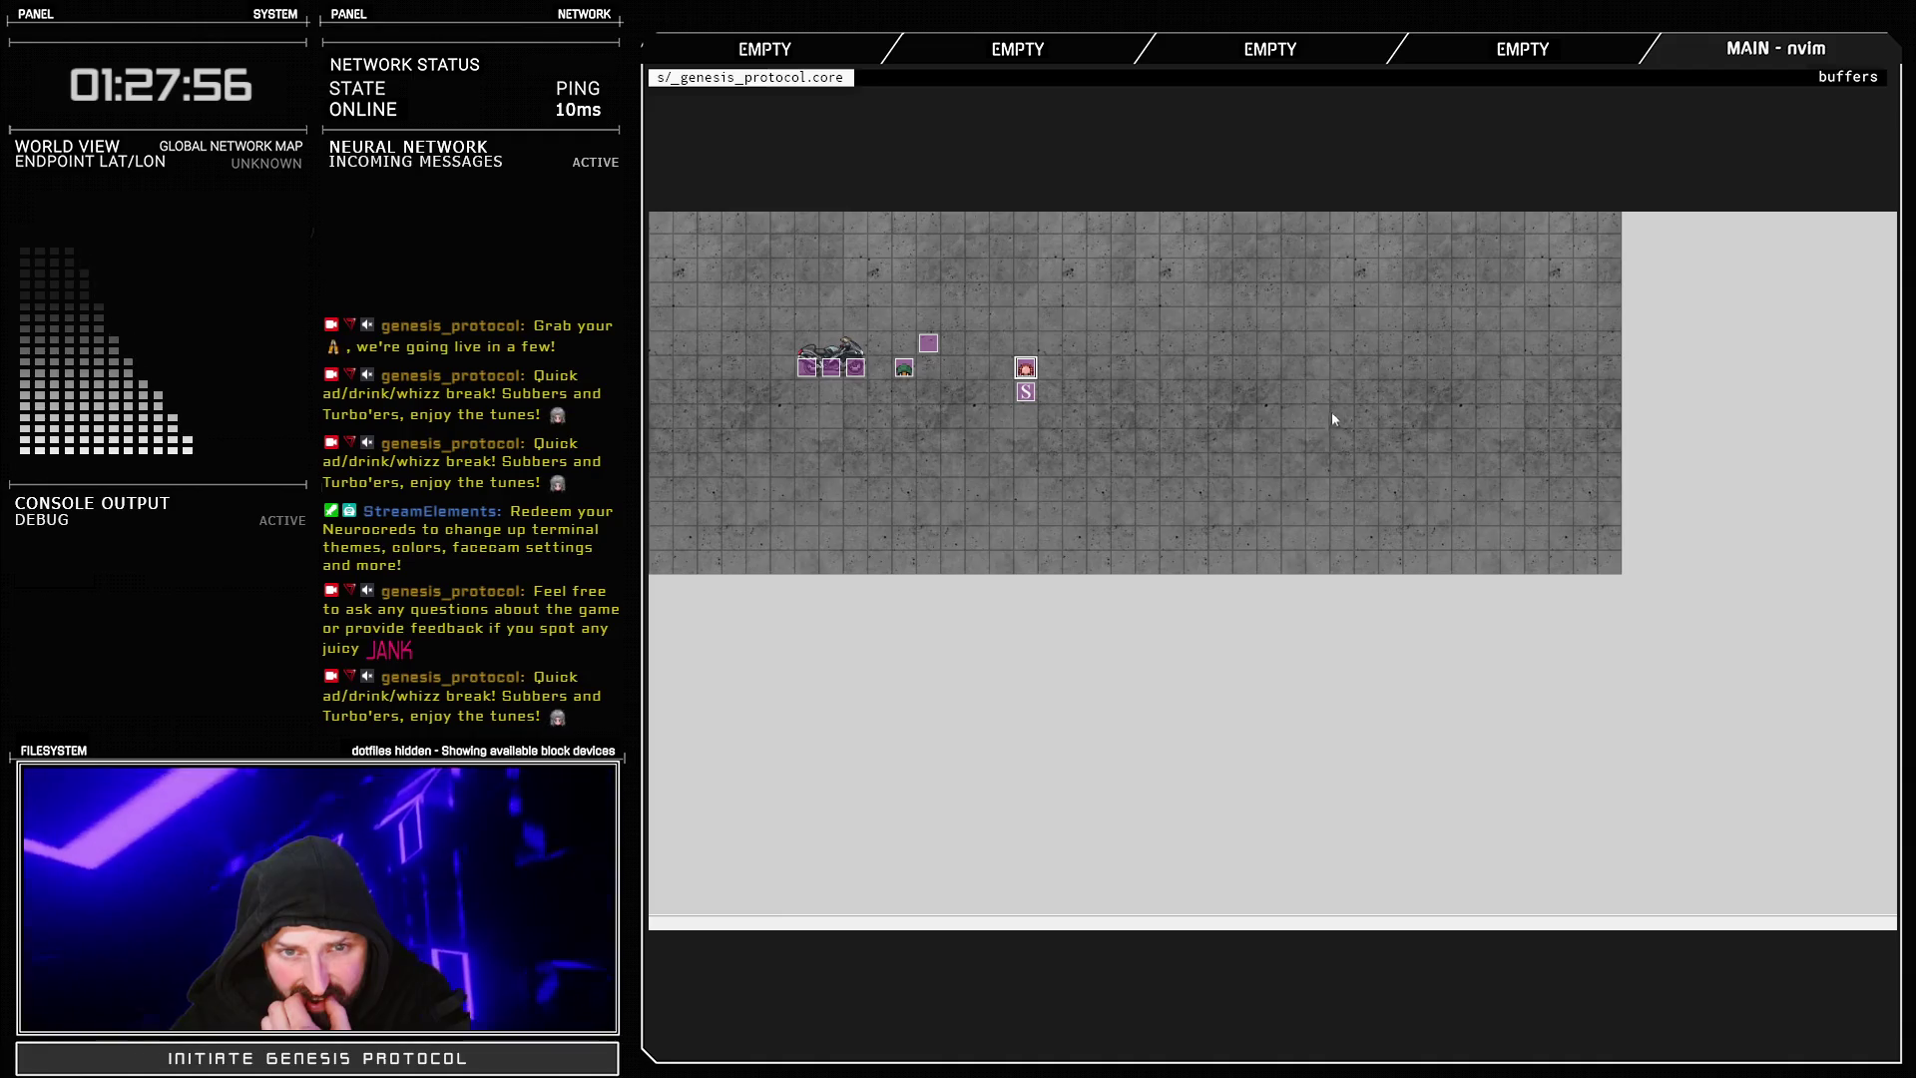
pyautogui.press('F9')
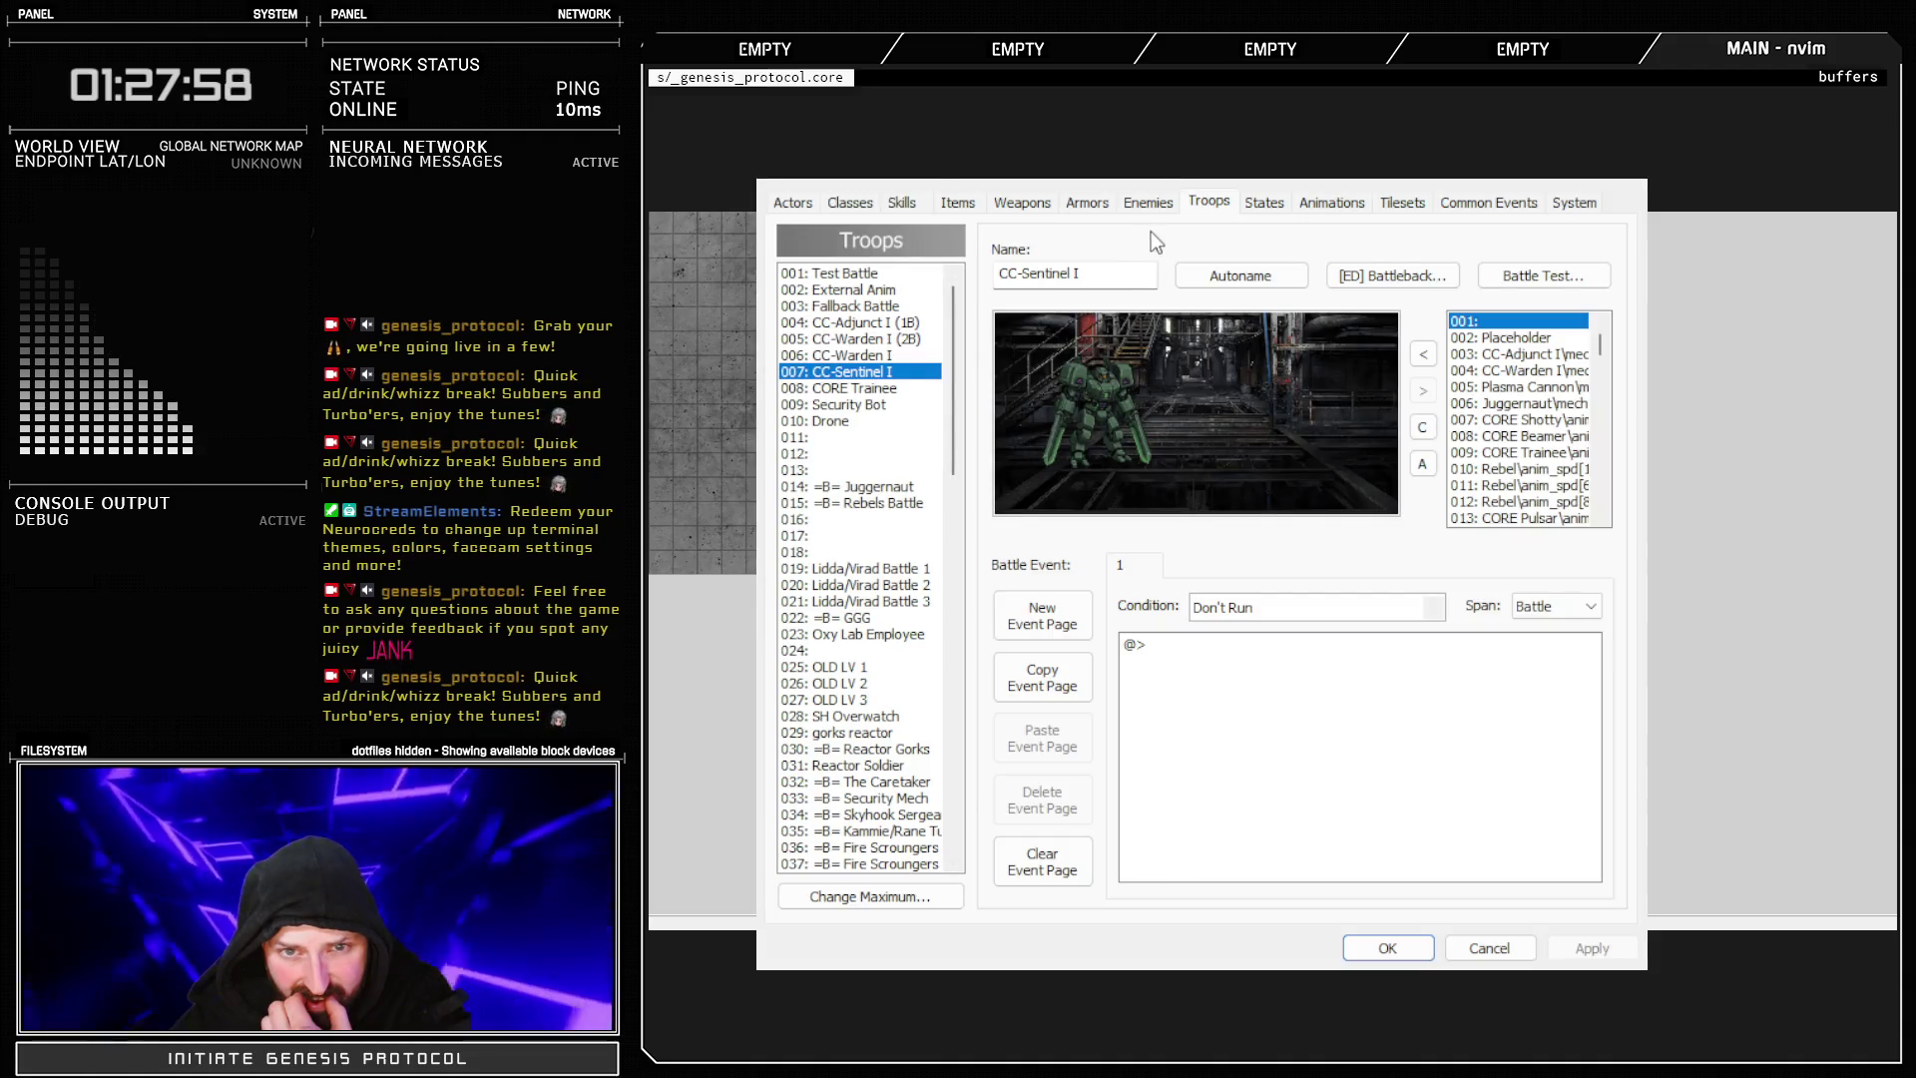
pyautogui.click(918, 202)
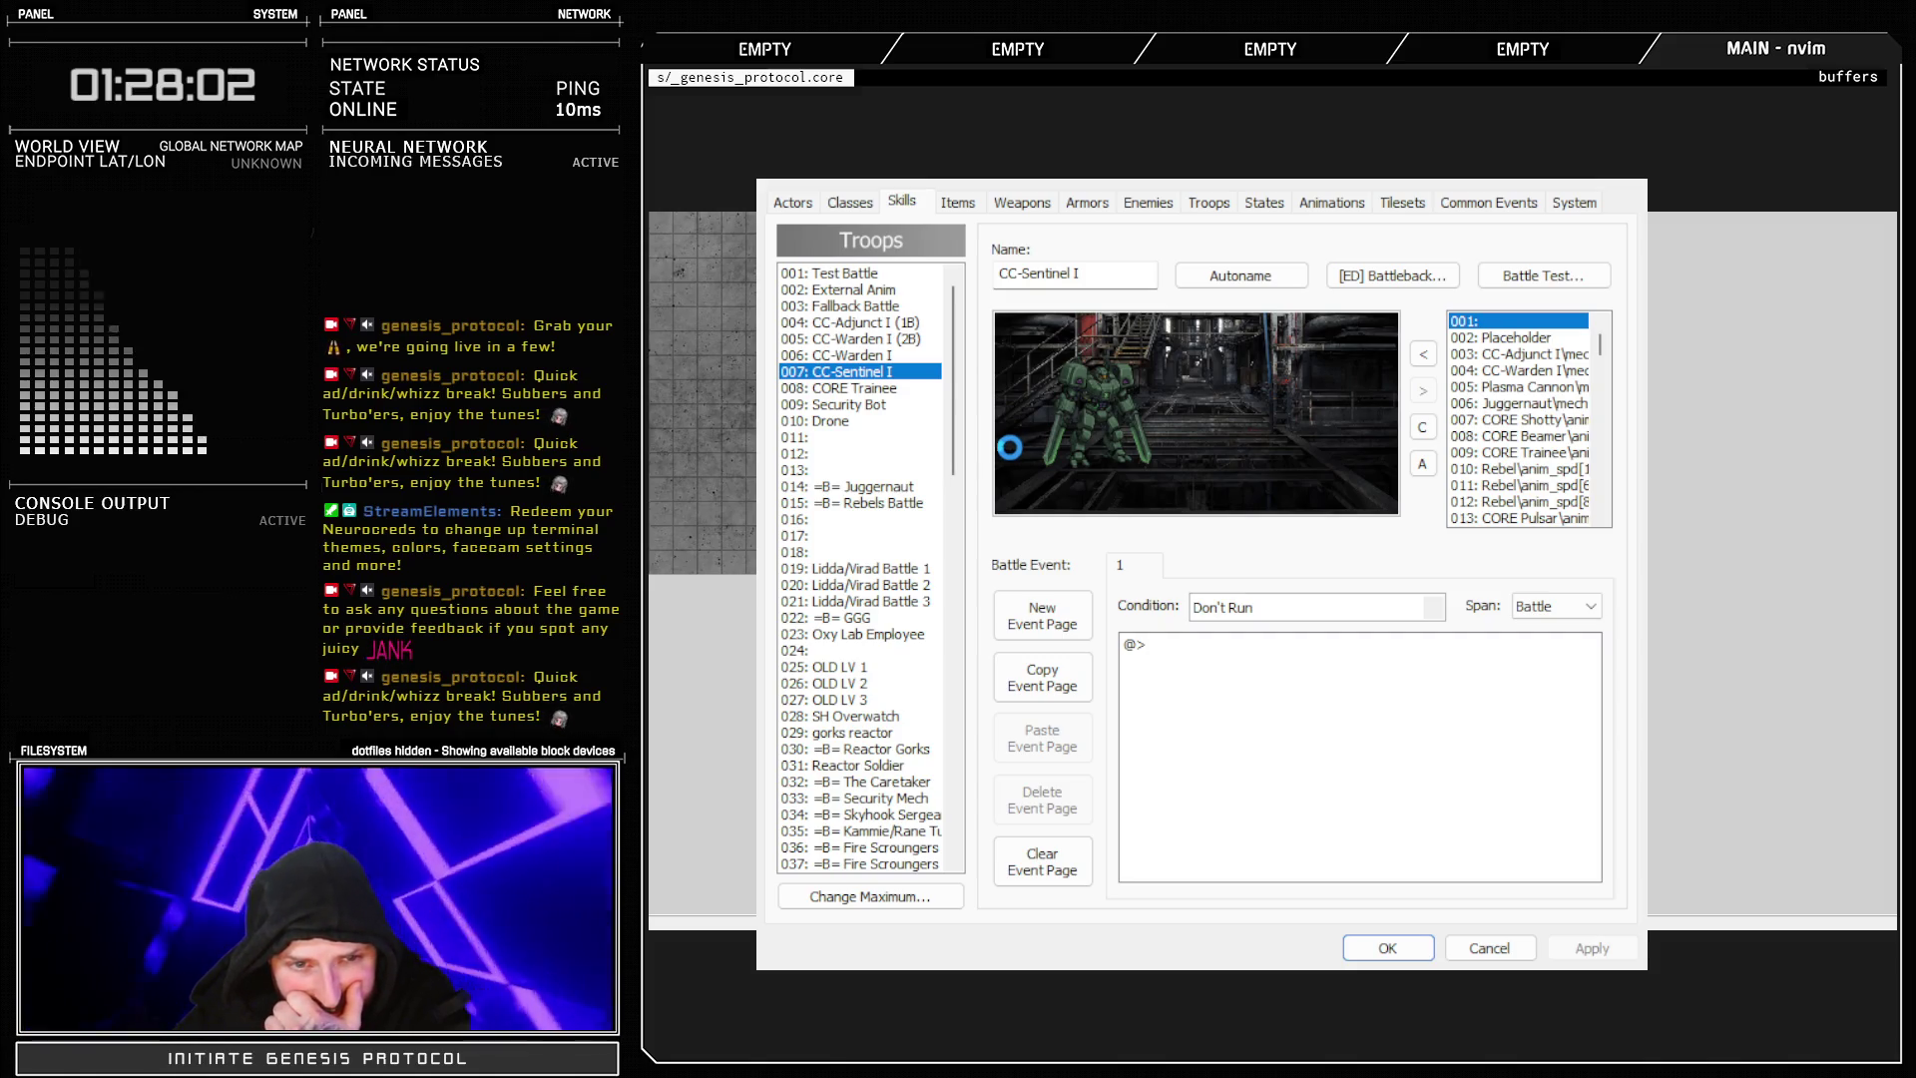
pyautogui.moveTo(960, 529); pyautogui.dragTo(968, 339)
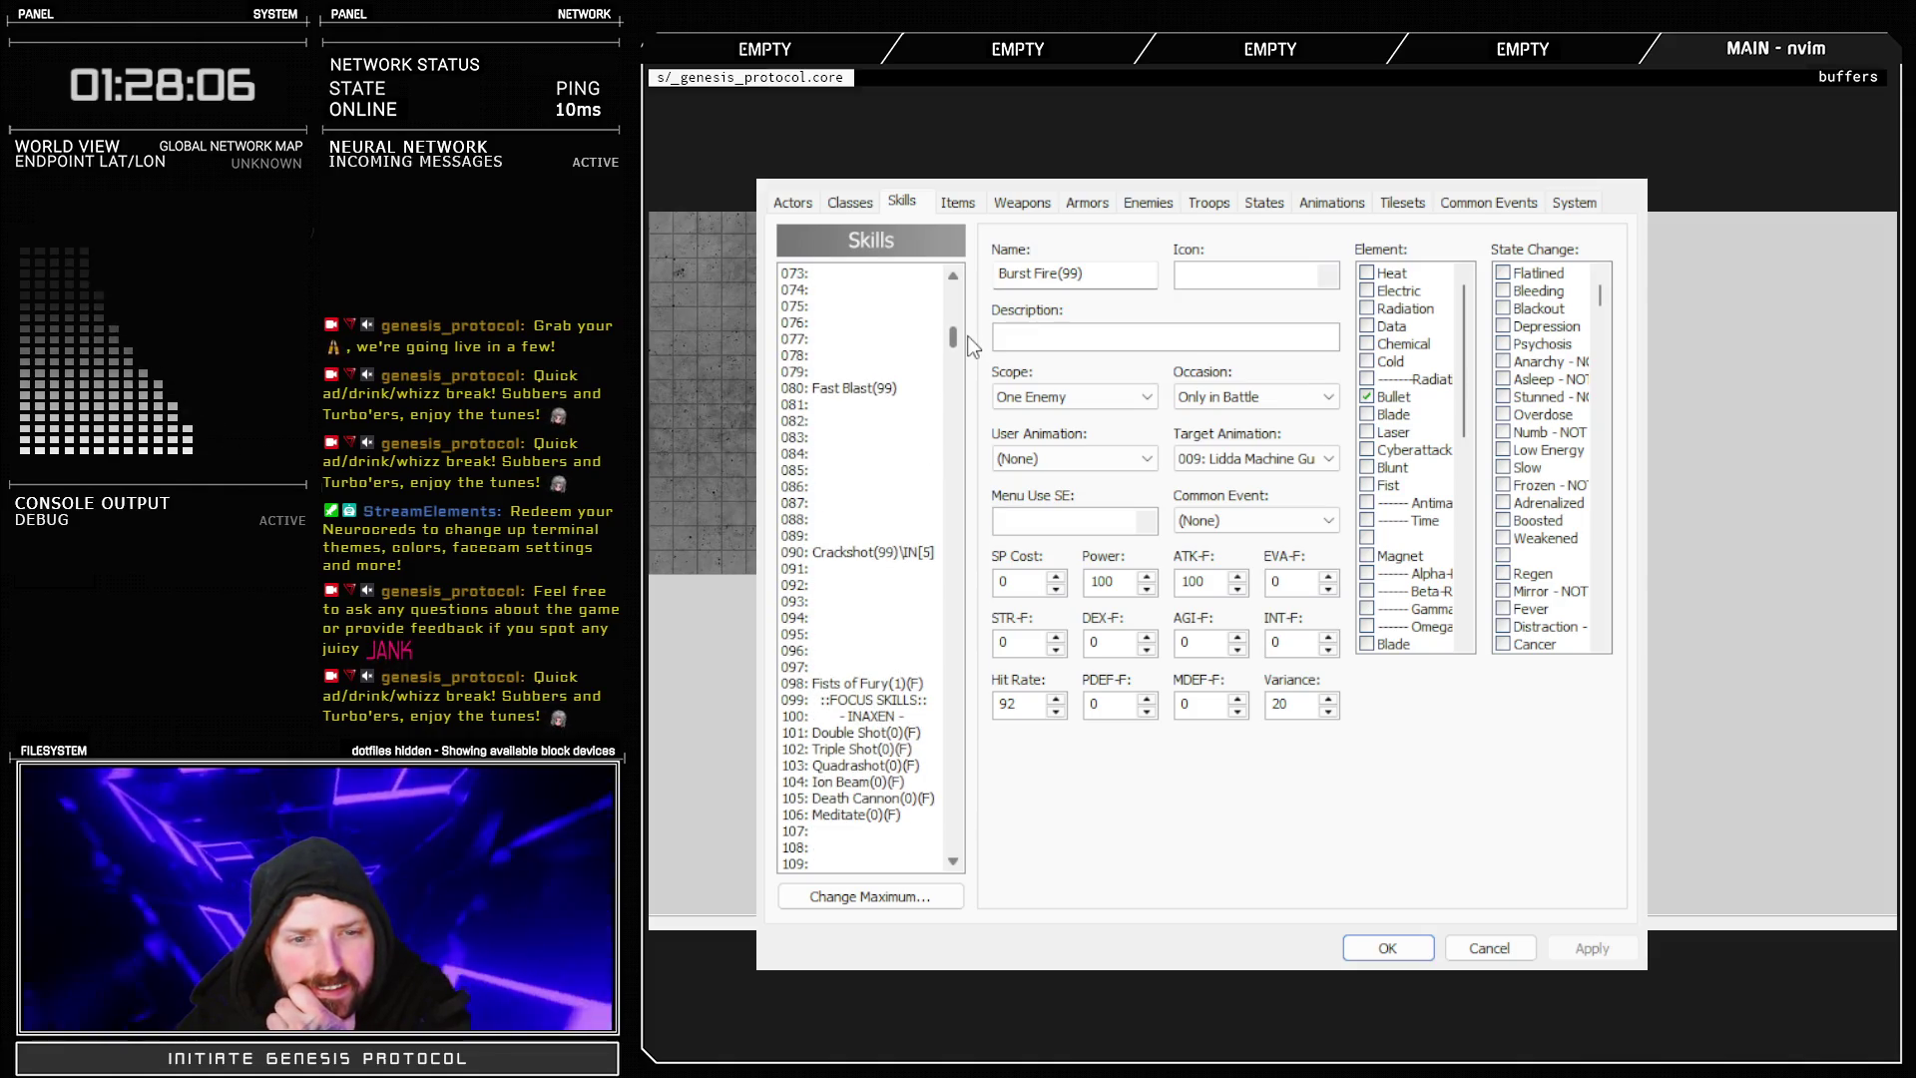
pyautogui.scroll(12, 884, 668)
pyautogui.scroll(-8, 857, 708)
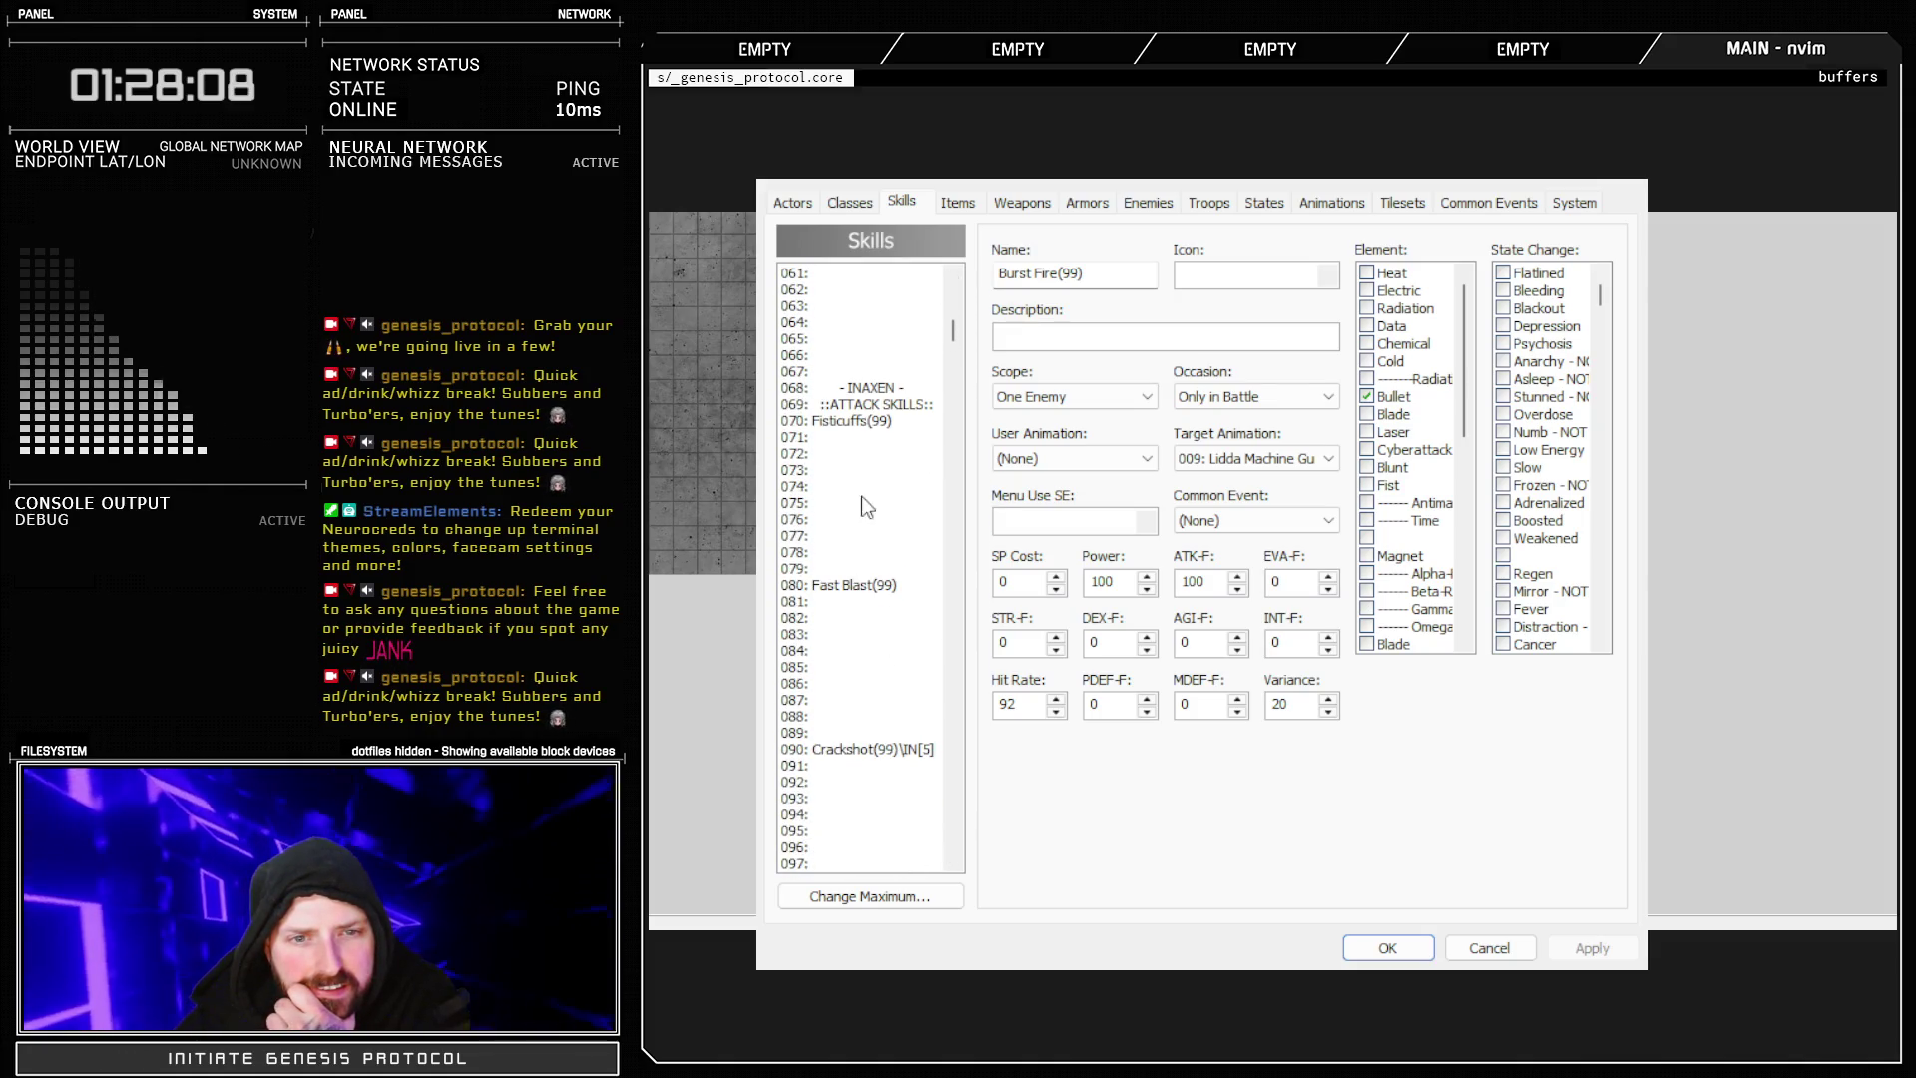
pyautogui.click(874, 583)
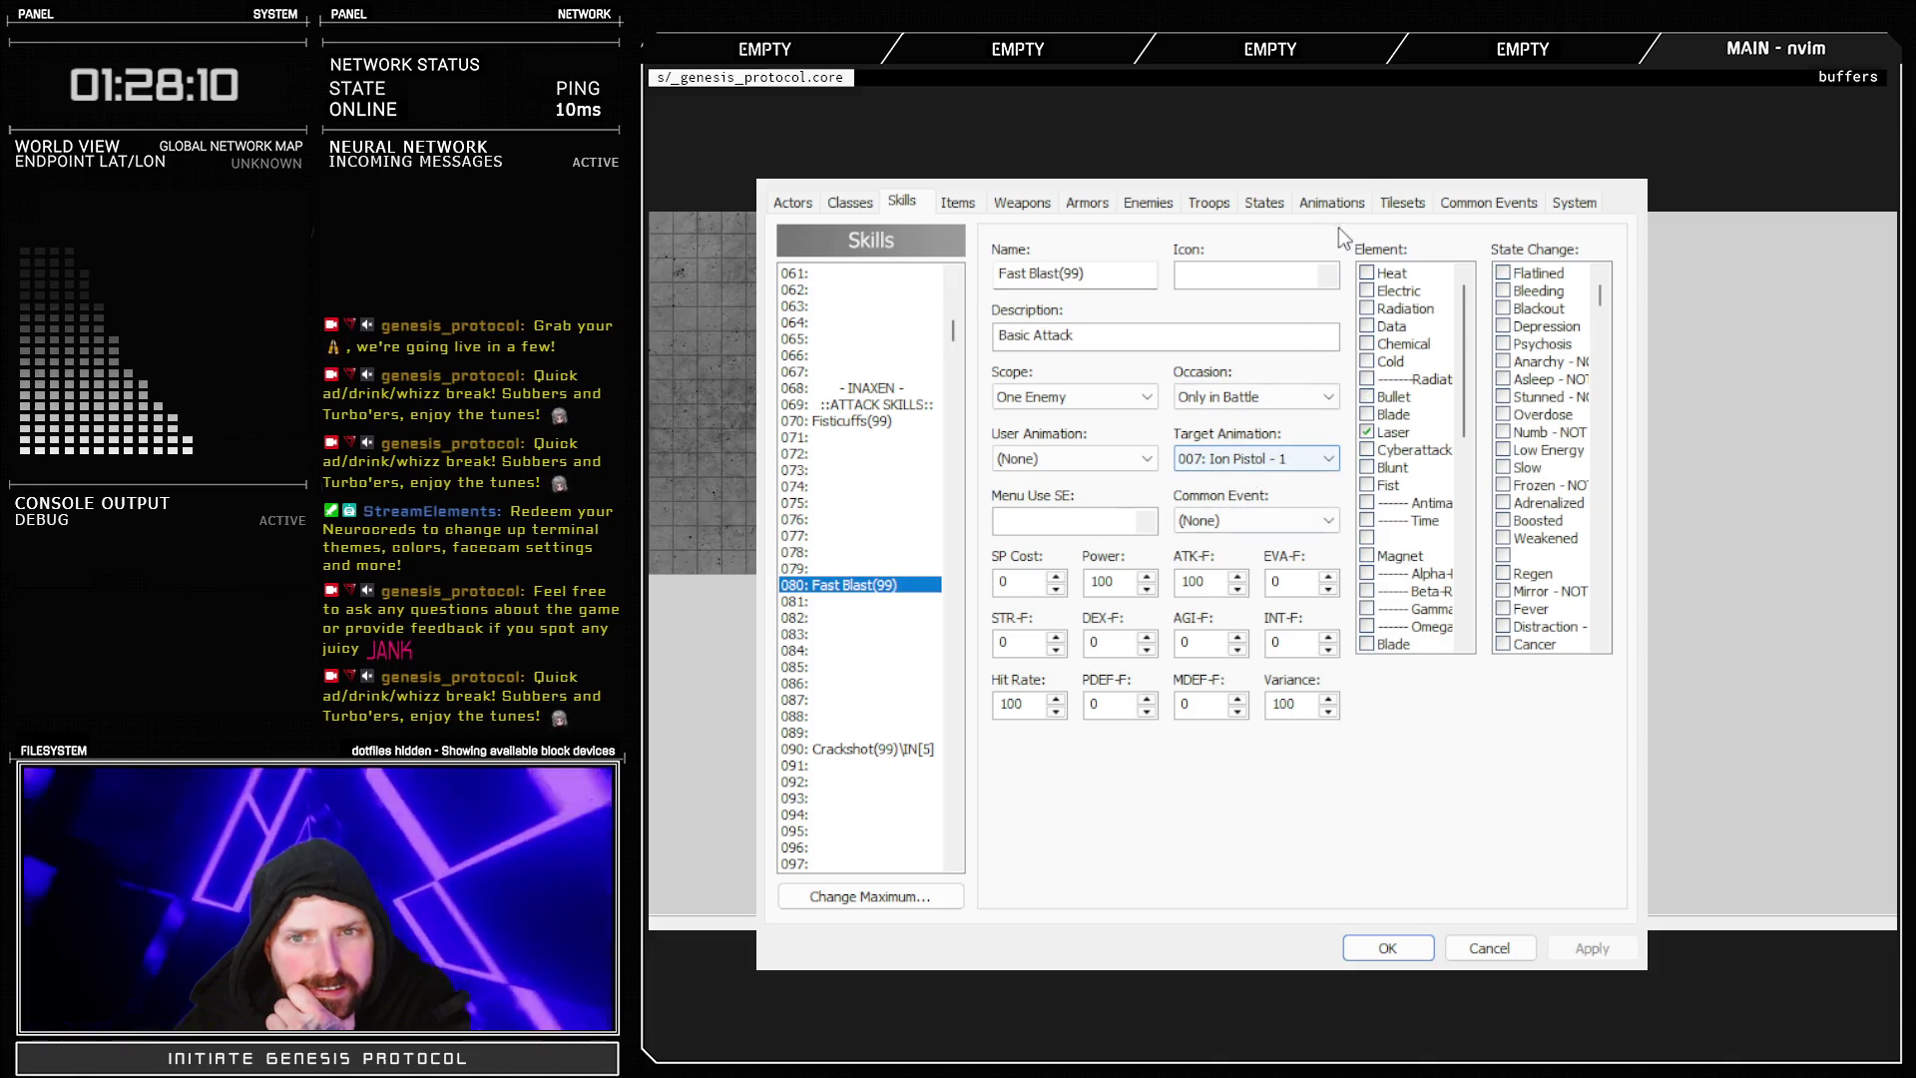
# - Compare Lidda Machine Gun's #003/#007 timings with Ion Pistol - 1's #010 and #011 Hit, then show troop CC-Sentinel I
pyautogui.click(1332, 202)
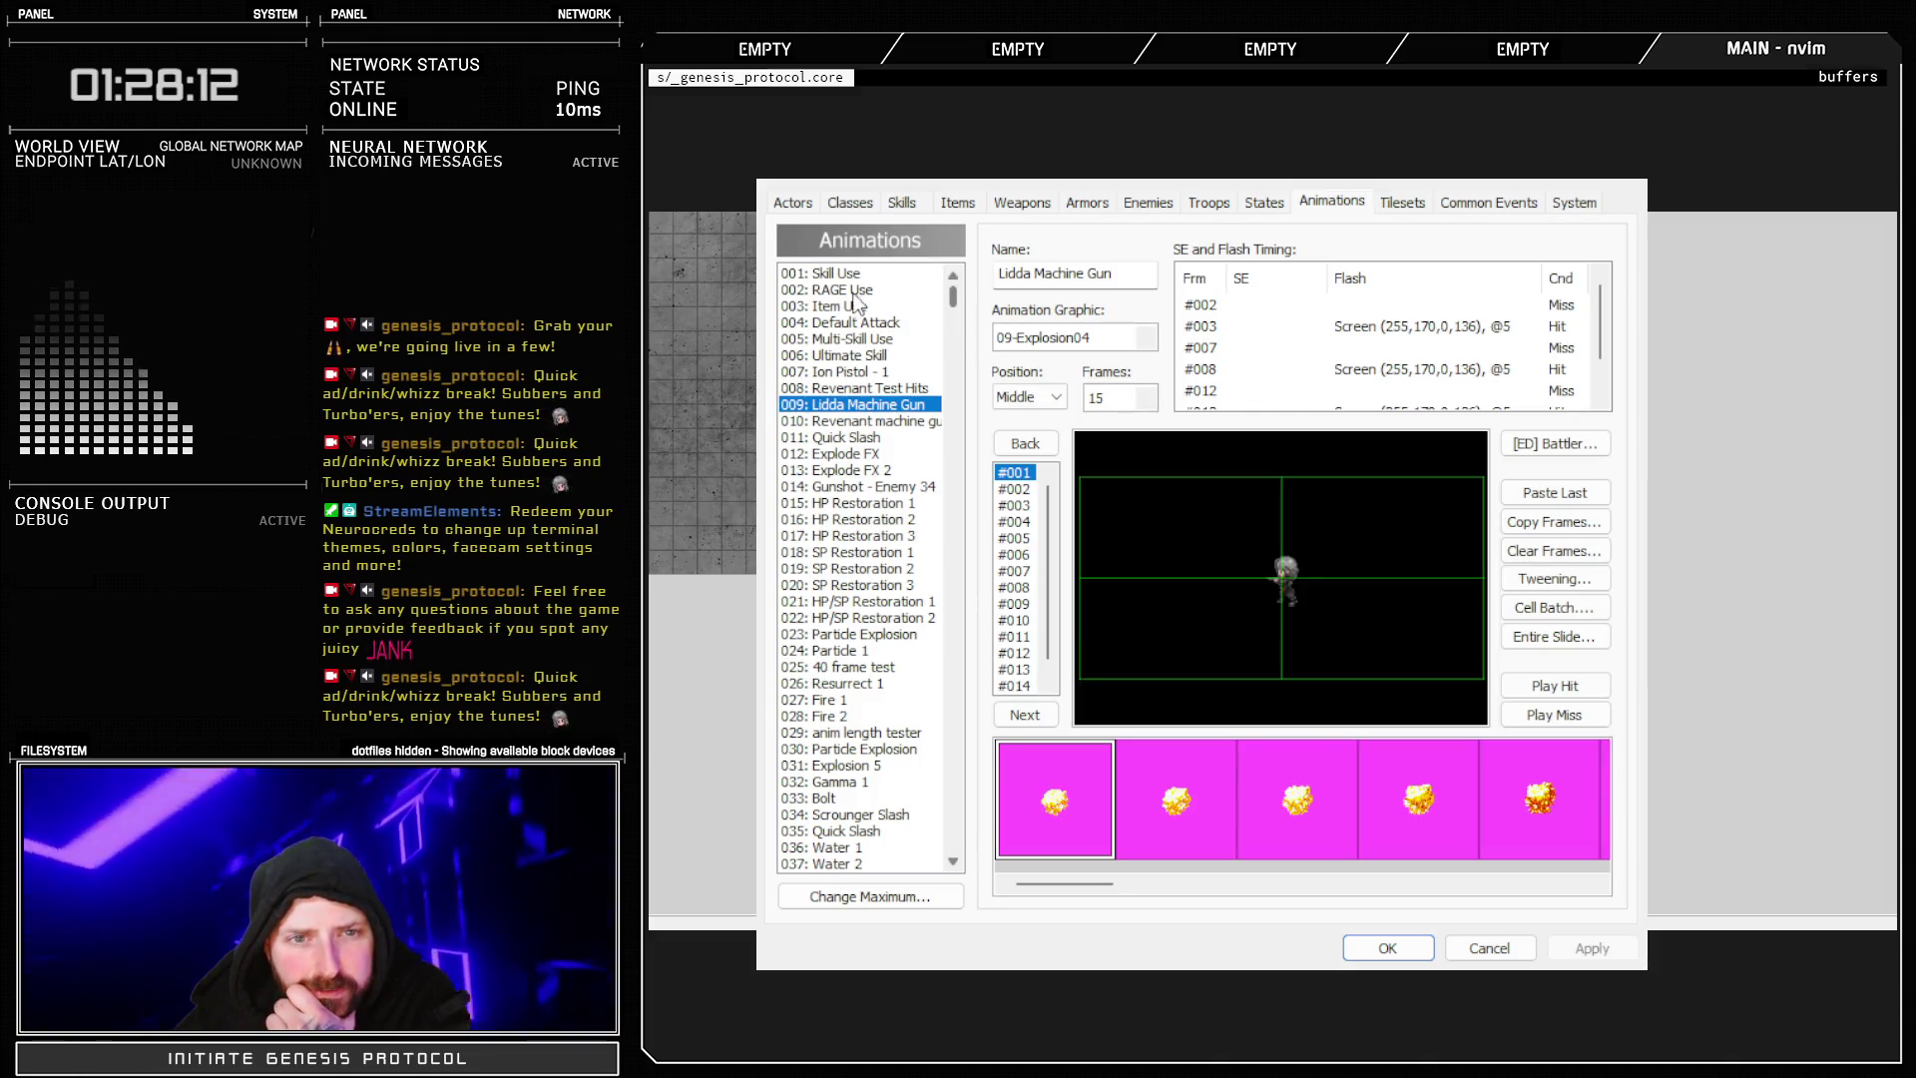
pyautogui.click(1422, 330)
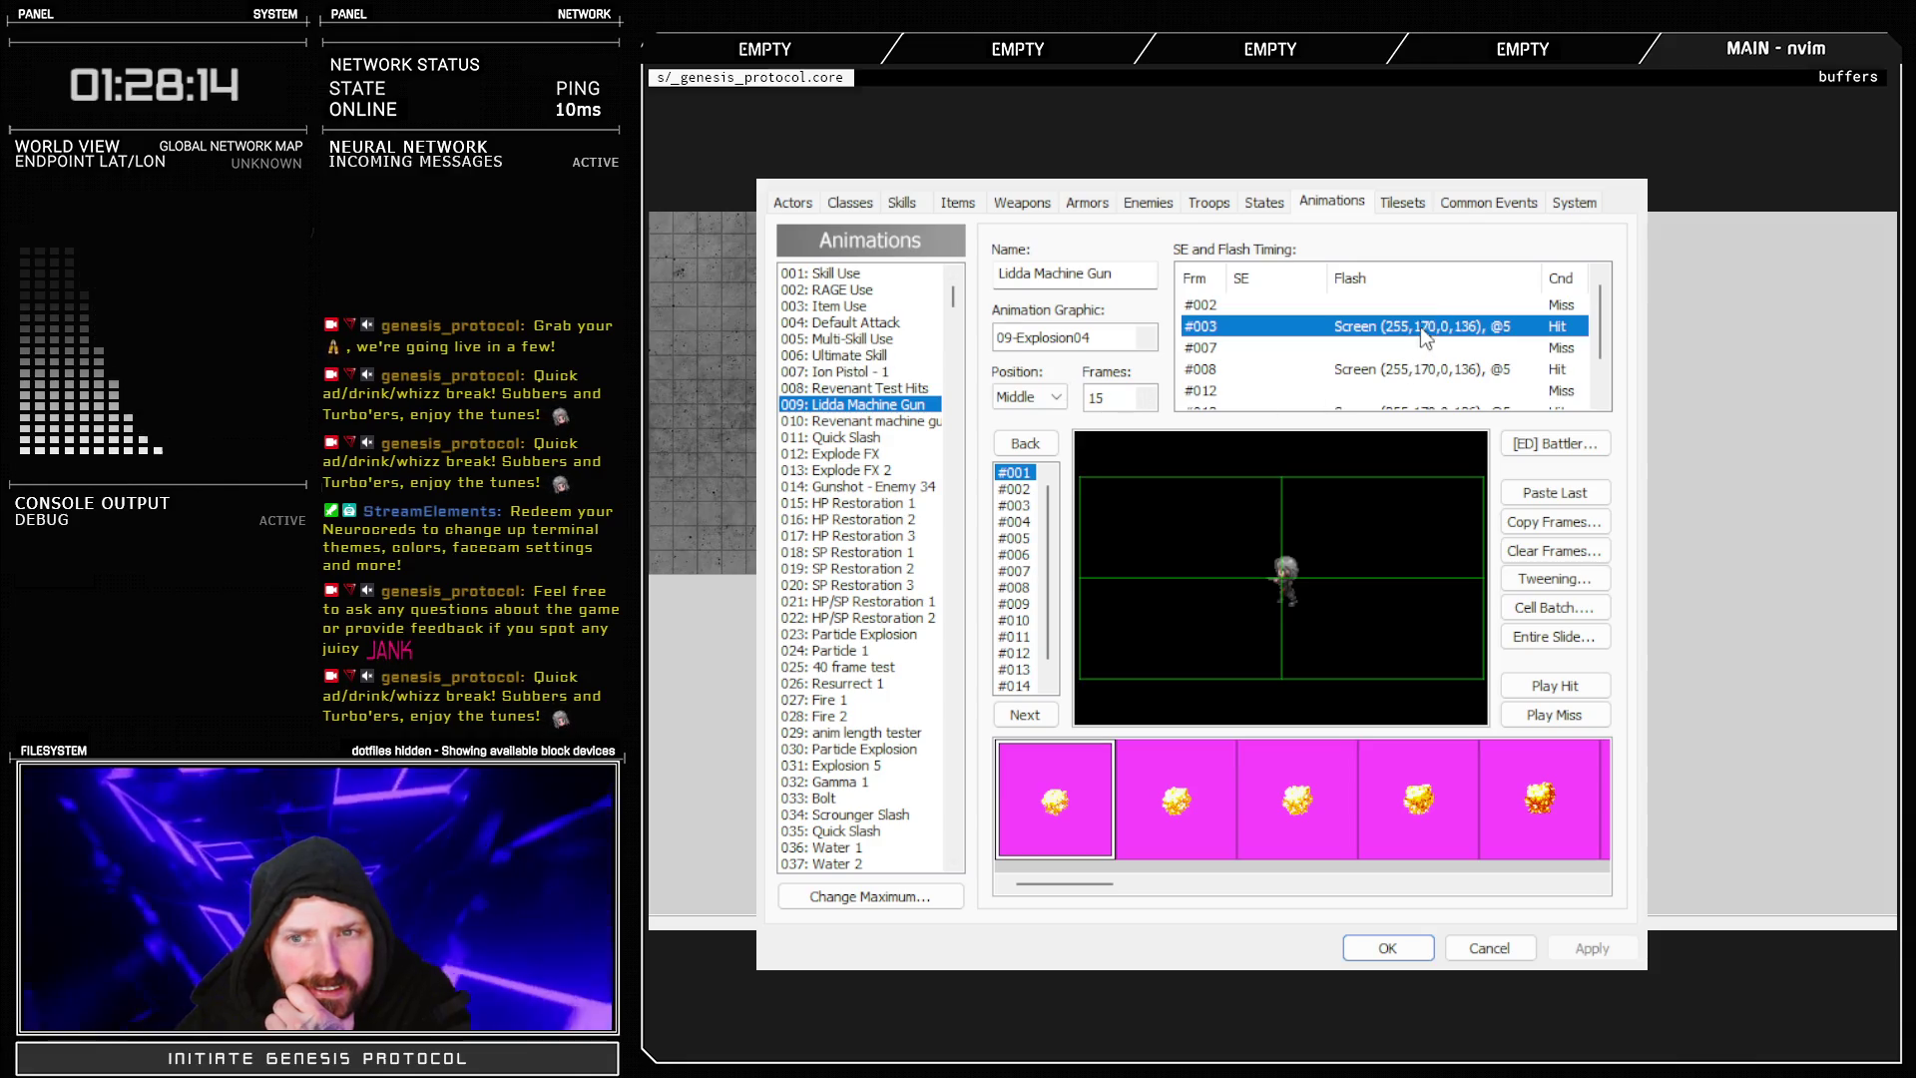
pyautogui.press('Up')
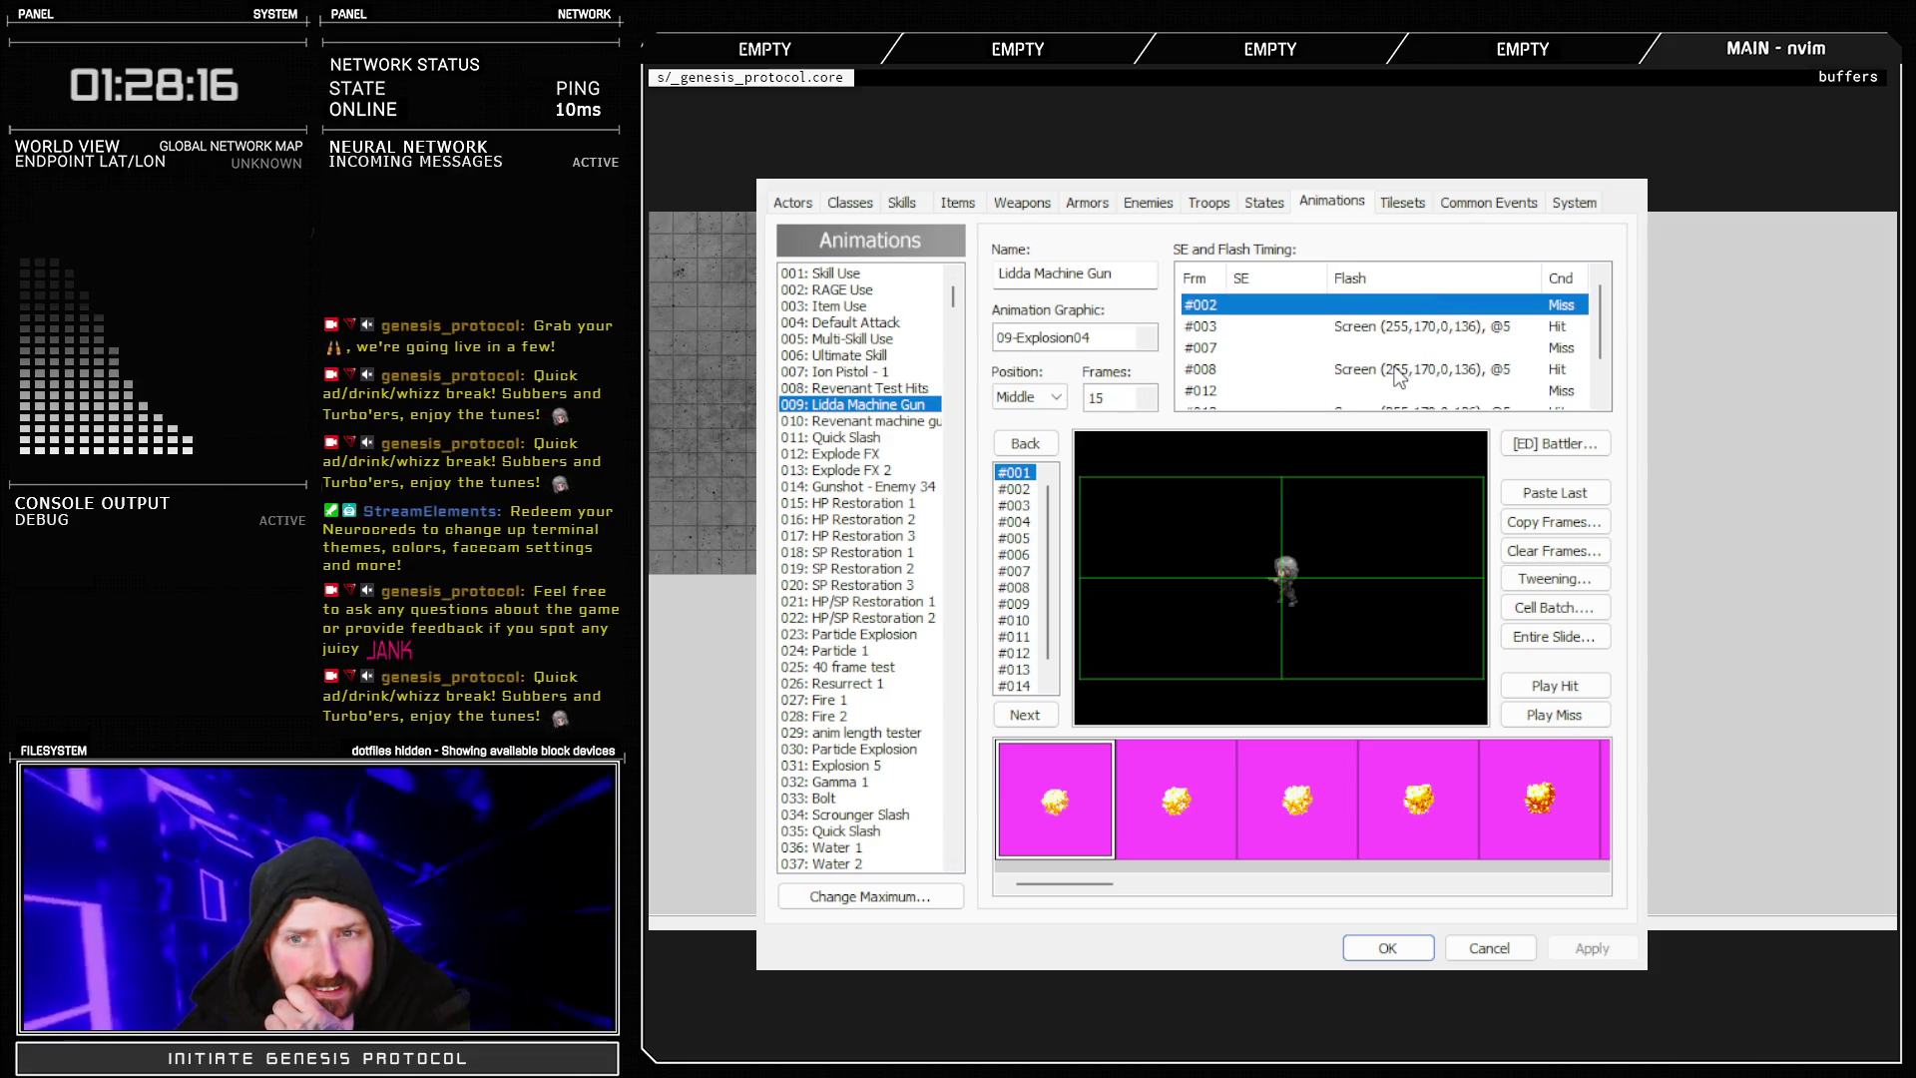
pyautogui.click(1410, 349)
pyautogui.click(885, 374)
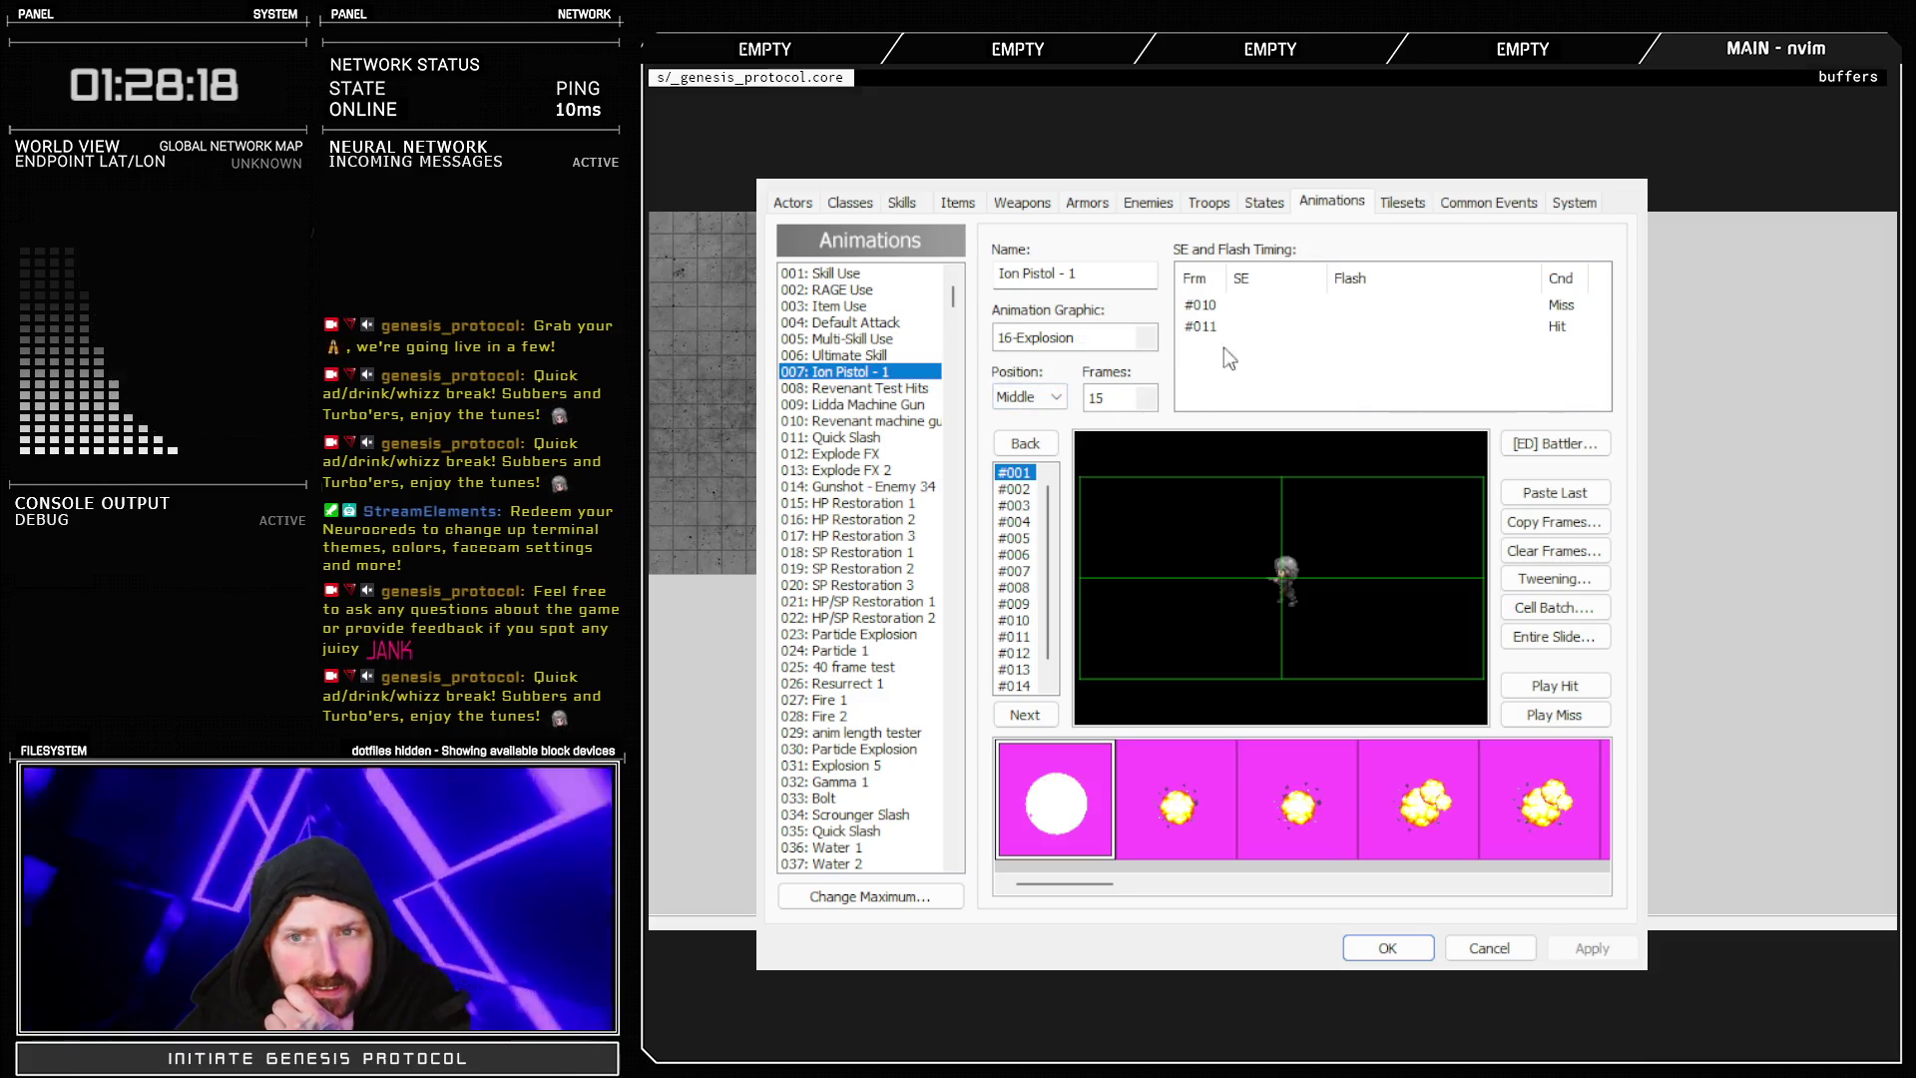
pyautogui.click(1520, 306)
pyautogui.press('Down')
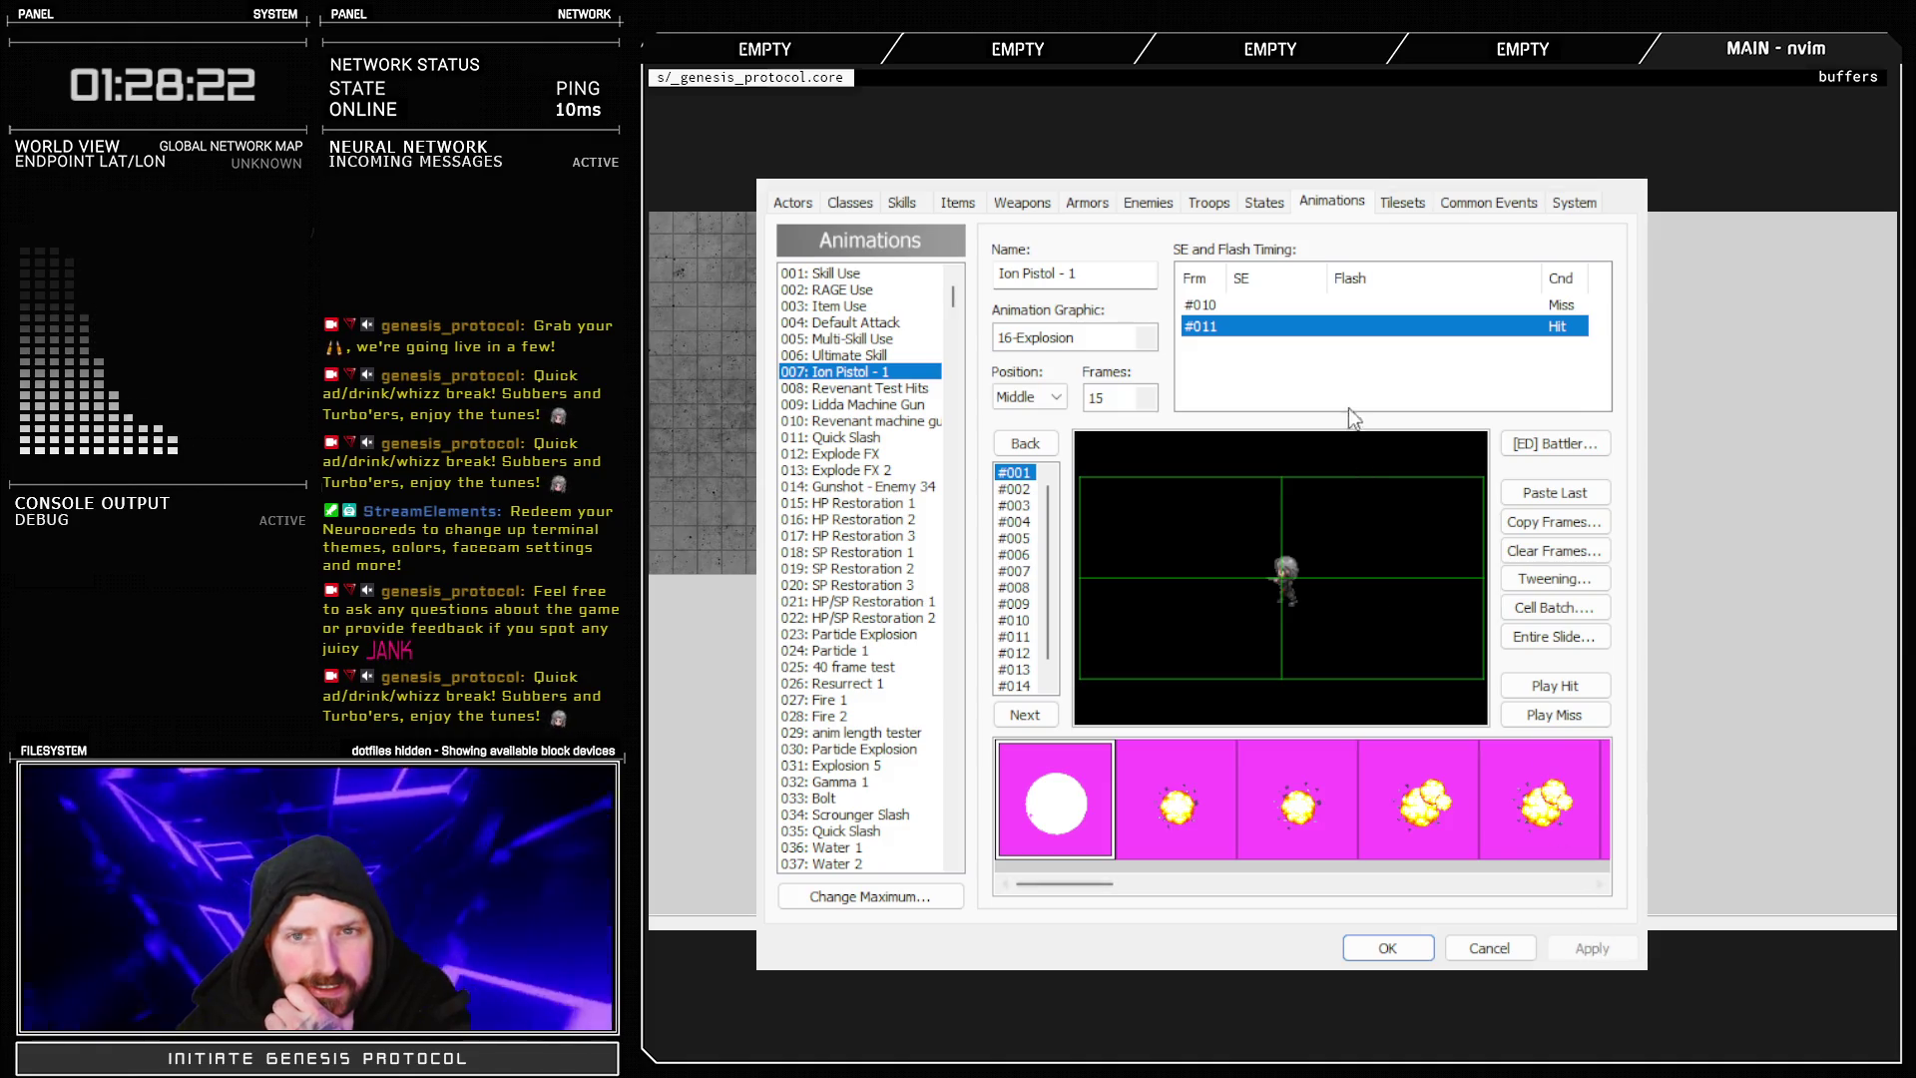
pyautogui.click(1206, 204)
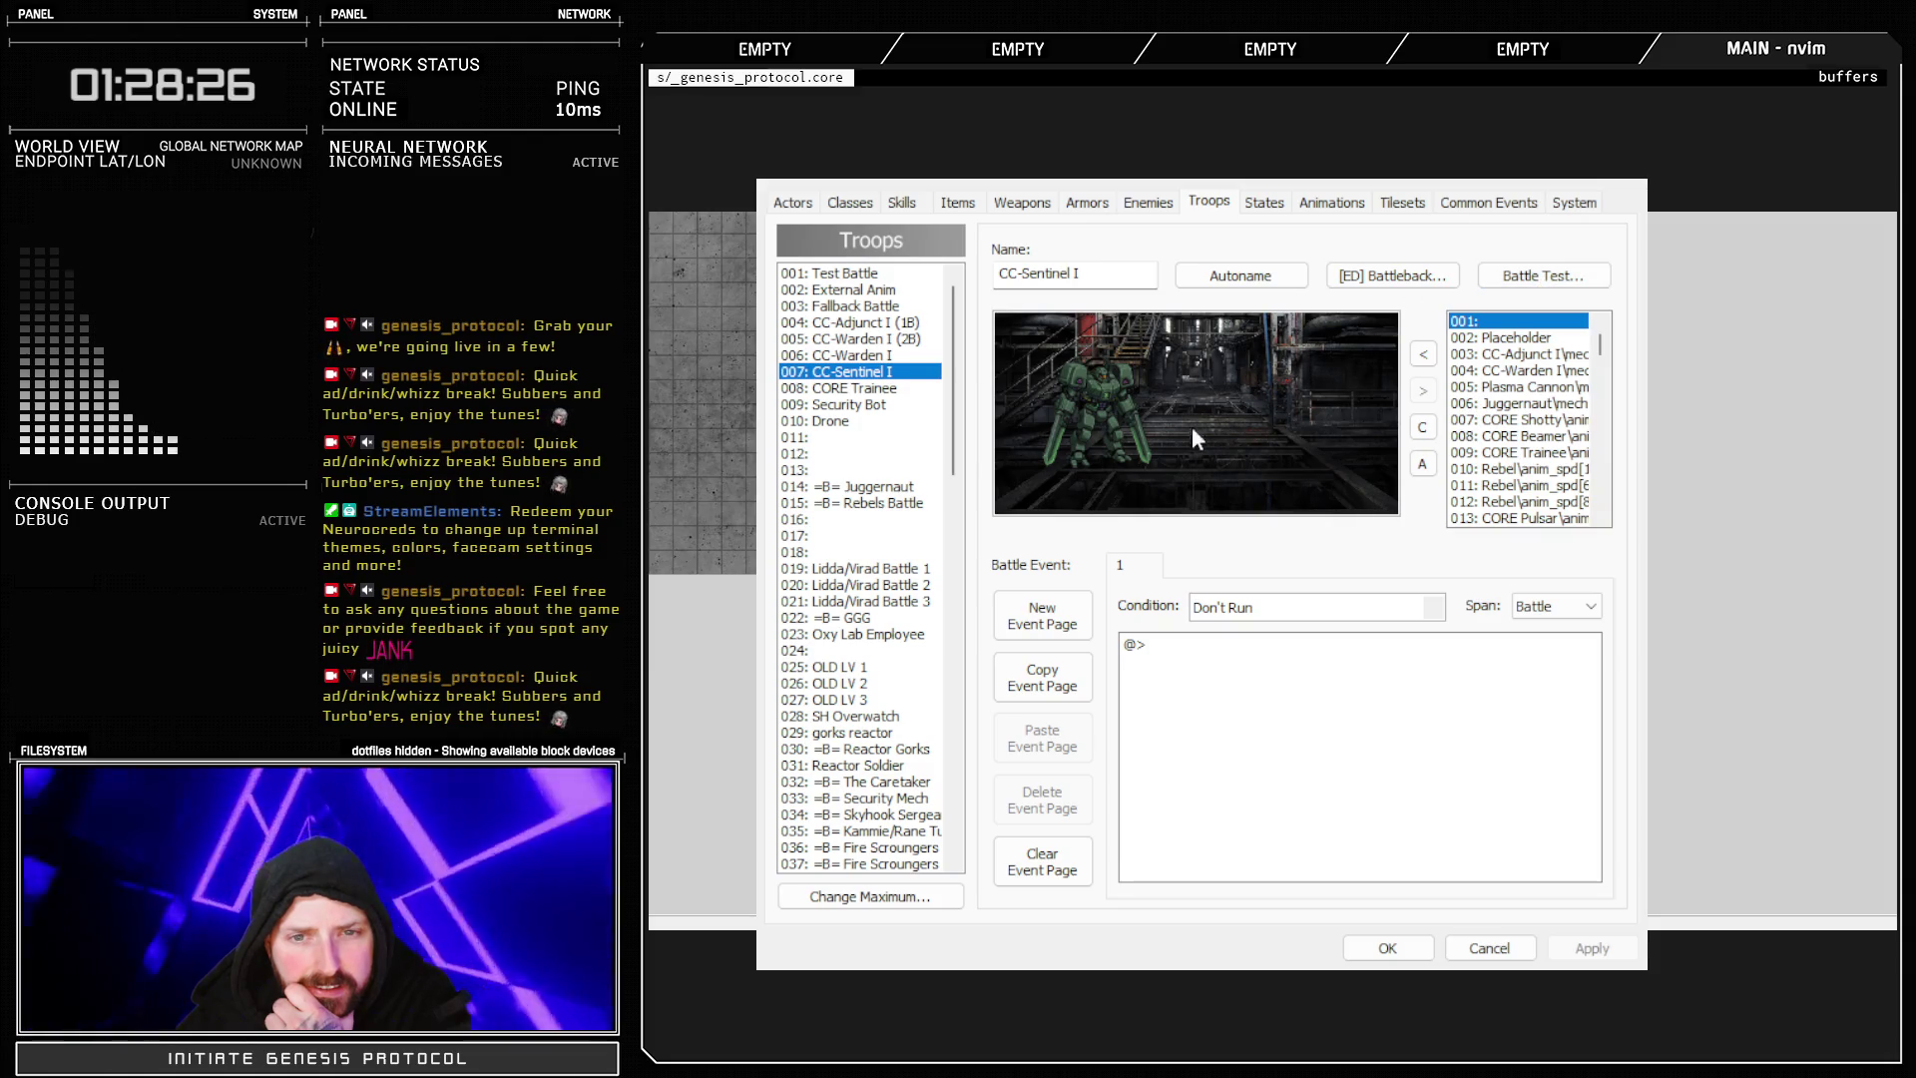
pyautogui.click(1143, 473)
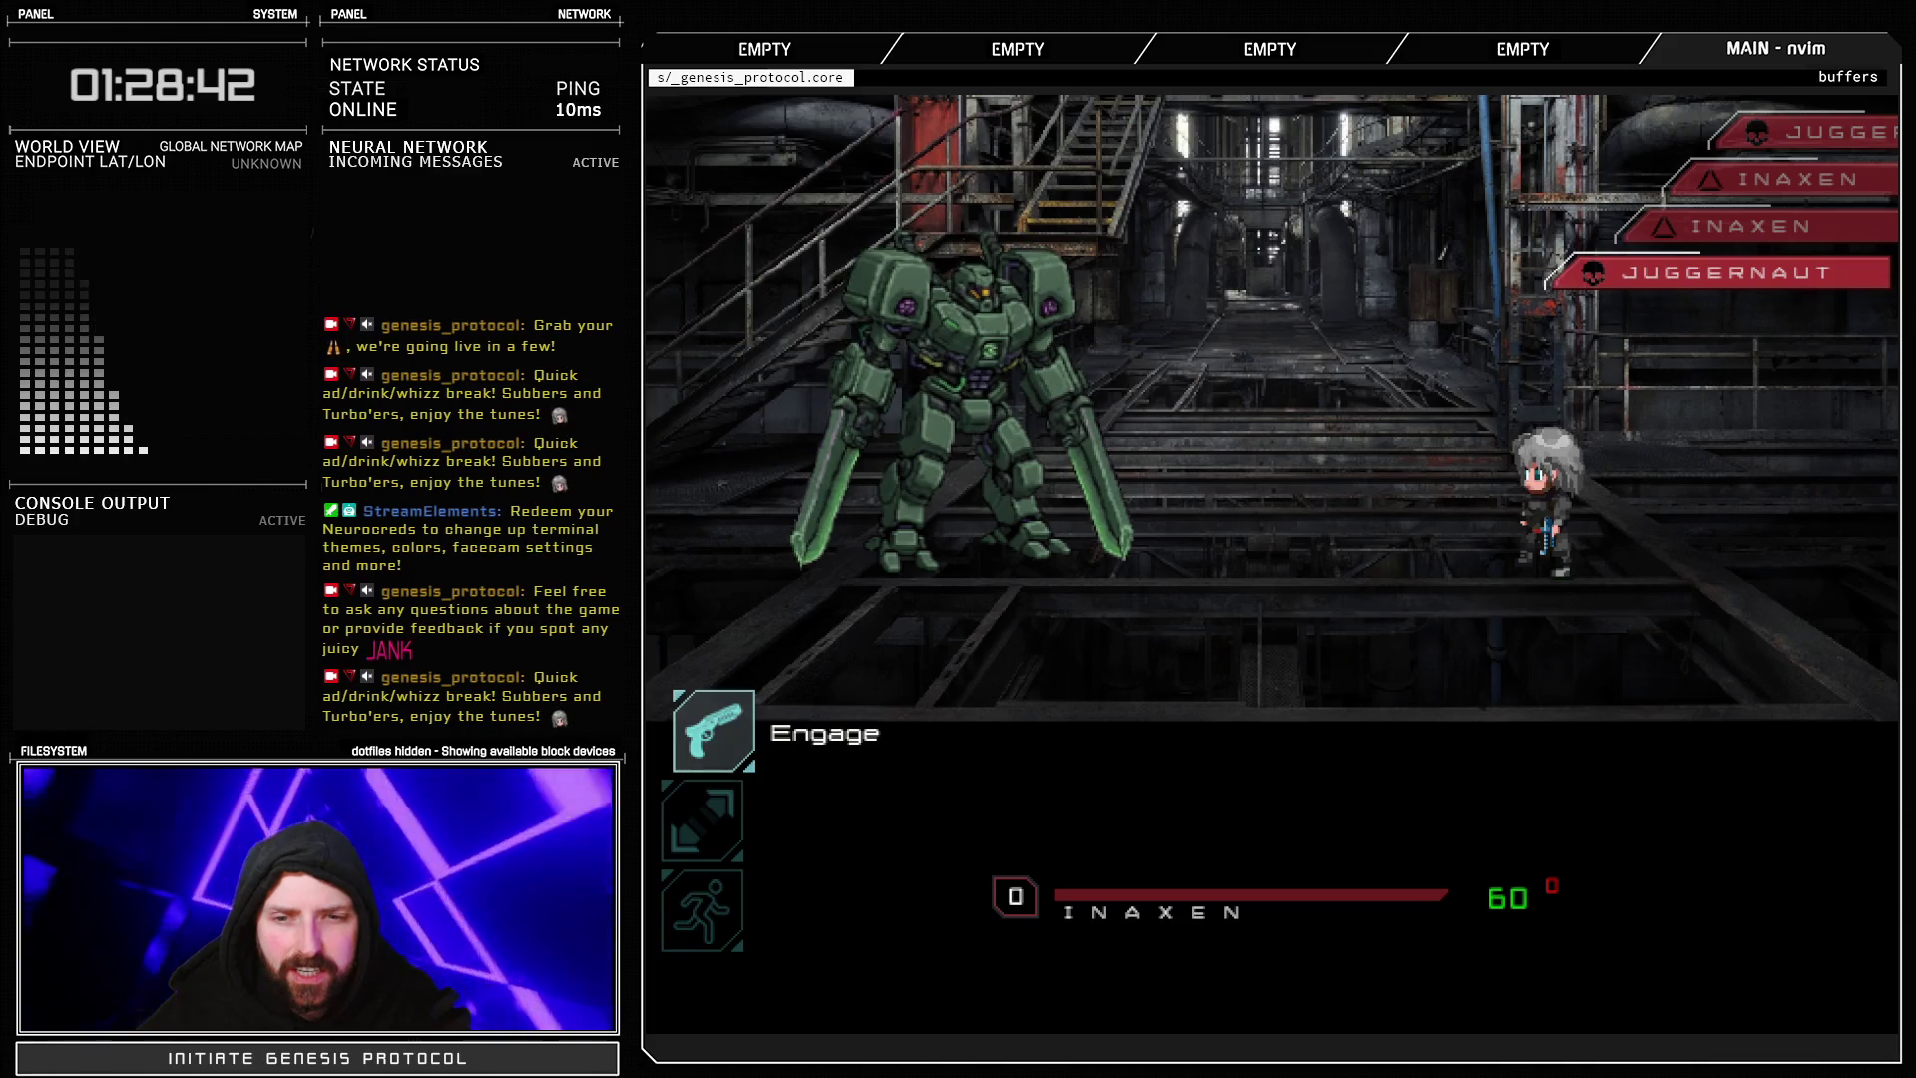
pyautogui.press('Return')
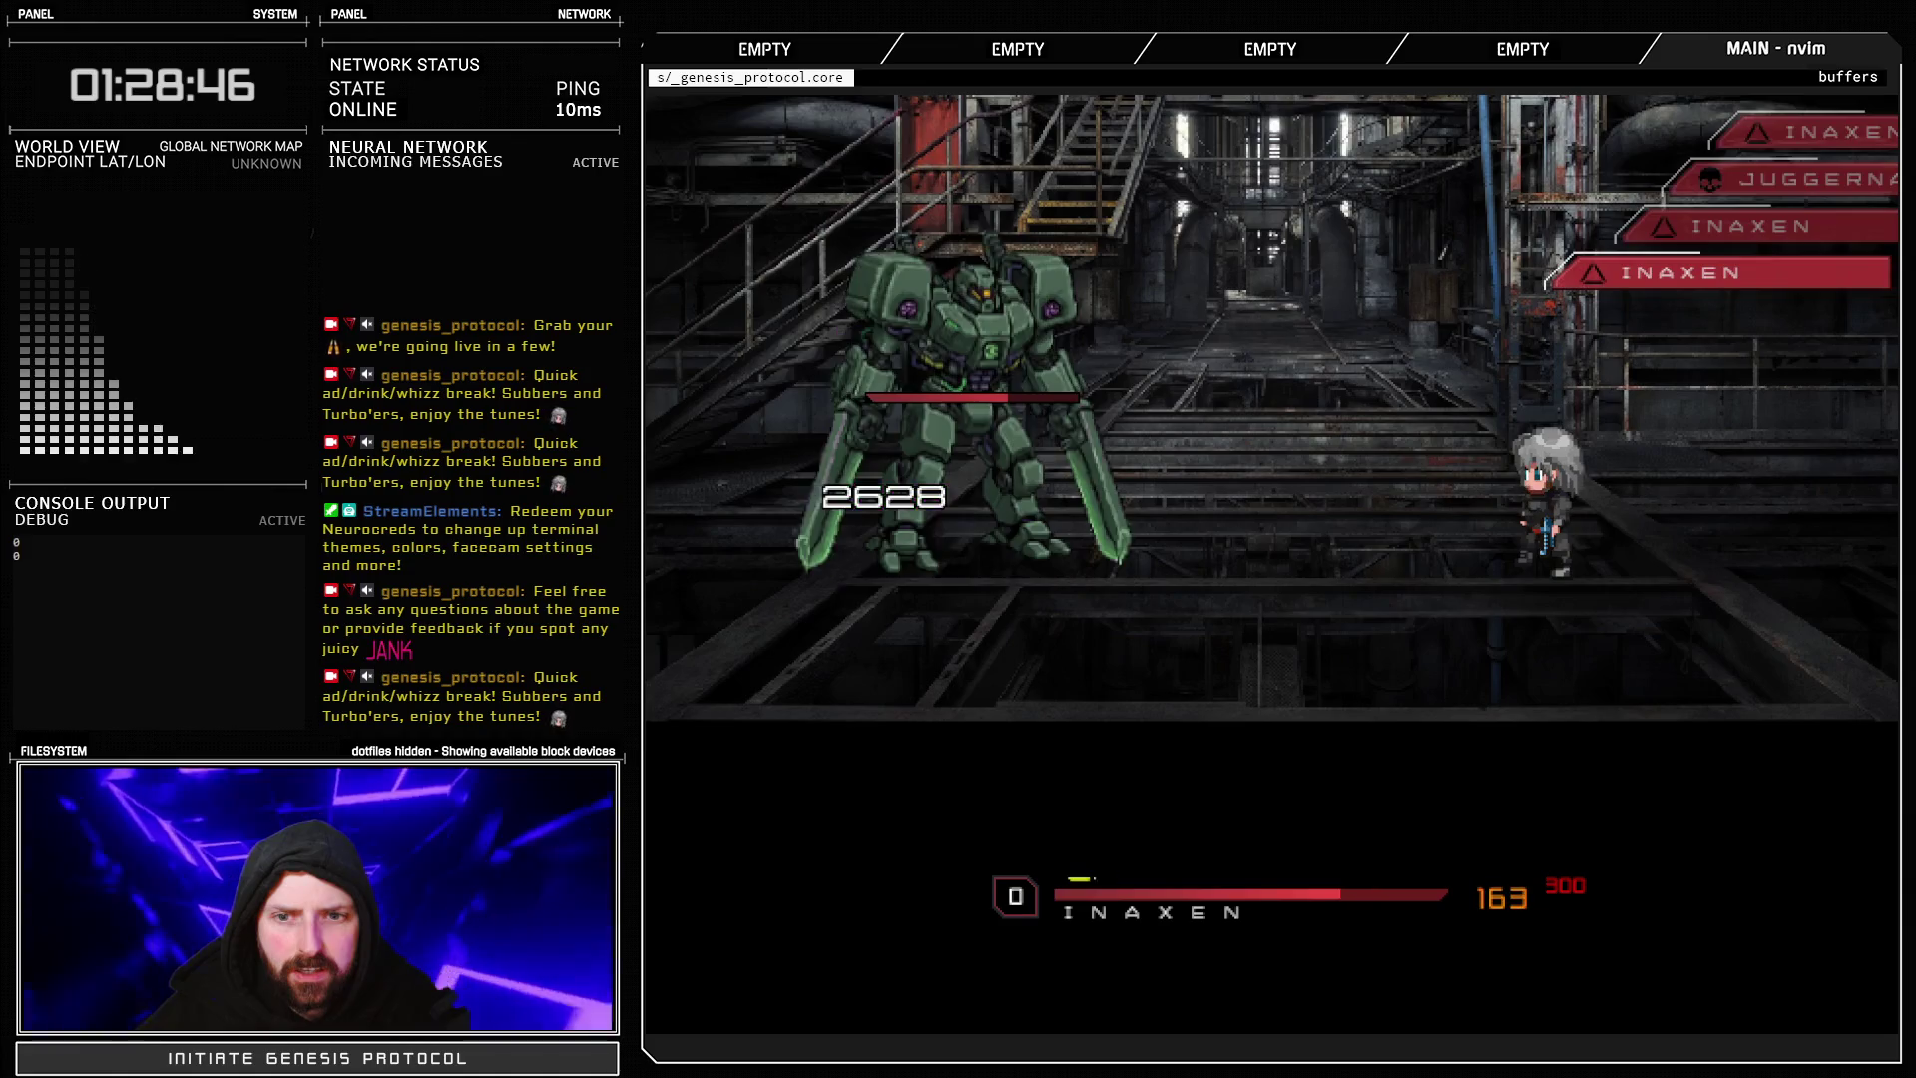
pyautogui.press('Return')
pyautogui.press('Return')
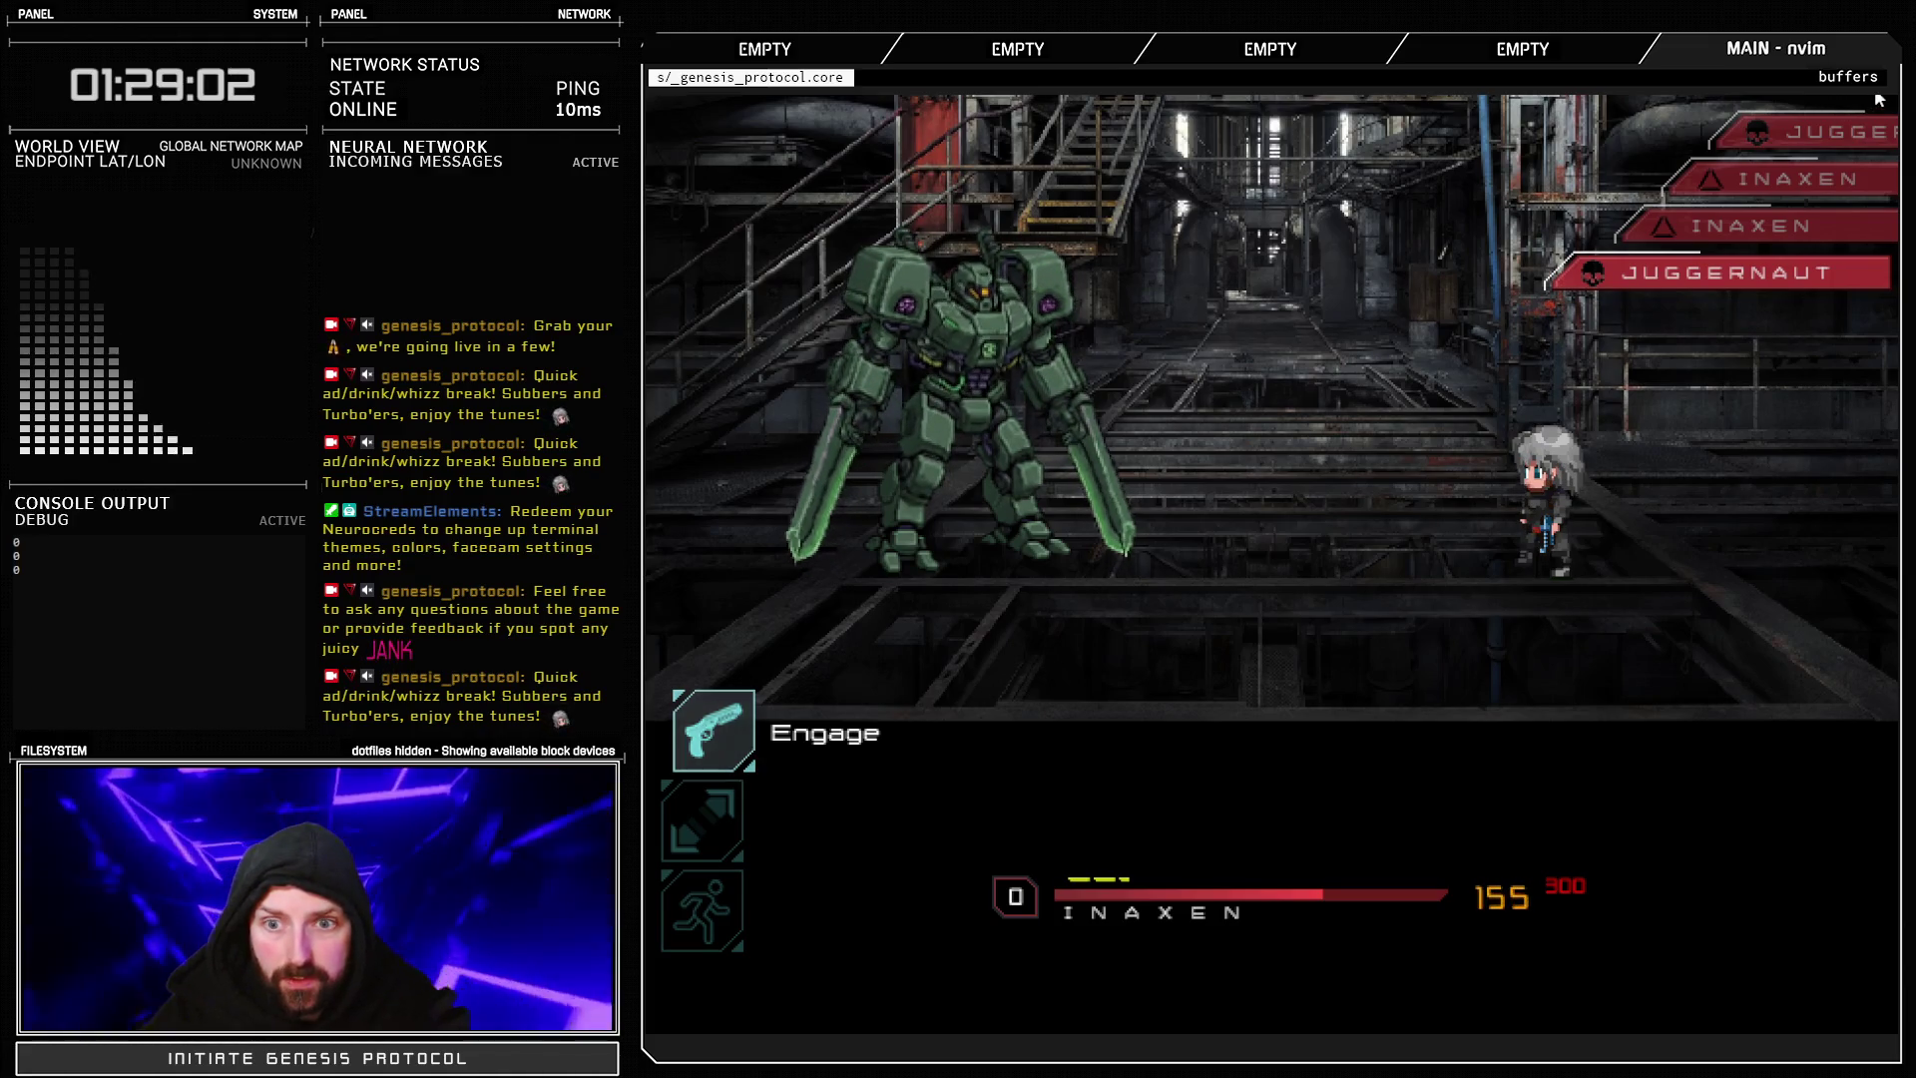
pyautogui.hotkey('alt', 'F4')
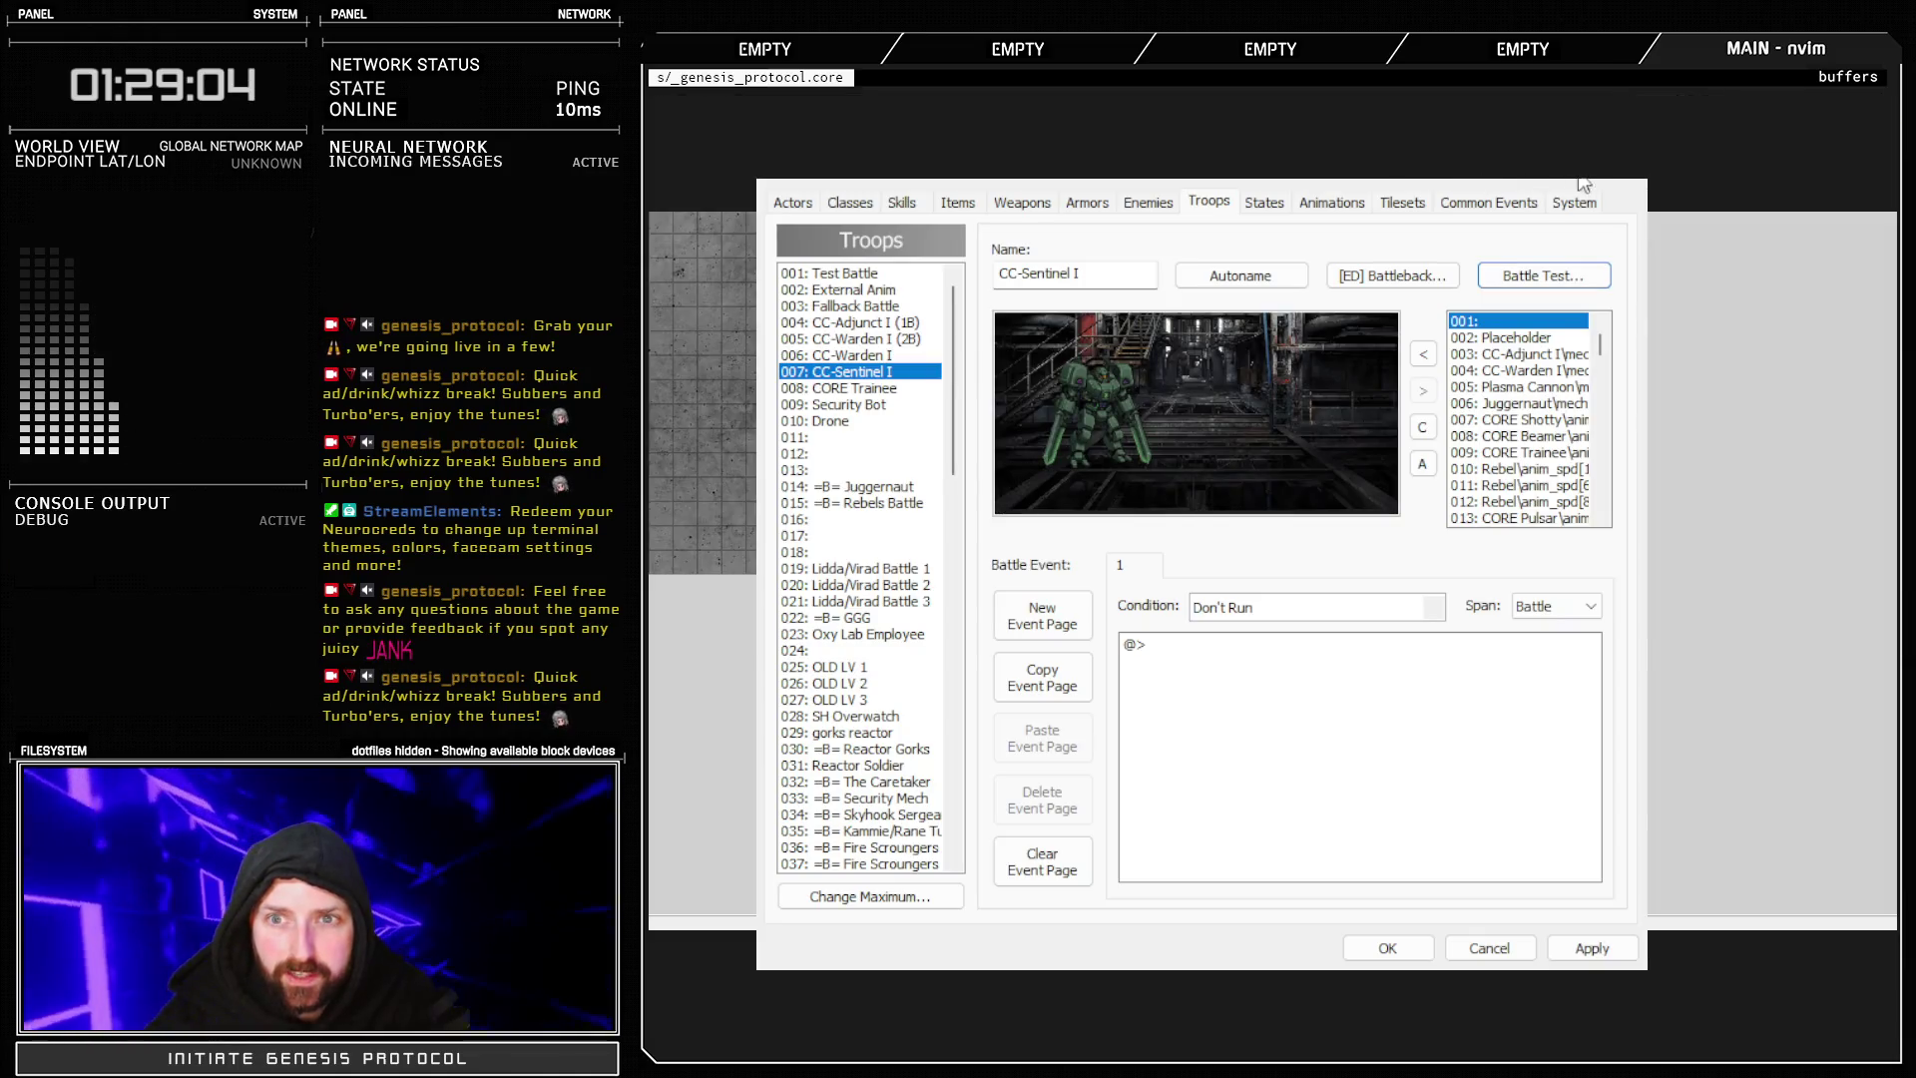
# - Close the Database and open the Actor Controller script, with its slot types and starting armor tables, in the Script Editor
pyautogui.press('Escape')
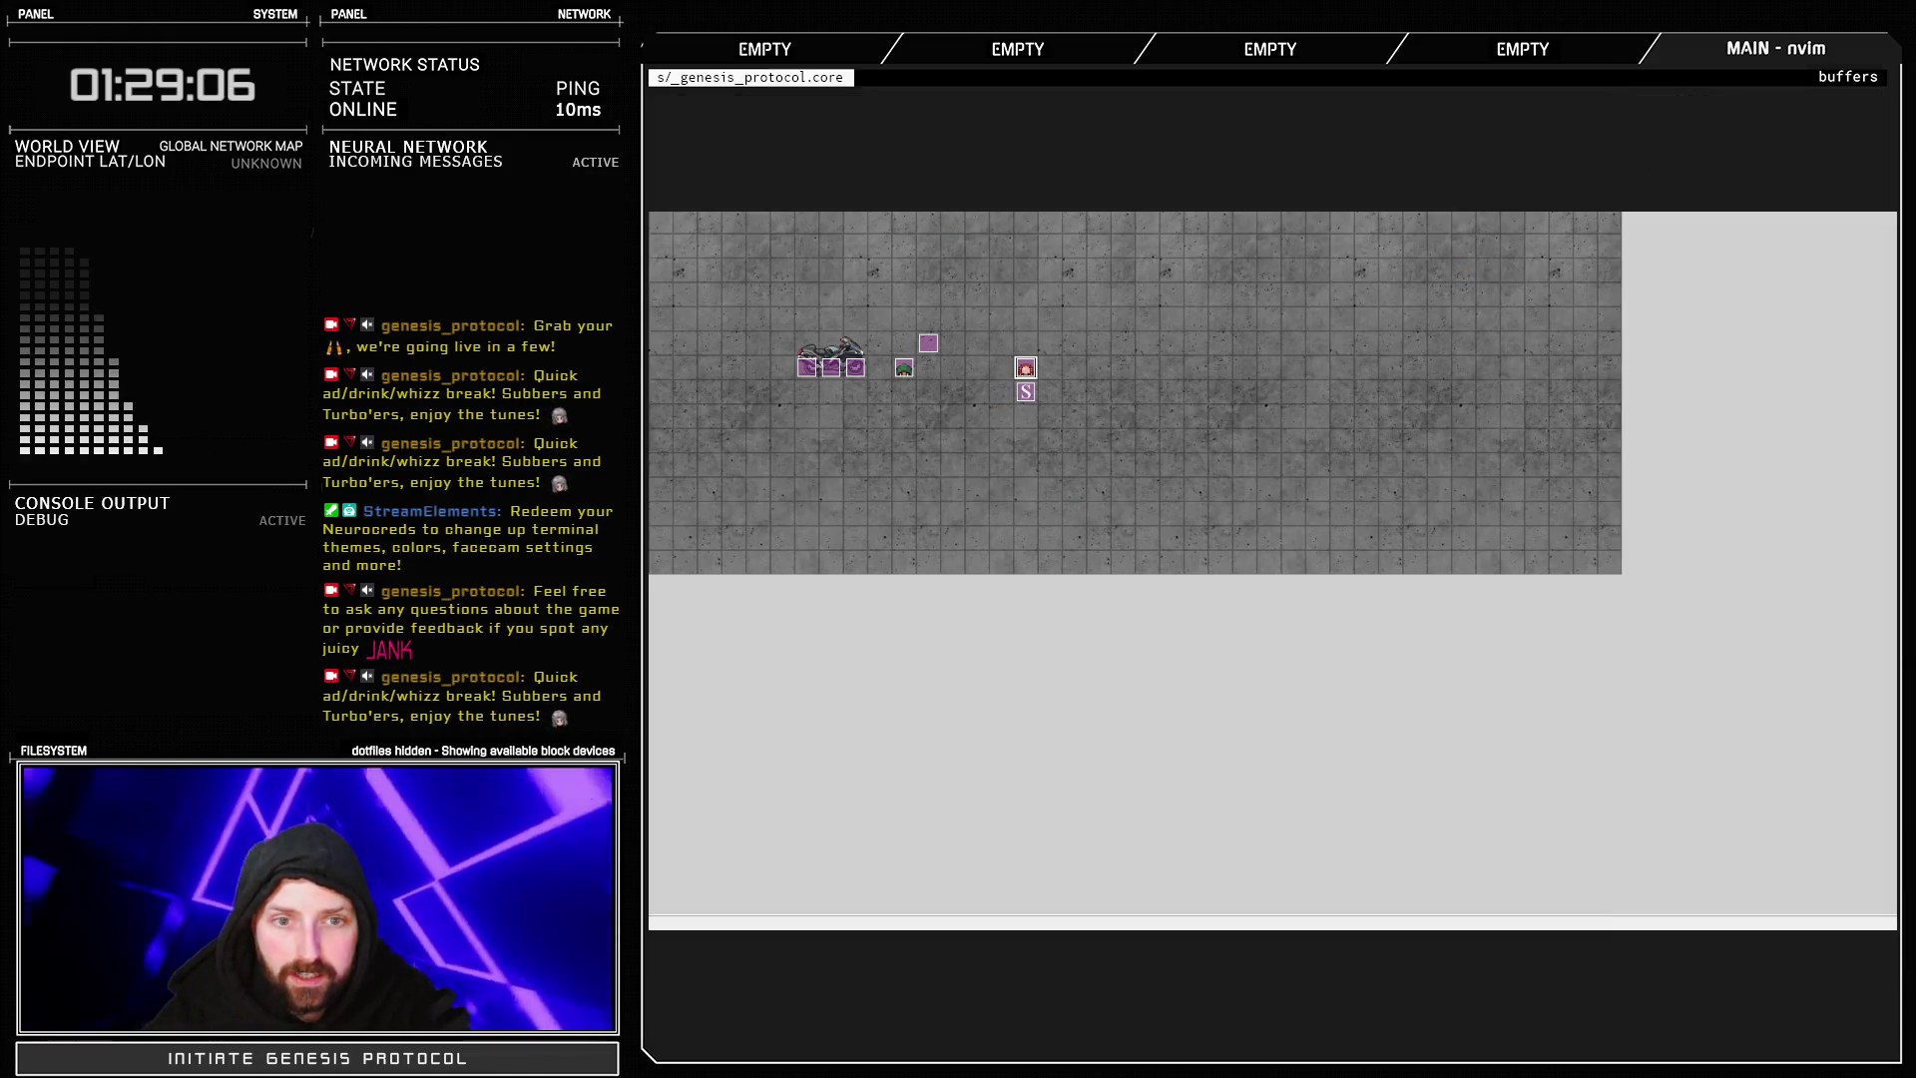
pyautogui.press('F11')
pyautogui.scroll(12, 883, 397)
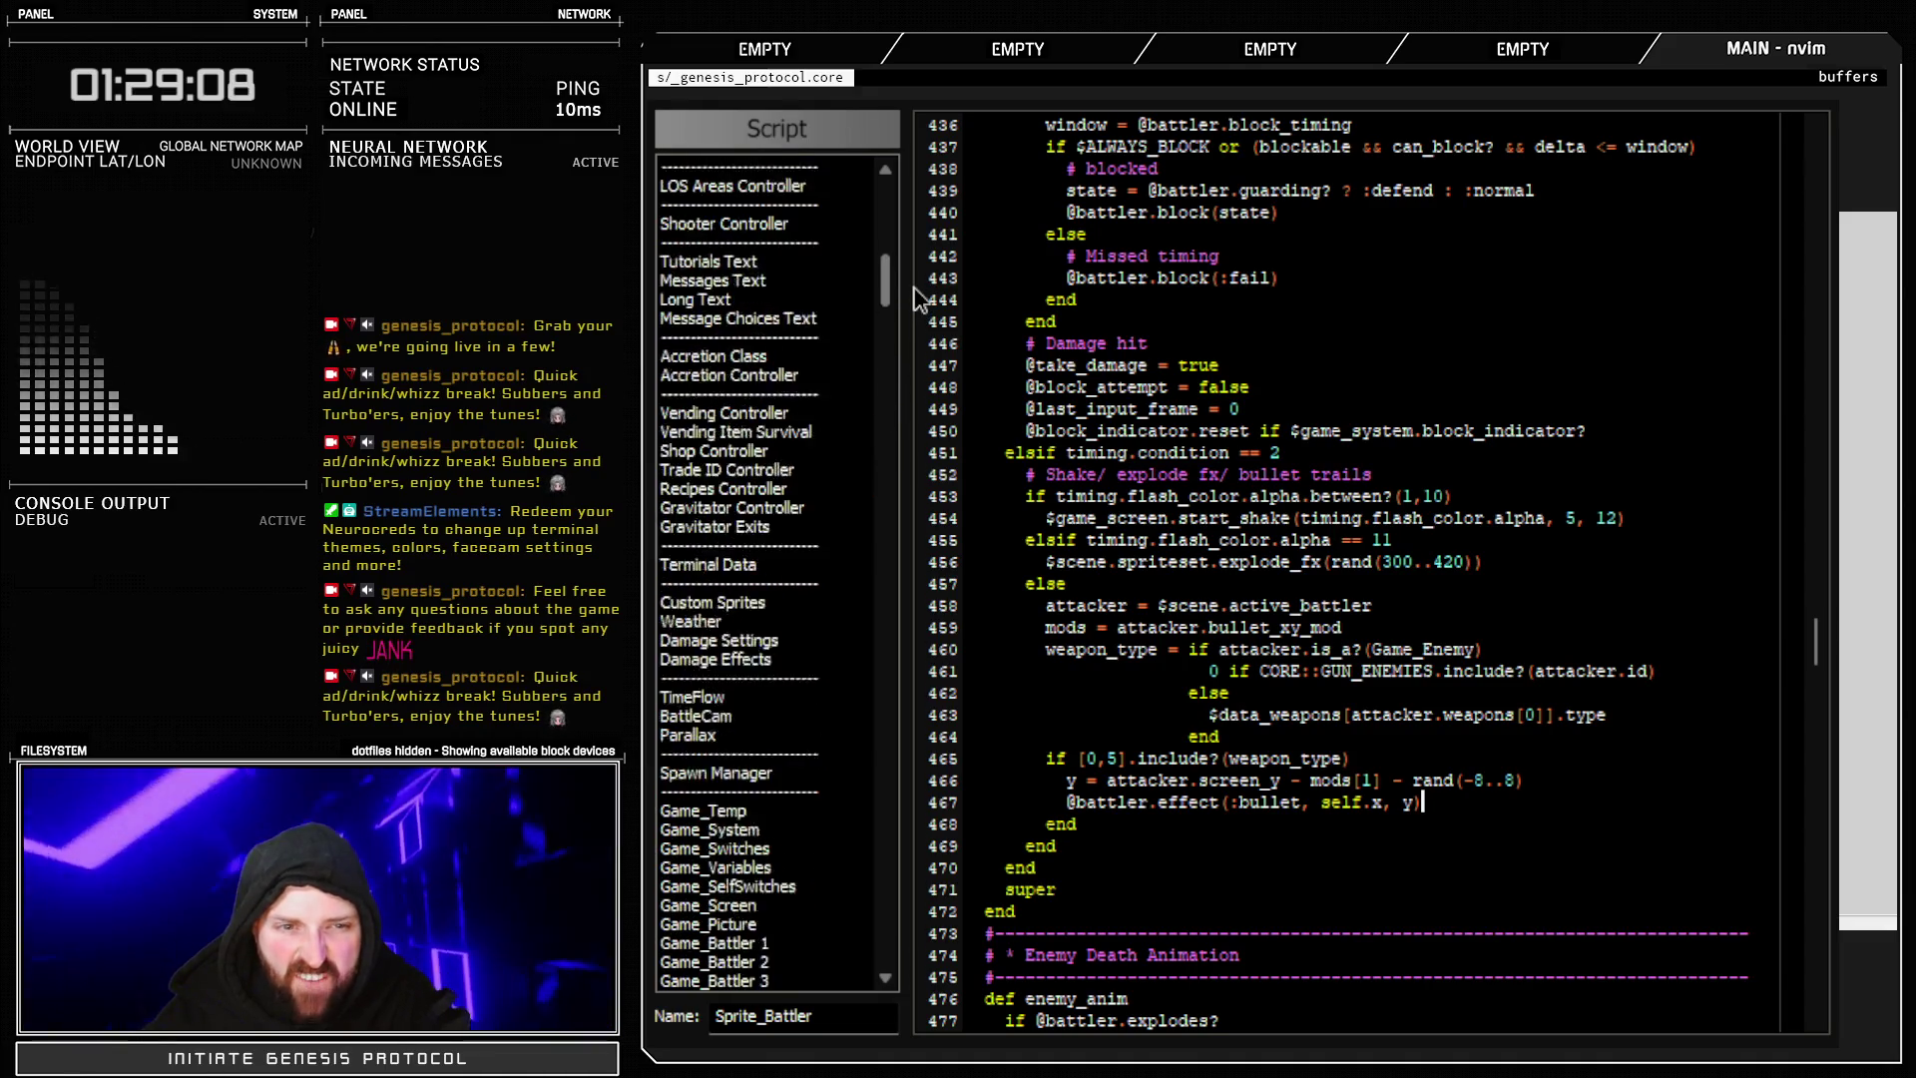
pyautogui.scroll(2, 883, 399)
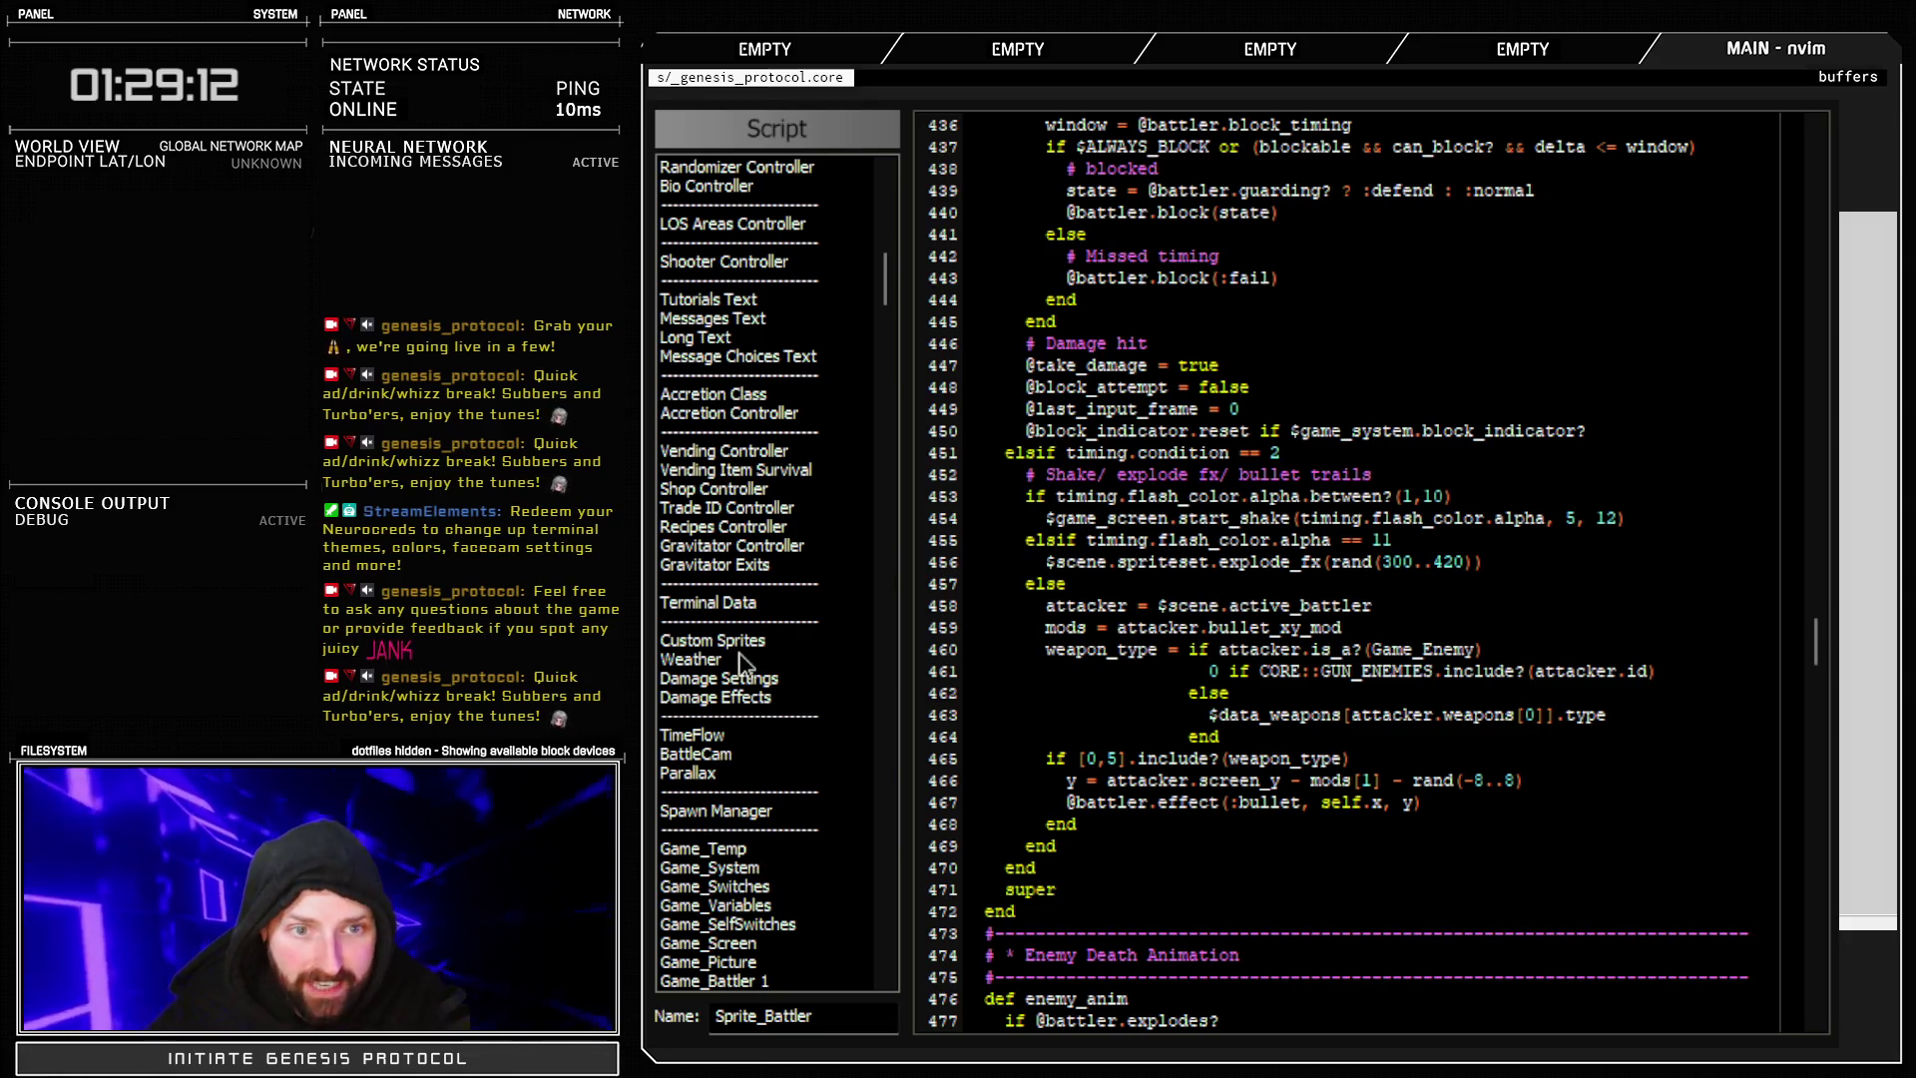
pyautogui.scroll(10, 748, 661)
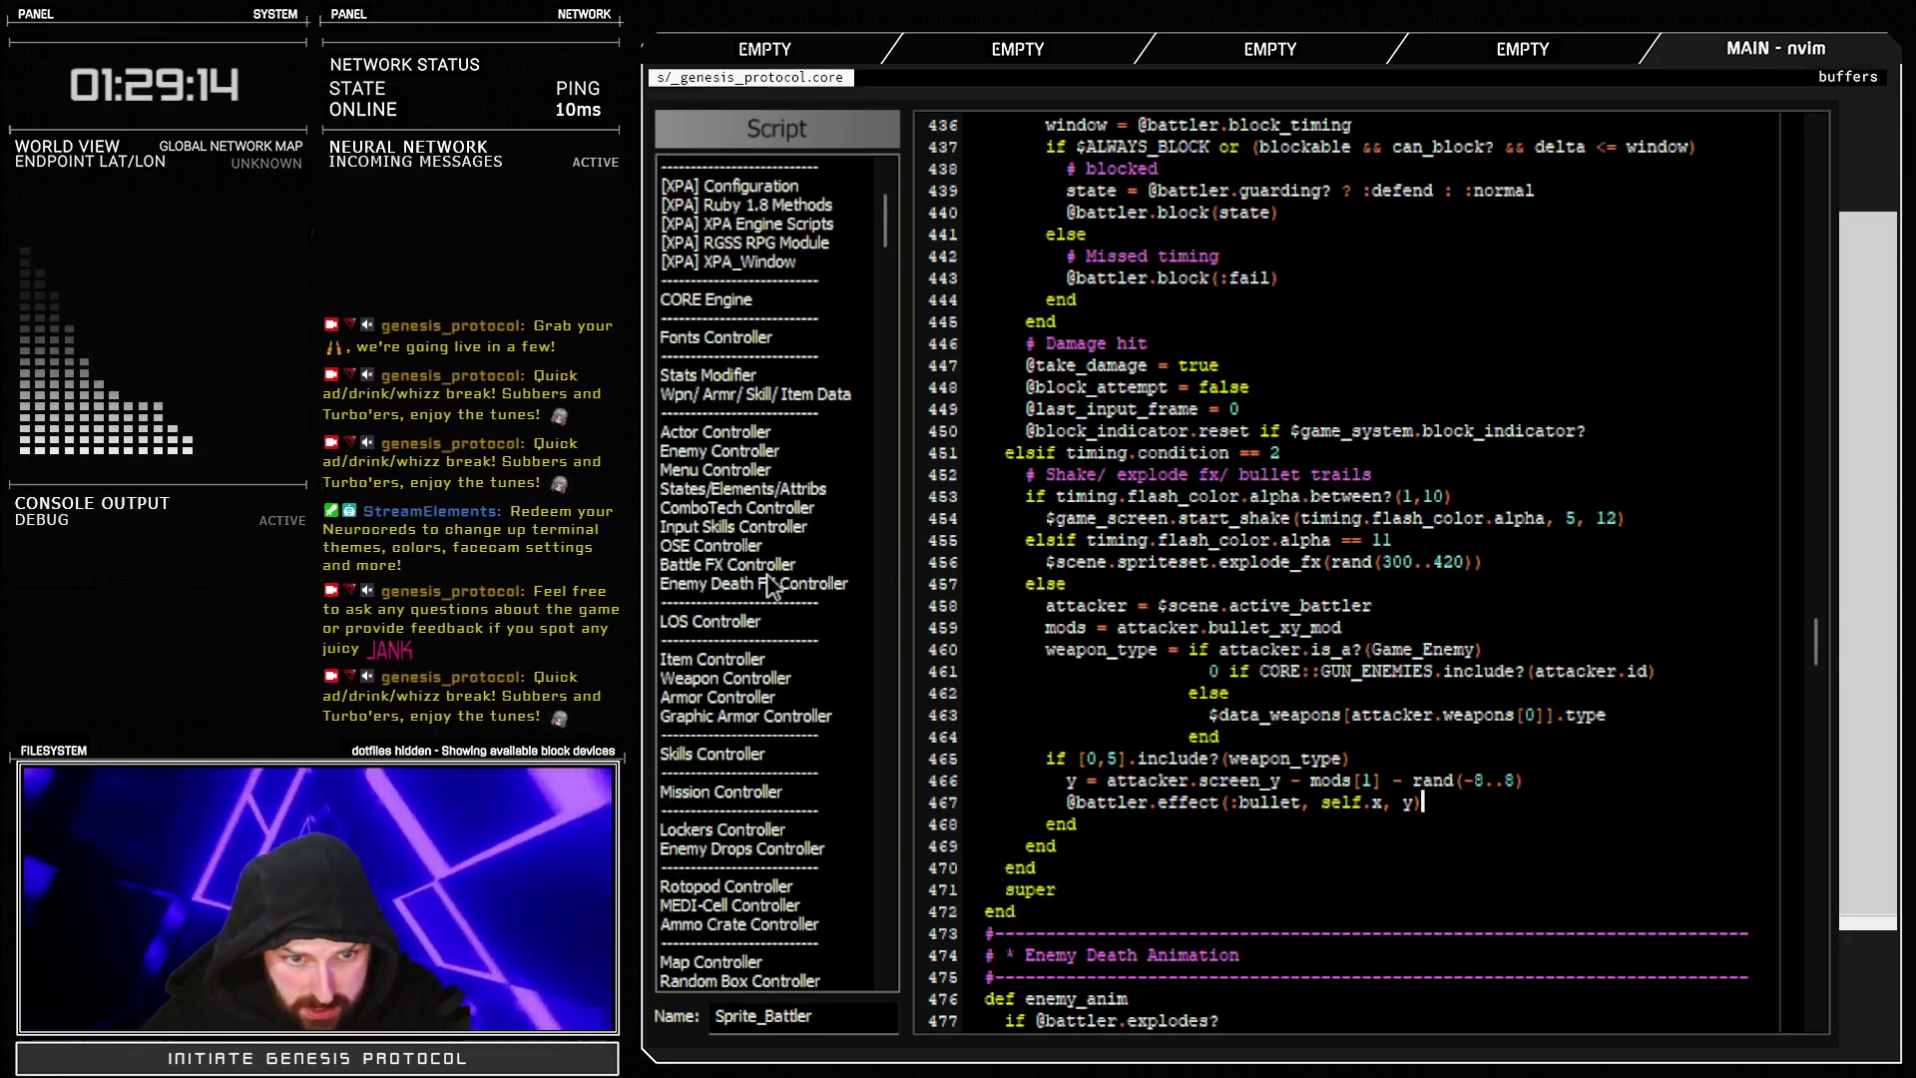
pyautogui.scroll(-4, 761, 699)
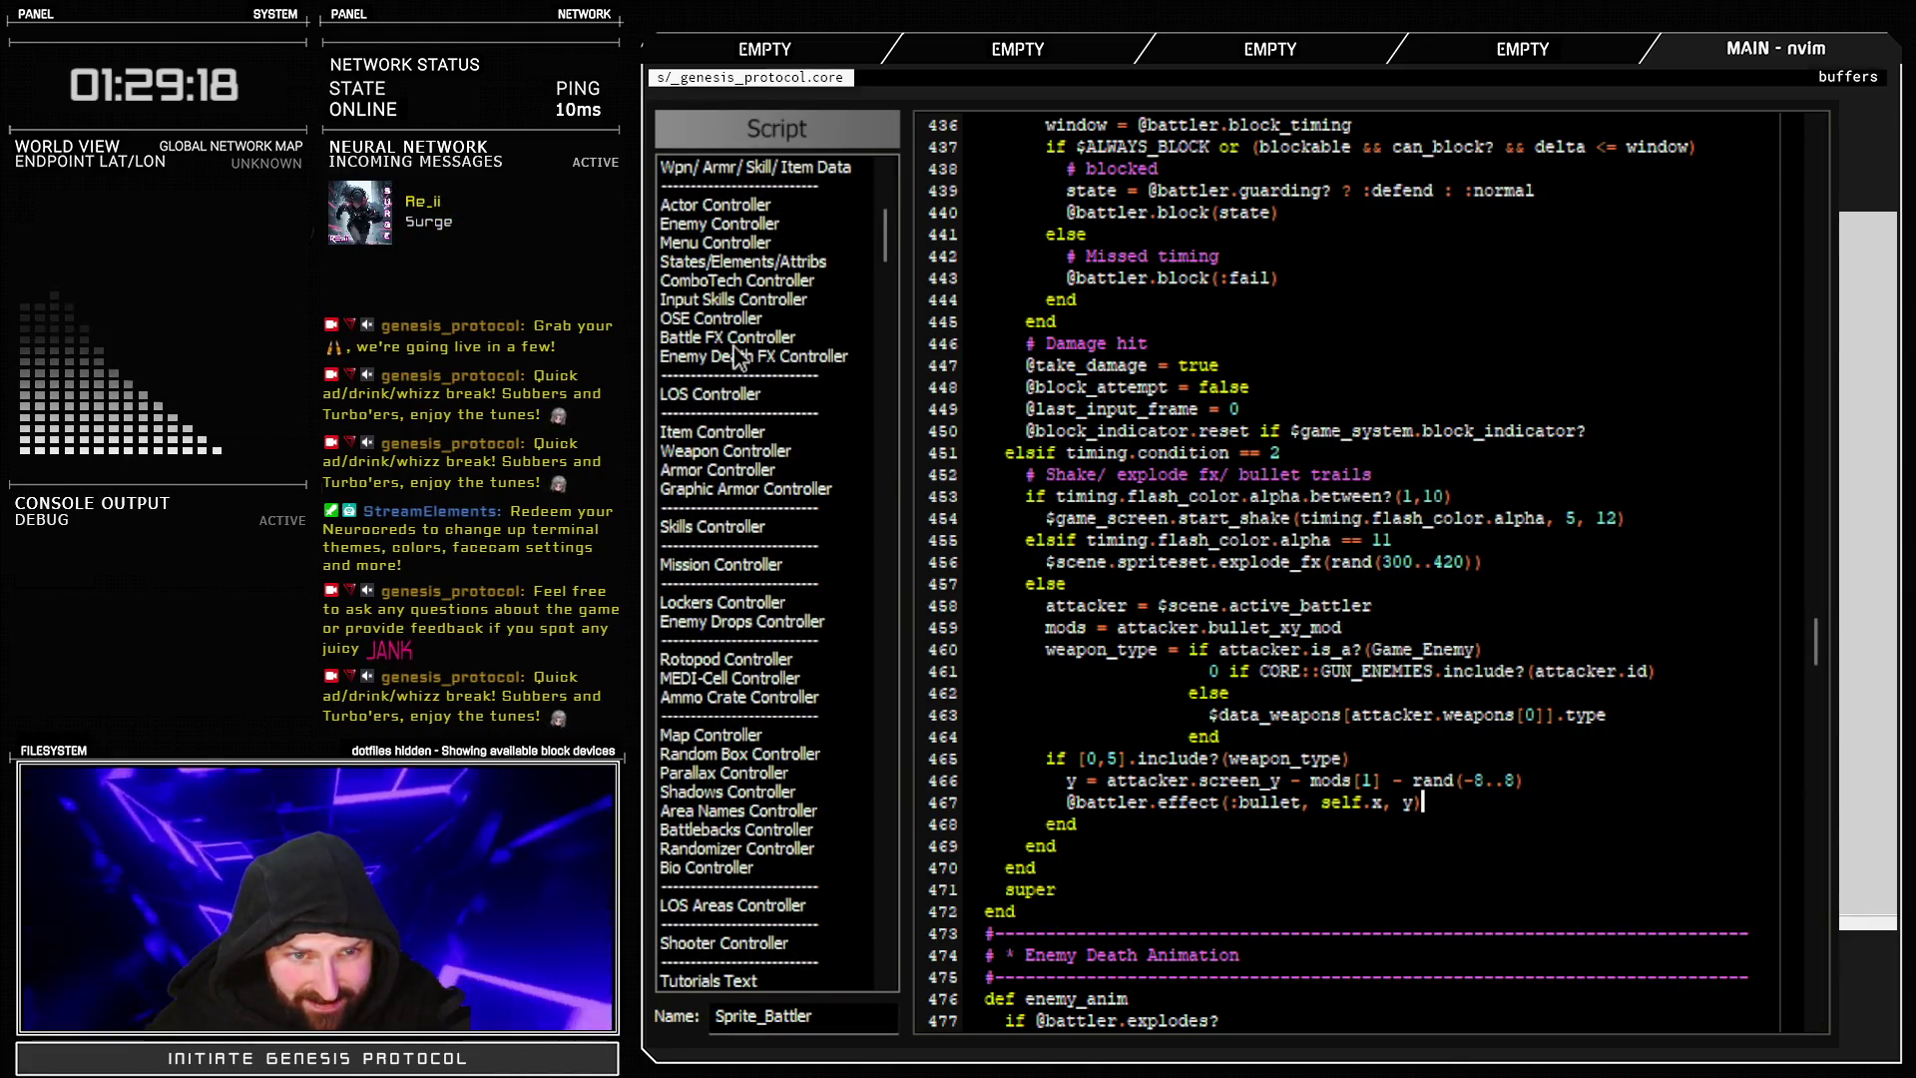
pyautogui.click(751, 339)
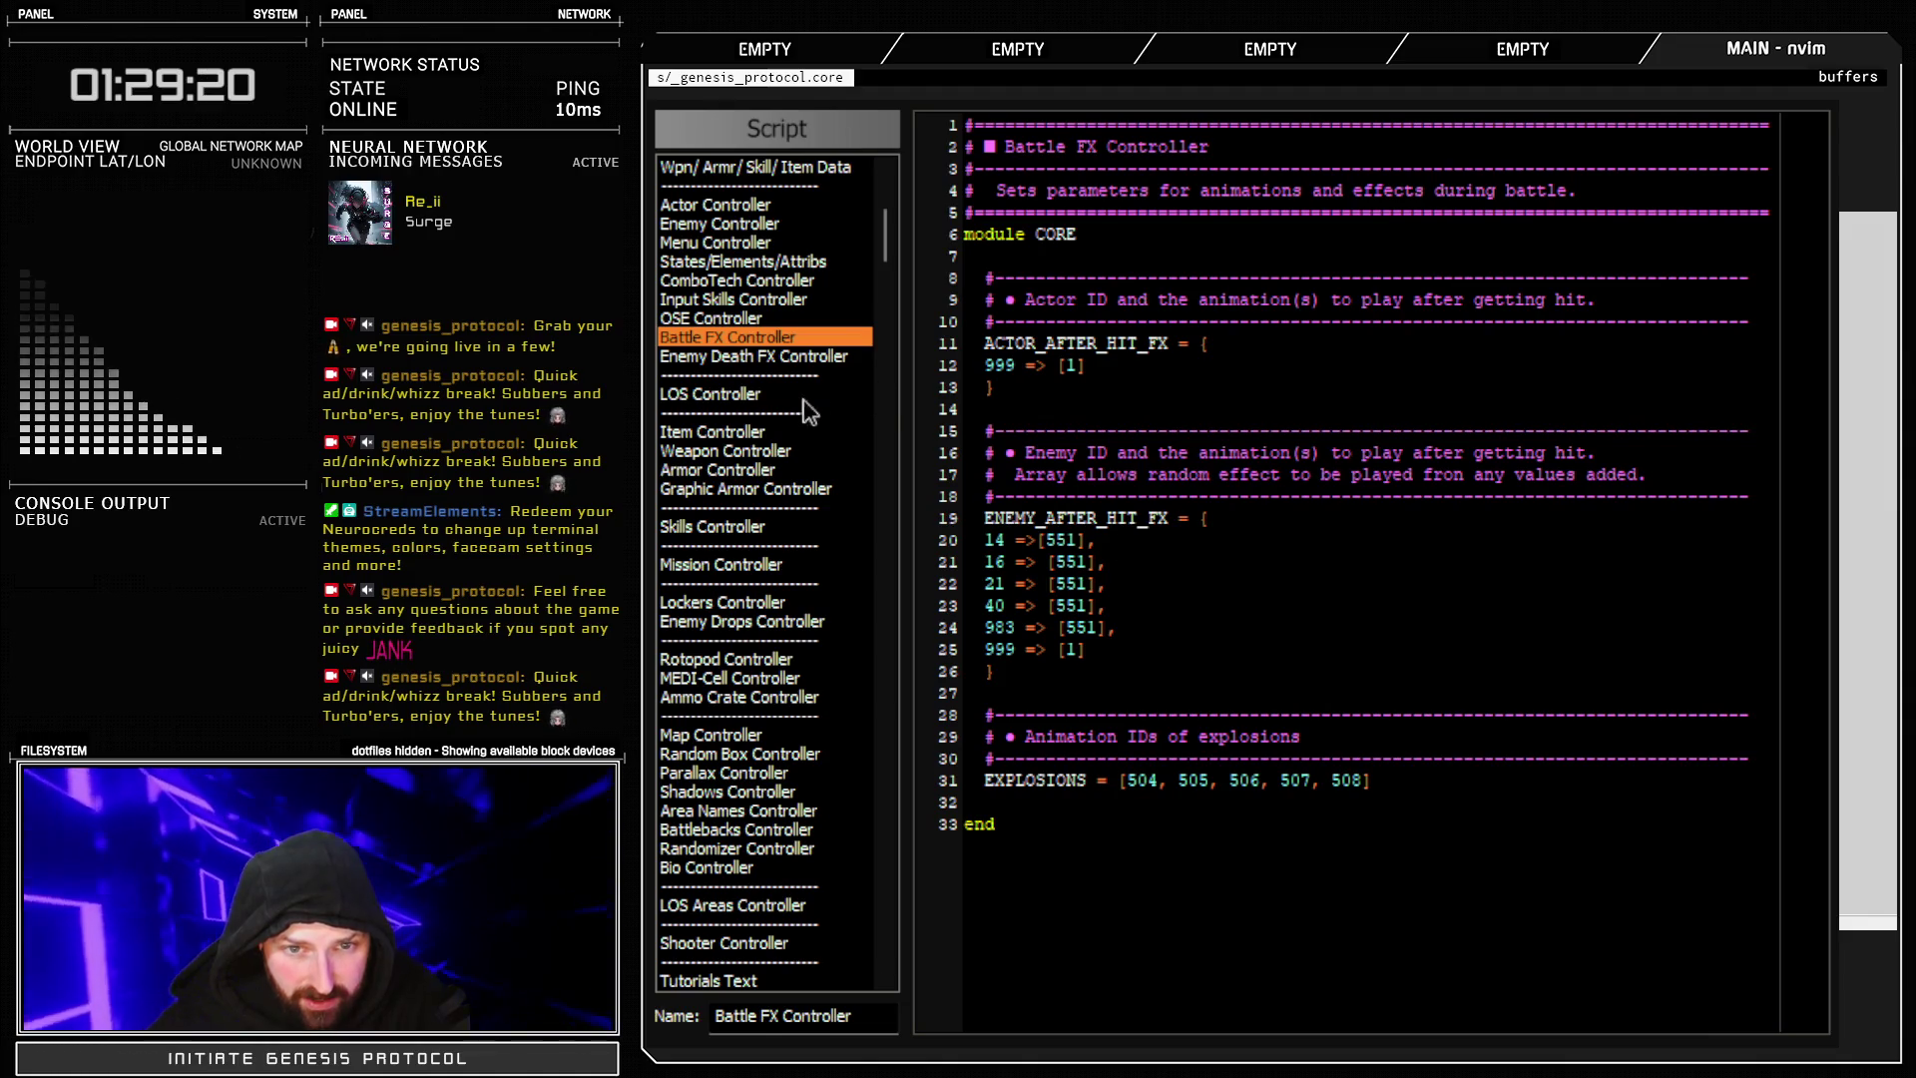
pyautogui.scroll(1, 729, 579)
pyautogui.scroll(2, 729, 584)
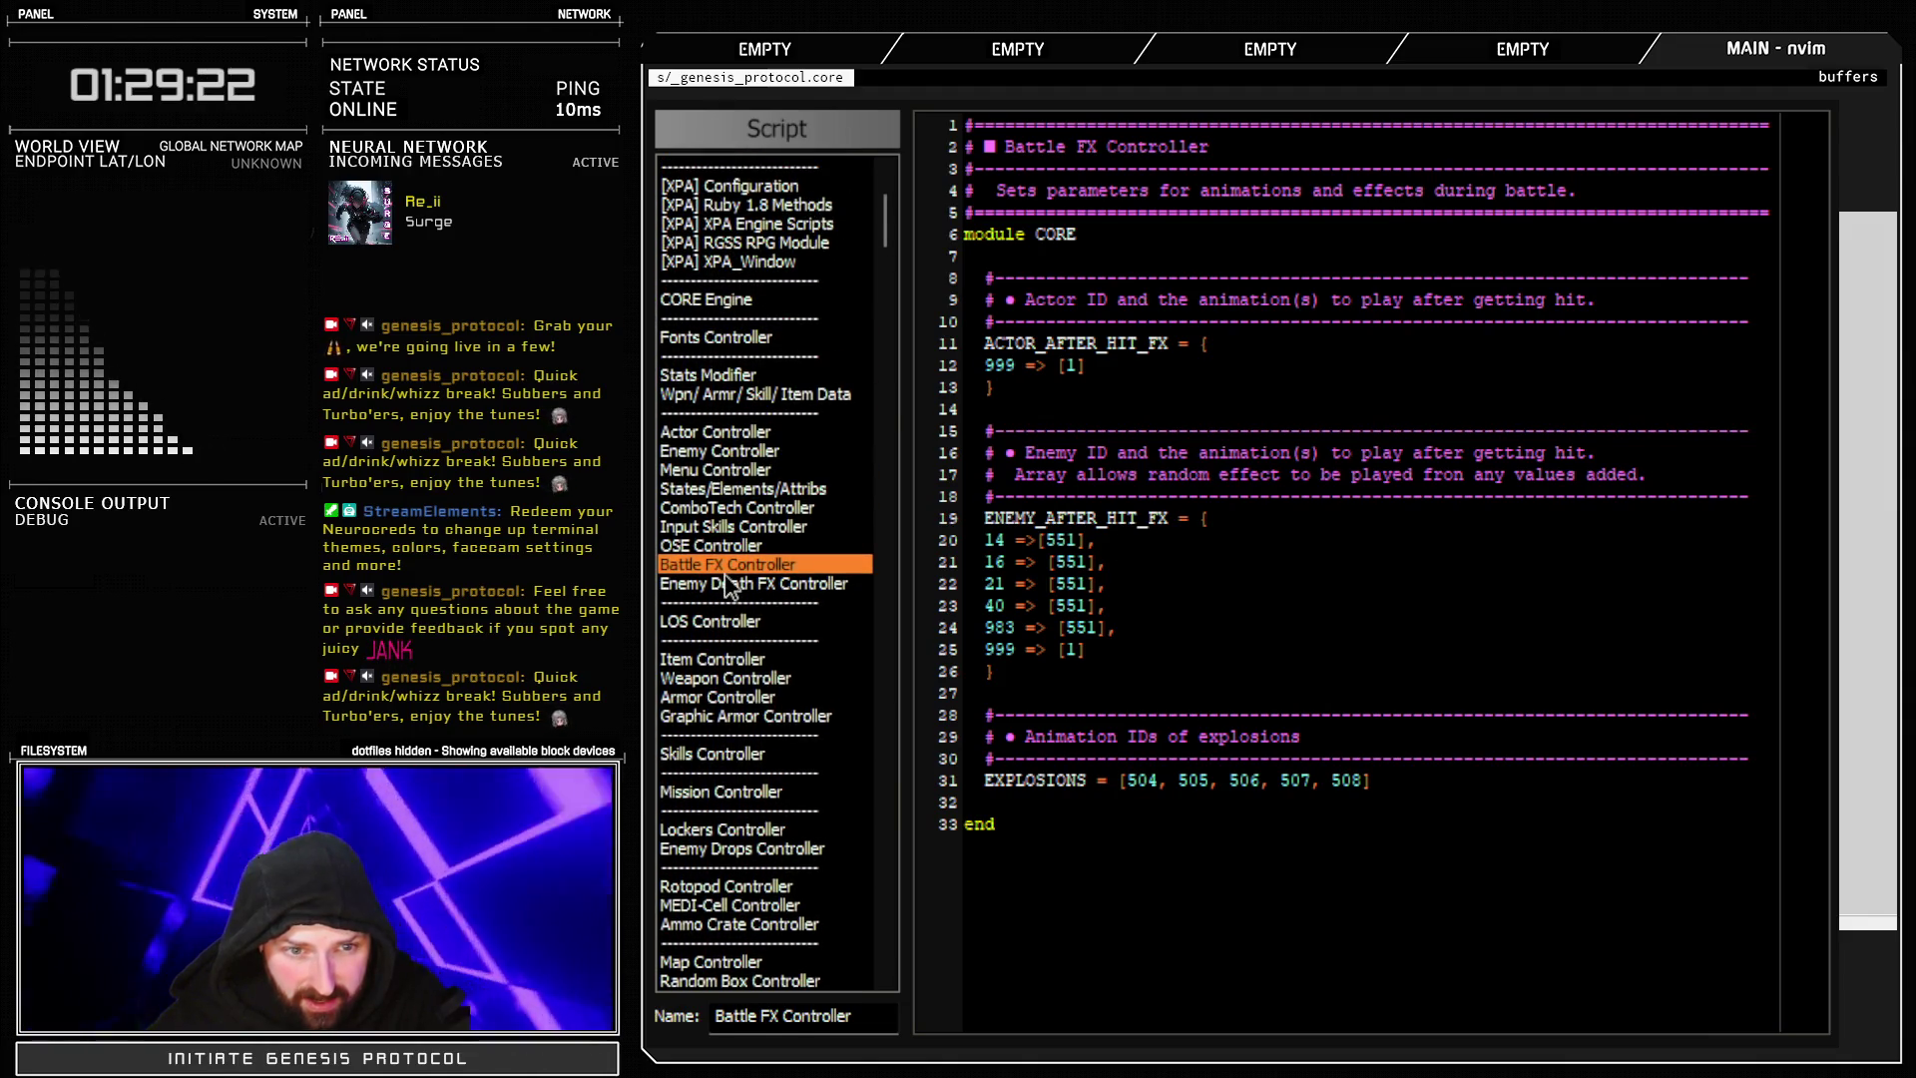
pyautogui.click(734, 433)
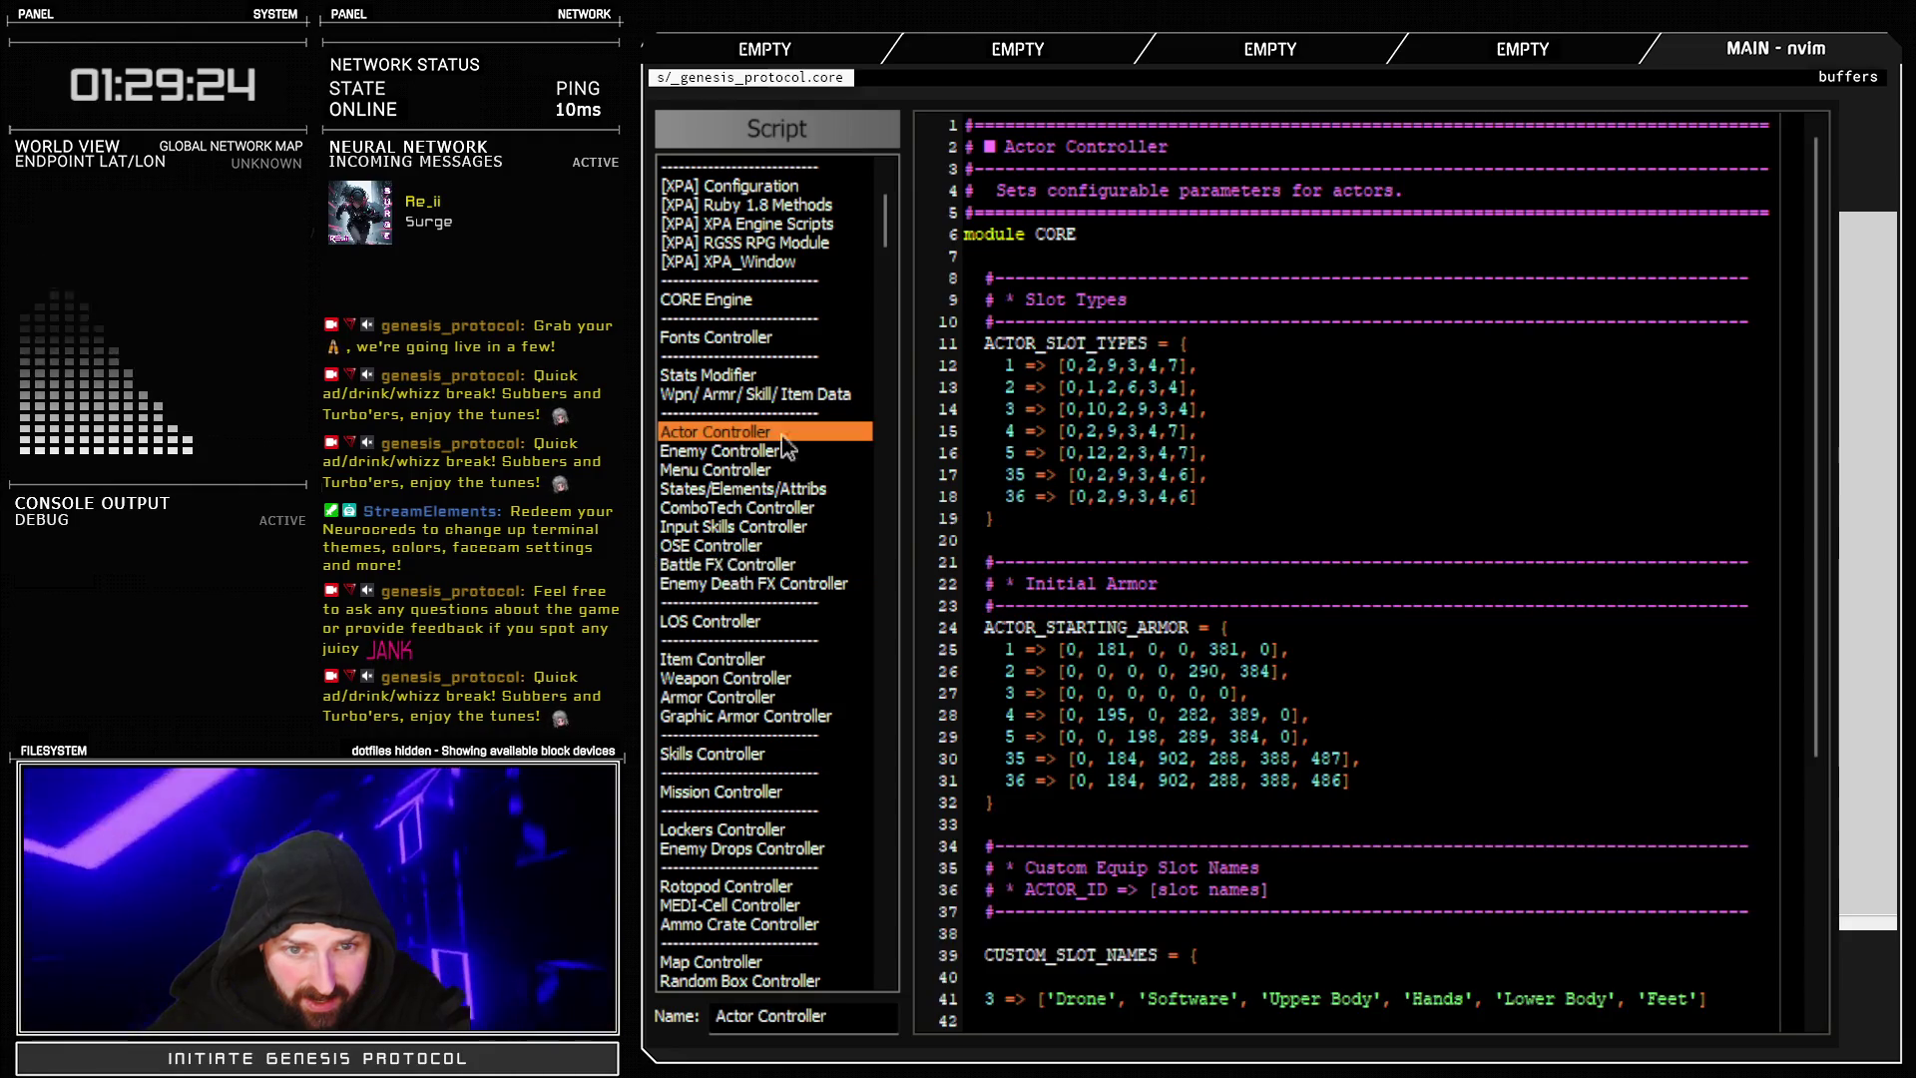
# - Add a comma after 1 => [0,32] in ACTOR_BULLET_XY_MOD and start a new '35 => [0,' entry
pyautogui.scroll(-6, 1345, 596)
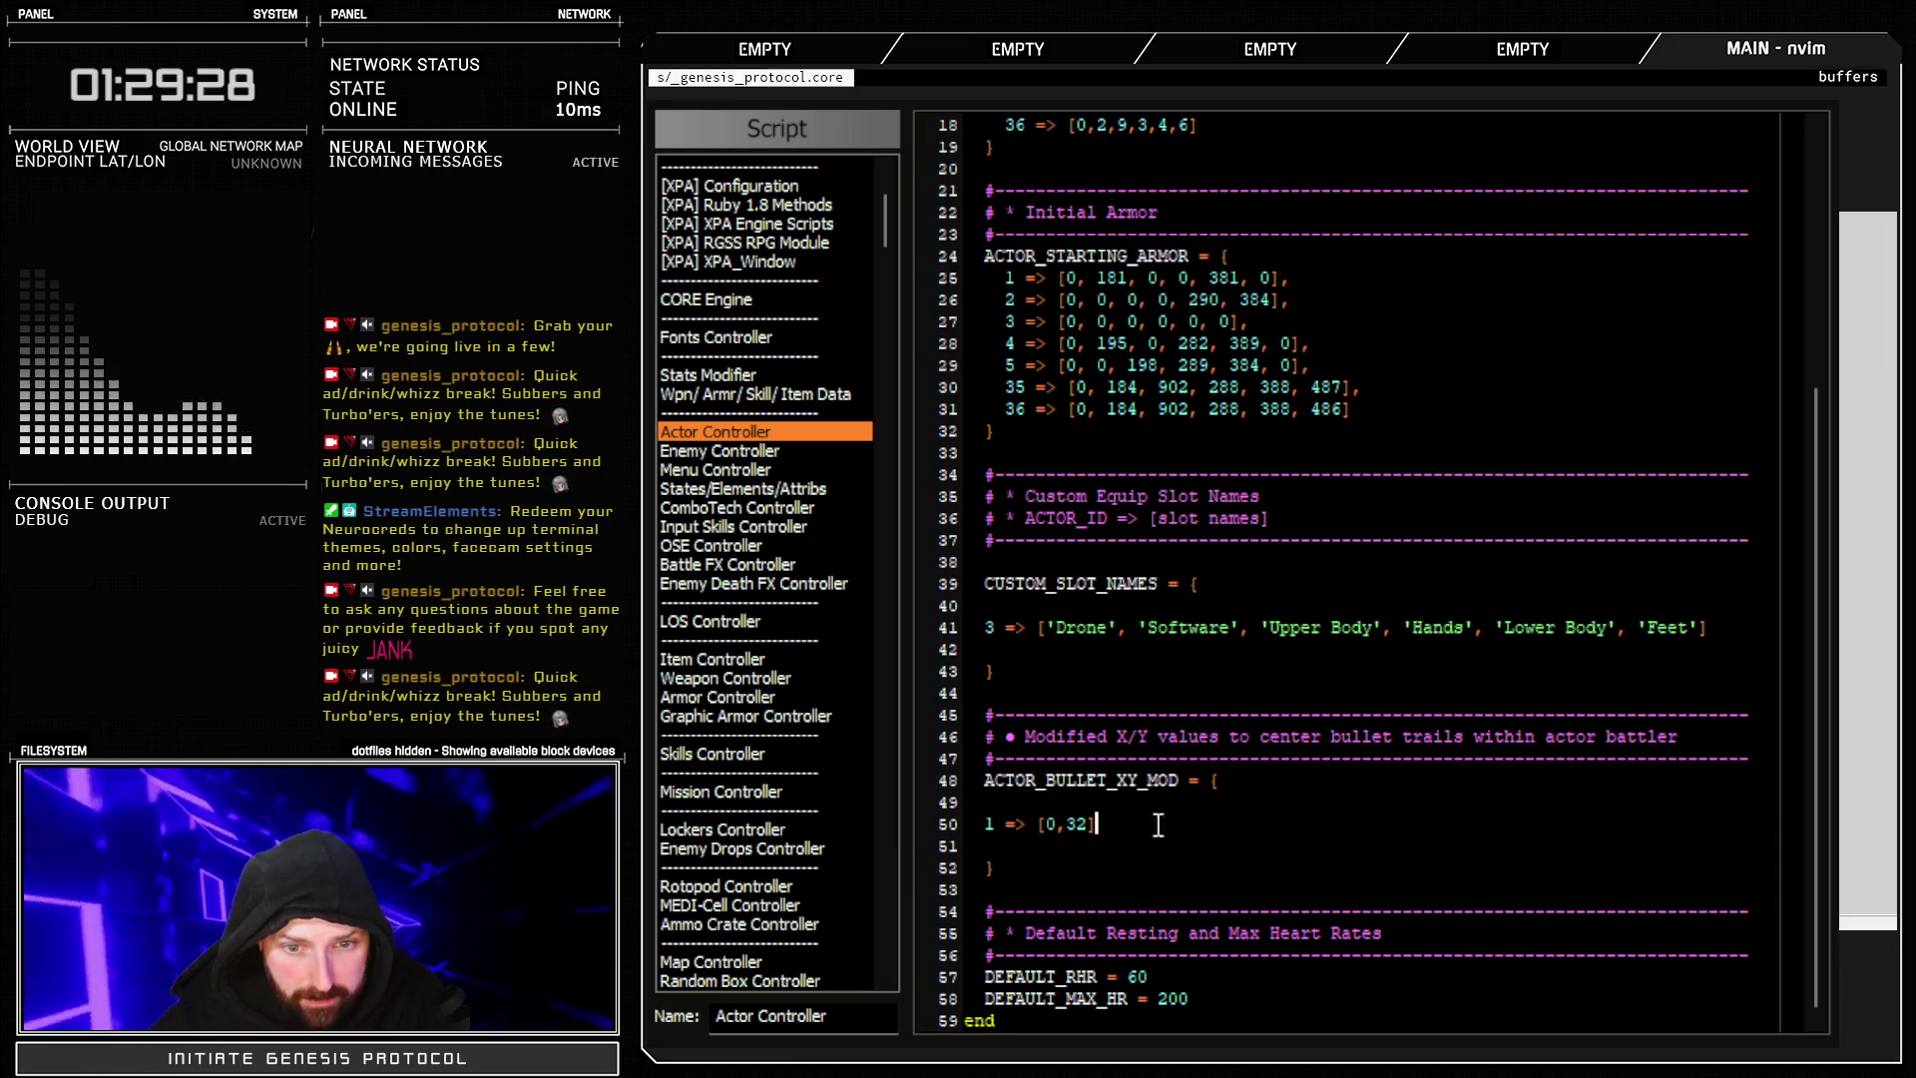
pyautogui.moveTo(1060, 756); pyautogui.dragTo(1638, 736)
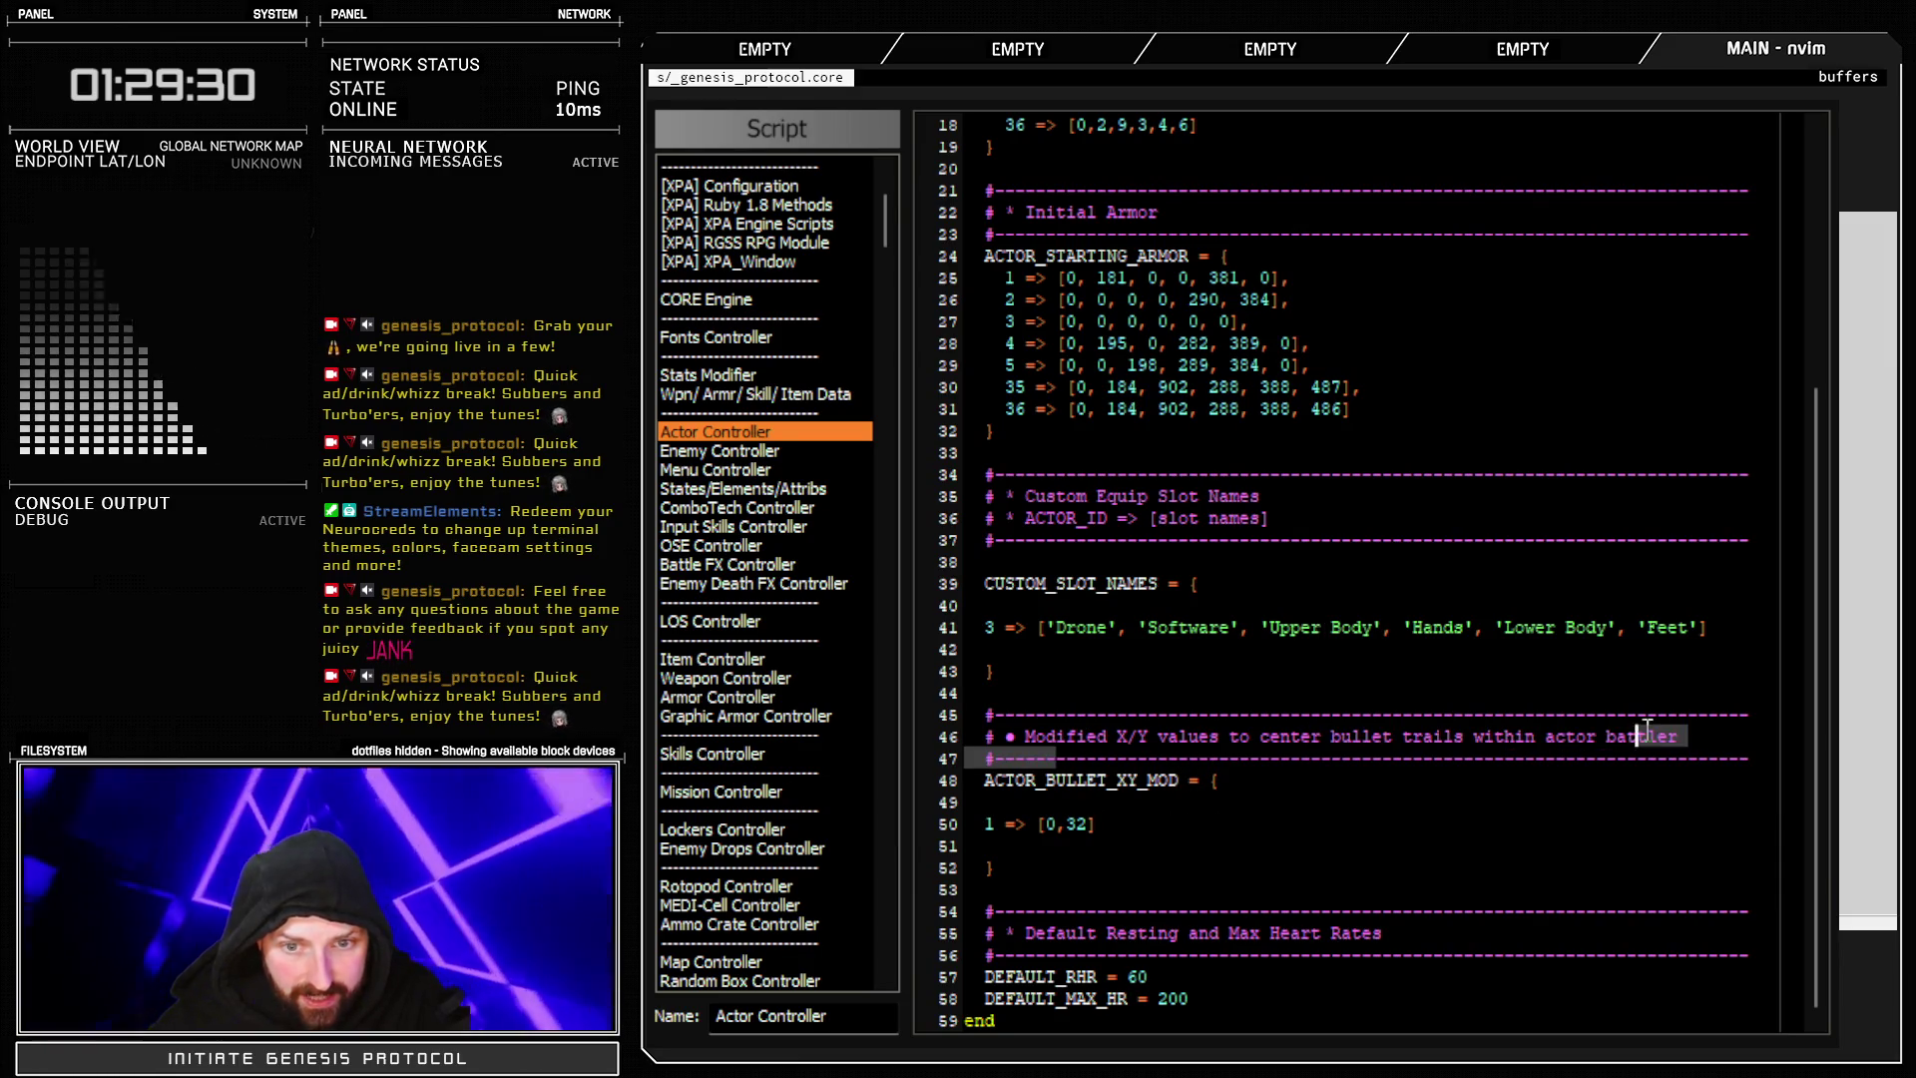
pyautogui.click(1213, 777)
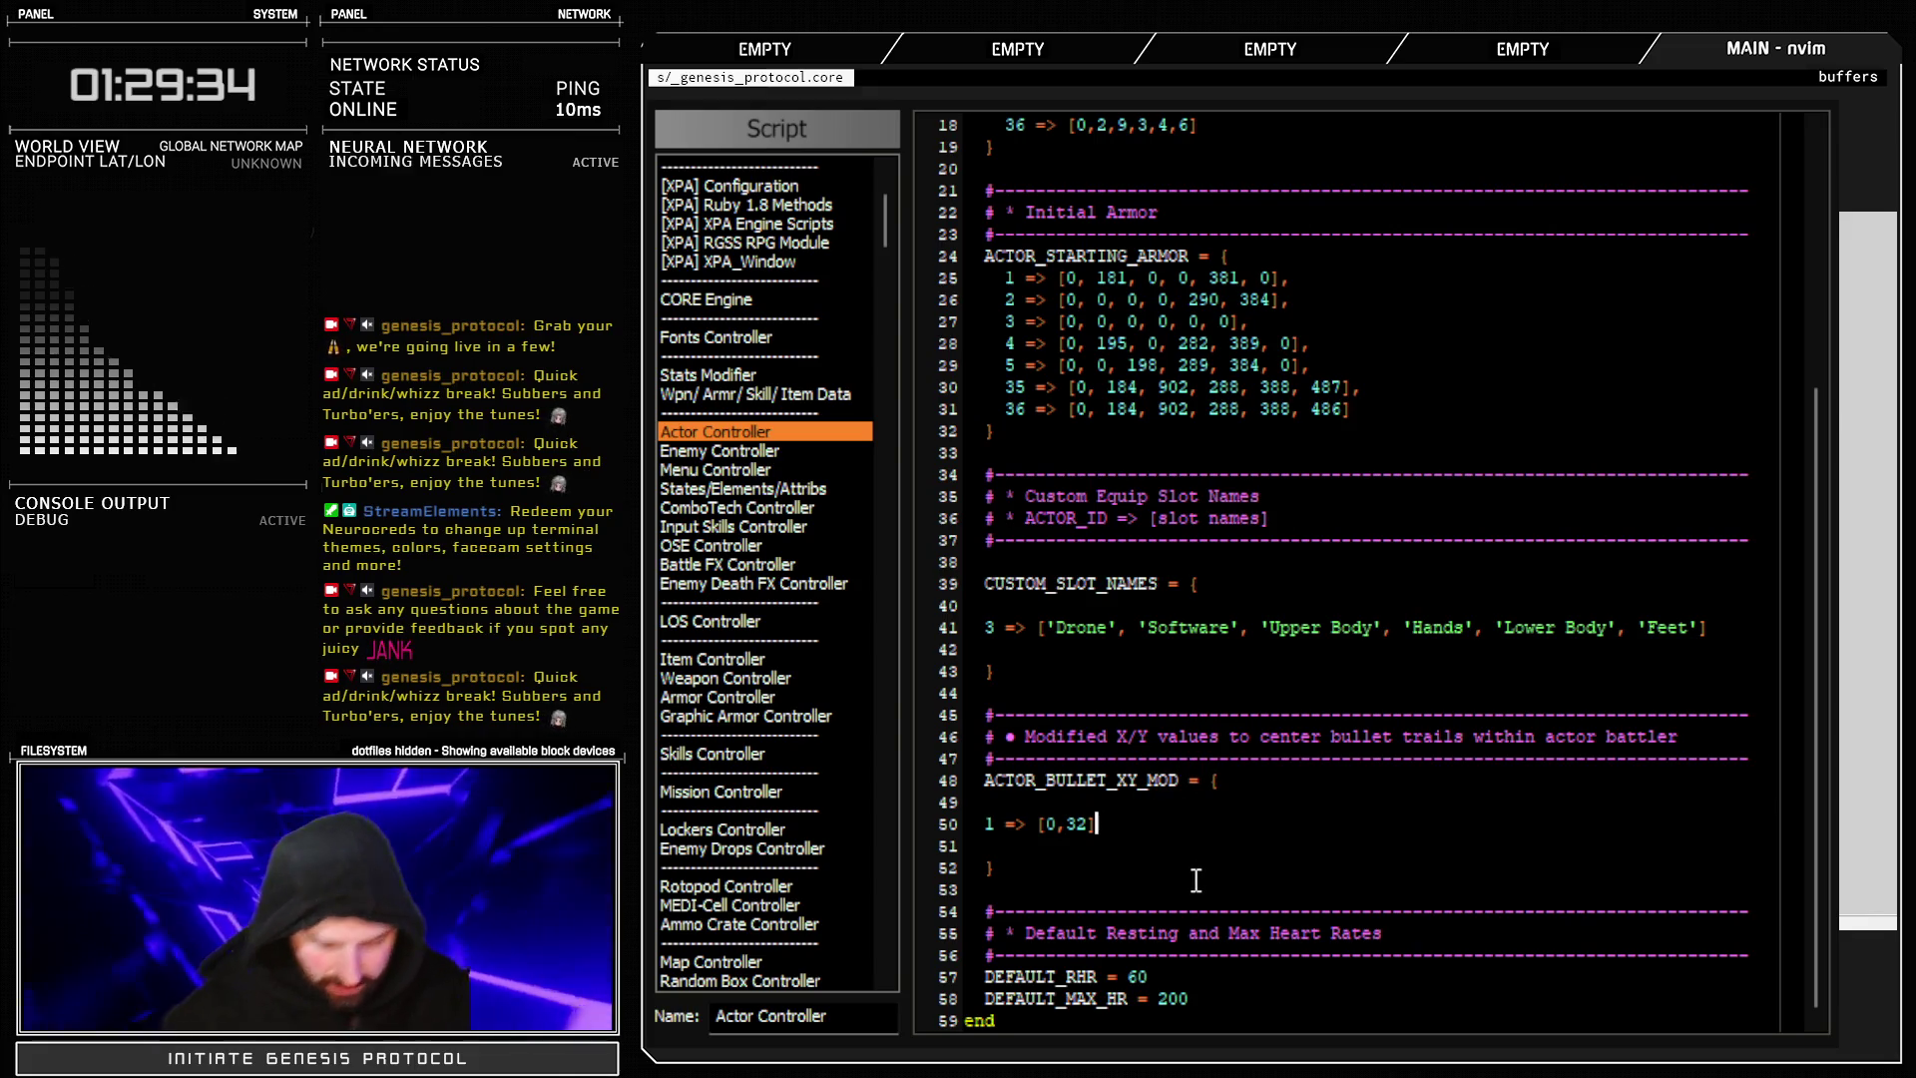
pyautogui.write(',')
pyautogui.press('Return')
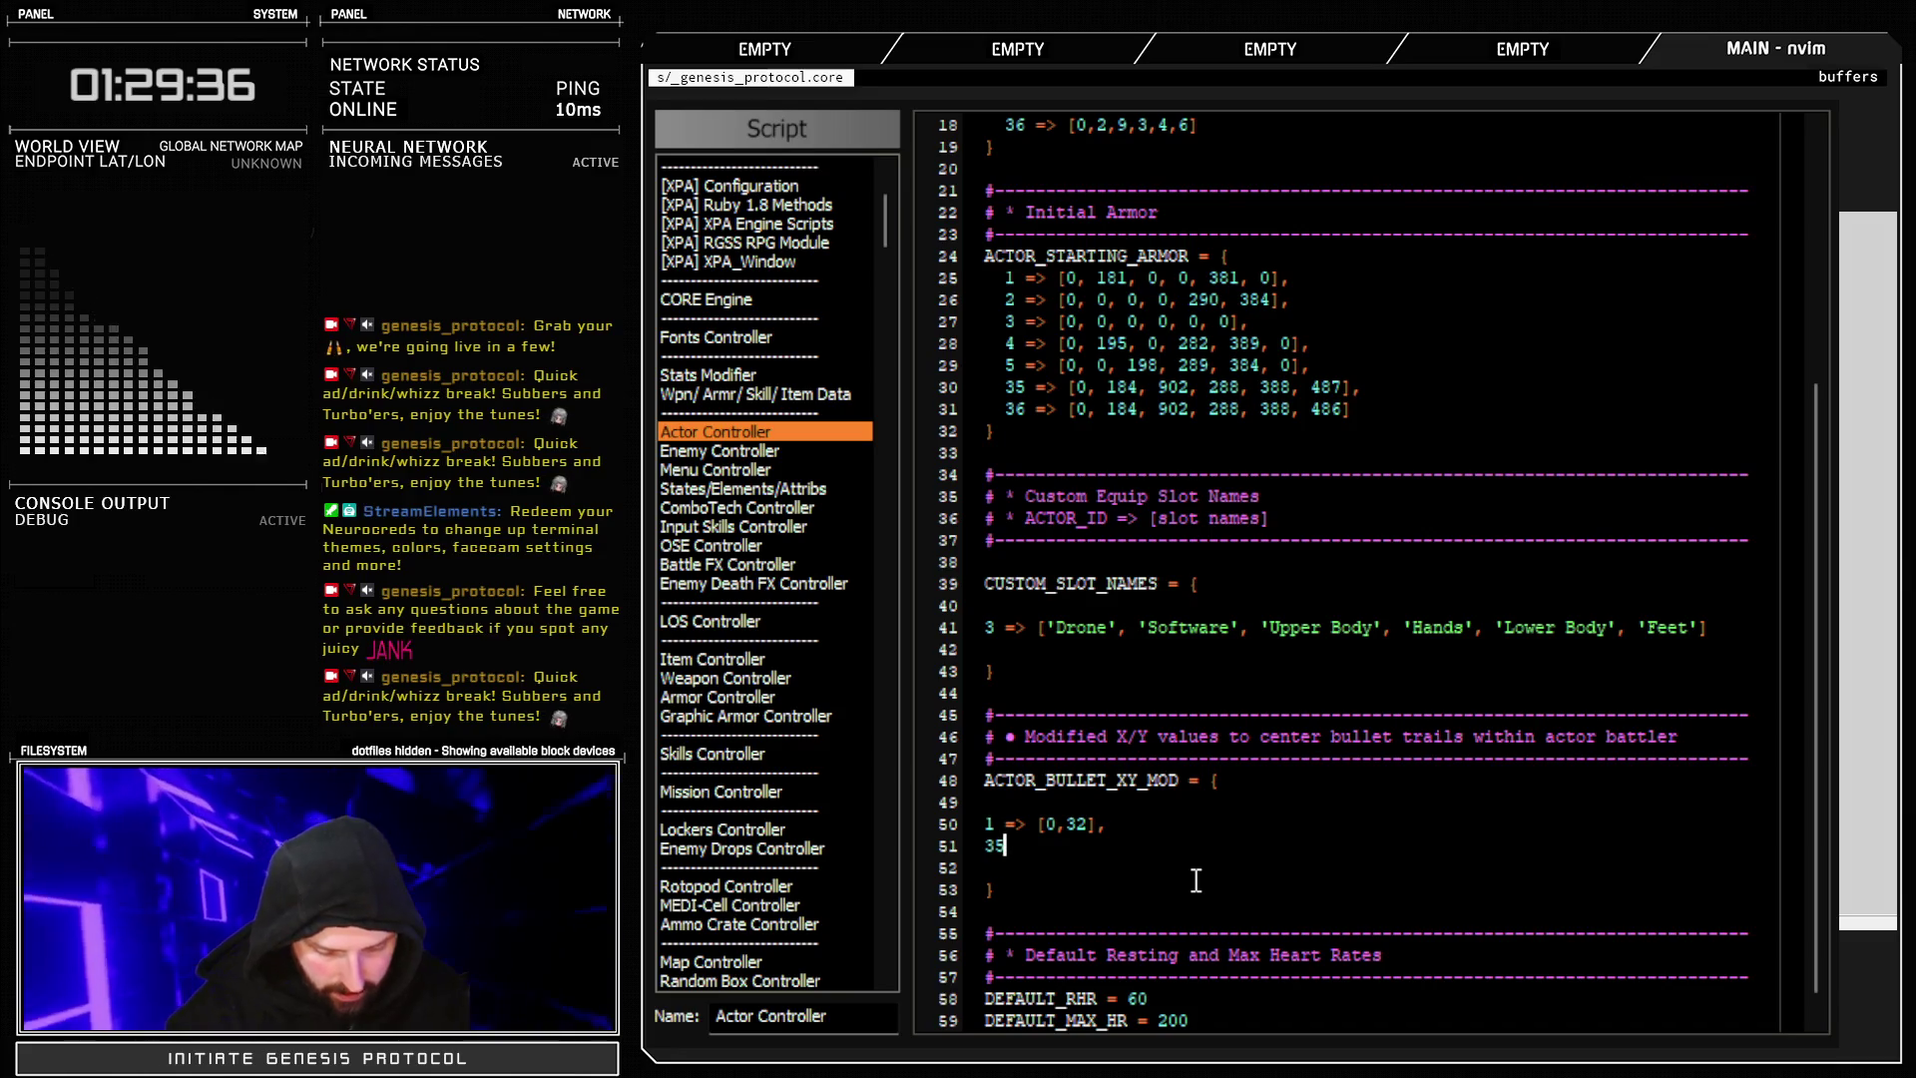
pyautogui.write(' => ')
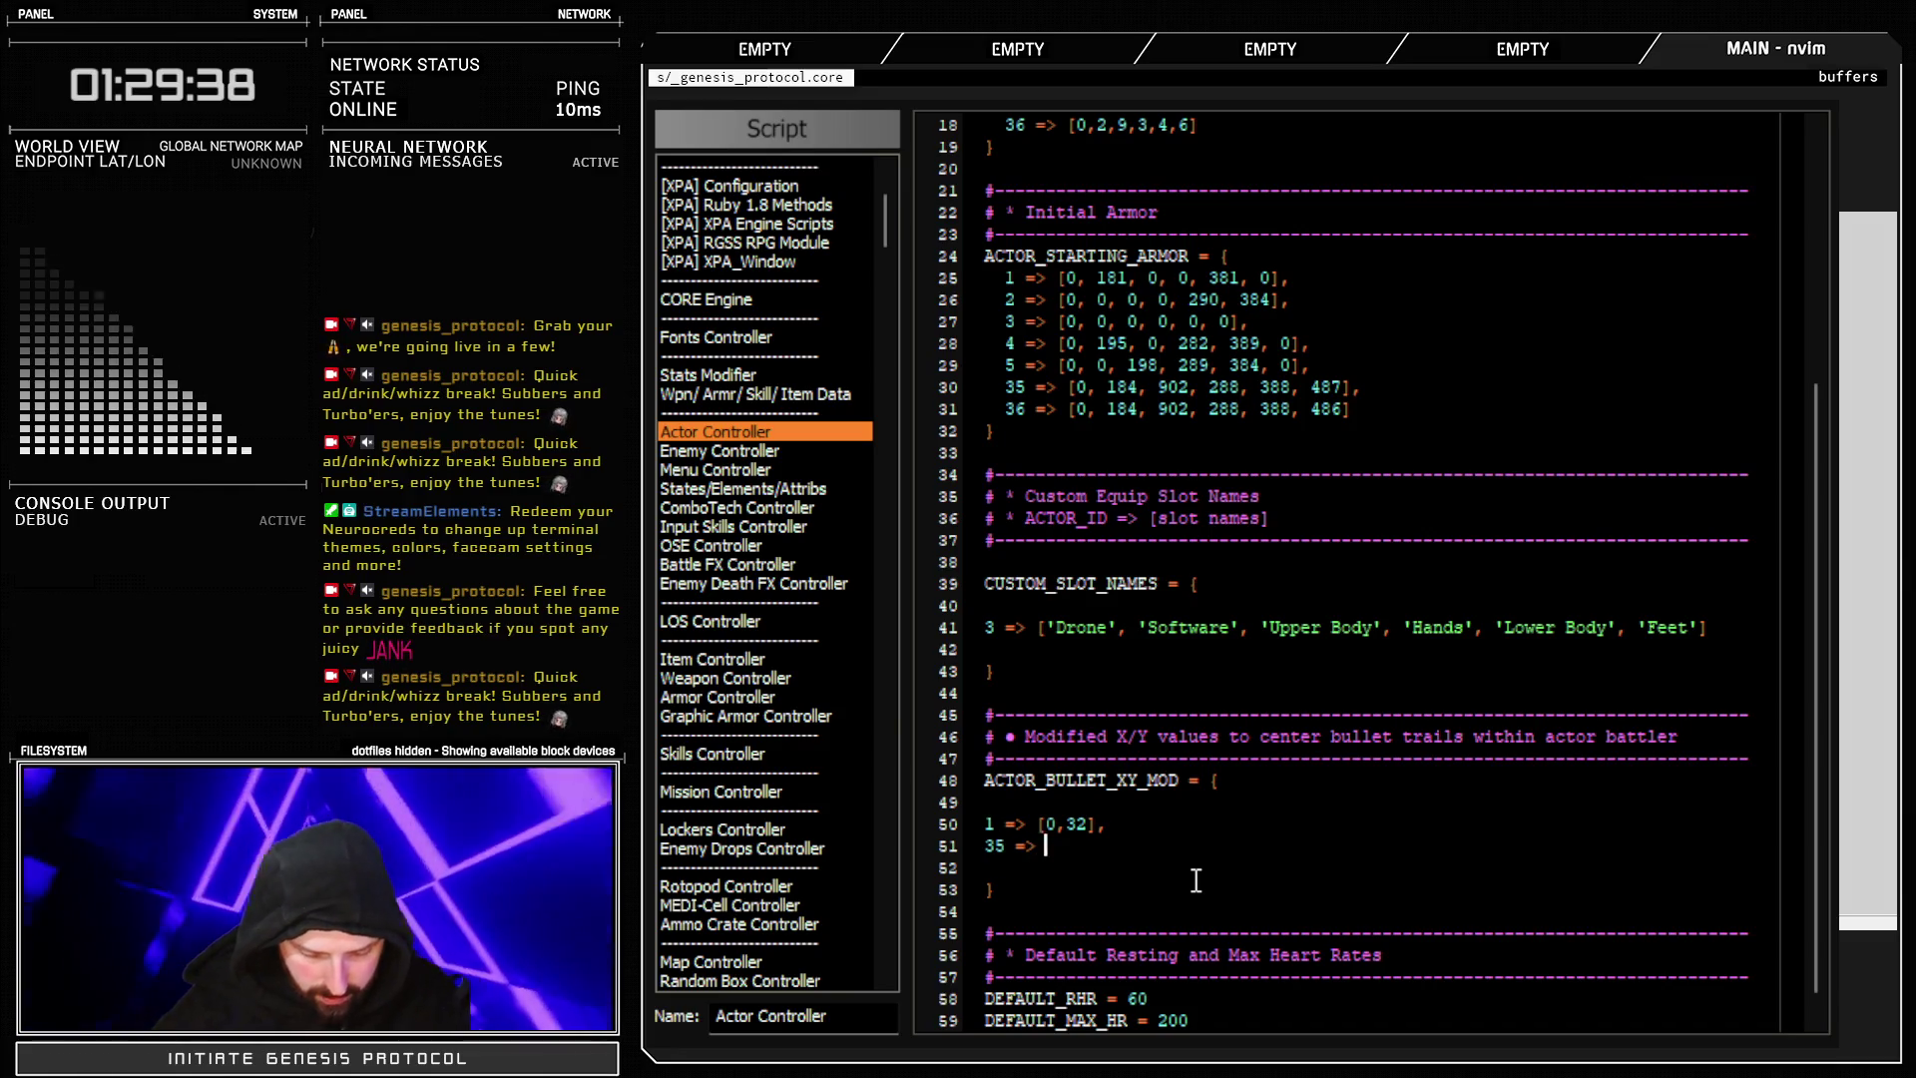
pyautogui.write('[0,')
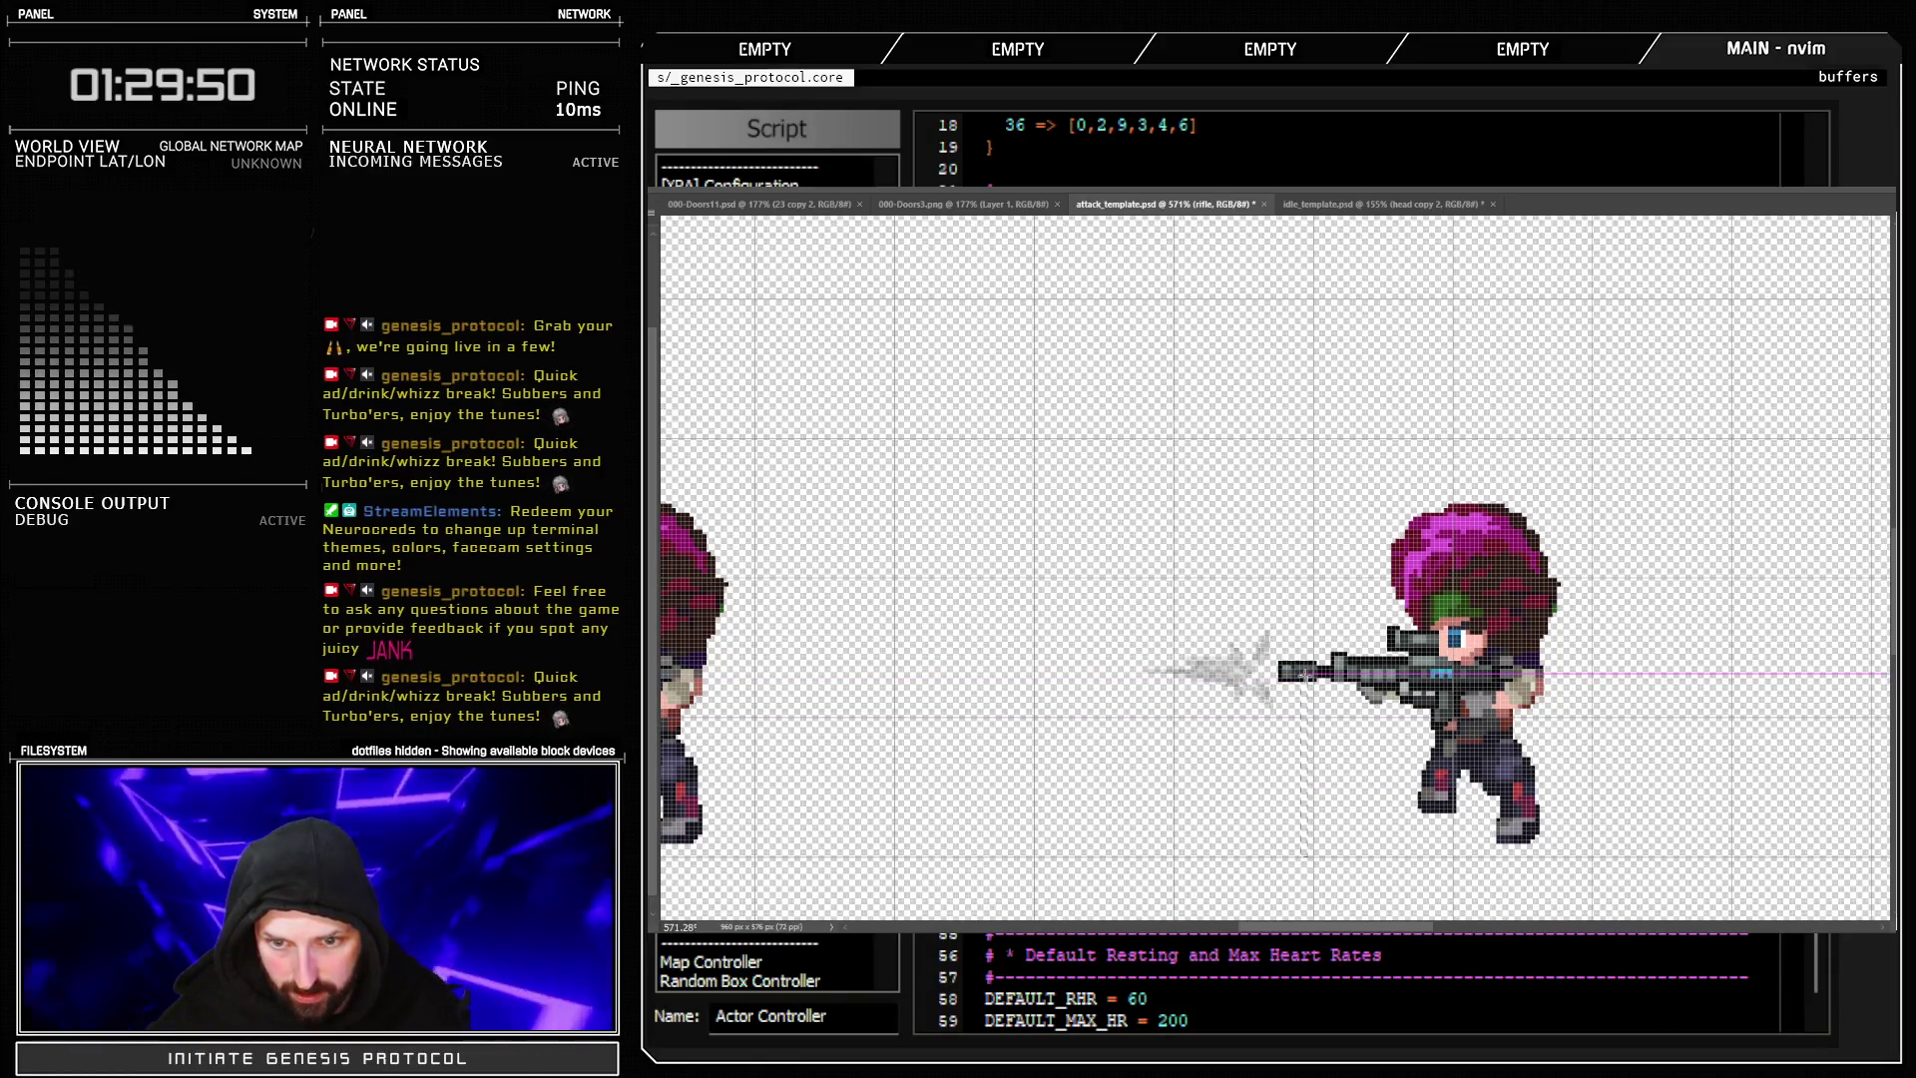
# - Align a small marquee selection with the rifle muzzle in attack_template.psd to measure the bullet offset
pyautogui.moveTo(1303, 678)
pyautogui.mouseDown()
pyautogui.moveTo(1268, 673)
pyautogui.moveTo(1285, 680)
pyautogui.mouseUp()
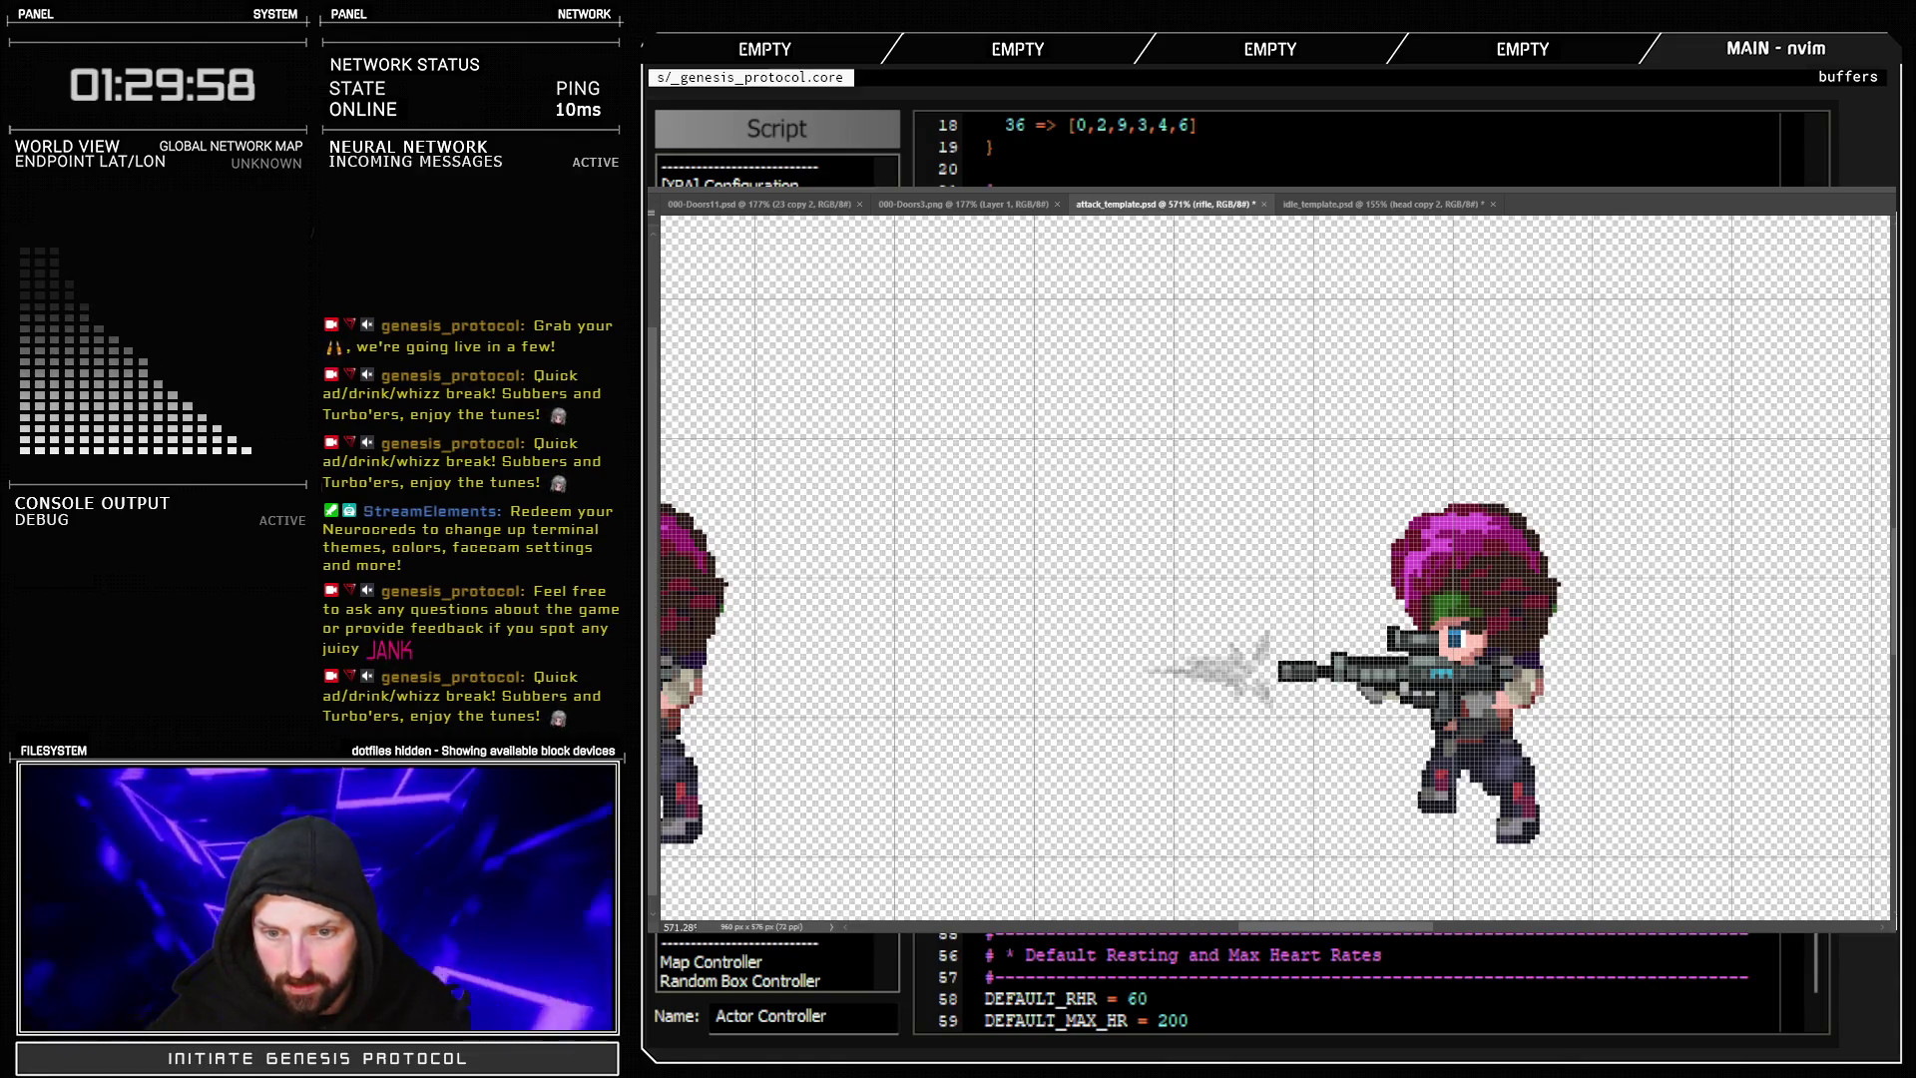
pyautogui.moveTo(1277, 676); pyautogui.dragTo(1274, 675)
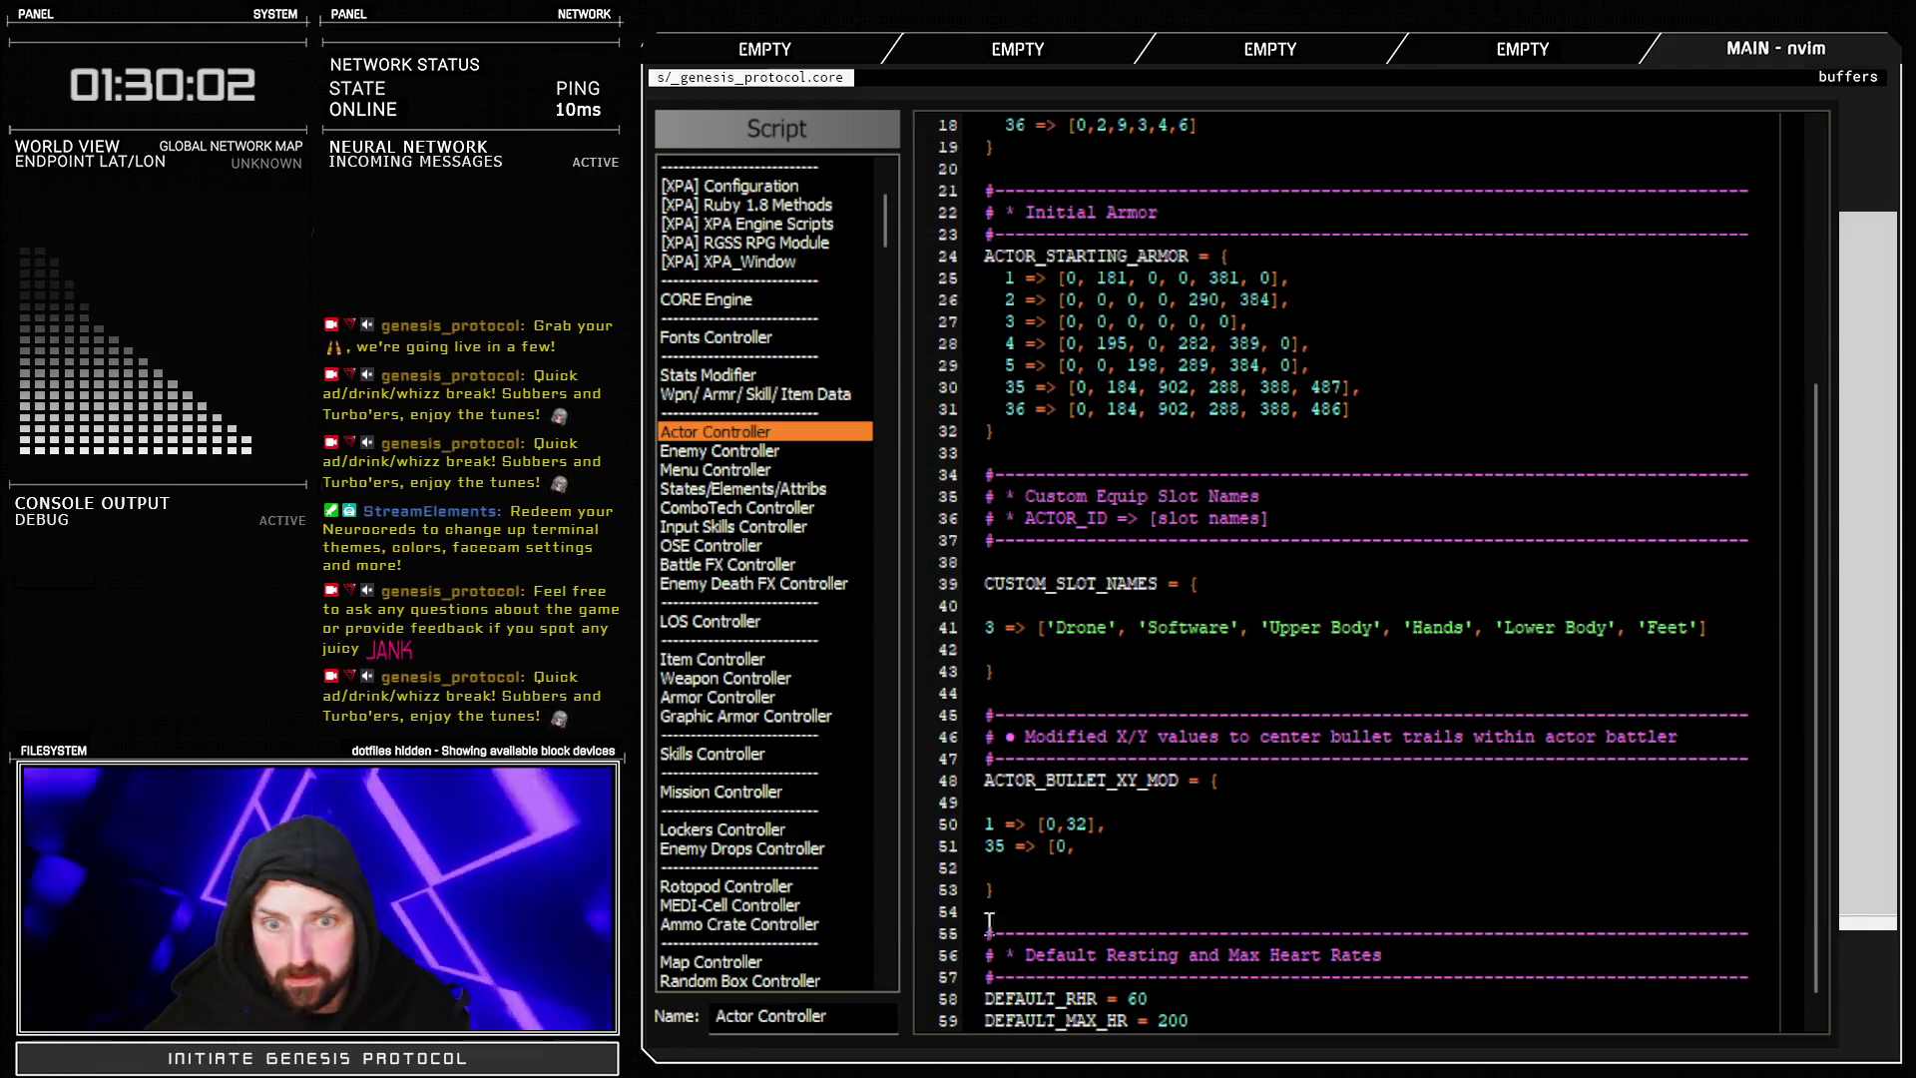
# - Complete actor 35's bullet offset as [0,42]
pyautogui.write('42')
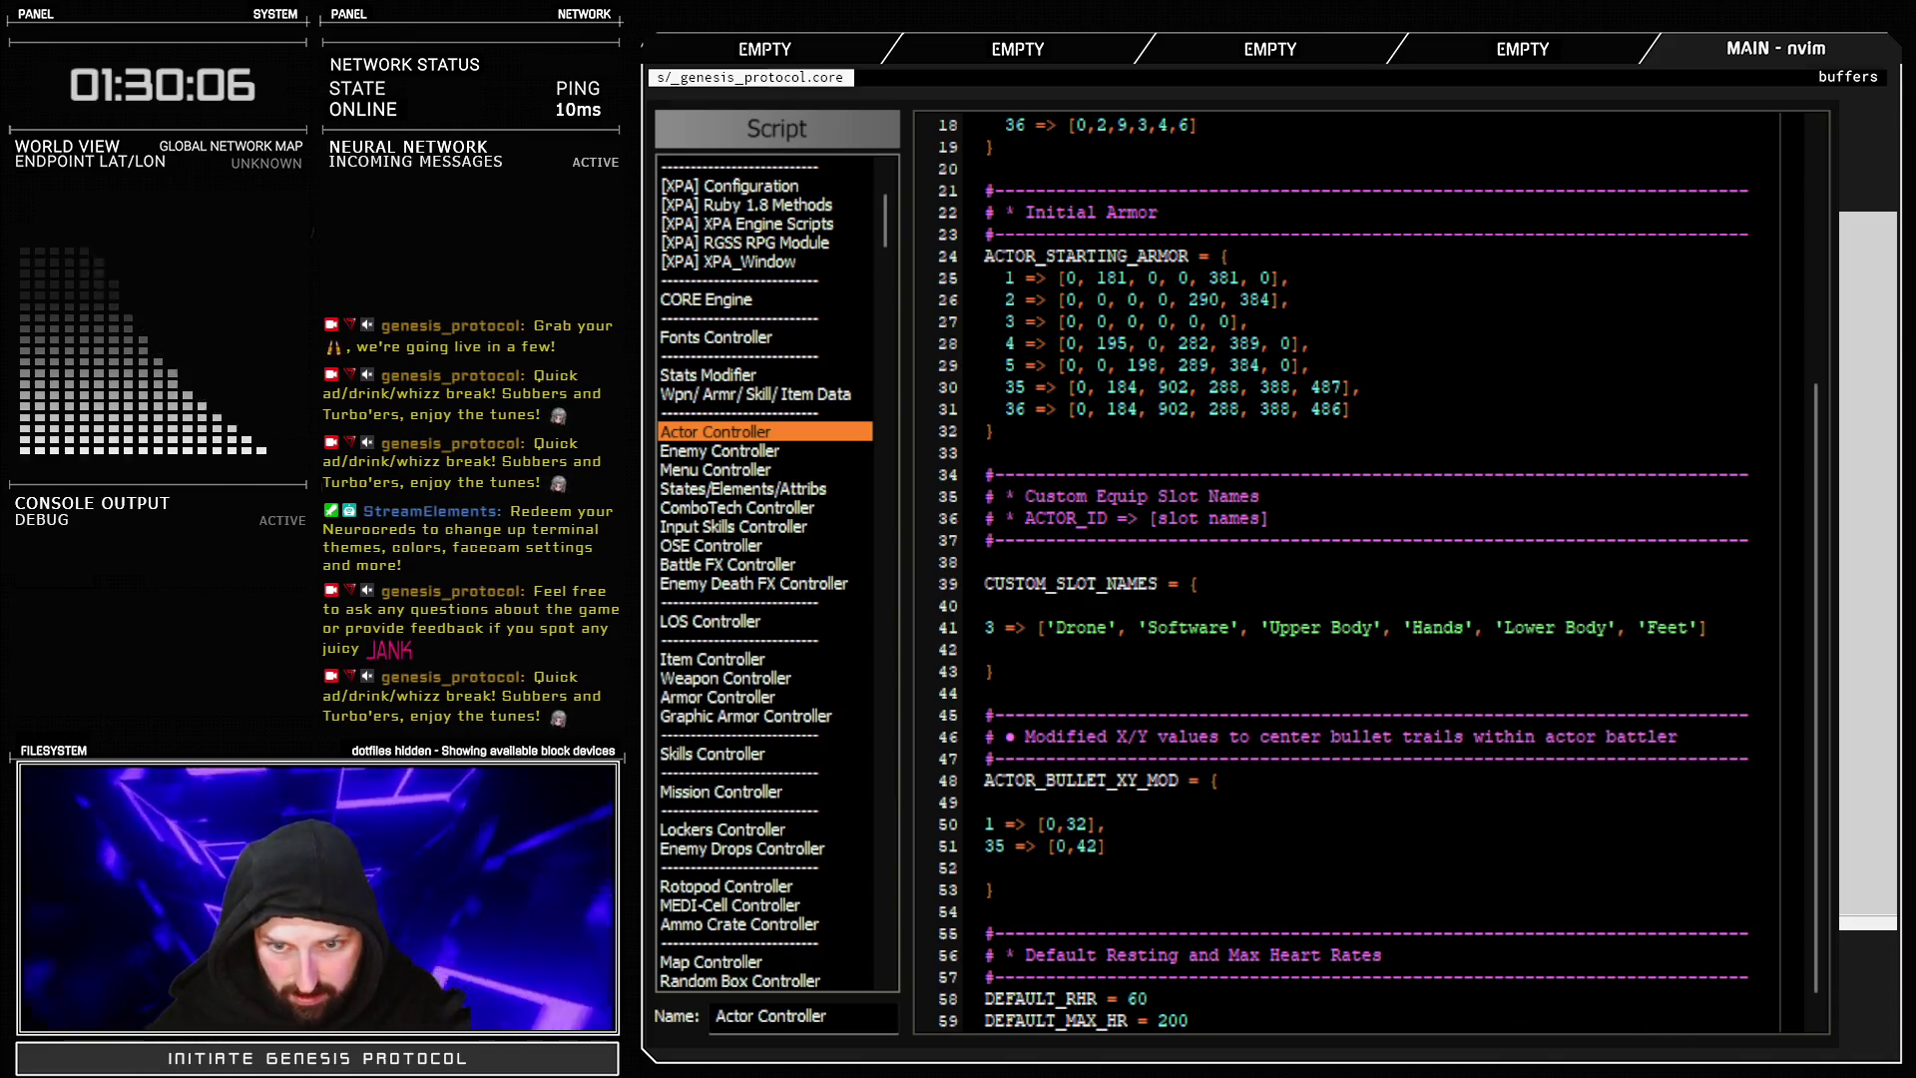
pyautogui.moveTo(1214, 737); pyautogui.dragTo(1680, 737)
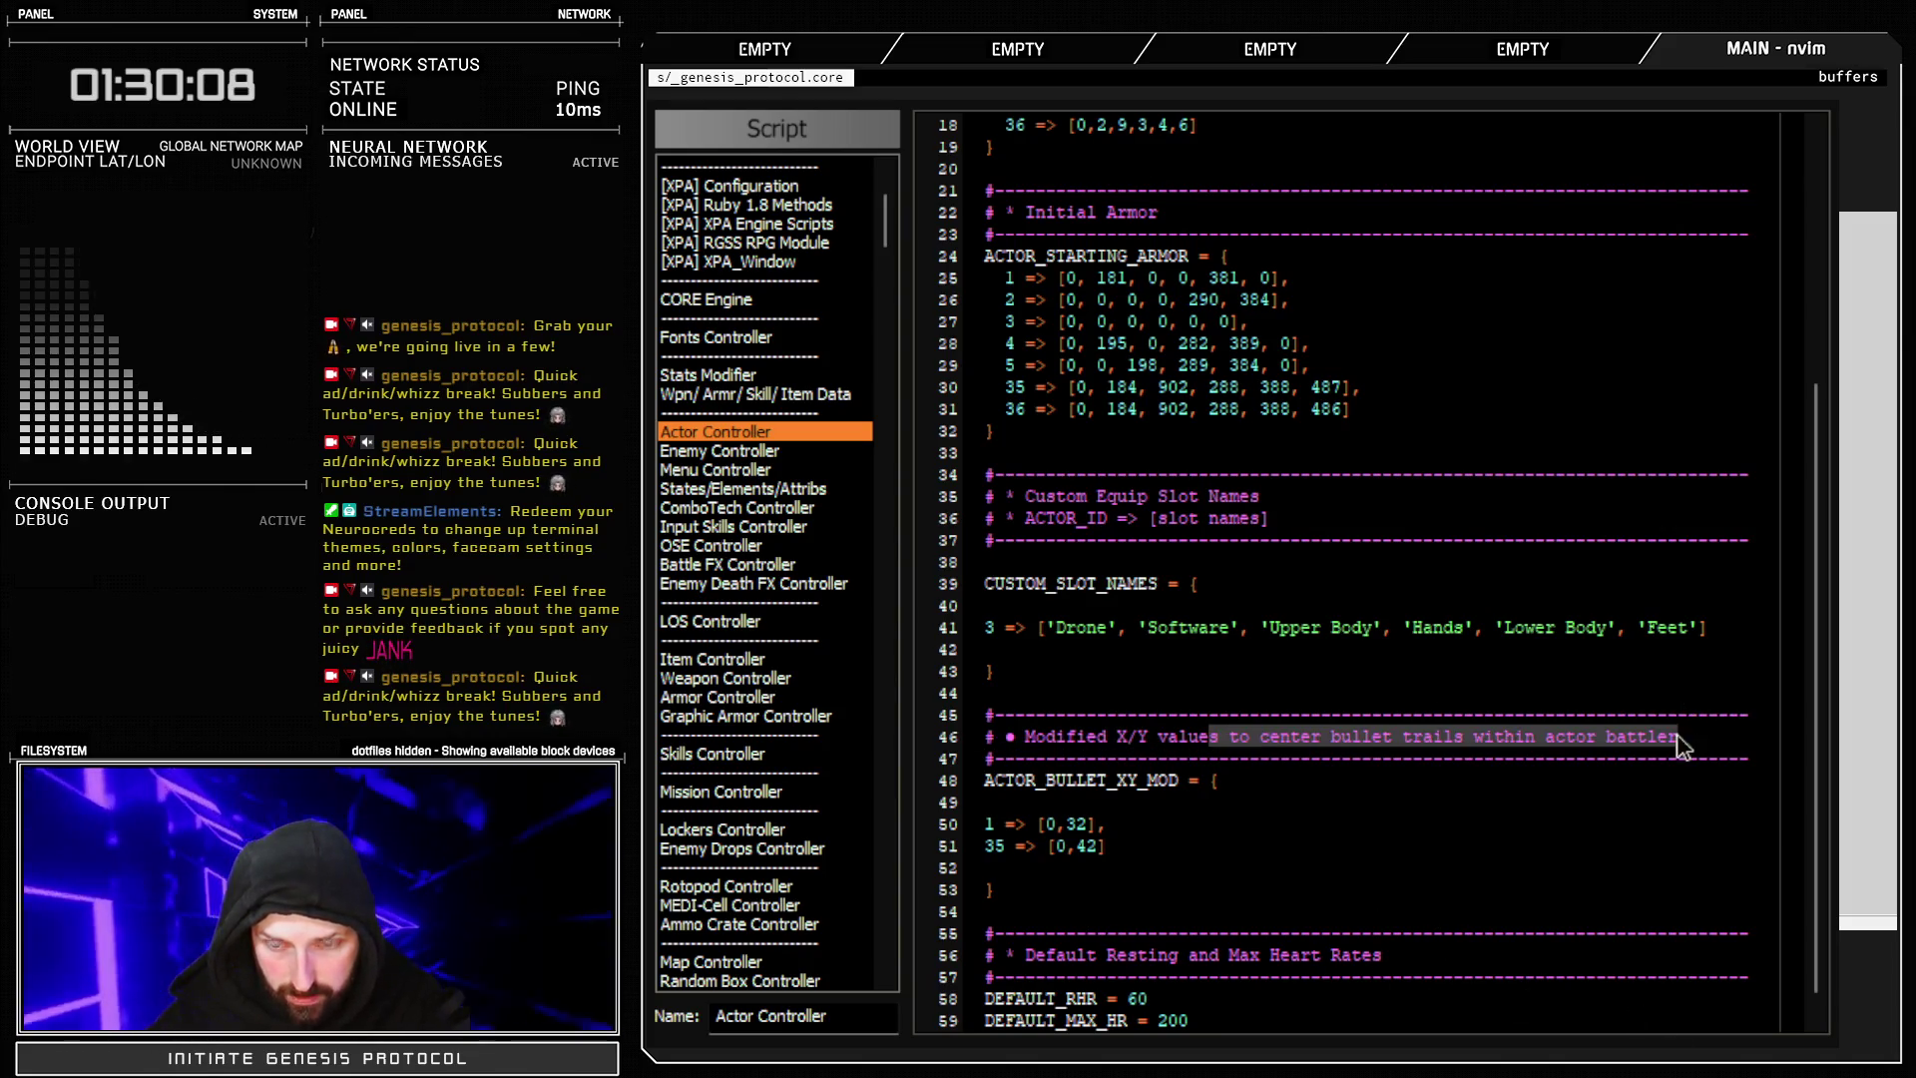
pyautogui.click(1637, 736)
# - Find where ACTOR_BULLET_XY_MOD is used and open bullet_xy_mod in Game_Actor Addons
pyautogui.doubleClick(1083, 781)
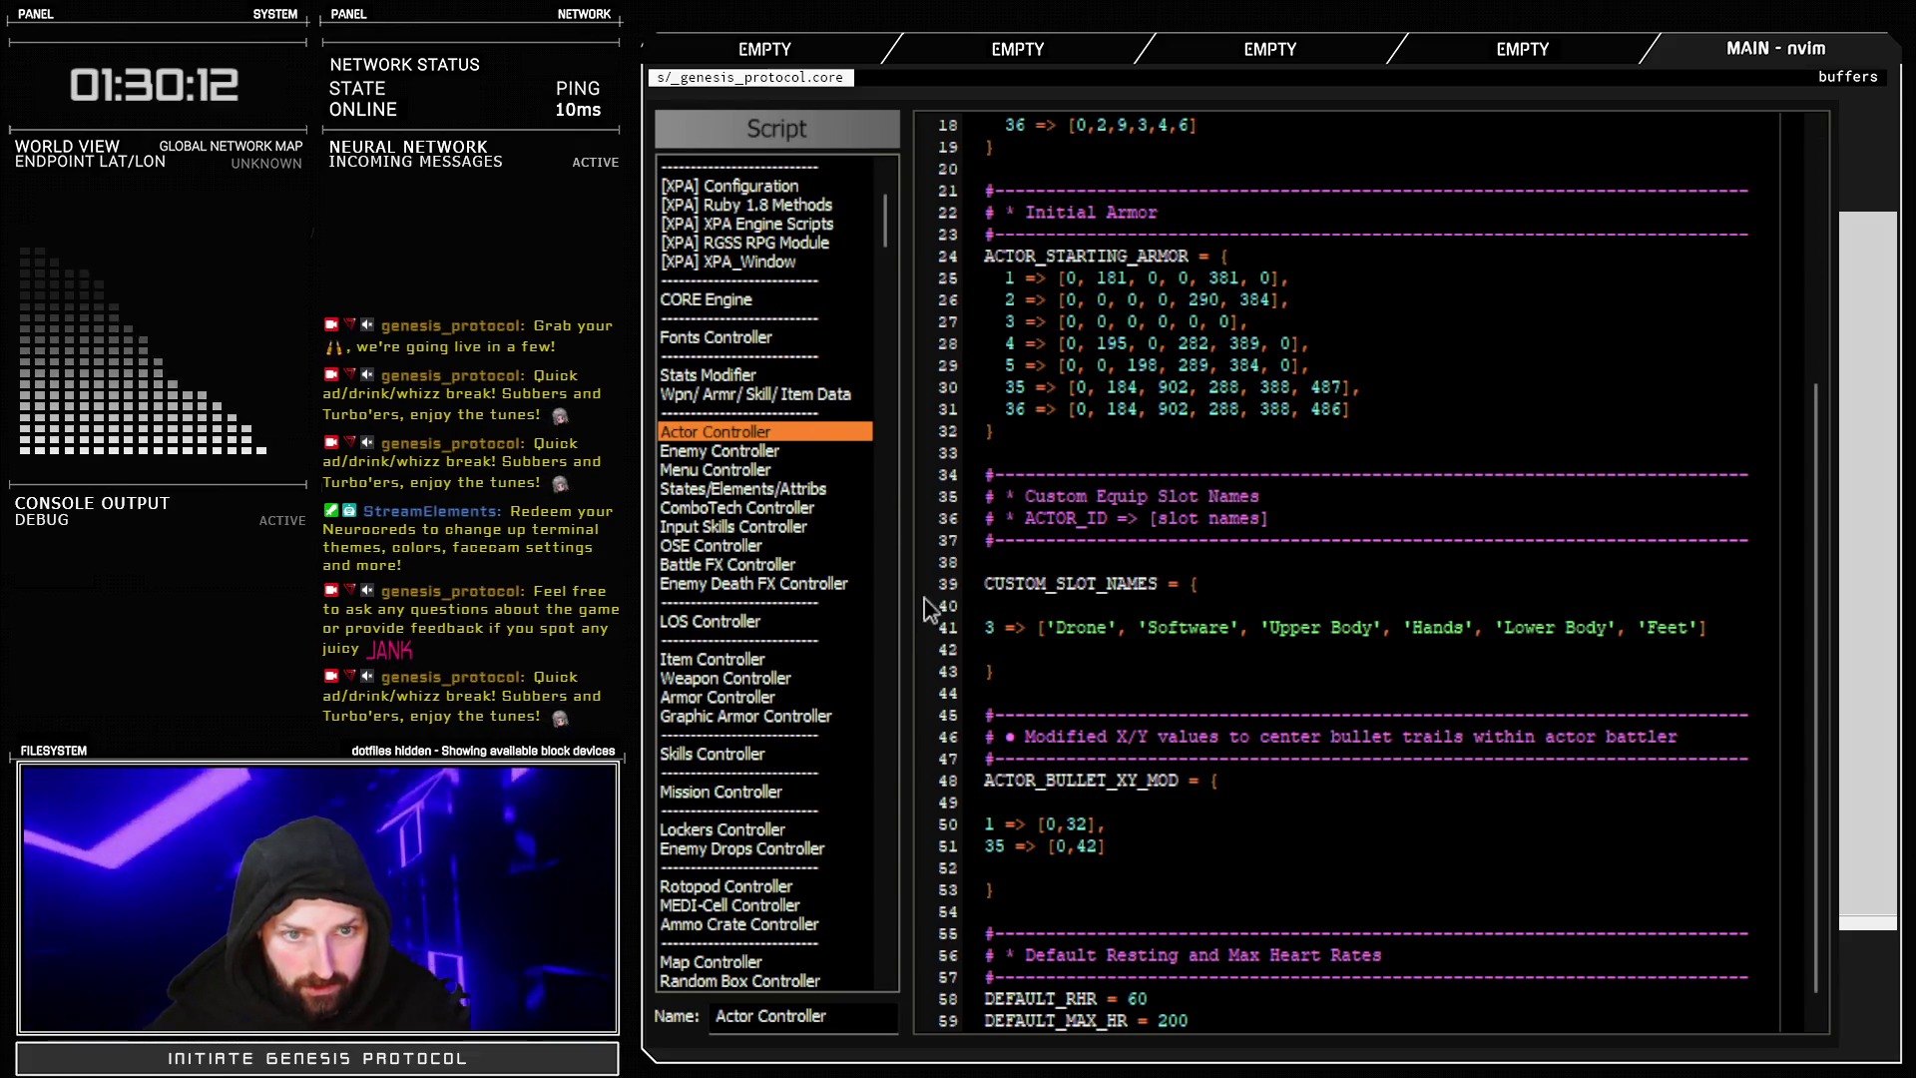
pyautogui.hotkey('ctrl', 'f')
pyautogui.press('Return')
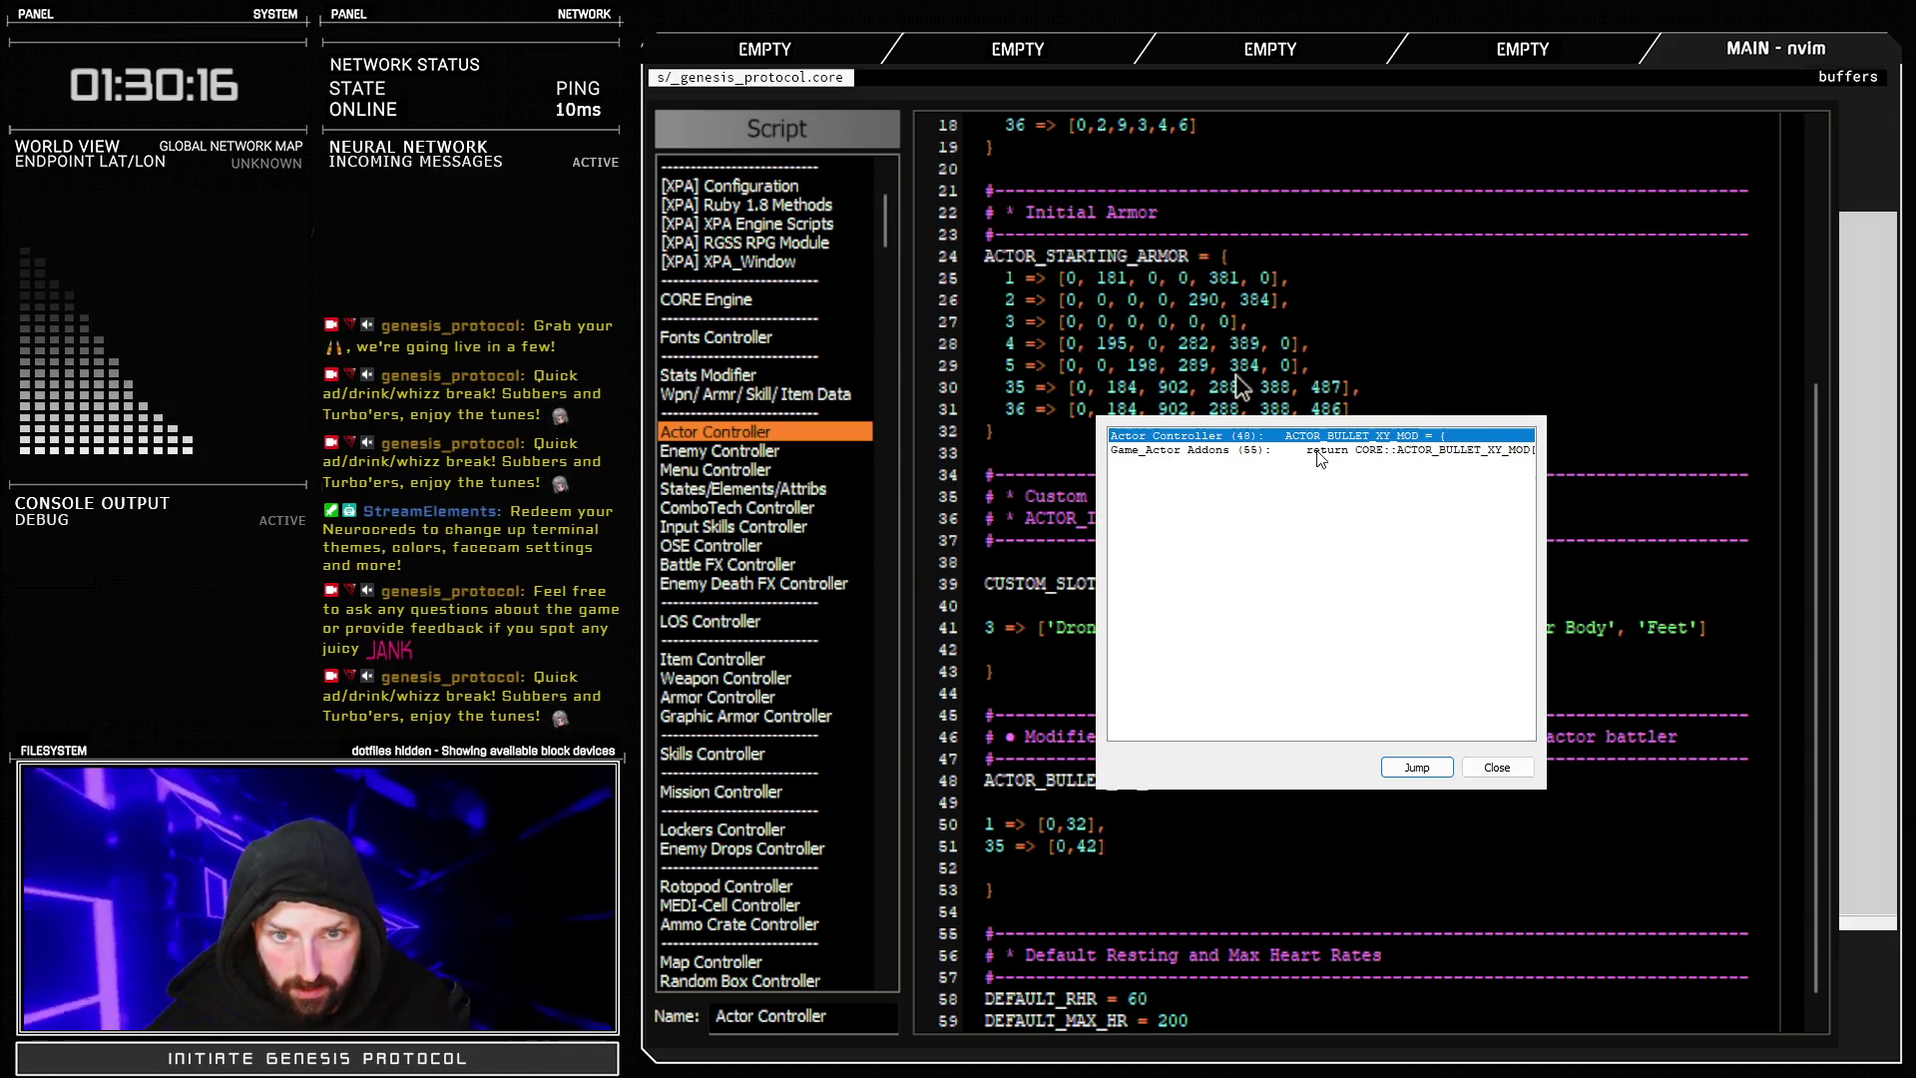
pyautogui.doubleClick(1317, 450)
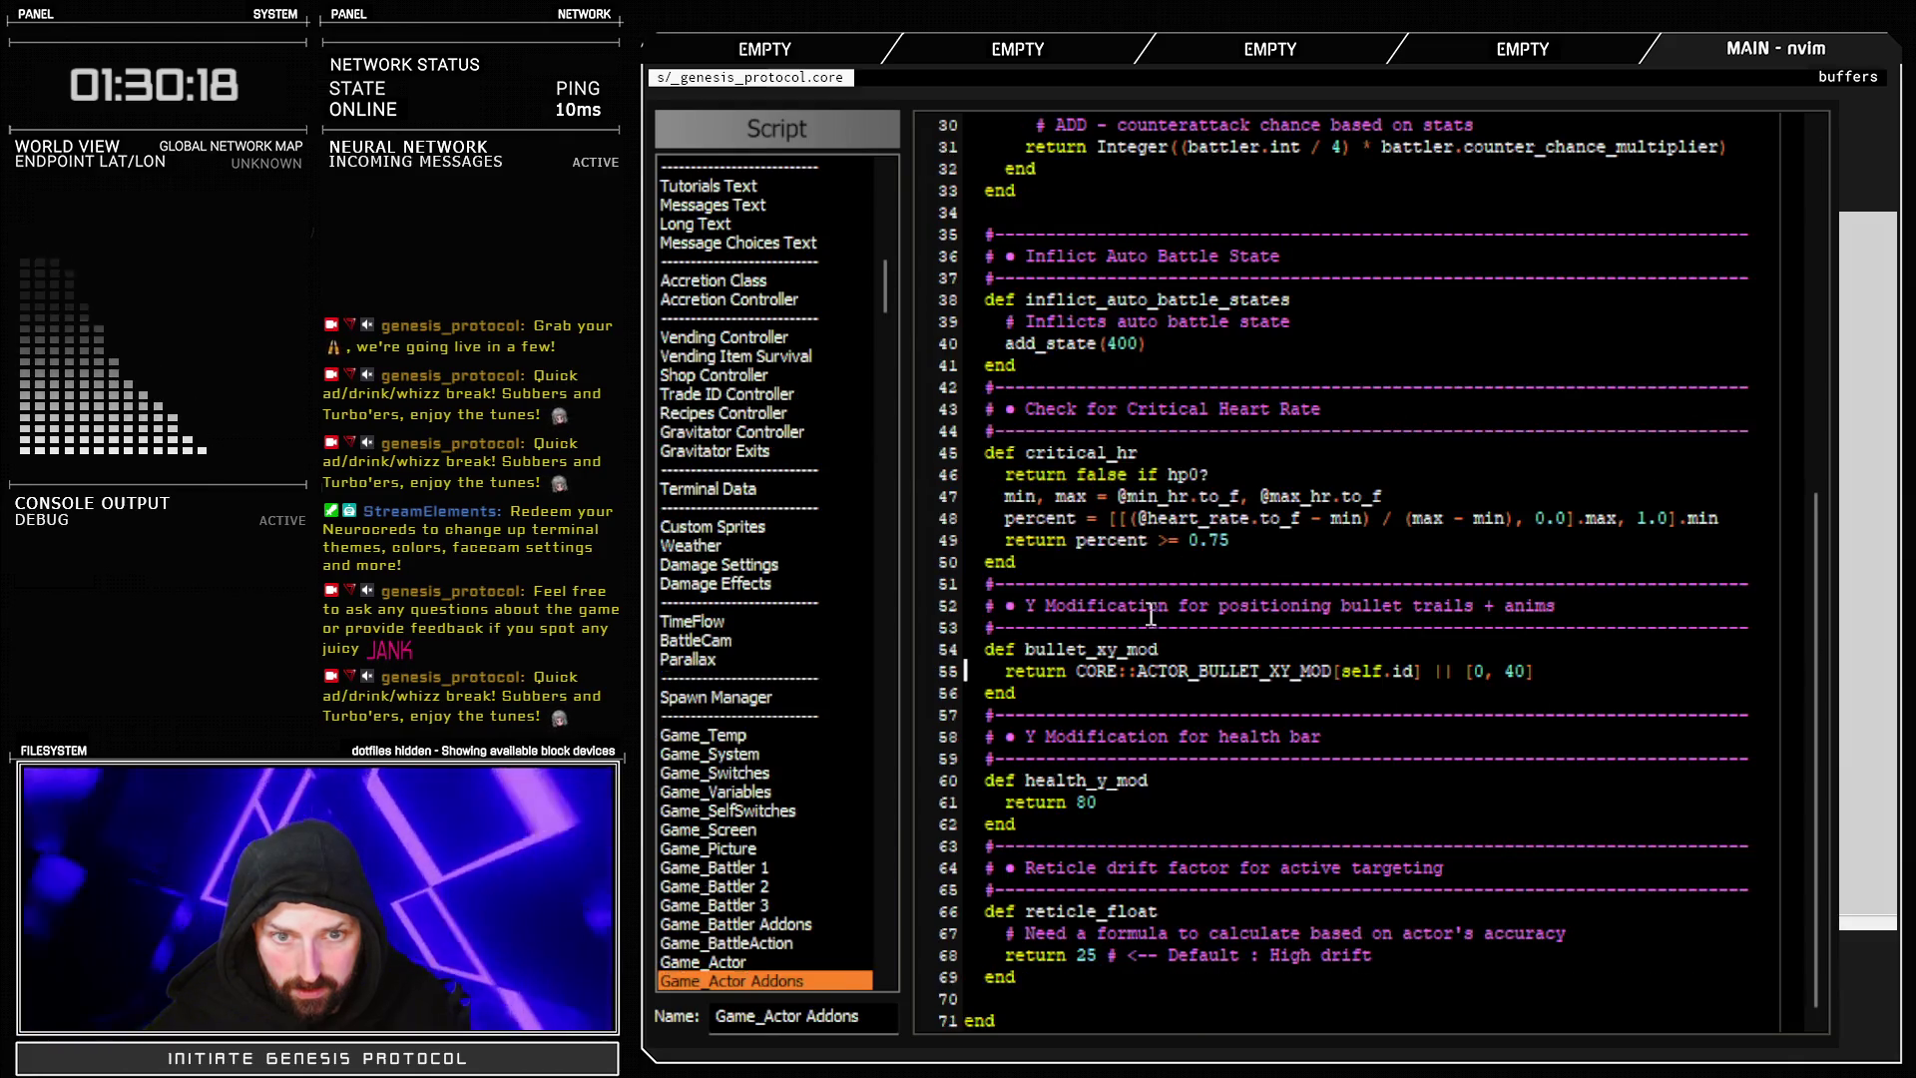
pyautogui.doubleClick(1074, 649)
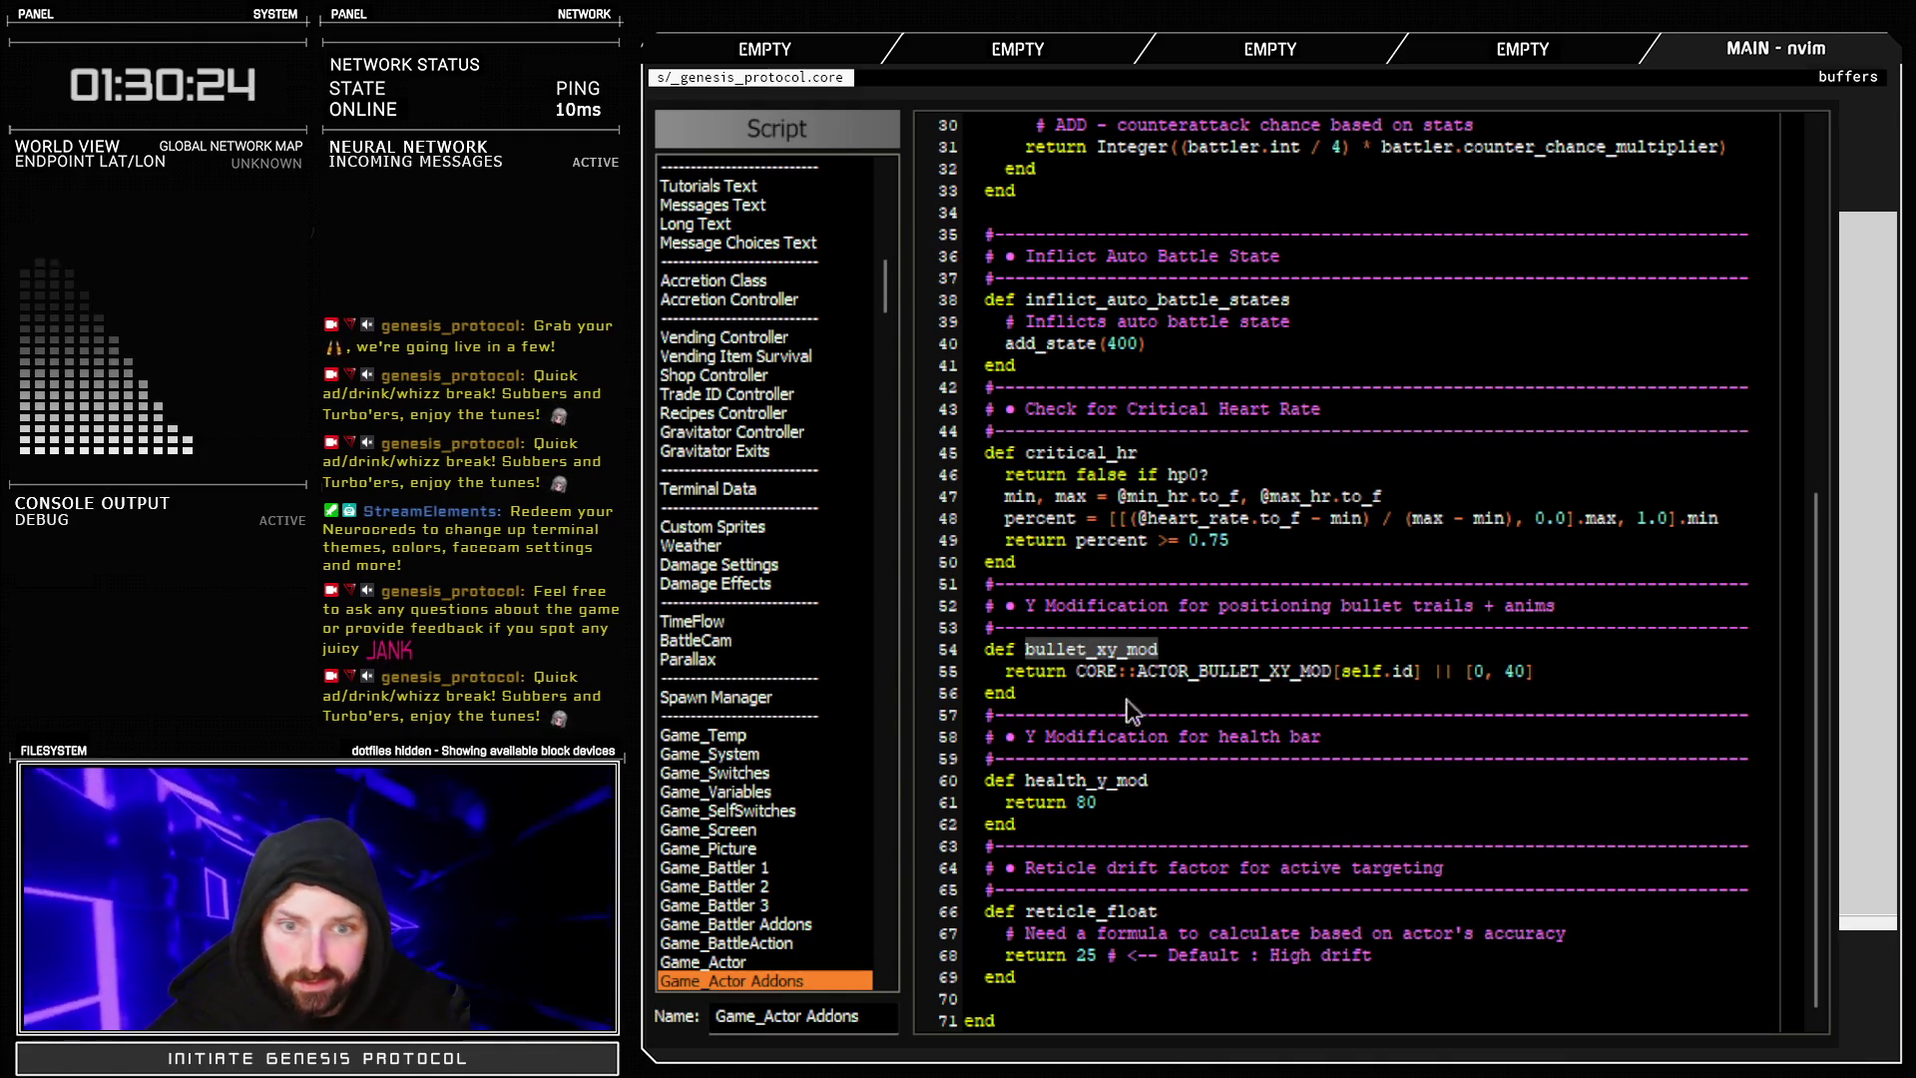
pyautogui.click(762, 984)
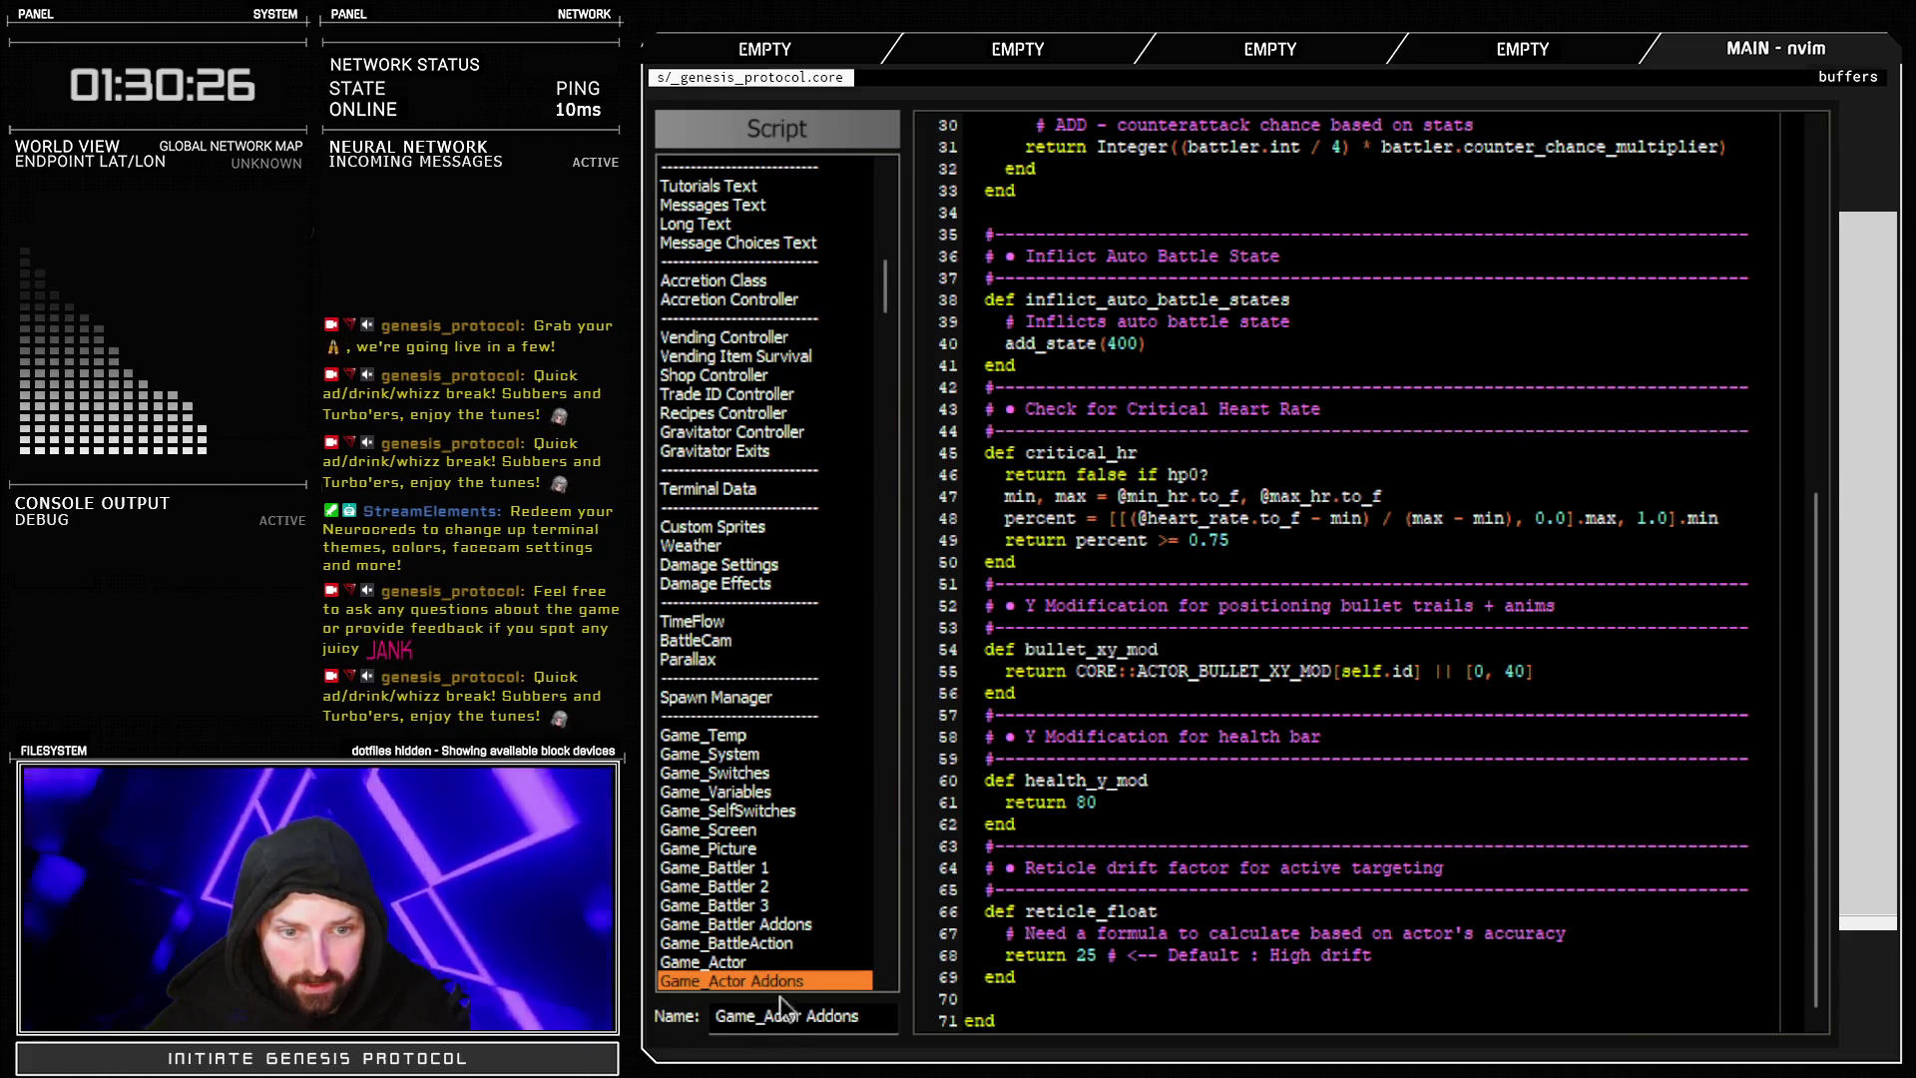
pyautogui.hotkey('ctrl', 'shift', 'f')
pyautogui.write('bullet_xy_mod')
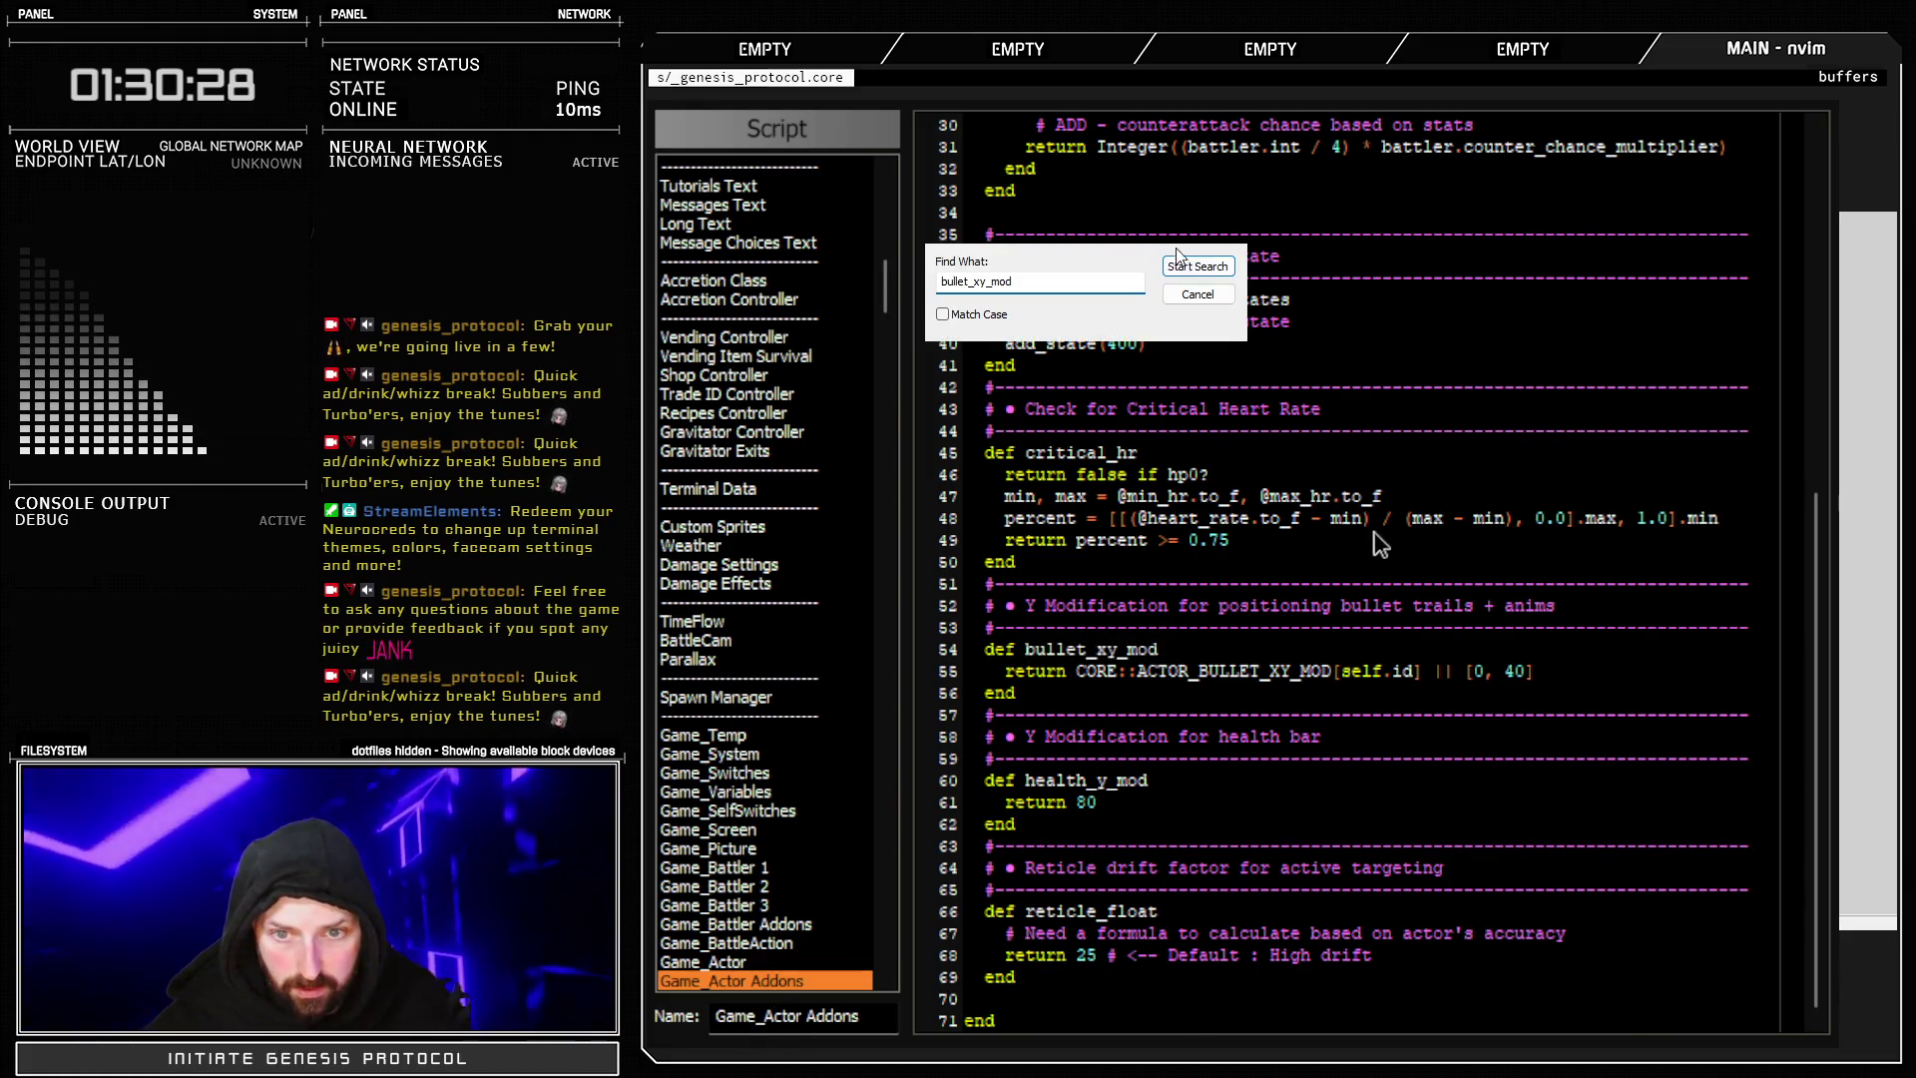
# - Search all scripts for bullet_xy_mod and jump to Sprite_Battler line 459's mods assignment
pyautogui.press('Return')
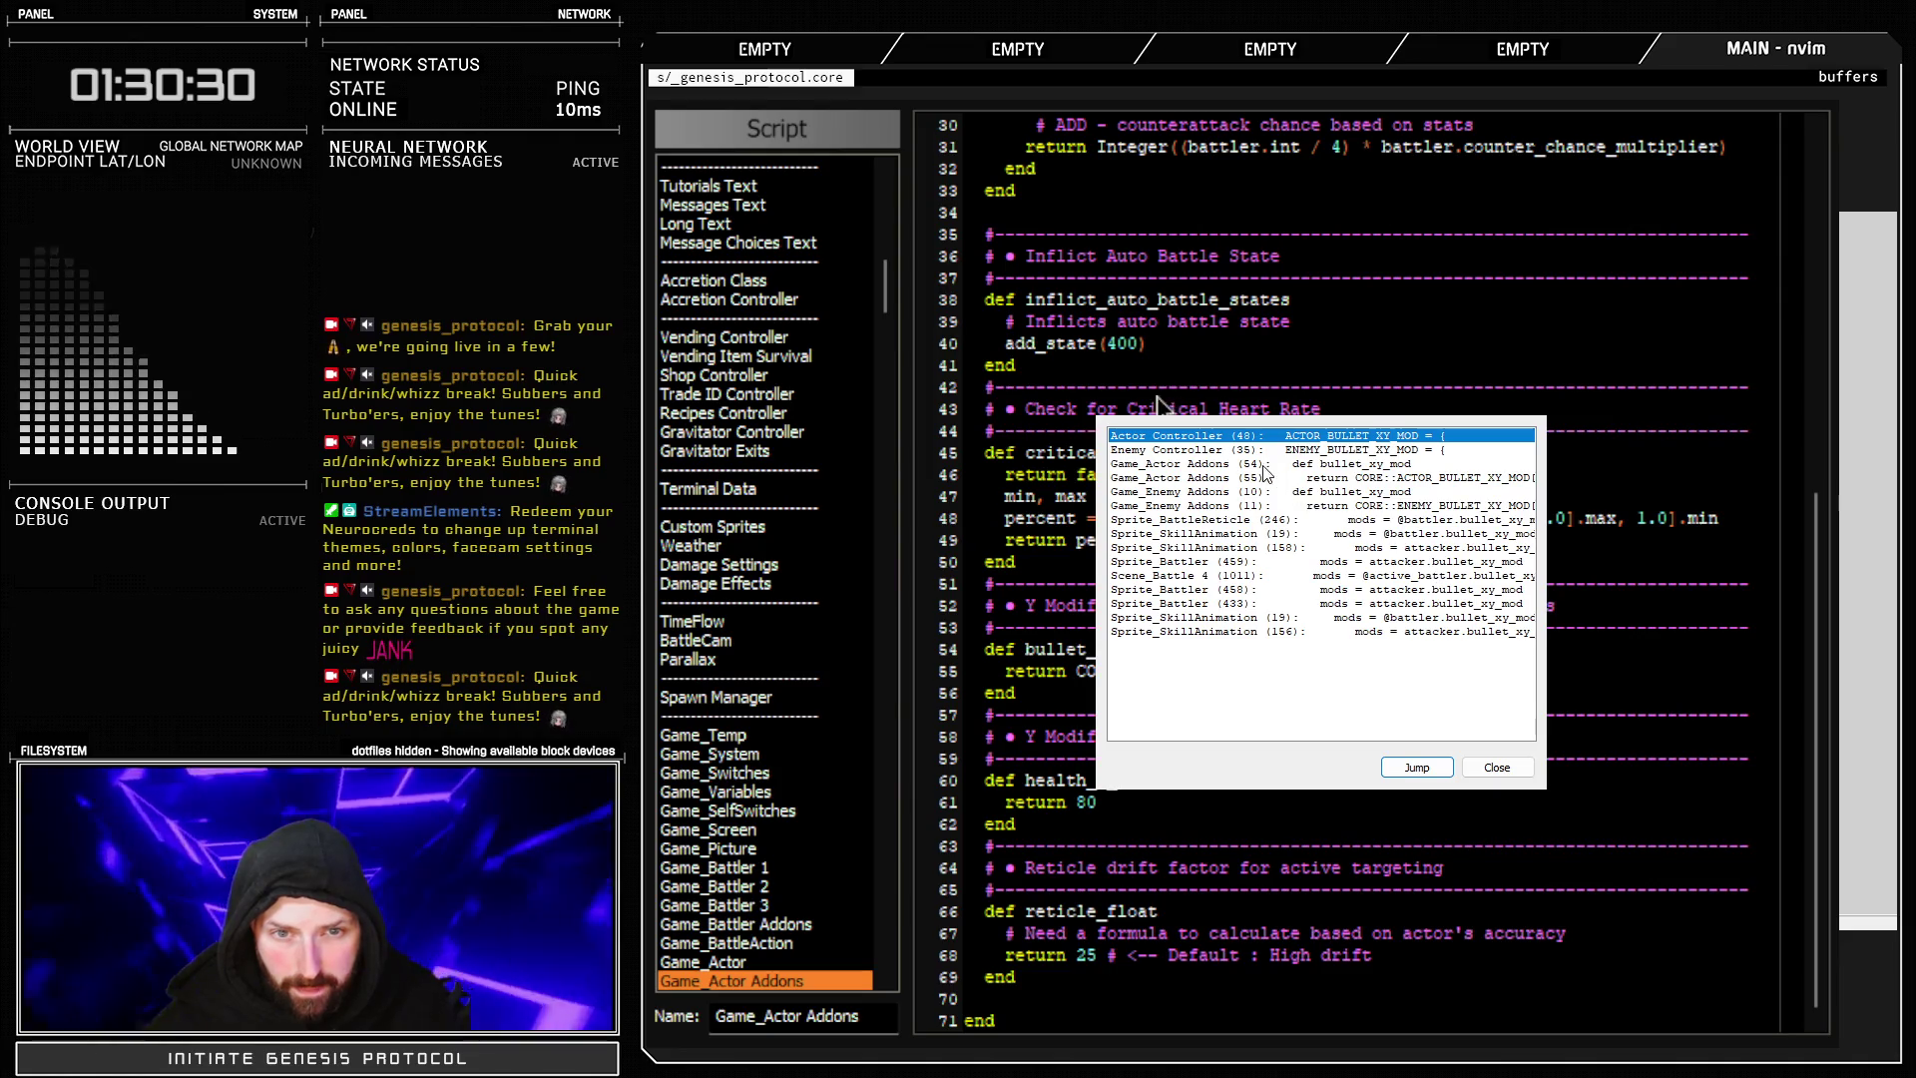
pyautogui.click(1234, 517)
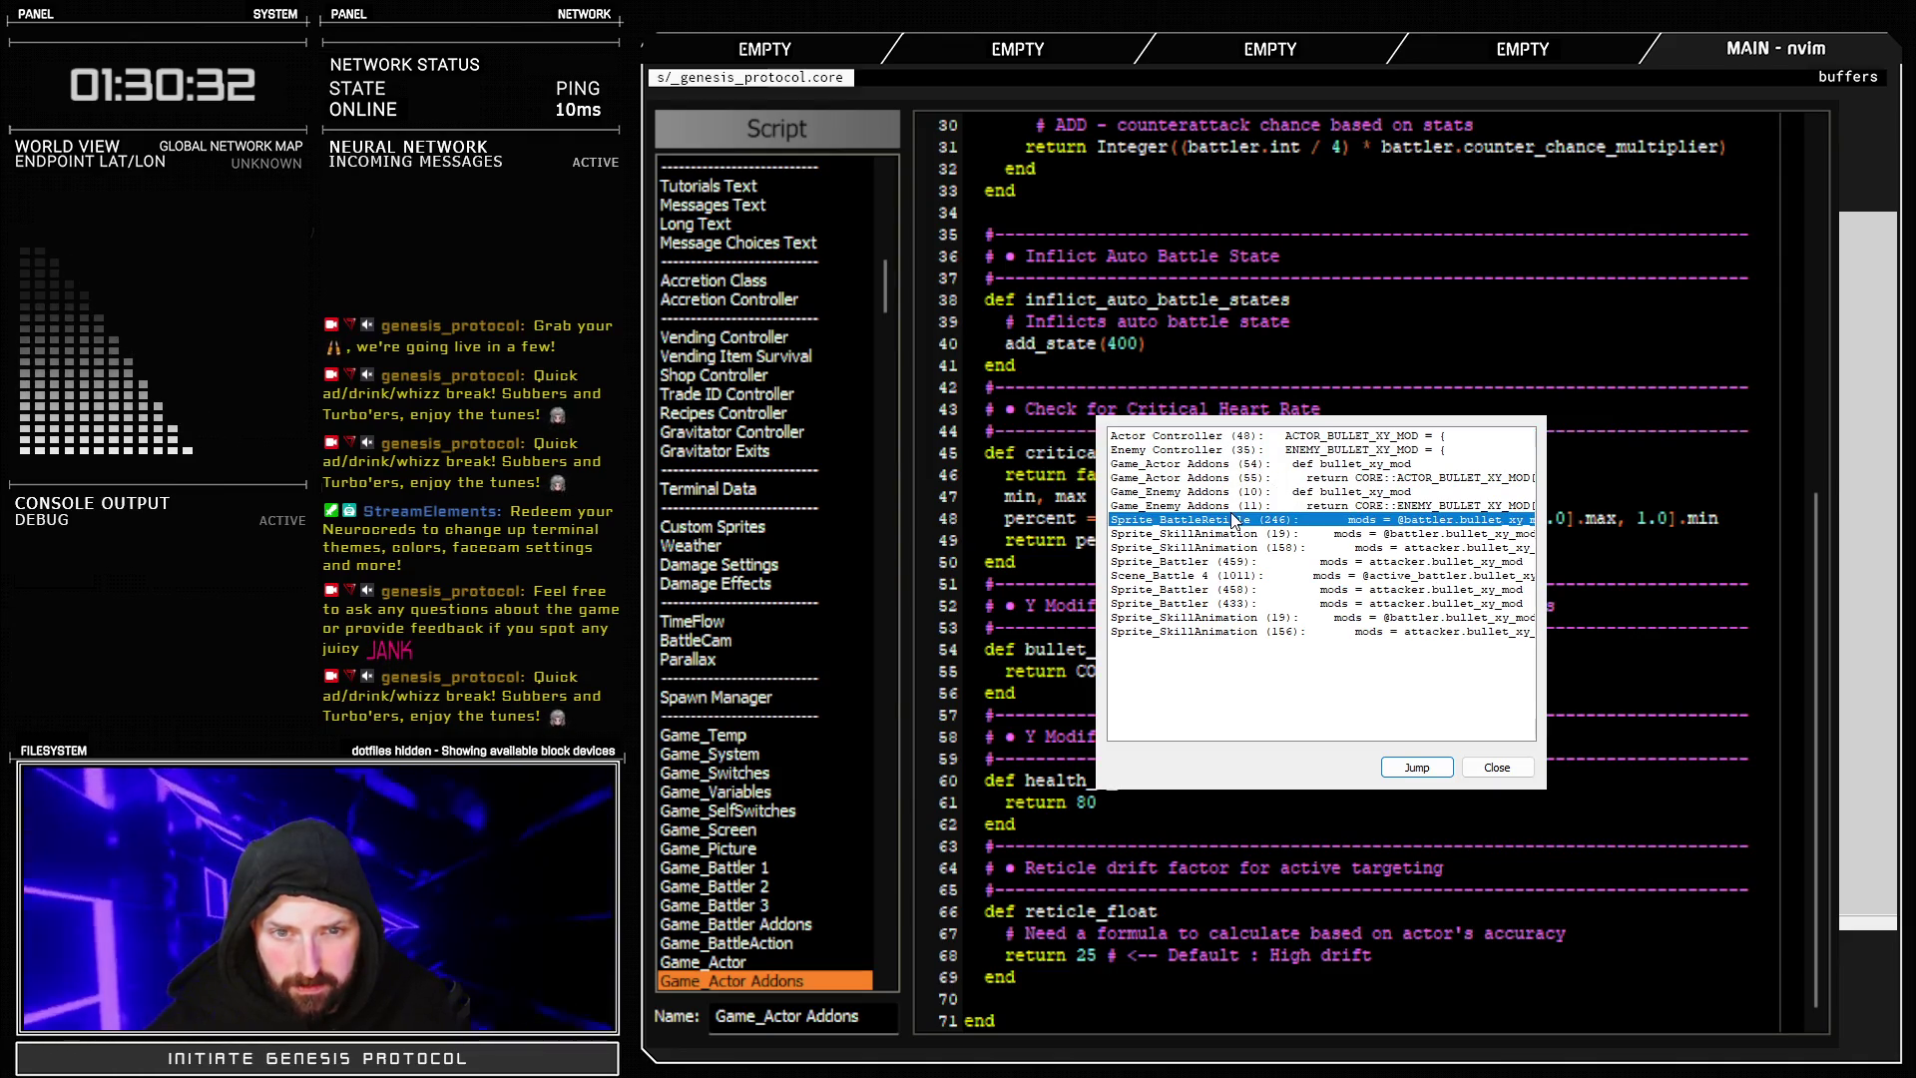
pyautogui.doubleClick(1220, 562)
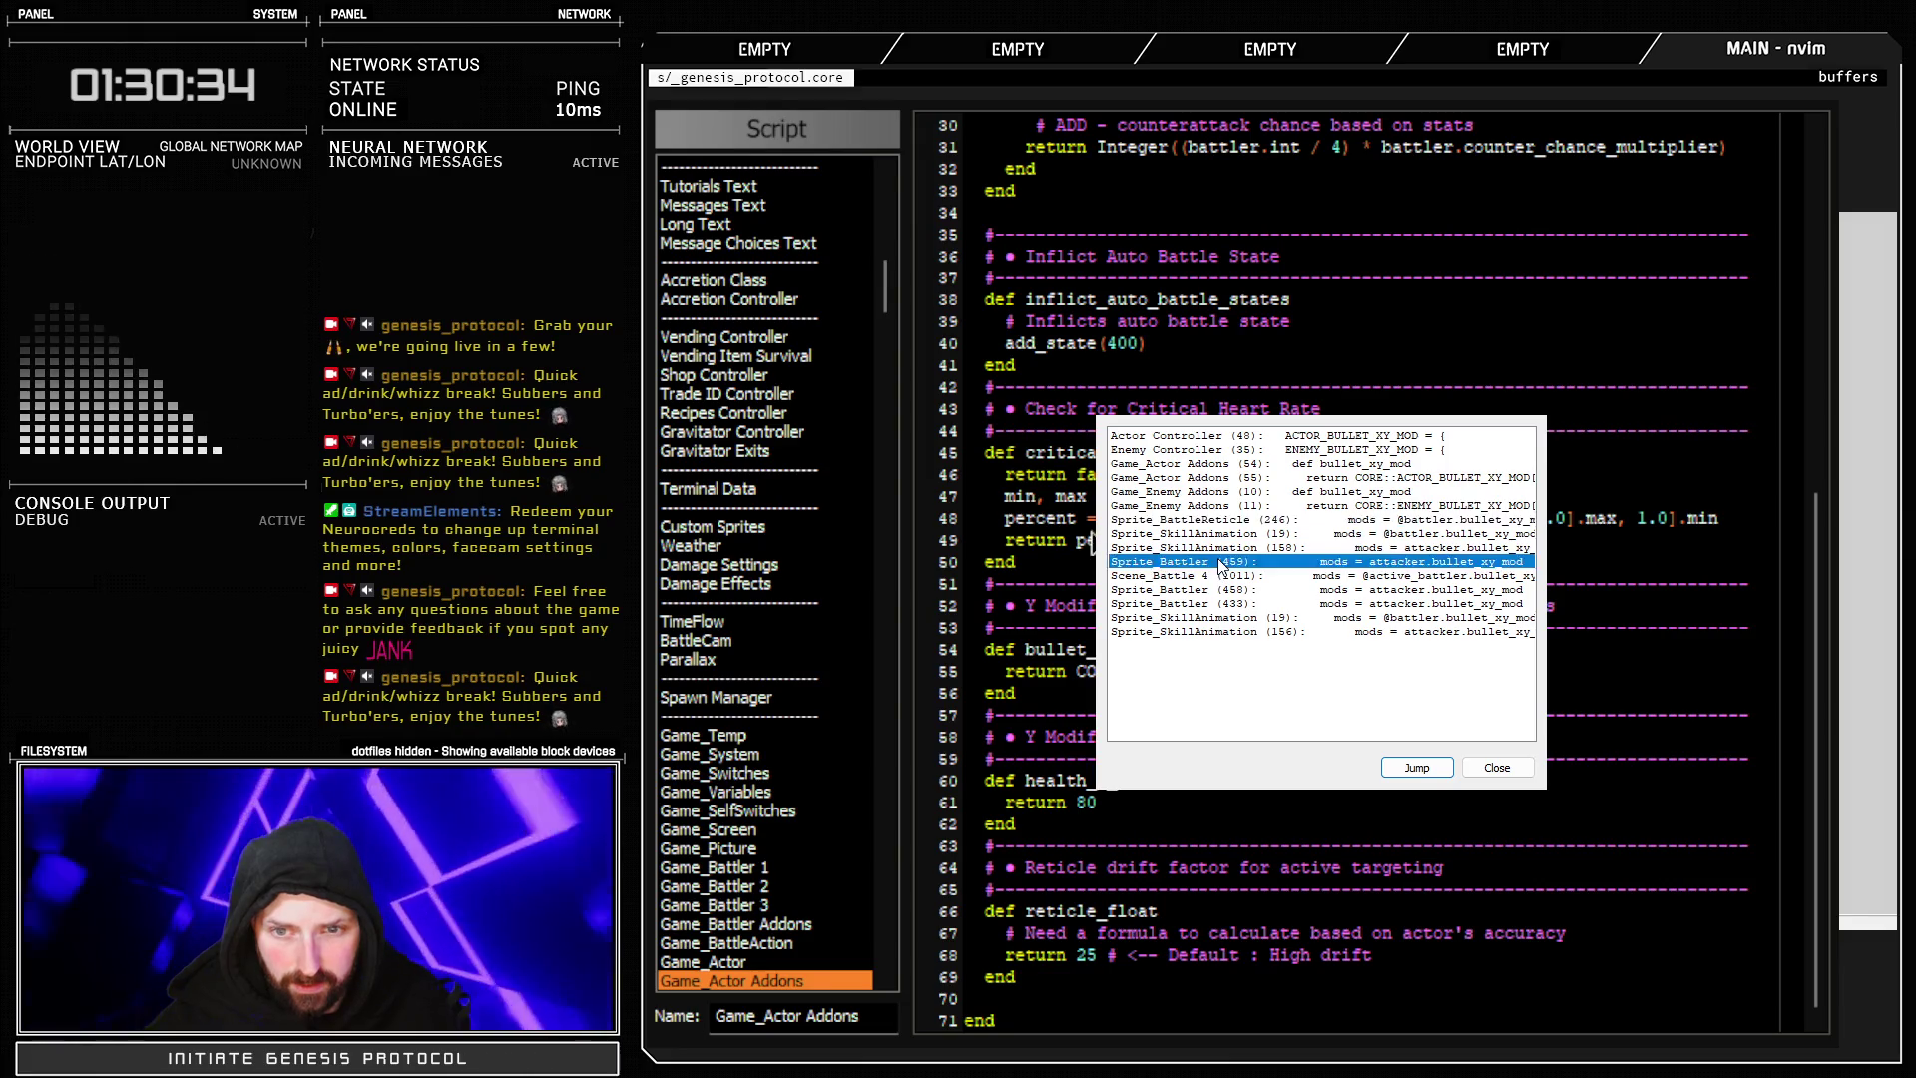
pyautogui.moveTo(1063, 583)
pyautogui.mouseDown()
pyautogui.moveTo(1388, 569)
pyautogui.moveTo(1380, 585)
pyautogui.mouseUp()
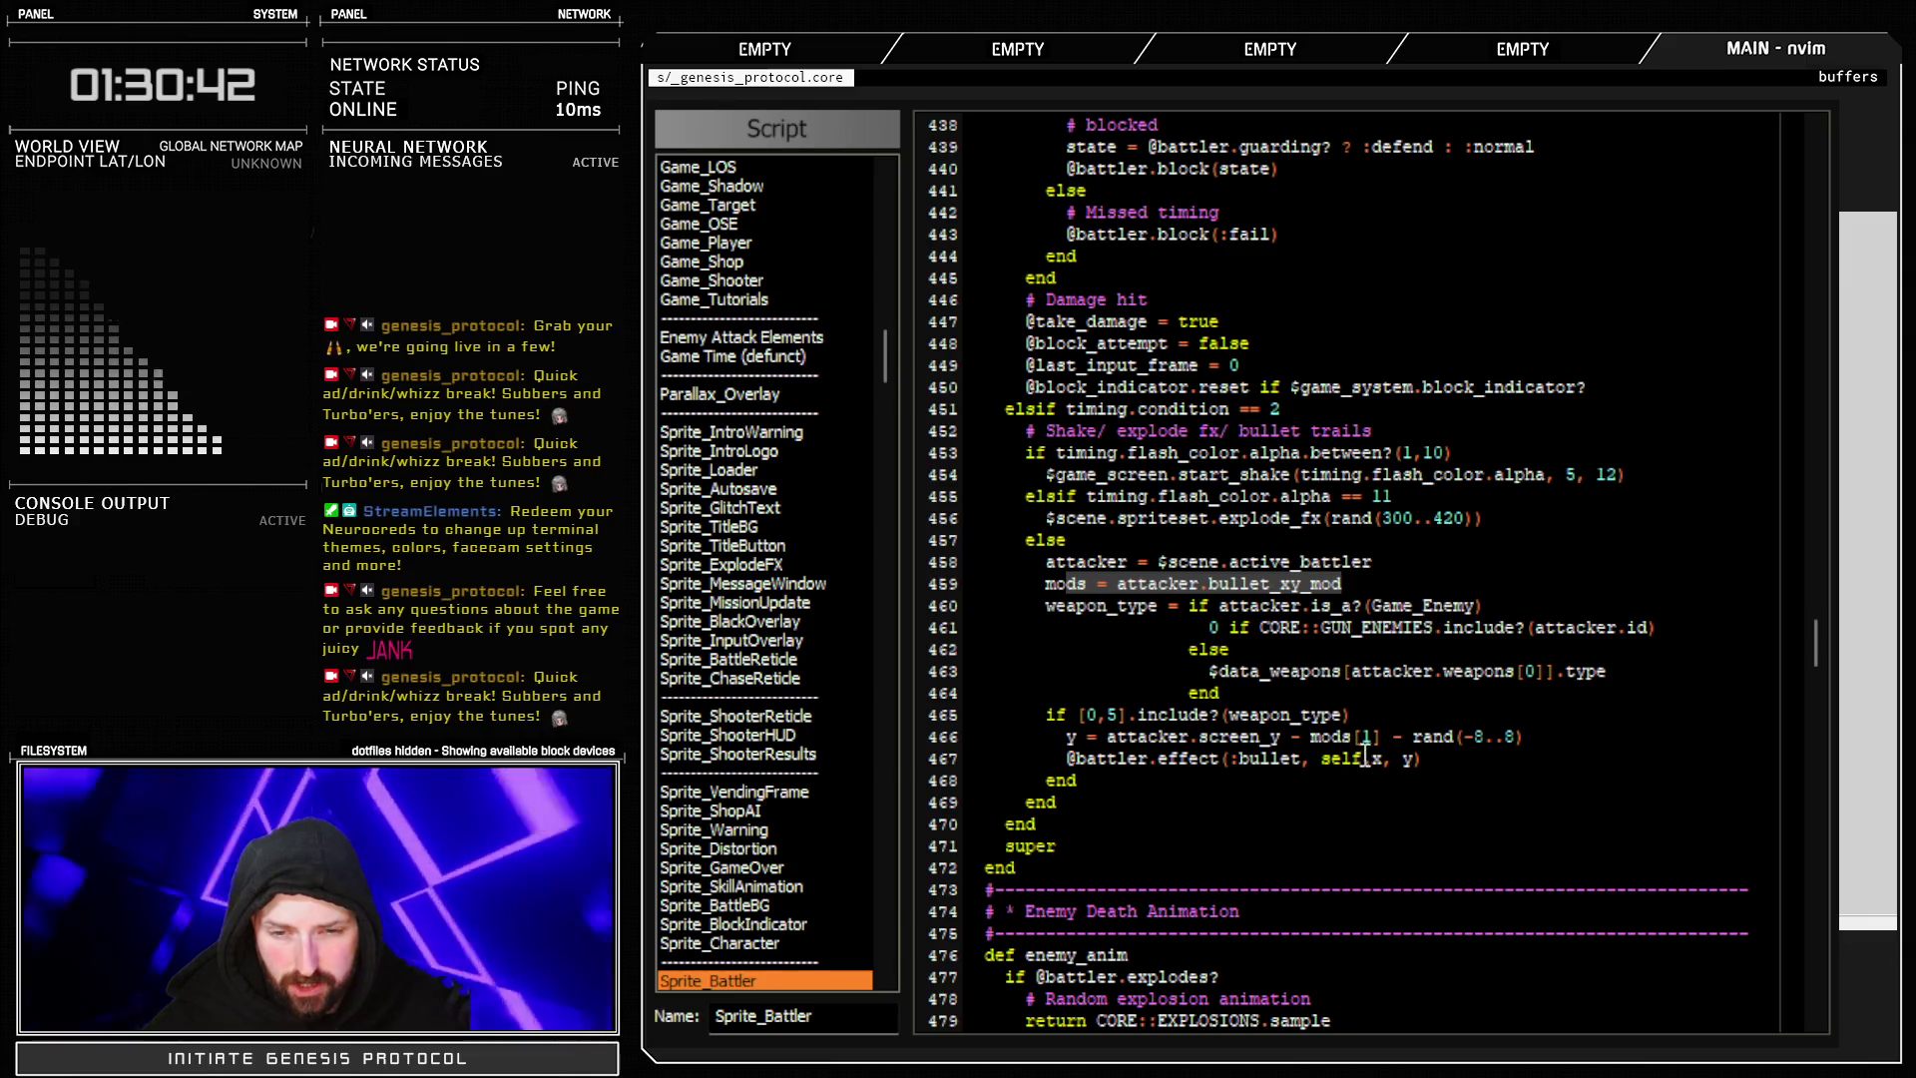
# - Duplicate line 466, comment out the original, and delete the rand(-8..8) jitter from the copy
pyautogui.click(1544, 737)
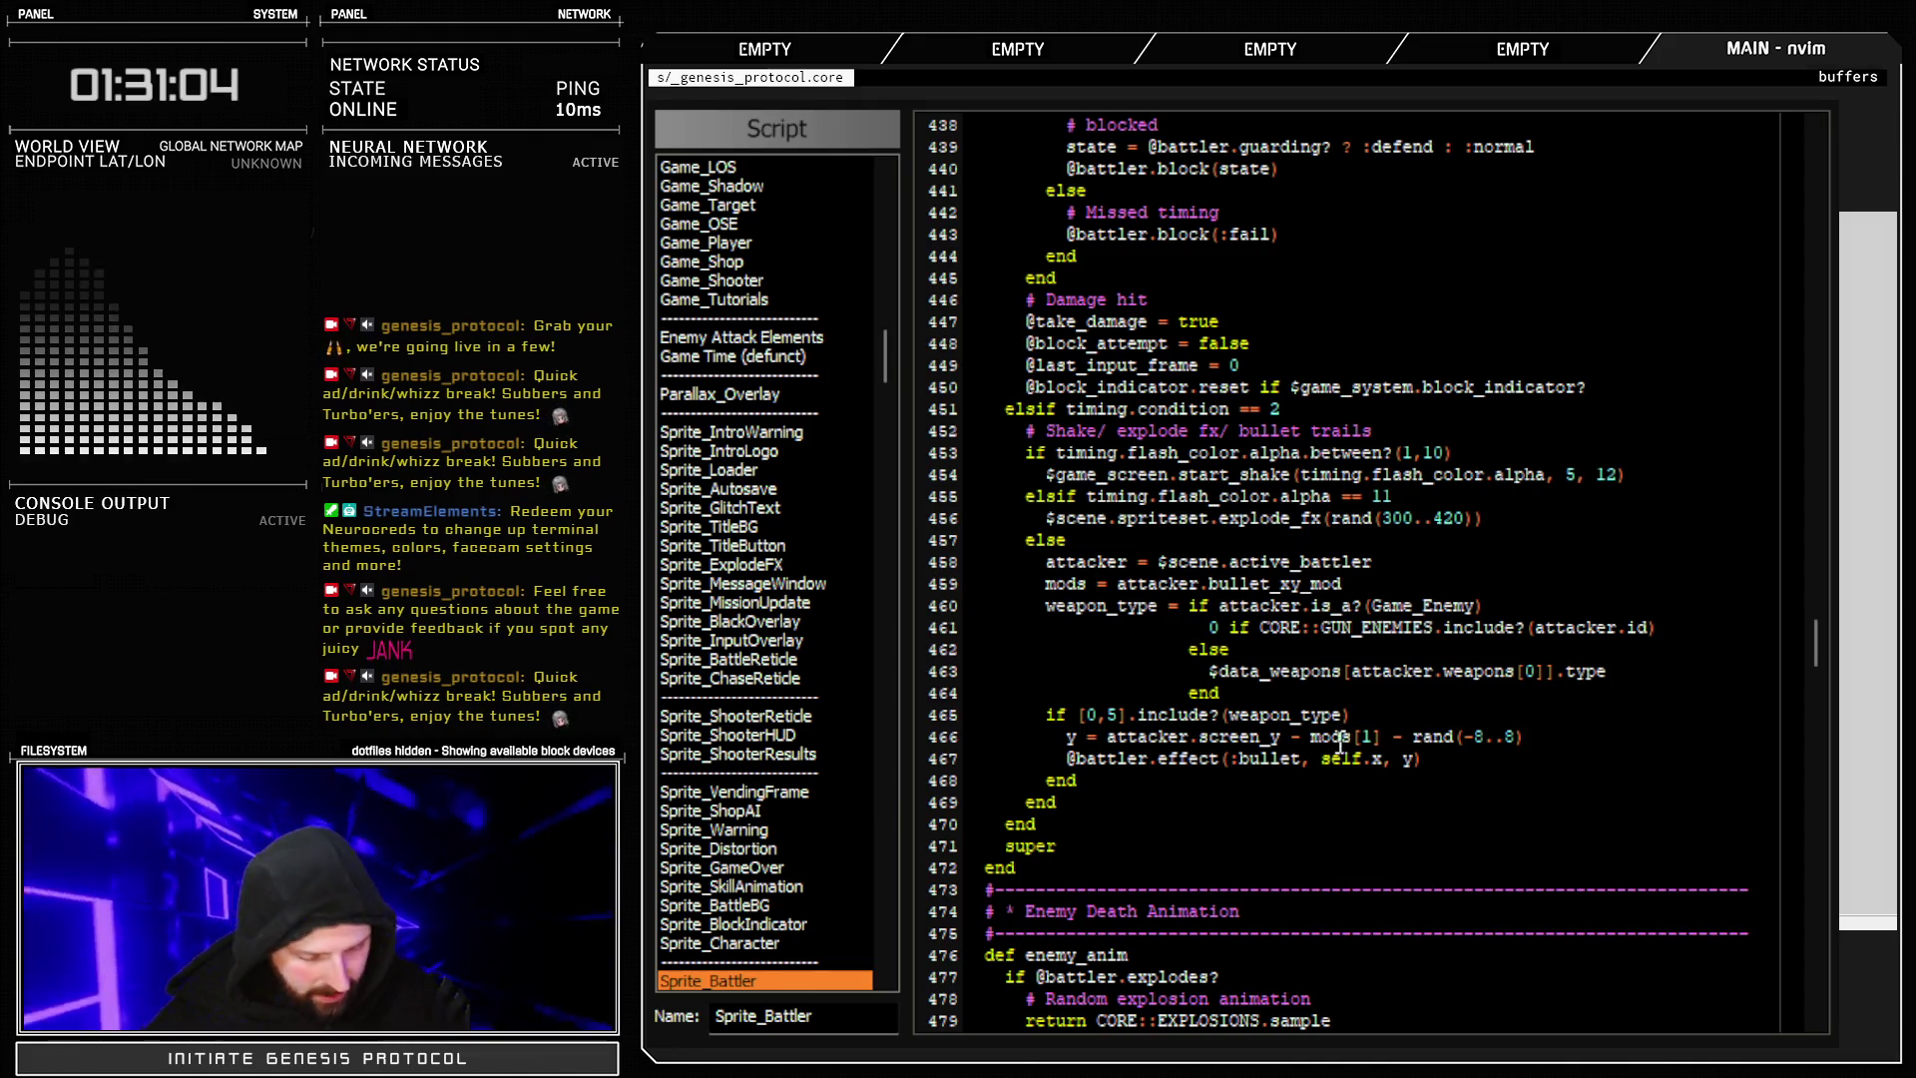
pyautogui.press('y')
pyautogui.press('y')
pyautogui.press('p')
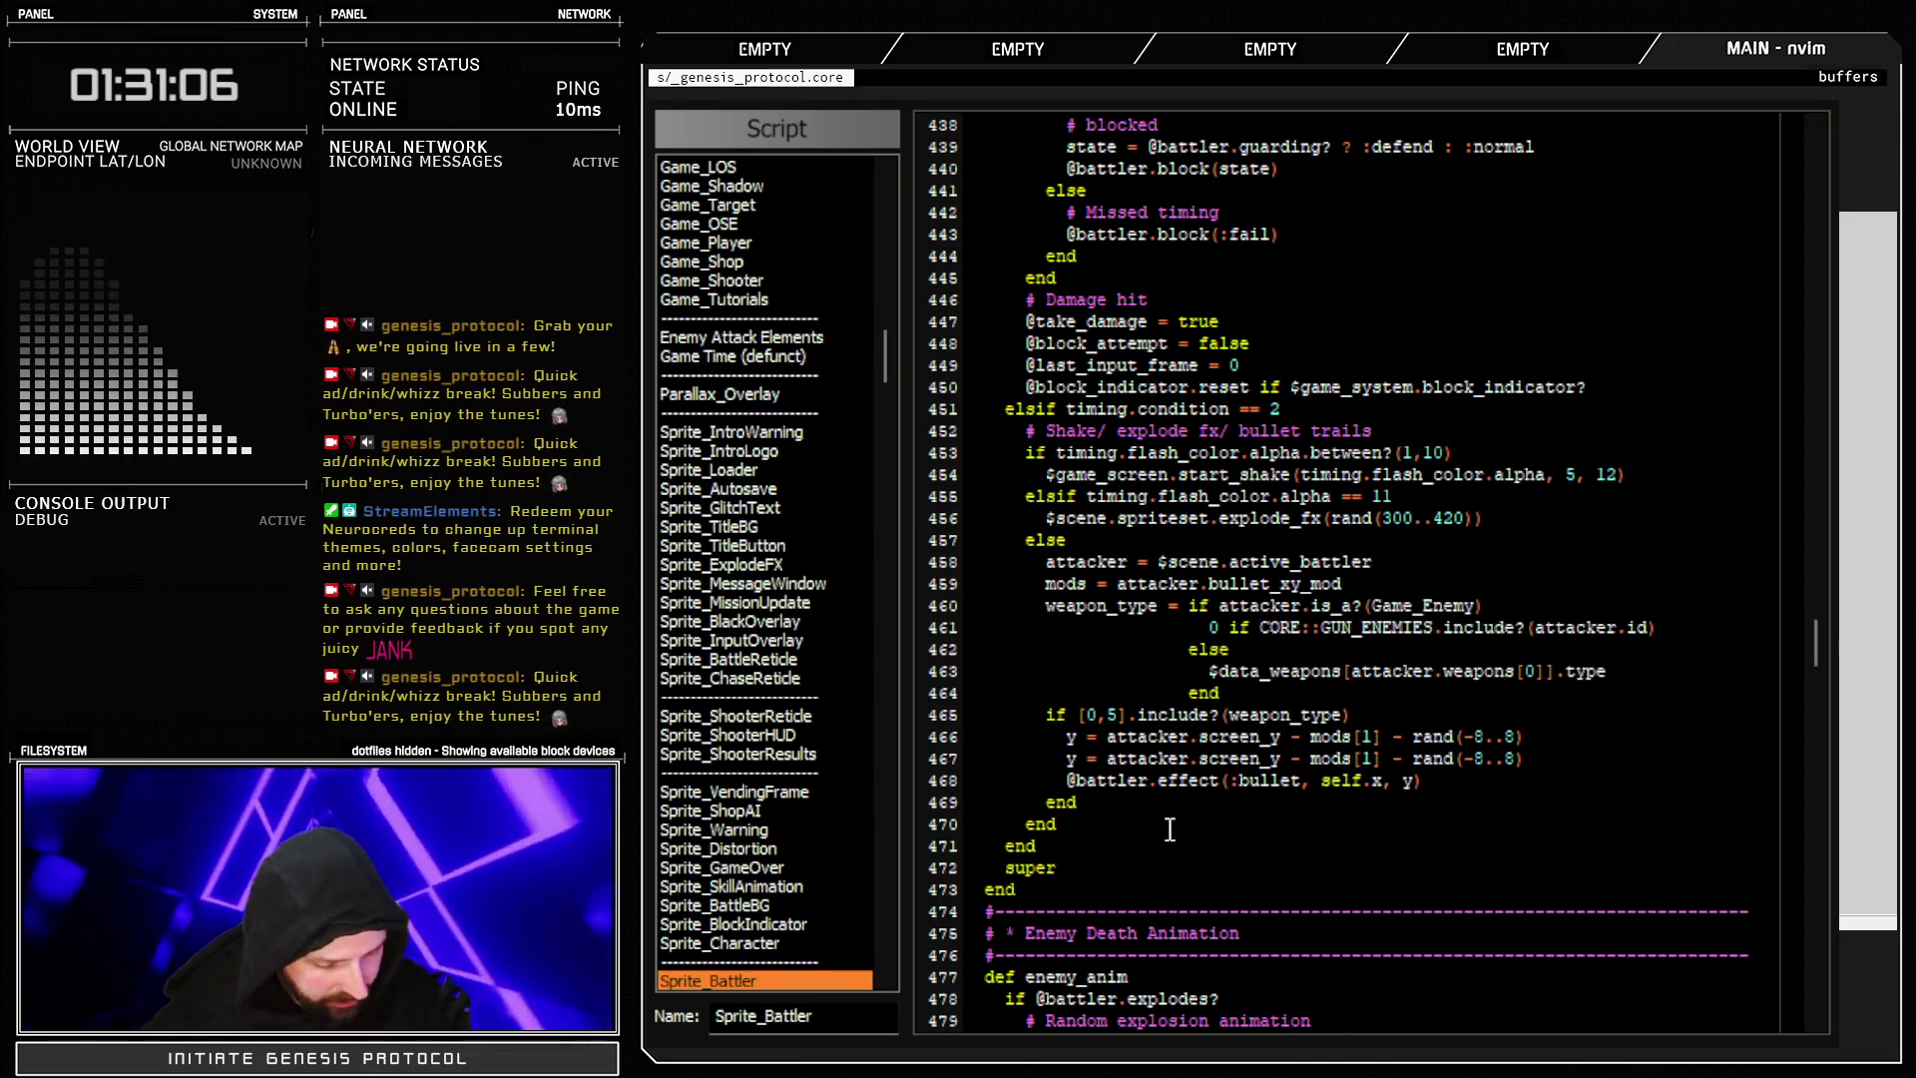
pyautogui.write('i#')
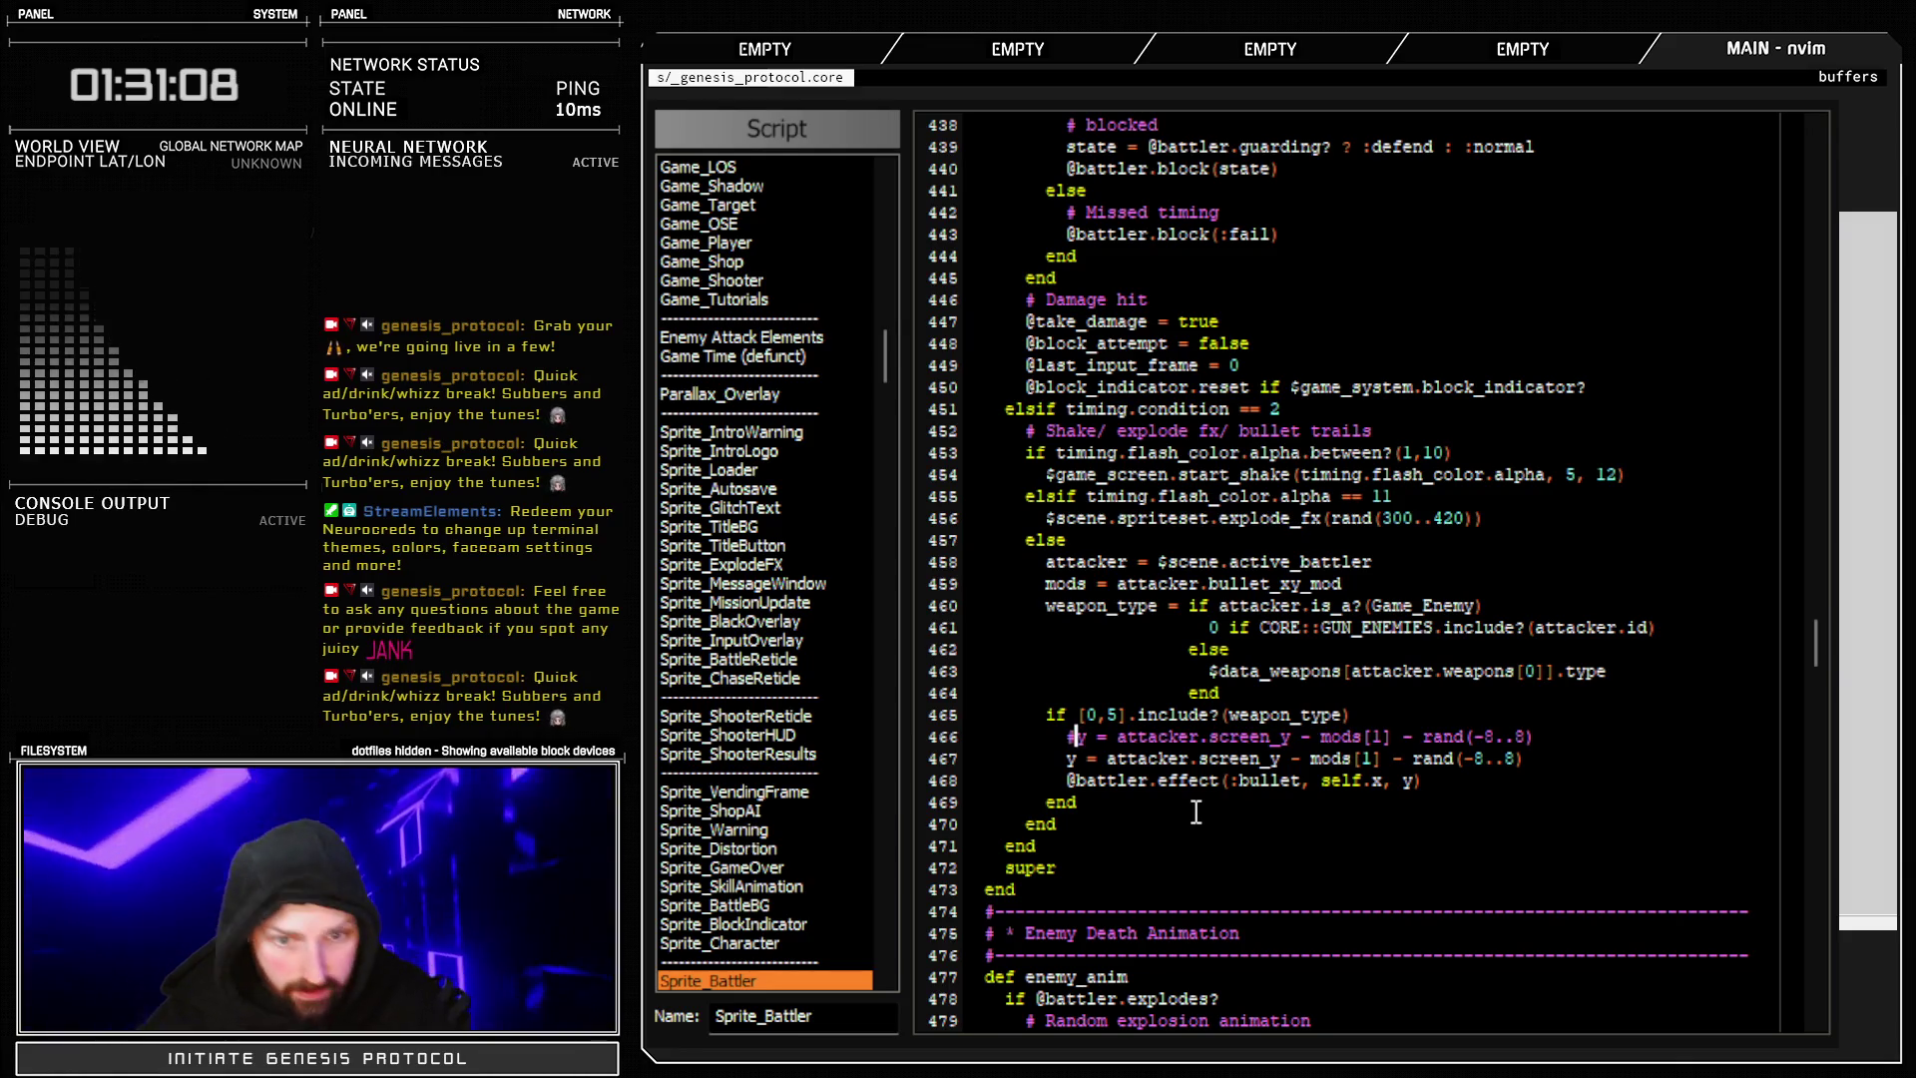
pyautogui.moveTo(1418, 751); pyautogui.dragTo(1562, 759)
pyautogui.press('d')
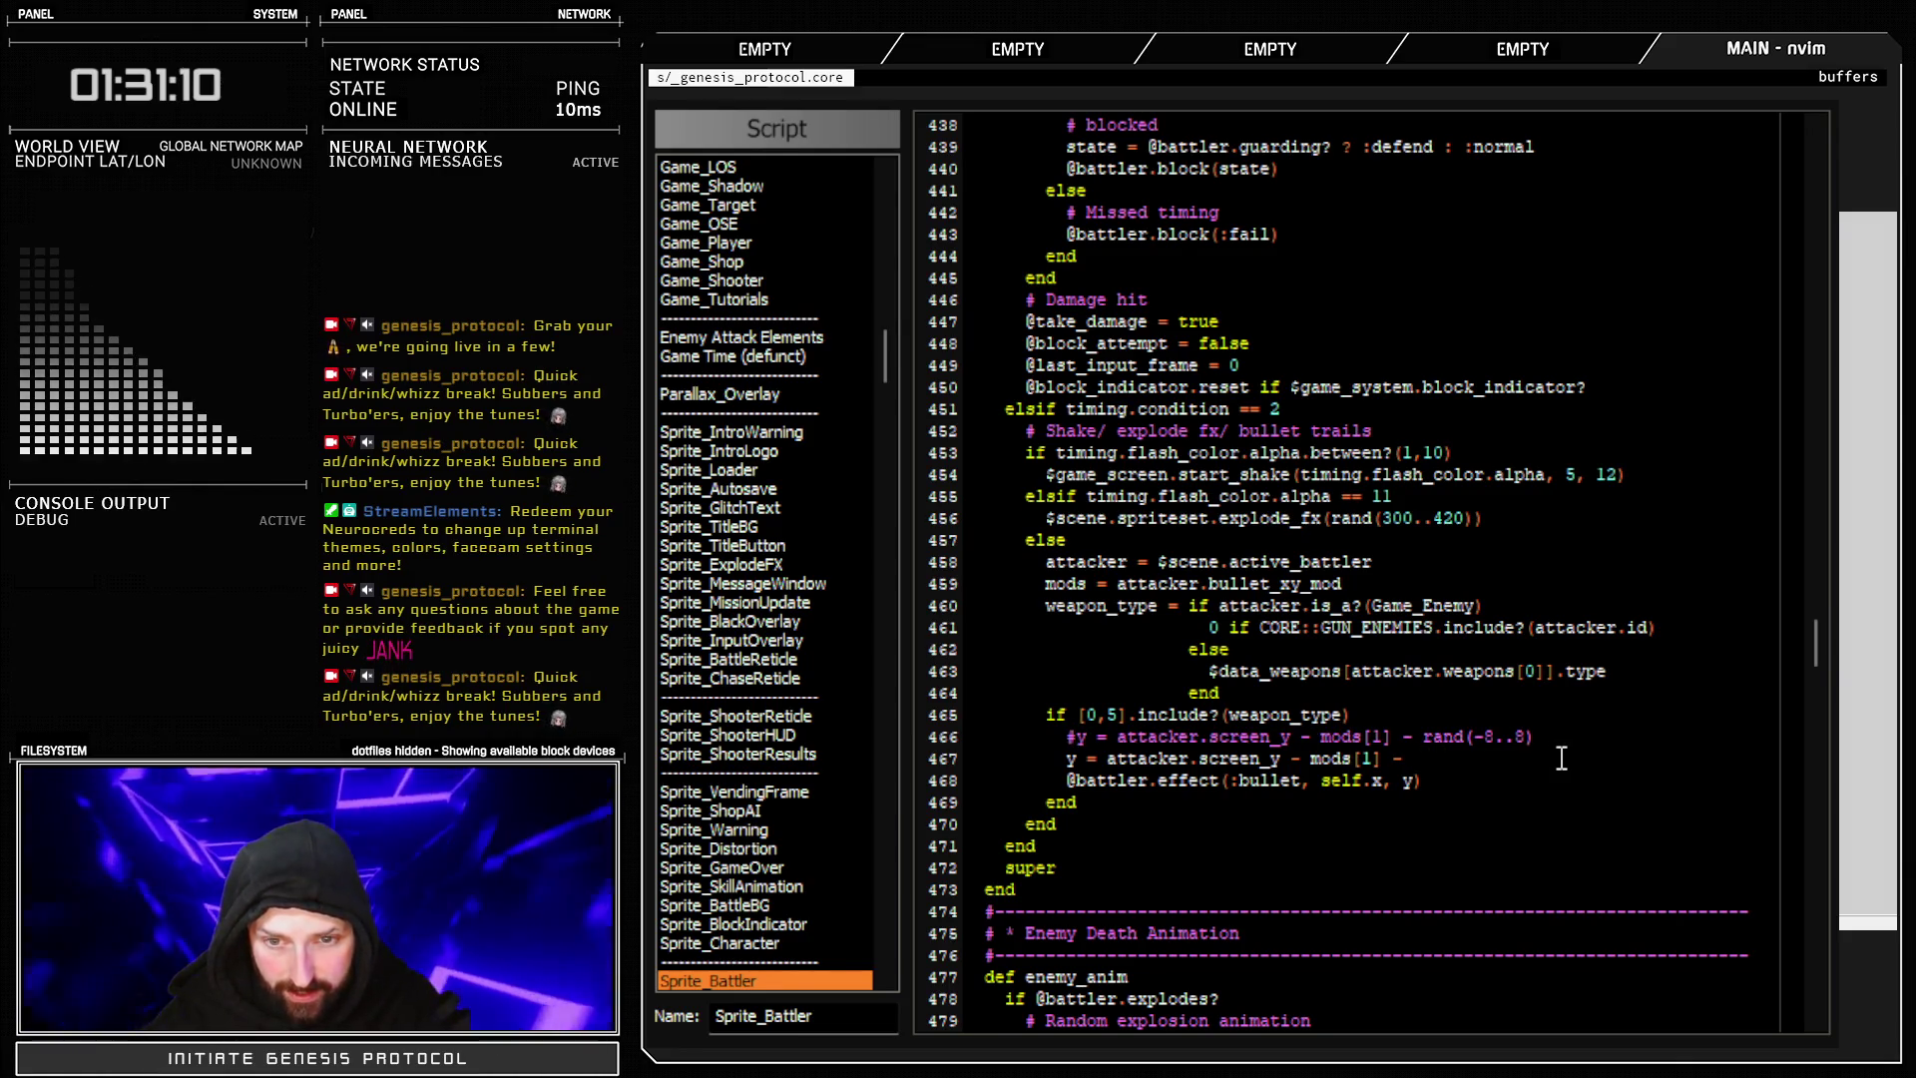
pyautogui.press('BackSpace')
pyautogui.press('BackSpace')
pyautogui.press('BackSpace')
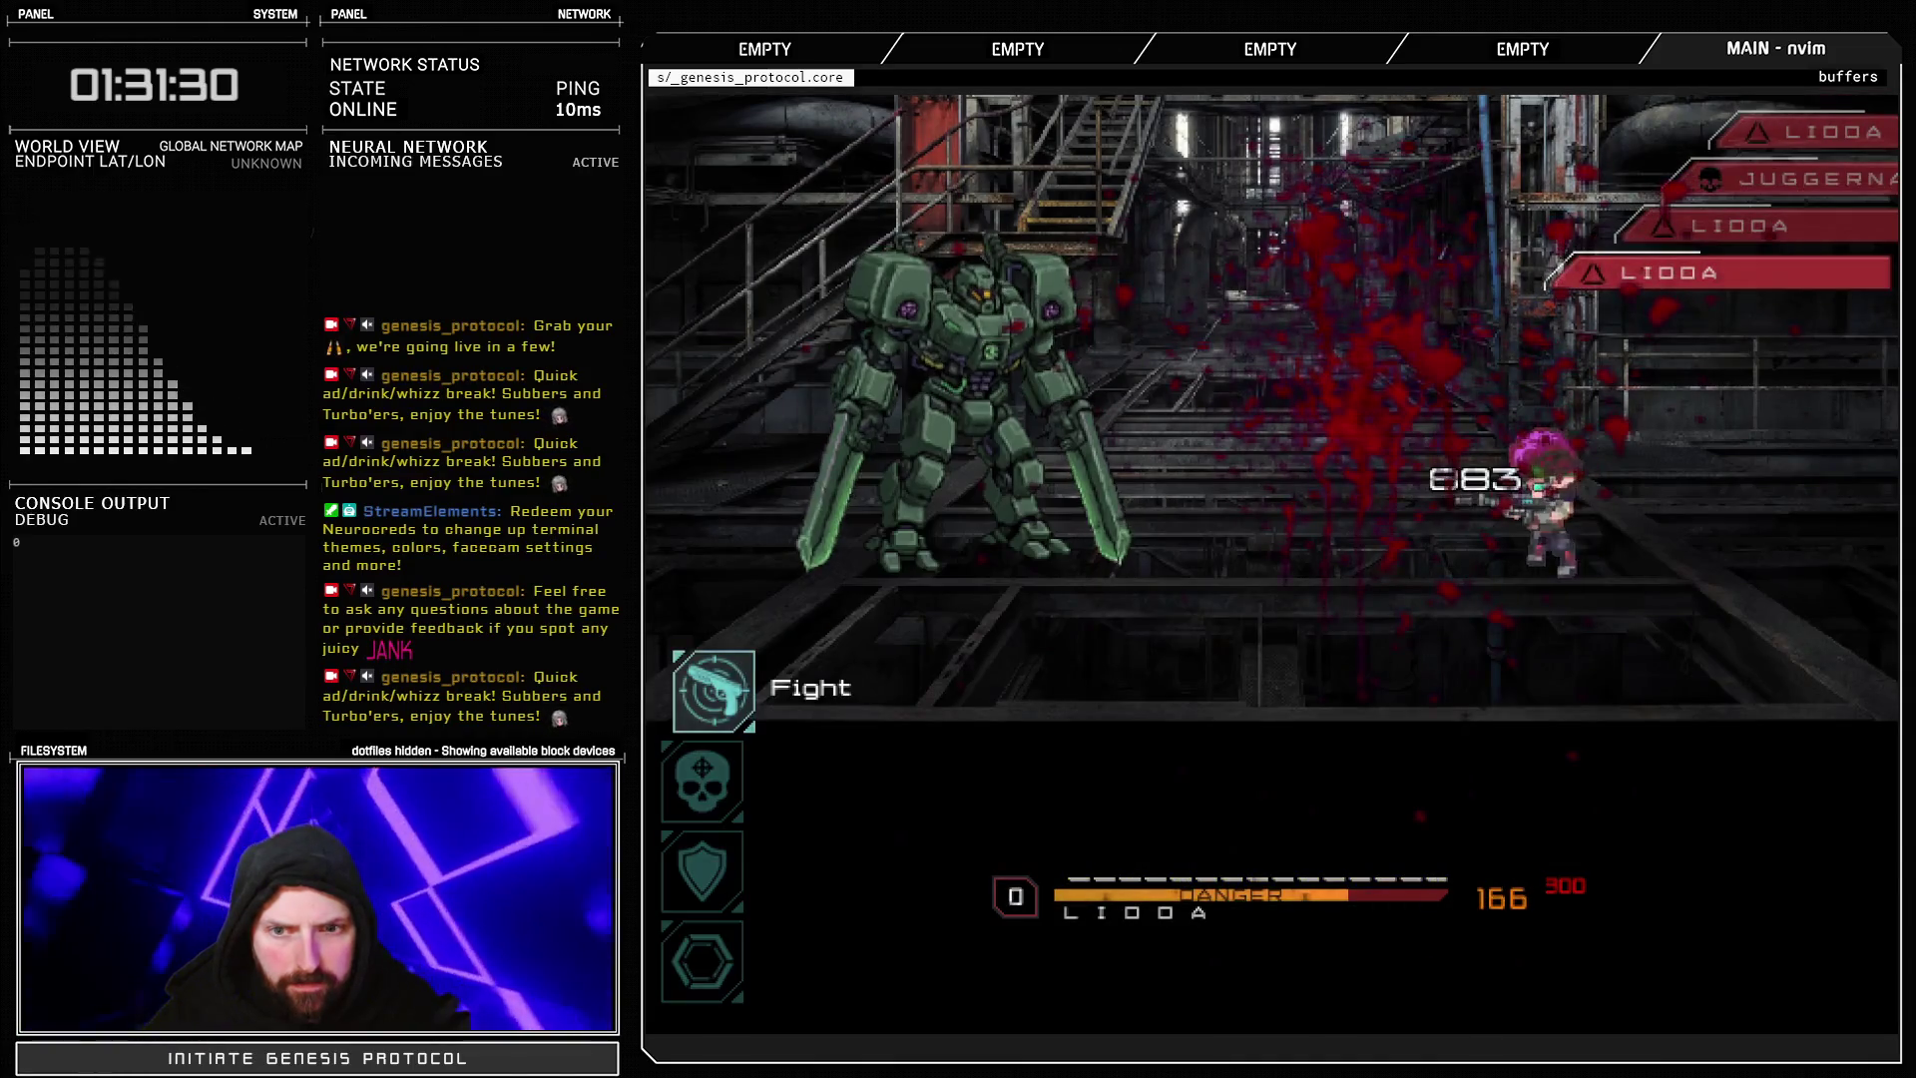
# - Let the CC-Sentinel I test battle run through the enemy turn's bullet trails, then close it
pyautogui.press('Return')
pyautogui.press('Return')
pyautogui.press('Return')
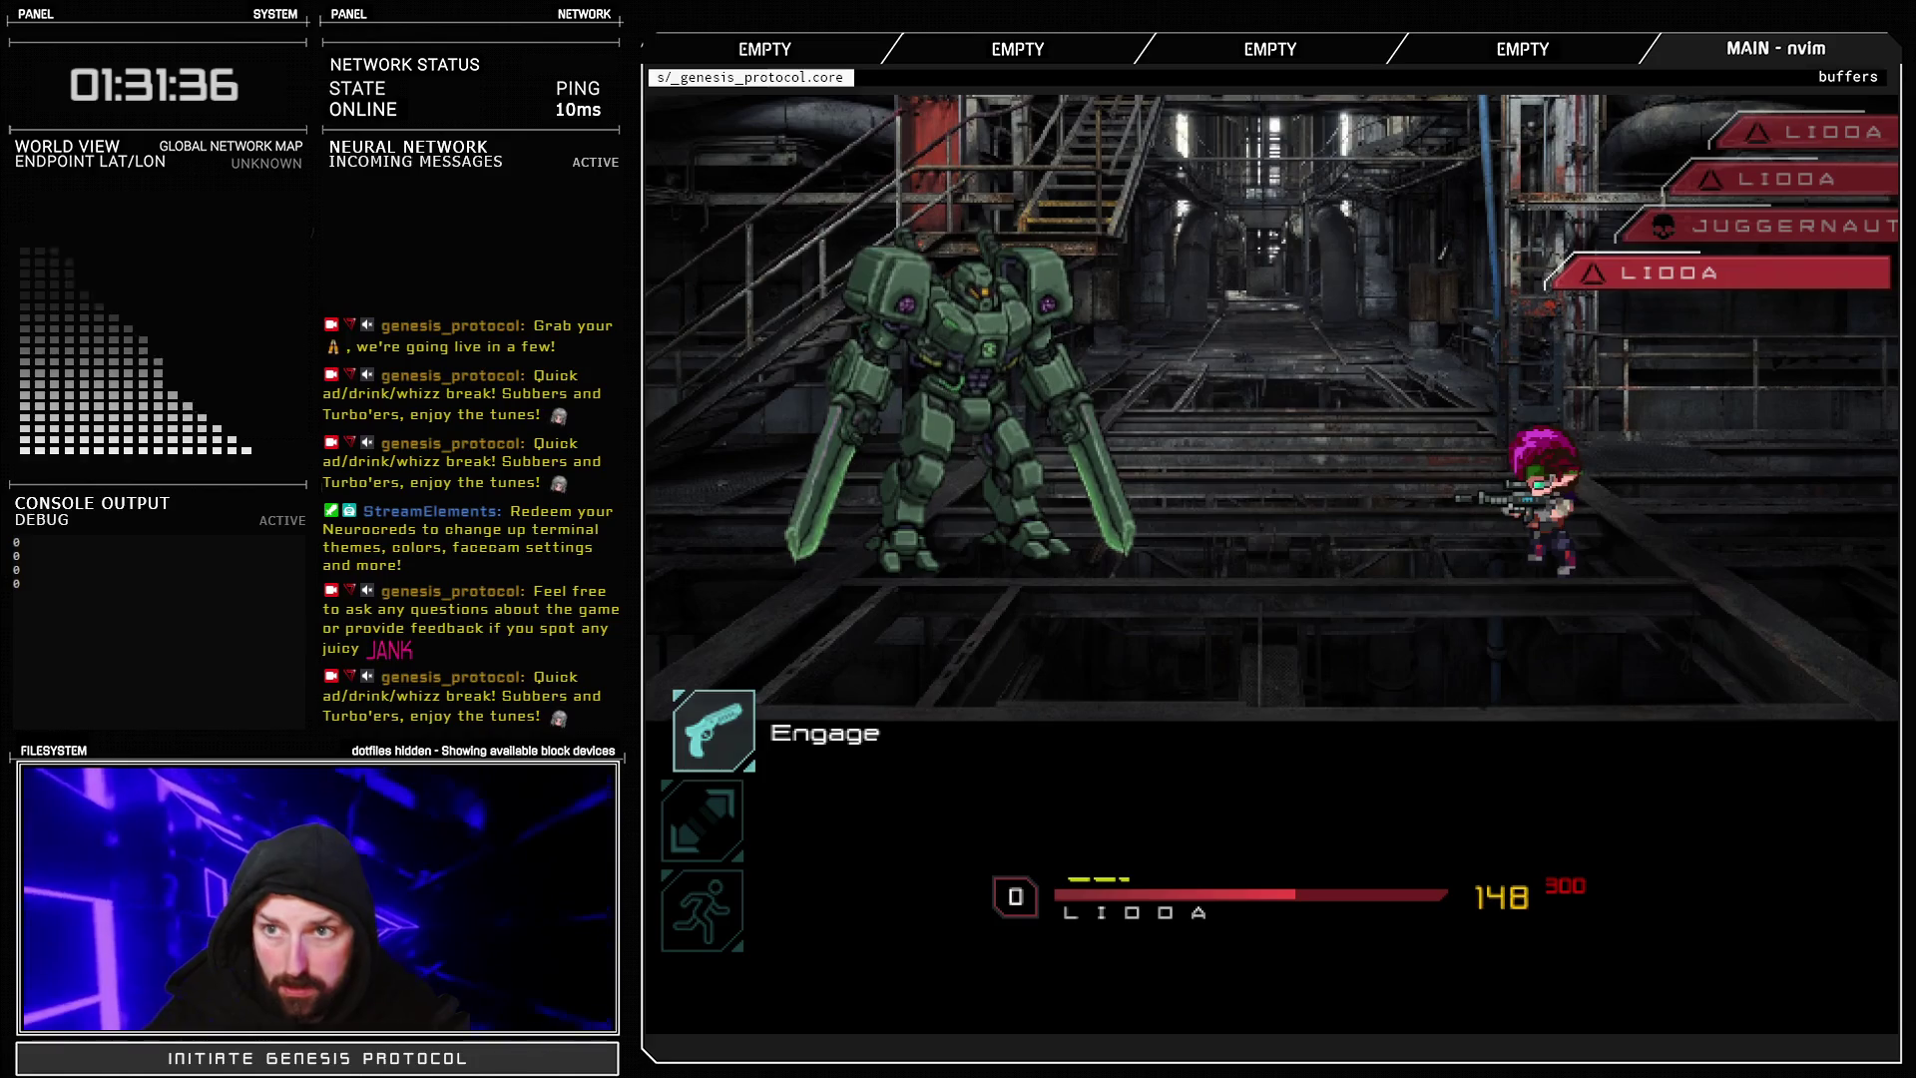
pyautogui.hotkey('alt', 'F4')
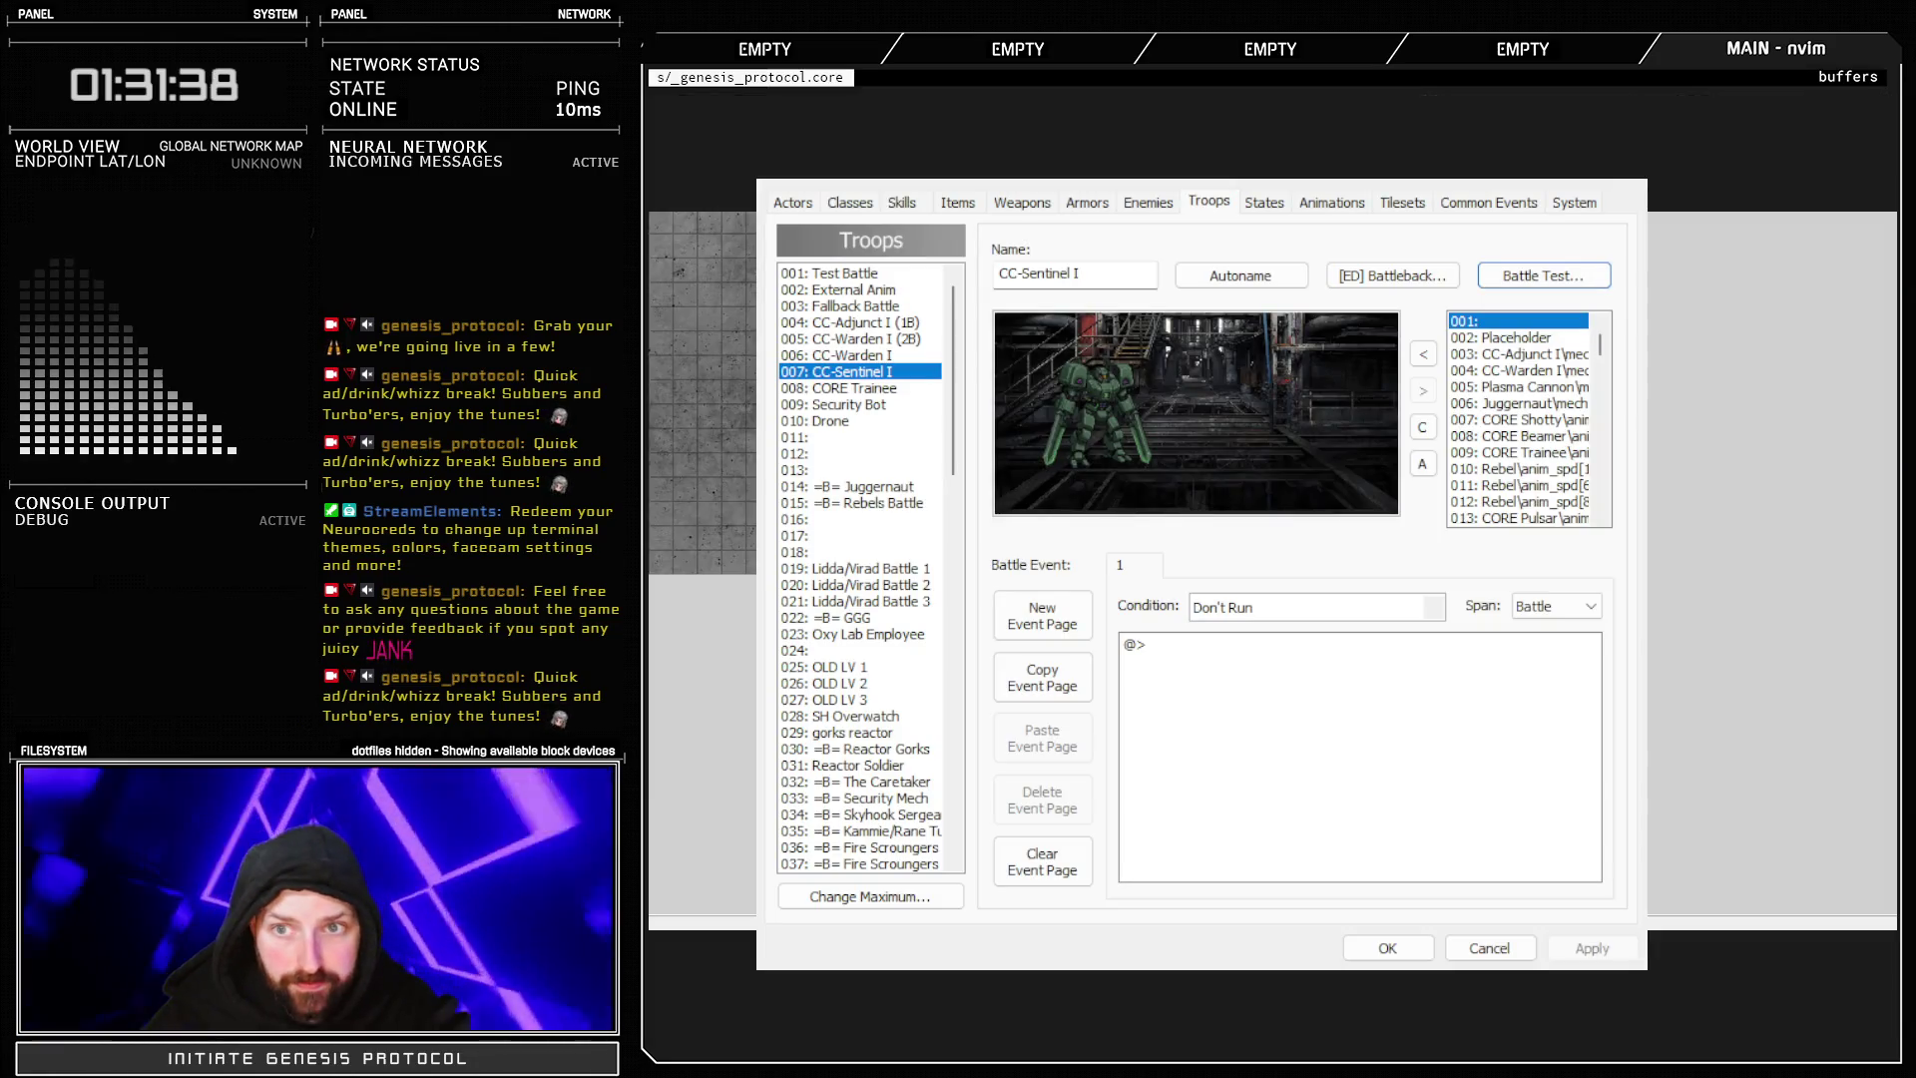
# - Insert 'puts y' on a new line after line 467 of the Sprite_Battler bullet-trail code
pyautogui.press('Escape')
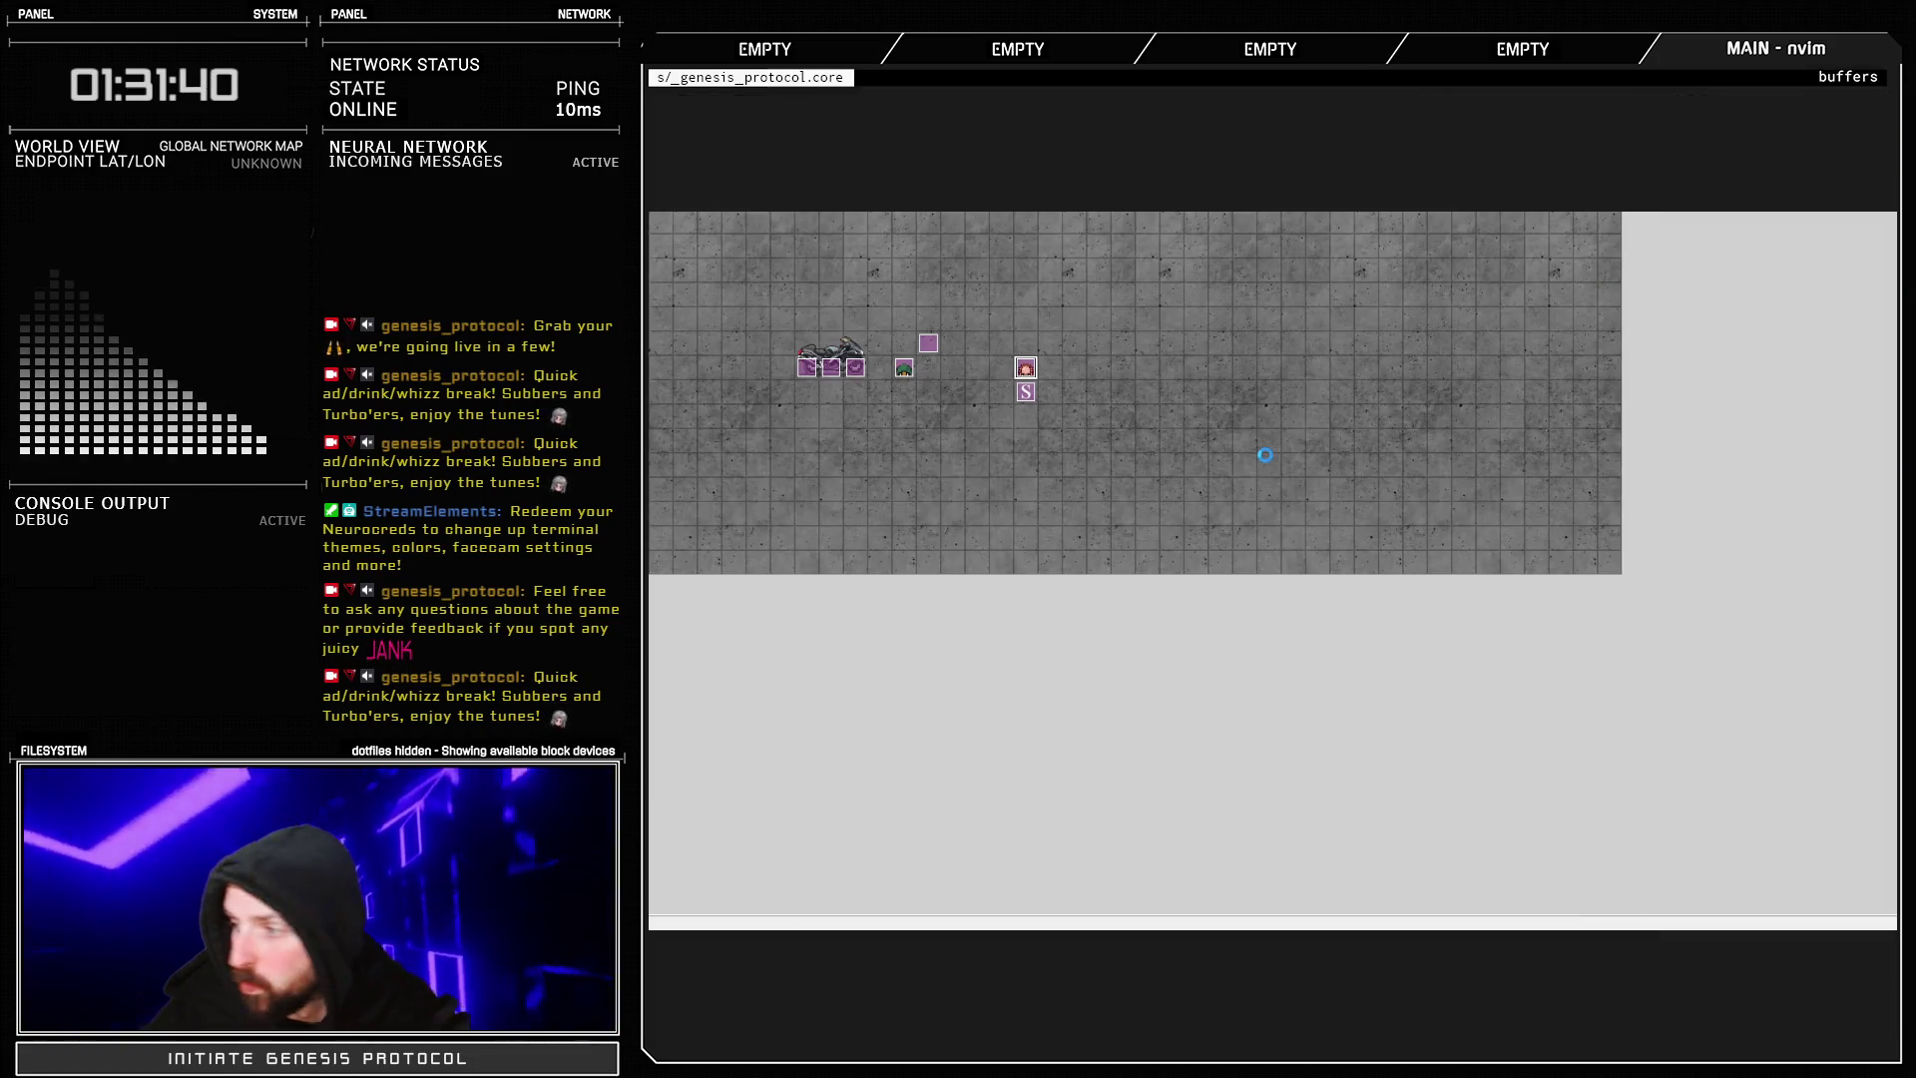
pyautogui.press('F11')
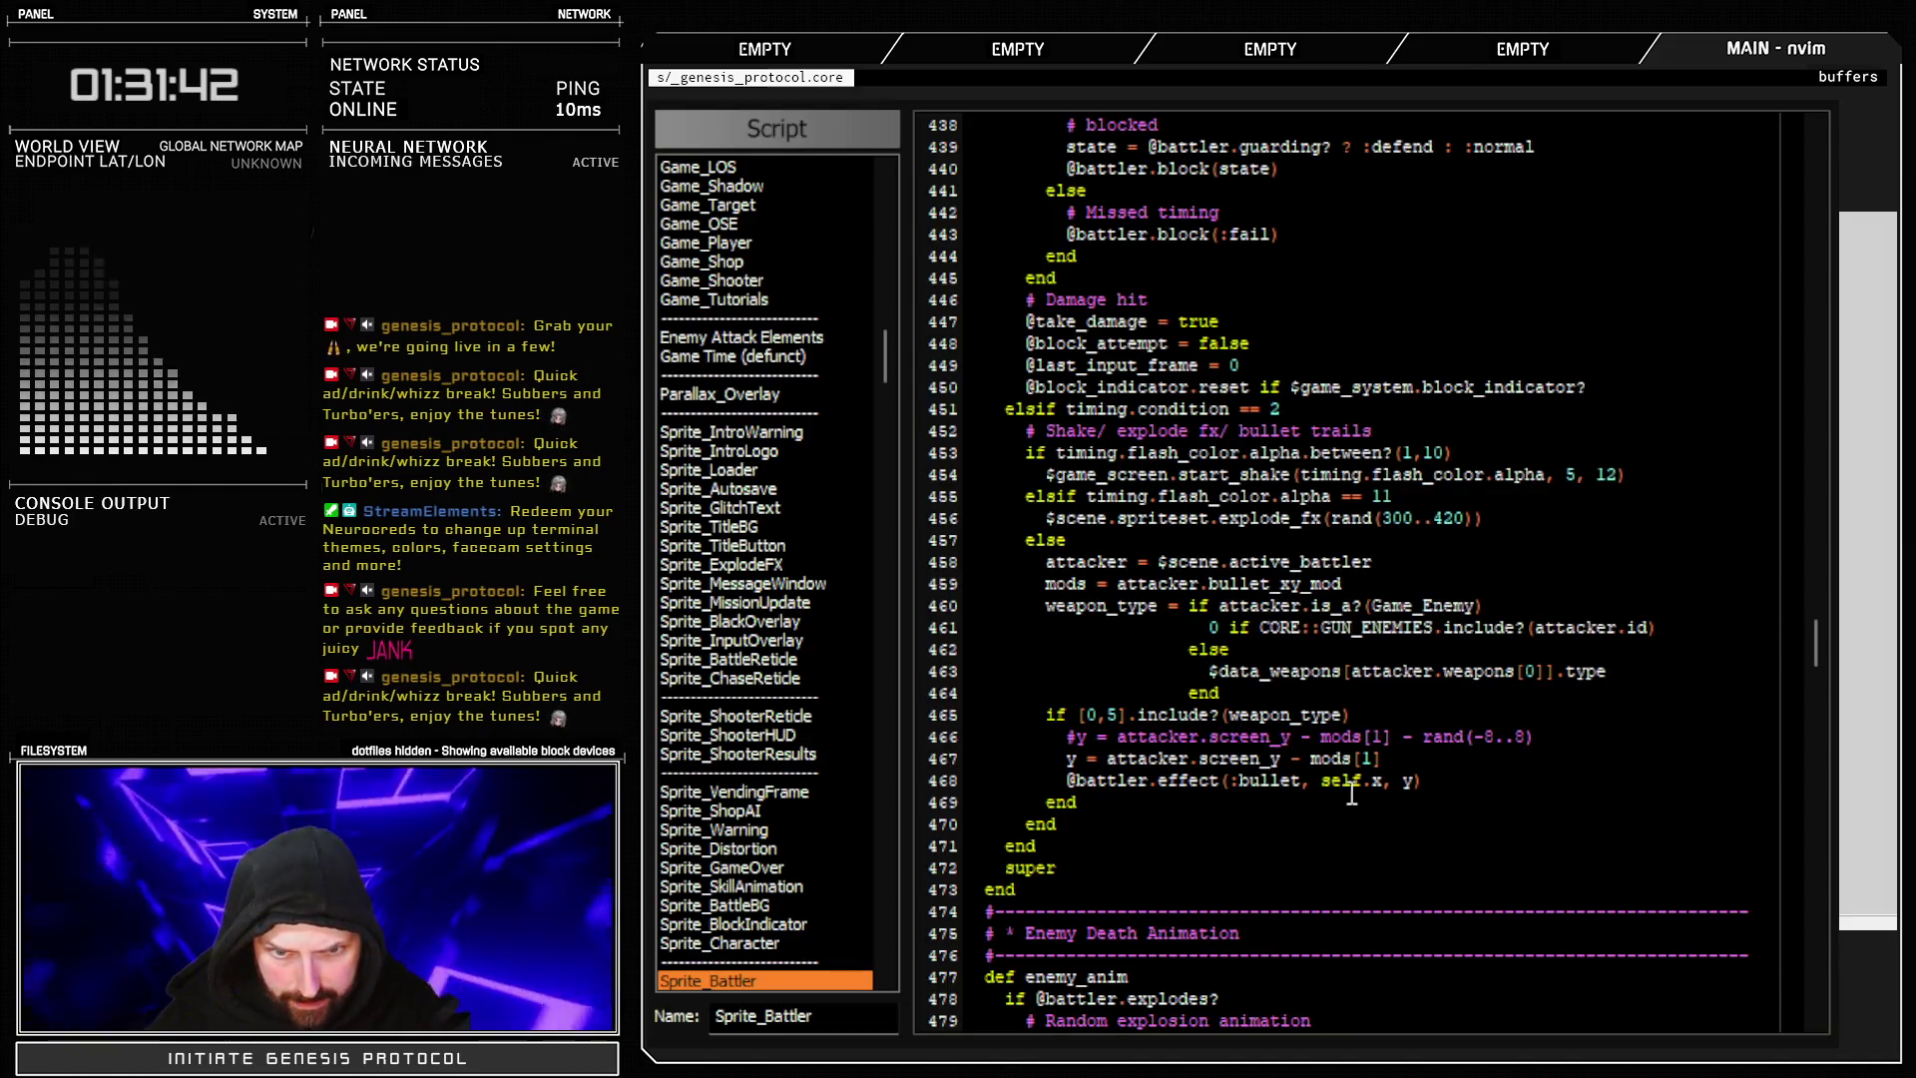
pyautogui.click(1424, 757)
pyautogui.press('Return')
pyautogui.write('put')
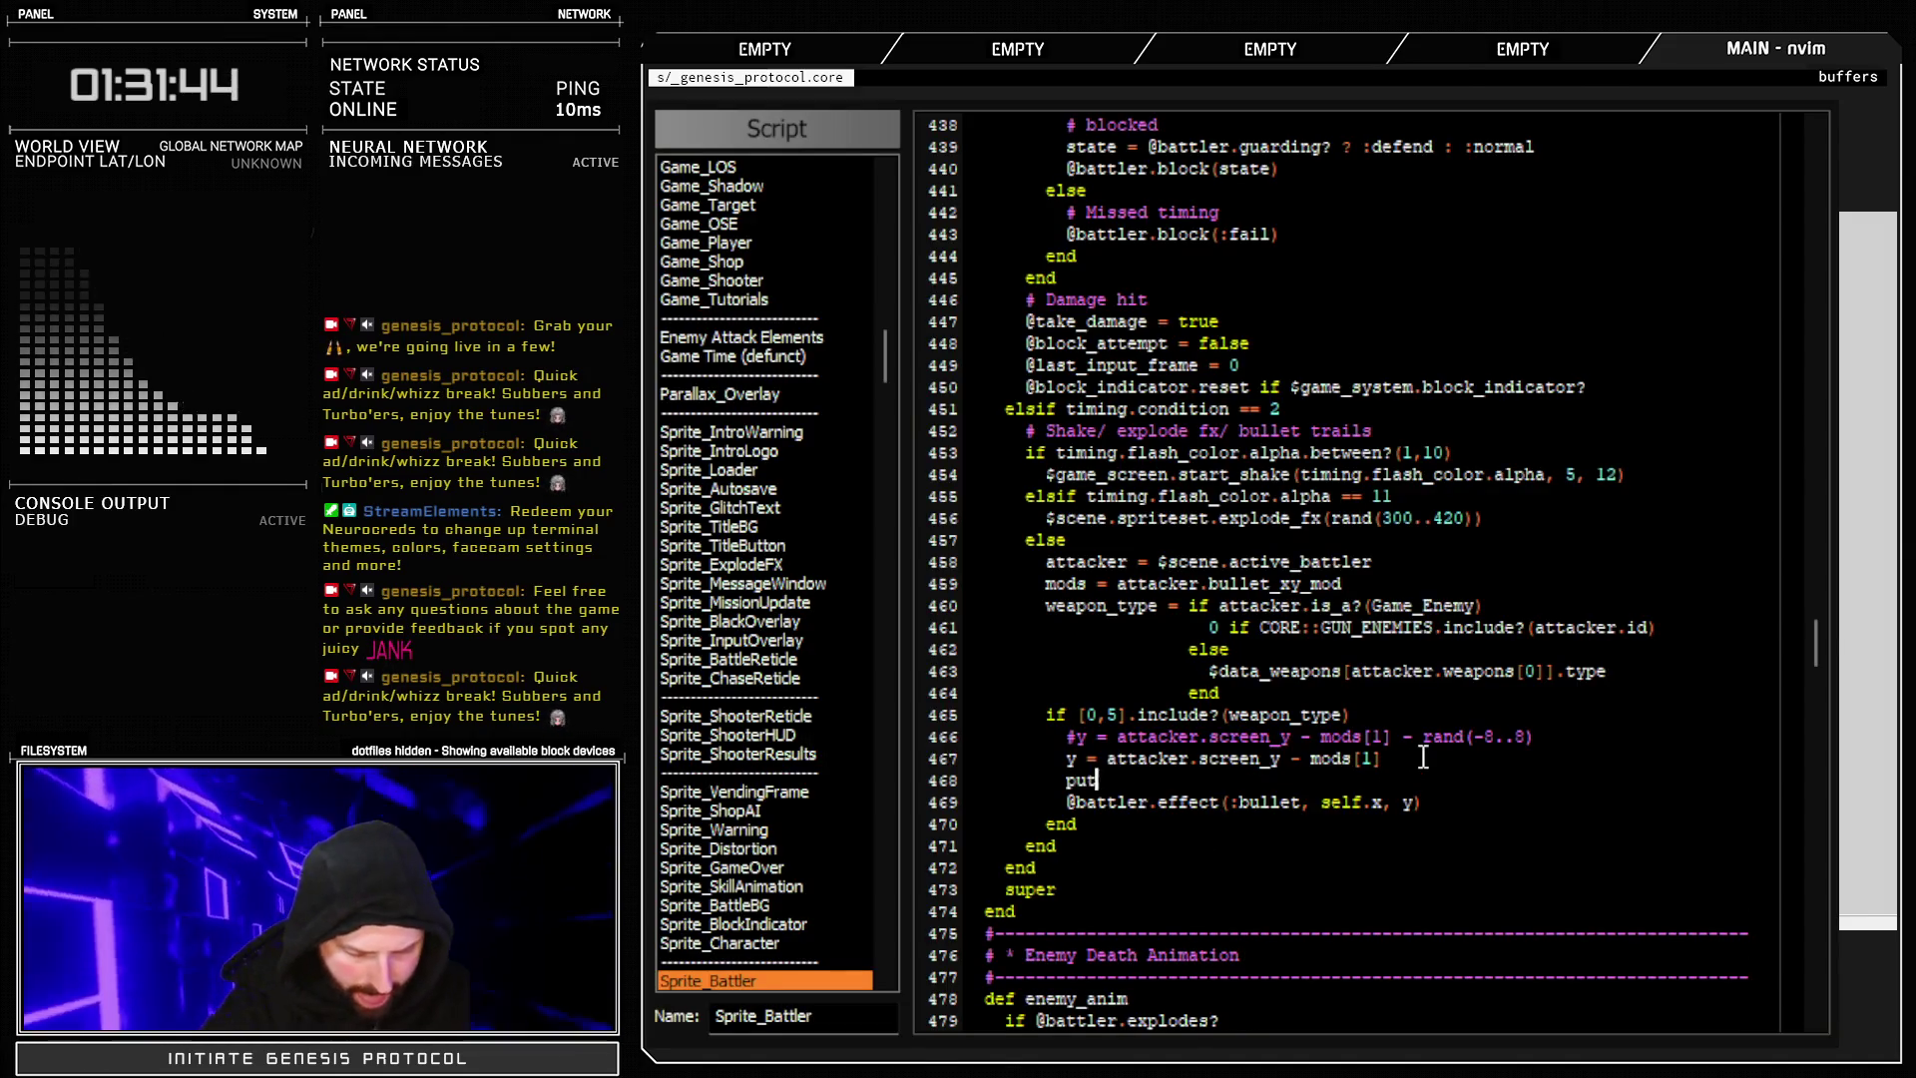
pyautogui.write('s y')
pyautogui.press('F12')
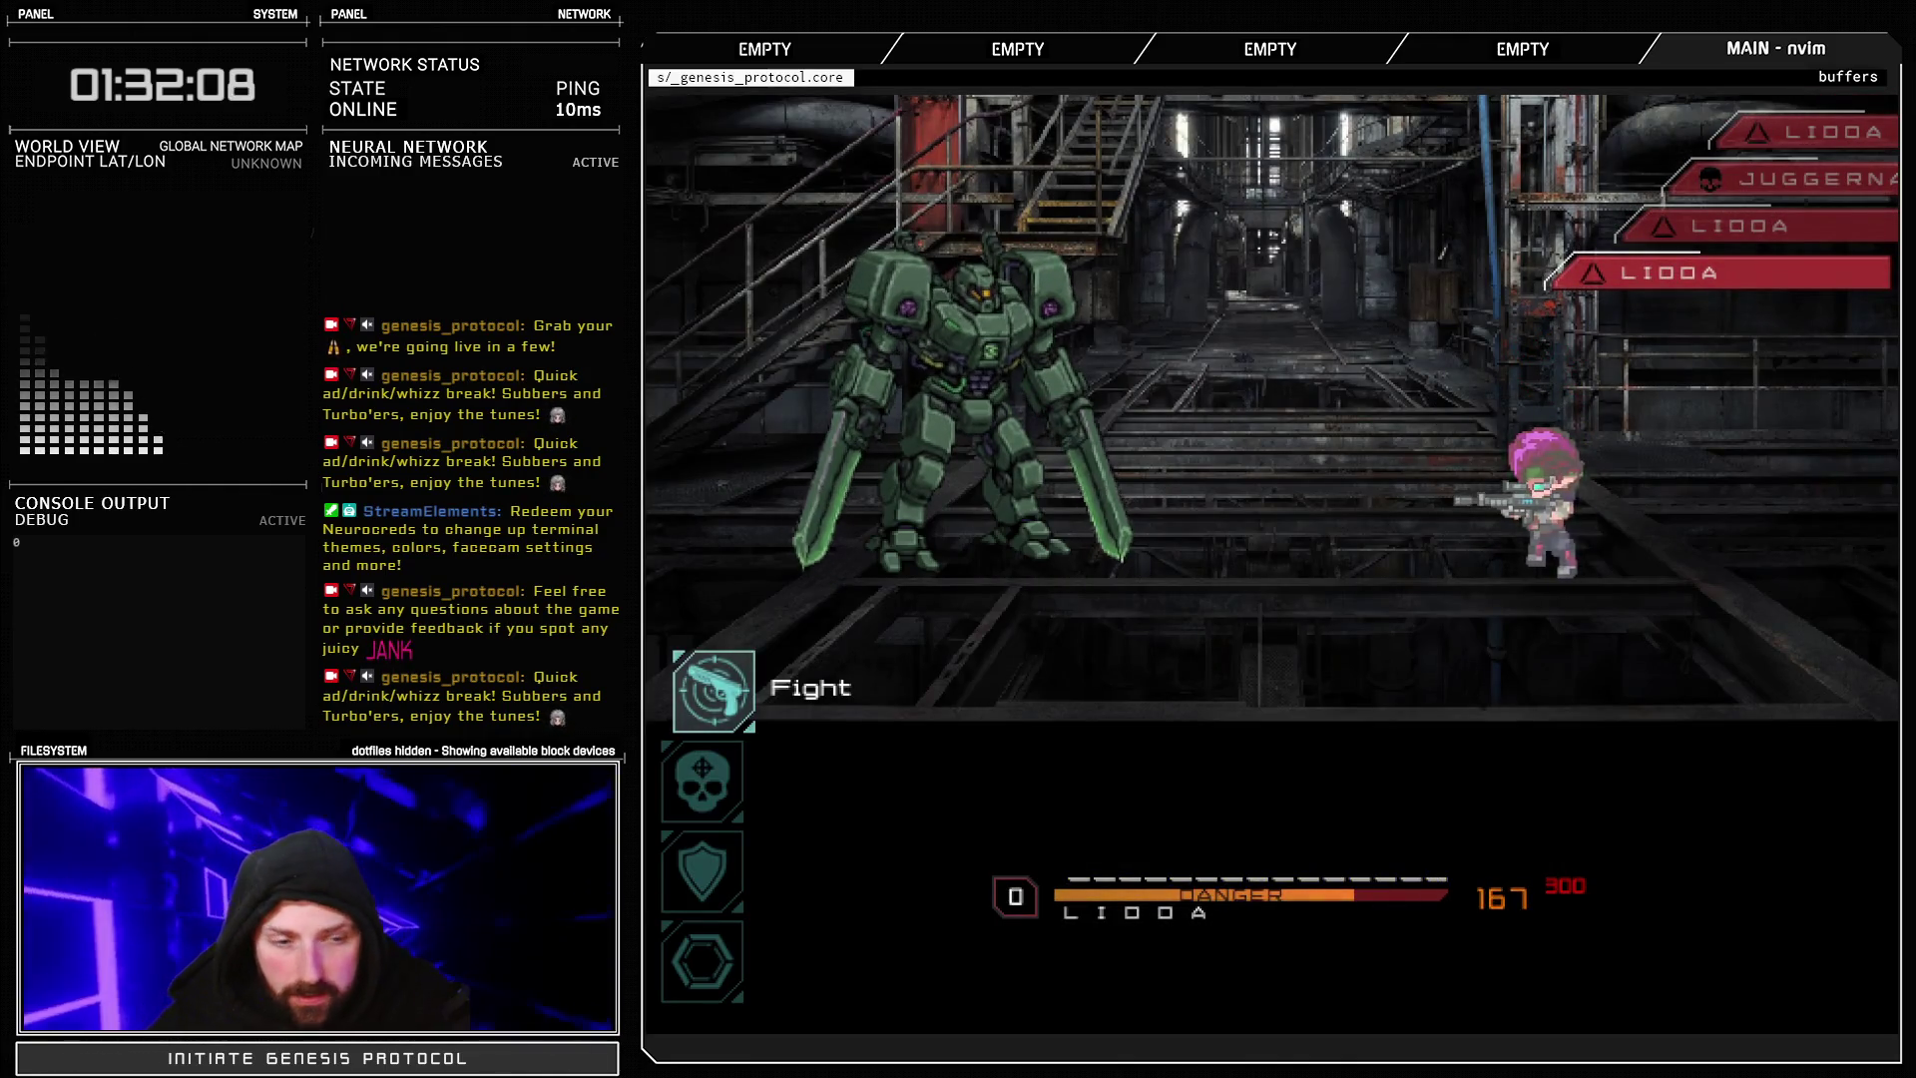
# - Fire Burst Fire at the Juggernaut, note the console's y values 0 and 178, and close the test
pyautogui.press('Return')
pyautogui.press('Return')
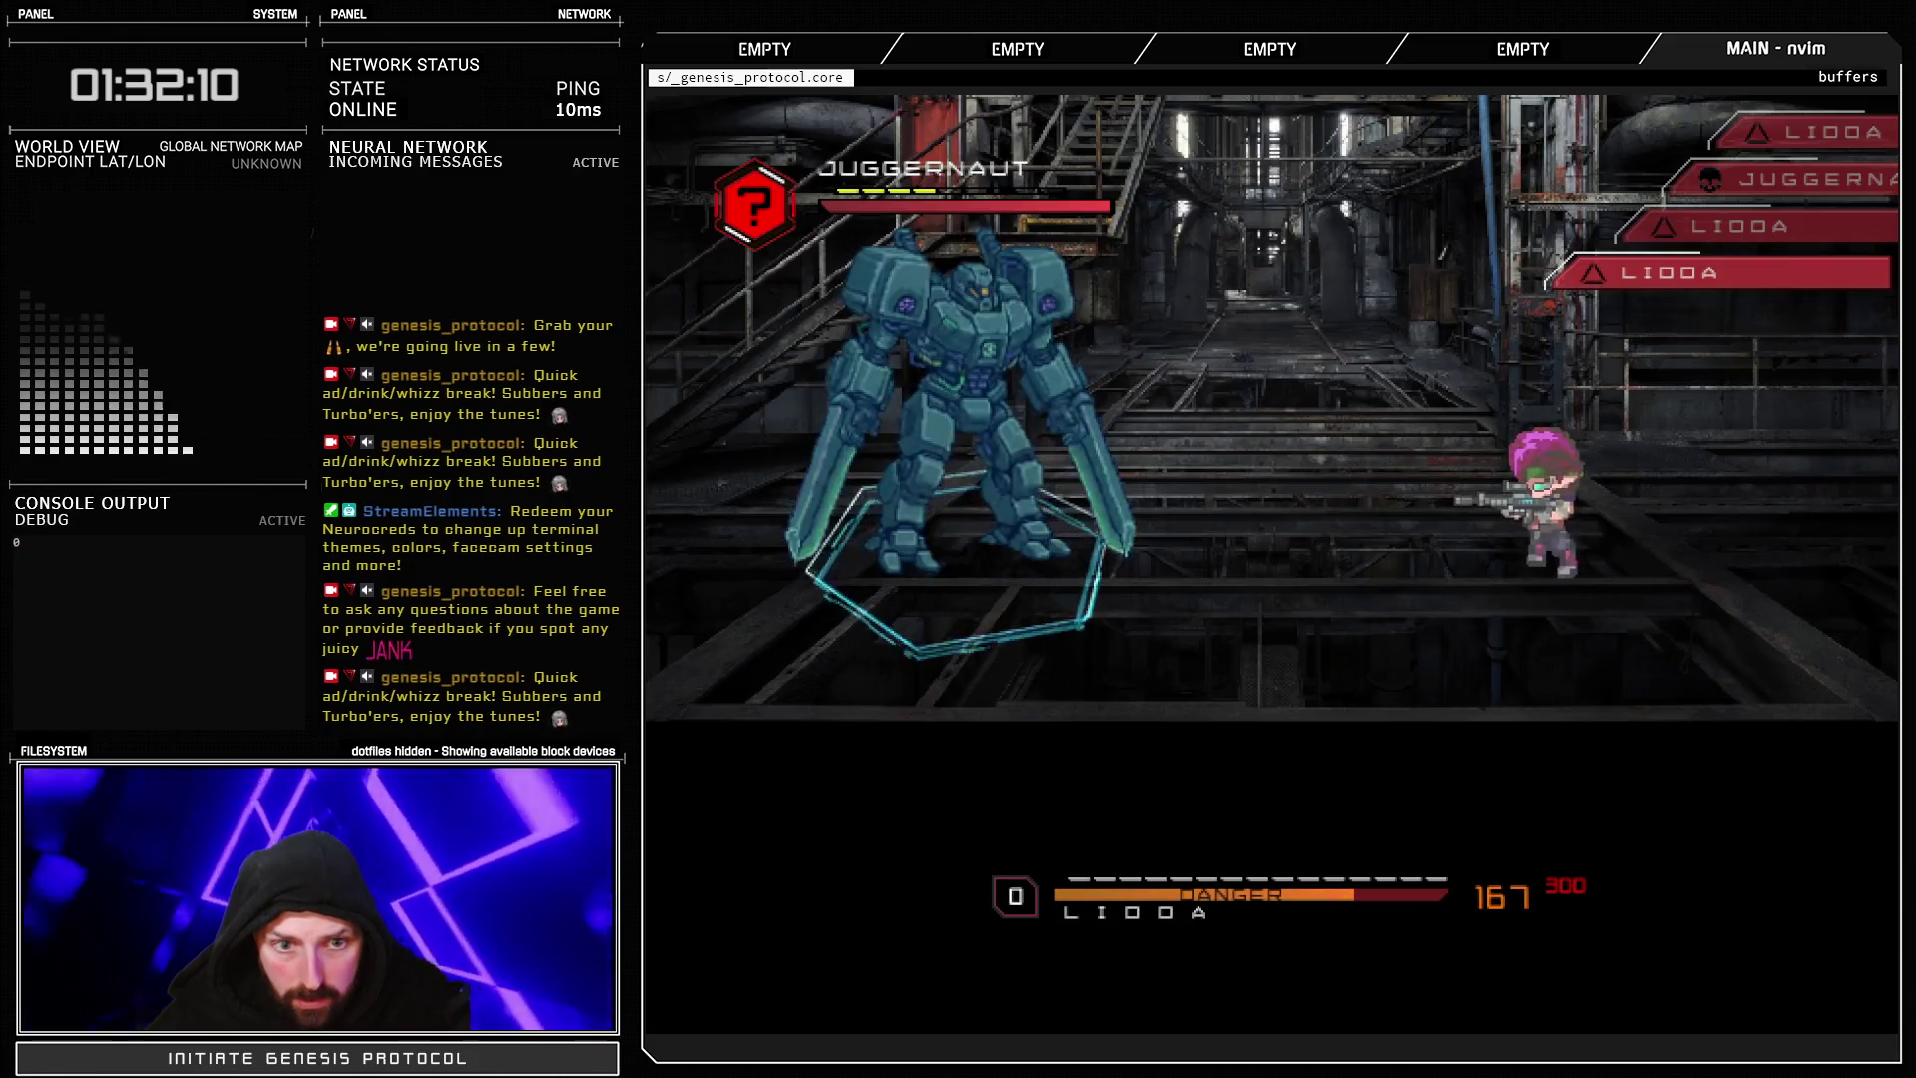
pyautogui.press('Return')
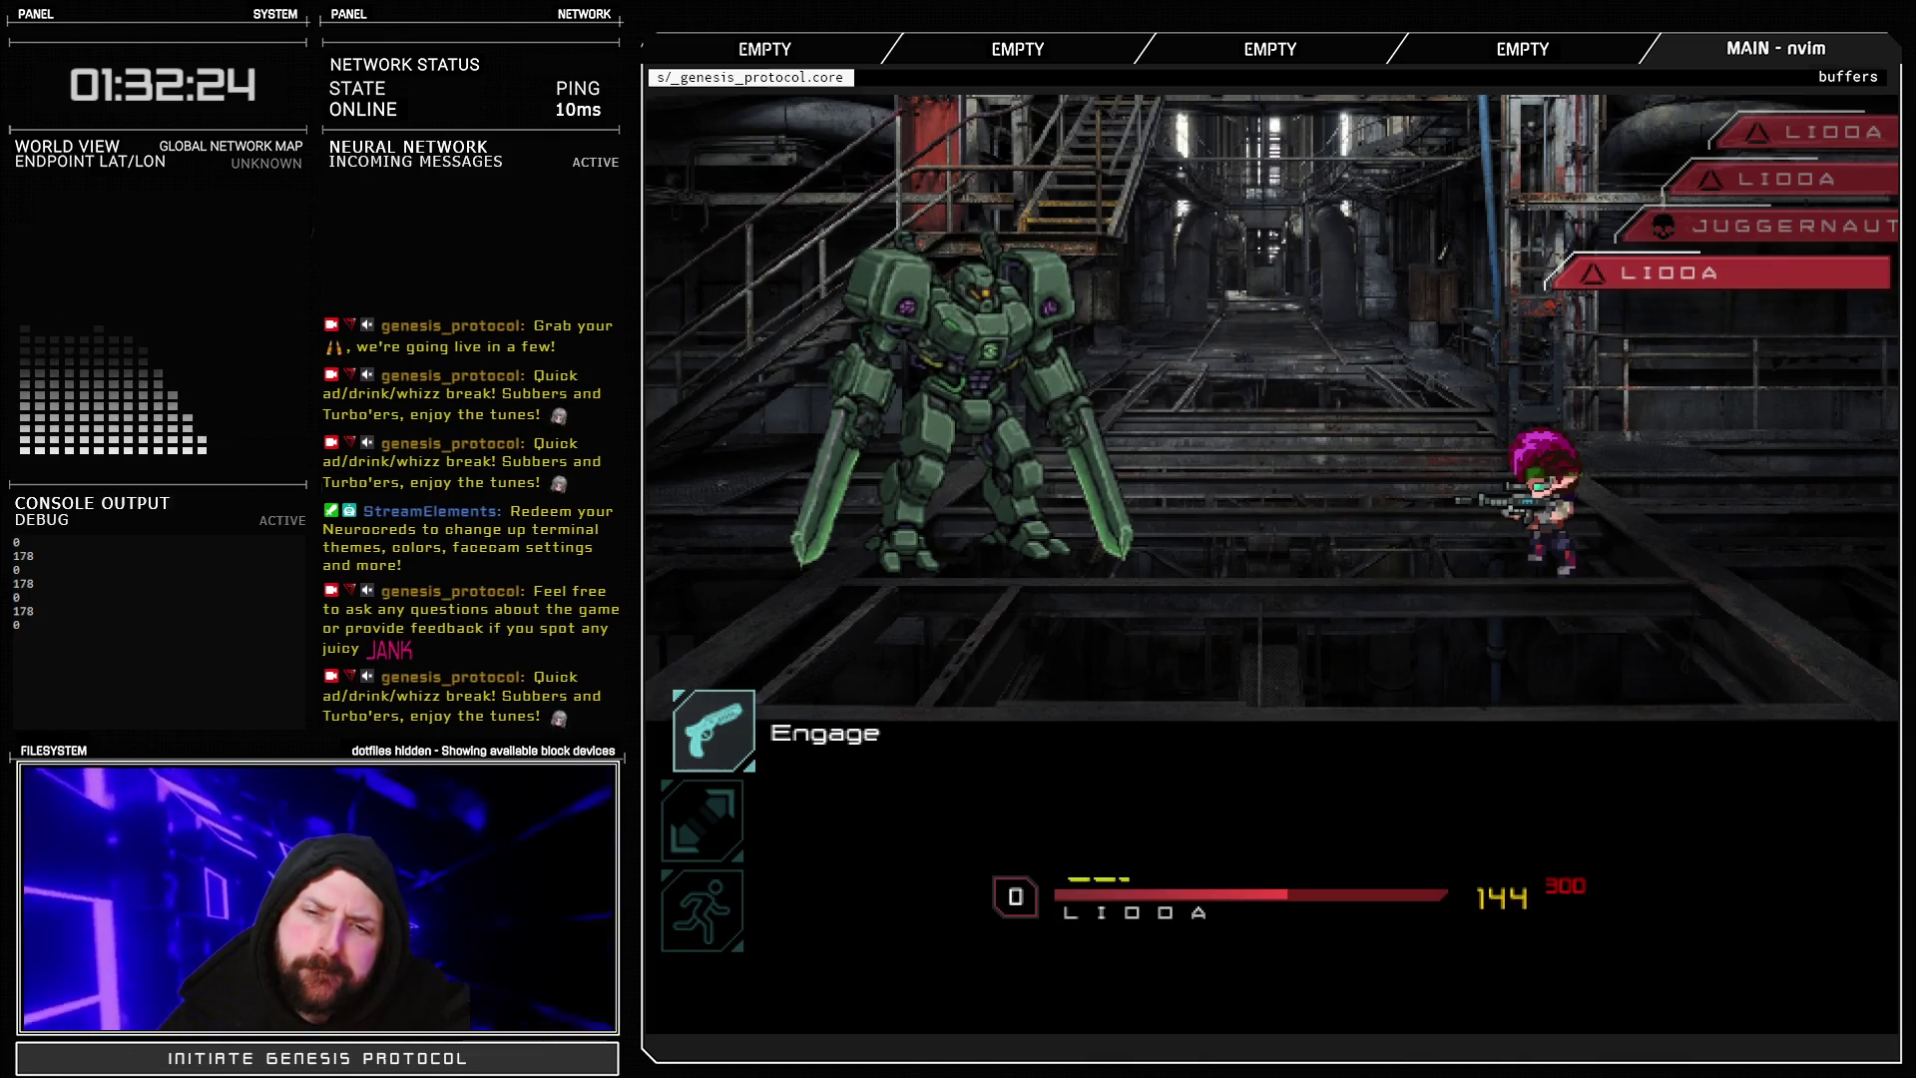
pyautogui.hotkey('alt', 'F4')
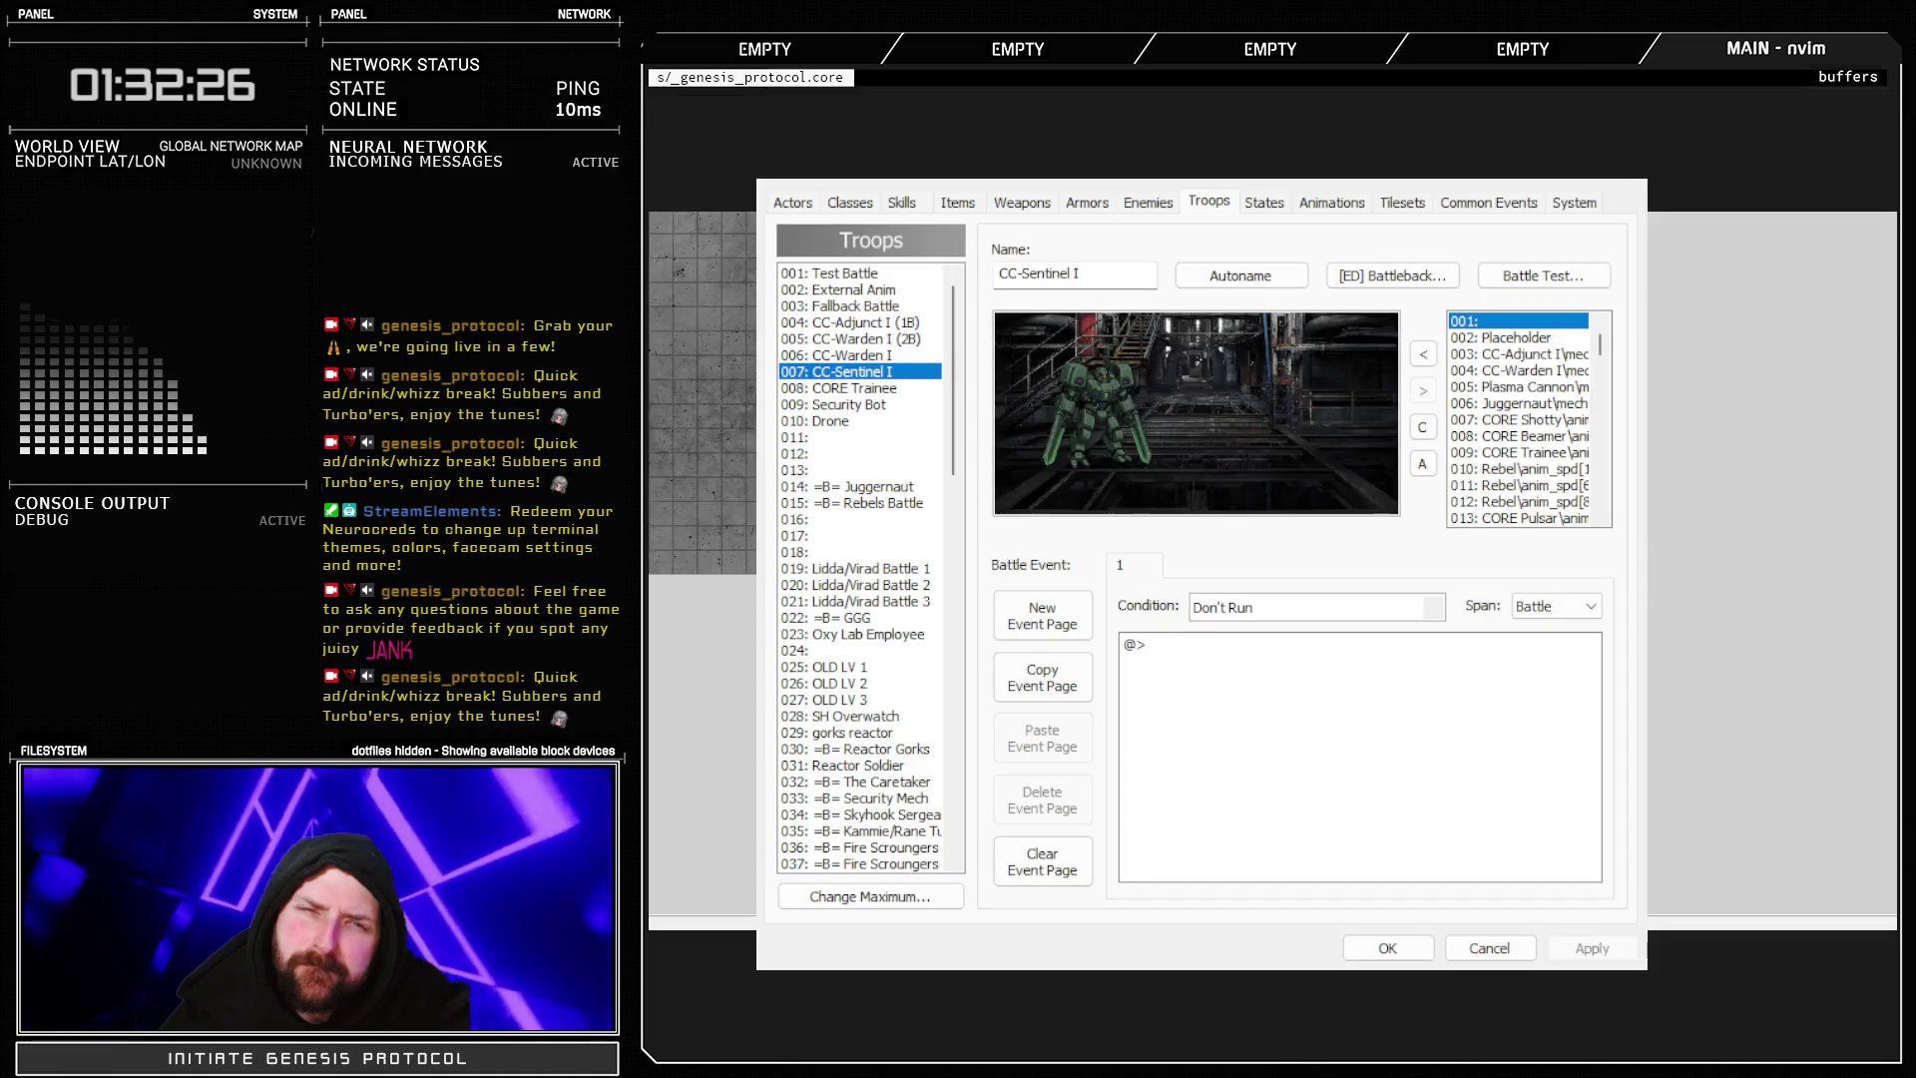
# - In the Script Editor, start a debug line referencing attacker.screen_y around line 467
pyautogui.press('Escape')
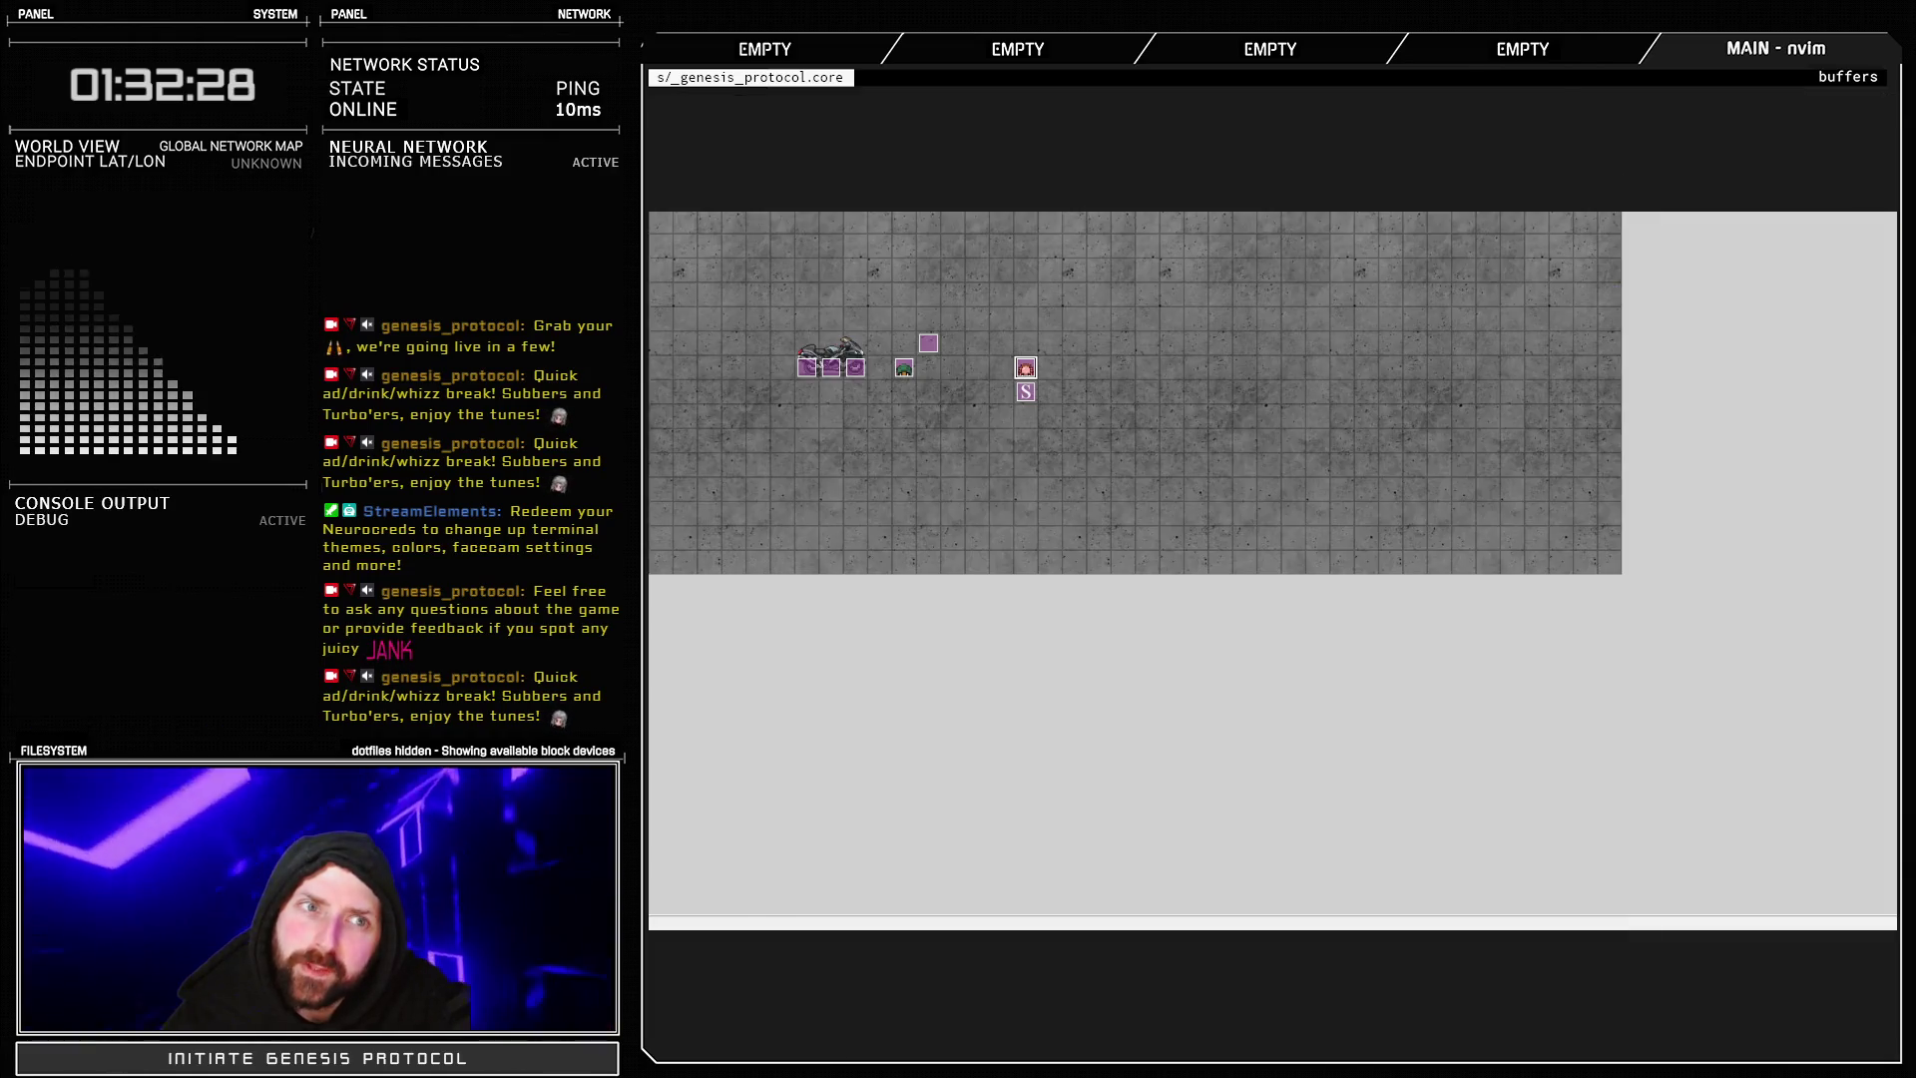
pyautogui.press('F11')
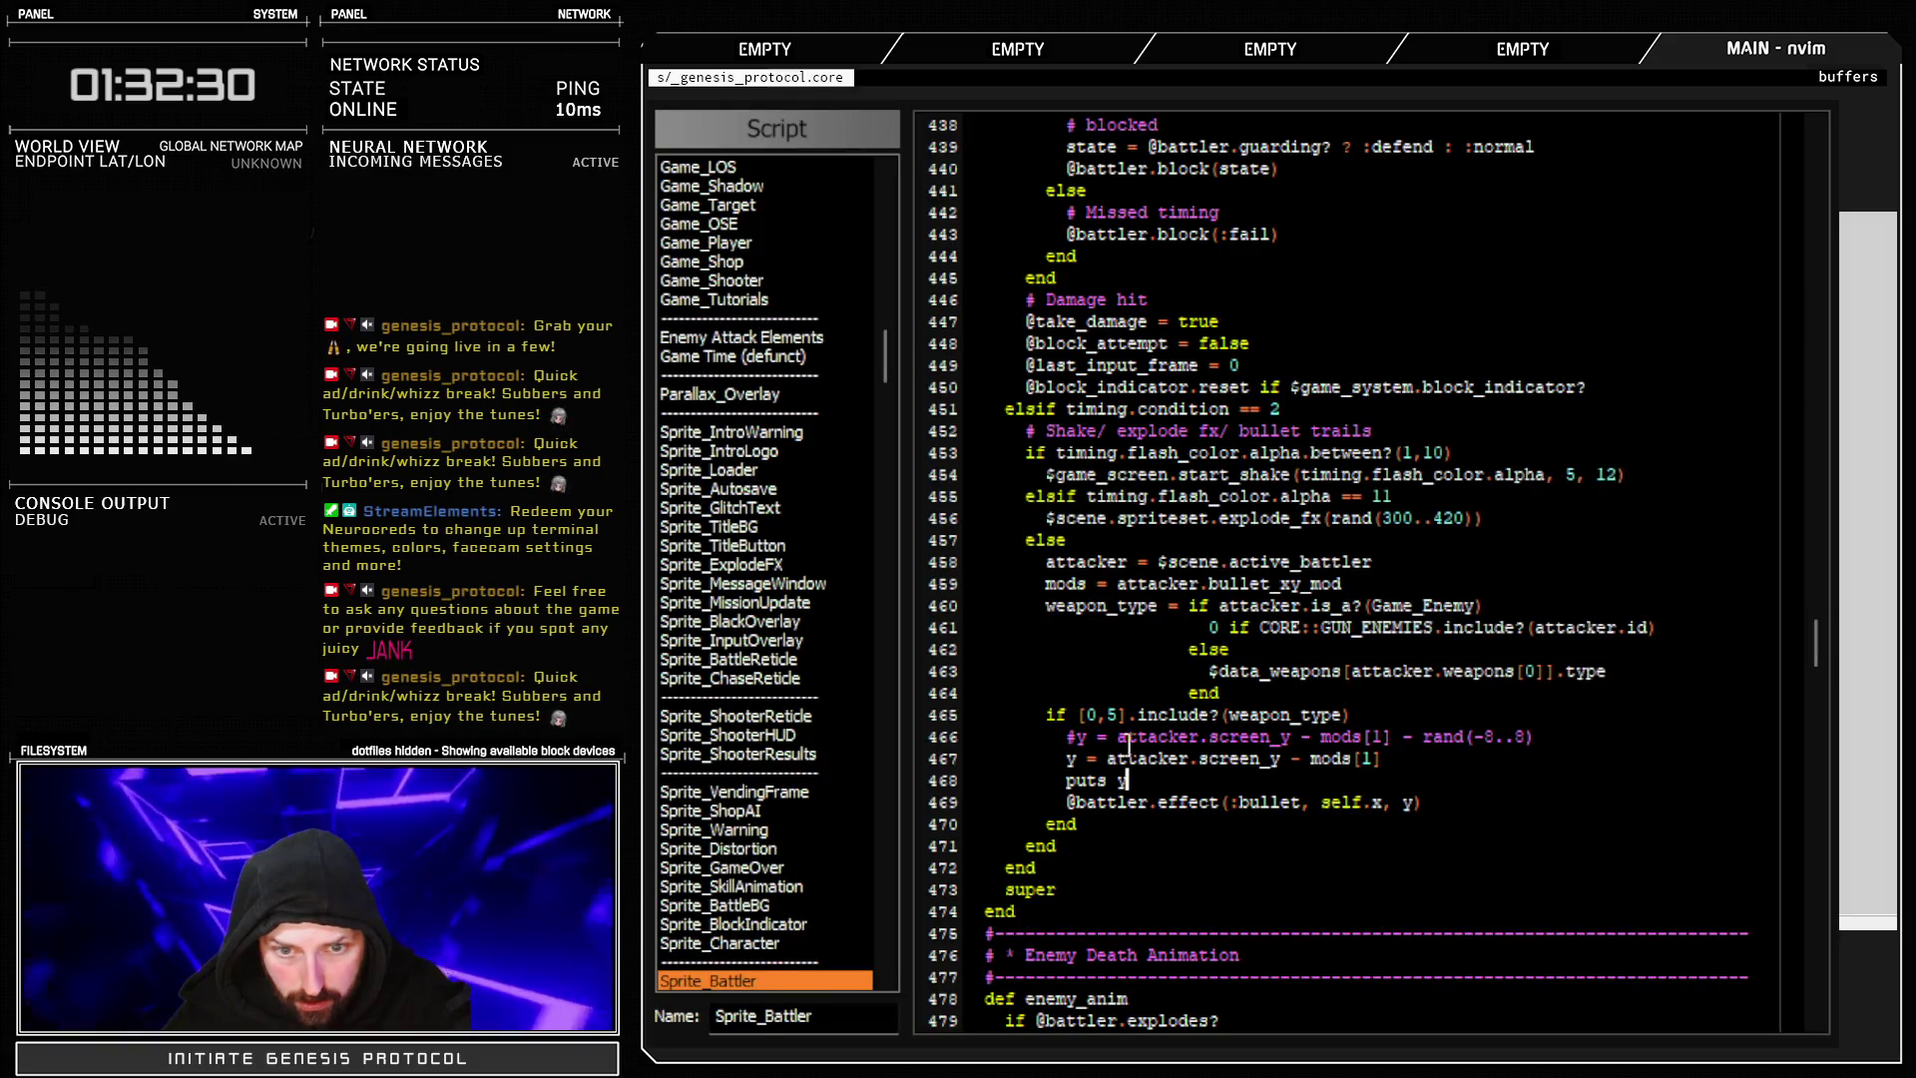
pyautogui.moveTo(1110, 760); pyautogui.dragTo(1283, 765)
pyautogui.click(1417, 761)
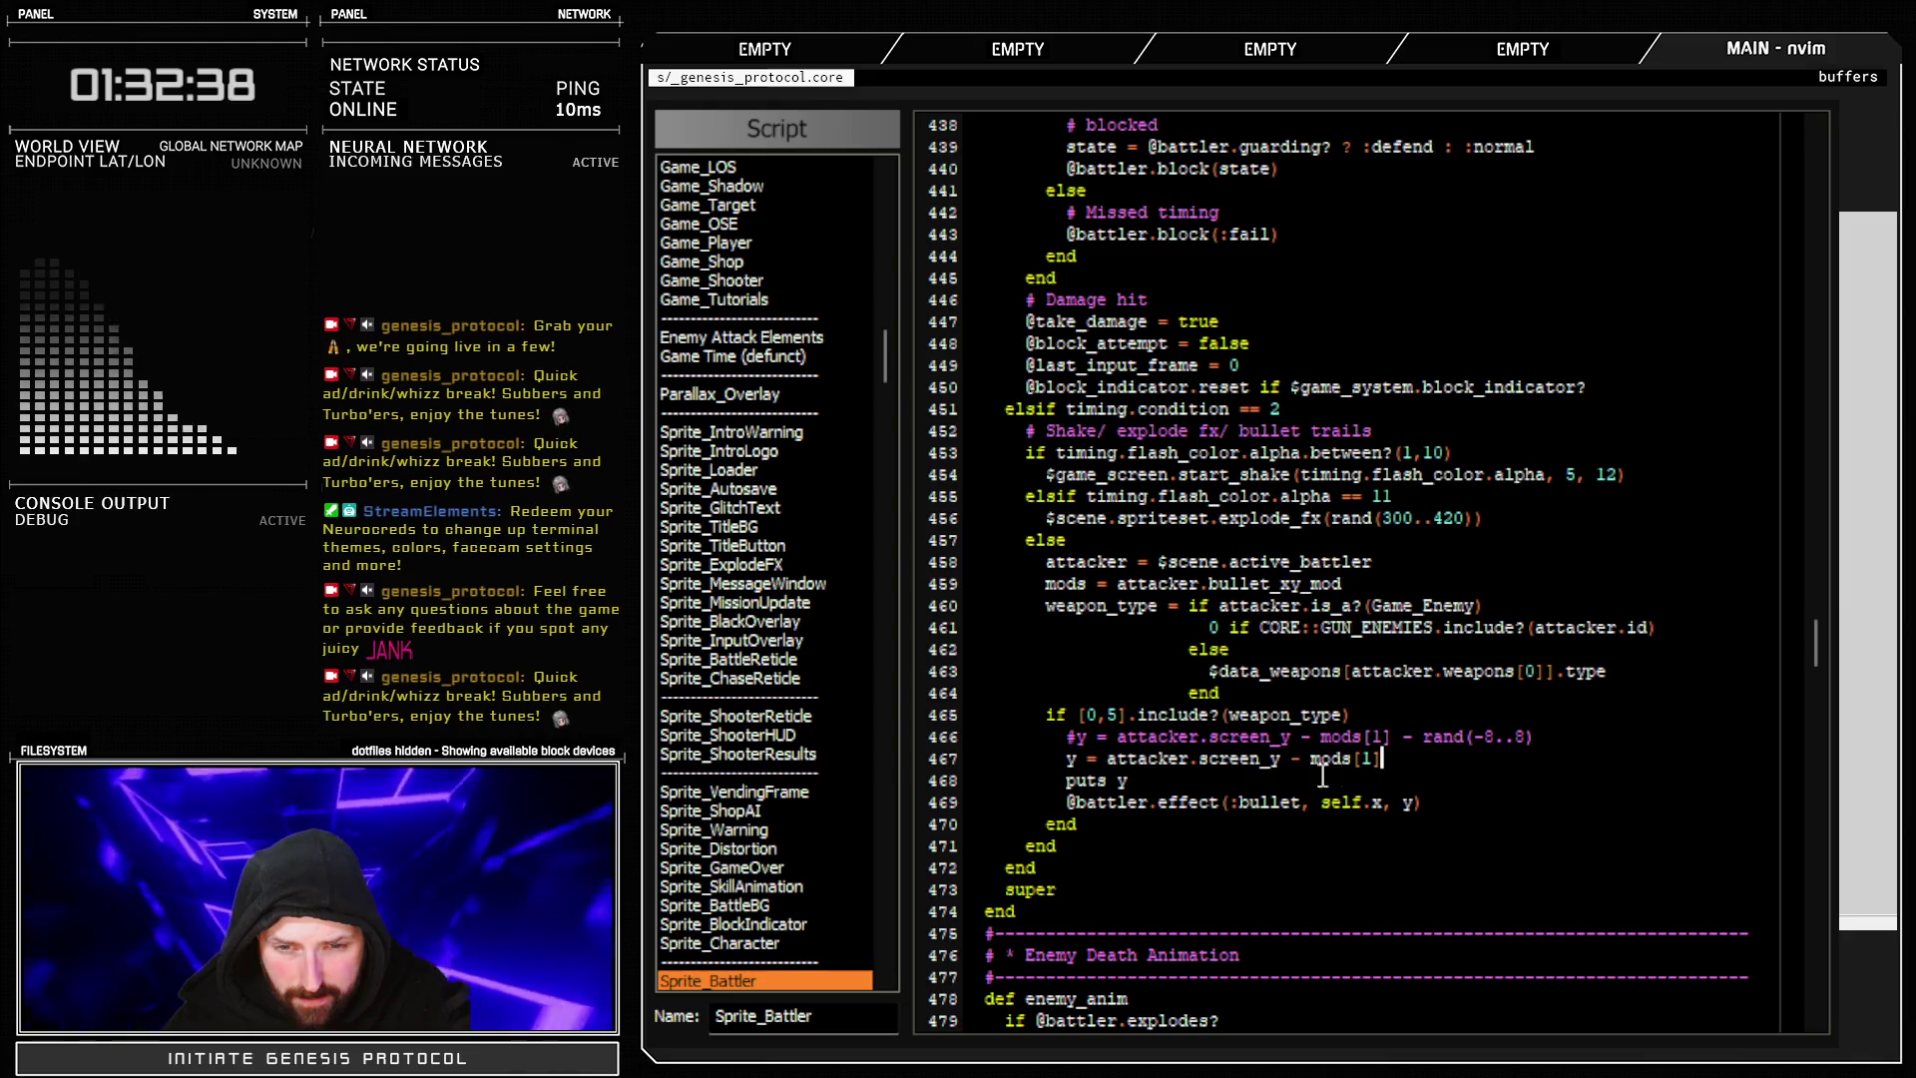
pyautogui.moveTo(1310, 758); pyautogui.dragTo(1382, 758)
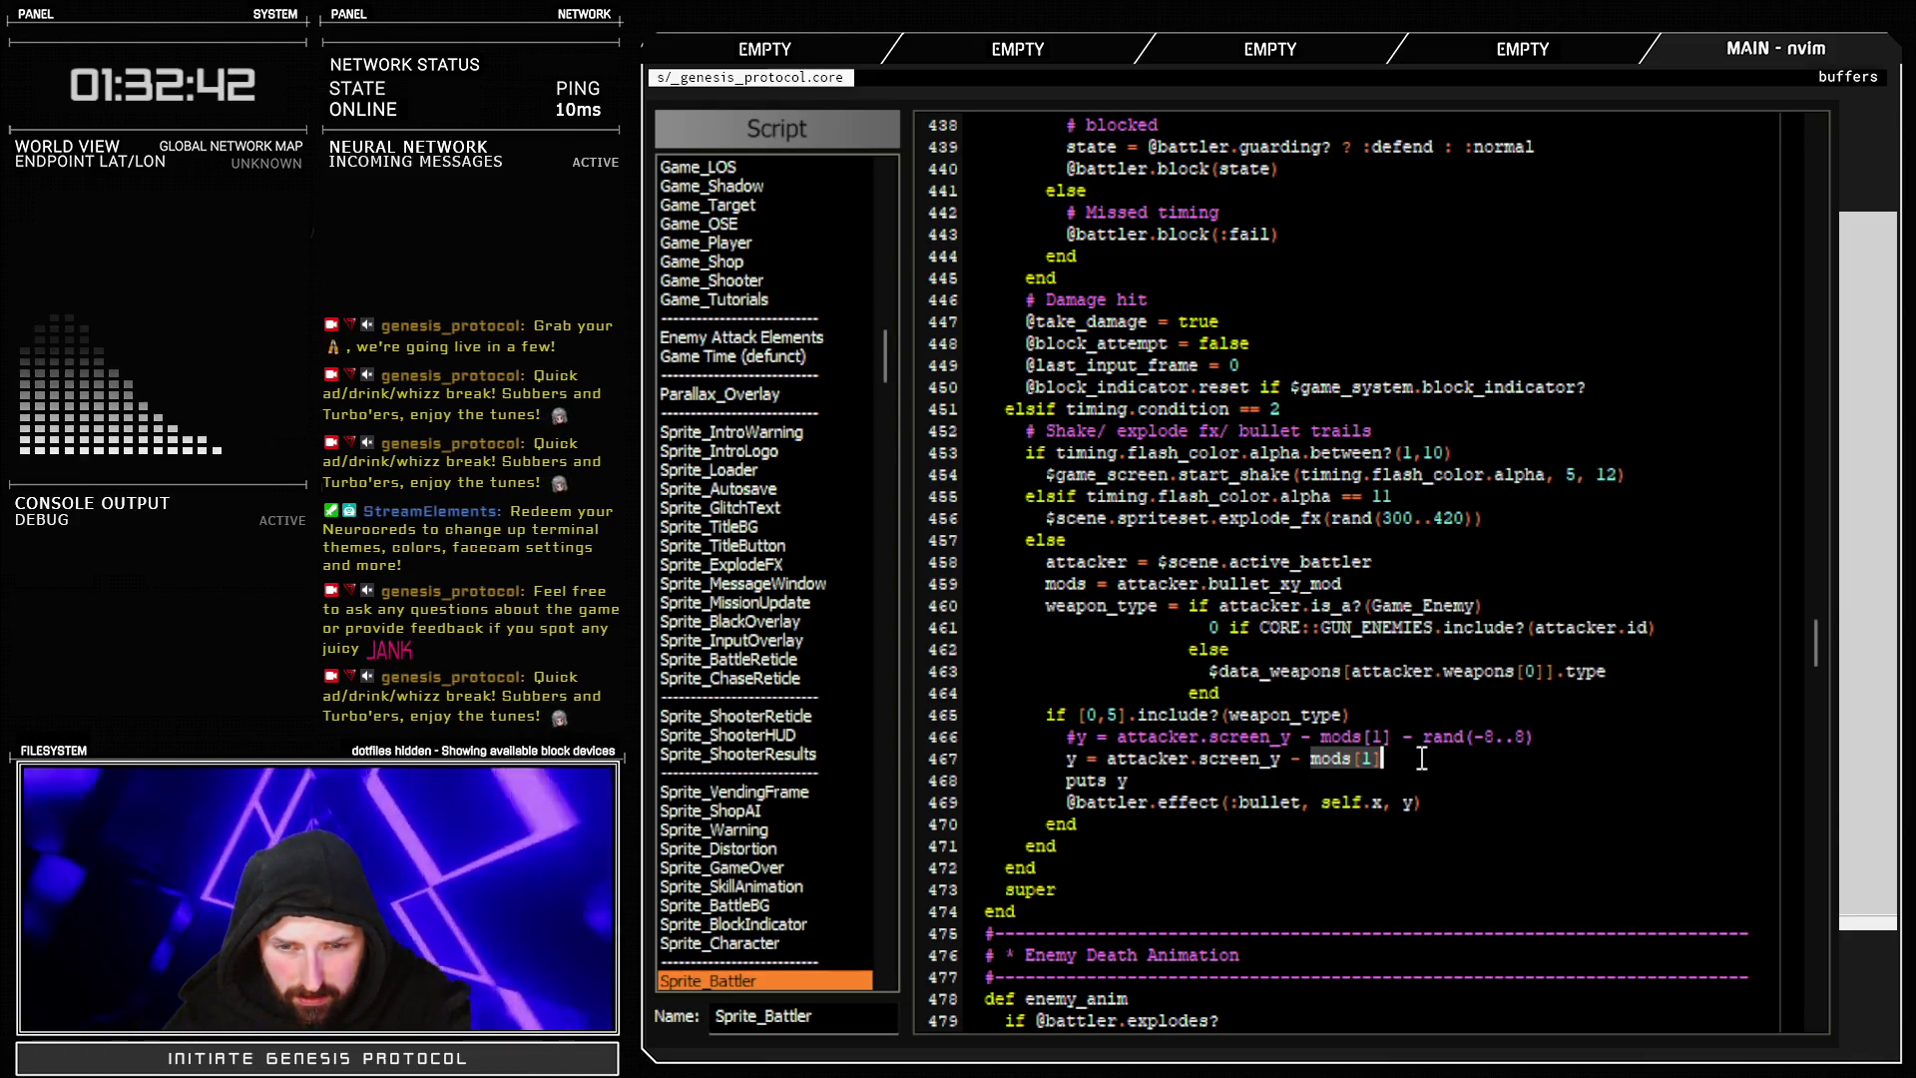
pyautogui.click(1422, 758)
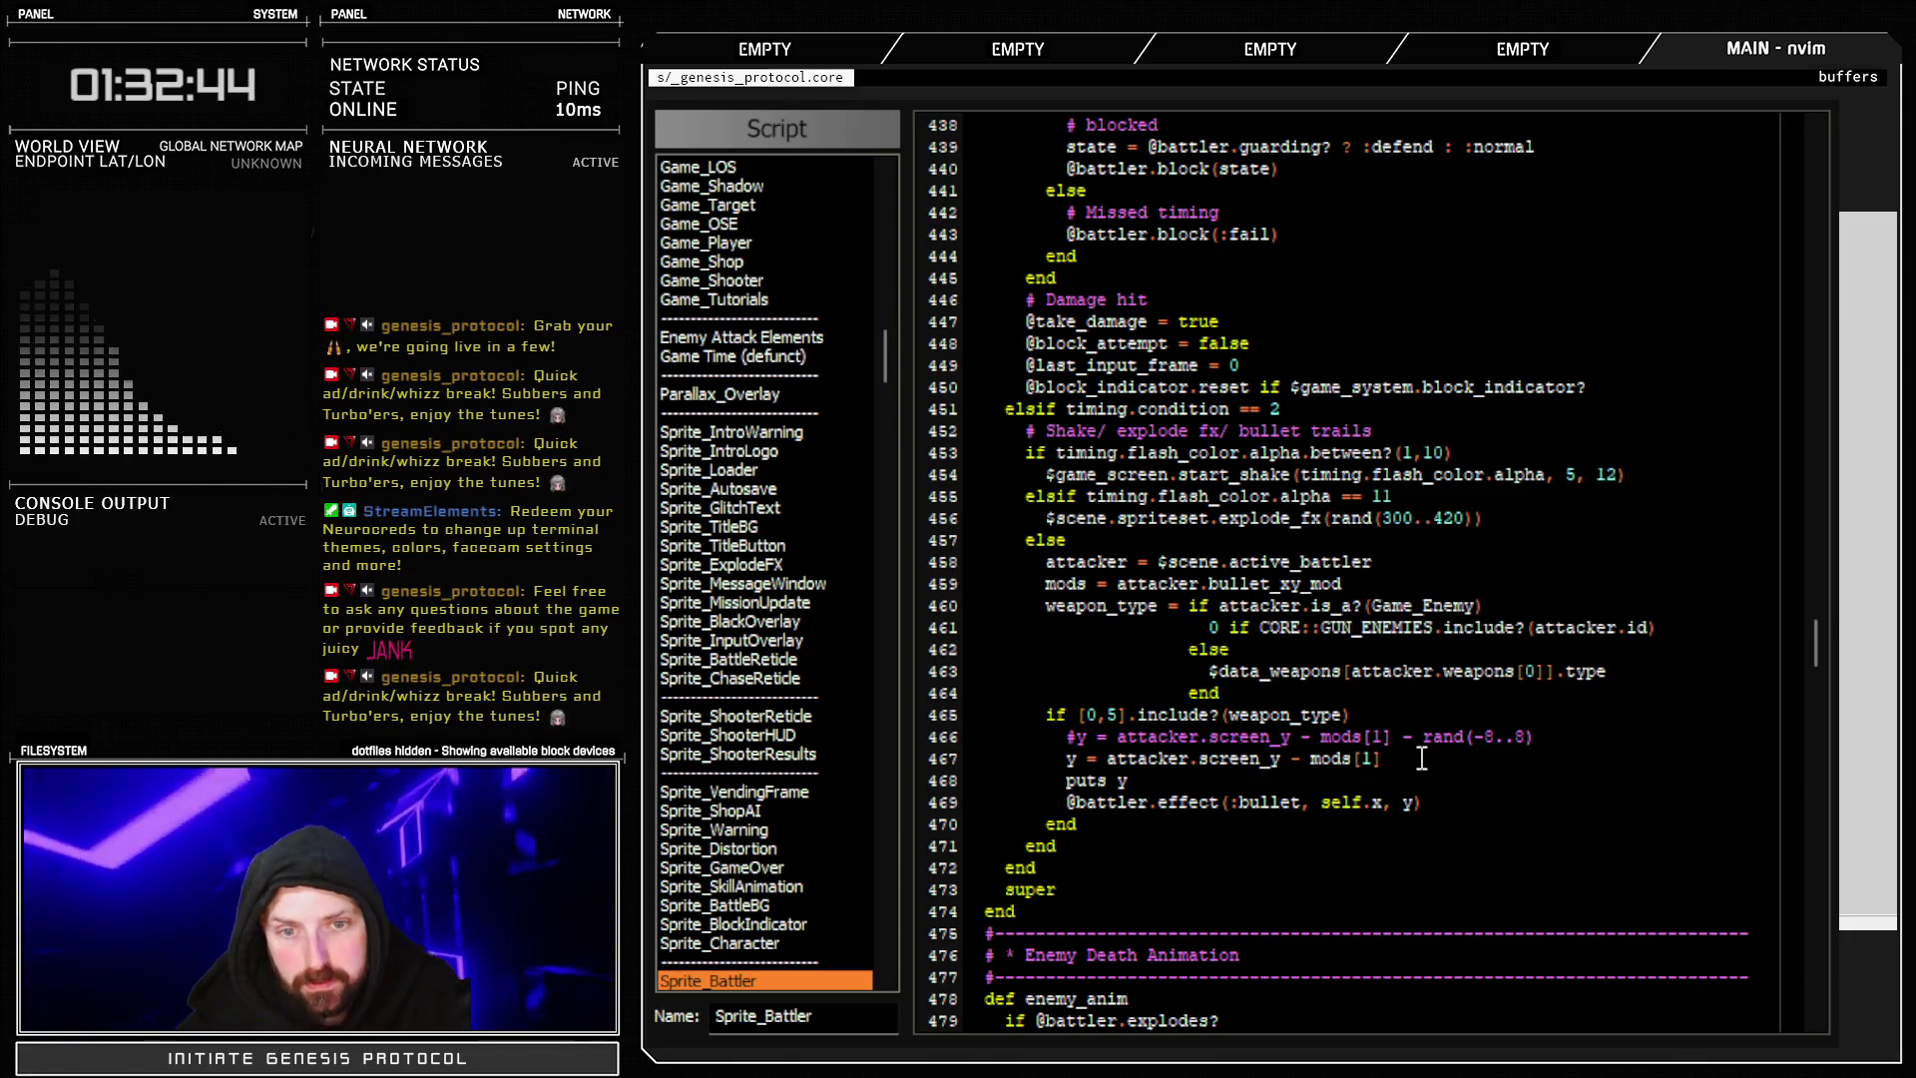
pyautogui.click(1560, 733)
pyautogui.write('oattacke')
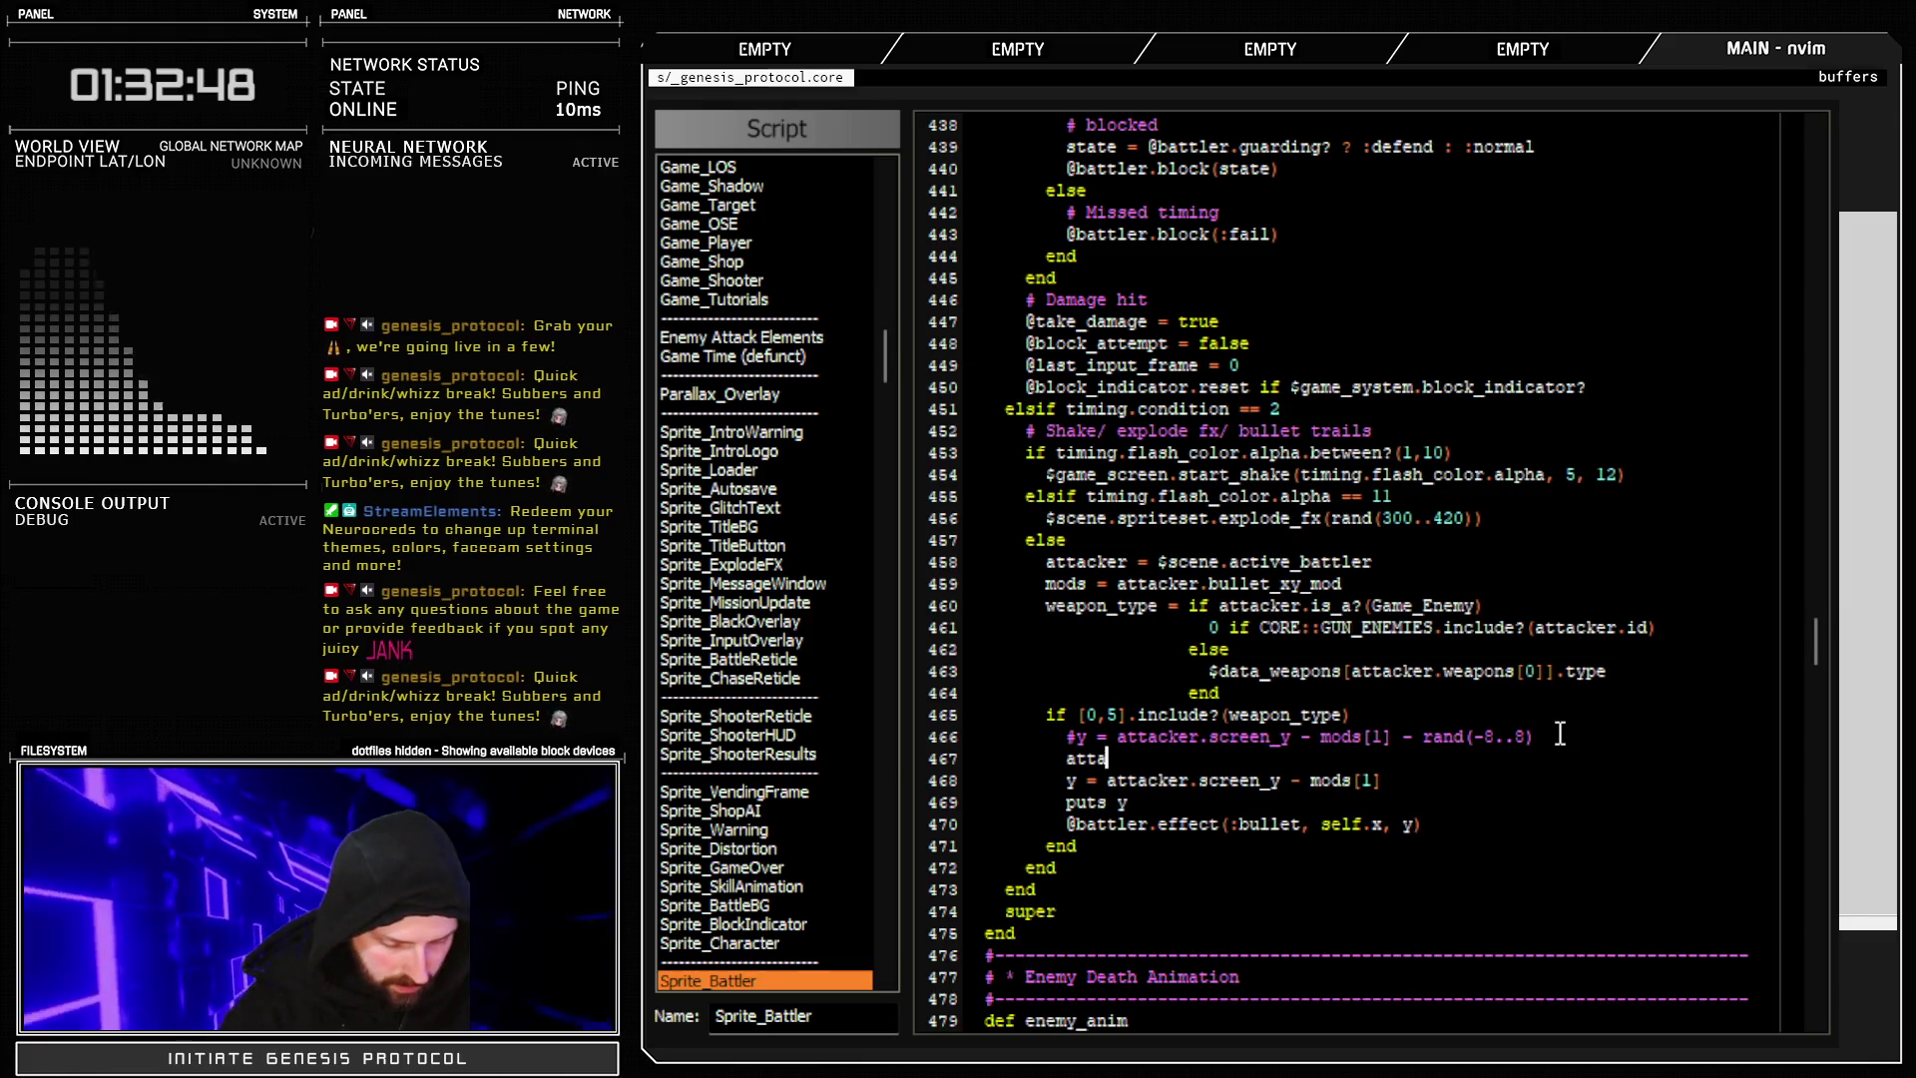
pyautogui.write('reen')
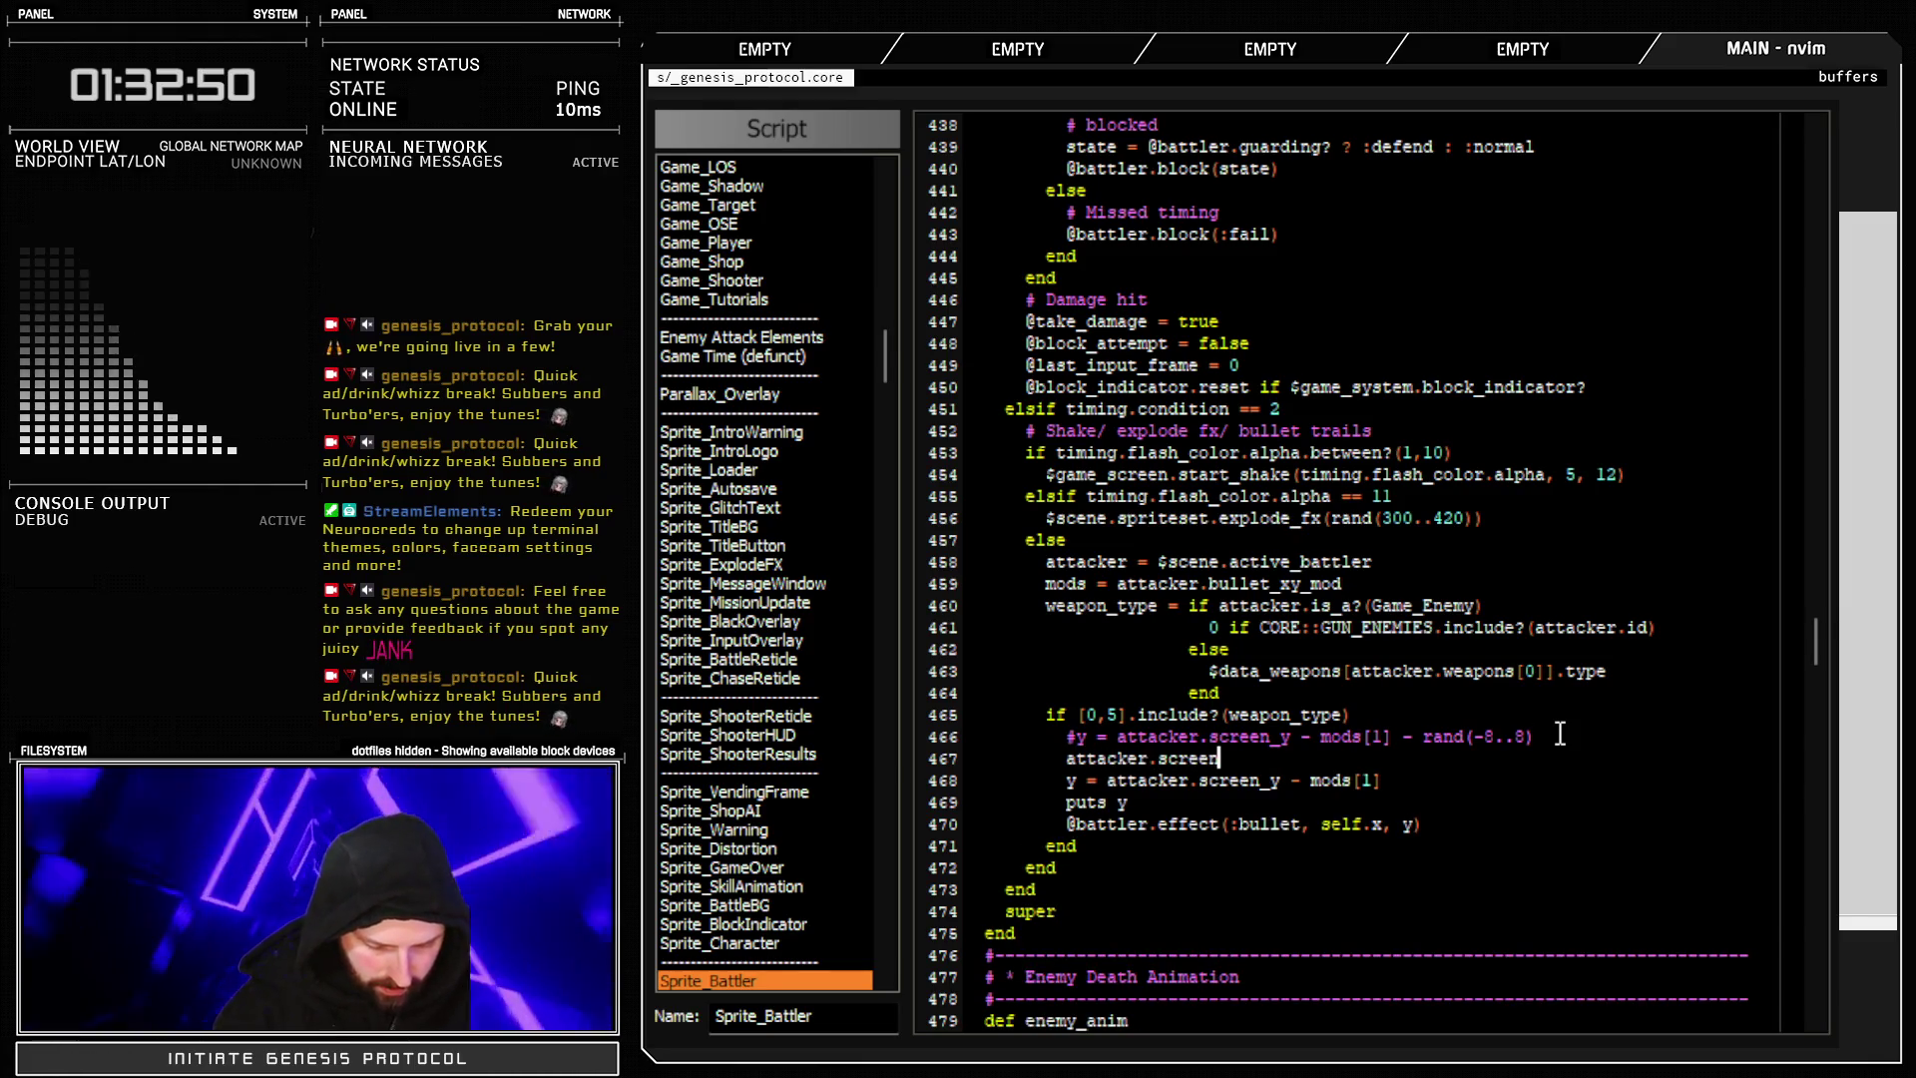
pyautogui.write('_y')
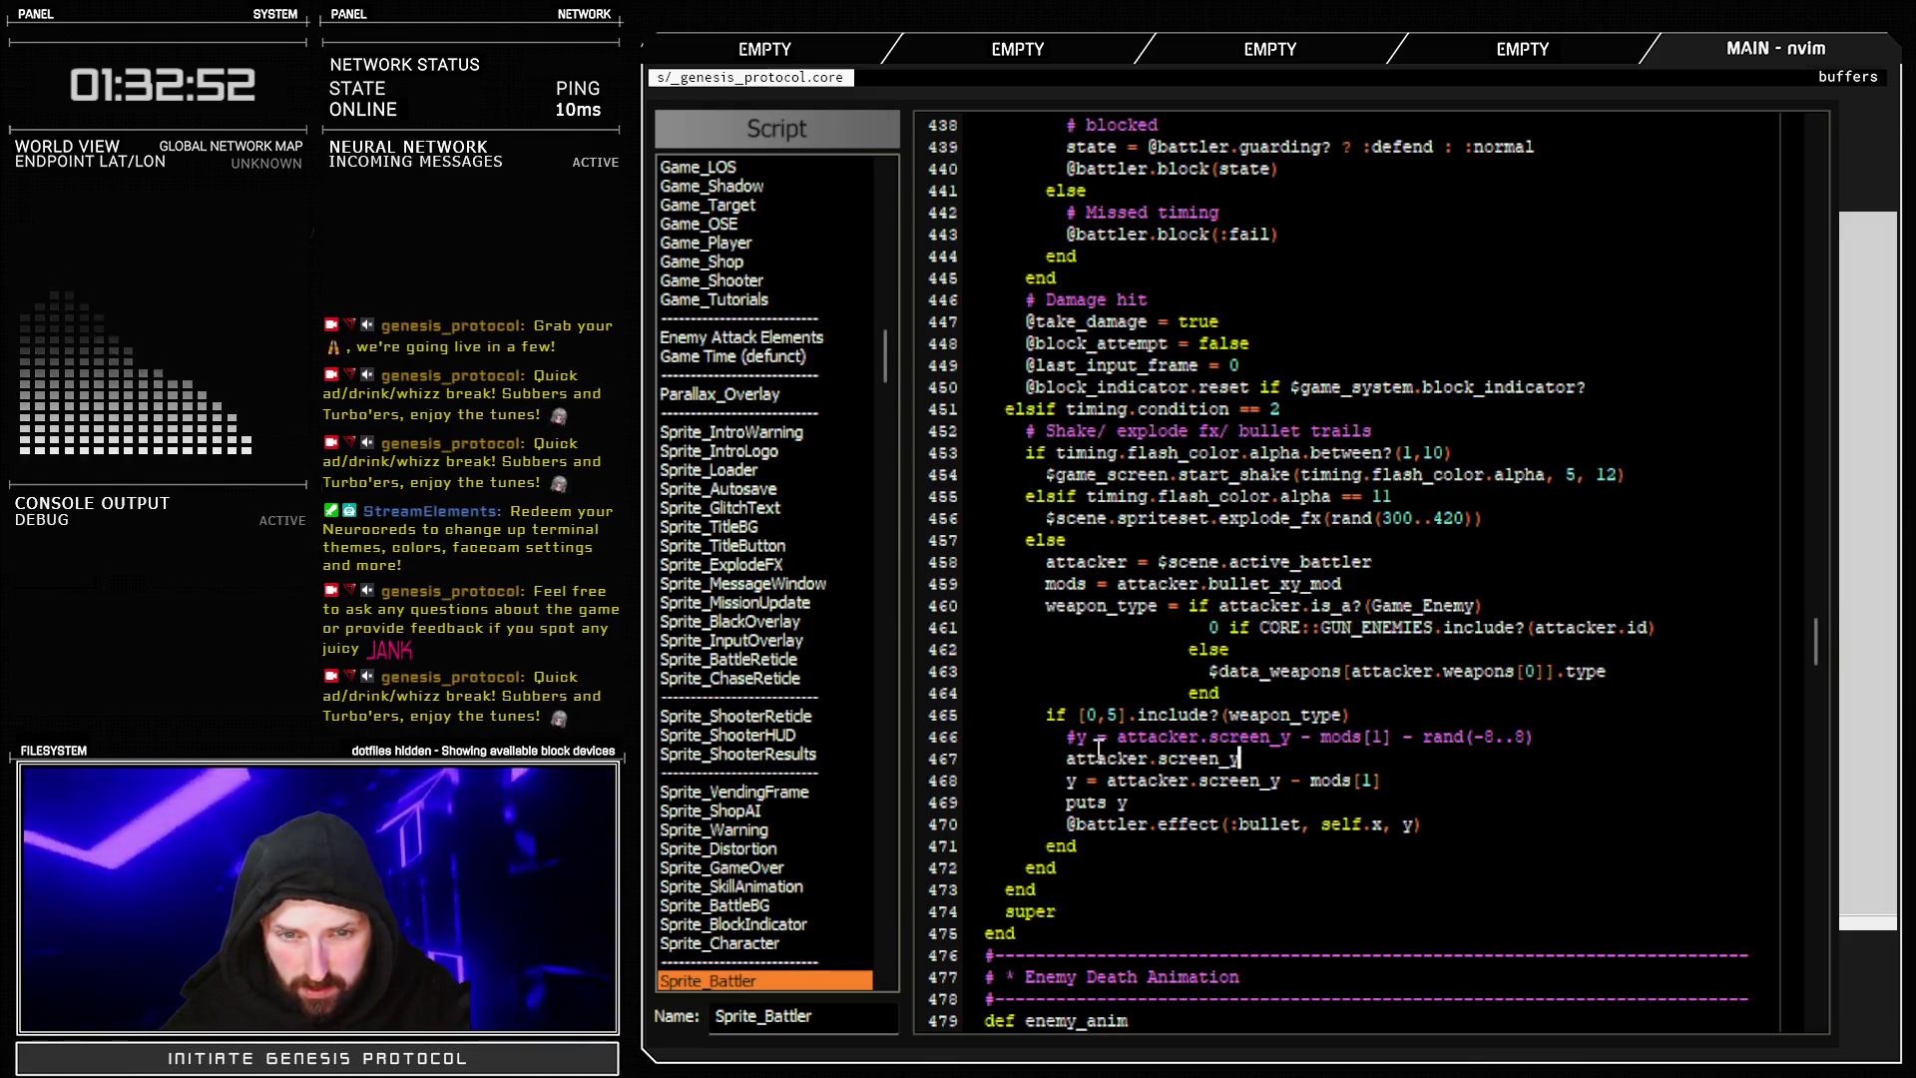
# - Make it puts [attacker.screen_y, y], delete the old puts y, and move it below the y calculation
pyautogui.click(1068, 759)
pyautogui.write('puts ')
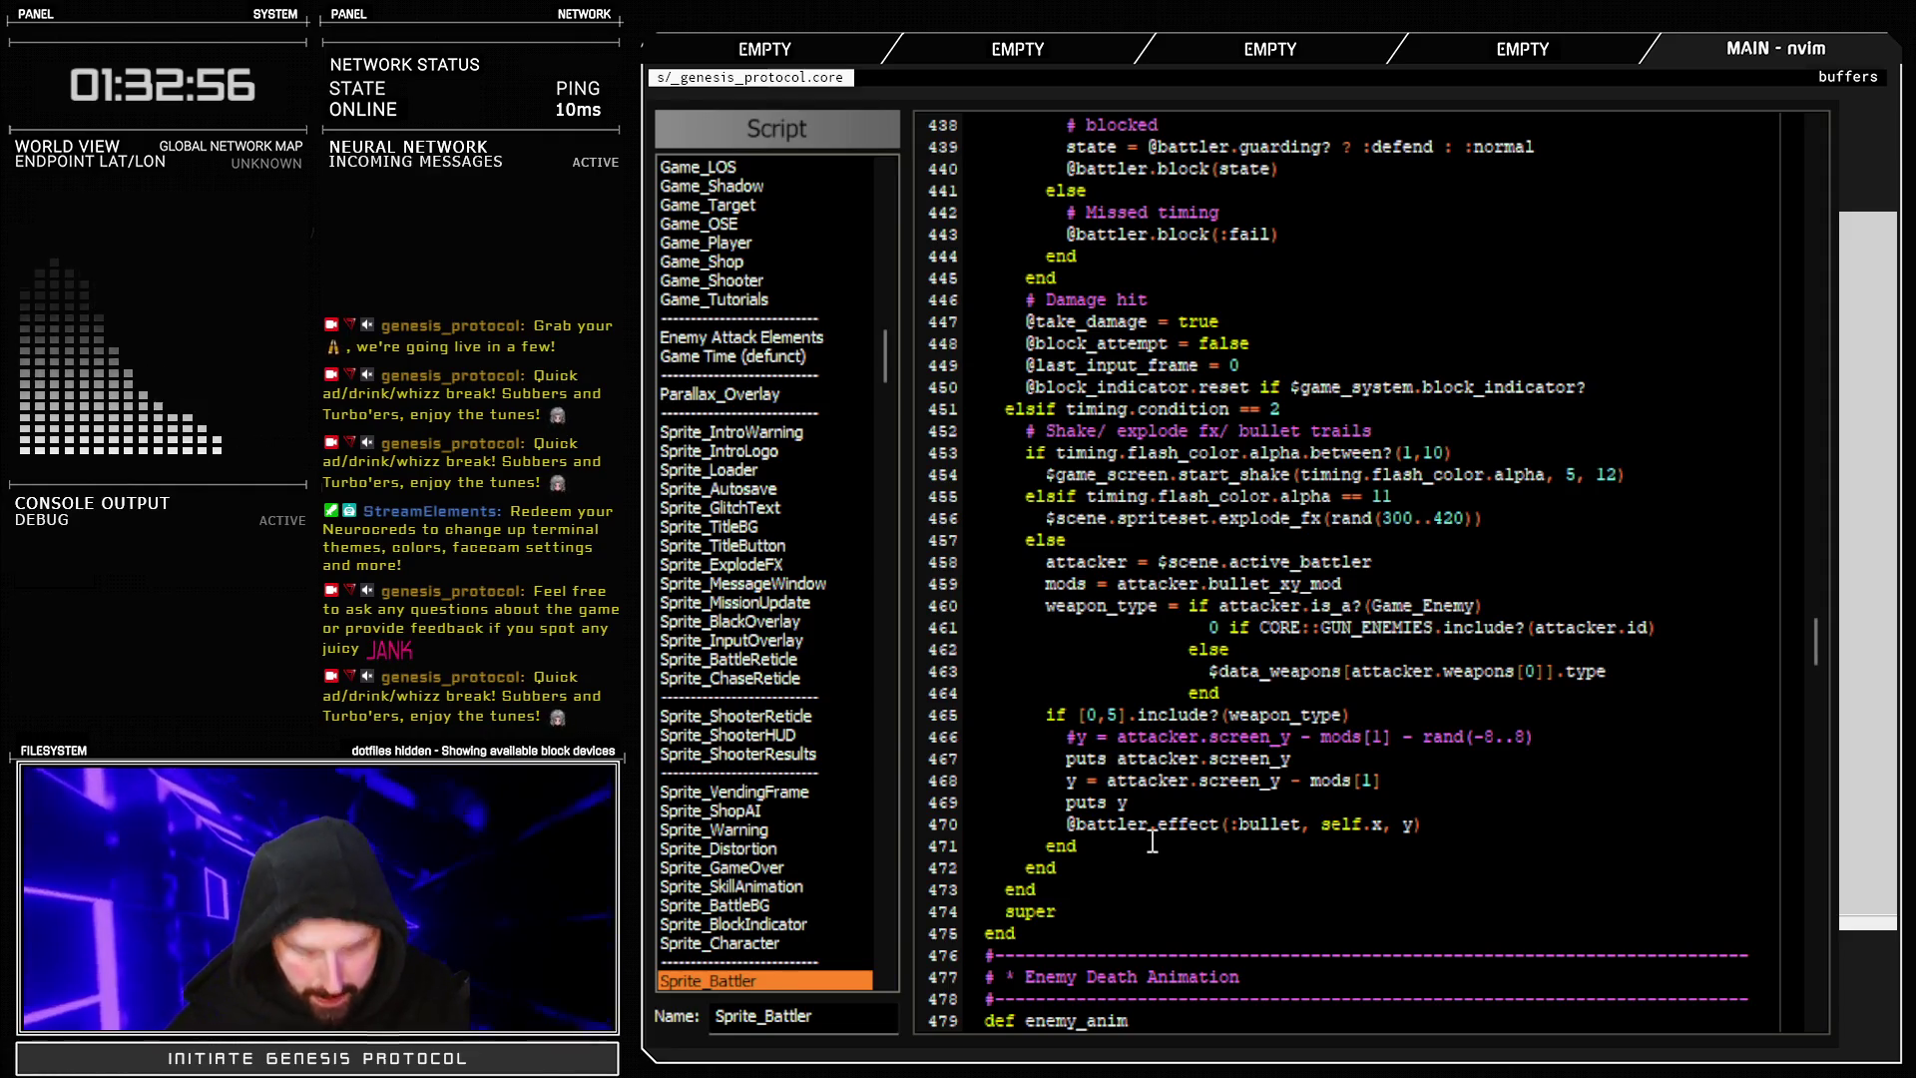
pyautogui.write('[')
pyautogui.click(1353, 756)
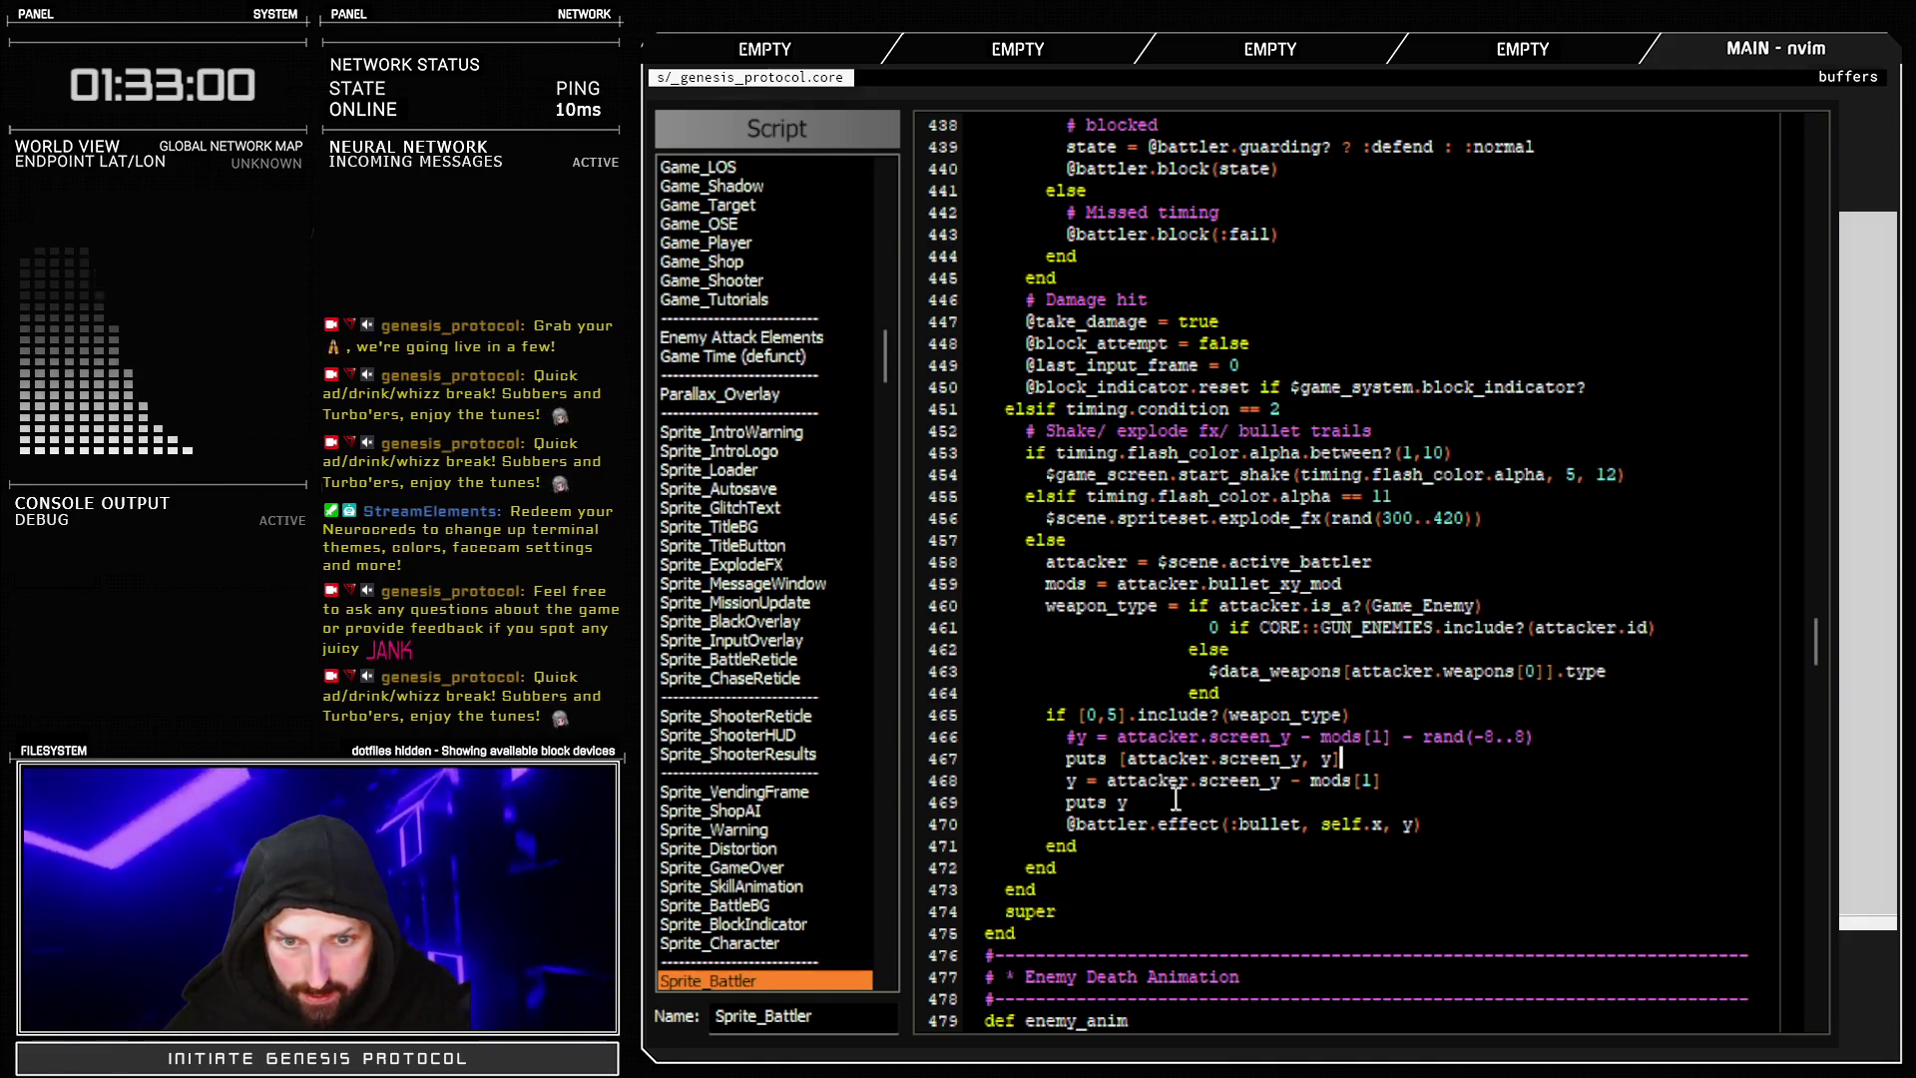
pyautogui.moveTo(1065, 803)
pyautogui.mouseDown()
pyautogui.moveTo(1342, 760)
pyautogui.moveTo(1323, 762)
pyautogui.mouseUp()
pyautogui.press('d')
pyautogui.press('y')
pyautogui.click(1254, 800)
pyautogui.press('p')
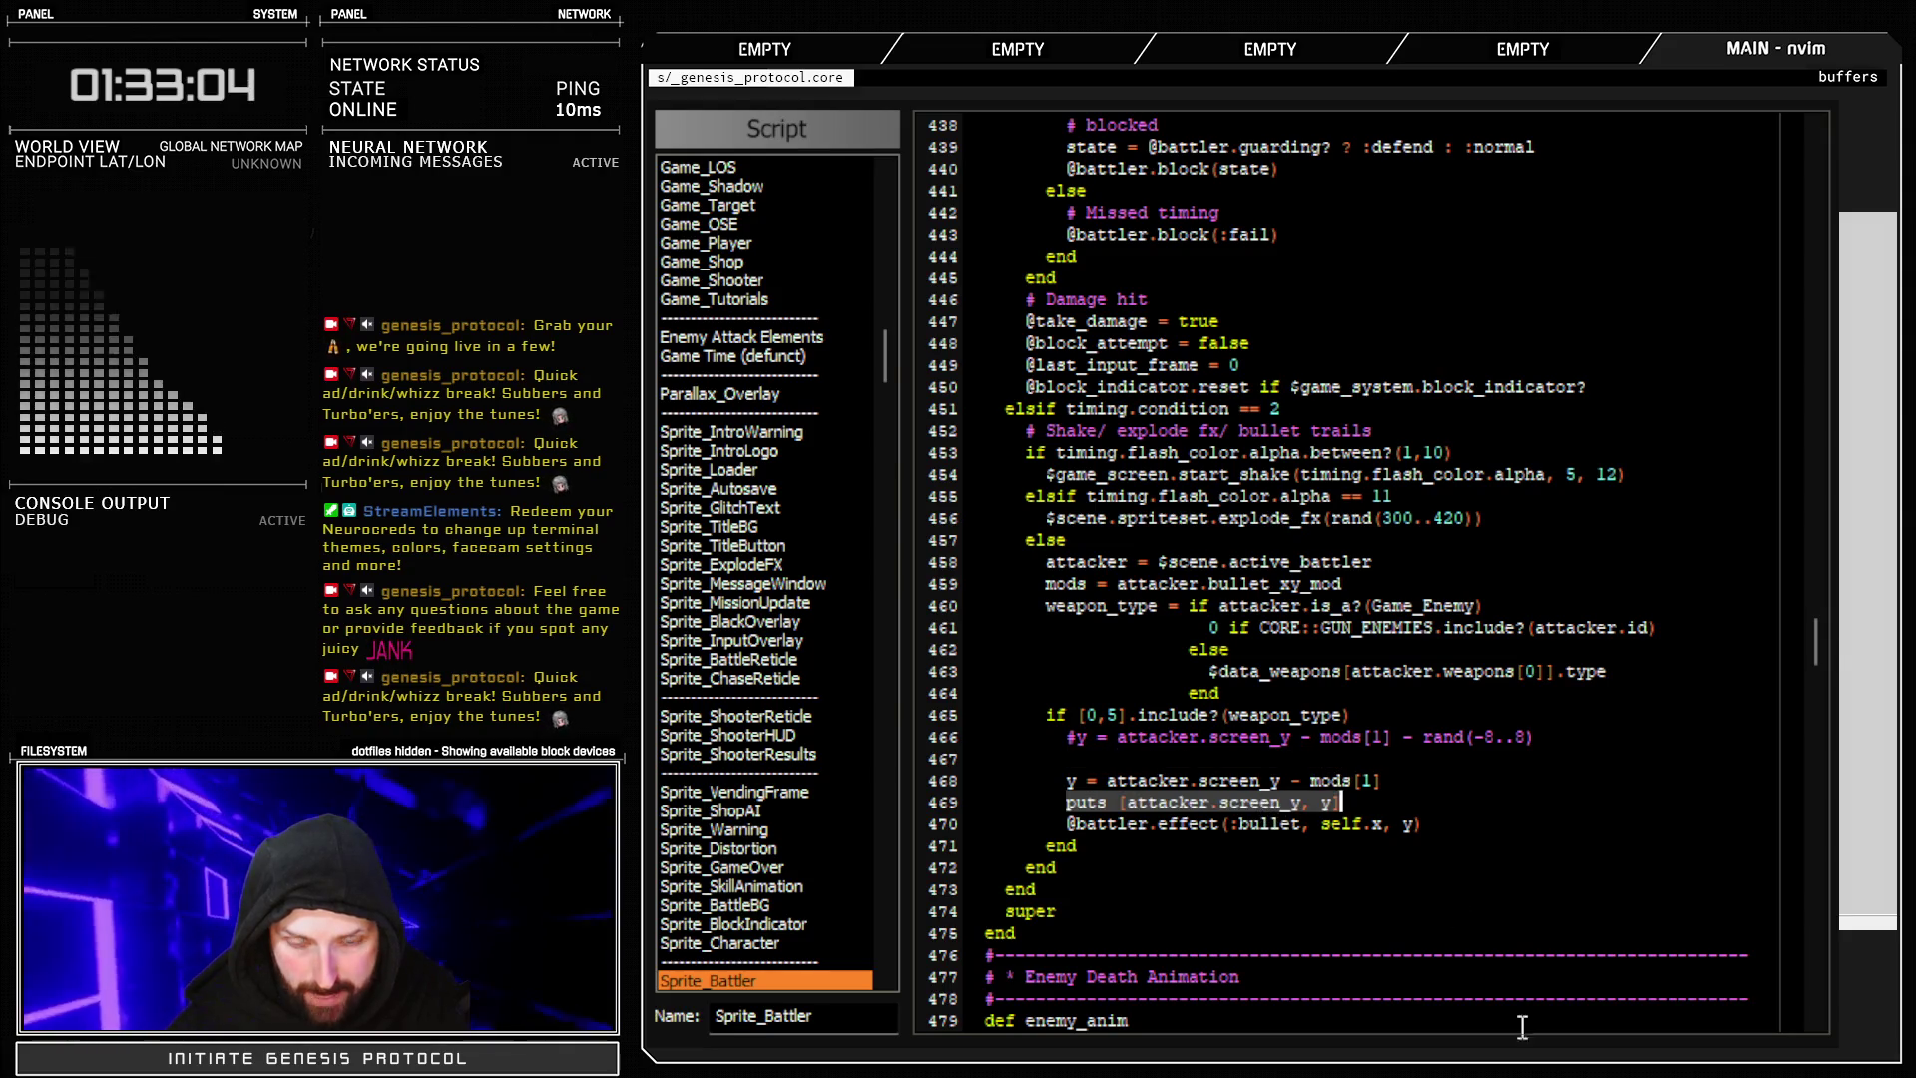
pyautogui.press('F5')
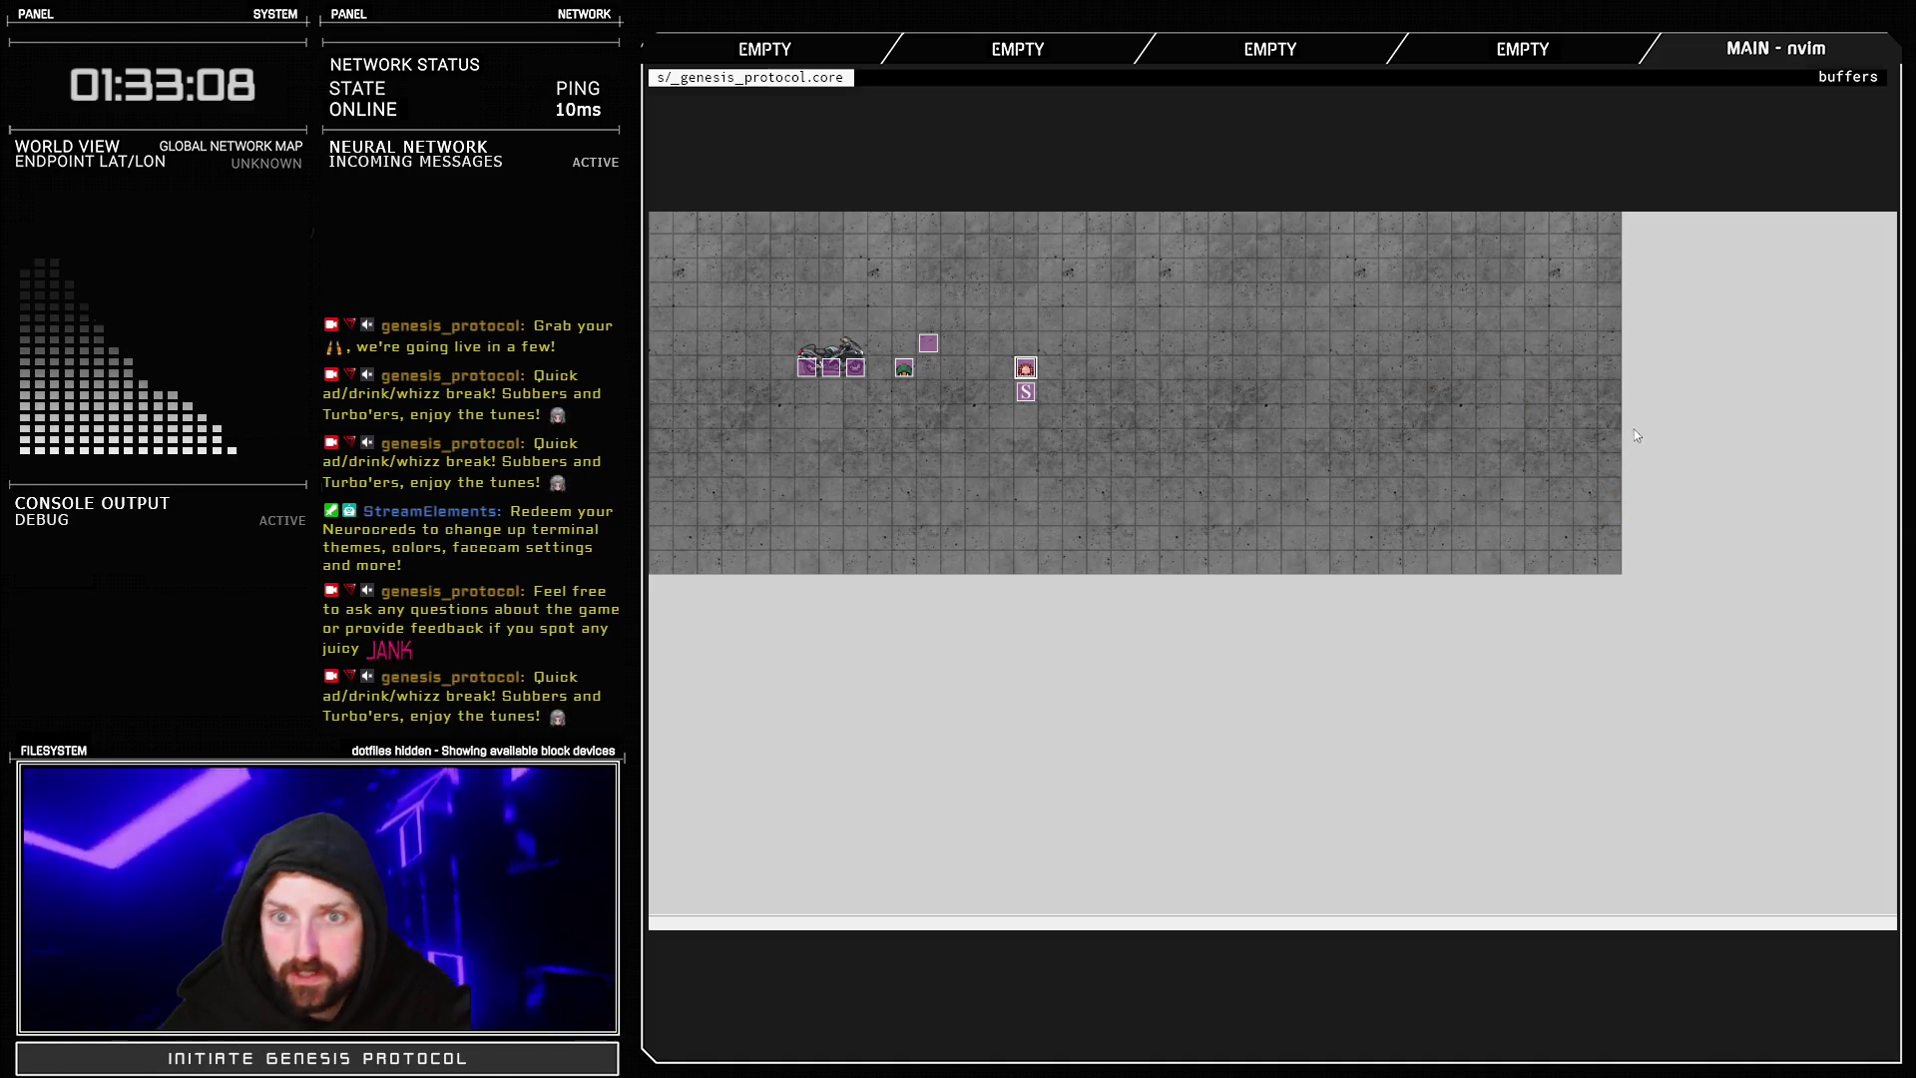
# - Run the CC-Sentinel I battle test, fire at the Juggernaut, read [220, 178] in the console, then close
pyautogui.hotkey('alt', 'Tab')
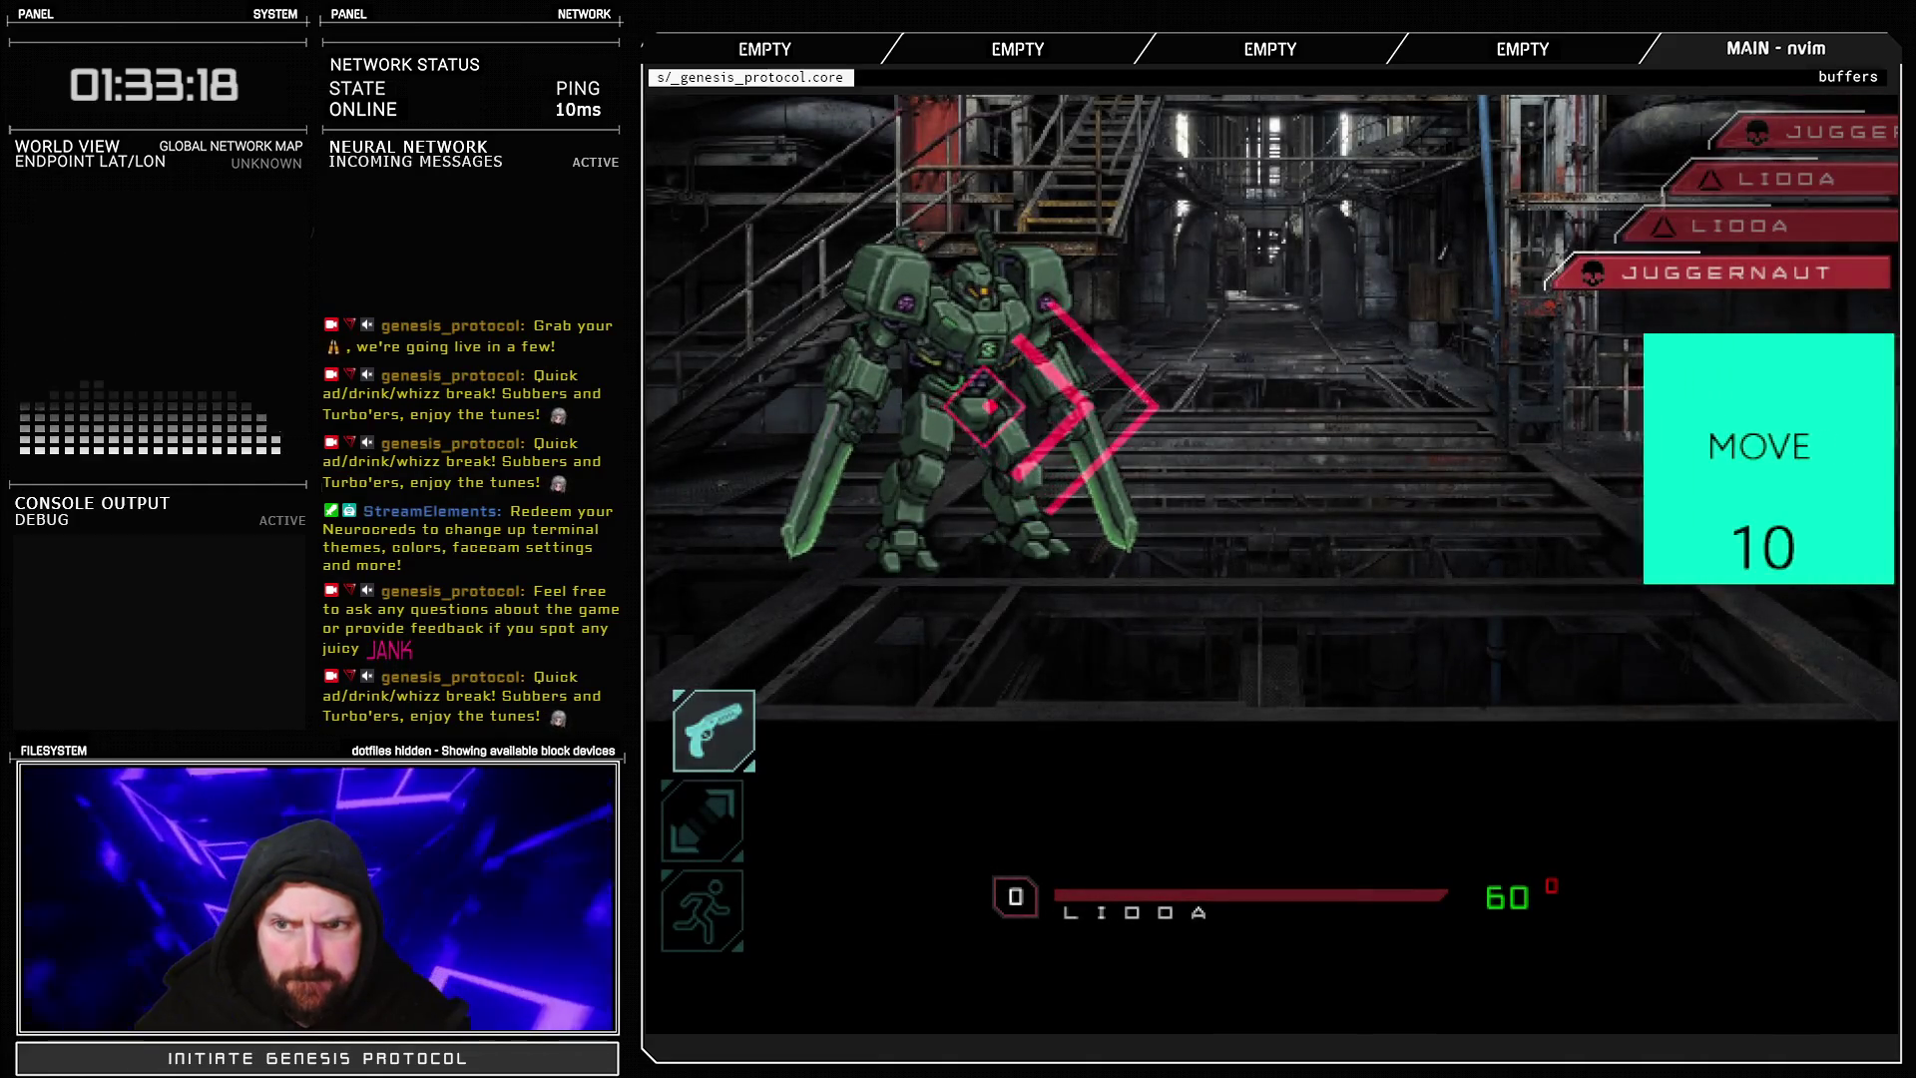
pyautogui.press('Return')
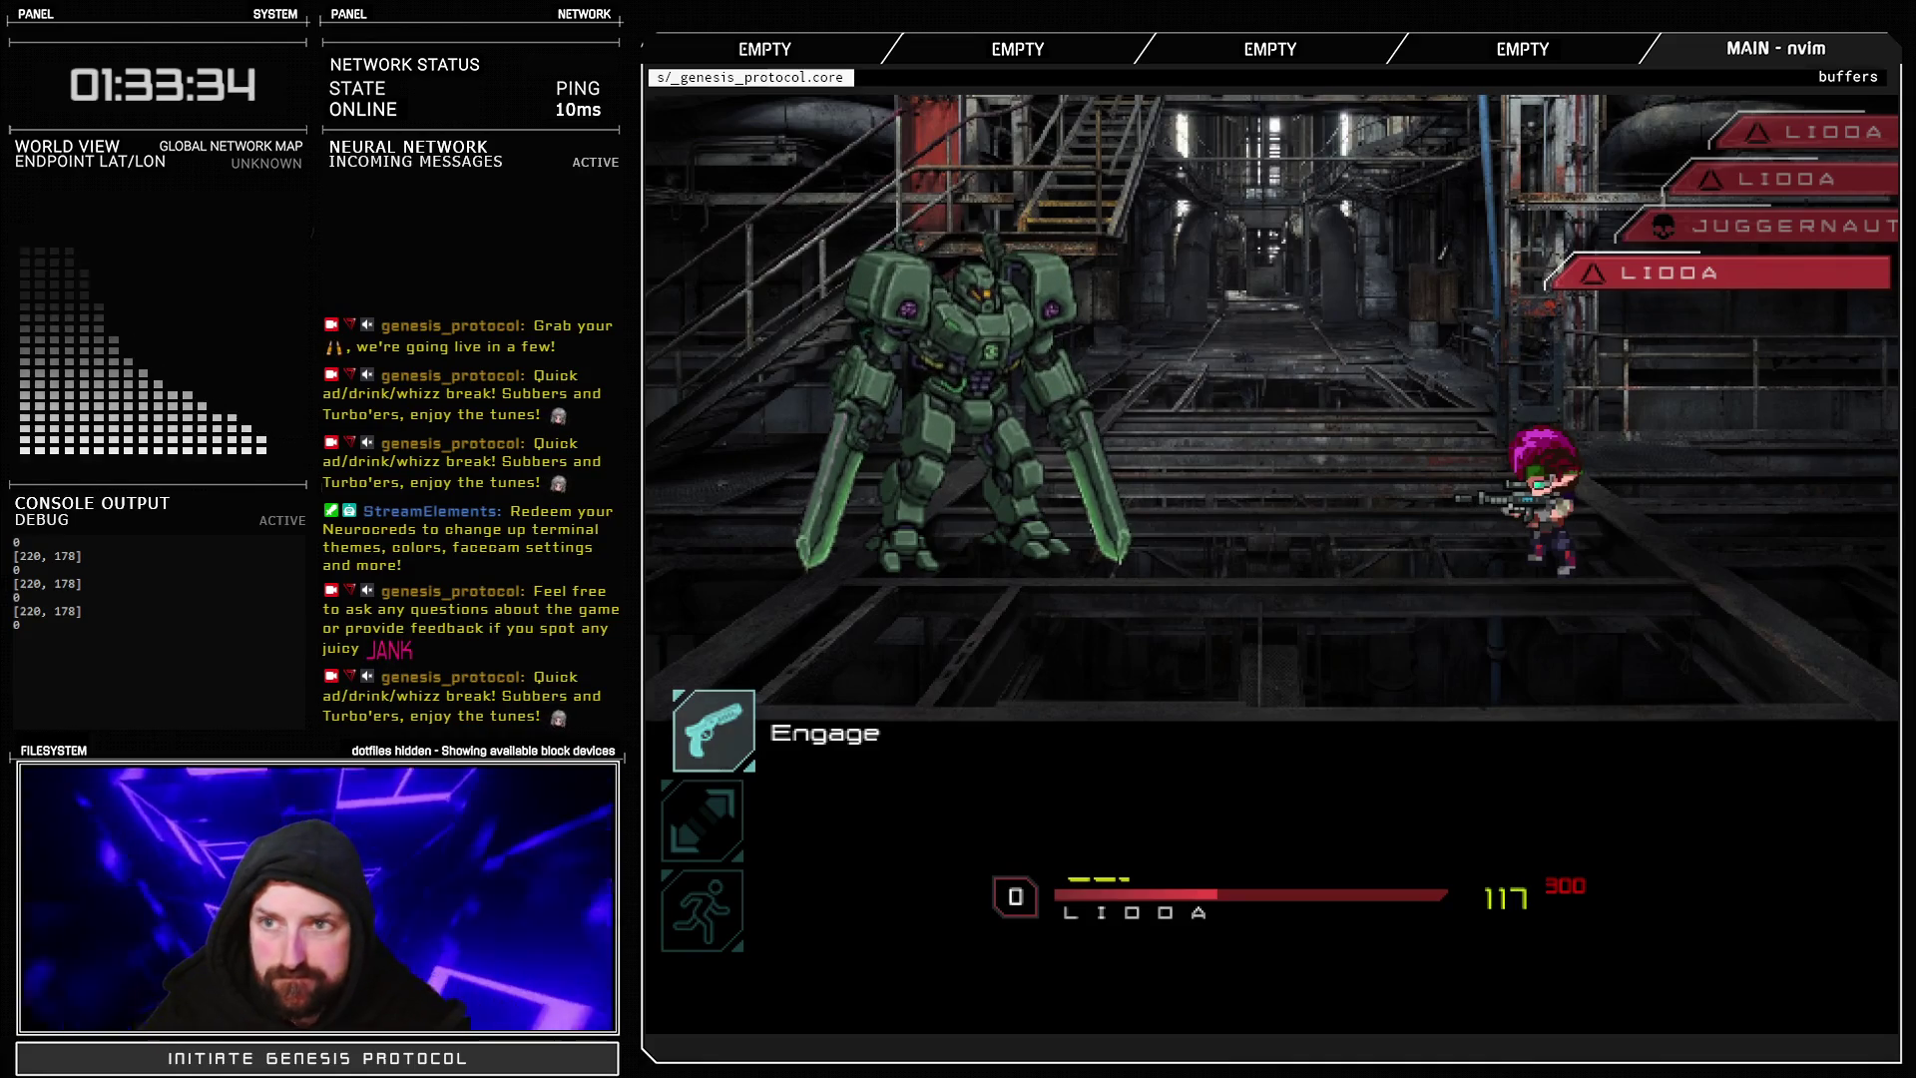
pyautogui.hotkey('alt', 'F4')
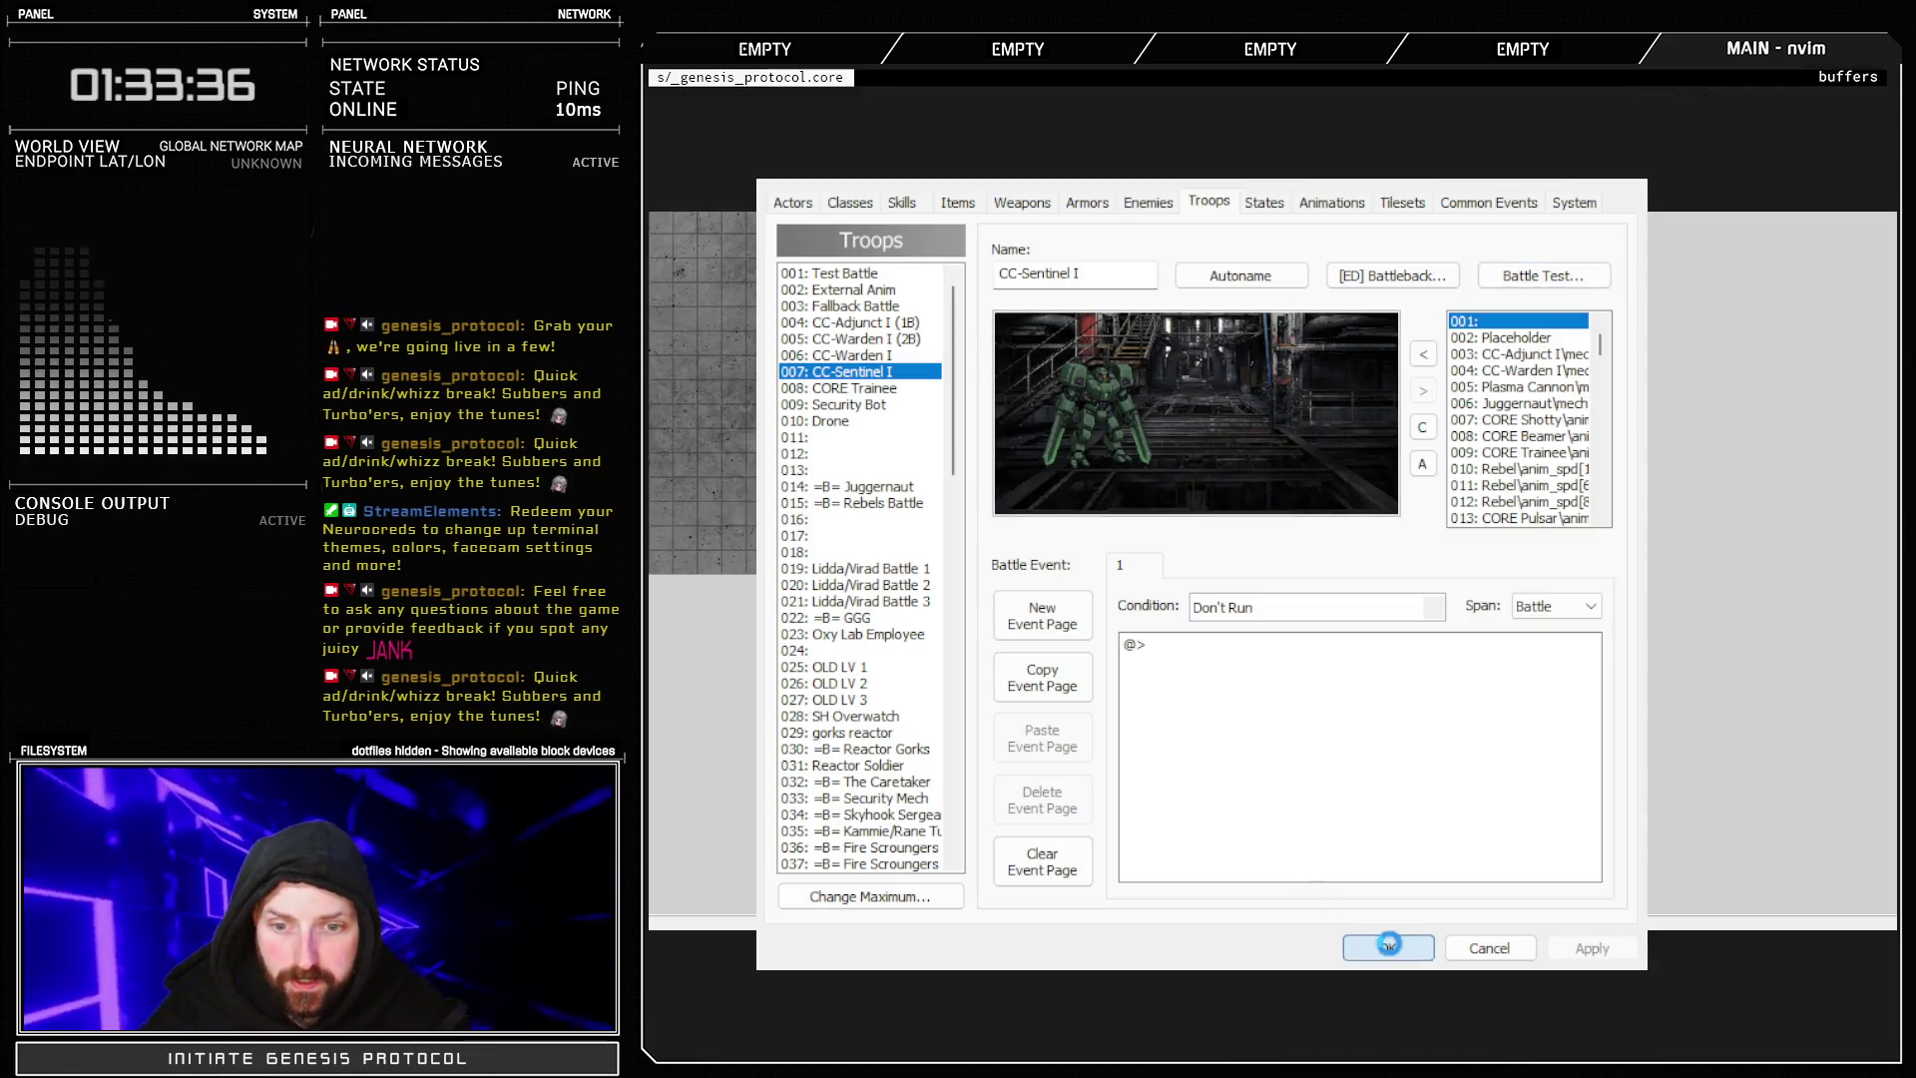
# - Search all scripts for 'def screen' and inspect Game_Actor's screen_y, which returns p + 220
pyautogui.click(1382, 947)
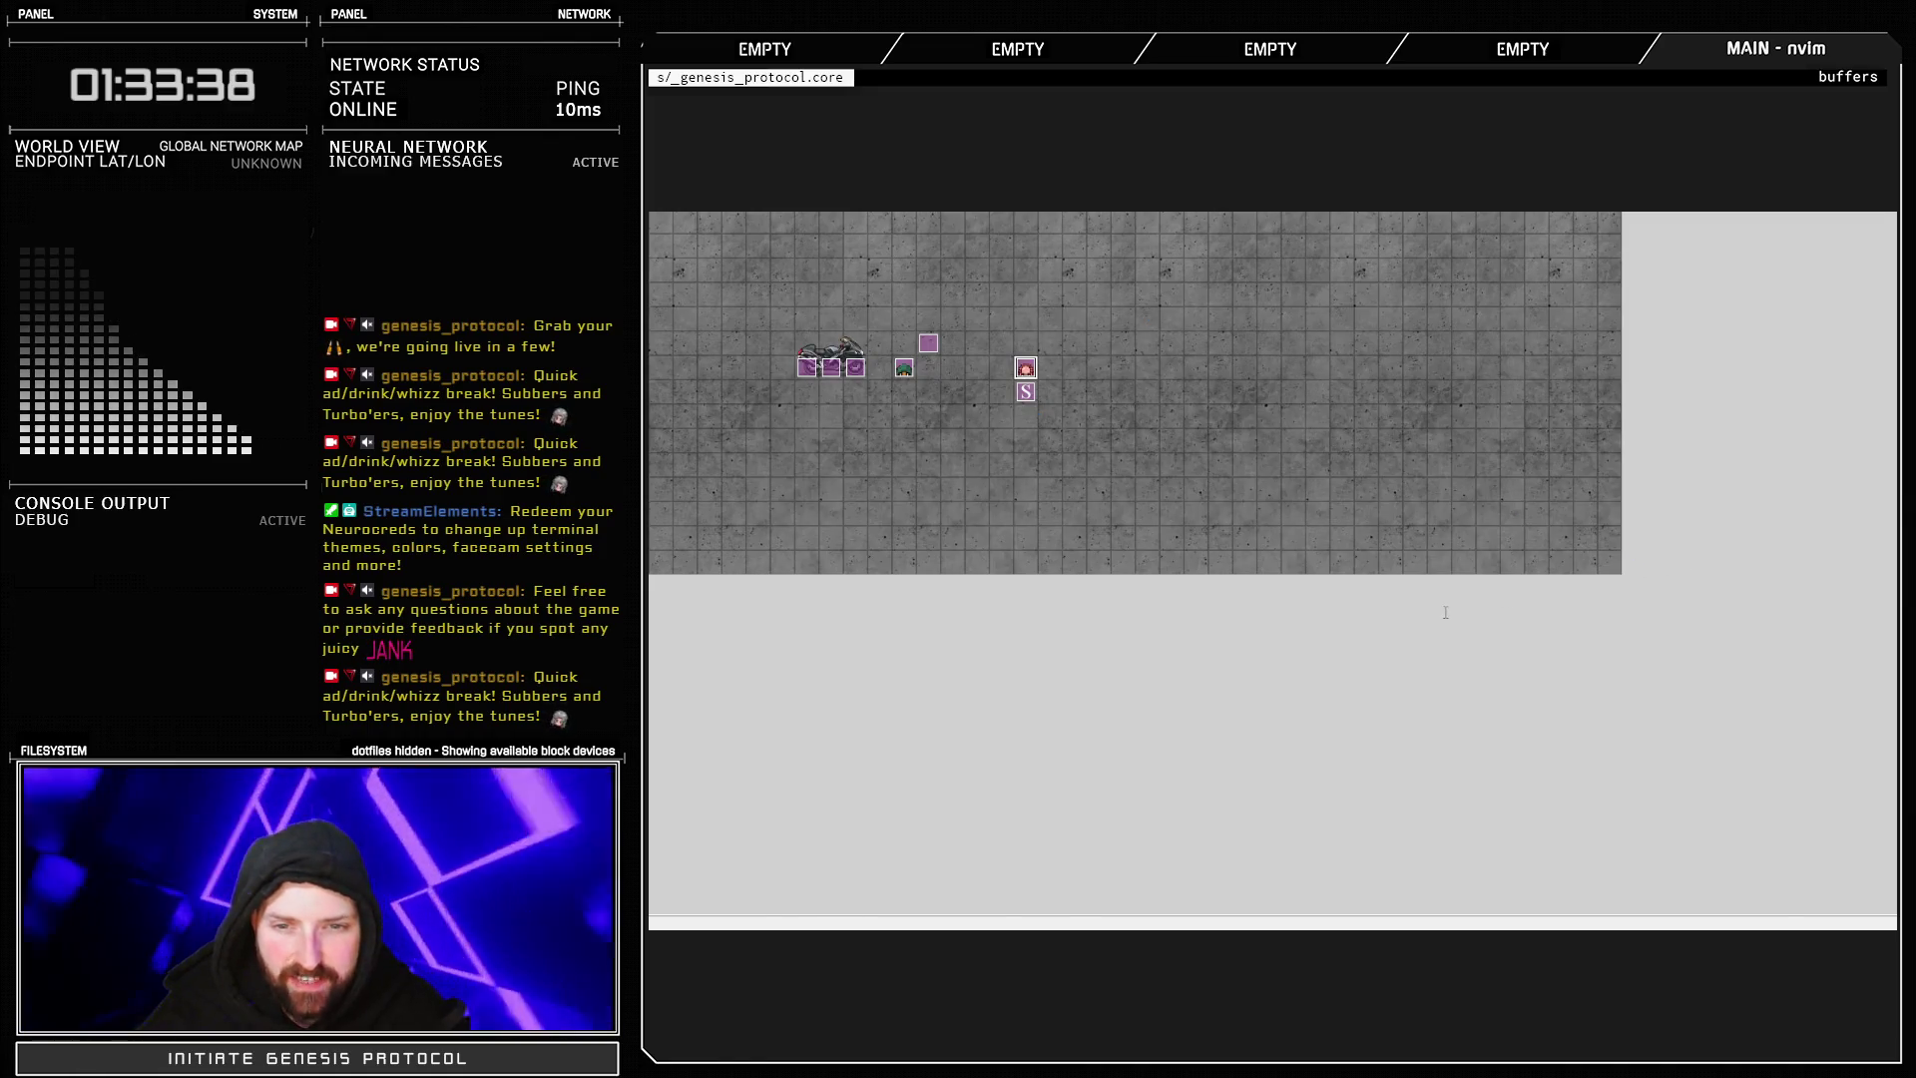
pyautogui.press('F11')
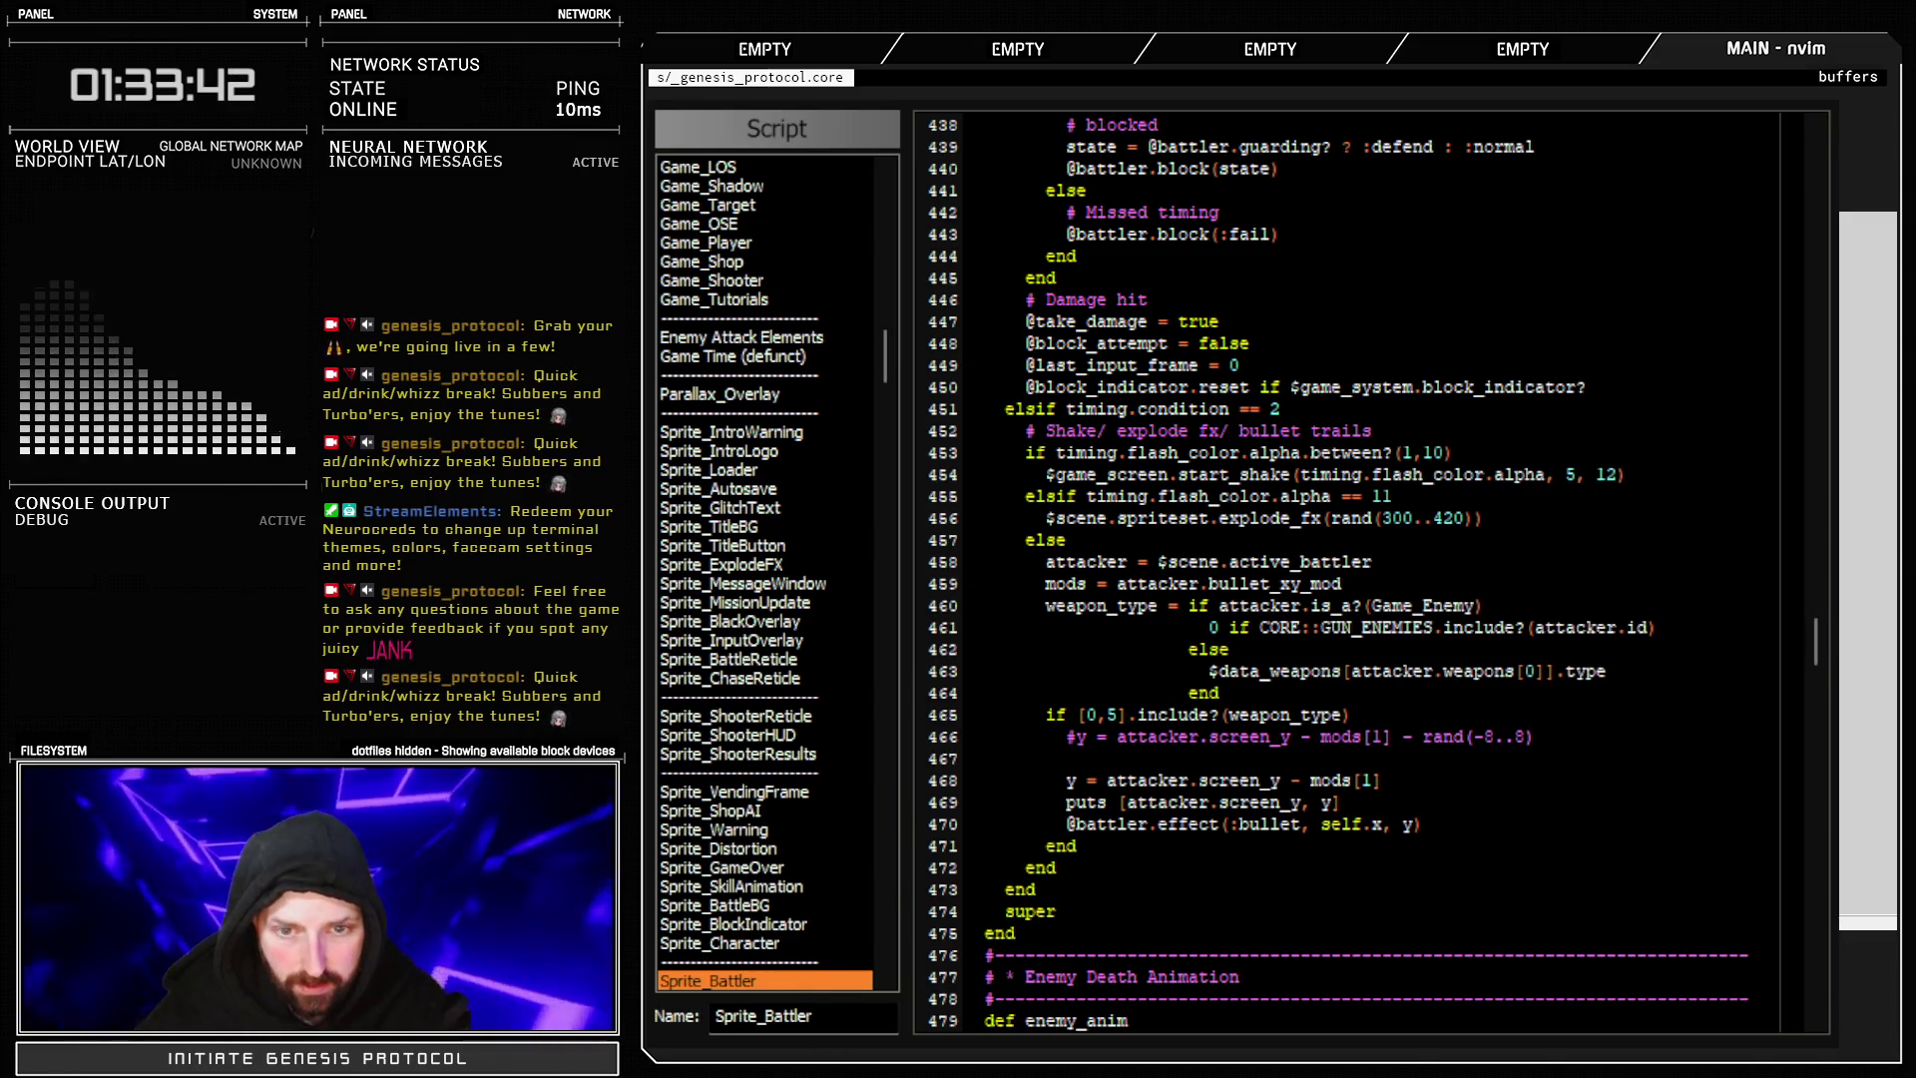
pyautogui.hotkey('ctrl', 'f')
pyautogui.write('def sc')
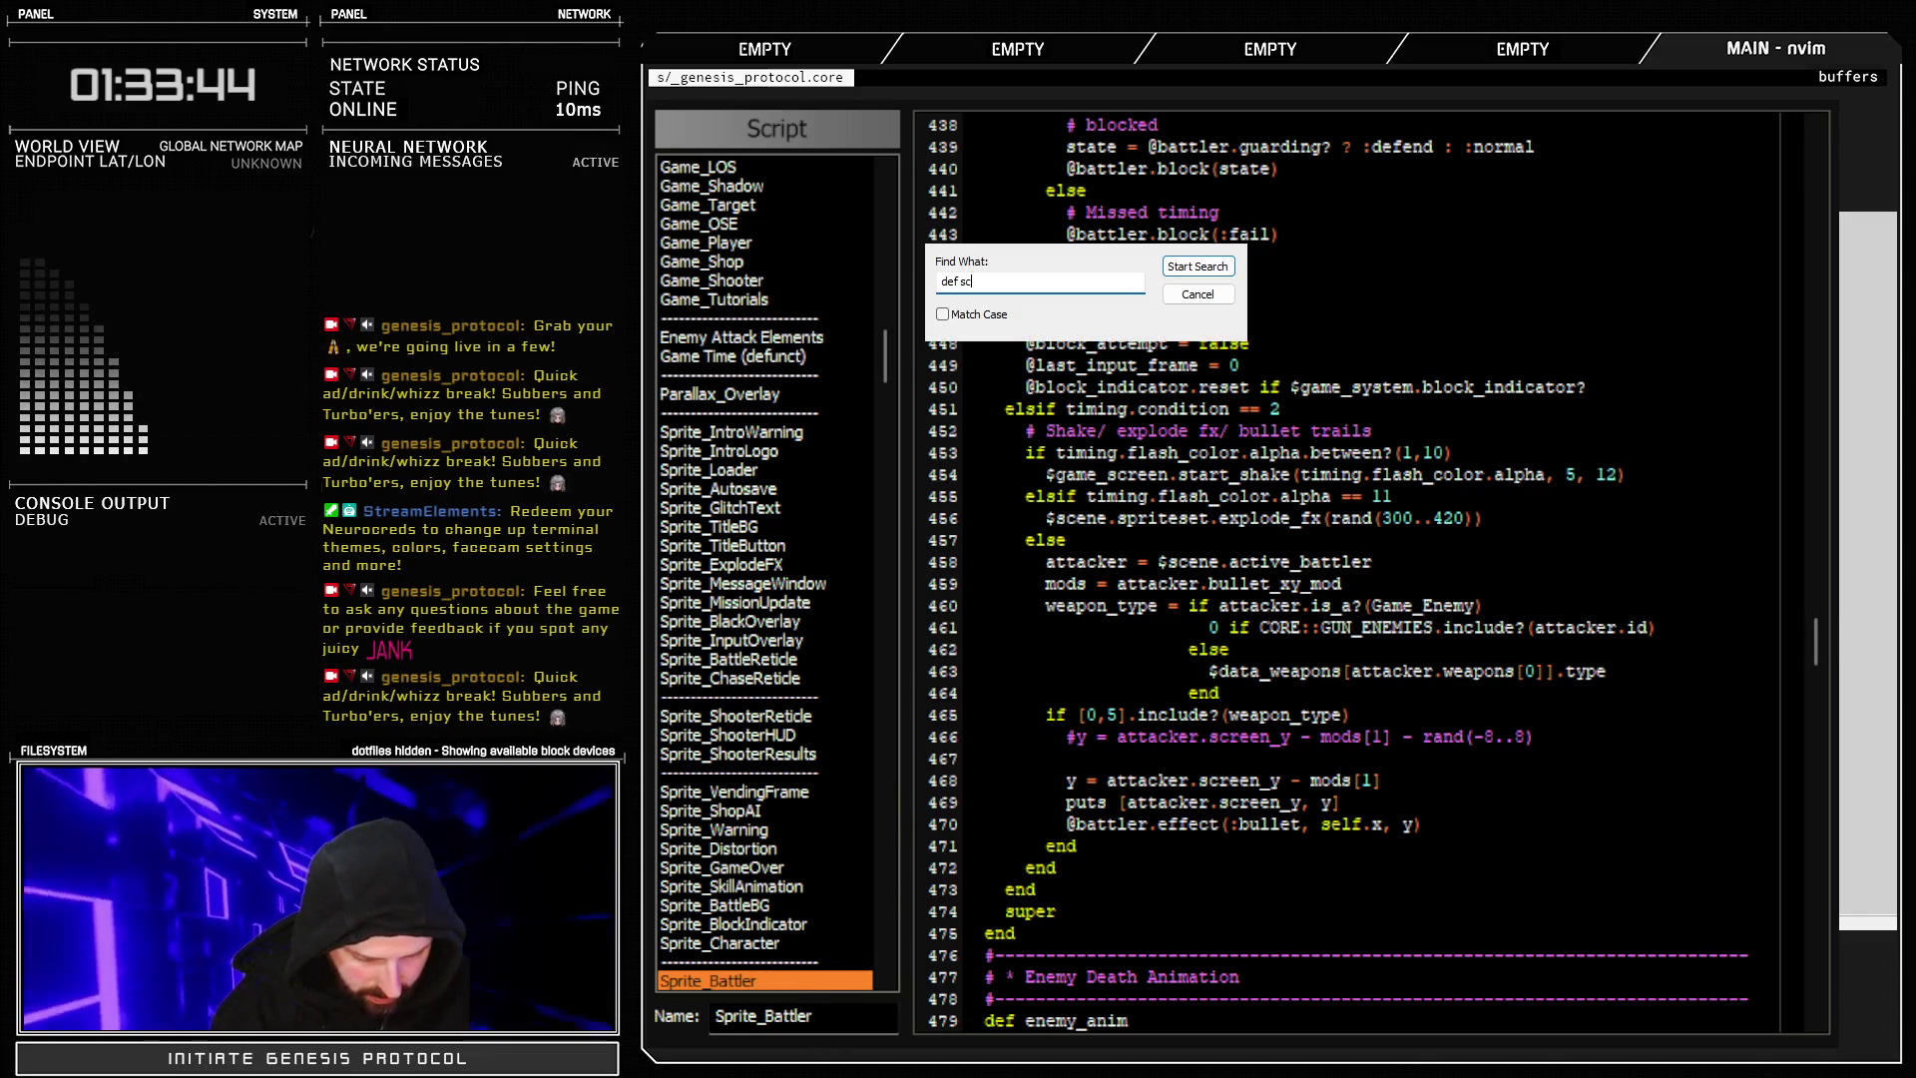
pyautogui.write('reen_y')
pyautogui.press('Return')
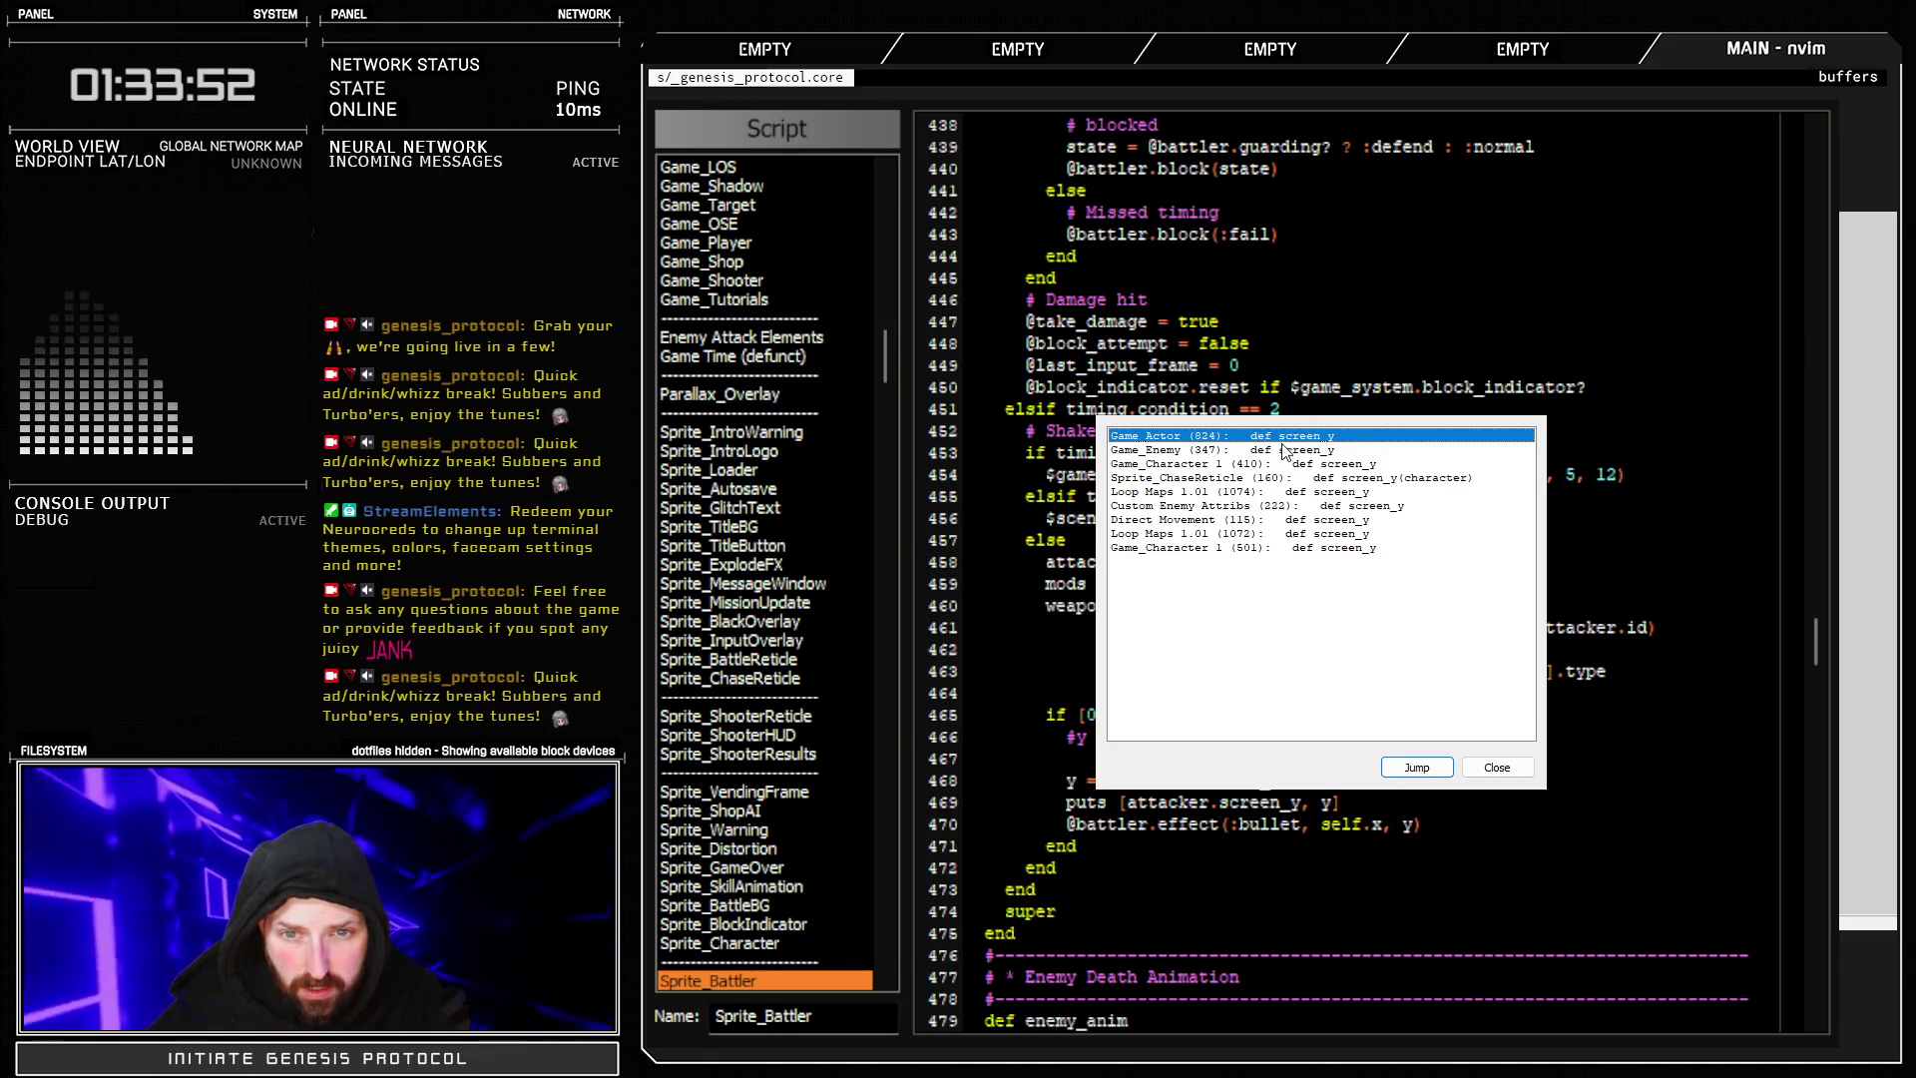
pyautogui.doubleClick(1283, 439)
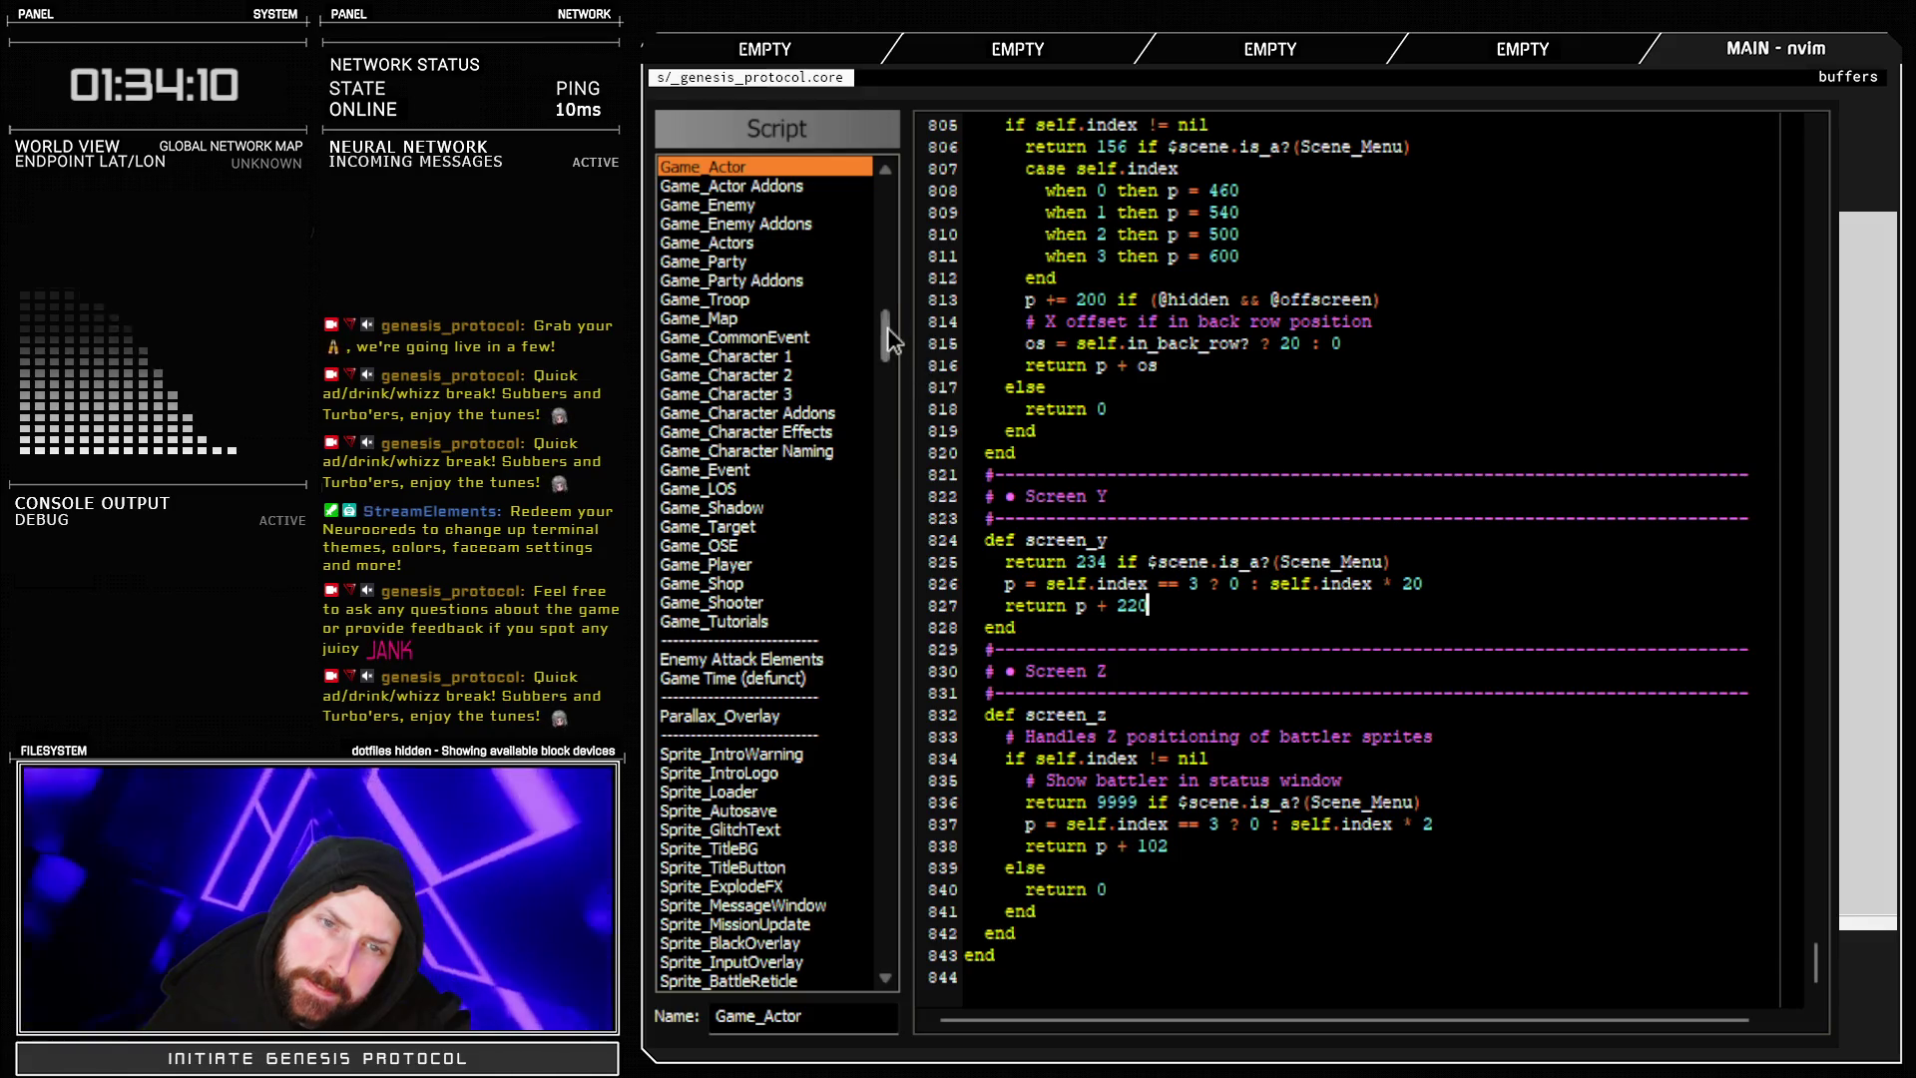
pyautogui.moveTo(887, 330); pyautogui.dragTo(887, 290)
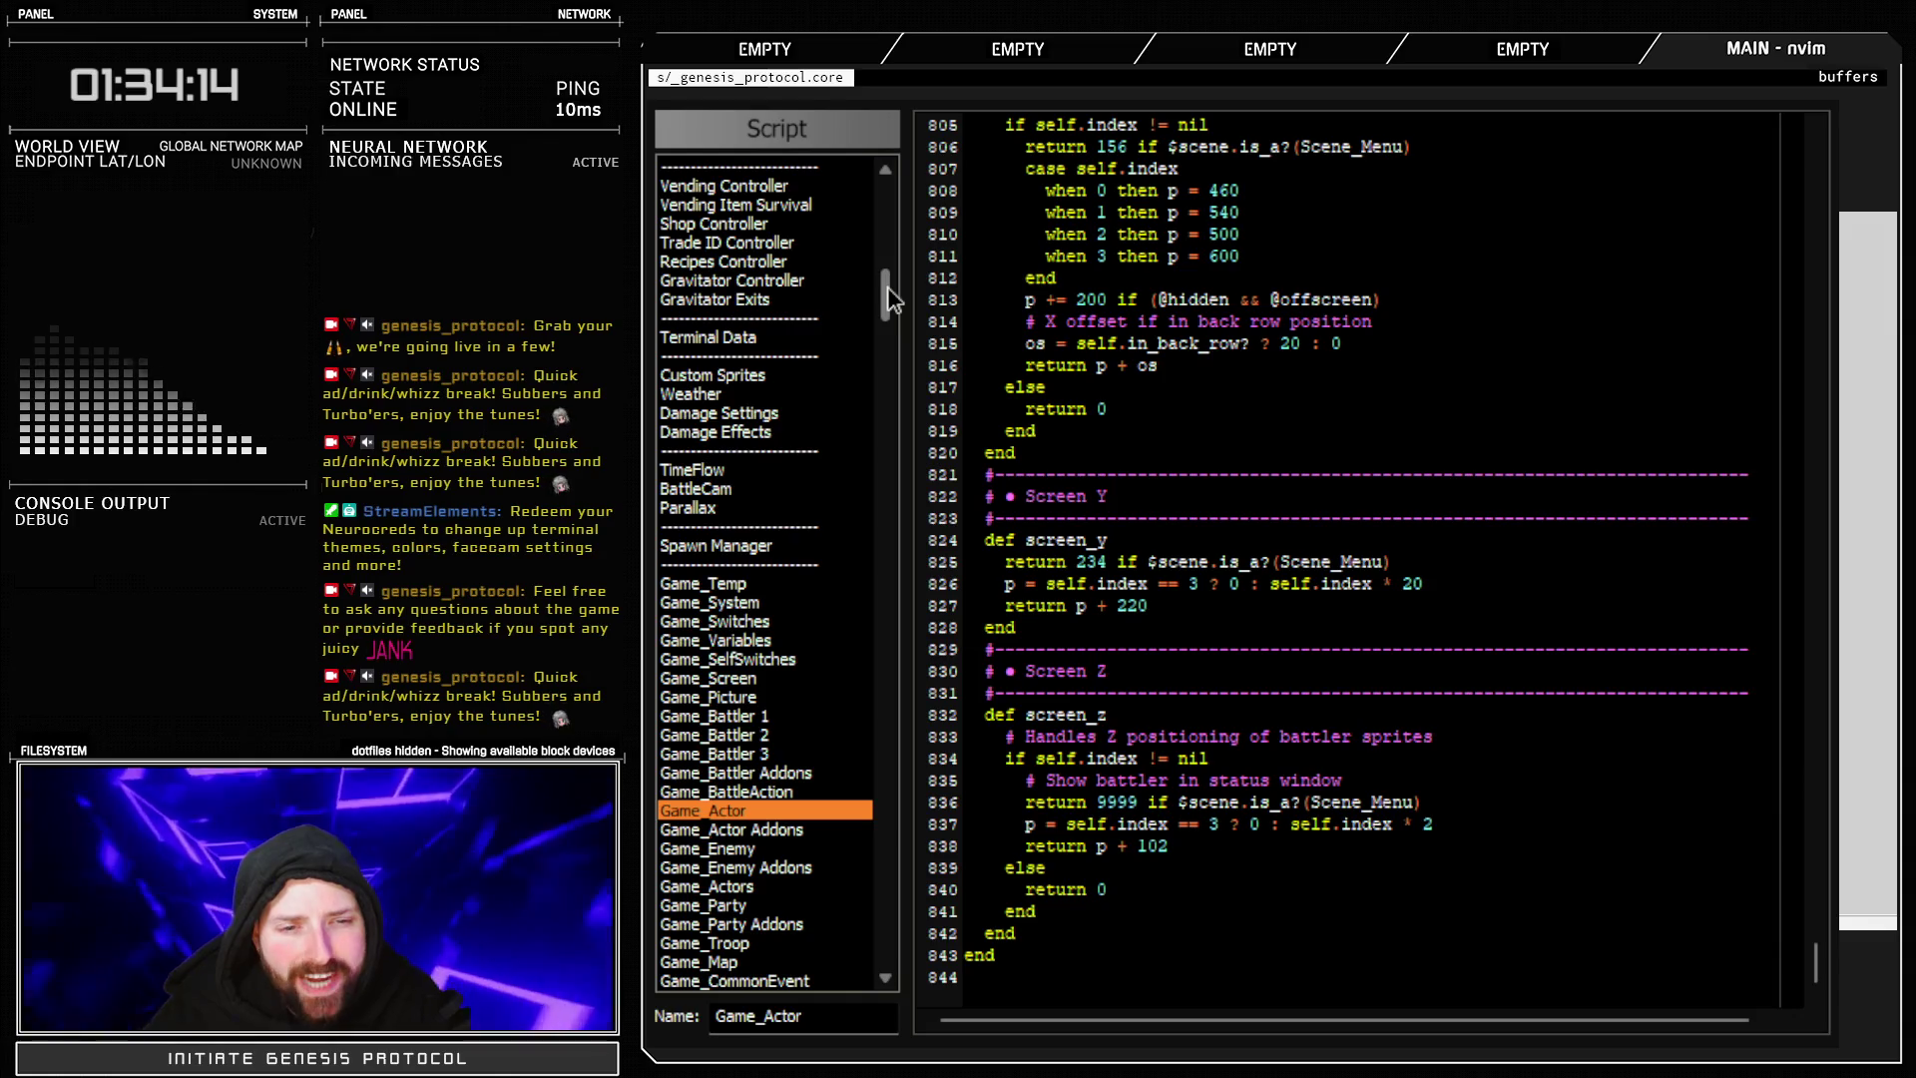
pyautogui.moveTo(888, 285); pyautogui.dragTo(883, 373)
pyautogui.click(760, 602)
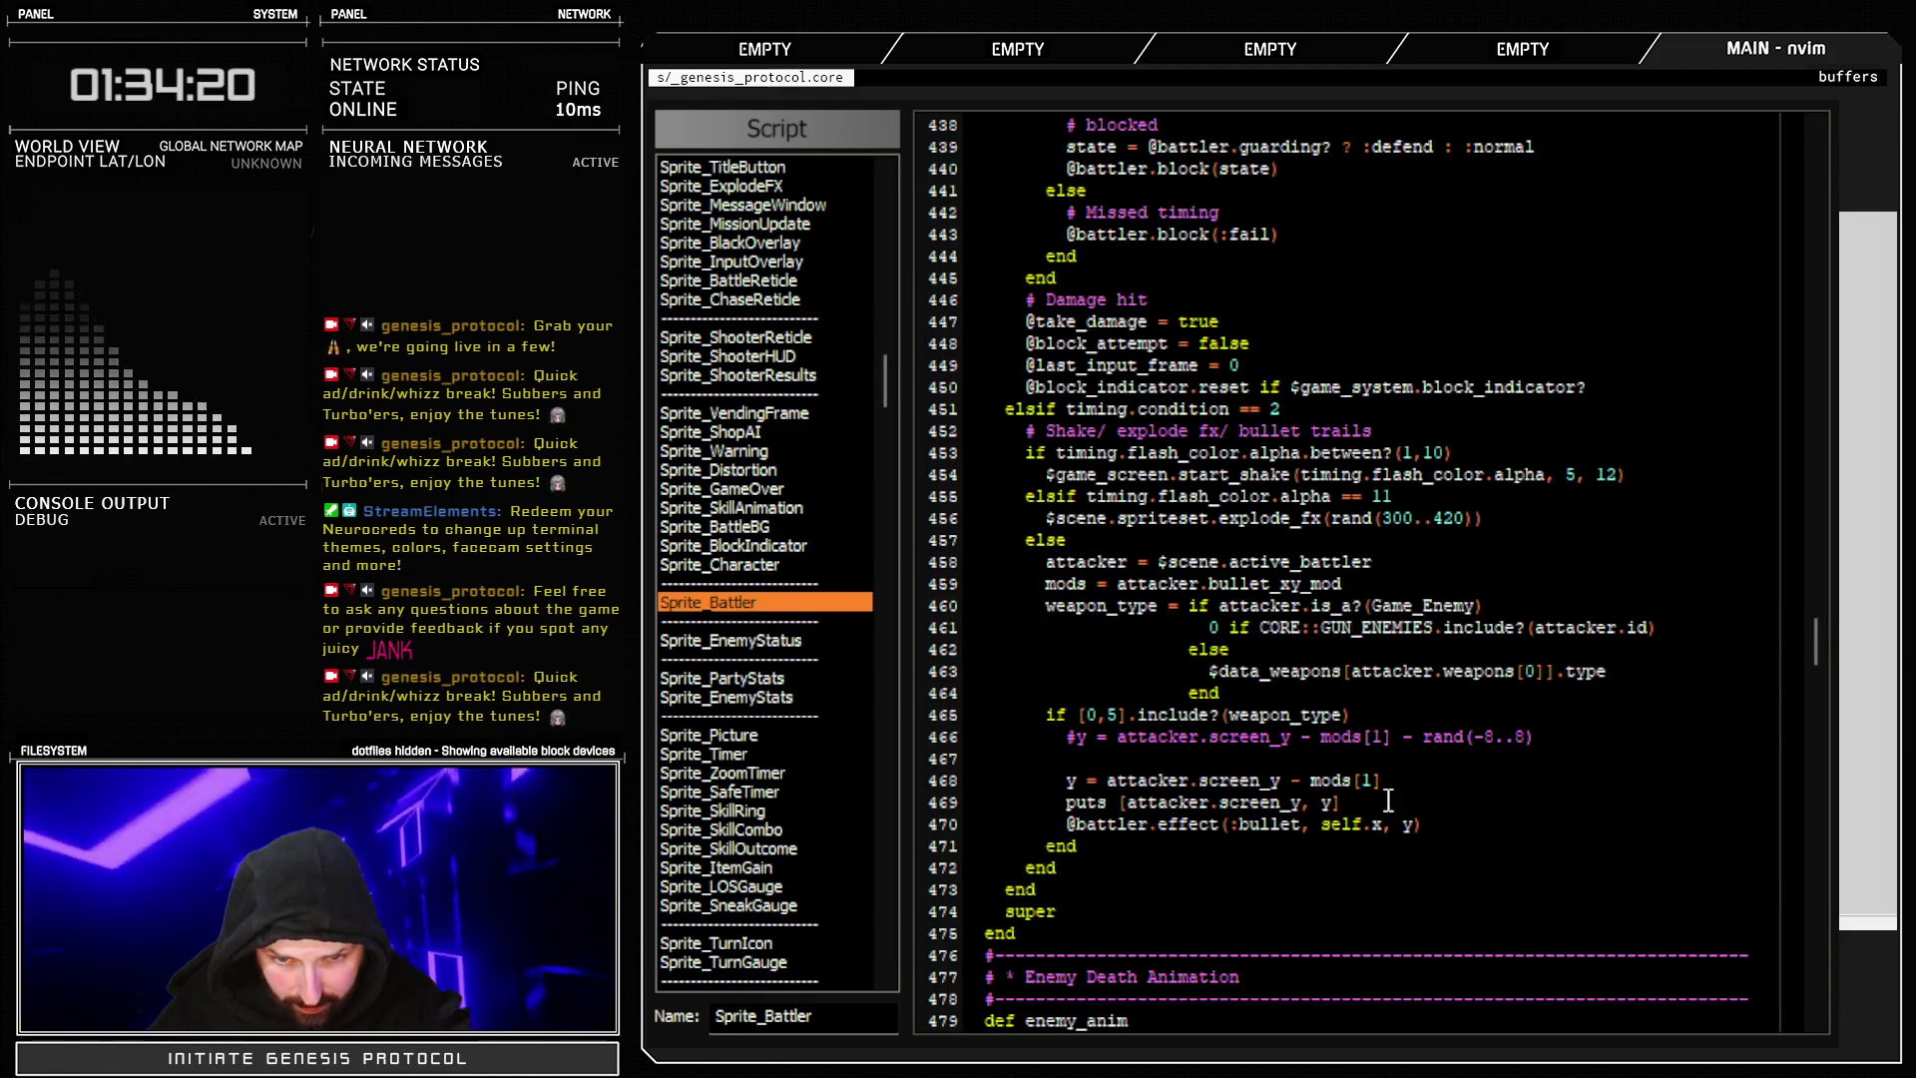
# - Delete the puts debug line from Sprite_Battler and jump to def effect in Game_Battler Addons
pyautogui.press('V')
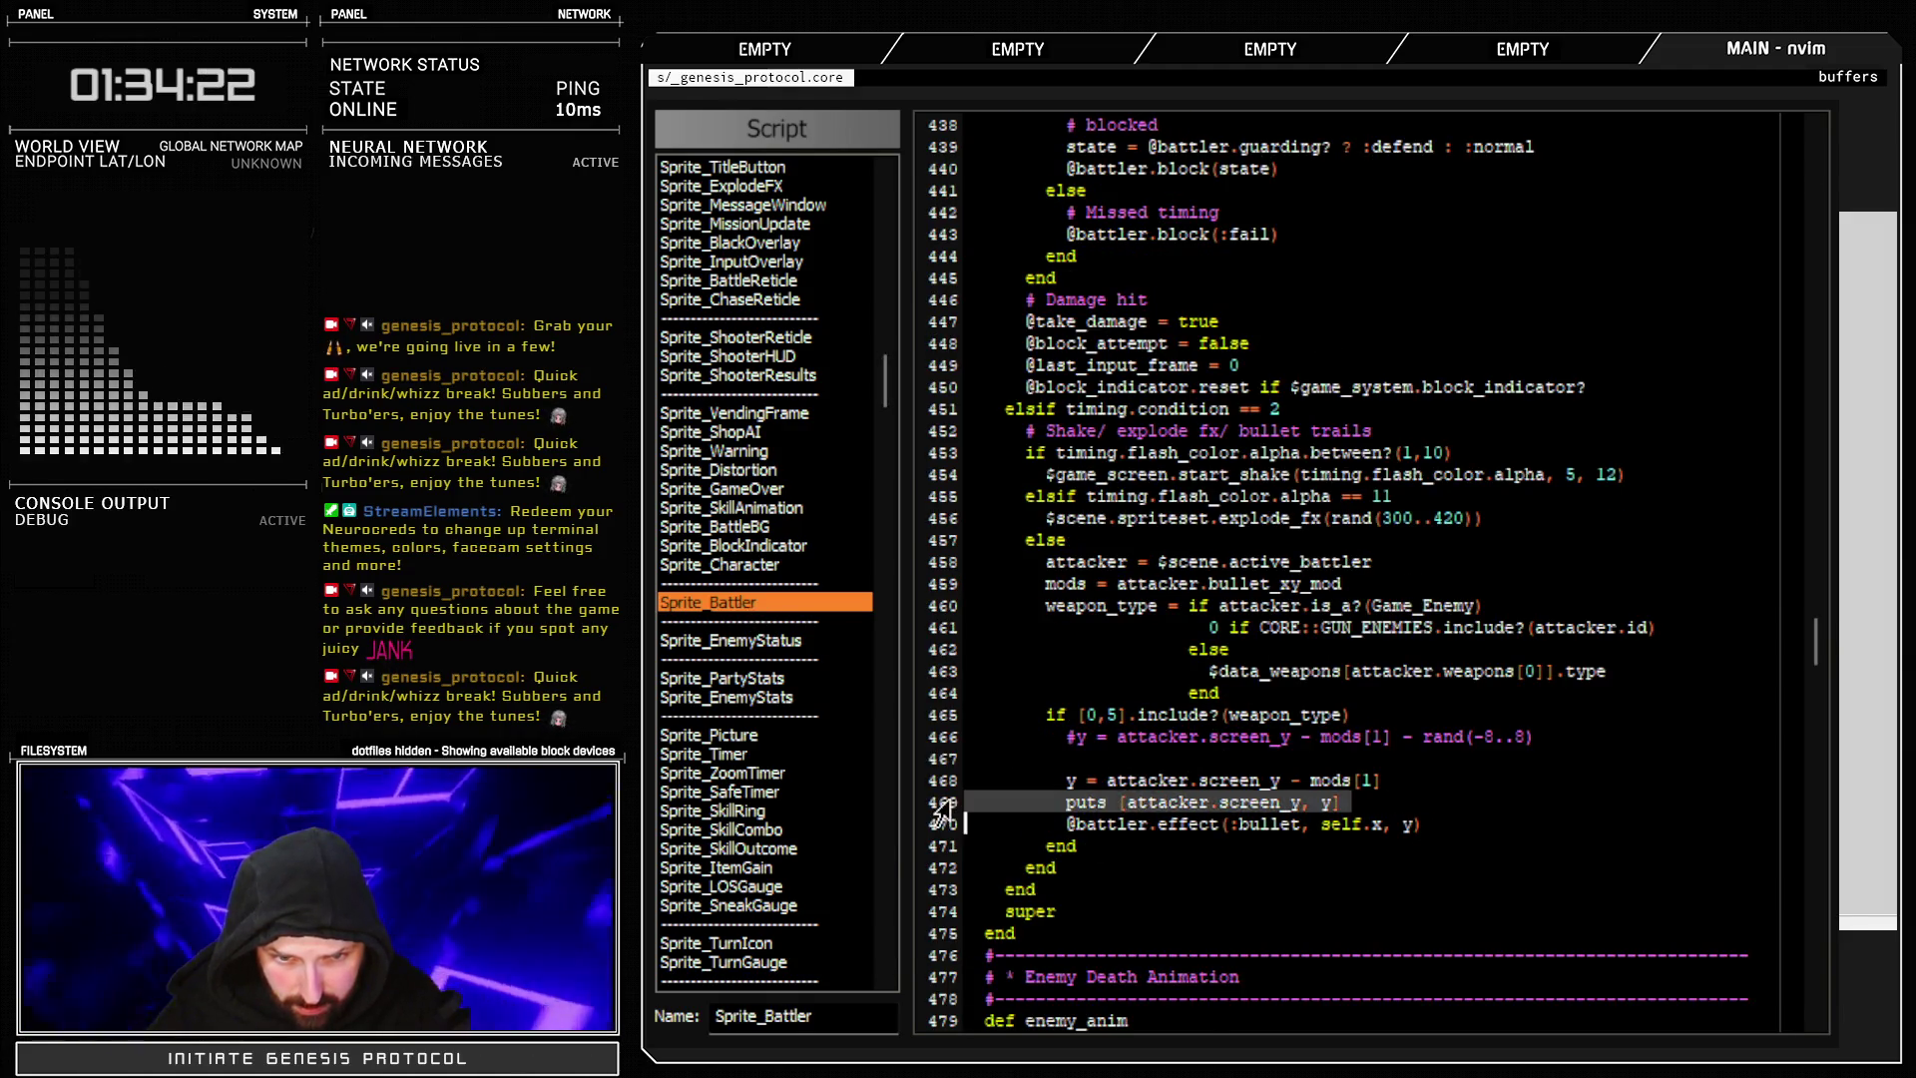
pyautogui.press('d')
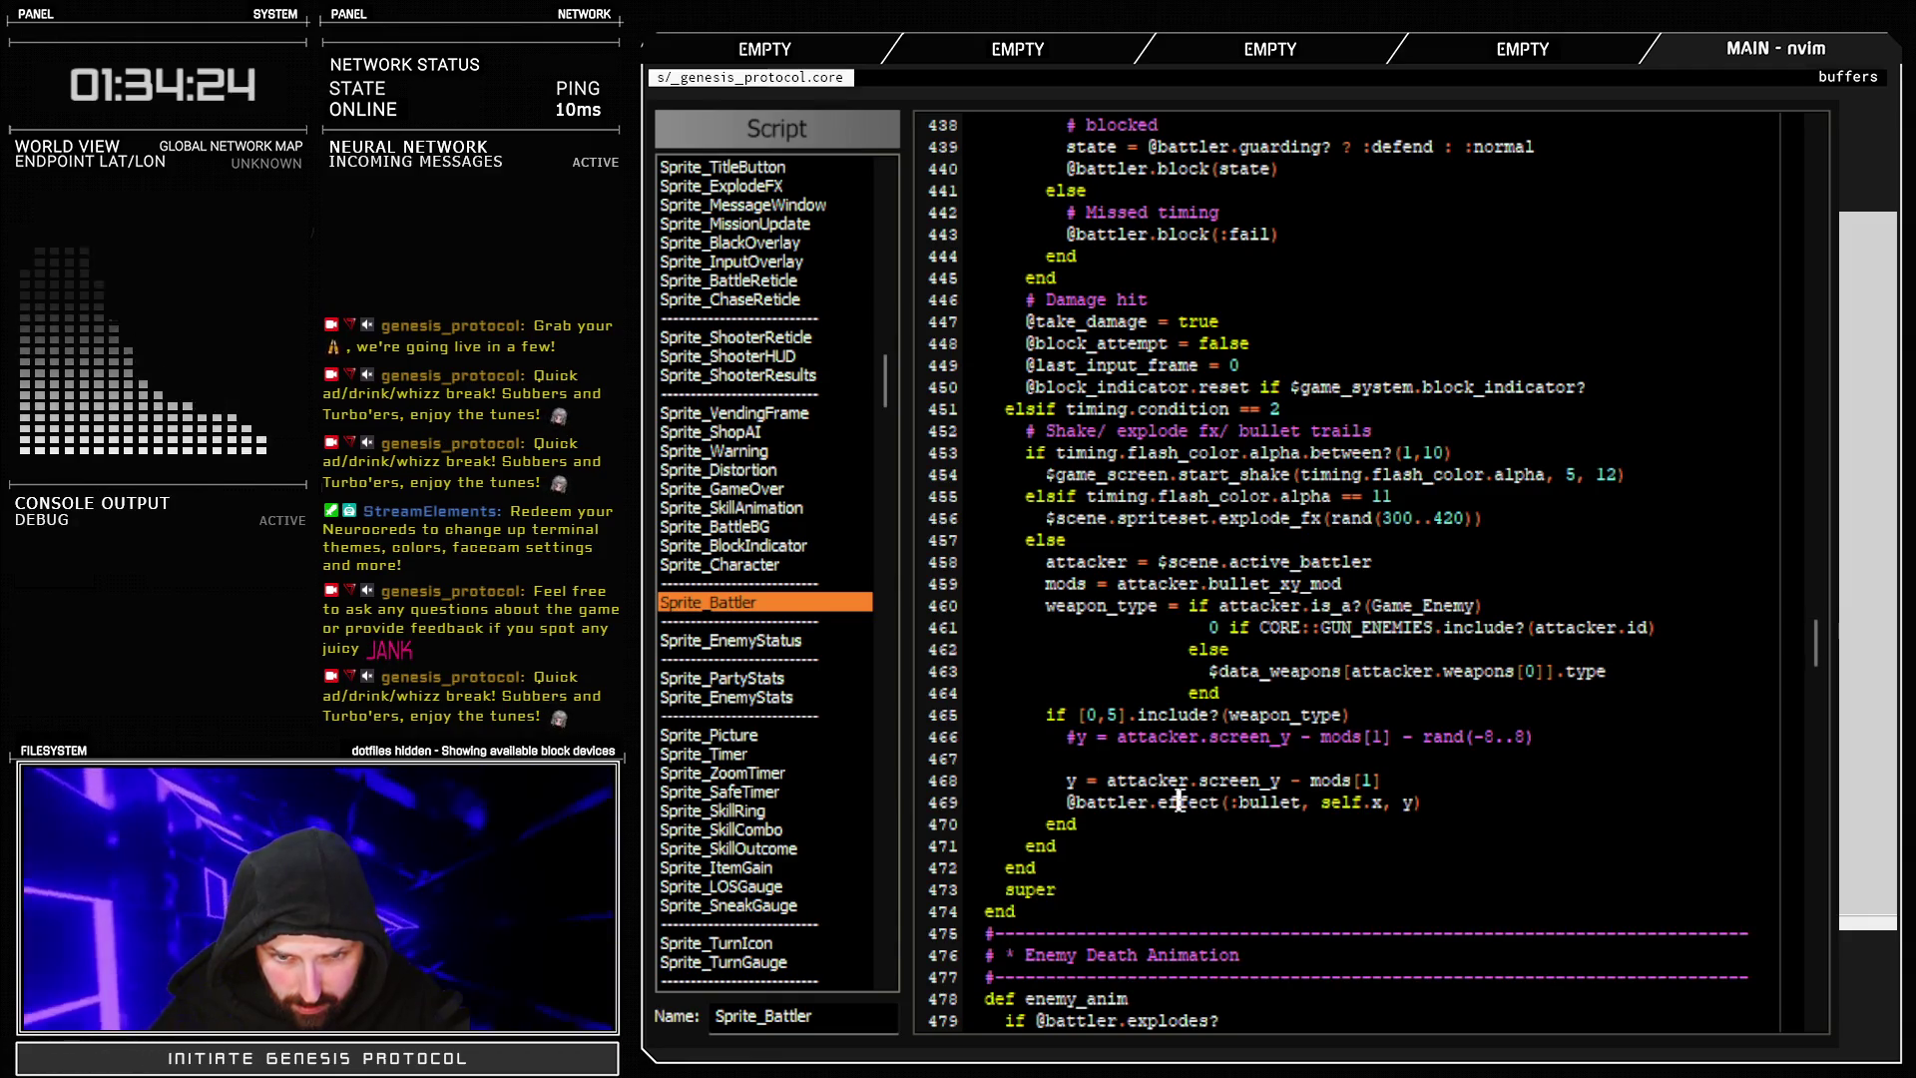
pyautogui.doubleClick(1179, 801)
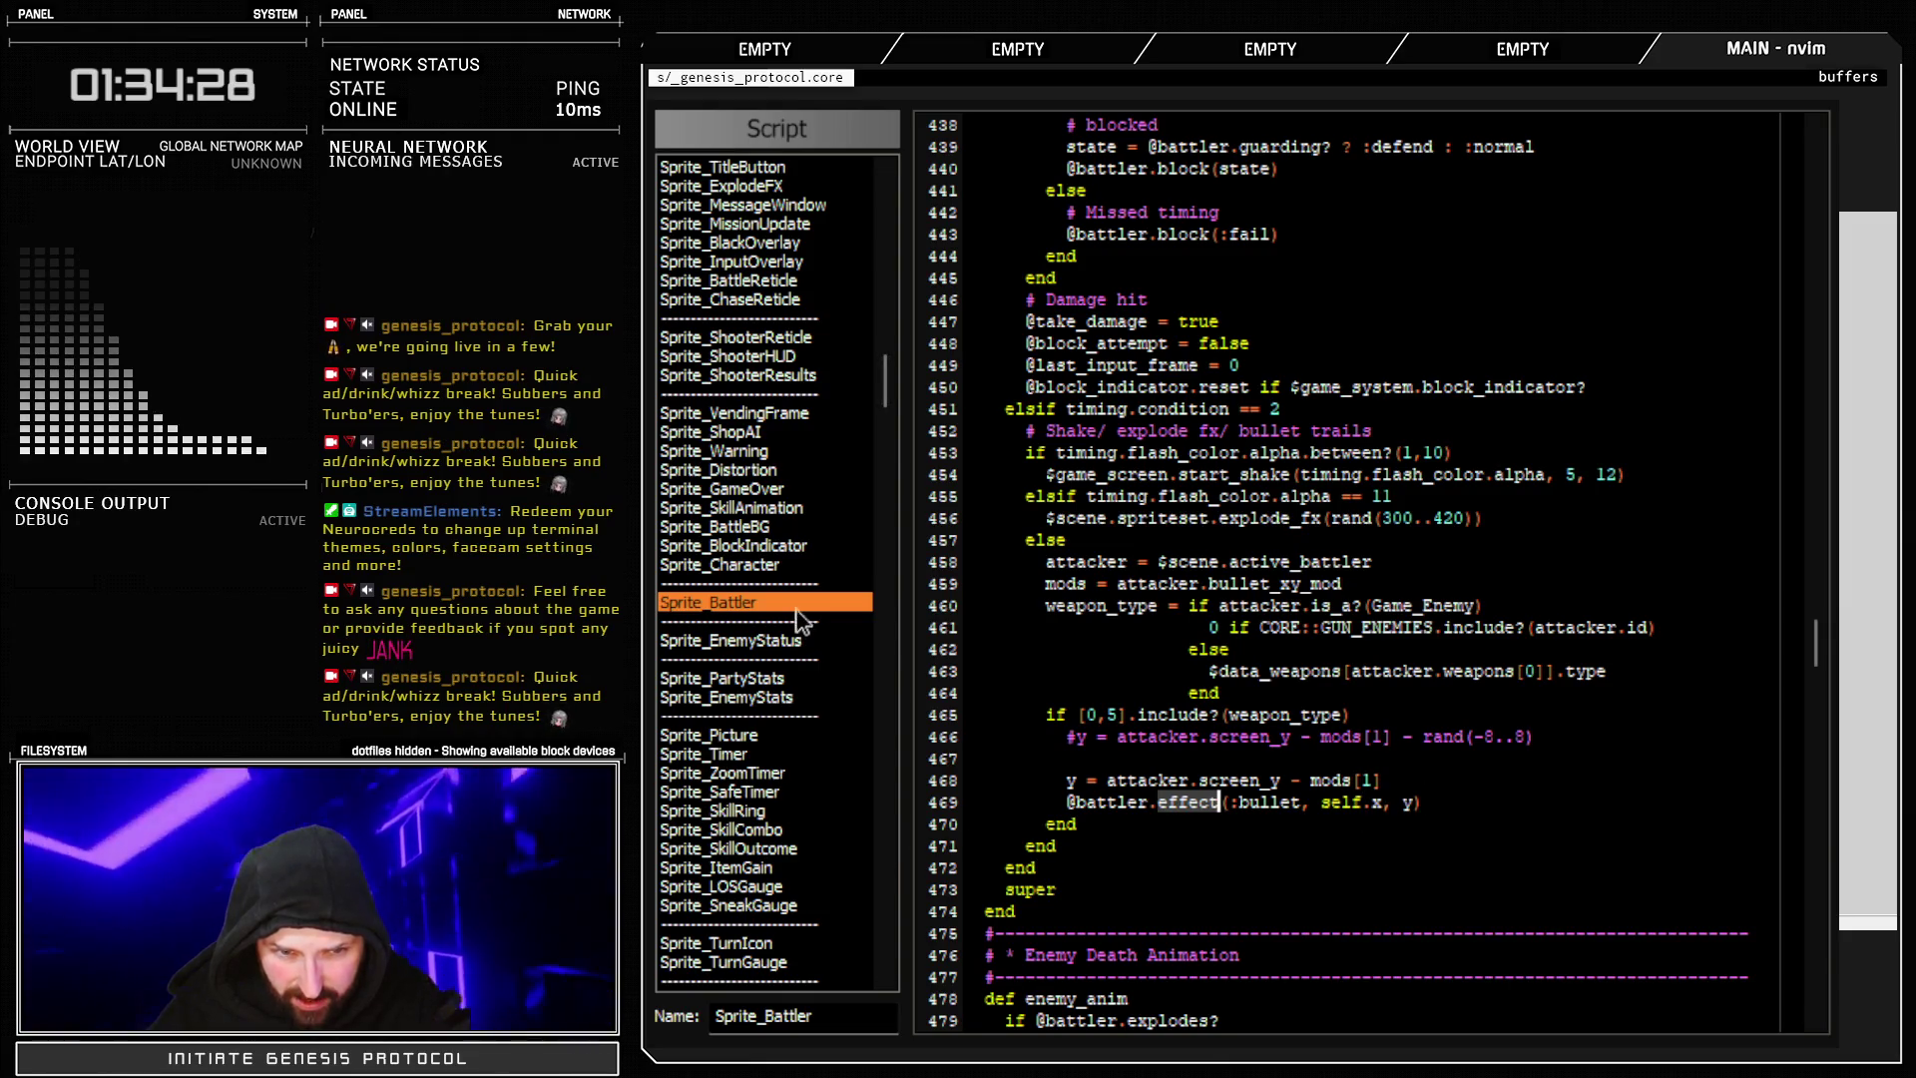
pyautogui.press('Escape')
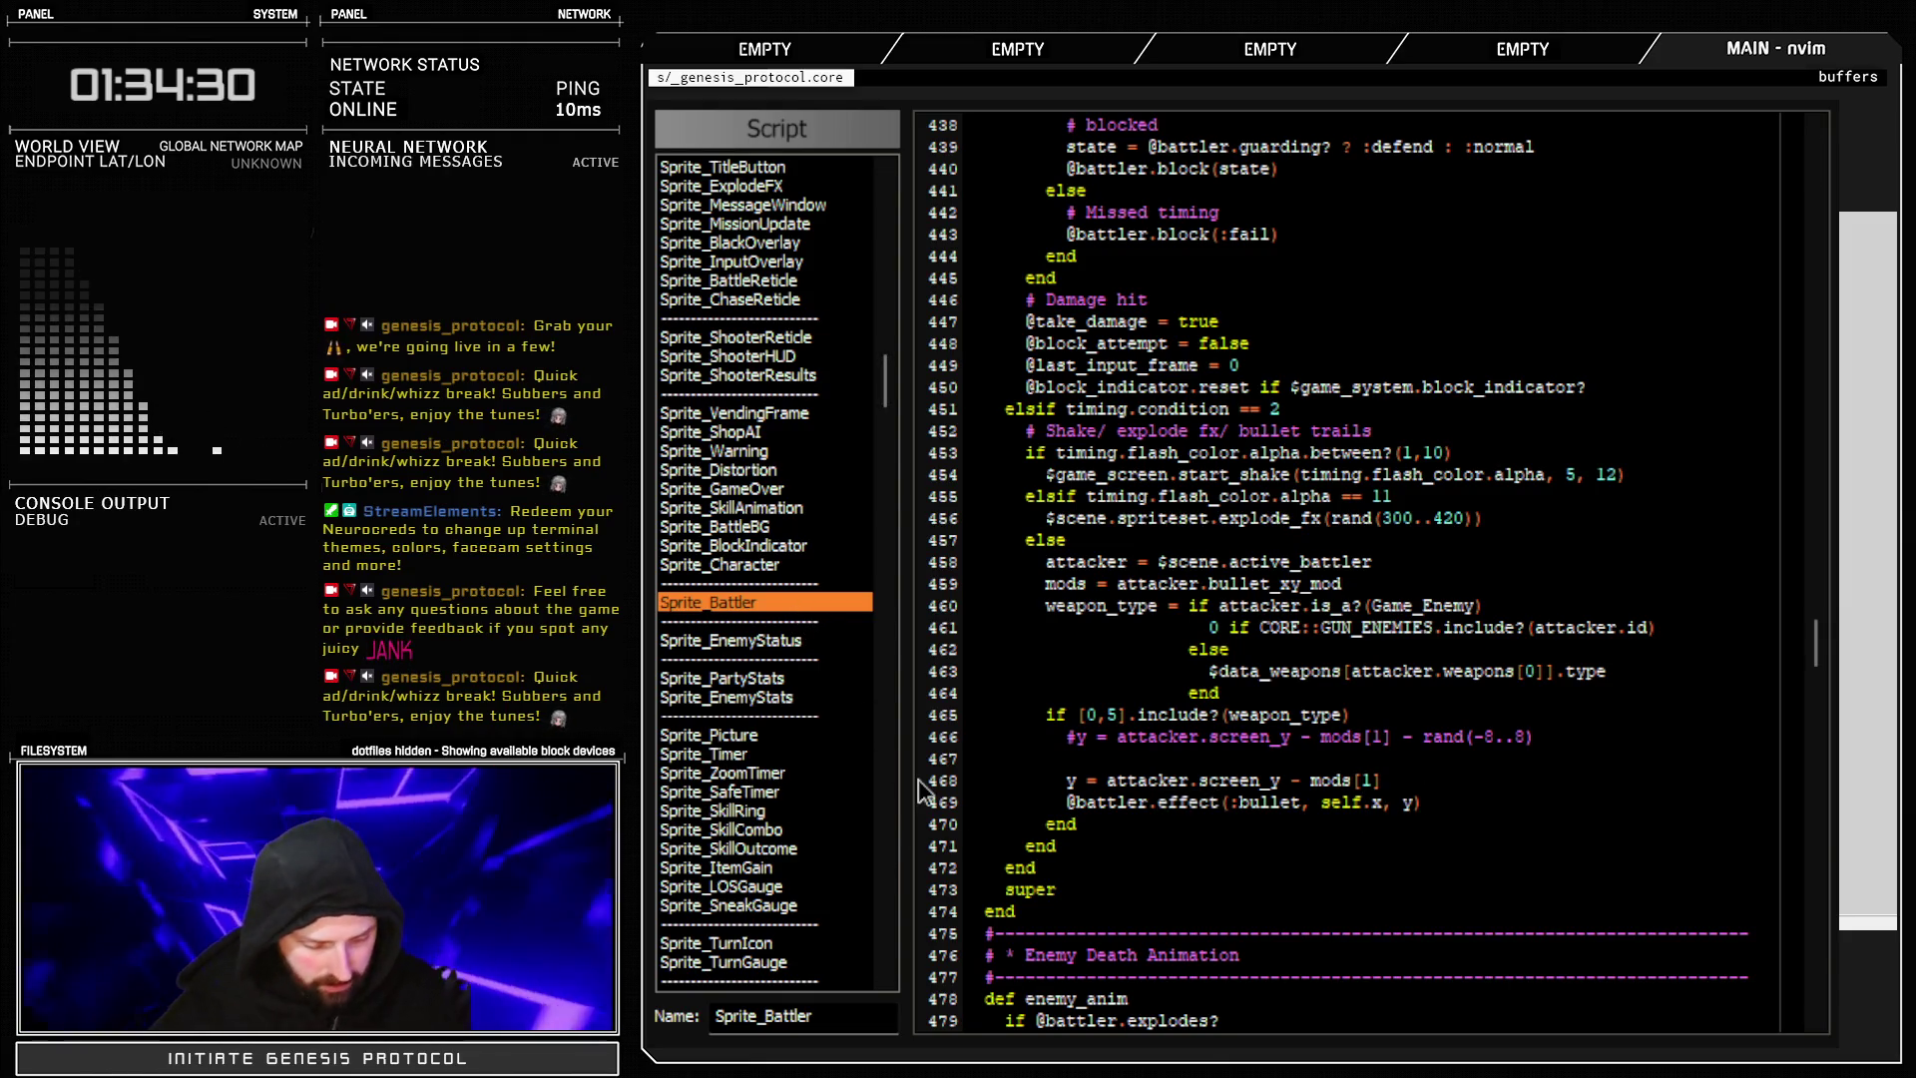
pyautogui.hotkey('ctrl', 'f')
pyautogui.press('Escape')
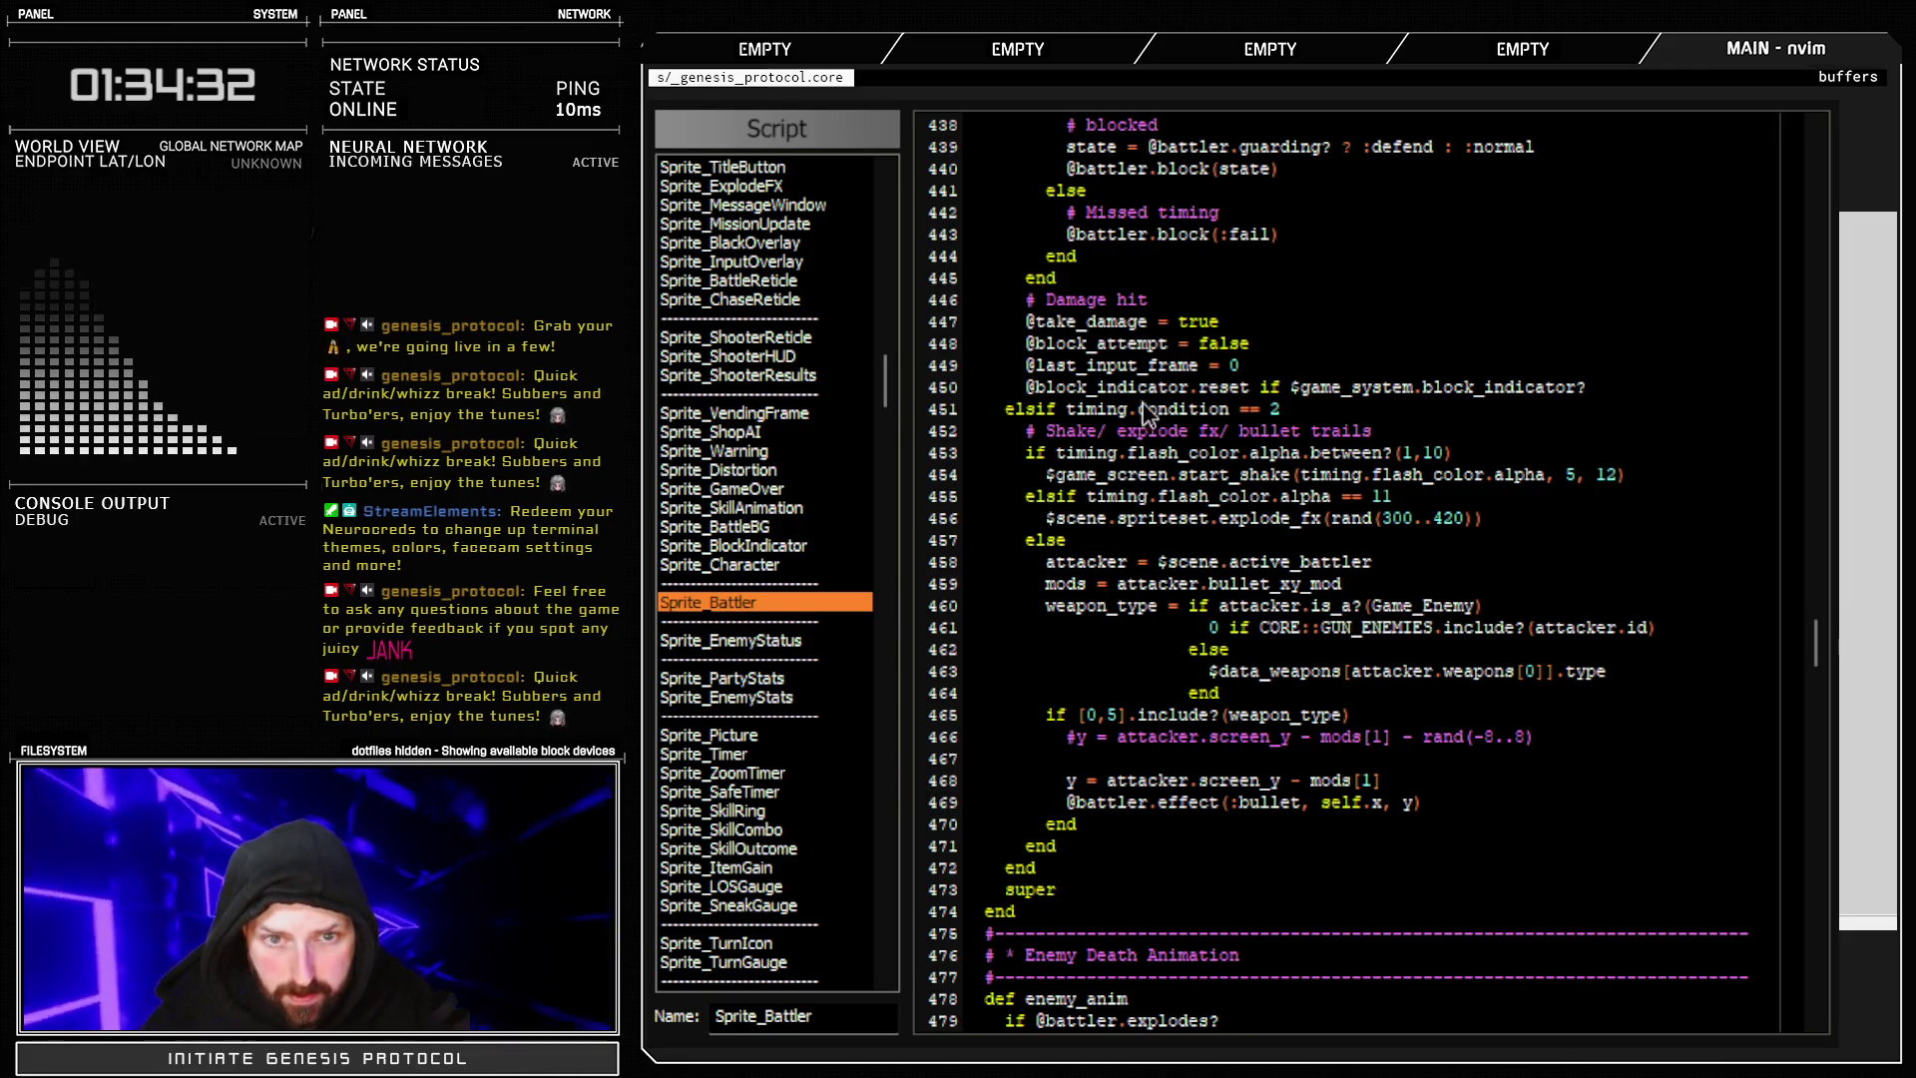
pyautogui.press('Return')
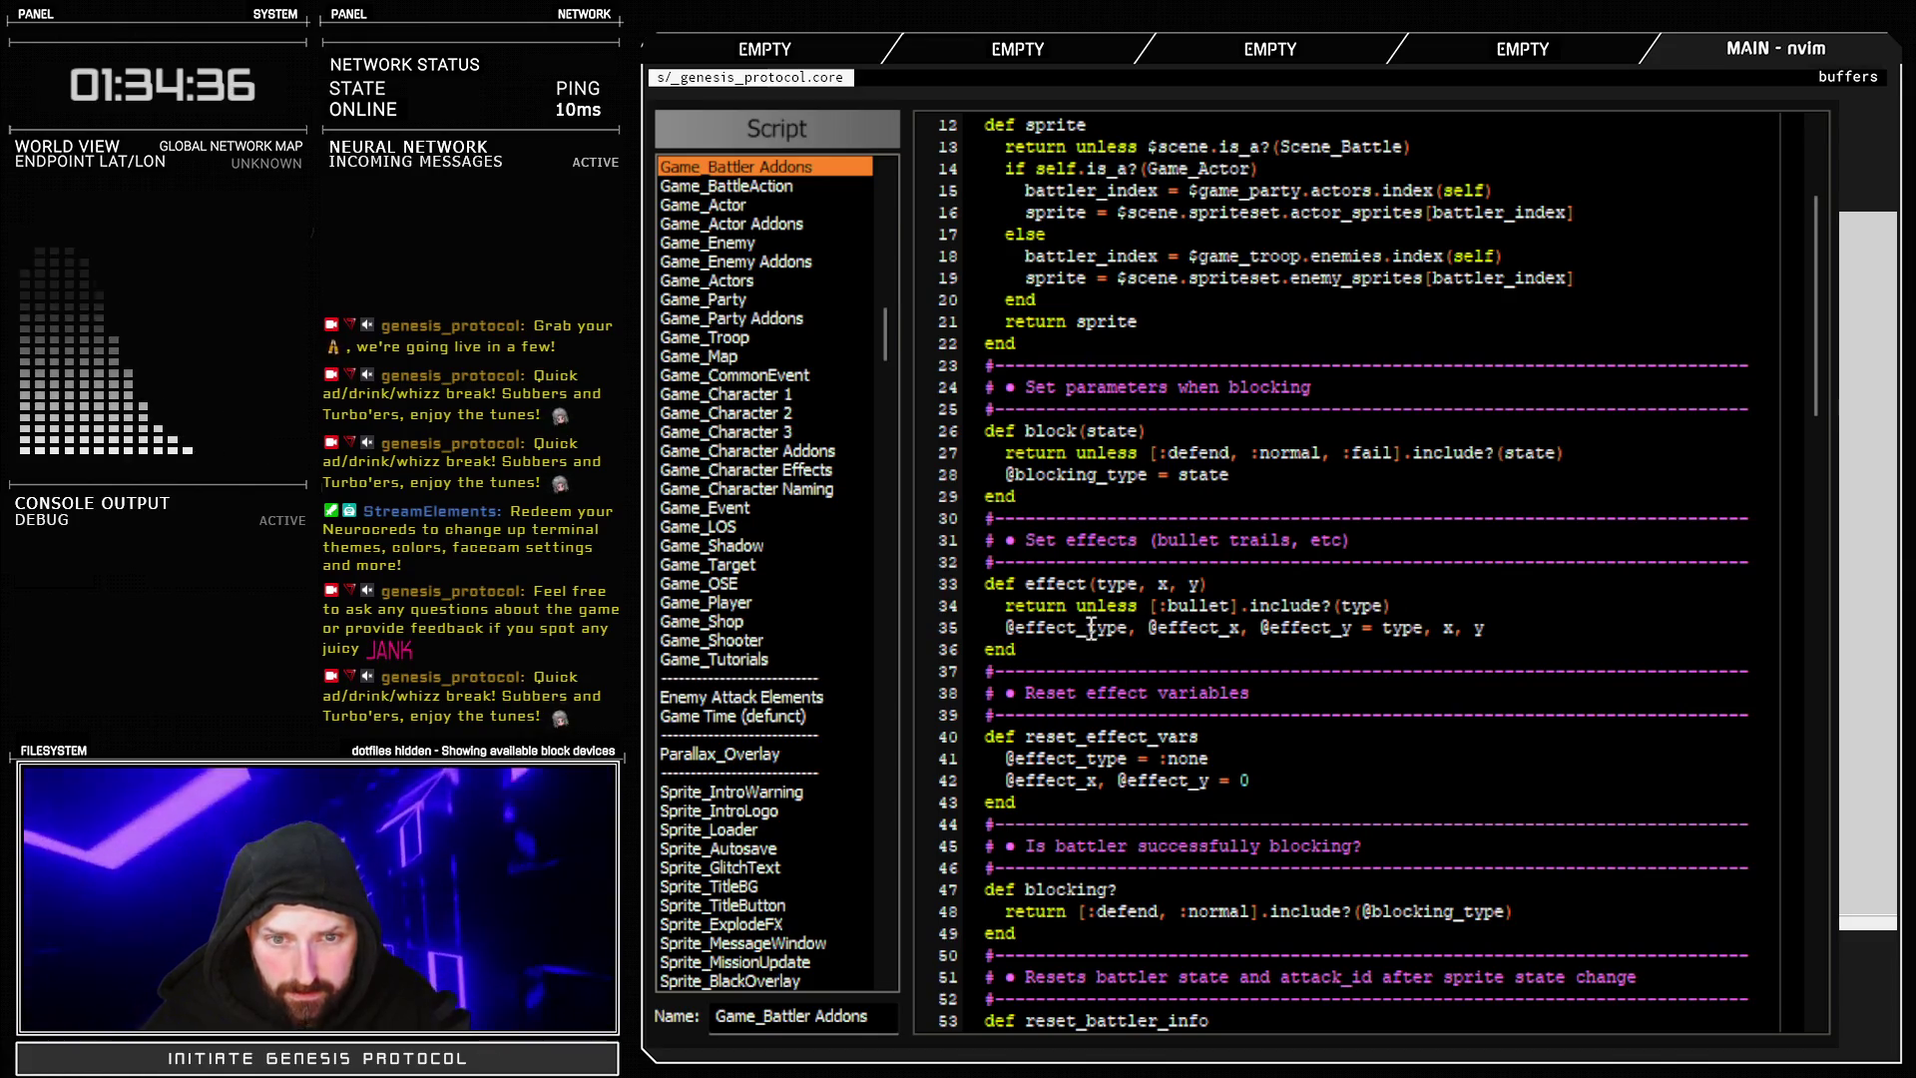
# - Read through the effect method and reset_effect_vars in Game_Battler Addons, then return to Sprite_Battler
pyautogui.click(1044, 627)
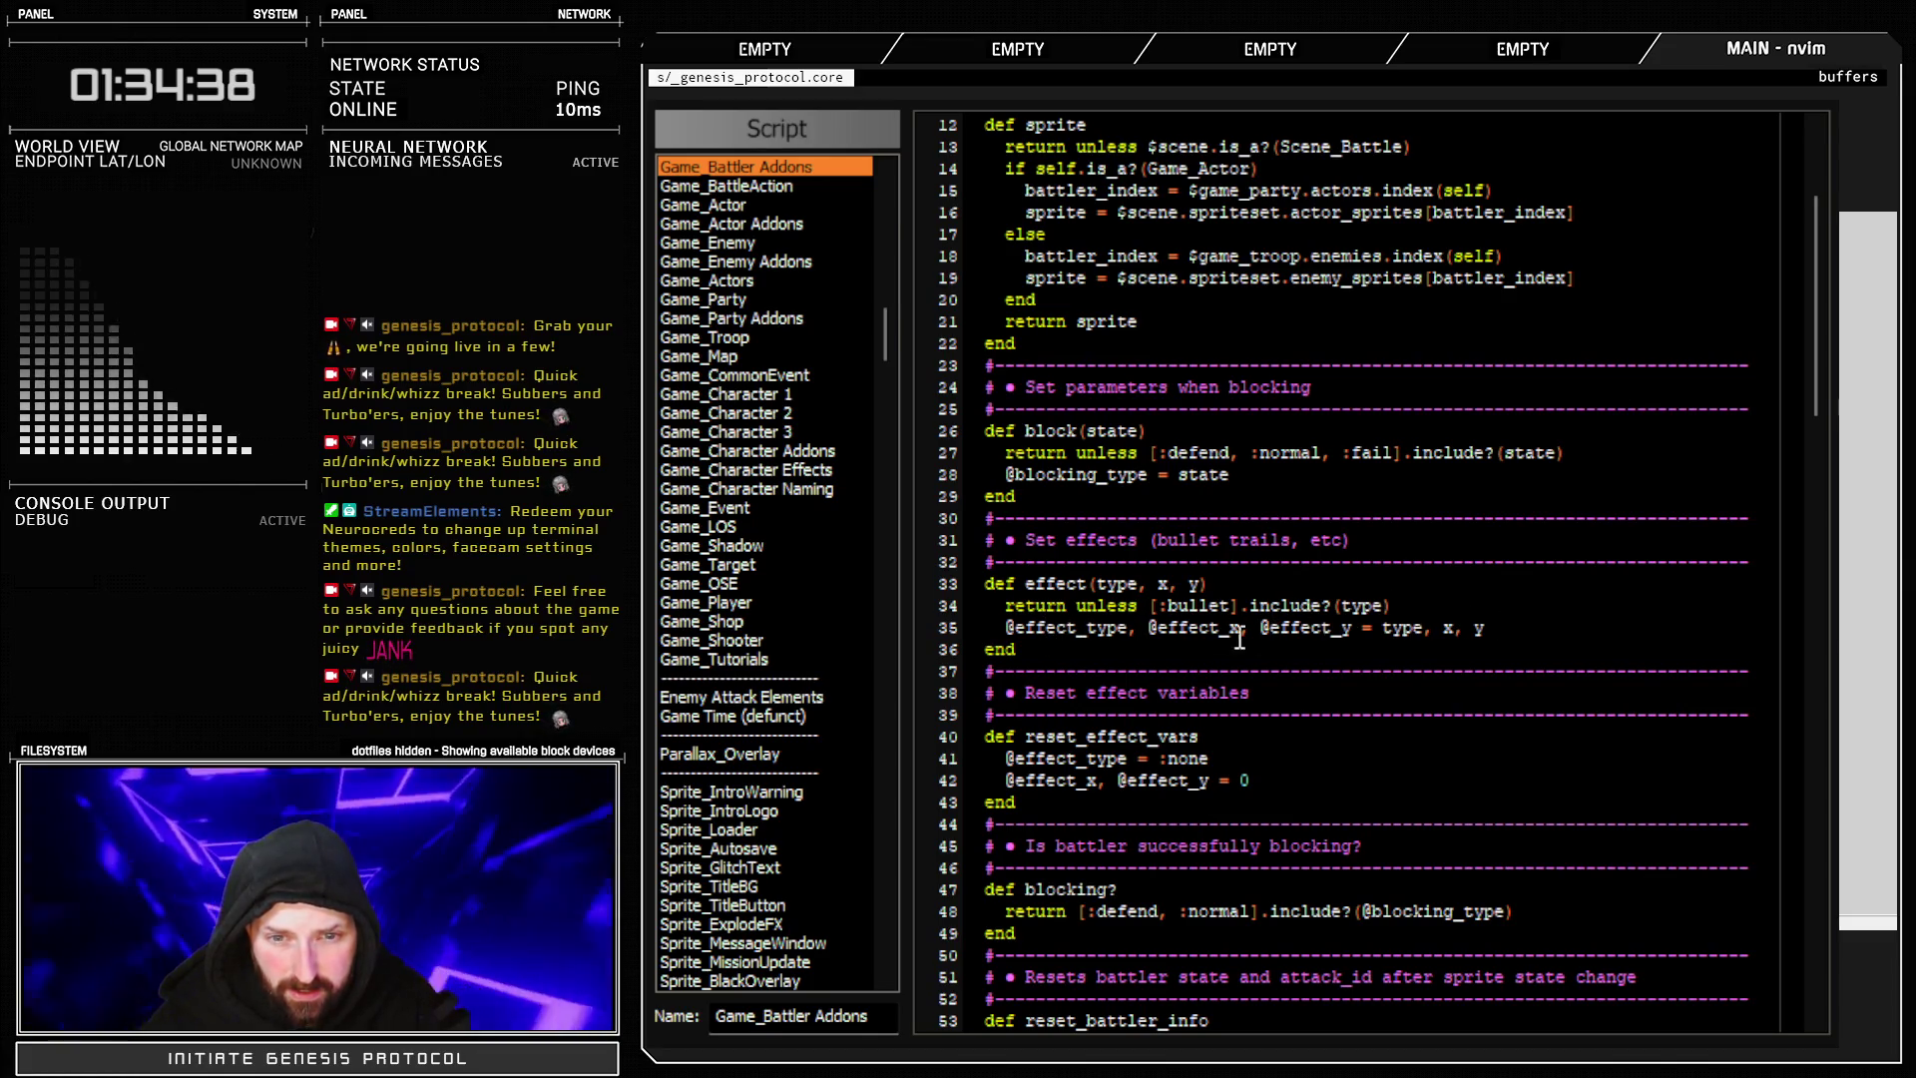
pyautogui.click(1525, 625)
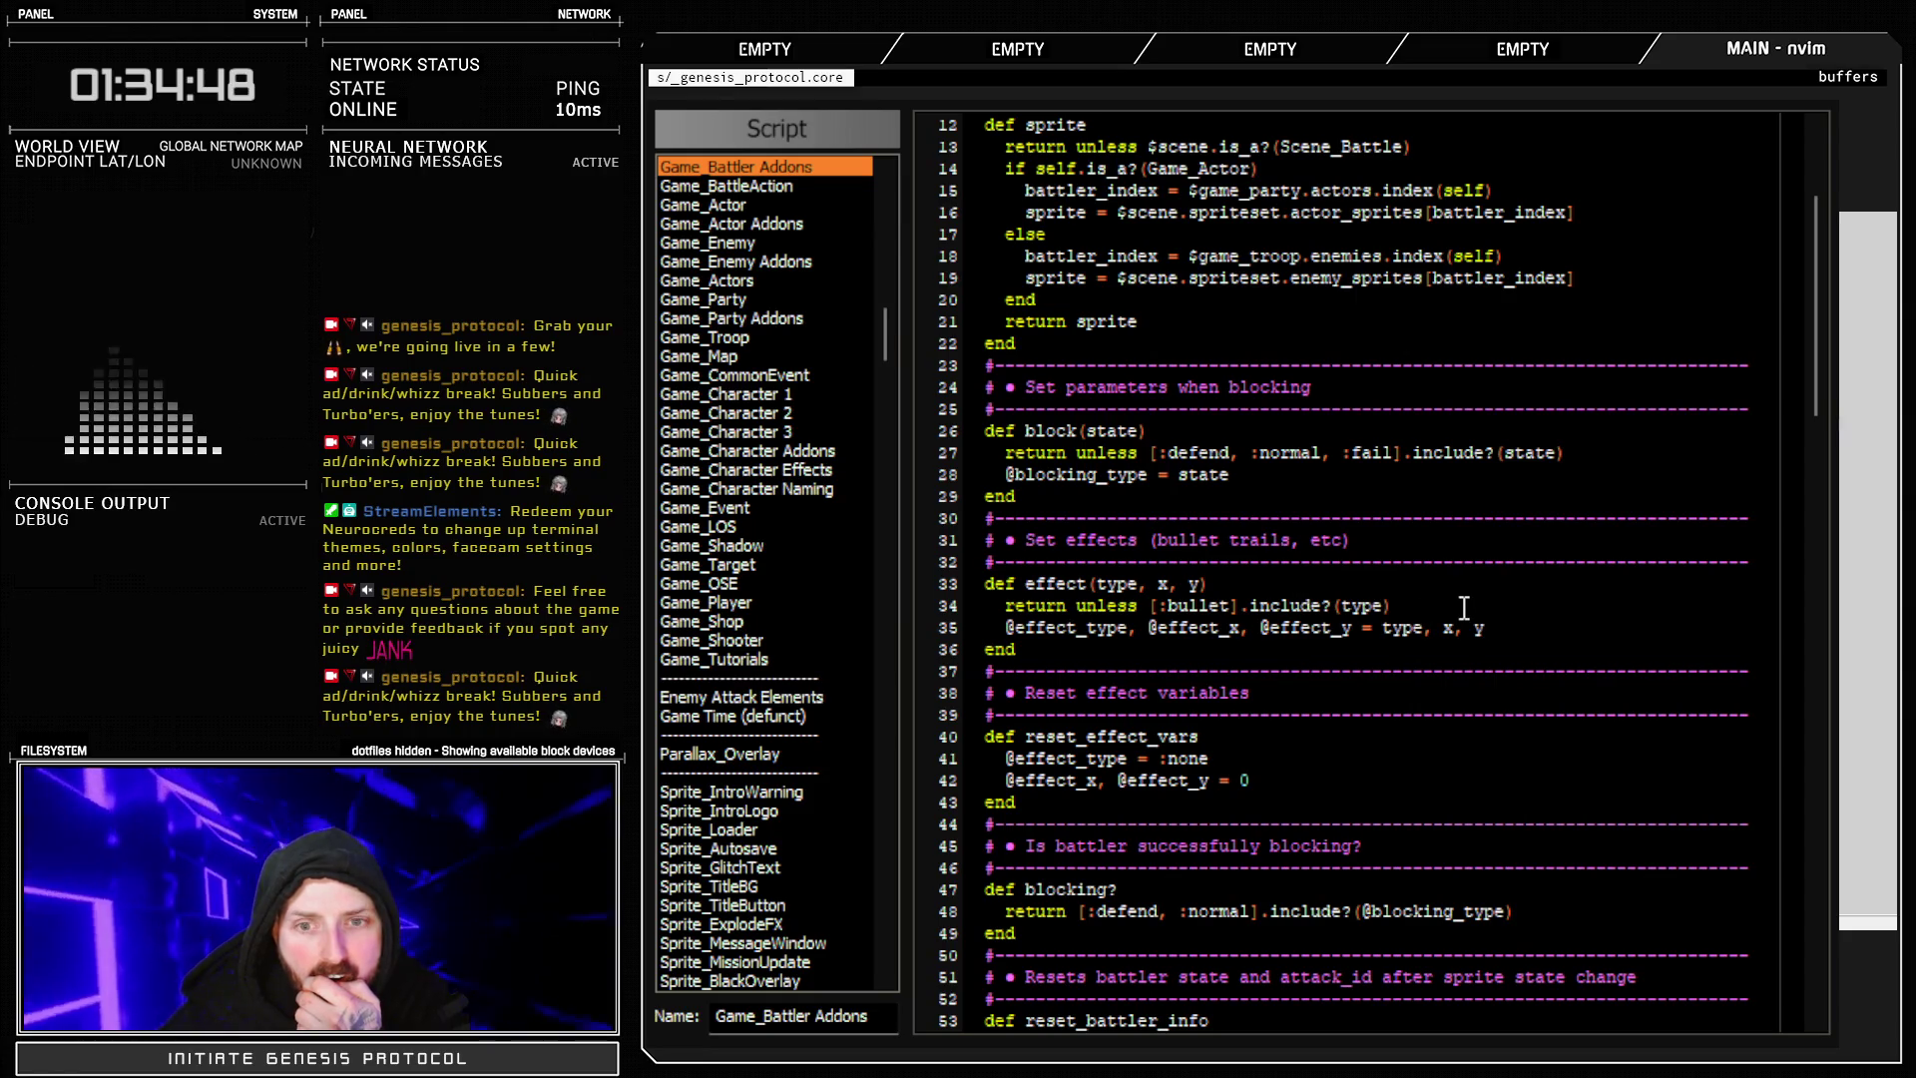
pyautogui.scroll(4, 1464, 607)
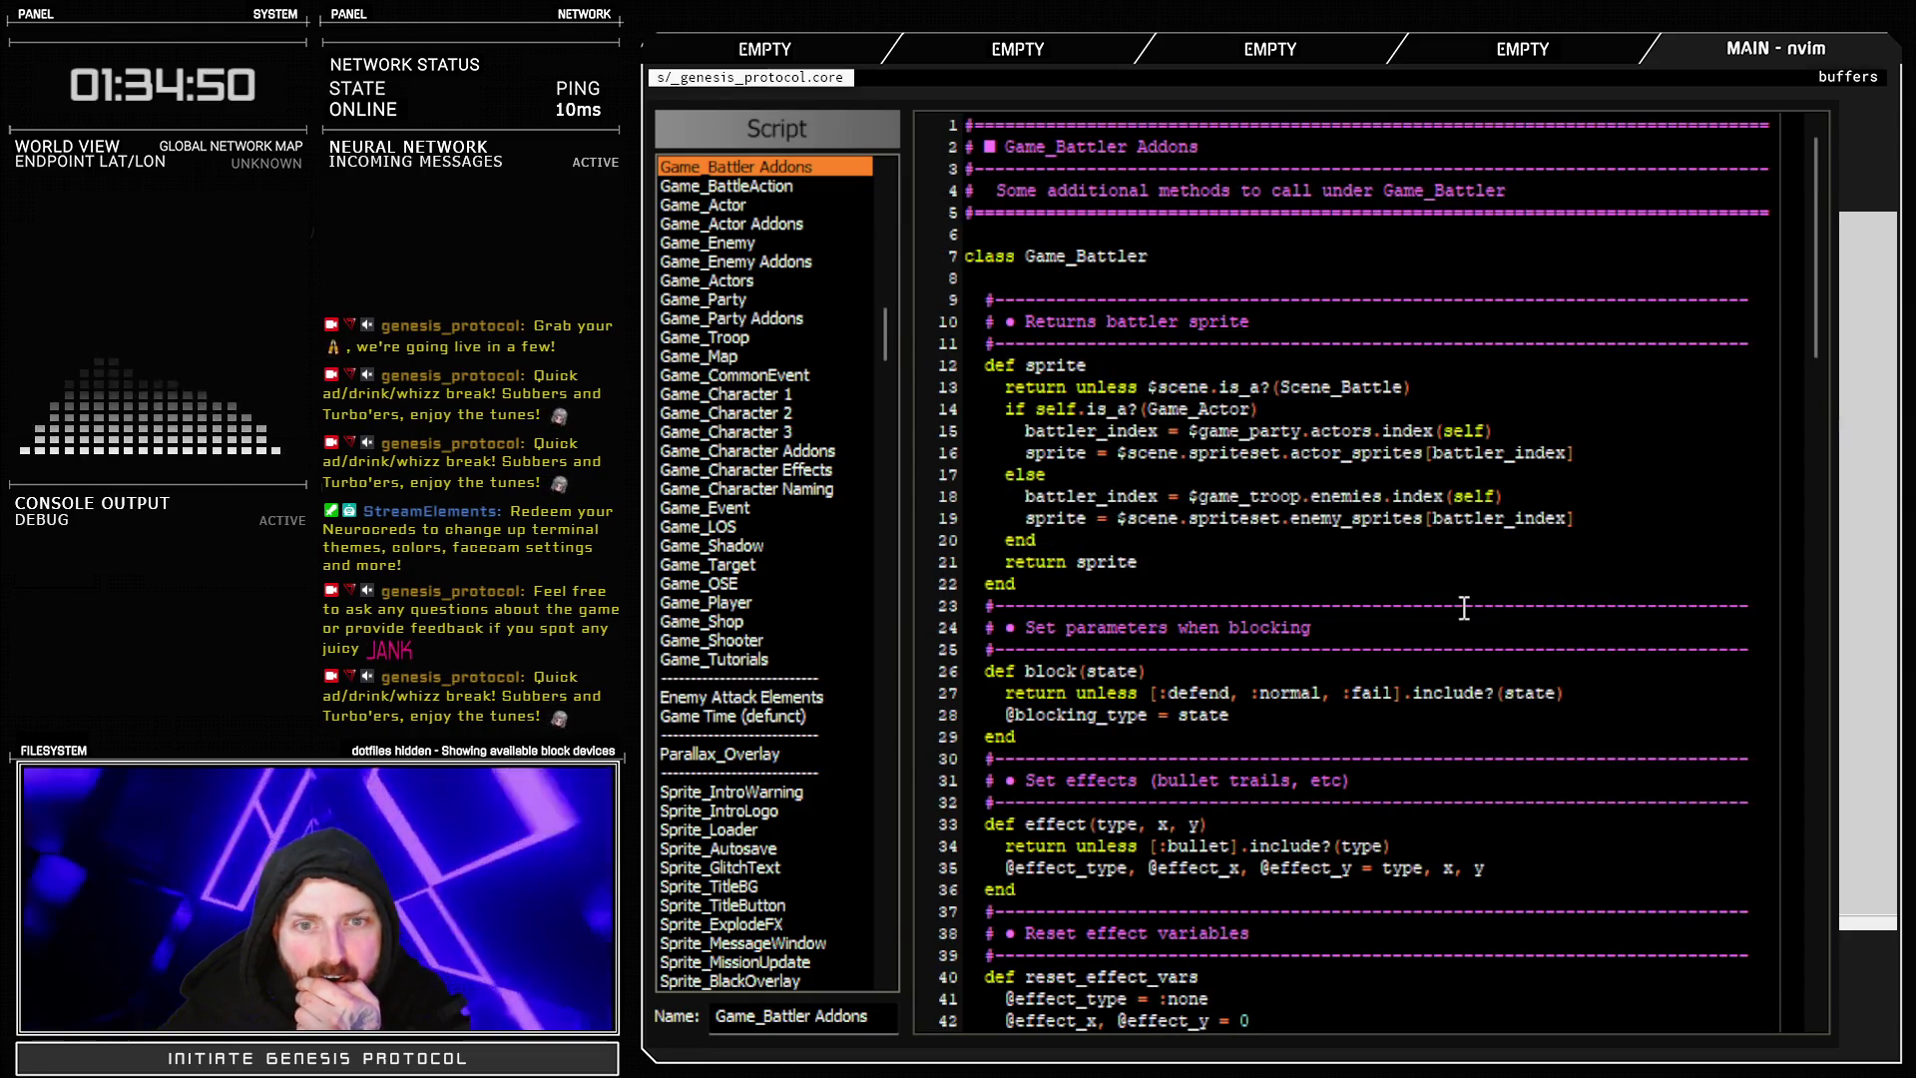
pyautogui.scroll(-8, 1464, 608)
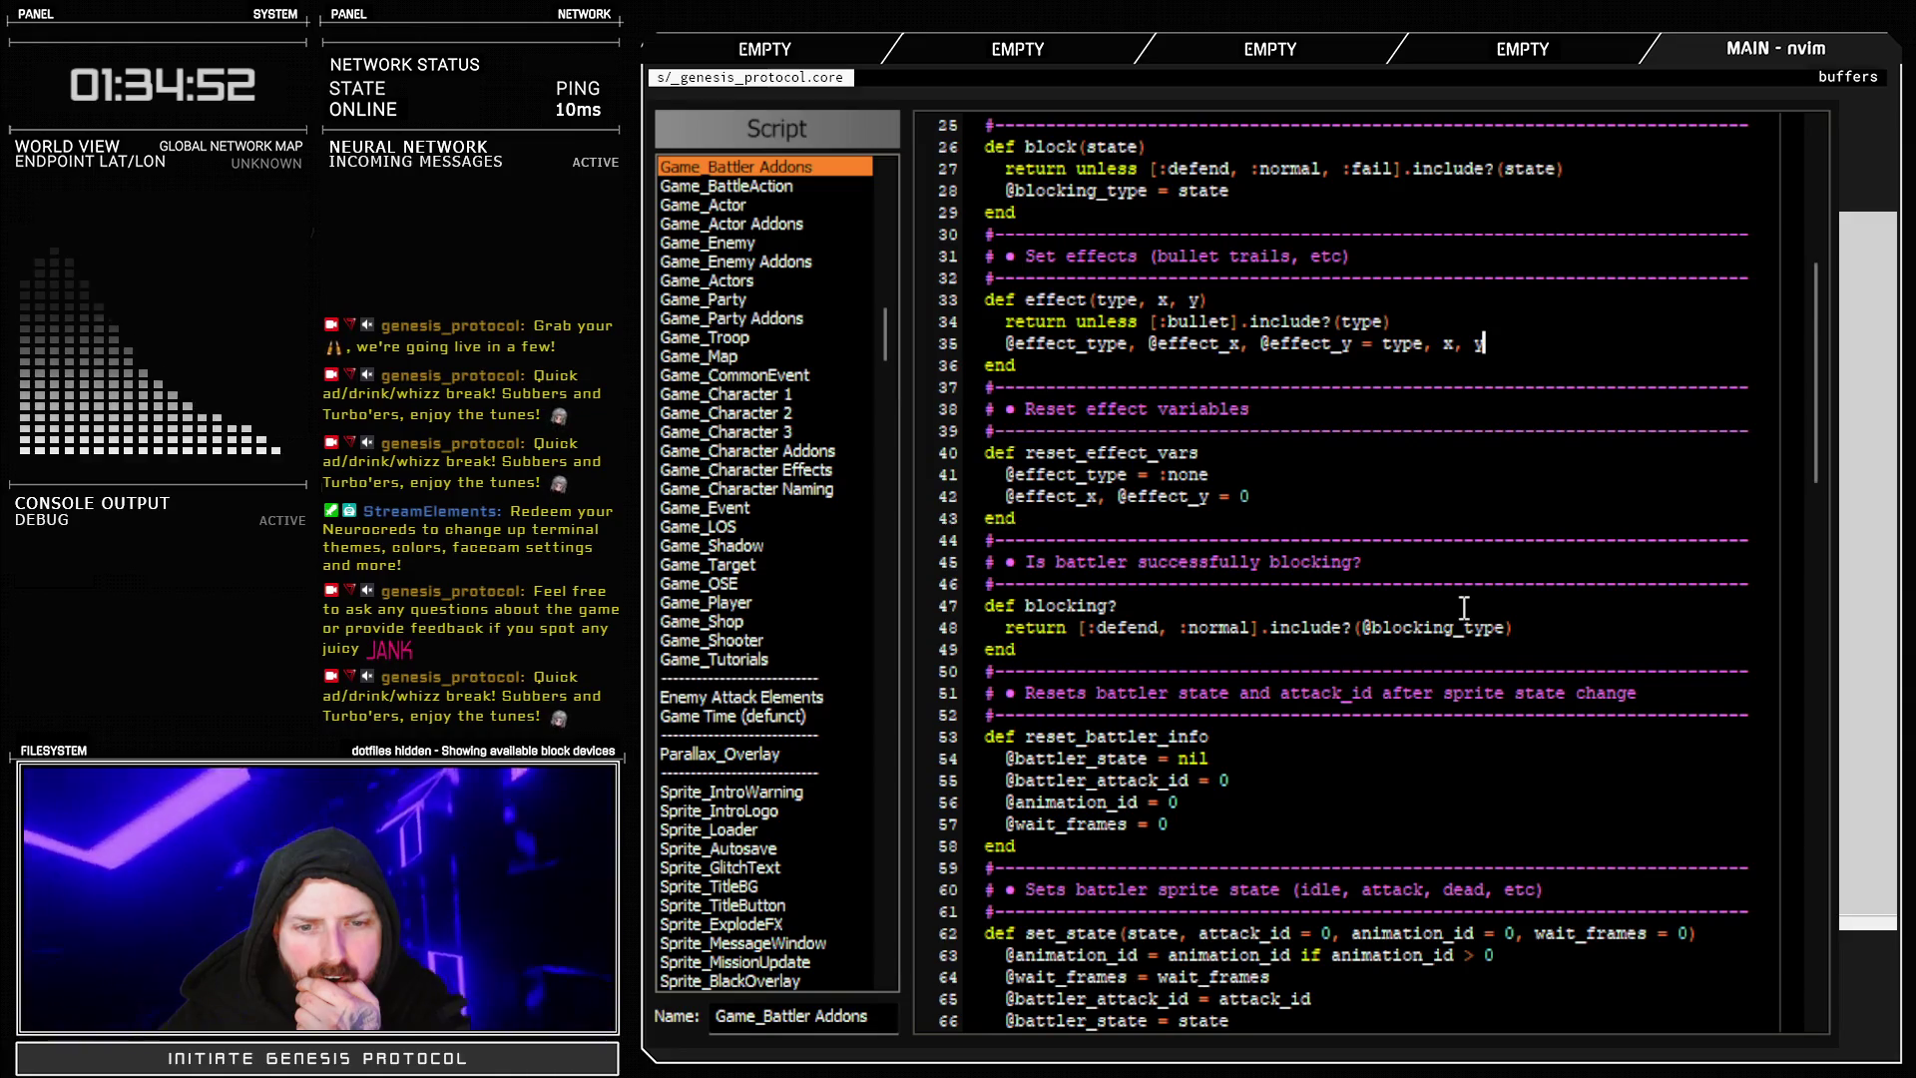
pyautogui.scroll(-4, 1464, 608)
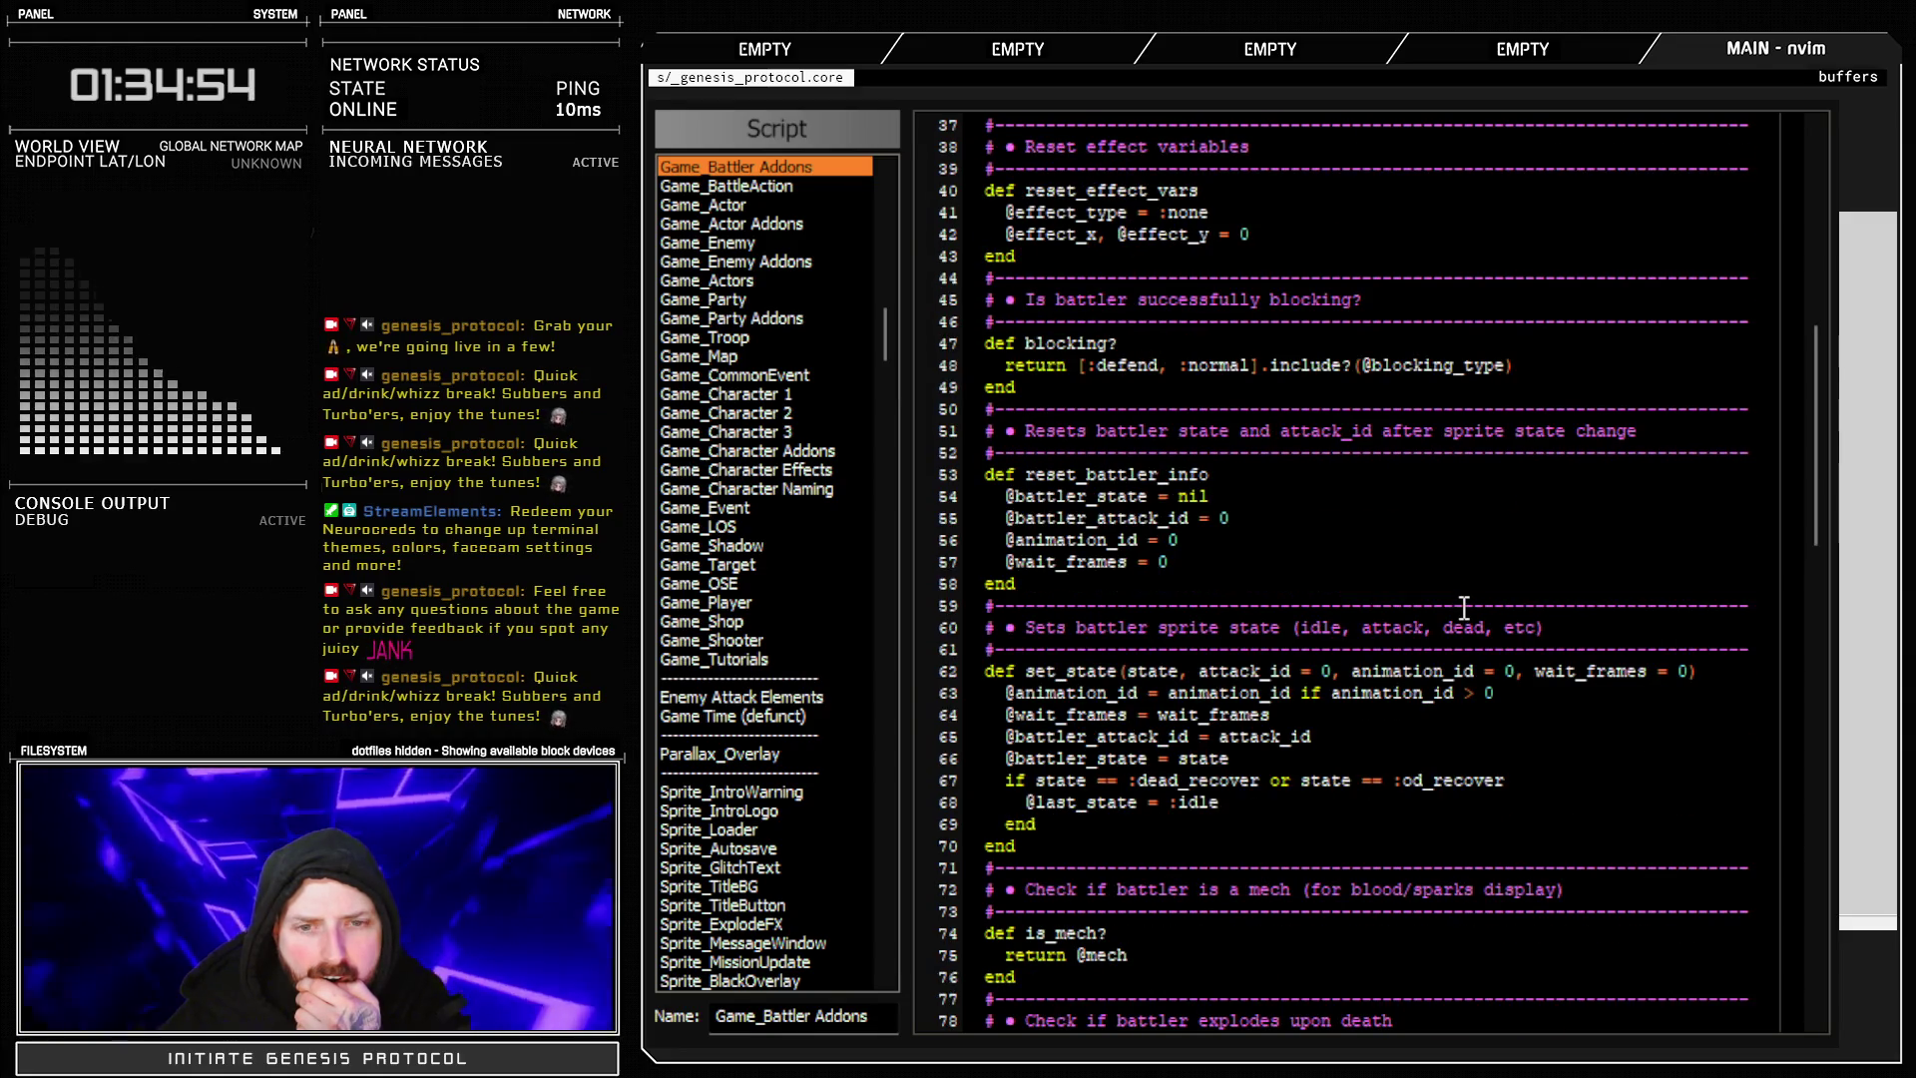
pyautogui.scroll(-12, 1464, 608)
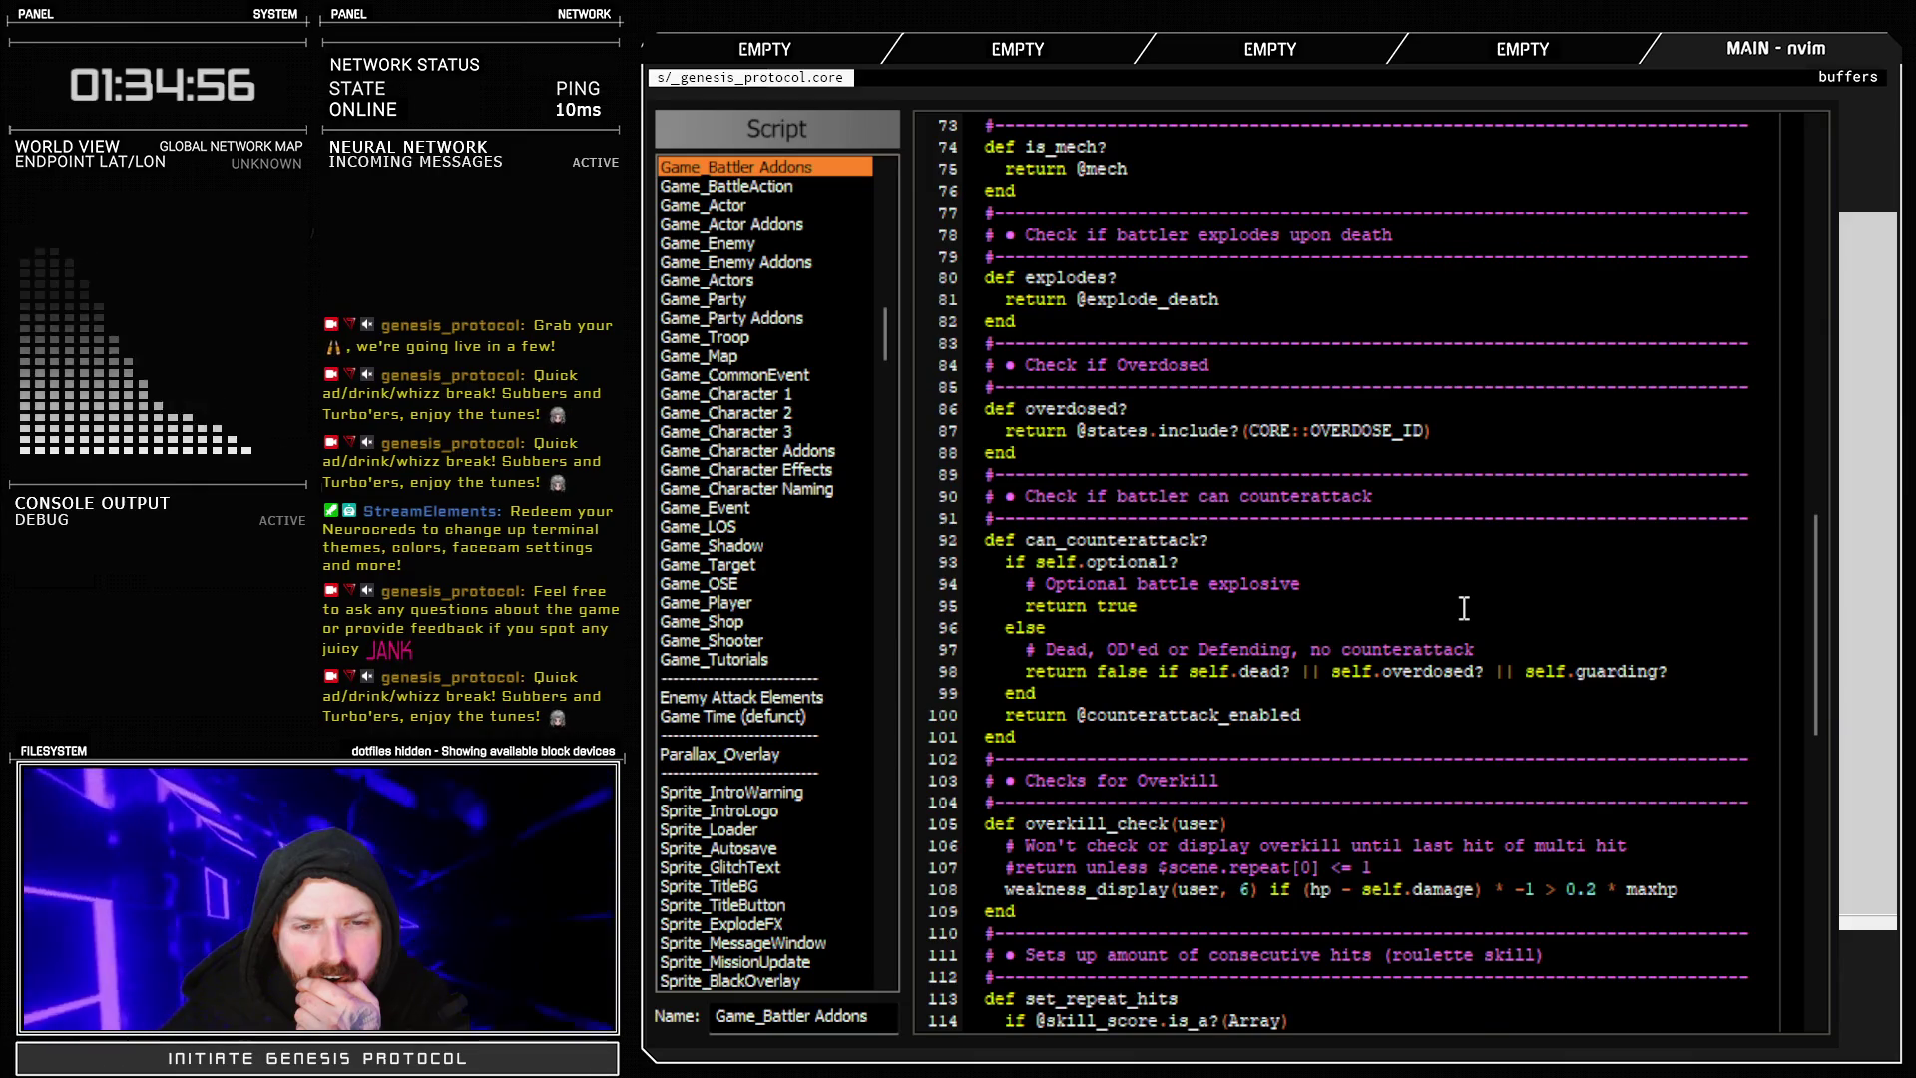
pyautogui.scroll(20, 1464, 607)
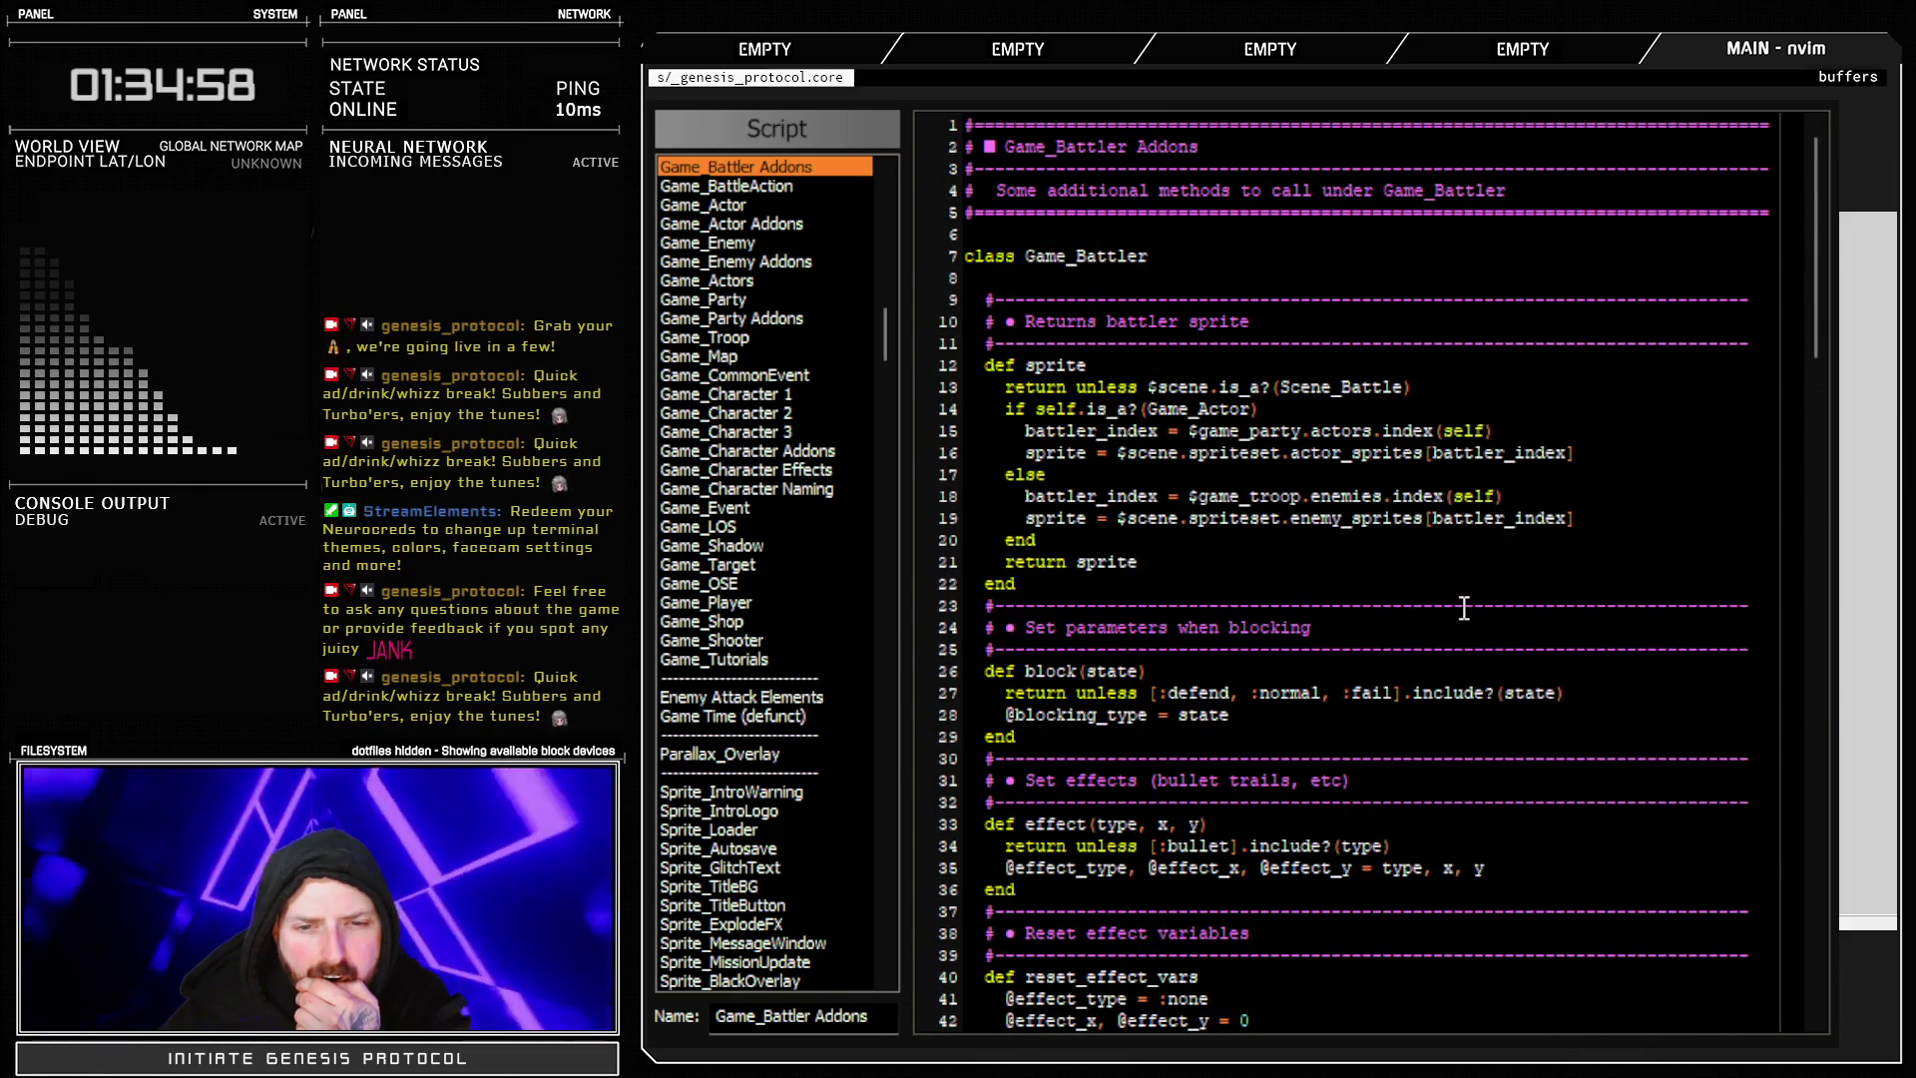
pyautogui.scroll(-4, 1464, 608)
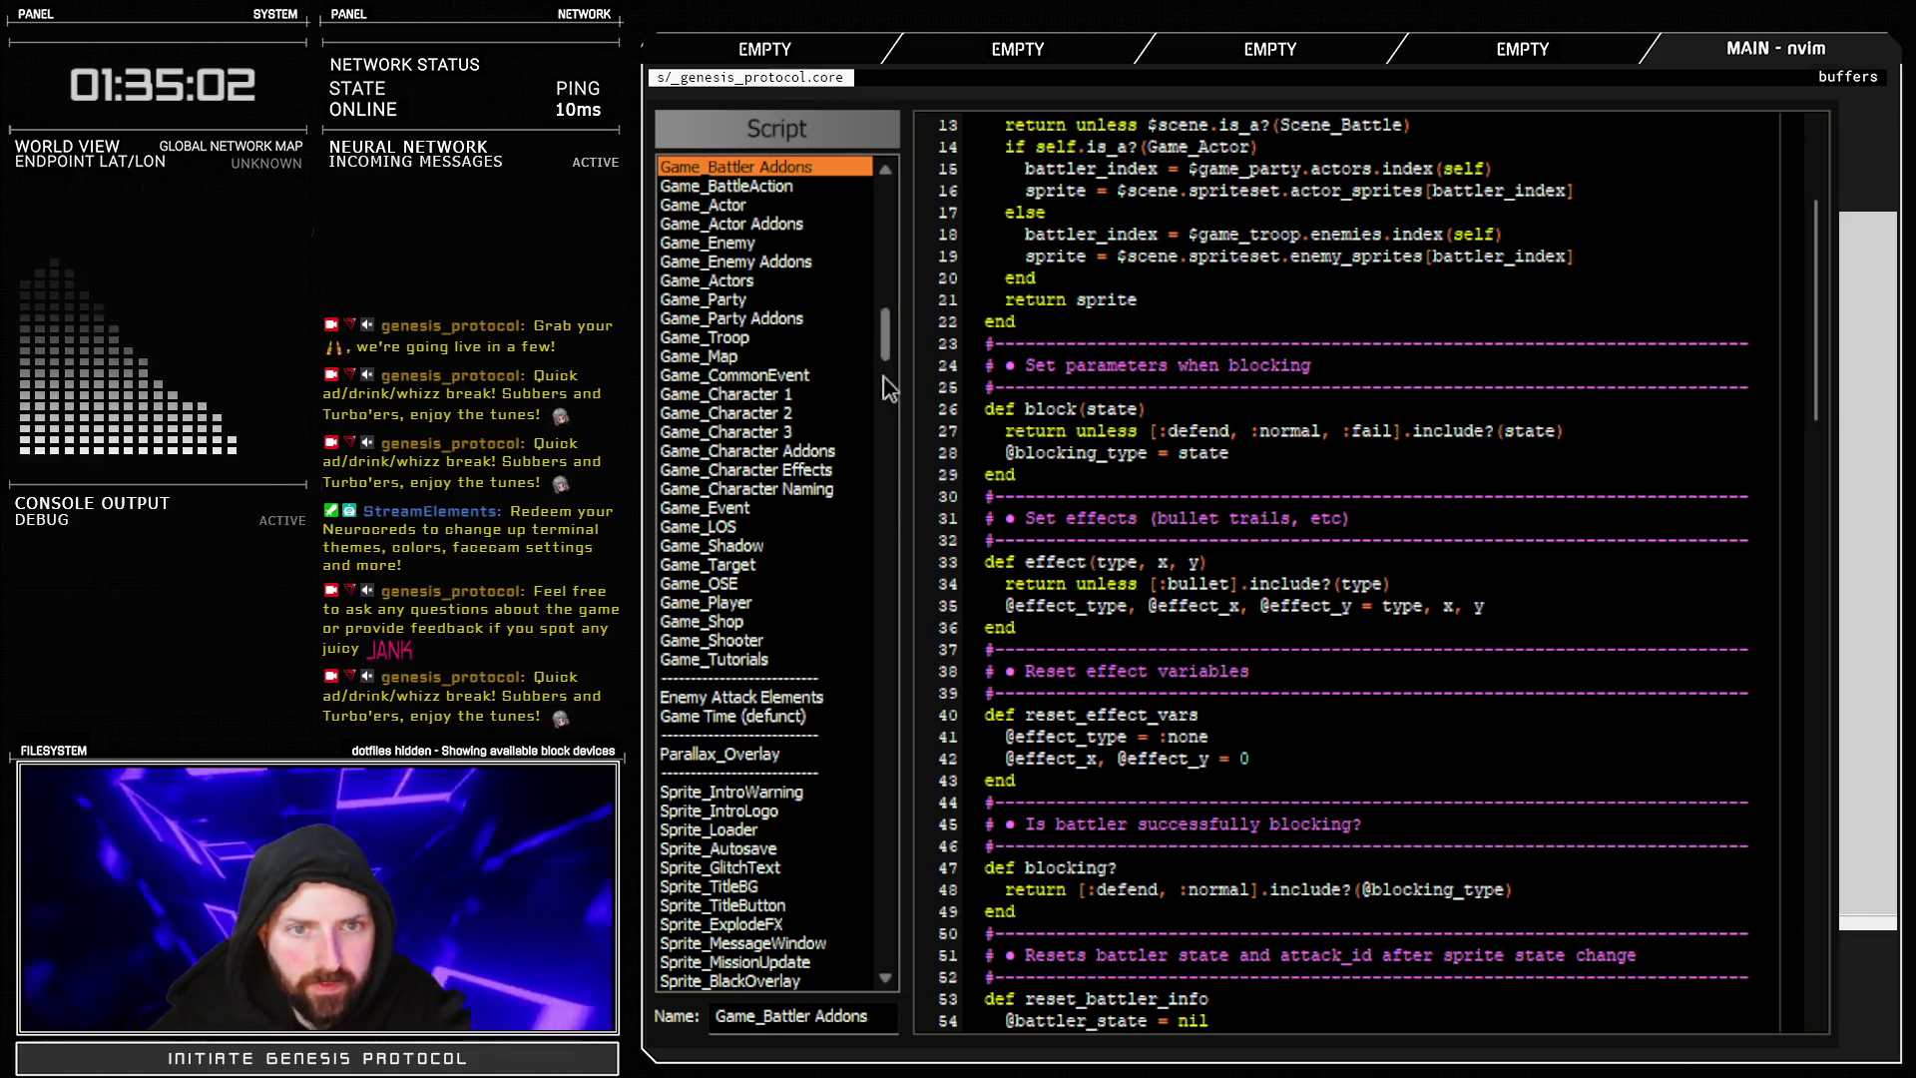
pyautogui.scroll(-6, 883, 375)
pyautogui.scroll(-4, 895, 379)
pyautogui.click(707, 734)
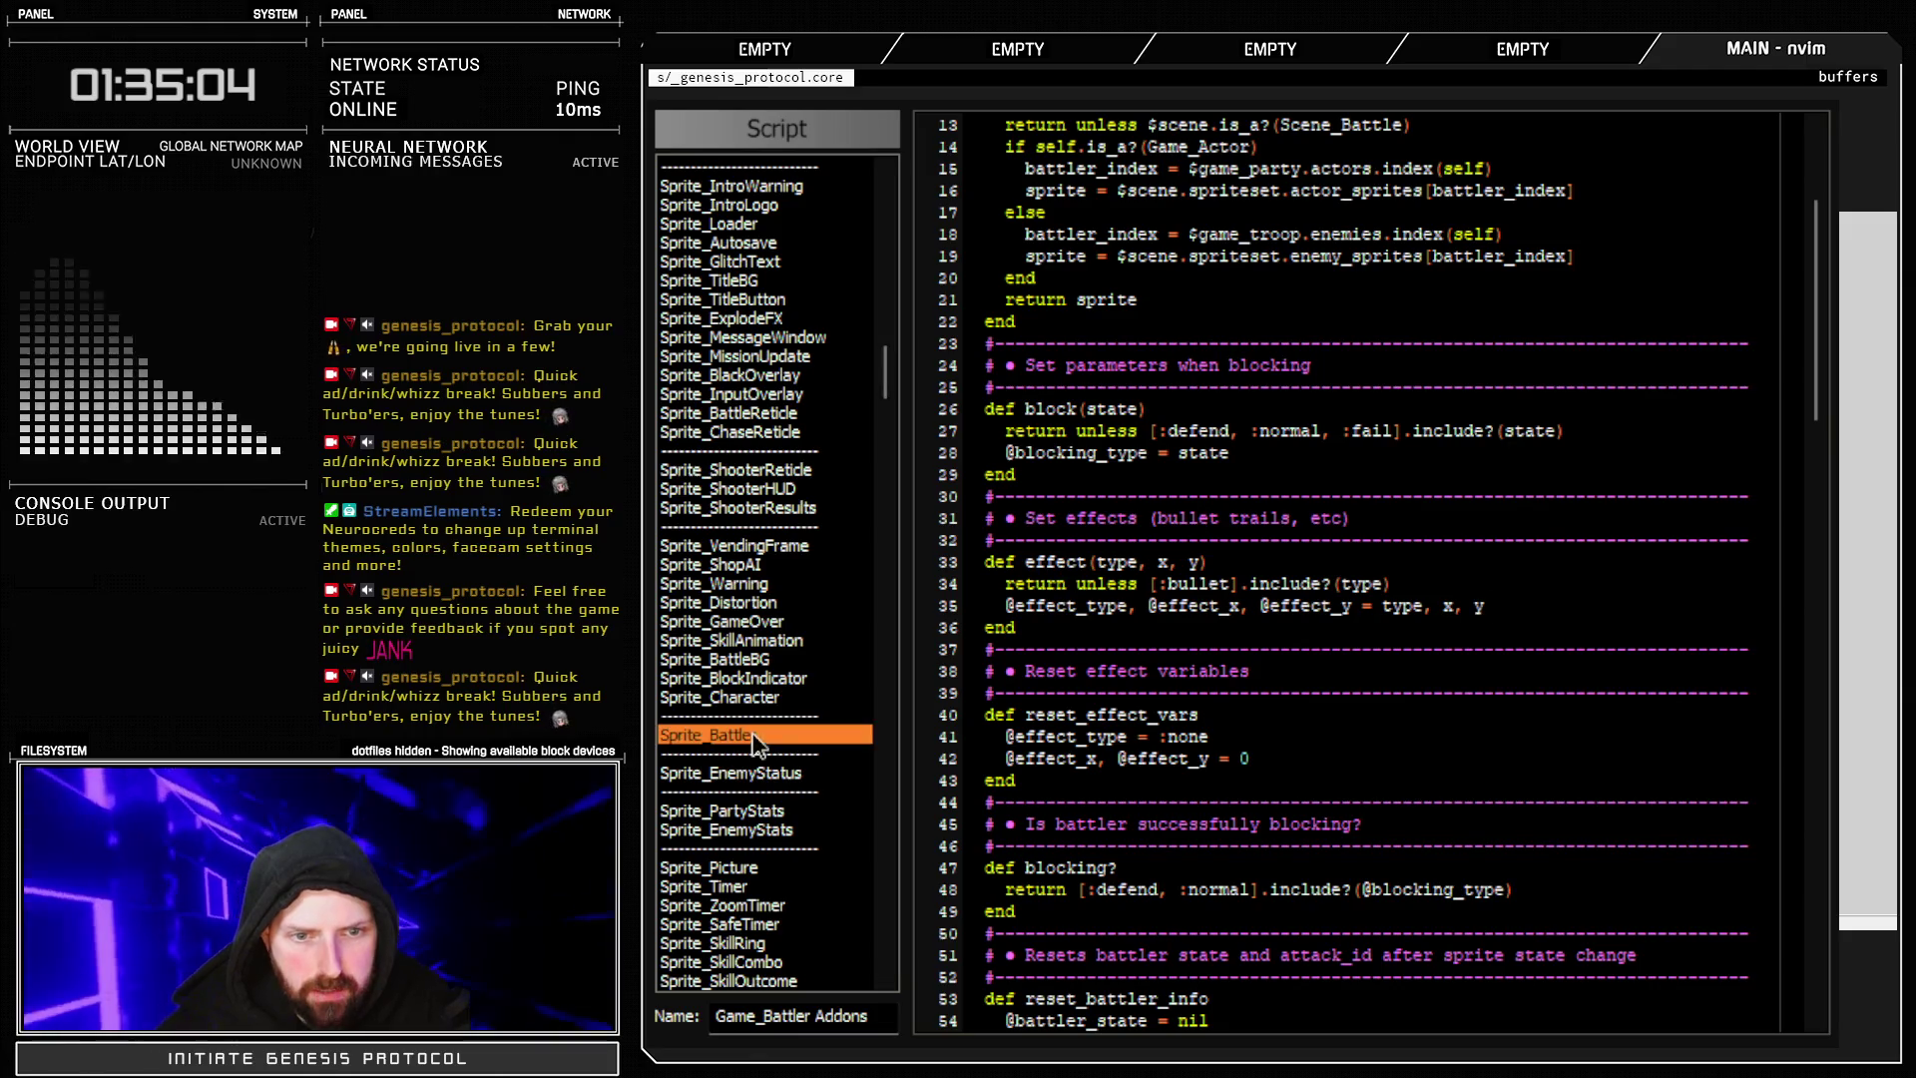
# - Inspect the :bullet effect call on line 469 of Sprite_Battler
pyautogui.moveTo(1067, 804); pyautogui.dragTo(1422, 803)
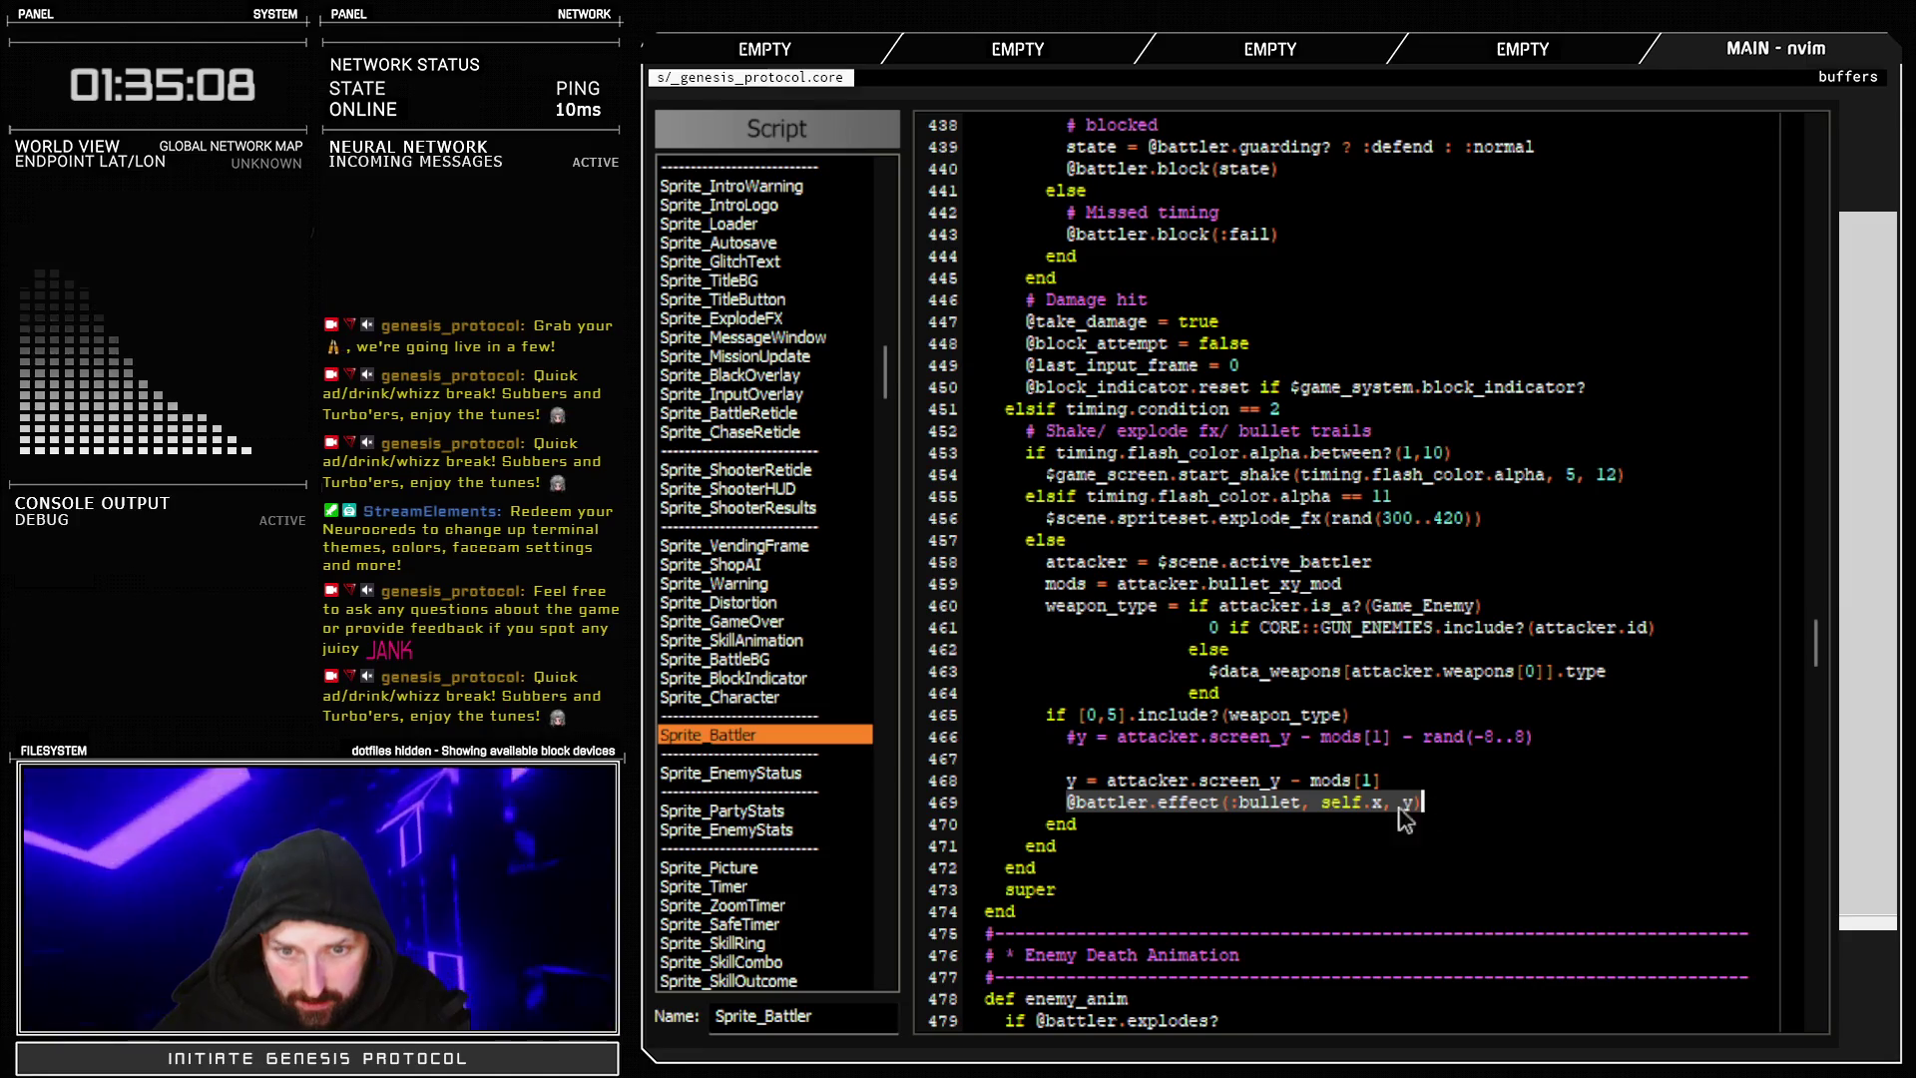
pyautogui.click(1287, 807)
pyautogui.doubleClick(1269, 802)
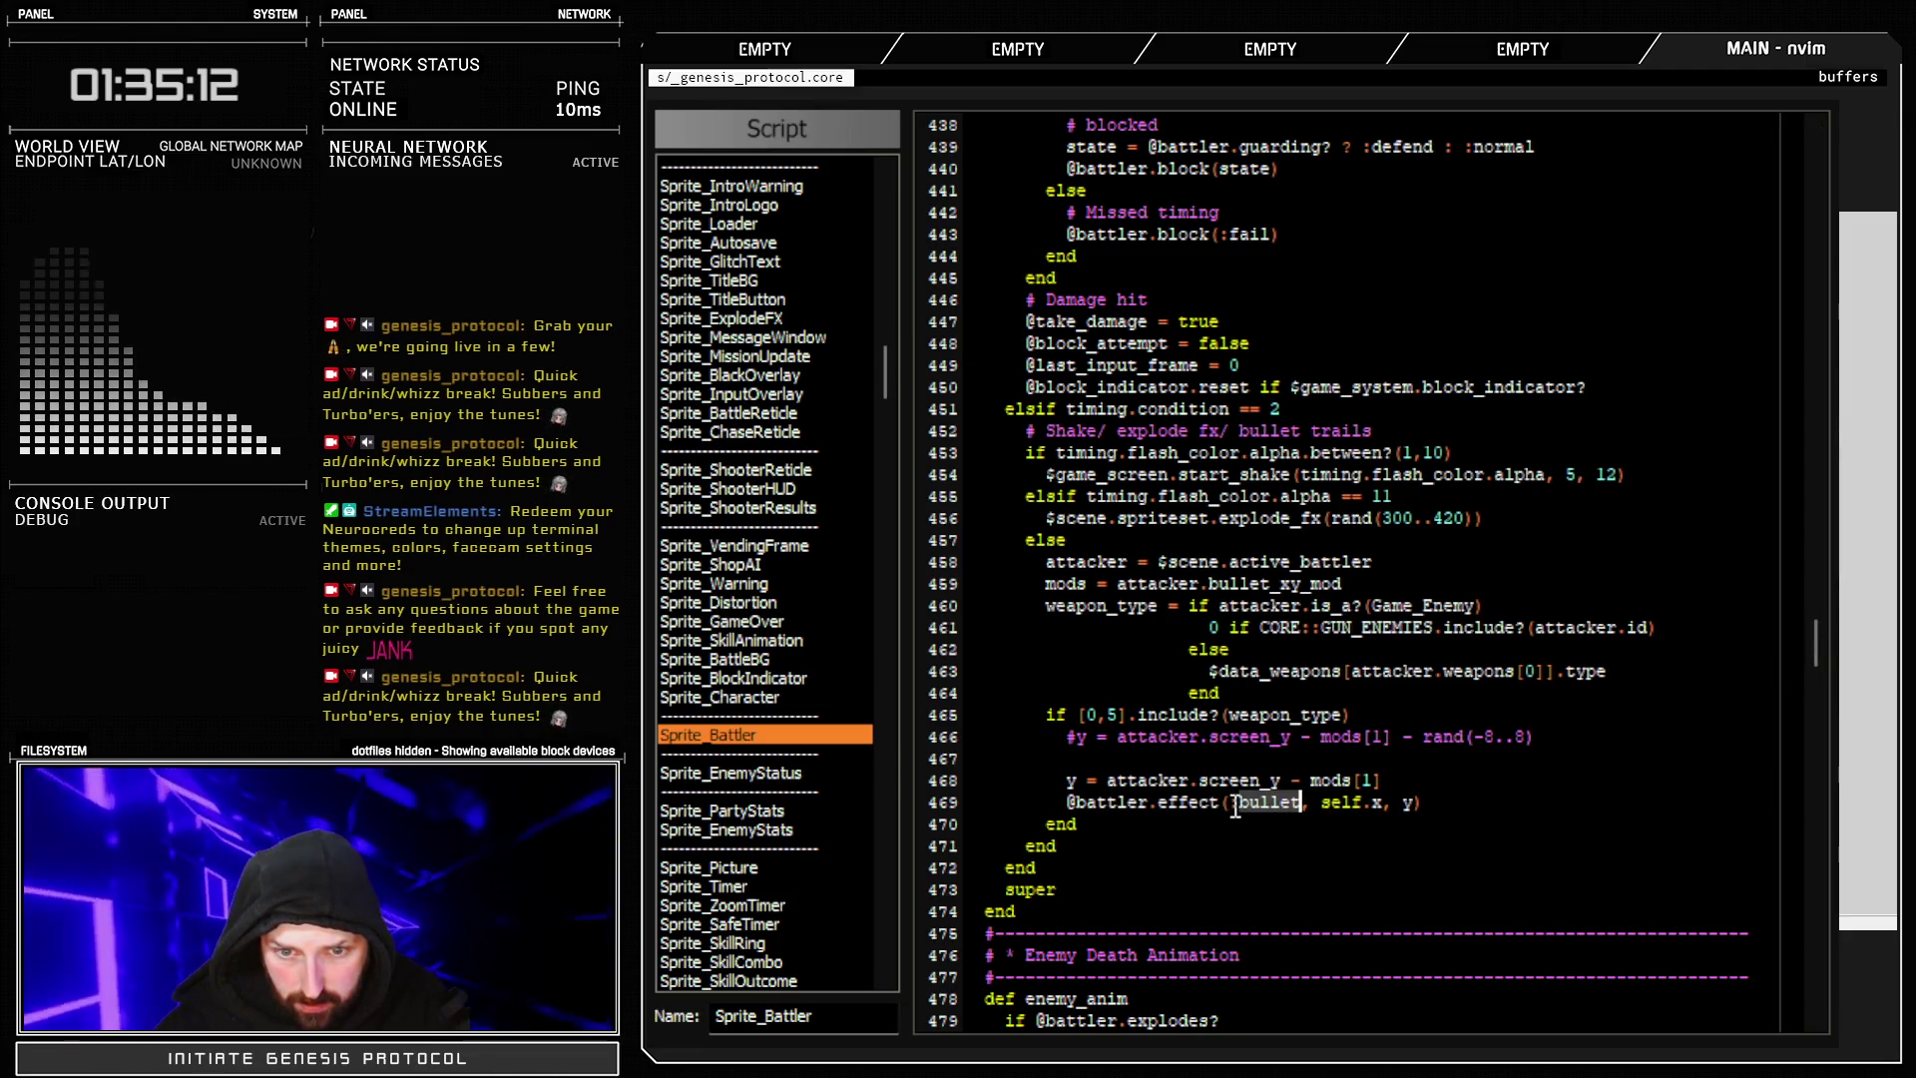
pyautogui.moveTo(1233, 806); pyautogui.dragTo(1300, 804)
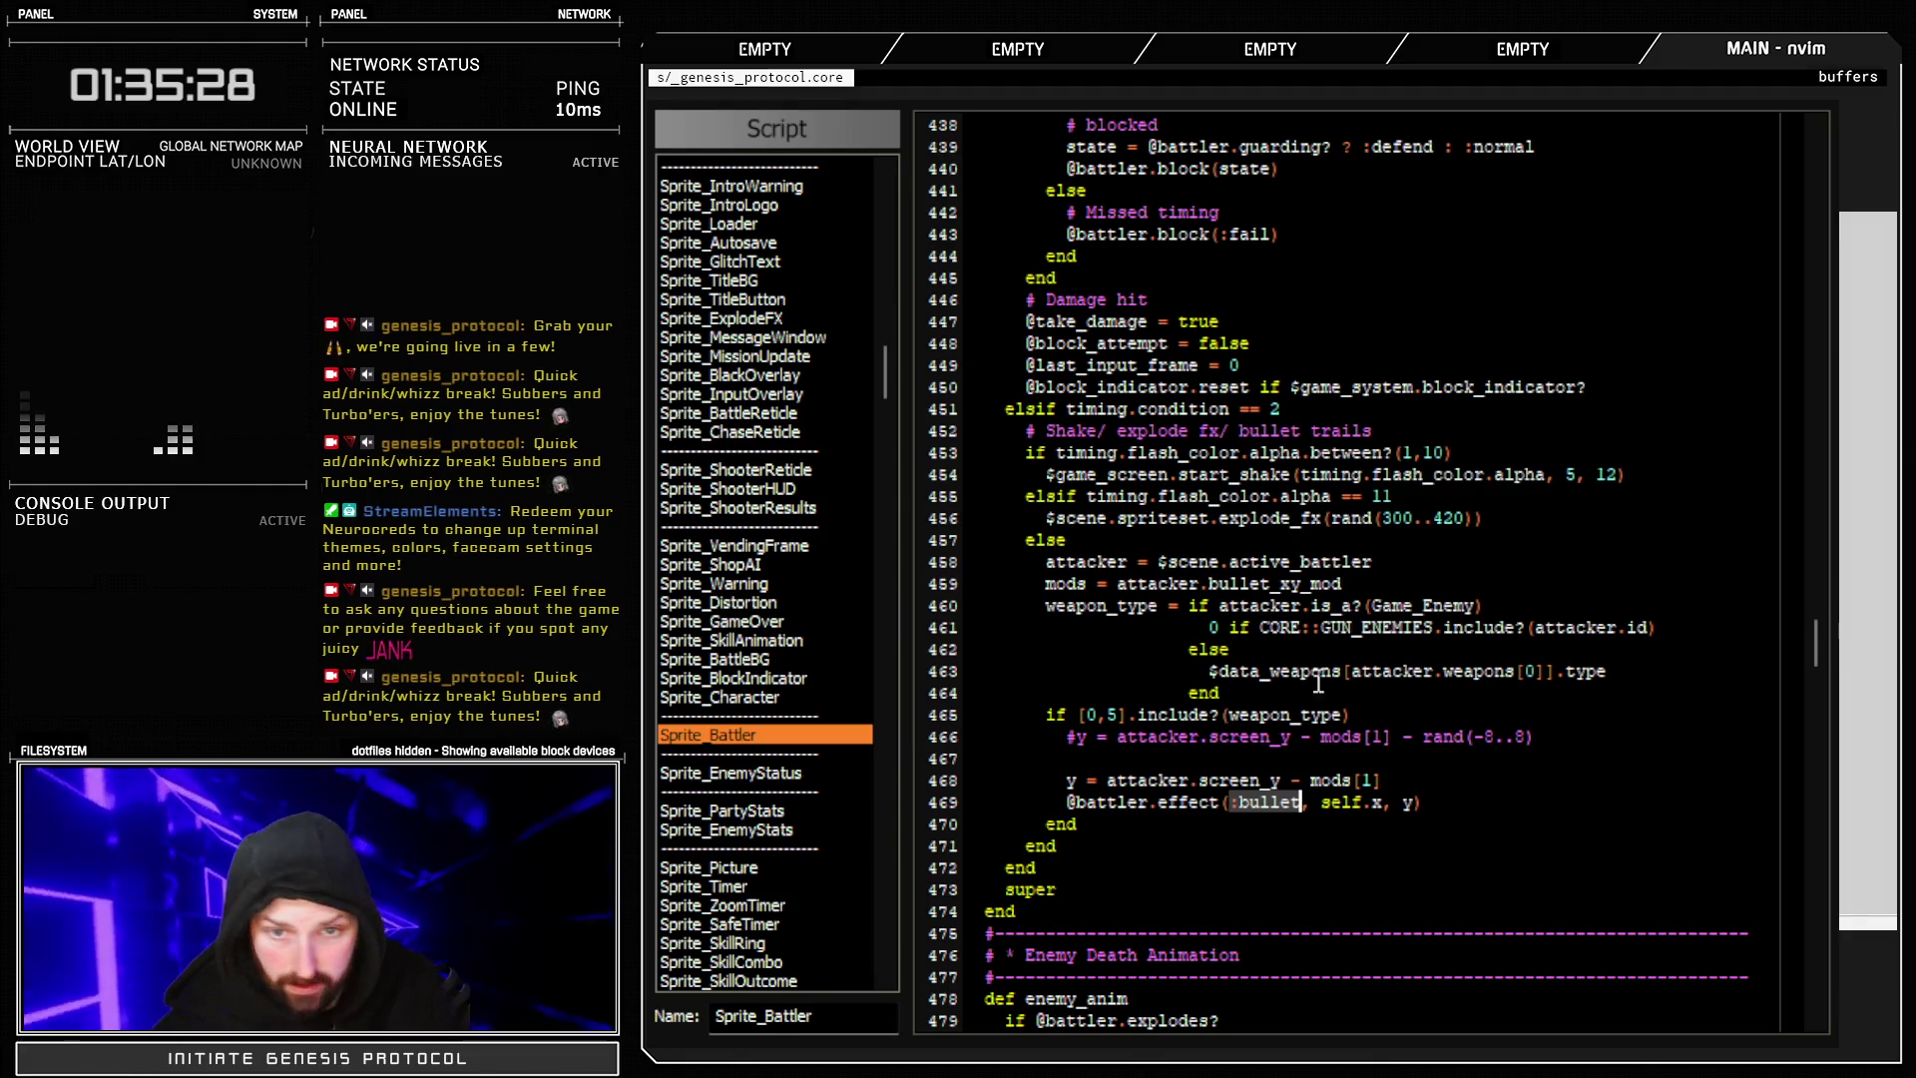
# - Move 'mods = attacker.bullet_xy_mod' inside the [0,5].include? weapon-type block and remove the blank lines
pyautogui.moveTo(1047, 583); pyautogui.dragTo(1362, 587)
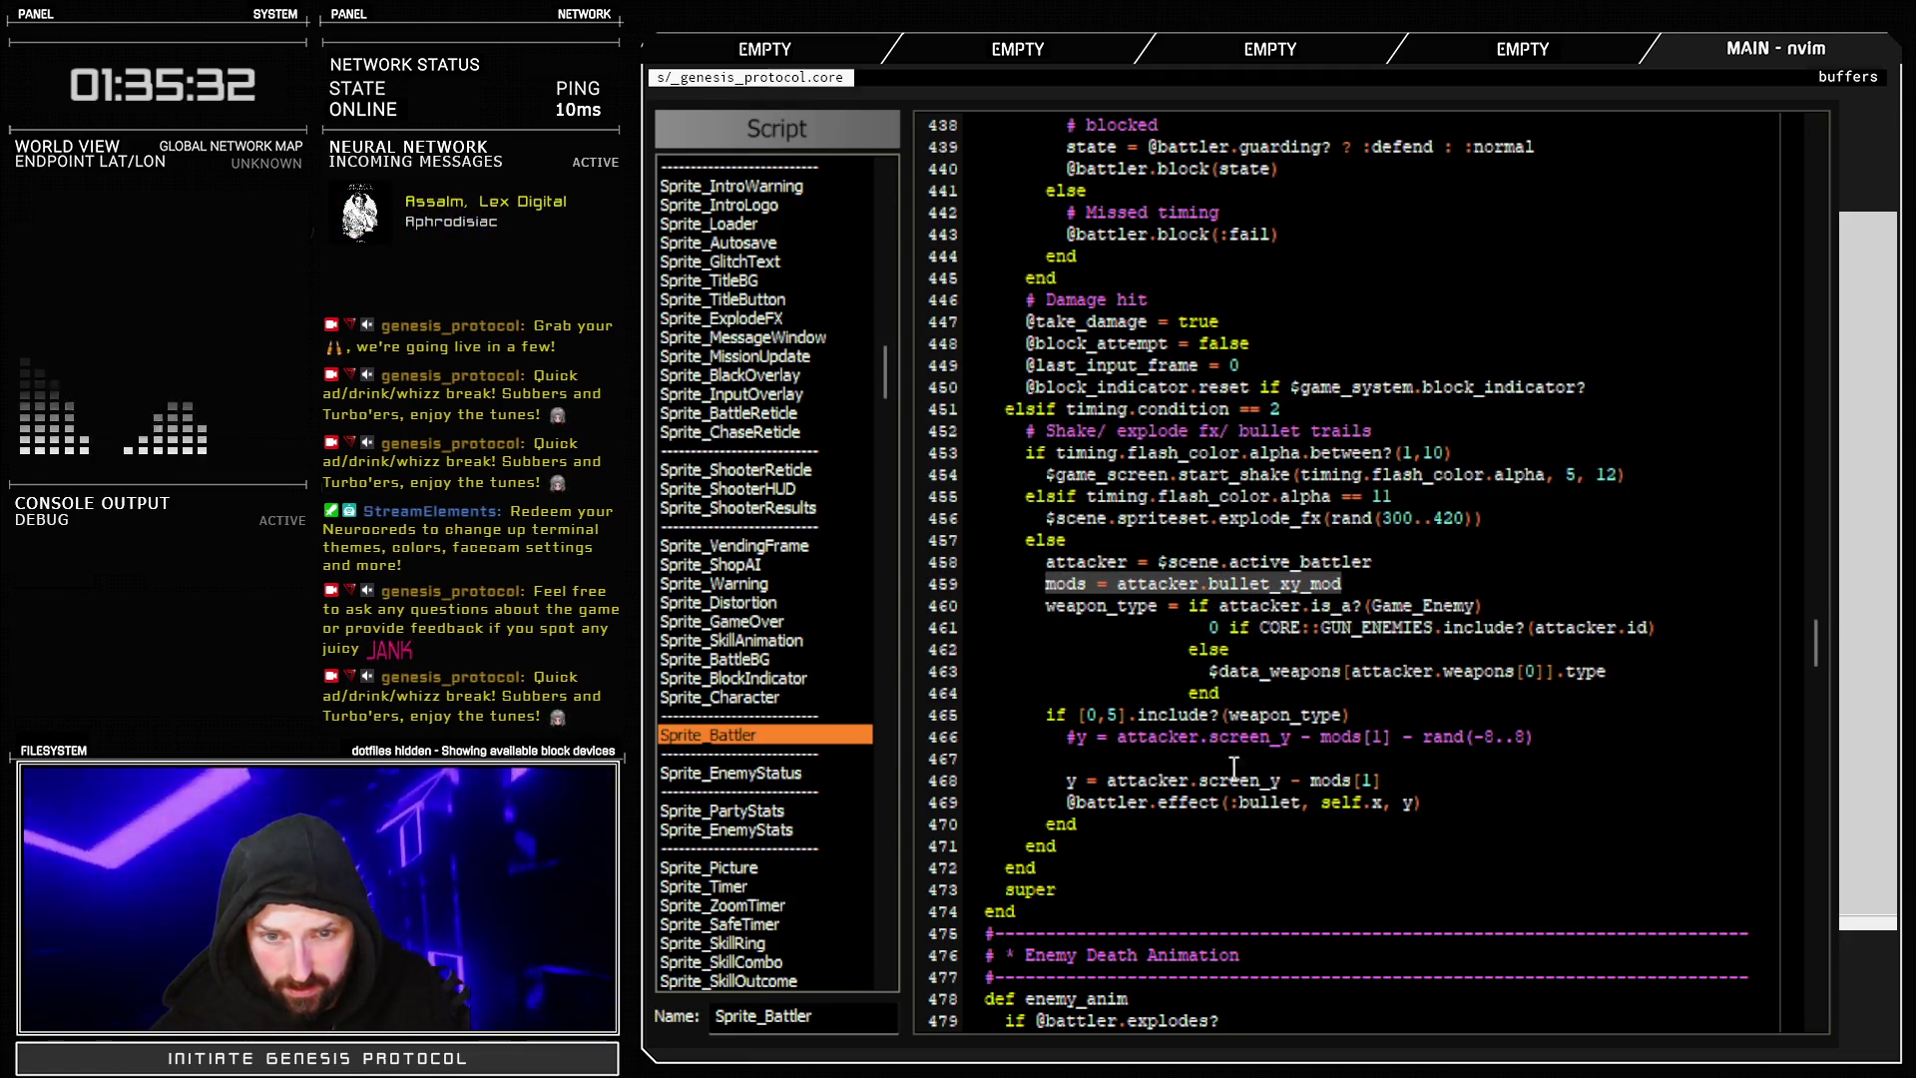
pyautogui.click(1375, 712)
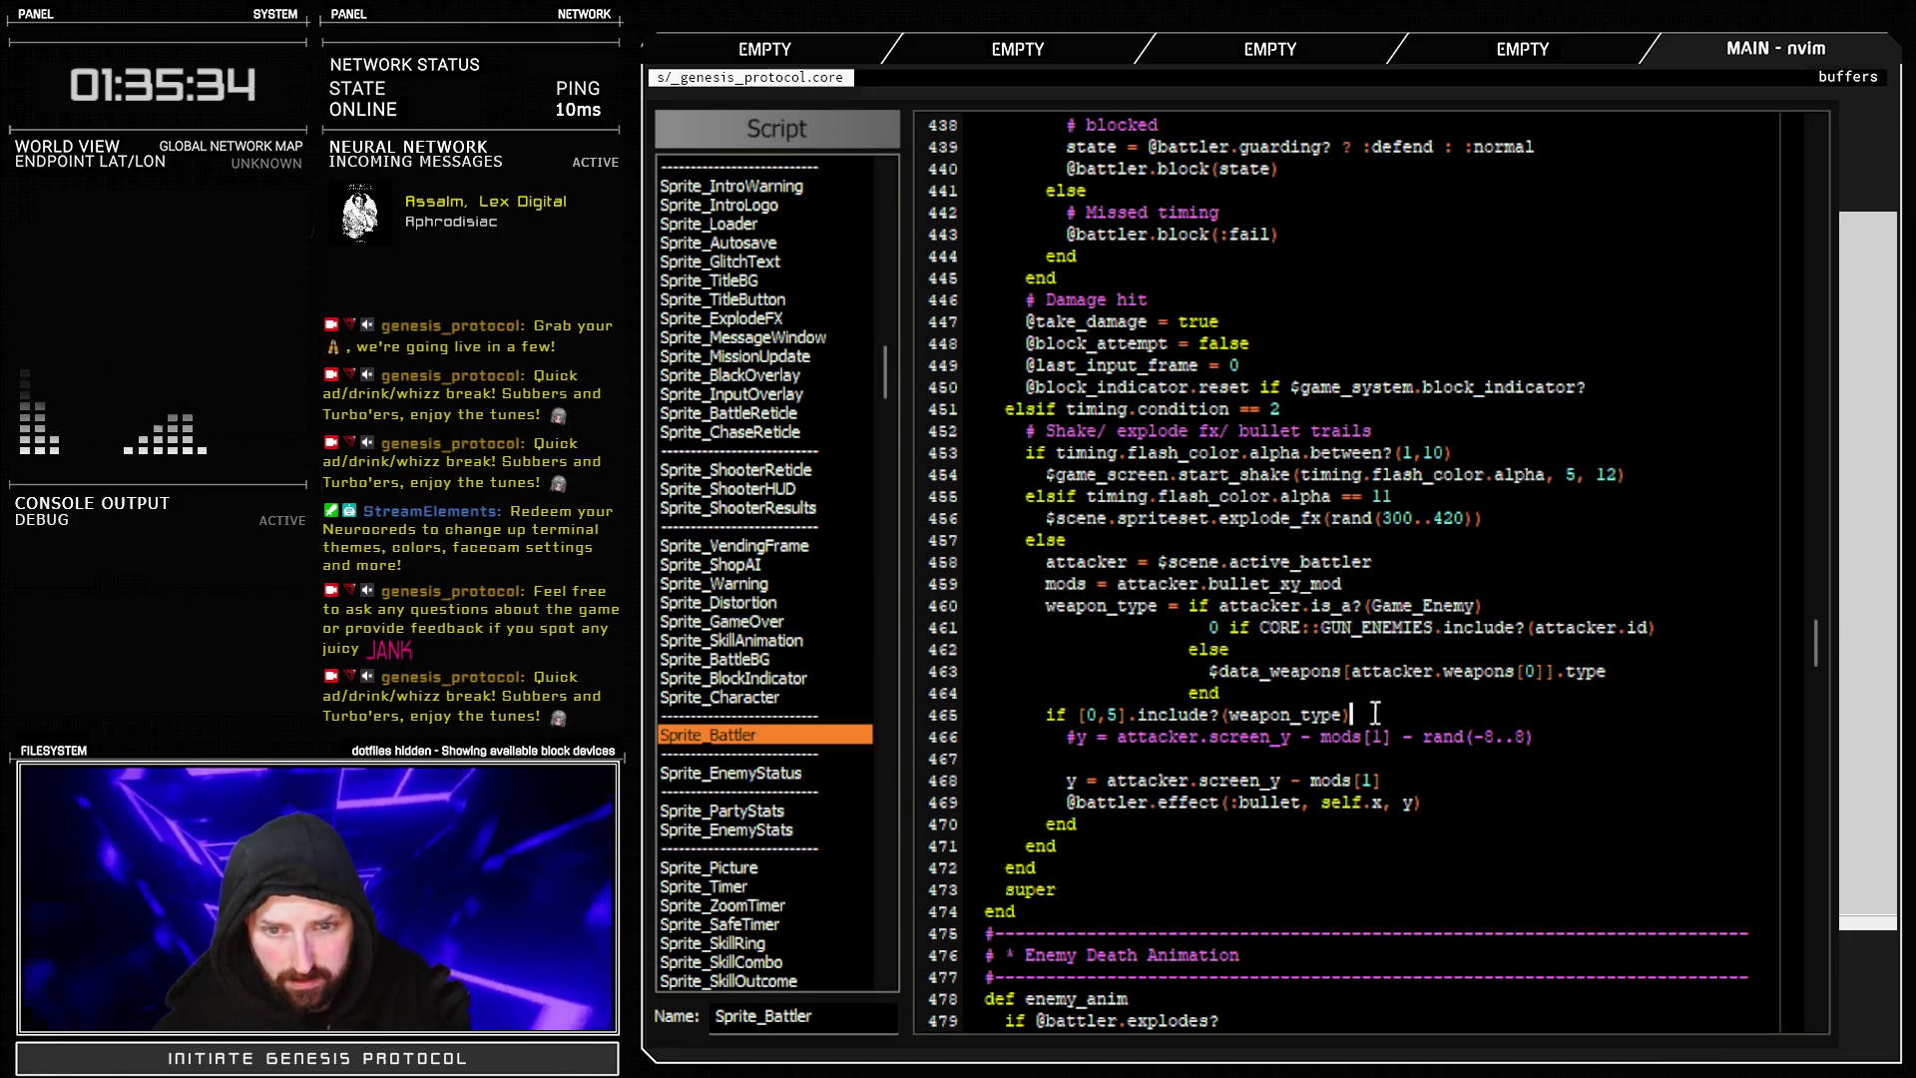
pyautogui.press('Return')
pyautogui.moveTo(1045, 584); pyautogui.dragTo(1337, 588)
pyautogui.moveTo(1225, 663); pyautogui.dragTo(1096, 736)
pyautogui.click(1380, 578)
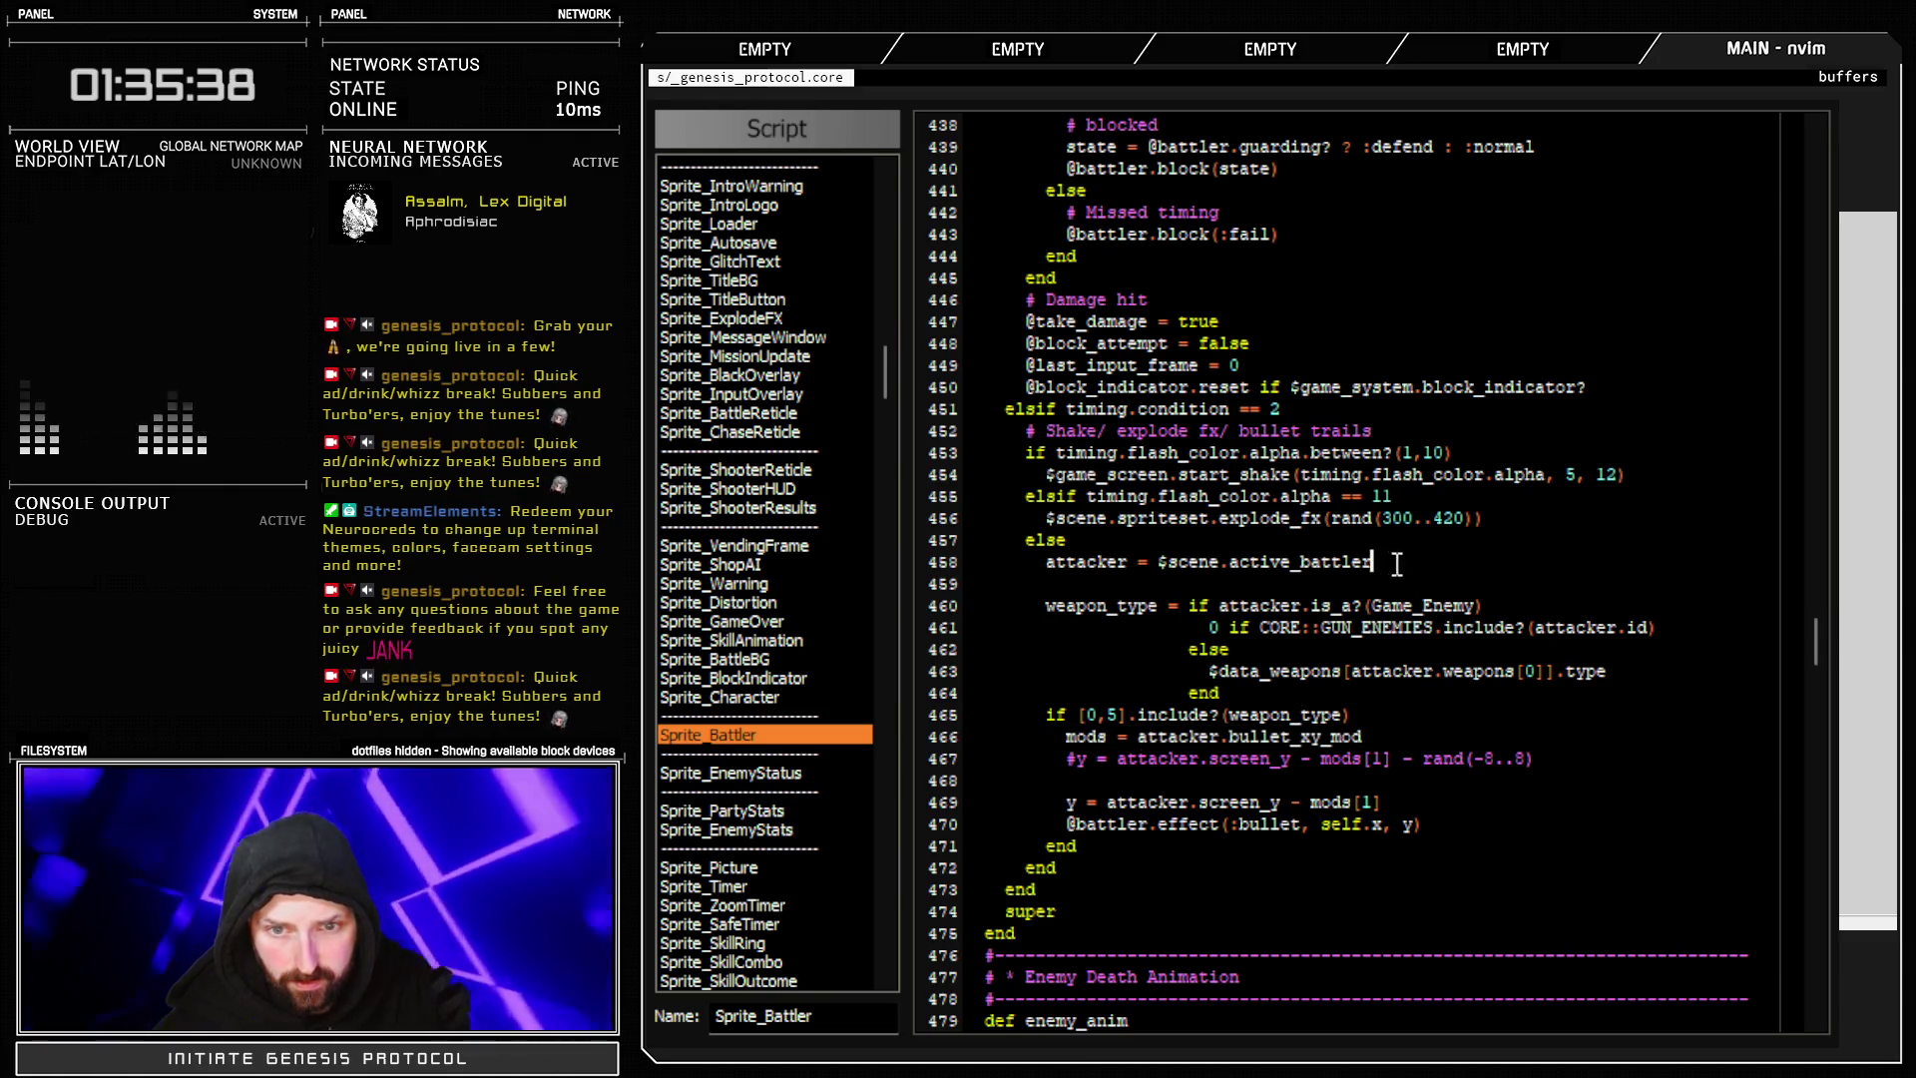
pyautogui.press('d')
pyautogui.press('d')
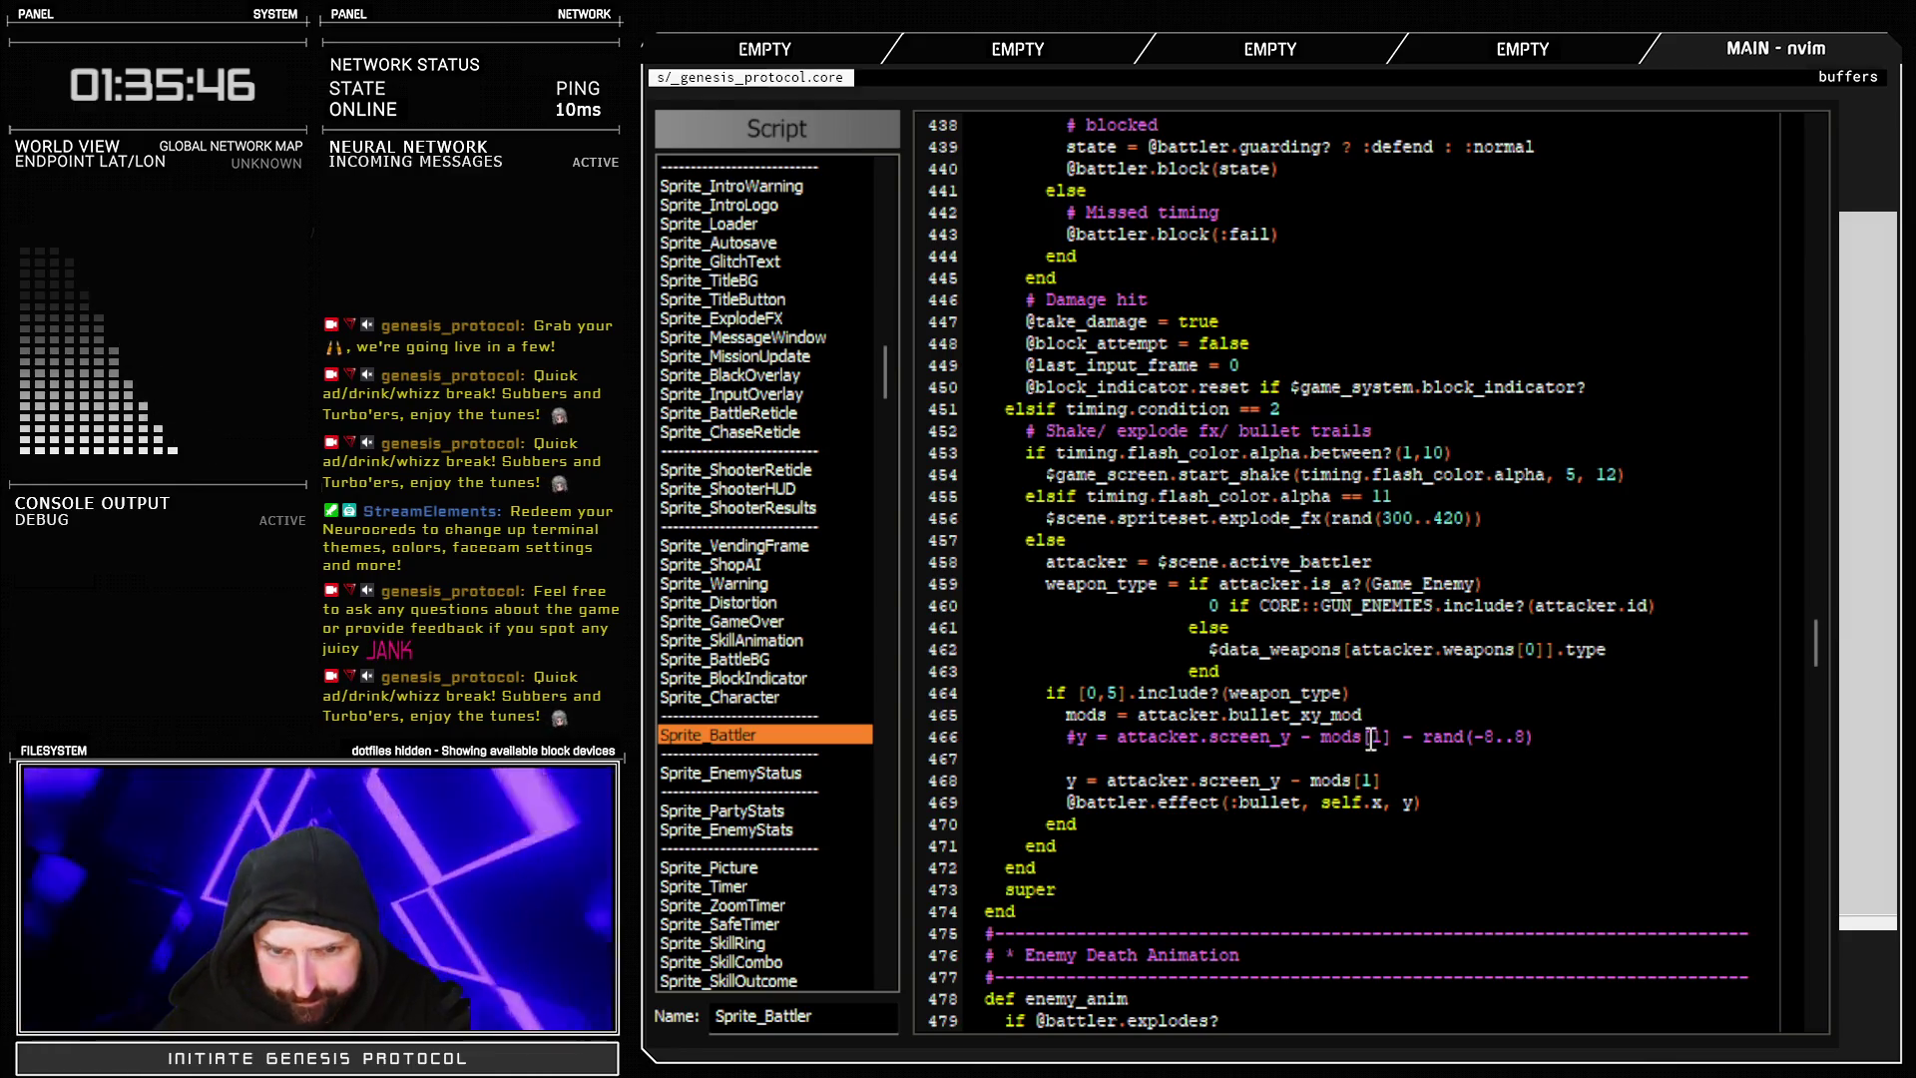
pyautogui.press('Delete')
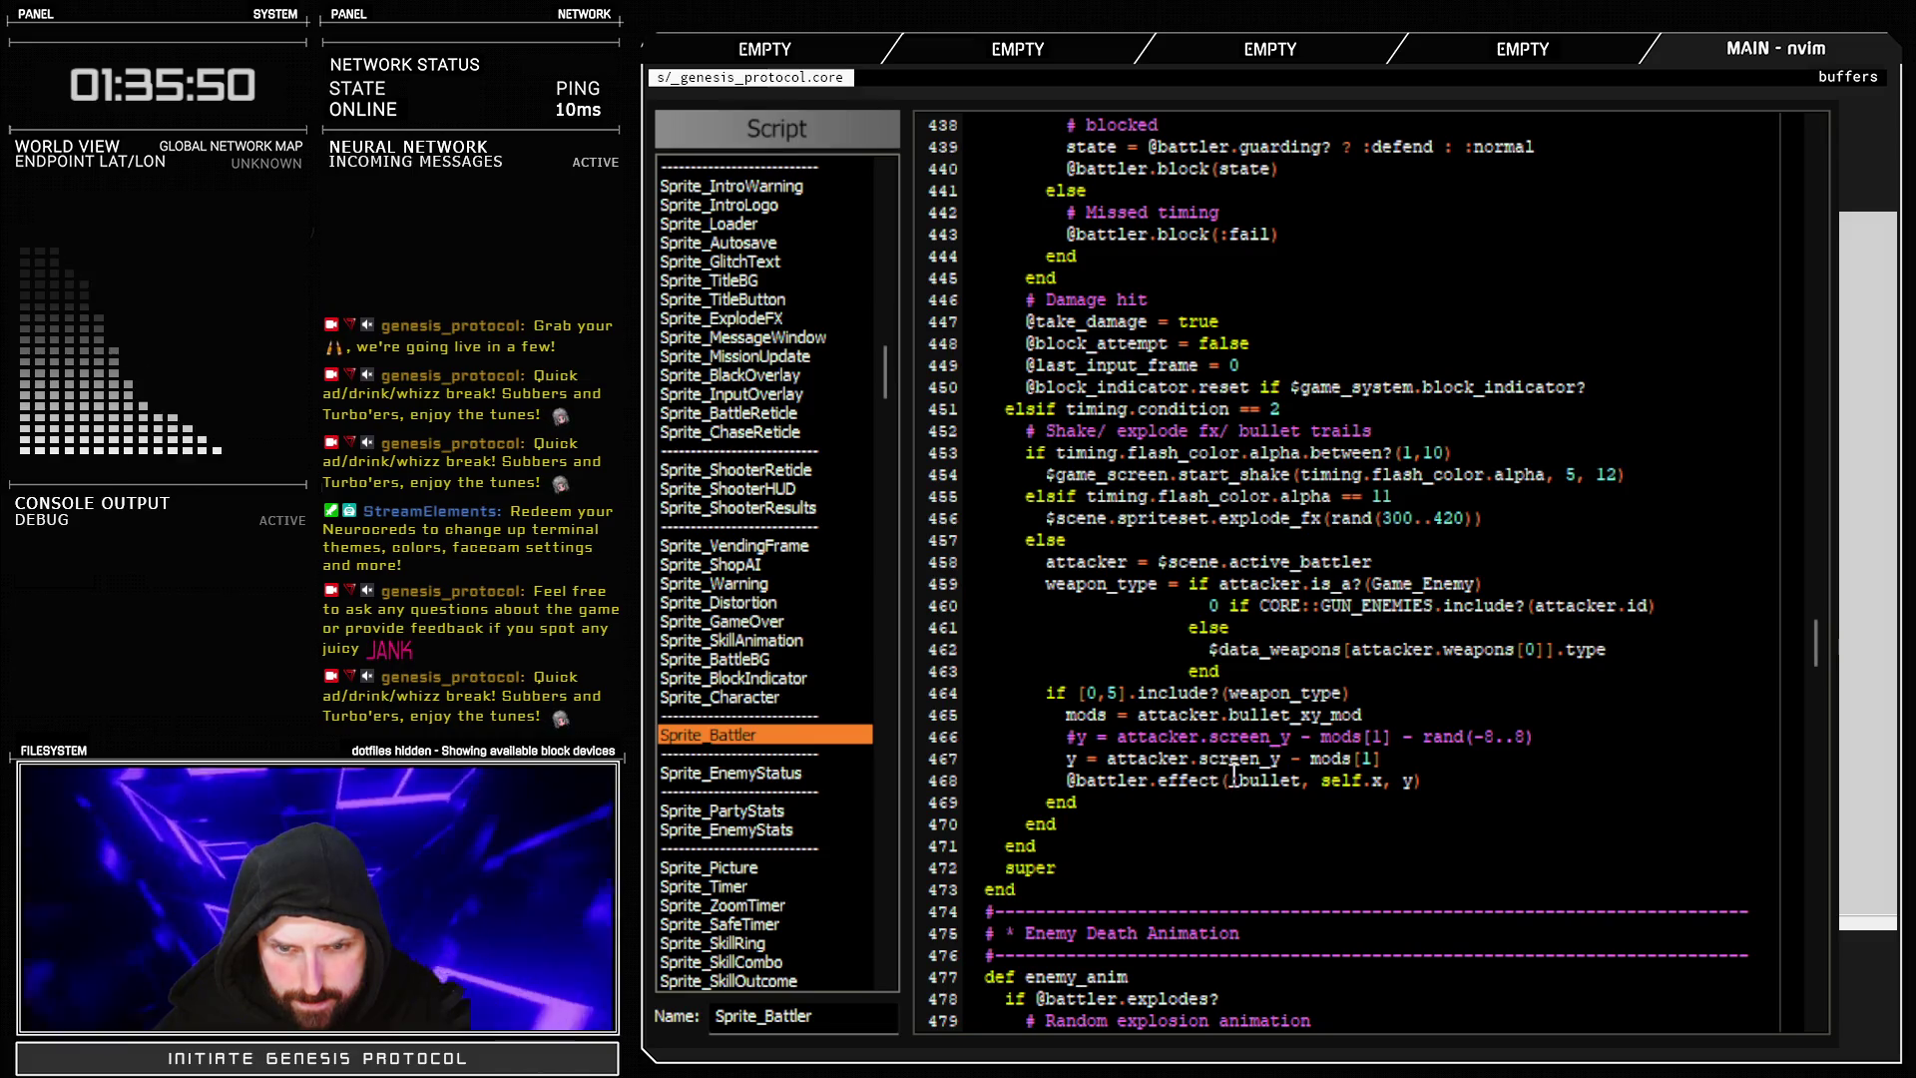
# - Search all scripts for ':bullet' to list every use of the bullet effect
pyautogui.moveTo(1233, 779); pyautogui.dragTo(1281, 779)
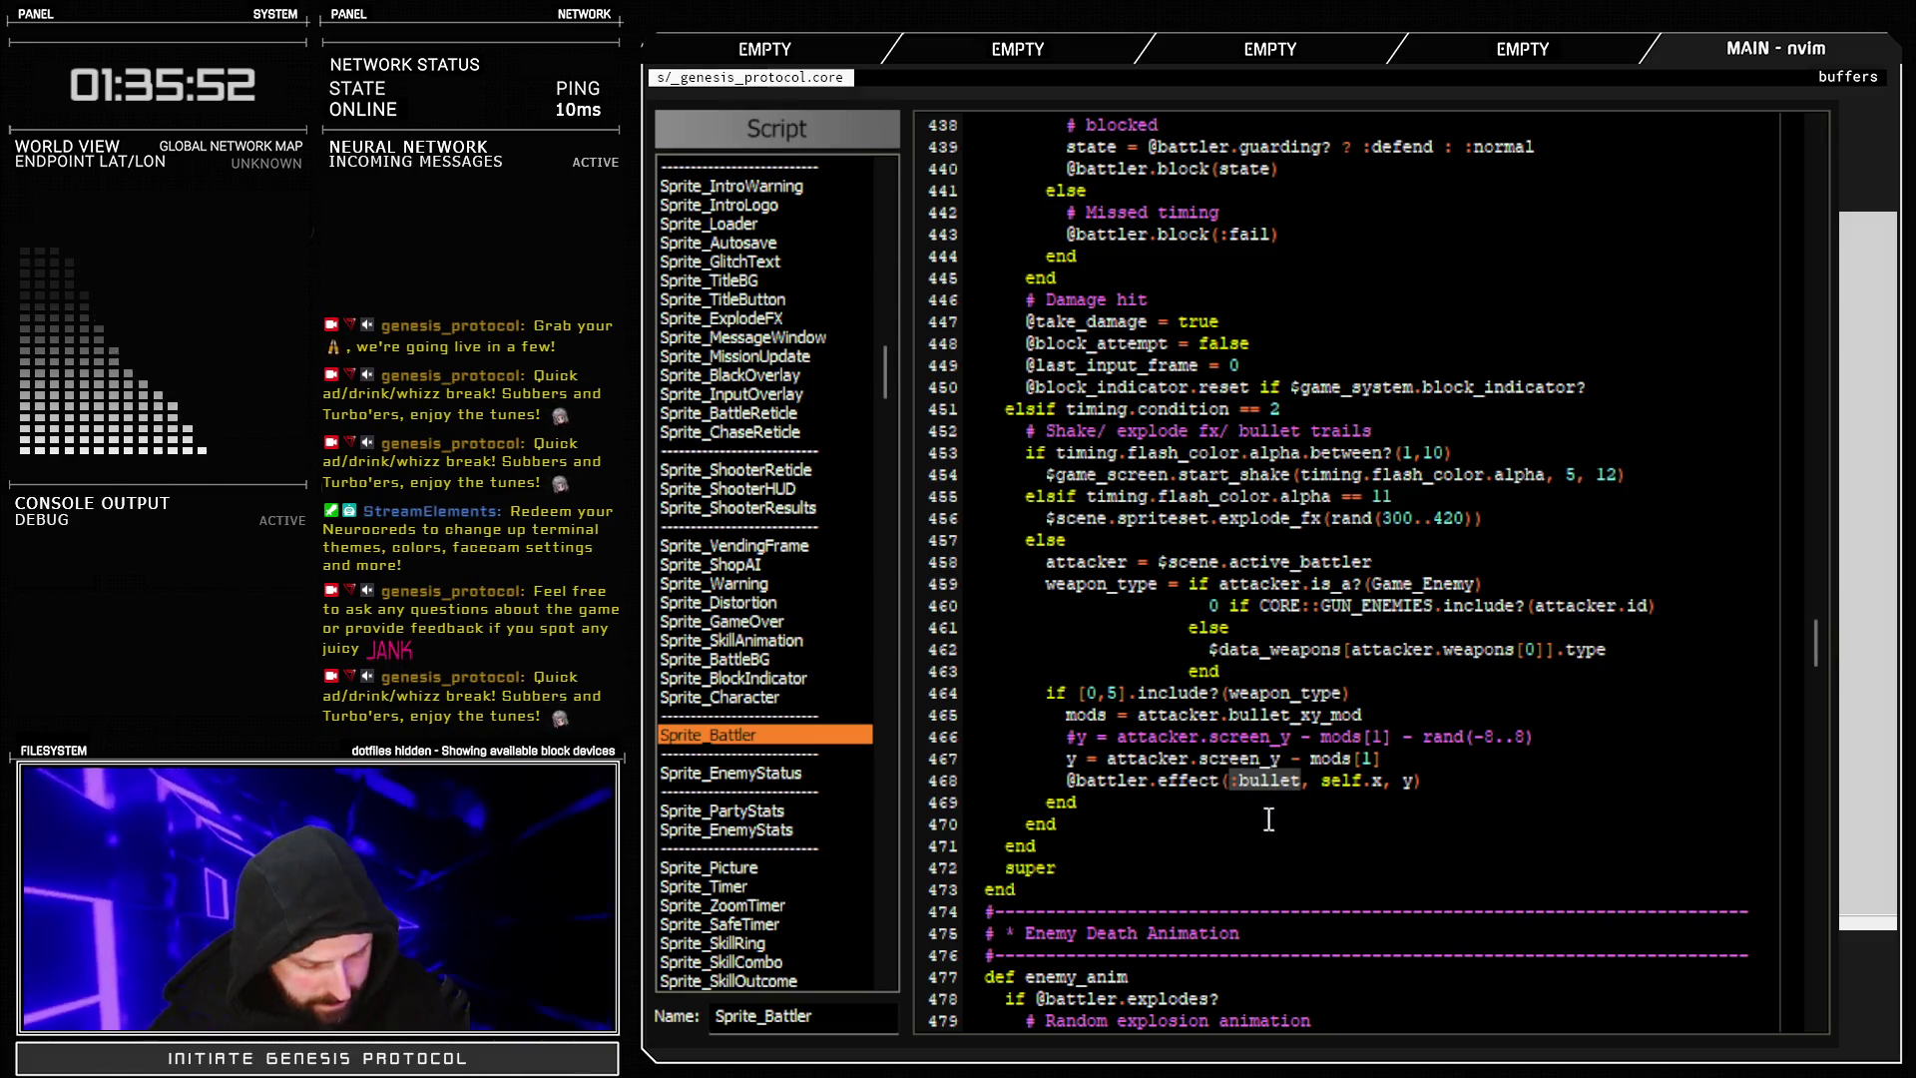
pyautogui.click(850, 738)
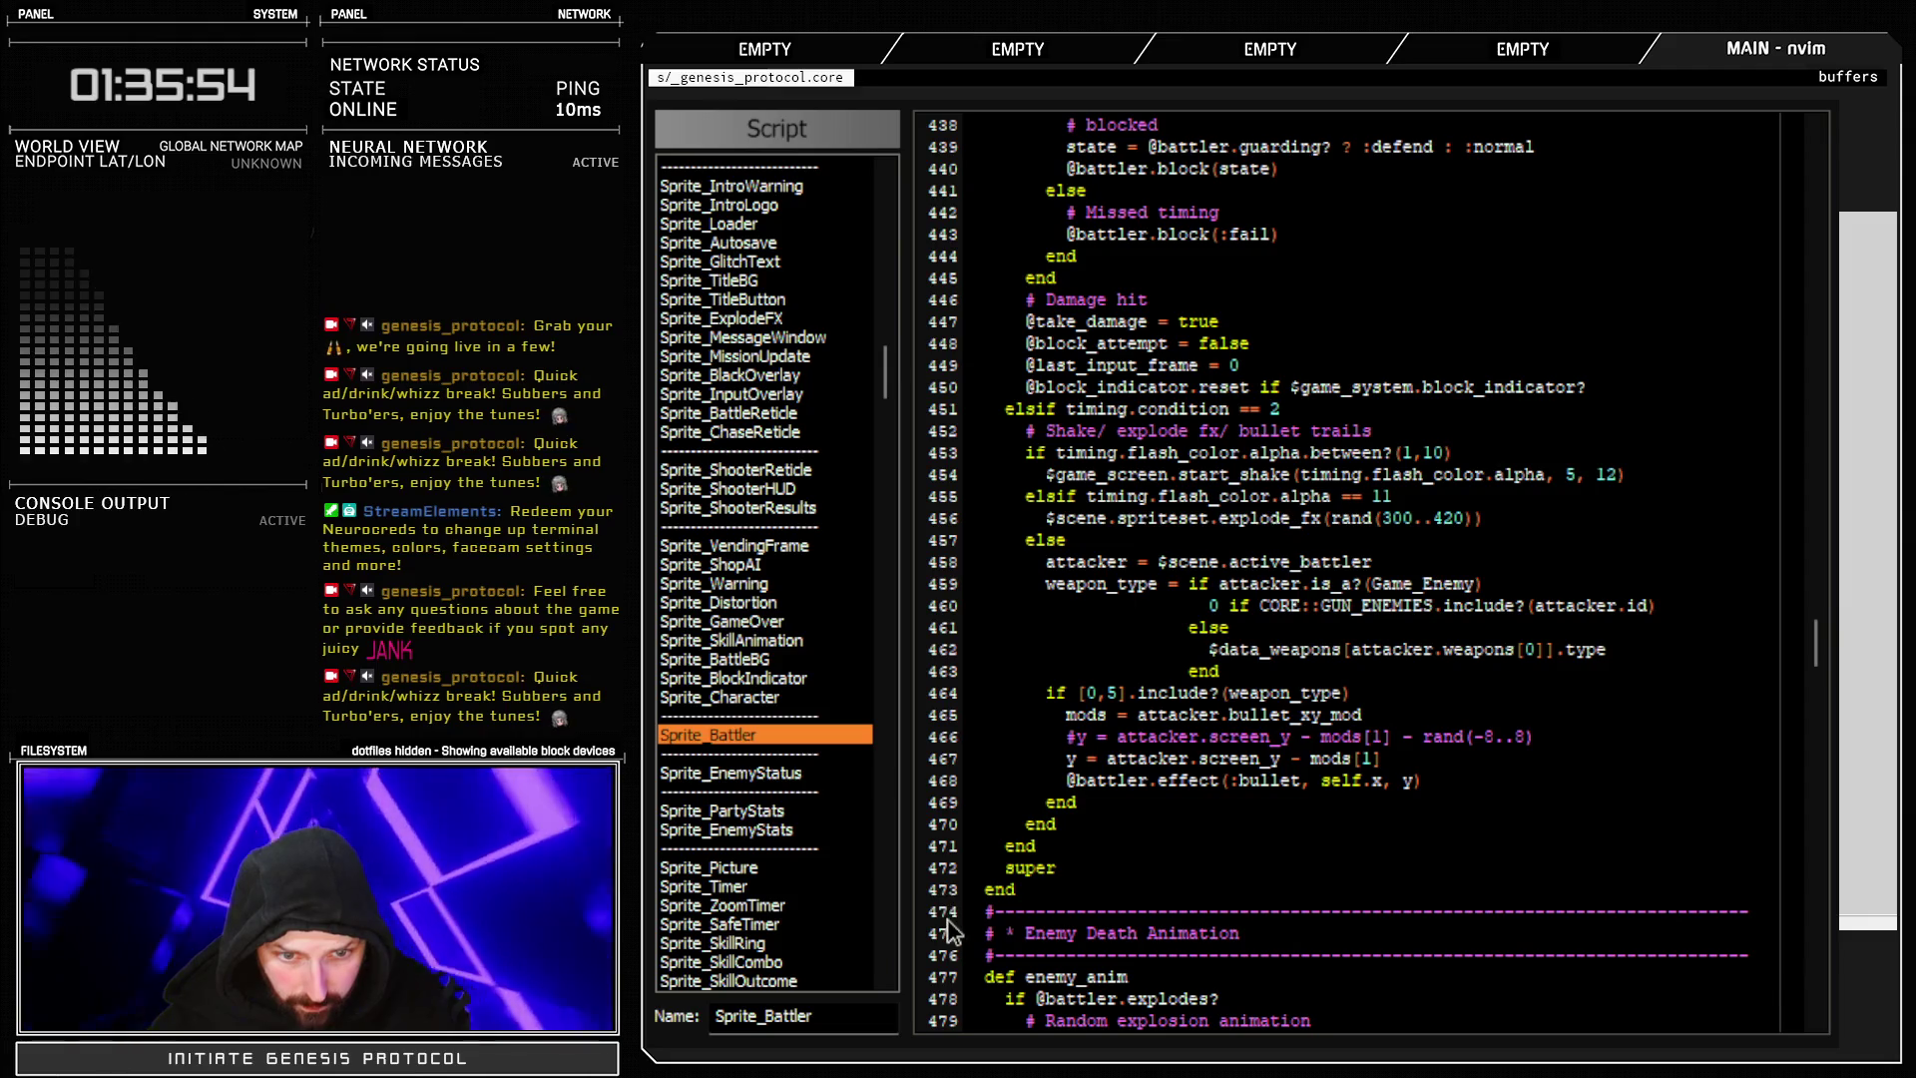
pyautogui.hotkey('ctrl', 'shift', 'f')
pyautogui.press('Return')
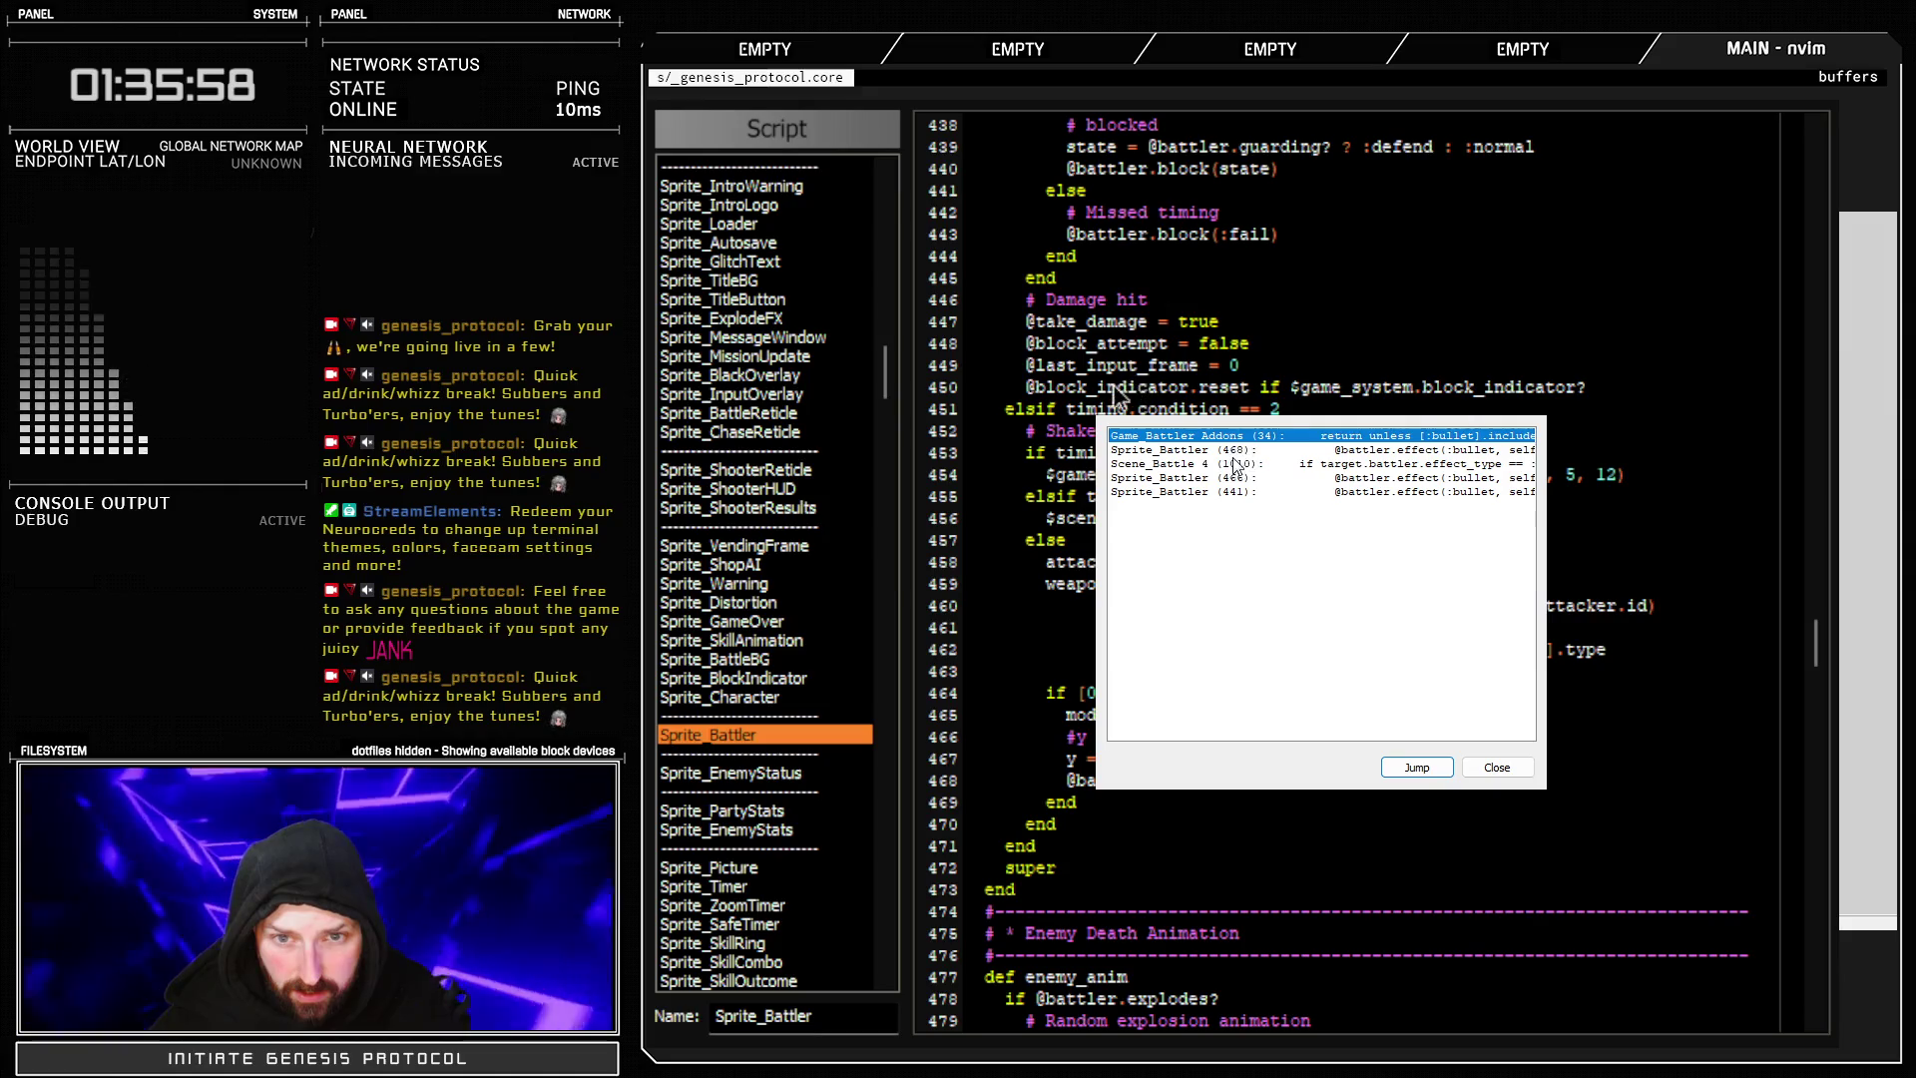
# - Open the Scene_Battle 4 match at line 1010 and review its bullet_xy_mod and y offset code
pyautogui.click(1229, 465)
pyautogui.doubleClick(1228, 465)
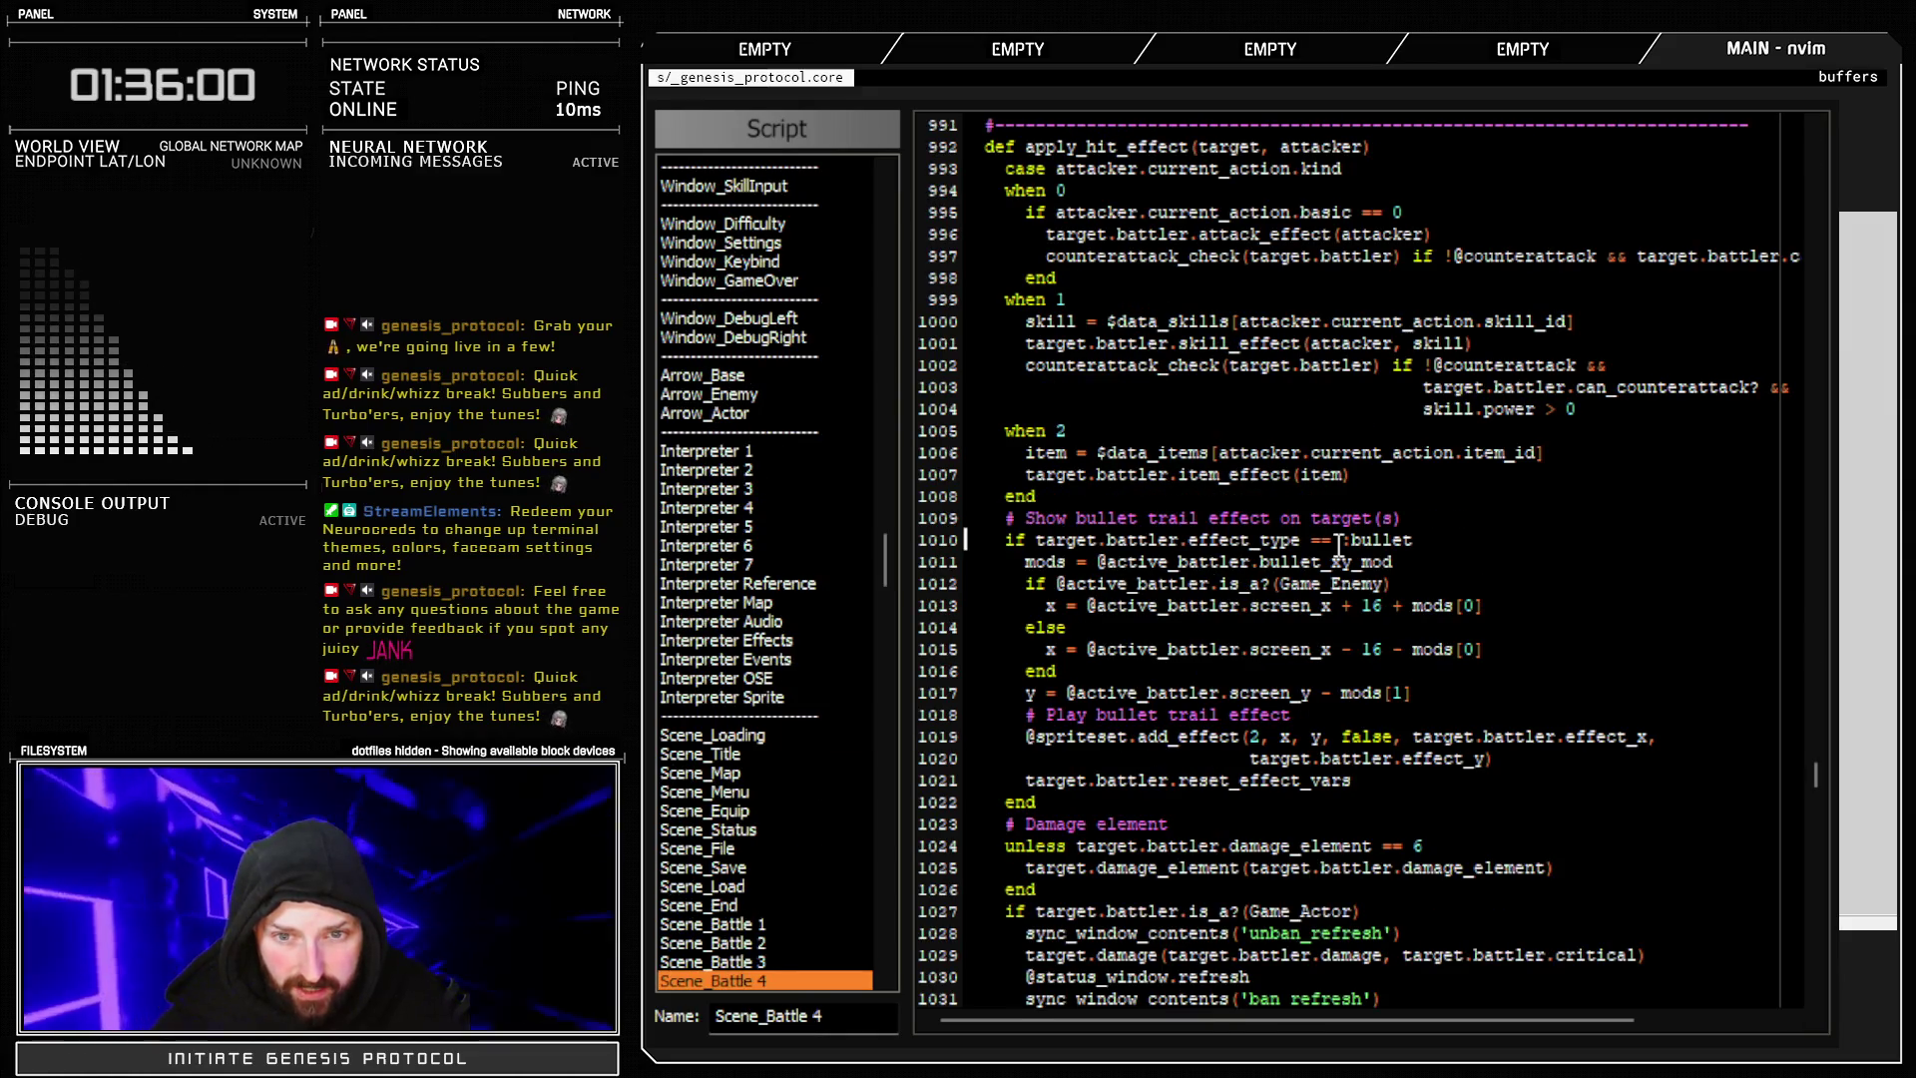
pyautogui.moveTo(1339, 539); pyautogui.dragTo(1413, 539)
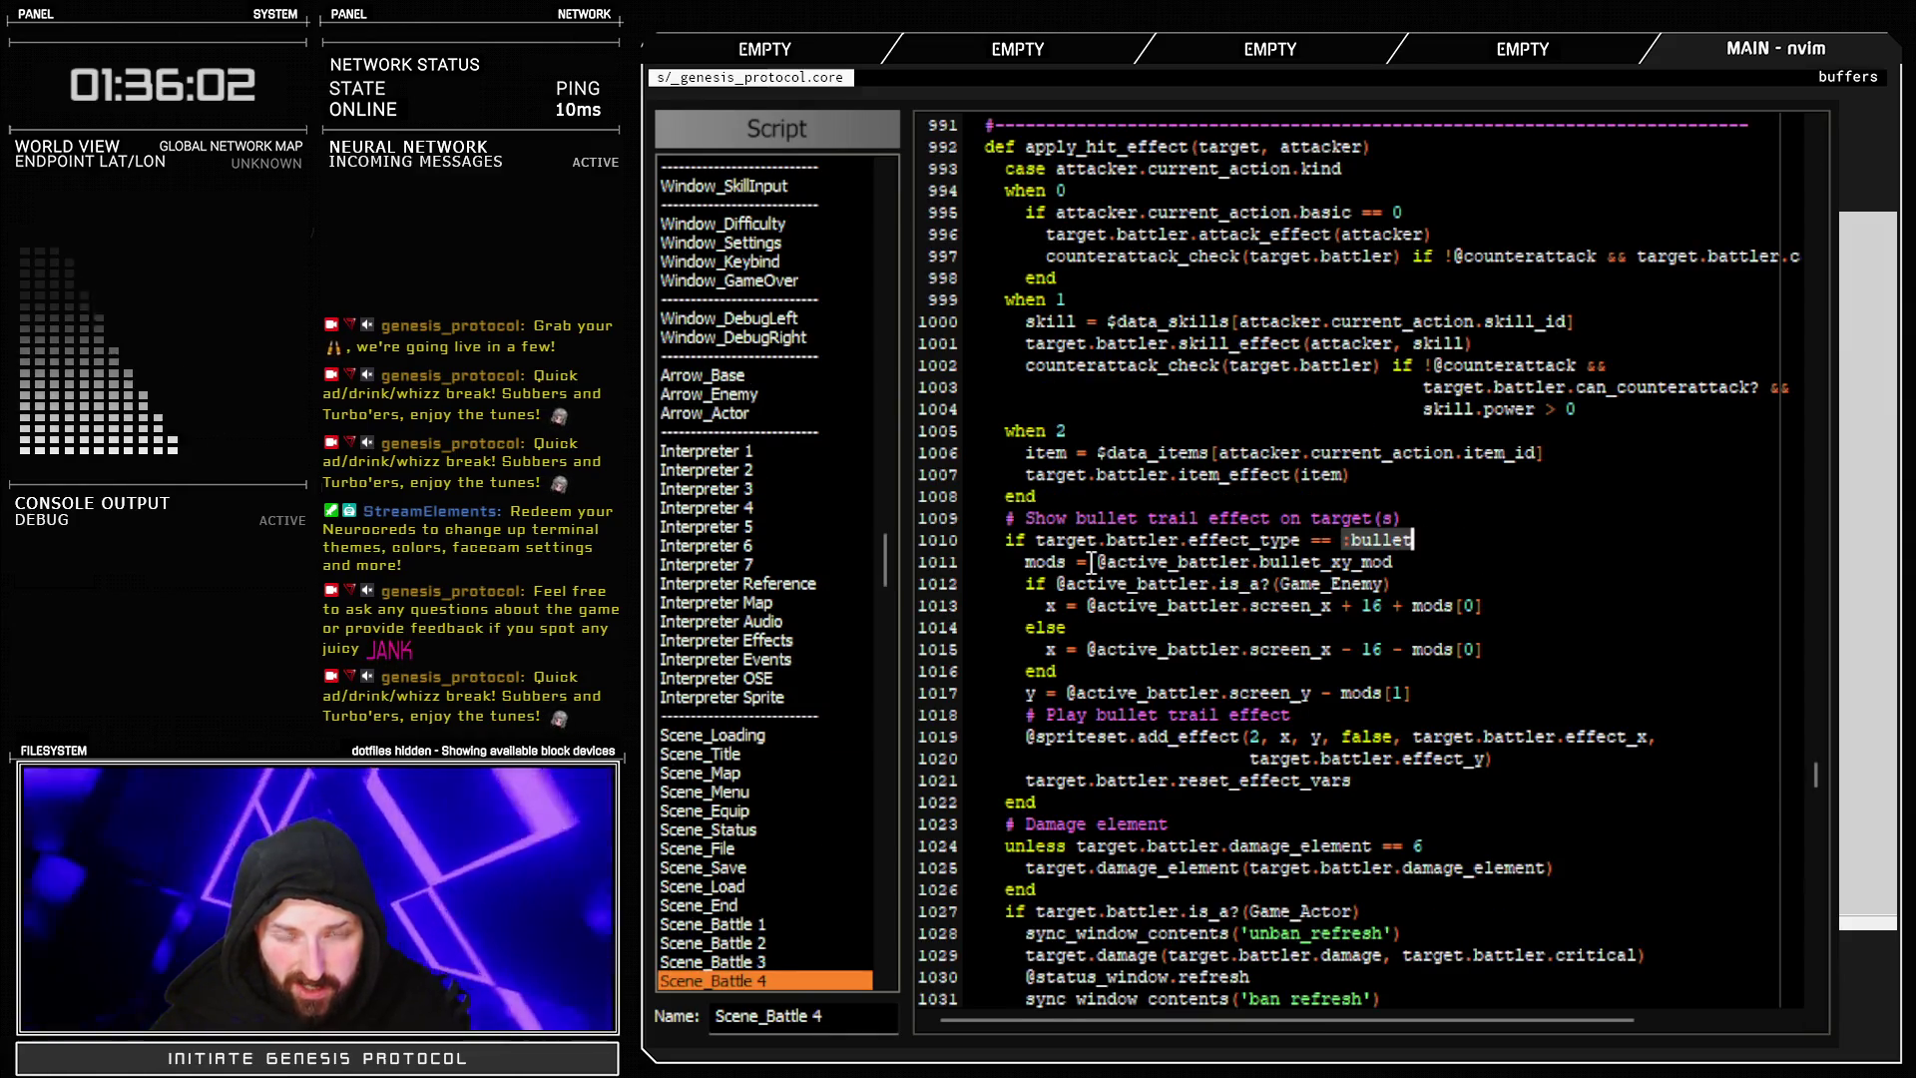
pyautogui.click(1441, 561)
pyautogui.moveTo(1024, 562); pyautogui.dragTo(1378, 562)
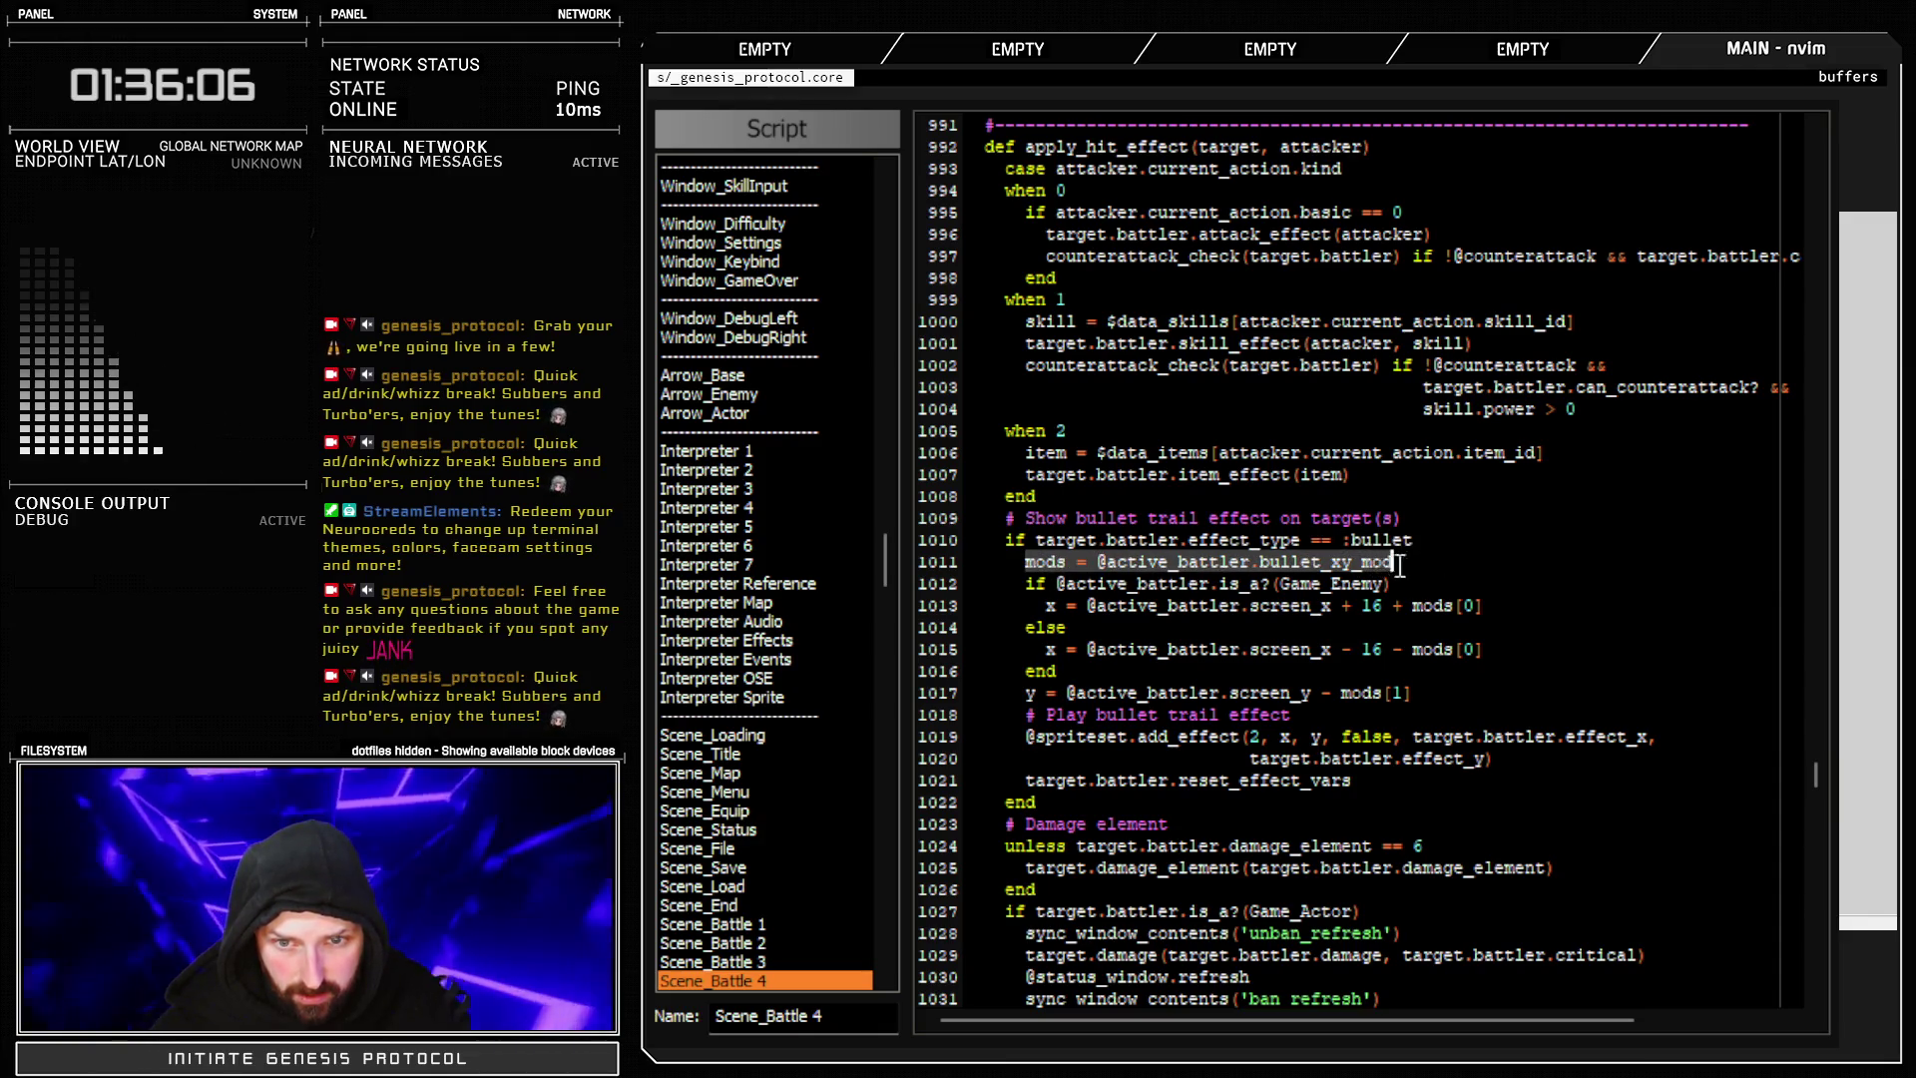
pyautogui.press('y')
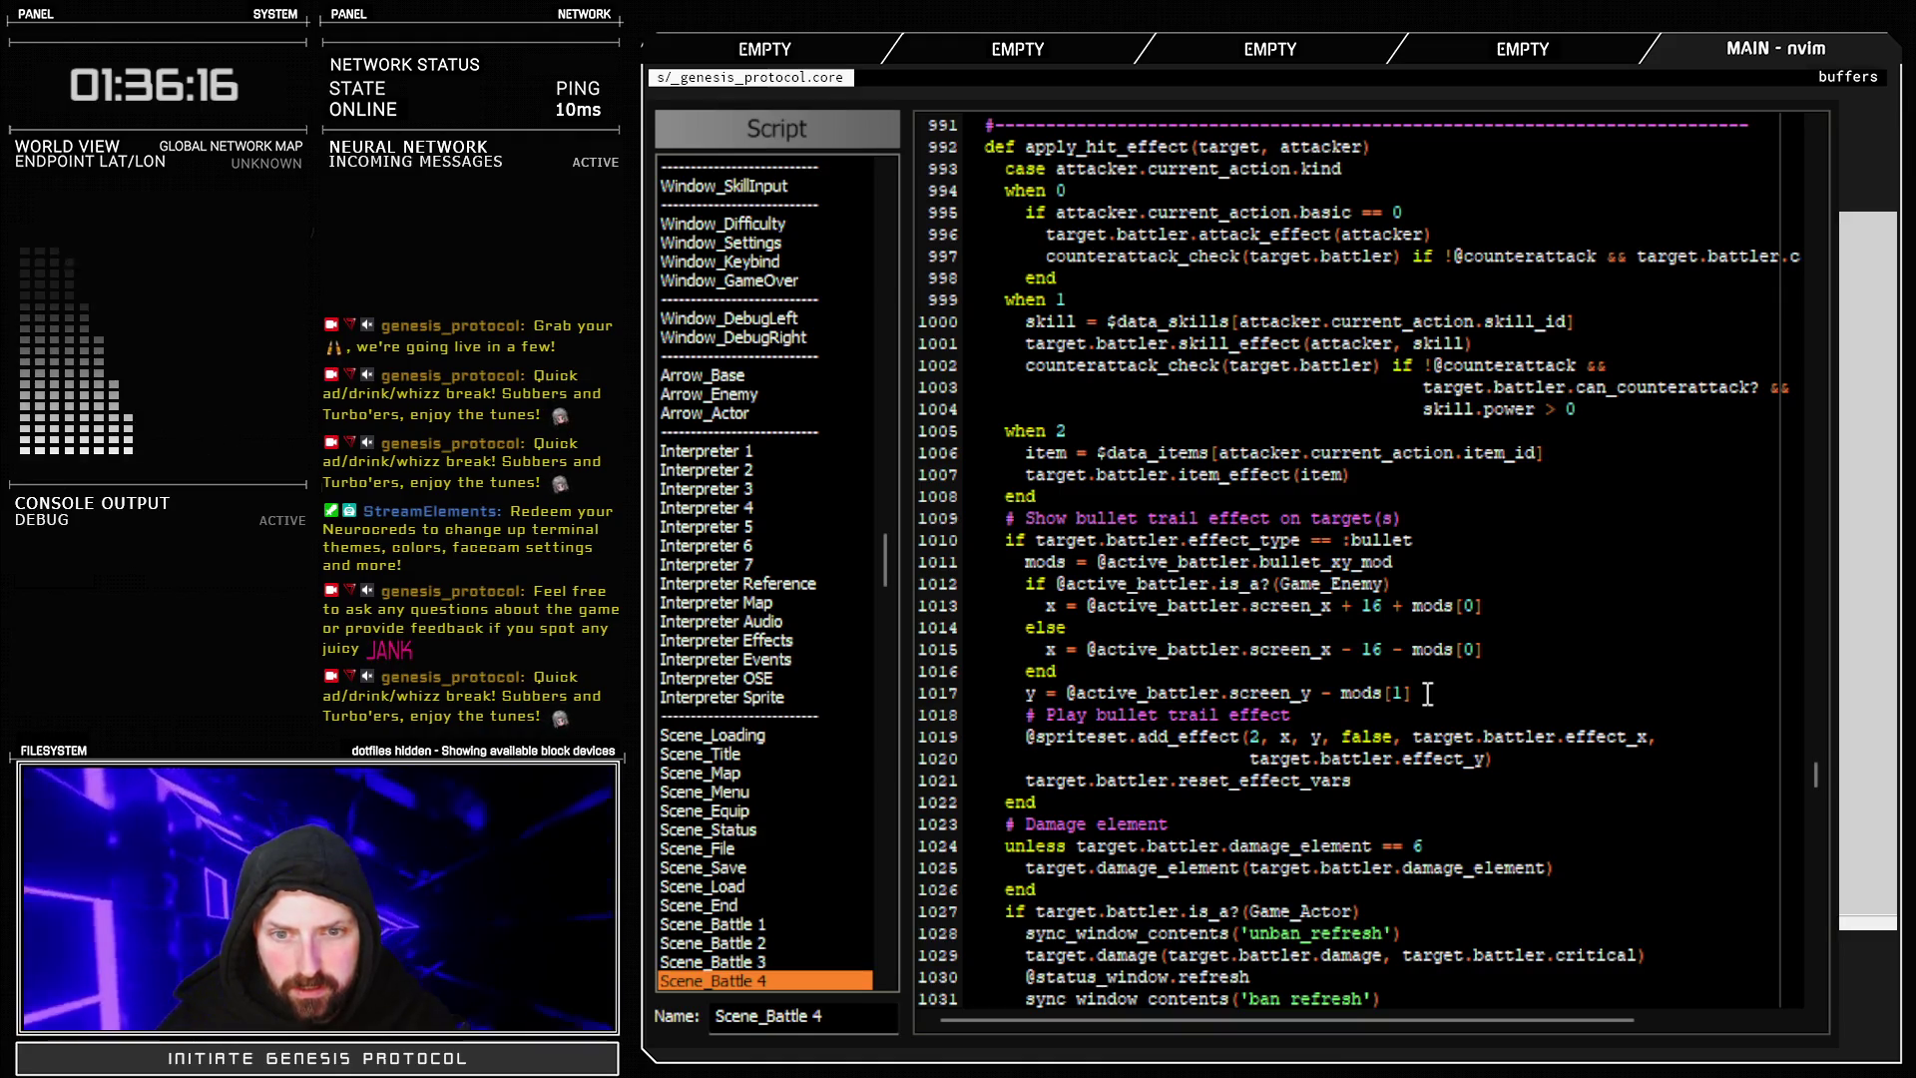
pyautogui.click(1428, 693)
pyautogui.moveTo(1483, 759); pyautogui.dragTo(1373, 759)
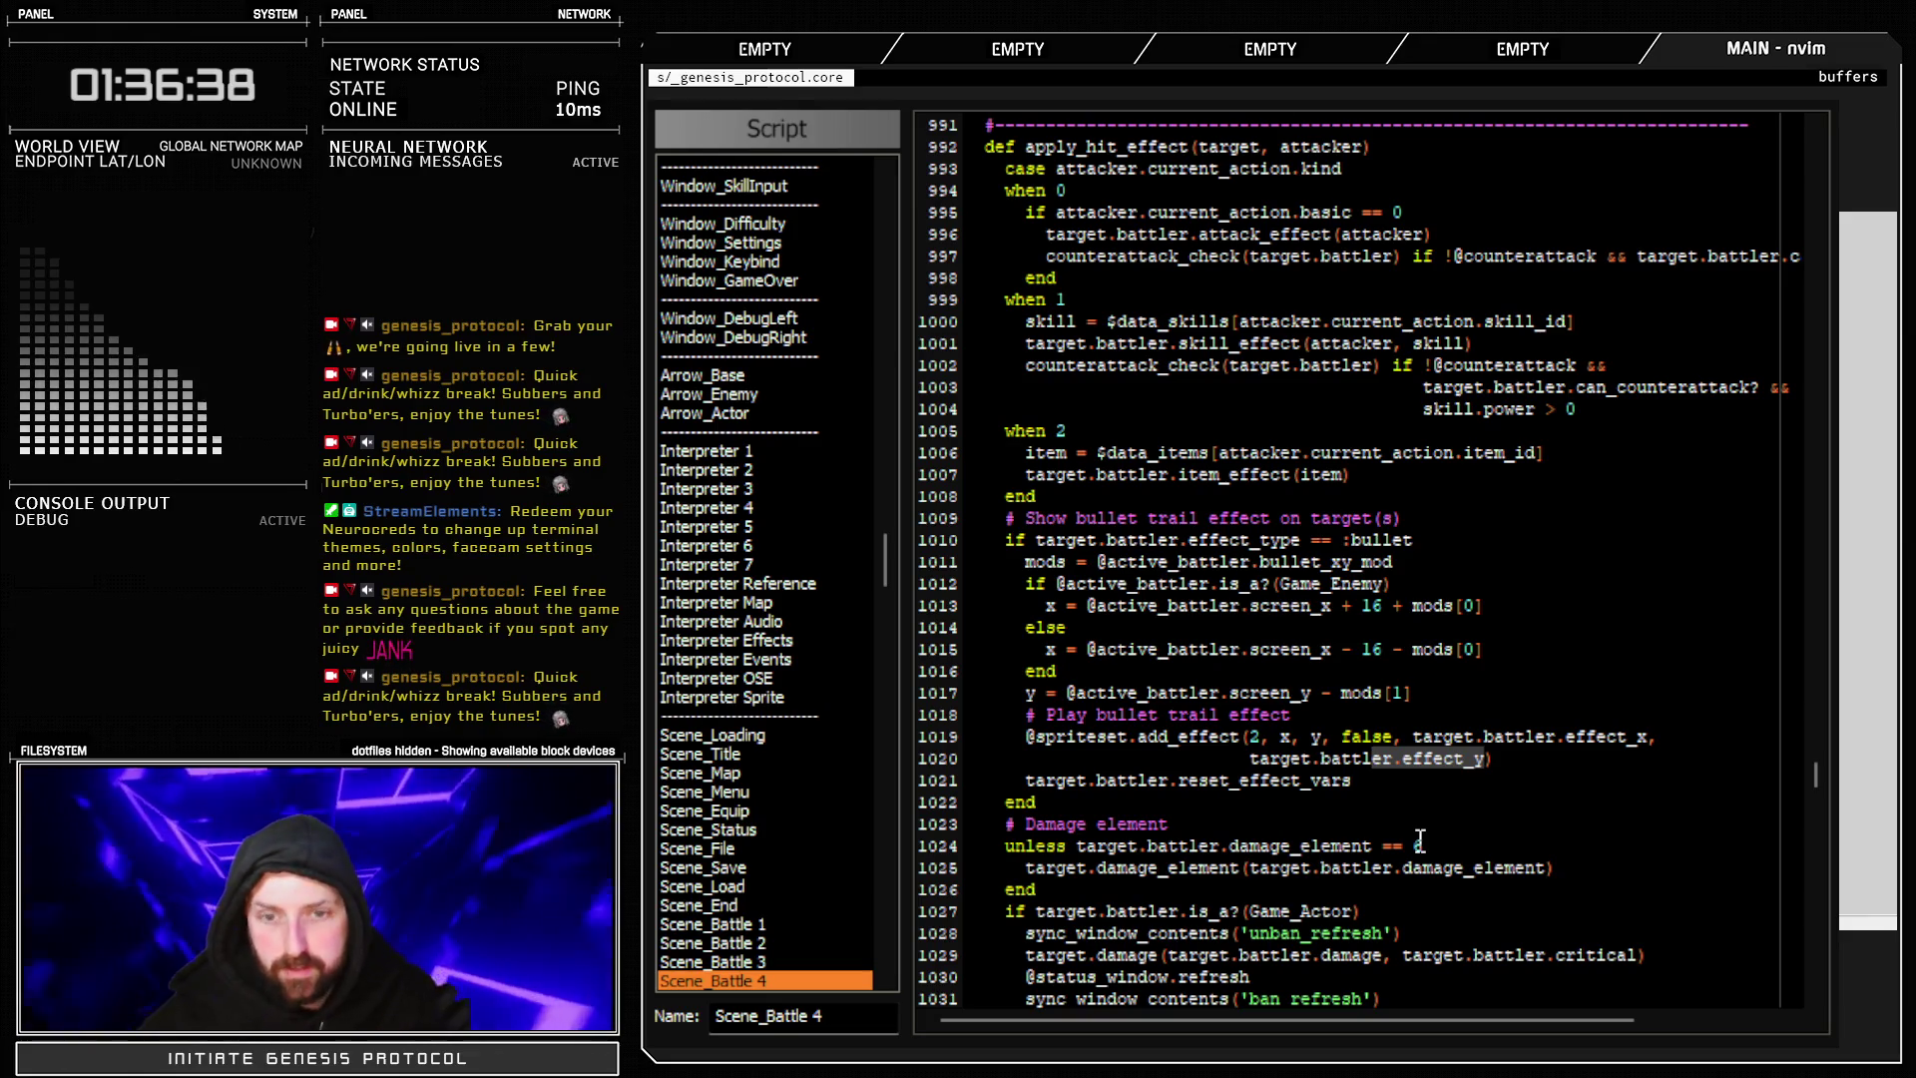
# - Add a puts line printing y right after line 1017's y calculation and launch a playtest
pyautogui.click(1315, 711)
pyautogui.press('o')
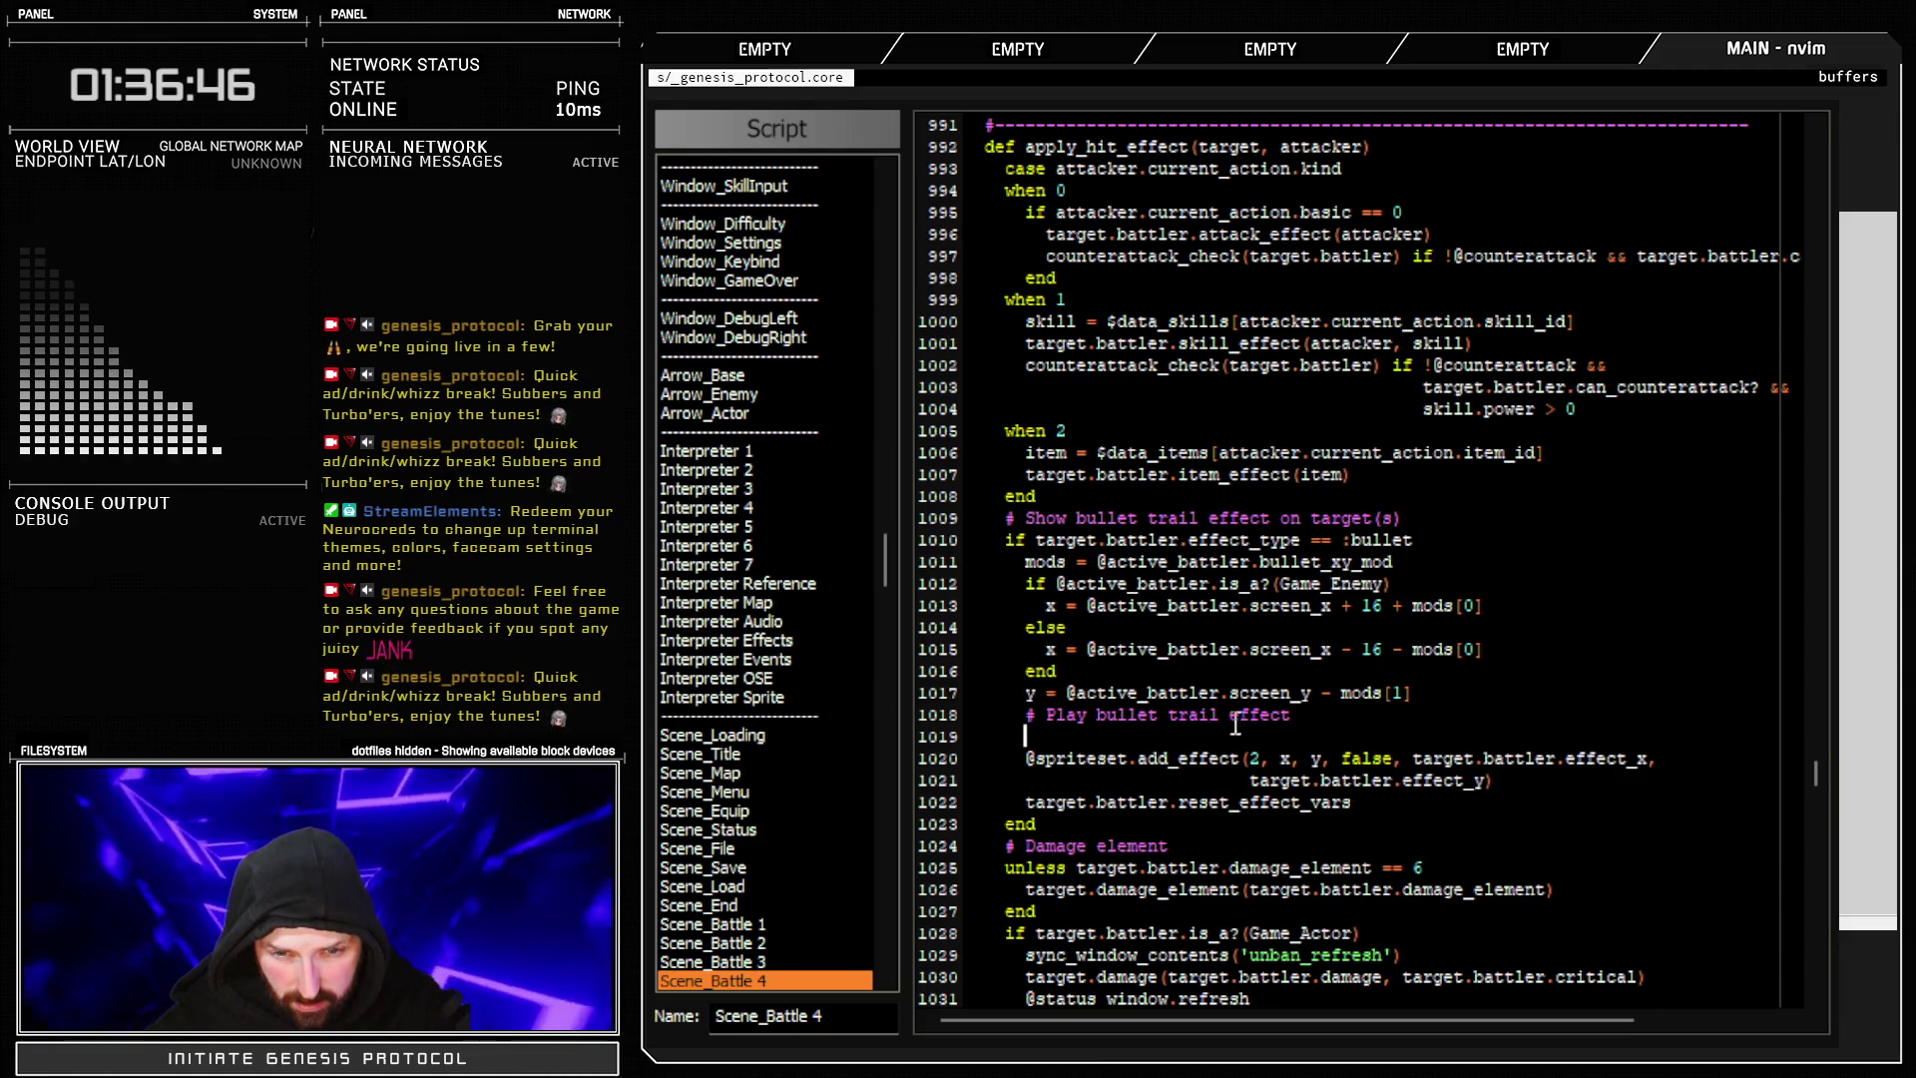
pyautogui.press('Escape')
pyautogui.click(1315, 759)
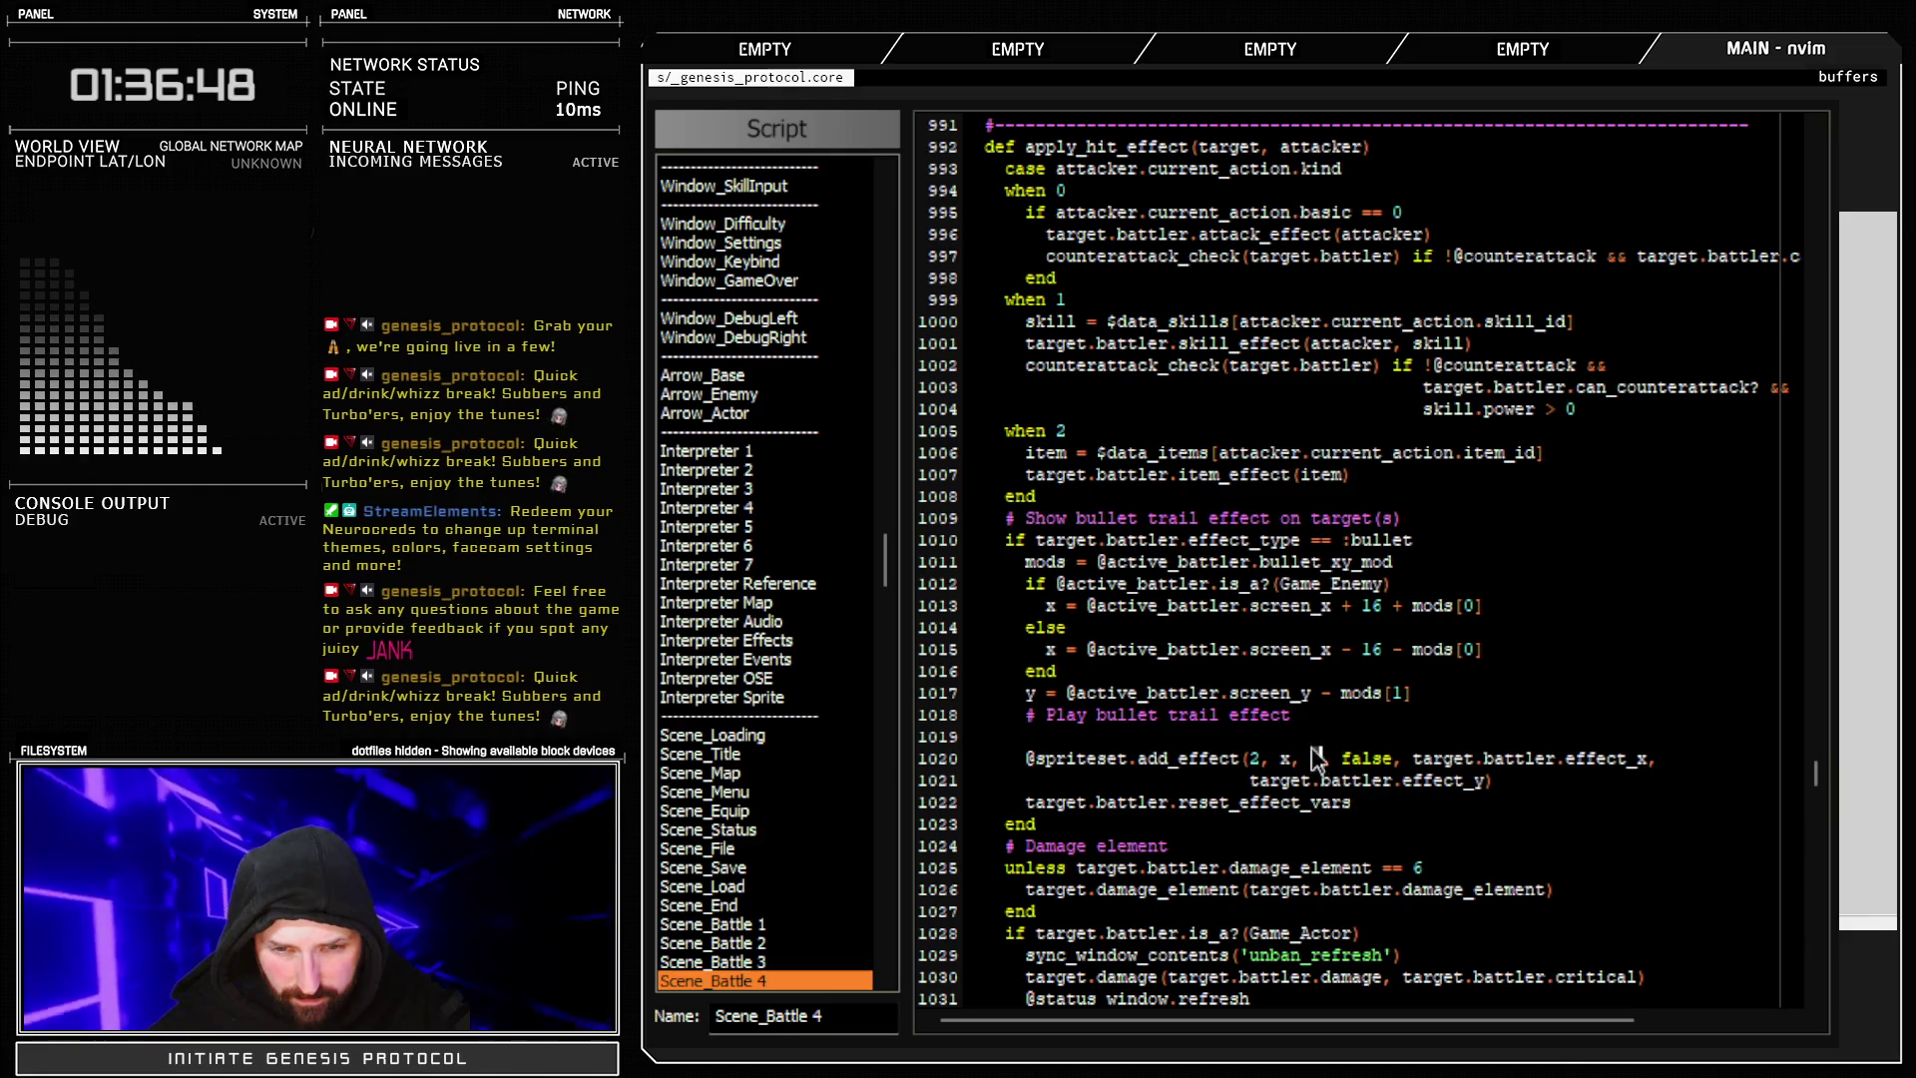
pyautogui.moveTo(1039, 693); pyautogui.dragTo(1405, 696)
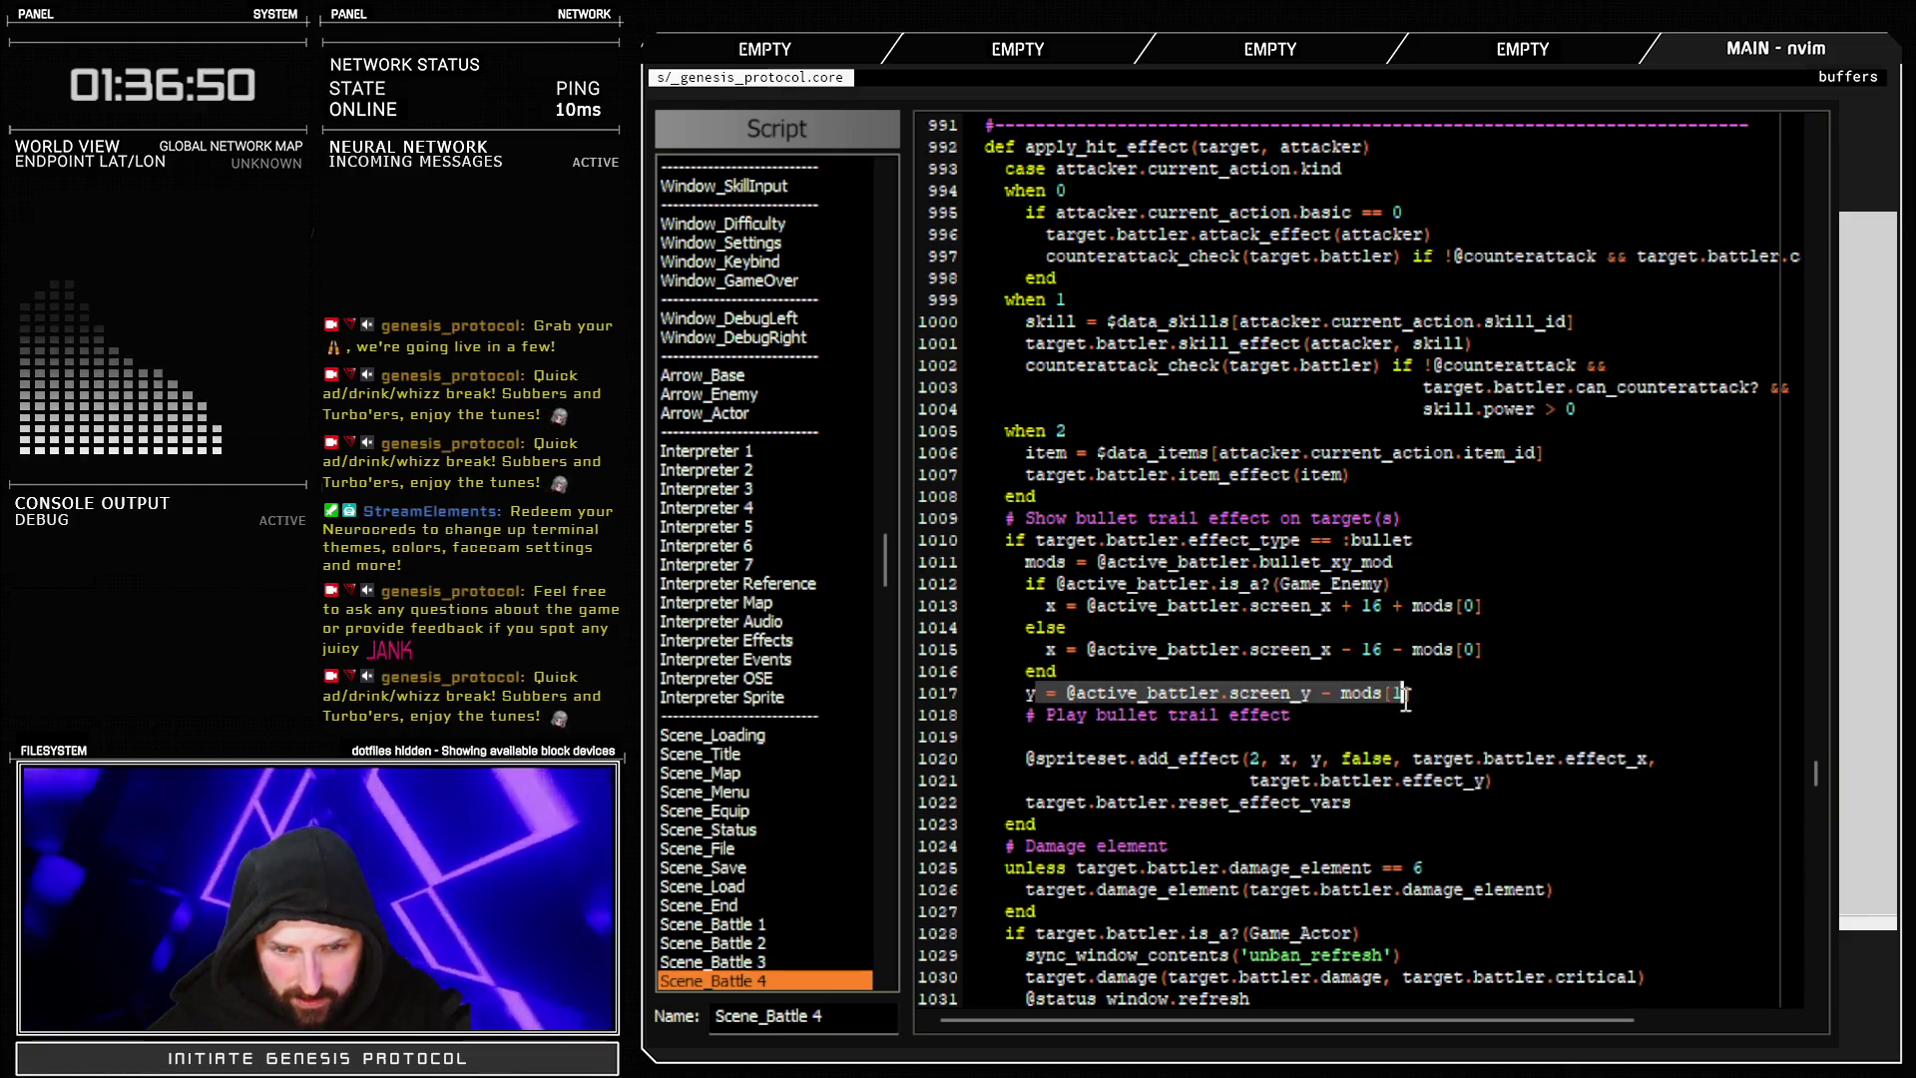
pyautogui.click(1315, 738)
pyautogui.press('i')
pyautogui.press('BackSpace')
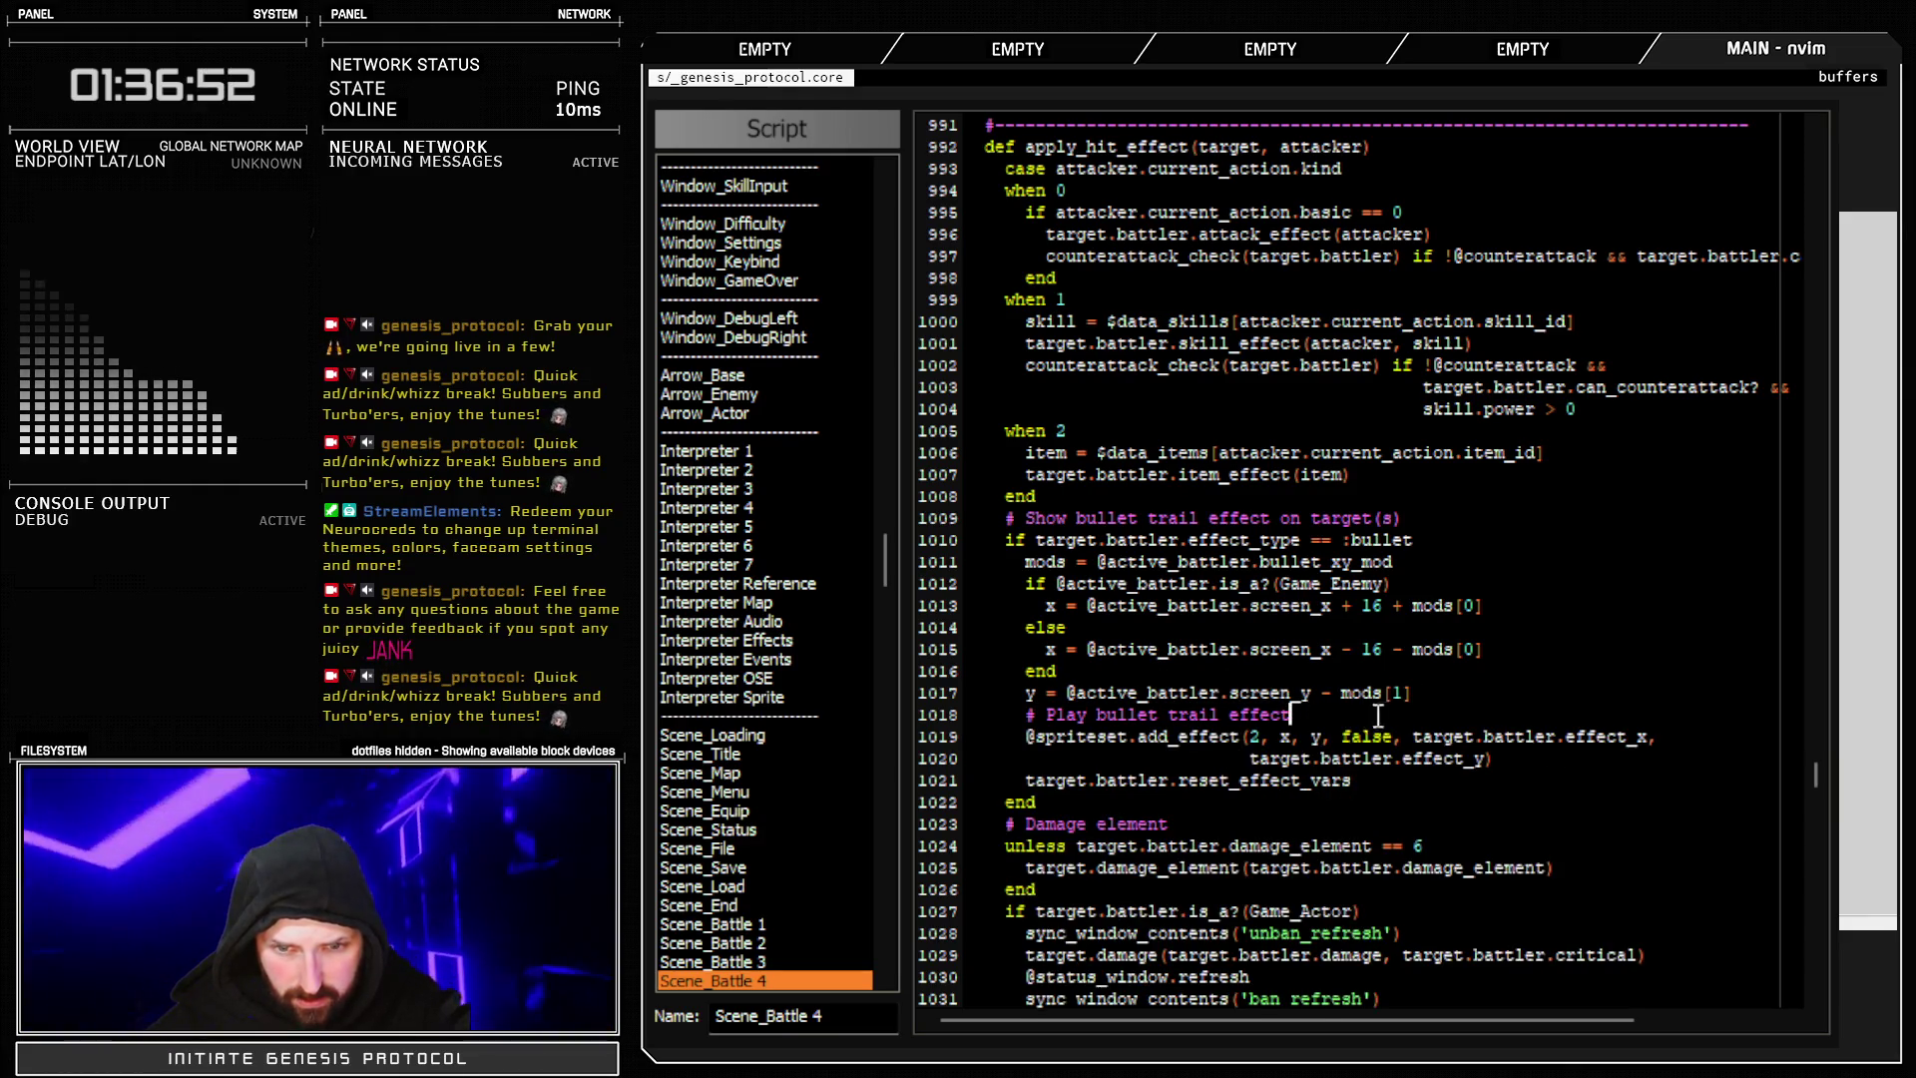
pyautogui.press('Escape')
pyautogui.write('O')
pyautogui.write('puts')
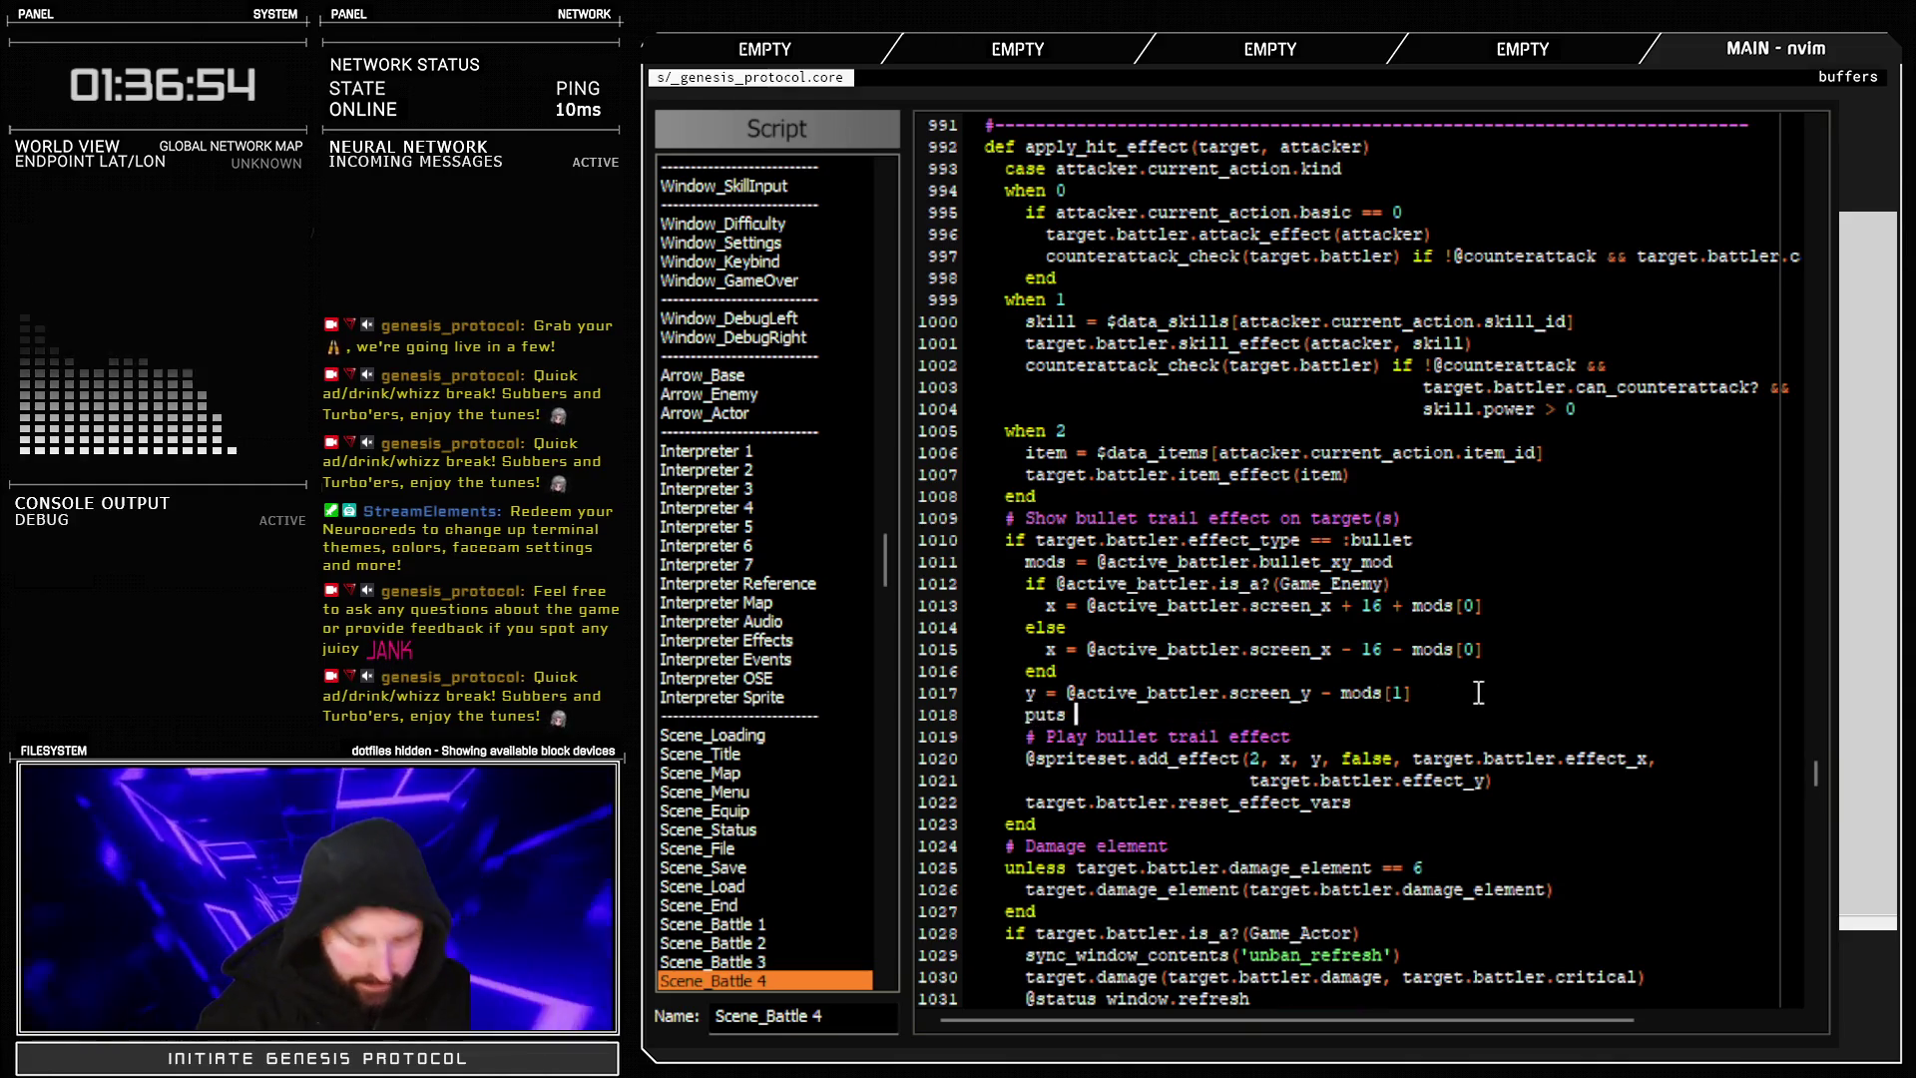
pyautogui.write('x')
pyautogui.press('F5')
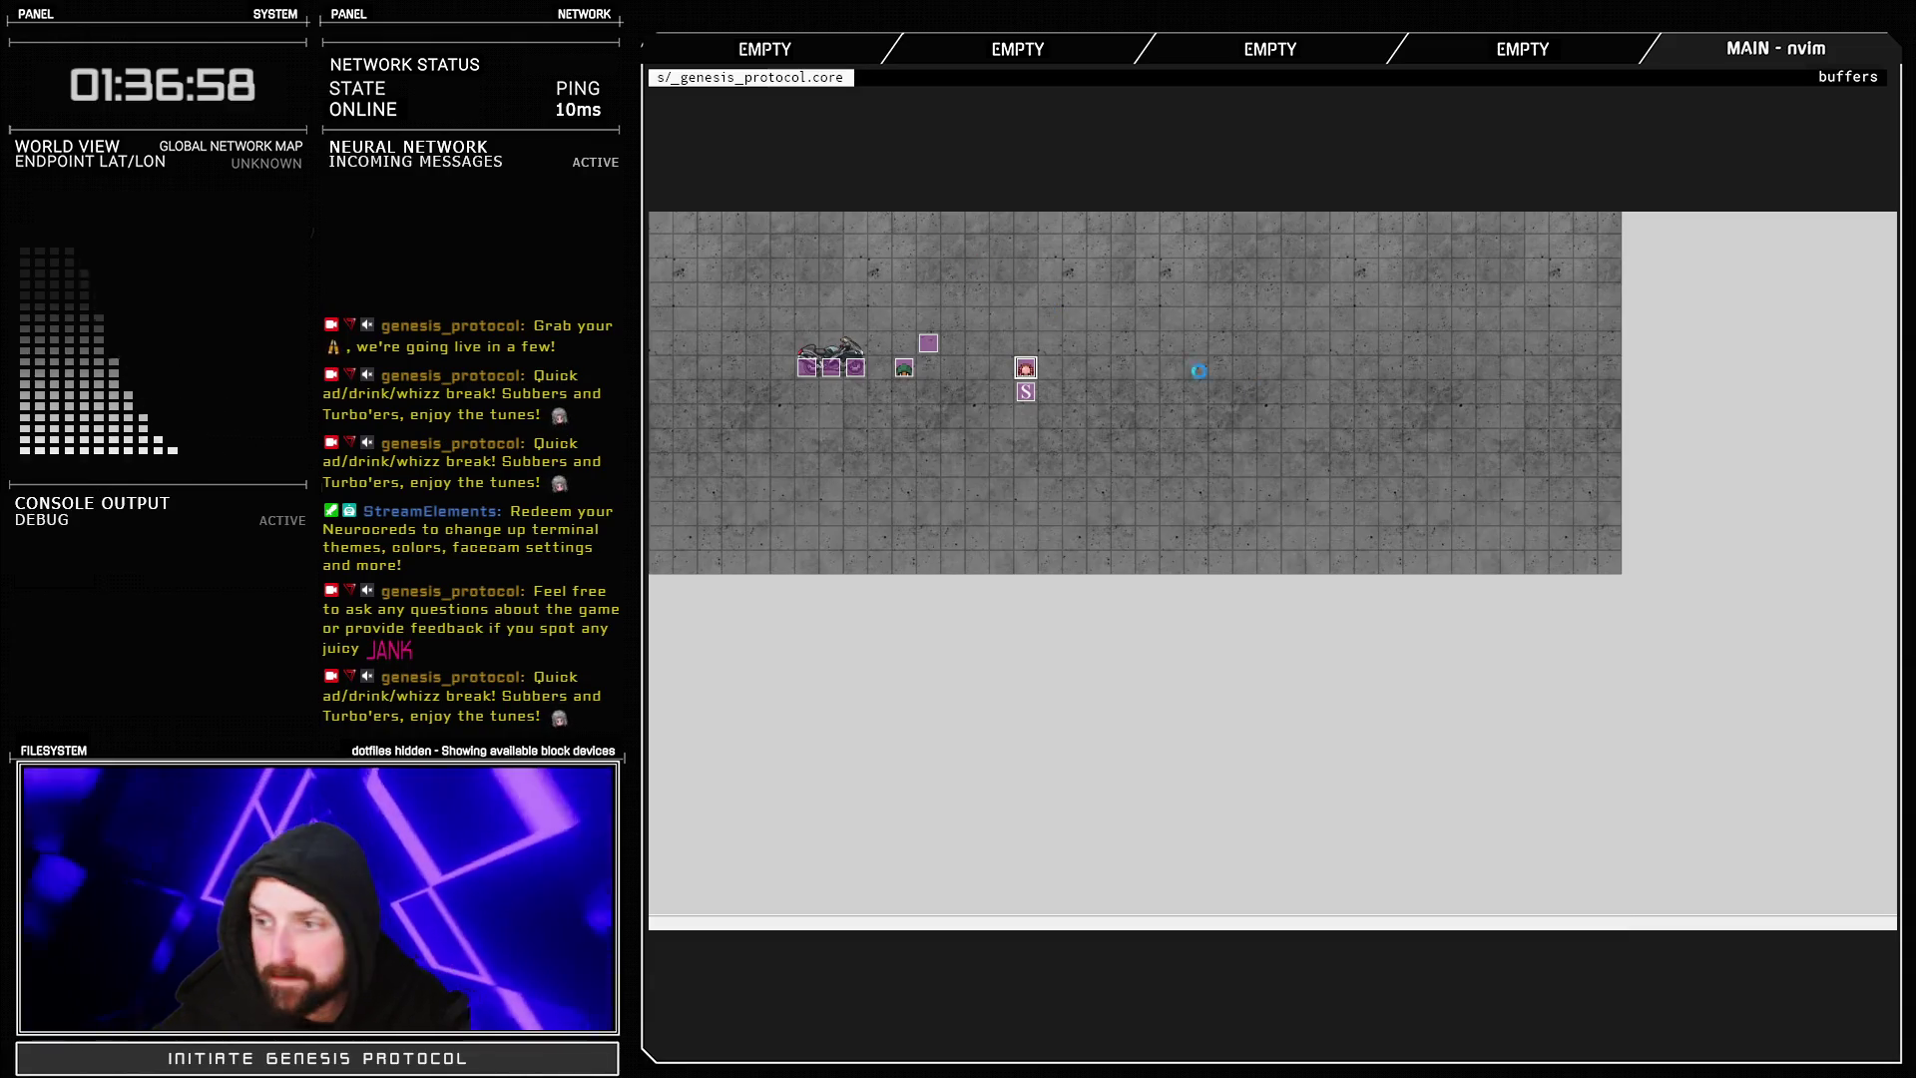
# - Battle-test troop 007 CC-Sentinel I with Burst Fire on the Juggernaut, then close the test and database
pyautogui.press('F9')
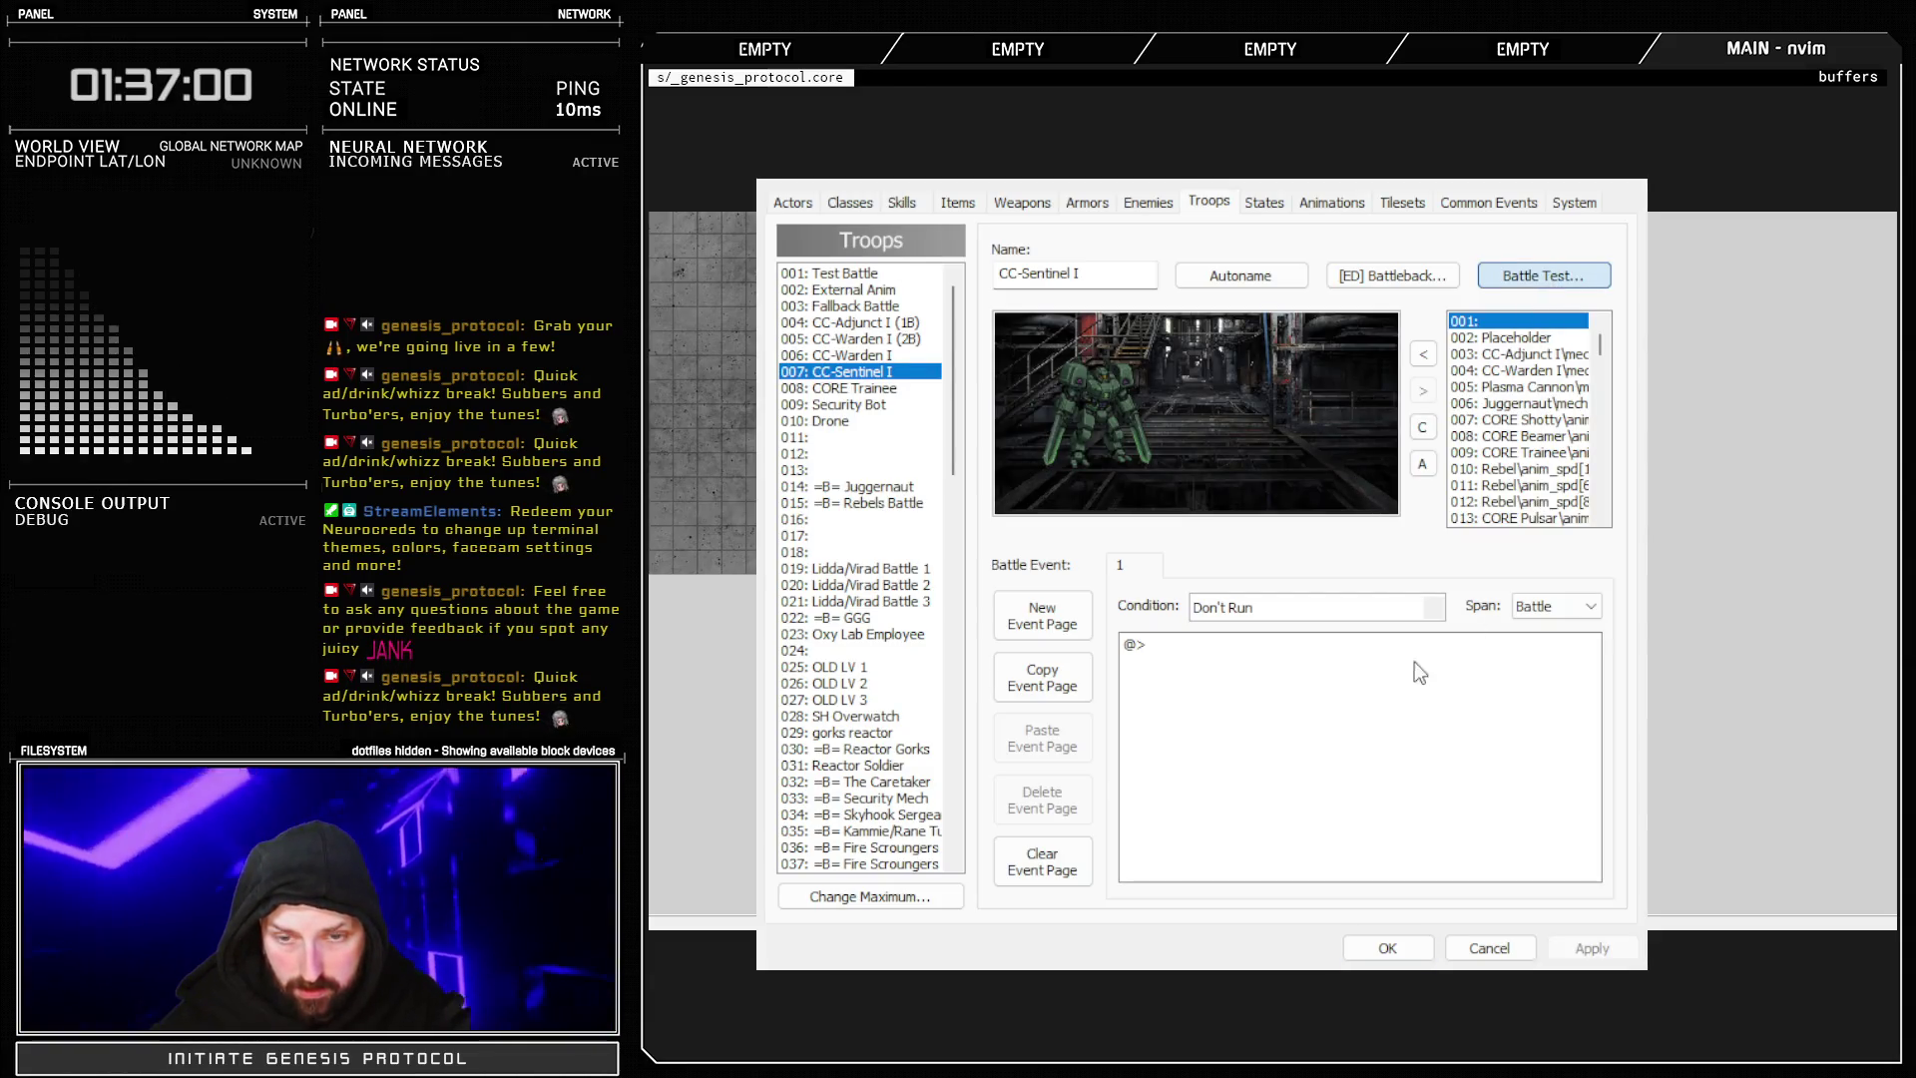
pyautogui.doubleClick(1271, 711)
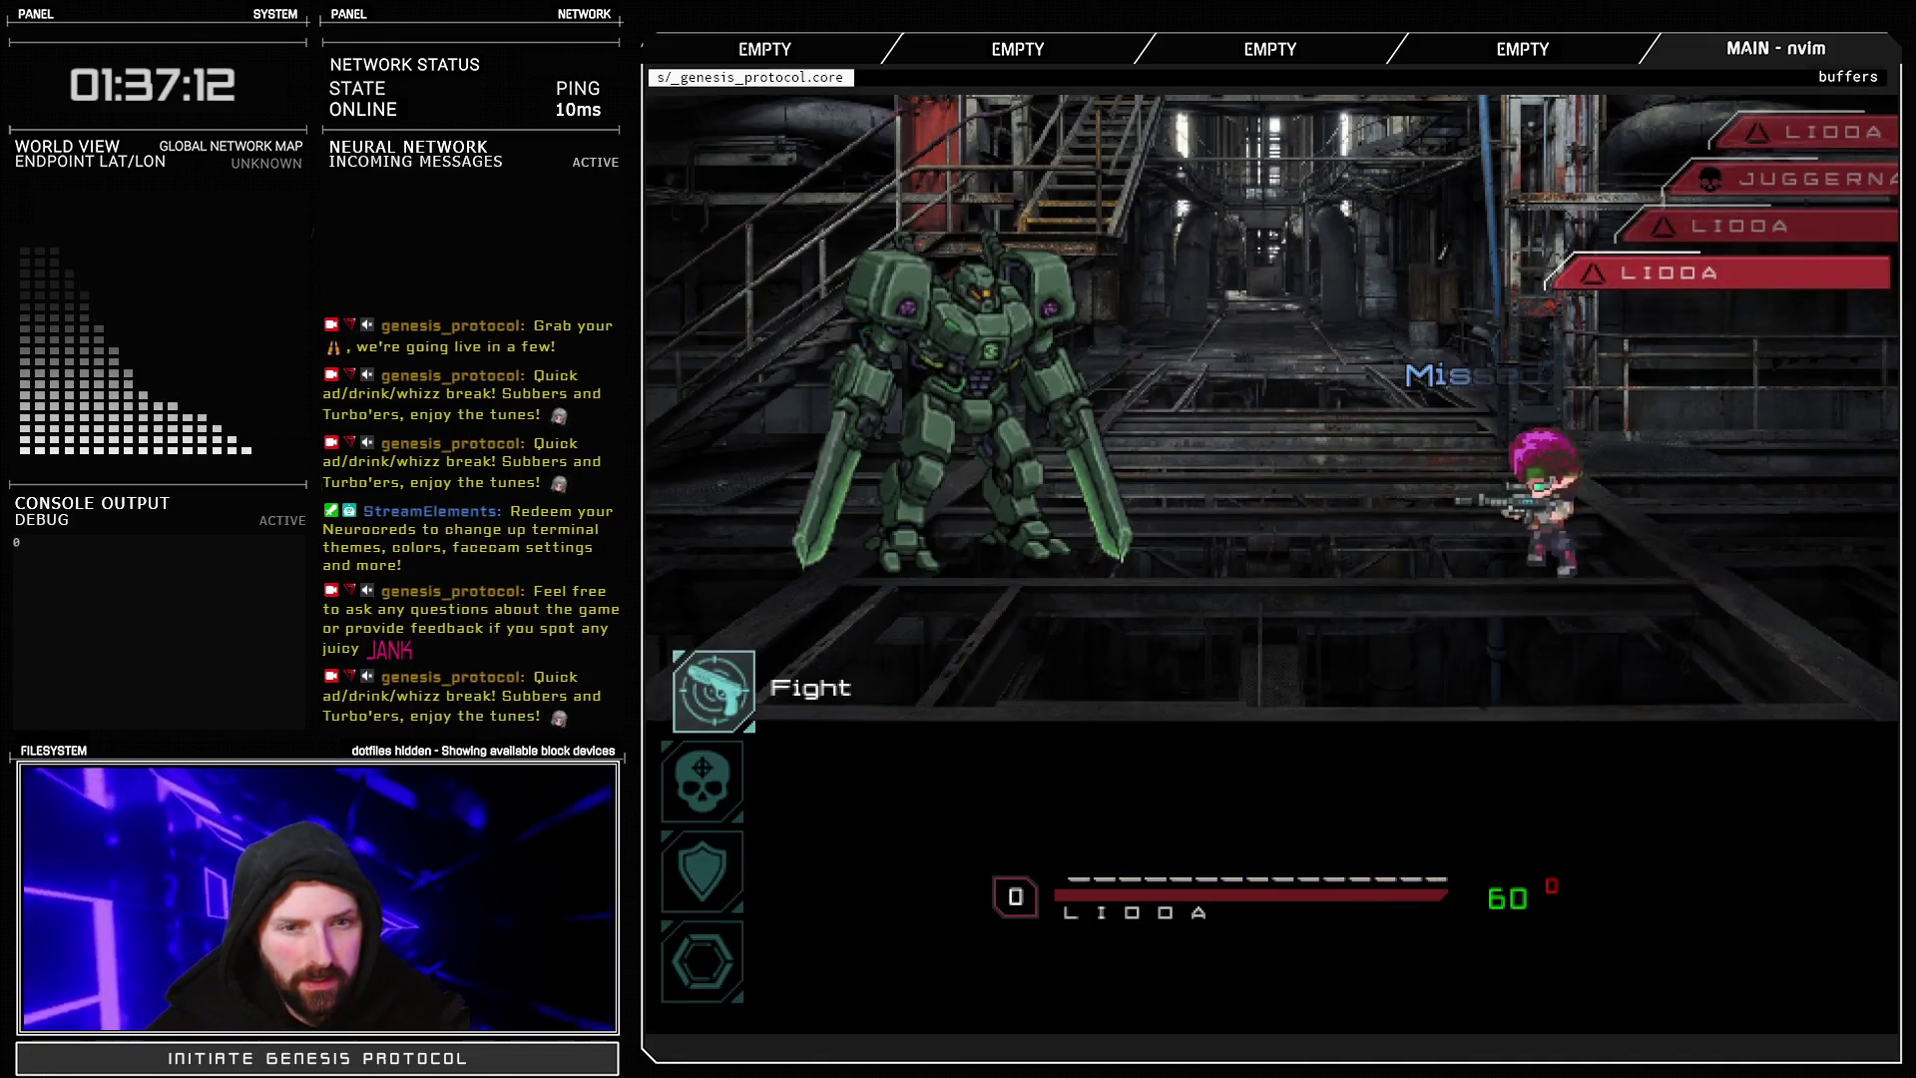
pyautogui.press('Return')
pyautogui.press('Return')
pyautogui.press('Return')
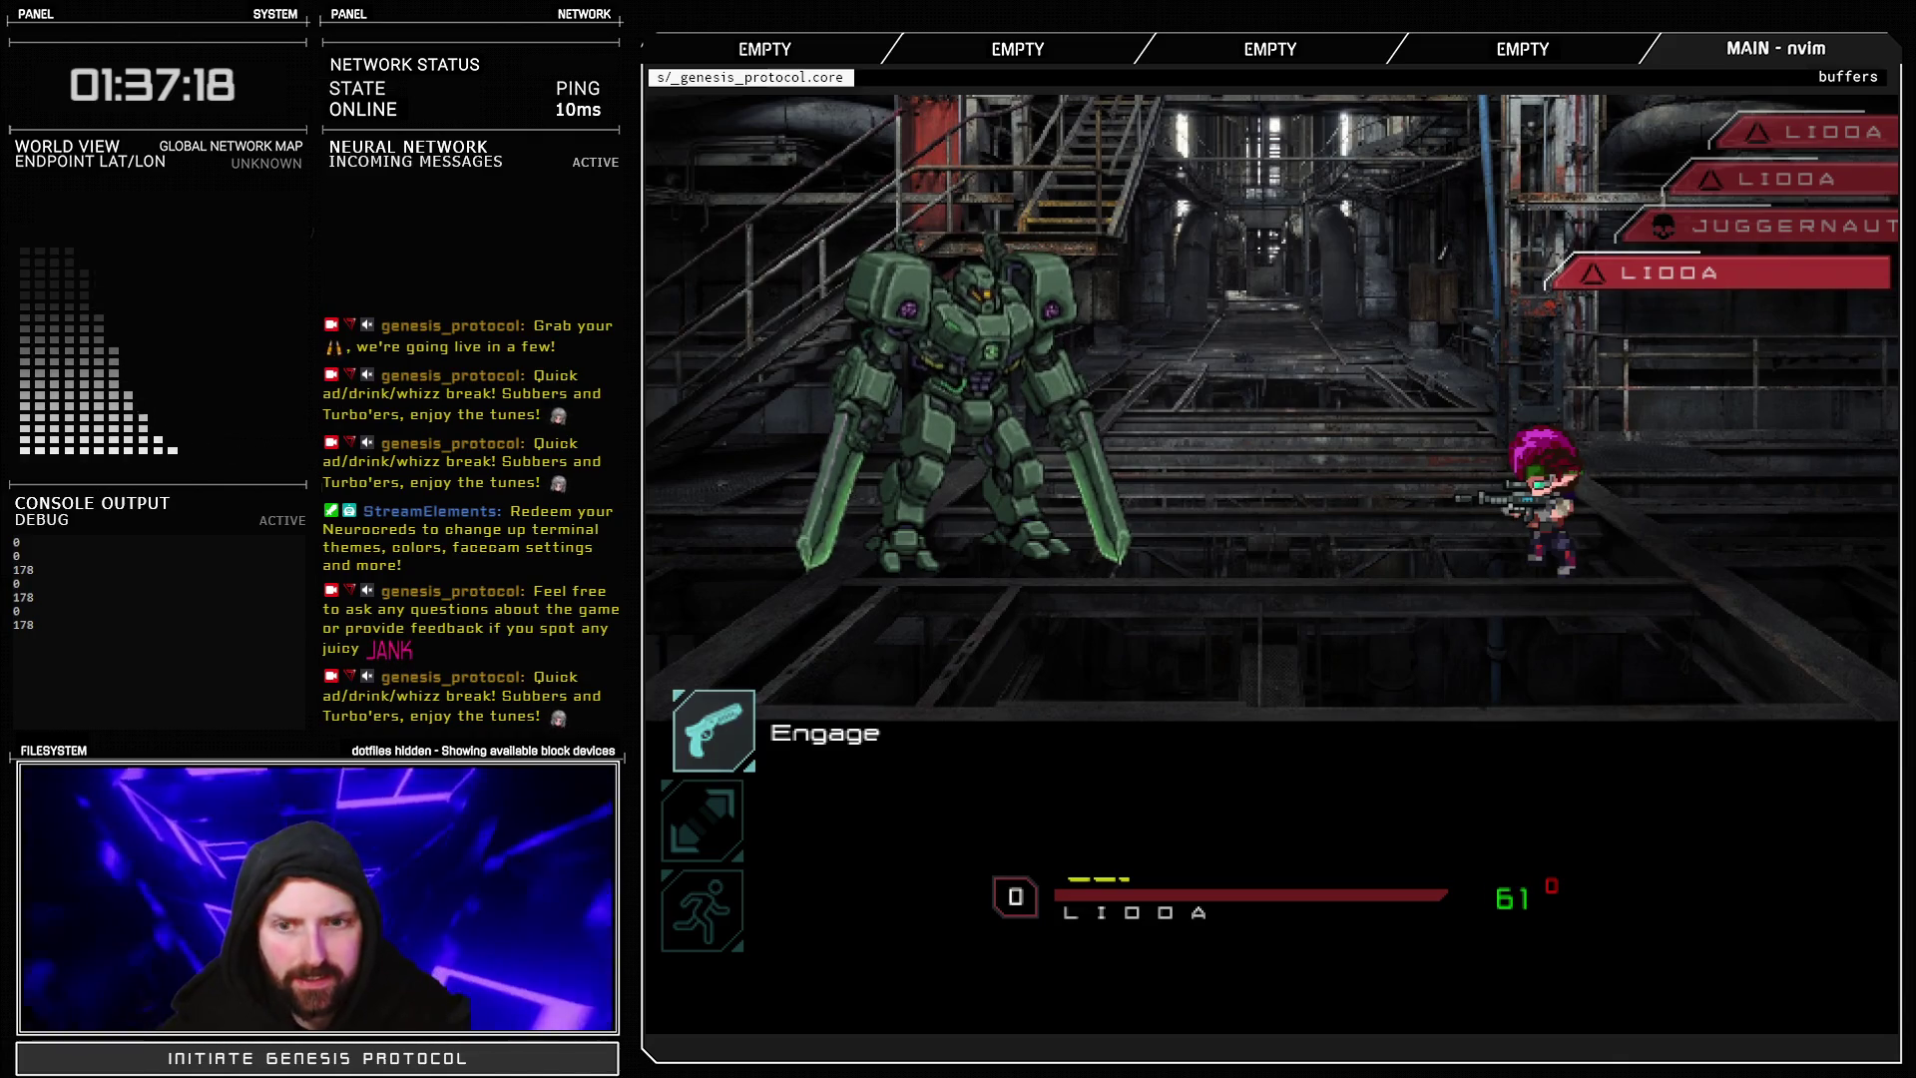
pyautogui.press('Return')
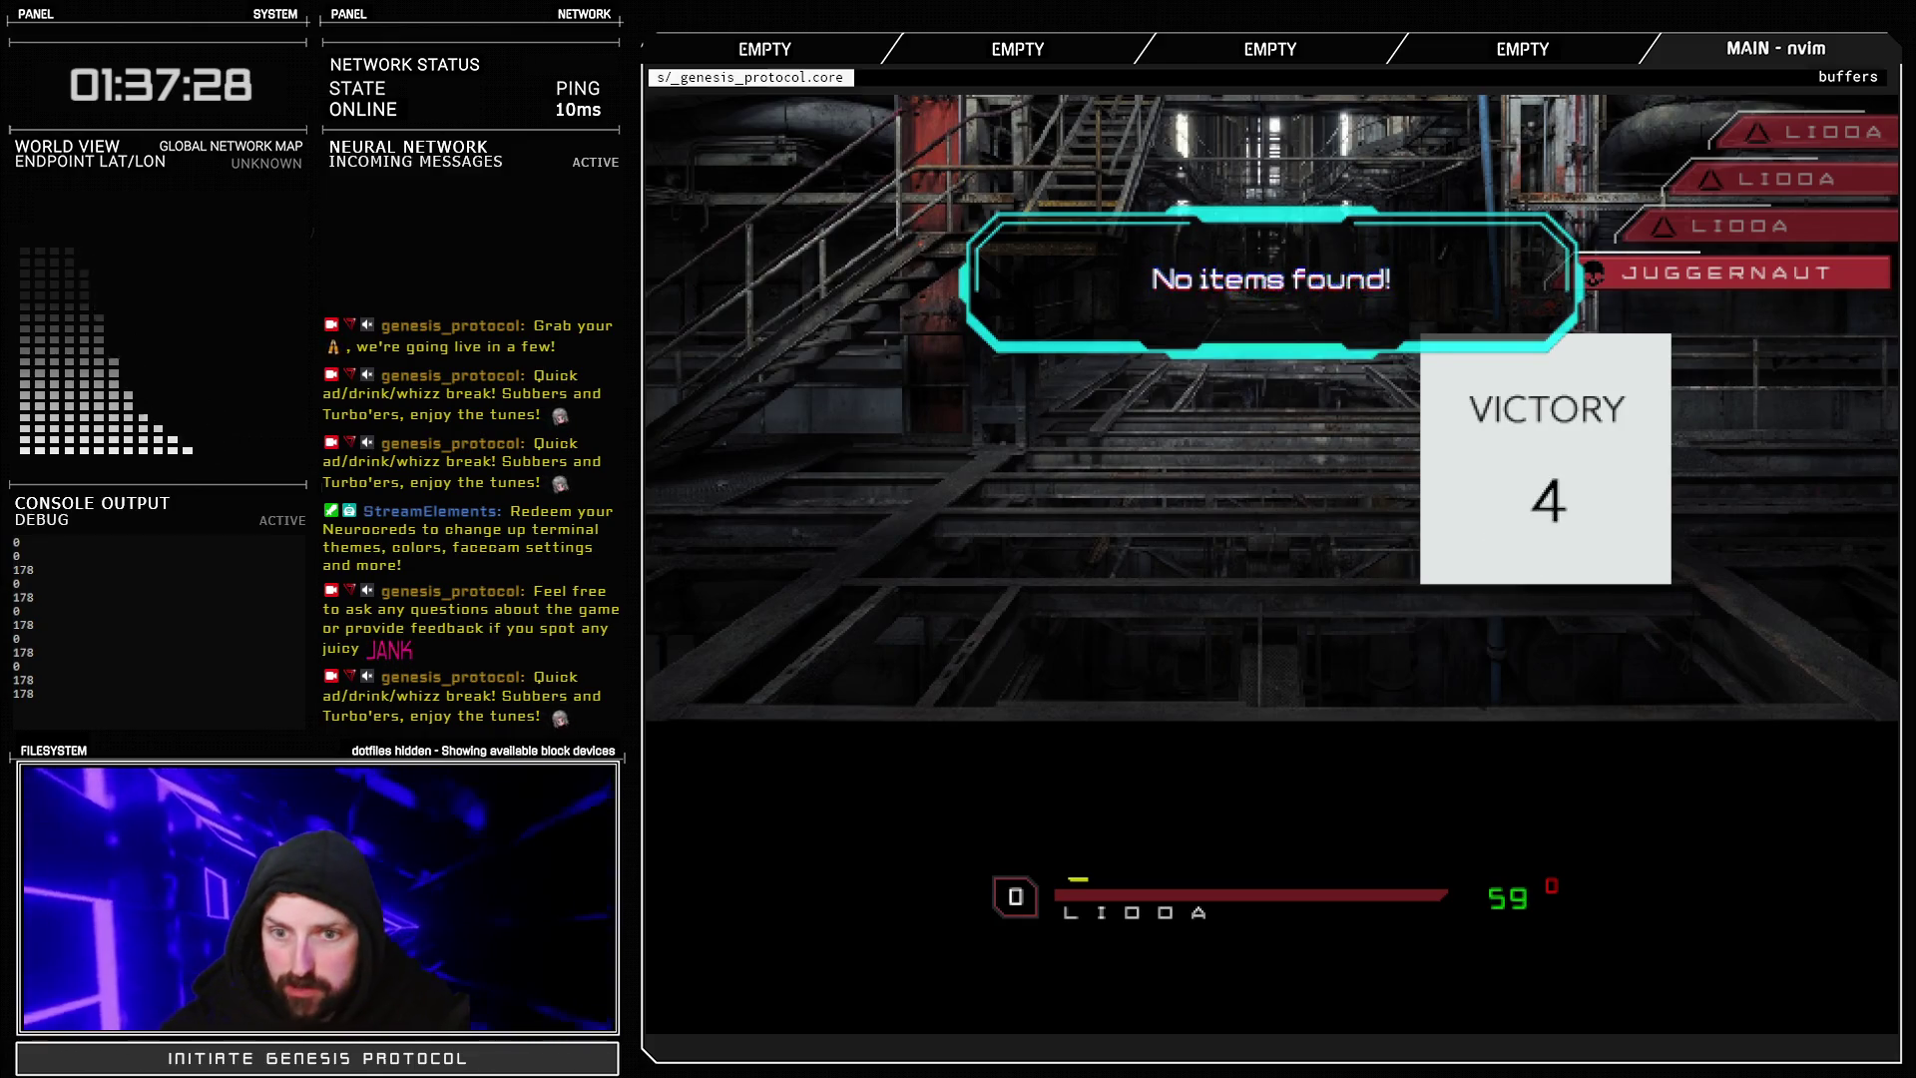
pyautogui.click(1864, 92)
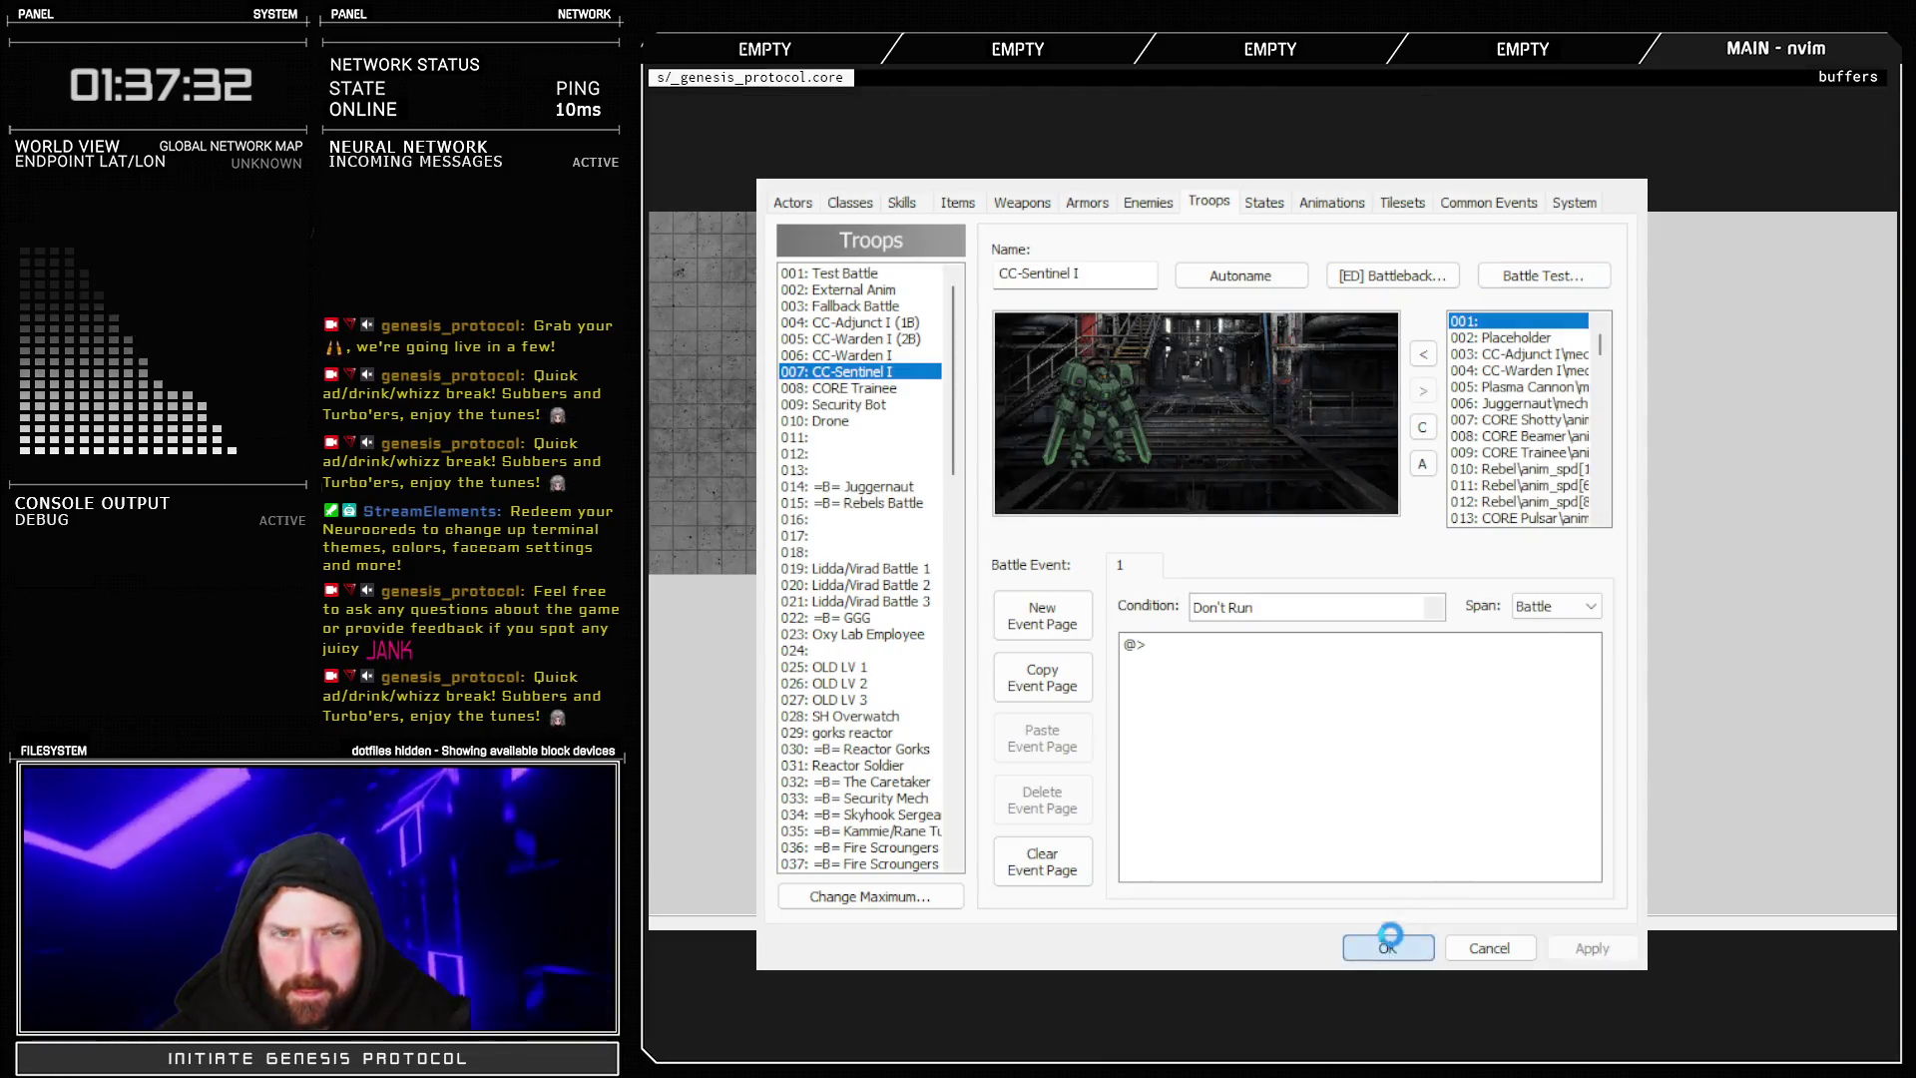
pyautogui.click(1388, 943)
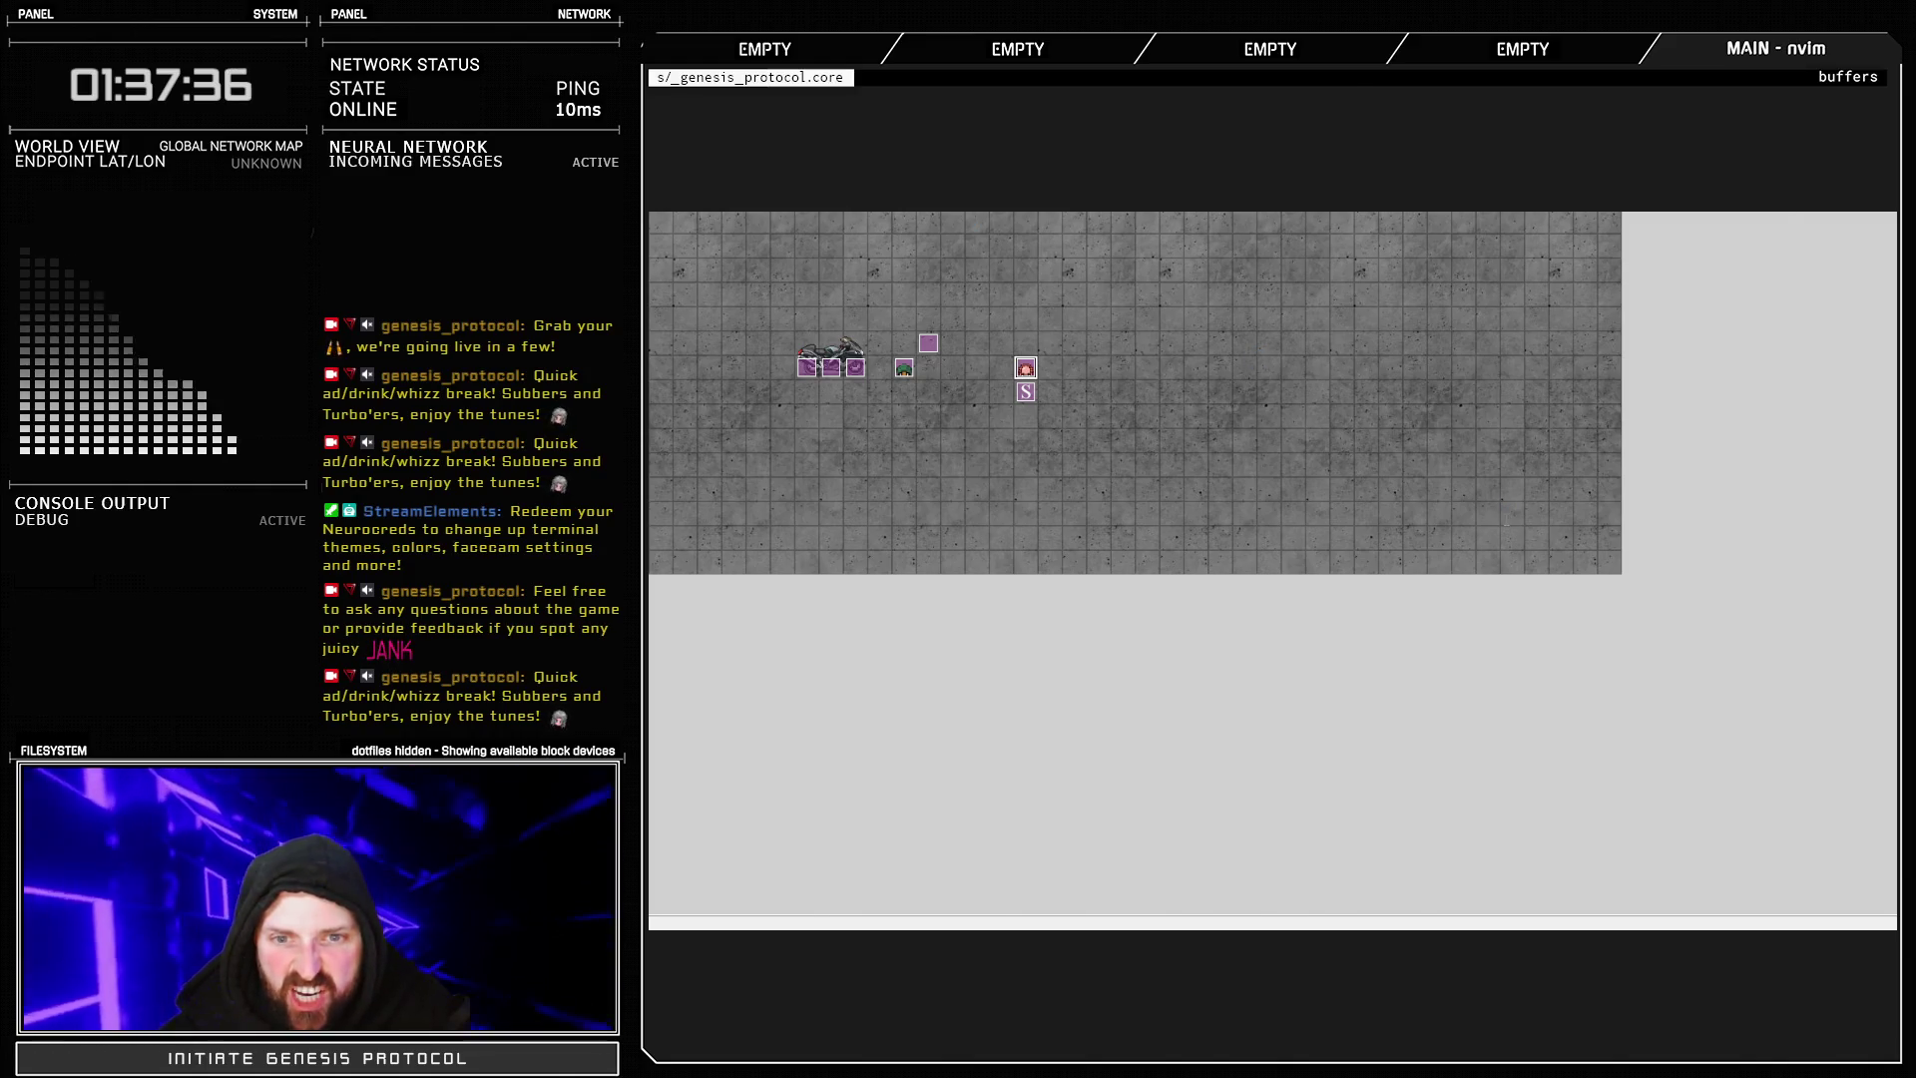
# - Duplicate the y calculation line in Scene_Battle 4 and comment out the original with #
pyautogui.press('F11')
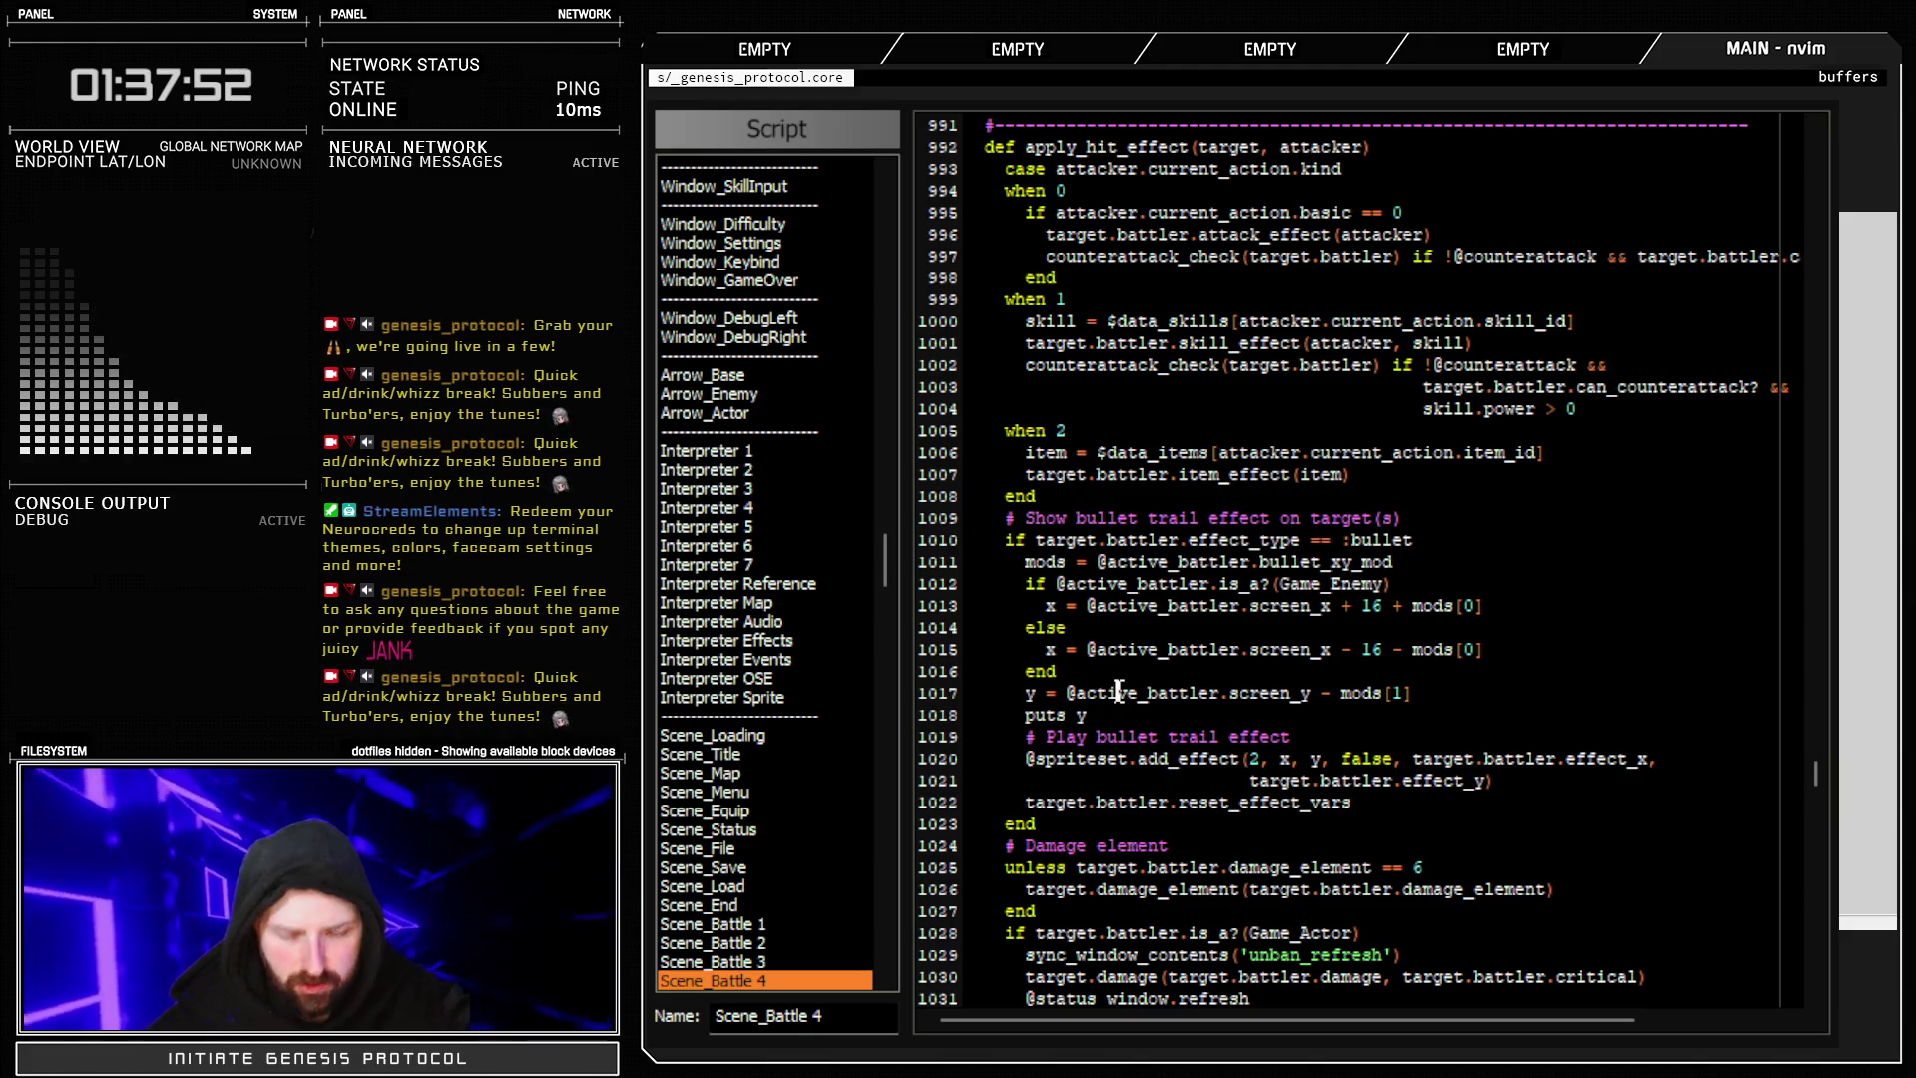
pyautogui.press('y')
pyautogui.press('y')
pyautogui.press('p')
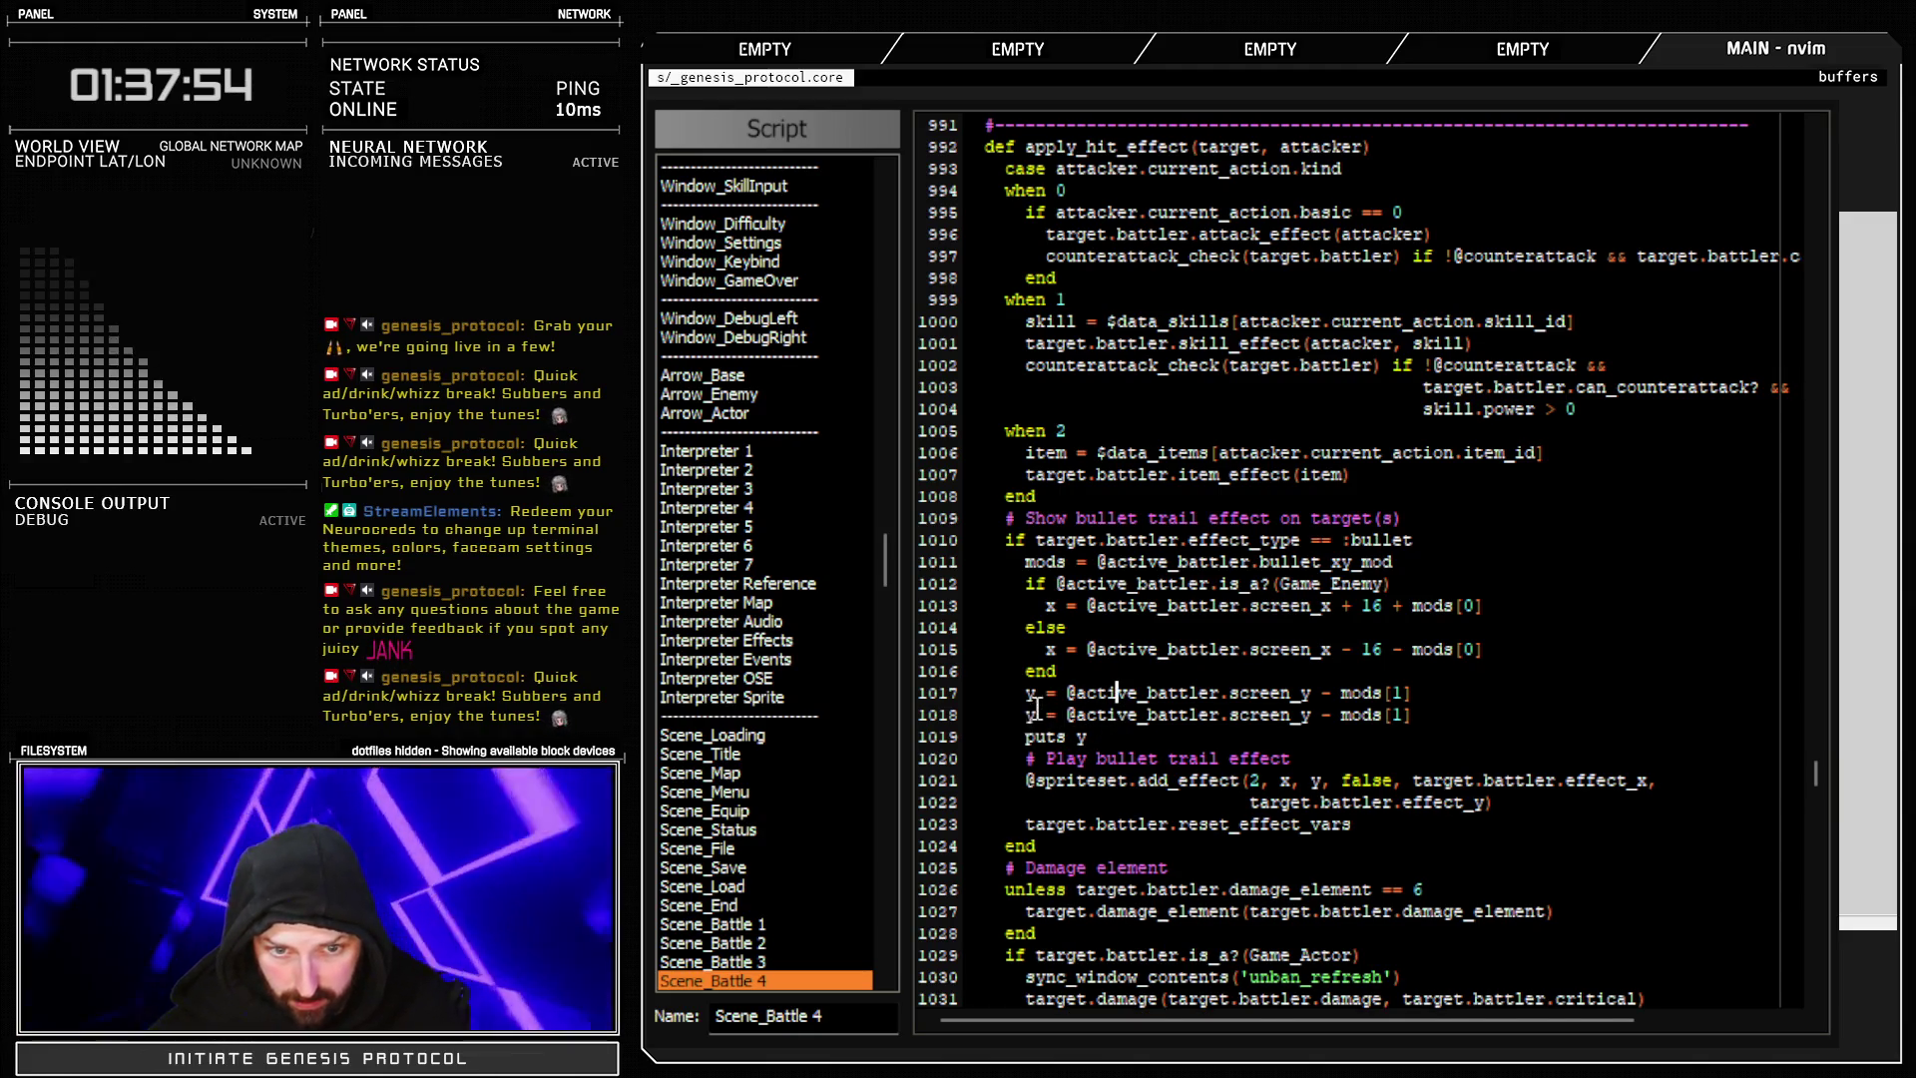
pyautogui.press('k')
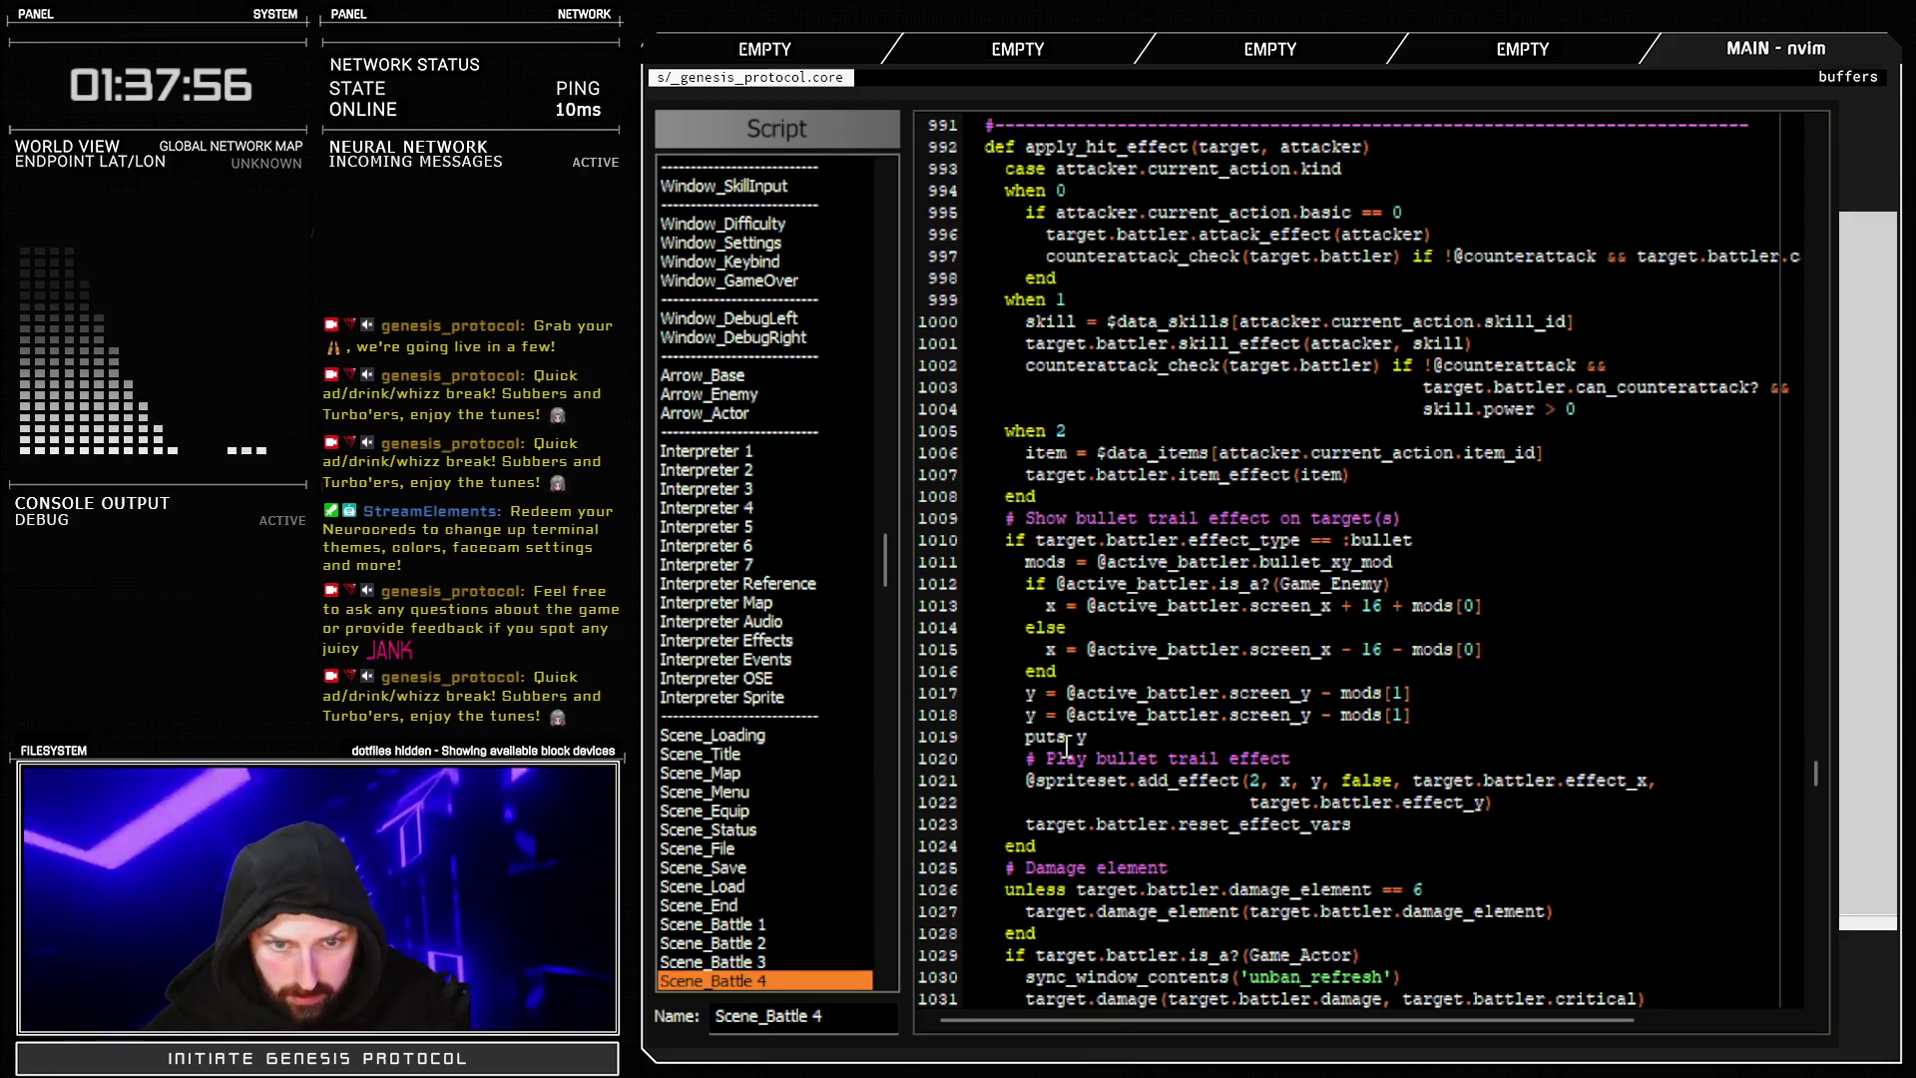
pyautogui.write('i#')
# - Delete ' - mods[1]' from the copied y line, remove the puts y debug line, and playtest
pyautogui.press('Escape')
pyautogui.press('j')
pyautogui.press('E')
pyautogui.press('E')
pyautogui.press('l')
pyautogui.press('v')
pyautogui.press('$')
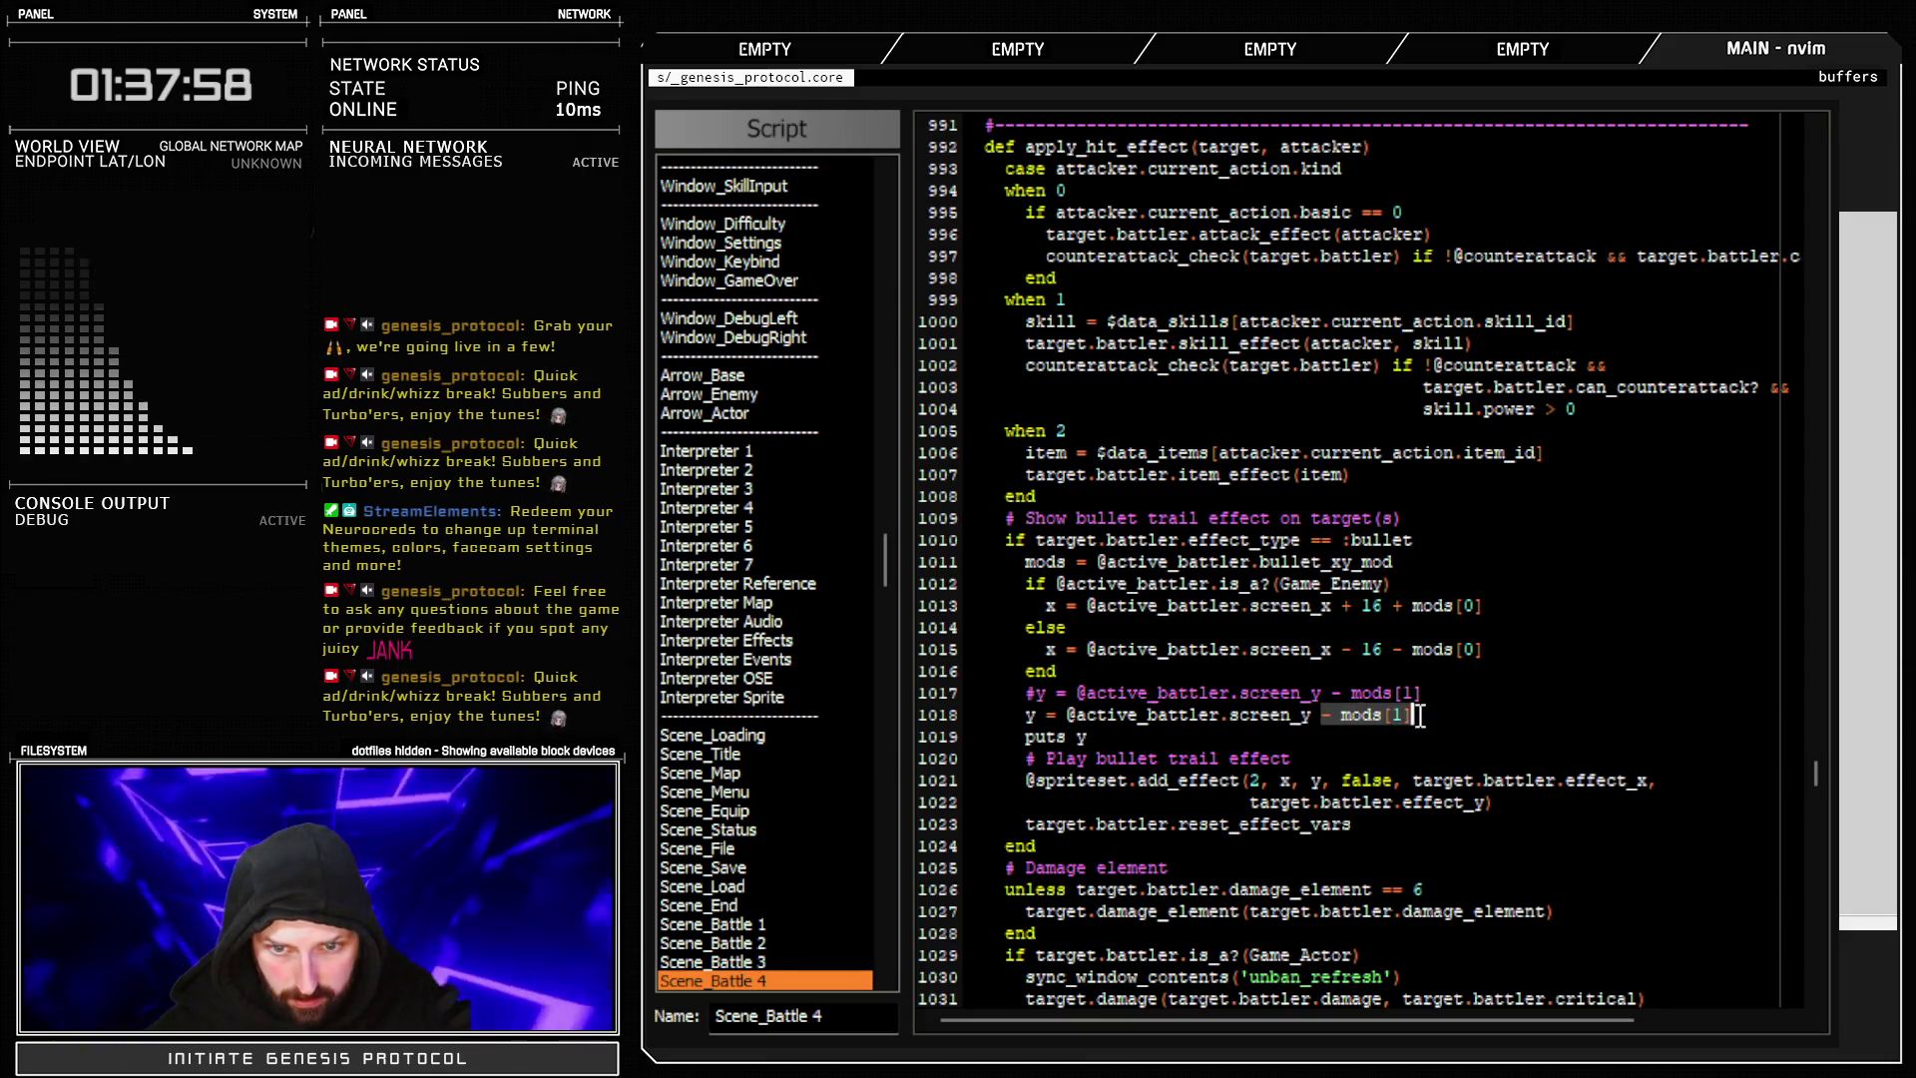
pyautogui.press('c')
pyautogui.press('V')
pyautogui.press('d')
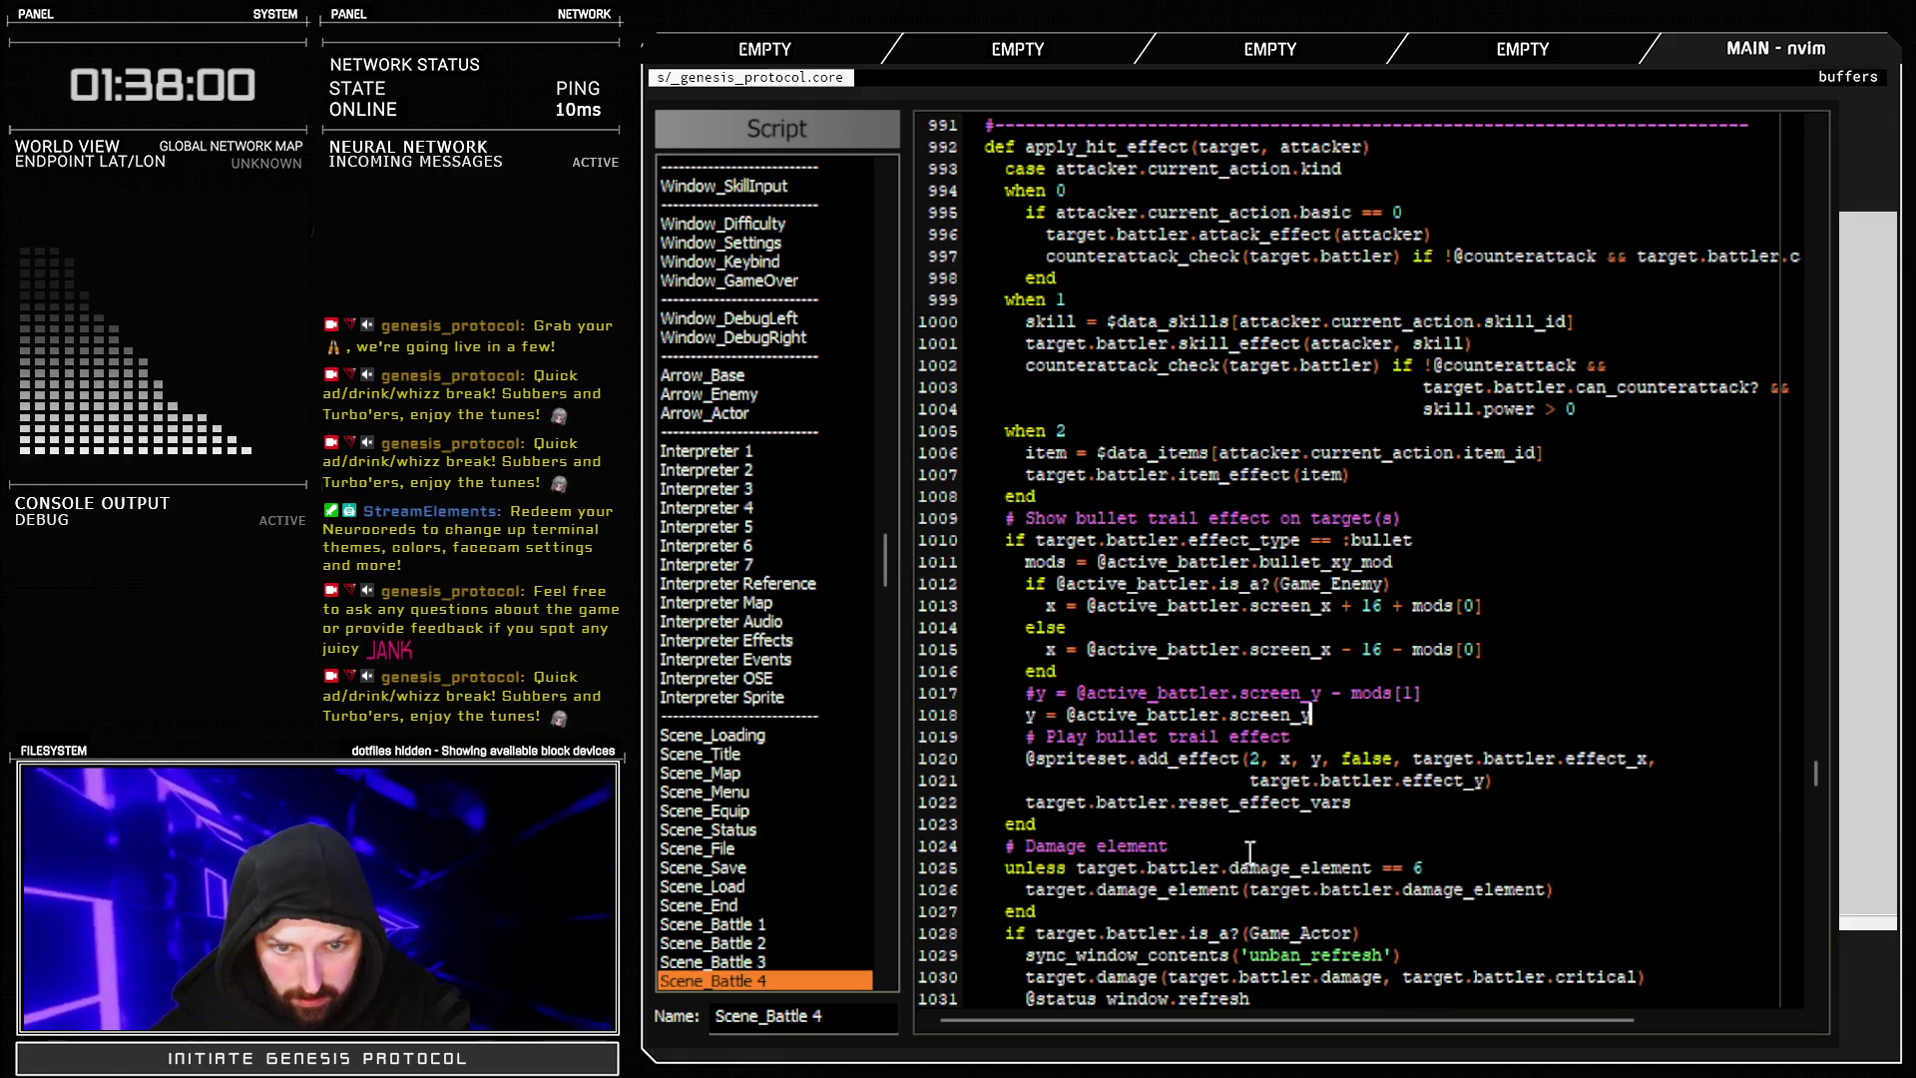
pyautogui.press('F5')
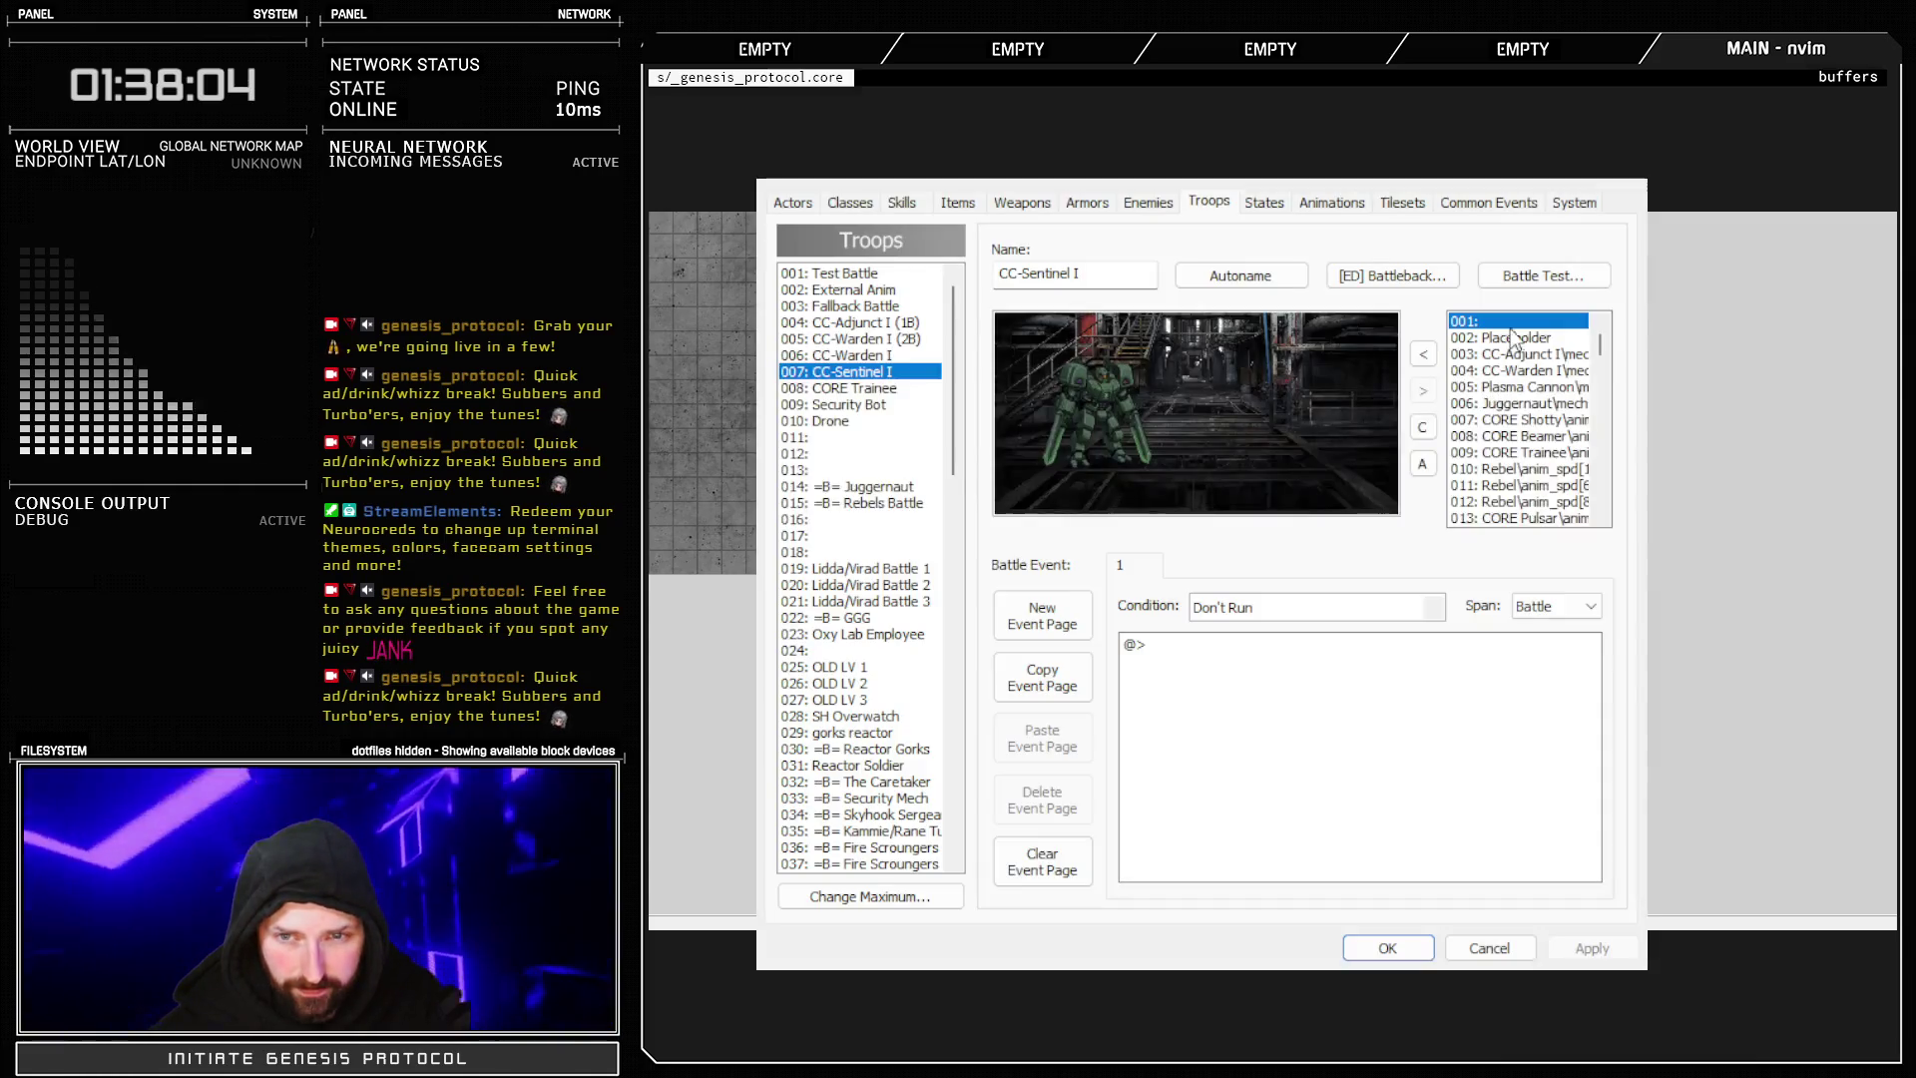
# - Battle-test CC-Sentinel I, beat the Juggernaut with Burst Fire and collect the Keycard Alpha reward
pyautogui.press('F9')
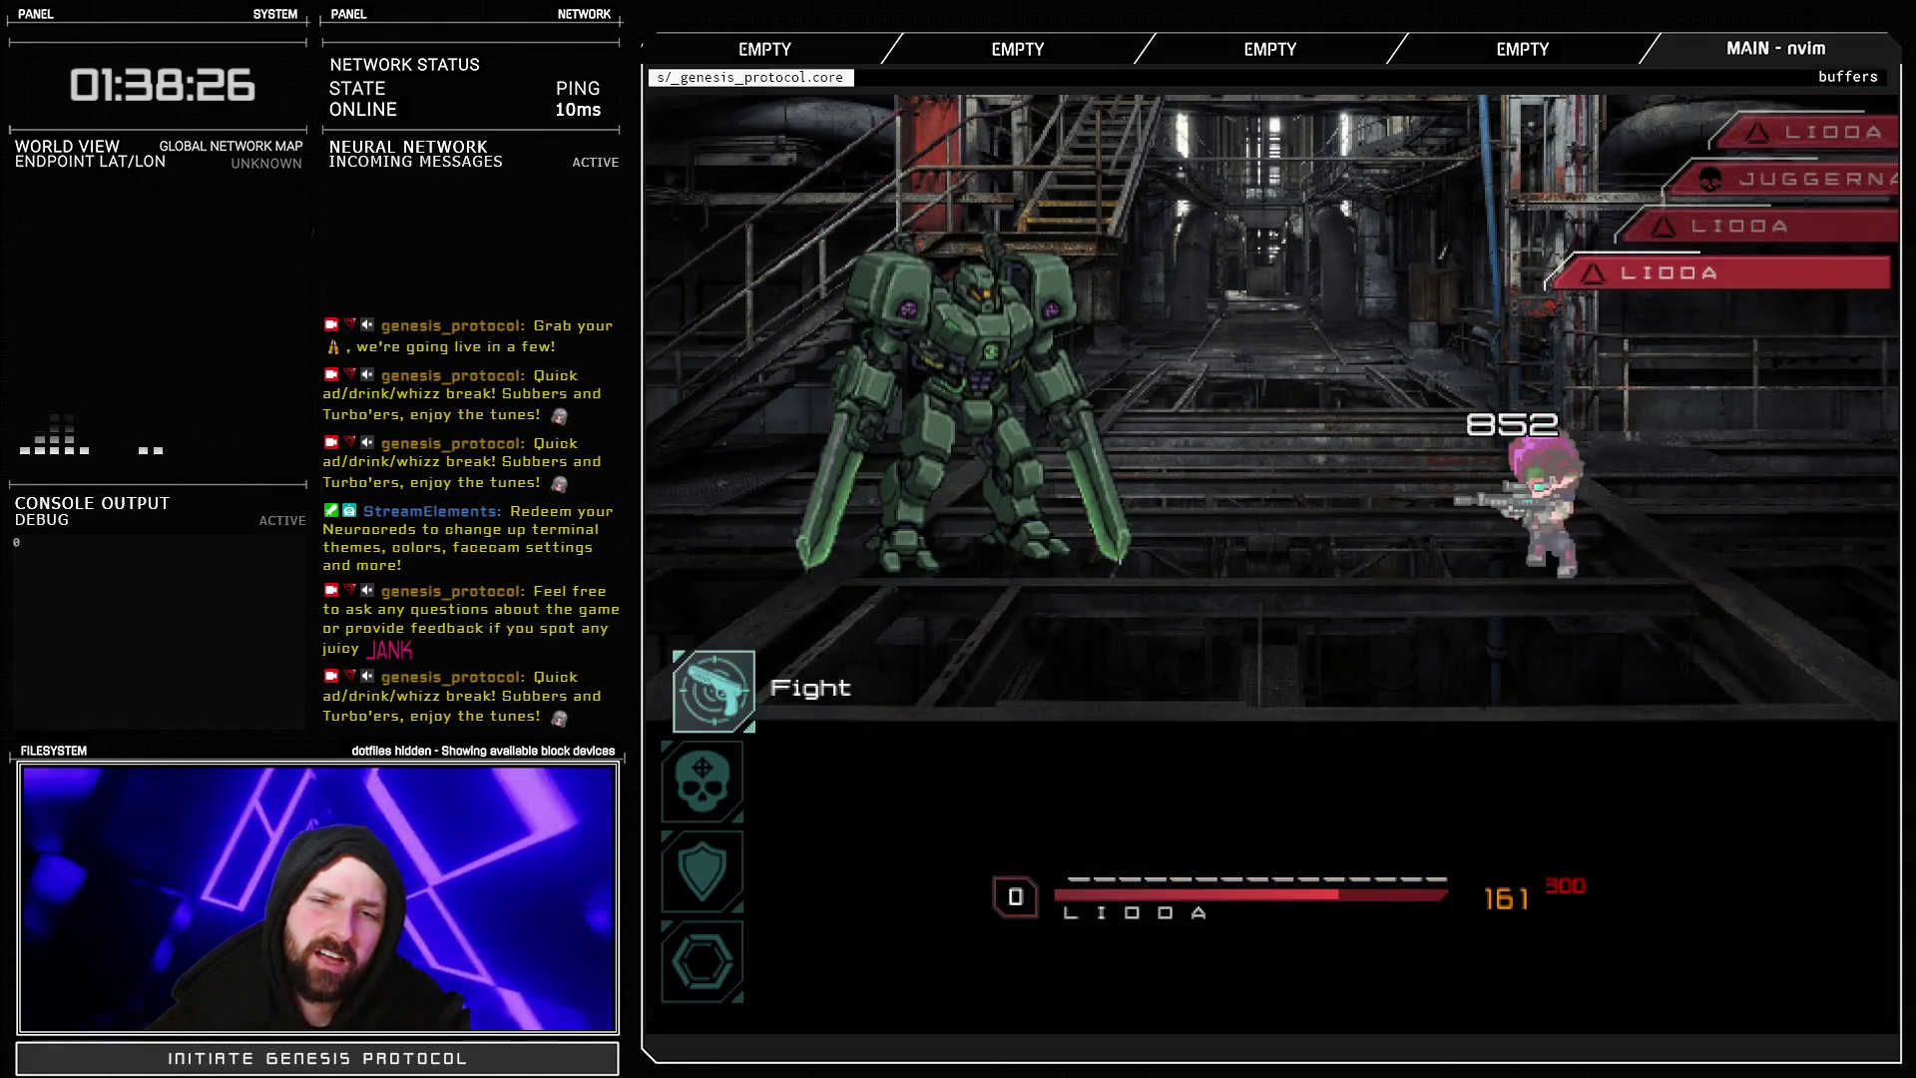
pyautogui.press('Return')
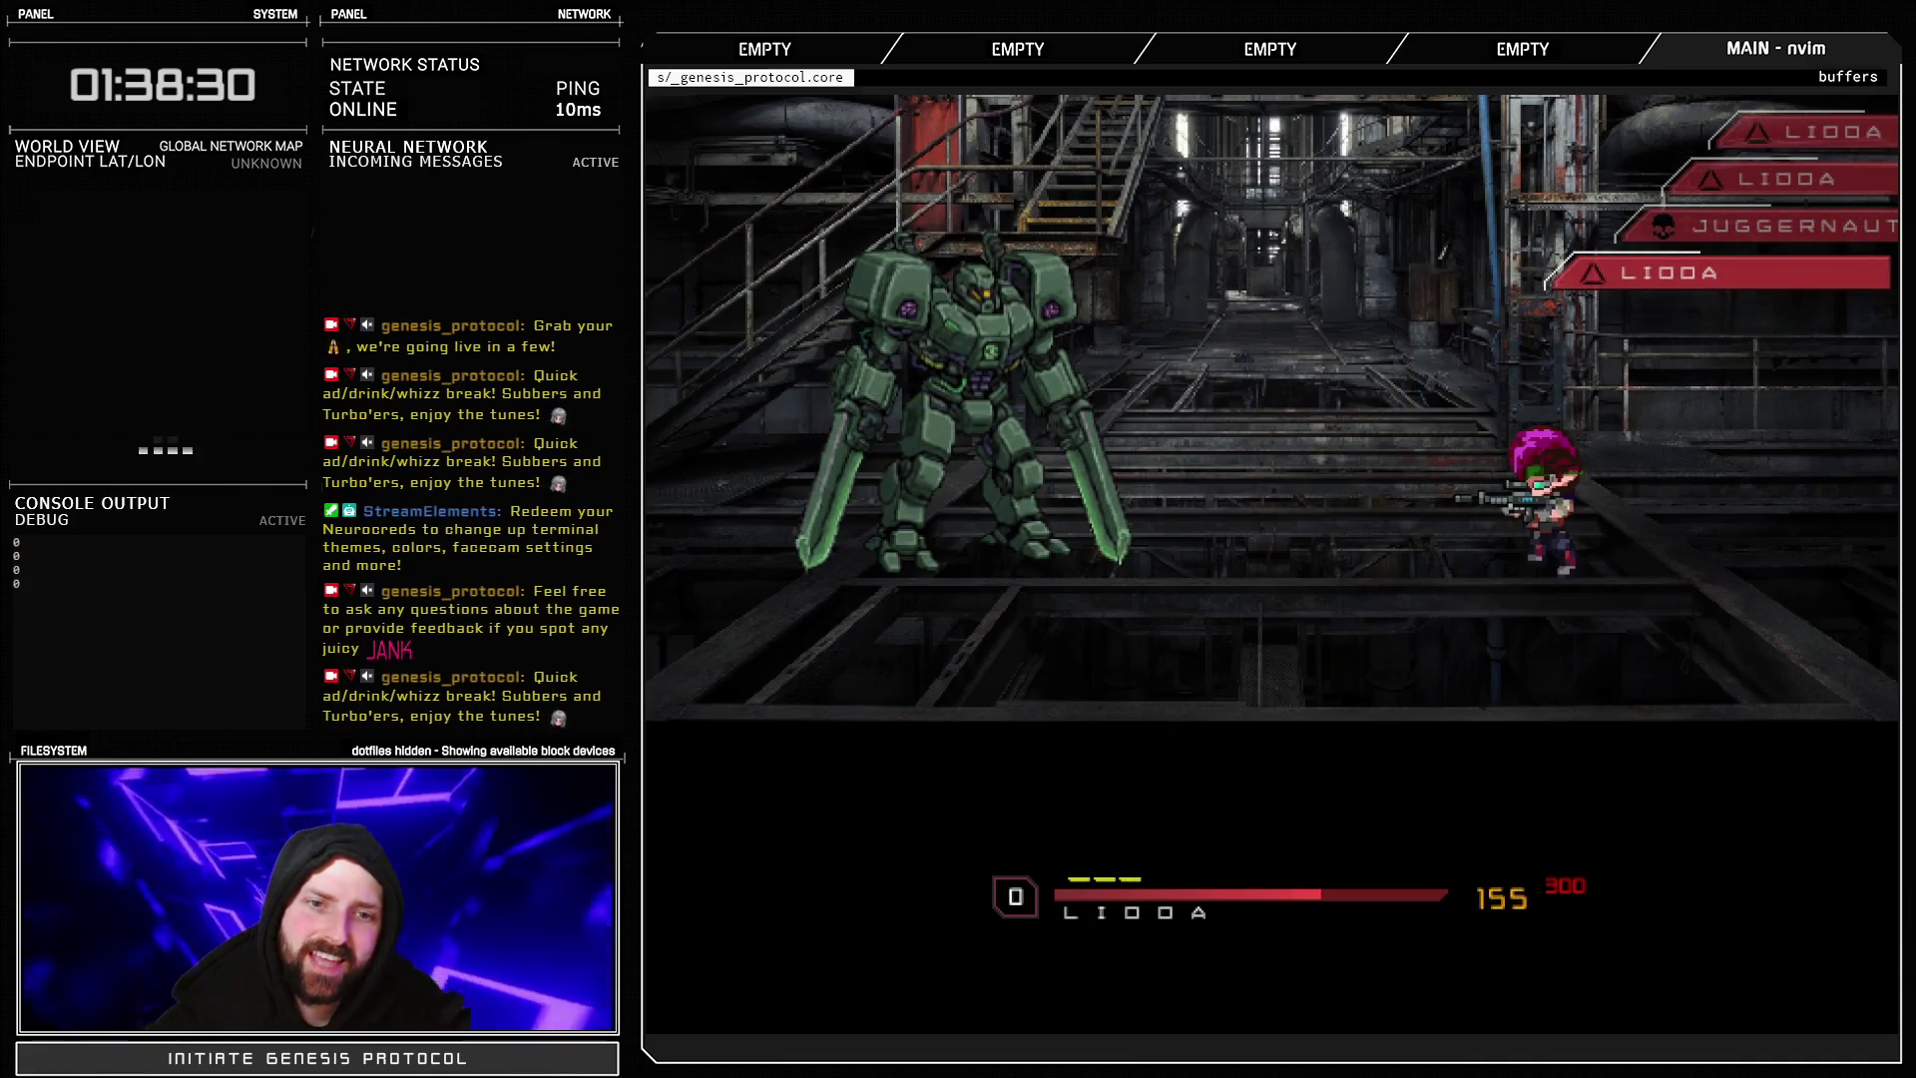
pyautogui.press('Return')
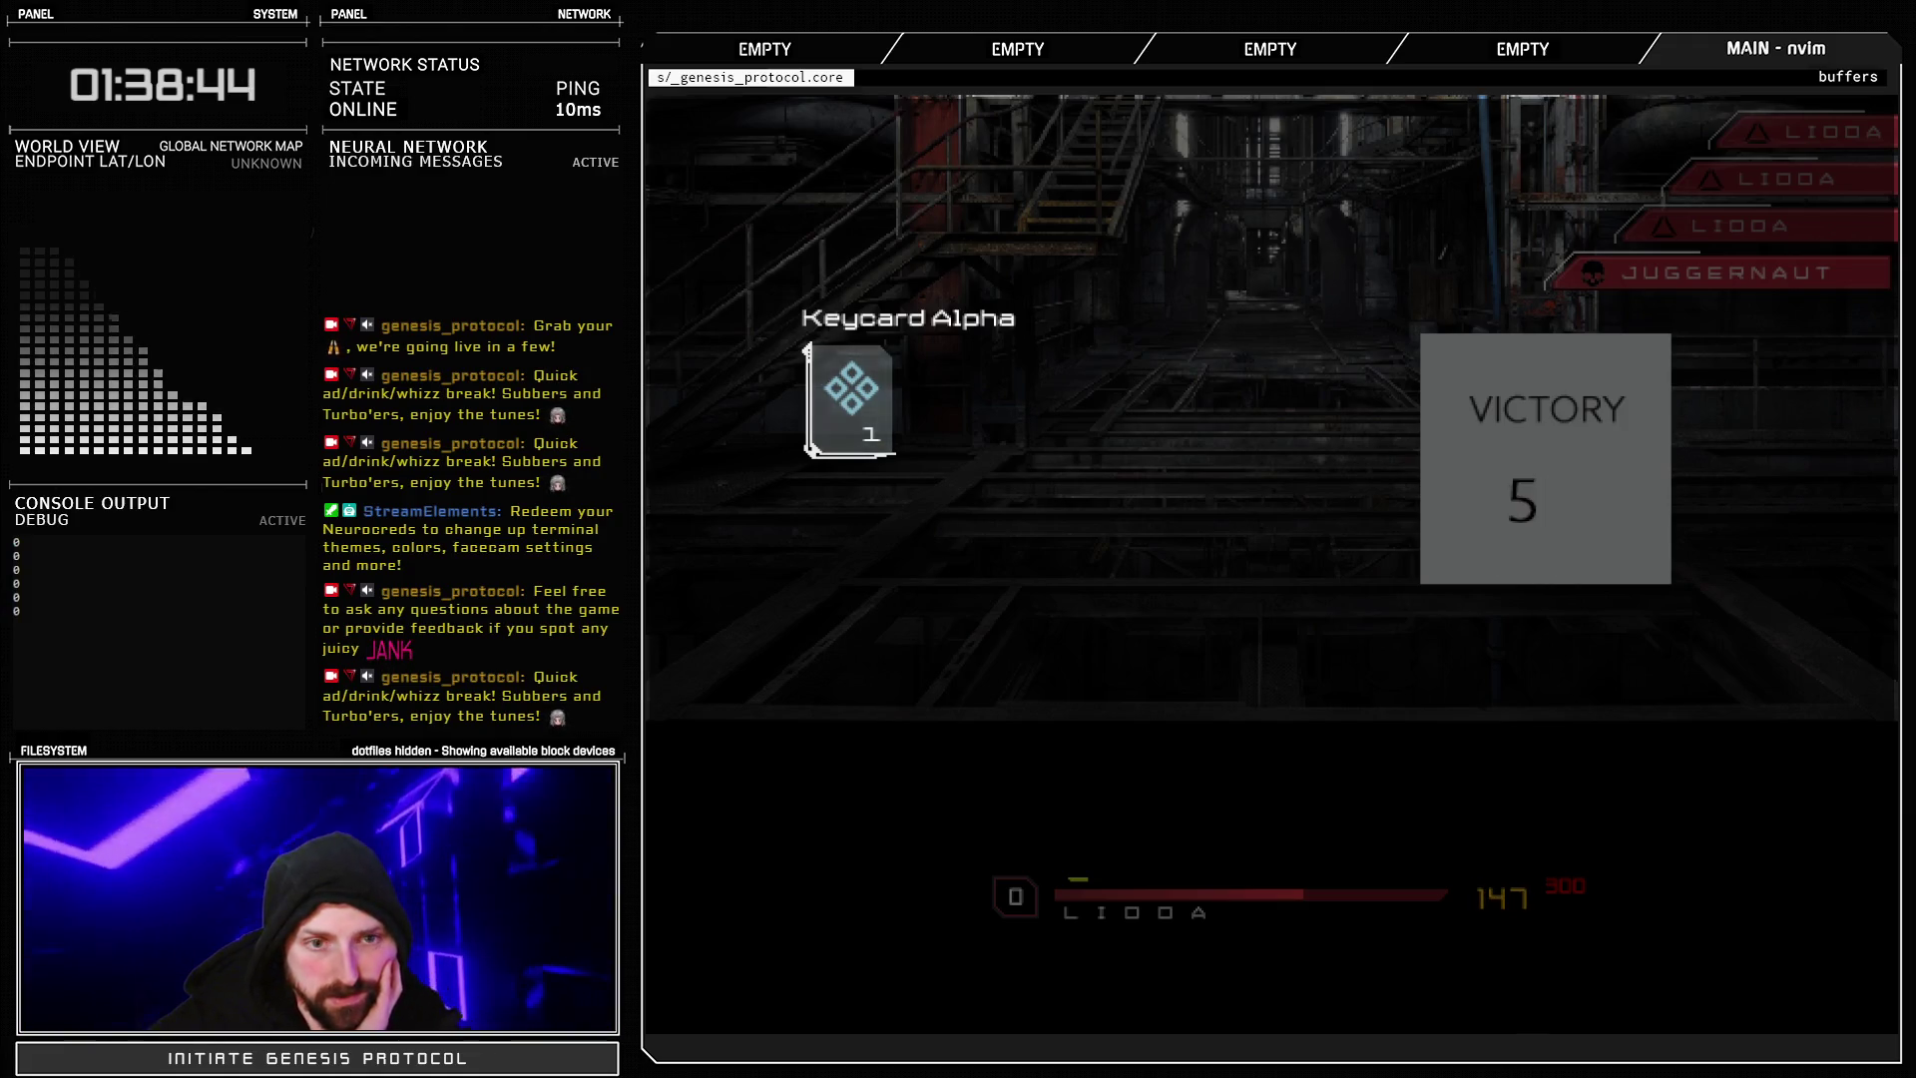
pyautogui.press('Return')
pyautogui.press('Return')
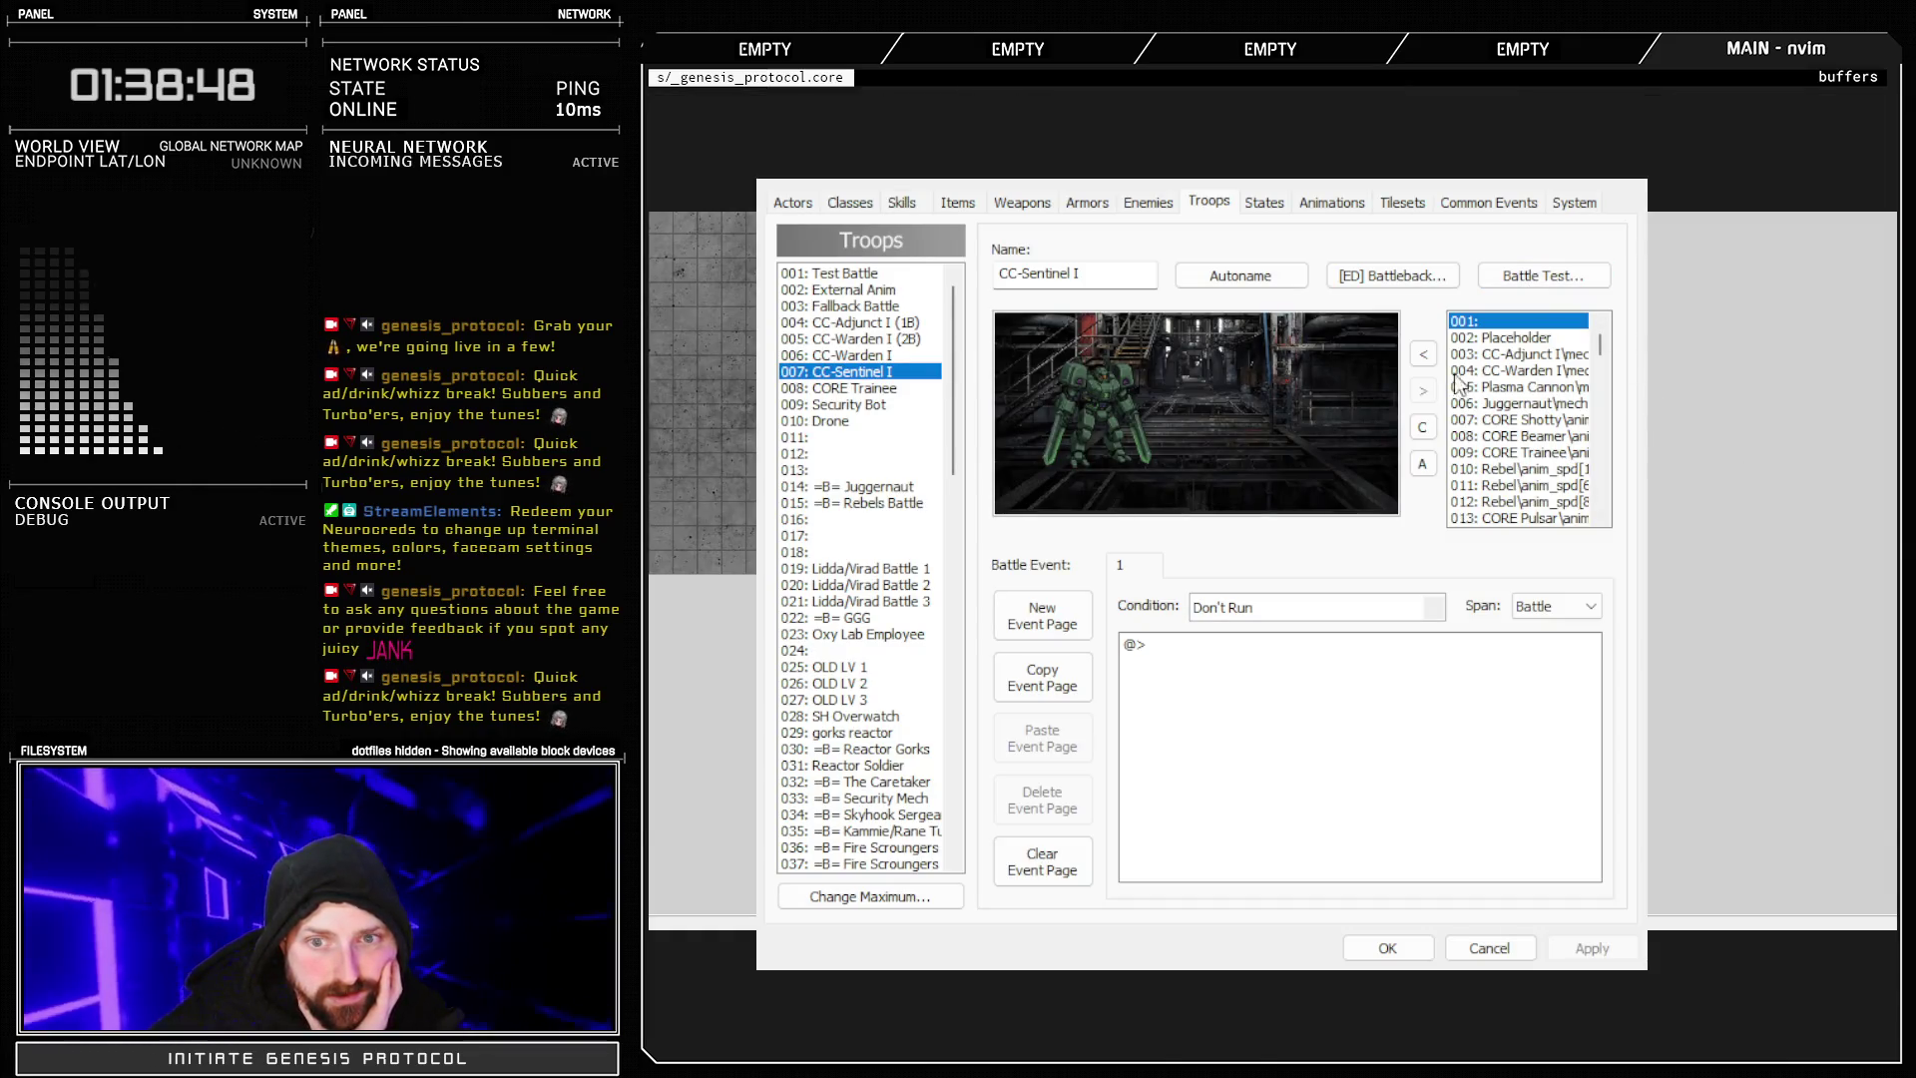
# - Run a second CC-Sentinel I battle test with an Engage attack, then close the test and database
pyautogui.doubleClick(1262, 759)
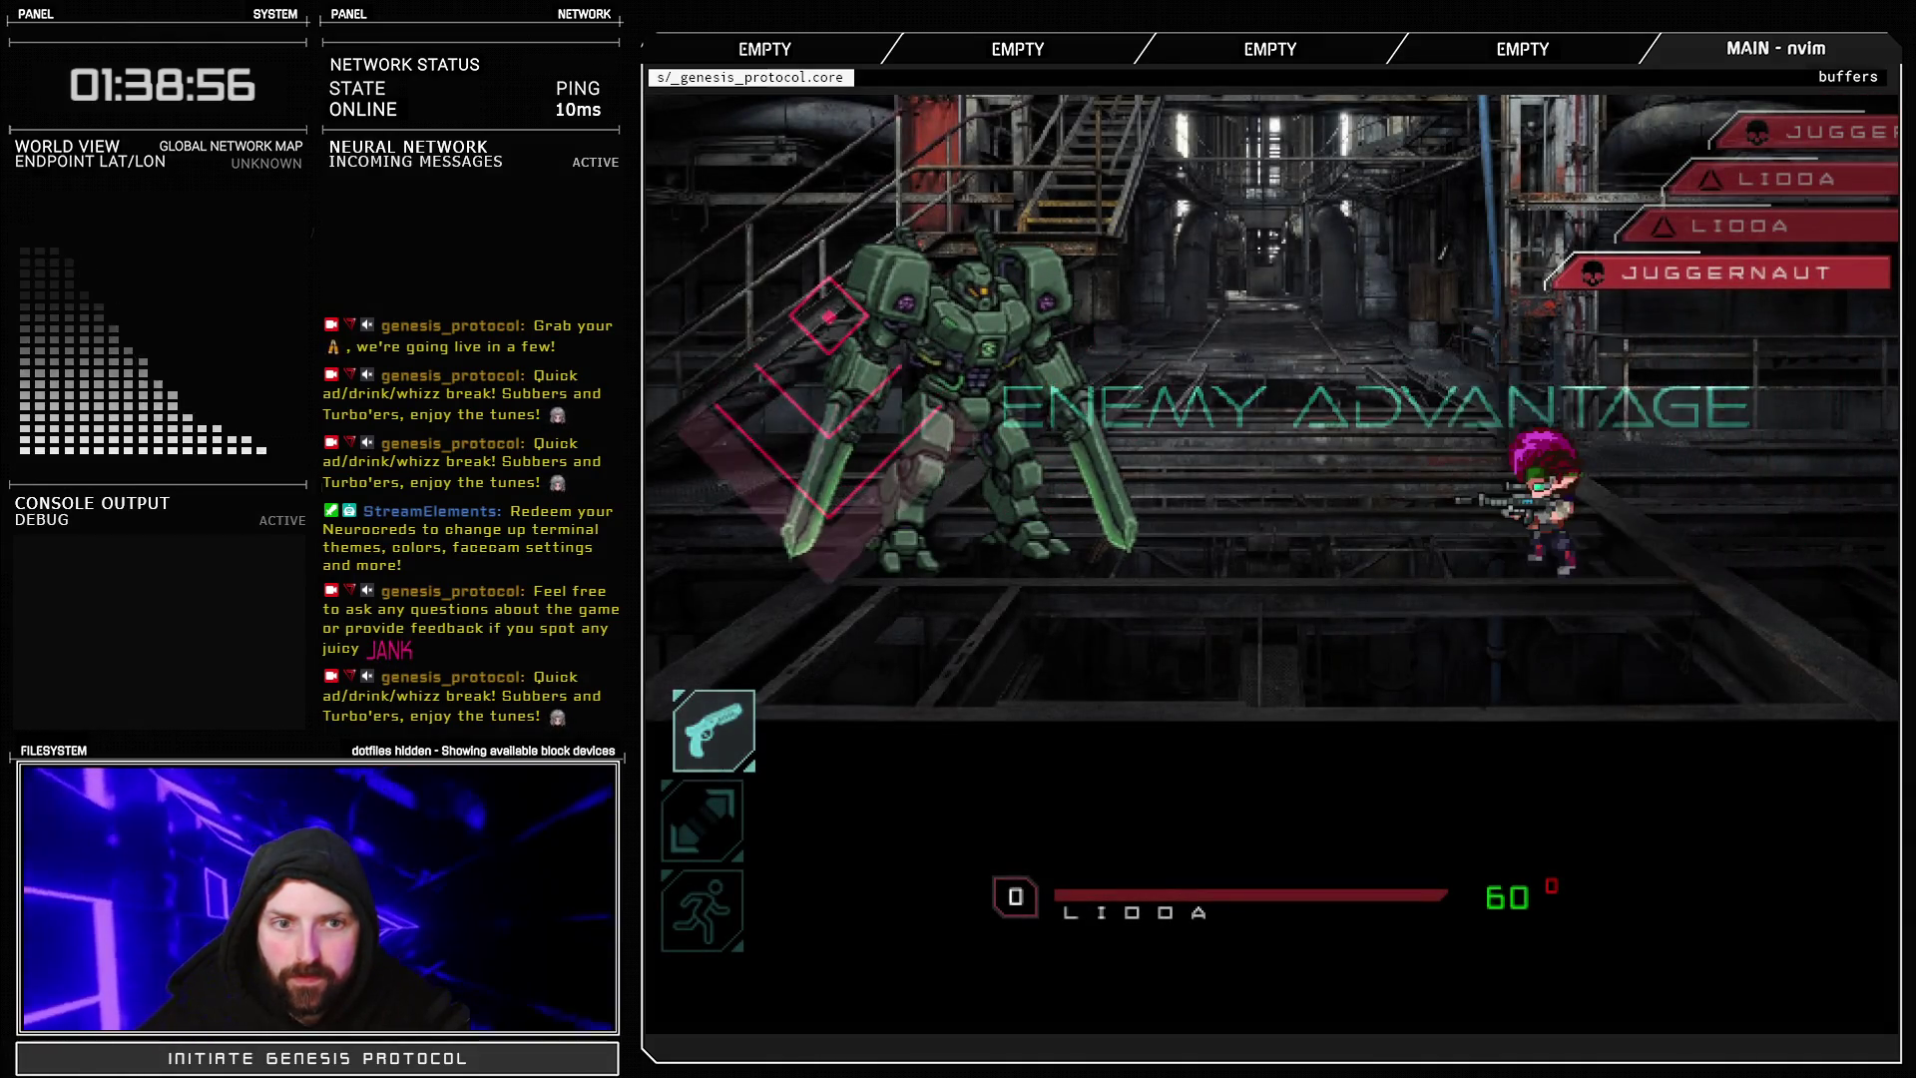
pyautogui.press('Return')
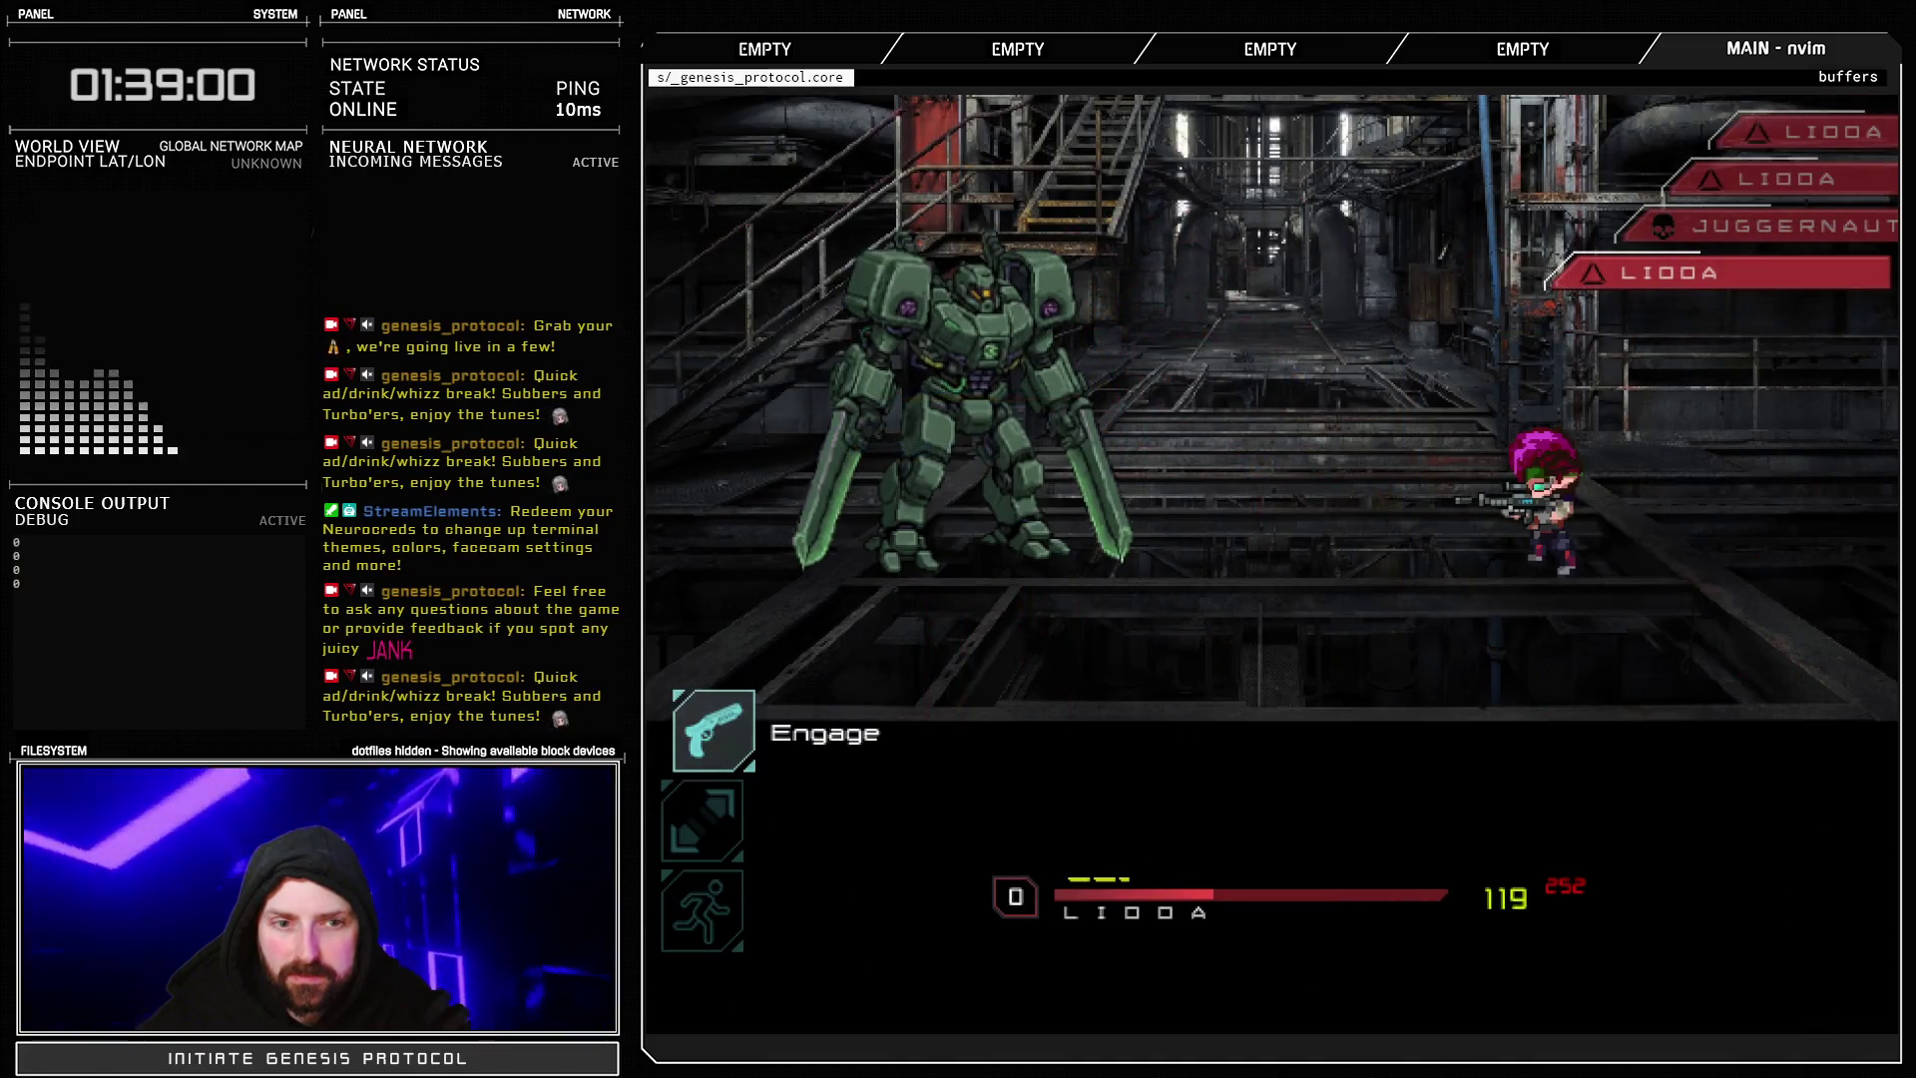
pyautogui.press('Return')
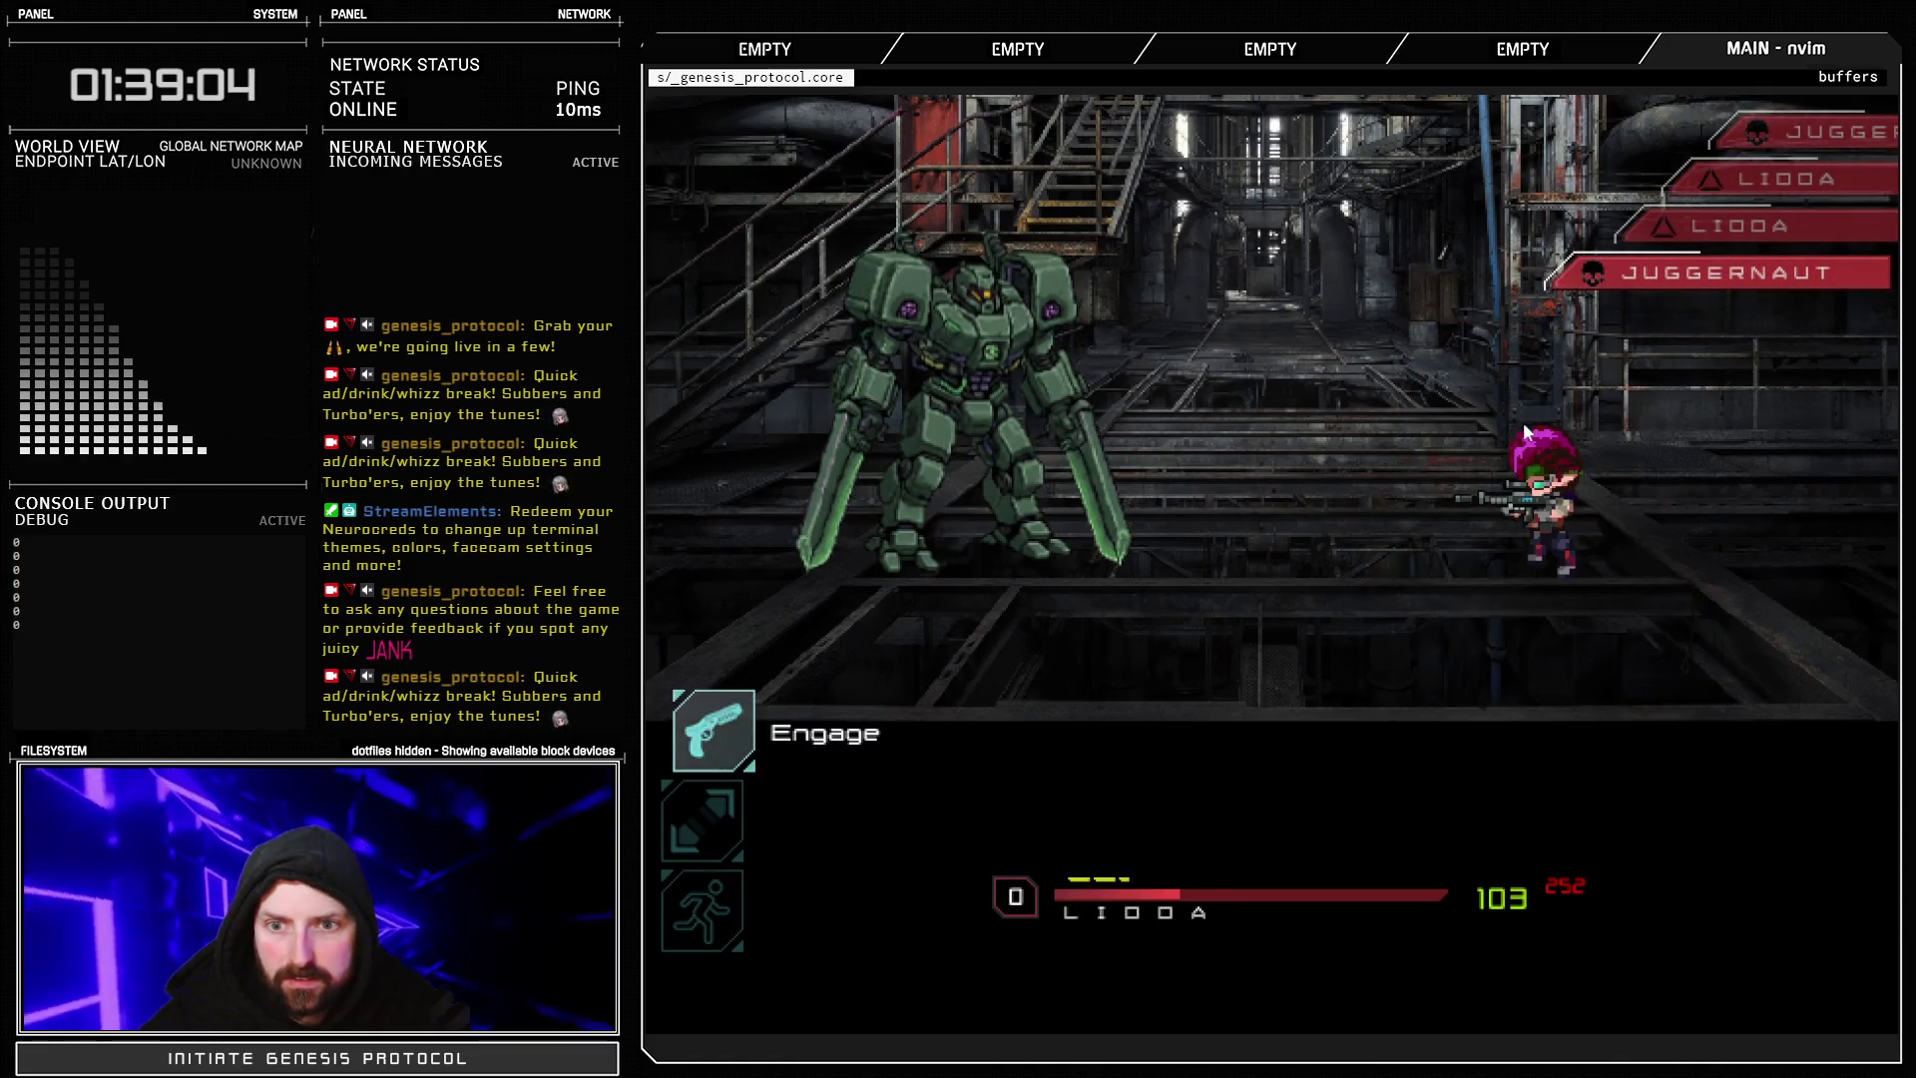
pyautogui.click(1878, 94)
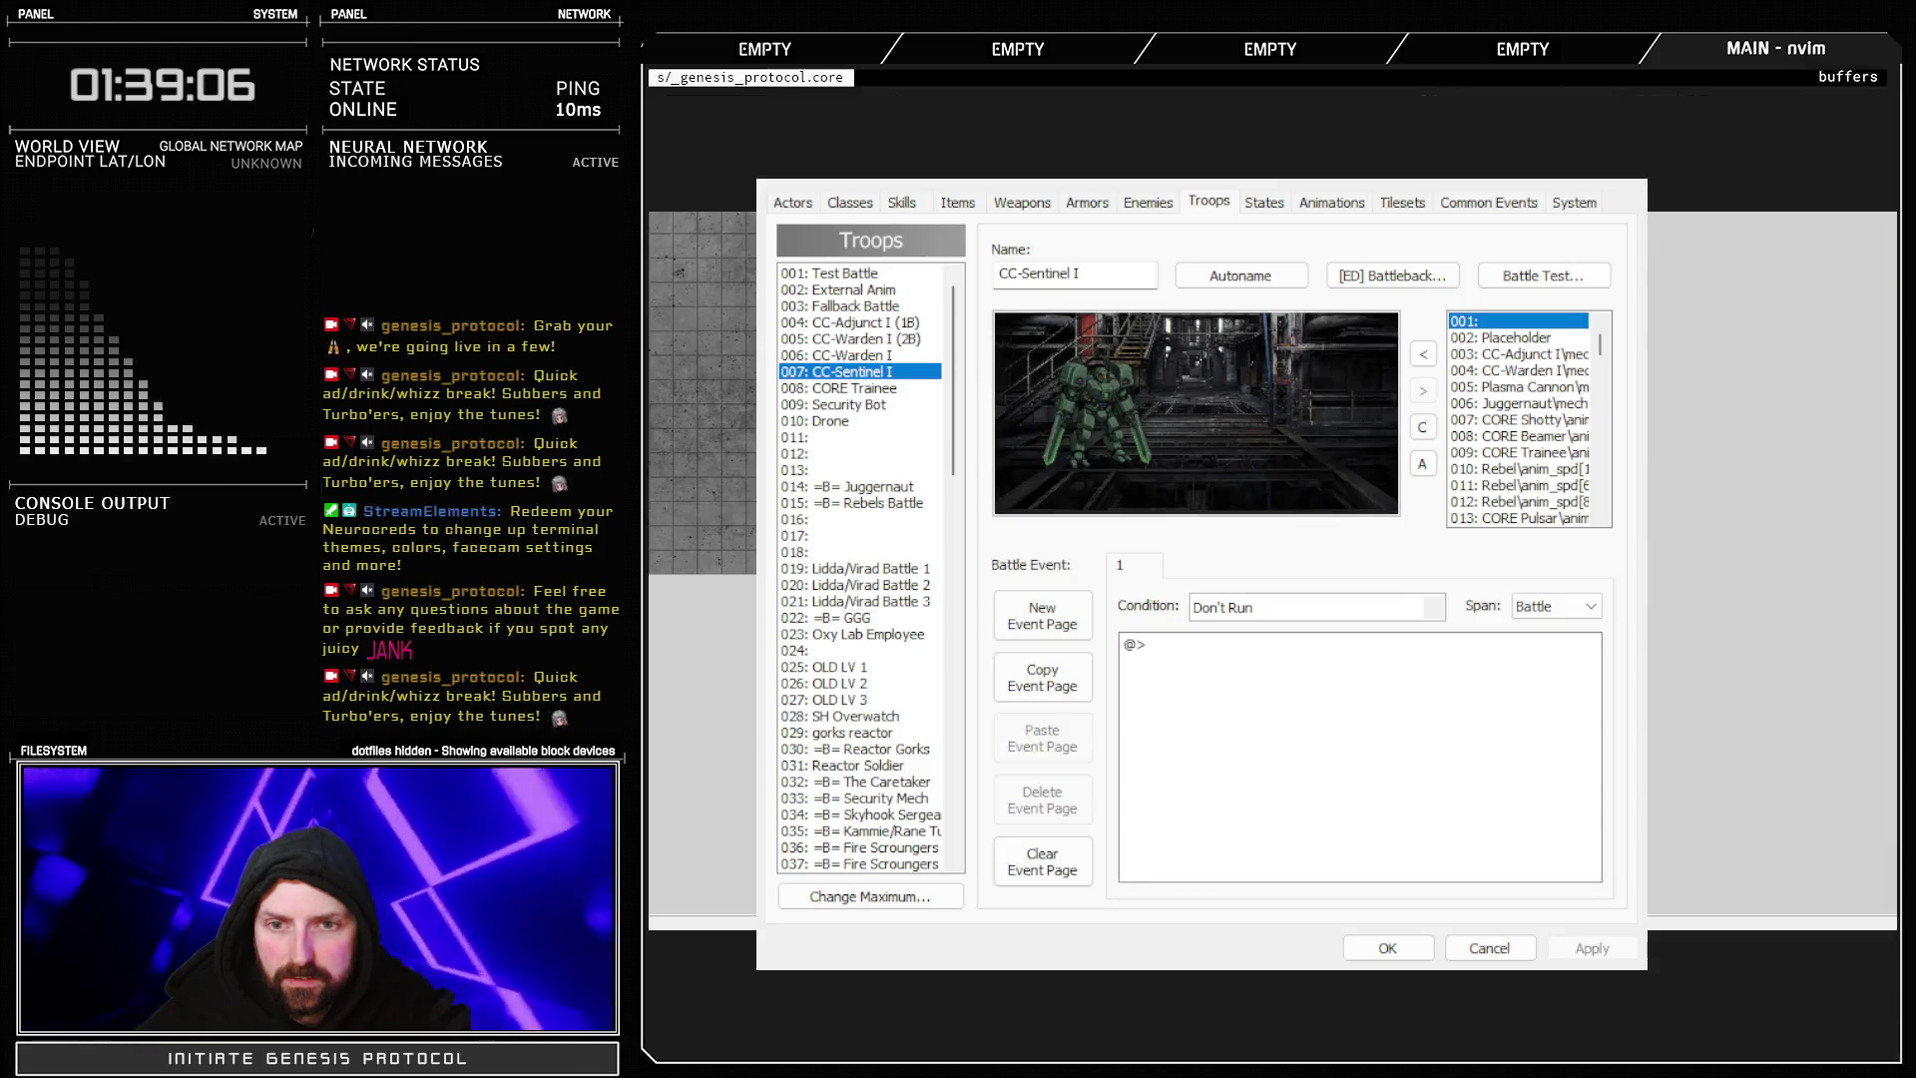
pyautogui.press('Escape')
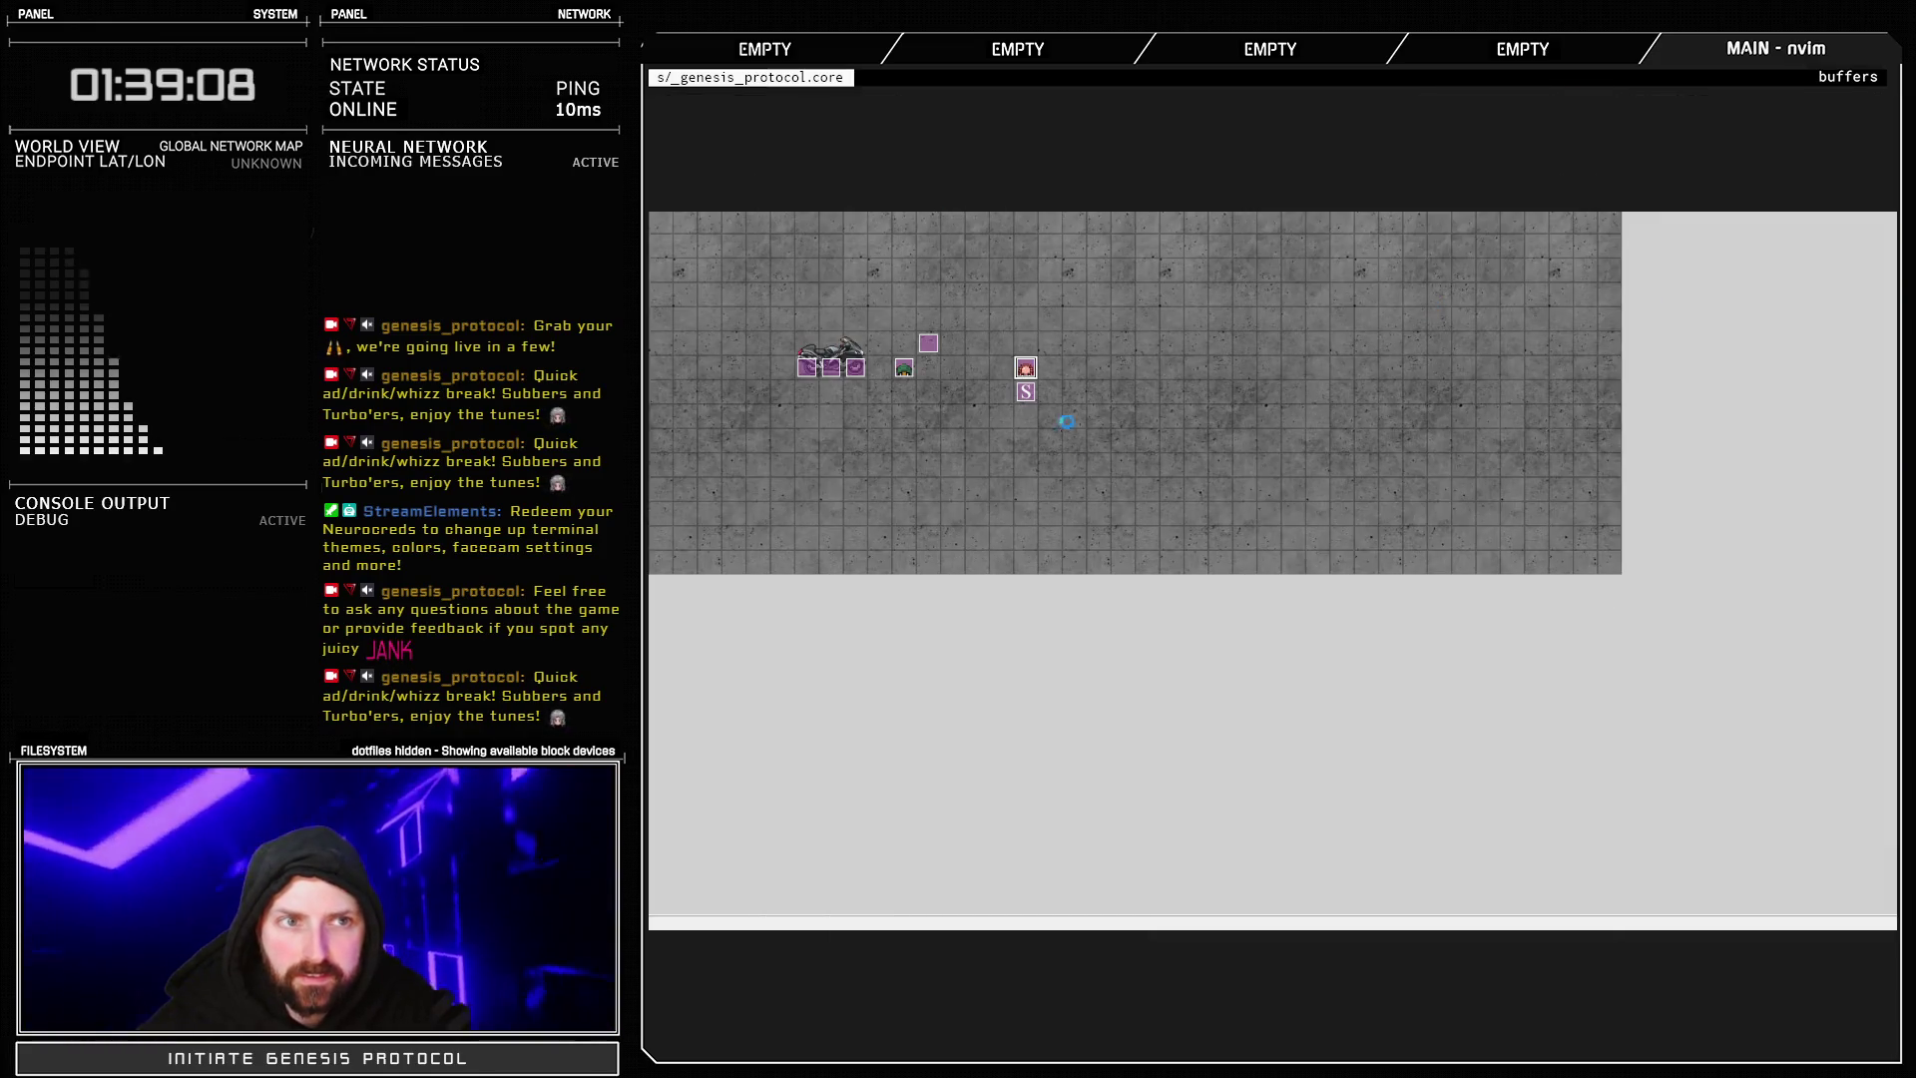
pyautogui.press('F11')
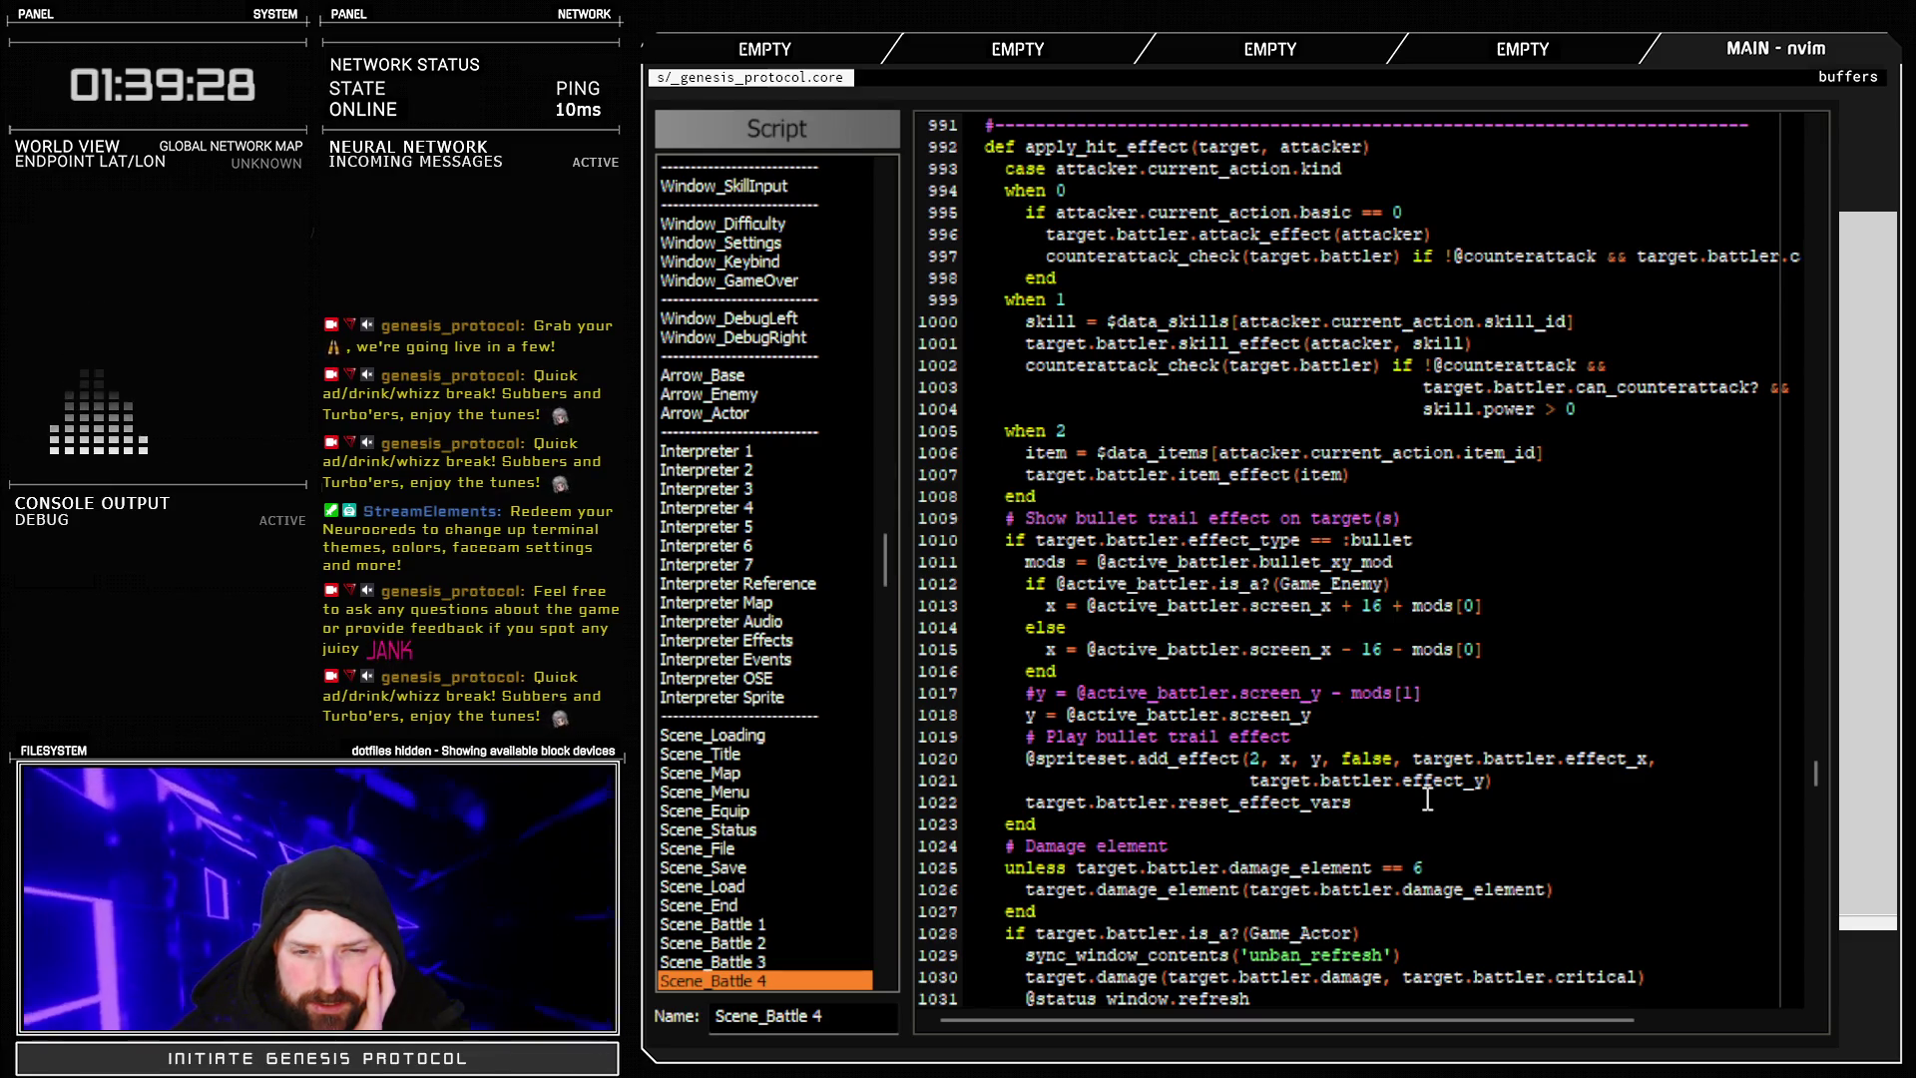
# - Scroll the script list and open Sprite_Battler at the bullet-trail y = attacker.screen_y - mods[1] line
pyautogui.moveTo(886, 569)
pyautogui.mouseDown()
pyautogui.moveTo(889, 610)
pyautogui.moveTo(896, 436)
pyautogui.mouseUp()
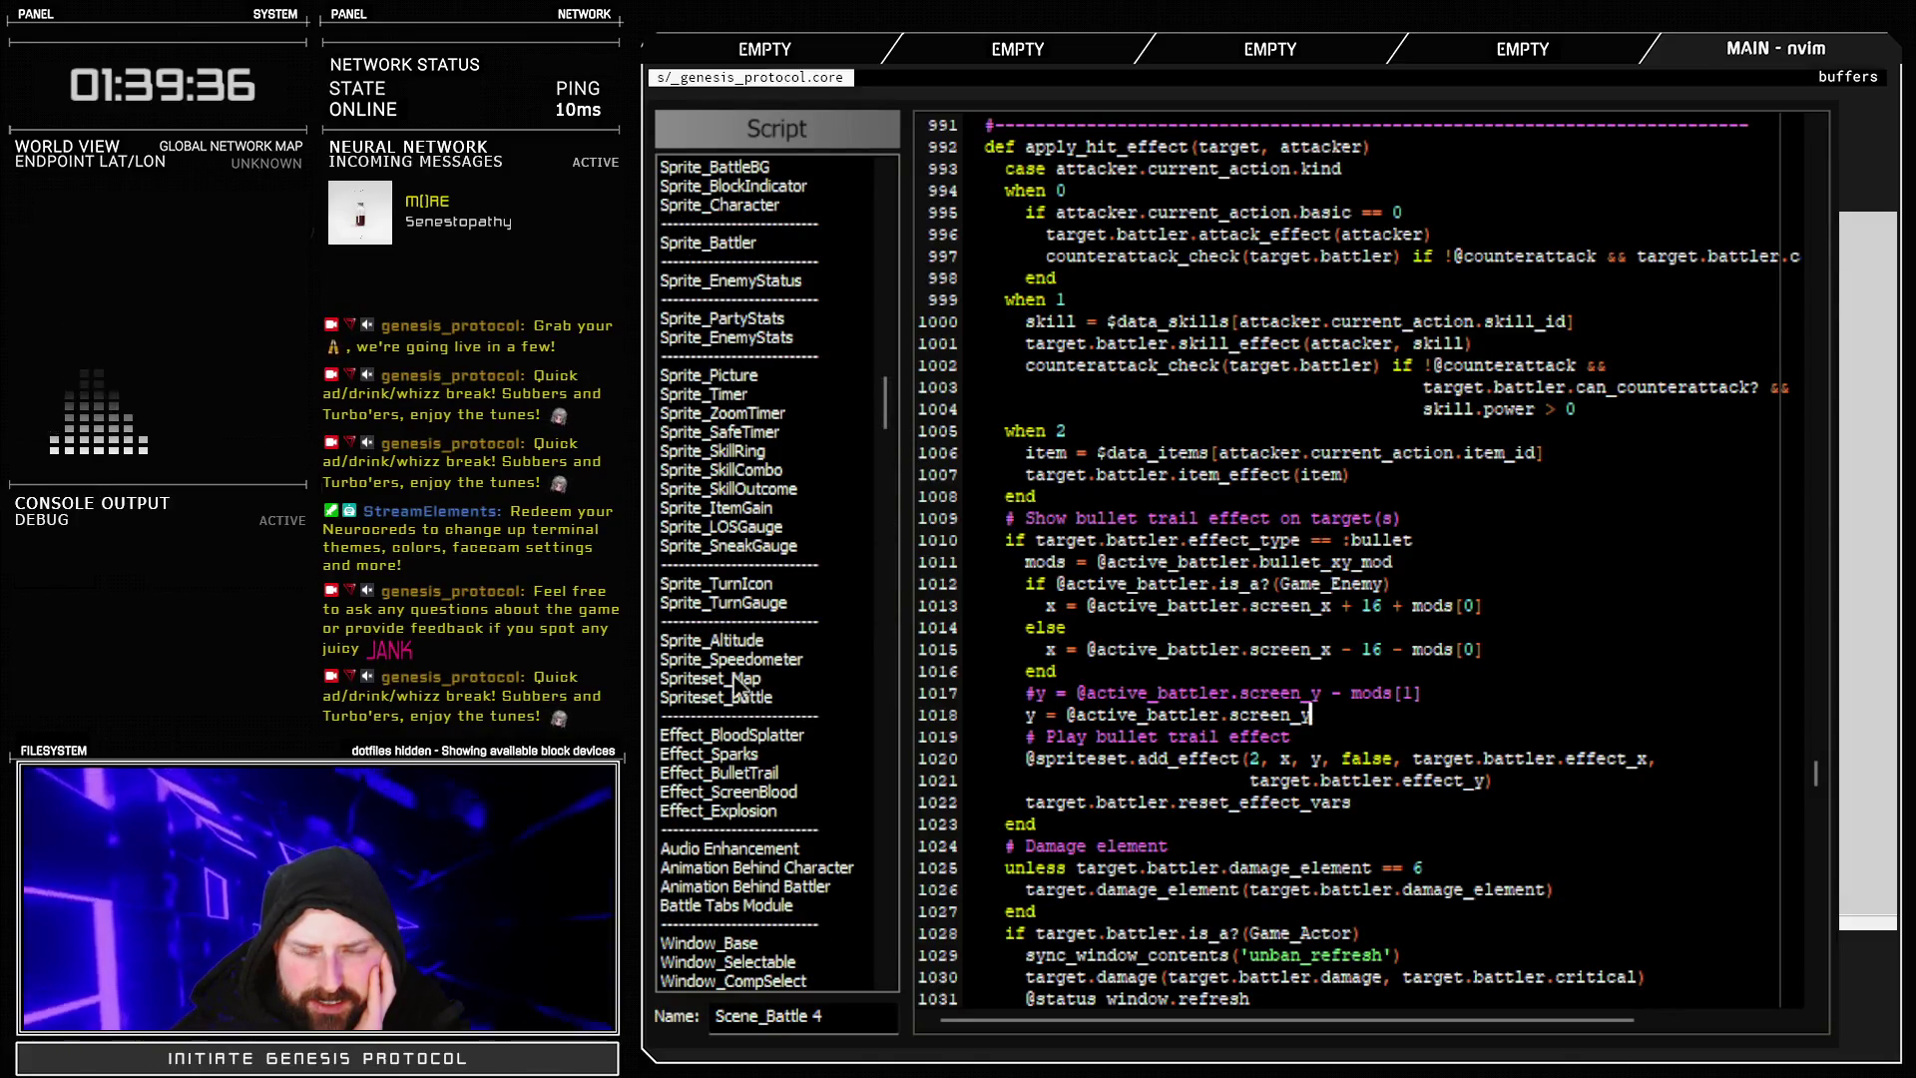
pyautogui.scroll(-5, 784, 783)
pyautogui.scroll(12, 767, 813)
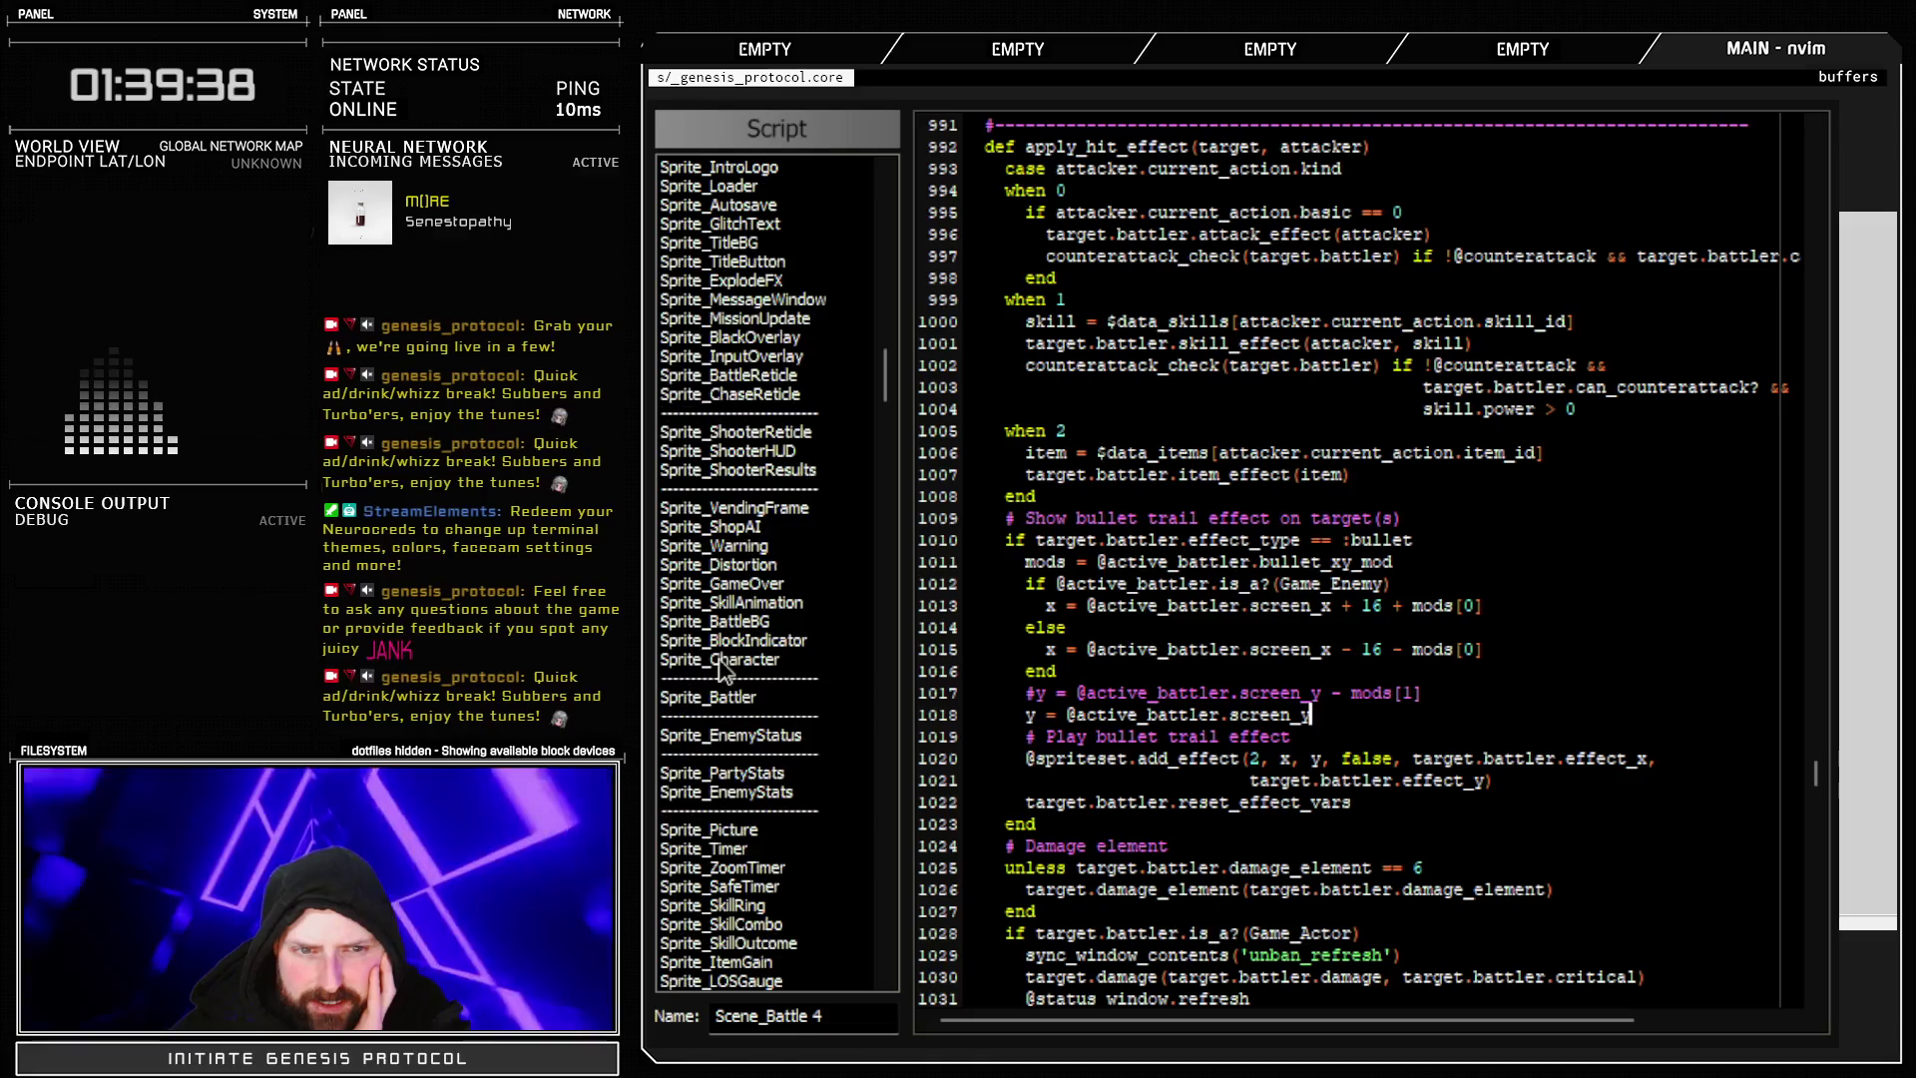
pyautogui.click(723, 696)
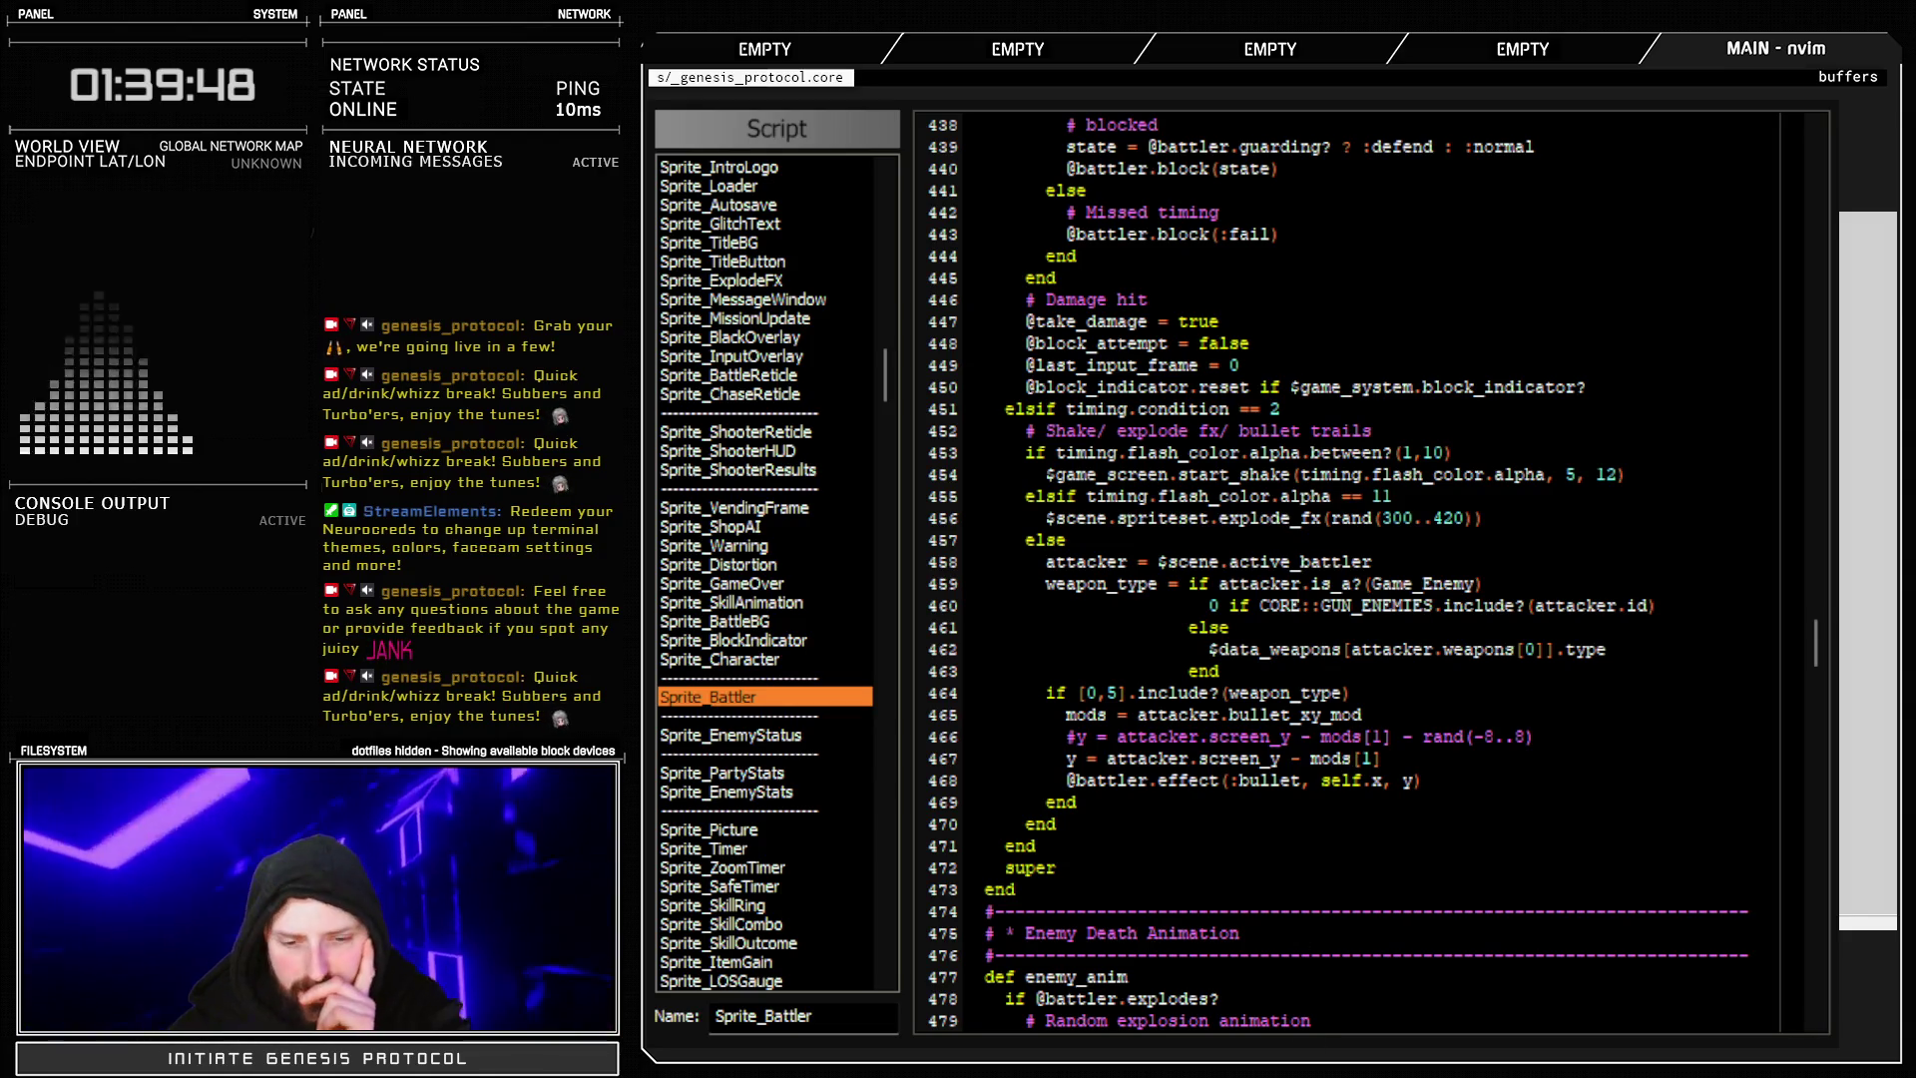
pyautogui.hotkey('alt', 'Tab')
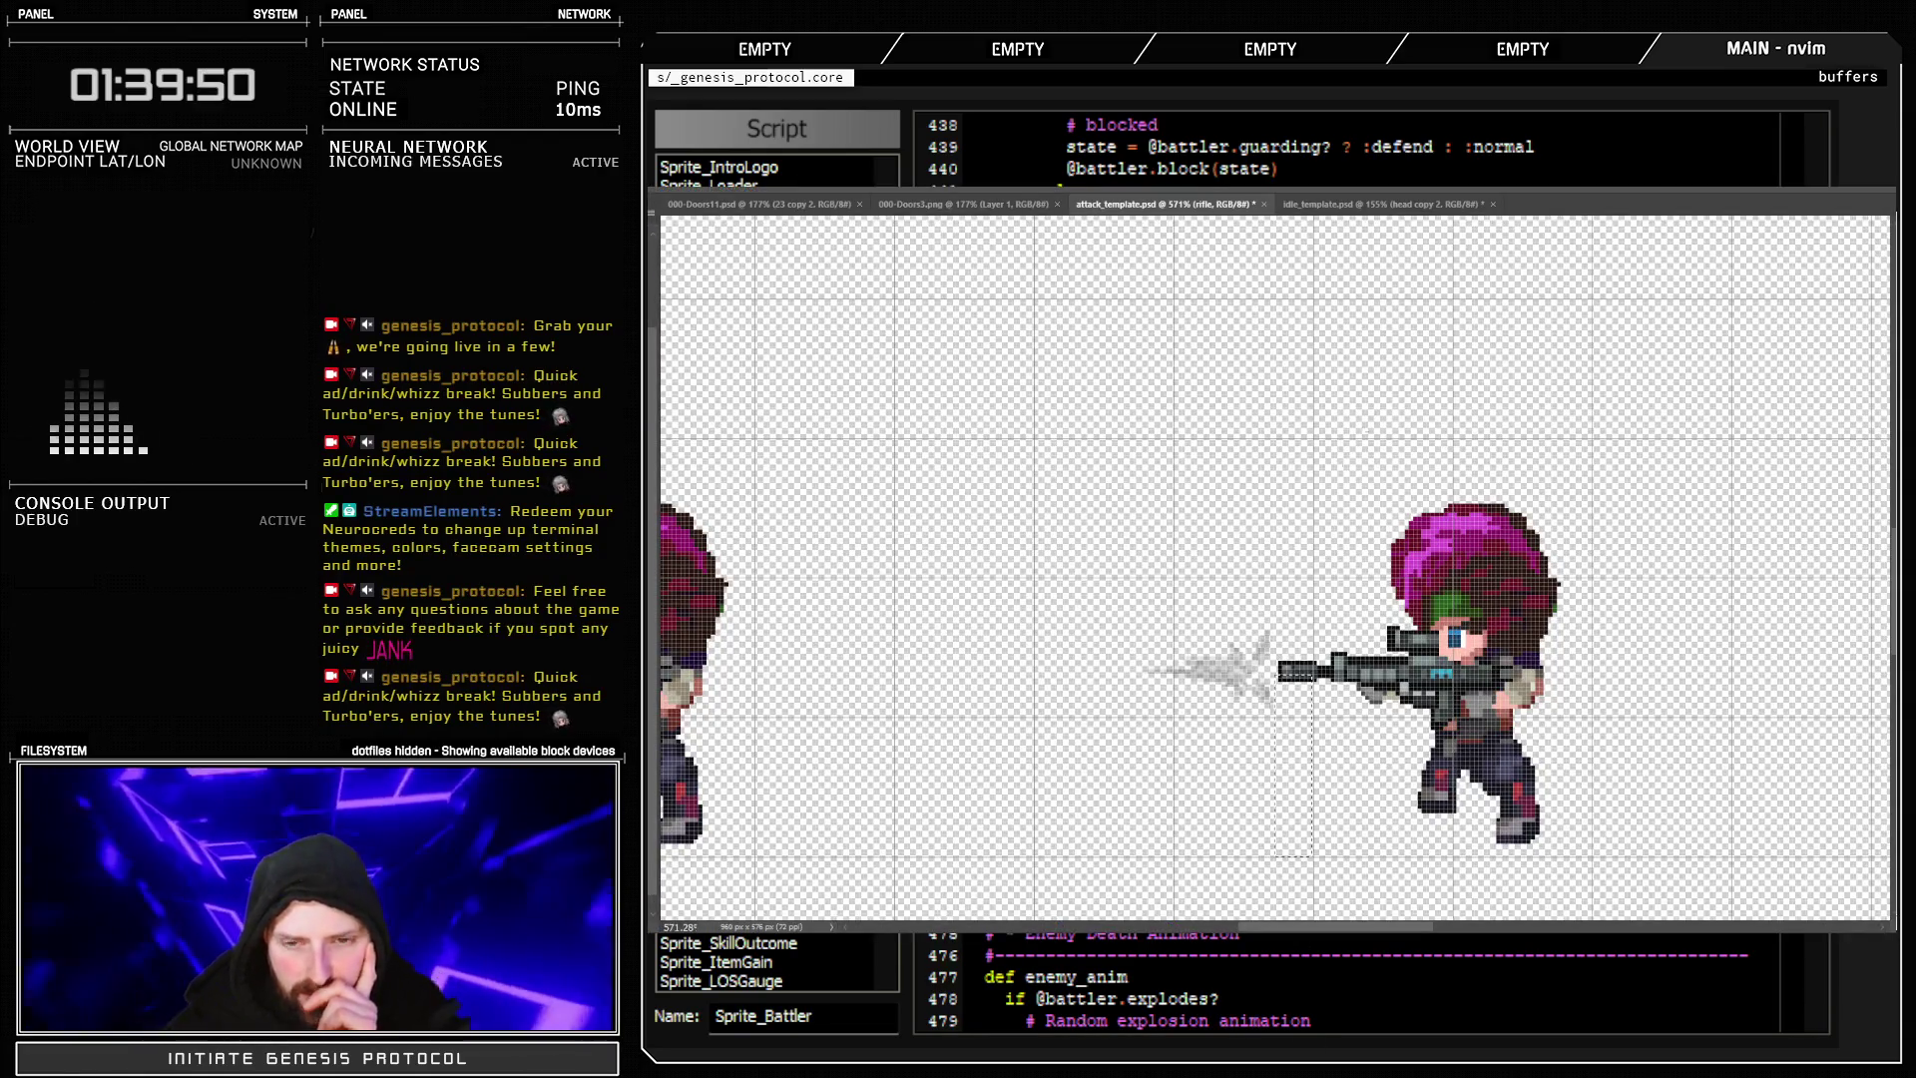
# - Zoom out and pan around attack_template.psd to inspect the rifle sprite frames
pyautogui.hotkey('ctrl', '0')
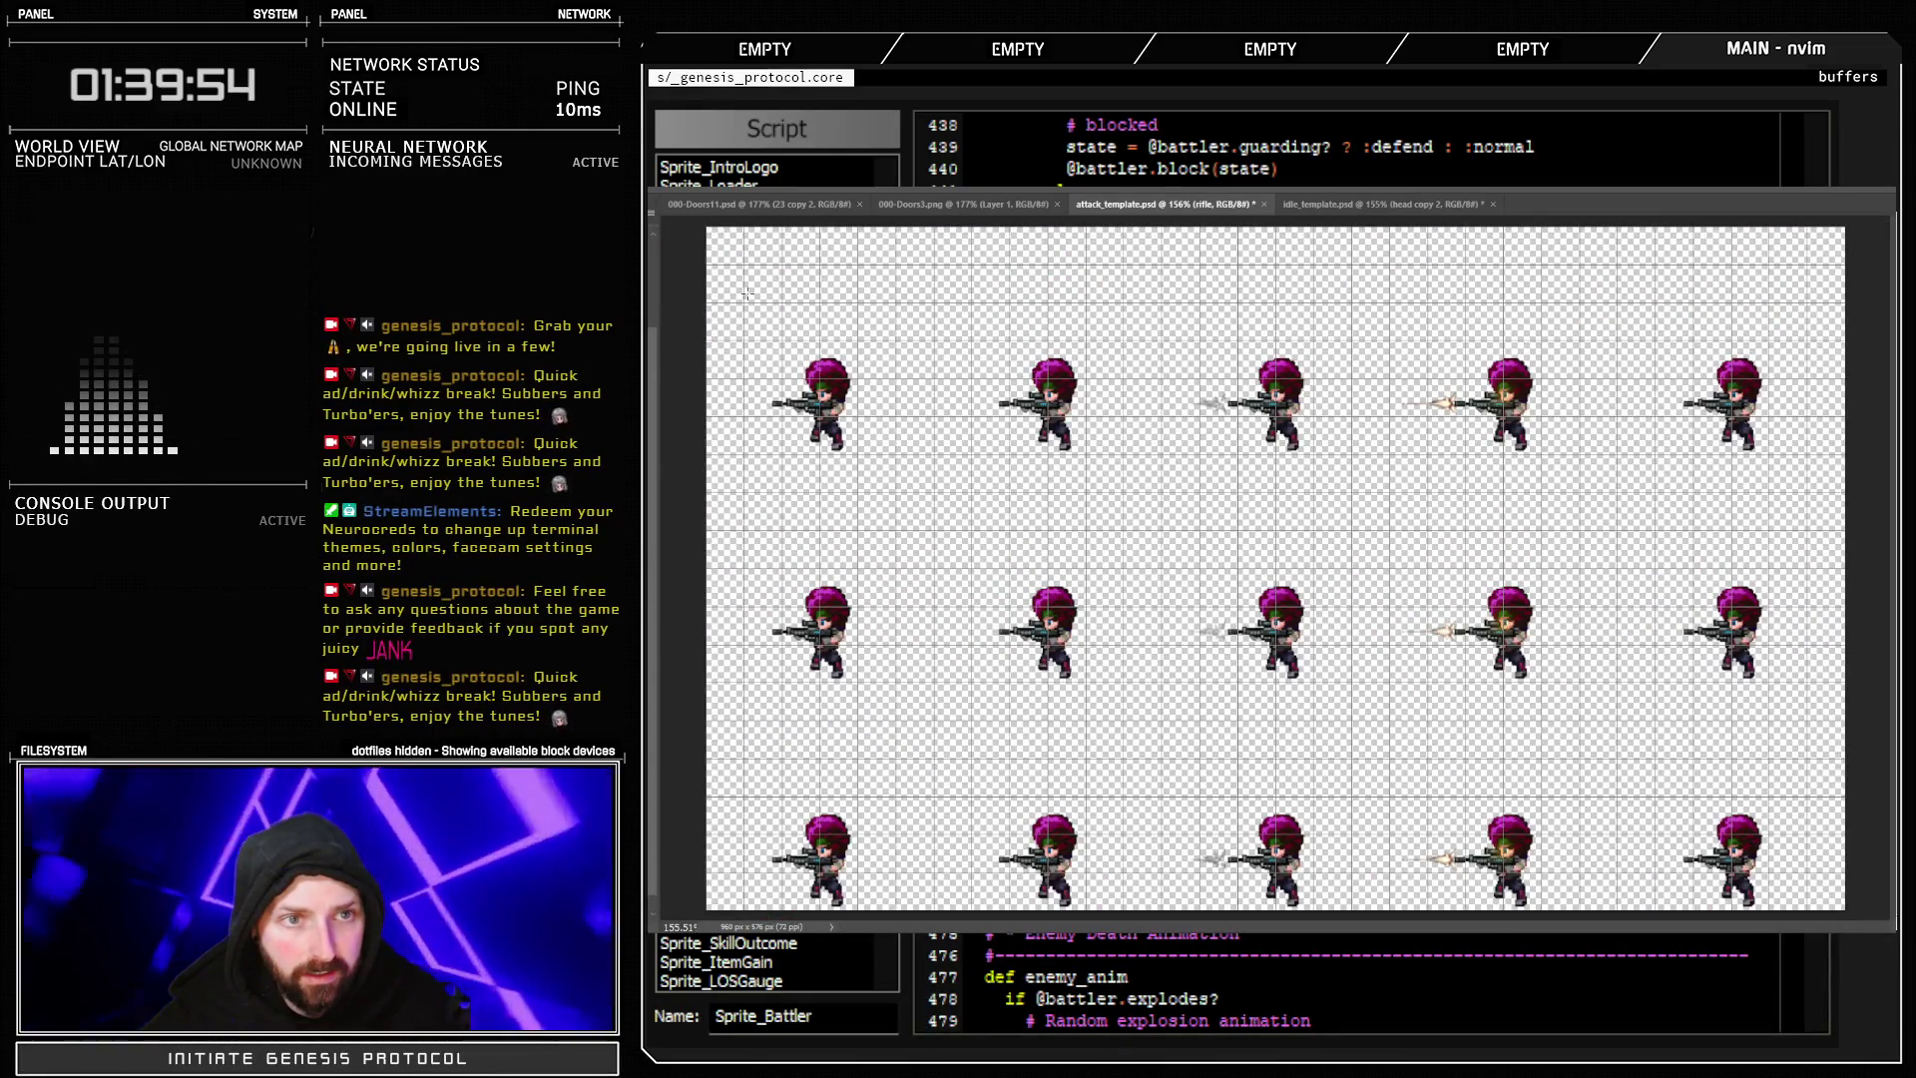
pyautogui.hotkey('ctrl', 'a')
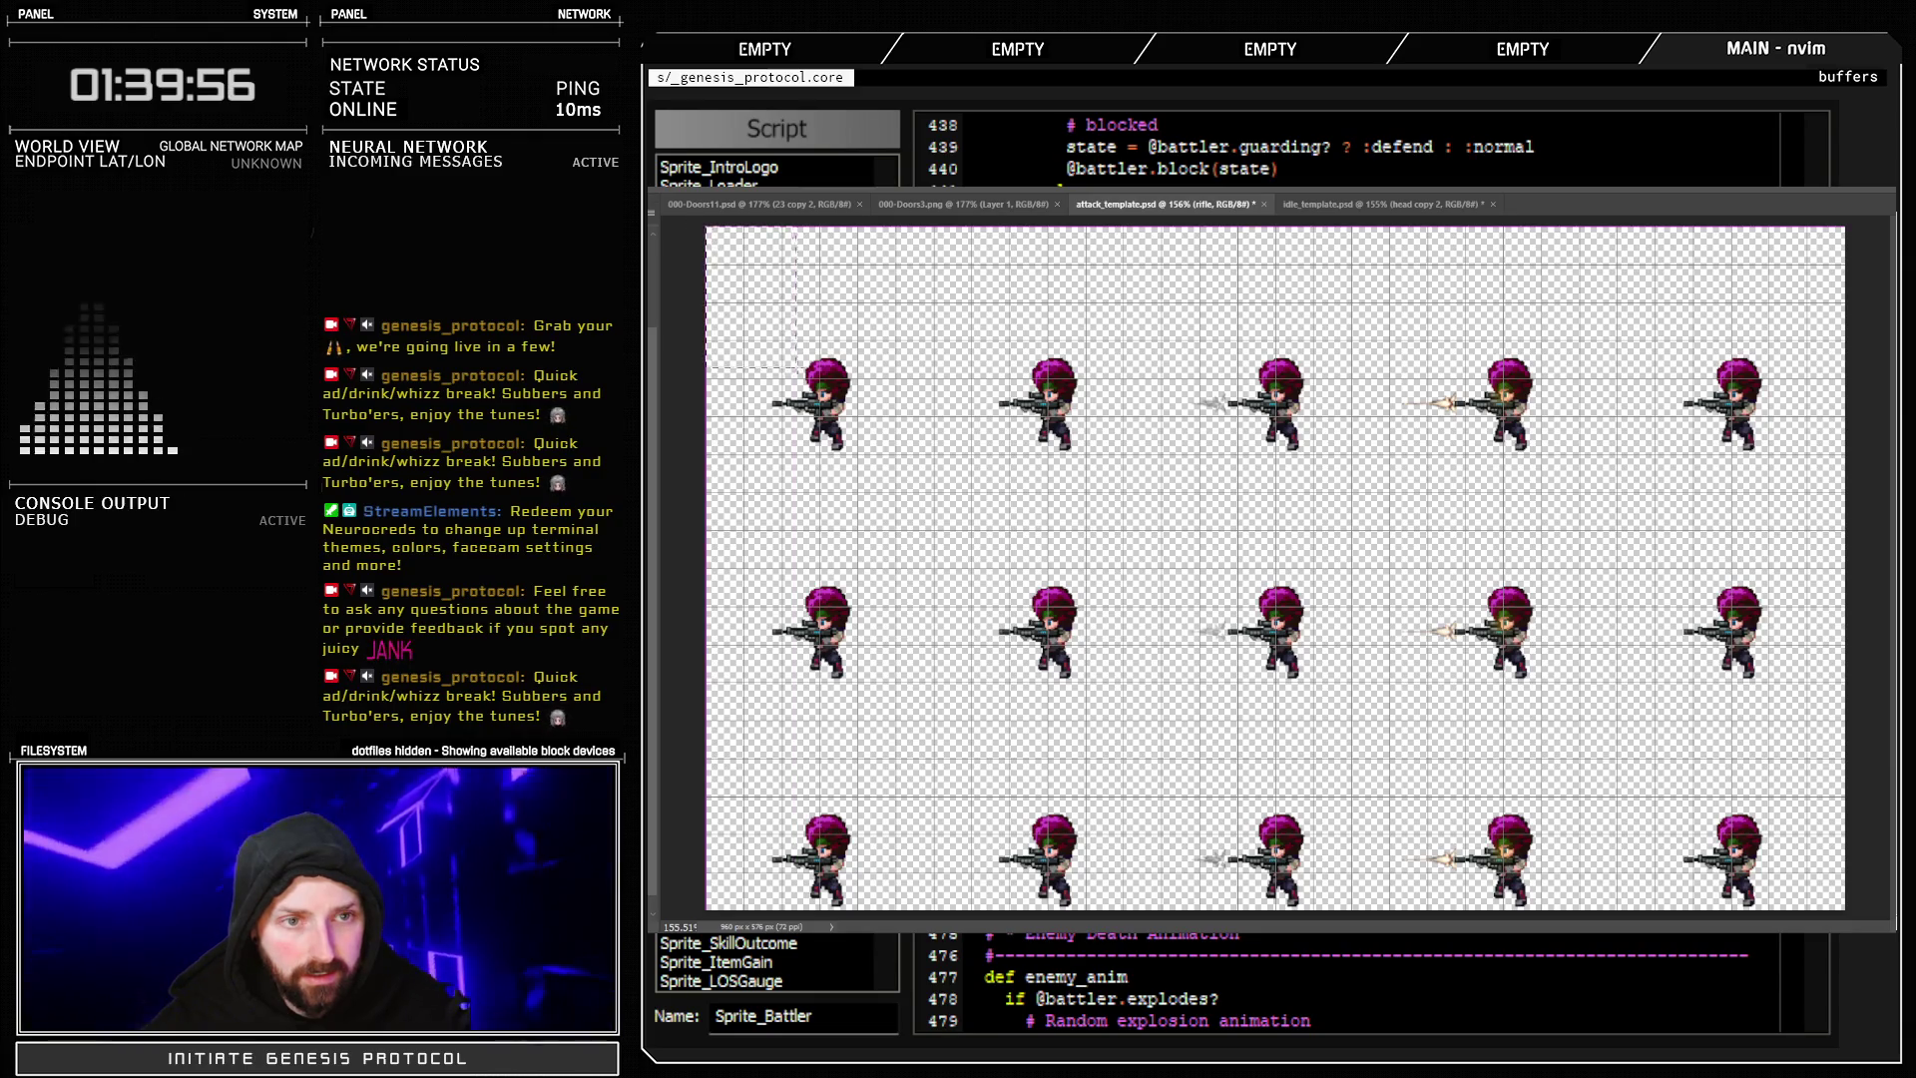
pyautogui.scroll(2, 798, 344)
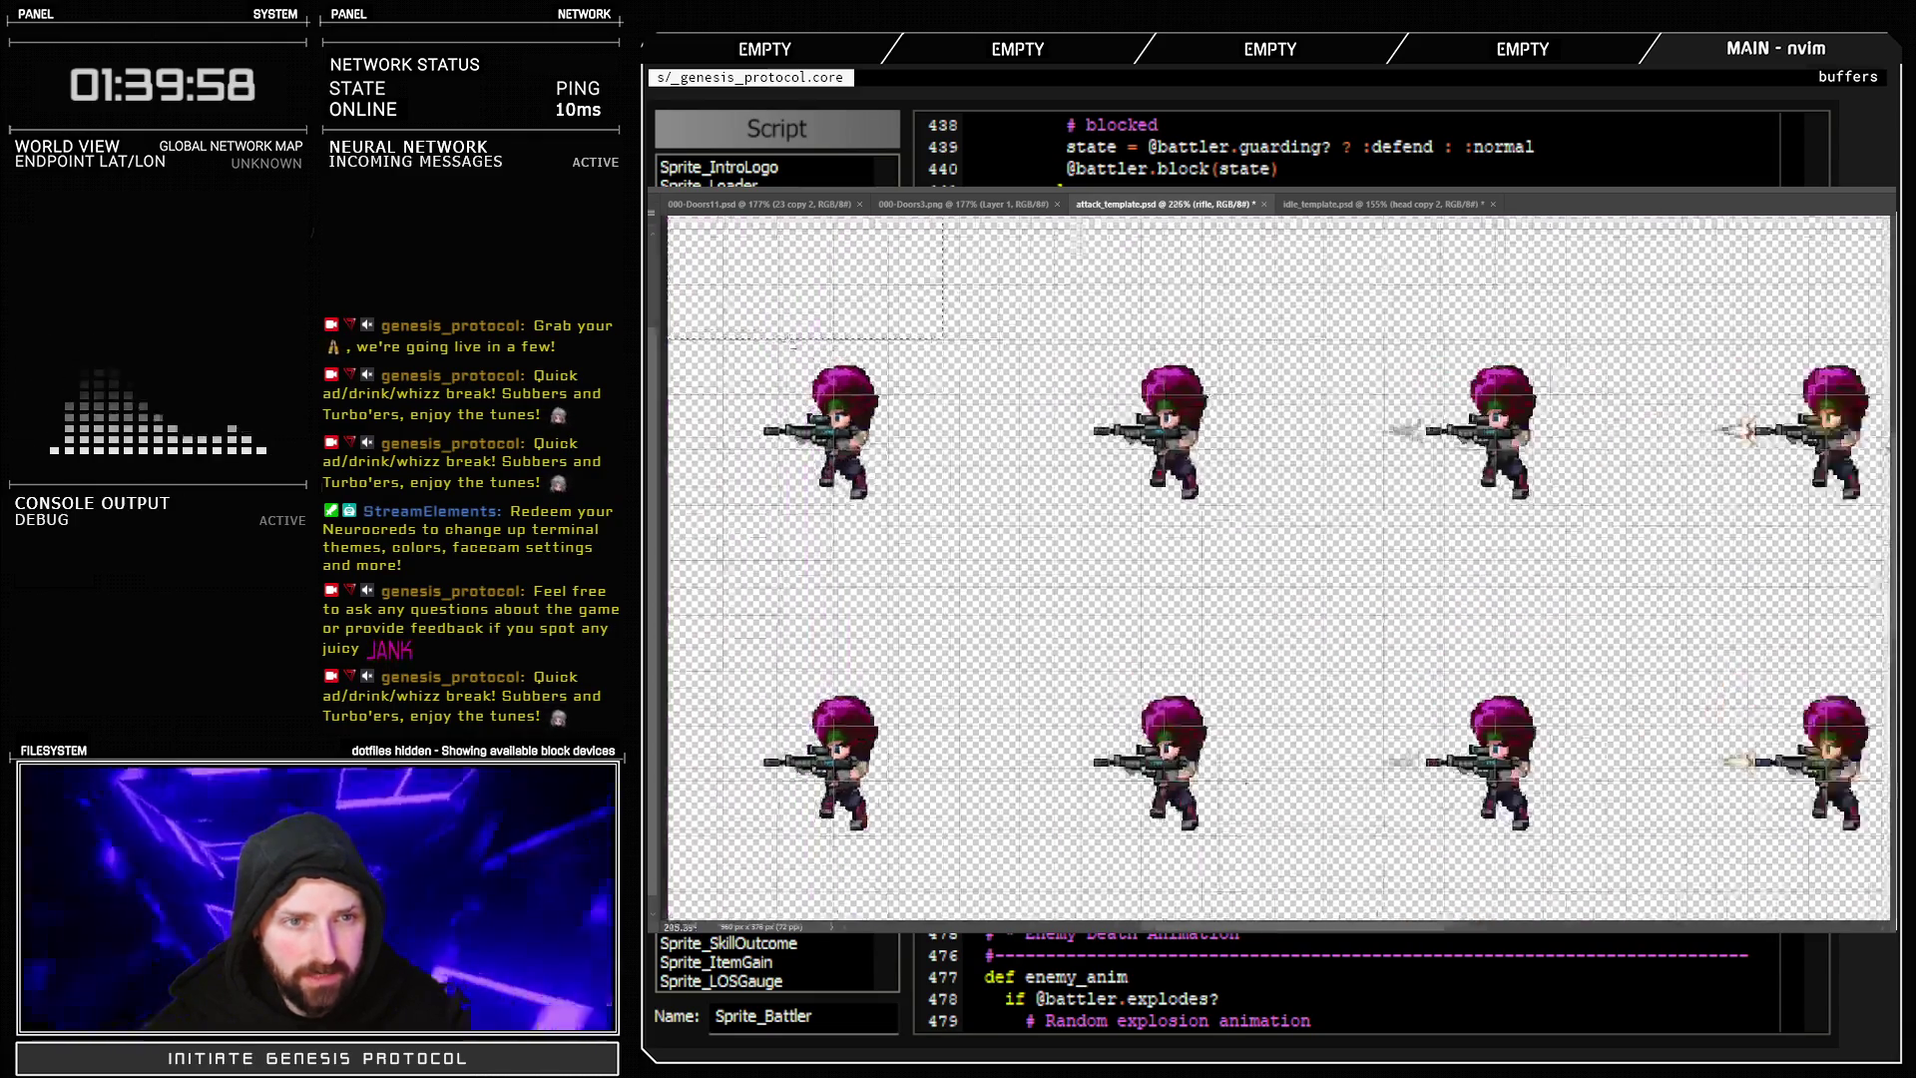
pyautogui.scroll(3, 793, 345)
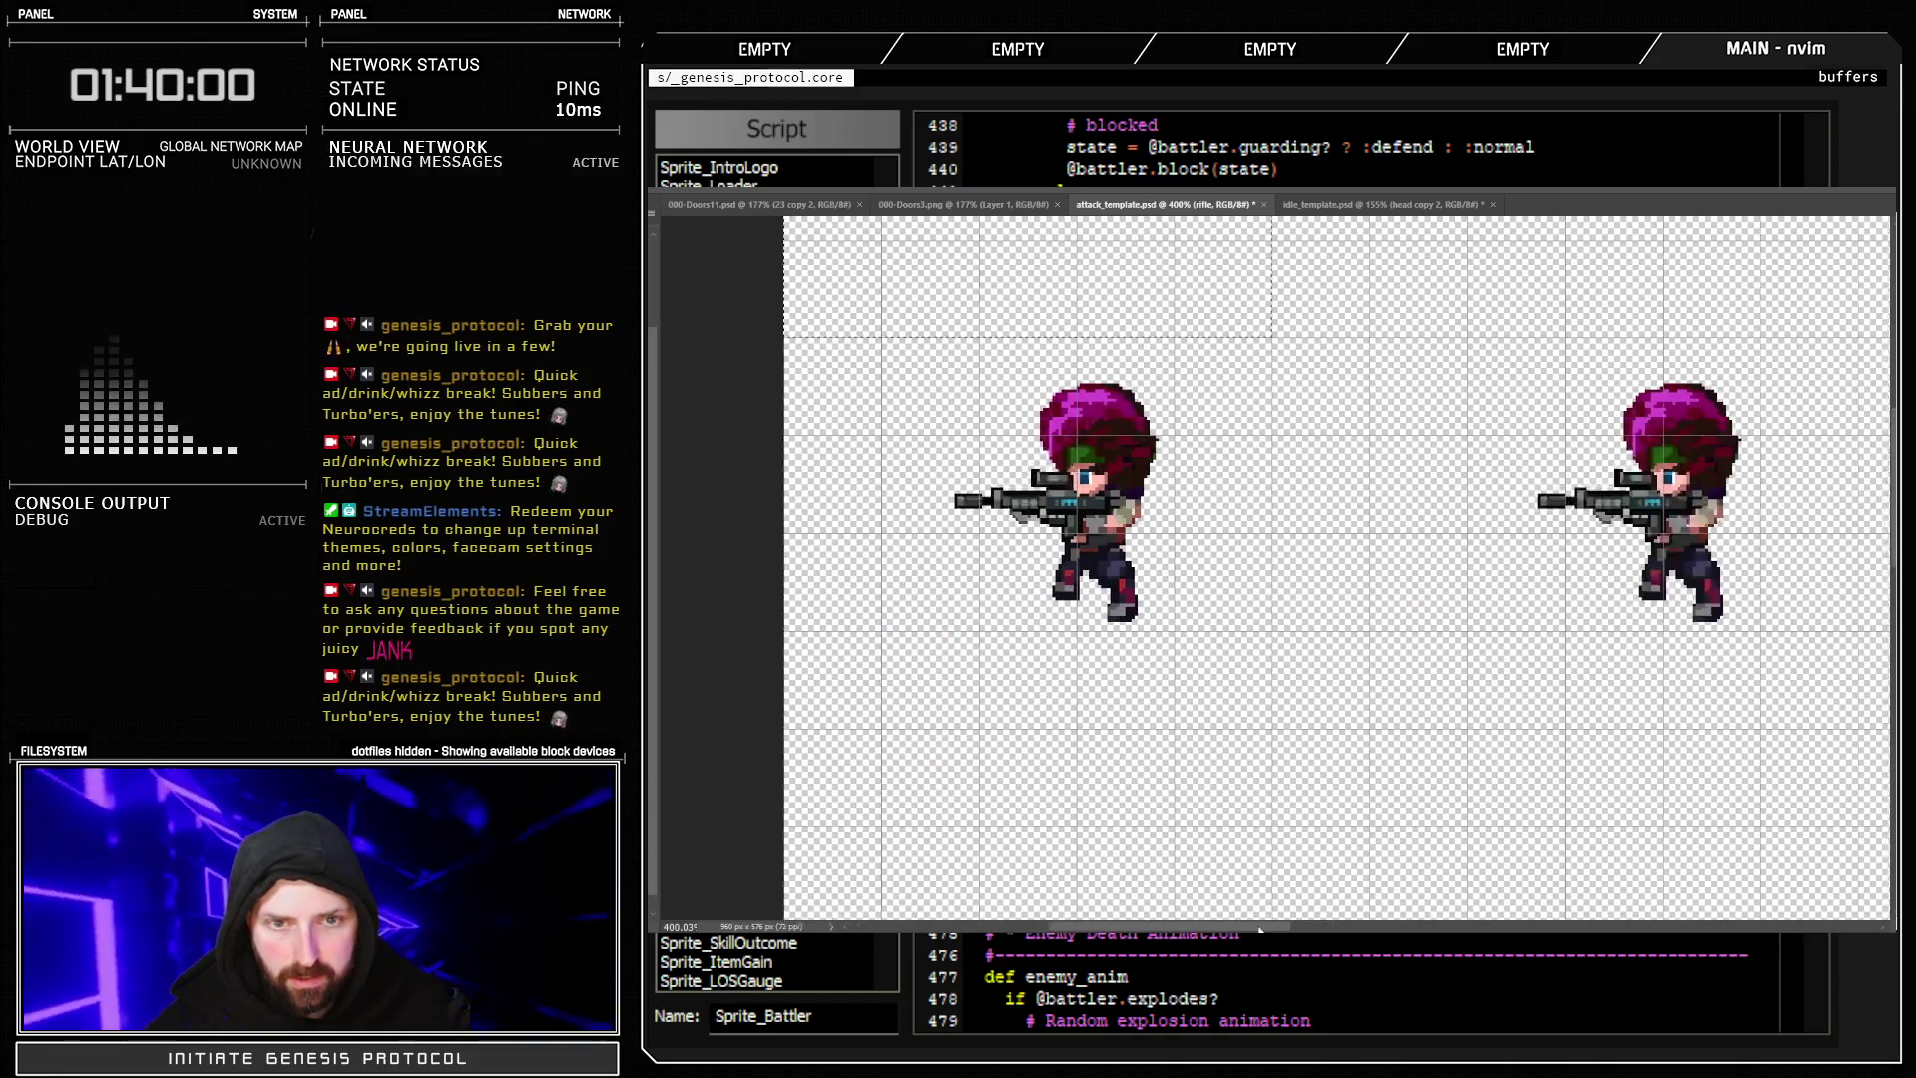
pyautogui.hscroll(-3, 1260, 698)
pyautogui.scroll(2, 1287, 439)
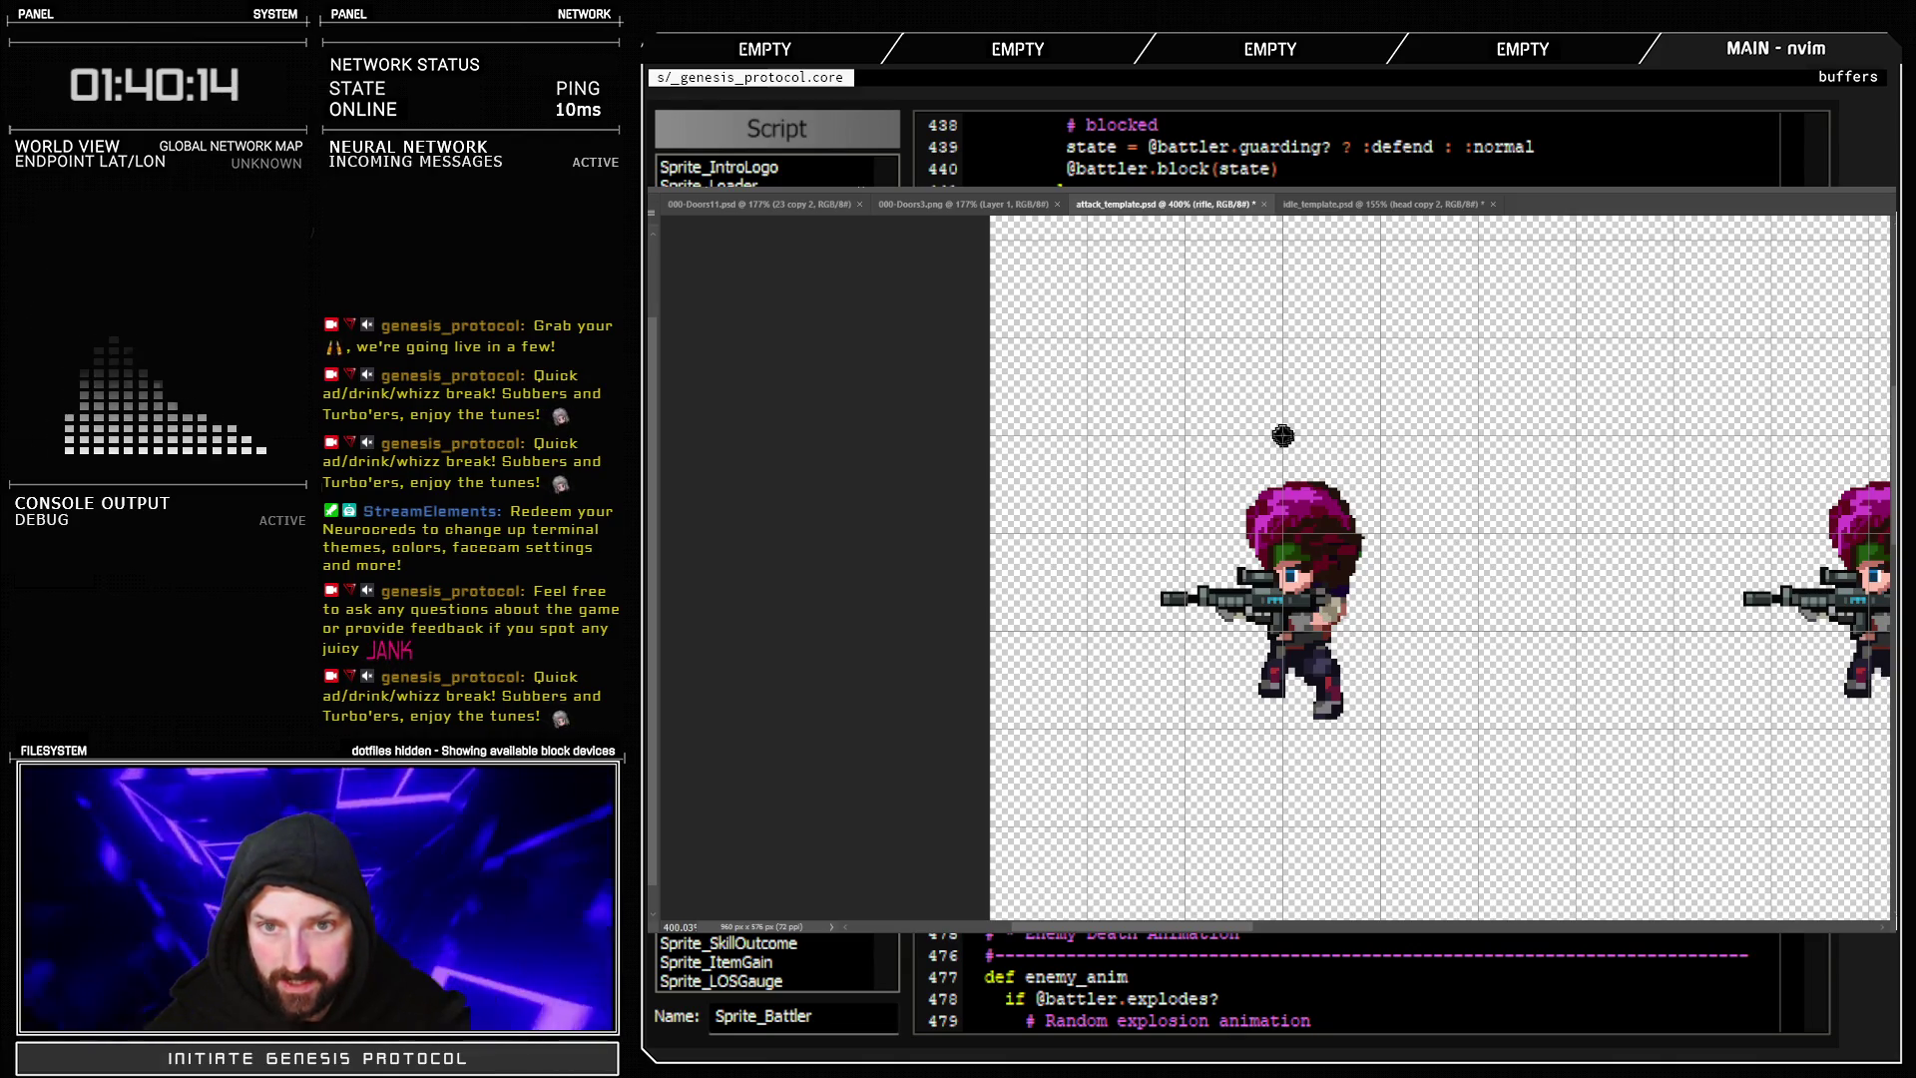
pyautogui.scroll(-2, 1307, 457)
# - Sketch an arrow at the muzzle position, undo it, and go back to the Sprite_Battler script
pyautogui.moveTo(1303, 456)
pyautogui.mouseDown()
pyautogui.moveTo(1113, 404)
pyautogui.moveTo(1105, 466)
pyautogui.mouseUp()
pyautogui.click(1290, 476)
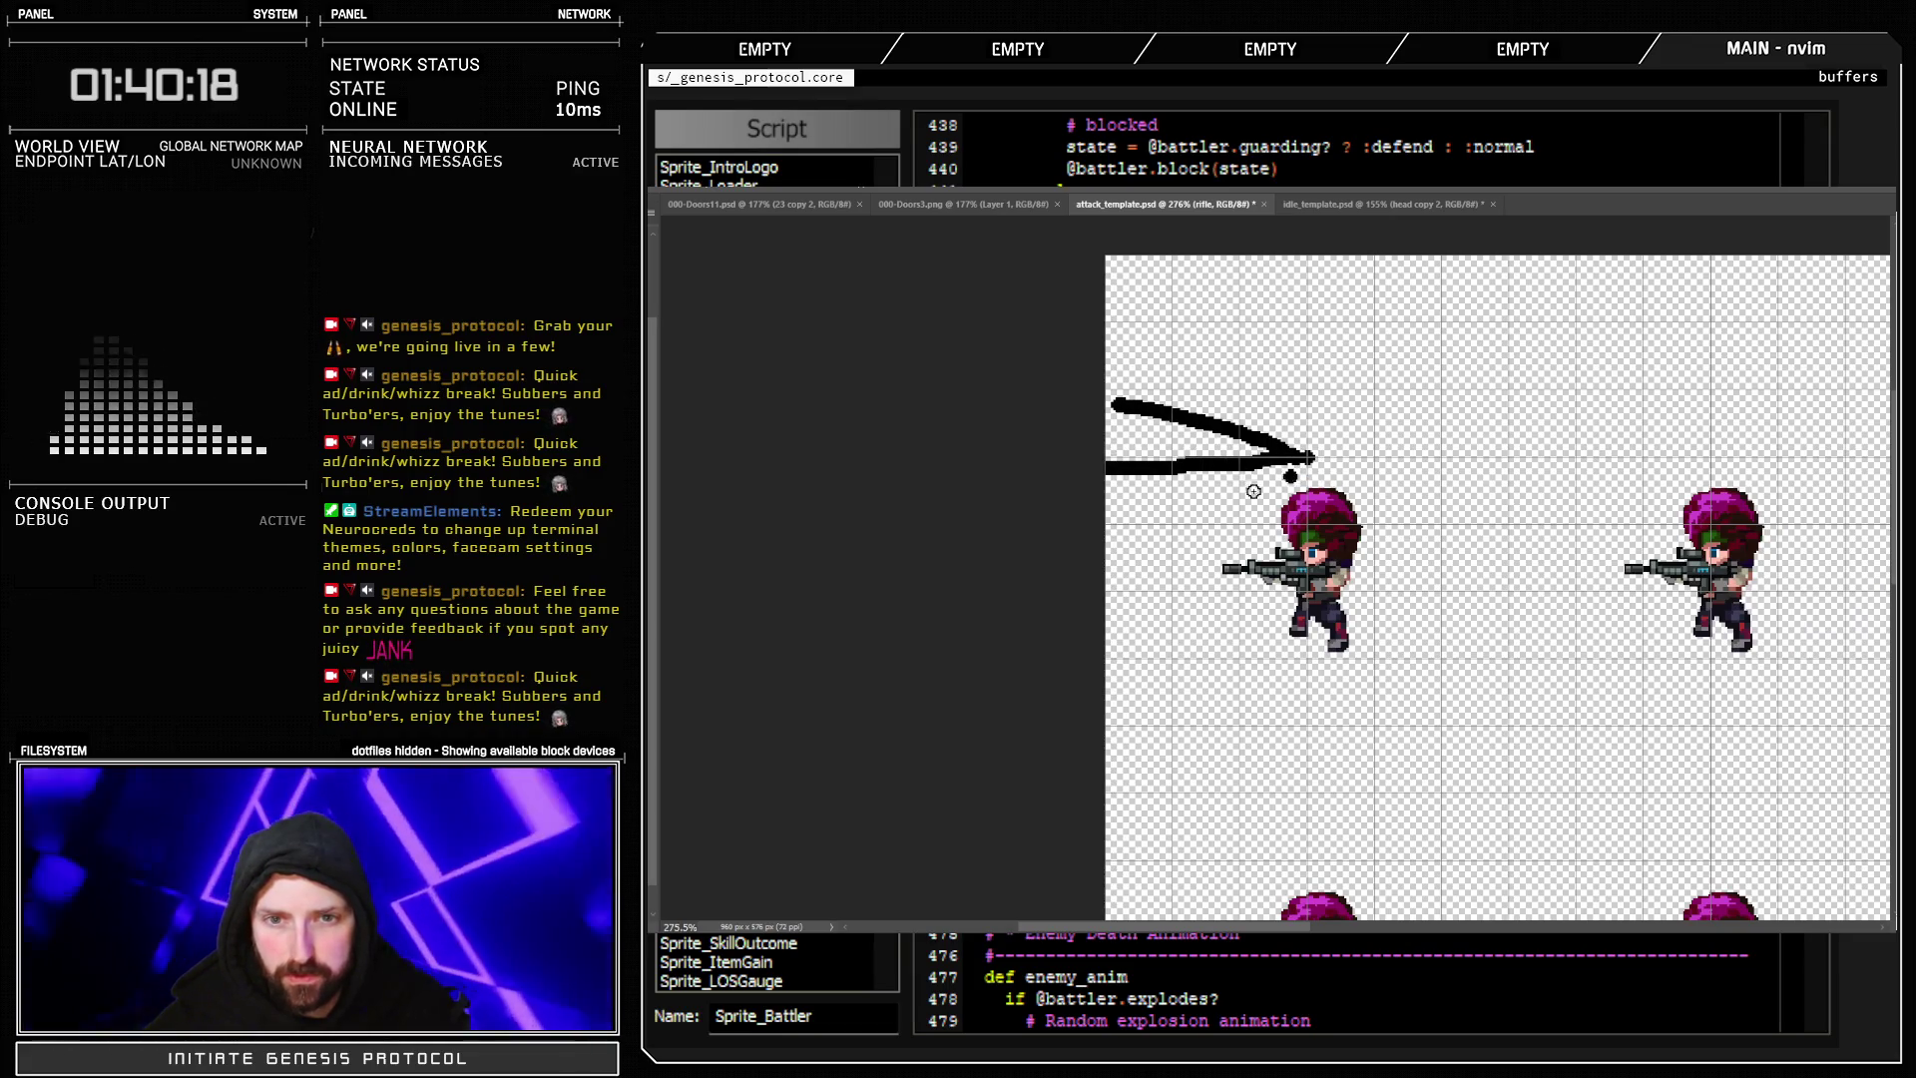
pyautogui.moveTo(1295, 477); pyautogui.dragTo(1139, 528)
pyautogui.hotkey('ctrl', 'z')
pyautogui.hotkey('ctrl', 'z')
pyautogui.hotkey('ctrl', 'z')
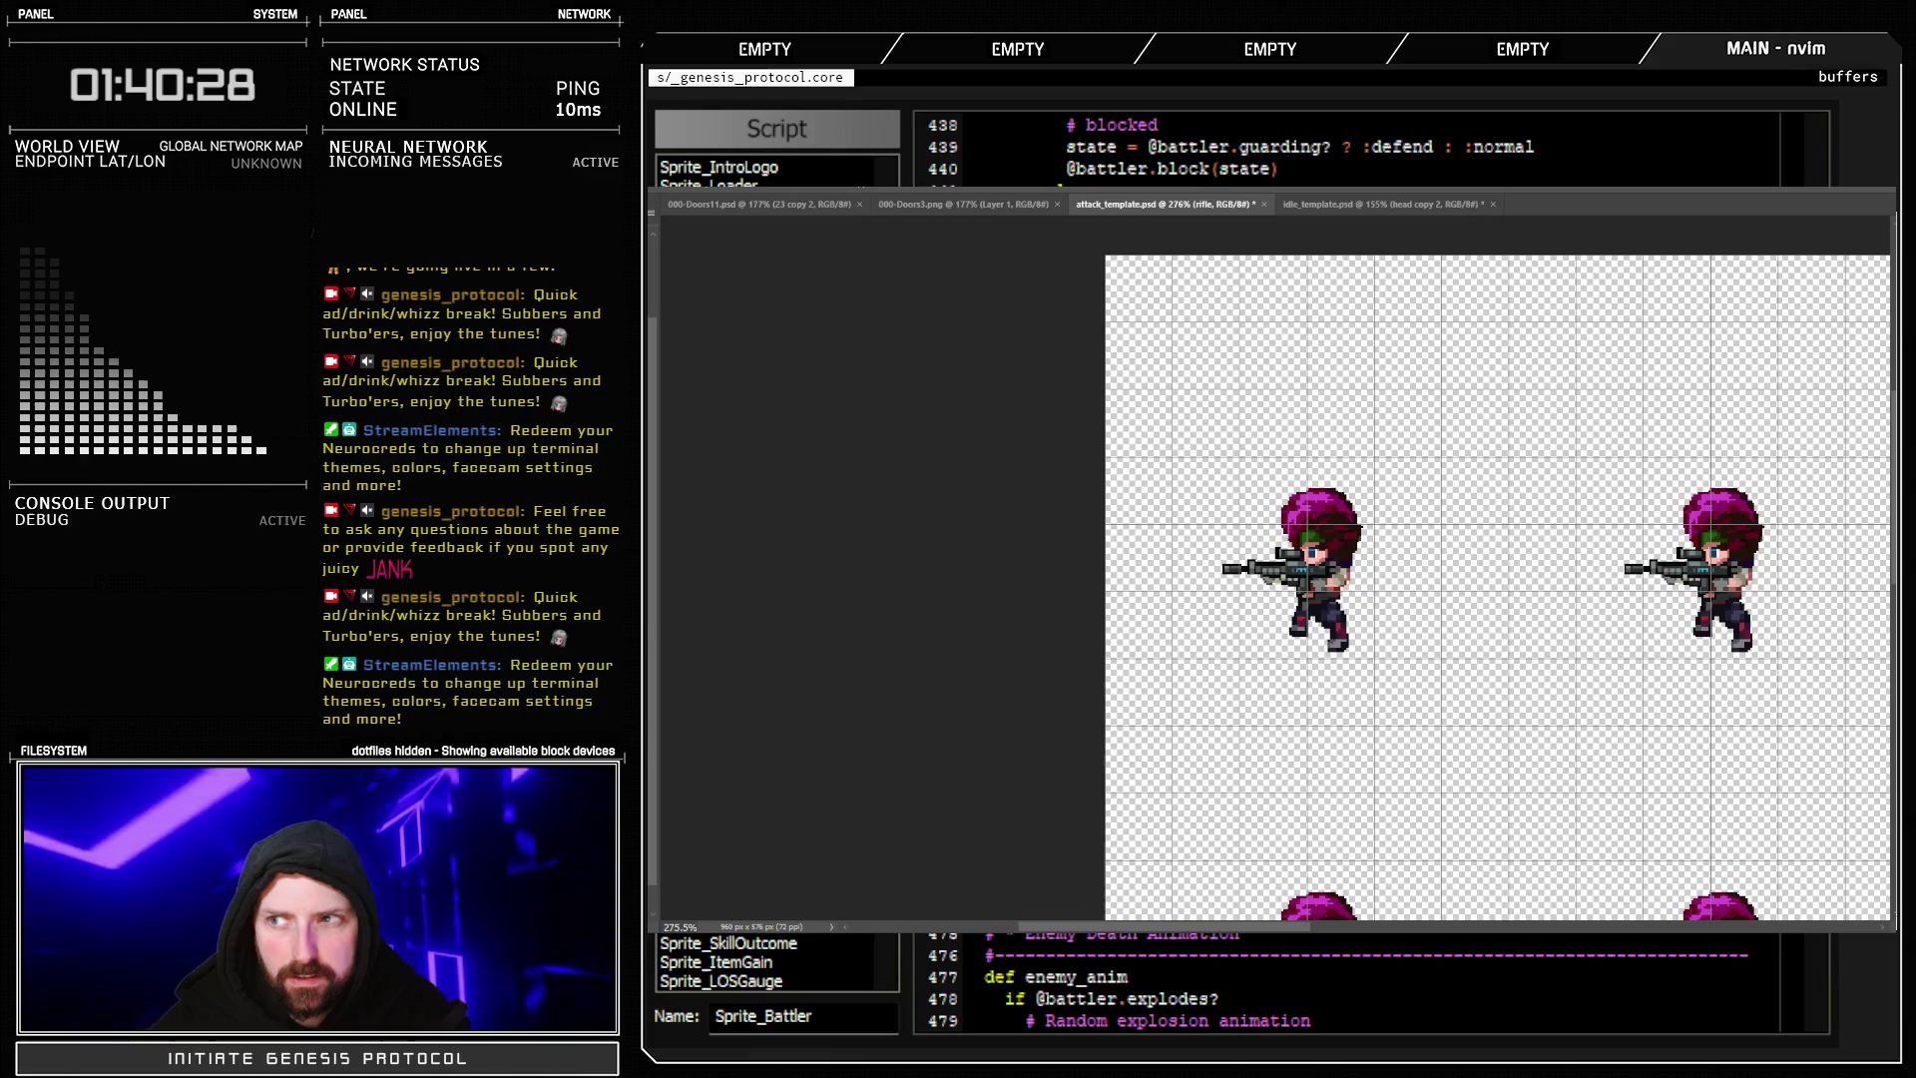
pyautogui.click(1870, 236)
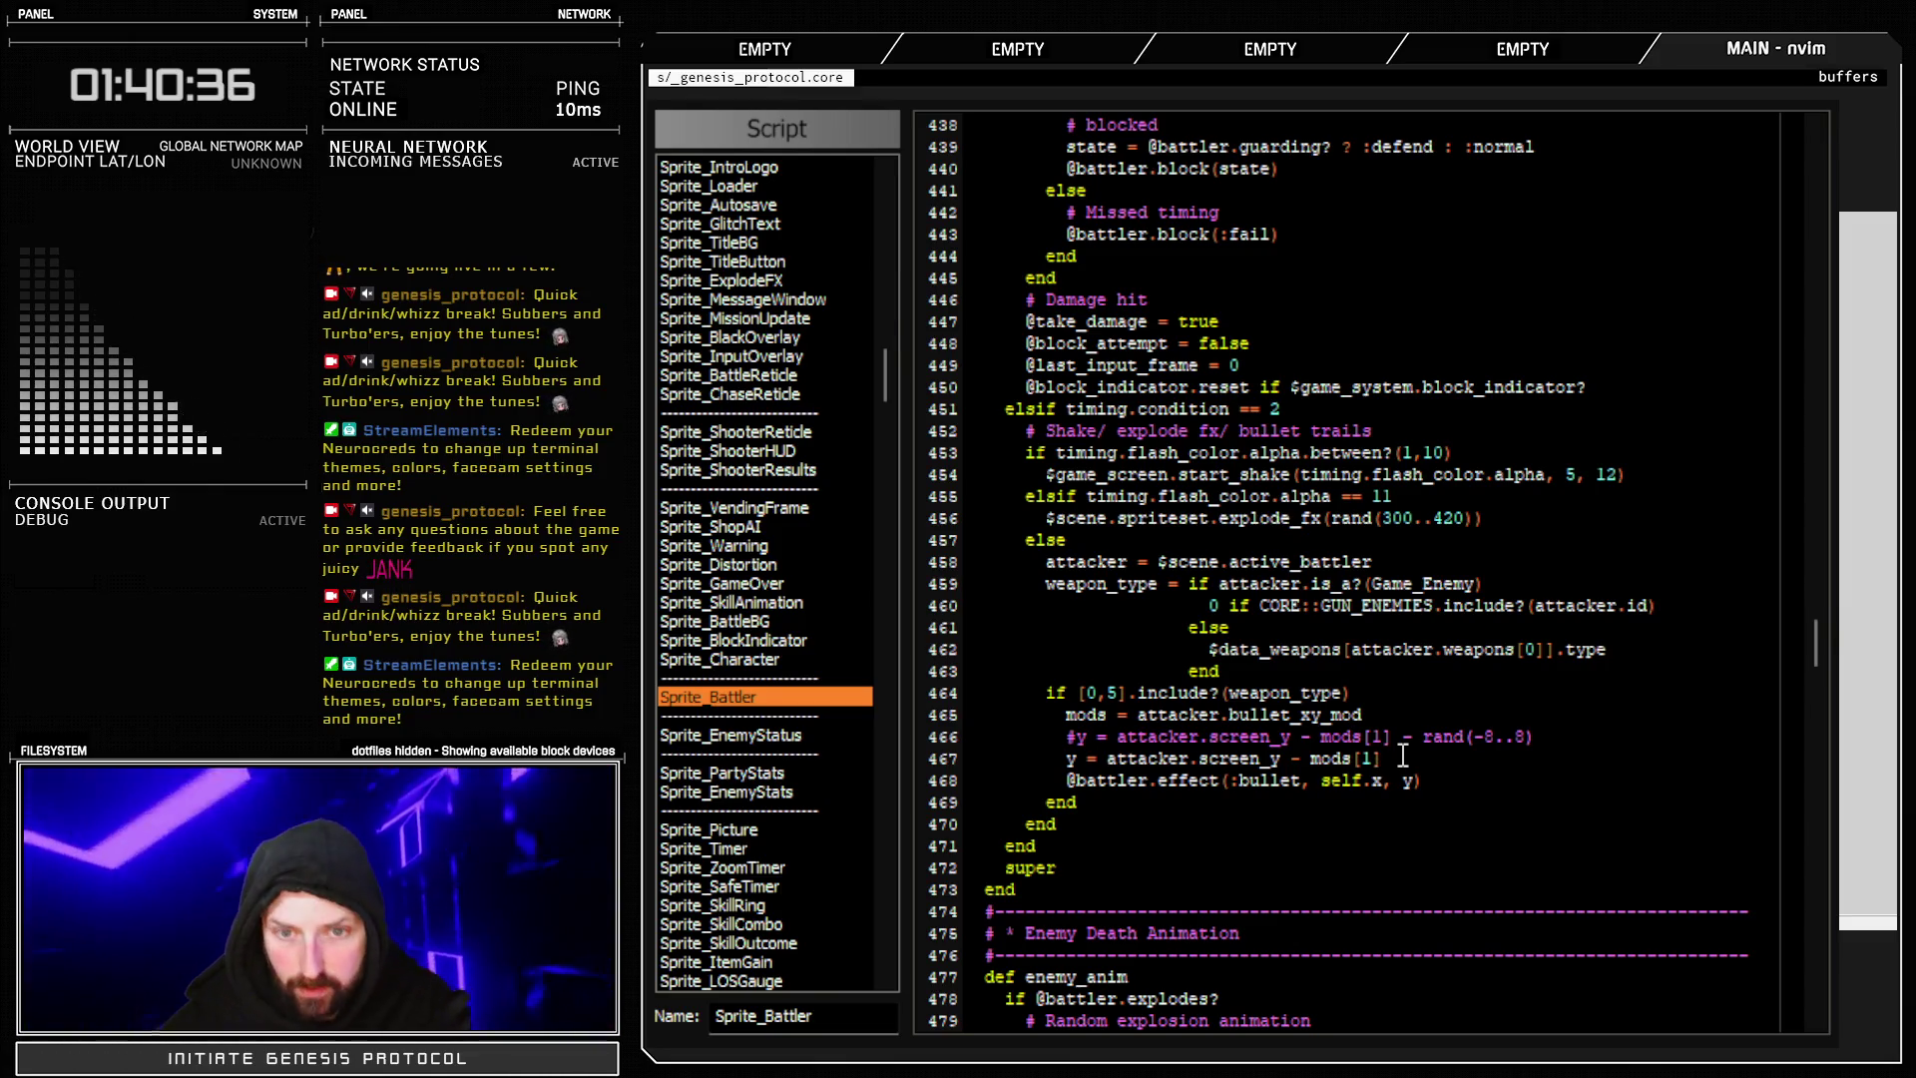
# - Remove the mods offset from the bullet trail's y and start a CC-Sentinel I battle test
pyautogui.press('BackSpace')
pyautogui.press('BackSpace')
pyautogui.press('BackSpace')
pyautogui.press('BackSpace')
pyautogui.press('BackSpace')
pyautogui.press('BackSpace')
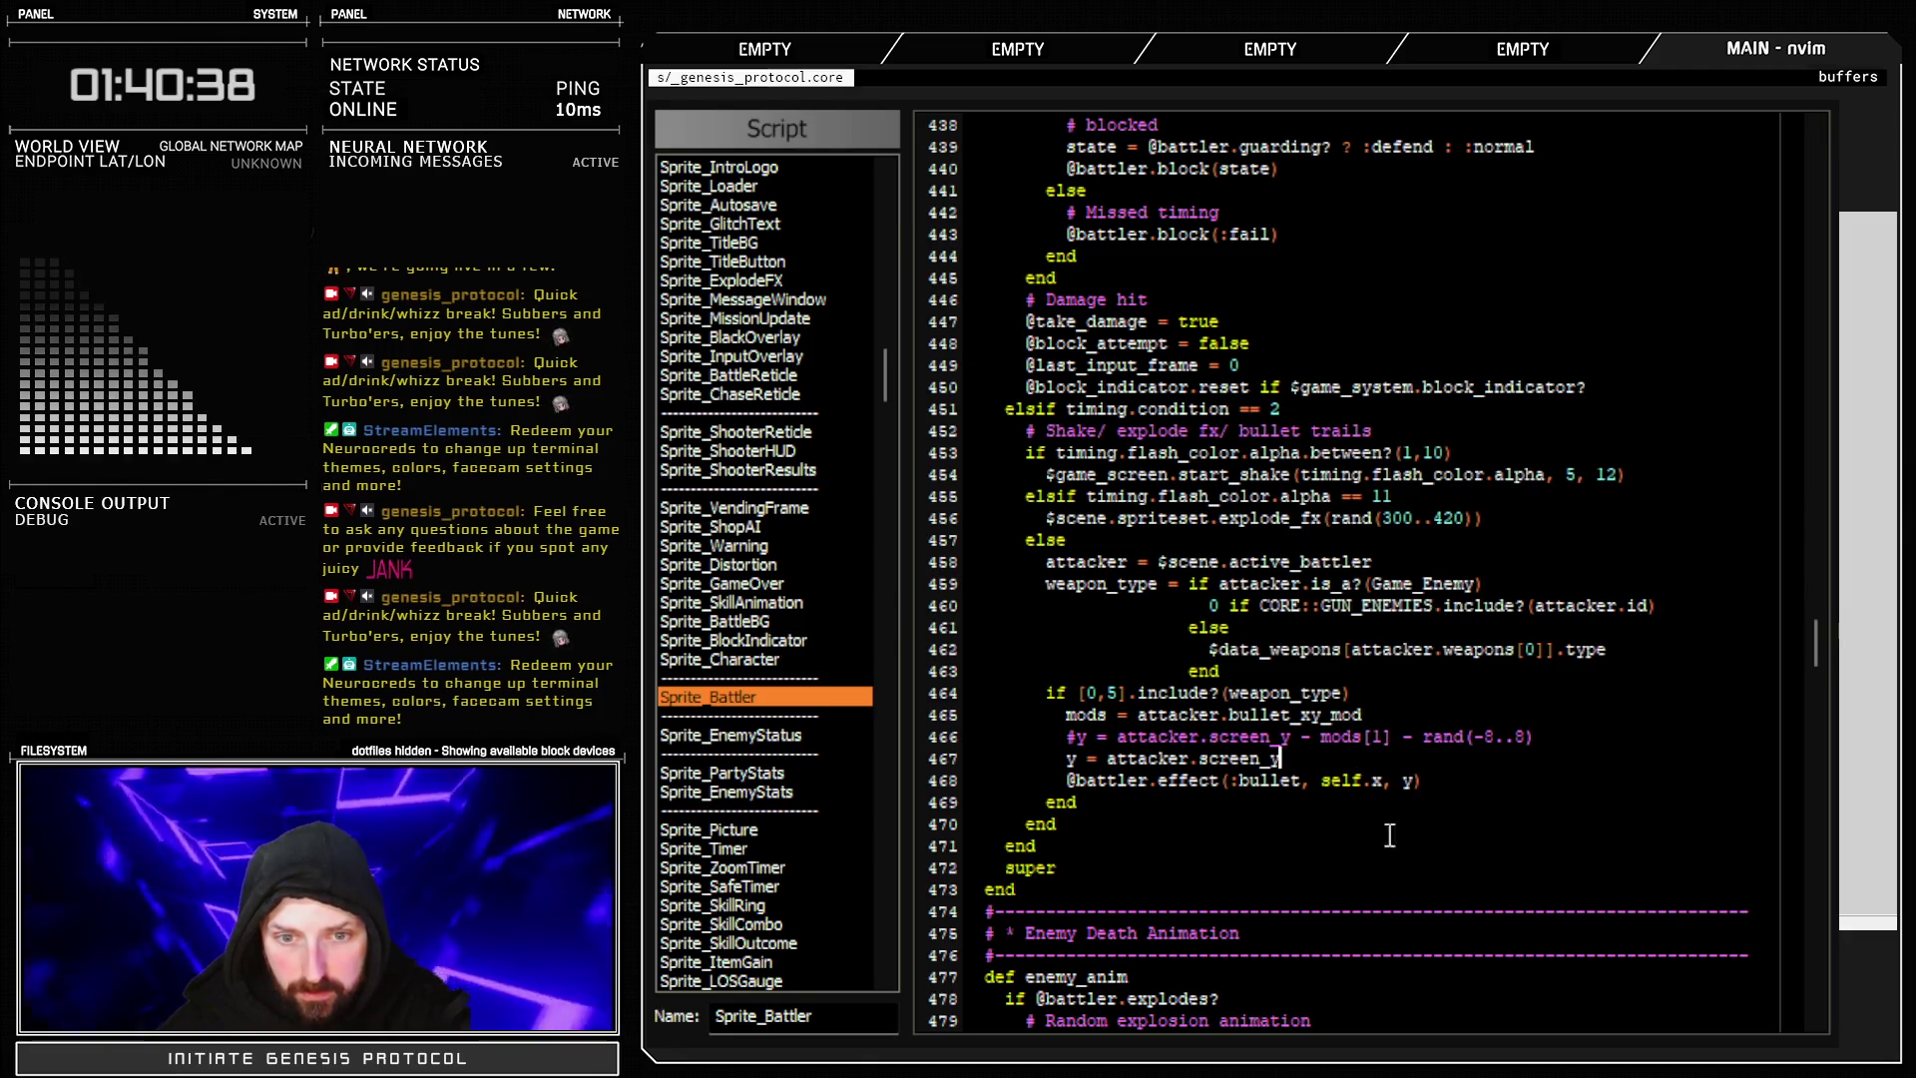
pyautogui.press('F12')
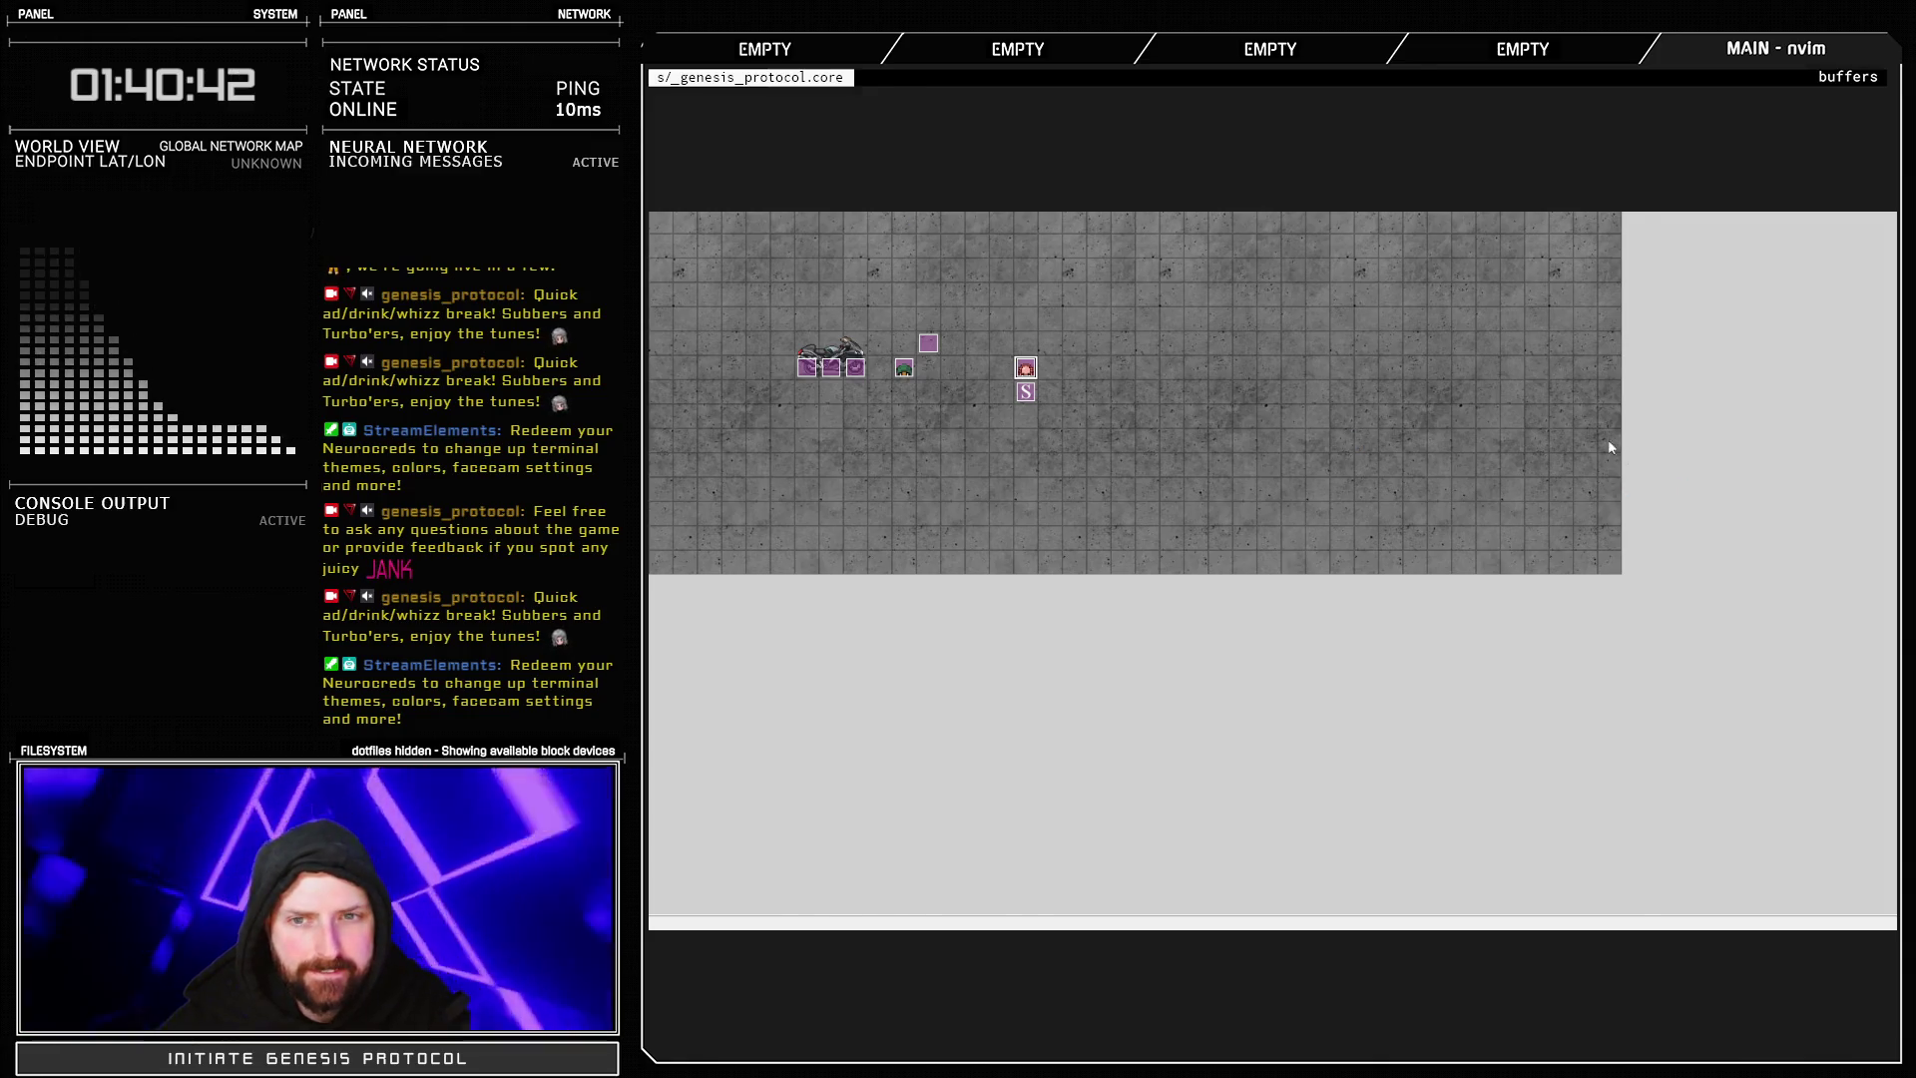
pyautogui.press('F9')
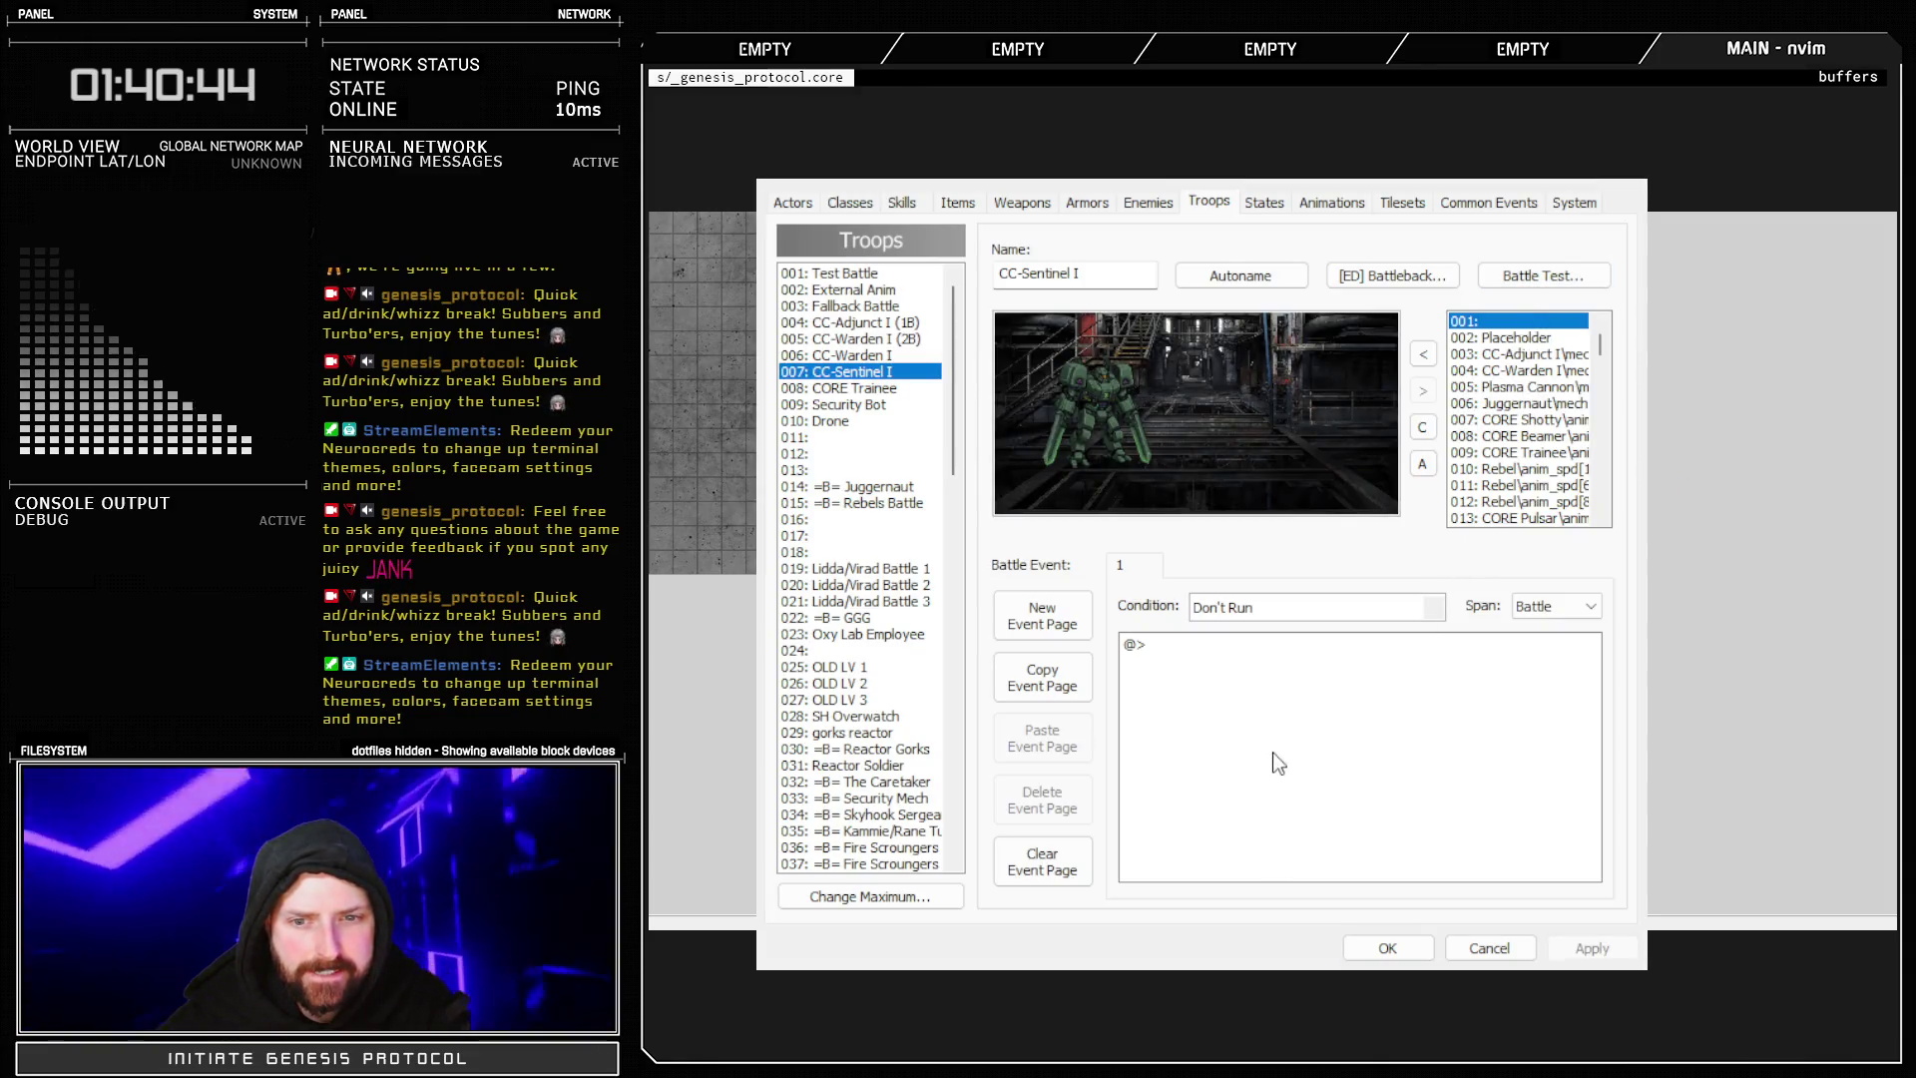
pyautogui.doubleClick(1285, 866)
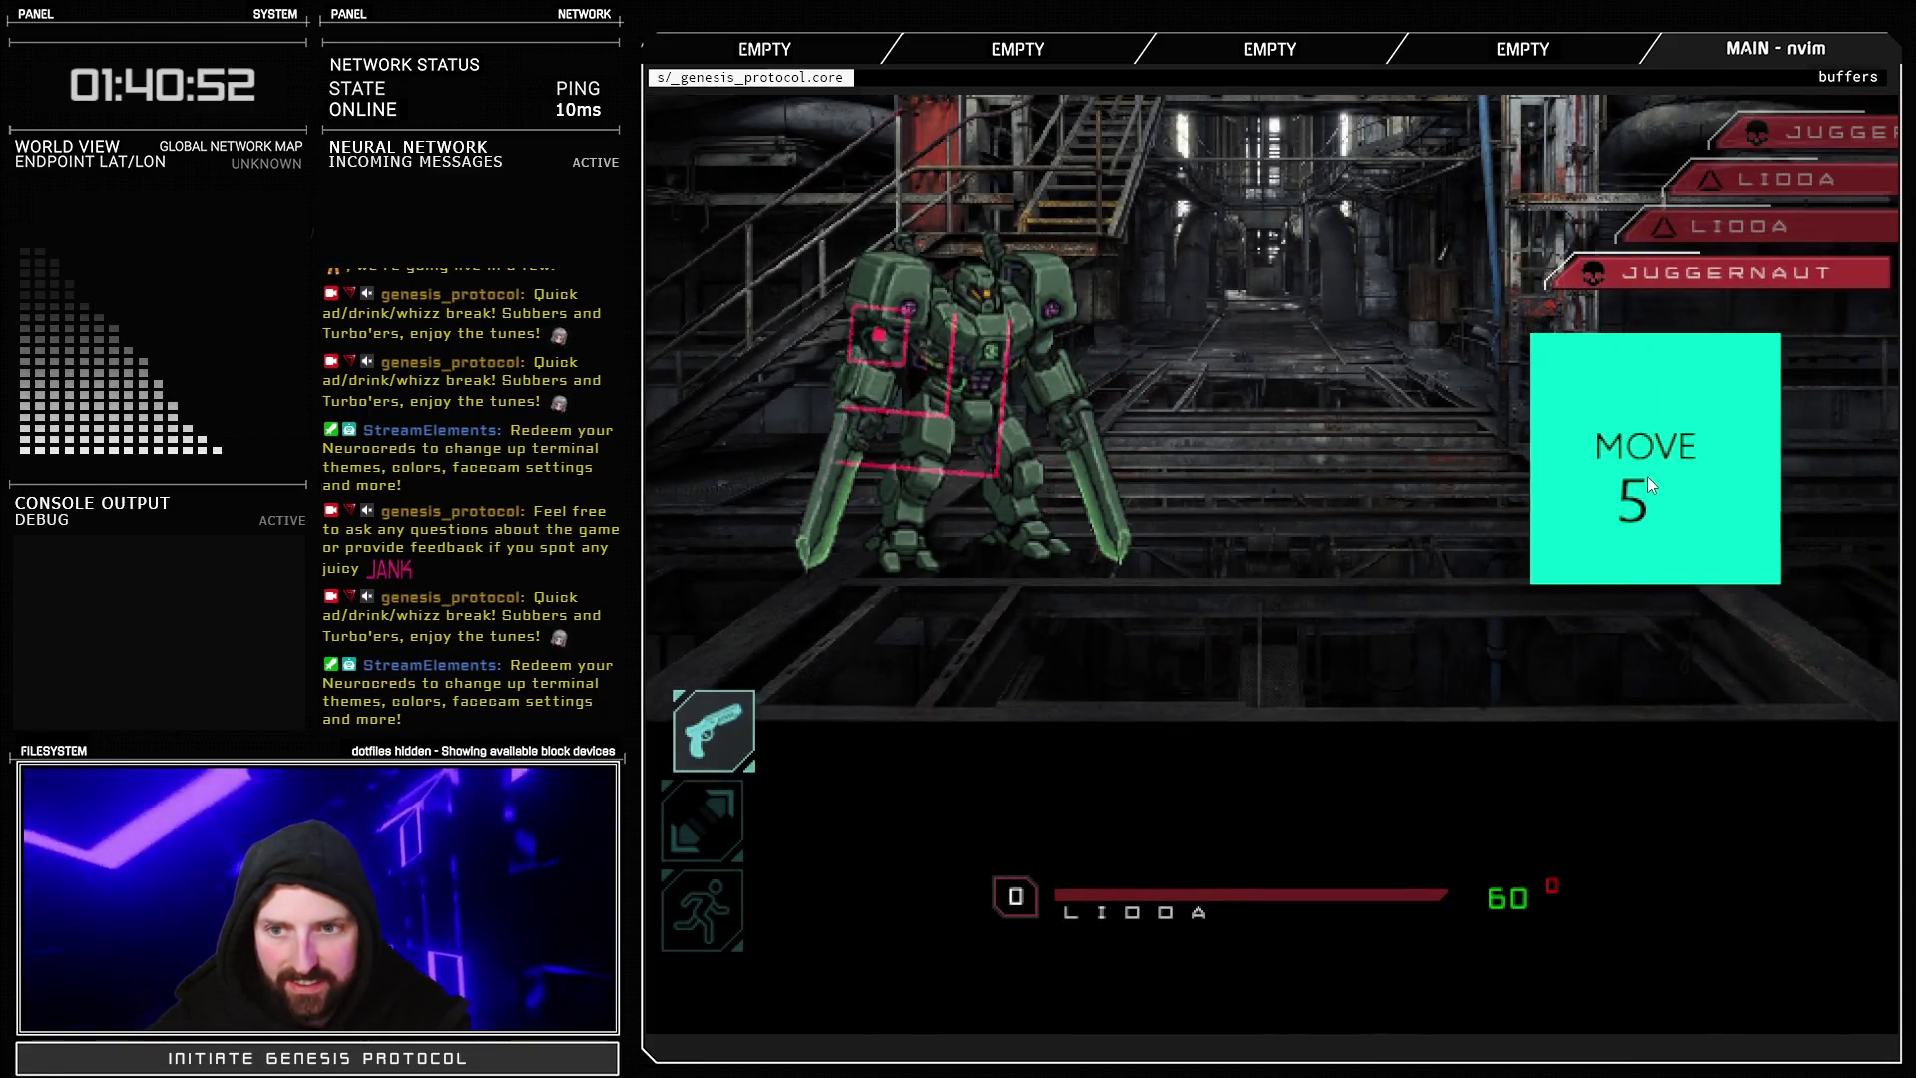
# - Engage and attack the Juggernaut, then end the test battle and close the database
pyautogui.press('Return')
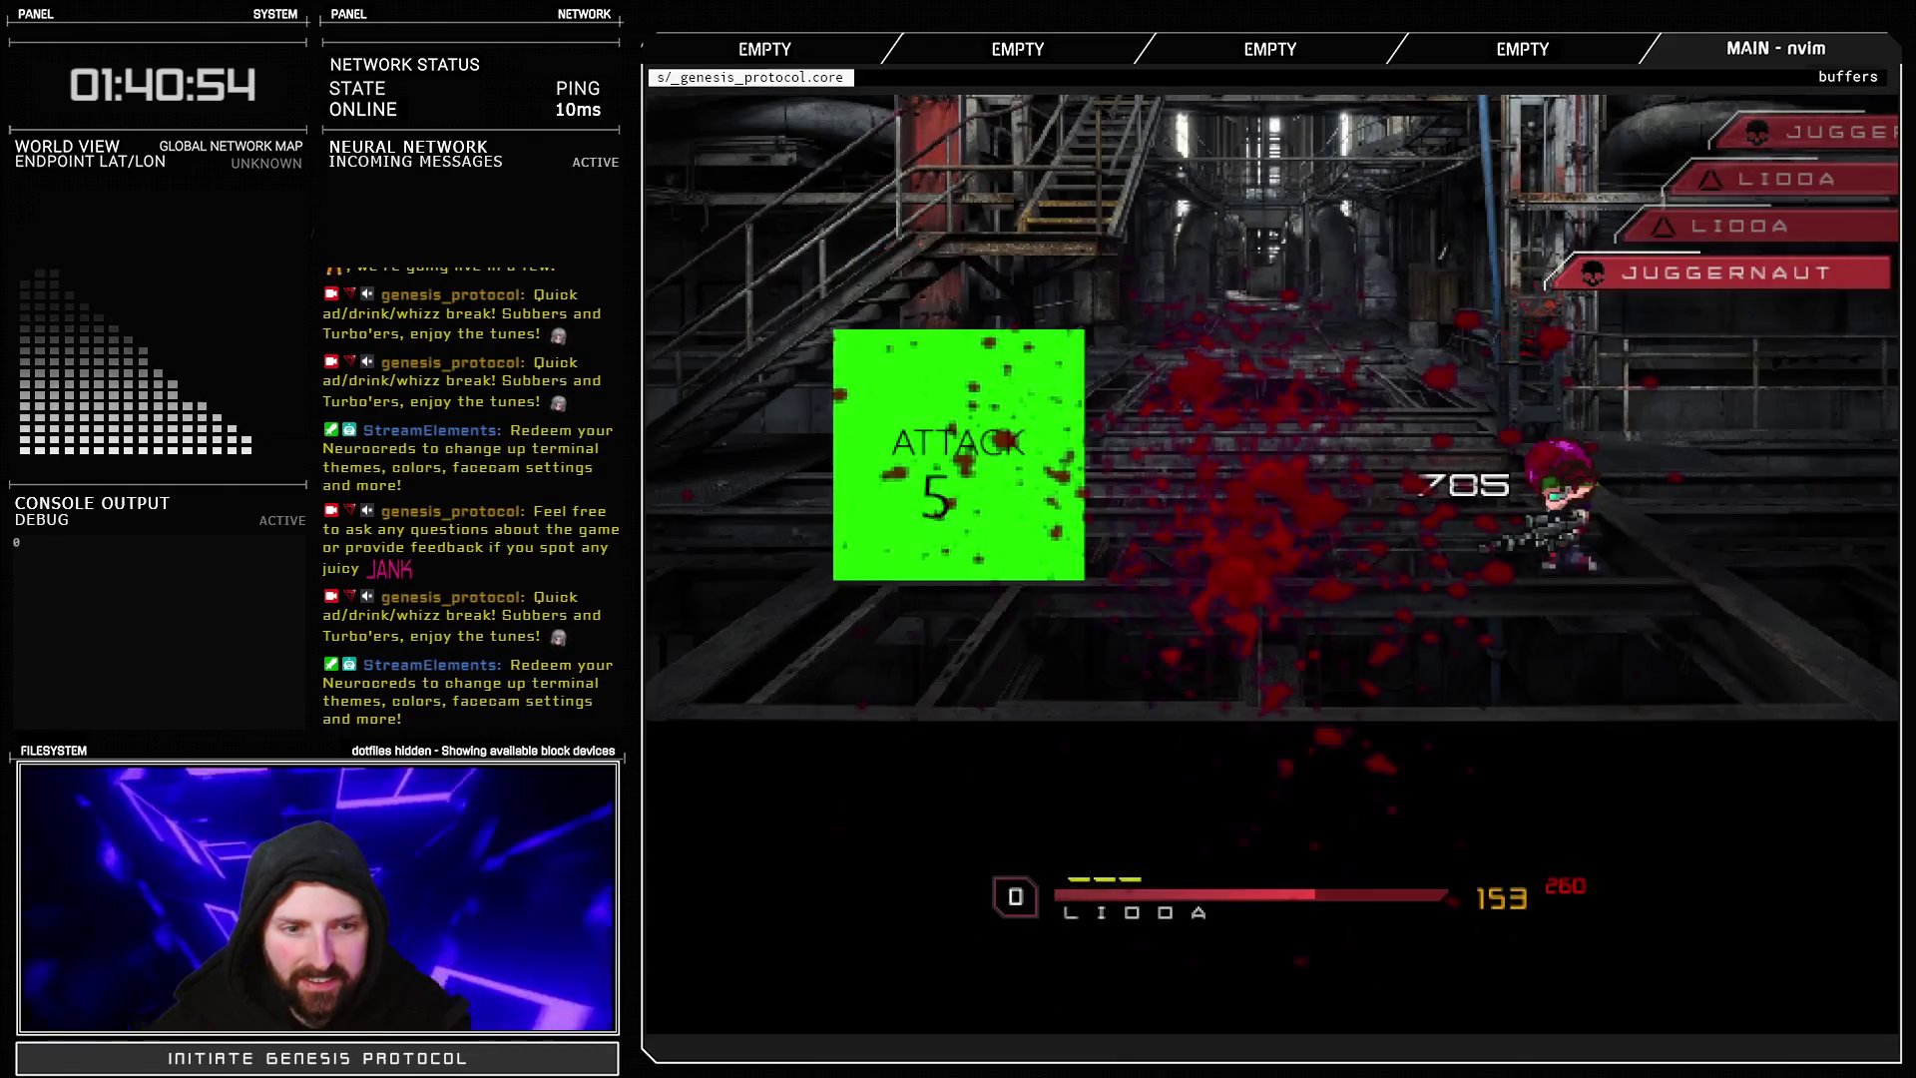
pyautogui.press('Return')
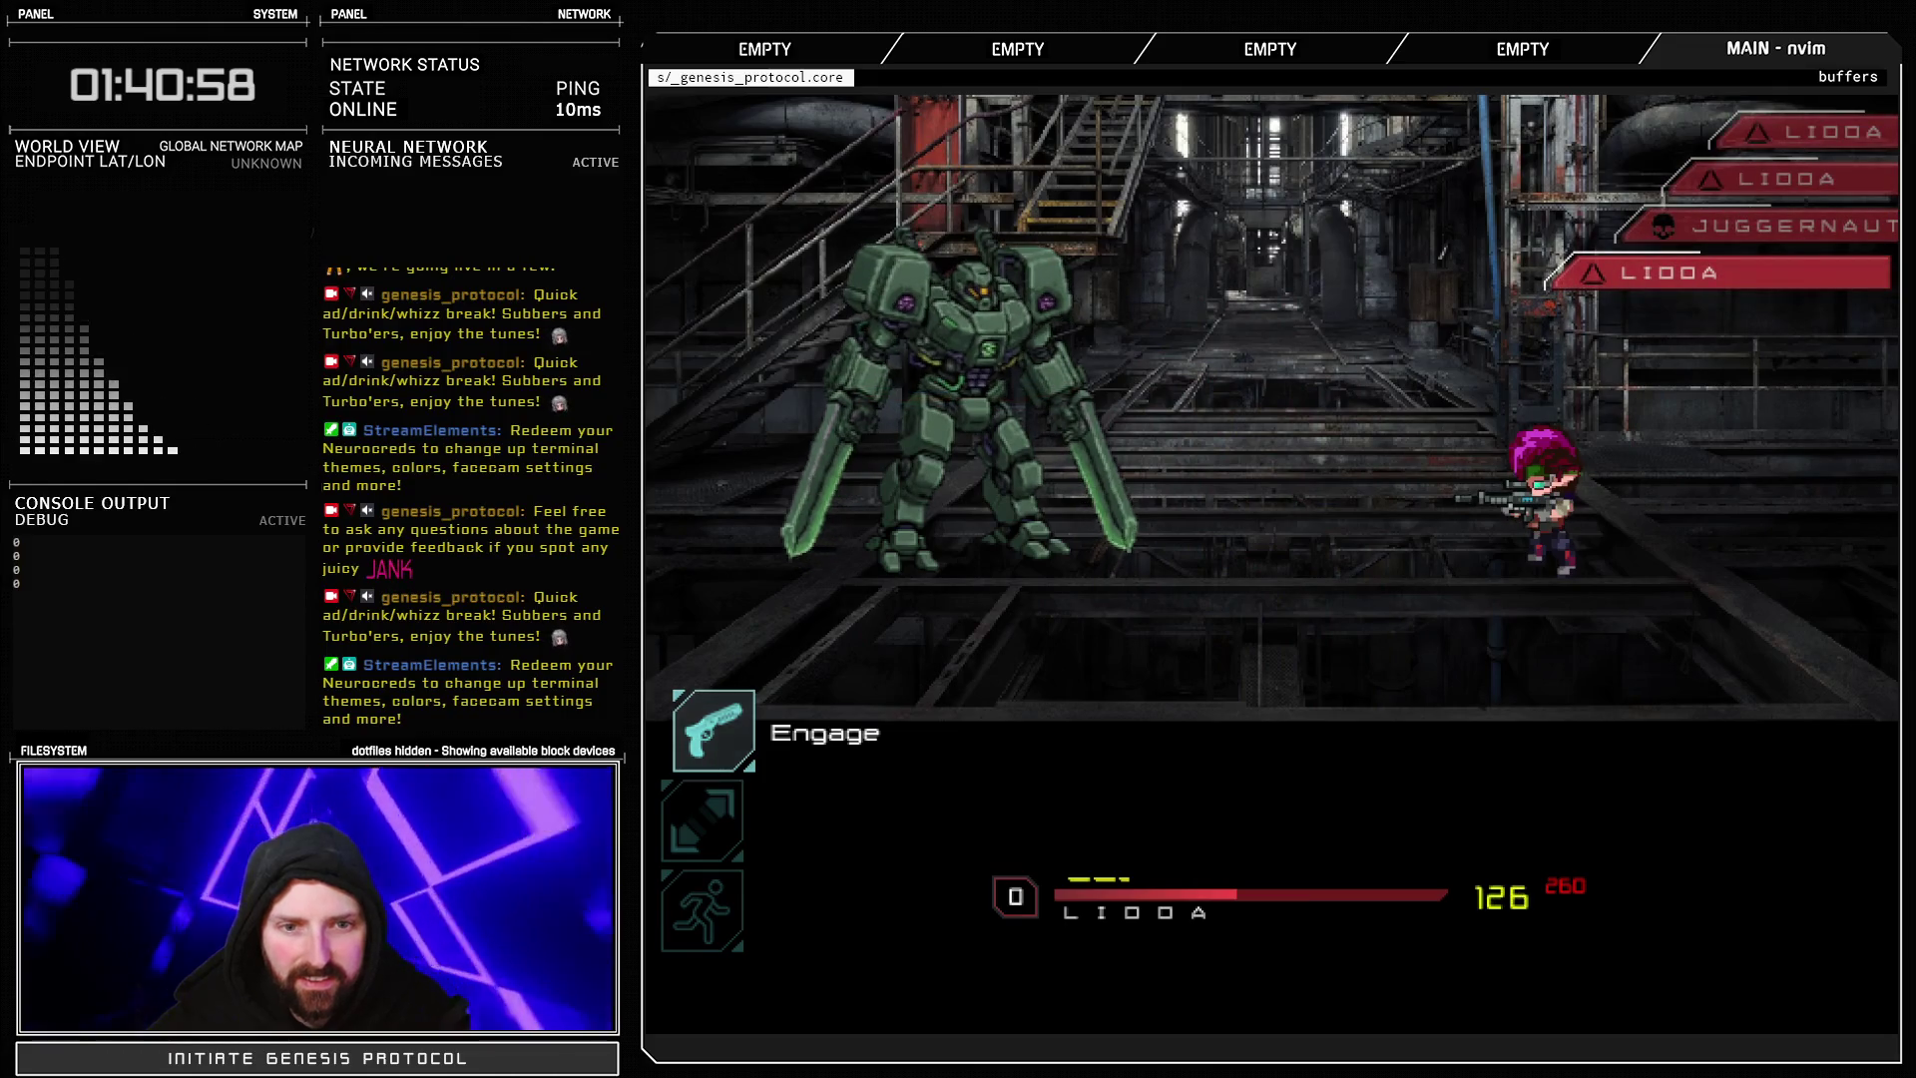
pyautogui.press('Return')
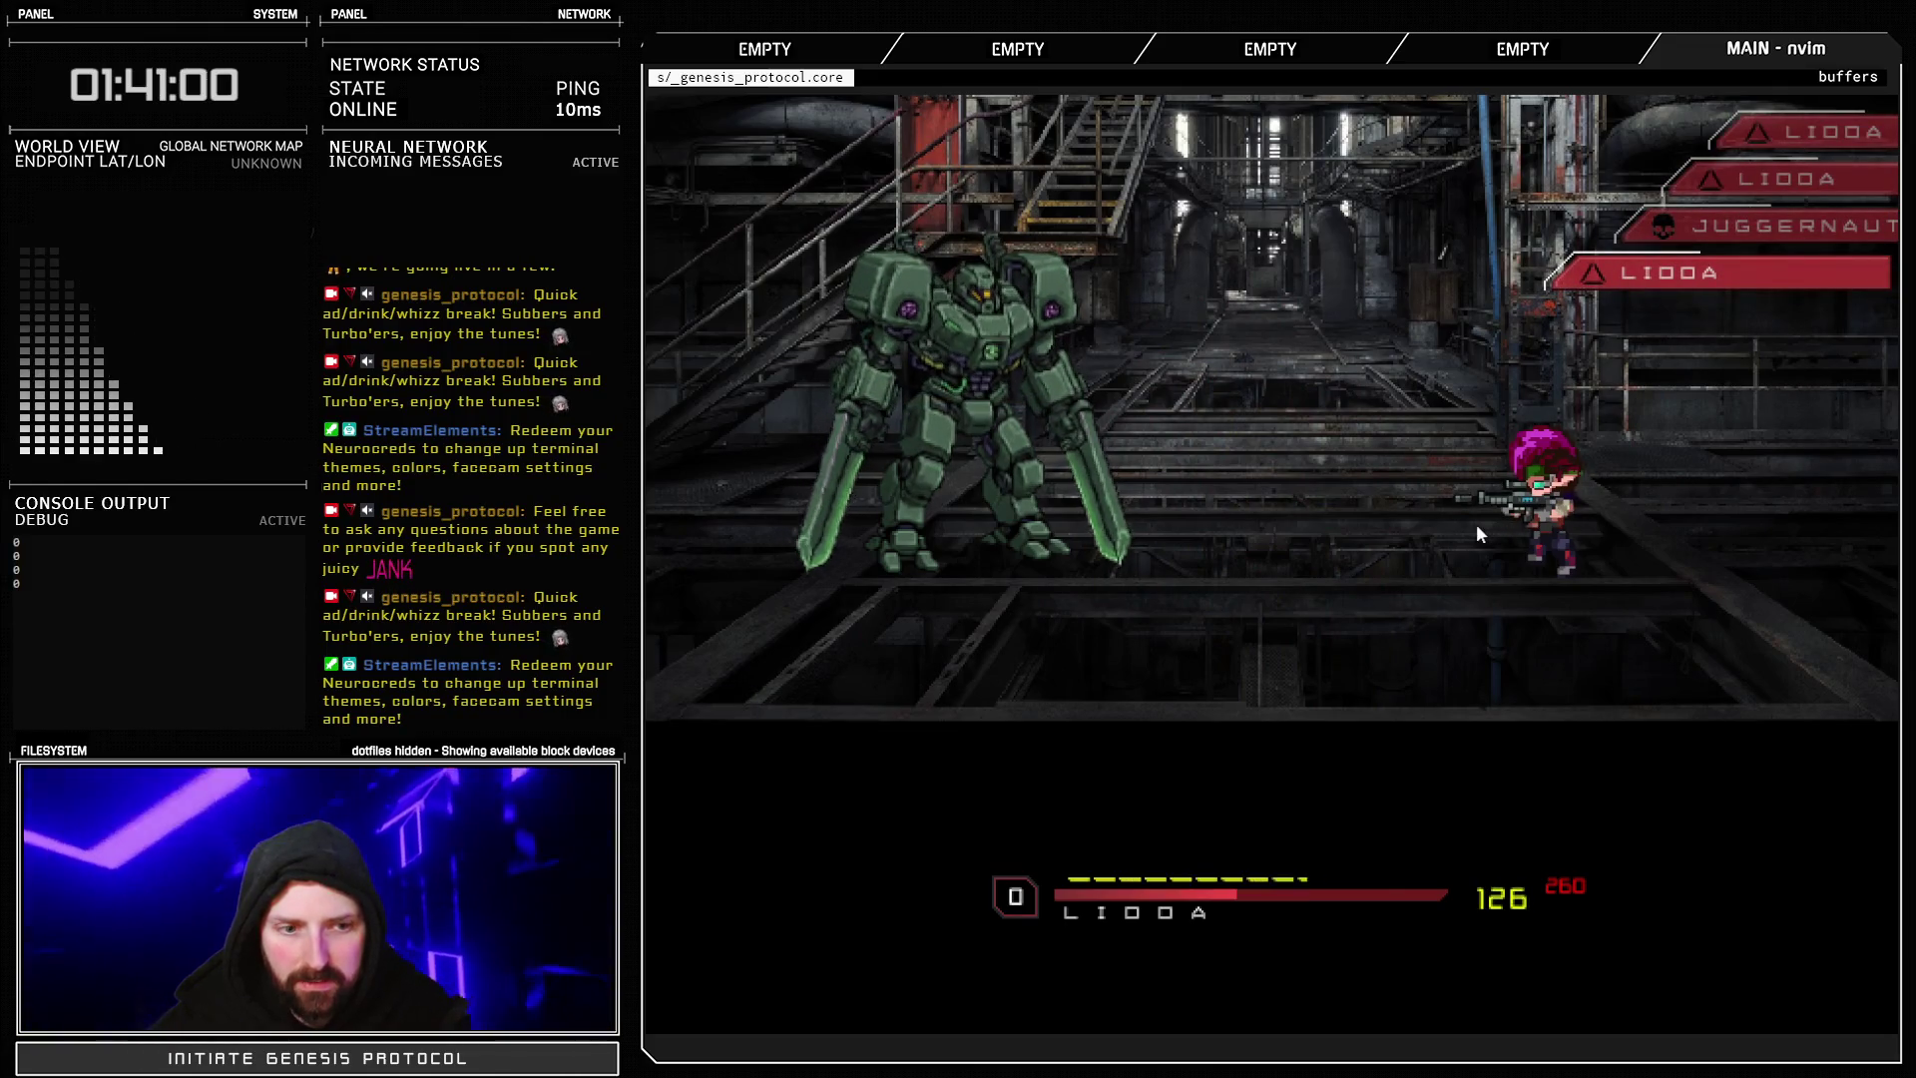
pyautogui.press('Return')
pyautogui.press('Return')
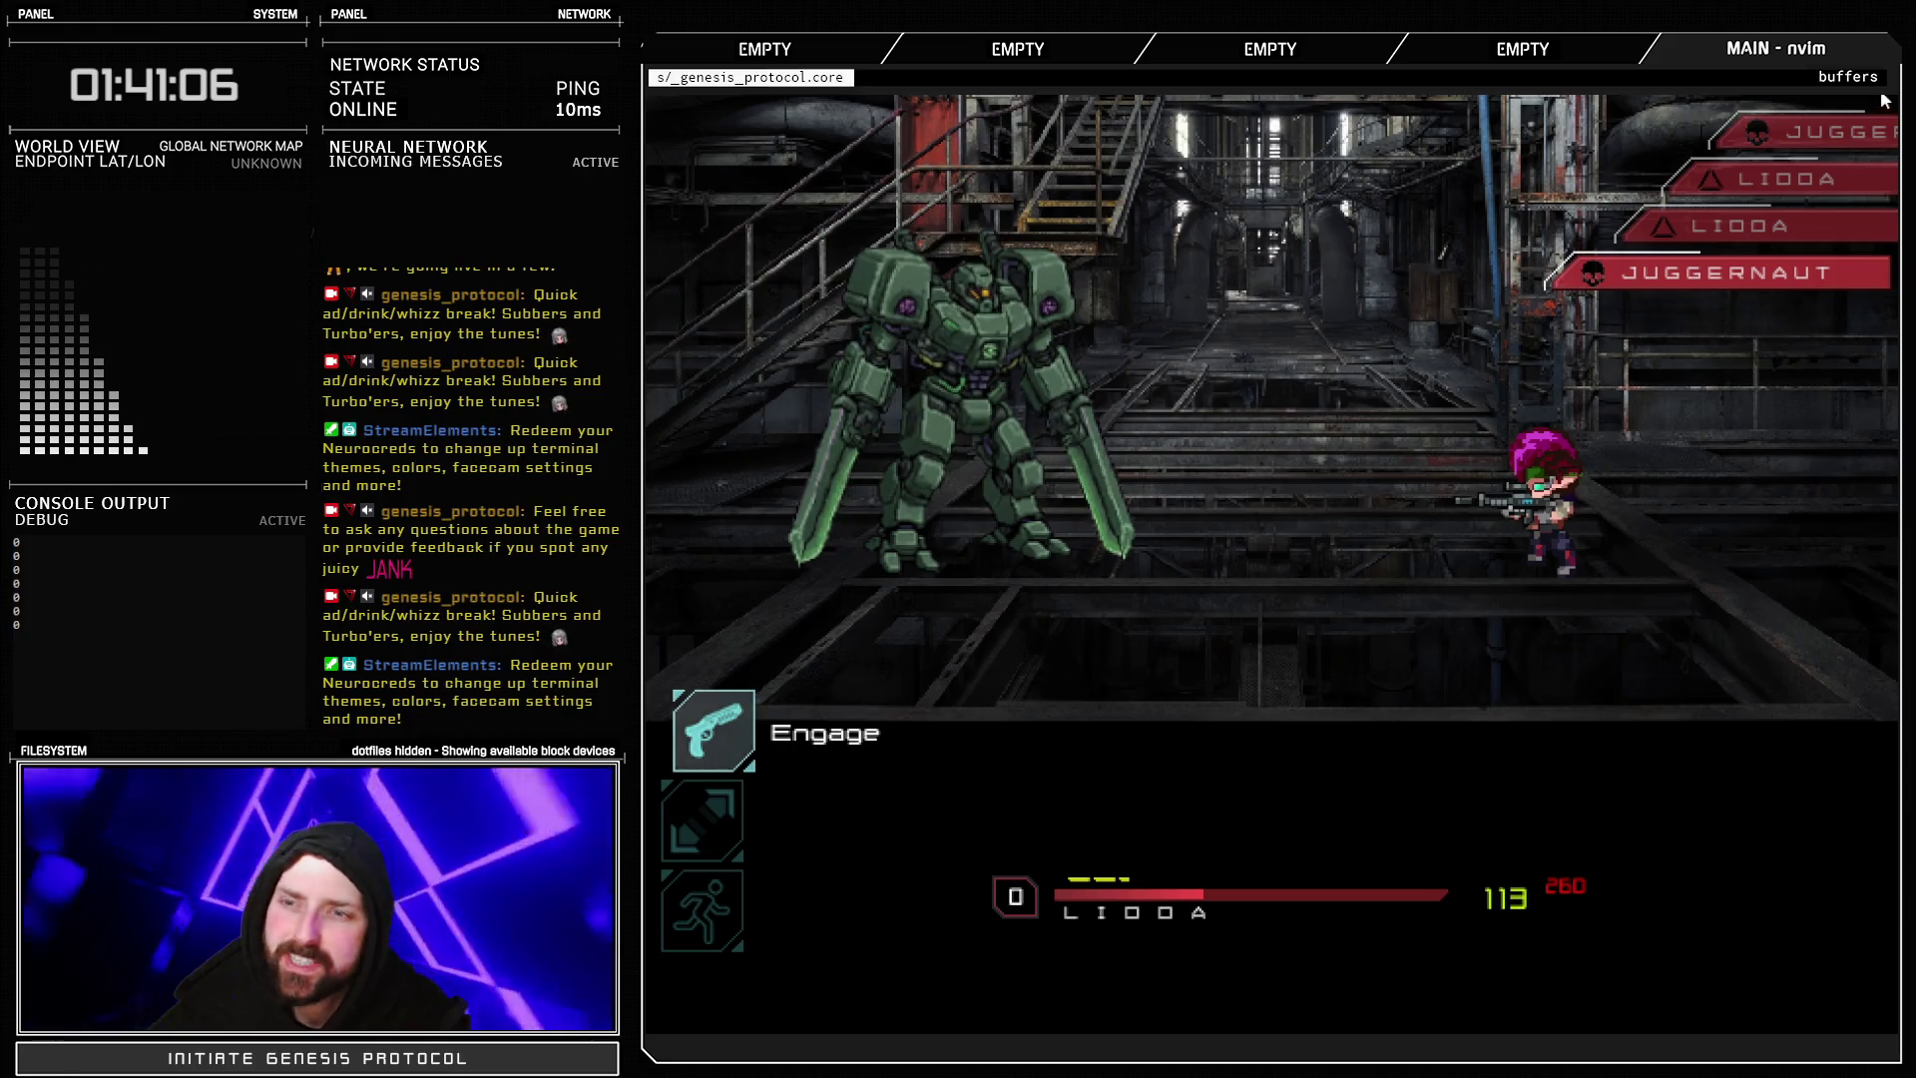
pyautogui.hotkey('alt', 'F4')
pyautogui.press('Escape')
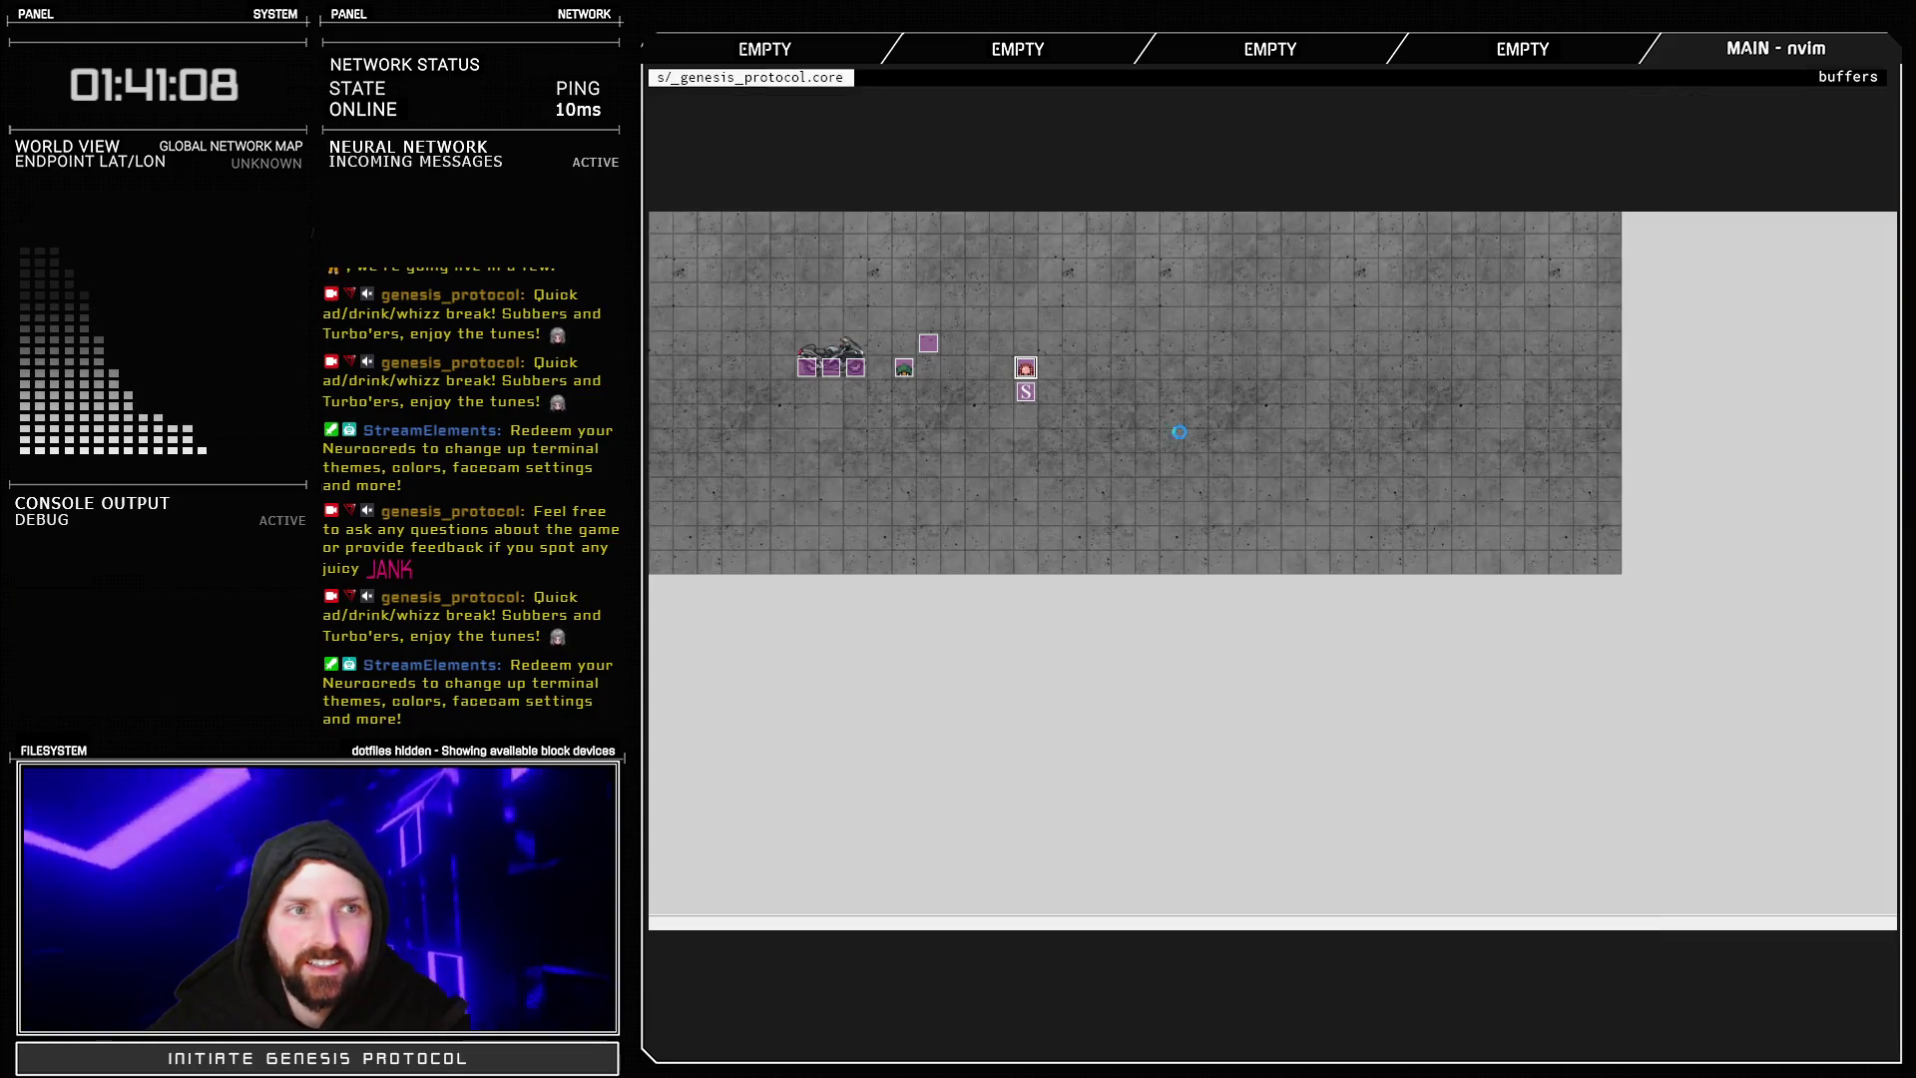
# - Restore '- mods[1]' on Sprite_Battler's y line, then battle-test CC-Sentinel I against the Juggernaut
pyautogui.press('F11')
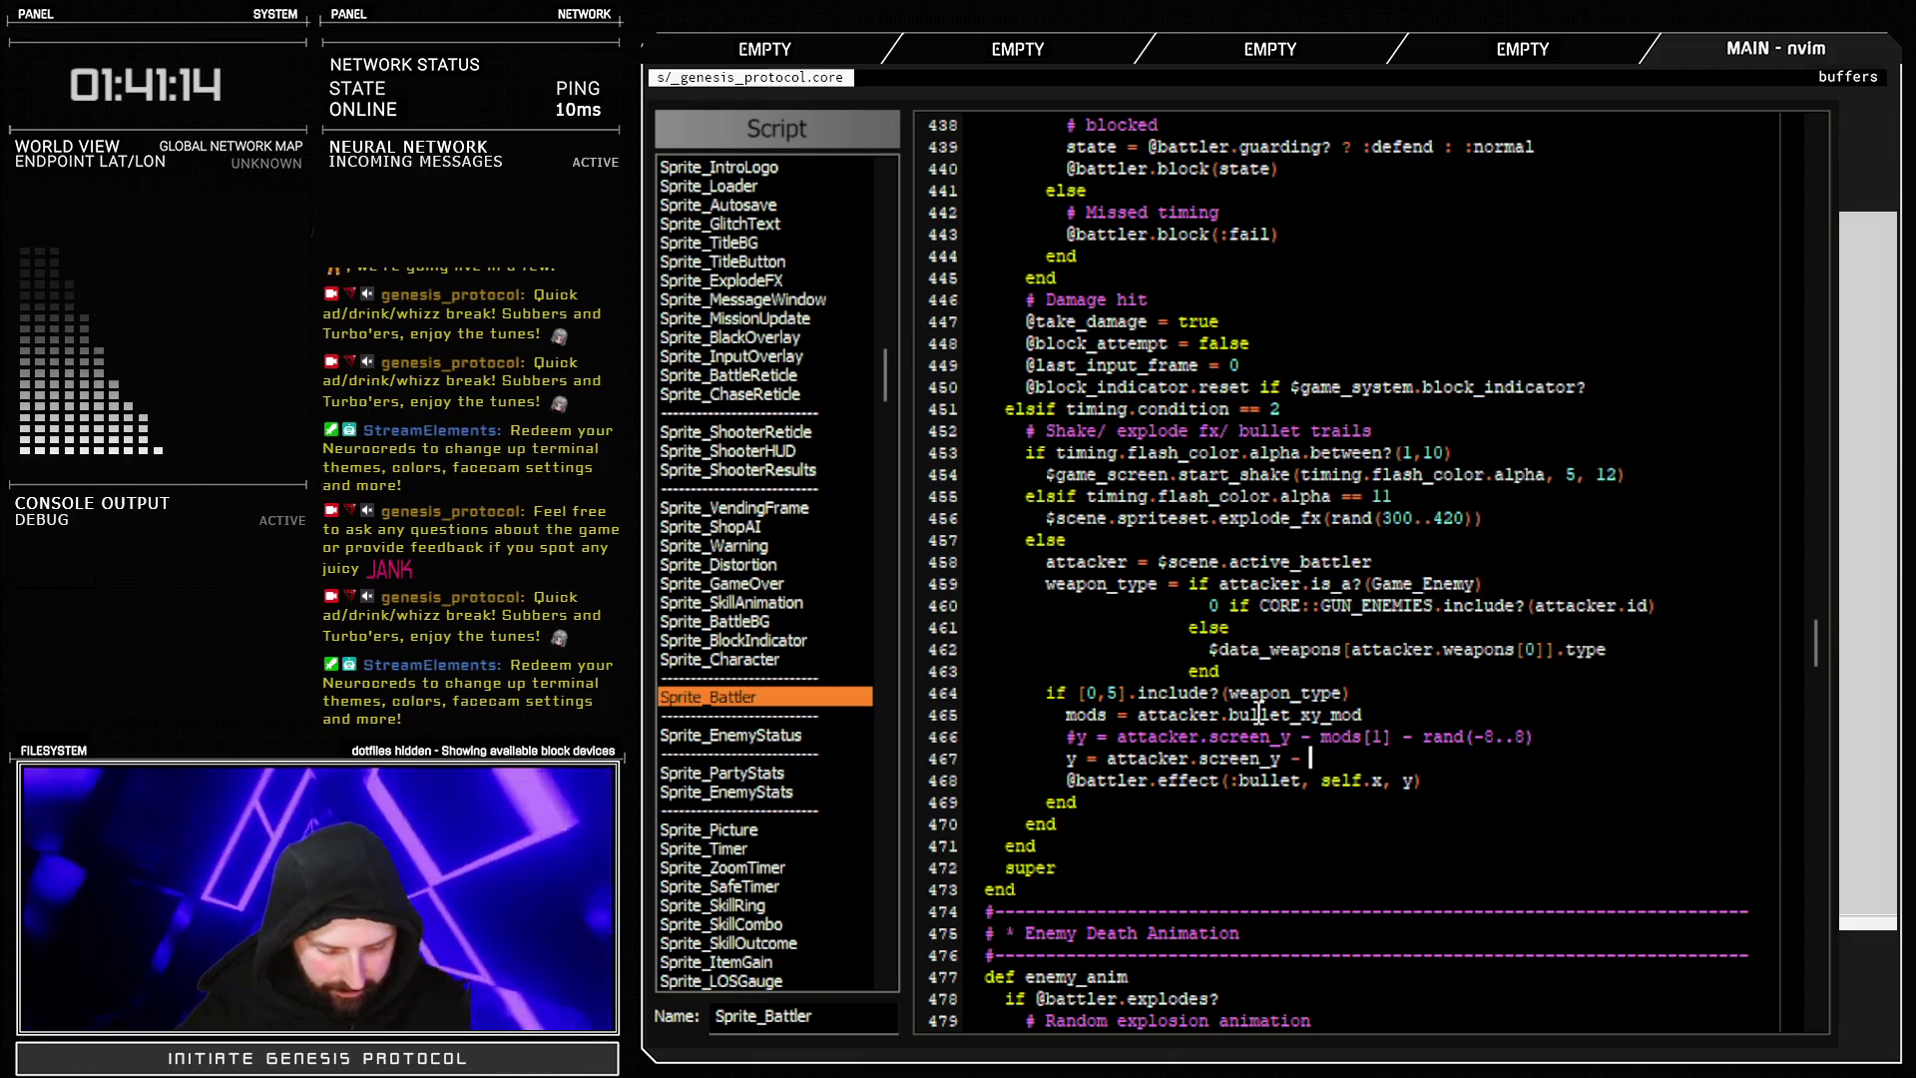
pyautogui.write('mo')
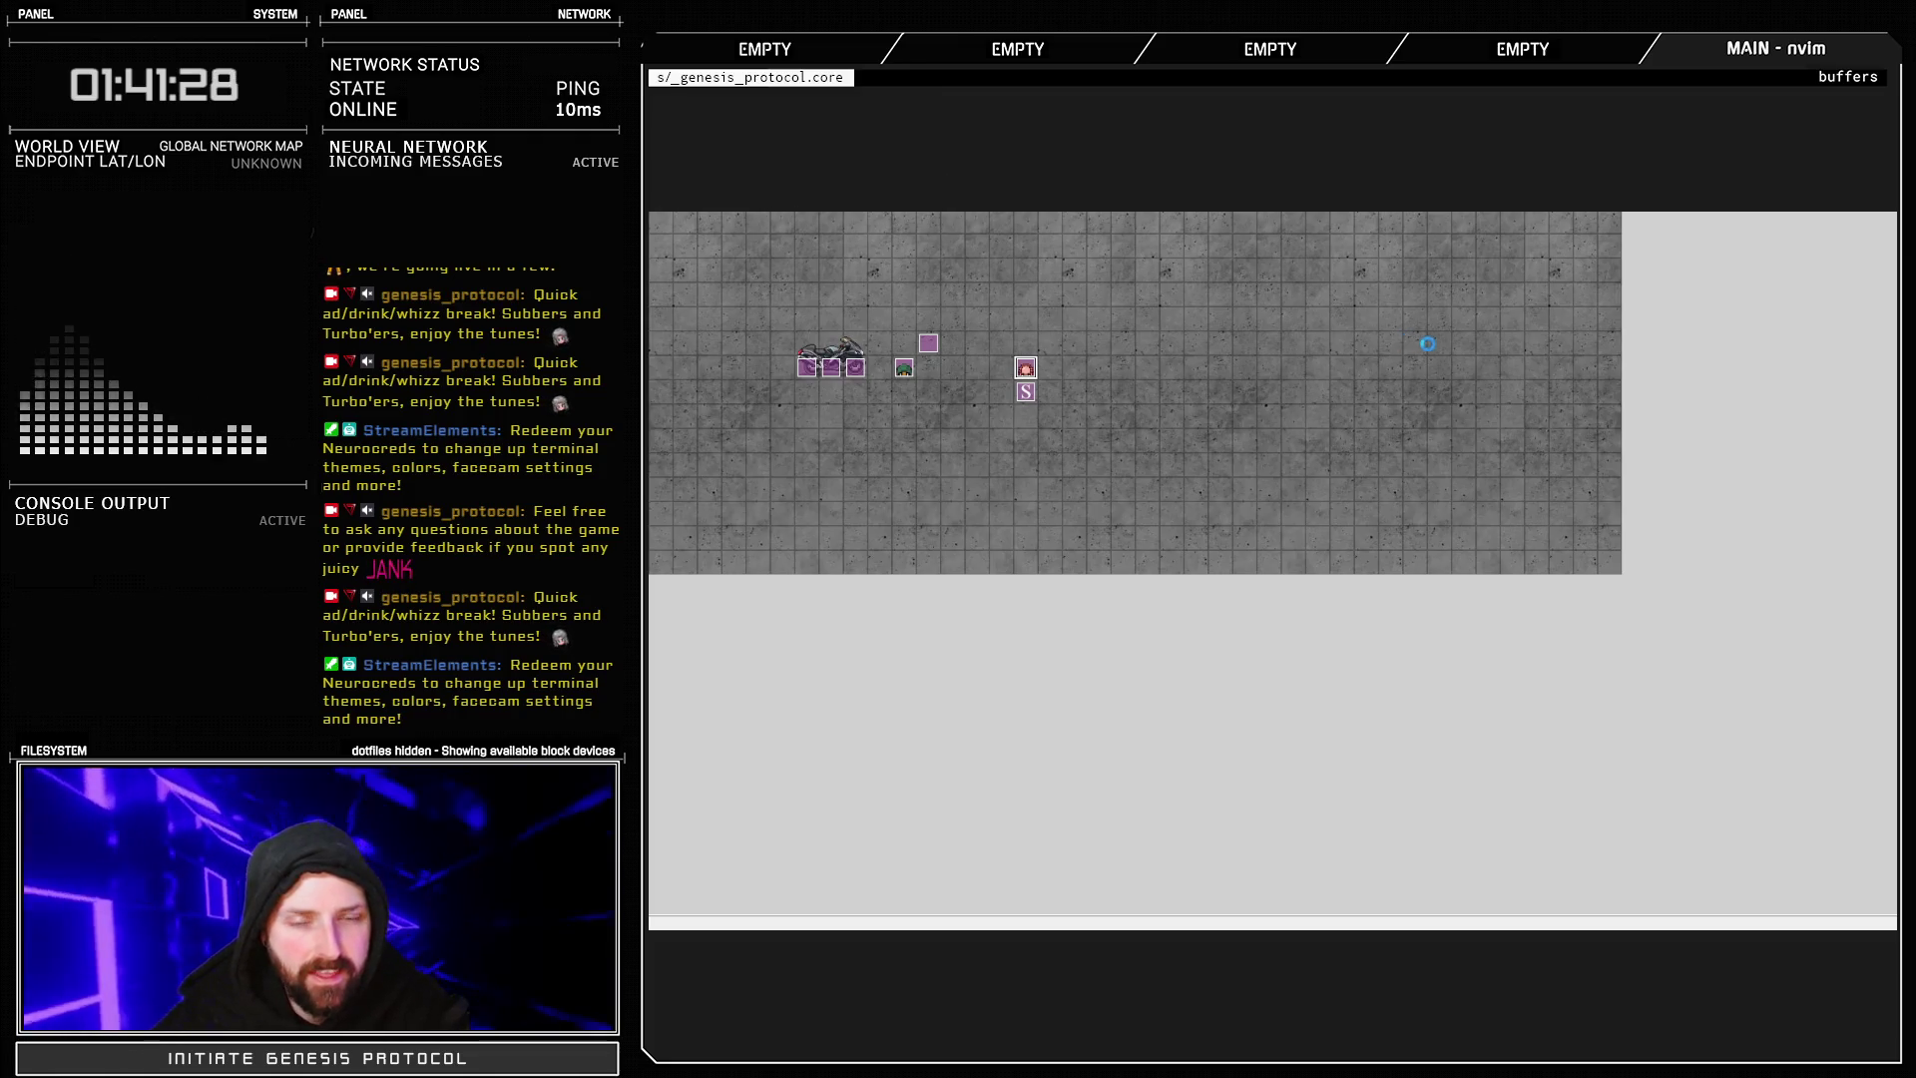
pyautogui.press('F9')
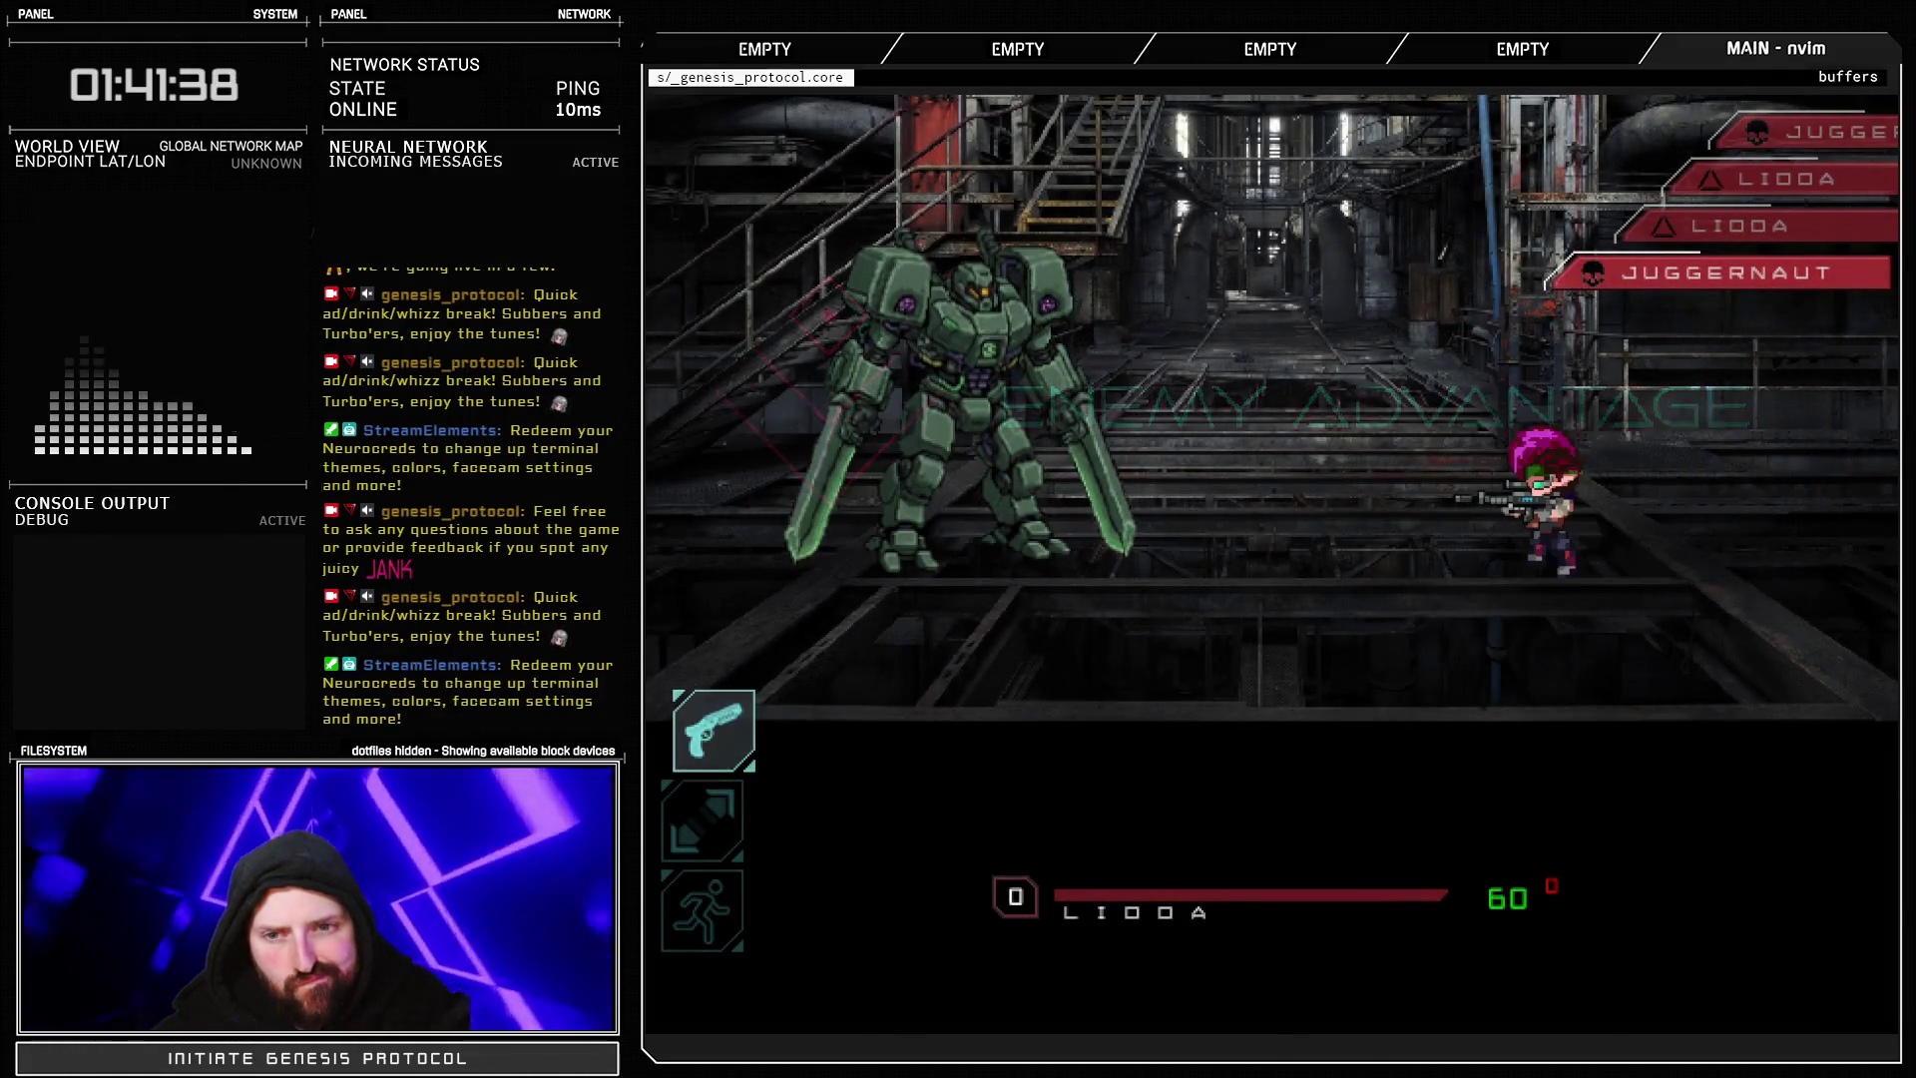
pyautogui.press('Return')
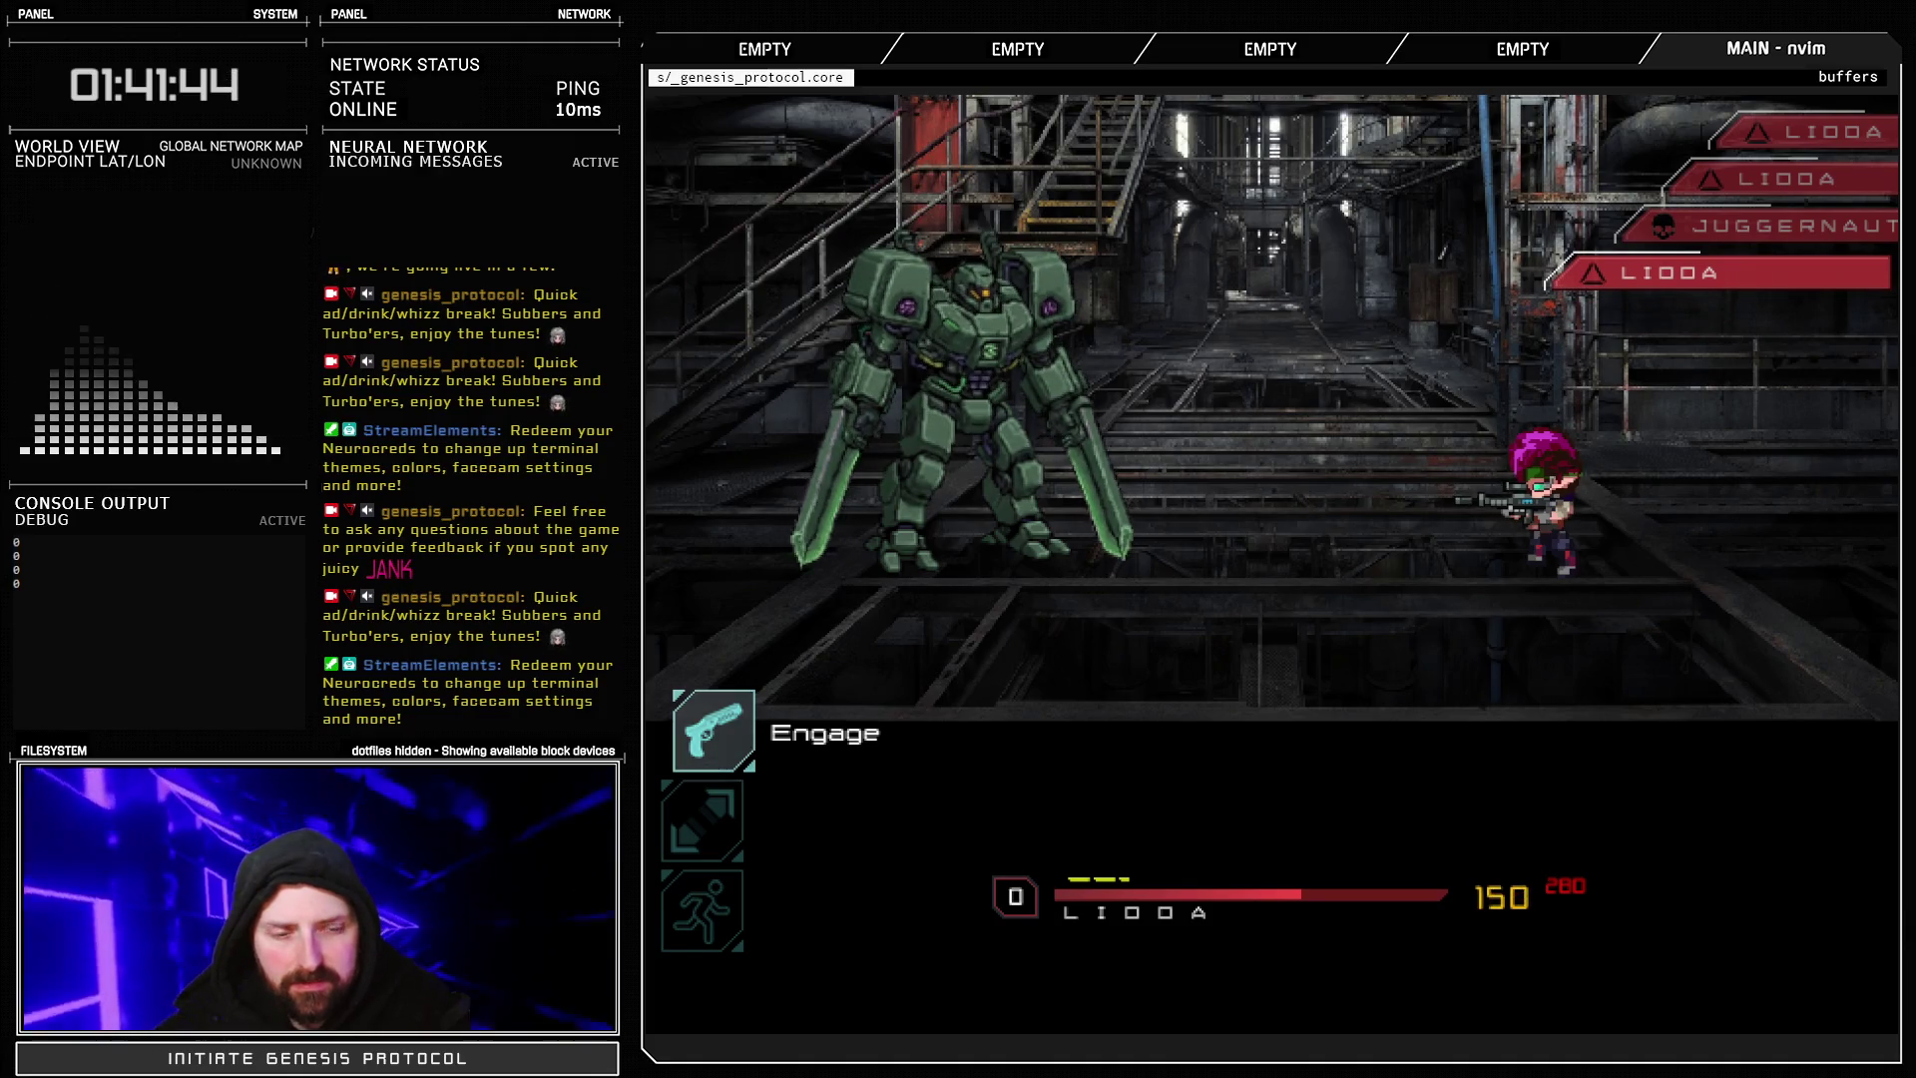
pyautogui.click(1868, 100)
pyautogui.press('Escape')
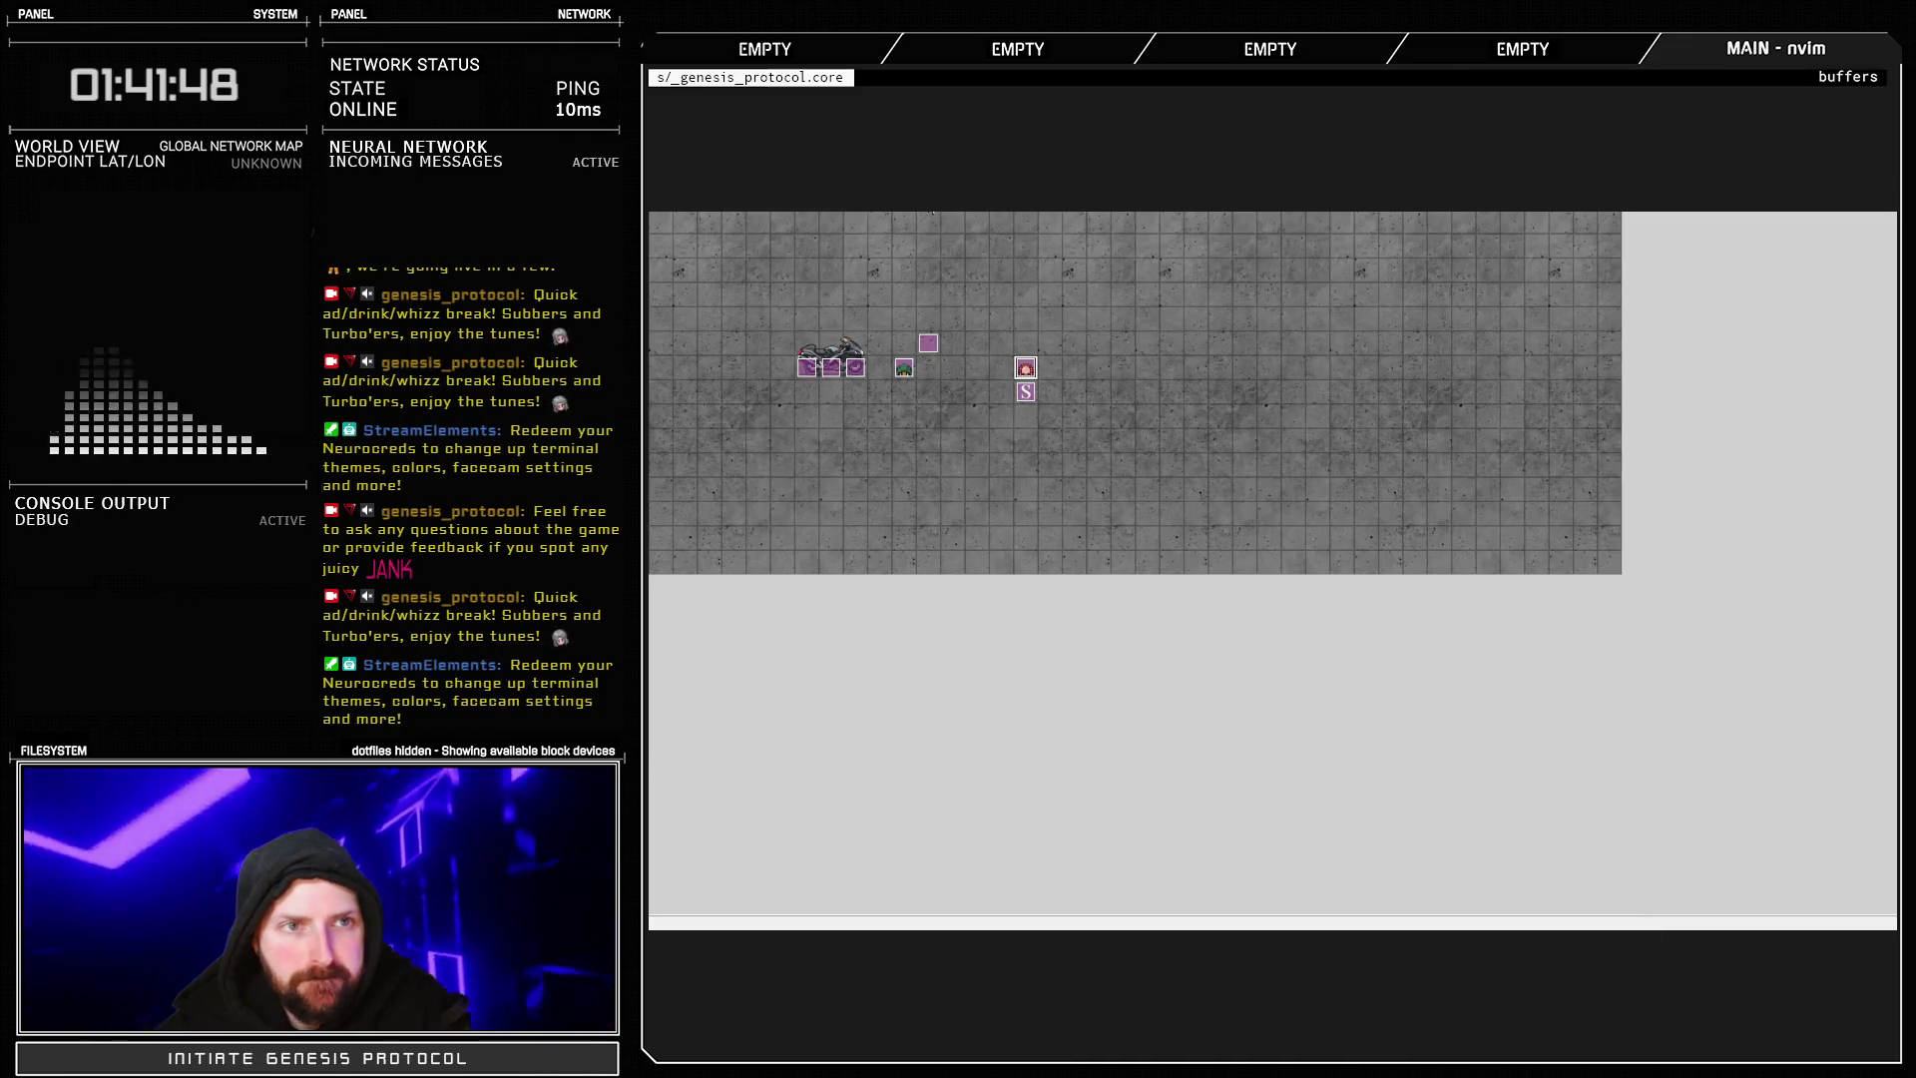
# - Duplicate the bullet effect line in Sprite_Battler and comment out the original with #
pyautogui.press('F11')
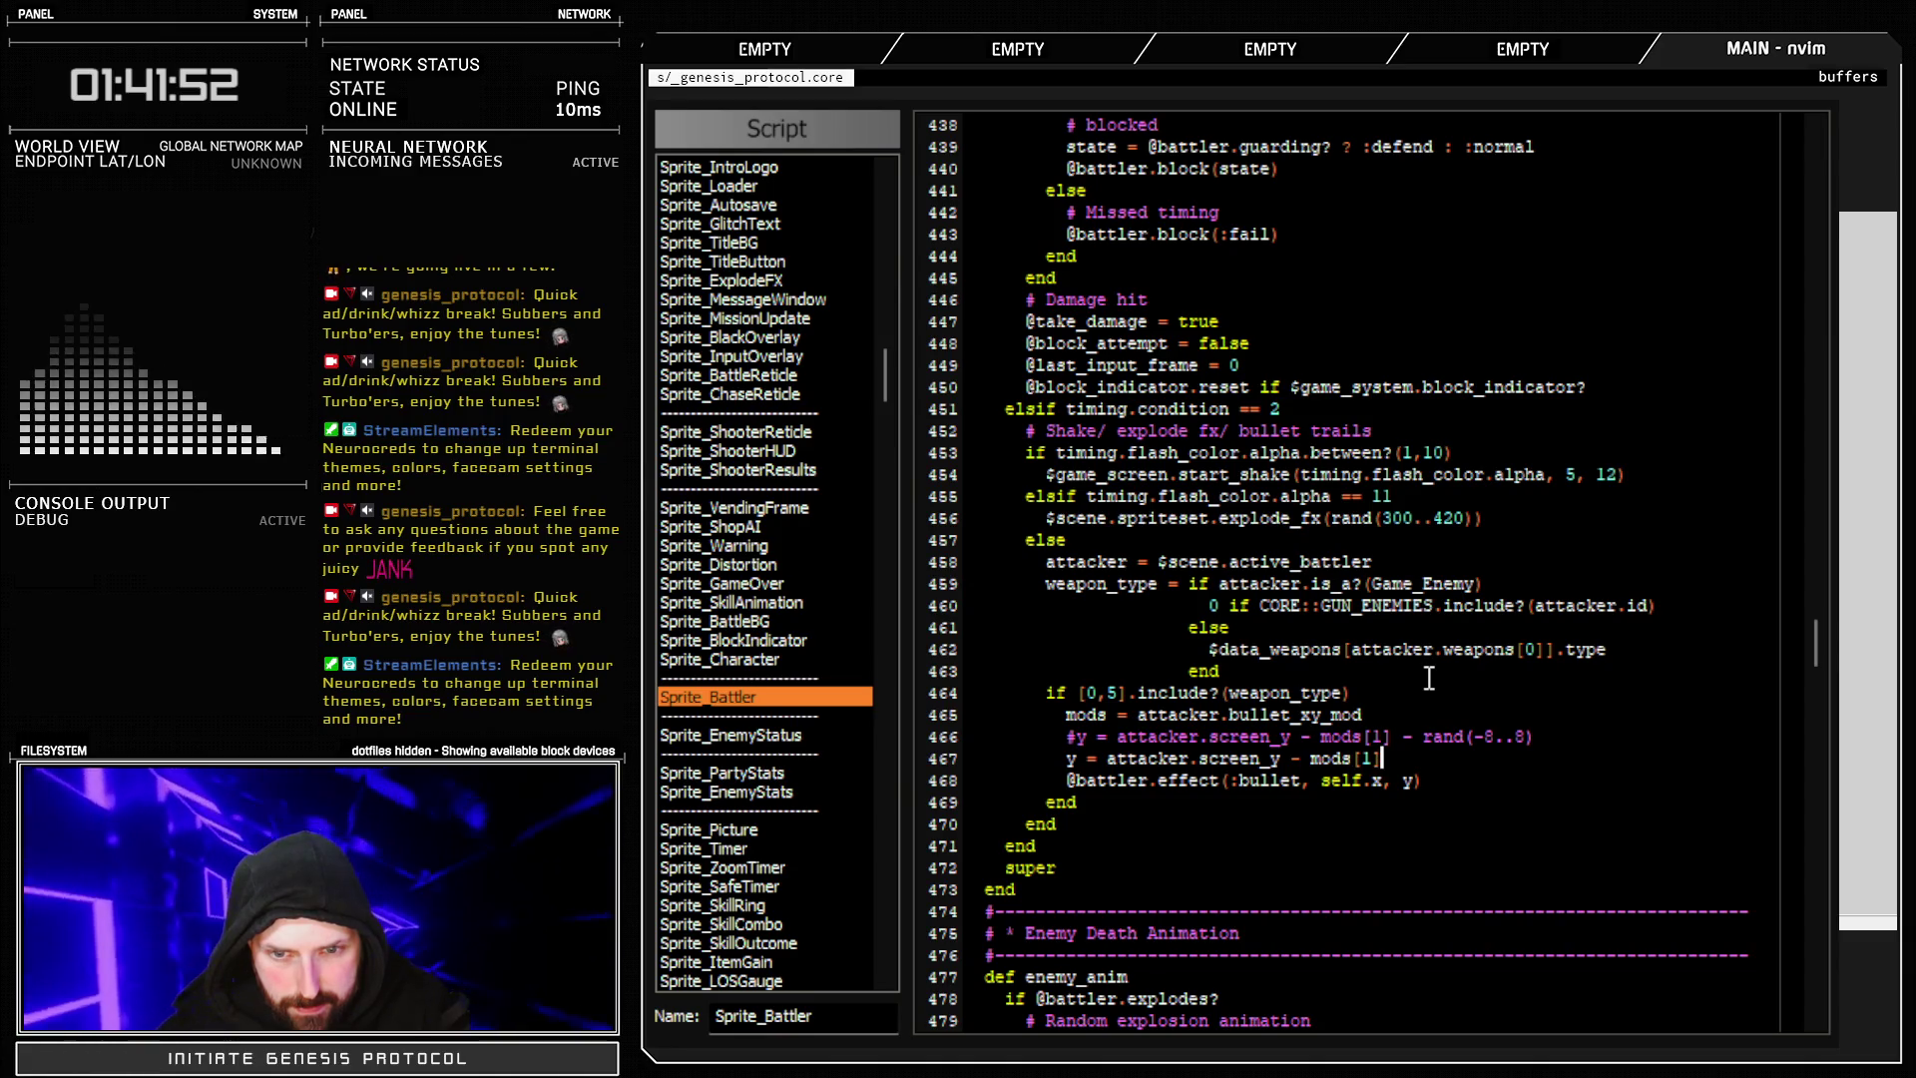
pyautogui.press('j')
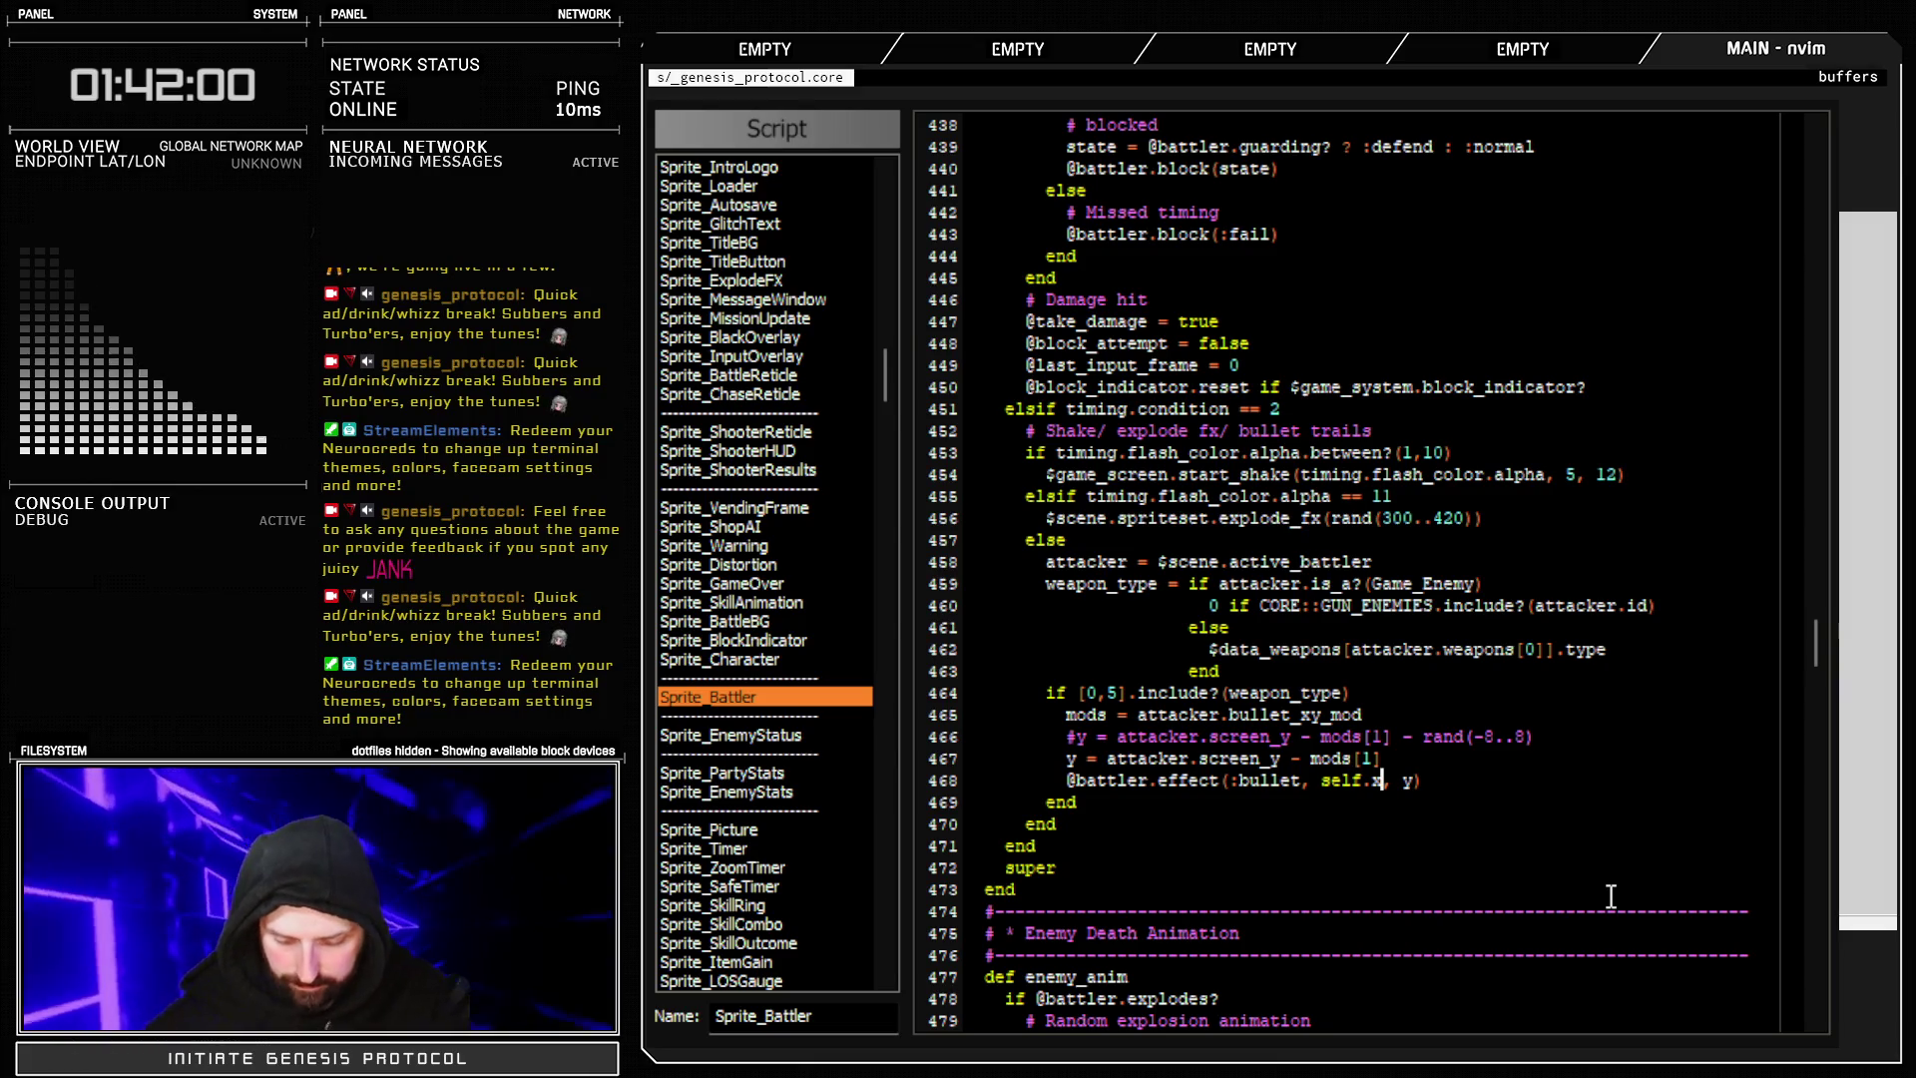
pyautogui.press('y')
pyautogui.press('y')
pyautogui.hotkey('shift', 'p')
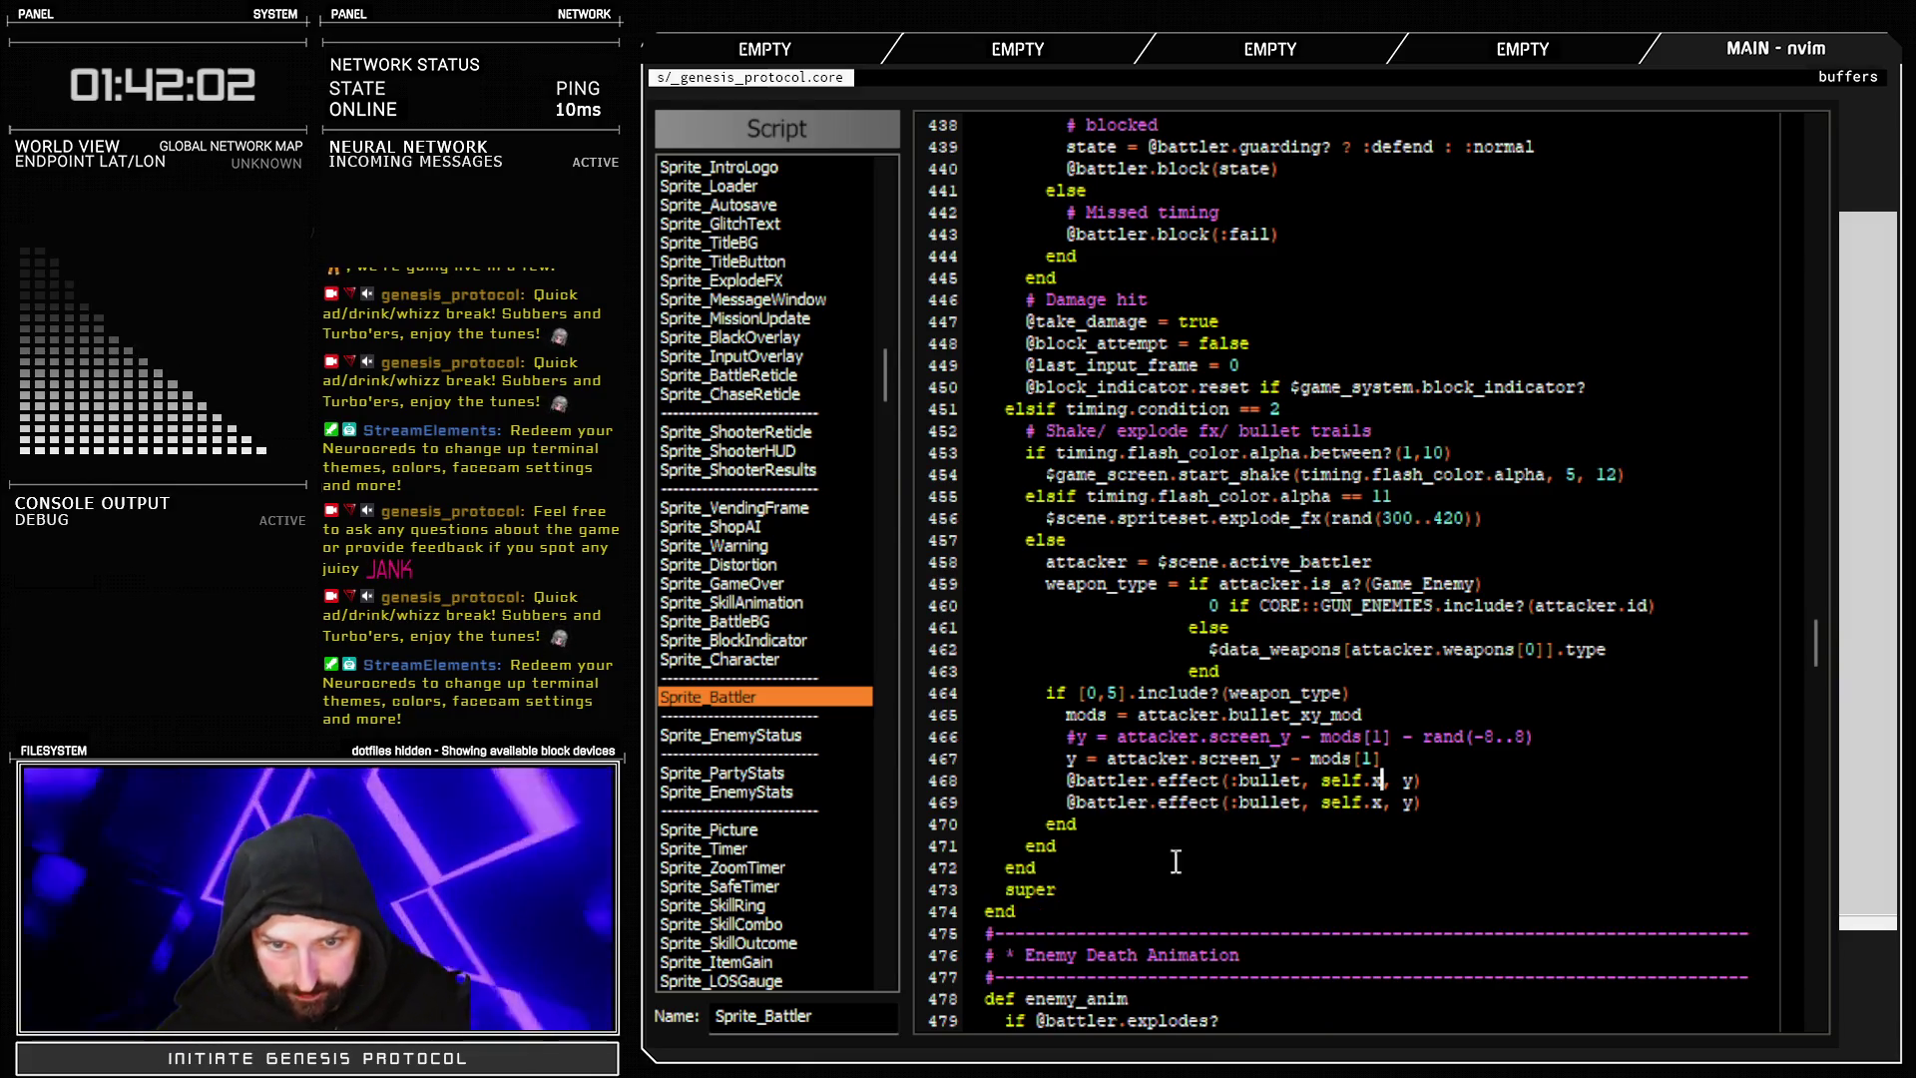
pyautogui.write('#')
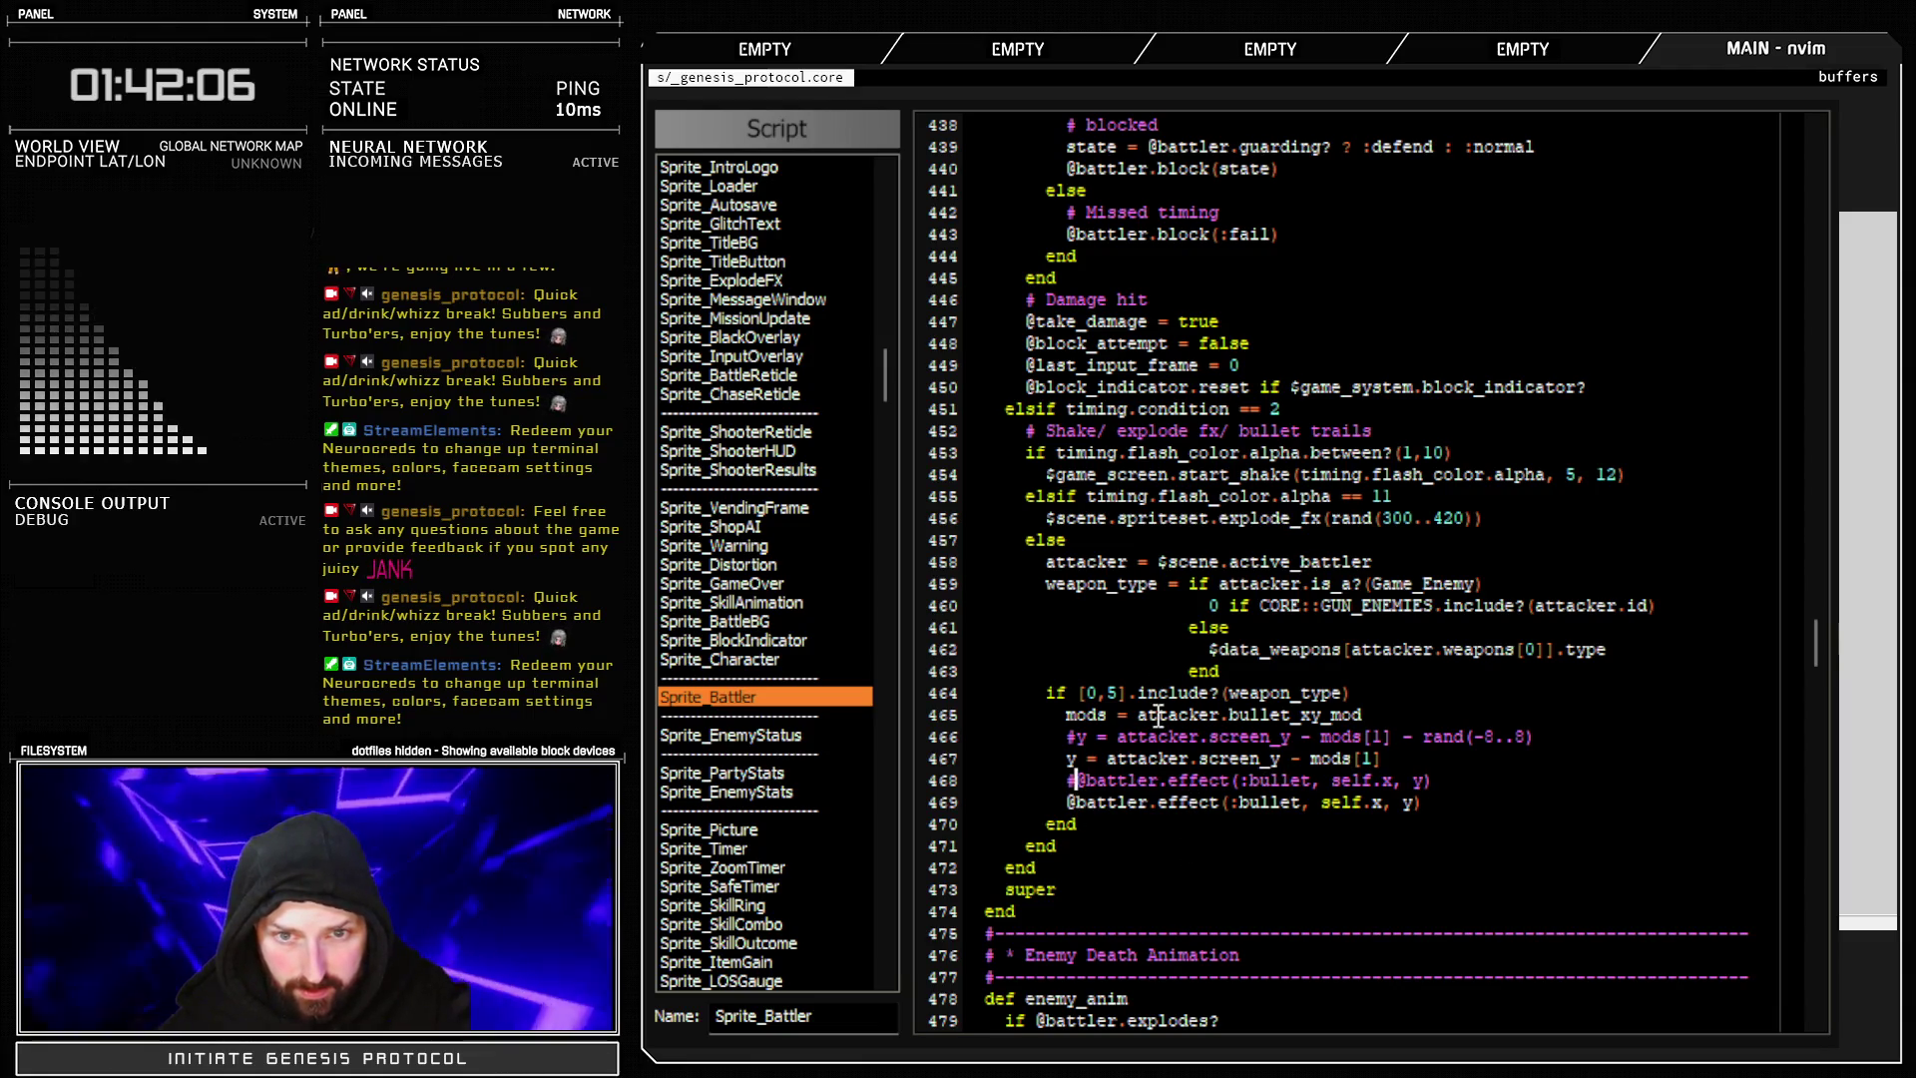
# - Change the active copy's x argument to self.x - mods[0]
pyautogui.scroll(6, 1157, 714)
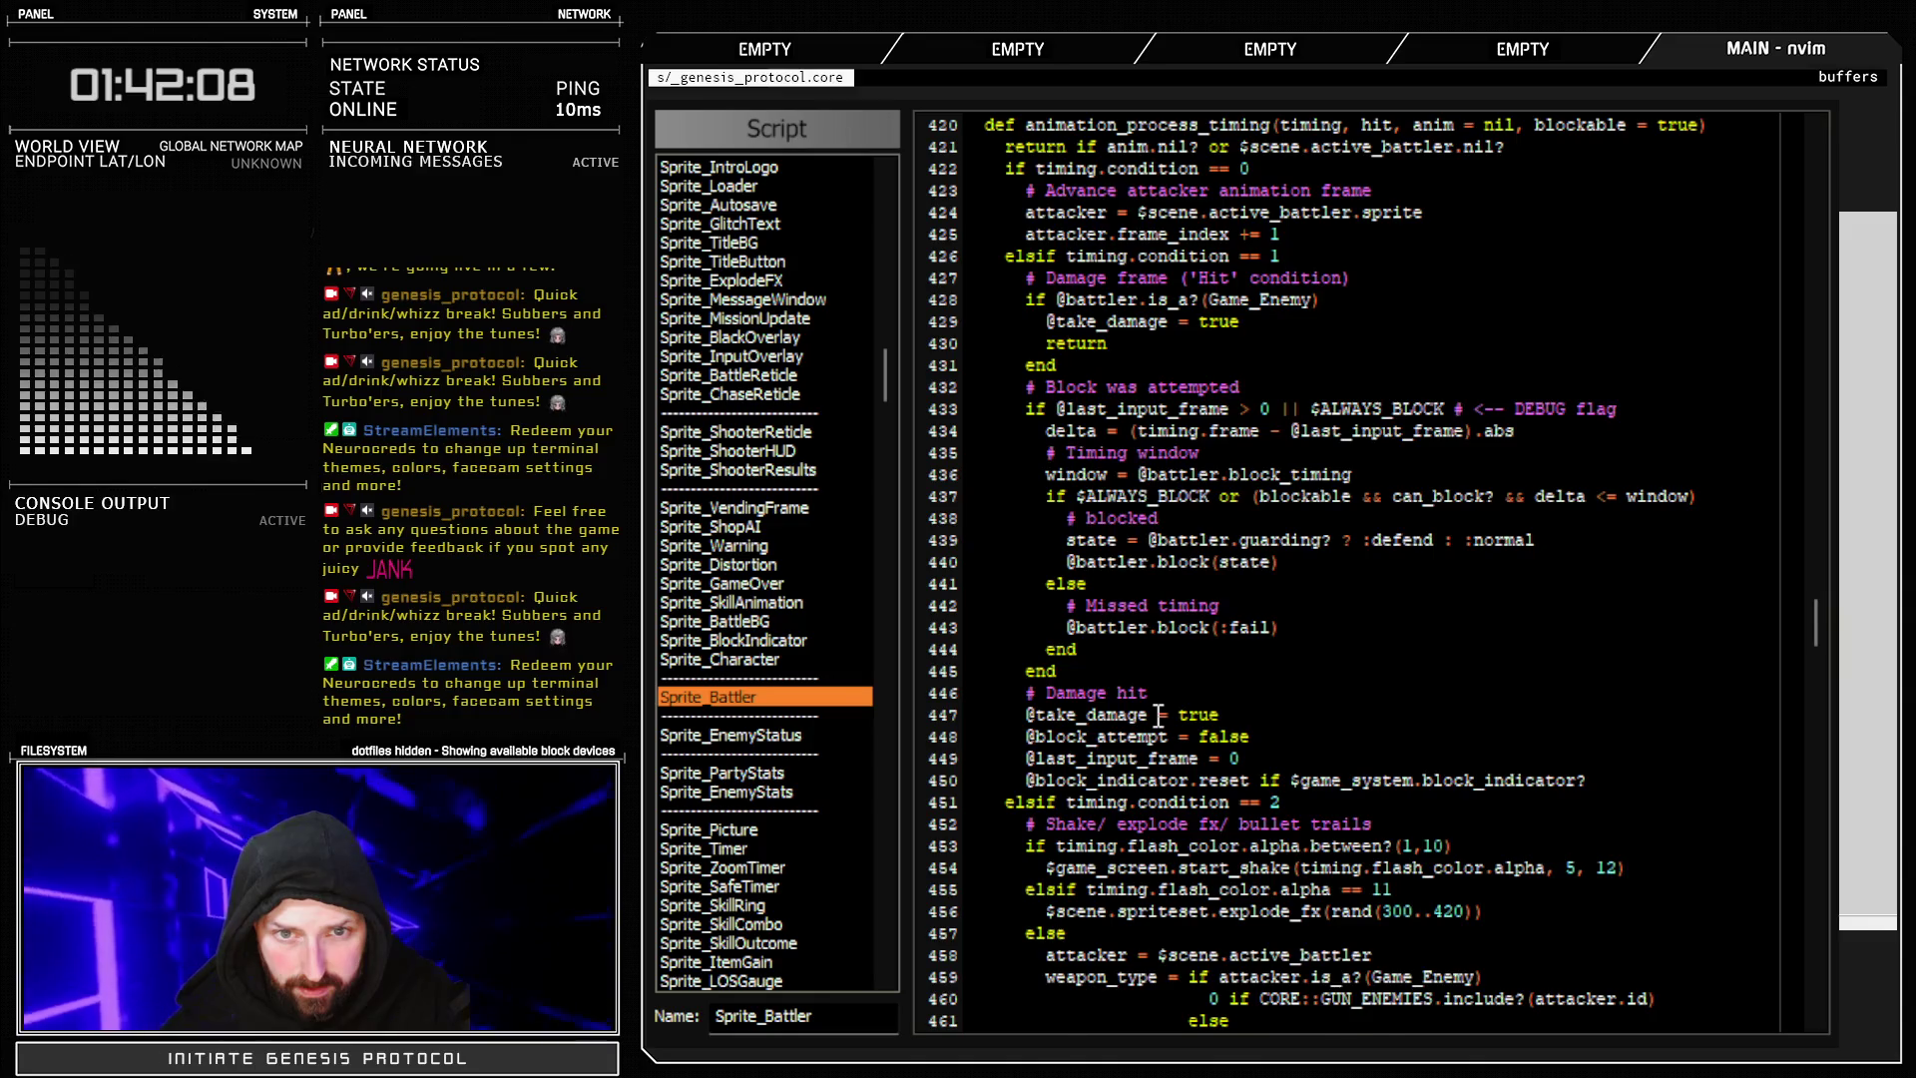
pyautogui.scroll(2, 1157, 715)
pyautogui.scroll(-10, 1157, 715)
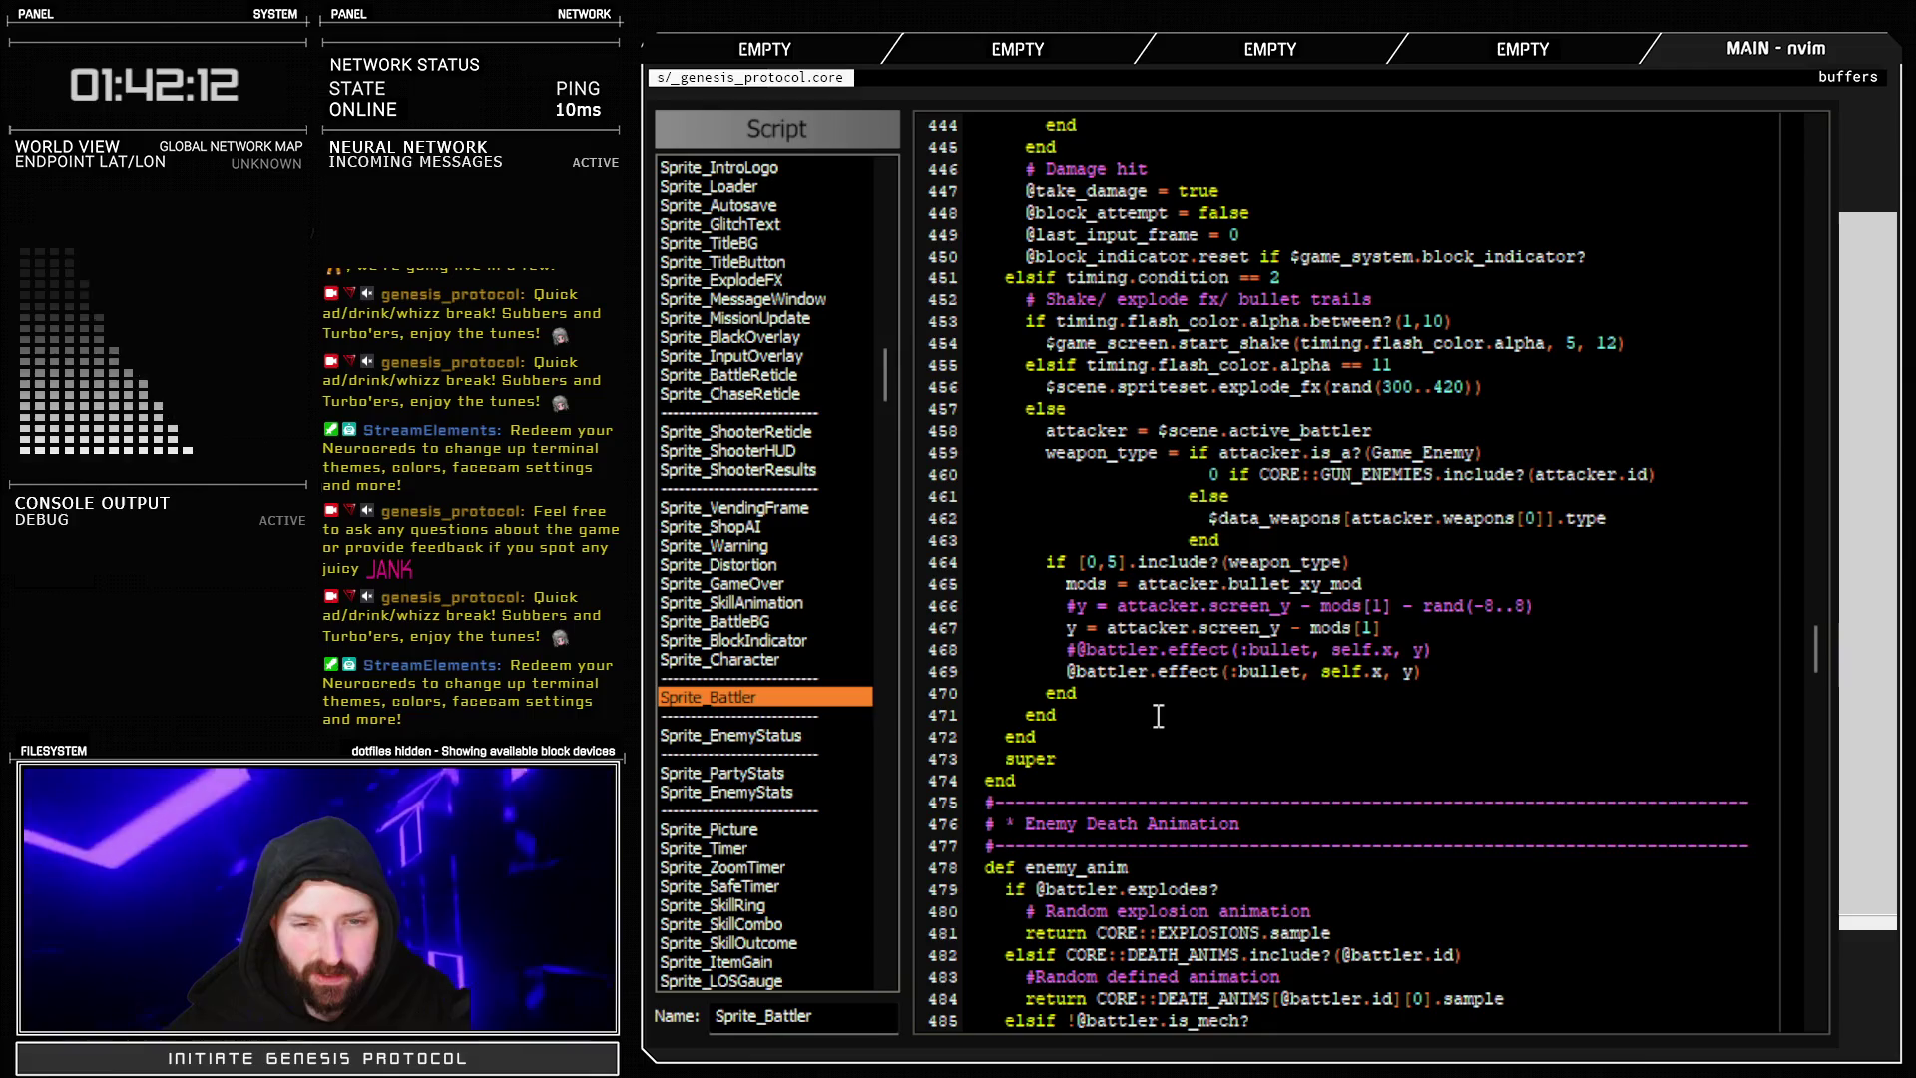
pyautogui.click(1447, 647)
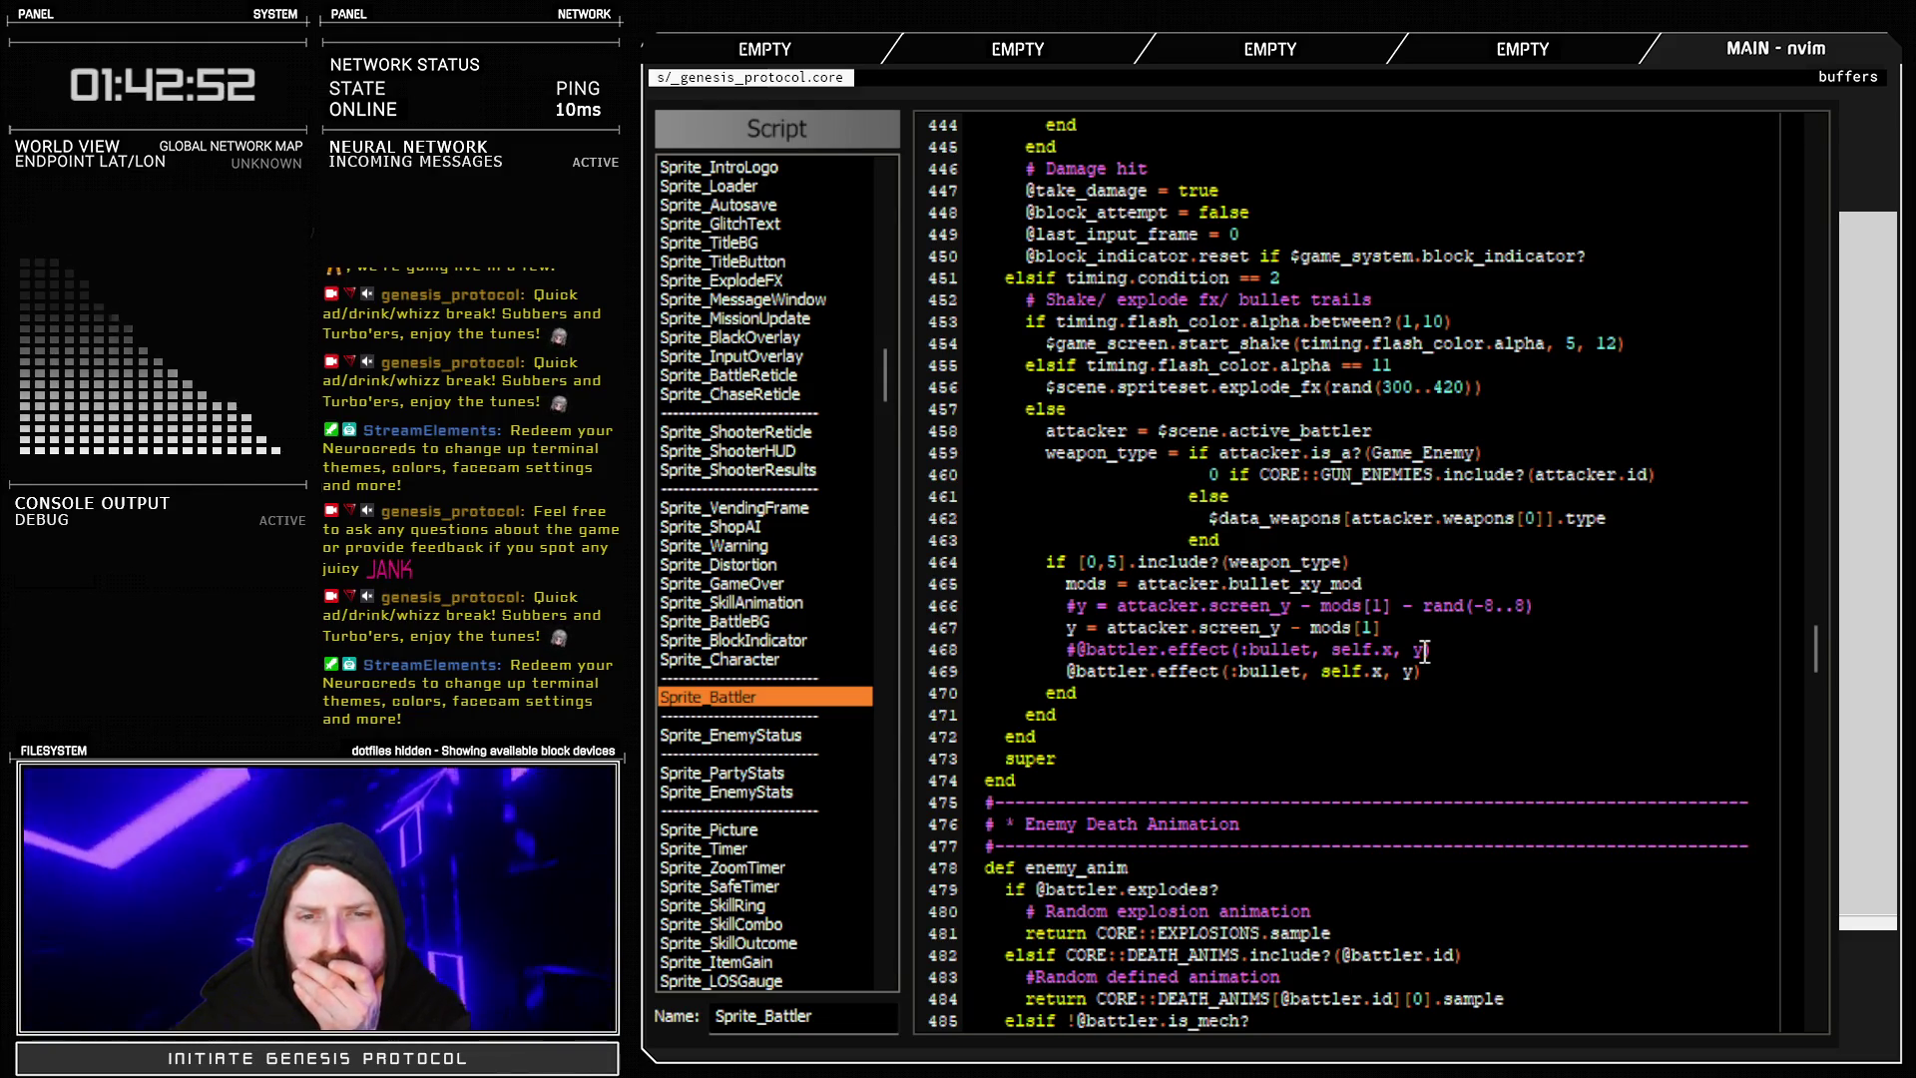
pyautogui.click(1390, 669)
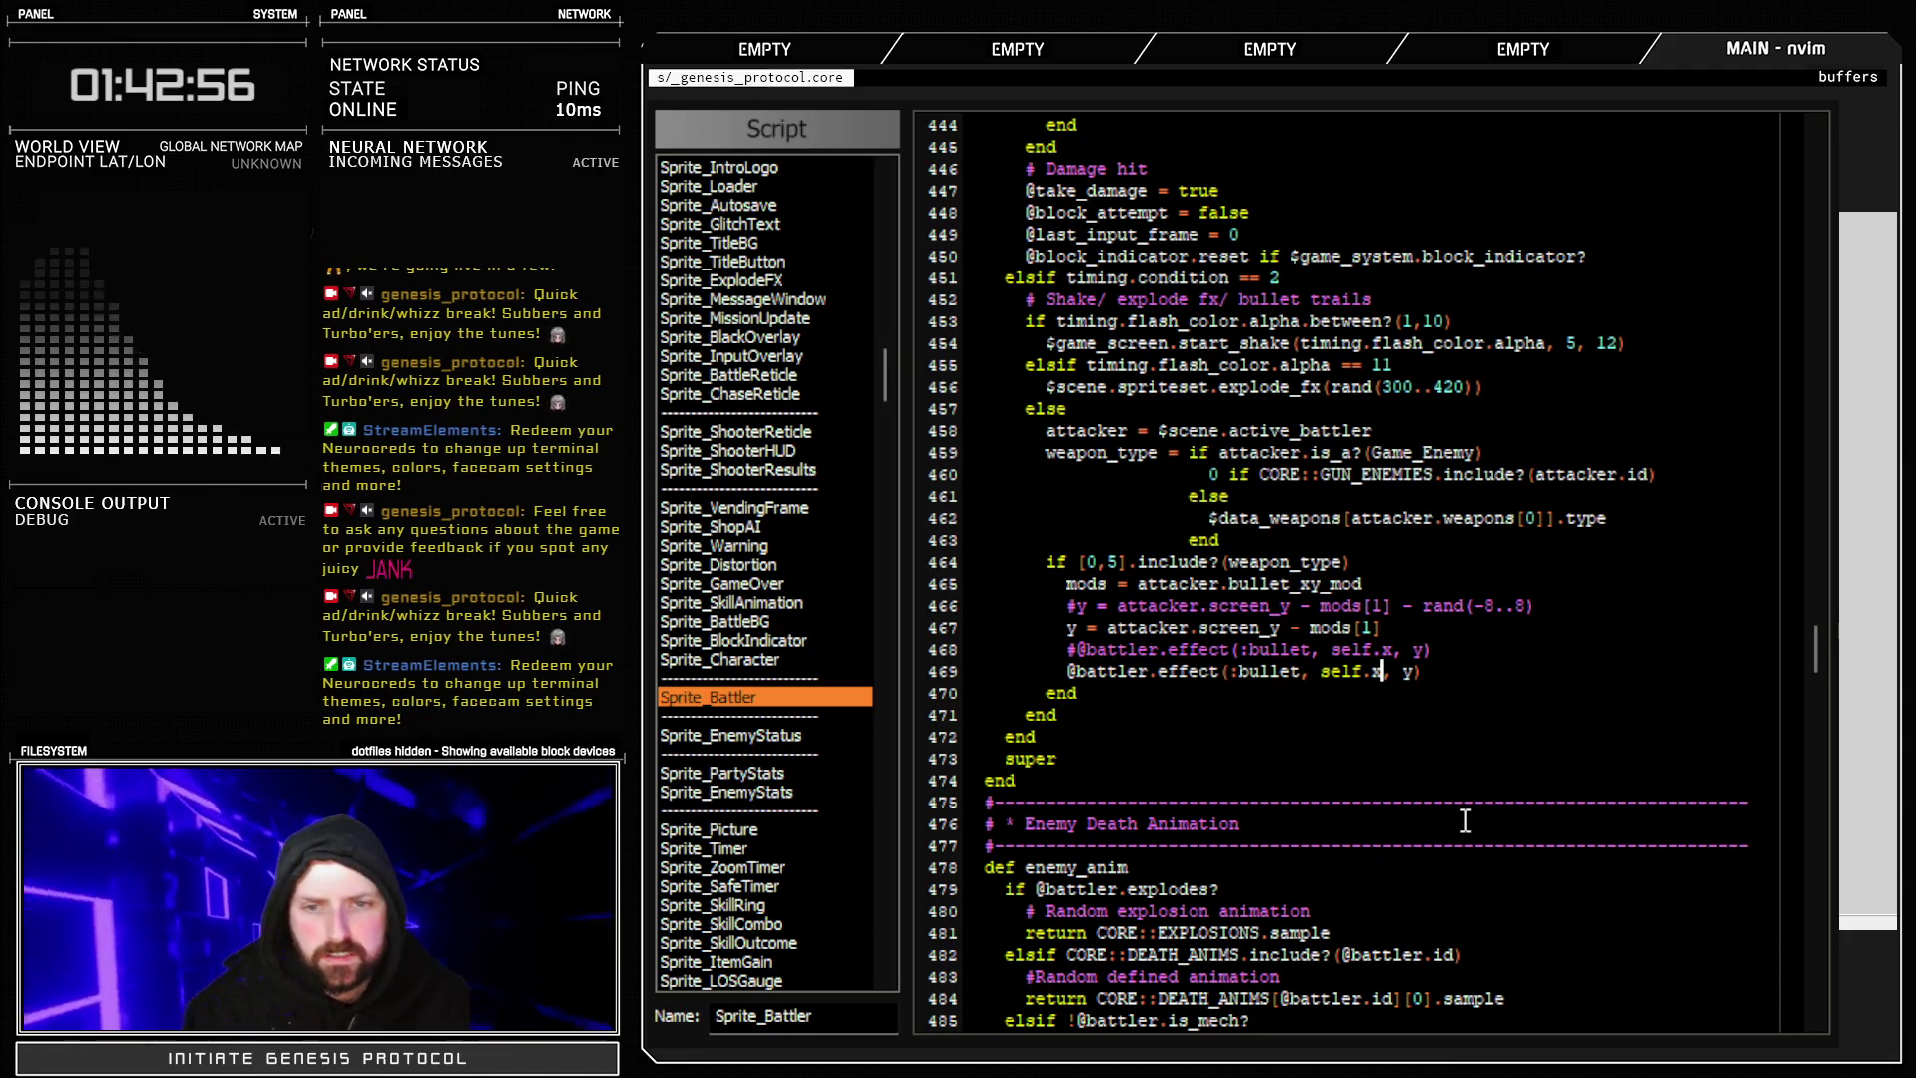
pyautogui.write('a - m')
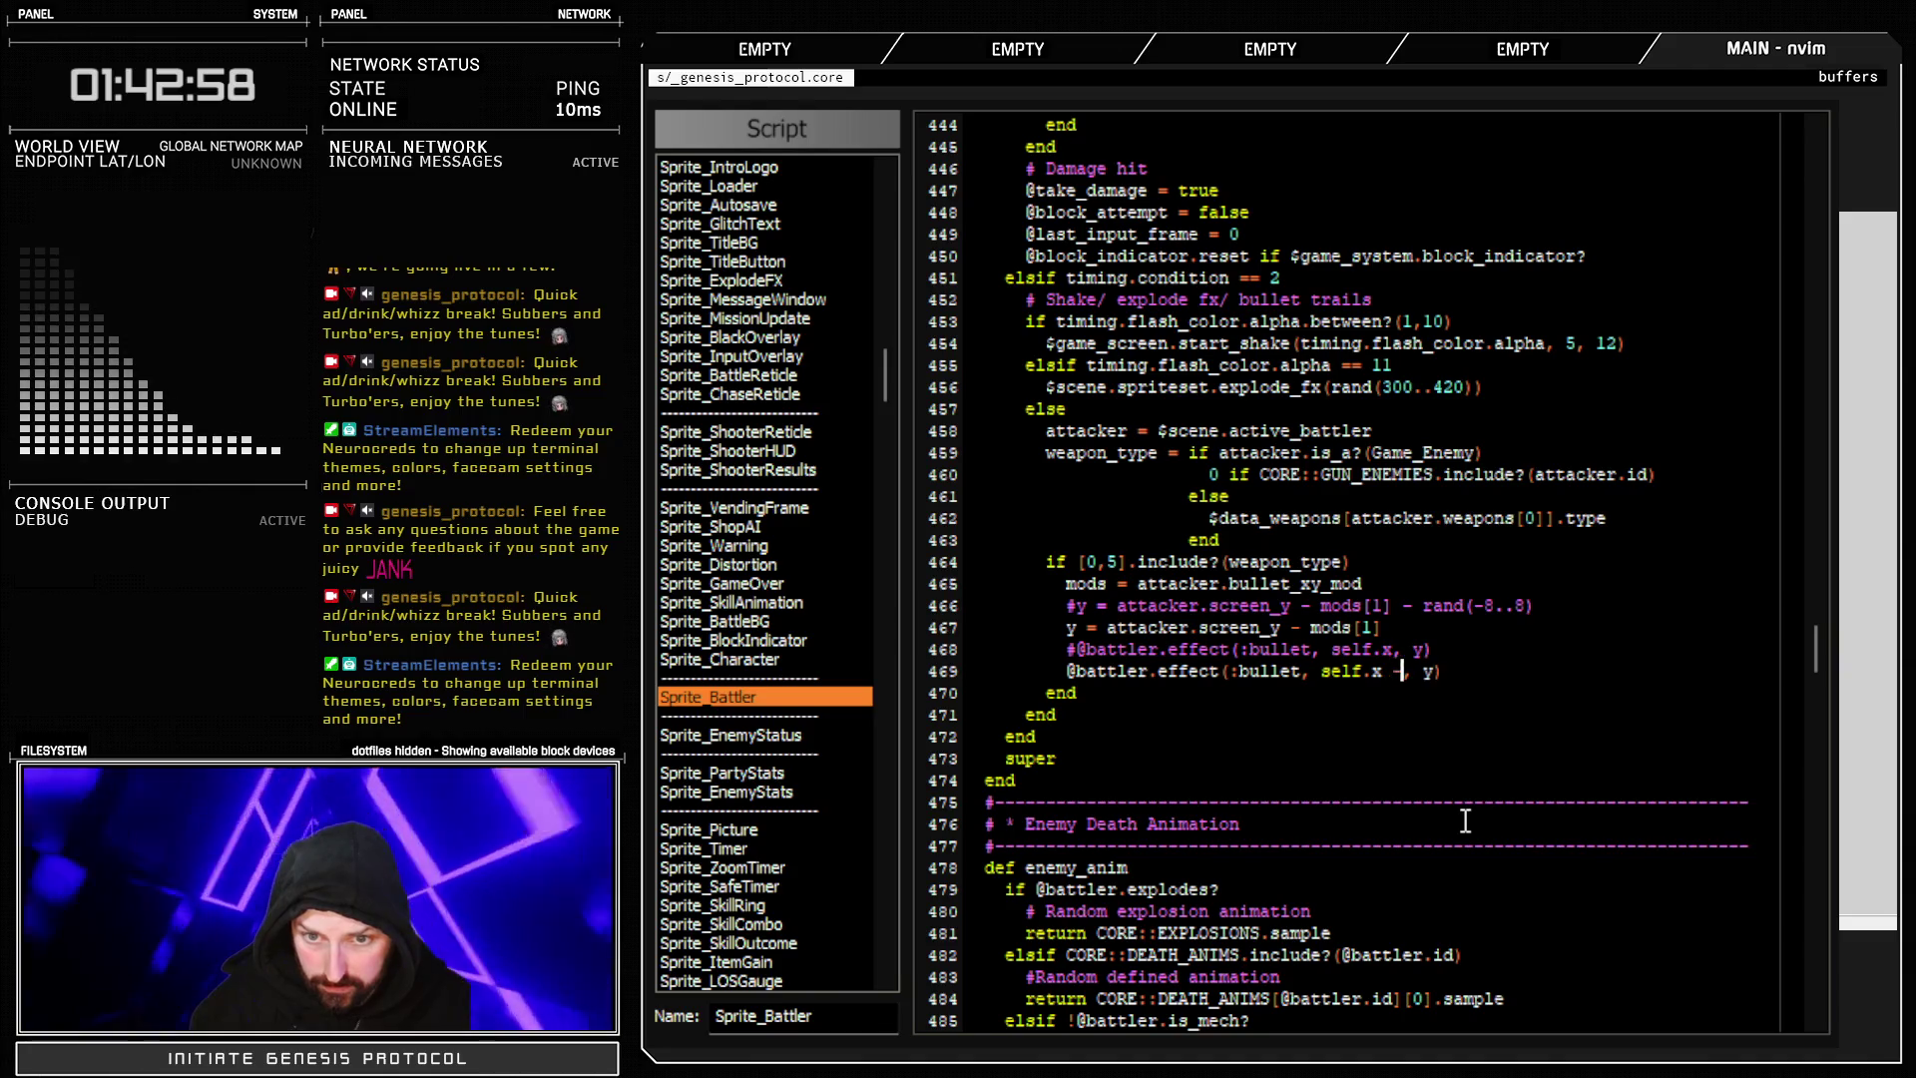
pyautogui.write('ods[0]')
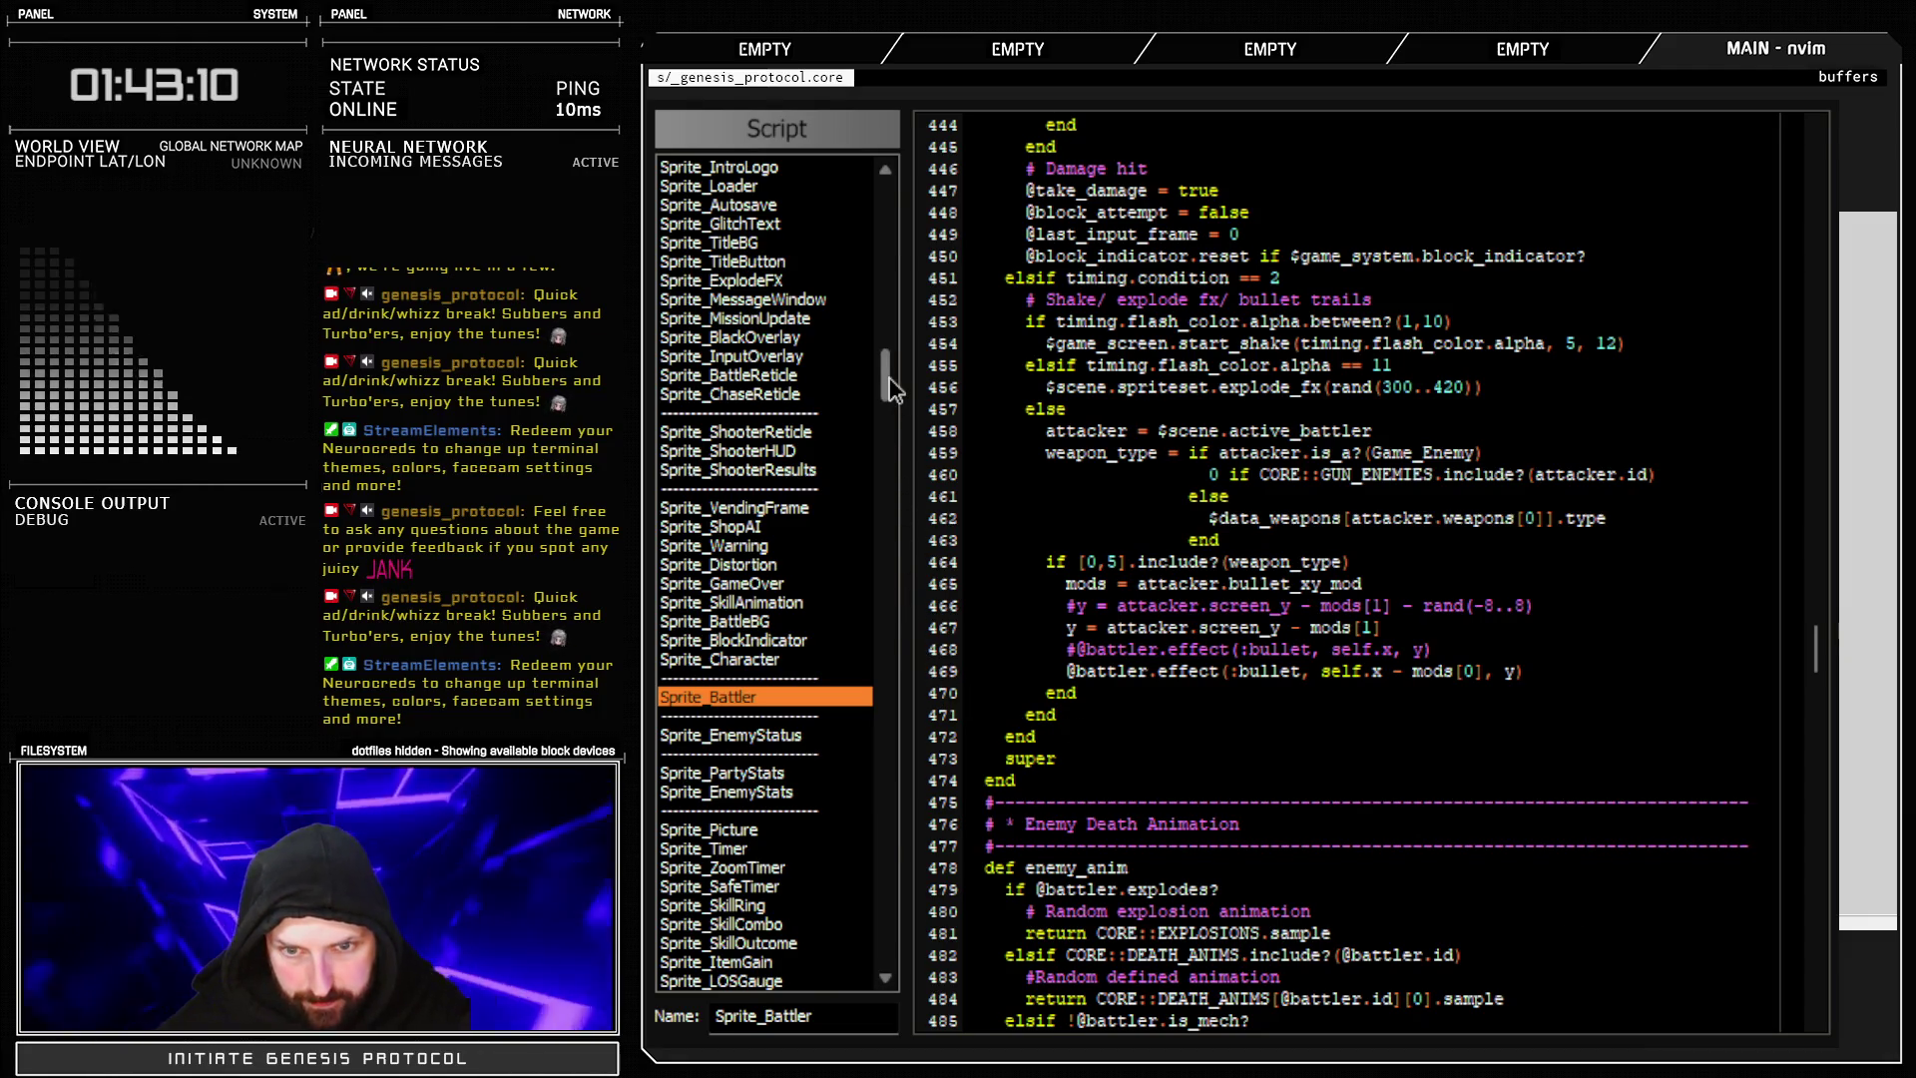
pyautogui.doubleClick(1250, 583)
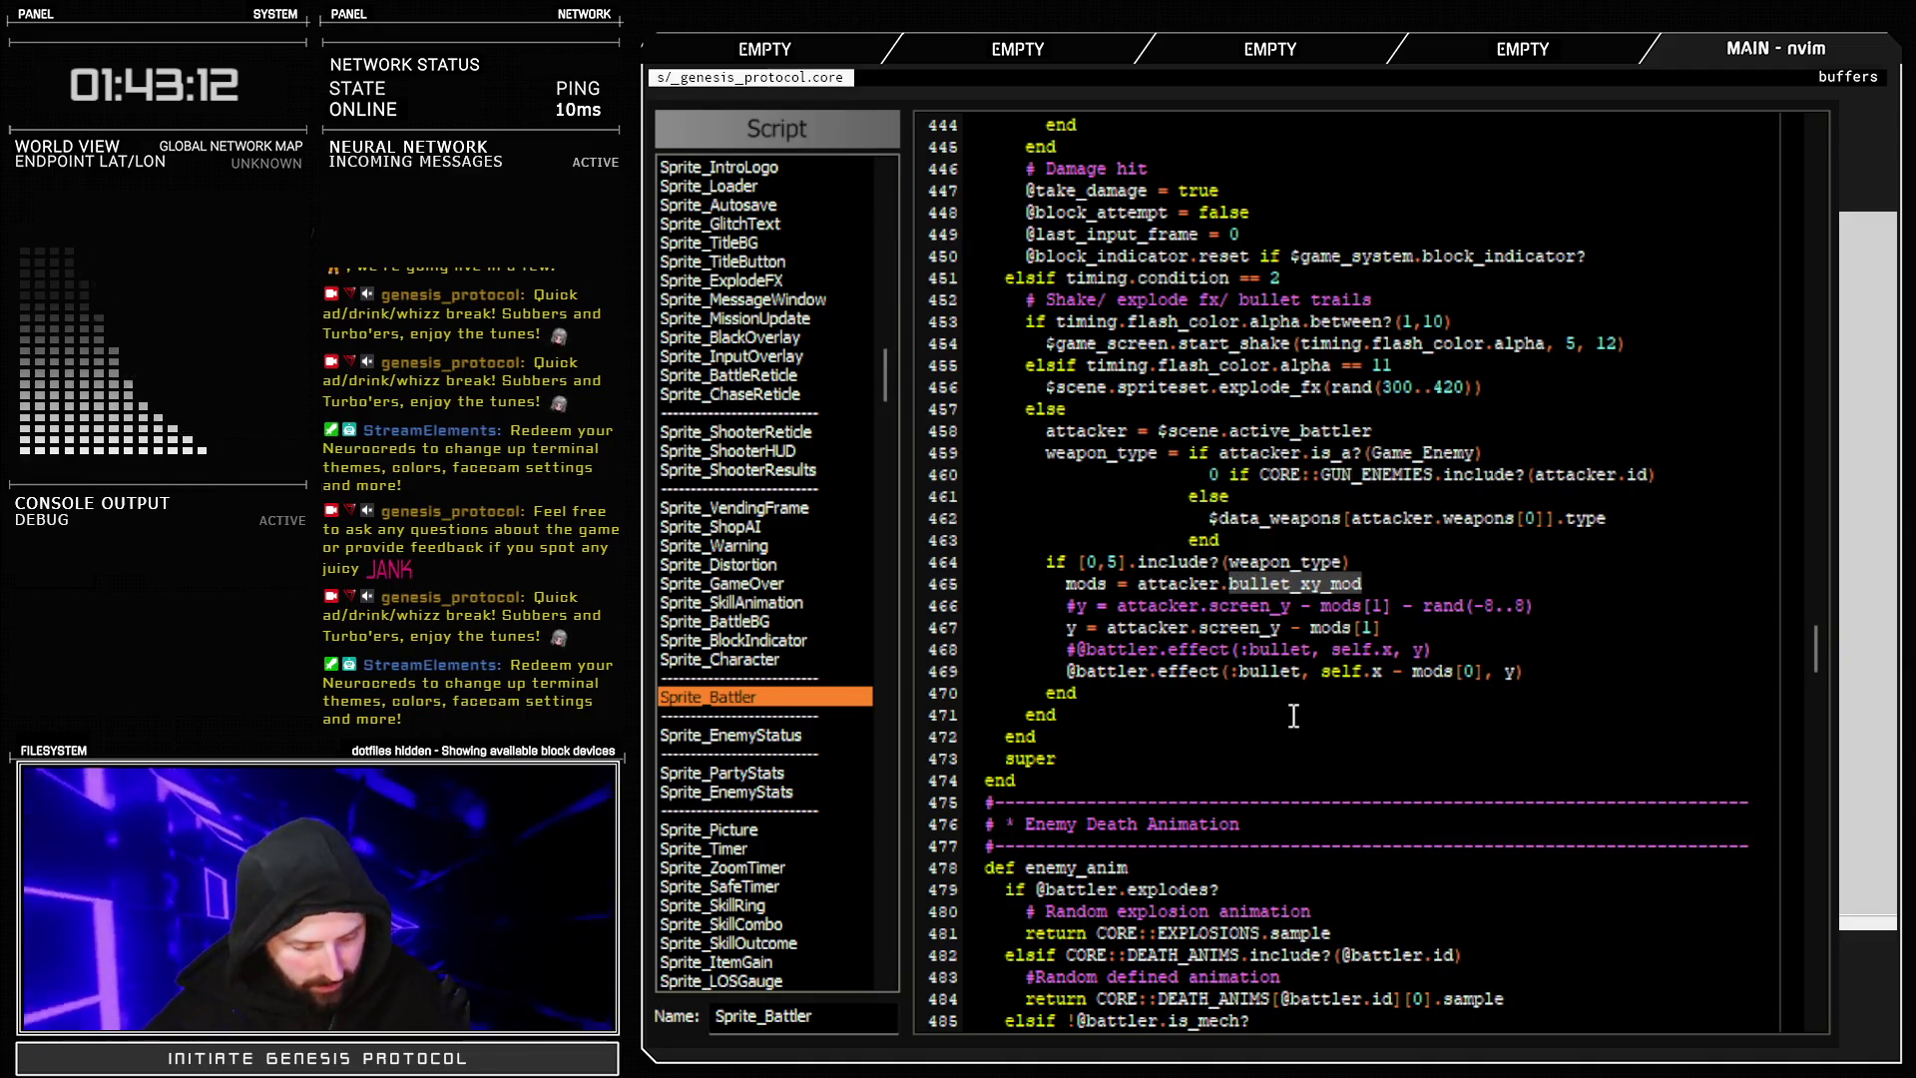
pyautogui.click(785, 564)
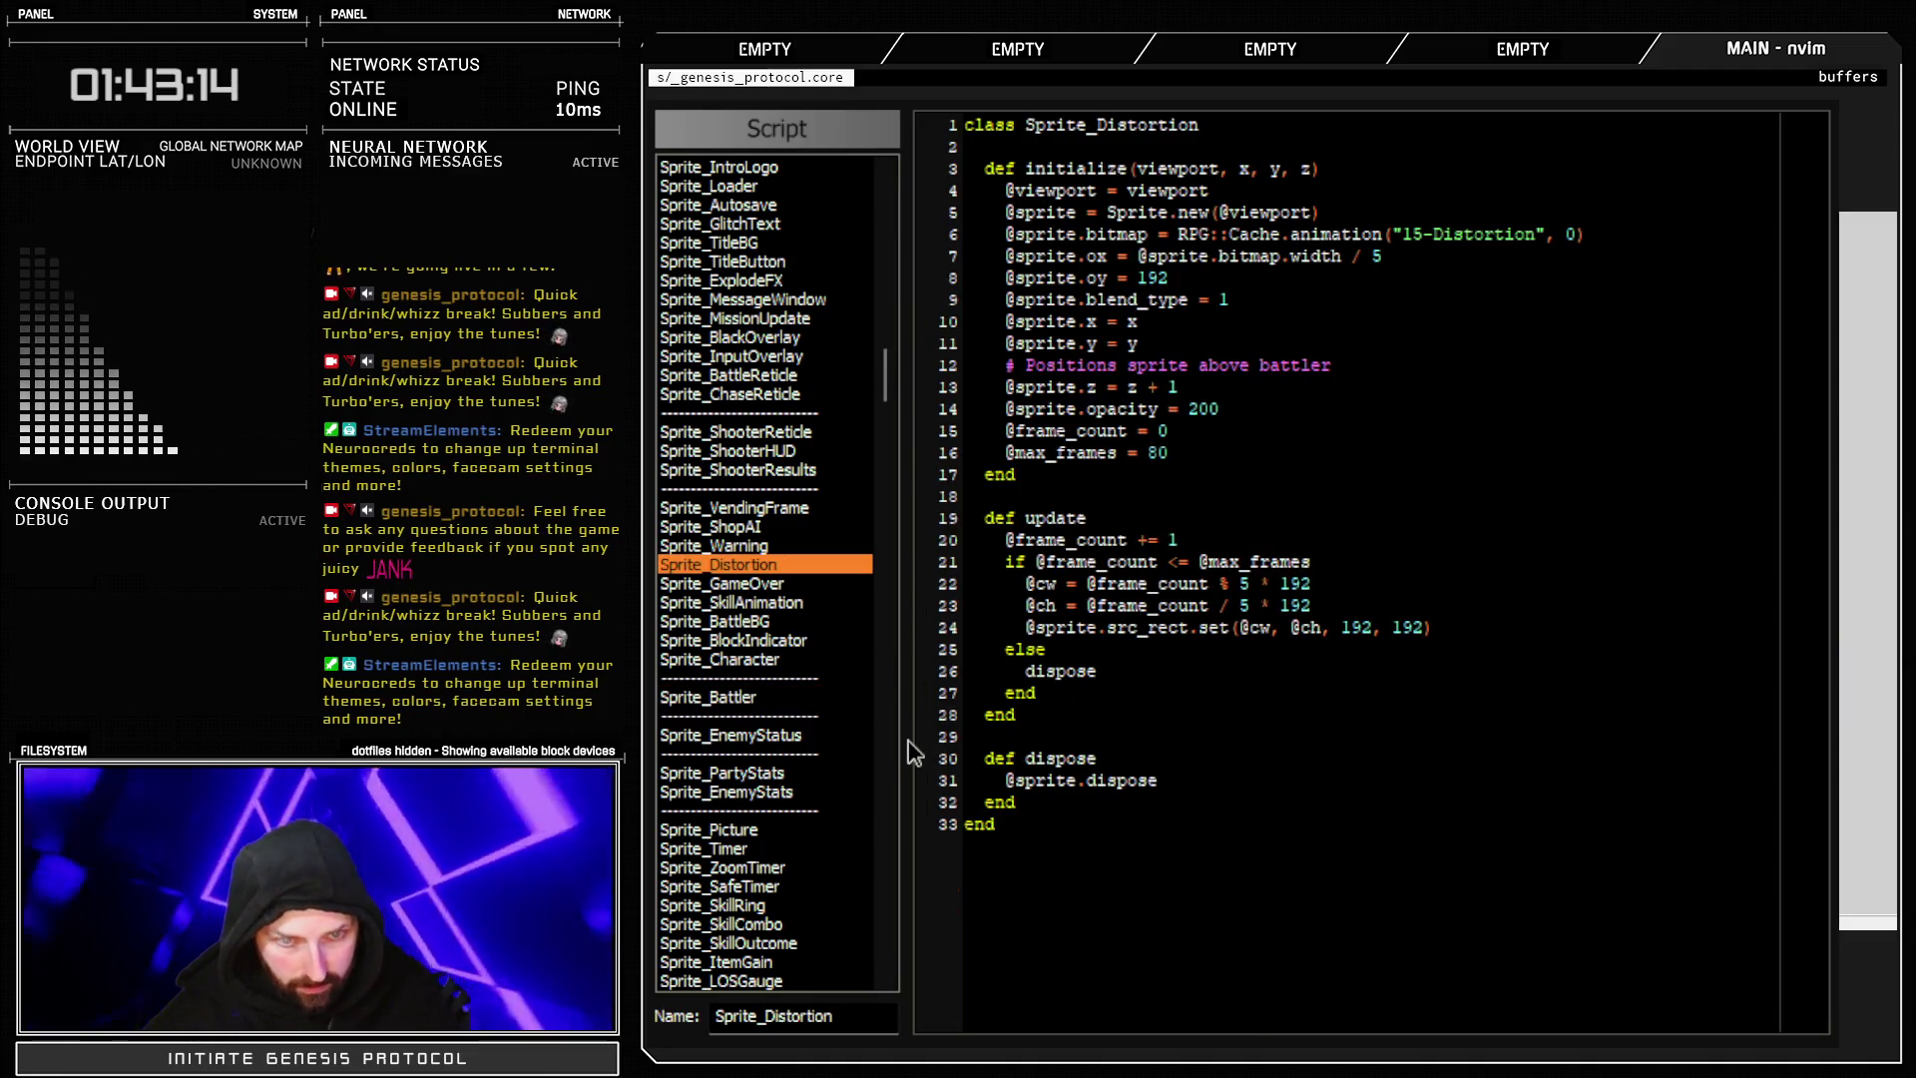
# - Find bullet_xy_mod across scripts and set ACTOR_BULLET_XY_MOD to 1 => [32,32] and 35 => [32,42]
pyautogui.hotkey('ctrl', 'shift', 'f')
pyautogui.press('Return')
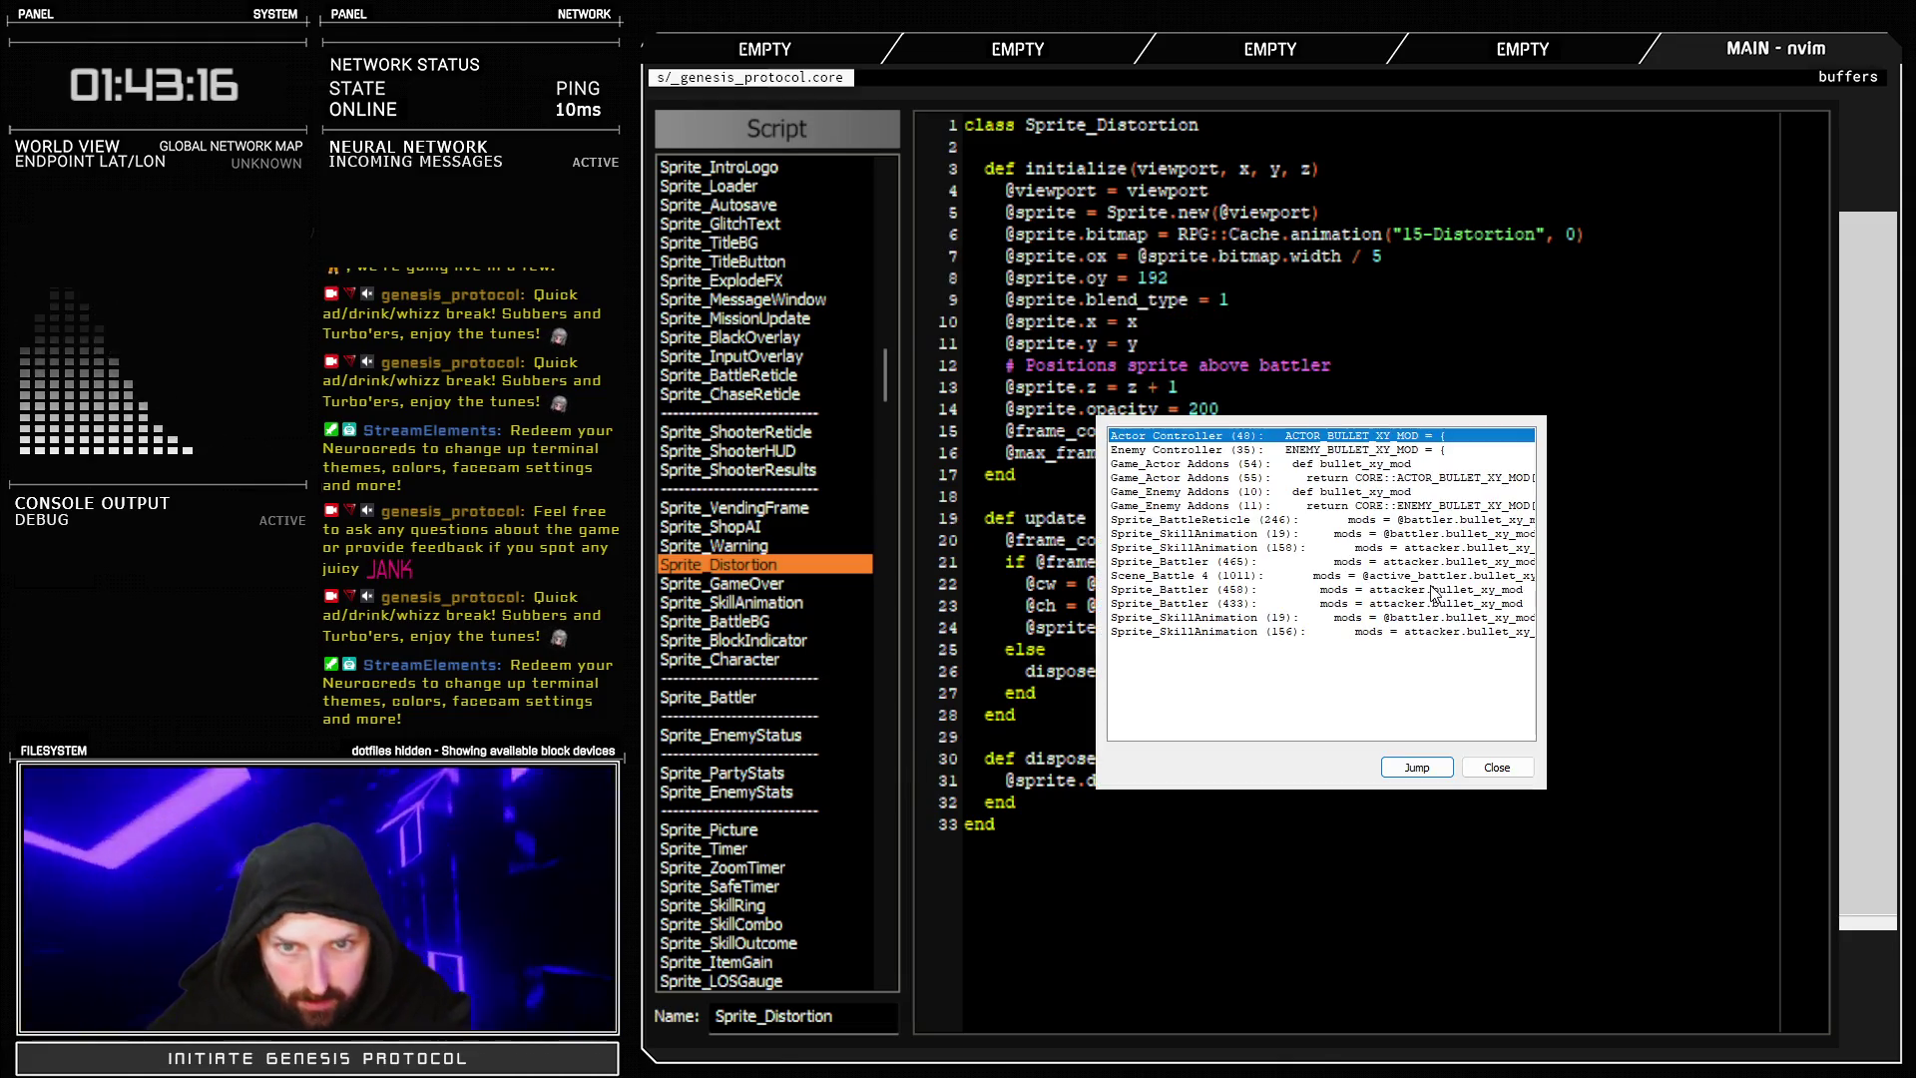
pyautogui.press('Return')
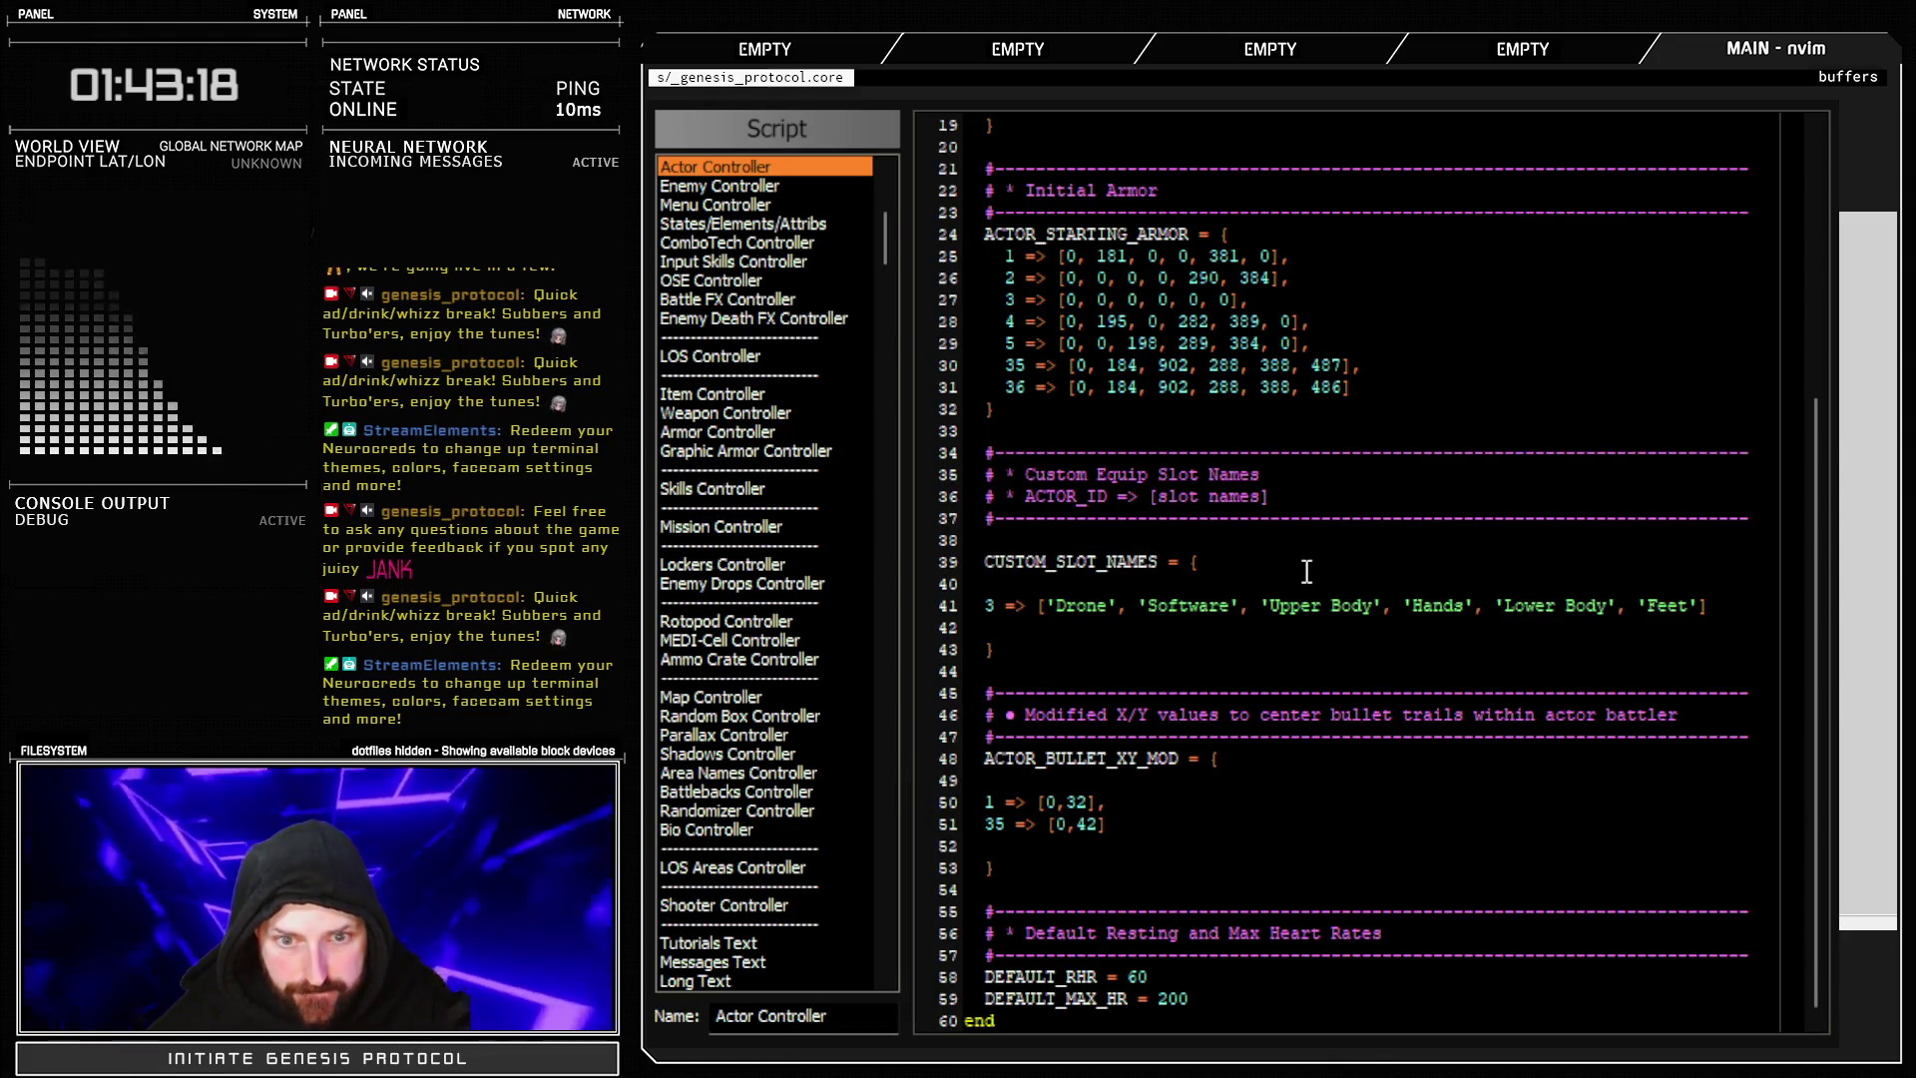
pyautogui.click(1056, 802)
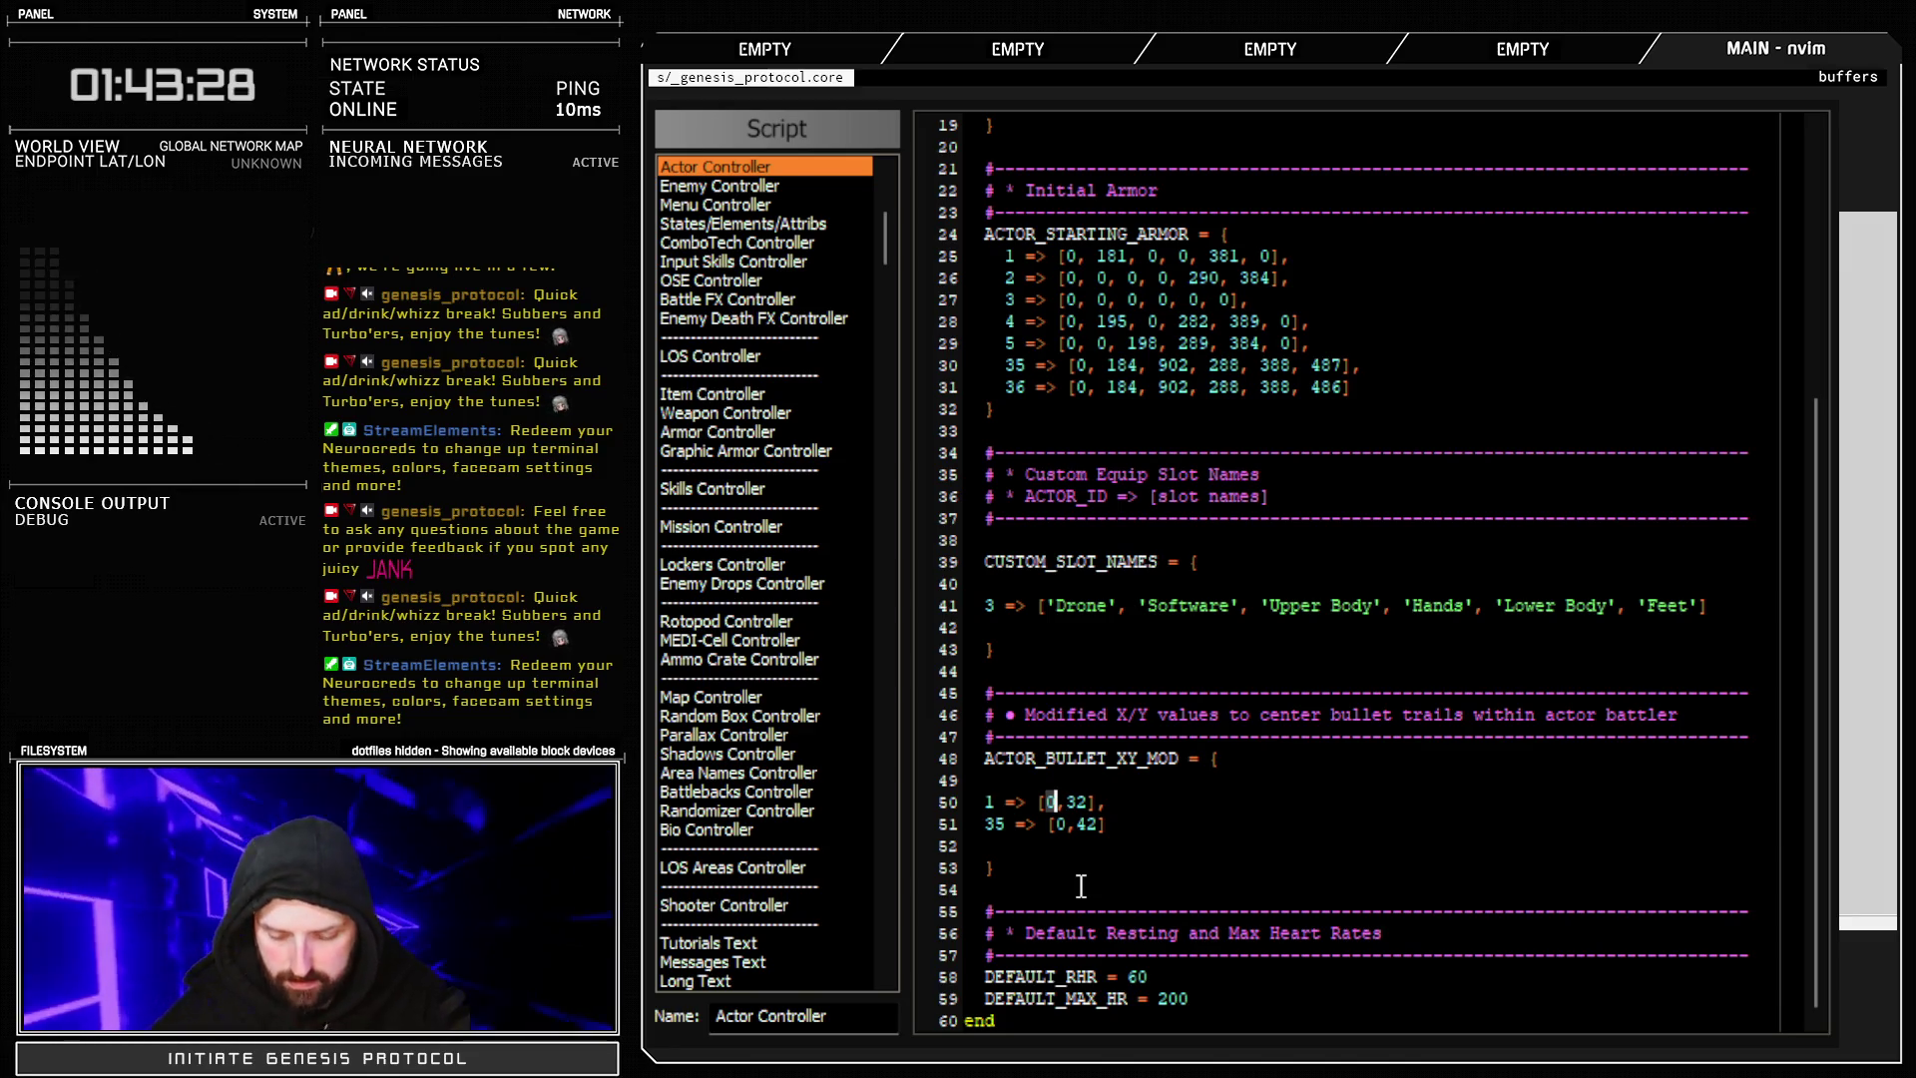
pyautogui.write('32,4')
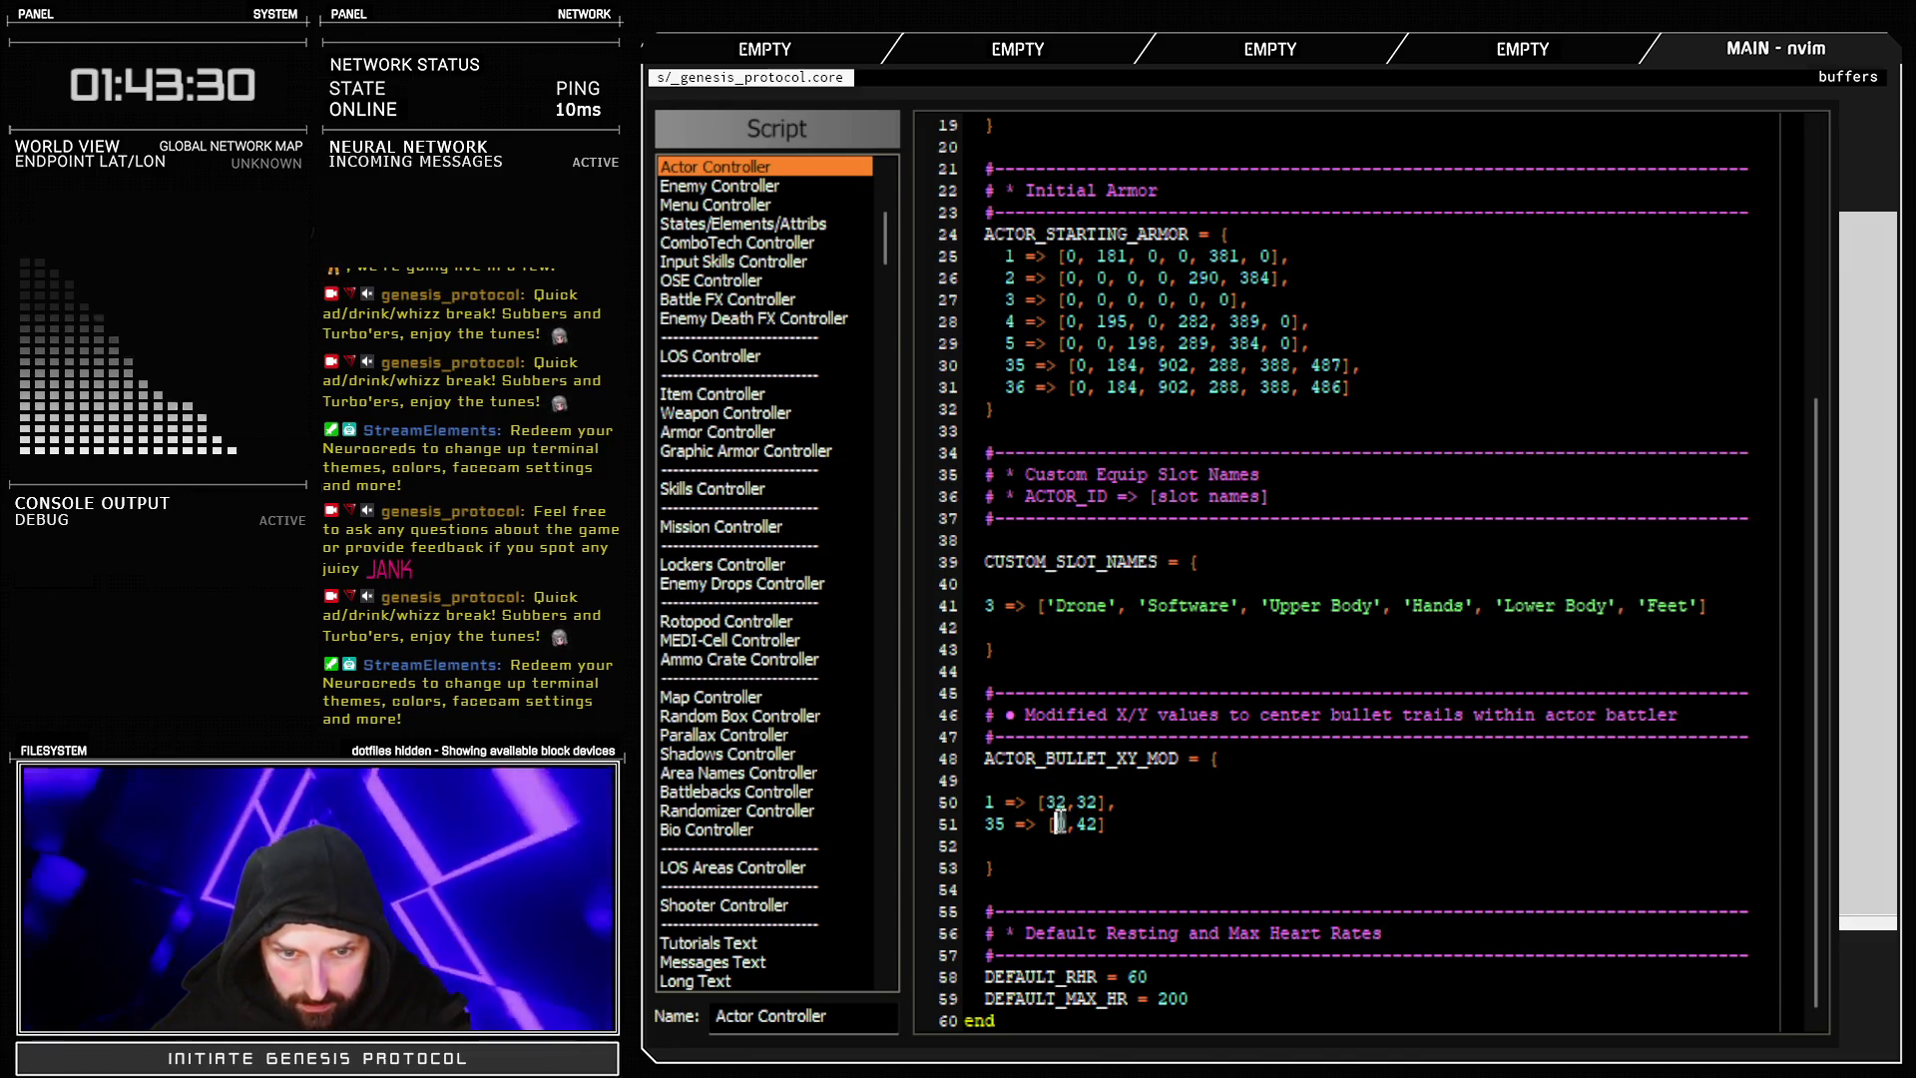
pyautogui.write('2')
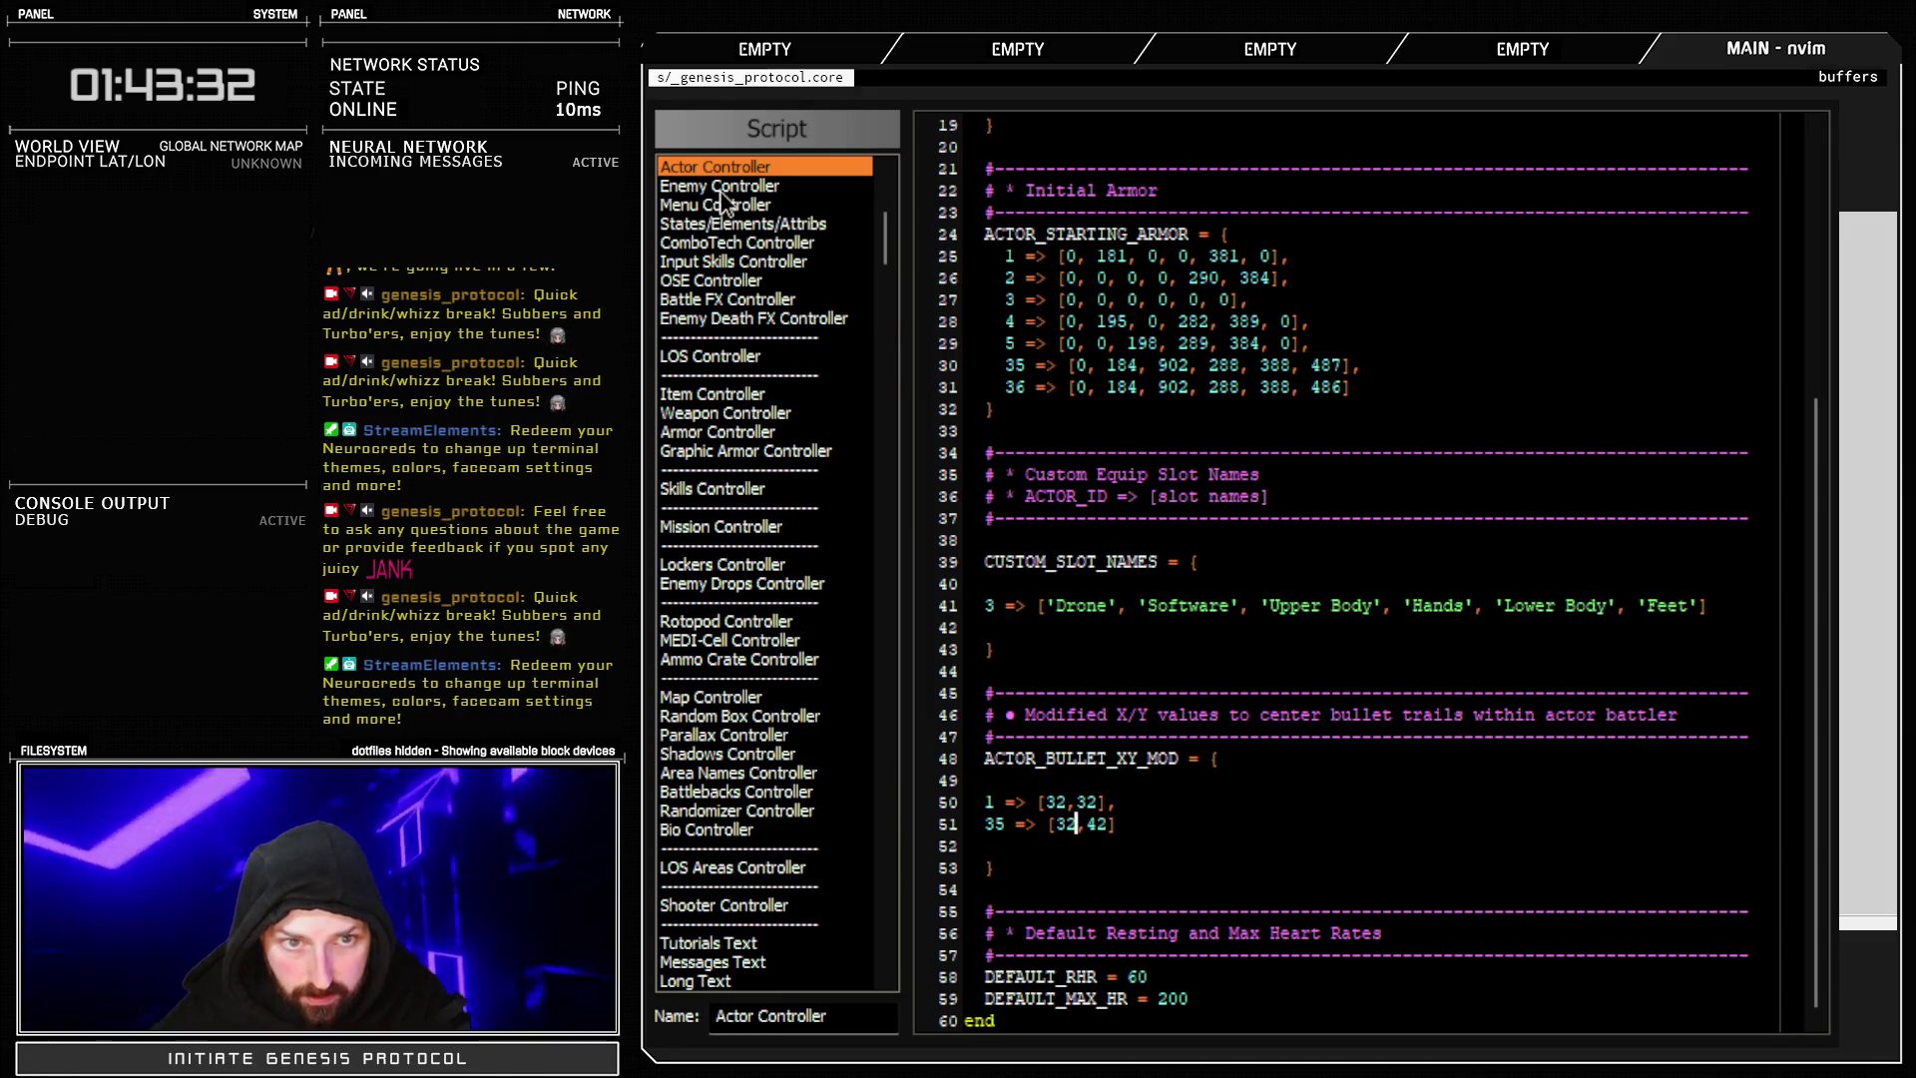
pyautogui.click(723, 189)
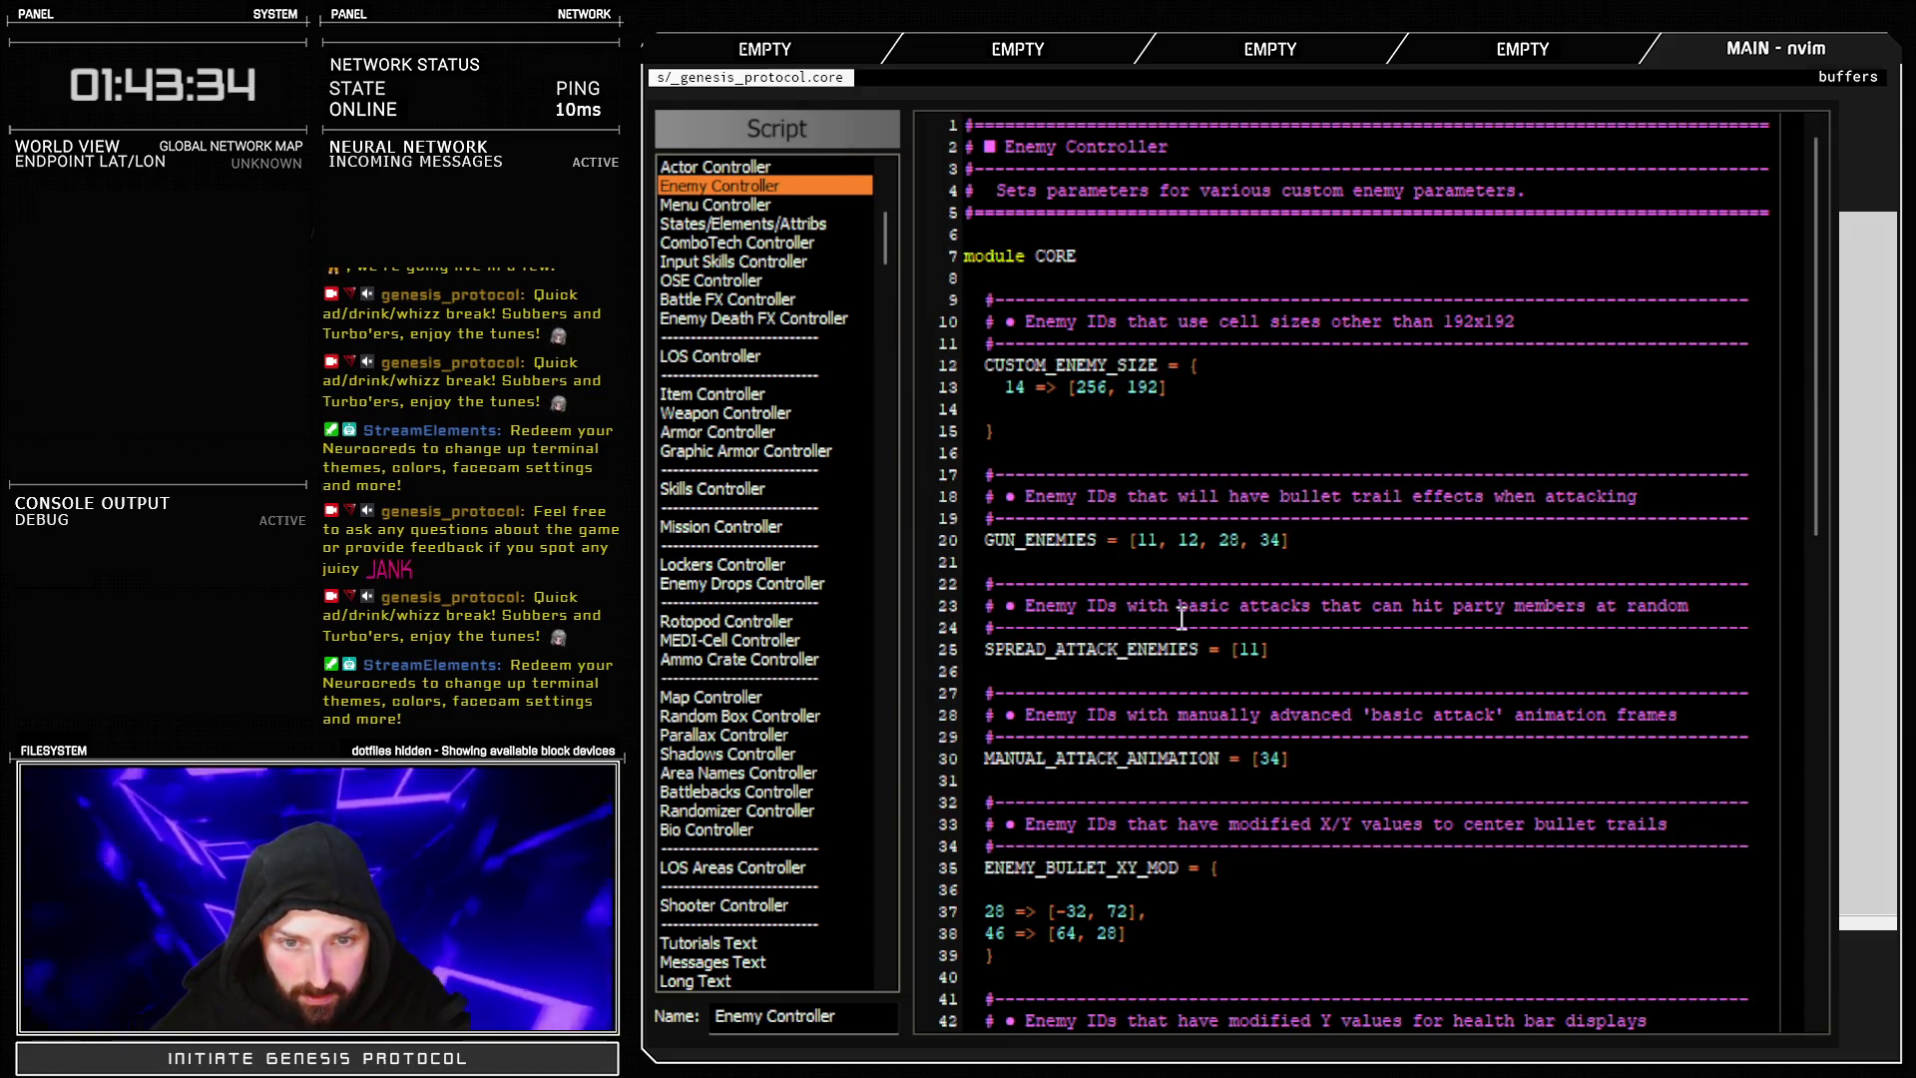
# - Change enemy 46's ENEMY_BULLET_XY_MOD from [64, 28] to [-64, 28] and save the scripts
pyautogui.click(1070, 911)
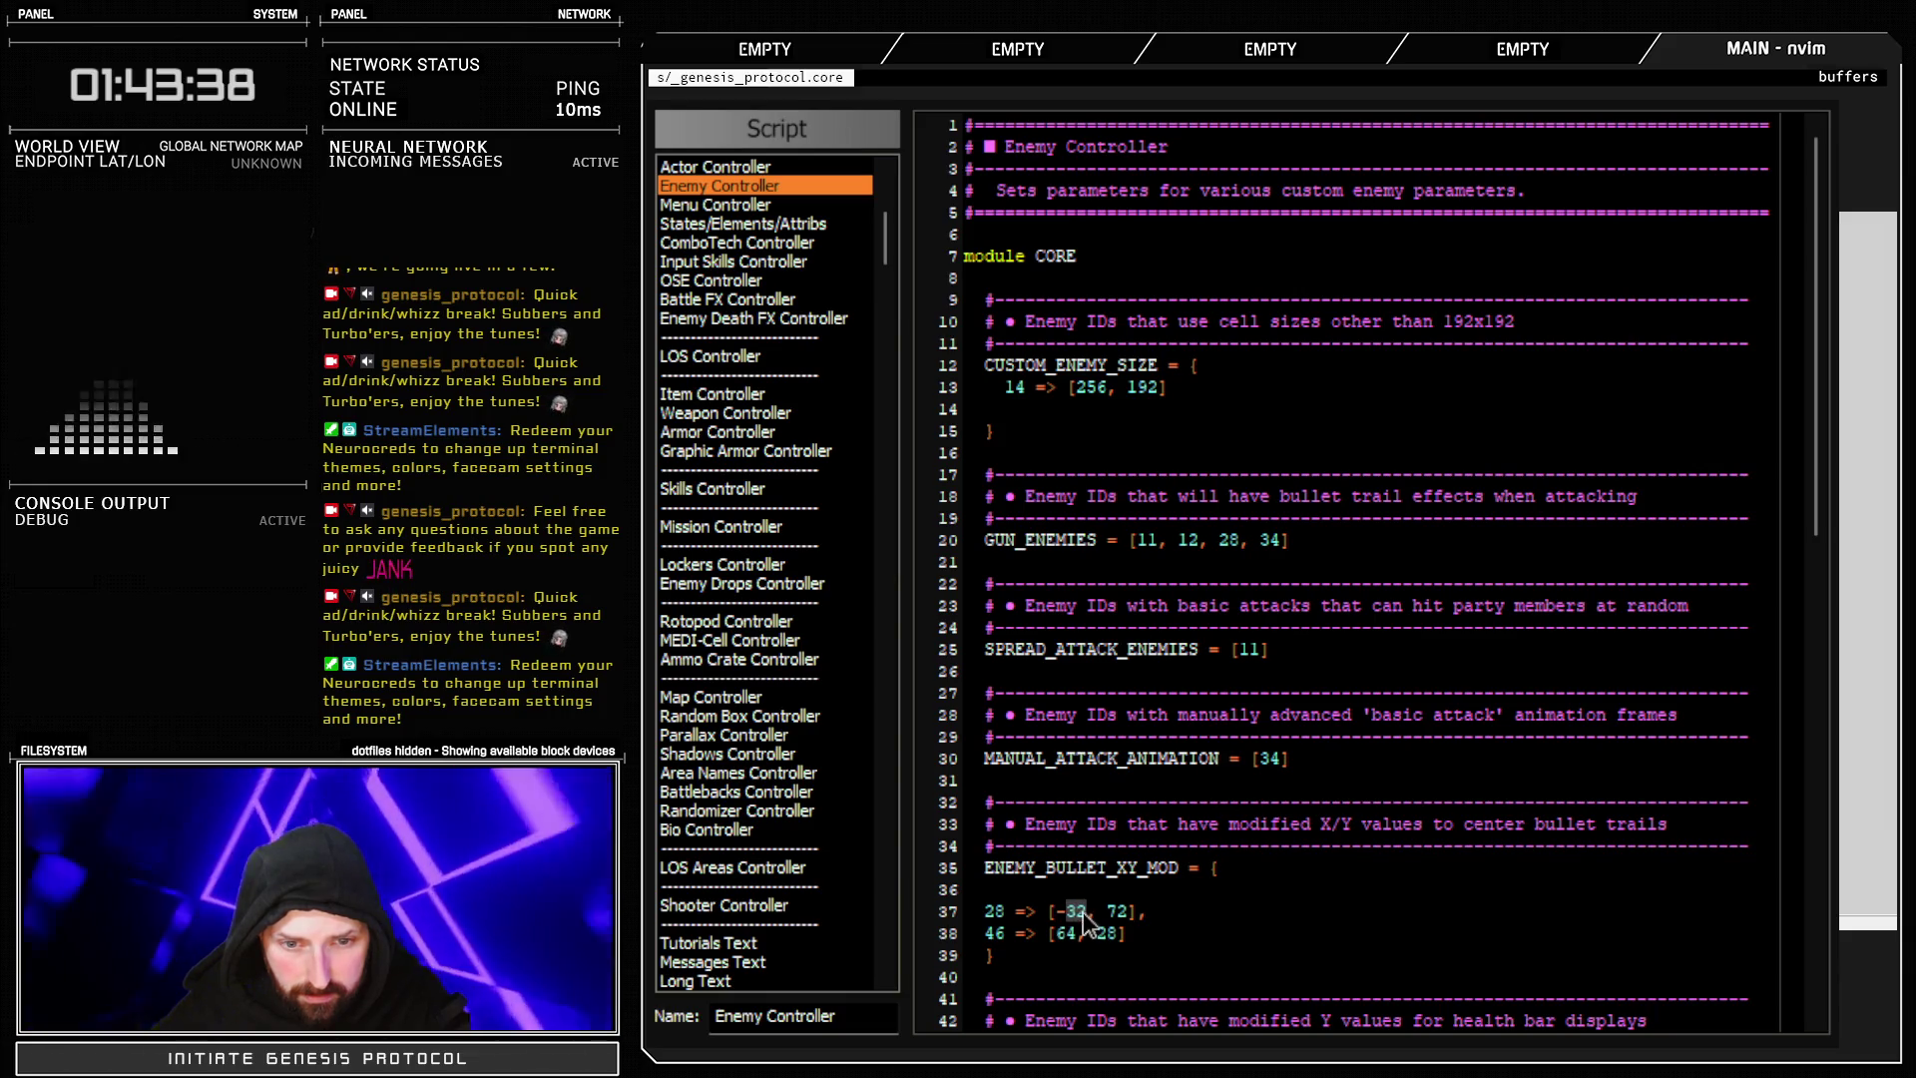
pyautogui.scroll(-4, 1092, 918)
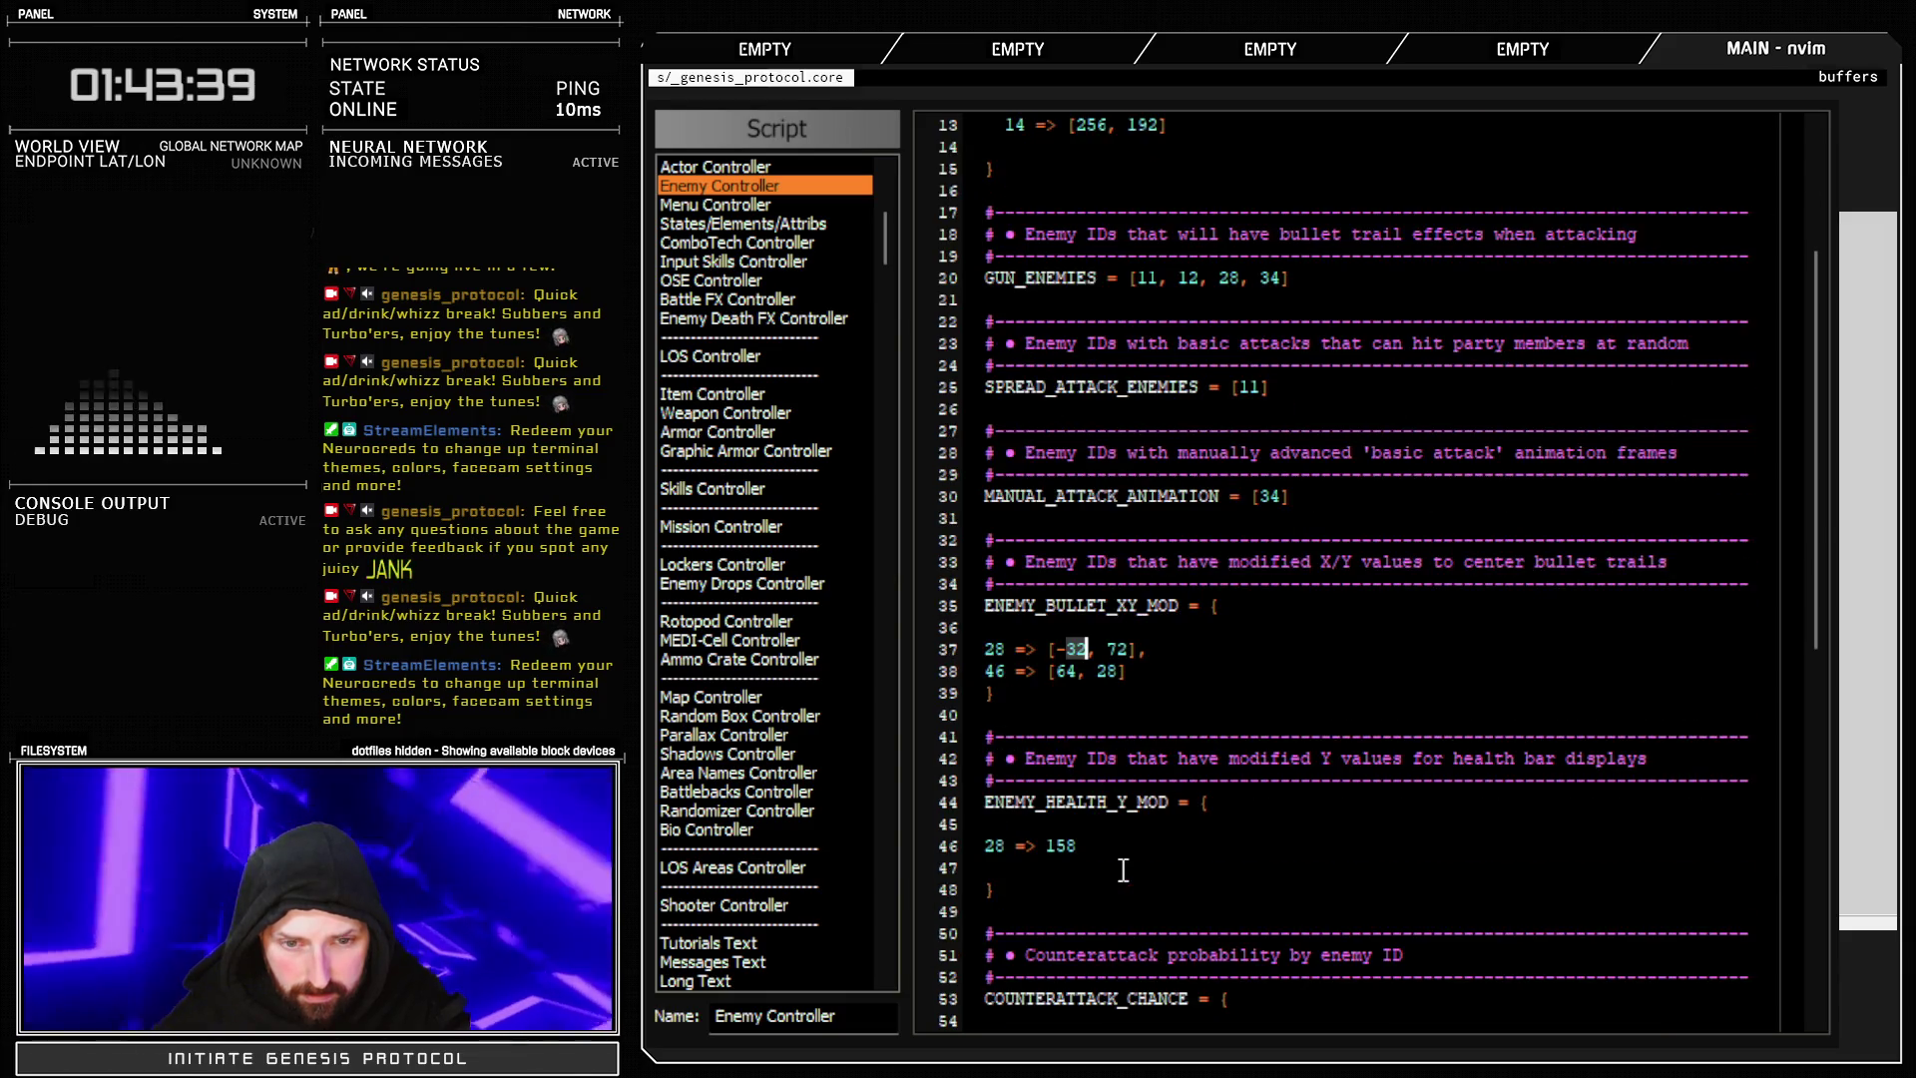
pyautogui.click(1054, 671)
pyautogui.write('-')
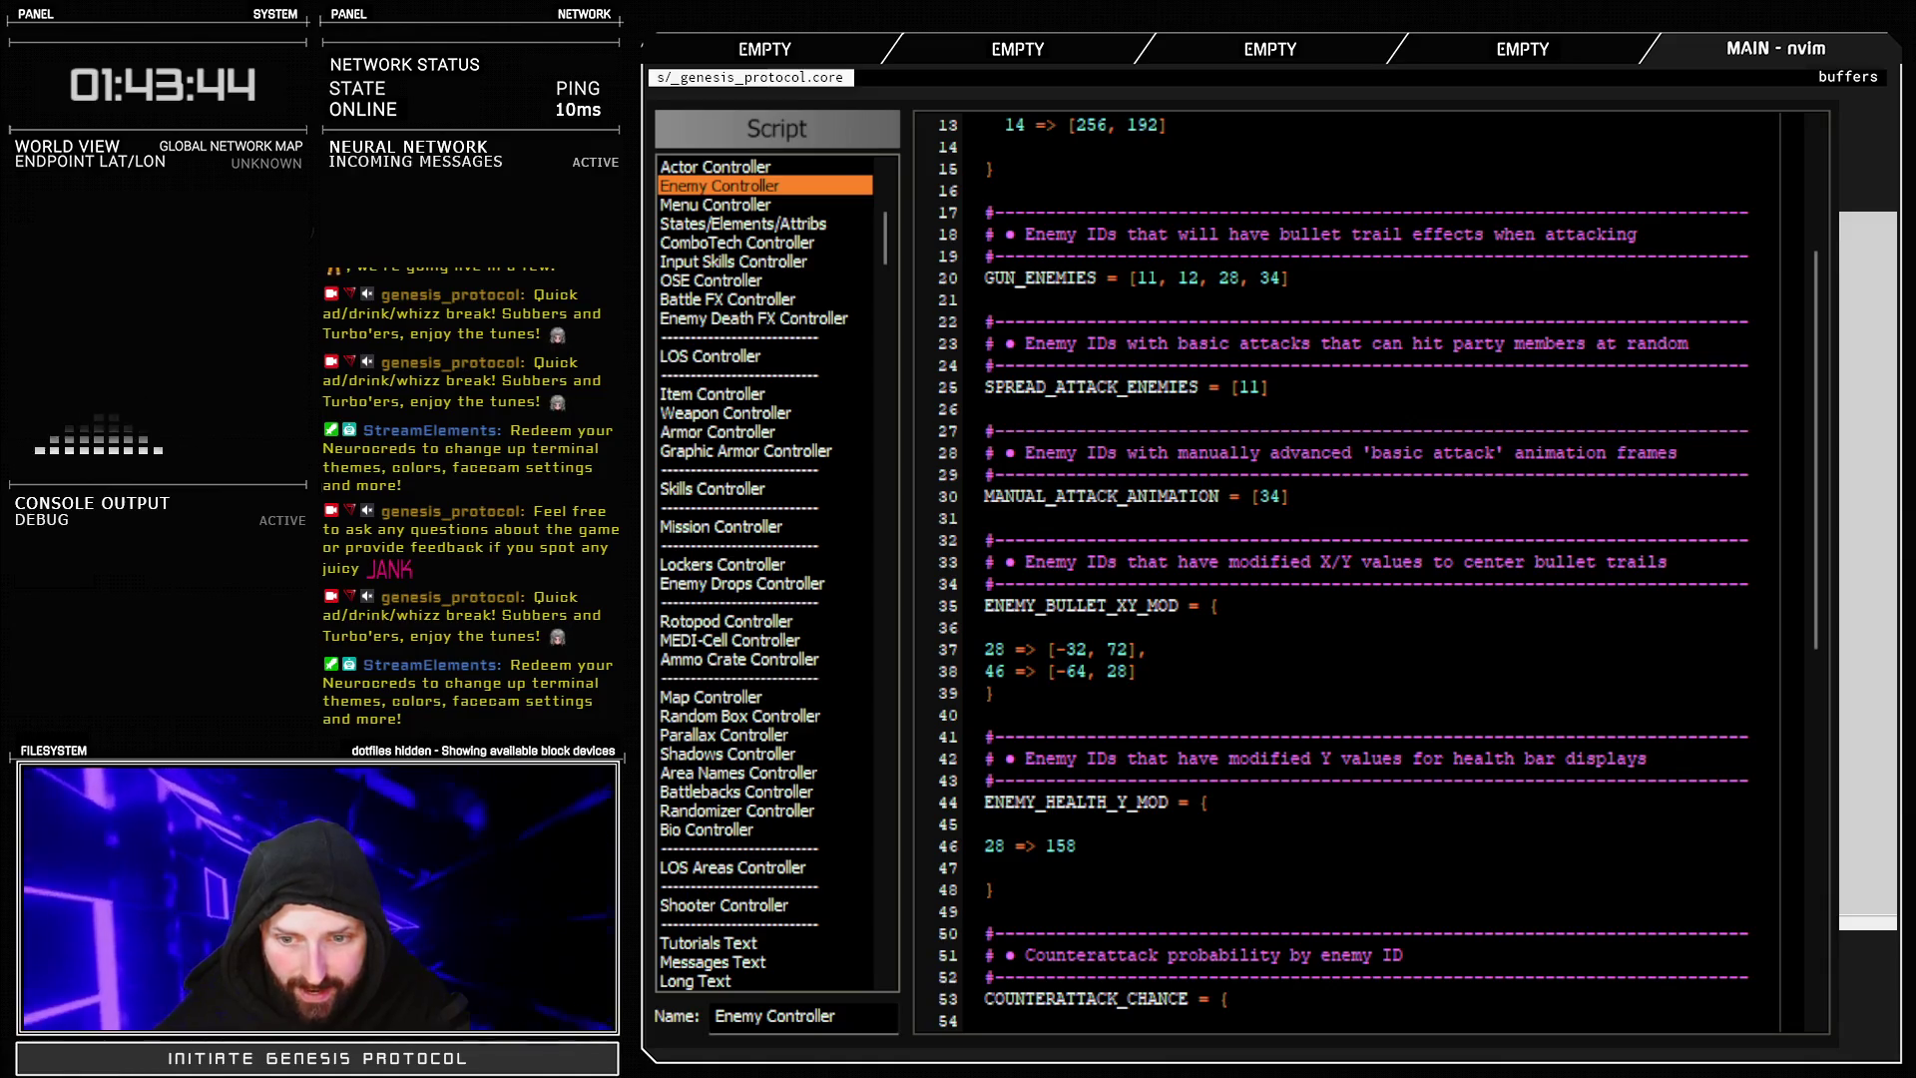
pyautogui.press('F12')
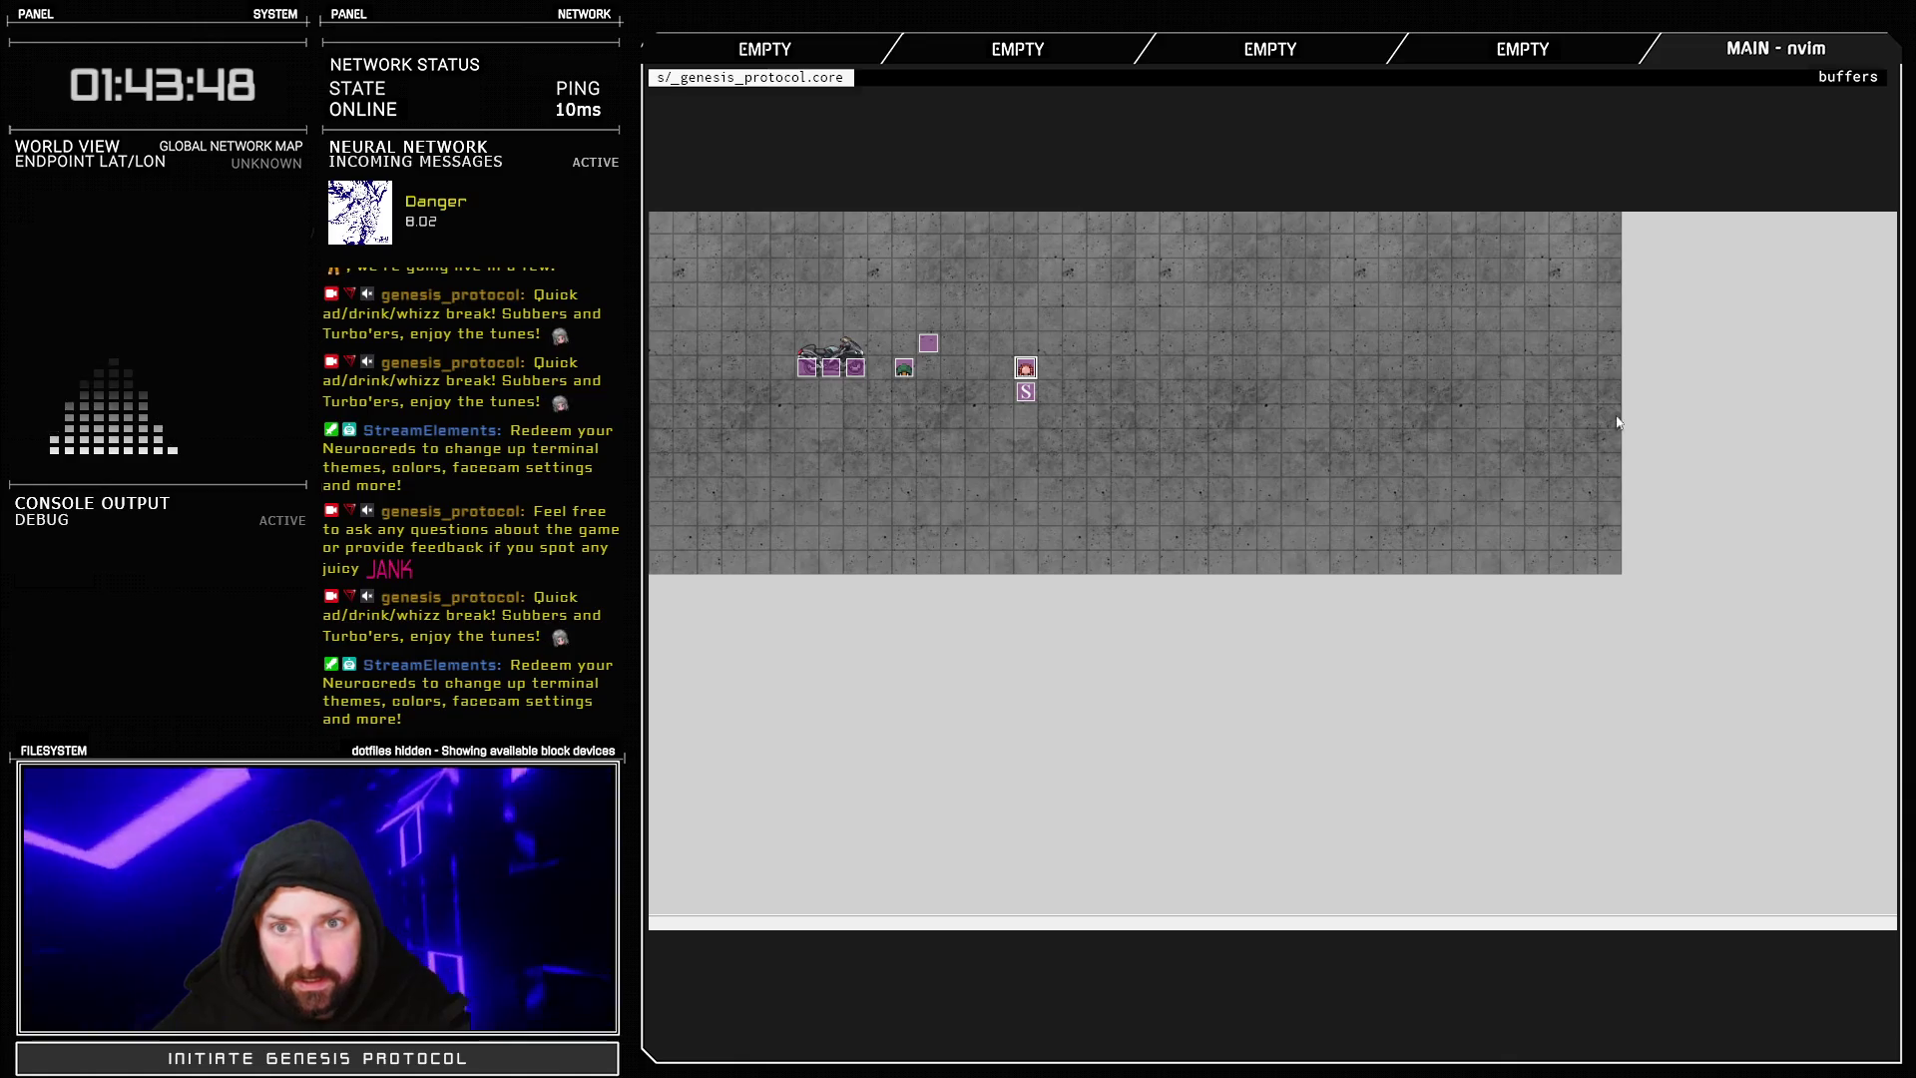
# - Run another CC-Sentinel I battle test, then reopen the Script Editor on Enemy Controller's ENEMY_BULLET_XY_MOD
pyautogui.press('F9')
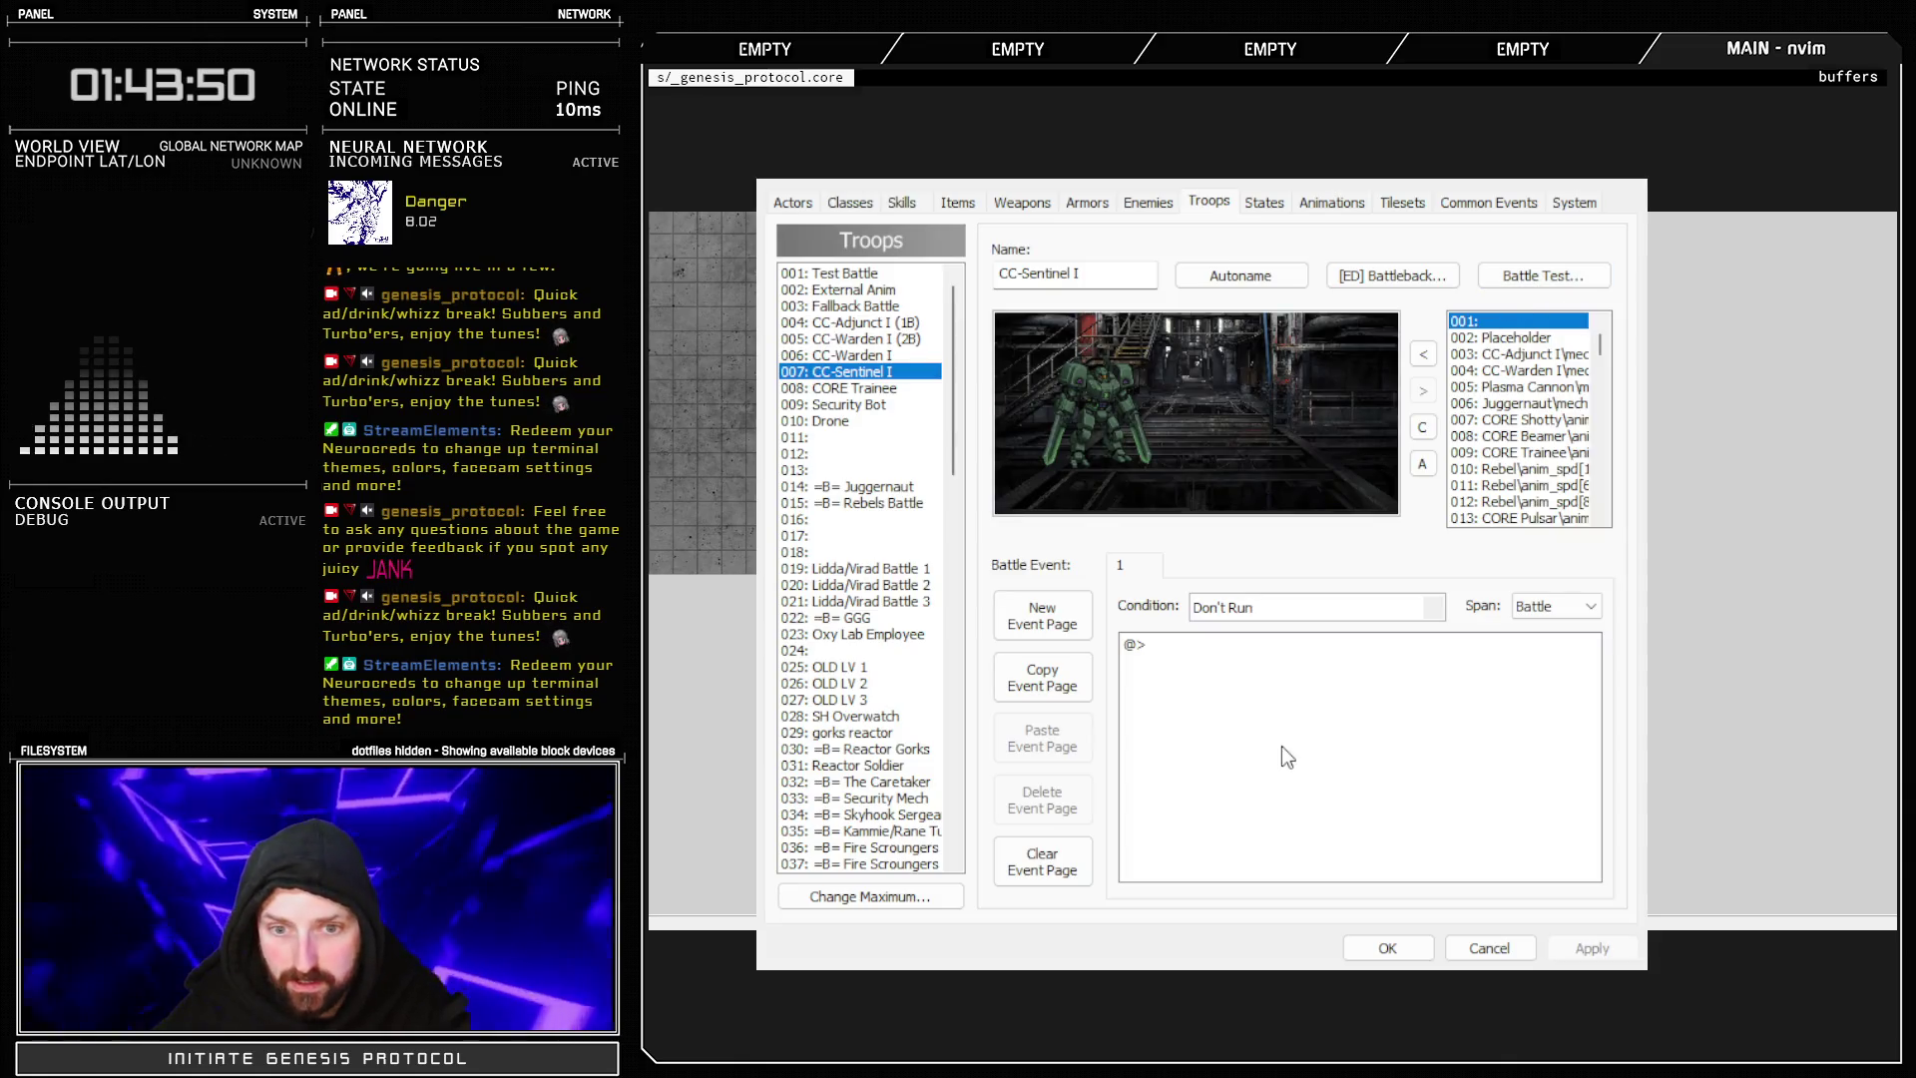
pyautogui.doubleClick(1260, 878)
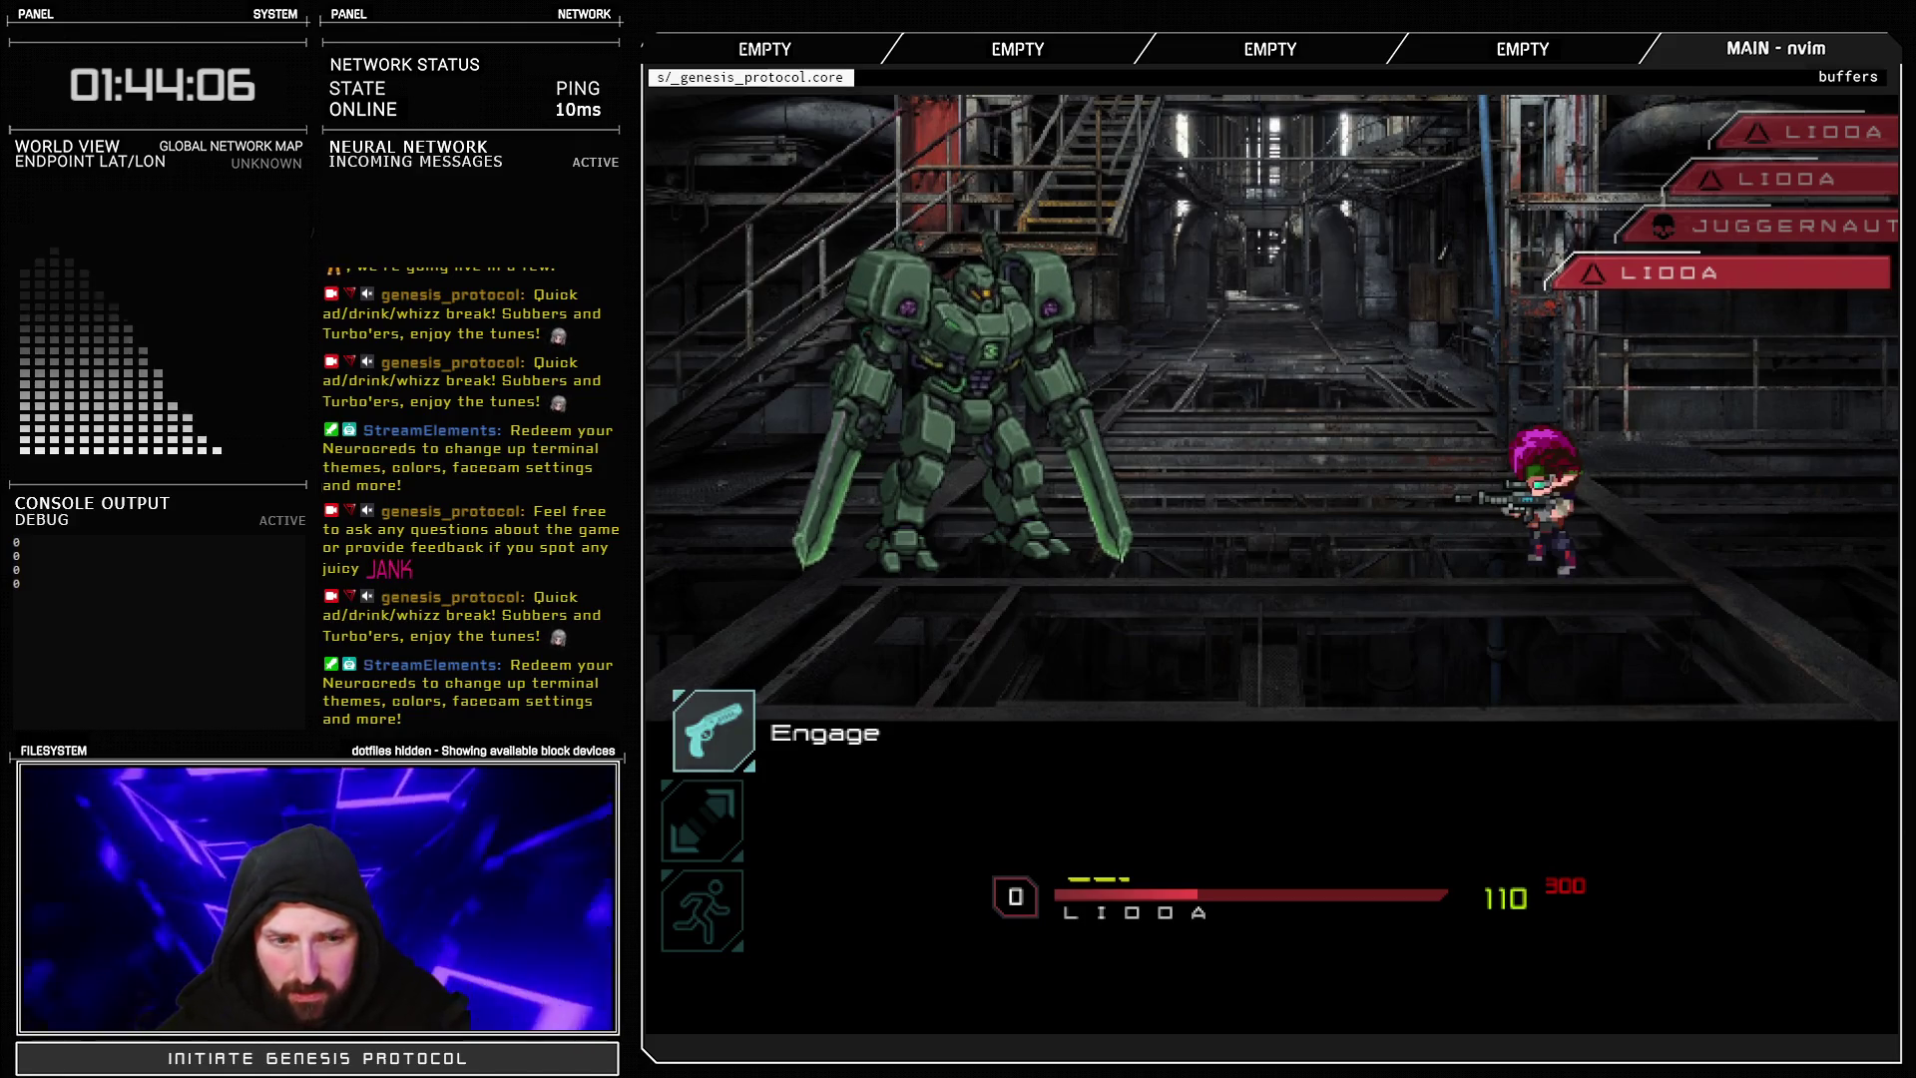
pyautogui.press('Escape')
pyautogui.press('Return')
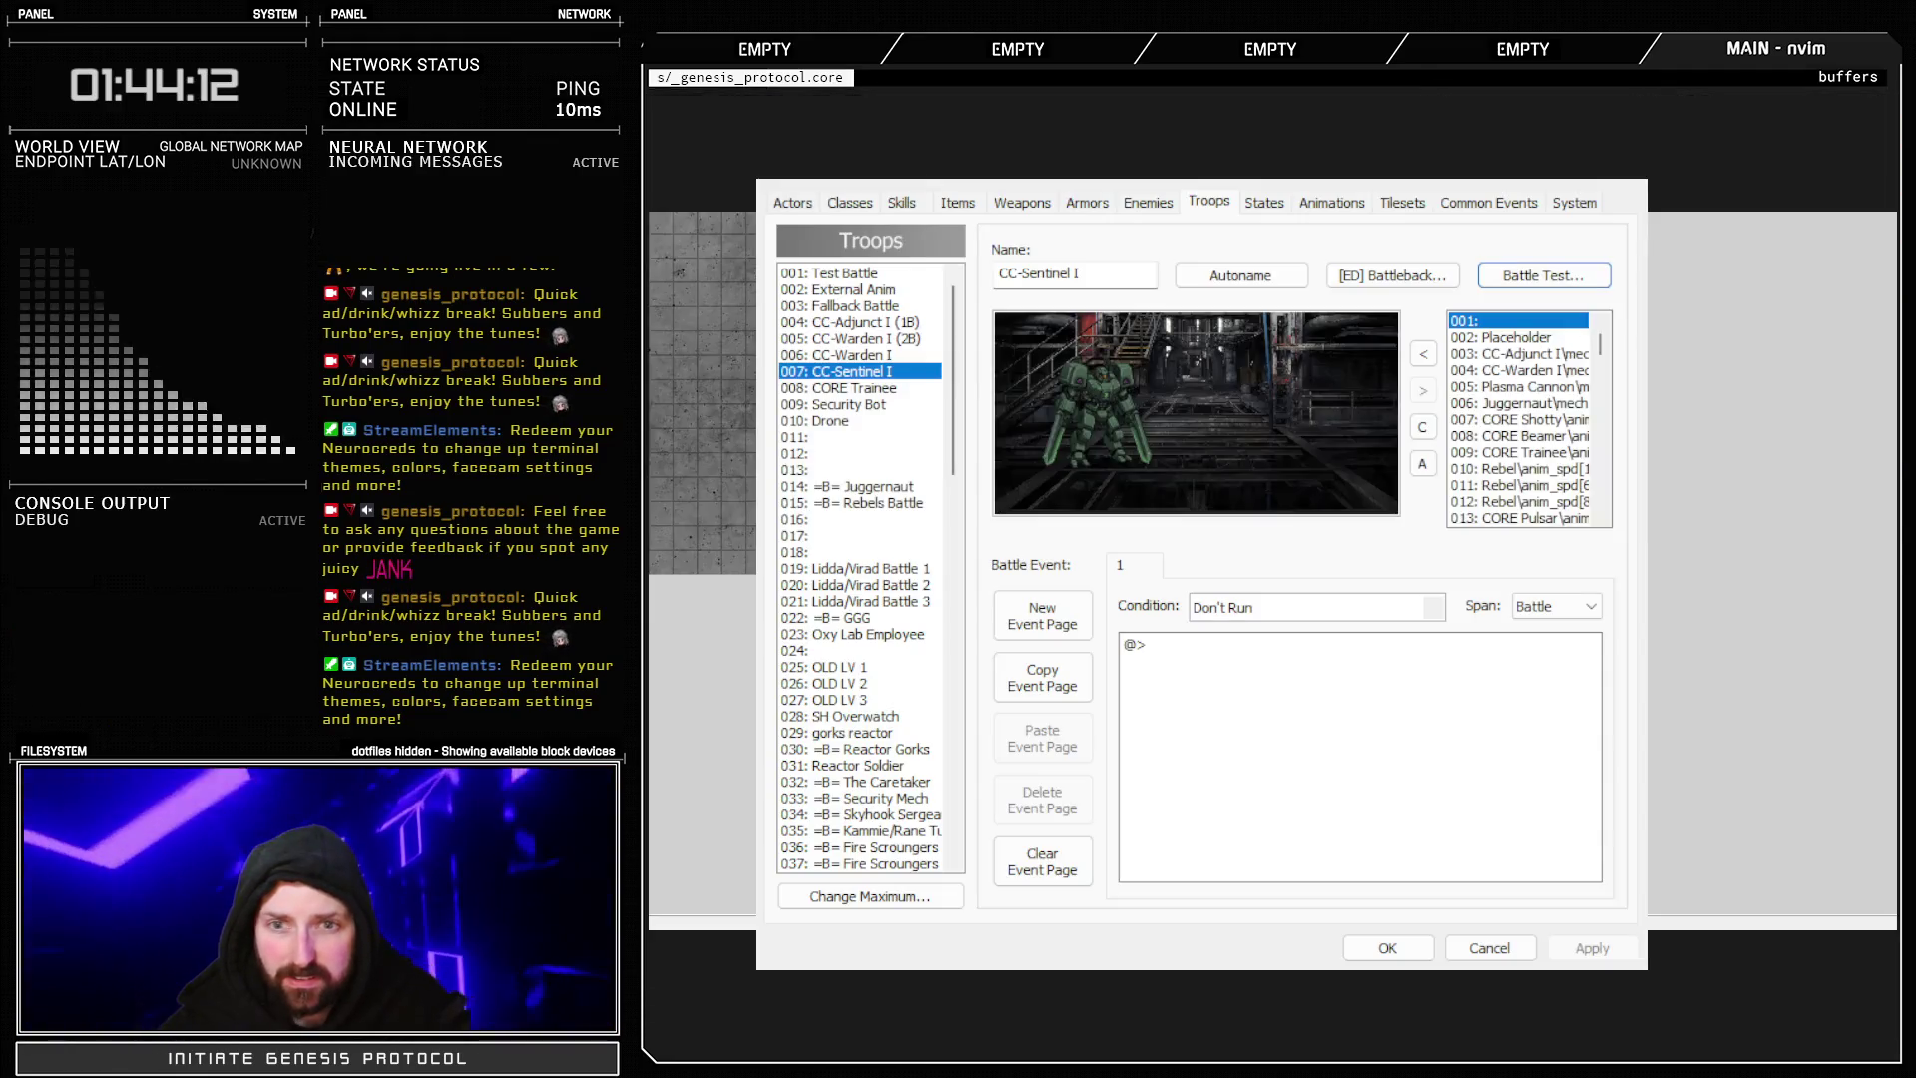
pyautogui.press('Escape')
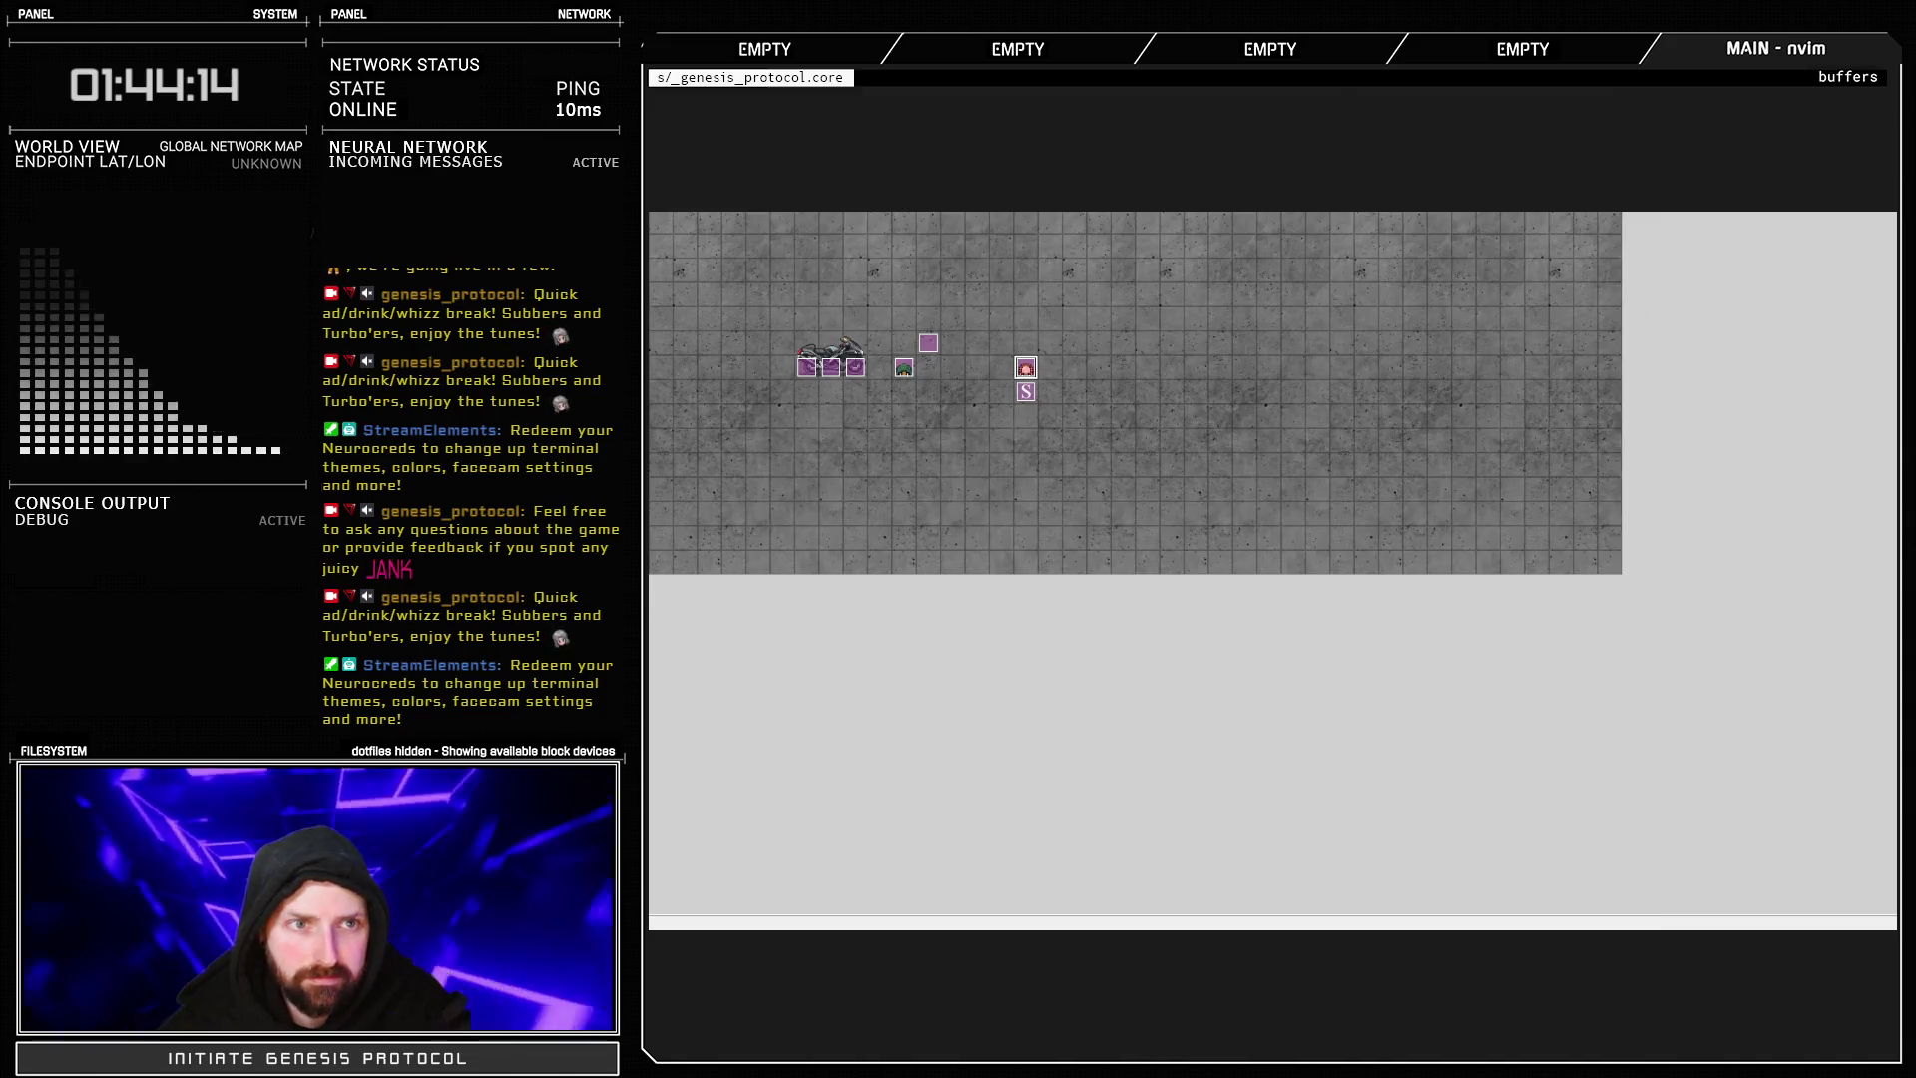
pyautogui.press('F11')
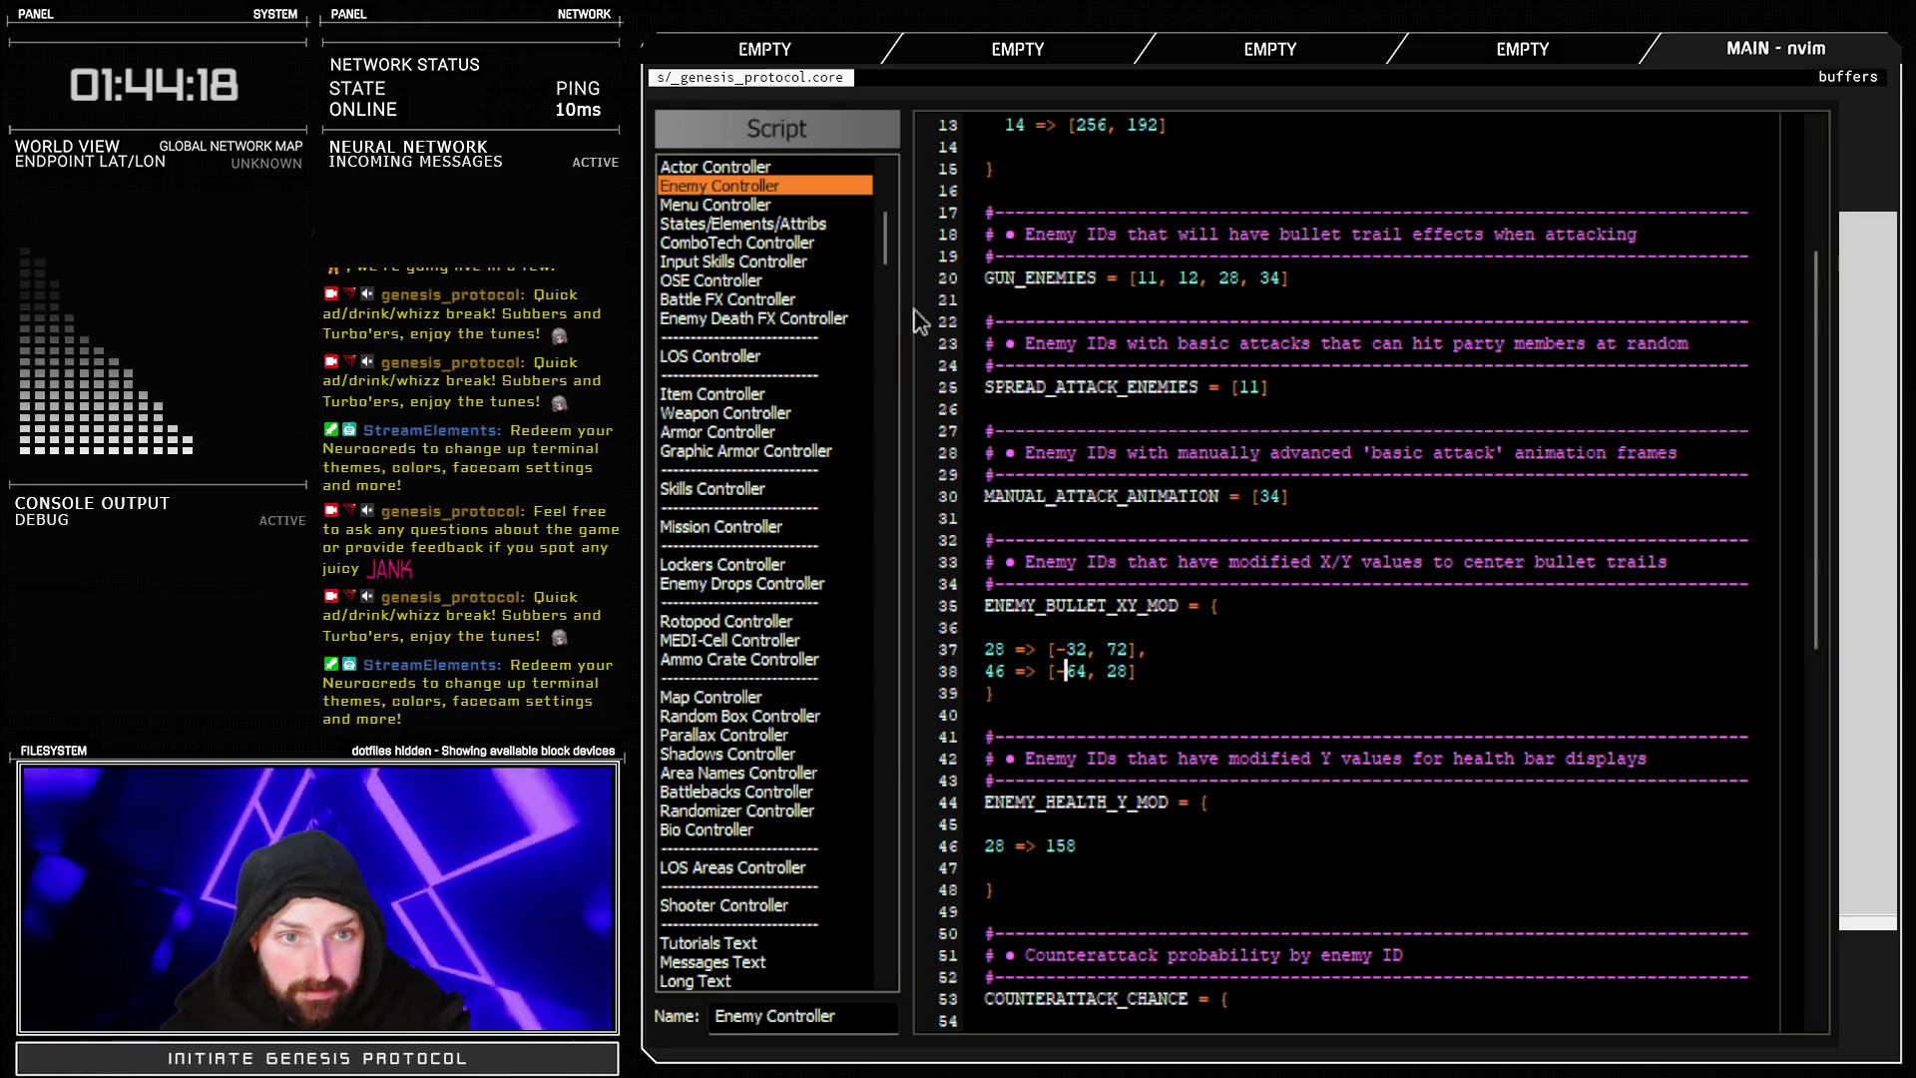
# - Change actor 35's ACTOR_BULLET_XY_MOD entry in Actor Controller to [32,64] and close the scripts
pyautogui.click(778, 170)
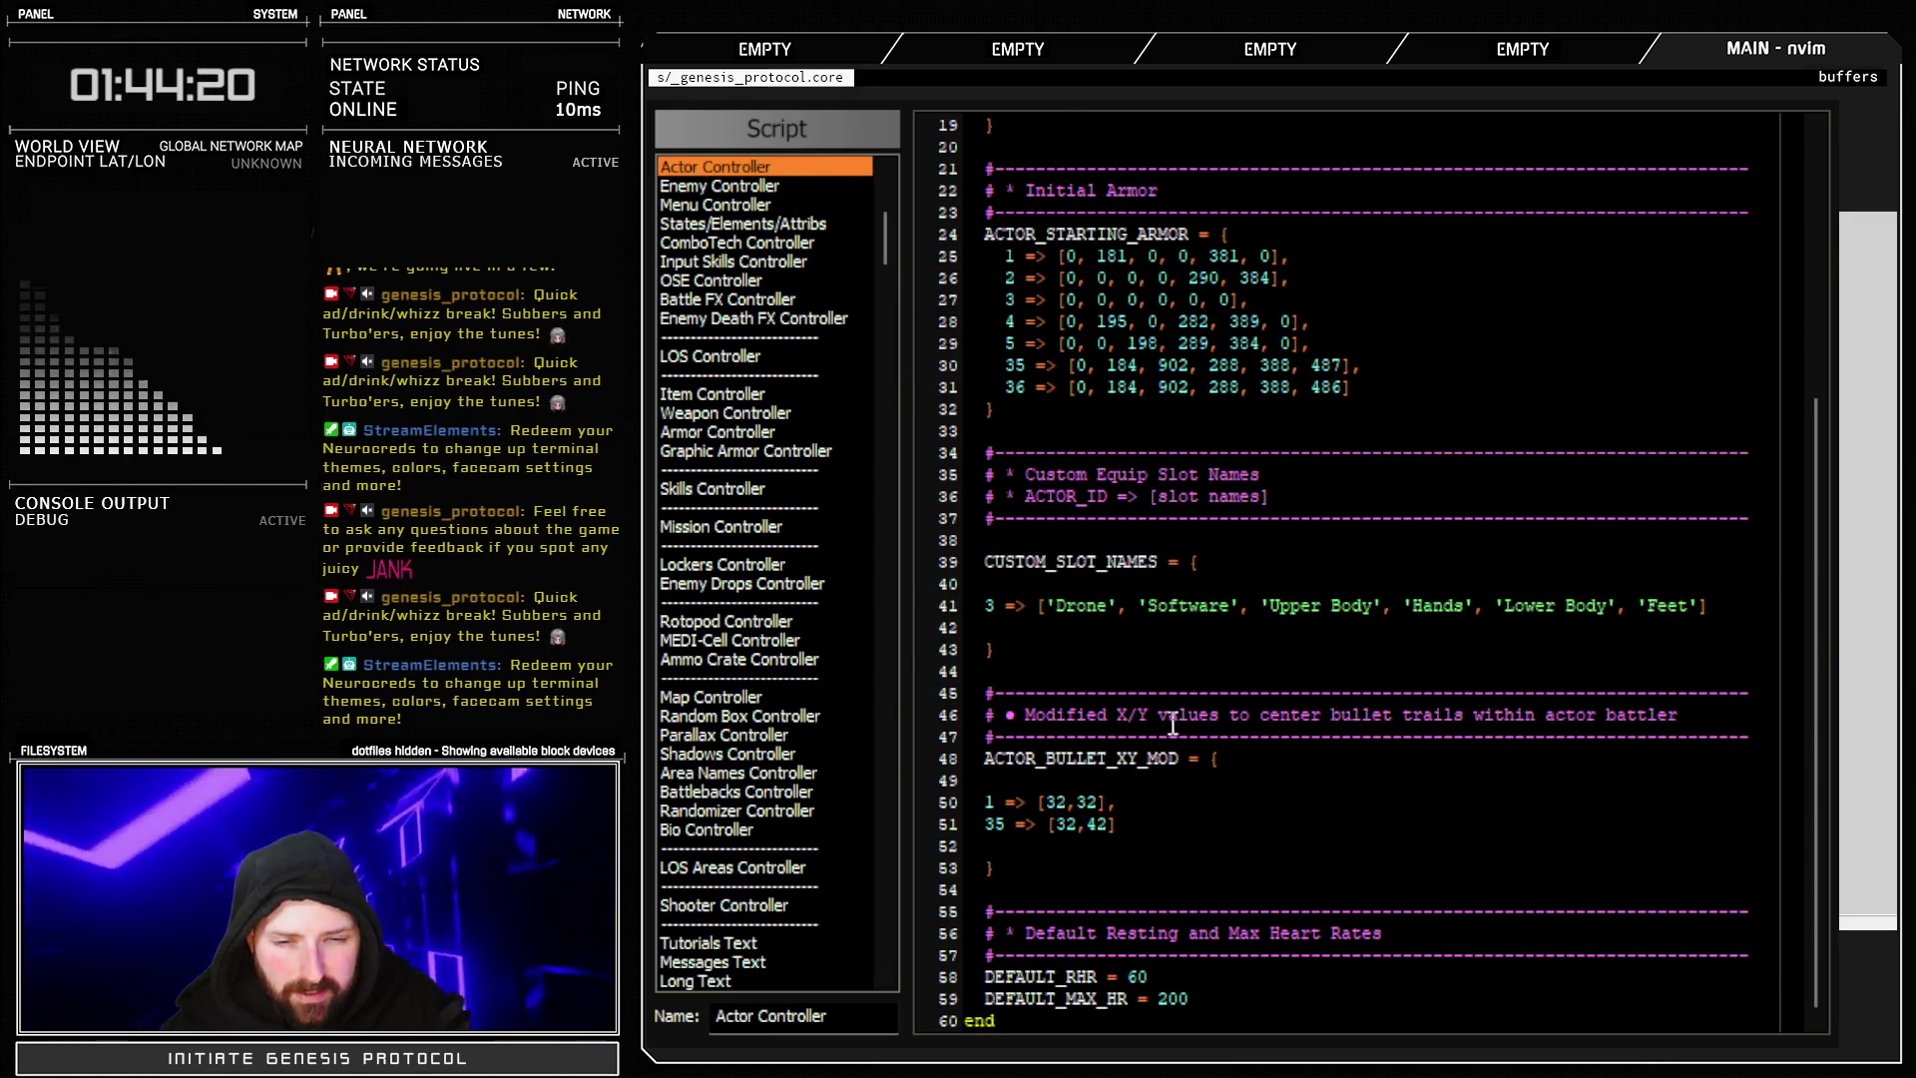
pyautogui.click(1099, 825)
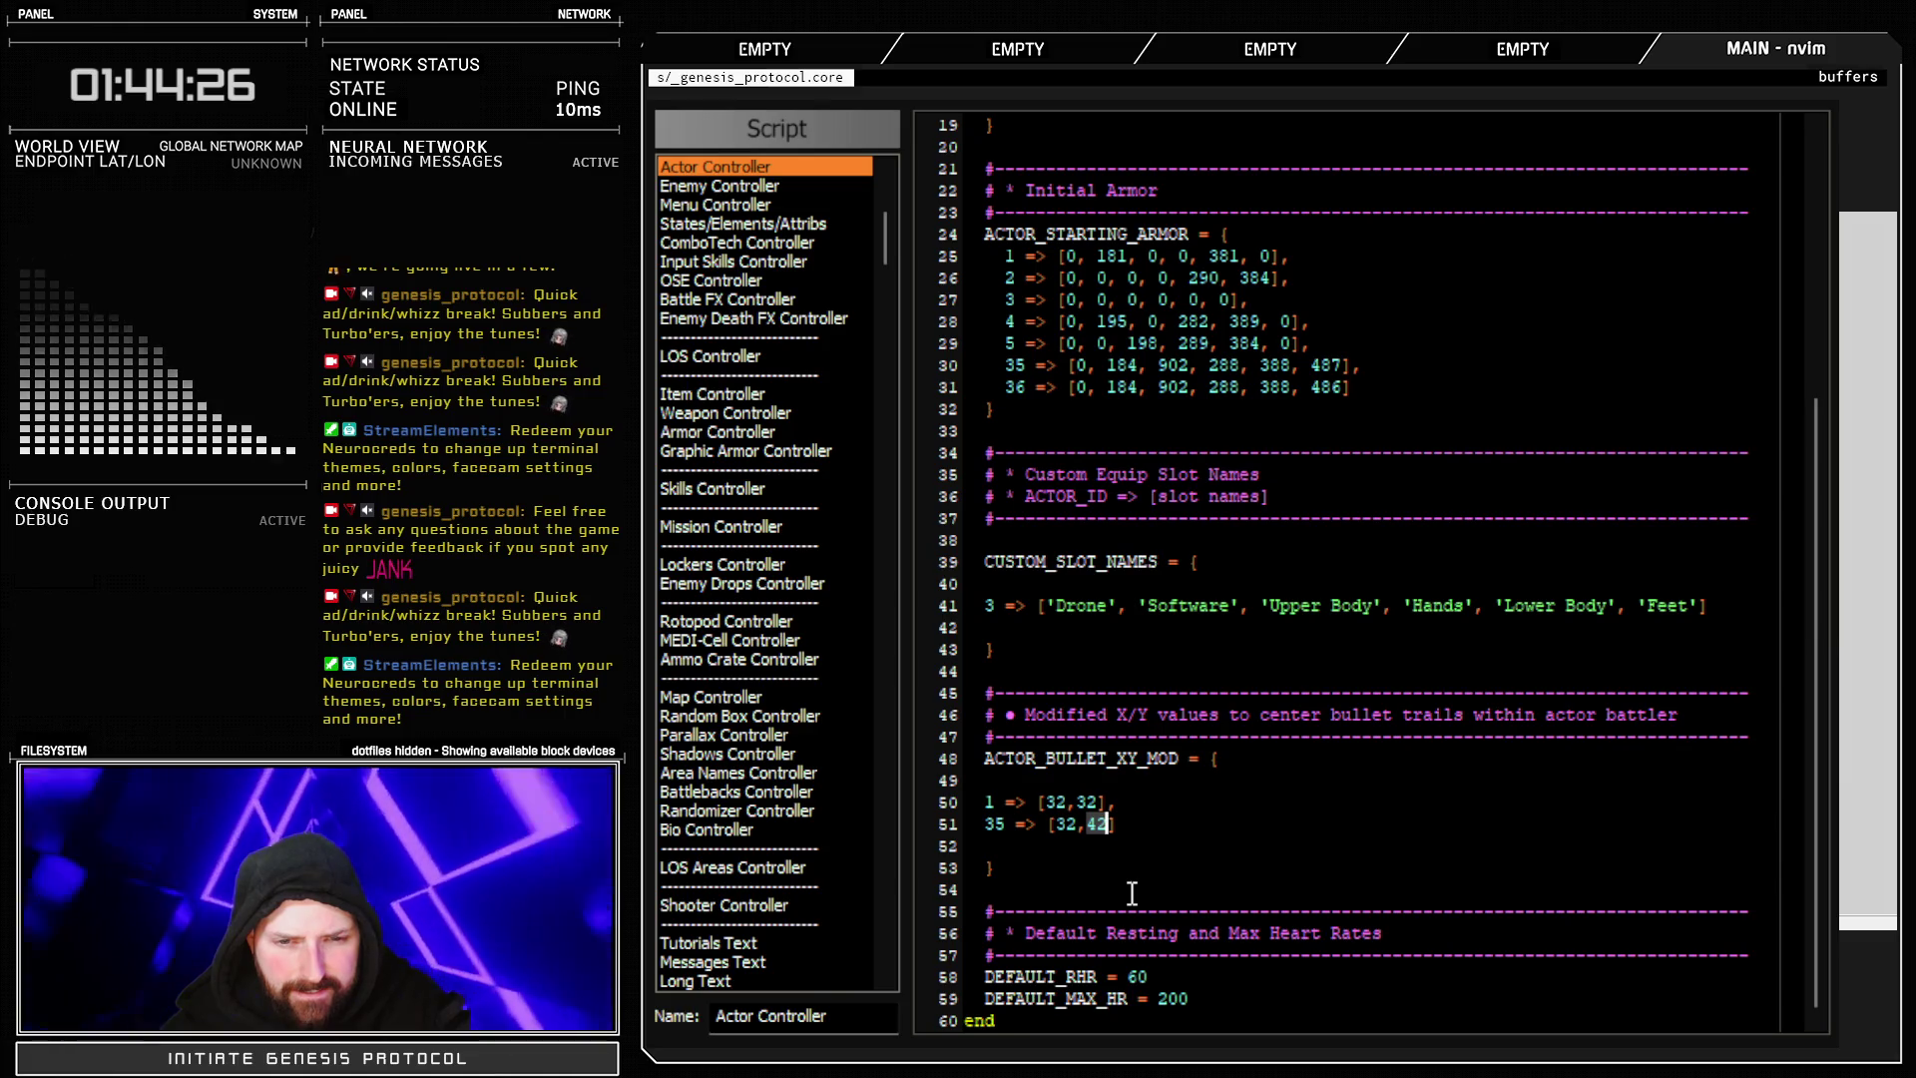
pyautogui.write('64')
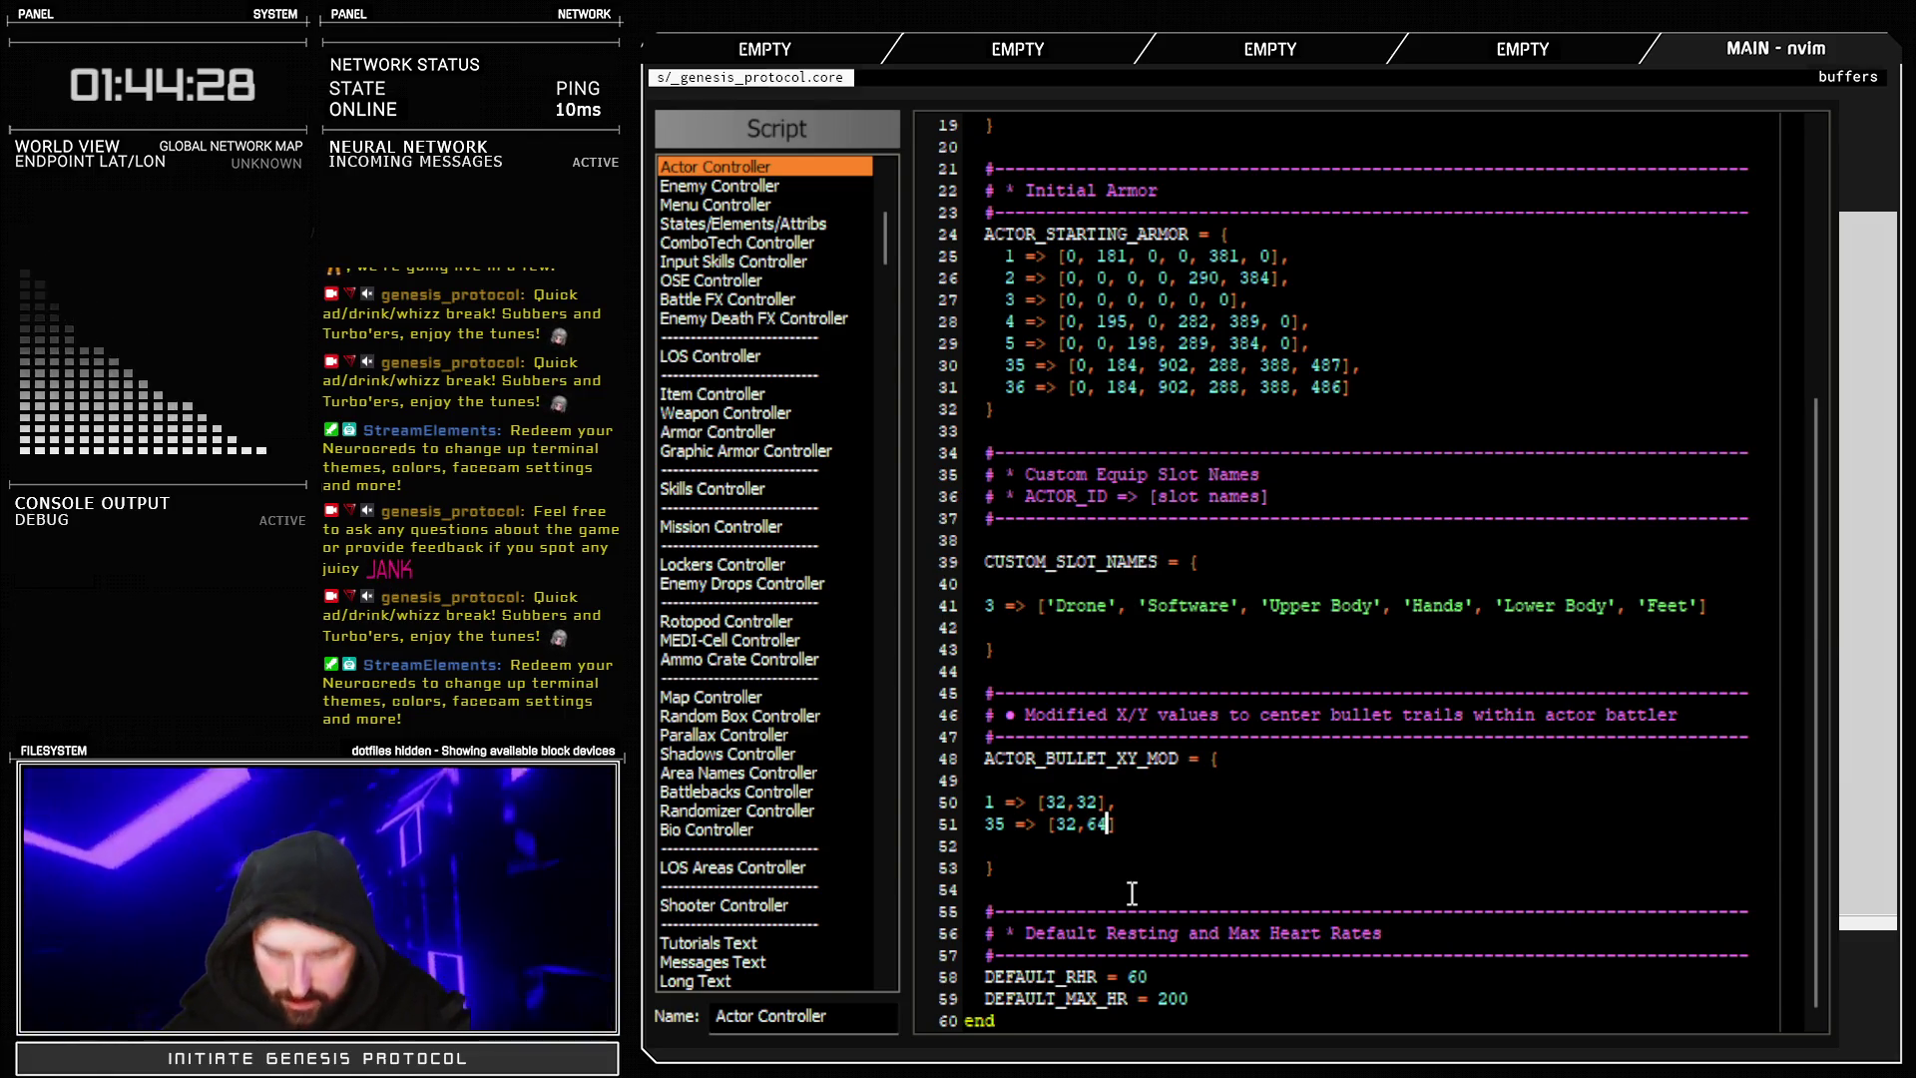
pyautogui.press('F12')
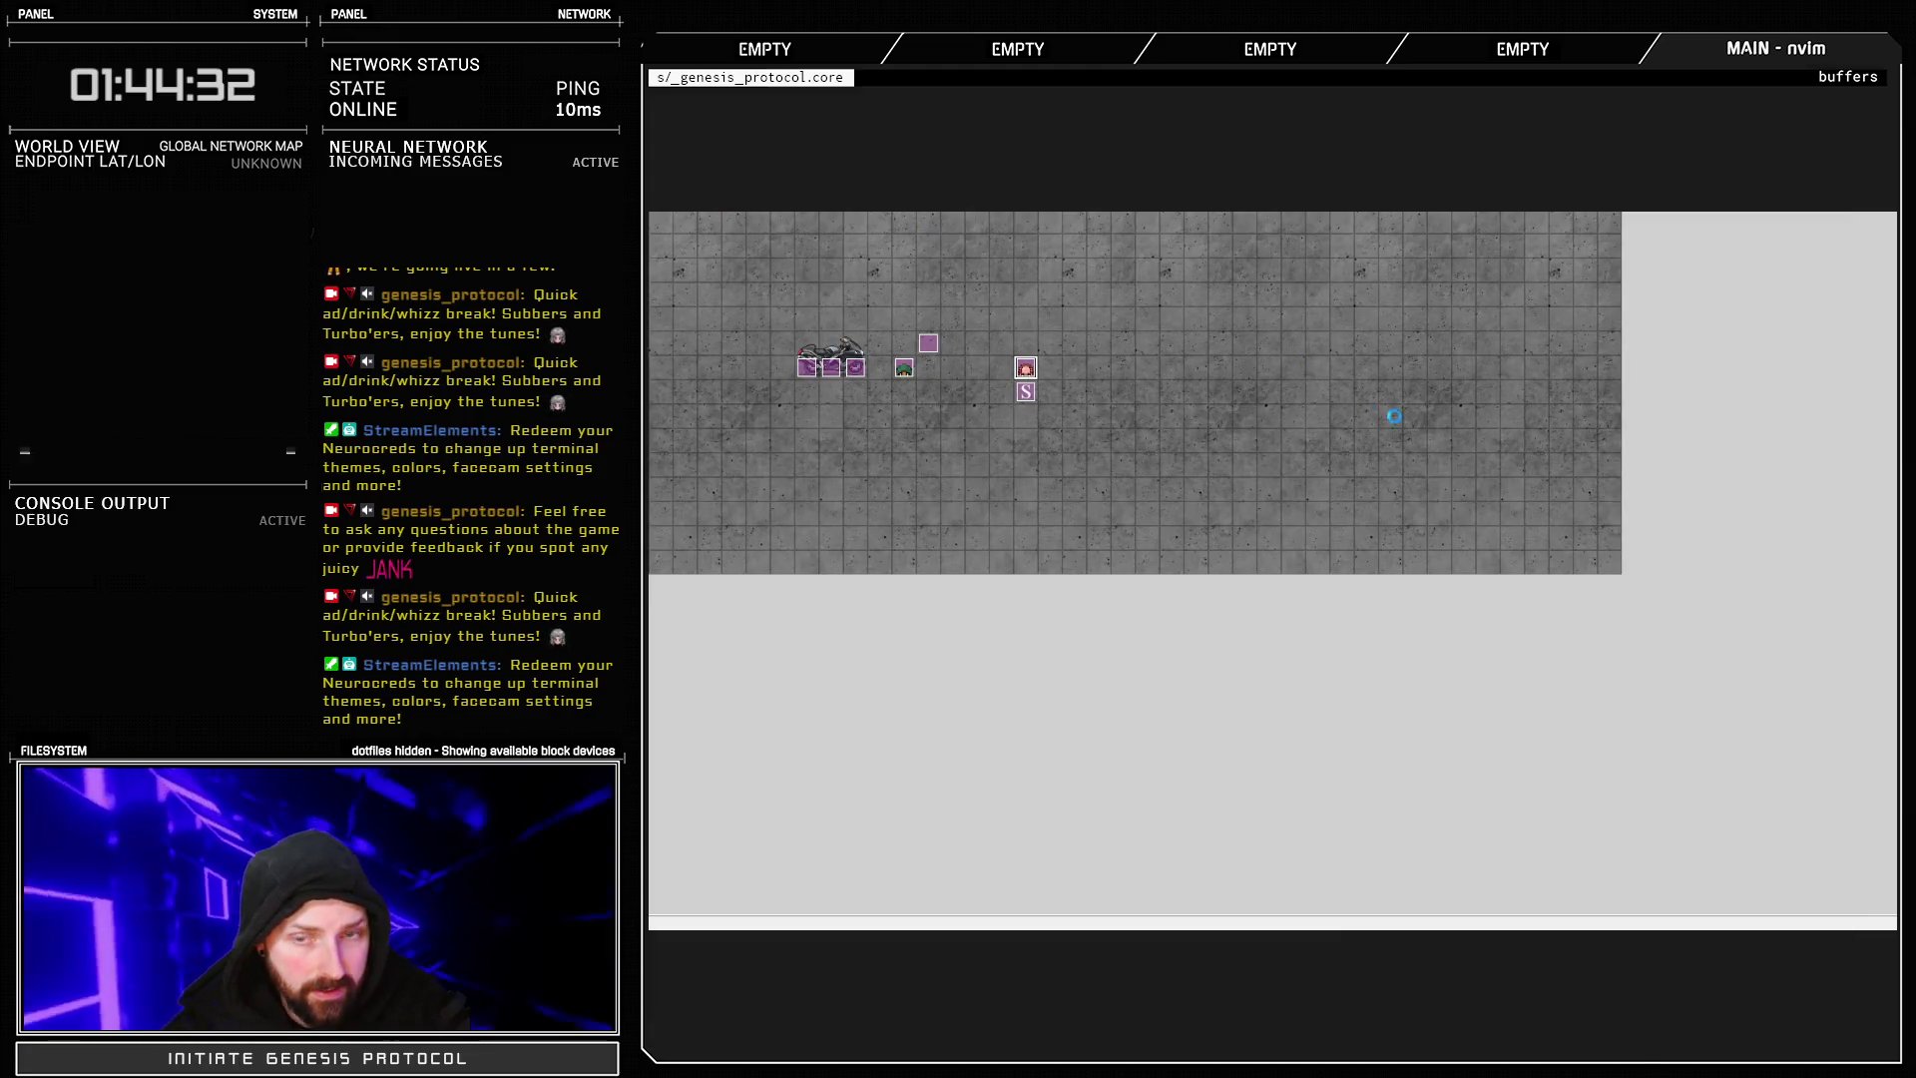
# - Battle-test CC-Sentinel I, firing at the Juggernaut to watch the bullet trail, then reopen the scripts
pyautogui.press('F9')
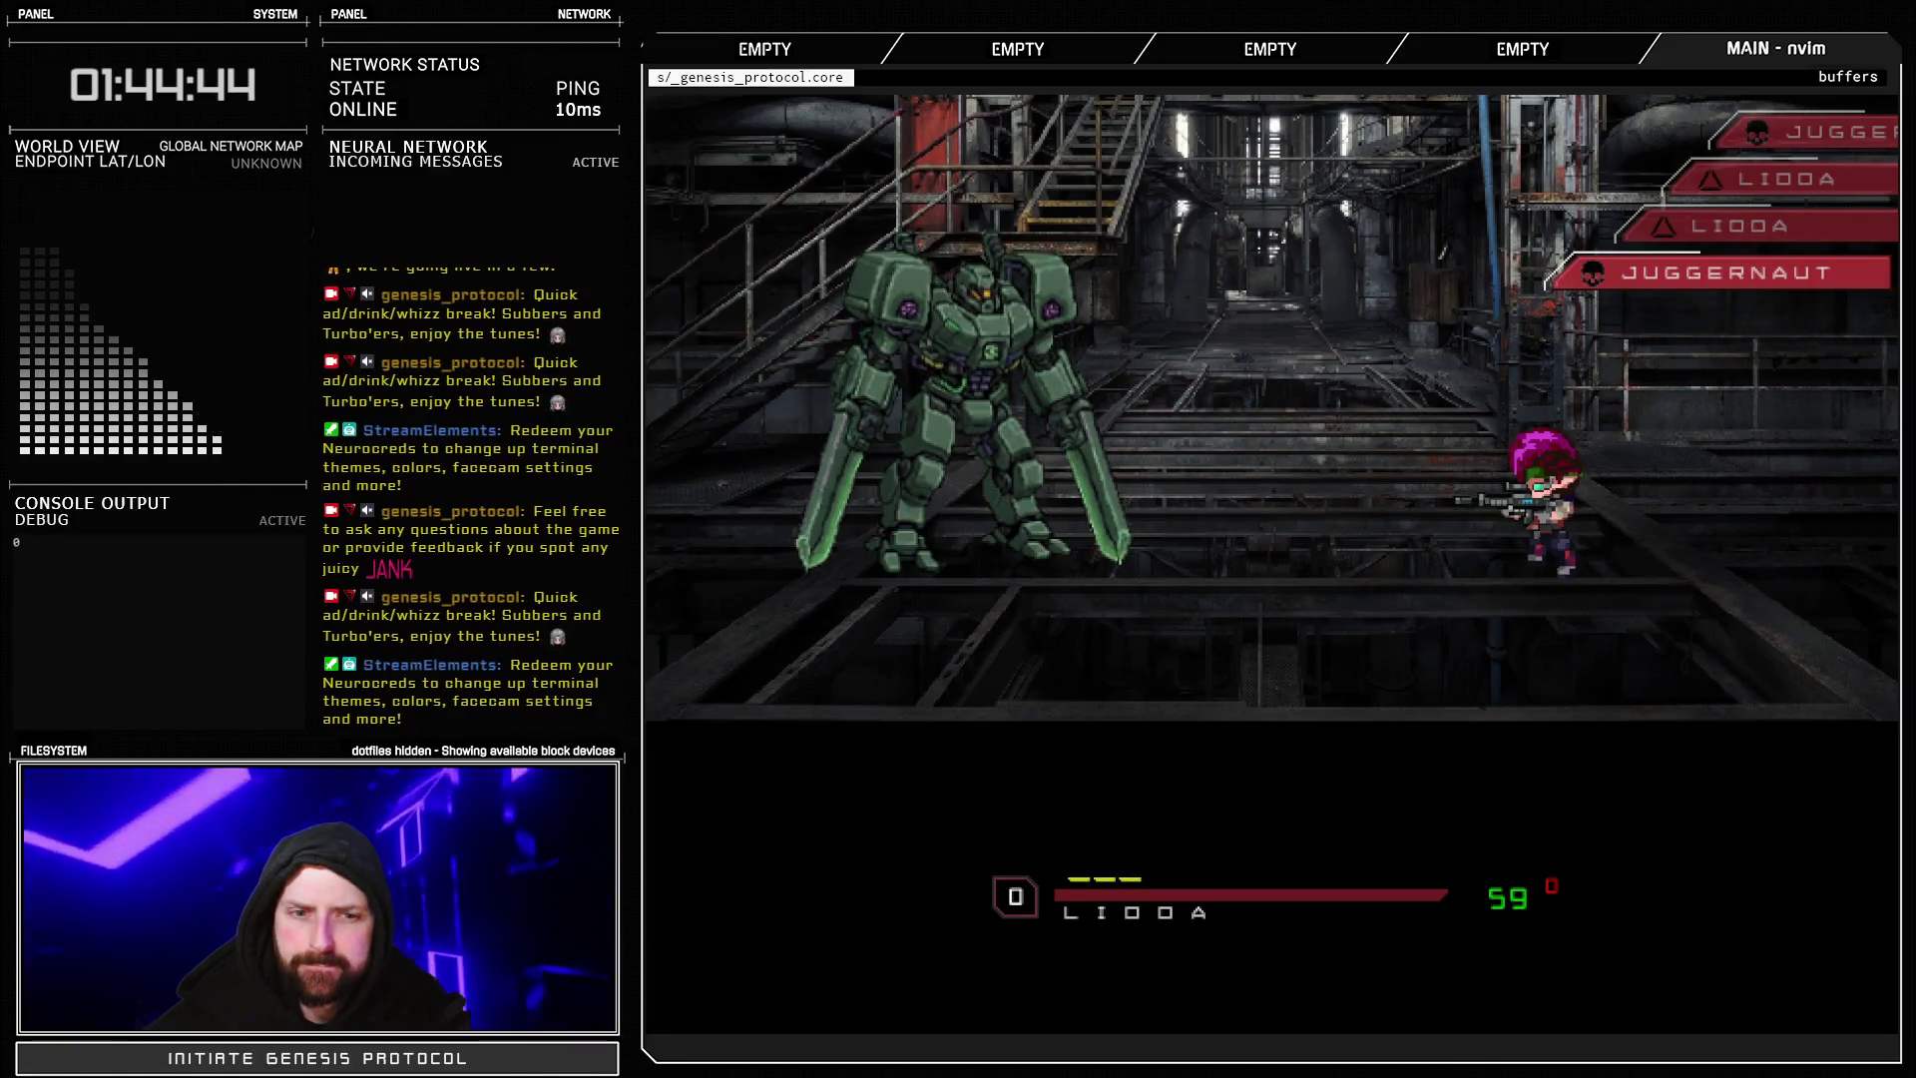
pyautogui.press('Return')
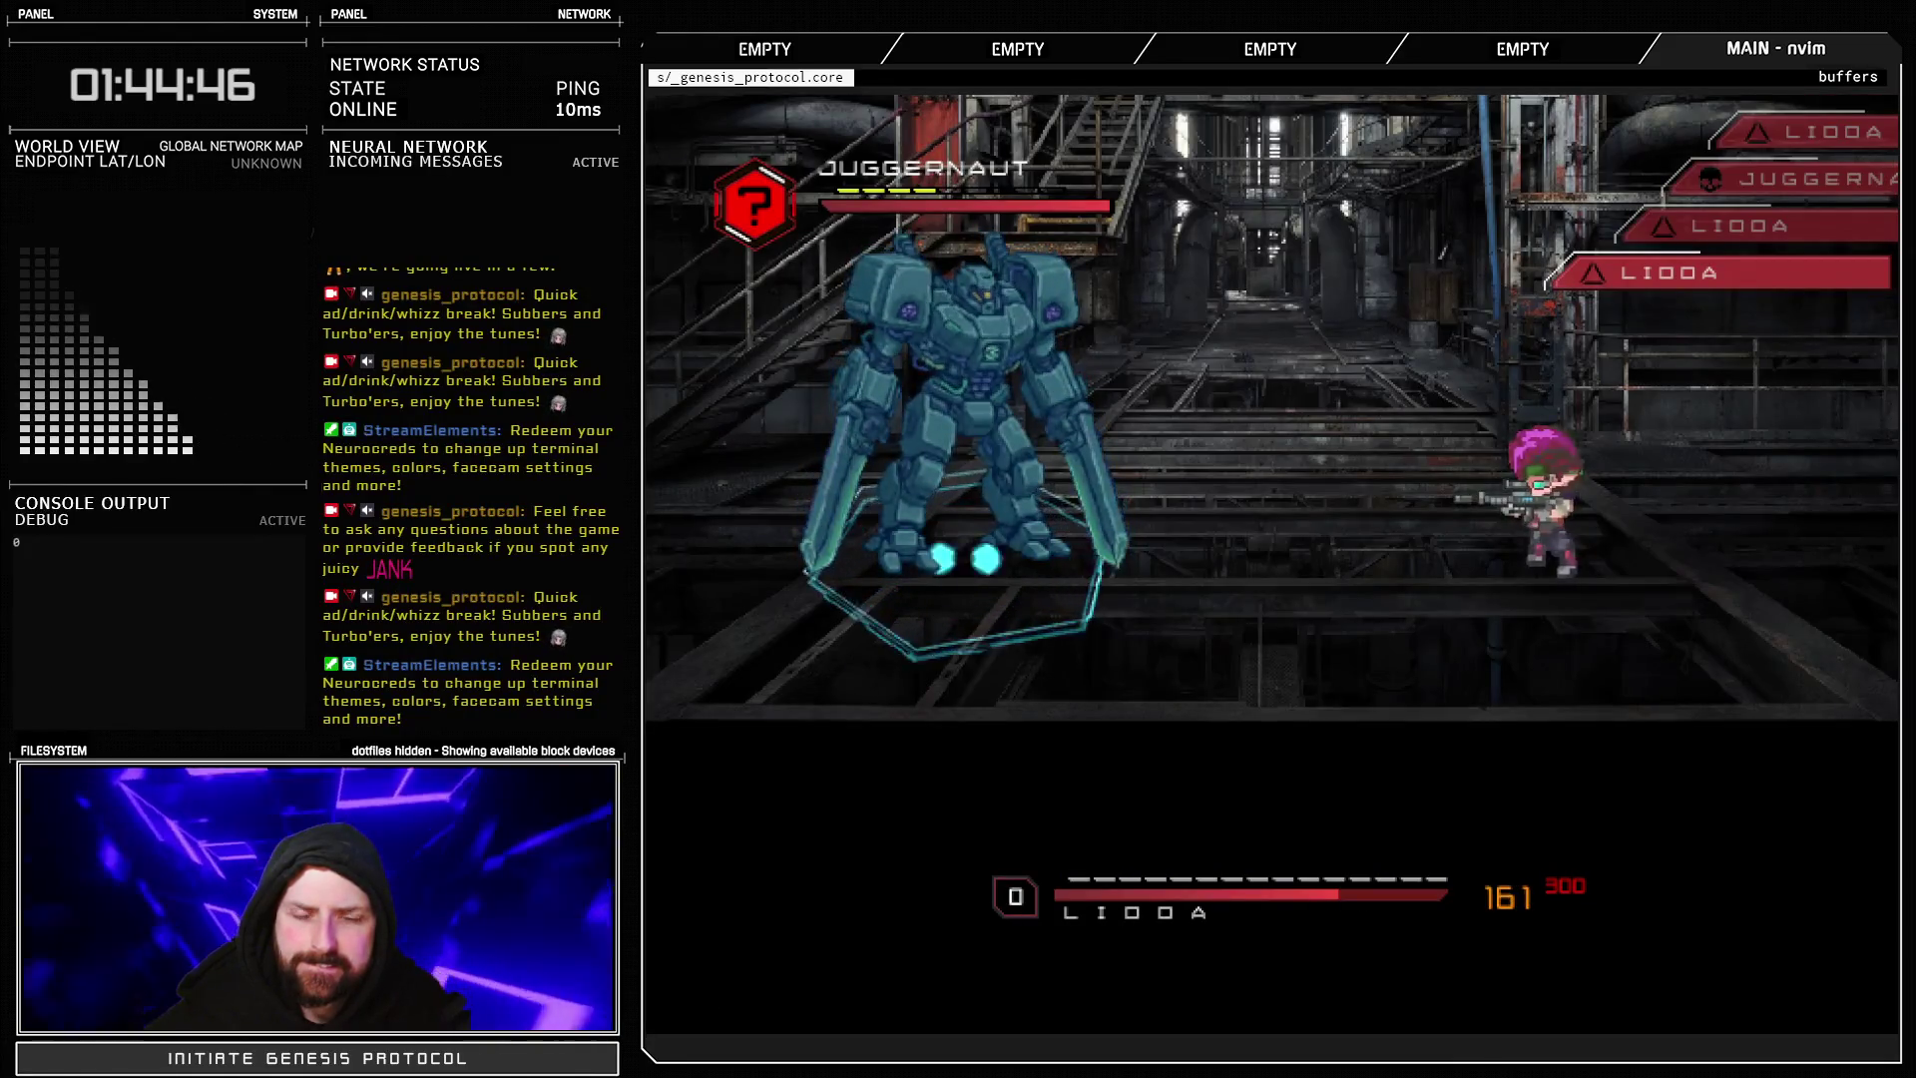
pyautogui.press('Return')
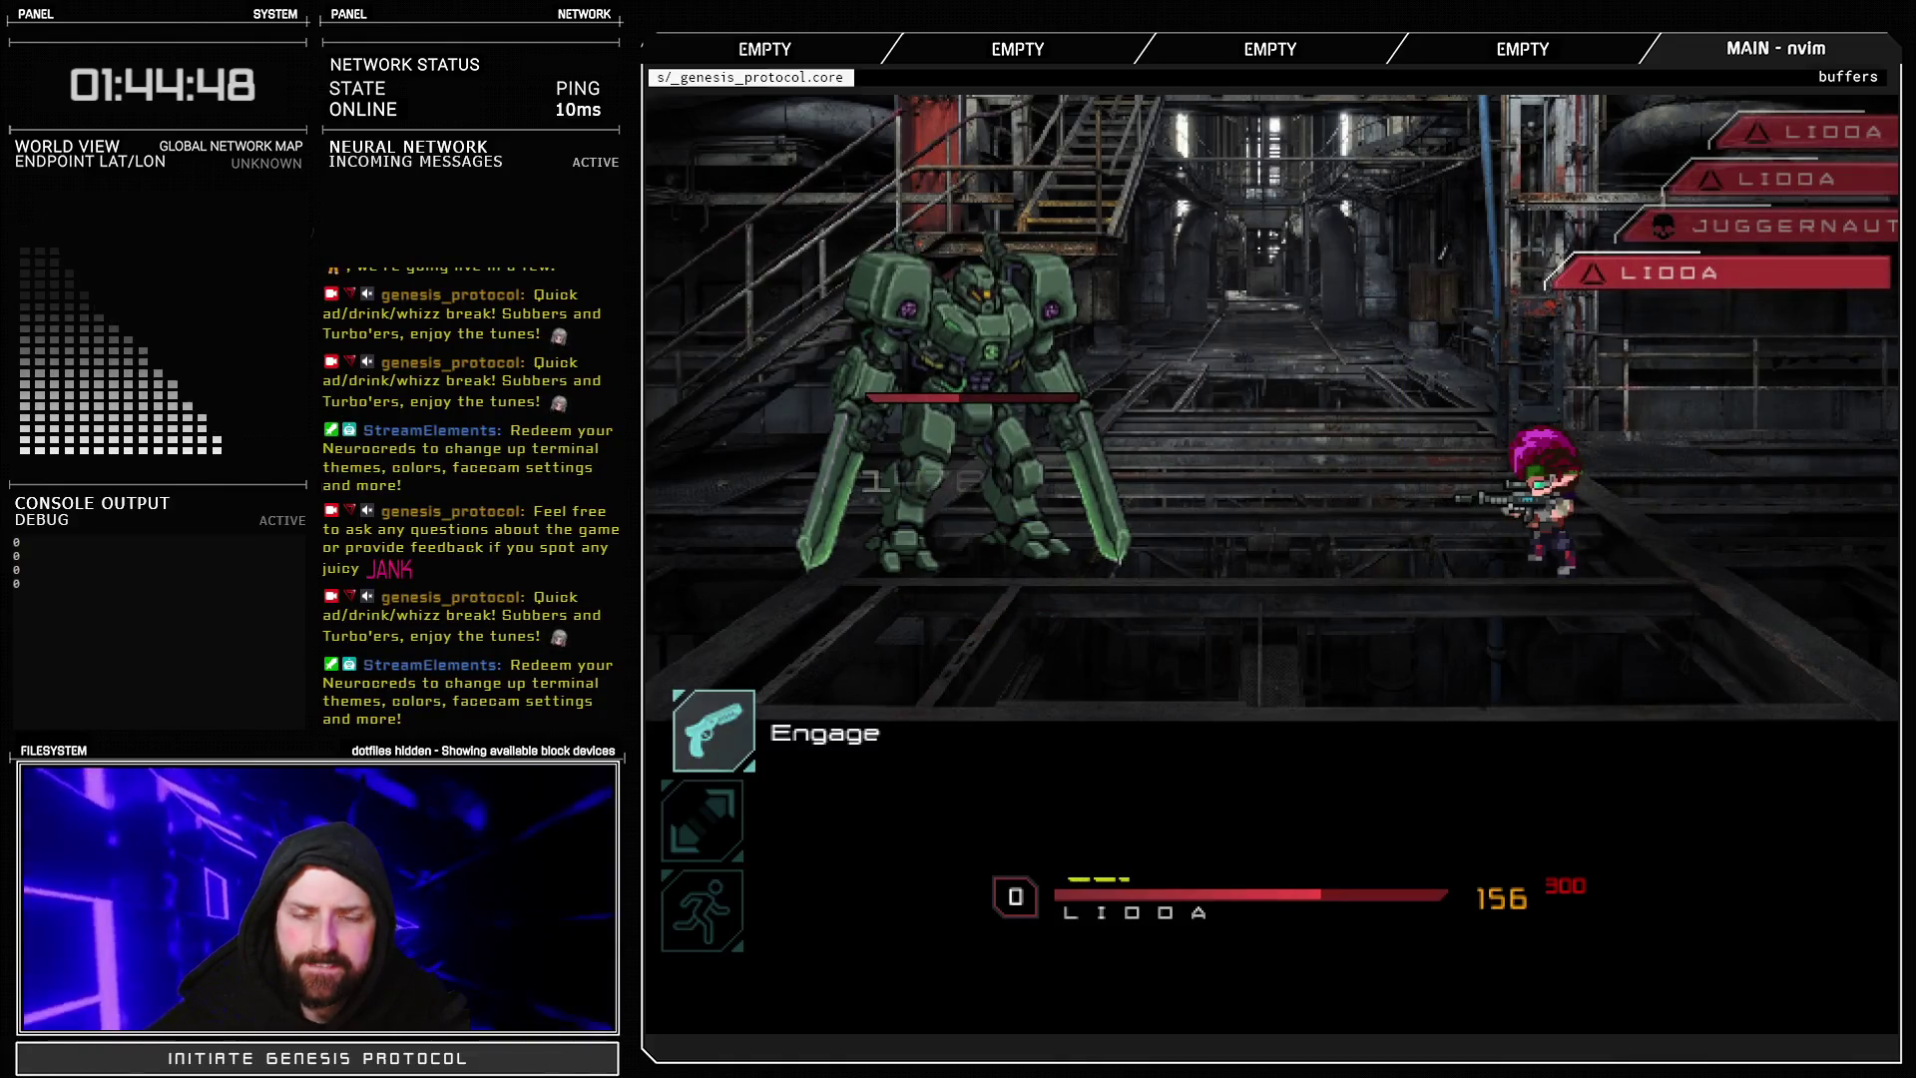
pyautogui.hotkey('alt', 'F4')
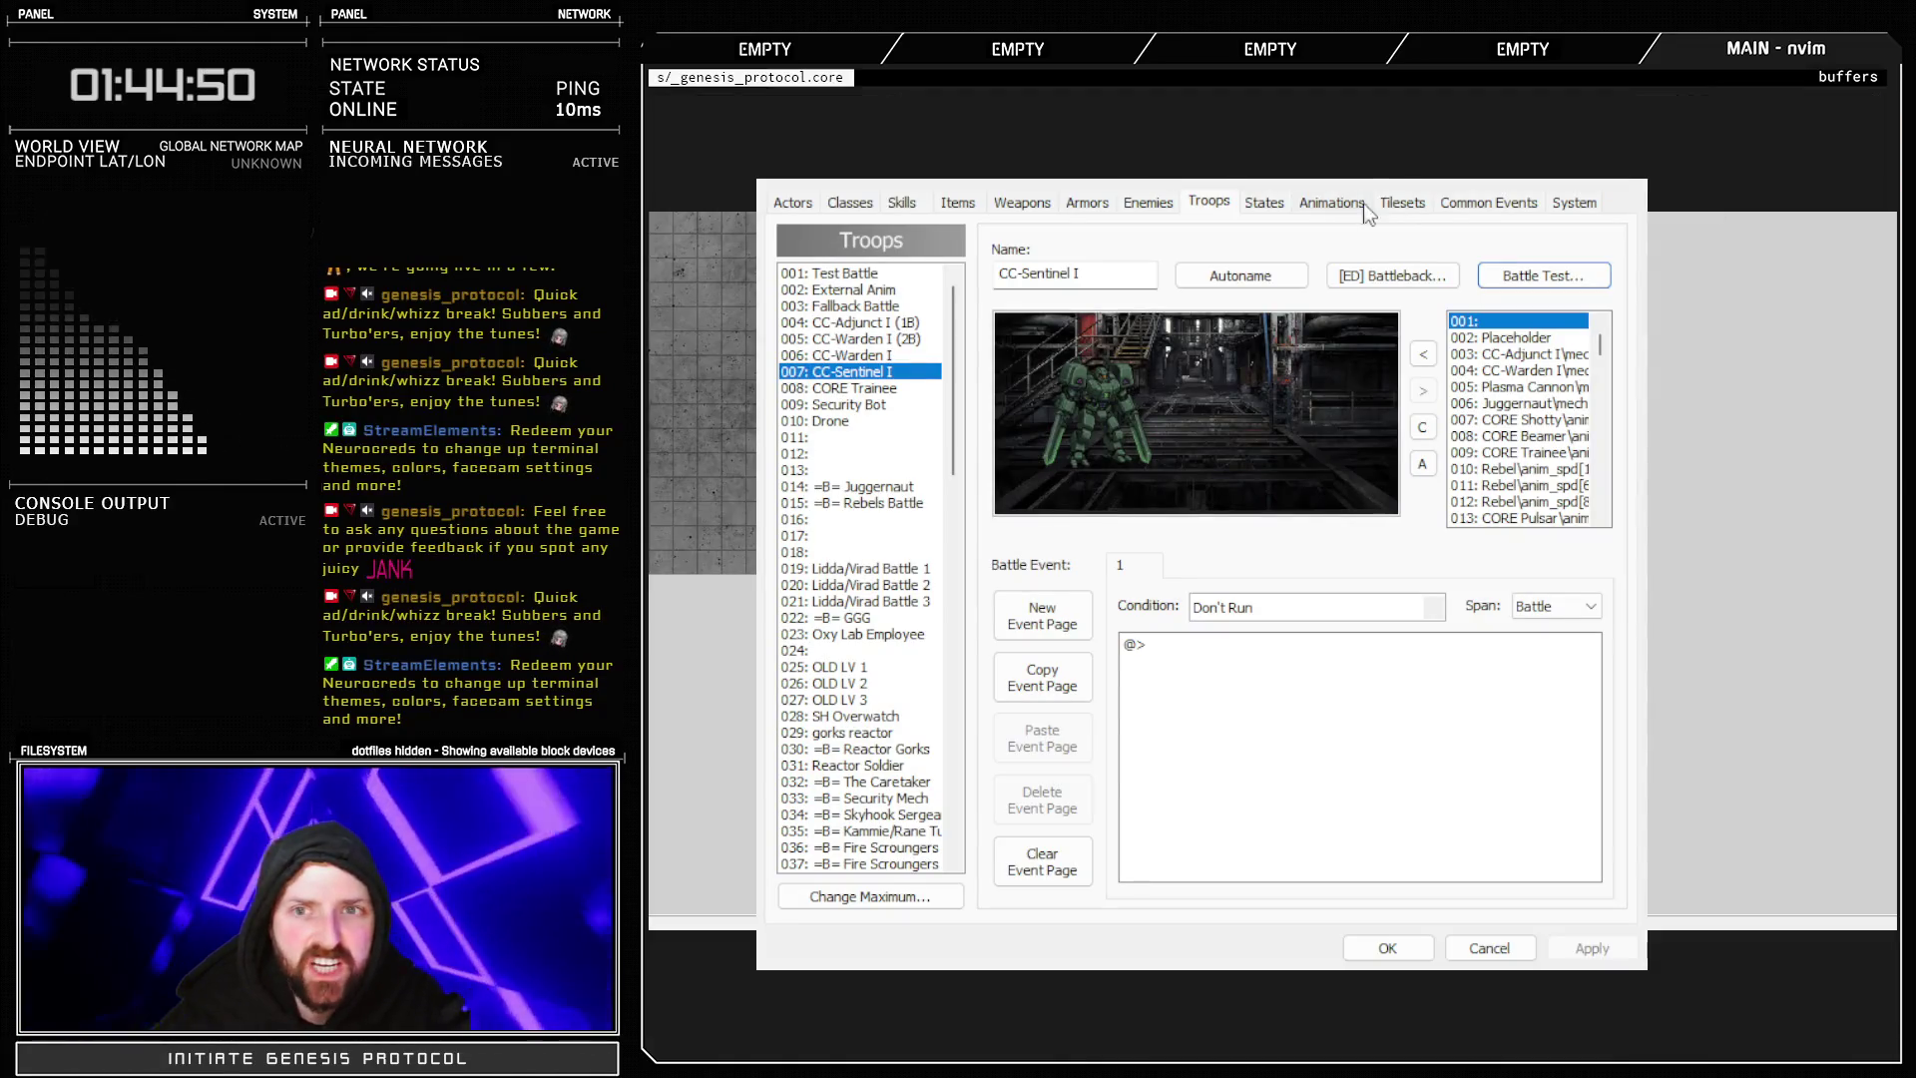
pyautogui.press('Escape')
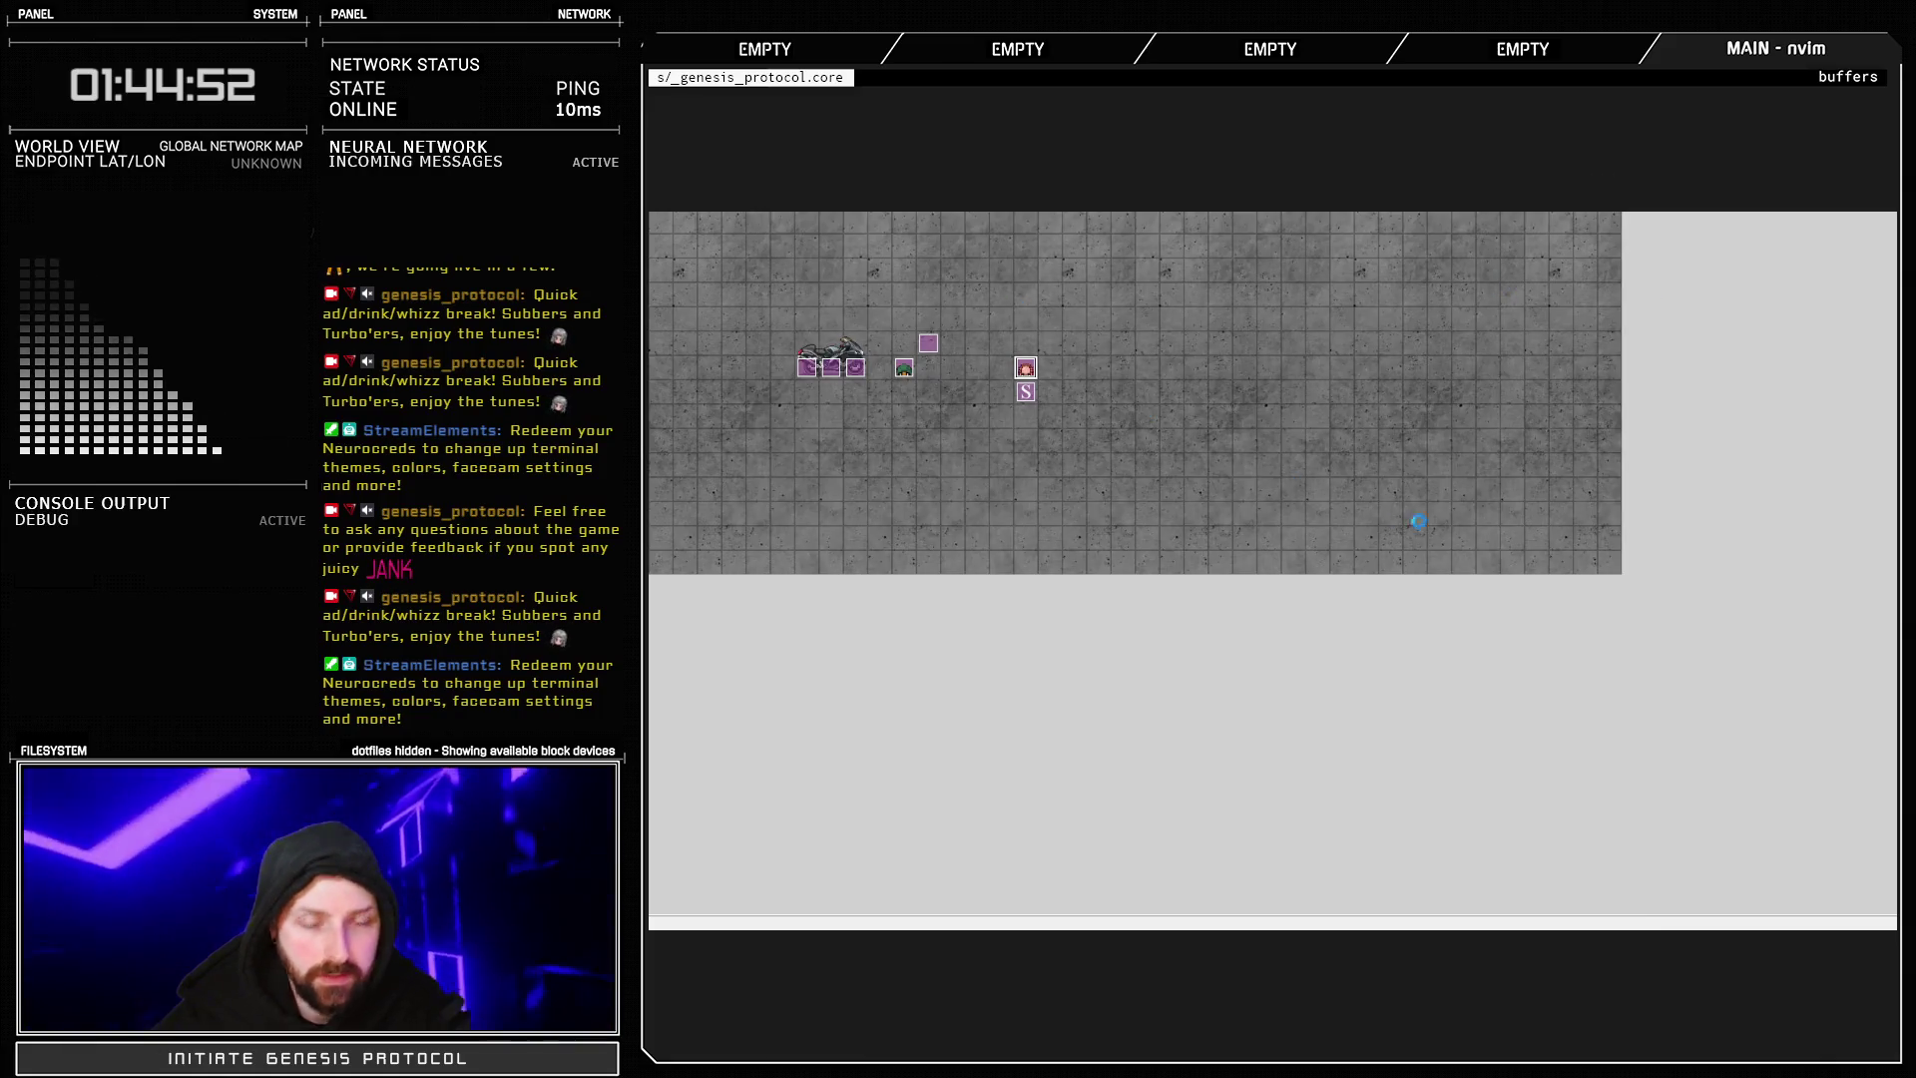
pyautogui.press('F11')
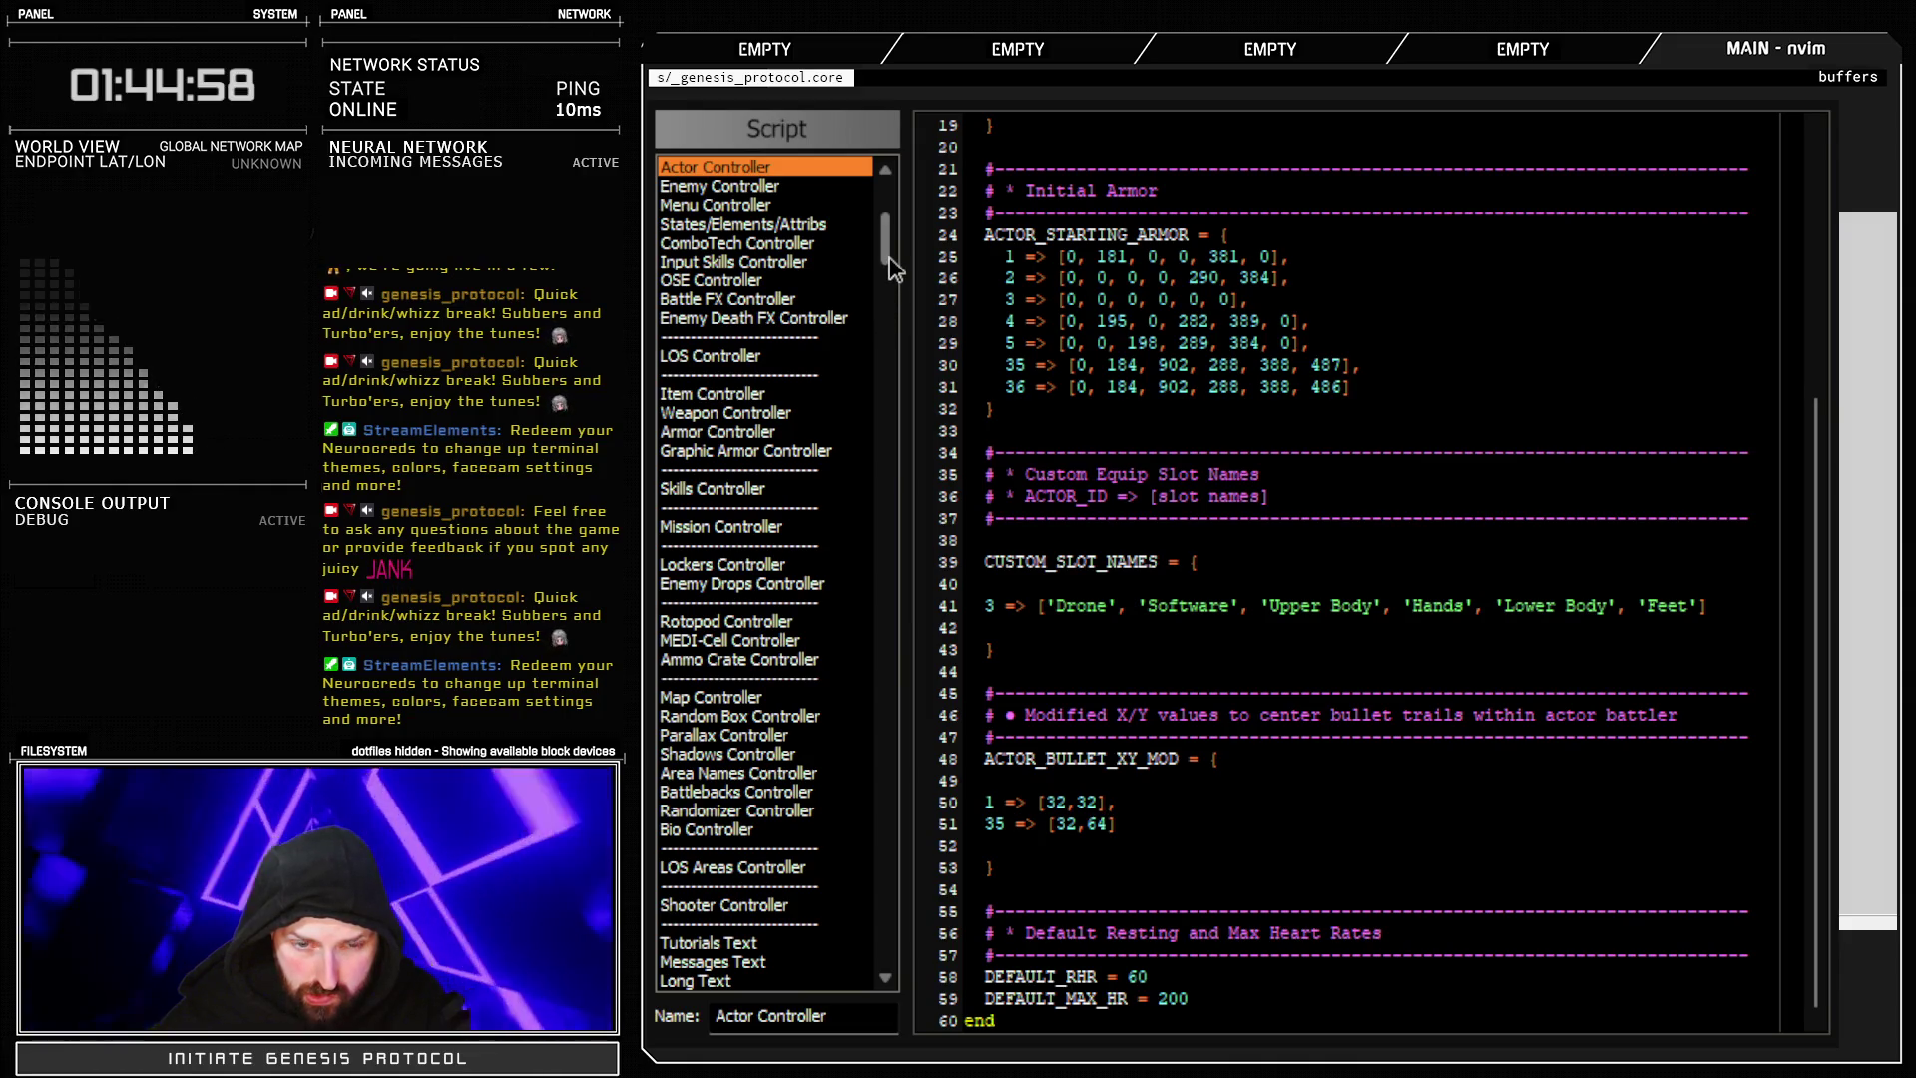
# - Inspect the Enemy Controller offsets and the bullet effect line in Sprite_Battler
pyautogui.click(773, 189)
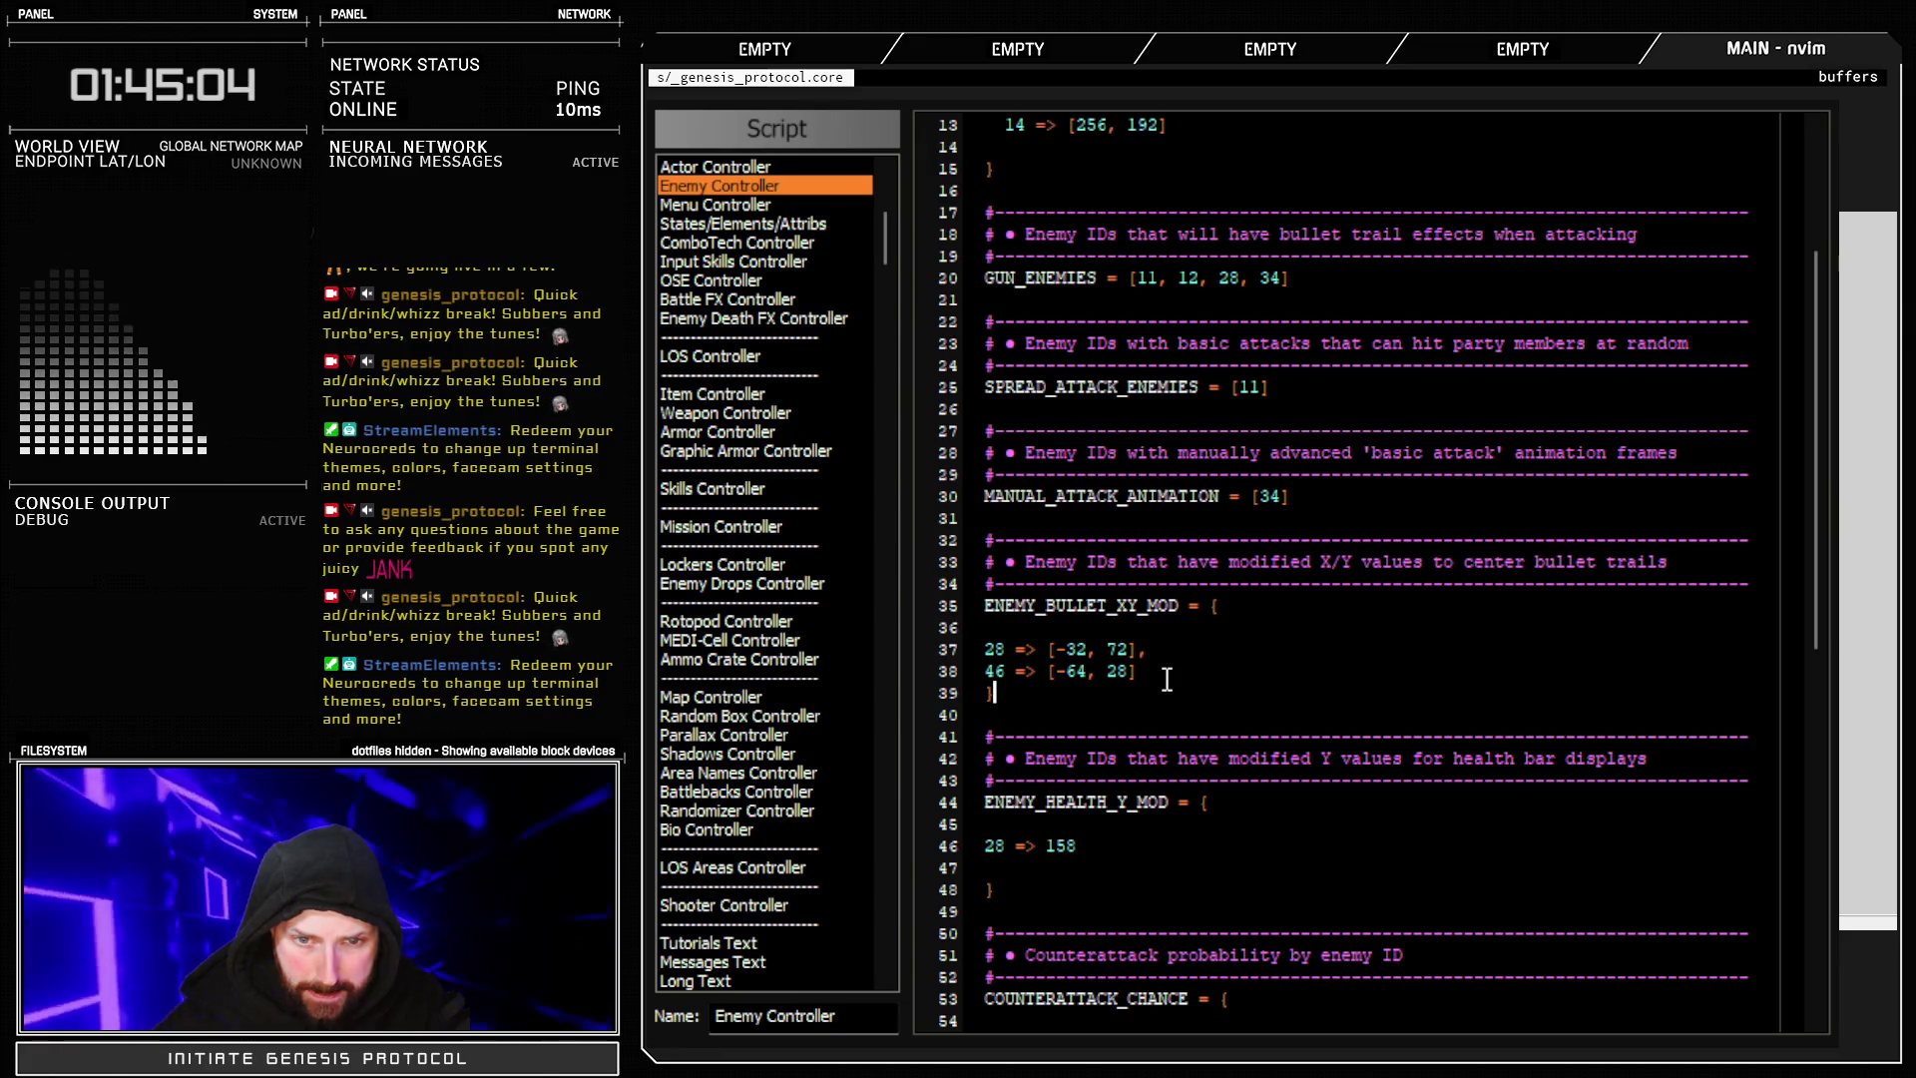
pyautogui.scroll(-4, 888, 251)
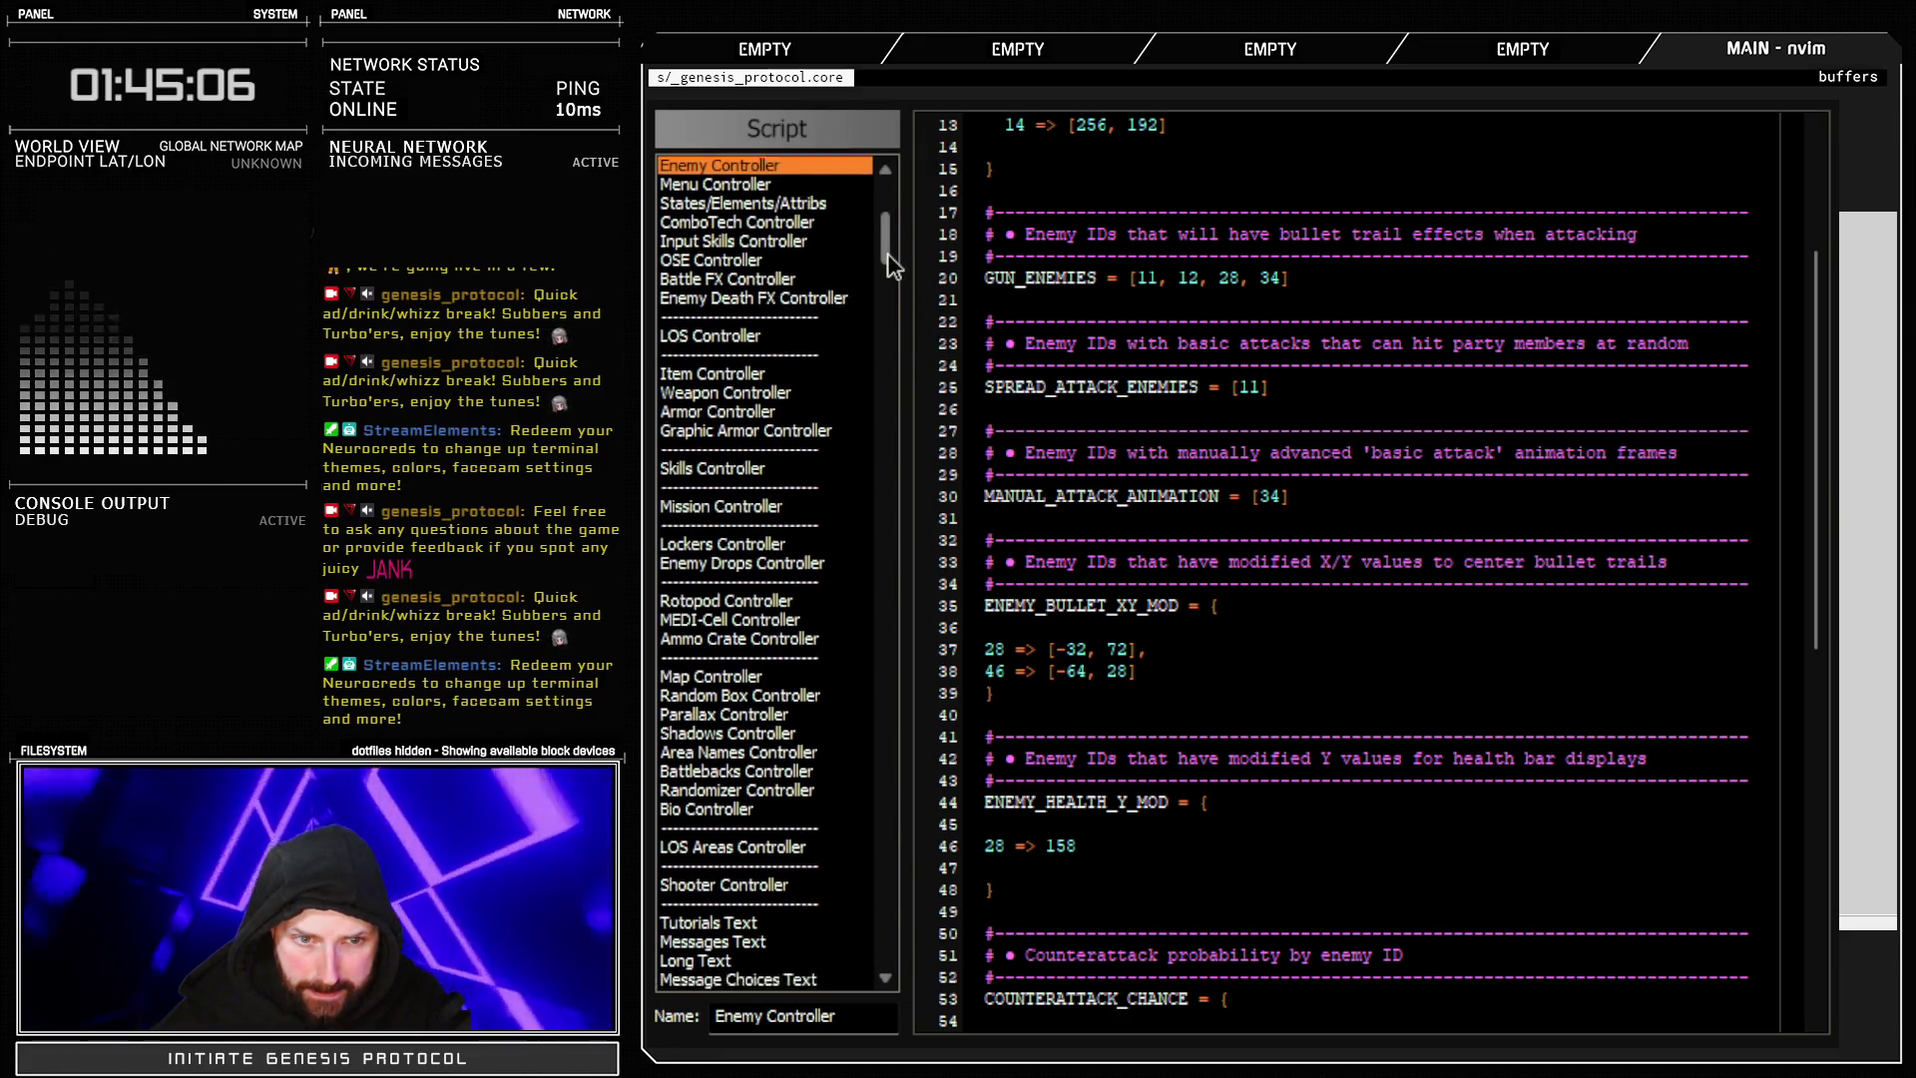
pyautogui.moveTo(891, 264); pyautogui.dragTo(900, 385)
pyautogui.click(779, 715)
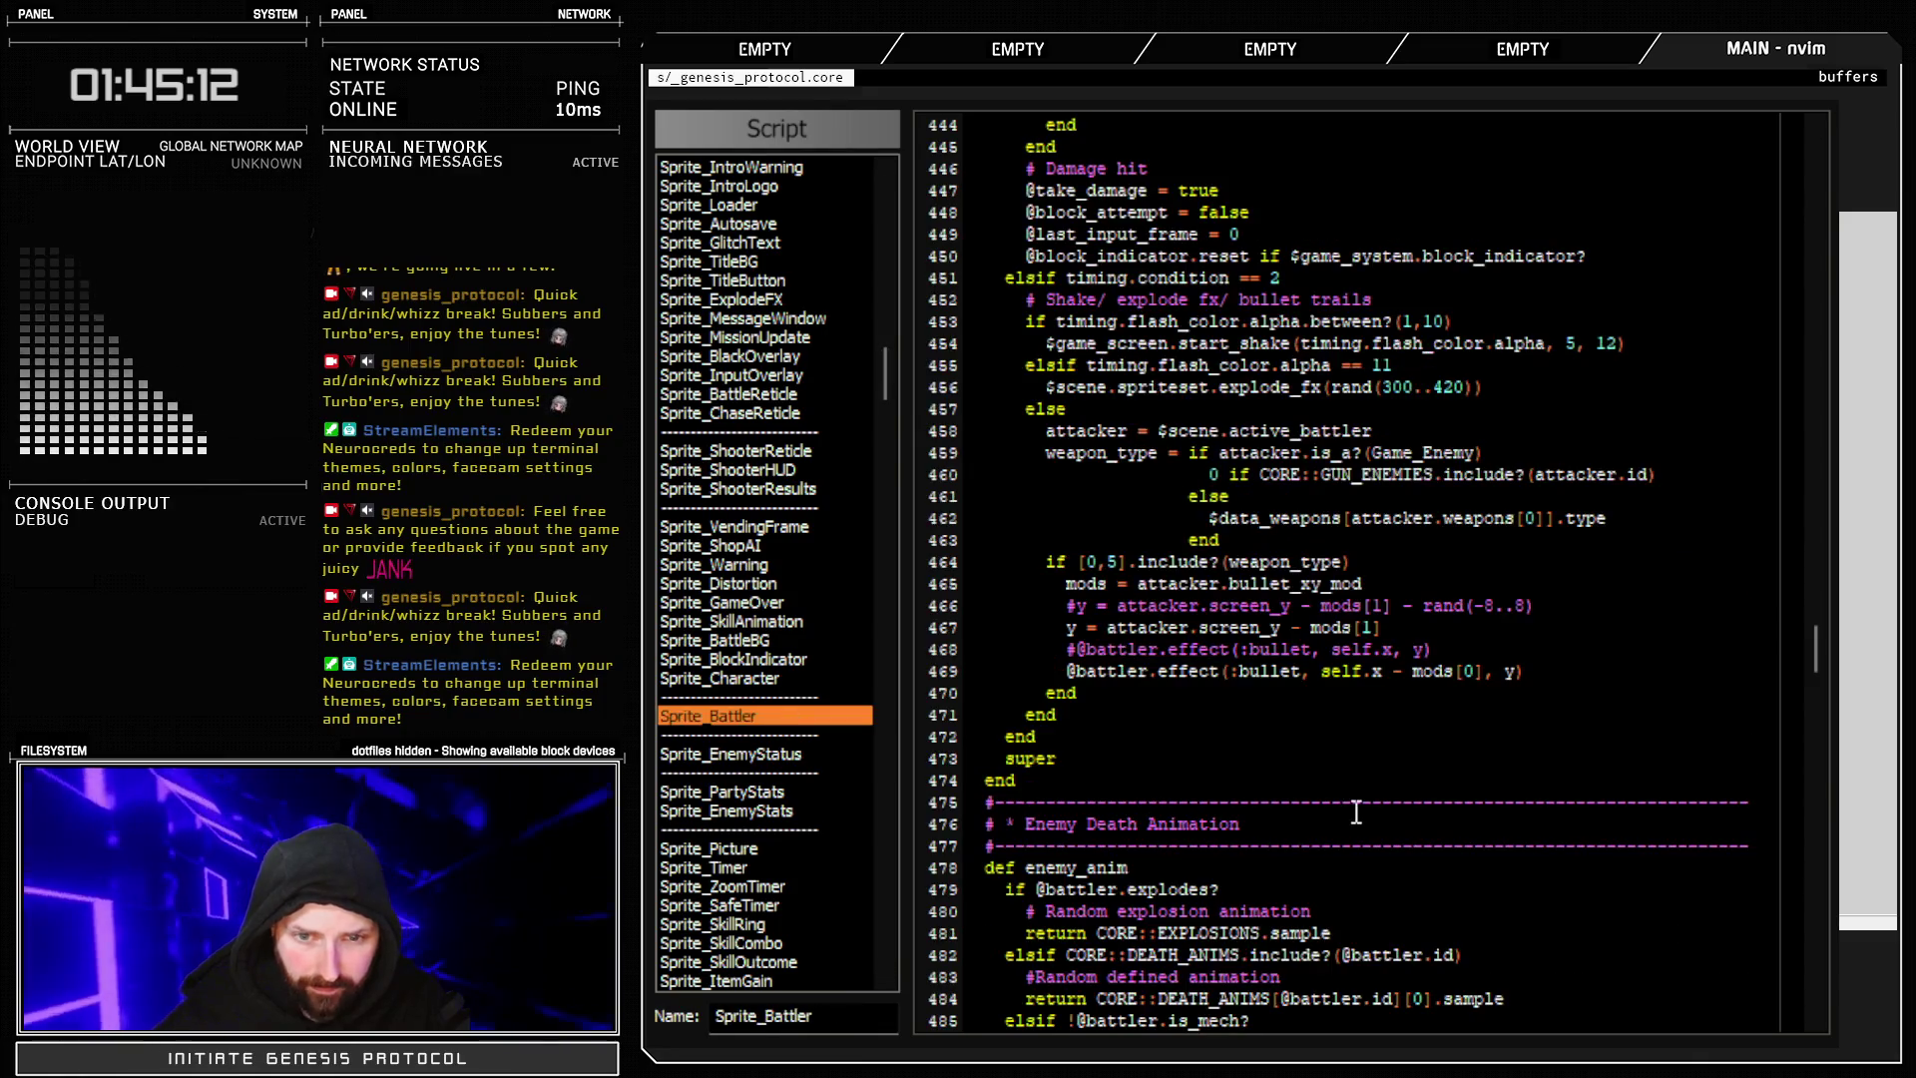
pyautogui.click(1428, 655)
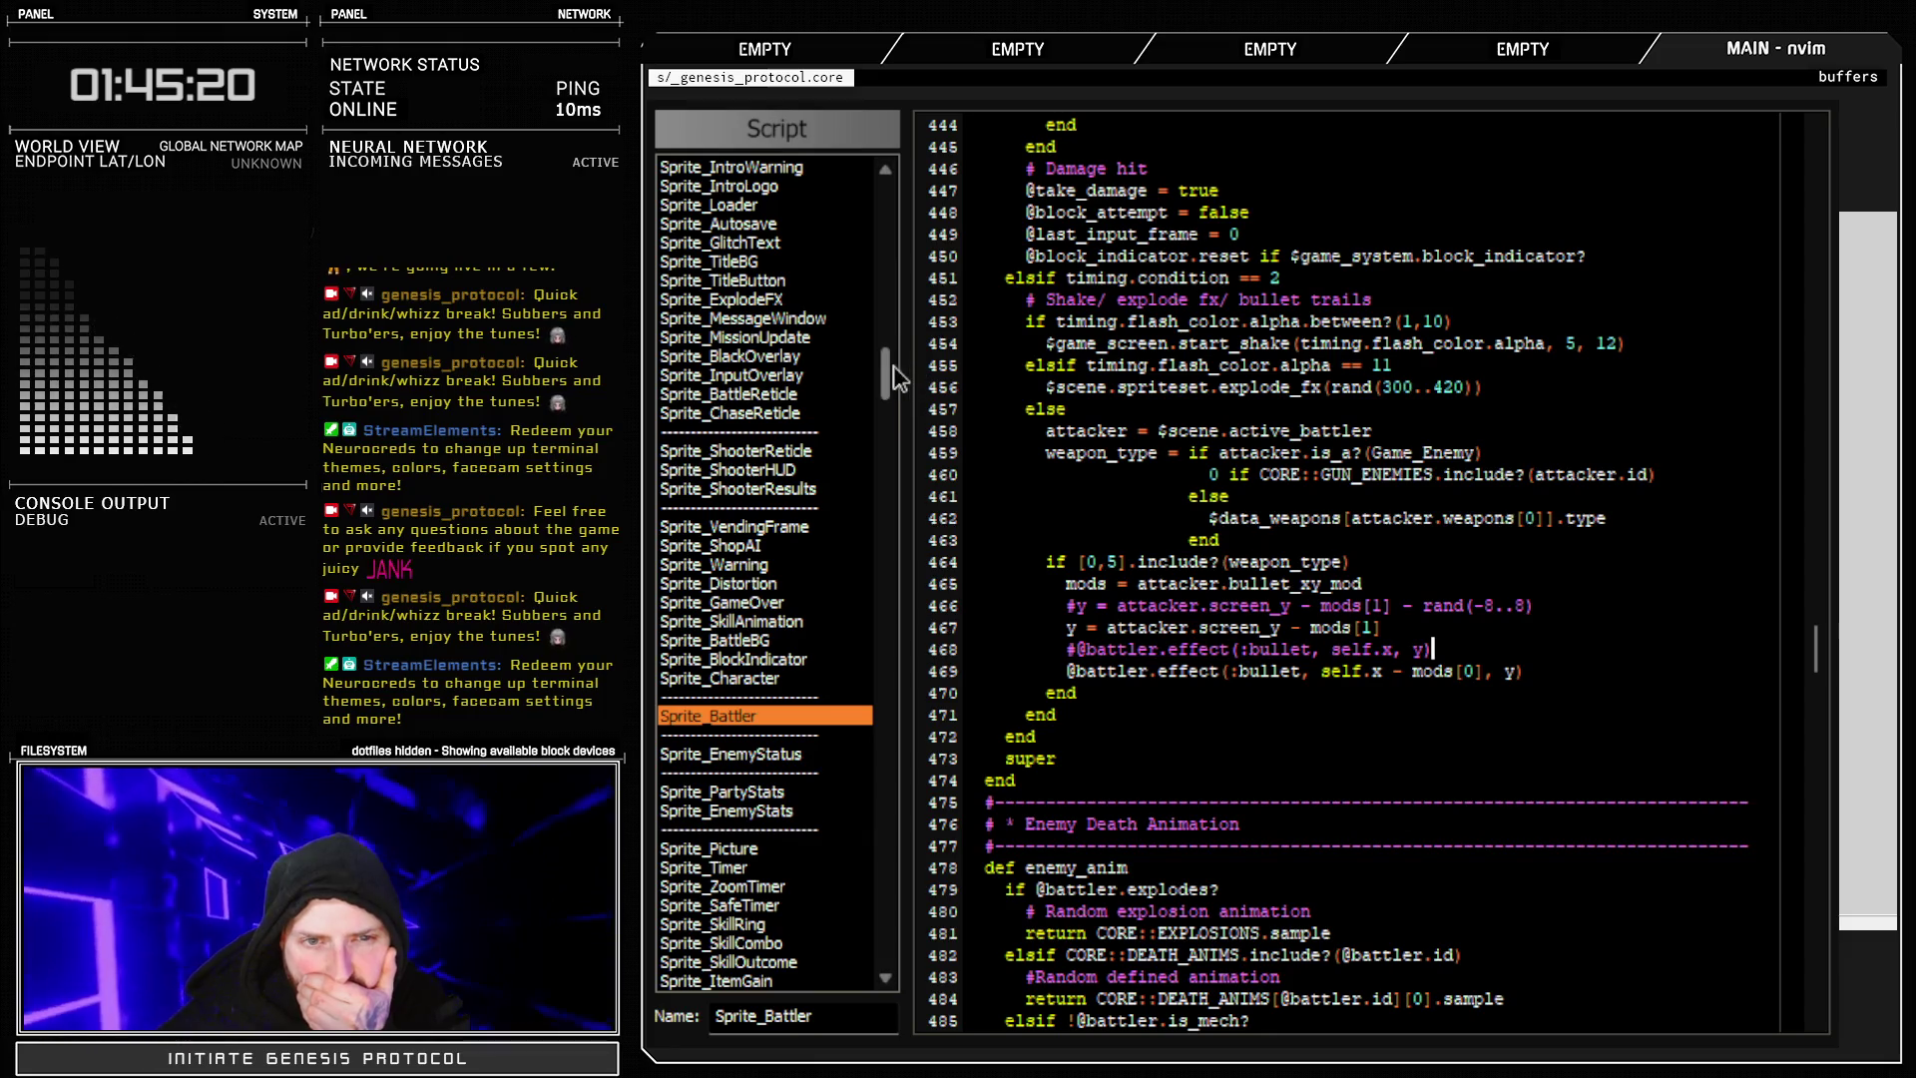
pyautogui.scroll(-5, 894, 365)
# - Search all scripts for bullet_xy_mod and jump to its use in Scene_Battle 4
pyautogui.click(834, 413)
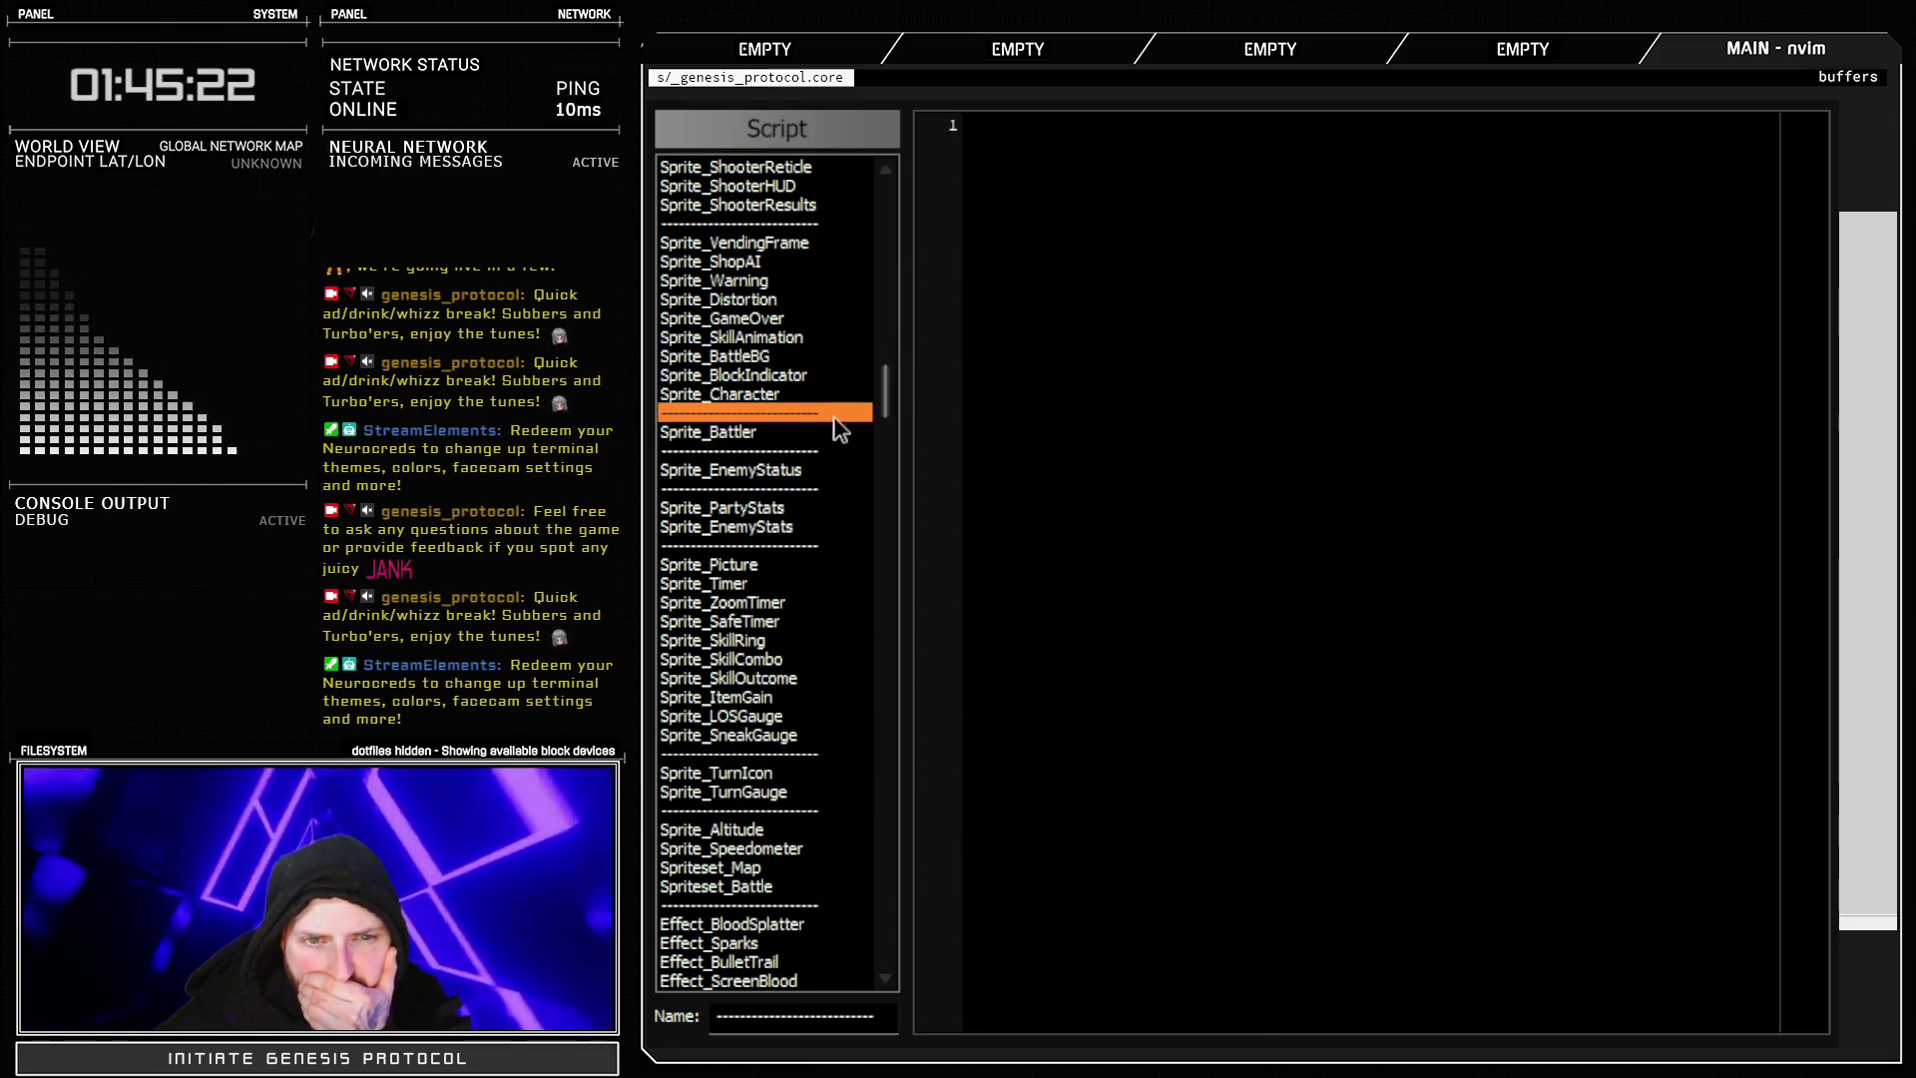
pyautogui.hotkey('ctrl', 'f')
pyautogui.write('bullet_xy_mod')
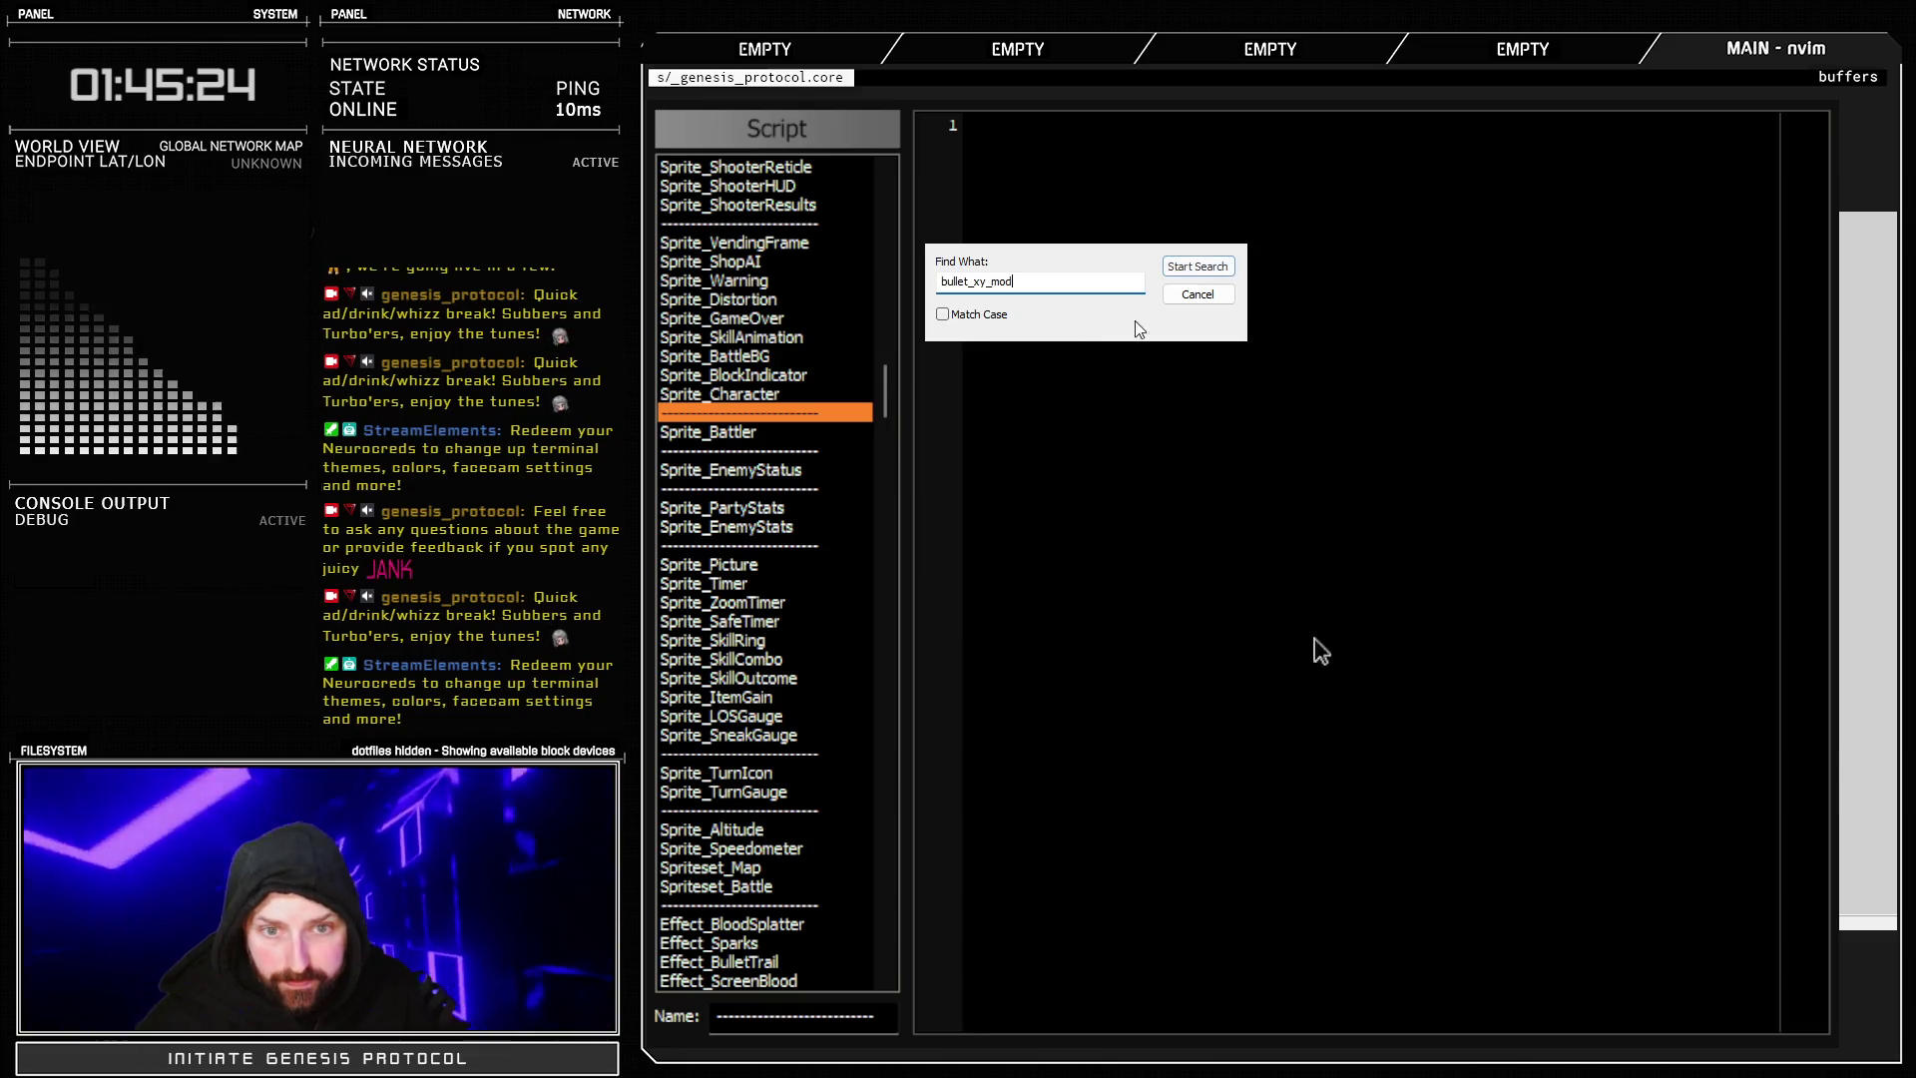
pyautogui.press('Return')
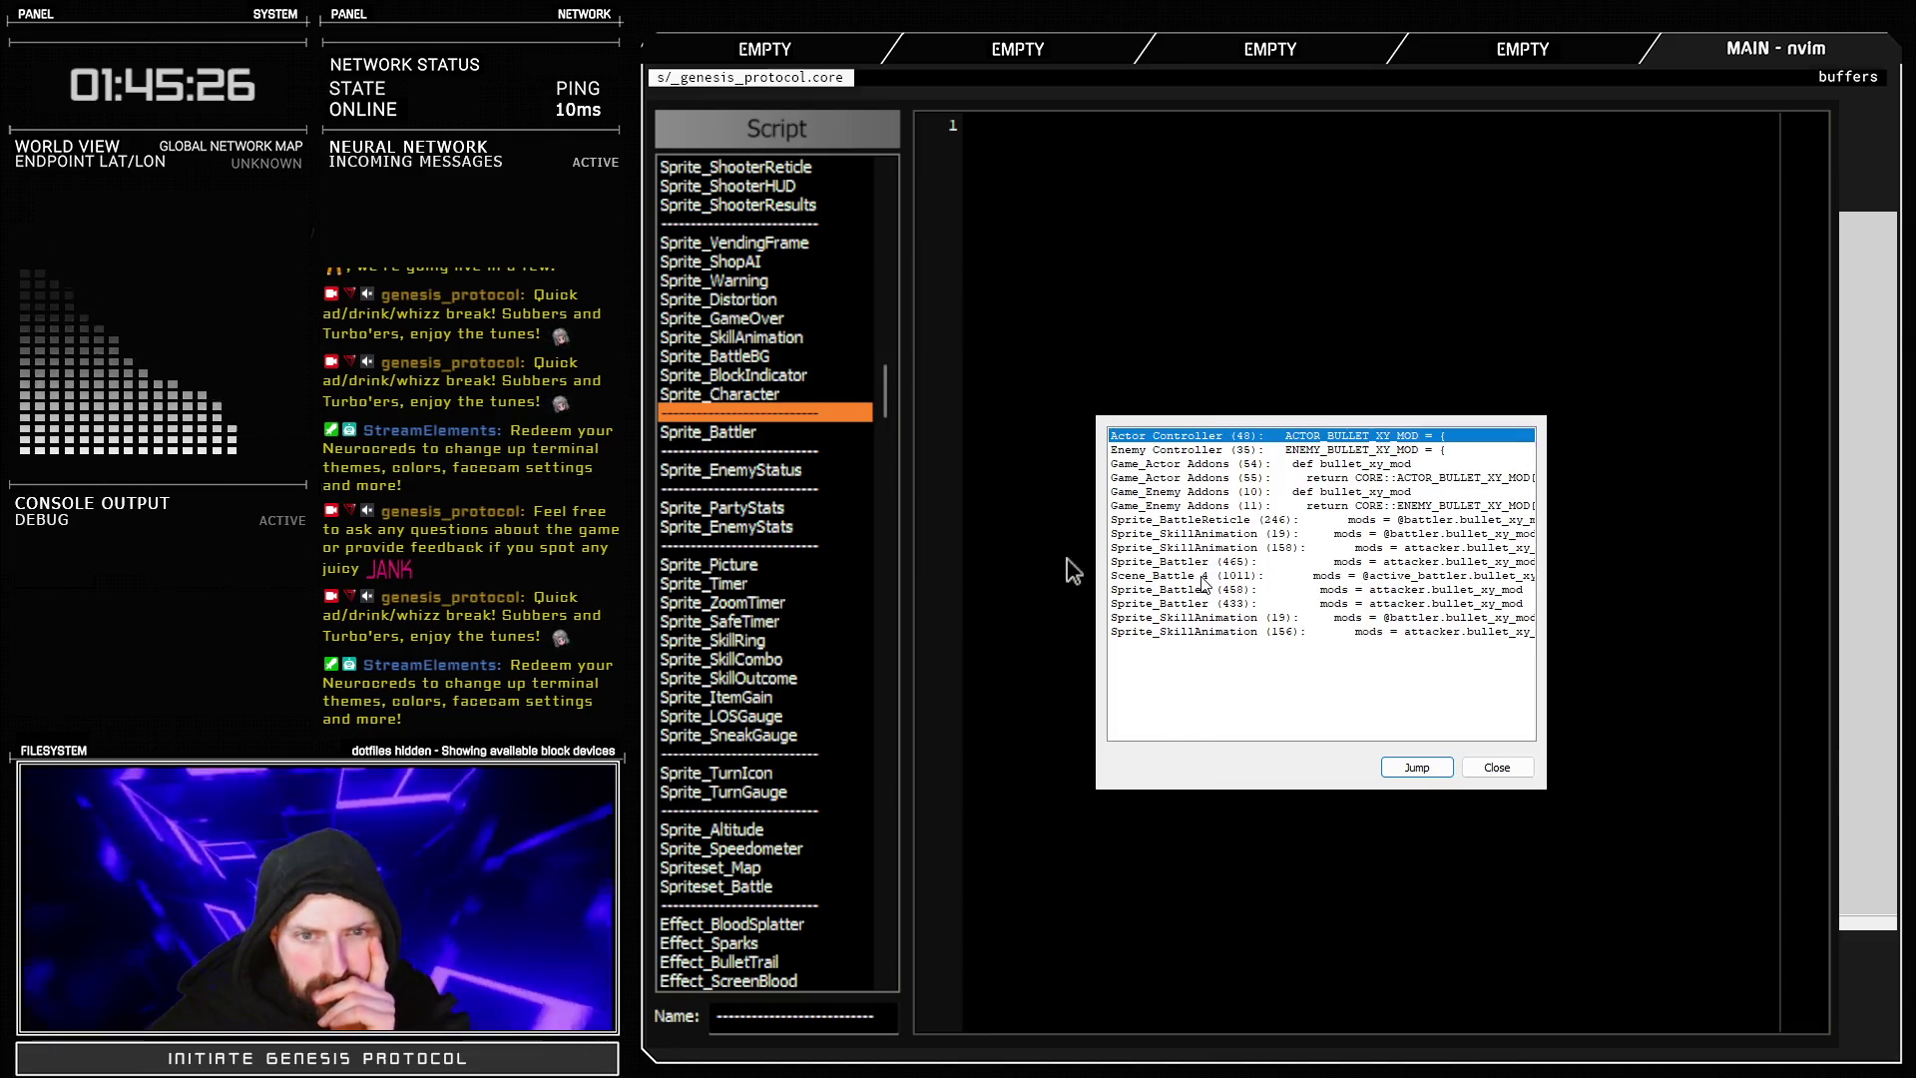
pyautogui.doubleClick(1202, 576)
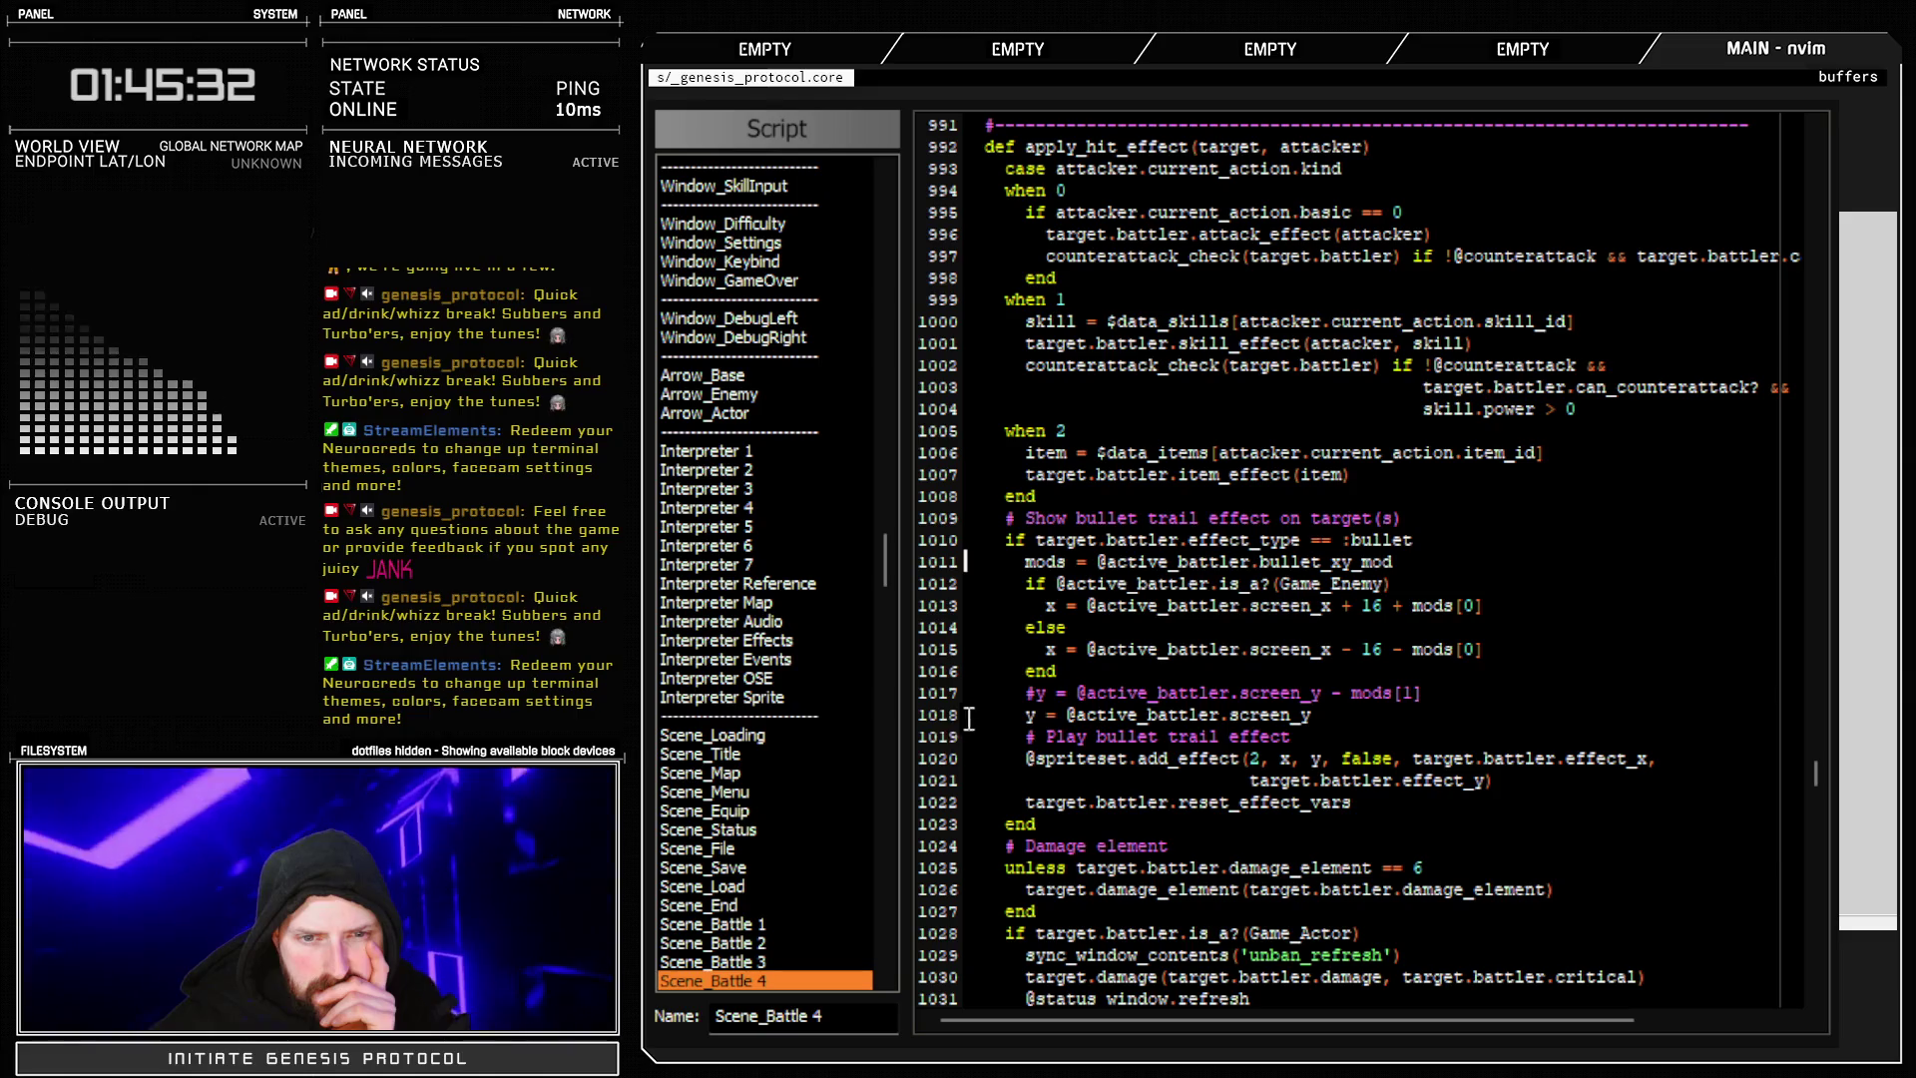
# - In Scene_Battle 4, delete line 1018 and uncomment line 1017 so the Y offset applies
pyautogui.click(934, 716)
pyautogui.press('Delete')
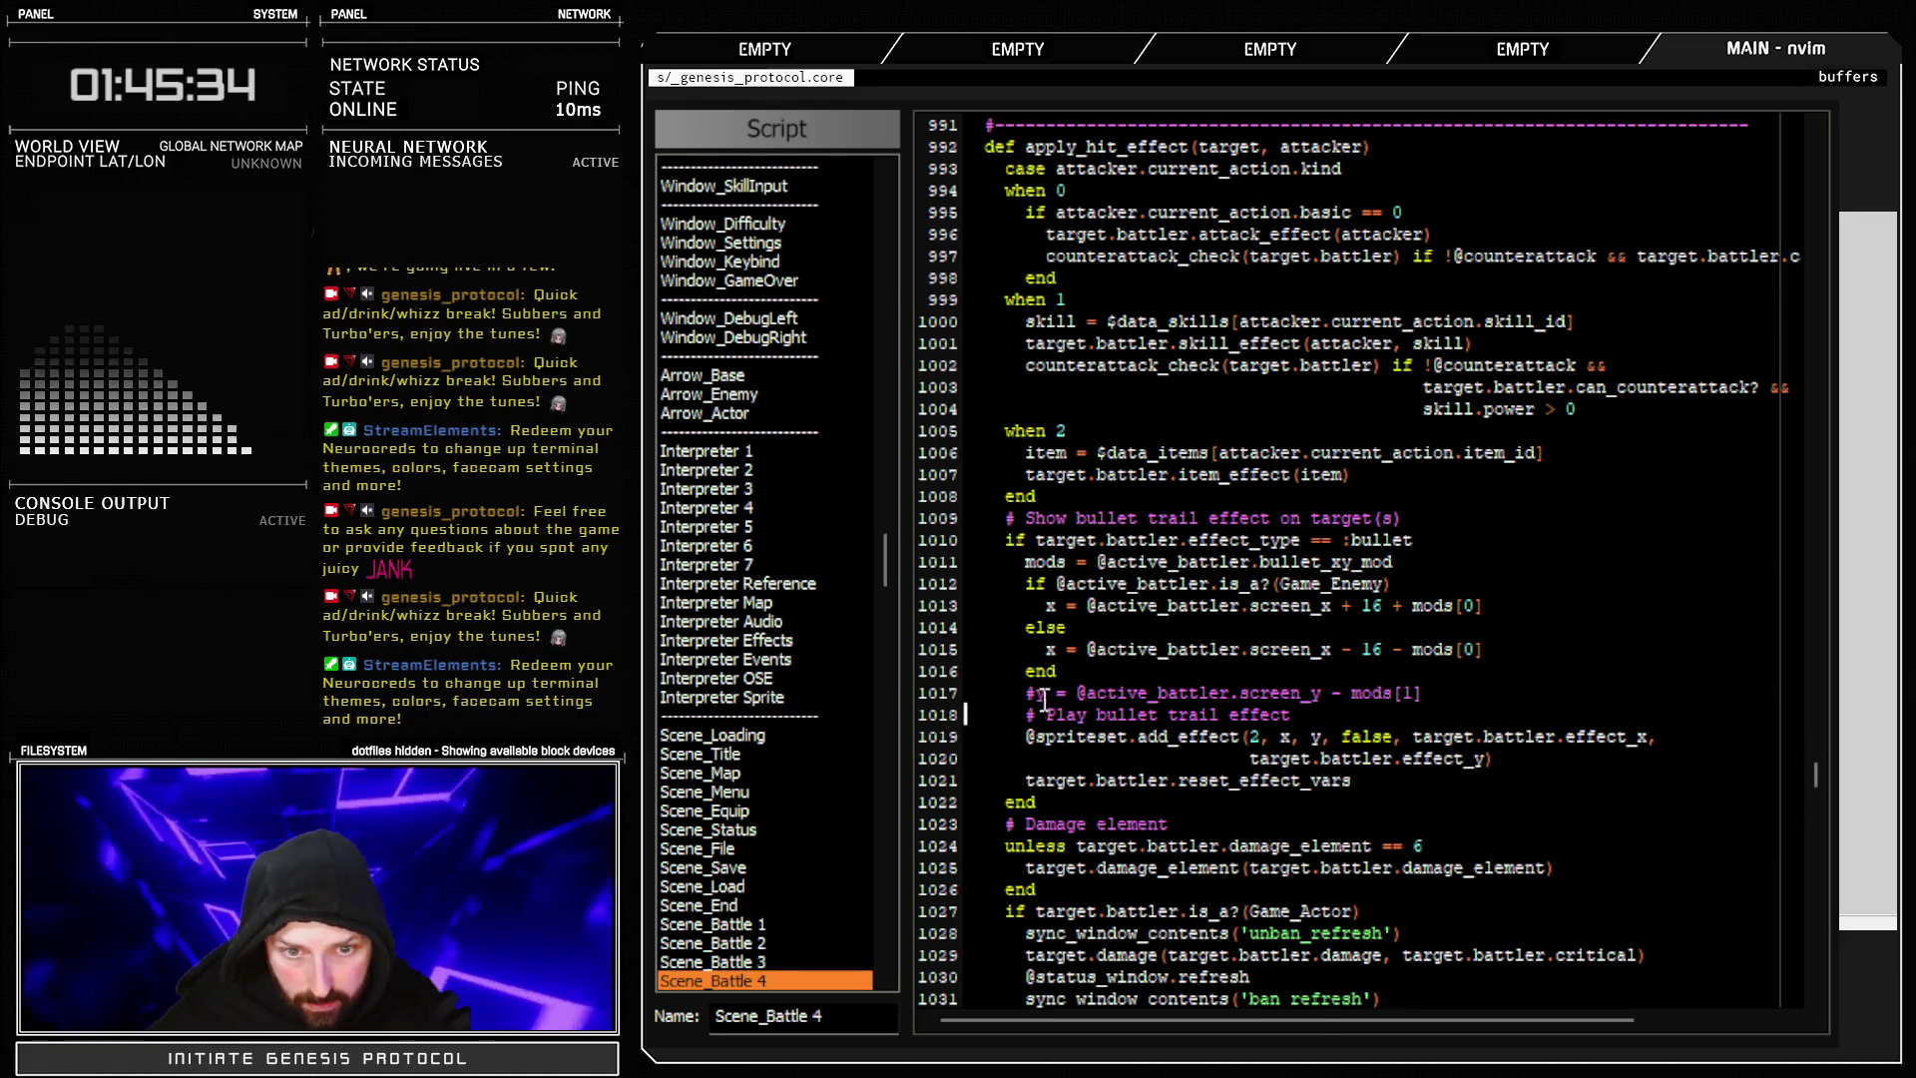
pyautogui.click(1039, 693)
pyautogui.press('BackSpace')
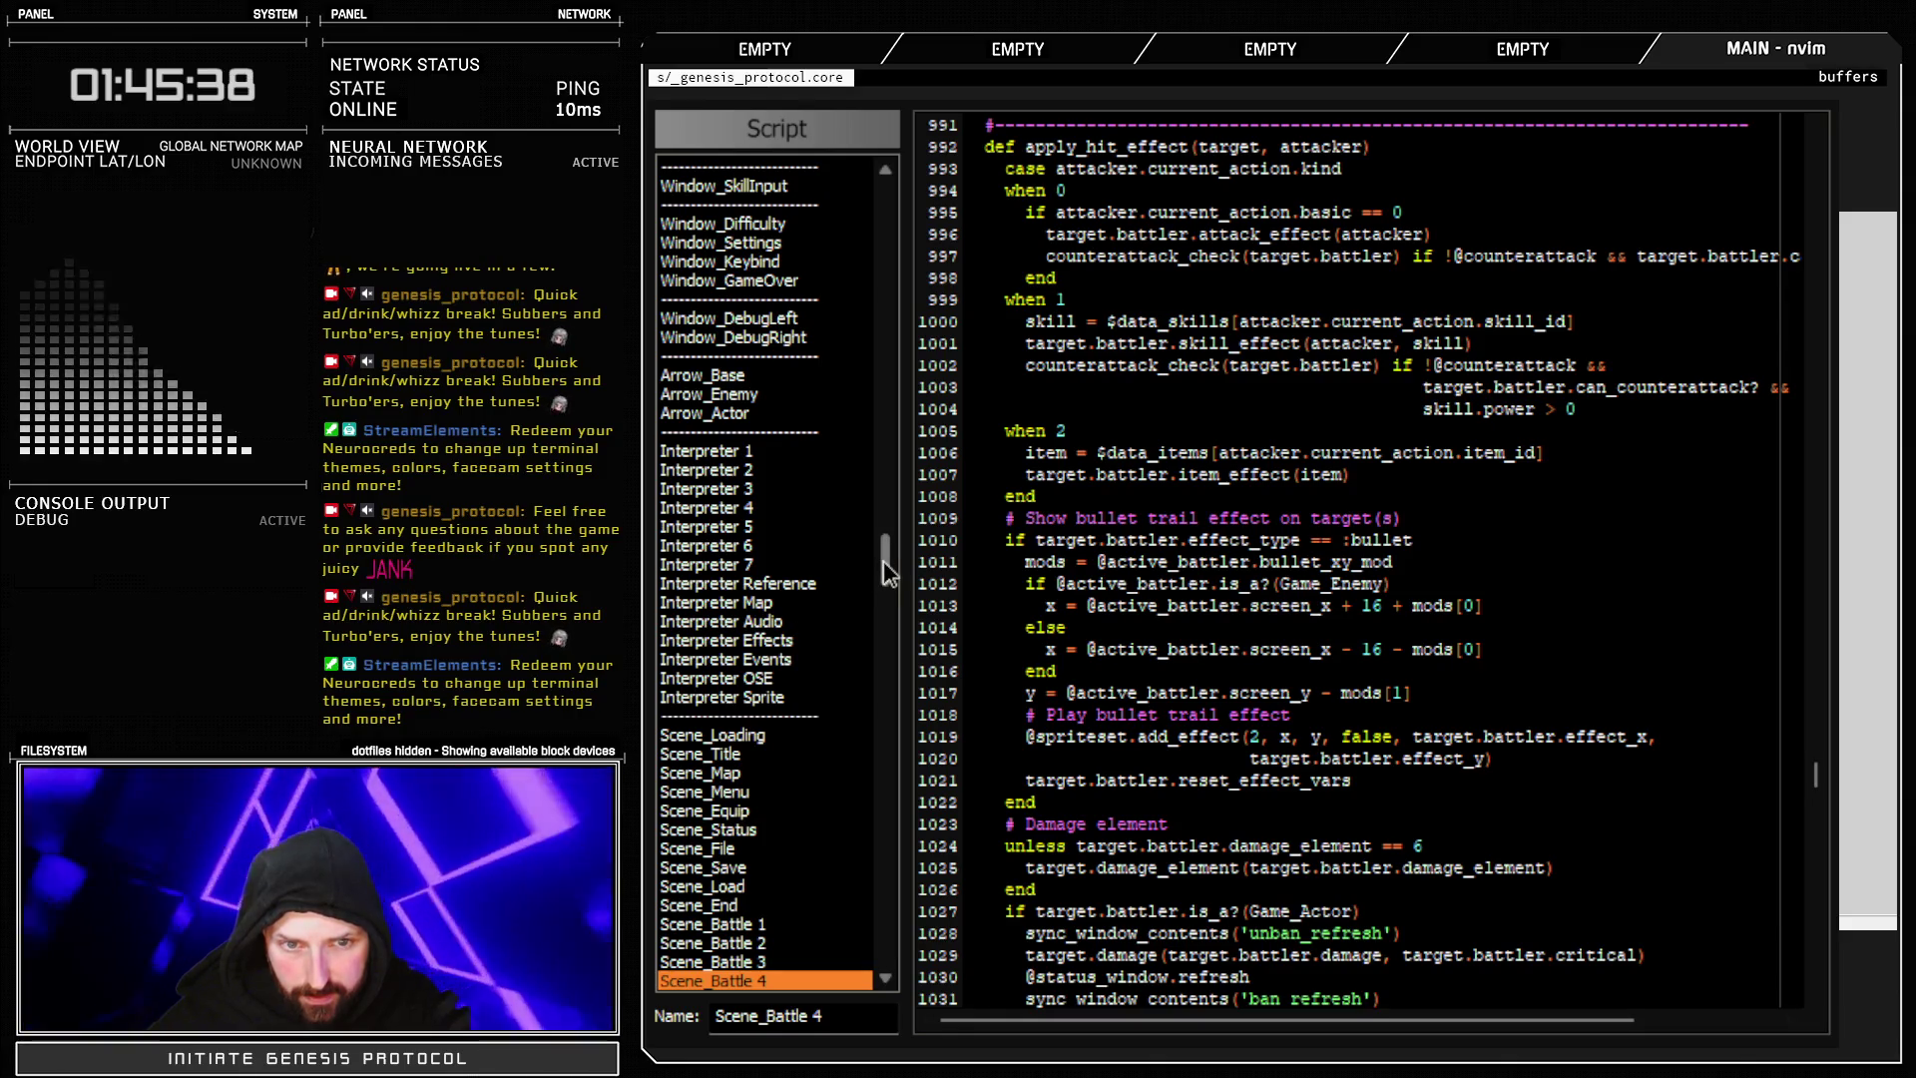
pyautogui.moveTo(883, 561); pyautogui.dragTo(887, 254)
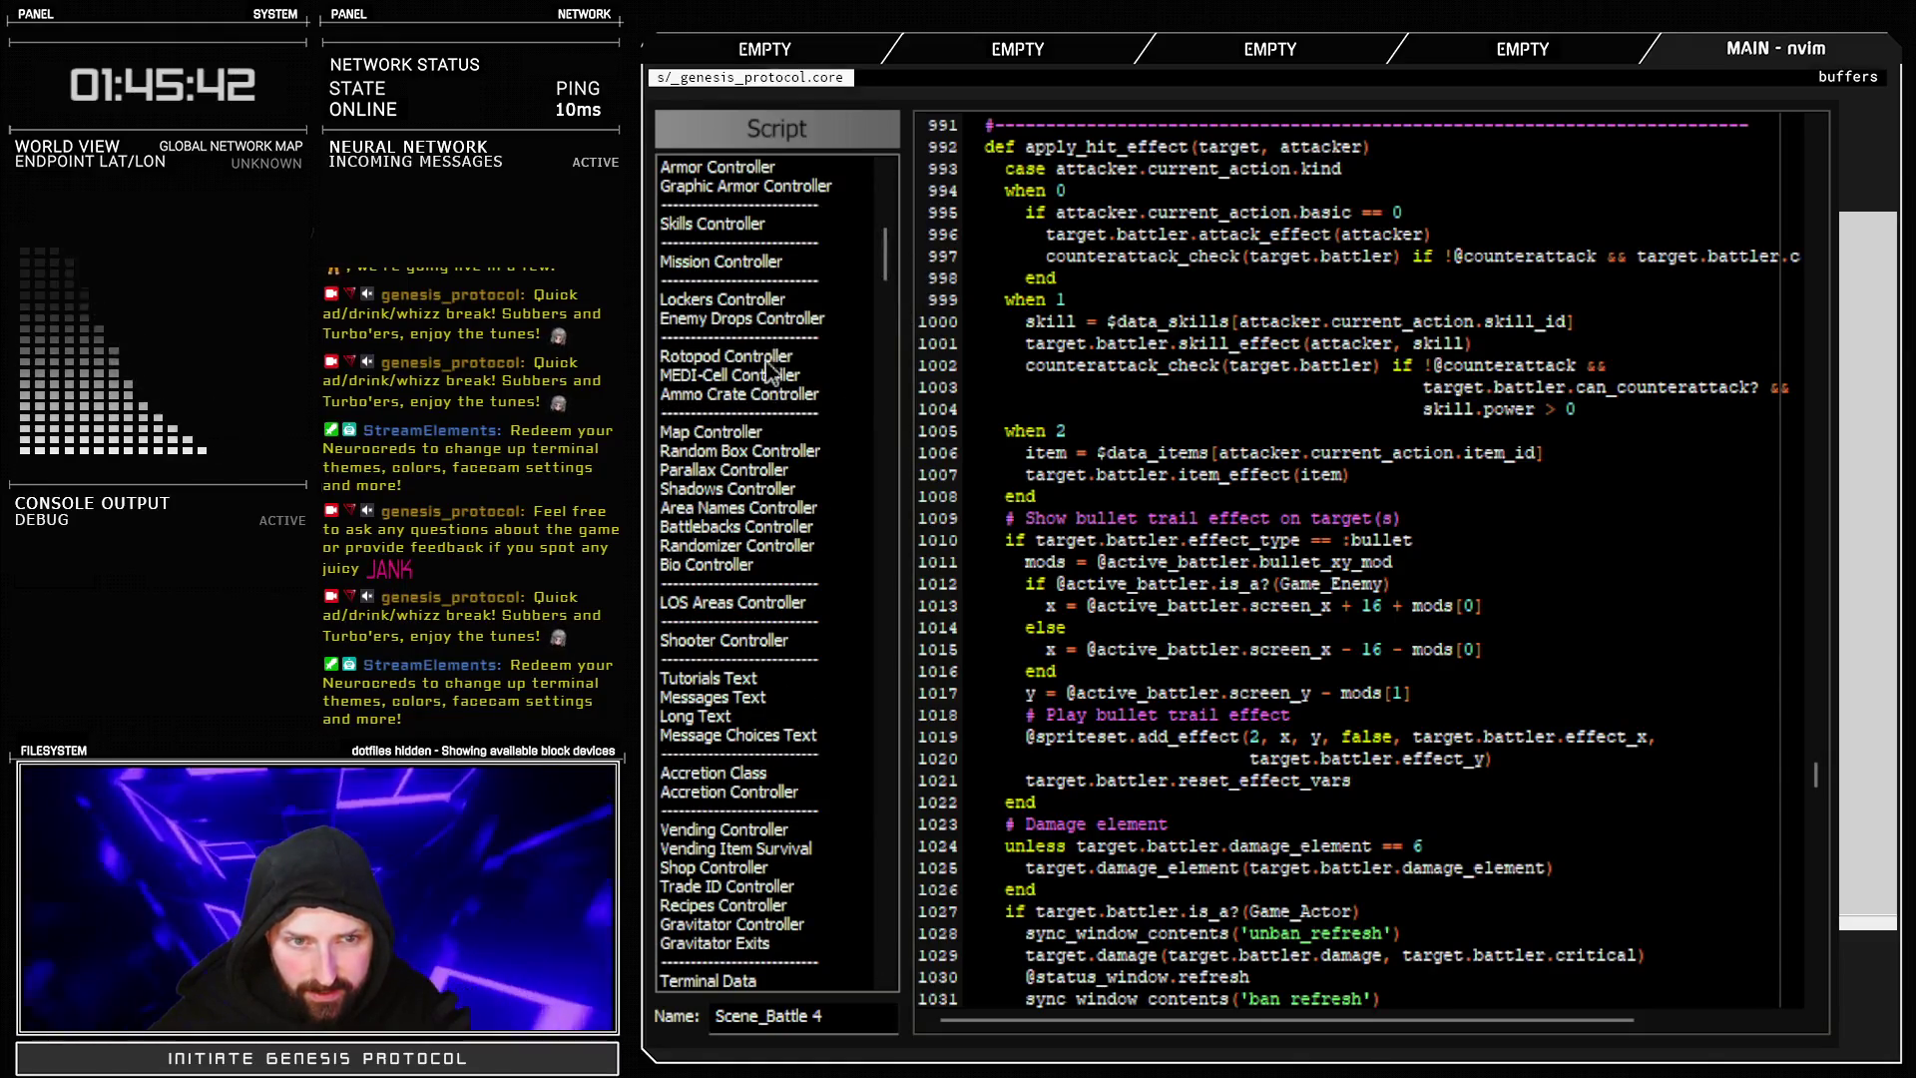
pyautogui.scroll(-5, 726, 616)
pyautogui.scroll(10, 748, 539)
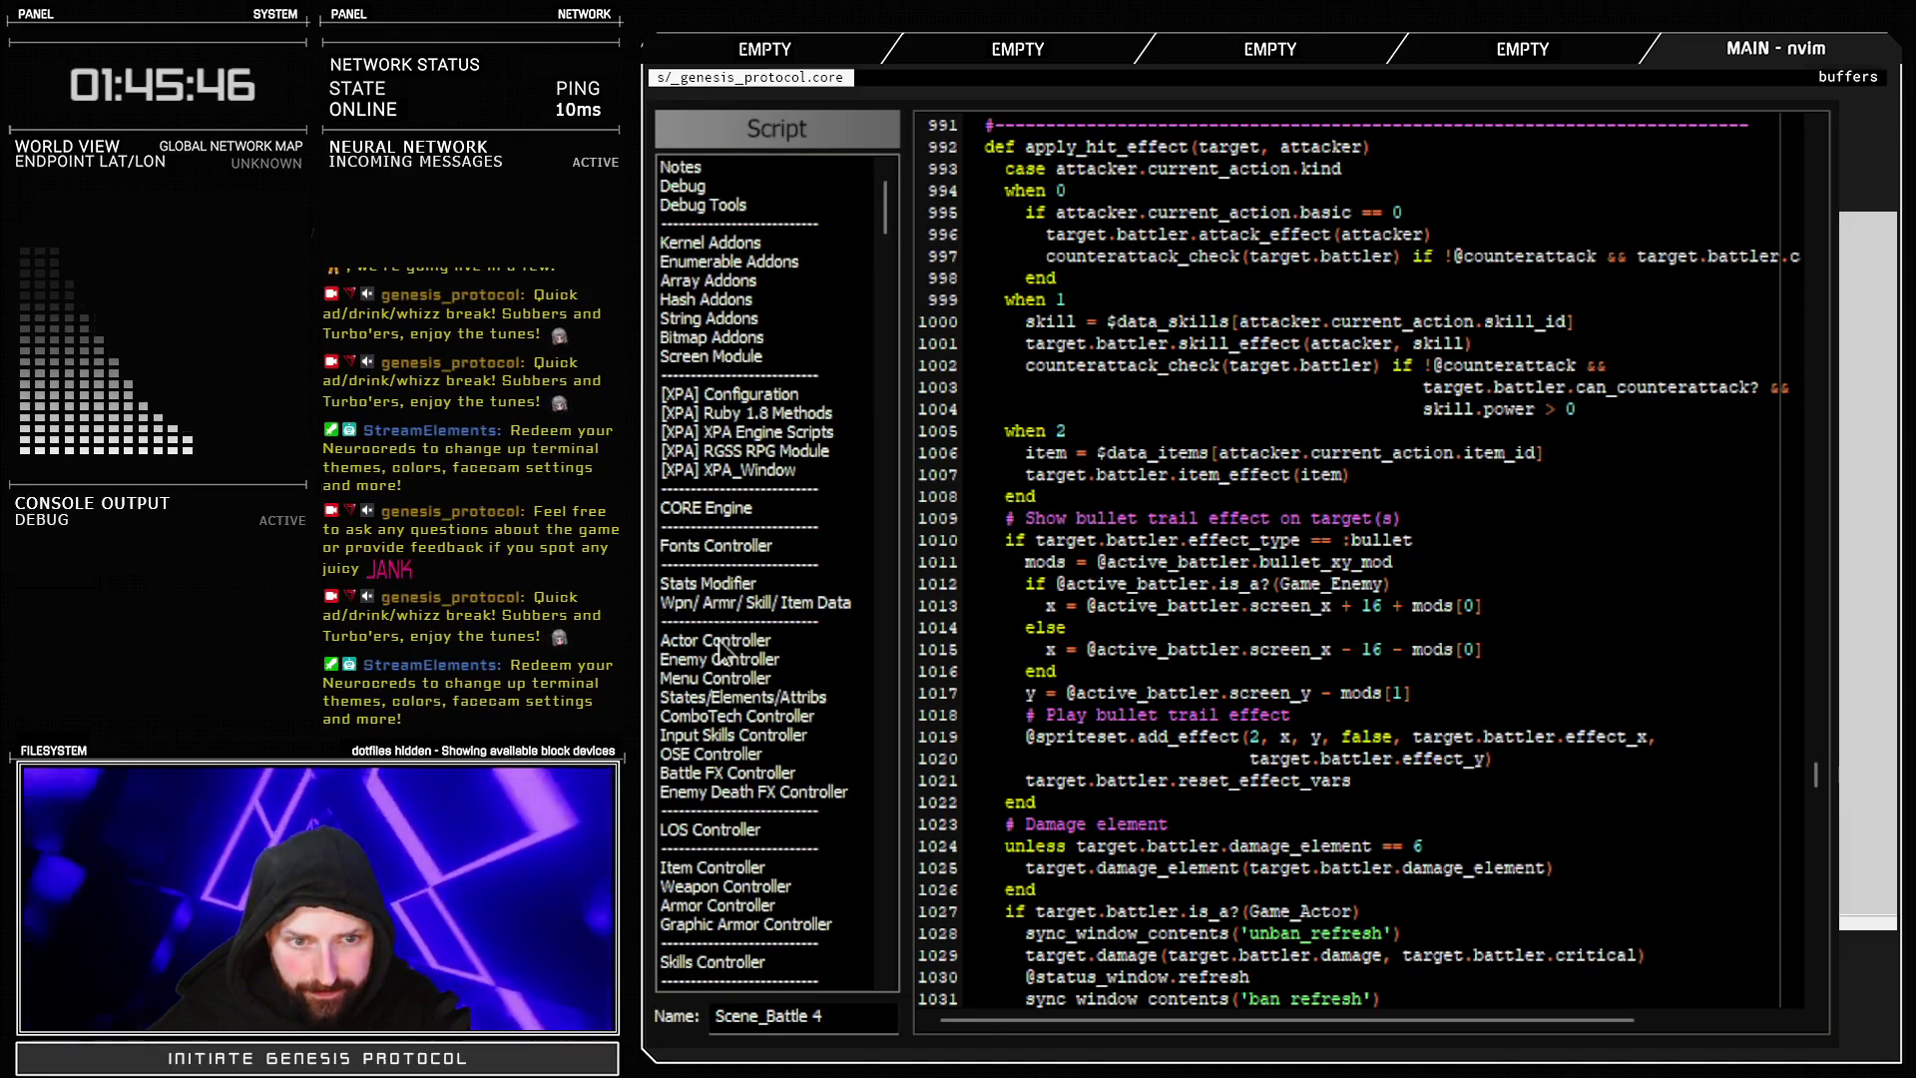
# - Set actors 1 and 35 to [32,-42] in ACTOR_BULLET_XY_MOD and return to the Troops database
pyautogui.click(723, 640)
pyautogui.moveTo(1086, 824); pyautogui.dragTo(1106, 824)
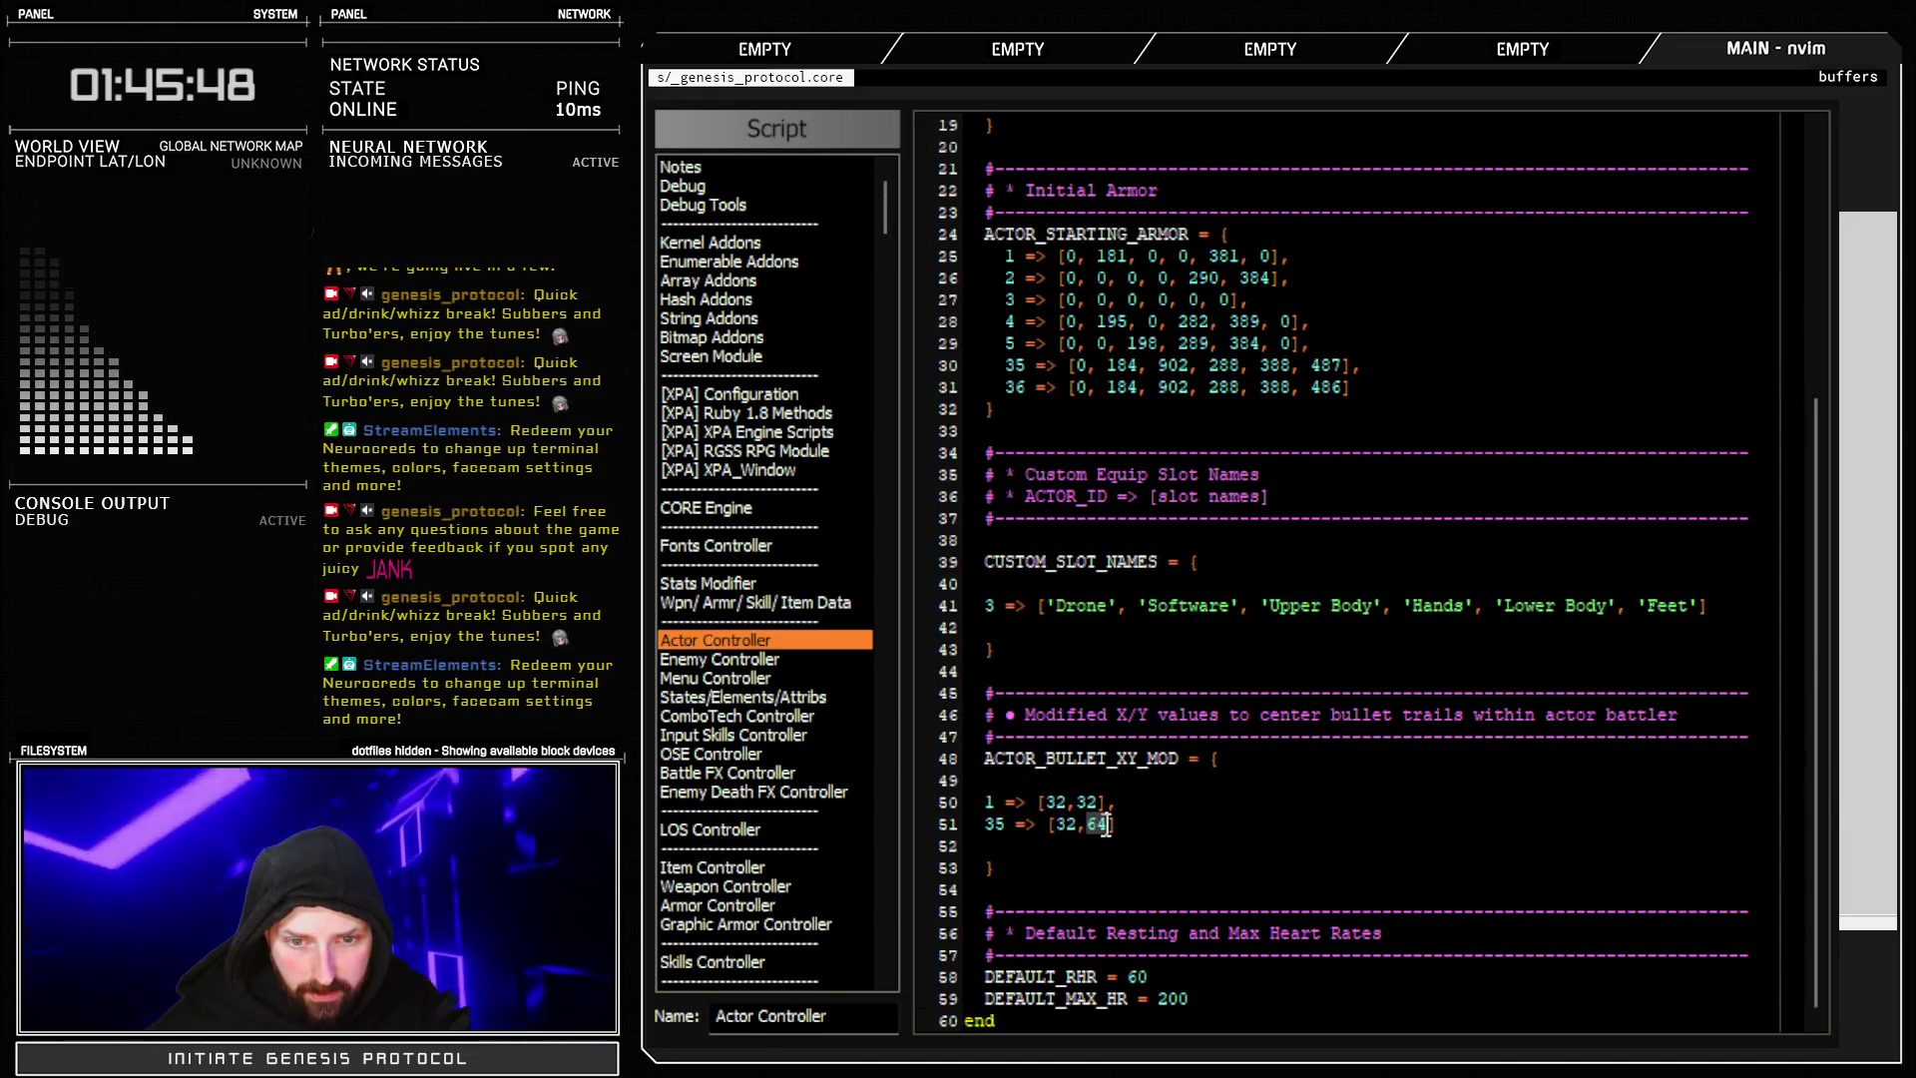
pyautogui.write('-42')
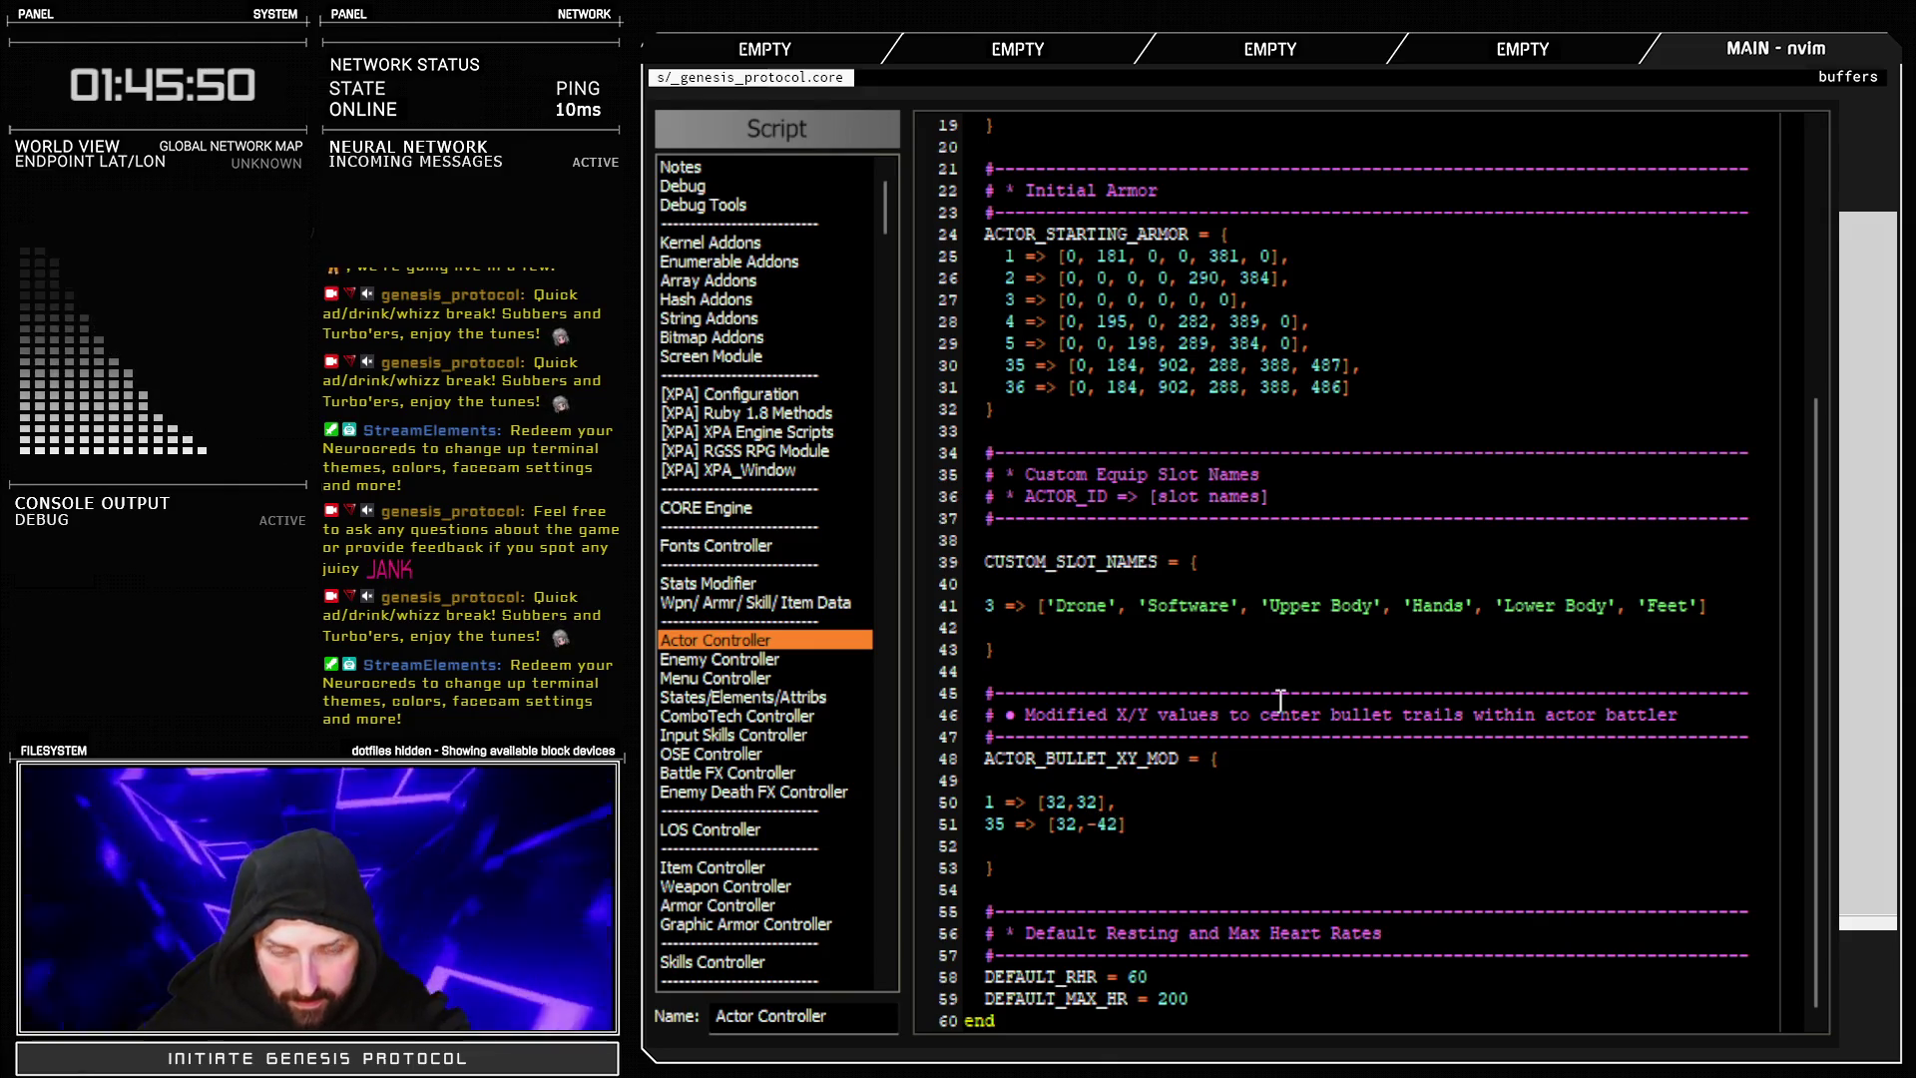
pyautogui.moveTo(1077, 801); pyautogui.dragTo(1088, 801)
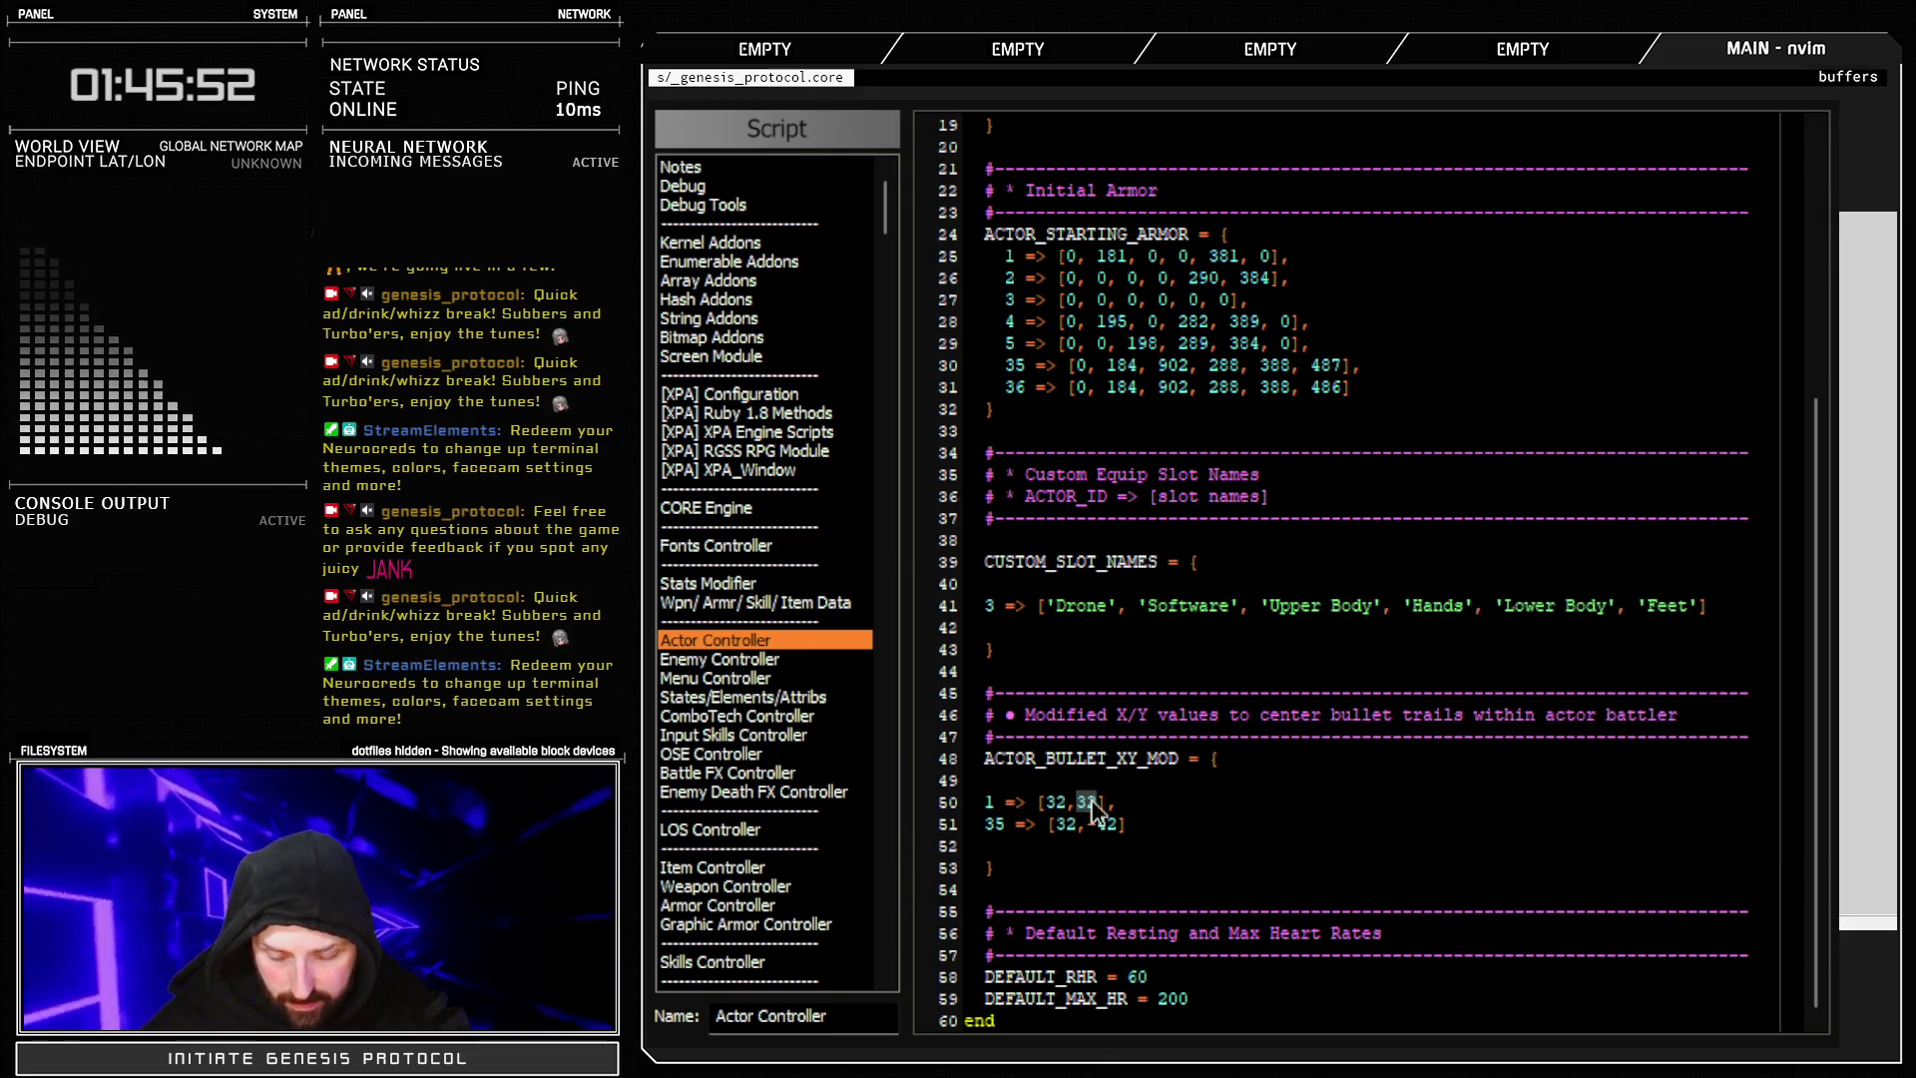
pyautogui.write('2')
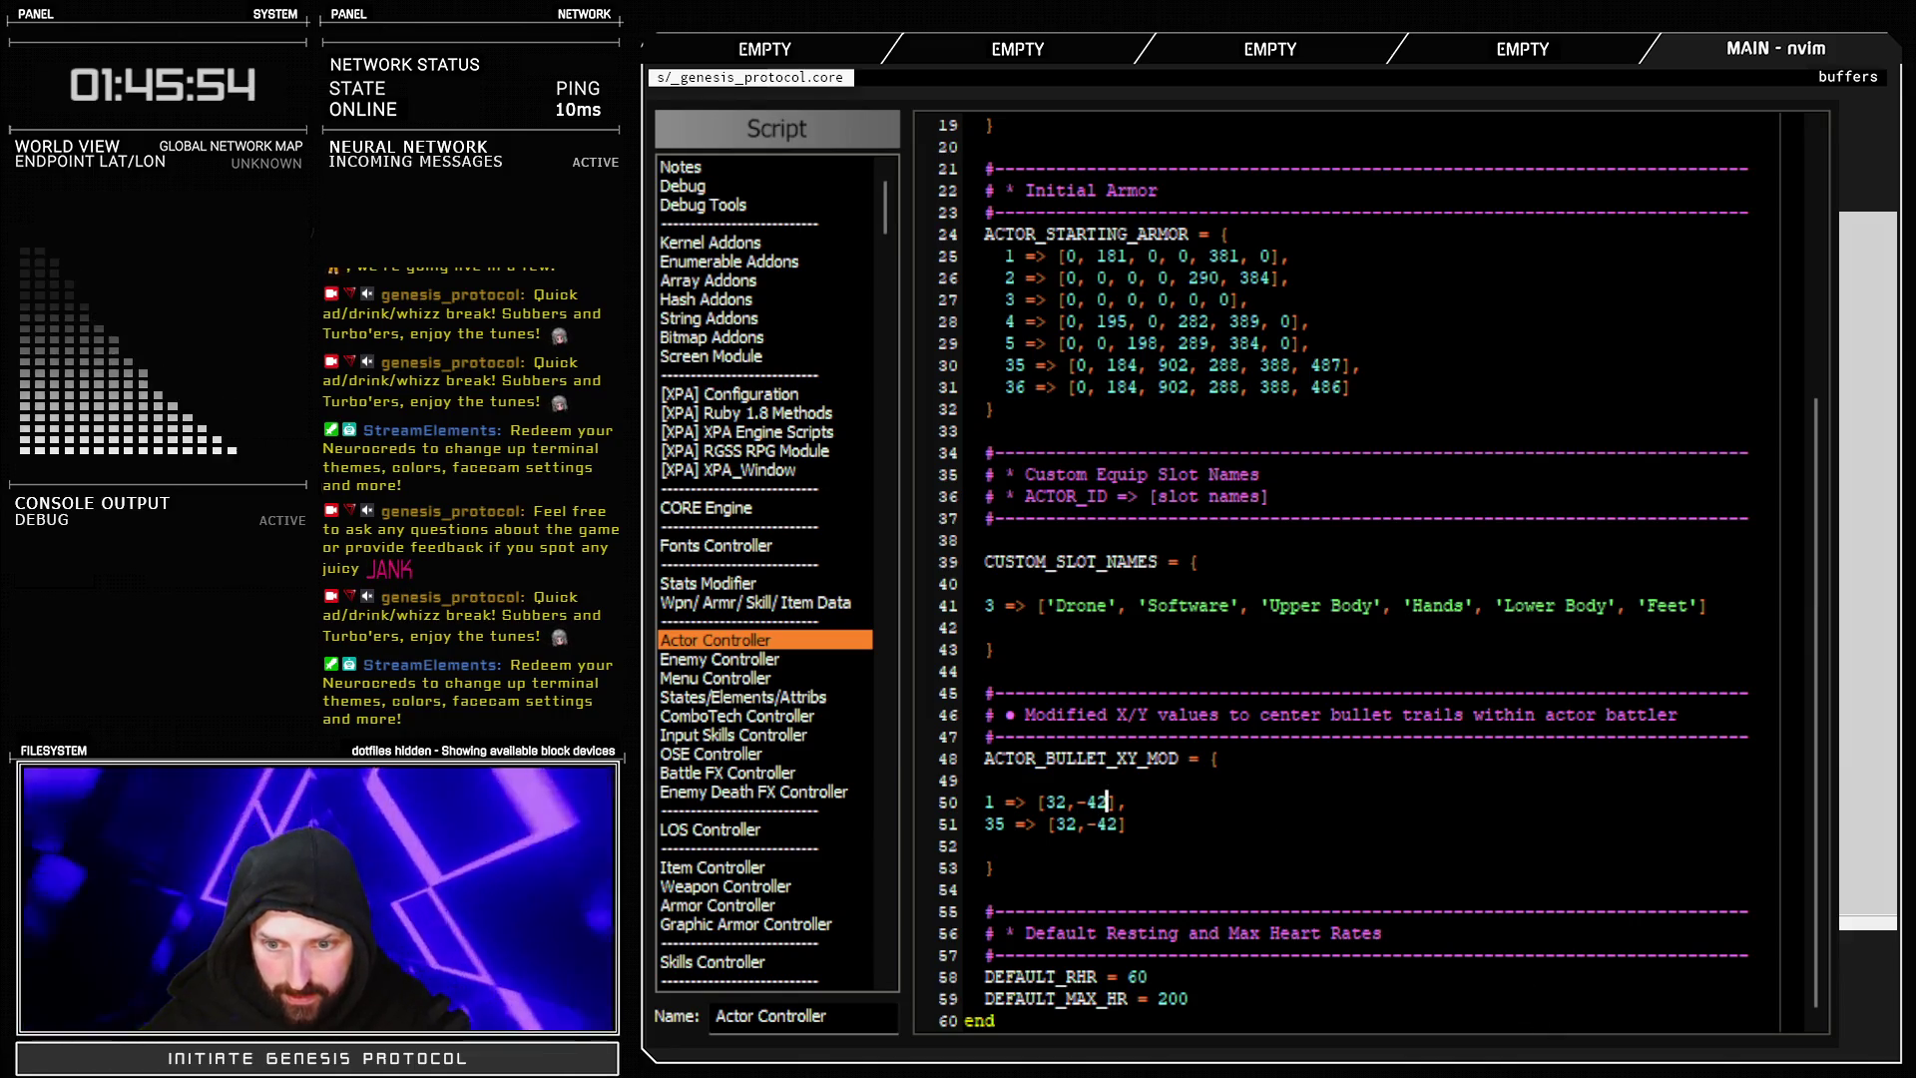
pyautogui.press('Escape')
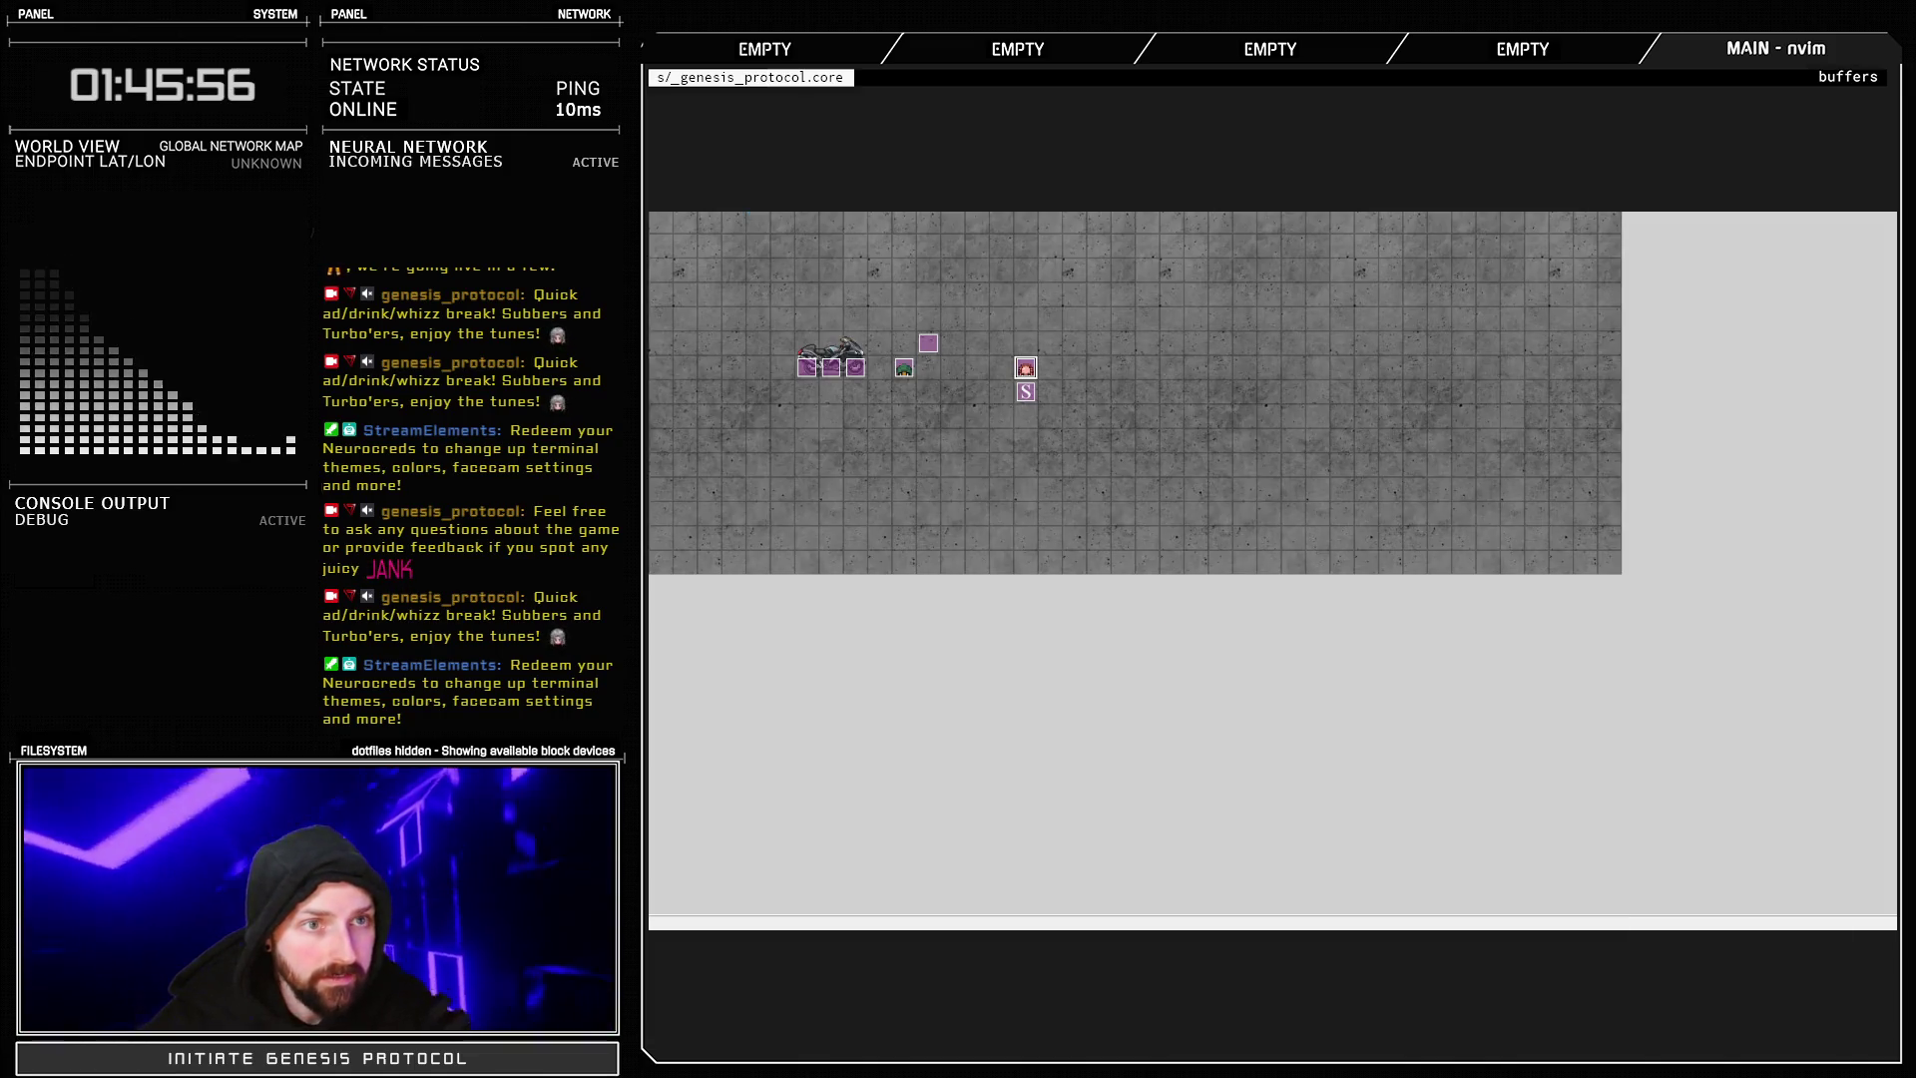
pyautogui.press('F9')
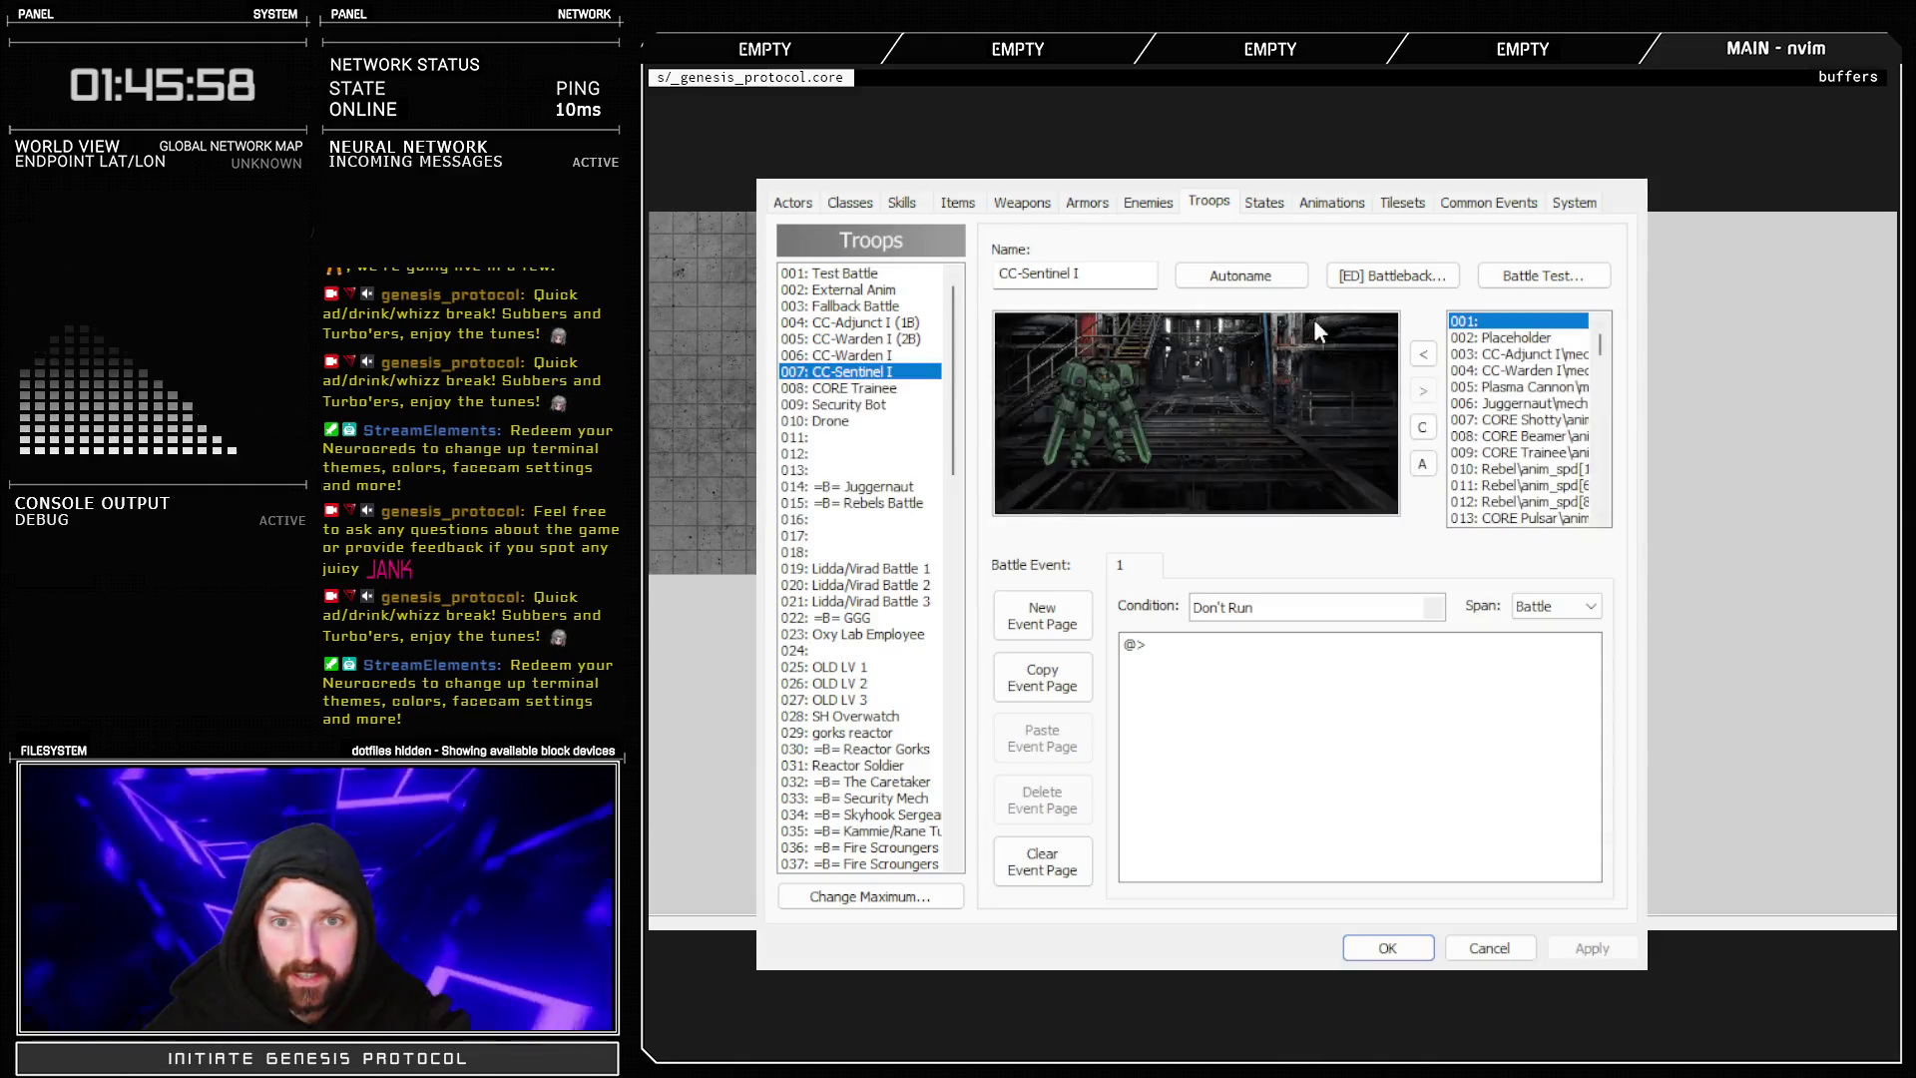
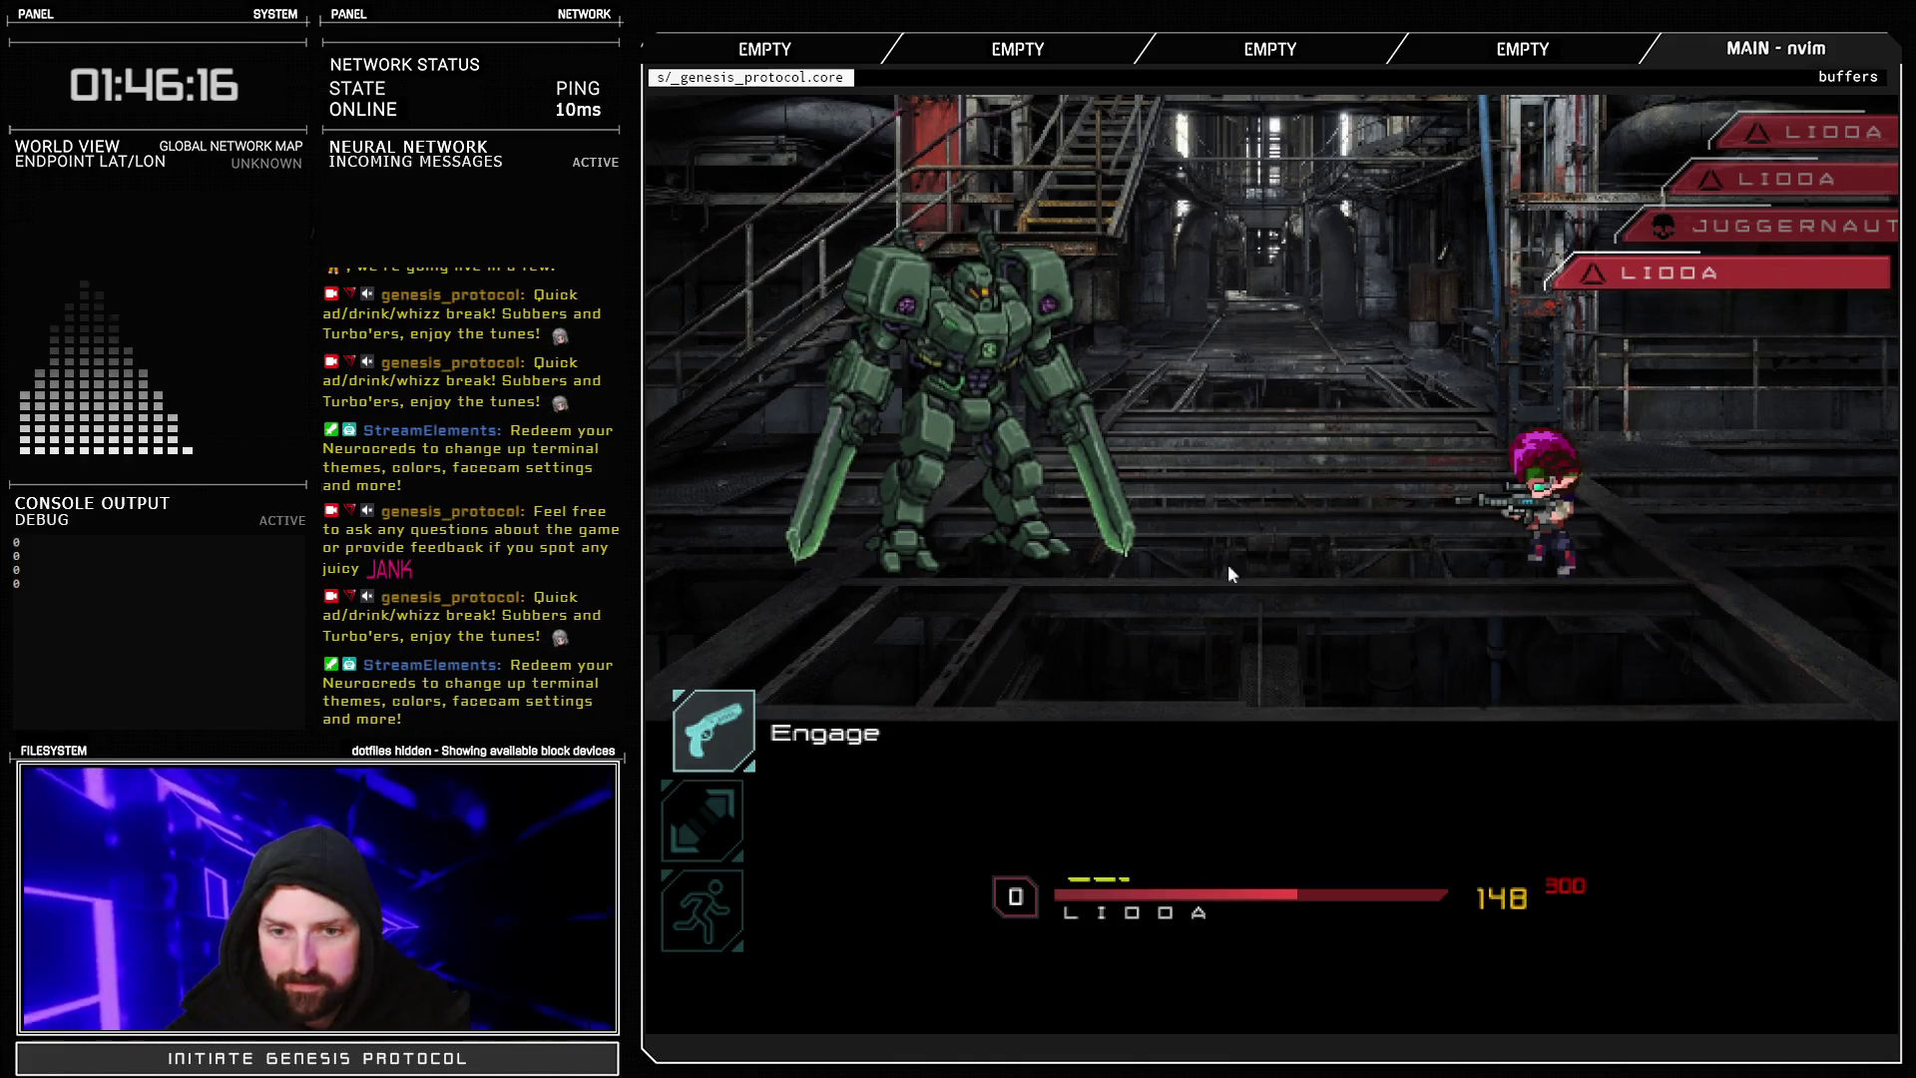
# - Win the battle test against the Juggernaut mech, then bring up the Actor Controller script
pyautogui.press('Return')
pyautogui.press('Return')
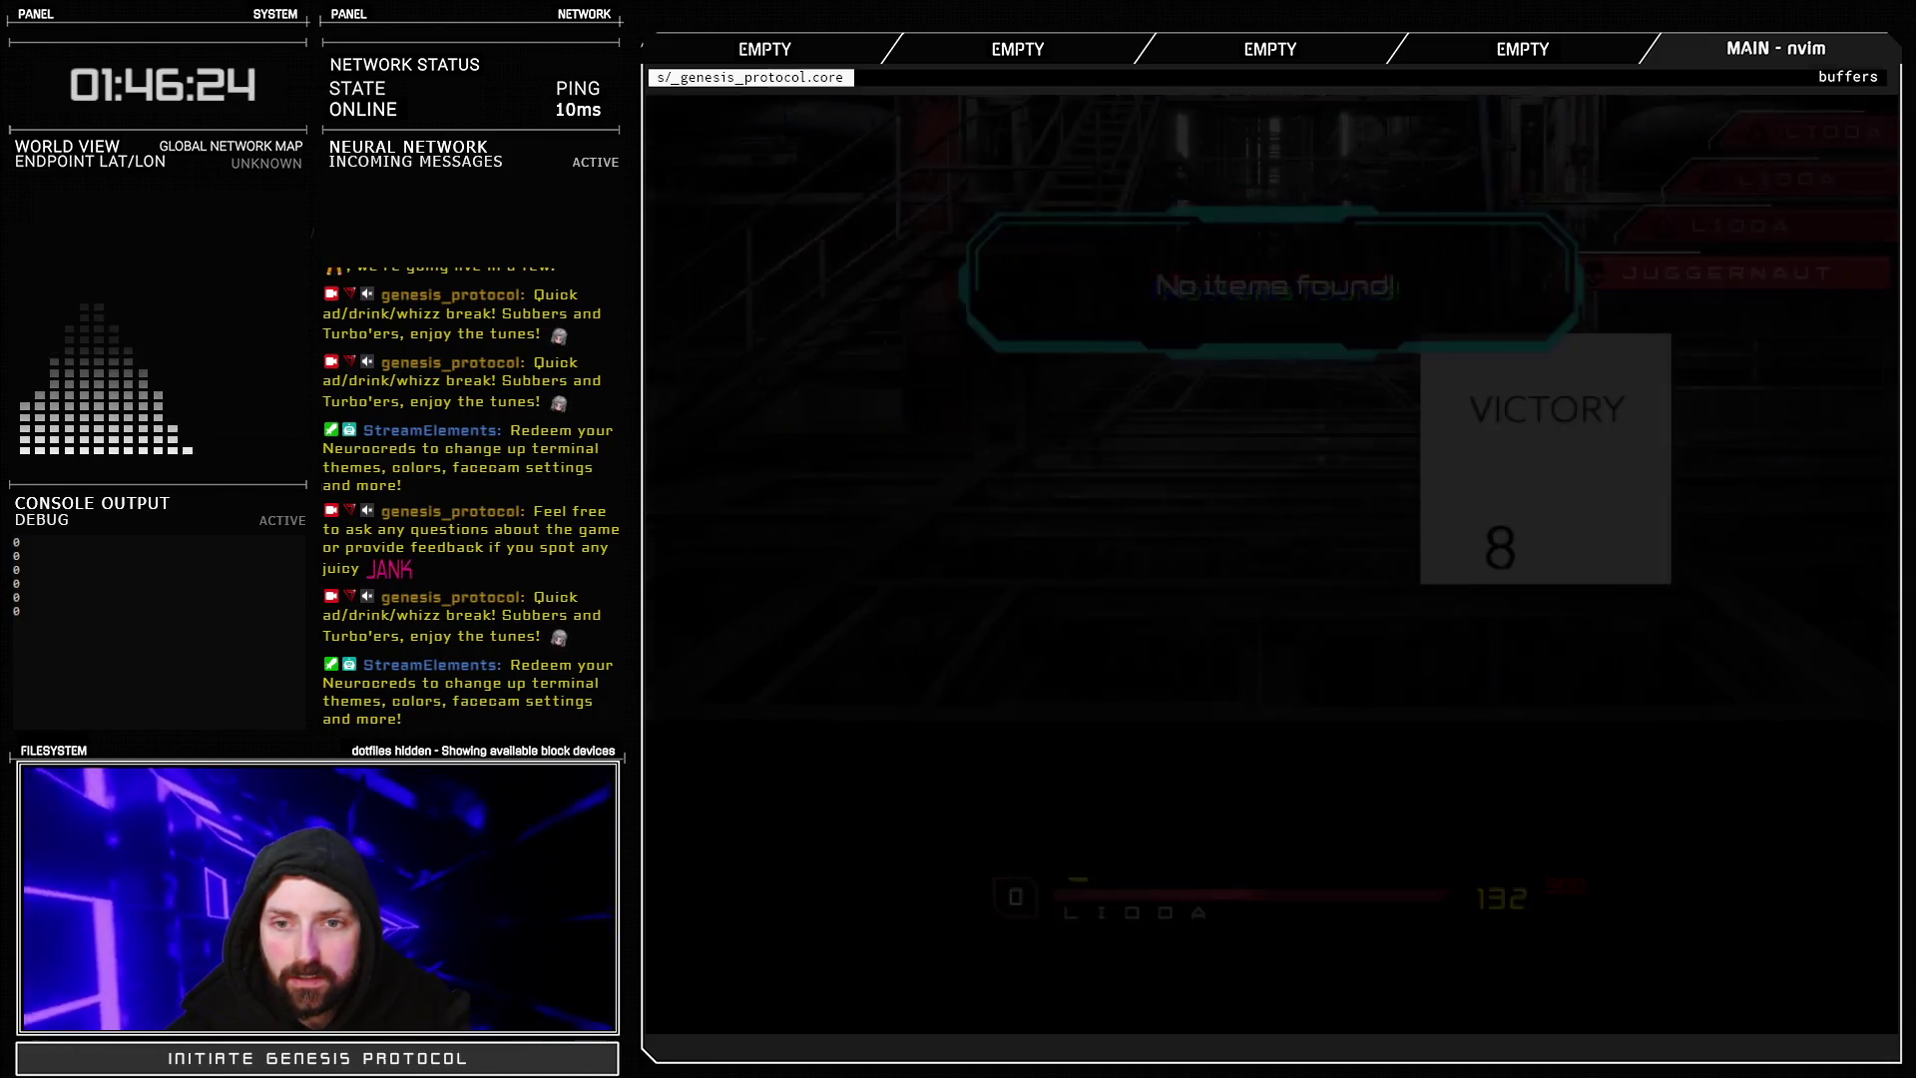
pyautogui.press('Escape')
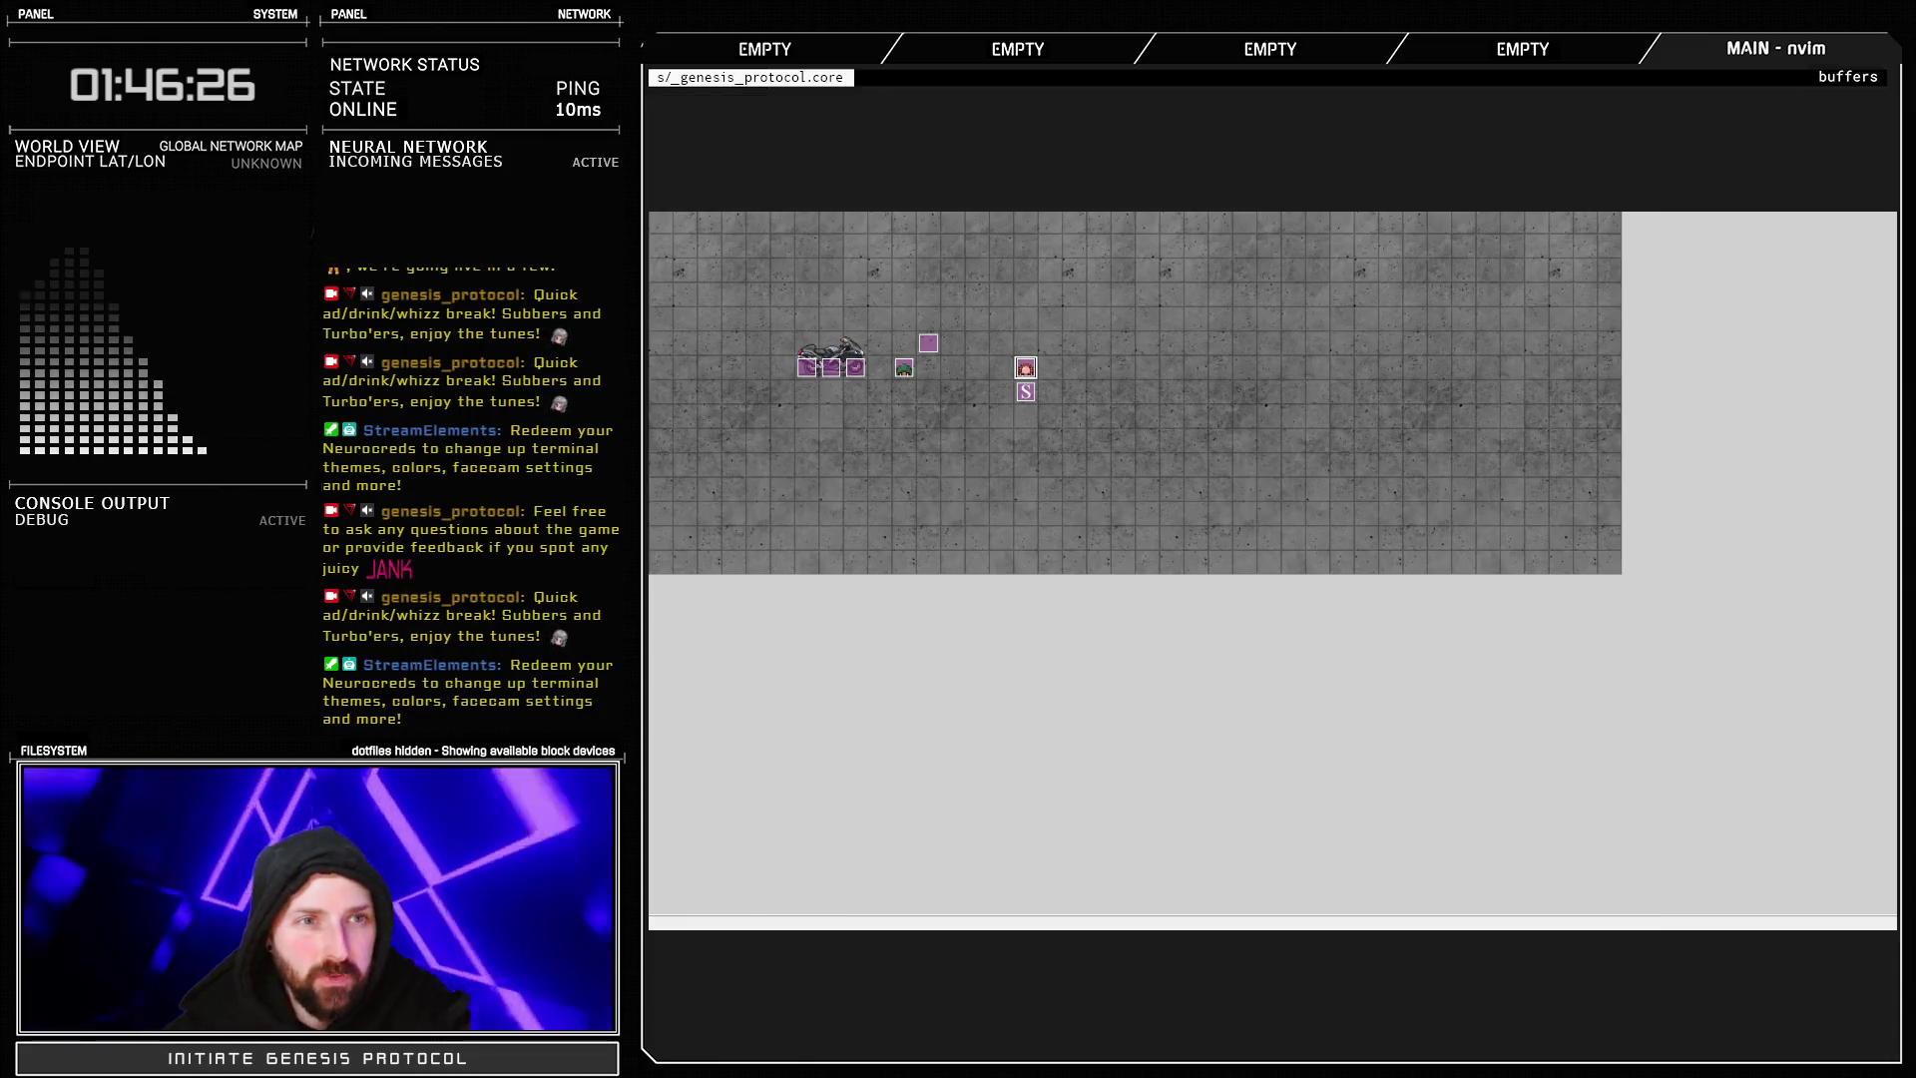
pyautogui.press('F11')
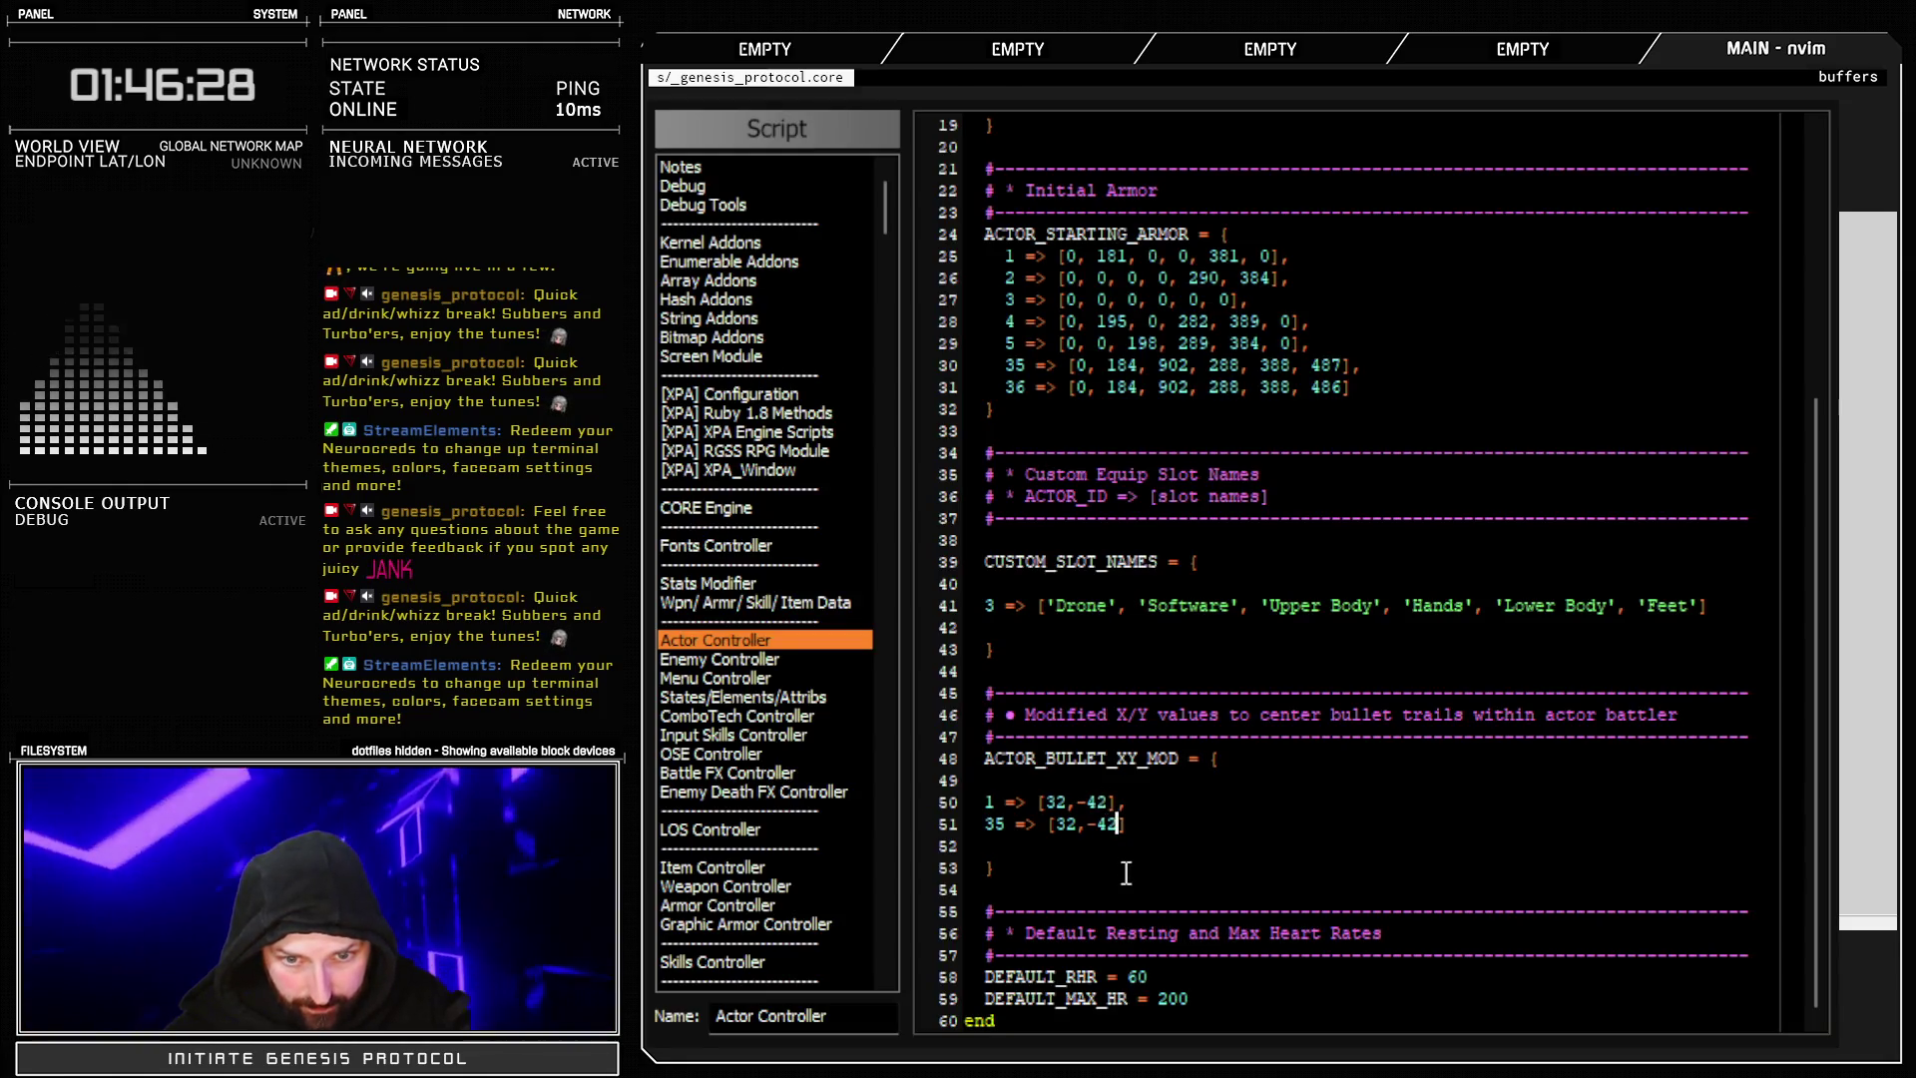
# - Battle-test the current bullet-trail offset by attacking the Juggernaut from the Troops database
pyautogui.press('Escape')
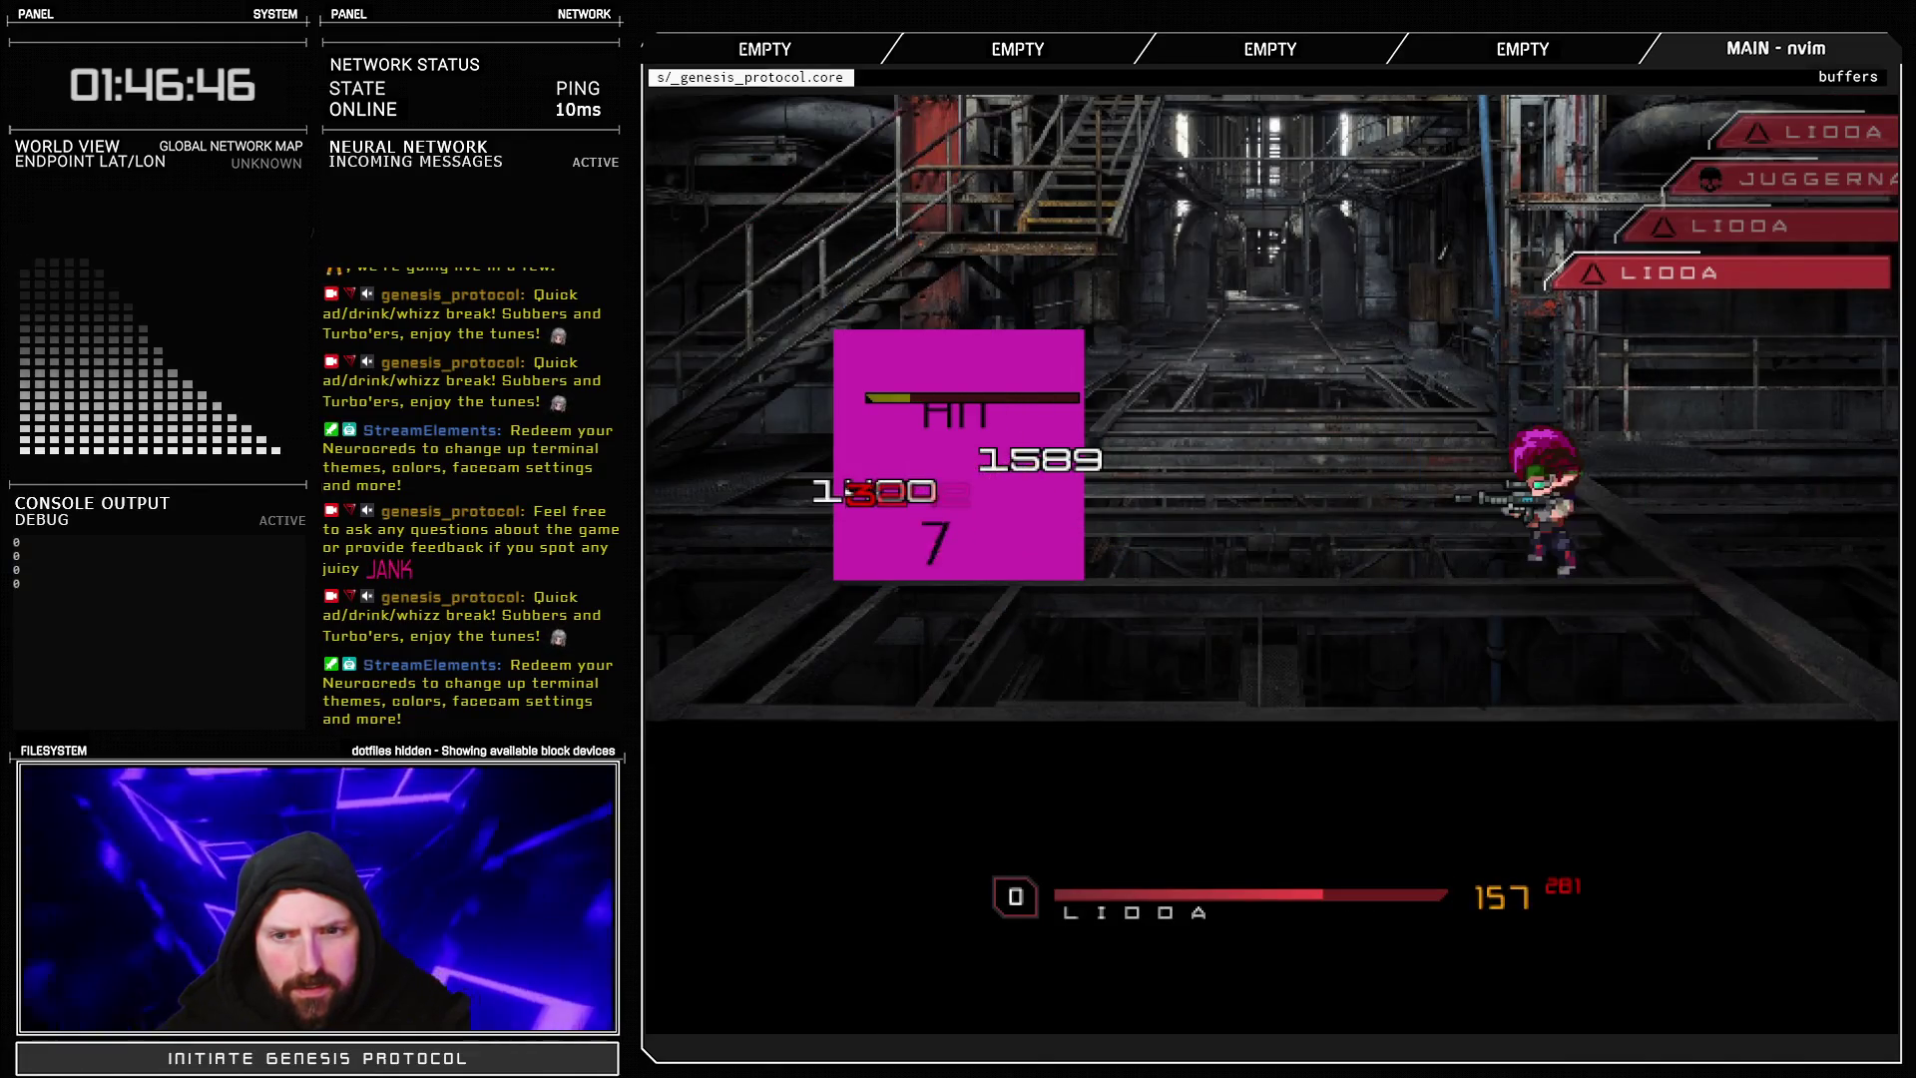
pyautogui.hotkey('alt', 'F4')
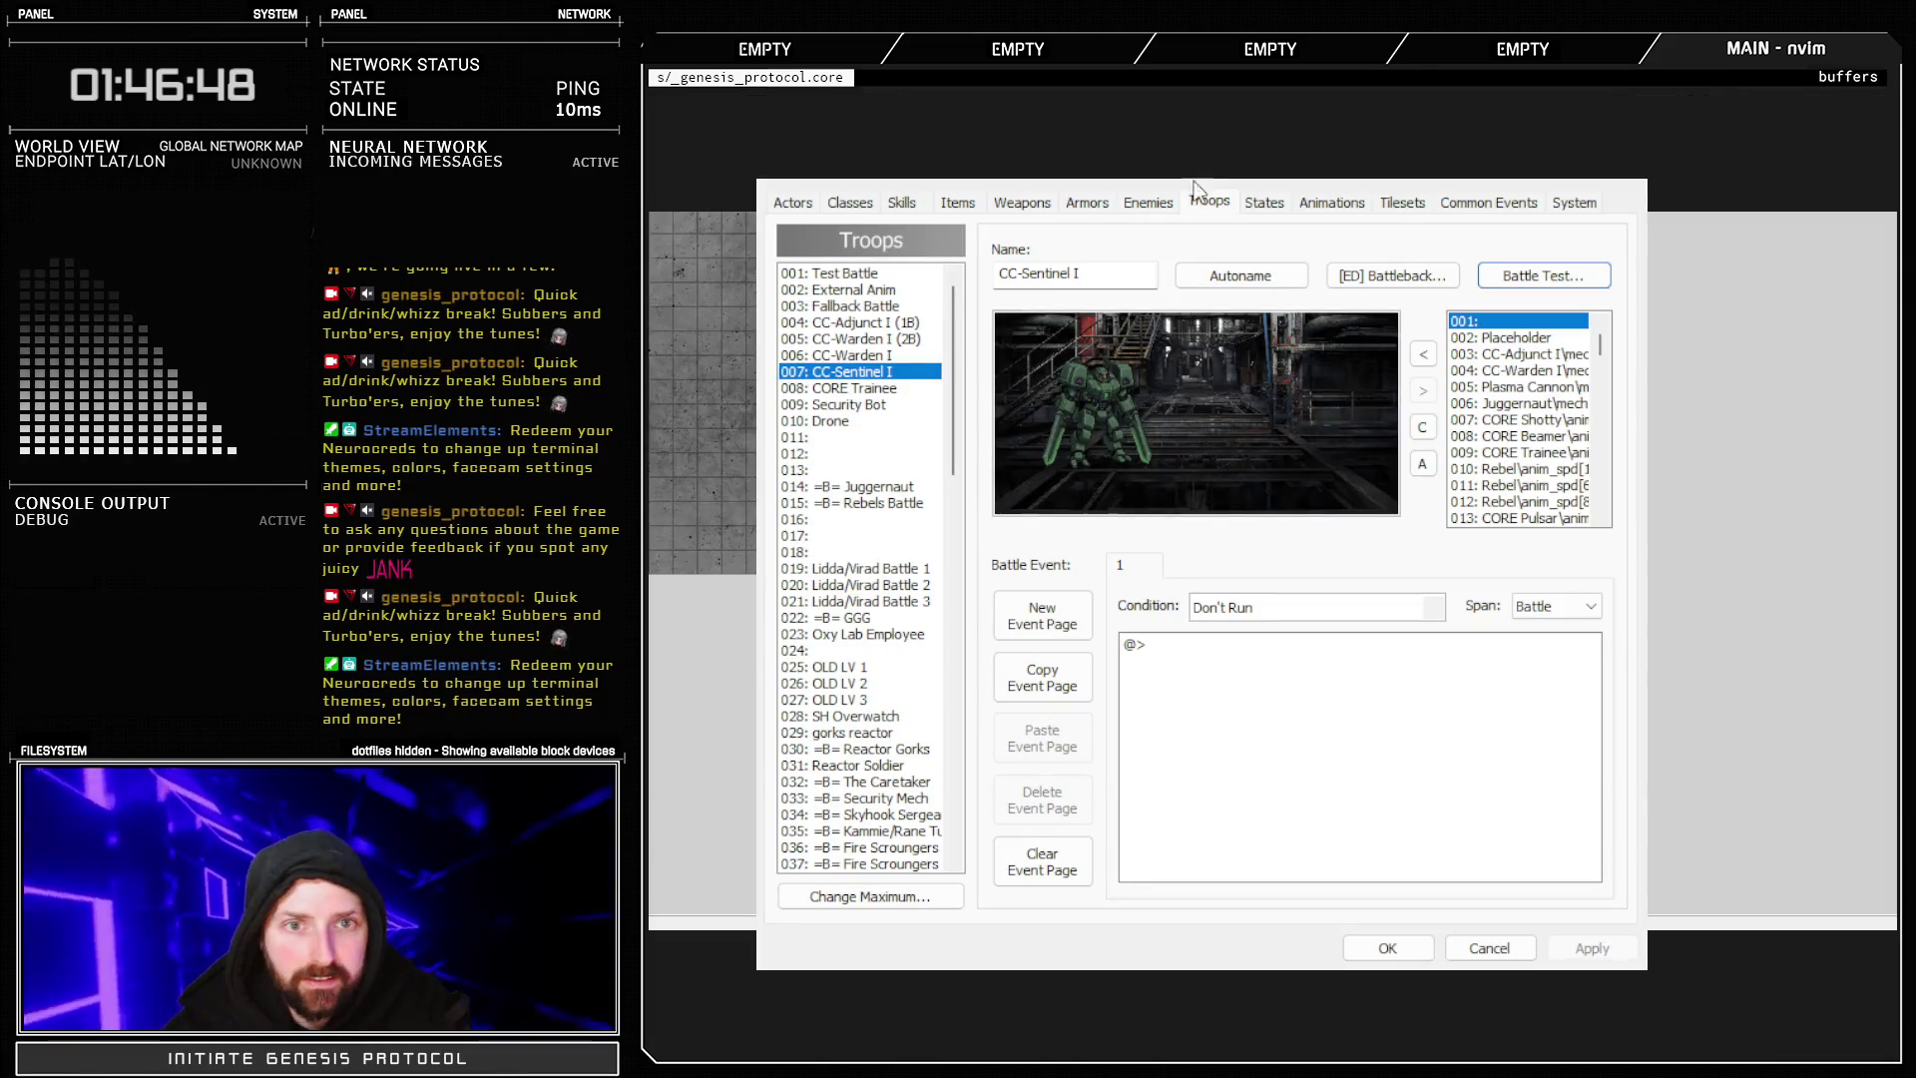
pyautogui.press('Escape')
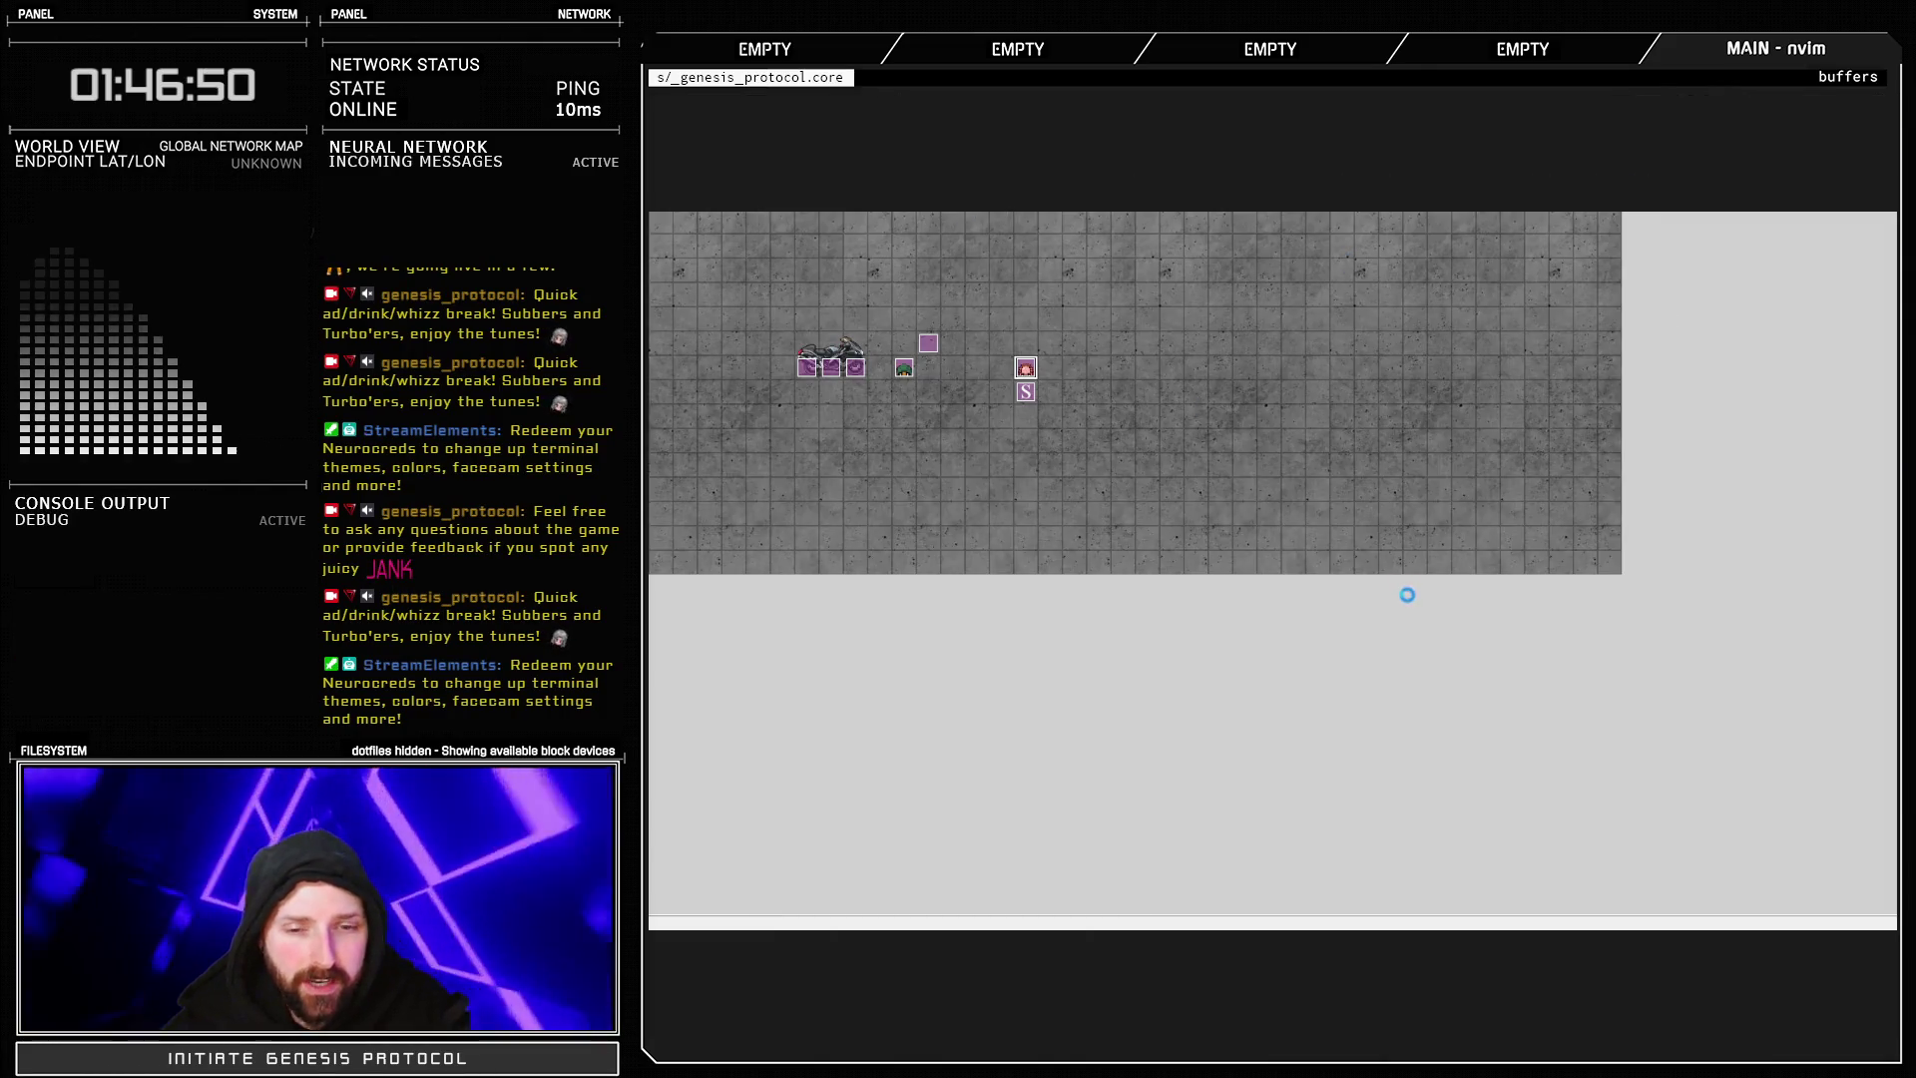
pyautogui.press('F11')
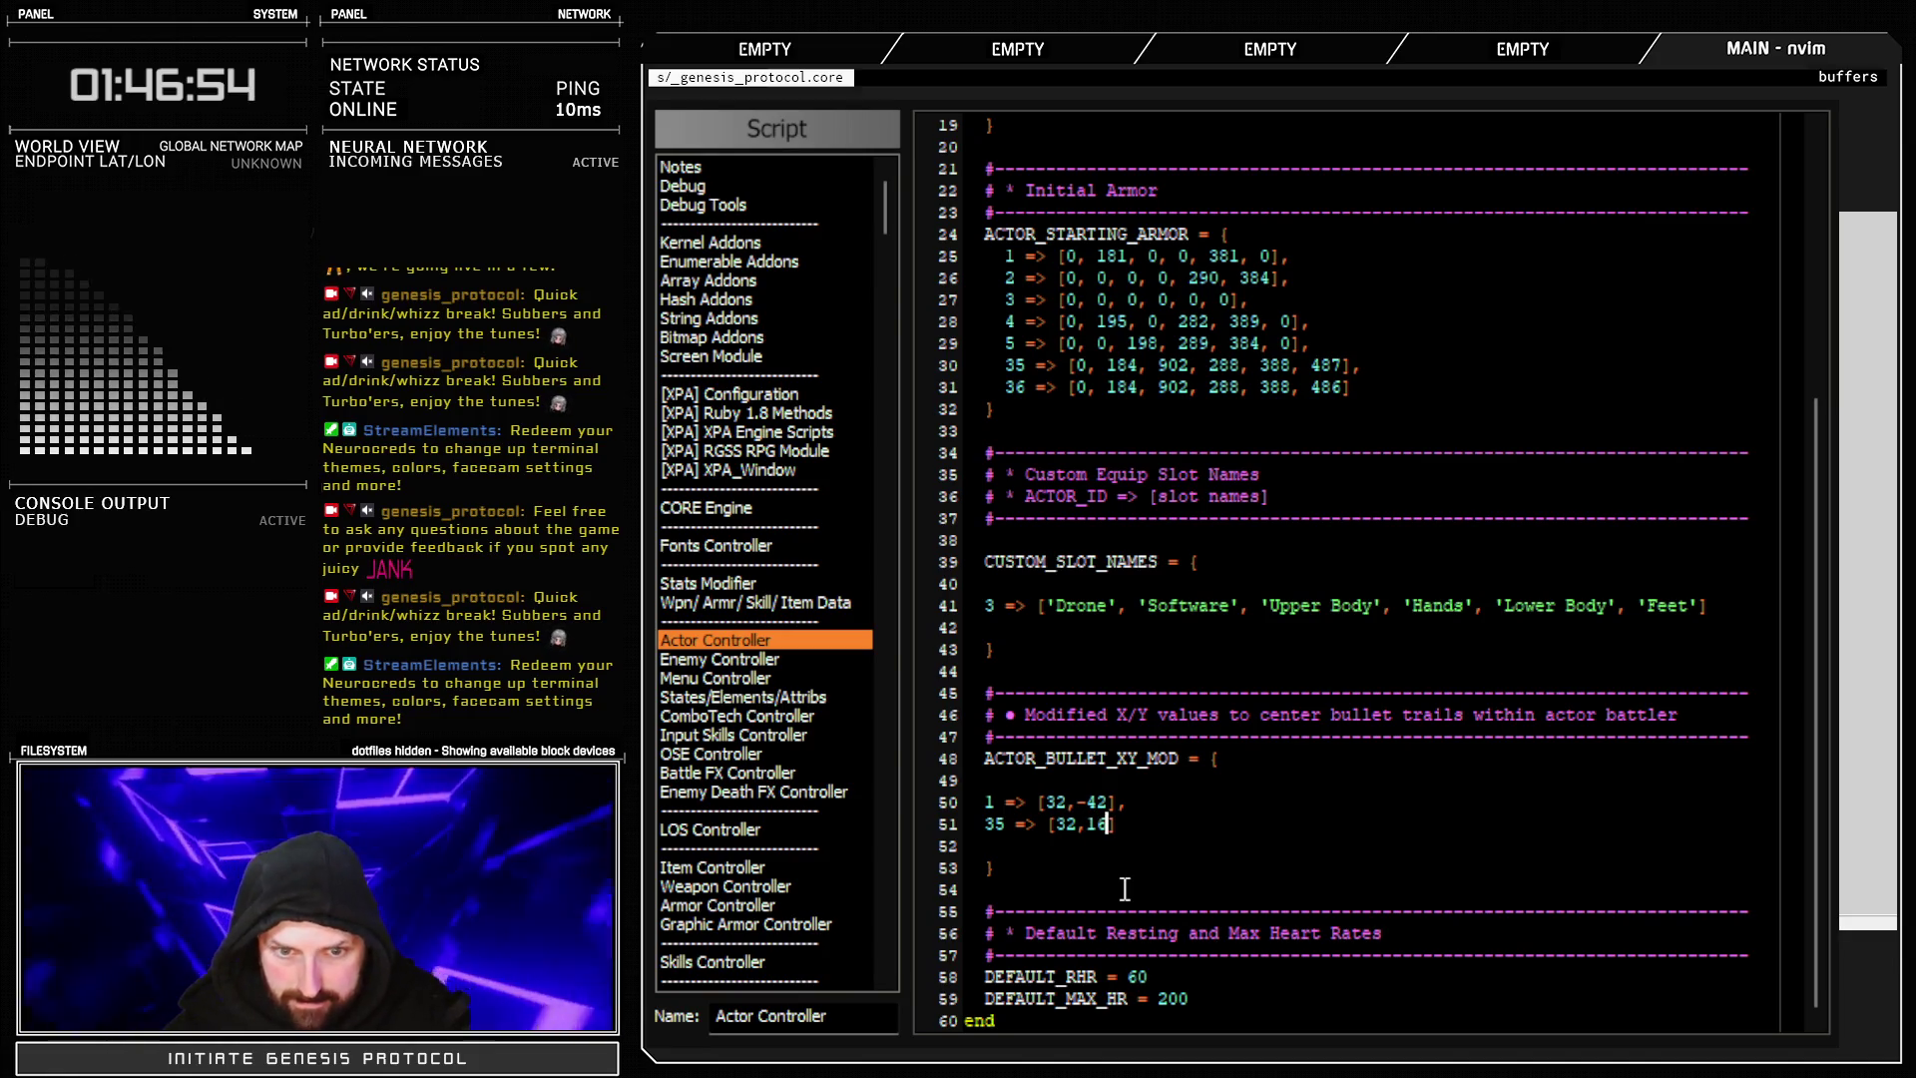
pyautogui.press('Escape')
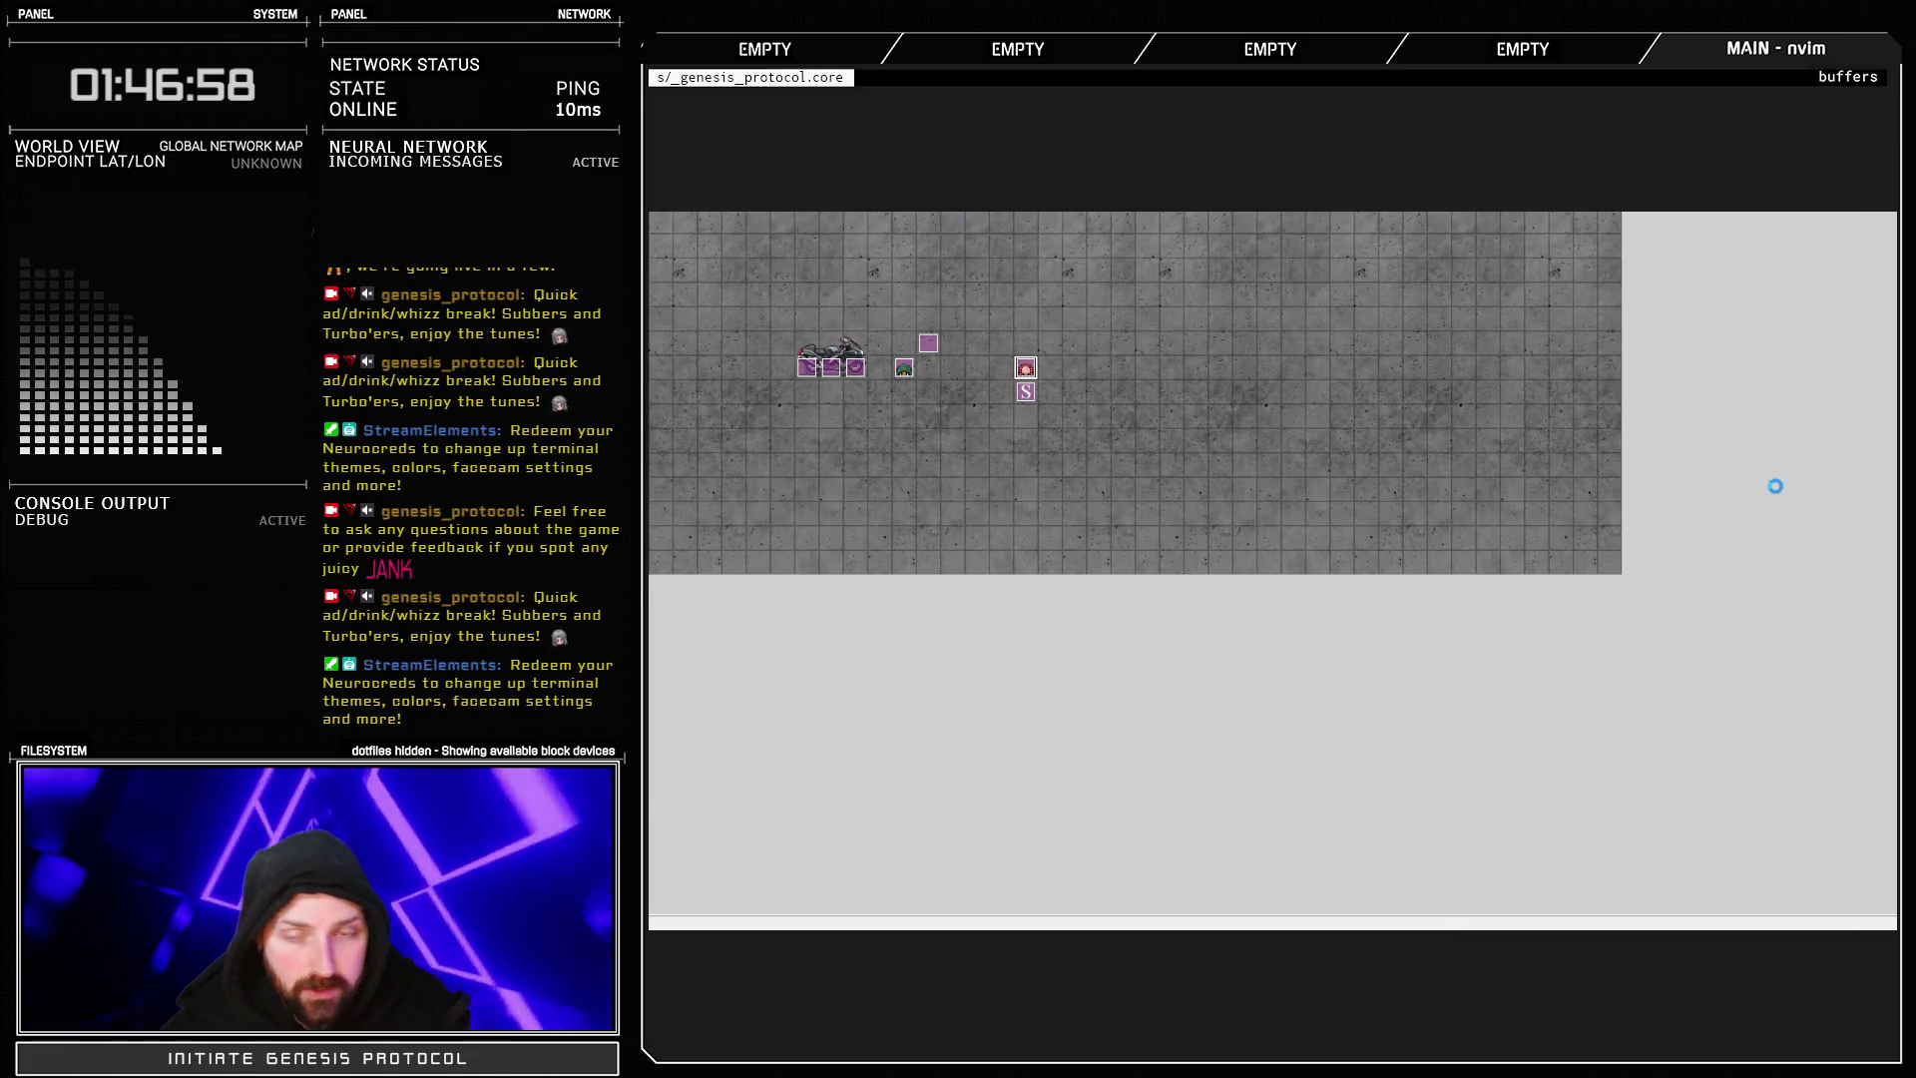
pyautogui.press('F9')
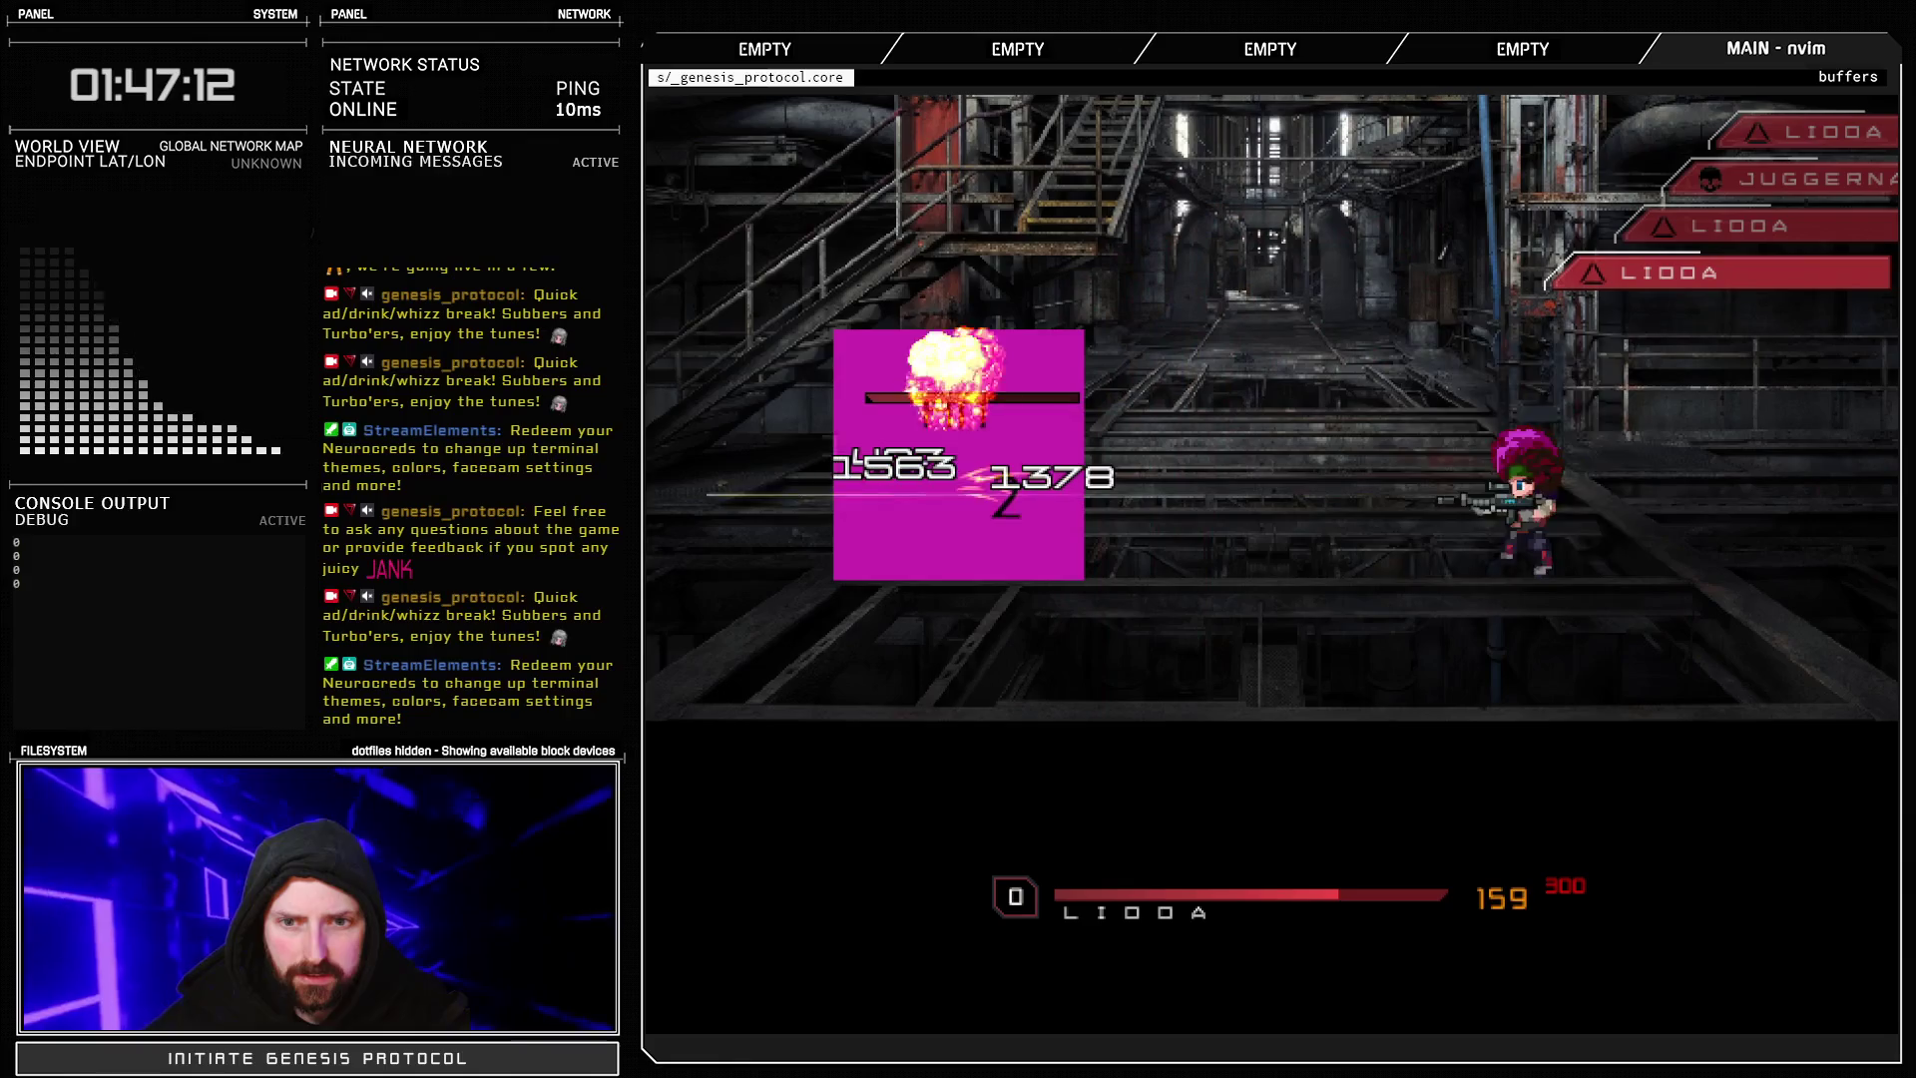
pyautogui.press('Return')
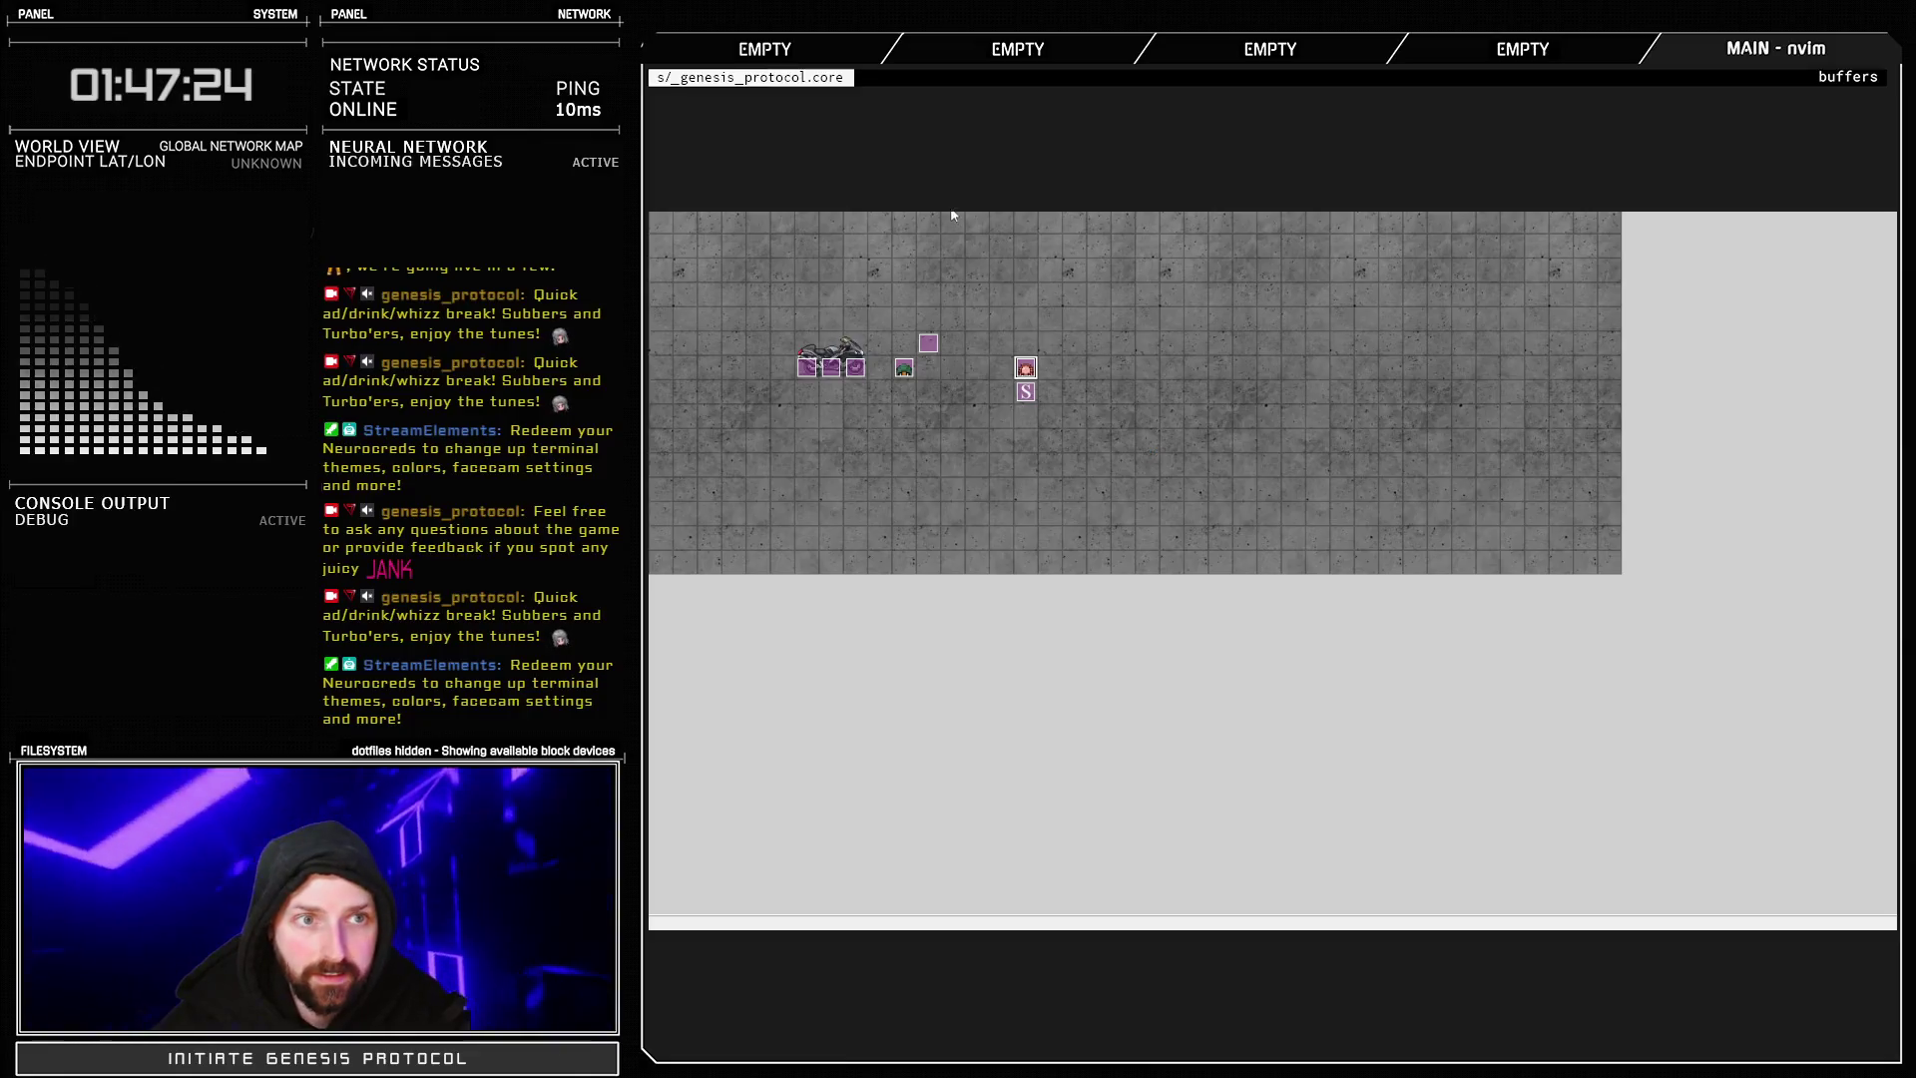
# - In Actor Controller, change actor 35's bullet offset to [32,14]
pyautogui.press('F11')
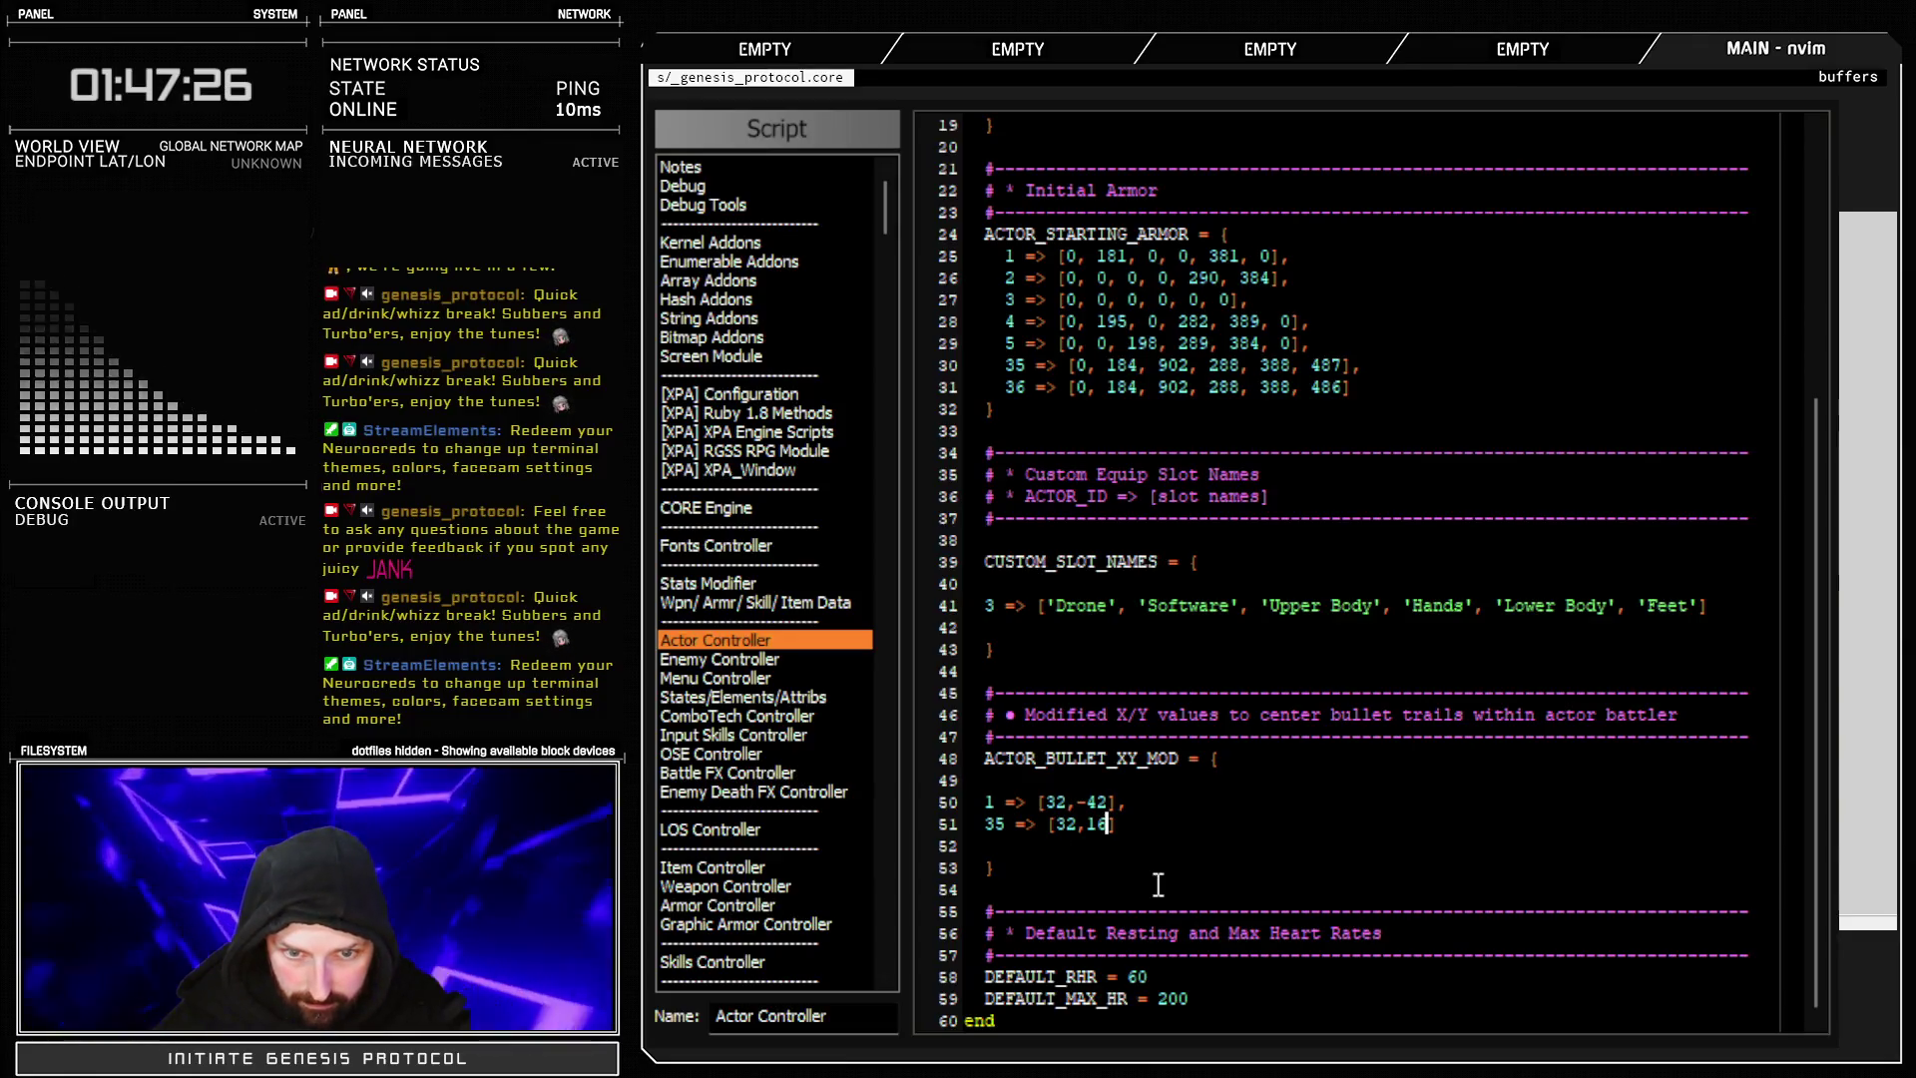
pyautogui.press('BackSpace')
pyautogui.write('4')
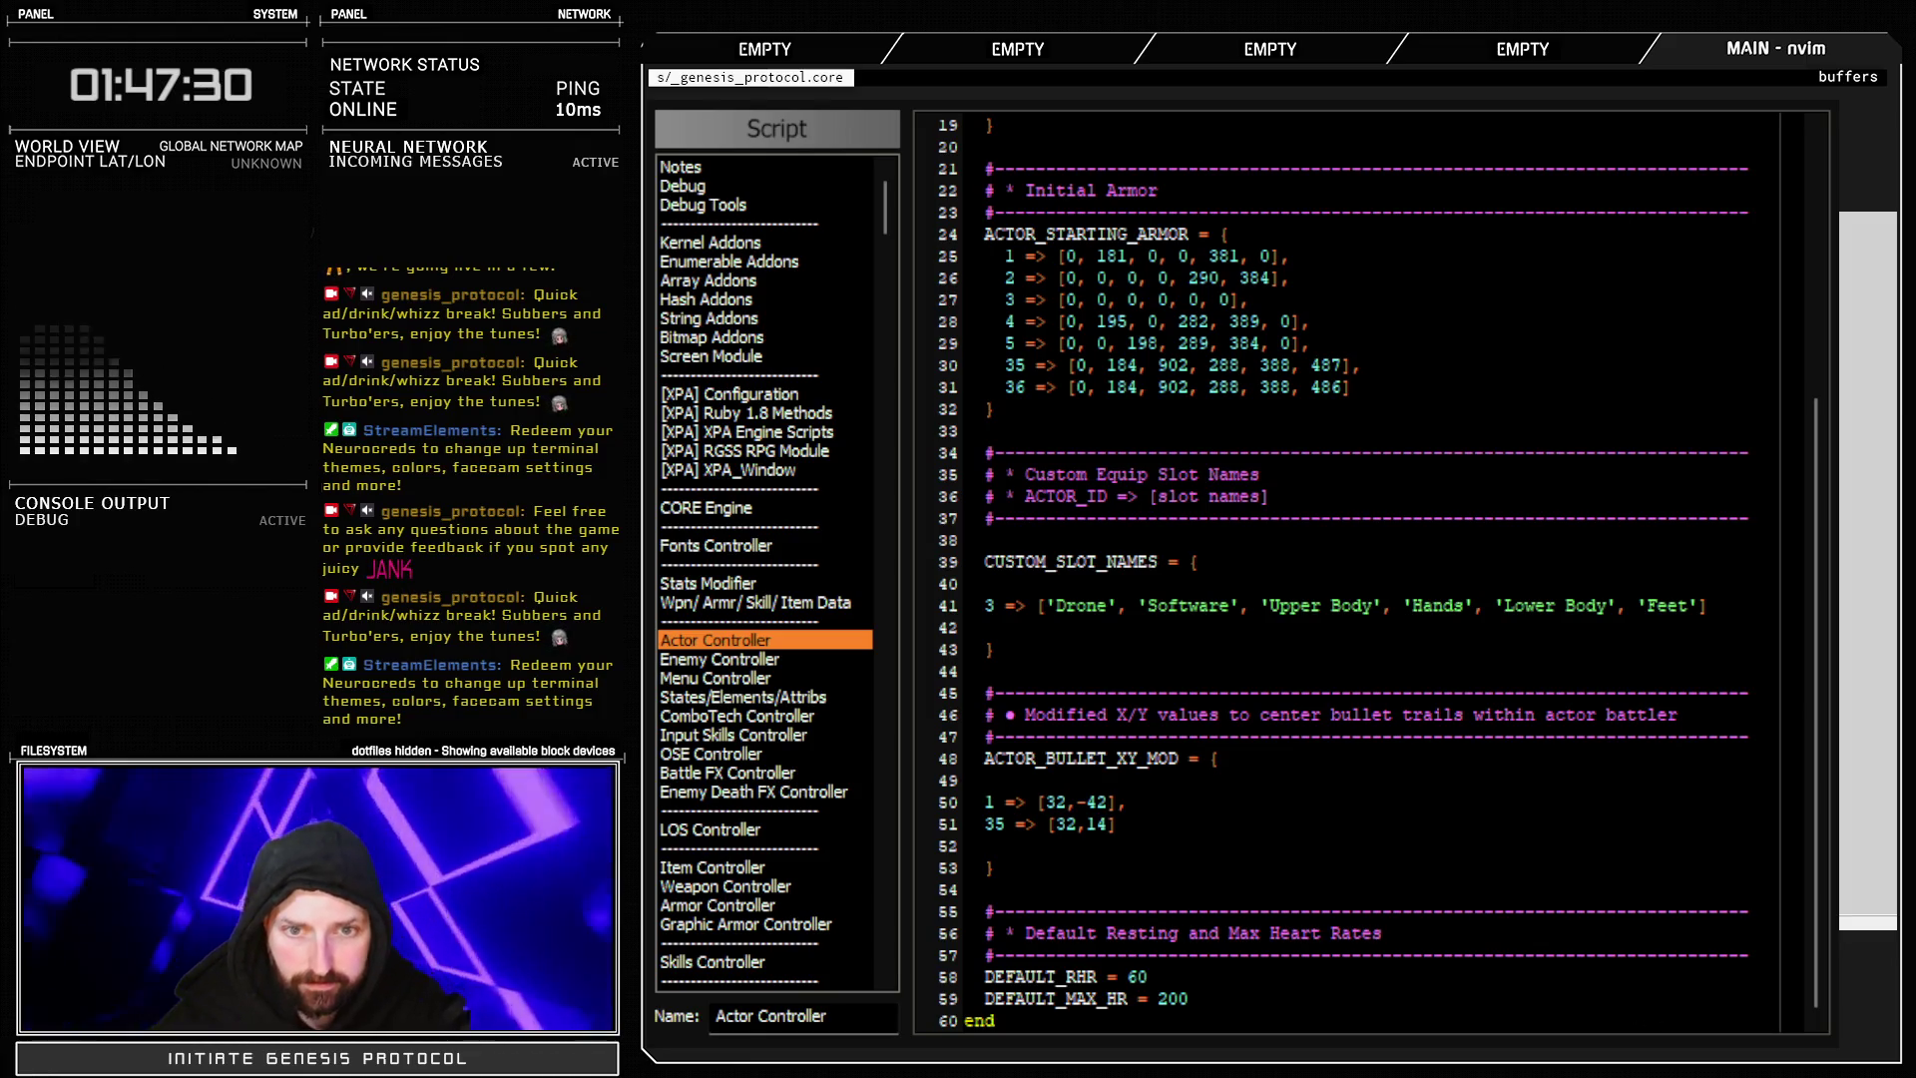
# - Change actor 35's X offset in Actor Controller so the entry reads [36,14]
pyautogui.press('Escape')
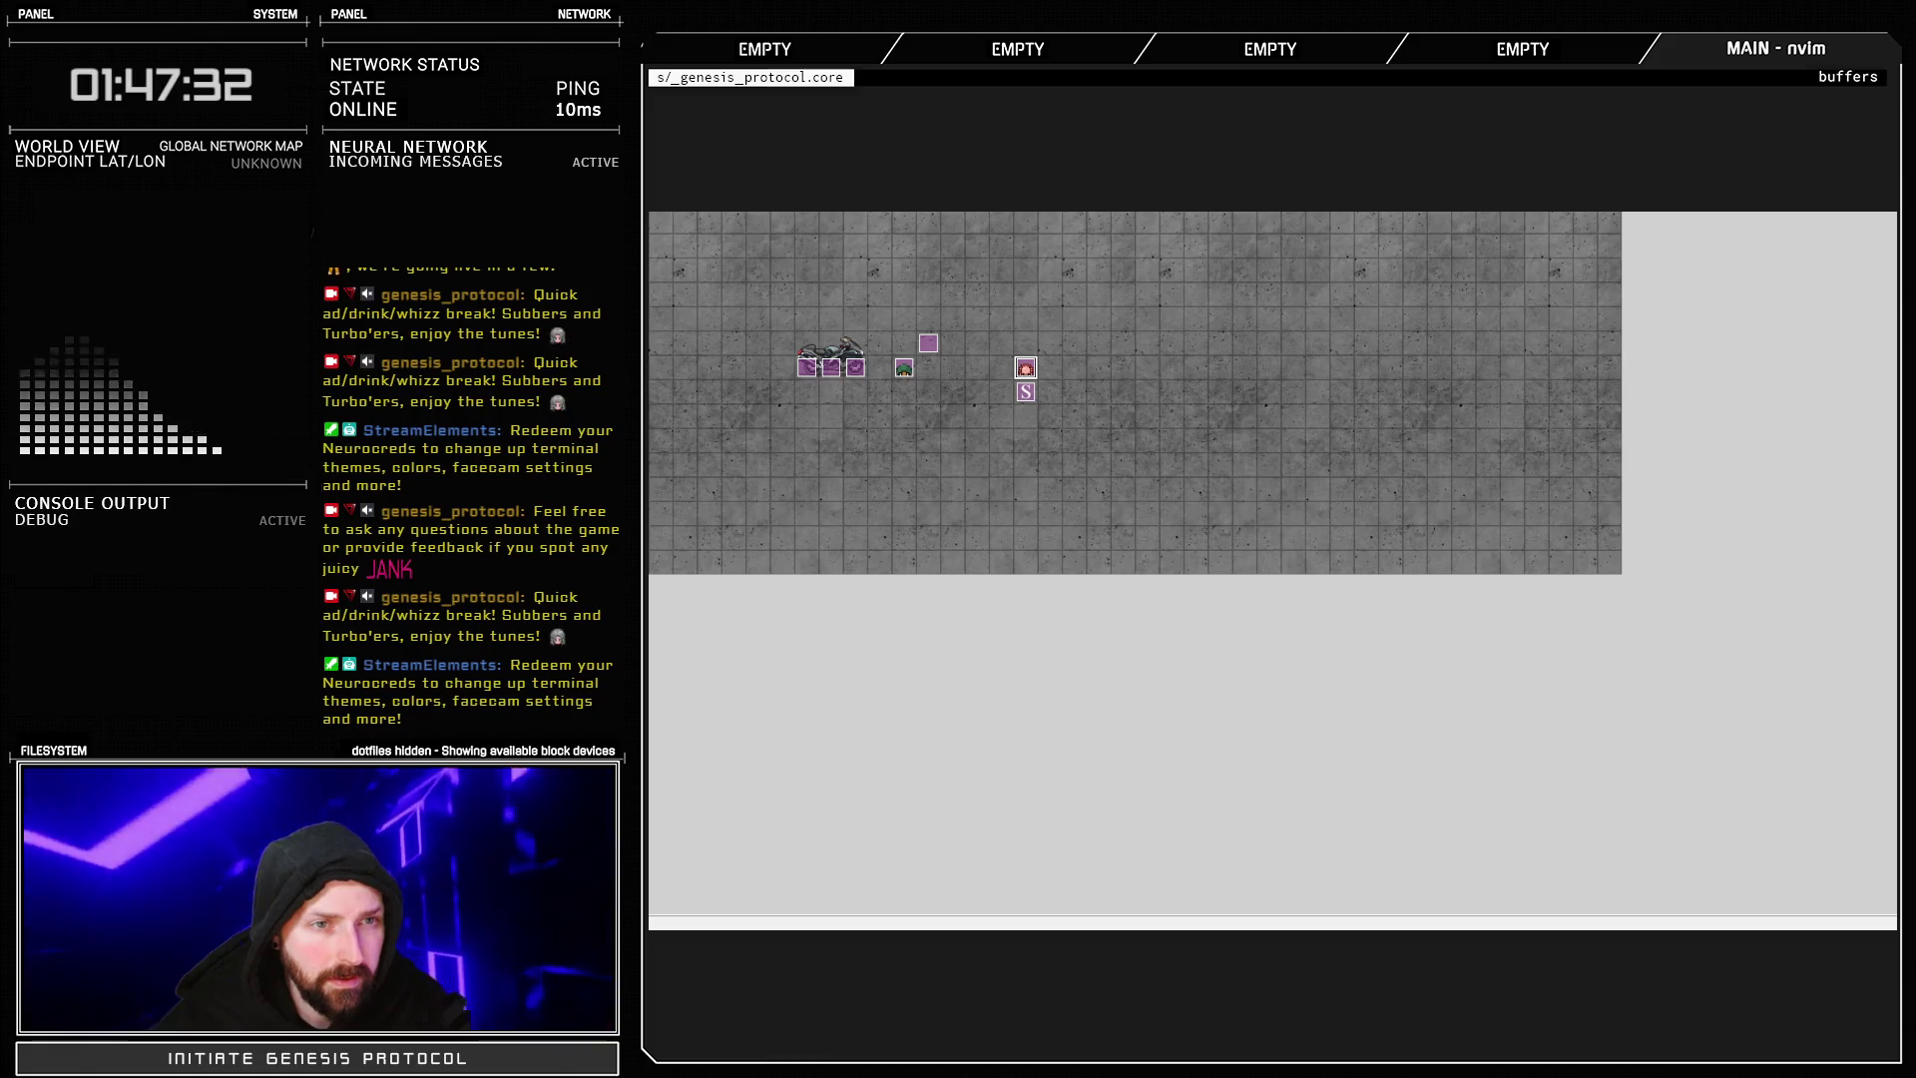
pyautogui.press('F9')
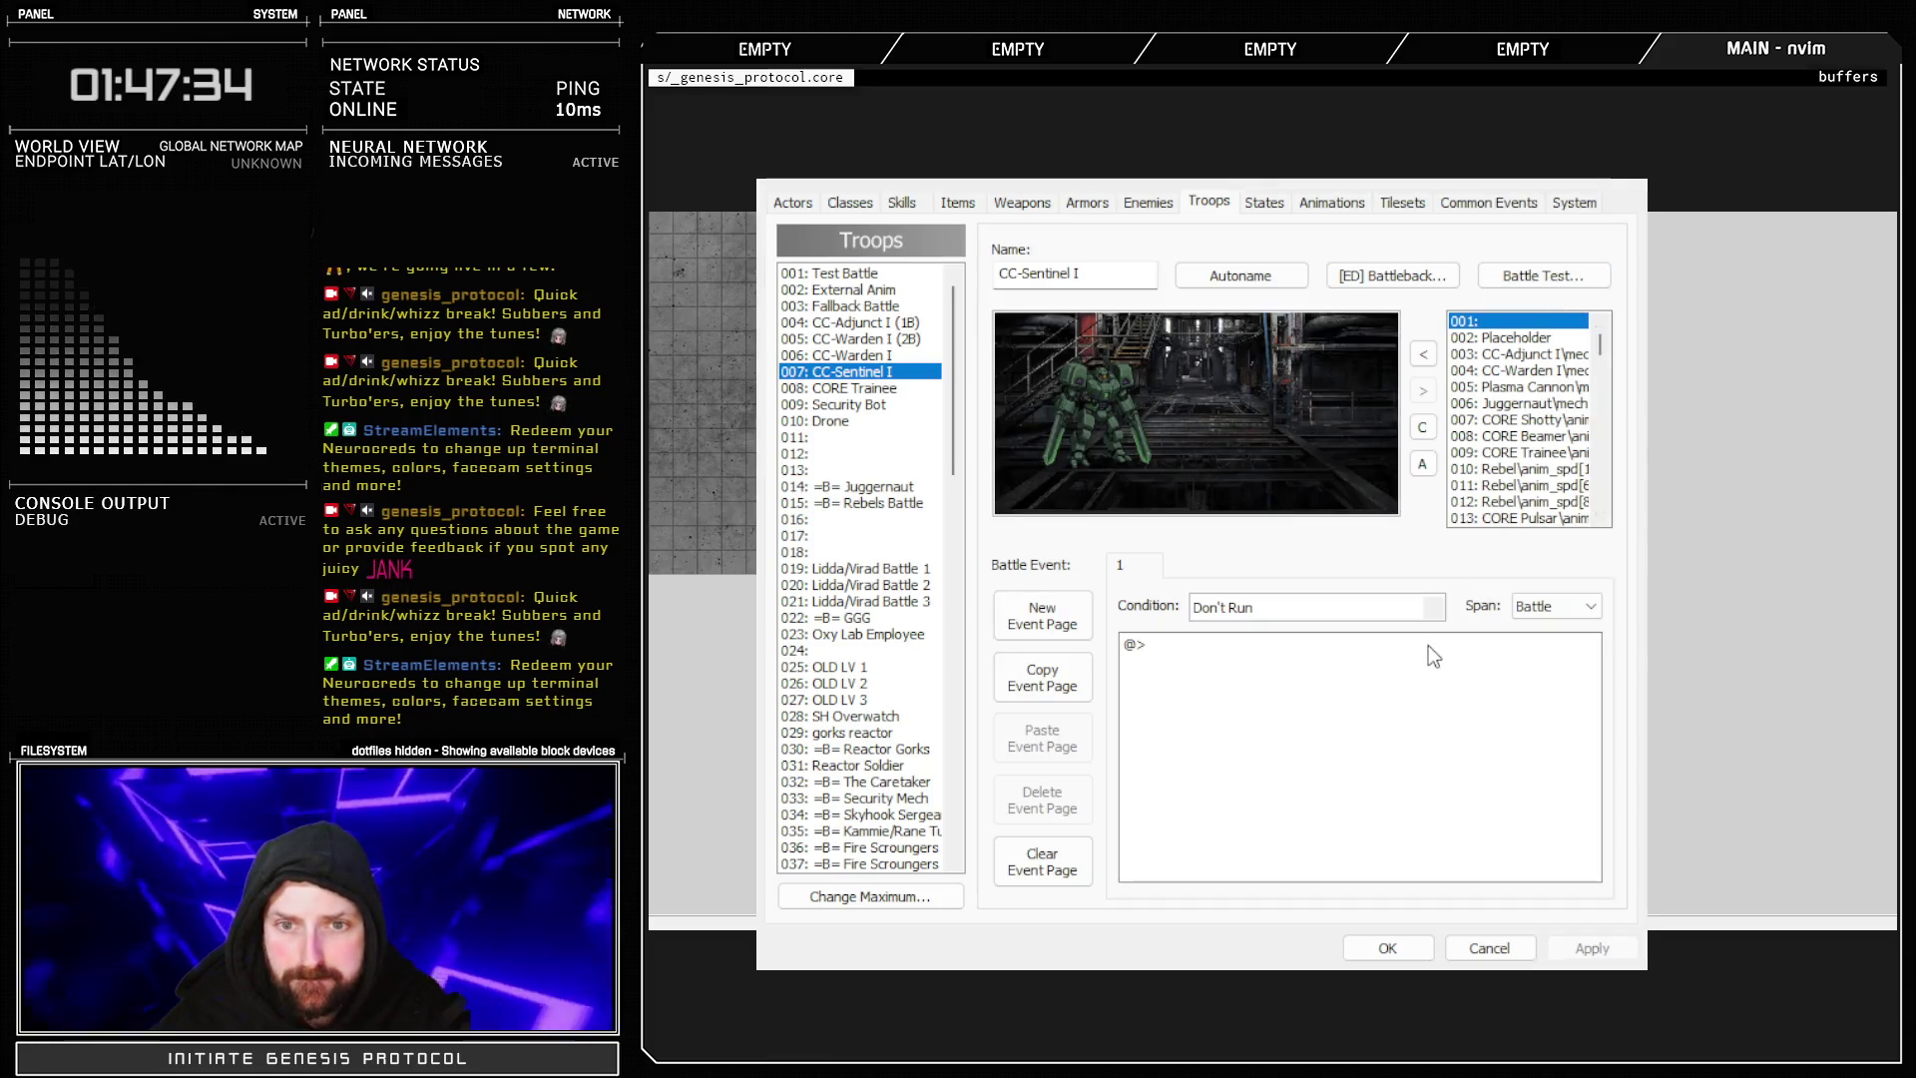
pyautogui.click(1486, 948)
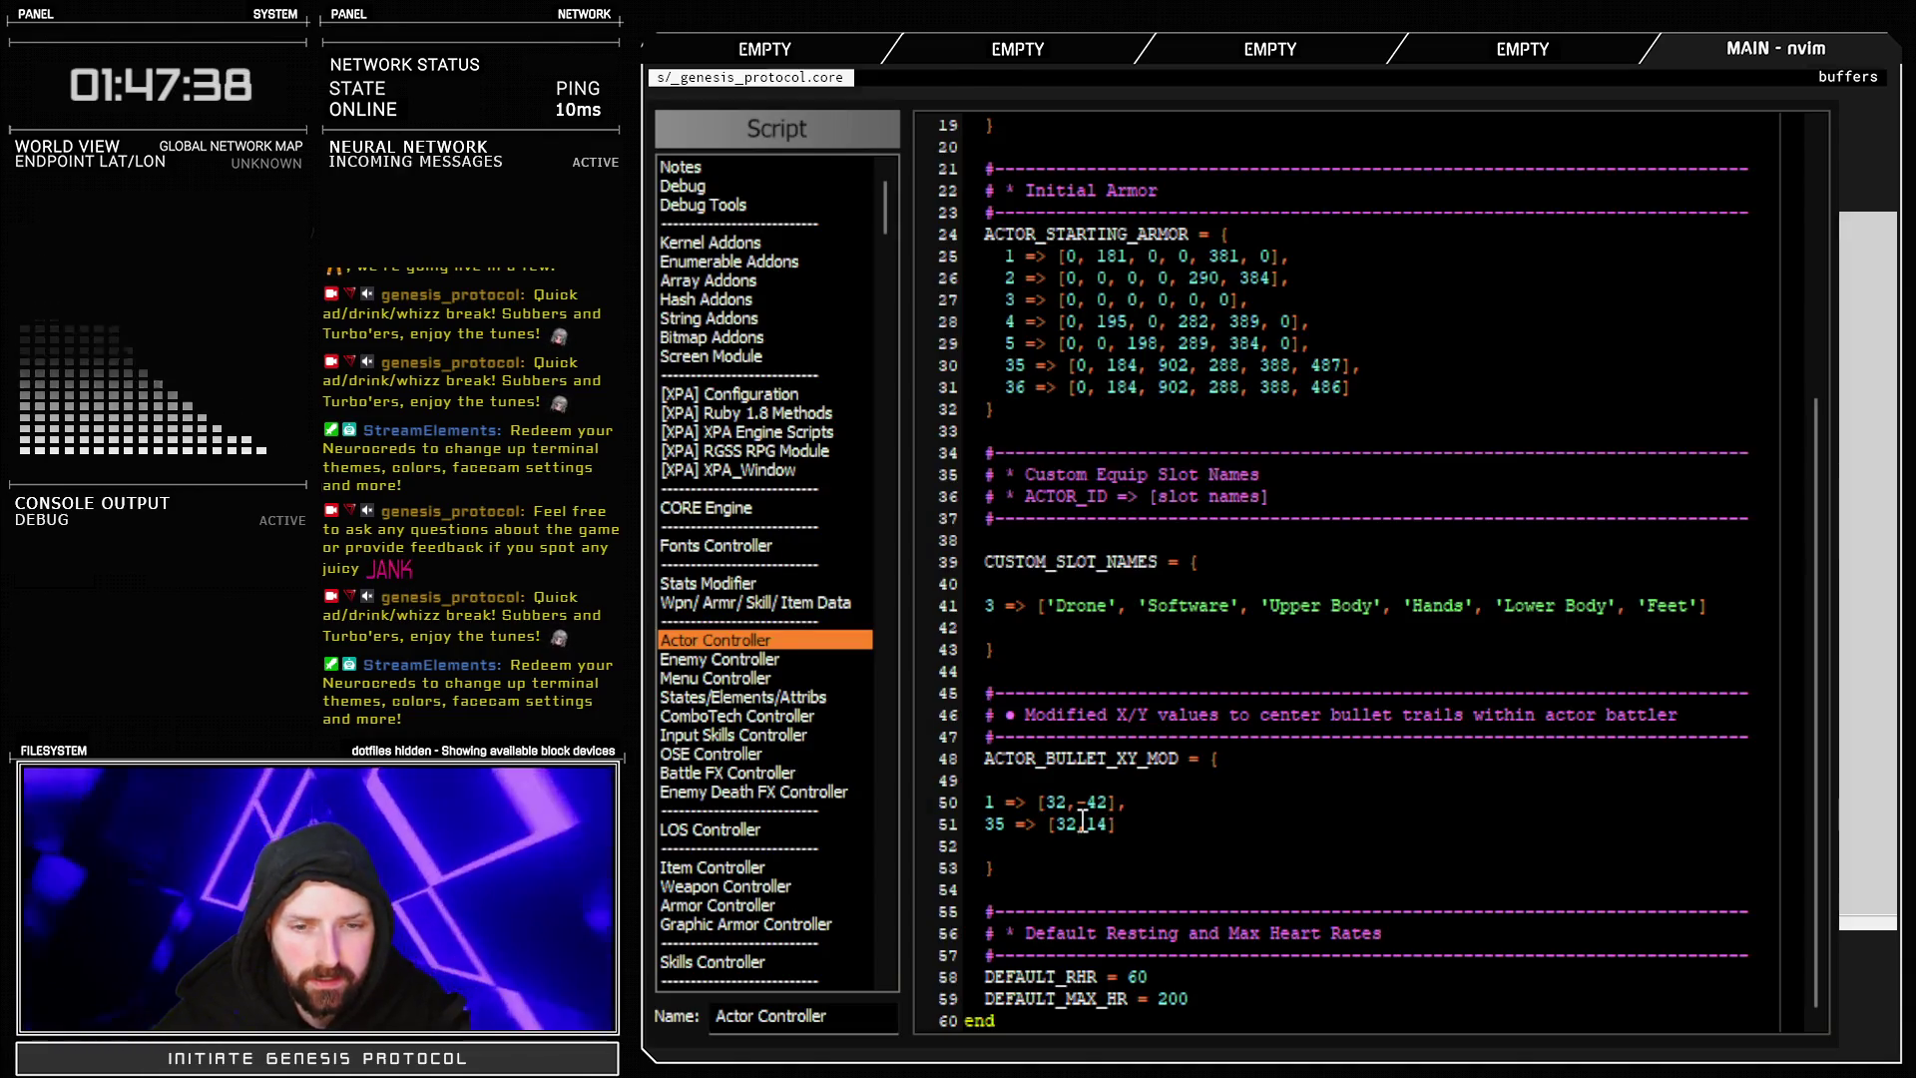
pyautogui.press('BackSpace')
pyautogui.write('6')
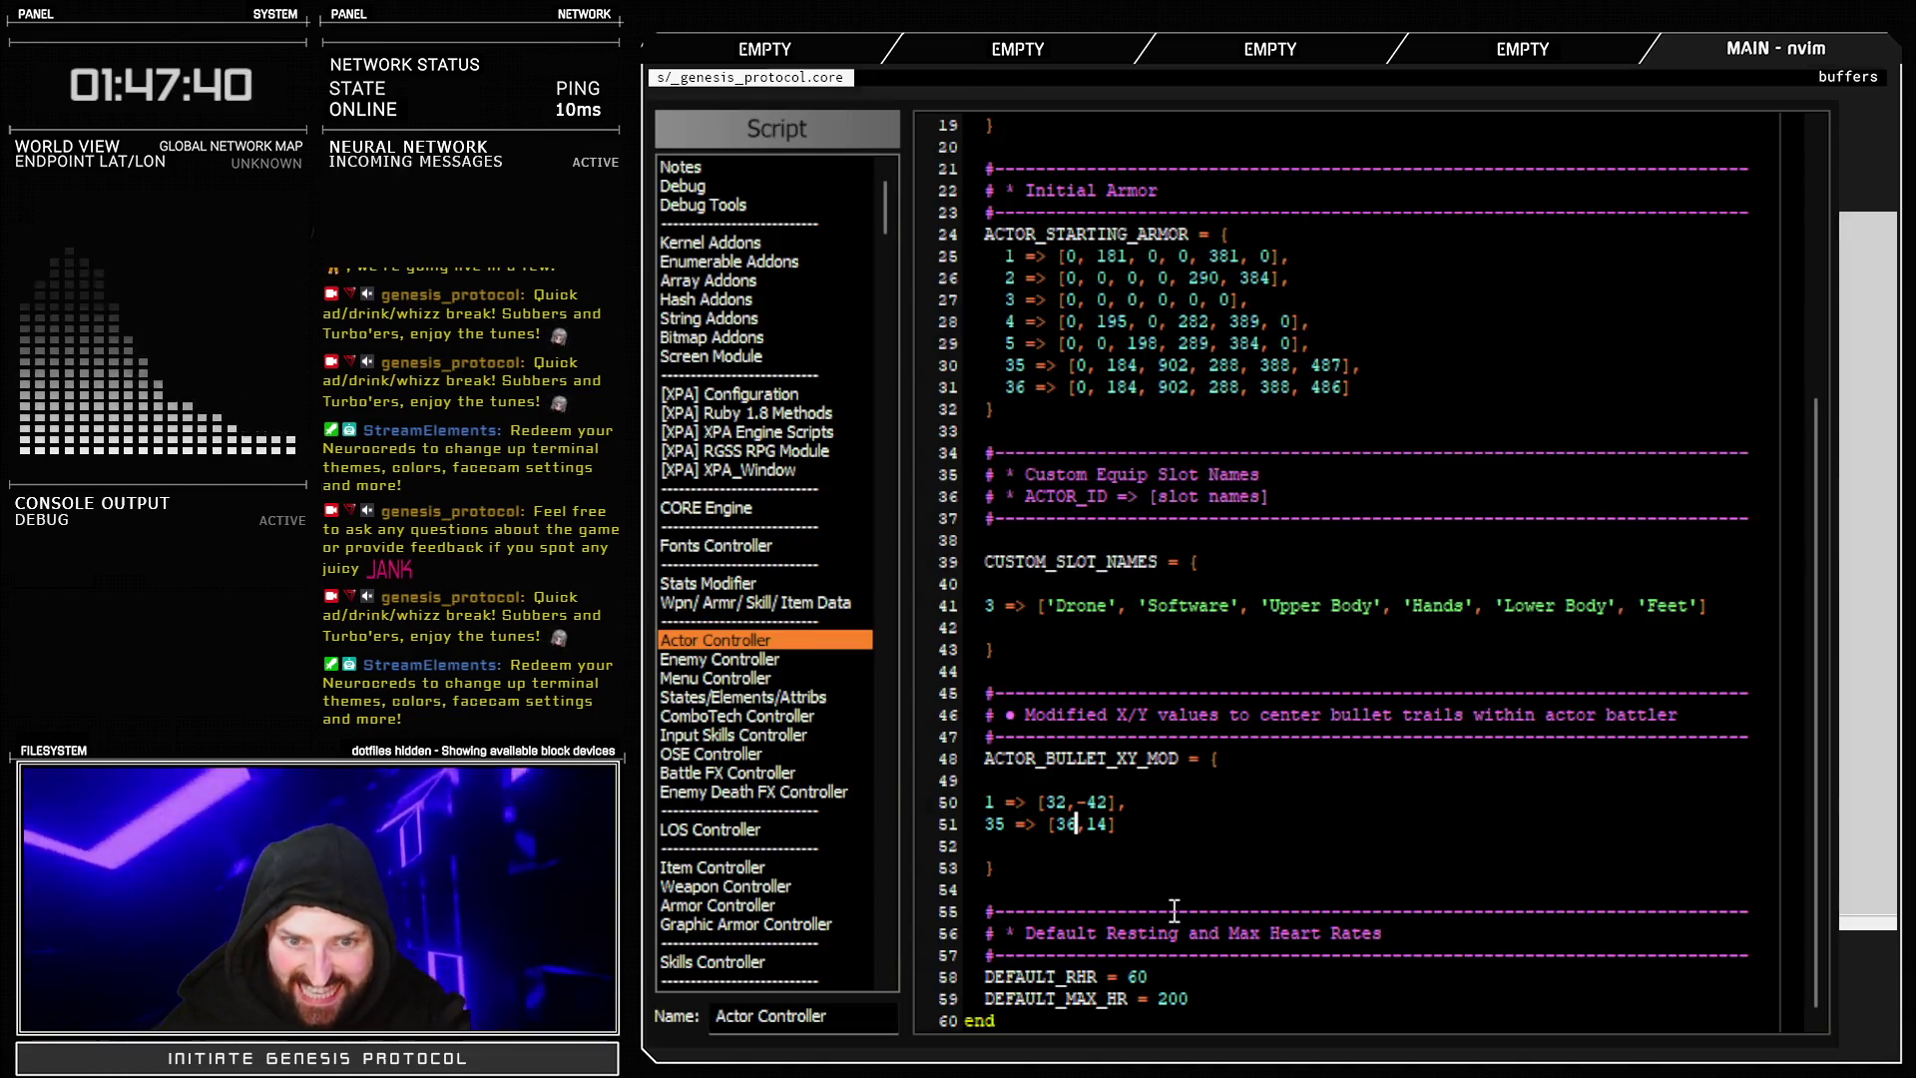
pyautogui.press('Escape')
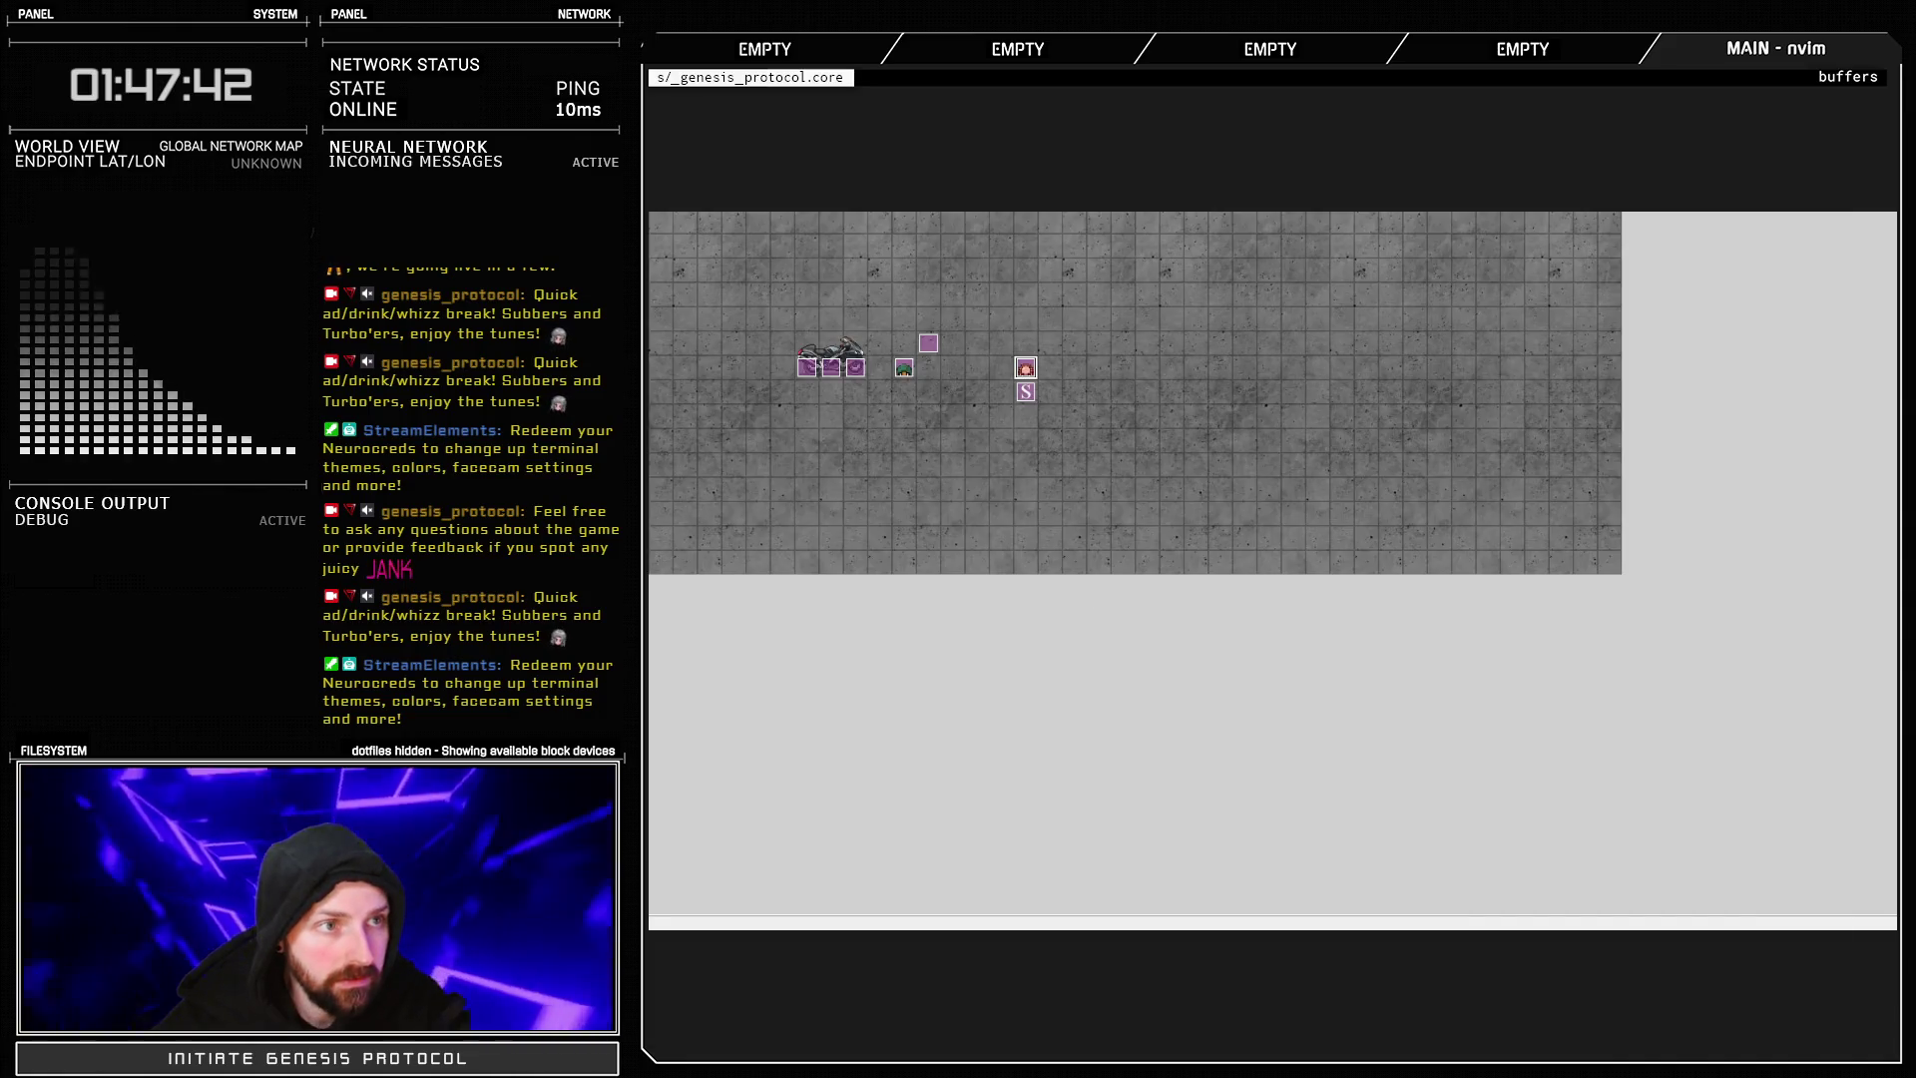
# - Battle-test CC-Sentinel I, attacking the Juggernaut with Lidda and Inaxen to check the bullet trail
pyautogui.press('F9')
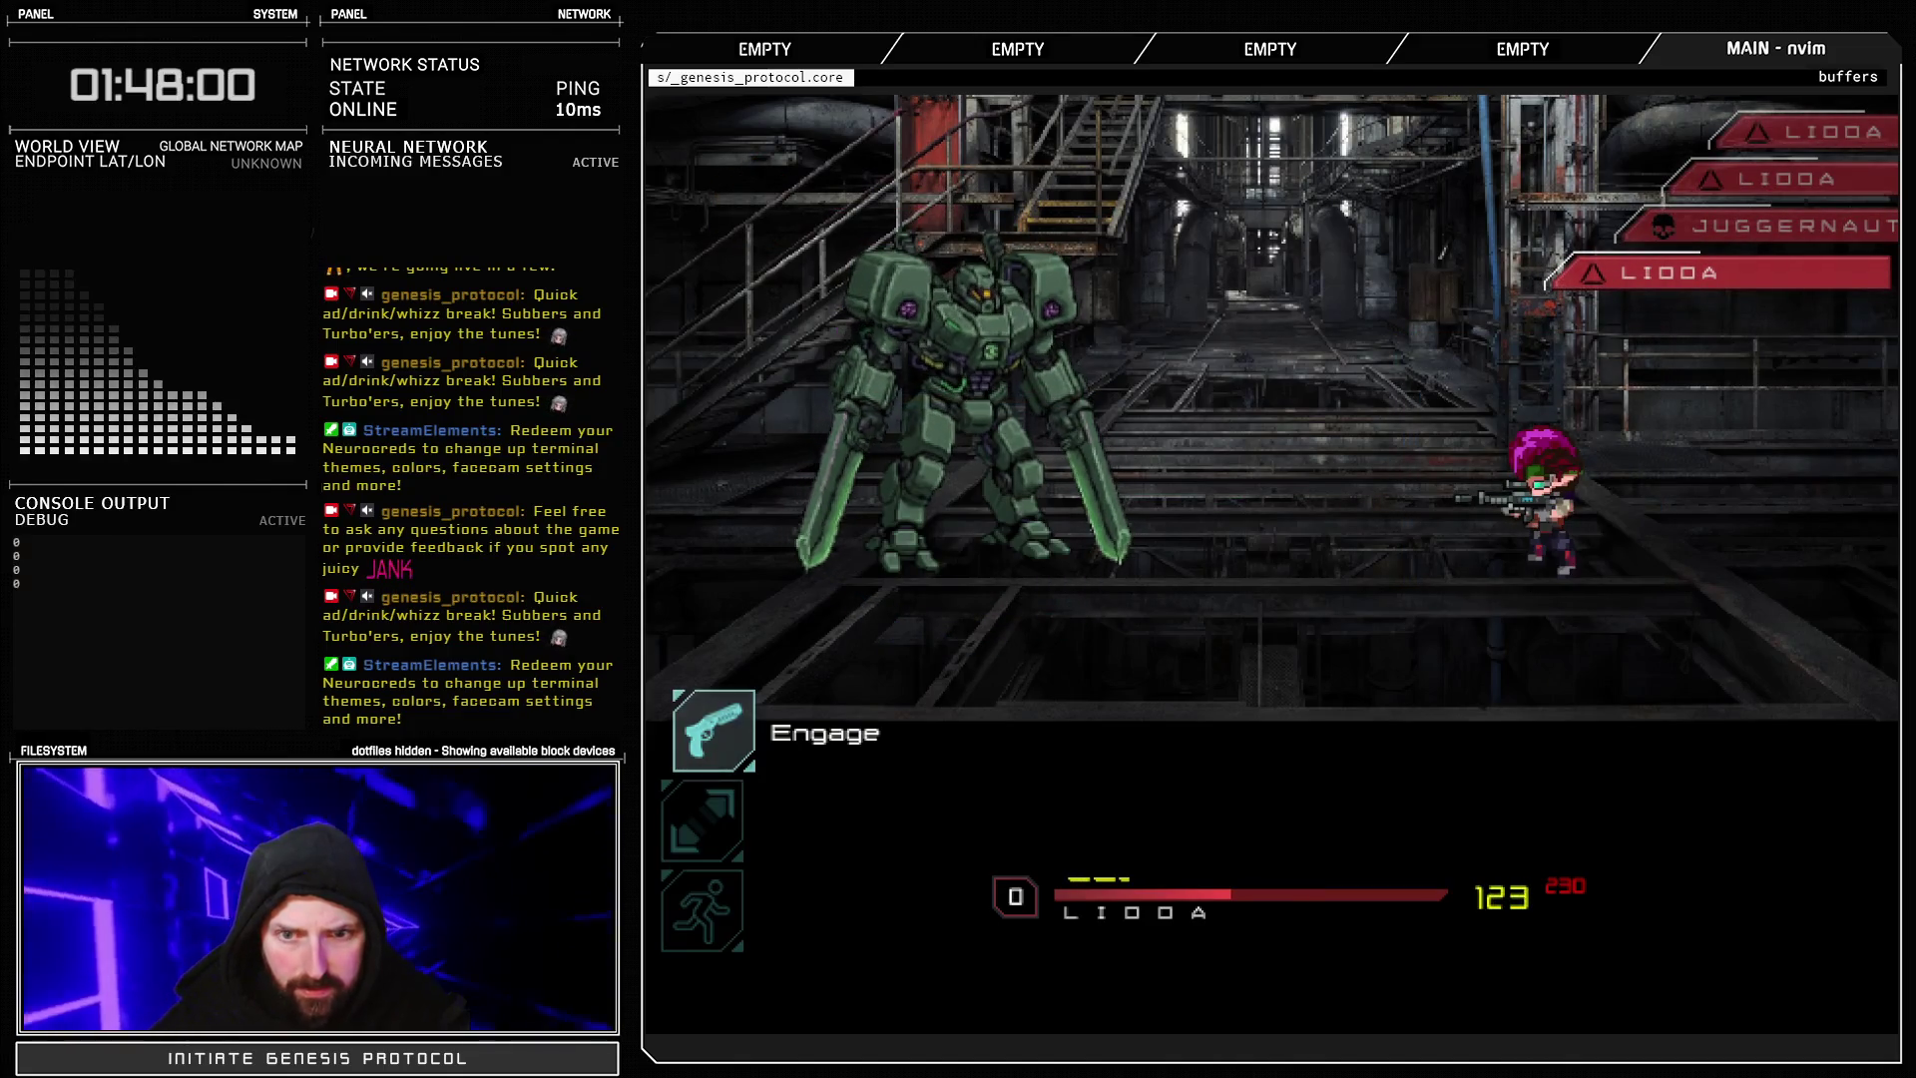
pyautogui.press('Return')
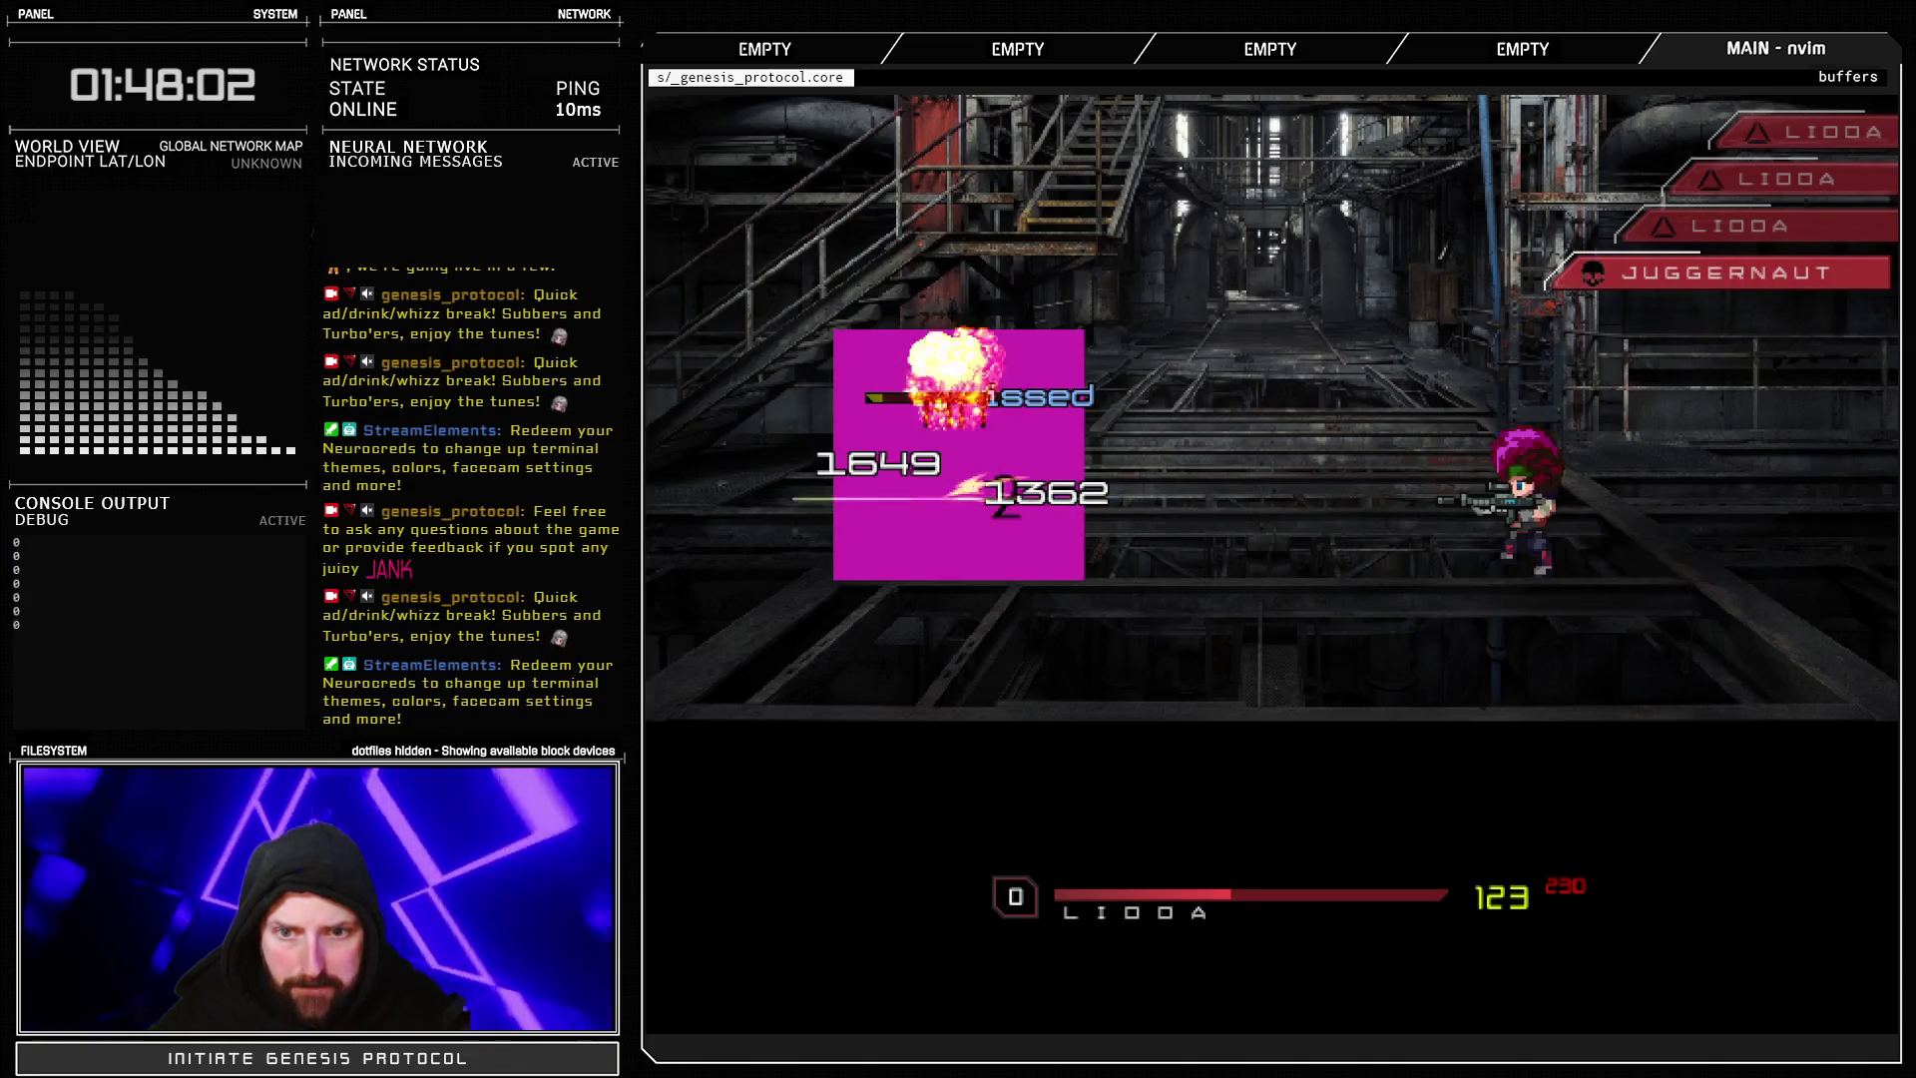
pyautogui.press('Return')
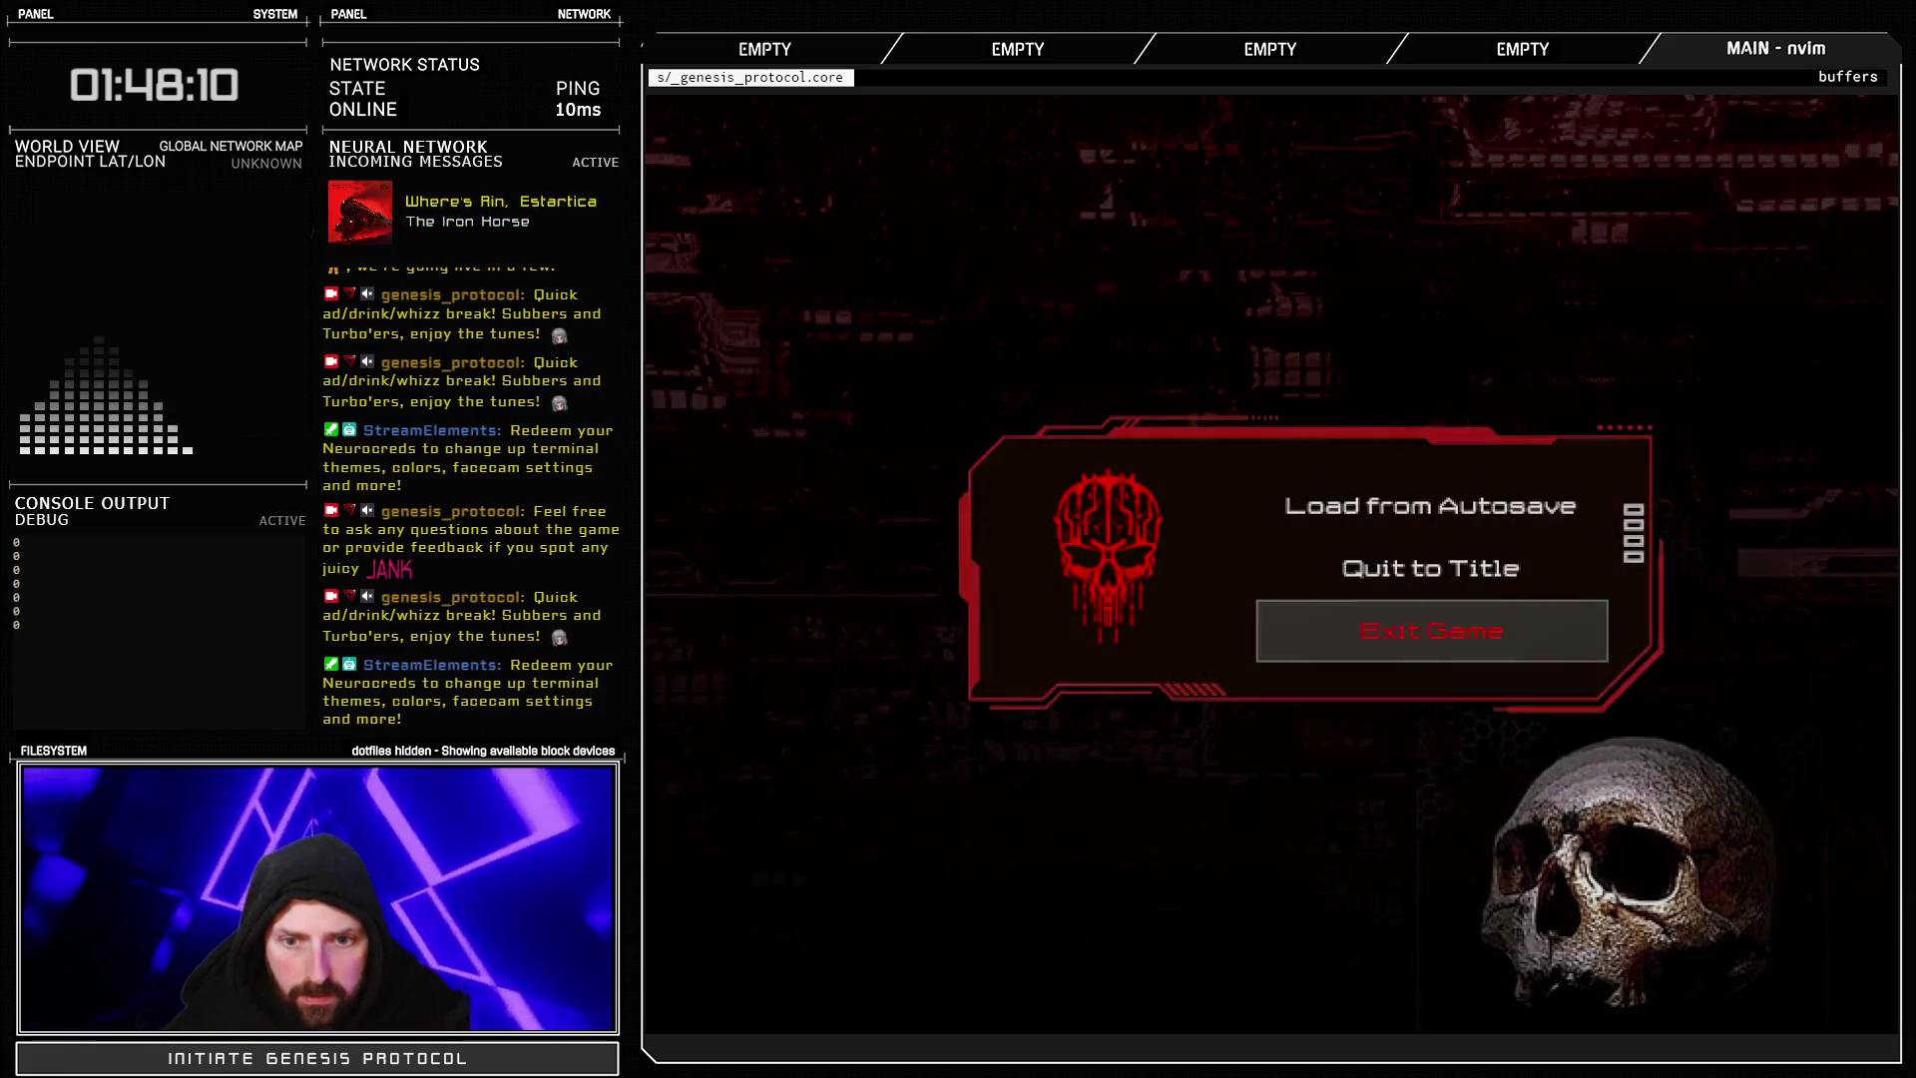
pyautogui.press('Return')
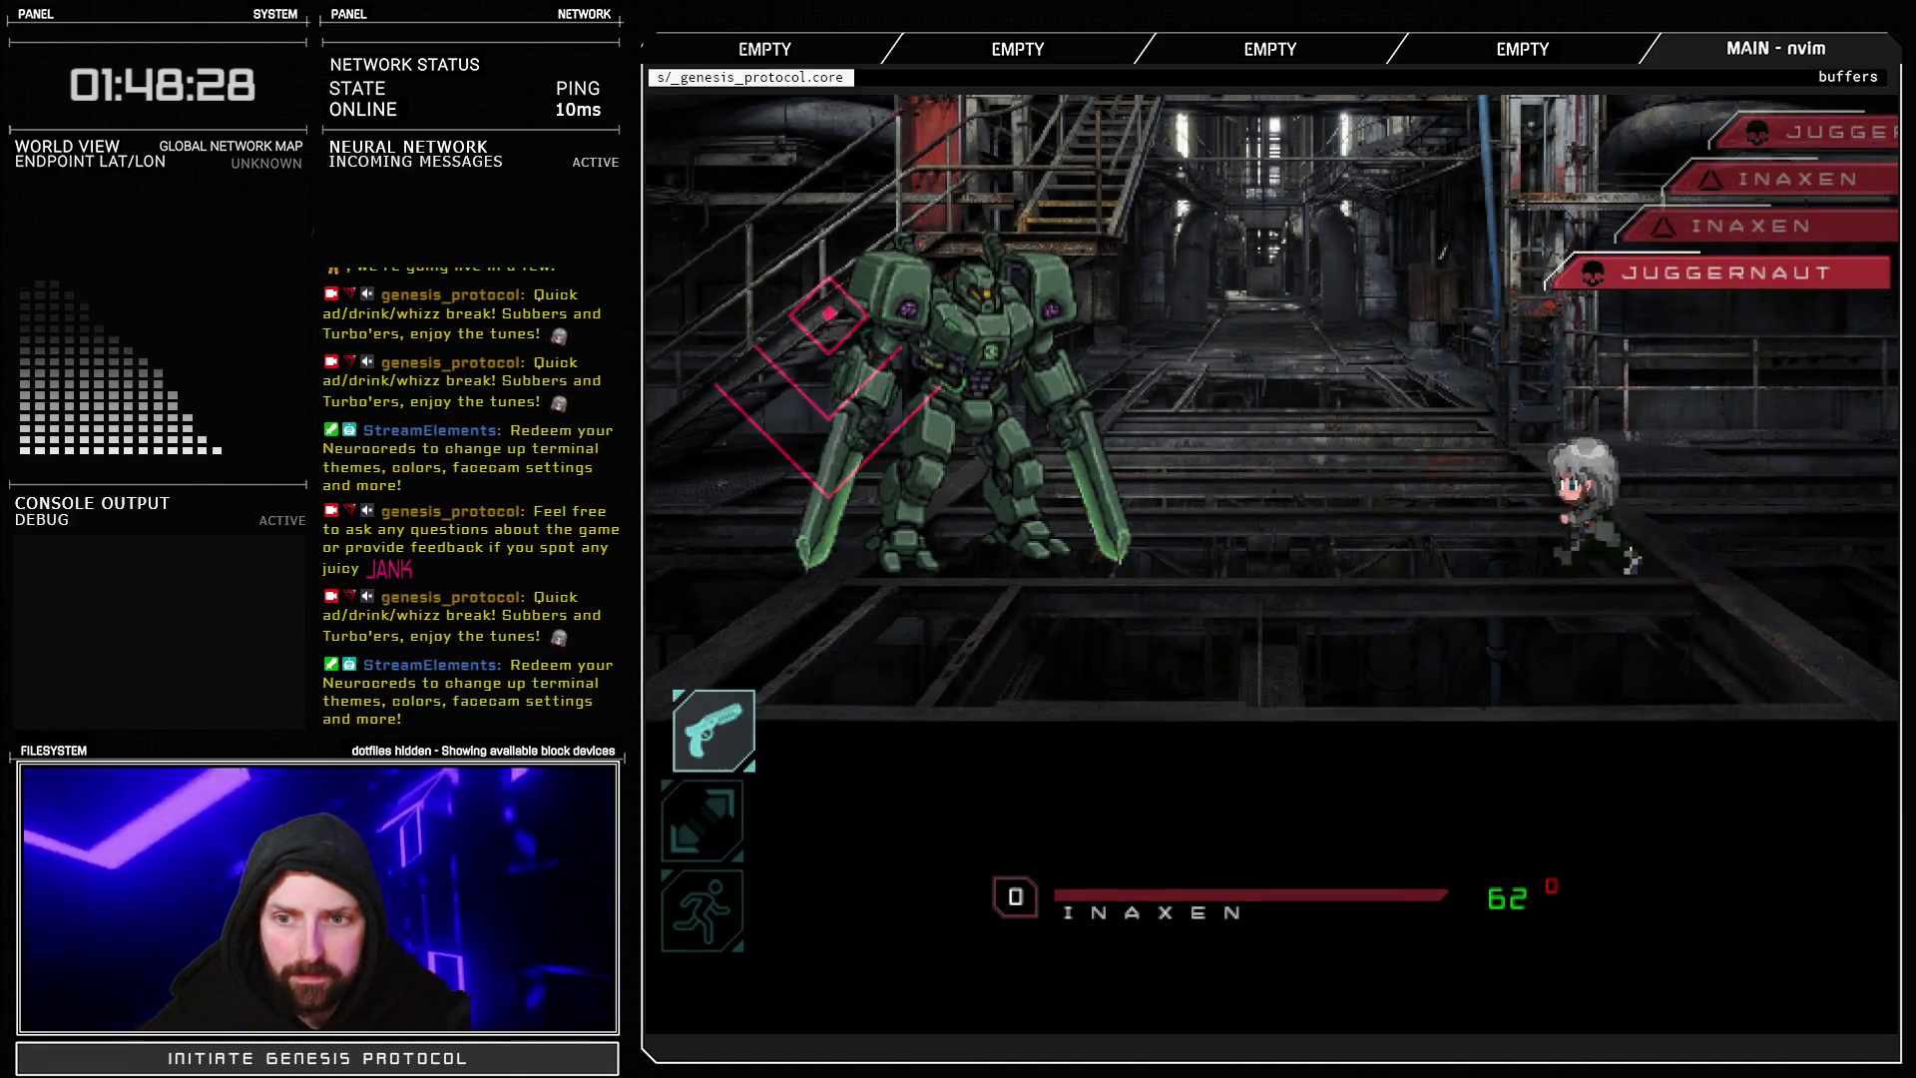
pyautogui.press('Return')
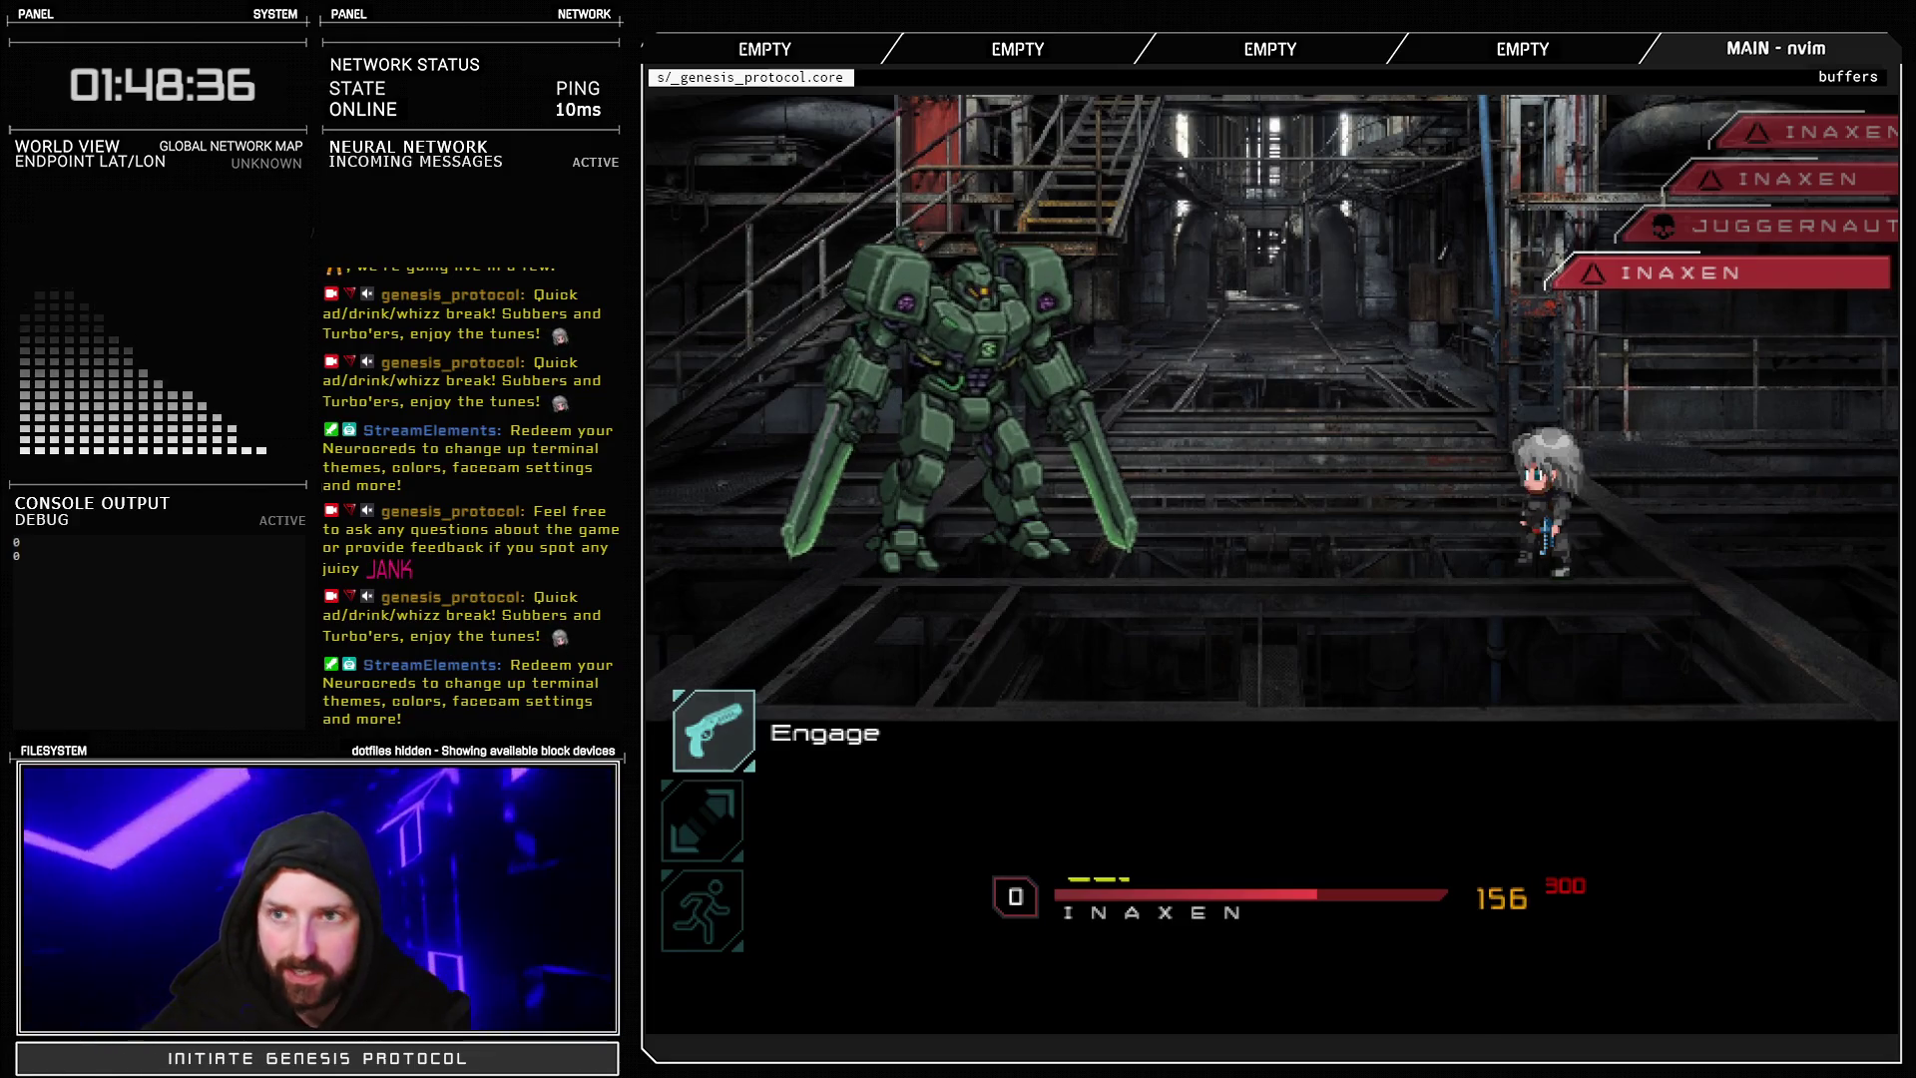
pyautogui.hotkey('alt', 'F4')
pyautogui.click(1385, 946)
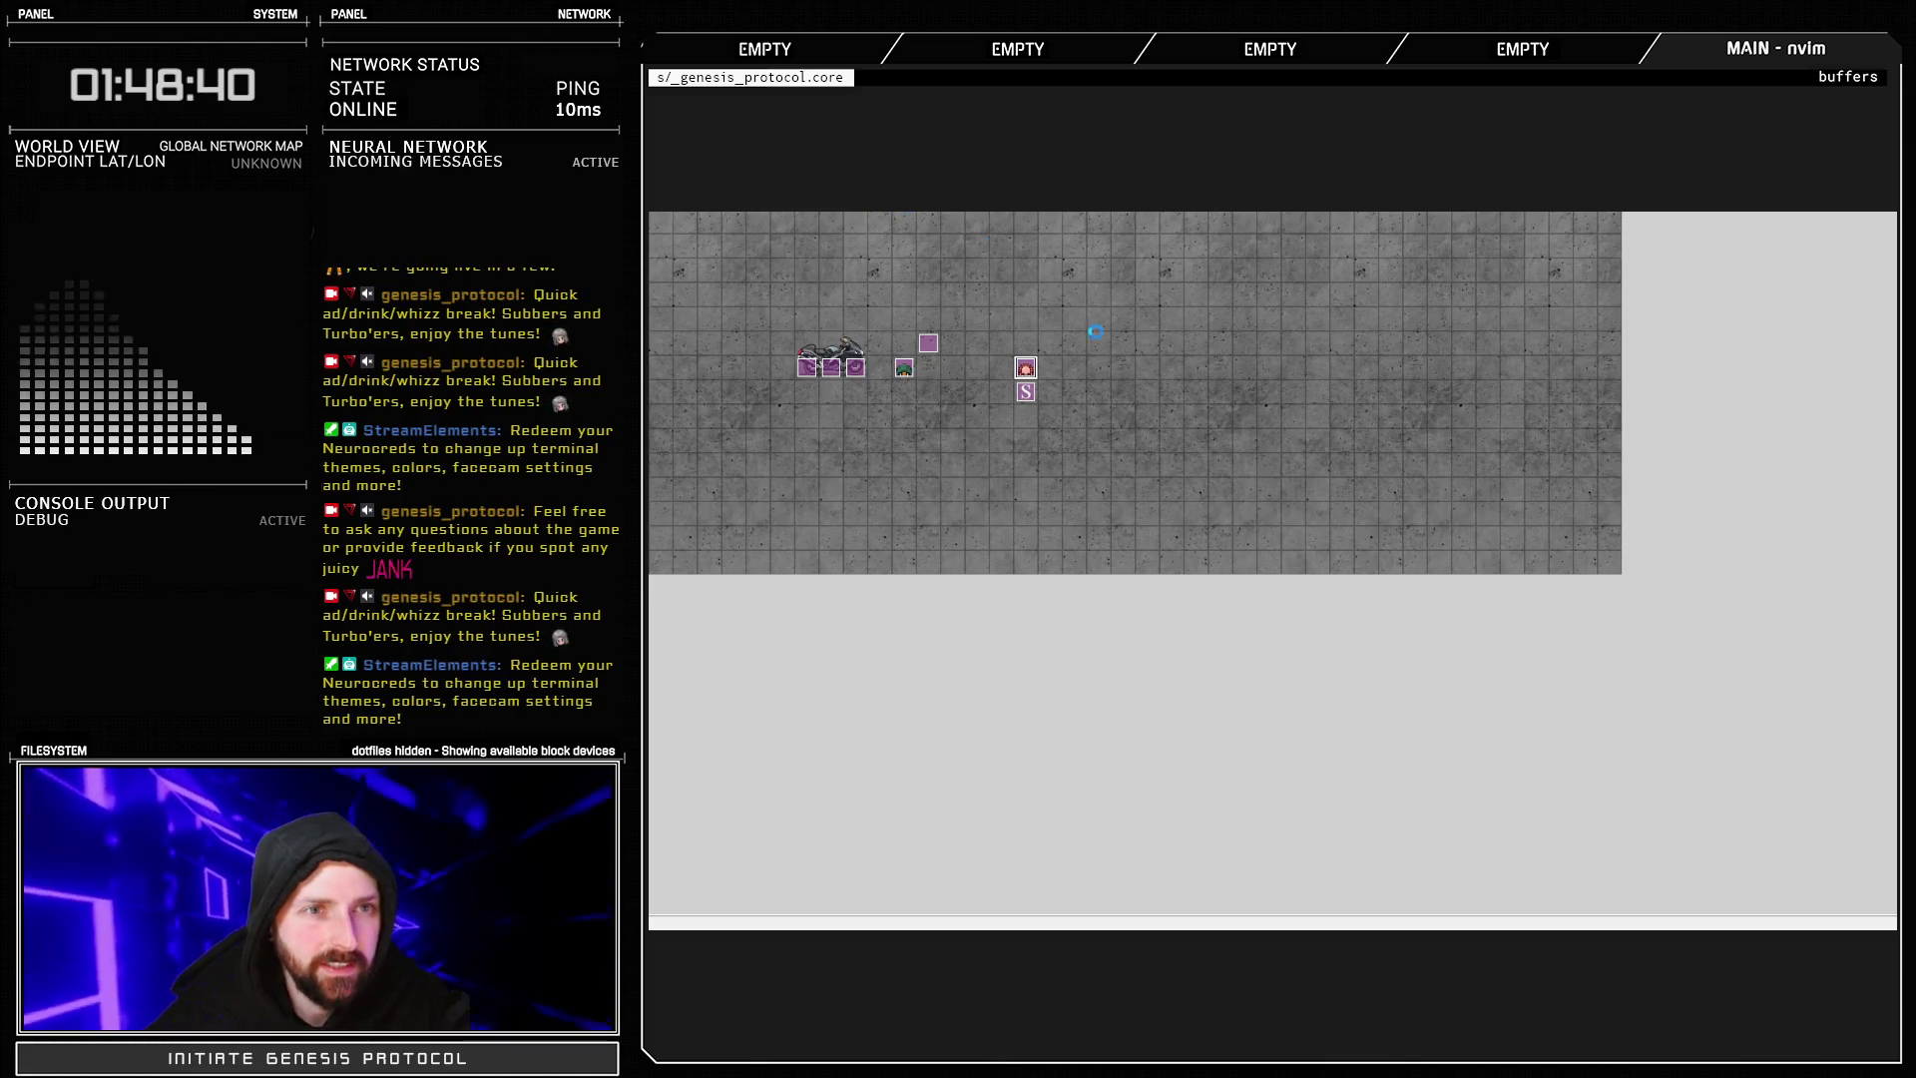
pyautogui.press('F11')
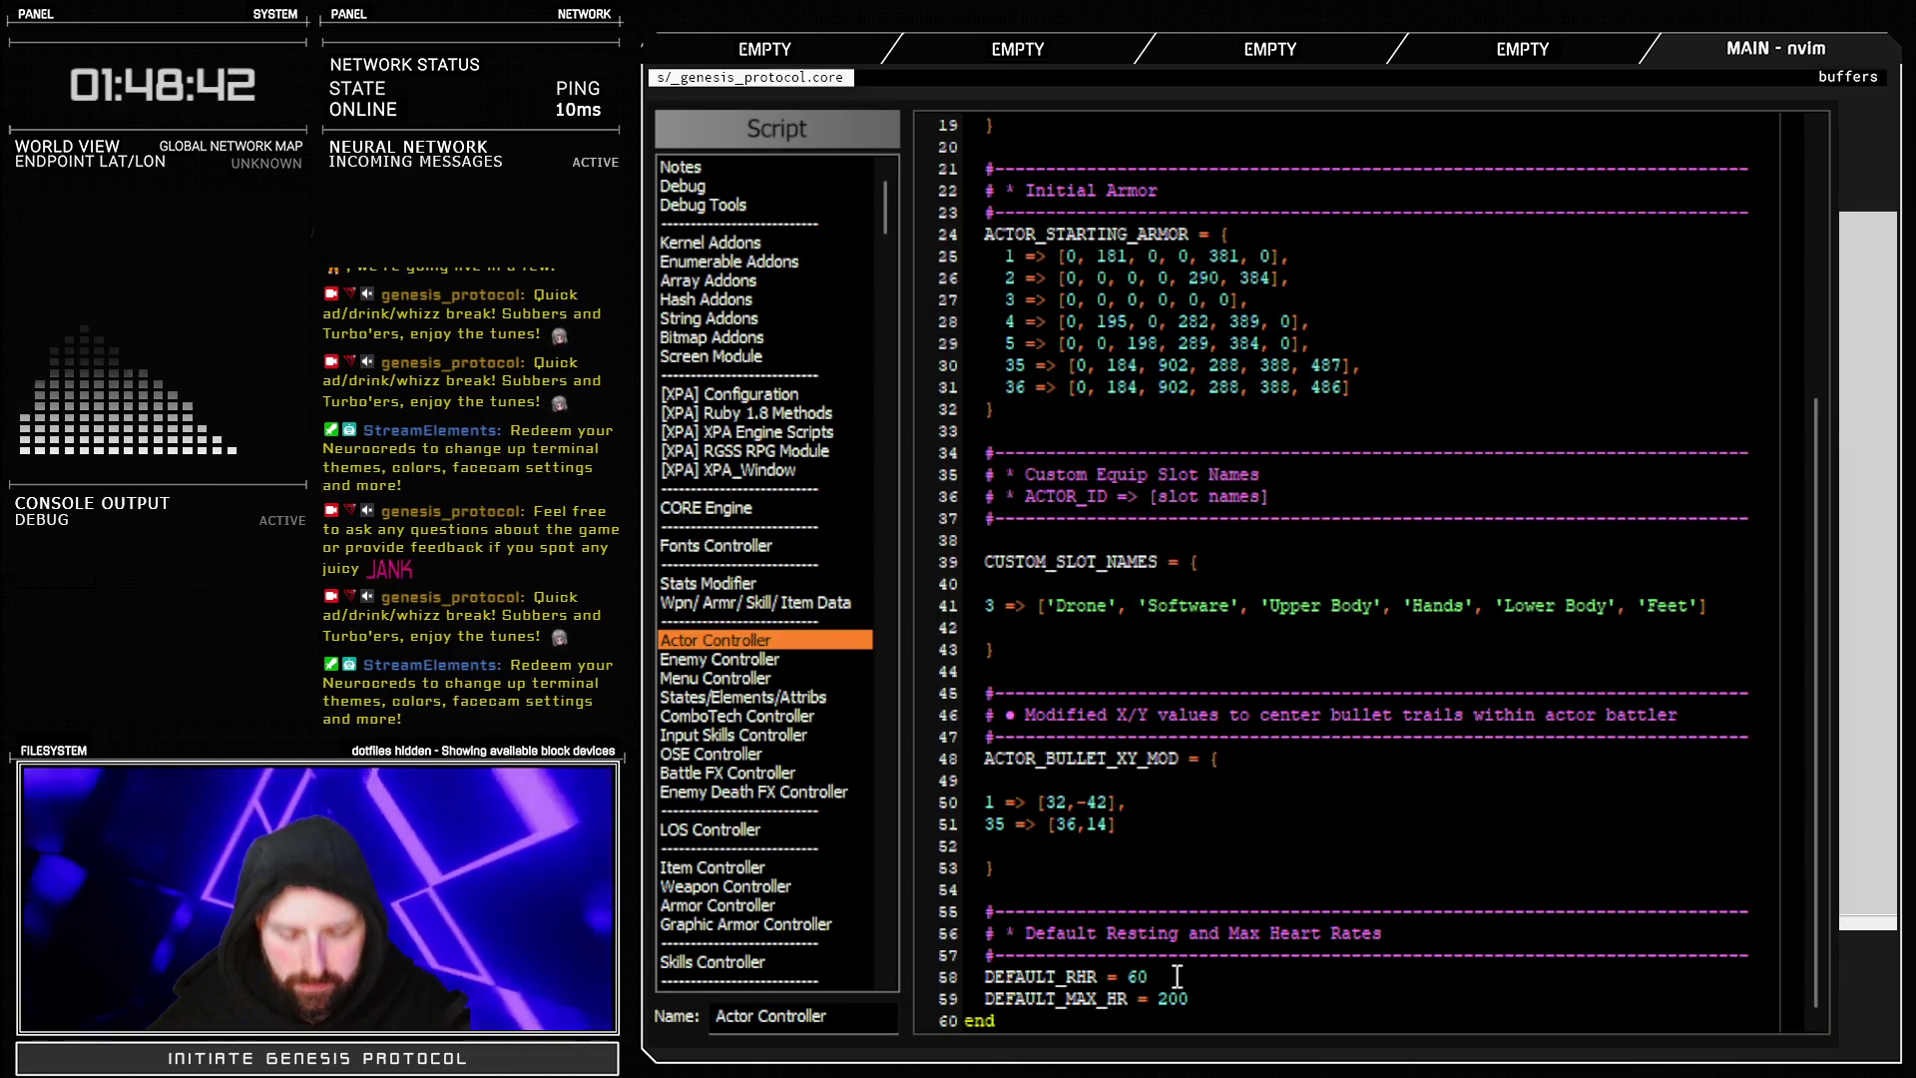
# - Edit actor 1's bullet offset, removing the minus sign and aligning it with the line below
pyautogui.press('BackSpace')
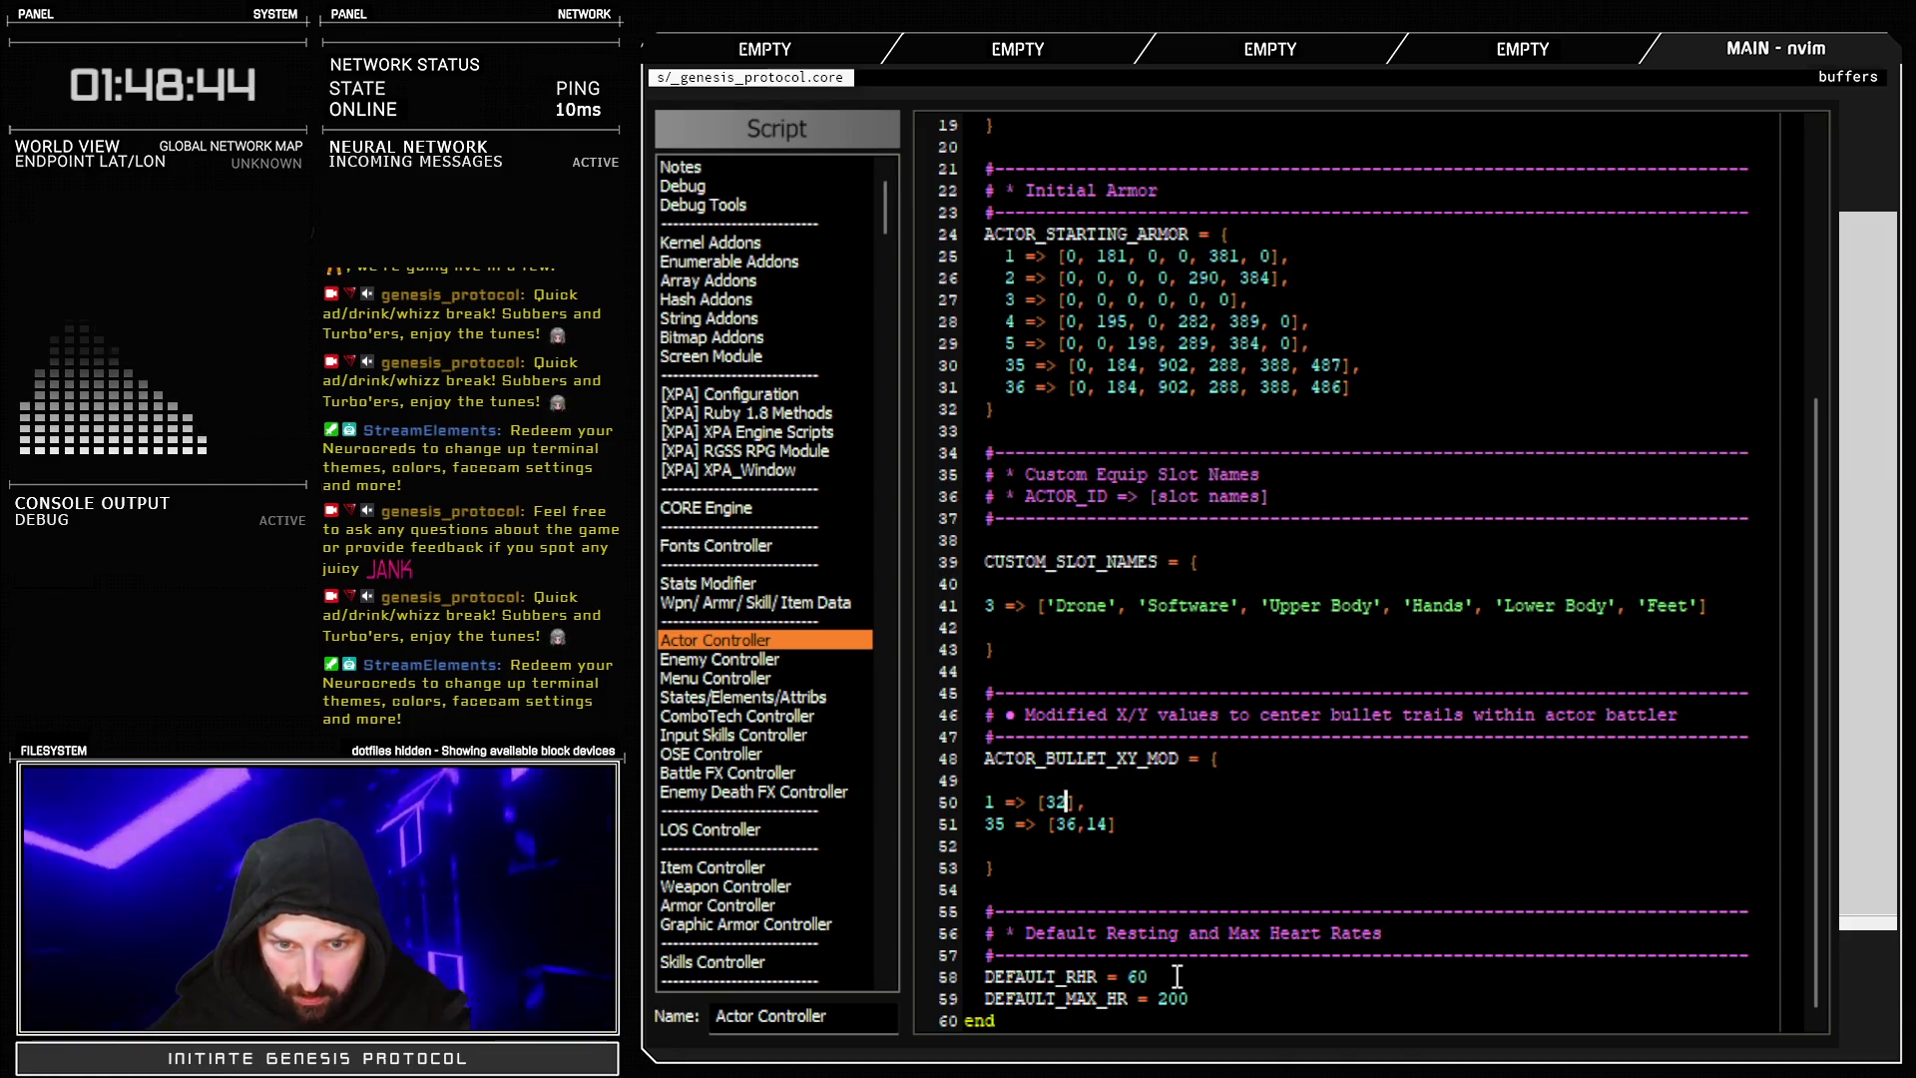
pyautogui.press('BackSpace')
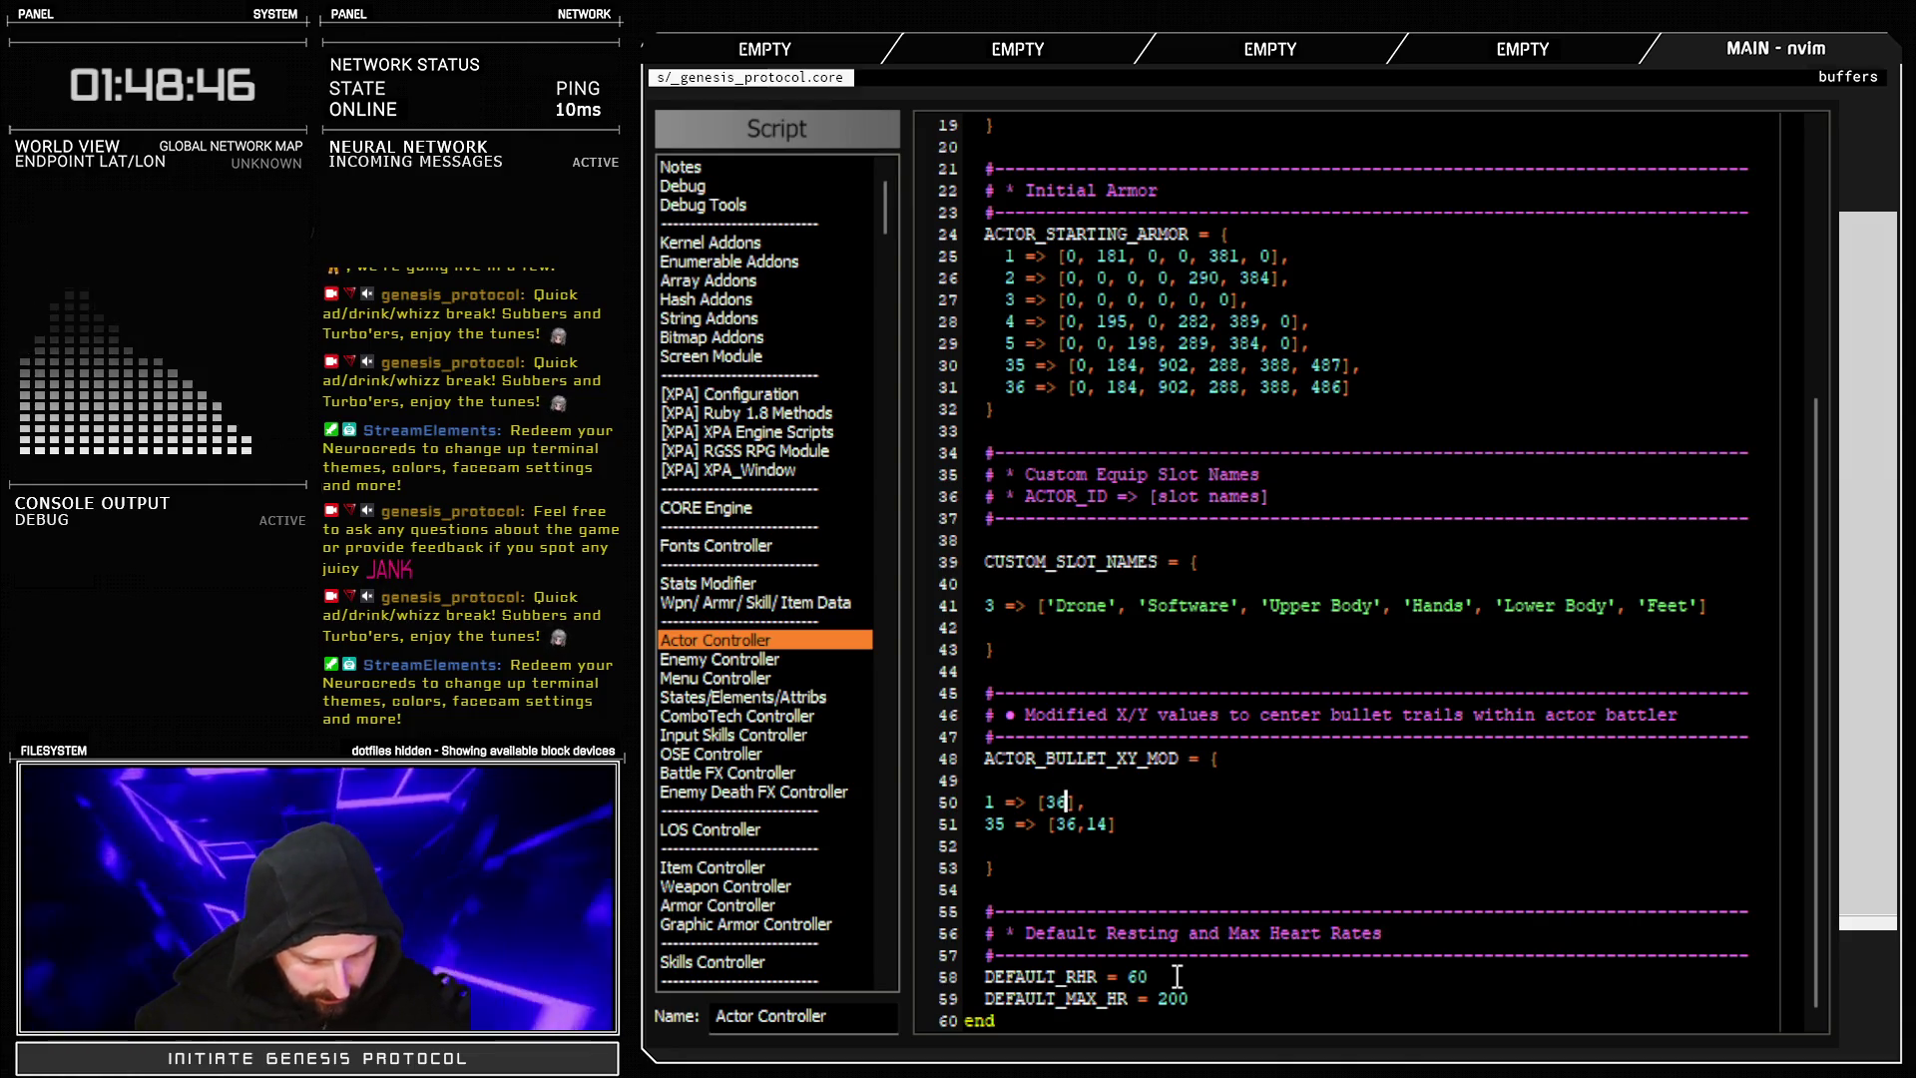
pyautogui.write(', 14')
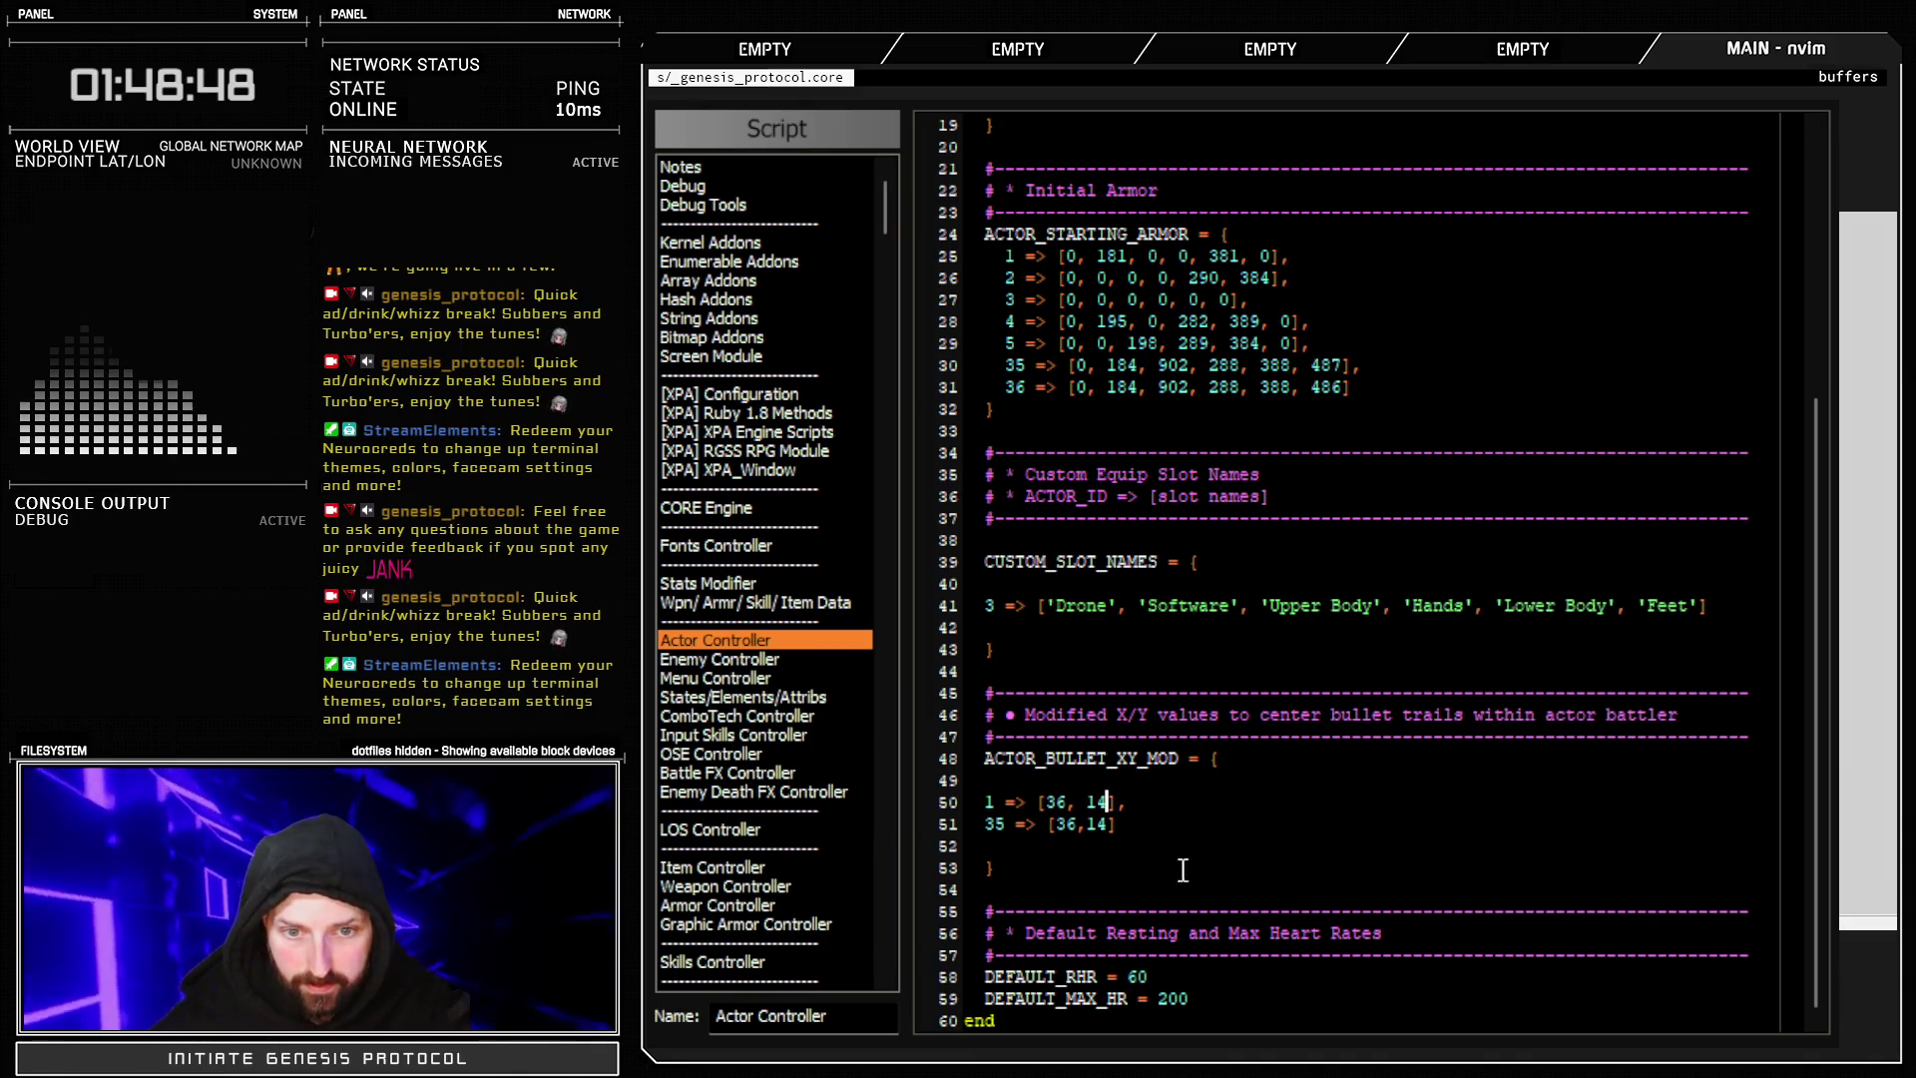
pyautogui.click(1035, 801)
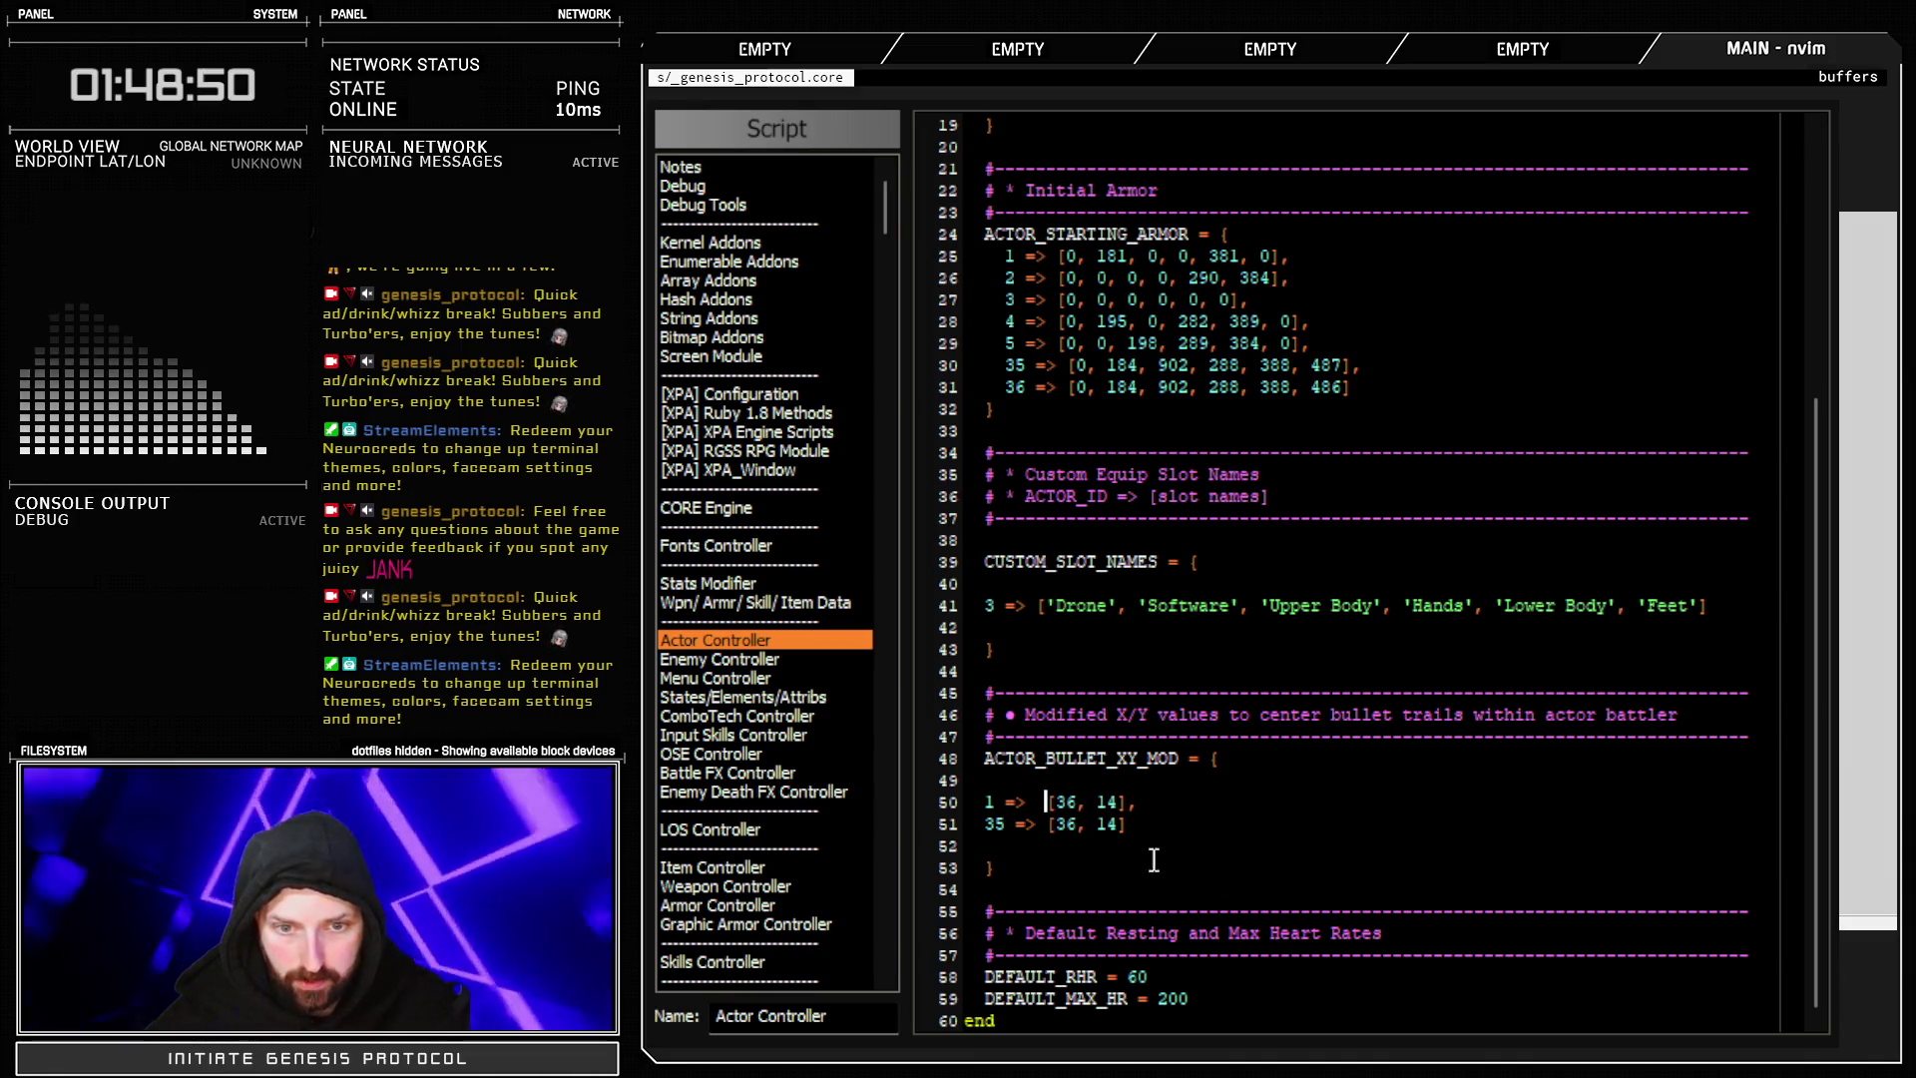
# - Battle-test the CC-Sentinel I troop against the Juggernaut and exit from the game-over menu
pyautogui.press('F12')
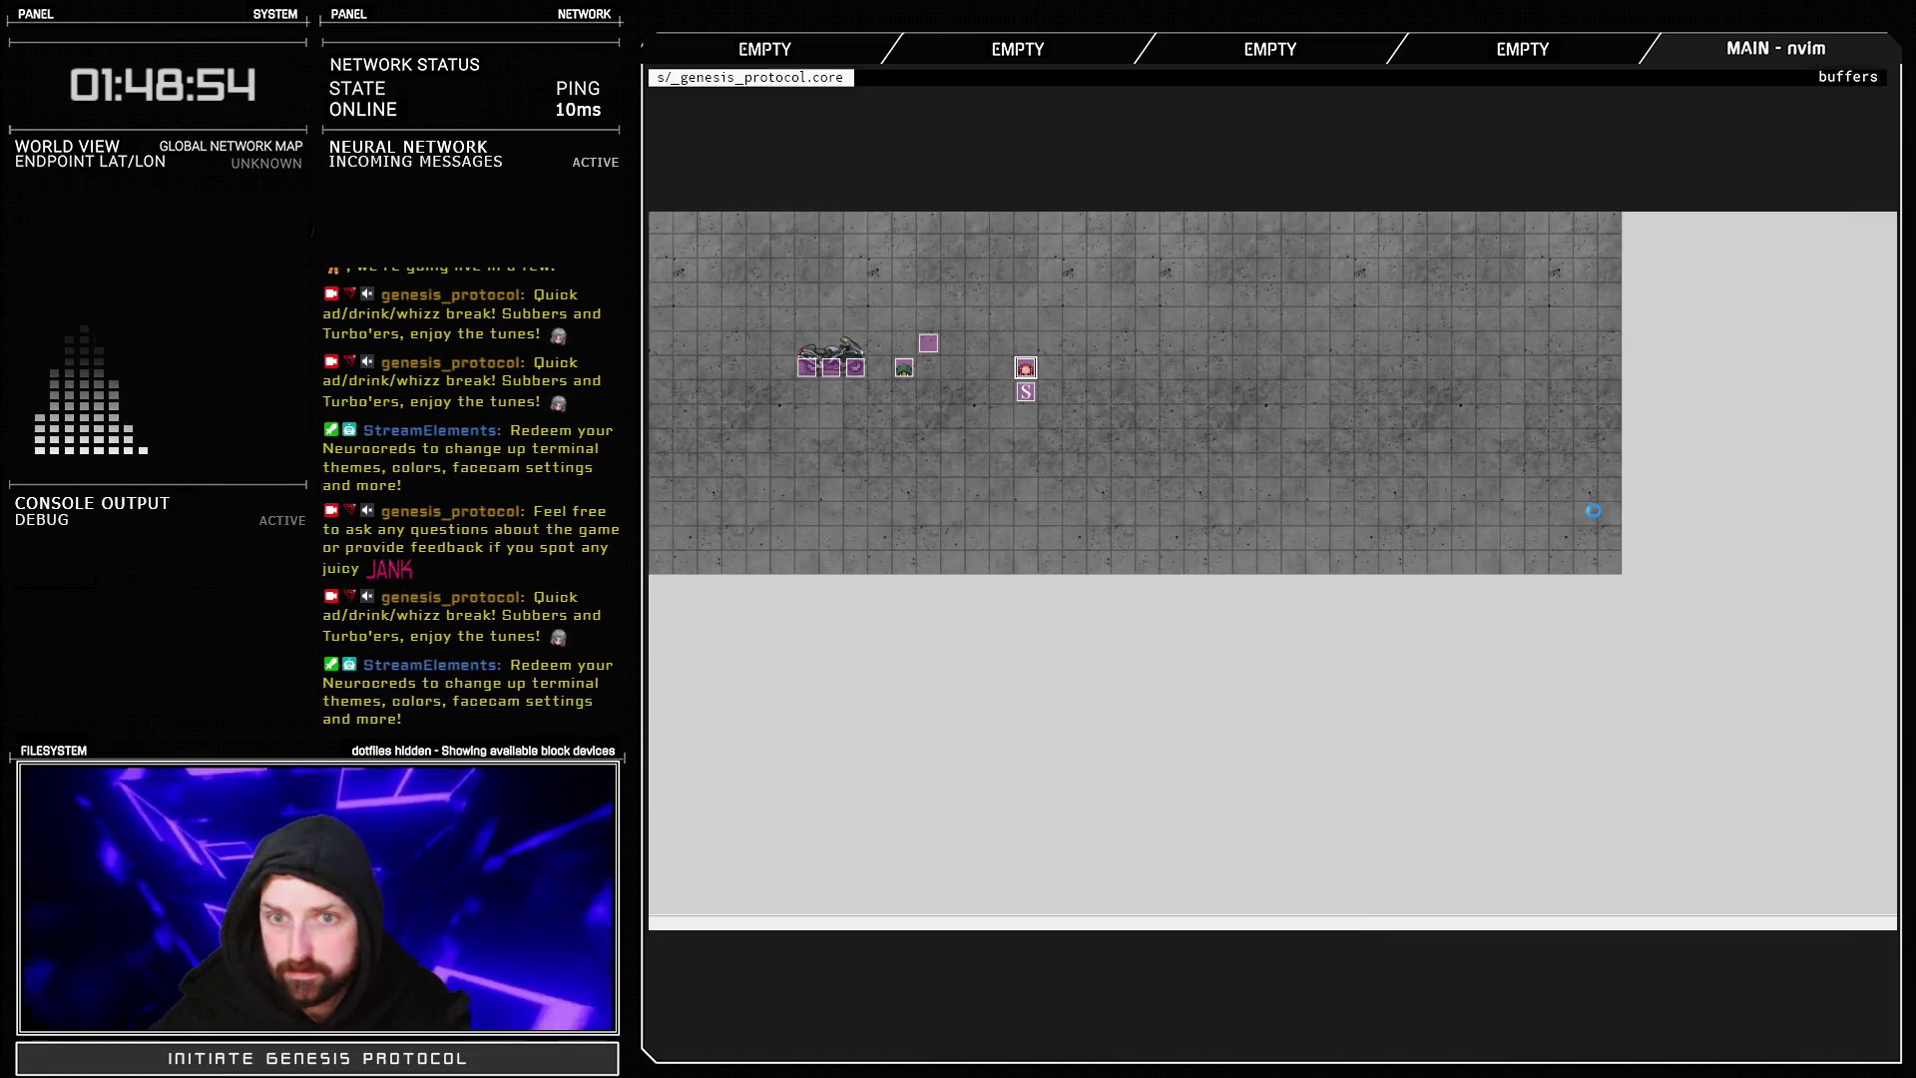
pyautogui.hotkey('alt', 'F4')
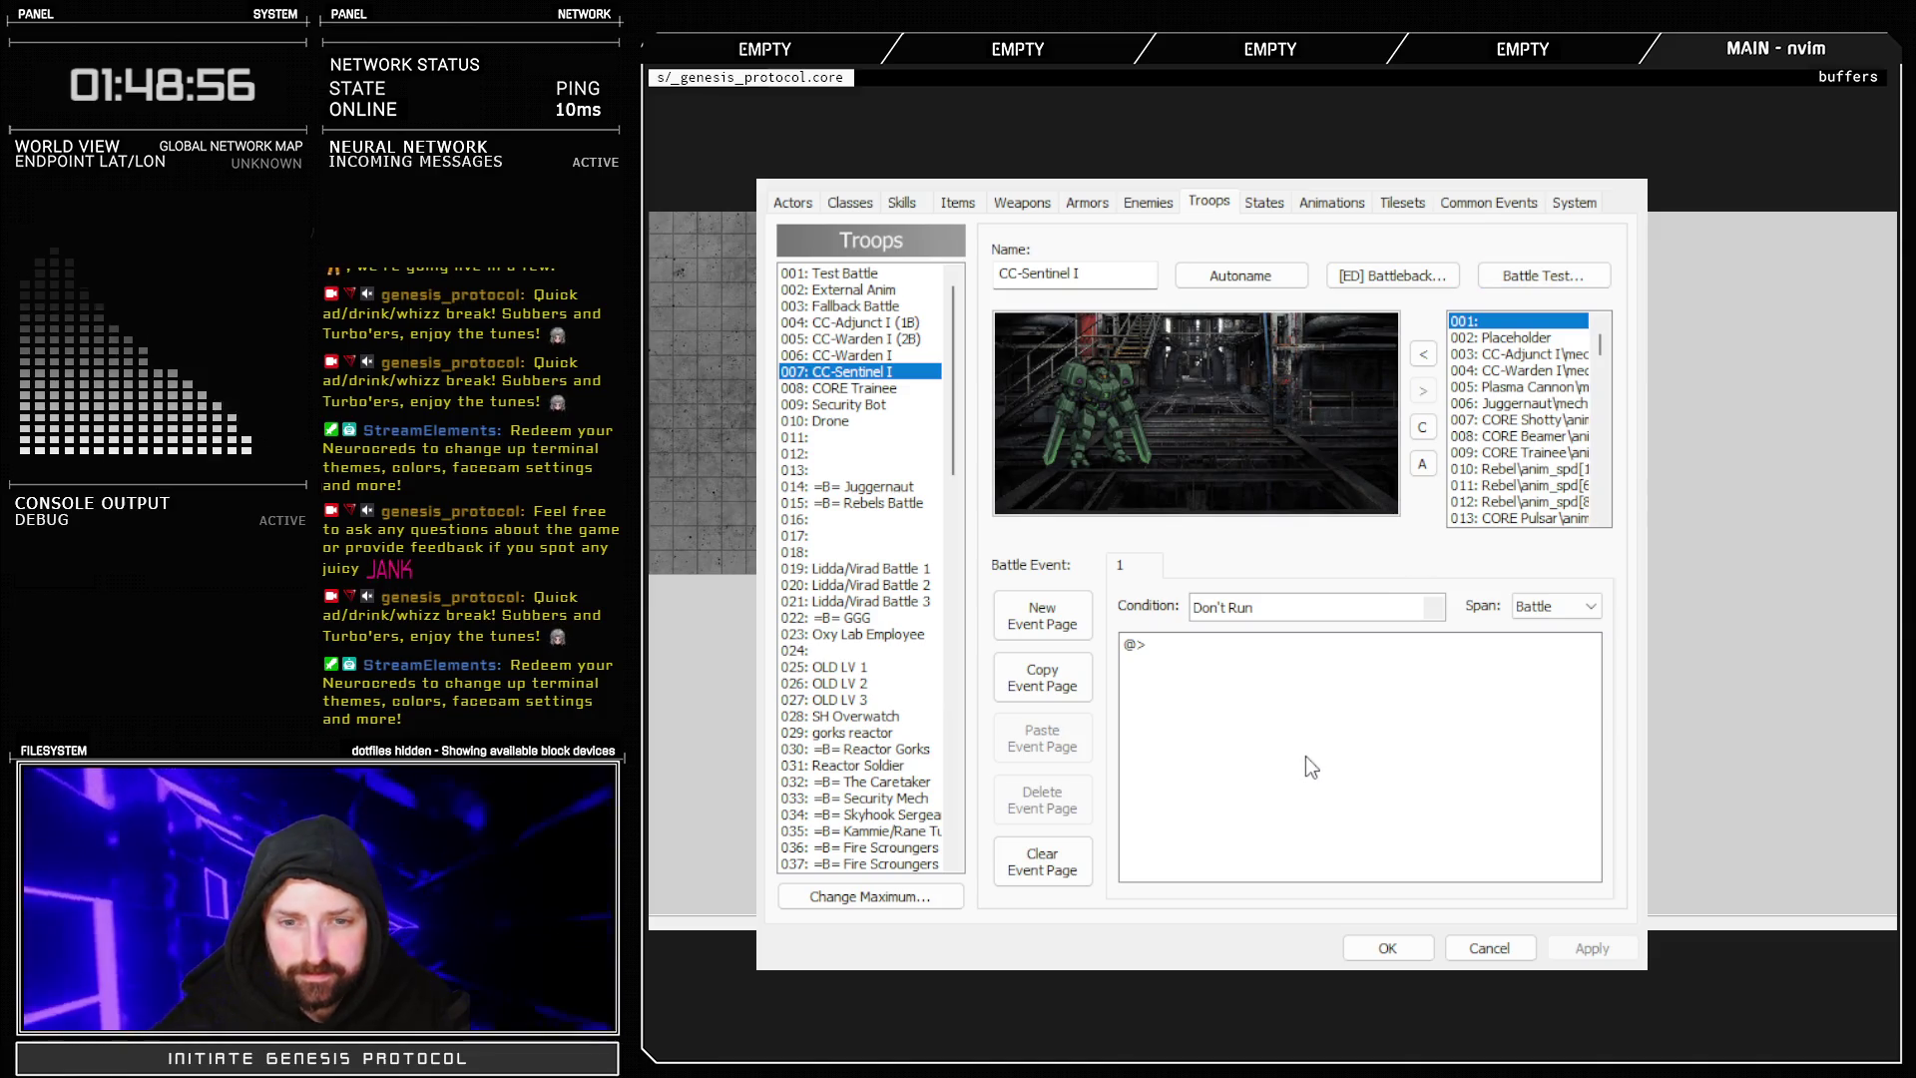
pyautogui.press('Return')
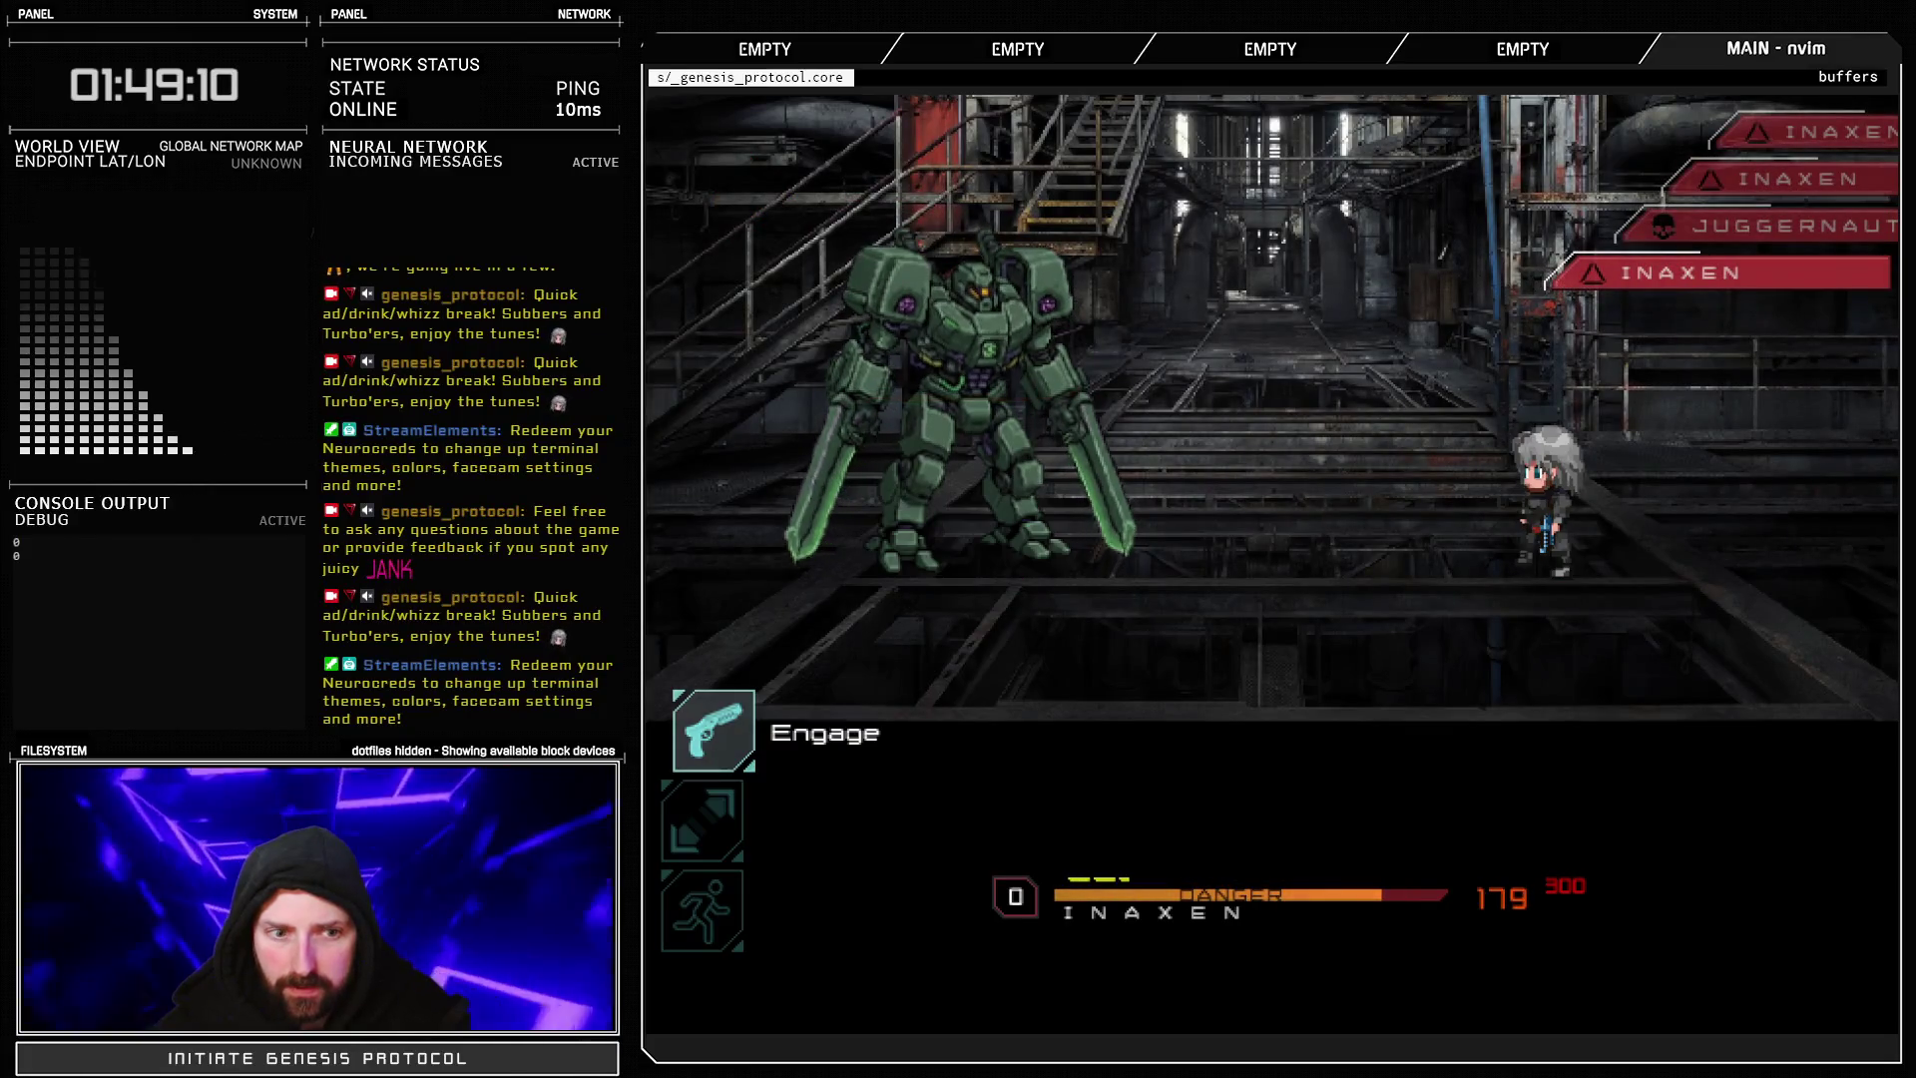
pyautogui.press('Return')
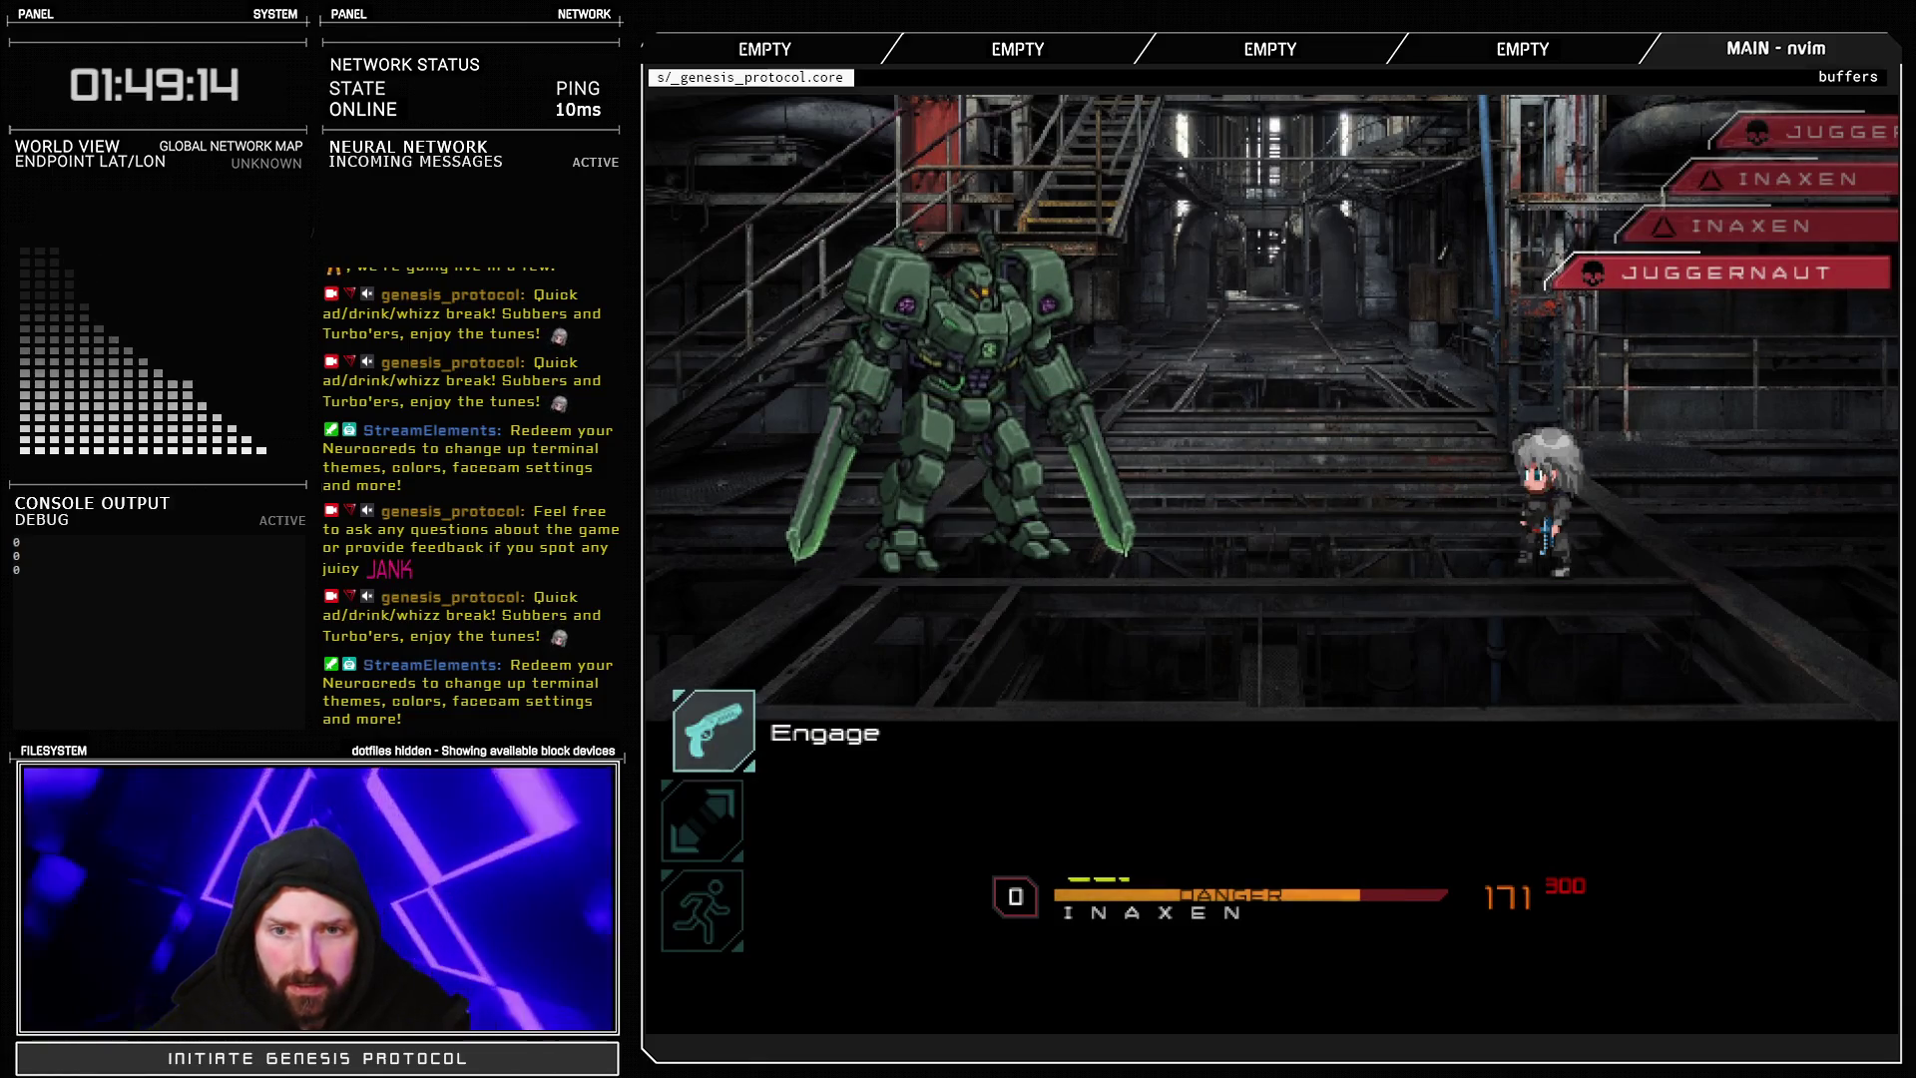
pyautogui.press('Return')
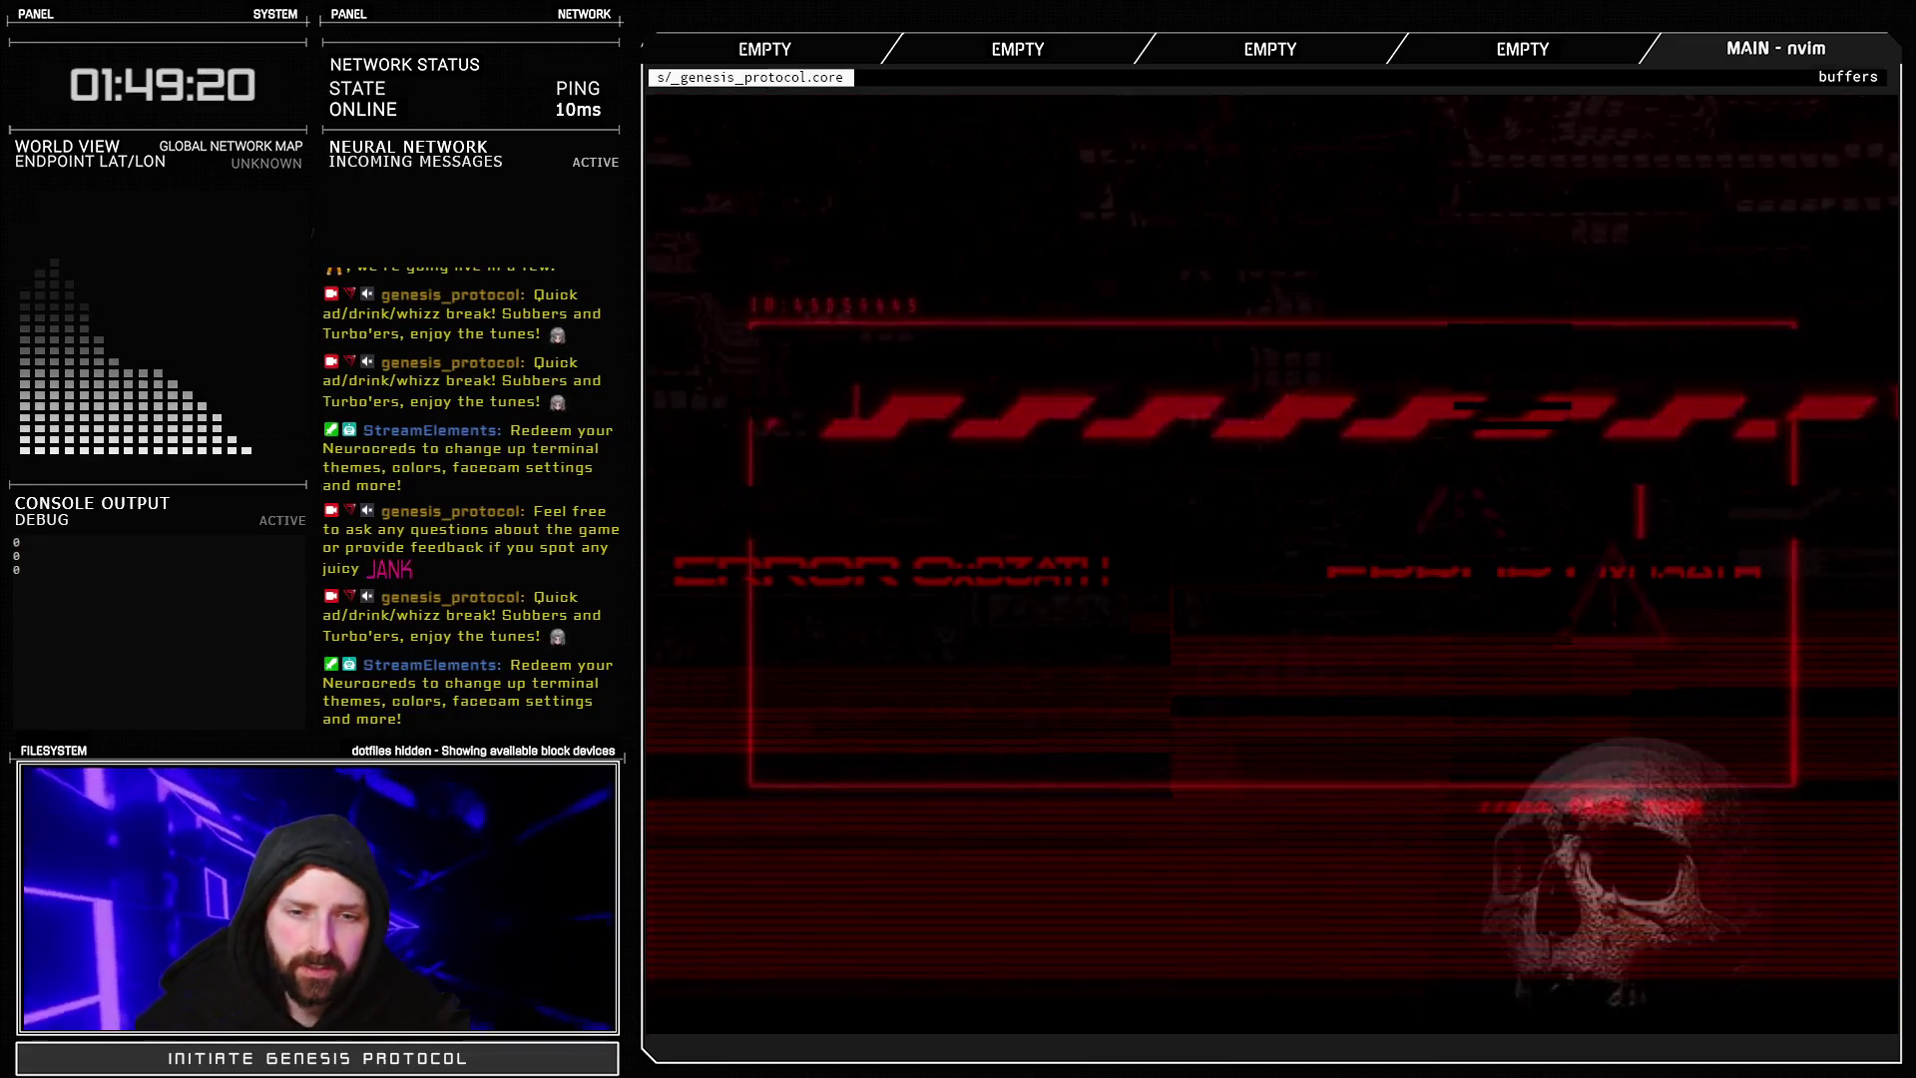
pyautogui.press('Up')
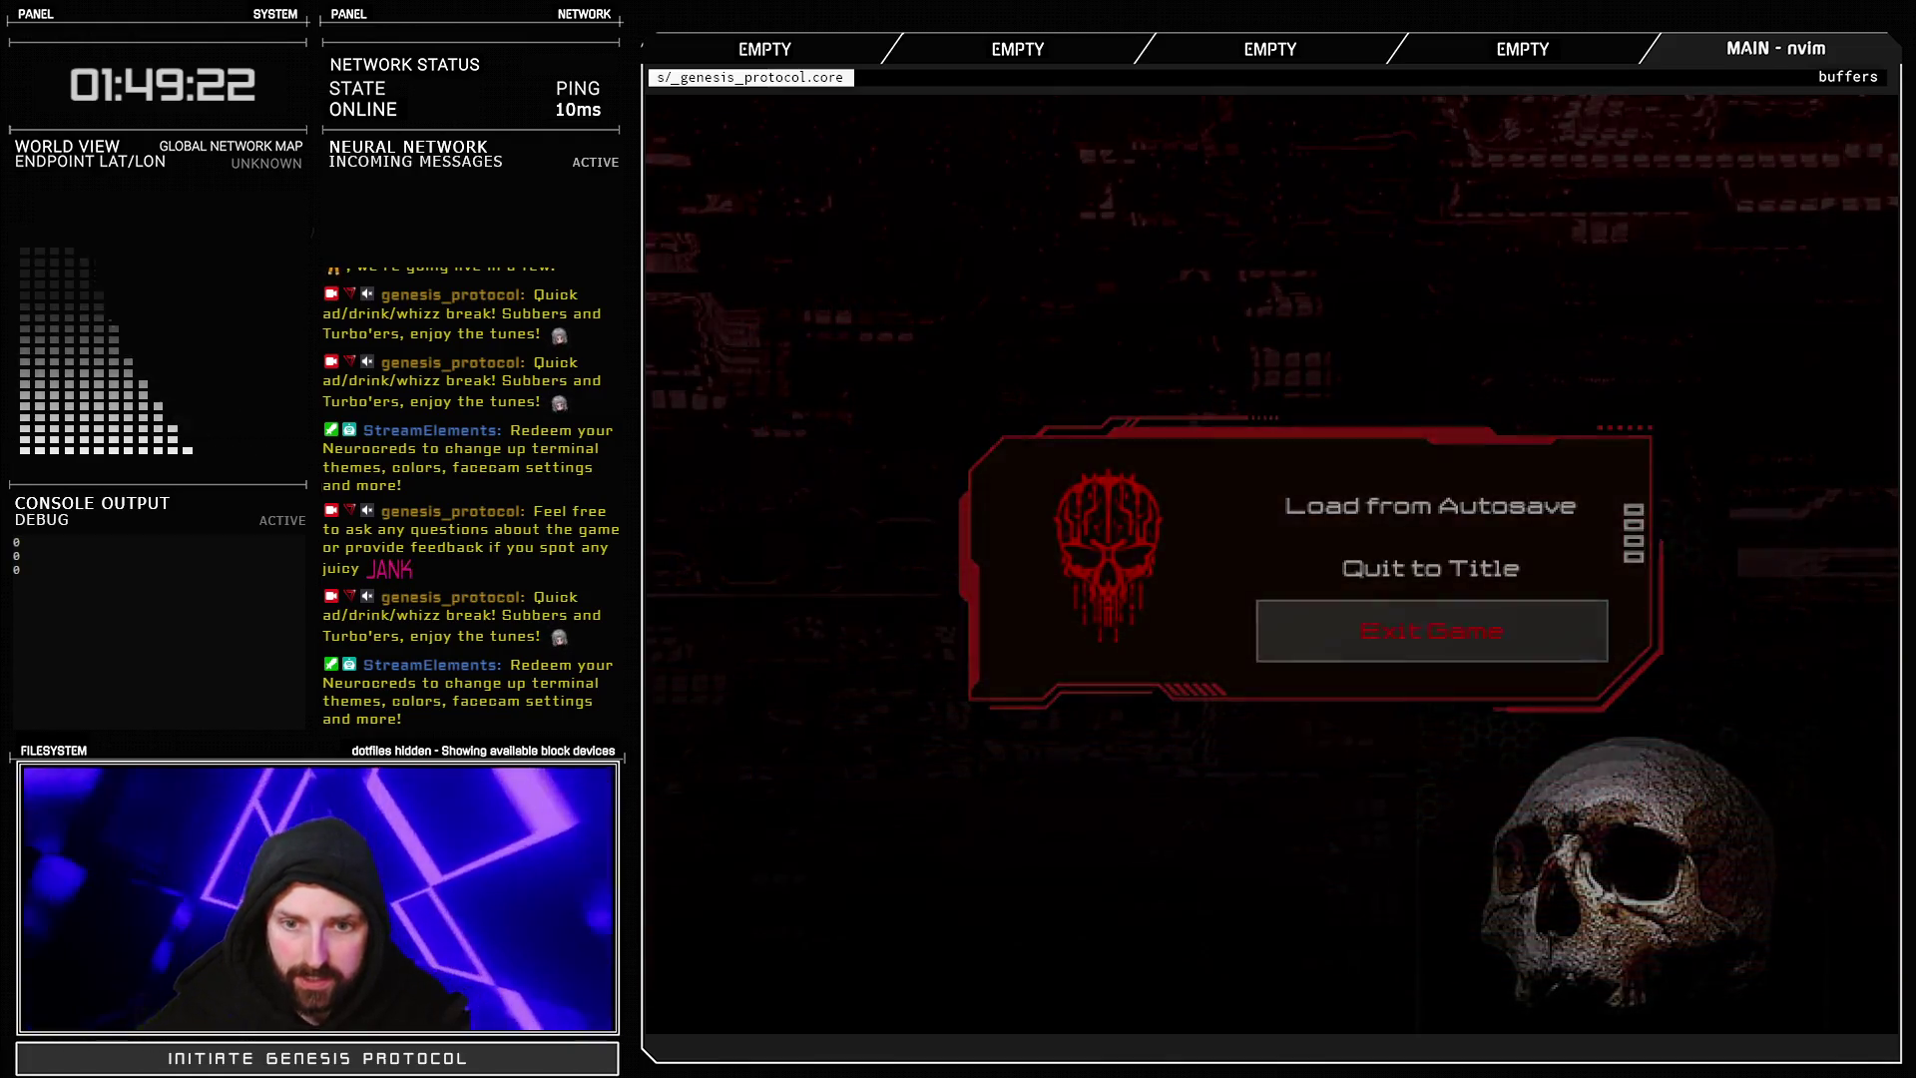
pyautogui.press('Return')
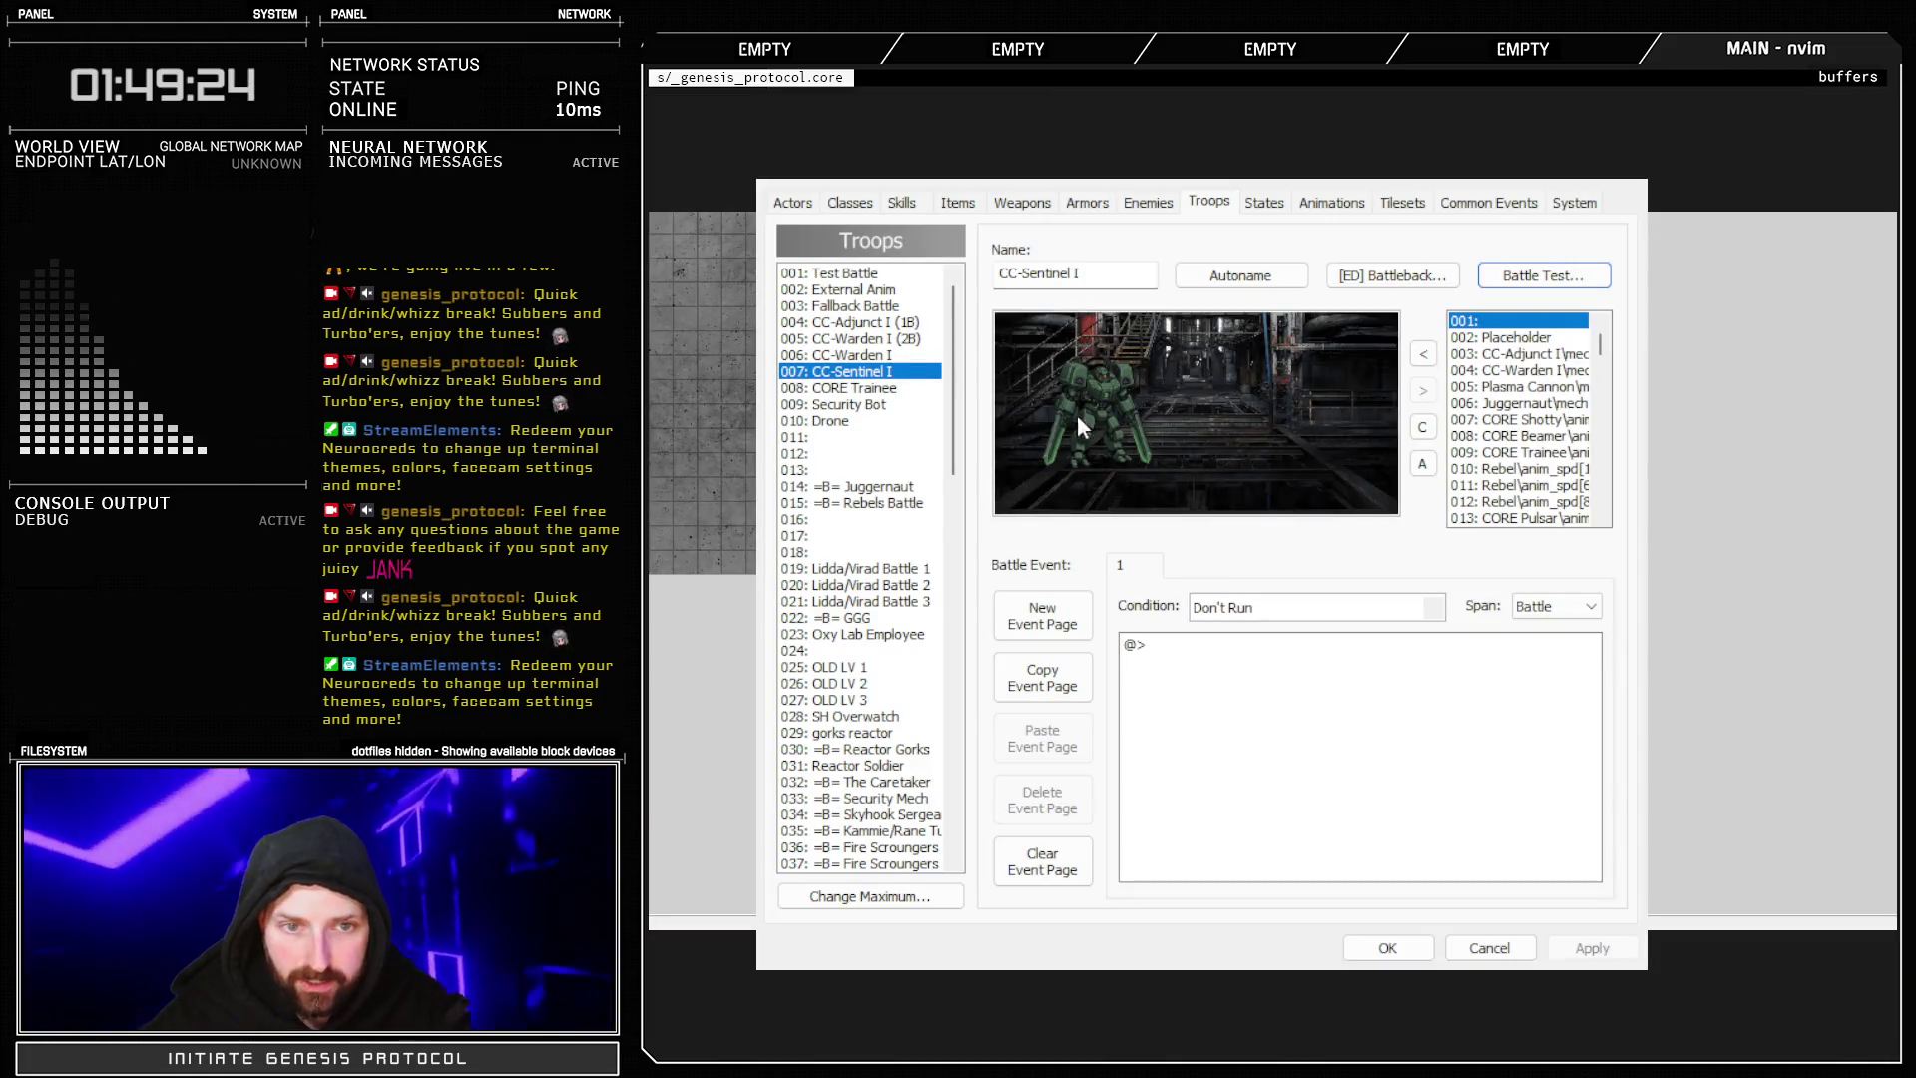
# - Browse the troop list and select troop 005 CC-Warden I (2B)
pyautogui.click(868, 389)
pyautogui.click(870, 404)
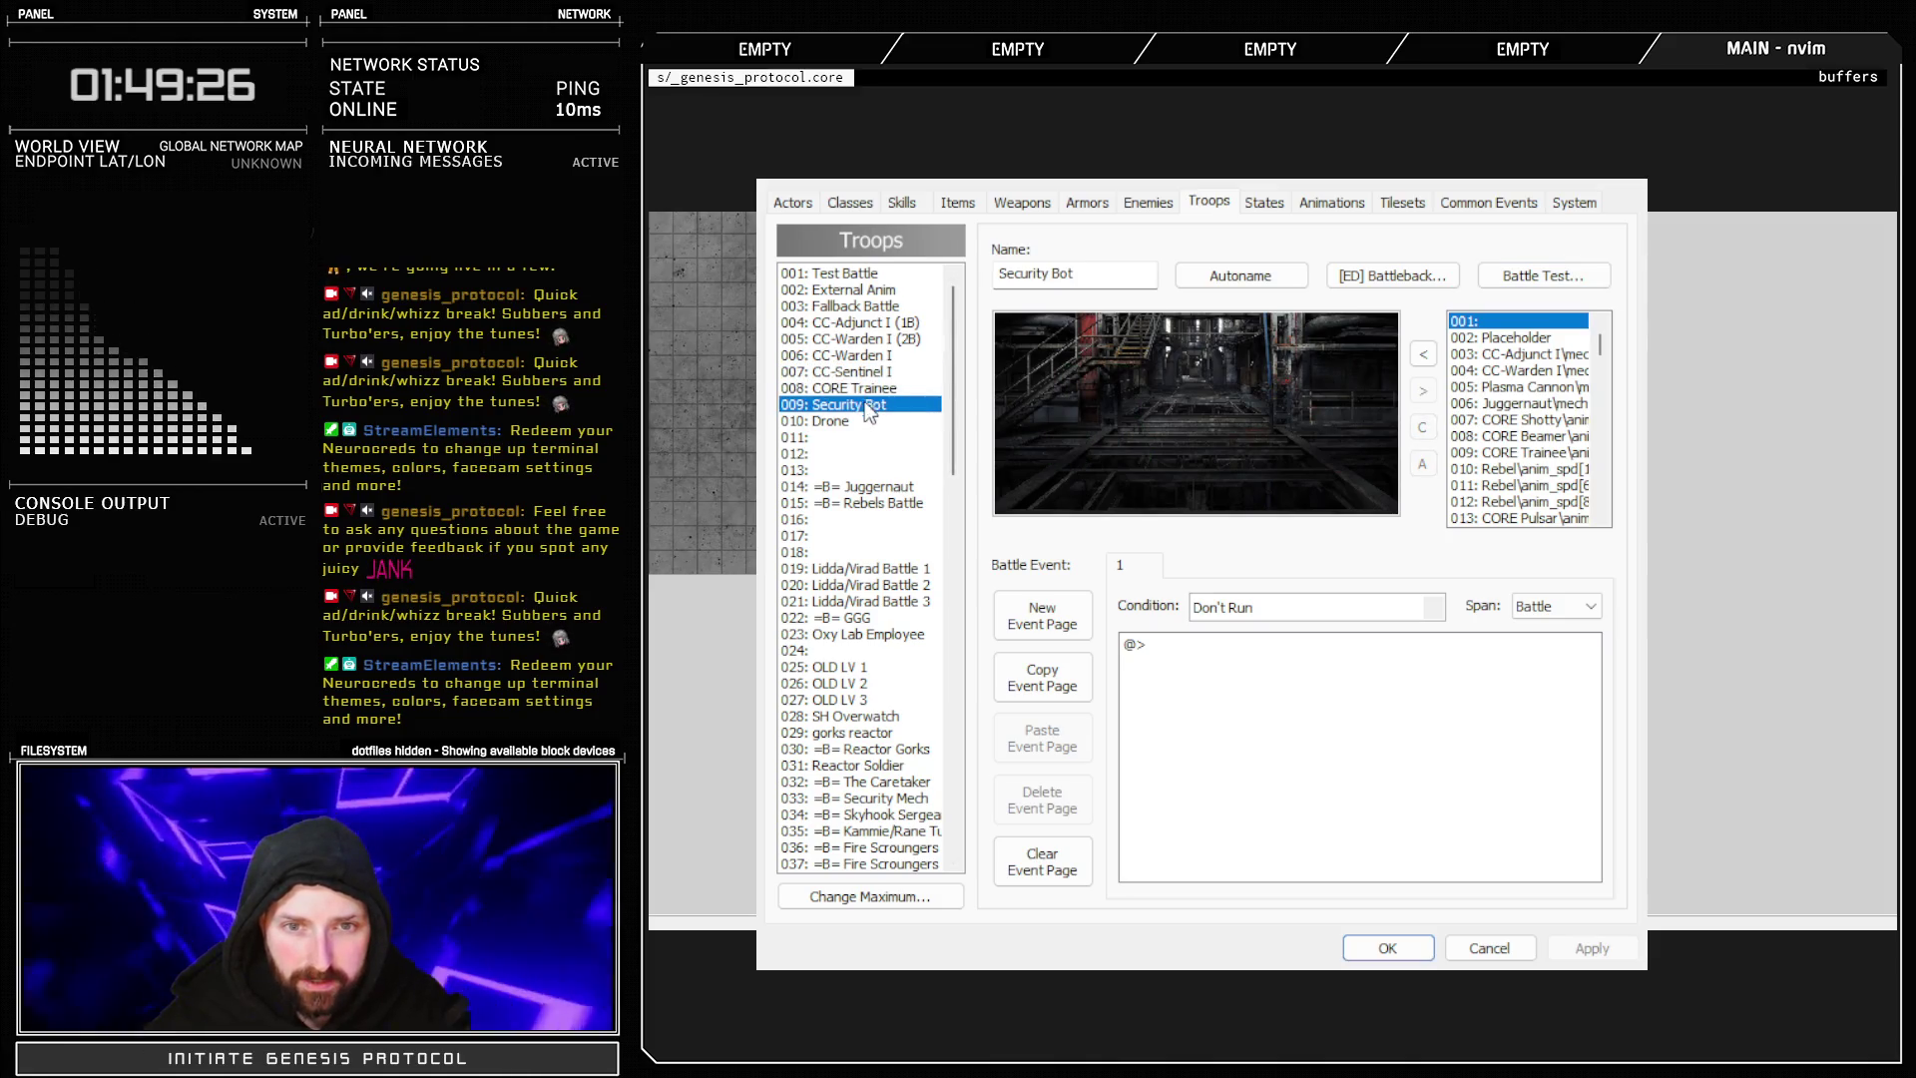
pyautogui.click(874, 420)
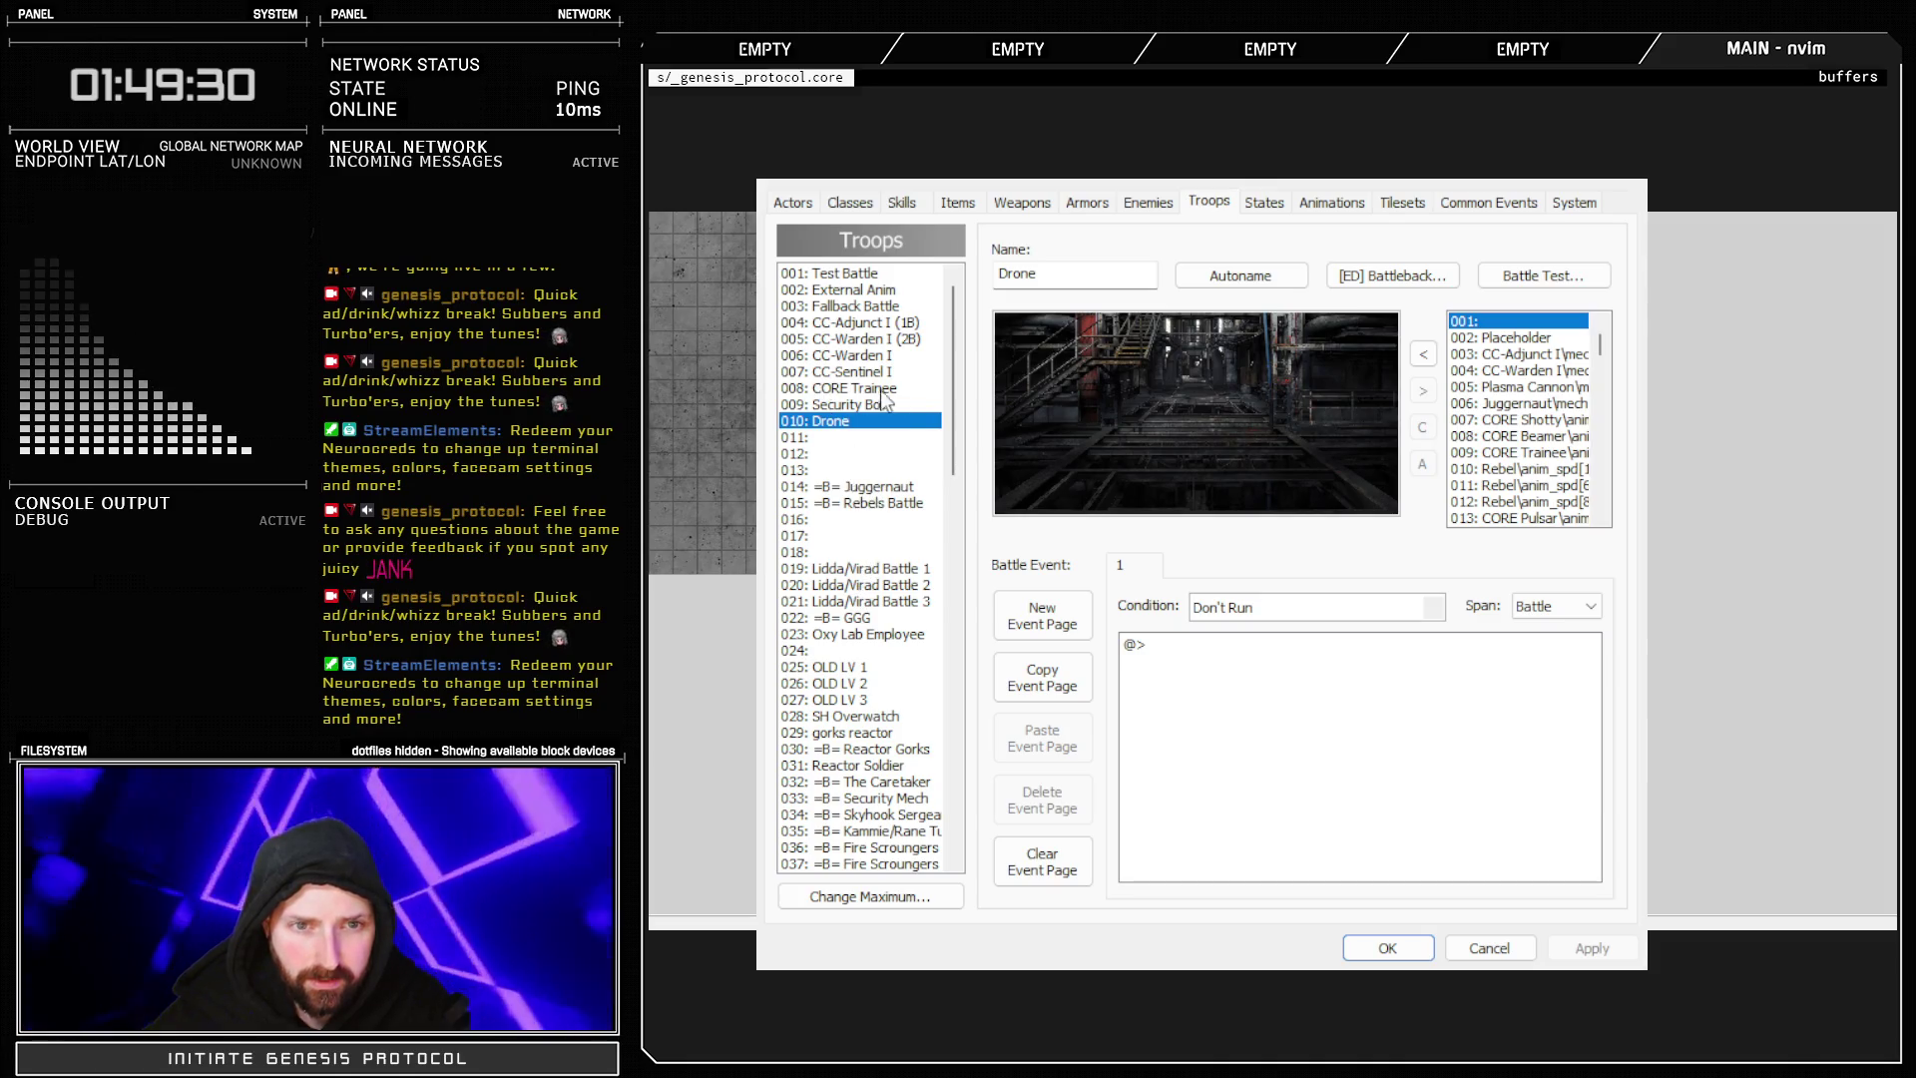
pyautogui.click(858, 666)
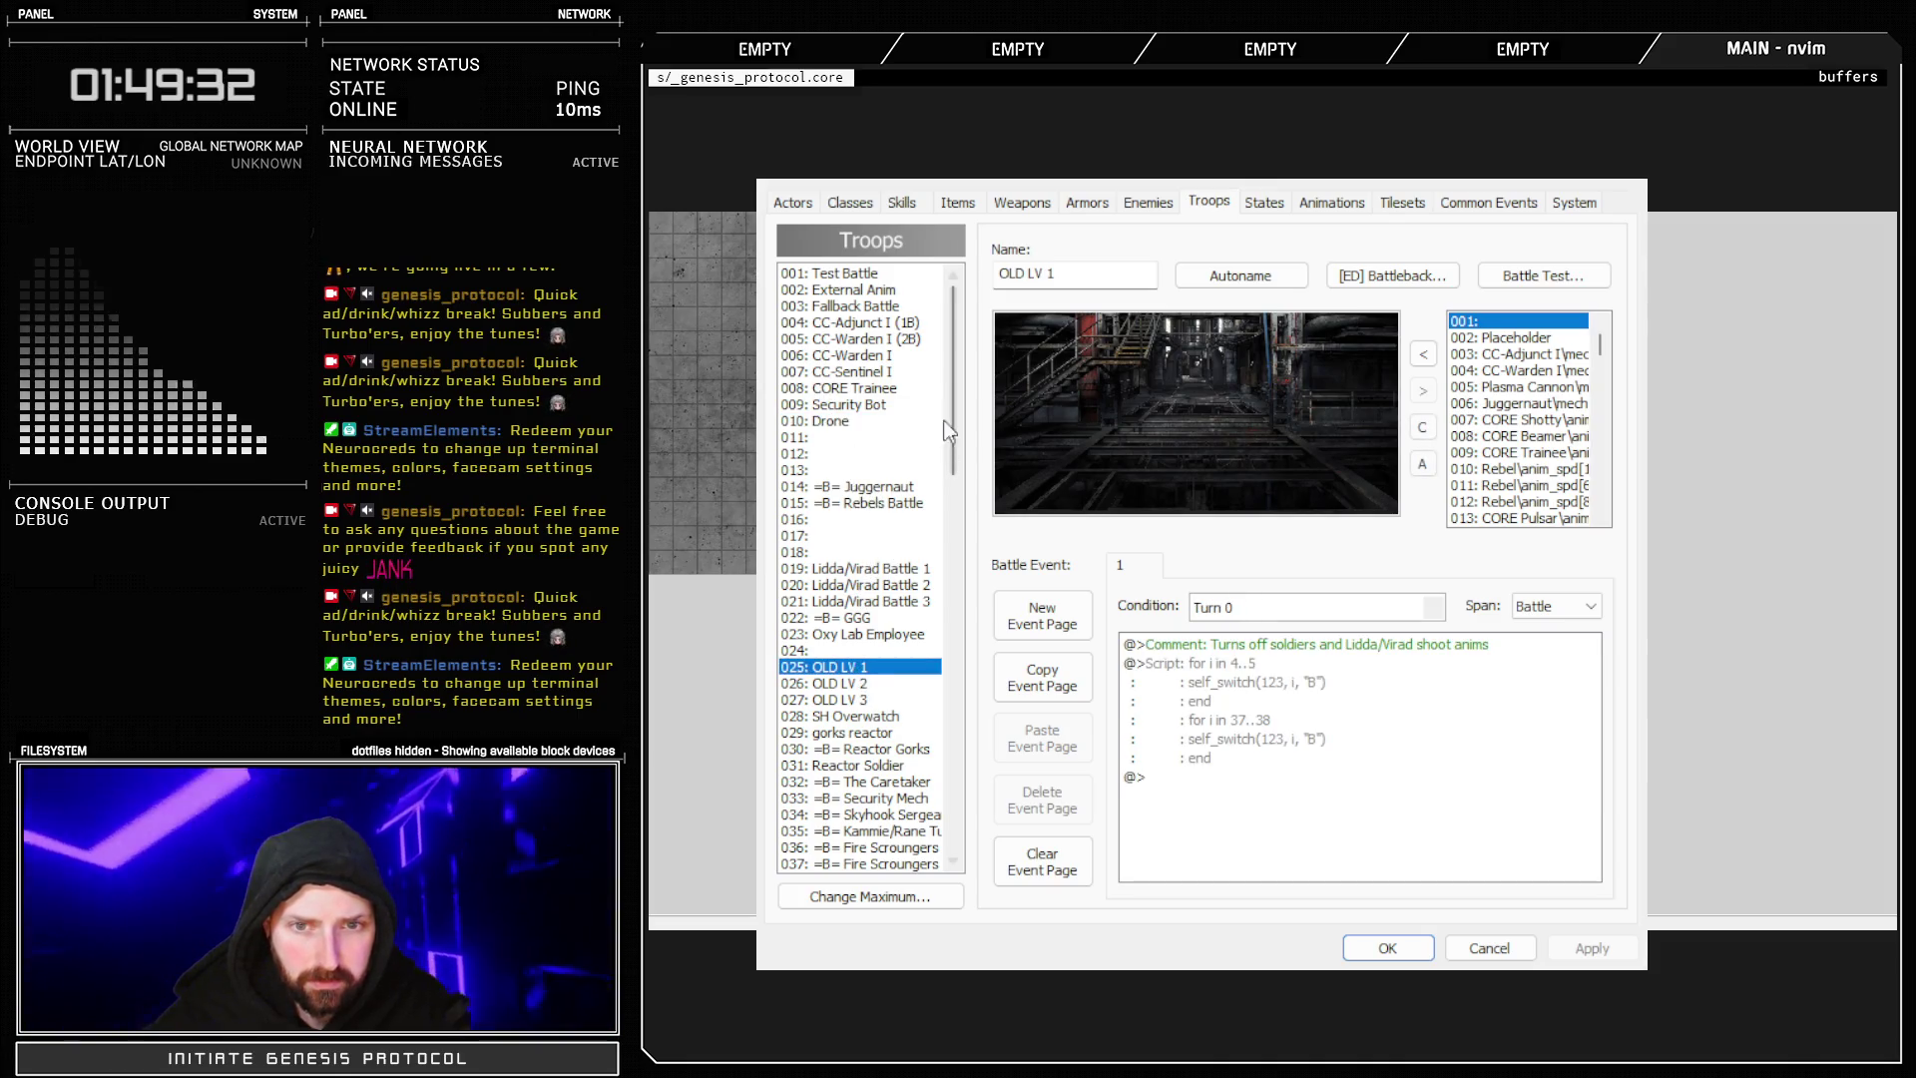
pyautogui.click(867, 411)
pyautogui.click(867, 389)
pyautogui.click(870, 373)
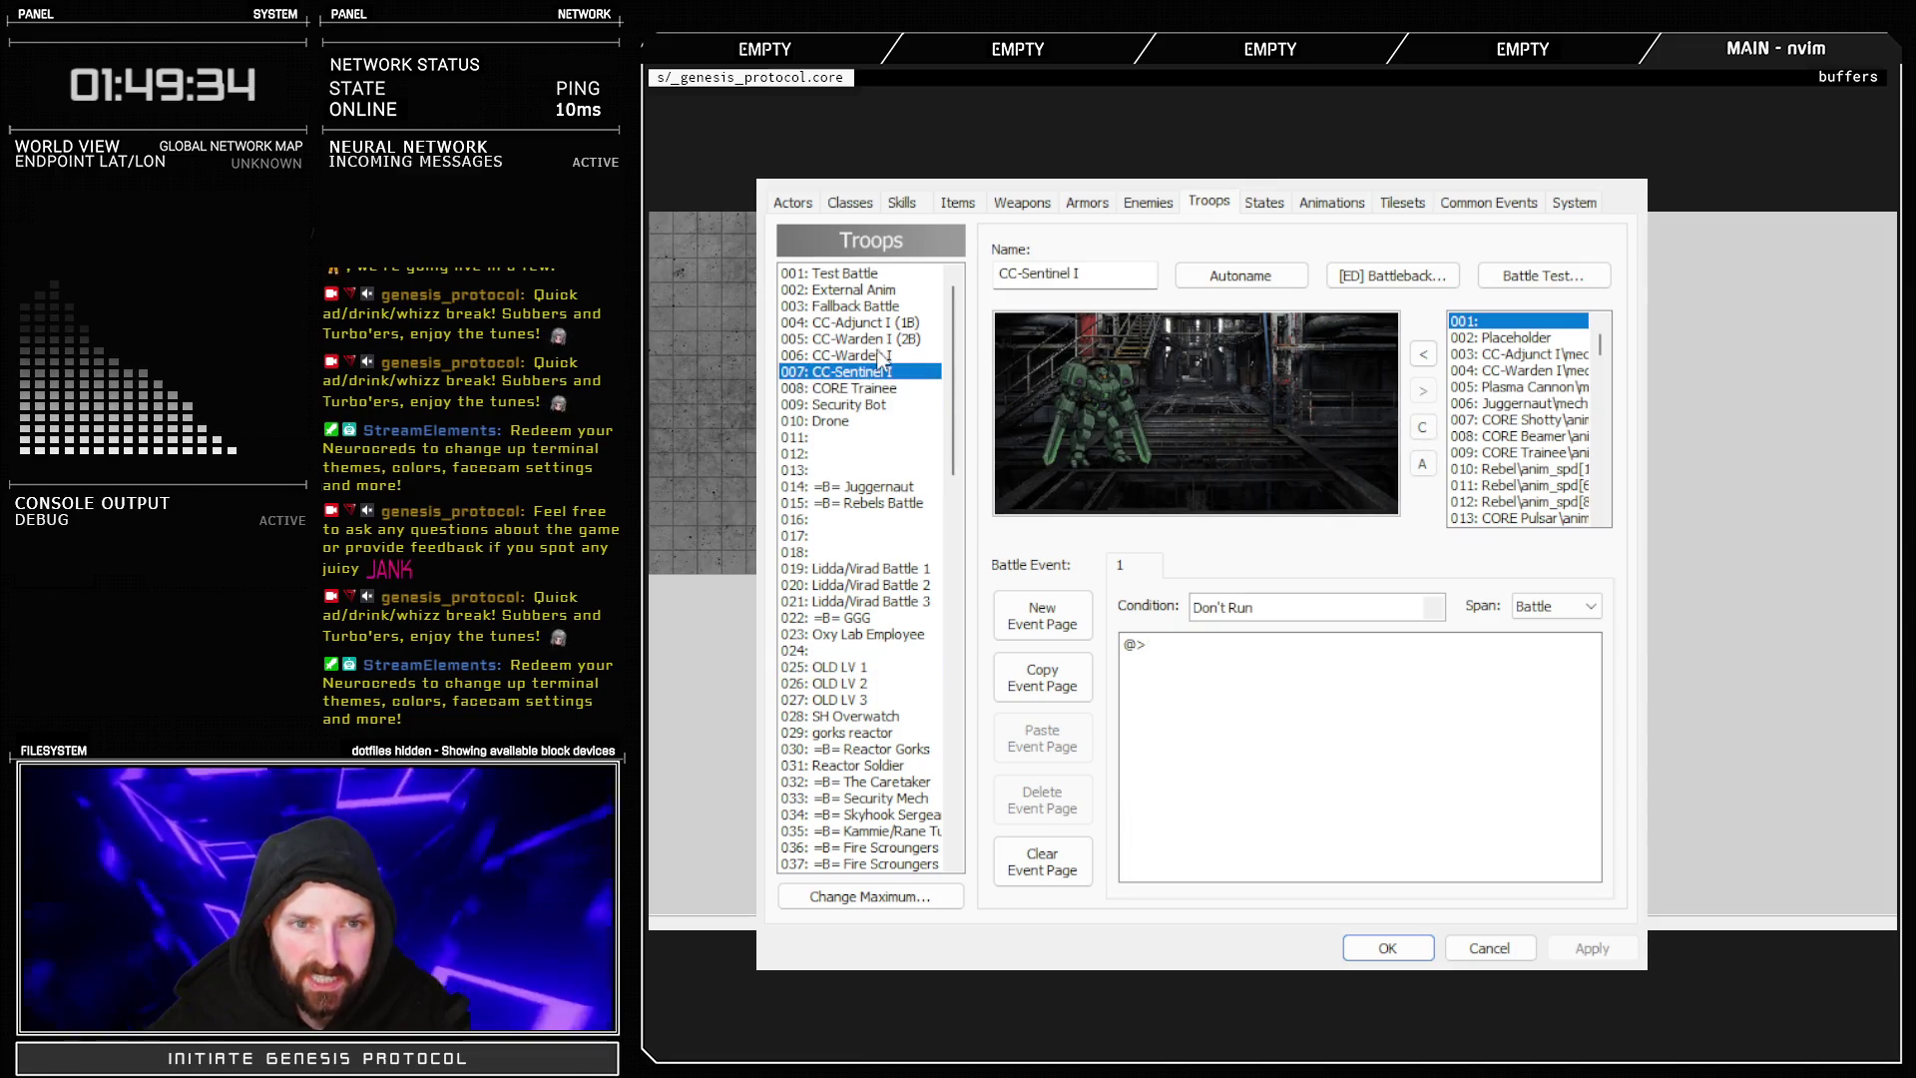
pyautogui.click(882, 323)
pyautogui.click(882, 339)
pyautogui.click(882, 355)
pyautogui.click(882, 339)
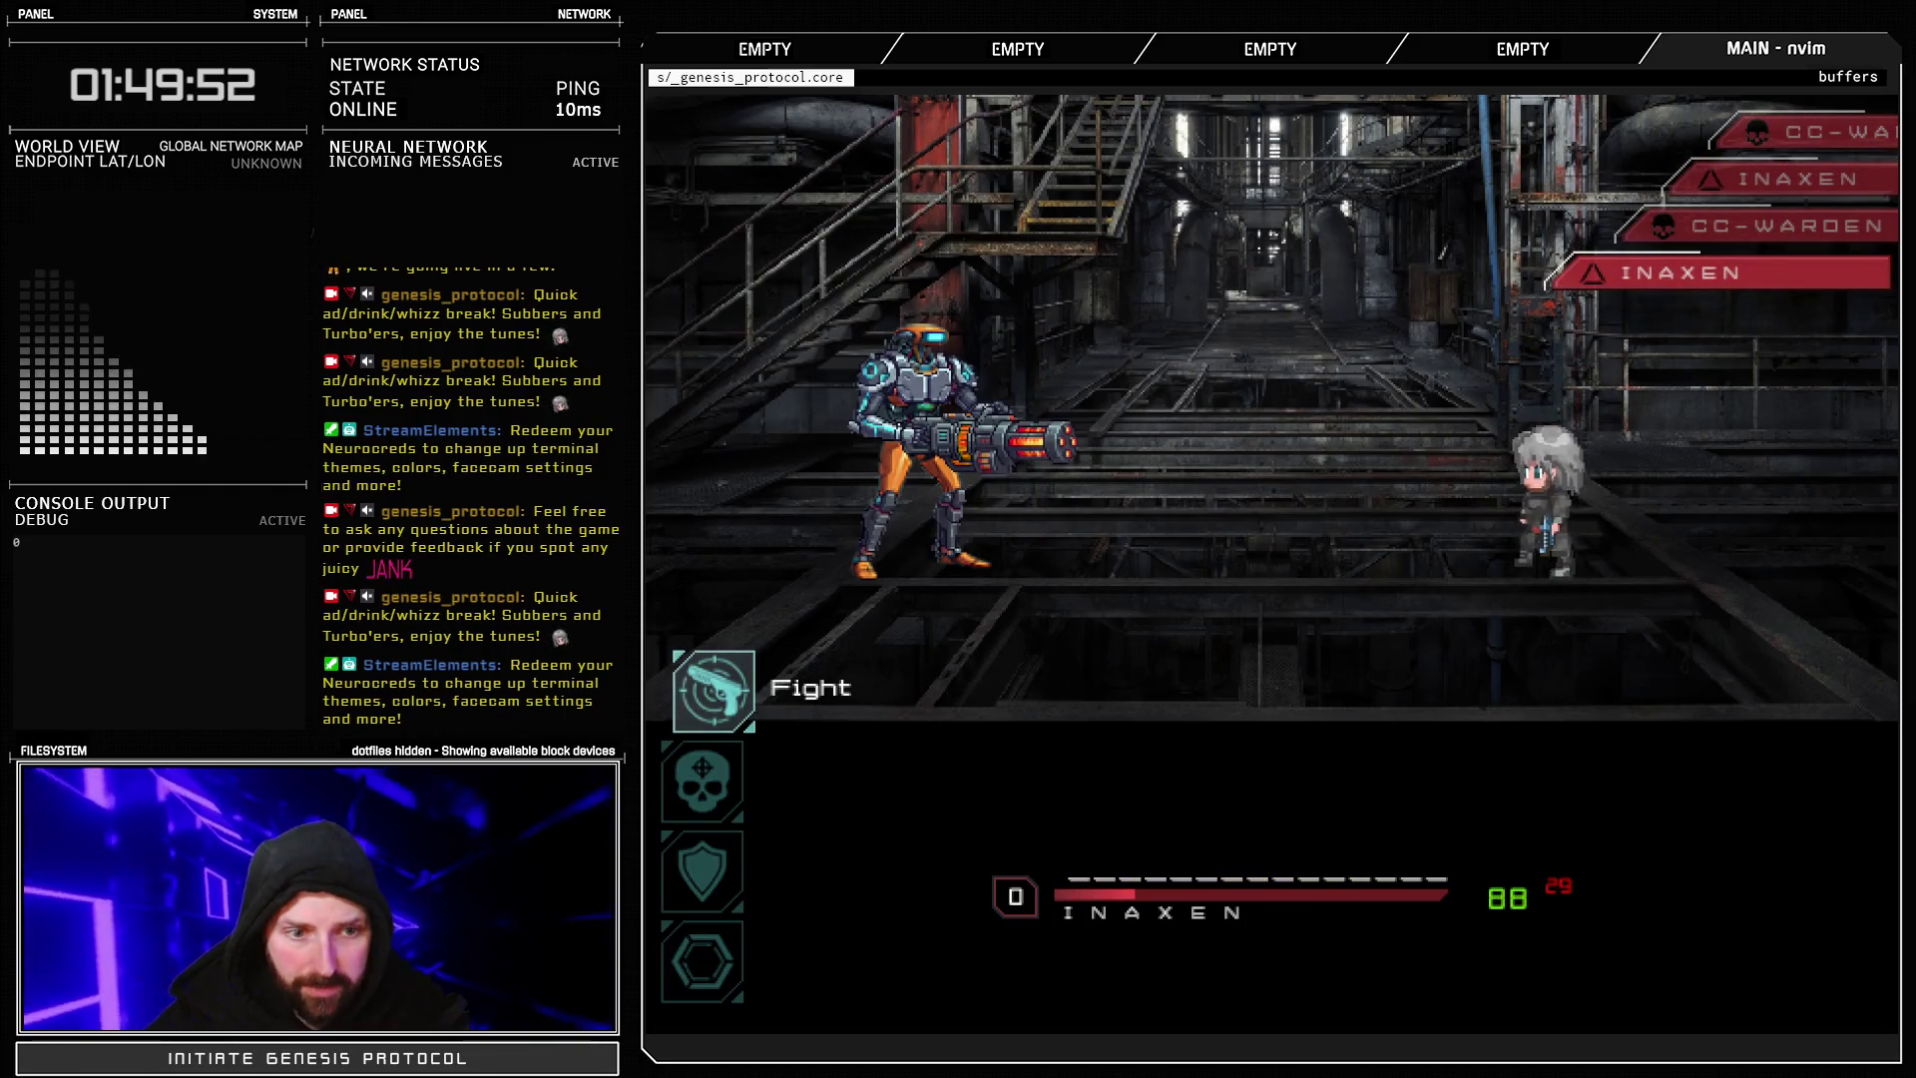
# - Win the CC-Warden battle test with Fast Blast and collect the Circuit Board drop
pyautogui.press('Return')
pyautogui.press('Return')
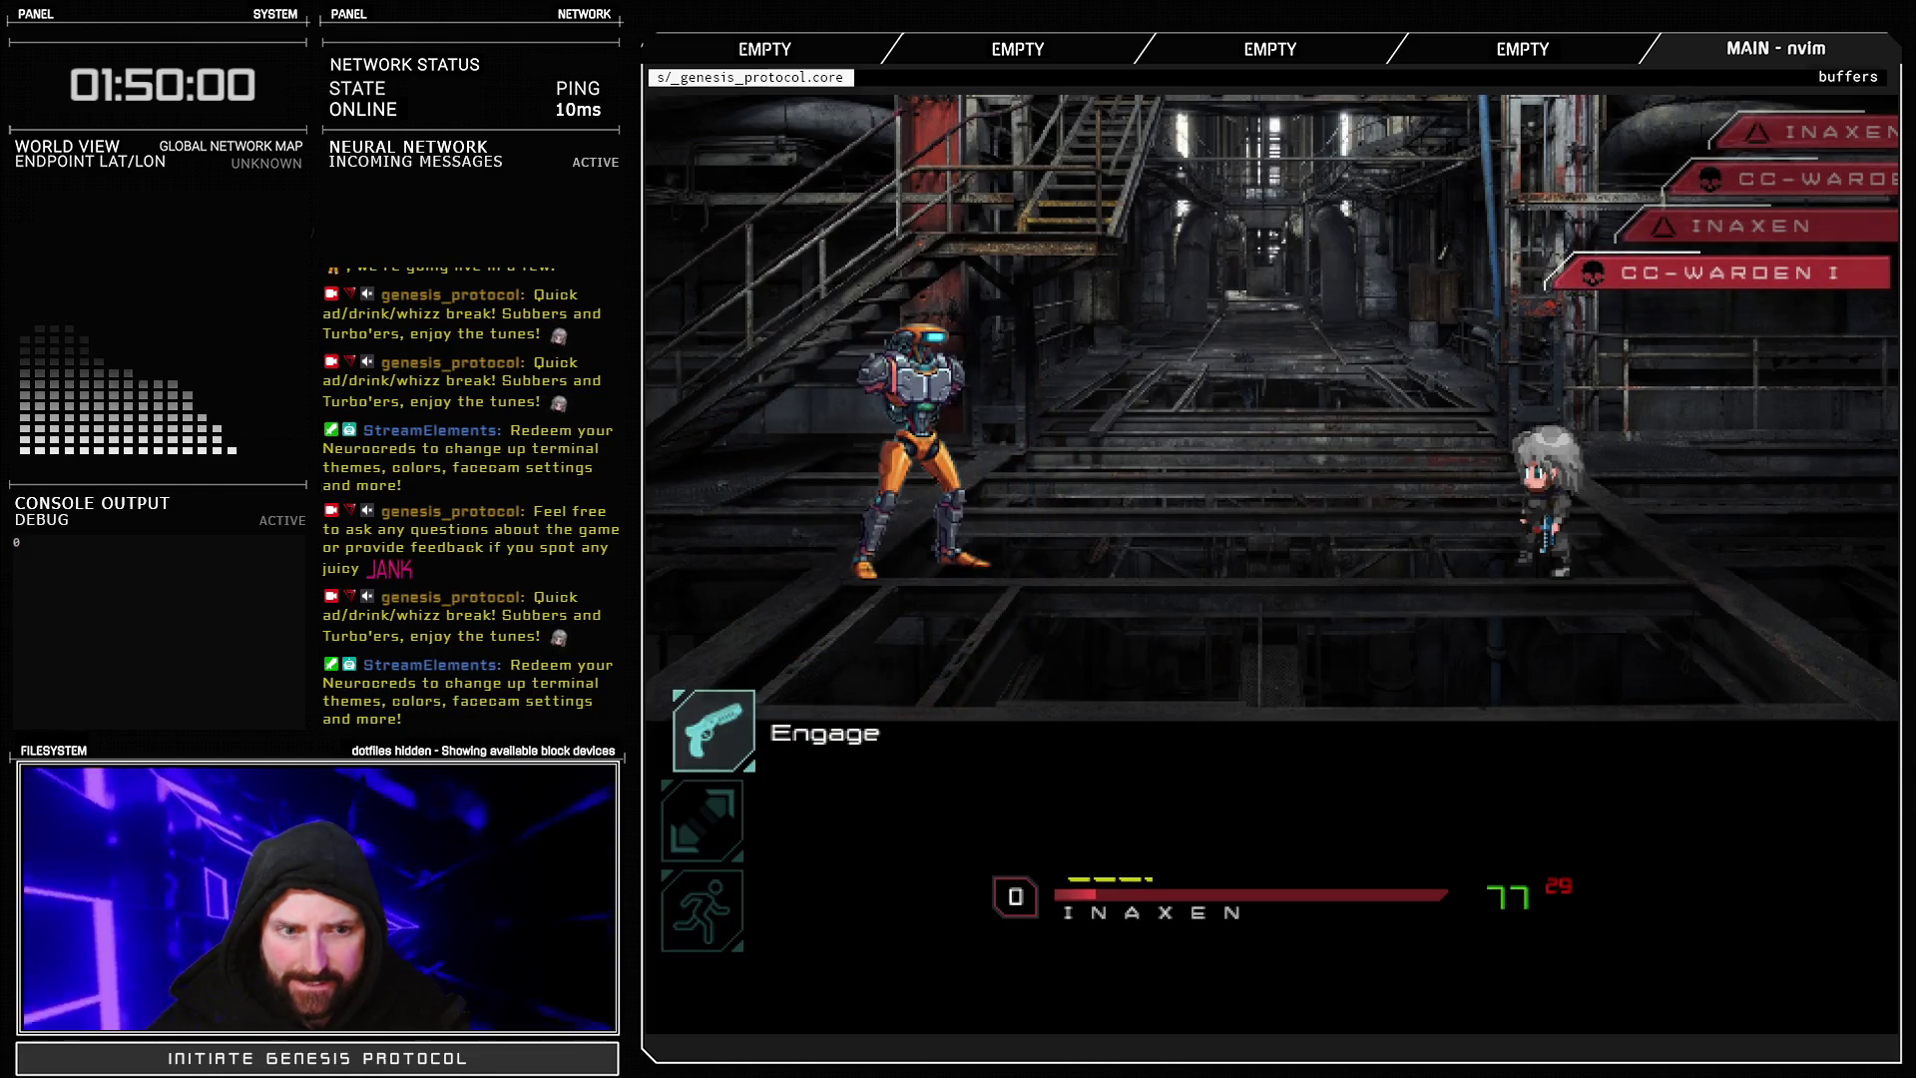
pyautogui.press('Return')
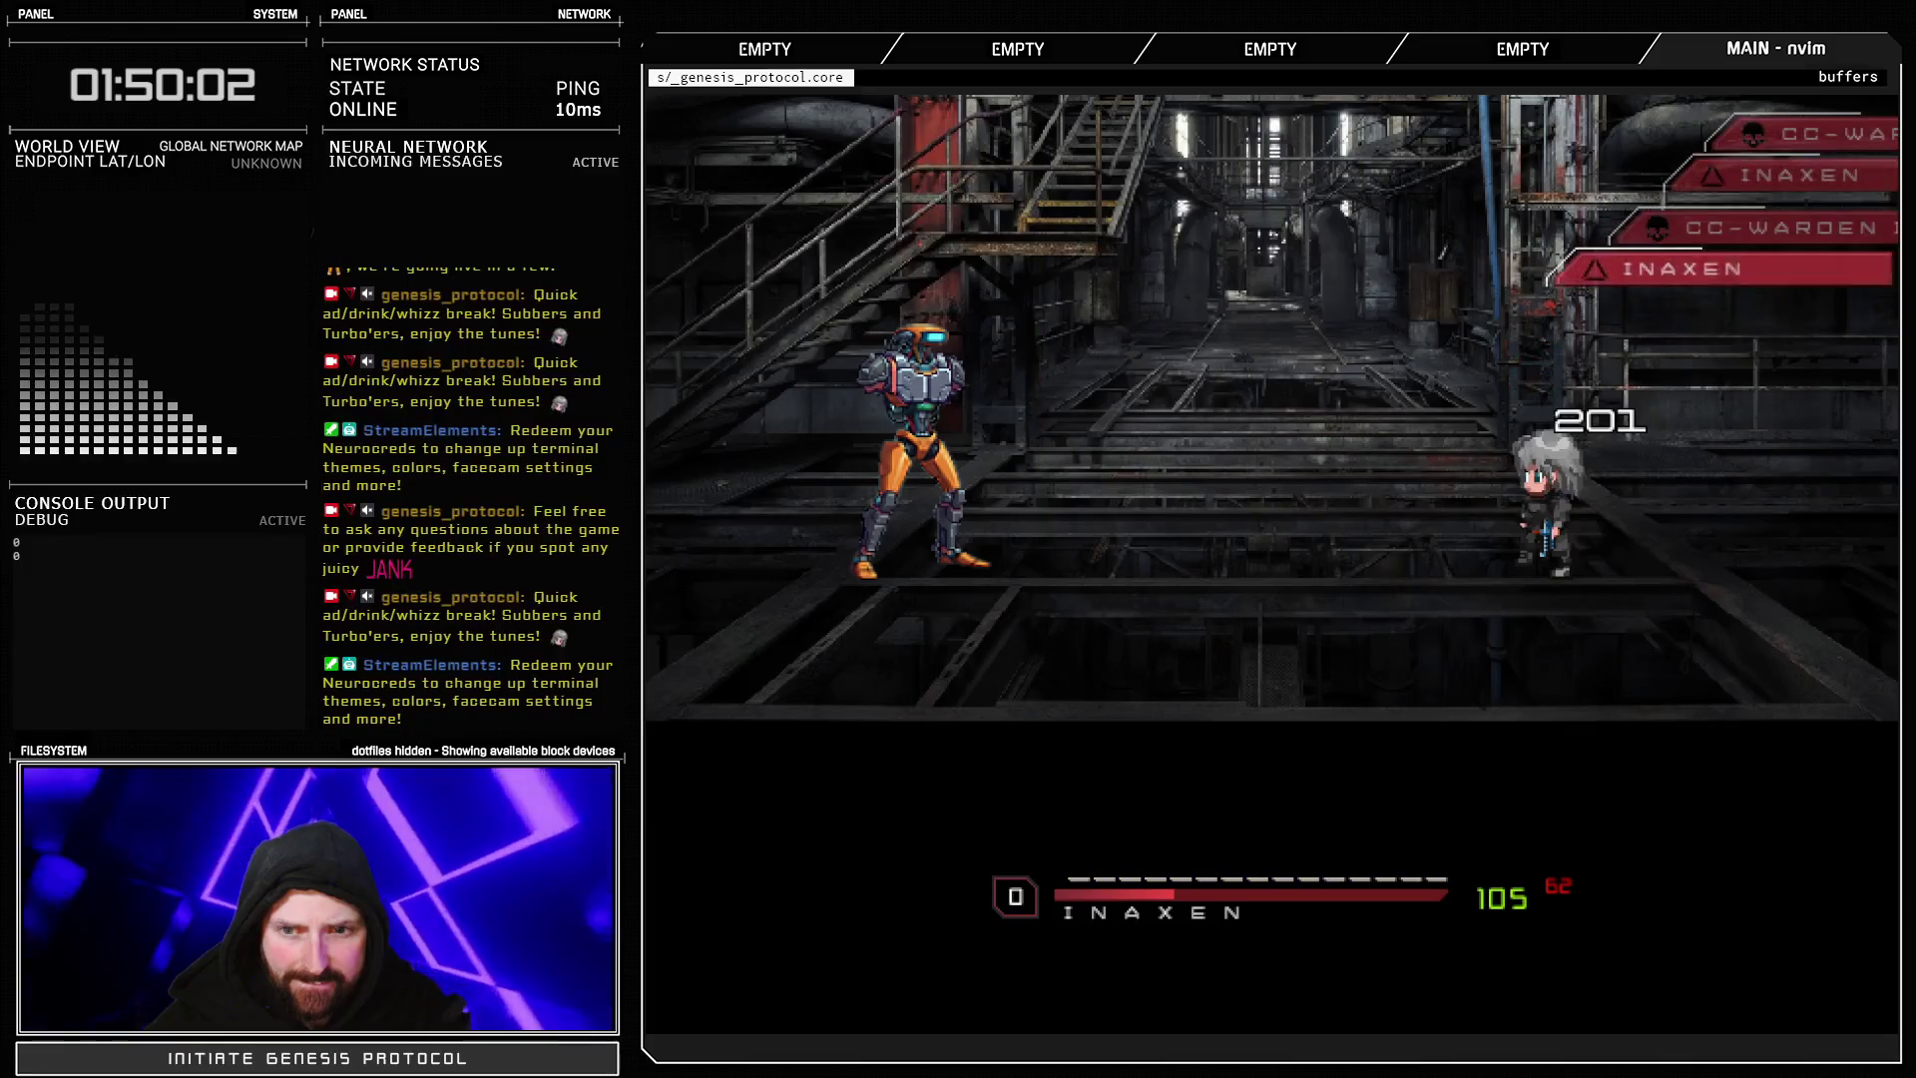
pyautogui.press('Return')
pyautogui.press('Return')
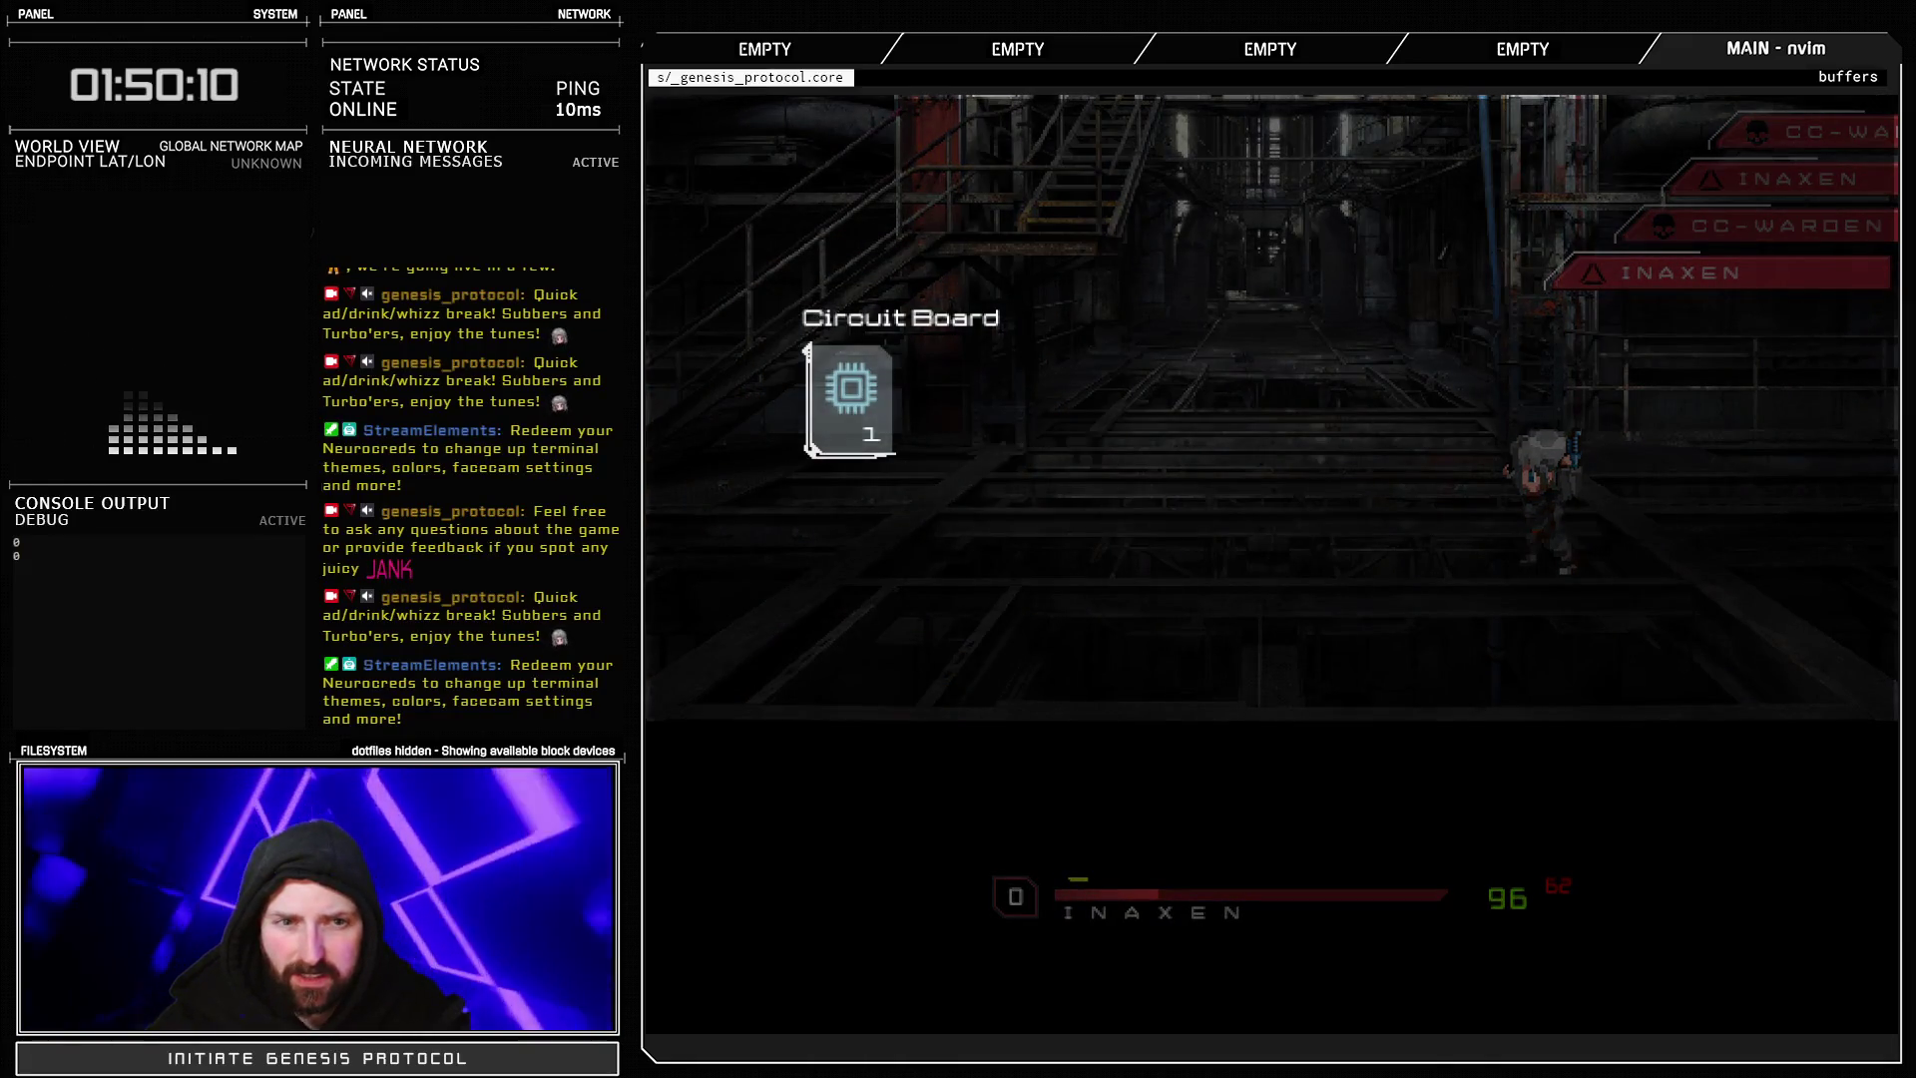
pyautogui.press('Return')
pyautogui.press('Return')
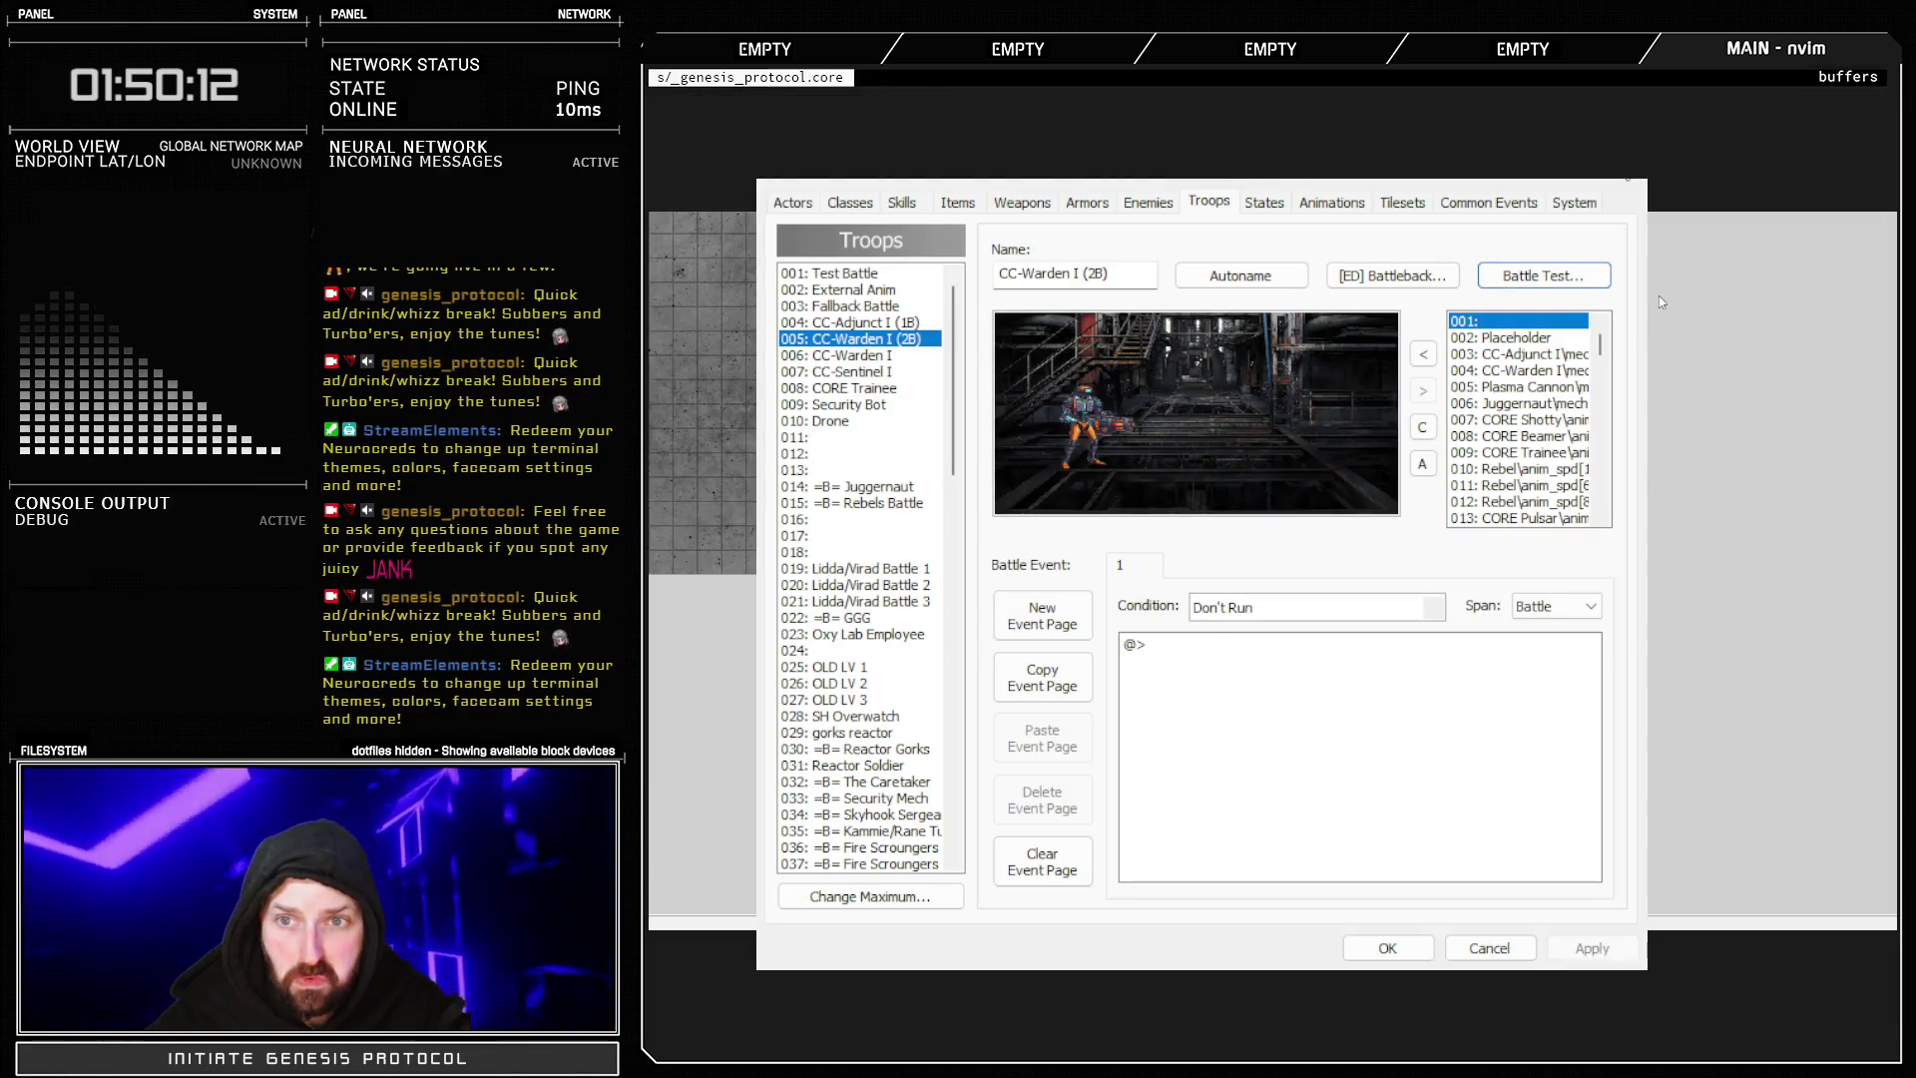
# - Close the Database and Script Editor and switch to attack_template.psd in Photoshop
pyautogui.press('Escape')
pyautogui.press('F11')
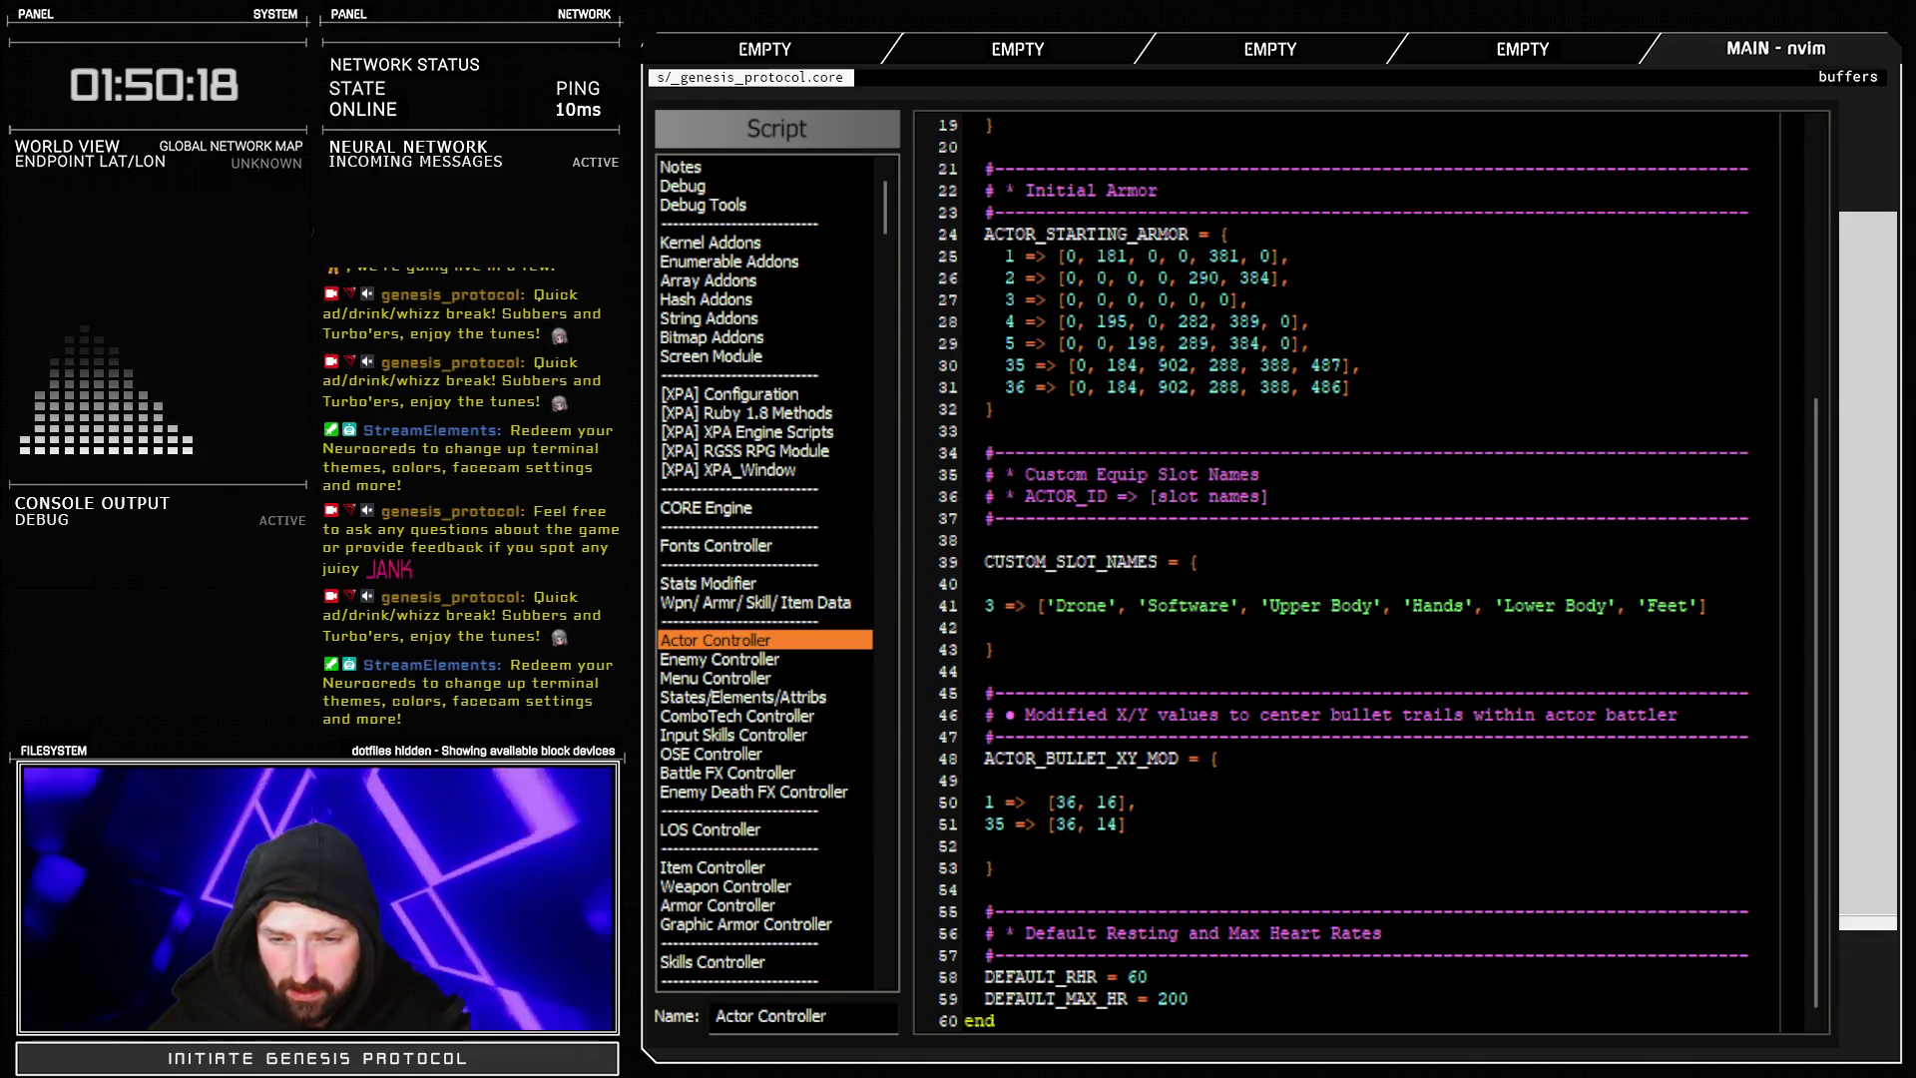
pyautogui.press('Escape')
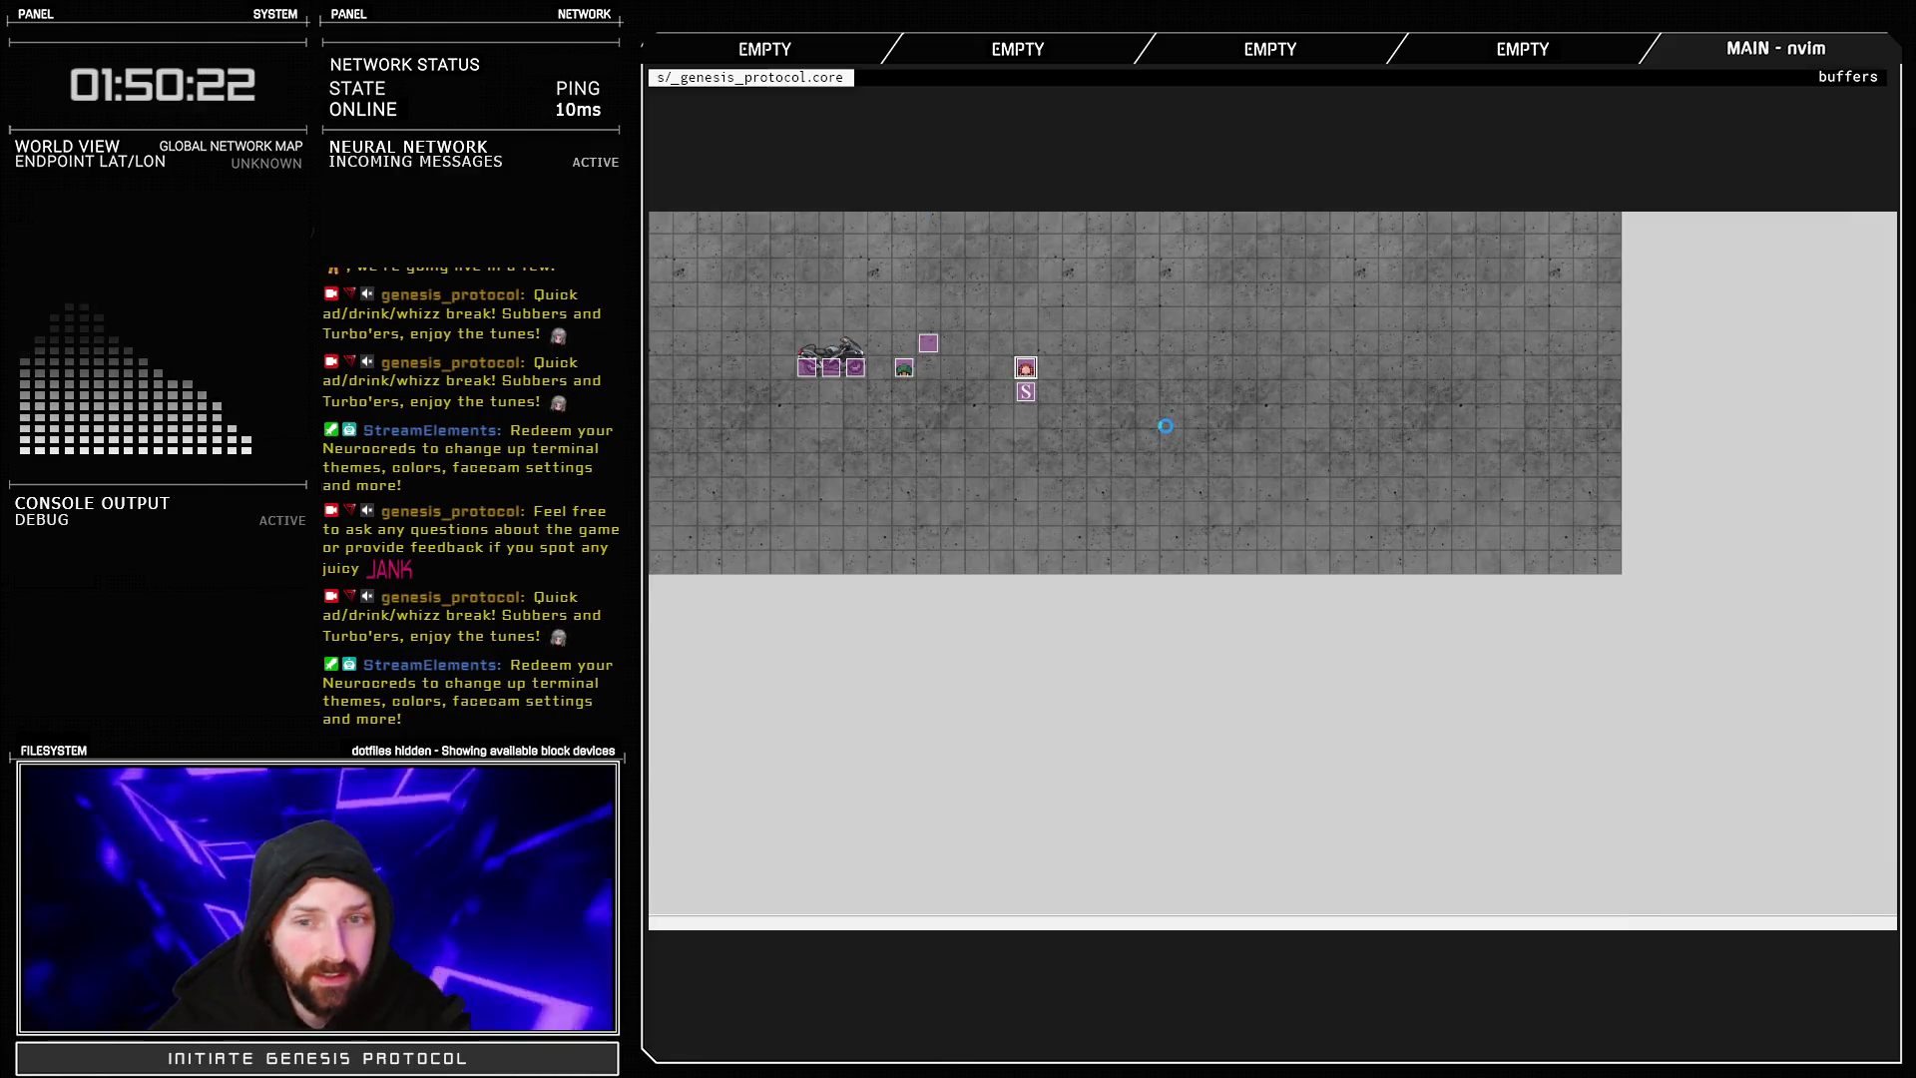
pyautogui.press('F9')
pyautogui.click(1385, 947)
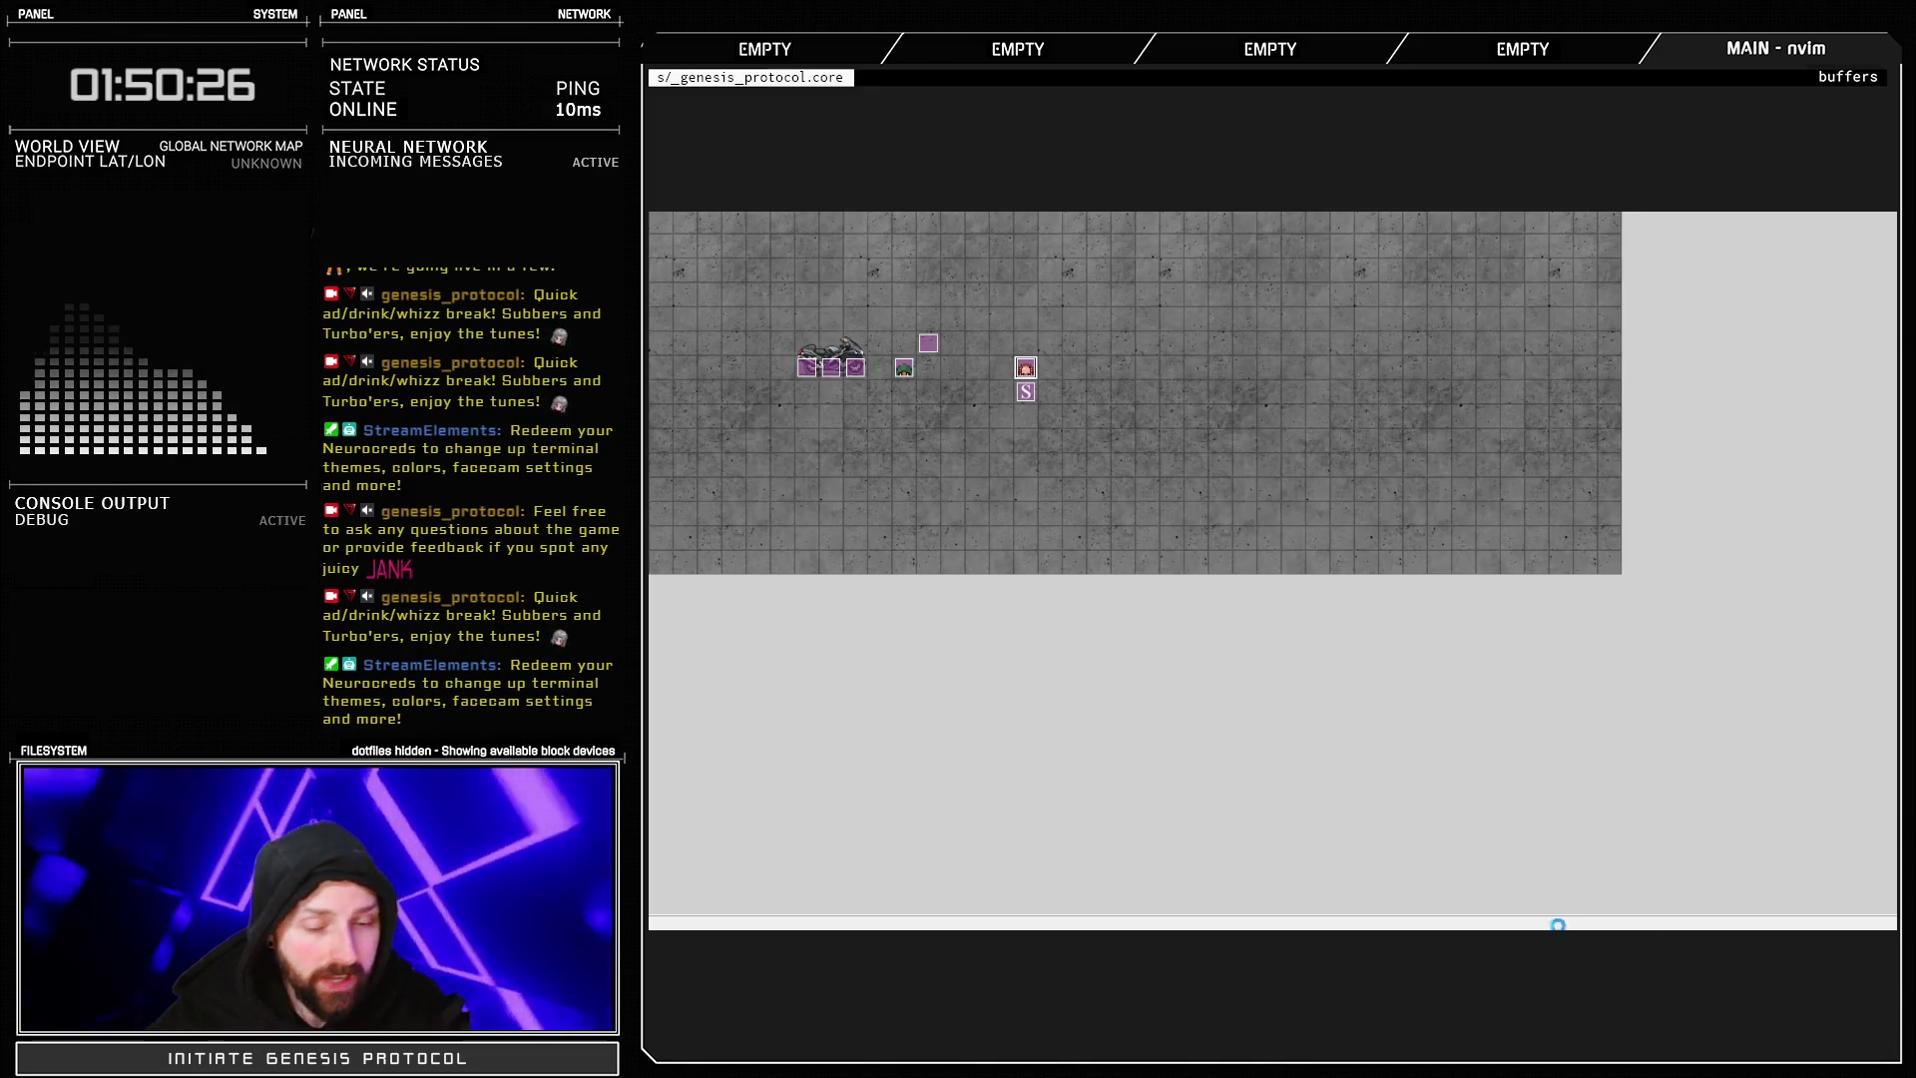
pyautogui.hotkey('alt', 'Tab')
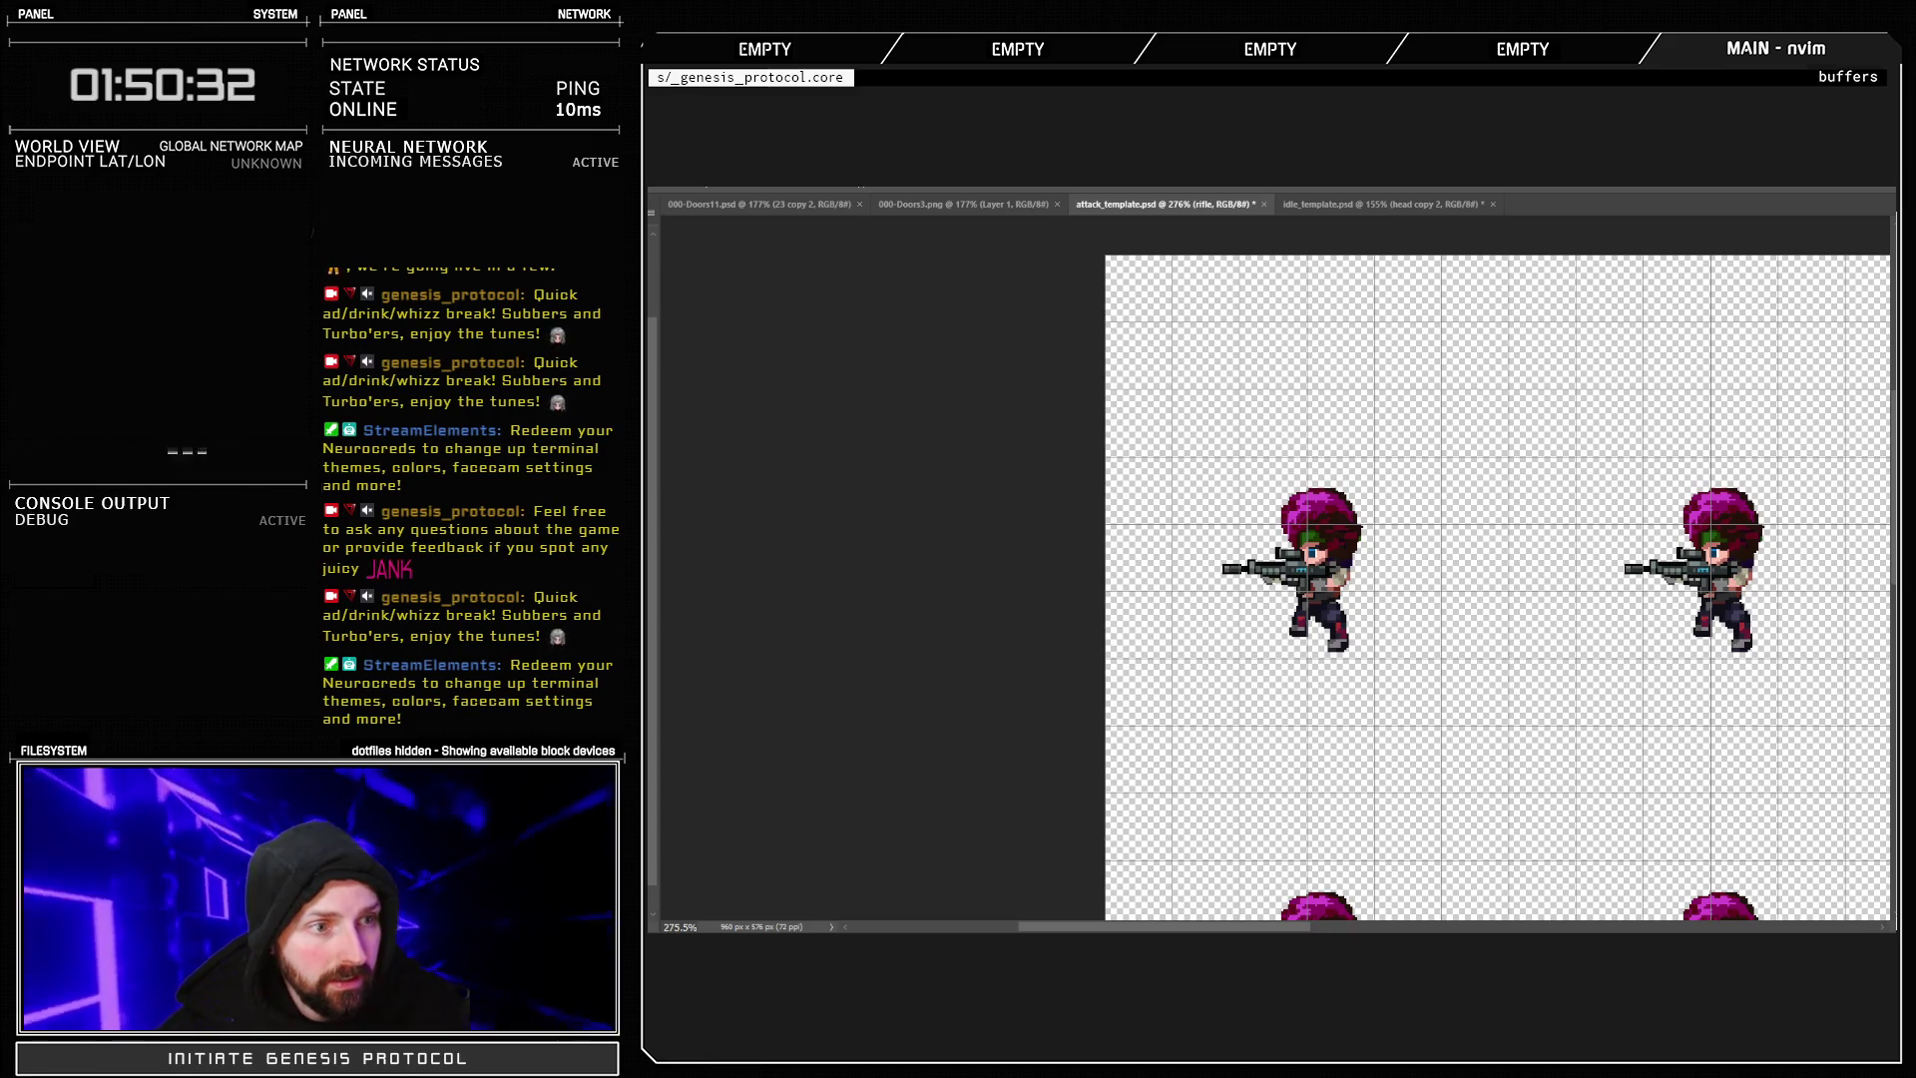
# - Paste the eyepiece into attack_template.psd and drag it onto the first character's face
pyautogui.hotkey('ctrl', 'v')
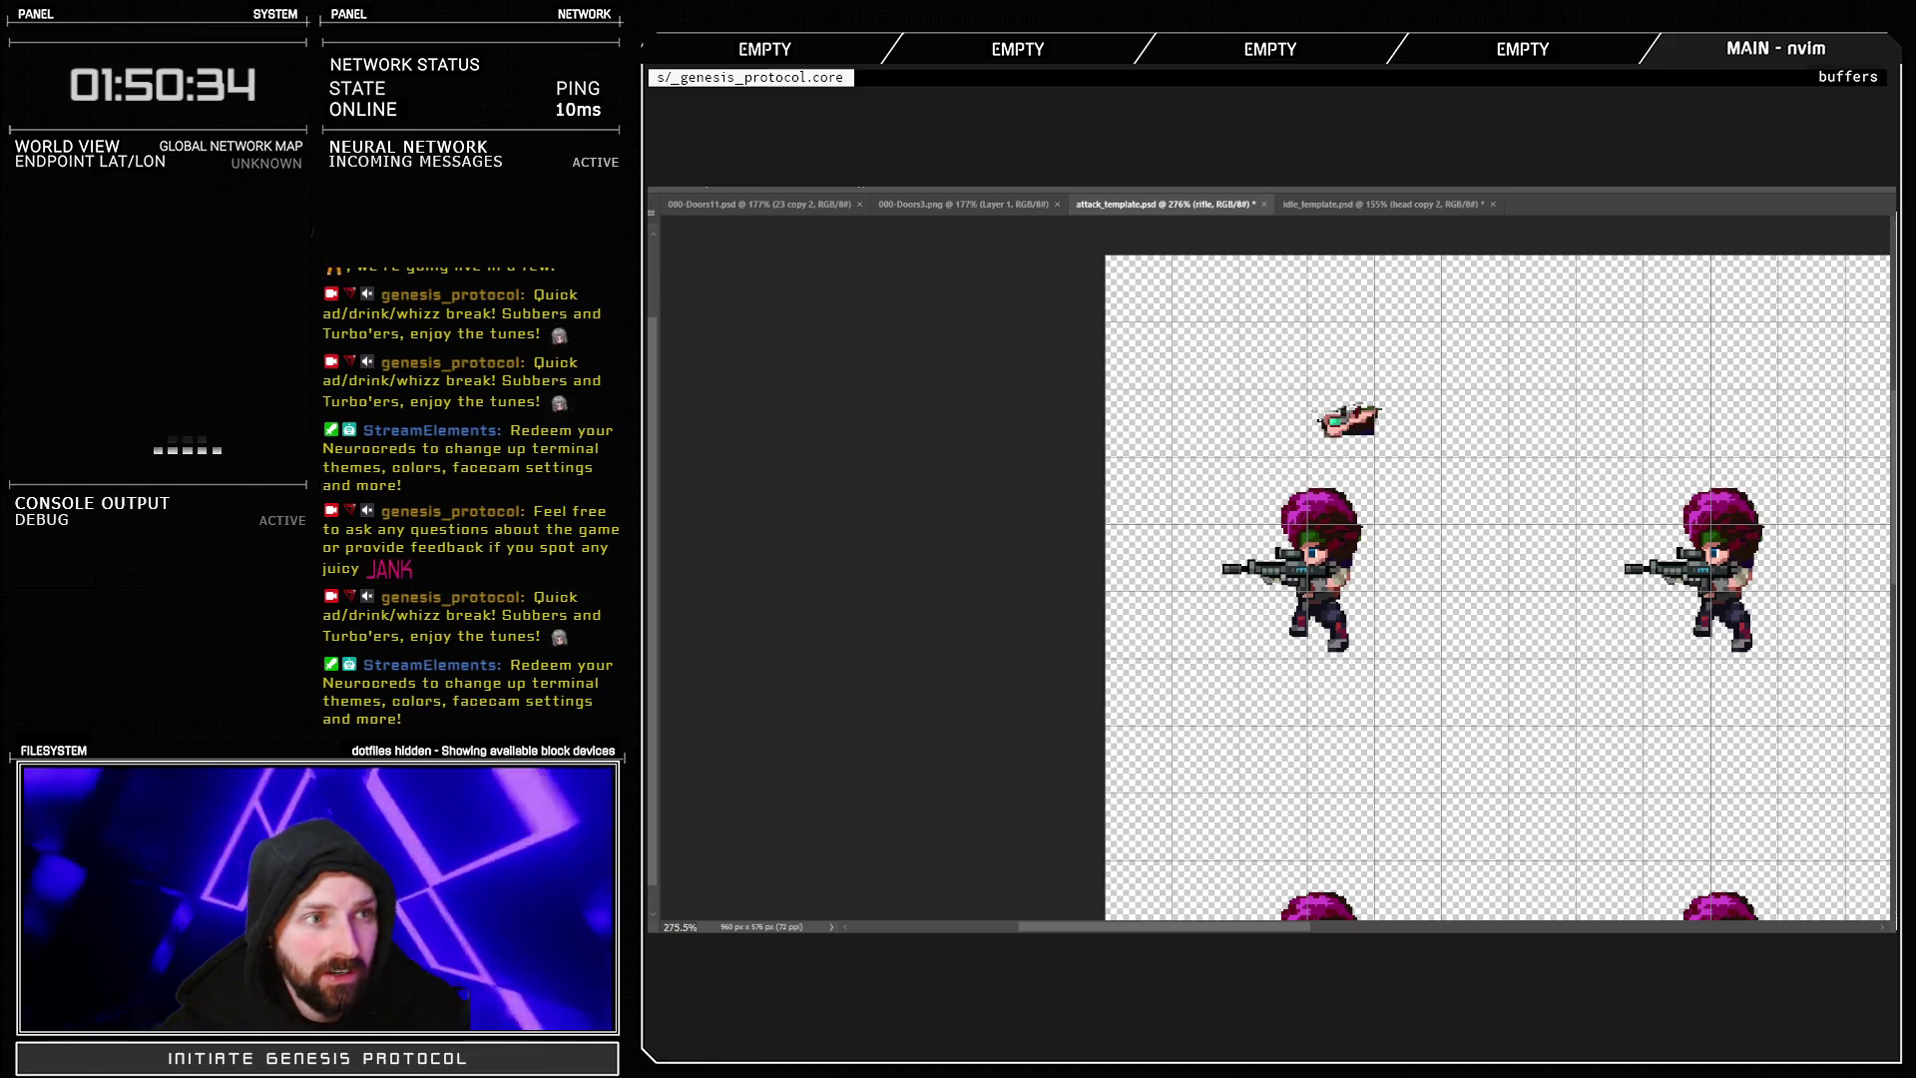
pyautogui.scroll(1, 1484, 431)
pyautogui.moveTo(1342, 424); pyautogui.dragTo(1311, 577)
pyautogui.scroll(4, 1311, 577)
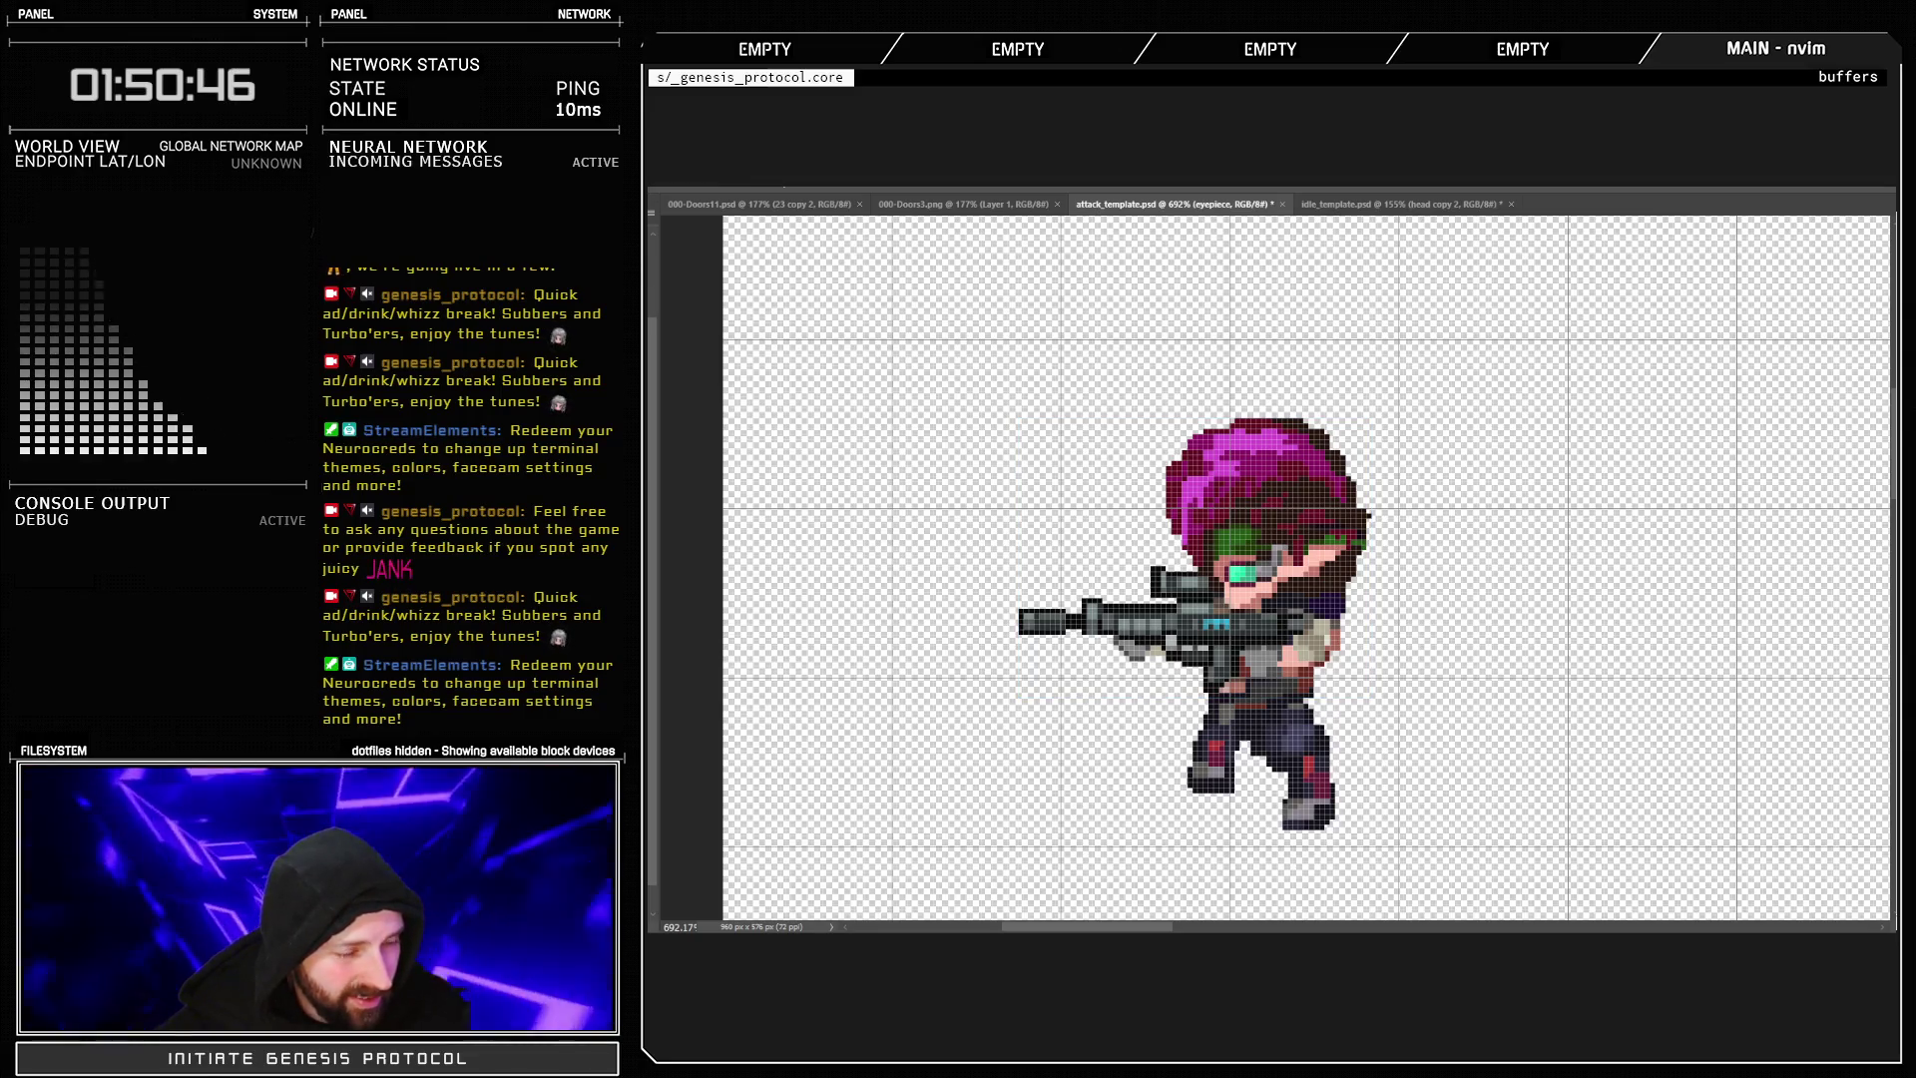
pyautogui.scroll(-5, 1400, 781)
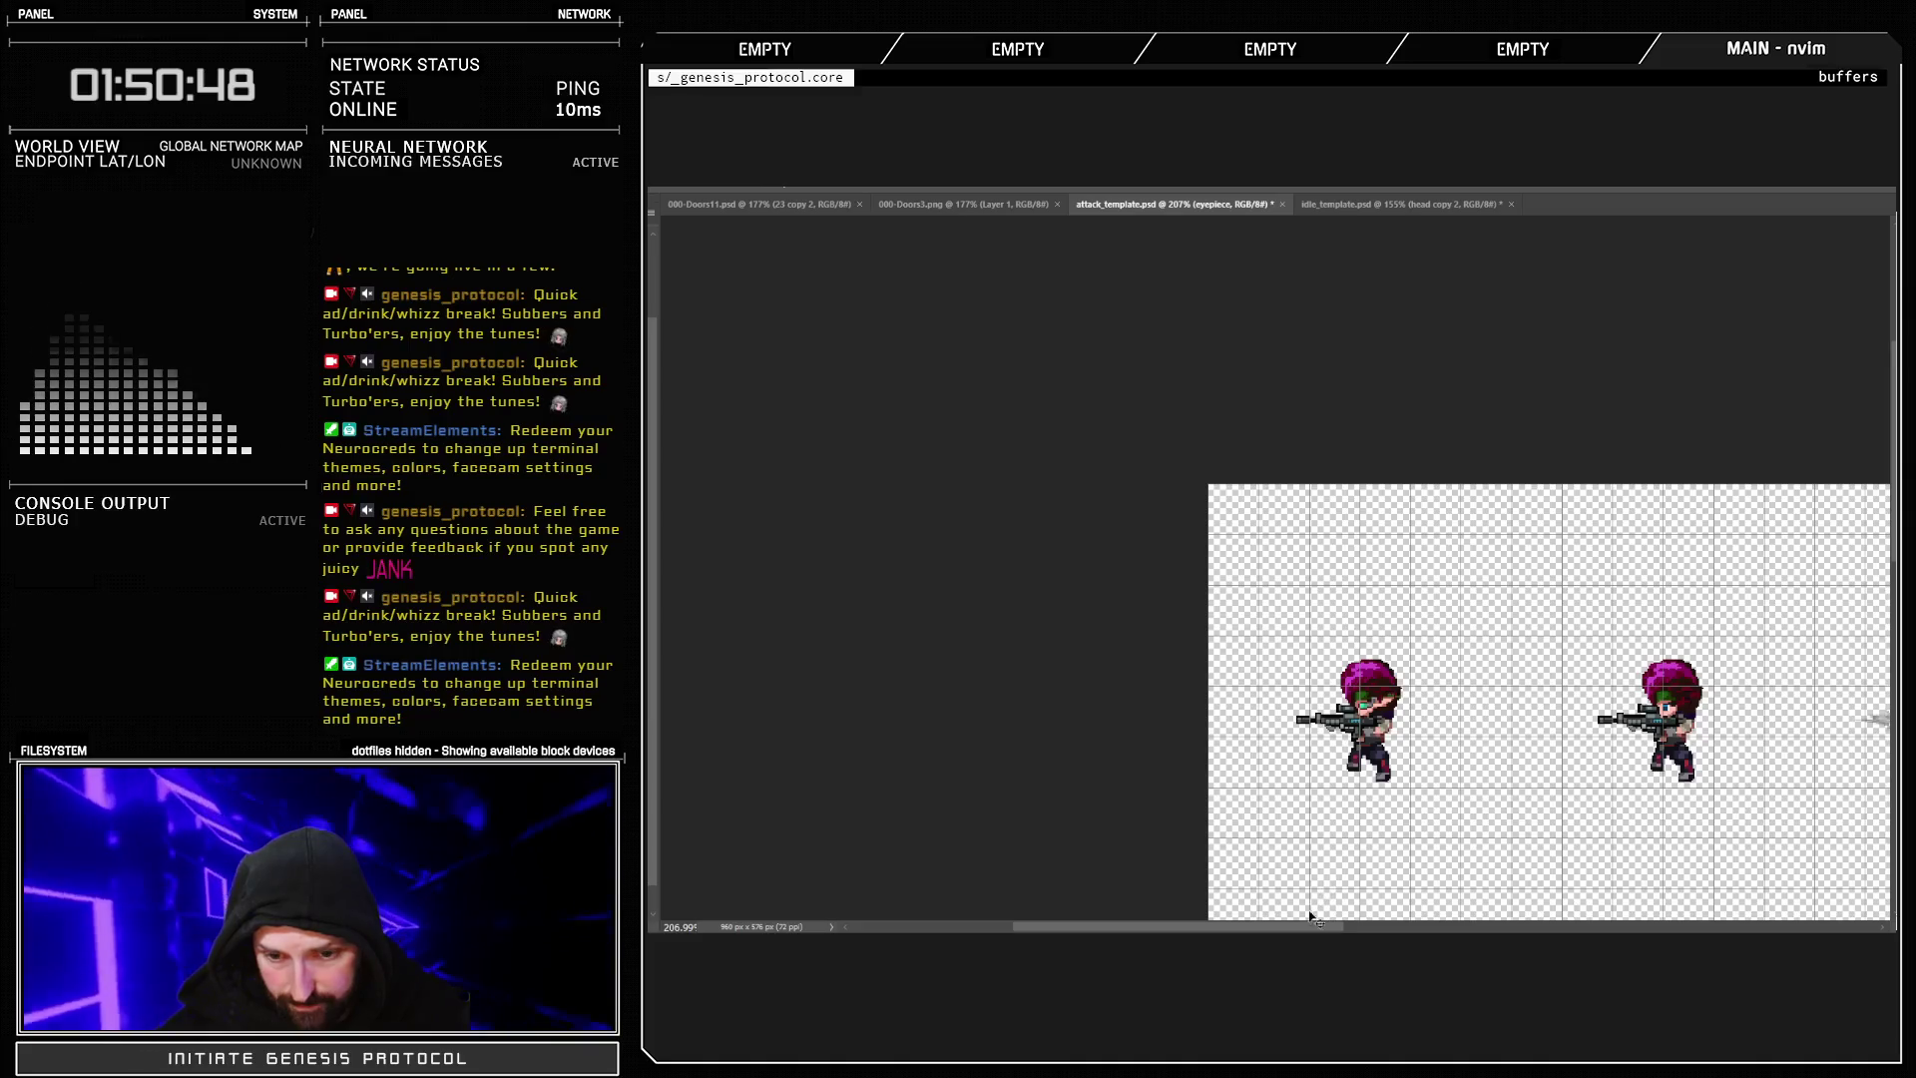
pyautogui.scroll(-3, 1310, 916)
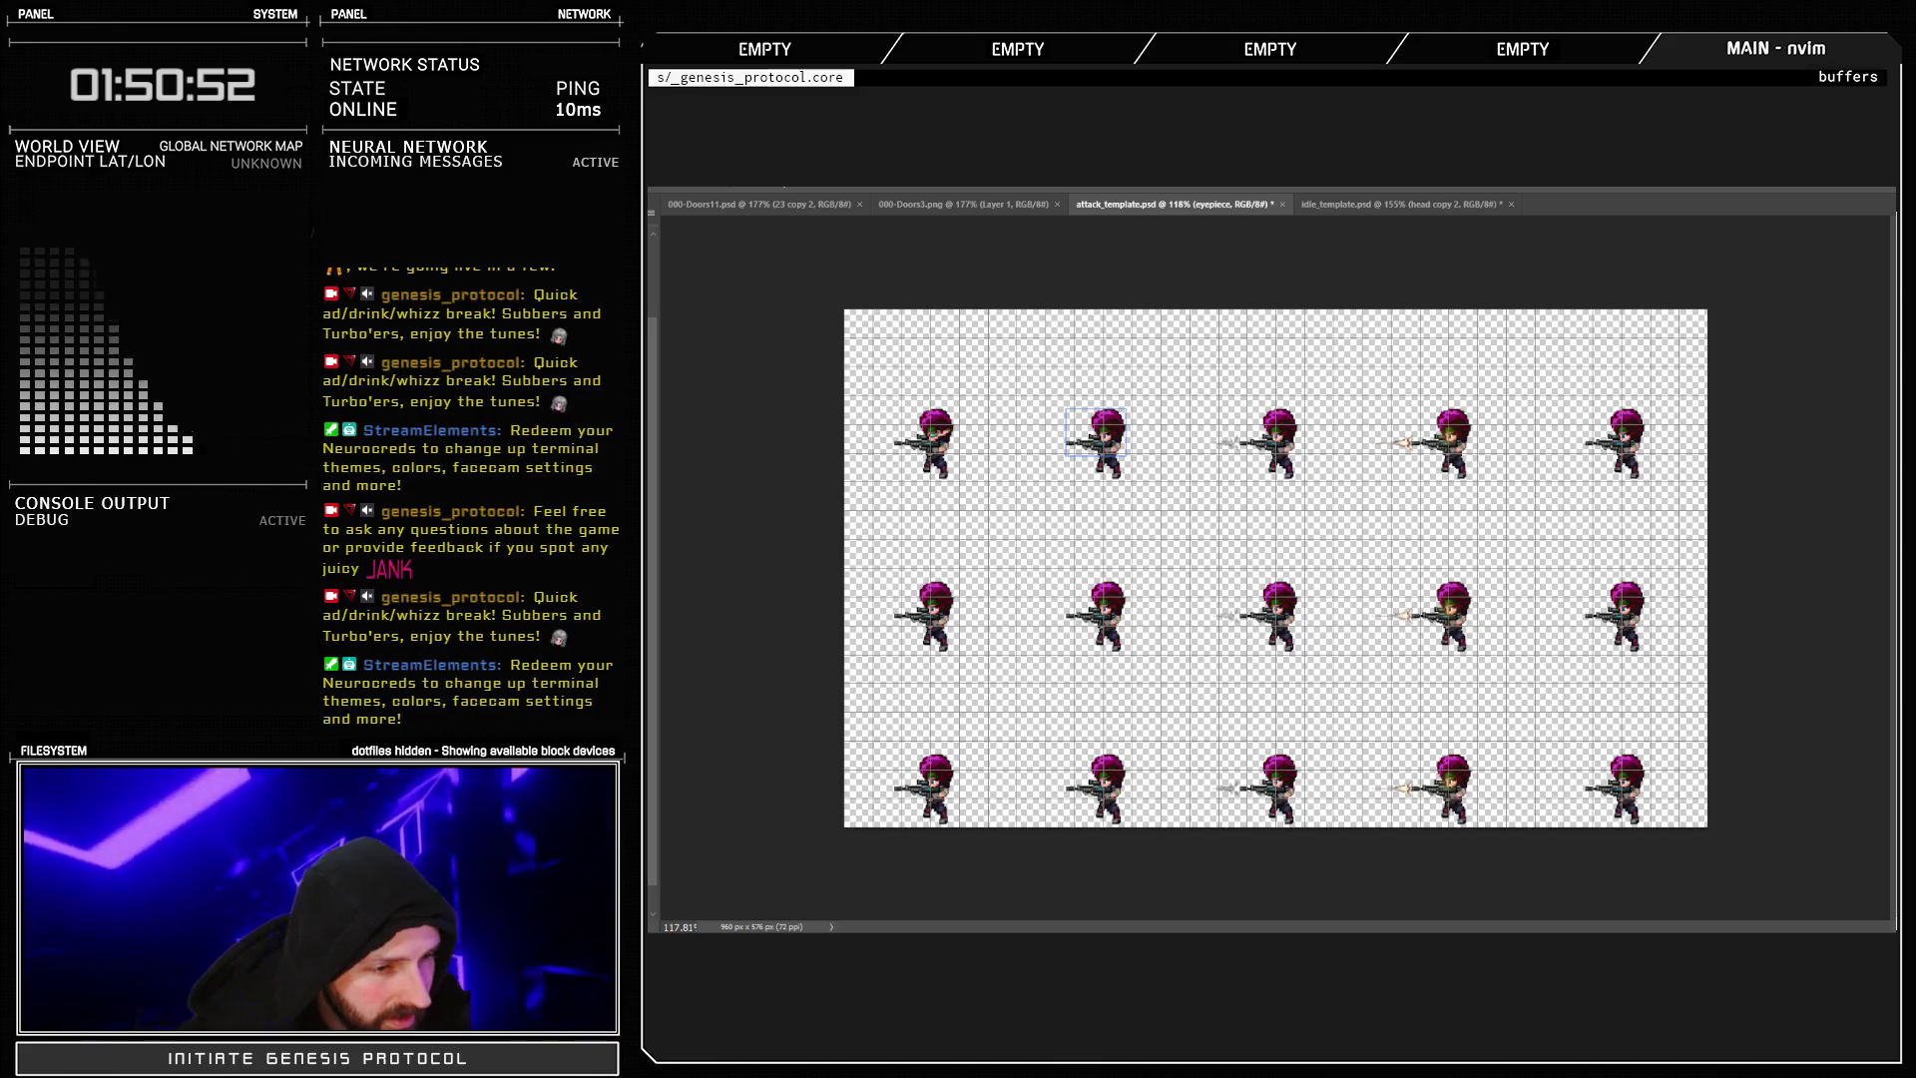
pyautogui.click(1098, 439)
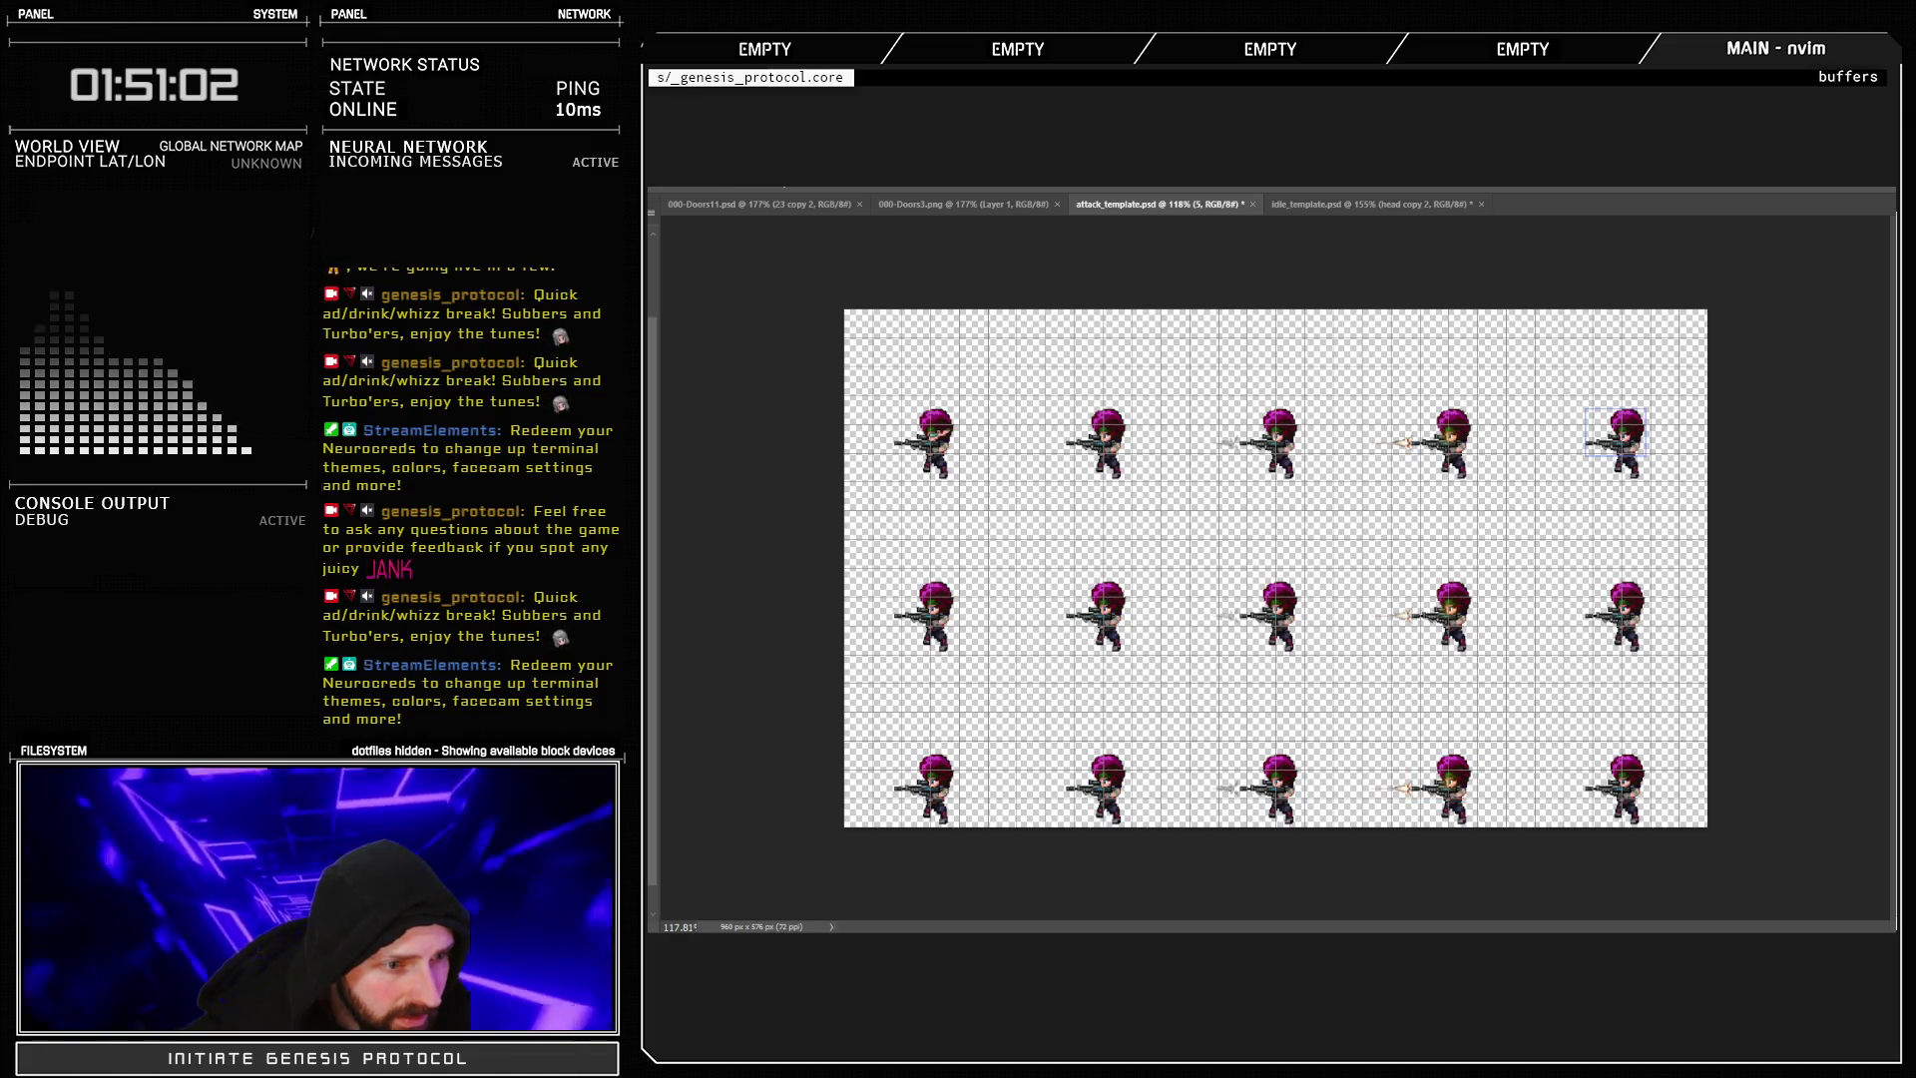
pyautogui.click(1097, 614)
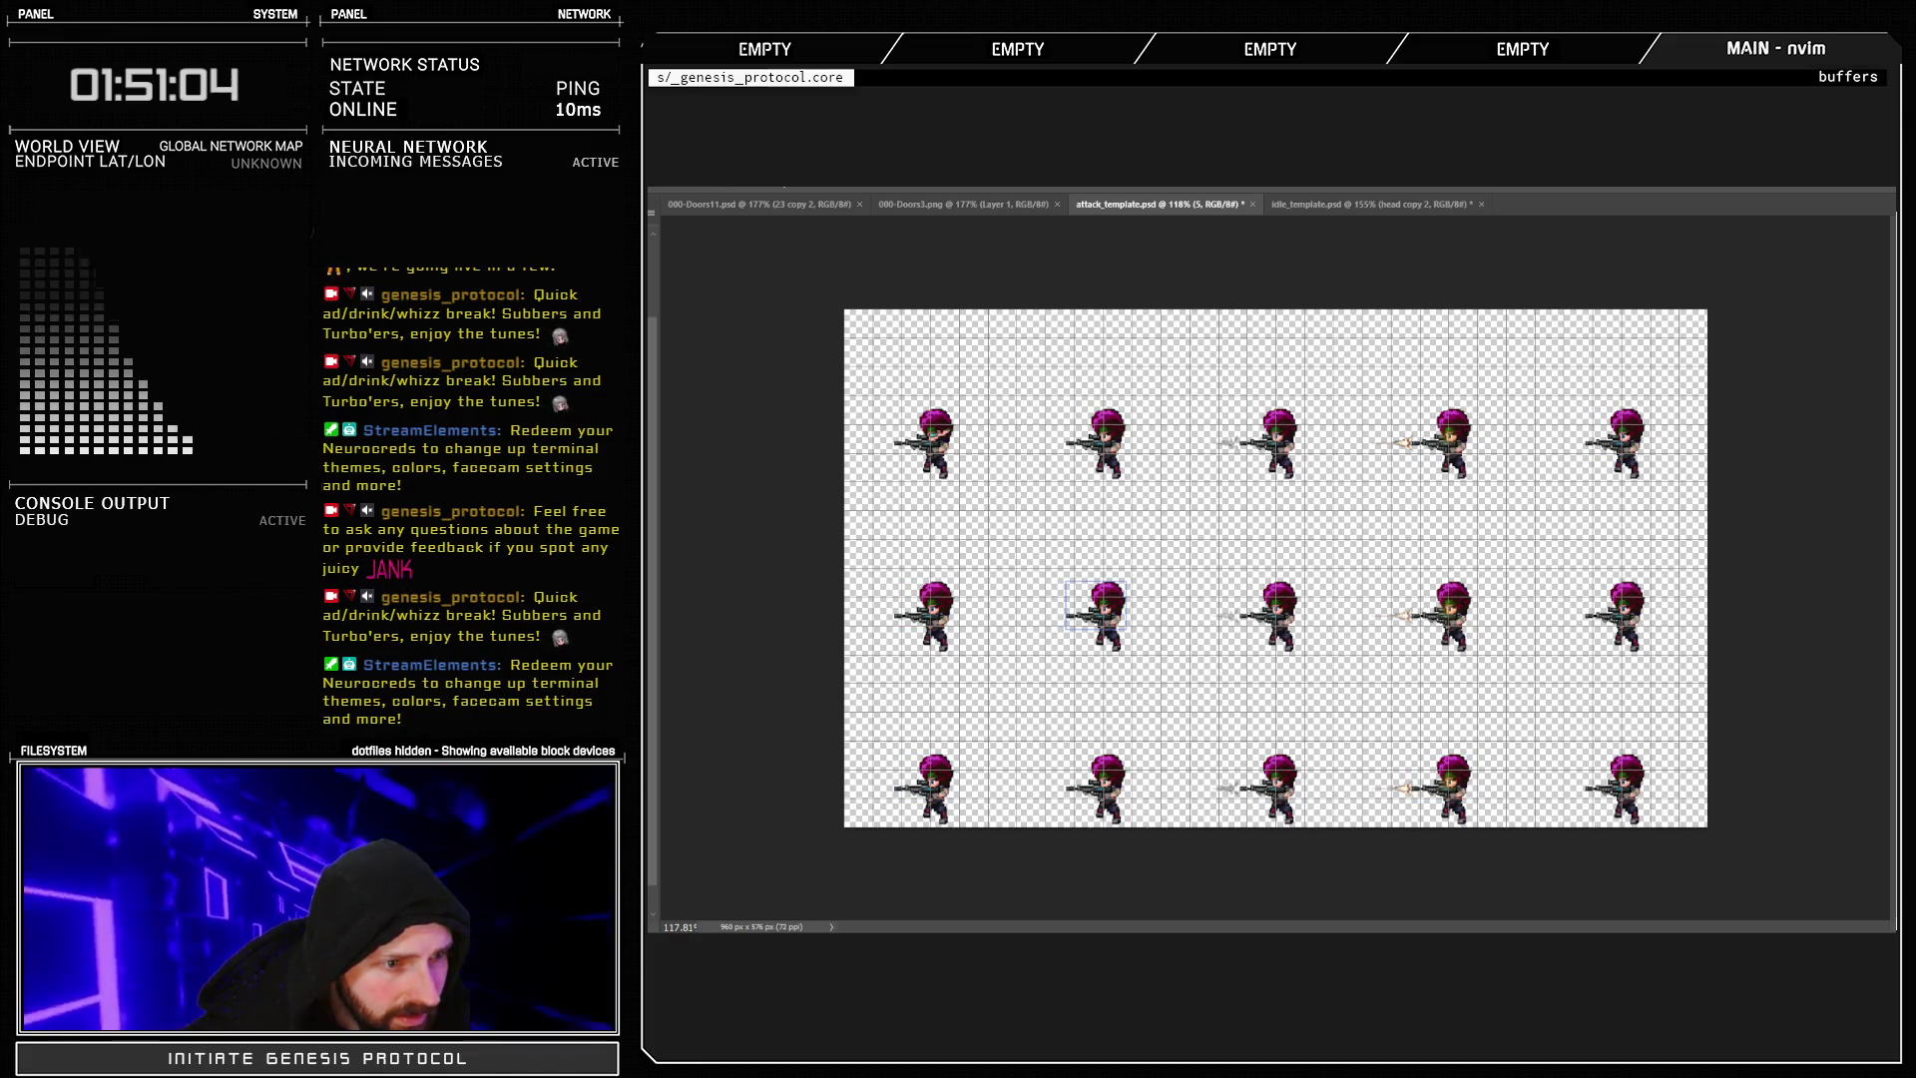
pyautogui.click(1442, 614)
pyautogui.click(1616, 613)
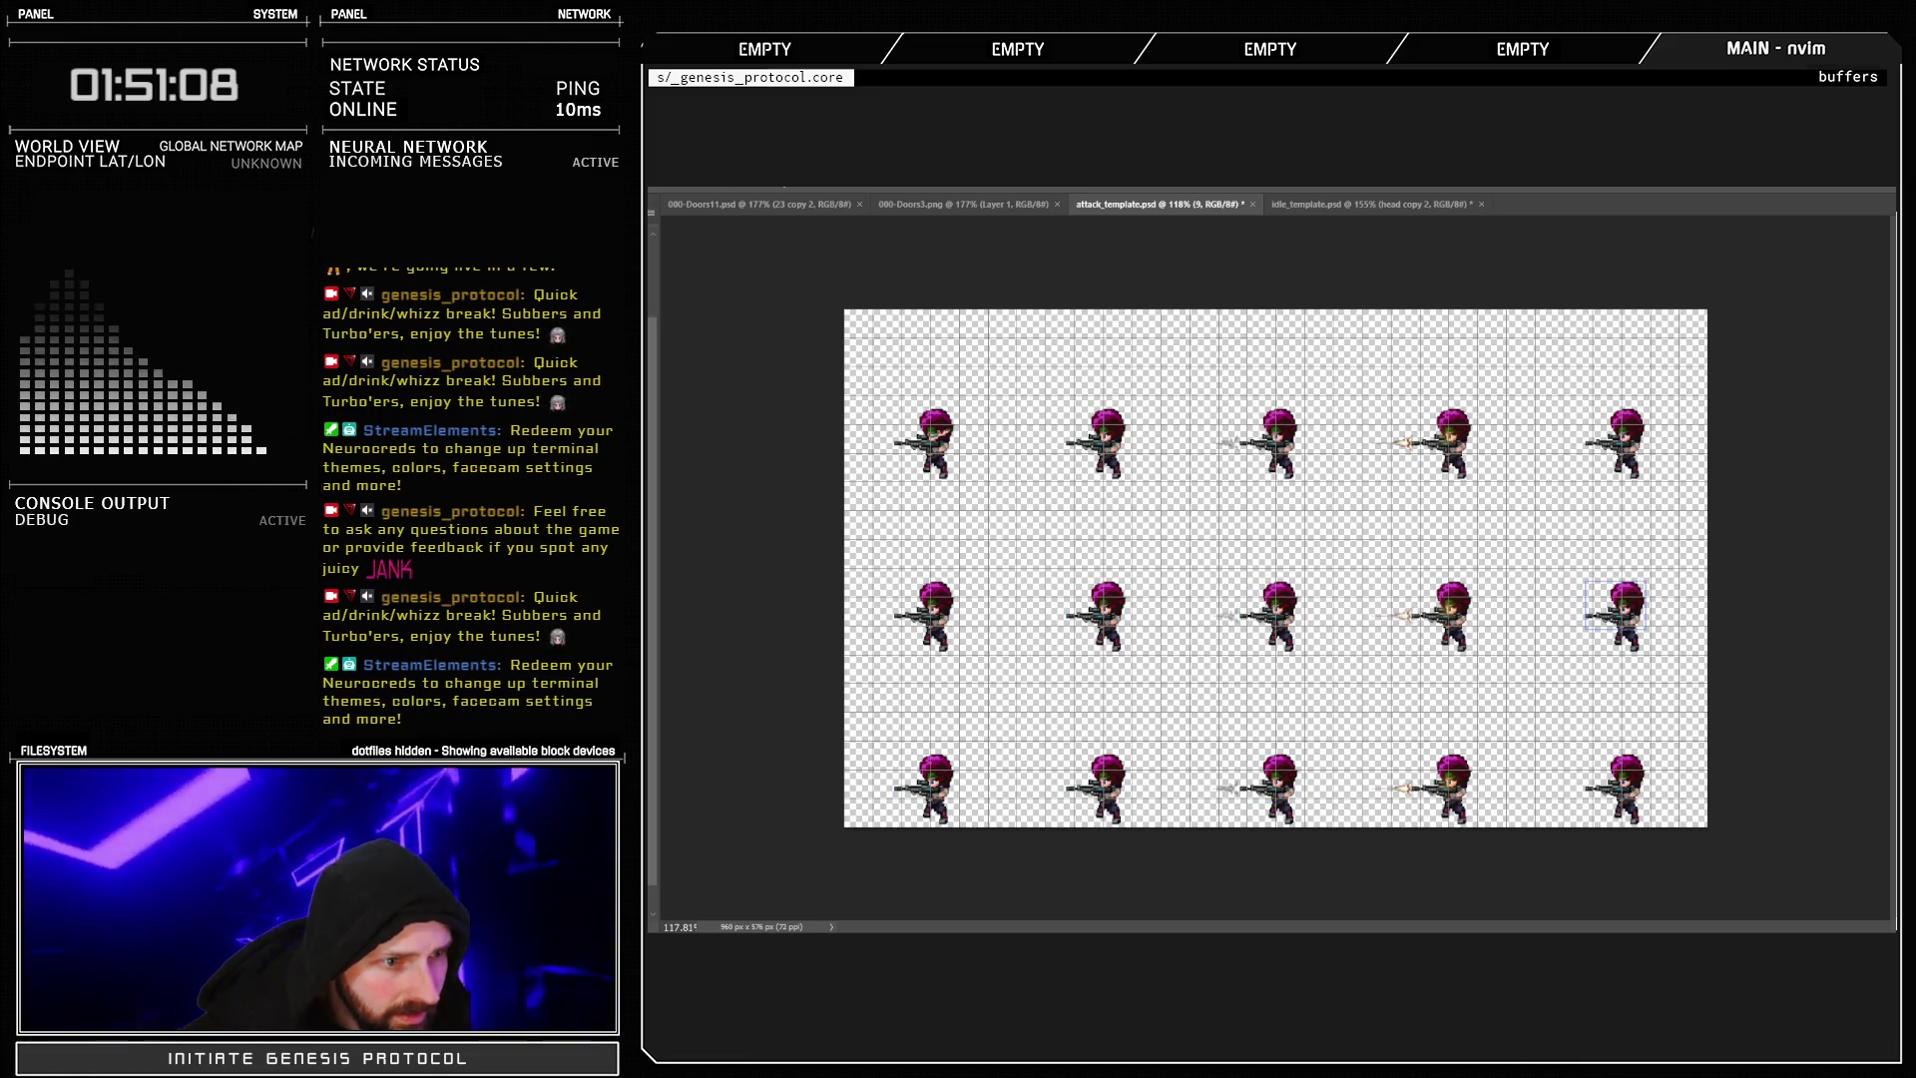
pyautogui.click(926, 789)
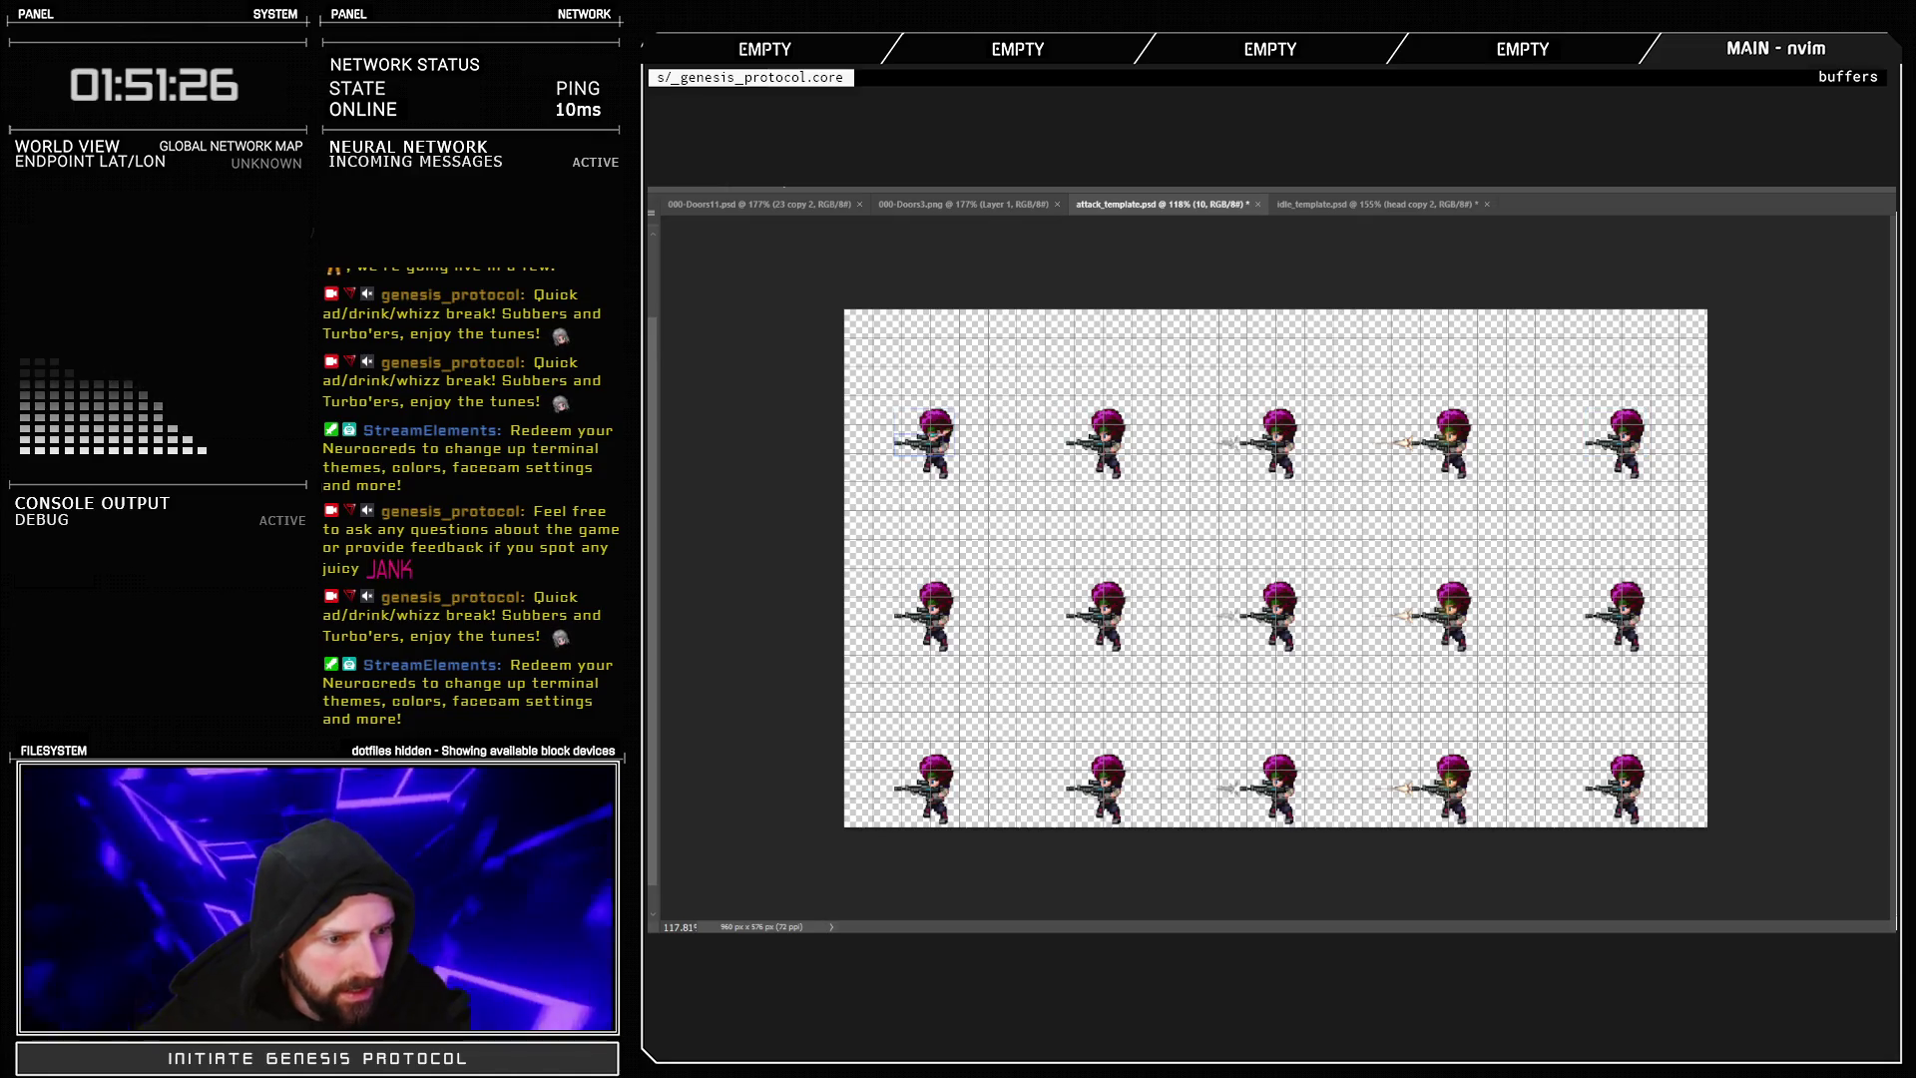
pyautogui.click(1442, 778)
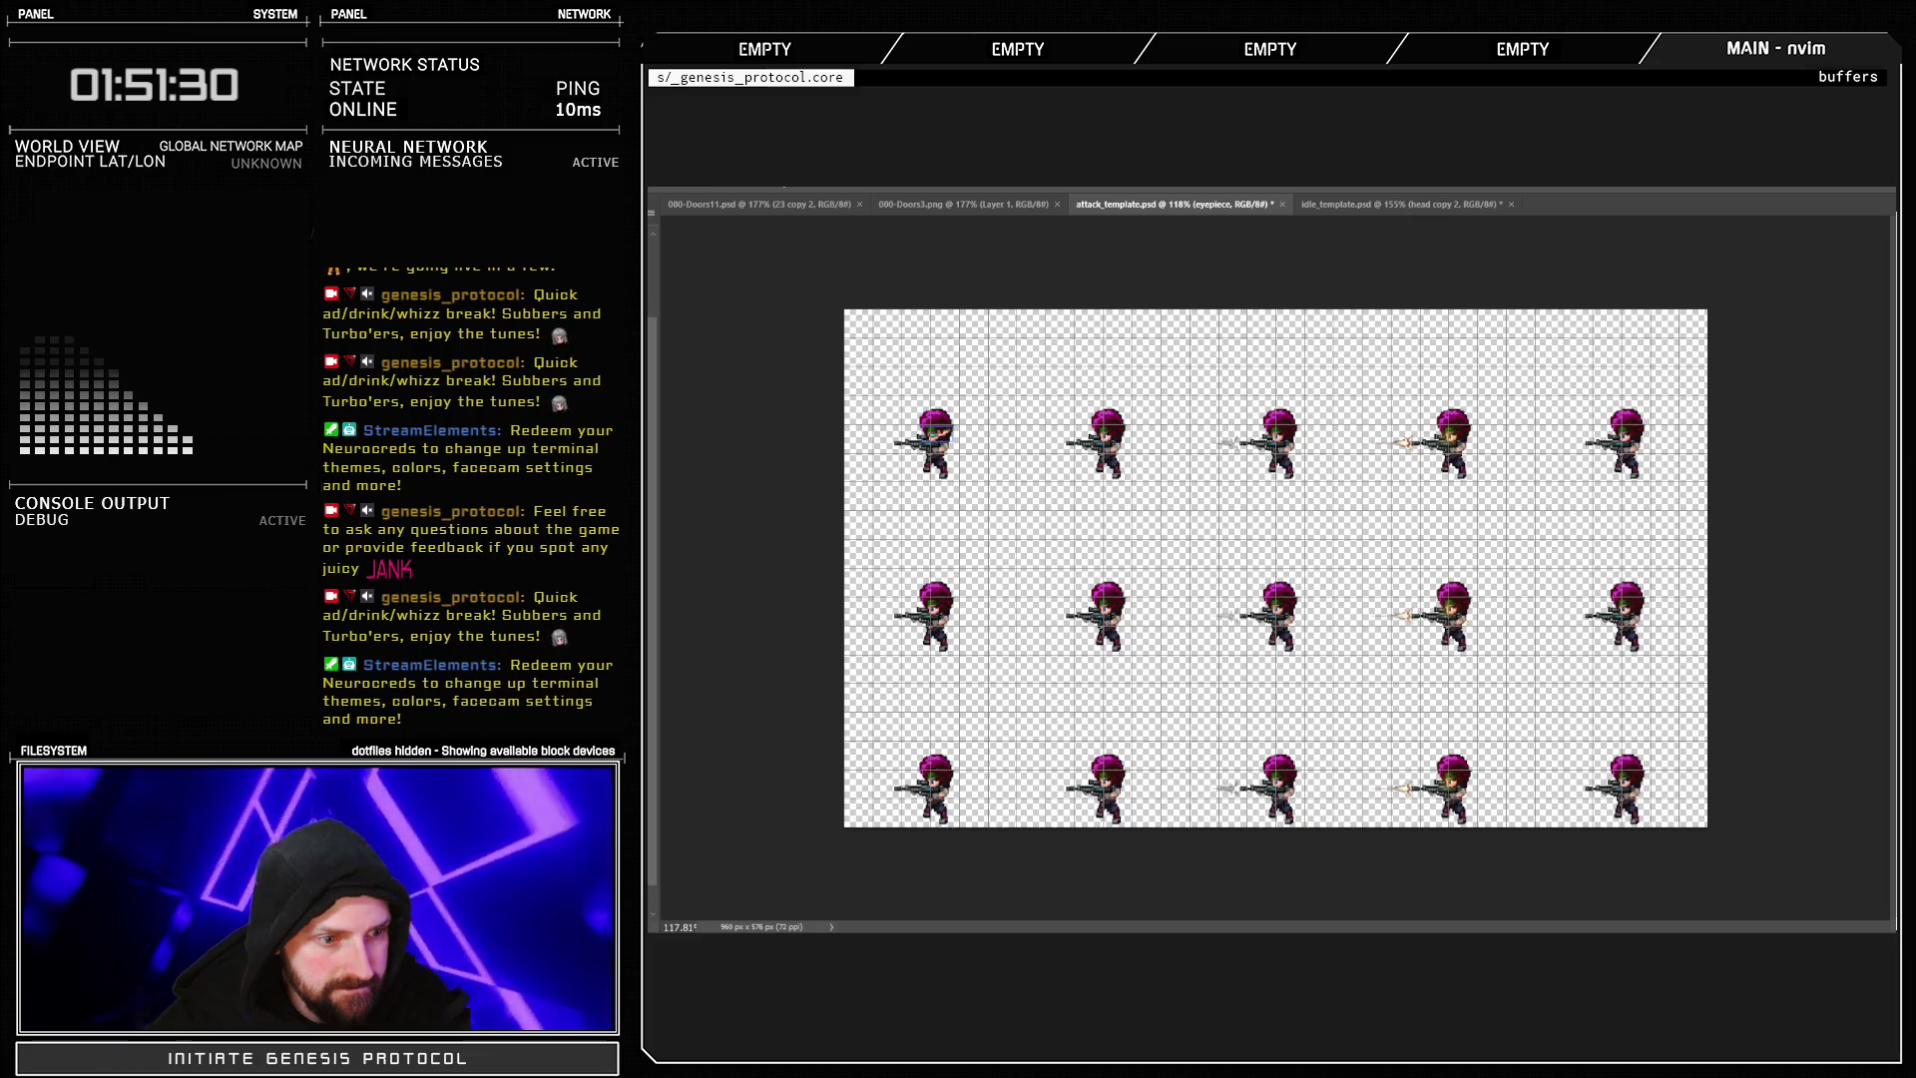
# - Zoom in on the sprite's head and position the eyepiece near the eye
pyautogui.scroll(8, 884, 422)
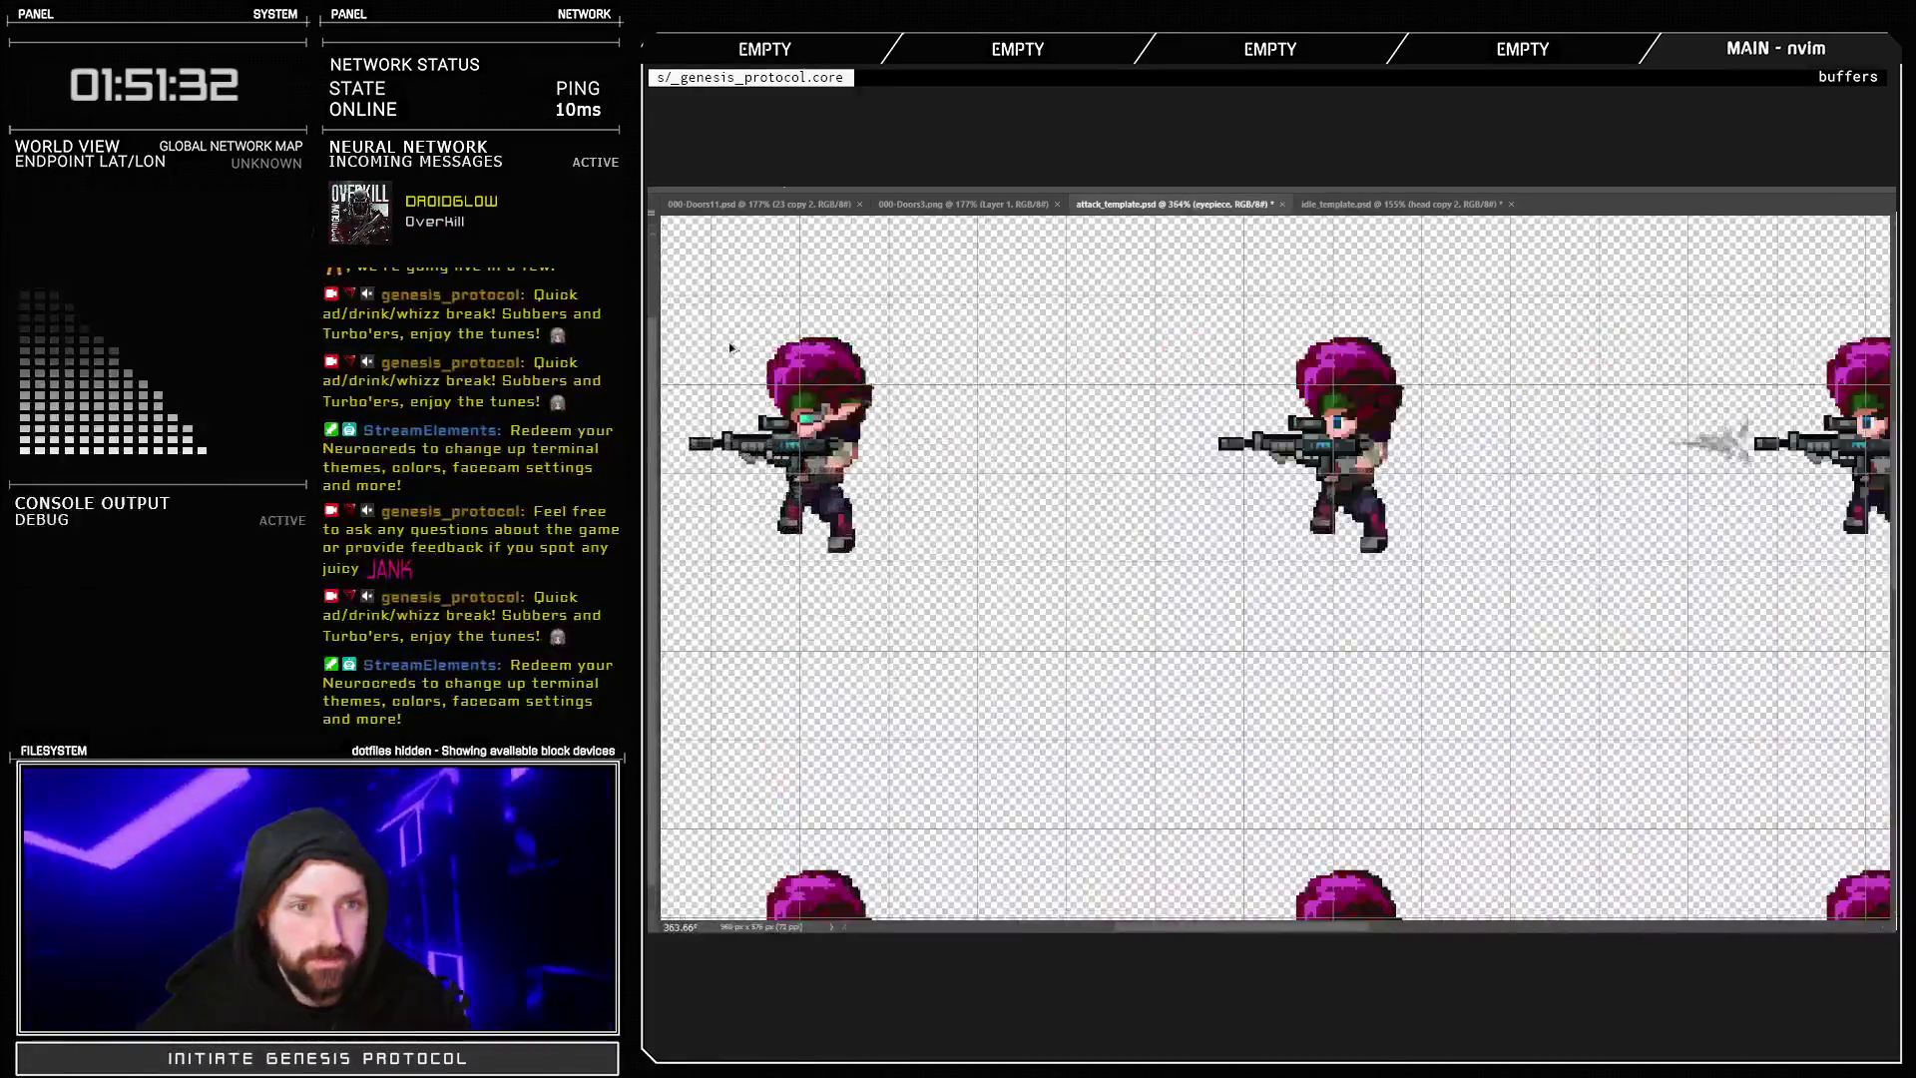
pyautogui.moveTo(1305, 930); pyautogui.dragTo(1250, 930)
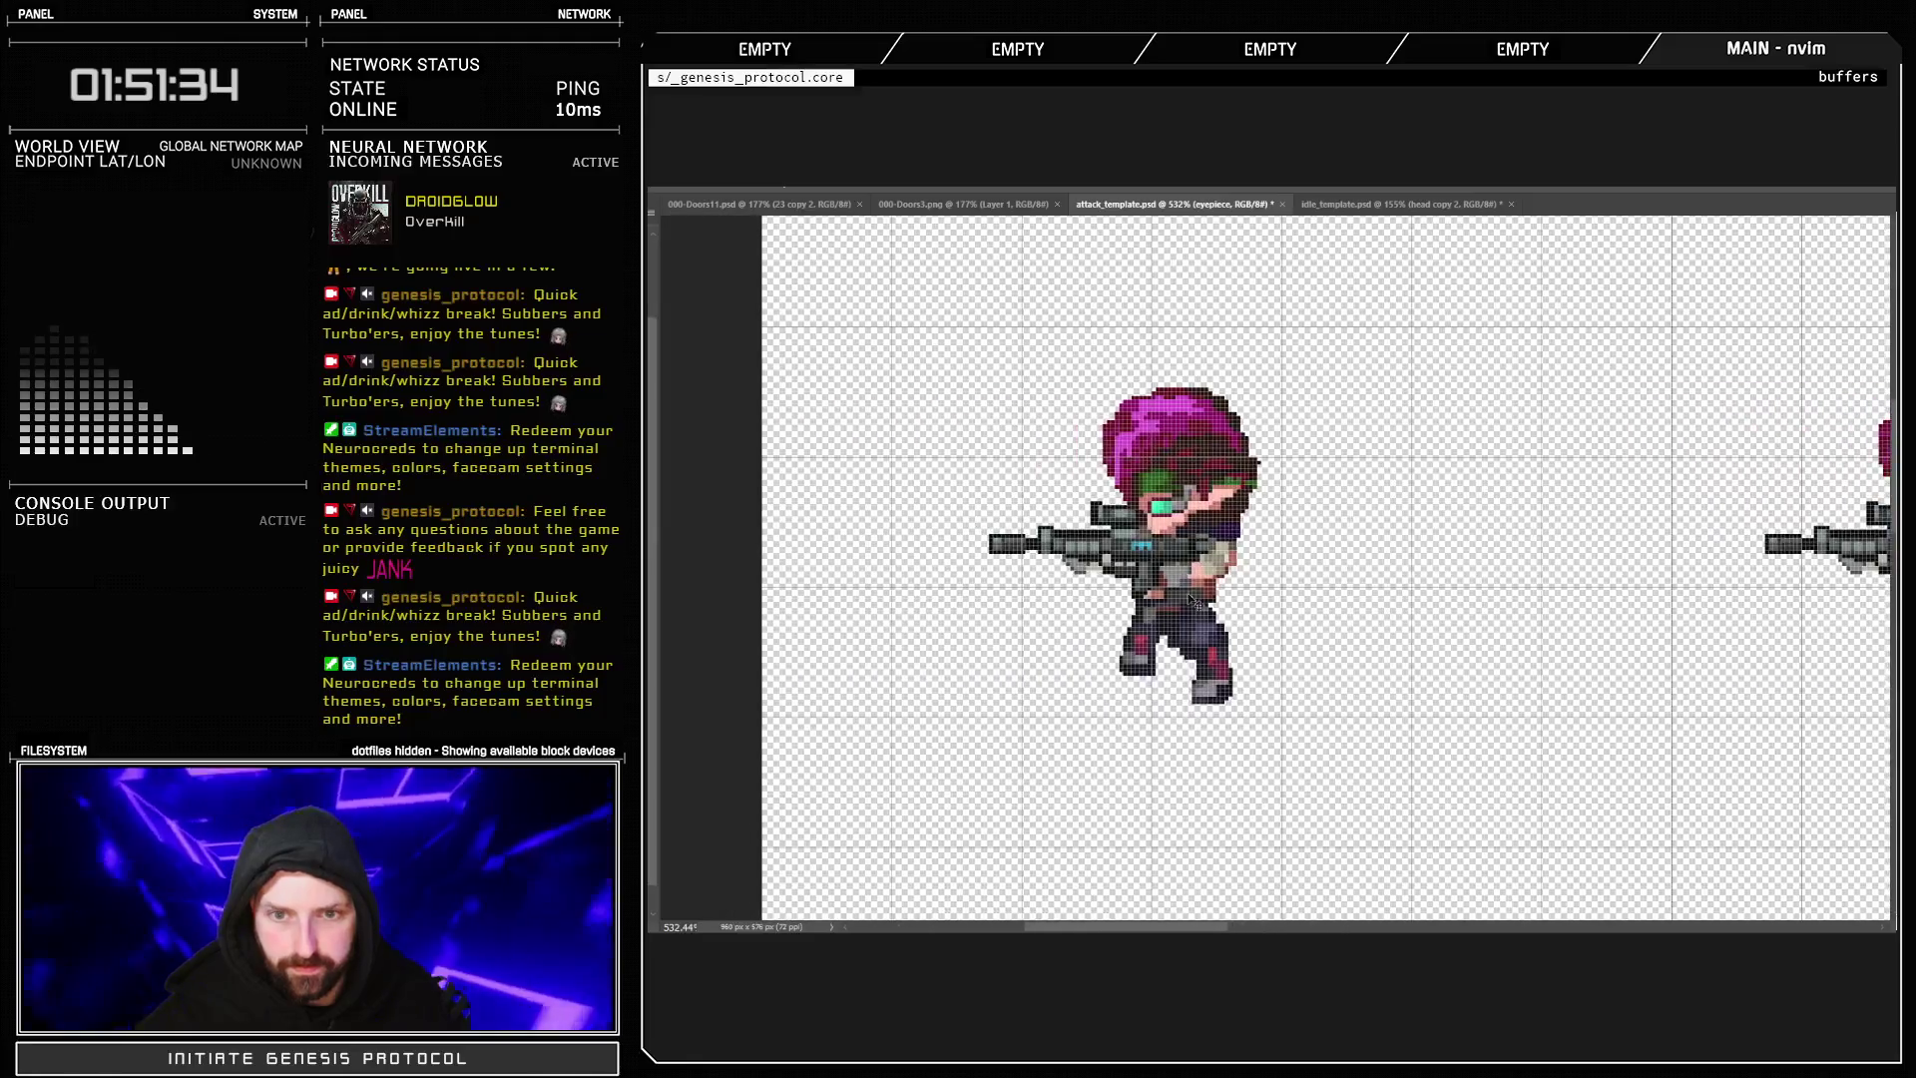
pyautogui.scroll(2, 1184, 486)
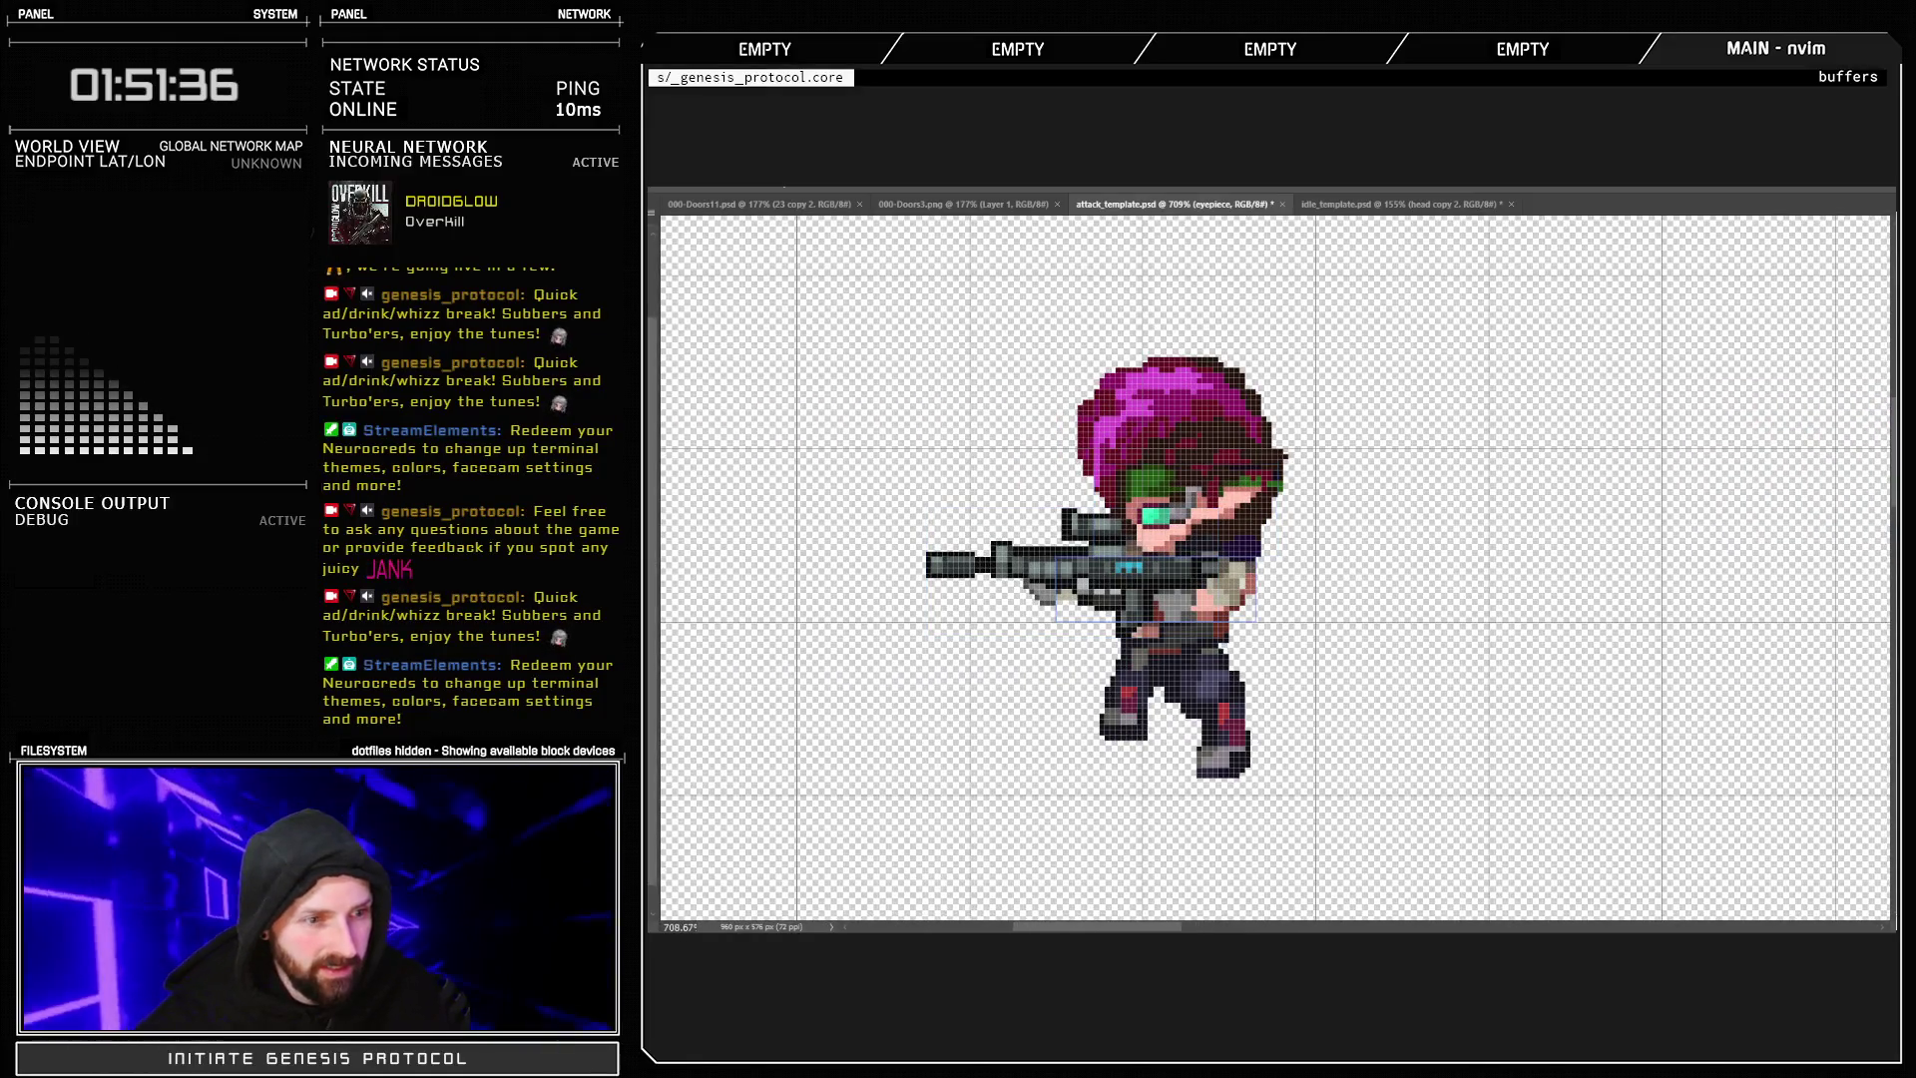
pyautogui.moveTo(1160, 519)
pyautogui.mouseDown()
pyautogui.moveTo(1132, 534)
pyautogui.moveTo(1178, 529)
pyautogui.mouseUp()
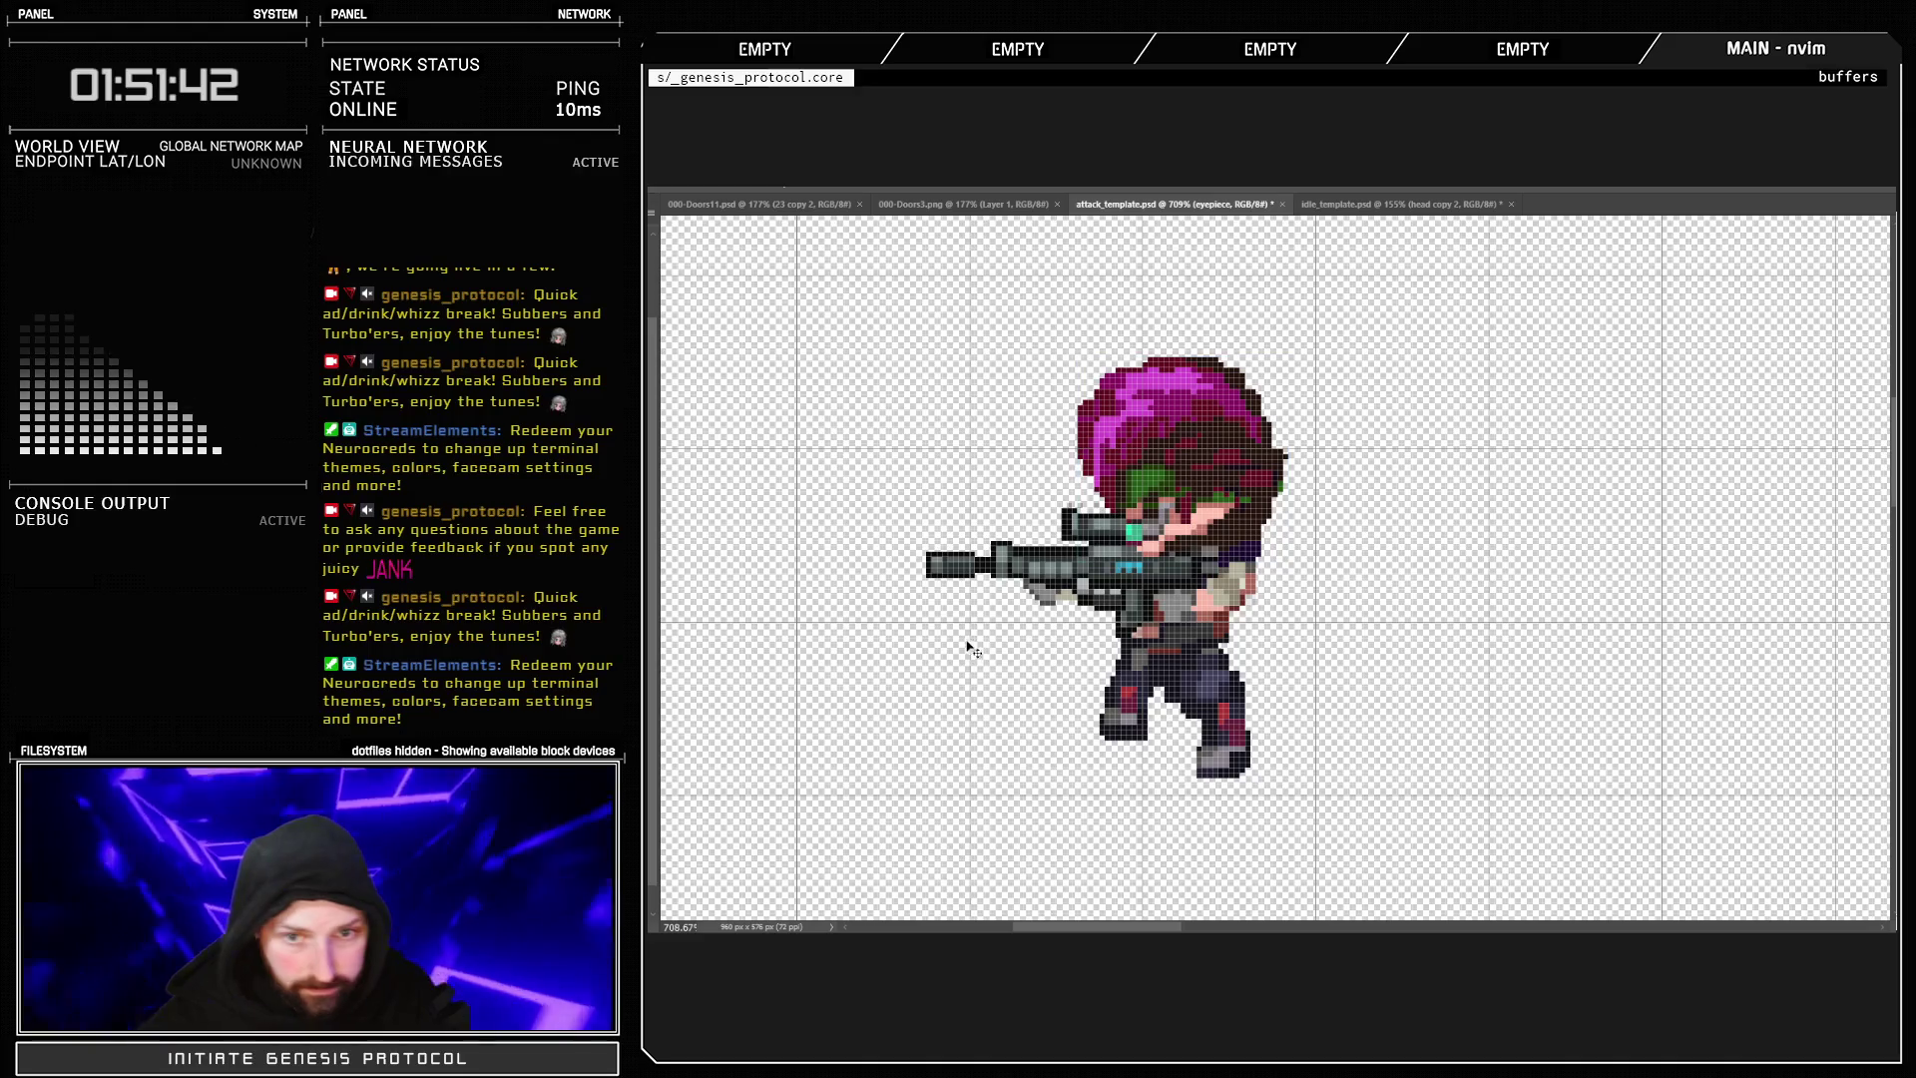
pyautogui.press('Up')
pyautogui.press('Up')
pyautogui.press('Up')
pyautogui.moveTo(1165, 519)
pyautogui.mouseDown()
pyautogui.moveTo(1170, 534)
pyautogui.moveTo(1557, 449)
pyautogui.moveTo(1550, 477)
pyautogui.mouseUp()
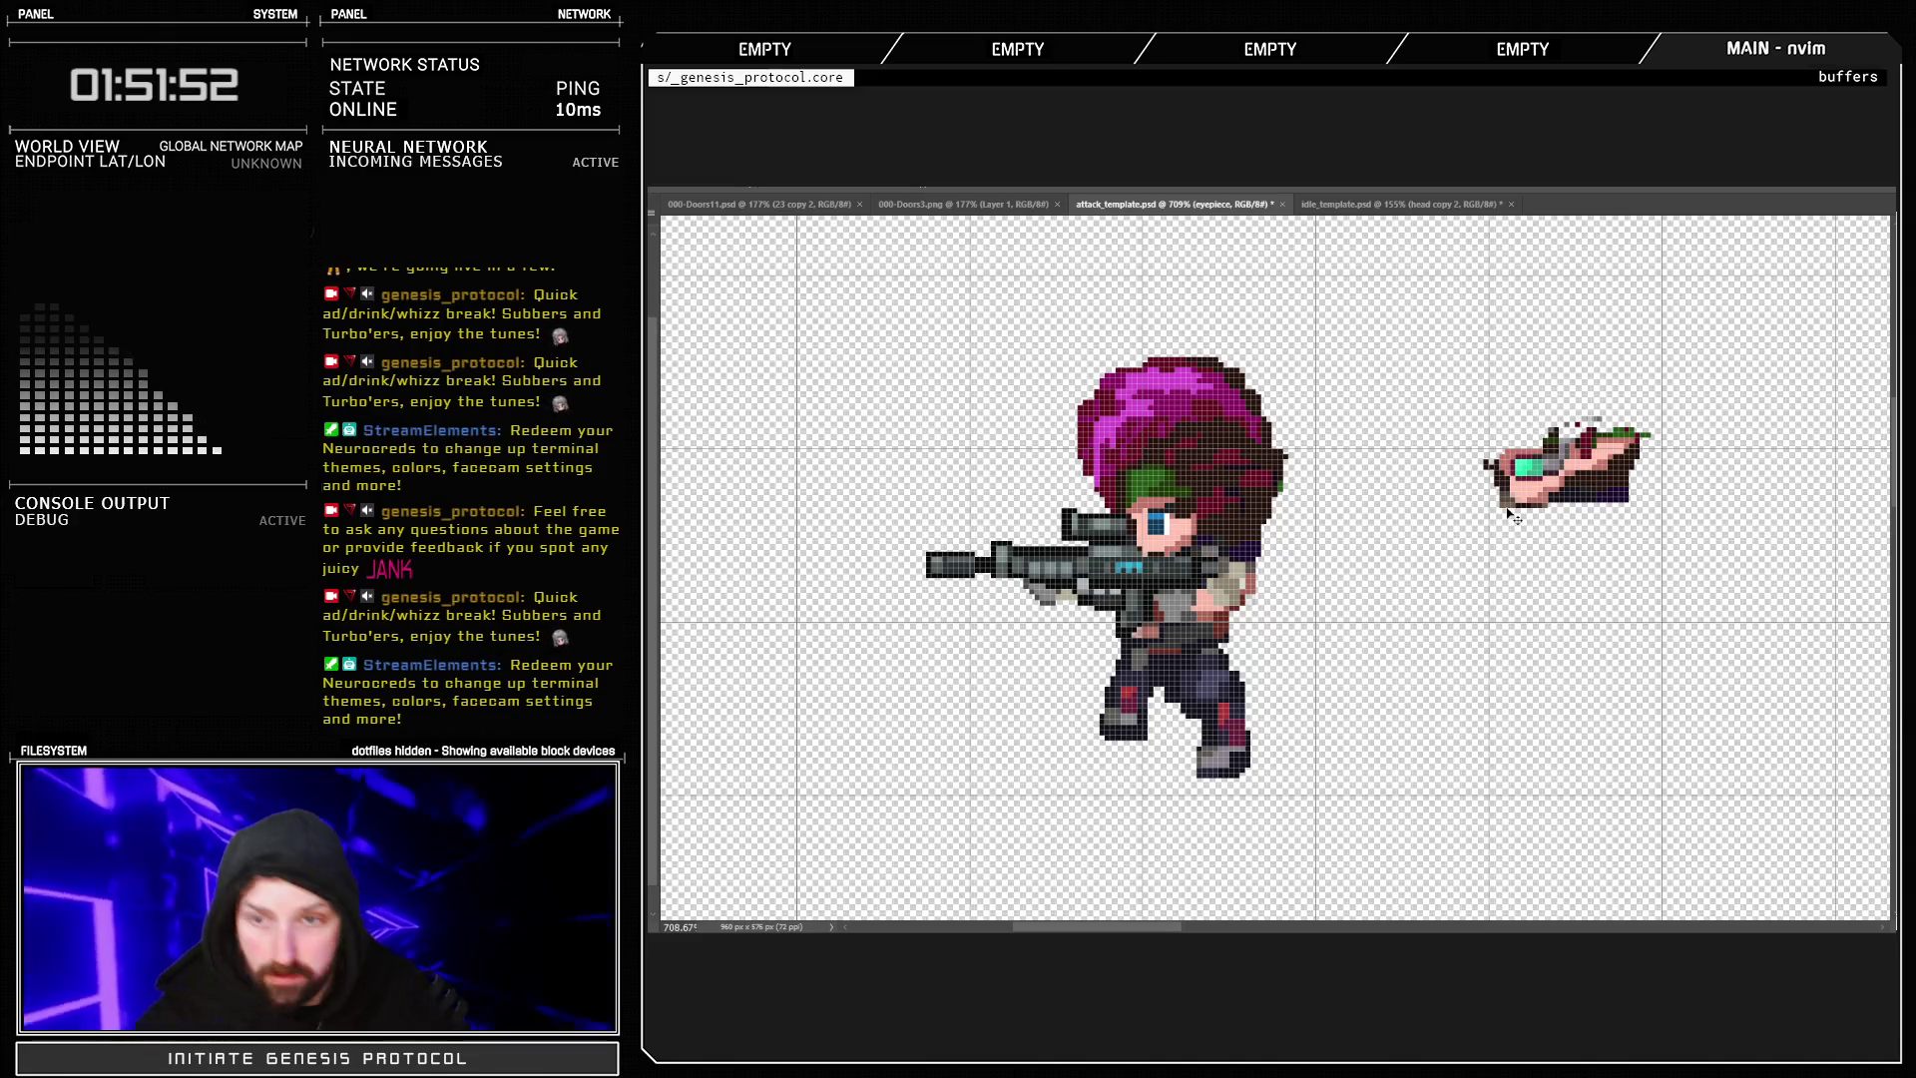
# - Erase the stray pixels around the cyan visor piece
pyautogui.scroll(5, 1512, 514)
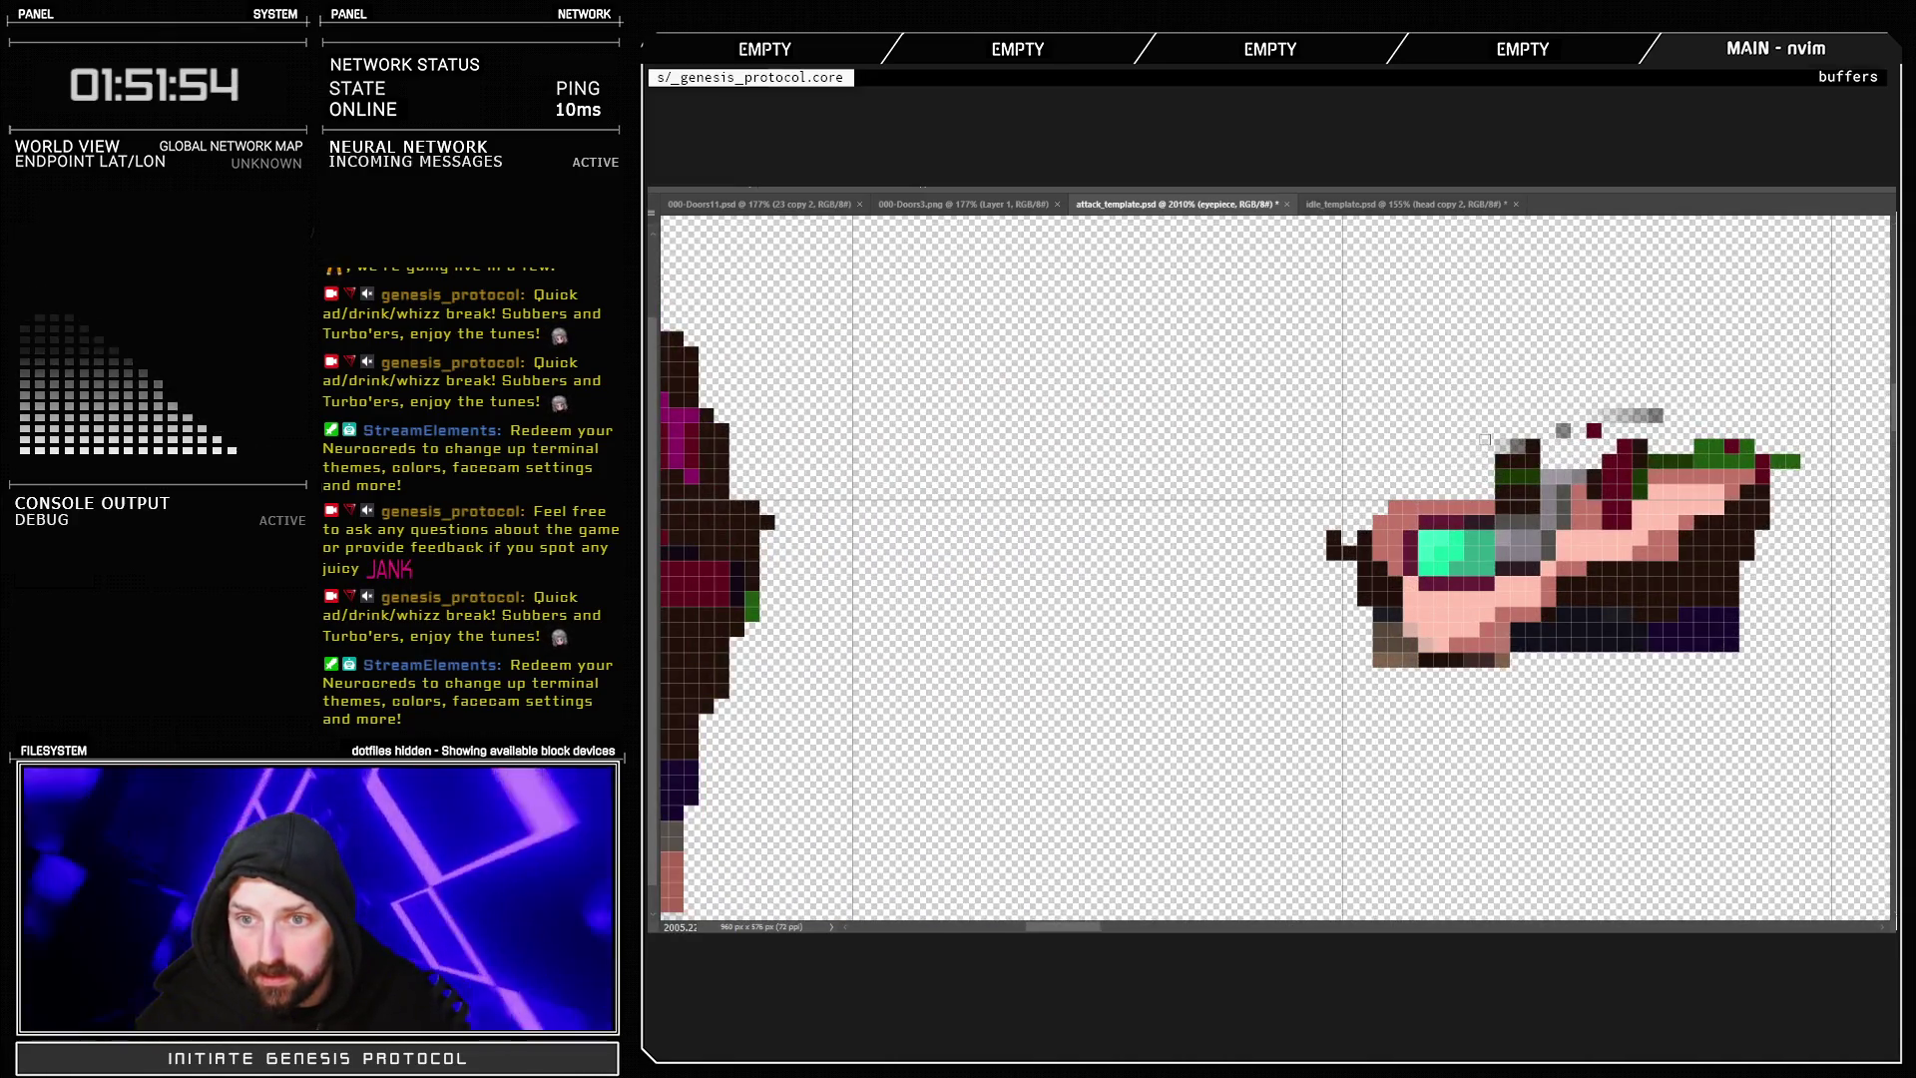
pyautogui.click(1563, 430)
pyautogui.click(1594, 430)
pyautogui.moveTo(1608, 415); pyautogui.dragTo(1625, 410)
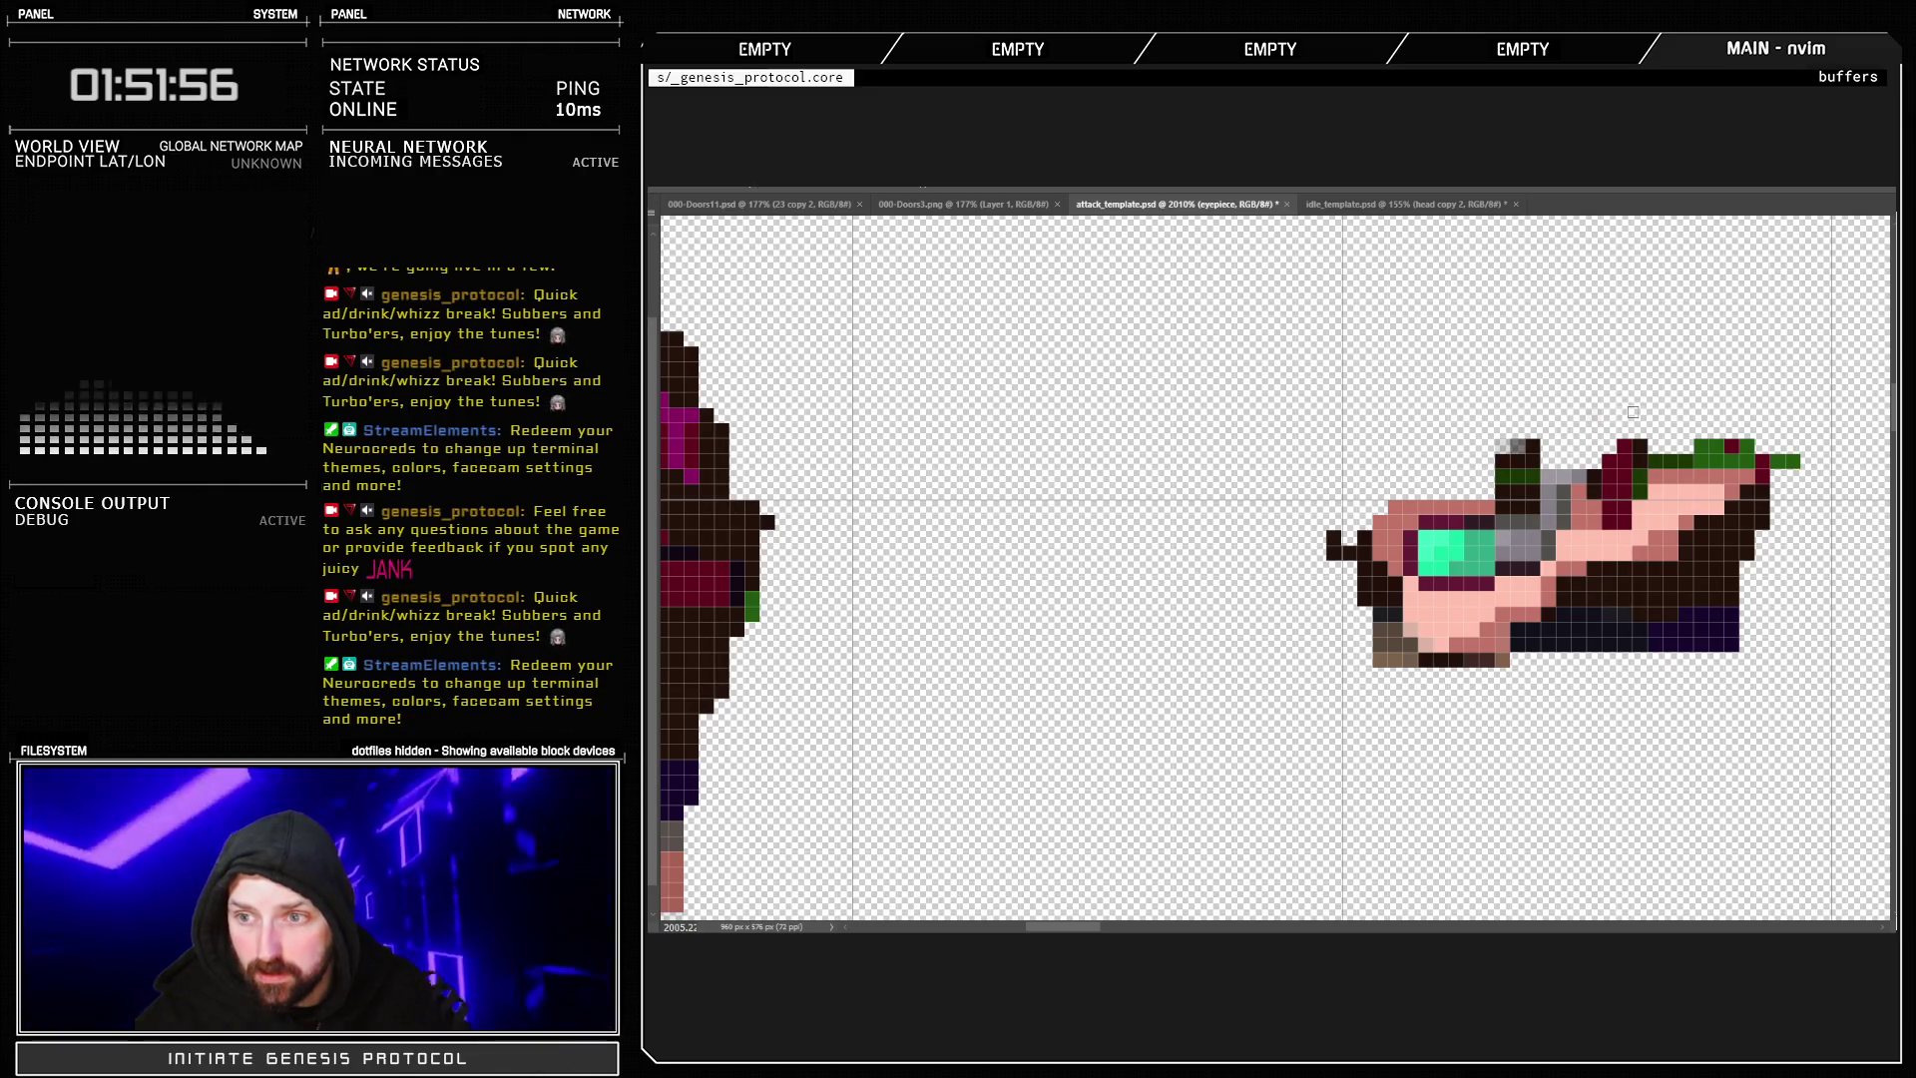
# - Place the cleaned visor over the first frame's face and toggle it to check the fit
pyautogui.scroll(-3, 1621, 489)
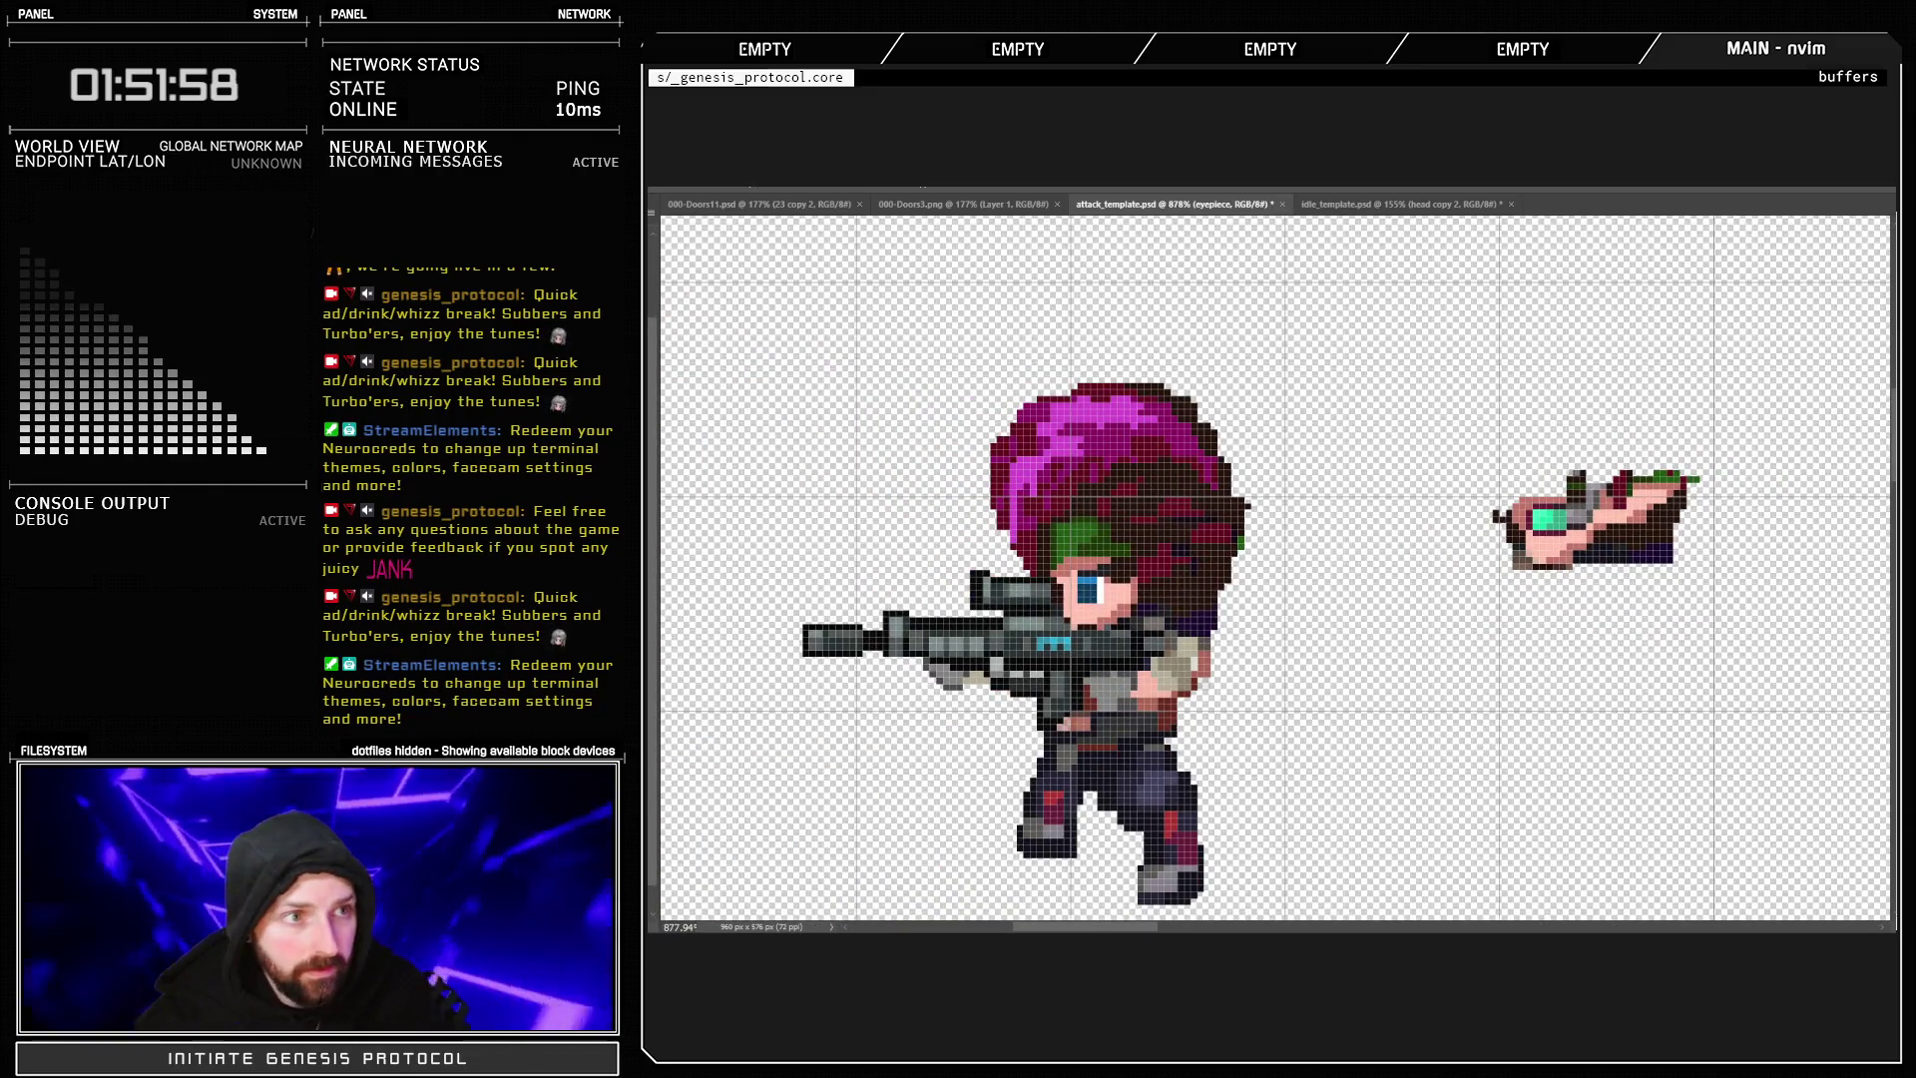
pyautogui.moveTo(1527, 578); pyautogui.dragTo(1127, 603)
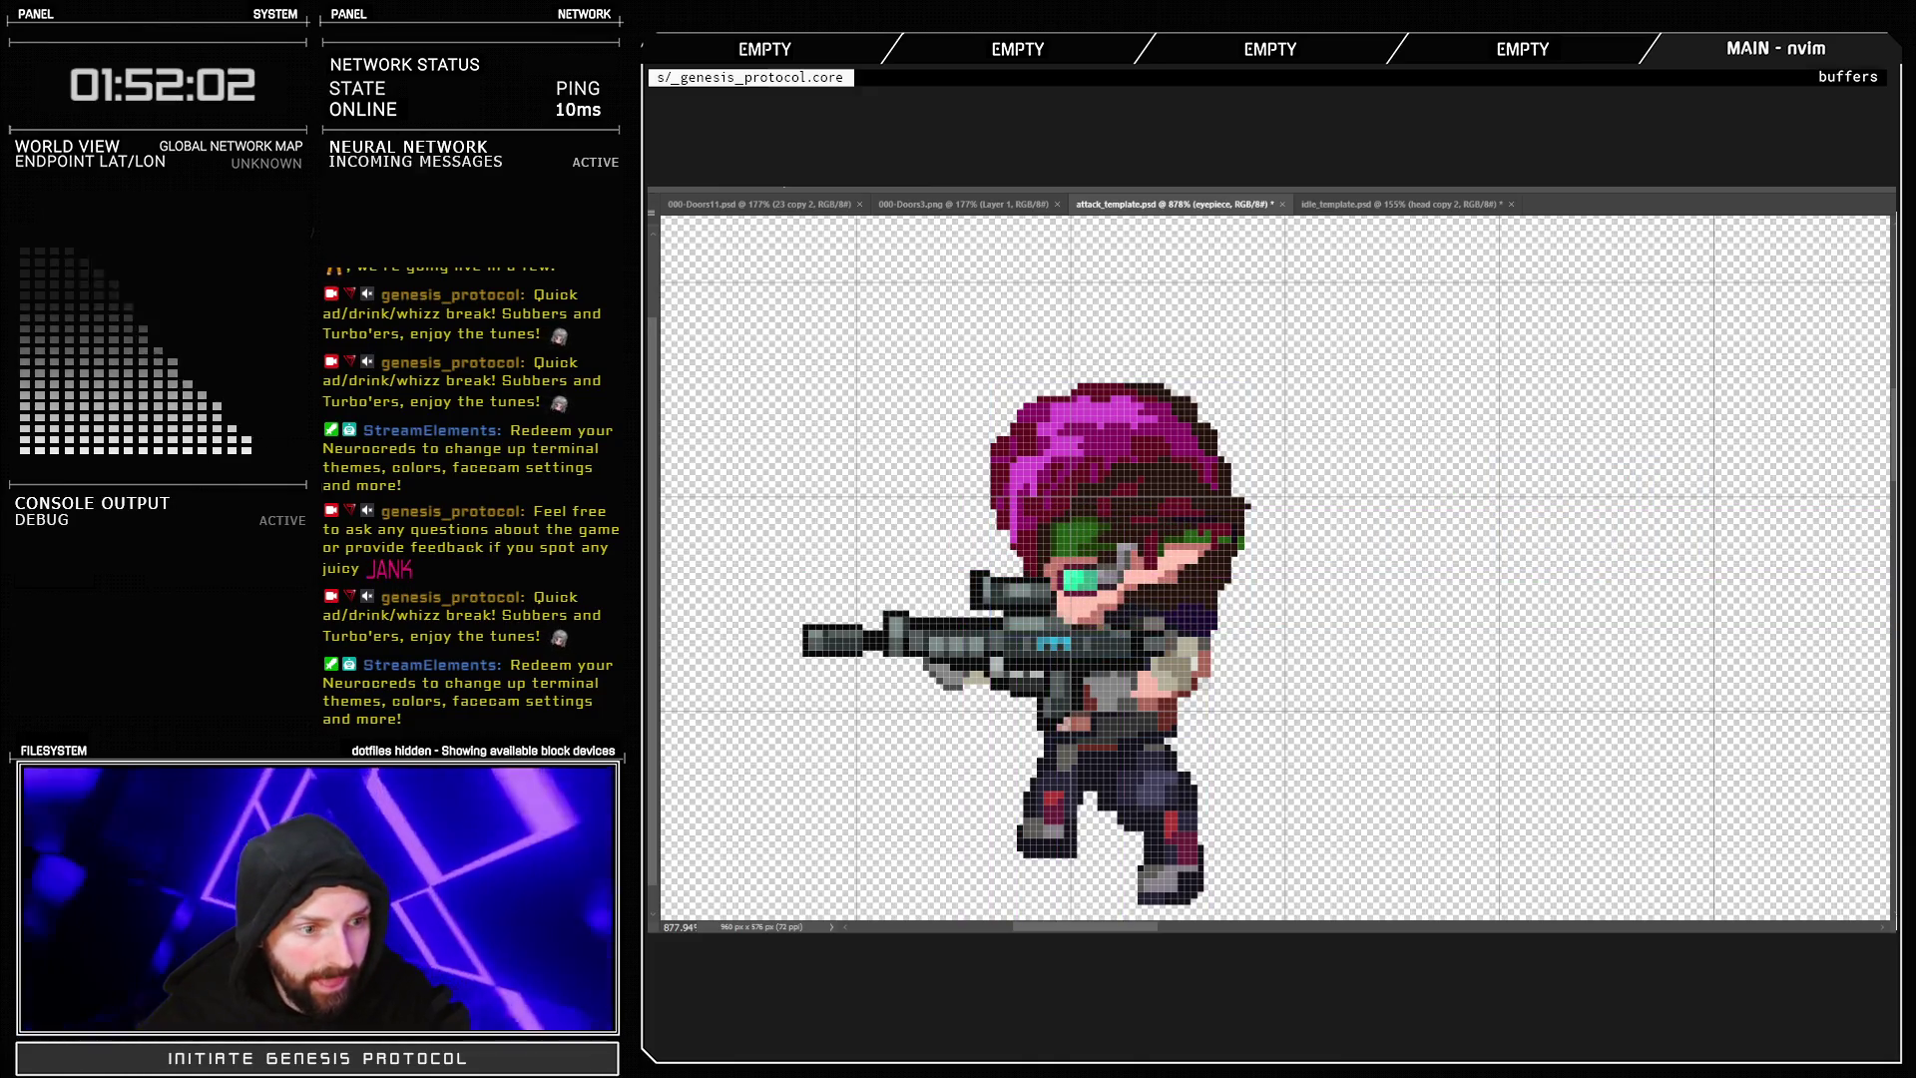
pyautogui.hotkey('ctrl', ',')
pyautogui.hotkey('ctrl', ',')
pyautogui.hotkey('ctrl', ',')
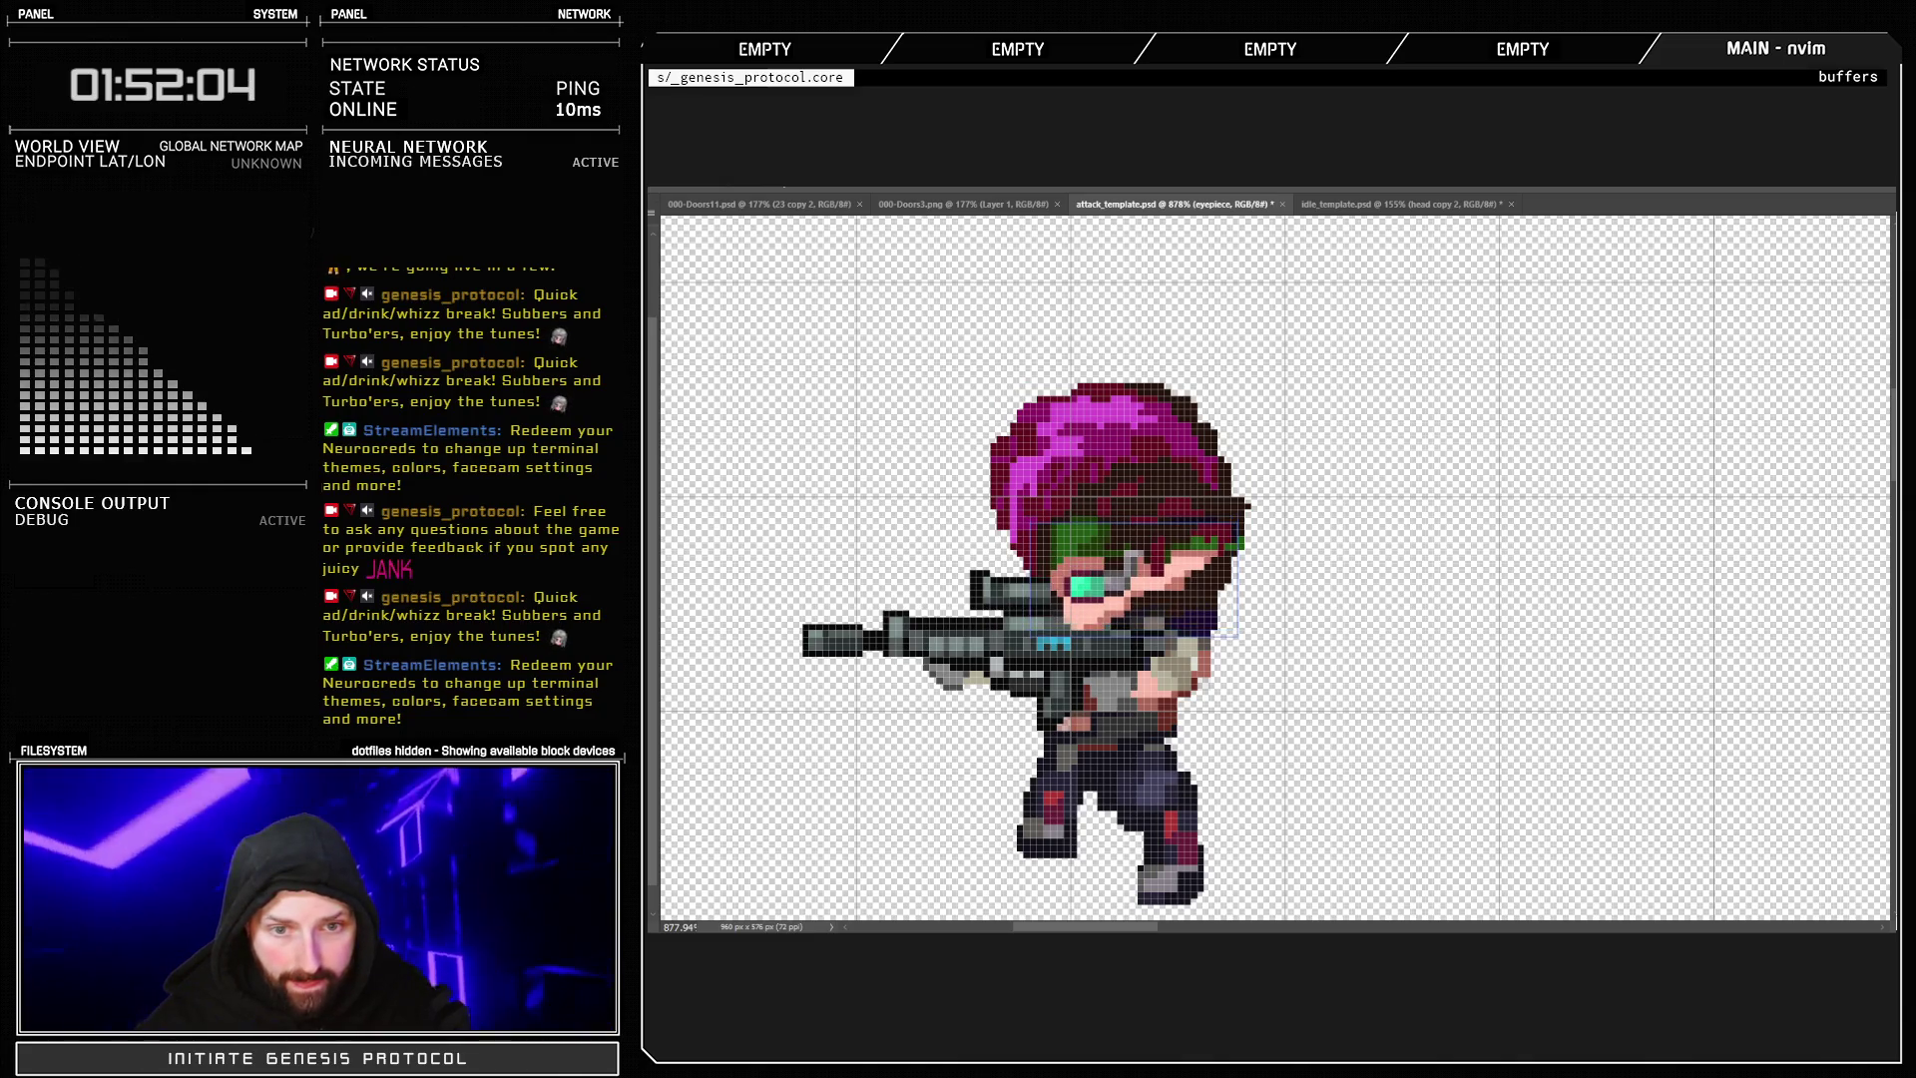
pyautogui.hotkey('ctrl', ',')
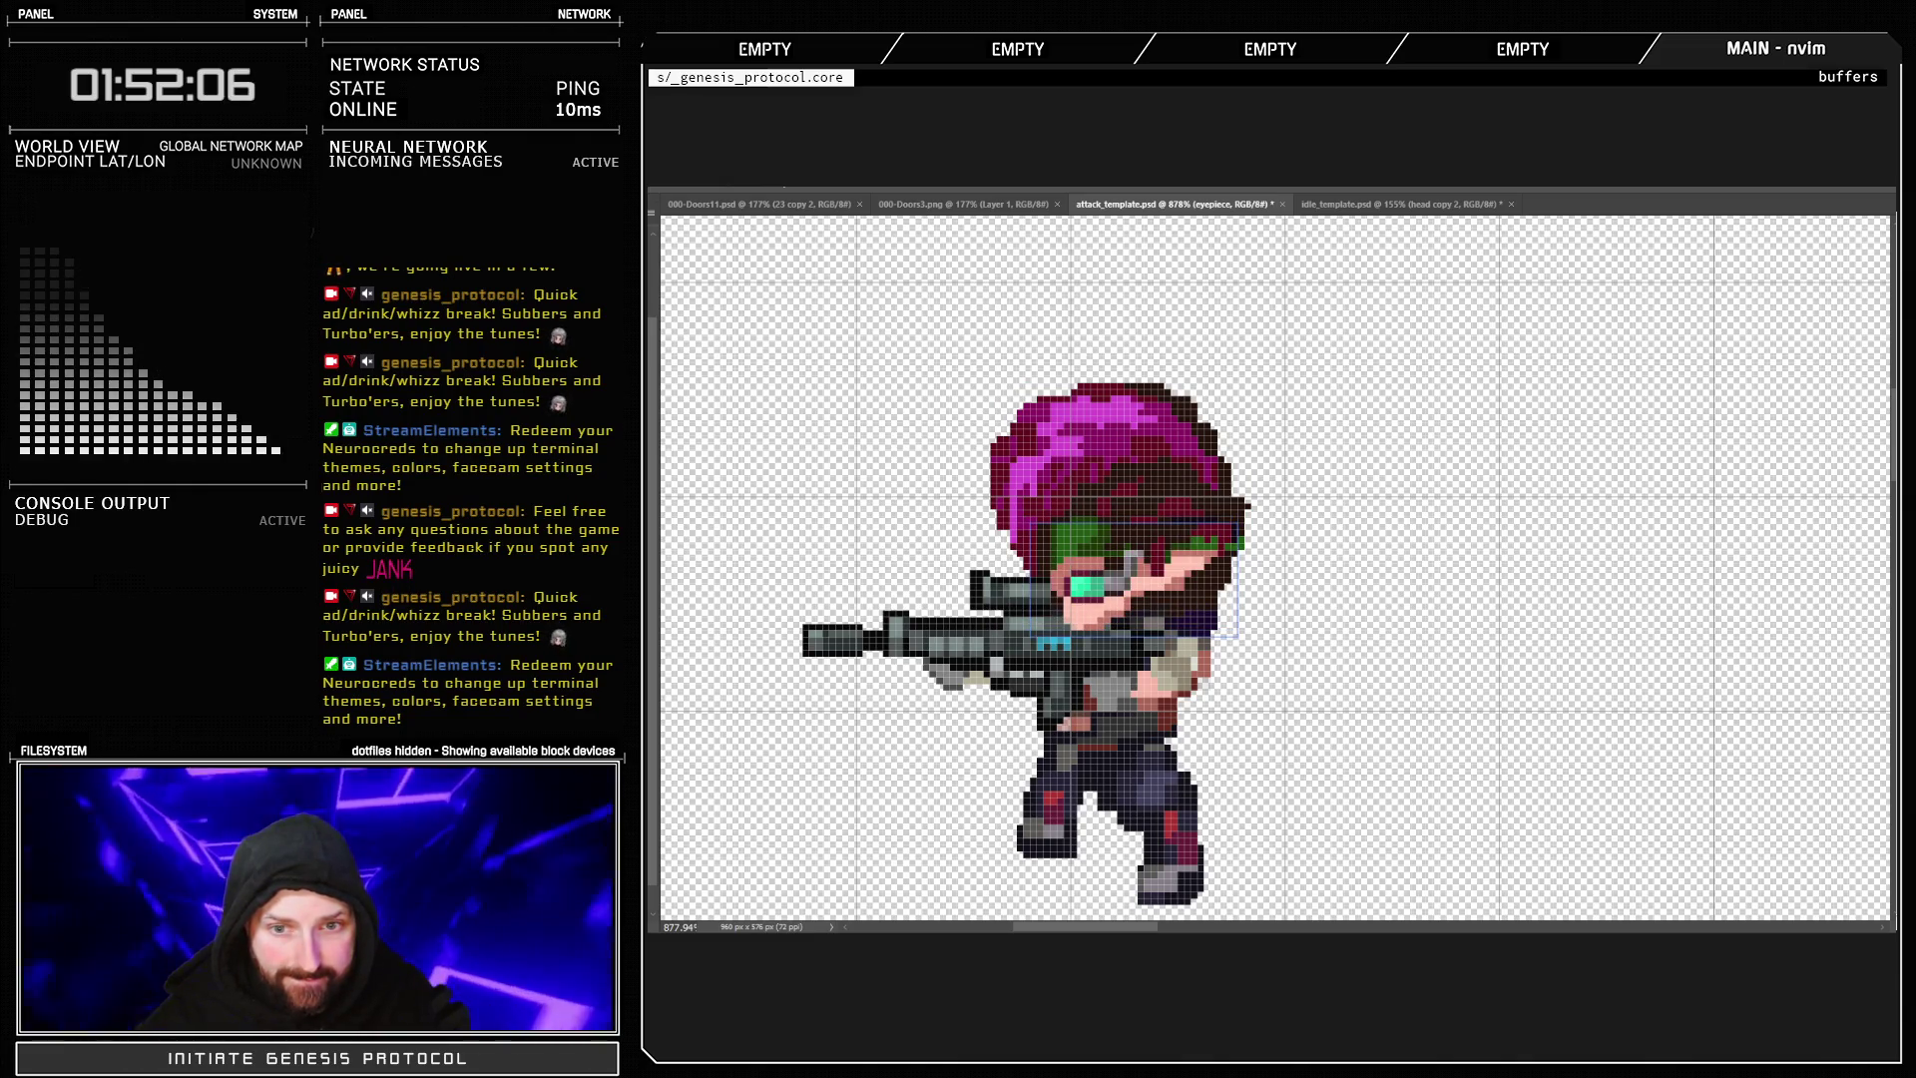
pyautogui.hotkey('ctrl', ',')
pyautogui.hotkey('ctrl', ',')
pyautogui.scroll(-2, 1272, 761)
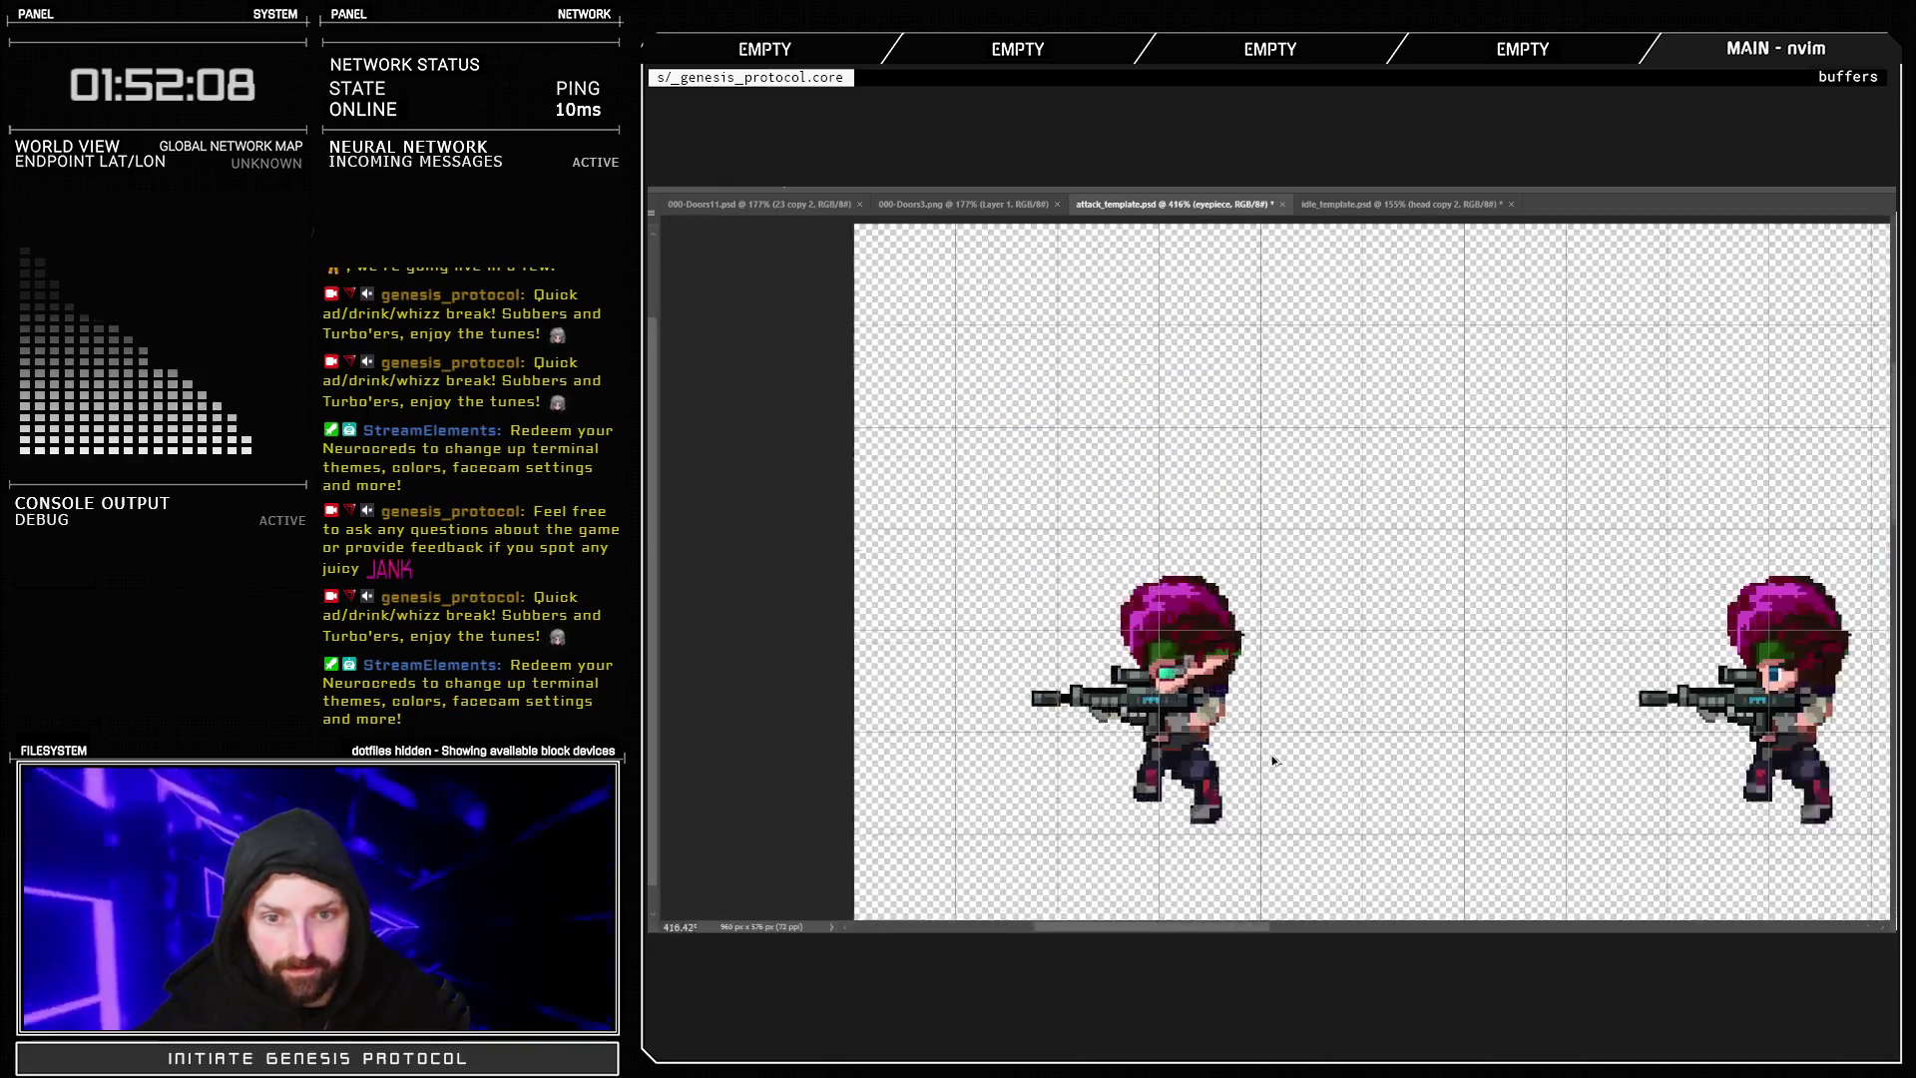
# - Toggle the eyepiece layer off and on to compare it with the eye beneath
pyautogui.scroll(2, 1267, 763)
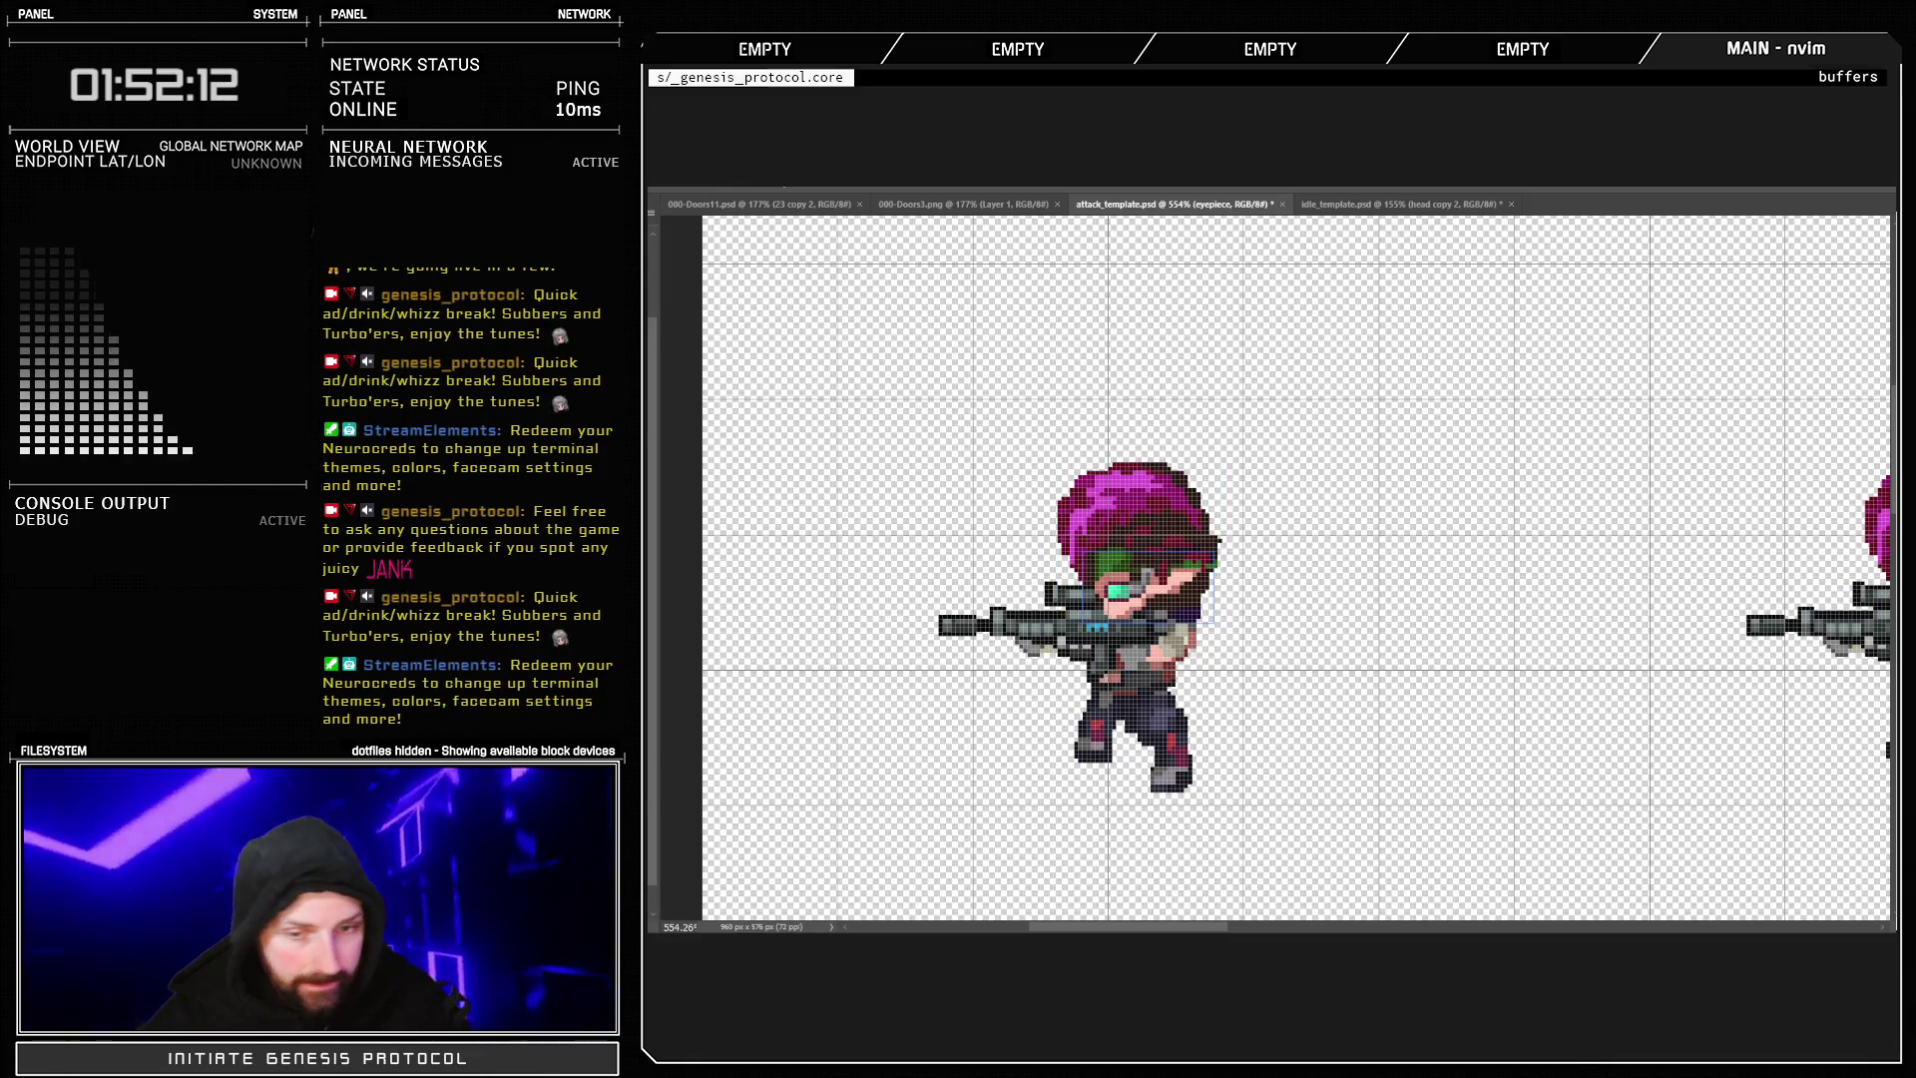
pyautogui.hotkey('ctrl', ',')
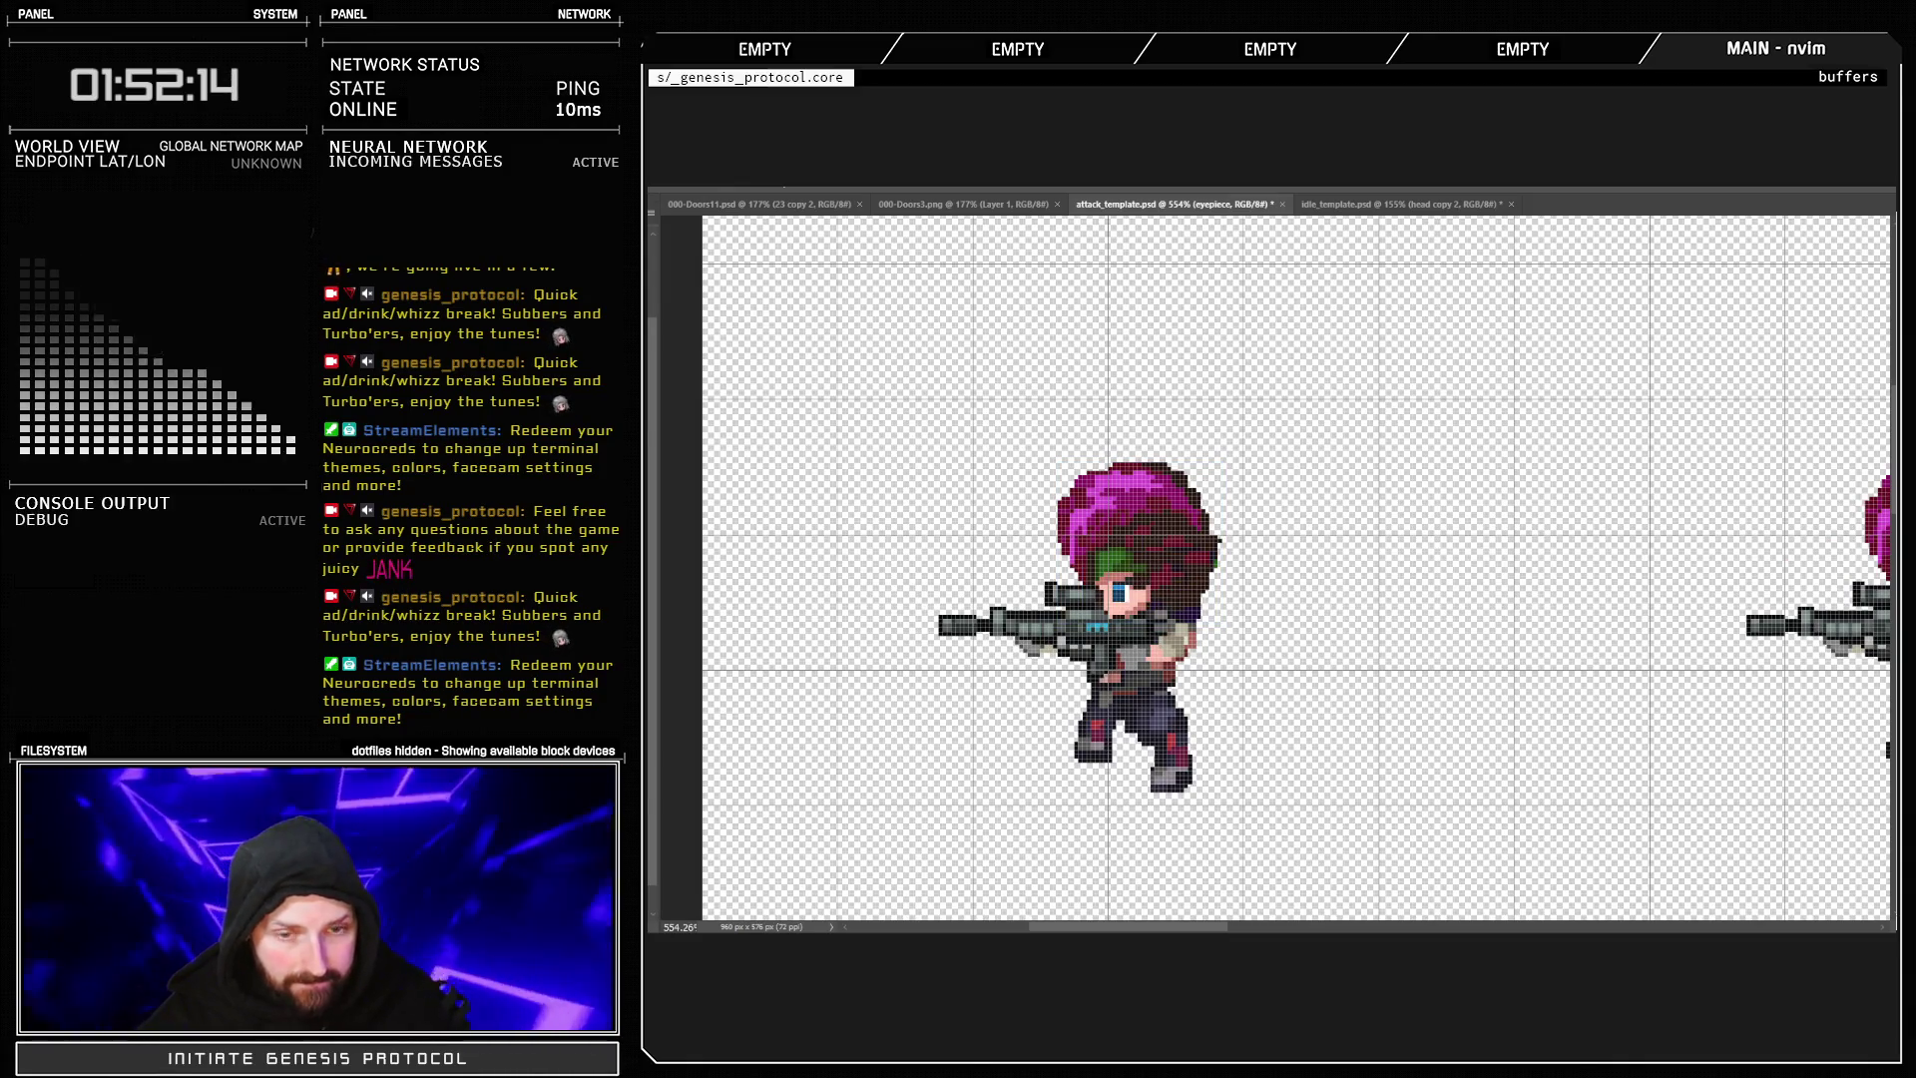
pyautogui.hotkey('ctrl', ',')
pyautogui.scroll(10, 1110, 581)
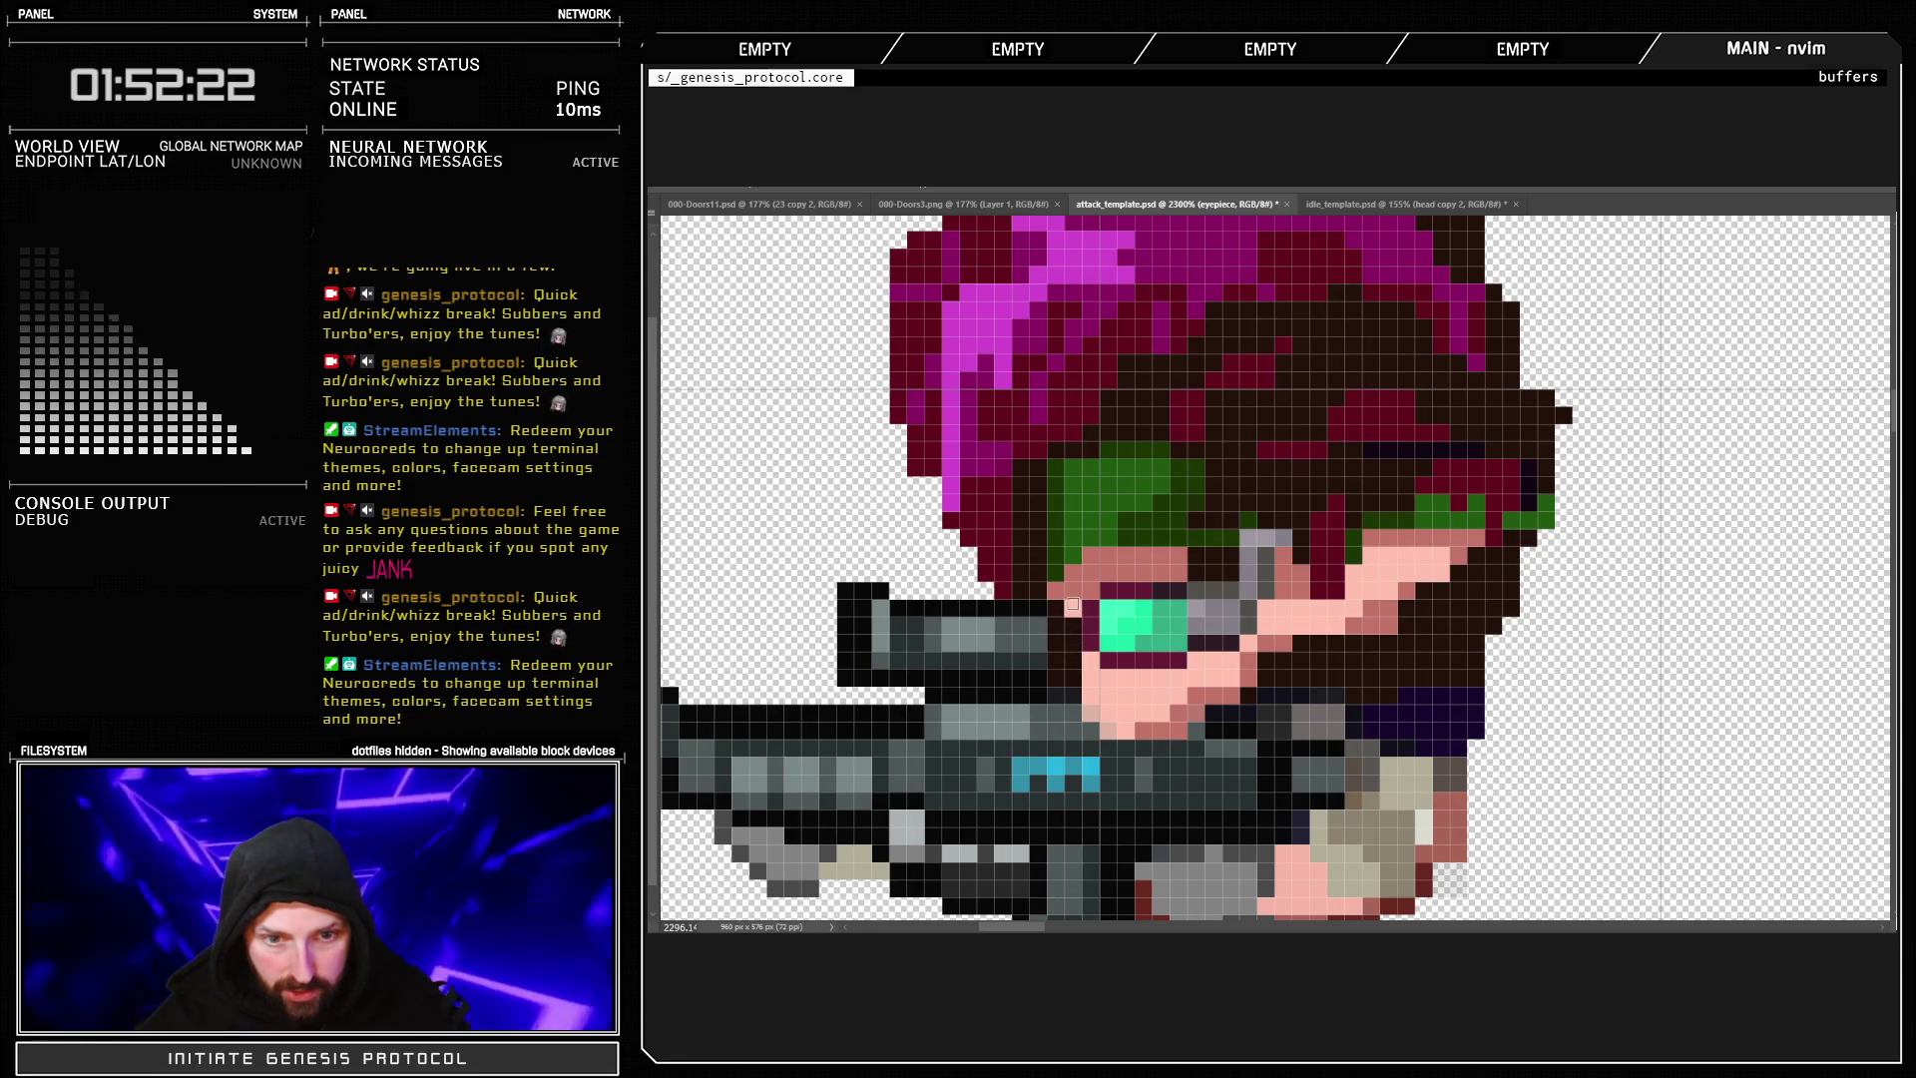
# - Zoom out and Alt-drag a duplicate eyepiece onto the second sprite frame
pyautogui.scroll(-3, 1062, 701)
pyautogui.scroll(-5, 1083, 691)
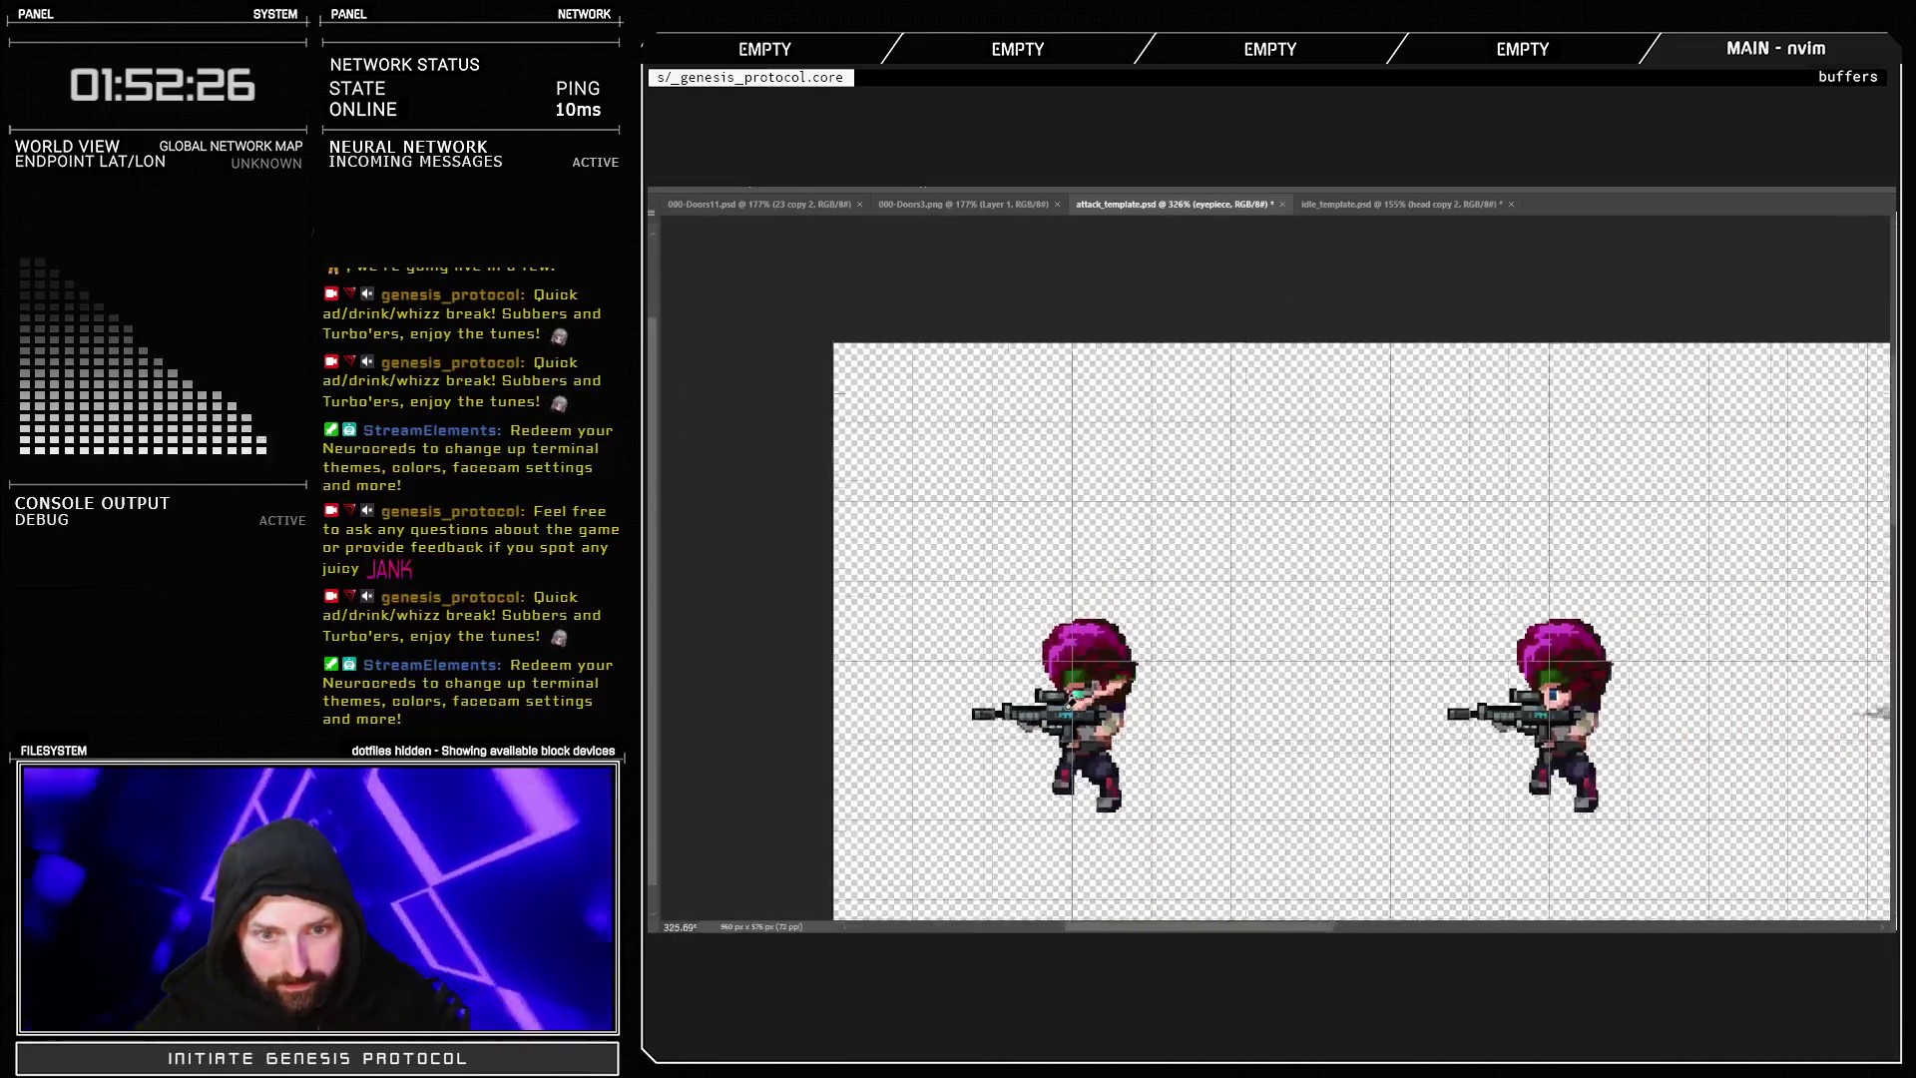
pyautogui.scroll(-1, 1512, 720)
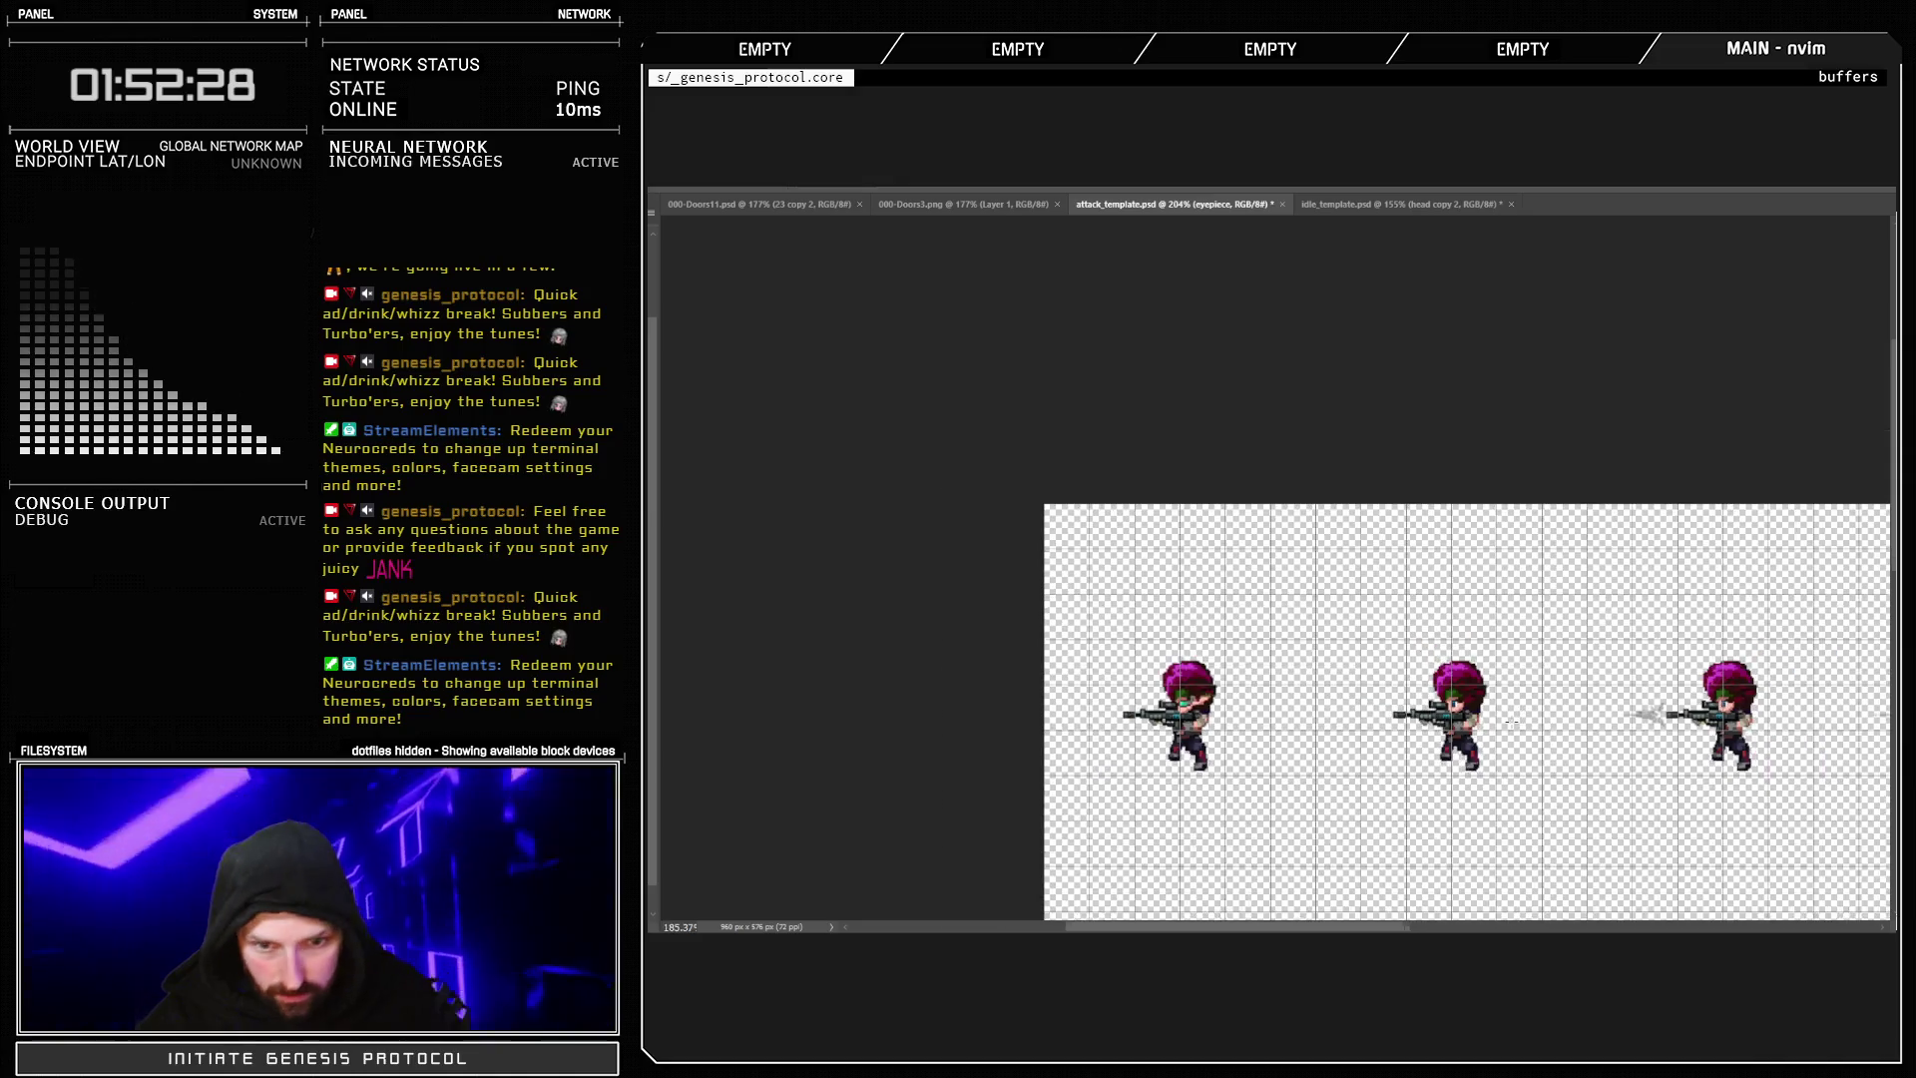
pyautogui.scroll(-2, 1641, 843)
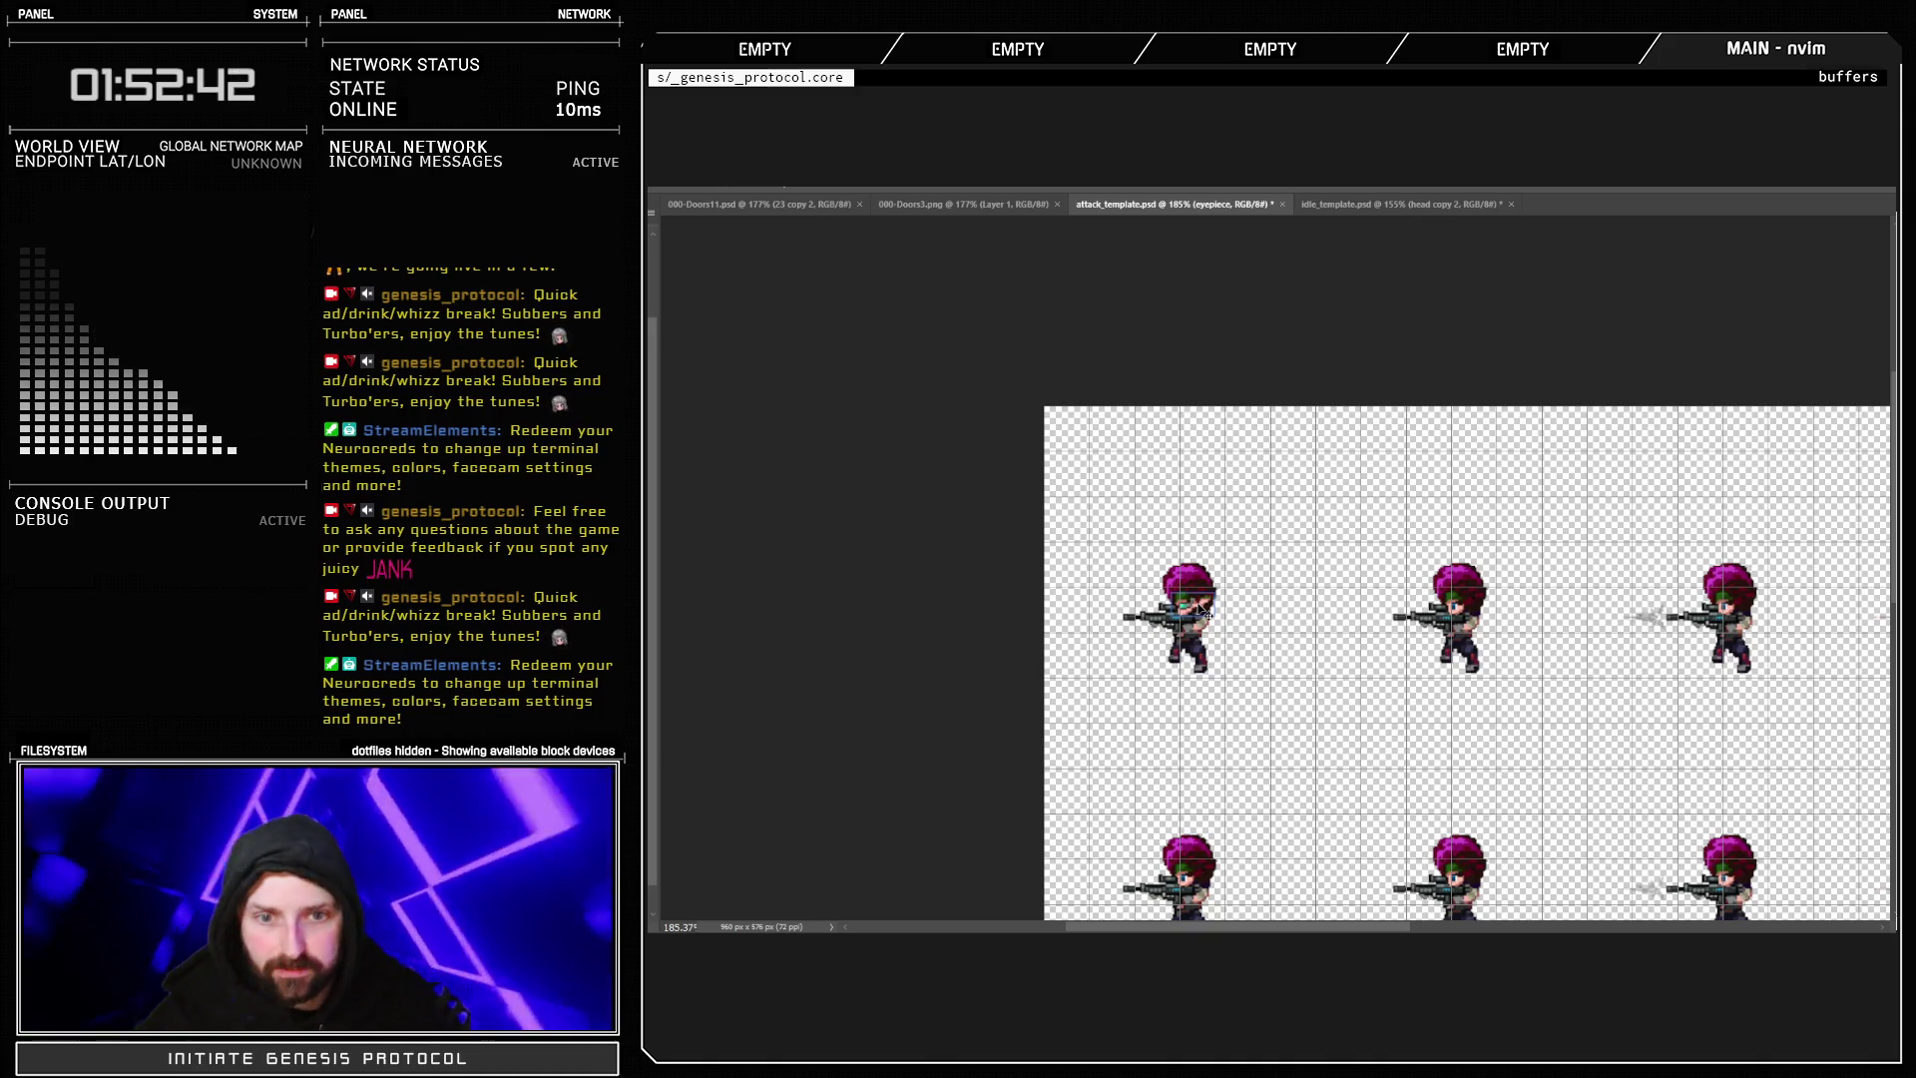
pyautogui.moveTo(1191, 609); pyautogui.dragTo(1465, 614)
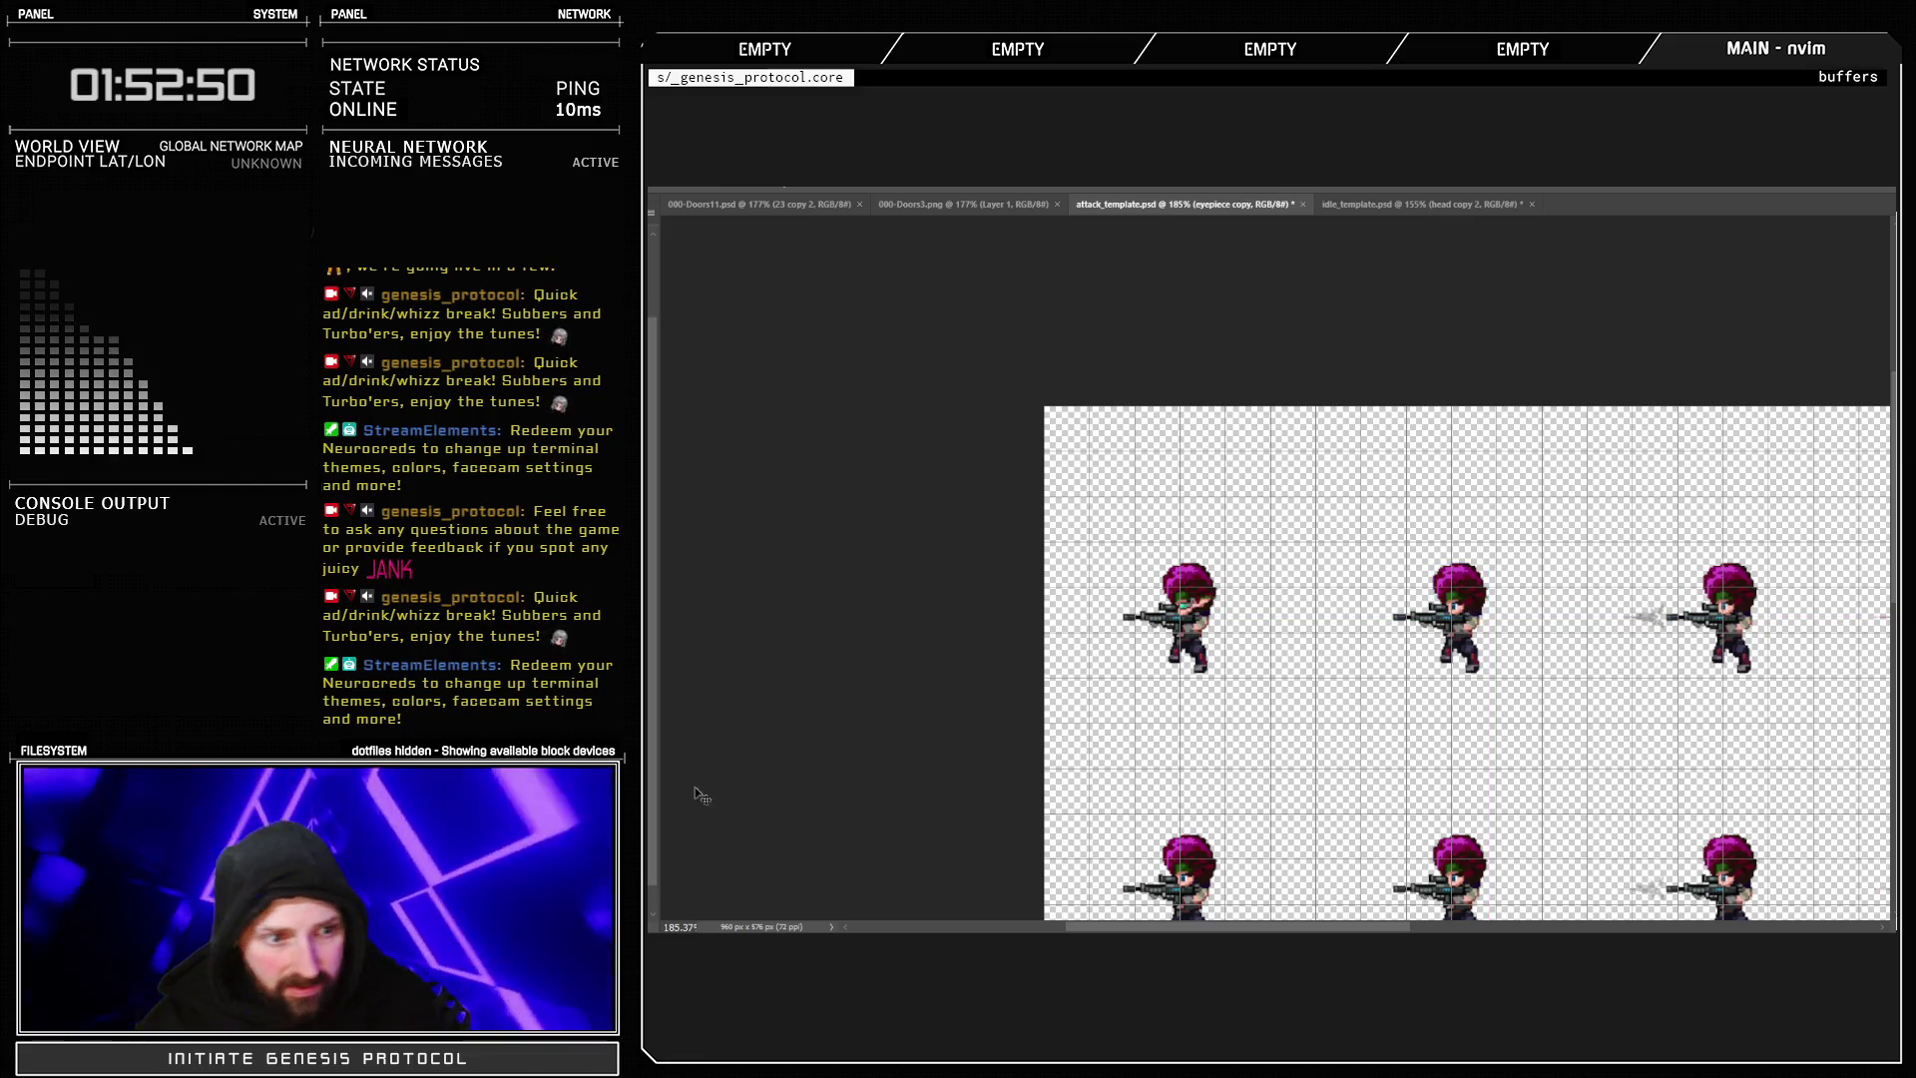
# - Nudge the copied eyepiece pixel by pixel until it sits over the second frame's eye
pyautogui.press('Right')
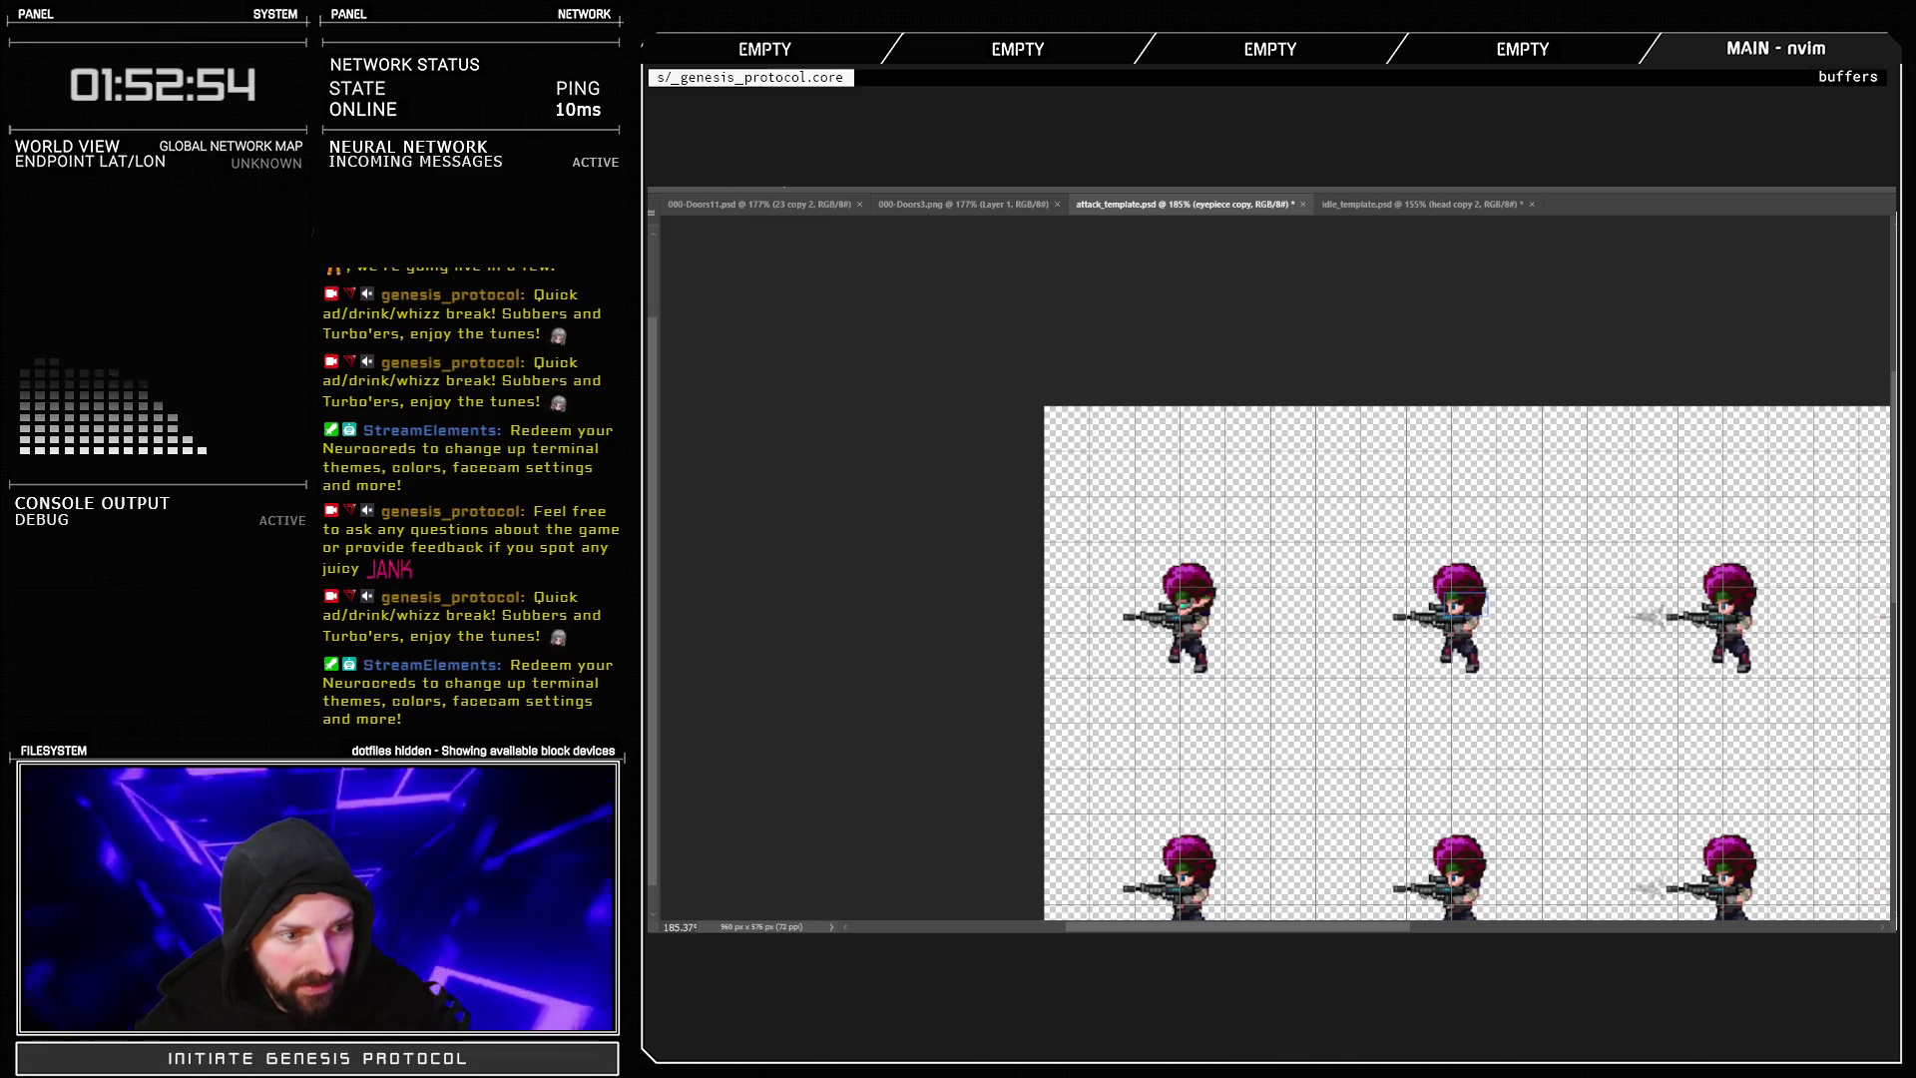
pyautogui.scroll(5, 1357, 667)
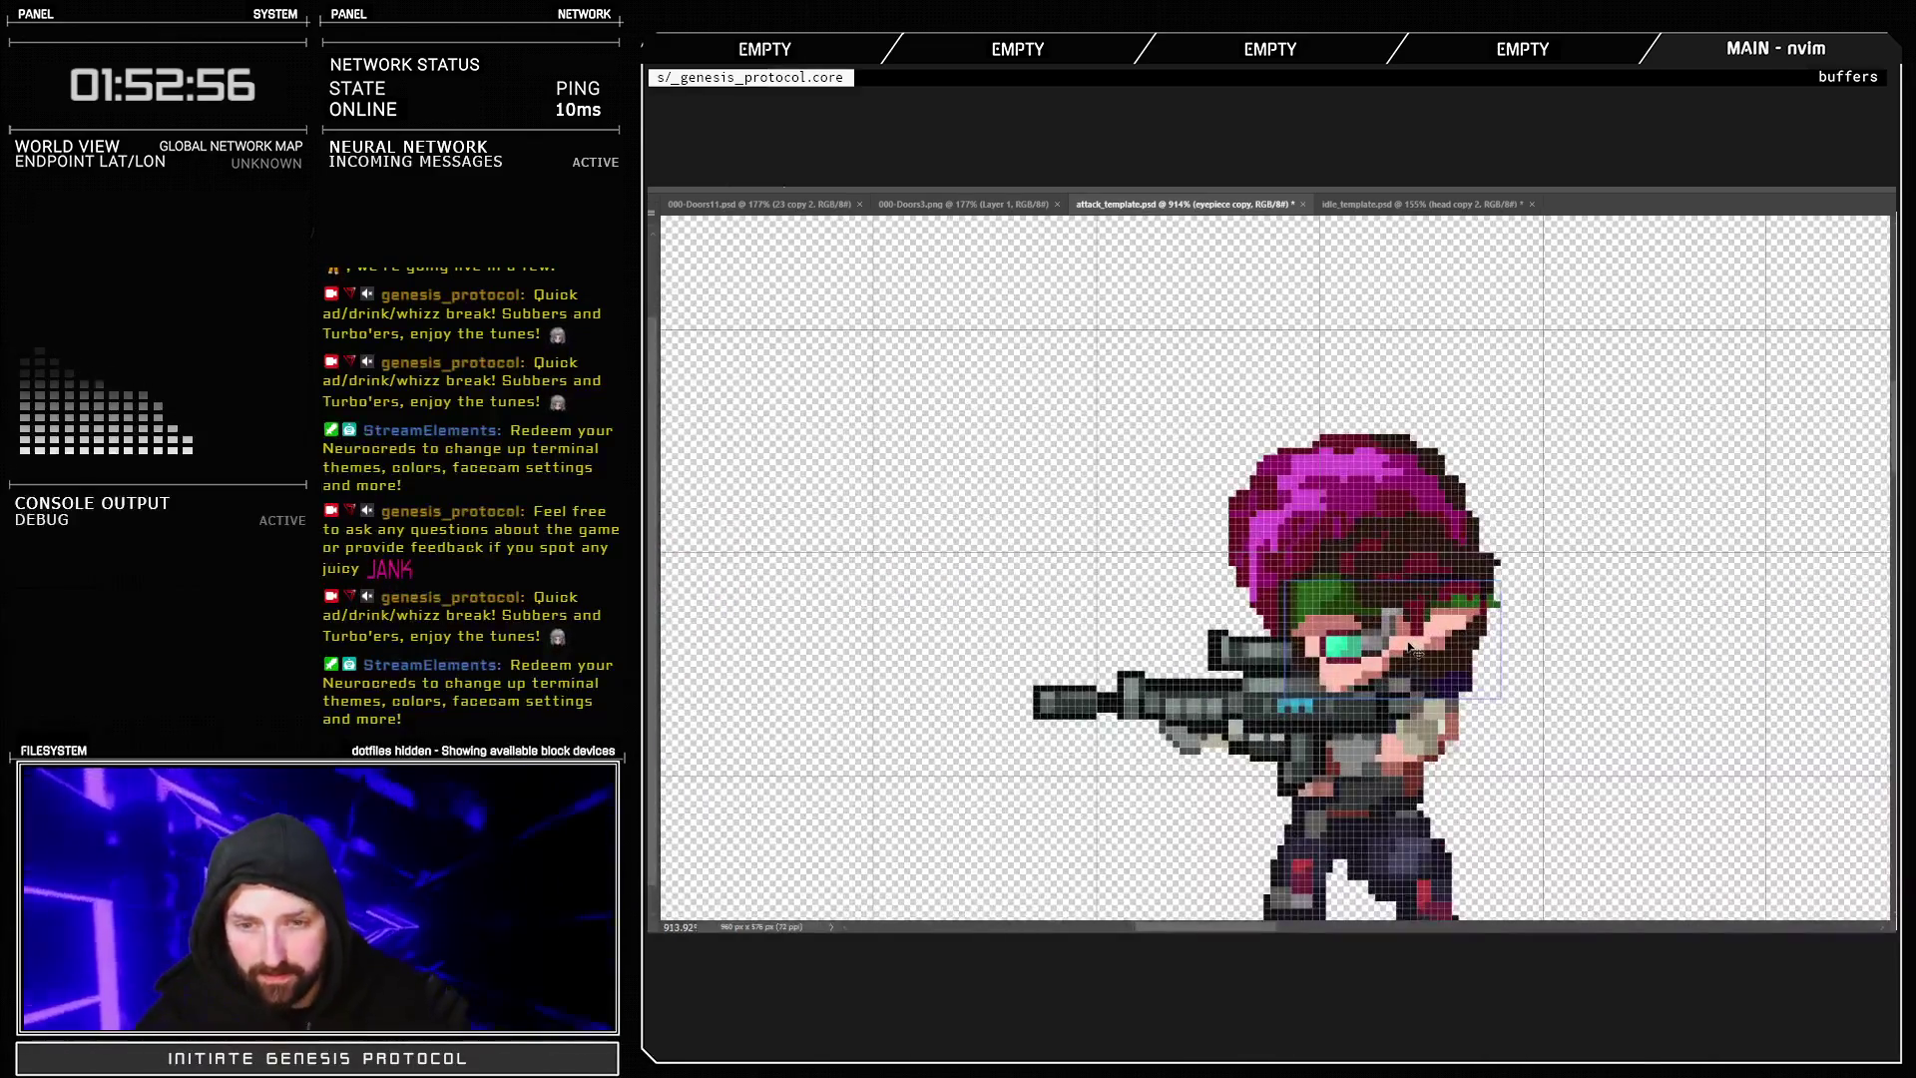
pyautogui.press('Left')
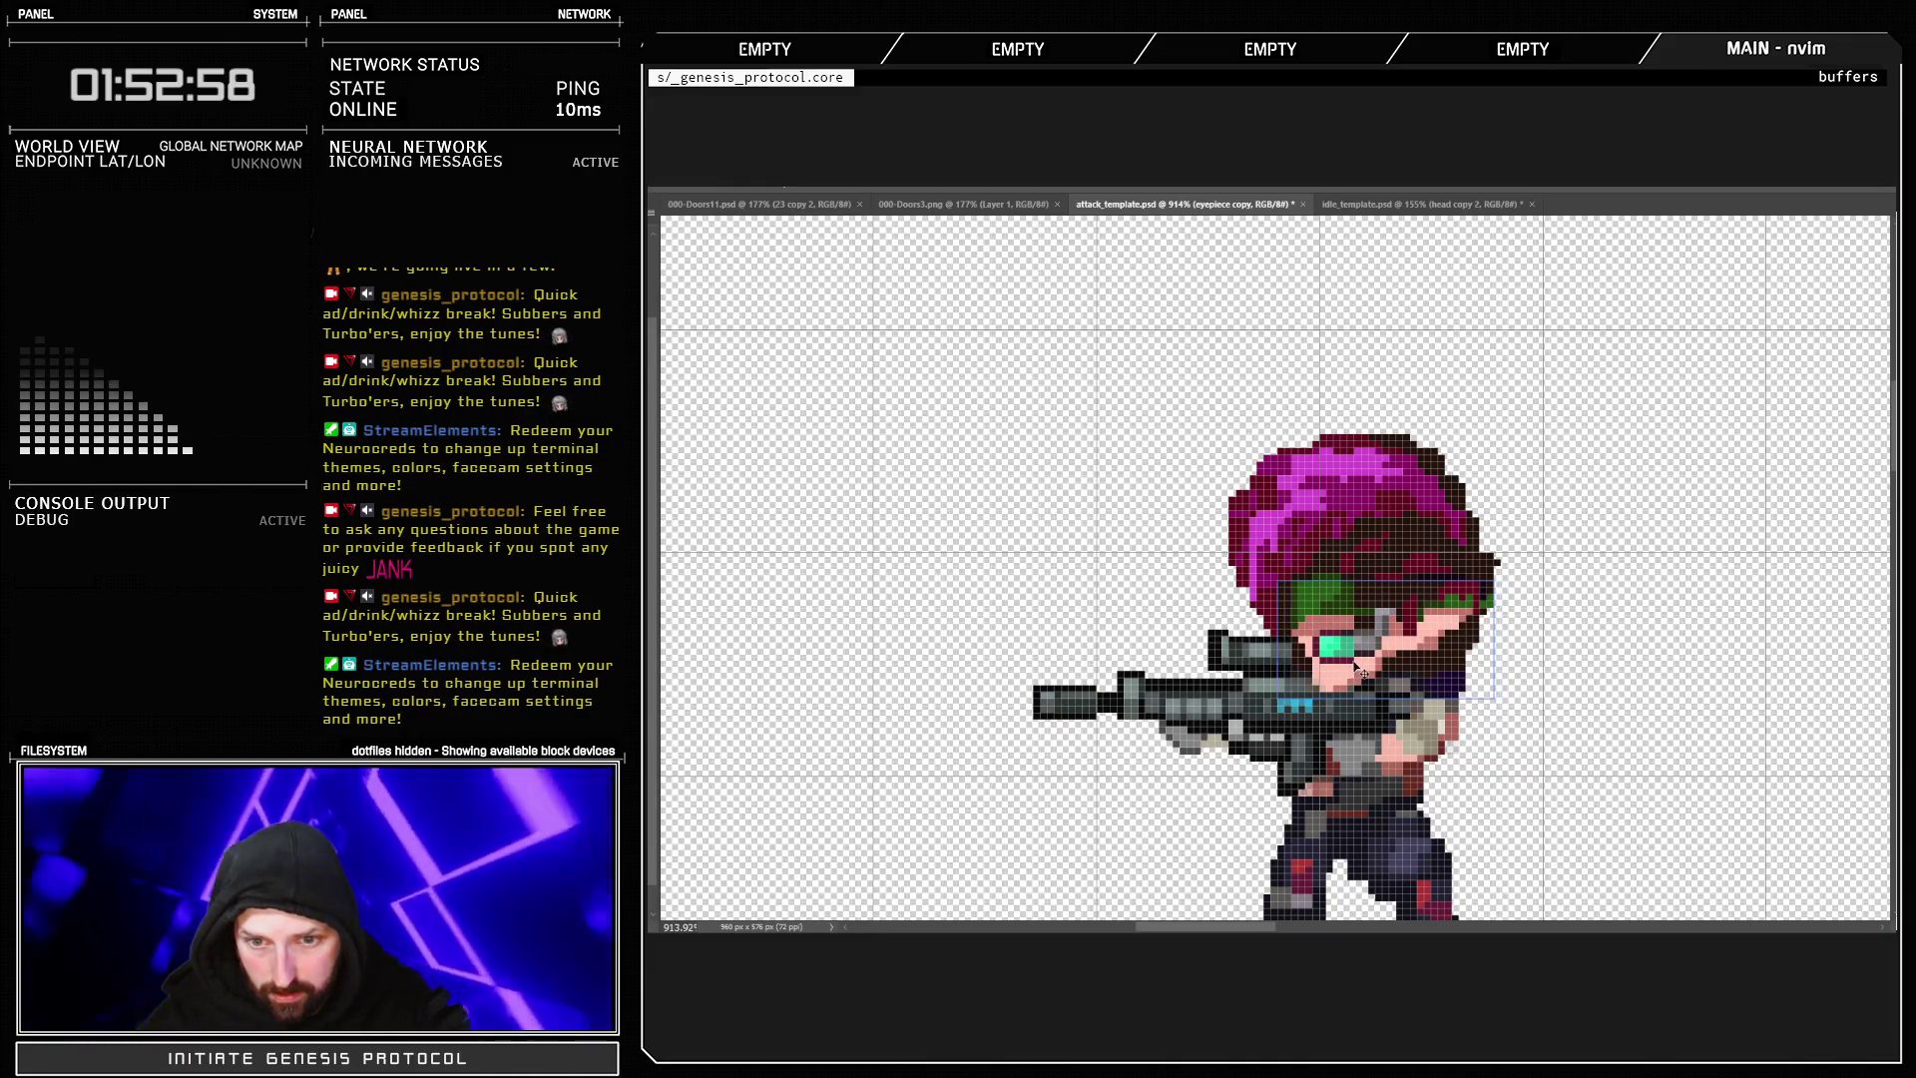
pyautogui.press('Right')
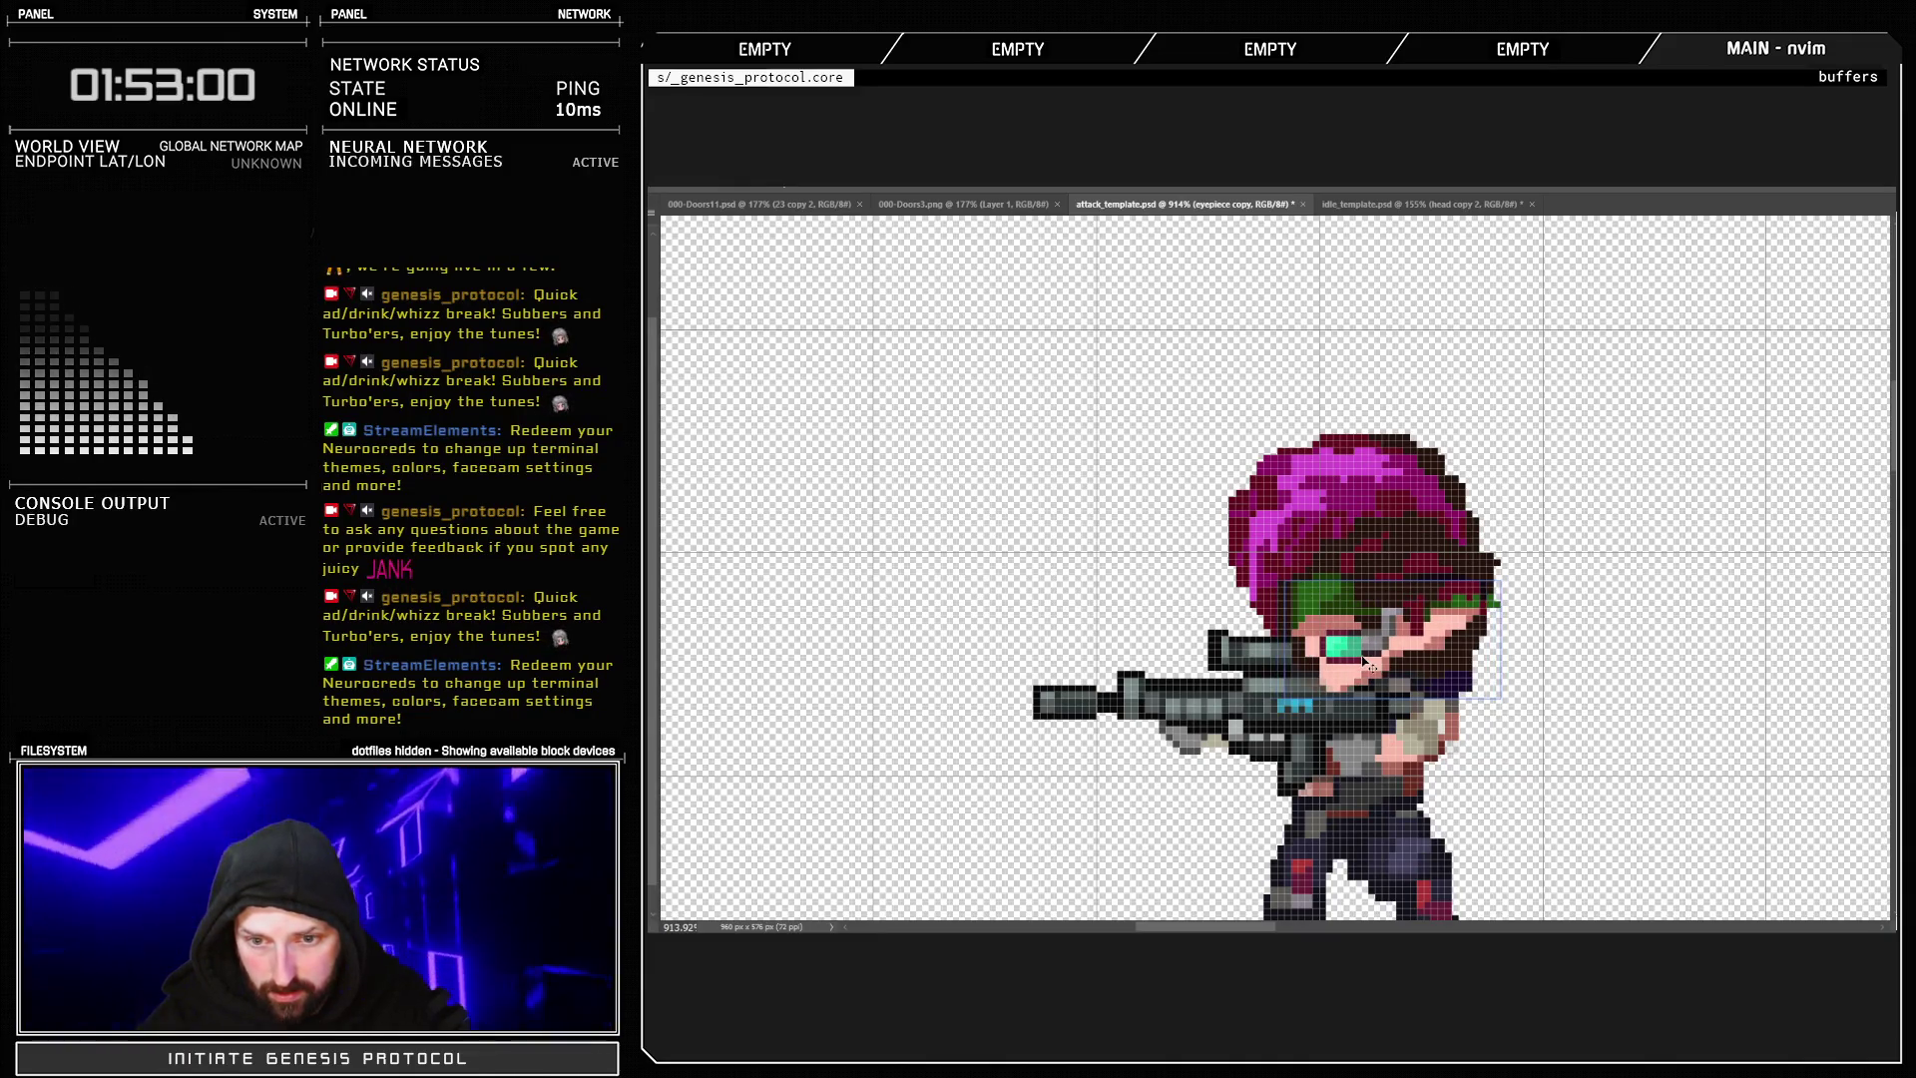
pyautogui.press('Left')
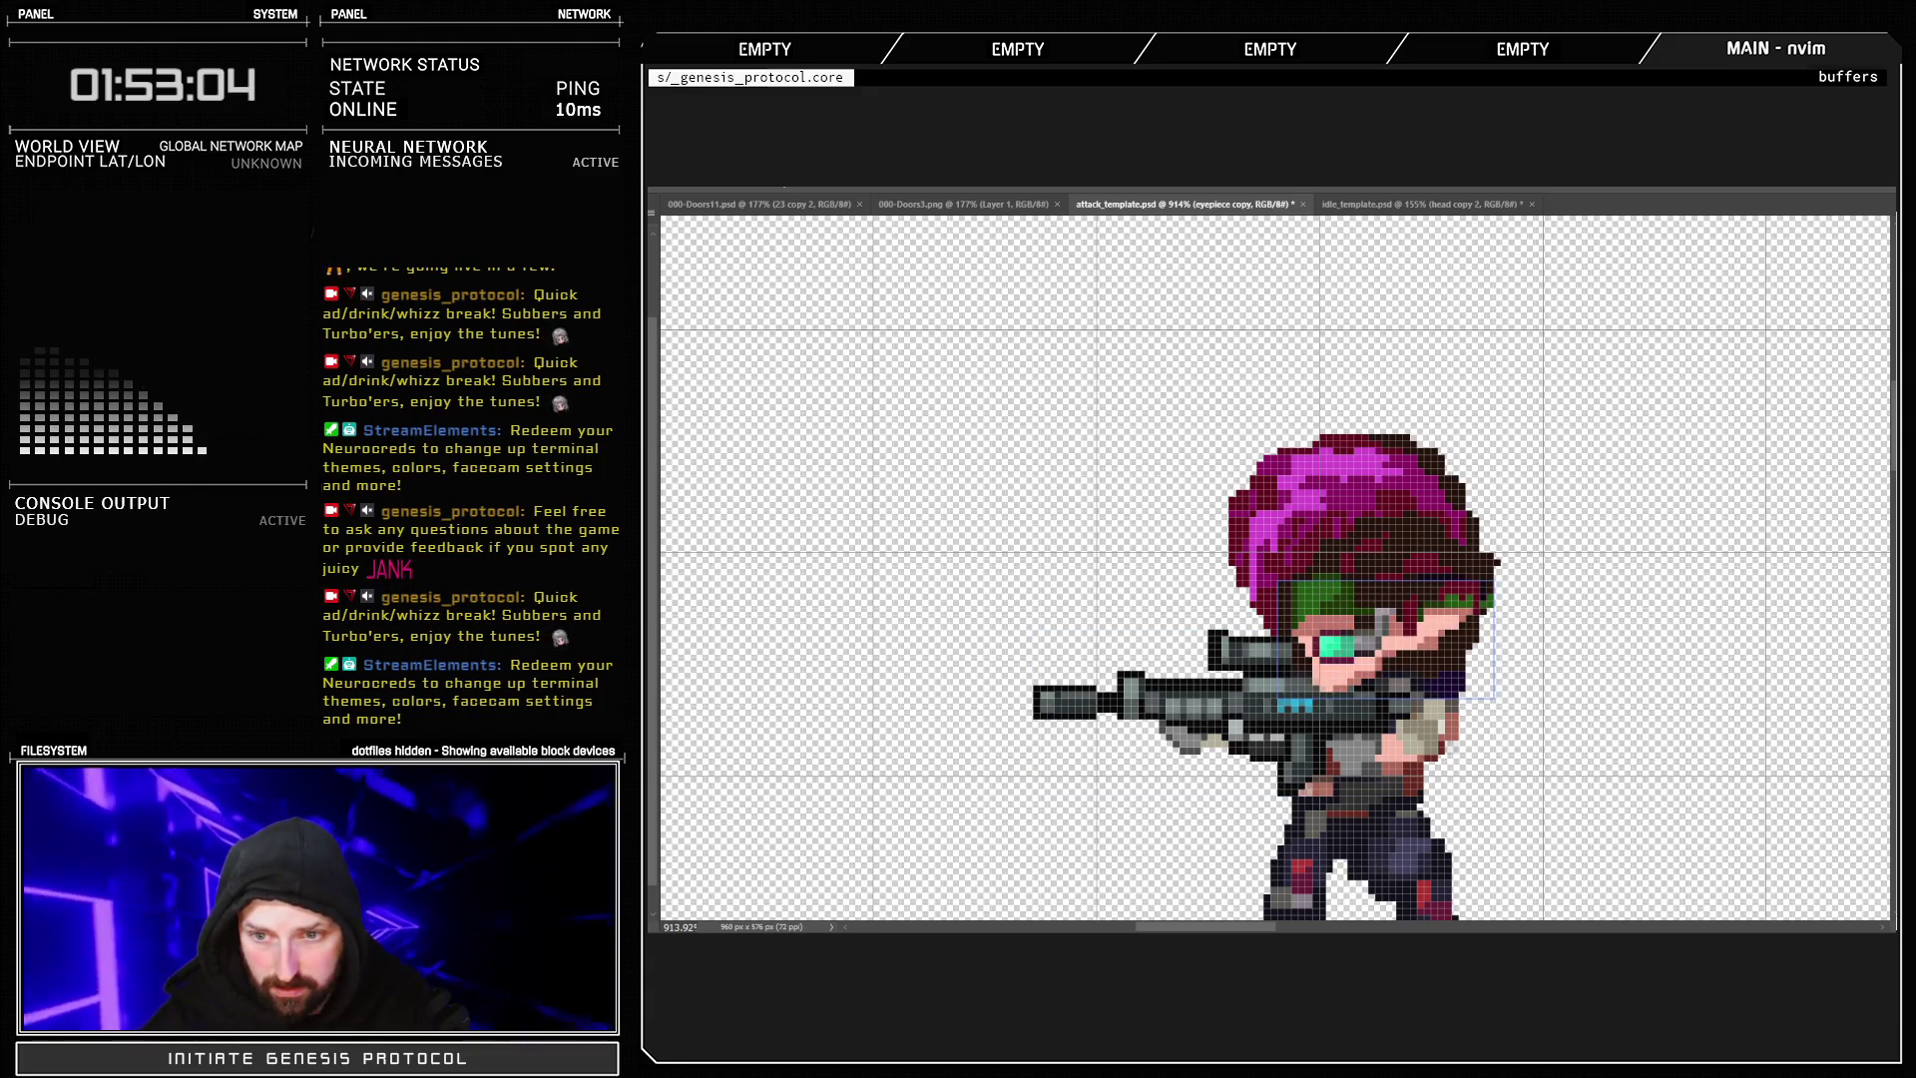
pyautogui.press('Left')
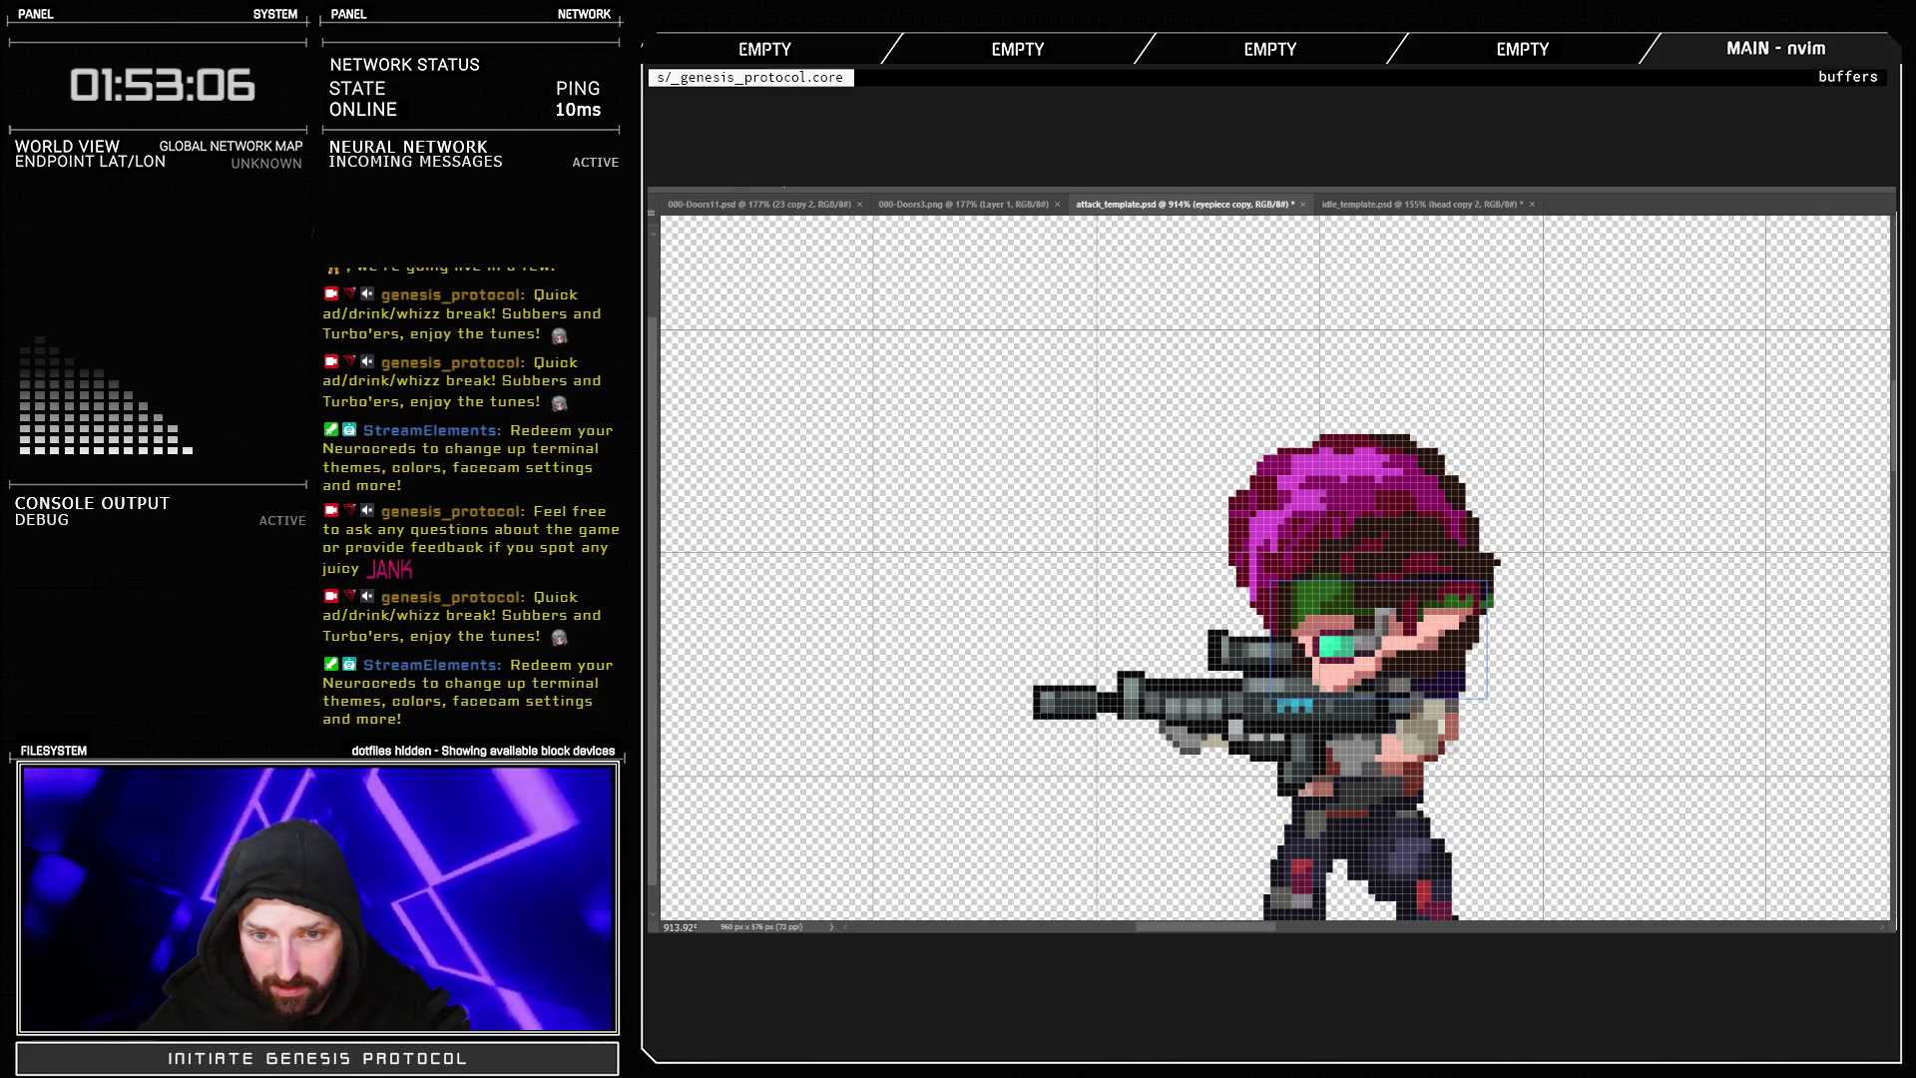
pyautogui.moveTo(1242, 930)
pyautogui.mouseDown()
pyautogui.moveTo(1225, 920)
pyautogui.moveTo(1259, 913)
pyautogui.mouseUp()
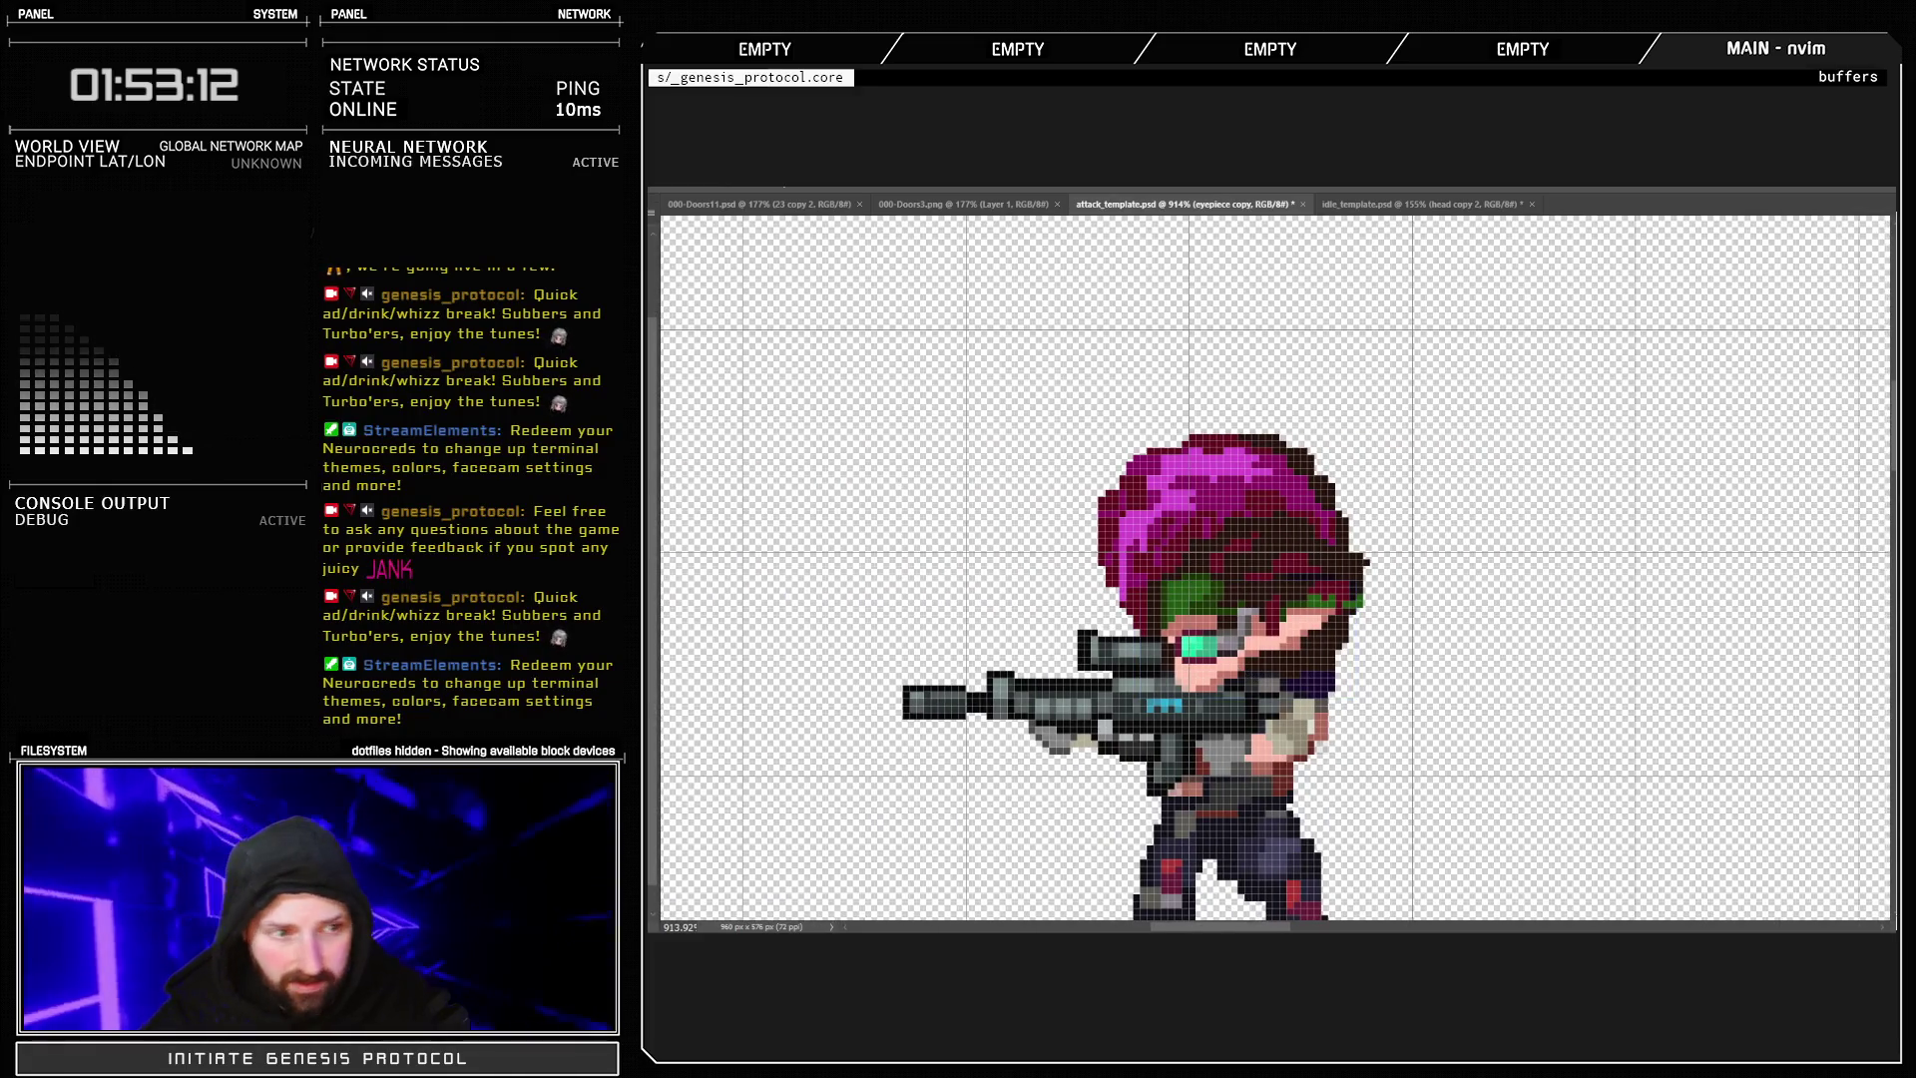
# - Compare the face with and without the eyepiece, then fine-tune it by one pixel
pyautogui.hotkey('ctrl', 'z')
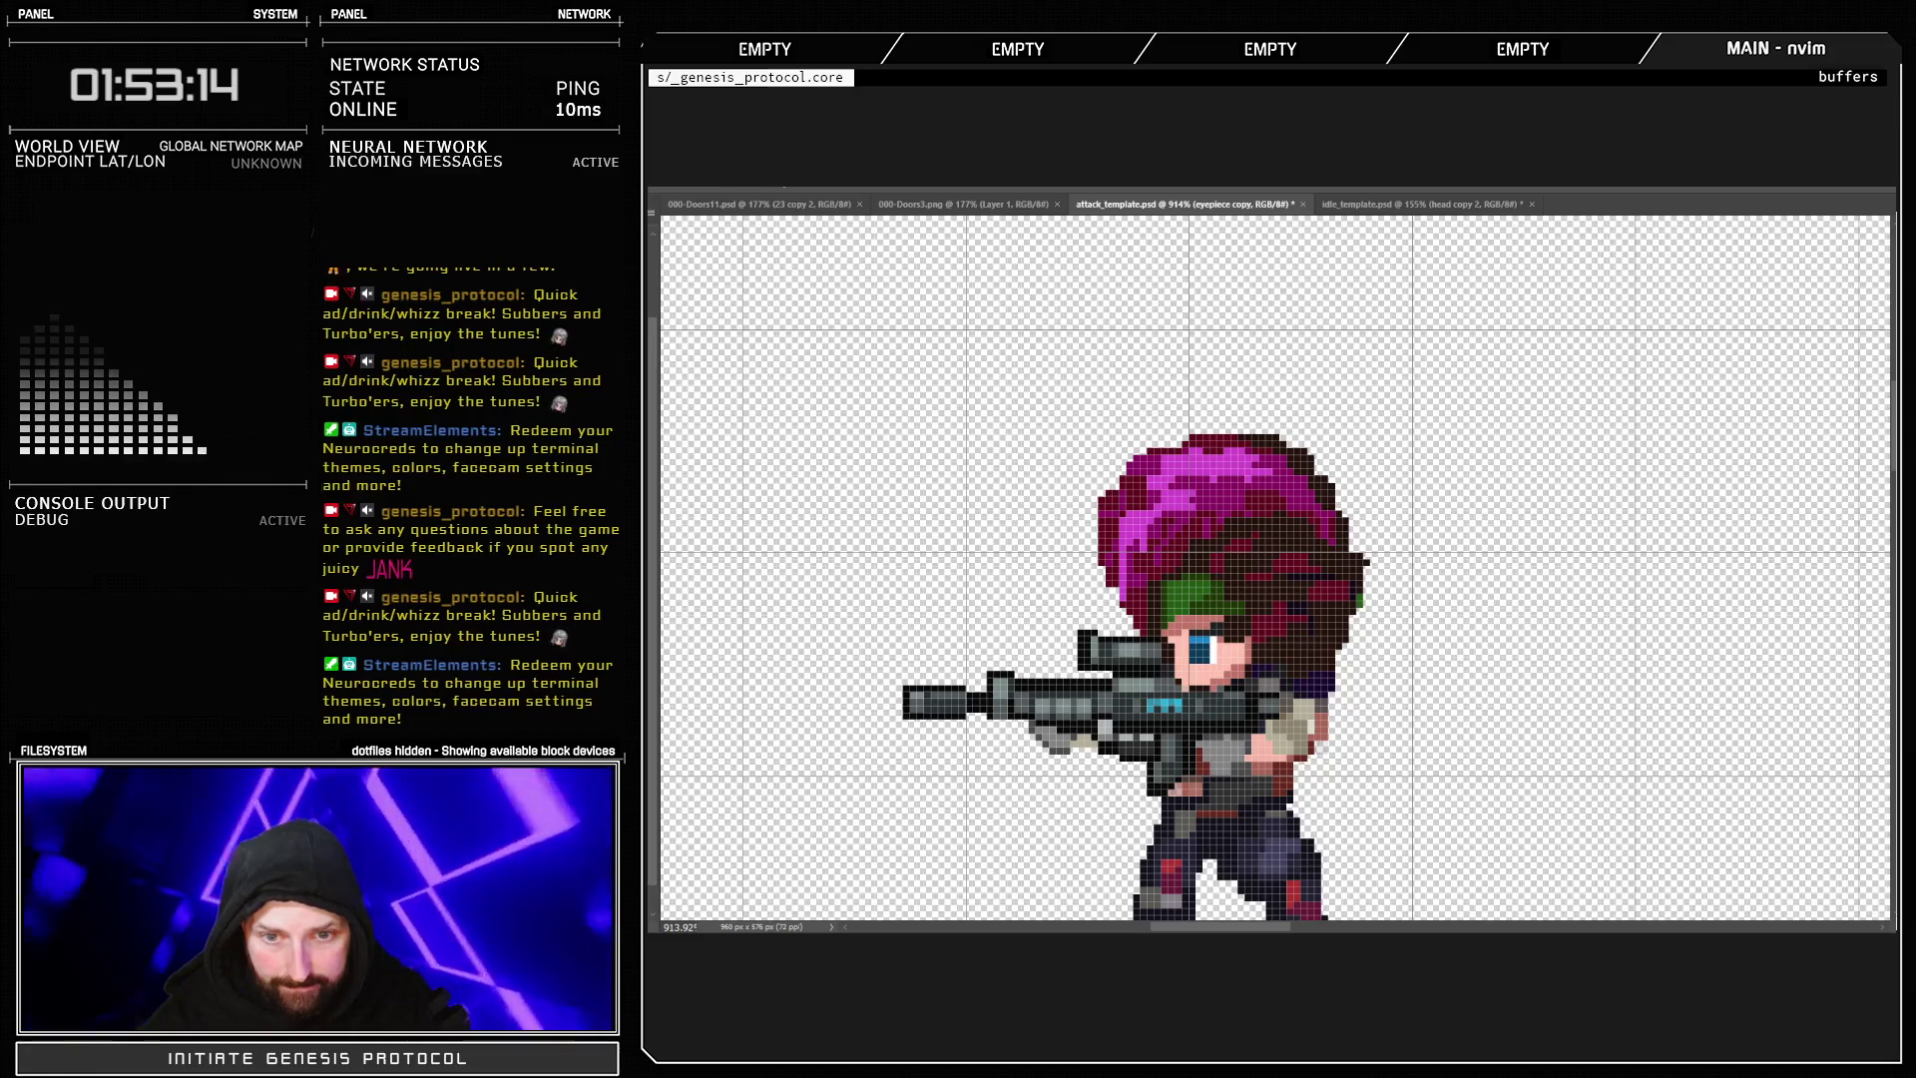
pyautogui.hotkey('ctrl', 'shift', 'z')
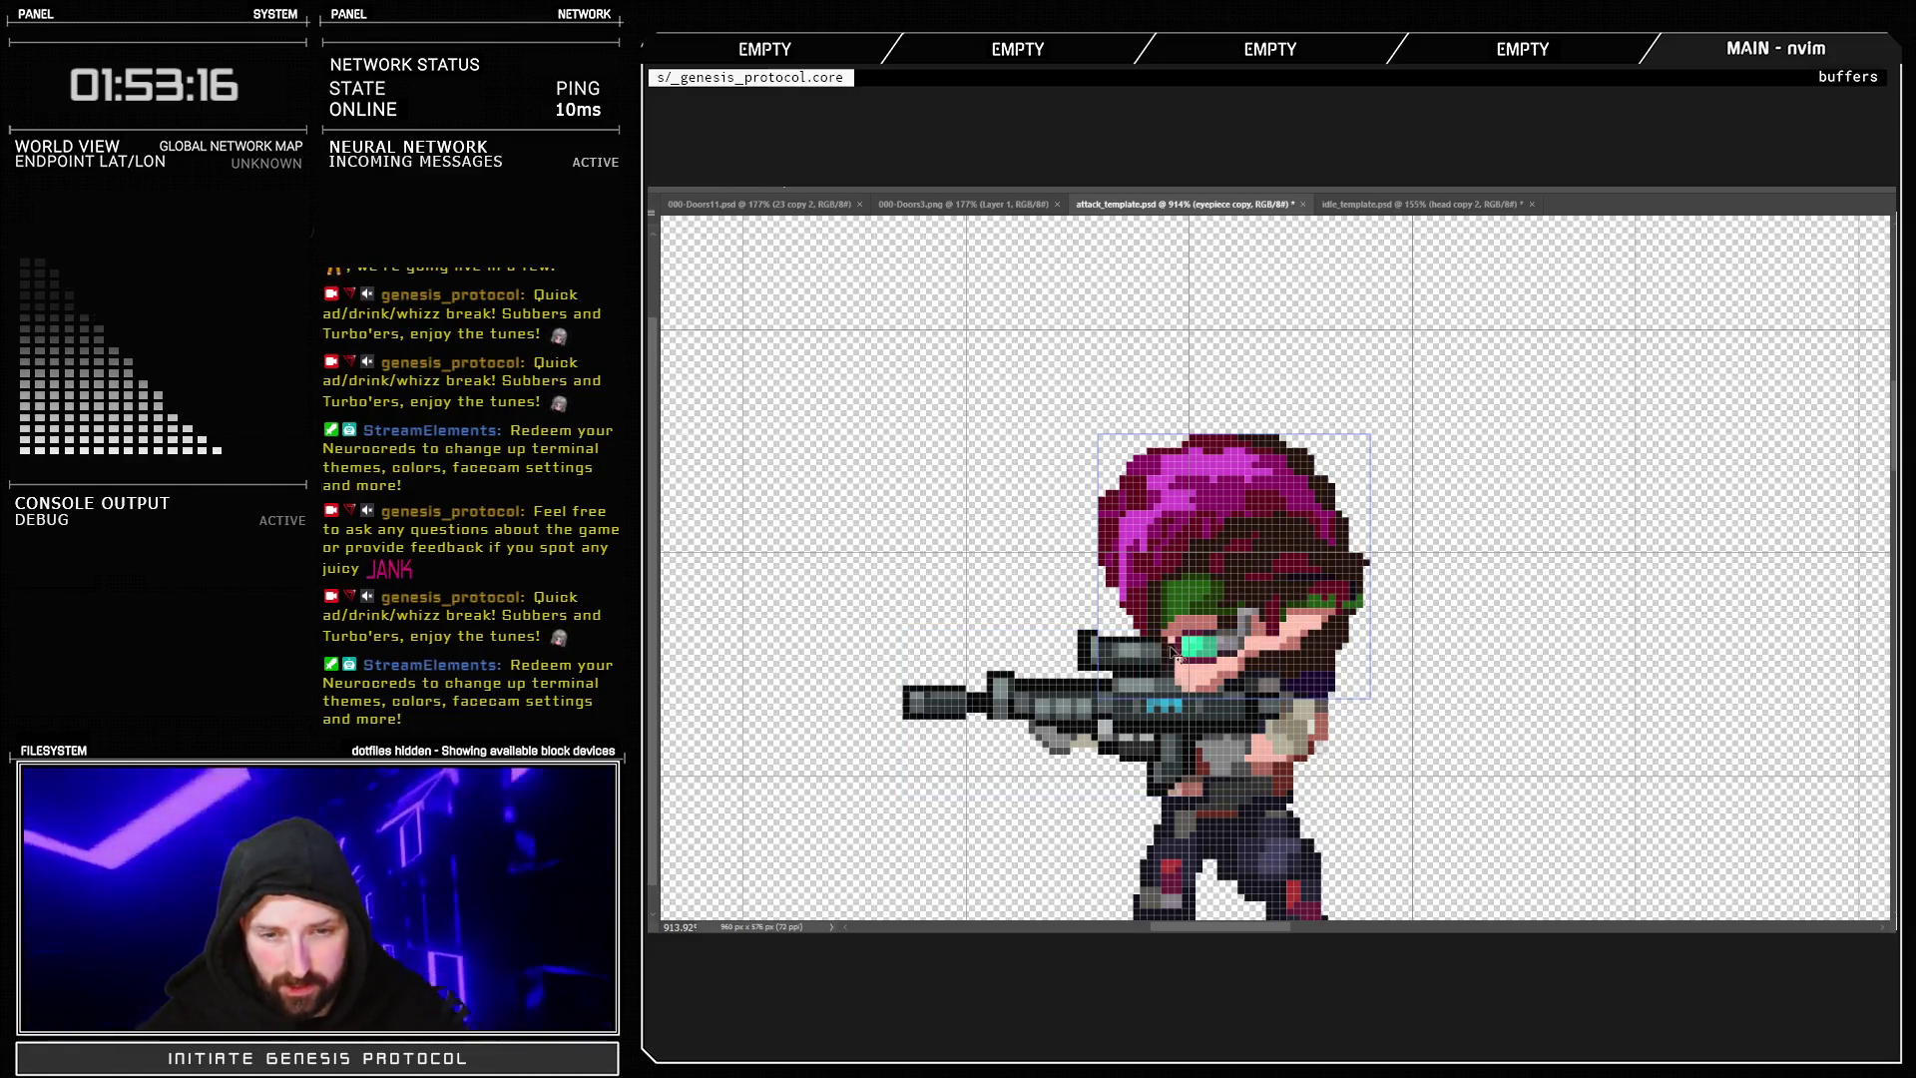
pyautogui.scroll(5, 1184, 658)
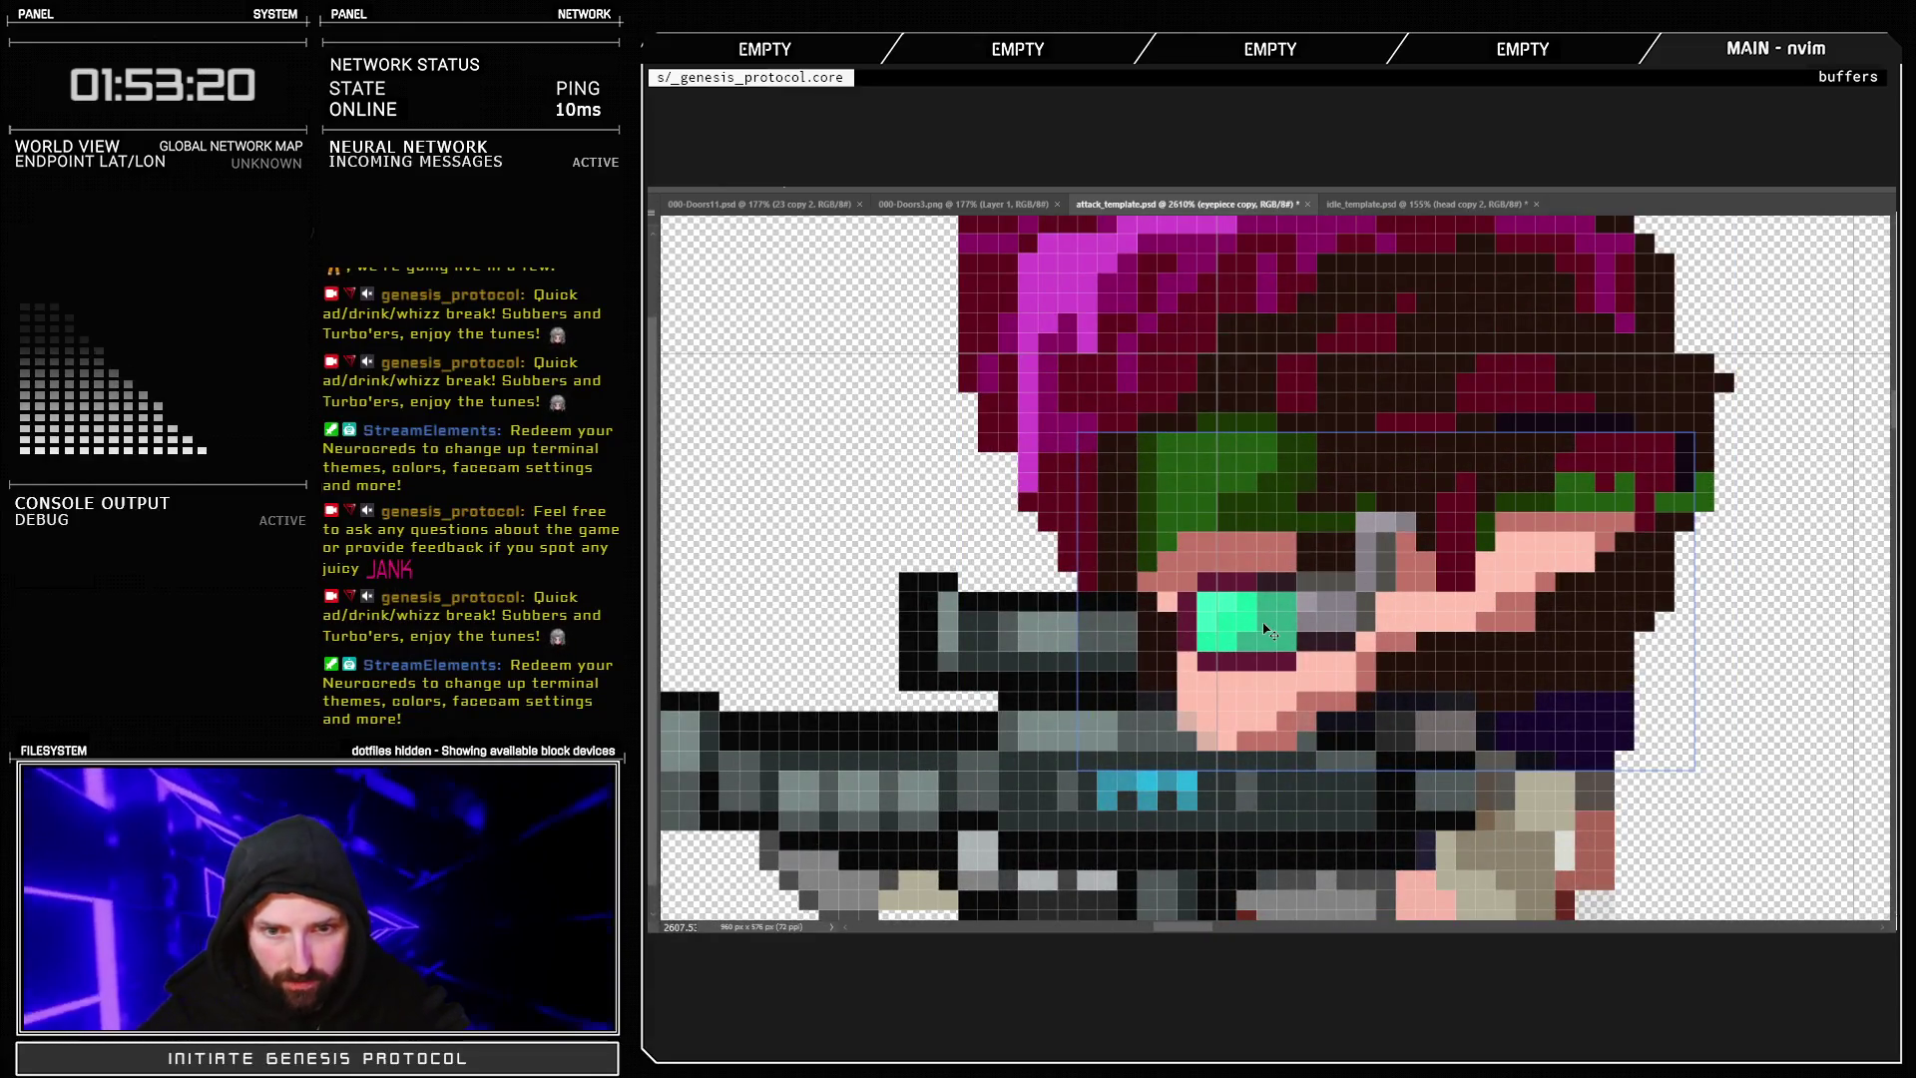
pyautogui.press('Left')
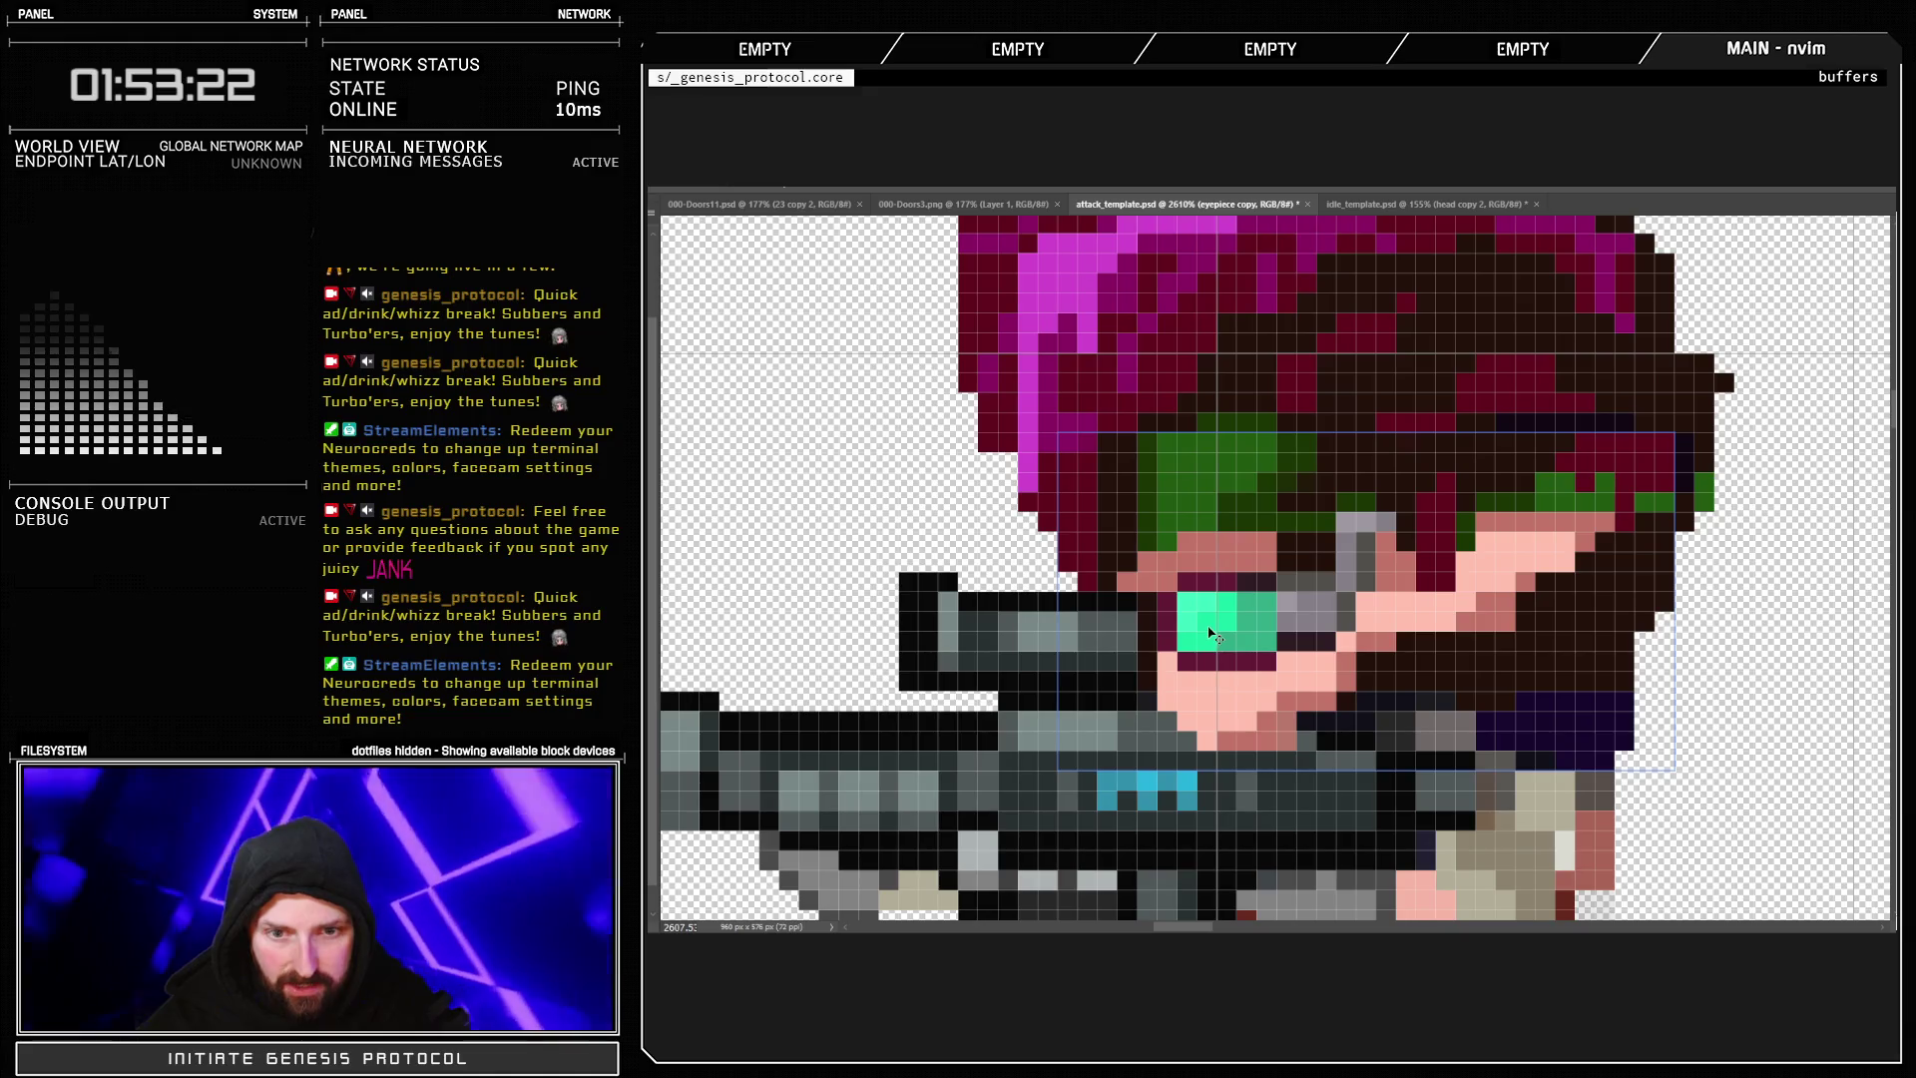
pyautogui.press('Right')
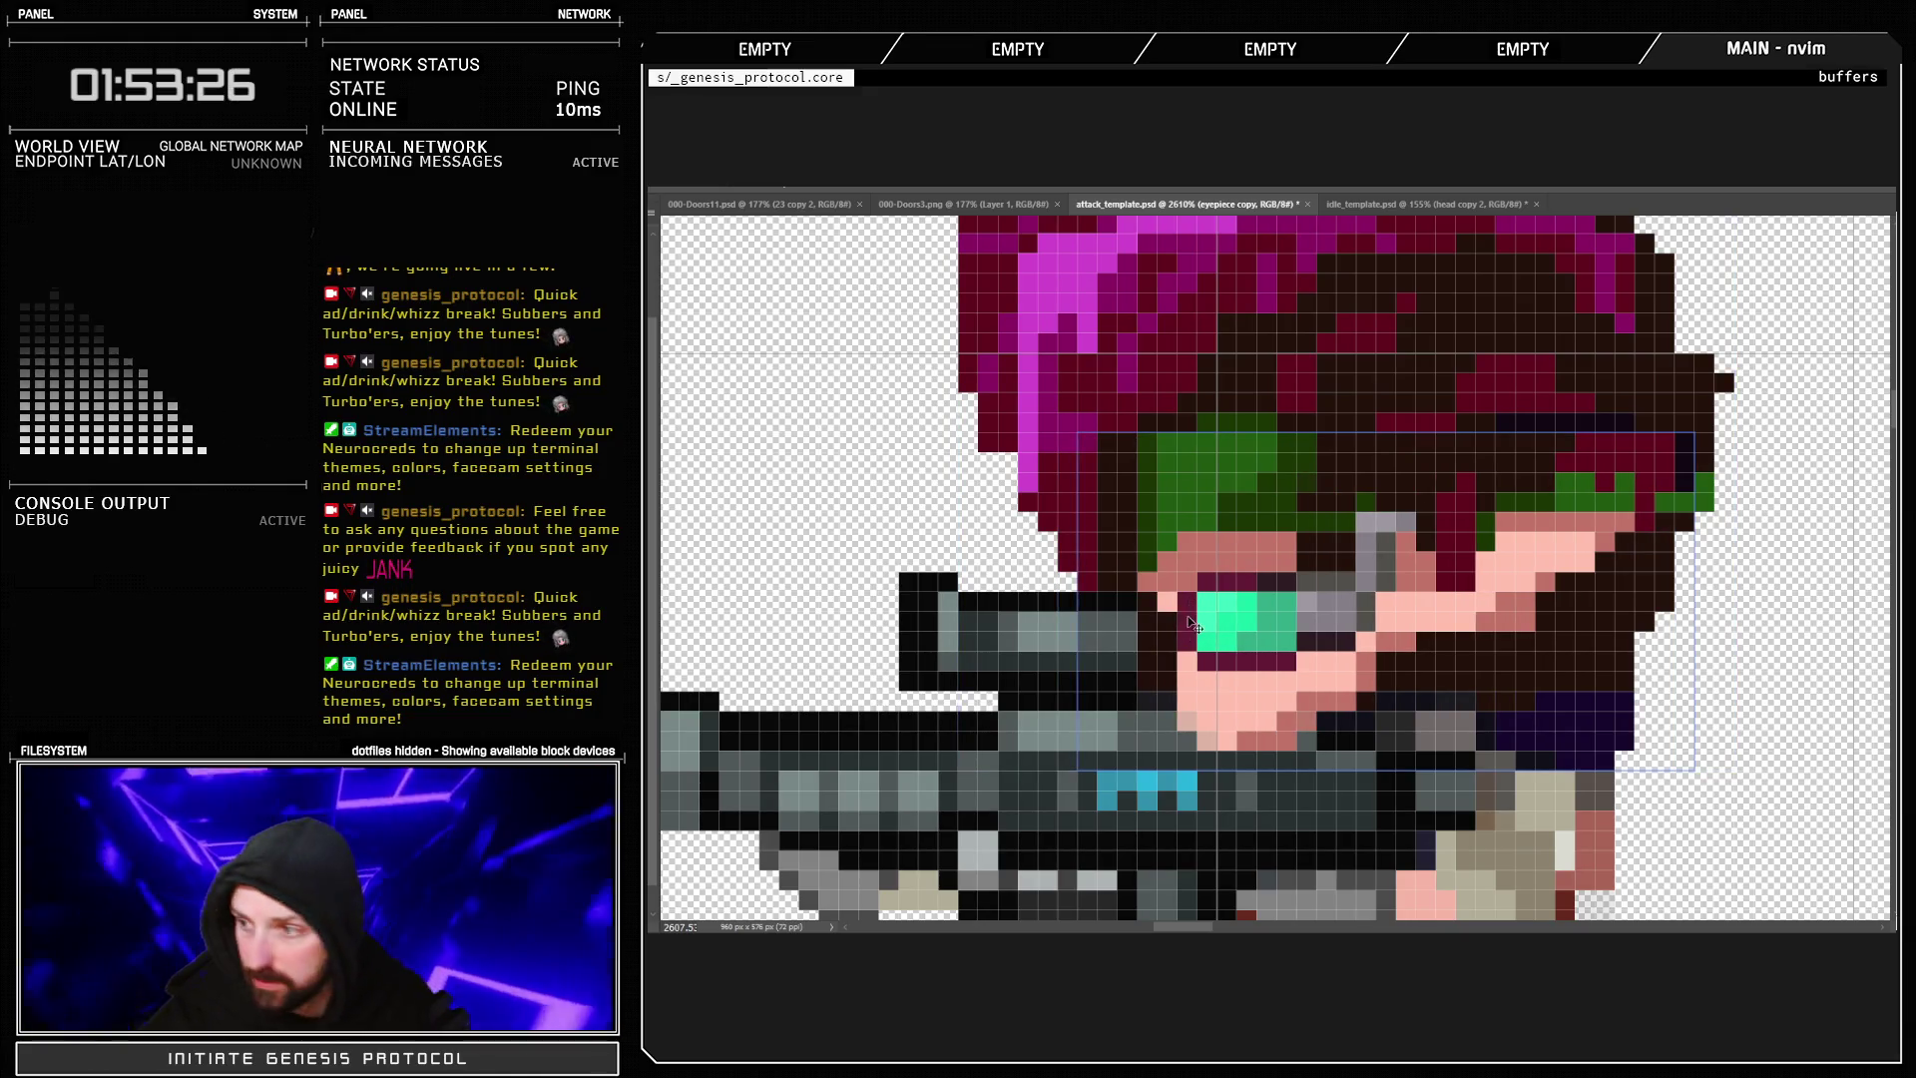
pyautogui.scroll(-3, 1317, 651)
pyautogui.scroll(-7, 1317, 651)
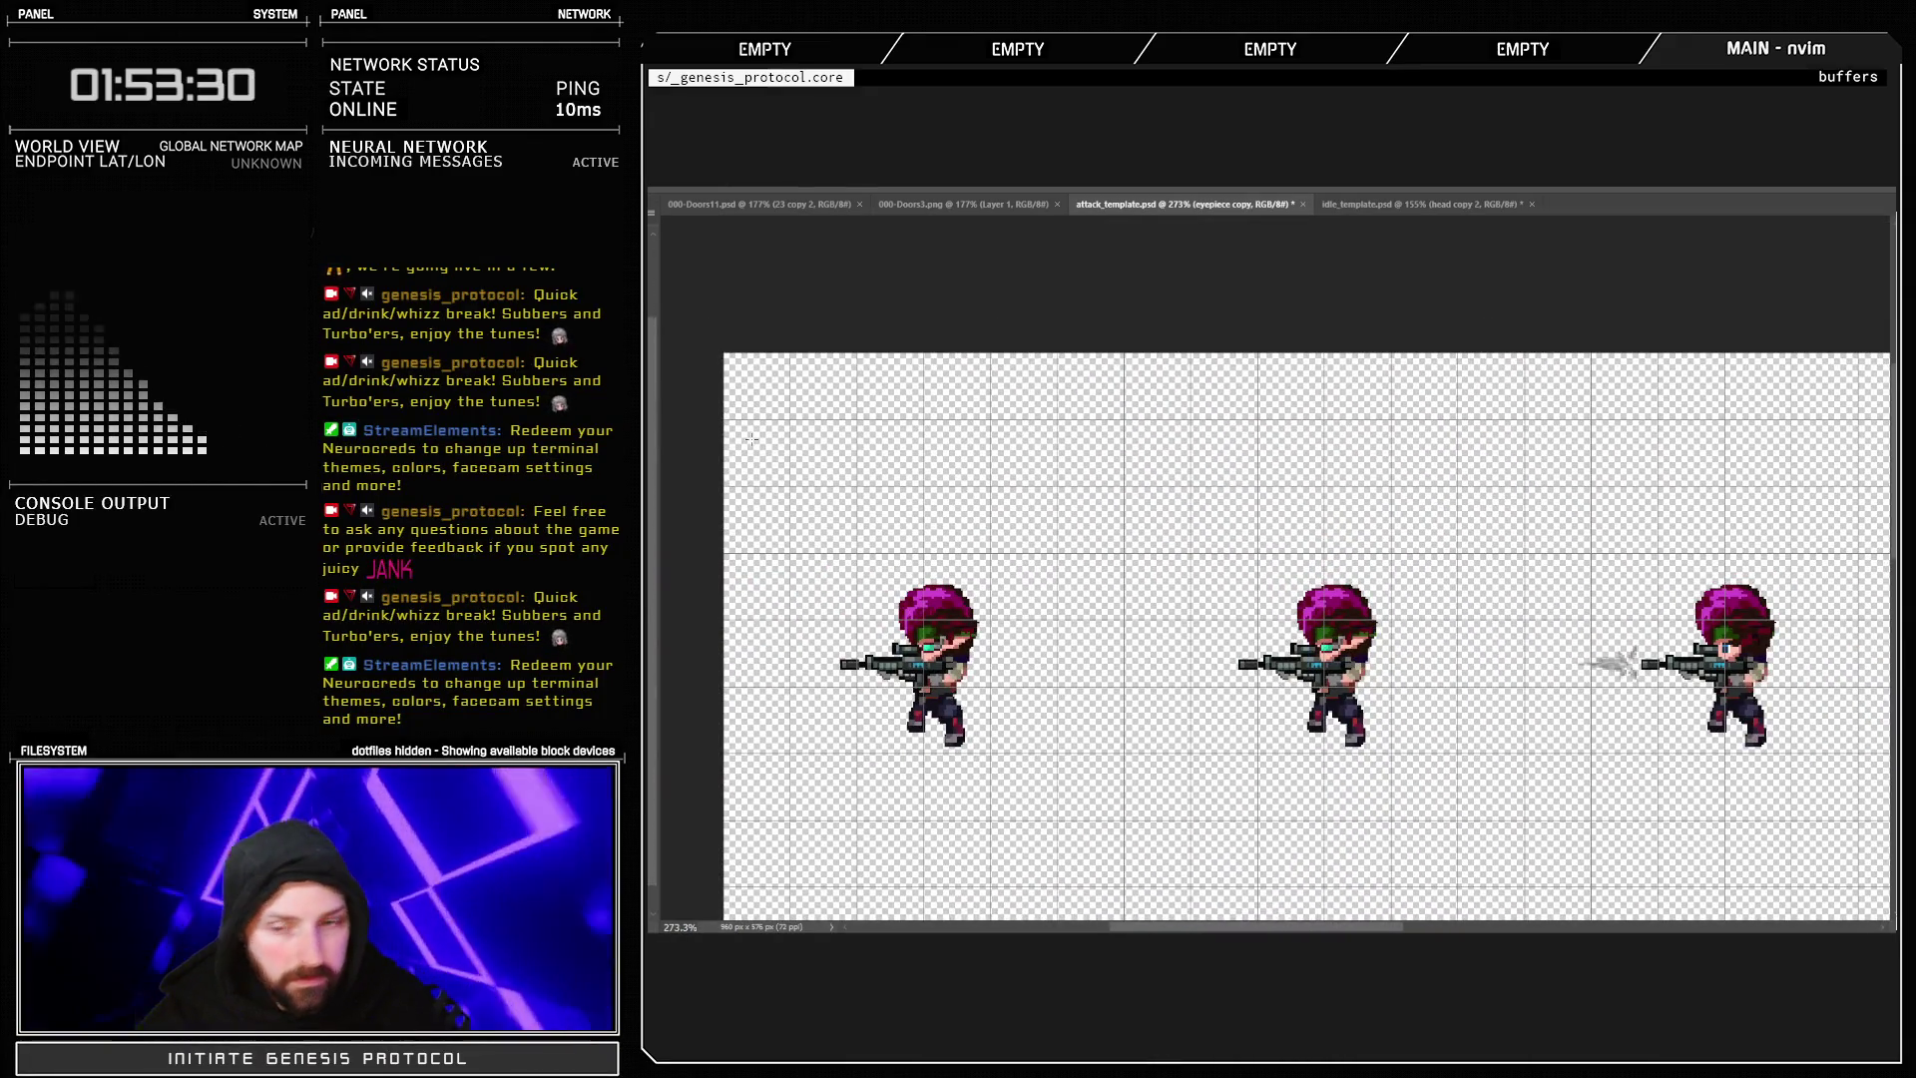
# - Alt-drag a third eyepiece copy onto the muzzle-flash frame and align it over the face
pyautogui.moveTo(1220, 554); pyautogui.dragTo(1437, 726)
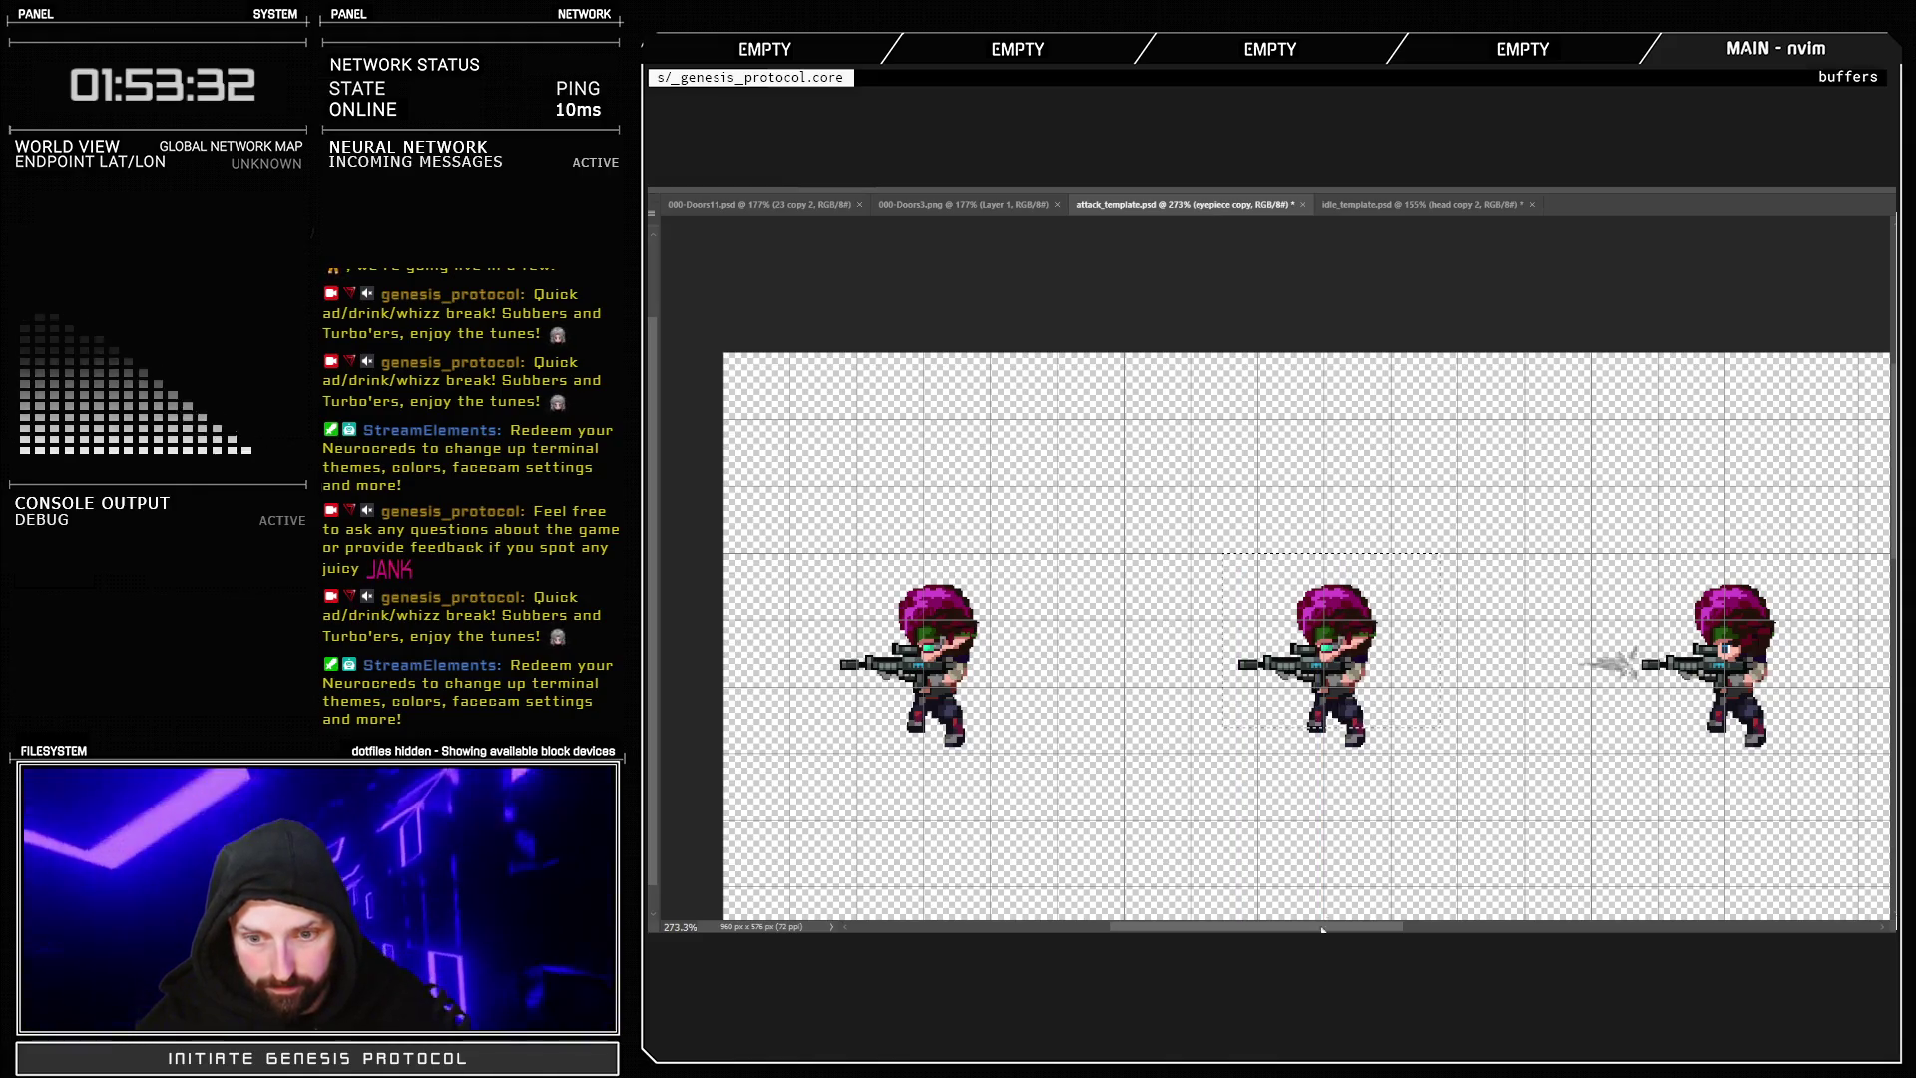
pyautogui.hscroll(3, 1327, 638)
pyautogui.hscroll(1, 1277, 639)
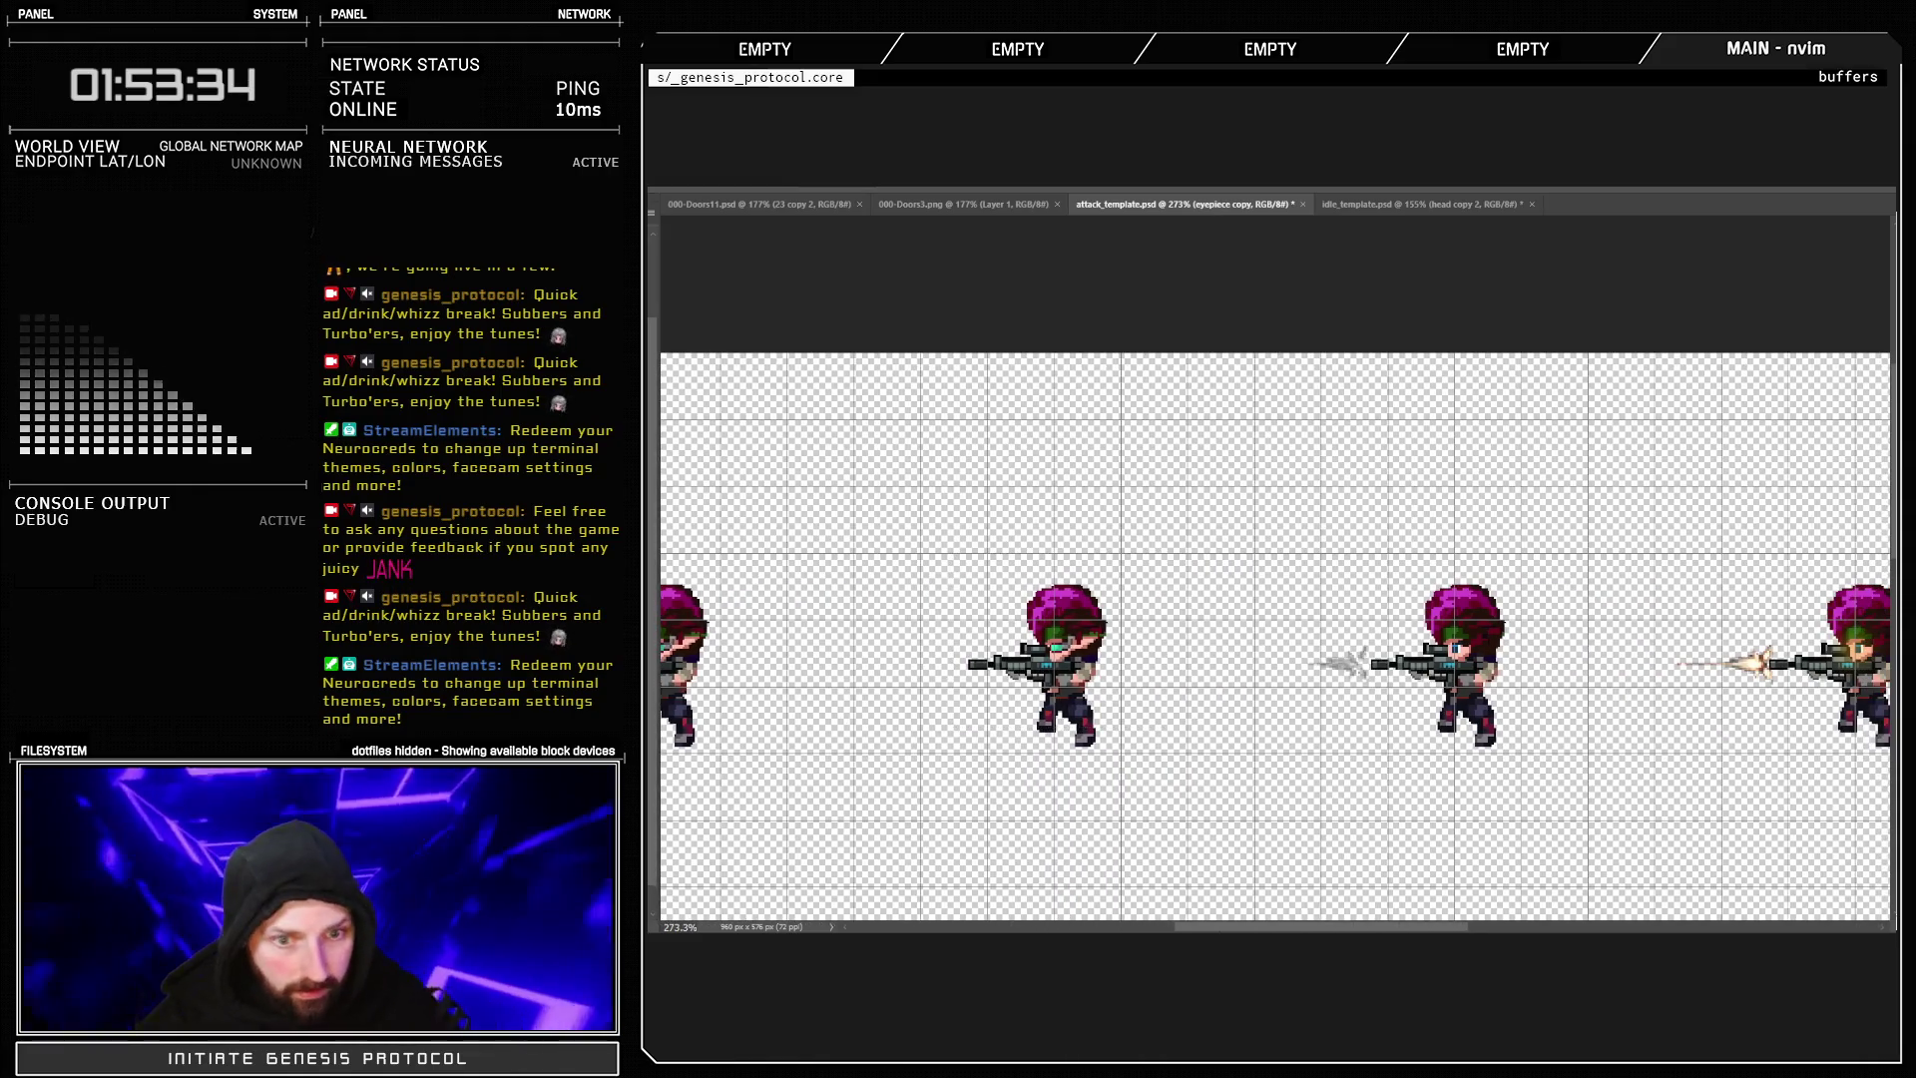
pyautogui.moveTo(1065, 653); pyautogui.dragTo(1459, 654)
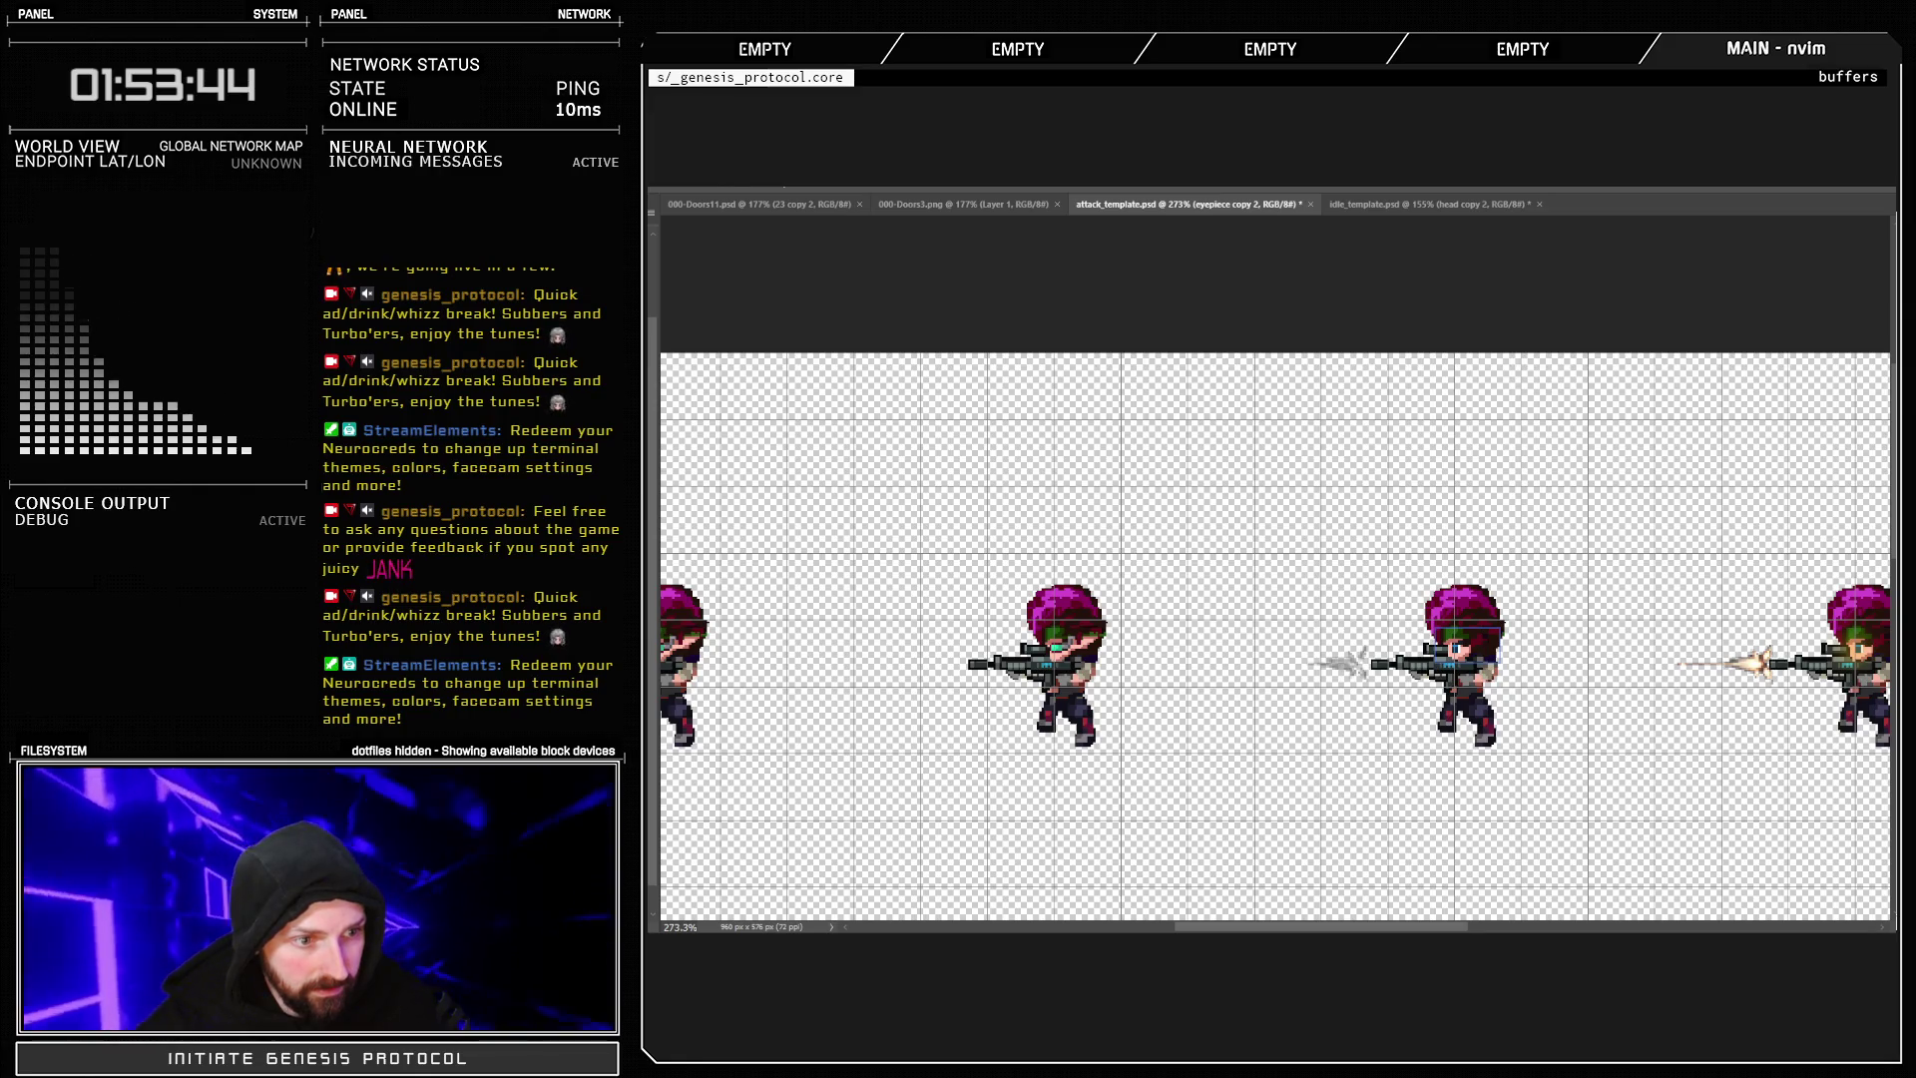
pyautogui.scroll(5, 1377, 753)
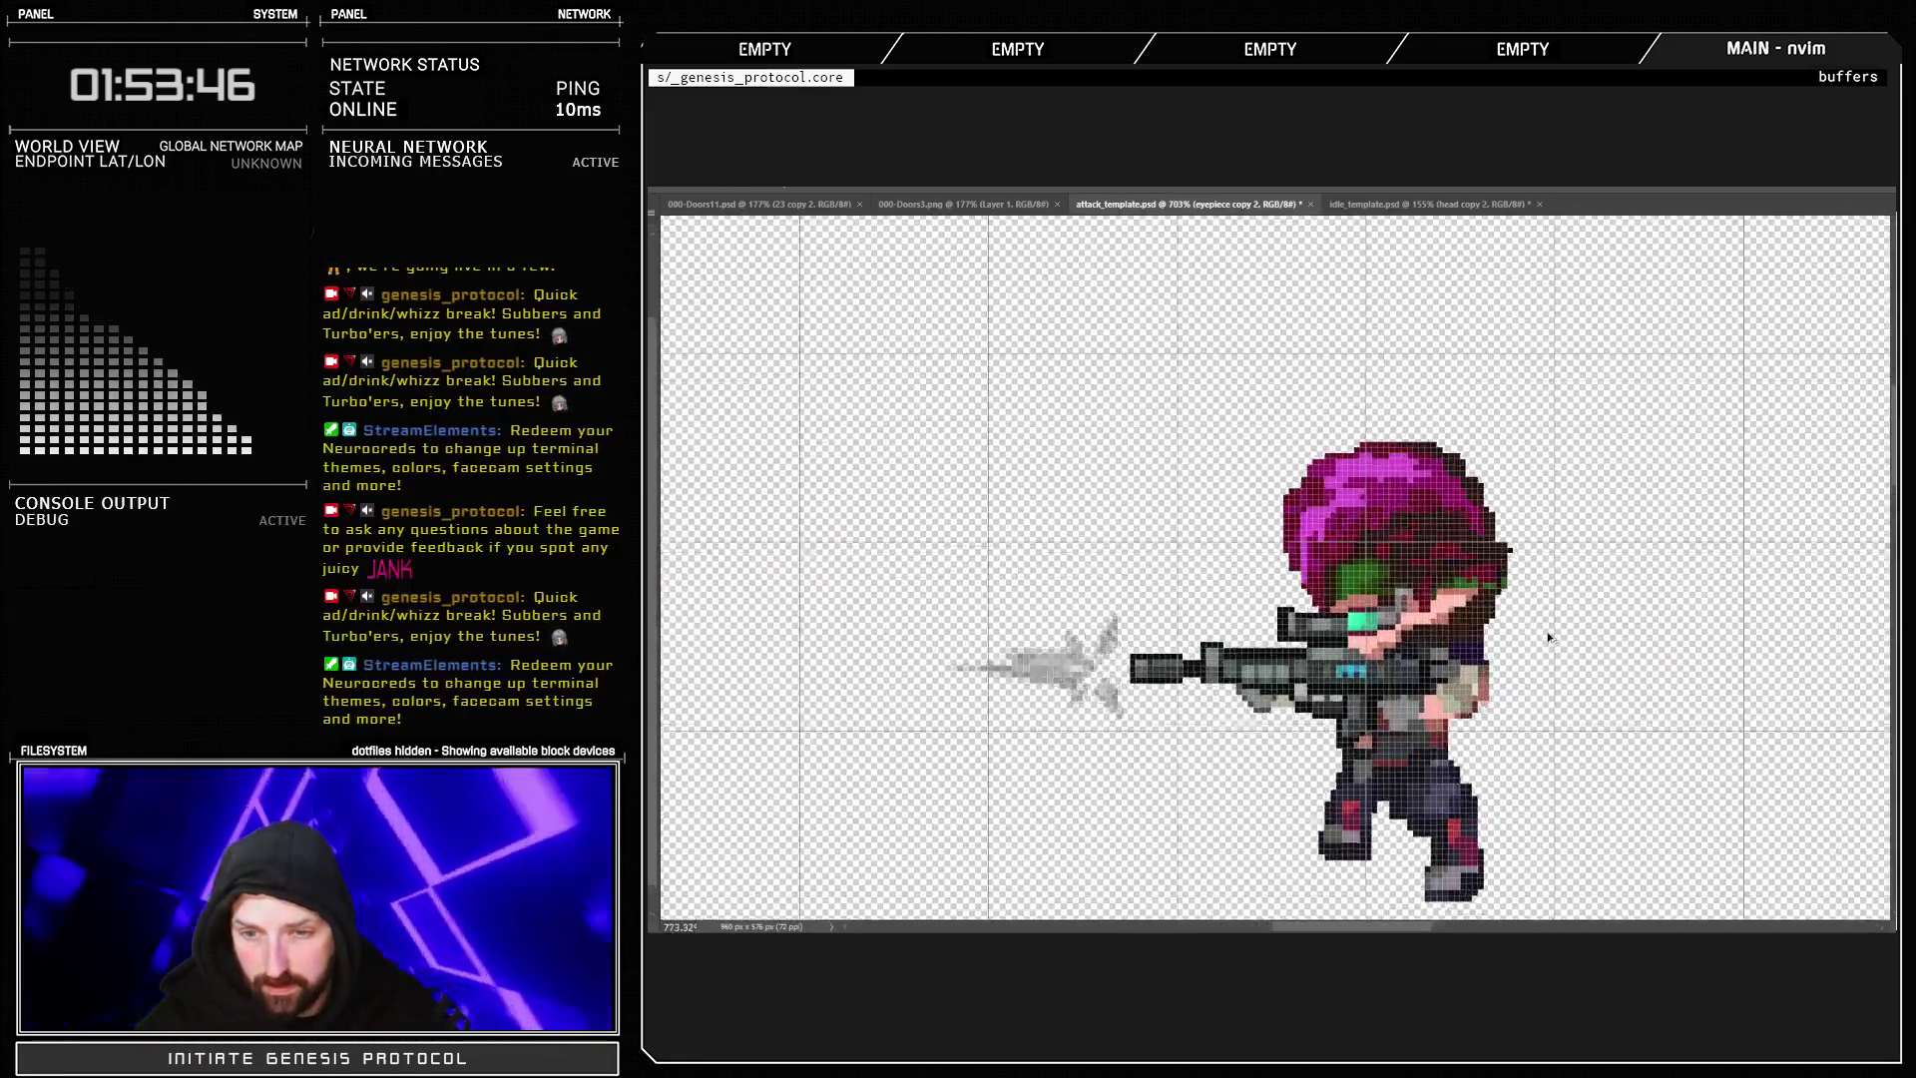
pyautogui.scroll(3, 1549, 637)
pyautogui.press('Right')
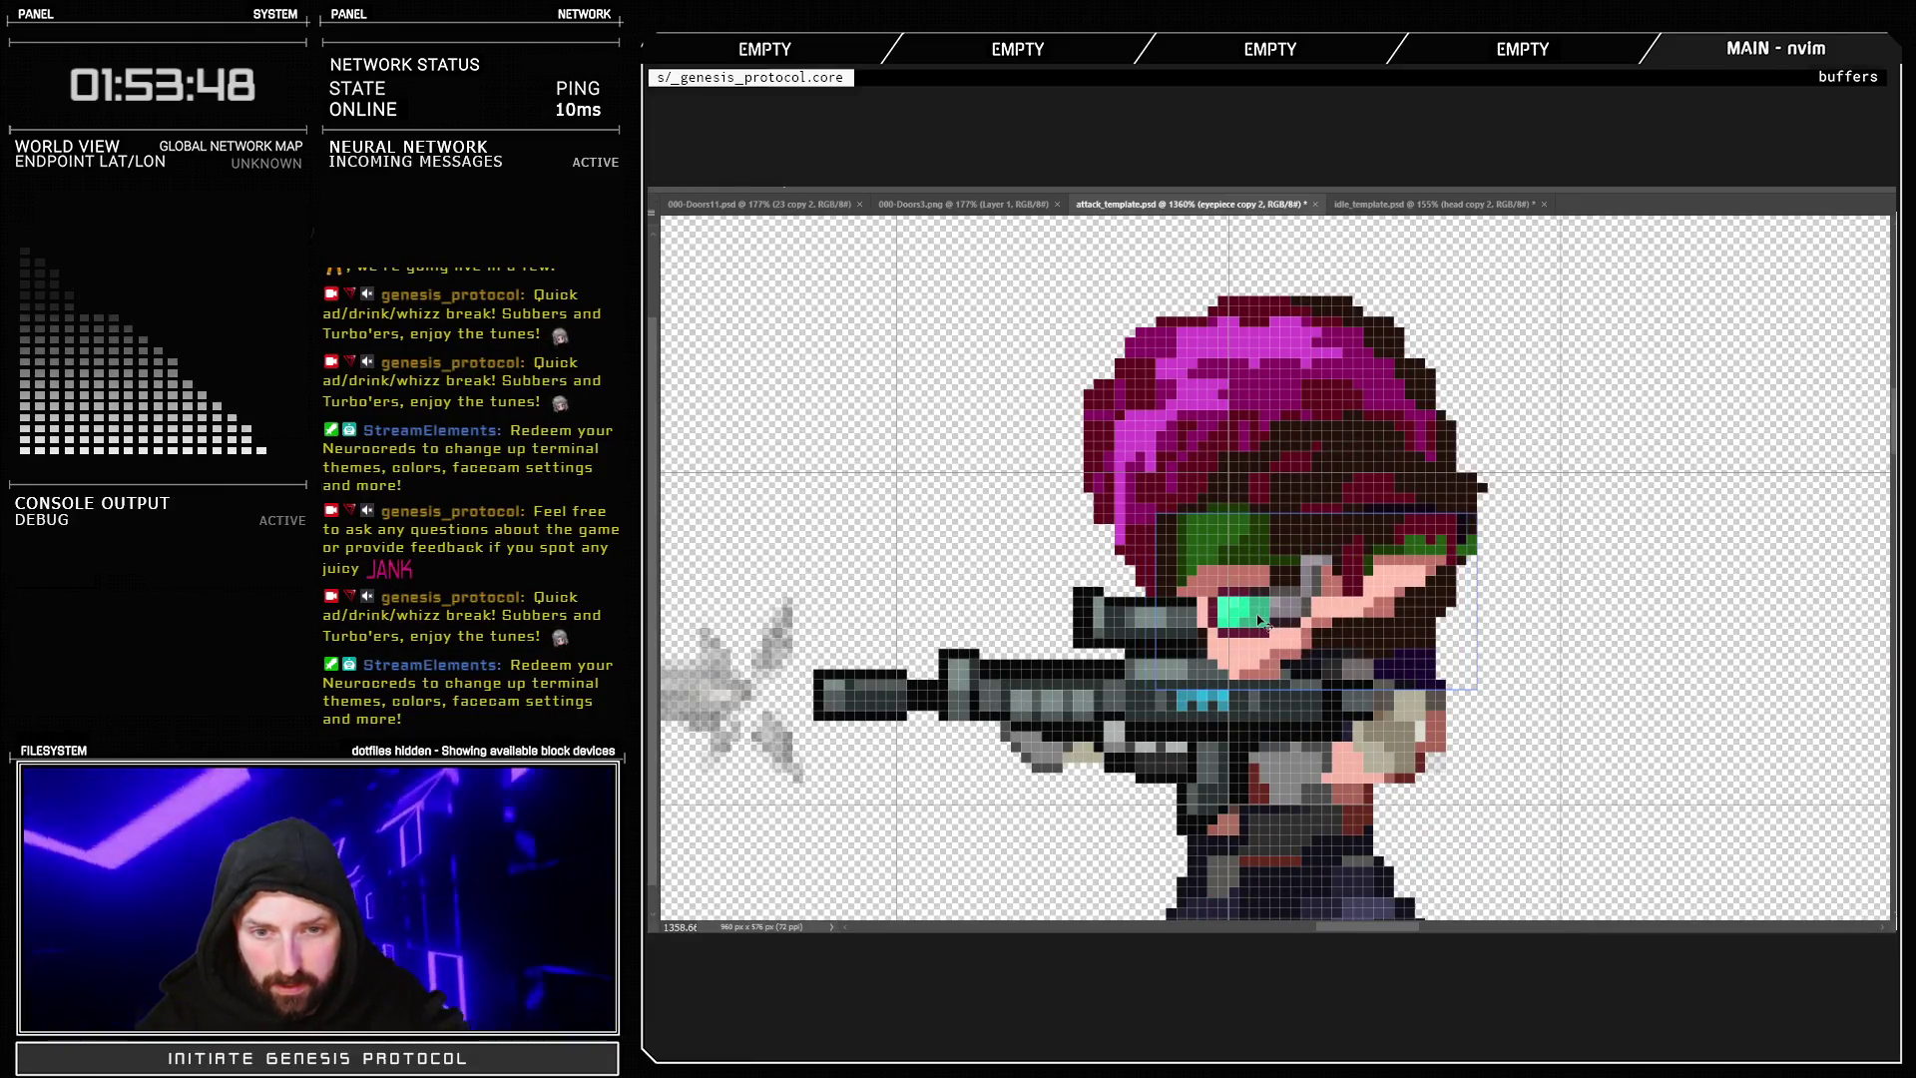
pyautogui.scroll(-5, 1263, 621)
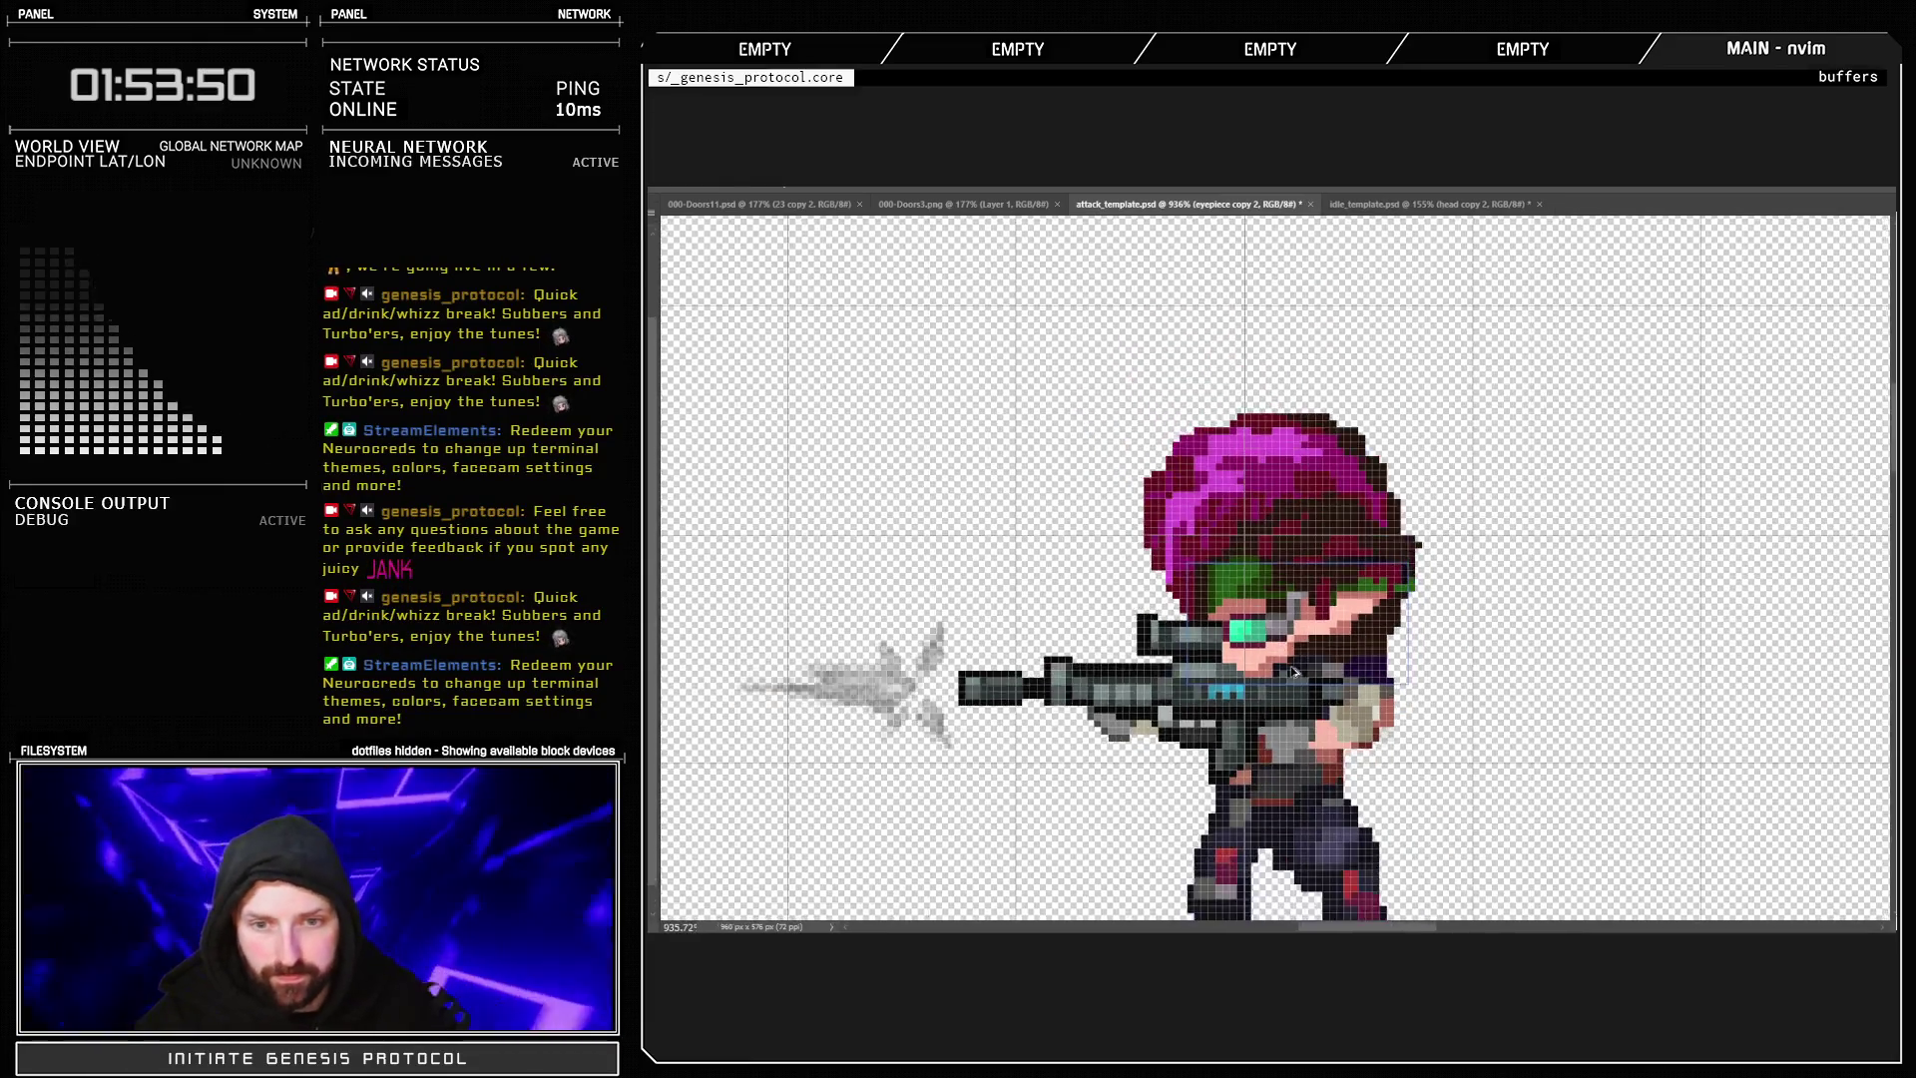
pyautogui.scroll(-2, 1153, 696)
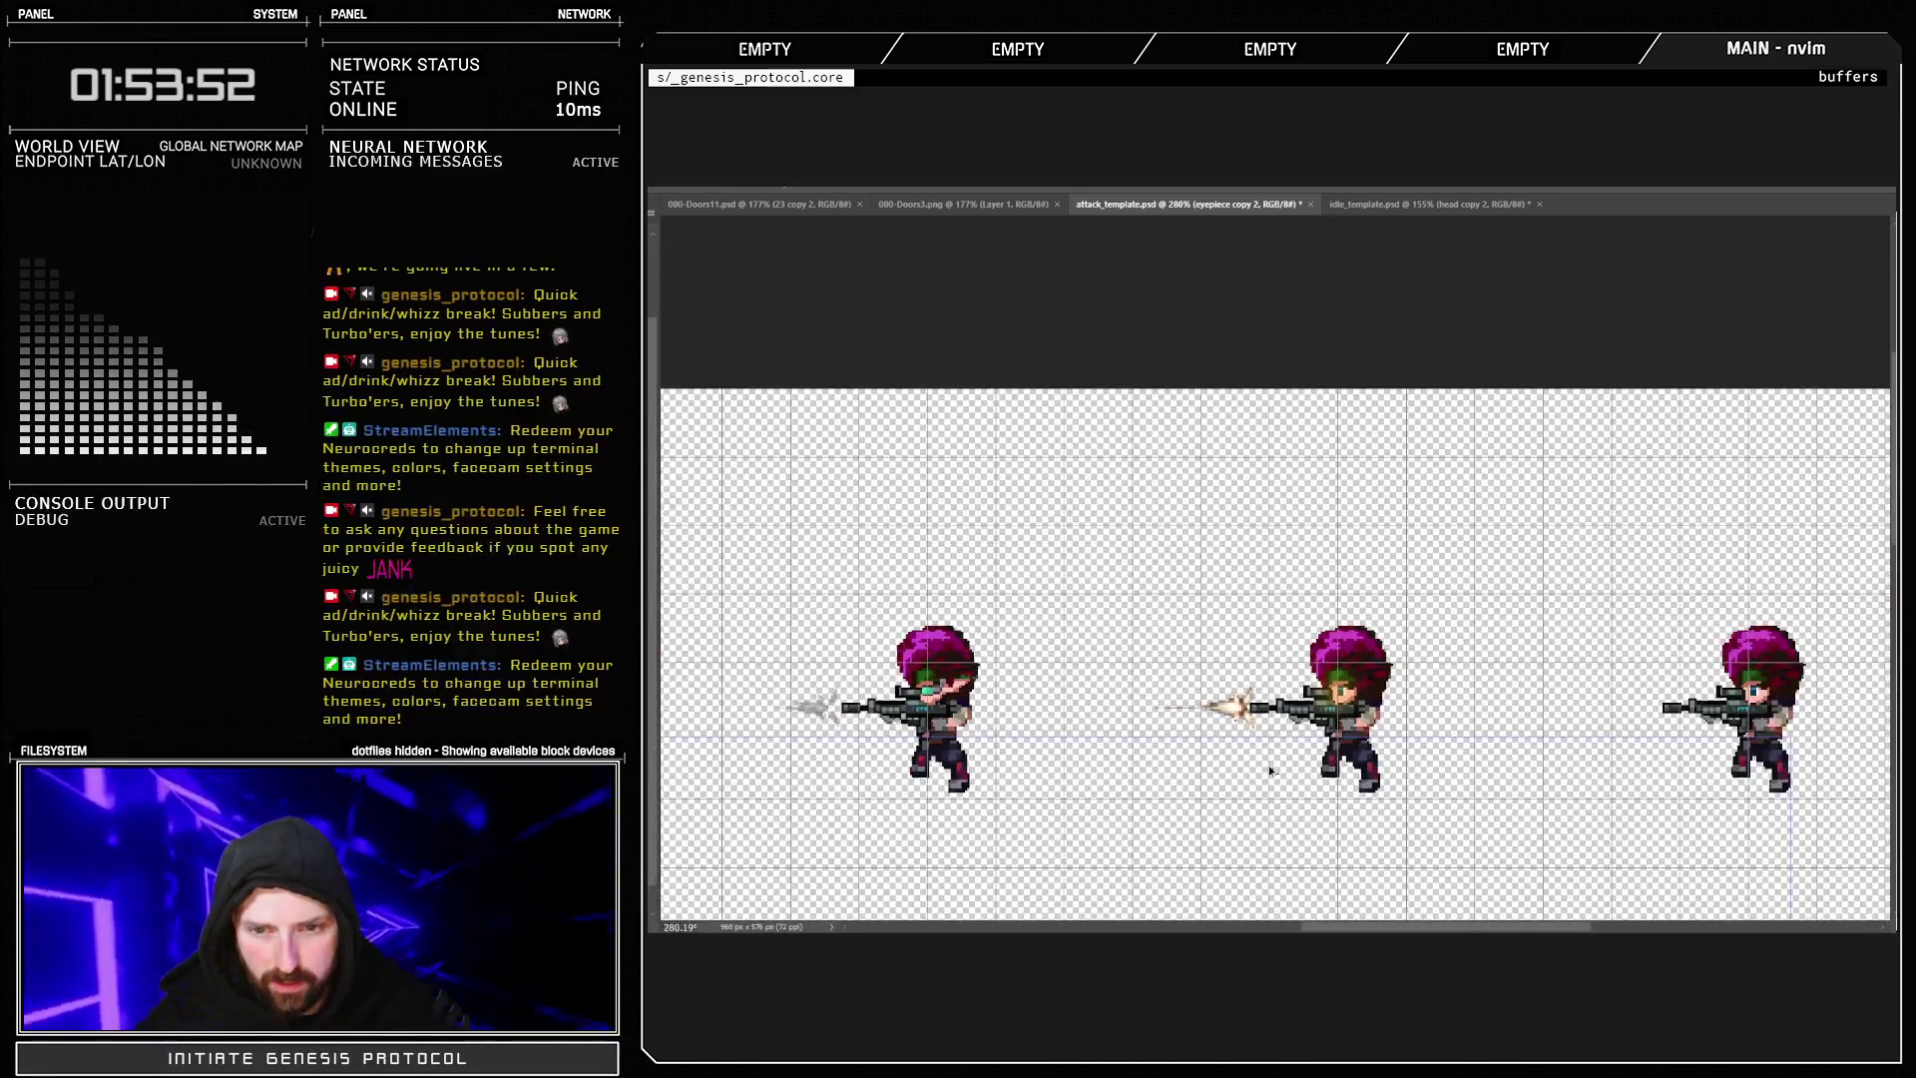
pyautogui.moveTo(1153, 696); pyautogui.dragTo(1337, 696)
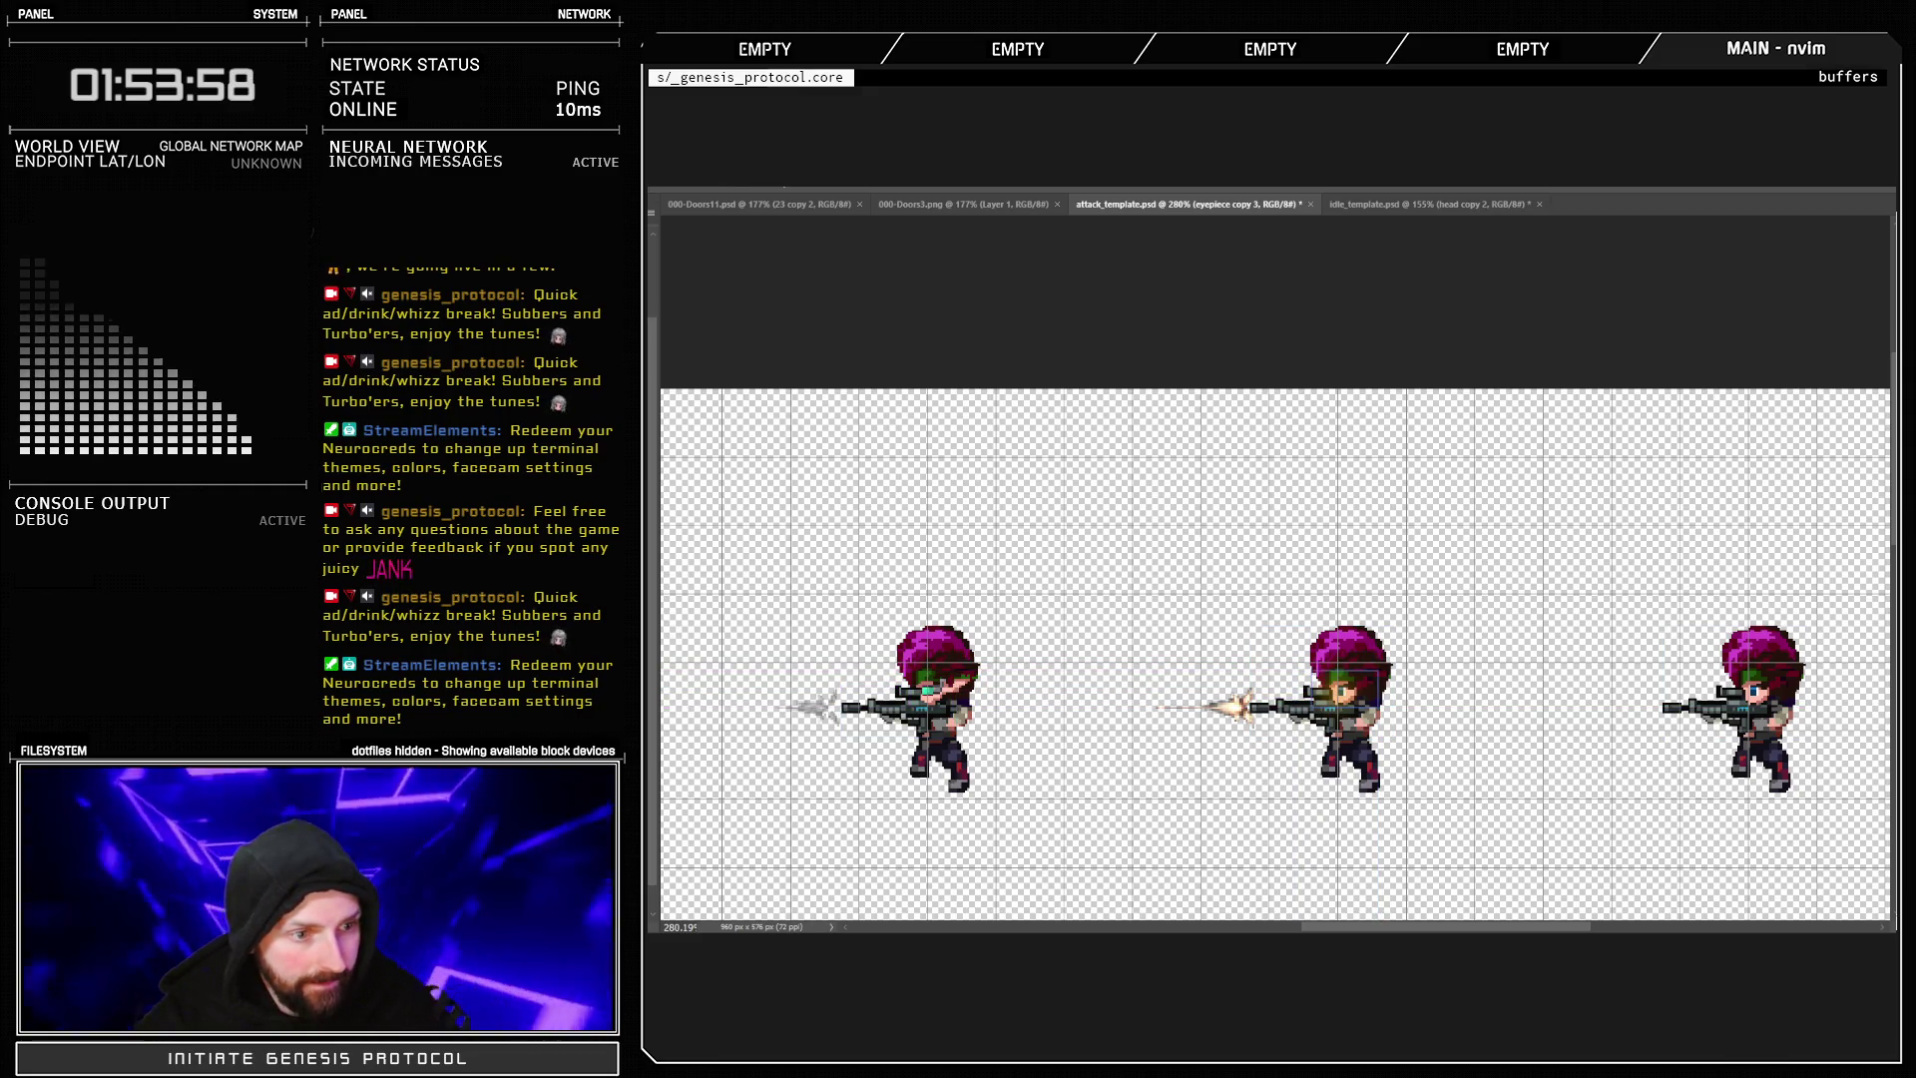
# - Zoom in and nudge the eyepiece a few pixels right onto the gunner's eye, then one pixel back left
pyautogui.scroll(5, 1357, 689)
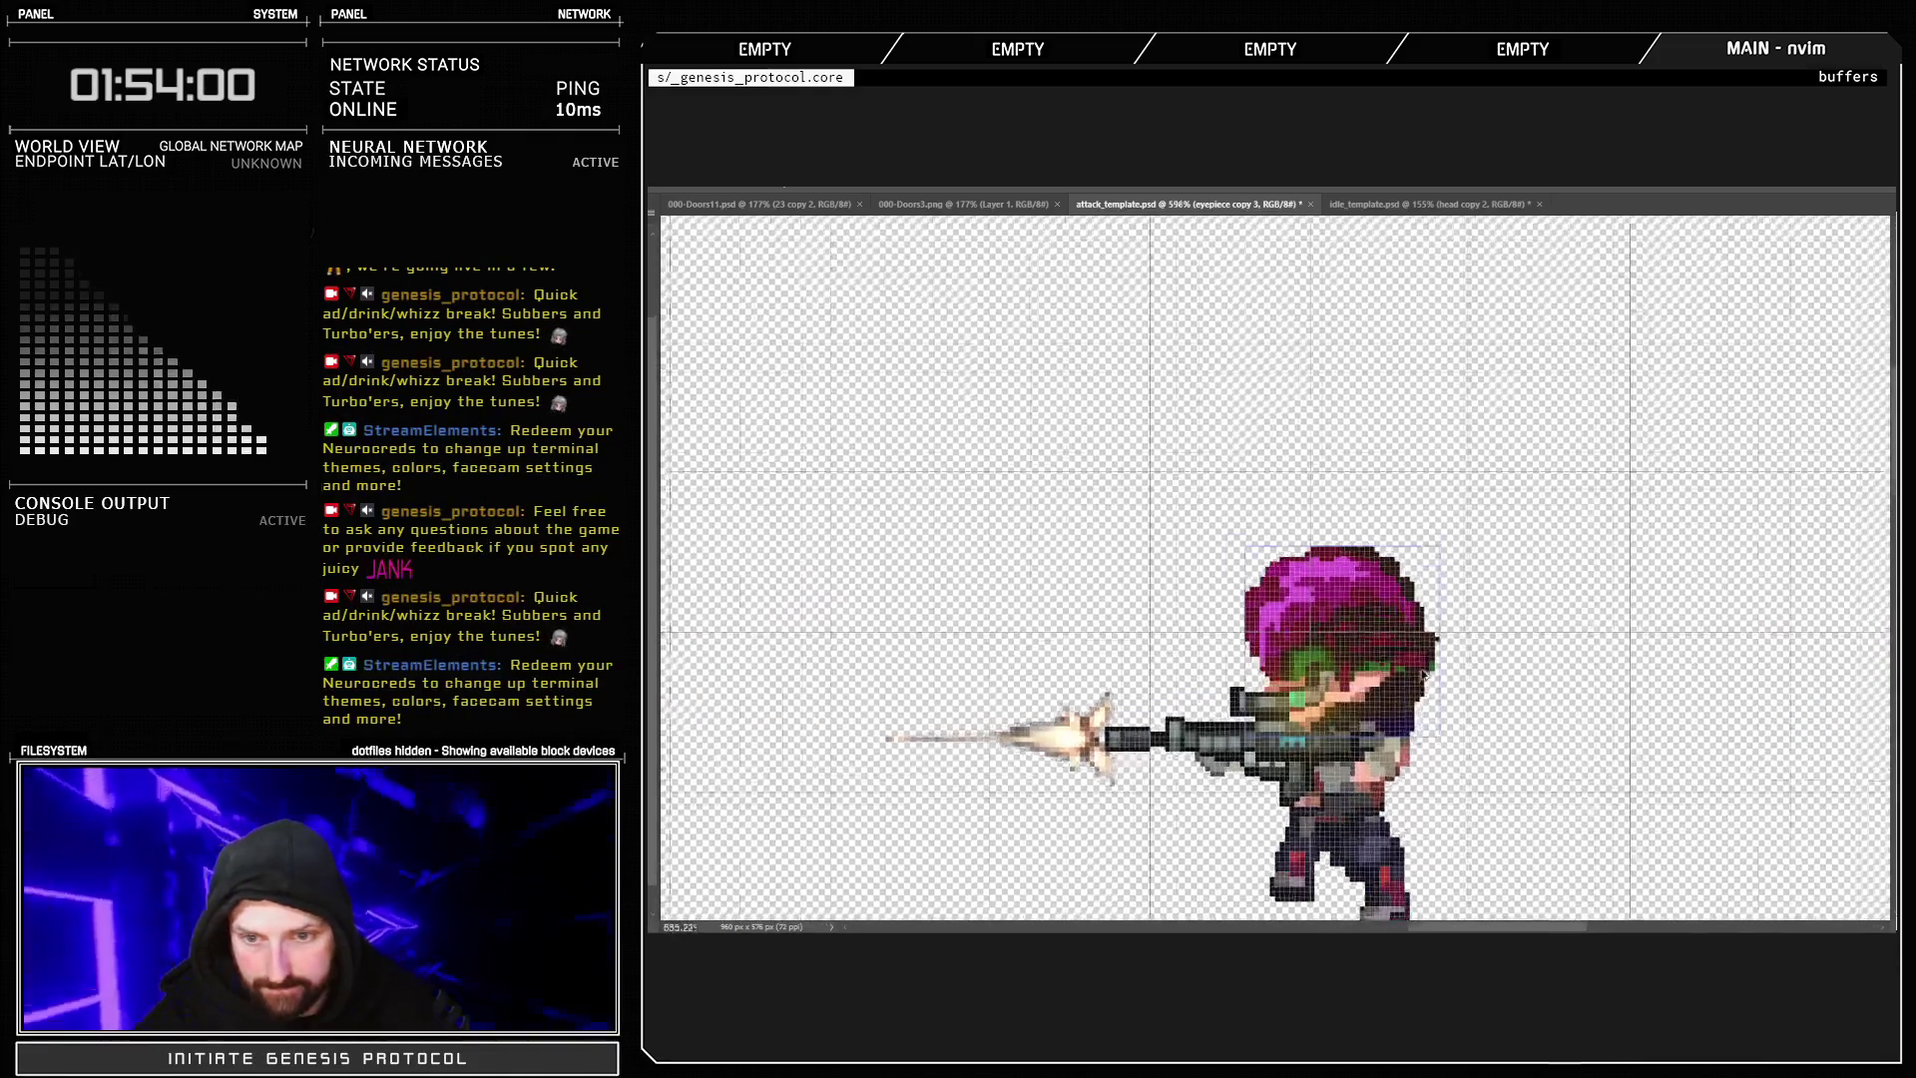
pyautogui.press('Right')
pyautogui.press('Right')
pyautogui.press('Right')
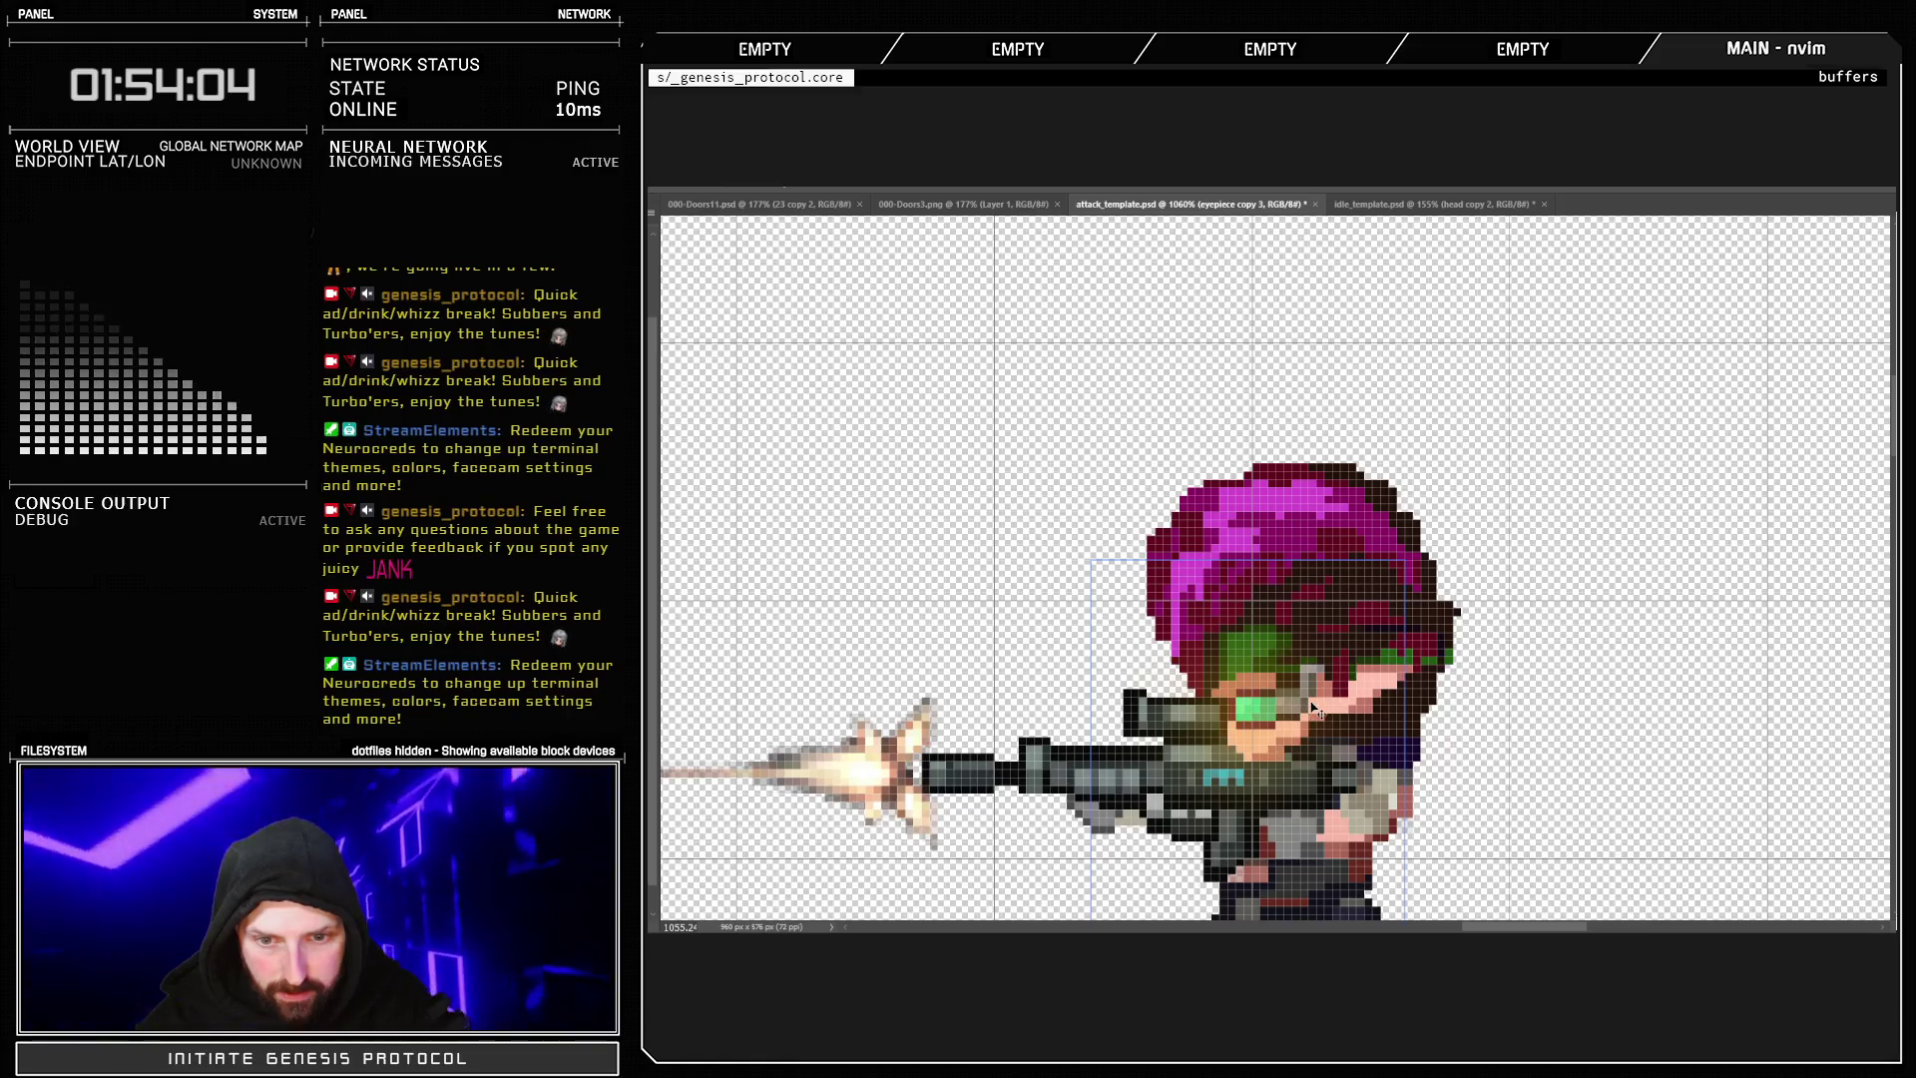
pyautogui.hscroll(-3, 1417, 798)
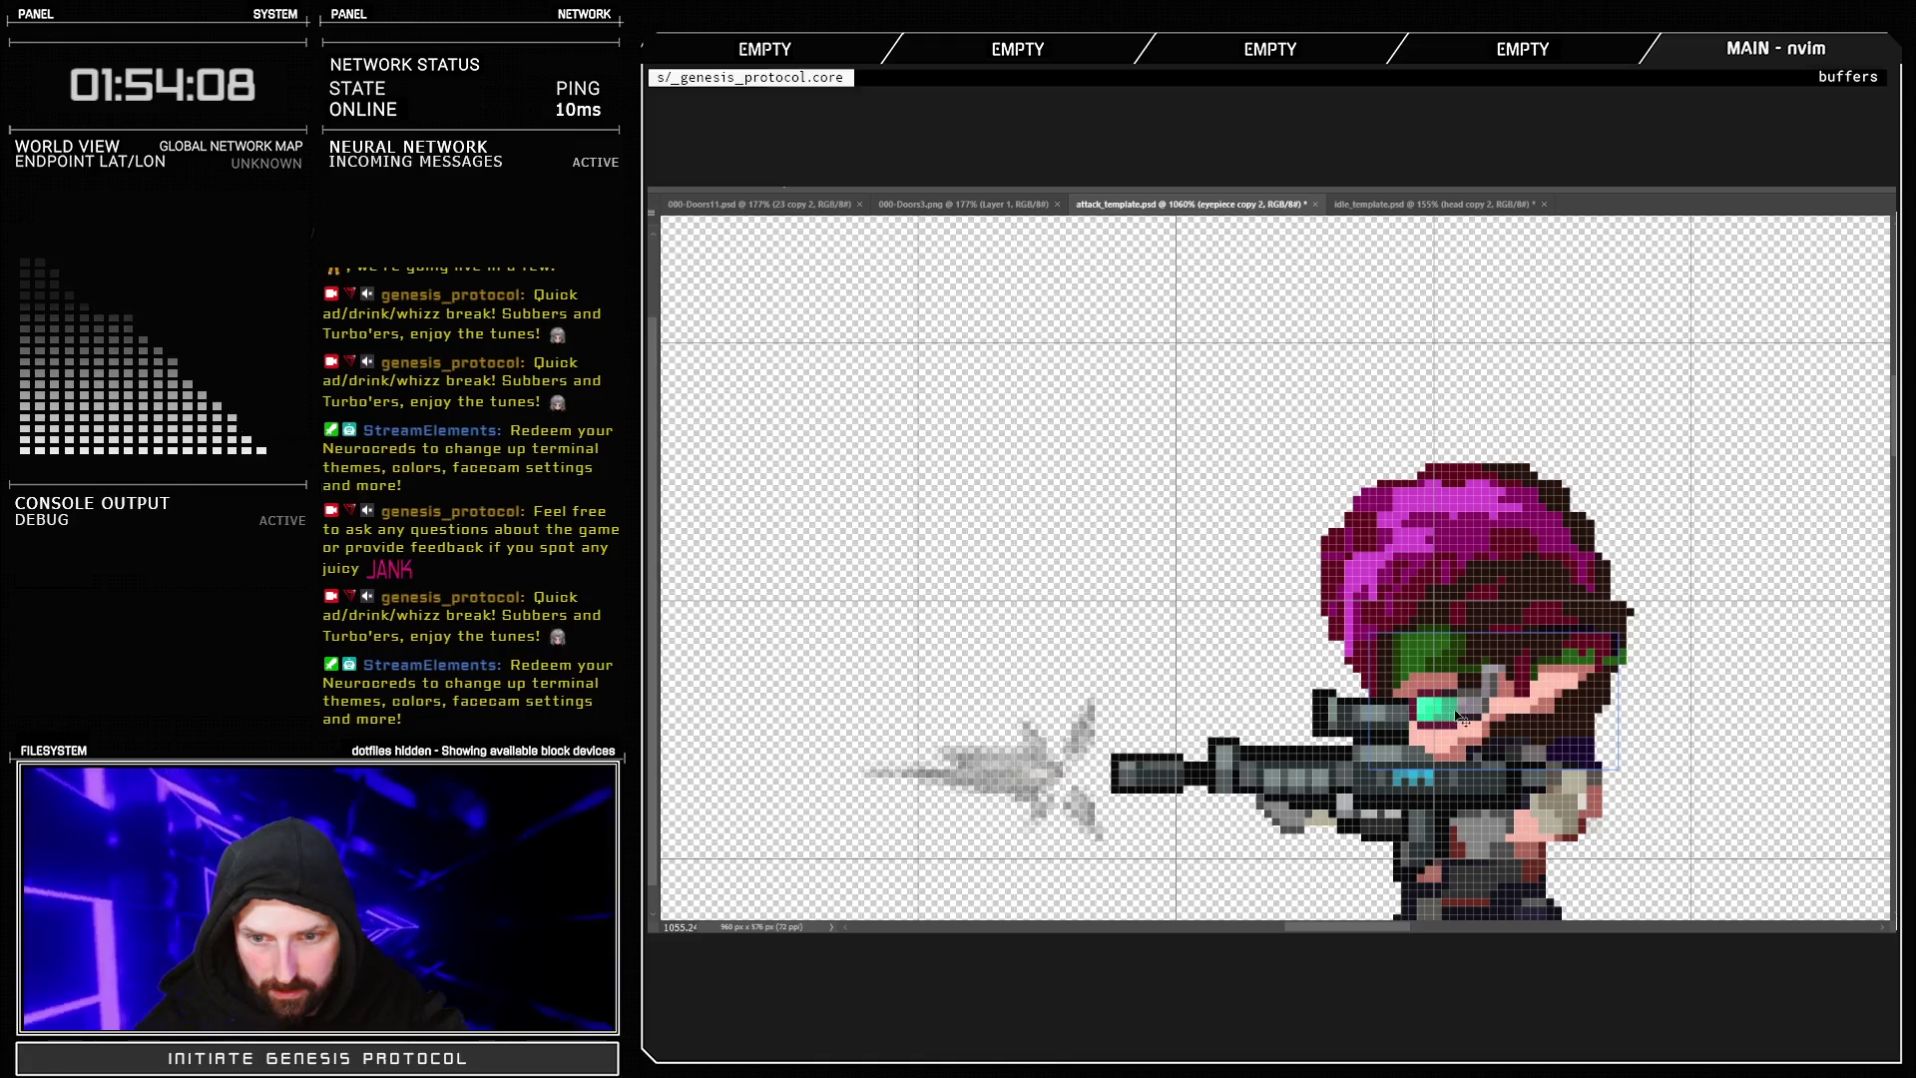
pyautogui.moveTo(1459, 716); pyautogui.dragTo(1464, 718)
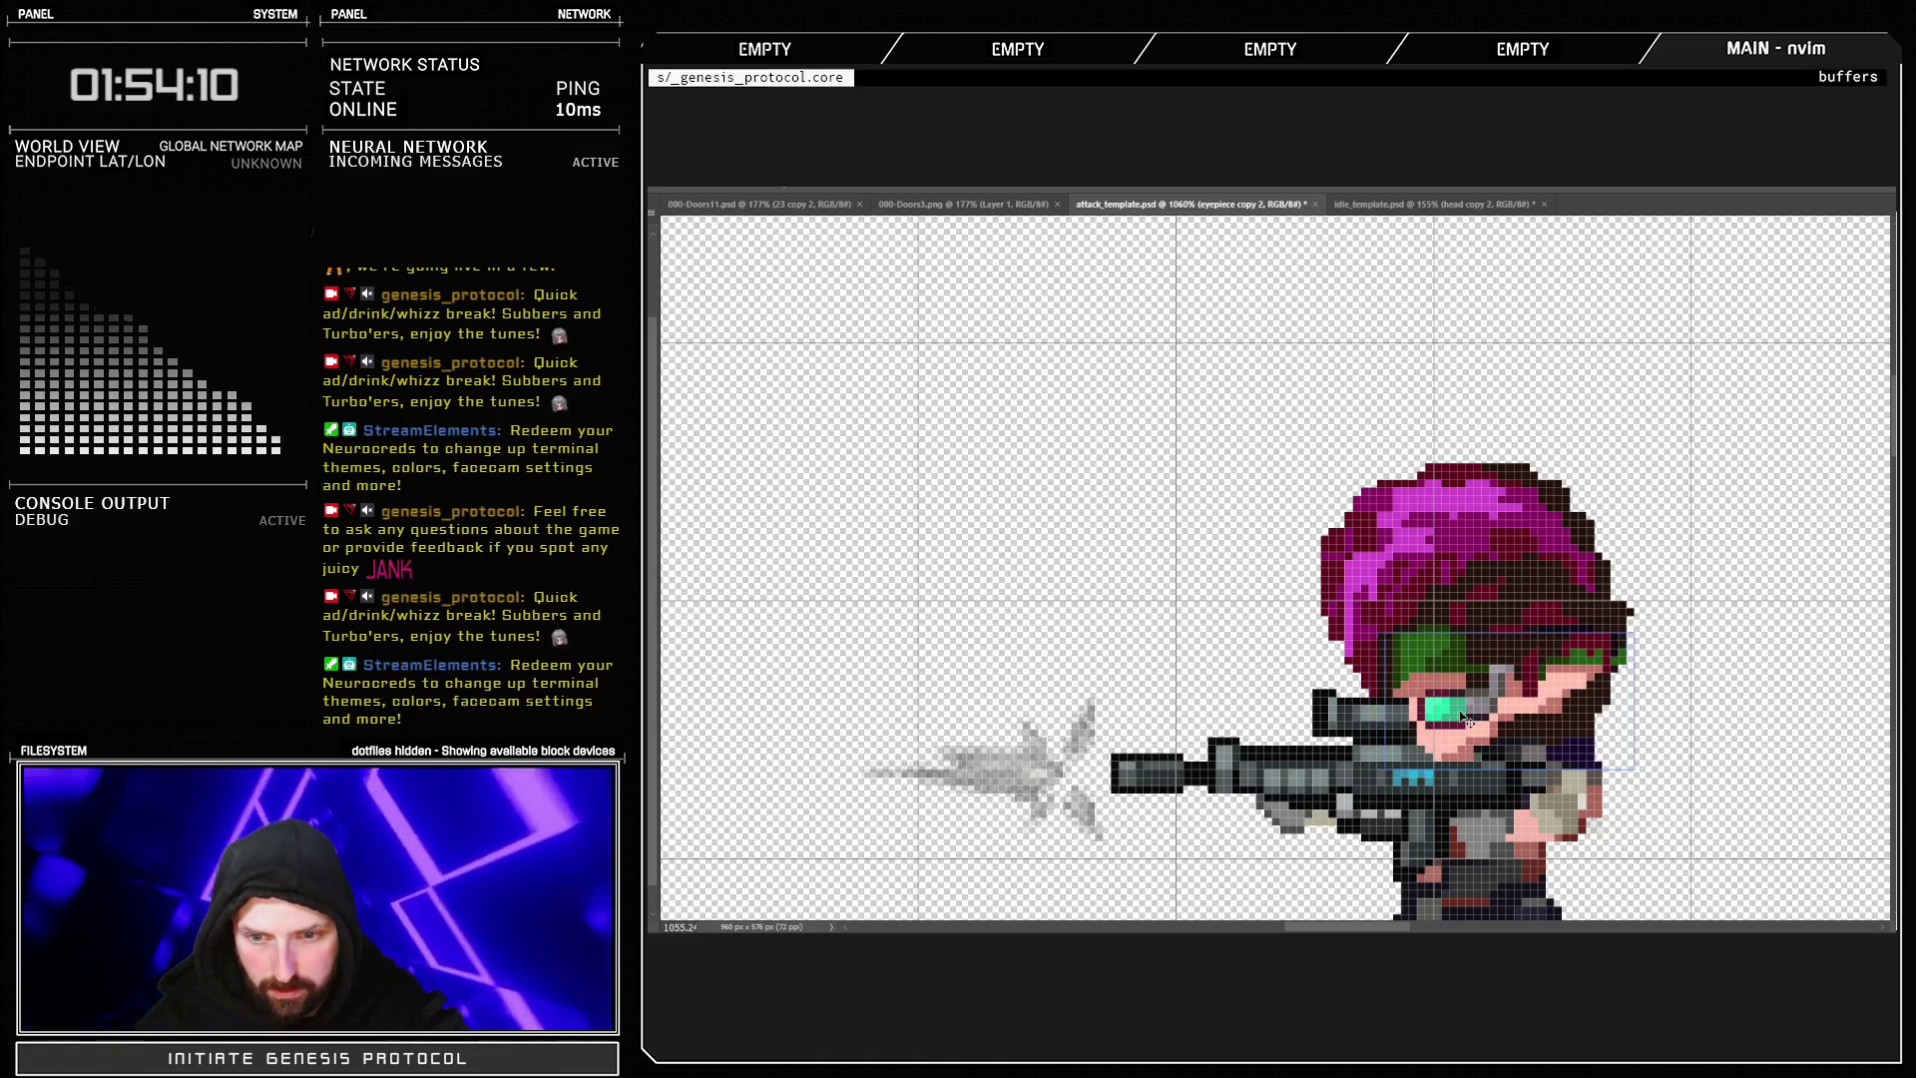
pyautogui.press('Left')
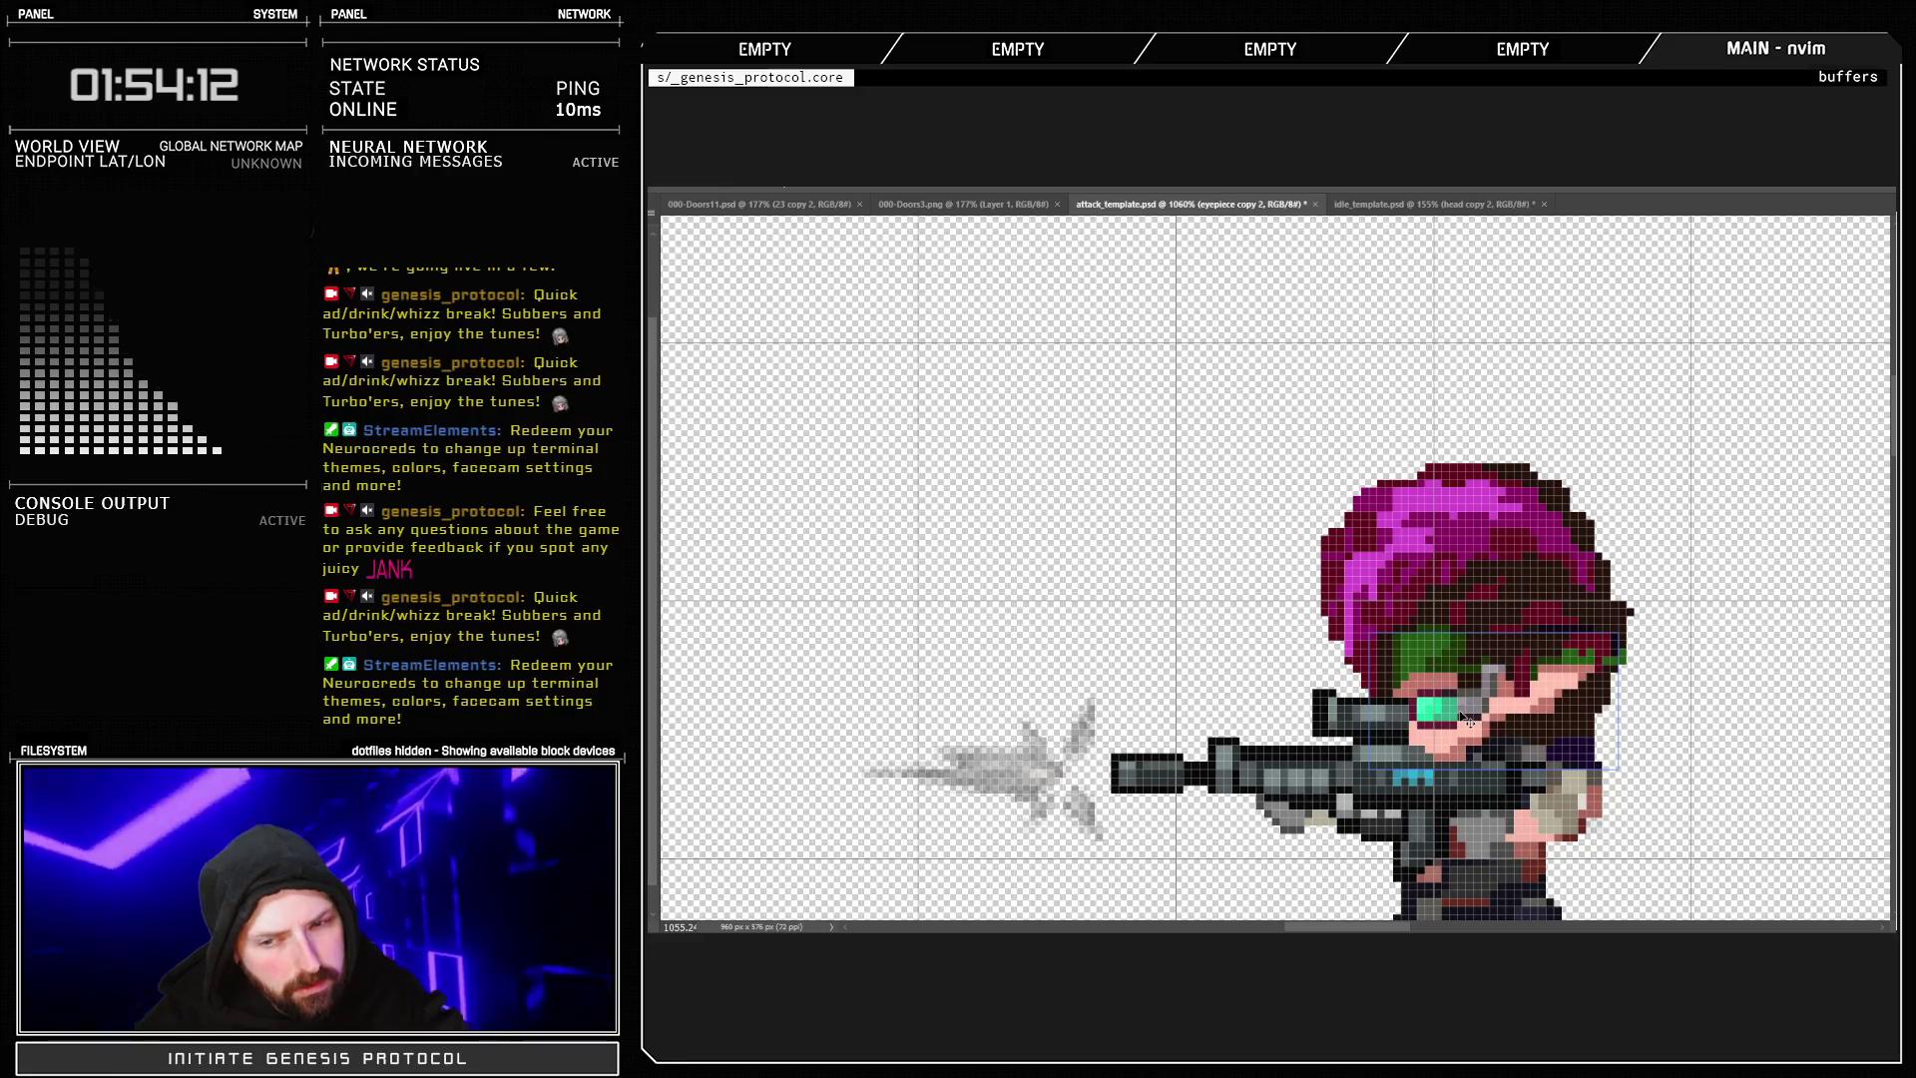
# - Make the rifle layer active and hide the eyepiece to compare with the bare blue eye
pyautogui.hscroll(-2, 1465, 718)
pyautogui.hscroll(5, 1465, 718)
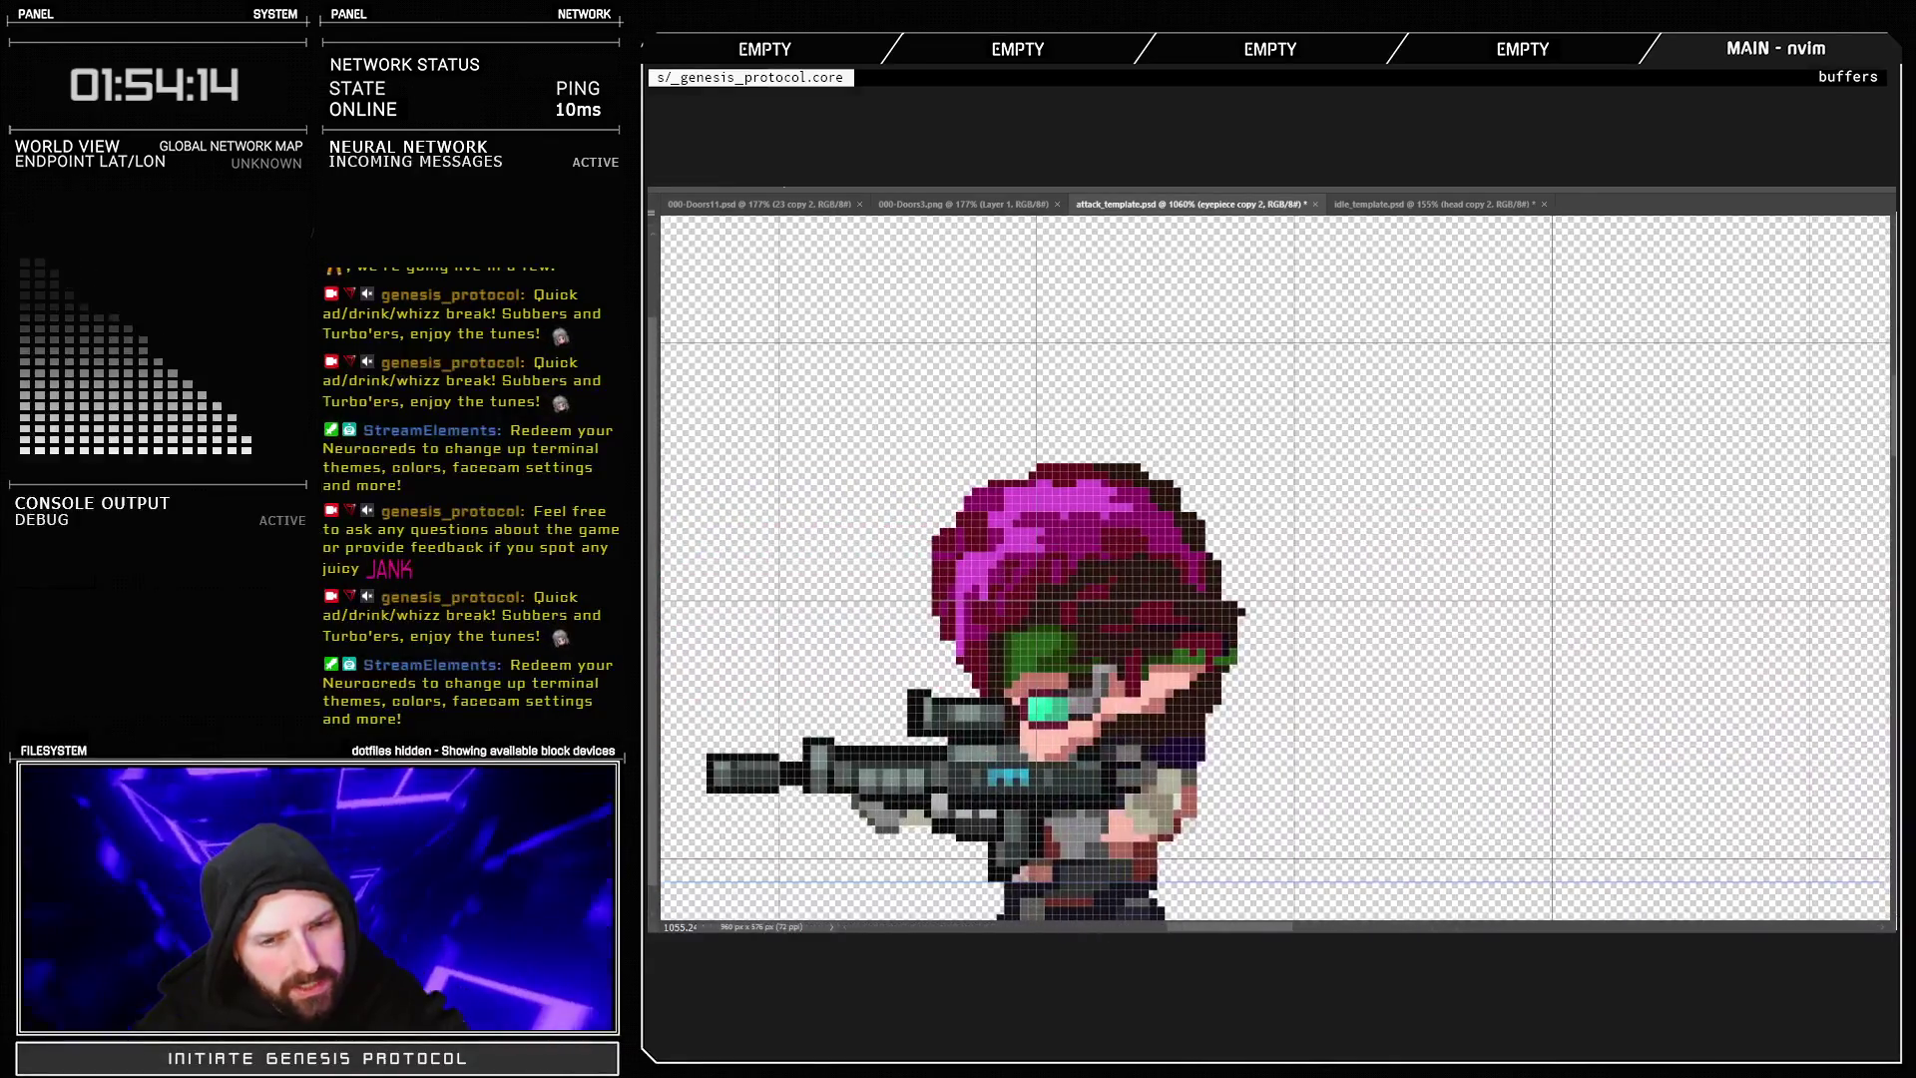
pyautogui.hscroll(-4, 1233, 725)
pyautogui.hscroll(2, 1233, 725)
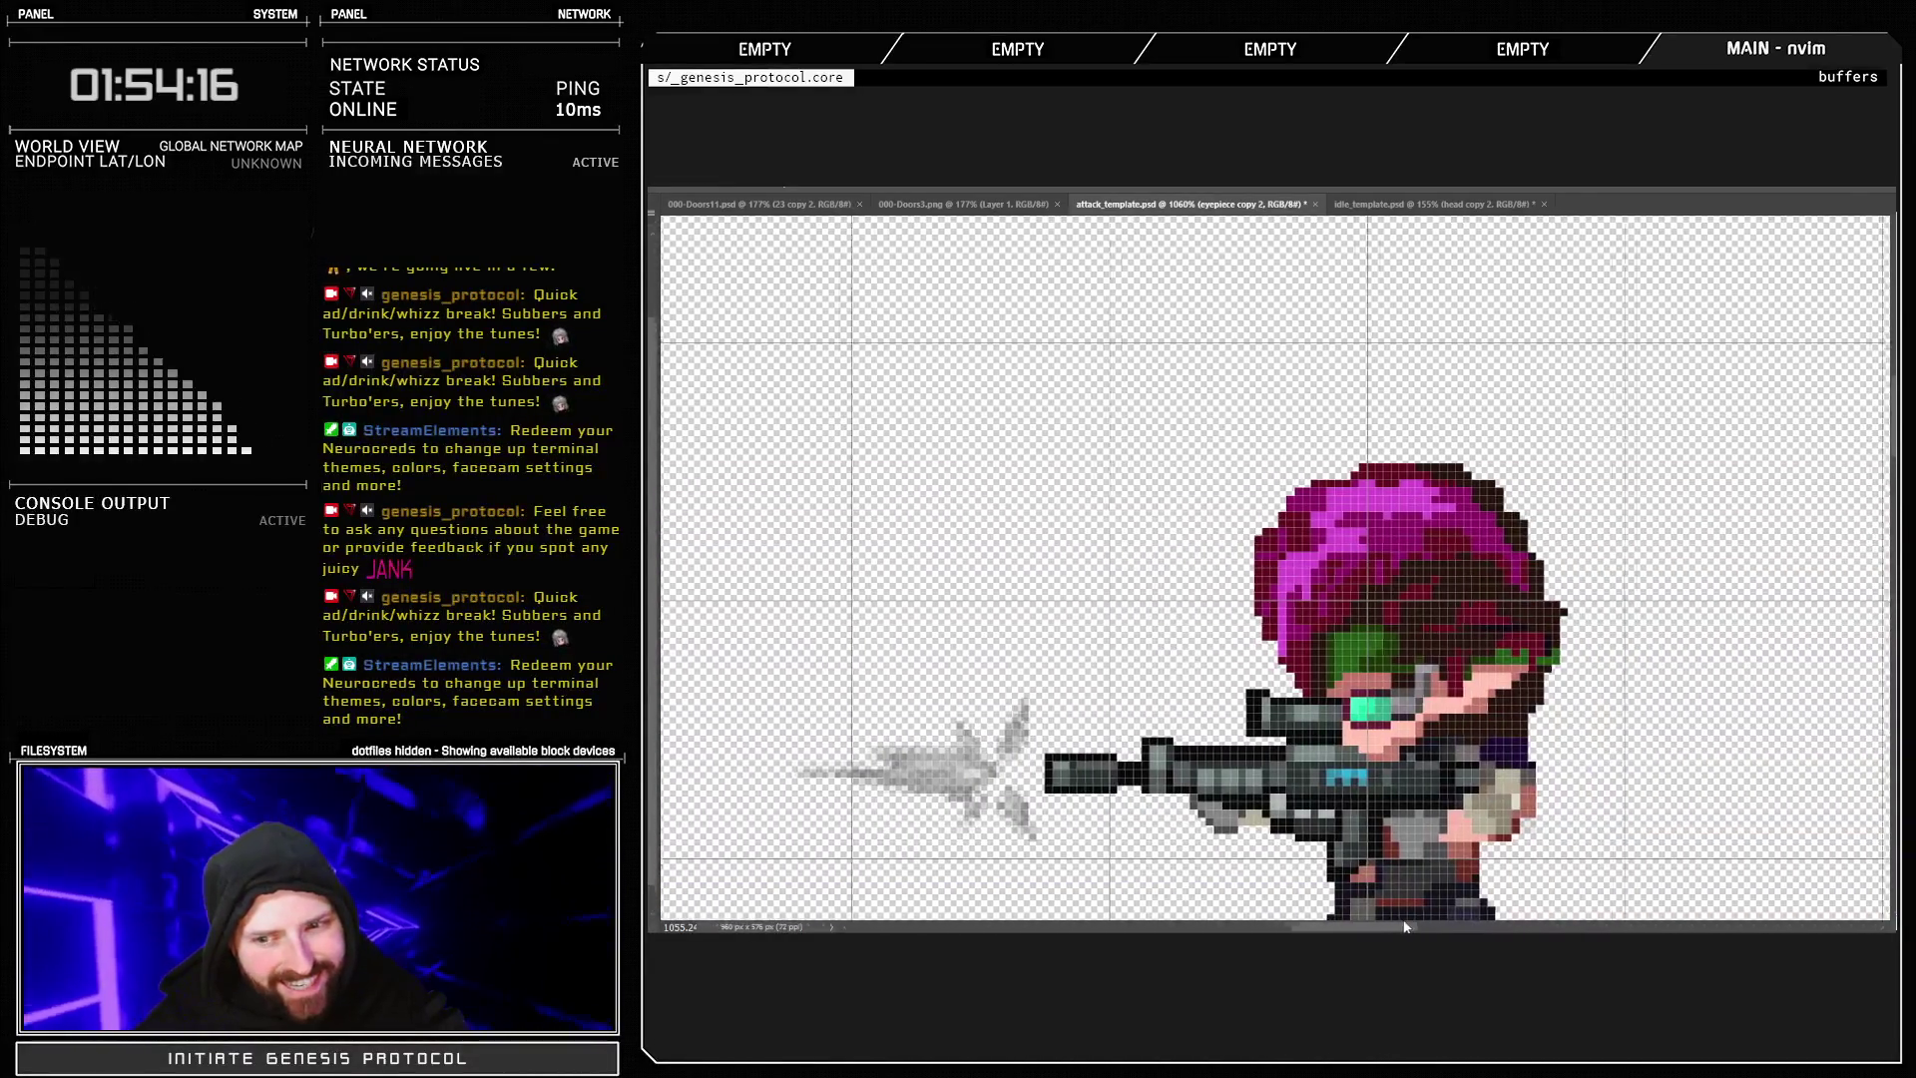
pyautogui.click(1236, 725)
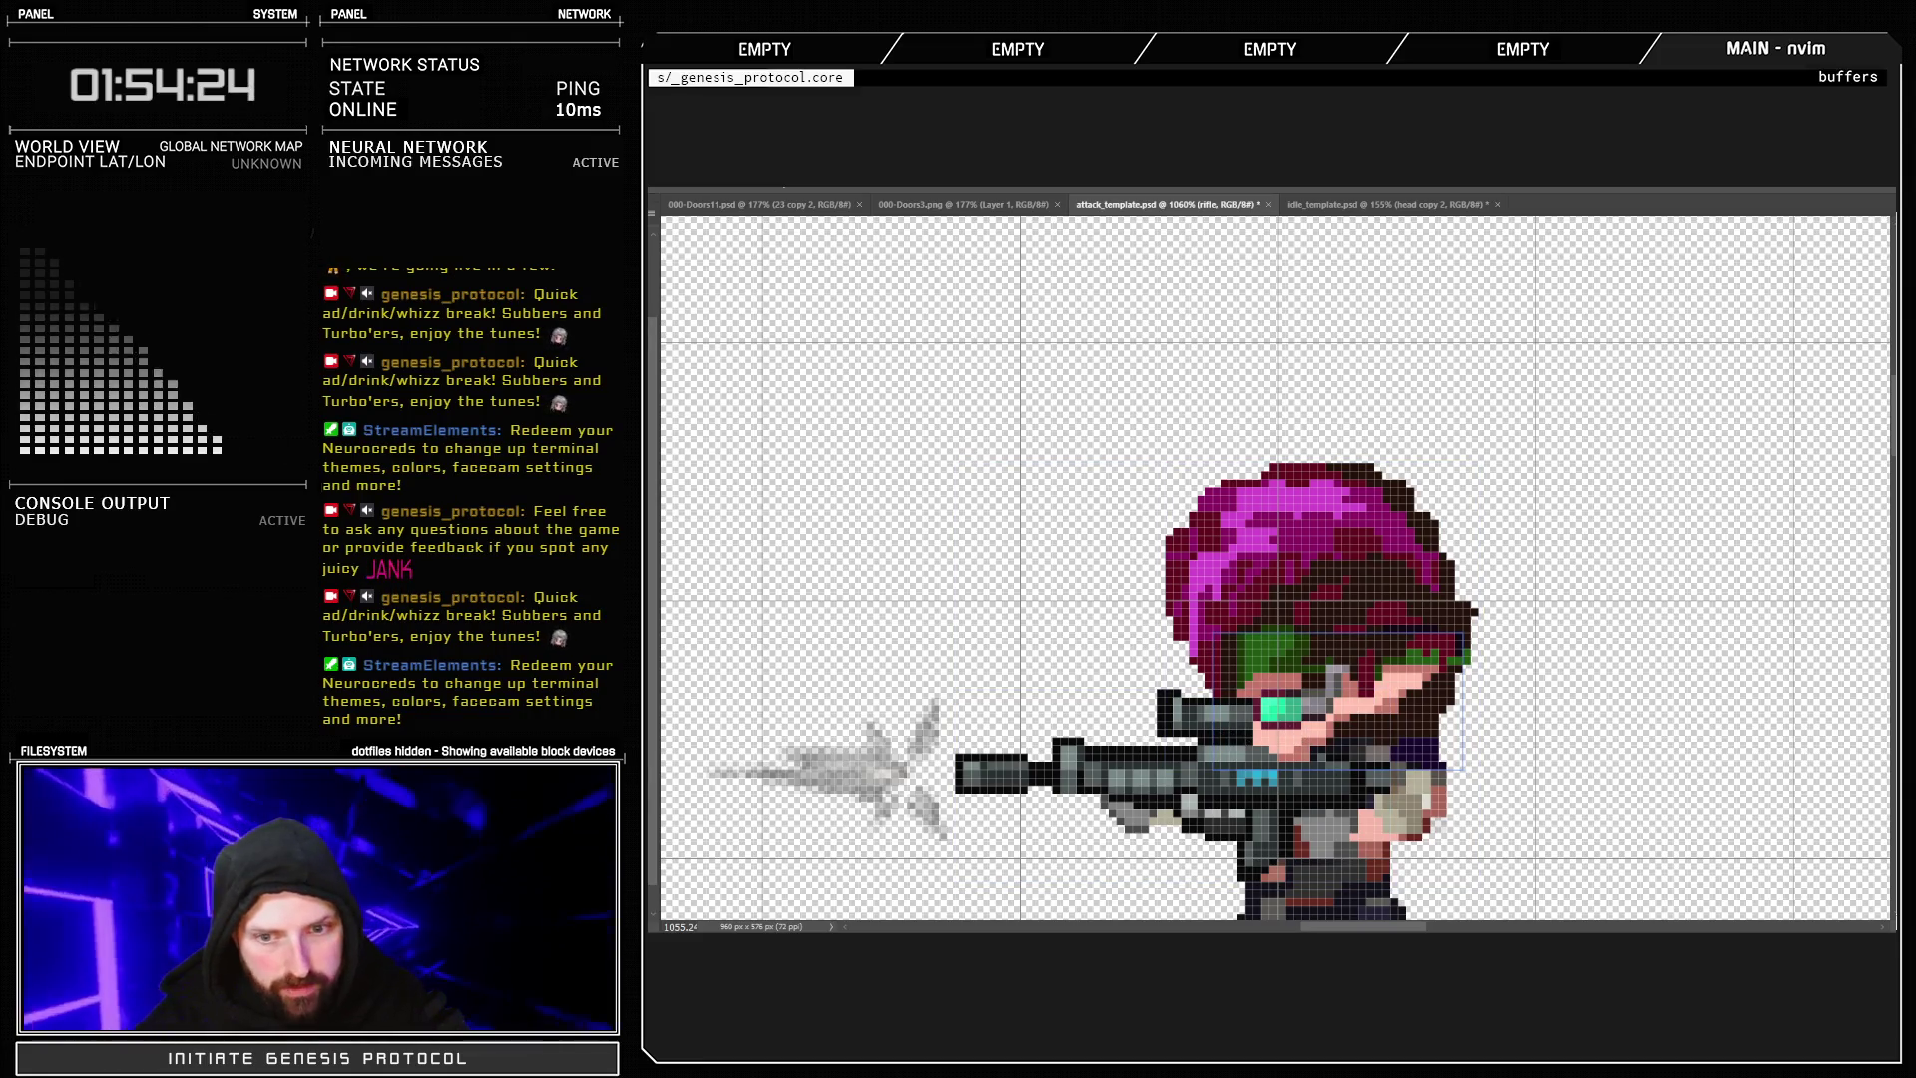
pyautogui.hotkey('ctrl', 'z')
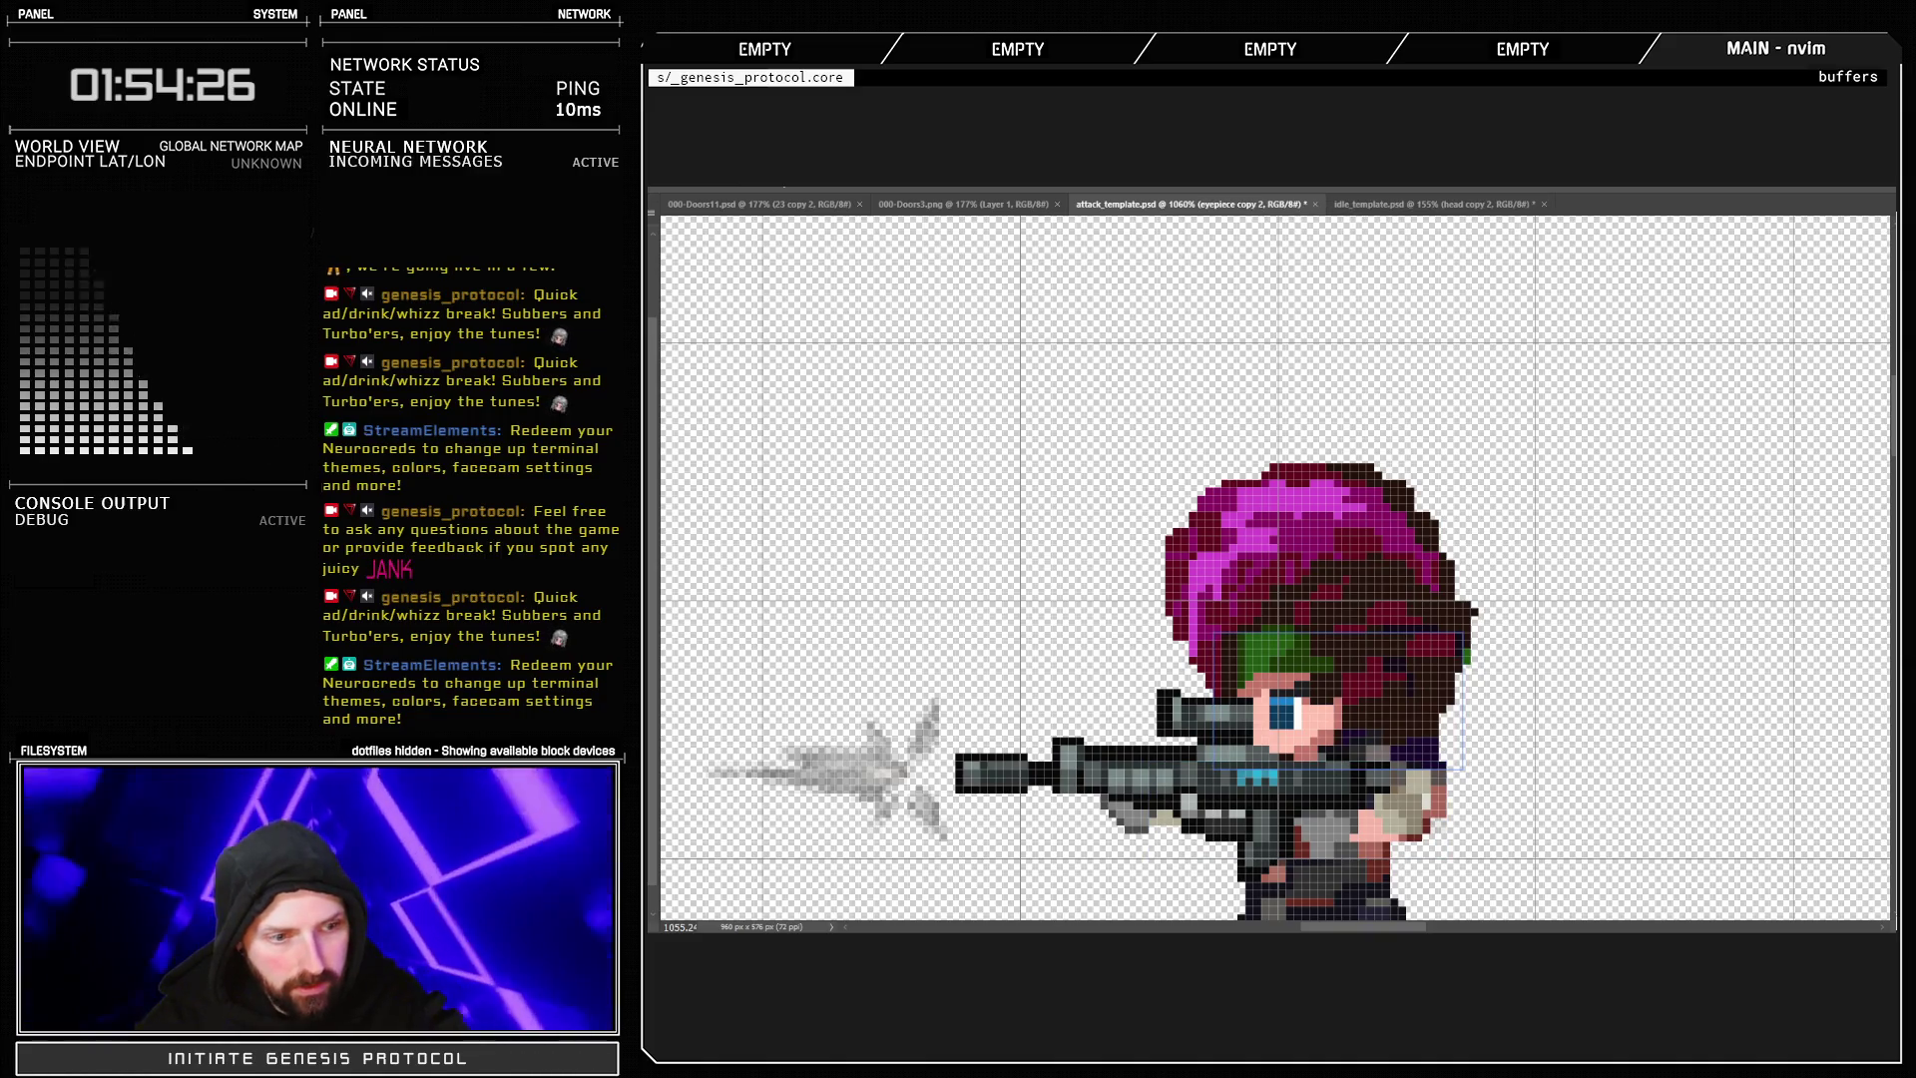
# - Bring the eyepiece back and shift it slightly to align with the eye
pyautogui.hotkey('ctrl', 'shift', 'z')
pyautogui.moveTo(1297, 727); pyautogui.dragTo(1310, 727)
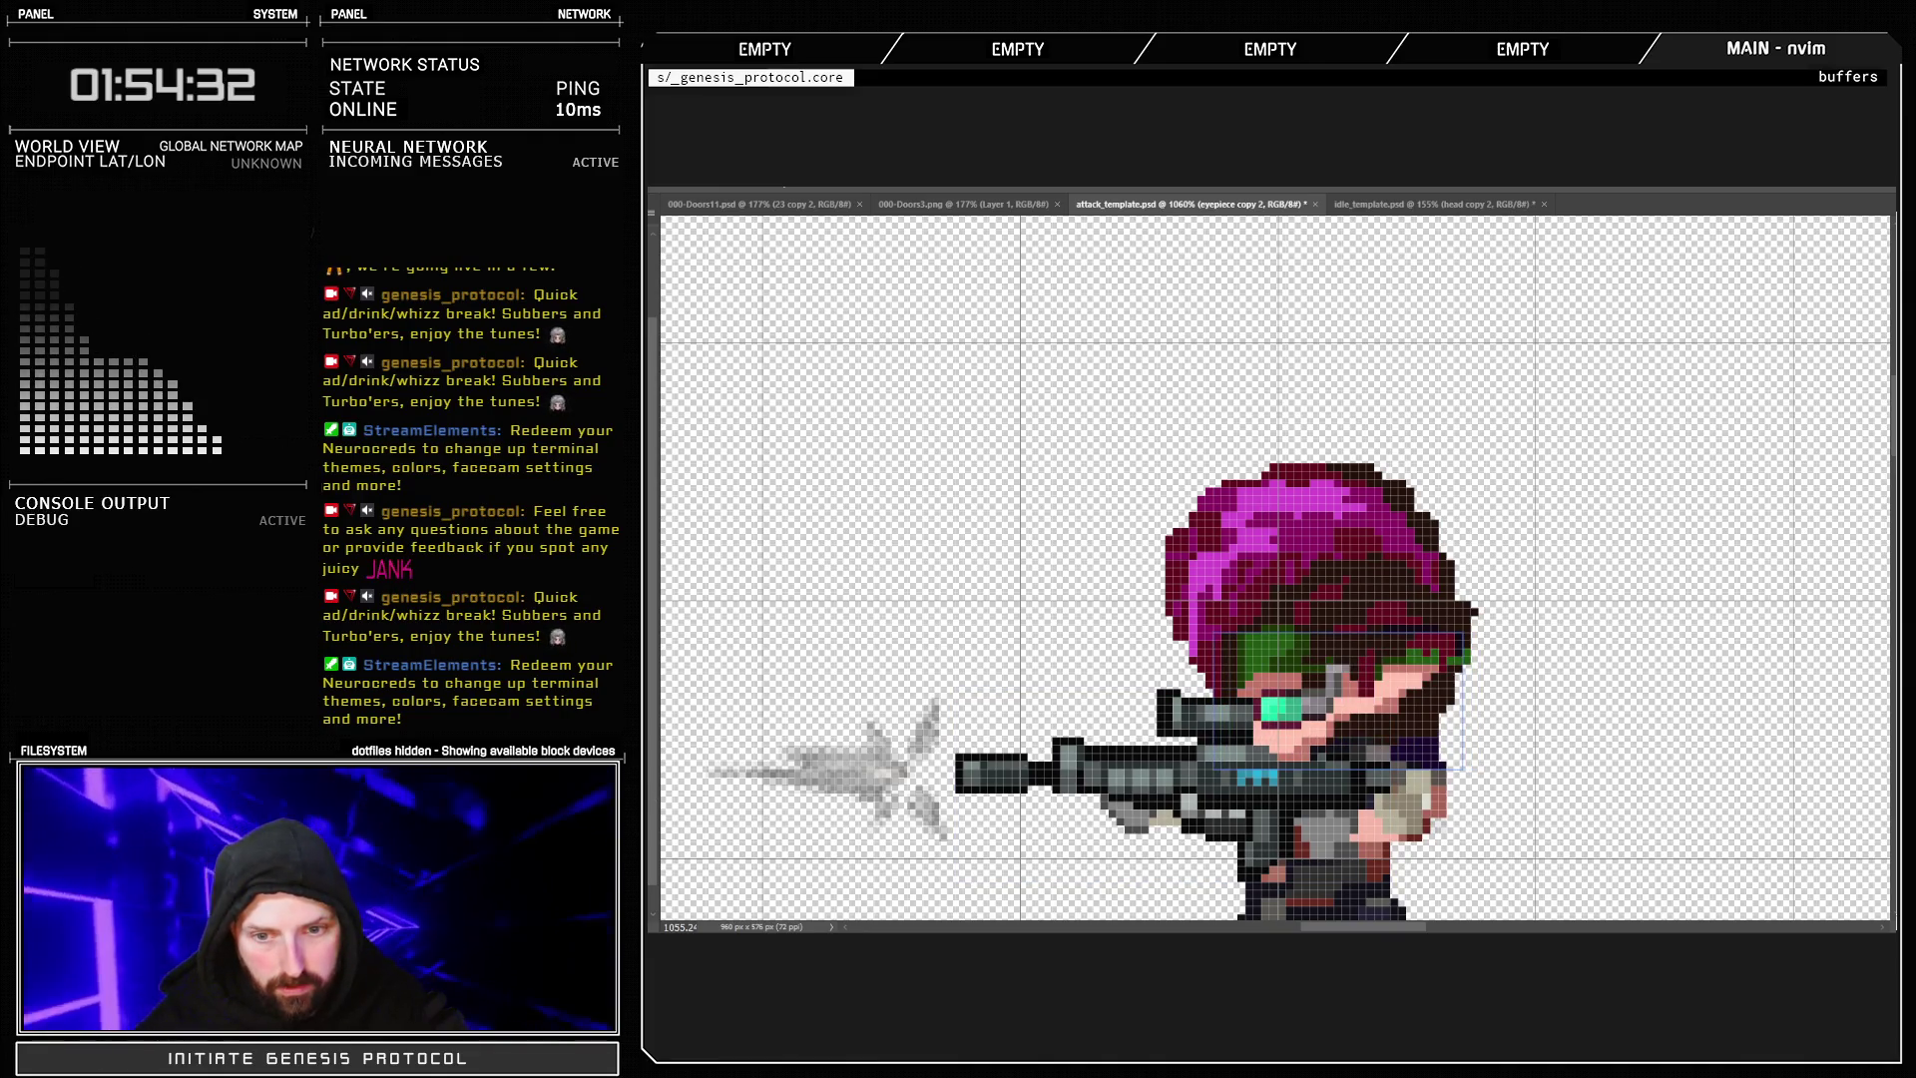
pyautogui.scroll(-4, 1368, 772)
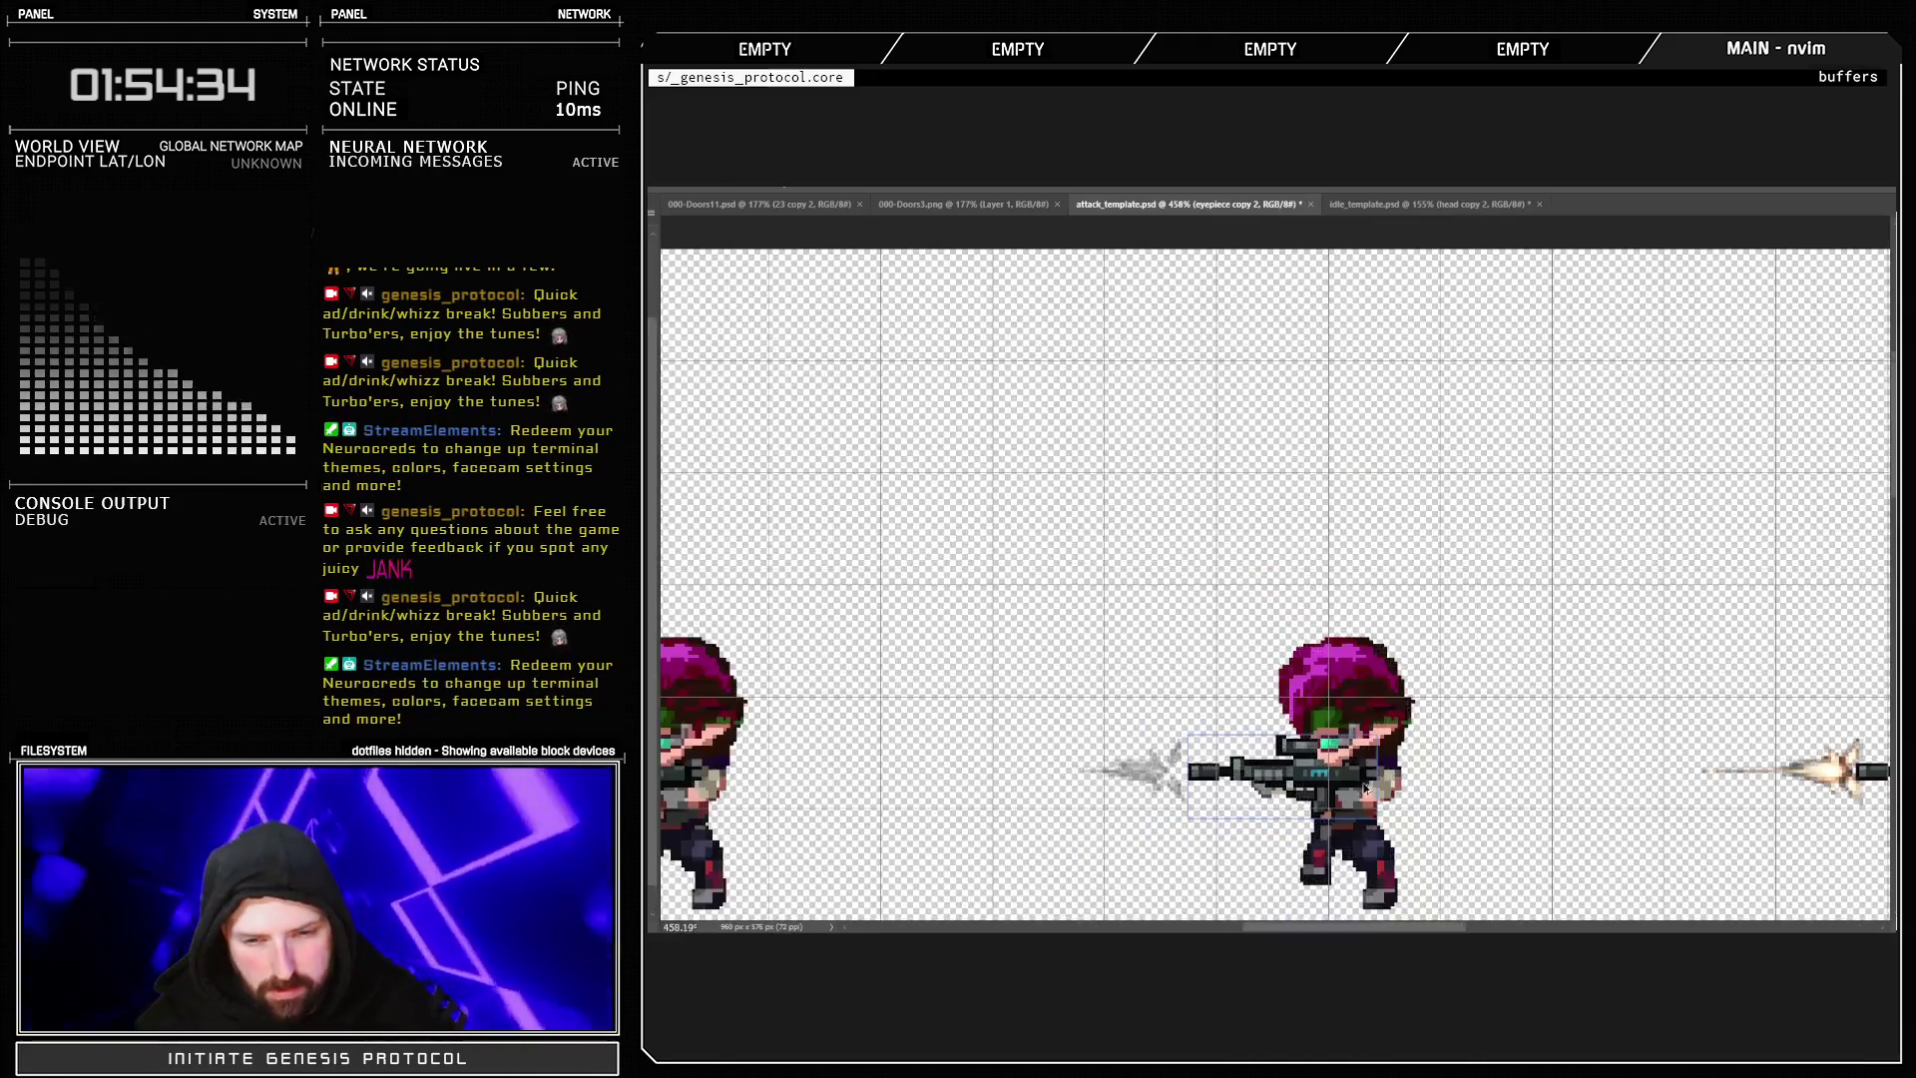
pyautogui.hscroll(-4, 1275, 583)
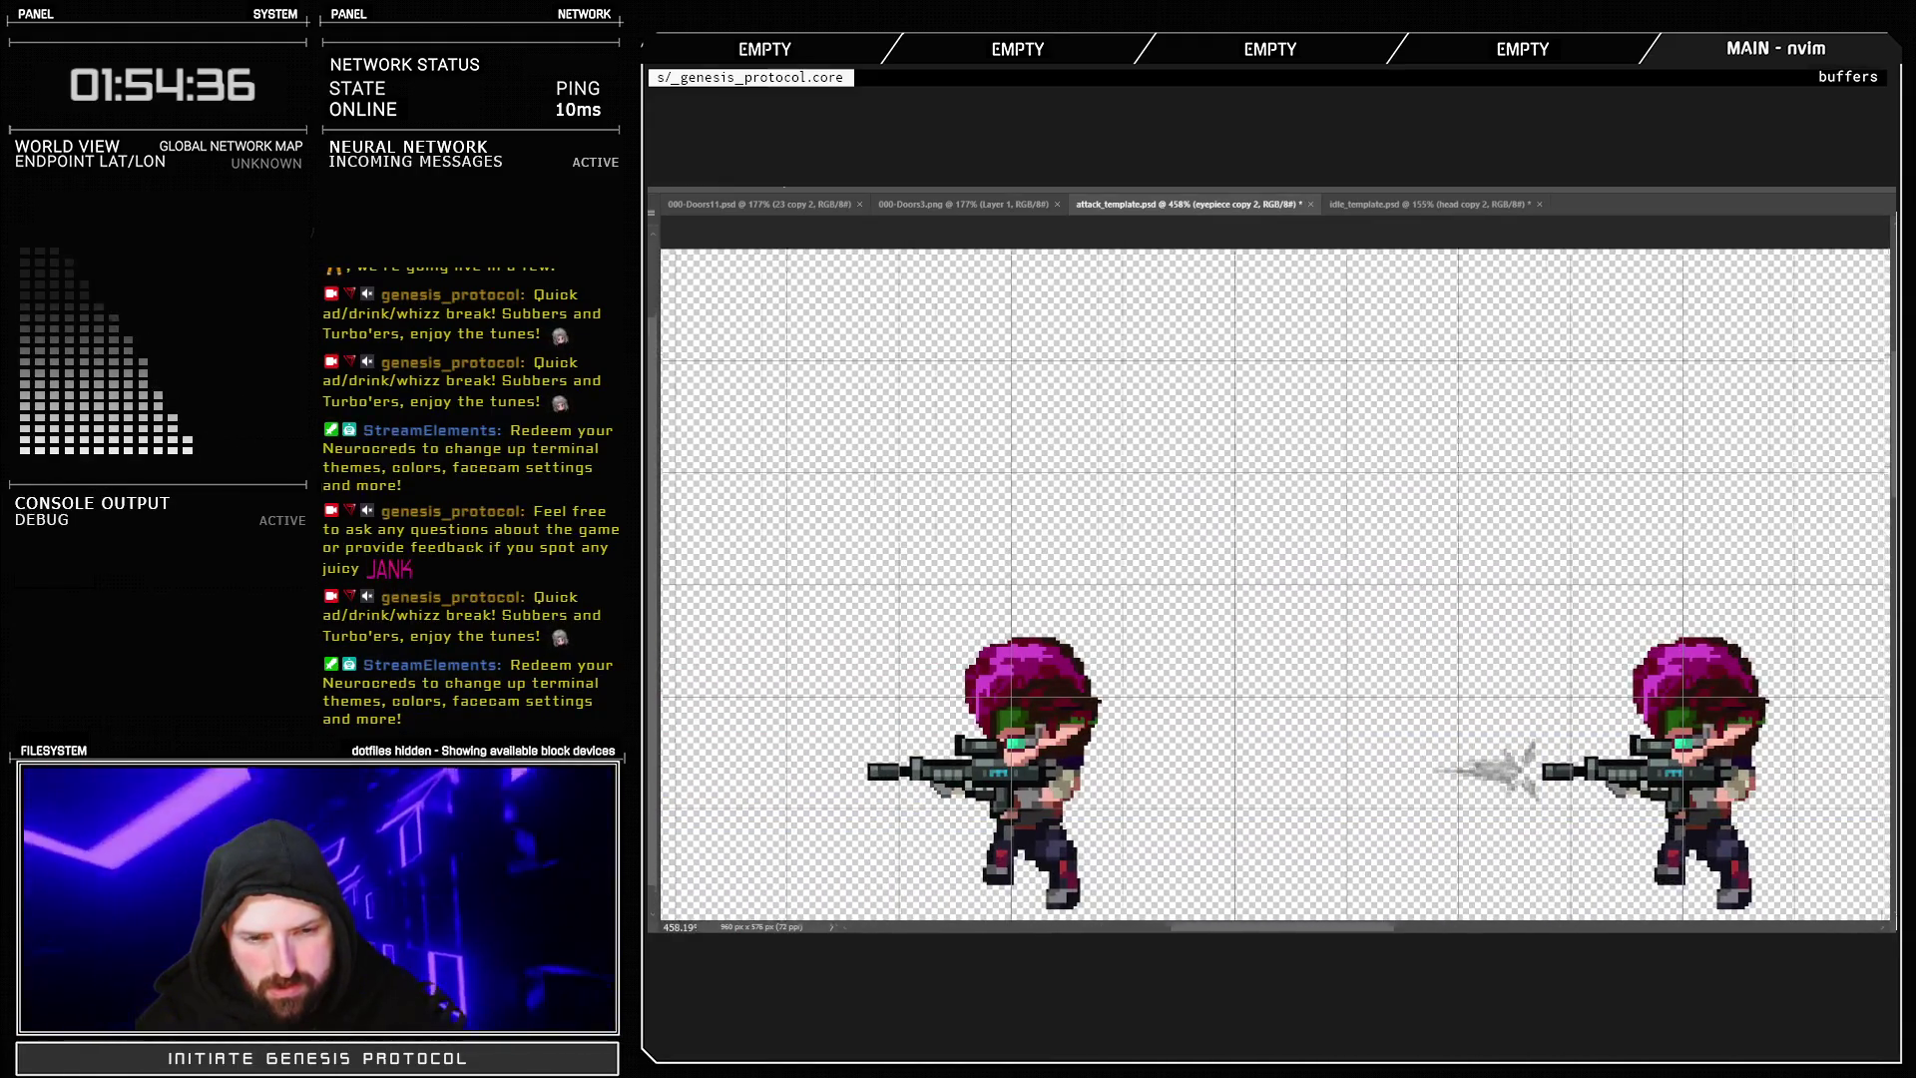
pyautogui.hscroll(5, 1276, 584)
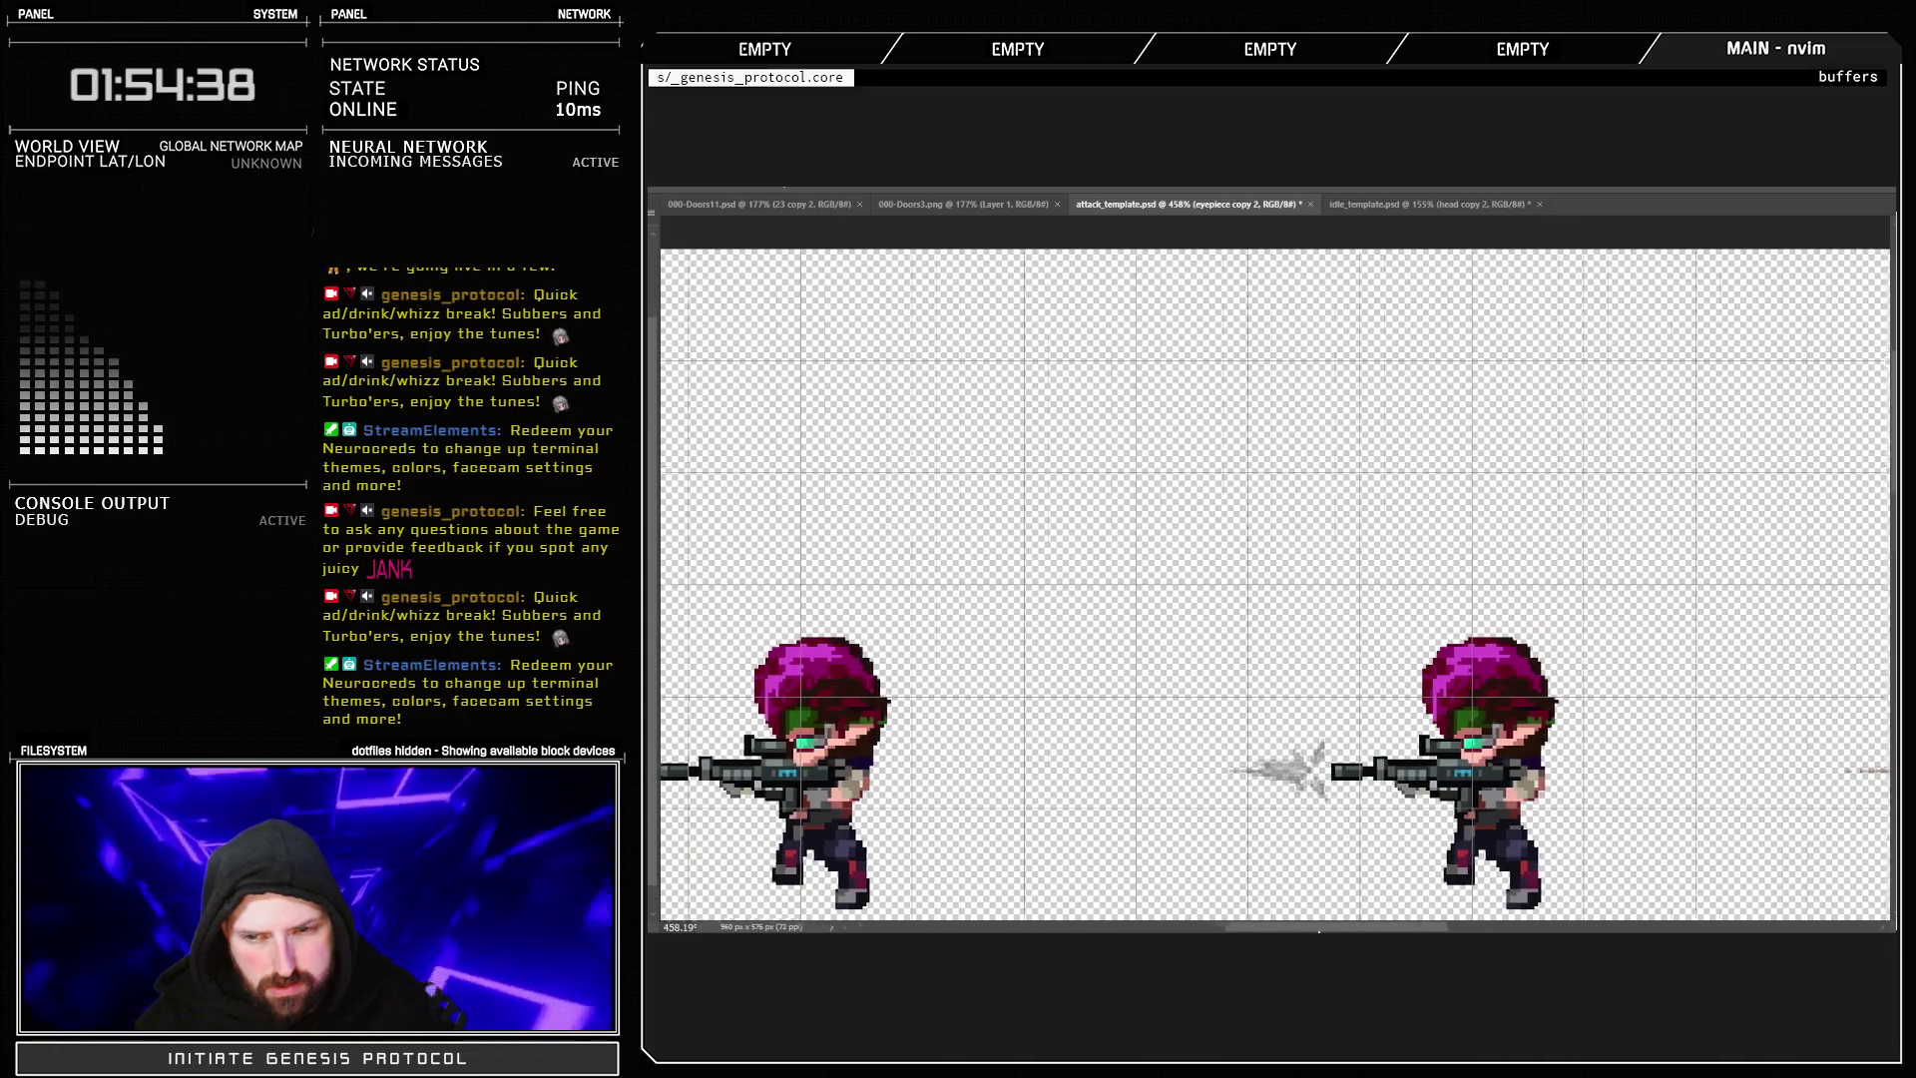
pyautogui.hscroll(1, 1275, 584)
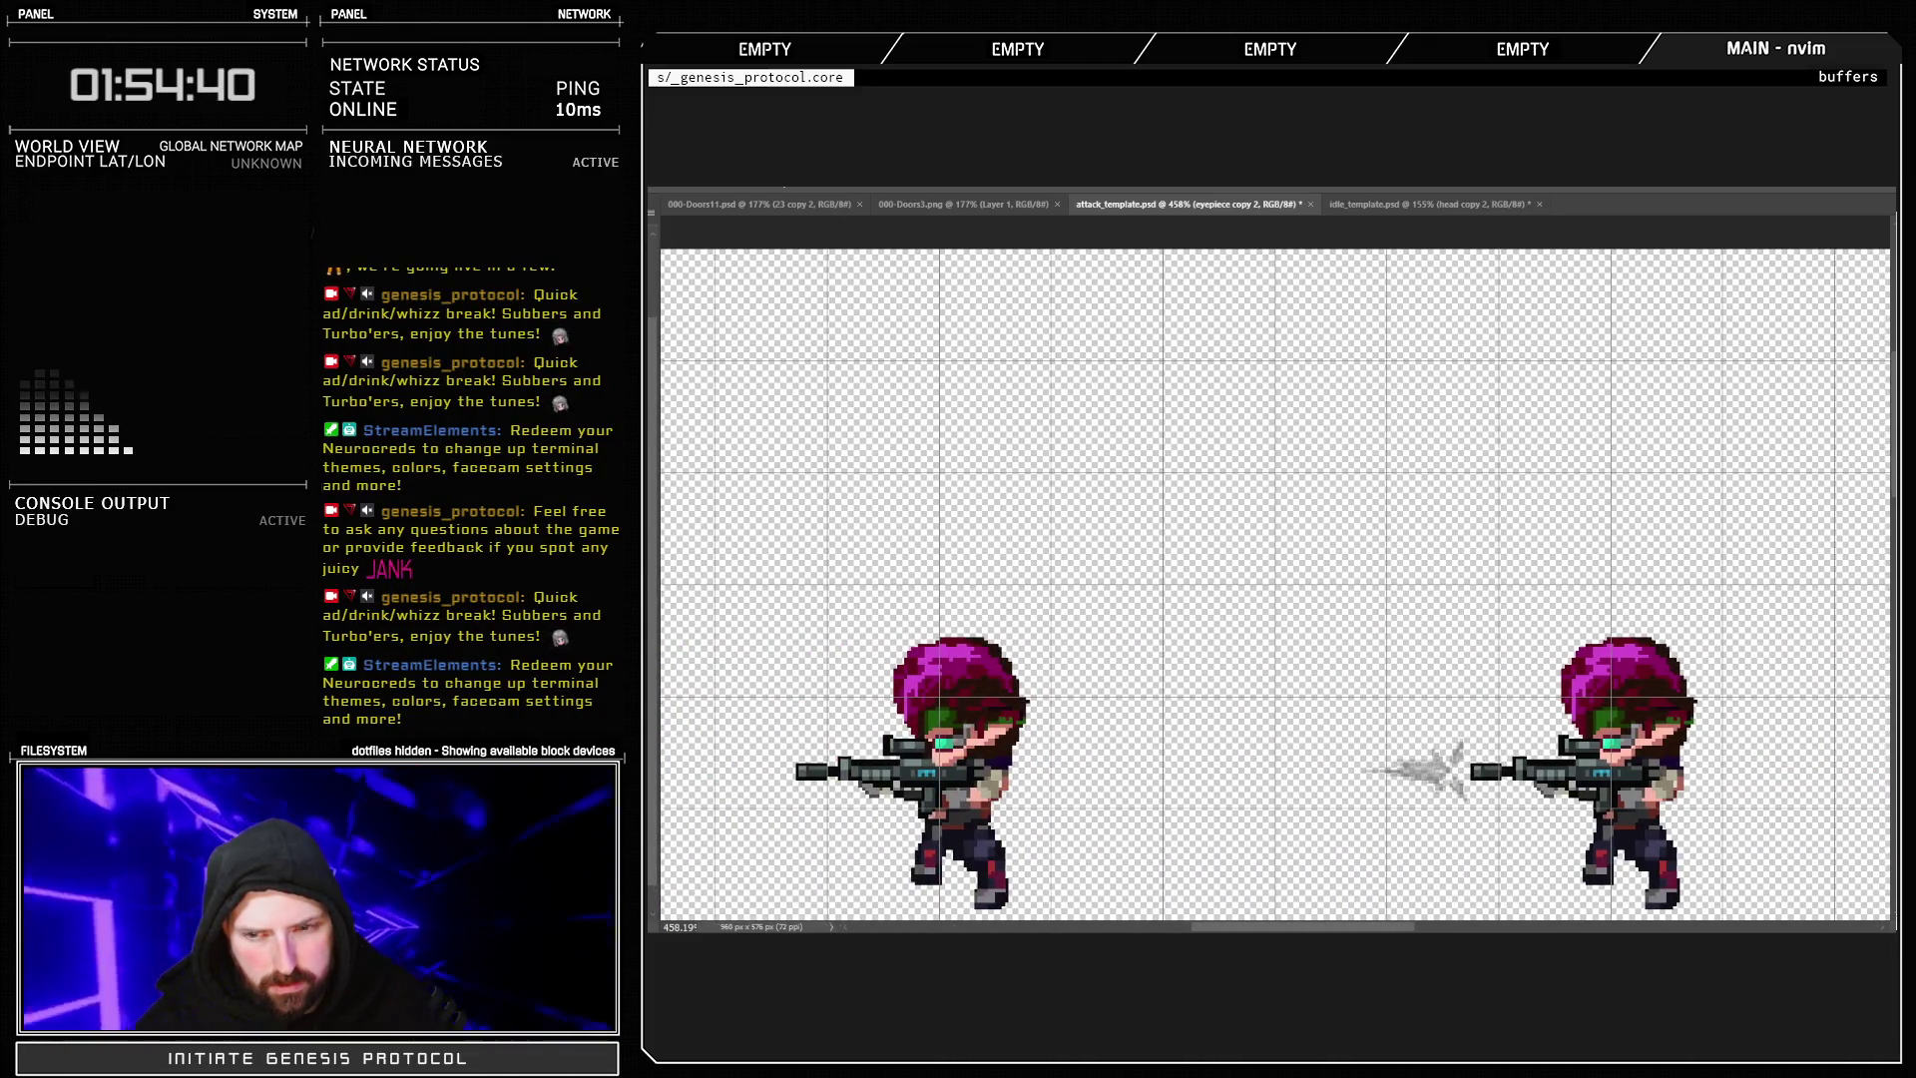
pyautogui.hscroll(-2, 1275, 584)
pyautogui.hscroll(4, 1276, 584)
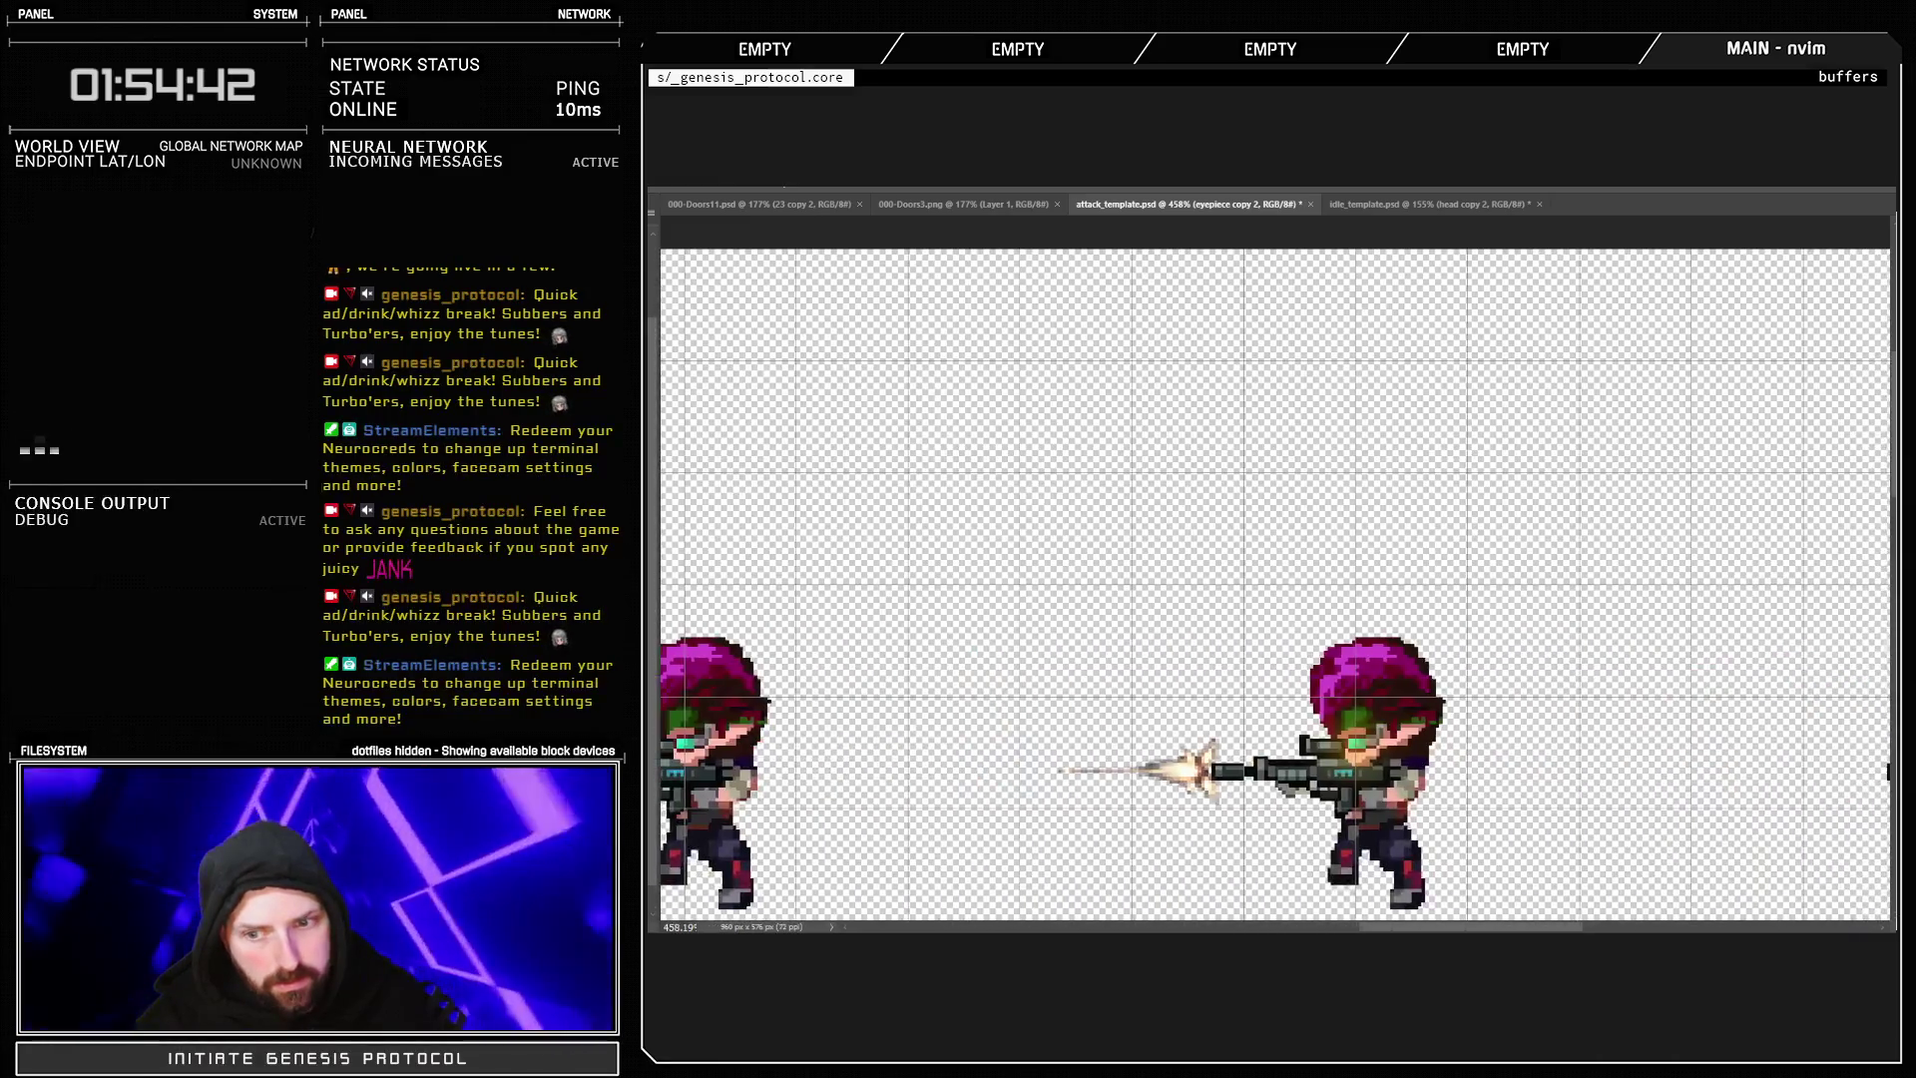
pyautogui.hscroll(-2, 1275, 584)
# - Nudge the rifle layer one pixel right and back, then make the third eyepiece copy active
pyautogui.moveTo(1291, 928)
pyautogui.mouseDown()
pyautogui.moveTo(1185, 928)
pyautogui.moveTo(1352, 928)
pyautogui.mouseUp()
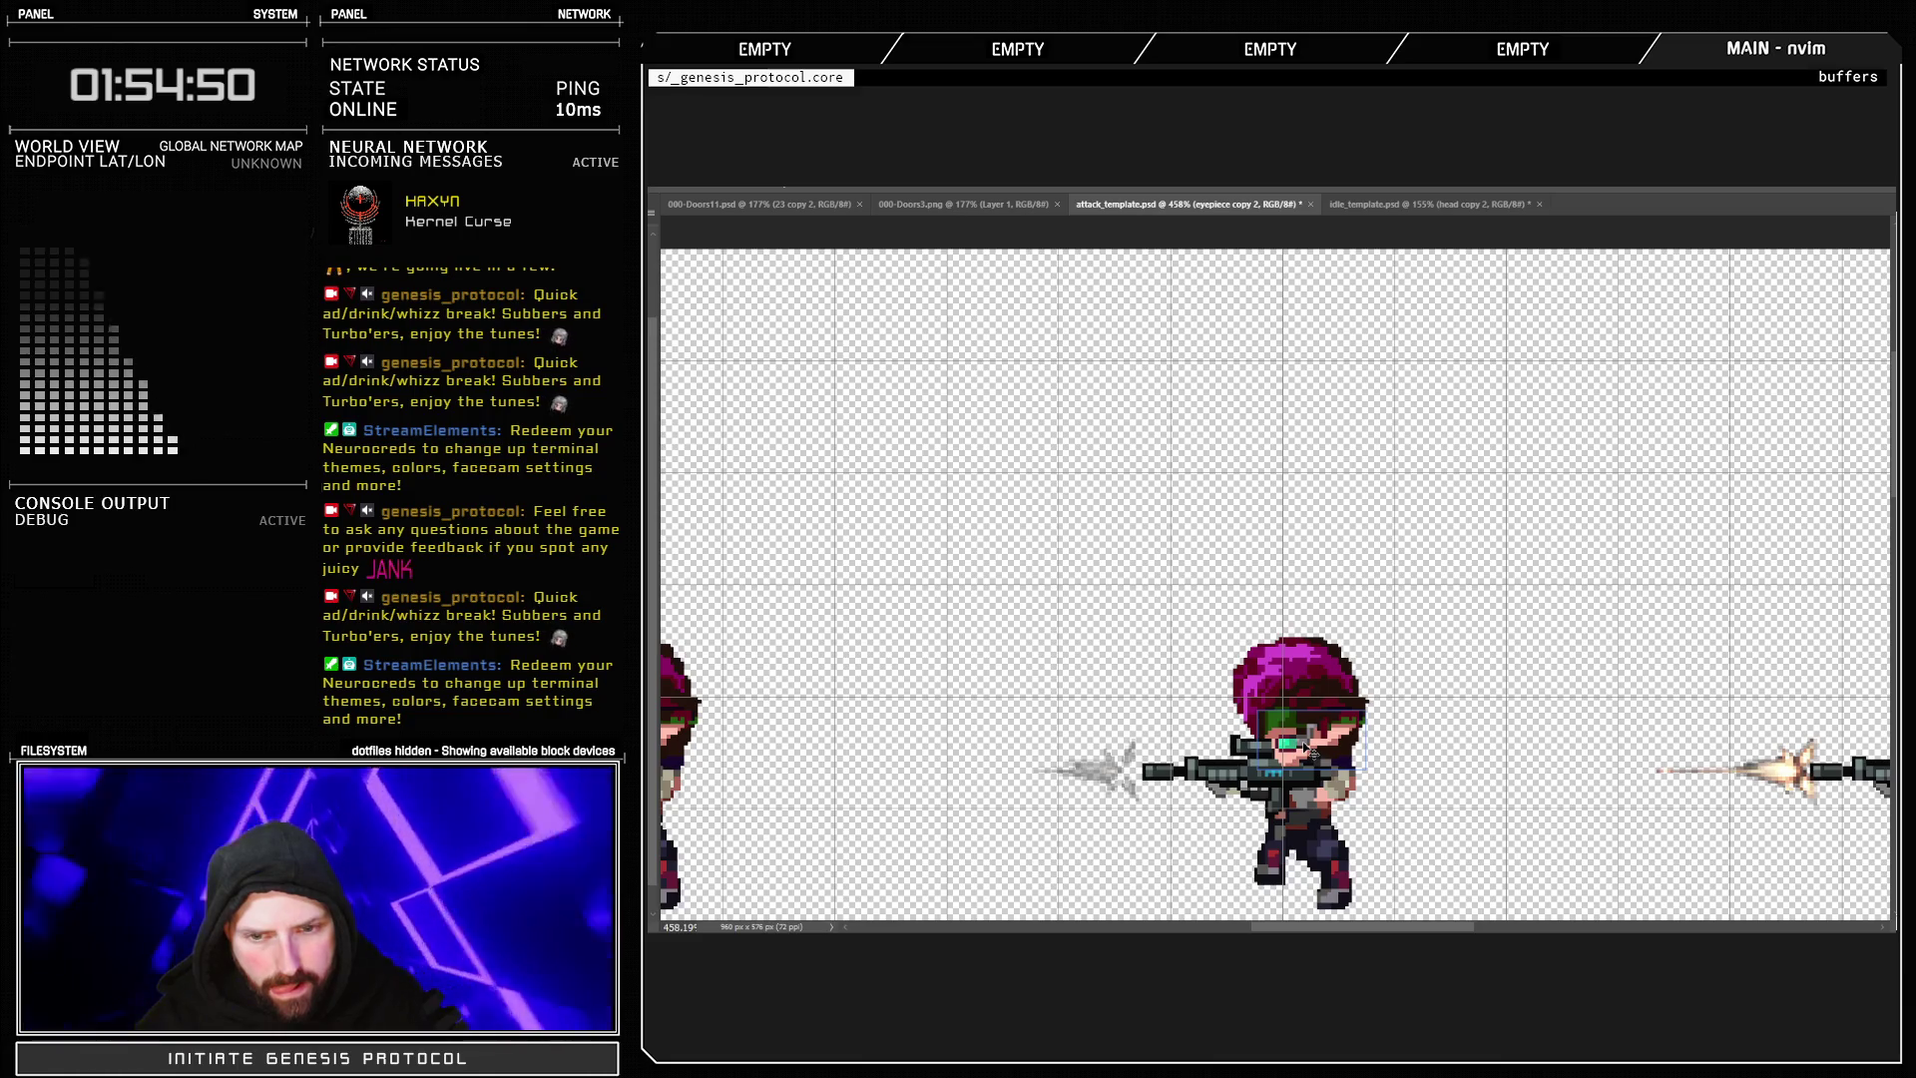
pyautogui.moveTo(1362, 928)
pyautogui.mouseDown()
pyautogui.moveTo(1394, 928)
pyautogui.moveTo(1469, 793)
pyautogui.mouseUp()
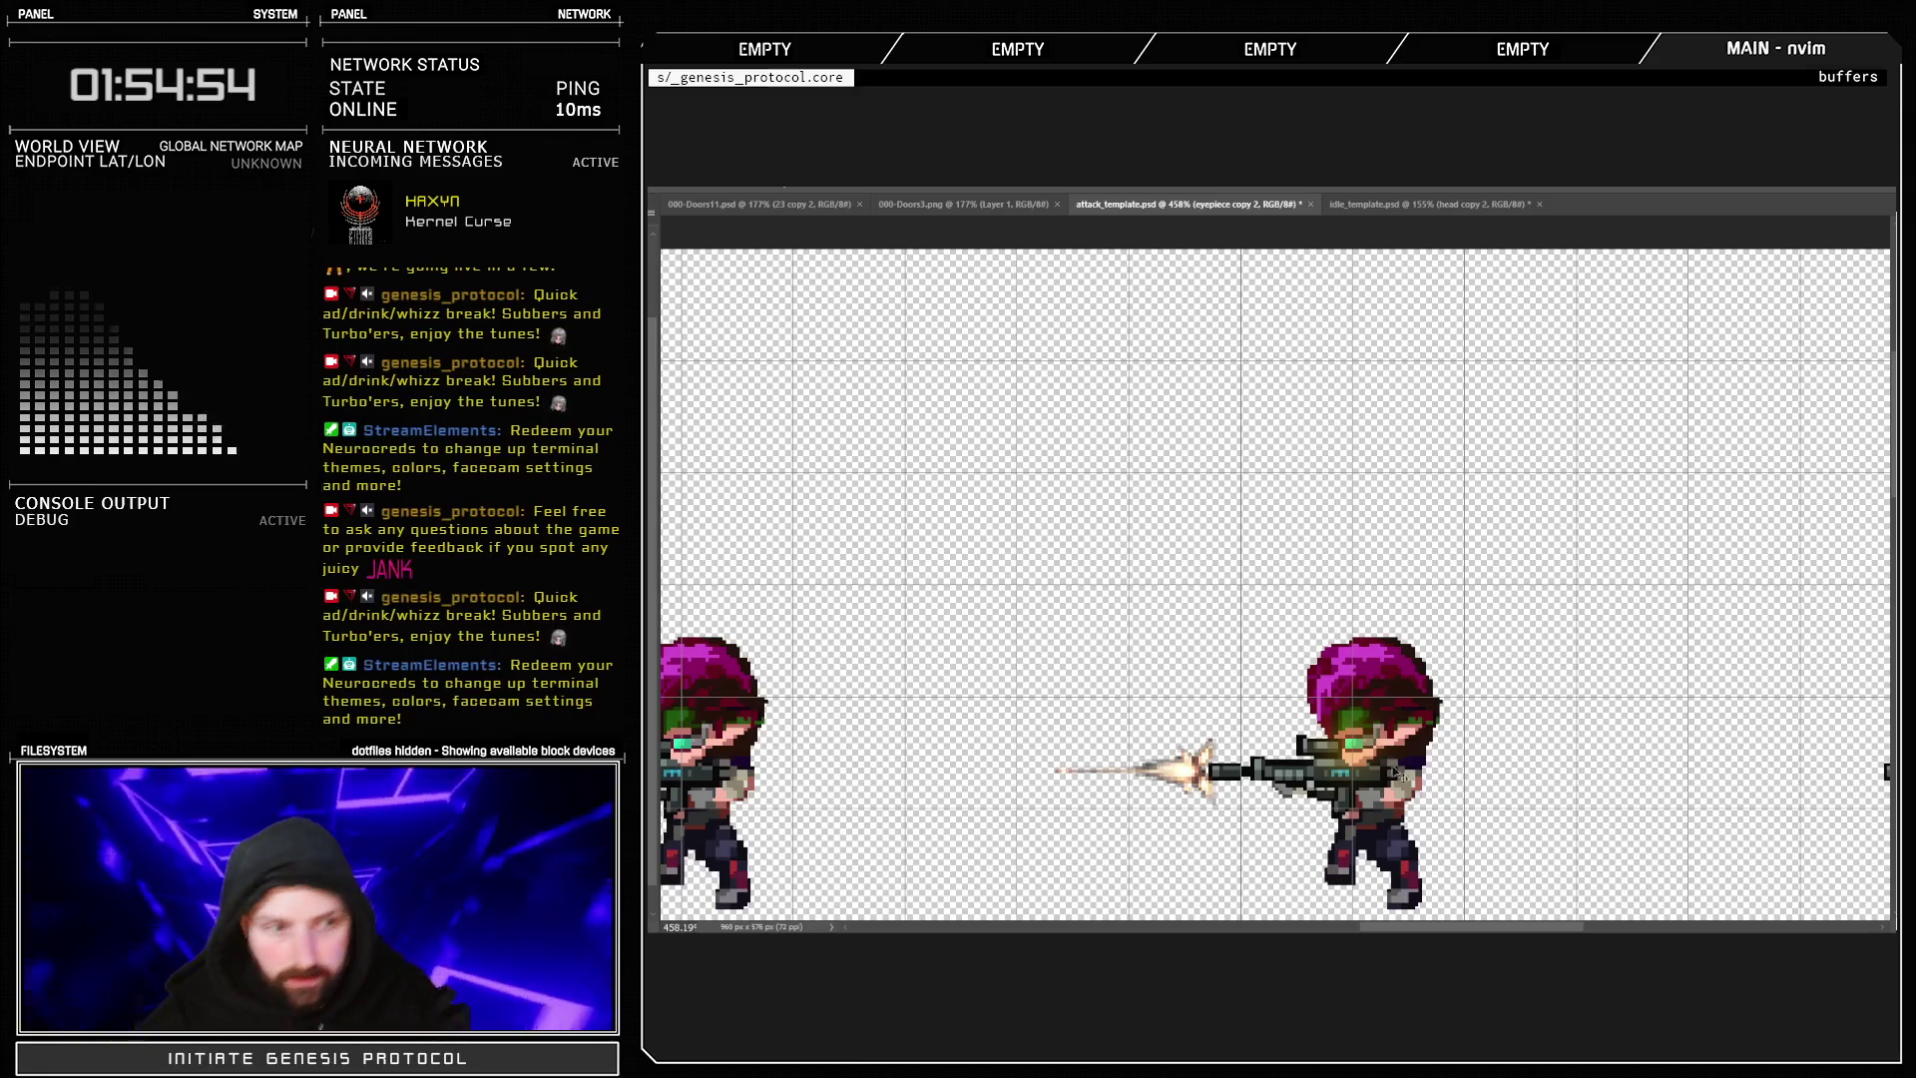
pyautogui.click(1397, 776)
pyautogui.press('Right')
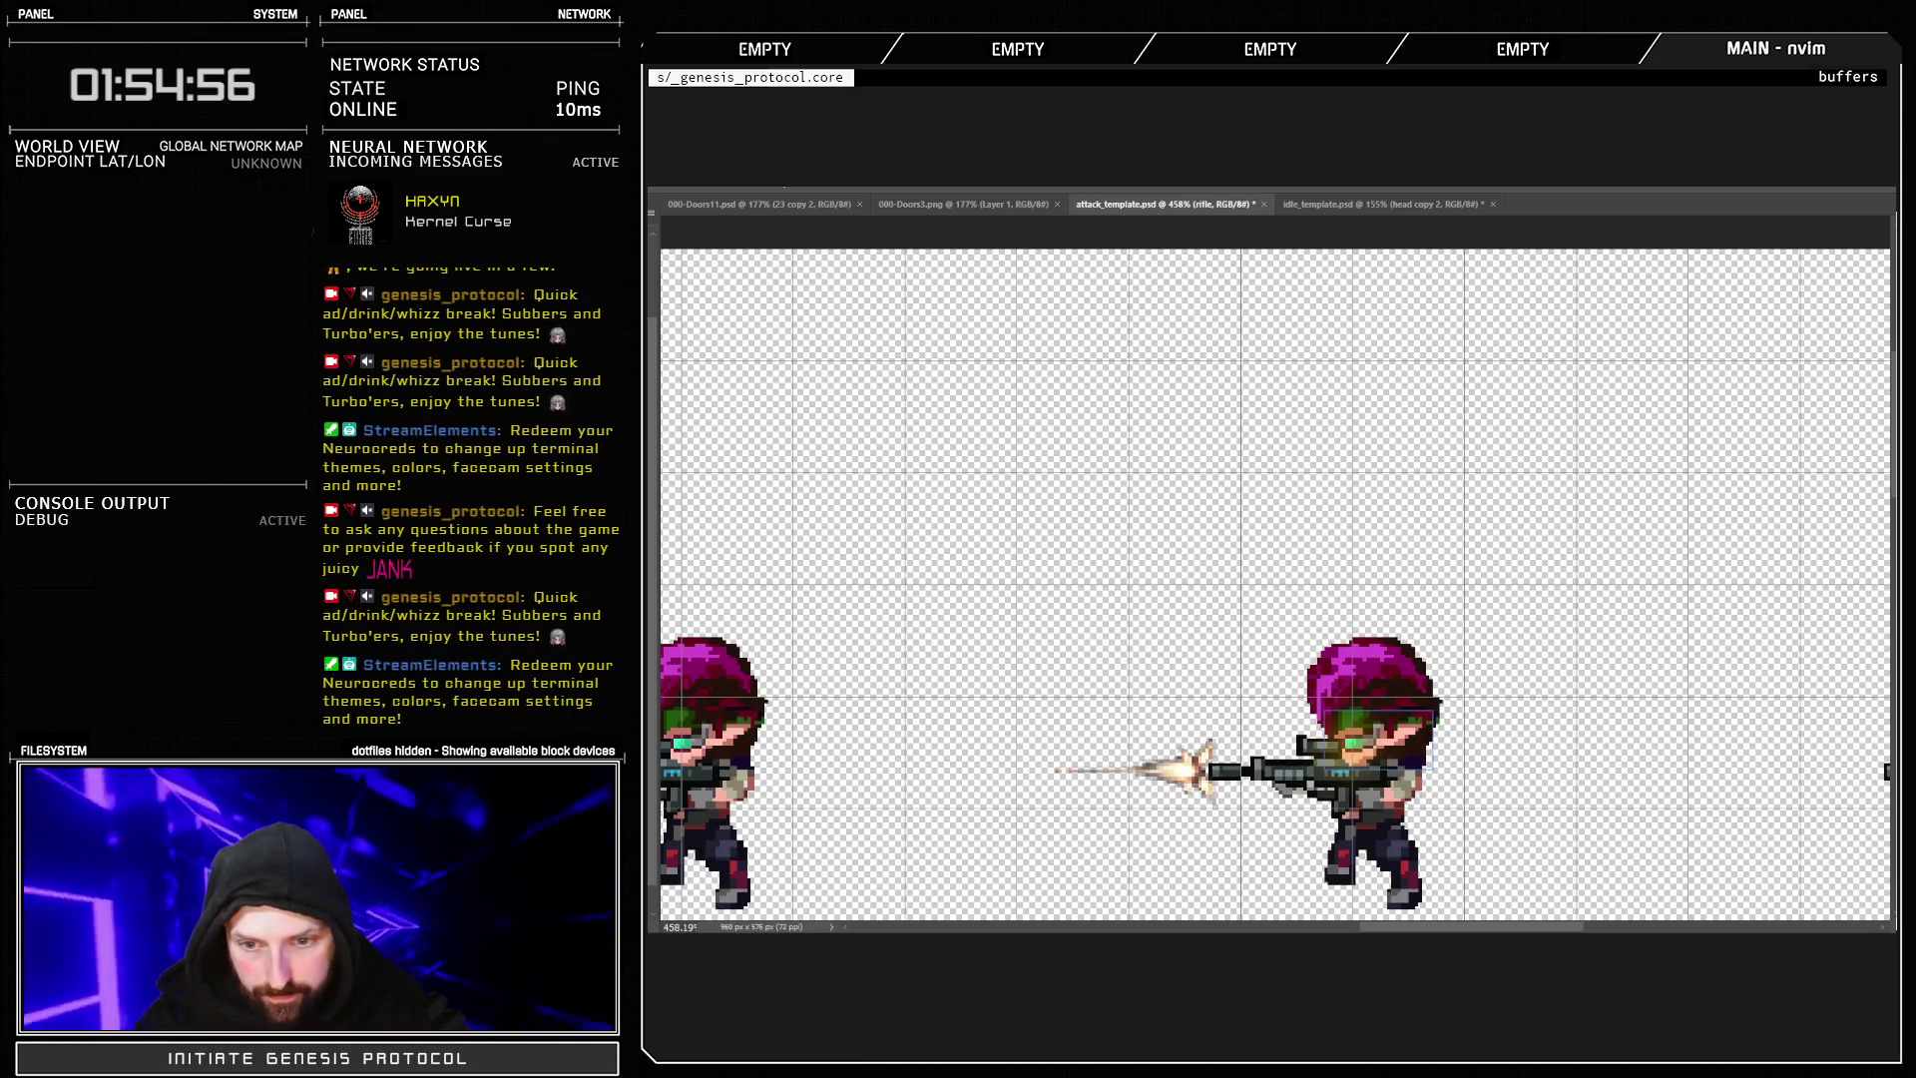
pyautogui.press('Left')
pyautogui.click(1359, 743)
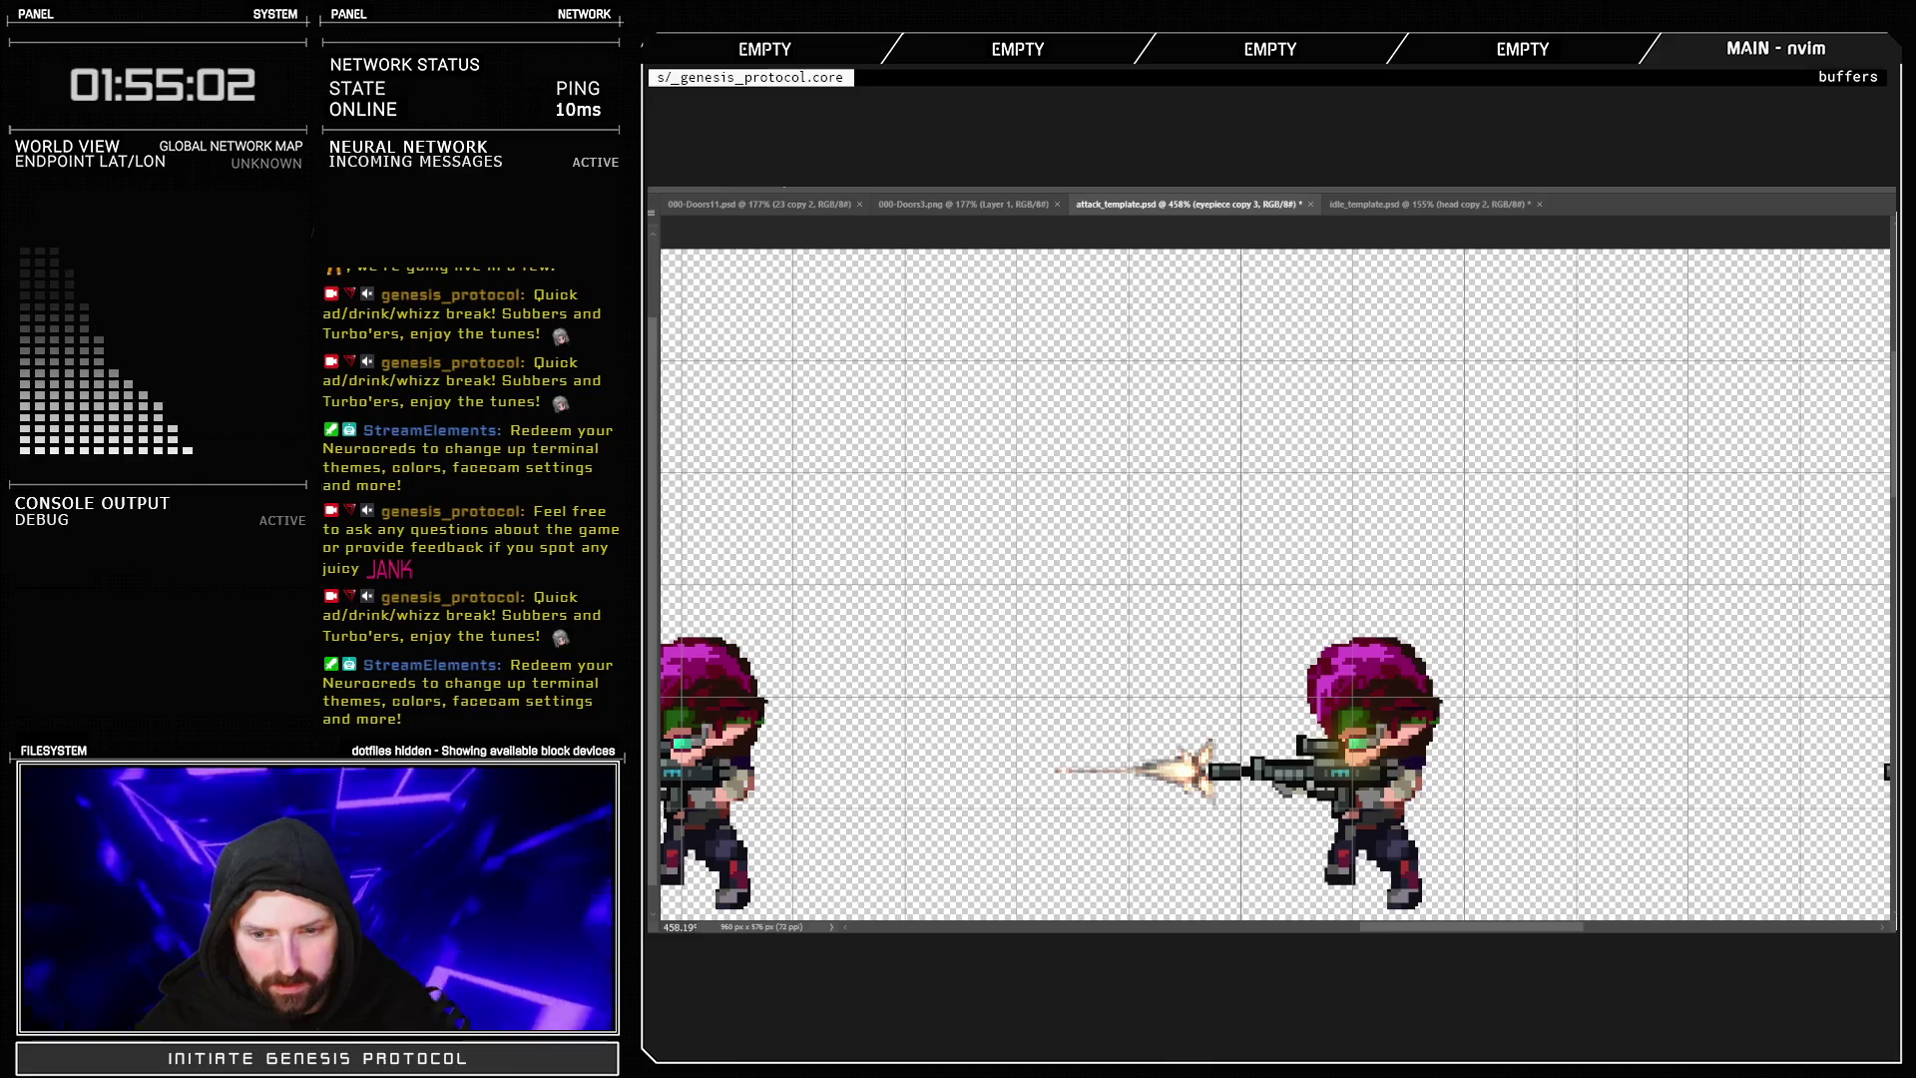
pyautogui.moveTo(1389, 930); pyautogui.dragTo(1493, 930)
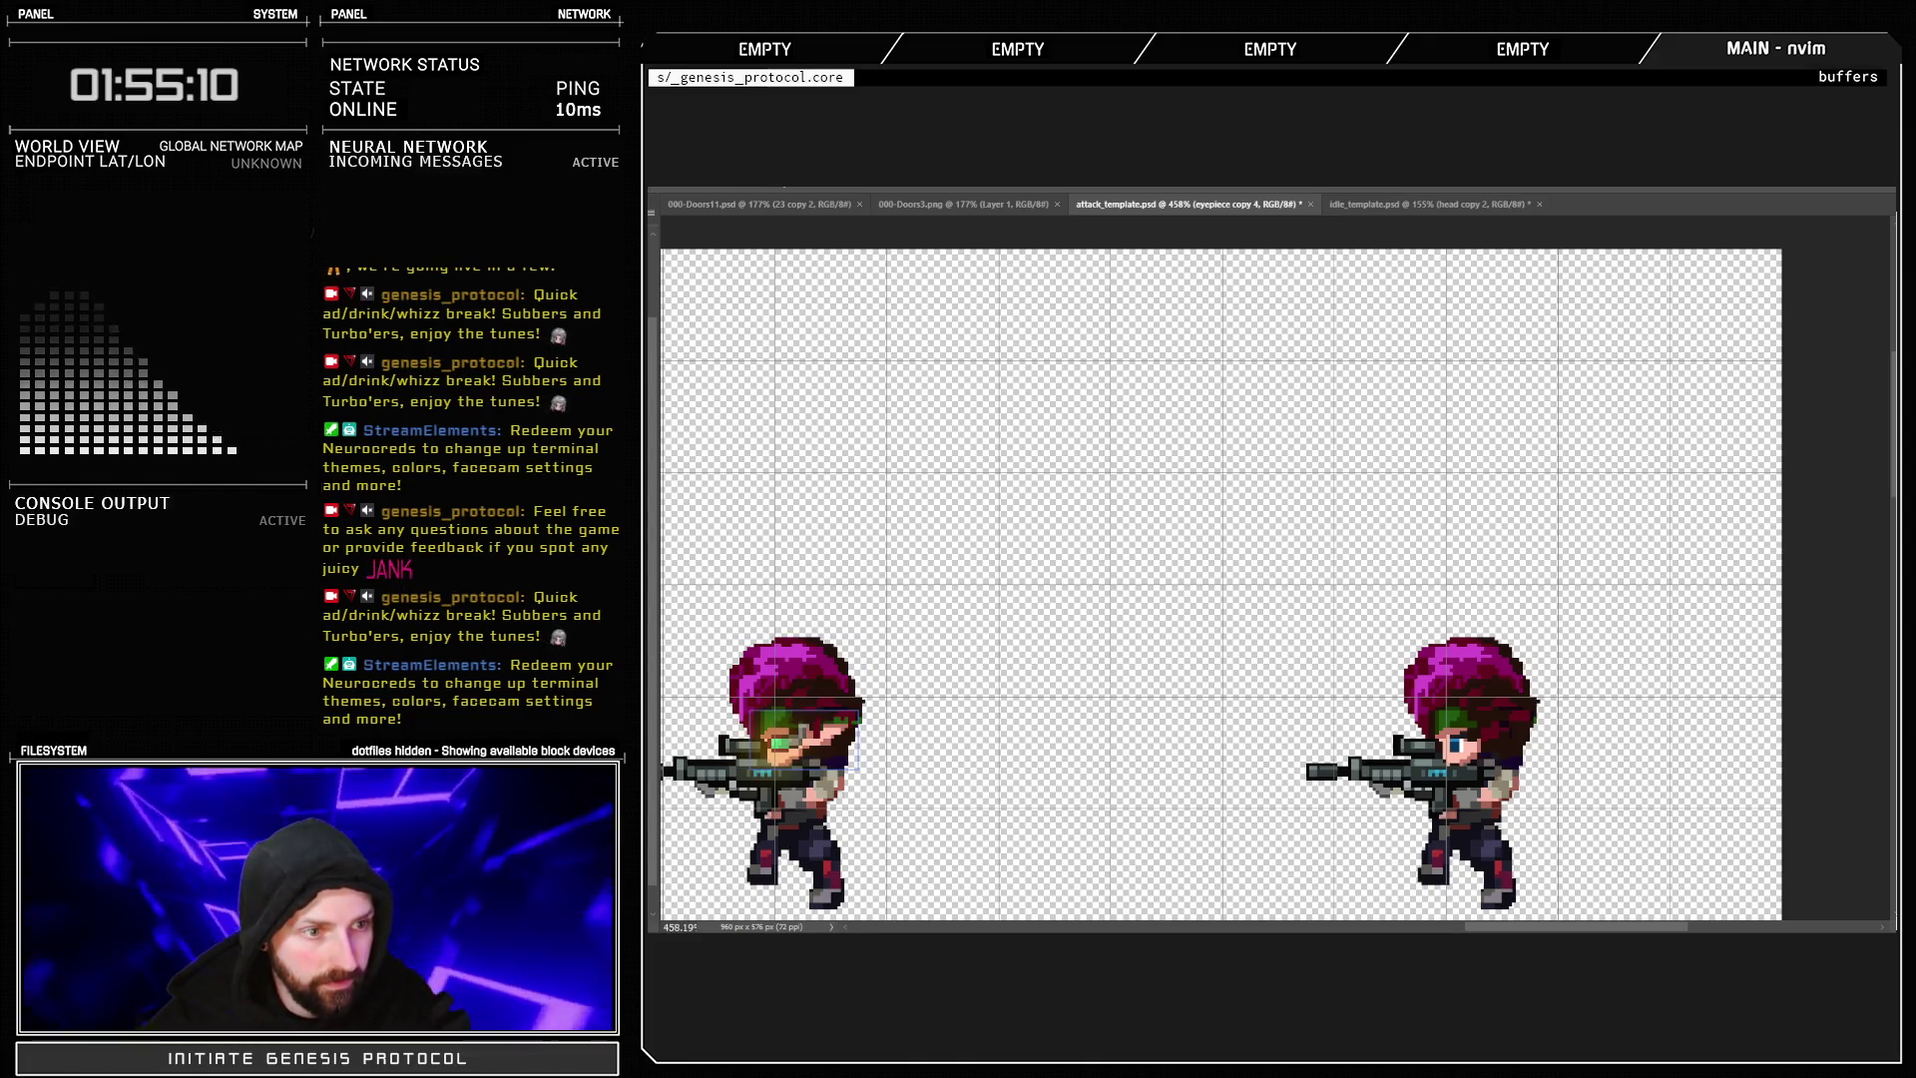
# - Copy the left sprite's eyepiece onto the right sprite's face and nudge it one pixel left
pyautogui.click(1427, 759)
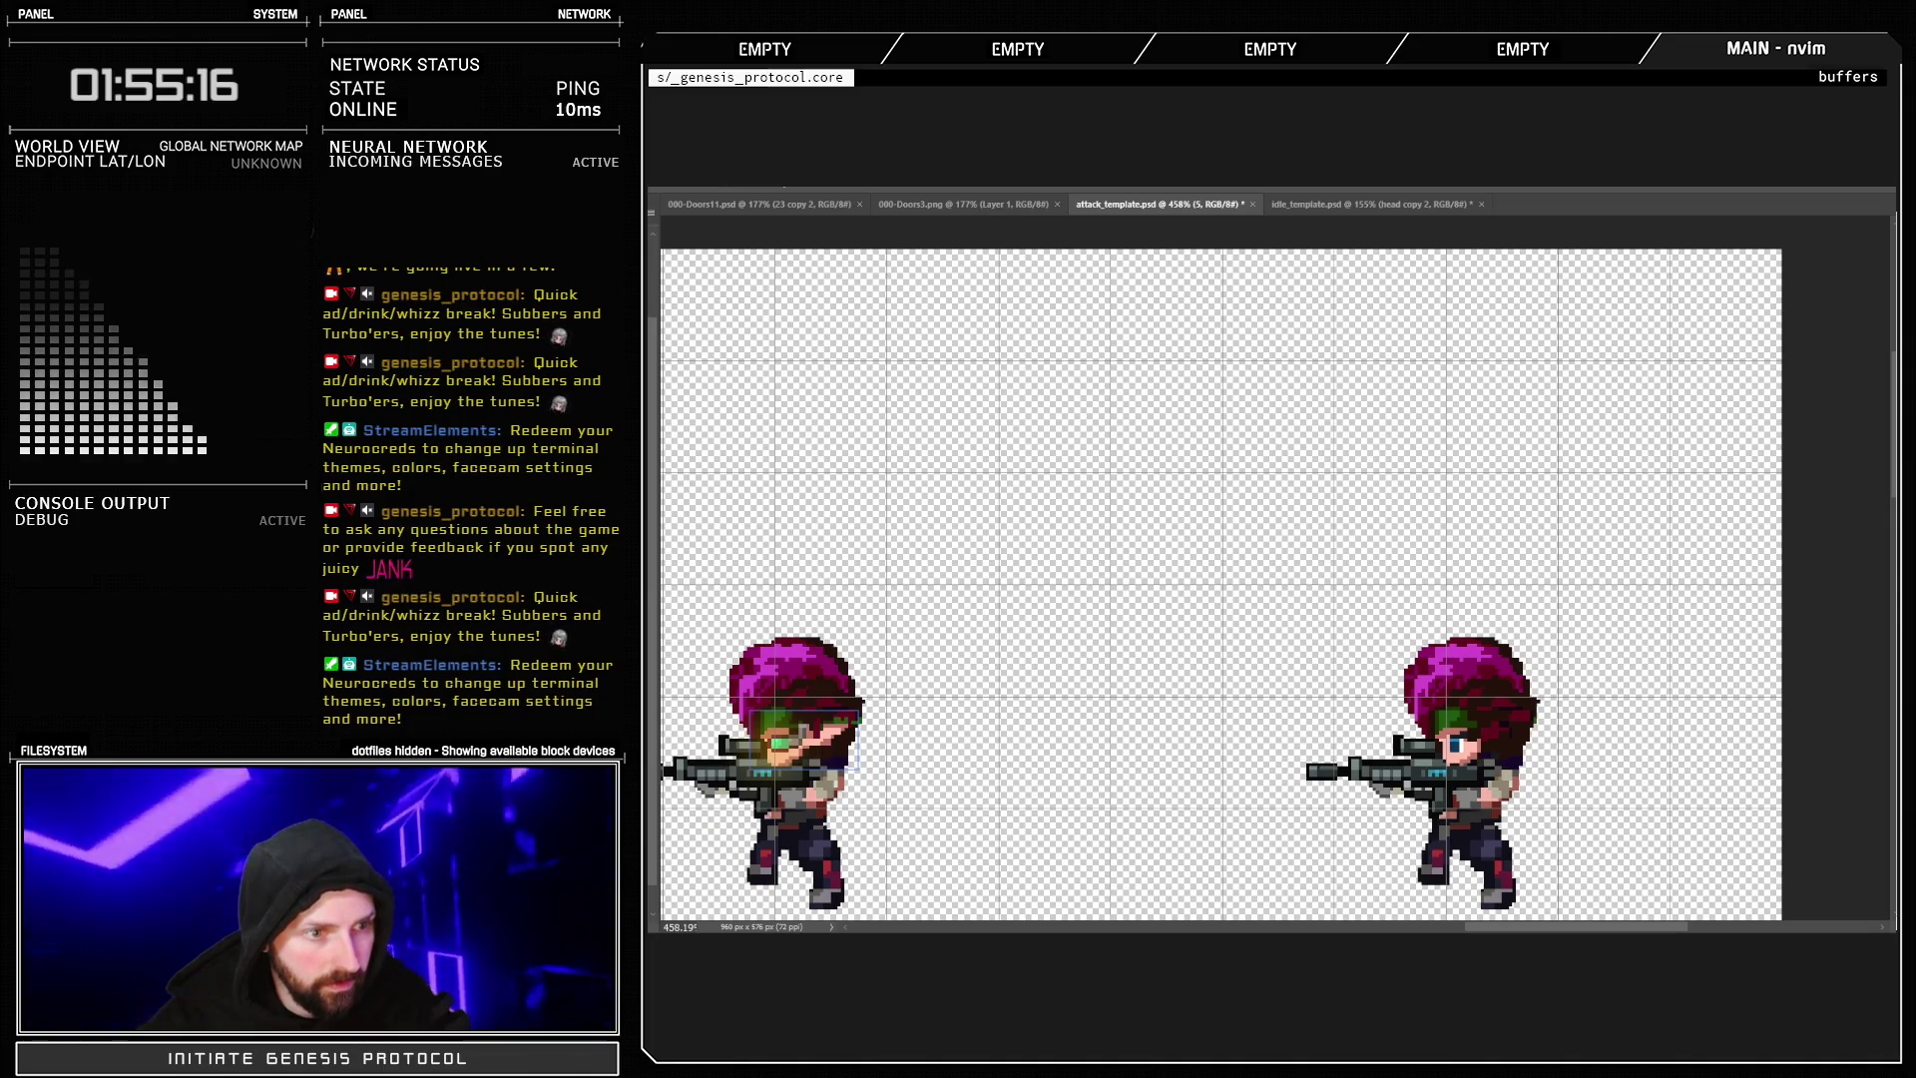
pyautogui.click(780, 743)
pyautogui.moveTo(814, 754); pyautogui.dragTo(1509, 749)
pyautogui.scroll(5, 1491, 752)
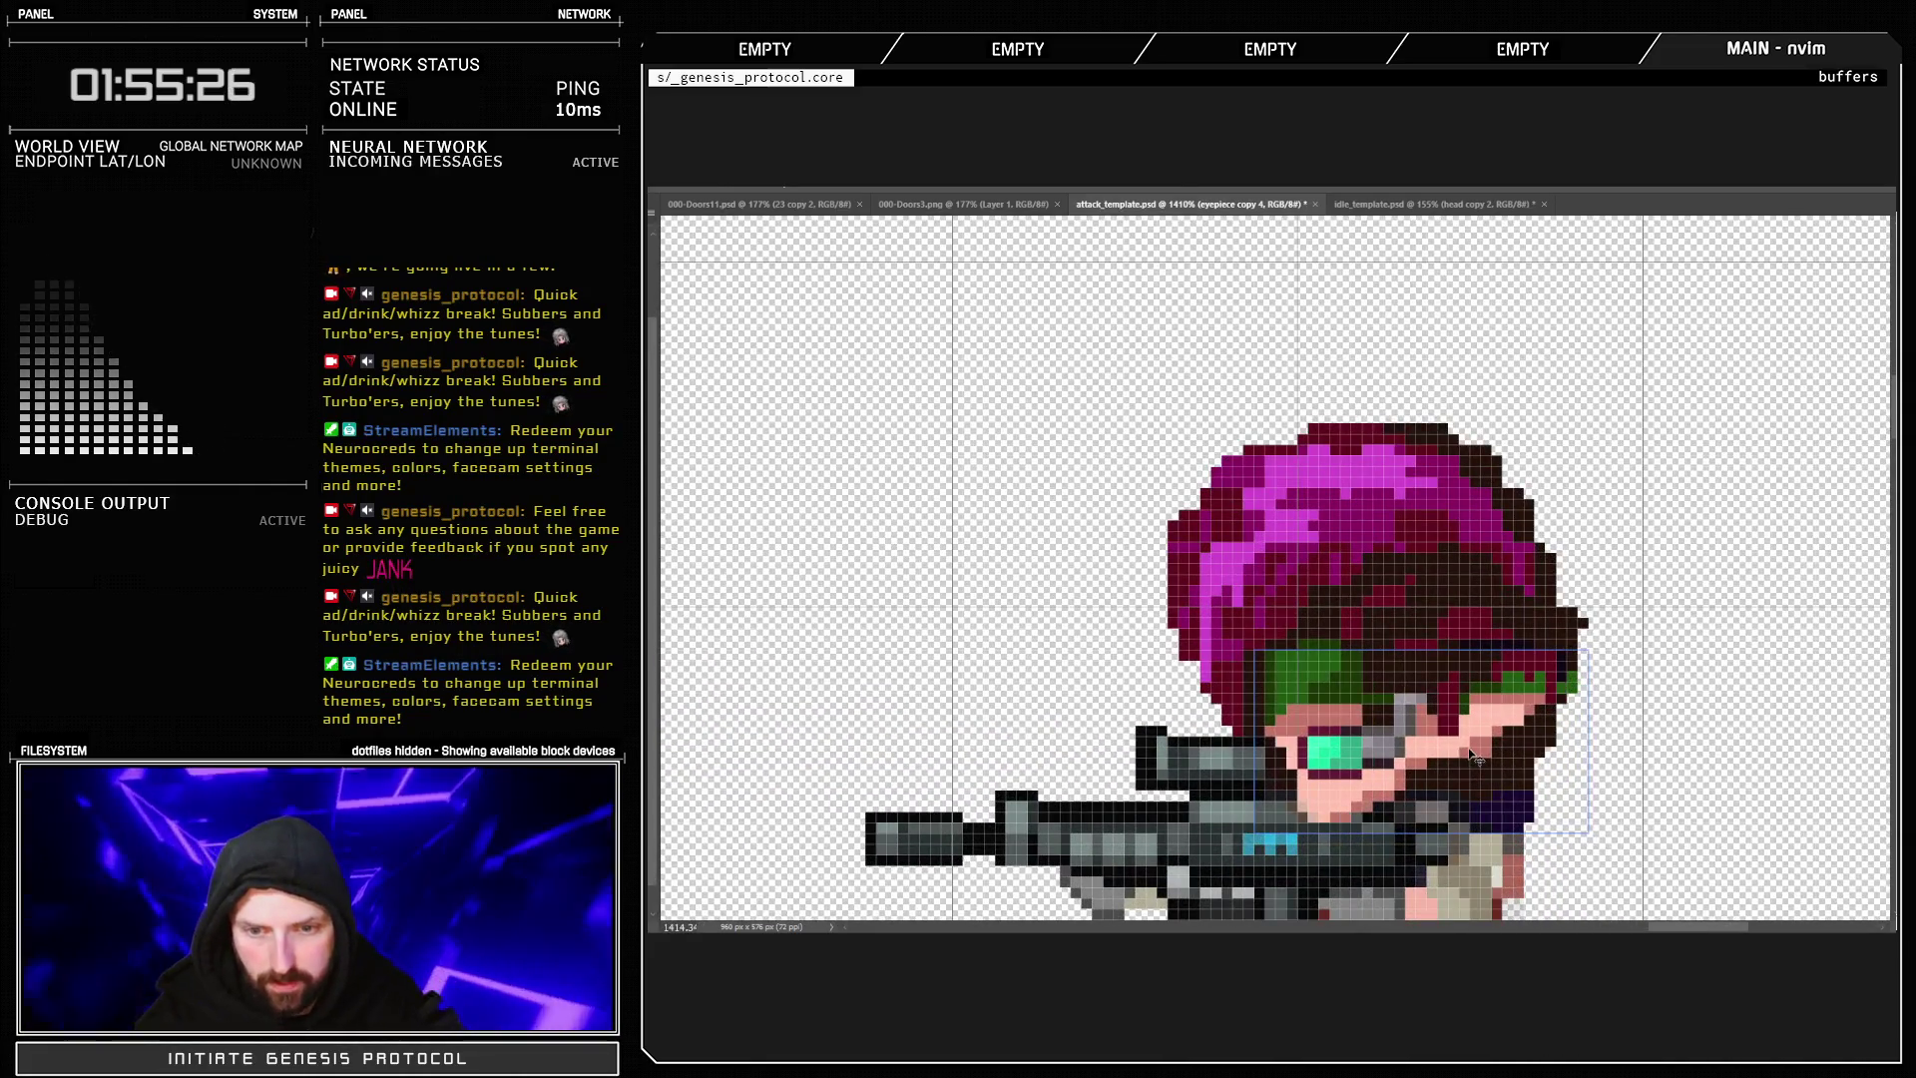
pyautogui.hotkey('ctrl', 'z')
pyautogui.hotkey('ctrl', 'shift', 'z')
pyautogui.hotkey('ctrl', 'z')
pyautogui.hotkey('ctrl', 'shift', 'z')
pyautogui.hotkey('ctrl', 'z')
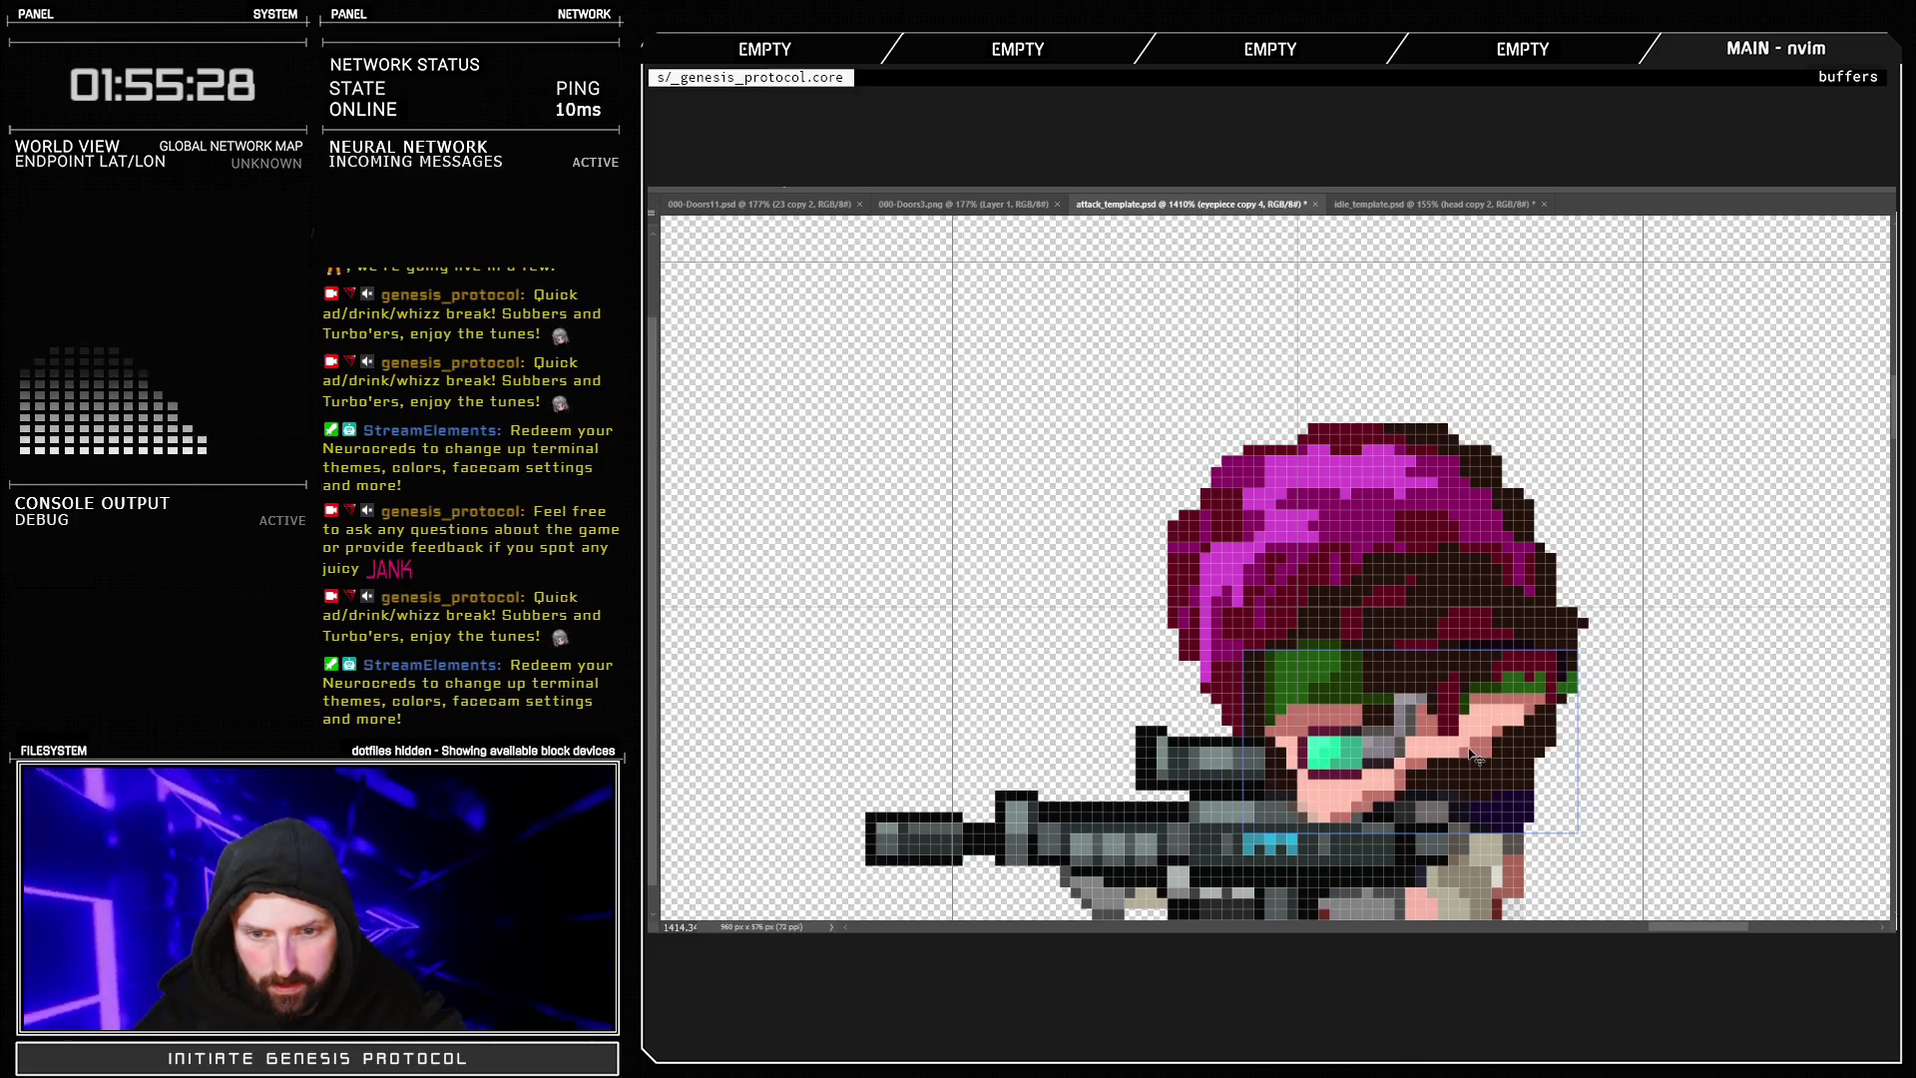
pyautogui.press('Left')
# - Nudge the middle sprite's eyepiece left and right until it sits exactly on the goggles
pyautogui.scroll(-5, 1471, 755)
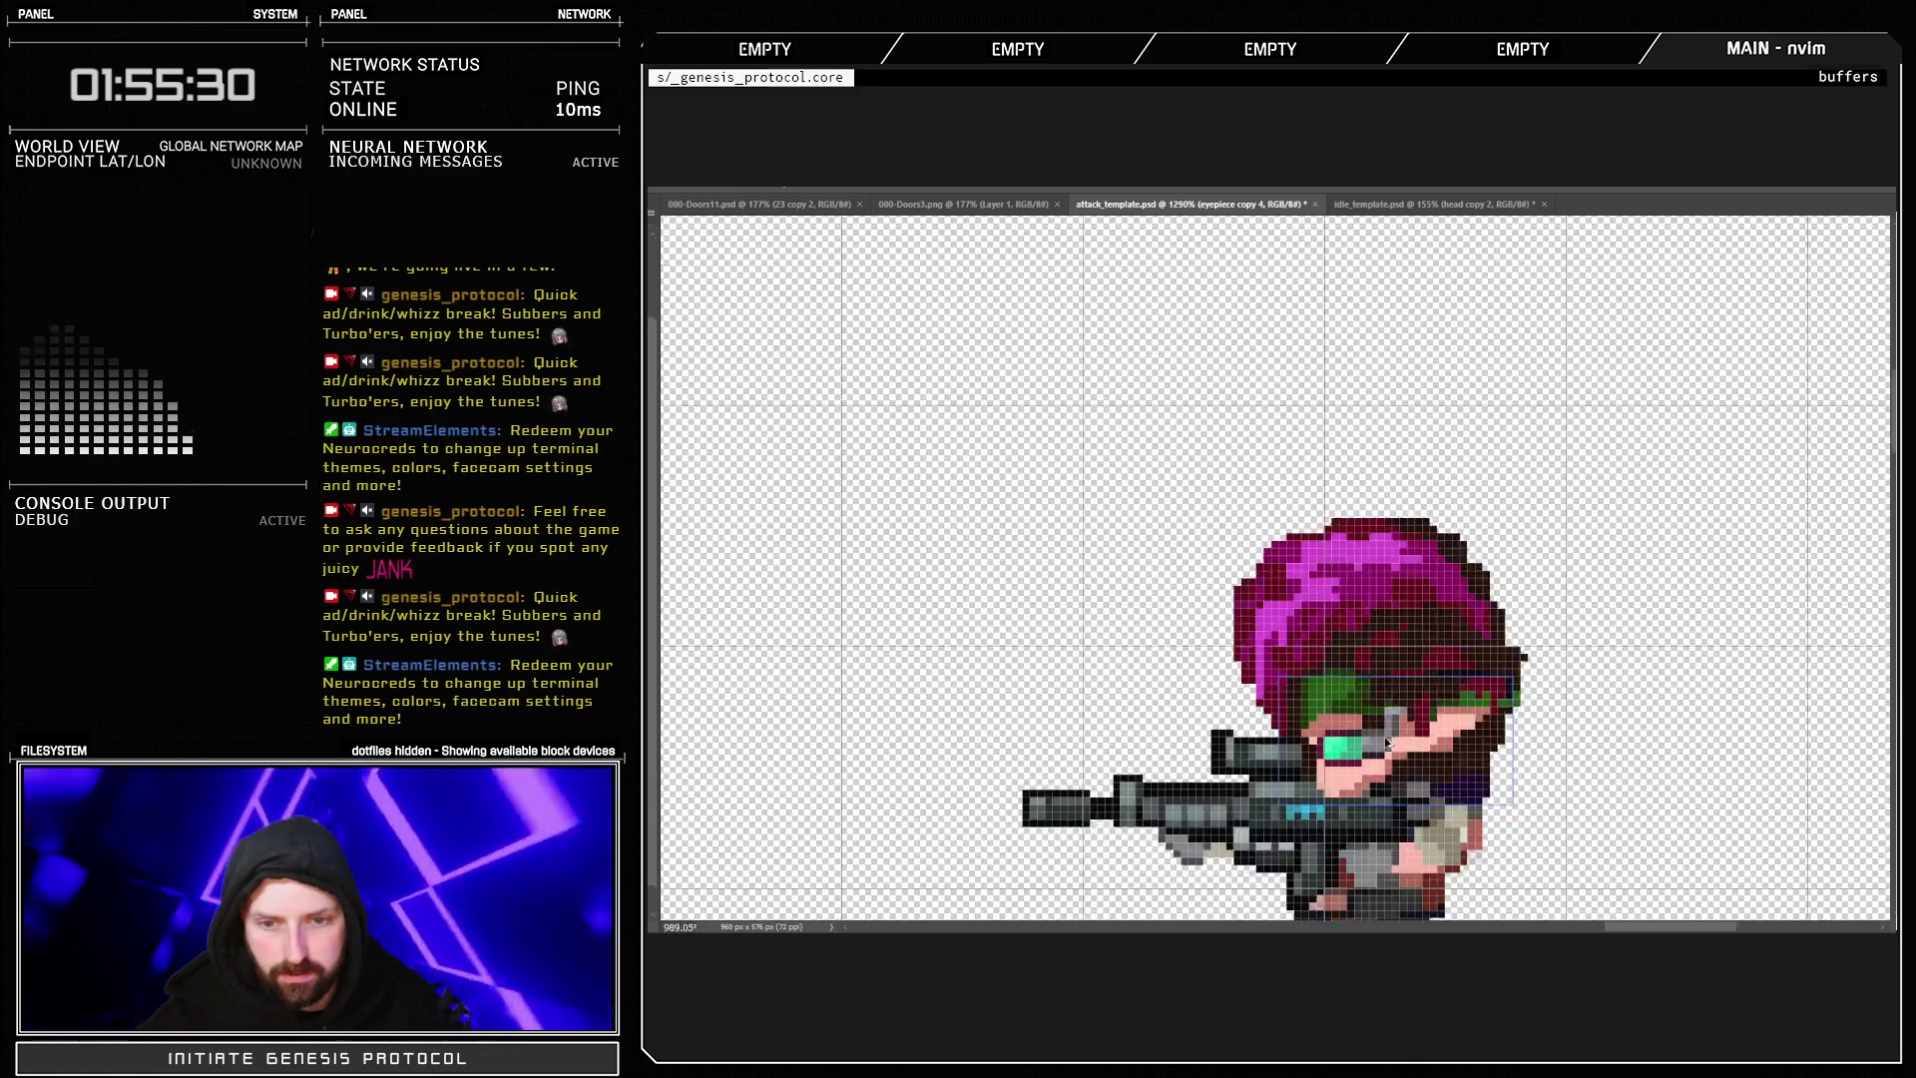
pyautogui.moveTo(1506, 930); pyautogui.dragTo(1313, 930)
pyautogui.scroll(5, 1362, 668)
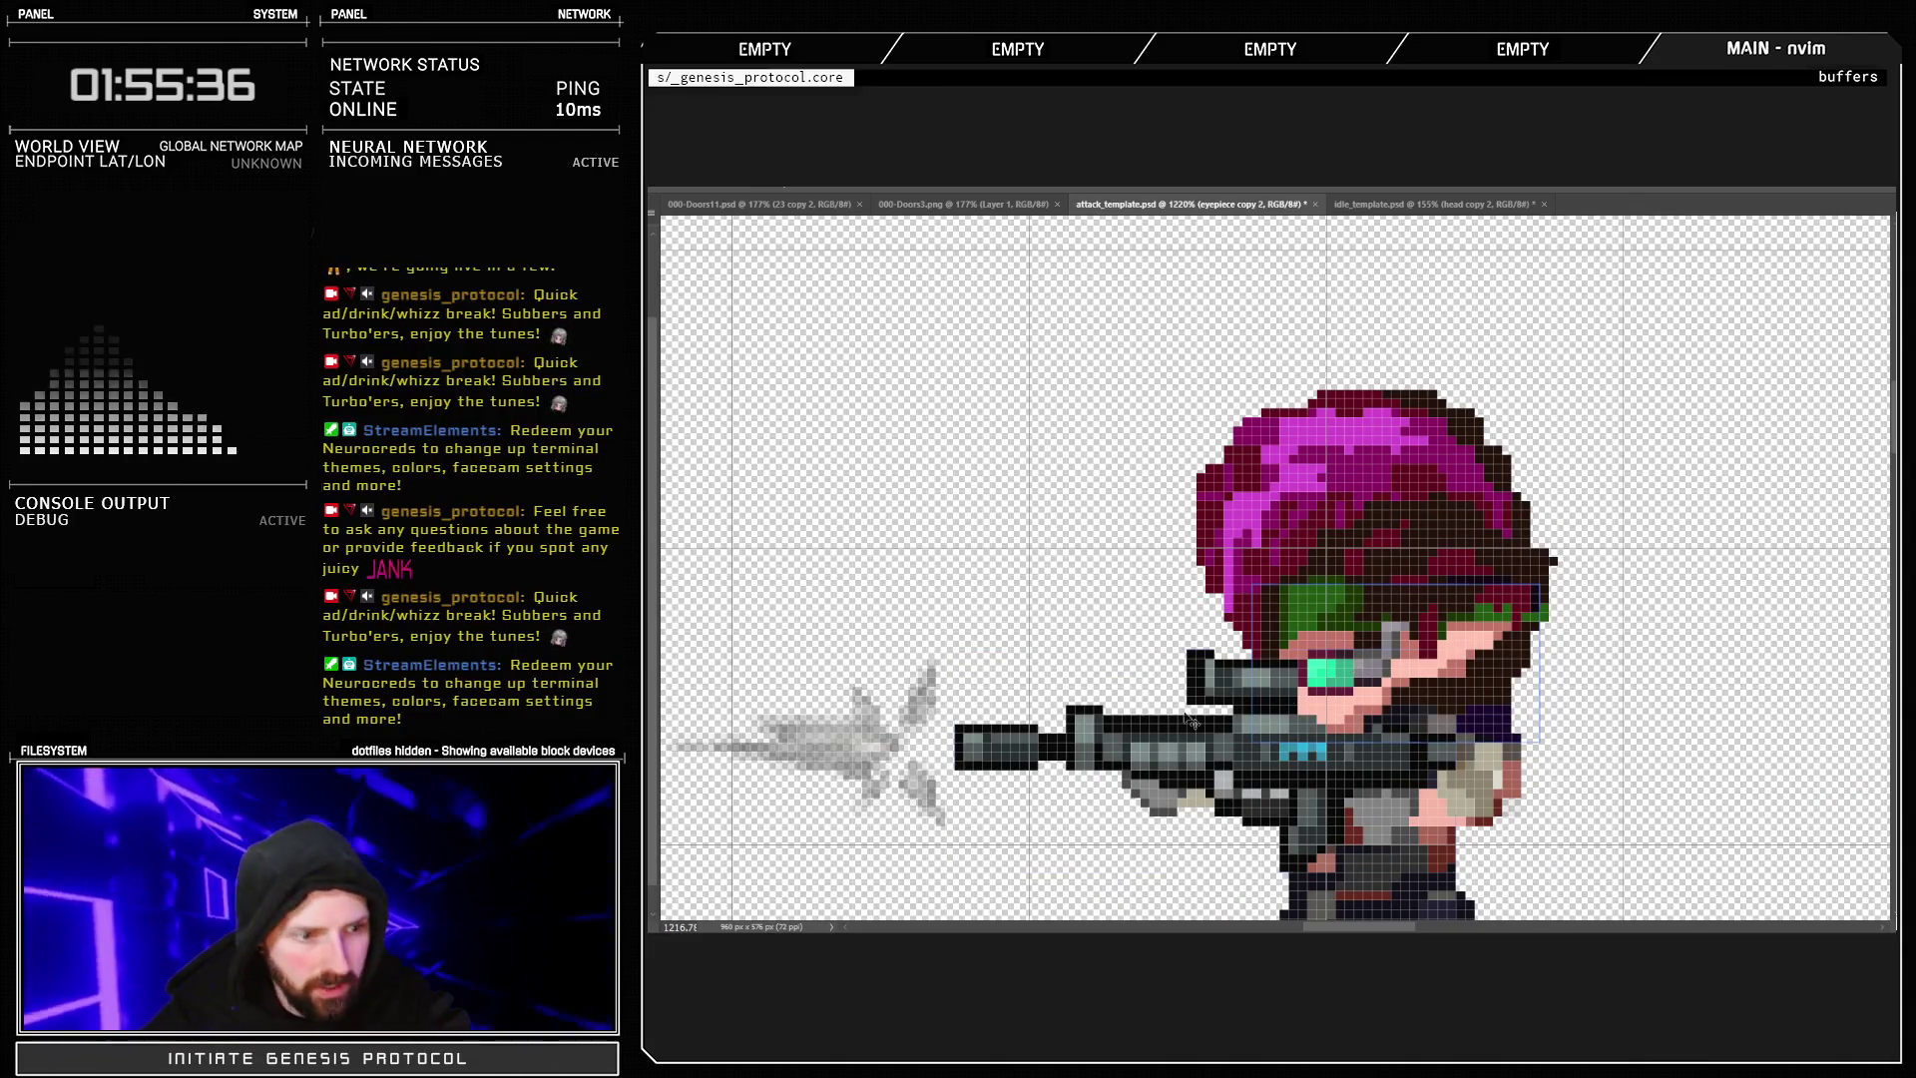
pyautogui.click(1190, 718)
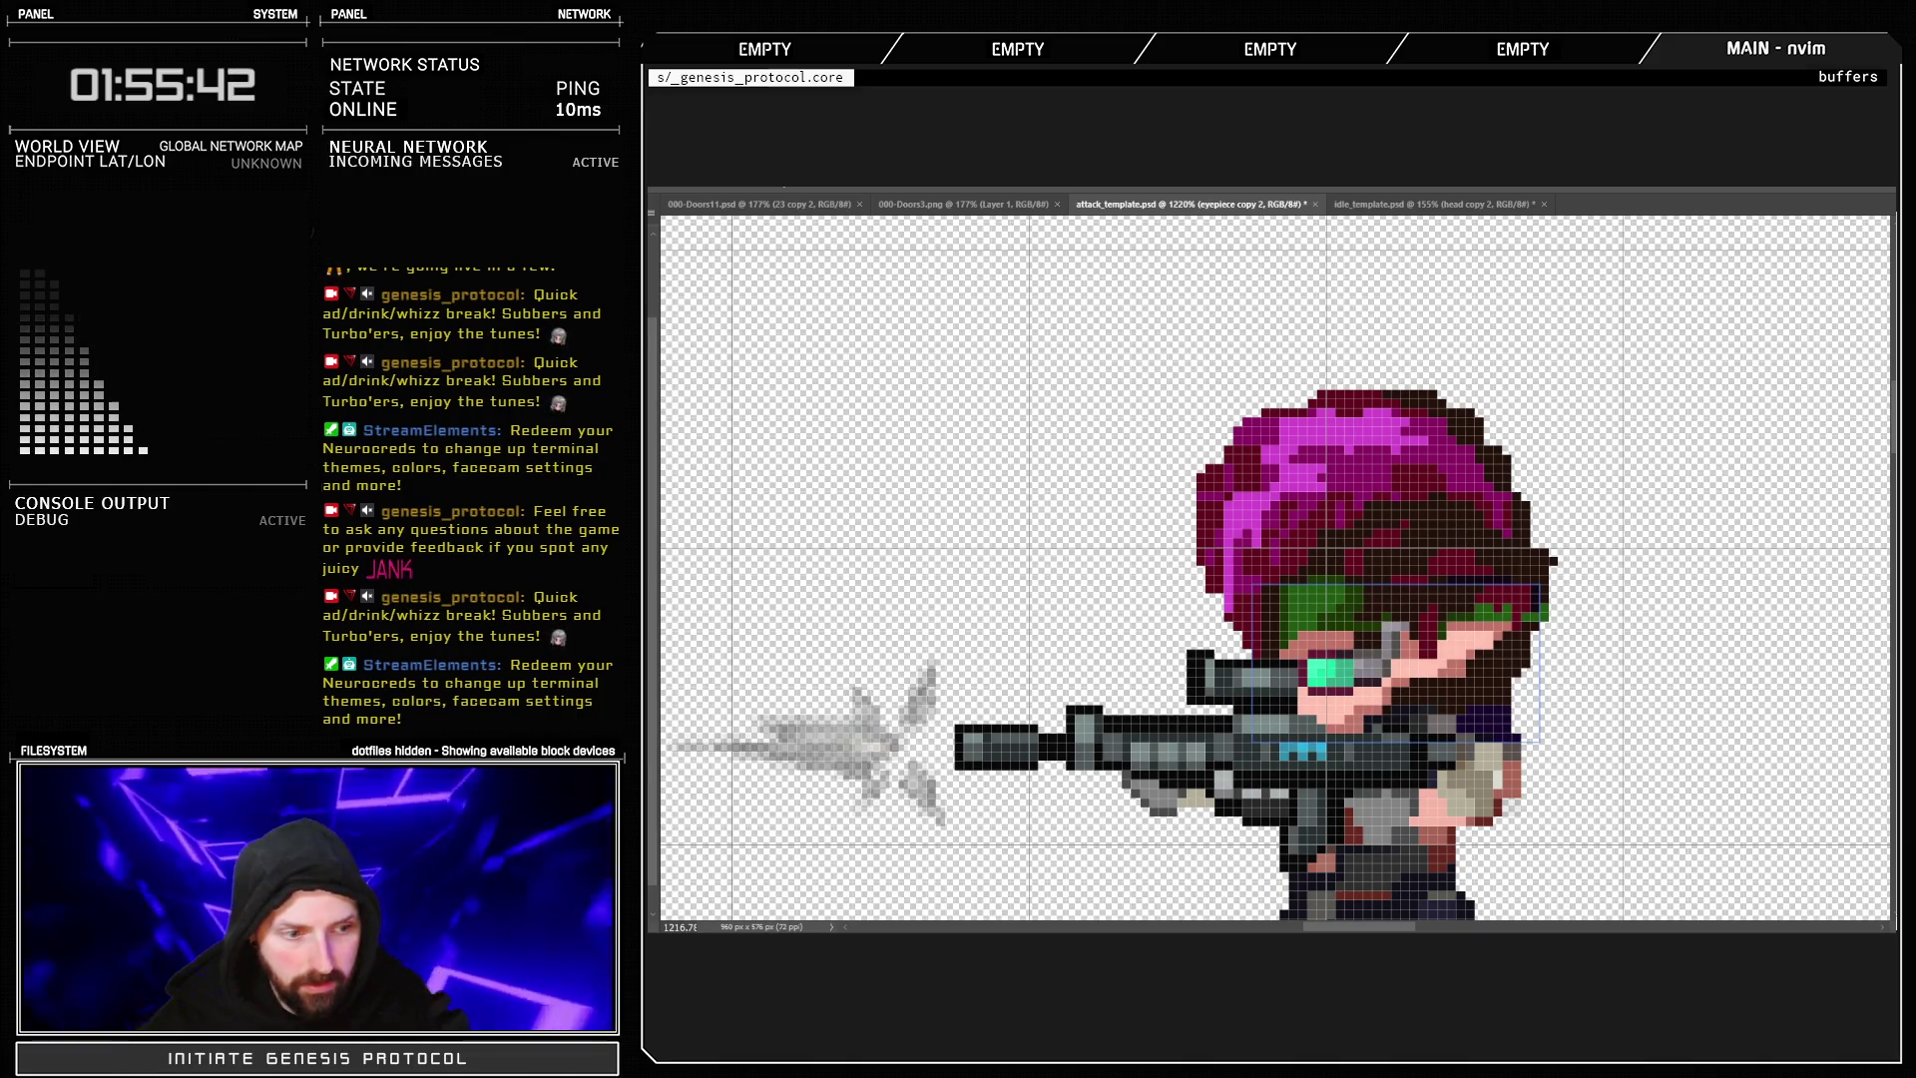
pyautogui.press('Left')
pyautogui.press('Right')
pyautogui.press('Right')
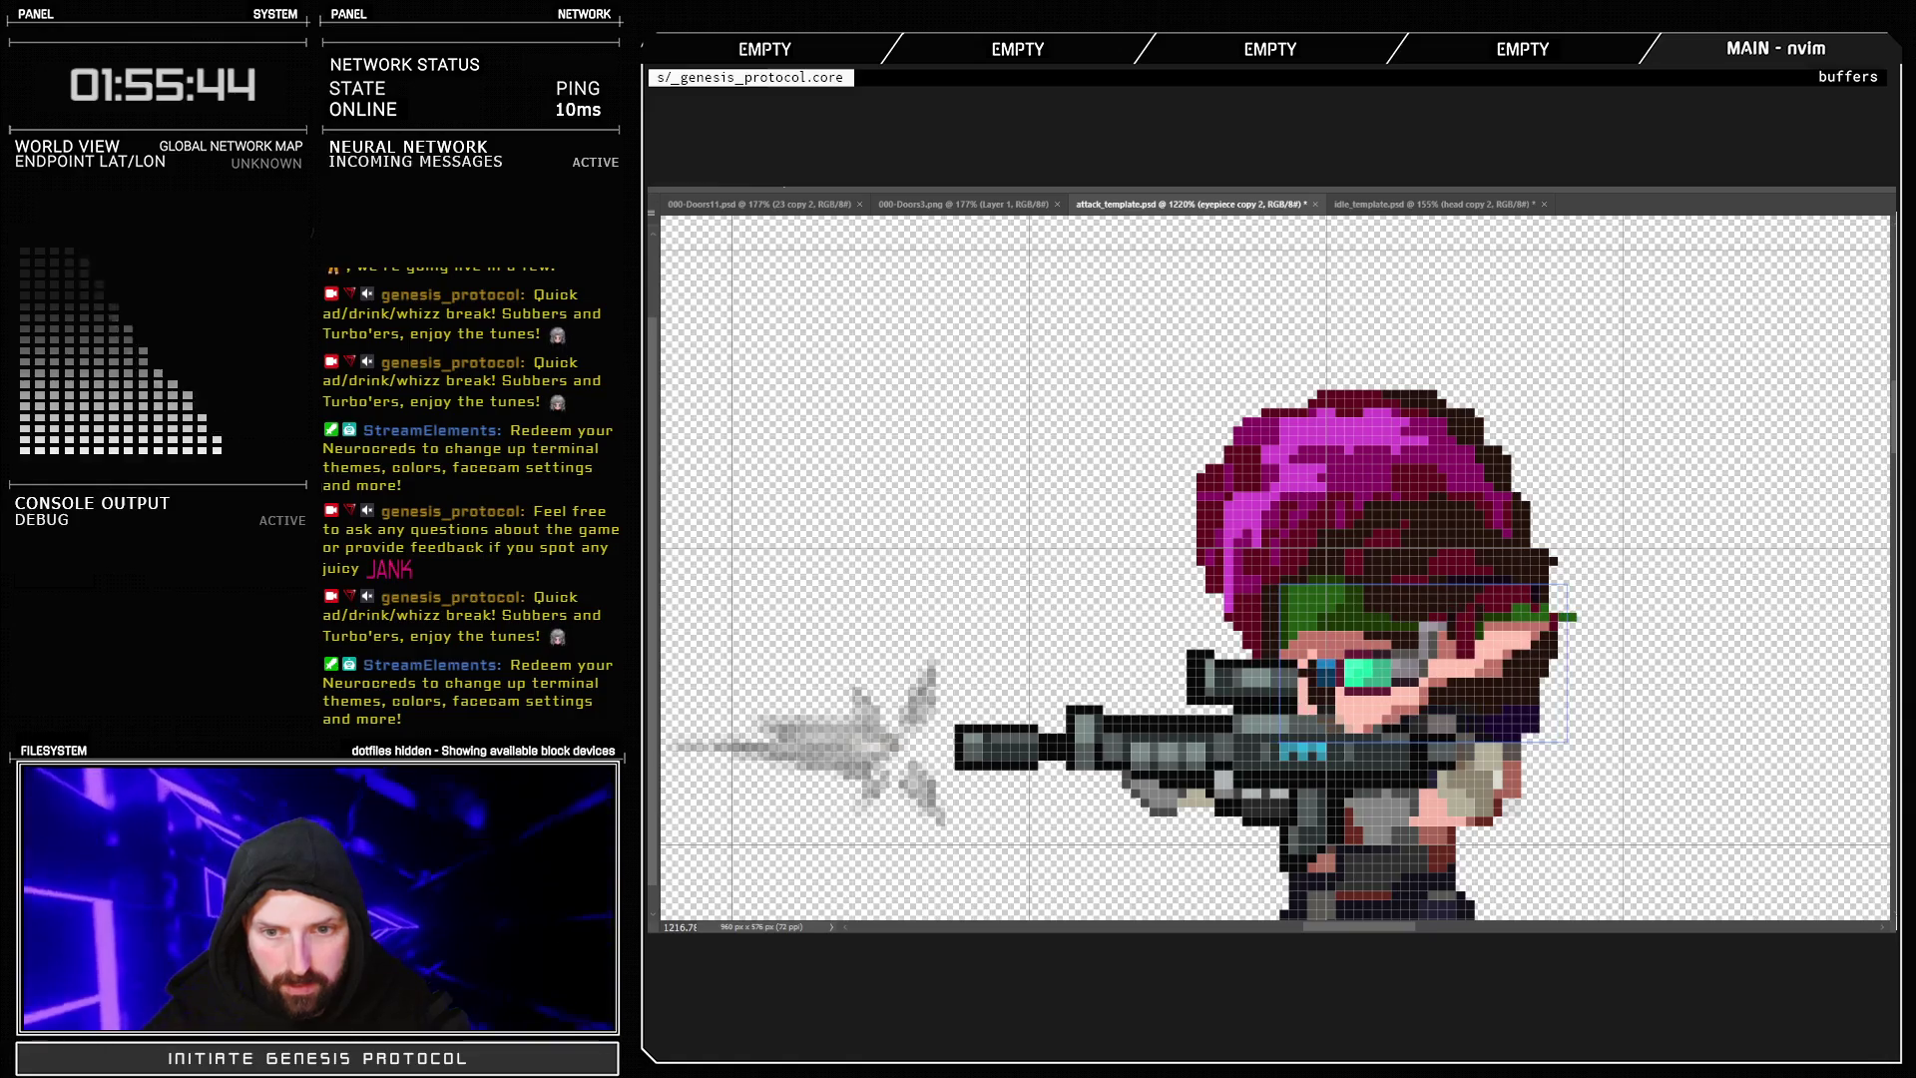
pyautogui.press('Left')
pyautogui.press('Left')
pyautogui.press('Left')
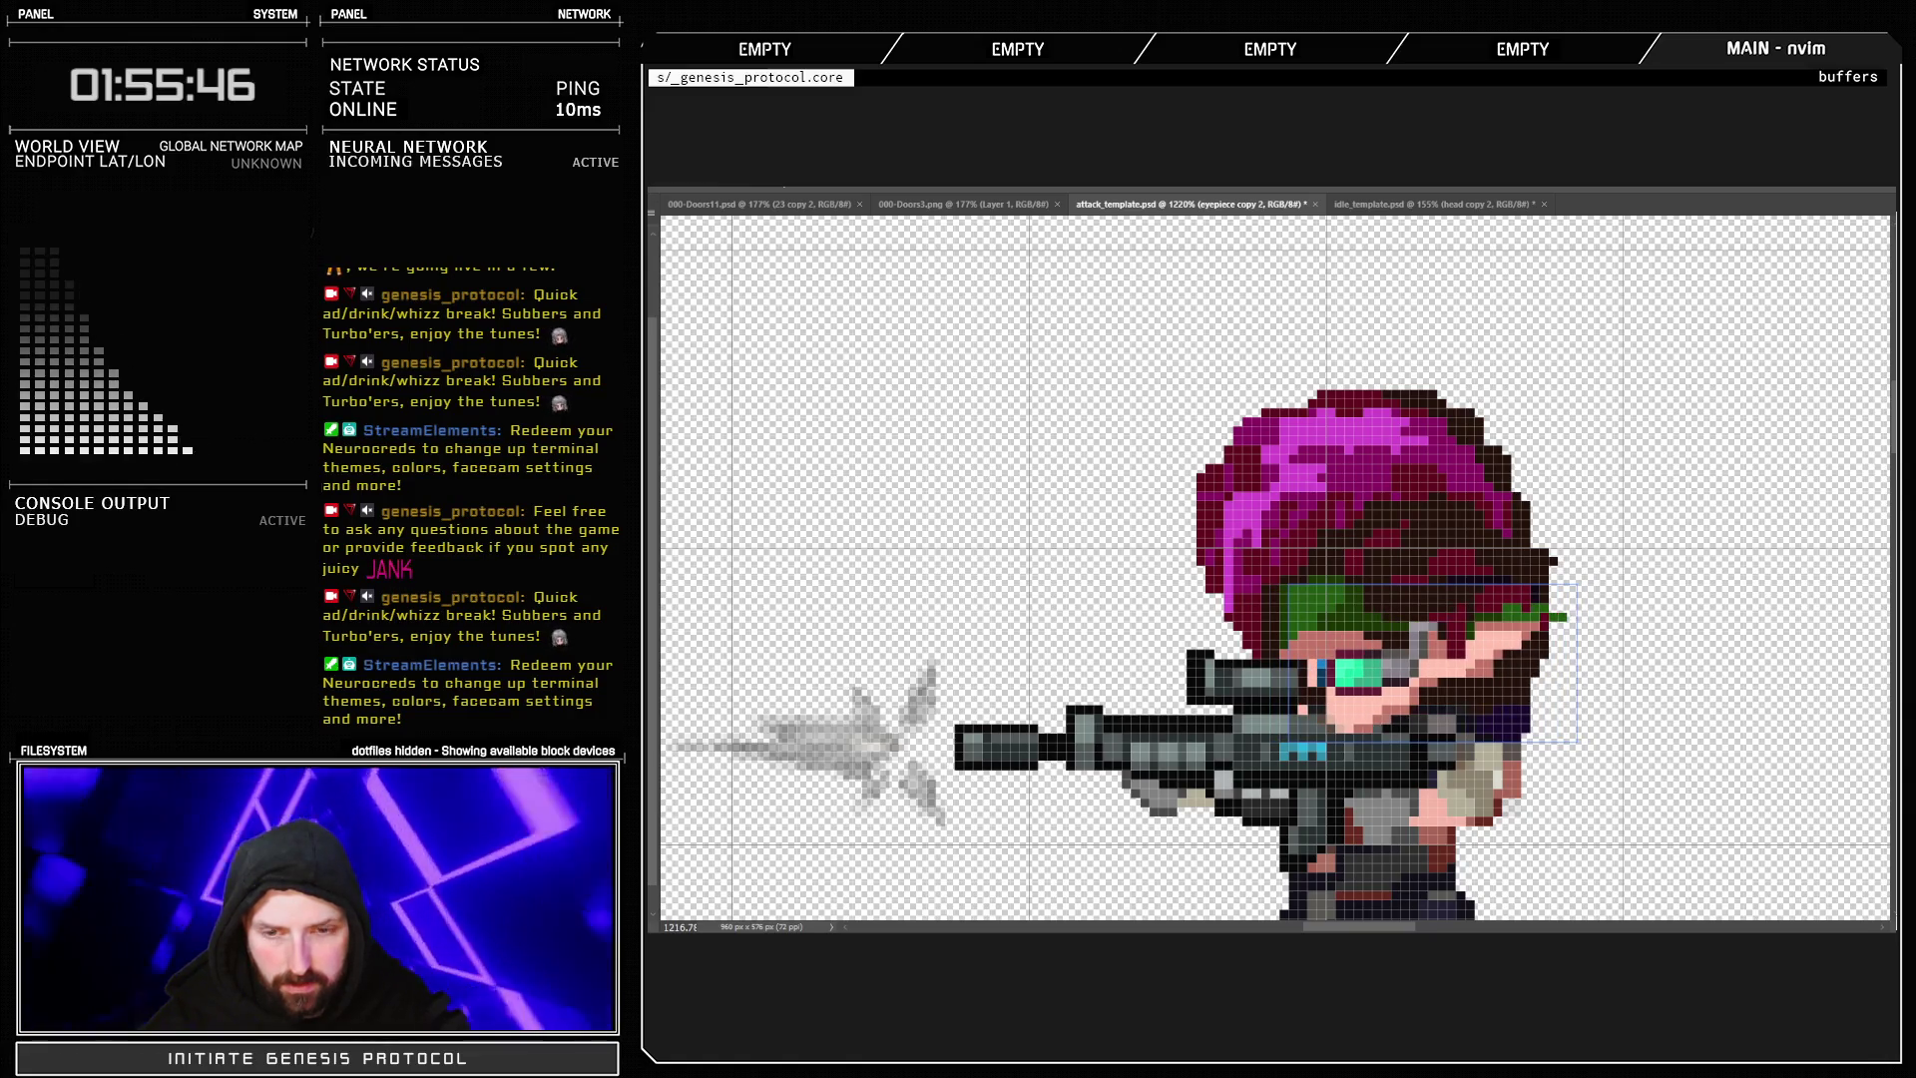
pyautogui.press('Right')
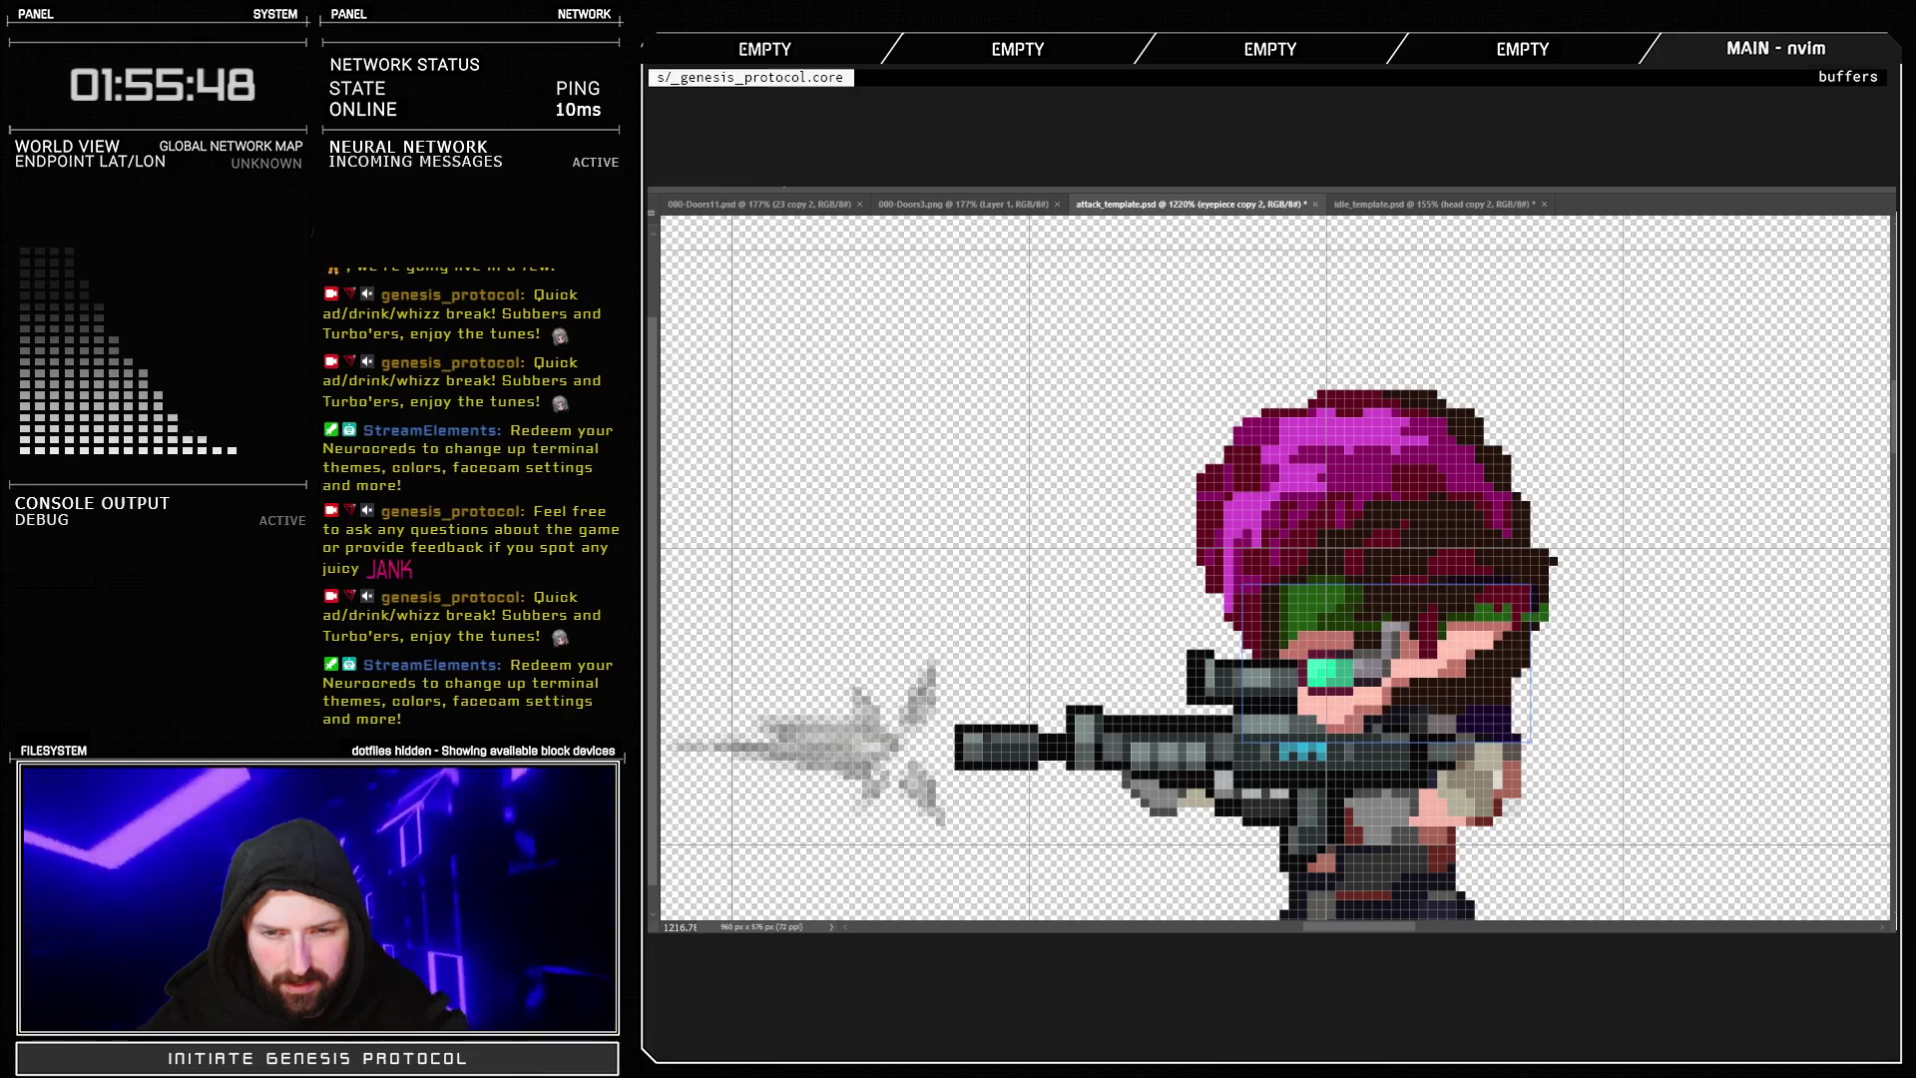
pyautogui.scroll(-8, 1240, 810)
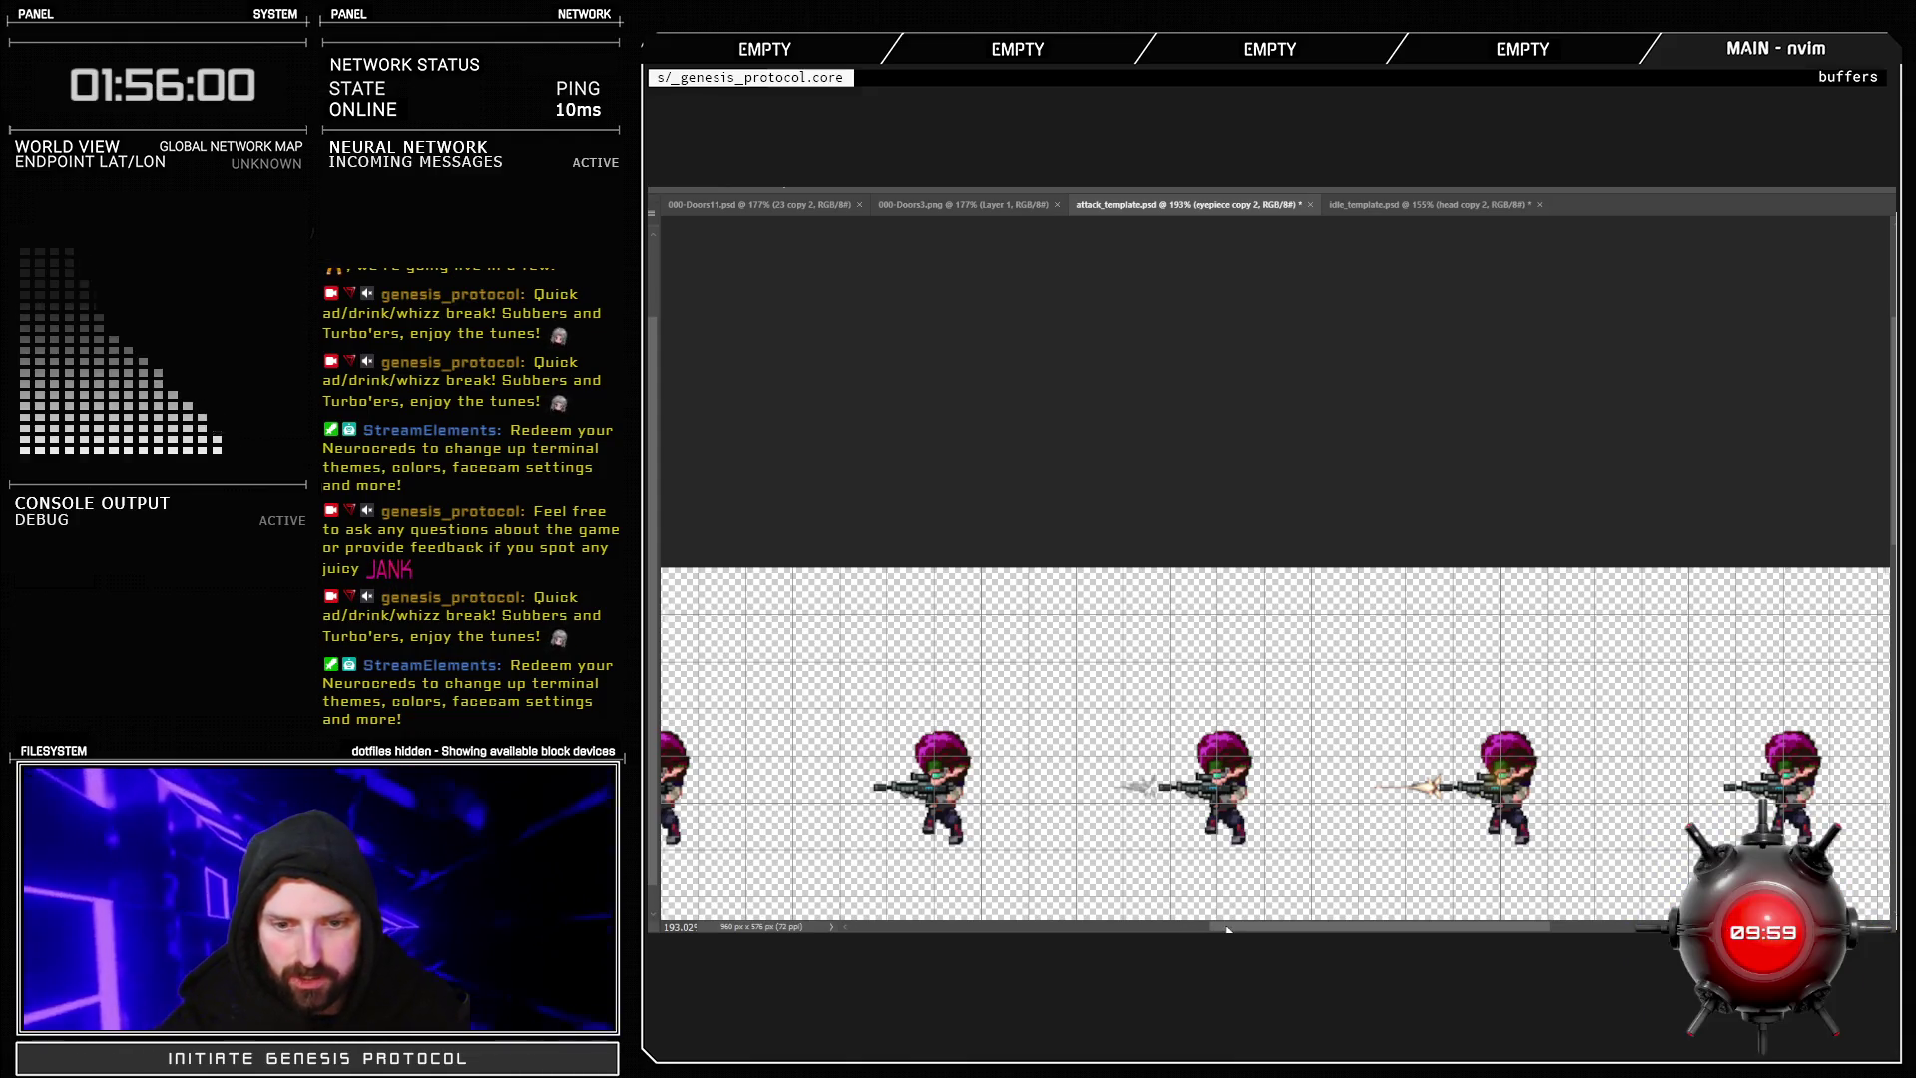
# - Duplicate the original eyepiece layer and move the copy to the fourth top-row sprite
pyautogui.hscroll(-3, 1078, 759)
pyautogui.scroll(-3, 1067, 739)
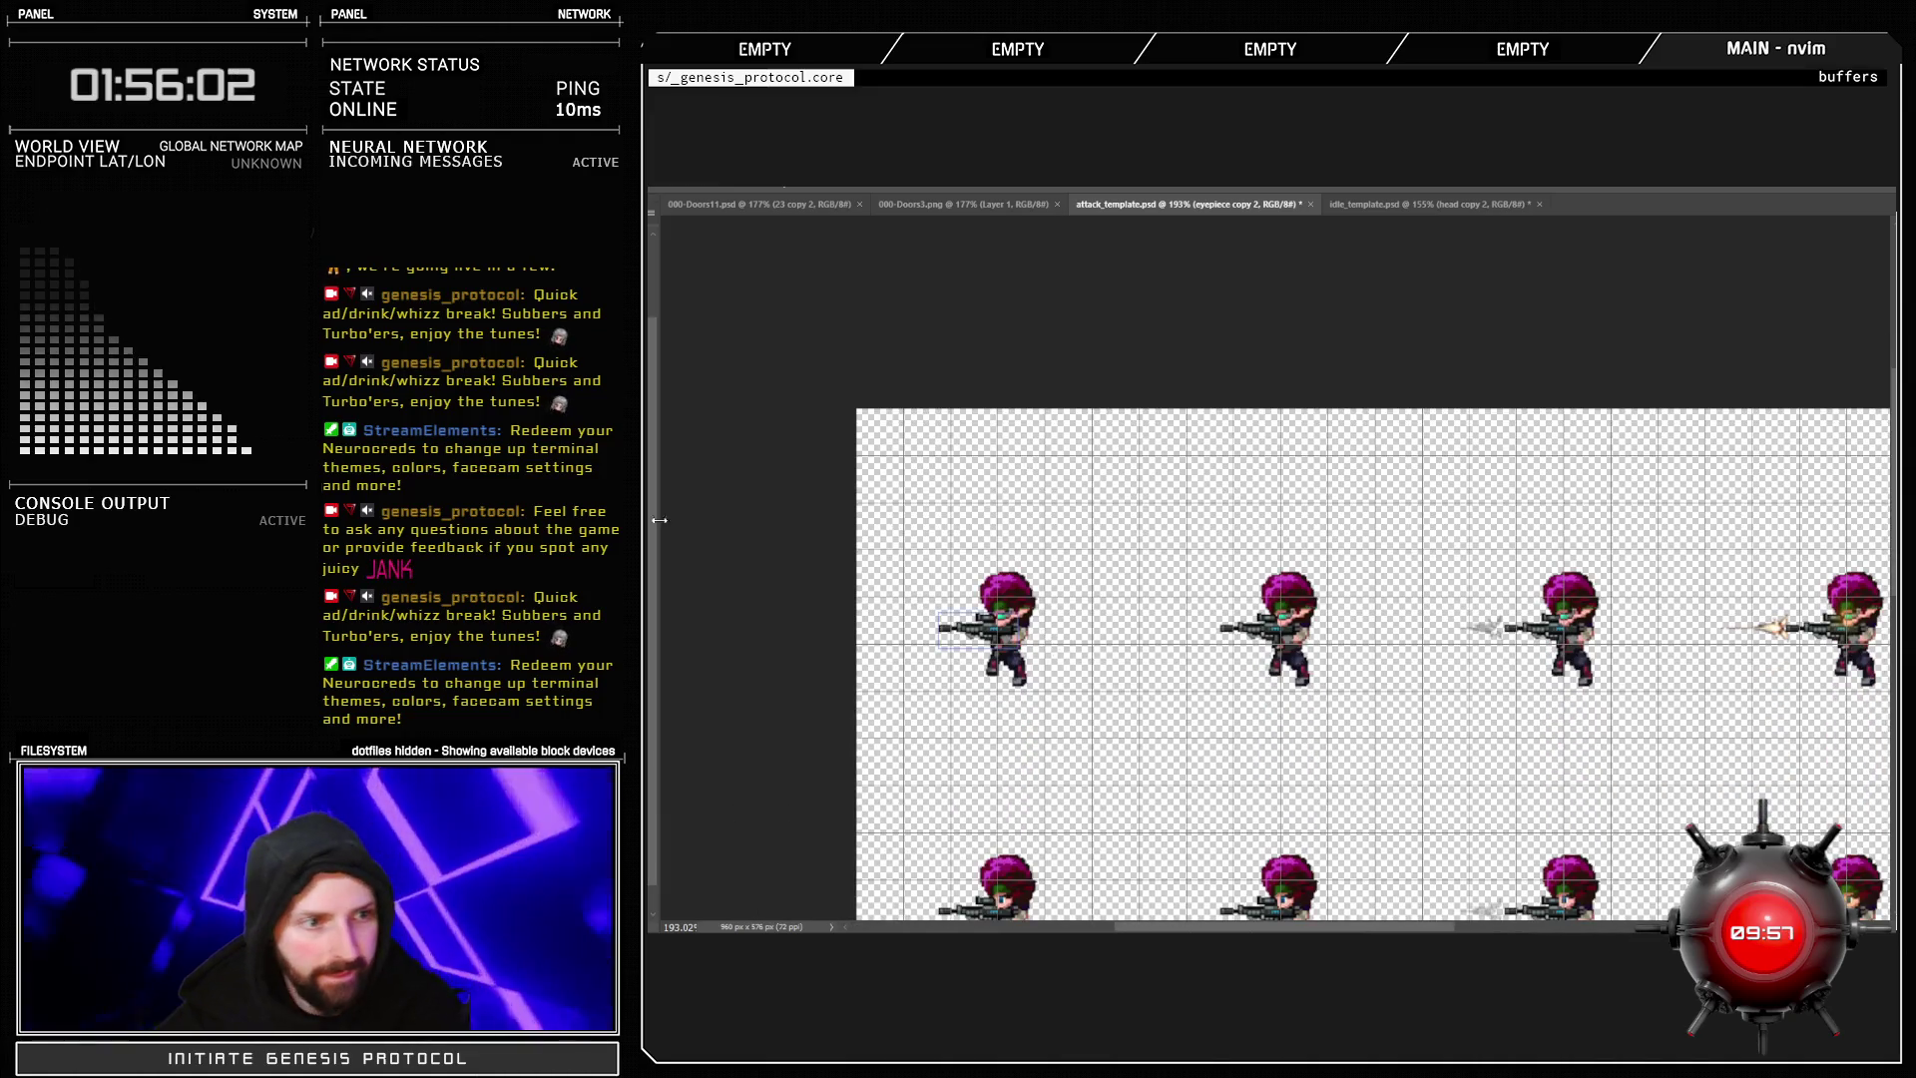
pyautogui.keyDown('ctrl'); pyautogui.click(1029, 623); pyautogui.keyUp('ctrl')
pyautogui.scroll(-4, 1146, 699)
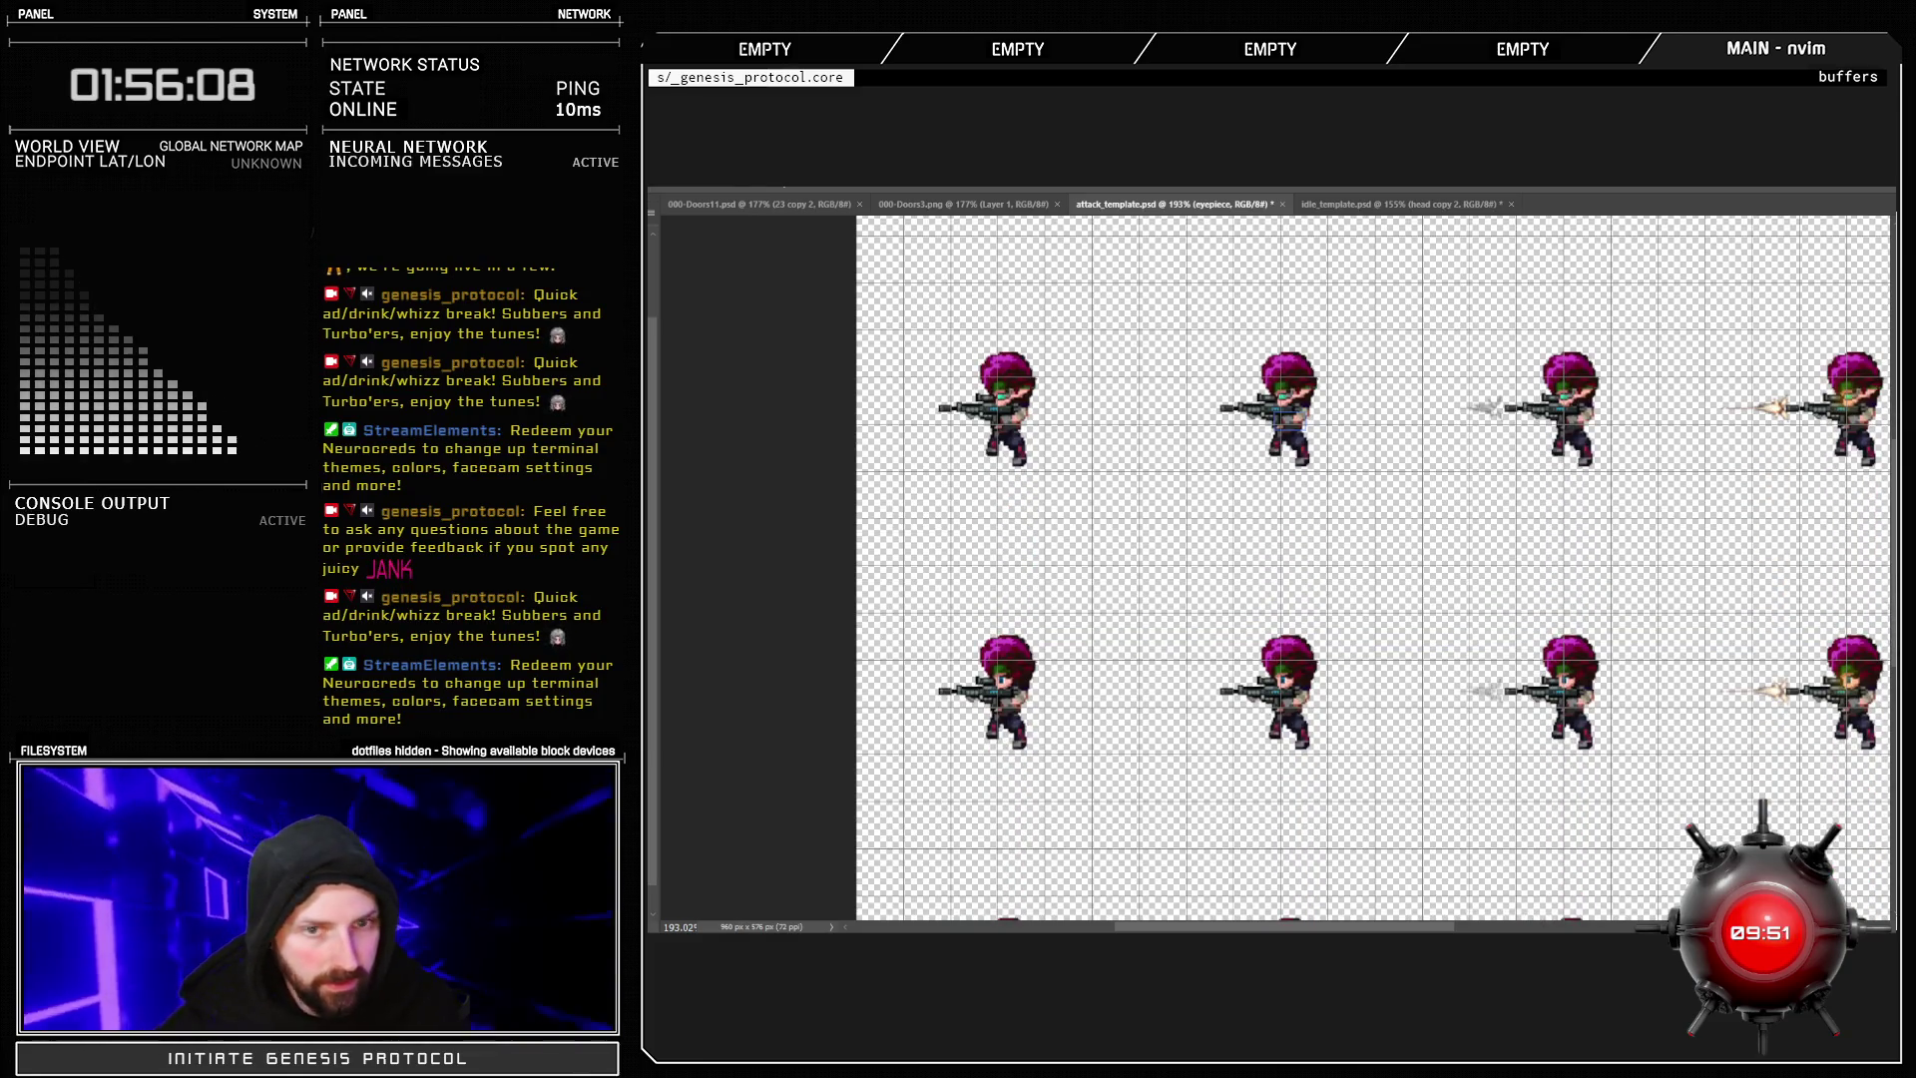
pyautogui.hotkey('ctrl', 'j')
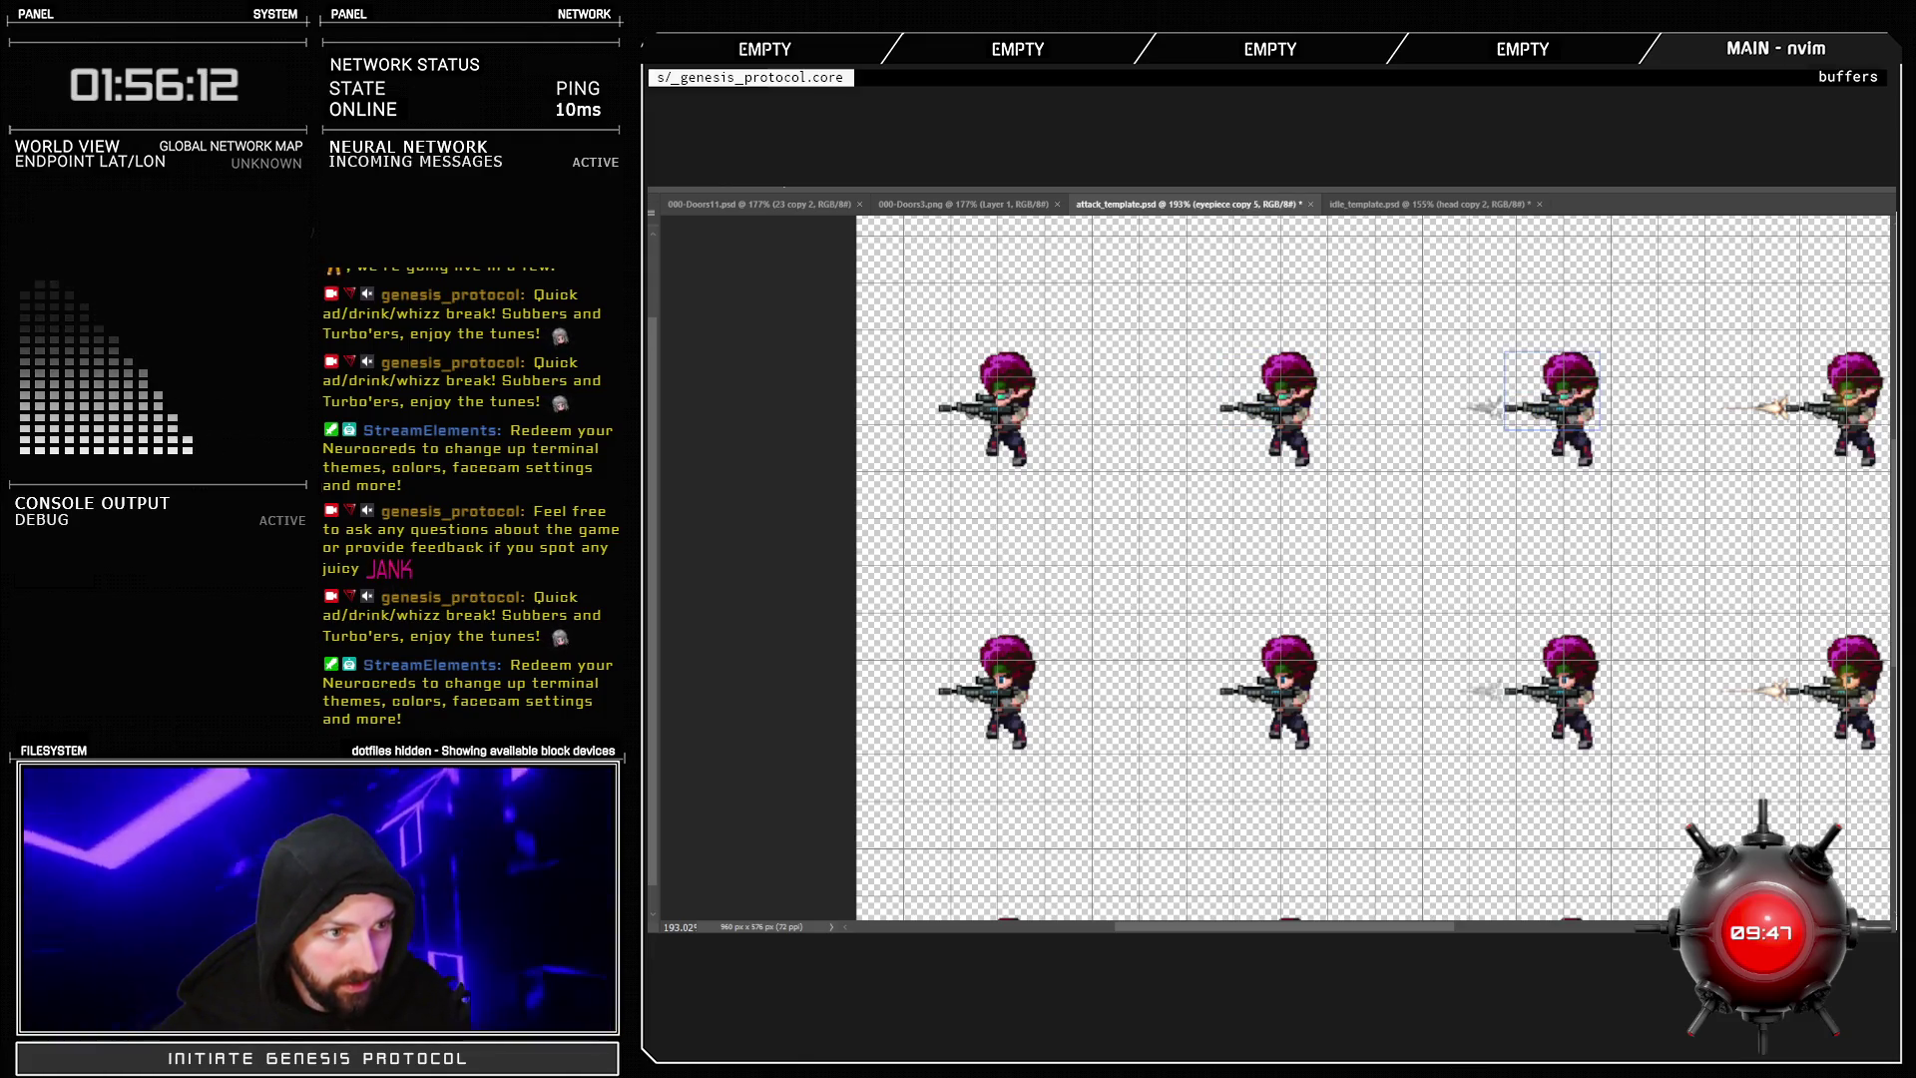
pyautogui.moveTo(1552, 399); pyautogui.dragTo(1834, 399)
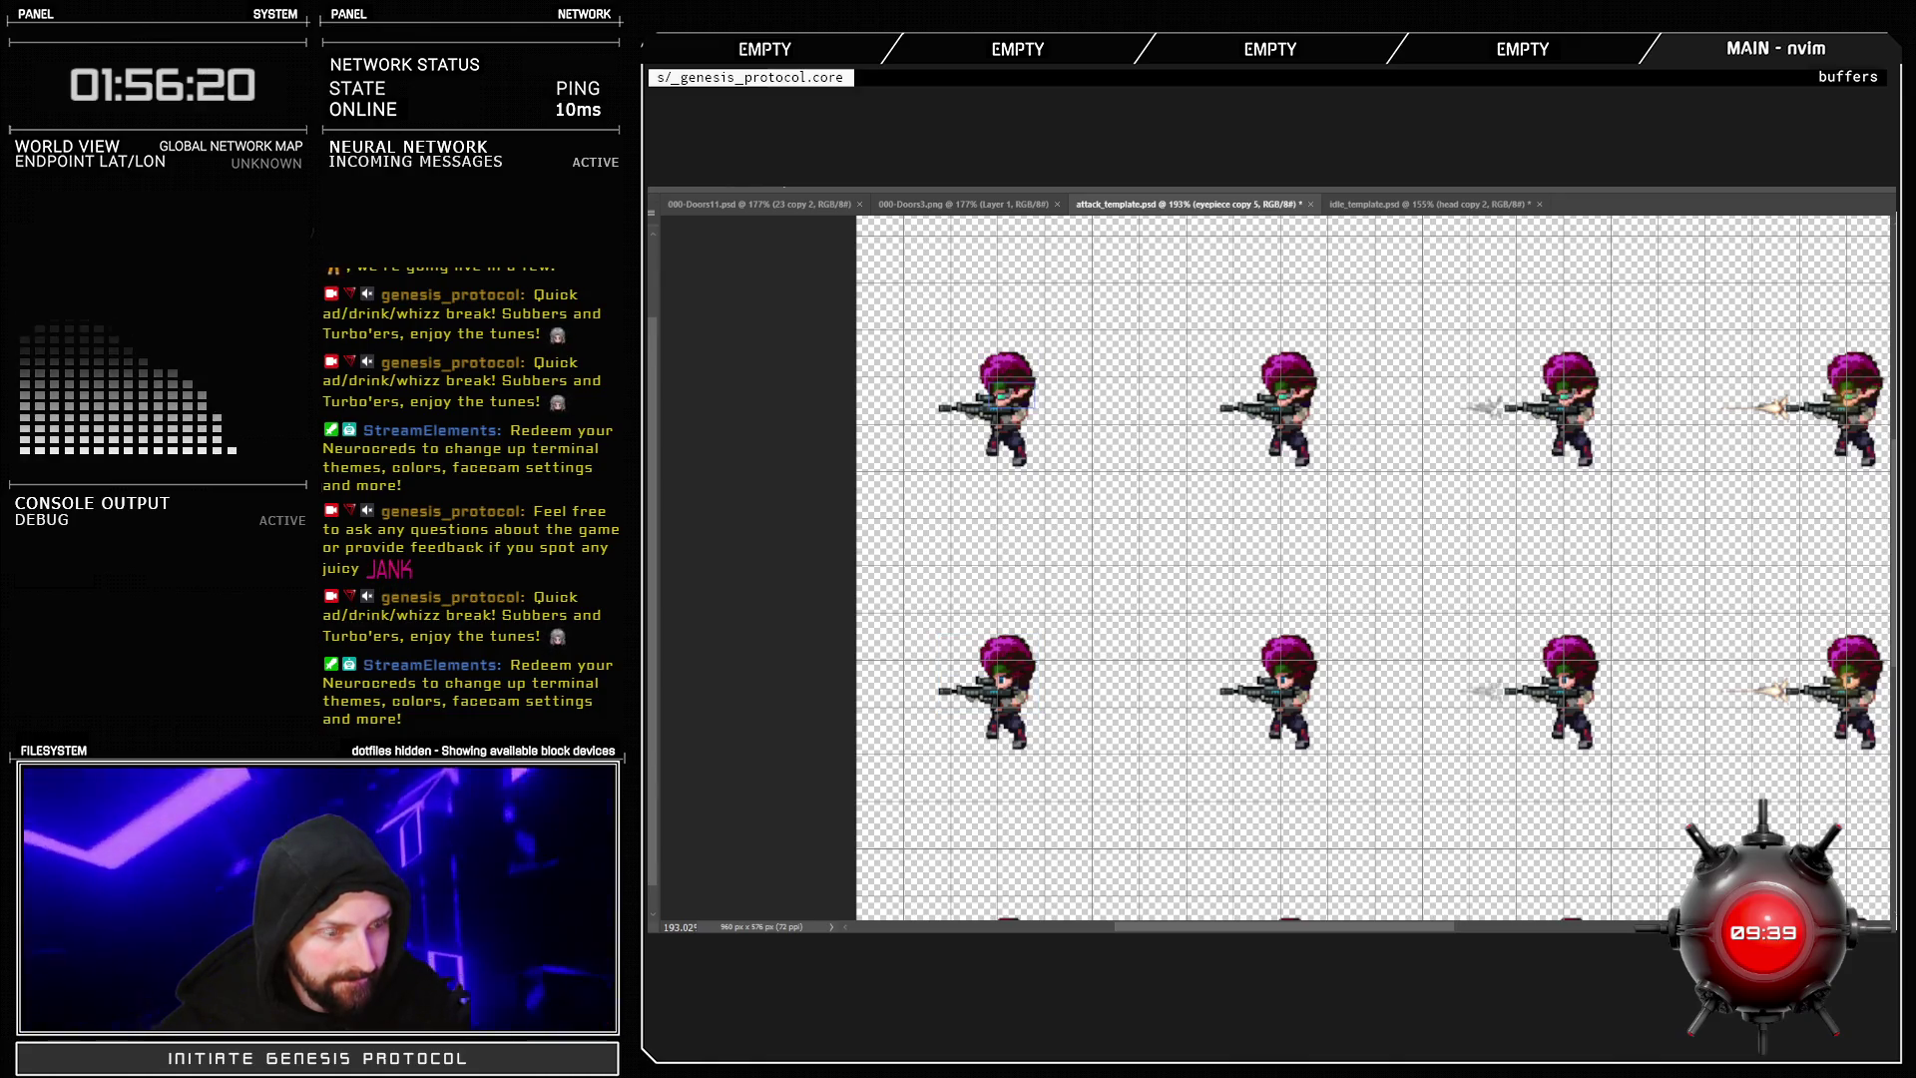
# - Move an eyepiece copy onto the bottom-left sprite, nudge it right, and duplicate it again
pyautogui.moveTo(1003, 409); pyautogui.dragTo(1001, 687)
pyautogui.scroll(6, 1001, 686)
pyautogui.press('Right')
pyautogui.press('Right')
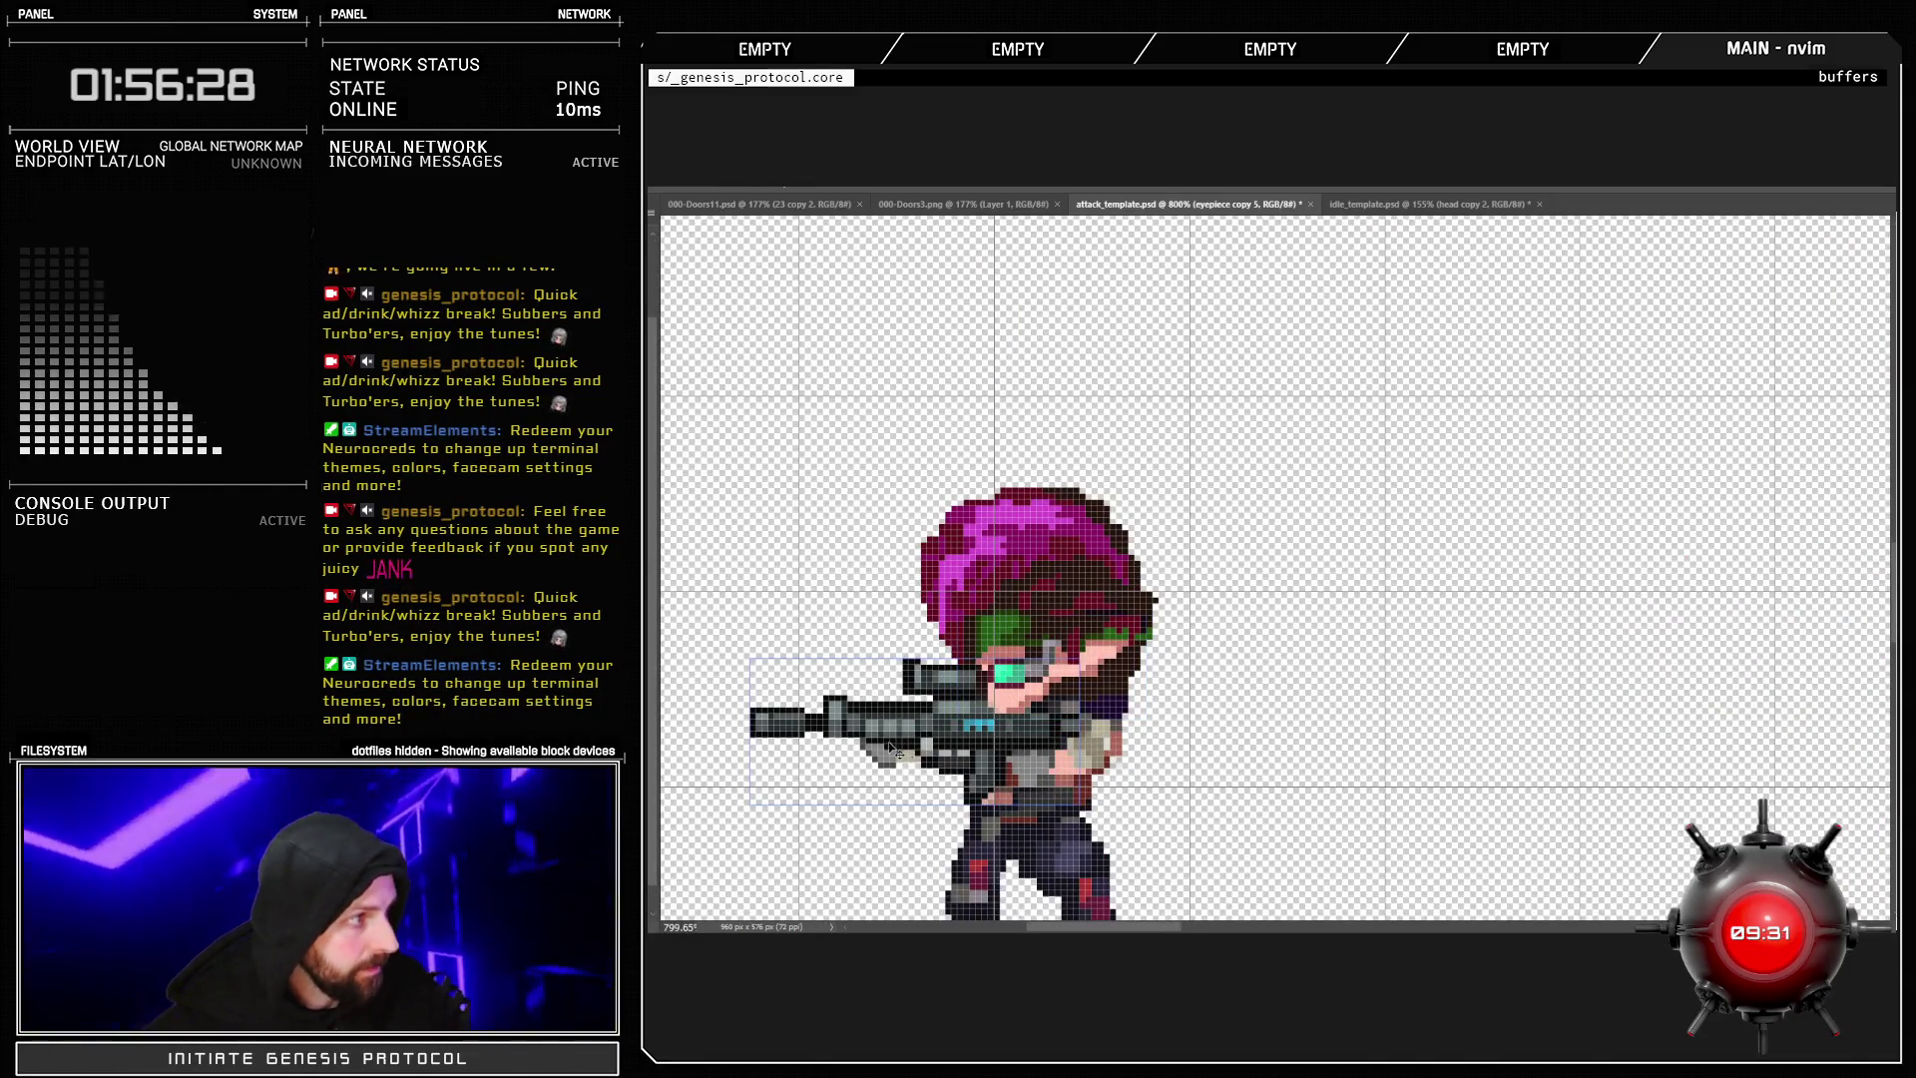
pyautogui.scroll(-5, 891, 749)
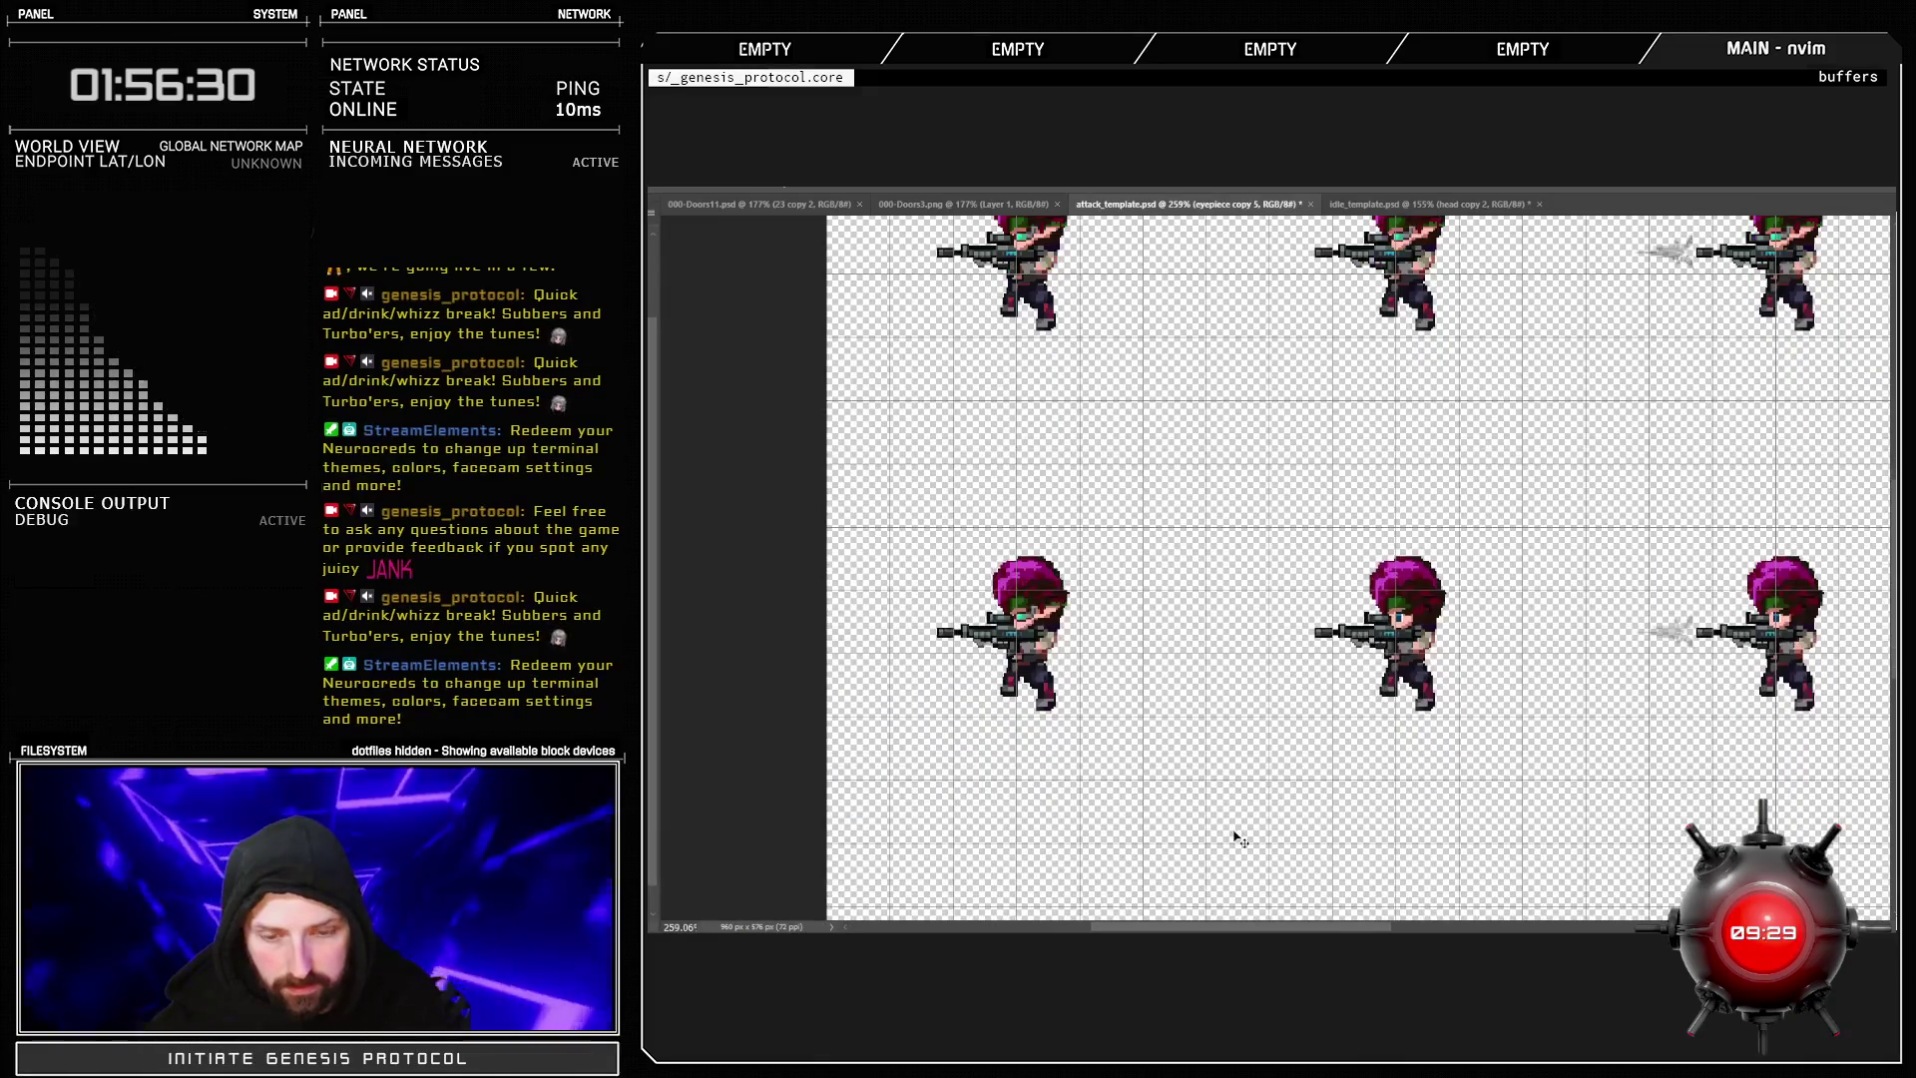
pyautogui.moveTo(1259, 926); pyautogui.dragTo(1295, 926)
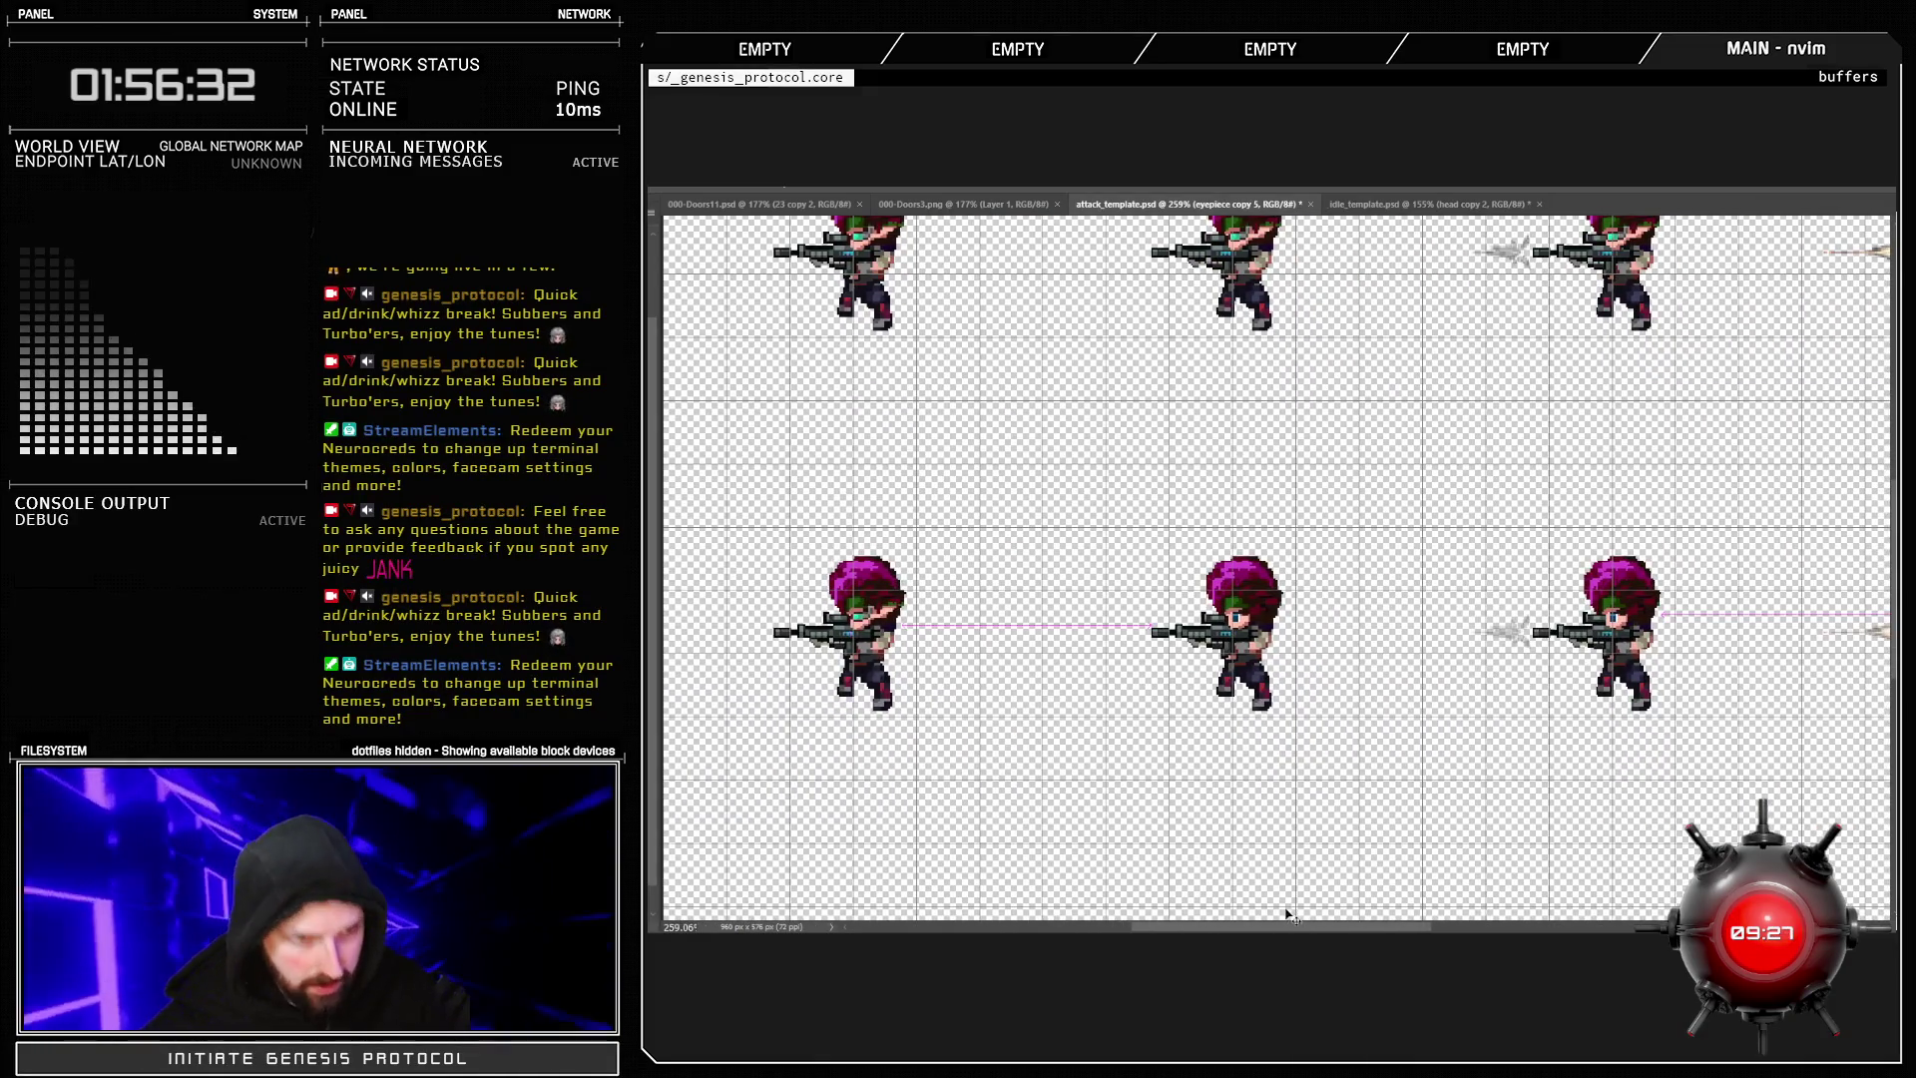
pyautogui.hotkey('ctrl', 'j')
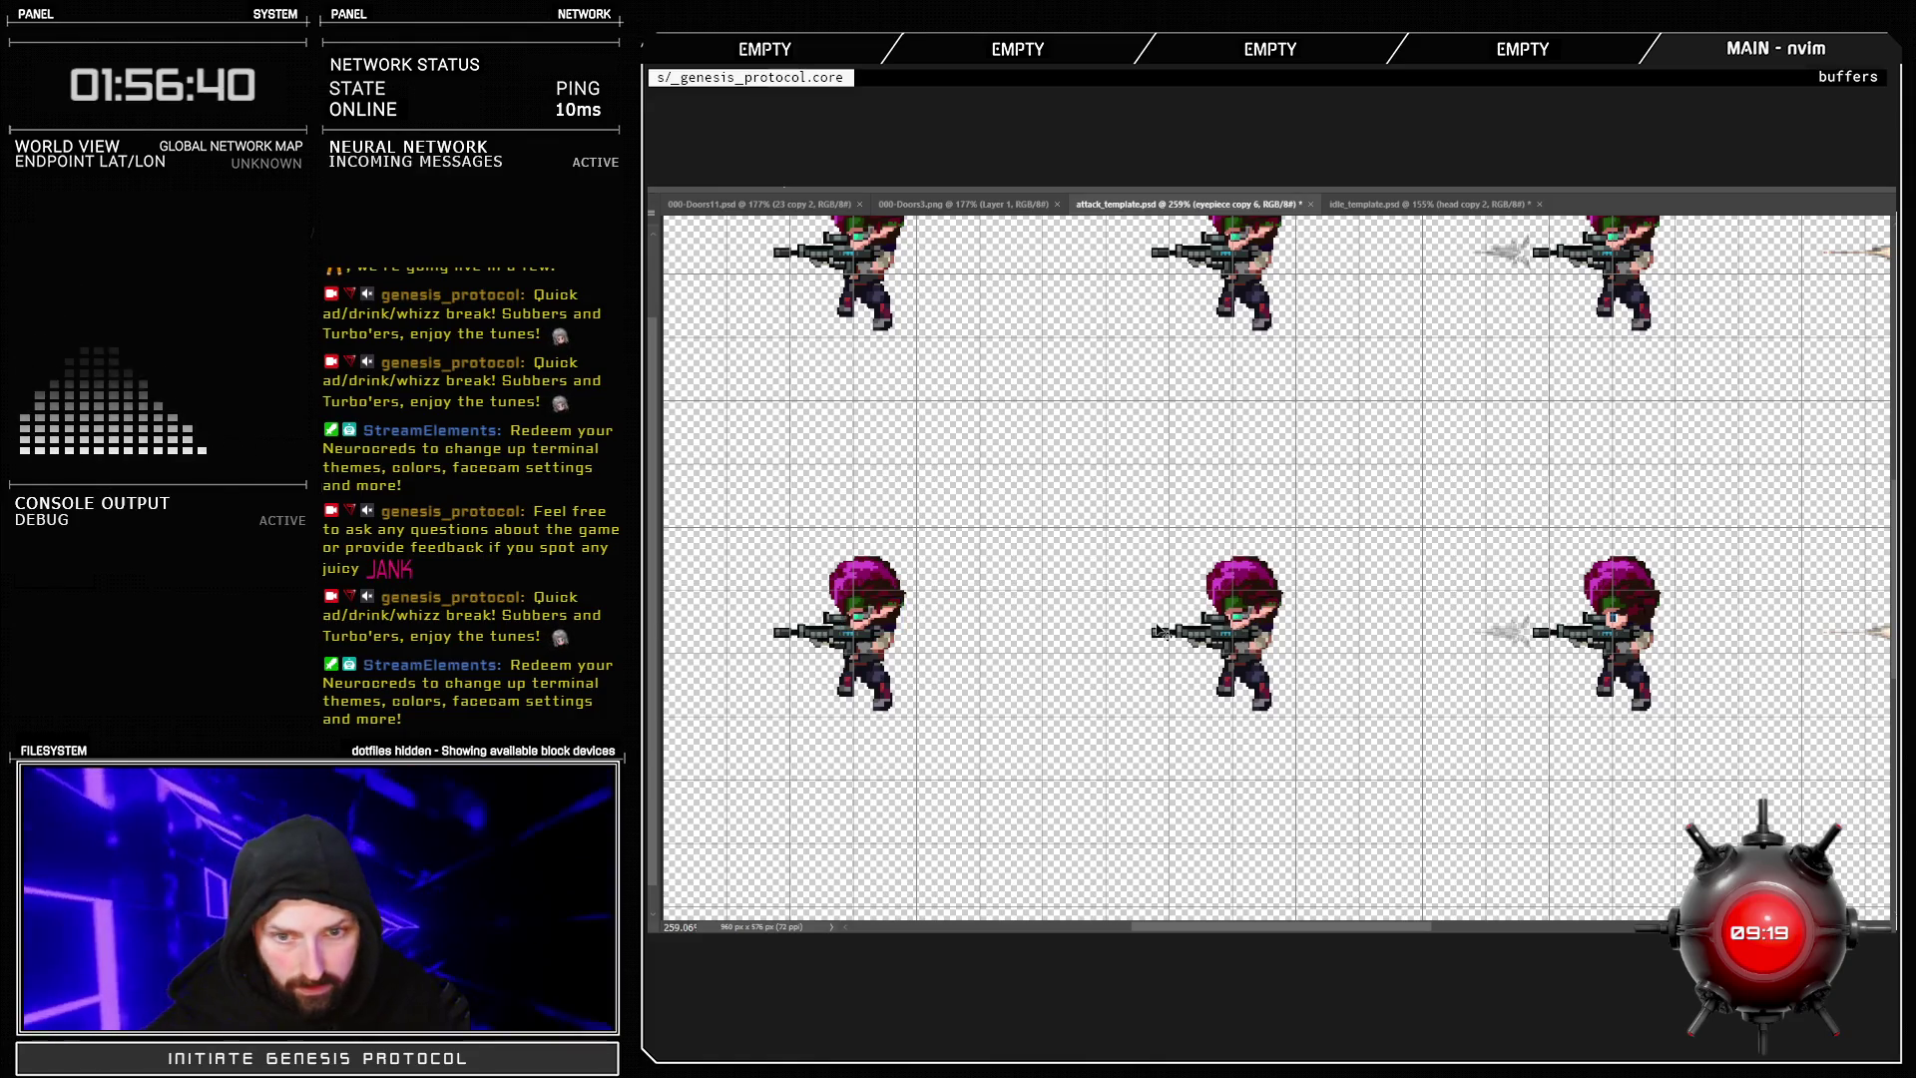
pyautogui.scroll(5, 1257, 626)
pyautogui.scroll(3, 1257, 626)
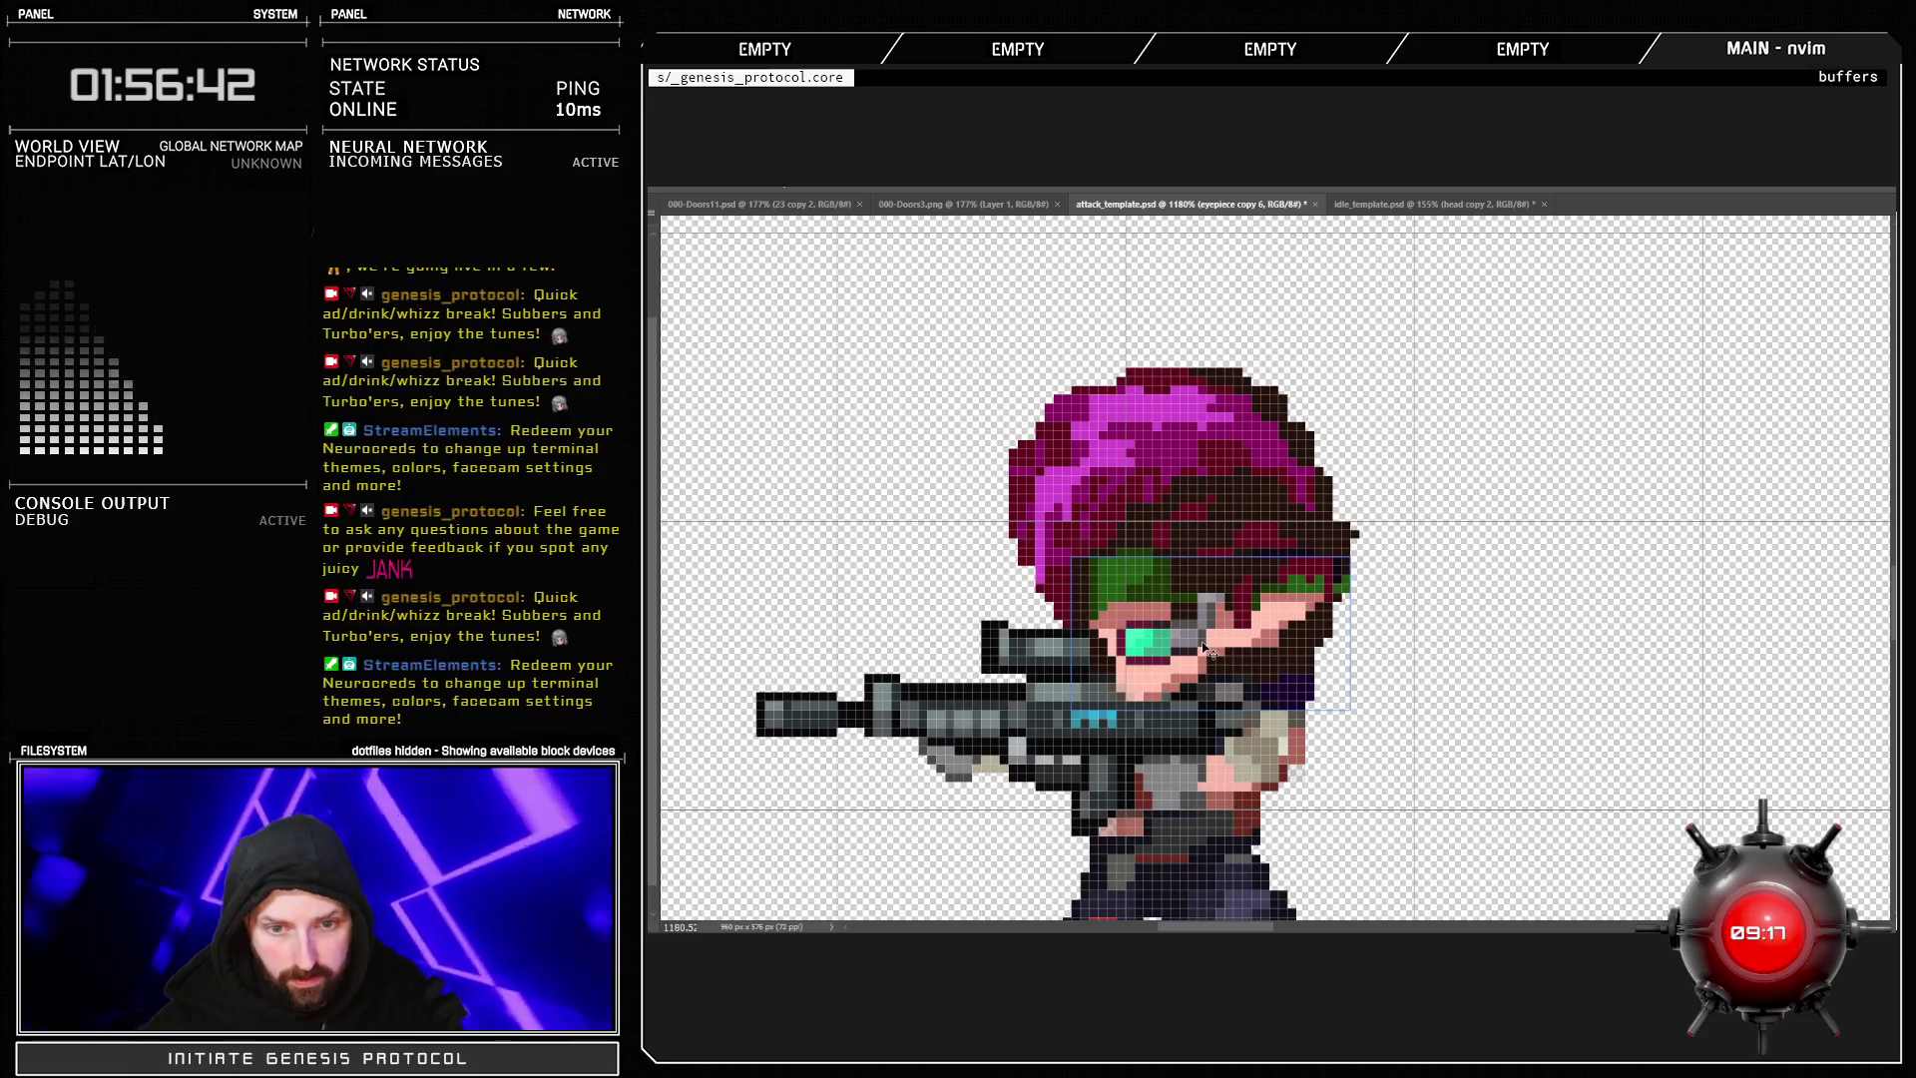
# - Fine-tune the eyepiece's horizontal position one pixel at a time over the eye
pyautogui.press('Left')
pyautogui.press('Right')
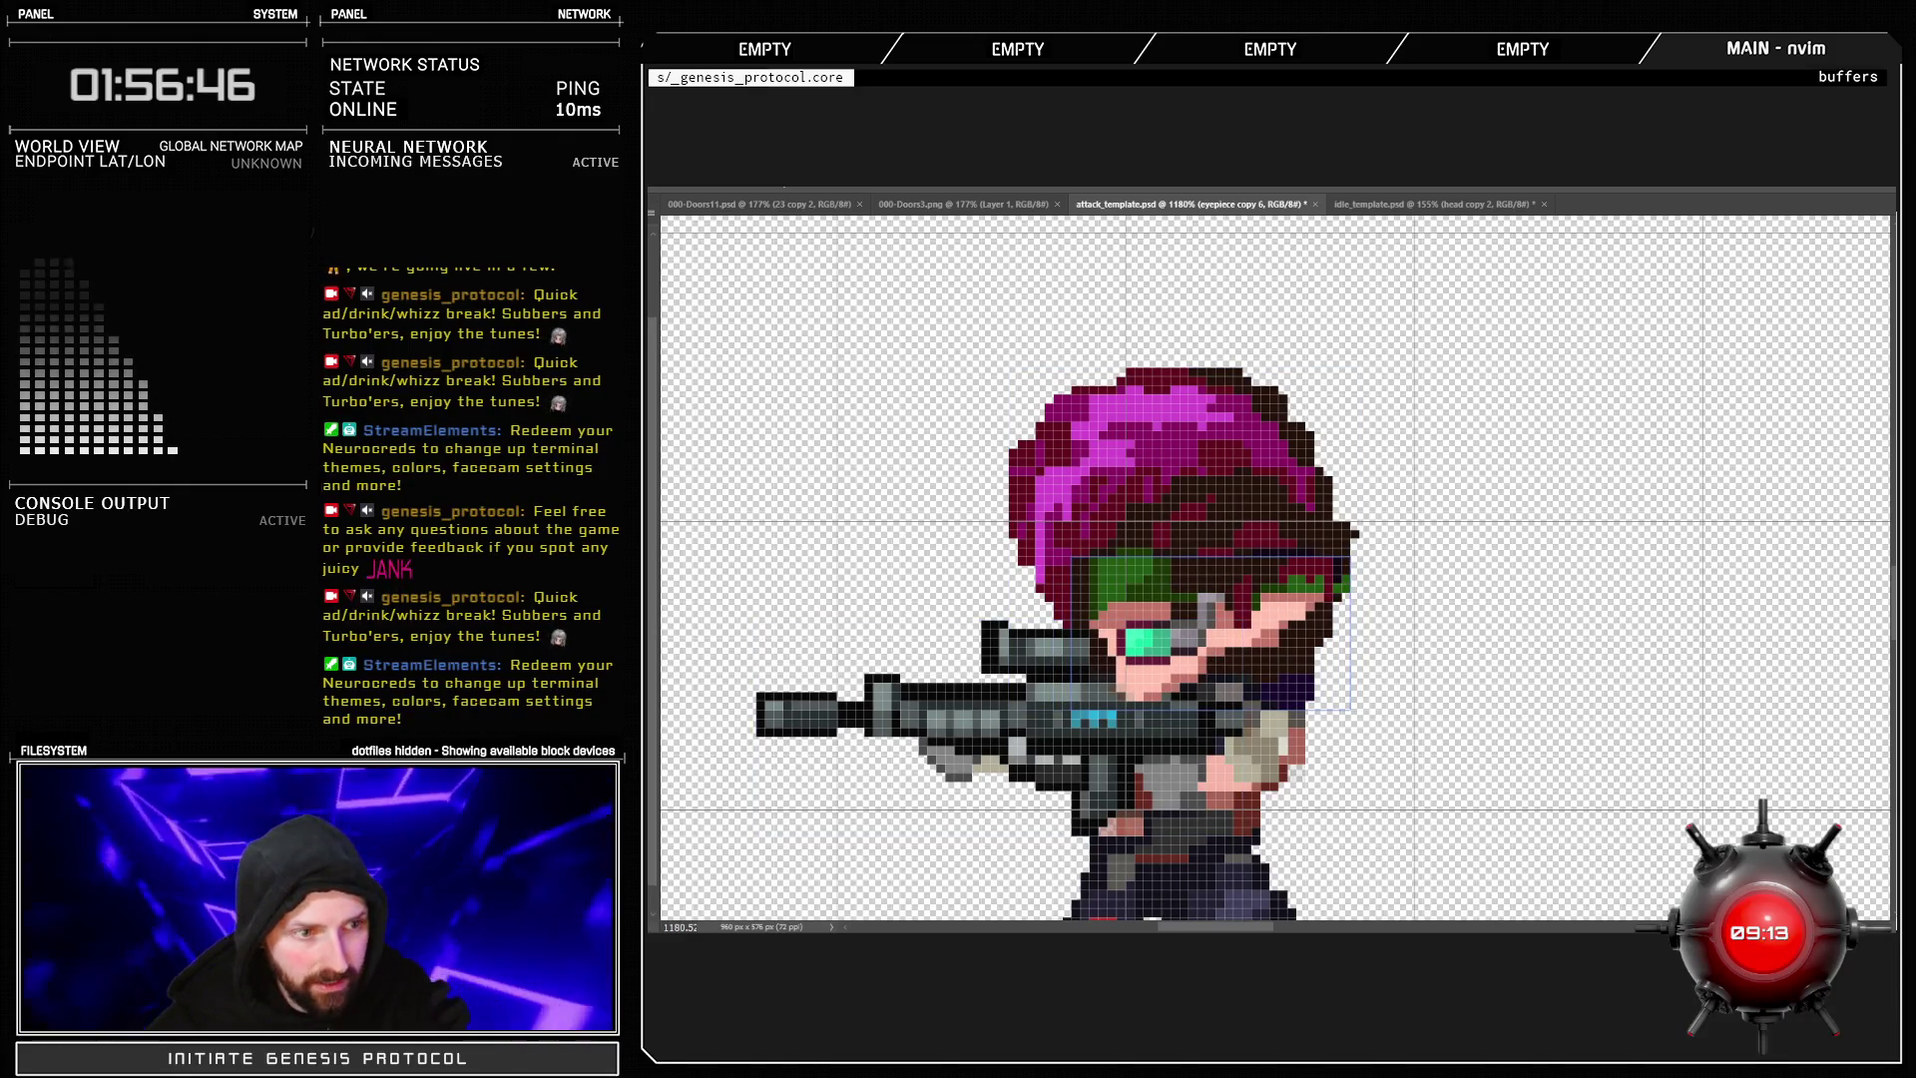
pyautogui.press('Left')
pyautogui.press('Right')
pyautogui.press('Left')
pyautogui.press('Right')
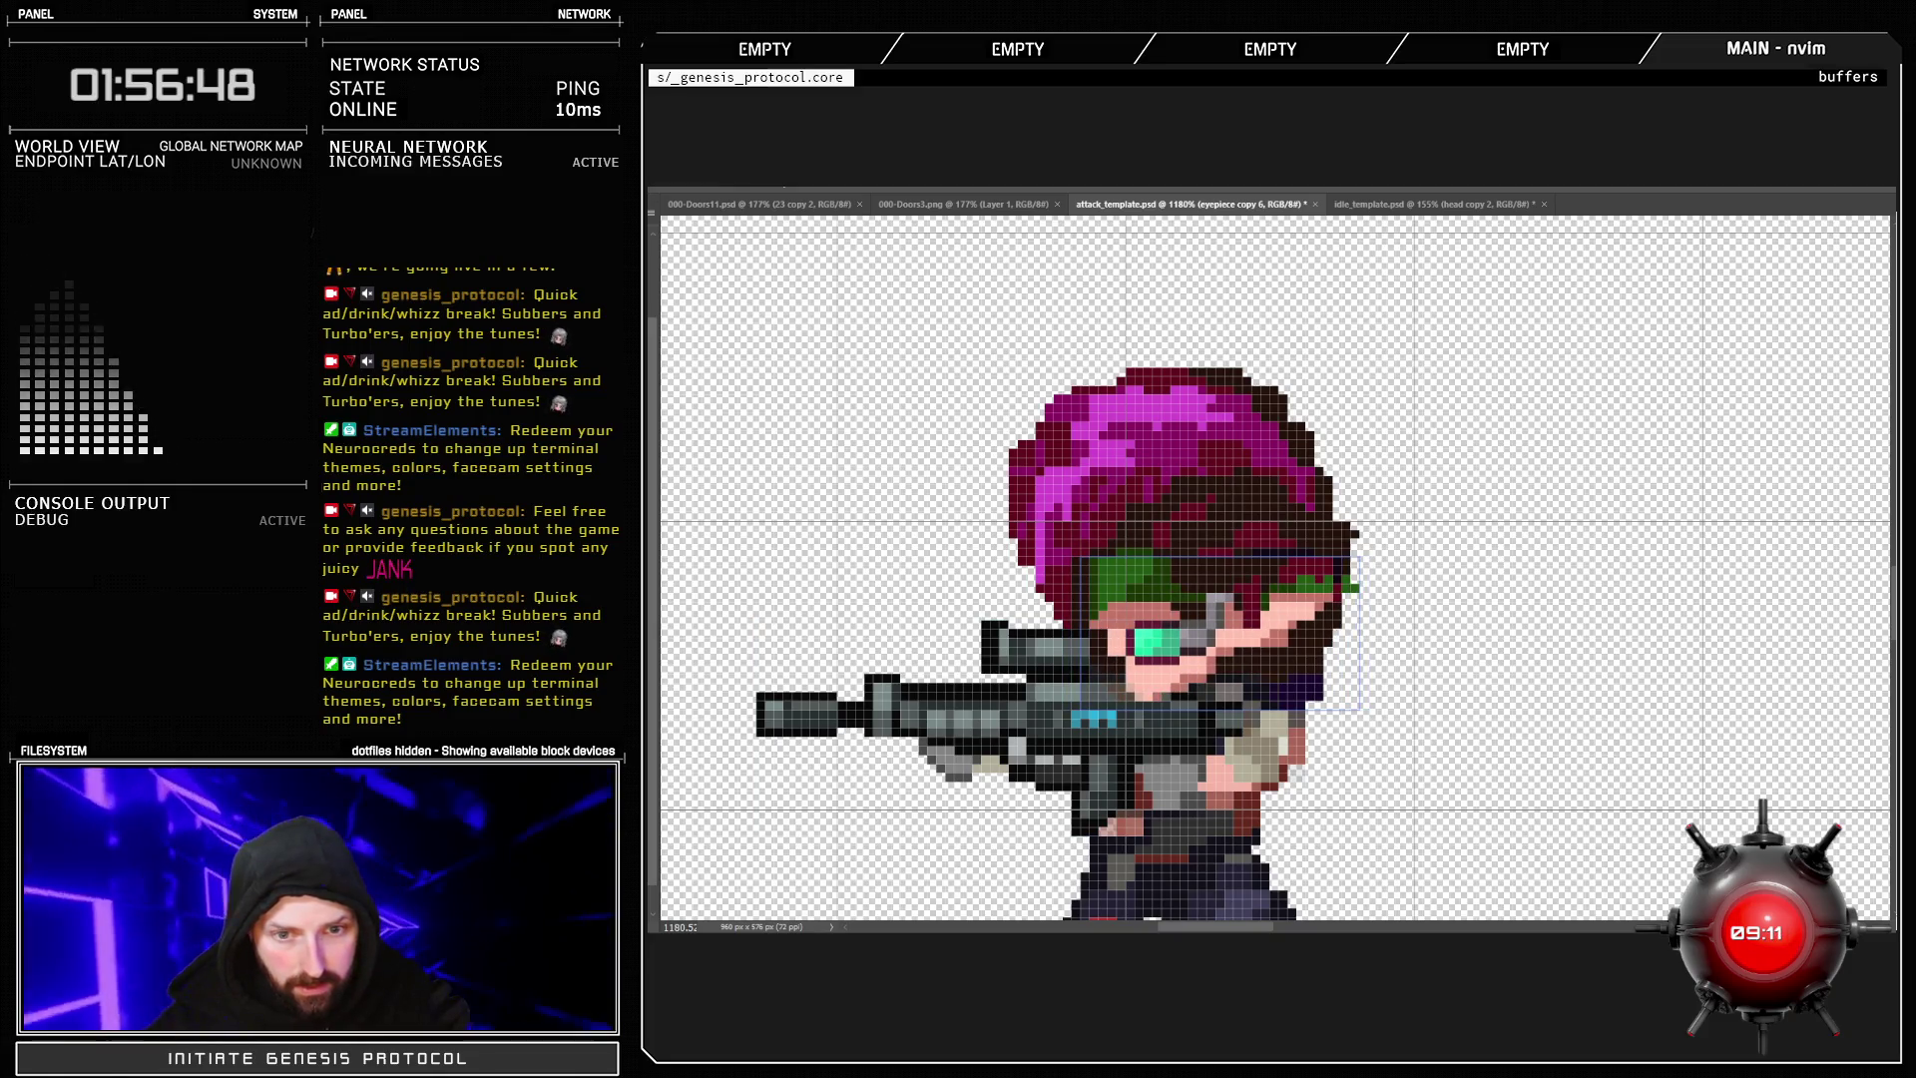
pyautogui.press('Right')
pyautogui.press('Left')
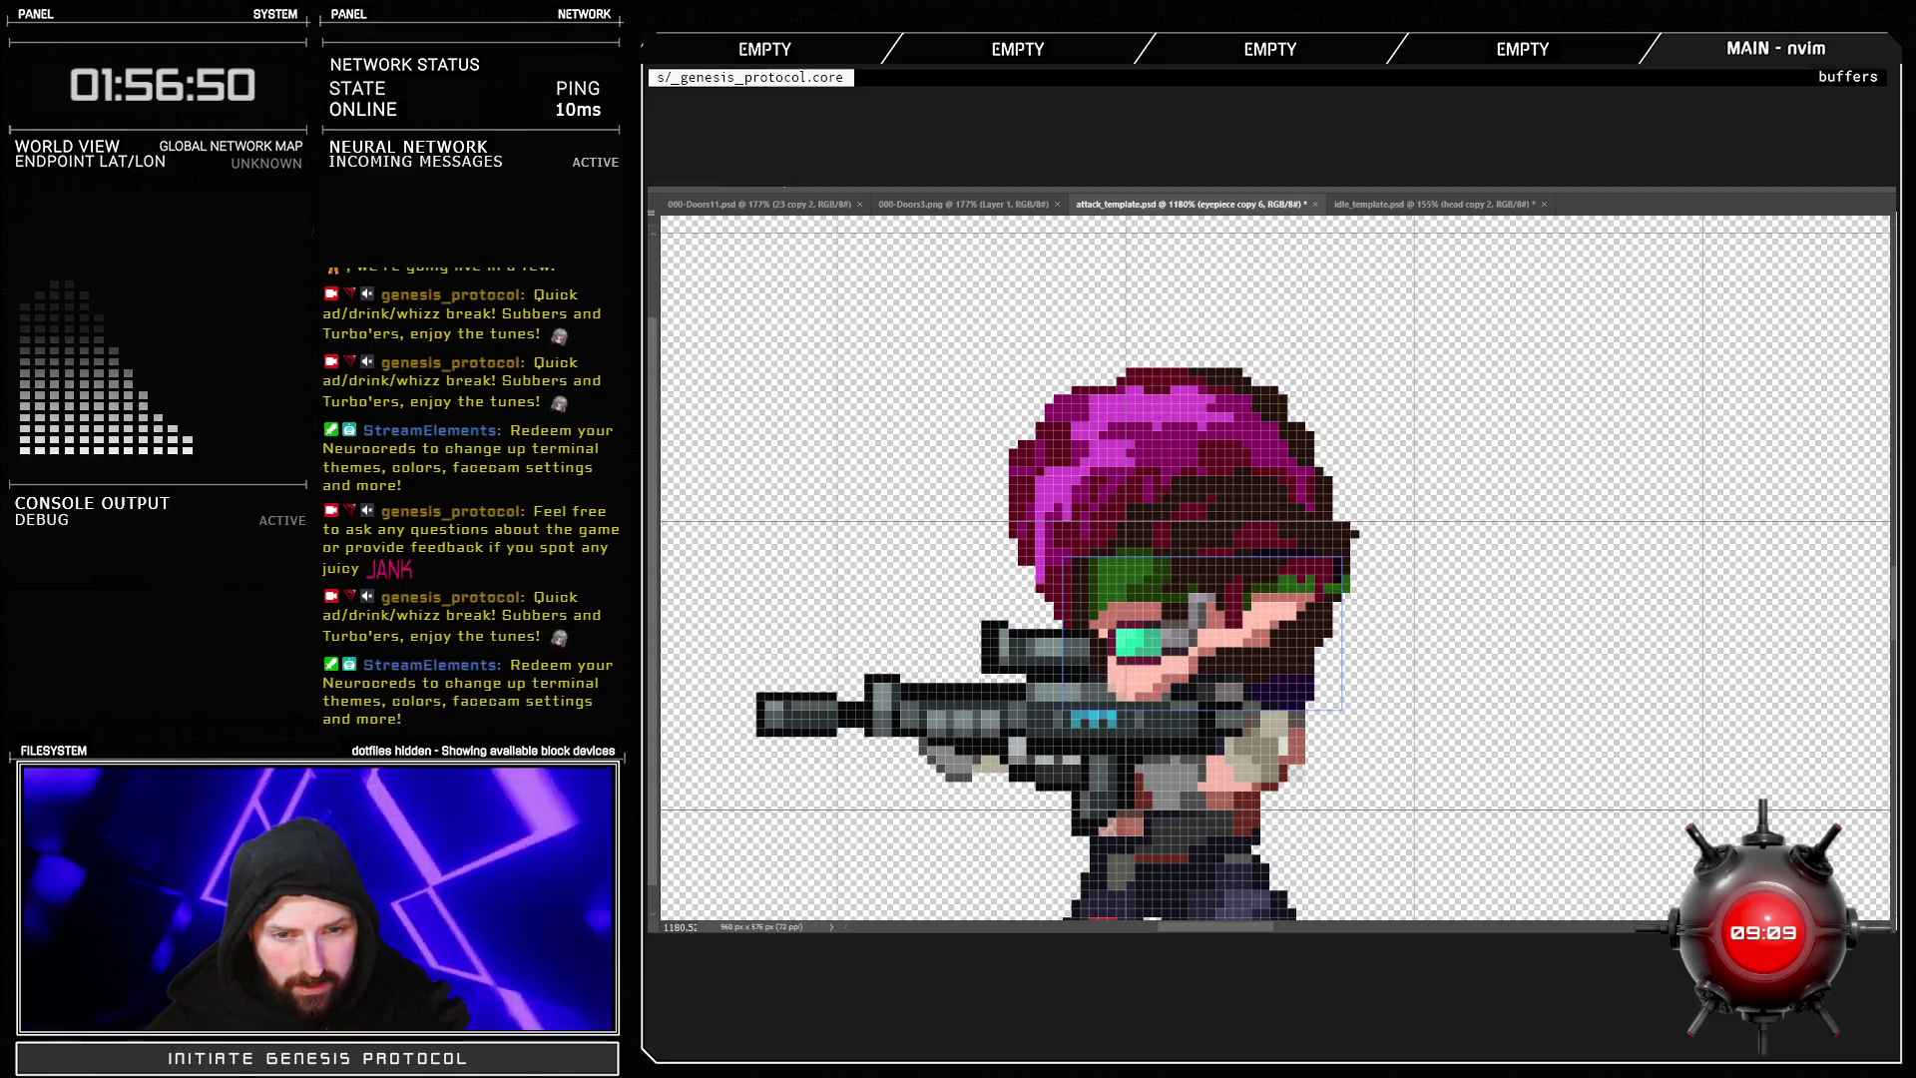
pyautogui.scroll(-5, 1080, 674)
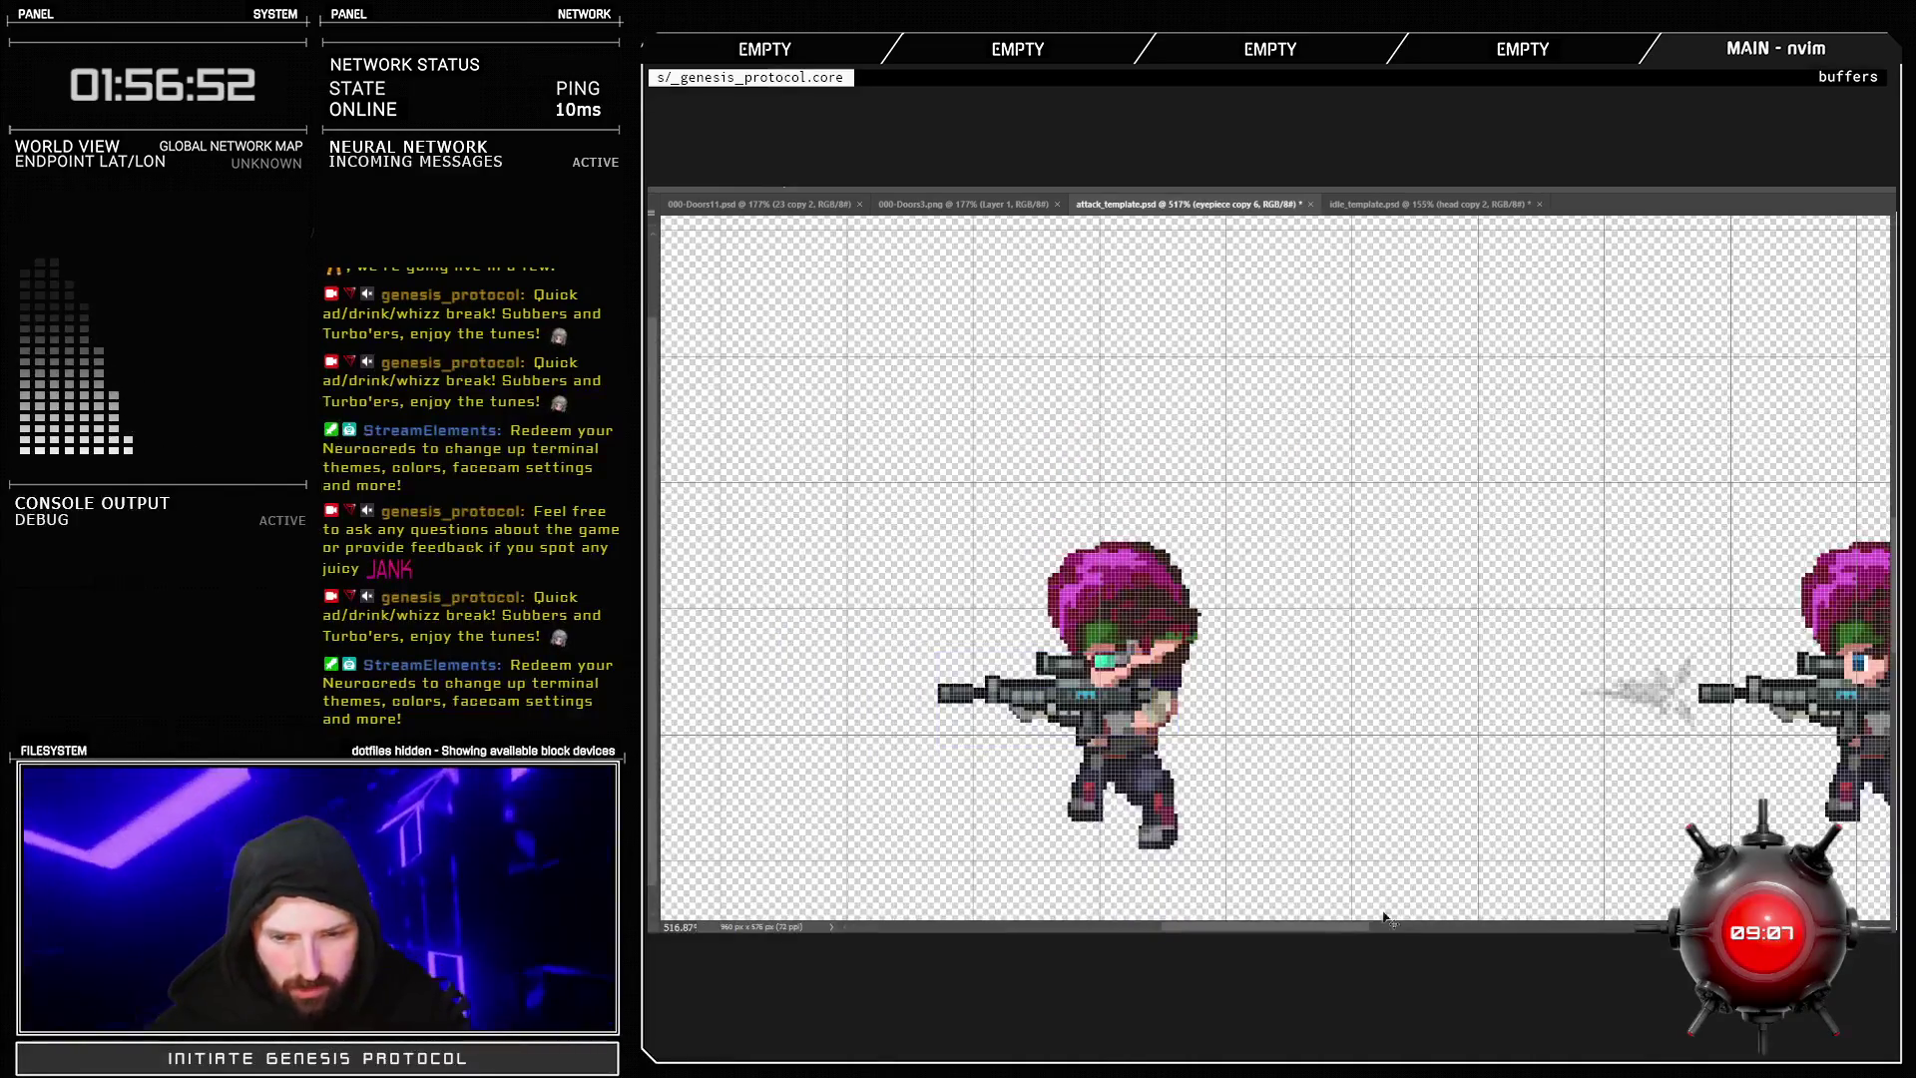
pyautogui.moveTo(1357, 931)
pyautogui.mouseDown()
pyautogui.moveTo(1207, 928)
pyautogui.moveTo(1477, 926)
pyautogui.mouseUp()
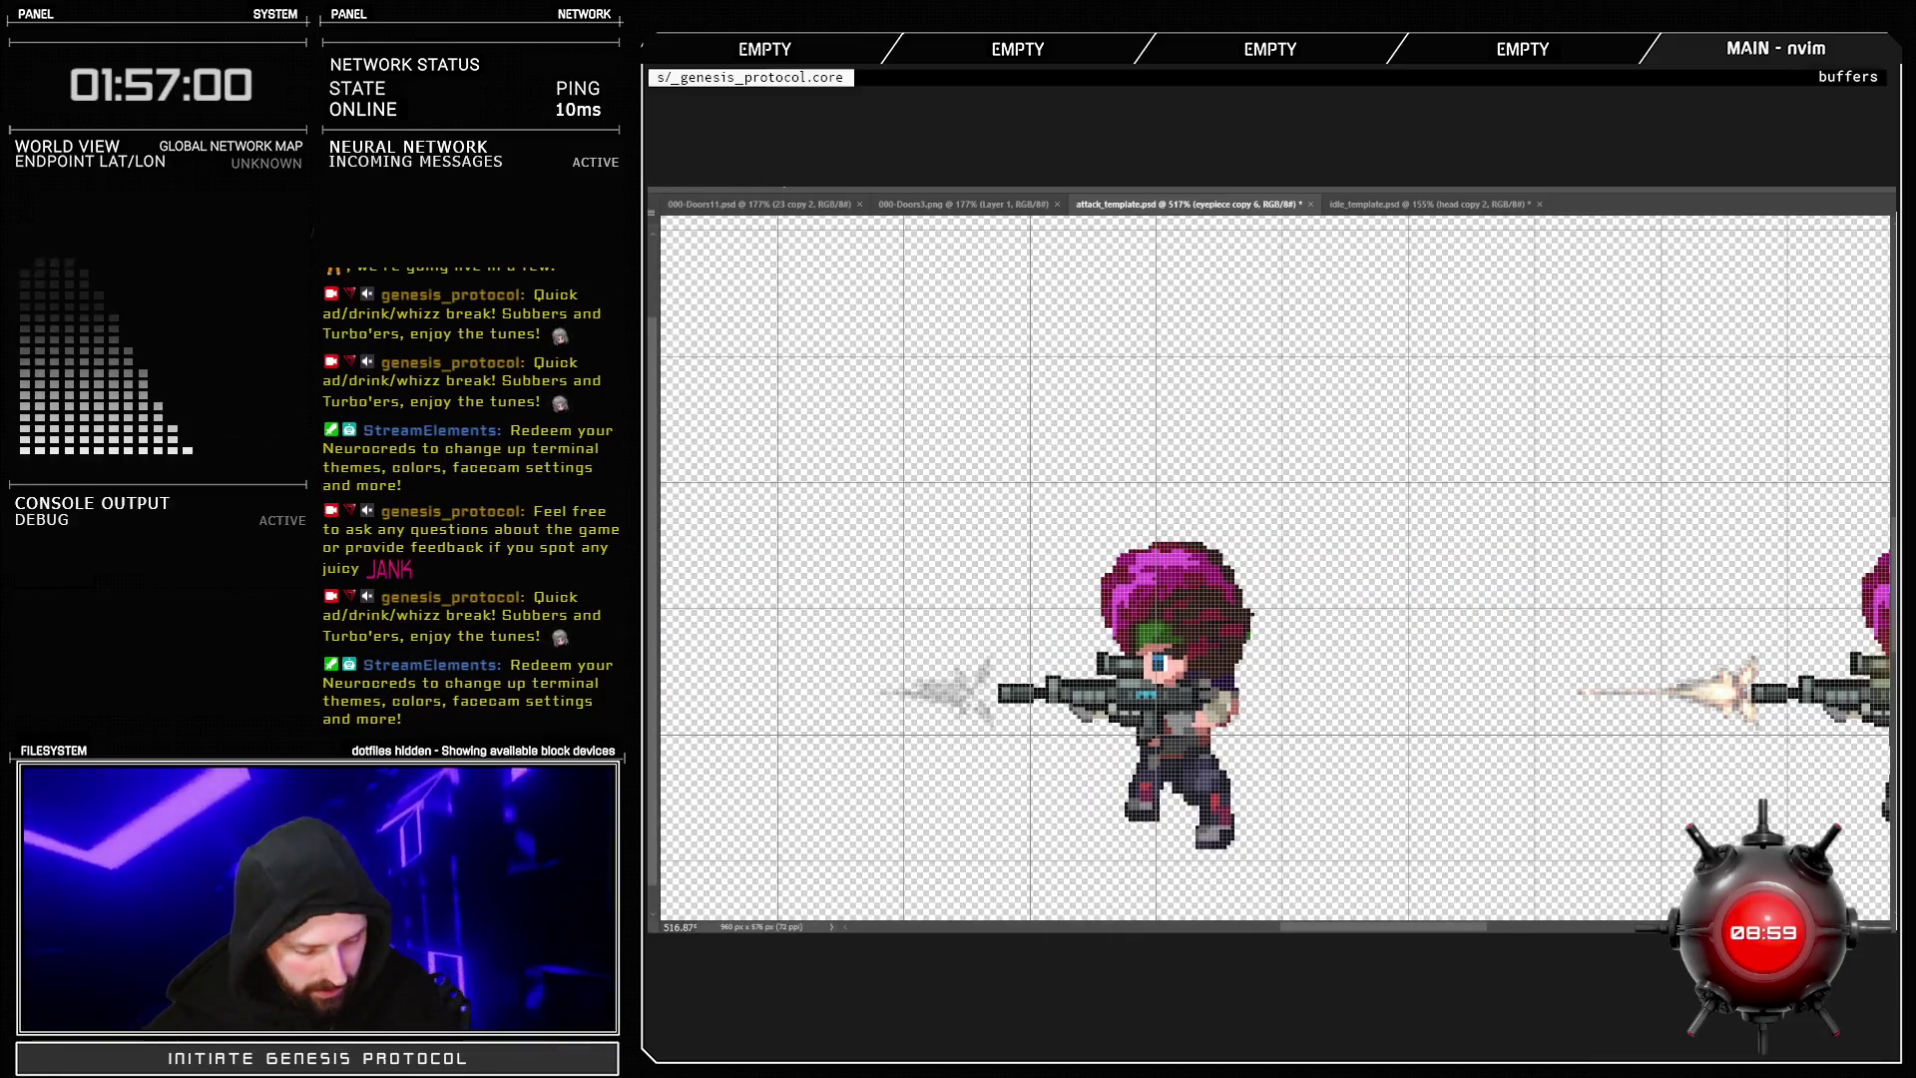
# - Duplicate the eyepiece layer and shift the copy left to line up over the next sprite's eye
pyautogui.hotkey('ctrl', 'j')
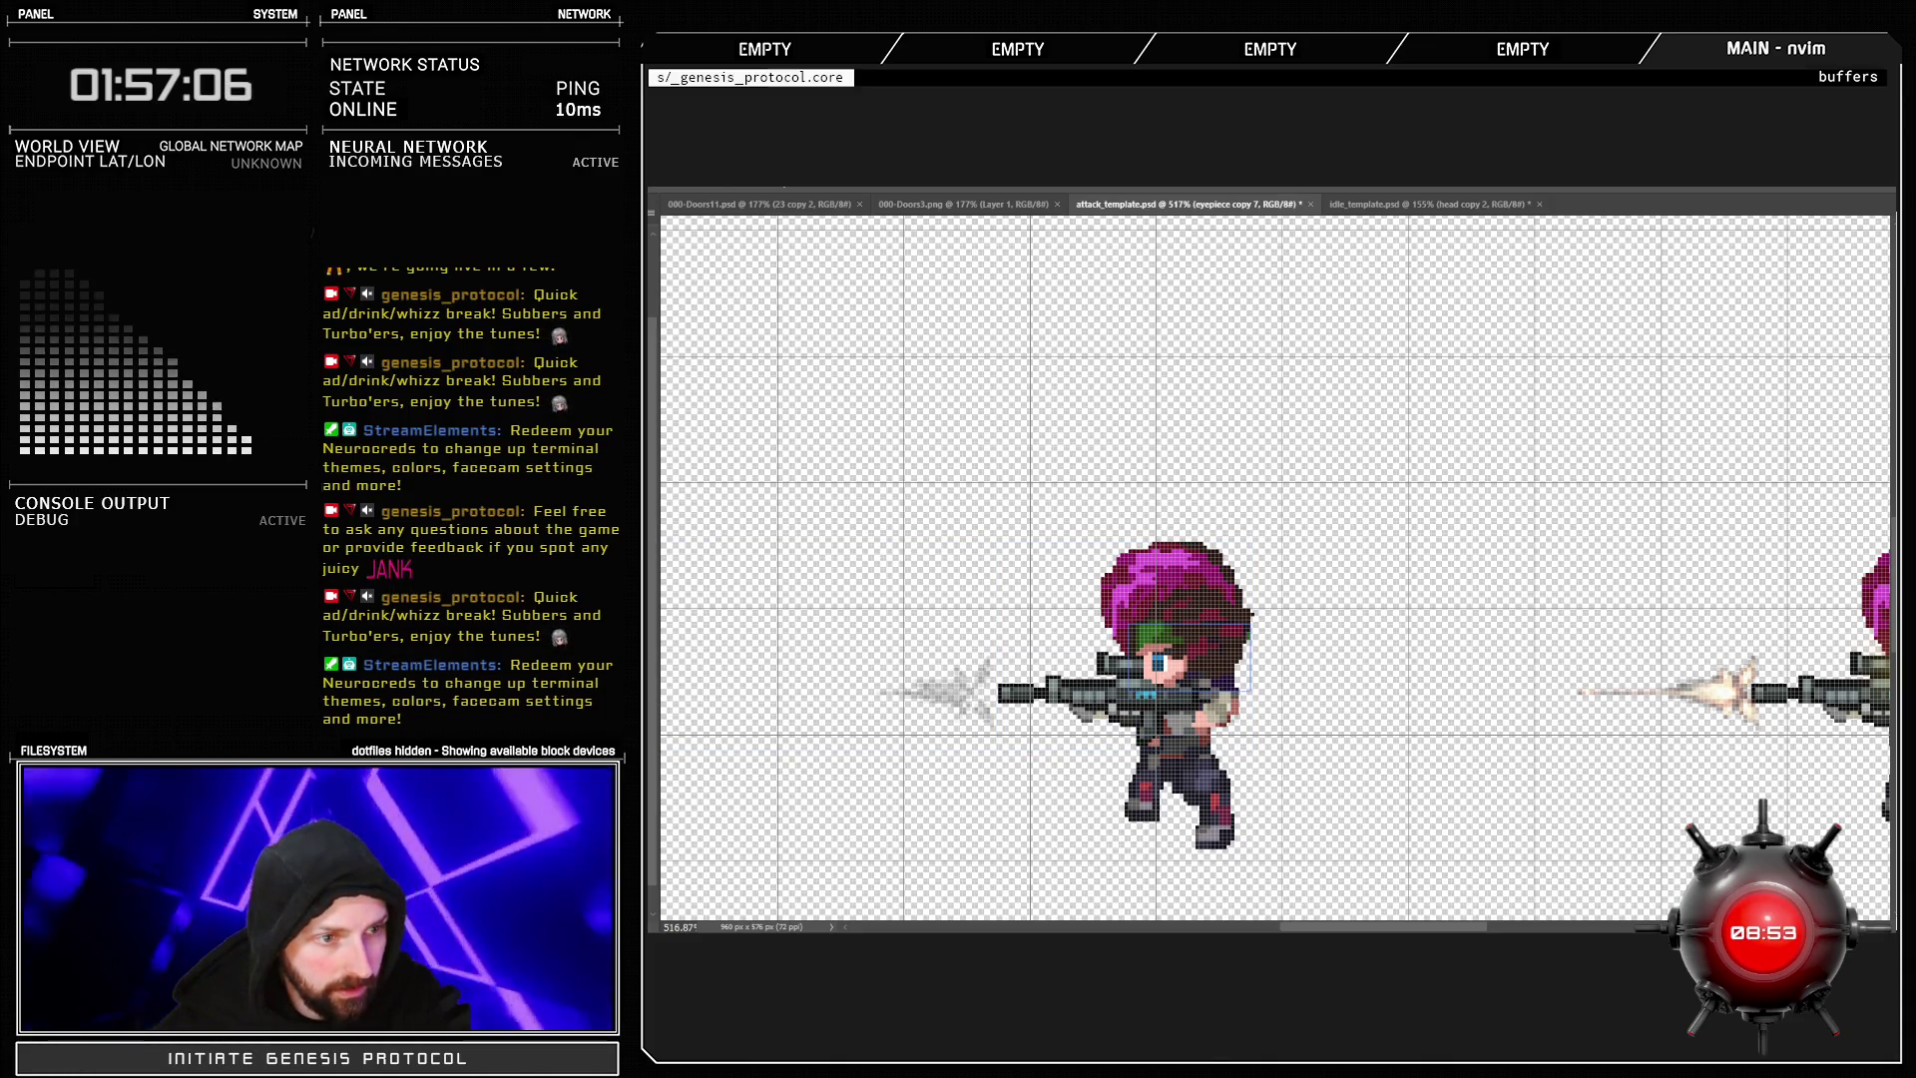
pyautogui.hotkey('ctrl', ',')
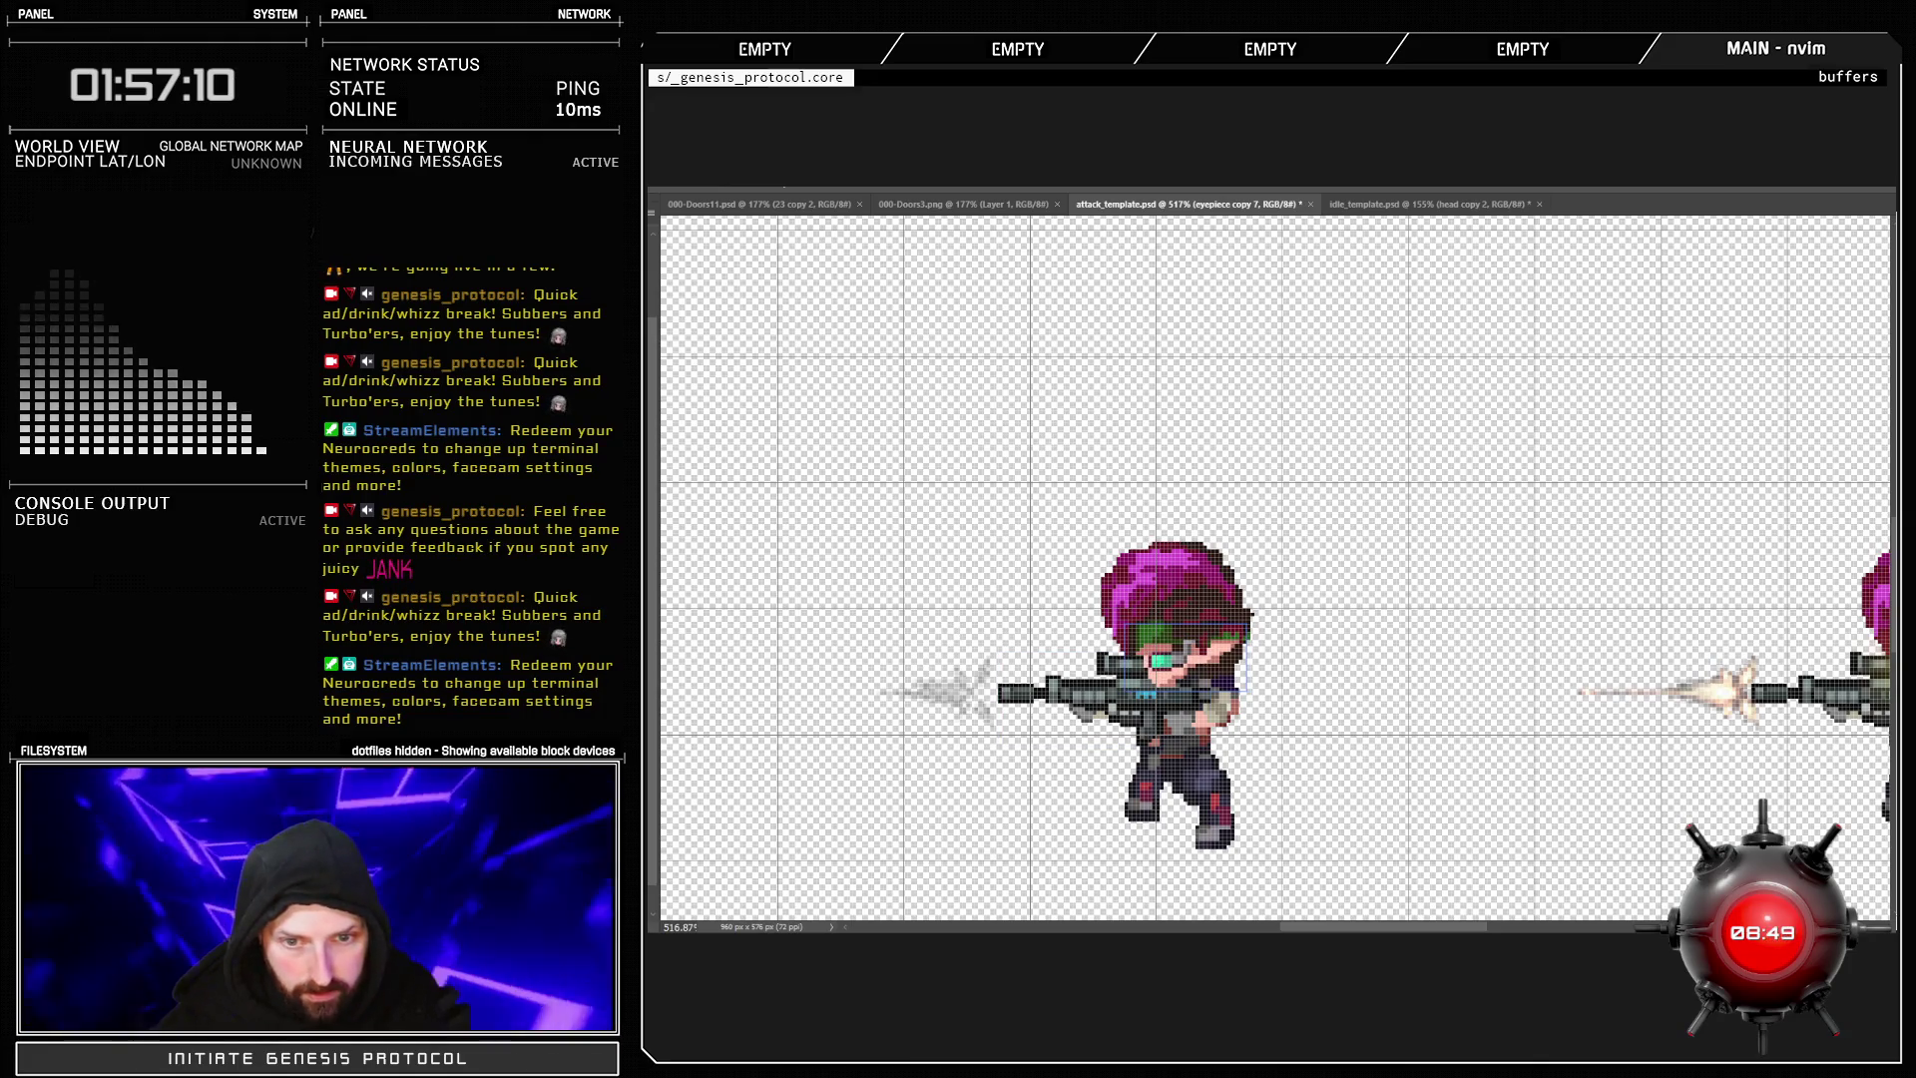
pyautogui.press('Left')
pyautogui.press('Left')
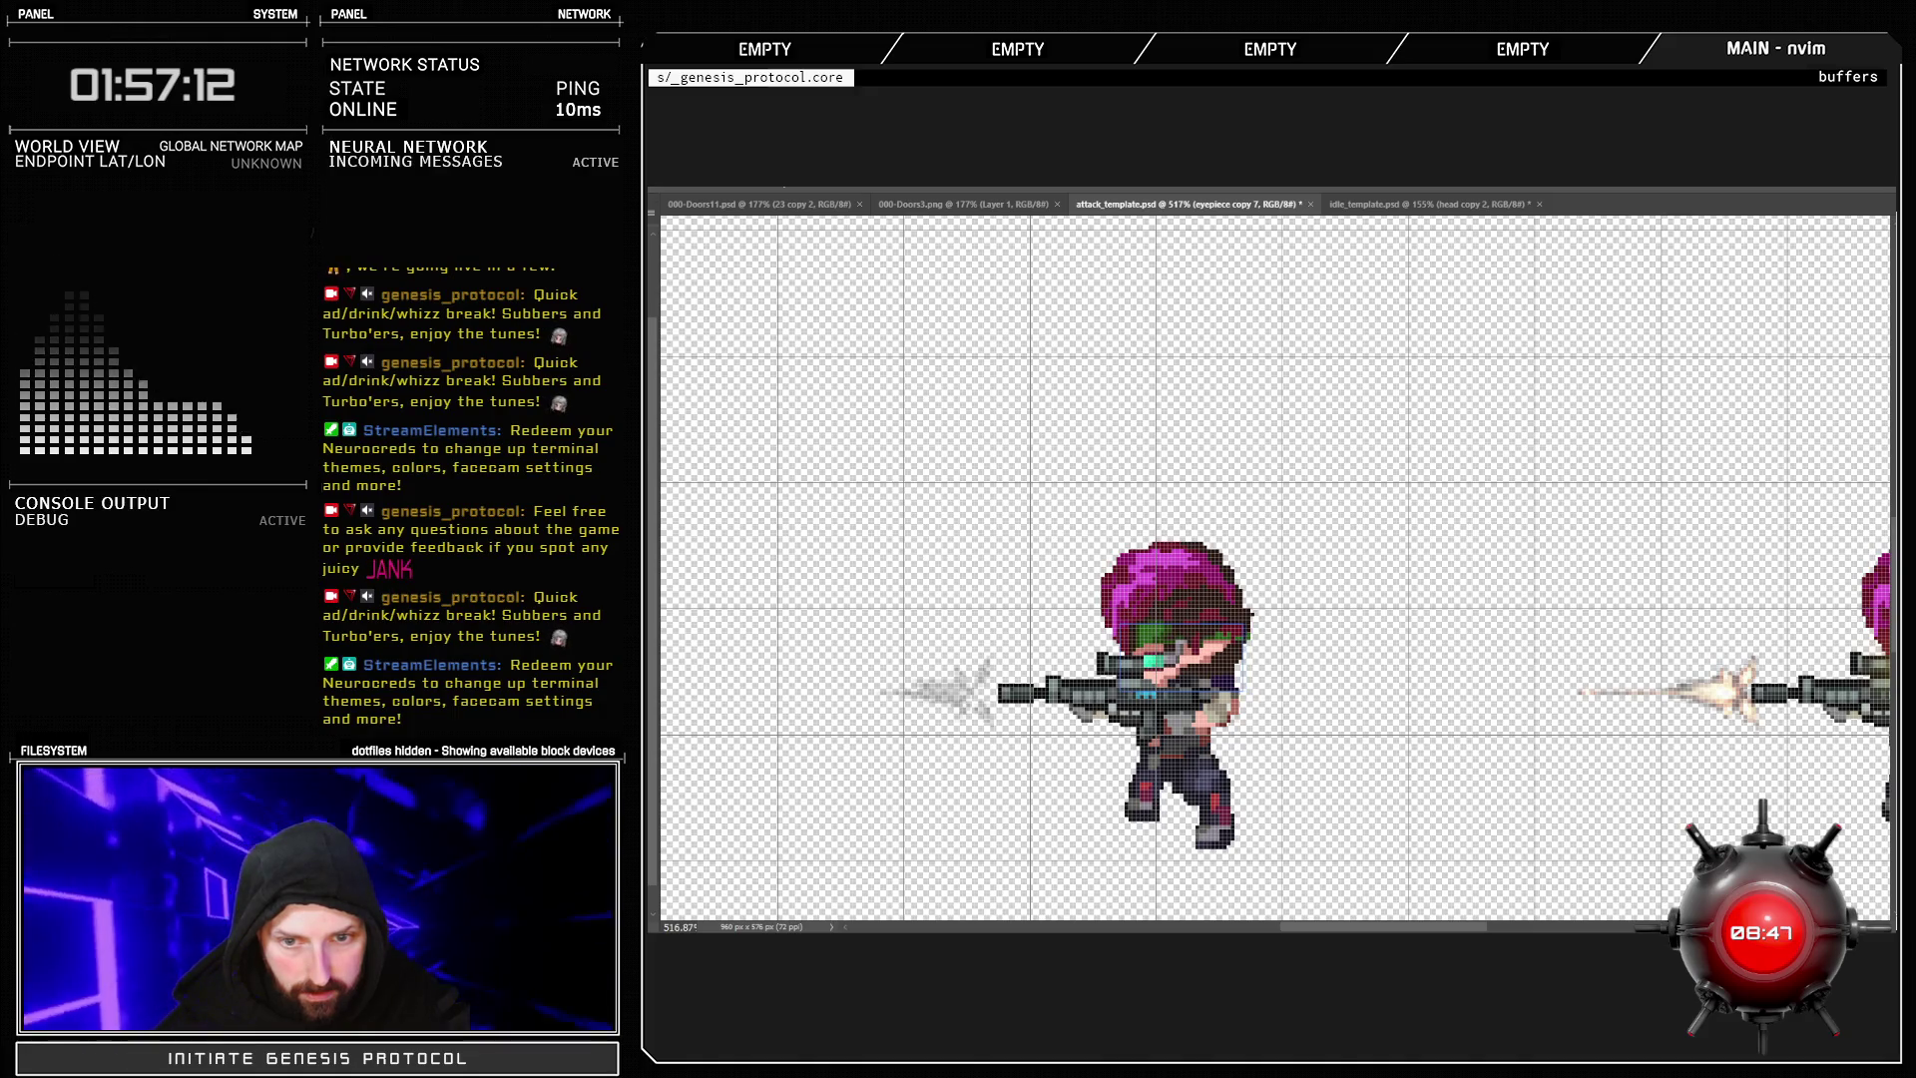
pyautogui.press('Left')
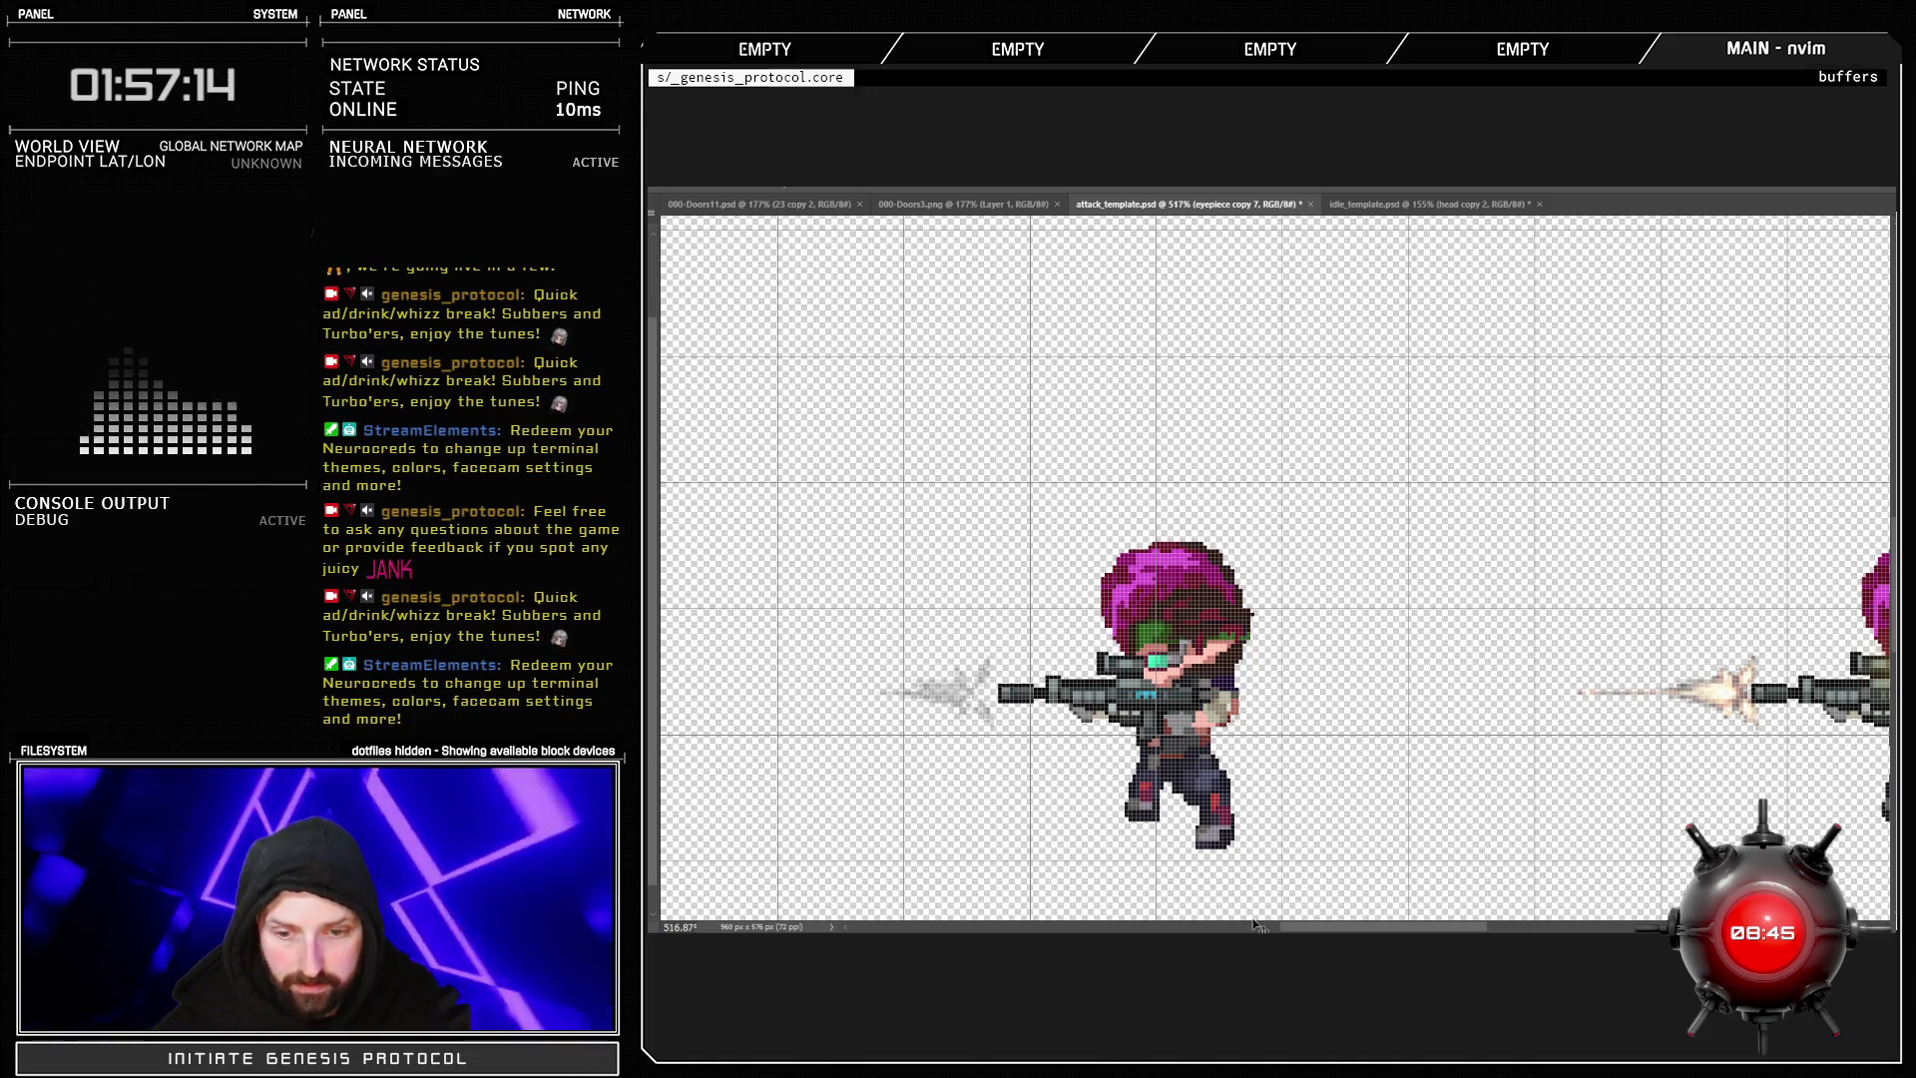
pyautogui.hscroll(5, 1252, 925)
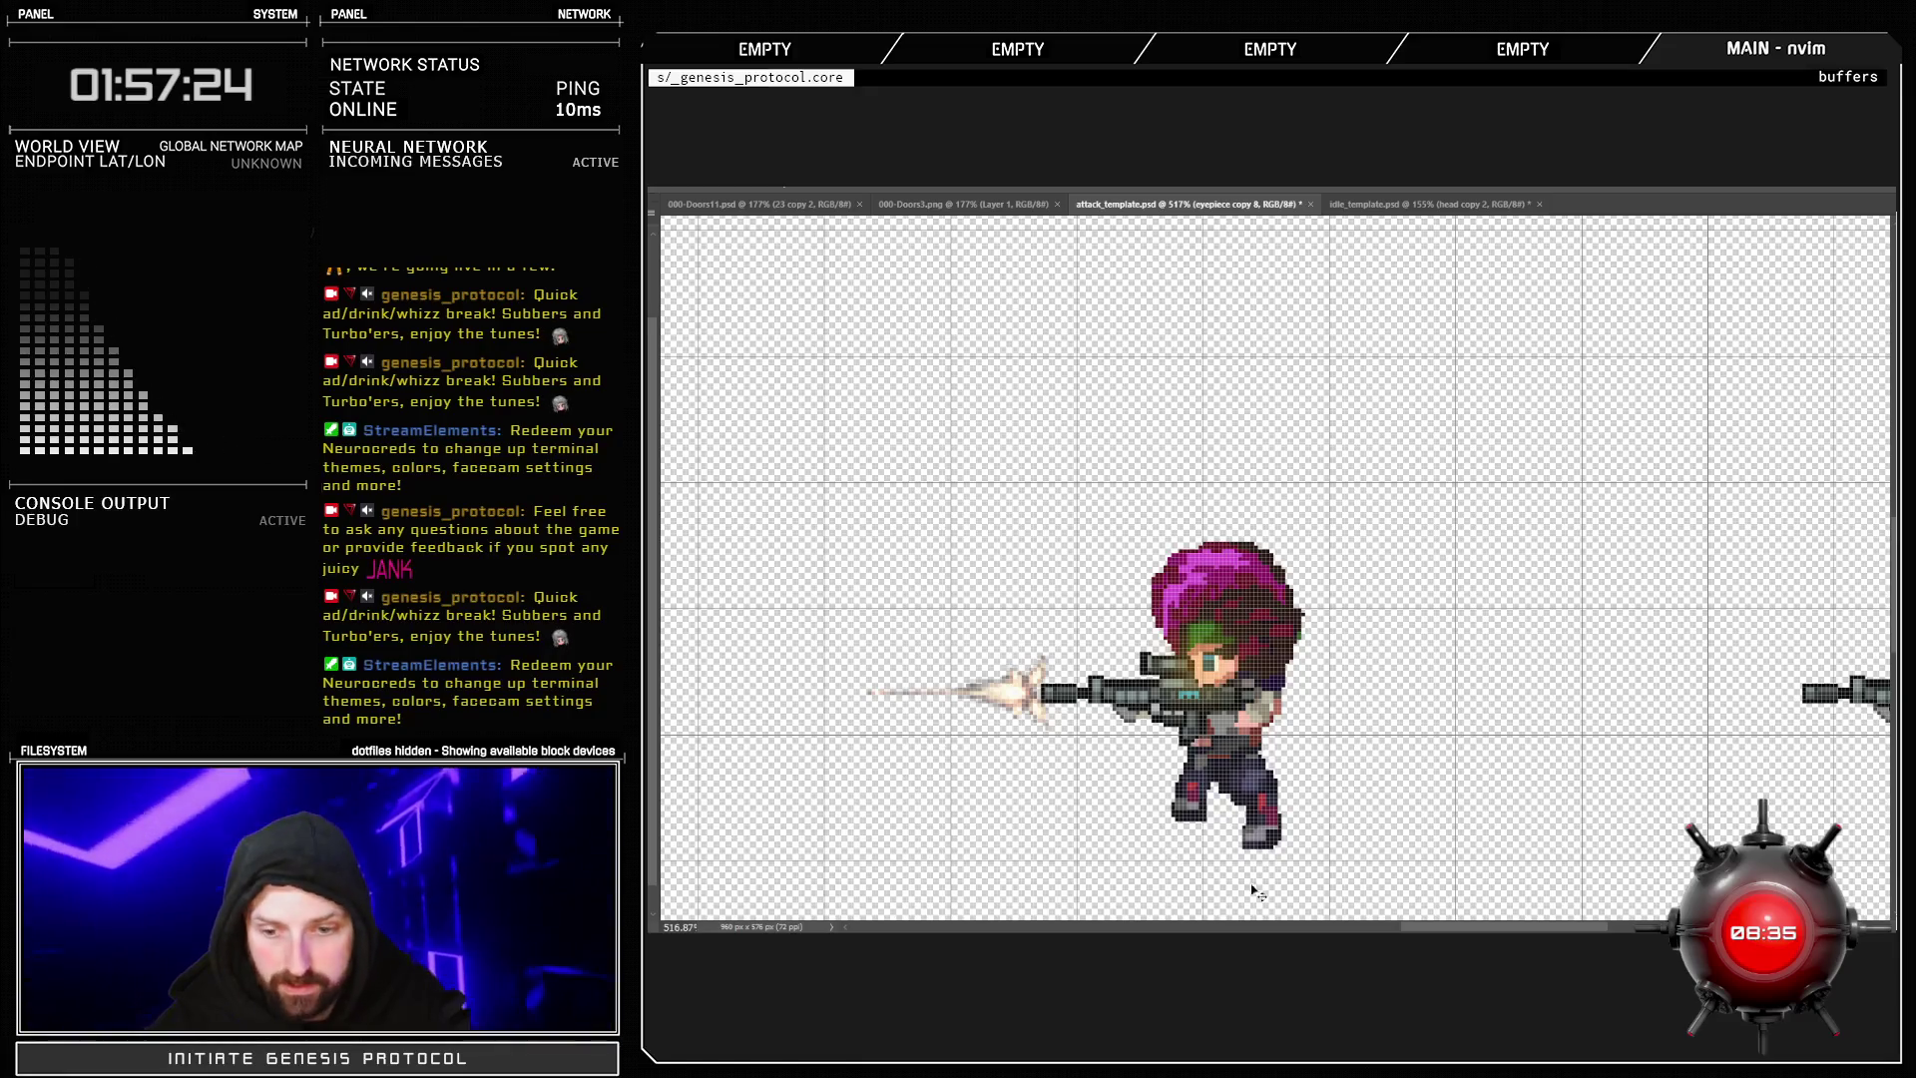
# - Duplicate the eyepiece overlay layer and show the cyan eyepiece over the character's eye
pyautogui.moveTo(1416, 925); pyautogui.dragTo(1428, 925)
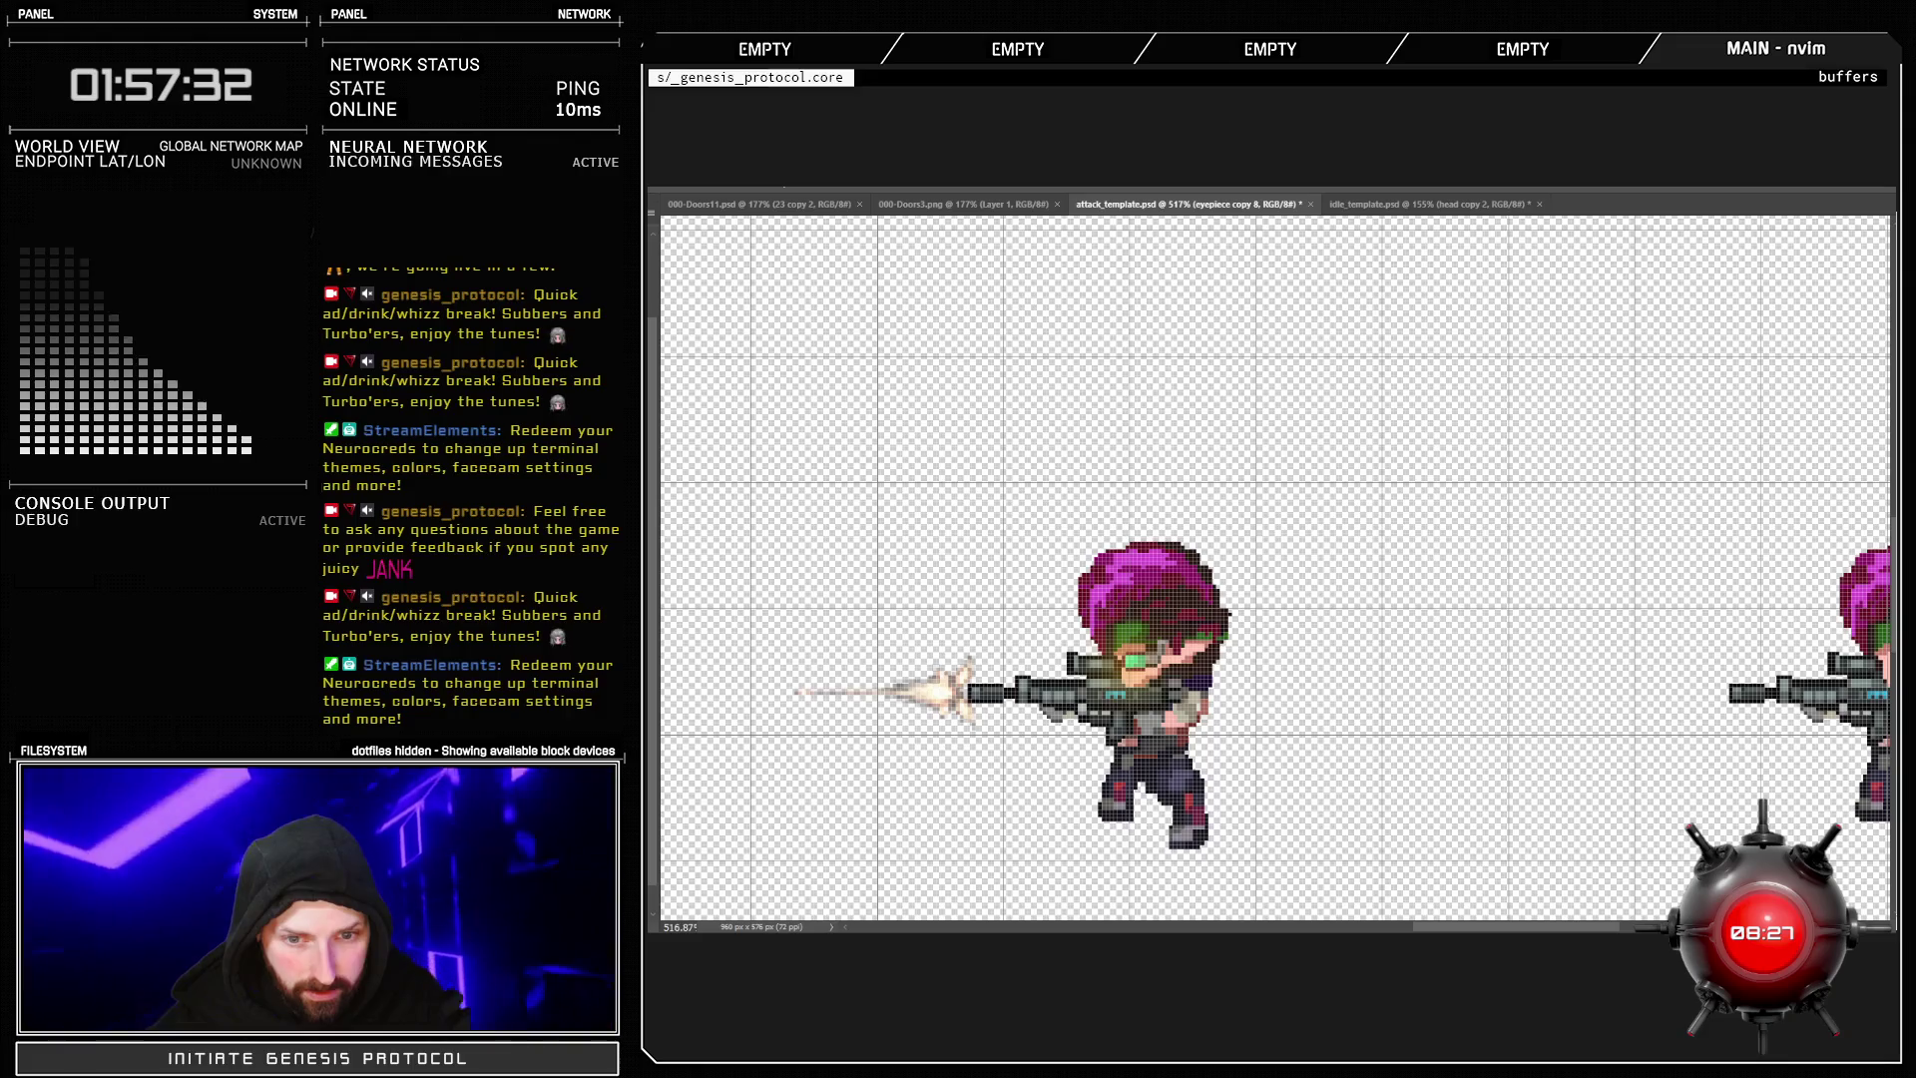
pyautogui.moveTo(1448, 928); pyautogui.dragTo(1557, 928)
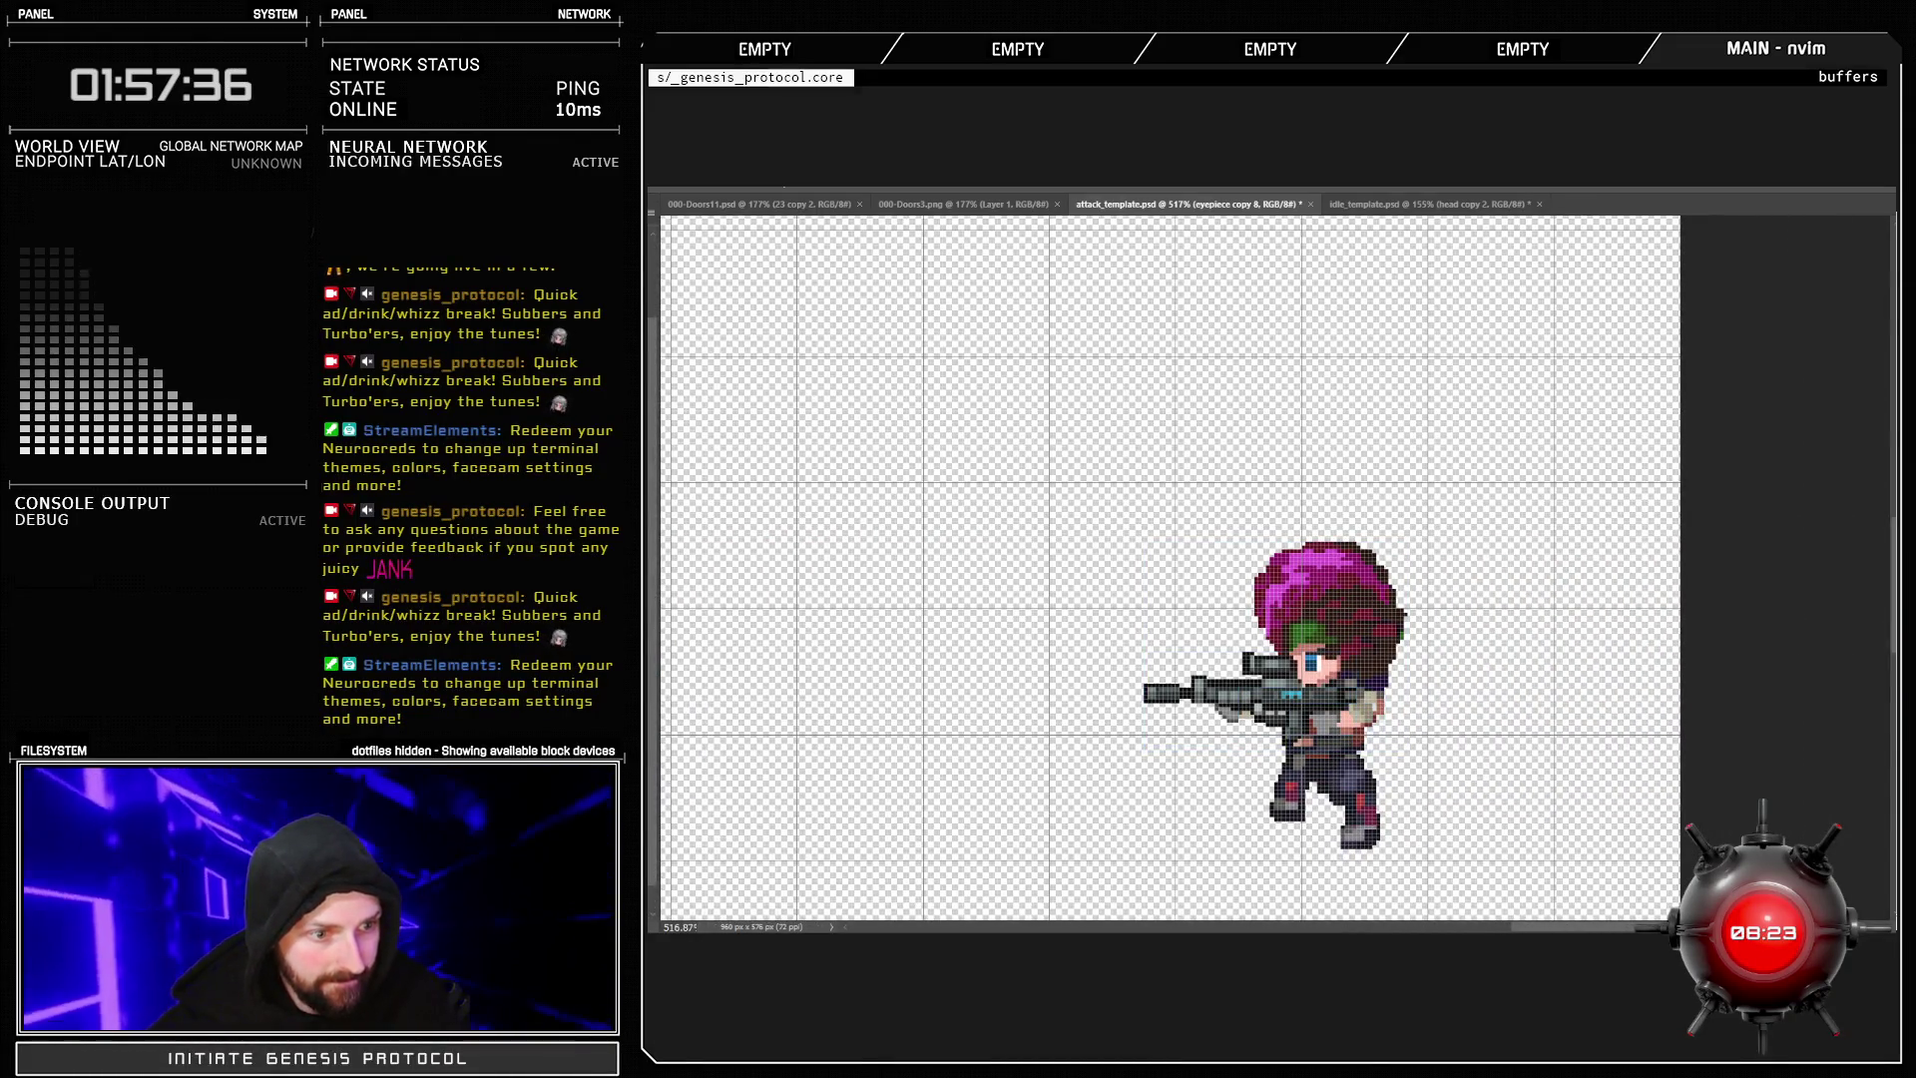
pyautogui.hotkey('ctrl', 'j')
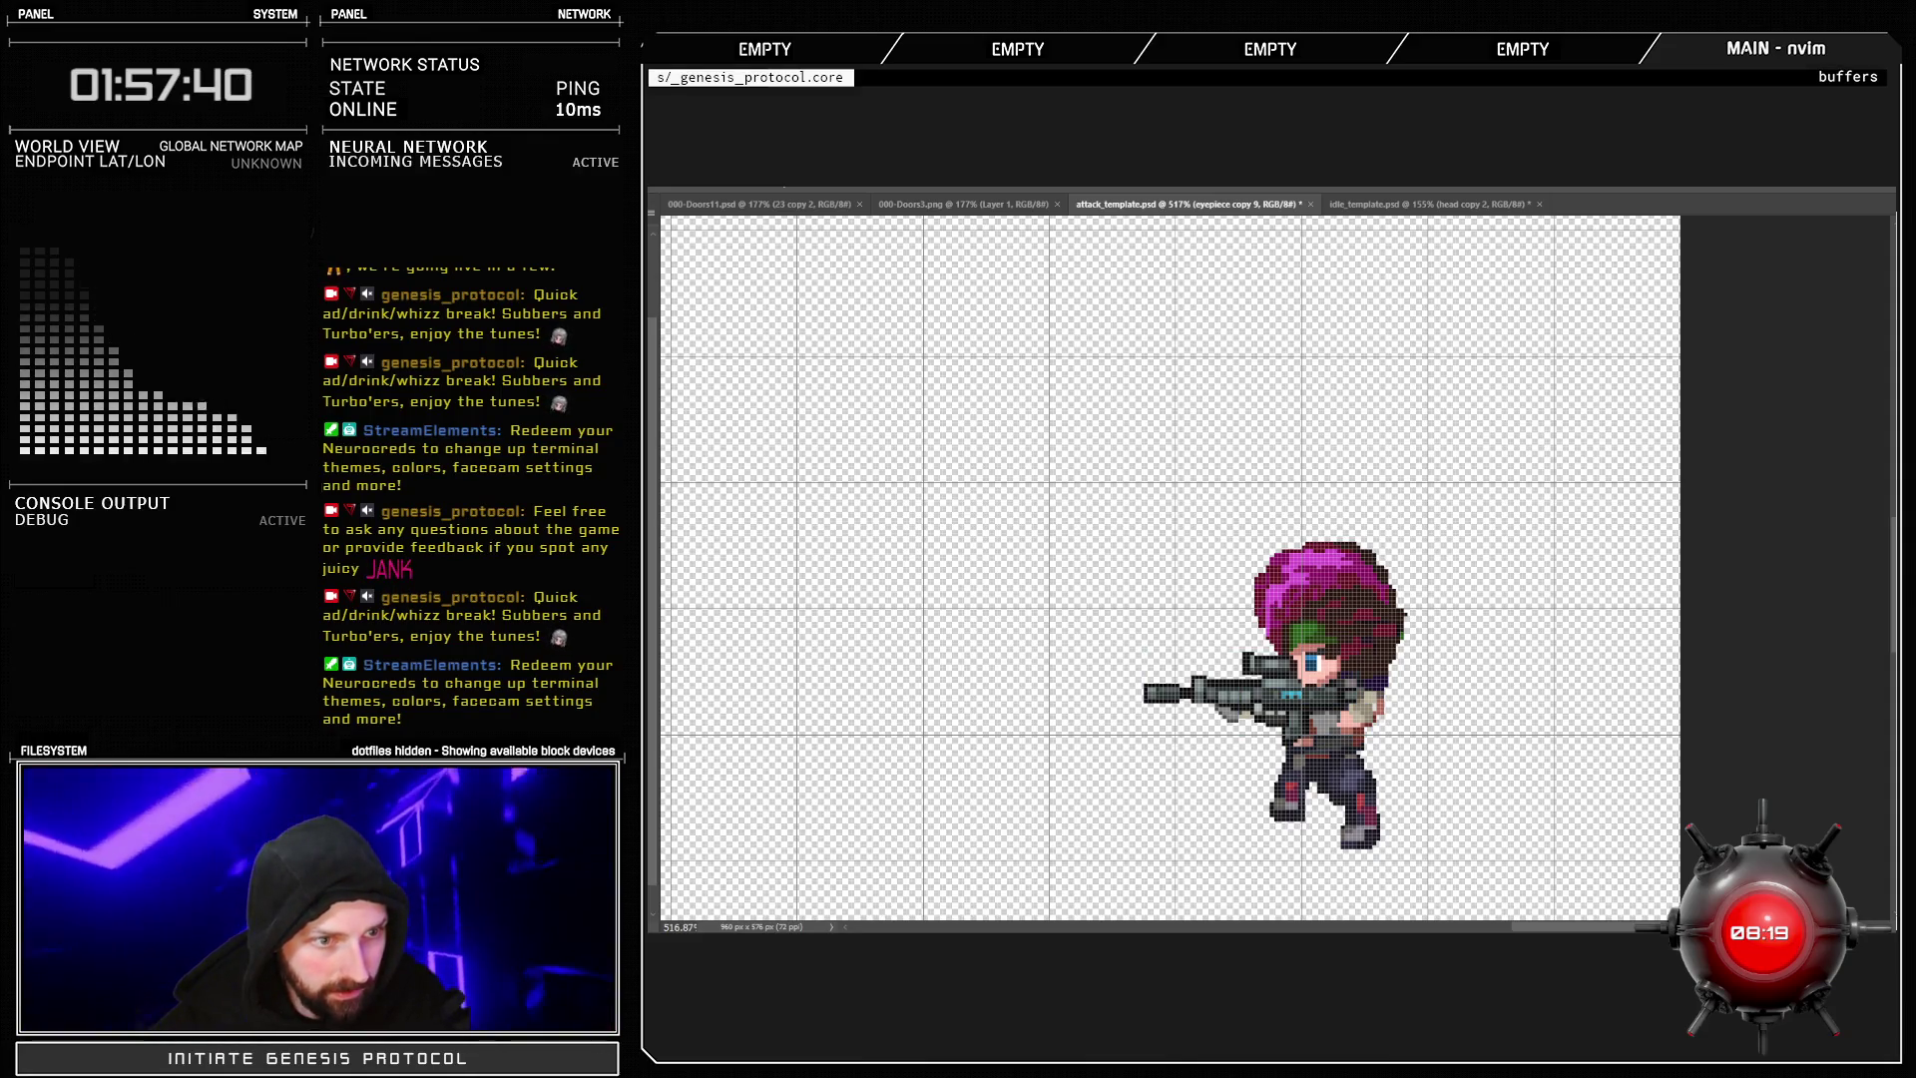
pyautogui.press('space')
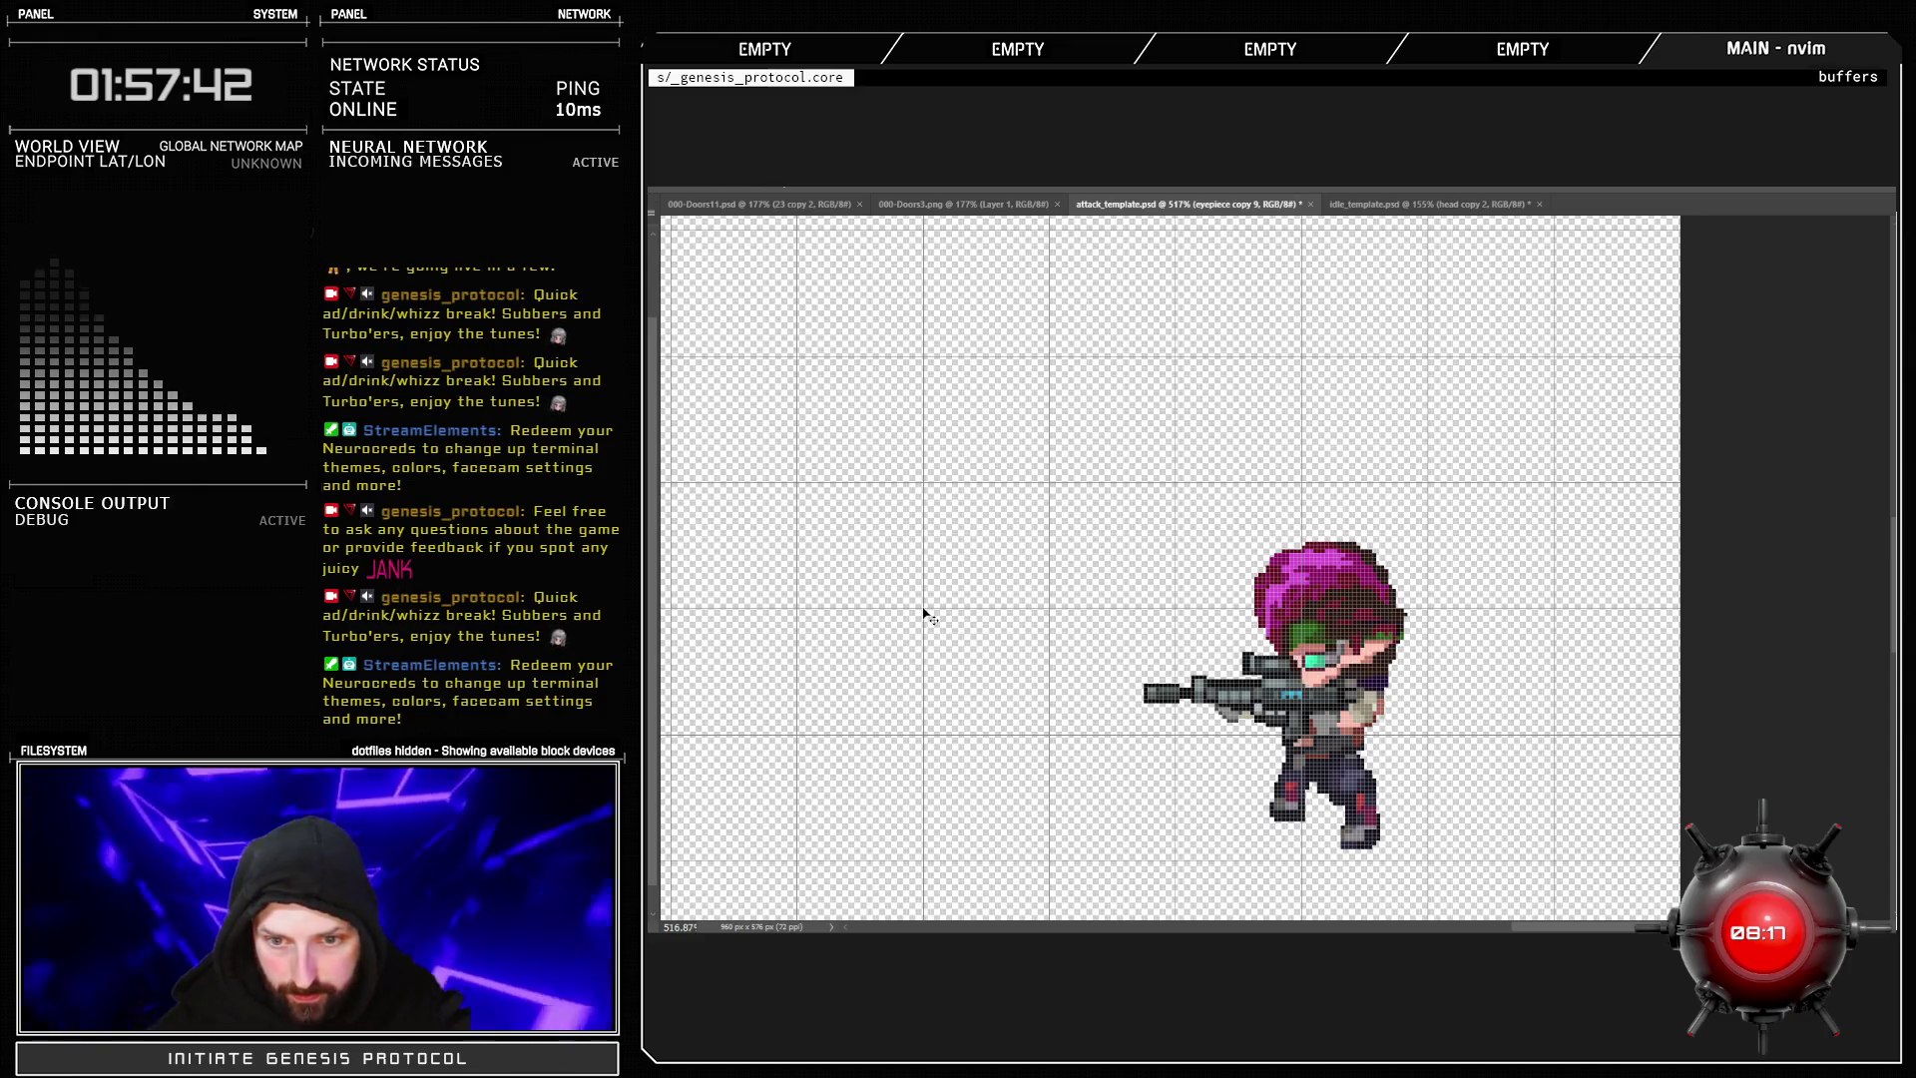
# - Select the earlier eyepiece copy layer for the left character in the Layers panel
pyautogui.scroll(-5, 1328, 744)
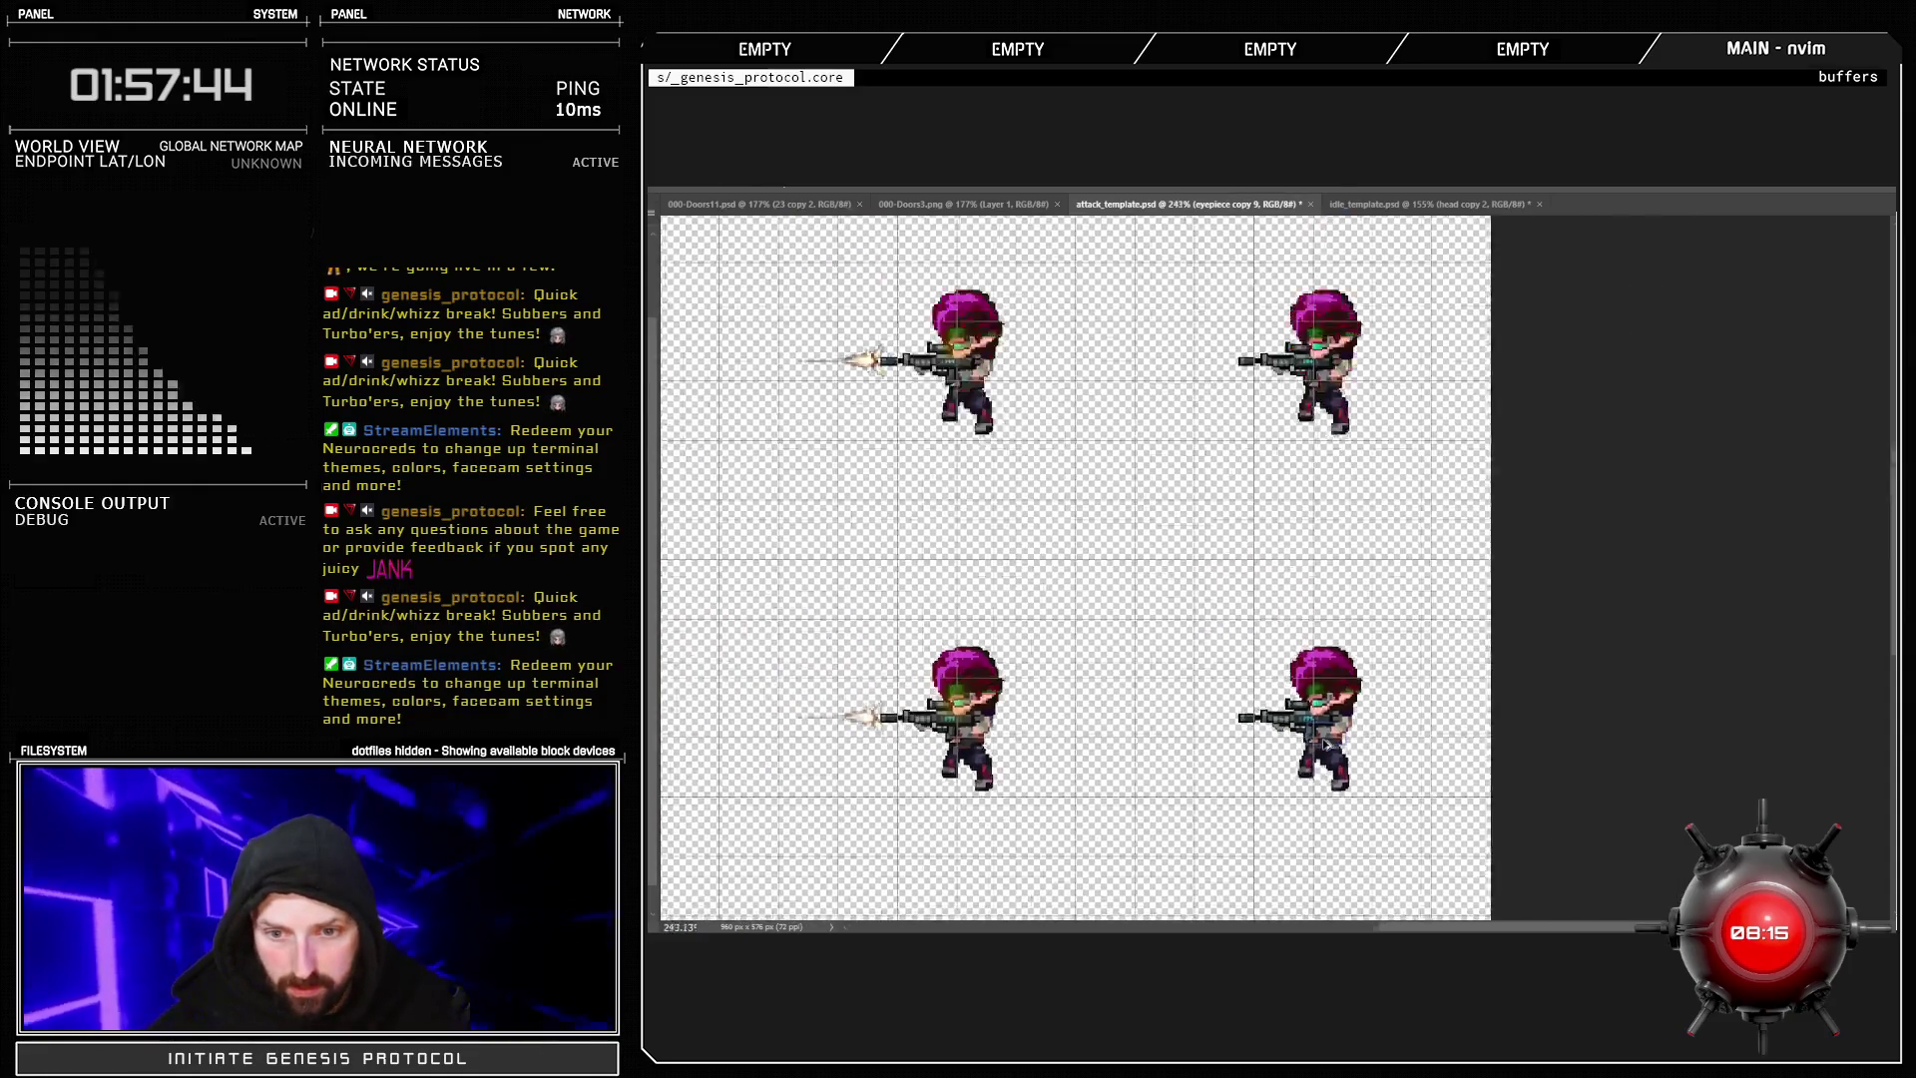
pyautogui.scroll(-2, 1327, 743)
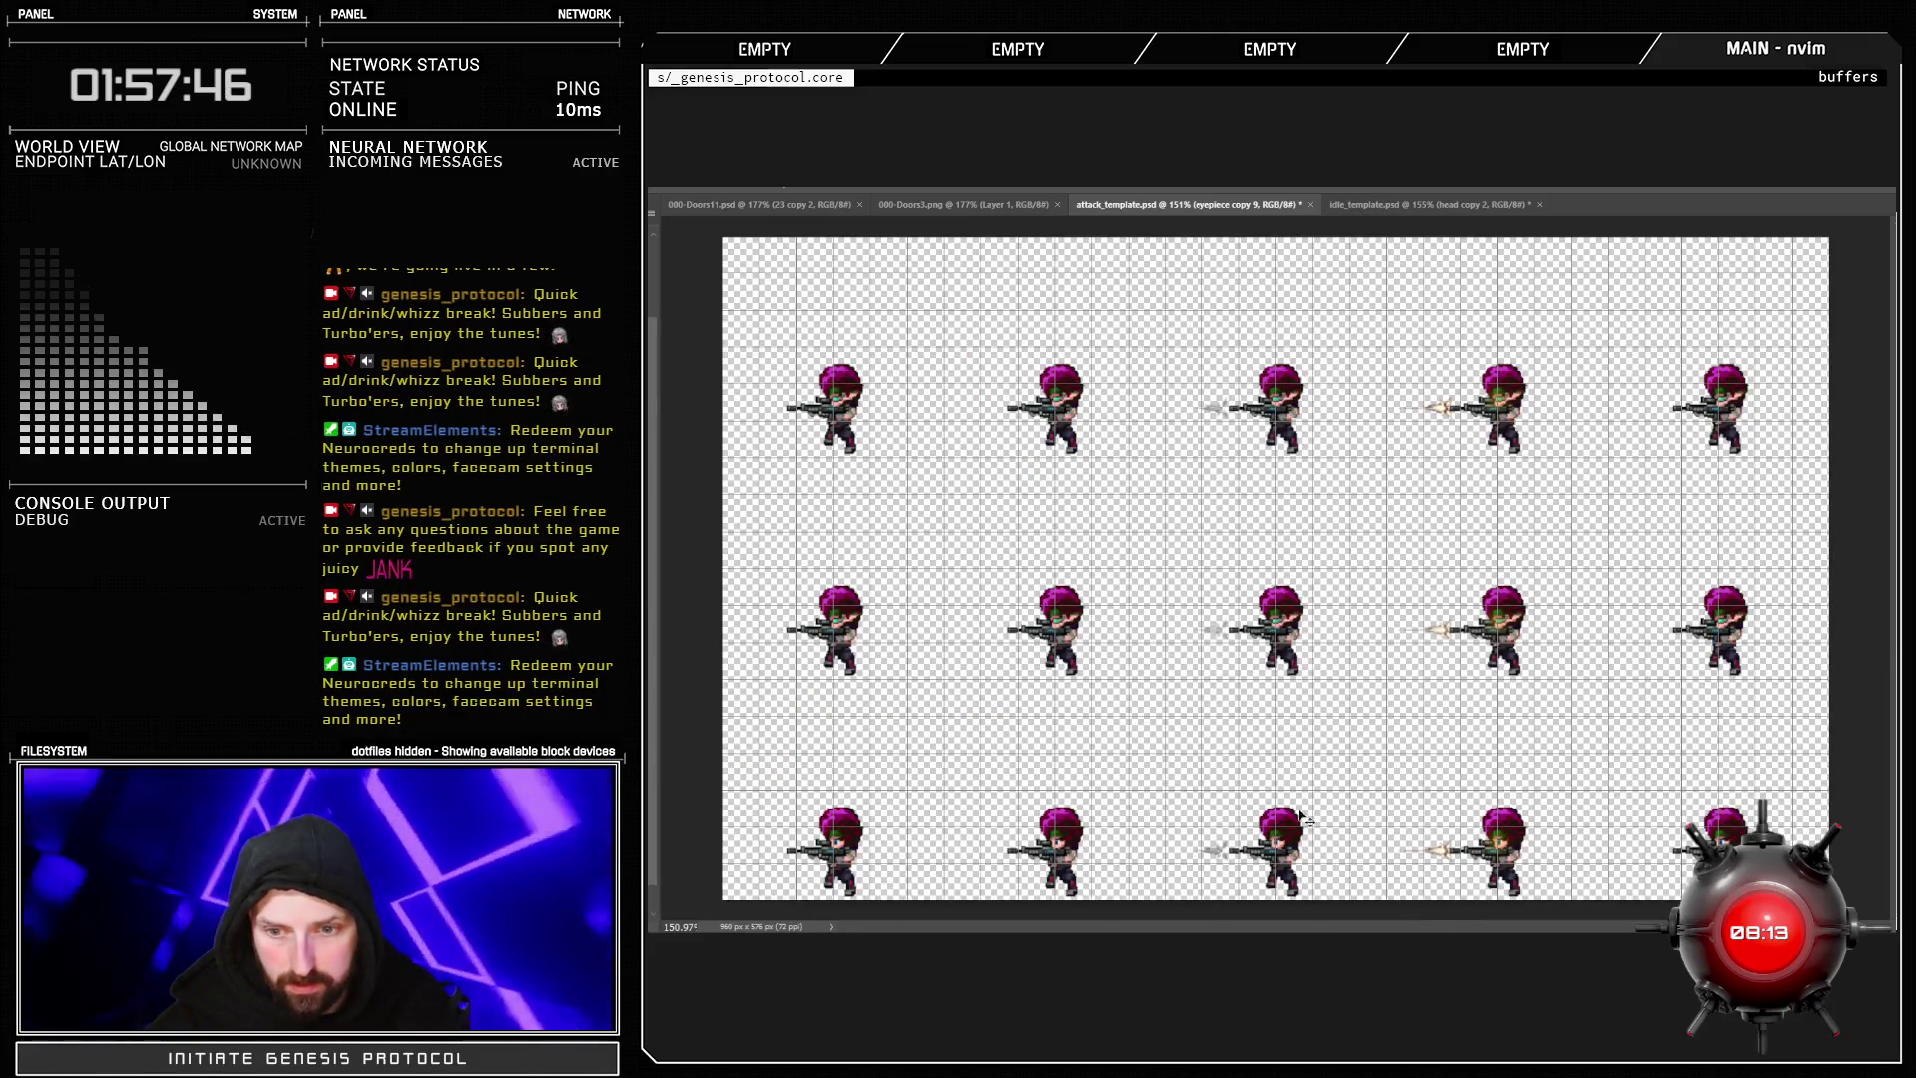
pyautogui.scroll(4, 1300, 816)
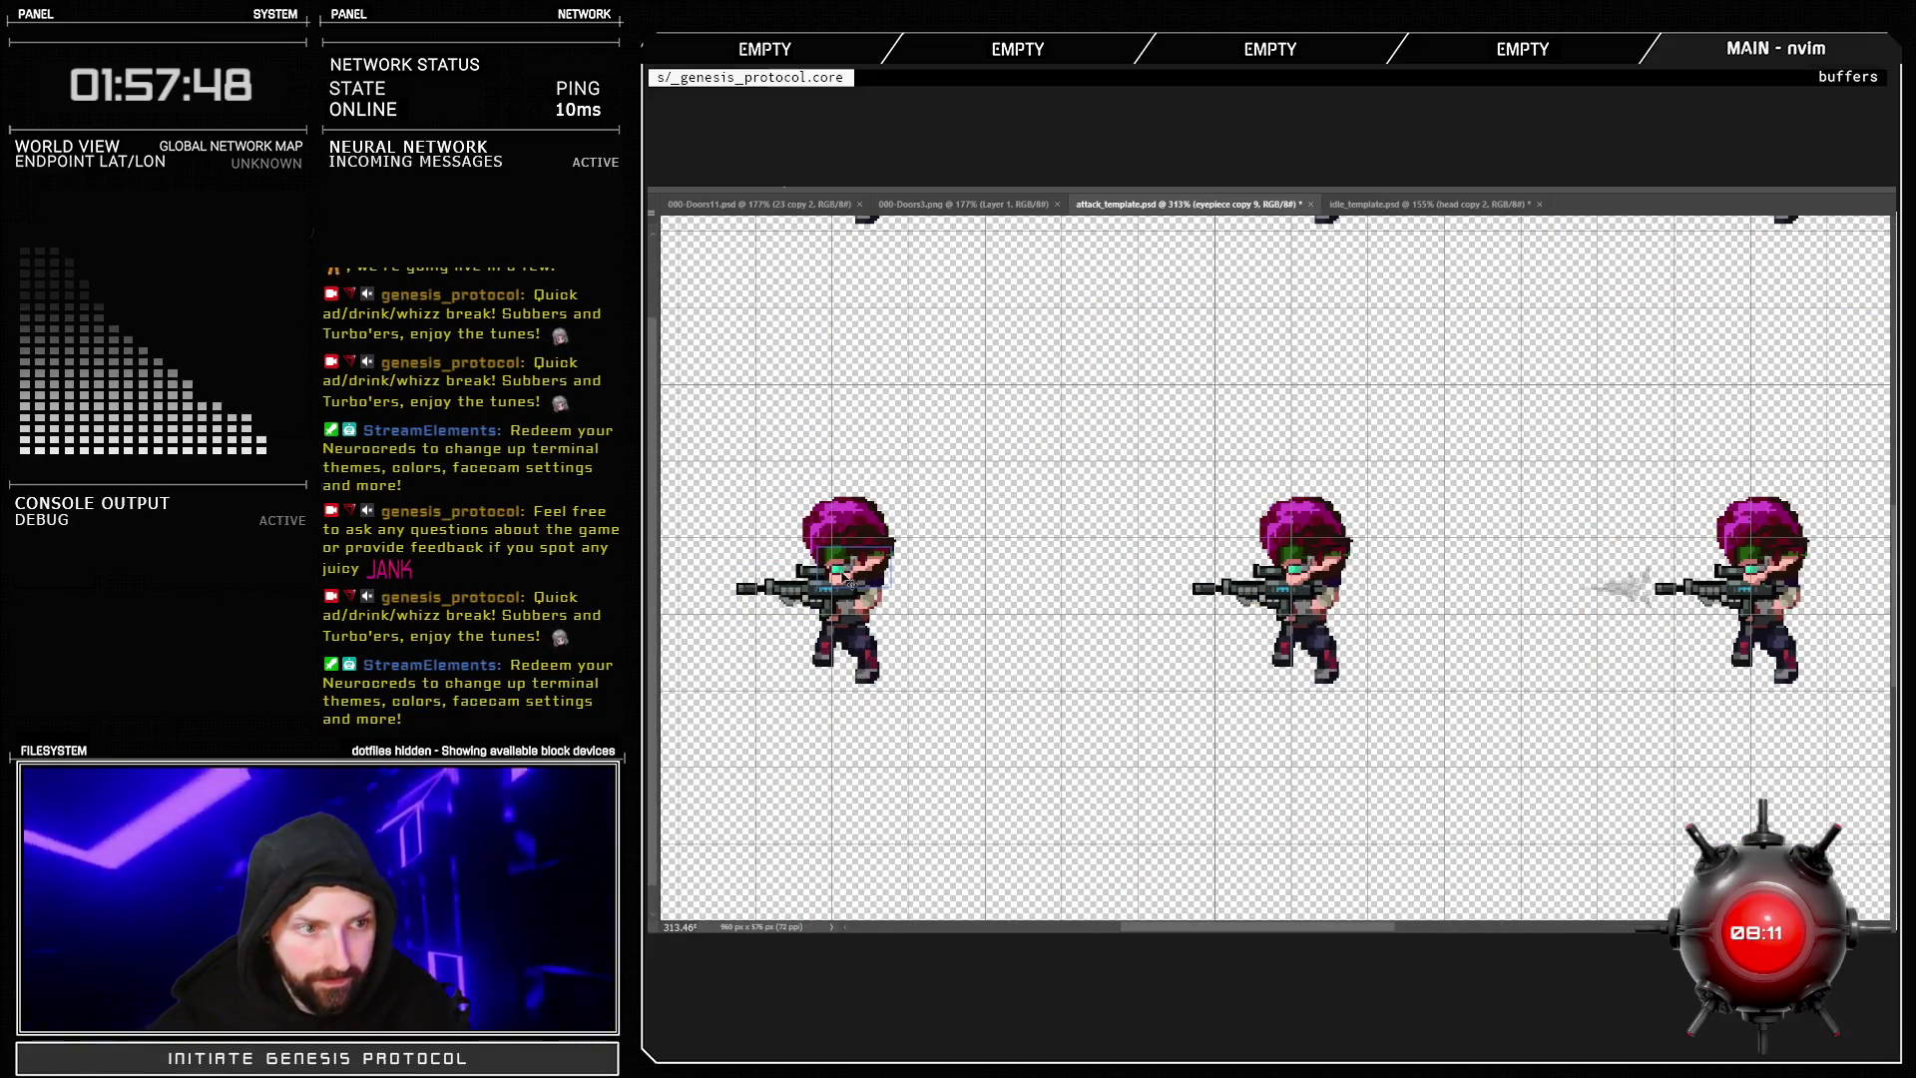
pyautogui.keyDown('ctrl'); pyautogui.click(846, 577); pyautogui.keyUp('ctrl')
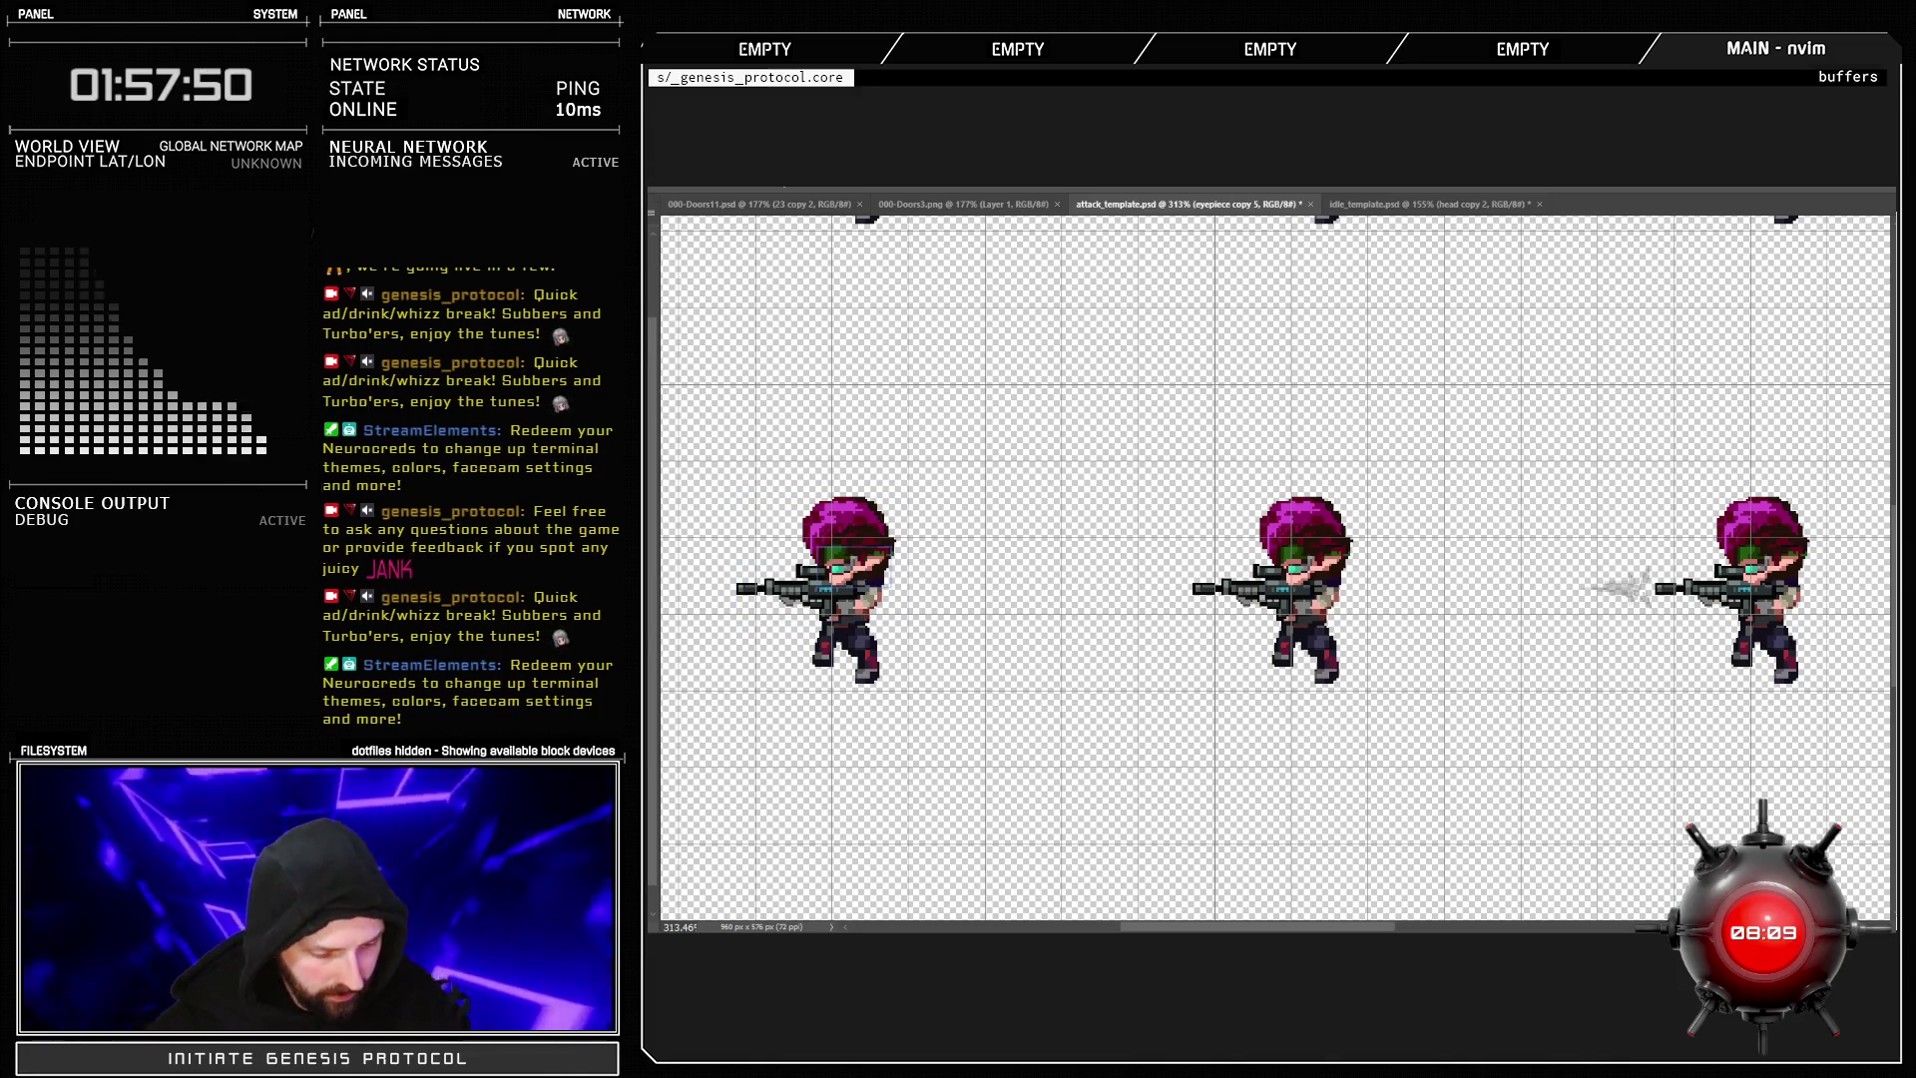
pyautogui.keyDown('ctrl'); pyautogui.click(846, 569); pyautogui.keyUp('ctrl')
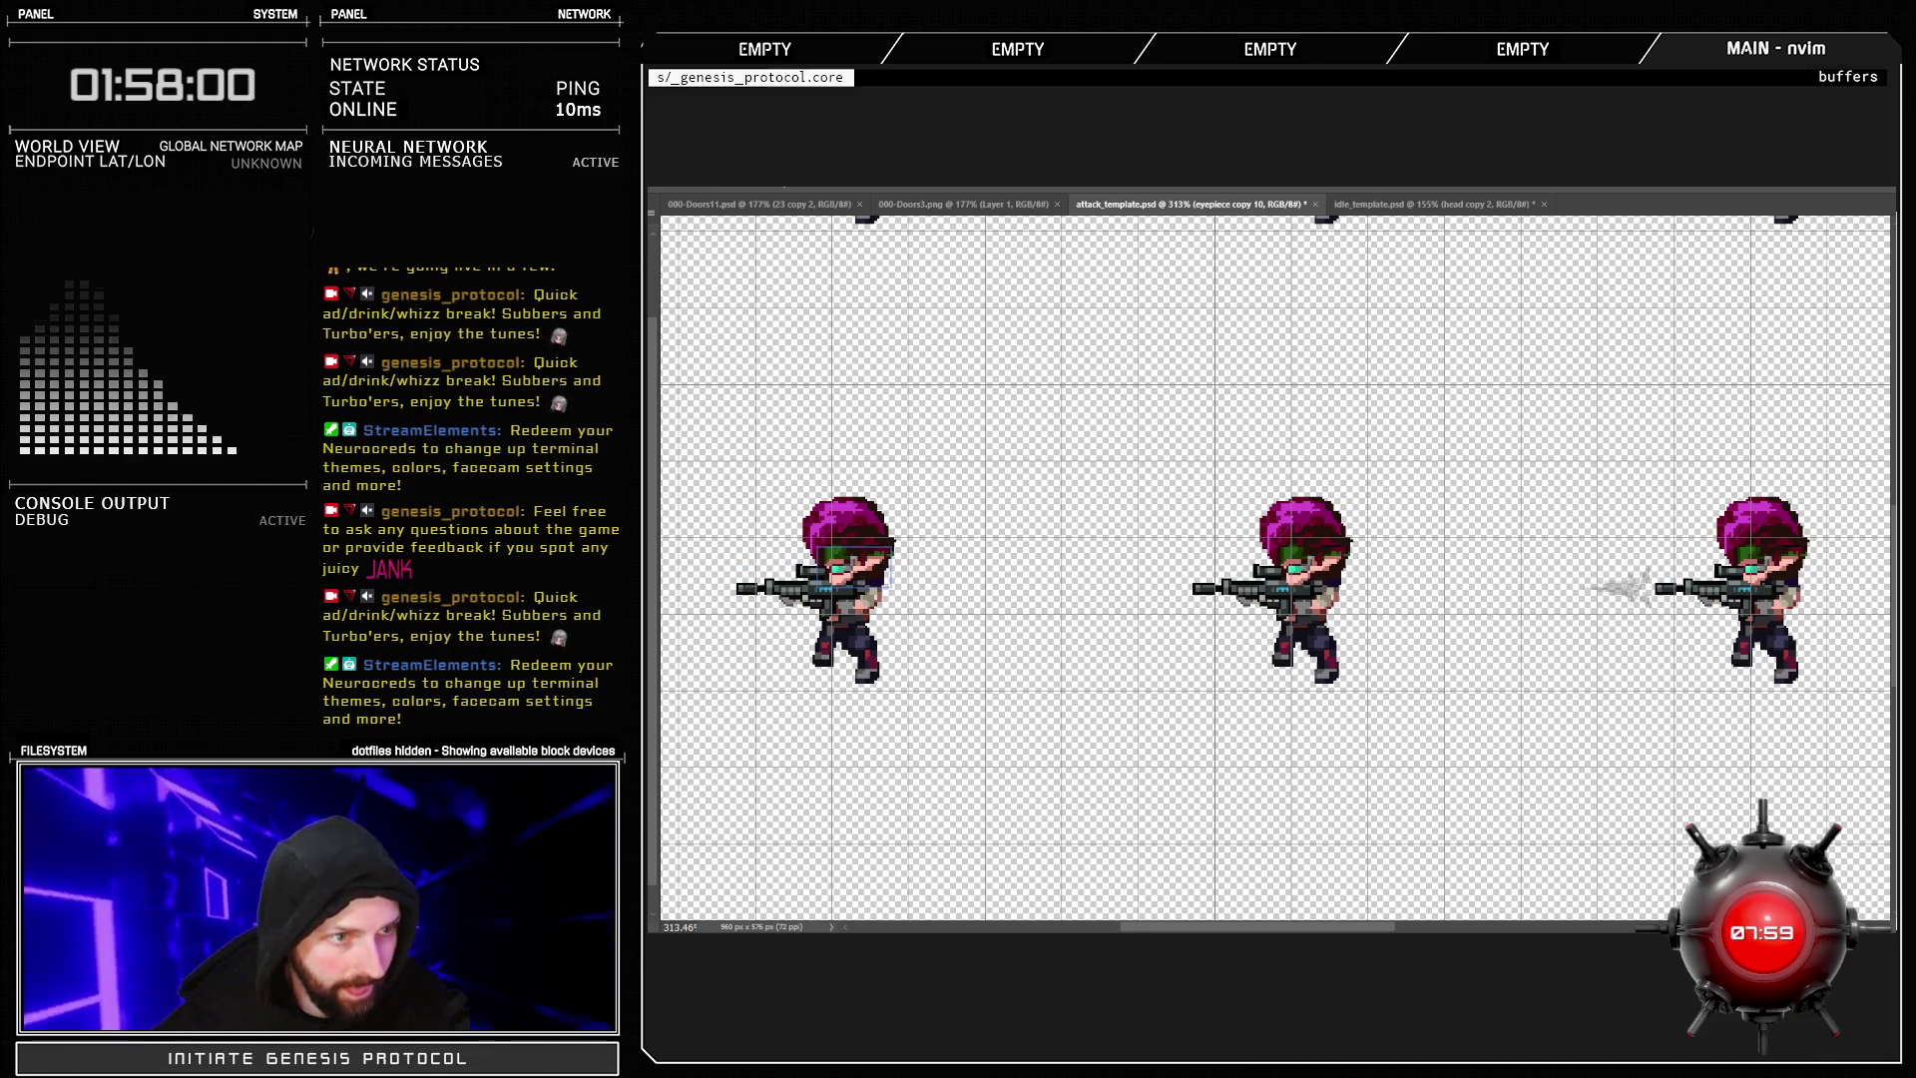
pyautogui.scroll(-3, 858, 688)
# - Try placing the eyepiece over the left sprite's eye, then undo that placement
pyautogui.scroll(-3, 866, 709)
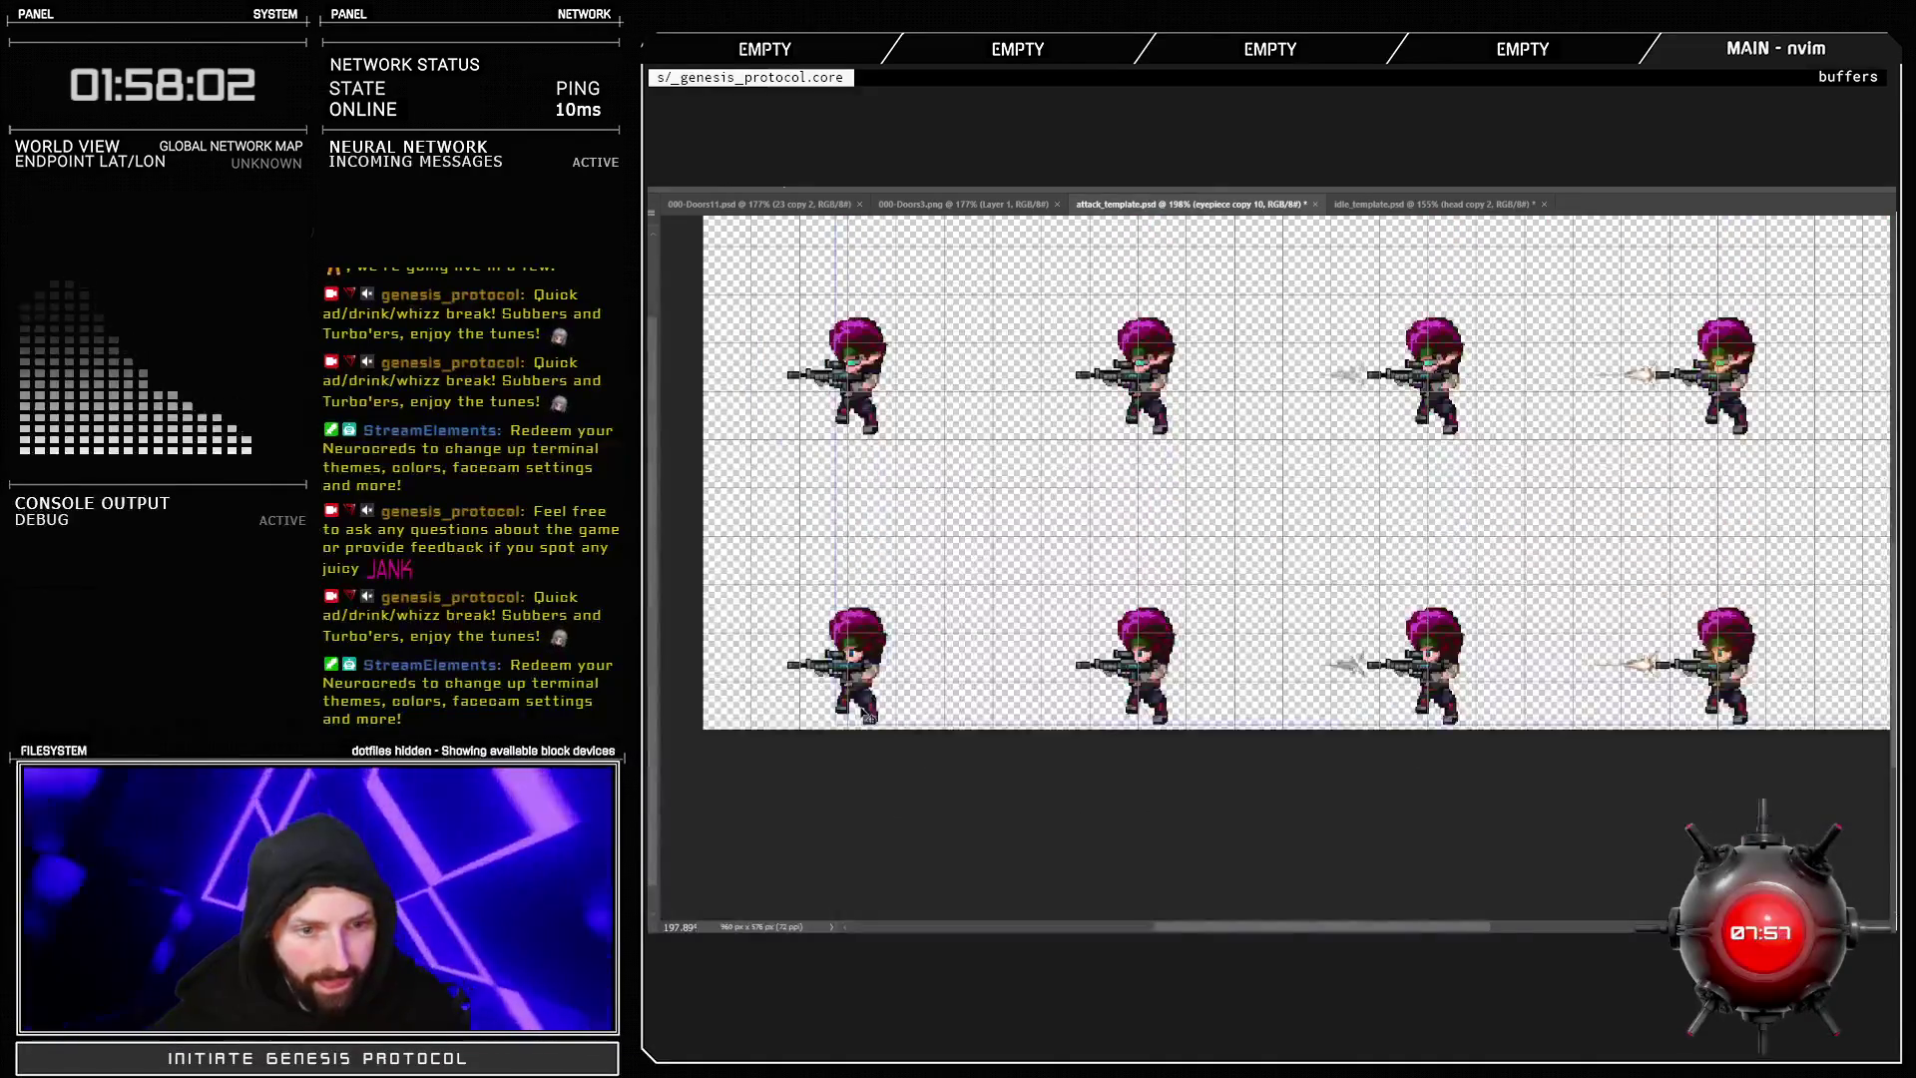
pyautogui.scroll(5, 866, 714)
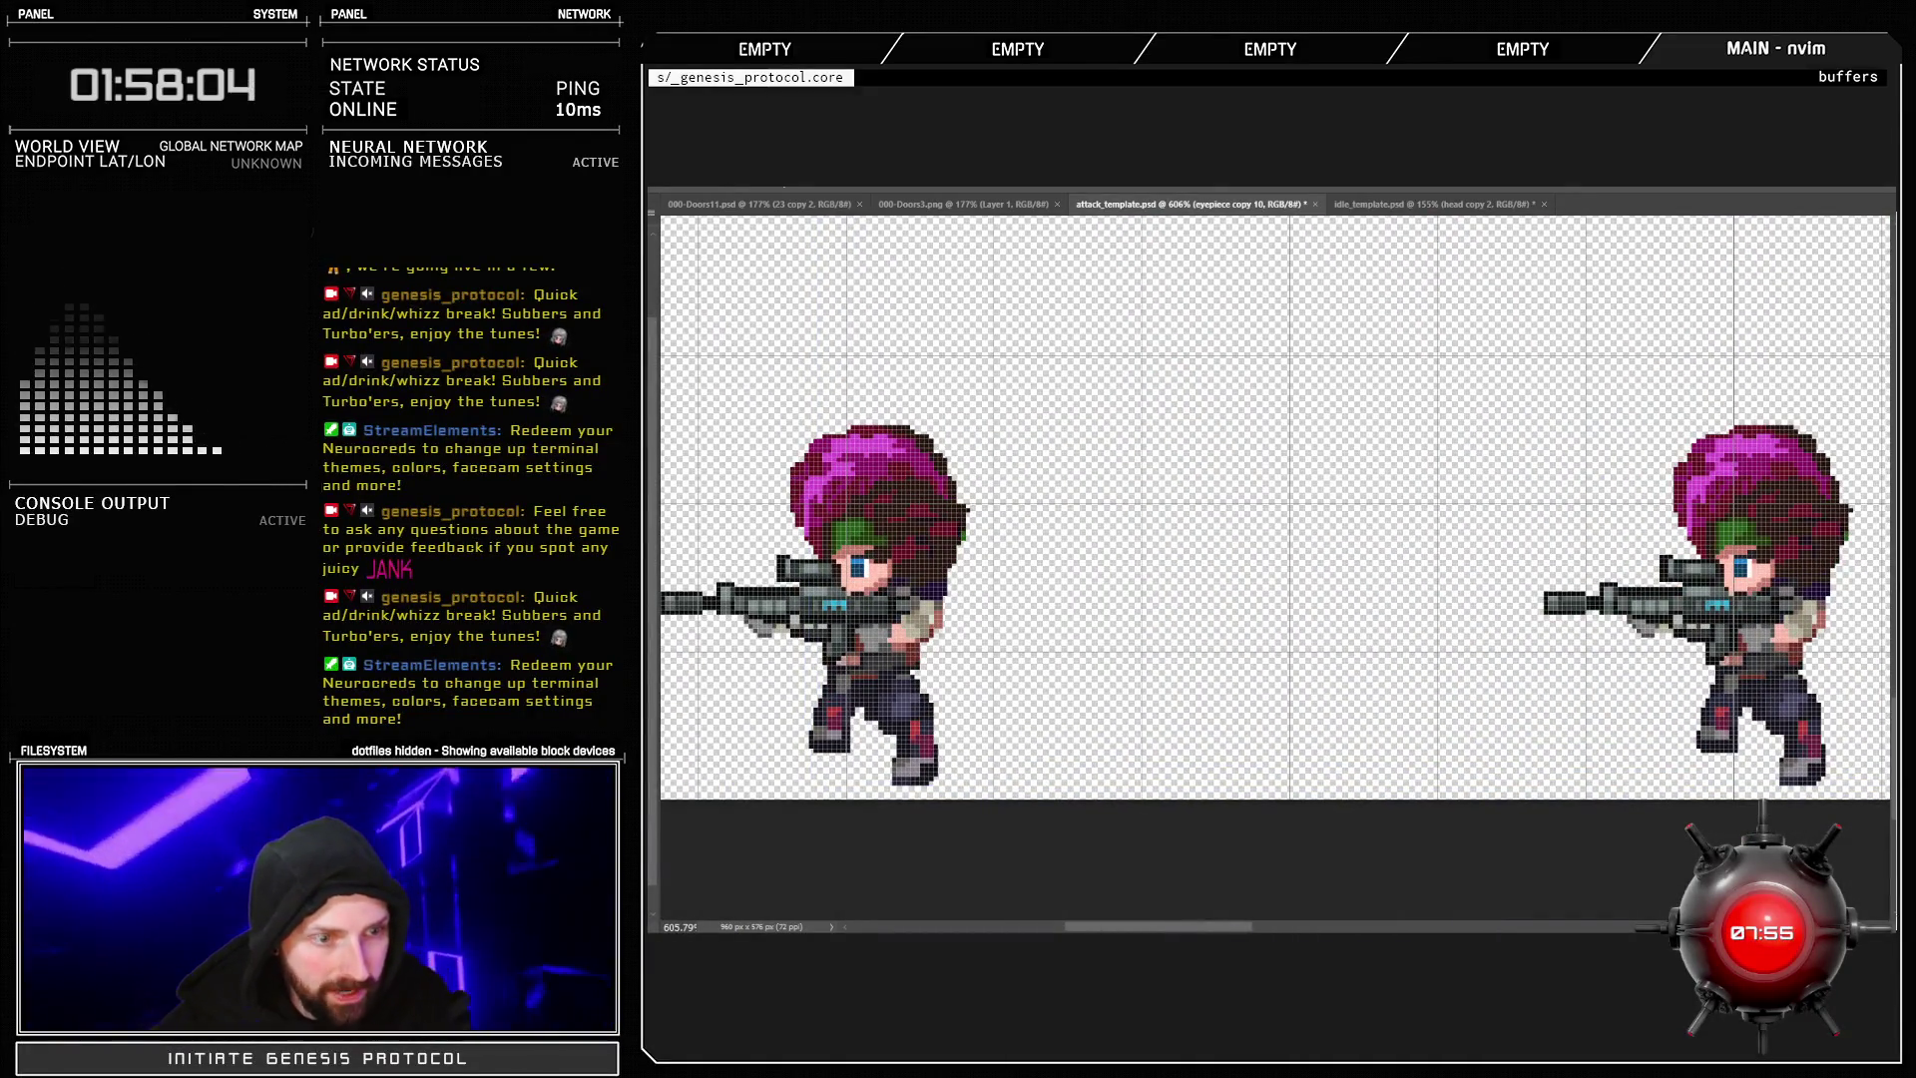
pyautogui.hotkey('ctrl', 'z')
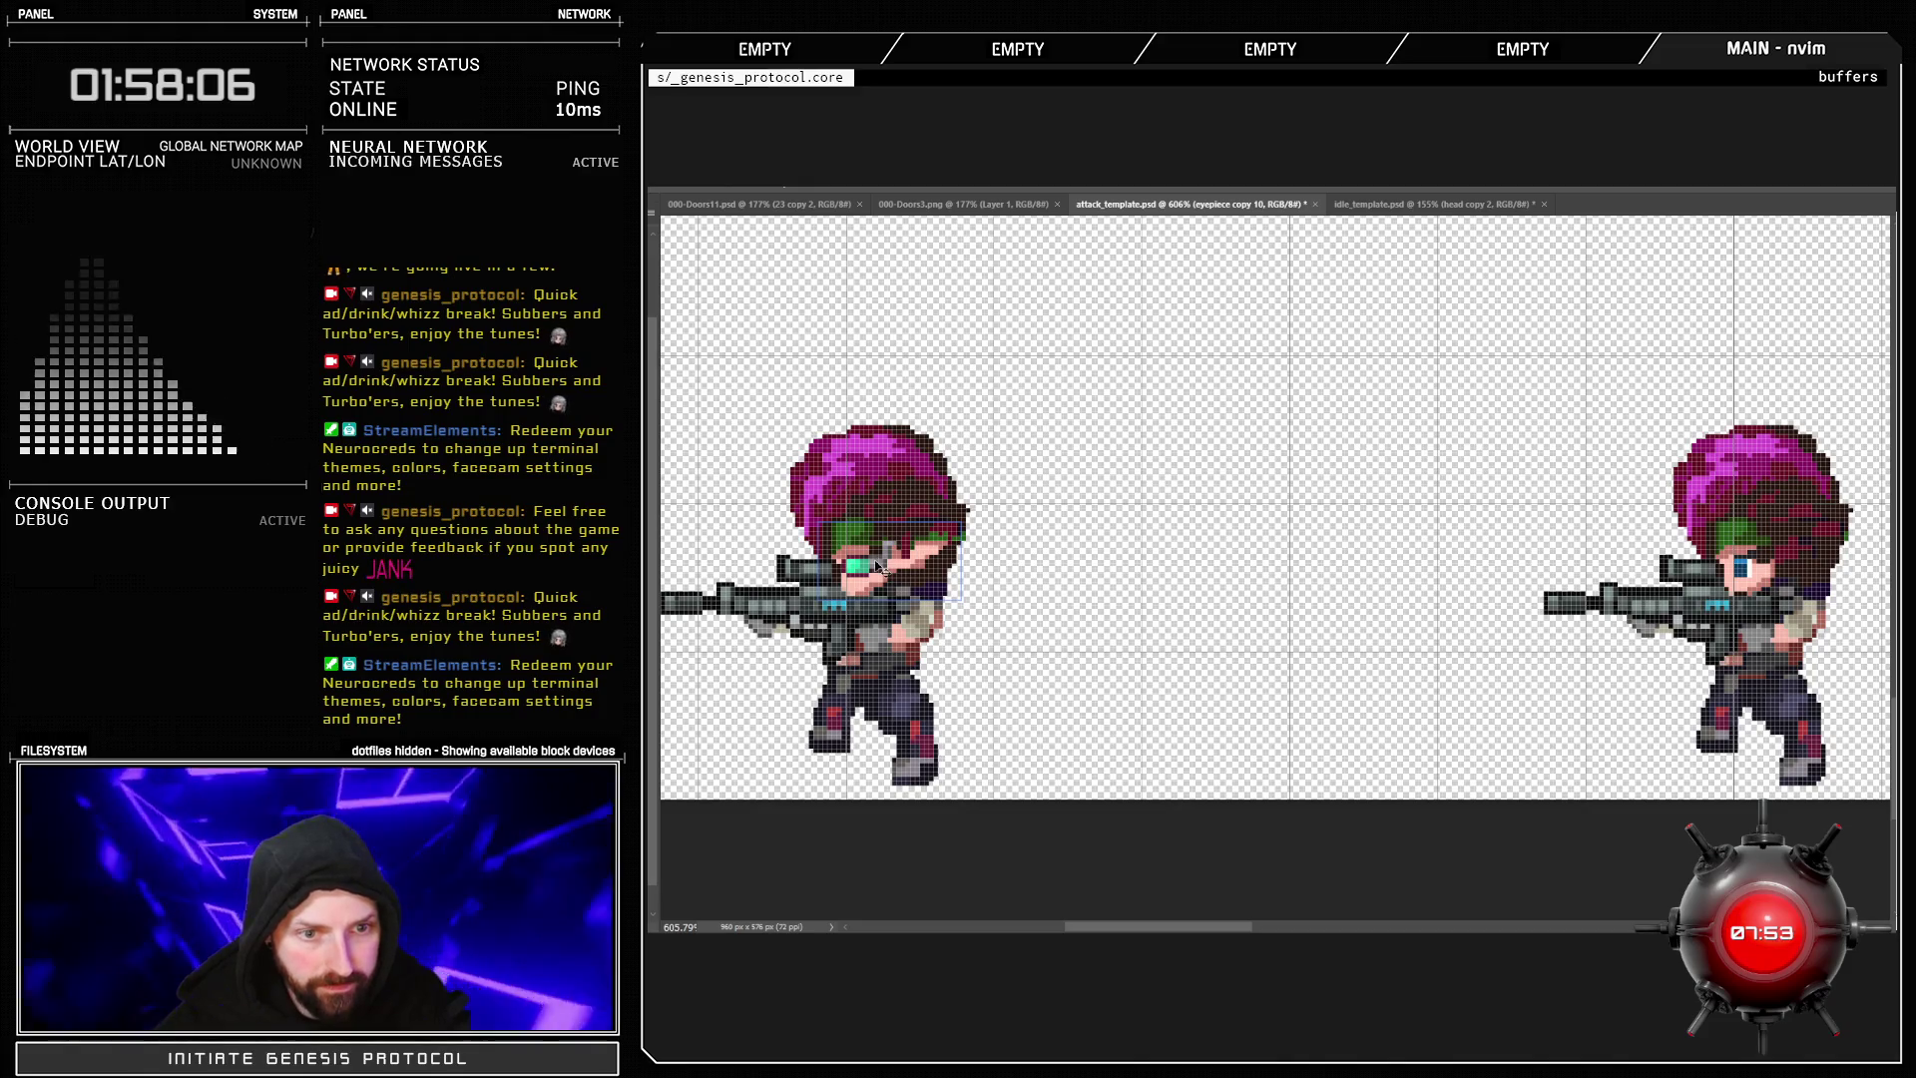
pyautogui.scroll(-2, 1278, 583)
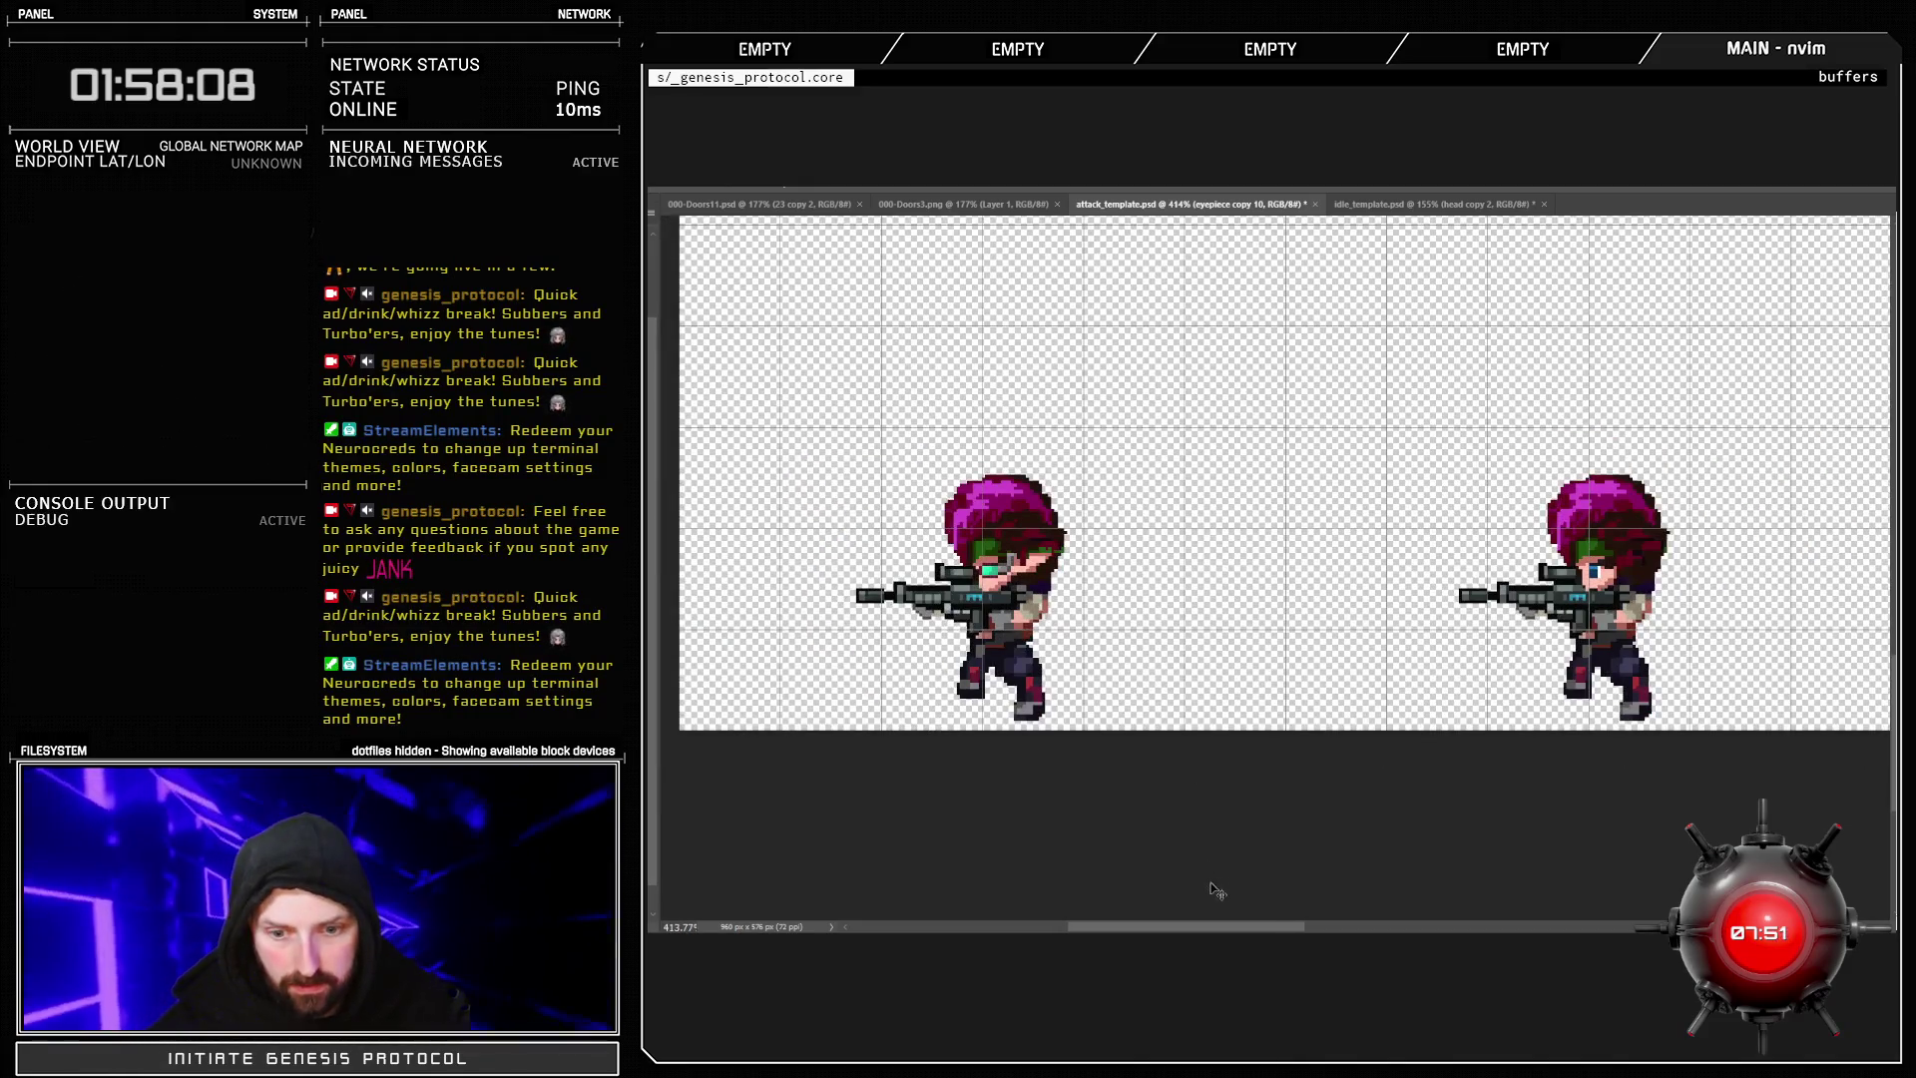
pyautogui.hscroll(5, 1215, 882)
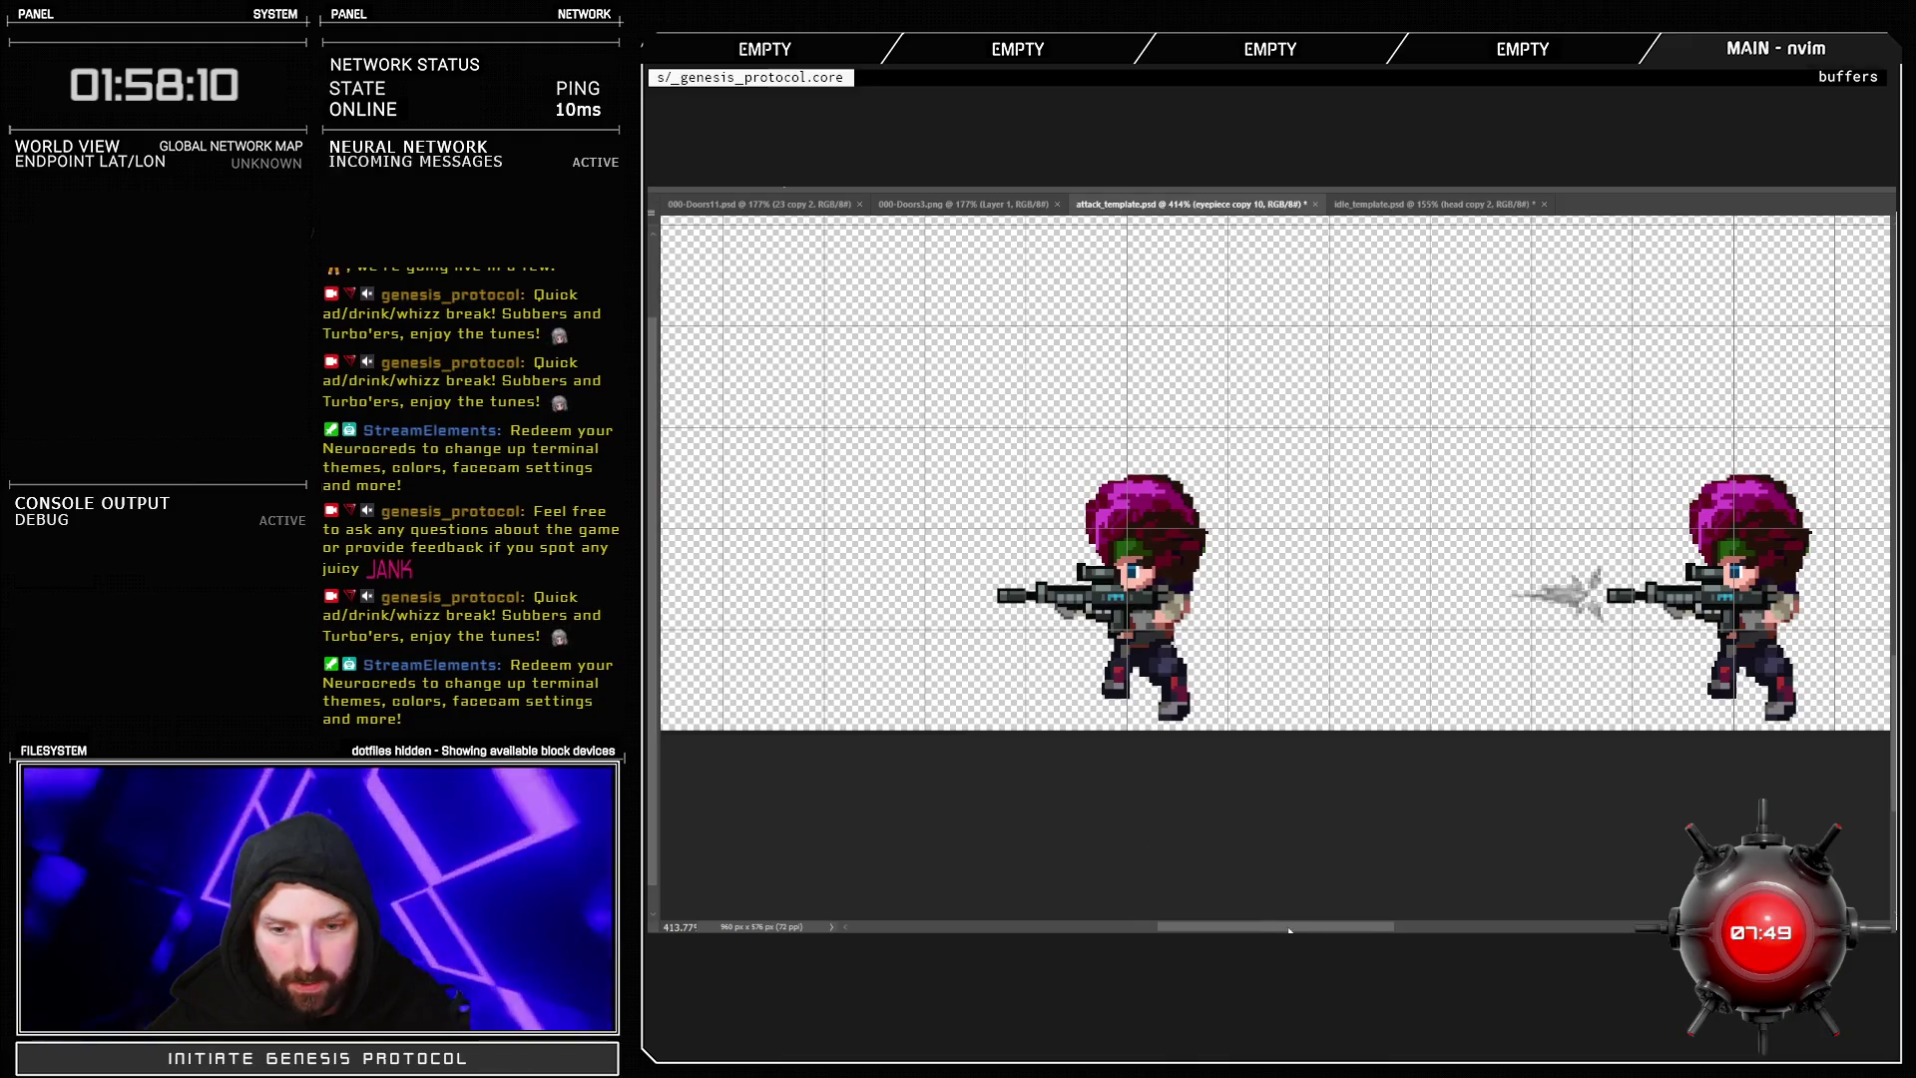
pyautogui.moveTo(1289, 928); pyautogui.dragTo(1184, 923)
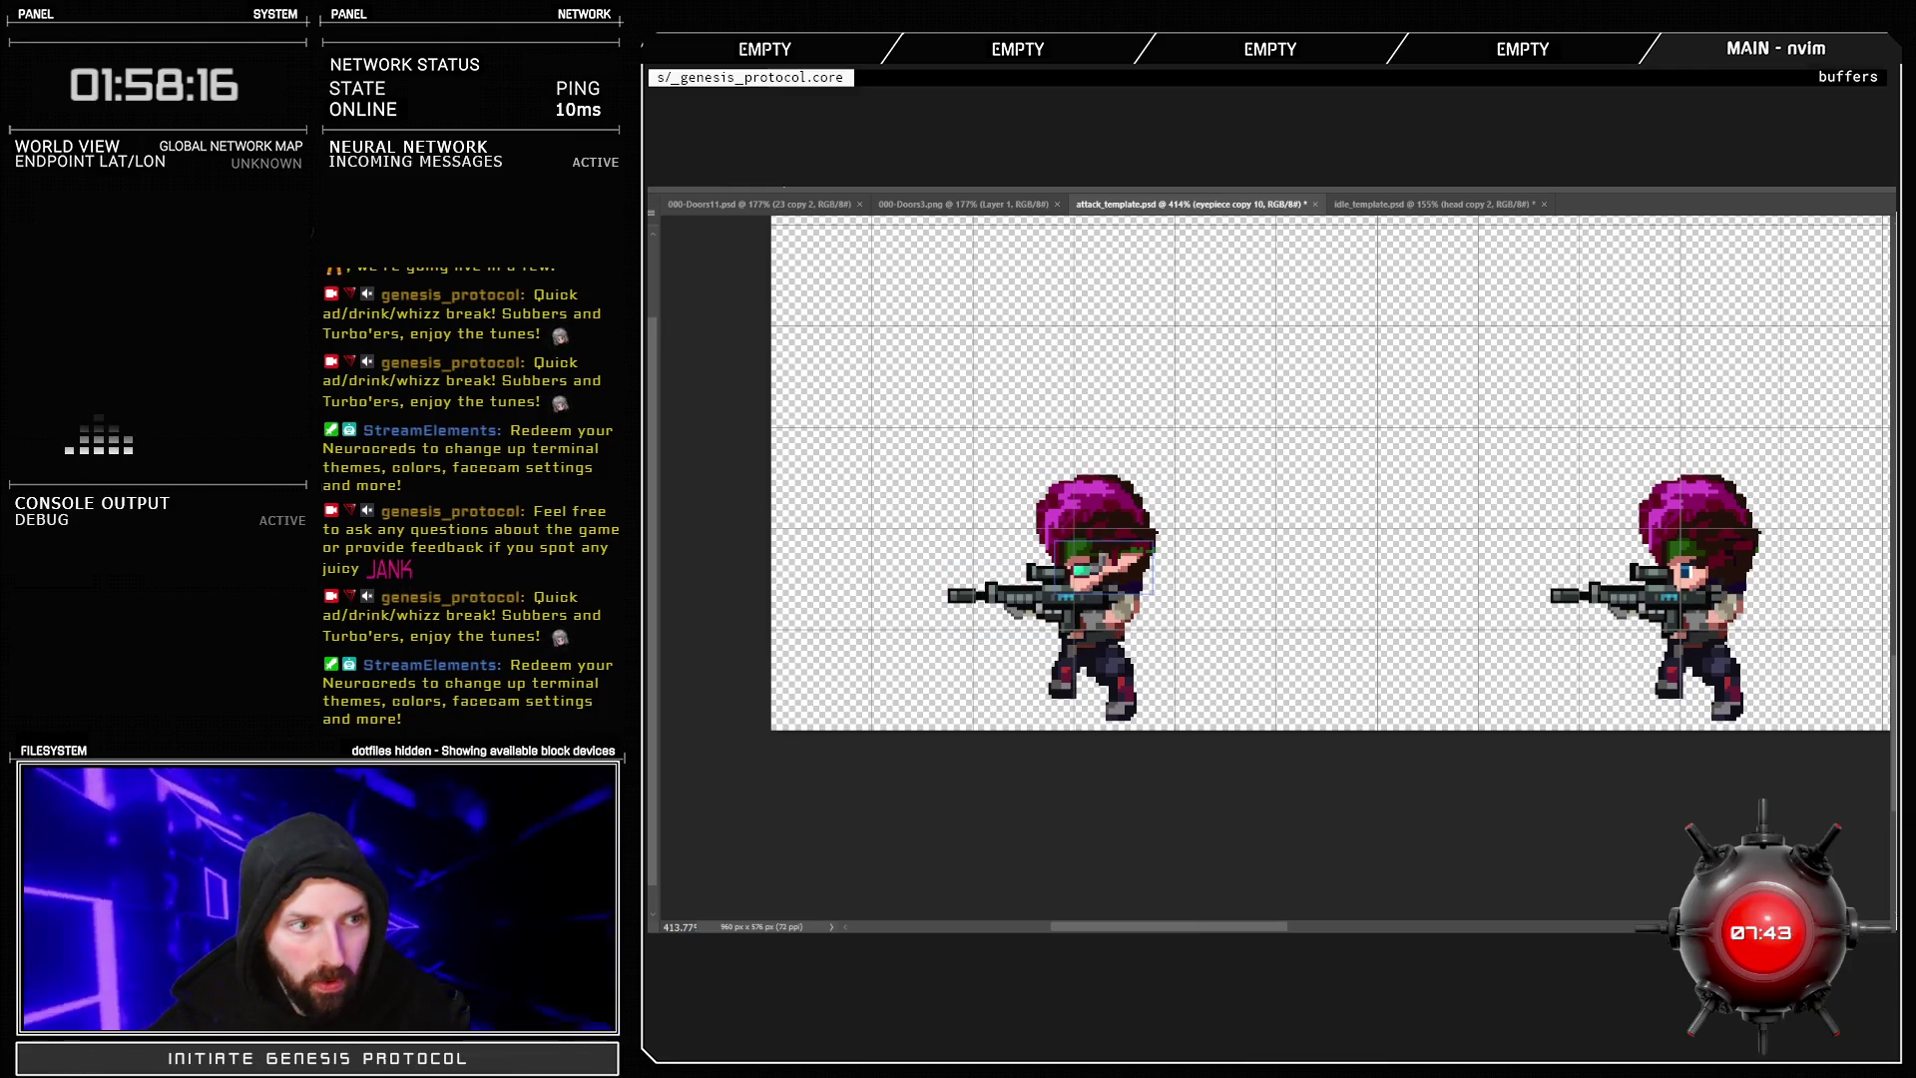
pyautogui.hotkey('ctrl', 'z')
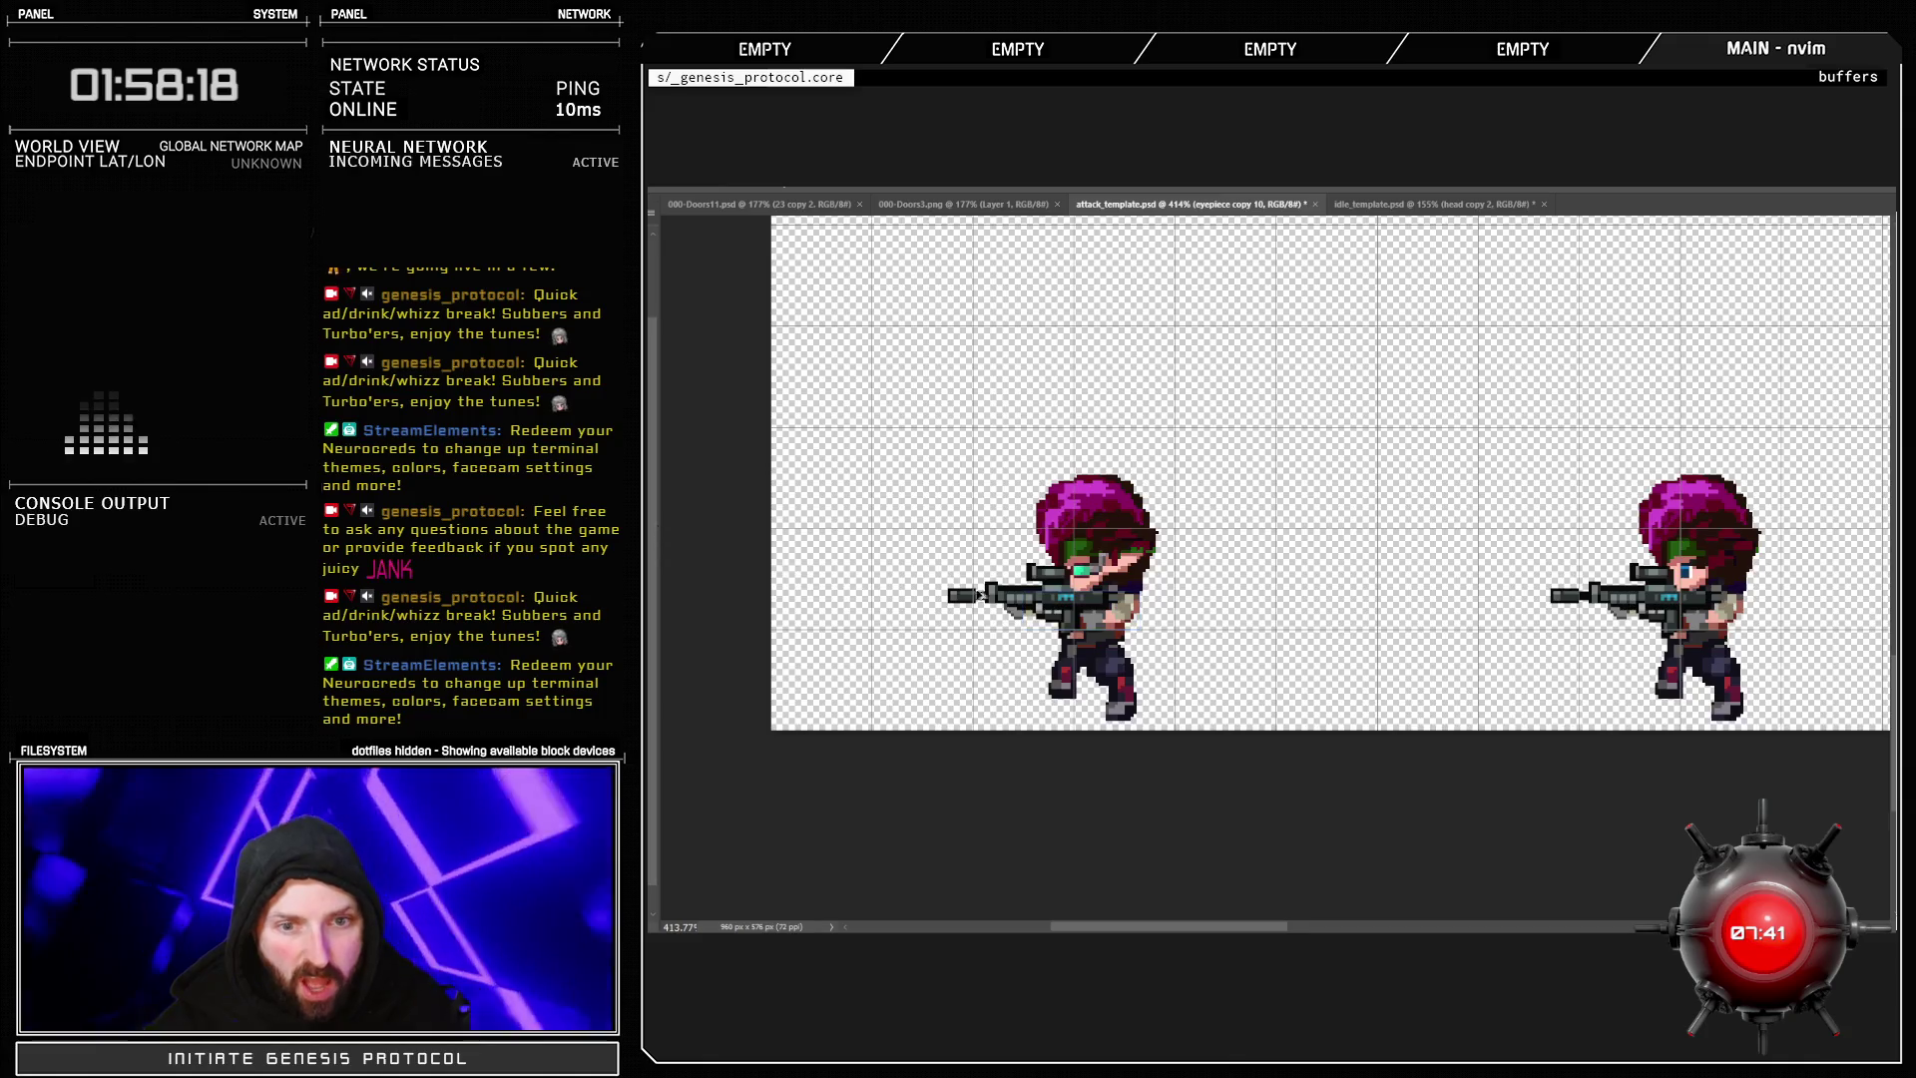
pyautogui.scroll(5, 1075, 596)
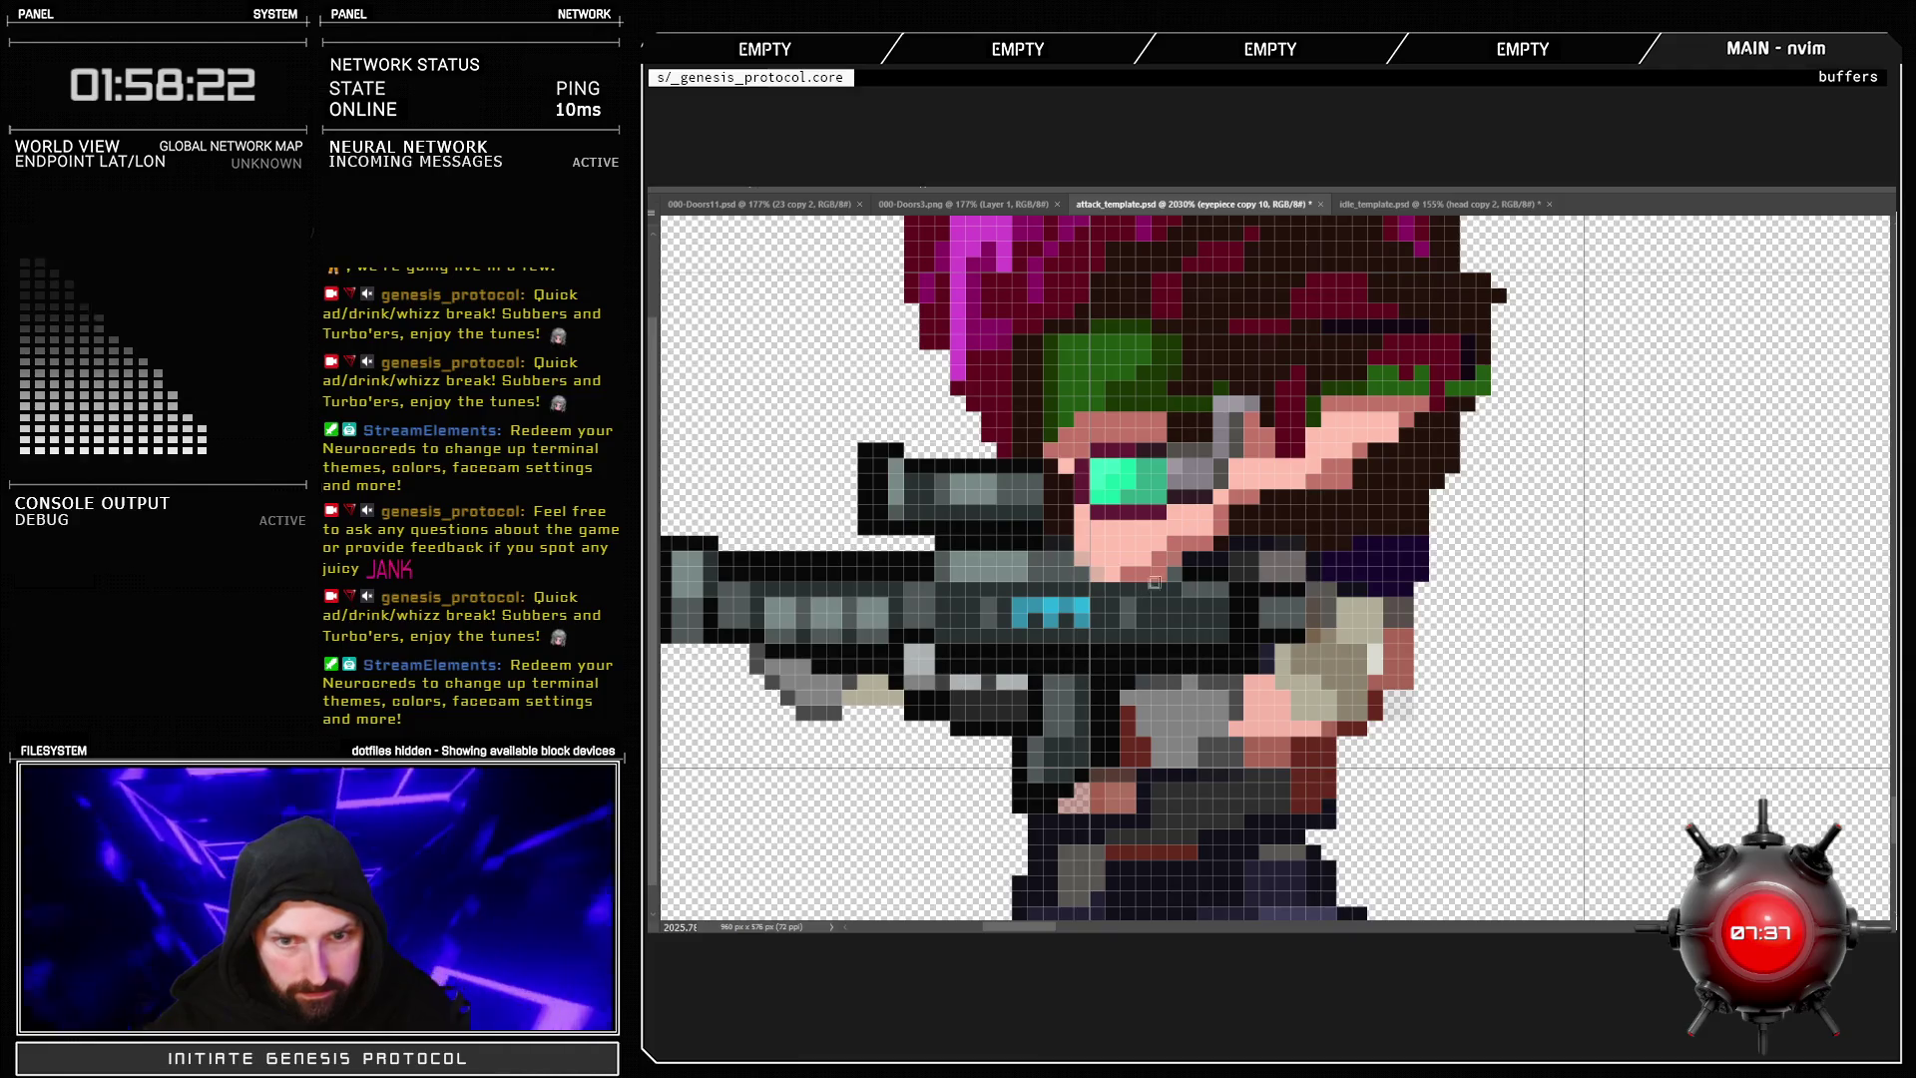
# - Toggle the eyepiece layer off and on to compare it against the bare eye
pyautogui.click(1141, 577)
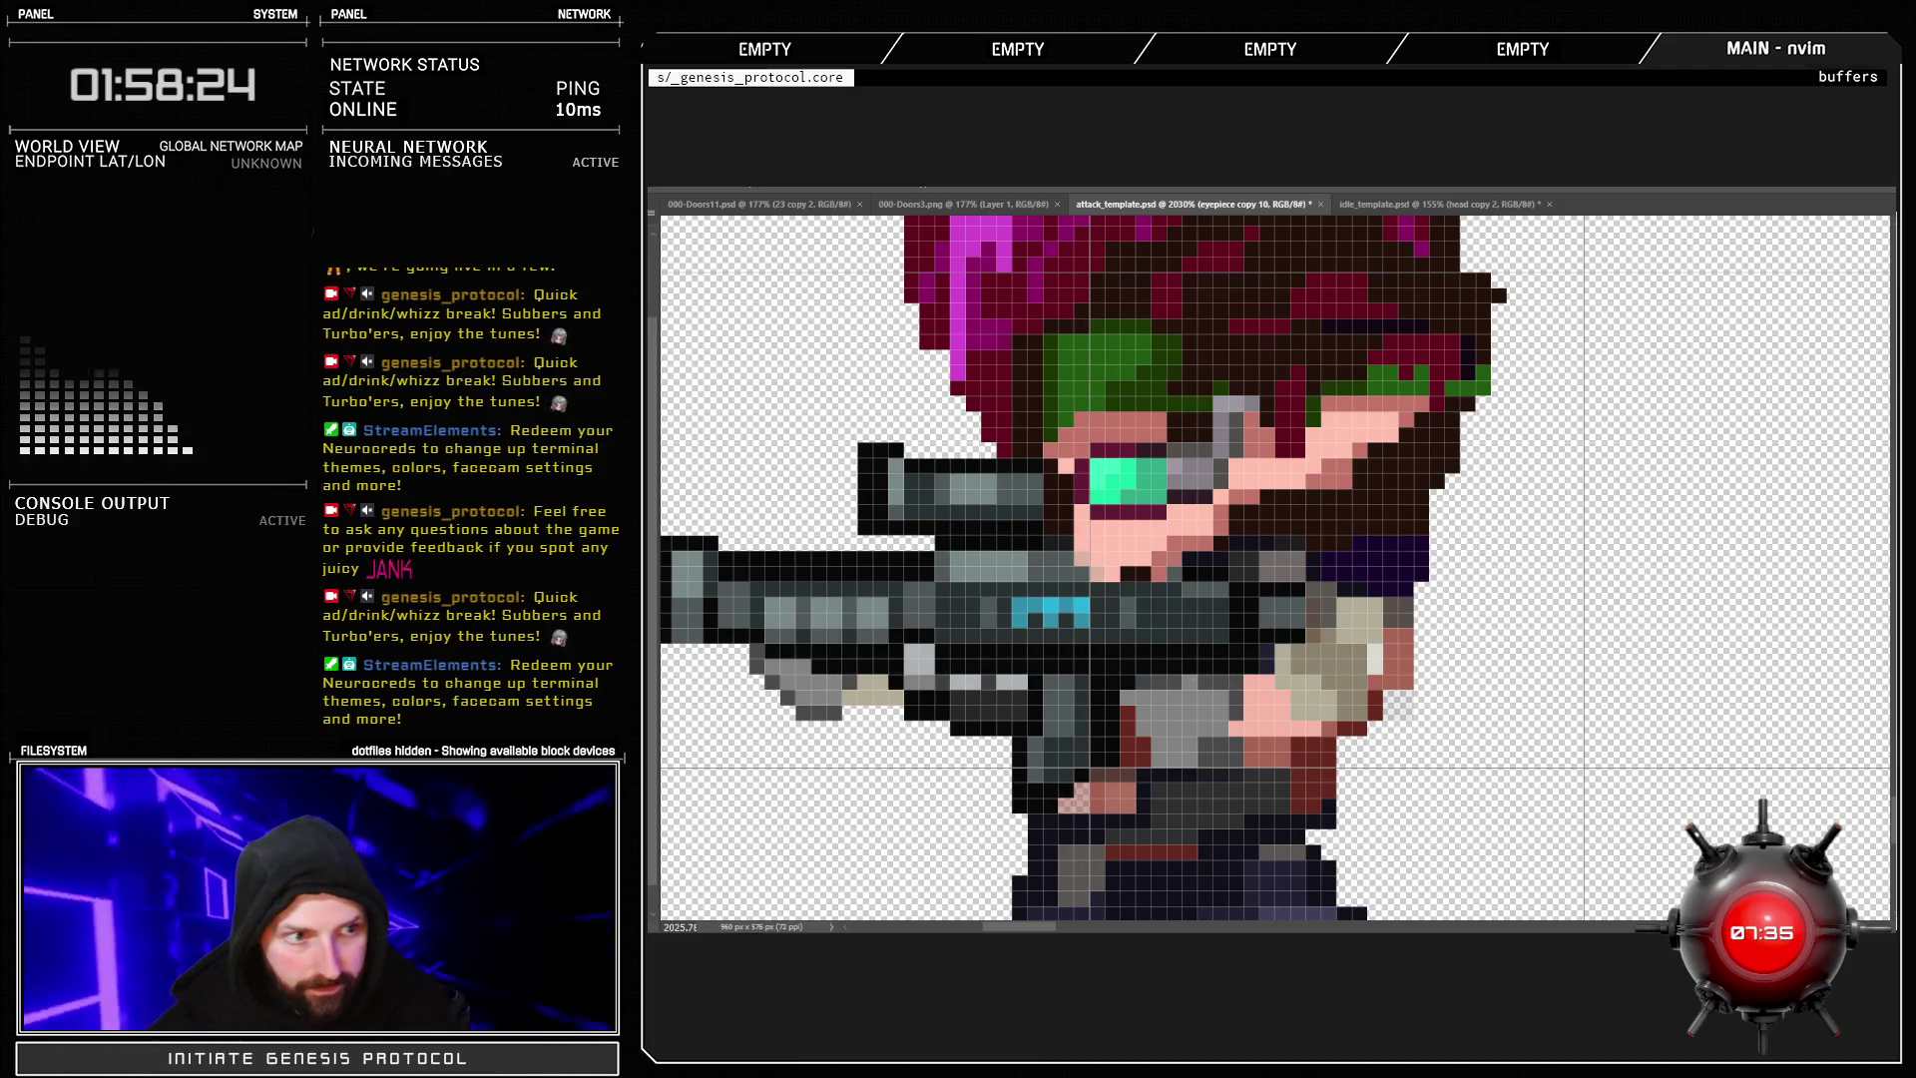
pyautogui.hotkey('ctrl', ',')
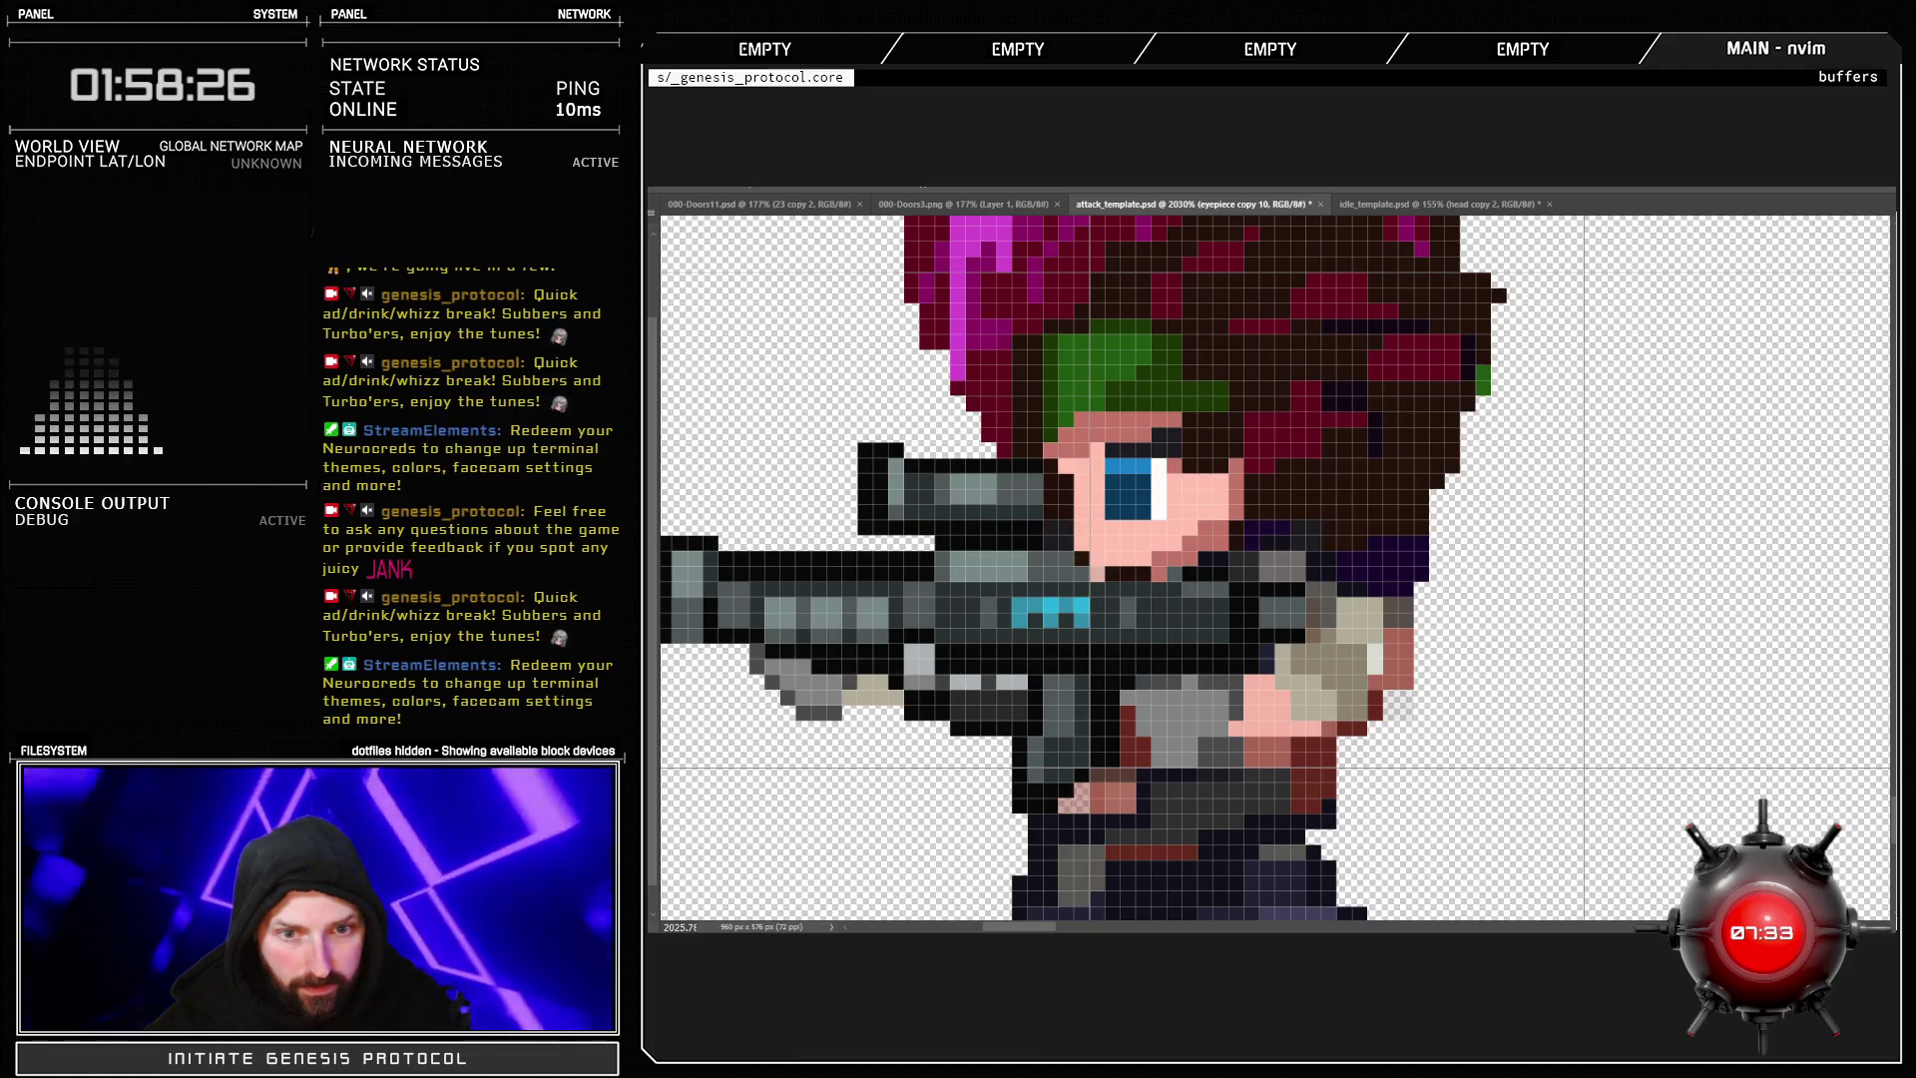
pyautogui.hotkey('ctrl', ',')
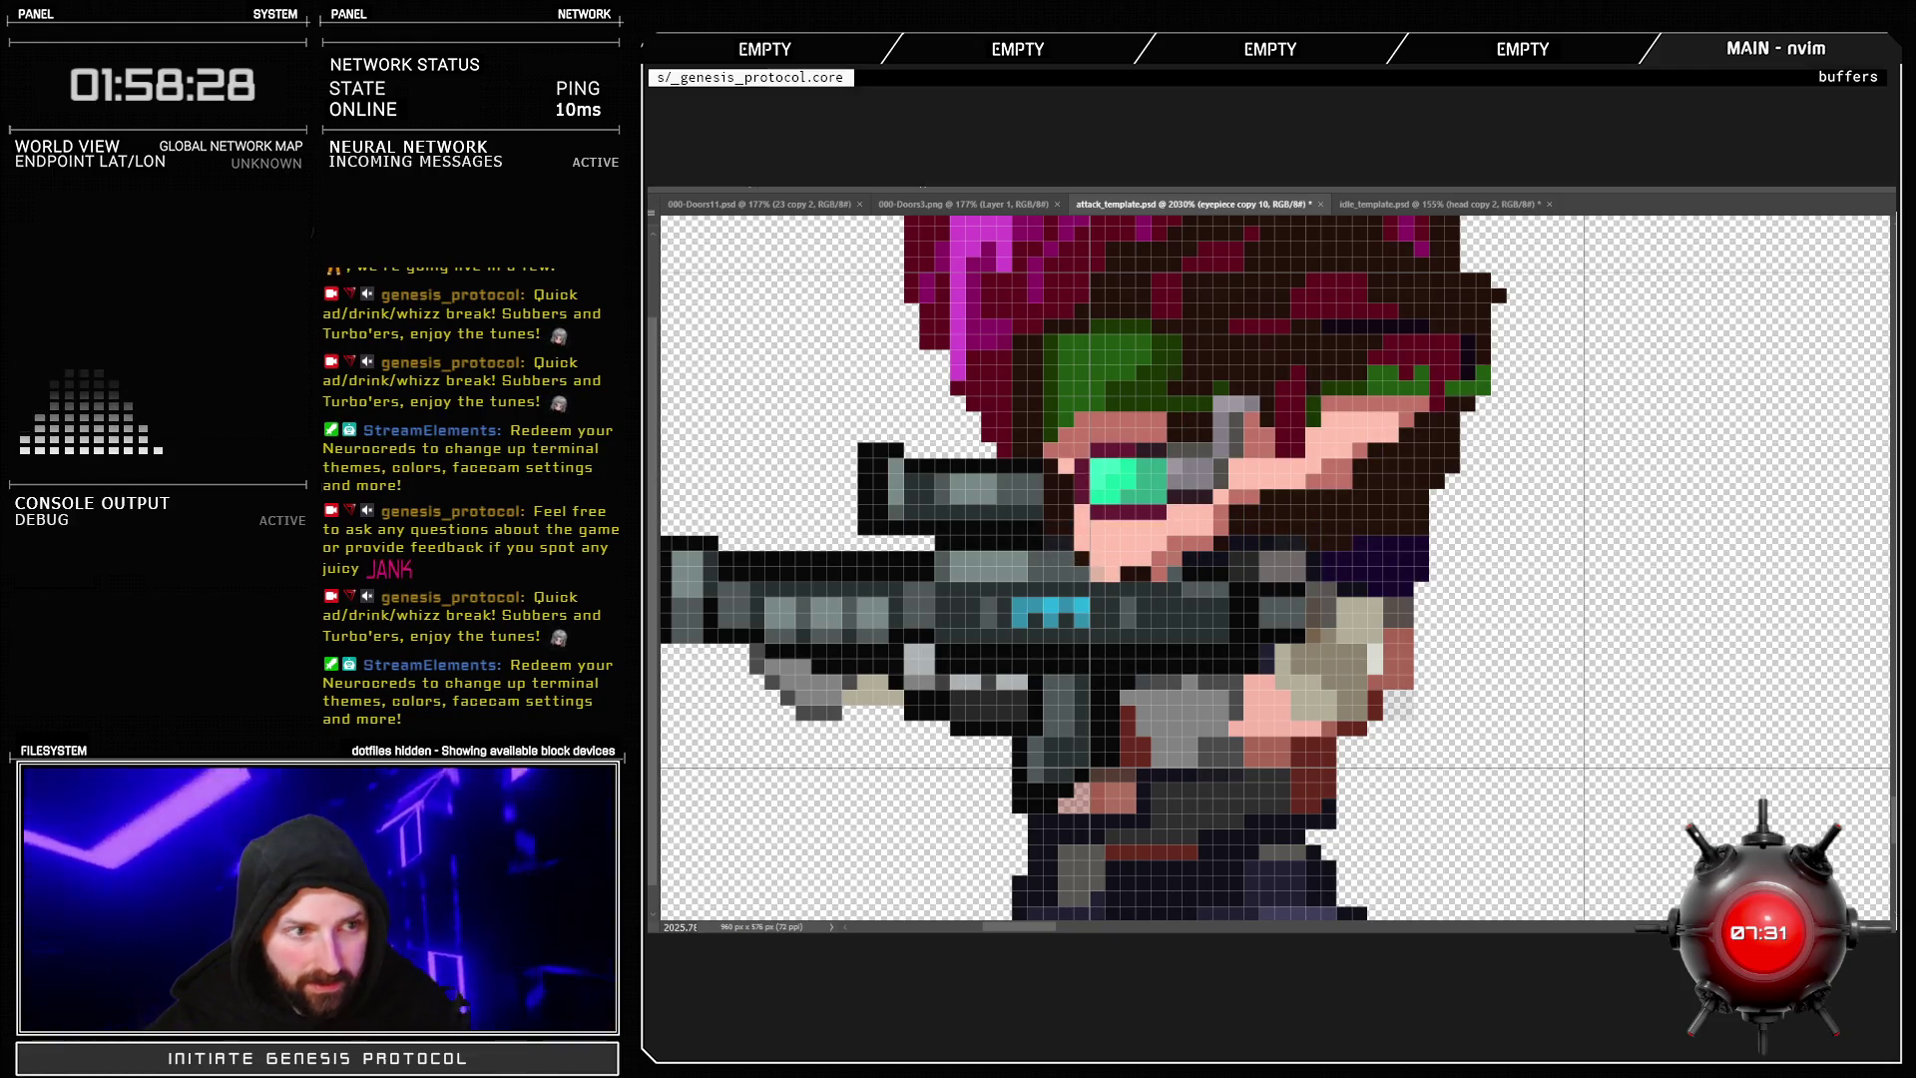
pyautogui.hotkey('ctrl', ',')
pyautogui.hotkey('ctrl', ',')
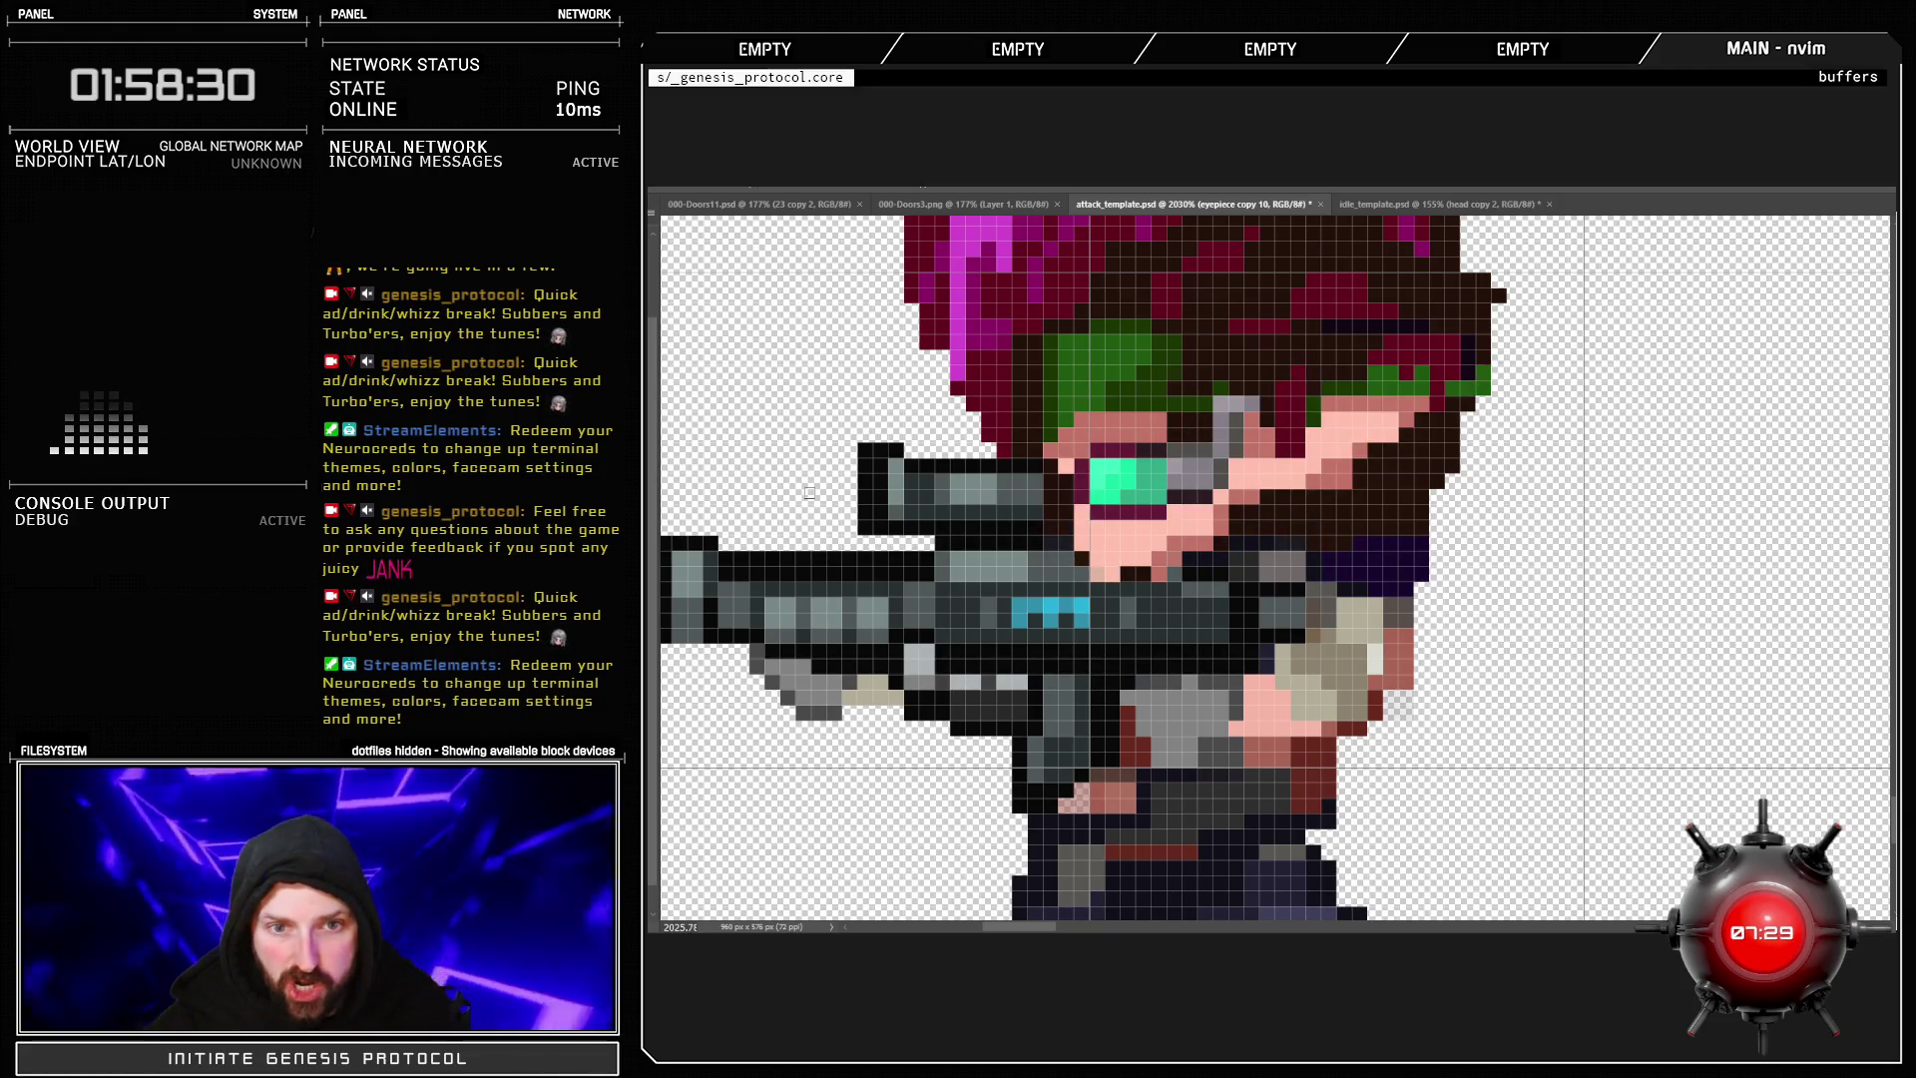
pyautogui.scroll(-6, 1437, 699)
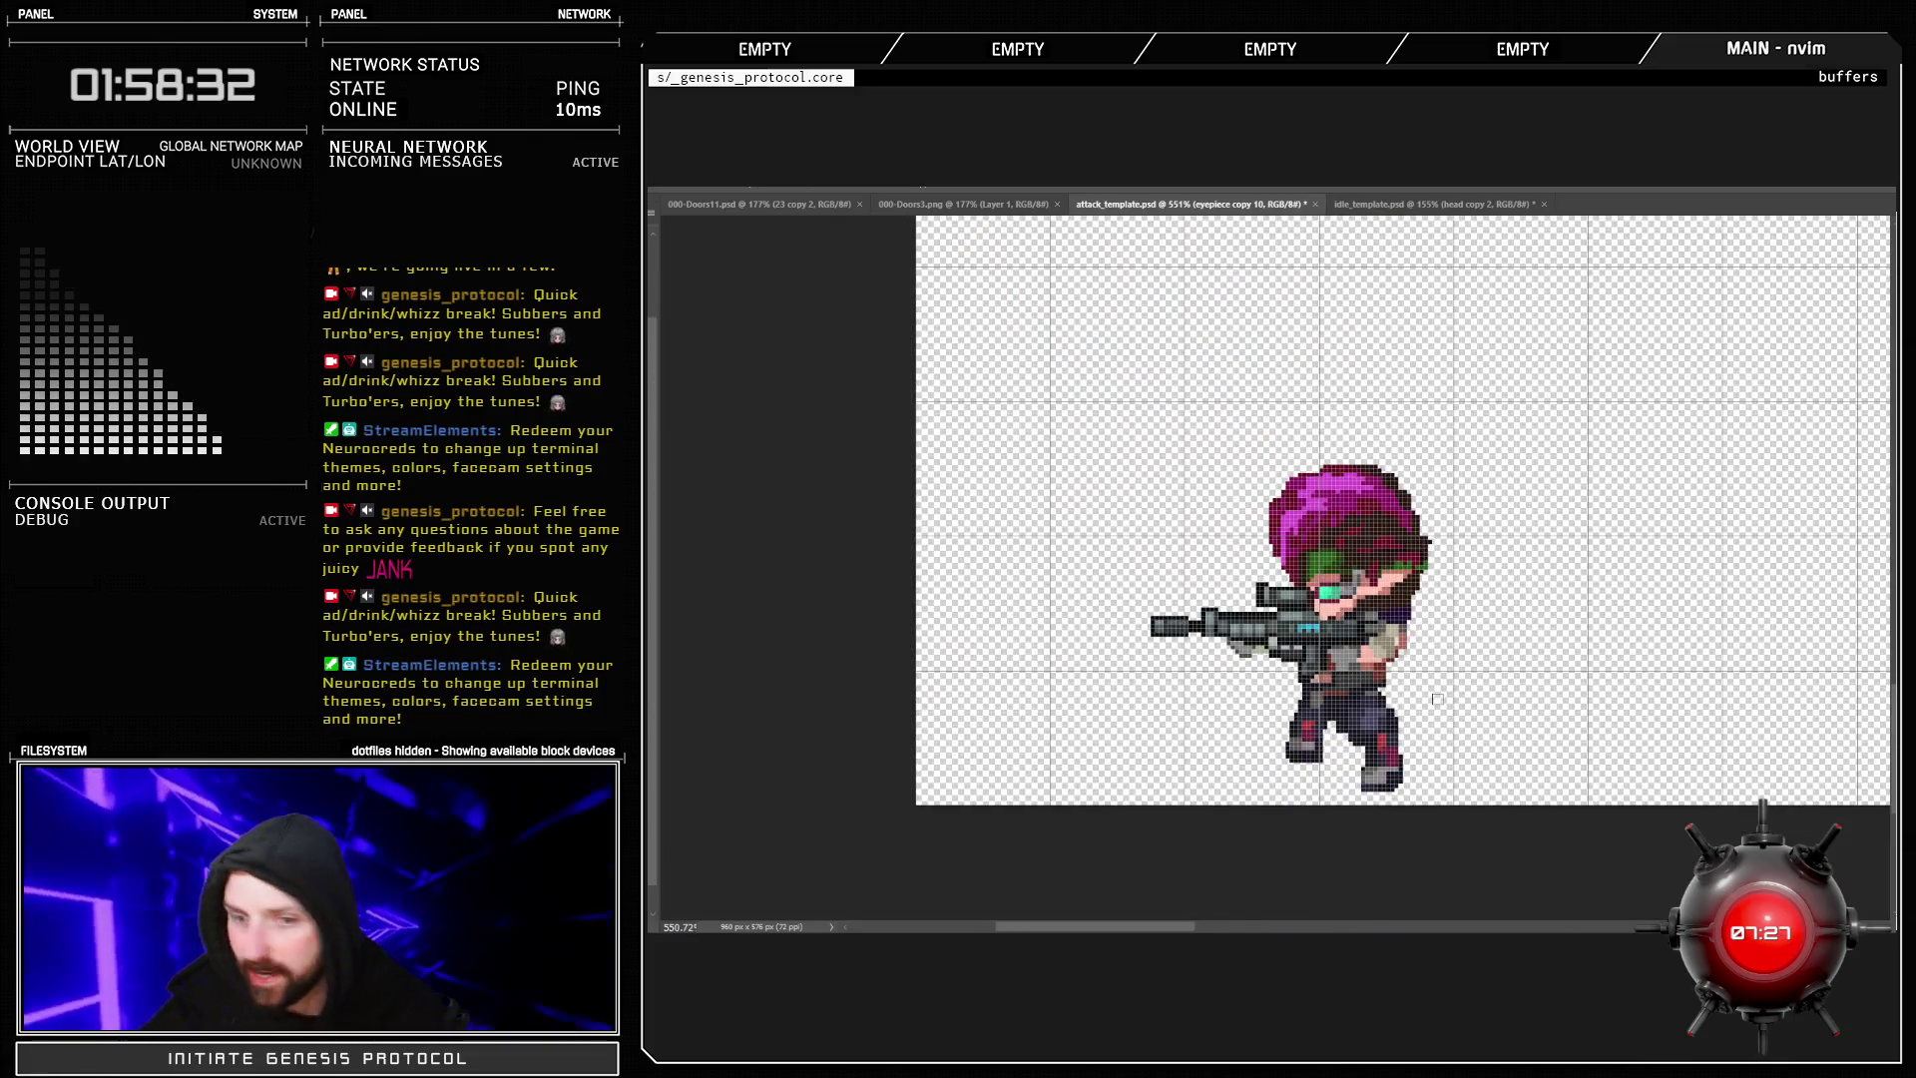
pyautogui.scroll(-2, 1437, 698)
pyautogui.moveTo(1230, 928); pyautogui.dragTo(1366, 928)
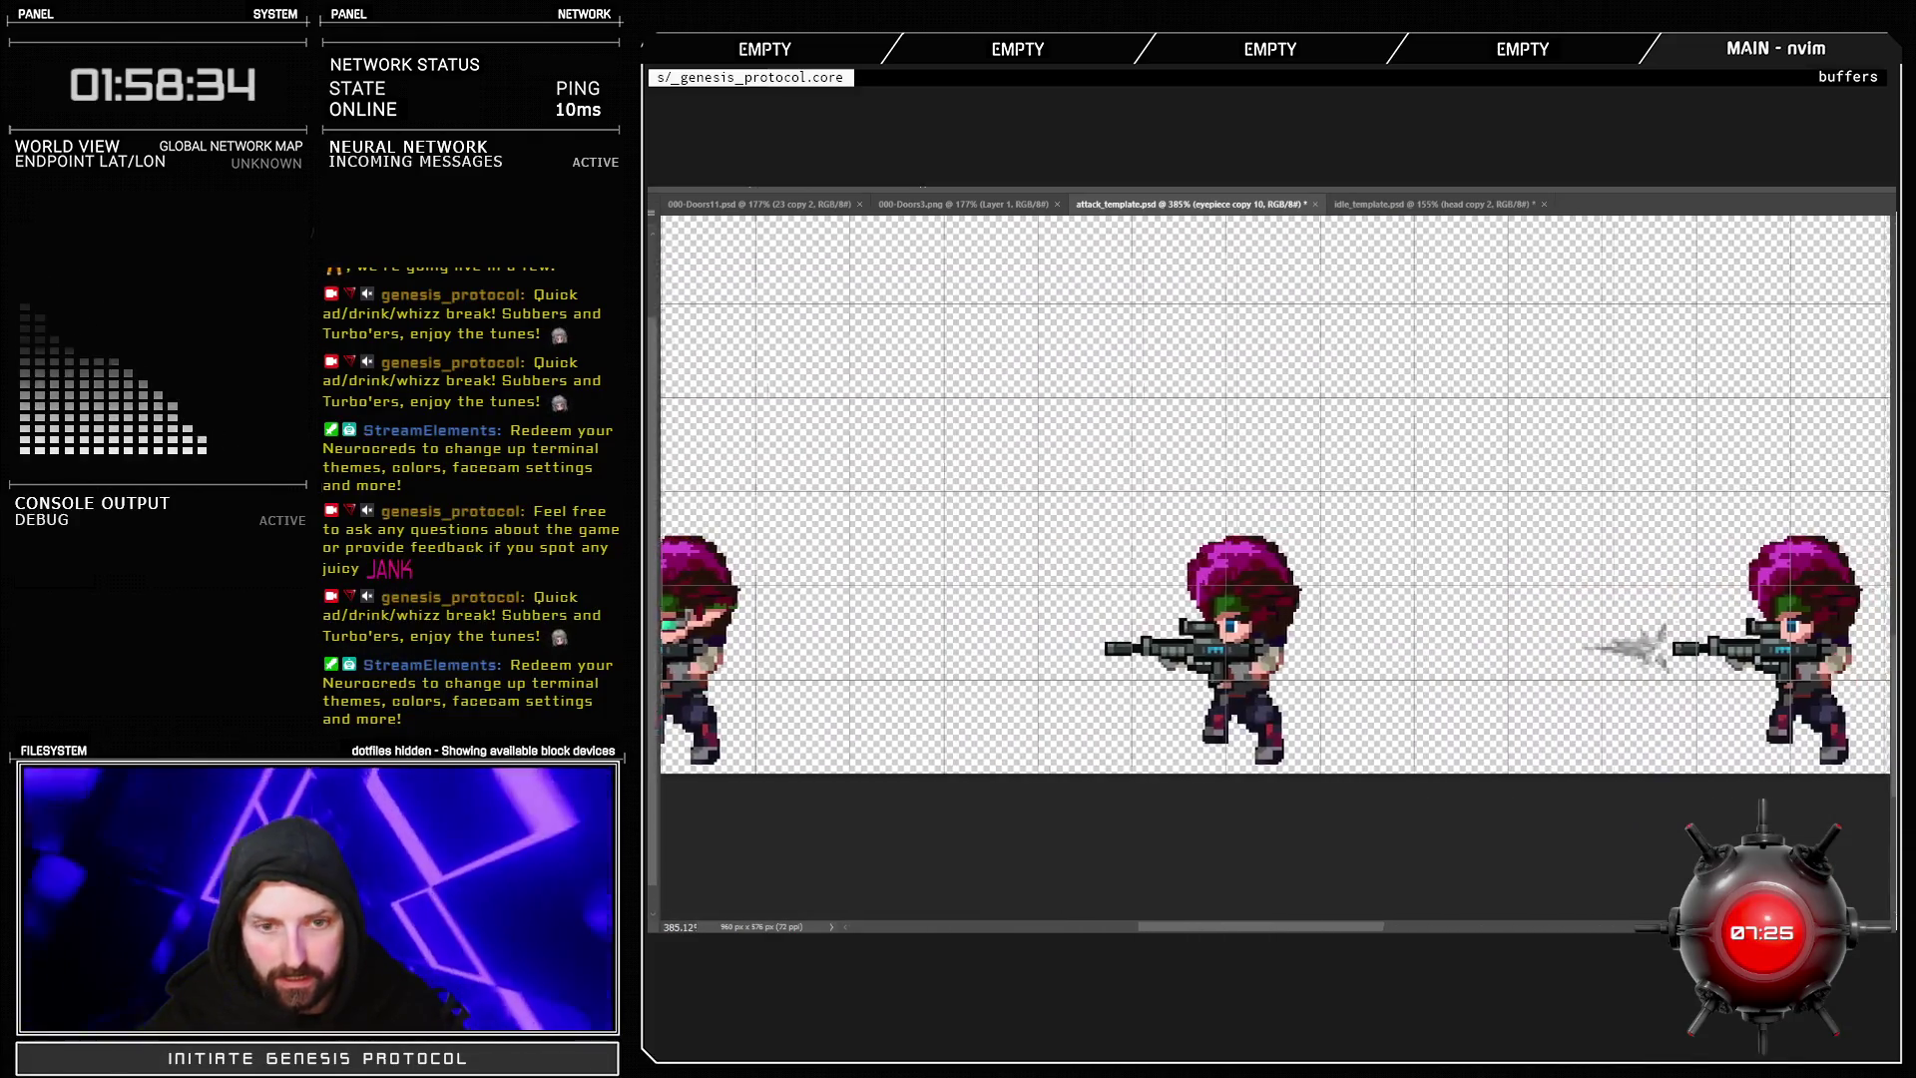
pyautogui.scroll(-1, 1278, 744)
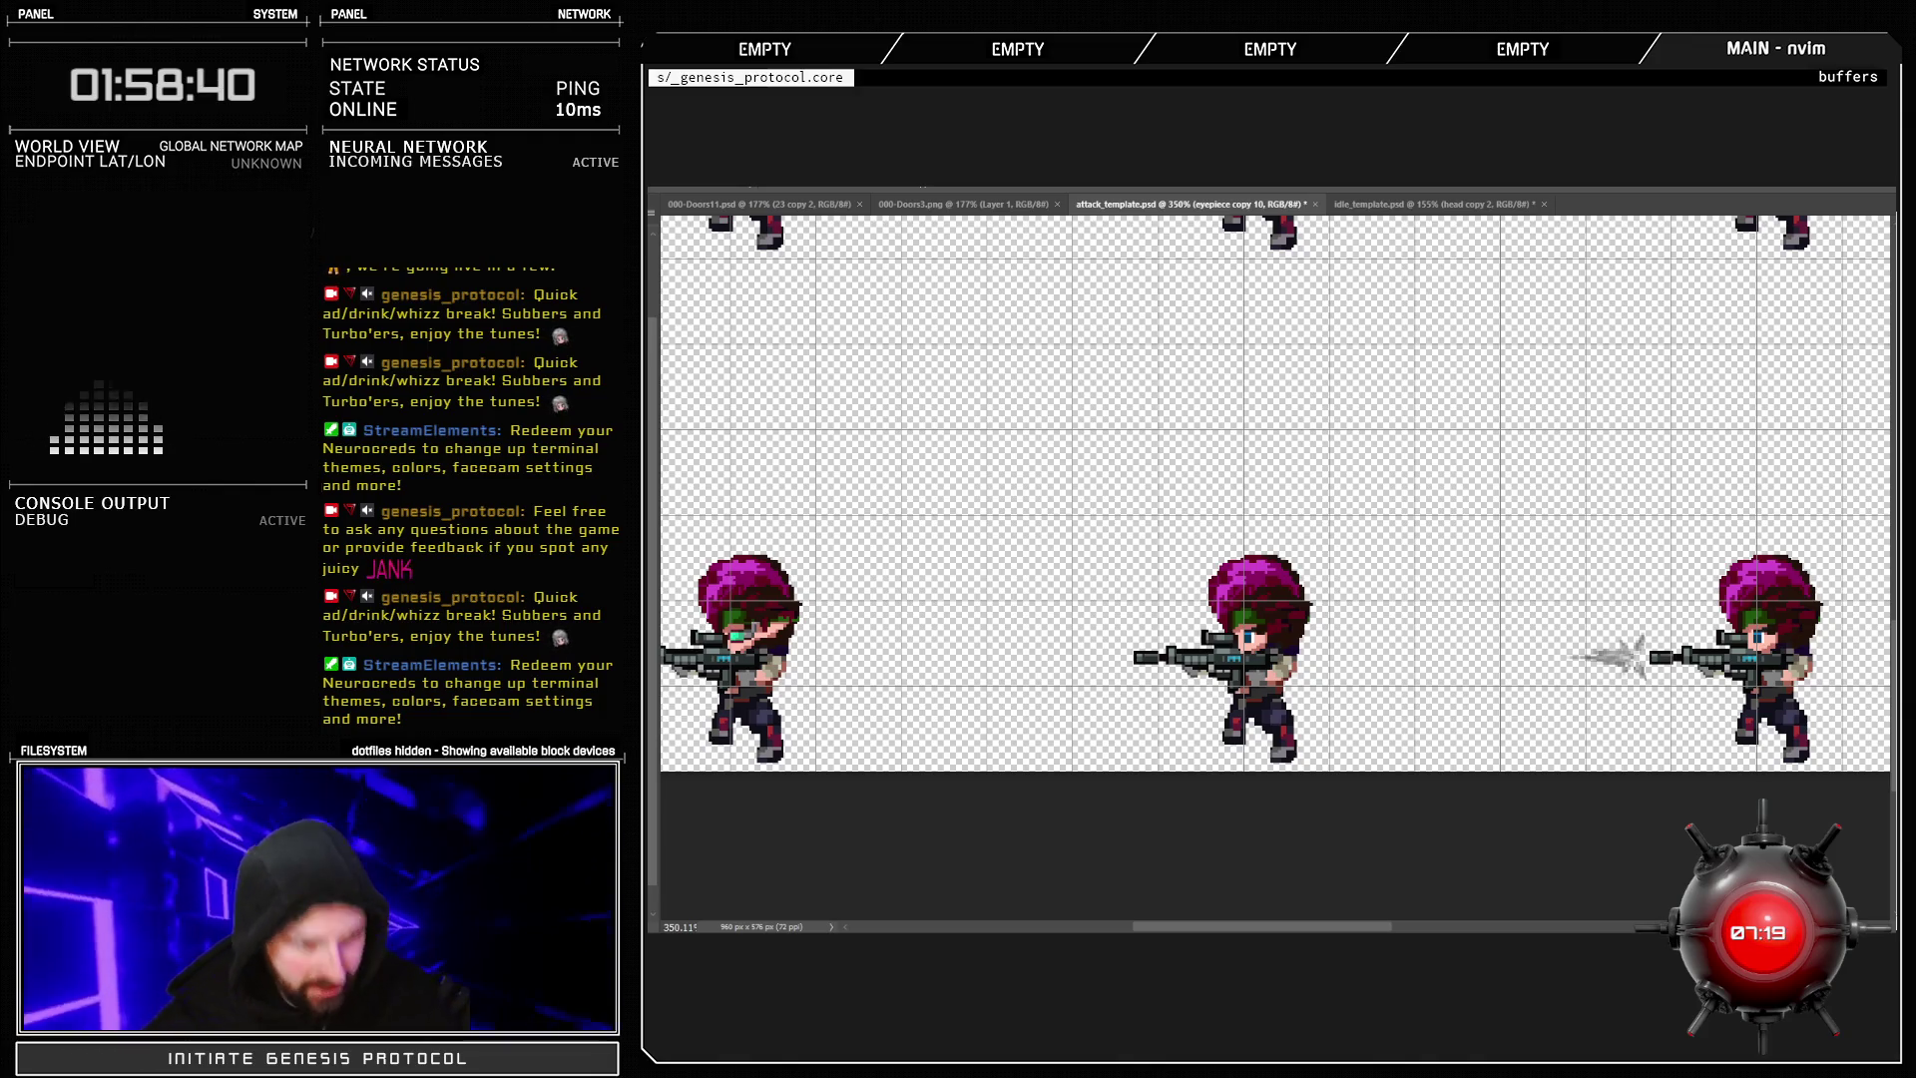
# - Duplicate the eyepiece overlay and move the copy onto the middle character's face
pyautogui.hotkey('ctrl', 'j')
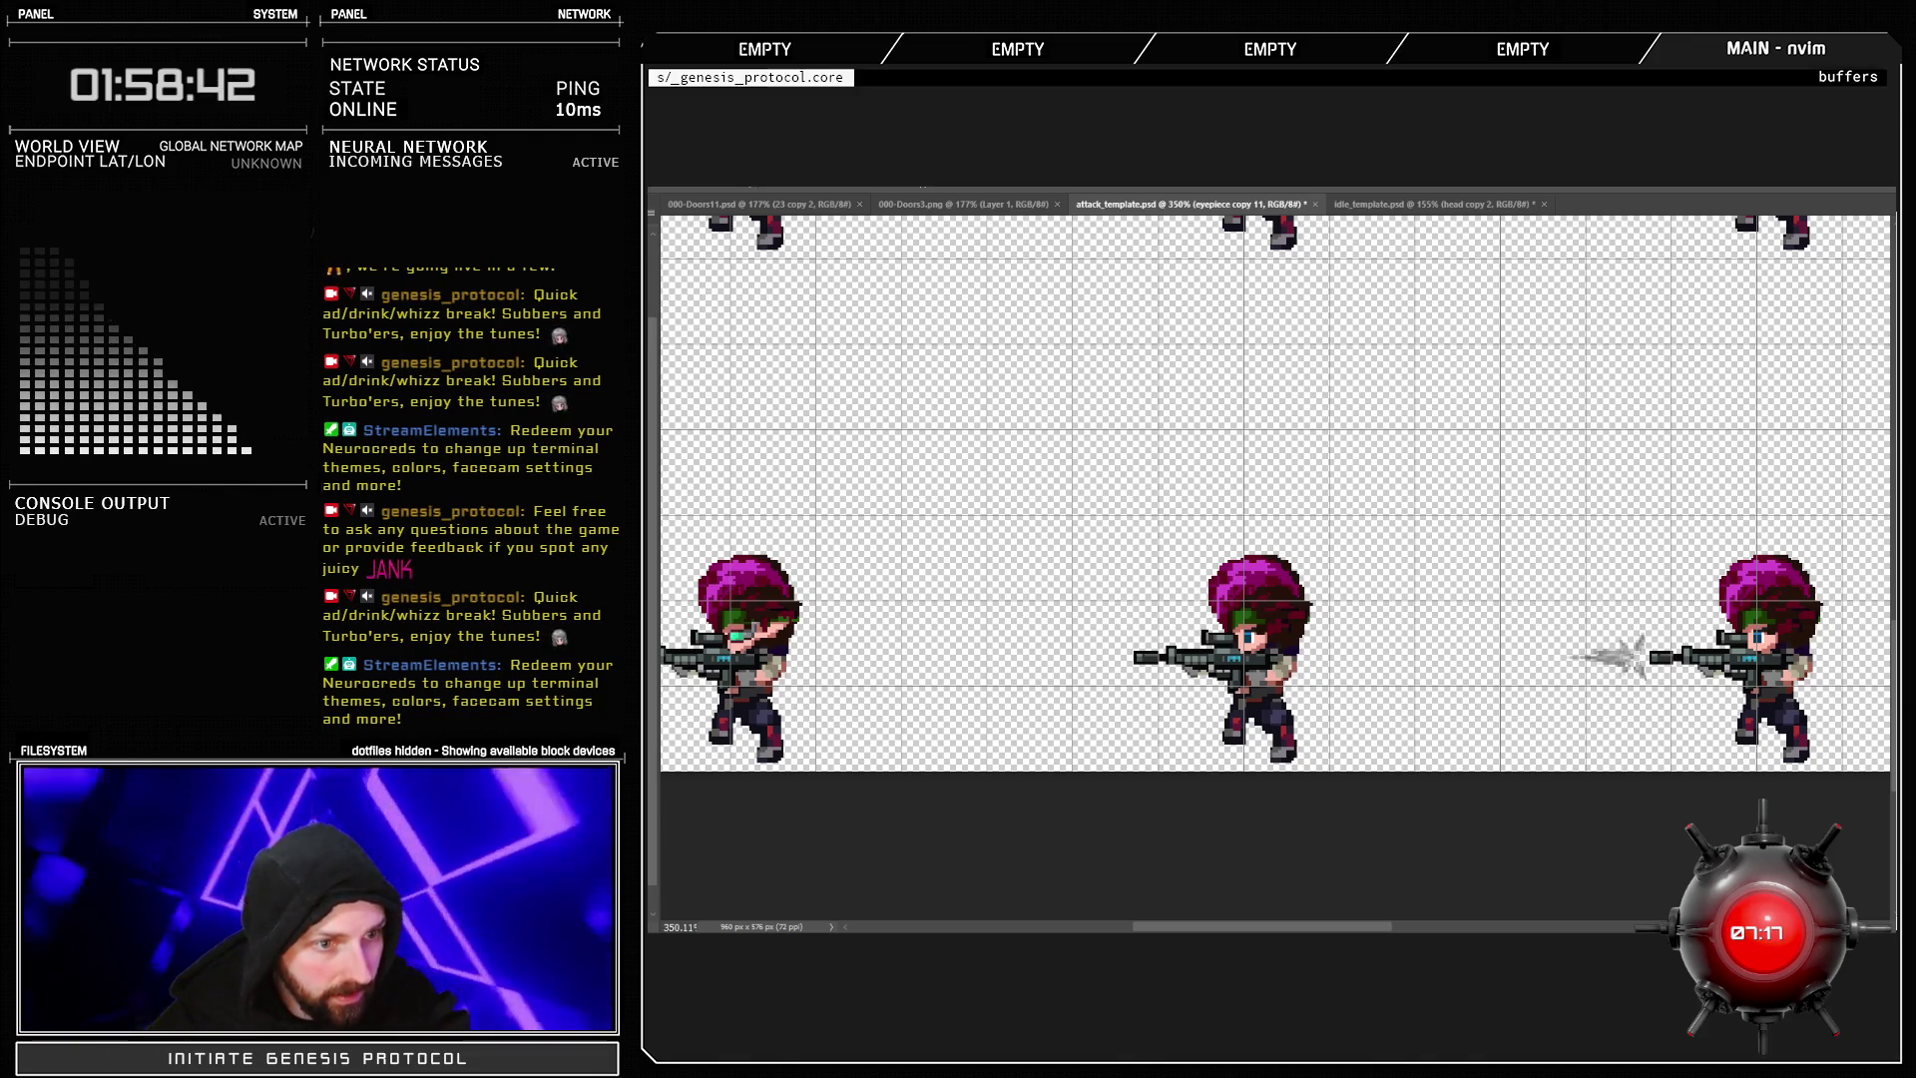
pyautogui.moveTo(612, 612); pyautogui.dragTo(1120, 613)
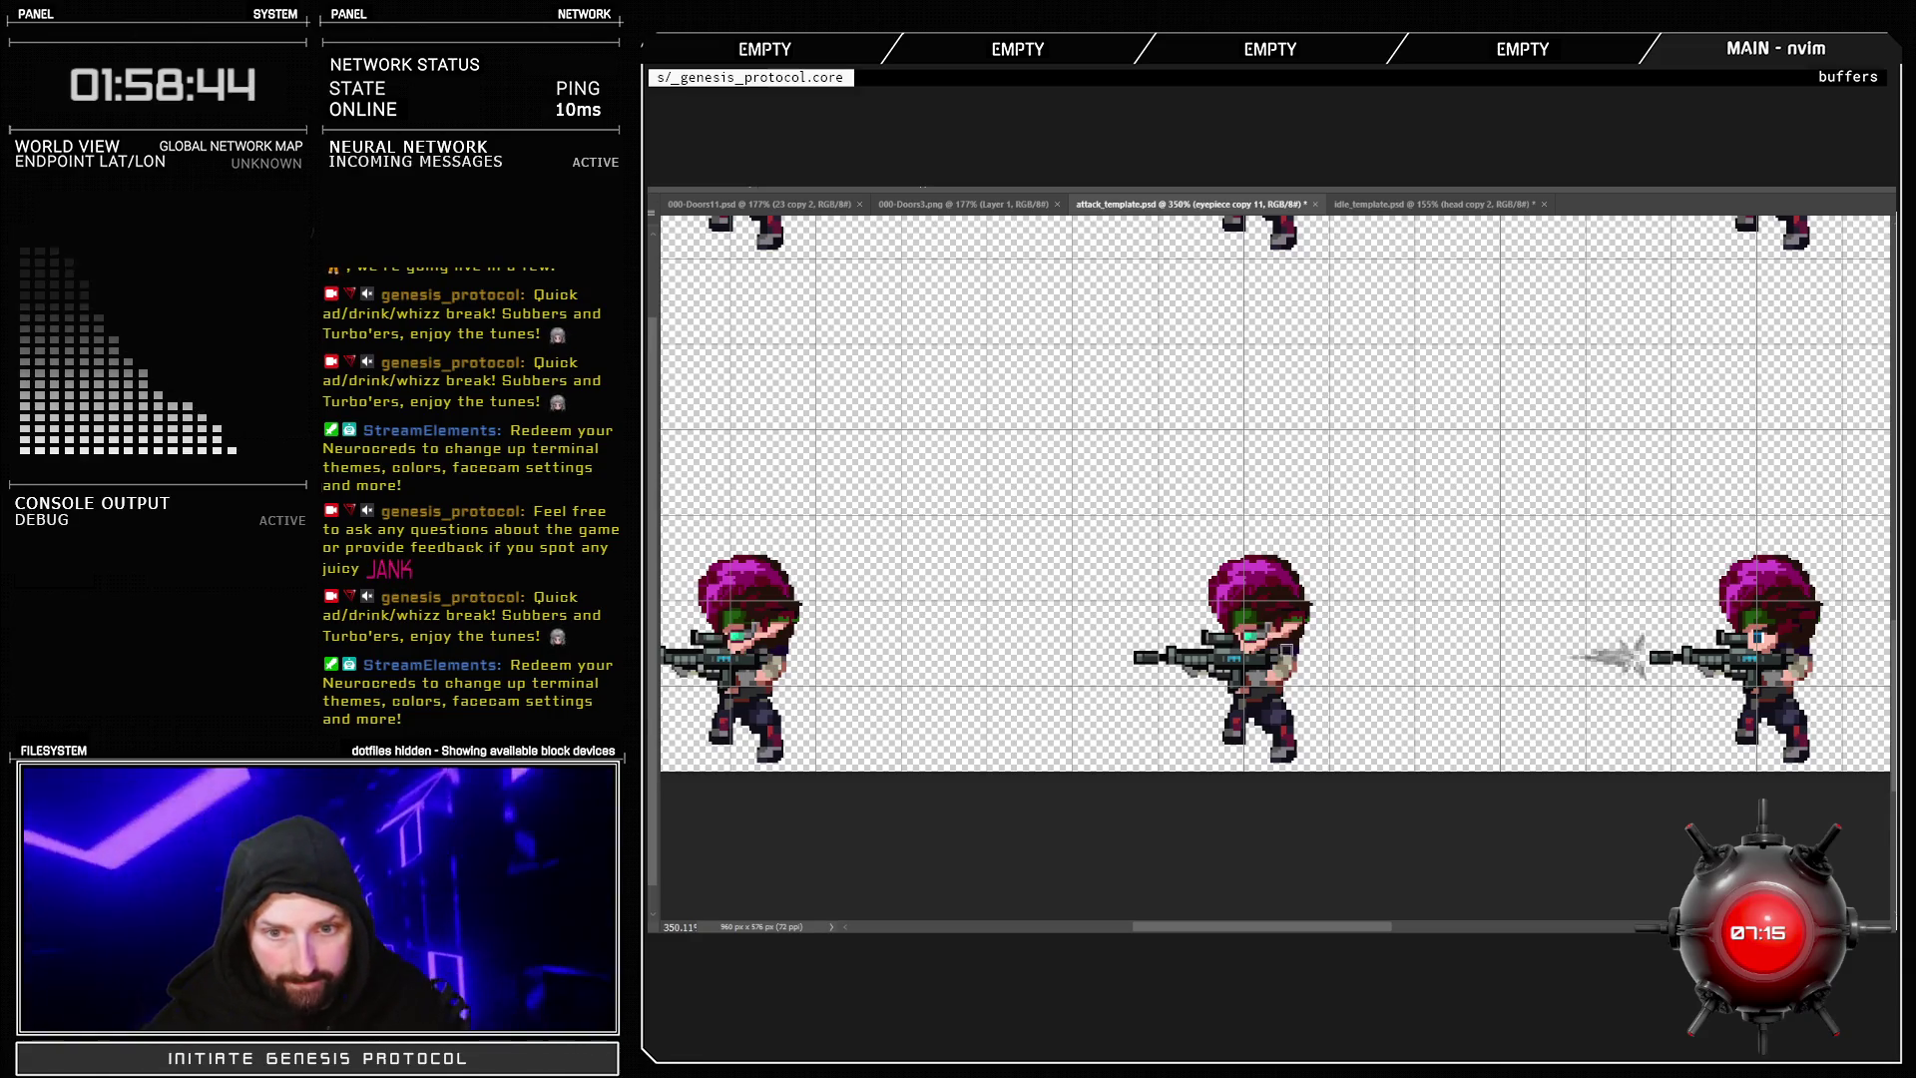
pyautogui.scroll(4, 1252, 652)
pyautogui.scroll(2, 1039, 539)
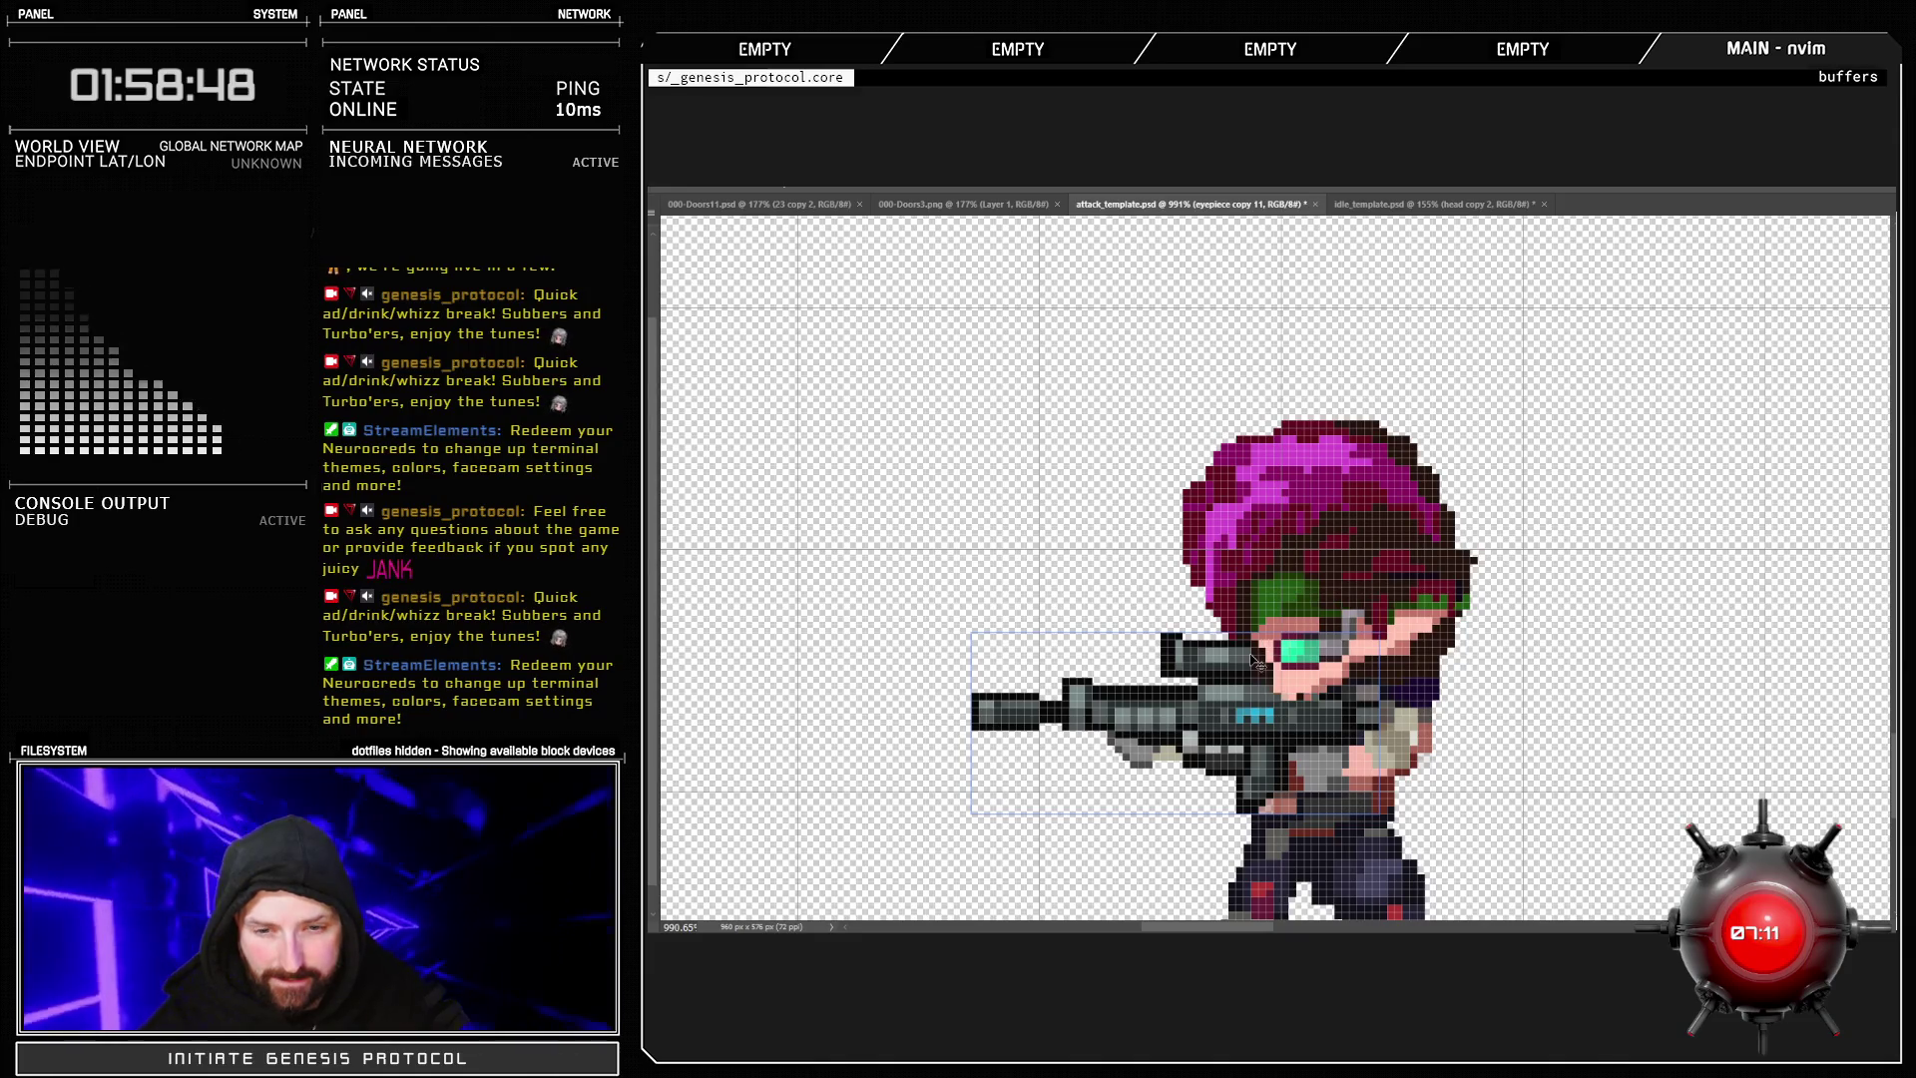
pyautogui.scroll(-2, 1402, 729)
pyautogui.scroll(-2, 1400, 736)
pyautogui.moveTo(1336, 926); pyautogui.dragTo(1423, 927)
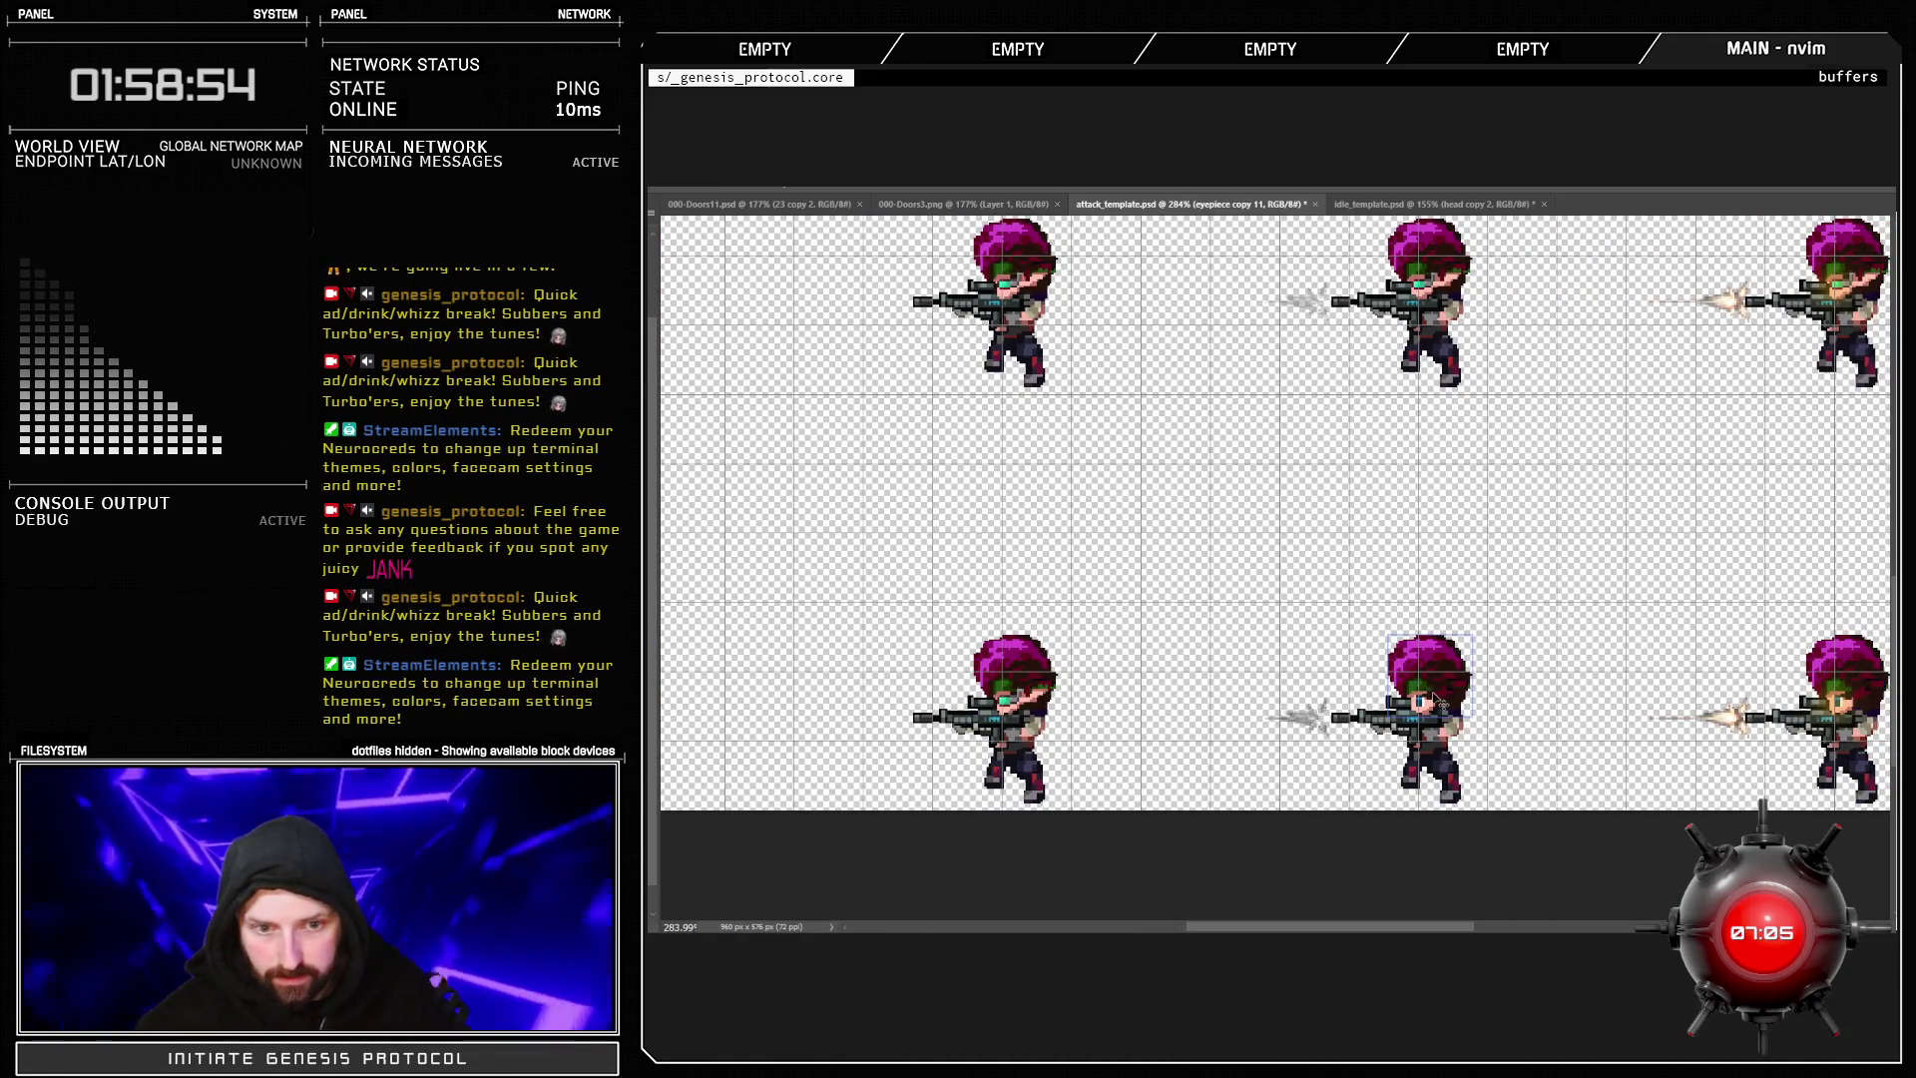
pyautogui.scroll(1, 1429, 695)
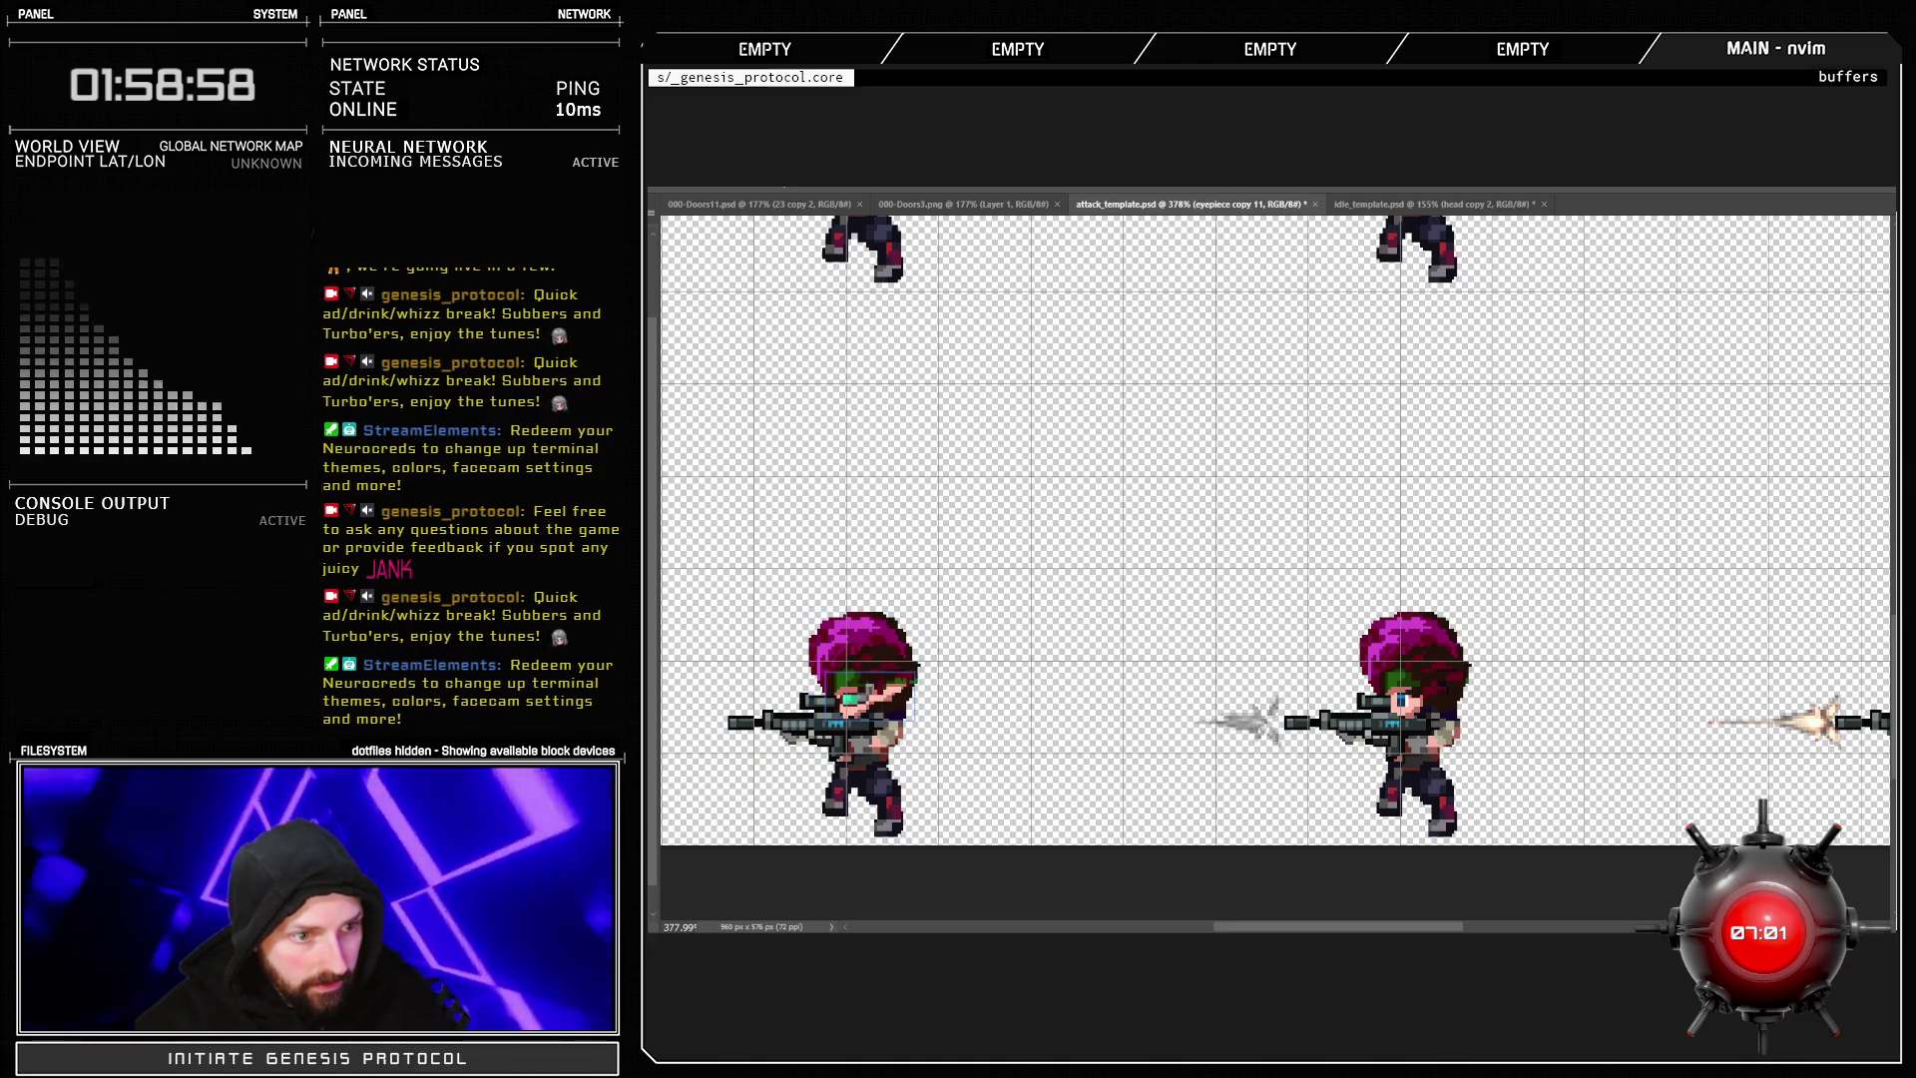
# - Create the eyepiece copy for the next frame and show it on that frame's face
pyautogui.hotkey('ctrl', 'j')
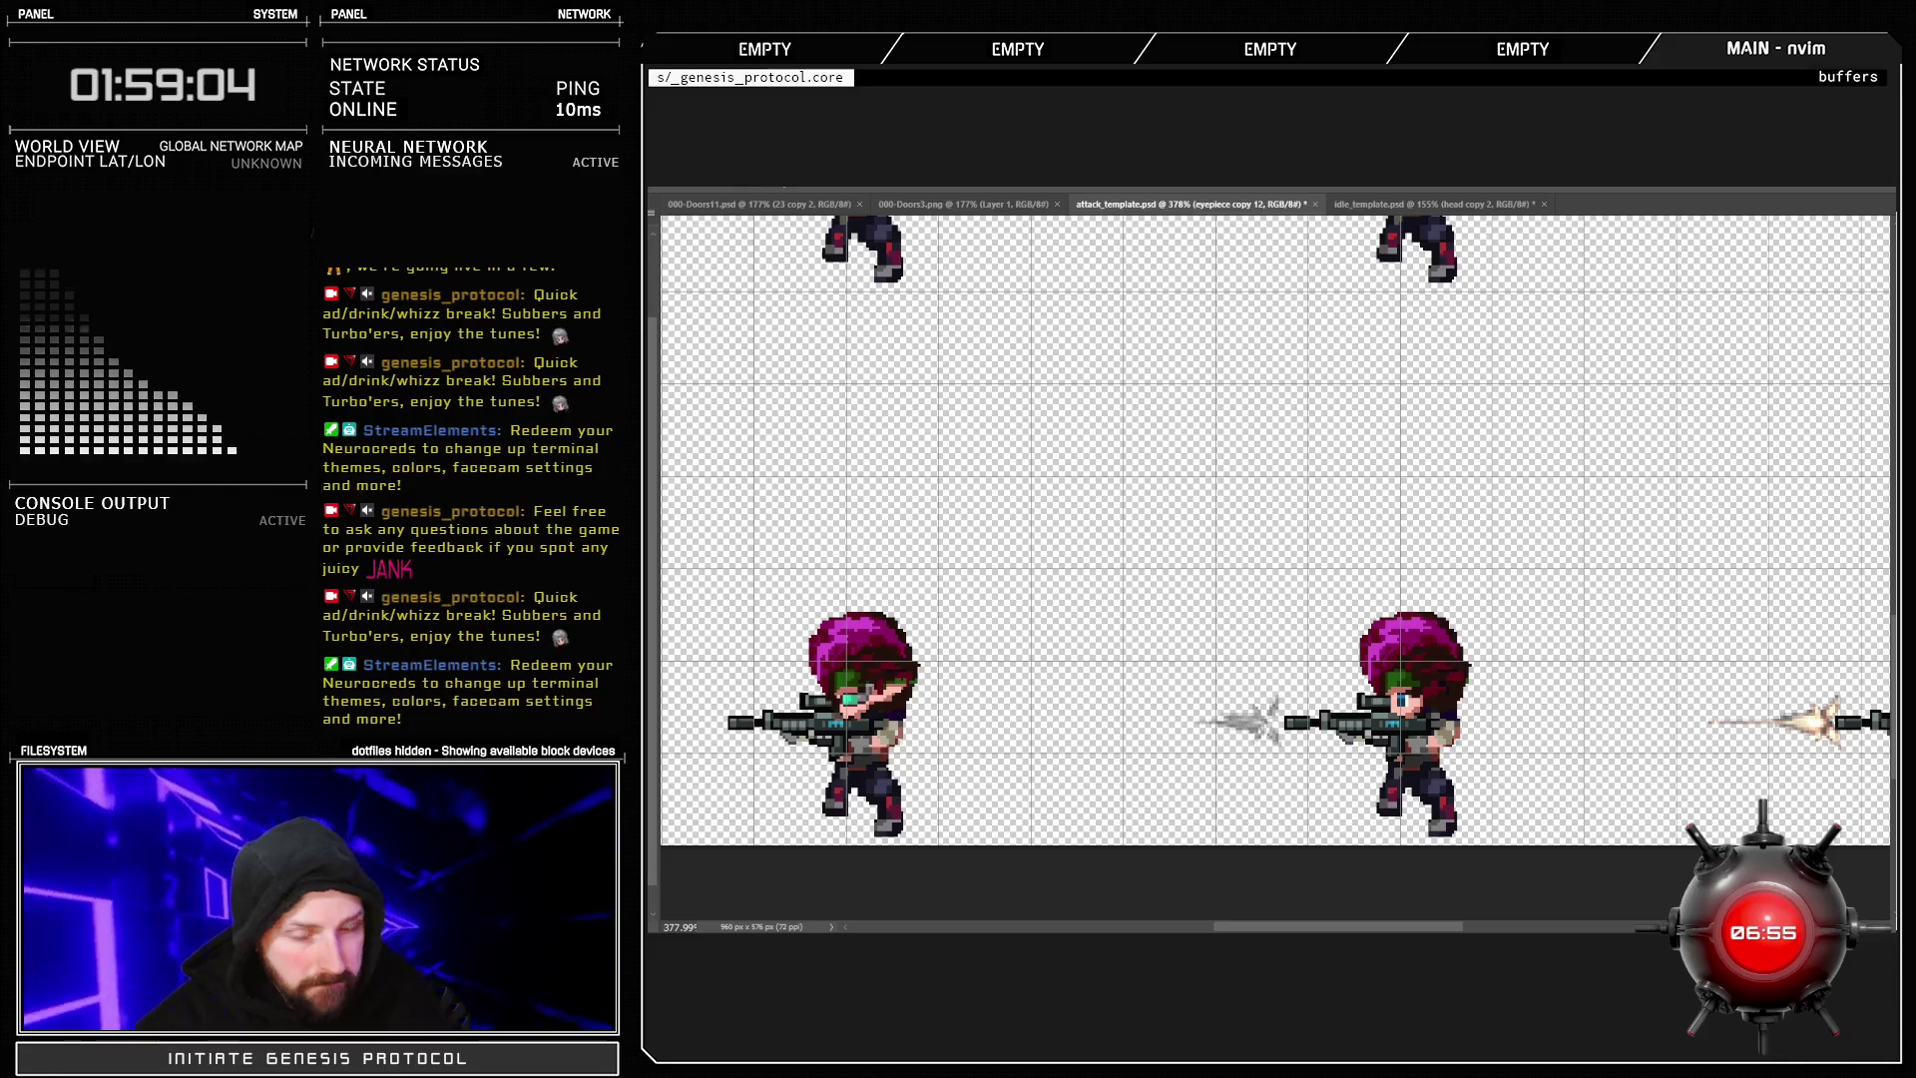
pyautogui.scroll(5, 1337, 666)
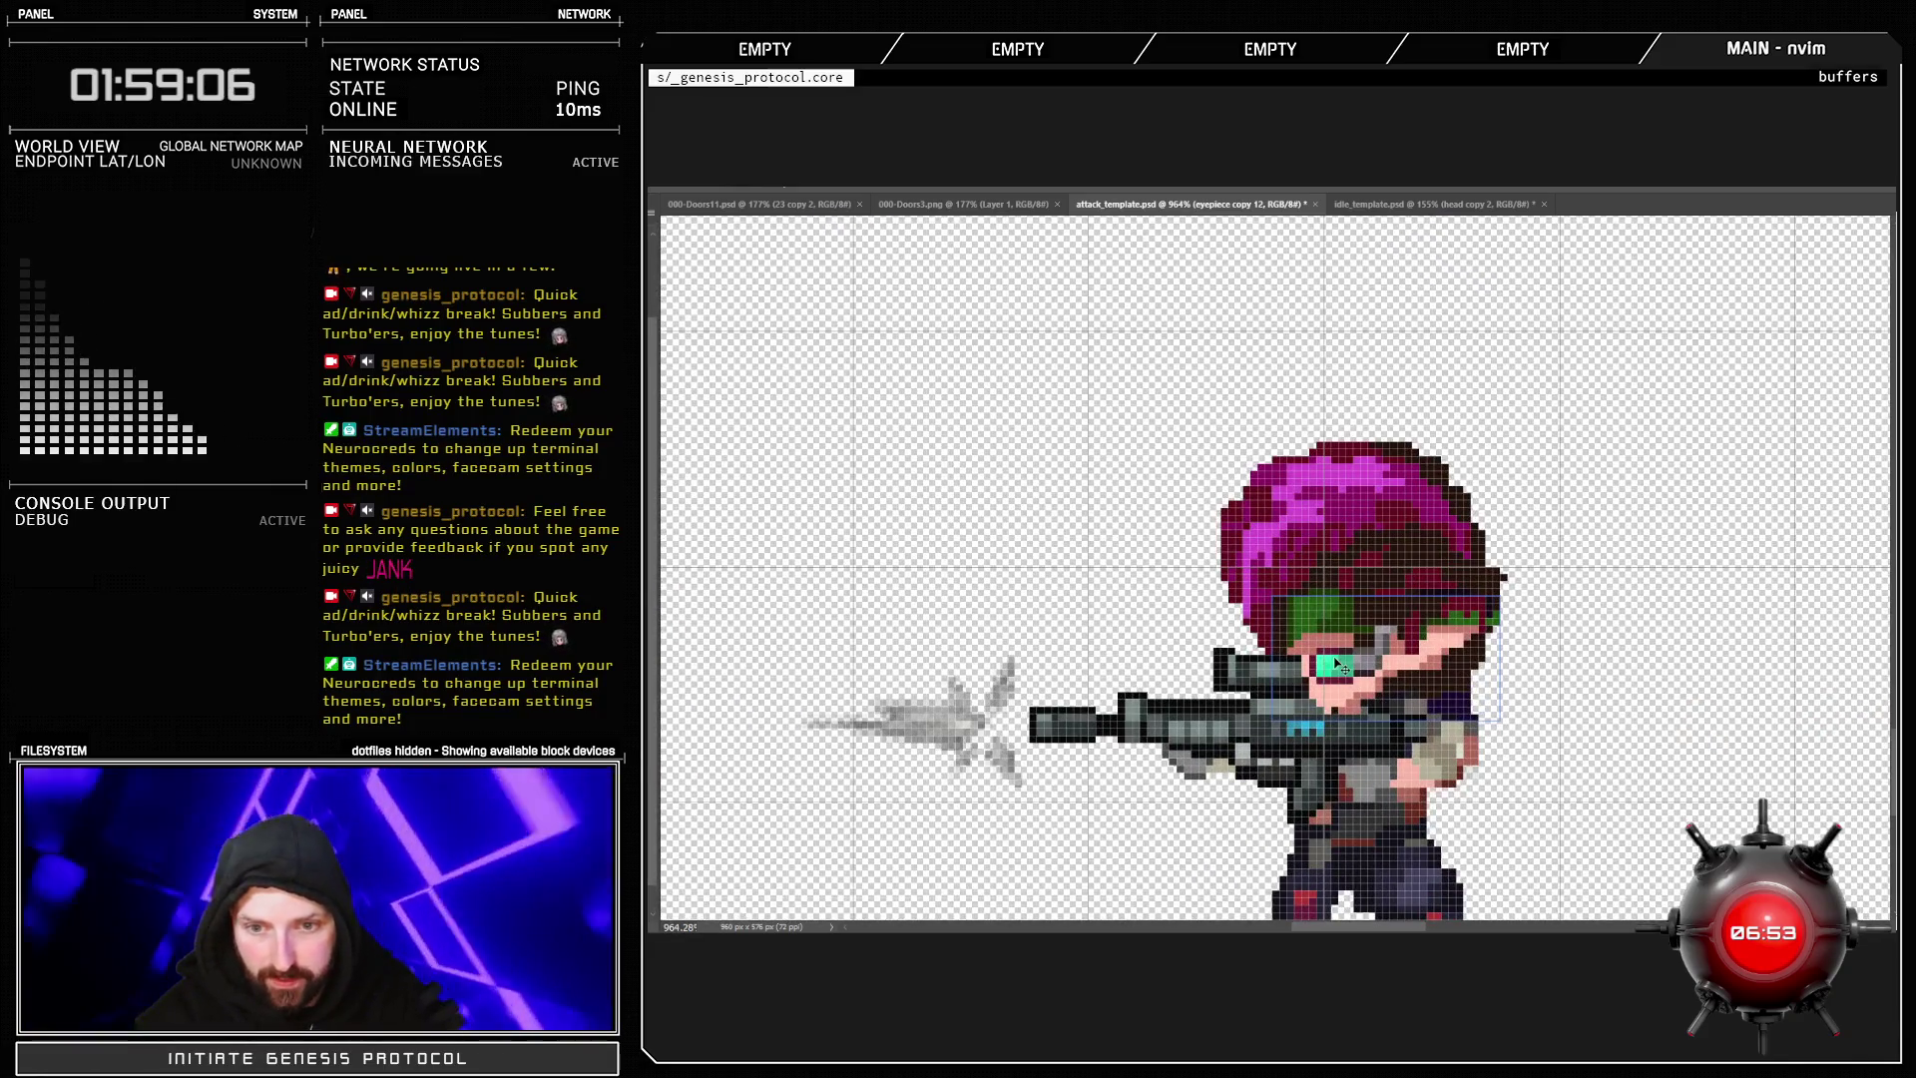
pyautogui.scroll(-1, 1347, 668)
pyautogui.scroll(-5, 1349, 668)
pyautogui.scroll(3, 1297, 678)
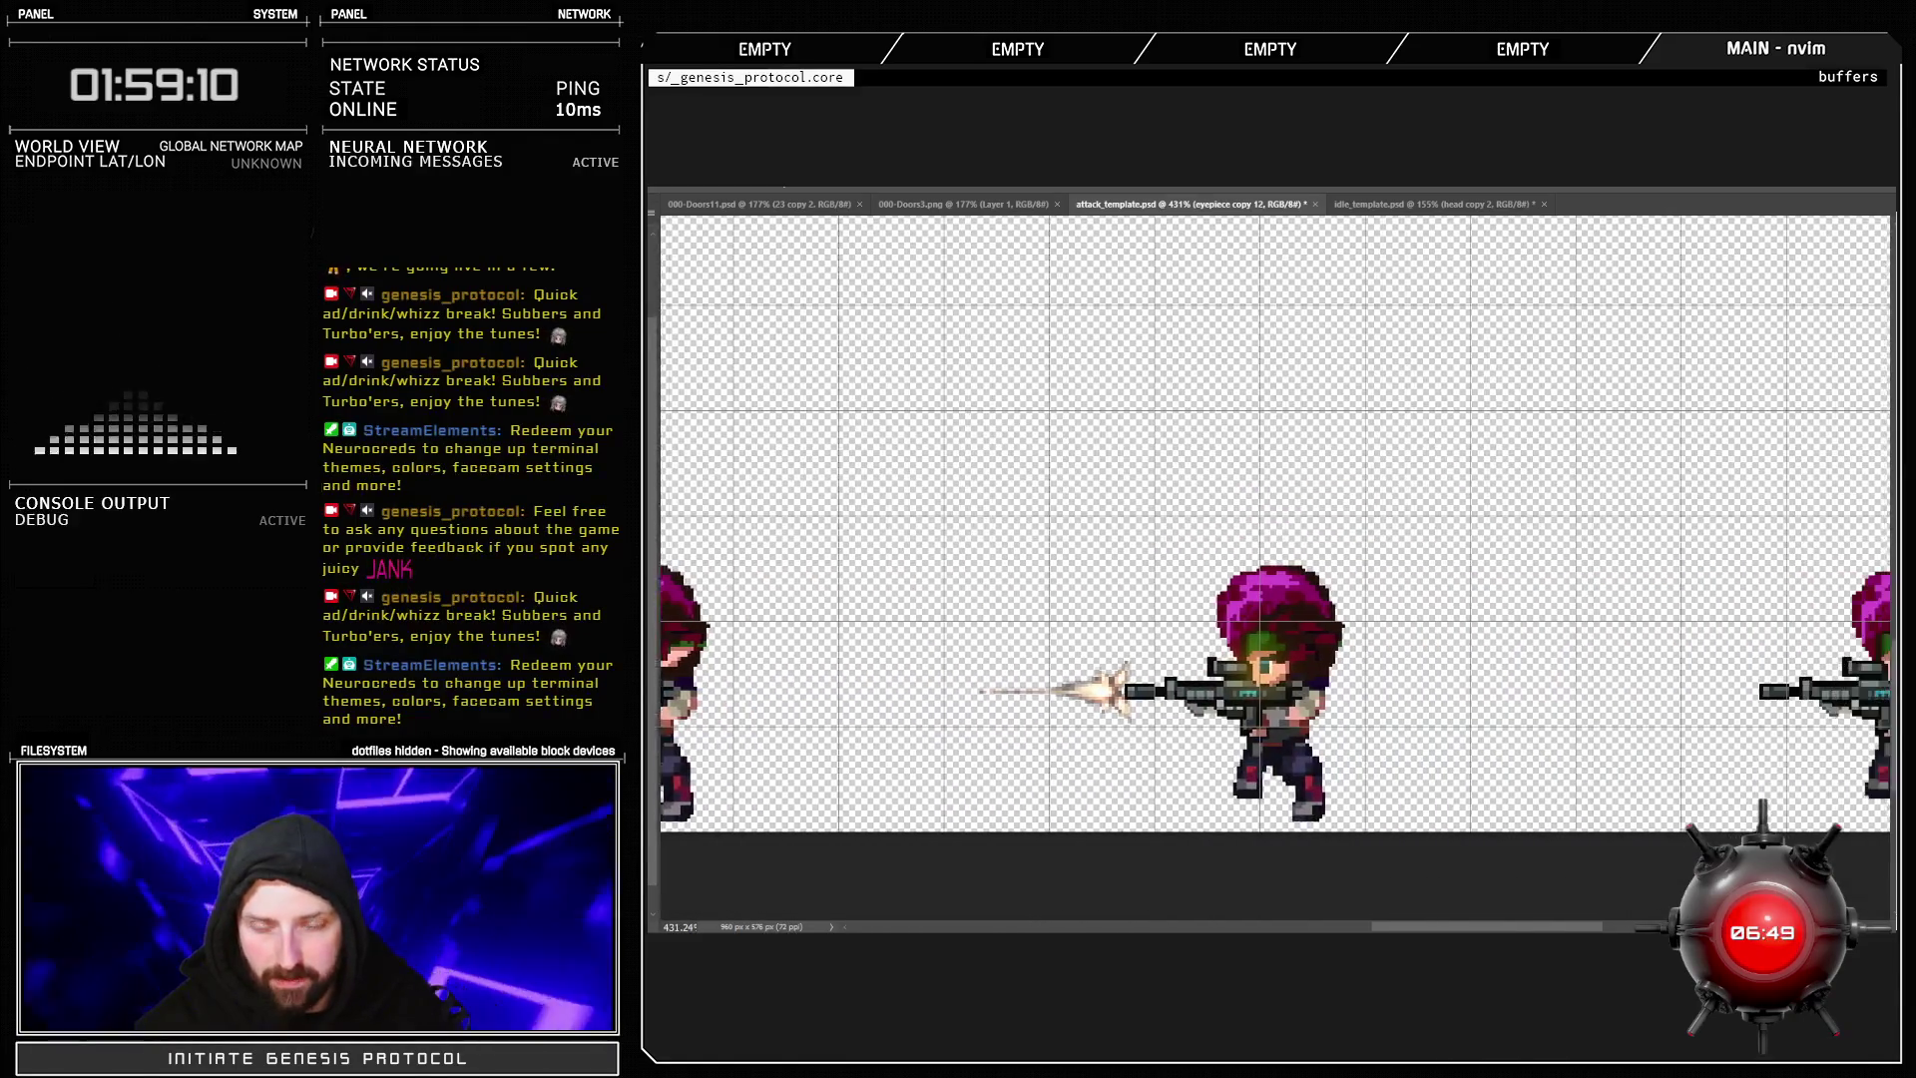
pyautogui.hscroll(2, 1275, 523)
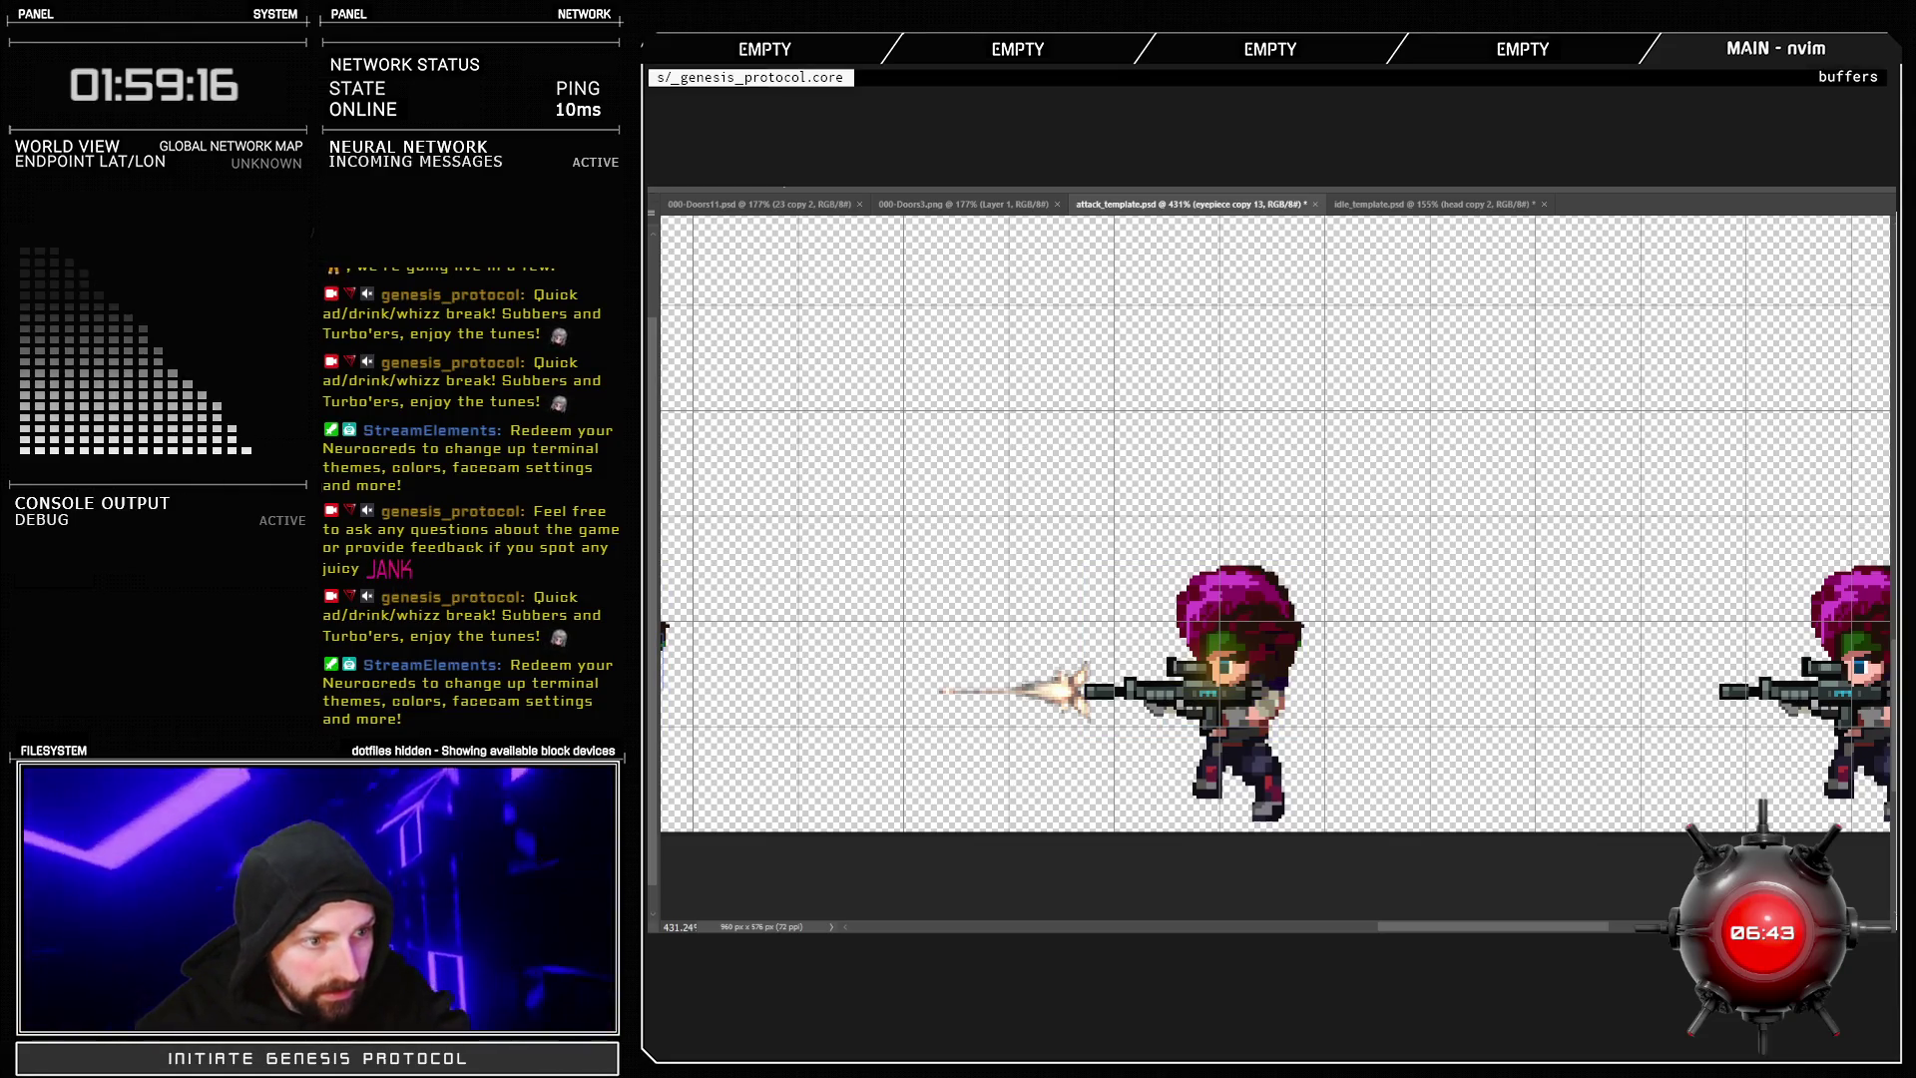
pyautogui.hotkey('ctrl', 'z')
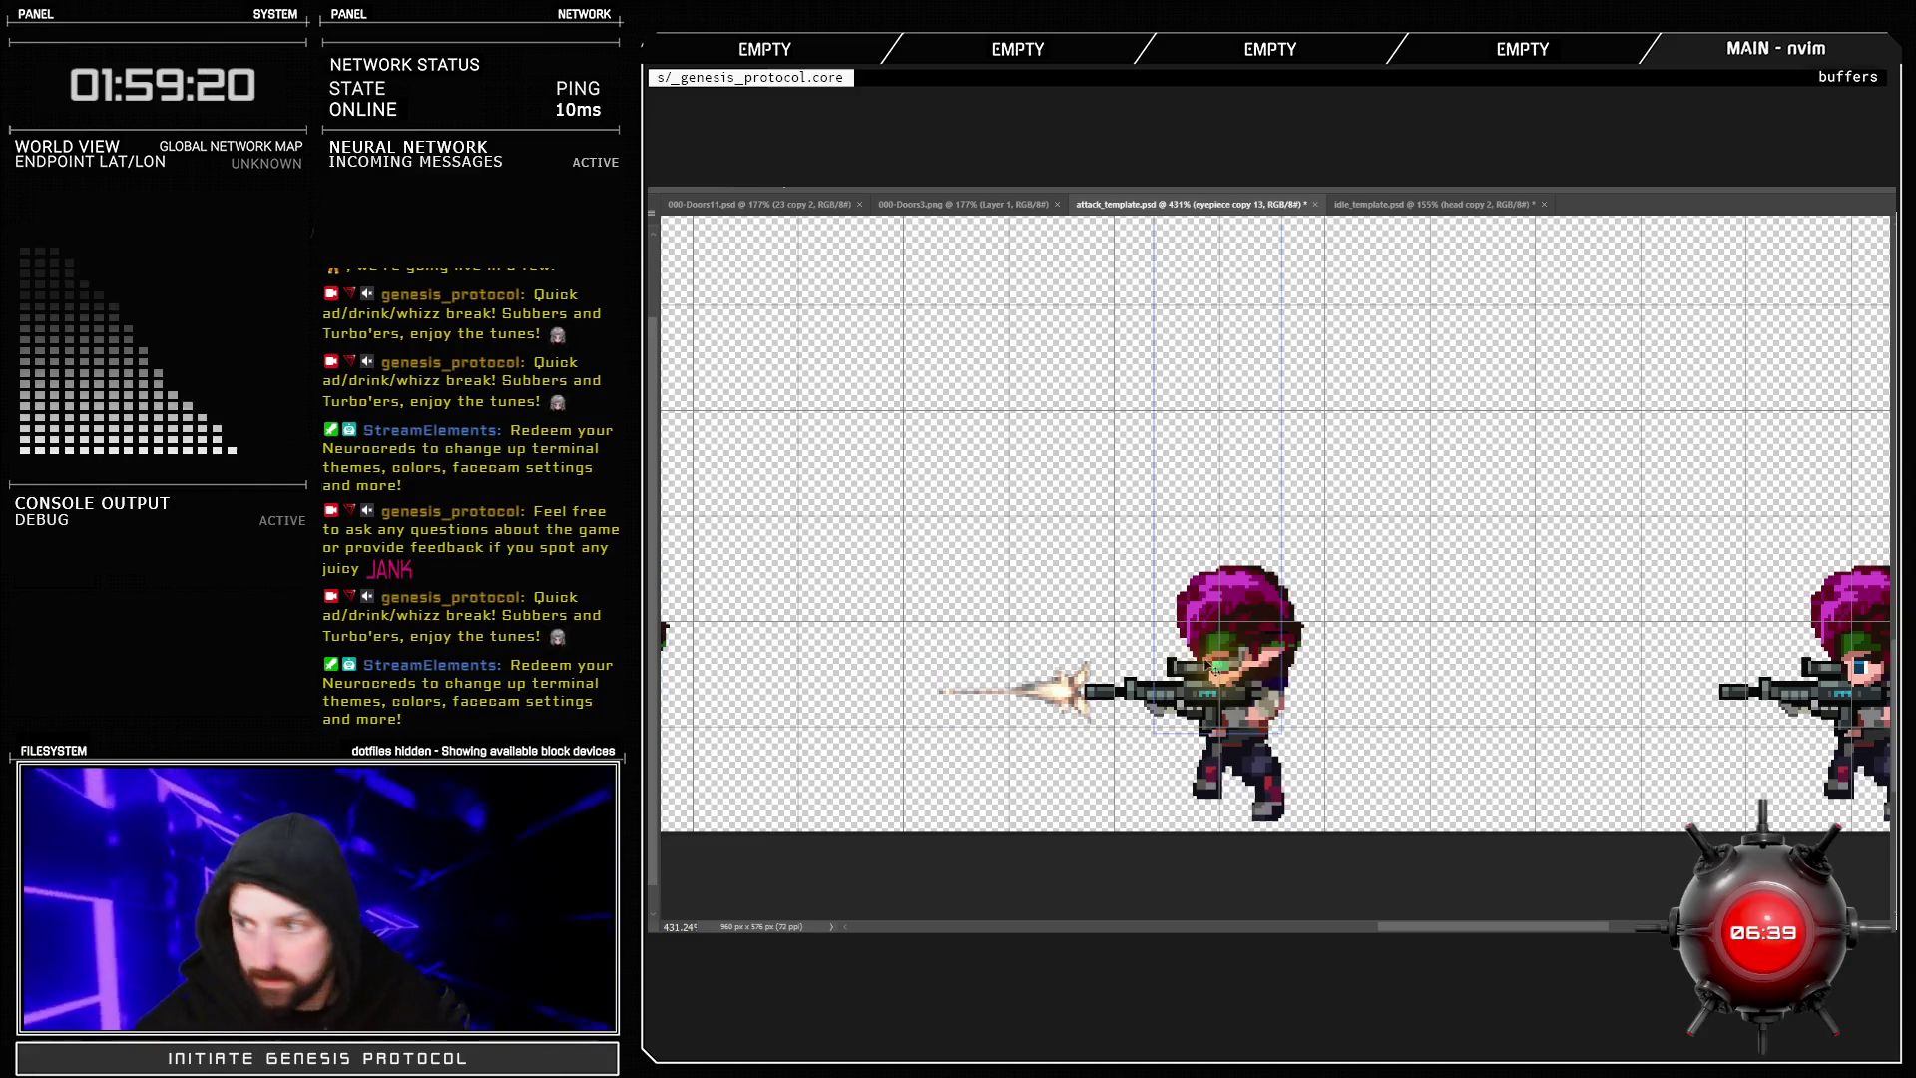
# - Nudge the eyepiece one pixel right onto the eye and select the layer named 14
pyautogui.scroll(3, 1215, 662)
pyautogui.scroll(2, 1215, 662)
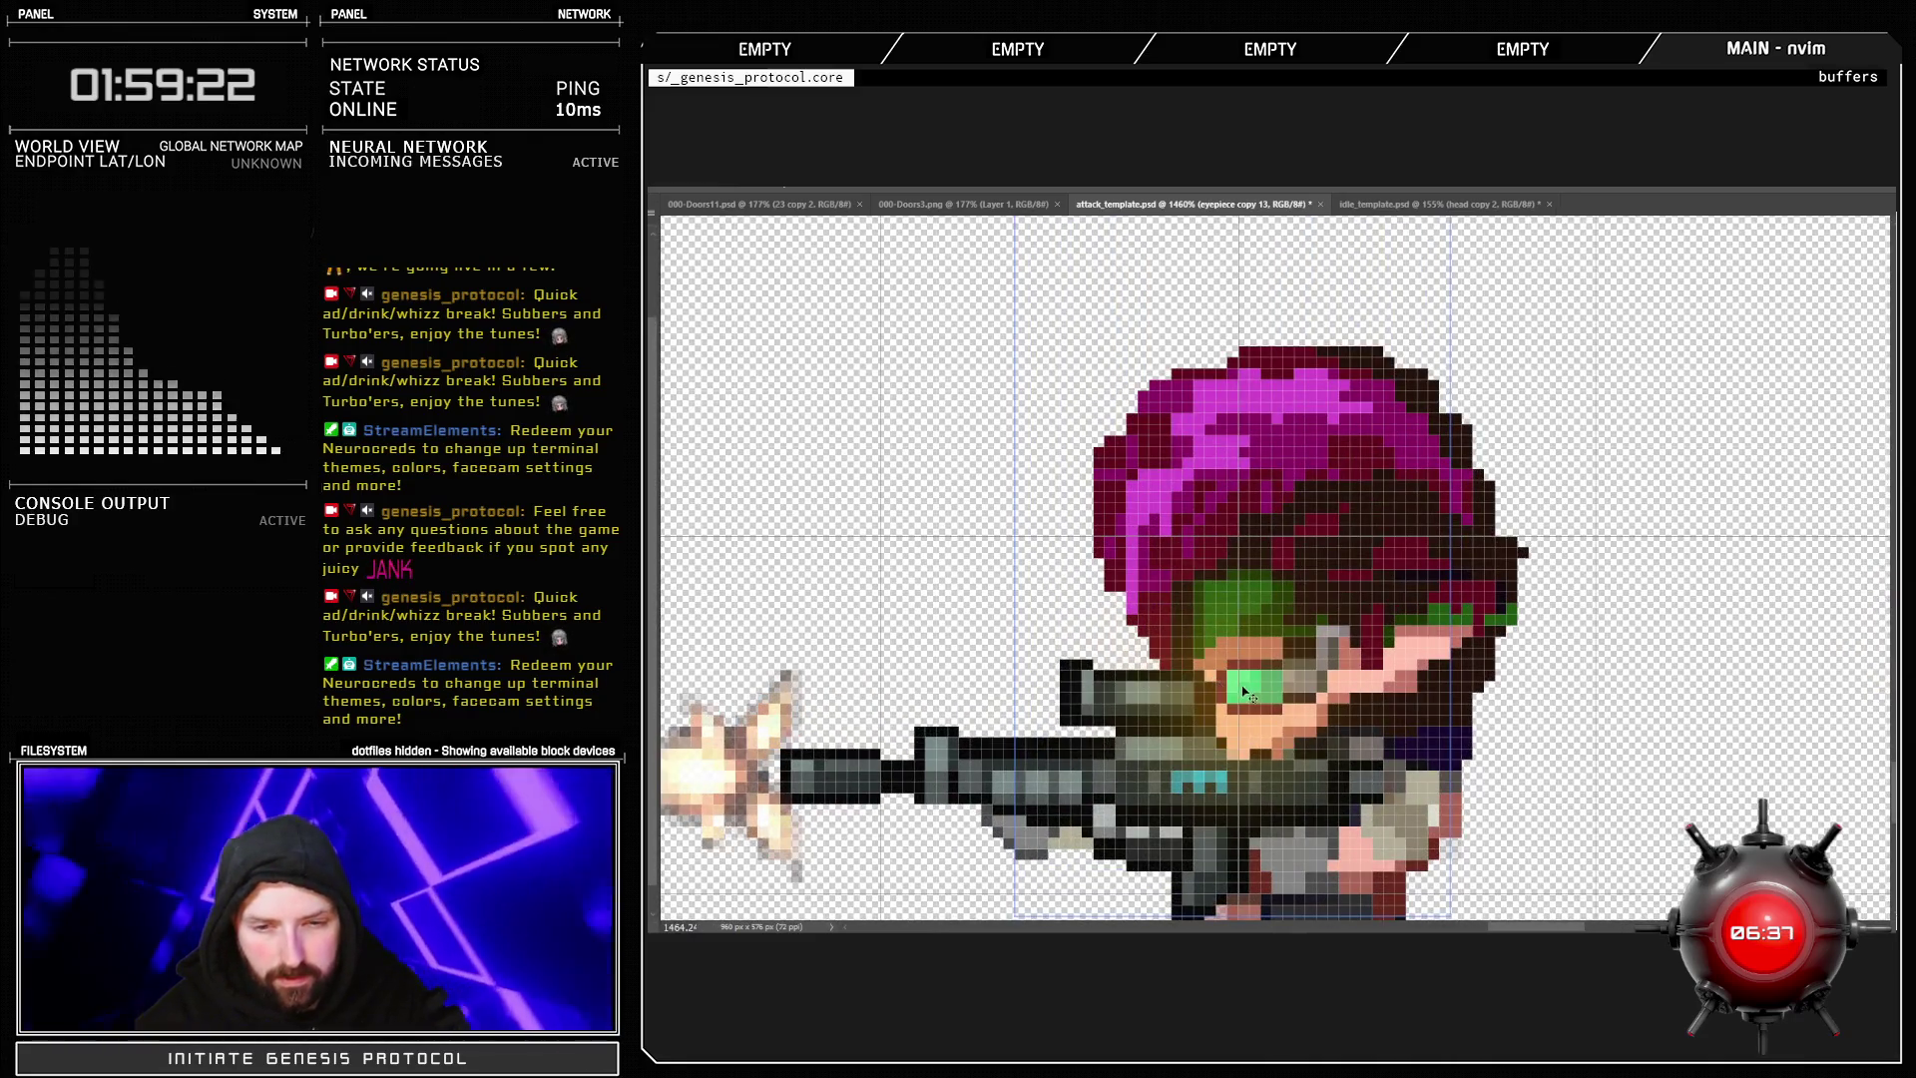
pyautogui.scroll(-4, 1347, 736)
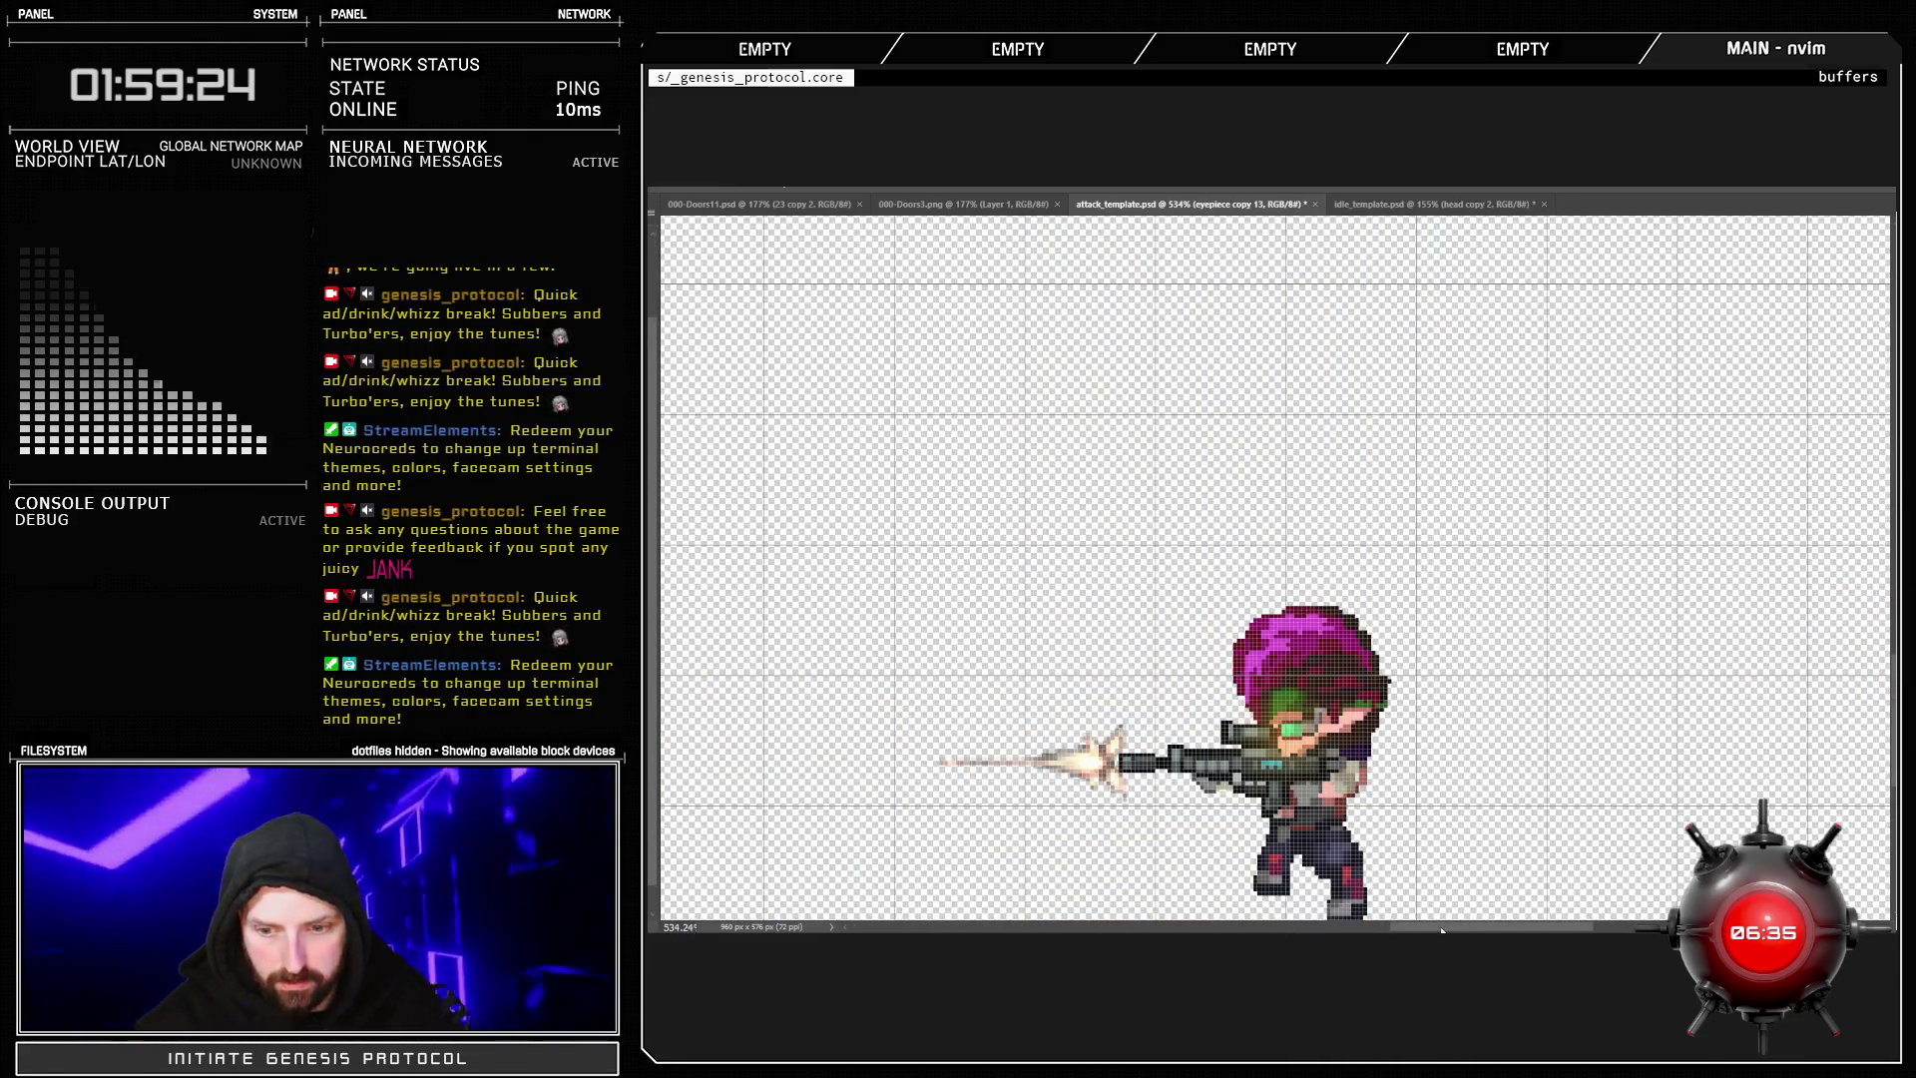
pyautogui.scroll(2, 1257, 903)
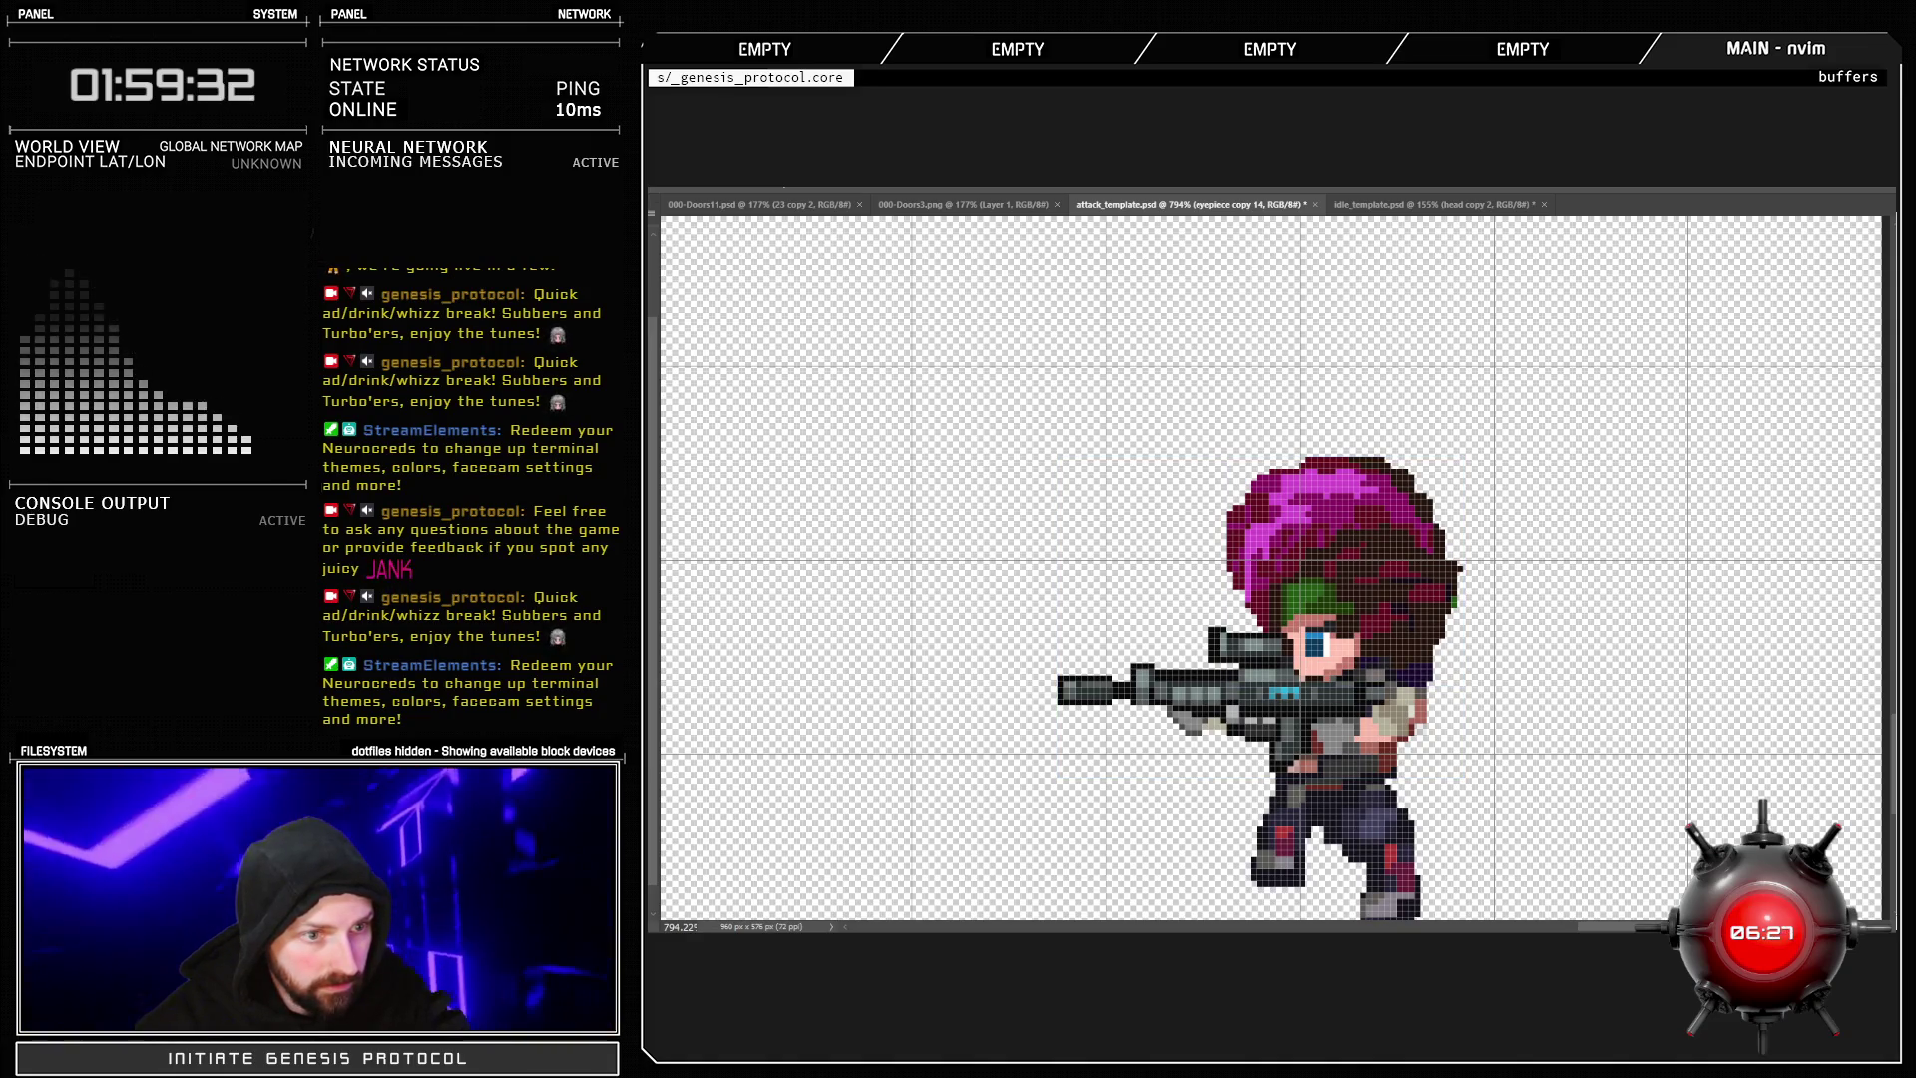
pyautogui.scroll(3, 1337, 674)
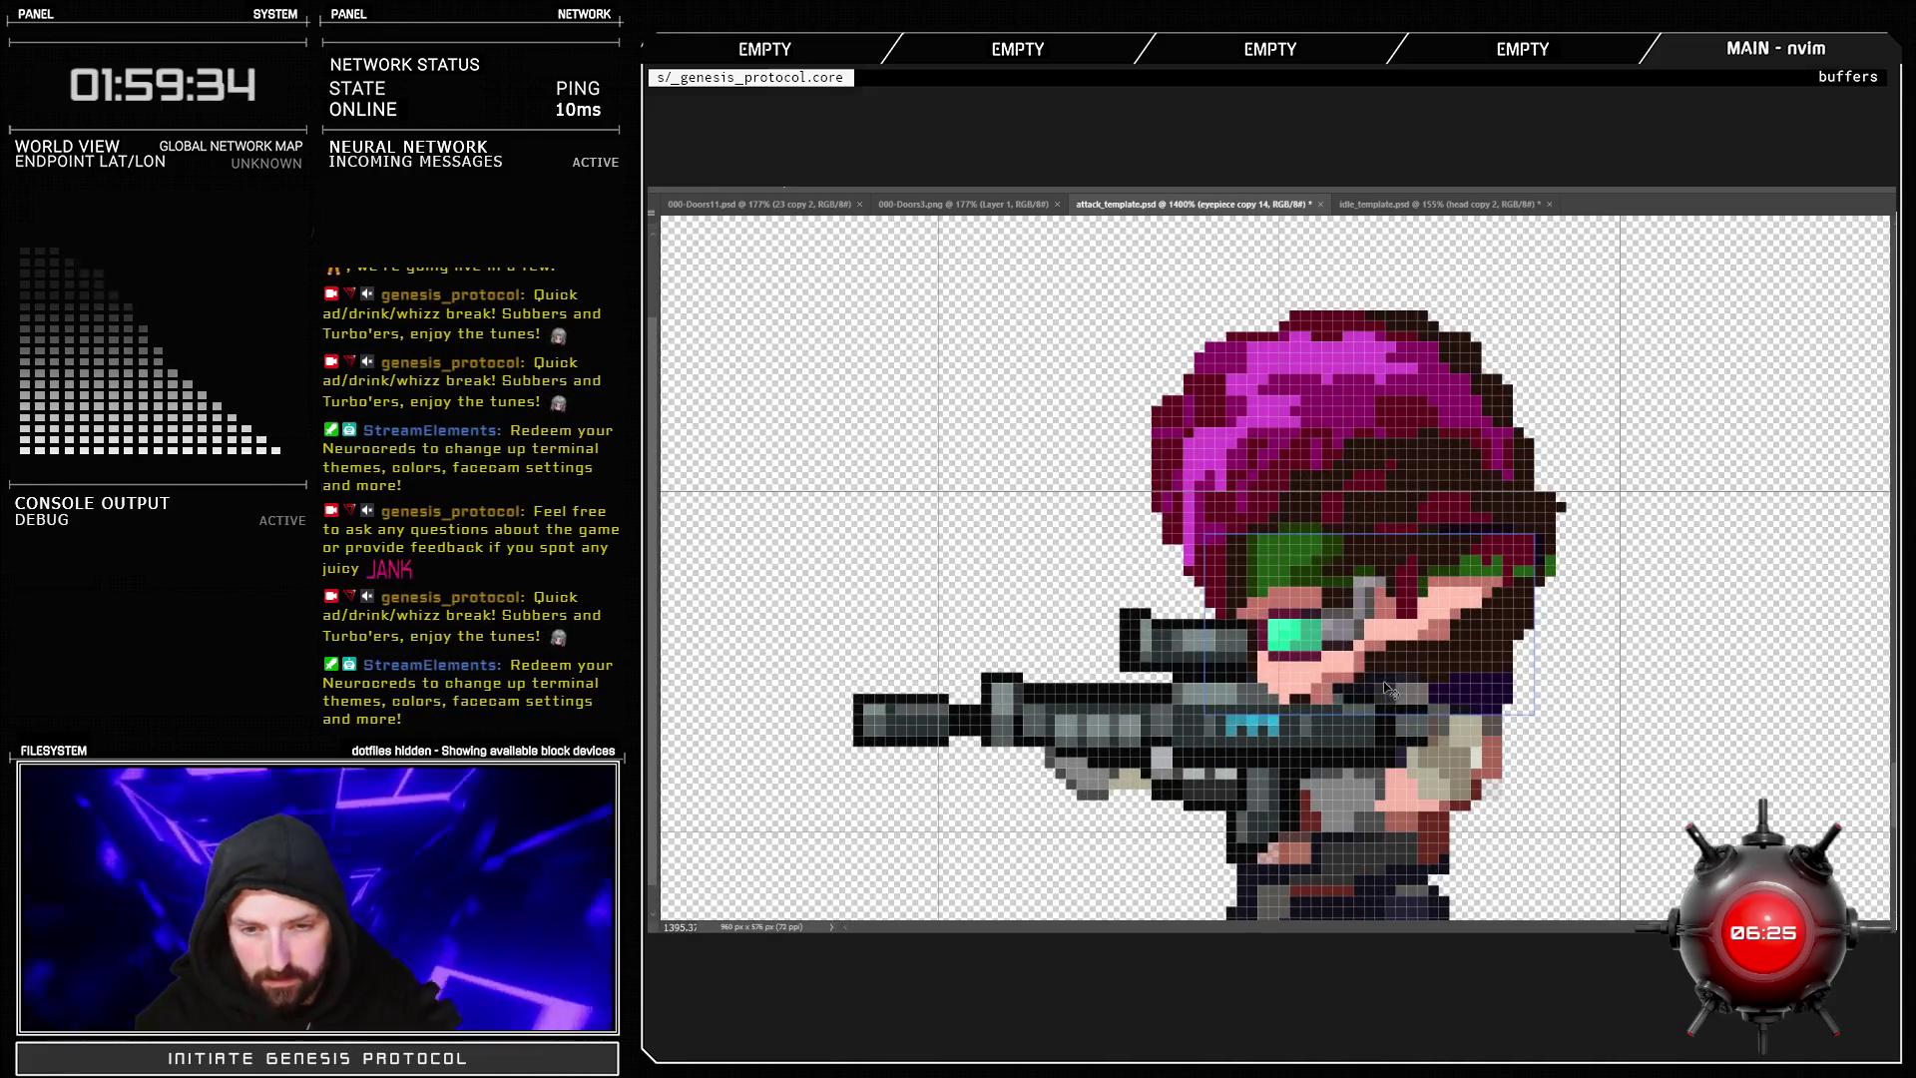
pyautogui.press('Right')
pyautogui.scroll(-5, 1385, 685)
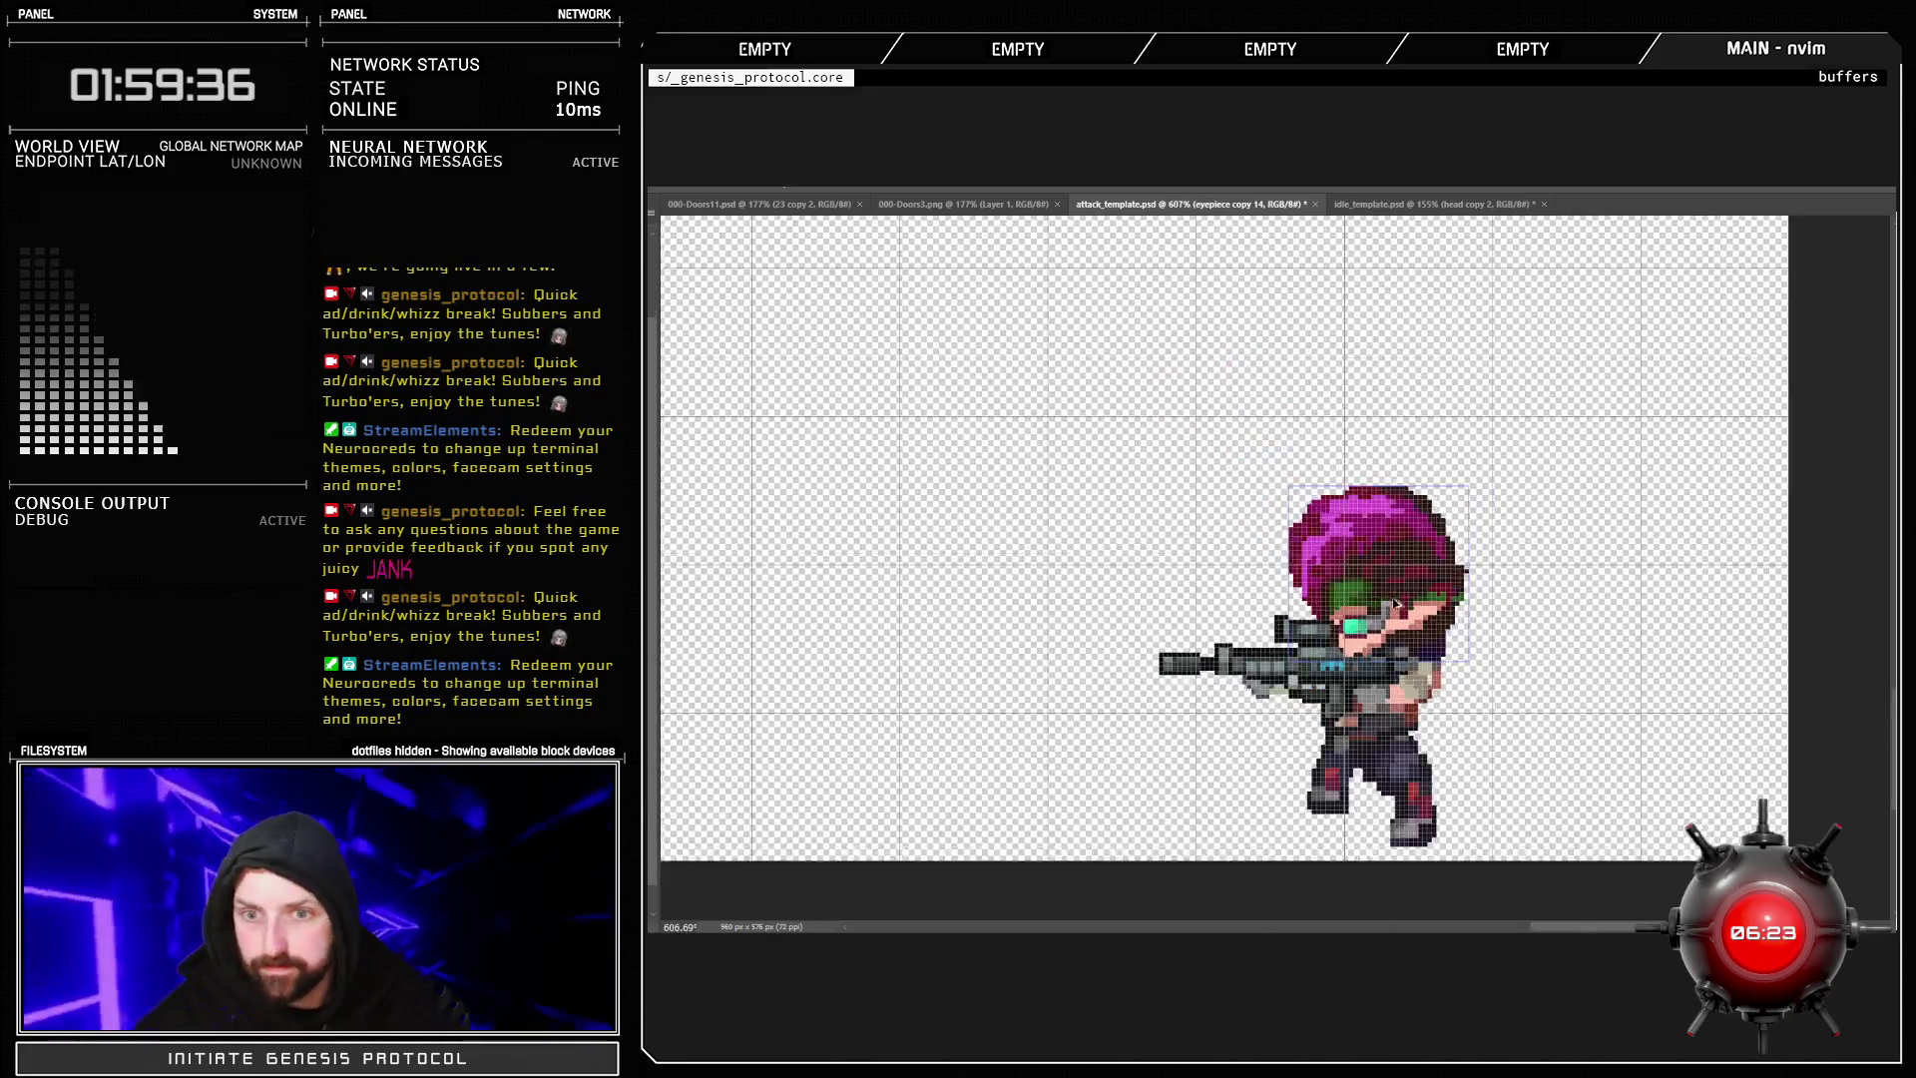
pyautogui.scroll(1, 1389, 519)
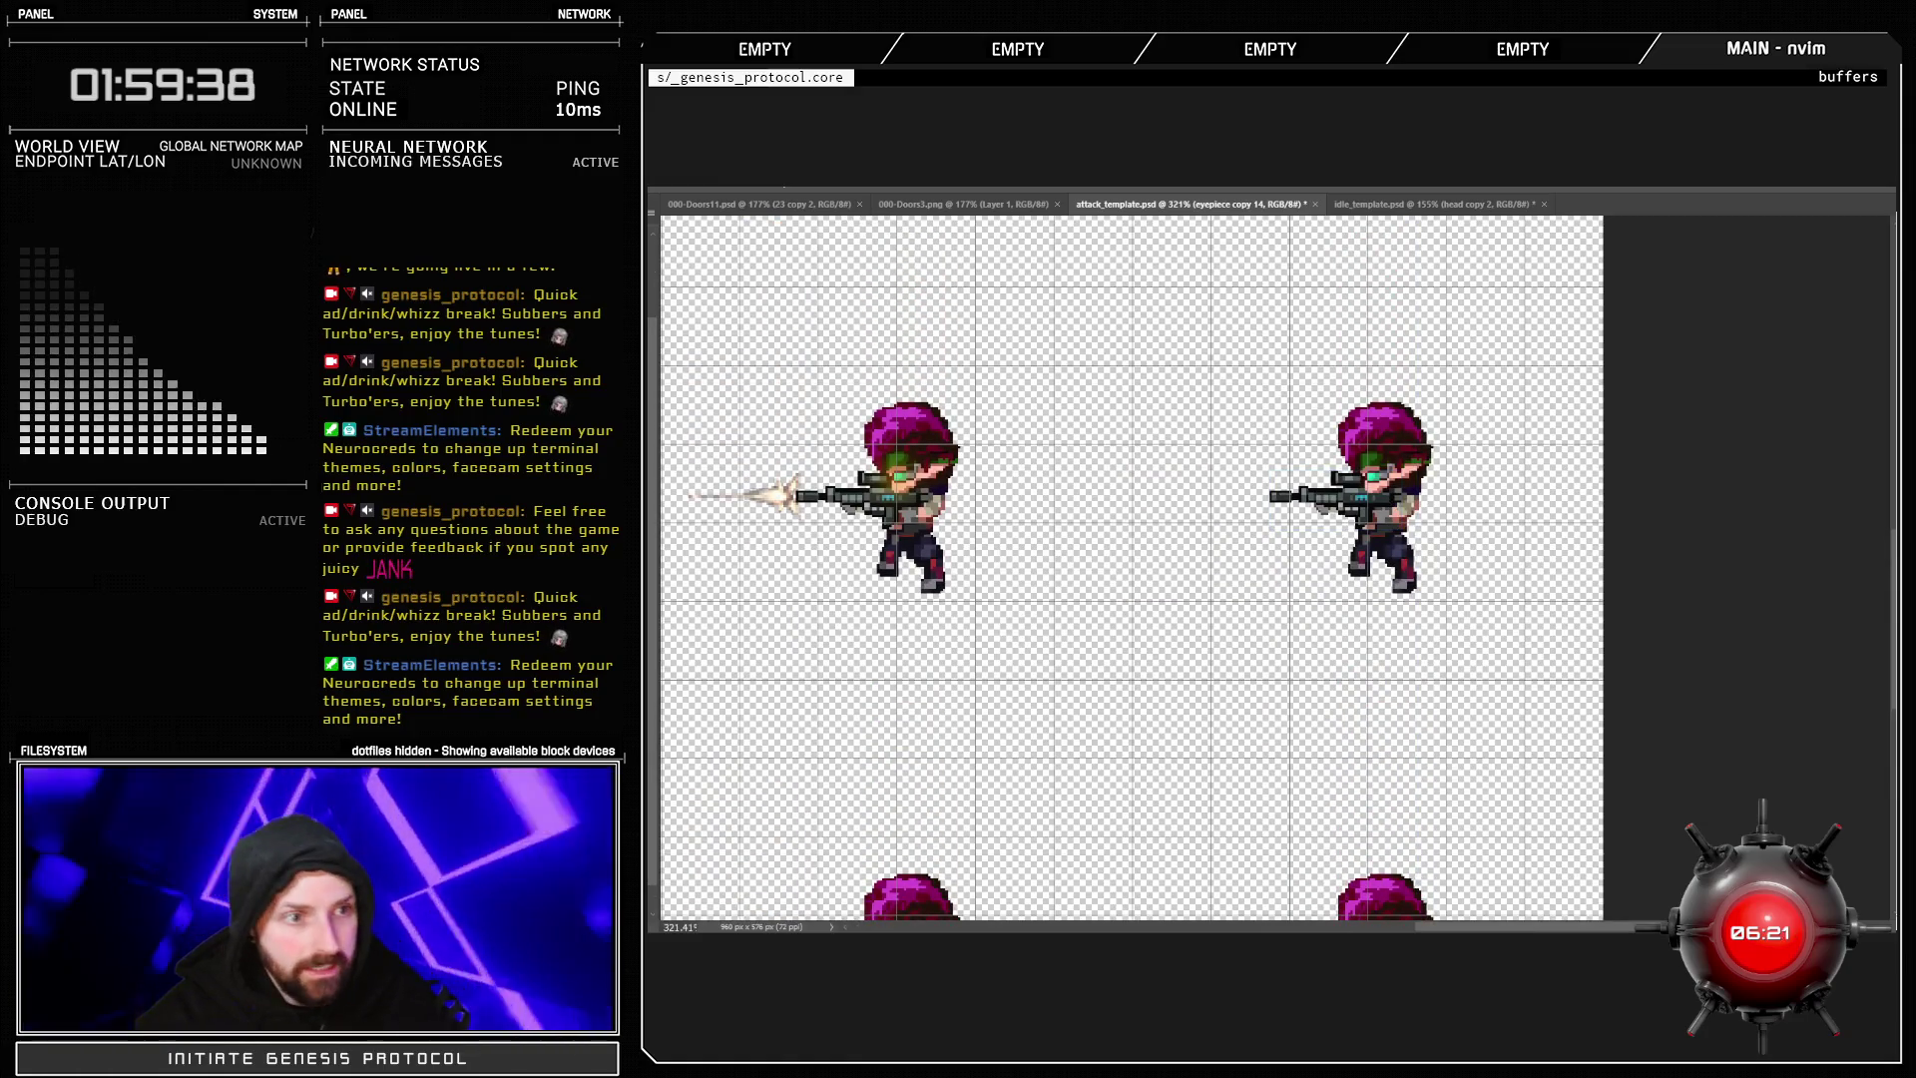
pyautogui.keyDown('ctrl'); pyautogui.click(1352, 898); pyautogui.keyUp('ctrl')
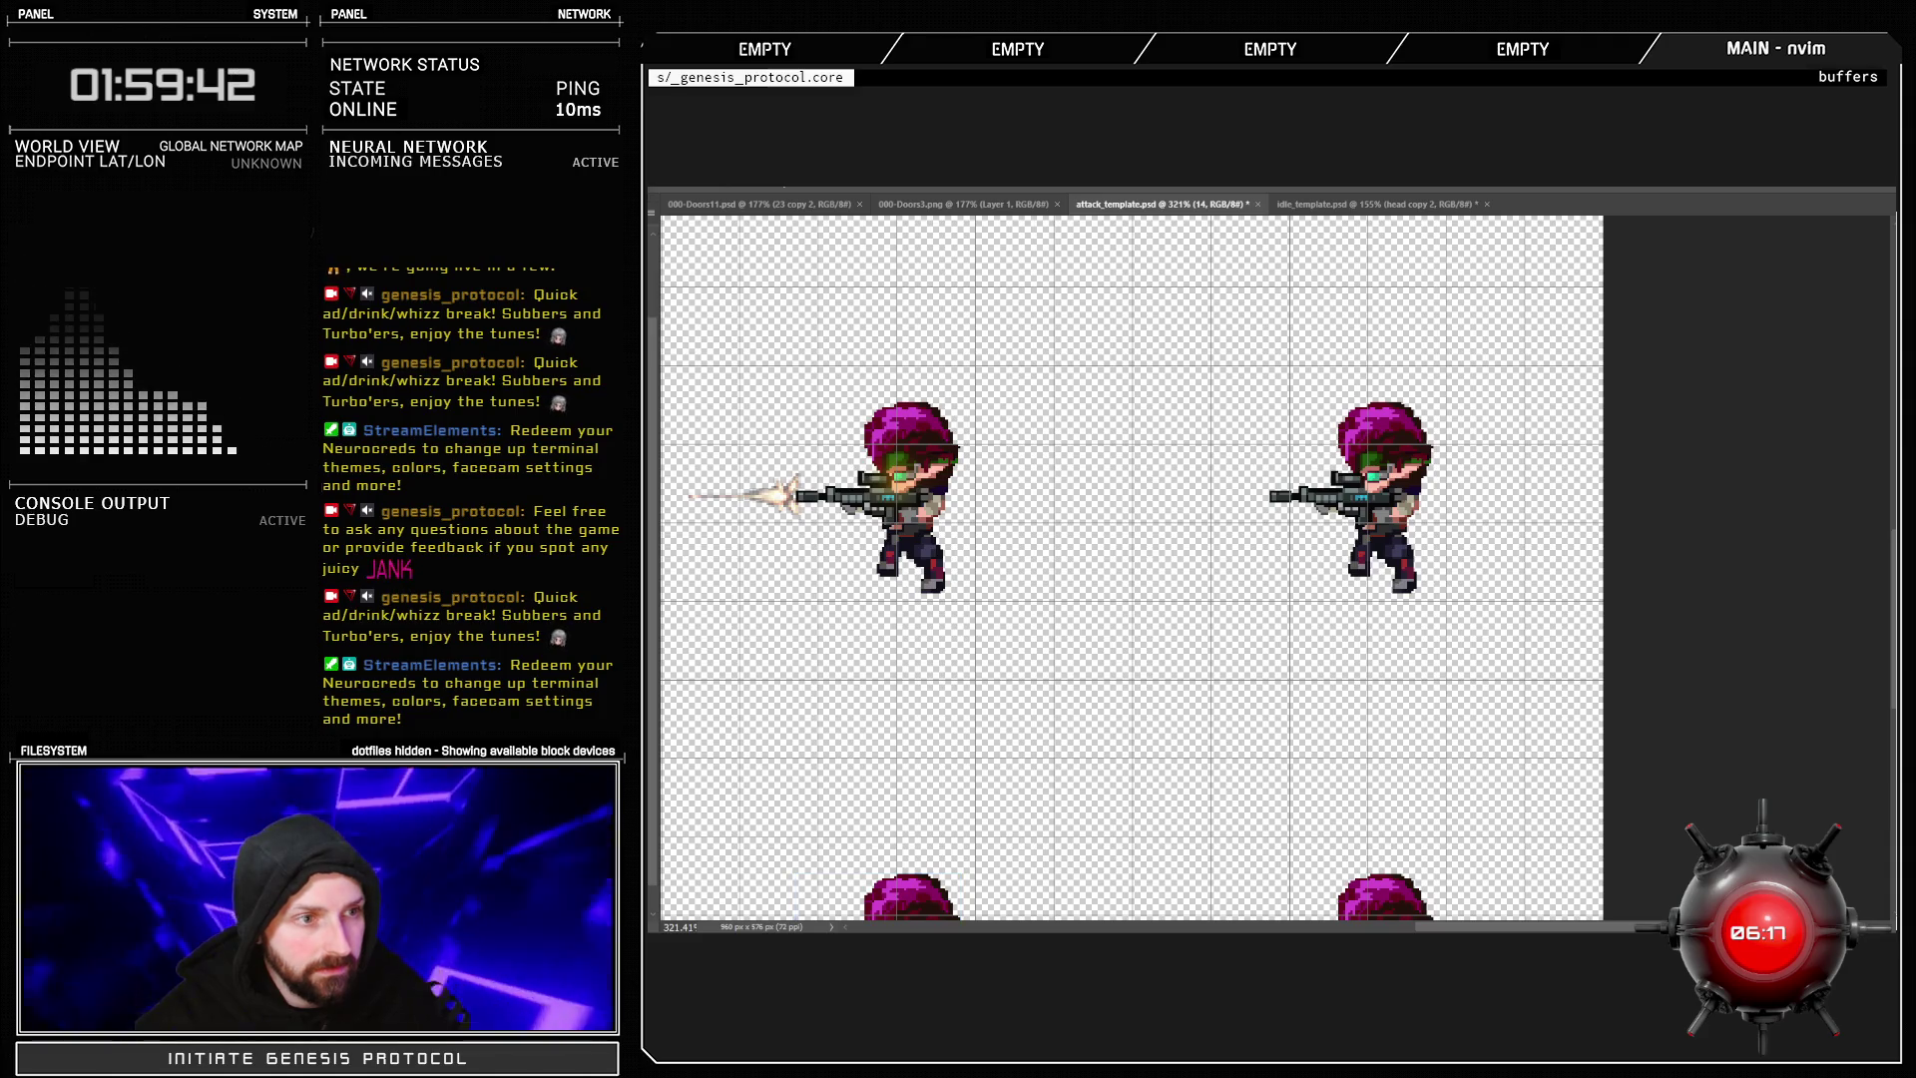
pyautogui.scroll(5, 1405, 451)
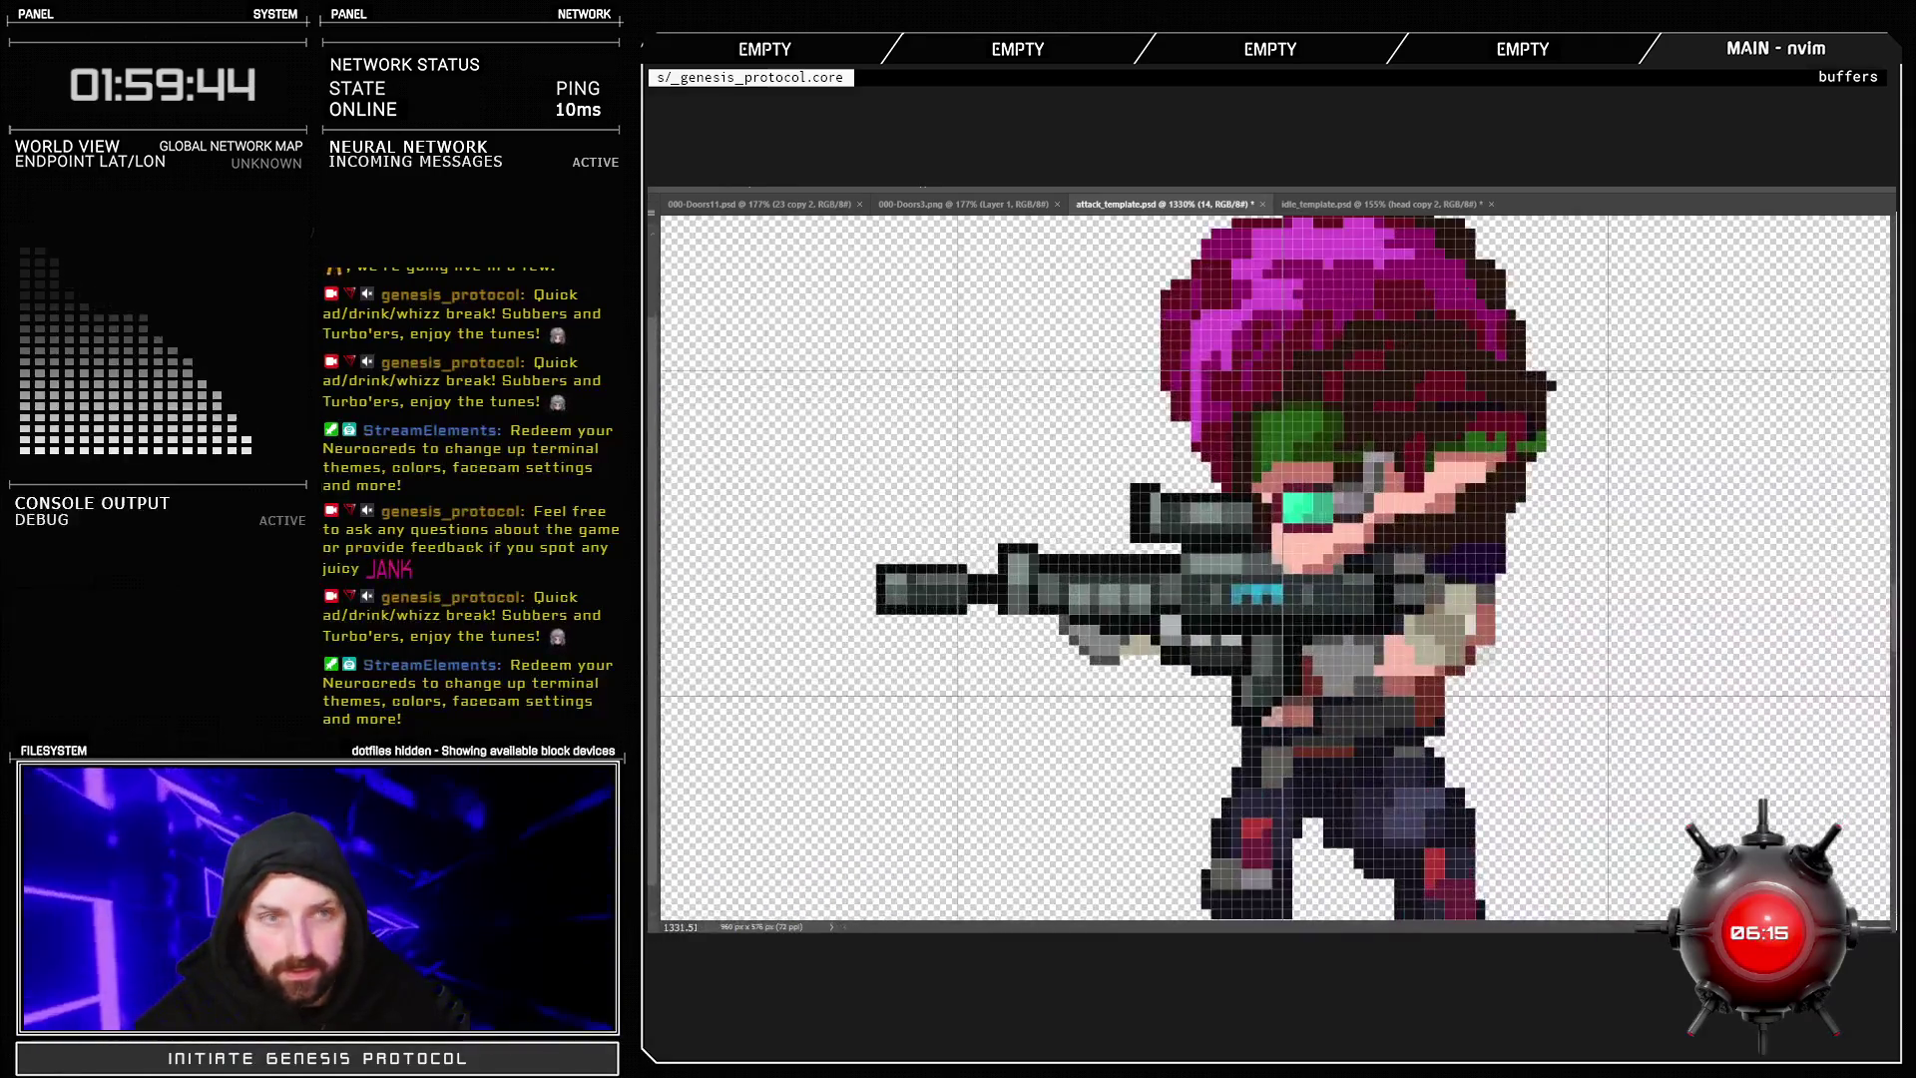
pyautogui.keyDown('ctrl'); pyautogui.click(1293, 534); pyautogui.keyUp('ctrl')
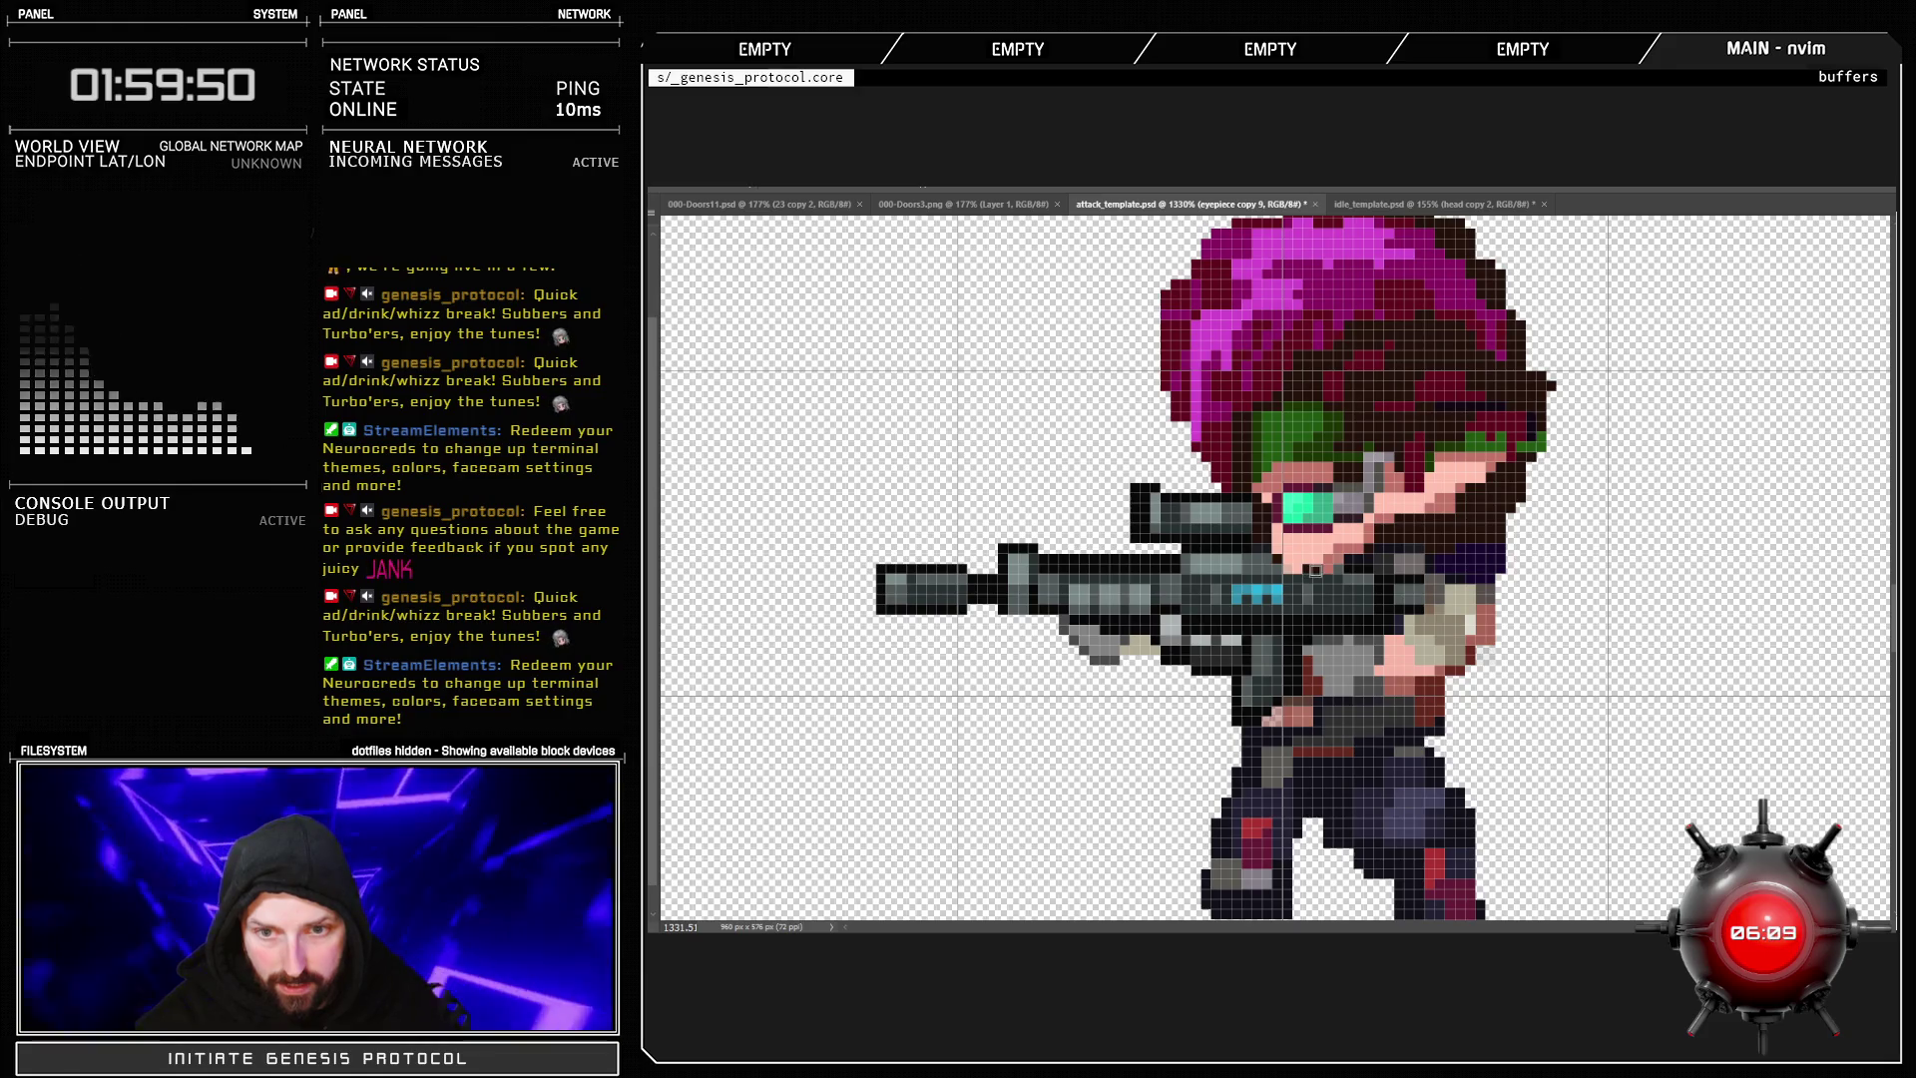
pyautogui.moveTo(1542, 928)
pyautogui.mouseDown()
pyautogui.moveTo(1447, 928)
pyautogui.moveTo(1525, 930)
pyautogui.mouseUp()
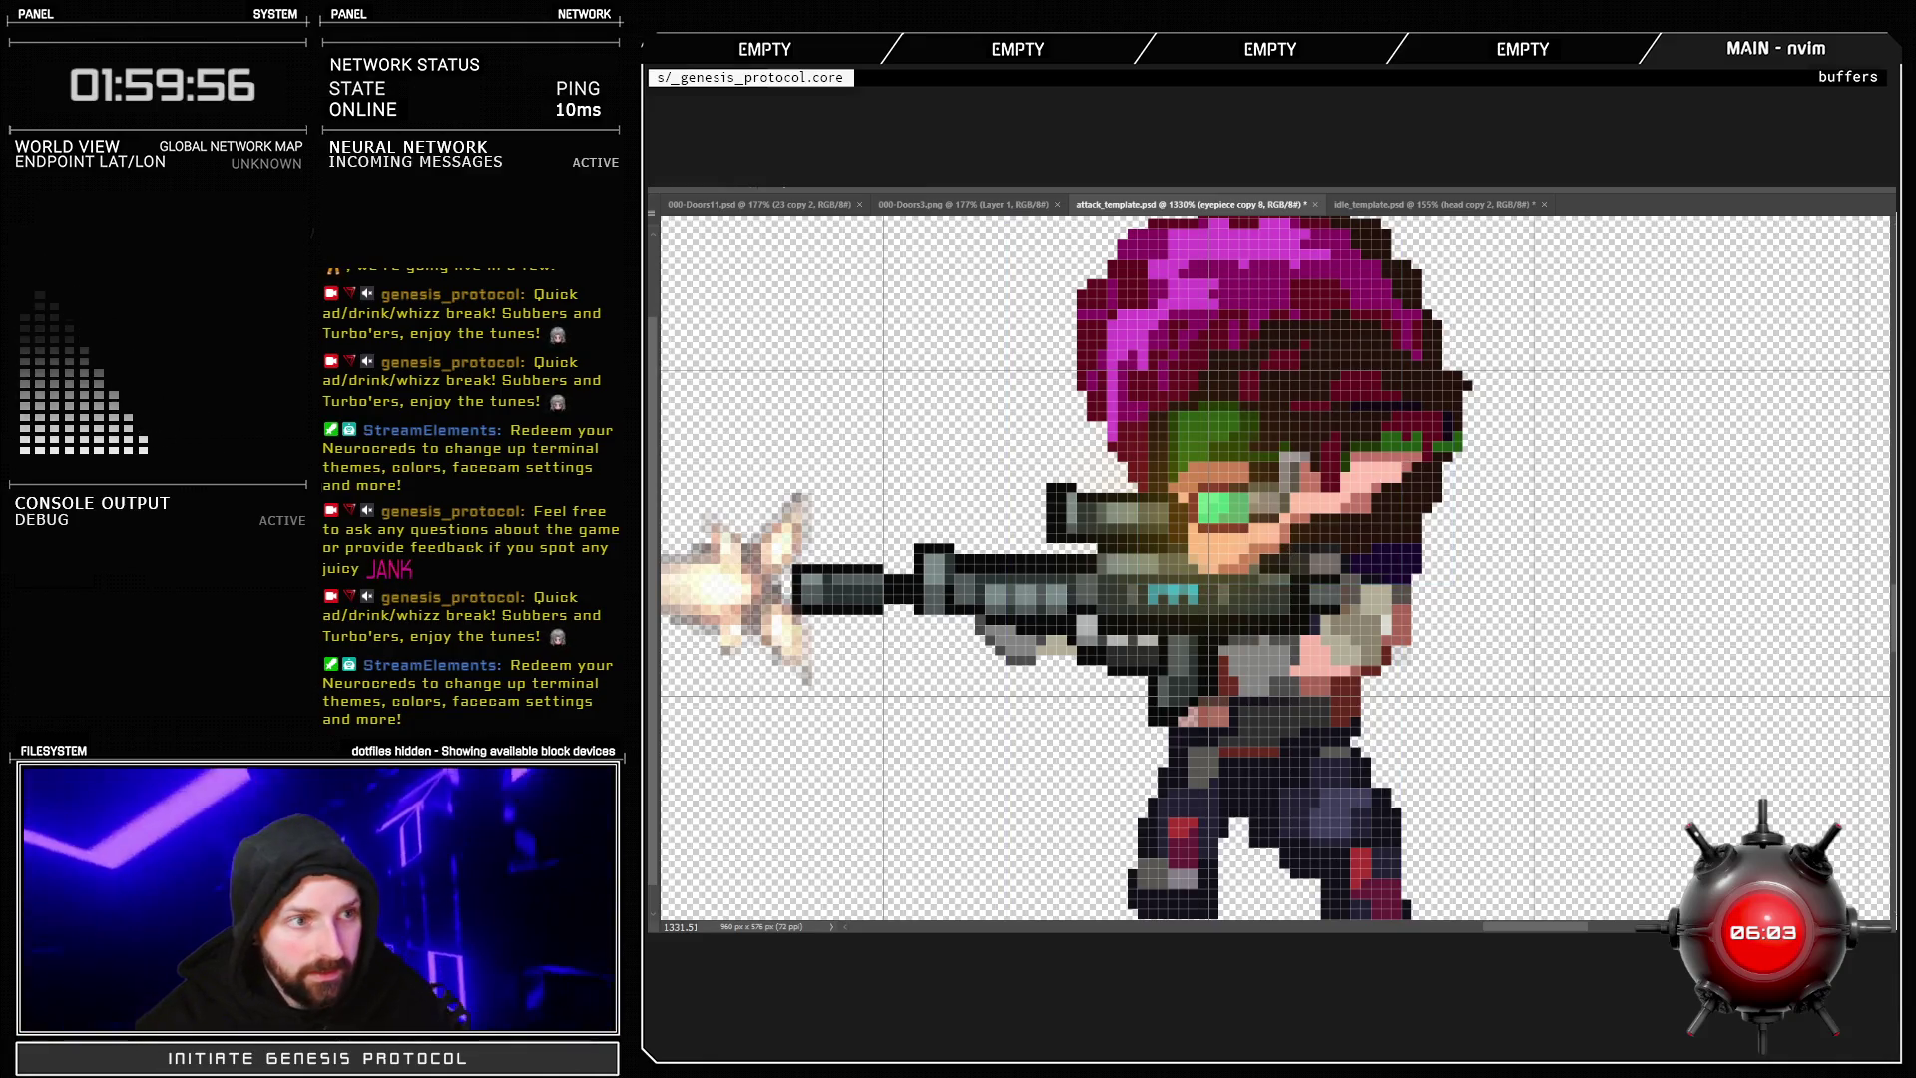
pyautogui.scroll(2, 1198, 562)
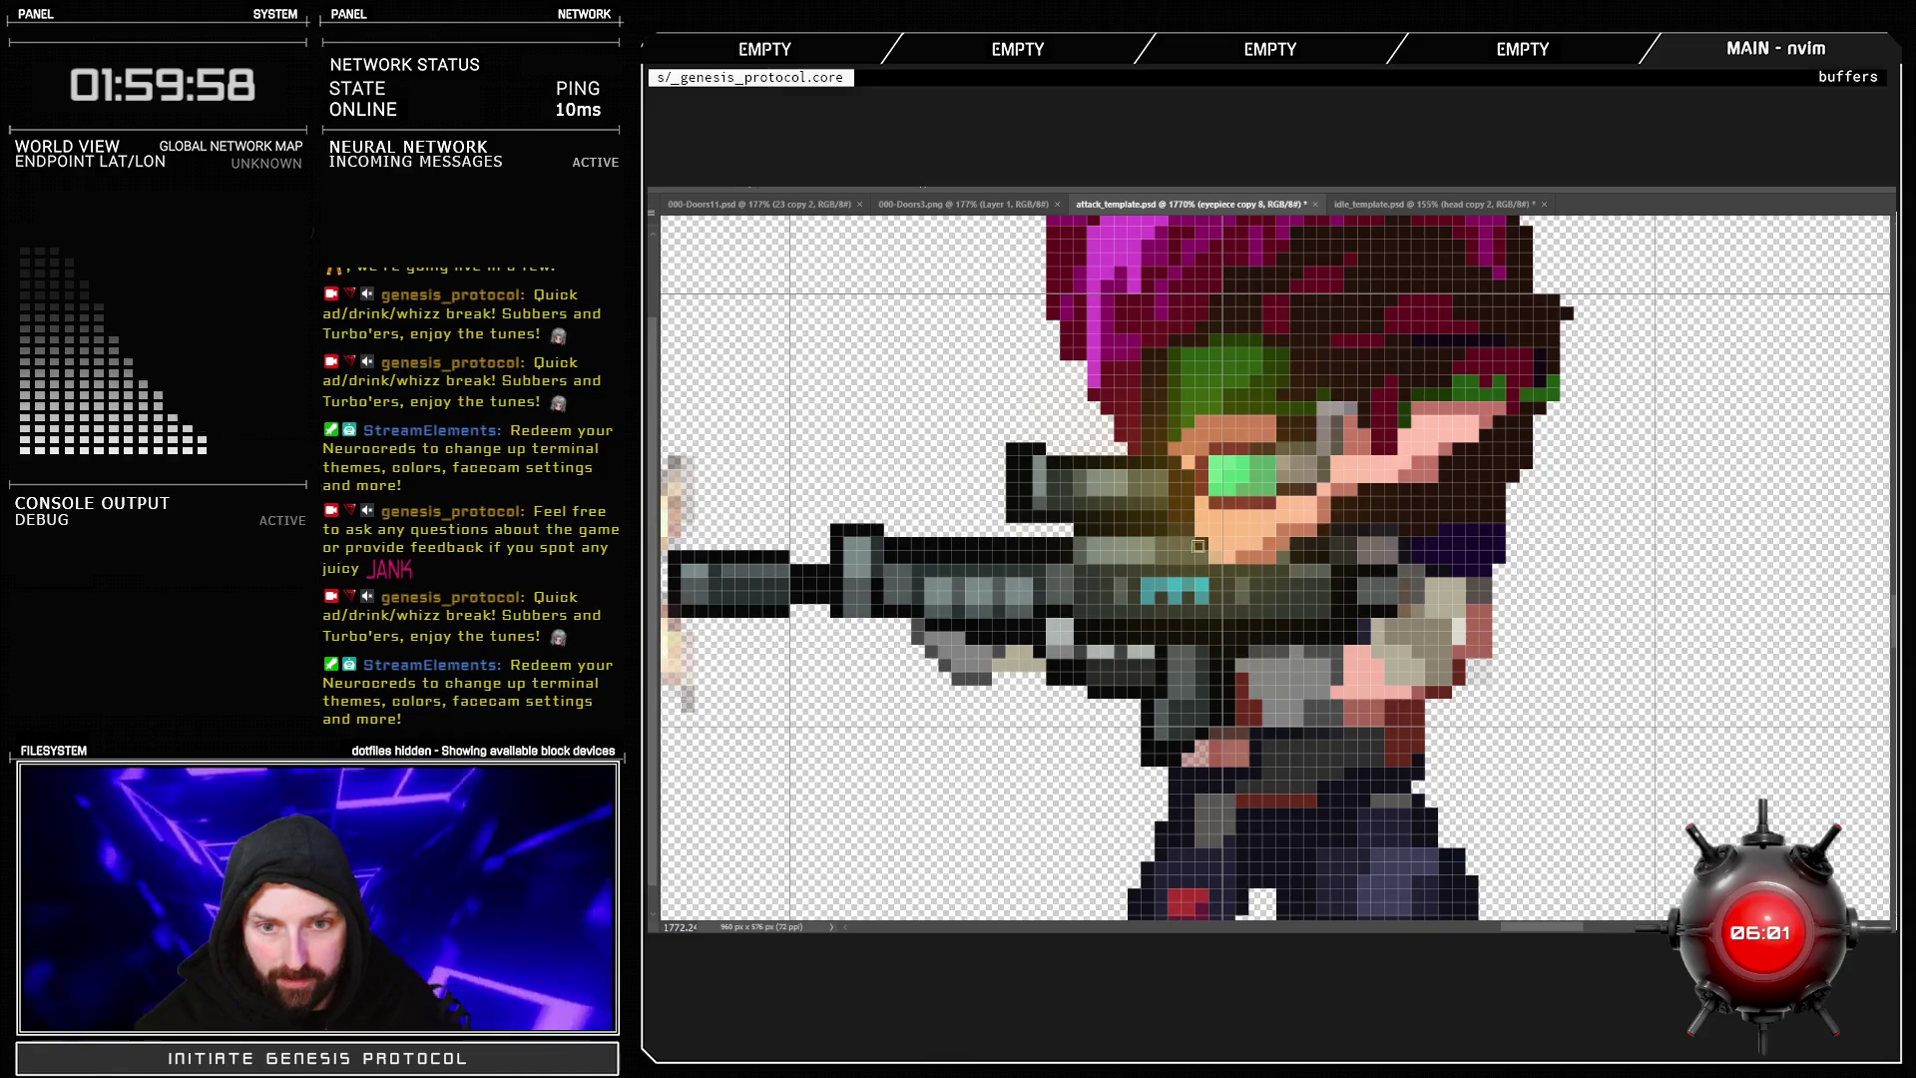
pyautogui.scroll(-3, 1247, 561)
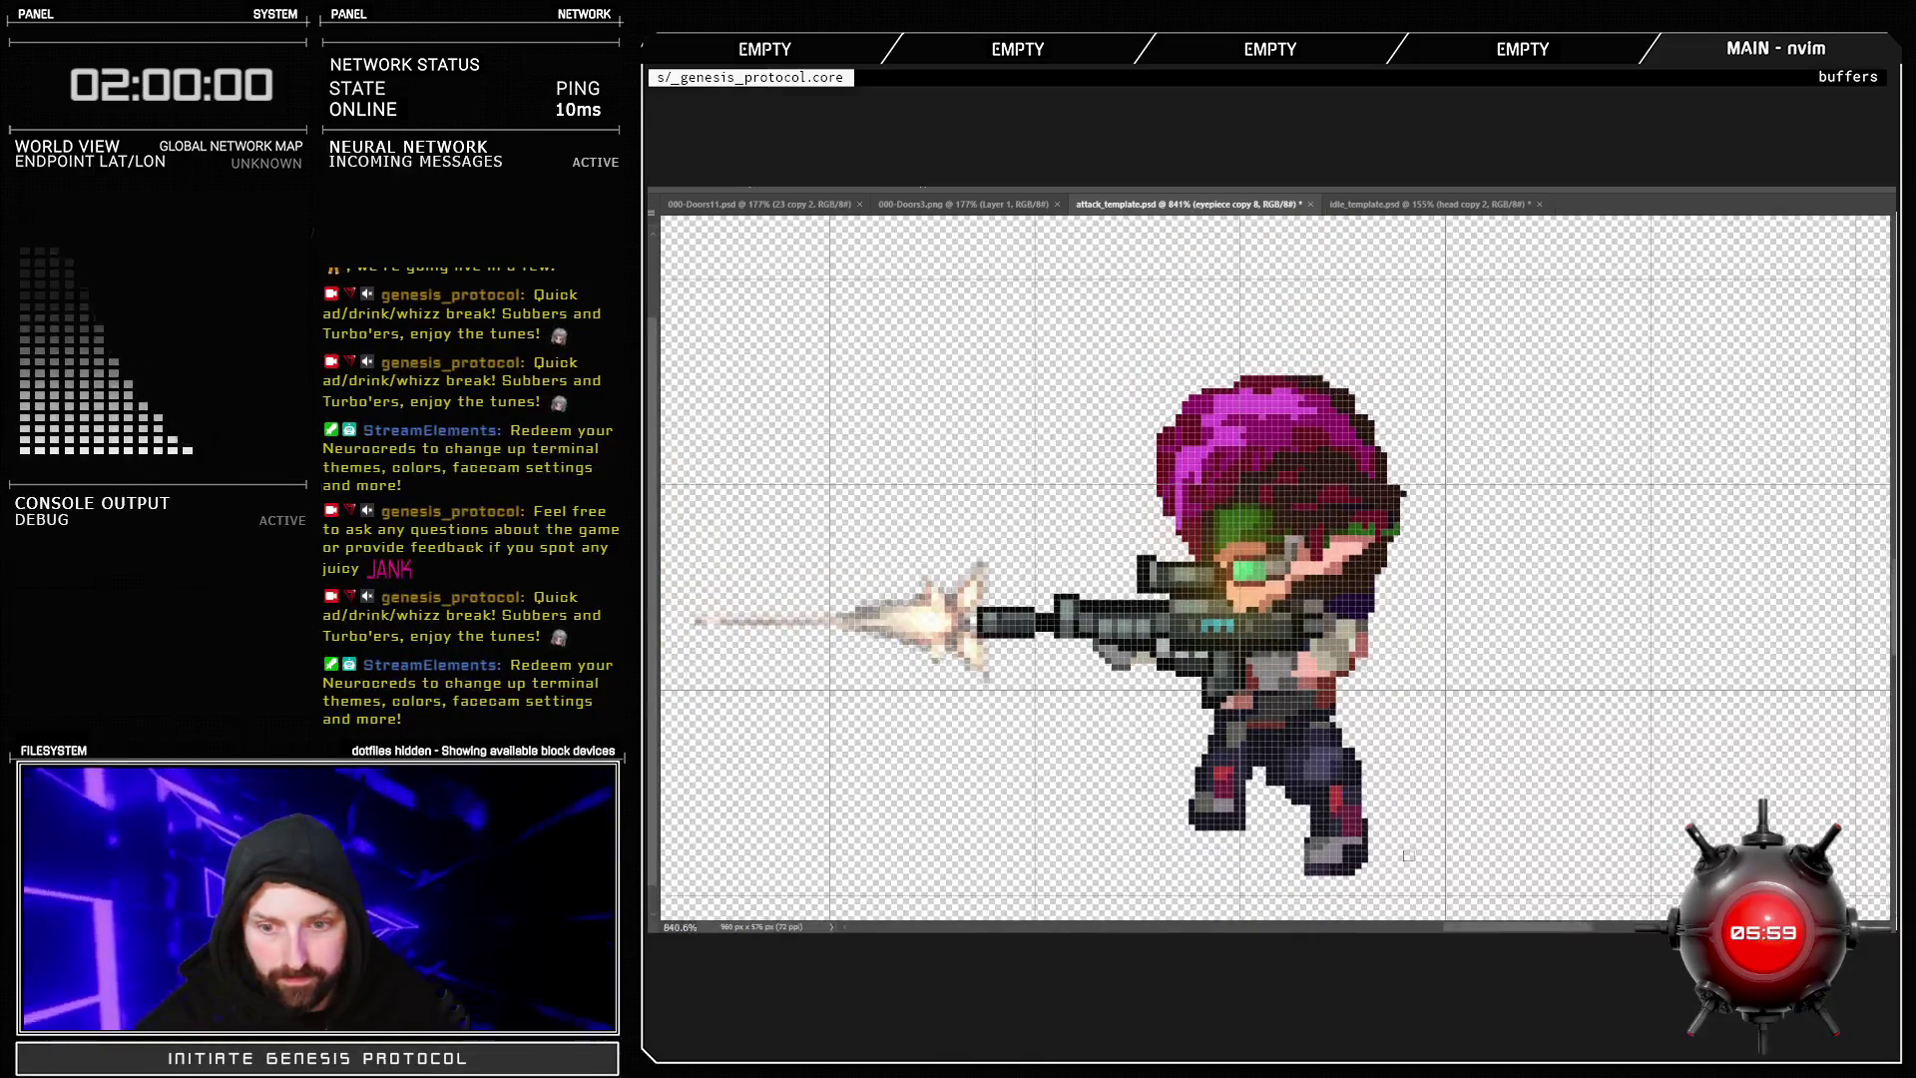
pyautogui.moveTo(1307, 926)
pyautogui.mouseDown()
pyautogui.moveTo(1447, 925)
pyautogui.moveTo(1387, 925)
pyautogui.mouseUp()
pyautogui.scroll(3, 998, 599)
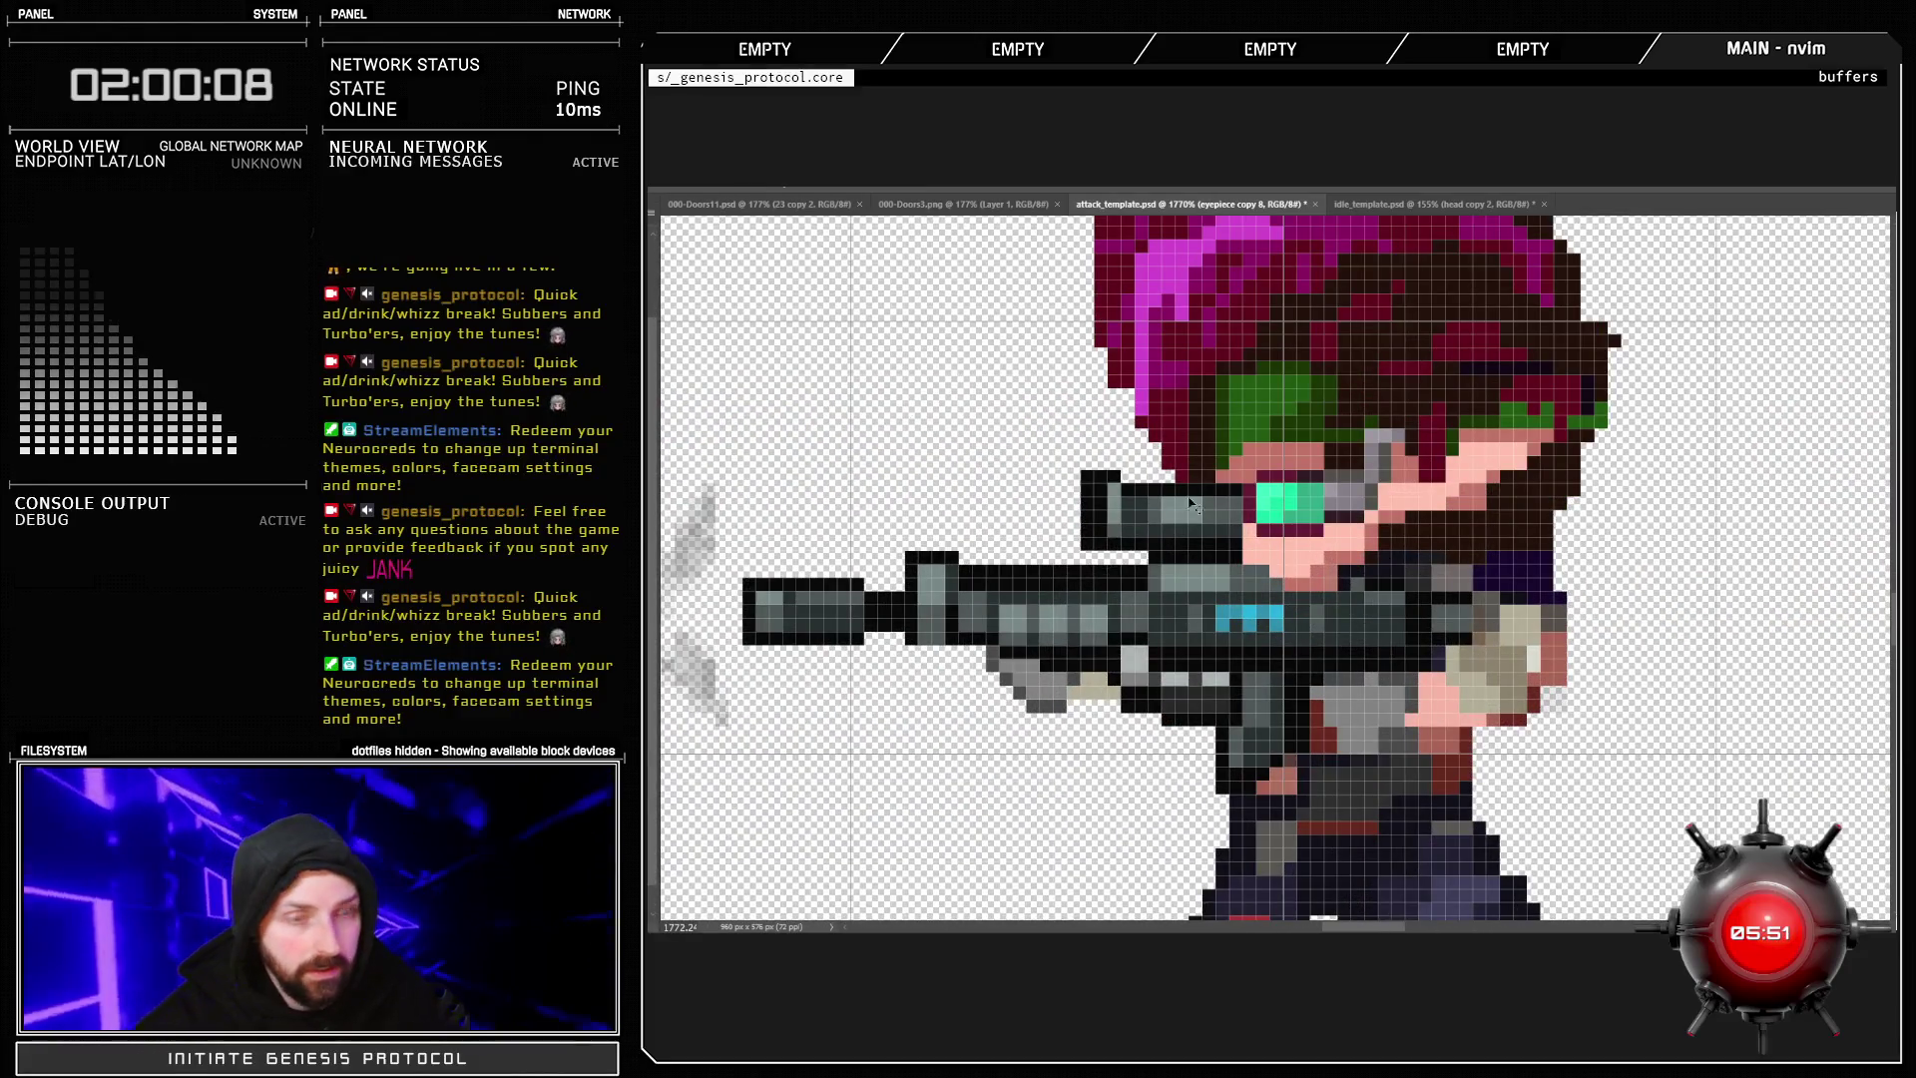
pyautogui.click(1434, 522)
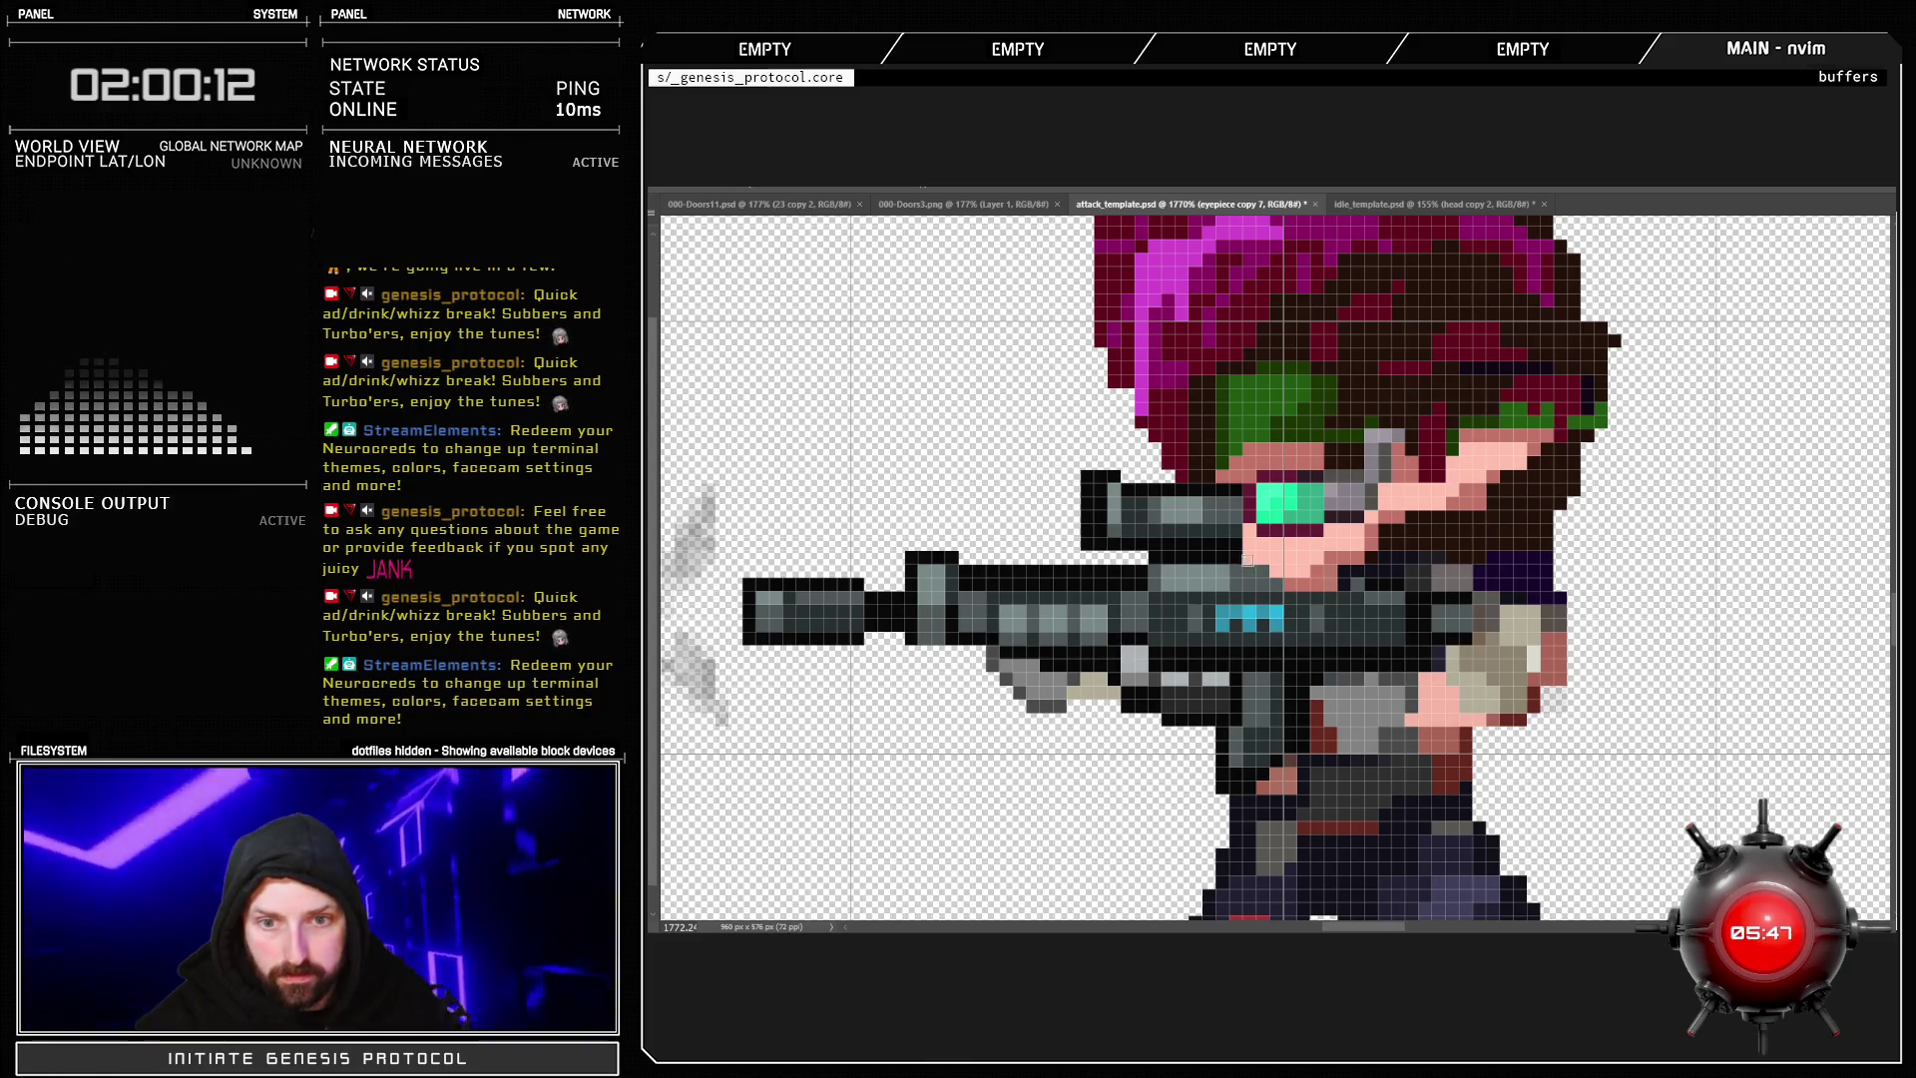
pyautogui.moveTo(1396, 928)
pyautogui.mouseDown()
pyautogui.moveTo(848, 928)
pyautogui.moveTo(1212, 928)
pyautogui.mouseUp()
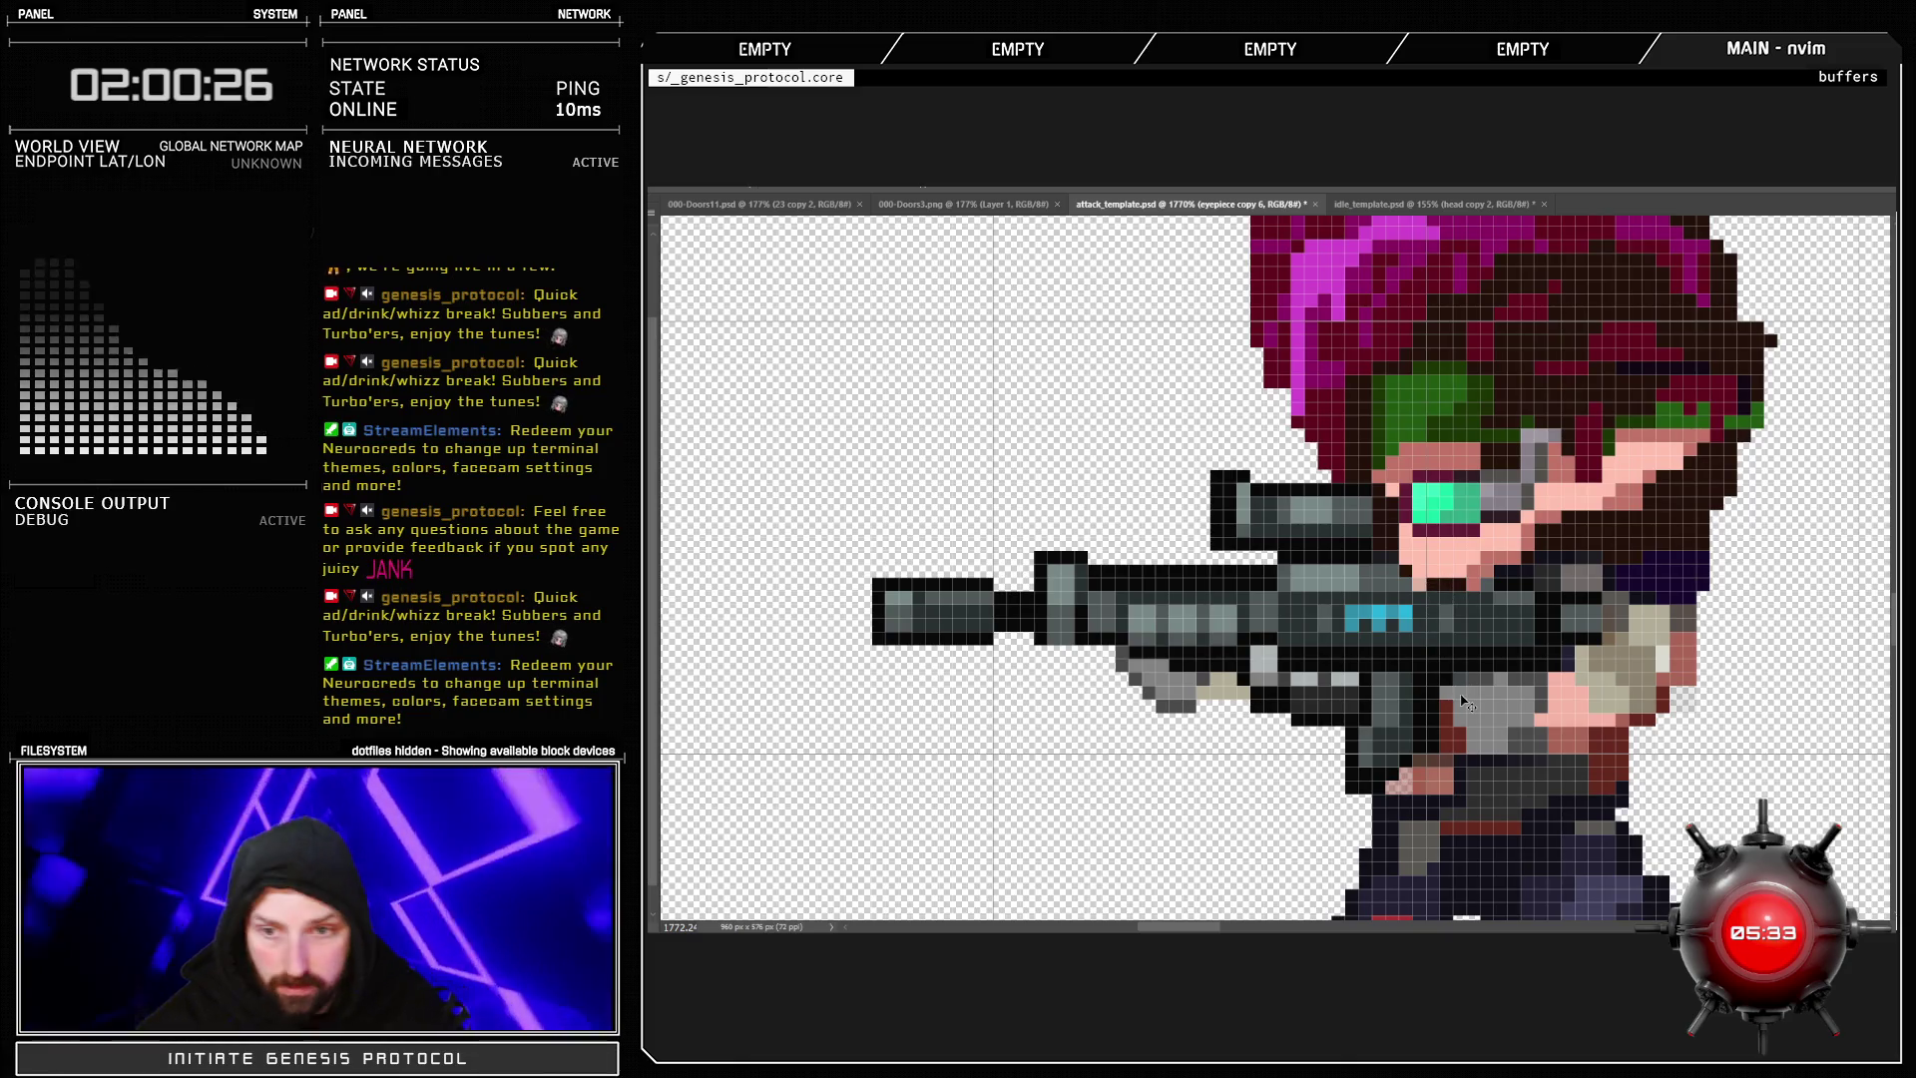
pyautogui.scroll(-5, 1464, 702)
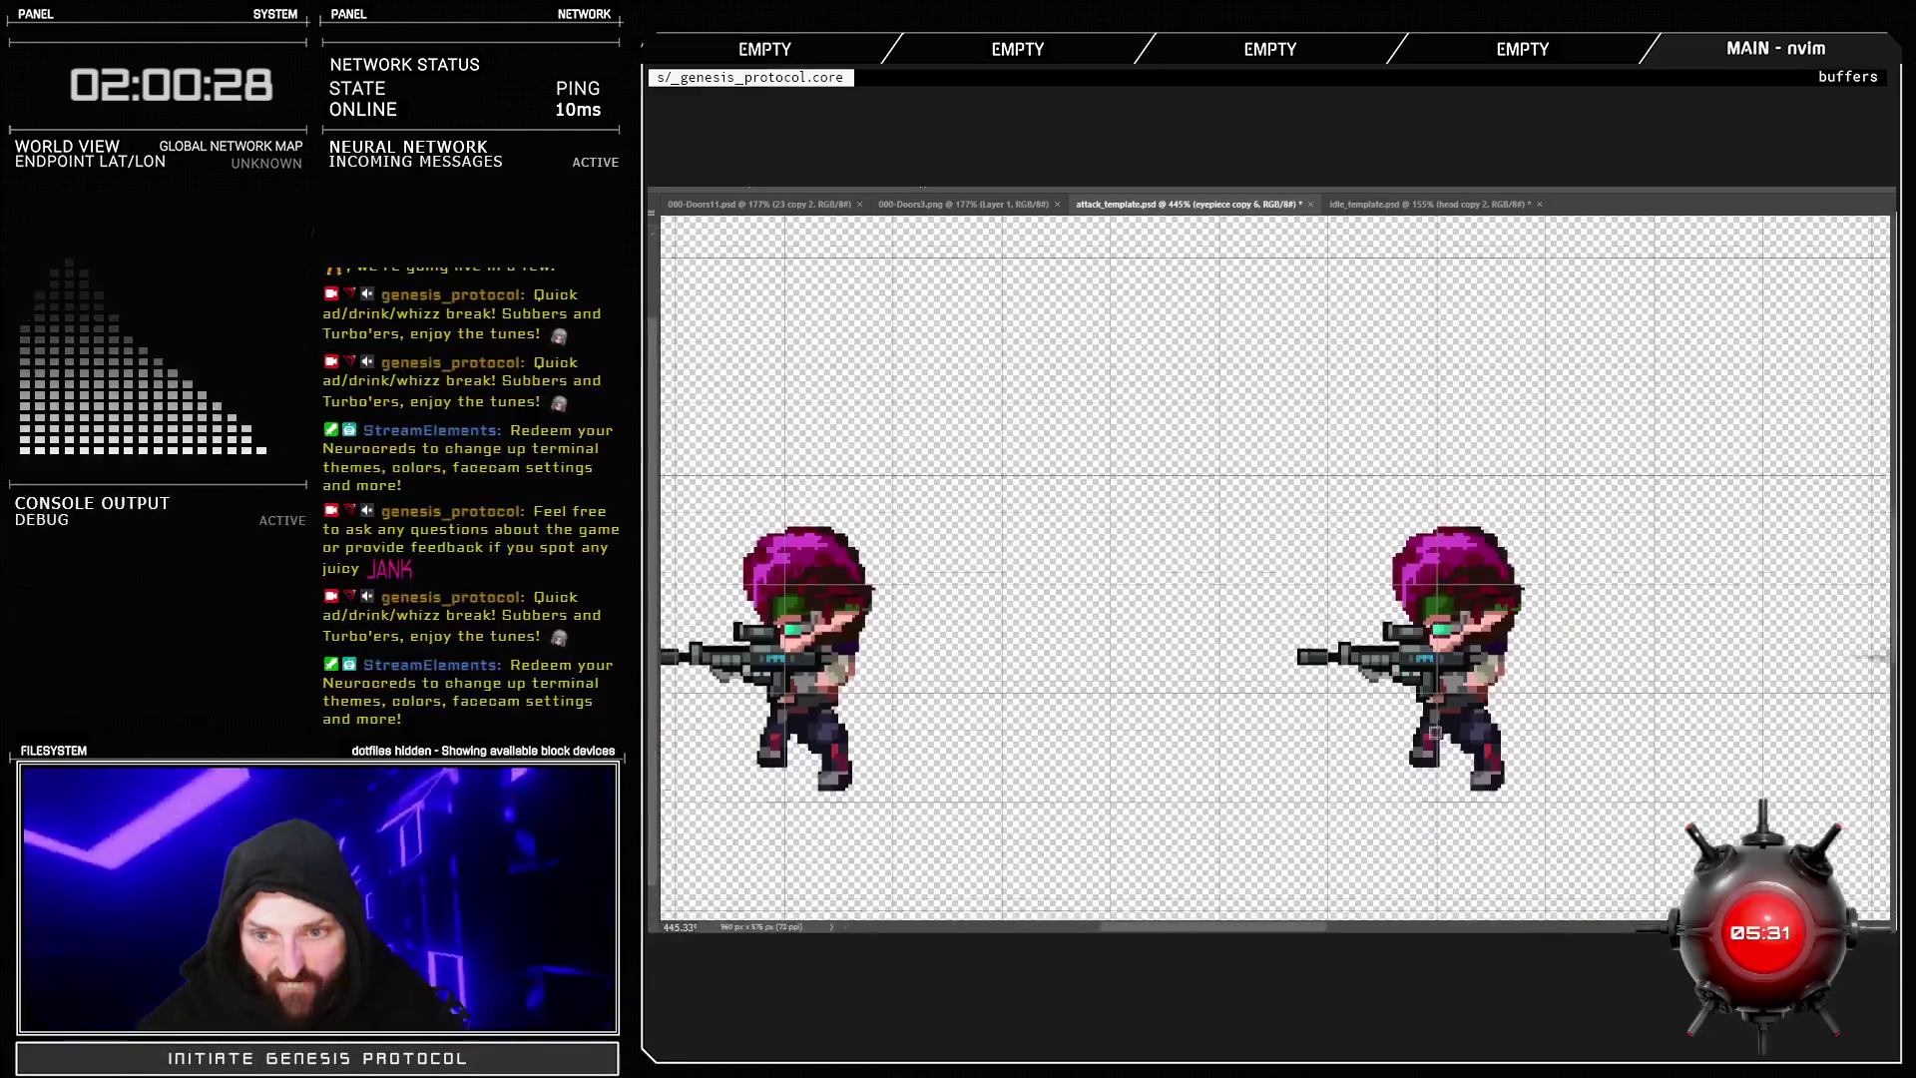
# - Scroll through the next attack frames to check the eyepiece sits over the soldier's eye
pyautogui.scroll(-3, 1459, 758)
pyautogui.scroll(-5, 1455, 794)
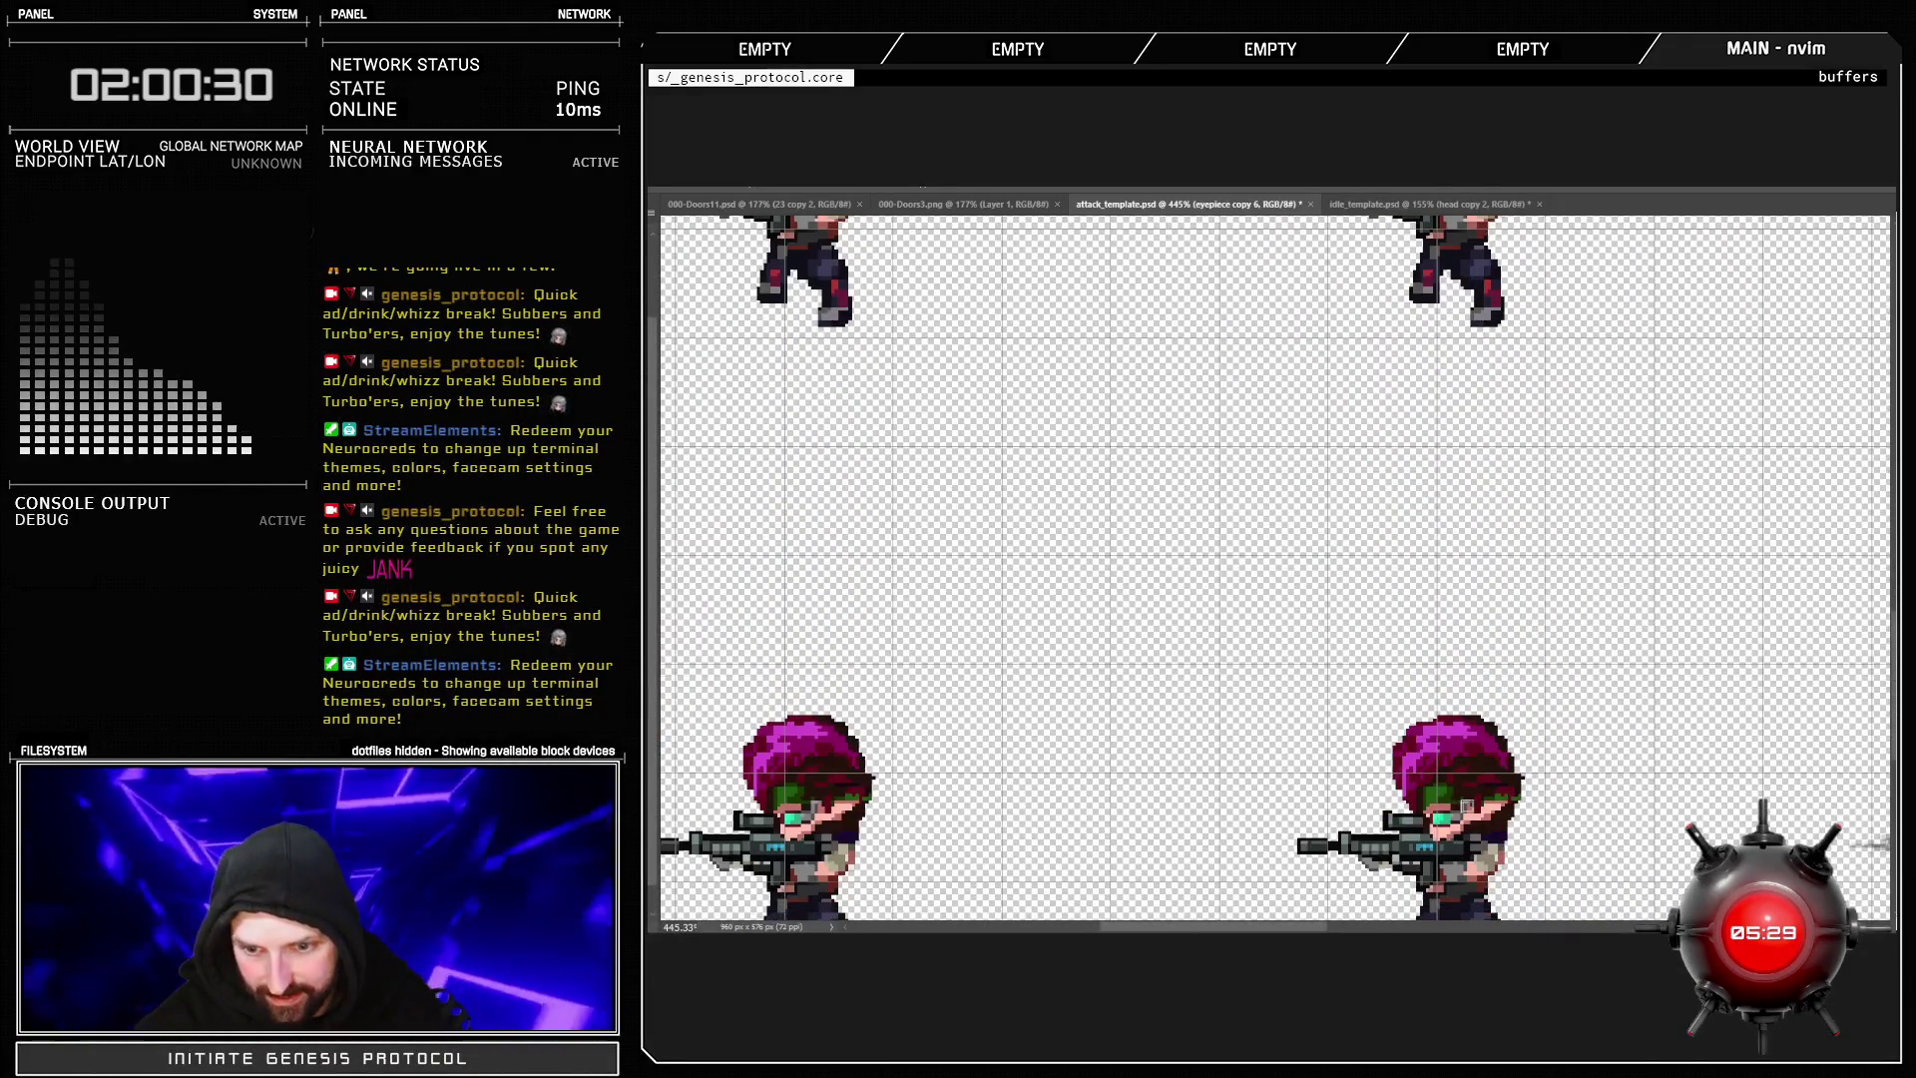
pyautogui.scroll(-2, 1459, 818)
pyautogui.scroll(5, 1437, 329)
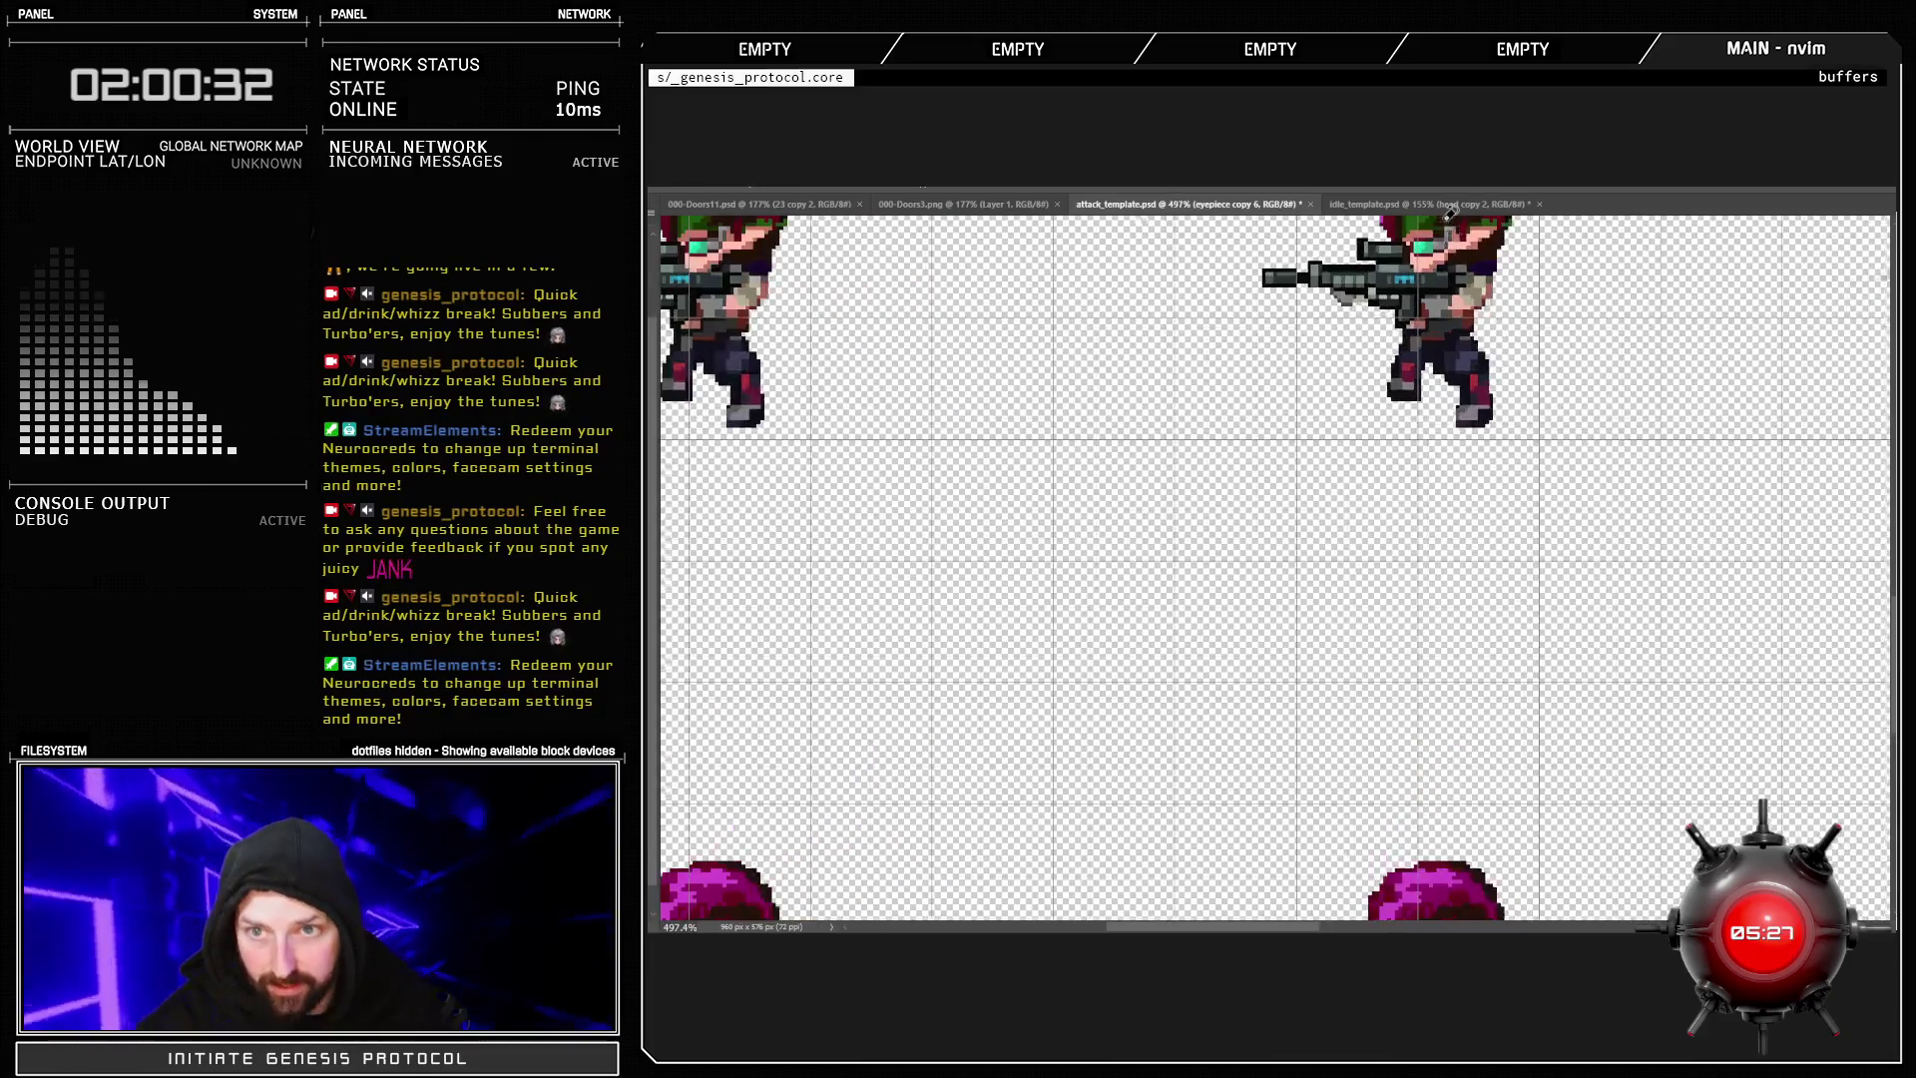
pyautogui.scroll(3, 1430, 321)
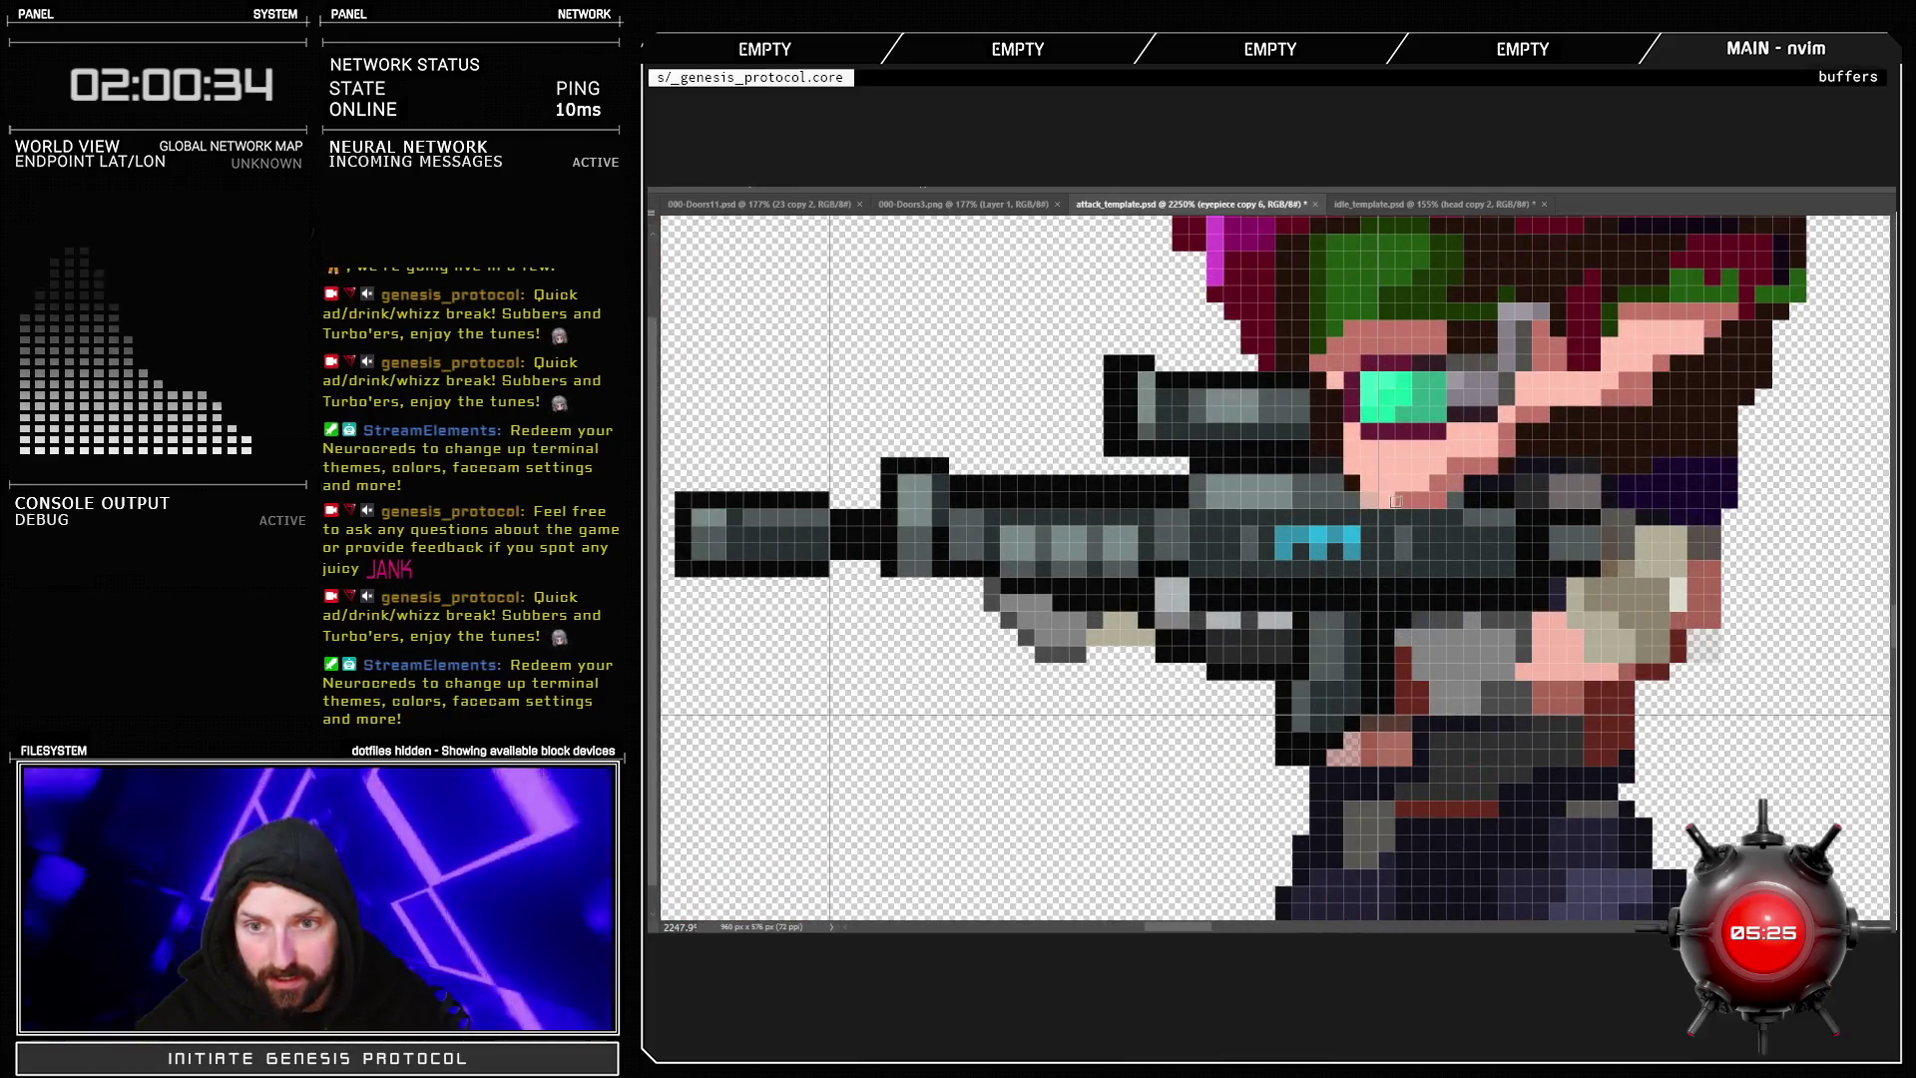
pyautogui.scroll(-5, 1417, 509)
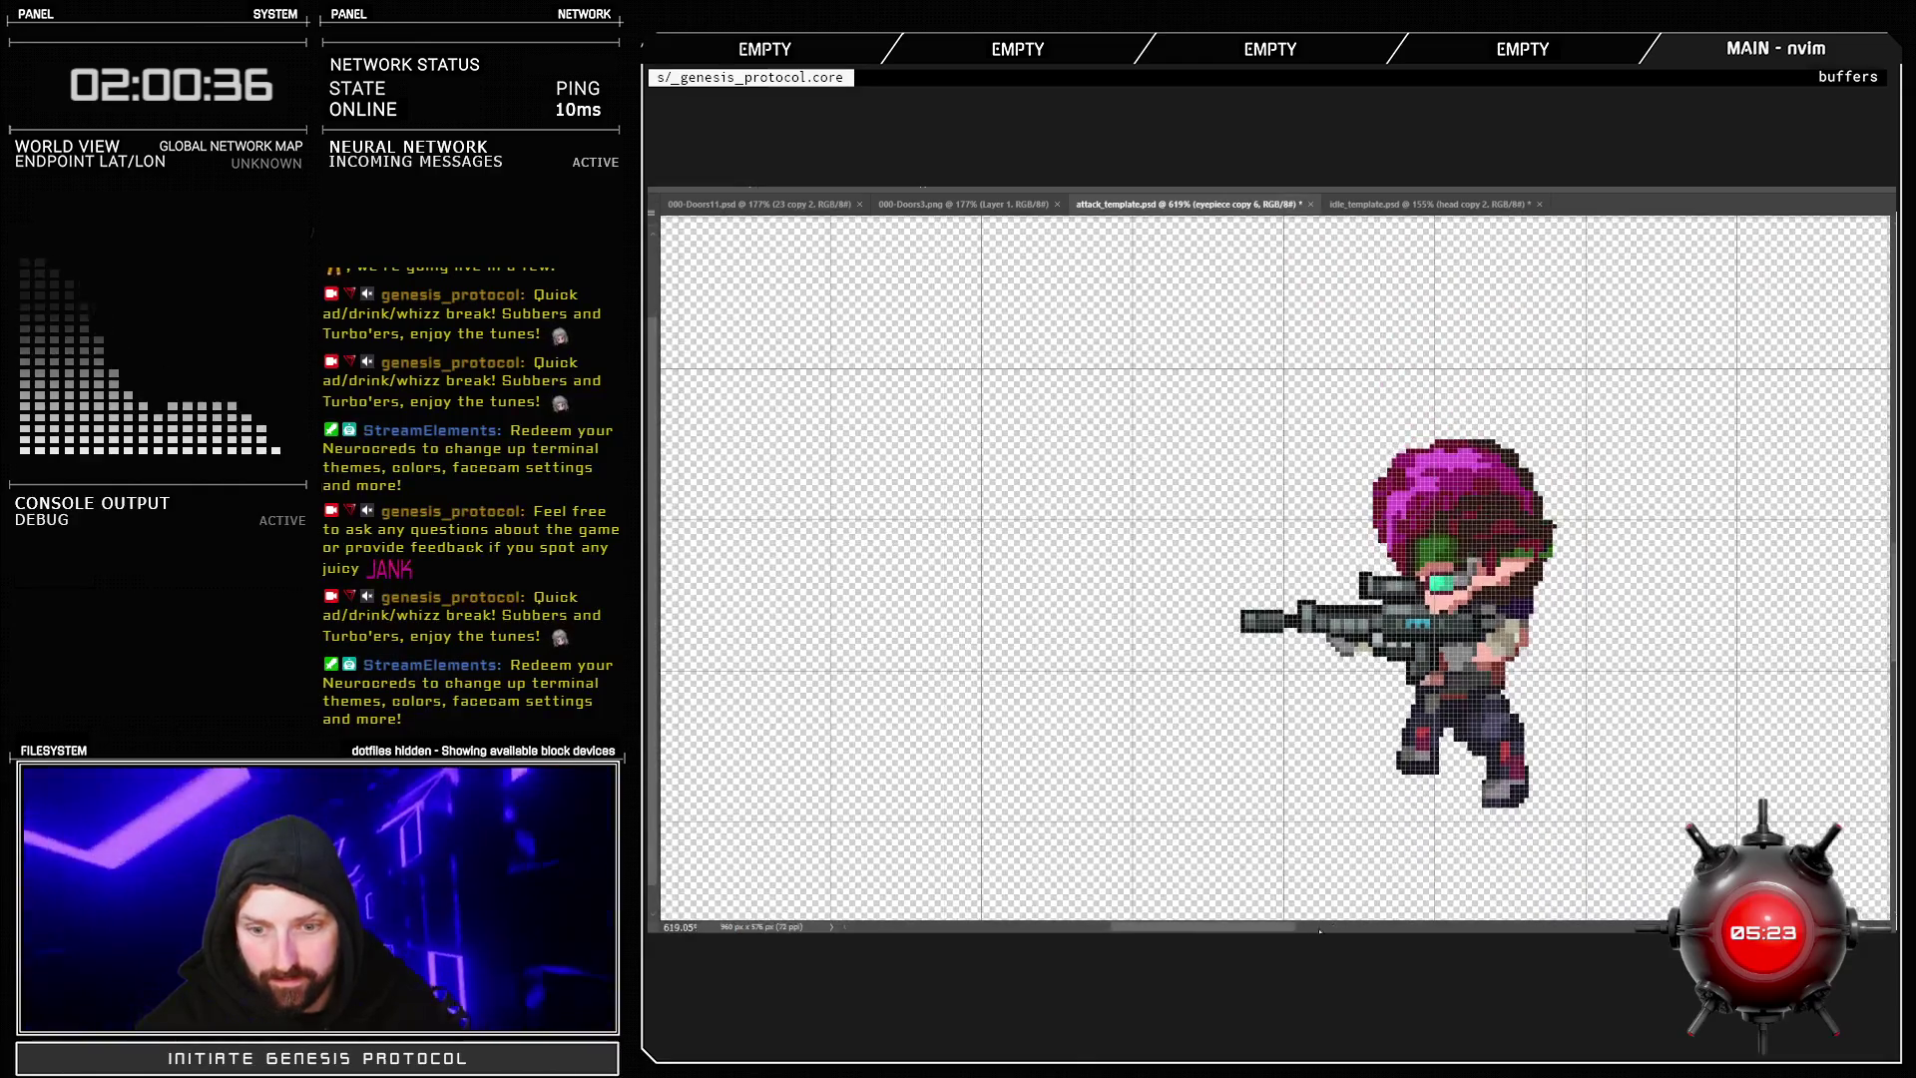
pyautogui.click(1334, 927)
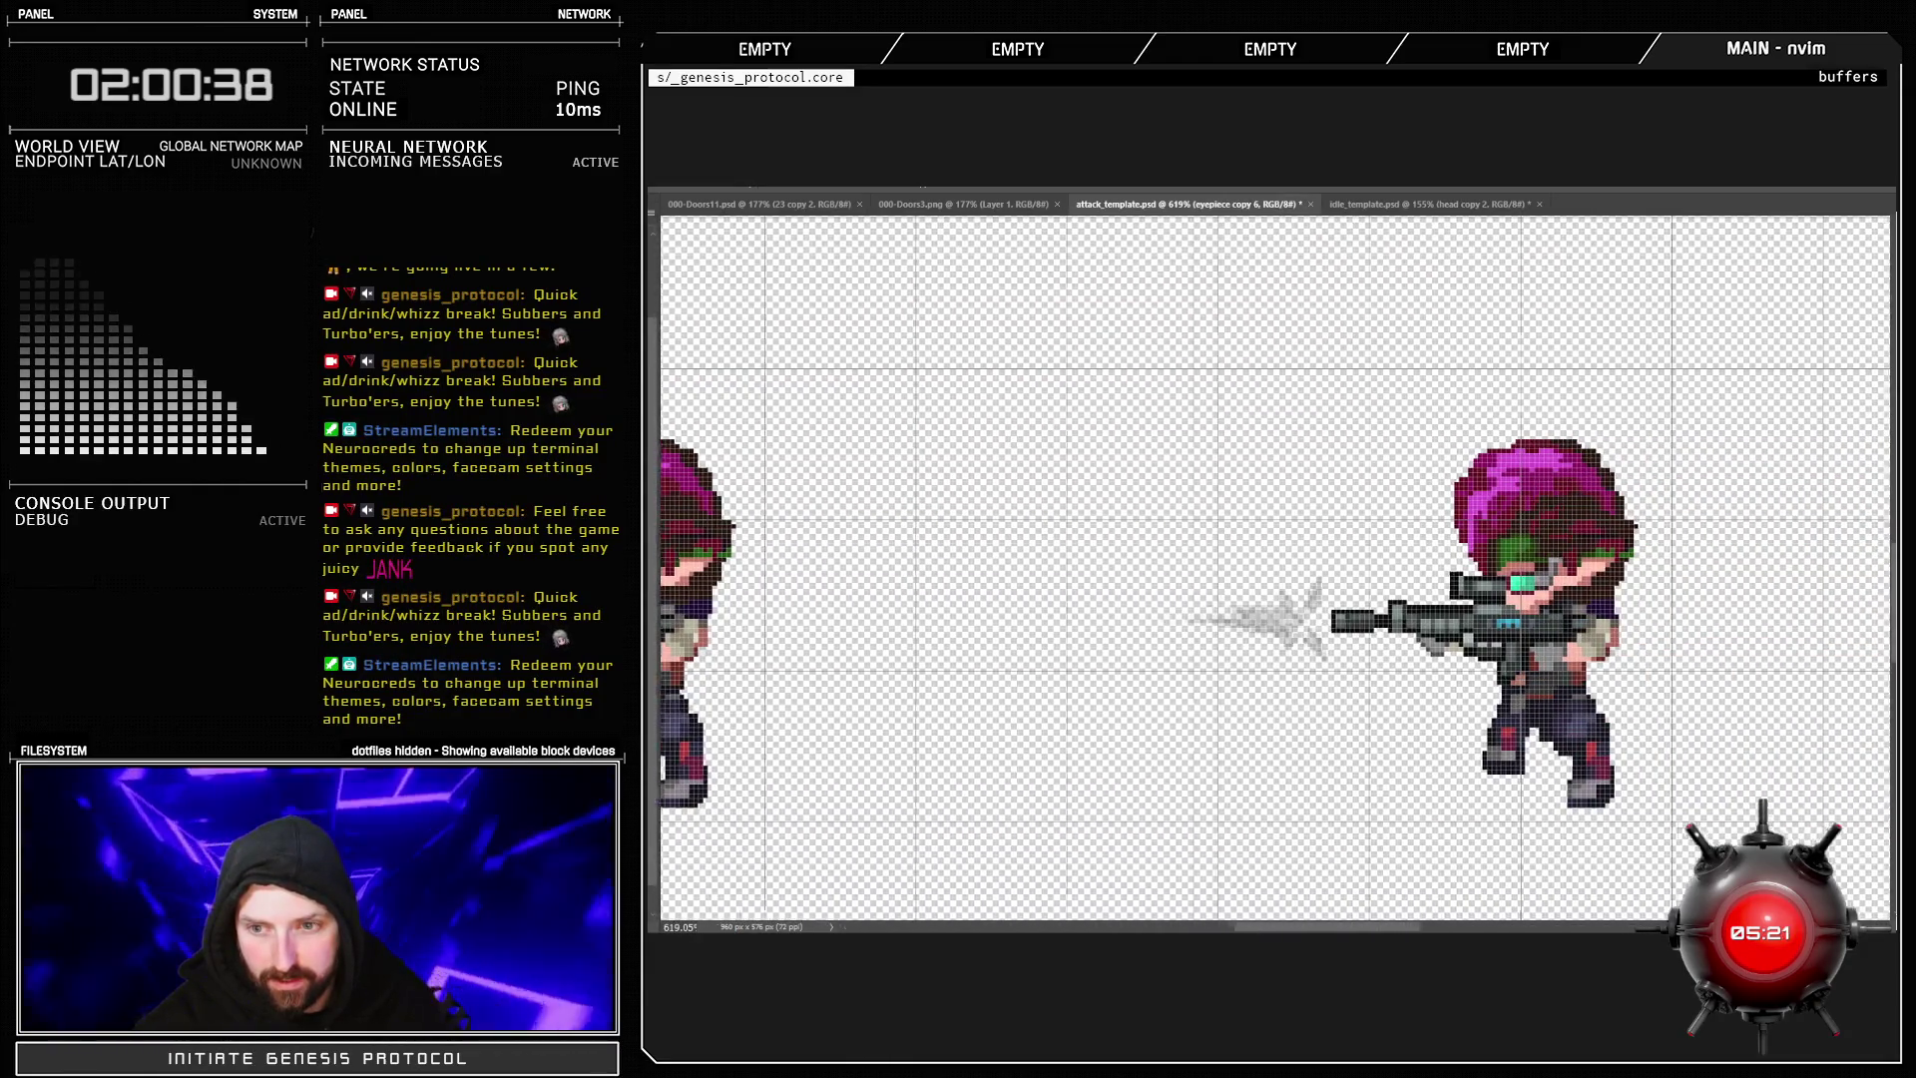
pyautogui.hscroll(5, 1274, 569)
pyautogui.scroll(4, 1073, 641)
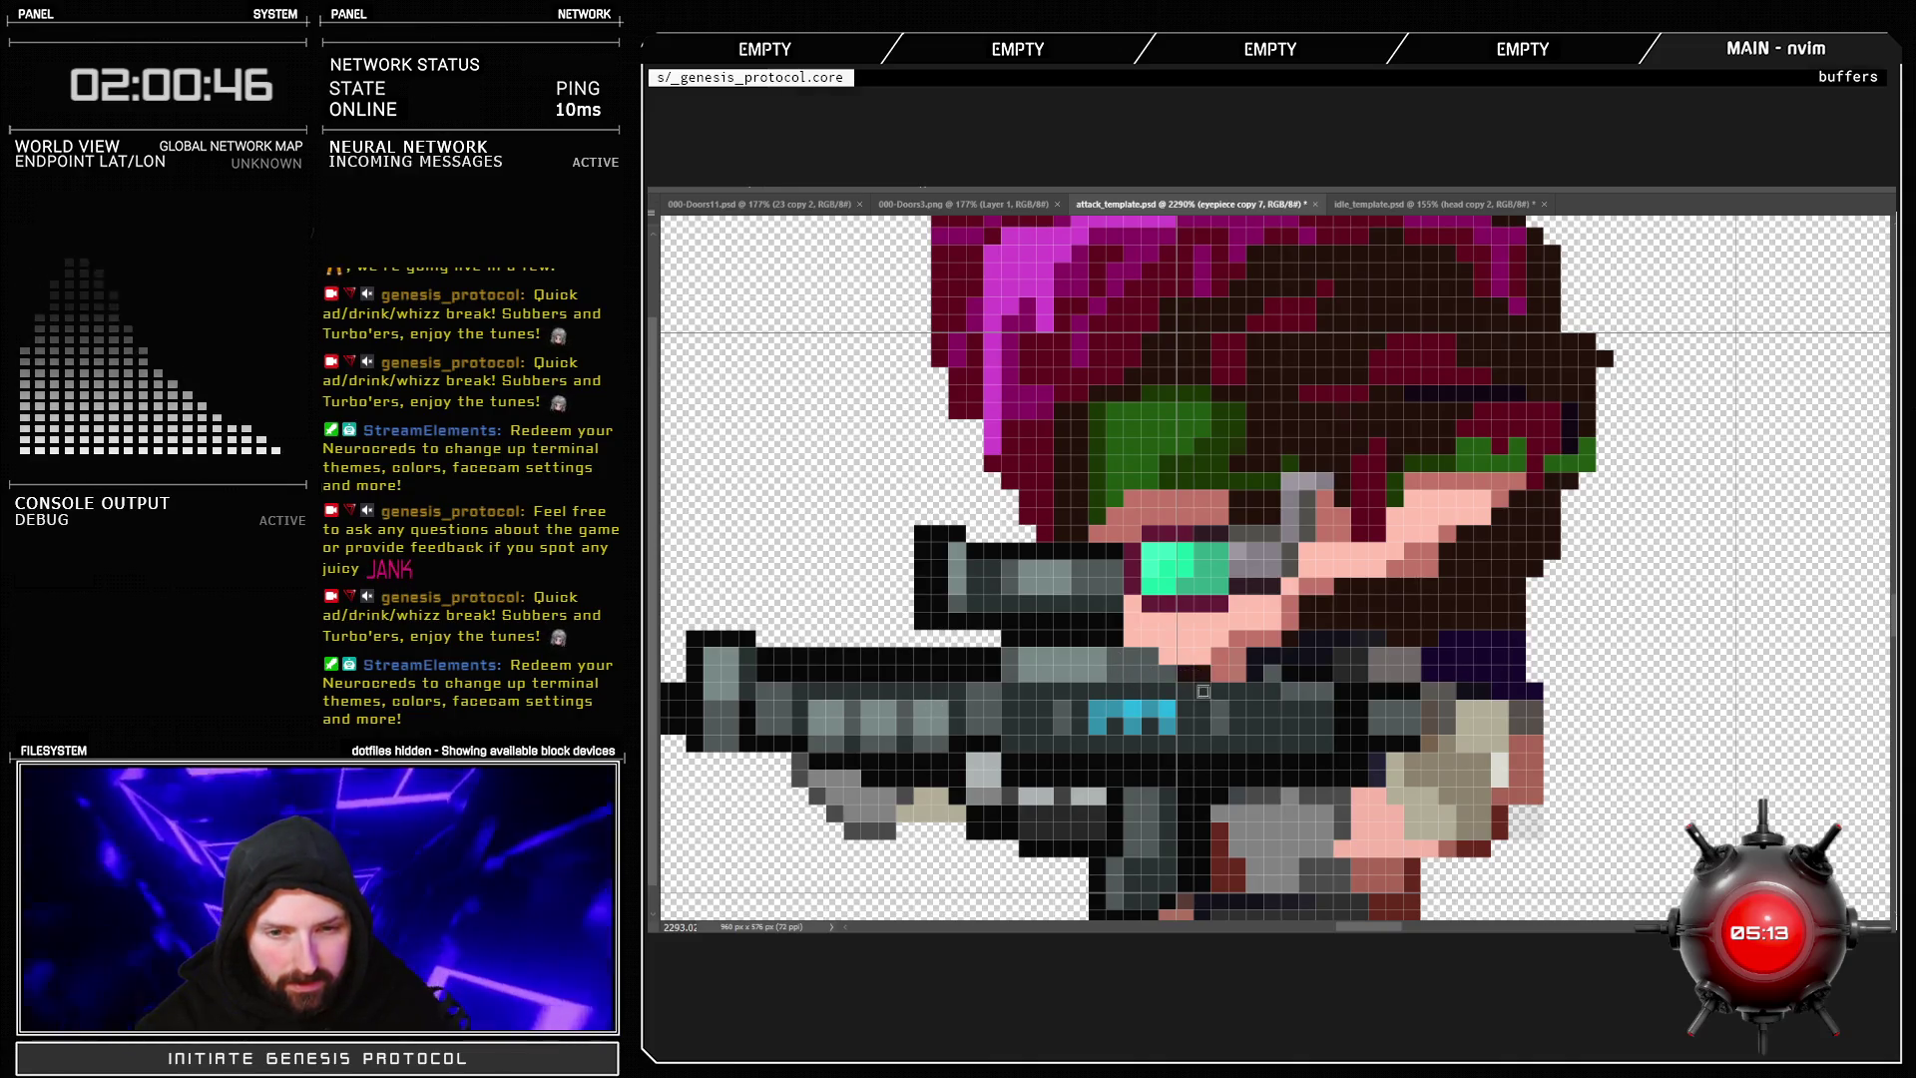
pyautogui.scroll(-5, 1201, 683)
pyautogui.moveTo(1370, 931)
pyautogui.mouseDown()
pyautogui.moveTo(1267, 930)
pyautogui.moveTo(1536, 930)
pyautogui.moveTo(1082, 930)
pyautogui.mouseUp()
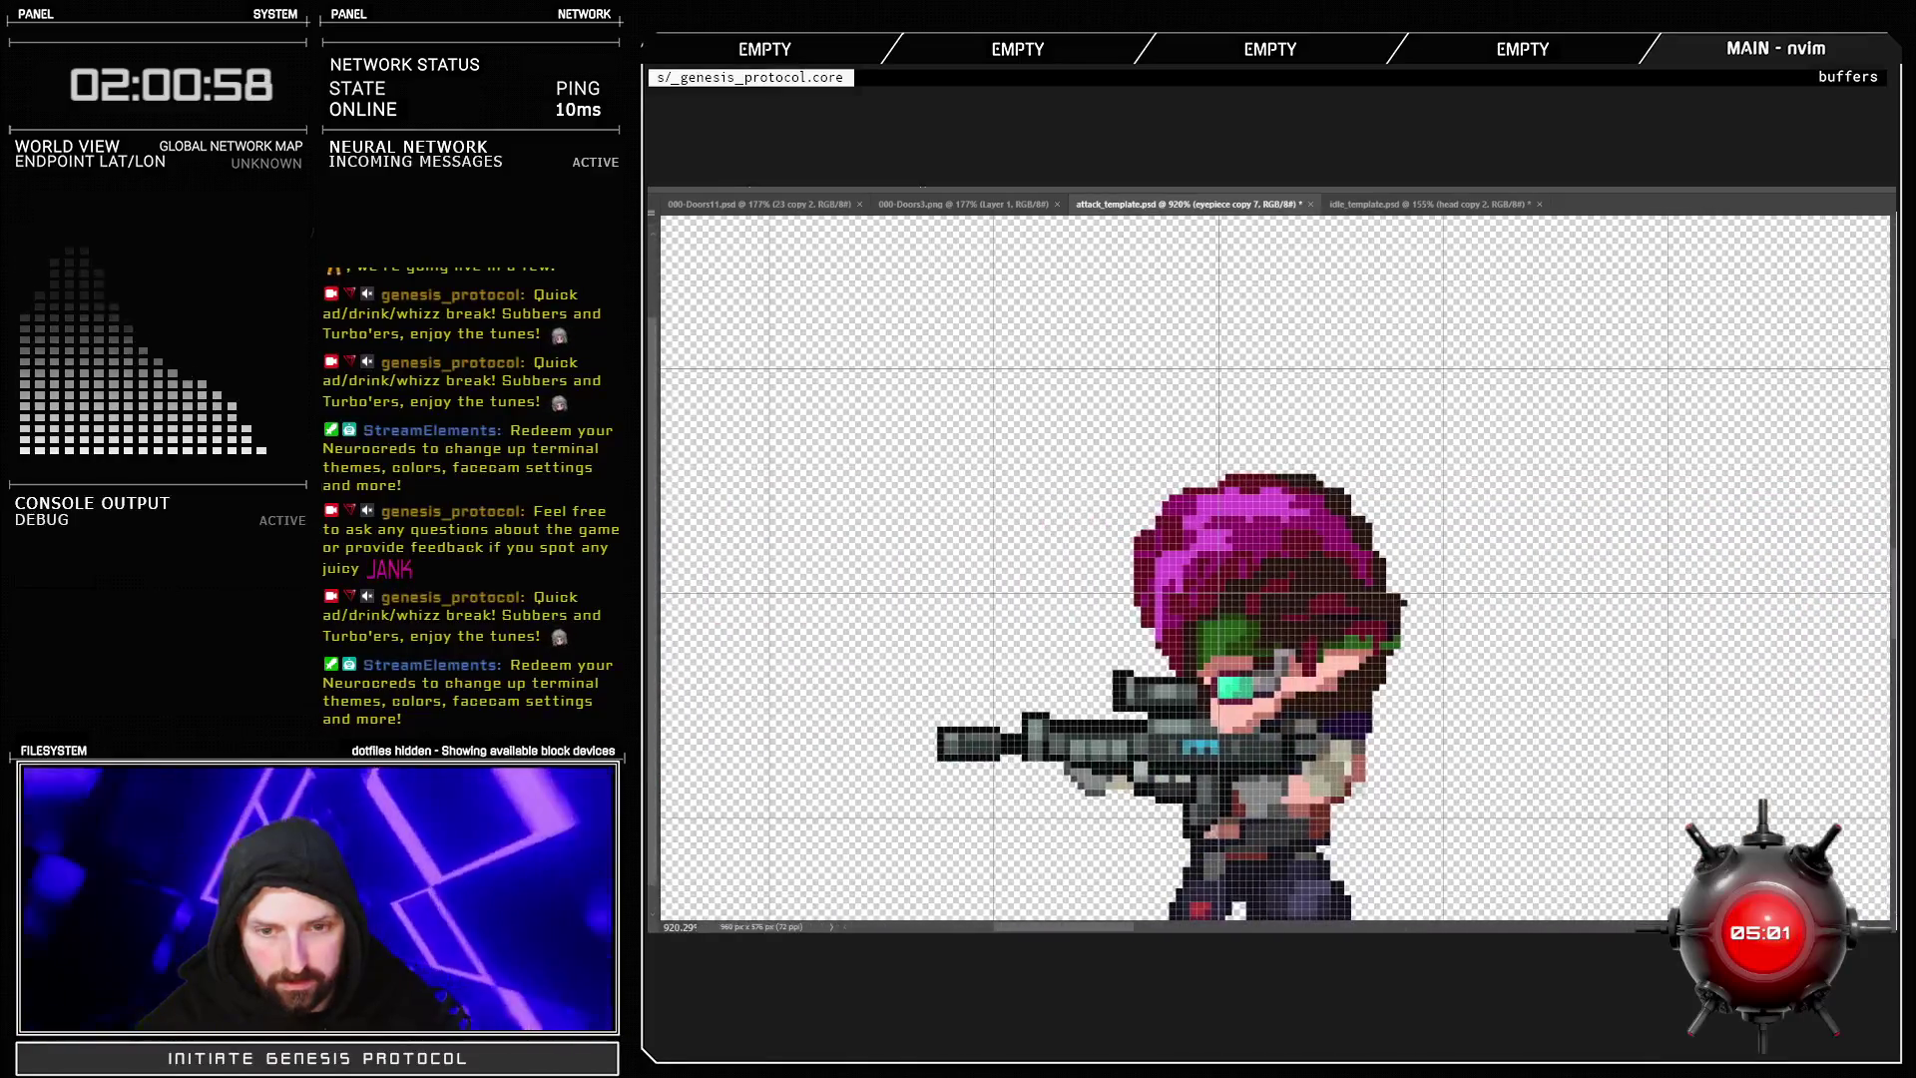
pyautogui.scroll(2, 1129, 704)
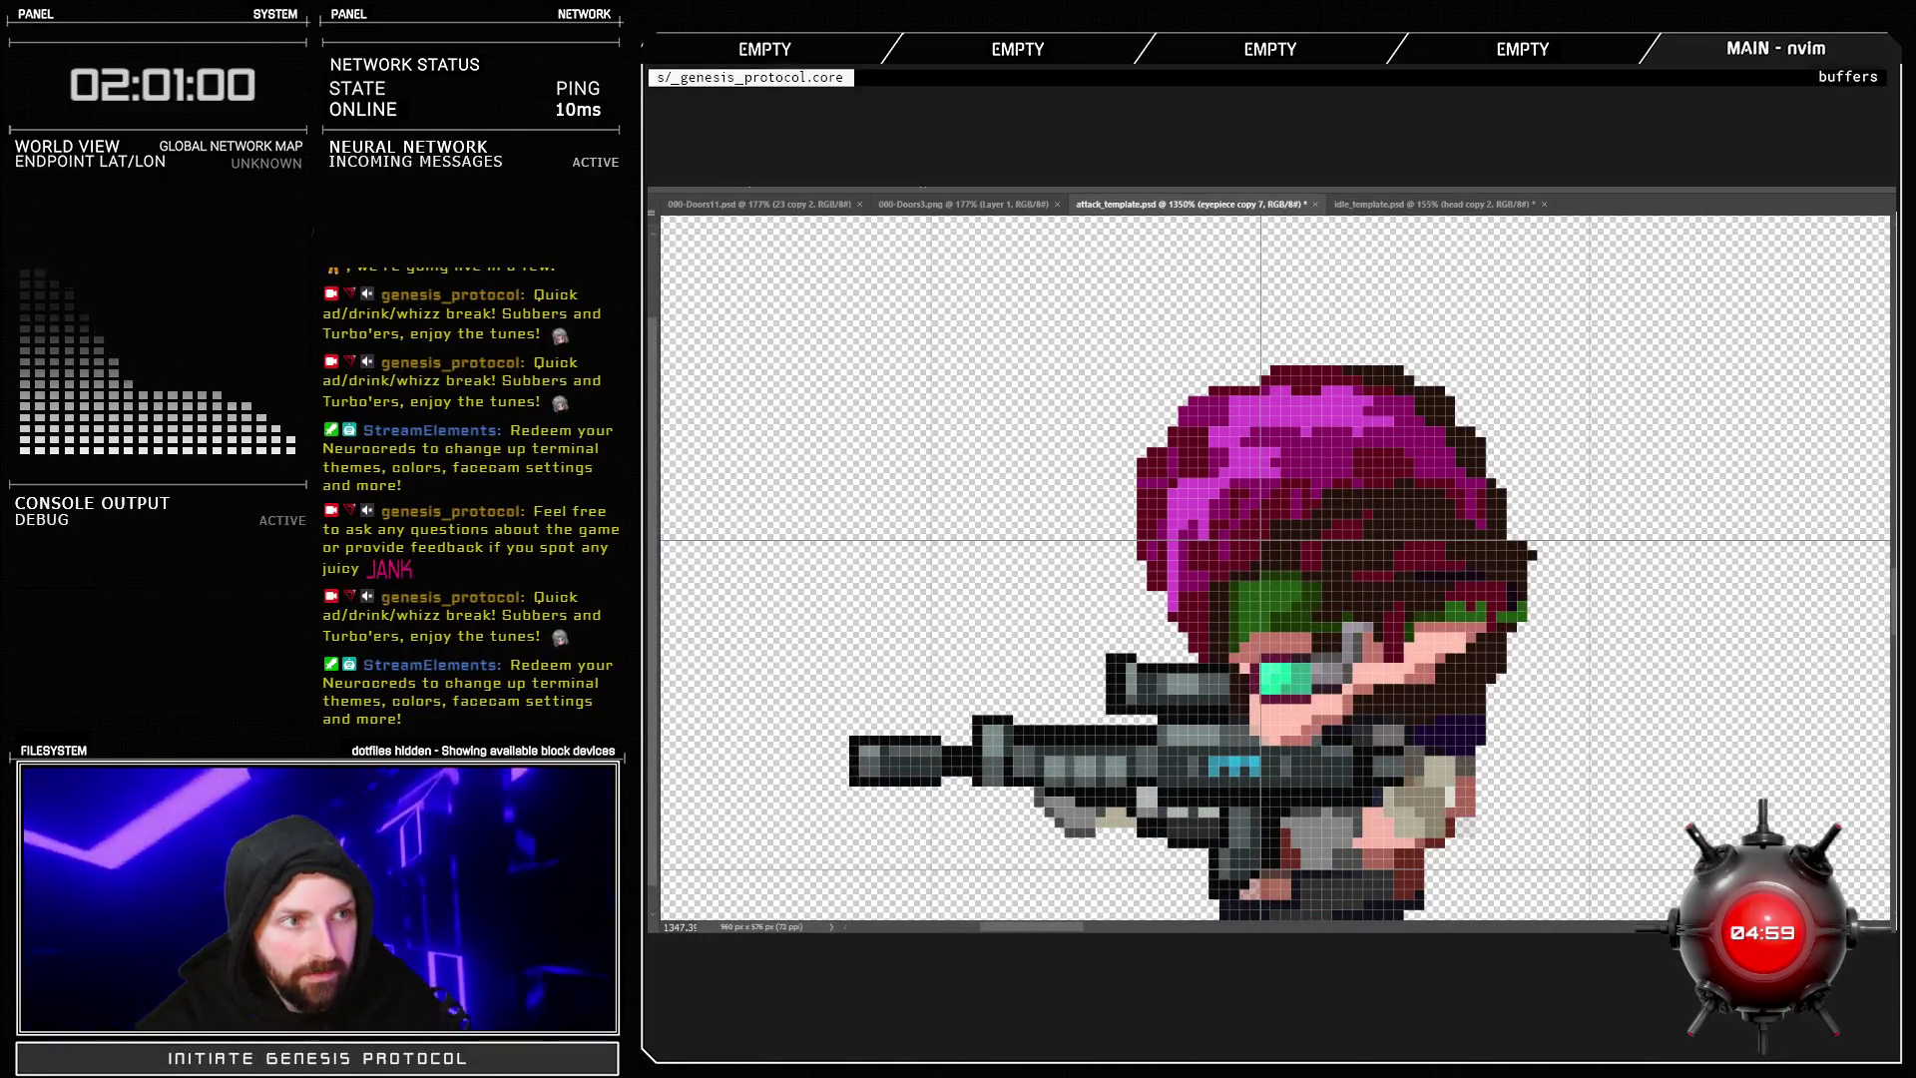
# - Select the eyepiece copy 5 layer and duplicate it for the next attack frame
pyautogui.hotkey('alt', '[')
pyautogui.hotkey('alt', '[')
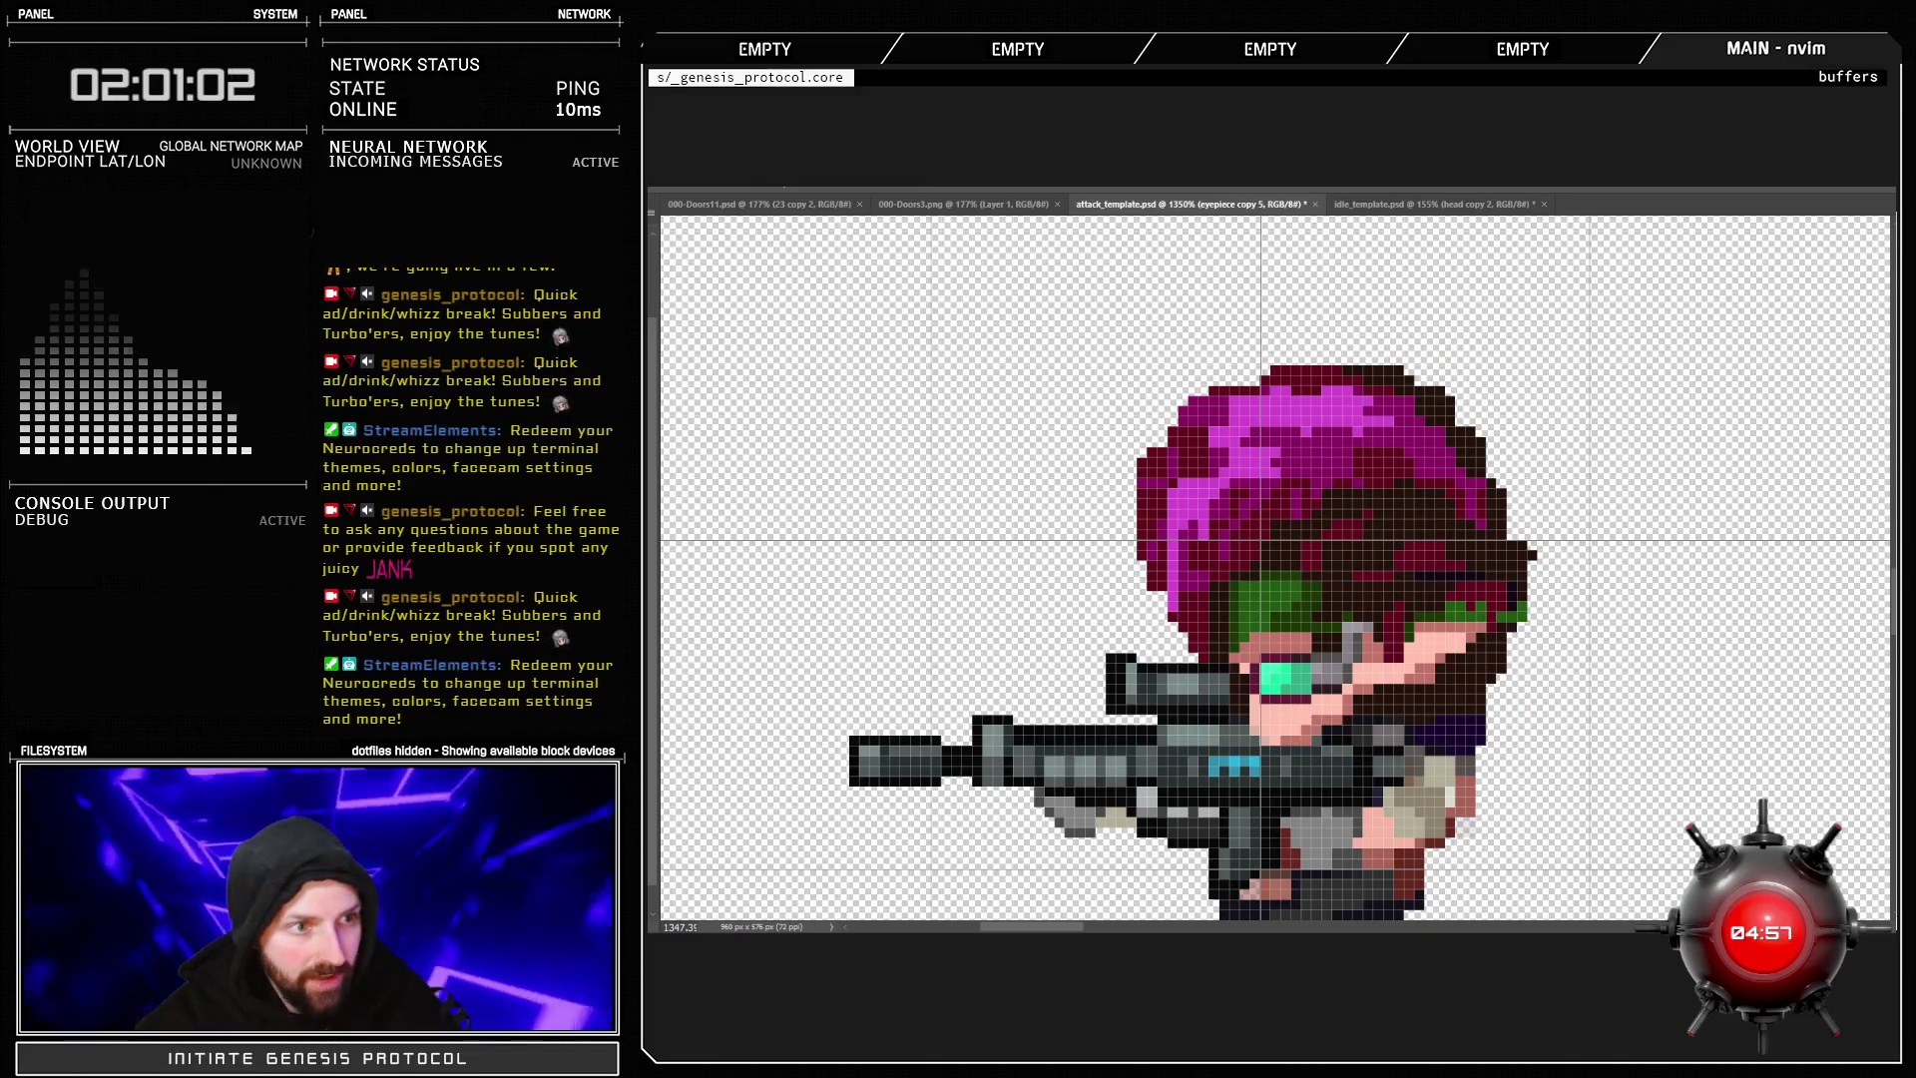
pyautogui.scroll(2, 1297, 634)
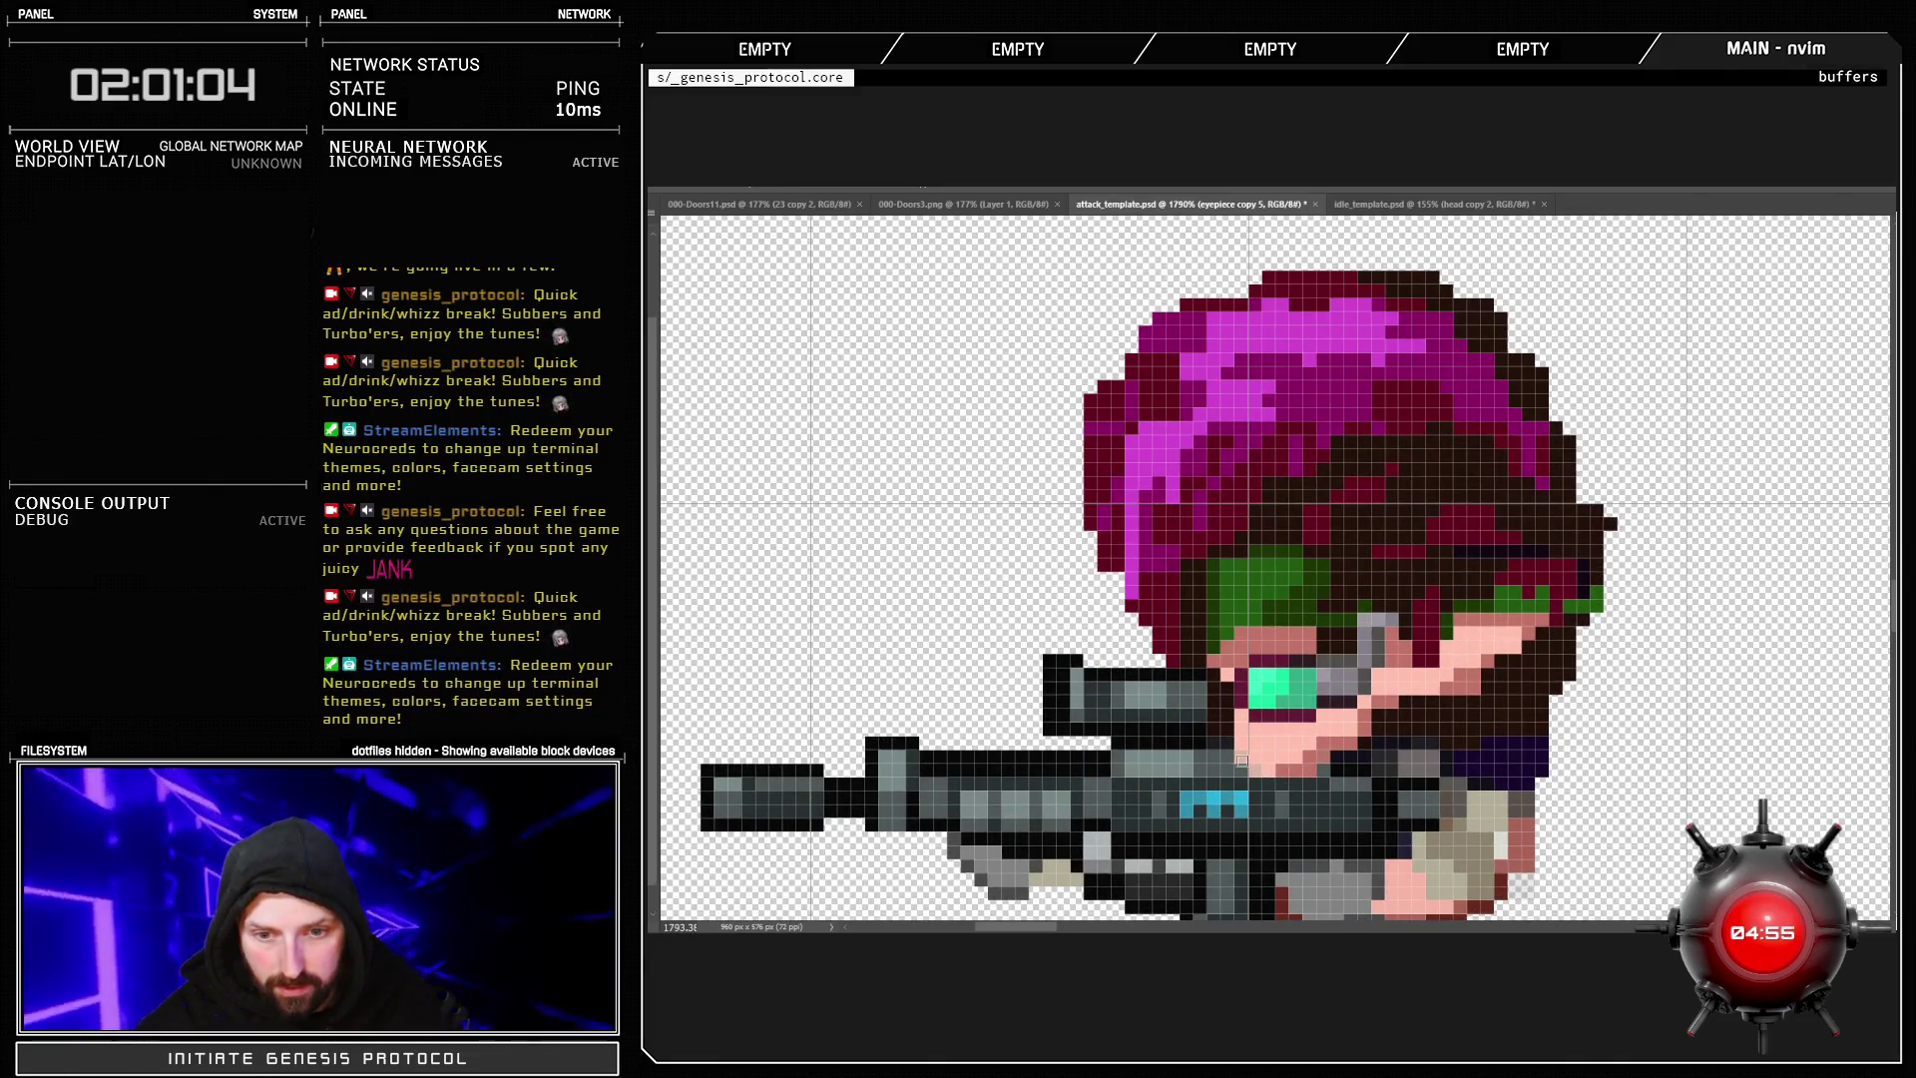
pyautogui.scroll(-8, 1289, 770)
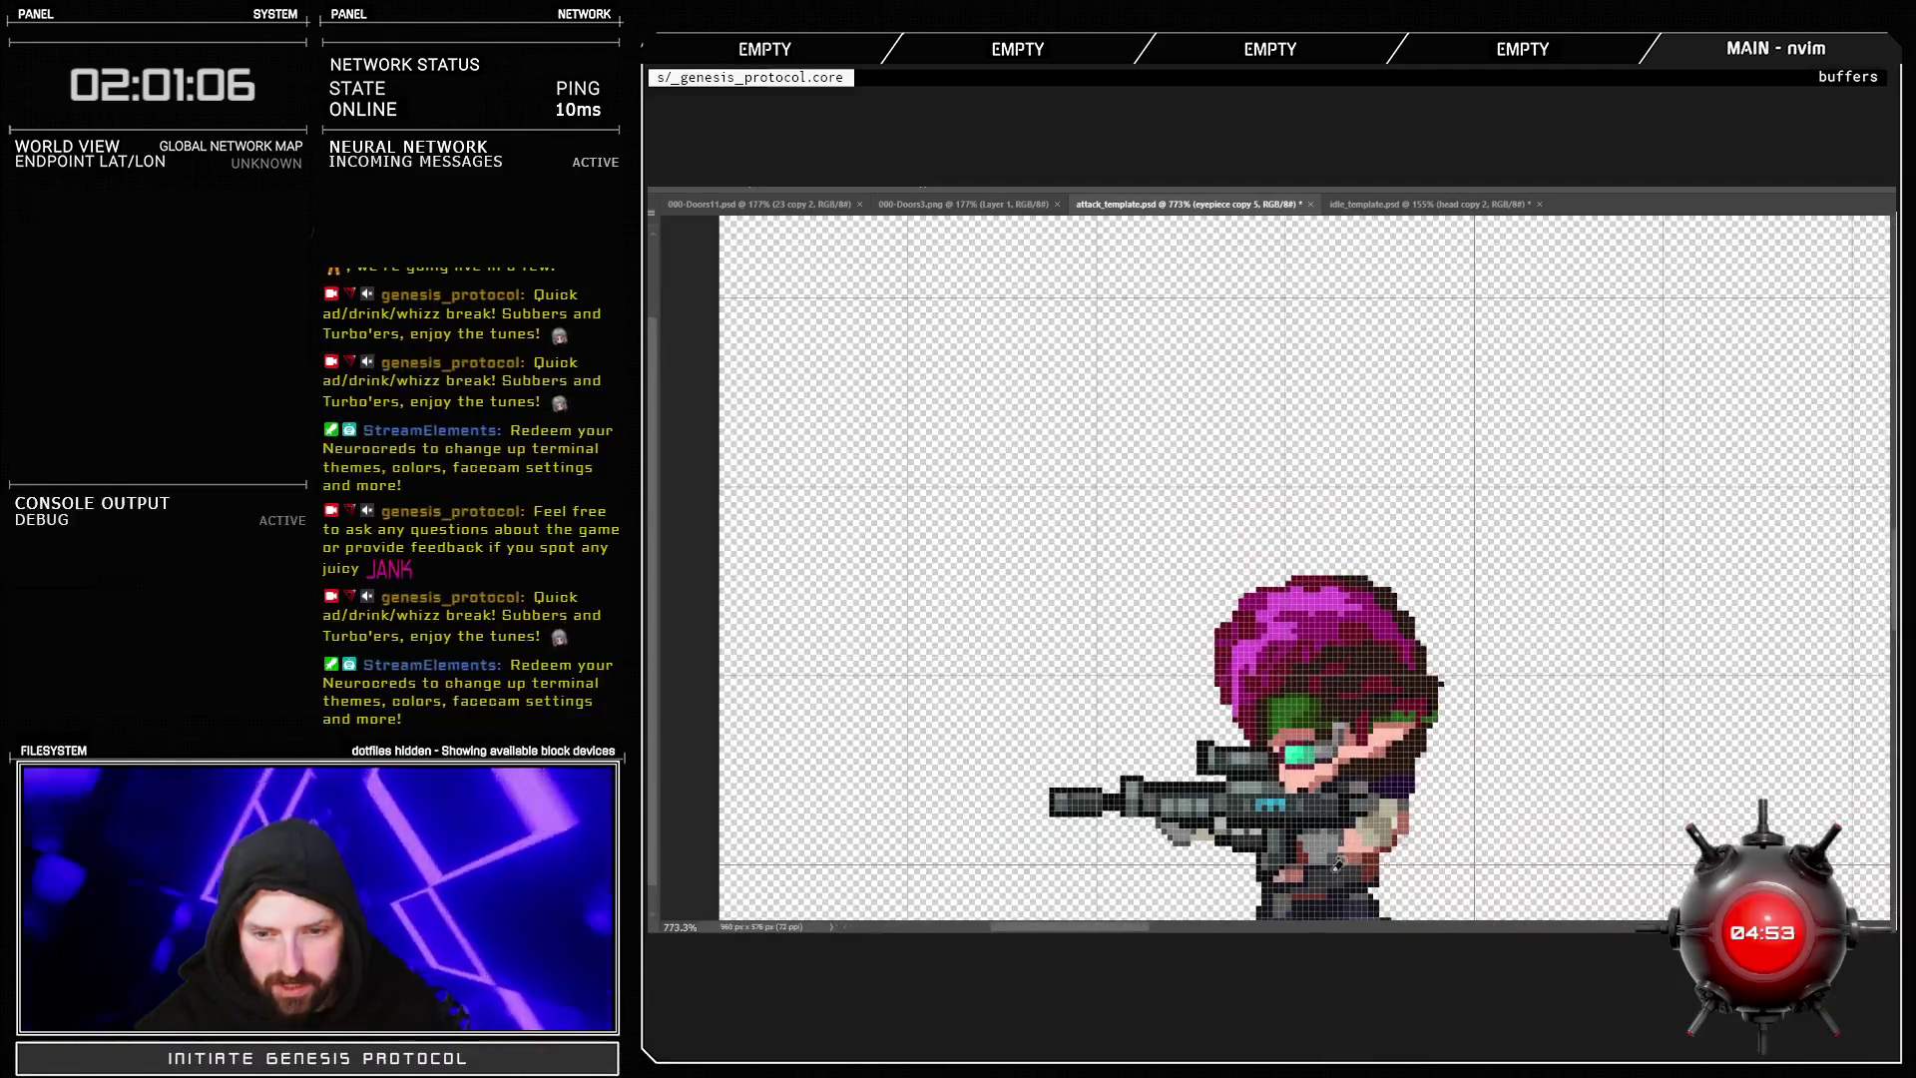
pyautogui.scroll(-2, 1369, 820)
pyautogui.scroll(4, 1427, 469)
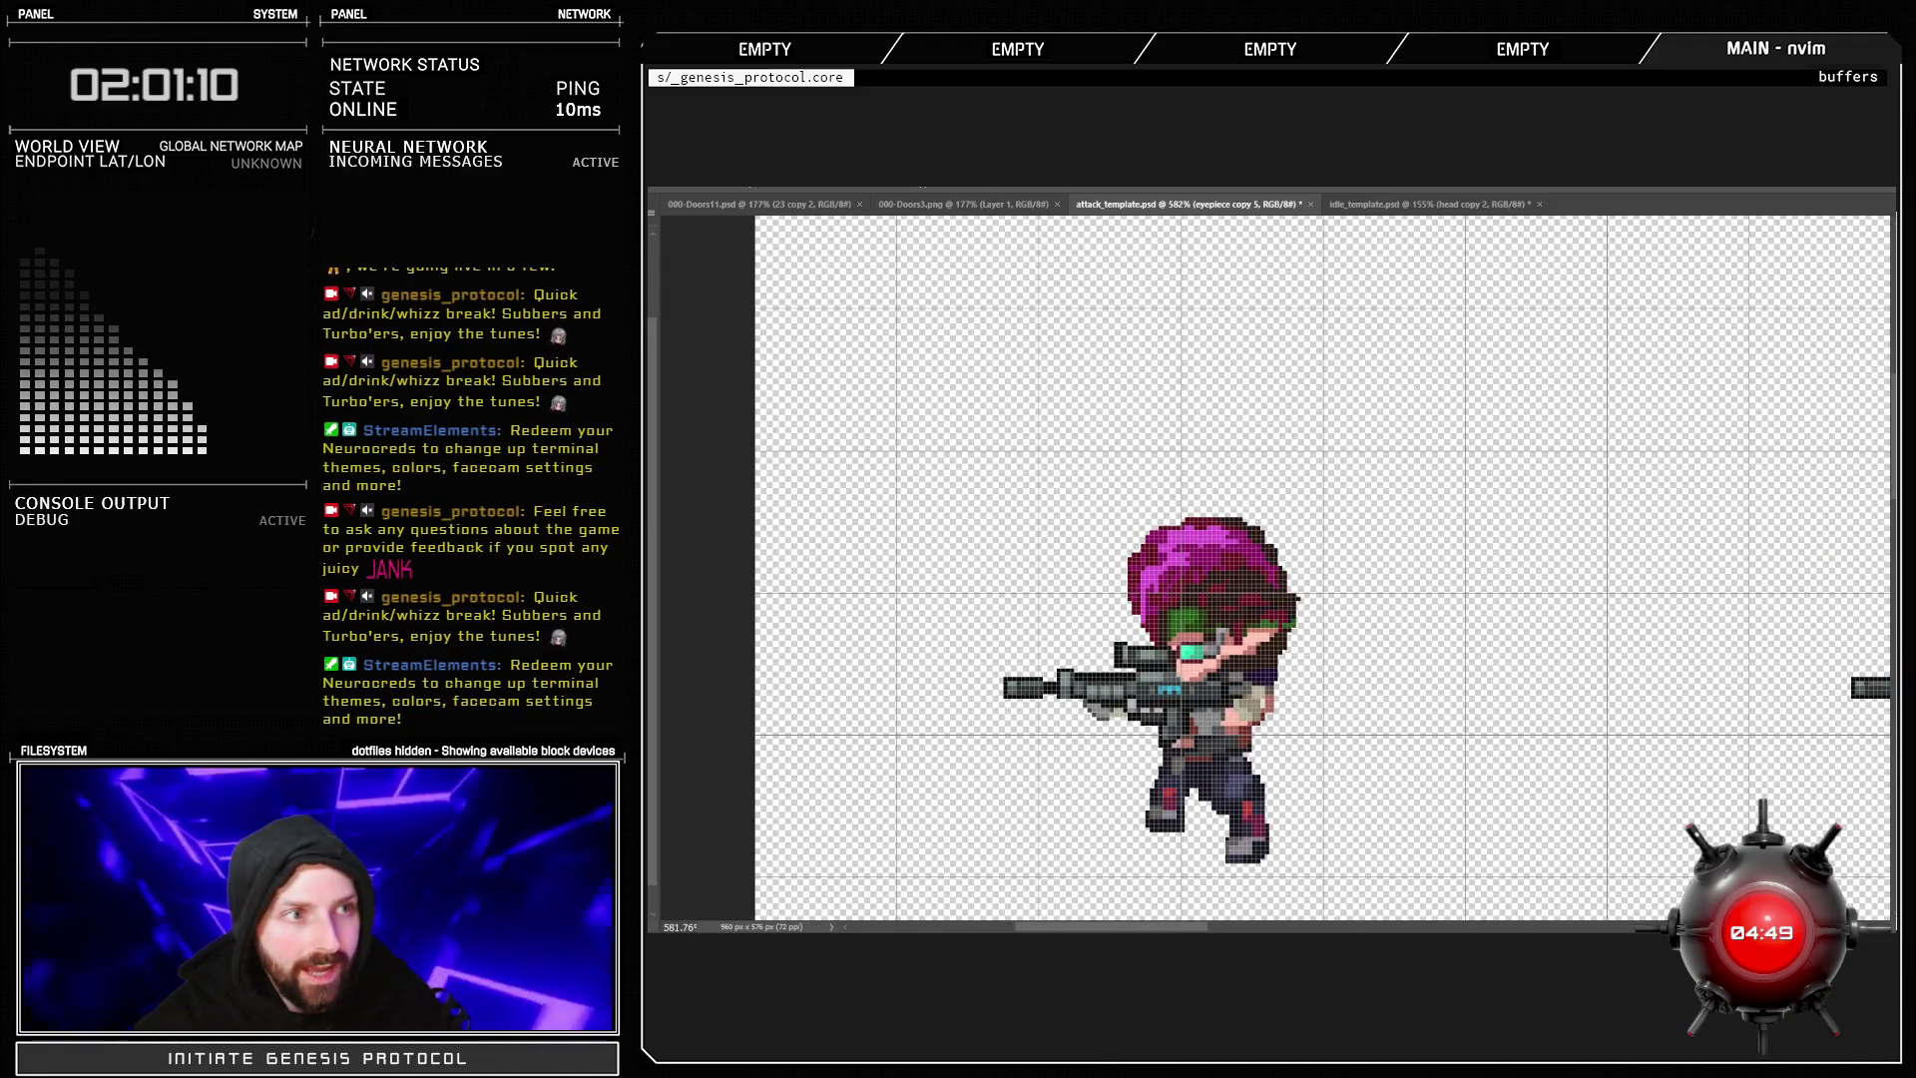
pyautogui.scroll(2, 1282, 617)
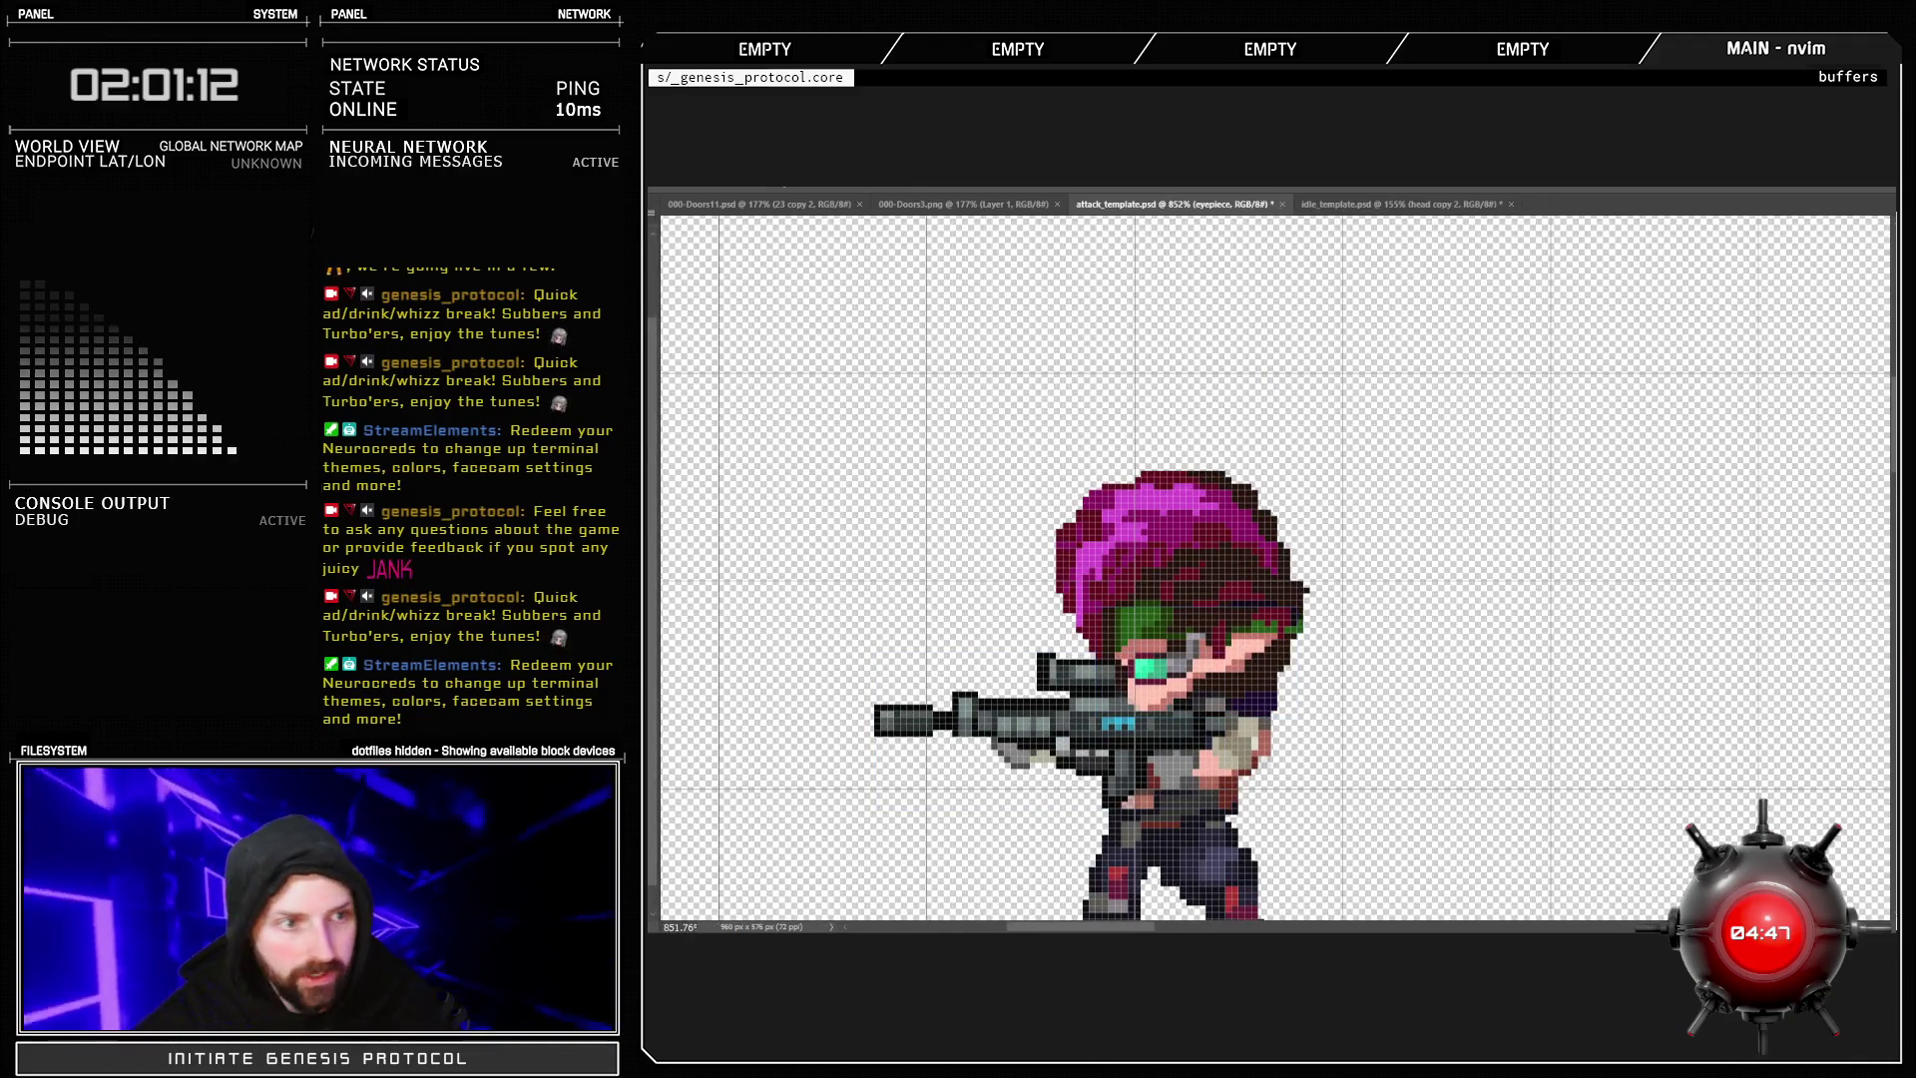
pyautogui.scroll(1, 1173, 745)
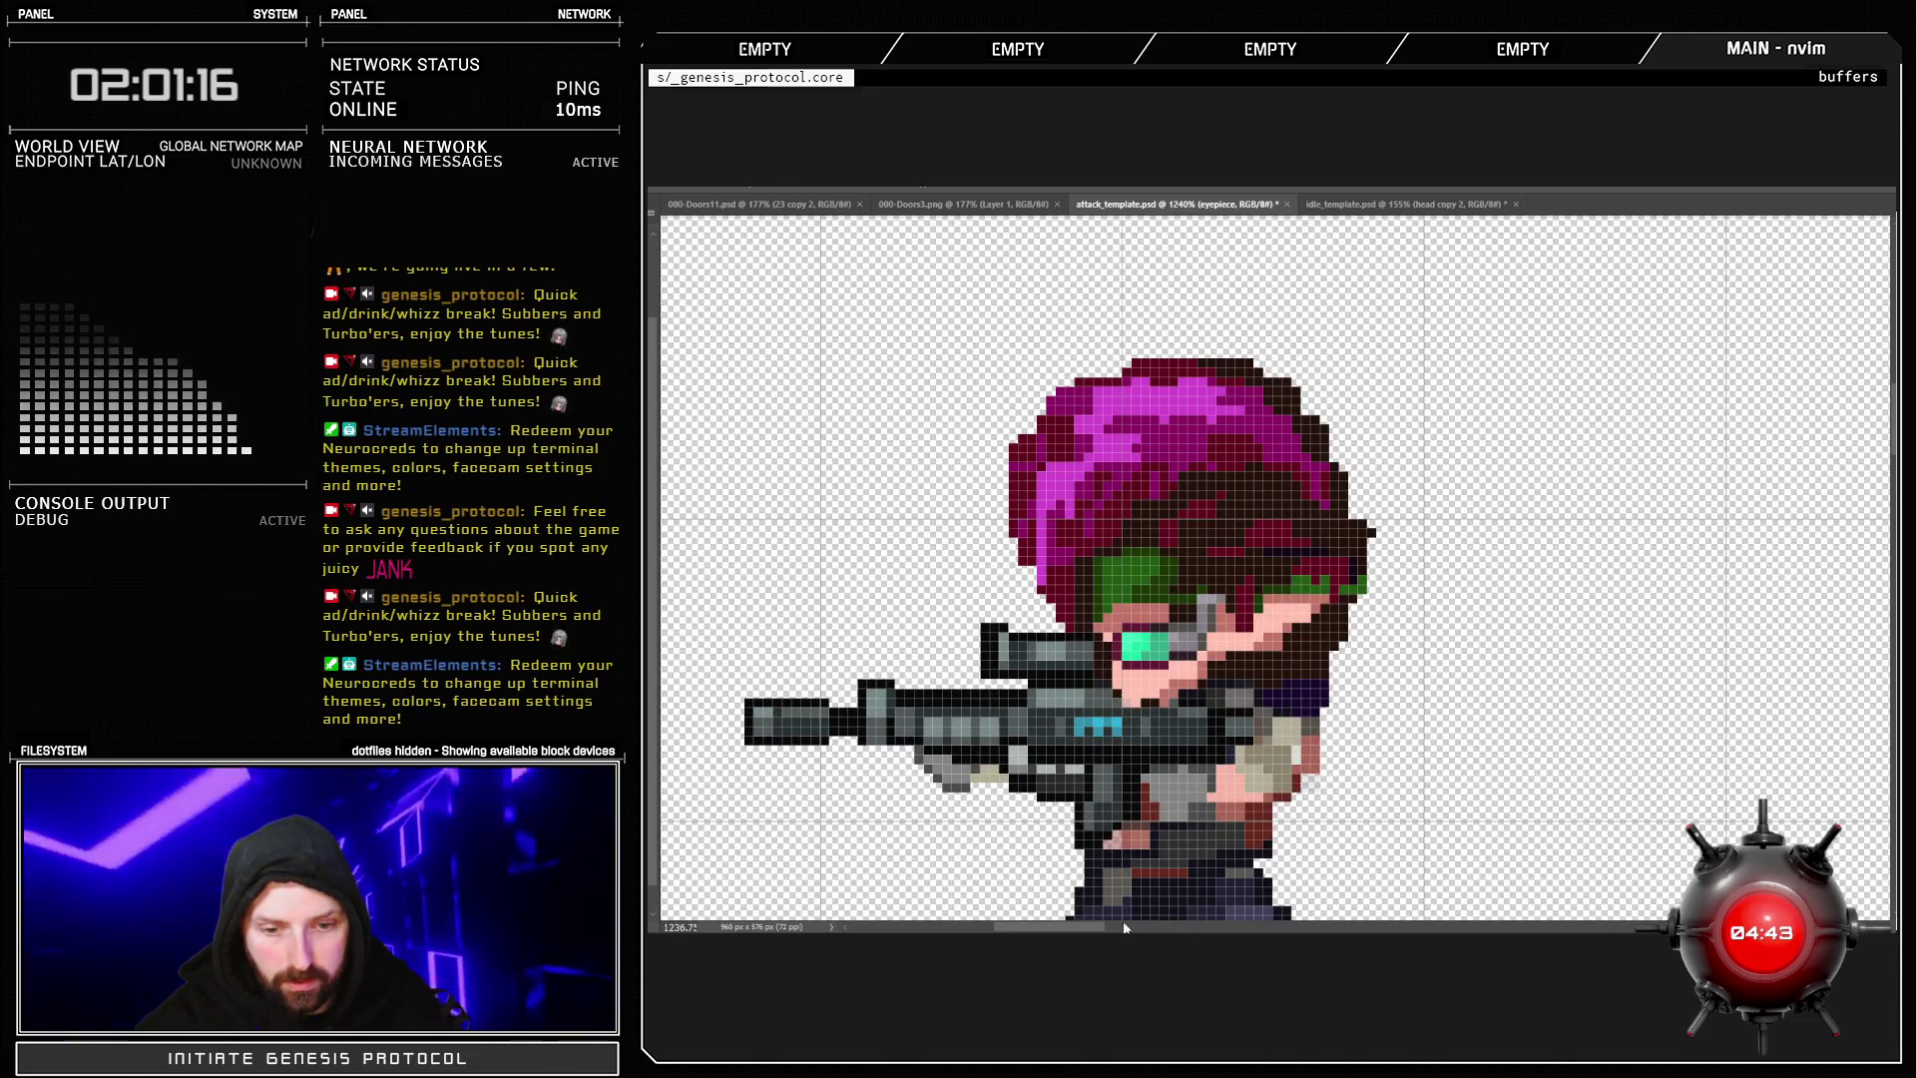
pyautogui.hscroll(3, 1148, 928)
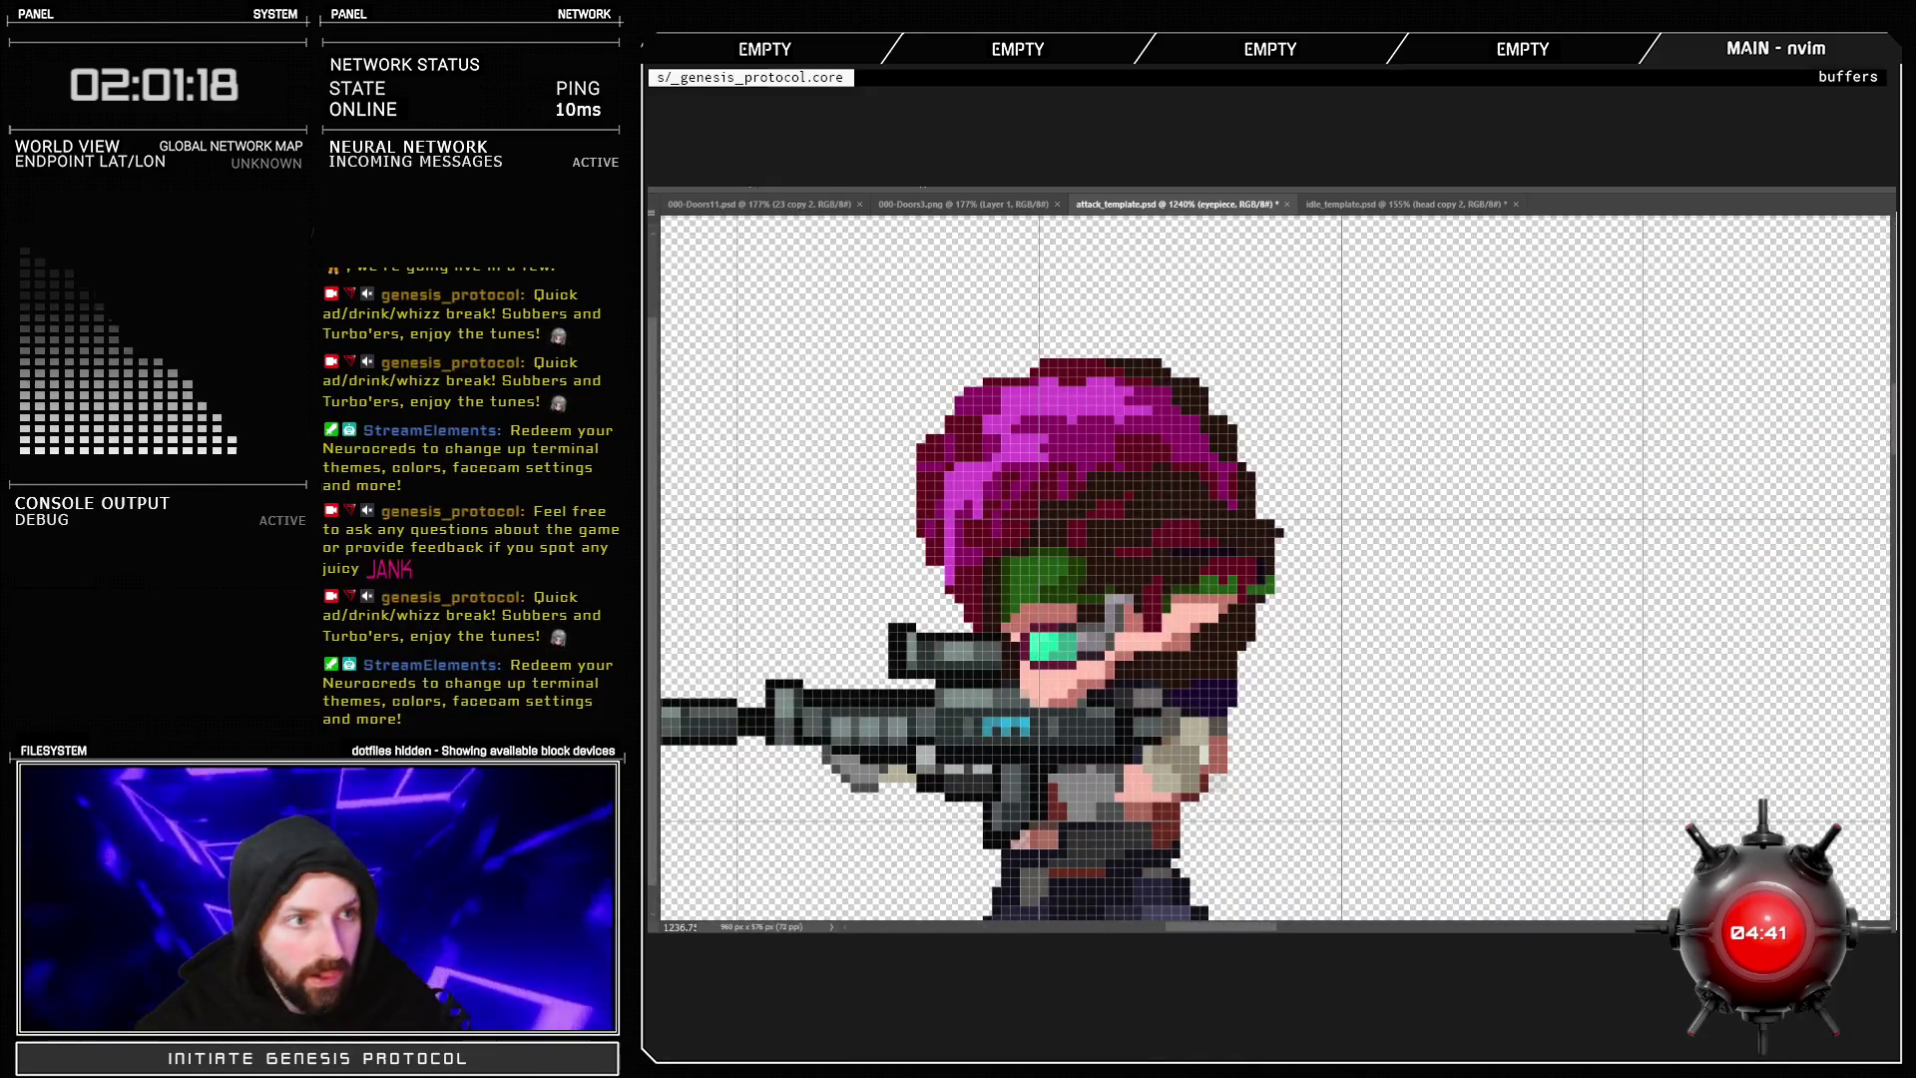
pyautogui.hotkey('ctrl', 'j')
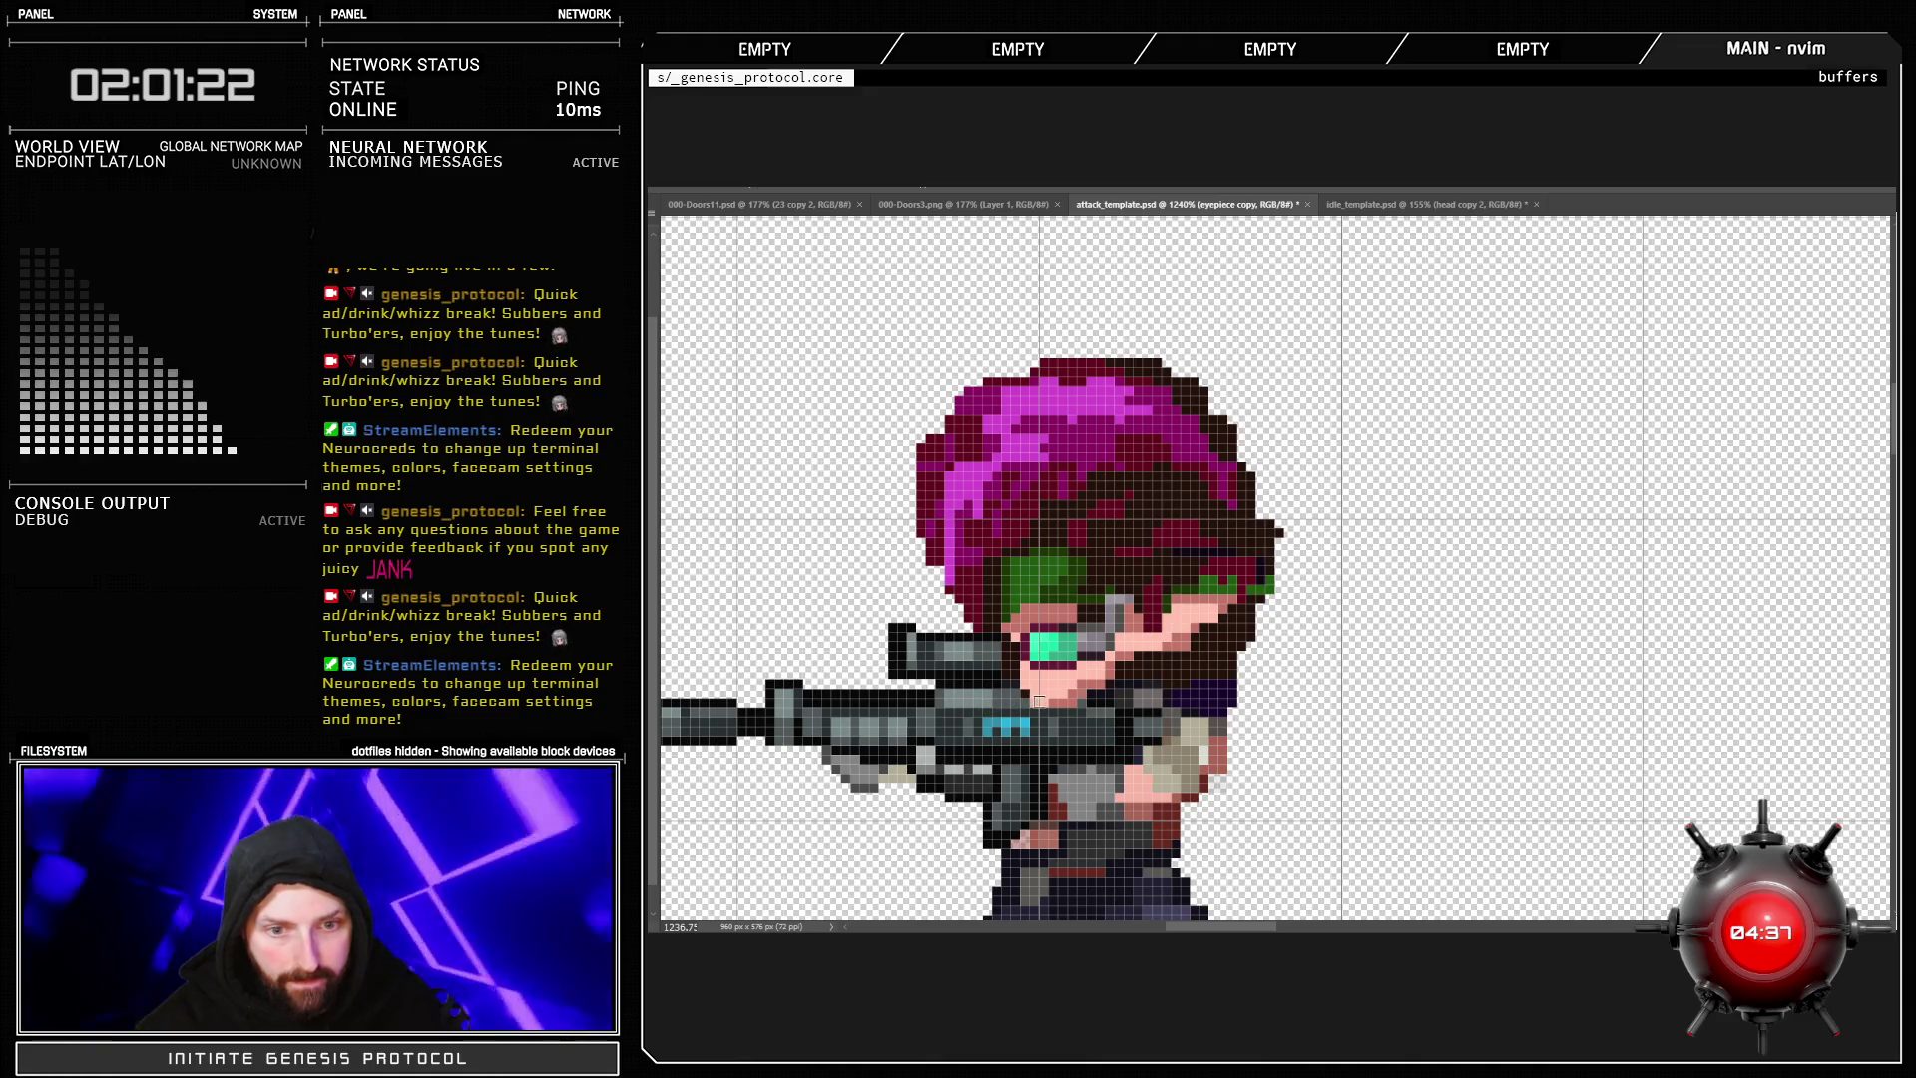
# - Make two more eyepiece copies and play the attack animation to check their alignment
pyautogui.hscroll(5, 685, 566)
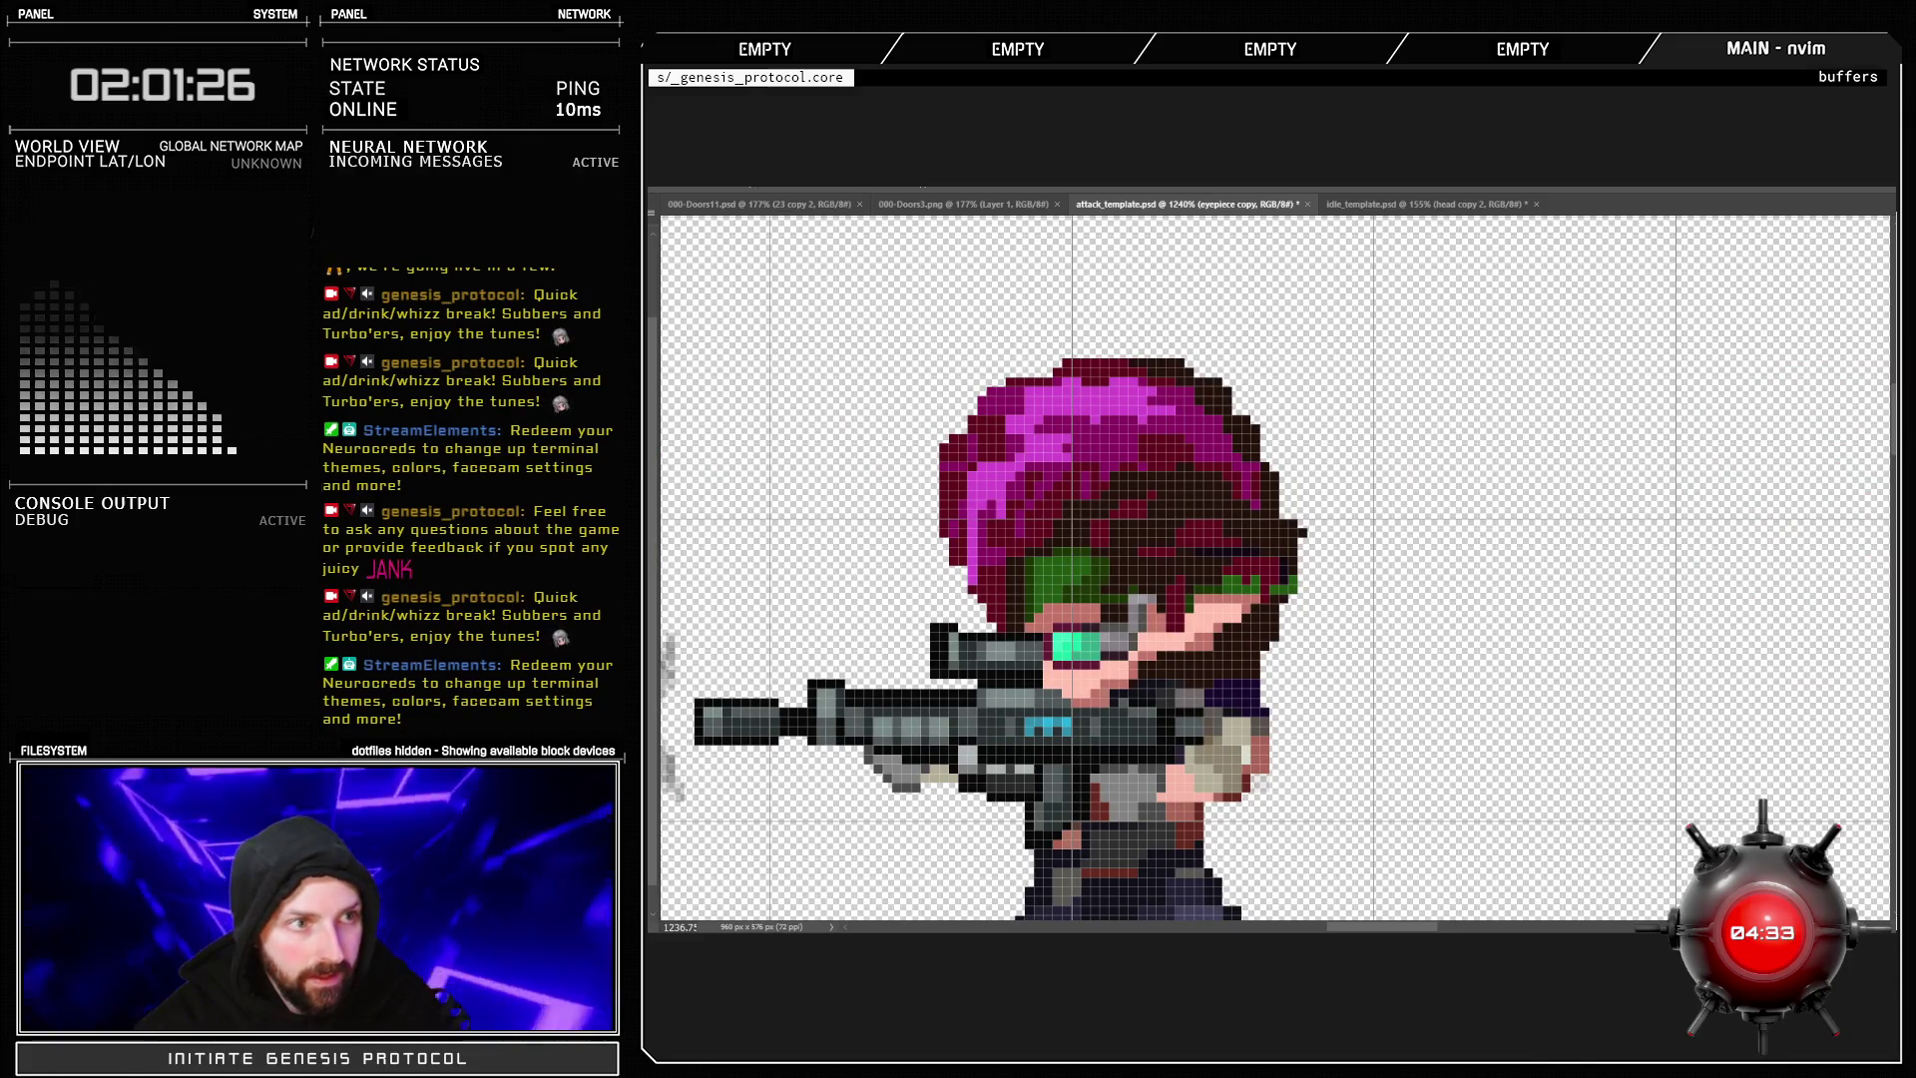
pyautogui.hotkey('ctrl', 'j')
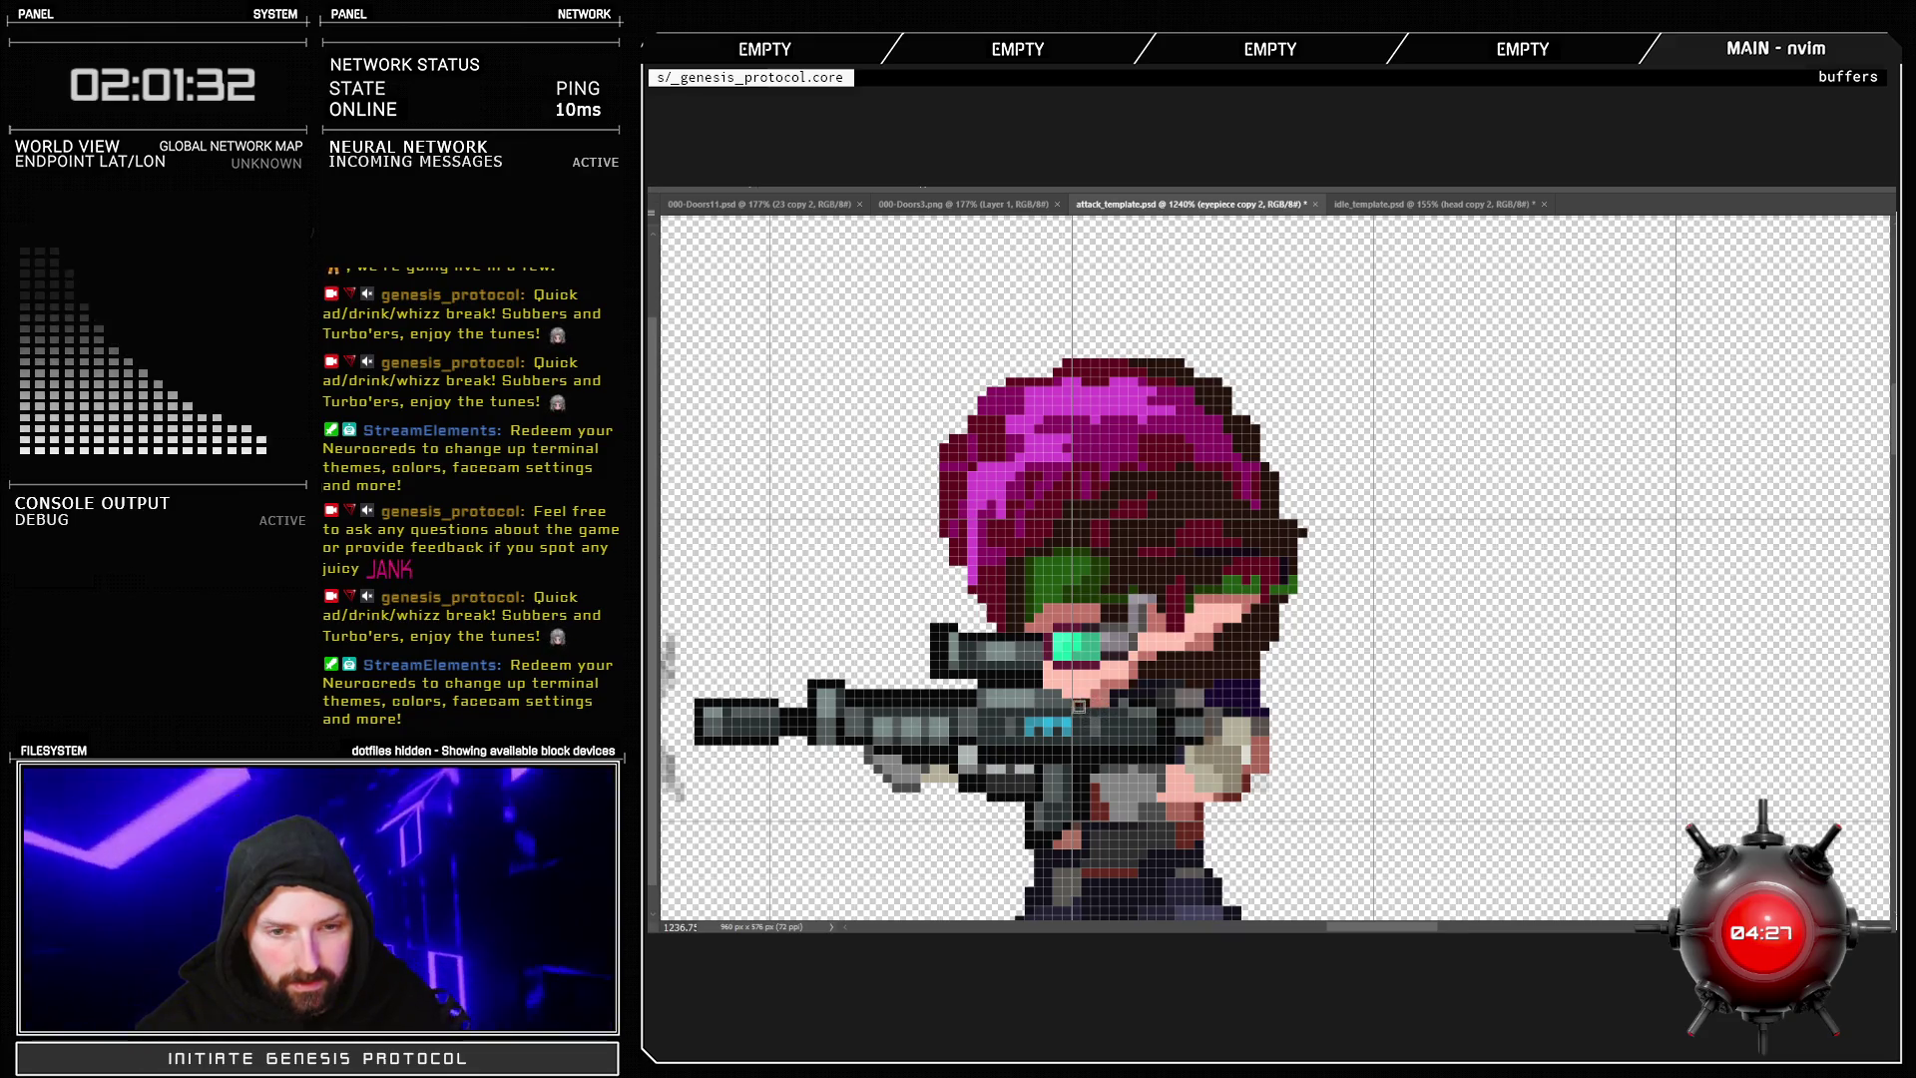
pyautogui.press('space')
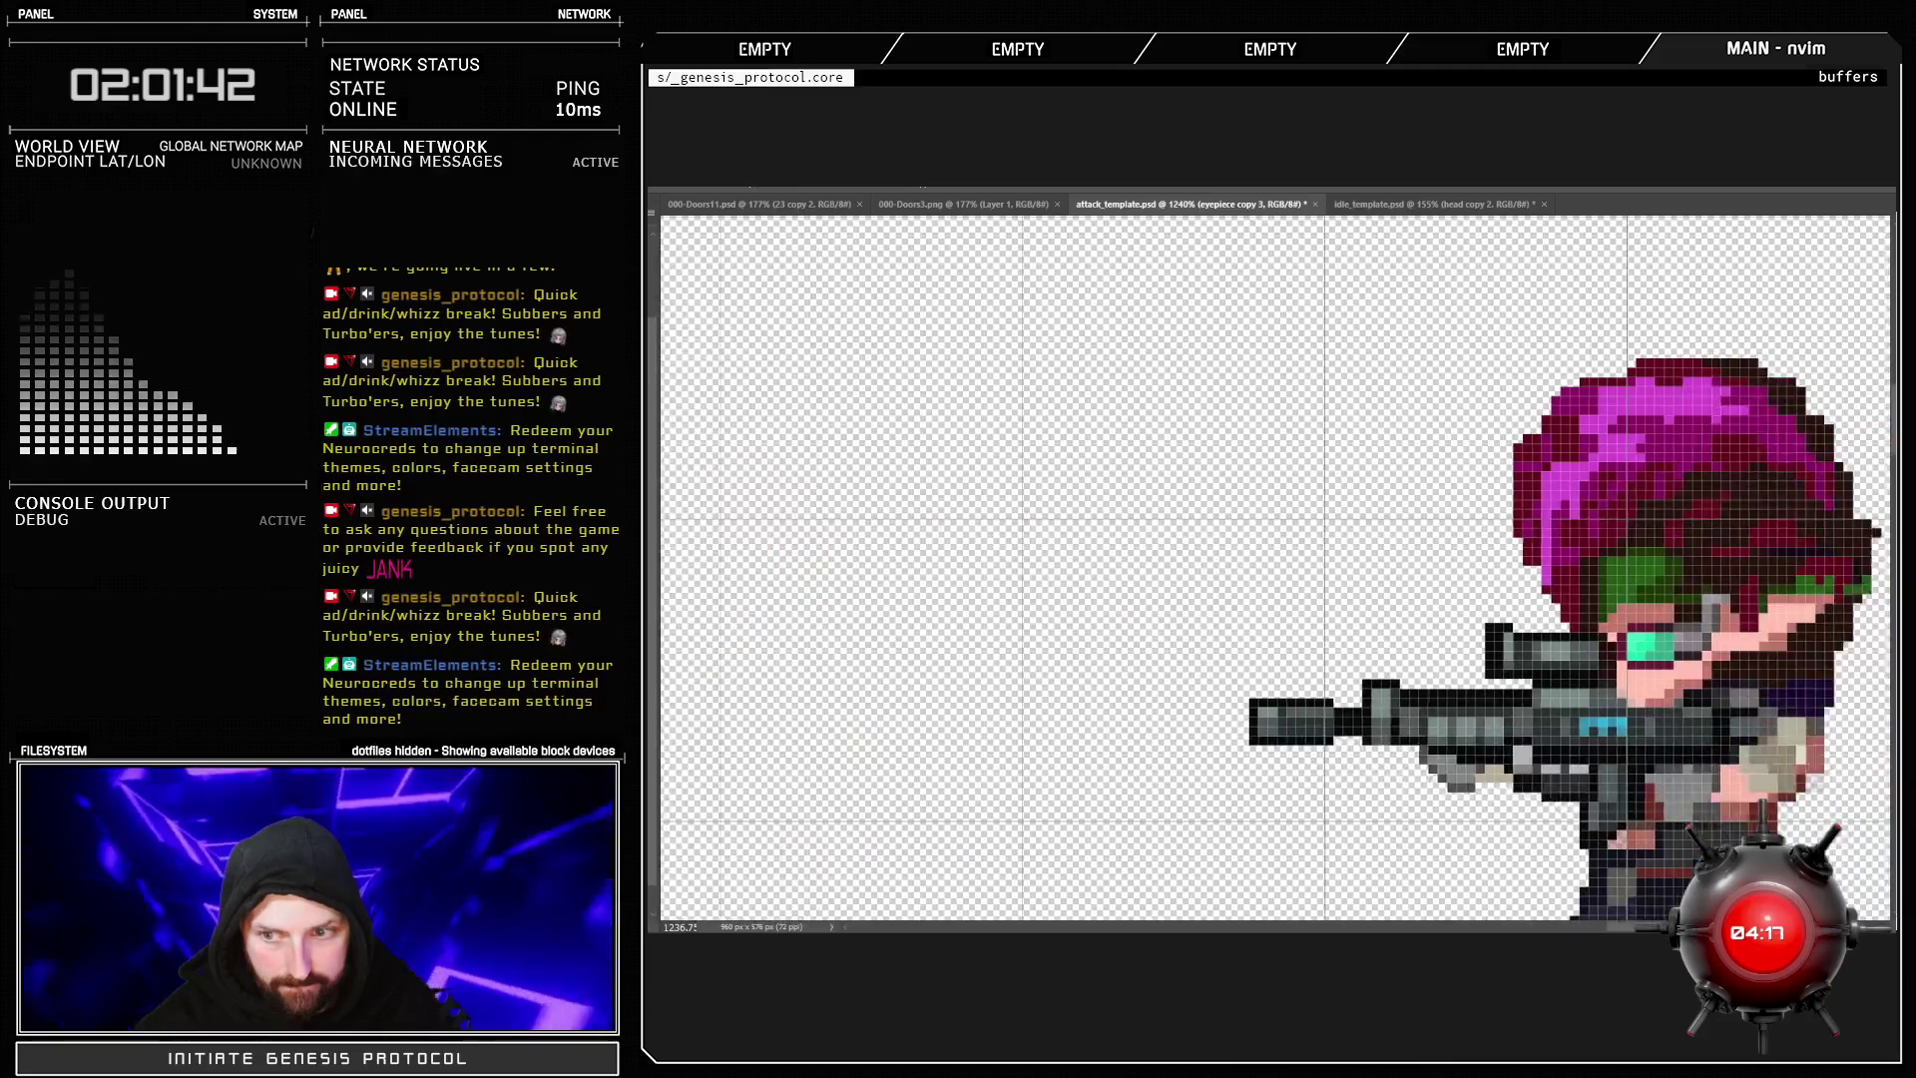
pyautogui.hotkey('ctrl', 'j')
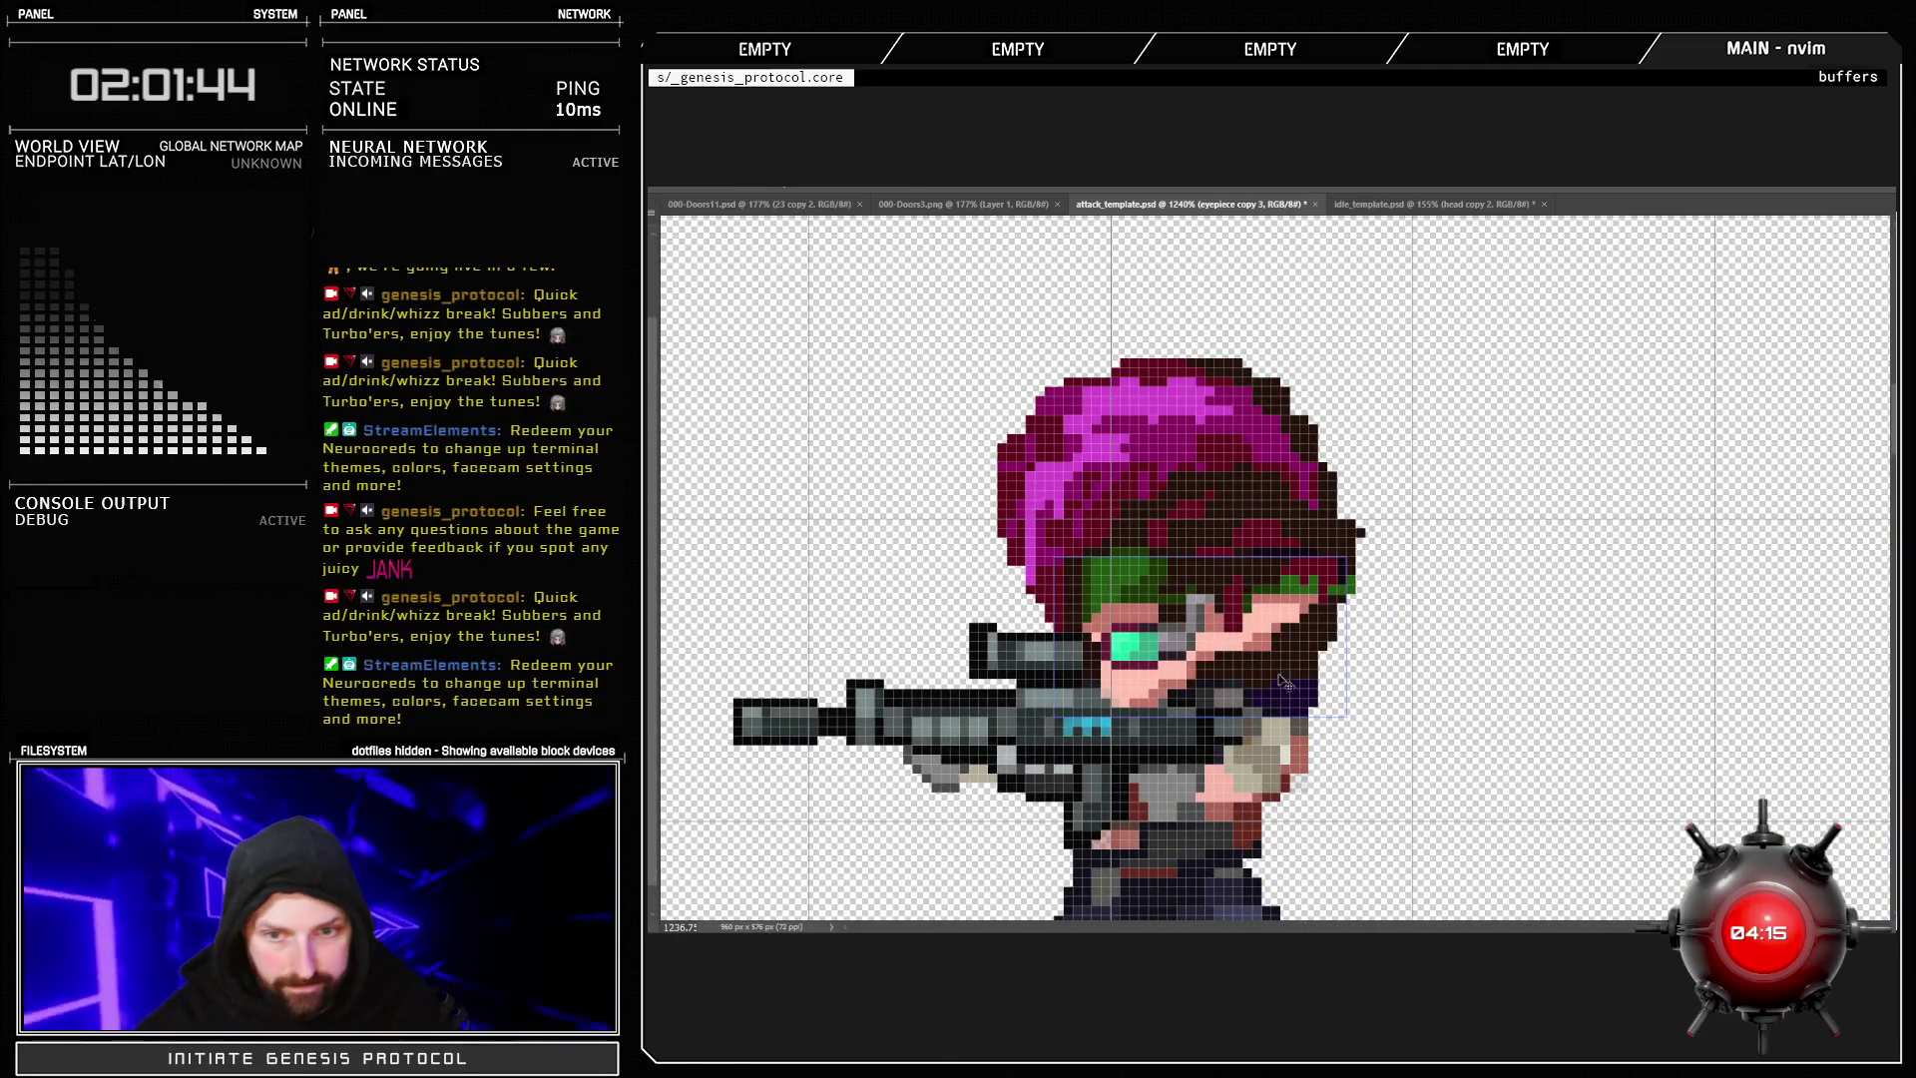
pyautogui.press('b')
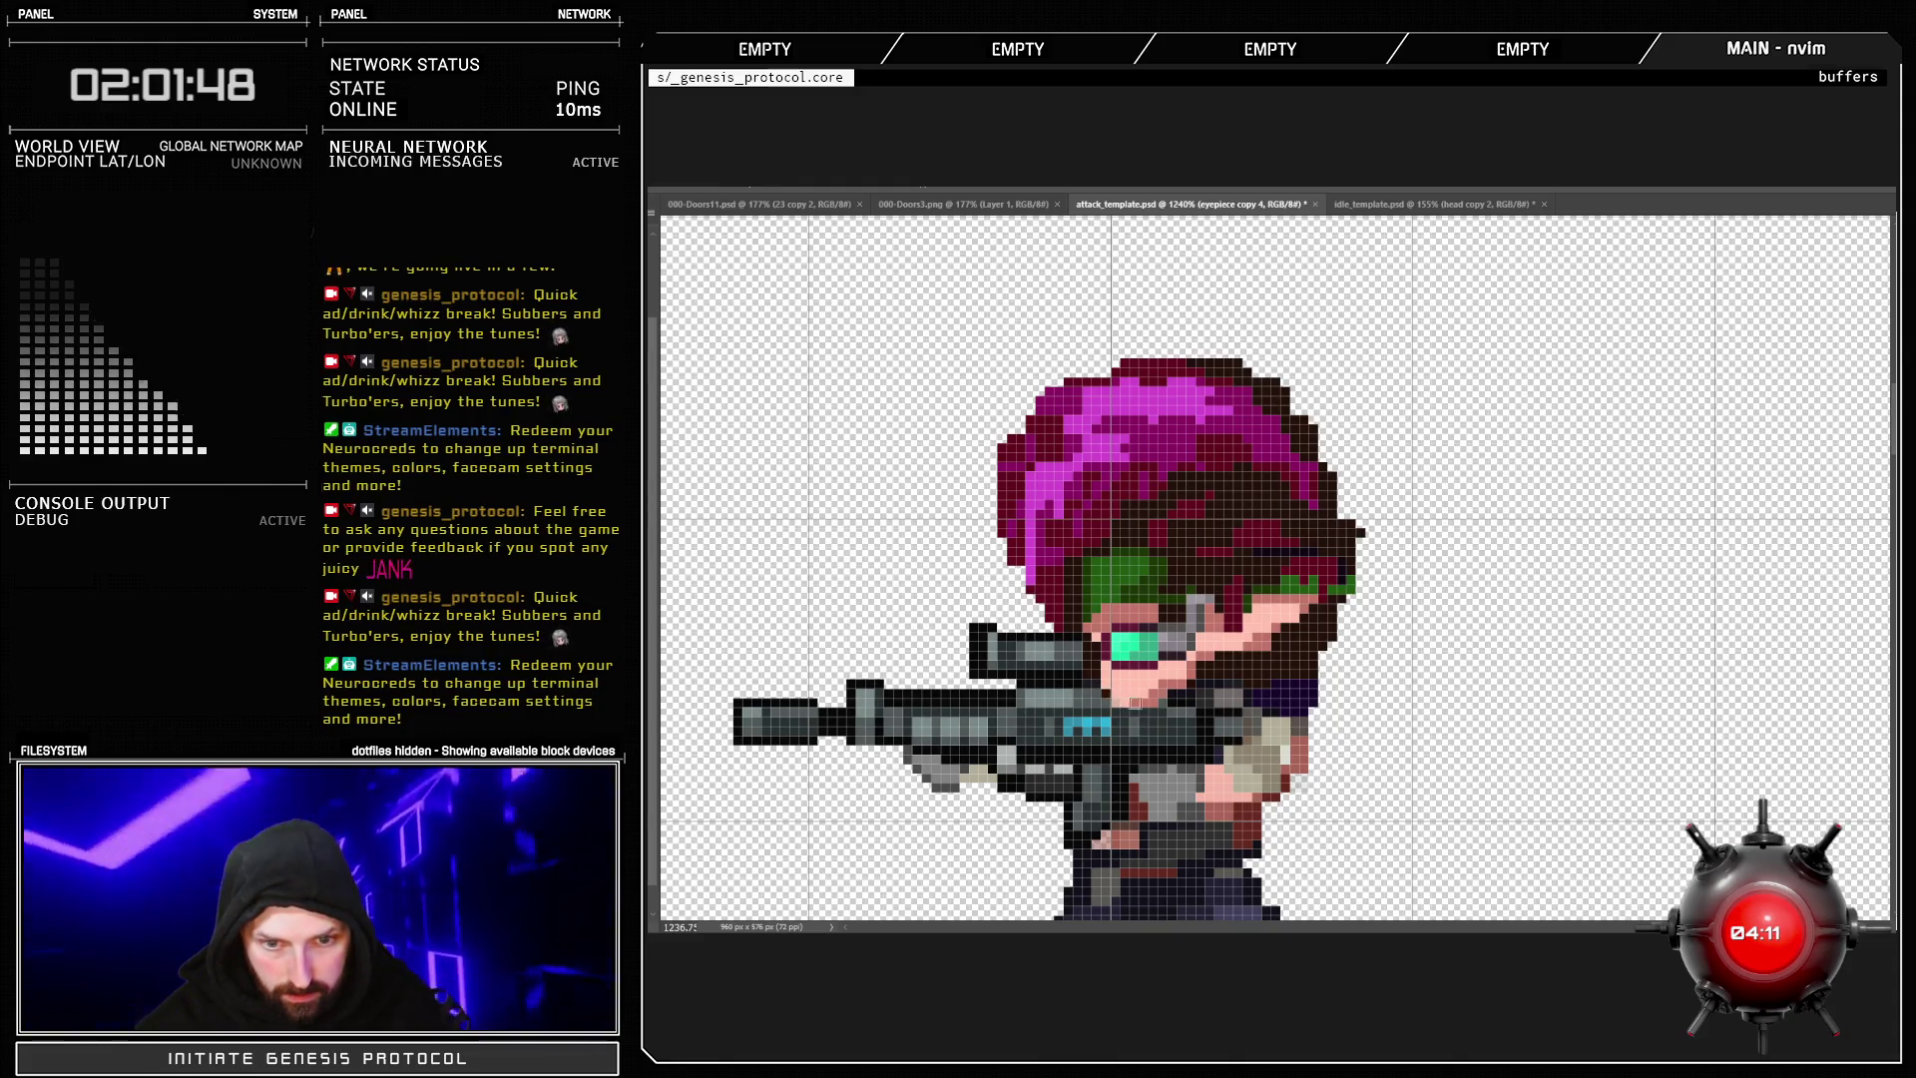
pyautogui.scroll(-10, 1136, 706)
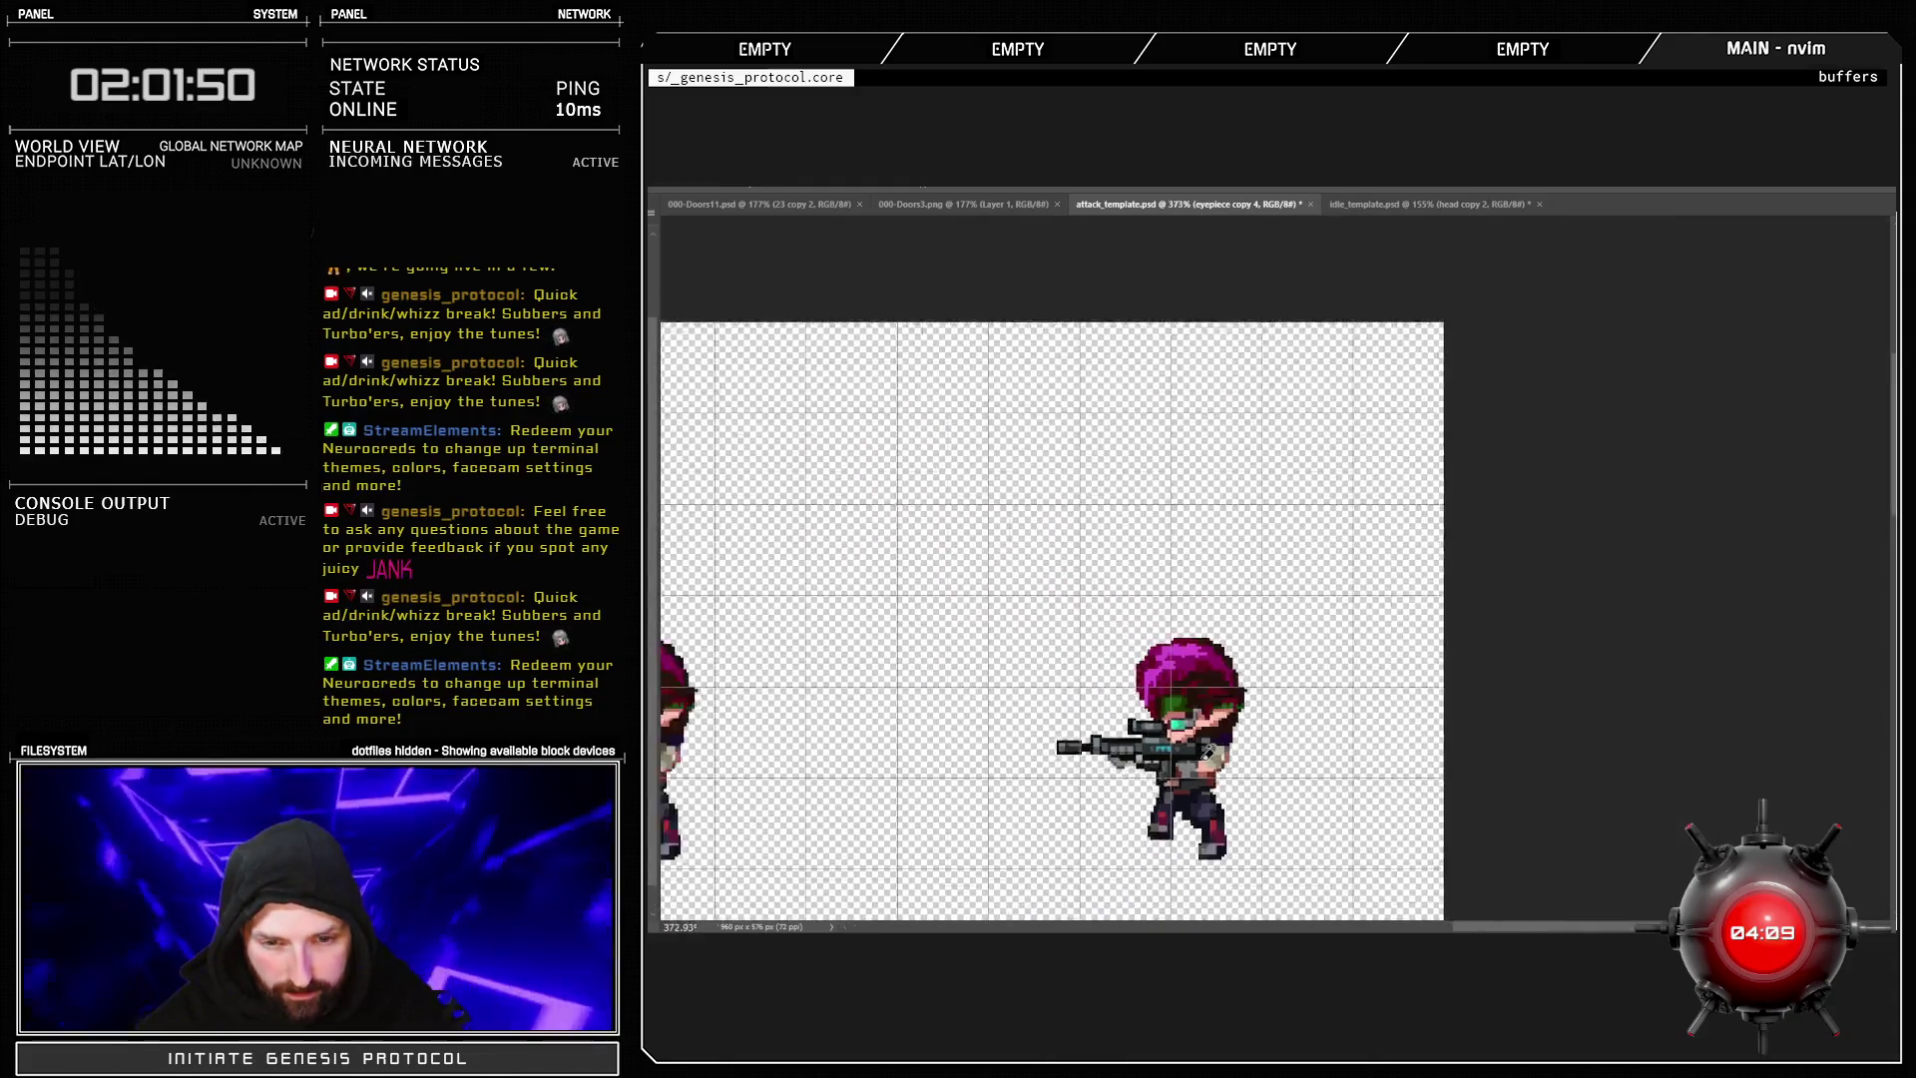
pyautogui.scroll(1, 1285, 727)
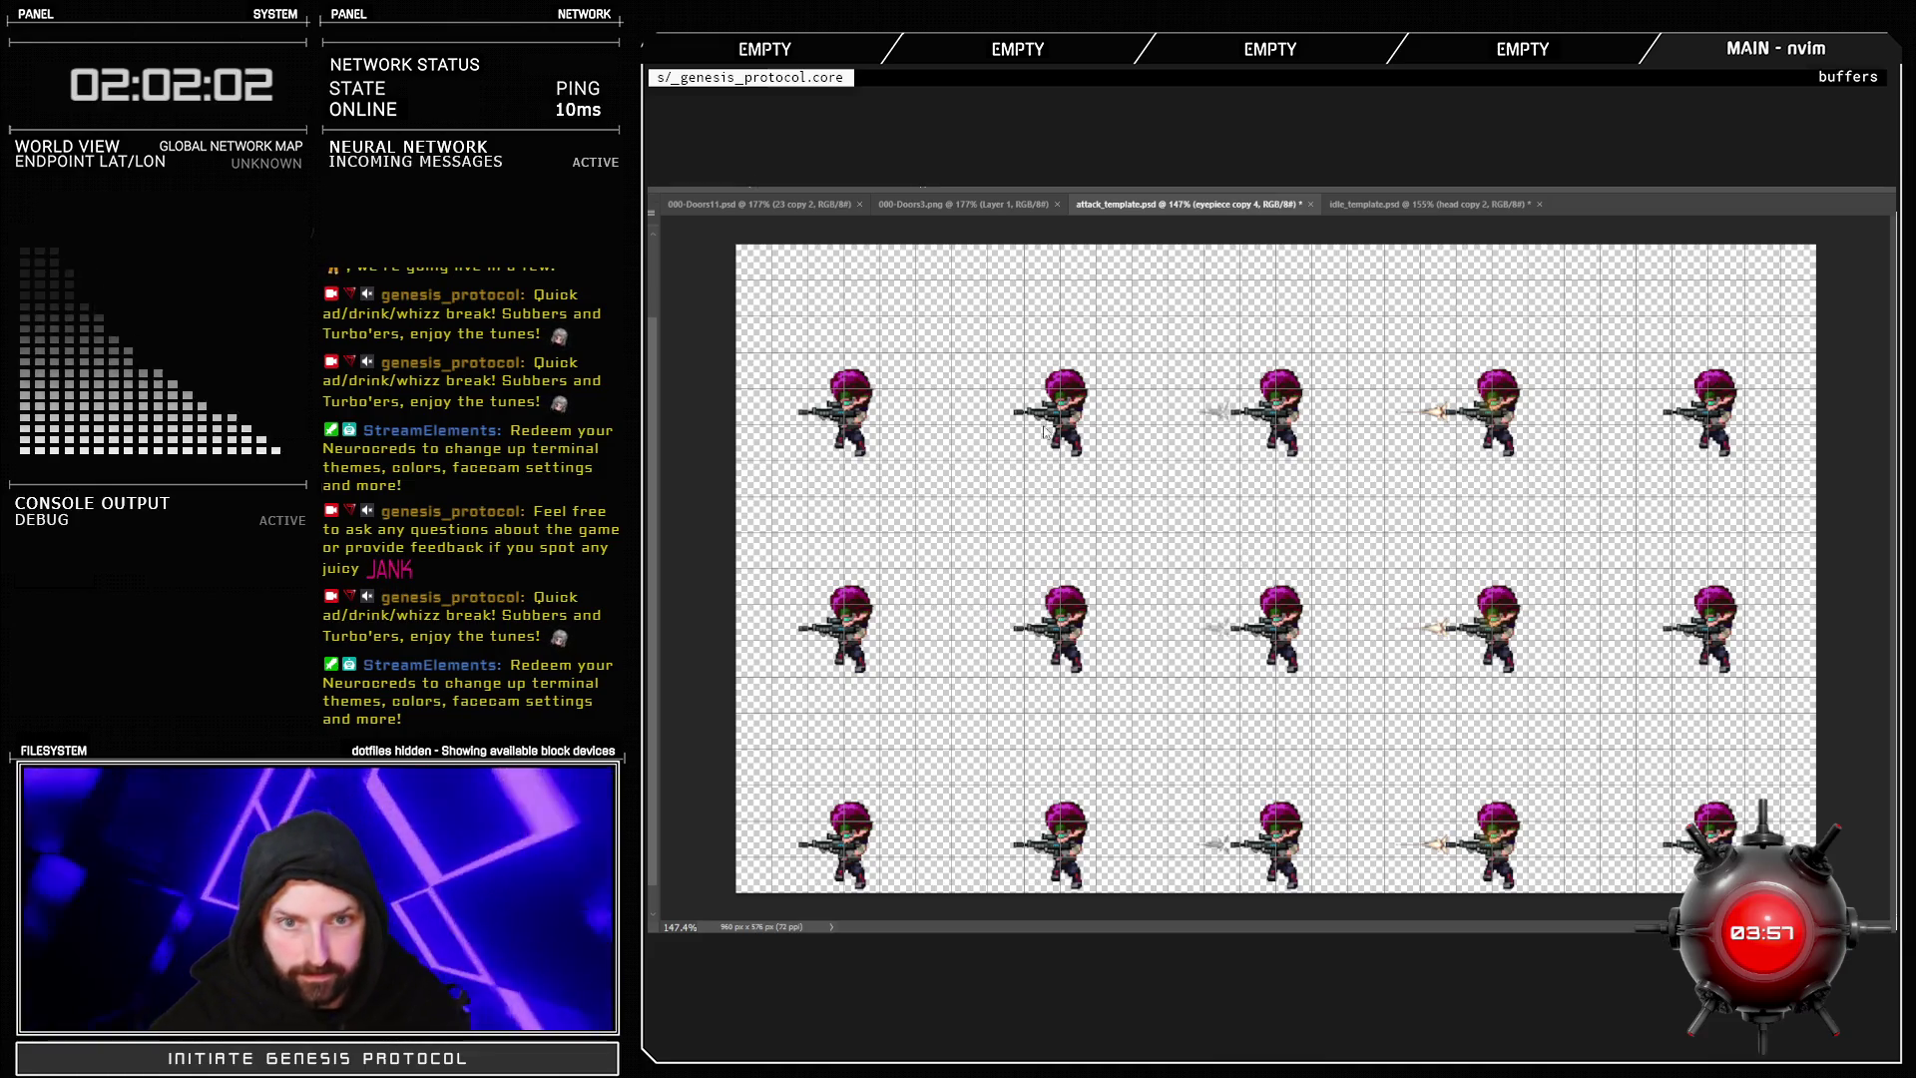
# - Save attack_template.psd and close the idle_template.psd document
pyautogui.hotkey('ctrl', 's')
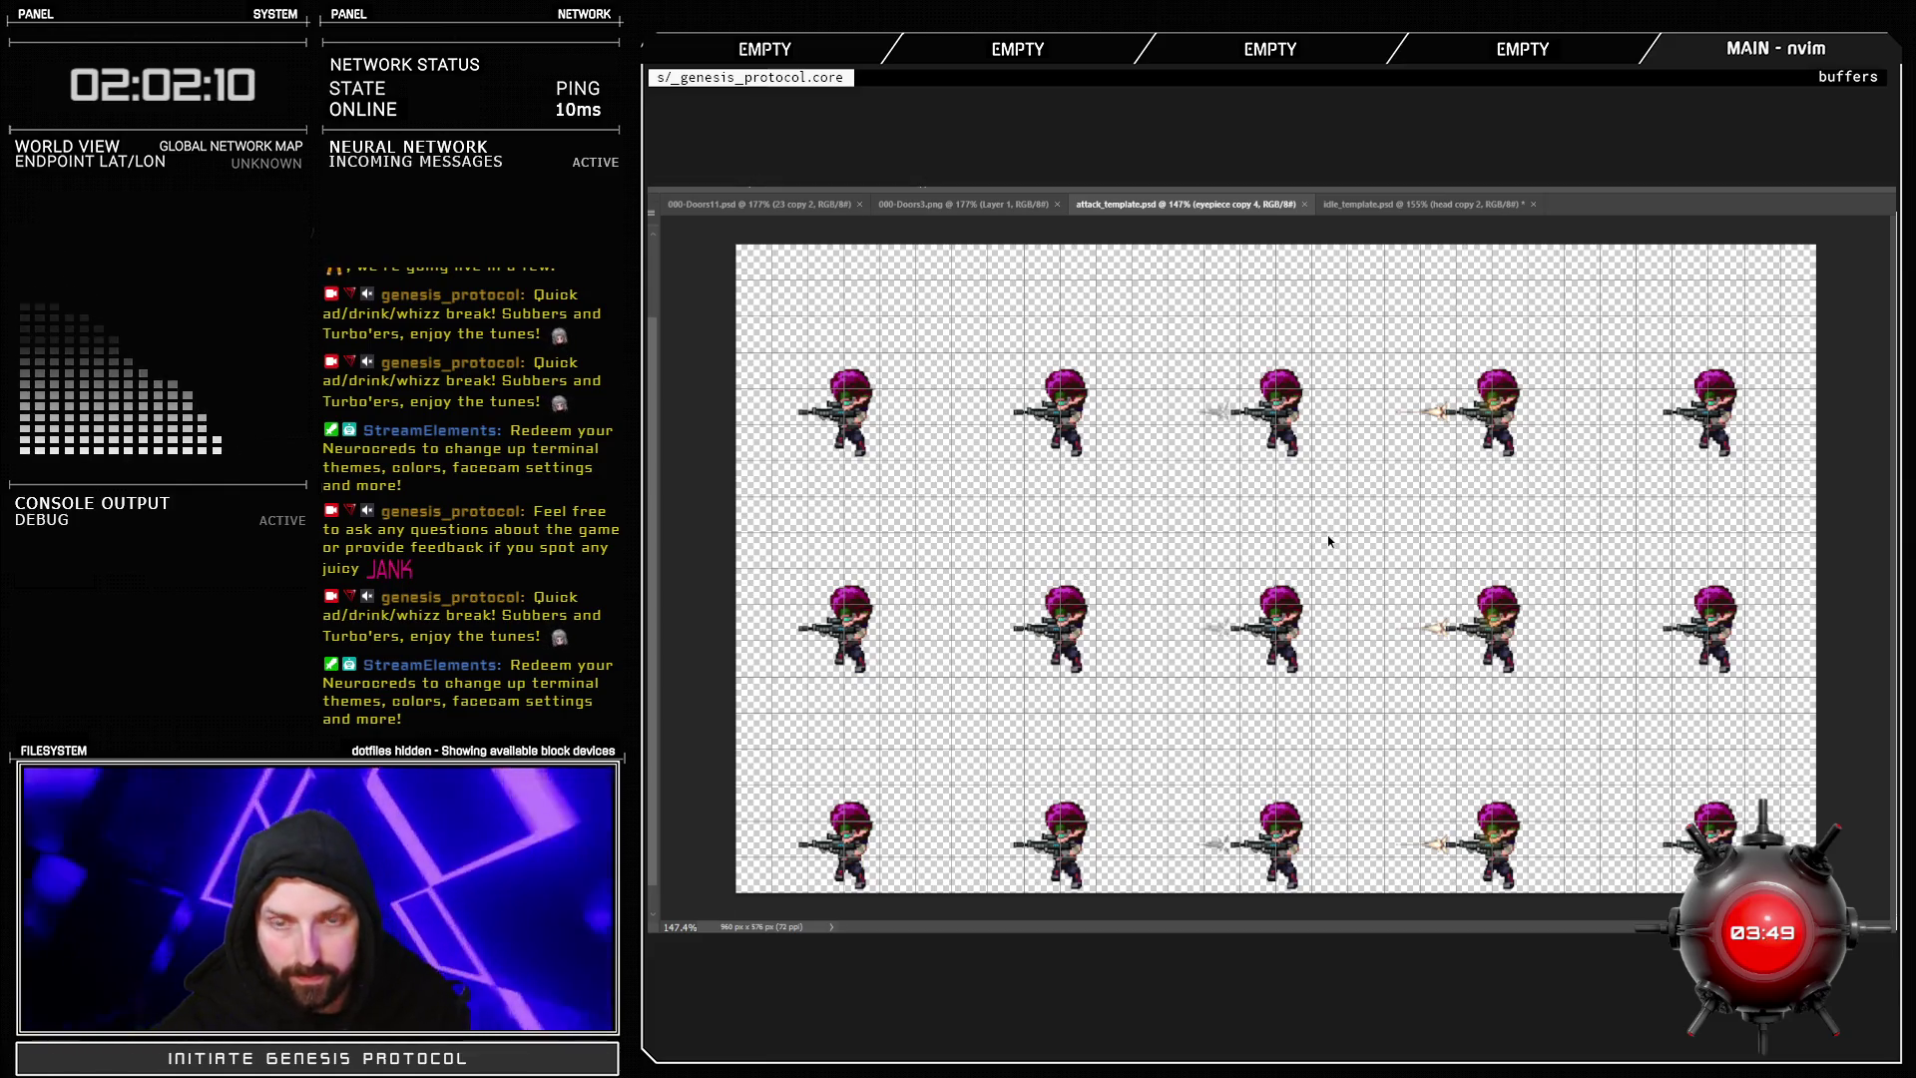
pyautogui.click(1457, 204)
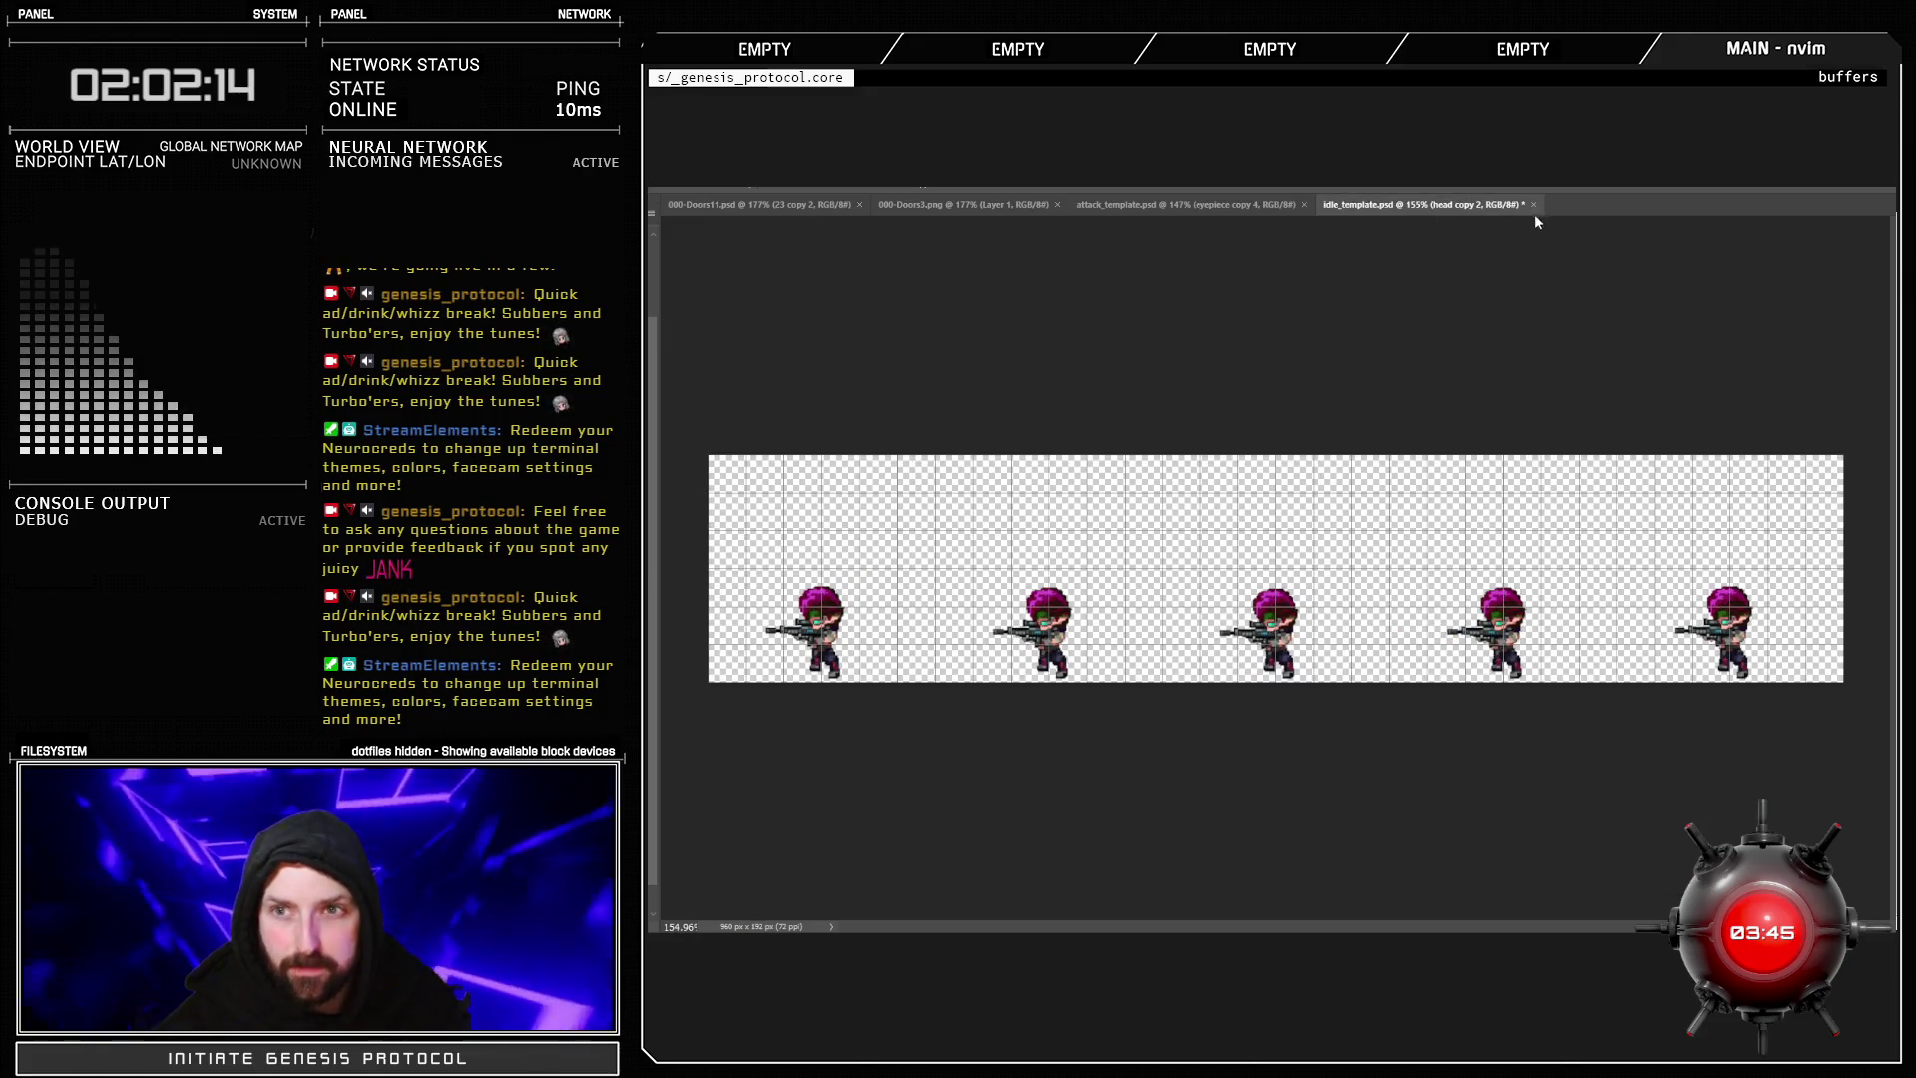
pyautogui.hotkey('ctrl', 'w')
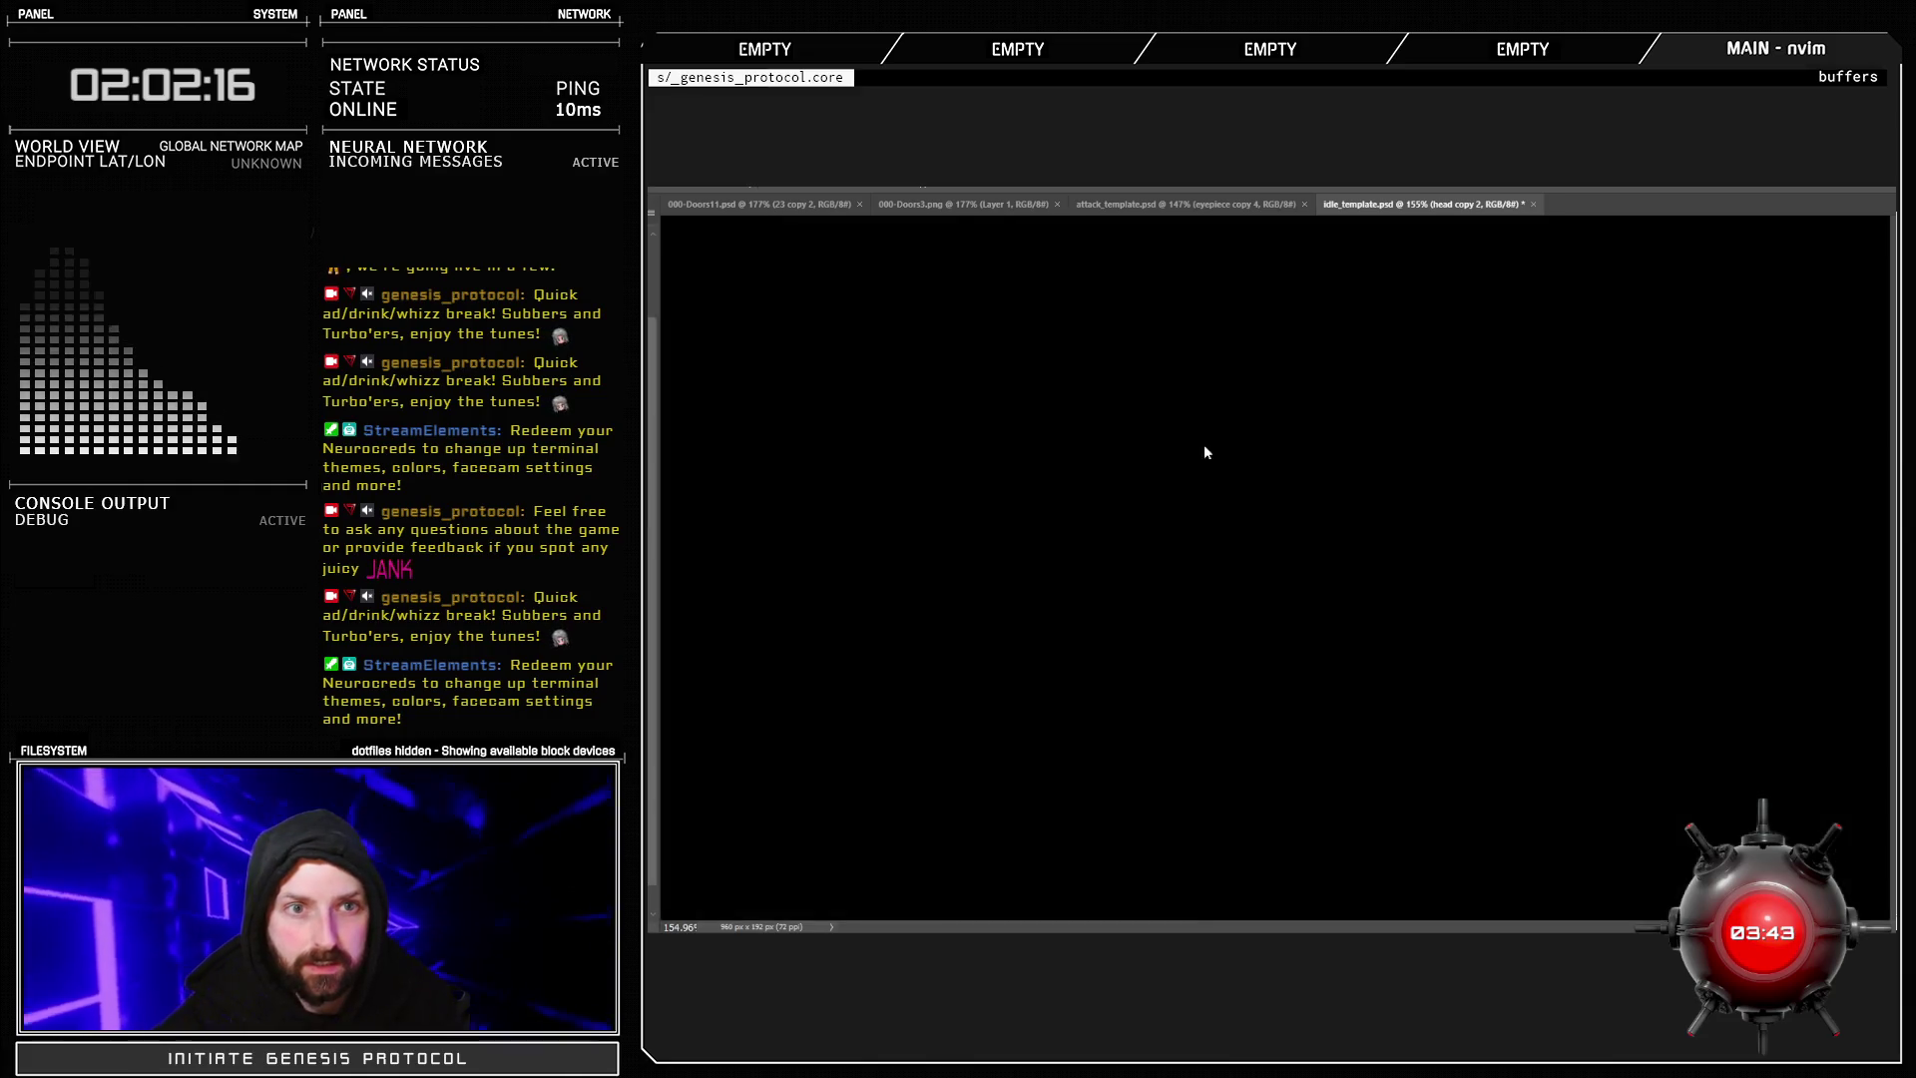
pyautogui.click(932, 201)
# - Bring attack_template.psd back to the front and switch over to RPG Maker XP
pyautogui.click(759, 204)
pyautogui.click(950, 205)
pyautogui.click(1148, 205)
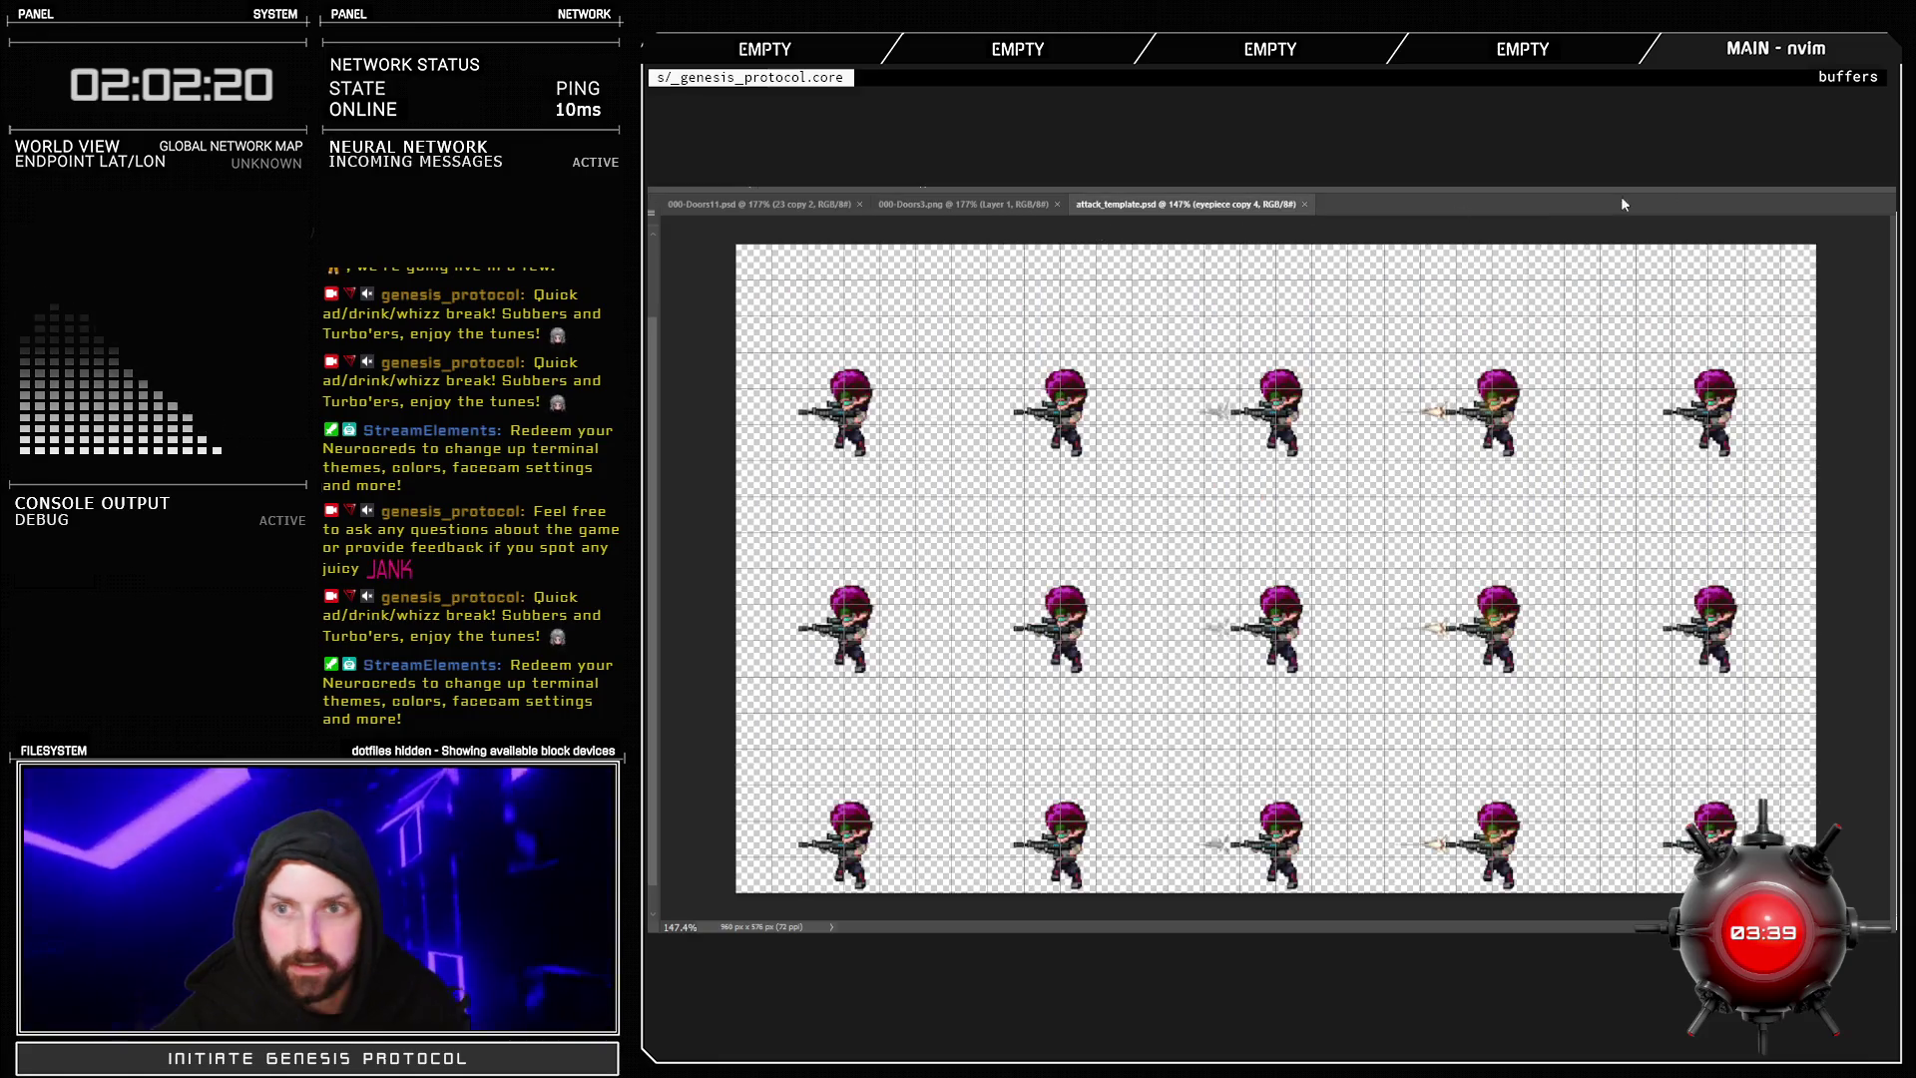
pyautogui.hotkey('alt', 'Tab')
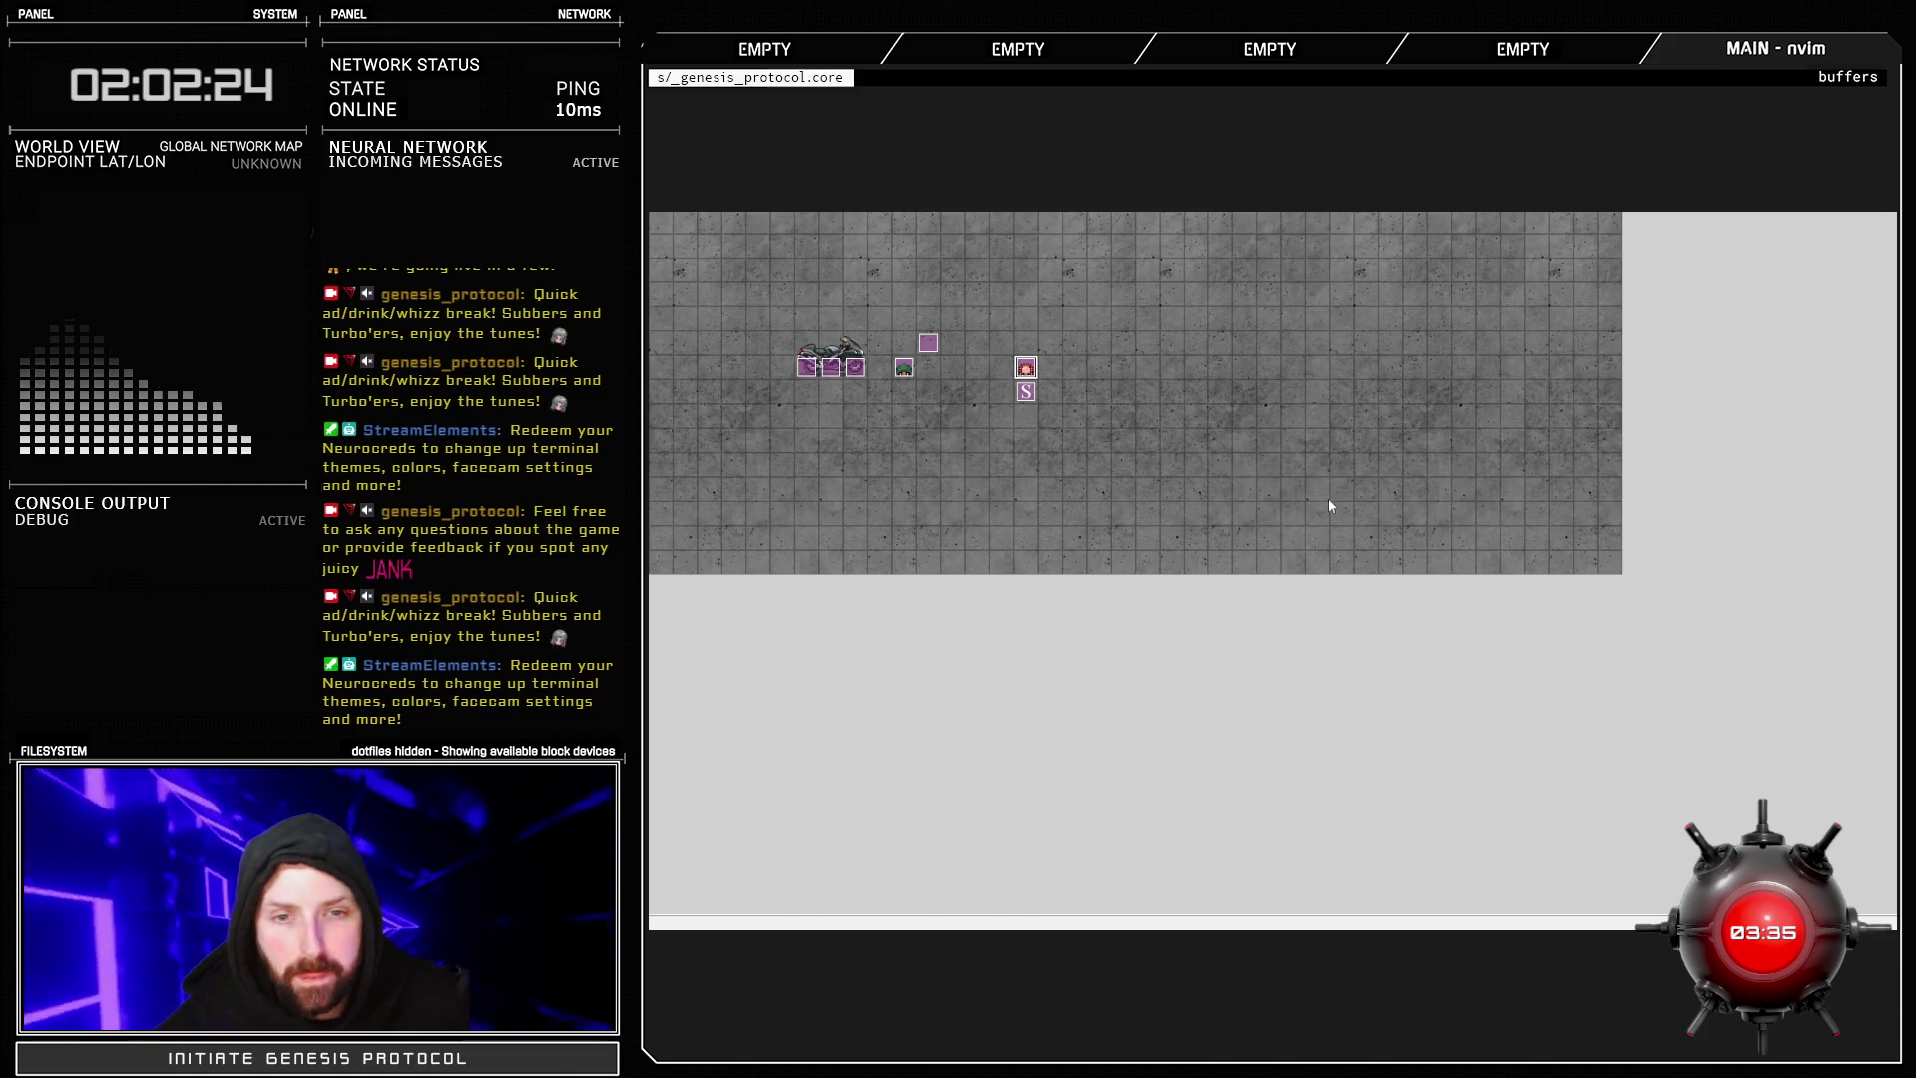
# - In the Database Troops list, select 007: CC-Sentinel I and start a Battle Test
pyautogui.press('F9')
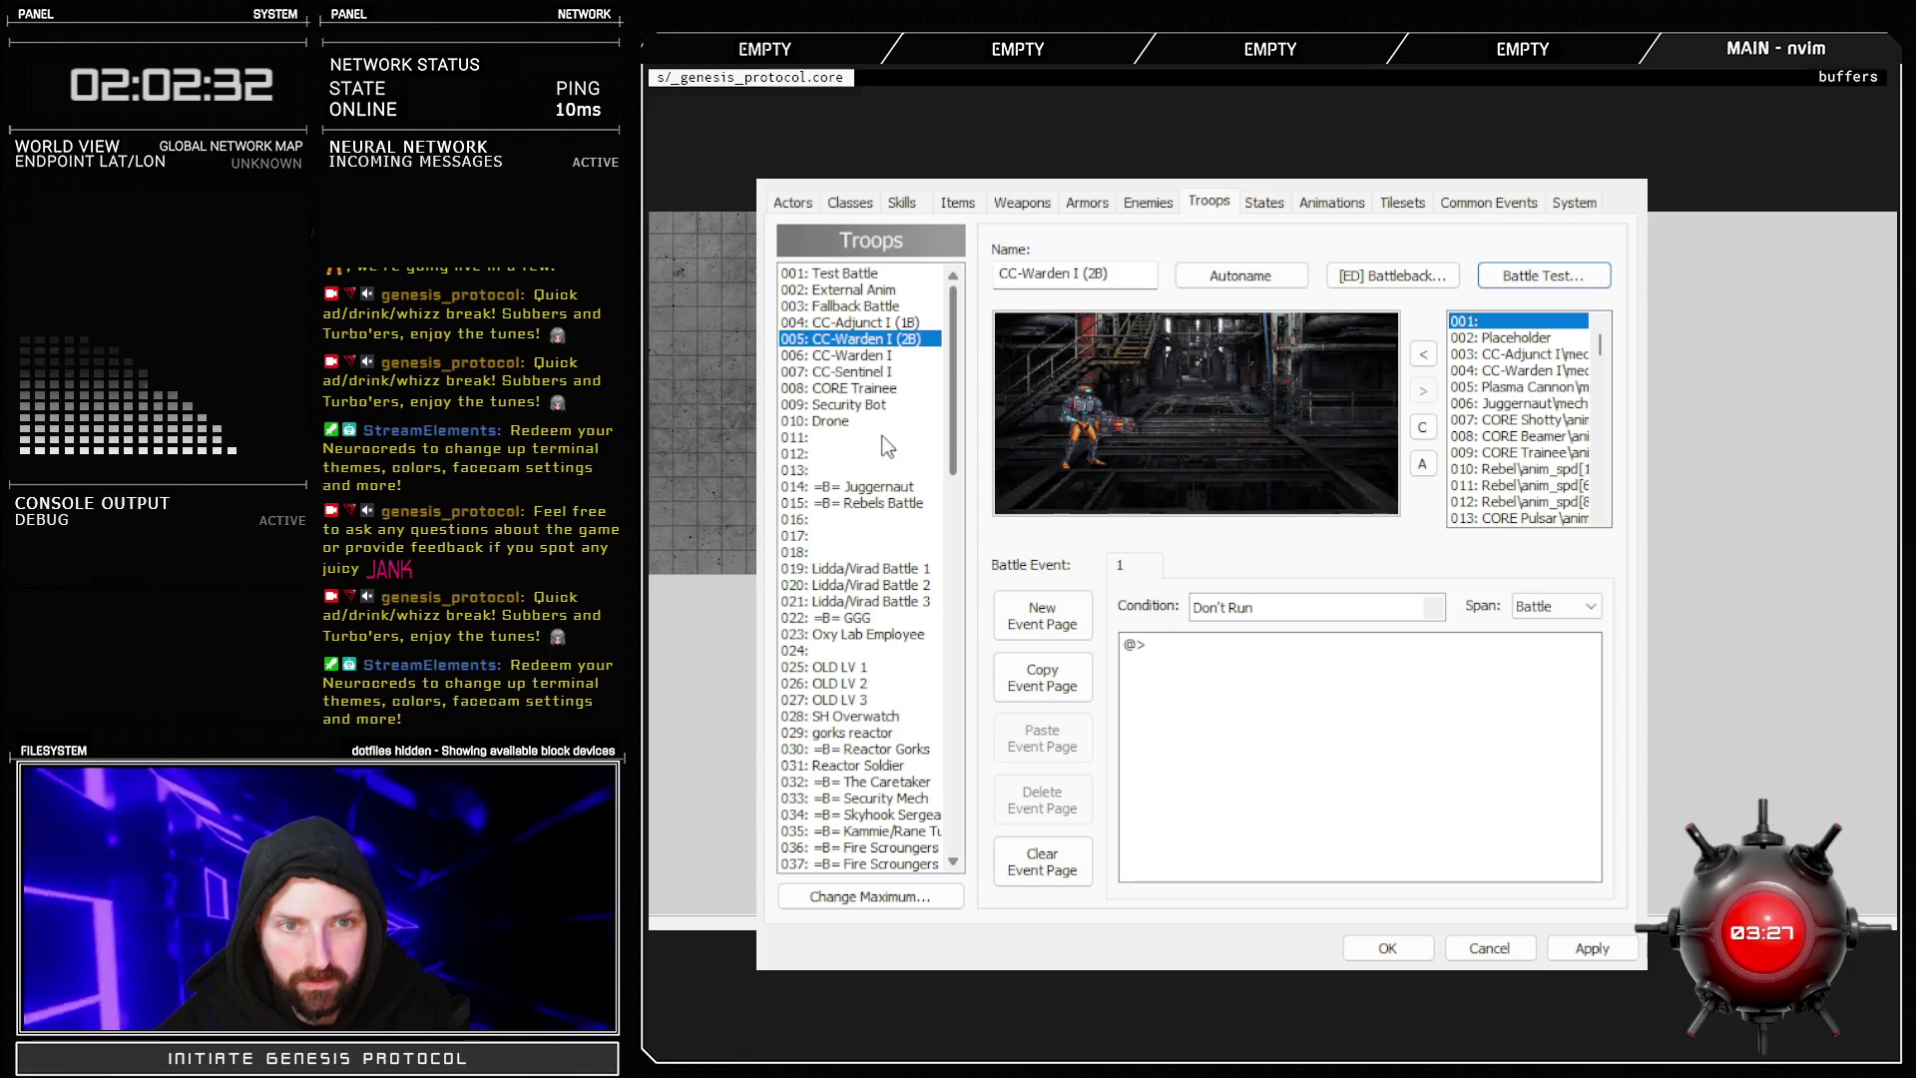
pyautogui.click(878, 486)
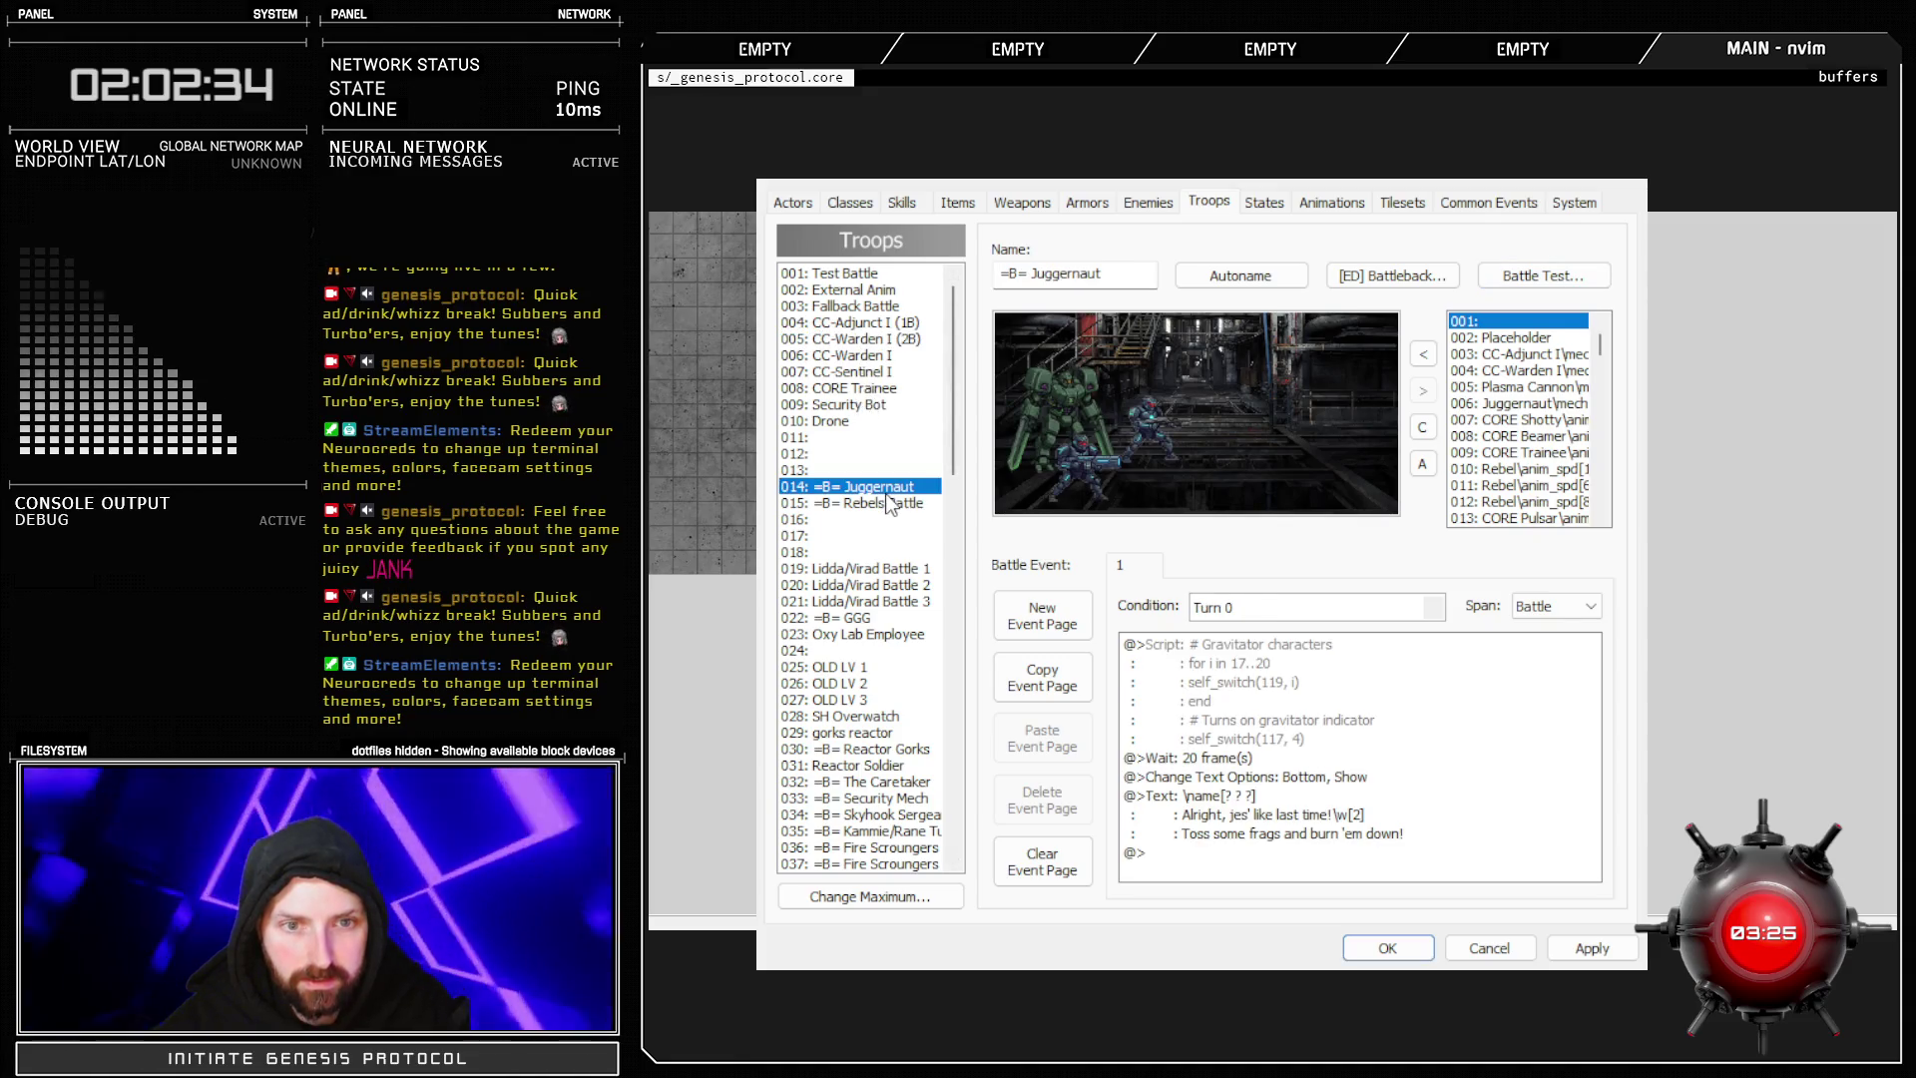
pyautogui.click(894, 504)
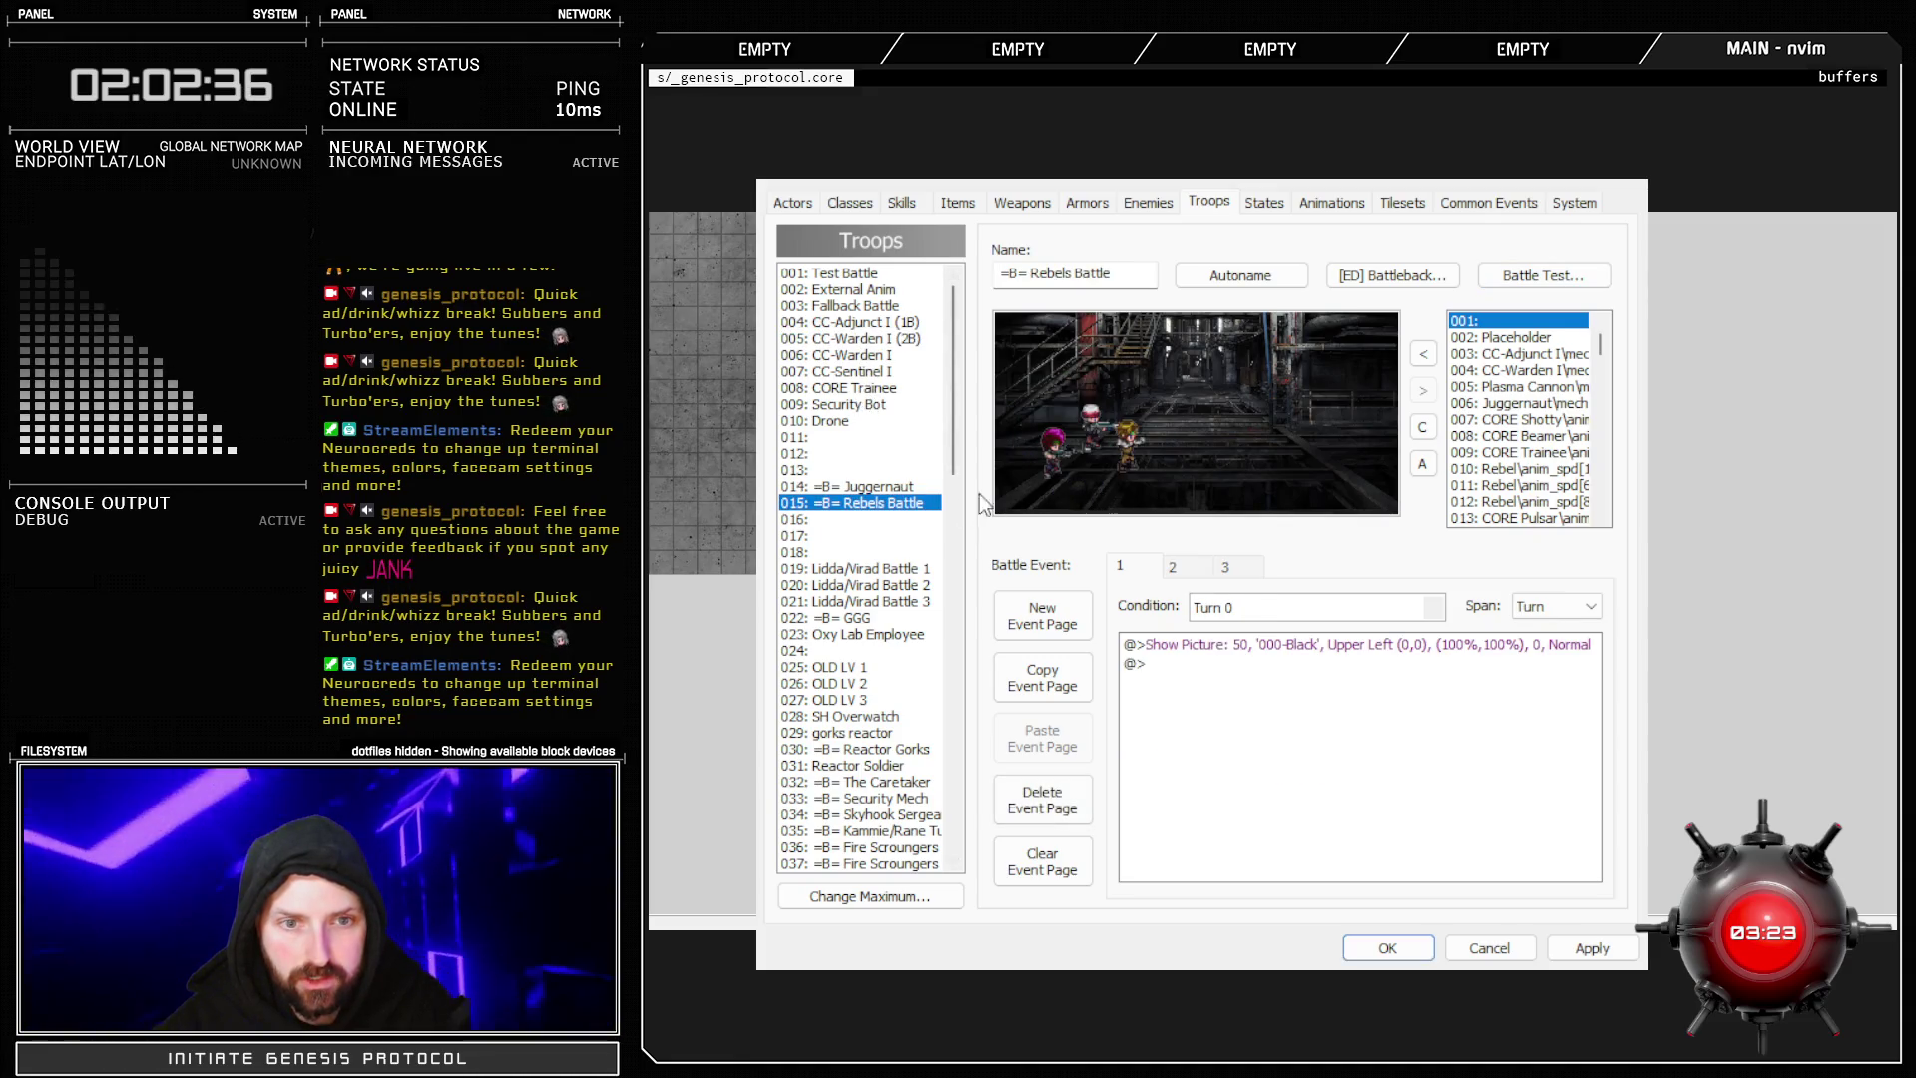
pyautogui.click(870, 391)
pyautogui.click(873, 376)
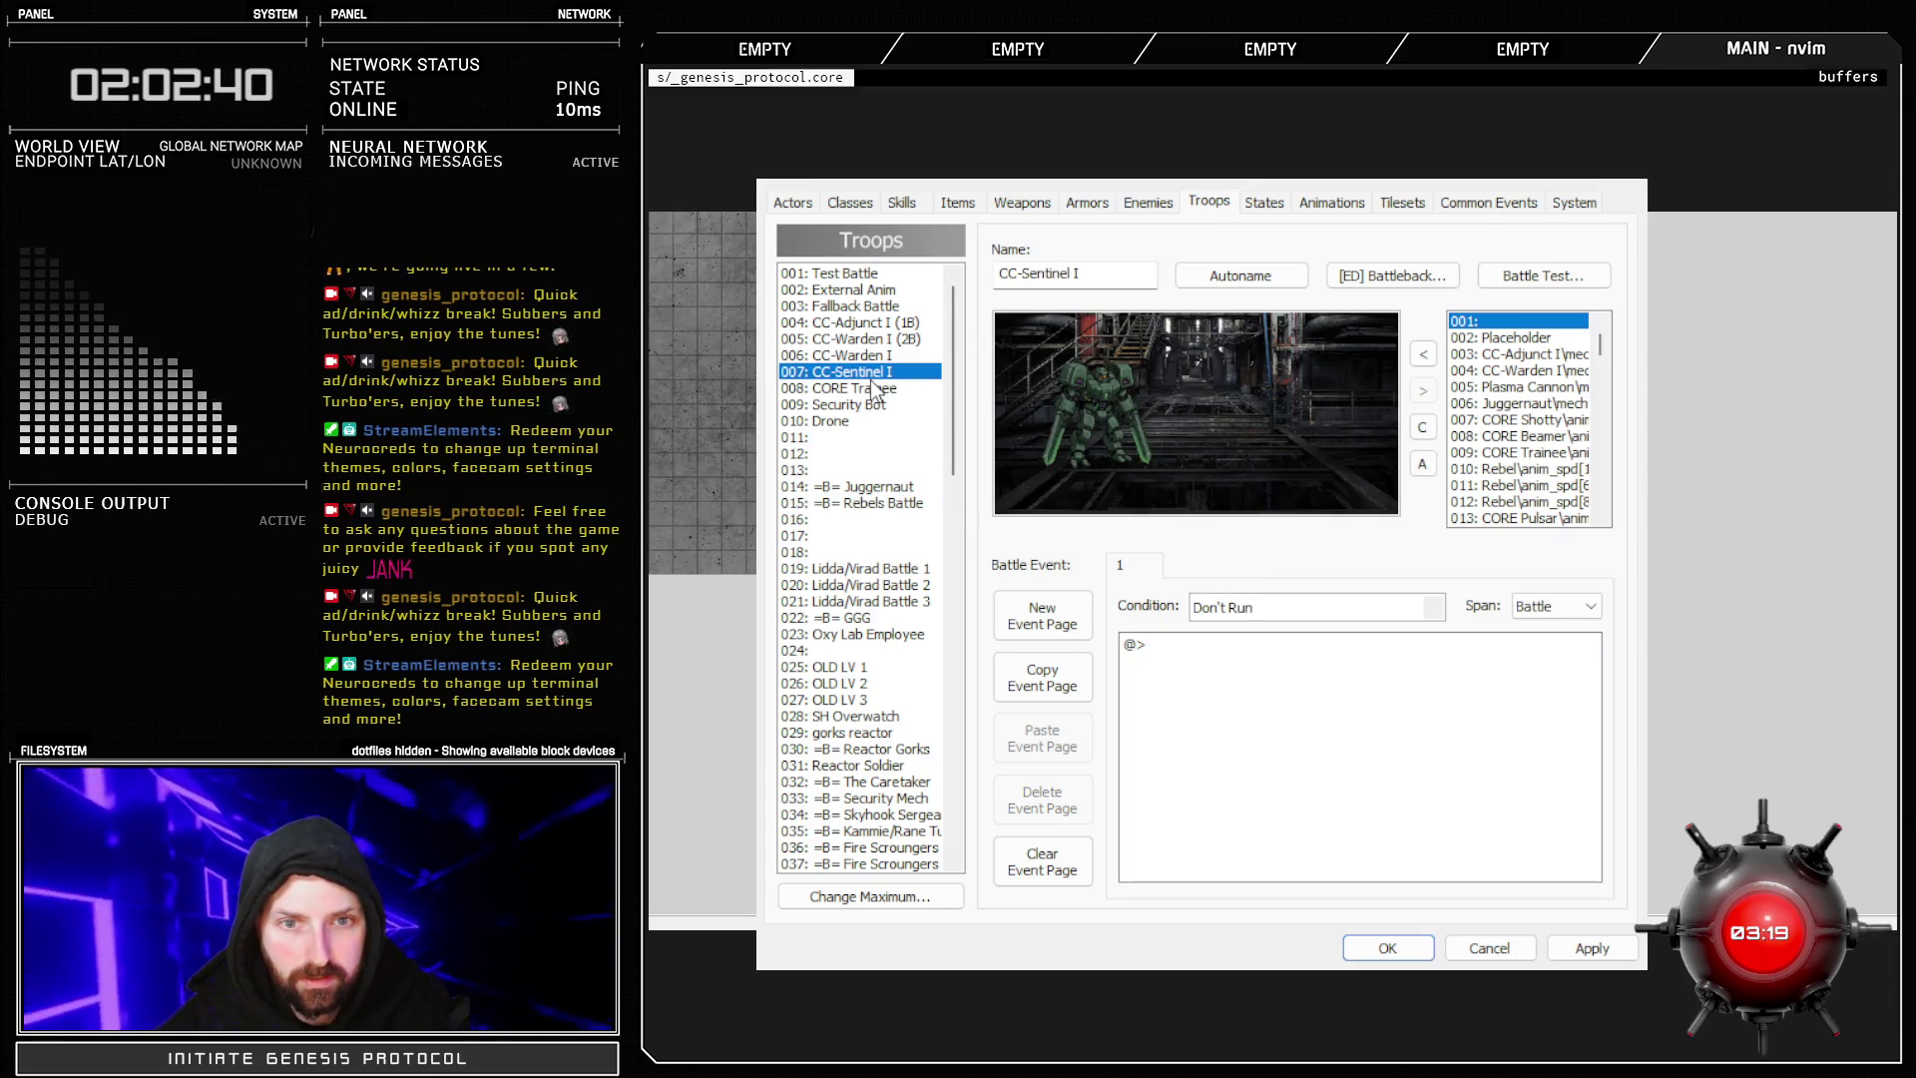
pyautogui.click(1542, 276)
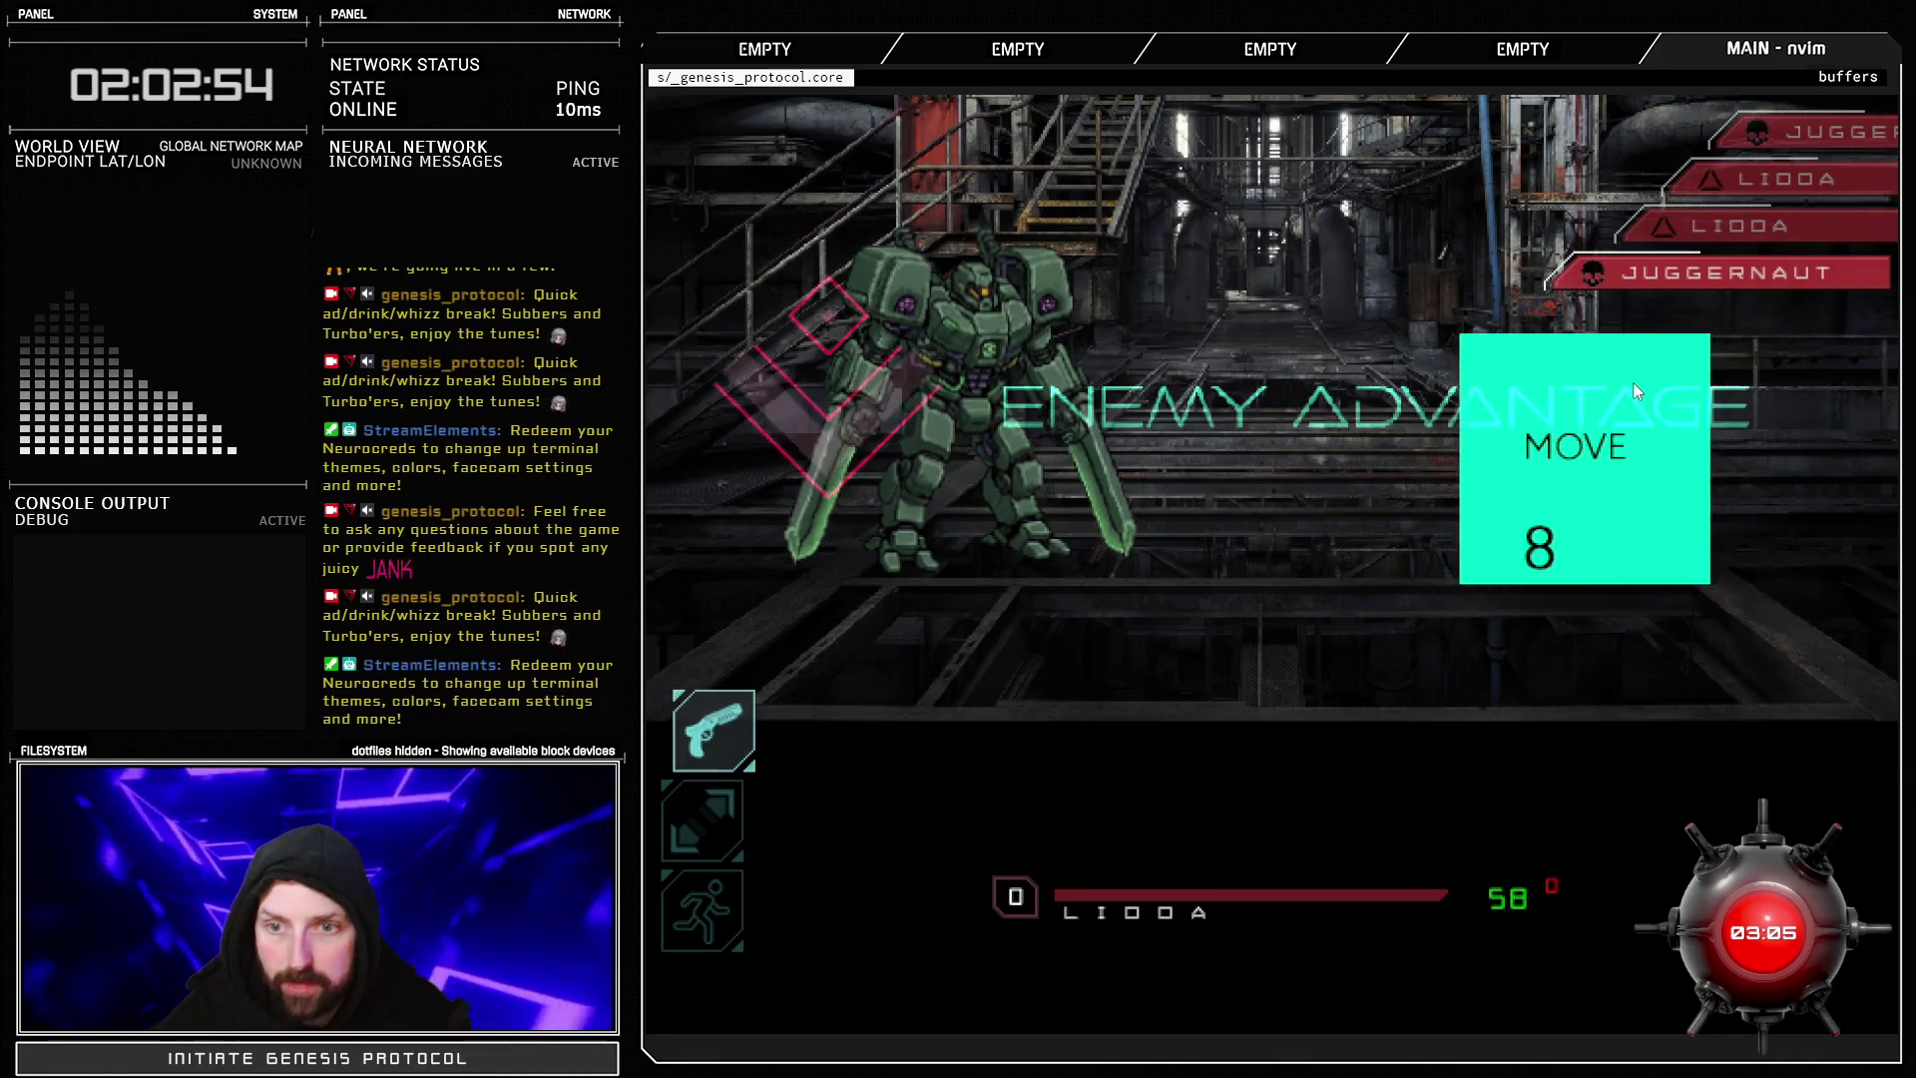
# - Choose Fight, fire Burst Fire at the Juggernaut mech, then have Lidda attack it
pyautogui.press('Return')
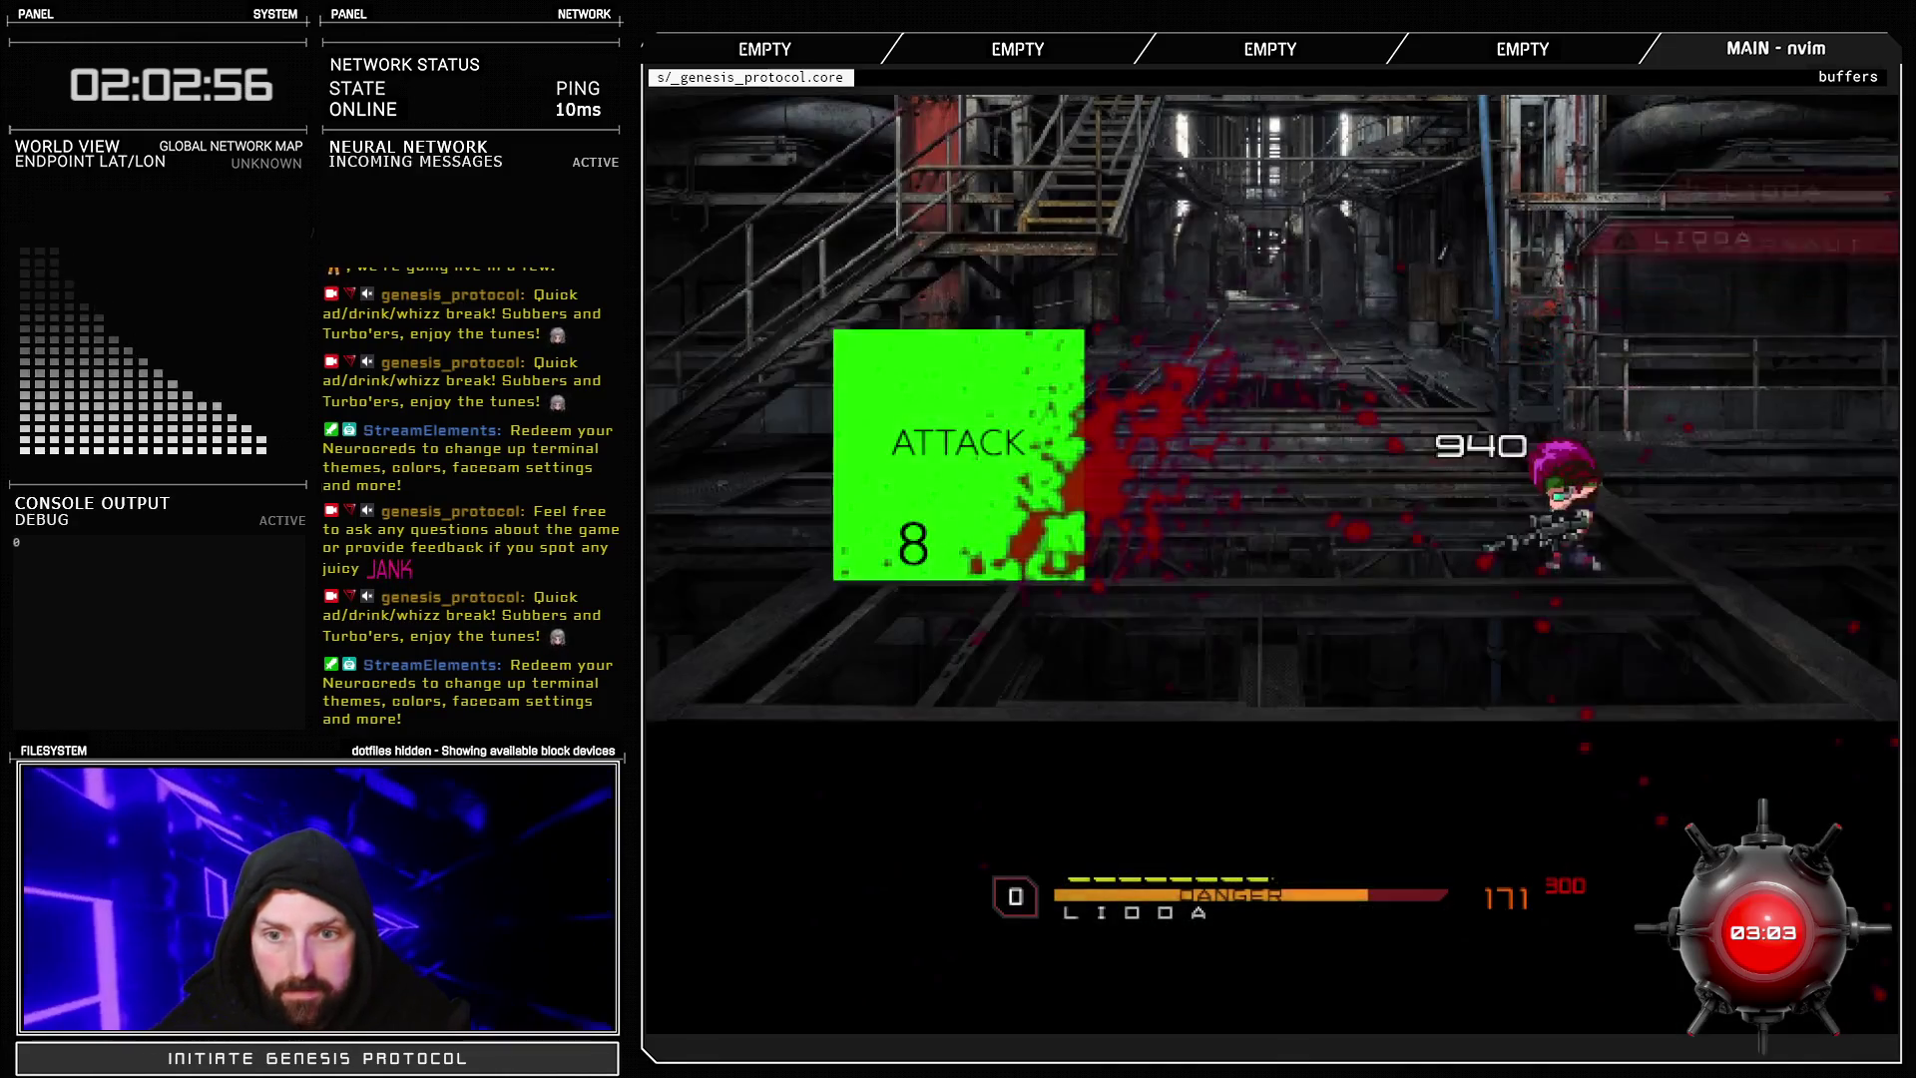
pyautogui.press('Return')
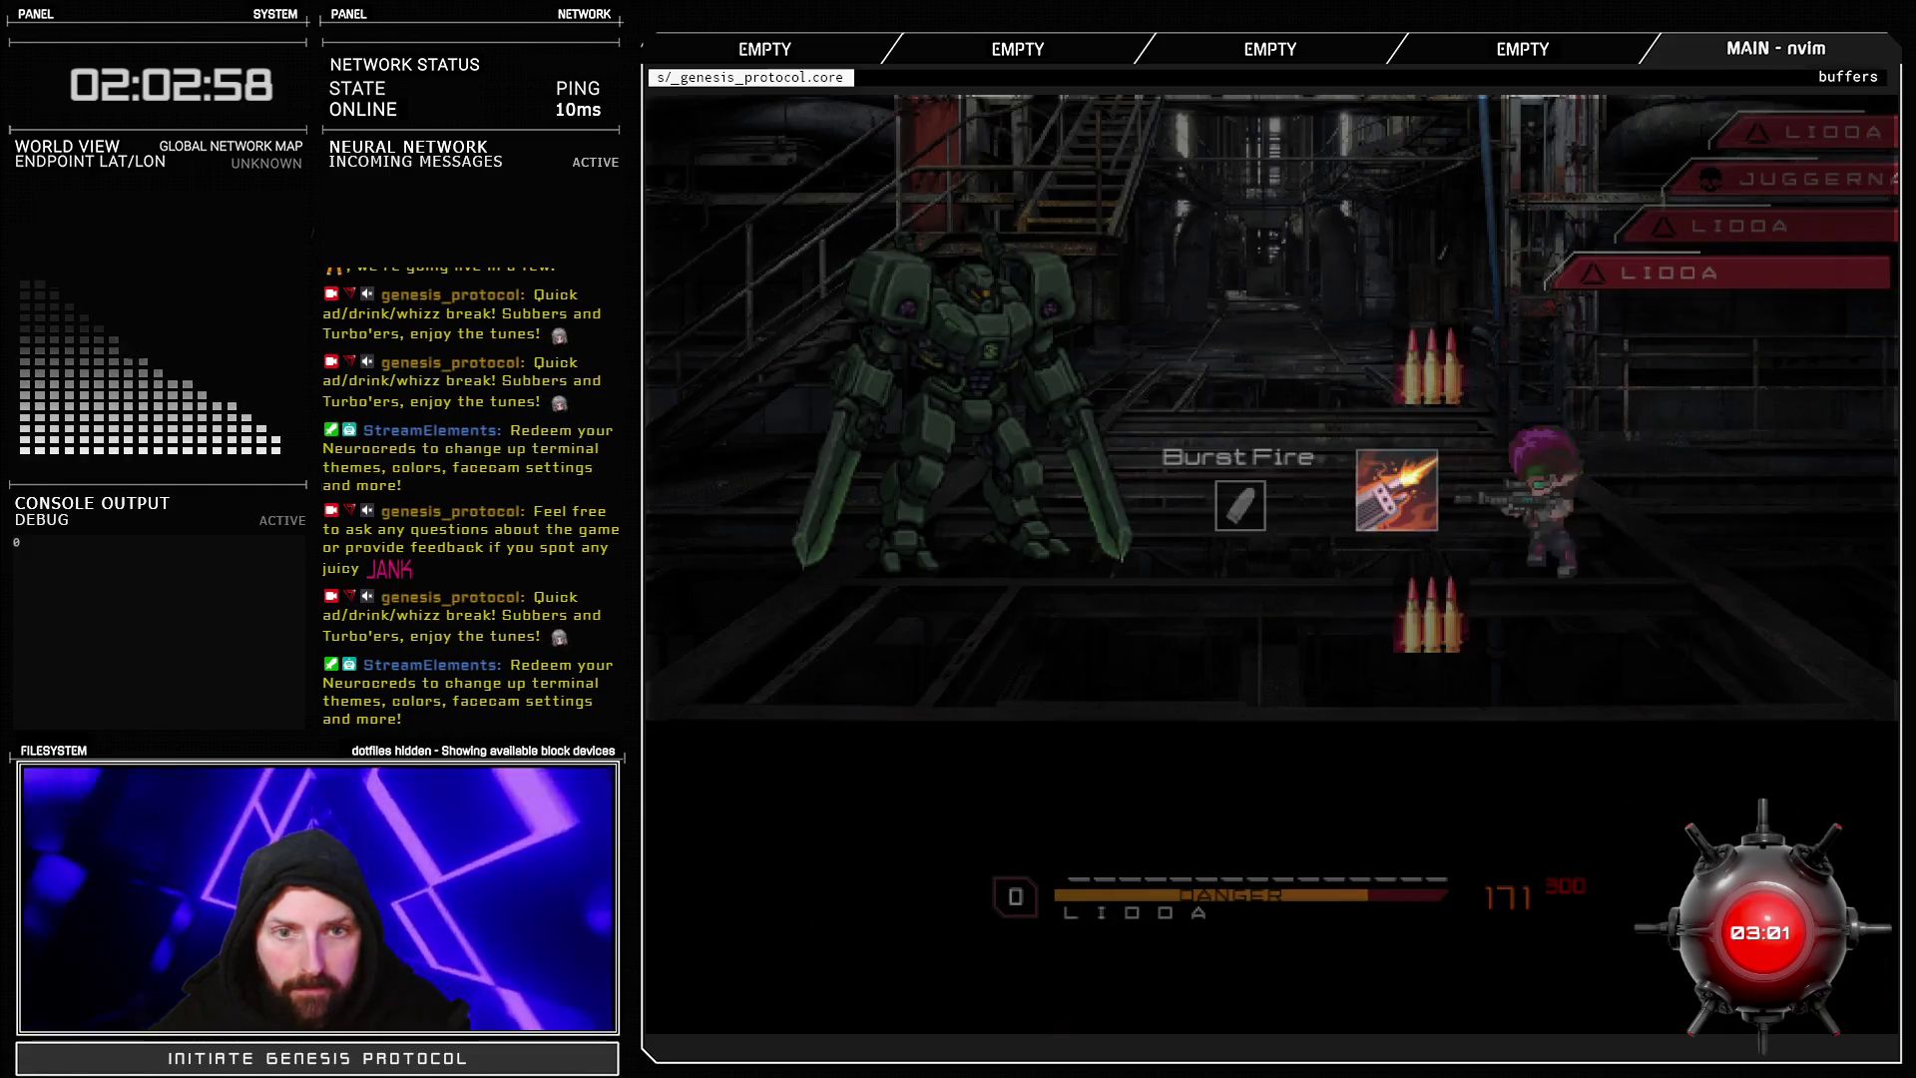
pyautogui.press('Return')
pyautogui.press('Return')
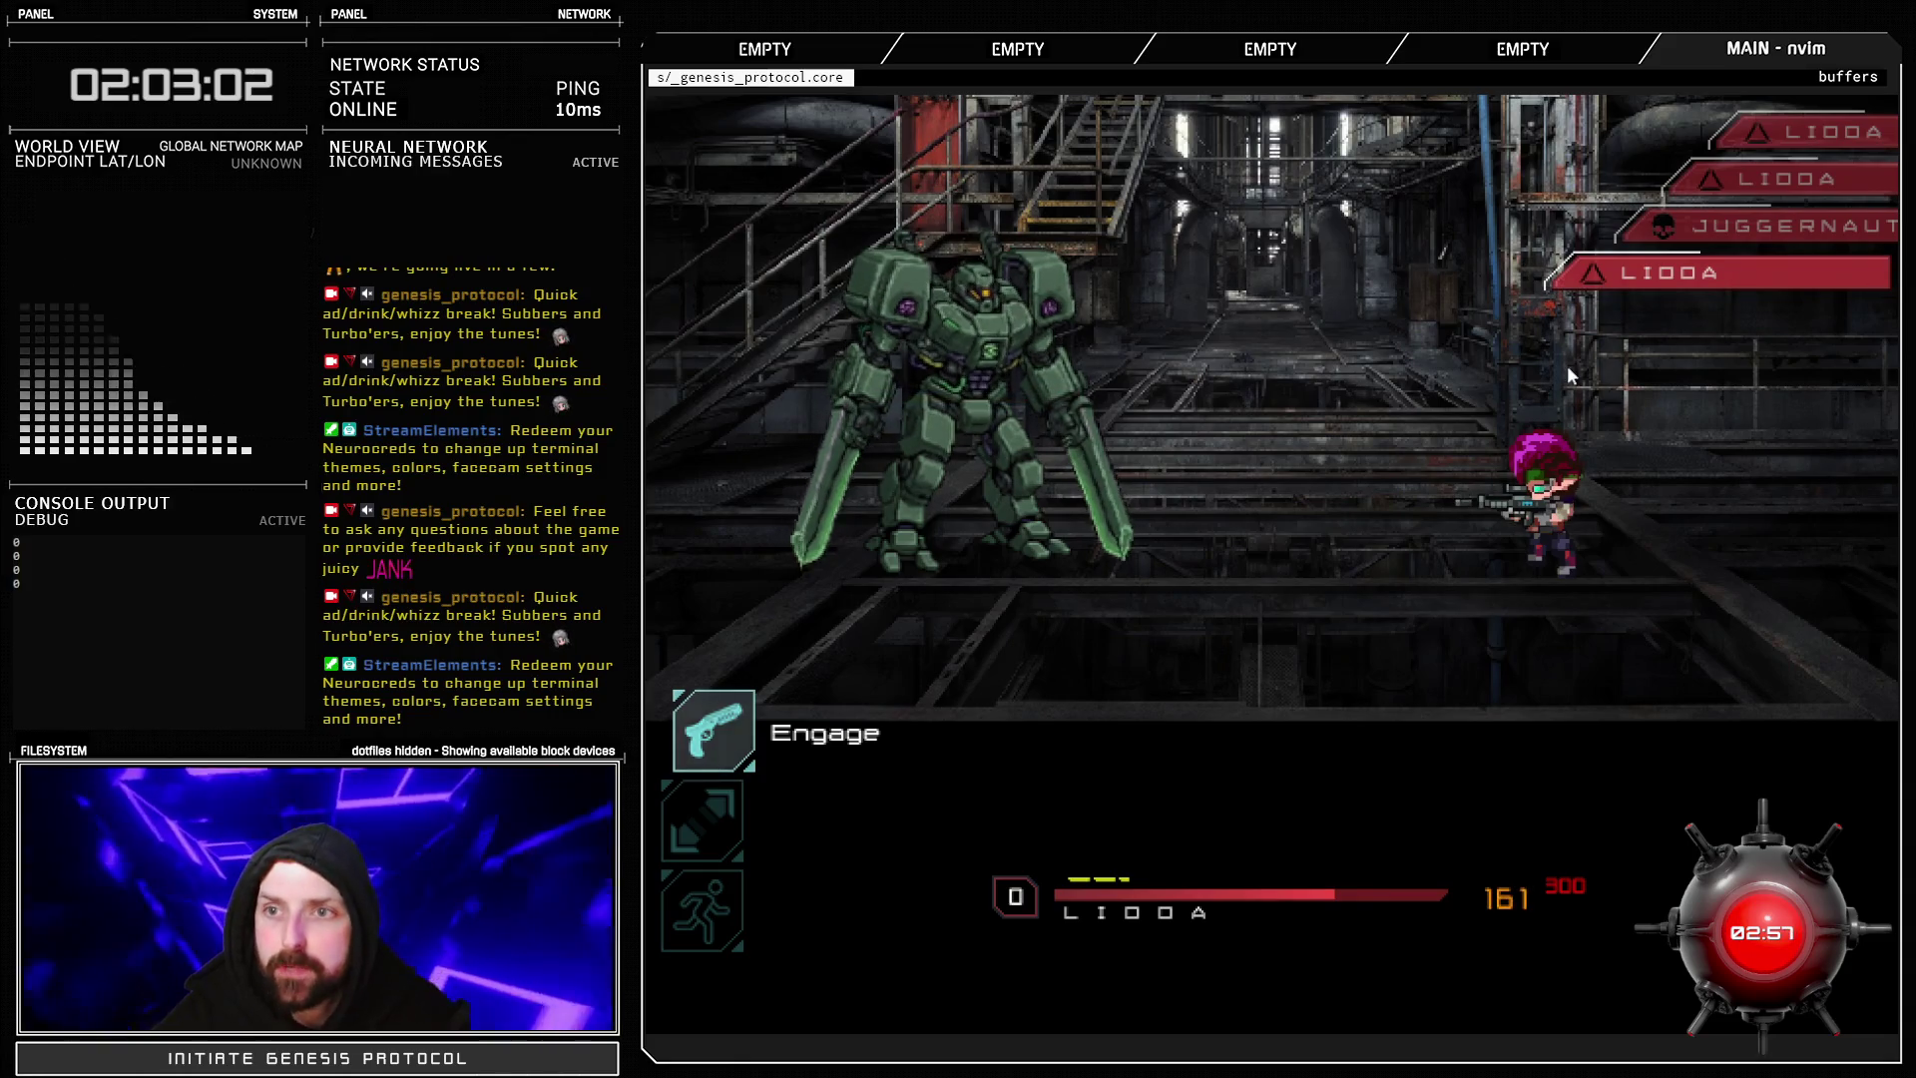
pyautogui.hotkey('alt', 'F4')
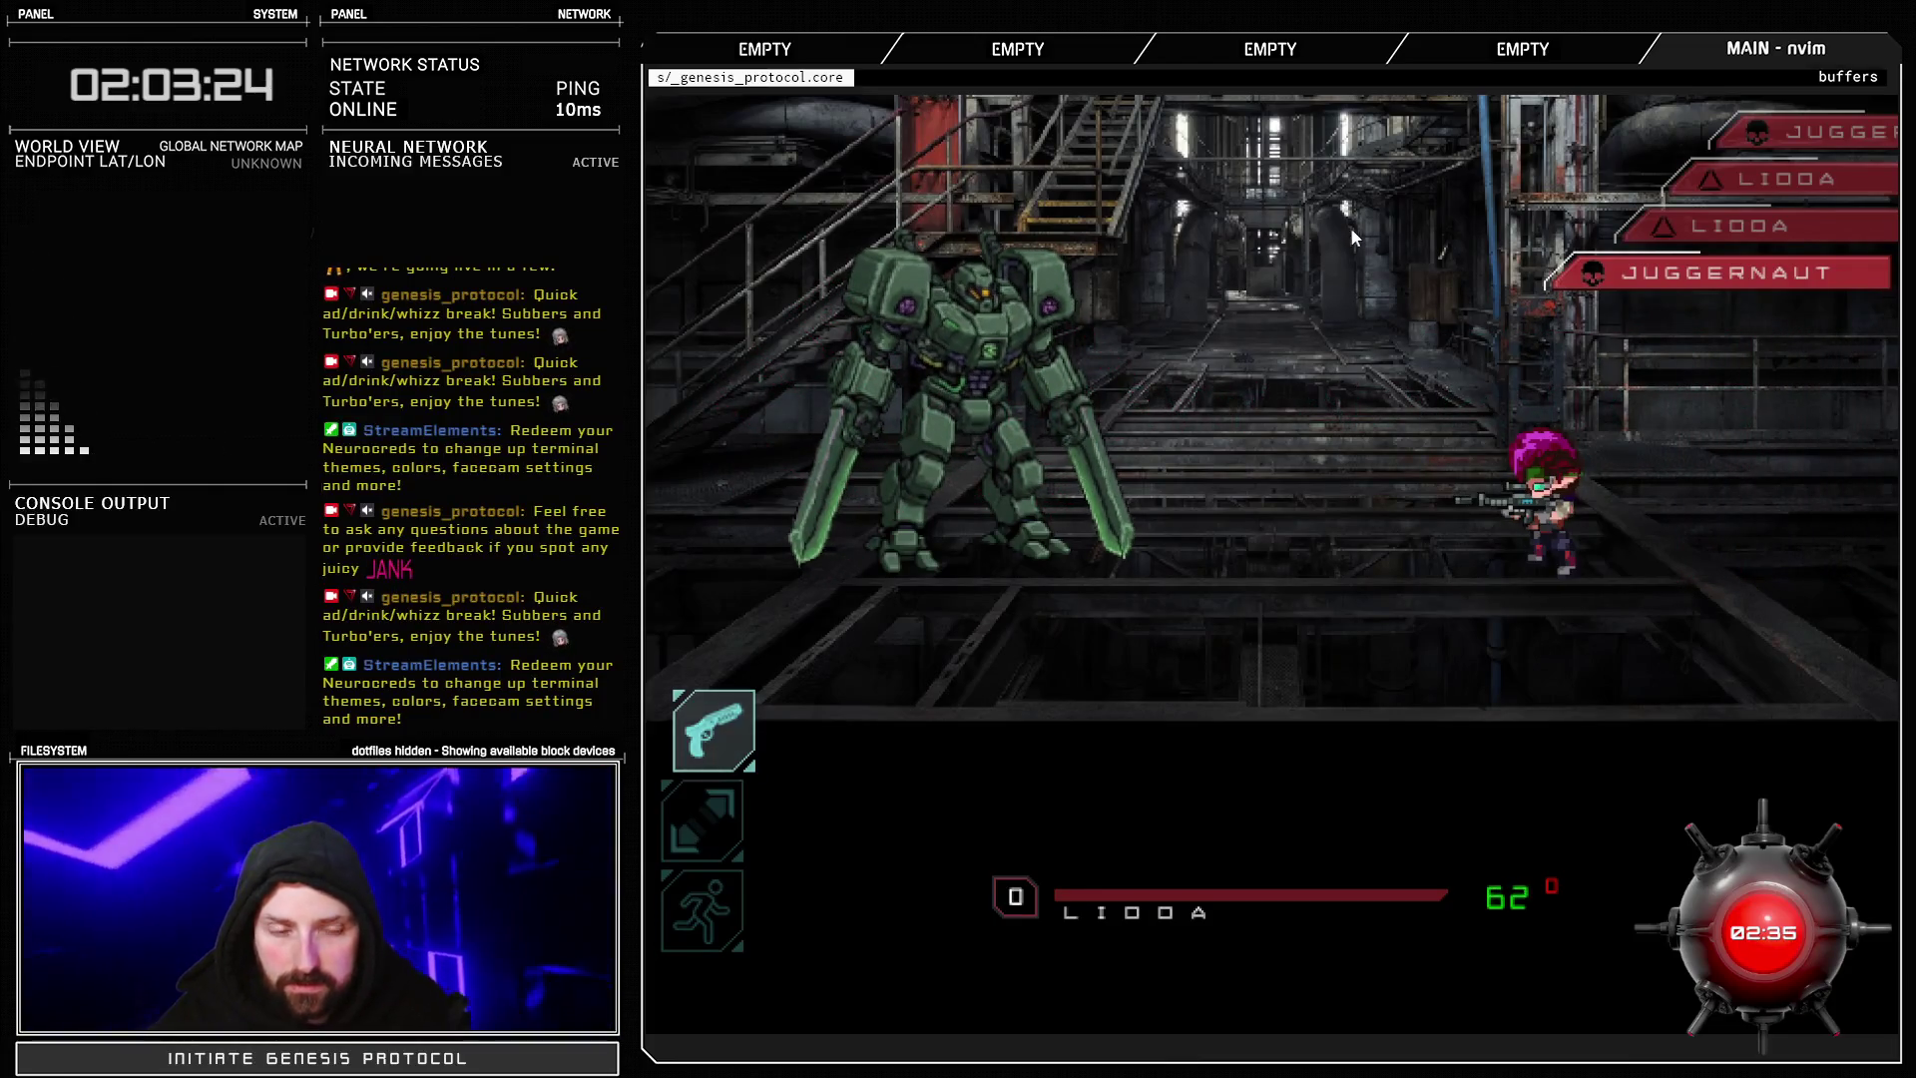
pyautogui.press('Return')
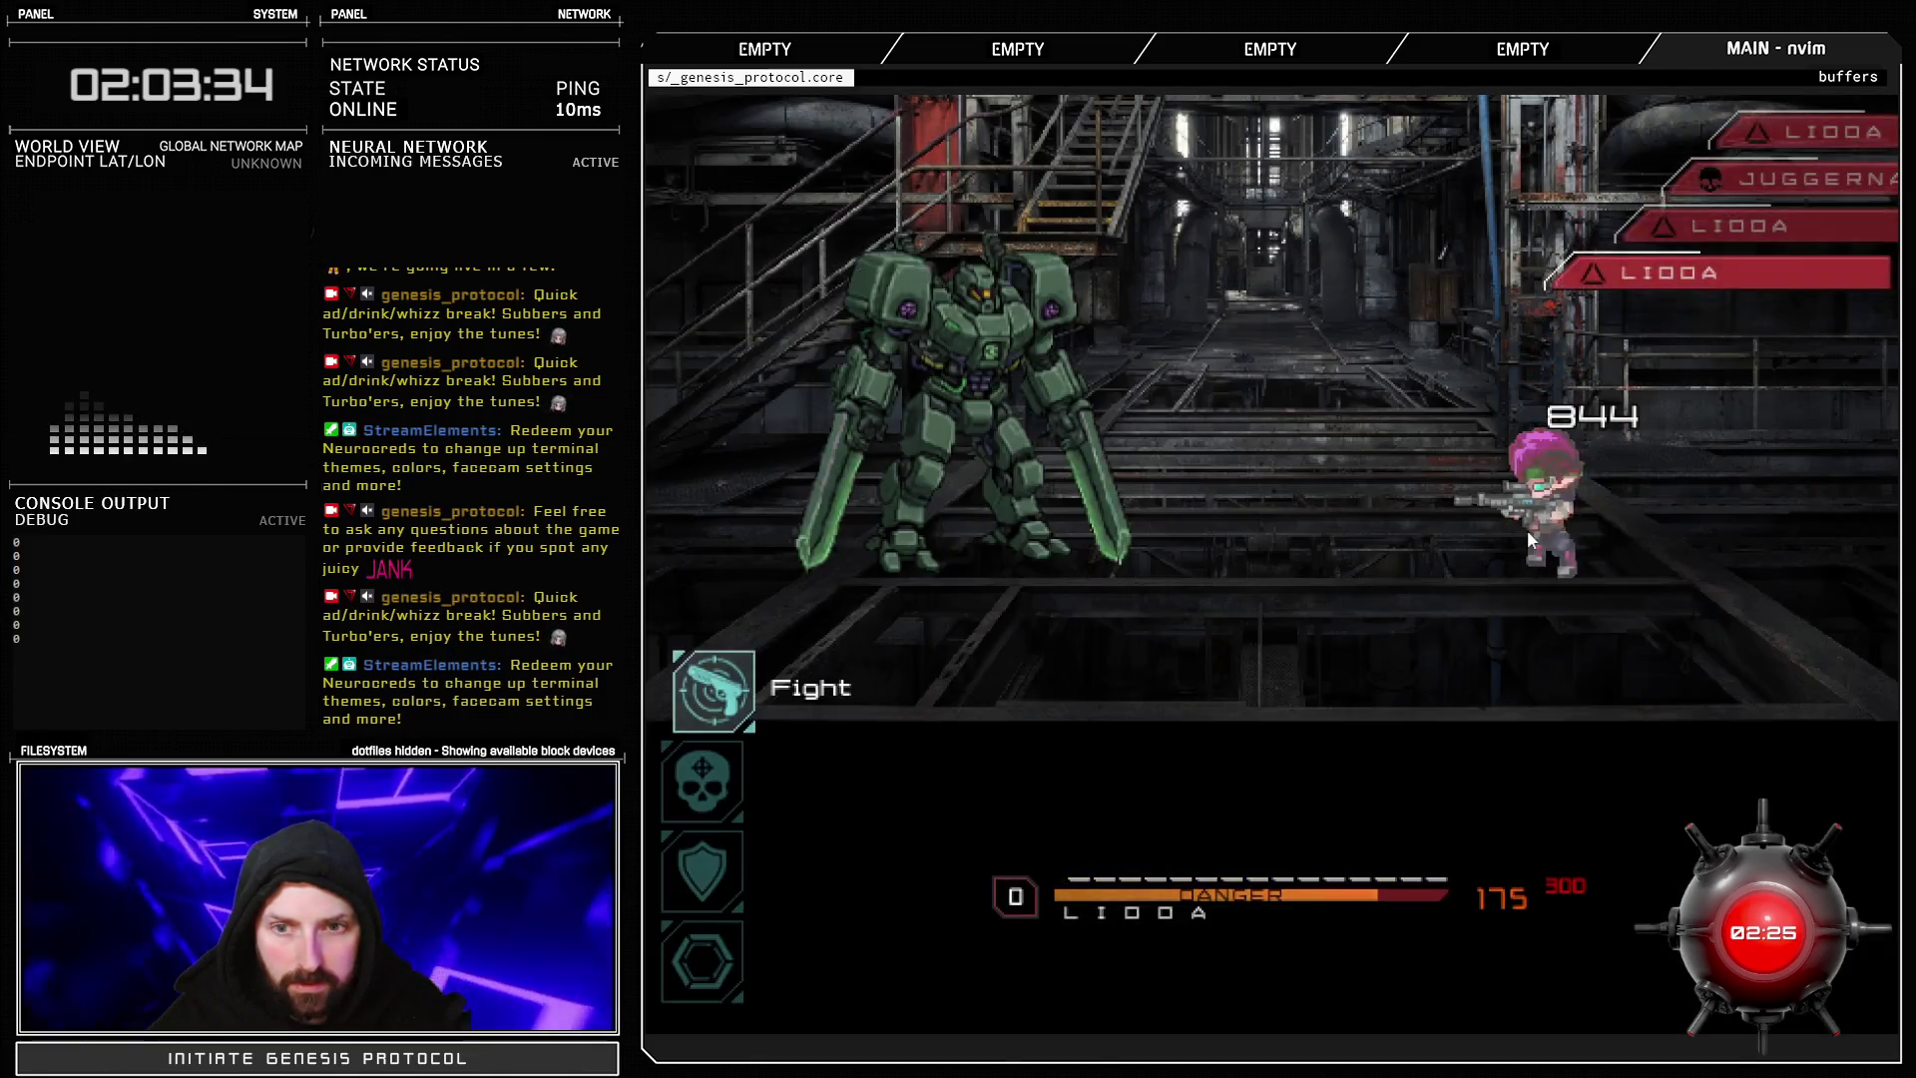
pyautogui.press('Return')
pyautogui.press('Return')
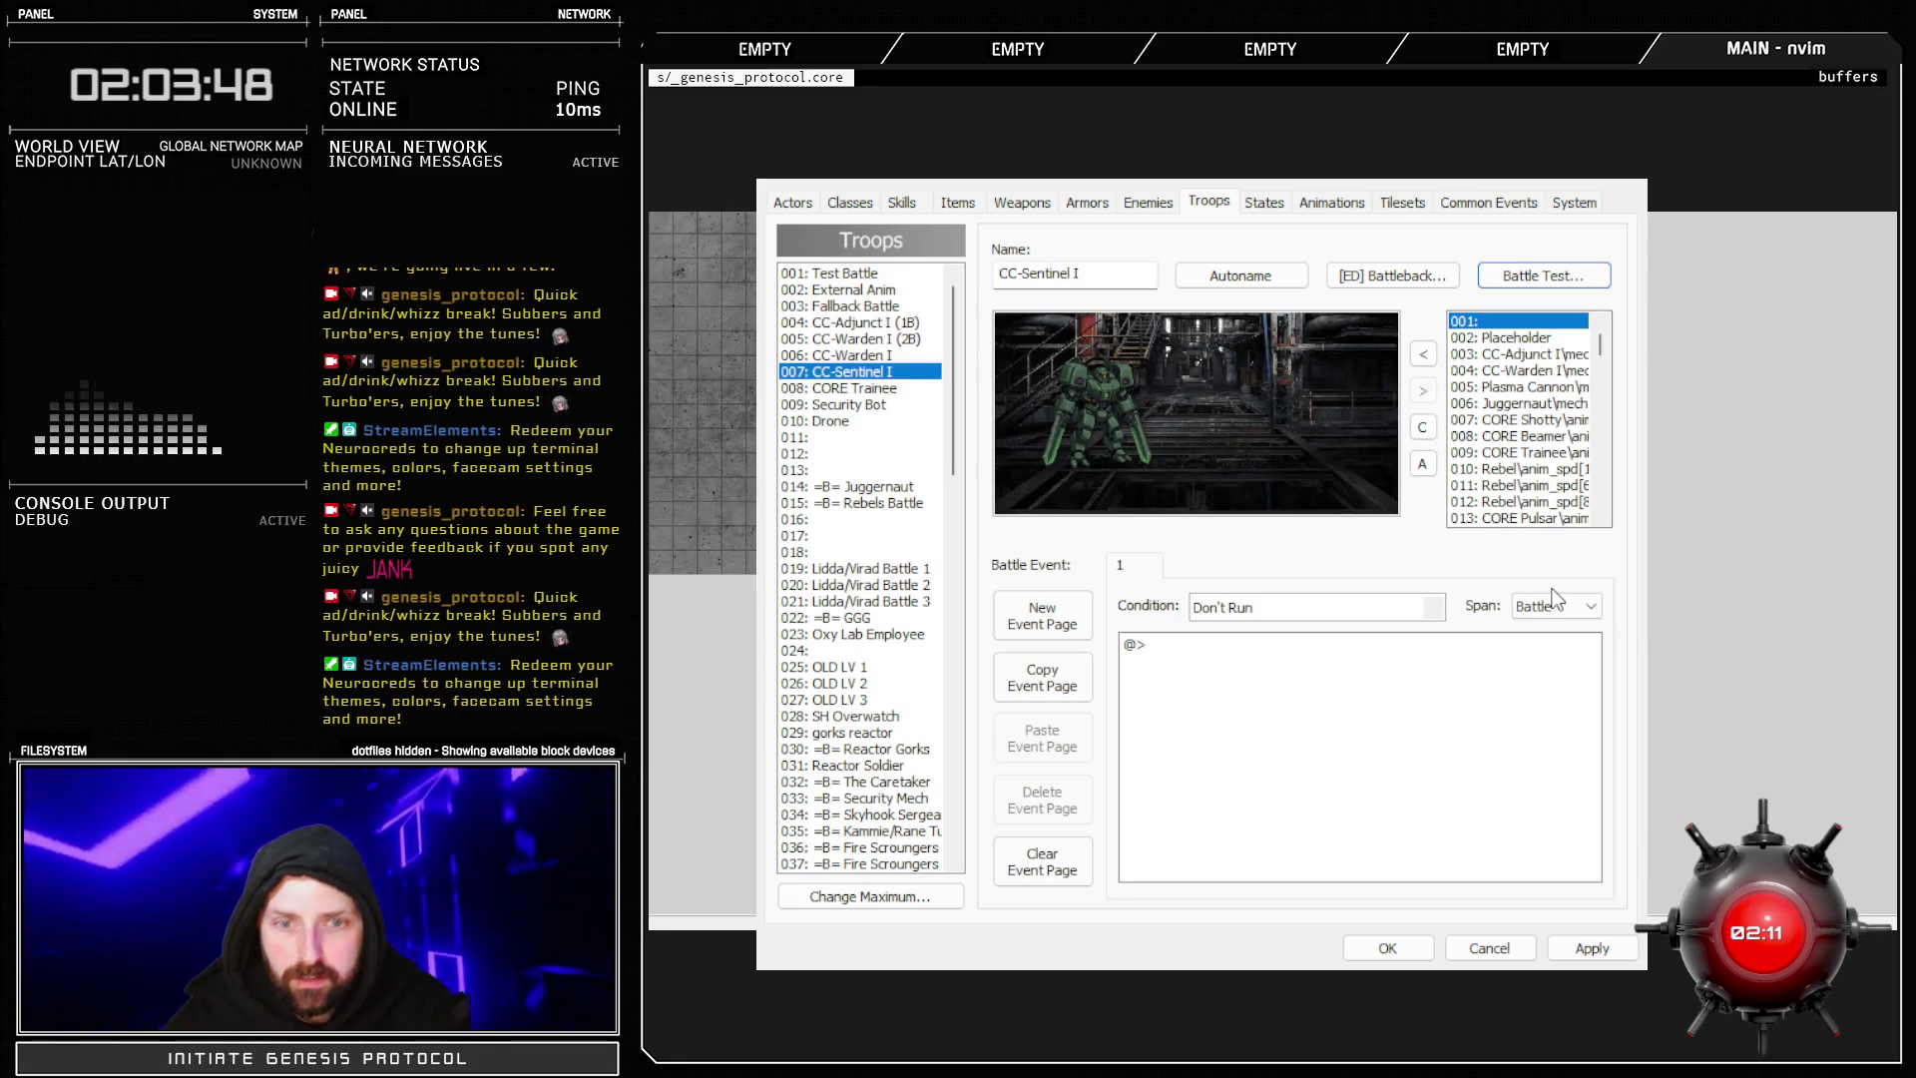
# - Close the Database with OK, check the DEBUG flag in the Debug script, then playtest with F12
pyautogui.click(1372, 948)
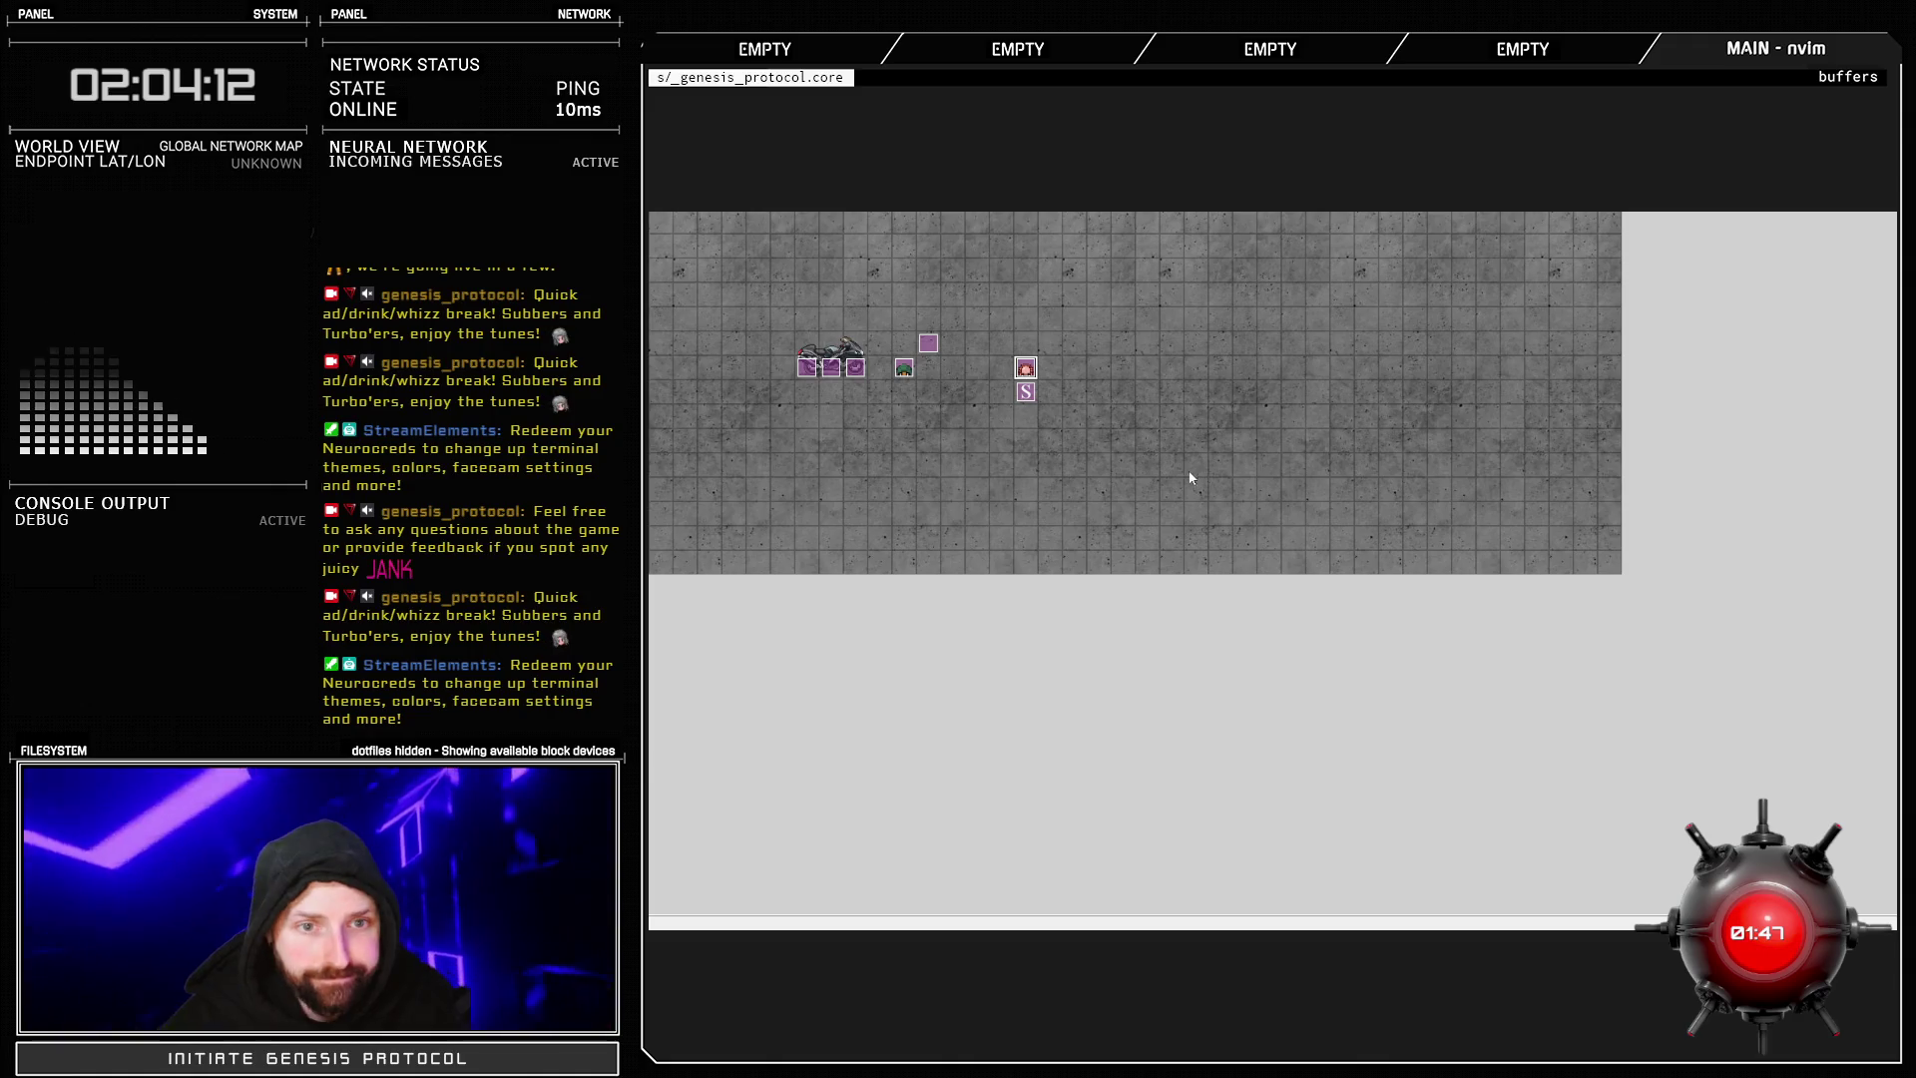
pyautogui.press('F11')
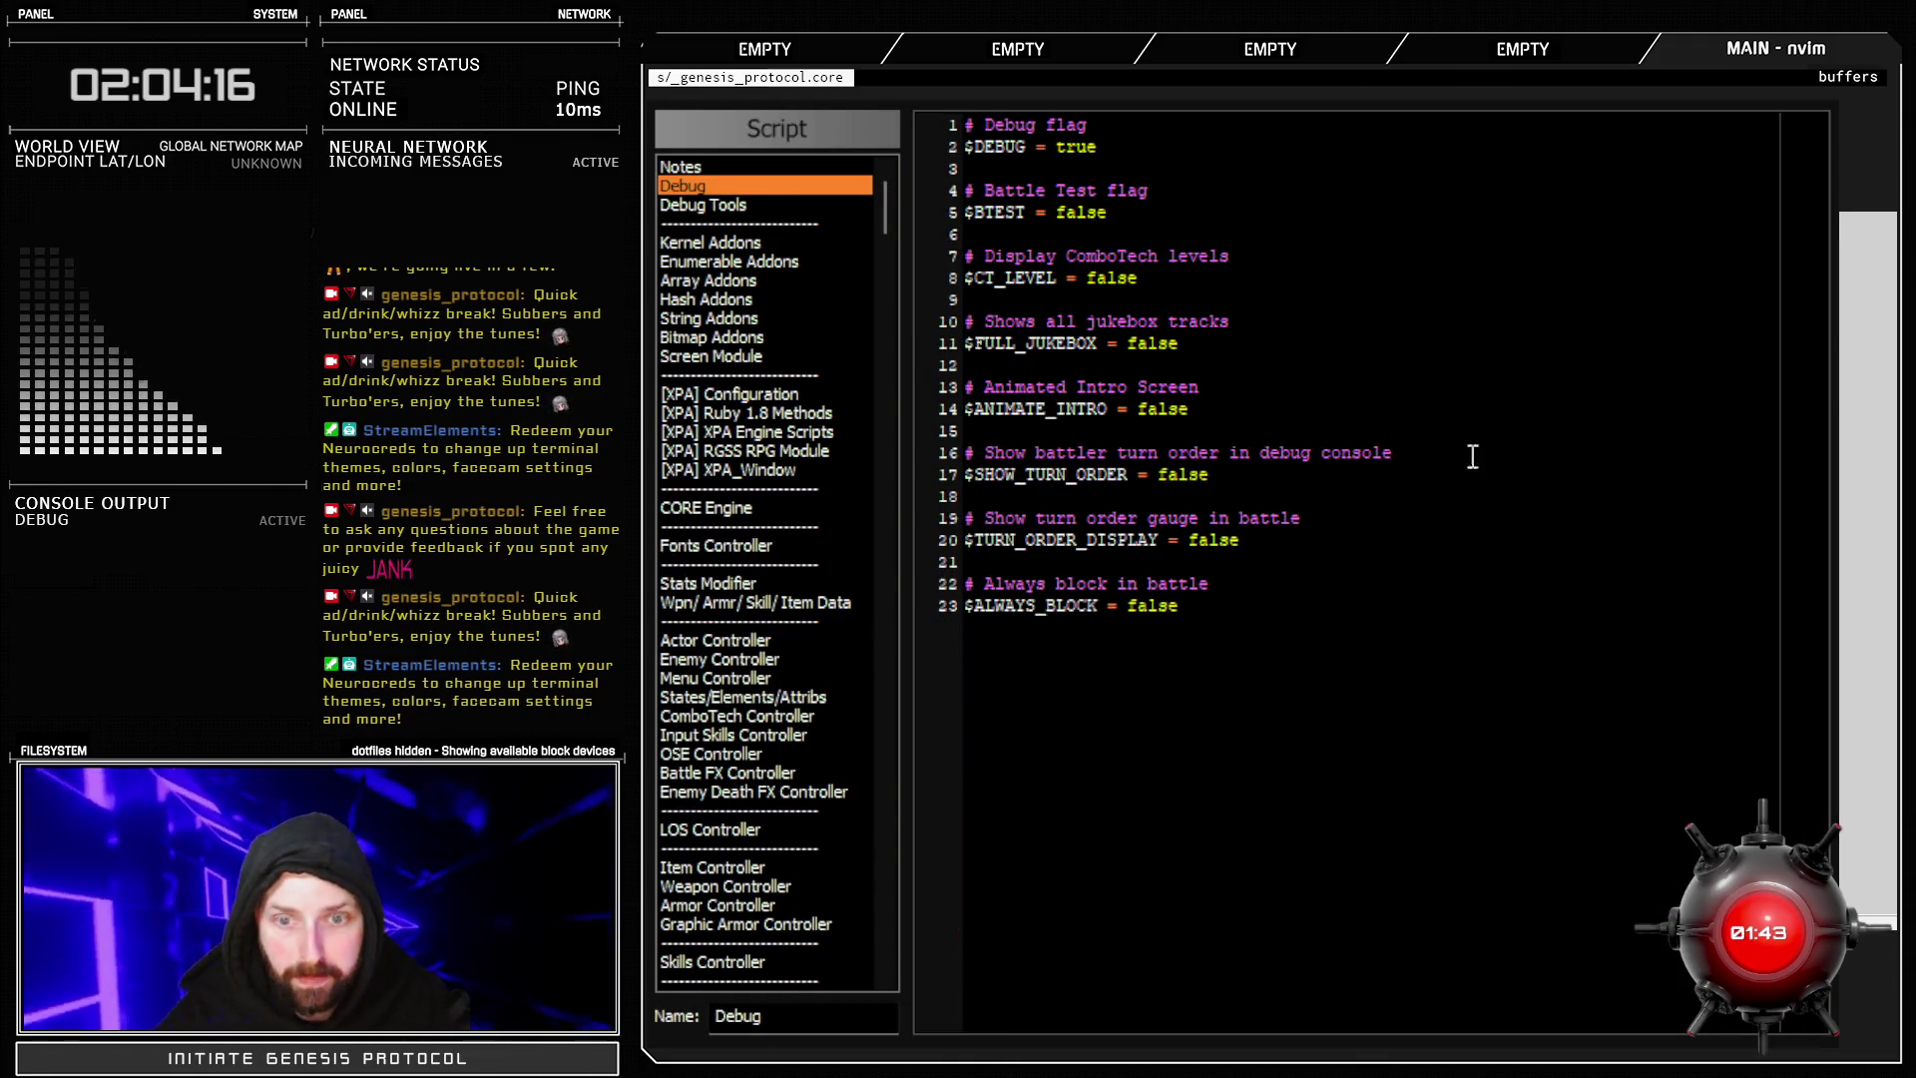
pyautogui.press('F12')
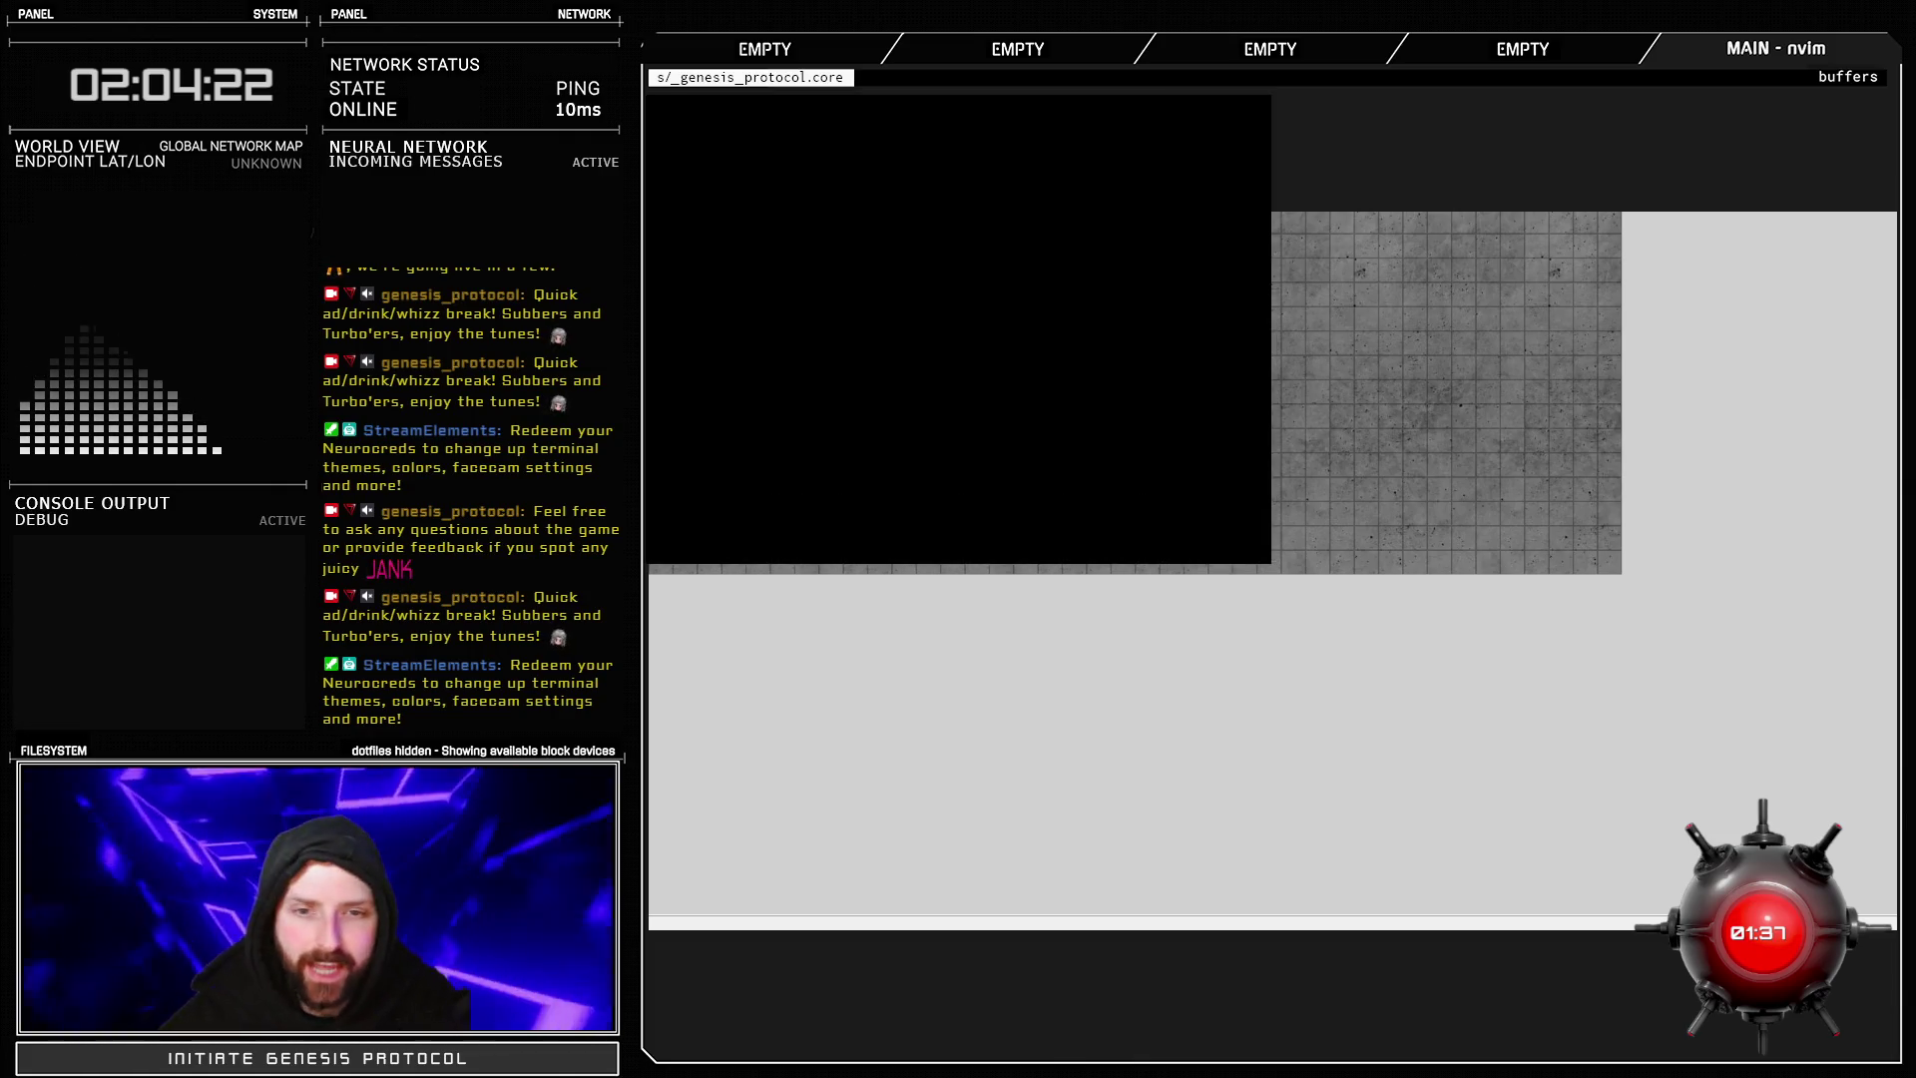
# - Continue from save slot 5 and view the O-Tablet in the Supplies menu
pyautogui.press('Down')
pyautogui.press('Return')
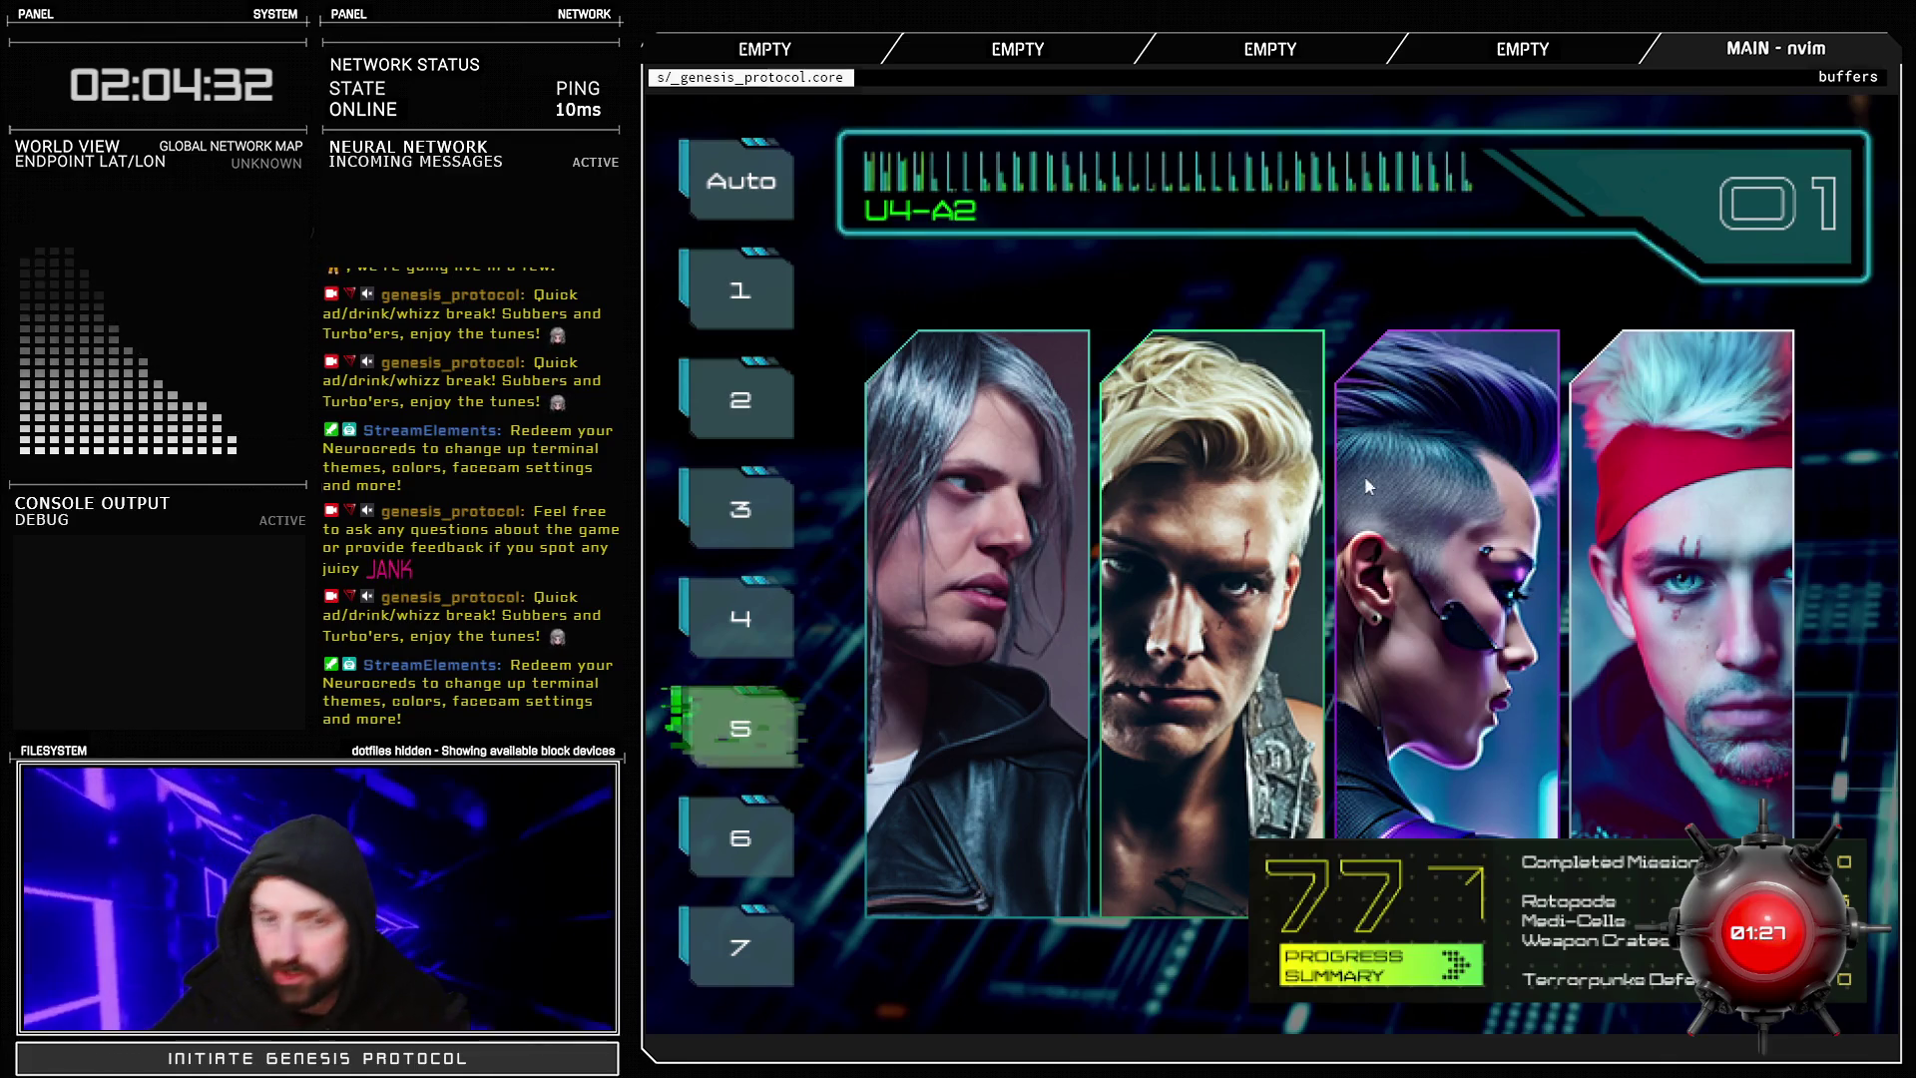
pyautogui.click(974, 367)
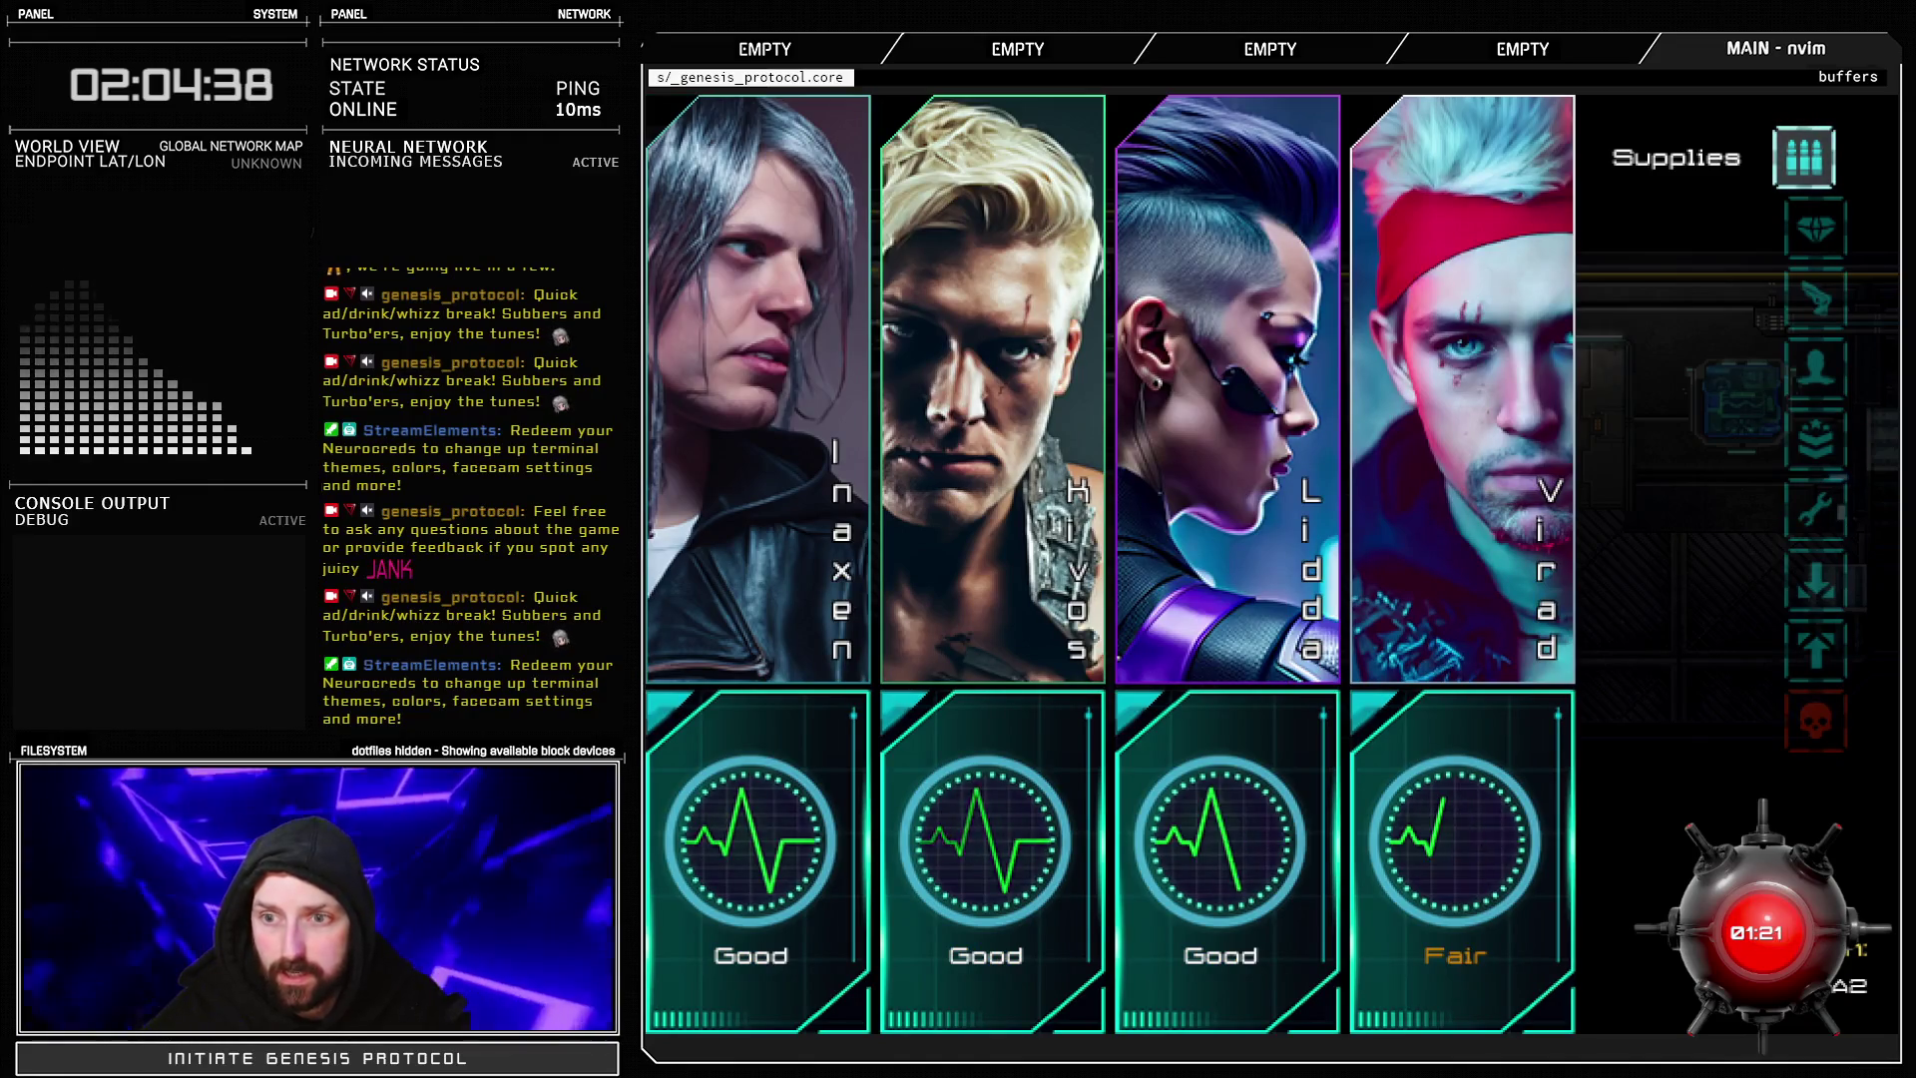
pyautogui.press('Return')
pyautogui.press('Return')
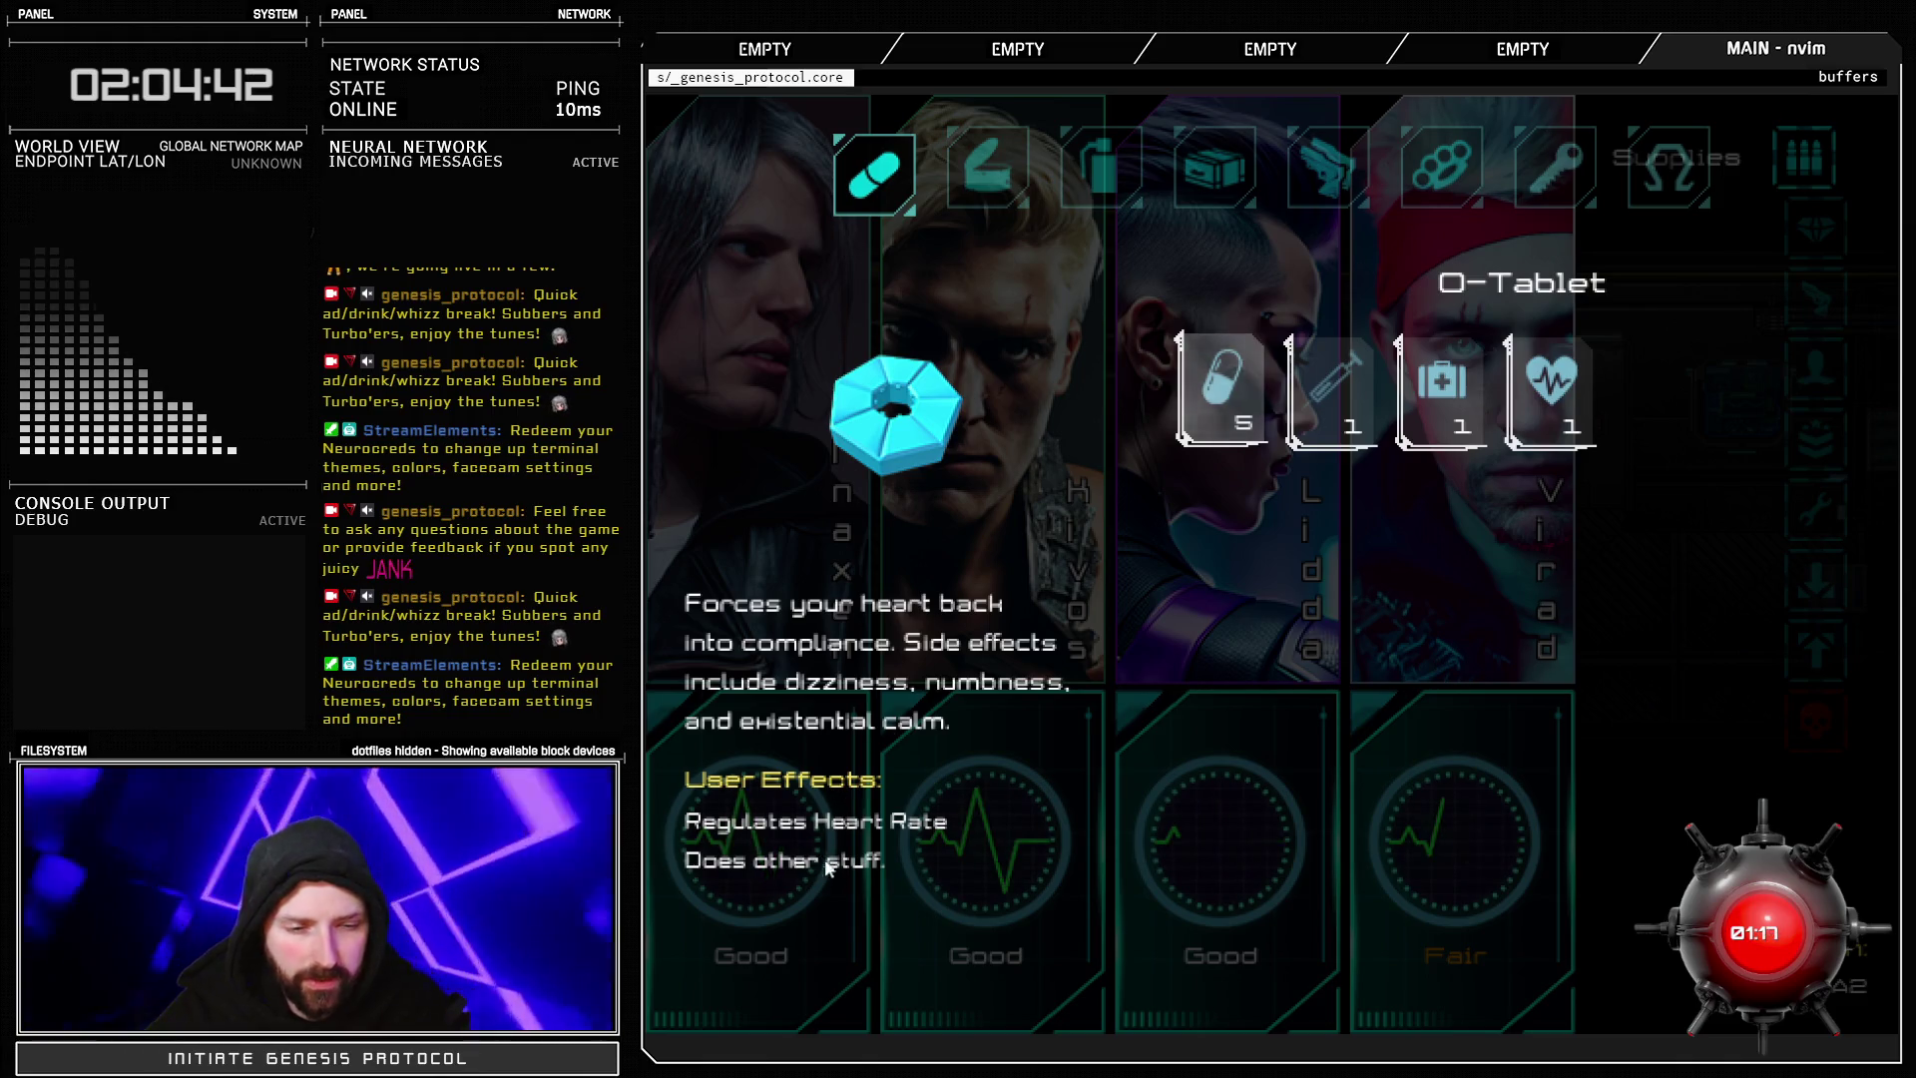
pyautogui.click(744, 863)
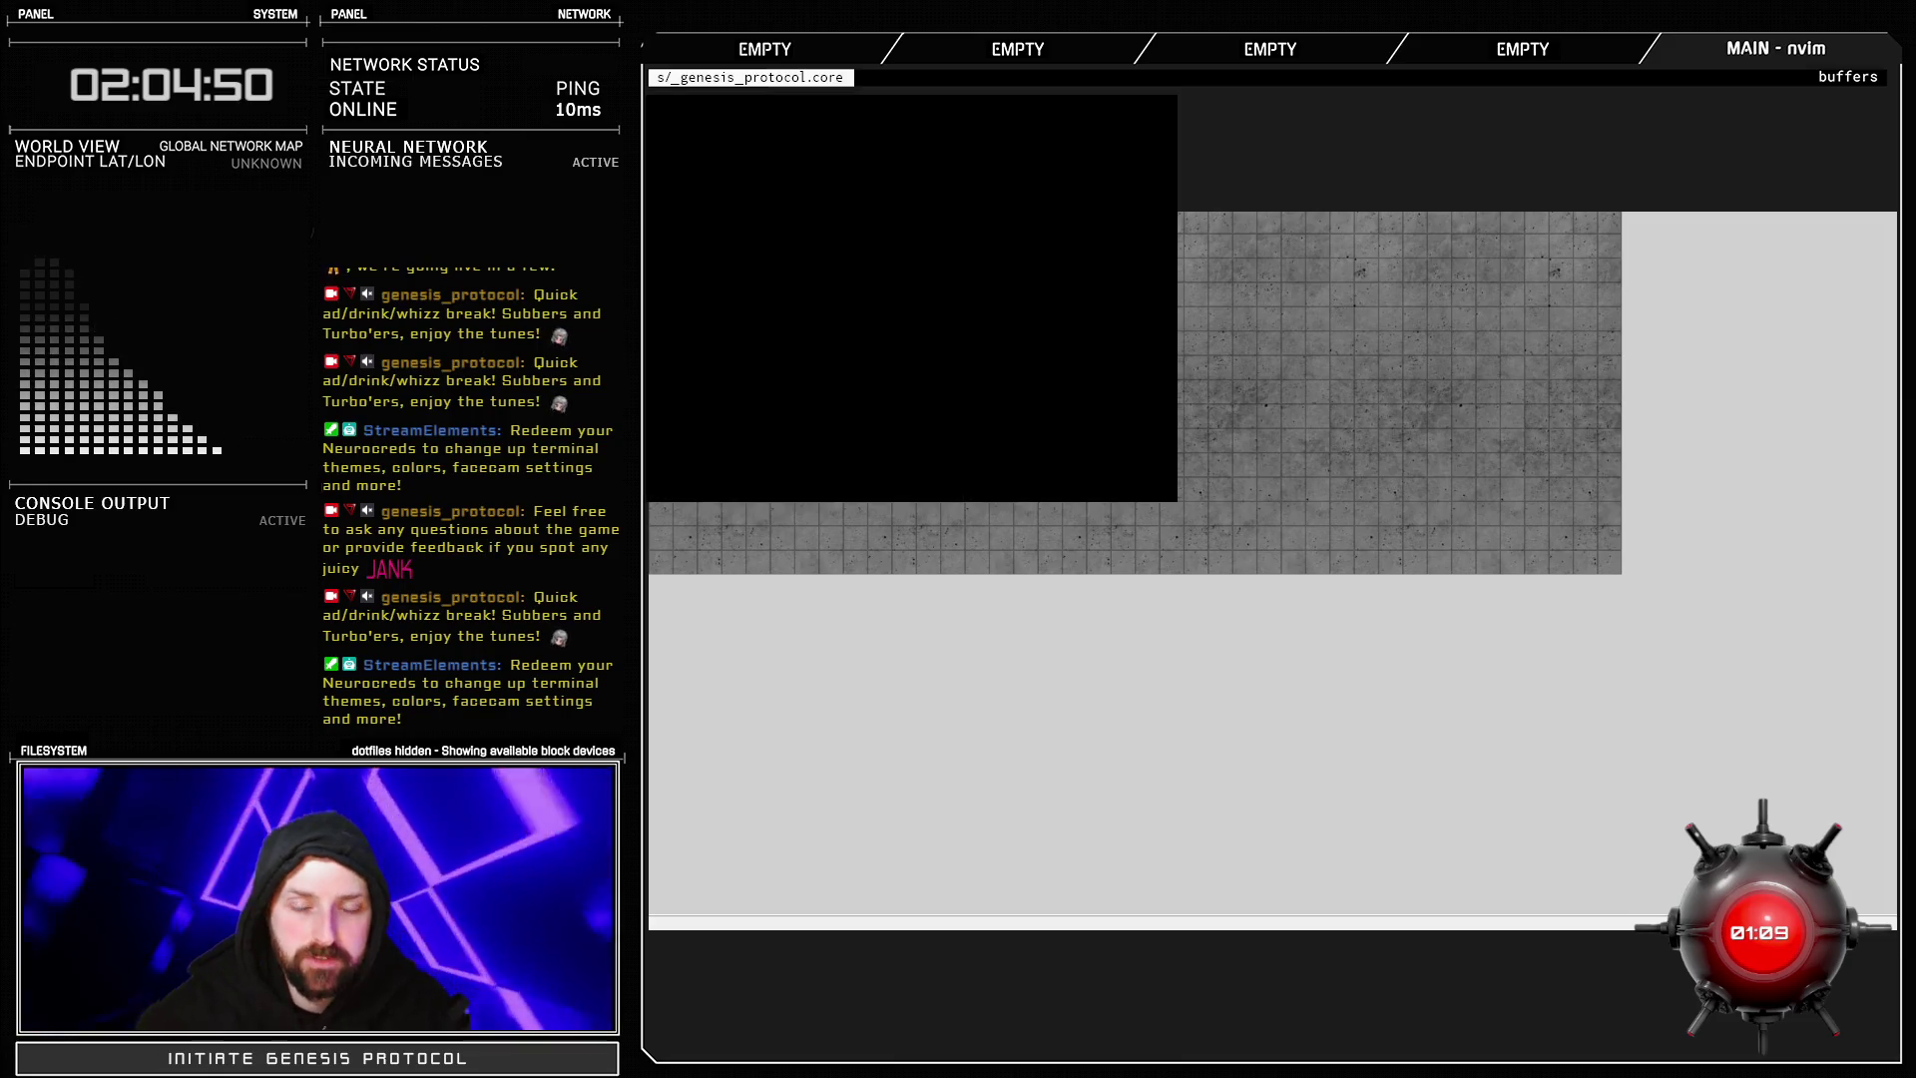
# - Continue the game again from save slot 5
pyautogui.press('Down')
pyautogui.press('Return')
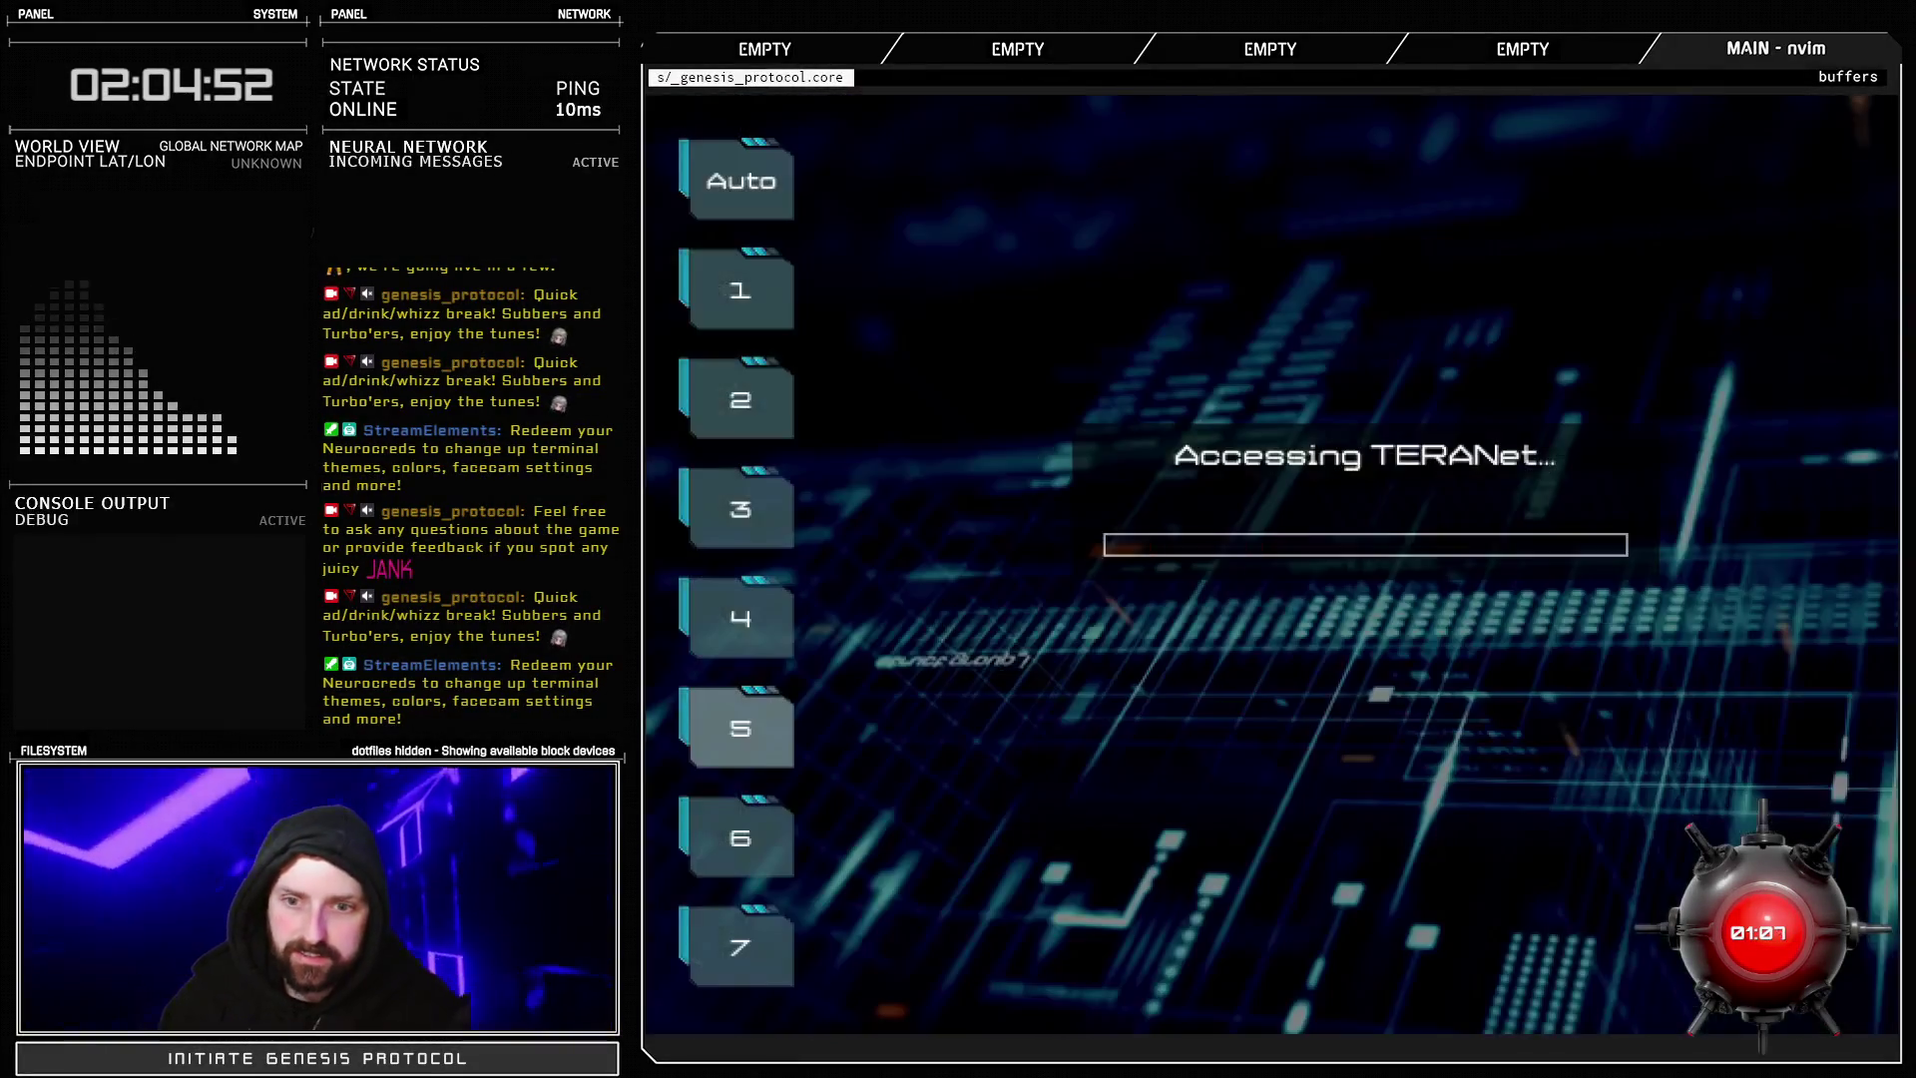
pyautogui.press('Return')
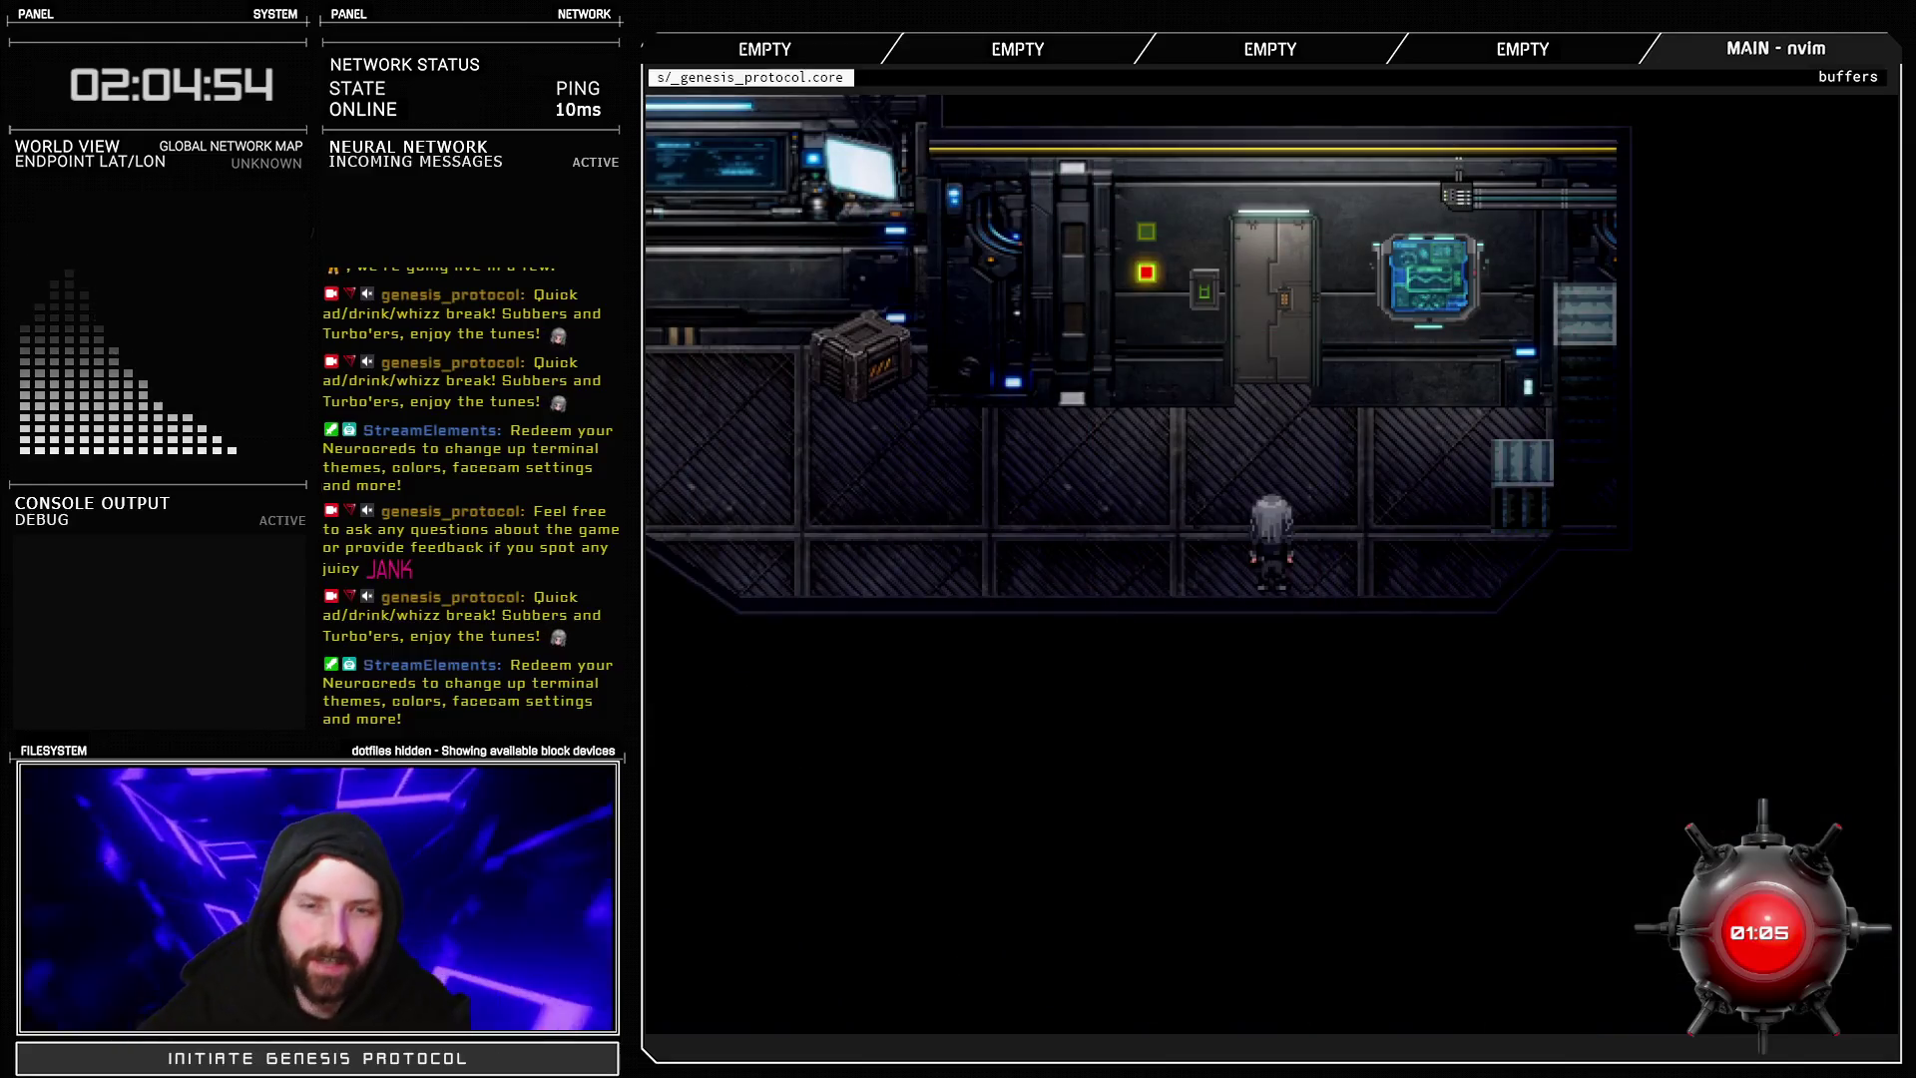
# - Browse the Weapons/Clothing, Throwables/Ammo and Medical Supplies categories, then close the menu
pyautogui.press('Escape')
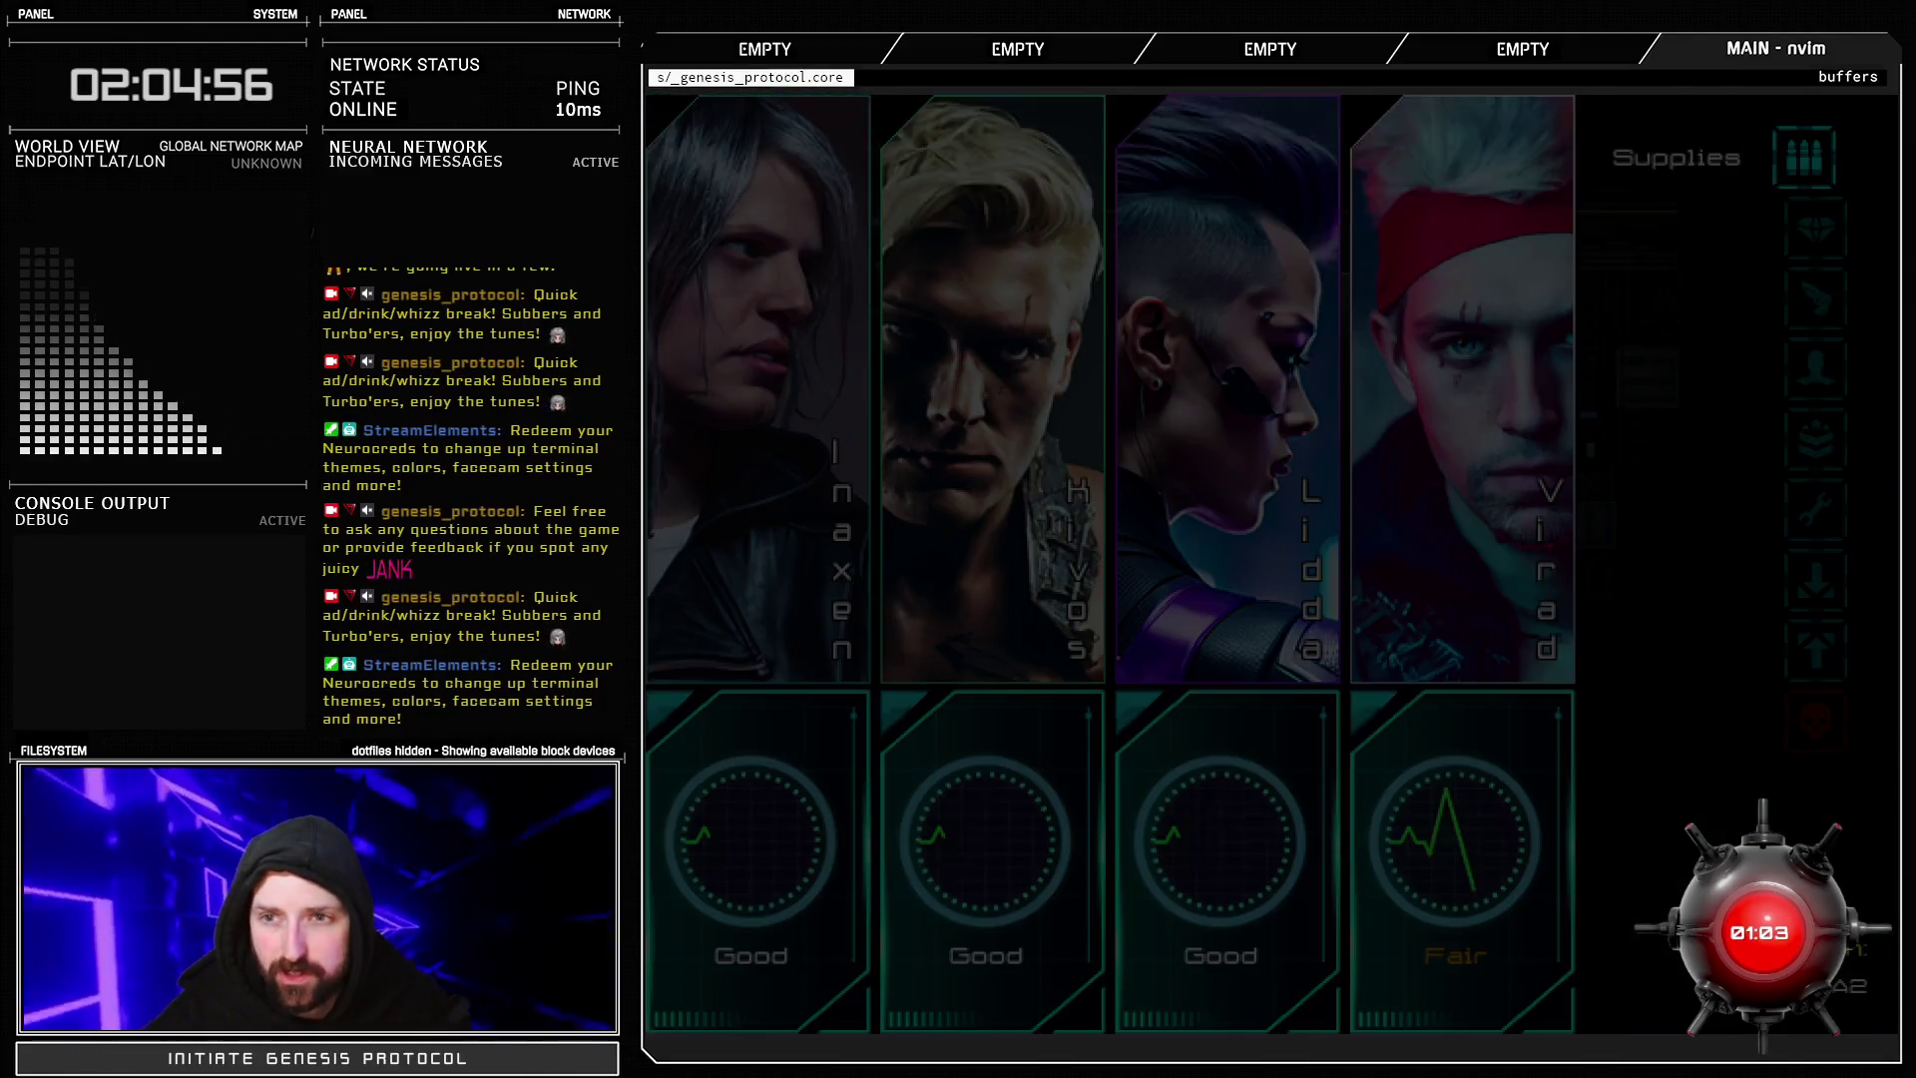
pyautogui.press('Right')
pyautogui.press('Right')
pyautogui.press('Right')
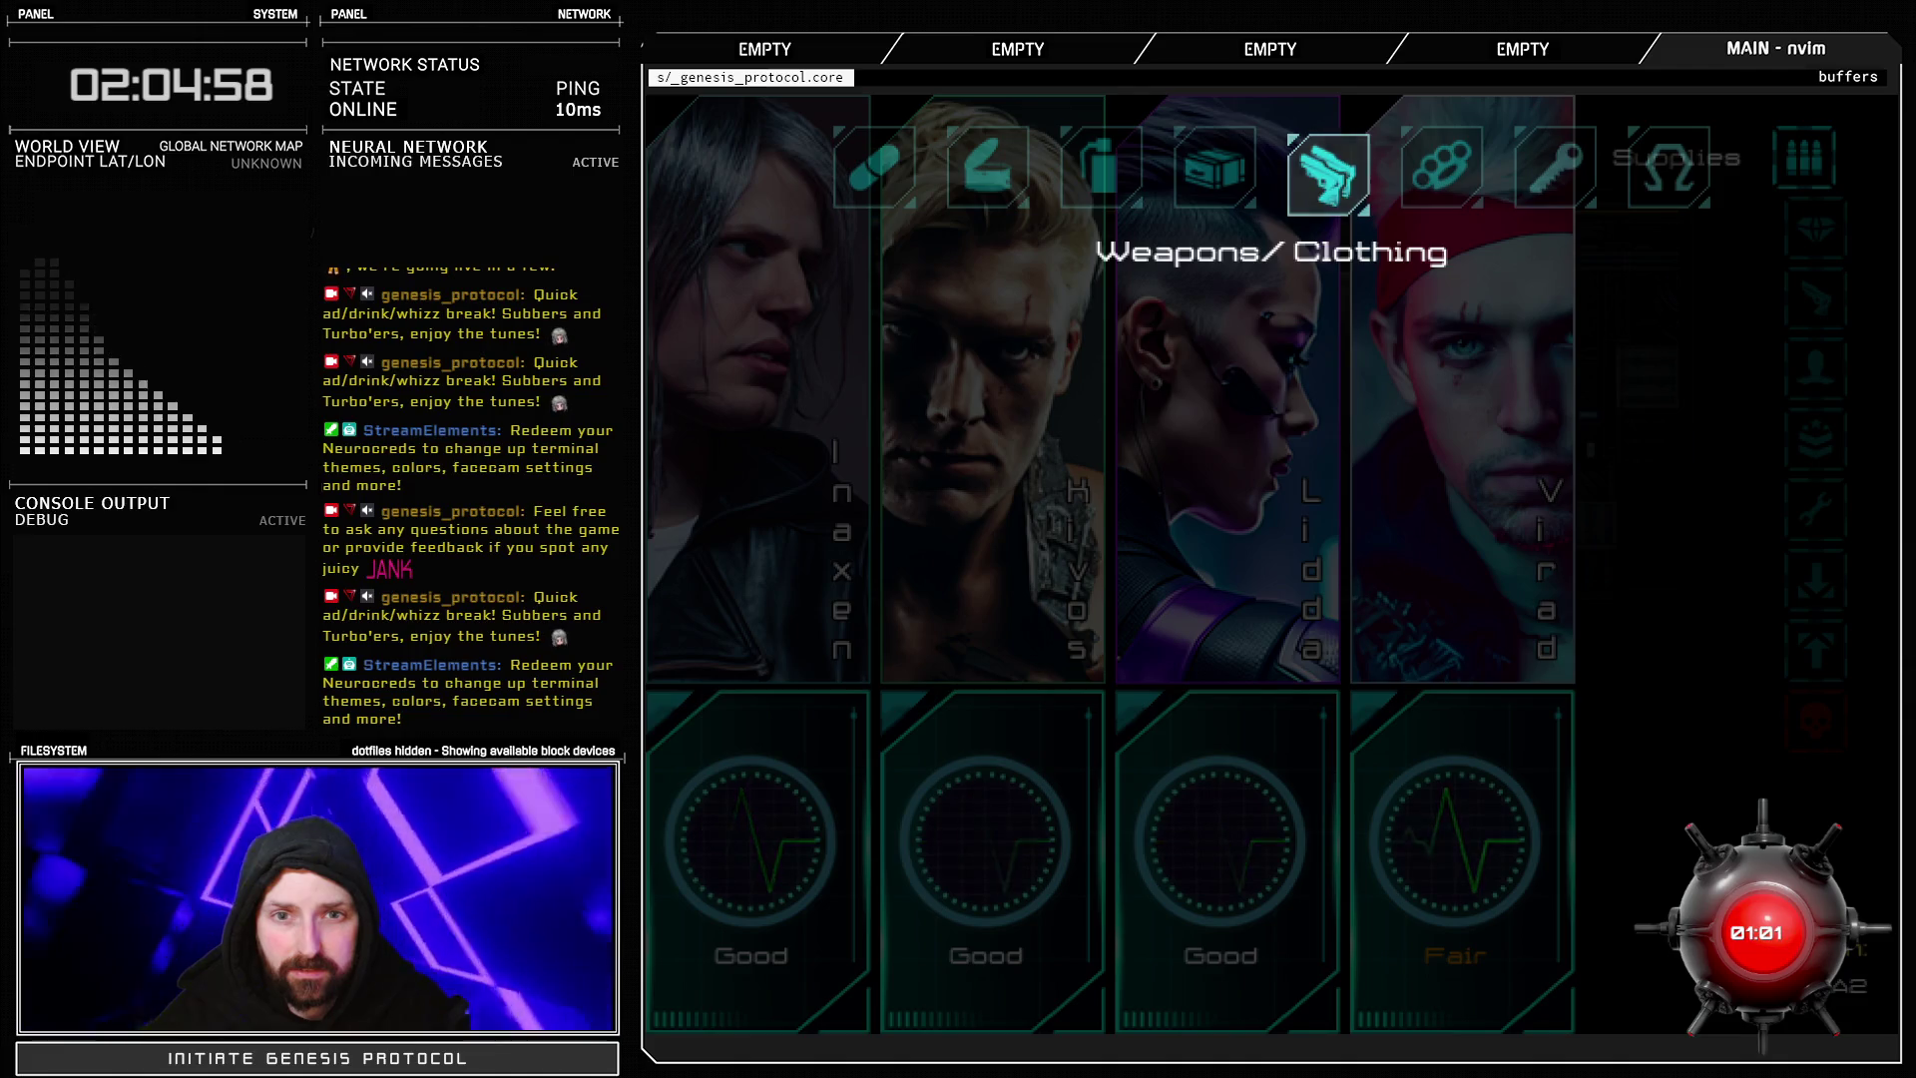
pyautogui.press('Left')
pyautogui.press('Right')
pyautogui.press('Left')
pyautogui.press('Left')
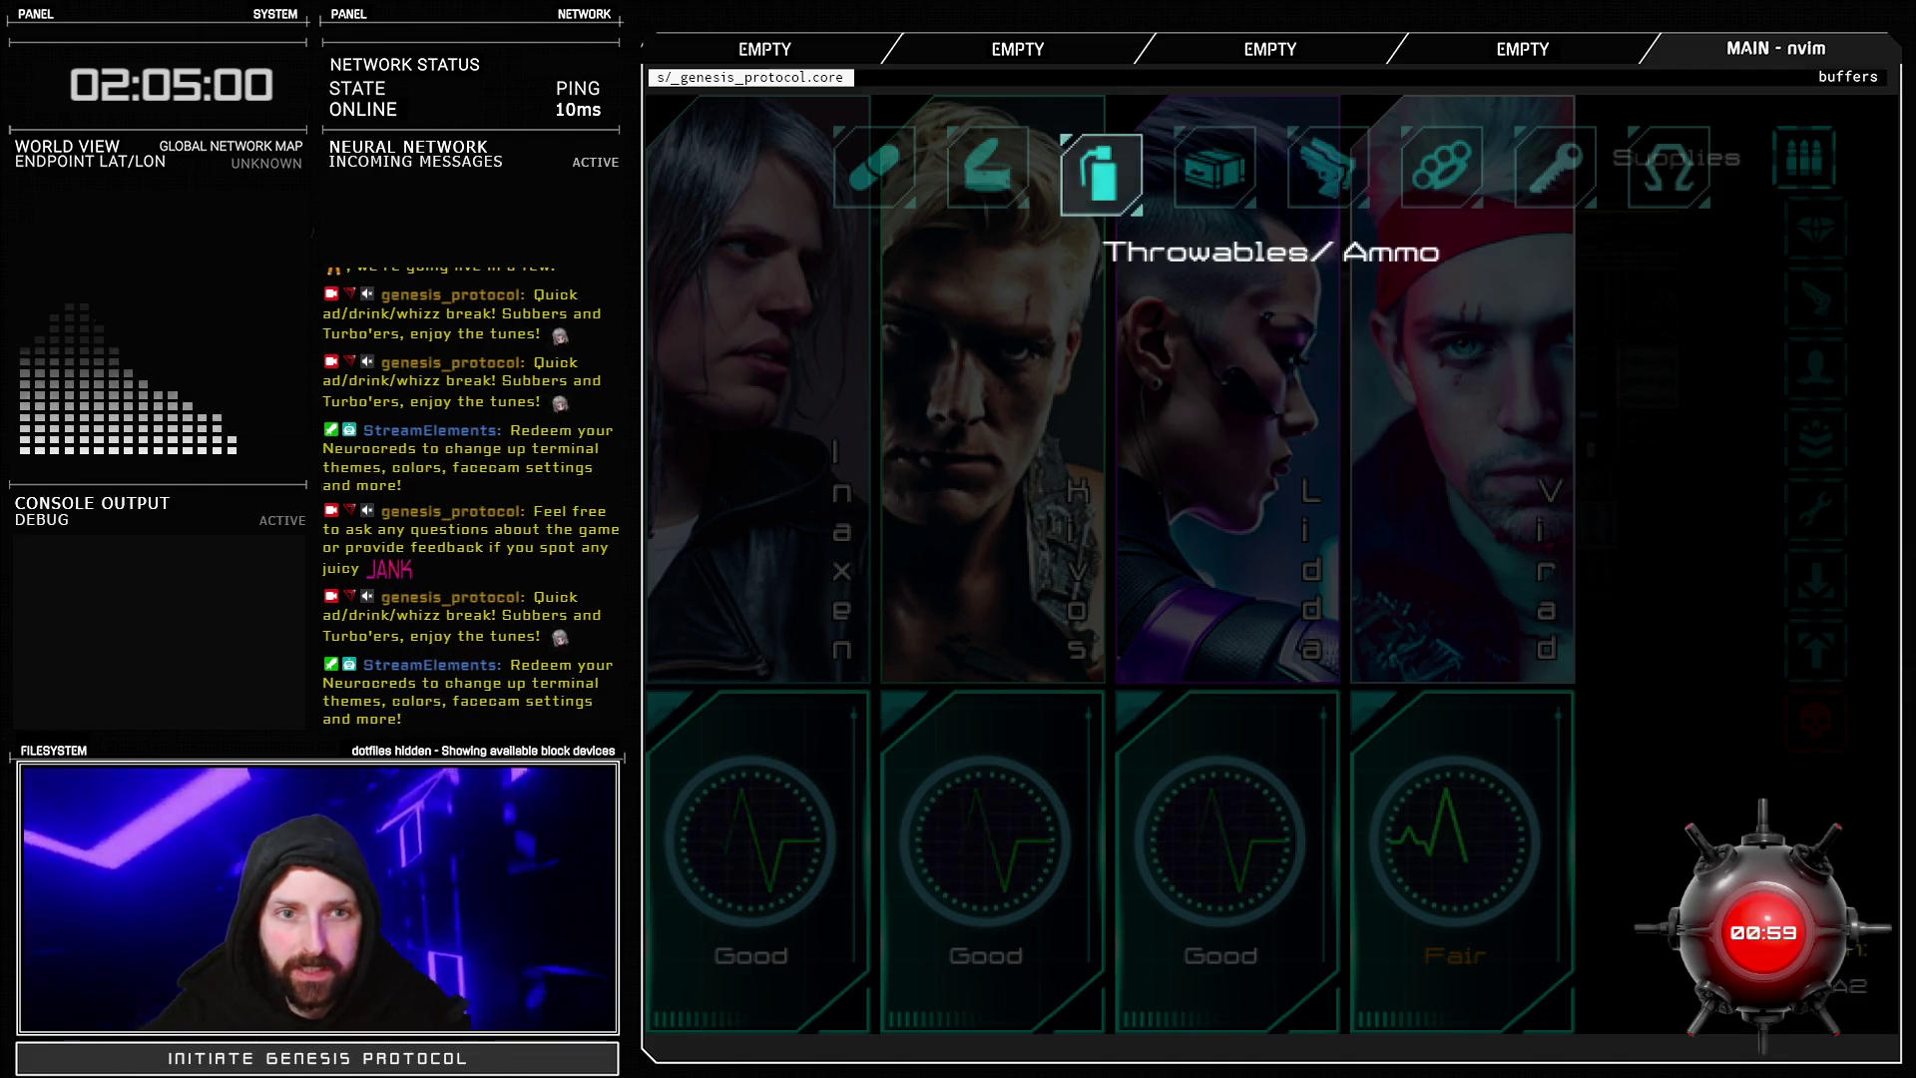
pyautogui.press('Left')
pyautogui.press('Left')
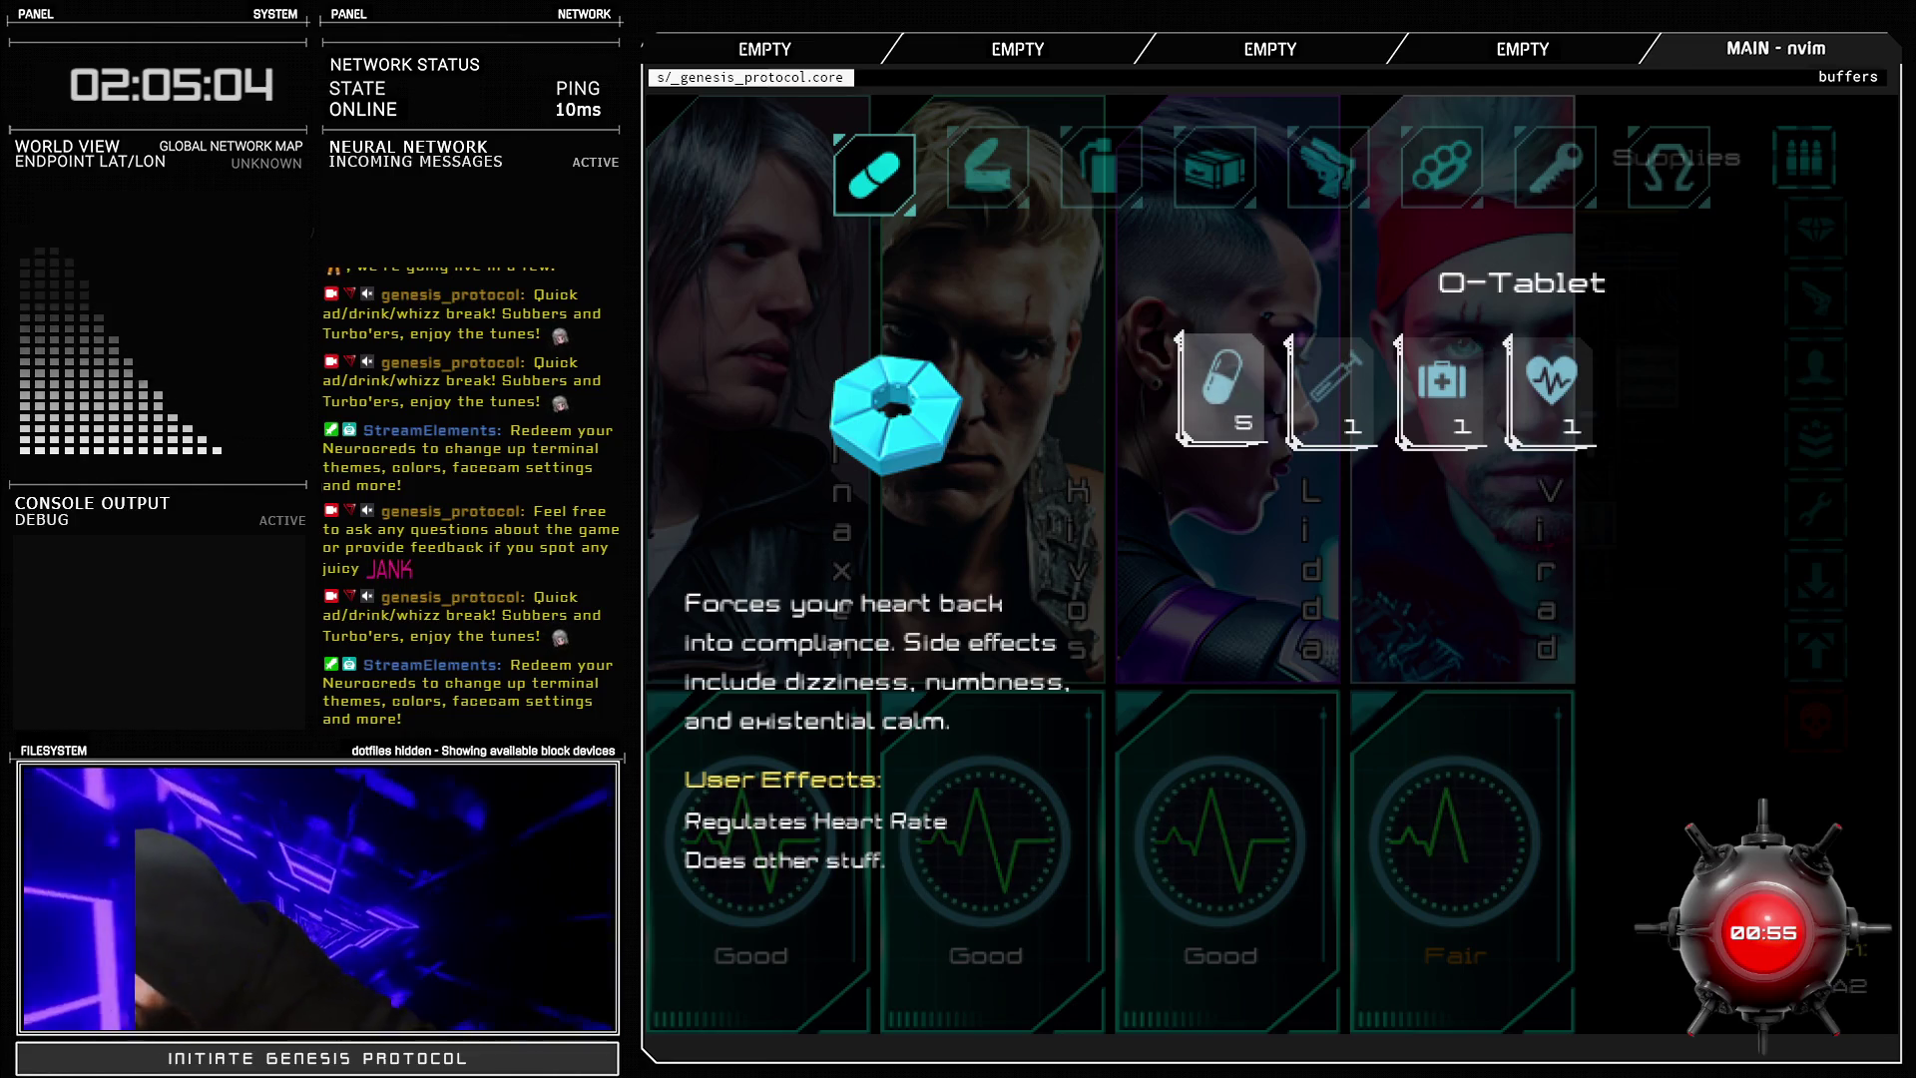
pyautogui.press('Escape')
pyautogui.press('Escape')
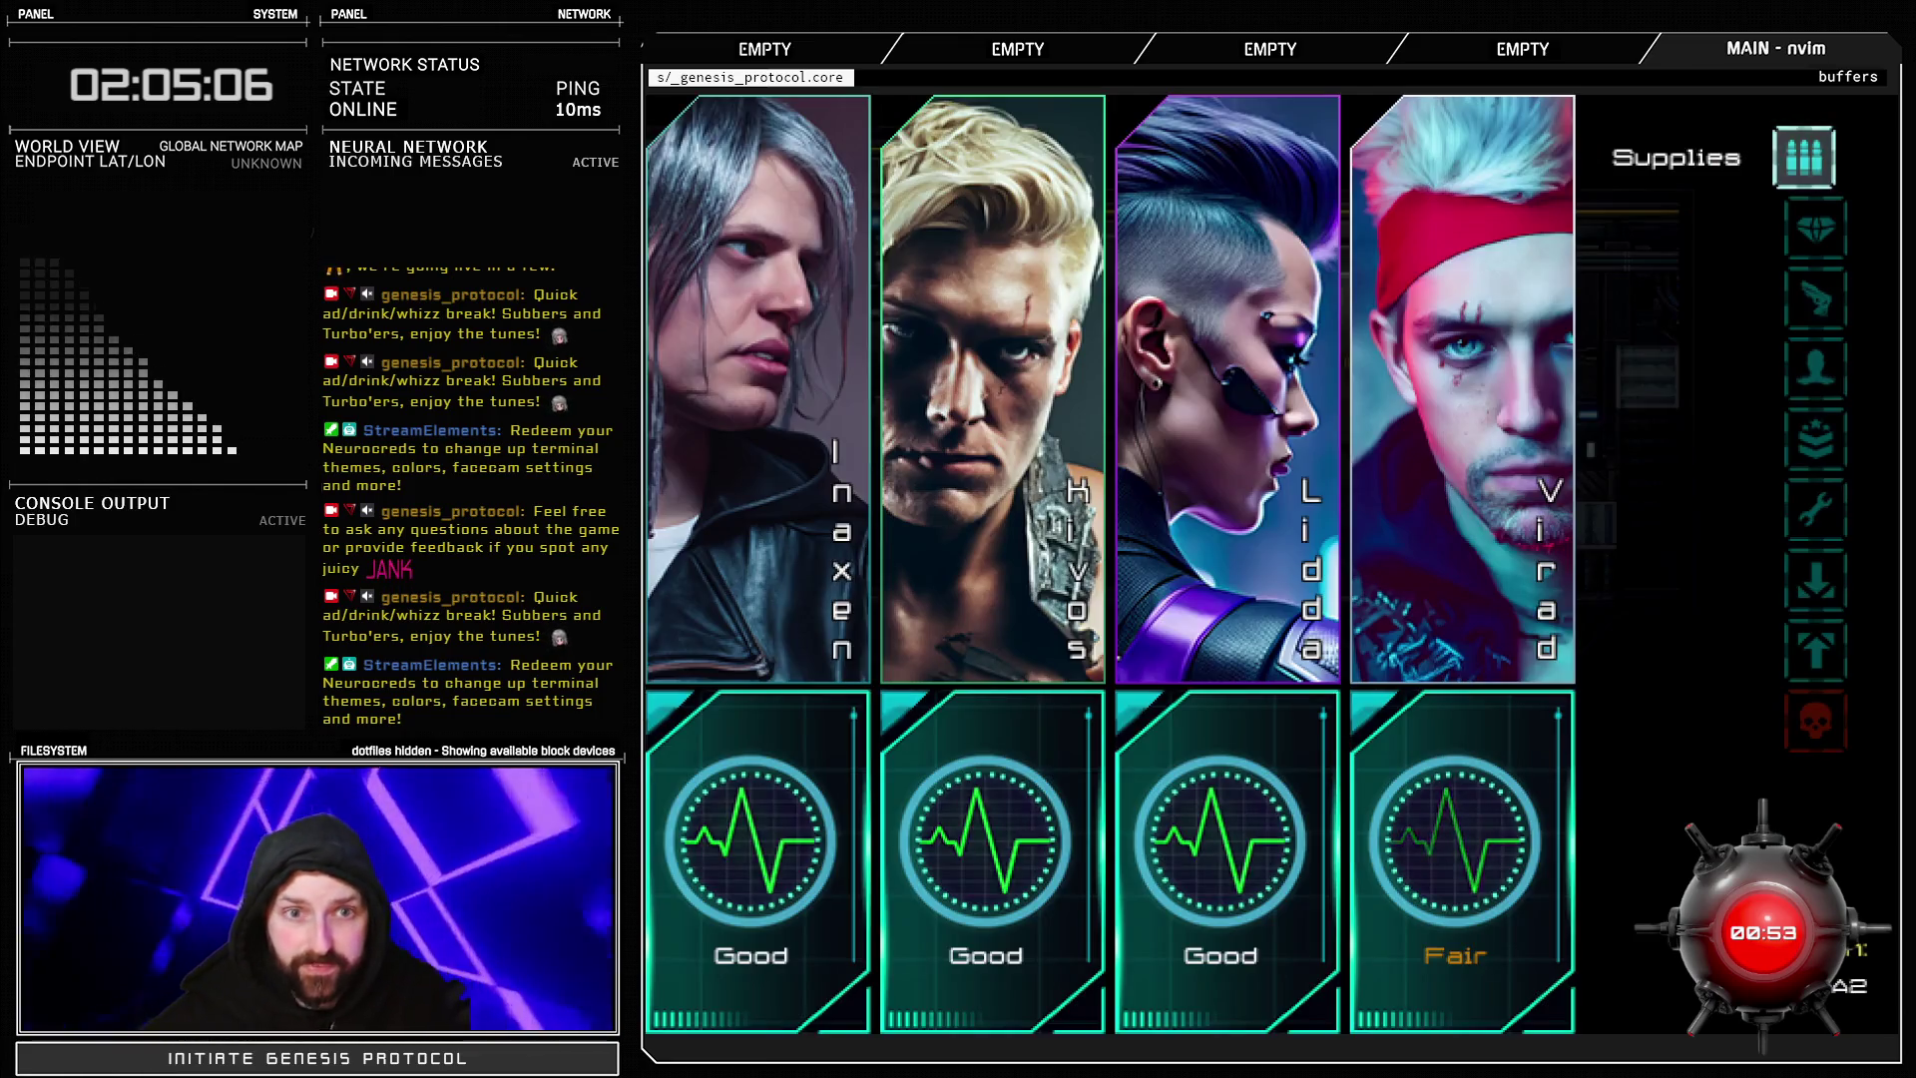
pyautogui.press('Escape')
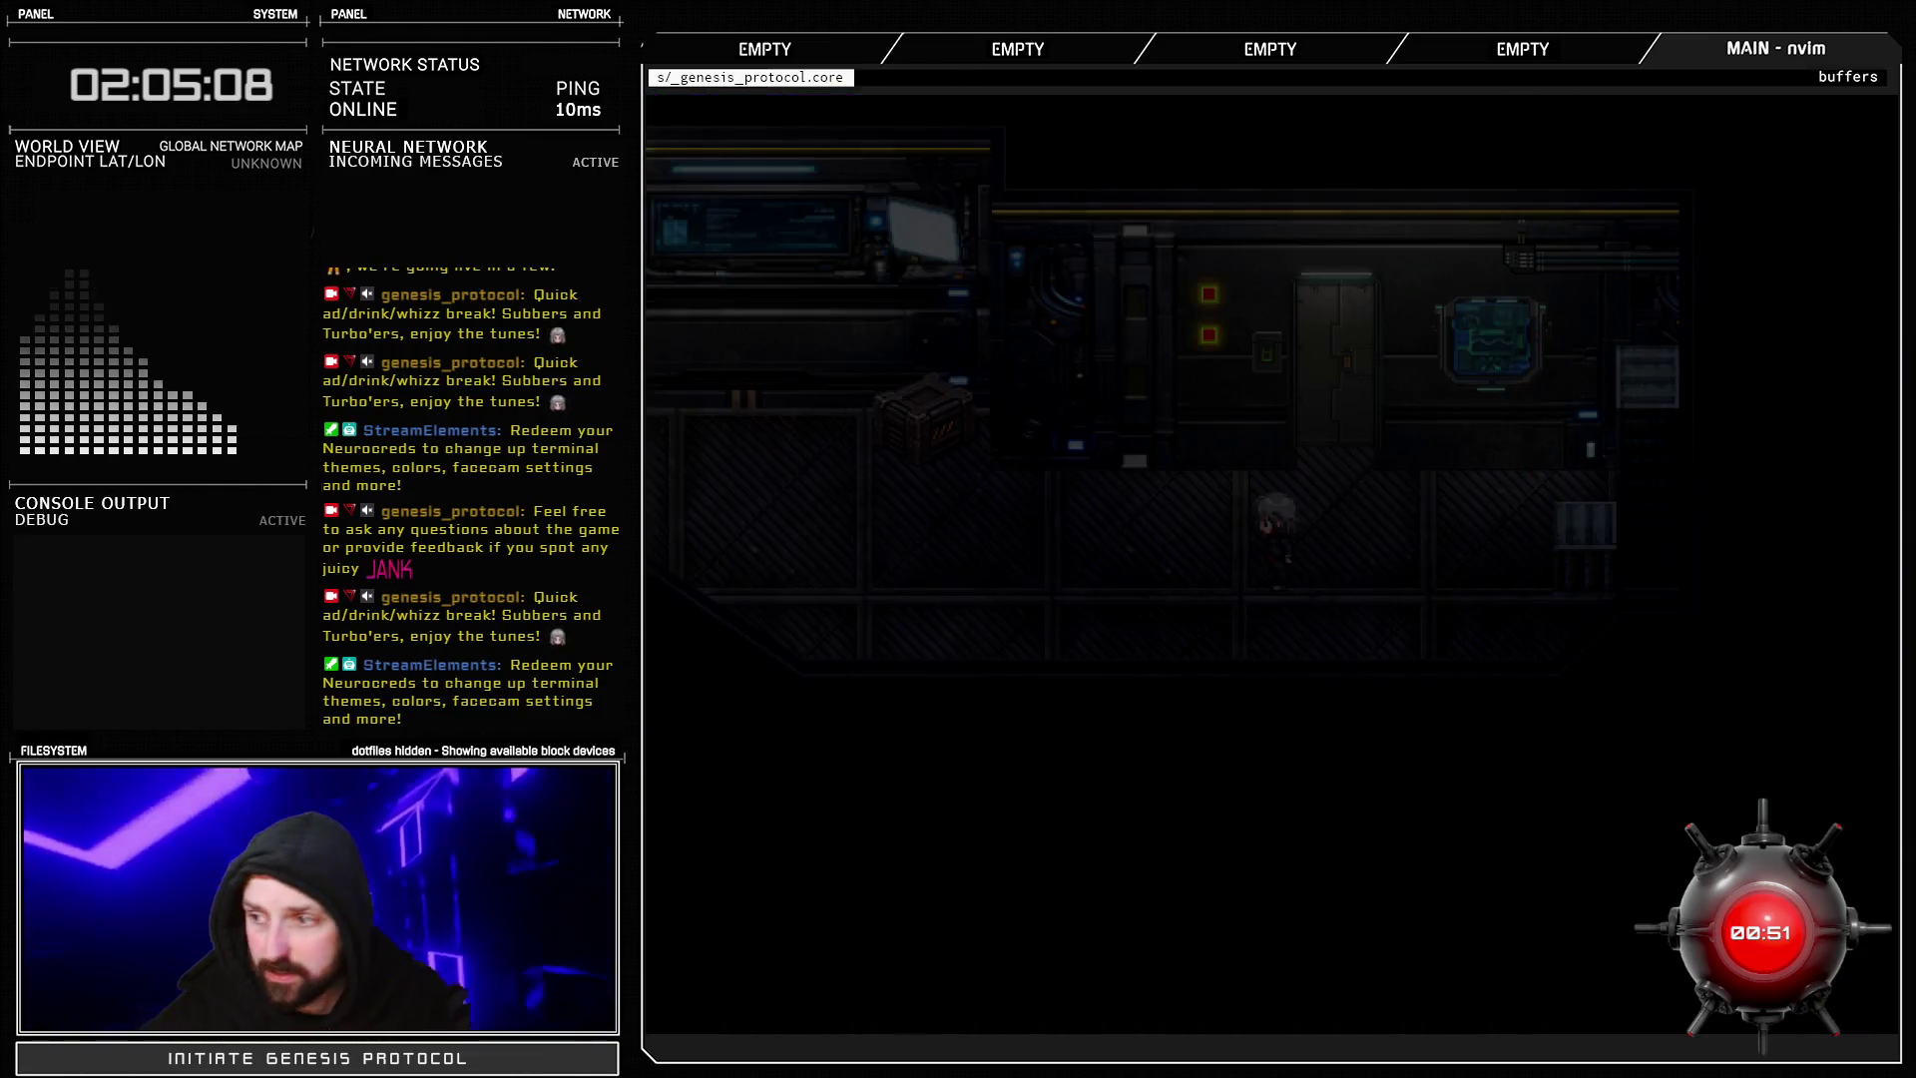
# - Walk the character left along the corridor past the U4-A2 sign and down the ramp
pyautogui.press('Left')
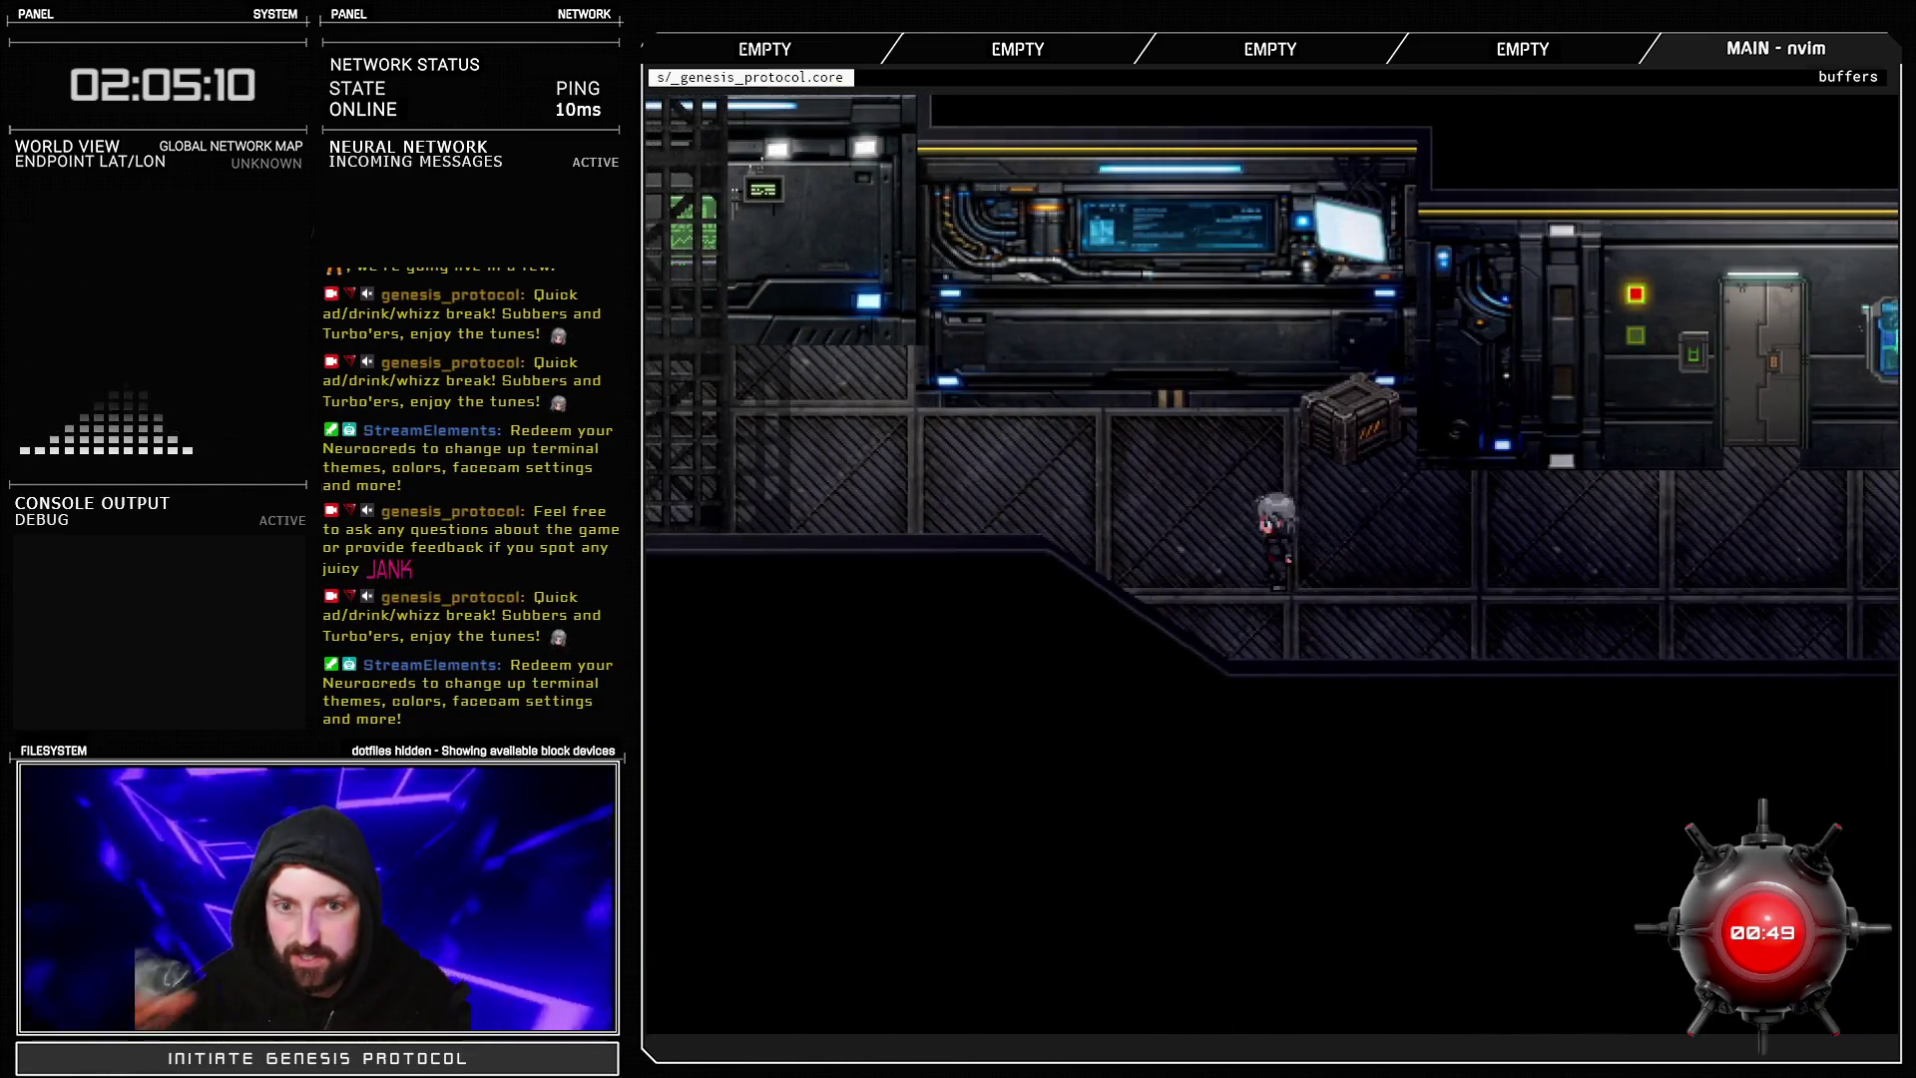
pyautogui.press('Left')
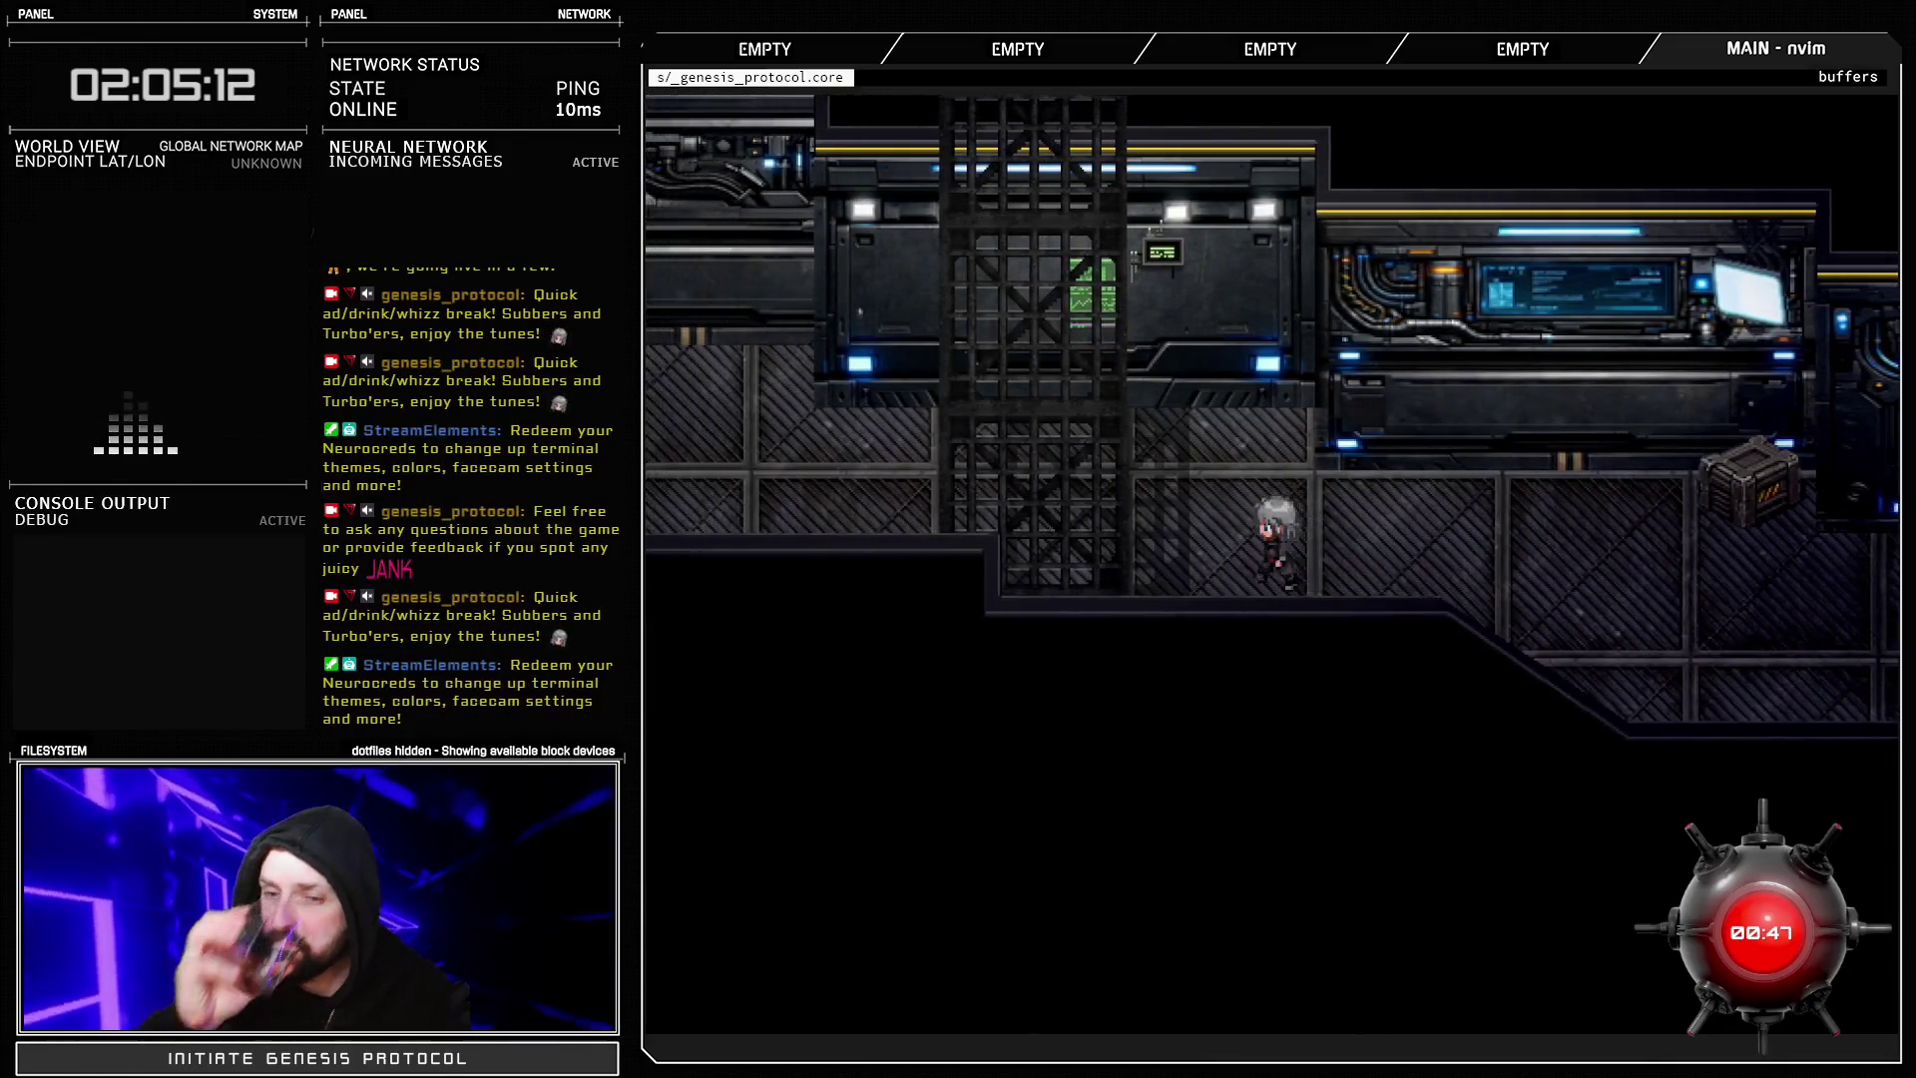
pyautogui.press('Left')
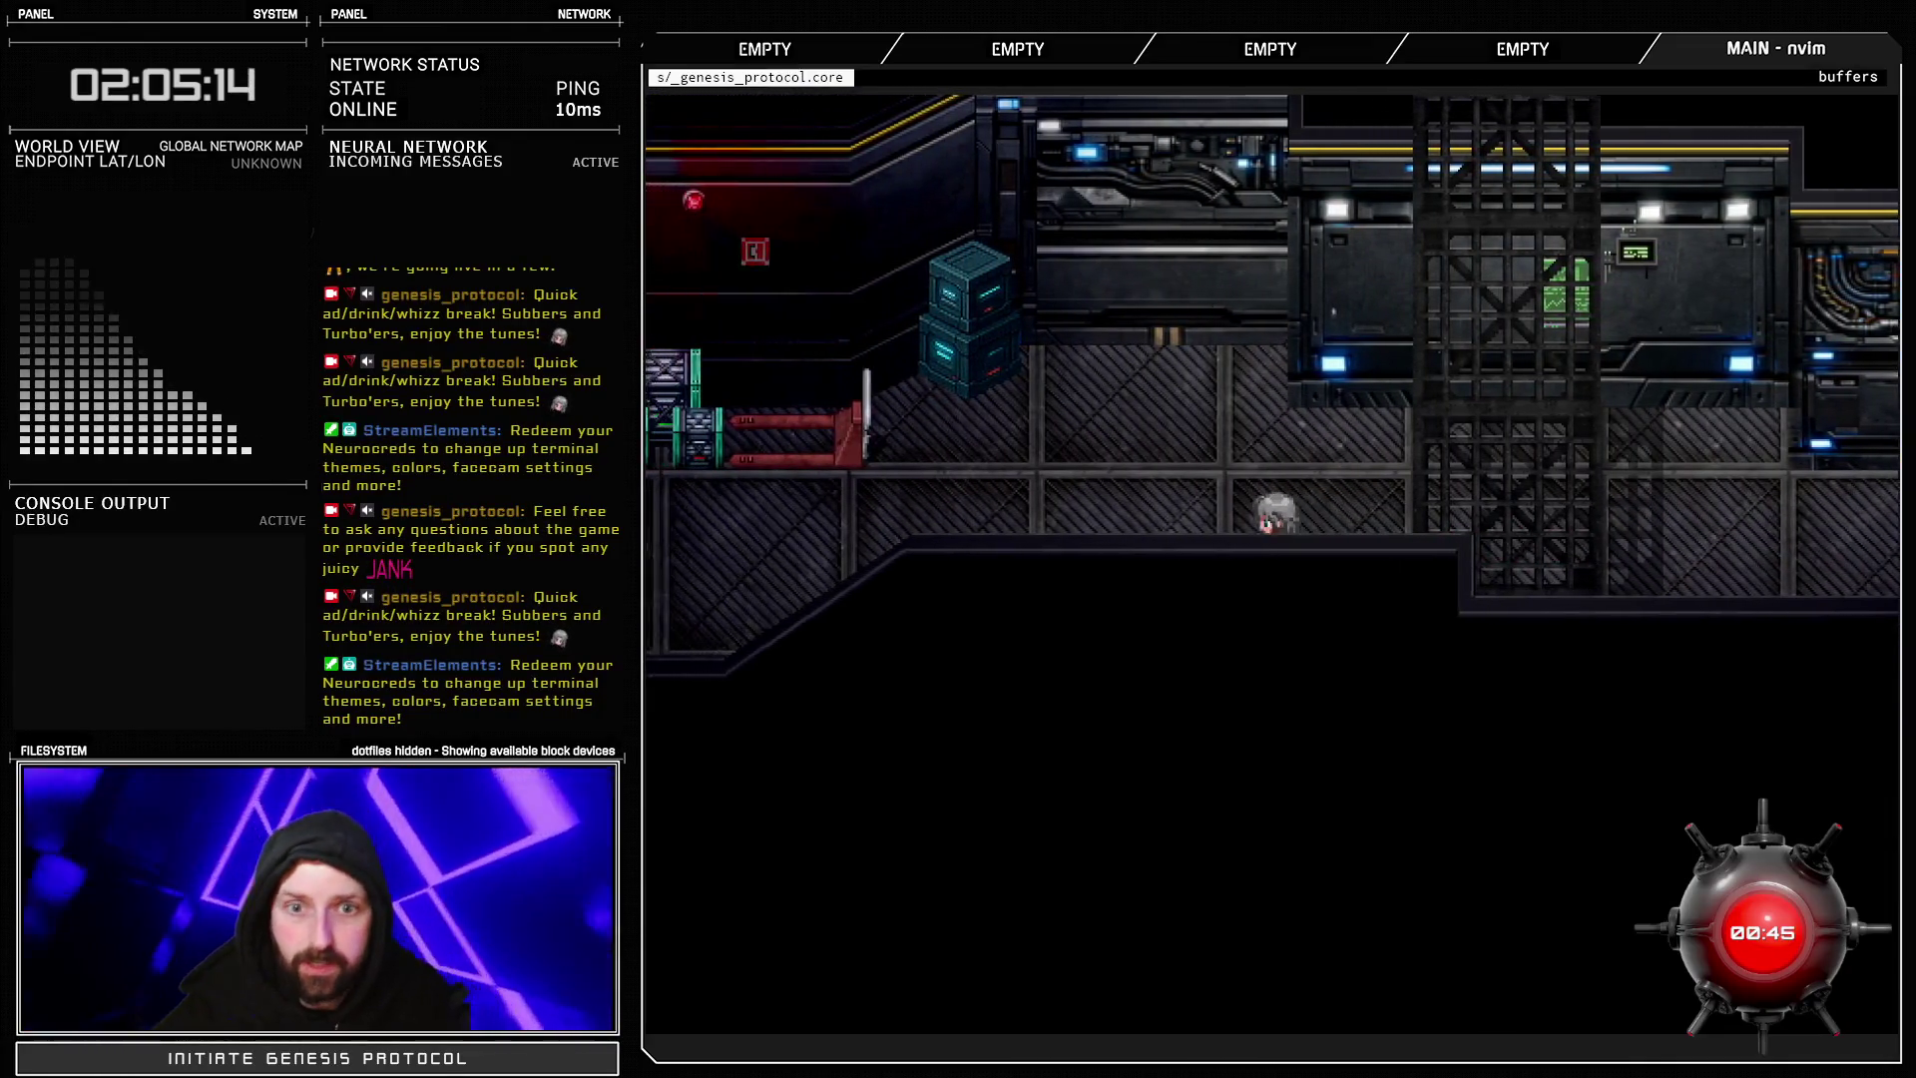
pyautogui.press('Left')
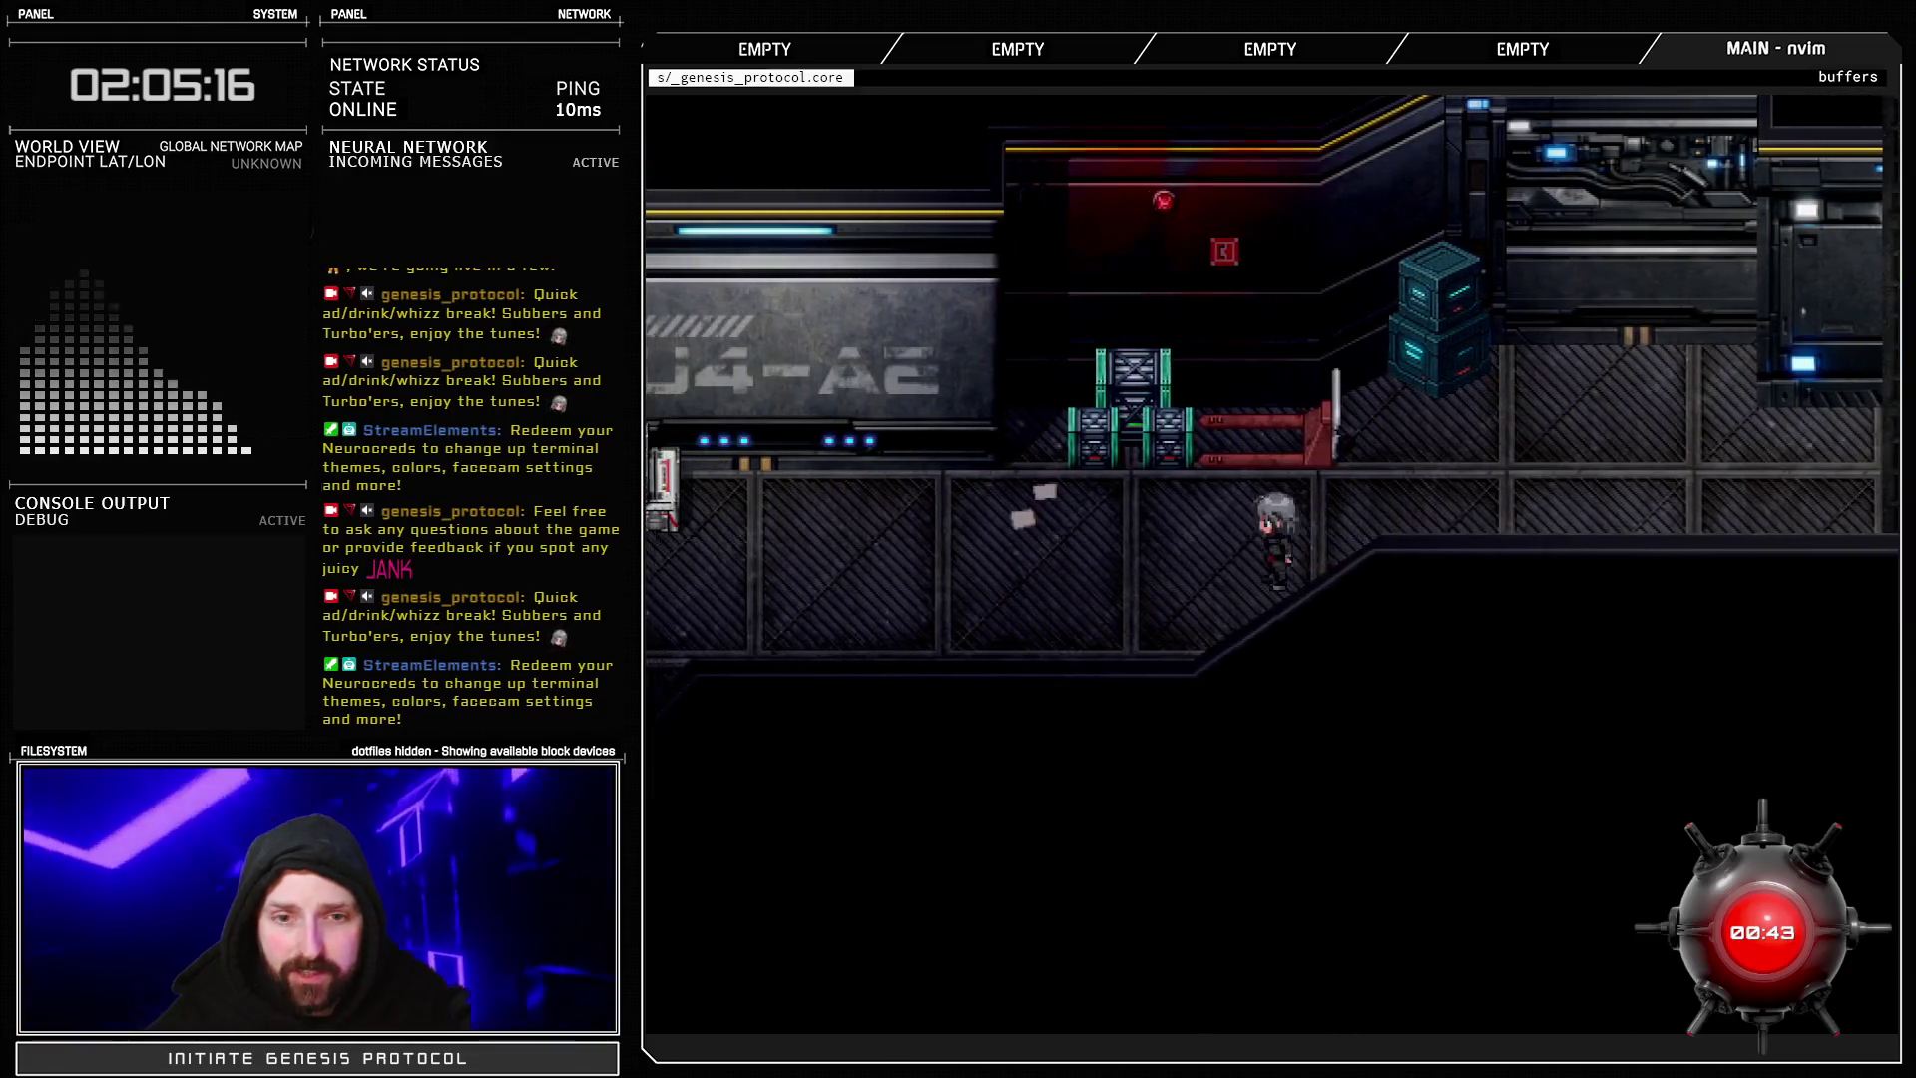
pyautogui.press('Left')
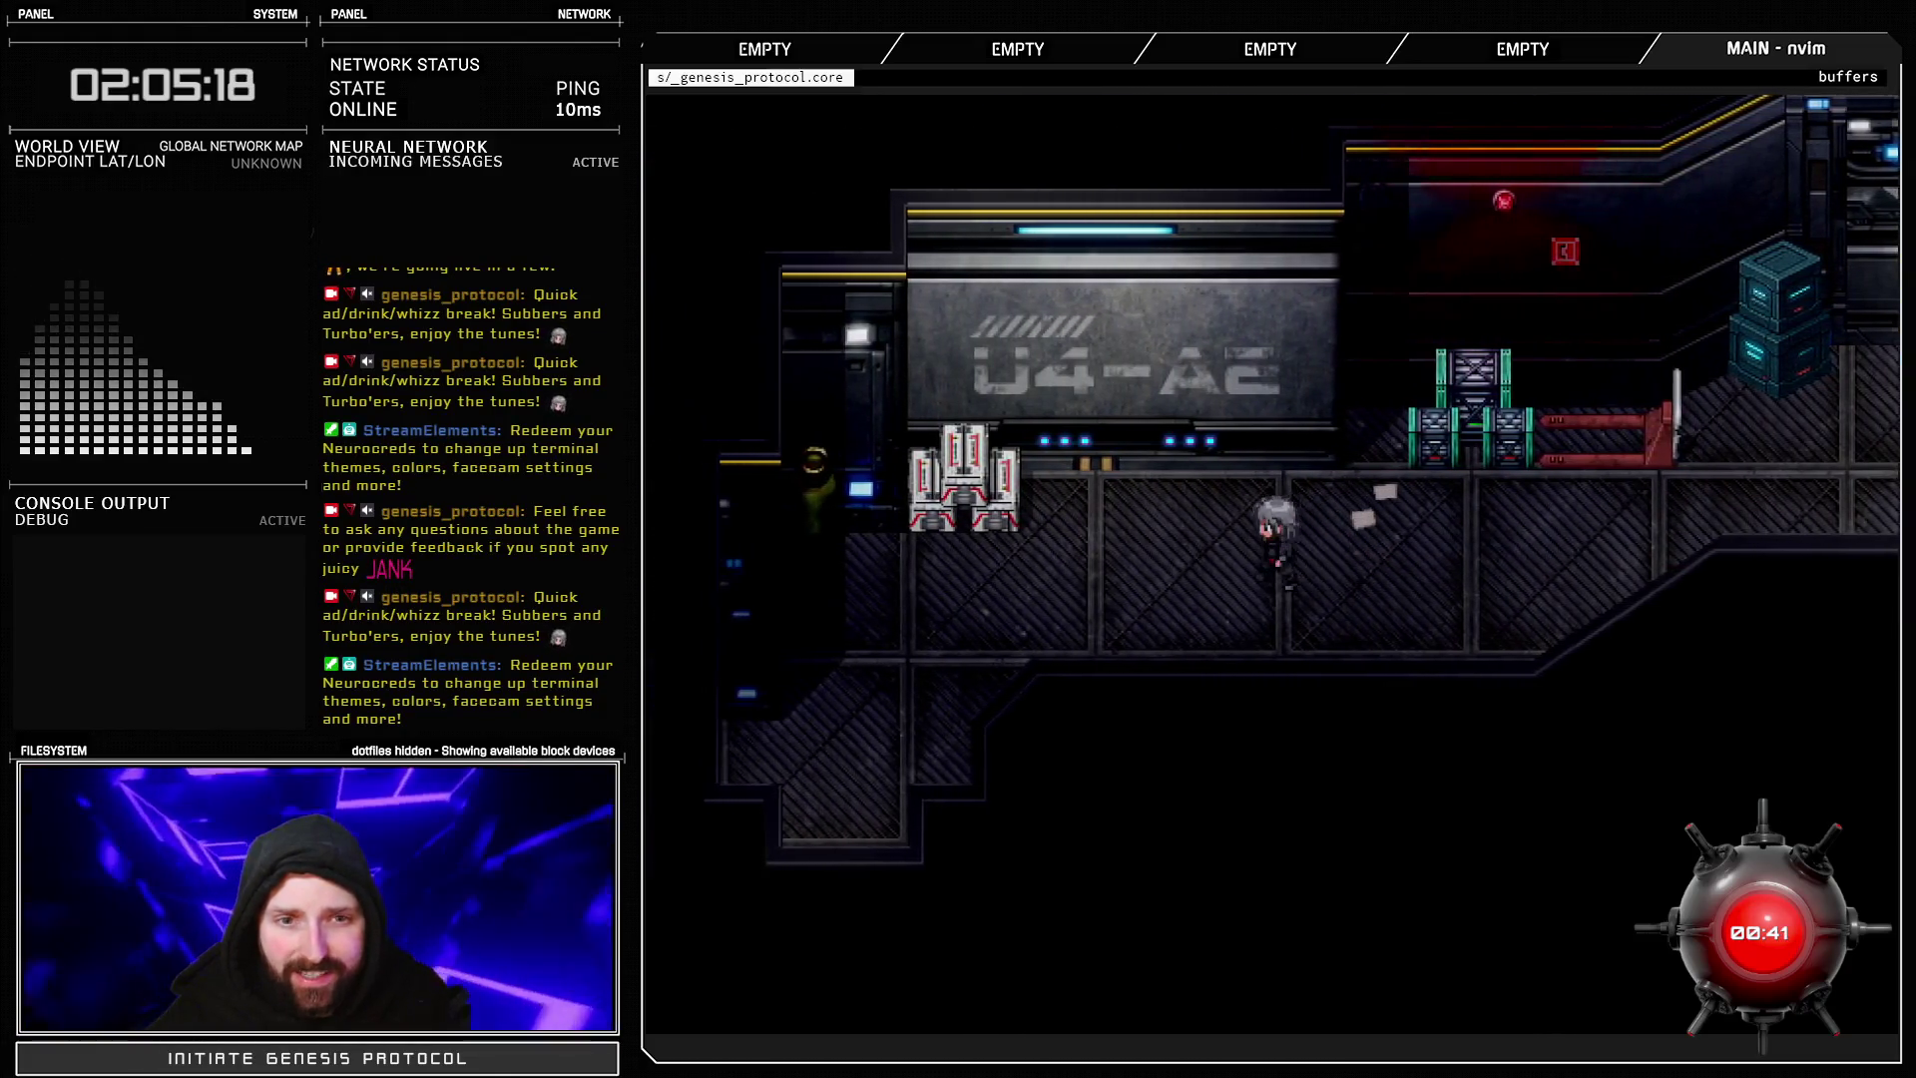
pyautogui.press('Left')
pyautogui.press('Down')
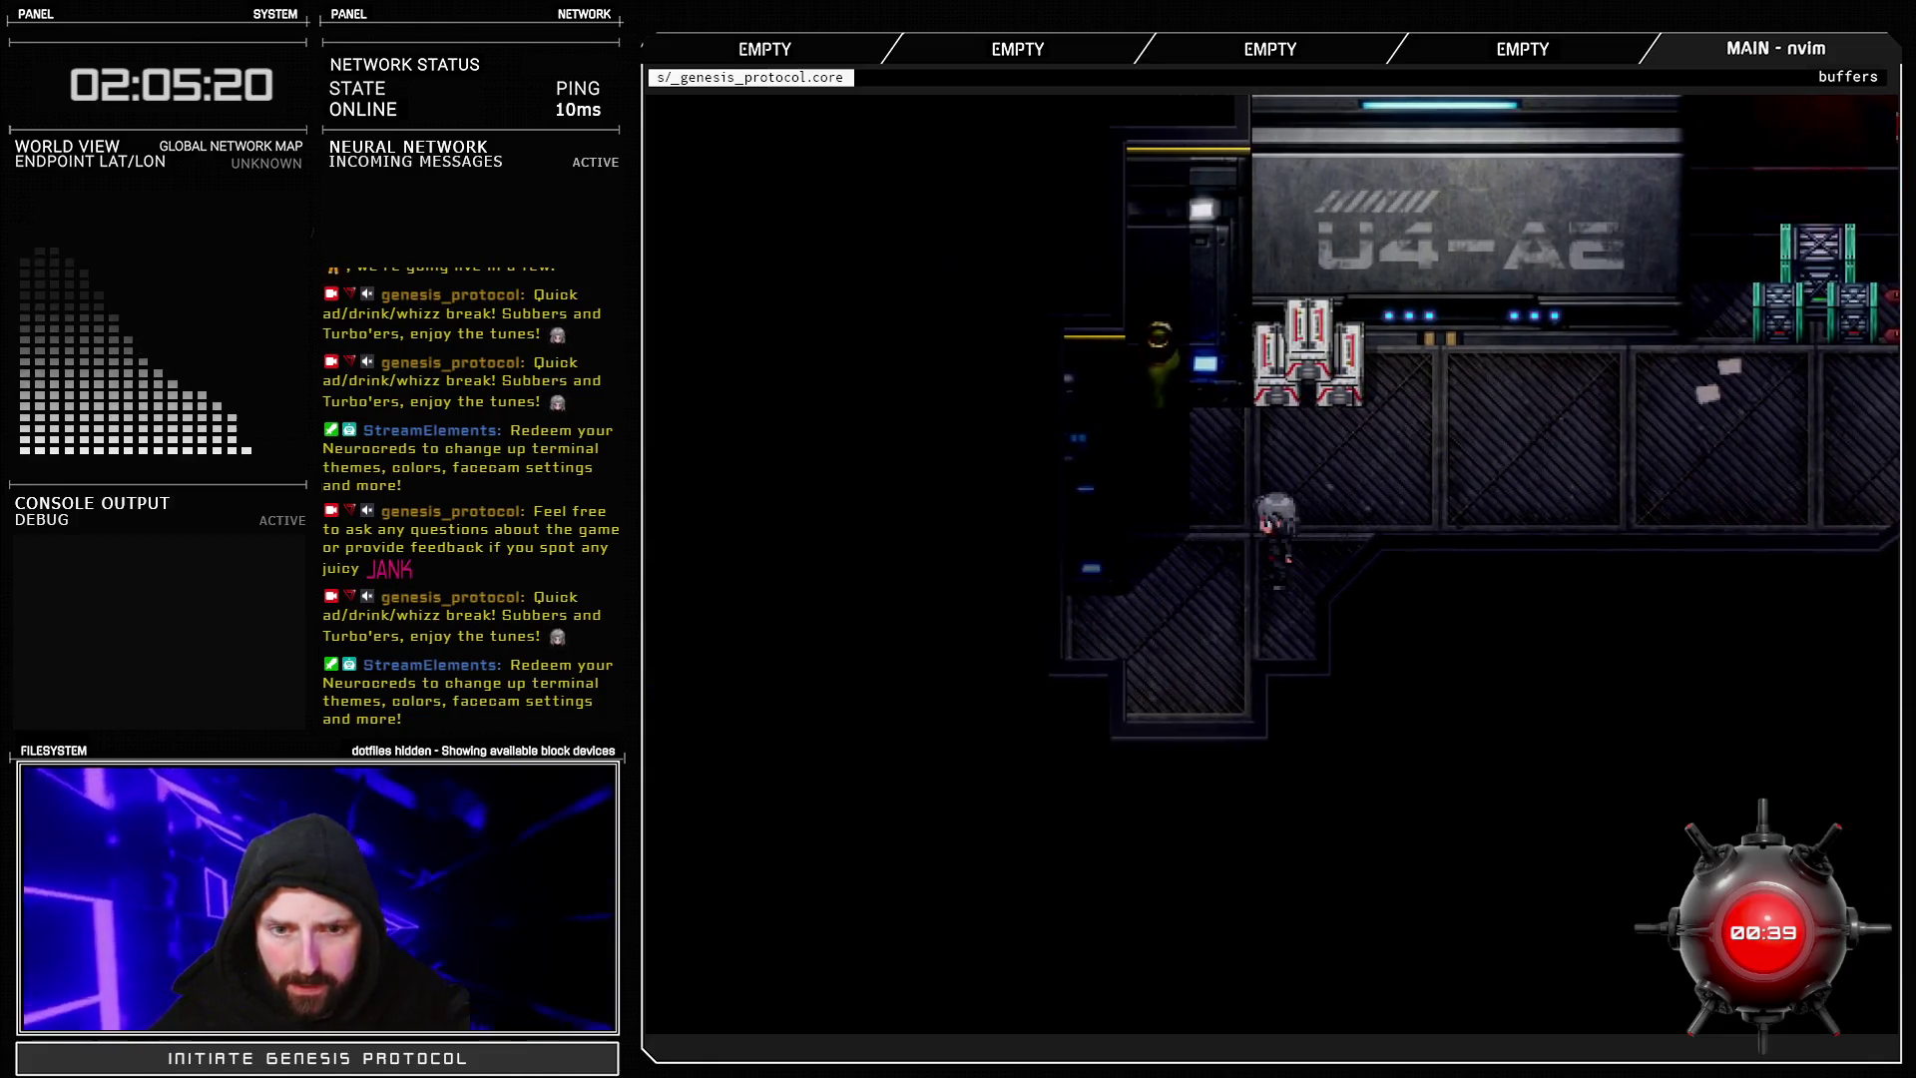